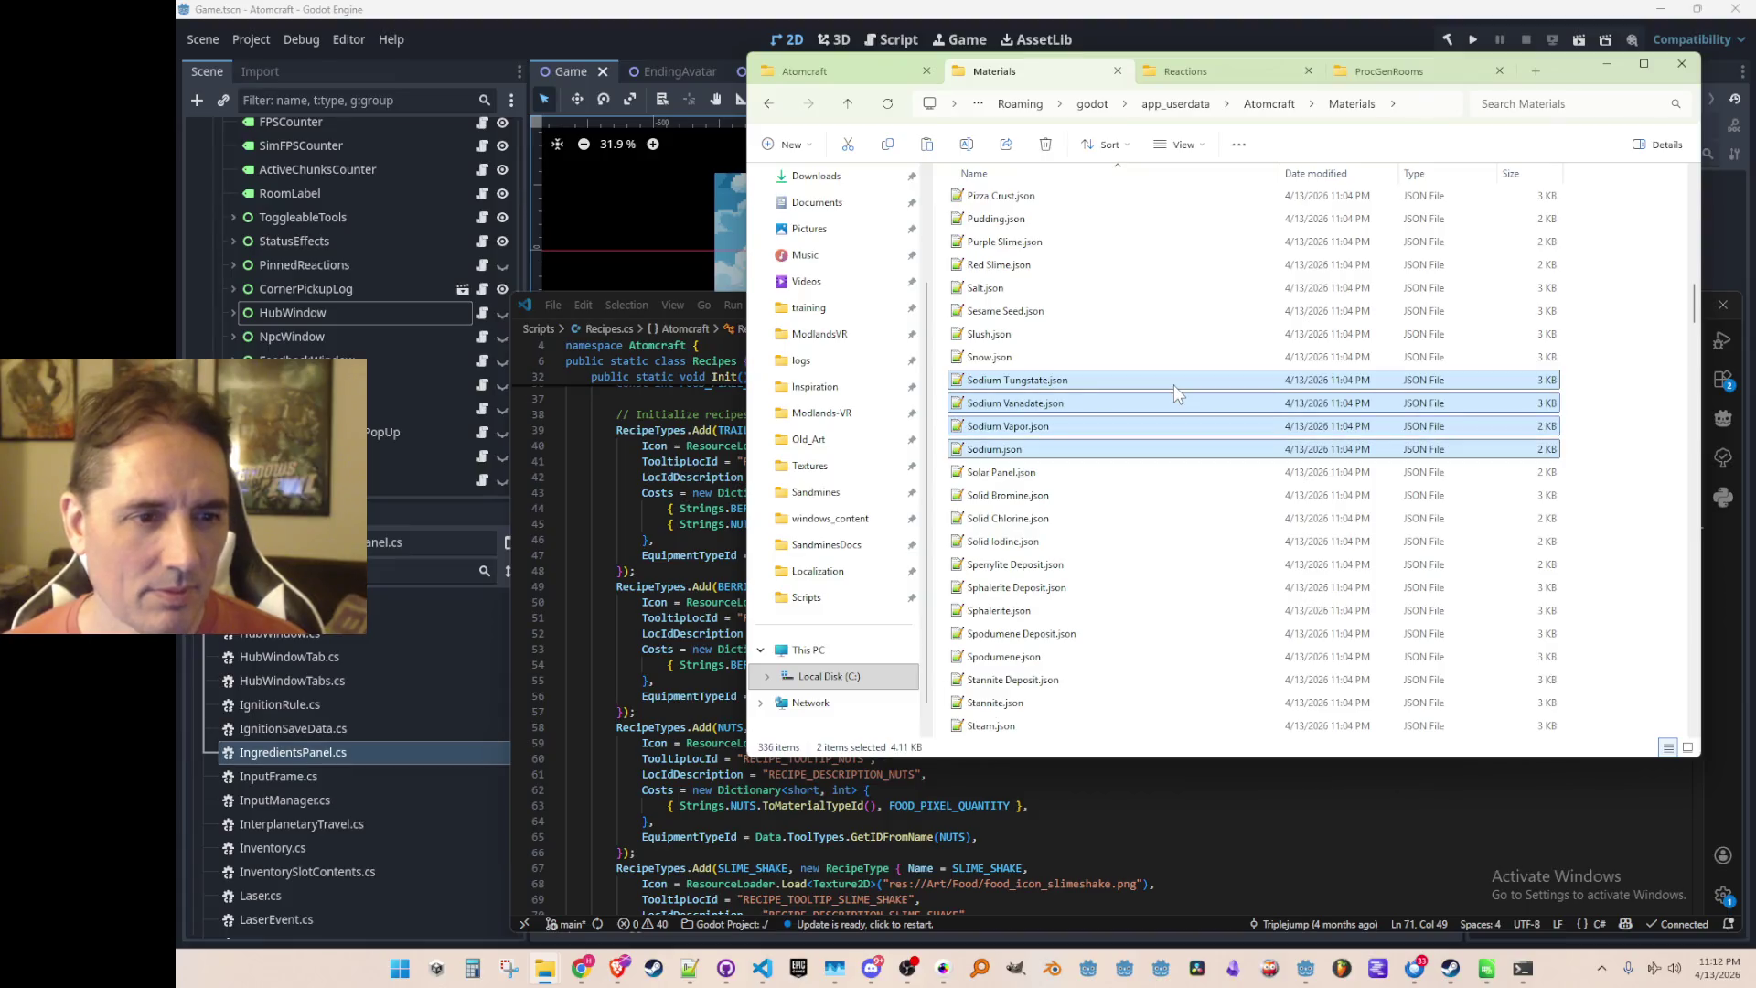
{"action": "key", "text": "shift+Down"}
{"action": "key", "text": "shift+Down"}
{"action": "key", "text": "shift+Down"}
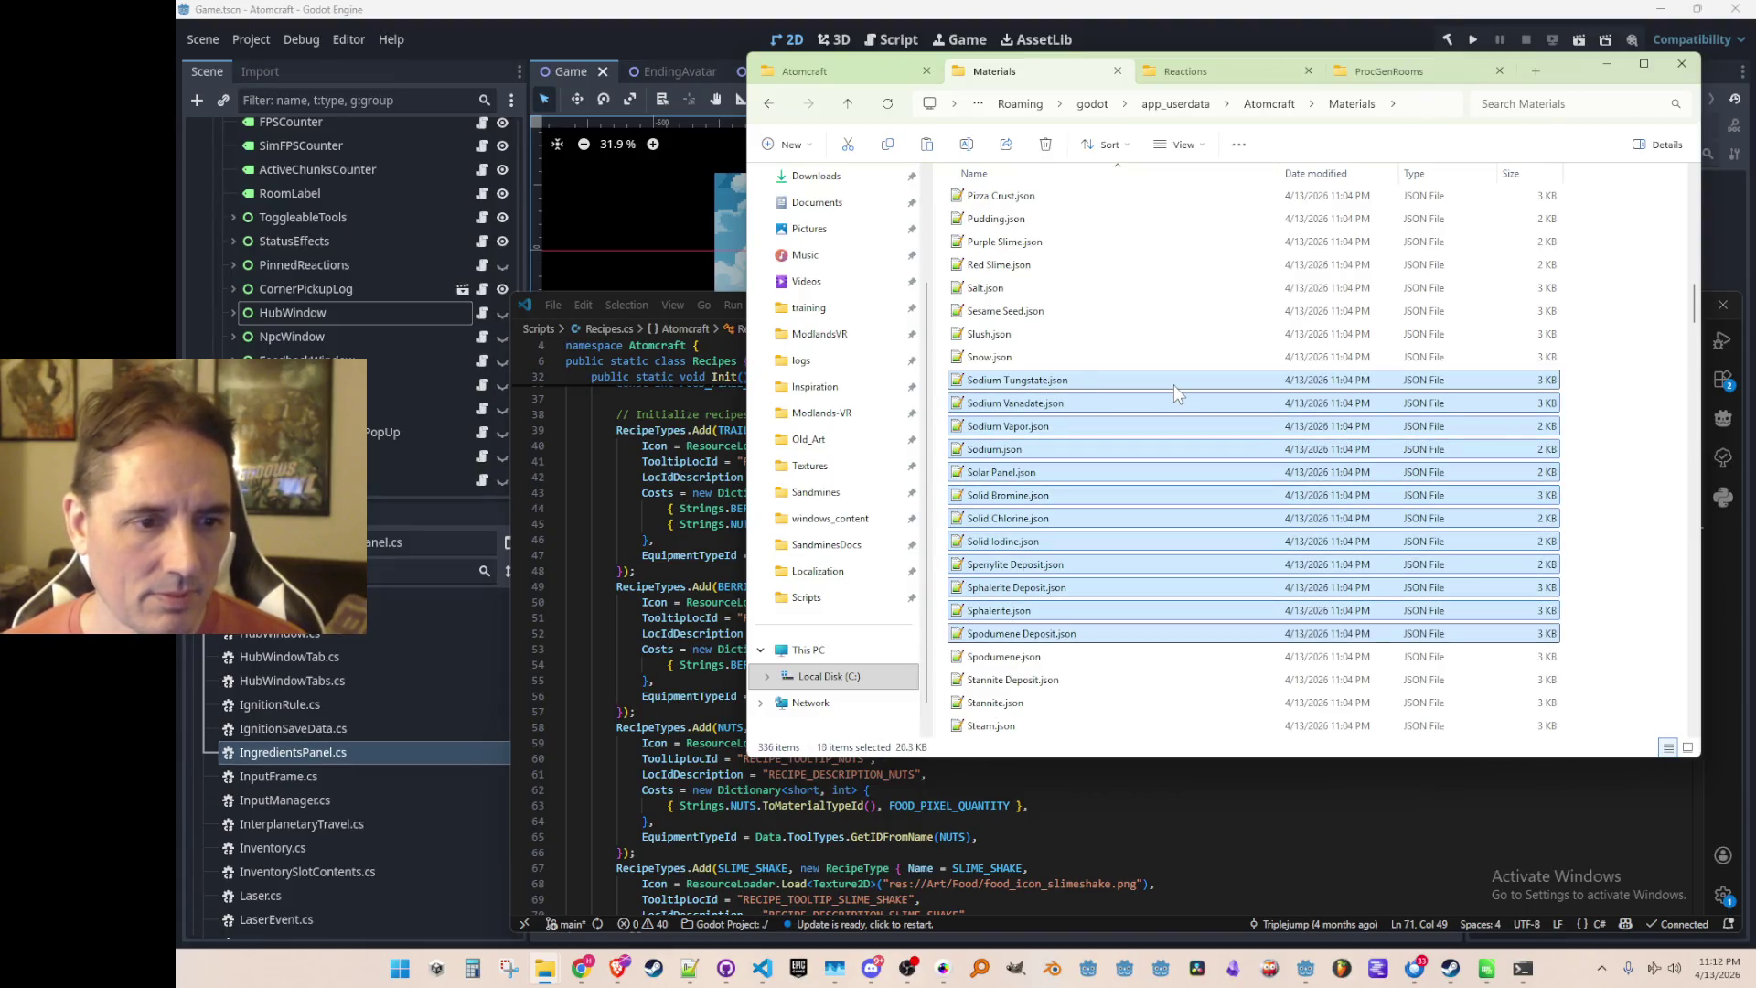
Delete the Sodium-through-Stannite, Steam-through-Strontium, Sugarcane and Sulfur material JSON files
{"action": "key", "text": "Delete"}
{"action": "left_click", "coordinate": [1175, 386]}
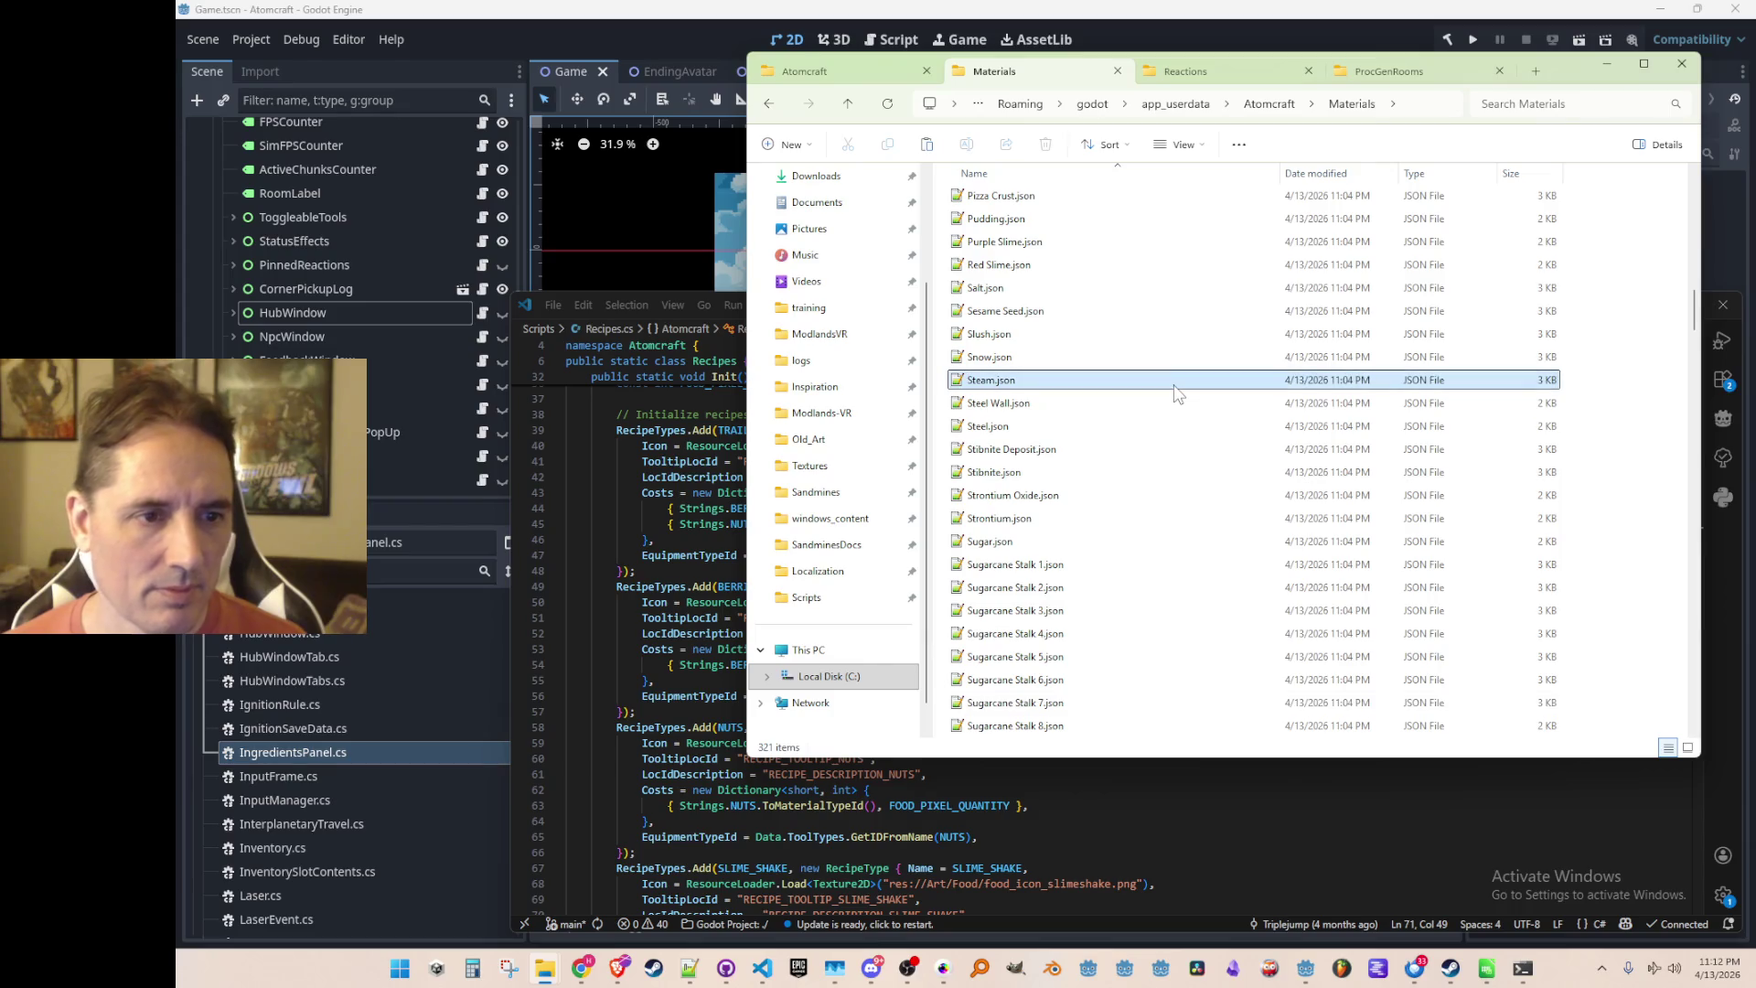
{"action": "key", "text": "shift+Down"}
{"action": "key", "text": "shift+Down"}
{"action": "key", "text": "shift+Down"}
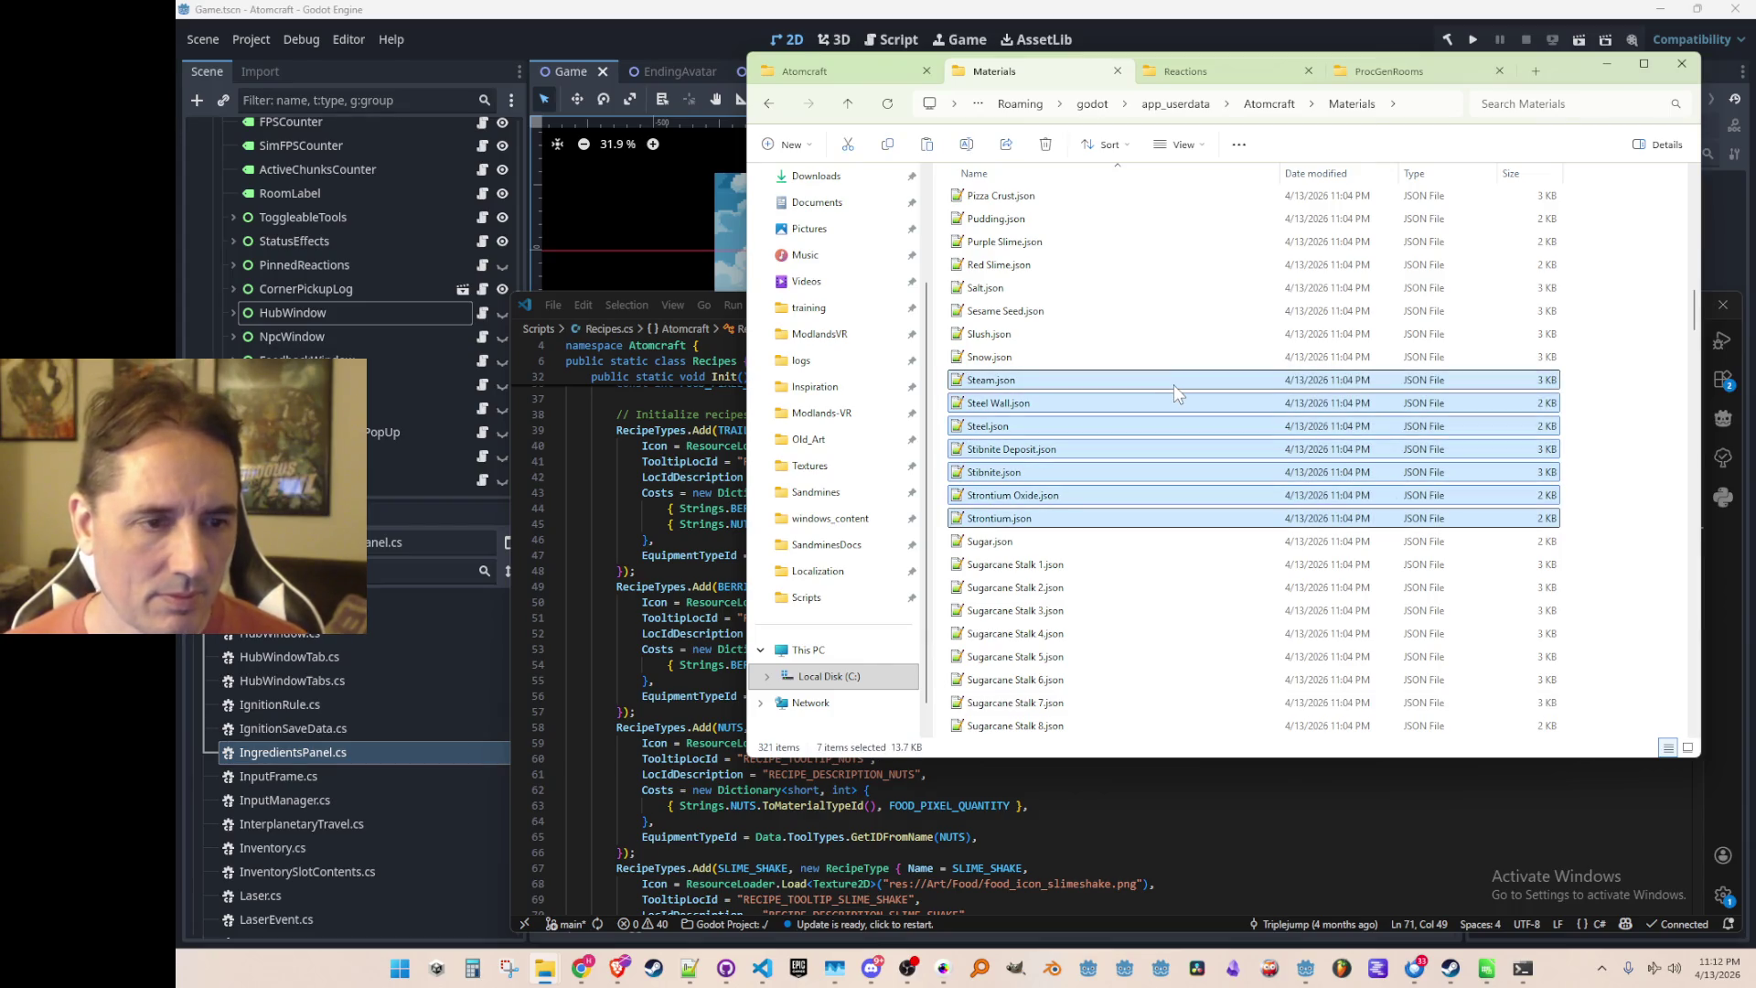
{"action": "key", "text": "Delete"}
{"action": "left_click", "coordinate": [1178, 403]}
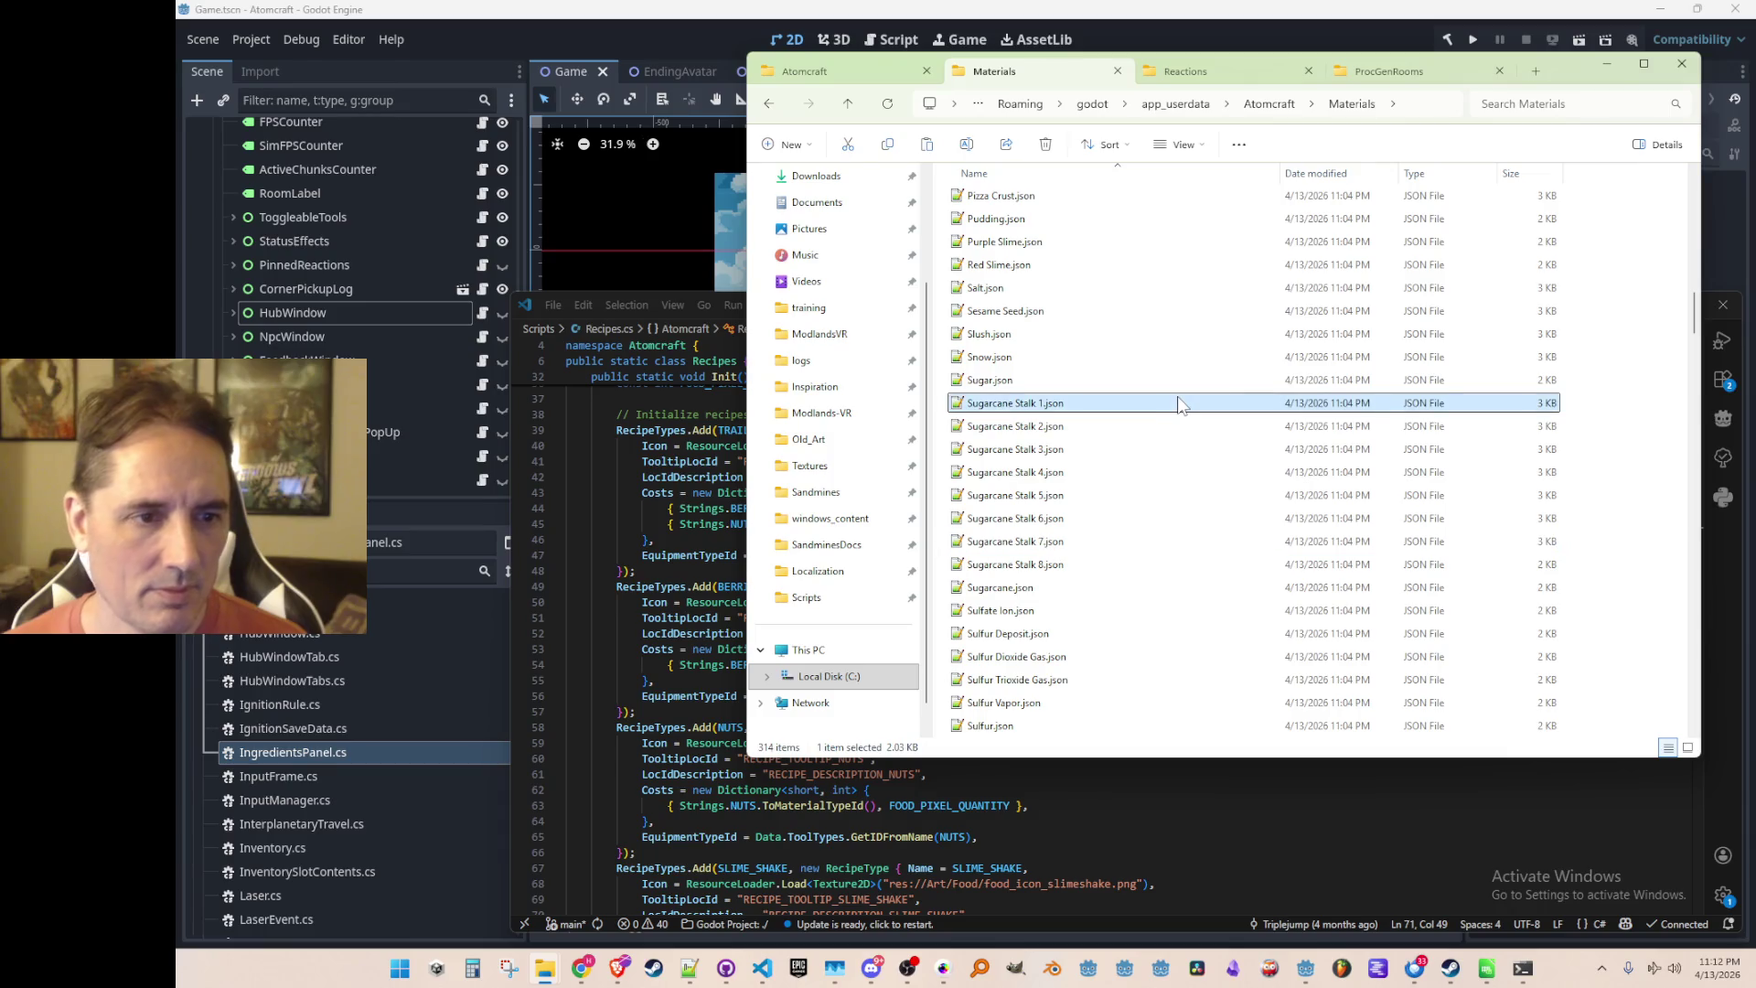
{"action": "key", "text": "shift+Down"}
{"action": "key", "text": "shift+Down"}
{"action": "key", "text": "shift+Down"}
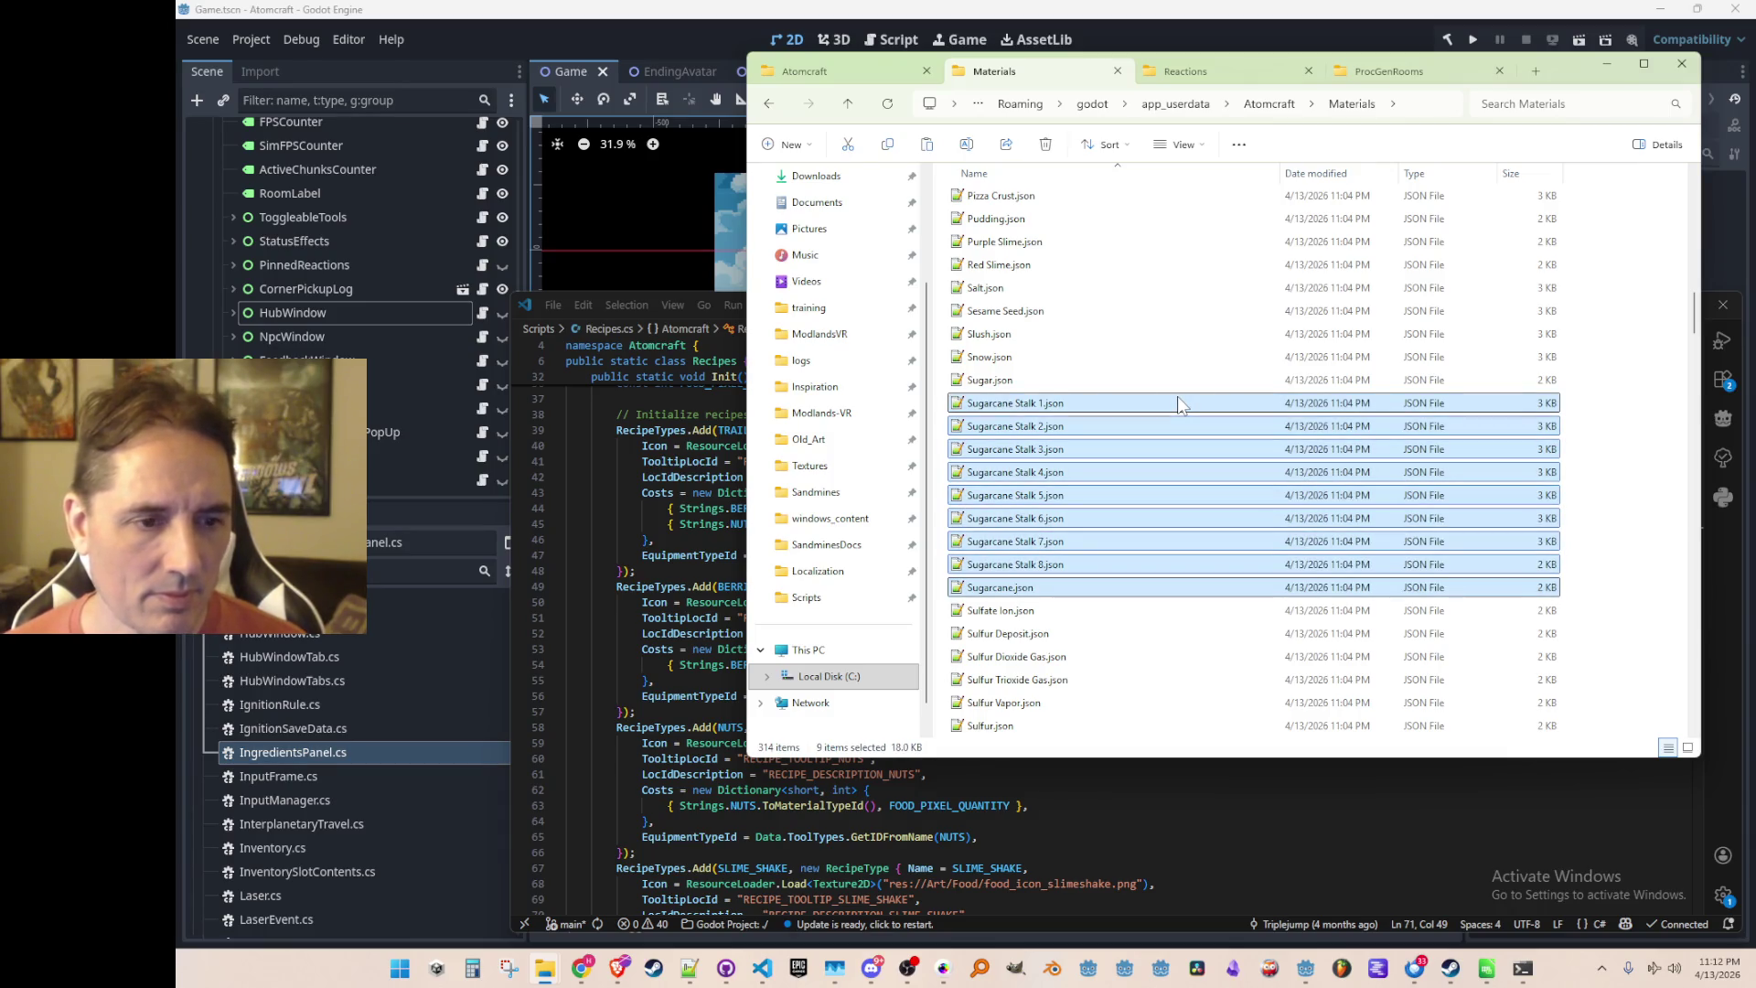
{"action": "key", "text": "shift+Down"}
{"action": "key", "text": "shift+Down"}
{"action": "key", "text": "shift+Down"}
{"action": "key", "text": "Delete"}
Delete the Sulfur Vapor, Sunflower, Switch and Sylvanite material files
{"action": "left_click", "coordinate": [1177, 398]}
{"action": "key", "text": "shift+Down"}
{"action": "key", "text": "shift+Down"}
{"action": "key", "text": "shift+Down"}
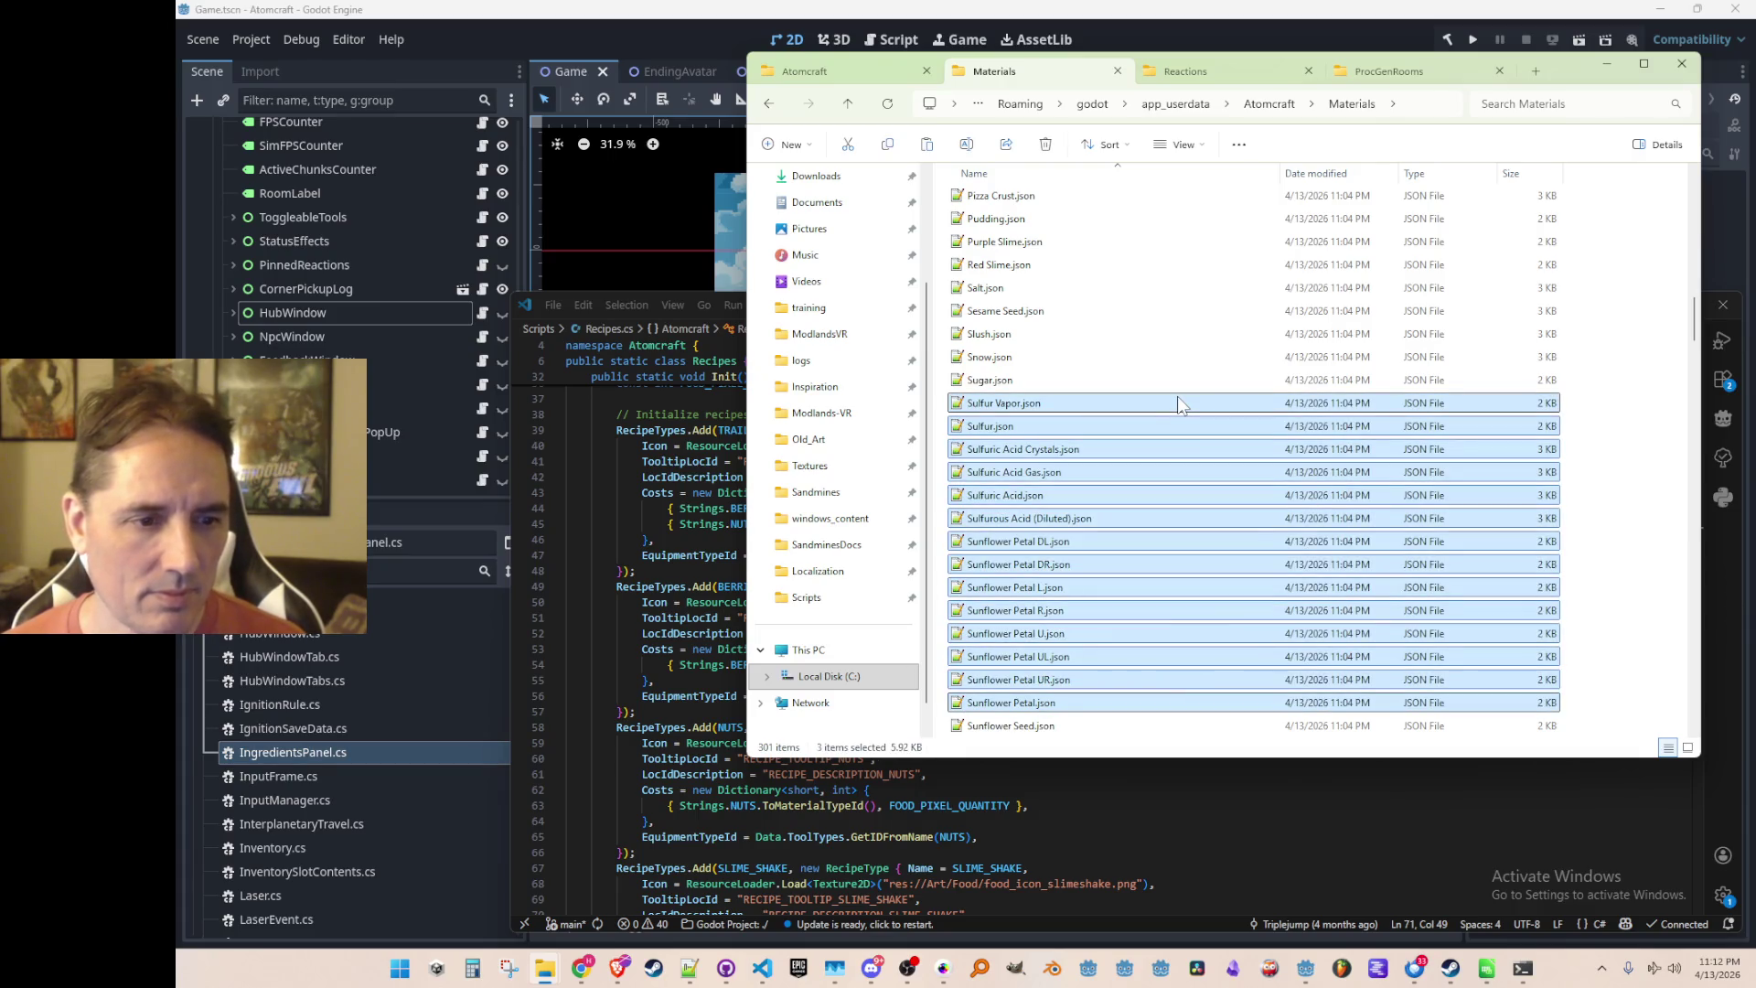
{"action": "key", "text": "Delete"}
{"action": "left_click", "coordinate": [1175, 403]}
{"action": "key", "text": "shift+Down"}
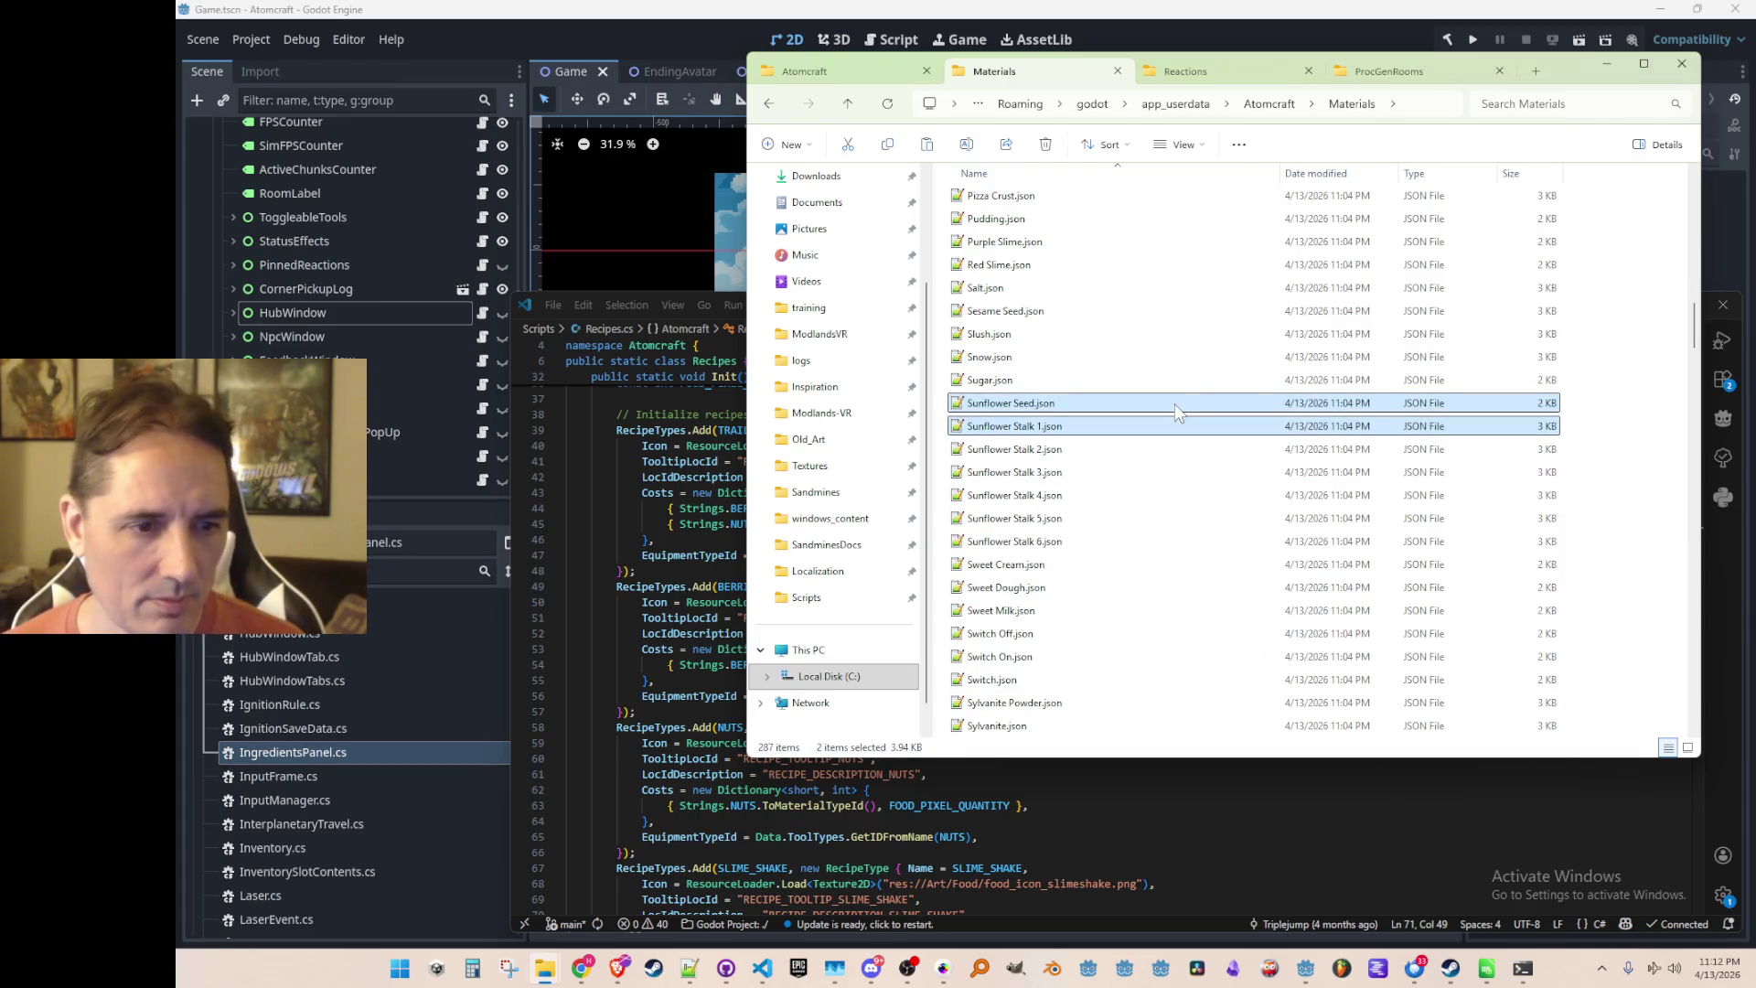
{"action": "key", "text": "shift+Down"}
{"action": "key", "text": "shift+Down"}
{"action": "key", "text": "shift+Down"}
{"action": "key", "text": "Delete"}
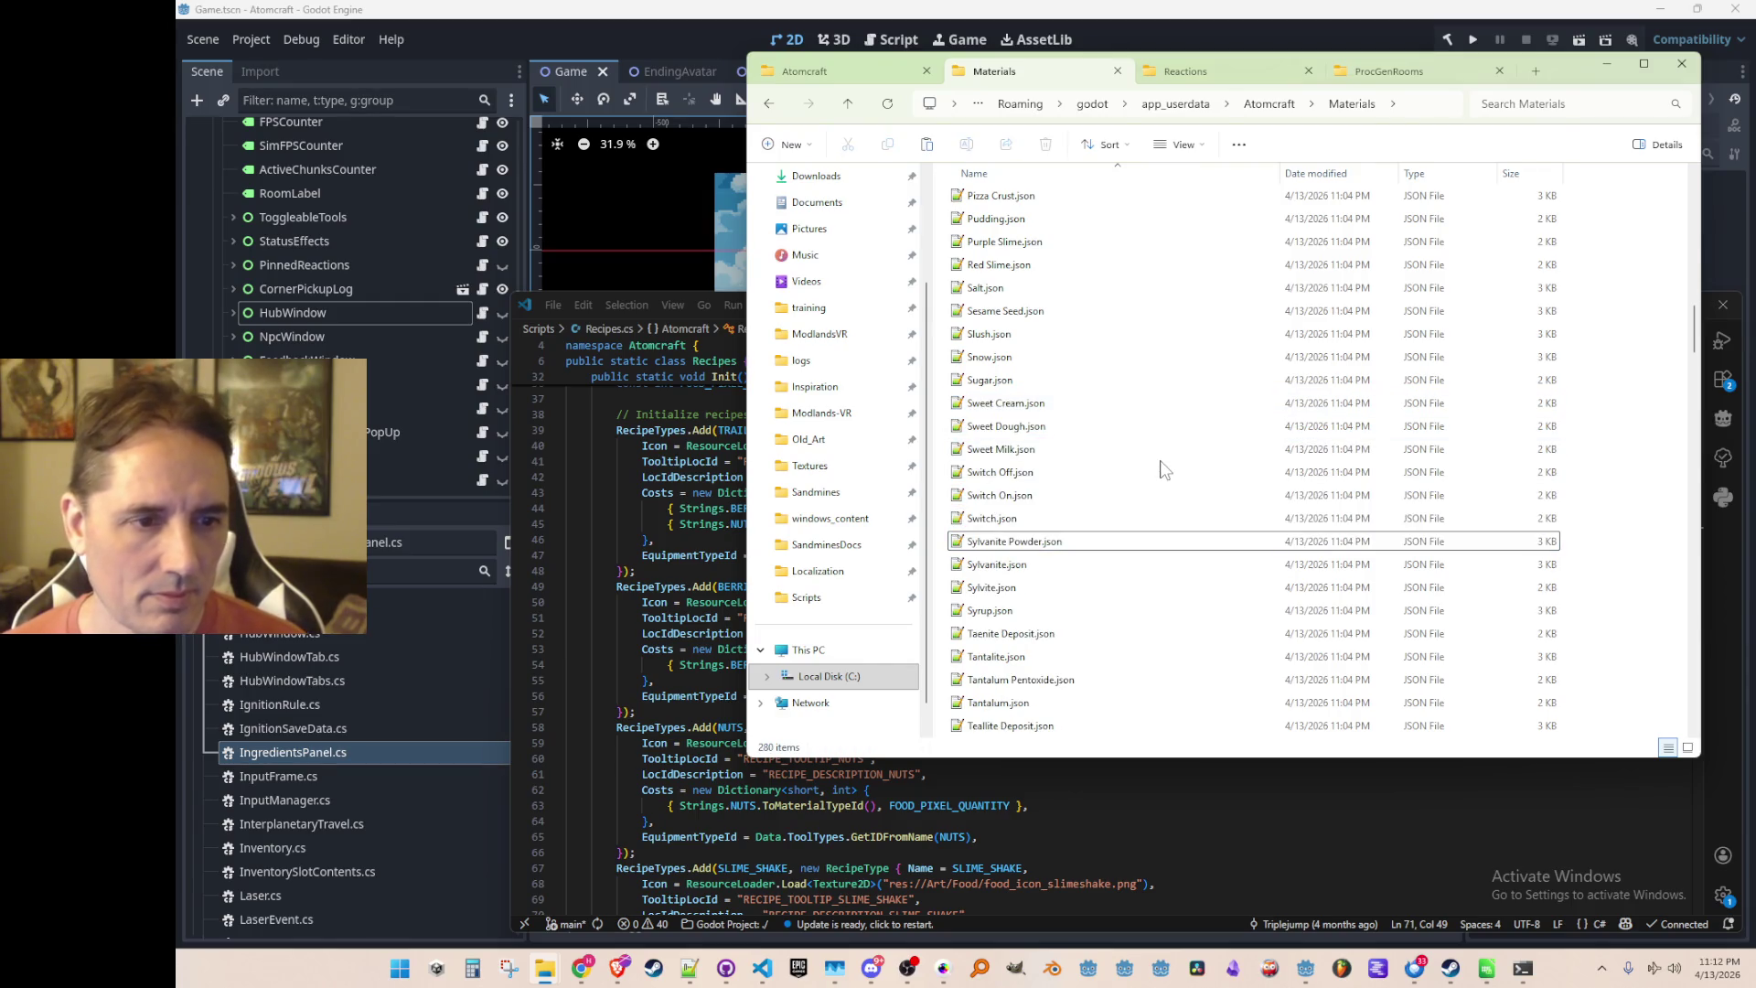
{"action": "left_click", "coordinate": [1164, 471]}
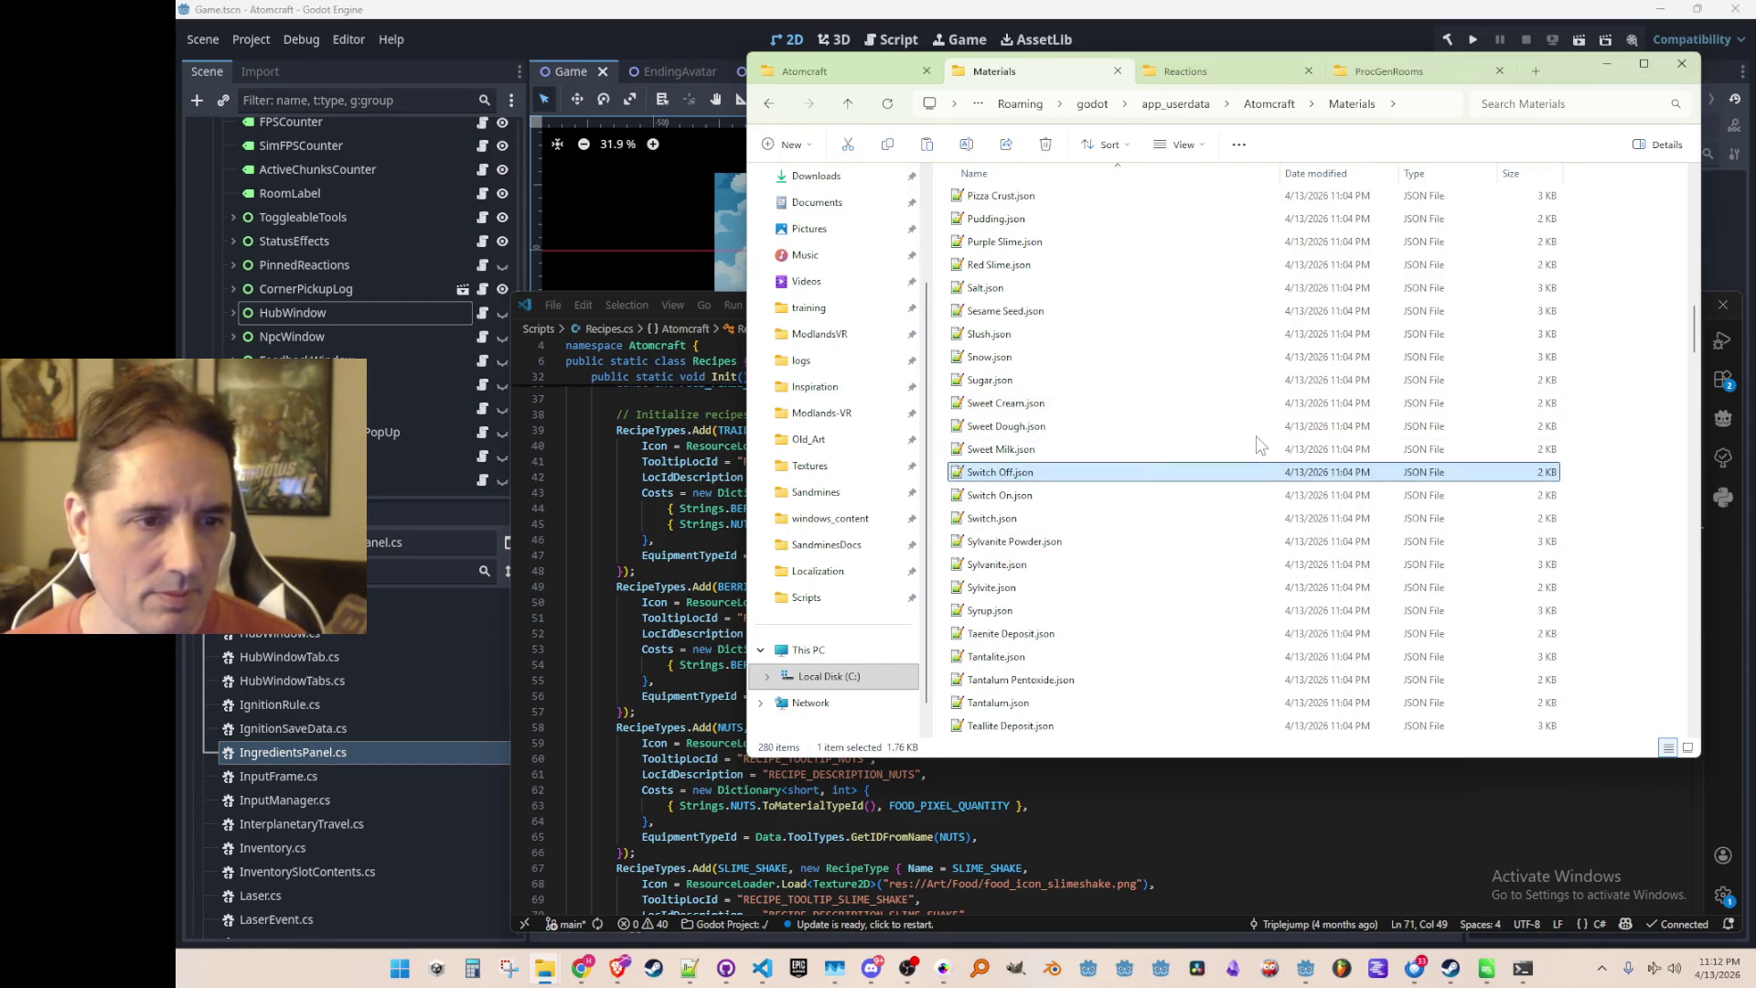
{"action": "key", "text": "shift+Down"}
{"action": "key", "text": "shift+Down"}
{"action": "key", "text": "shift+Down"}
{"action": "key", "text": "shift+Down"}
{"action": "key", "text": "shift+Down"}
{"action": "key", "text": "shift+Down"}
{"action": "key", "text": "shift+Up"}
{"action": "key", "text": "shift+Up"}
{"action": "key", "text": "shift+Up"}
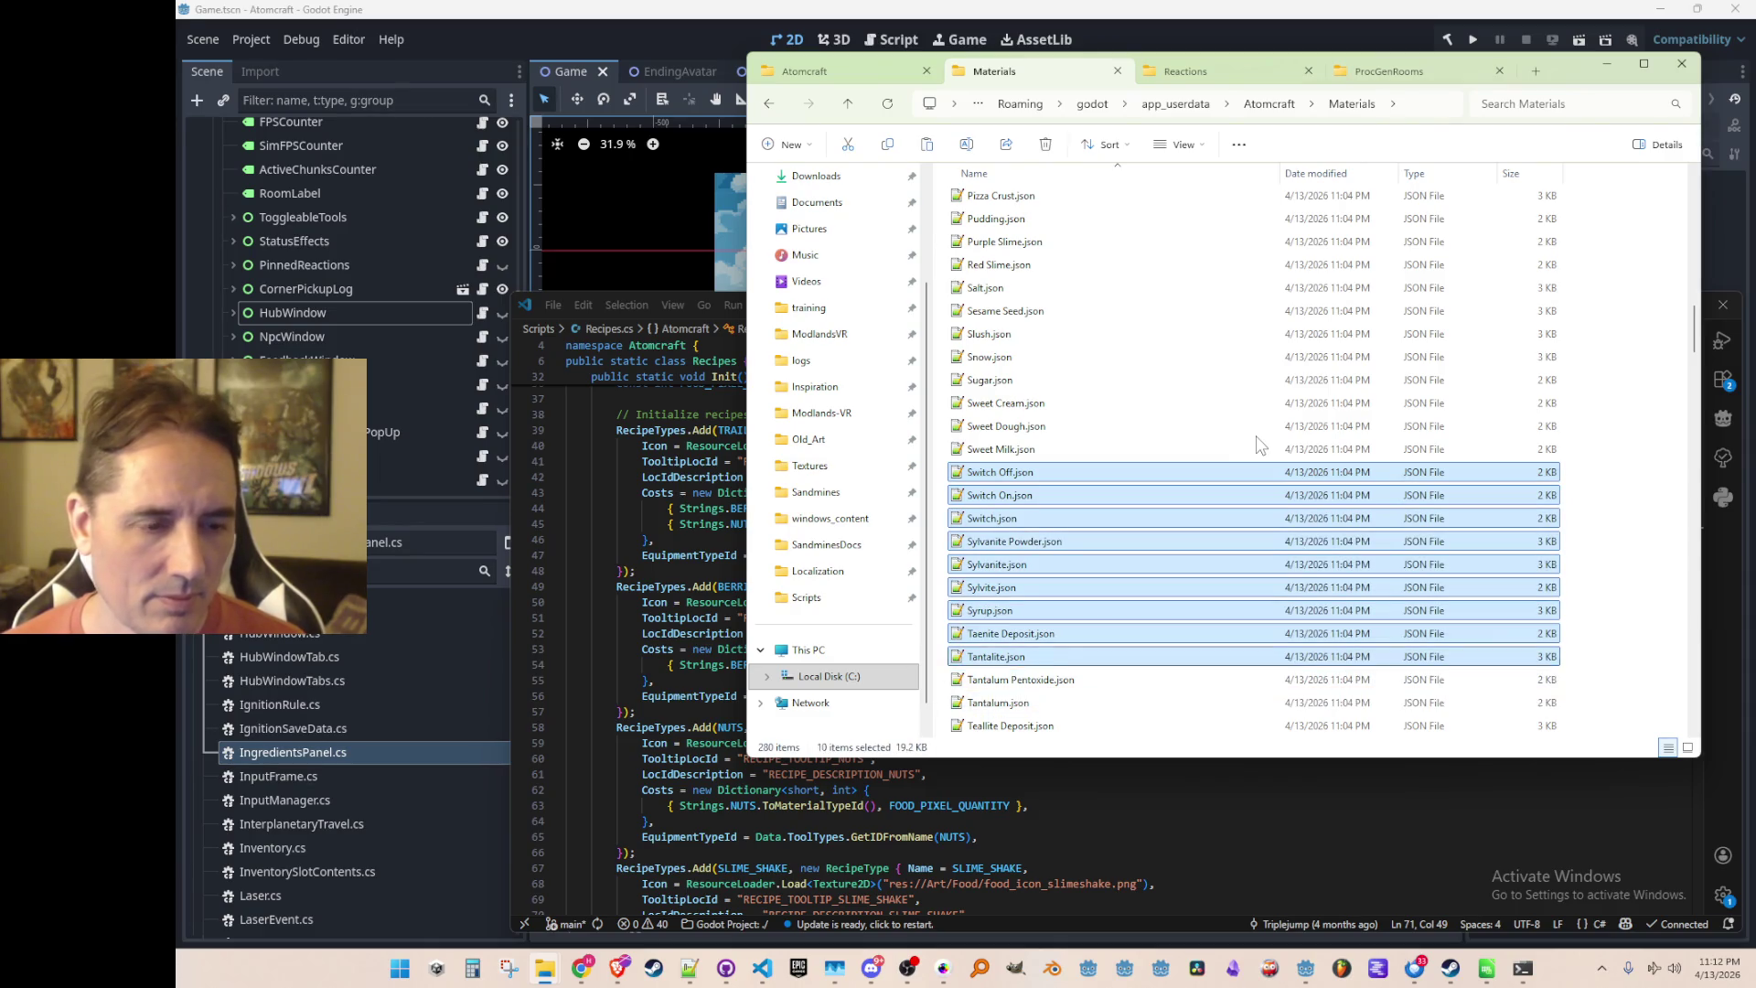
{"action": "key", "text": "Delete"}
Delete the Taenite-through-Thorium Dioxide, Thorium, Thulium and Tin material files
{"action": "left_click", "coordinate": [1213, 494]}
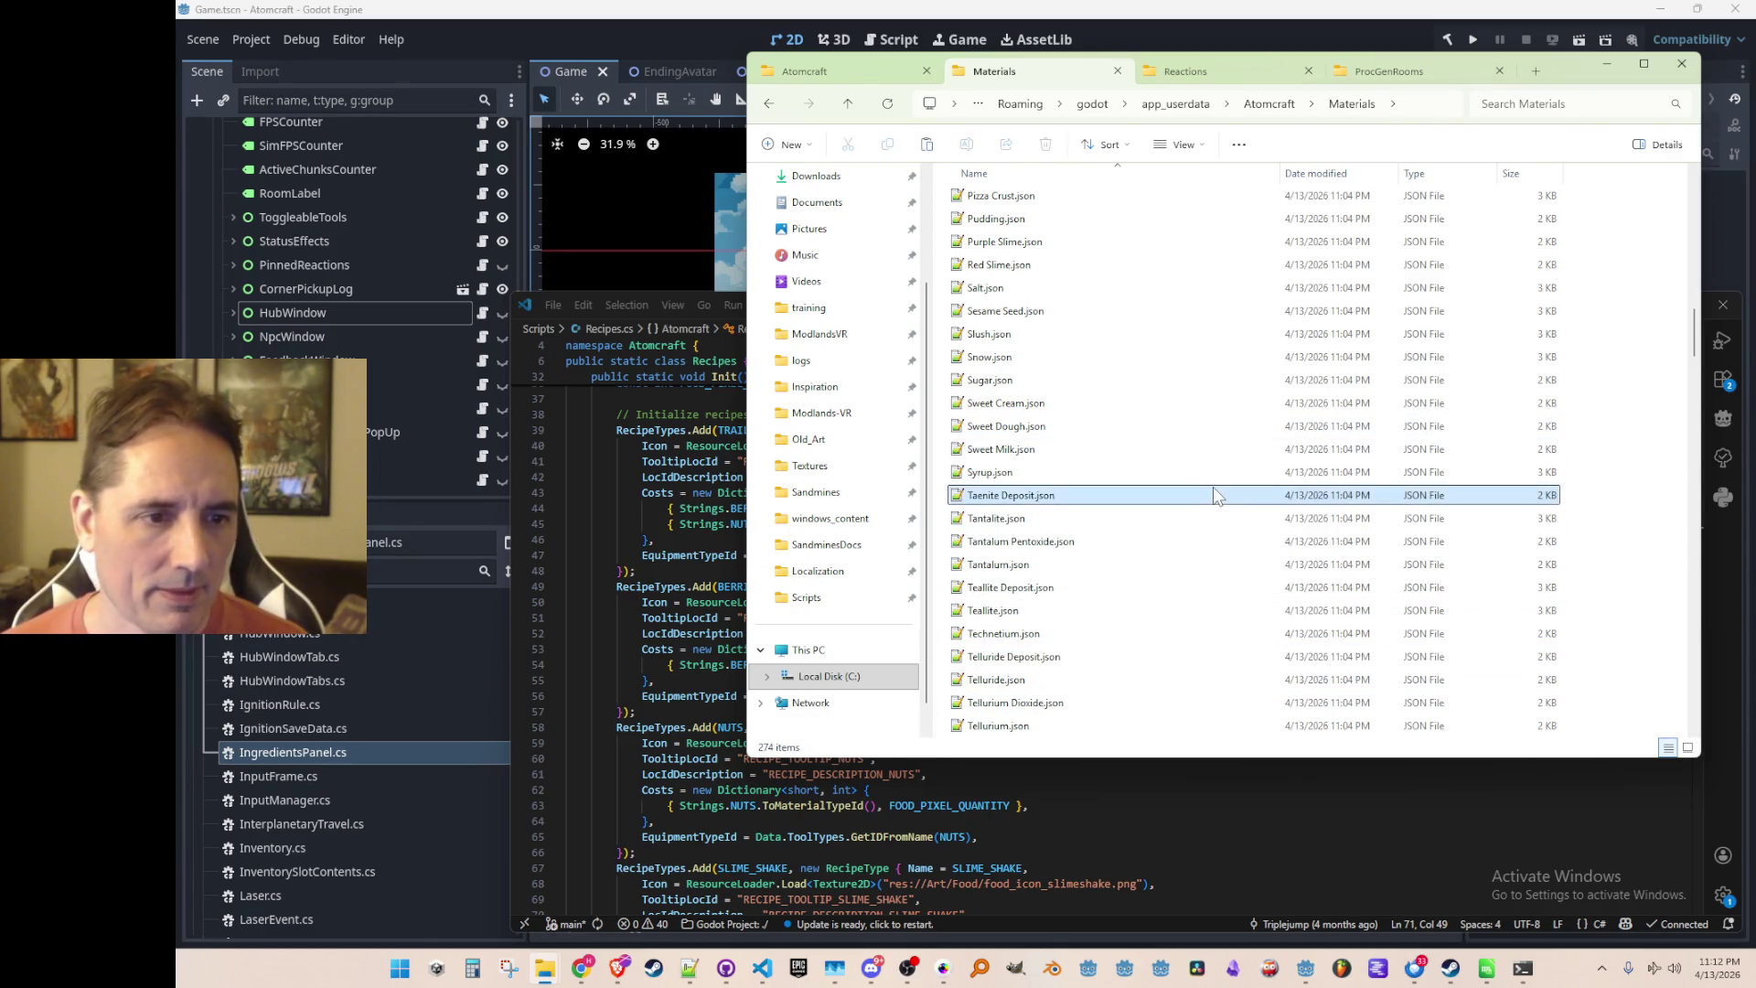
{"action": "key", "text": "shift+Down"}
{"action": "key", "text": "shift+Down"}
{"action": "key", "text": "shift+Down"}
{"action": "key", "text": "shift+Down"}
{"action": "key", "text": "shift+Down"}
{"action": "key", "text": "shift+Down"}
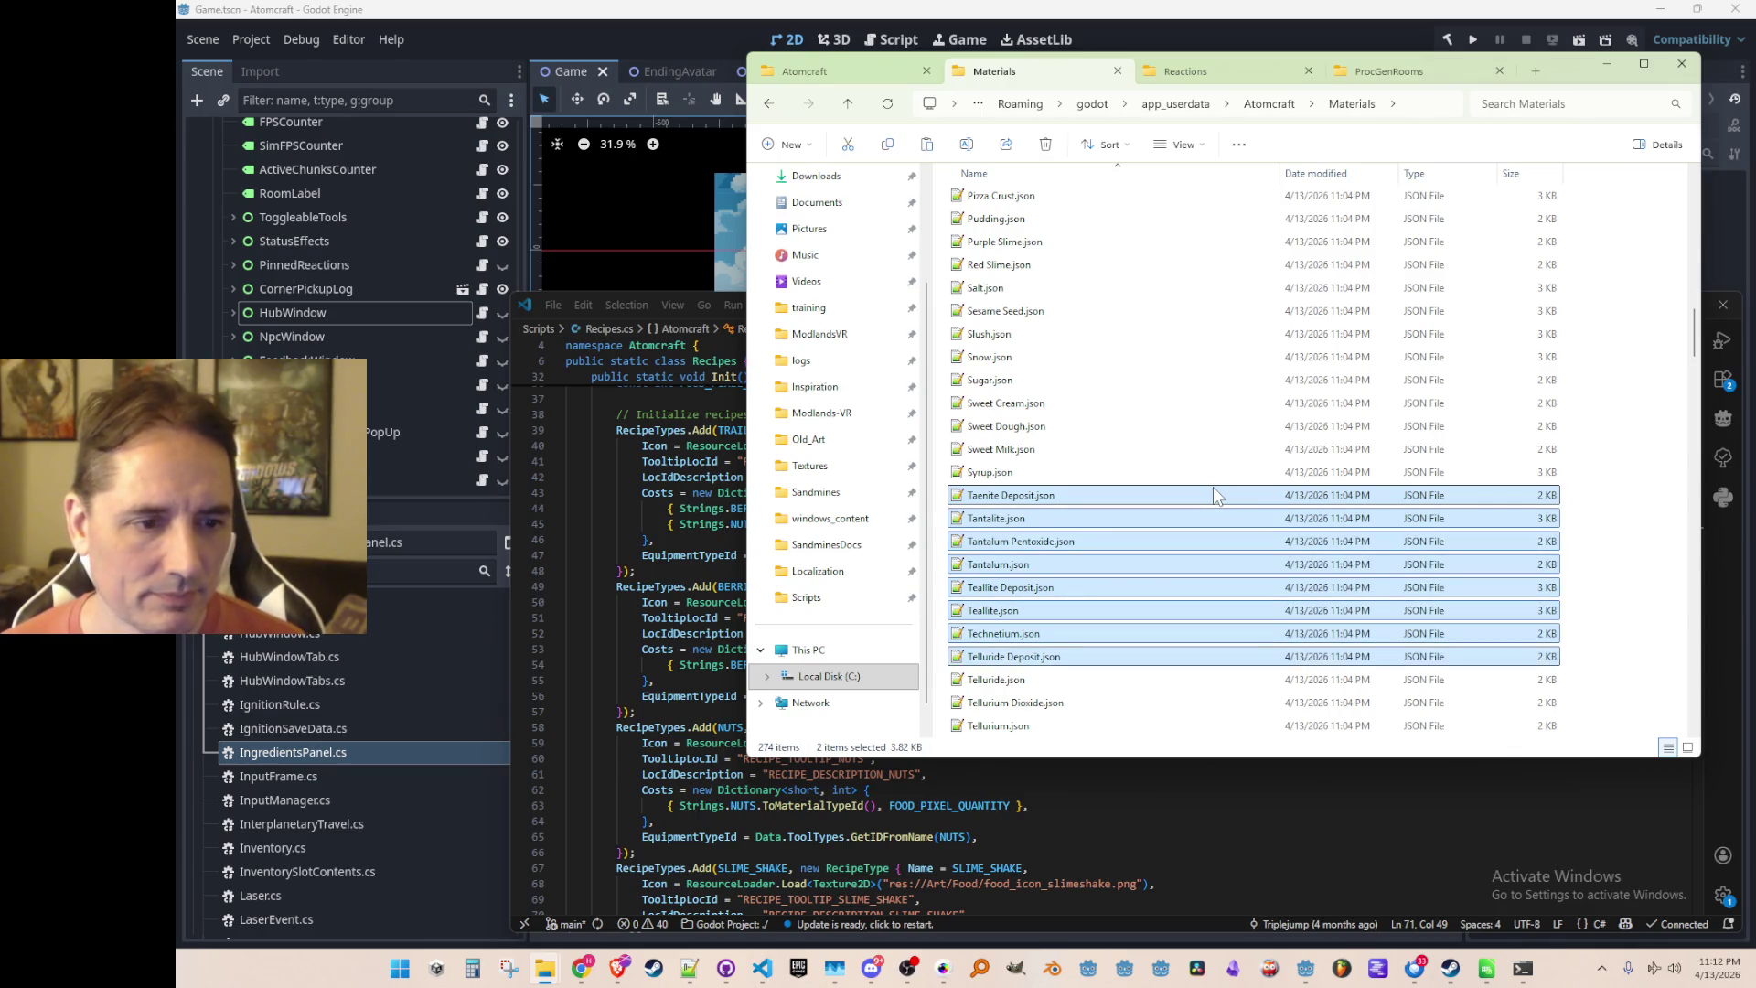
{"action": "key", "text": "shift+Down"}
{"action": "key", "text": "shift+Down"}
{"action": "key", "text": "shift+Down"}
{"action": "key", "text": "shift+Up"}
{"action": "key", "text": "shift+Up"}
{"action": "key", "text": "shift+Up"}
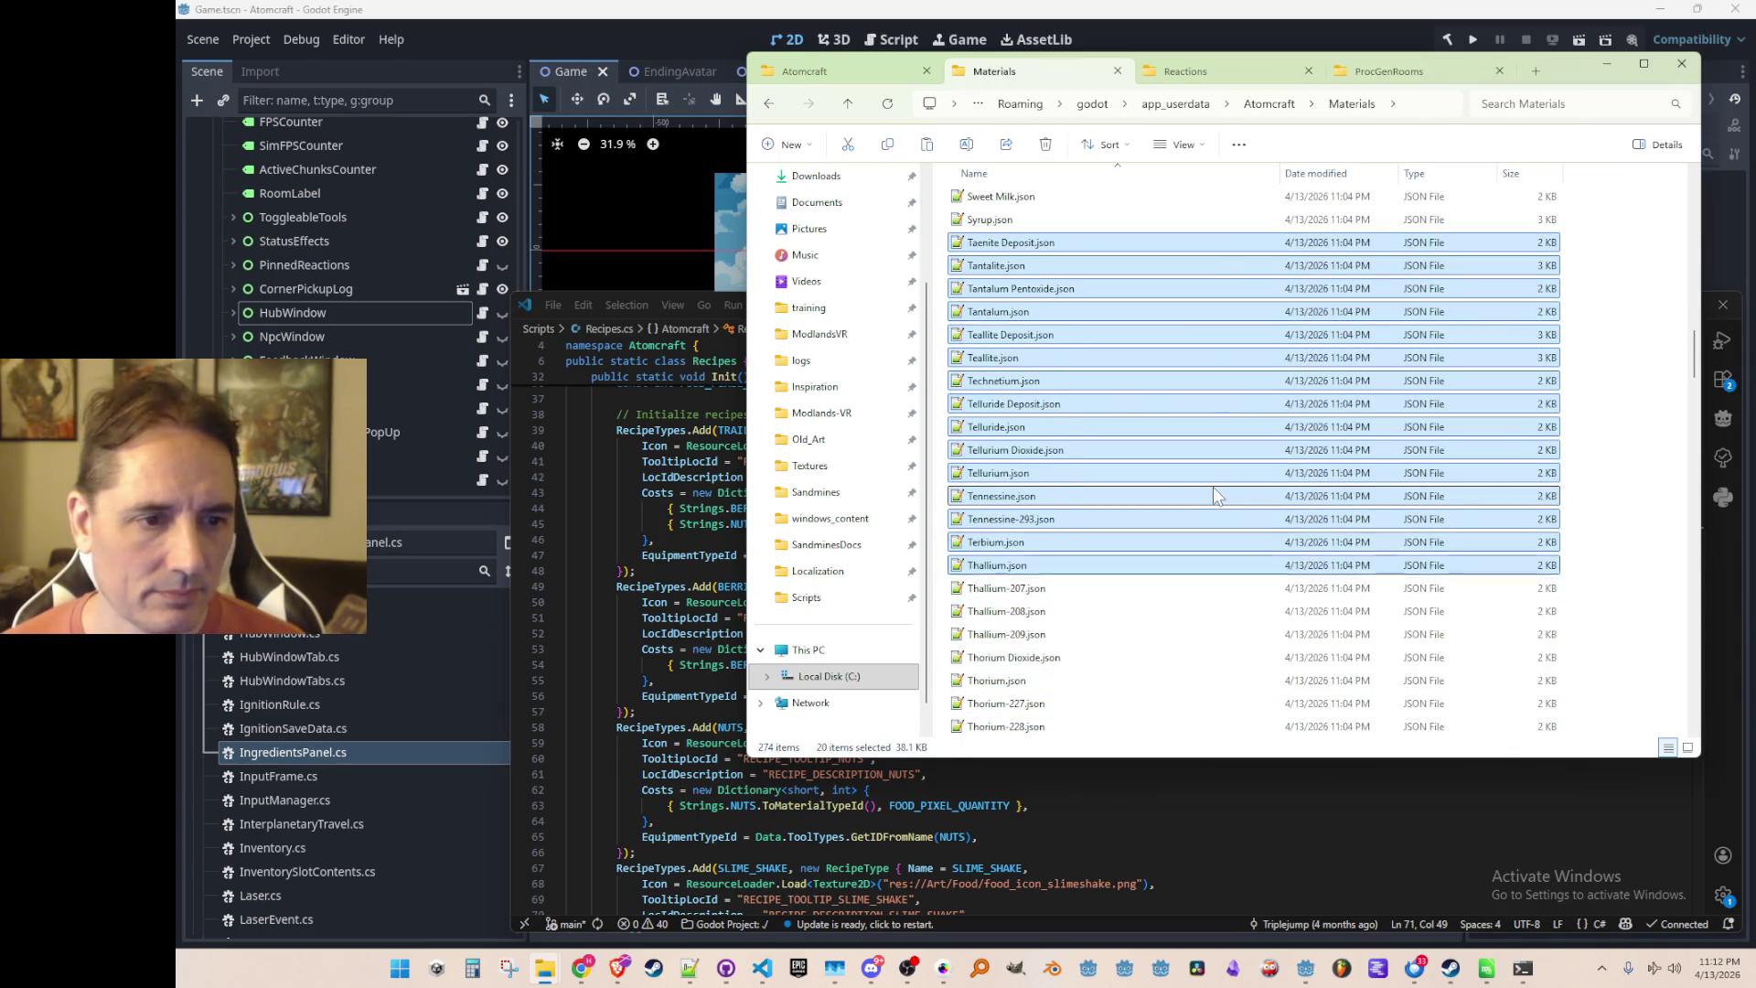
{"action": "key", "text": "shift+Down"}
{"action": "key", "text": "shift+Down"}
{"action": "key", "text": "shift+Down"}
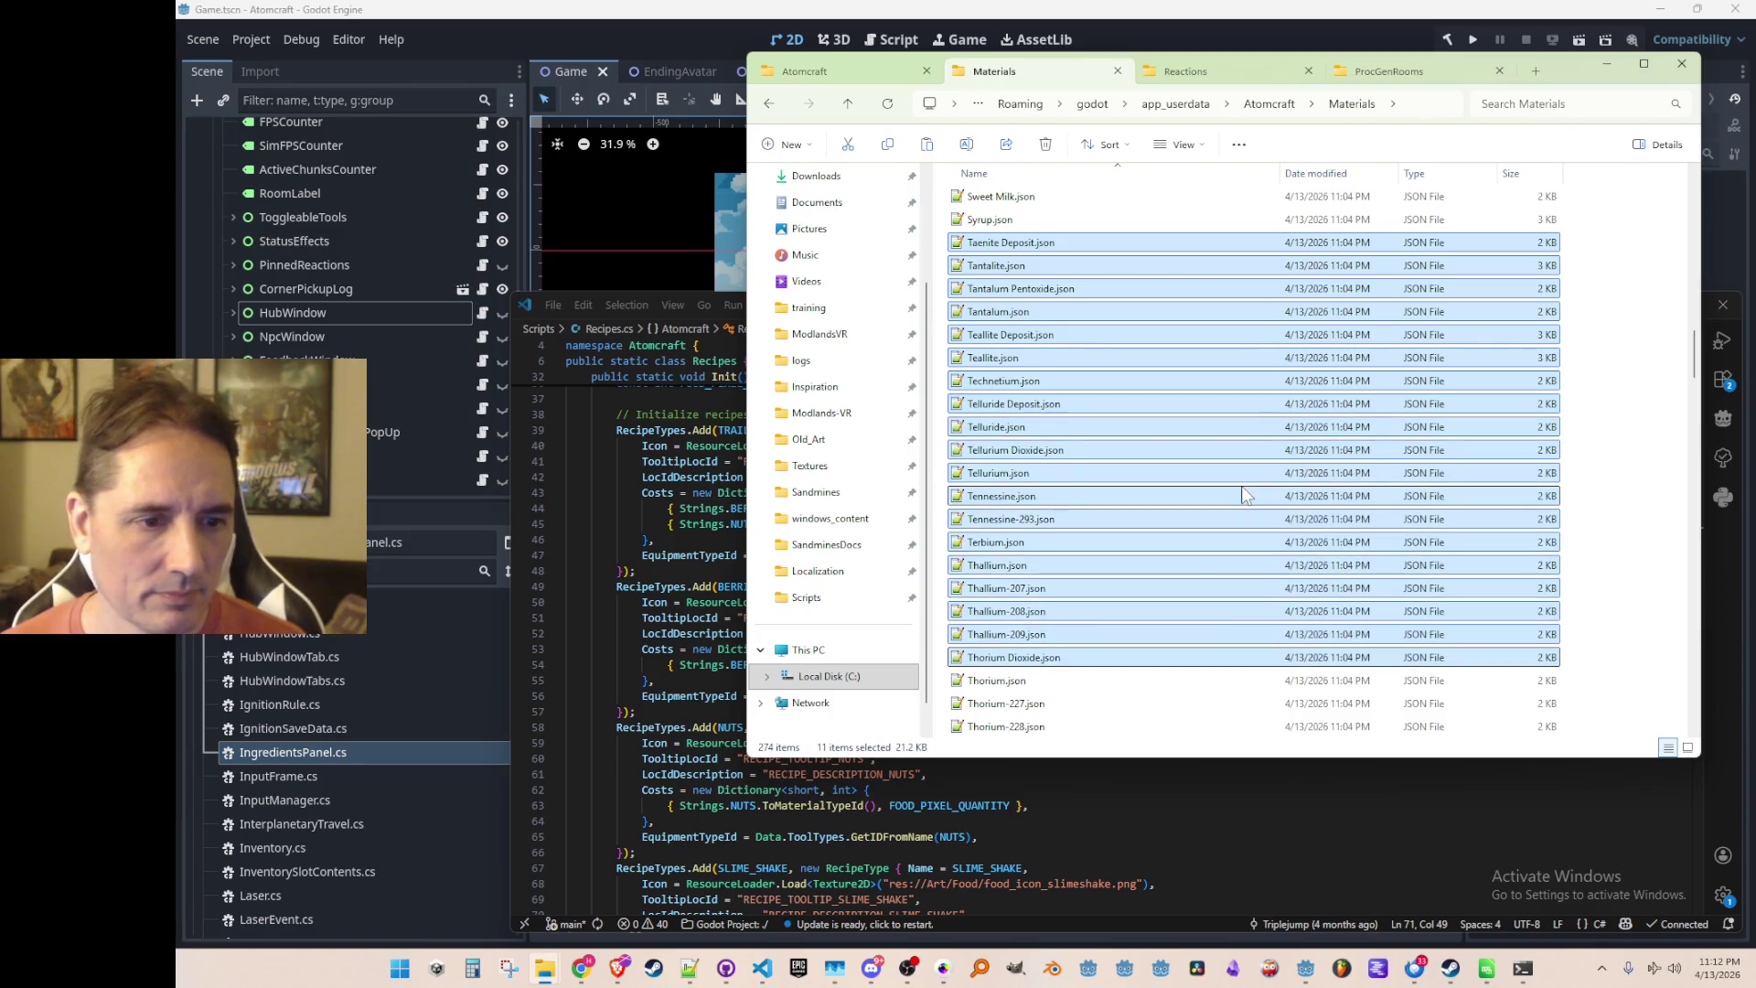
{"action": "key", "text": "Delete"}
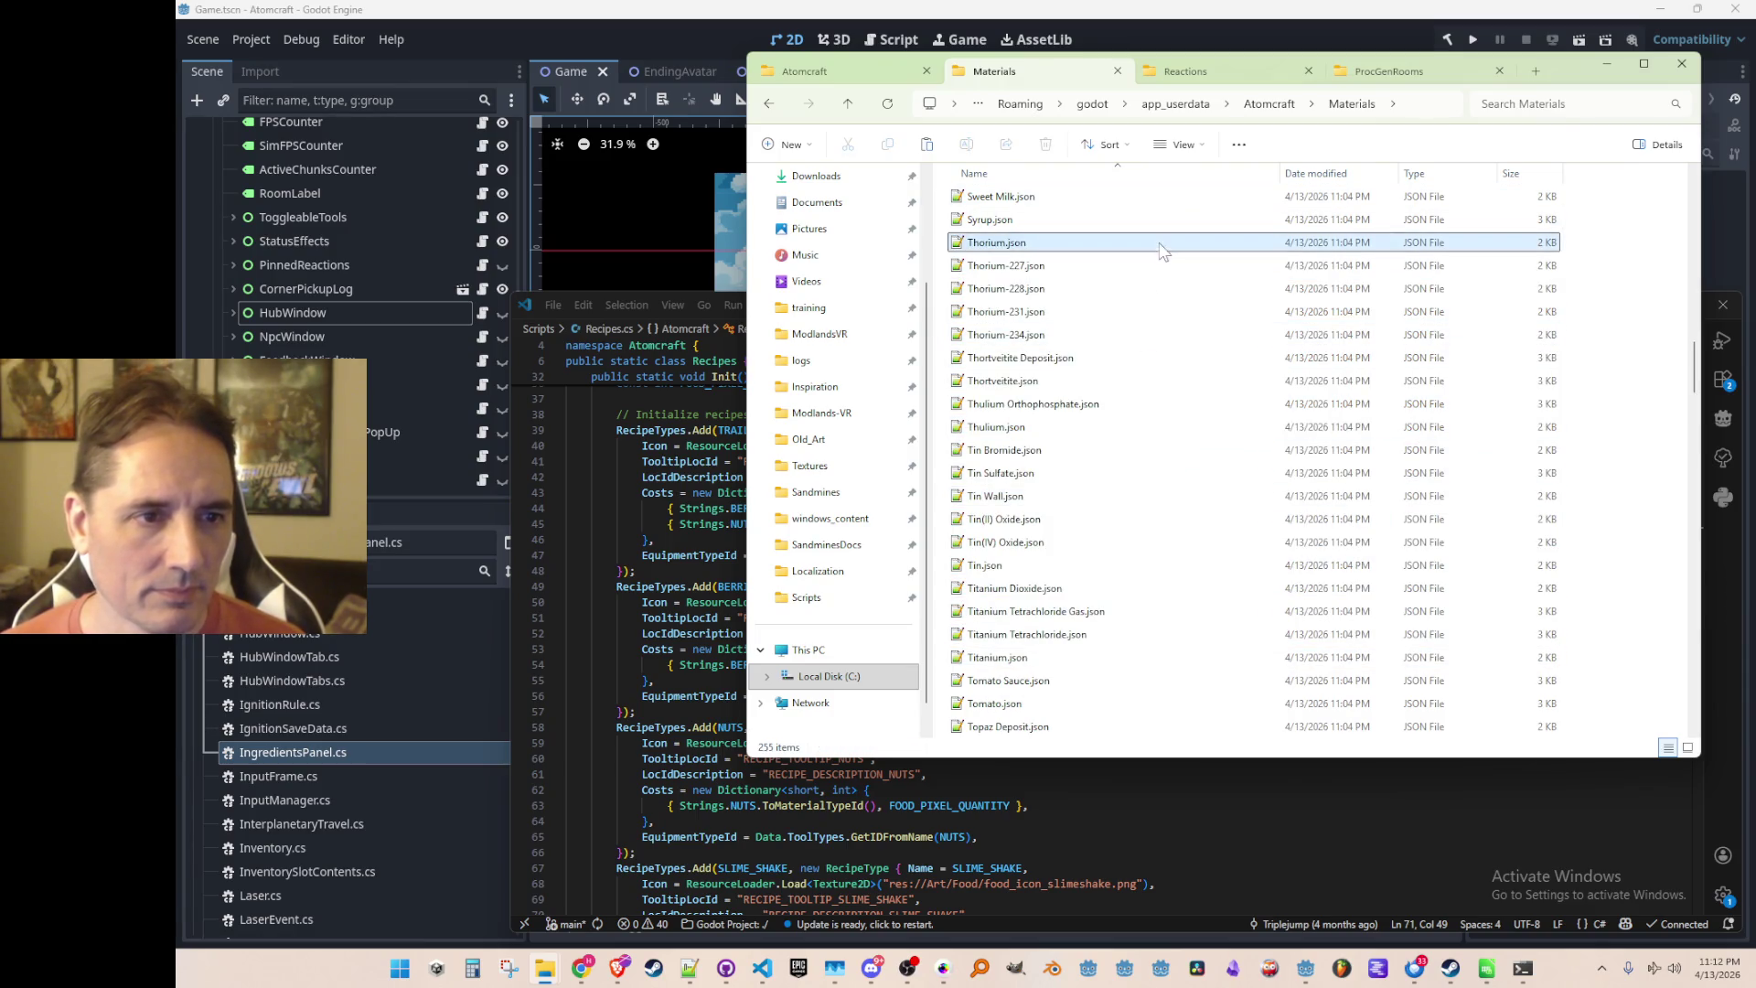
{"action": "key", "text": "shift+Down"}
{"action": "key", "text": "shift+Down"}
{"action": "key", "text": "shift+Down"}
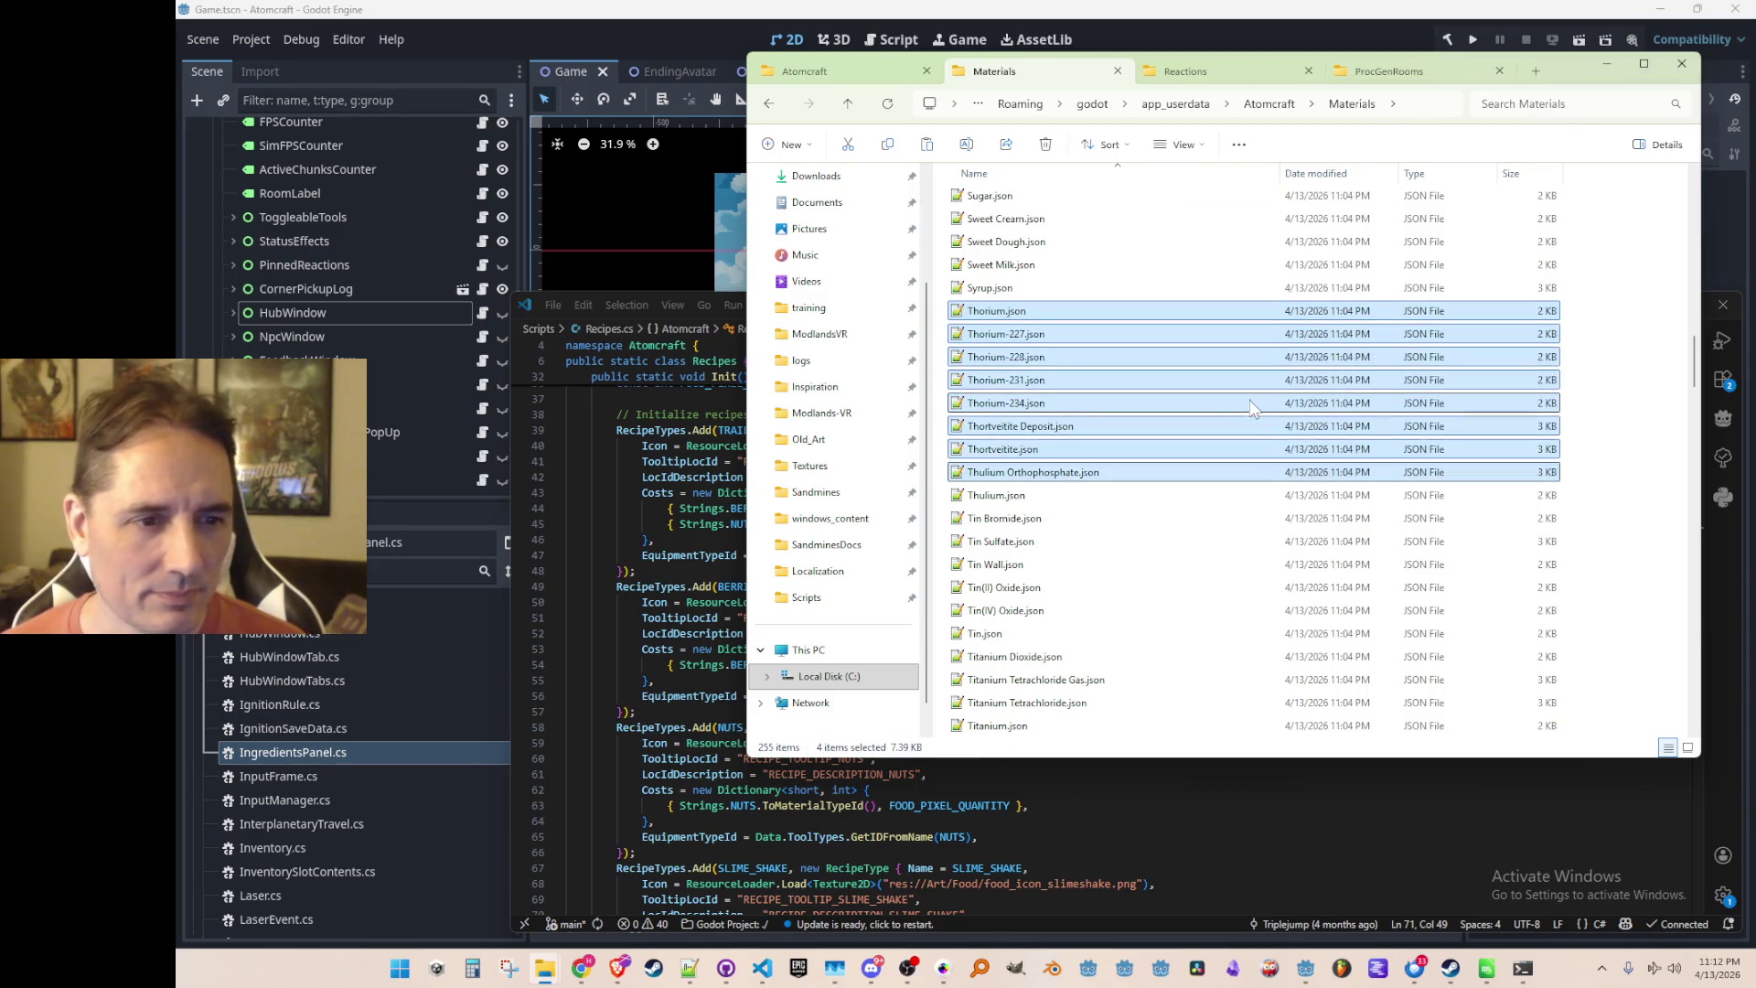
{"action": "key", "text": "shift+Down"}
{"action": "key", "text": "shift+Down"}
{"action": "key", "text": "shift+Down"}
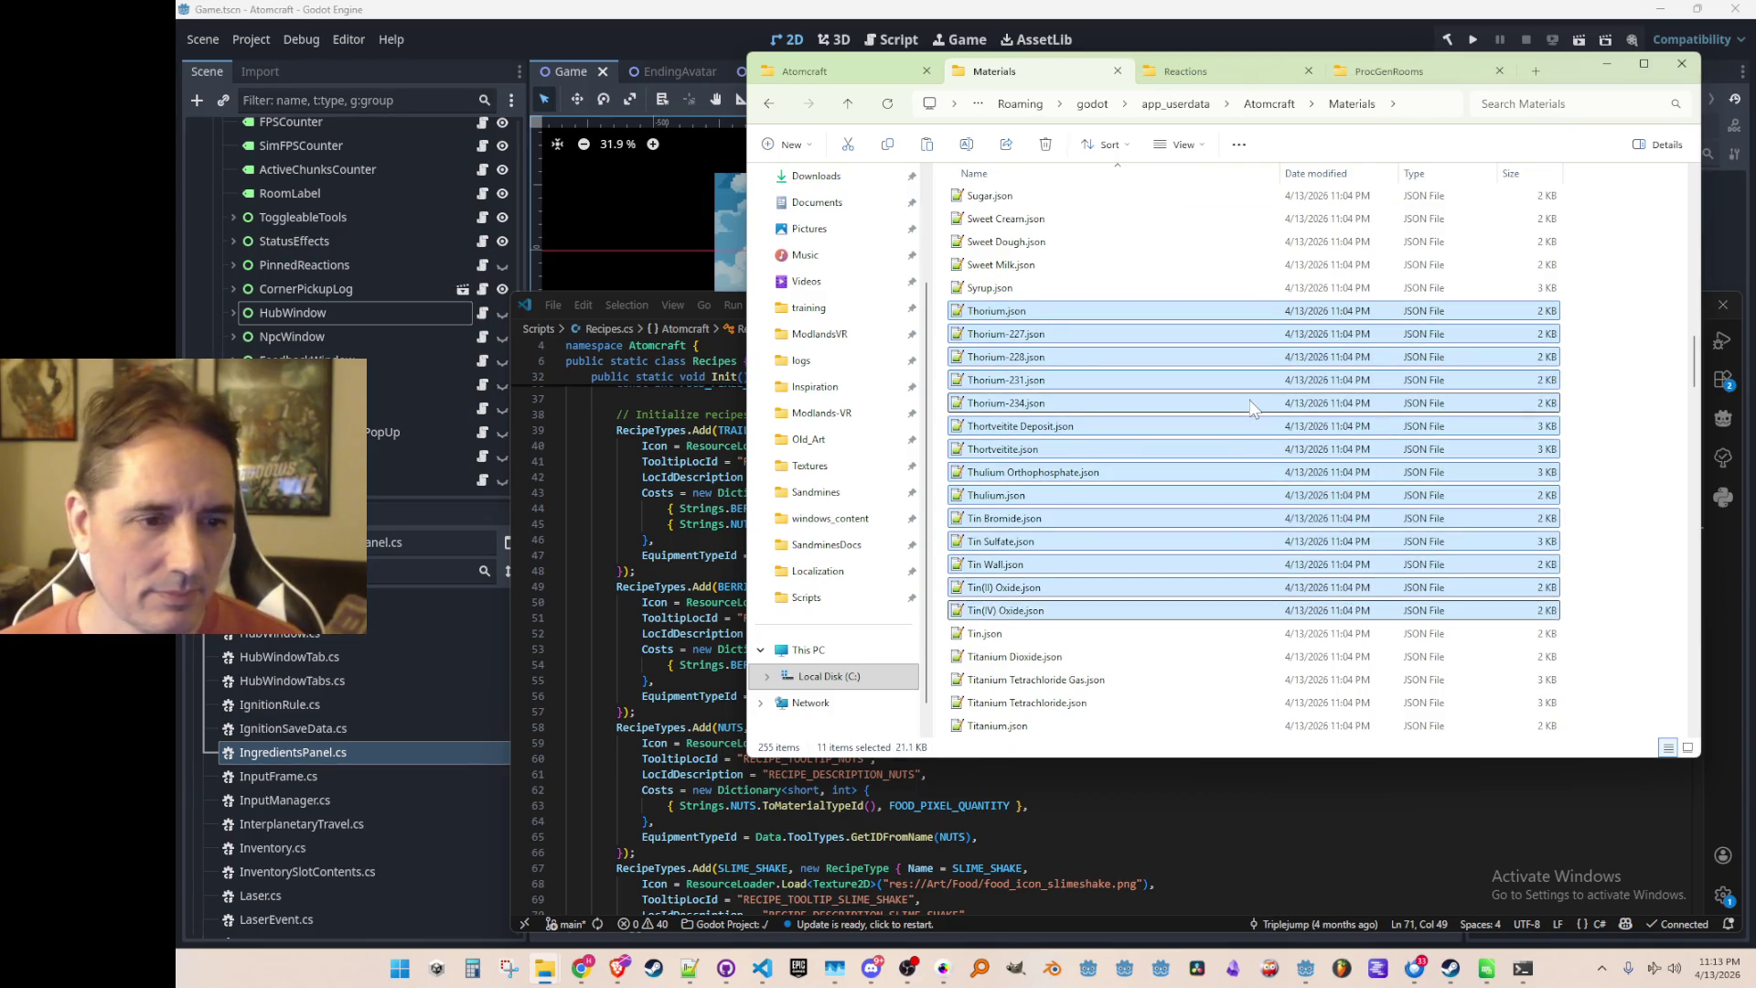
{"action": "key", "text": "Delete"}
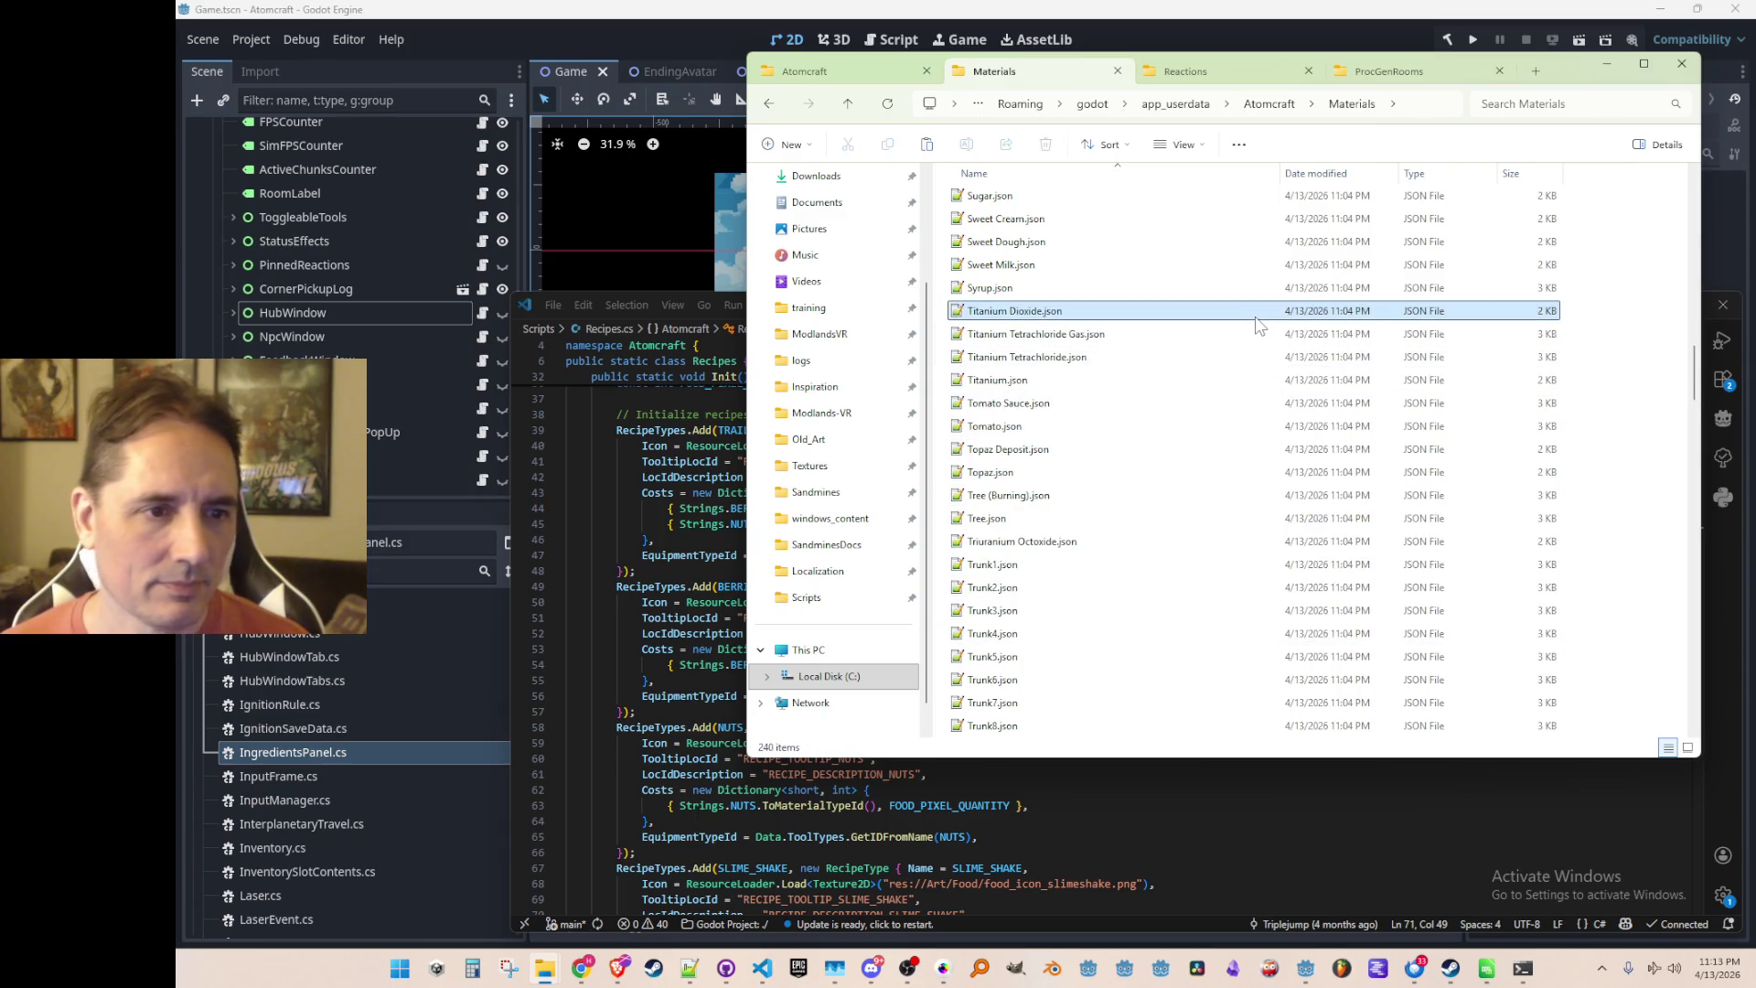
Delete the Titanium files and the Topaz-through-Trunk12 material files
{"action": "key", "text": "shift+Down"}
{"action": "key", "text": "shift+Down"}
{"action": "key", "text": "shift+Down"}
{"action": "key", "text": "Delete"}
{"action": "key", "text": "Up"}
{"action": "key", "text": "Up"}
{"action": "key", "text": "shift+Down"}
{"action": "key", "text": "shift+Down"}
{"action": "key", "text": "shift+Down"}
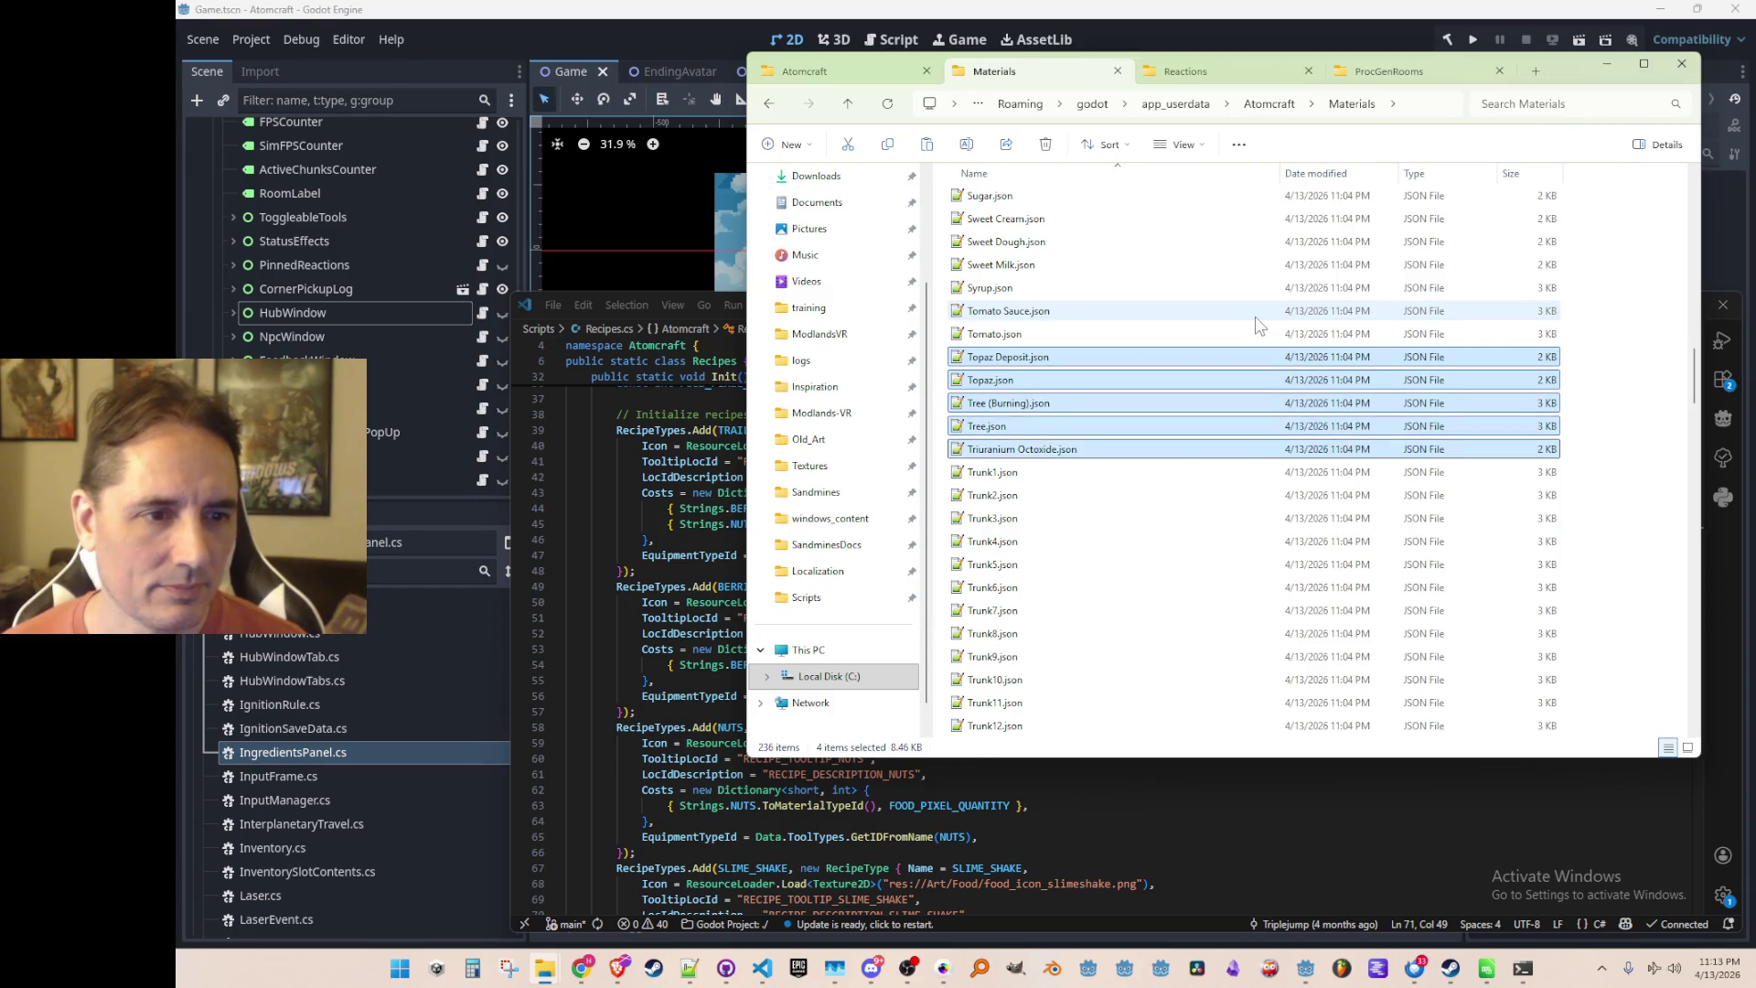
{"action": "key", "text": "shift+Down"}
{"action": "key", "text": "shift+Down"}
{"action": "key", "text": "Delete"}
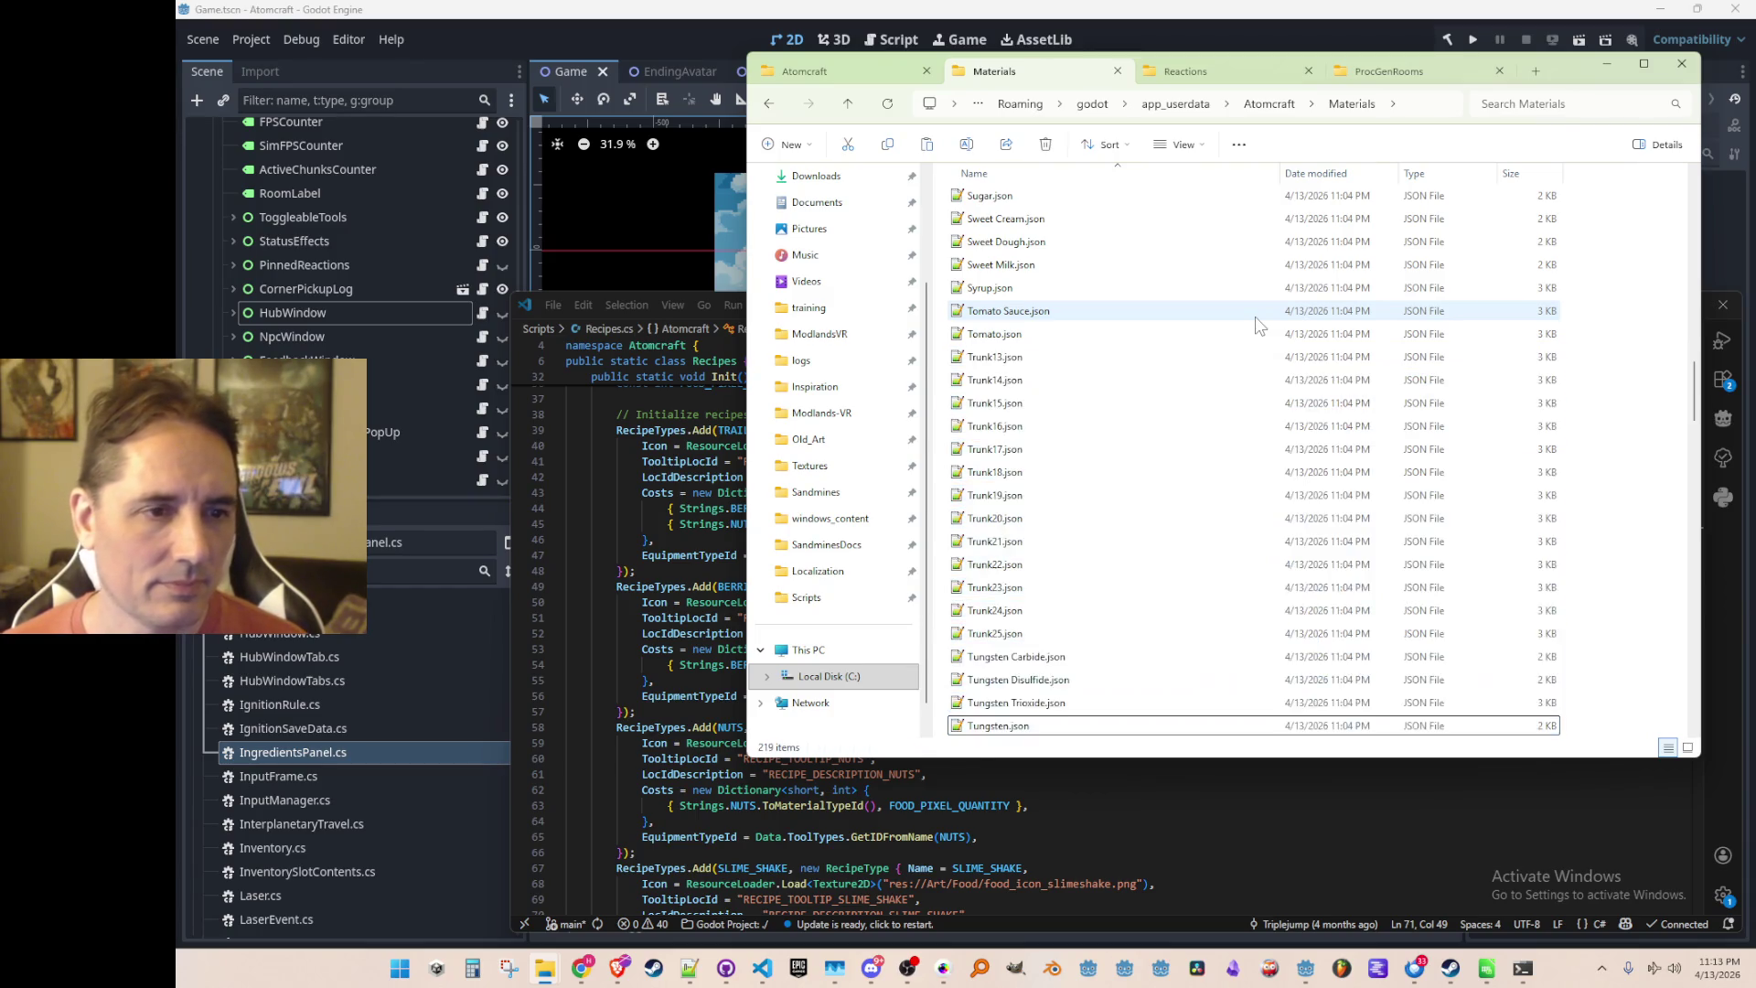
{"action": "left_click", "coordinate": [1244, 359]}
{"action": "key", "text": "shift+Down"}
{"action": "key", "text": "shift+Down"}
{"action": "key", "text": "shift+Down"}
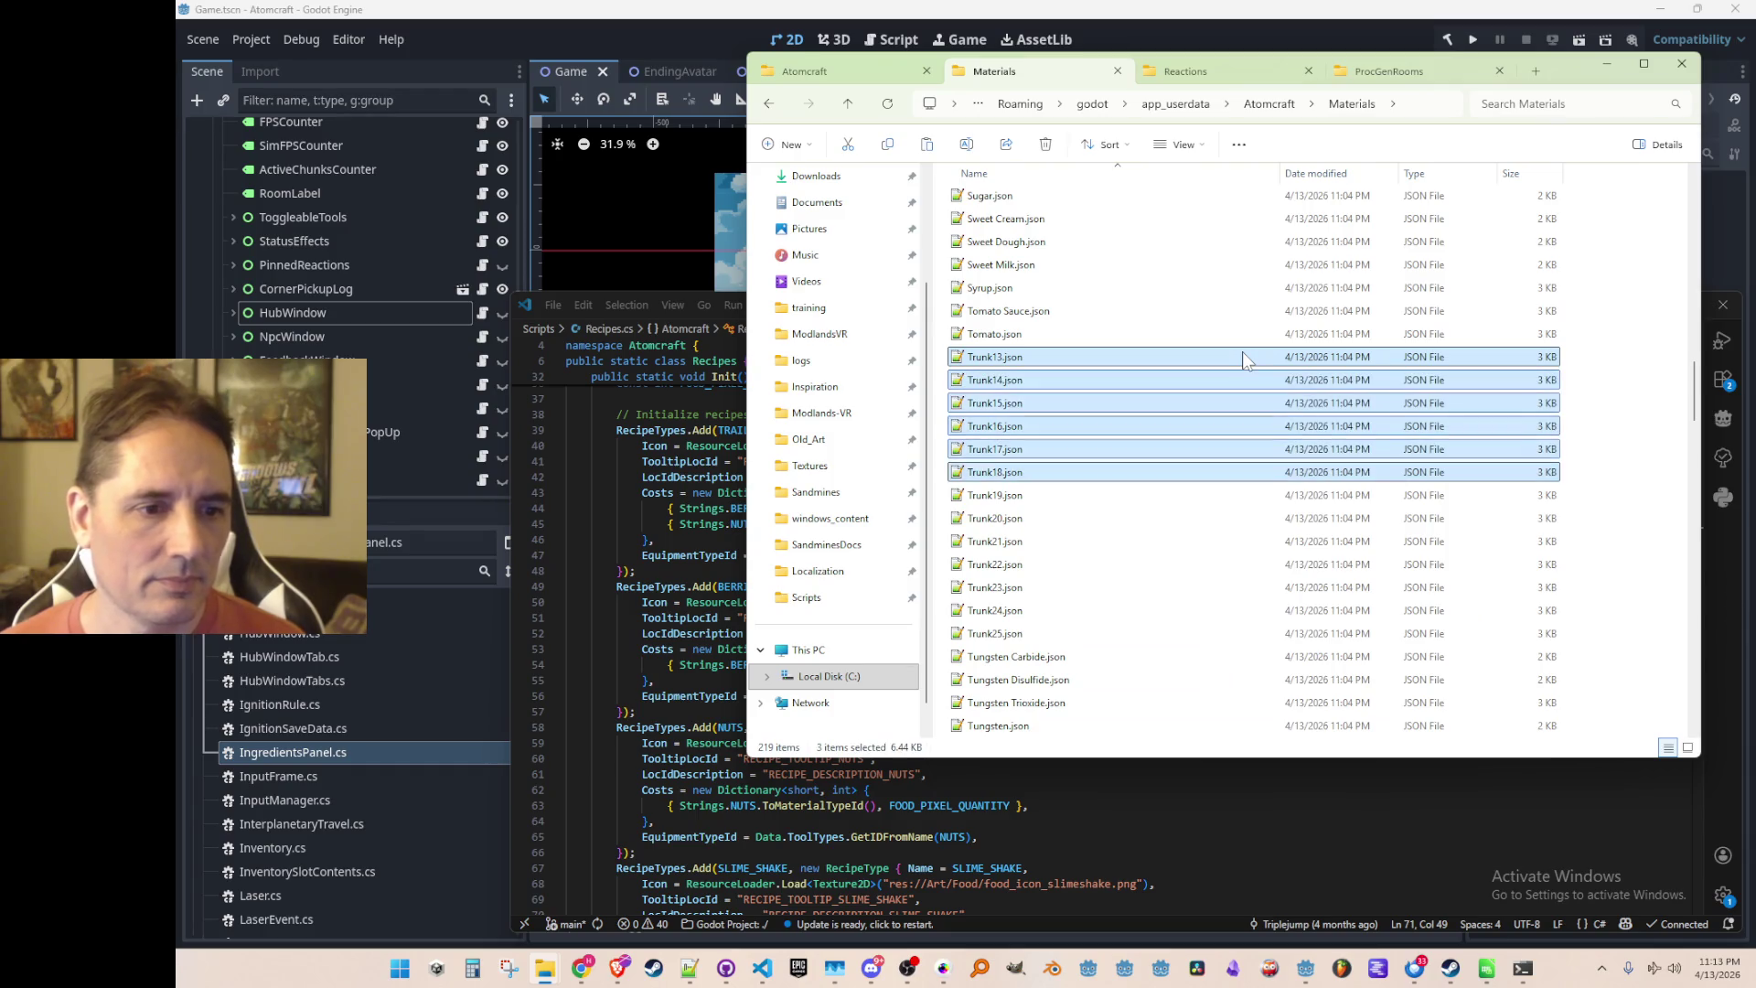
Delete the remaining Trunk, Tungsten, Turbine, Uranium and Vanadium material files
{"action": "key", "text": "Delete"}
{"action": "left_click", "coordinate": [1238, 355]}
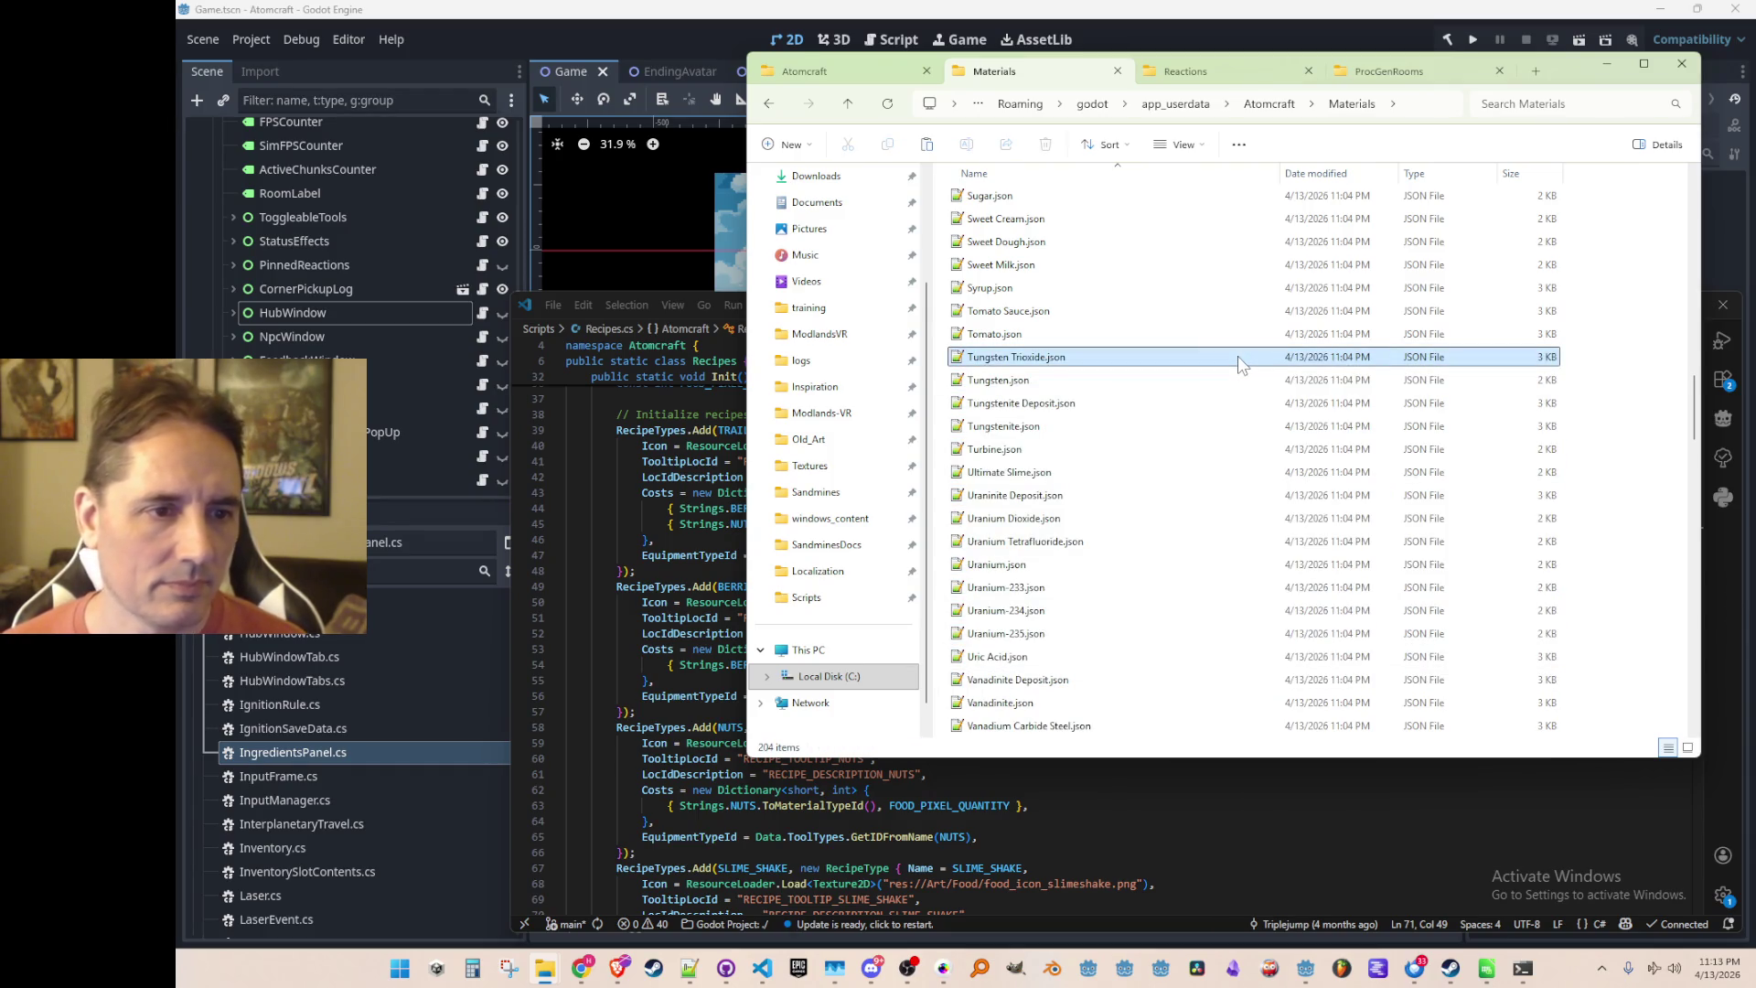
{"action": "key", "text": "shift+Down"}
{"action": "key", "text": "shift+Down"}
{"action": "key", "text": "shift+Down"}
{"action": "key", "text": "shift+Down"}
{"action": "key", "text": "shift+Up"}
{"action": "key", "text": "shift+Up"}
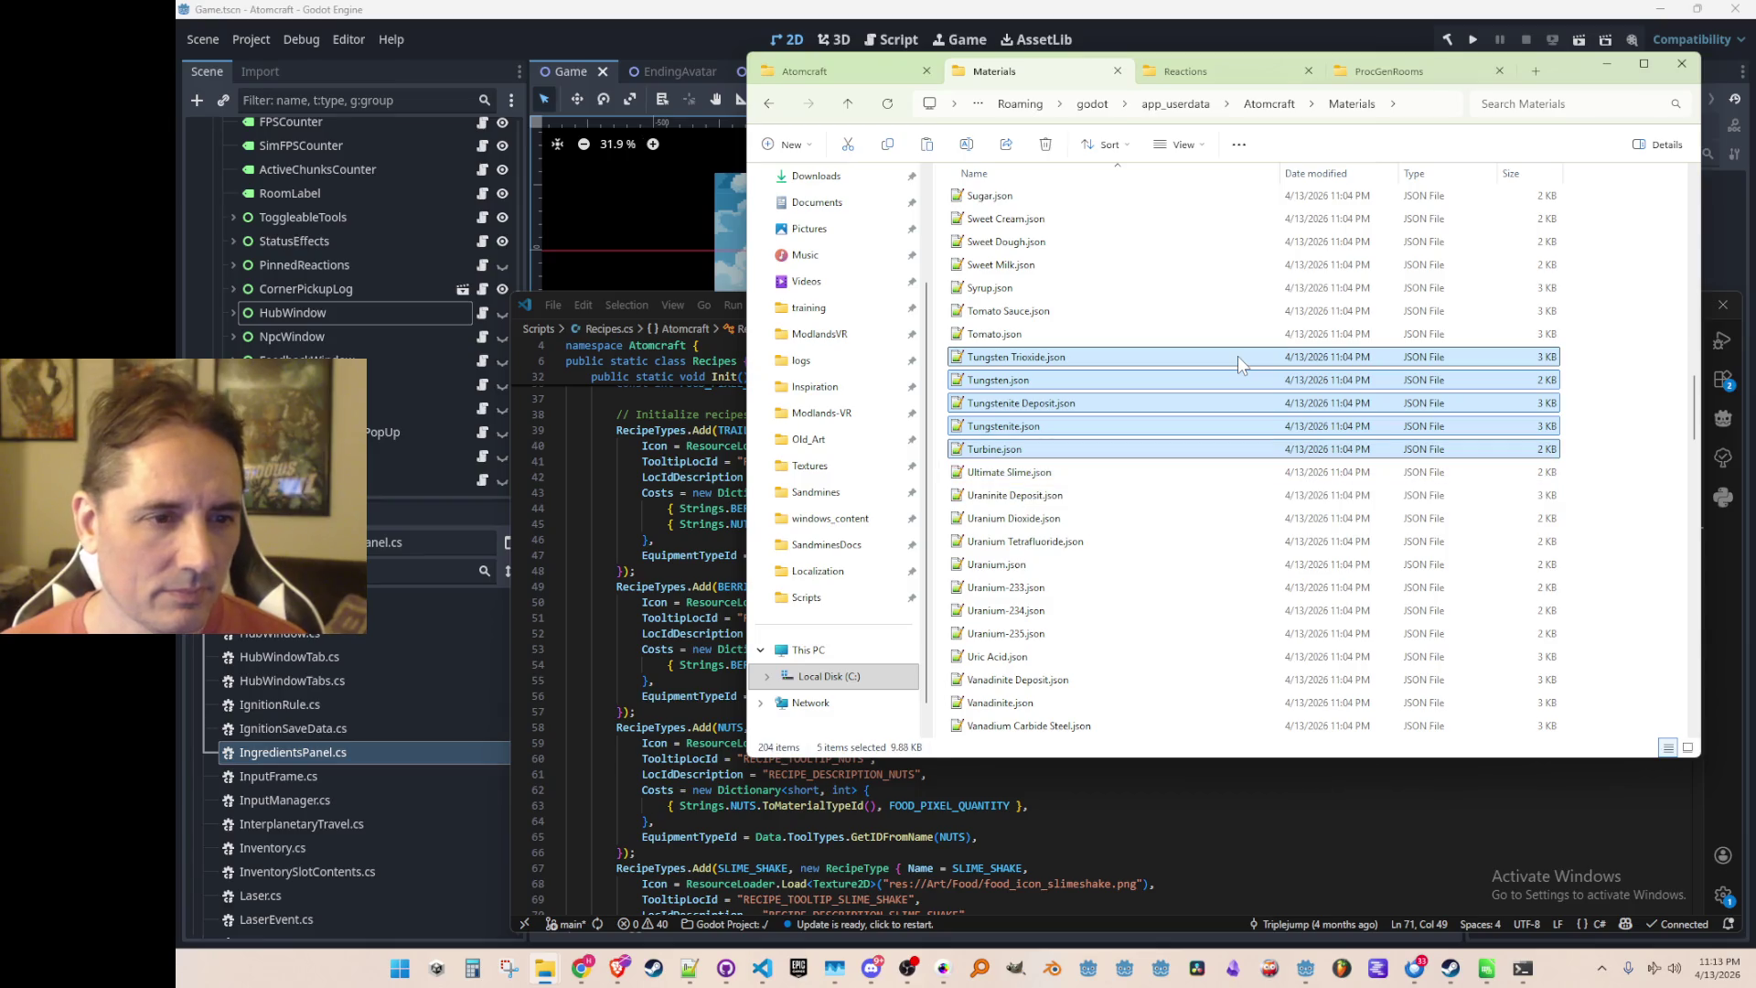
{"action": "key", "text": "Delete"}
{"action": "left_click", "coordinate": [1221, 381]}
{"action": "key", "text": "shift+Down"}
{"action": "key", "text": "shift+Down"}
{"action": "key", "text": "shift+Down"}
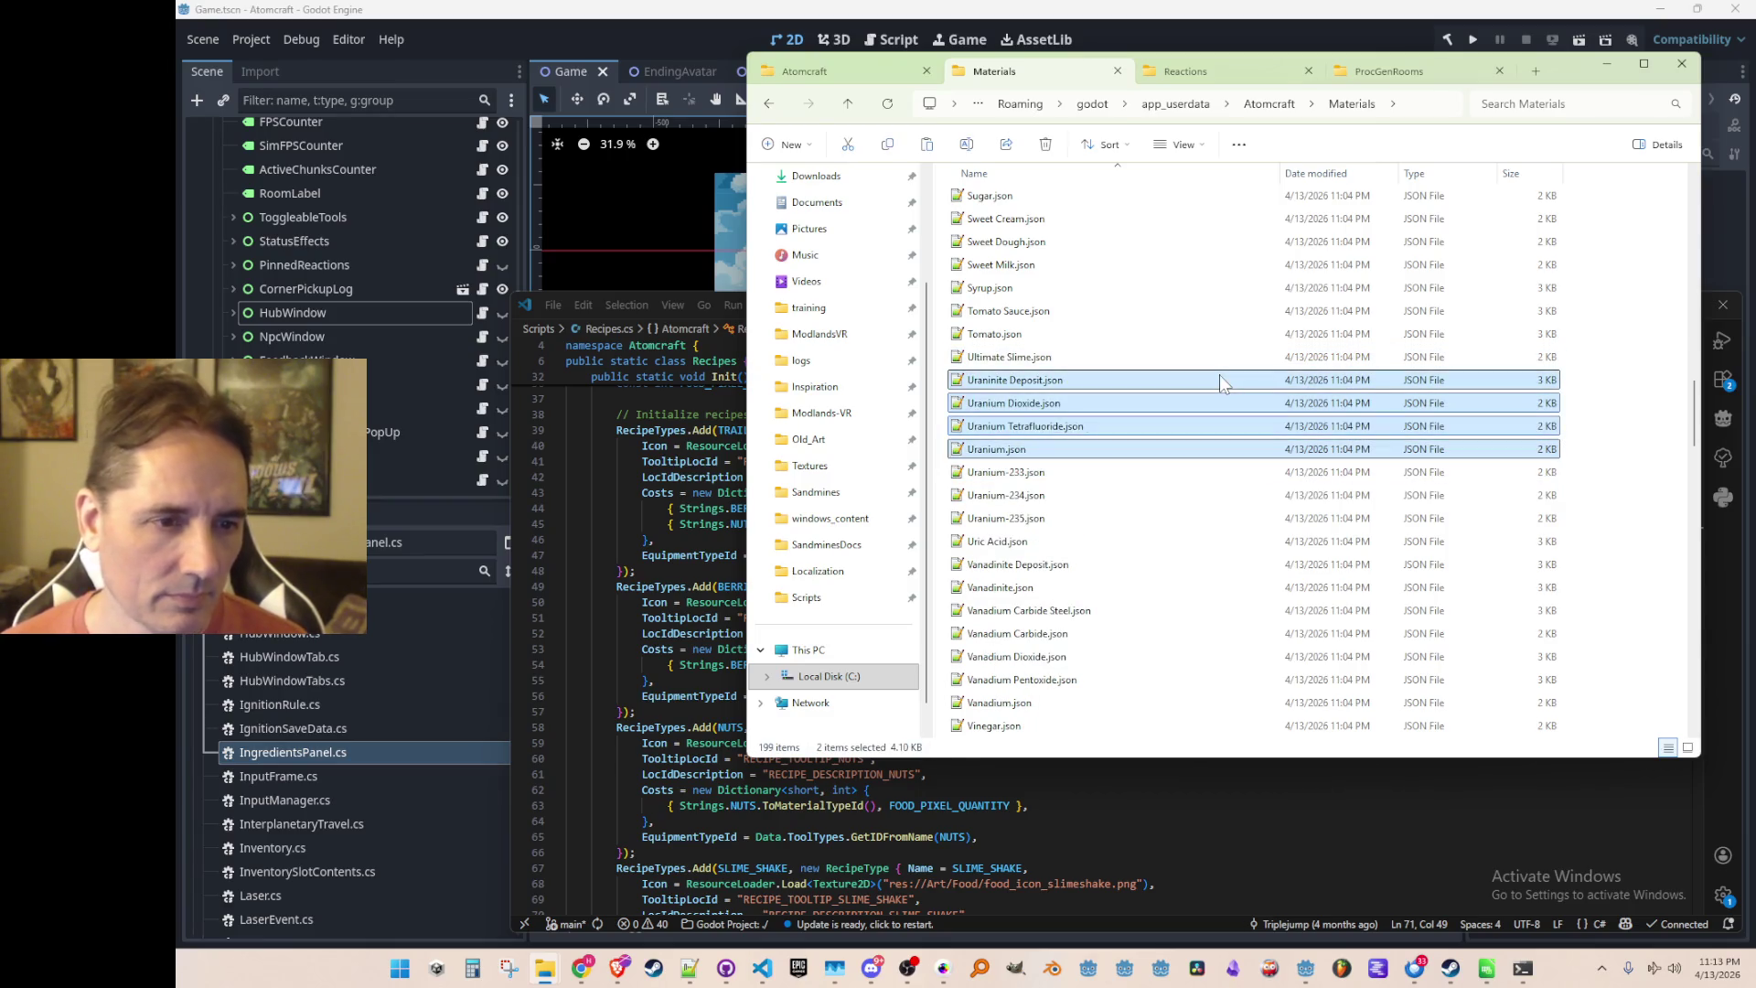
Delete the Violet, Vital Loam, Vysotskite Deposit and Water Filter files
{"action": "key", "text": "shift+Down"}
{"action": "key", "text": "shift+Down"}
{"action": "key", "text": "shift+Down"}
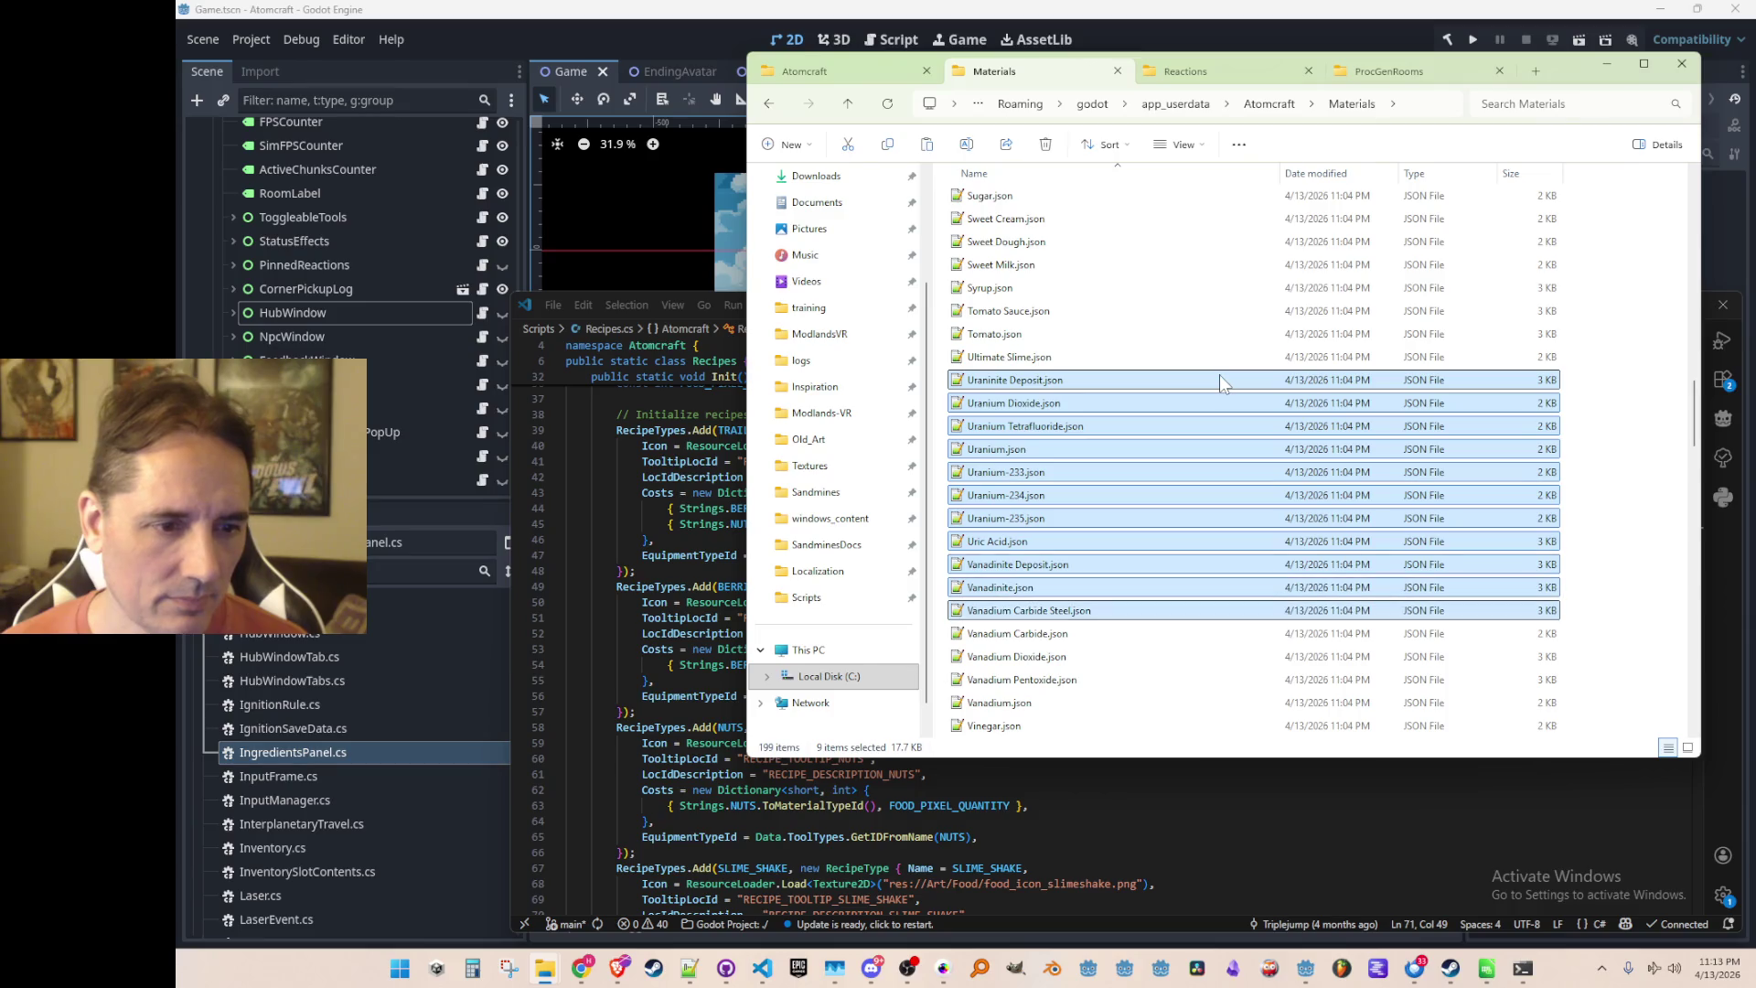
{"action": "key", "text": "Delete"}
{"action": "left_click", "coordinate": [1202, 403]}
{"action": "key", "text": "shift+Down"}
{"action": "key", "text": "shift+Down"}
{"action": "key", "text": "shift+Down"}
{"action": "key", "text": "shift+Down"}
{"action": "key", "text": "shift+Down"}
{"action": "key", "text": "shift+Down"}
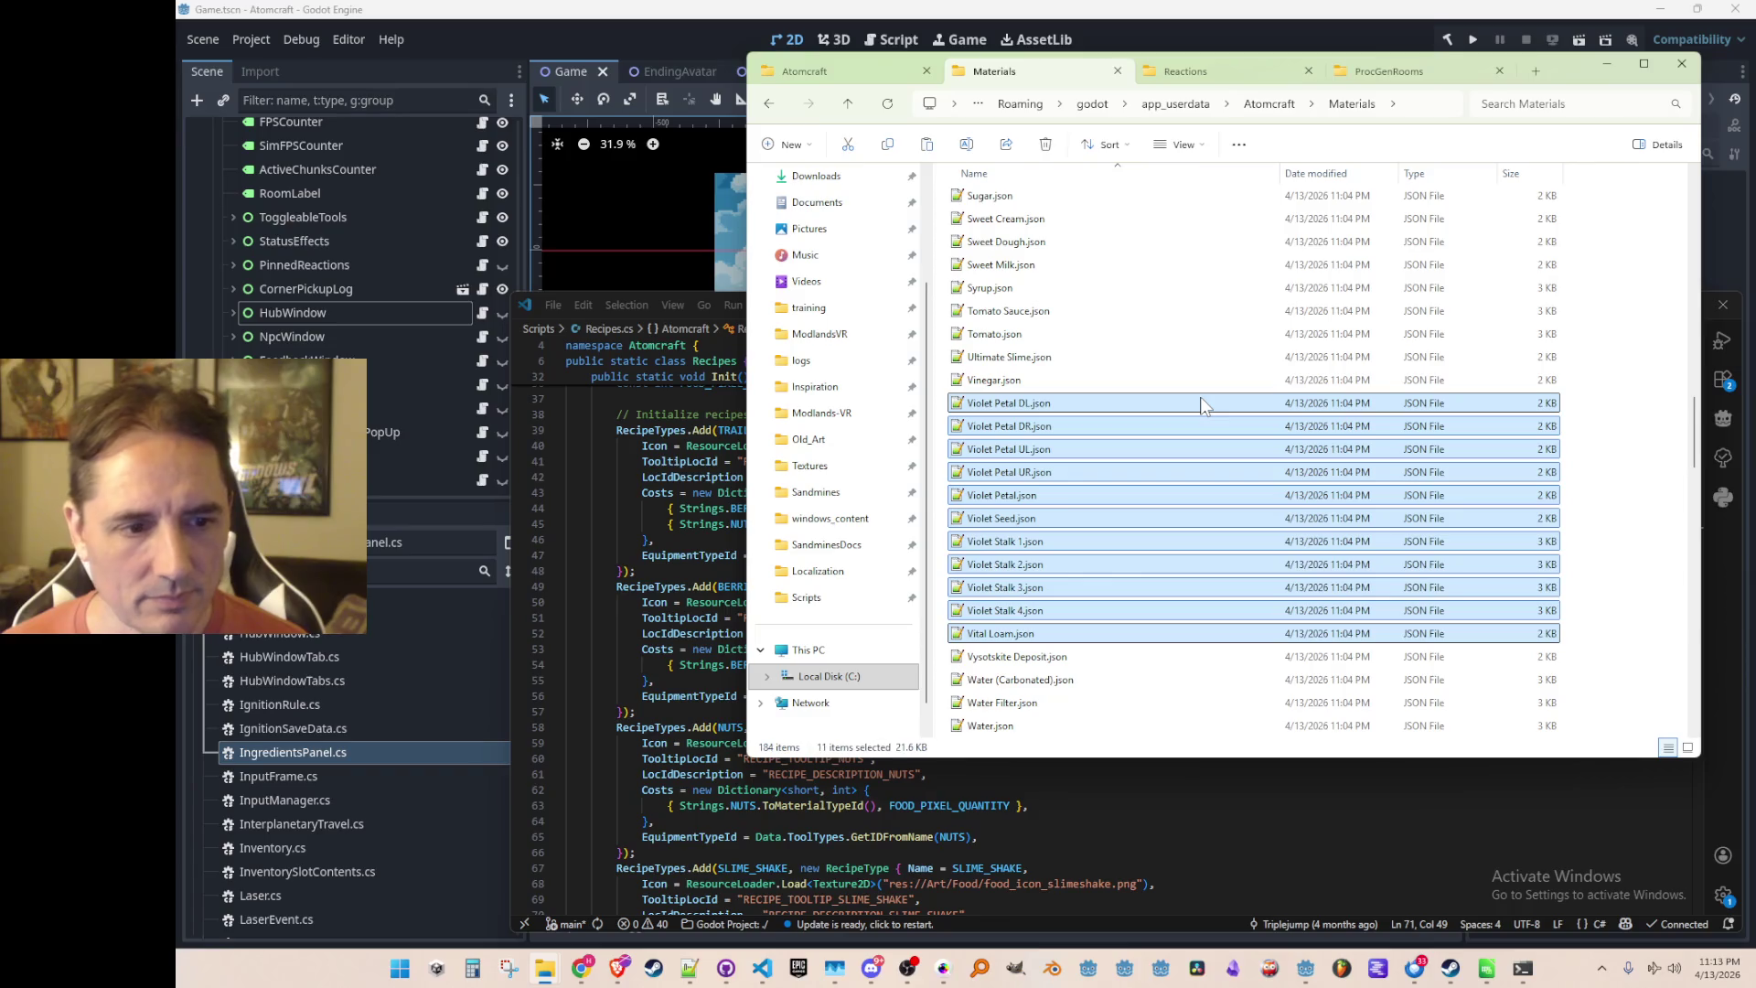
{"action": "key", "text": "Delete"}
{"action": "left_click", "coordinate": [1211, 403]}
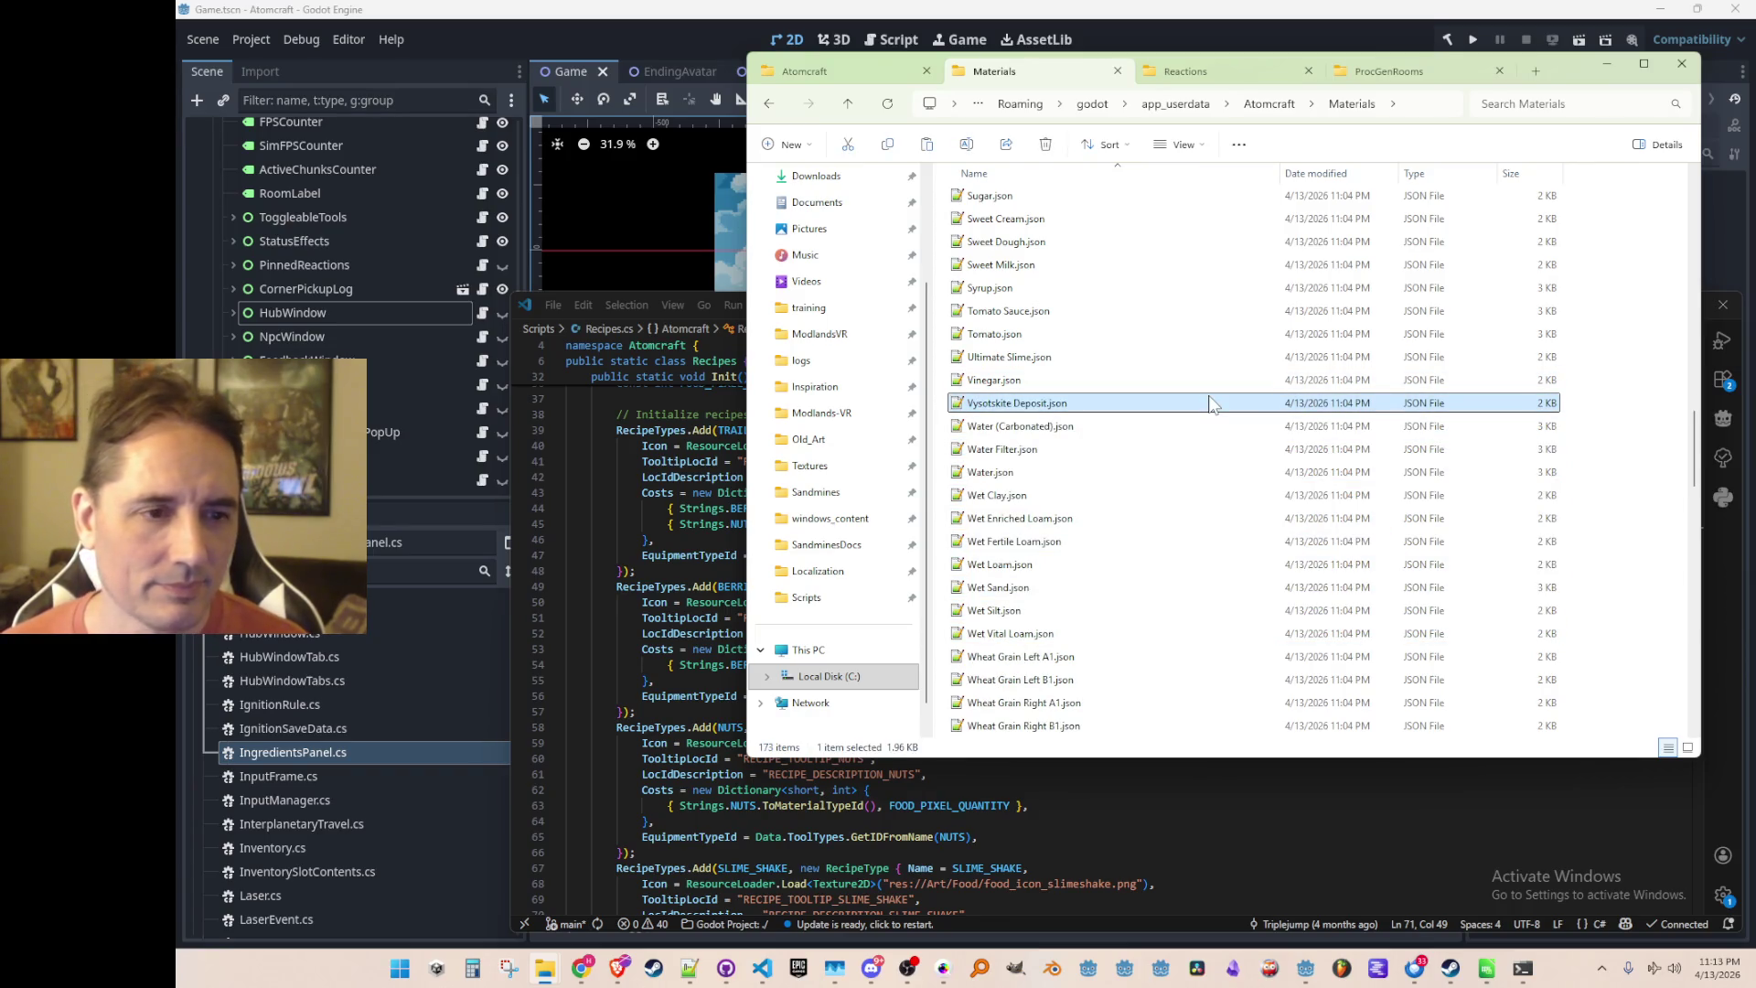
{"action": "key", "text": "Delete"}
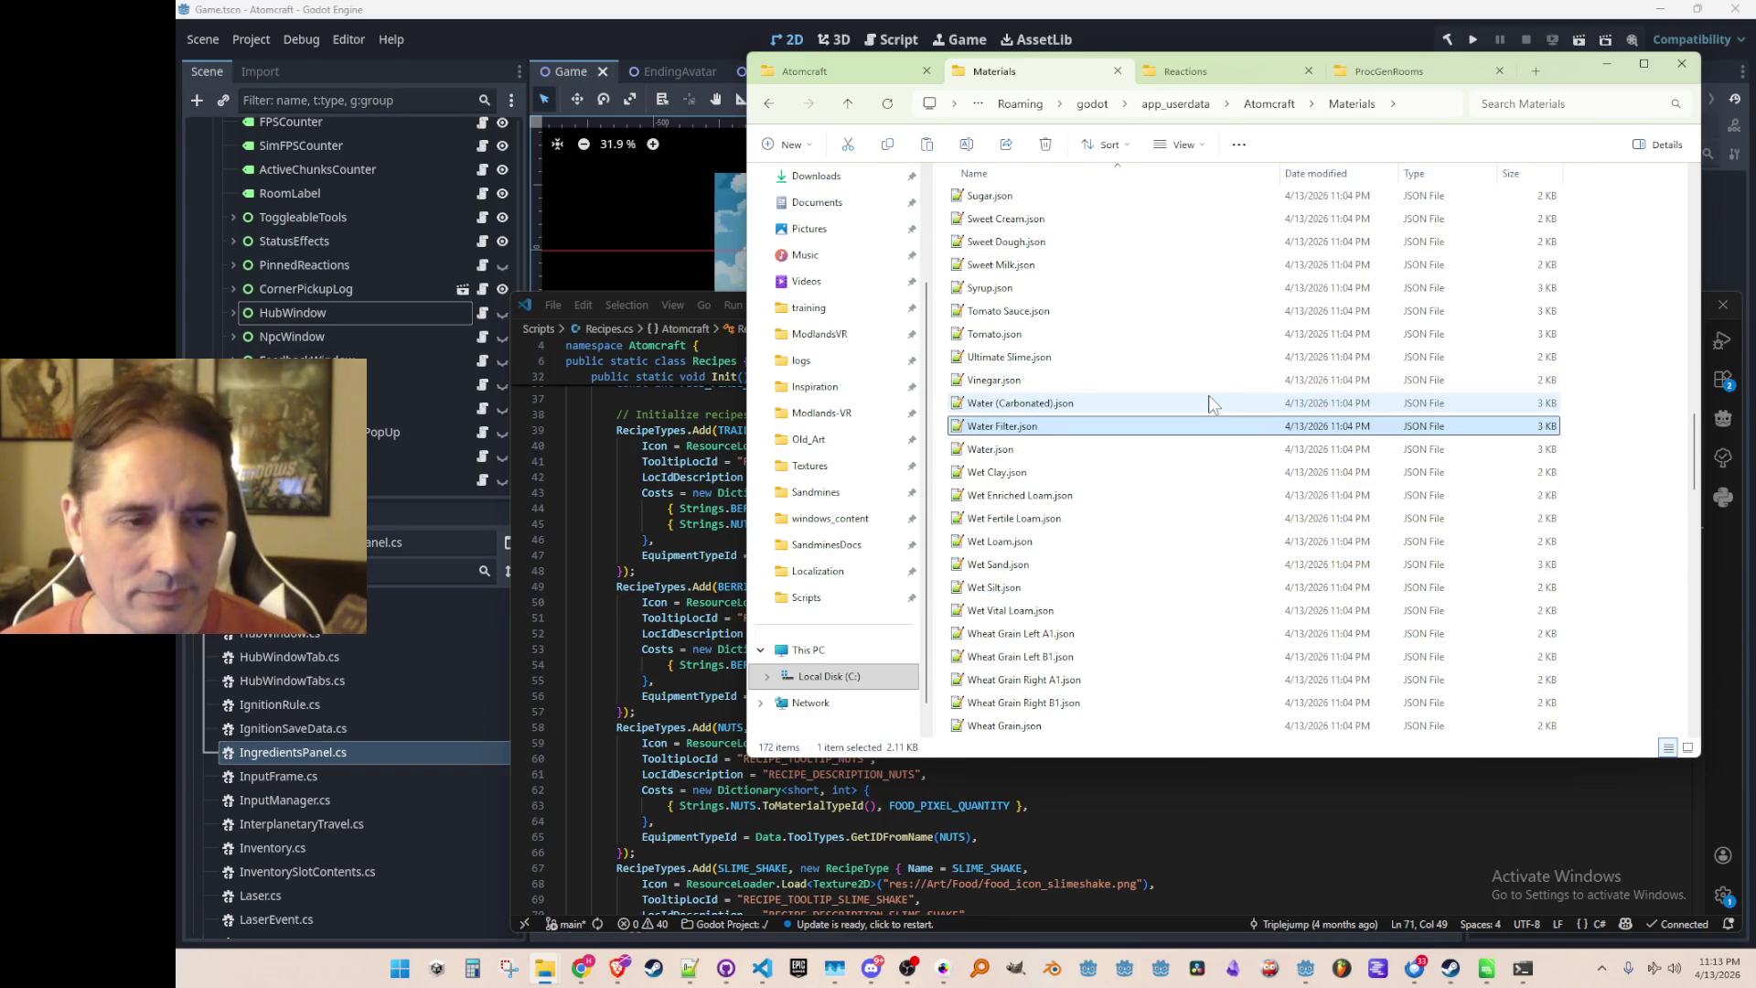
{"action": "key", "text": "Delete"}
Delete the Wet Clay, Wet Silt and all Wheat material files
{"action": "key", "text": "shift+Down"}
{"action": "key", "text": "shift+Down"}
{"action": "key", "text": "shift+Down"}
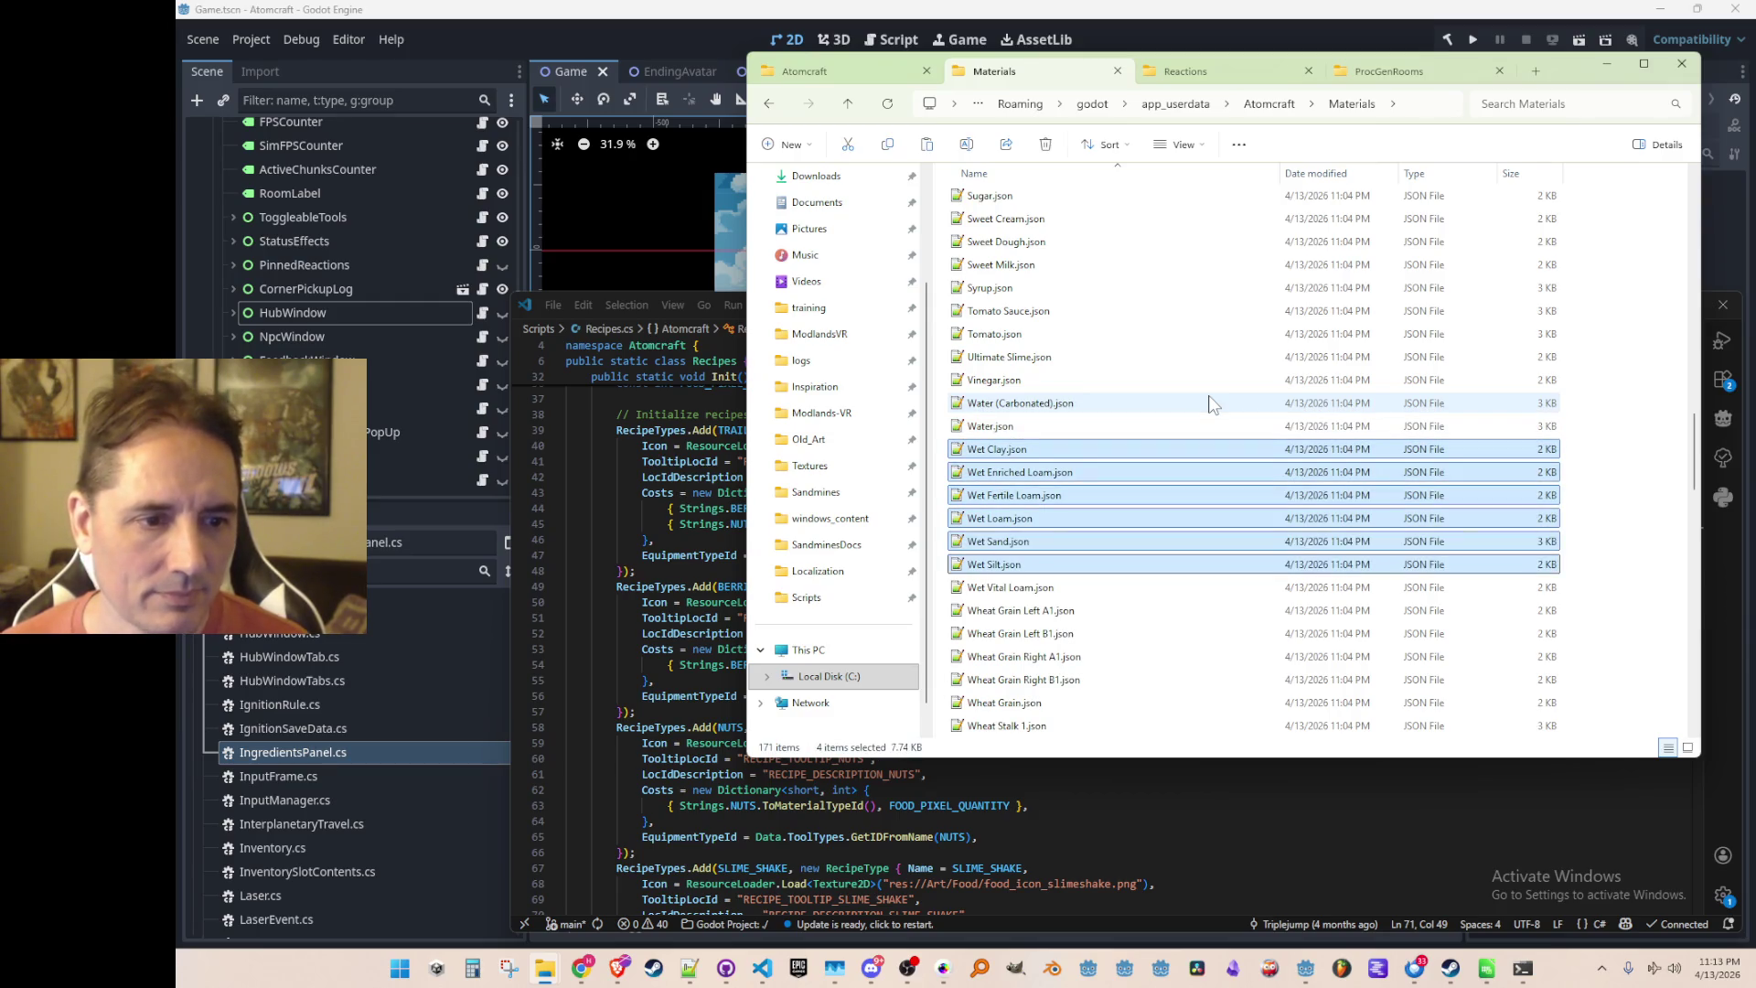
{"action": "key", "text": "shift+Down"}
{"action": "key", "text": "shift+Down"}
{"action": "key", "text": "shift+Down"}
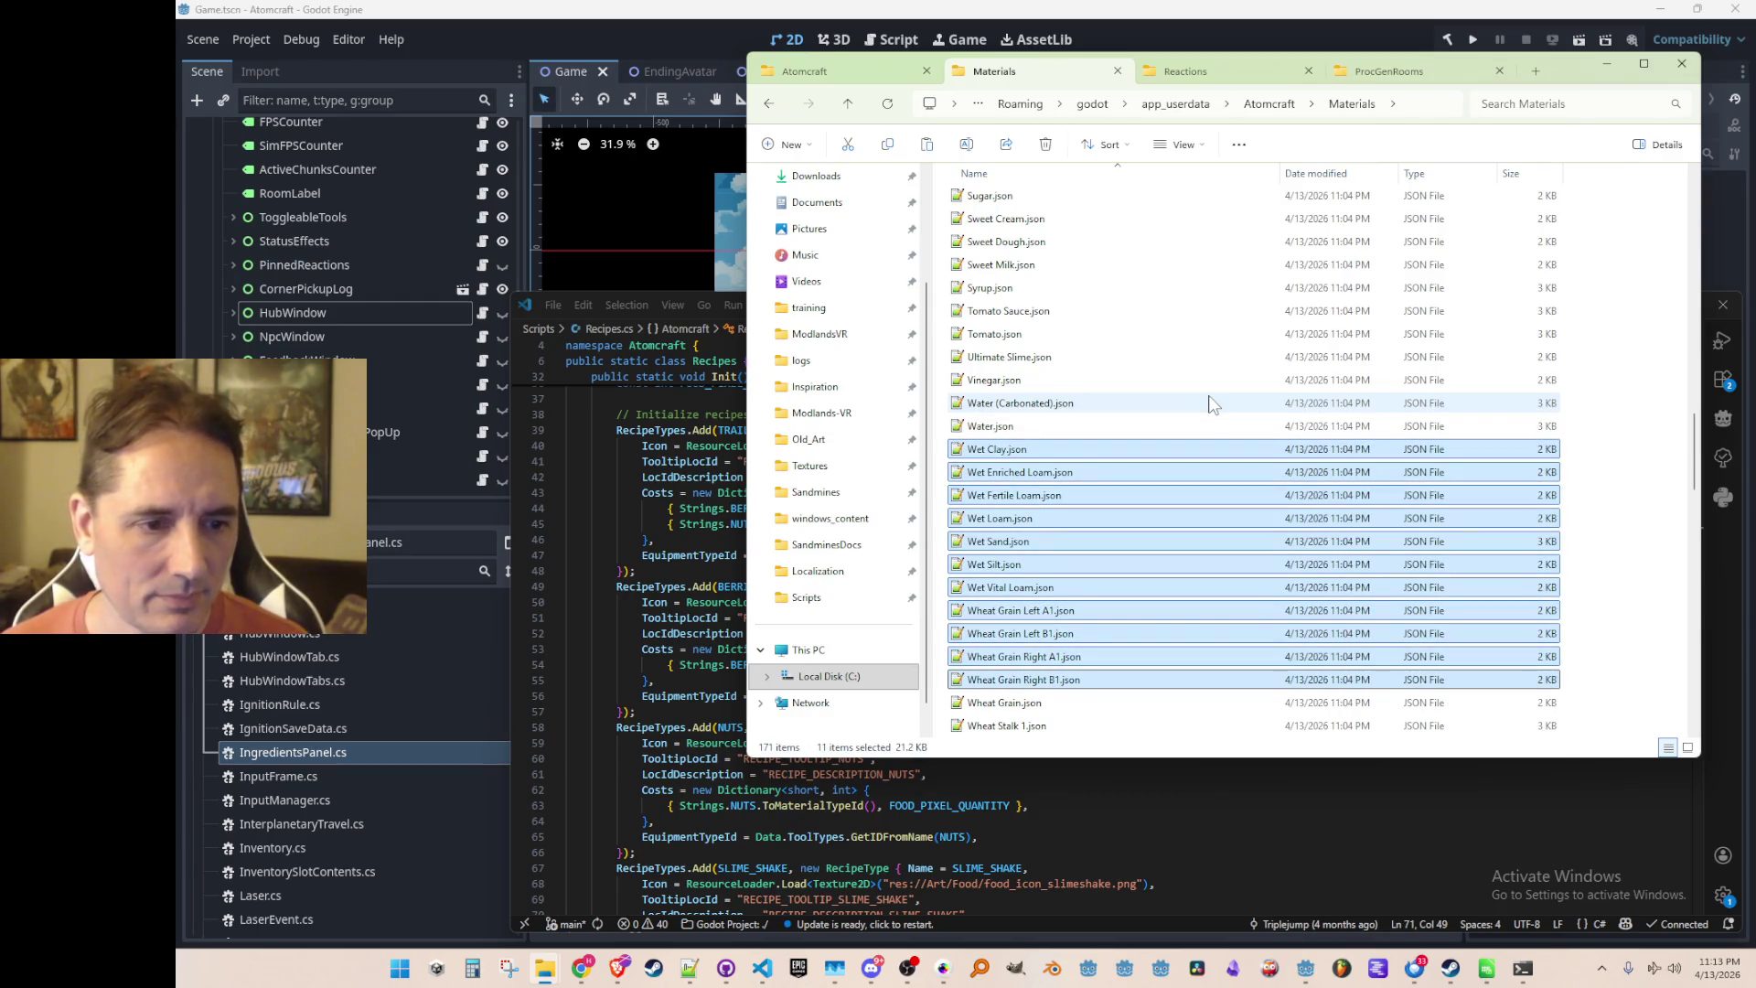
{"action": "key", "text": "Delete"}
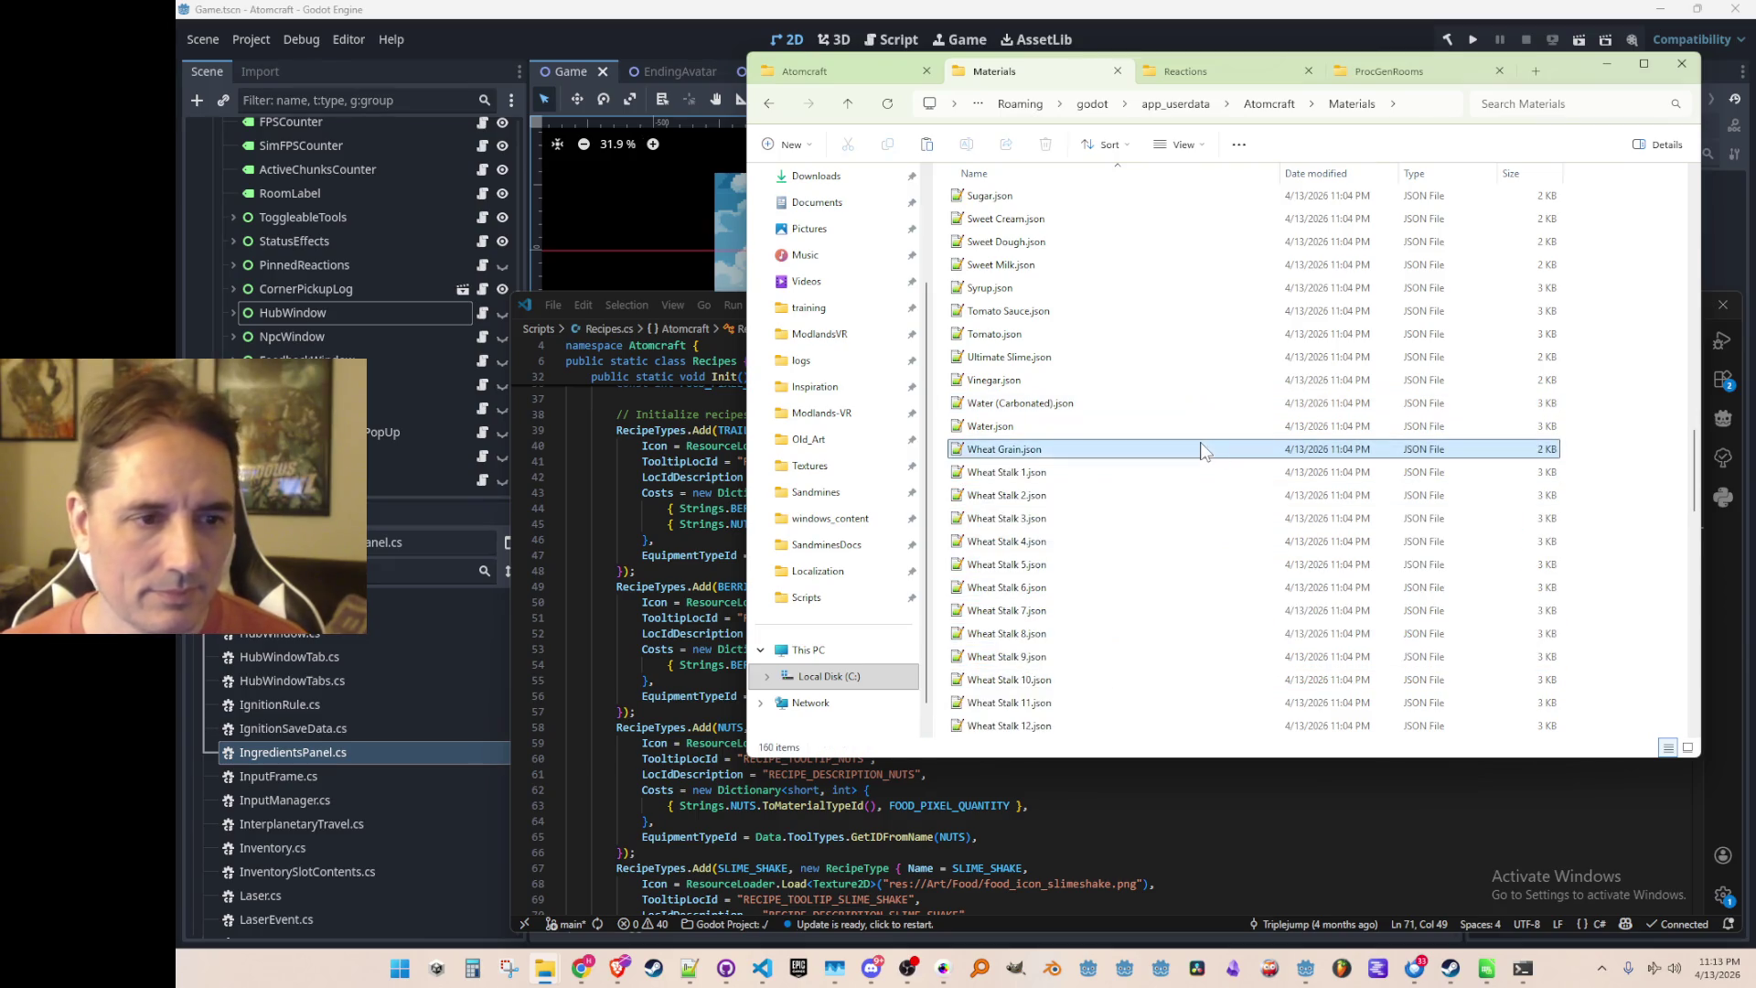
{"action": "key", "text": "shift+Down"}
{"action": "key", "text": "shift+Down"}
{"action": "key", "text": "shift+Down"}
{"action": "key", "text": "shift+Down"}
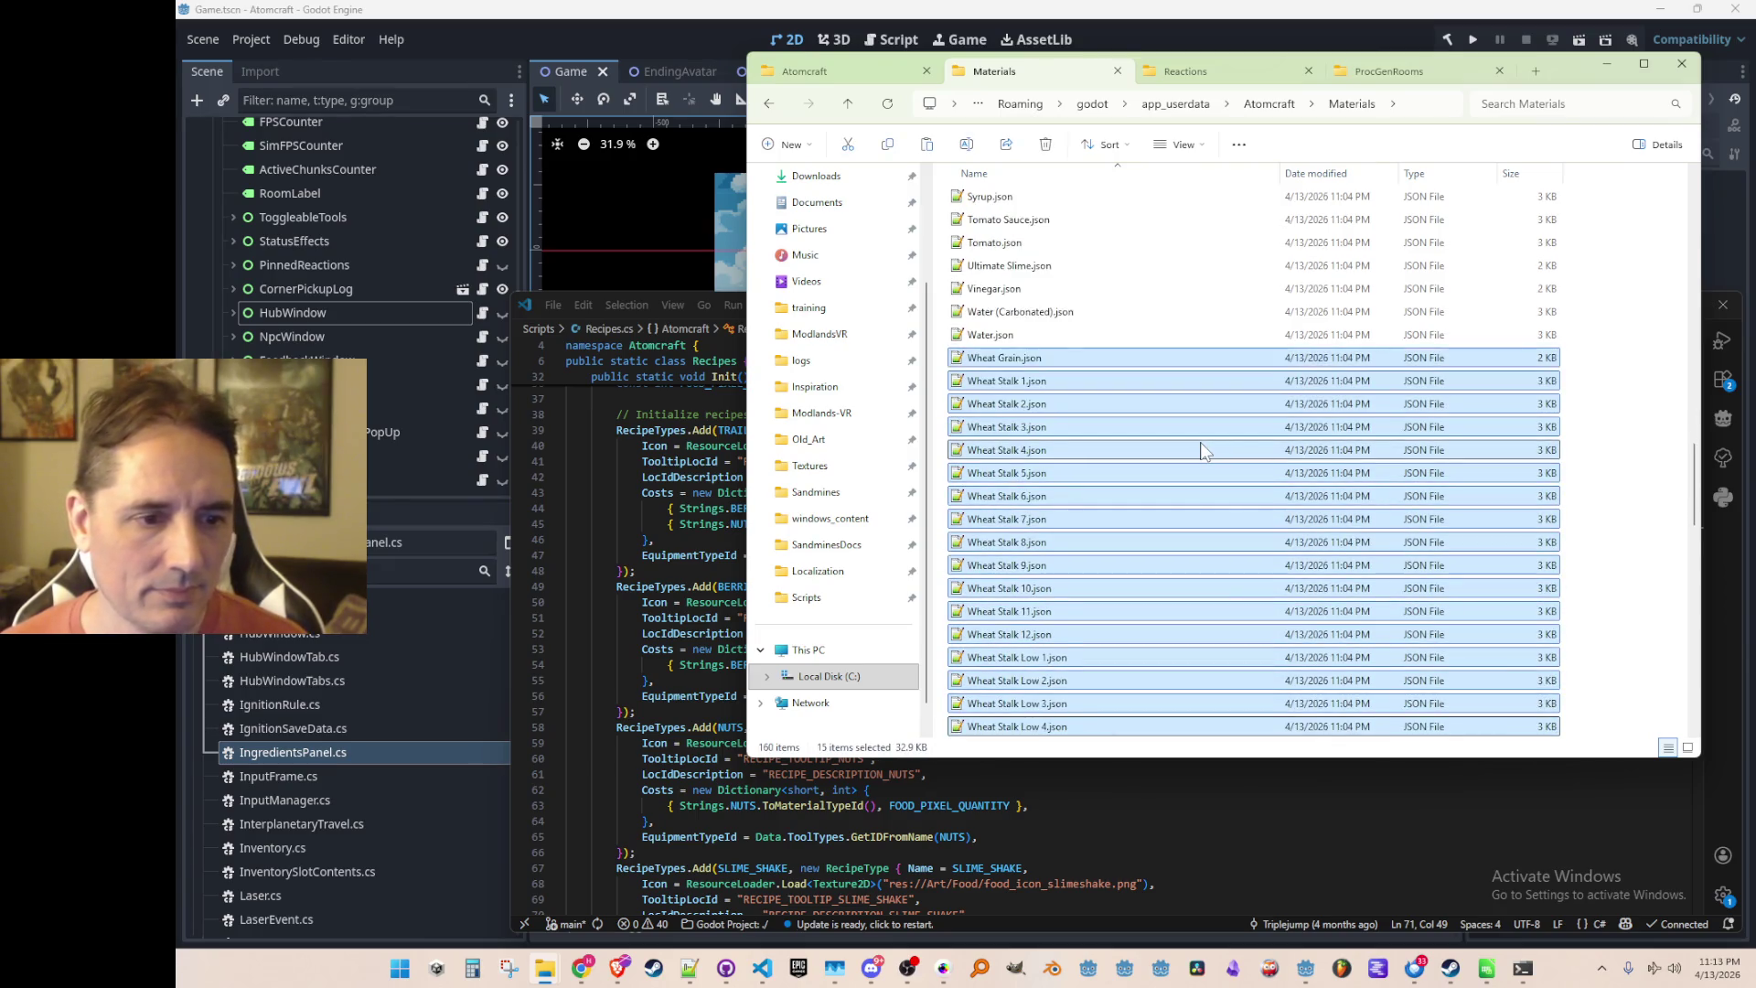
{"action": "key", "text": "shift+Down"}
{"action": "key", "text": "shift+Down"}
{"action": "key", "text": "shift+Down"}
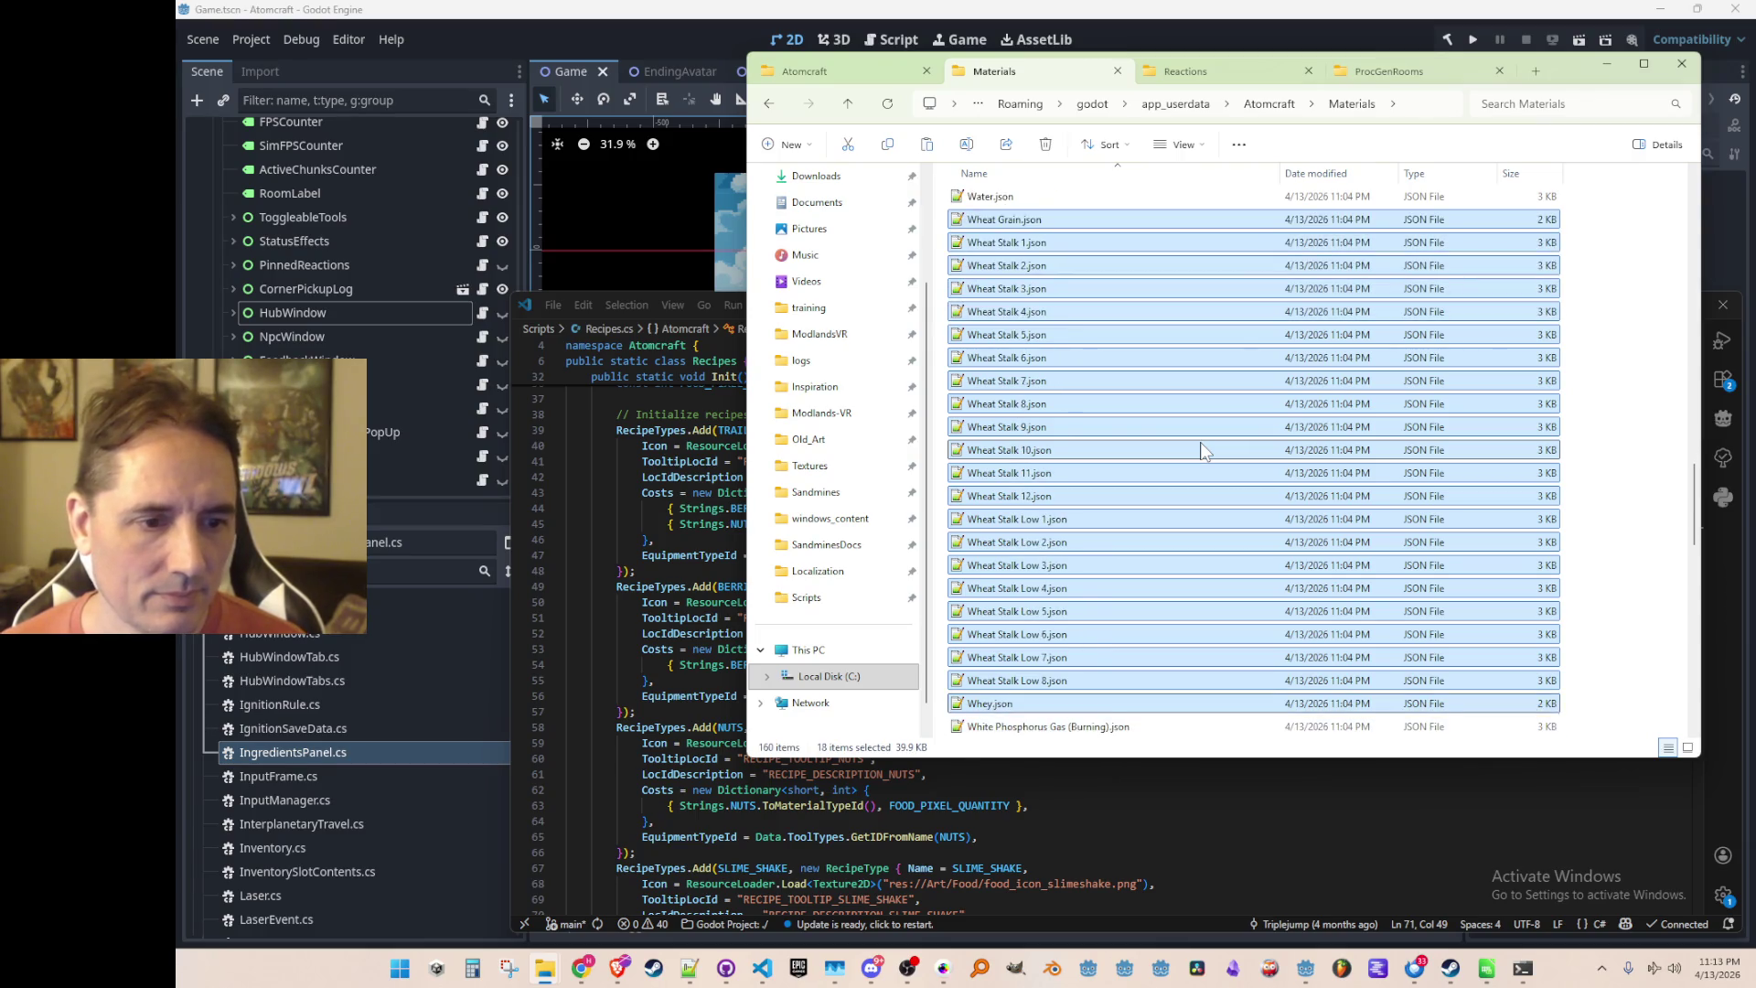
{"action": "key", "text": "Delete"}
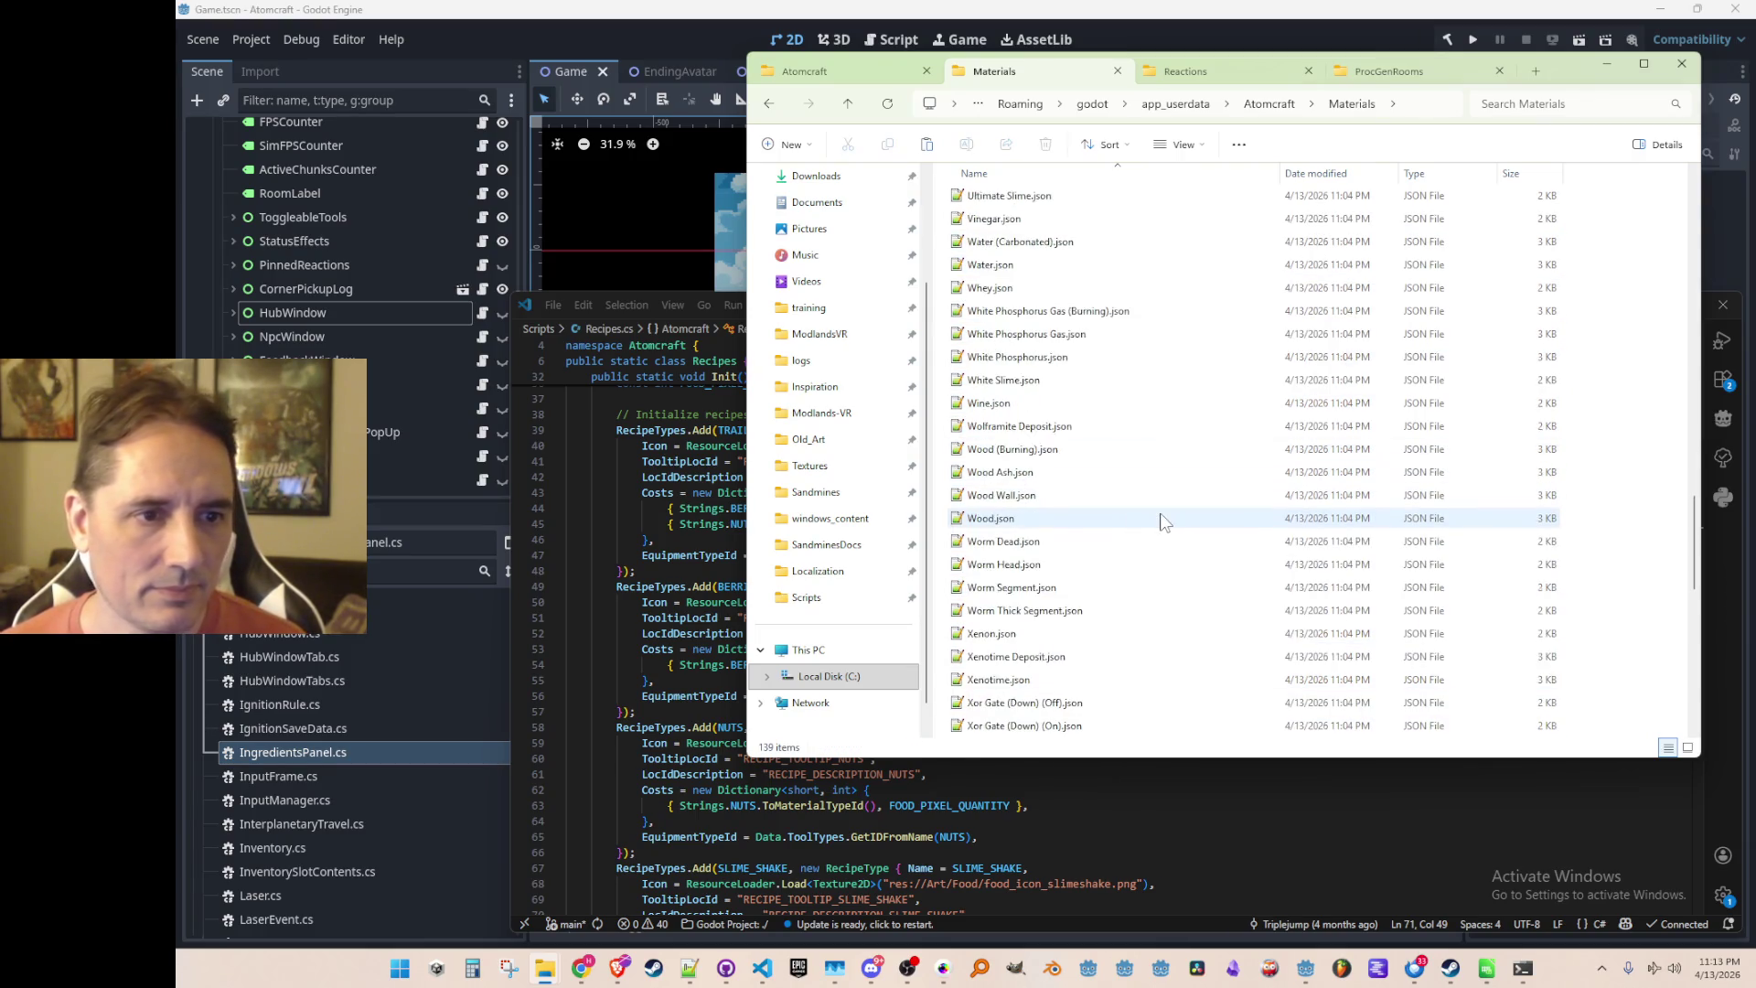
Delete the White Phosphorus, Wolframite, Wood, Worm and Xenon material files
{"action": "scroll", "coordinate": [1161, 522], "scroll_direction": "up", "scroll_amount": 1}
{"action": "left_click", "coordinate": [1214, 382]}
{"action": "scroll", "coordinate": [1261, 435], "scroll_direction": "down", "scroll_amount": 1}
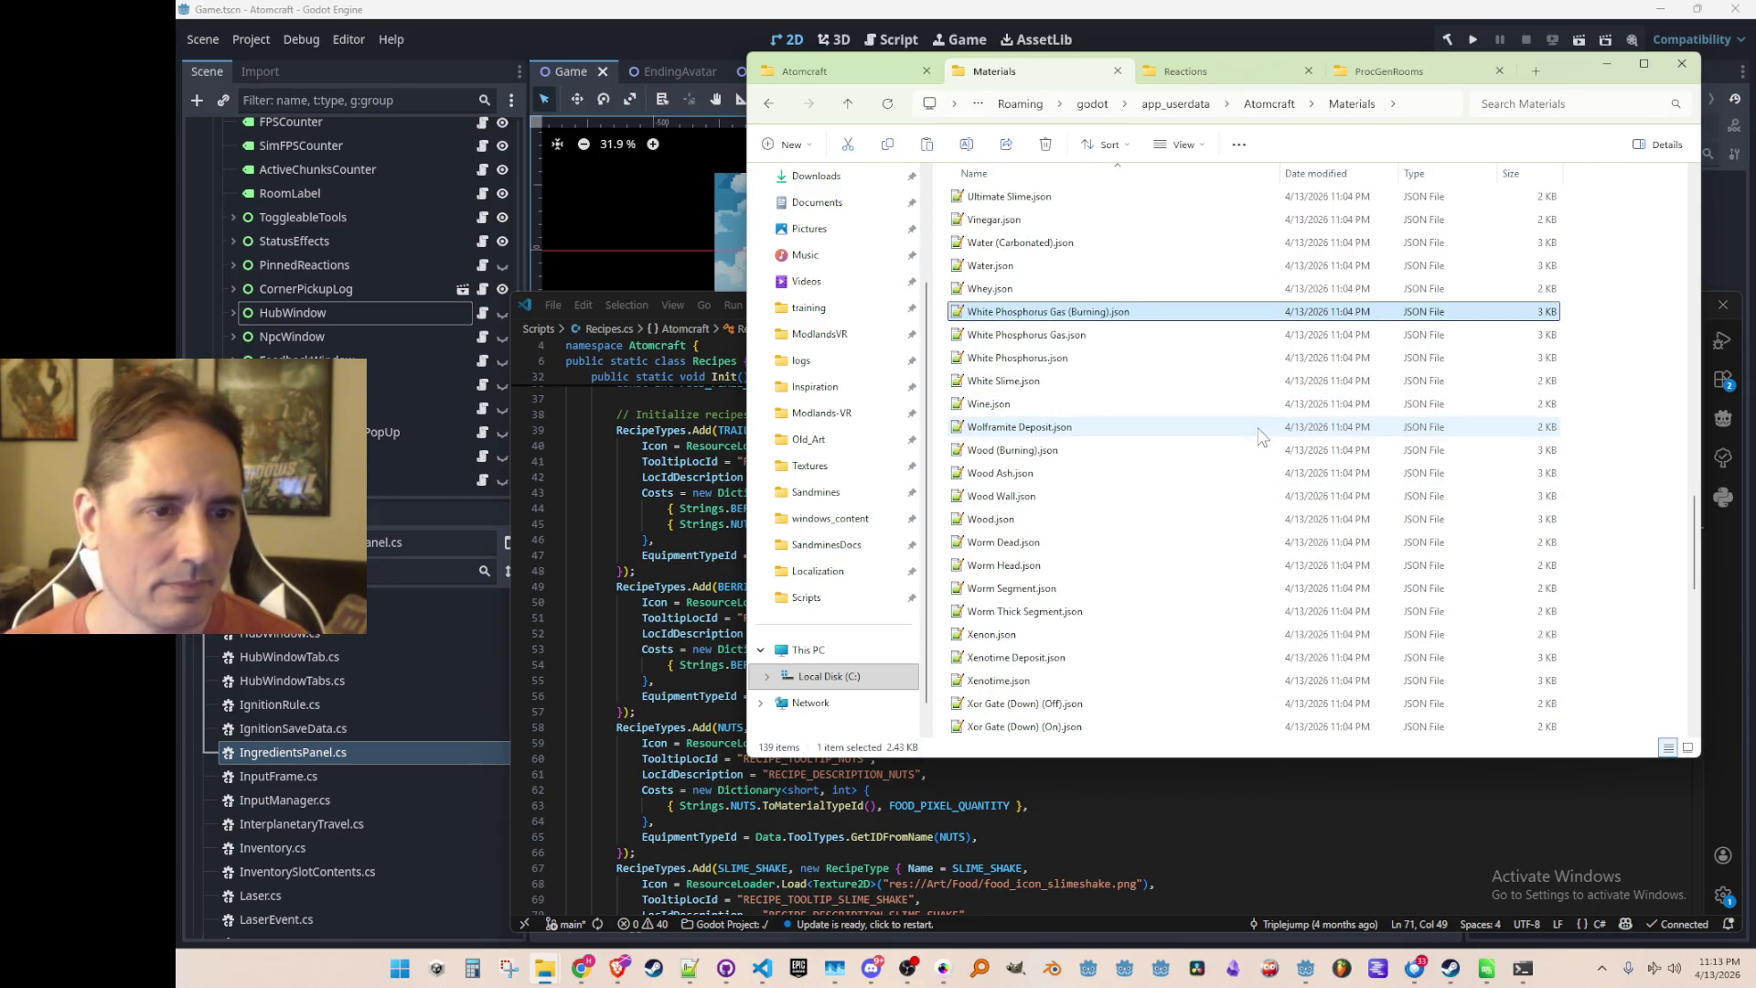
{"action": "key", "text": "shift+Down"}
{"action": "key", "text": "shift+Down"}
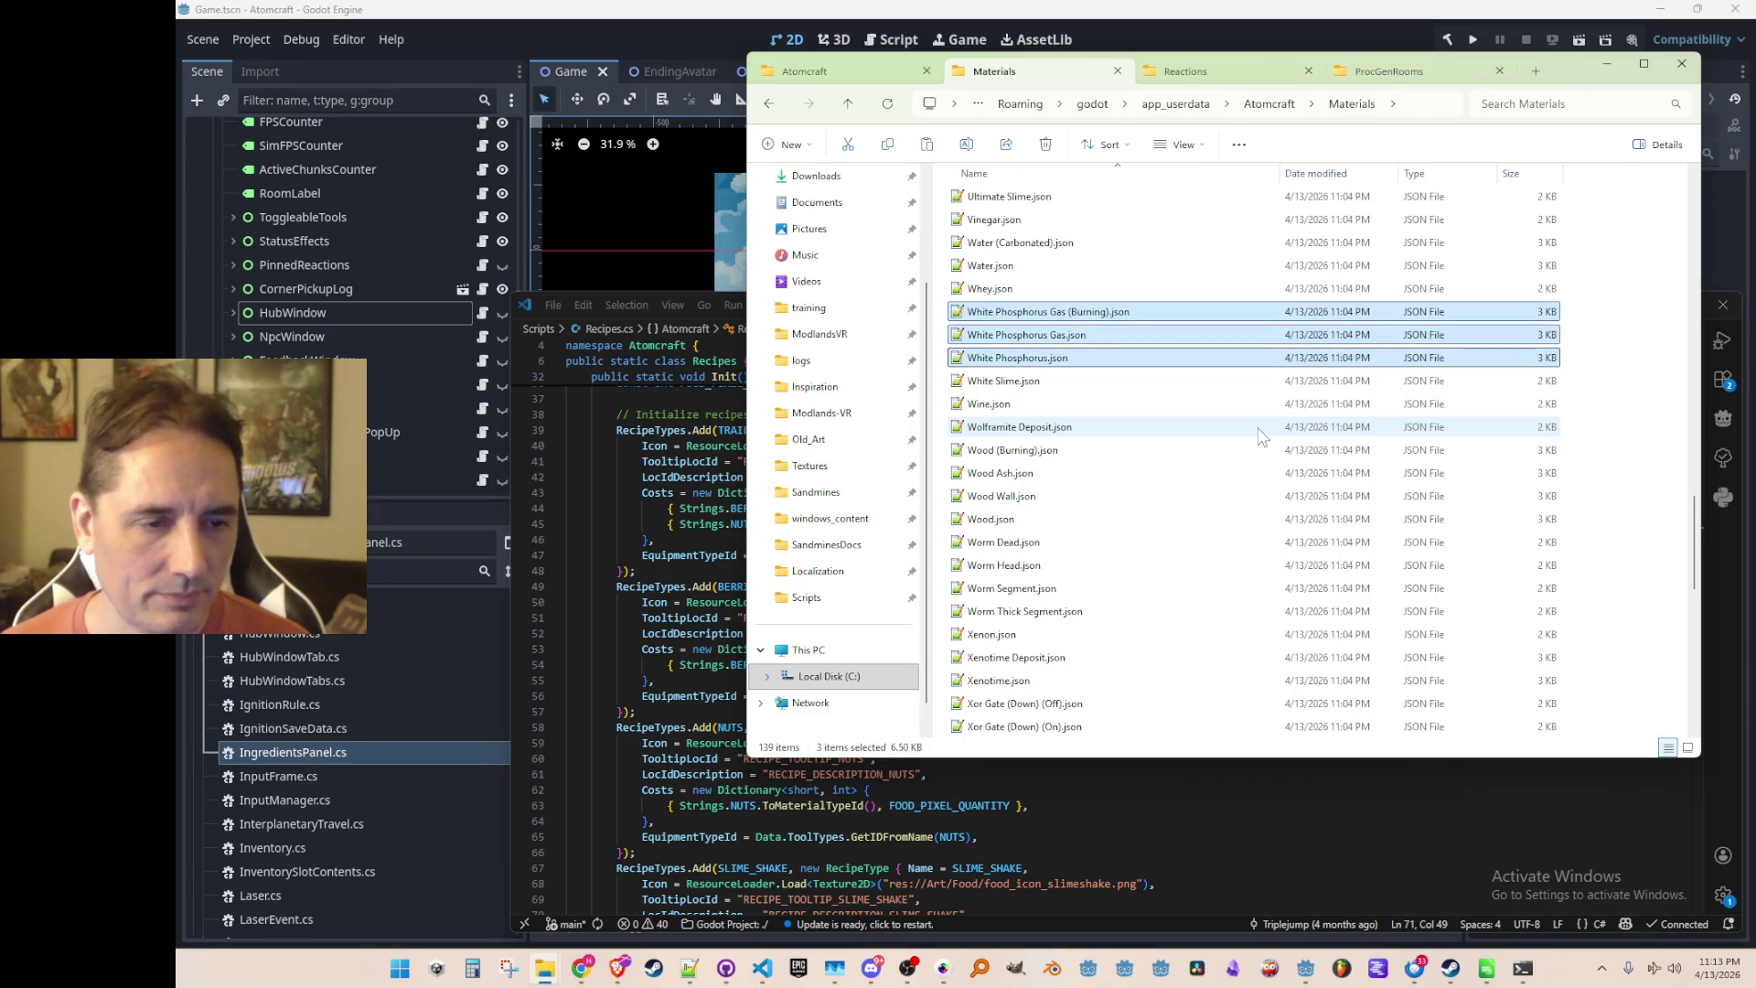
{"action": "key", "text": "Delete"}
{"action": "key", "text": "Down"}
{"action": "key", "text": "Up"}
{"action": "key", "text": "shift+Down"}
{"action": "key", "text": "shift+Down"}
{"action": "key", "text": "shift+Down"}
{"action": "key", "text": "shift+Down"}
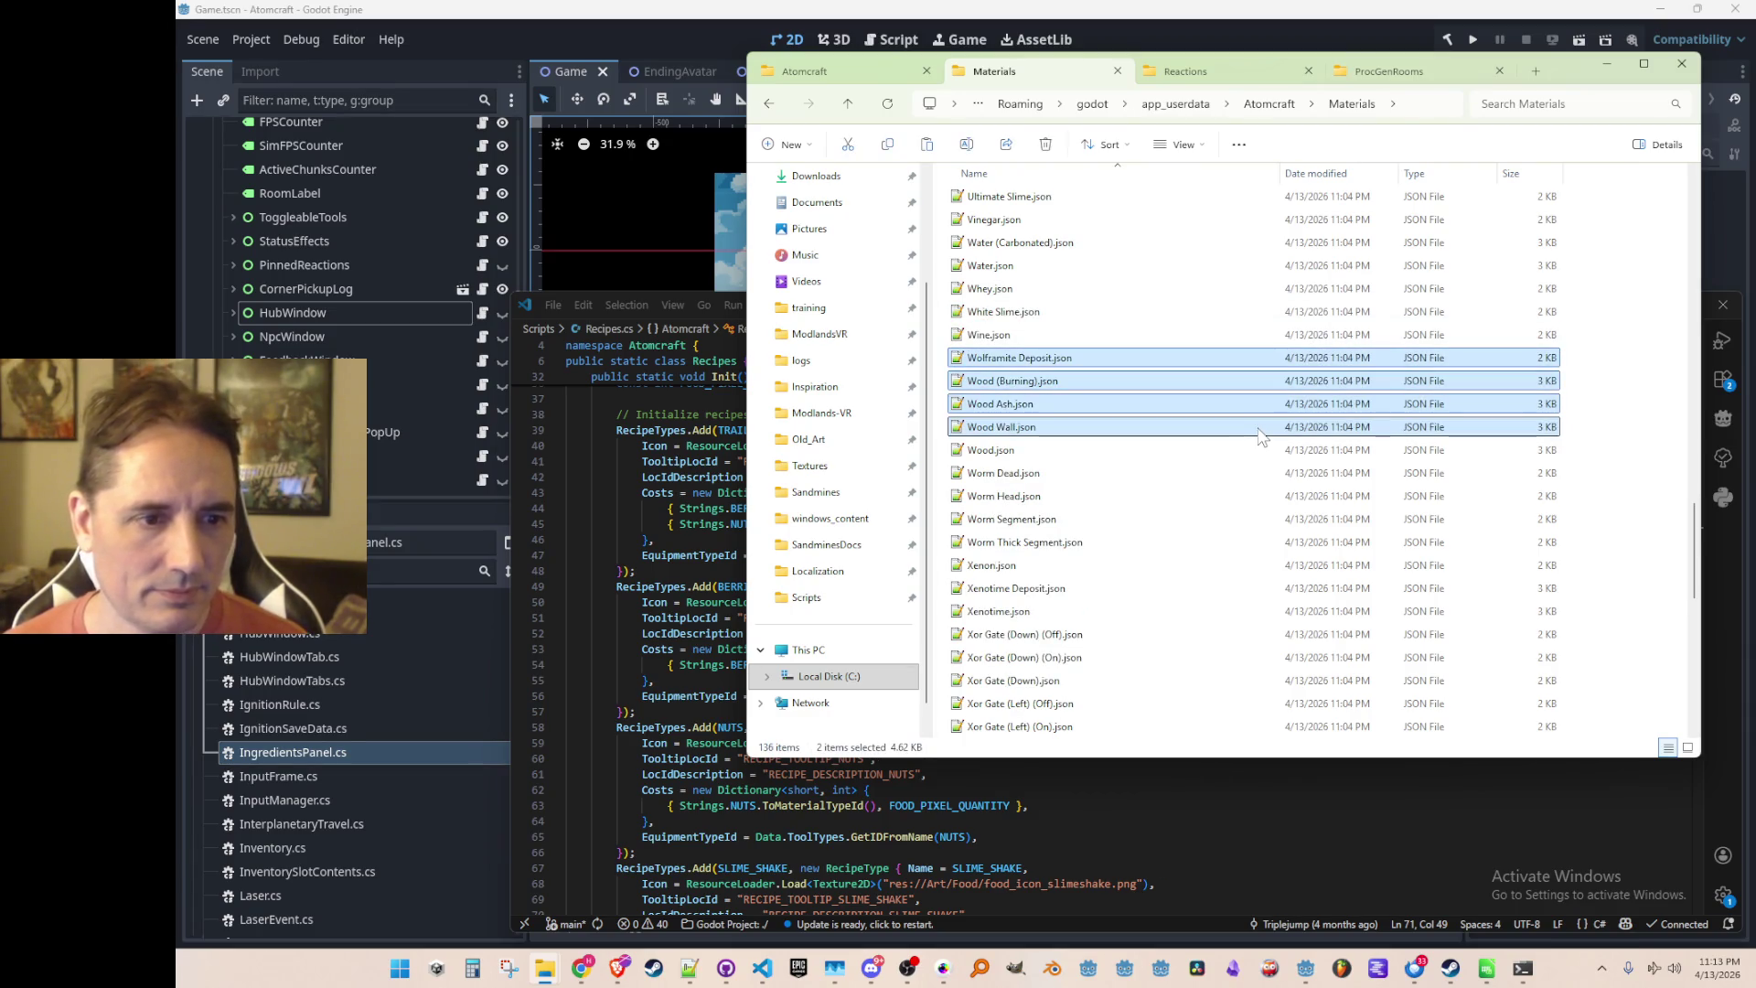
{"action": "key", "text": "shift+Down"}
{"action": "key", "text": "shift+Down"}
{"action": "key", "text": "shift+Down"}
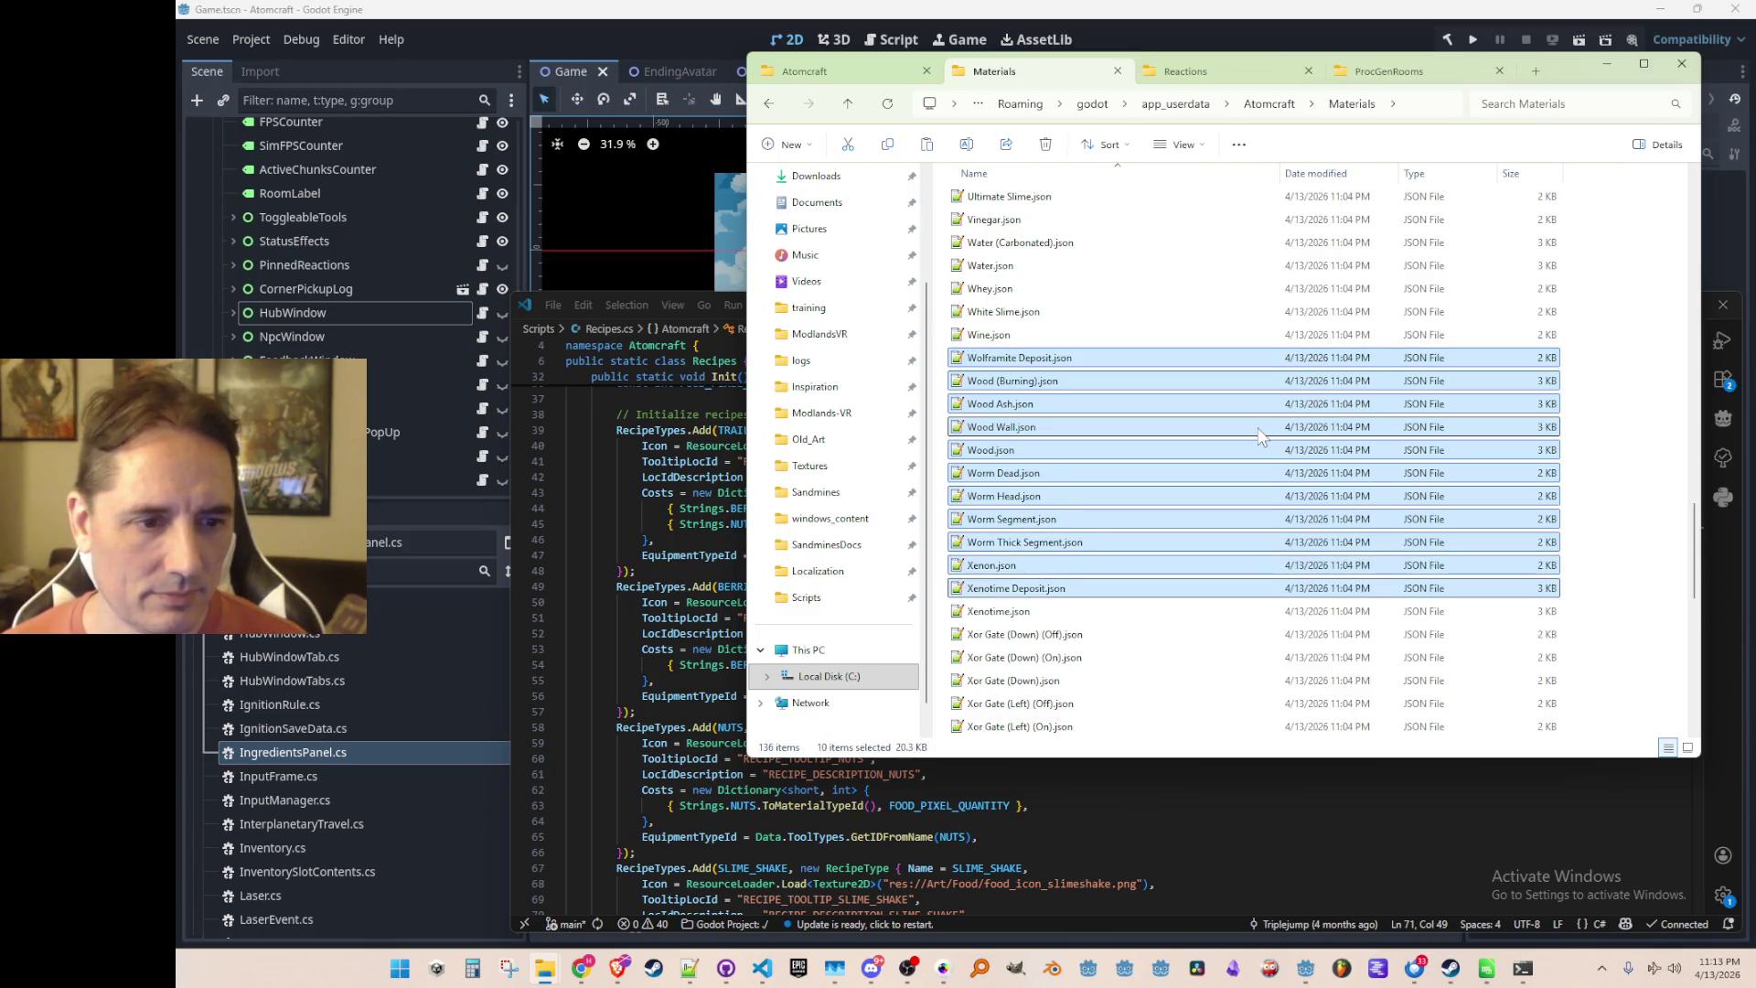
{"action": "key", "text": "Delete"}
Delete the Xor Gate, Ytterbium and Yttrium material files
{"action": "left_click", "coordinate": [1189, 364]}
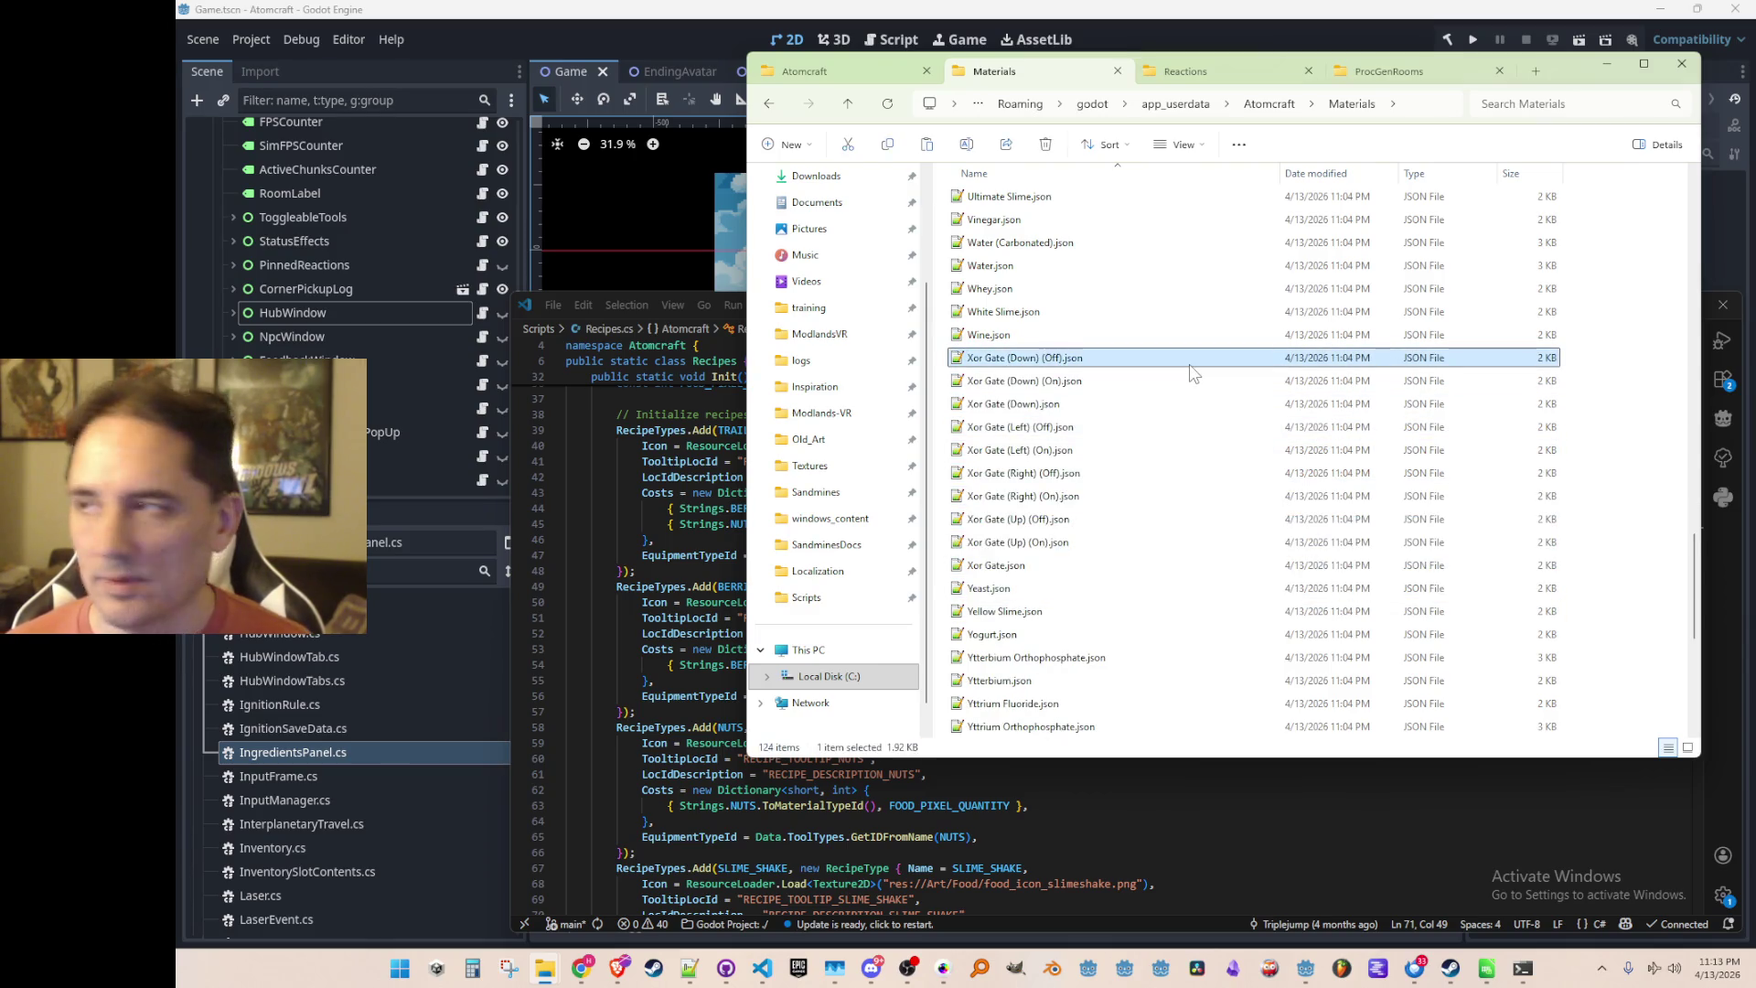
{"action": "key", "text": "shift+Down"}
{"action": "key", "text": "shift+Down"}
{"action": "key", "text": "shift+Down"}
{"action": "key", "text": "shift+Down"}
{"action": "key", "text": "shift+Down"}
{"action": "key", "text": "shift+Down"}
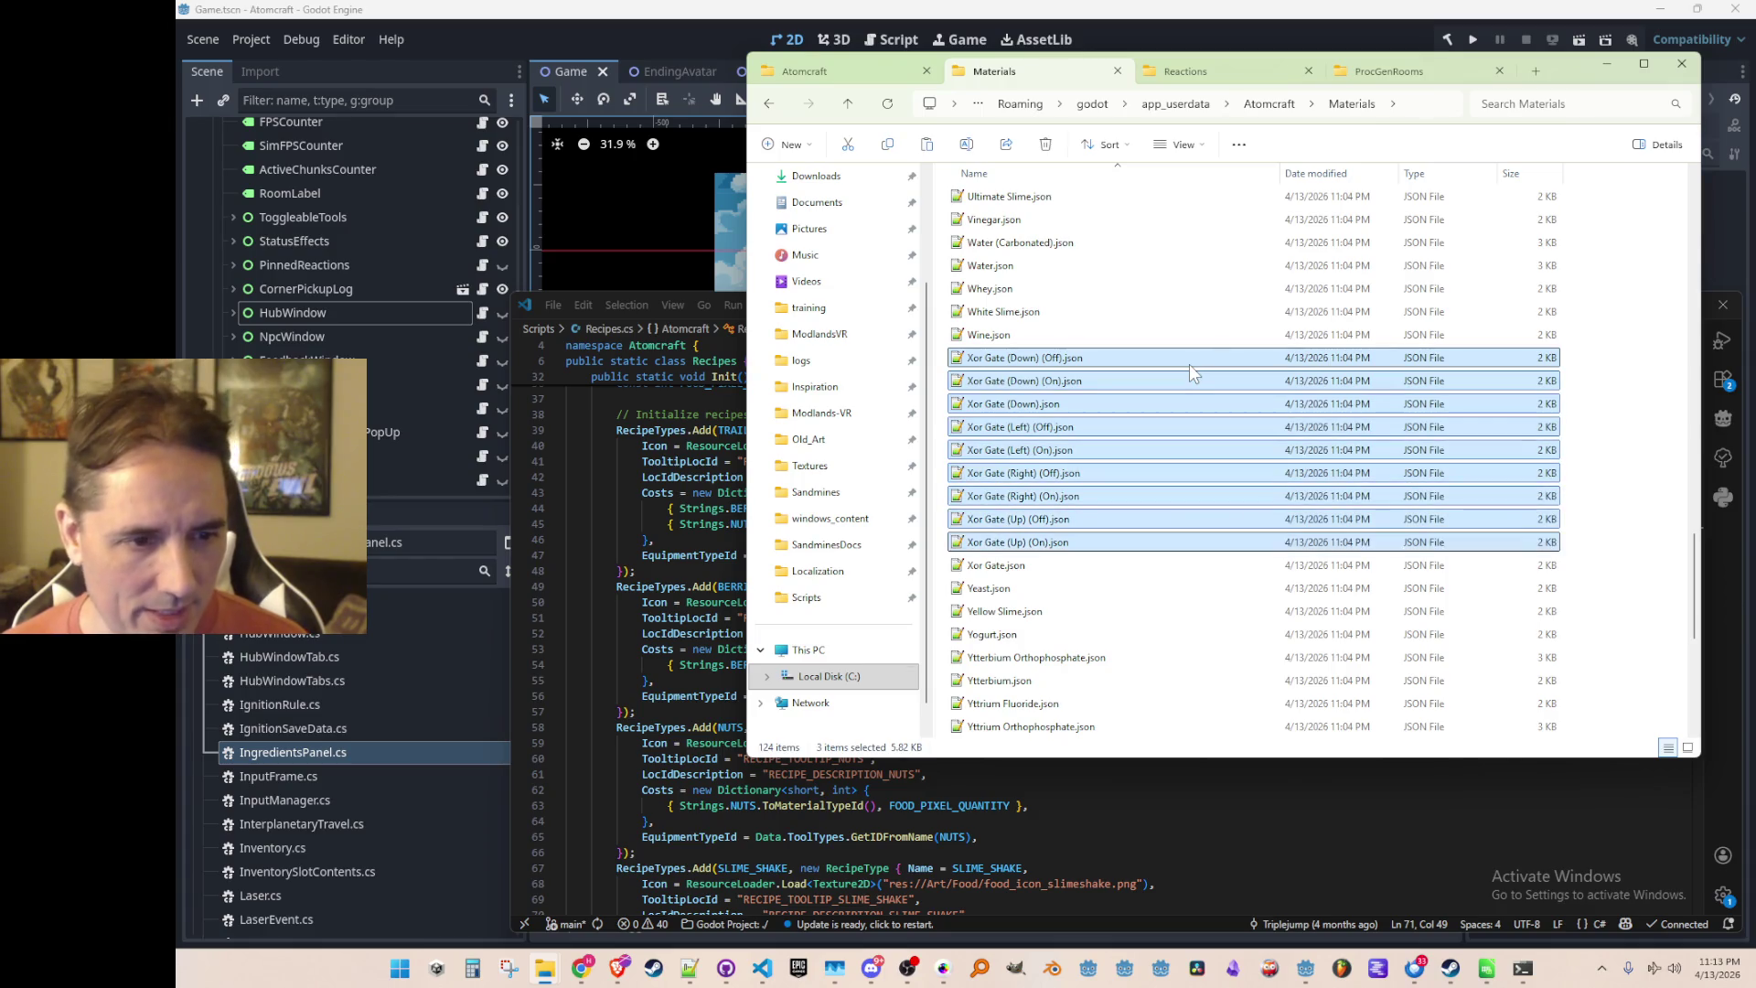
{"action": "key", "text": "Delete"}
{"action": "left_click", "coordinate": [1164, 426]}
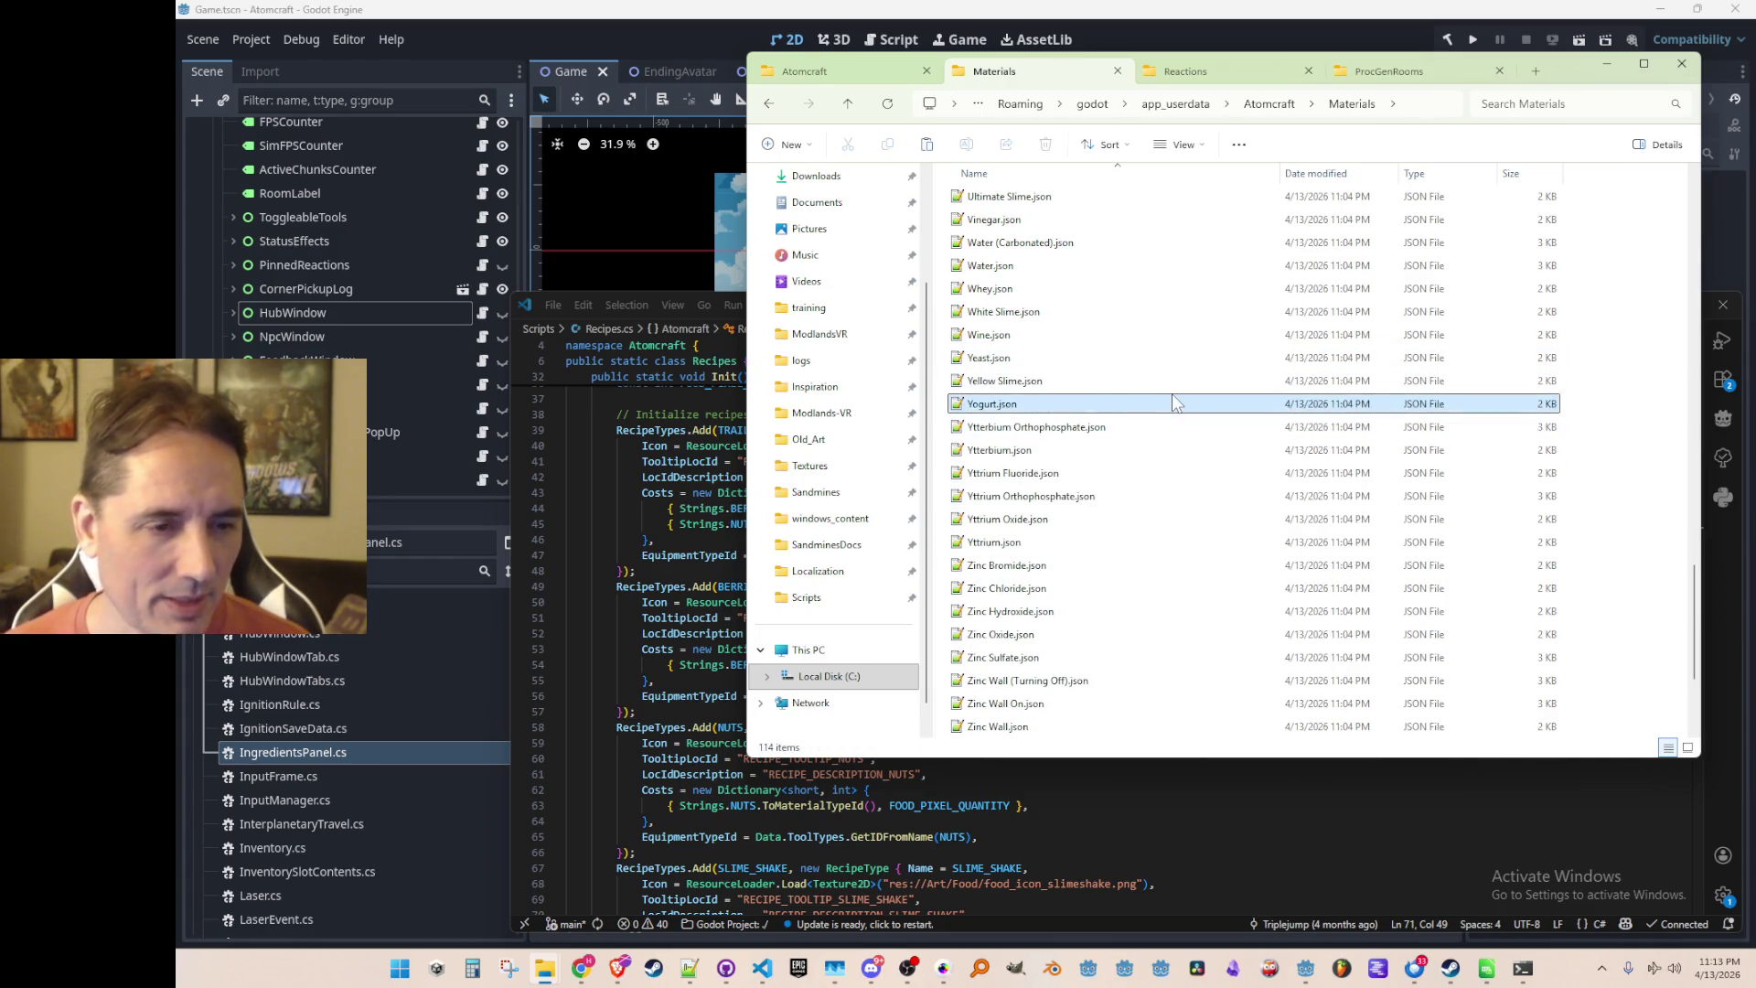
{"action": "key", "text": "shift+Down"}
{"action": "key", "text": "shift+Down"}
{"action": "key", "text": "shift+Down"}
{"action": "key", "text": "shift+Down"}
{"action": "key", "text": "shift+Down"}
{"action": "key", "text": "shift+Down"}
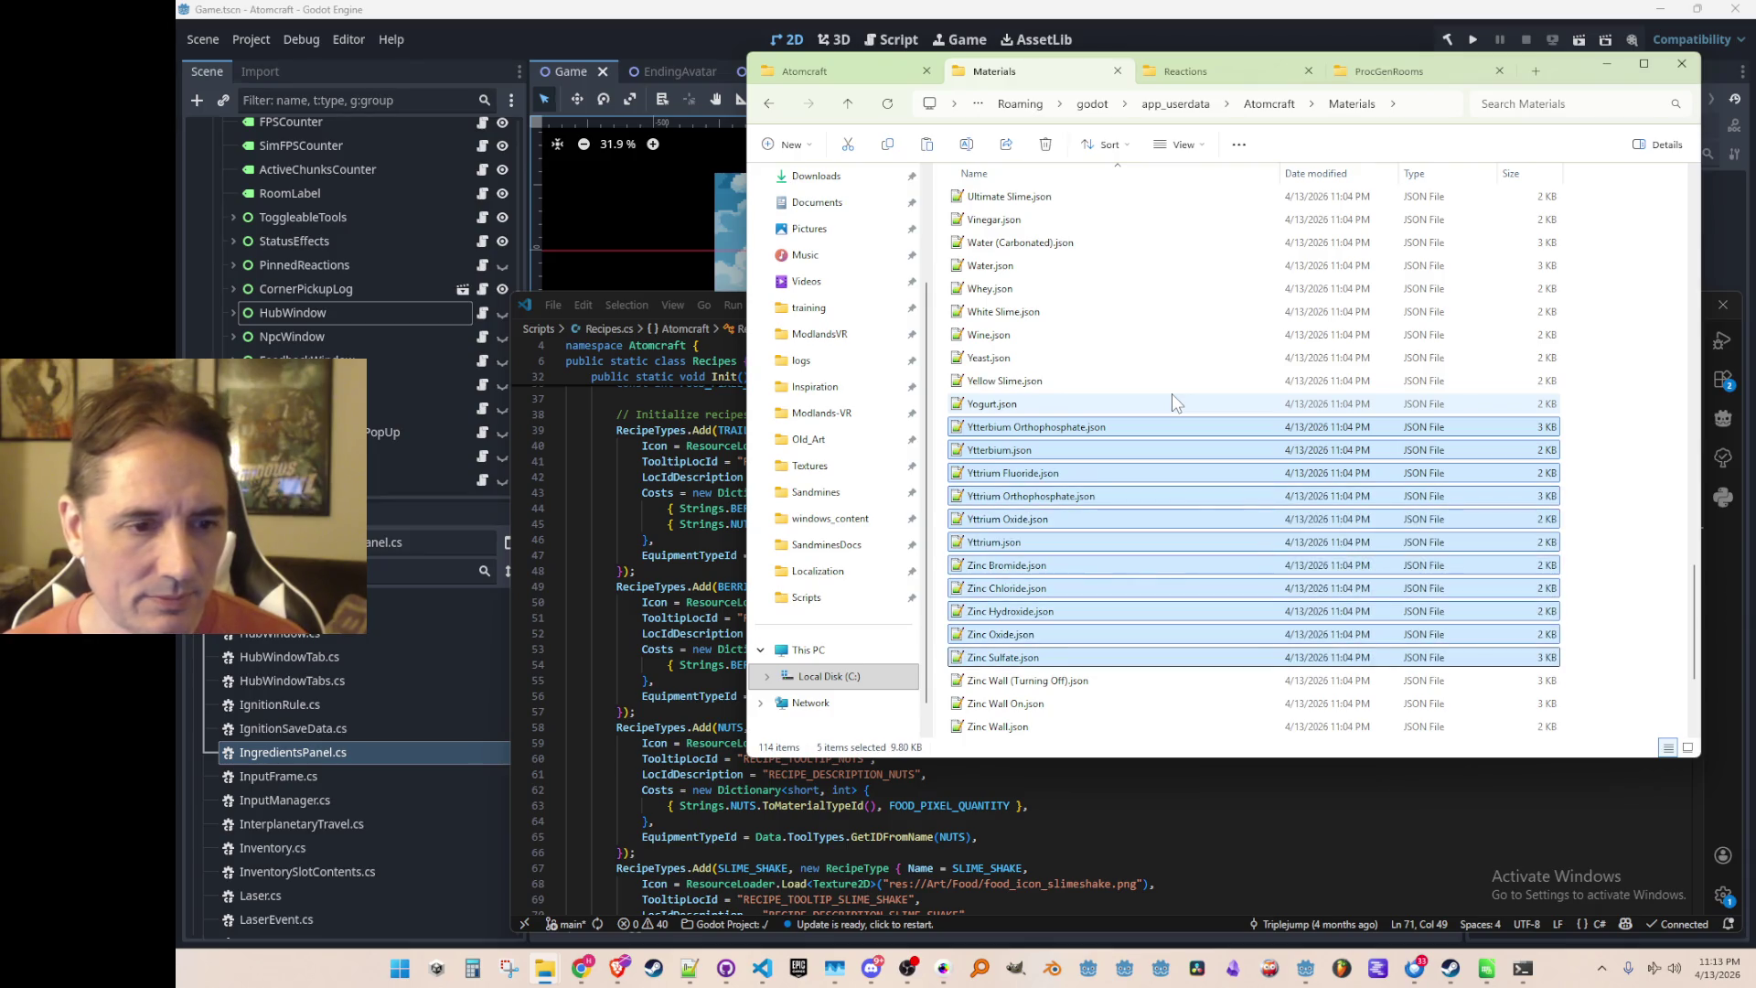
{"action": "key", "text": "Delete"}
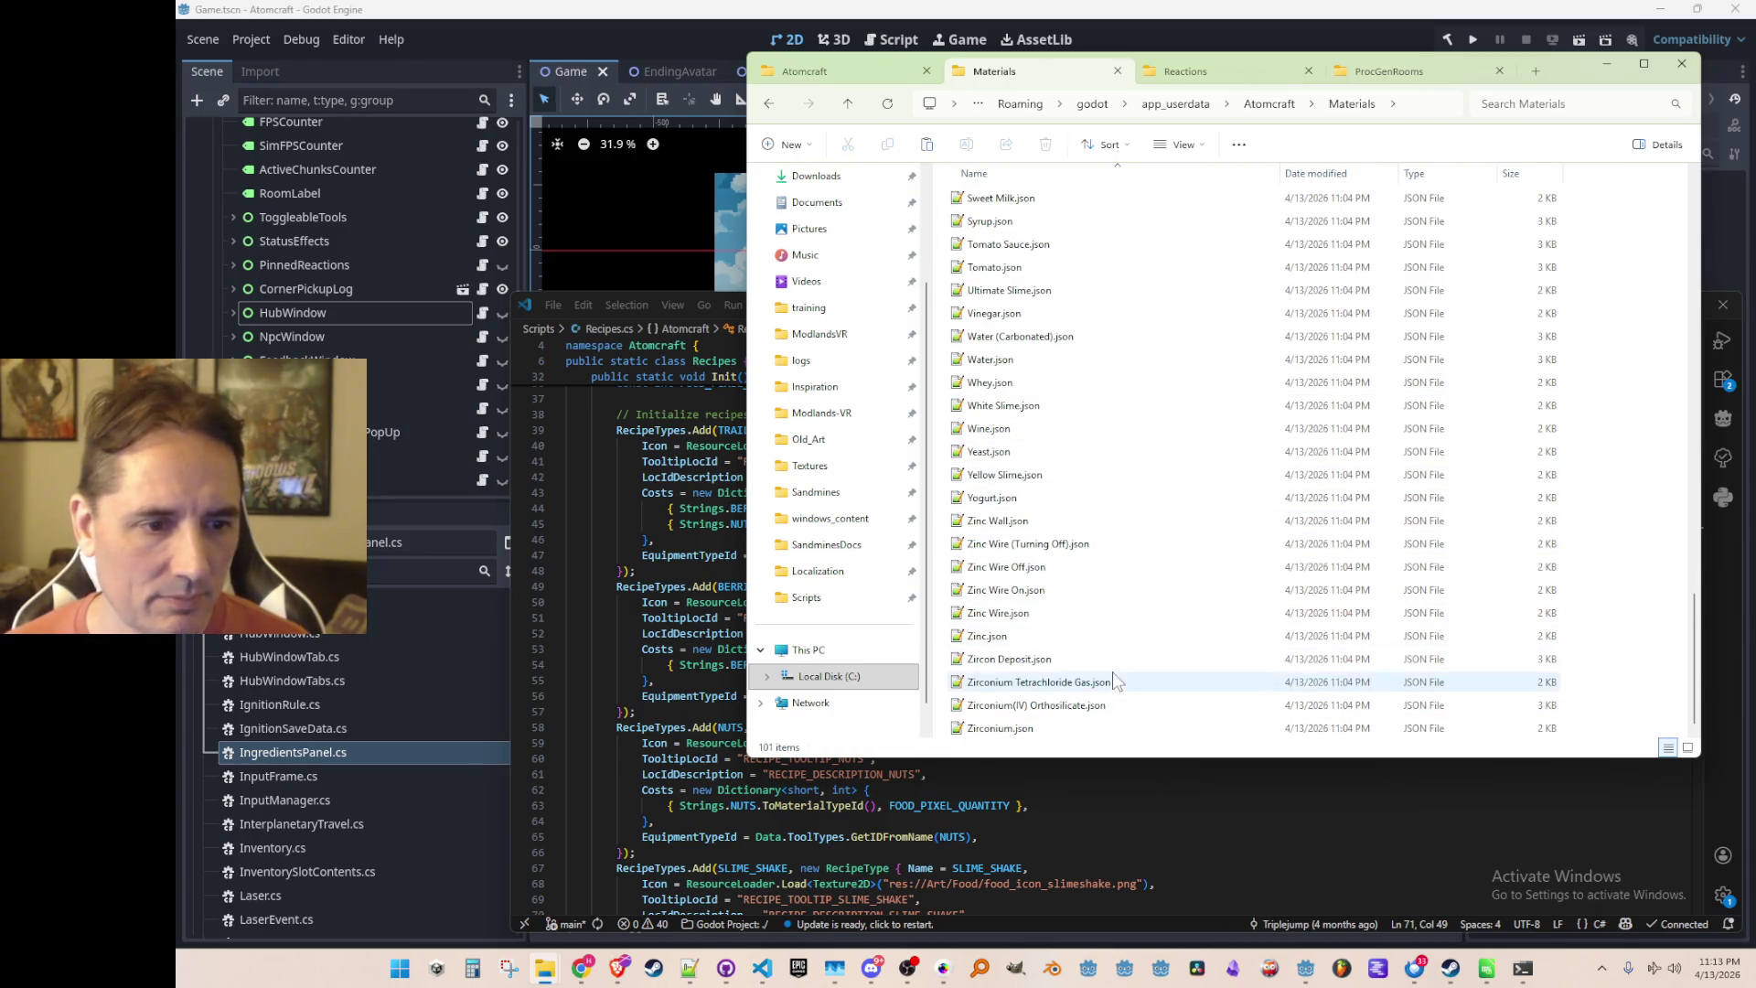
Delete the remaining Zinc and Zirconium files and close the Materials folder window
{"action": "left_click", "coordinate": [1141, 640]}
{"action": "key", "text": "Up"}
{"action": "key", "text": "Up"}
{"action": "key", "text": "Up"}
{"action": "key", "text": "Up"}
{"action": "key", "text": "Up"}
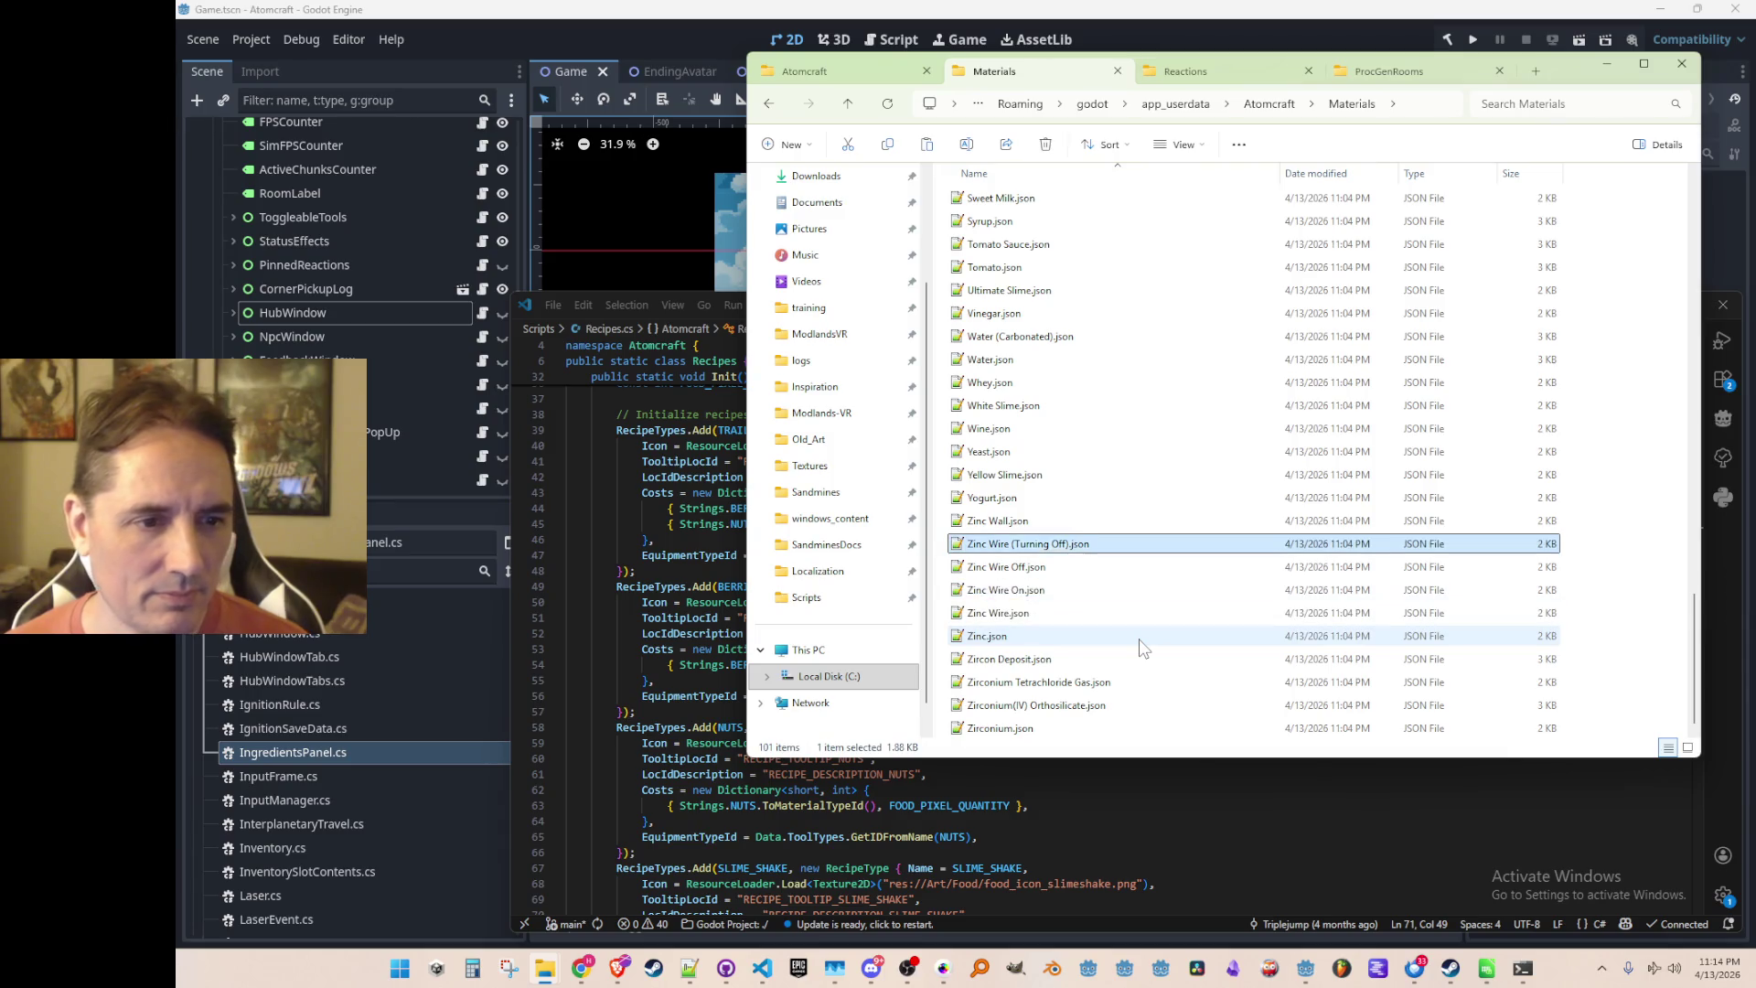
{"action": "key", "text": "shift+Down"}
{"action": "key", "text": "shift+Down"}
{"action": "key", "text": "shift+Down"}
{"action": "key", "text": "Delete"}
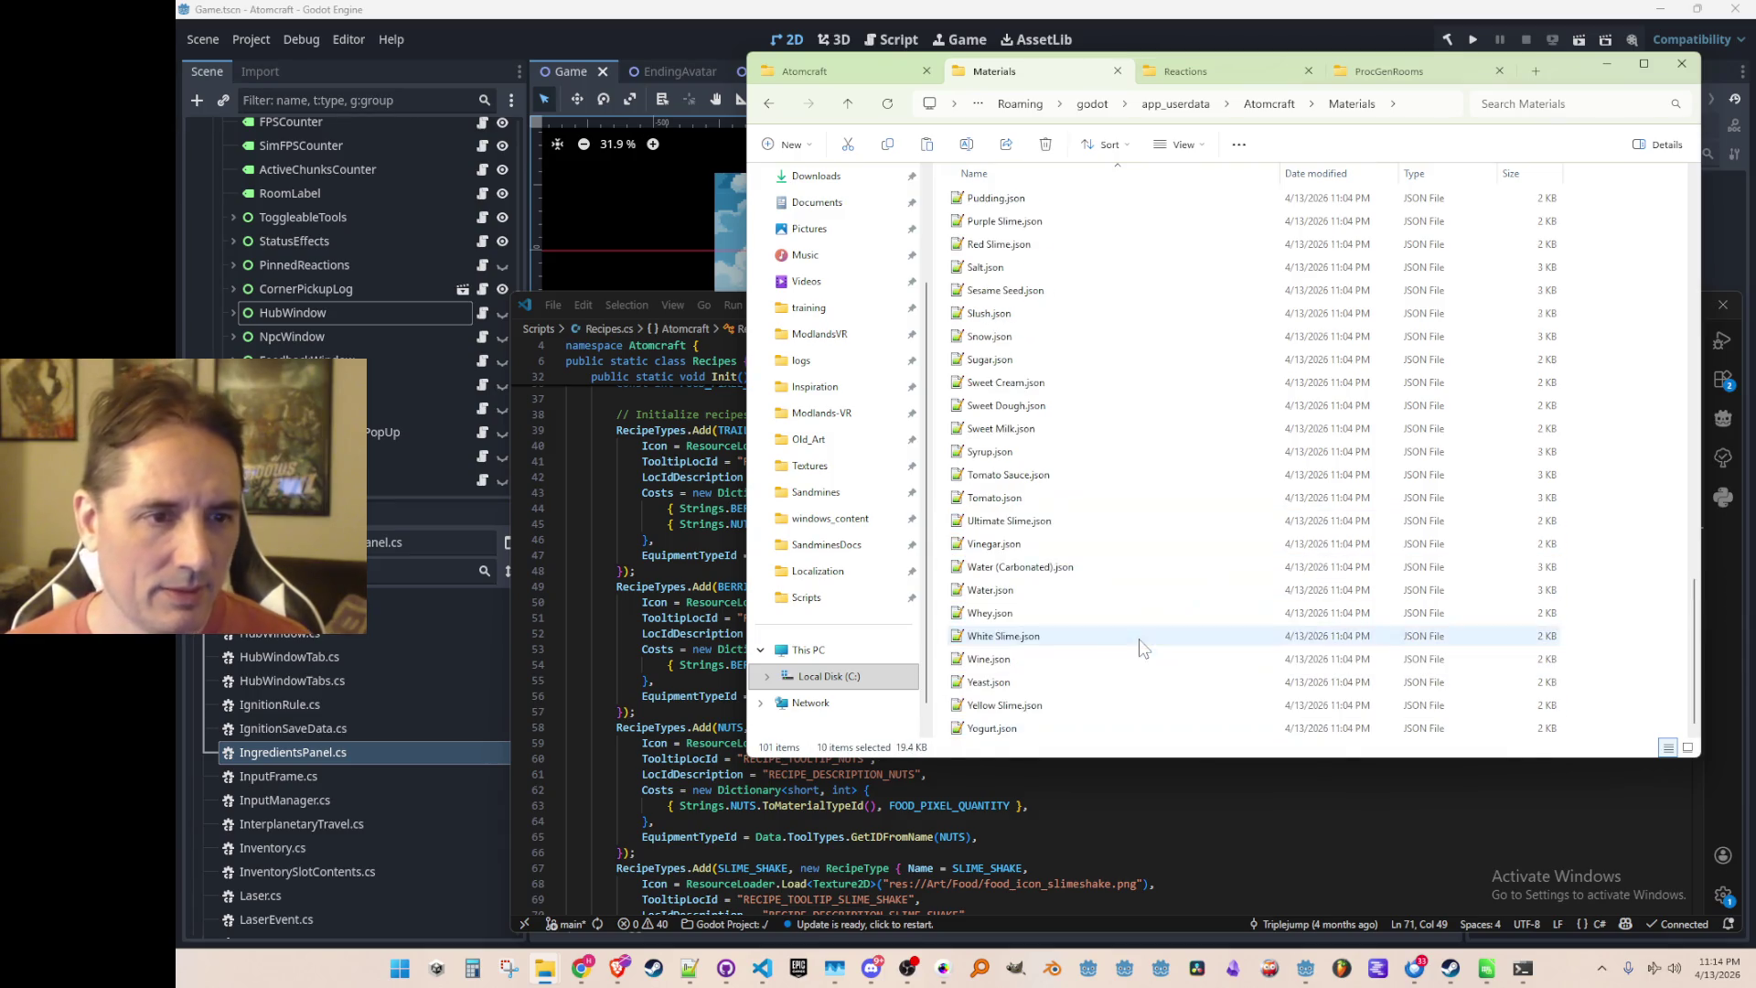
{"action": "scroll", "coordinate": [1252, 510], "scroll_direction": "up", "scroll_amount": 10}
{"action": "scroll", "coordinate": [1253, 510], "scroll_direction": "up", "scroll_amount": 10}
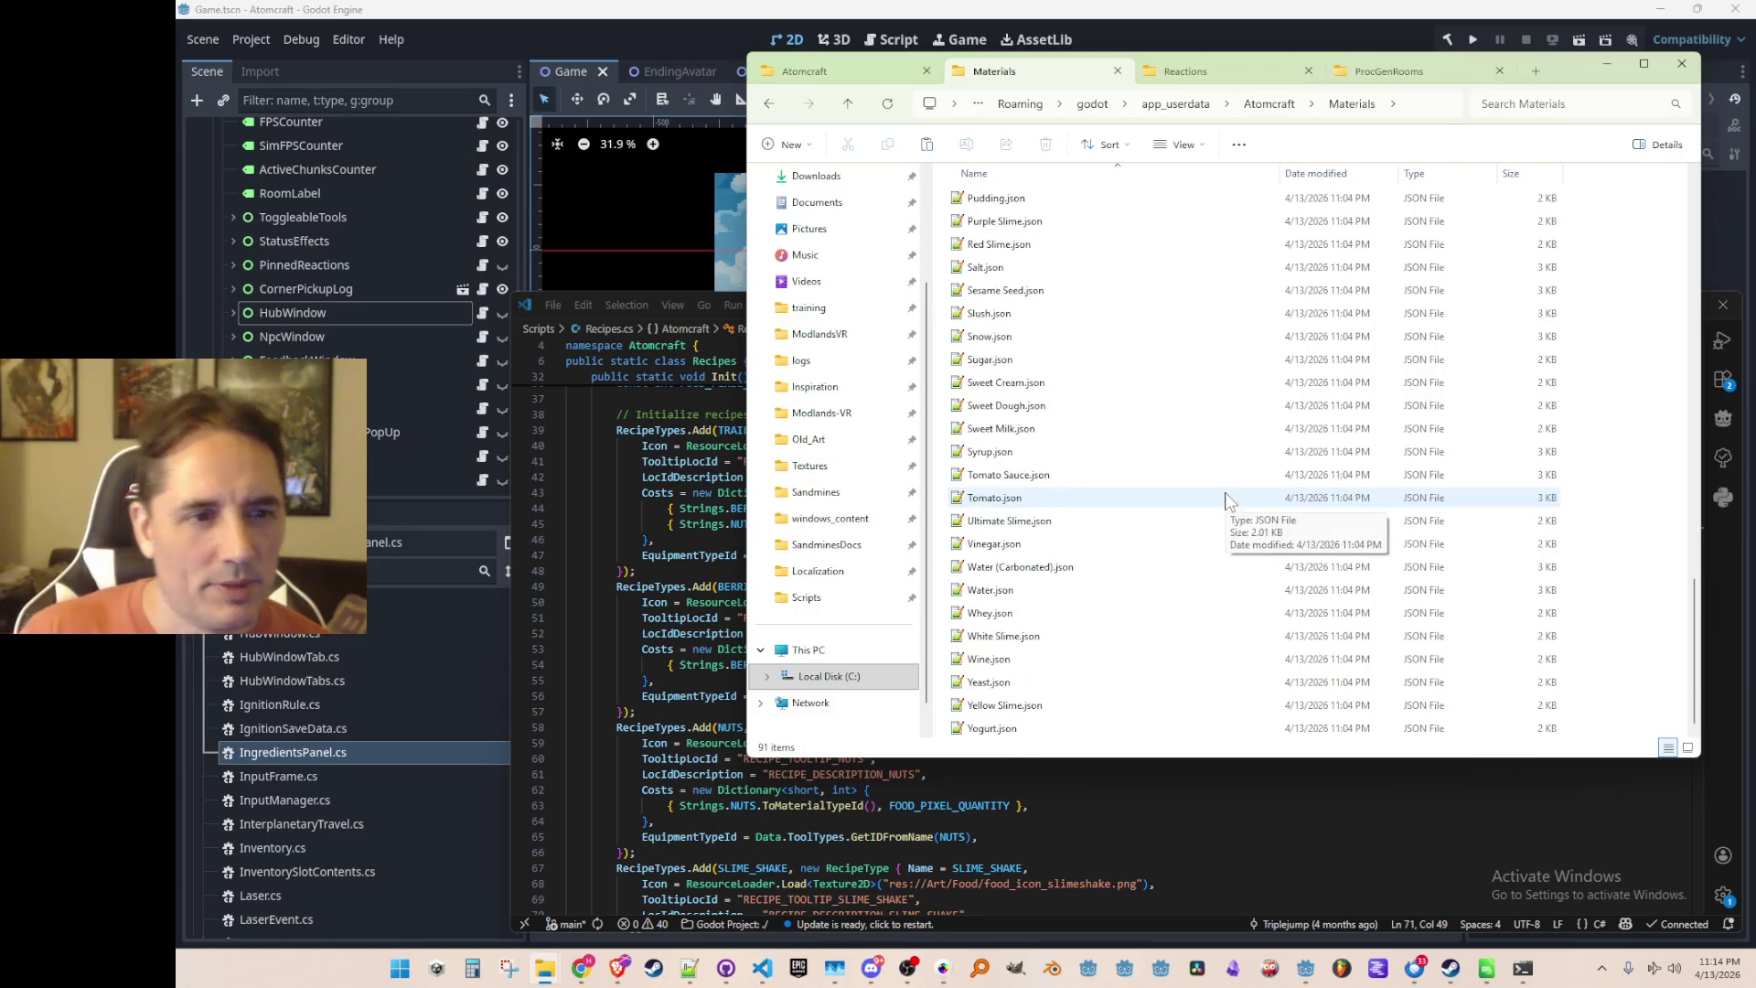
{"action": "scroll", "coordinate": [1262, 480], "scroll_direction": "down", "scroll_amount": 3}
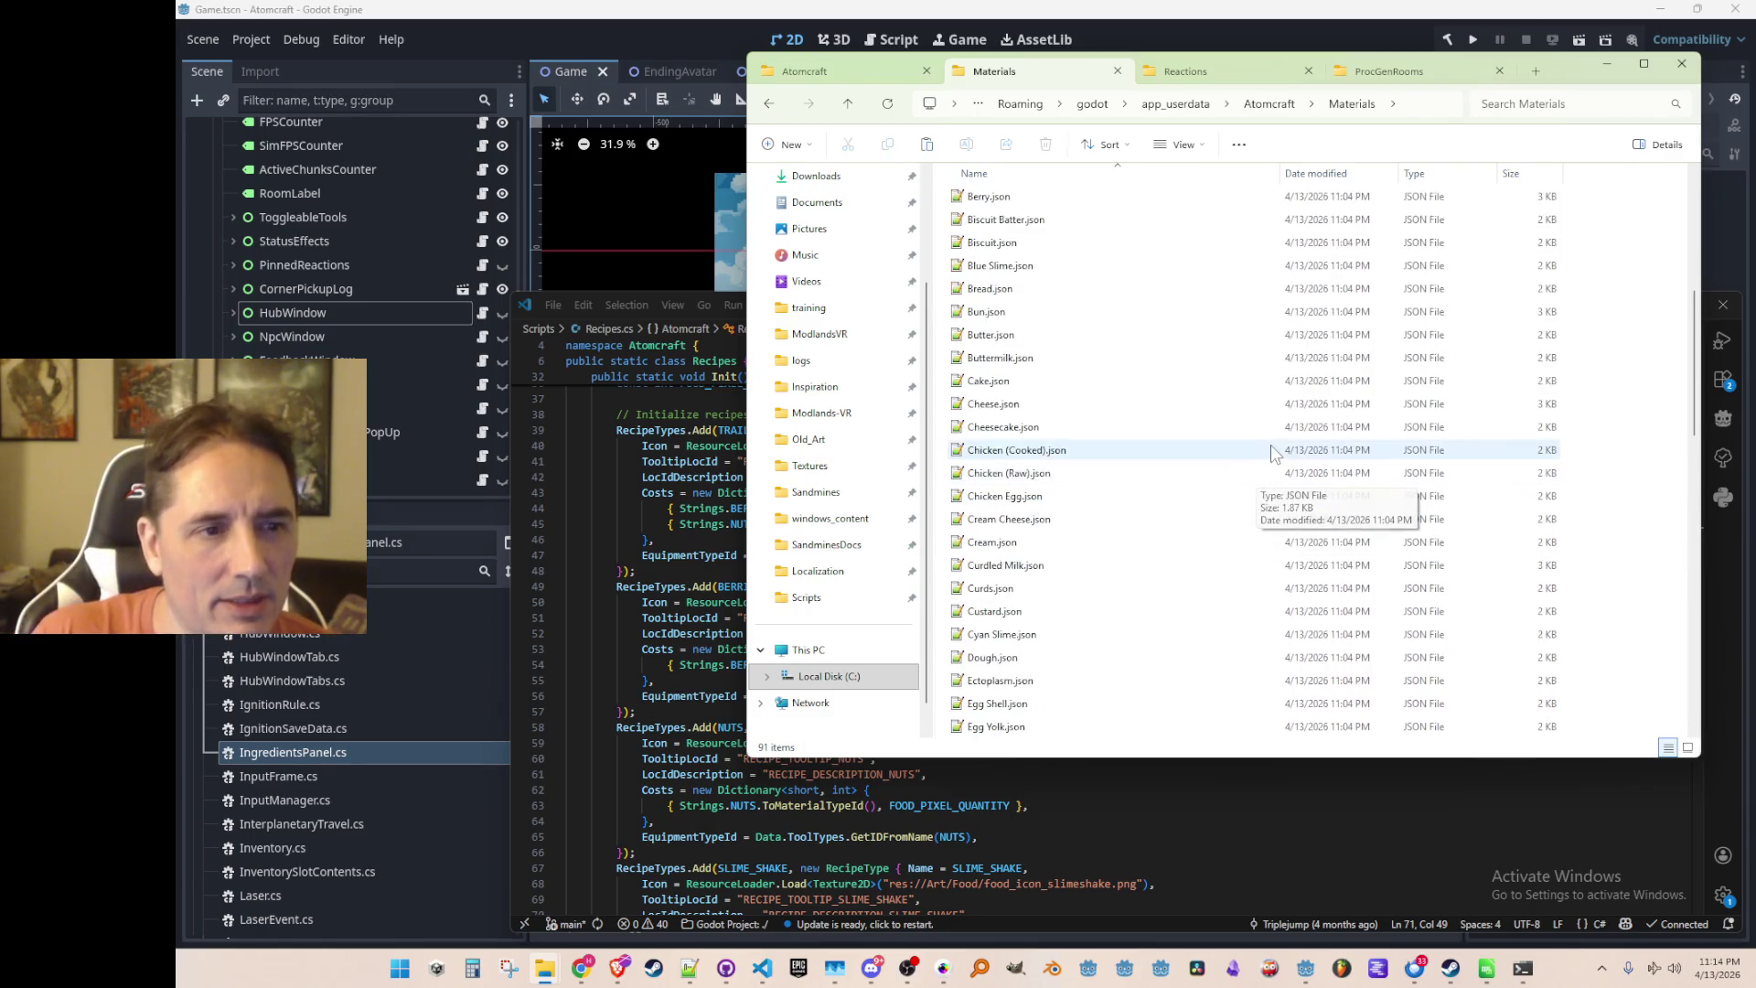
{"action": "left_click", "coordinate": [1607, 64]}
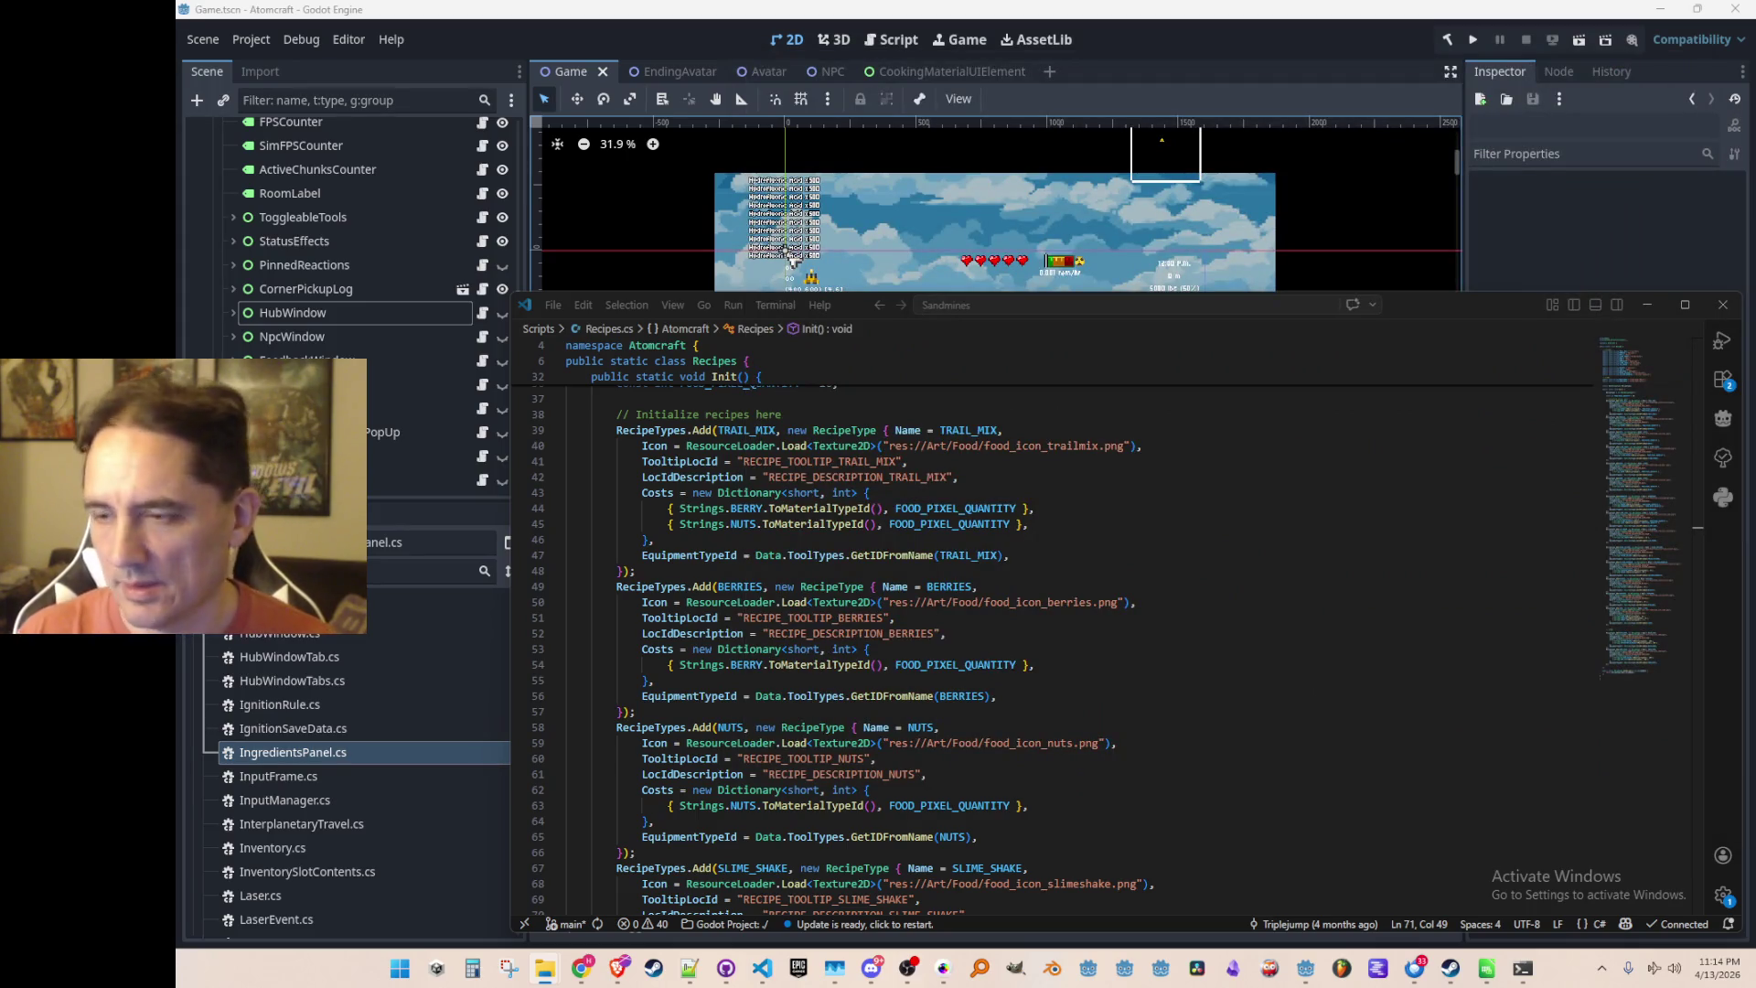
{"action": "scroll", "coordinate": [1266, 539], "scroll_direction": "up", "scroll_amount": 3}
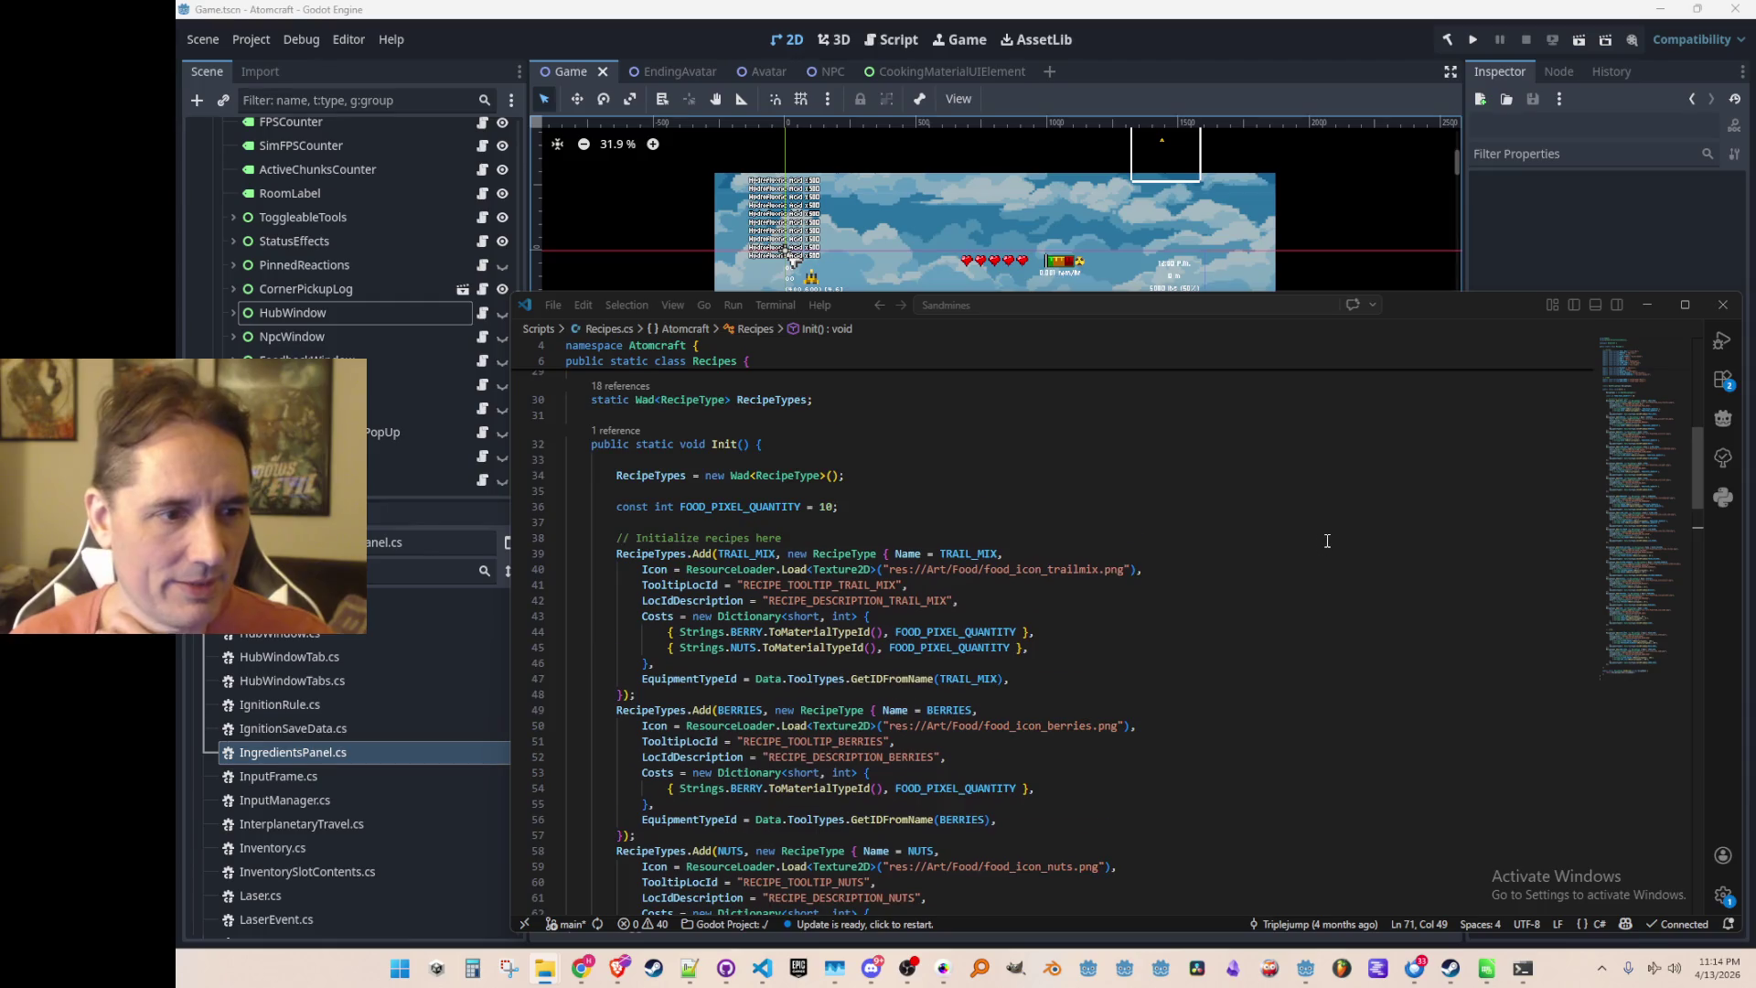
{"action": "scroll", "coordinate": [1327, 541], "scroll_direction": "down", "scroll_amount": 2}
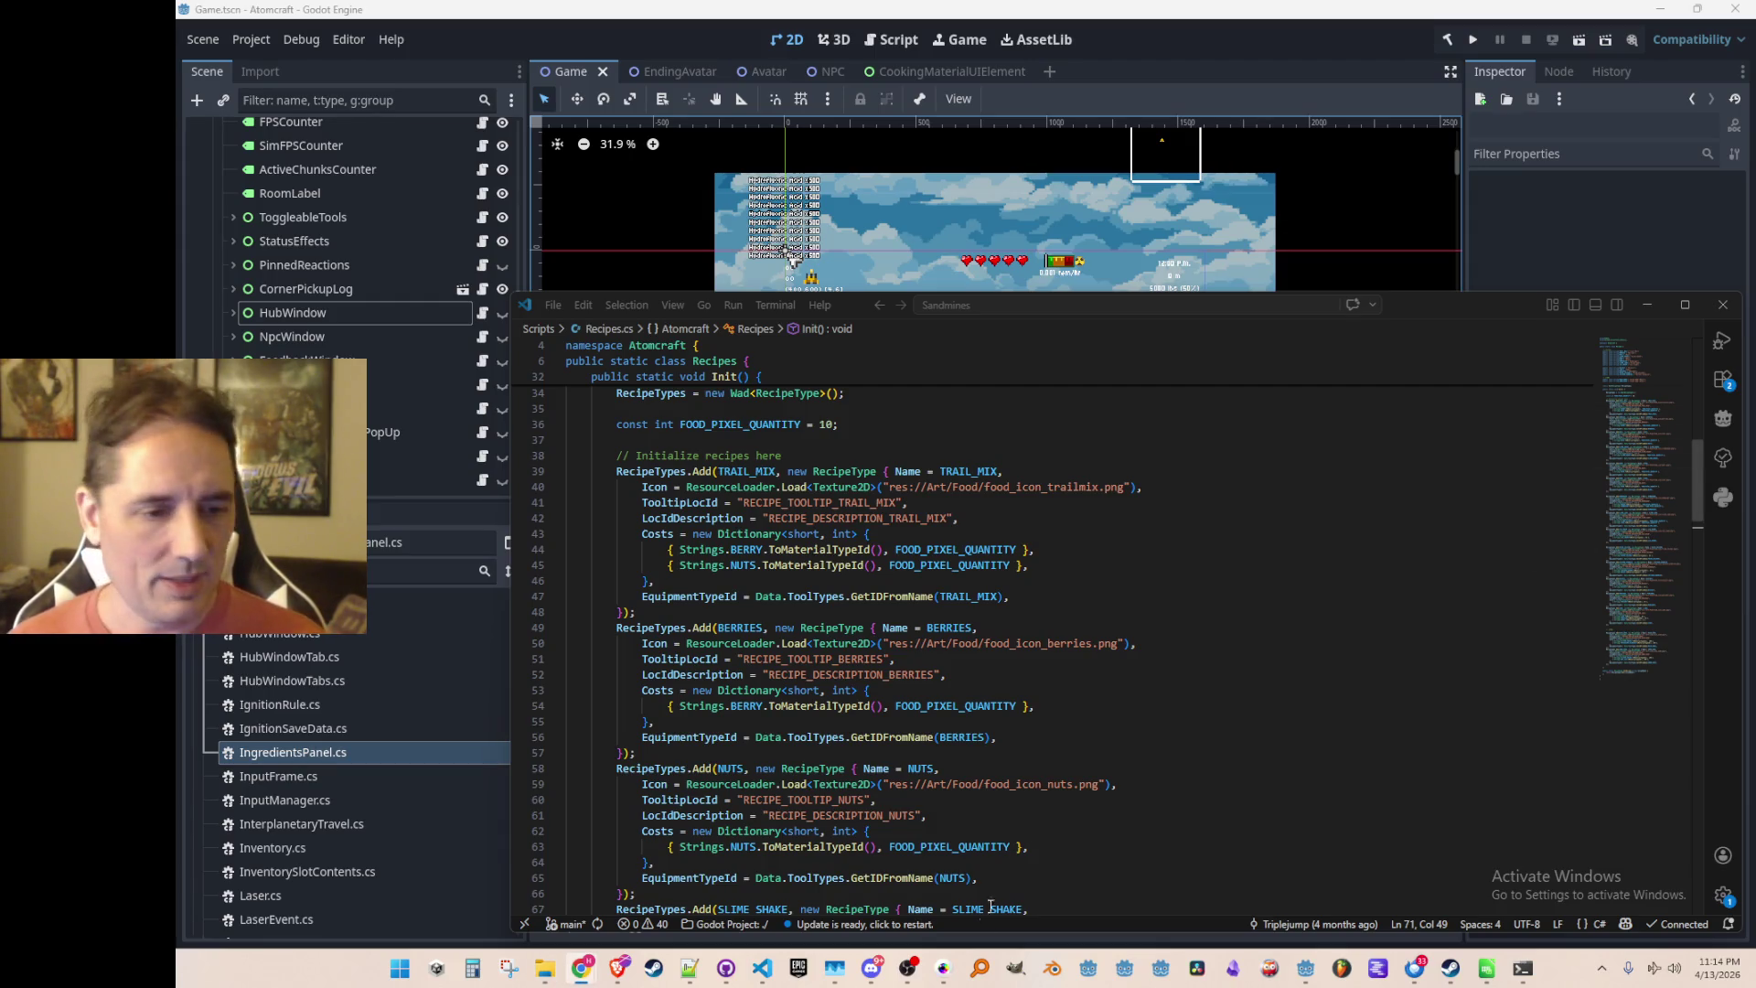
{"action": "key", "text": "ctrl+z"}
{"action": "key", "text": "ctrl+z"}
{"action": "key", "text": "ctrl+z"}
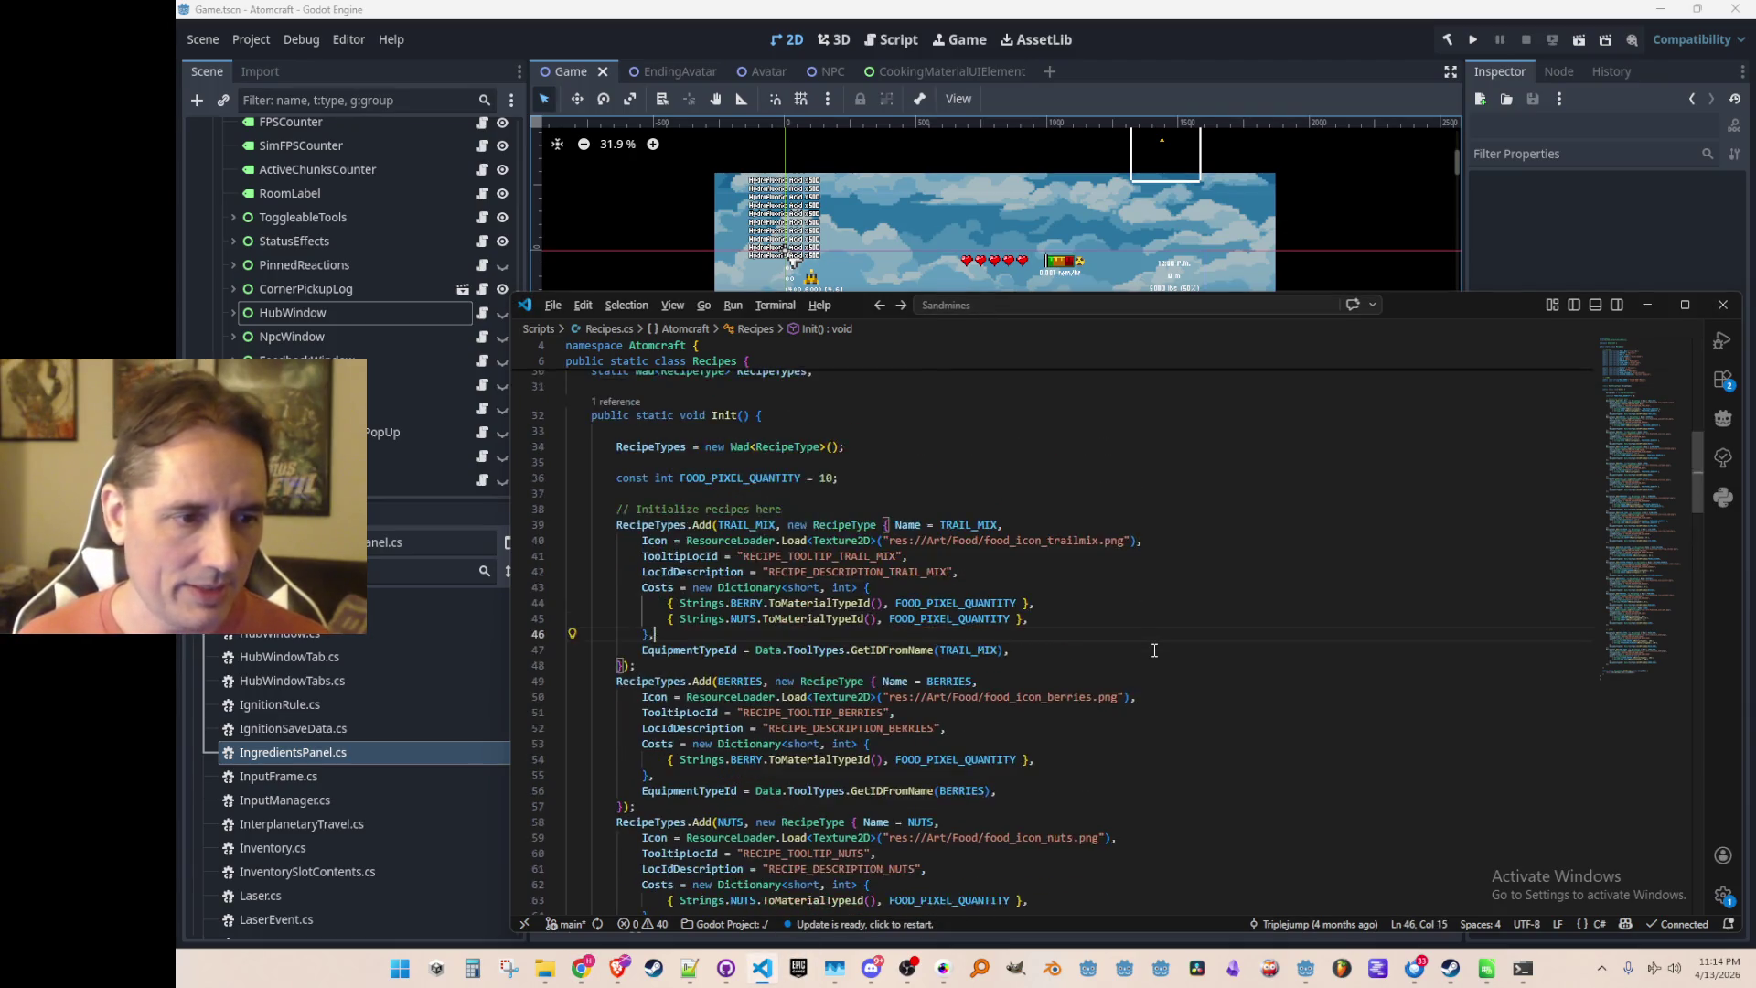
{"action": "key", "text": "alt+Left"}
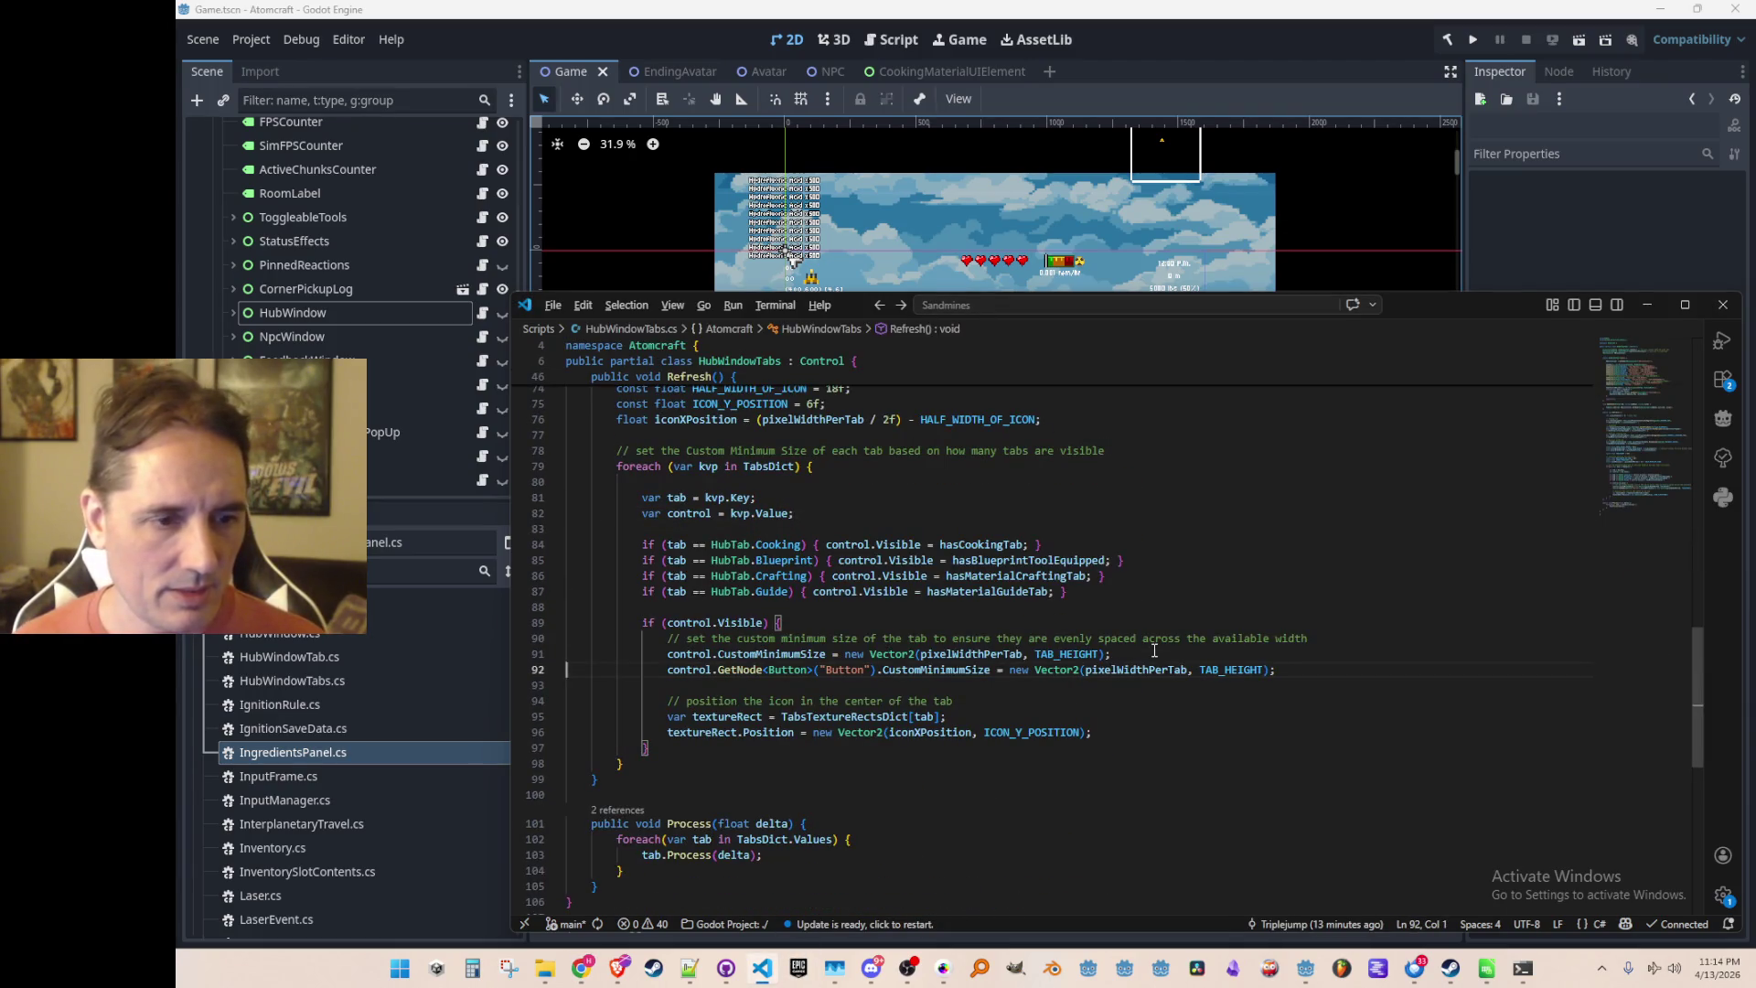
{"action": "key", "text": "alt+Left"}
{"action": "key", "text": "ctrl+p"}
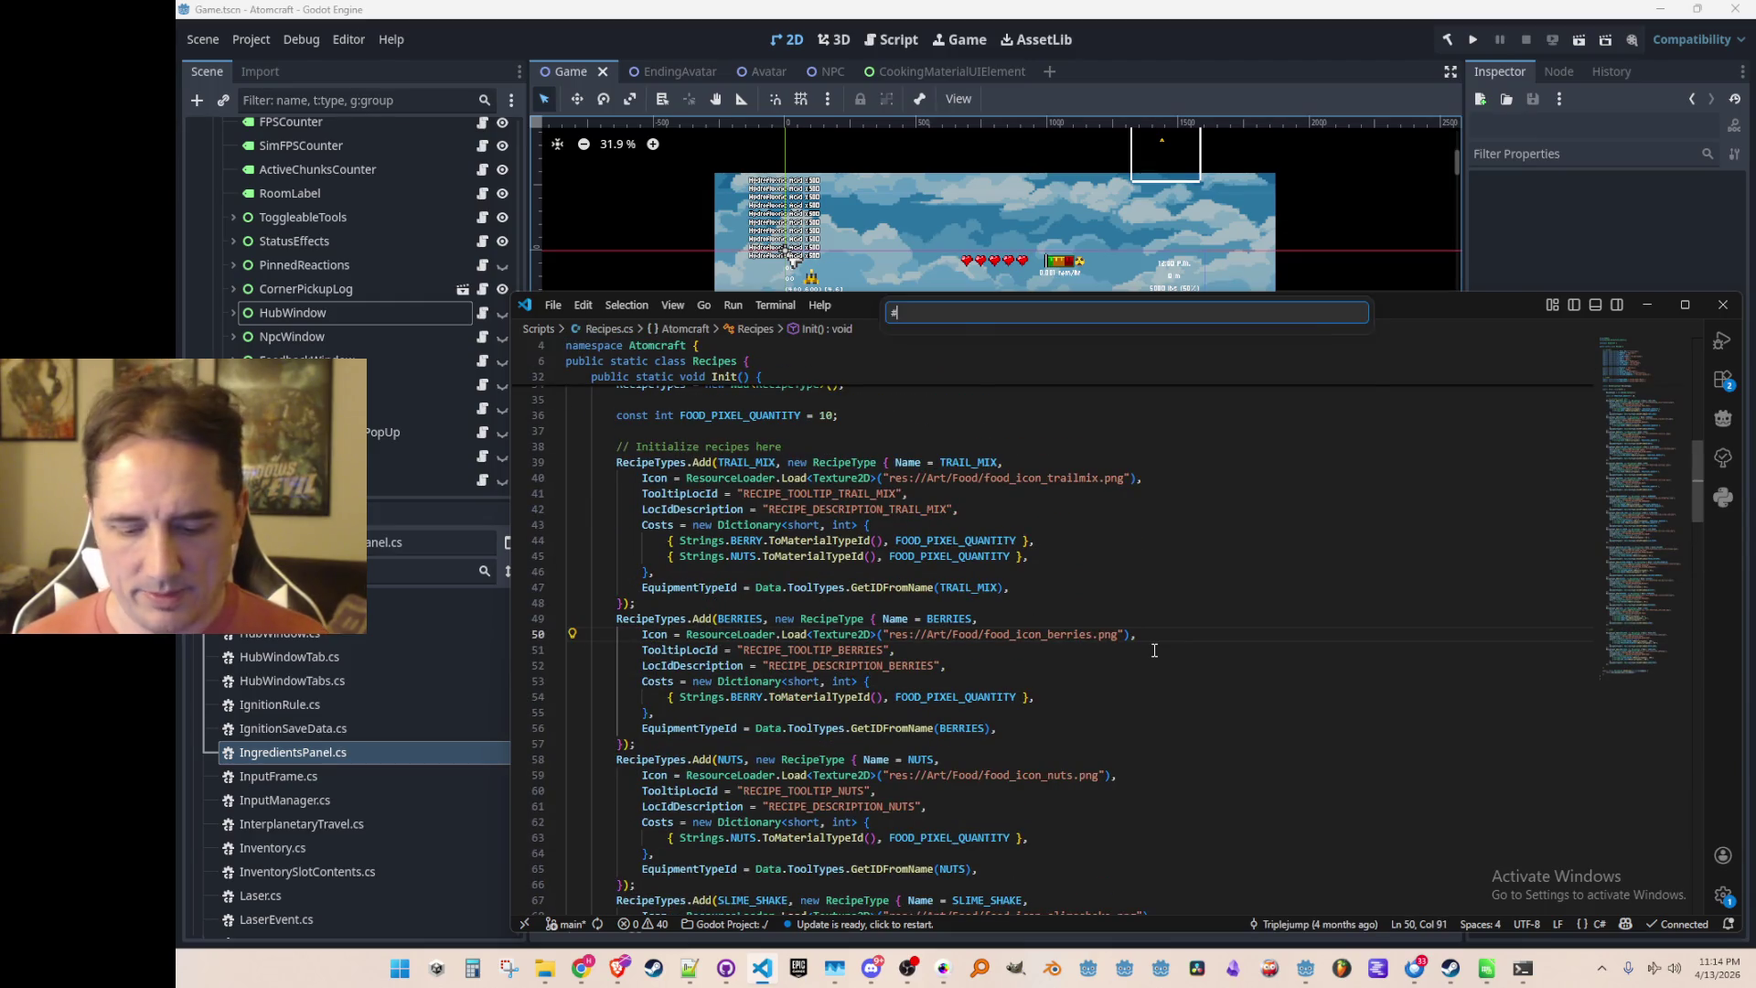
{"action": "type", "text": "Mater"}
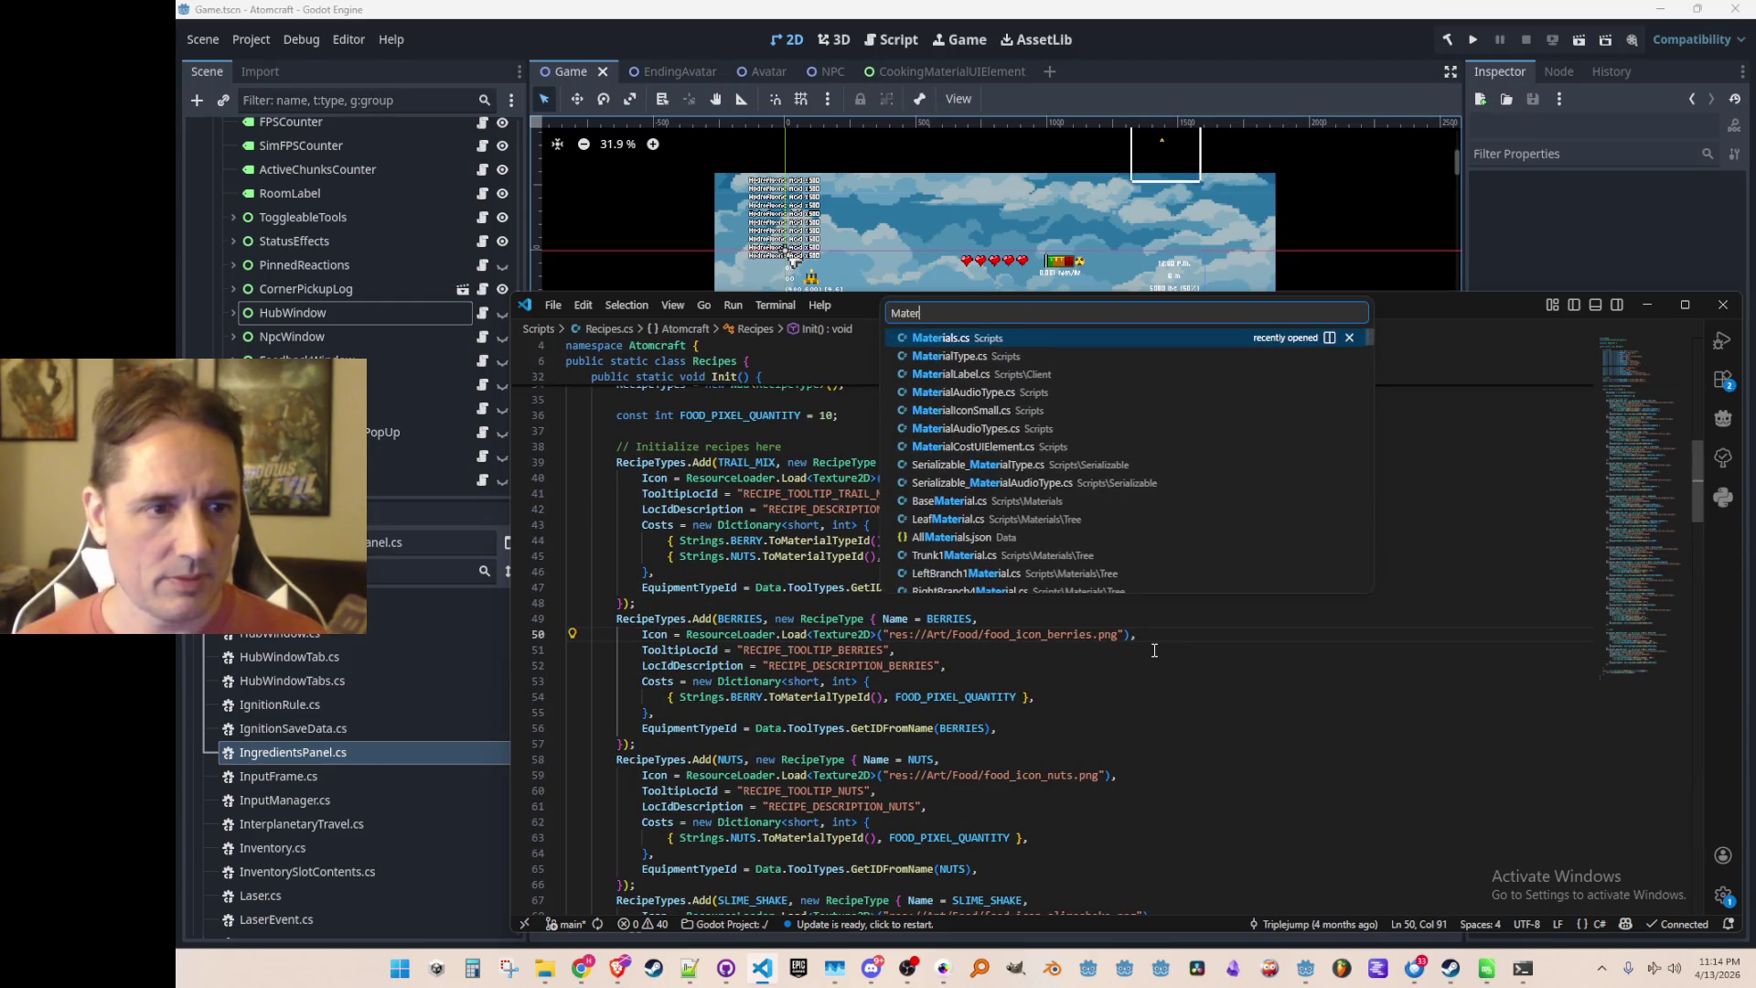
{"action": "left_click", "coordinate": [1054, 362]}
{"action": "scroll", "coordinate": [1054, 365], "scroll_direction": "down", "scroll_amount": 20}
{"action": "scroll", "coordinate": [1281, 560], "scroll_direction": "down", "scroll_amount": 3}
{"action": "left_click", "coordinate": [725, 563]}
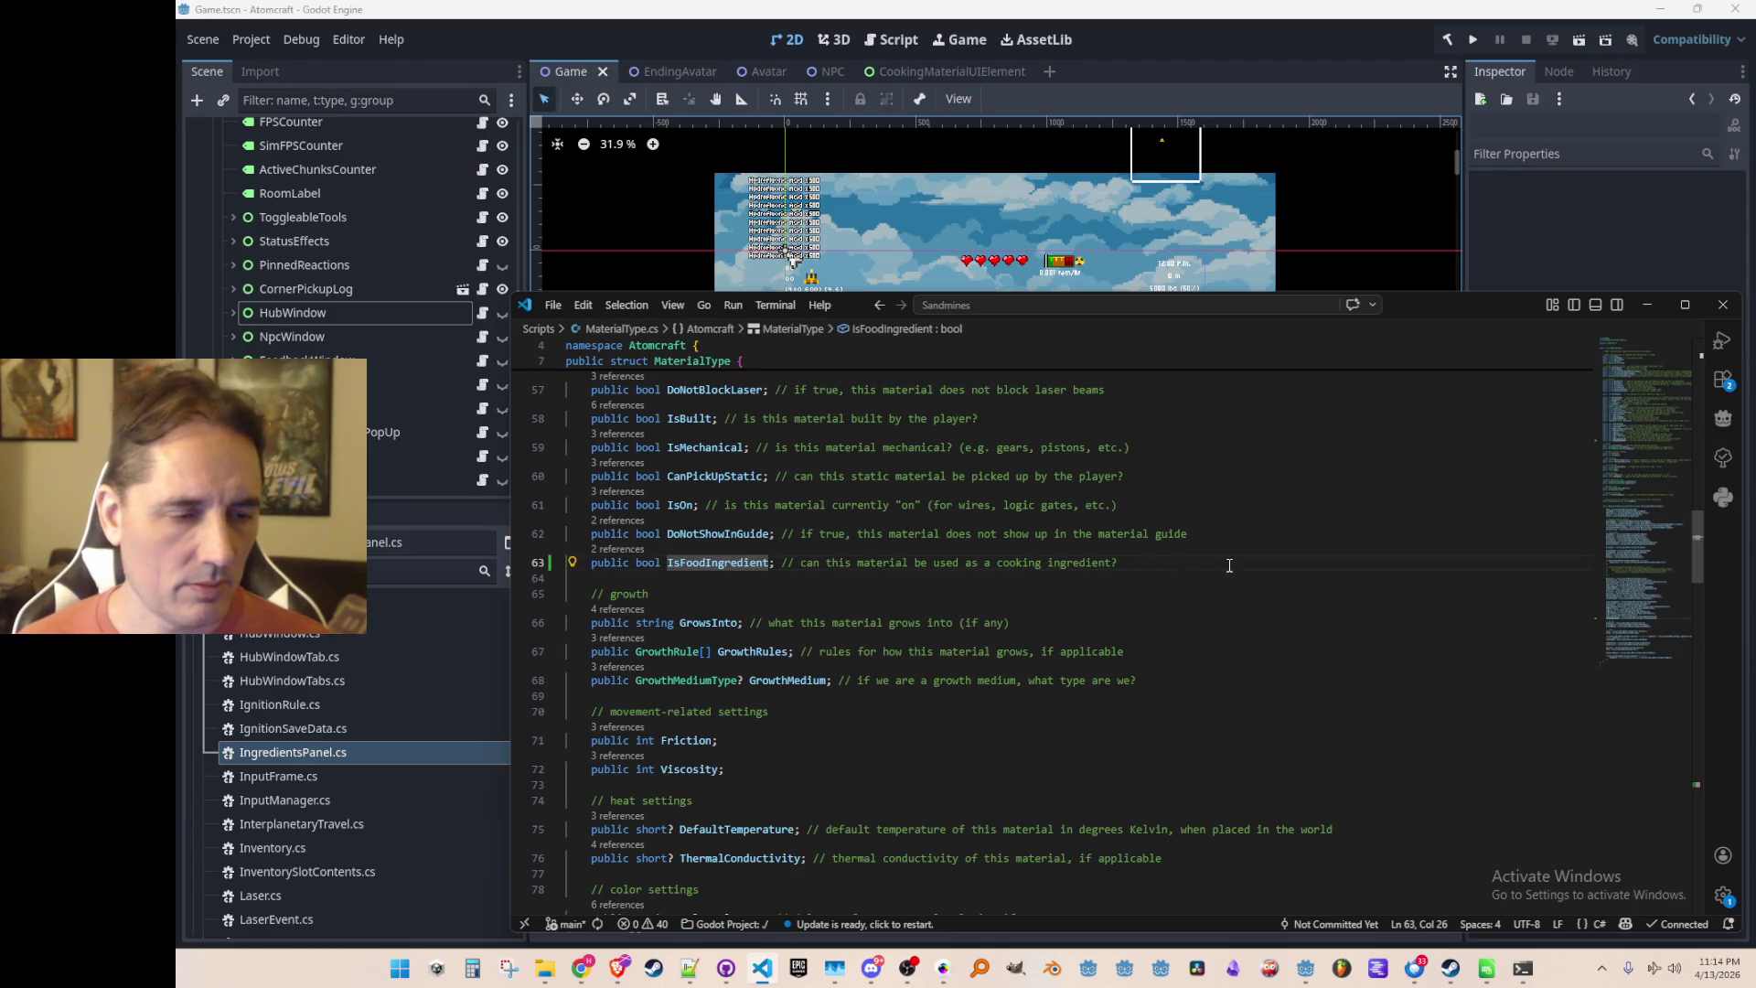
{"action": "key", "text": "alt+Left"}
{"action": "key", "text": "alt+Left"}
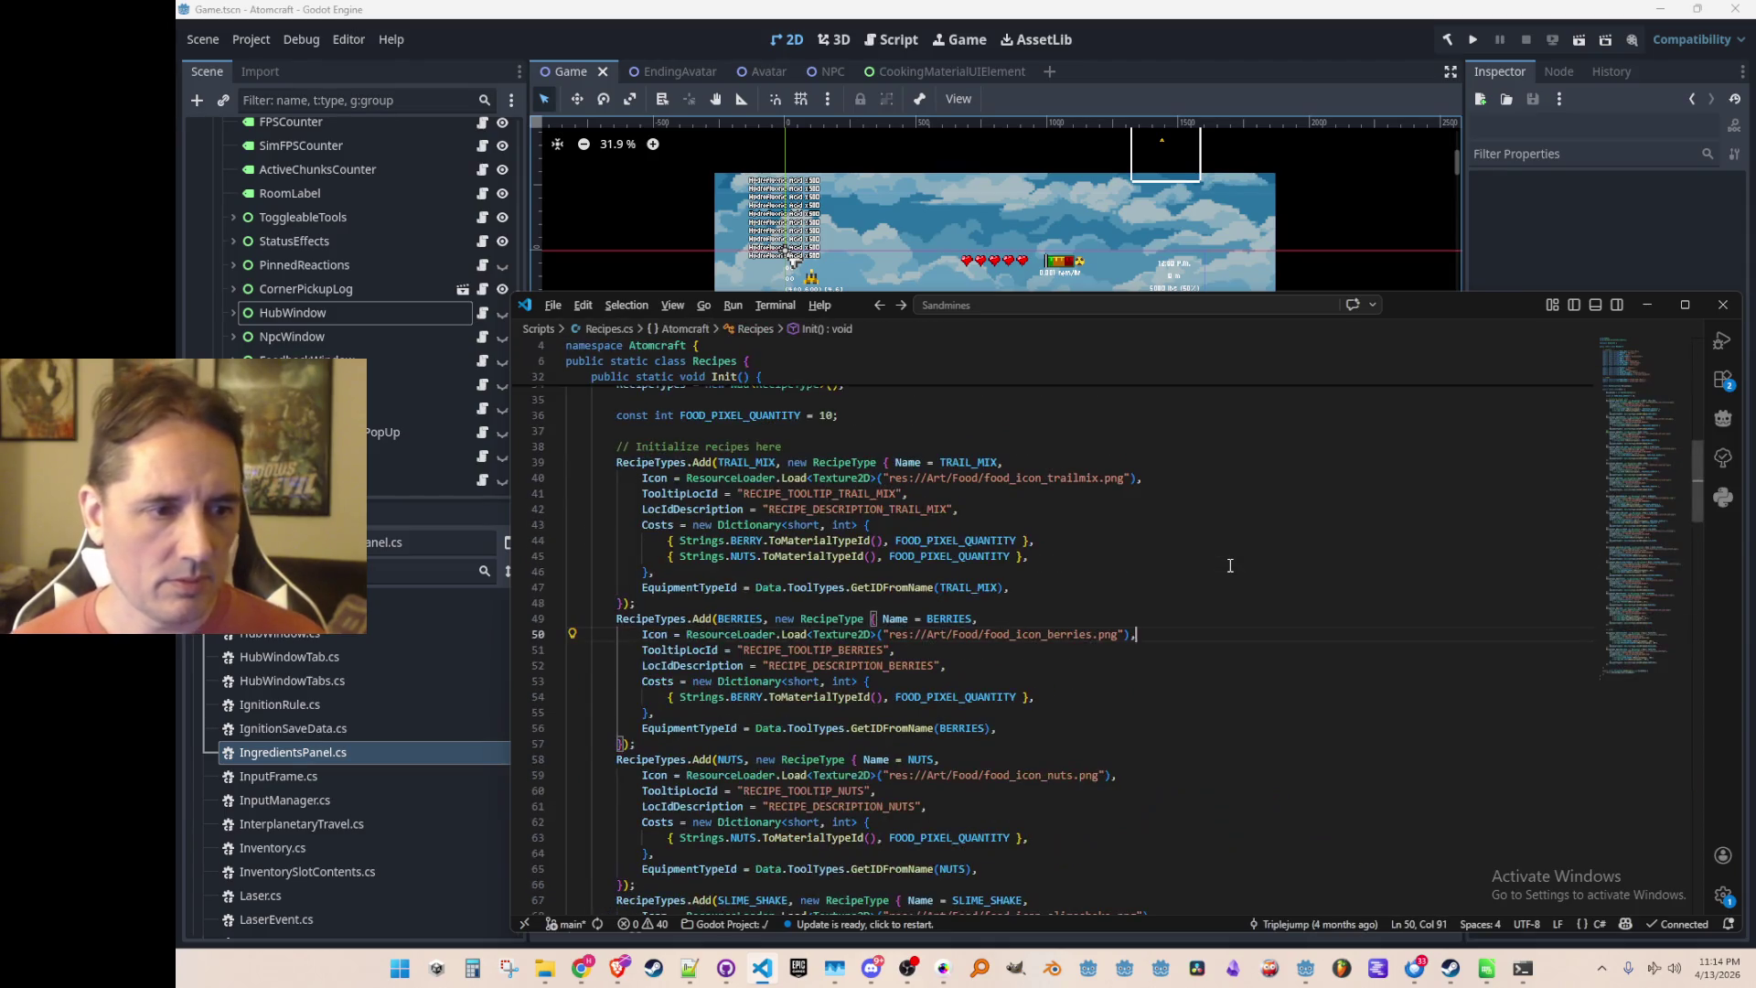
{"action": "key", "text": "alt+Tab"}
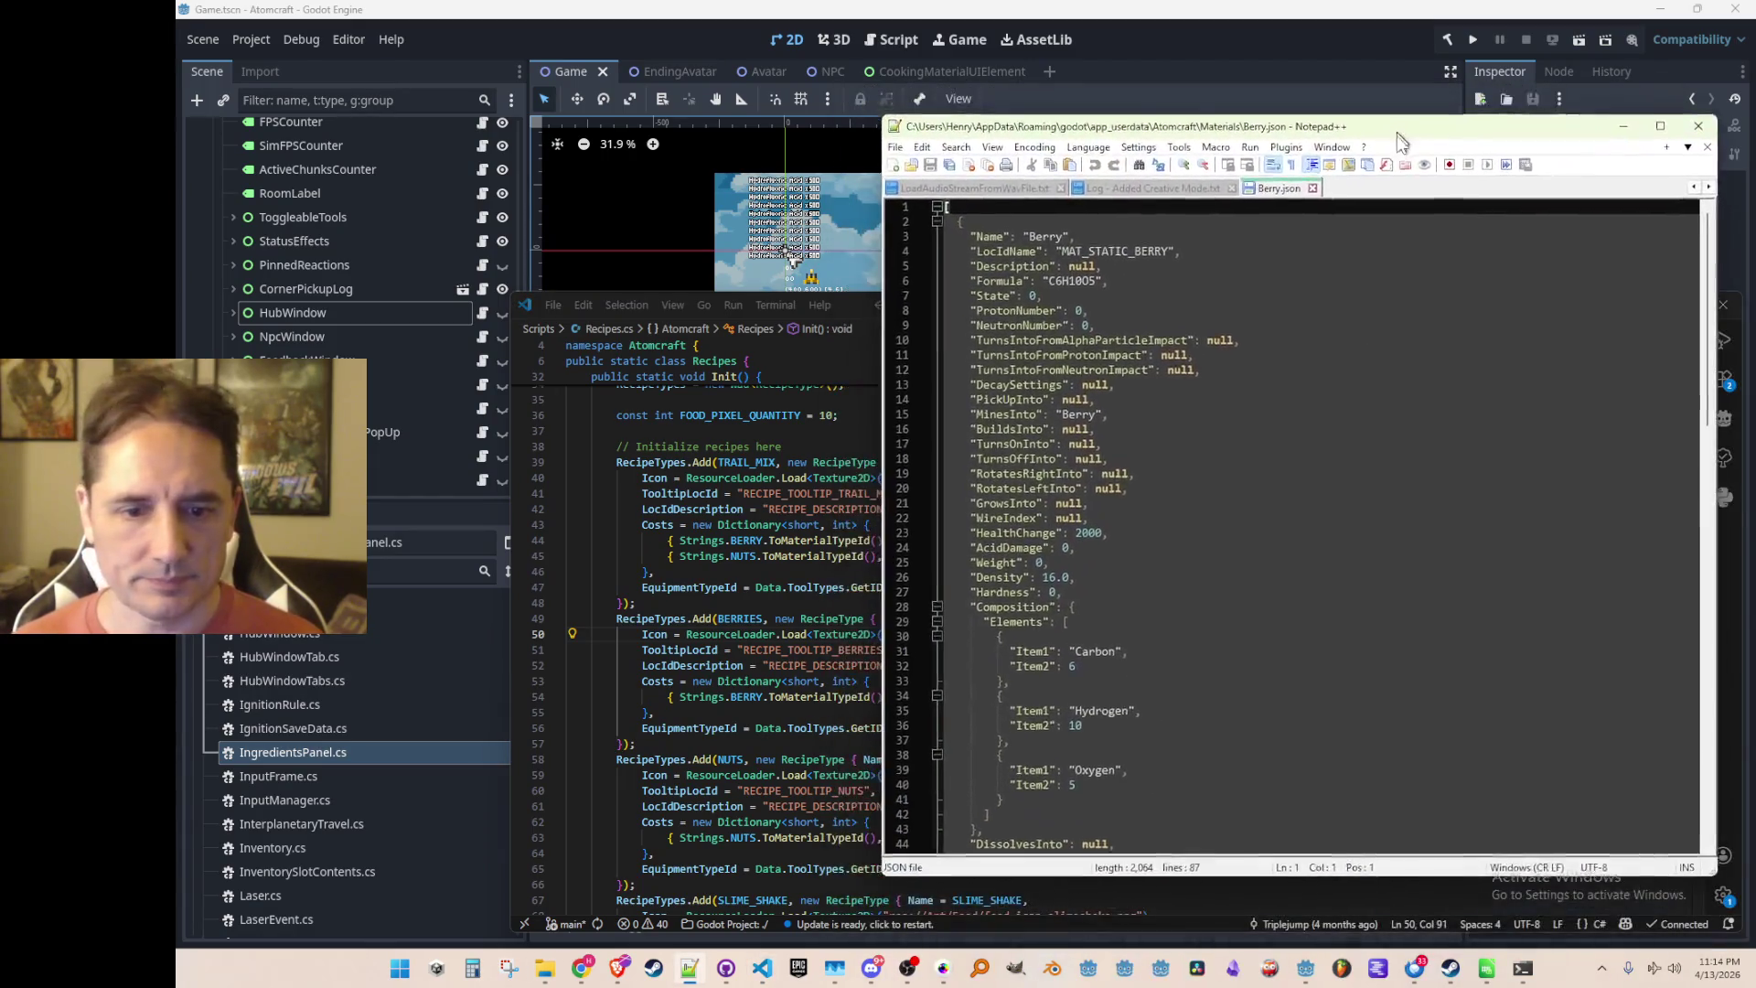
Change IsFoodIngredient from false to true in Berry.json and save it
{"action": "scroll", "coordinate": [1354, 530], "scroll_direction": "down", "scroll_amount": 11}
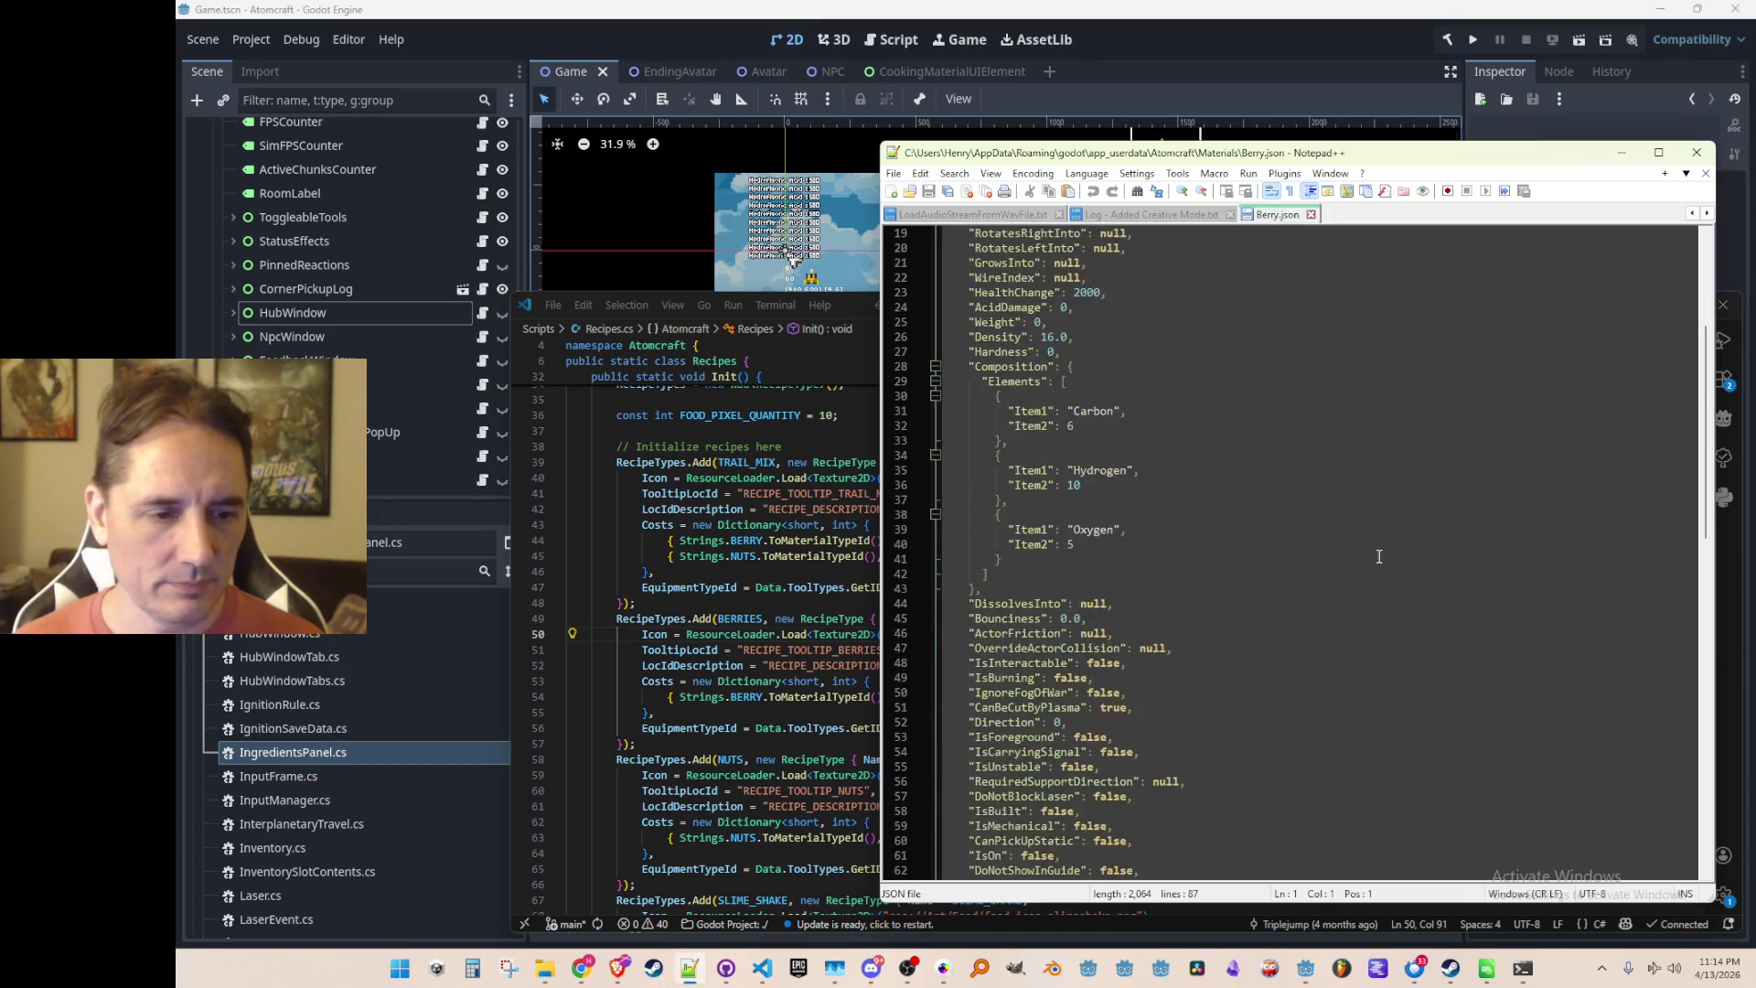
{"action": "left_click", "coordinate": [1421, 571]}
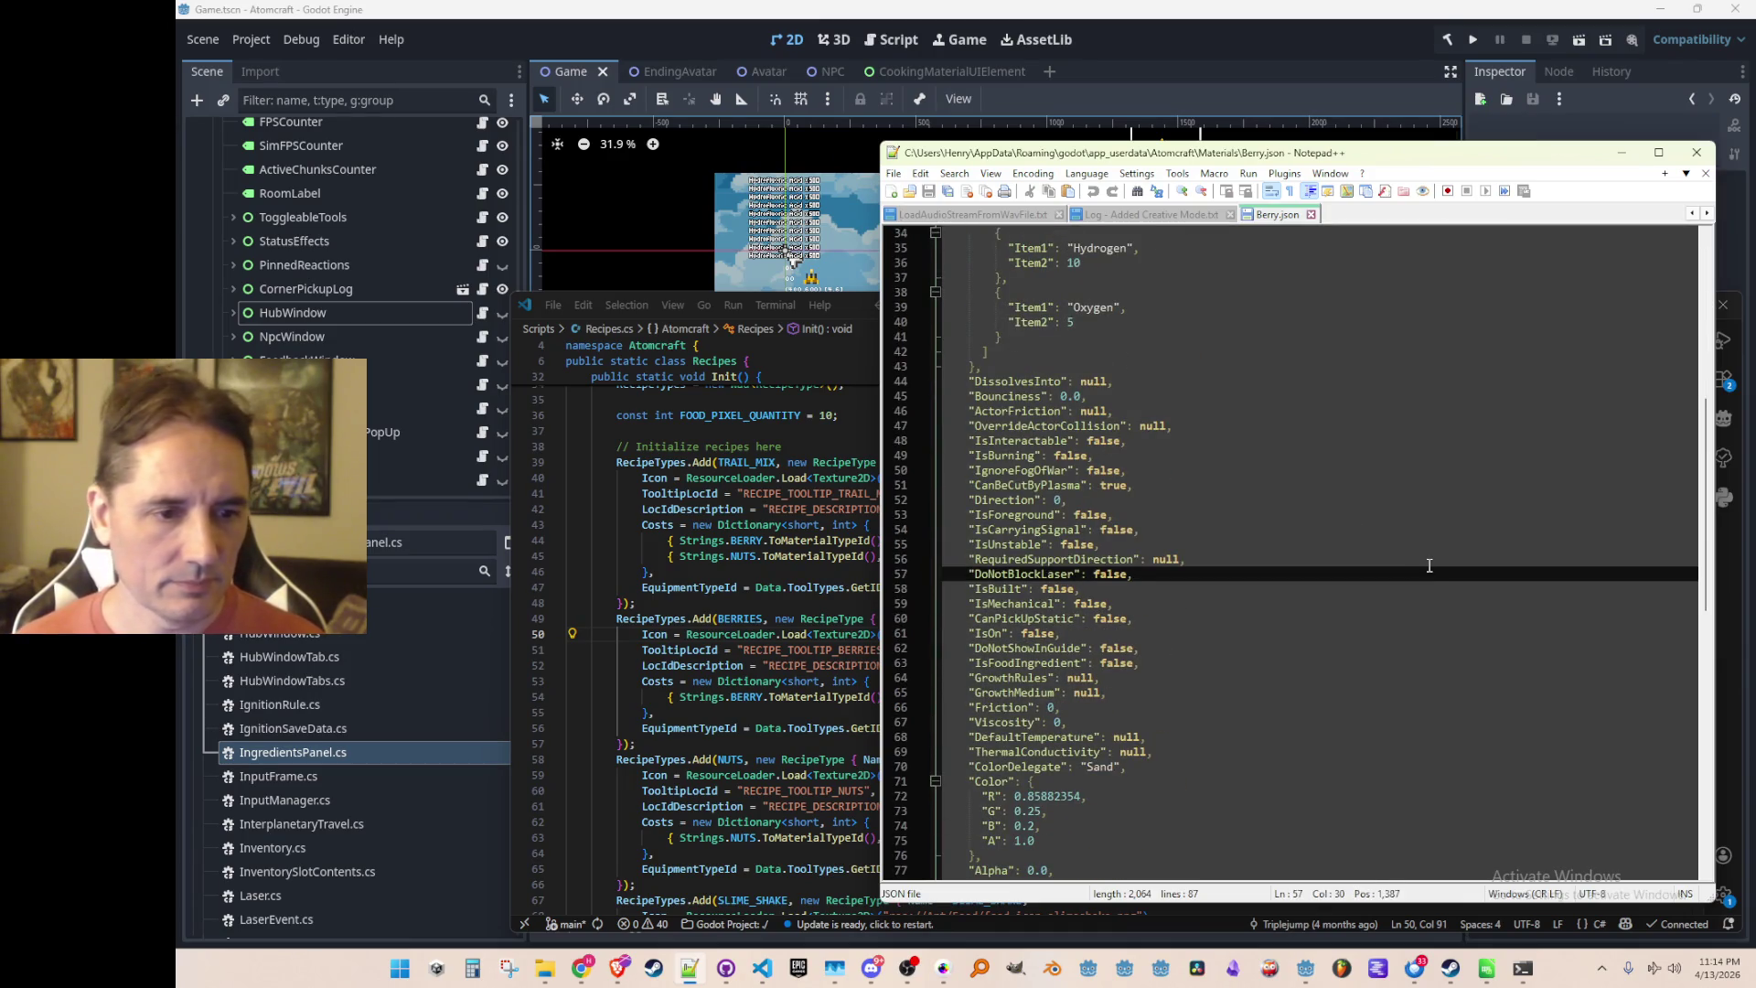
{"action": "key", "text": "Down"}
{"action": "key", "text": "Down"}
{"action": "key", "text": "Down"}
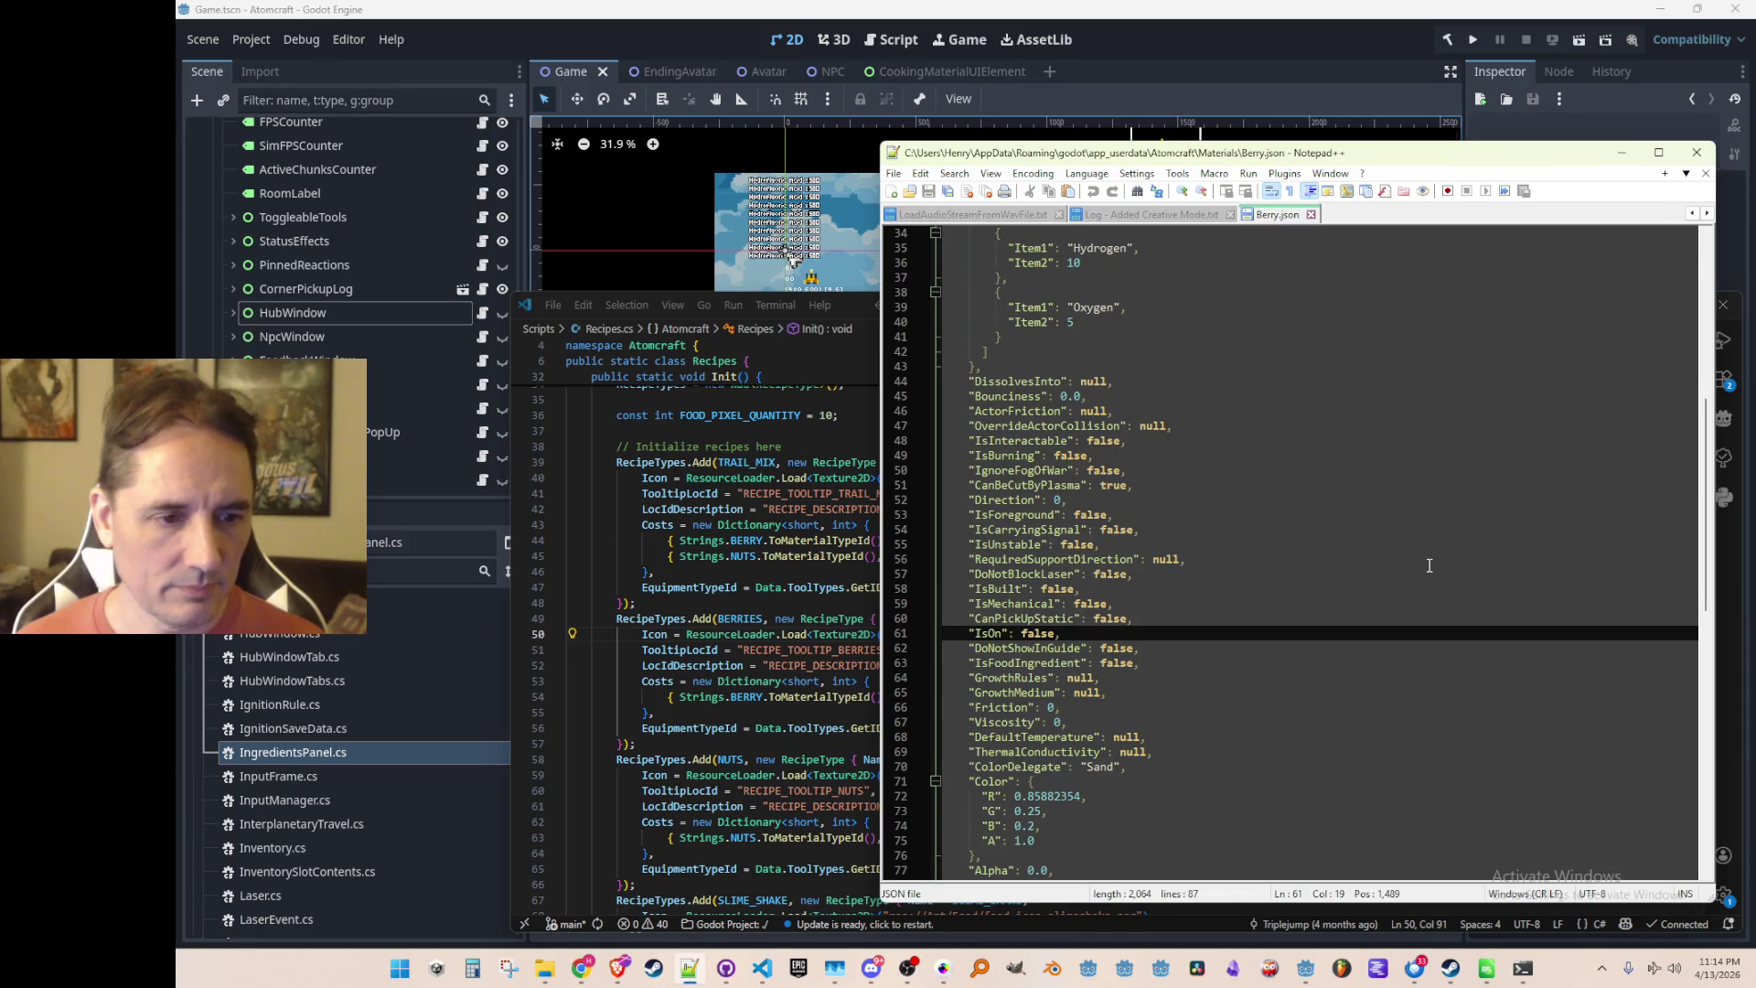
{"action": "key", "text": "Down"}
{"action": "key", "text": "Down"}
{"action": "key", "text": "BackSpace"}
{"action": "key", "text": "BackSpace"}
{"action": "key", "text": "BackSpace"}
{"action": "type", "text": "tru"}
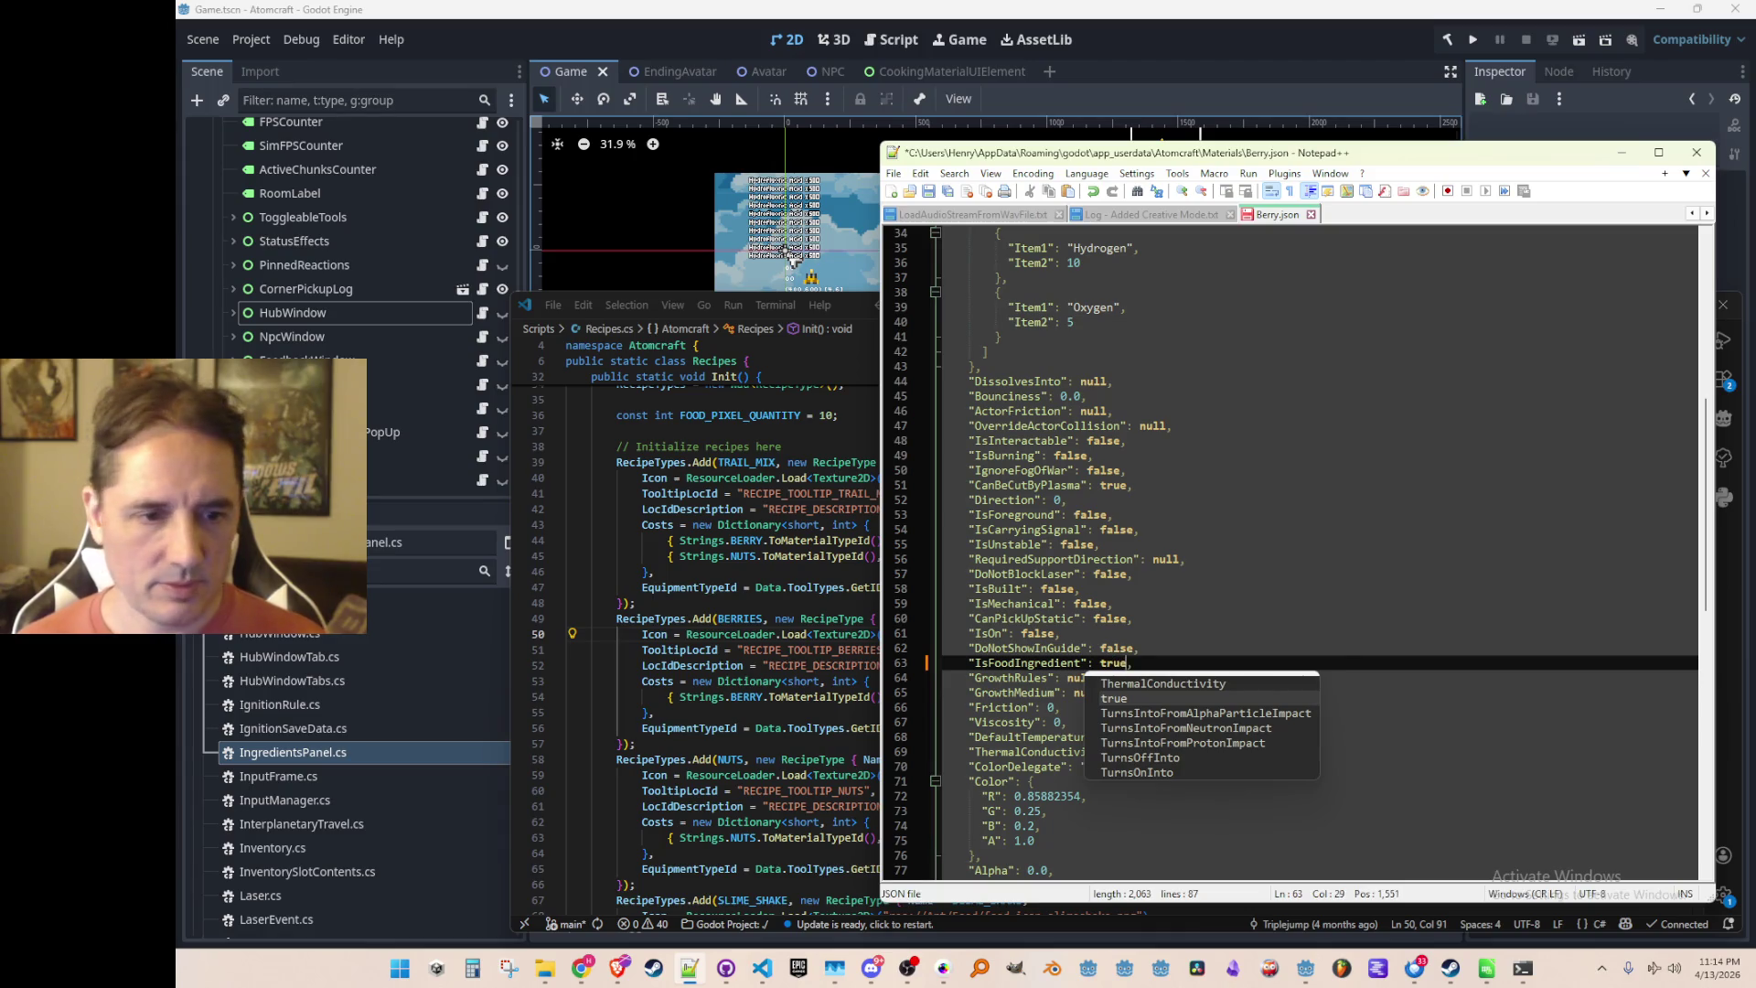
{"action": "key", "text": "Escape"}
{"action": "key", "text": "Home"}
{"action": "key", "text": "ctrl+s"}
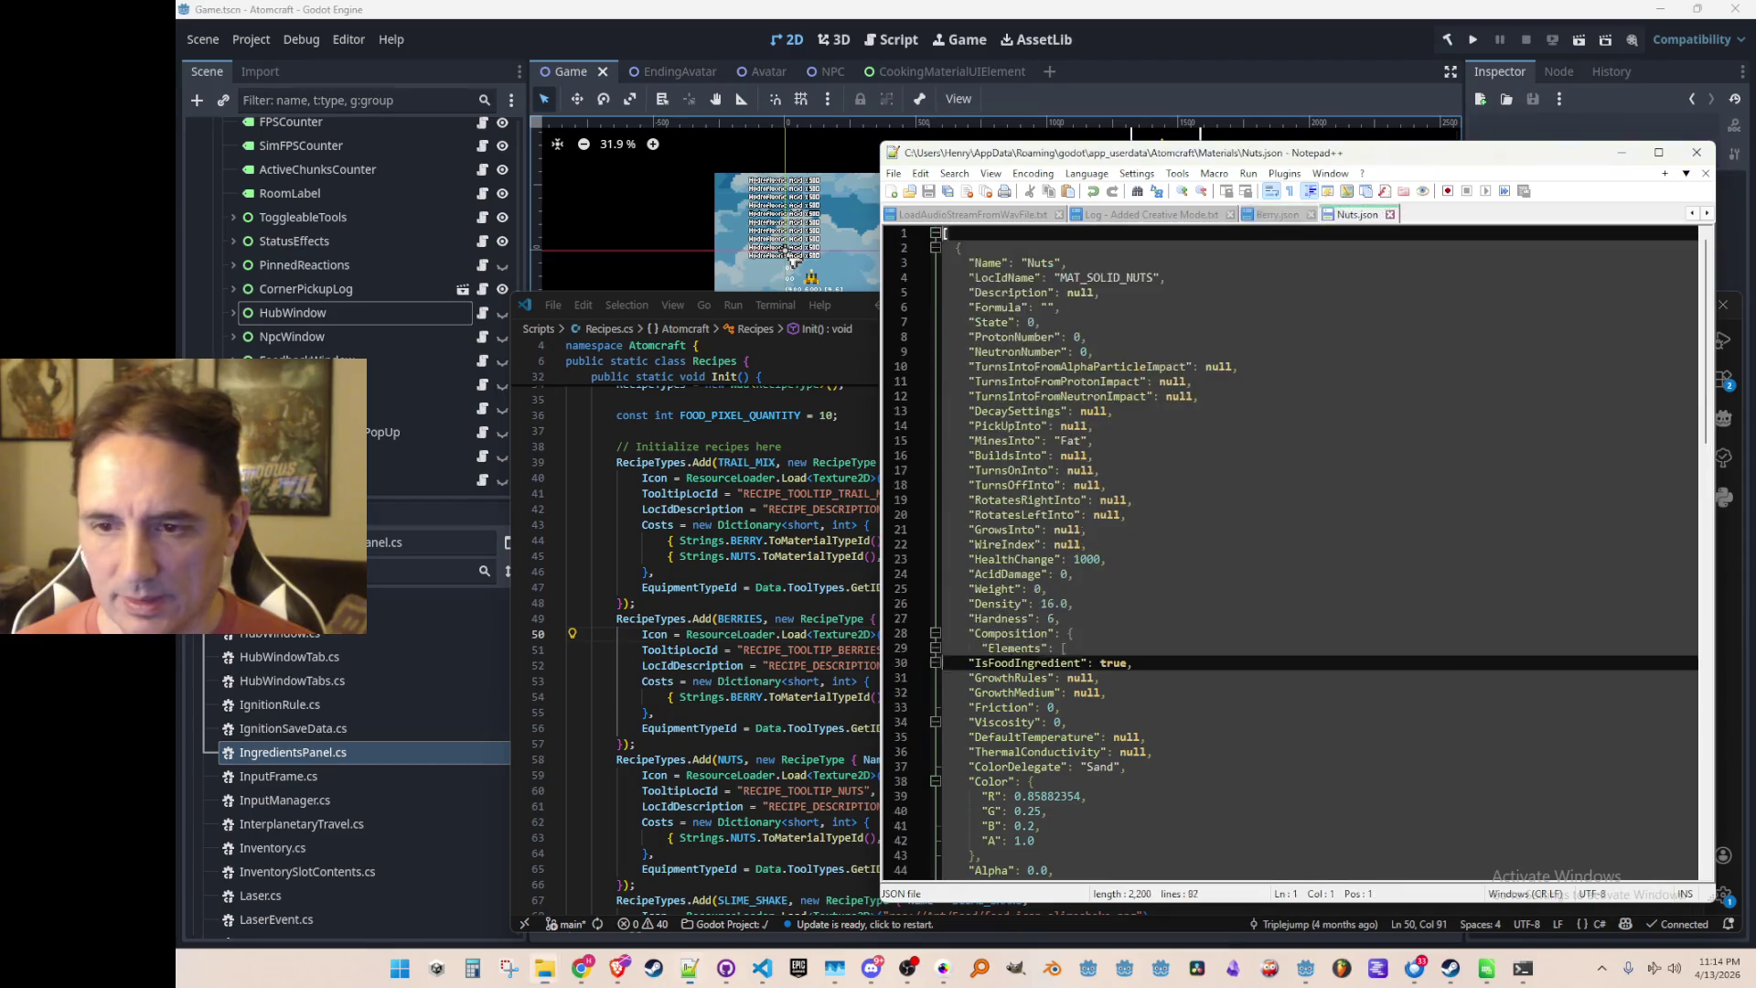
Replace the IsFoodIngredient line in Nuts.json with a true value
{"action": "scroll", "coordinate": [1342, 588], "scroll_direction": "down", "scroll_amount": 14}
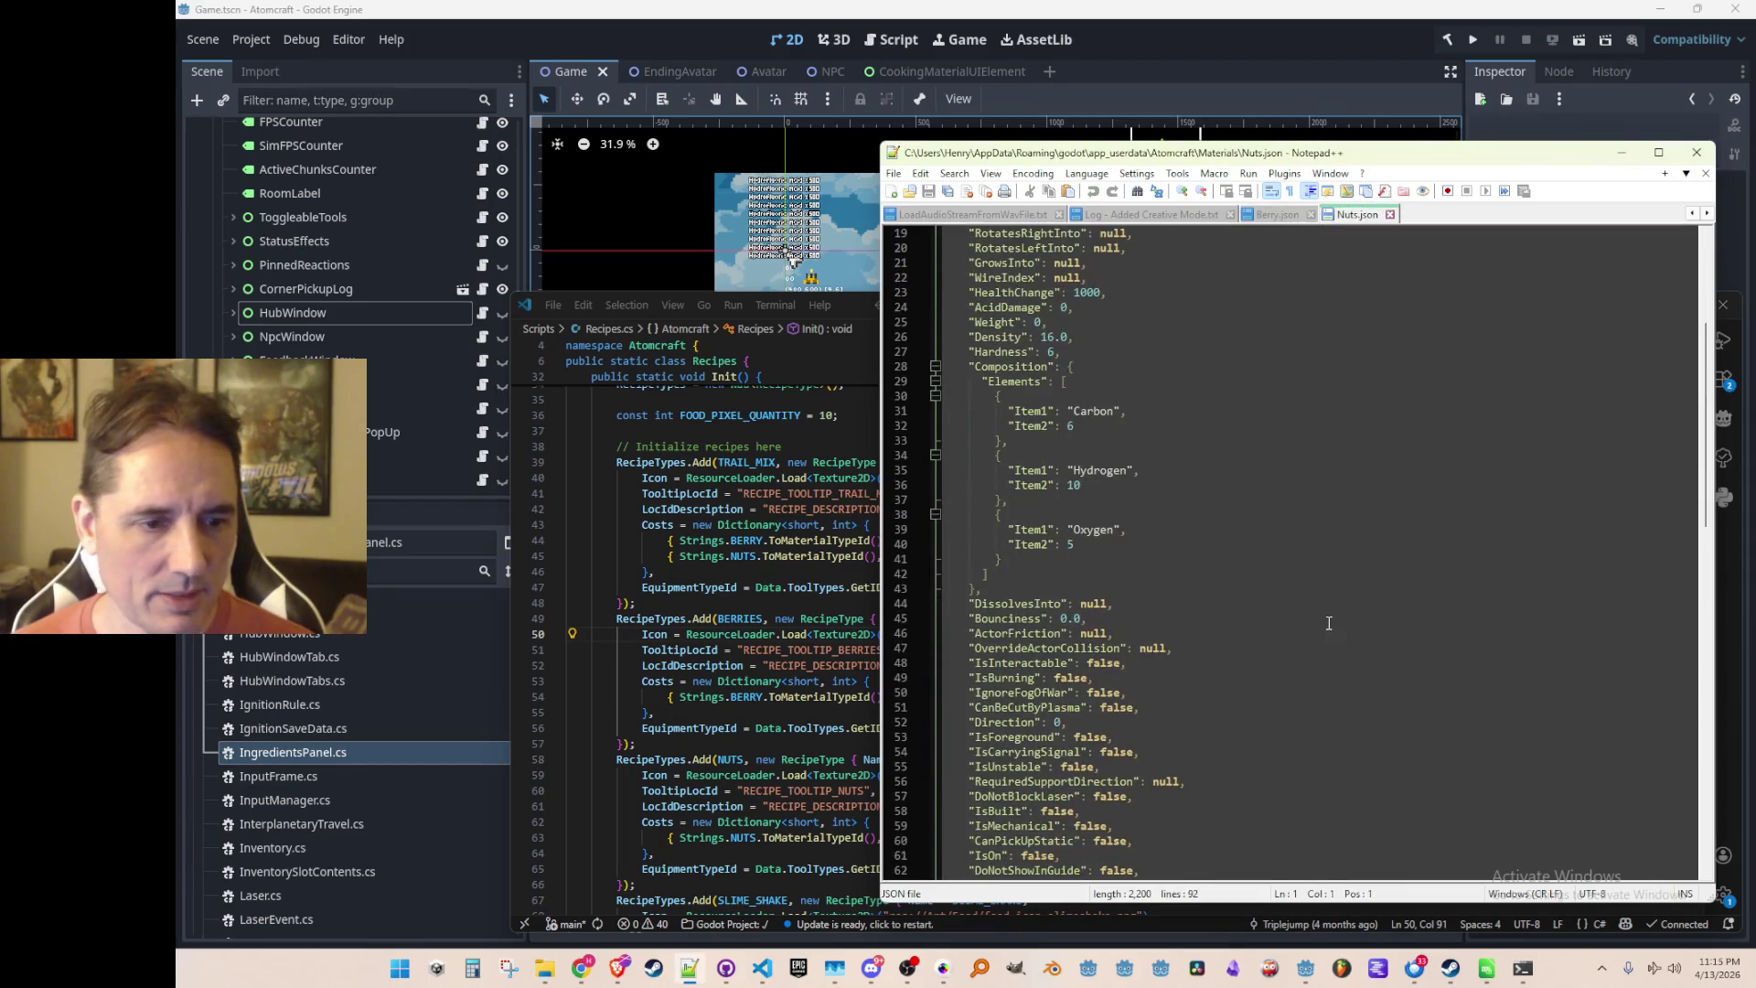
{"action": "scroll", "coordinate": [1365, 572], "scroll_direction": "down", "scroll_amount": 1}
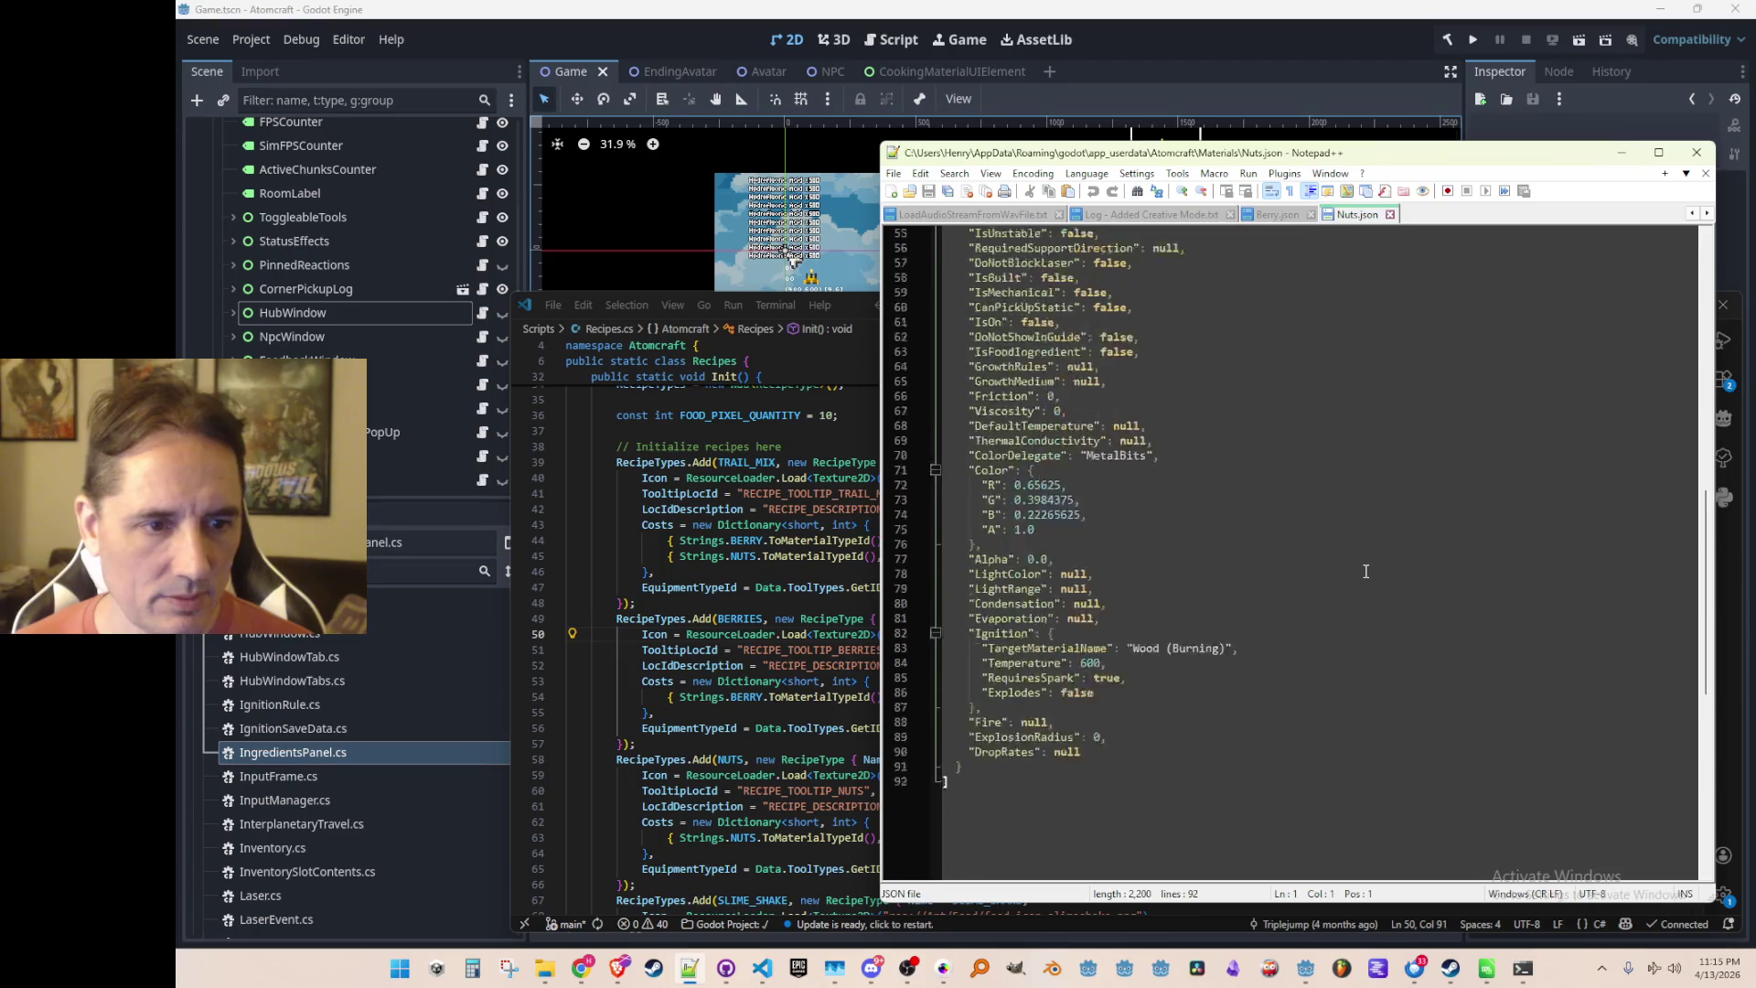
{"action": "left_click", "coordinate": [1441, 470]}
{"action": "key", "text": "Right"}
{"action": "key", "text": "shift+Down"}
{"action": "type", "text": "\"IsFoodIngredient\": true,"}
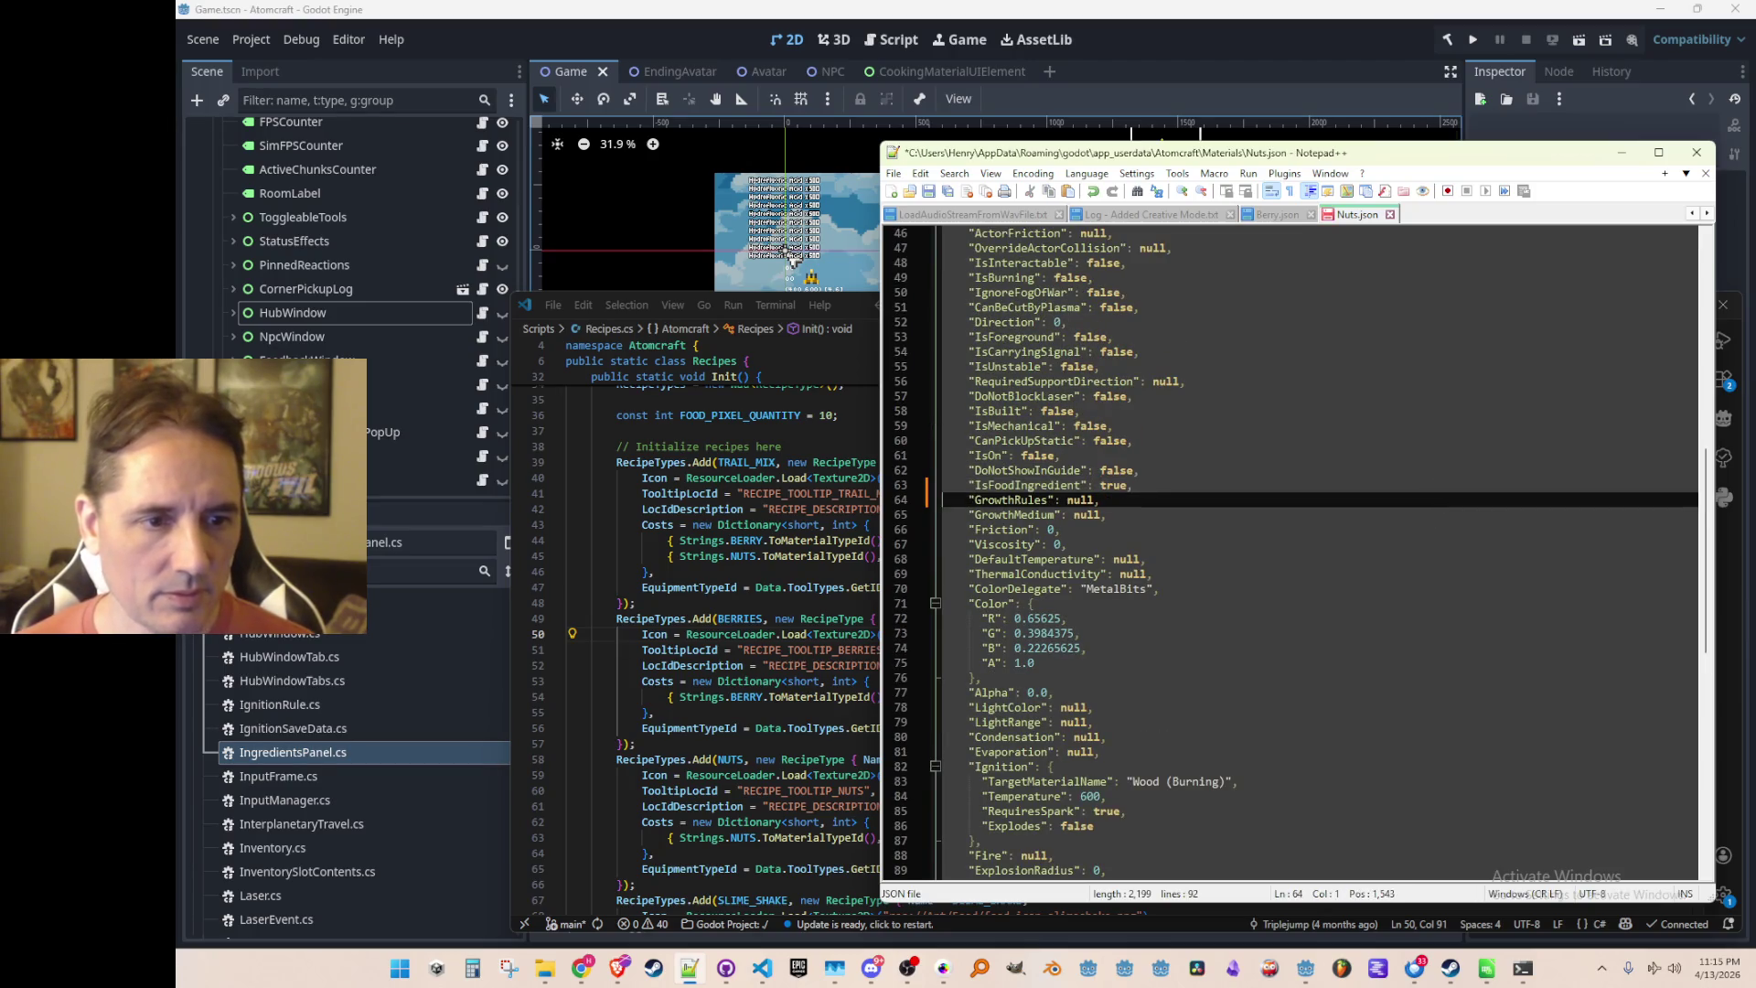
Return to the recipes code and scroll down through it
{"action": "left_click", "coordinate": [797, 649]}
{"action": "scroll", "coordinate": [1270, 586], "scroll_direction": "down", "scroll_amount": 7}
{"action": "left_click", "coordinate": [1270, 599]}
{"action": "scroll", "coordinate": [1270, 586], "scroll_direction": "down", "scroll_amount": 3}
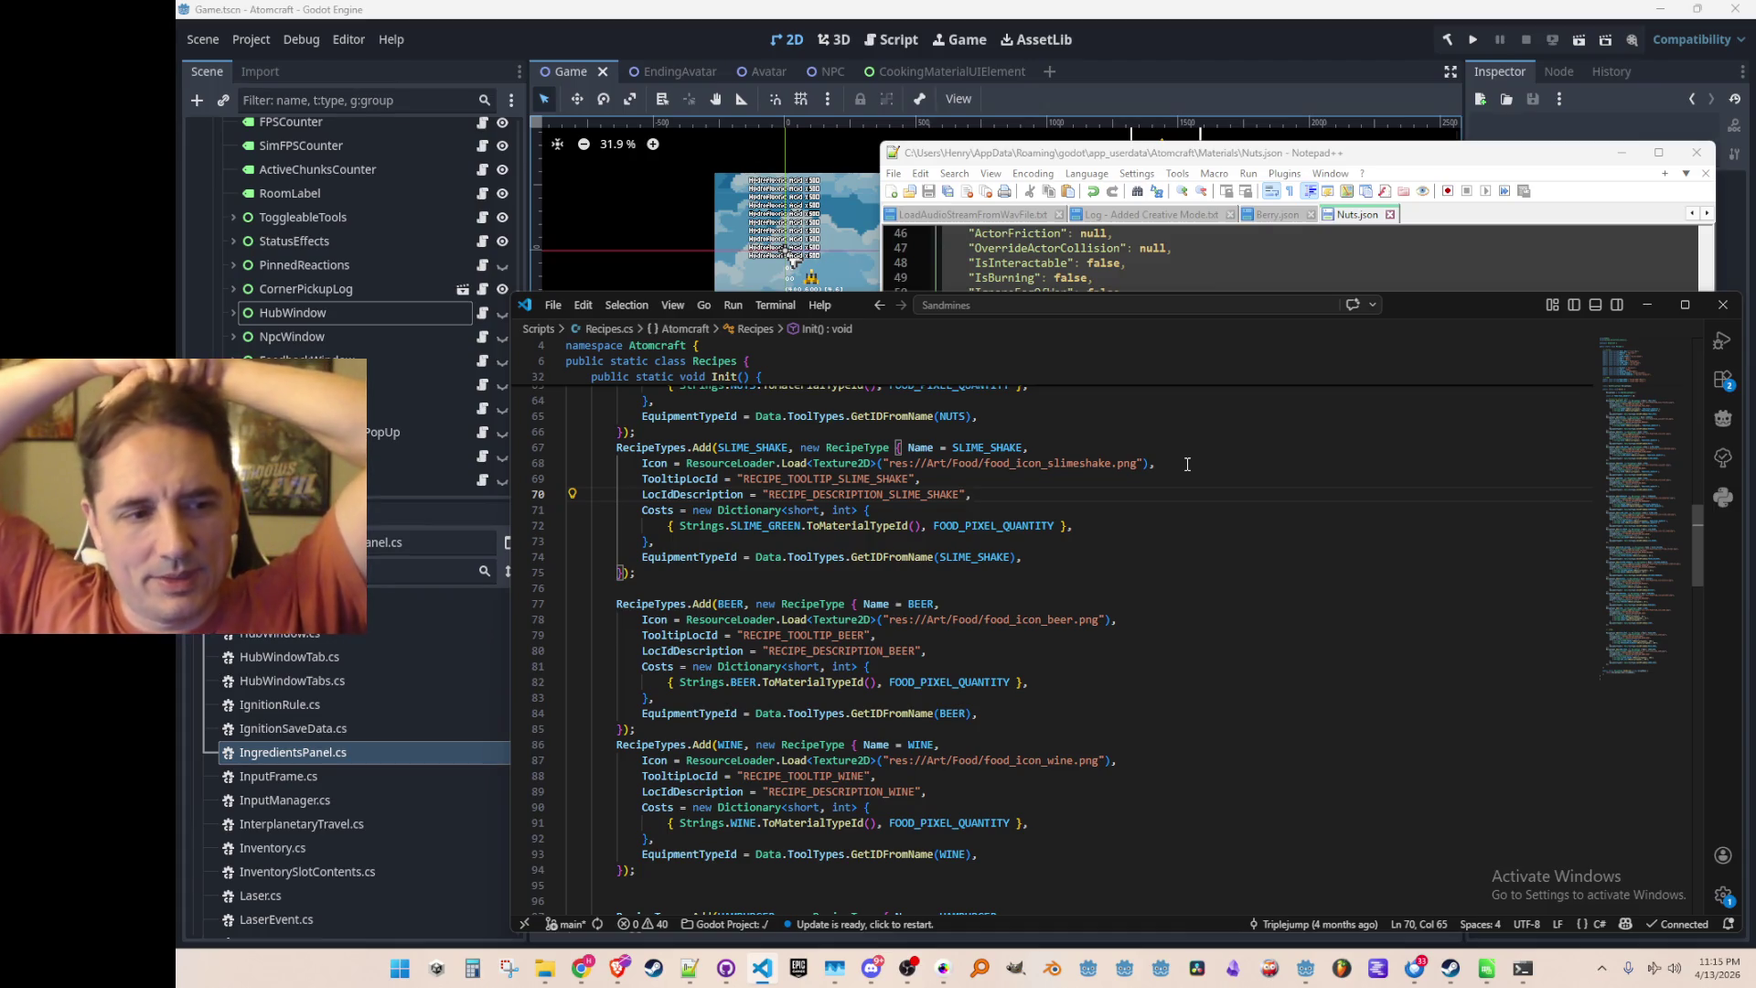
{"action": "scroll", "coordinate": [1174, 404], "scroll_direction": "down", "scroll_amount": 3}
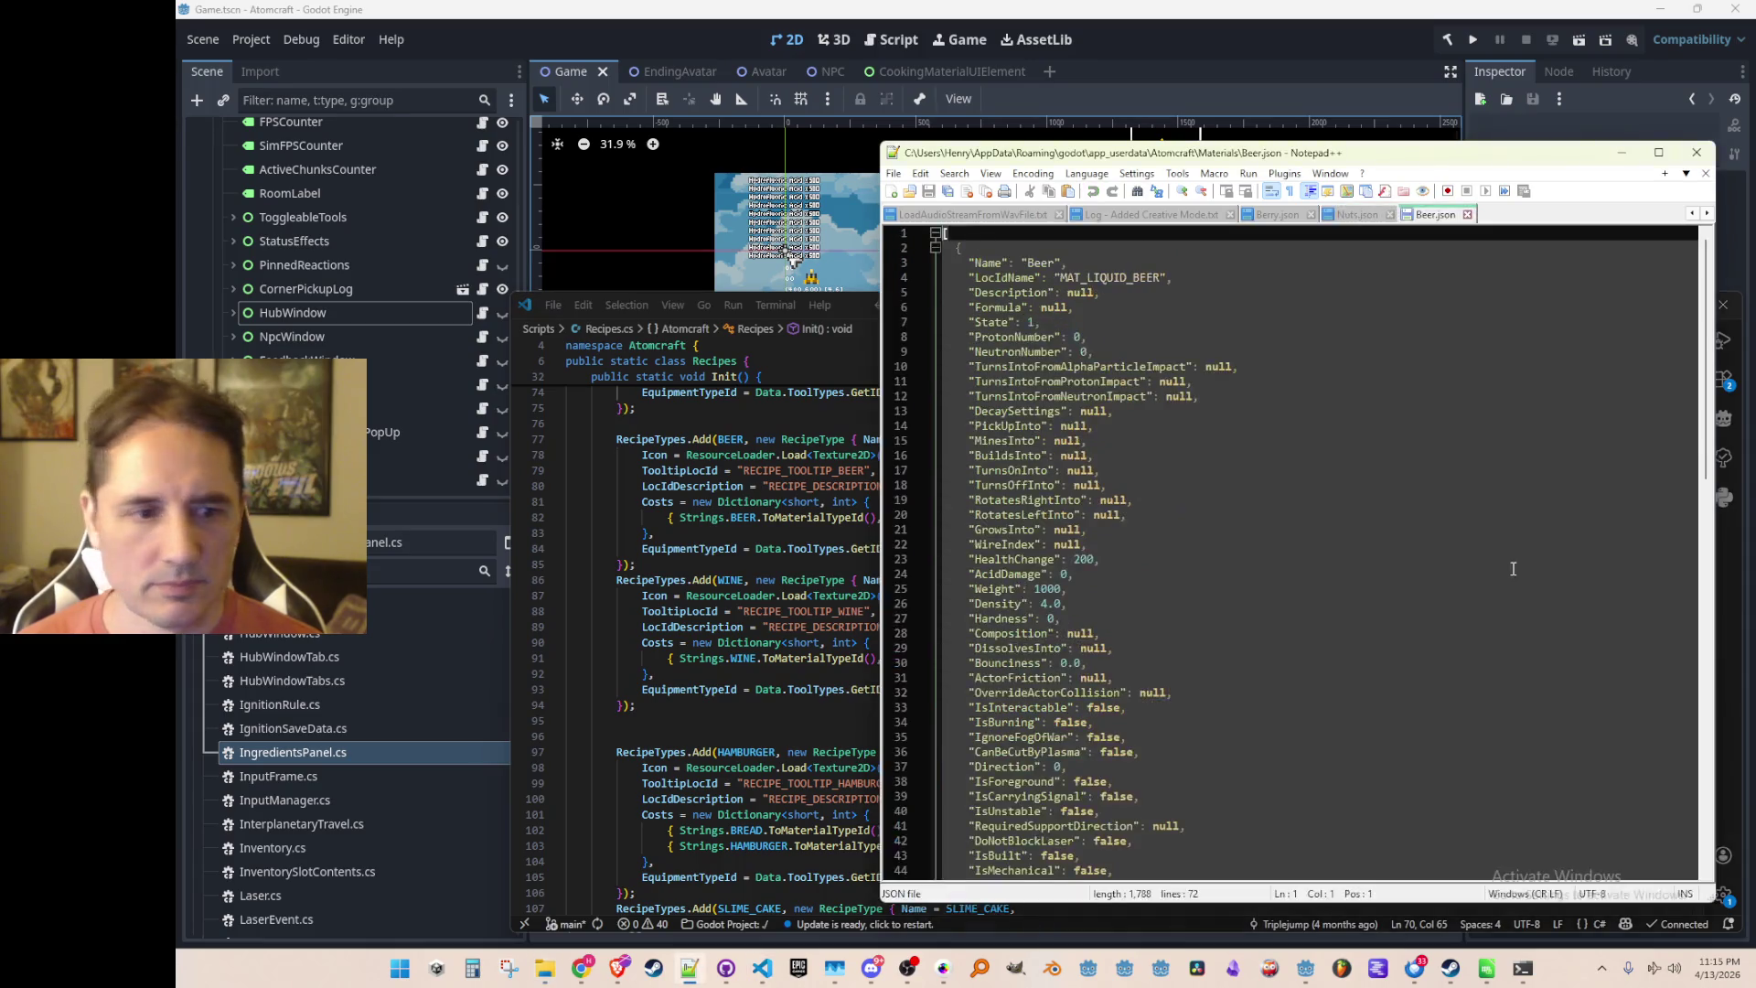
Change Beer.json's IsFoodIngredient value from false to true and save it
{"action": "scroll", "coordinate": [1438, 553], "scroll_direction": "up", "scroll_amount": 6}
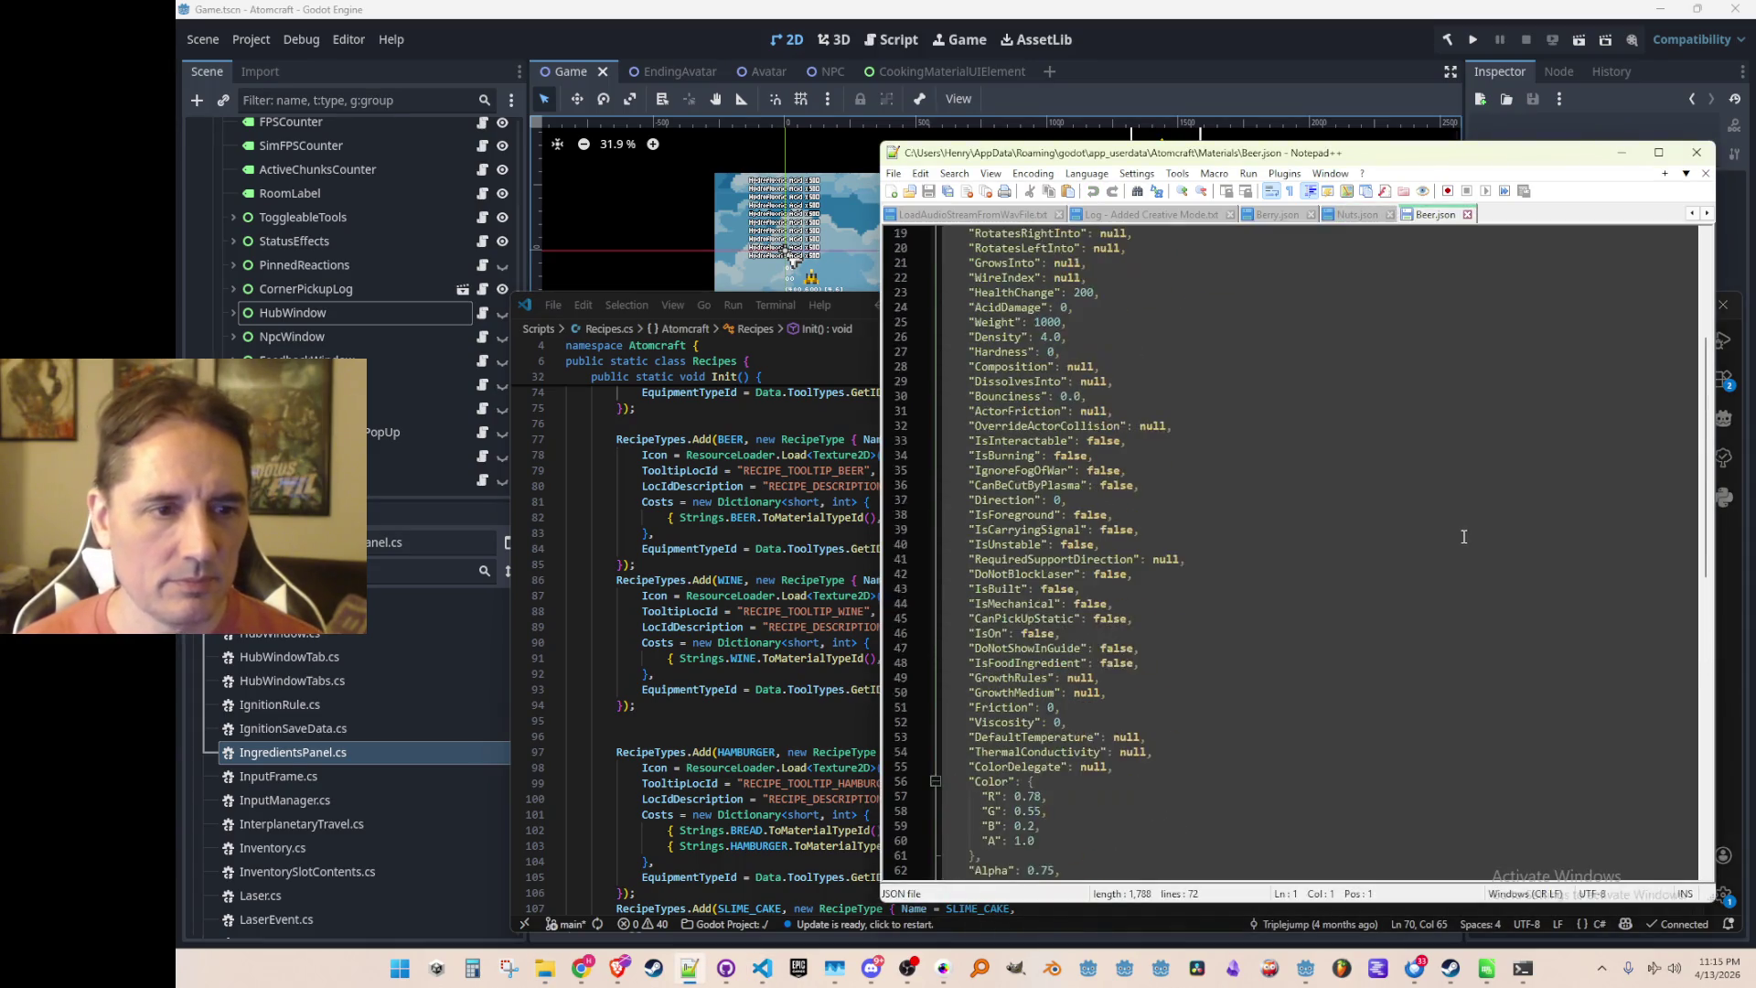
{"action": "left_click", "coordinate": [1431, 662]}
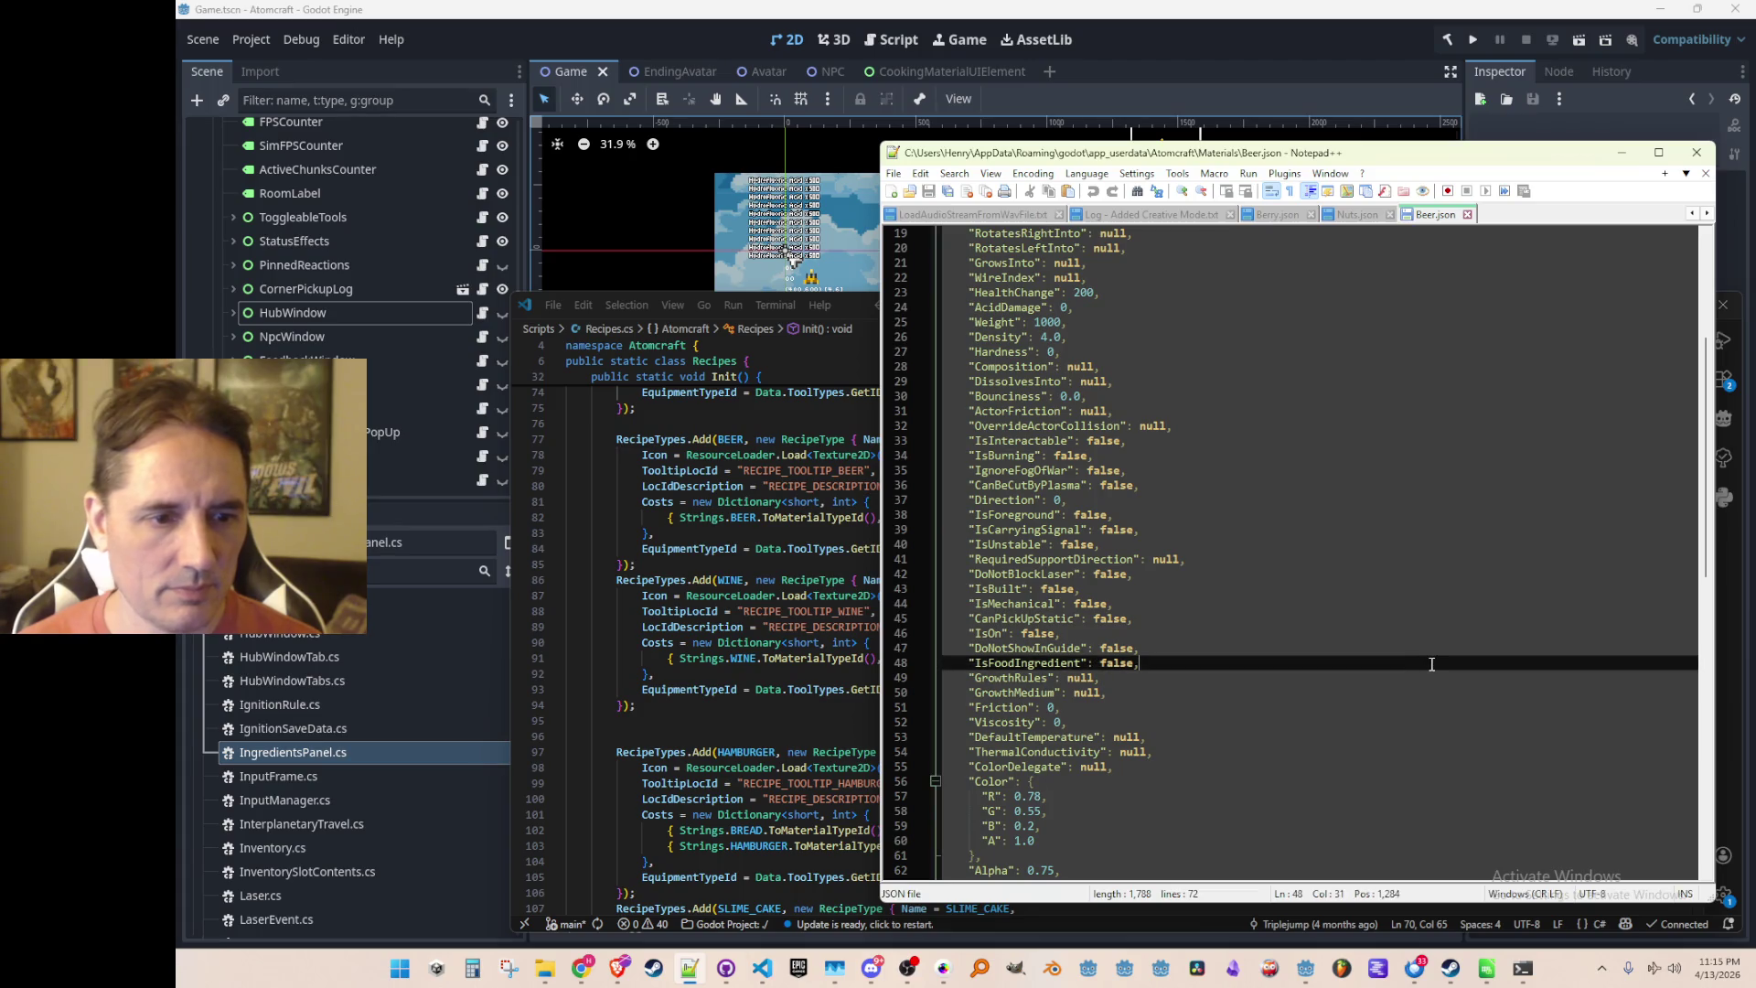
{"action": "key", "text": "End"}
{"action": "key", "text": "ctrl+Left"}
{"action": "key", "text": "ctrl+Left"}
{"action": "key", "text": "ctrl+shift+Right"}
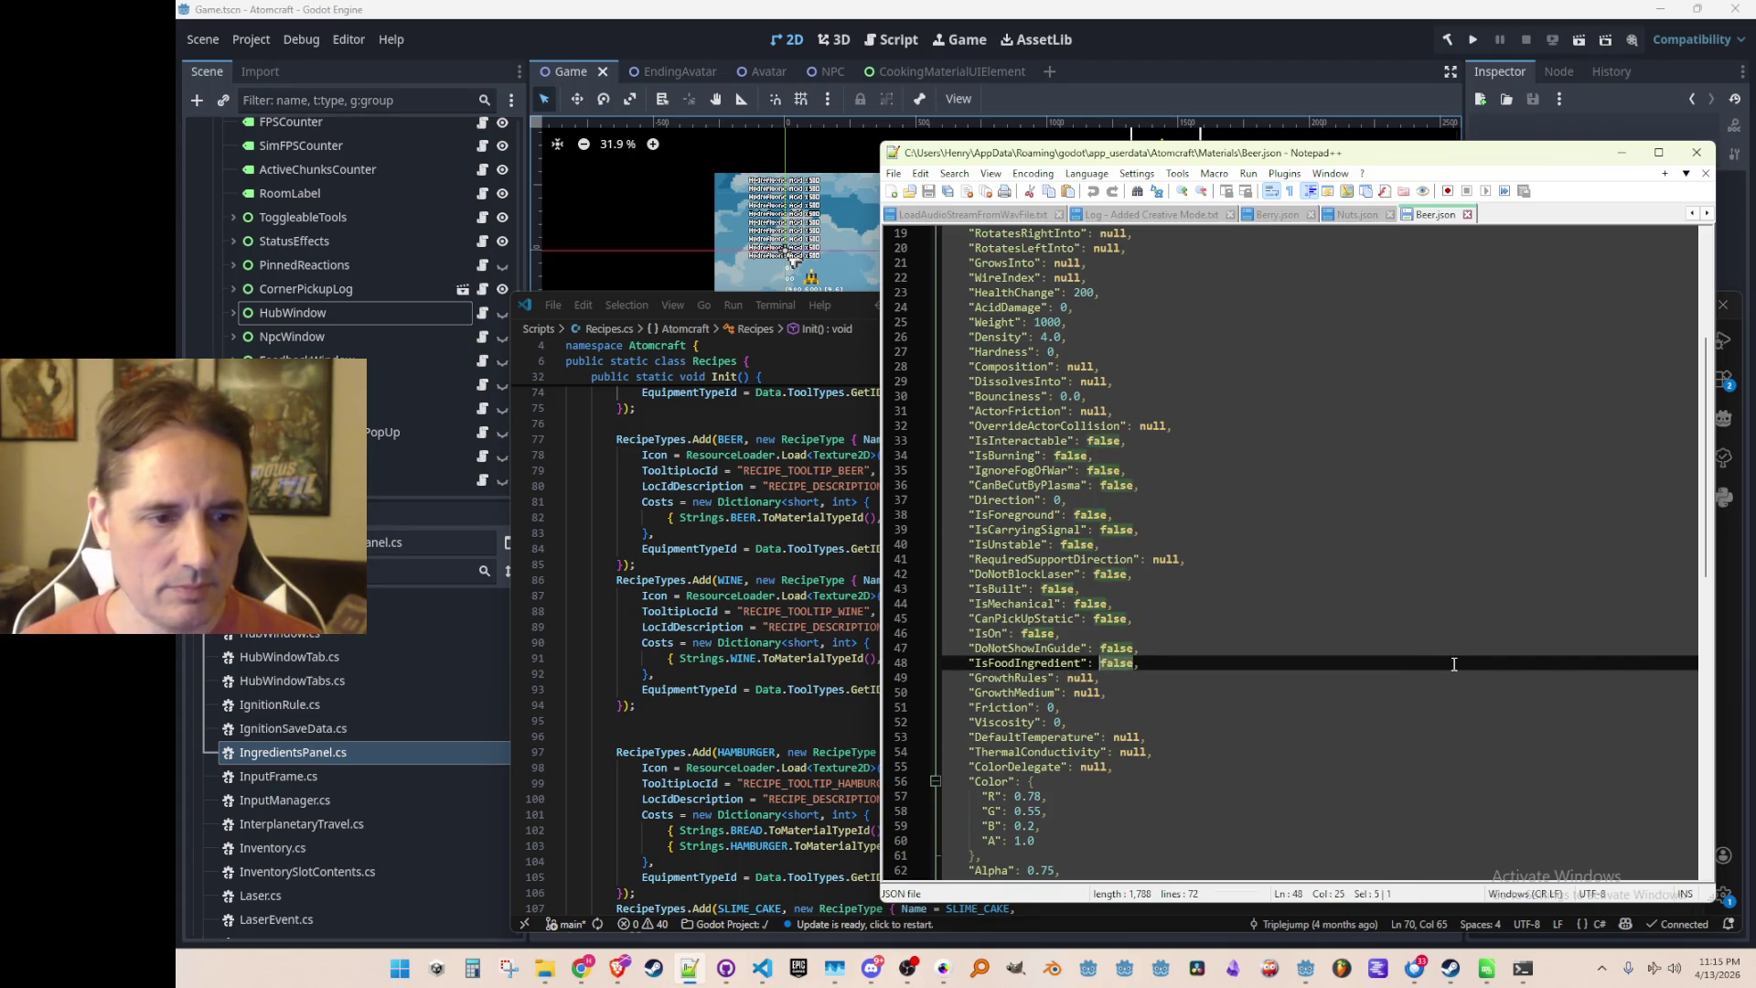
{"action": "type", "text": "t"}
{"action": "key", "text": "Escape"}
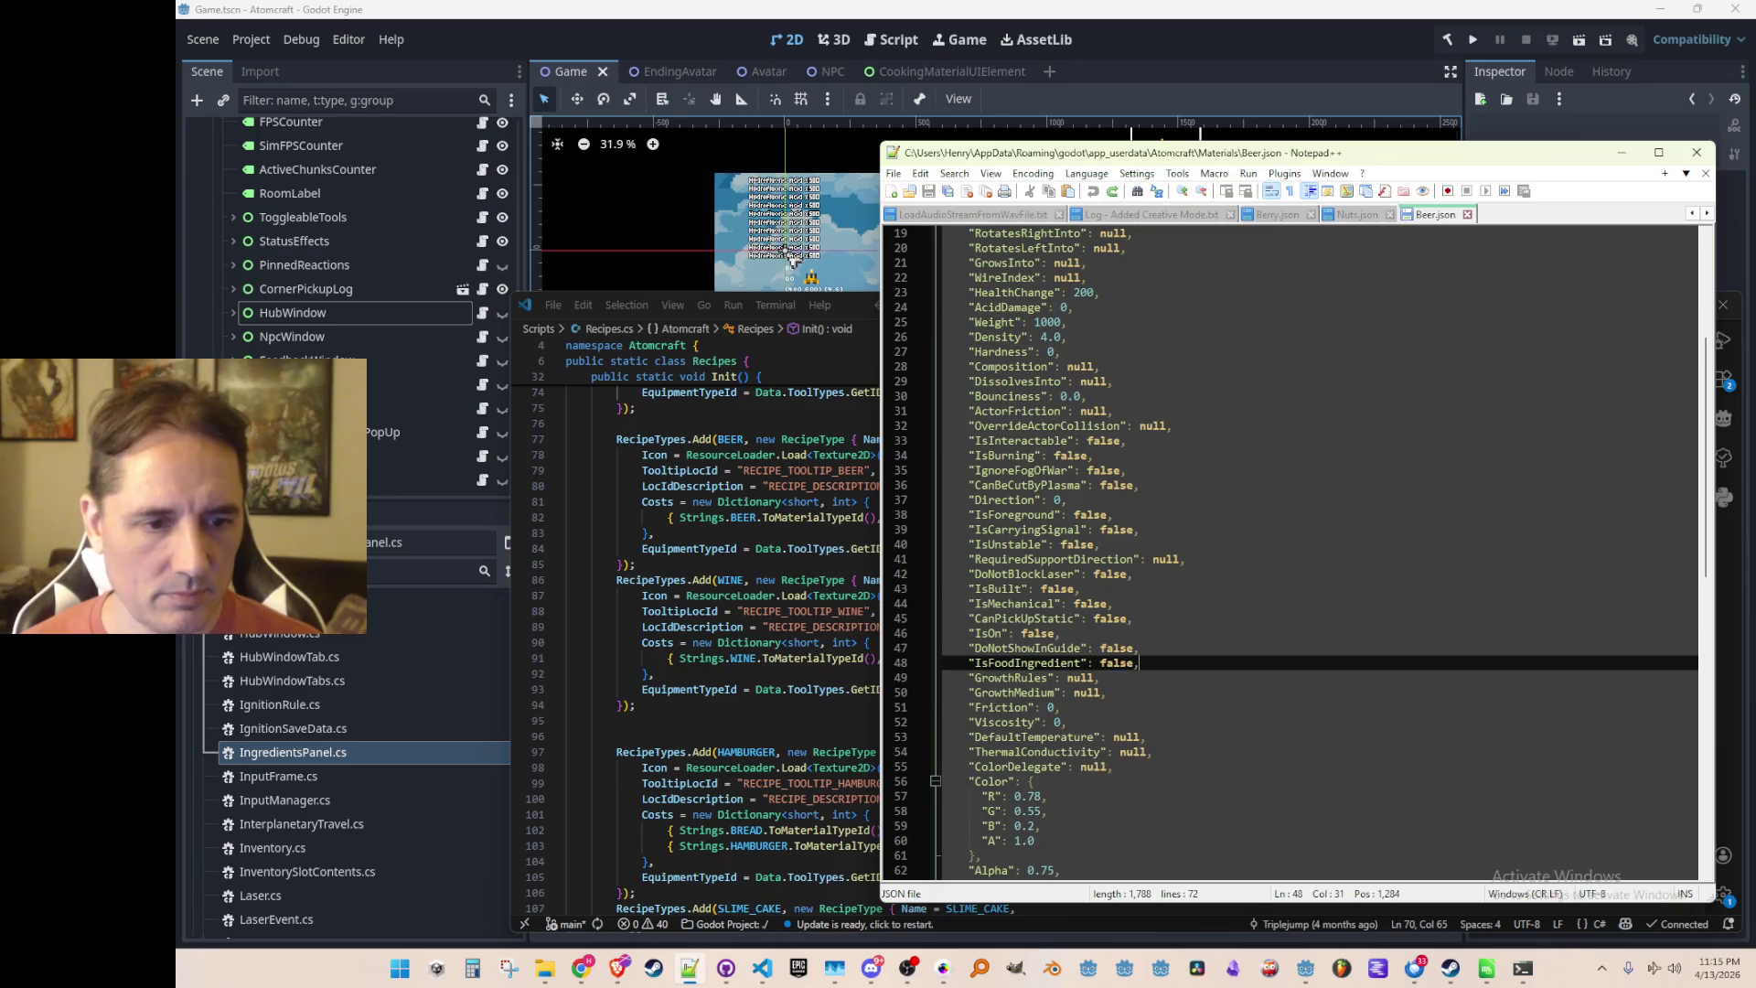
{"action": "key", "text": "BackSpace"}
{"action": "key", "text": "BackSpace"}
{"action": "key", "text": "BackSpace"}
{"action": "type", "text": "true"}
{"action": "key", "text": "Home"}
{"action": "key", "text": "ctrl+s"}
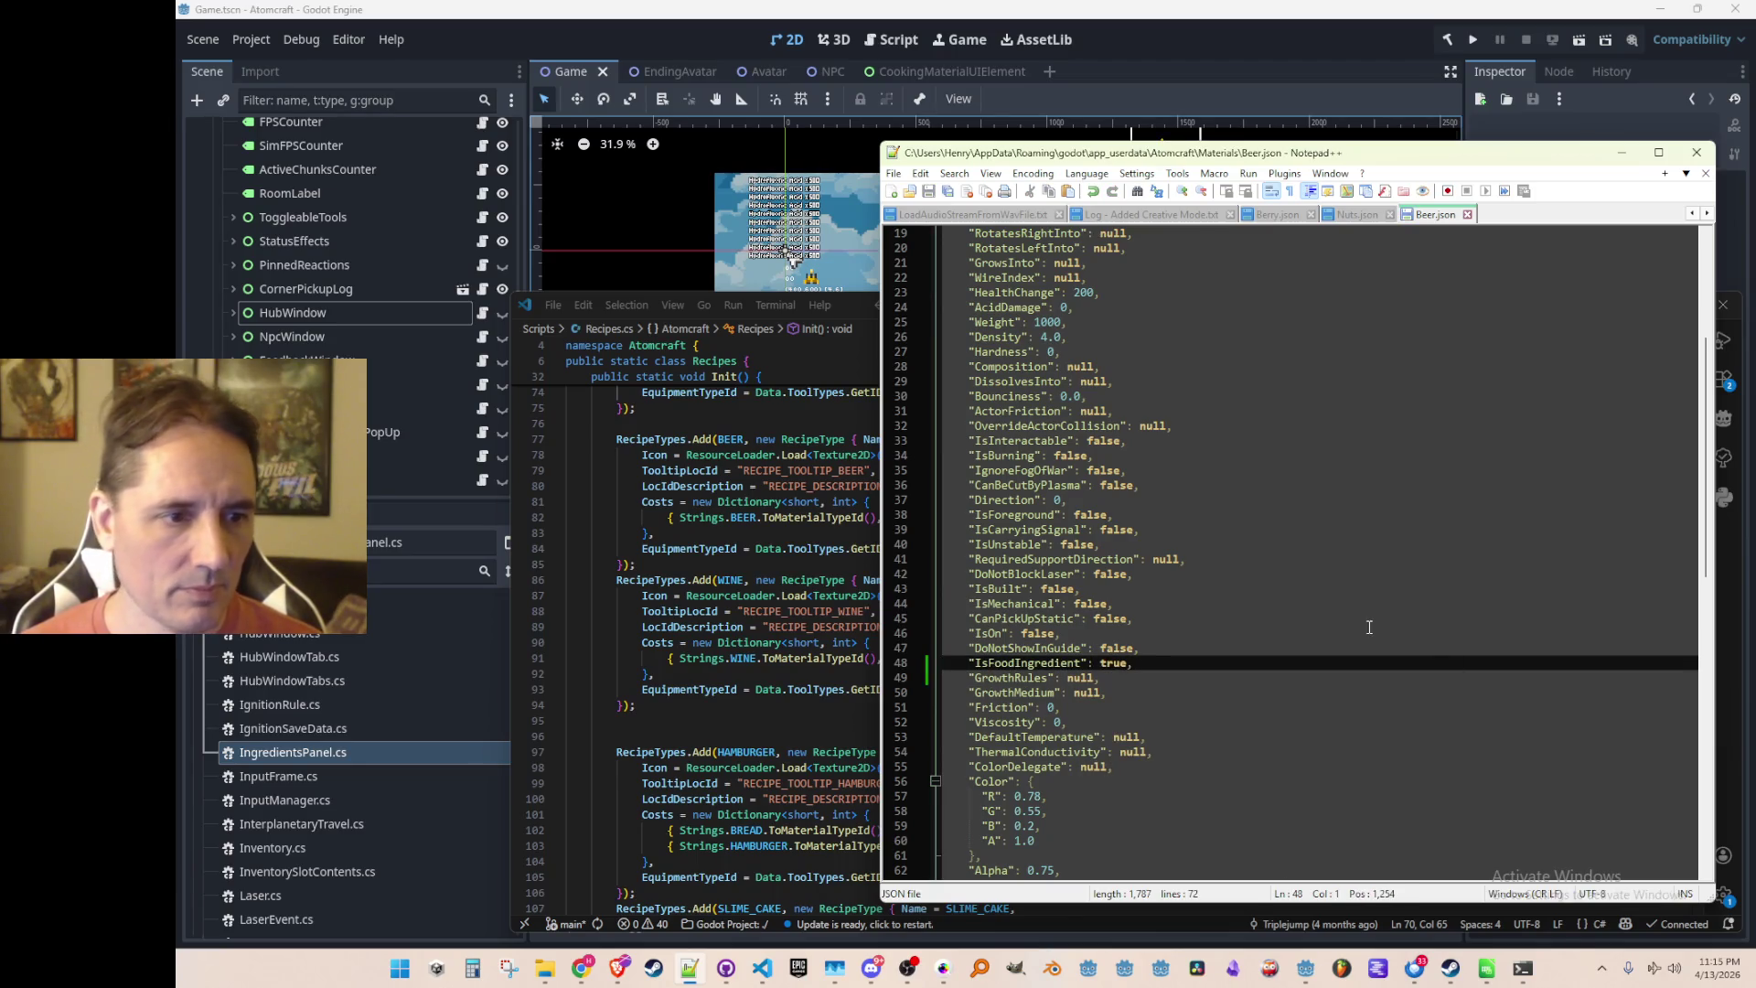
Open Wine.json, set its IsFoodIngredient to true, then return to Recipes.cs
{"action": "key", "text": "alt+Tab"}
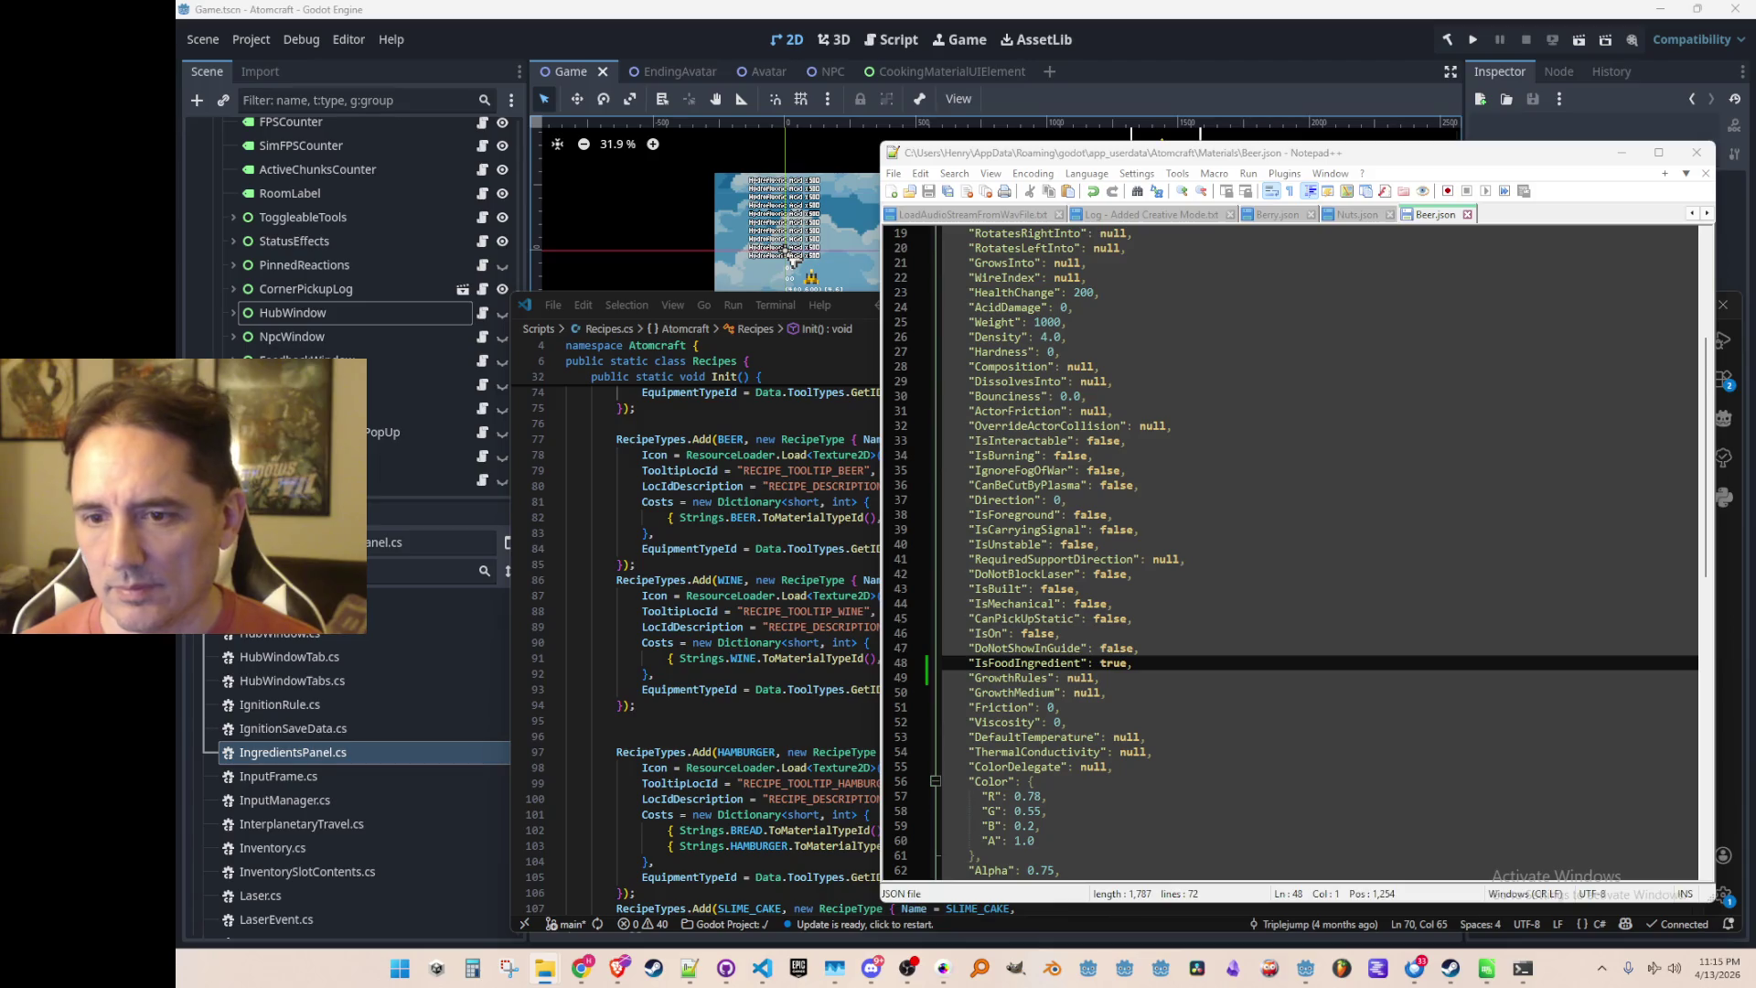
{"action": "key", "text": "Return"}
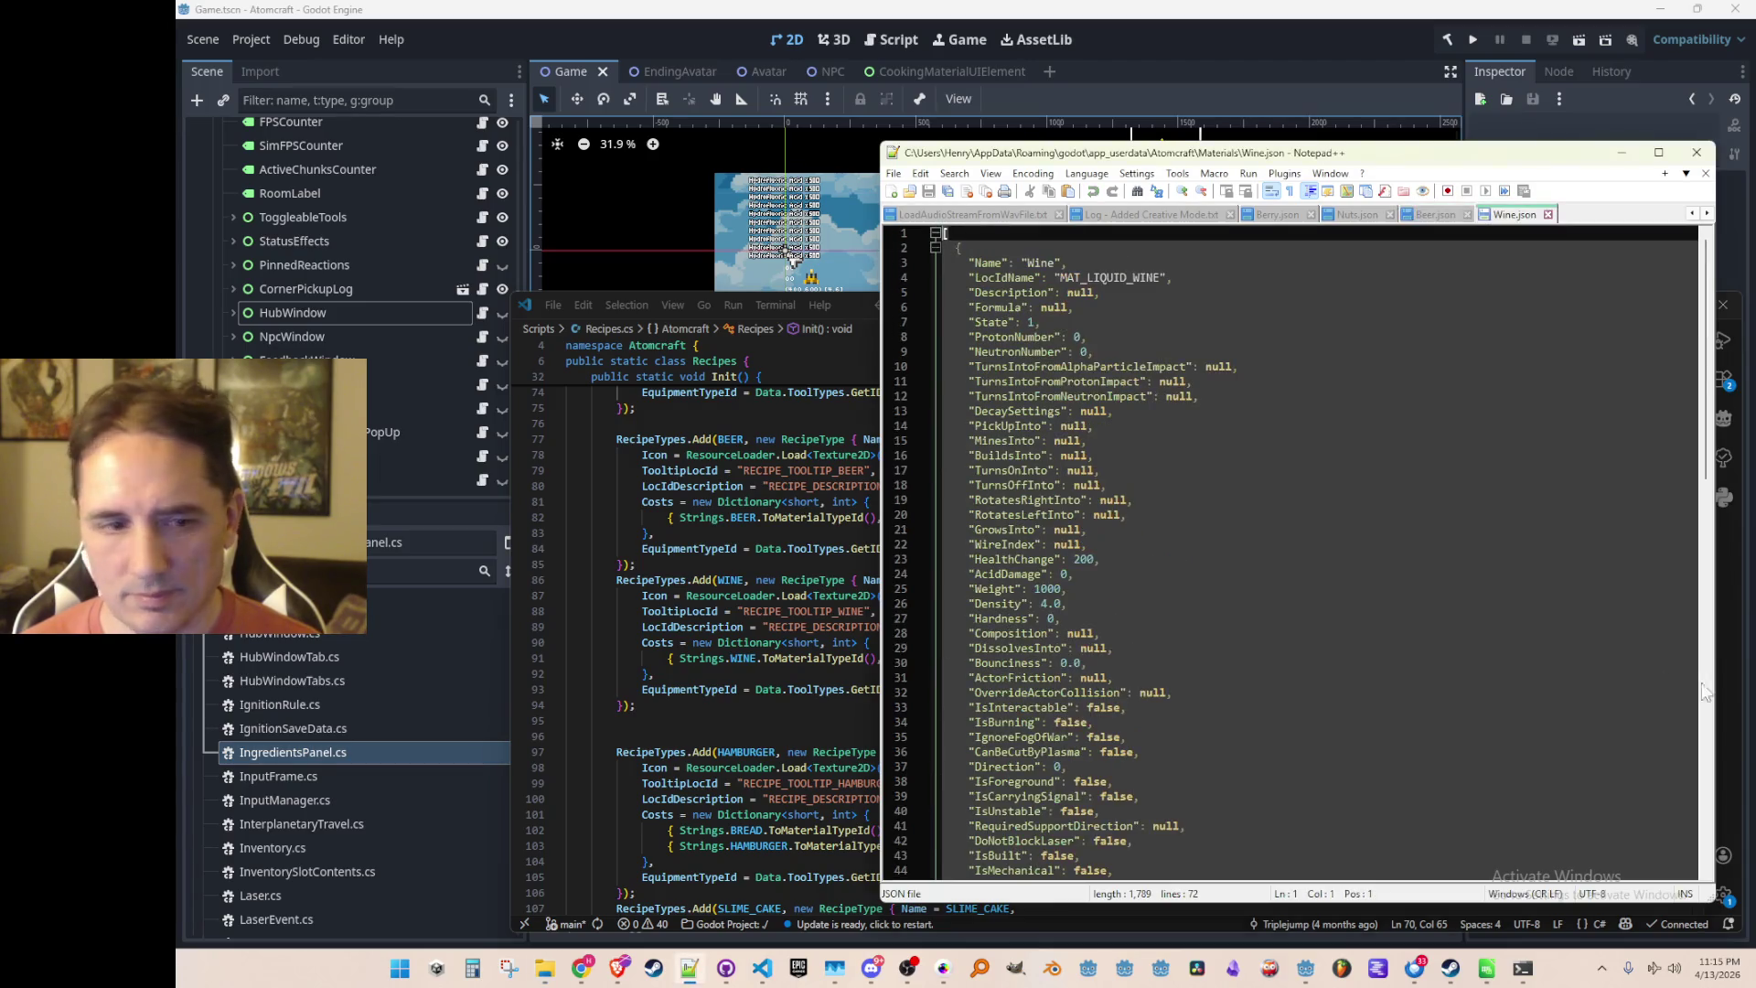
{"action": "scroll", "coordinate": [1509, 586], "scroll_direction": "down", "scroll_amount": 5}
{"action": "left_click", "coordinate": [1467, 502]}
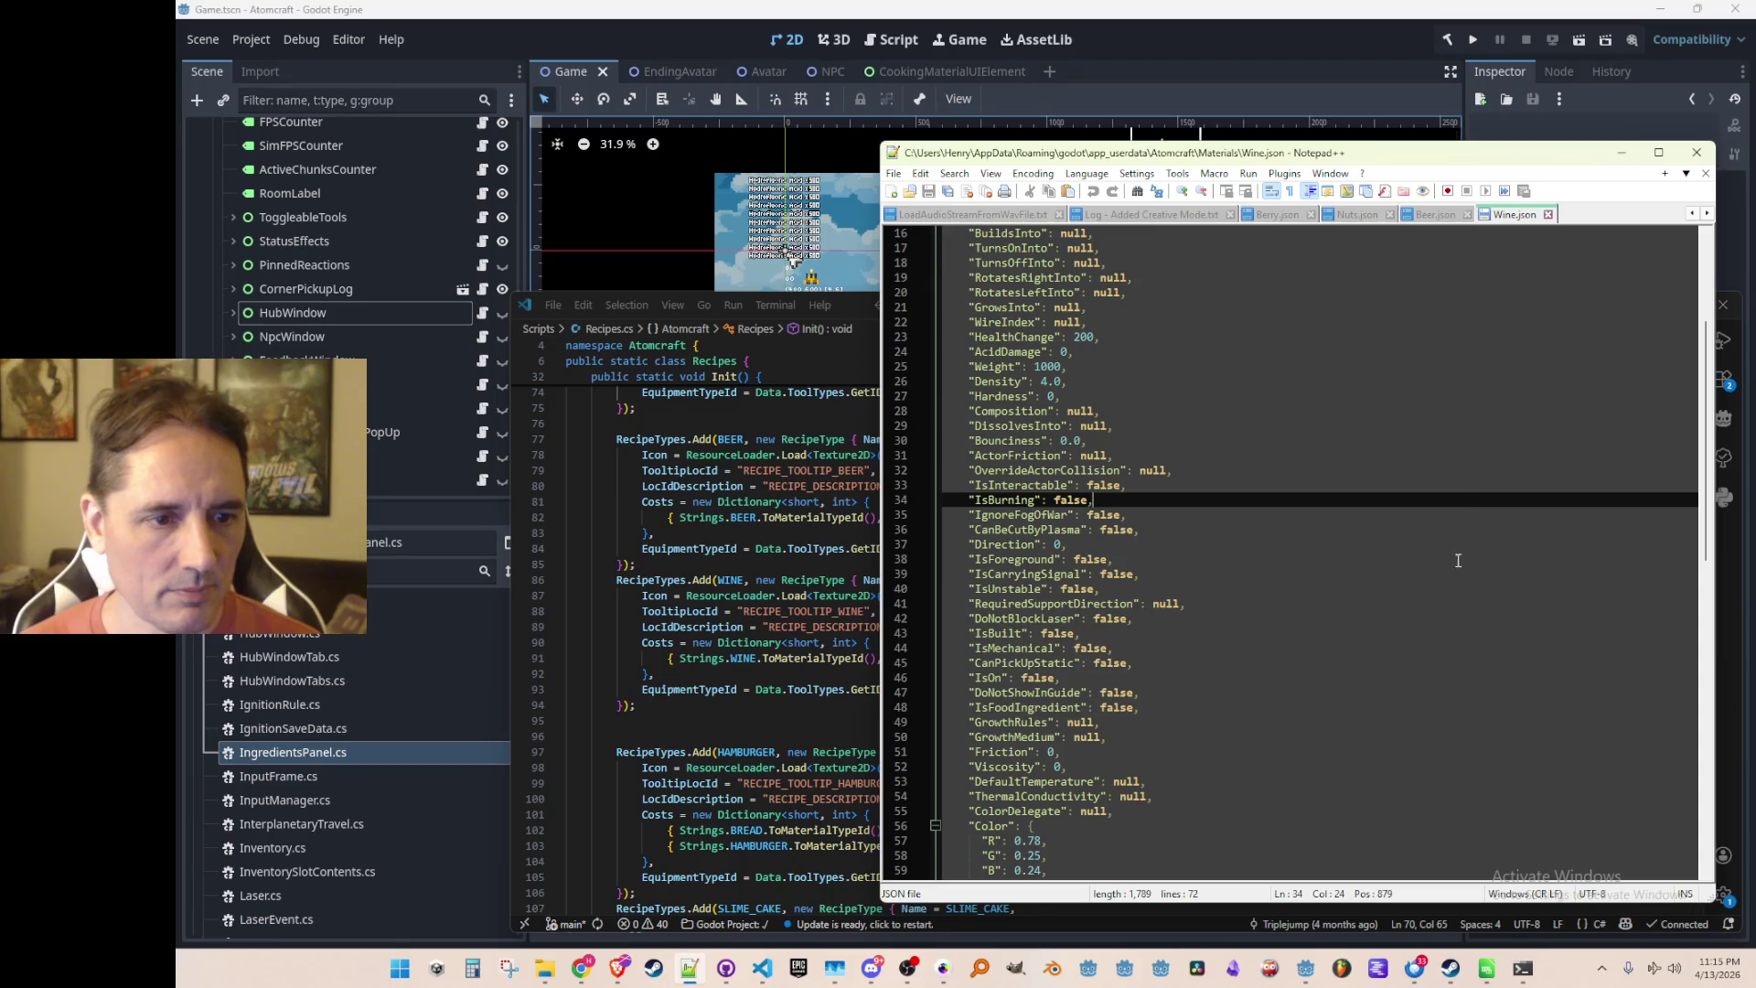
{"action": "left_click", "coordinate": [1446, 615]}
{"action": "key", "text": "Right"}
{"action": "key", "text": "Down"}
{"action": "key", "text": "Down"}
{"action": "key", "text": "Down"}
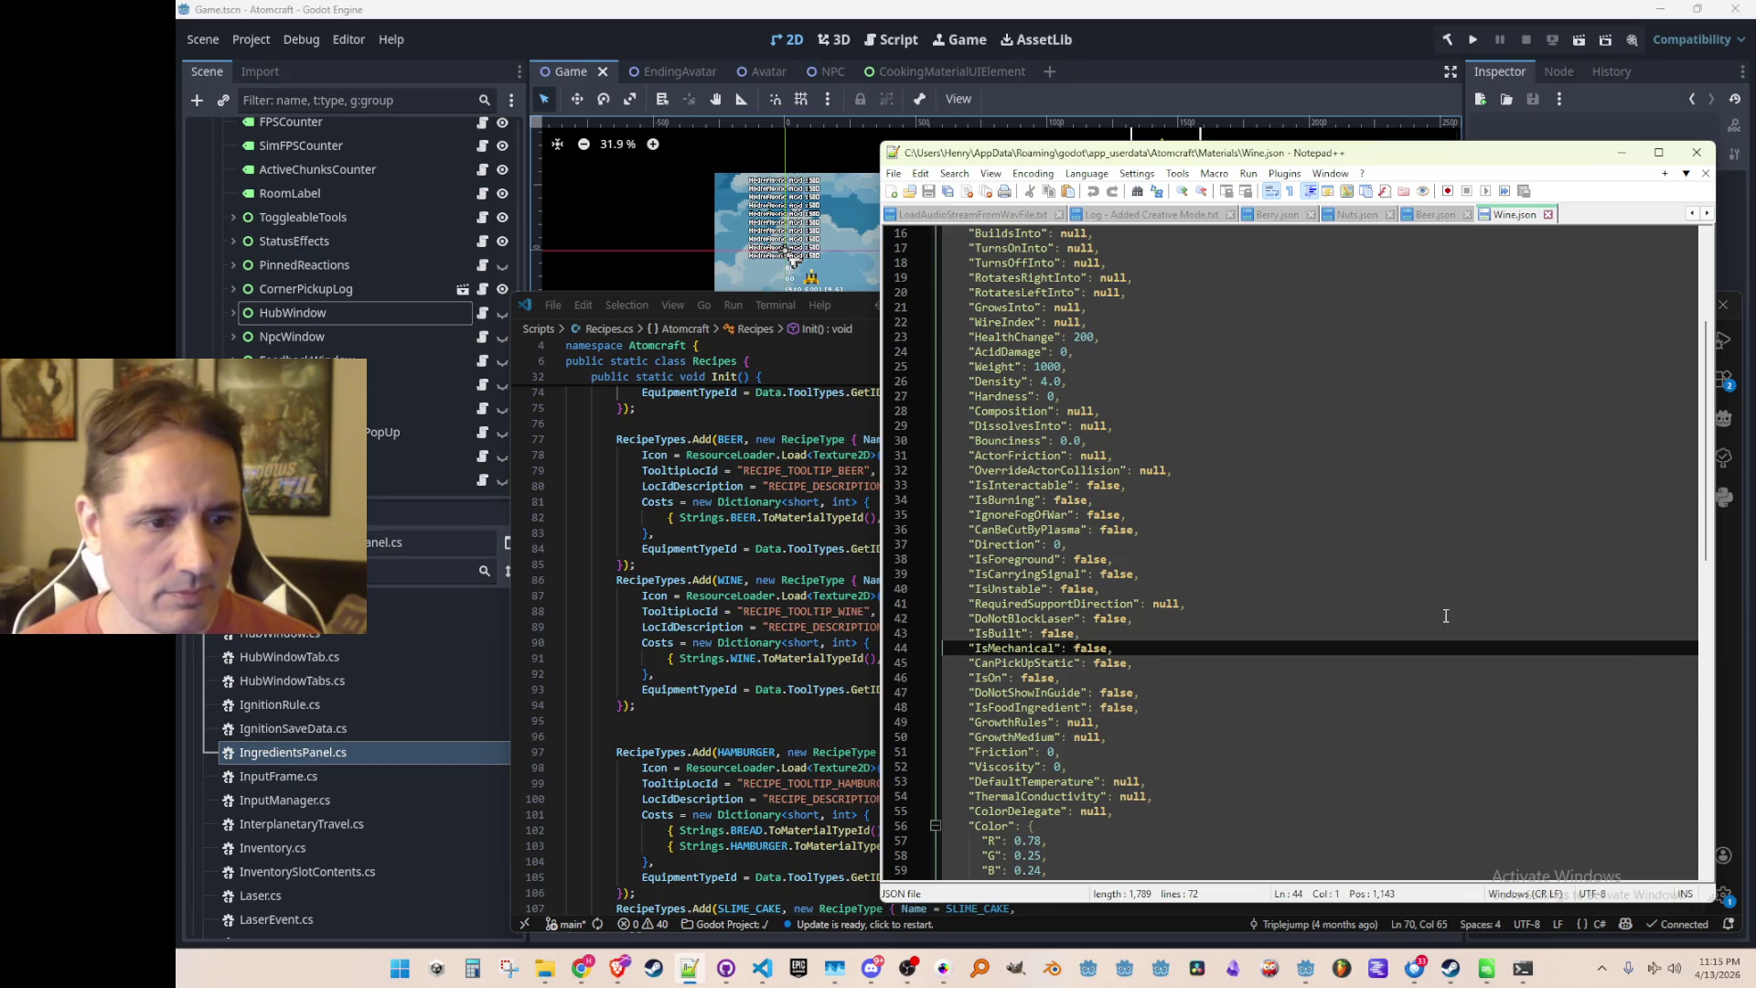
{"action": "key", "text": "Up"}
{"action": "key", "text": "Up"}
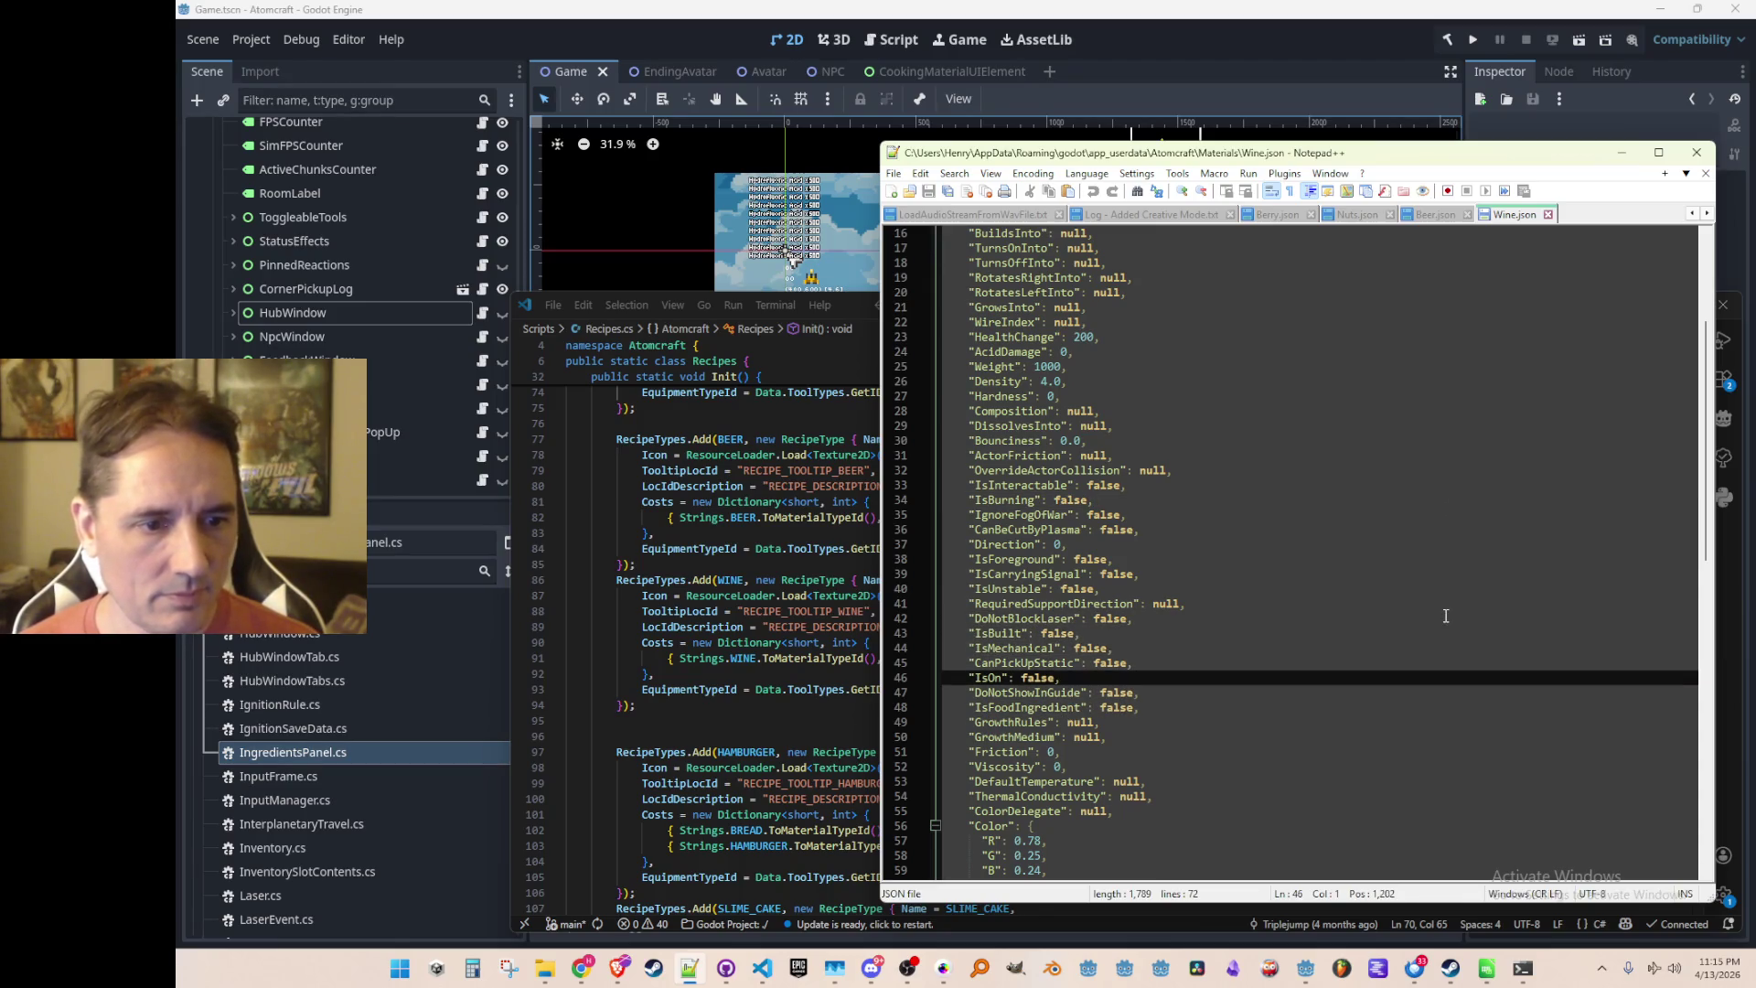
{"action": "key", "text": "Down"}
{"action": "key", "text": "Down"}
{"action": "key", "text": "Down"}
{"action": "key", "text": "shift+Up"}
{"action": "key", "text": "ctrl+v"}
{"action": "key", "text": "Up"}
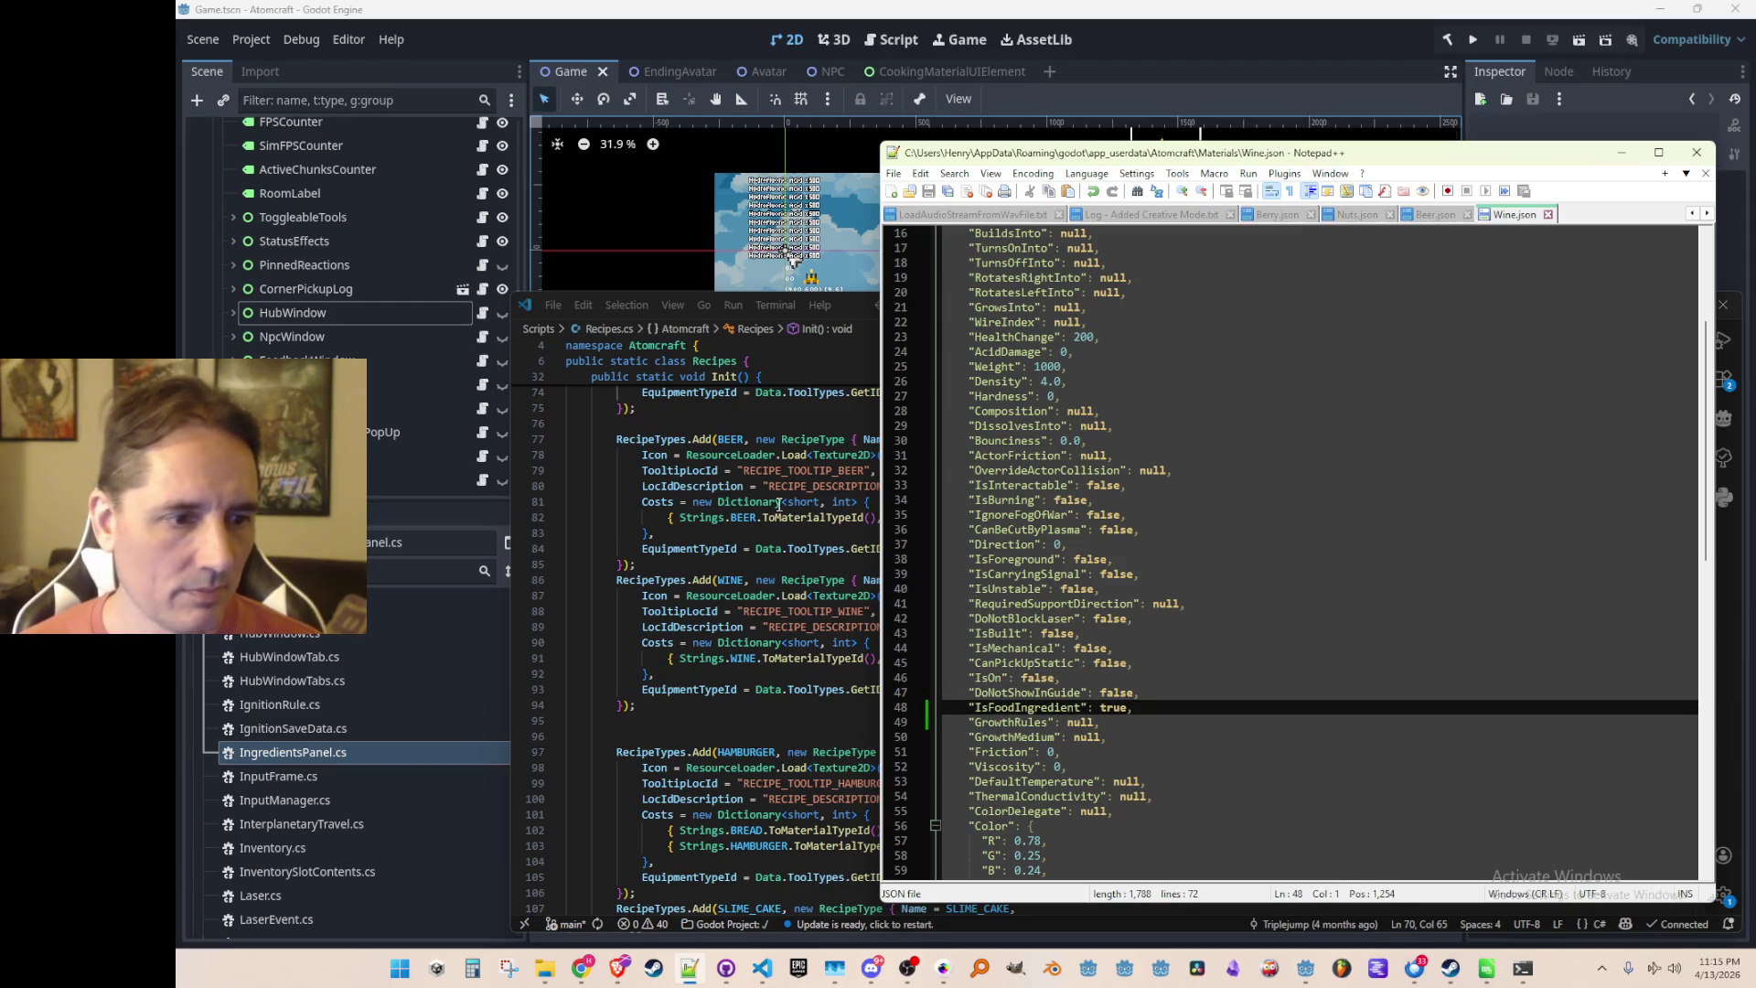
{"action": "left_click", "coordinate": [778, 599]}
{"action": "scroll", "coordinate": [1165, 501], "scroll_direction": "down", "scroll_amount": 4}
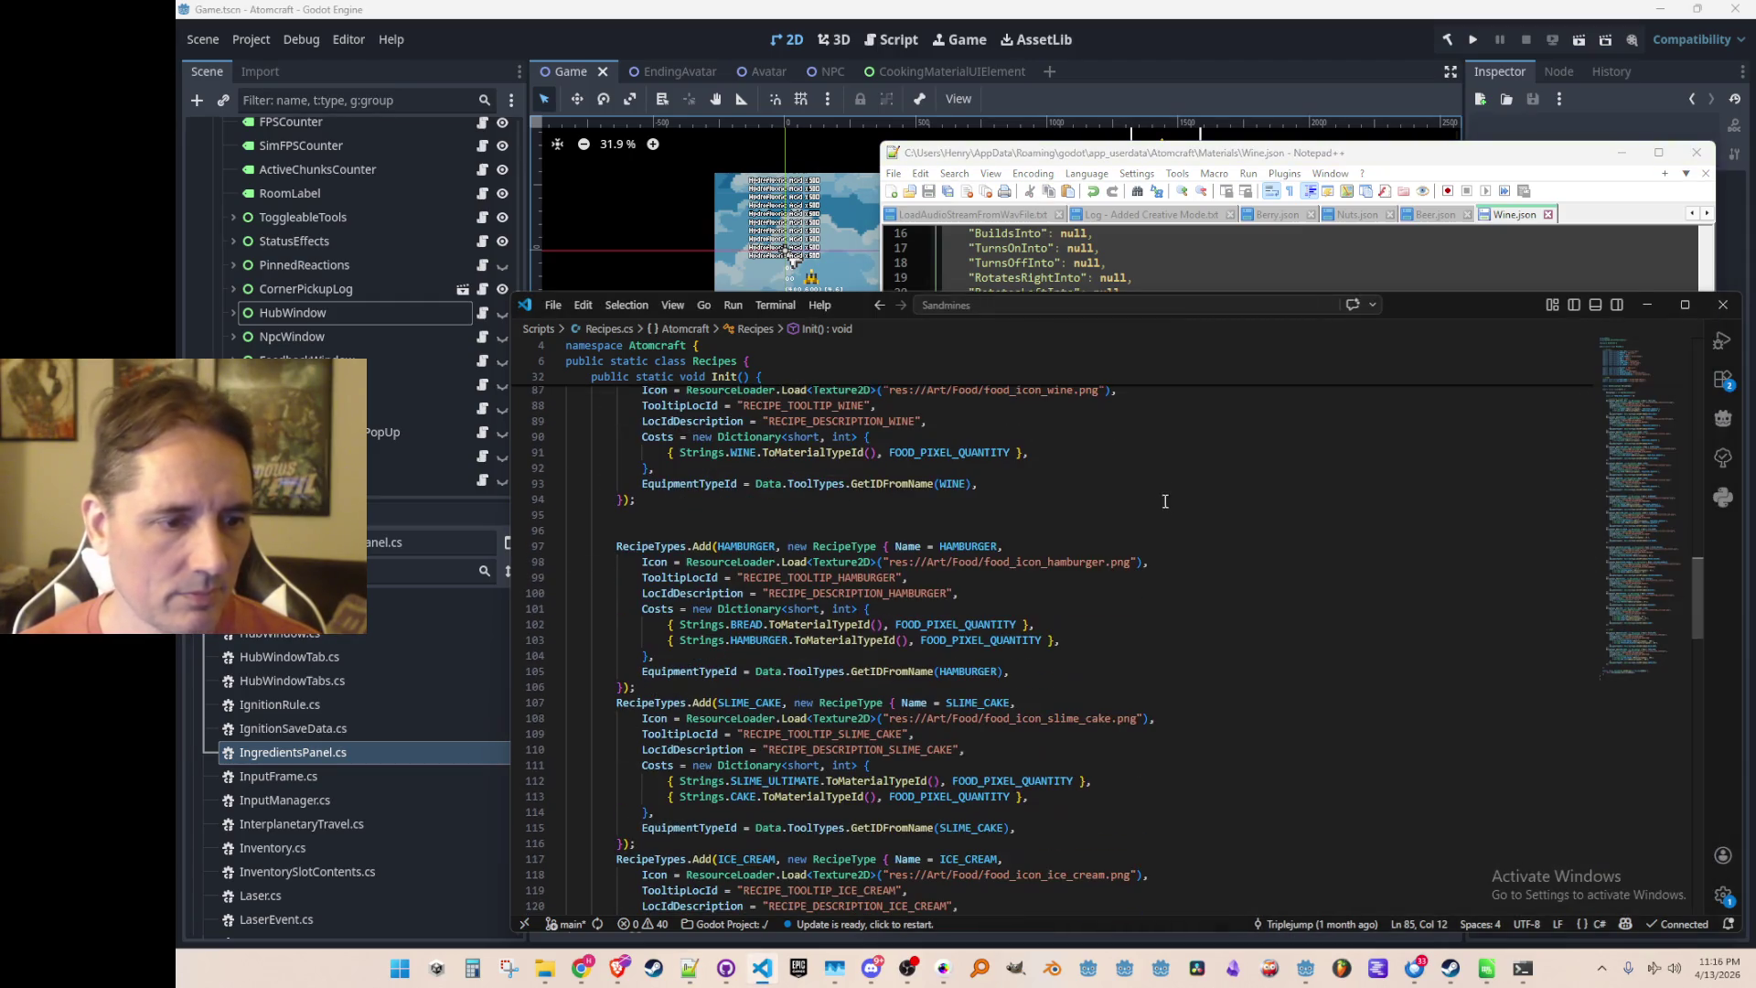
Set IsFoodIngredient to true in Bread.json and save it
{"action": "left_click", "coordinate": [1216, 639]}
{"action": "scroll", "coordinate": [1219, 638], "scroll_direction": "down", "scroll_amount": 2}
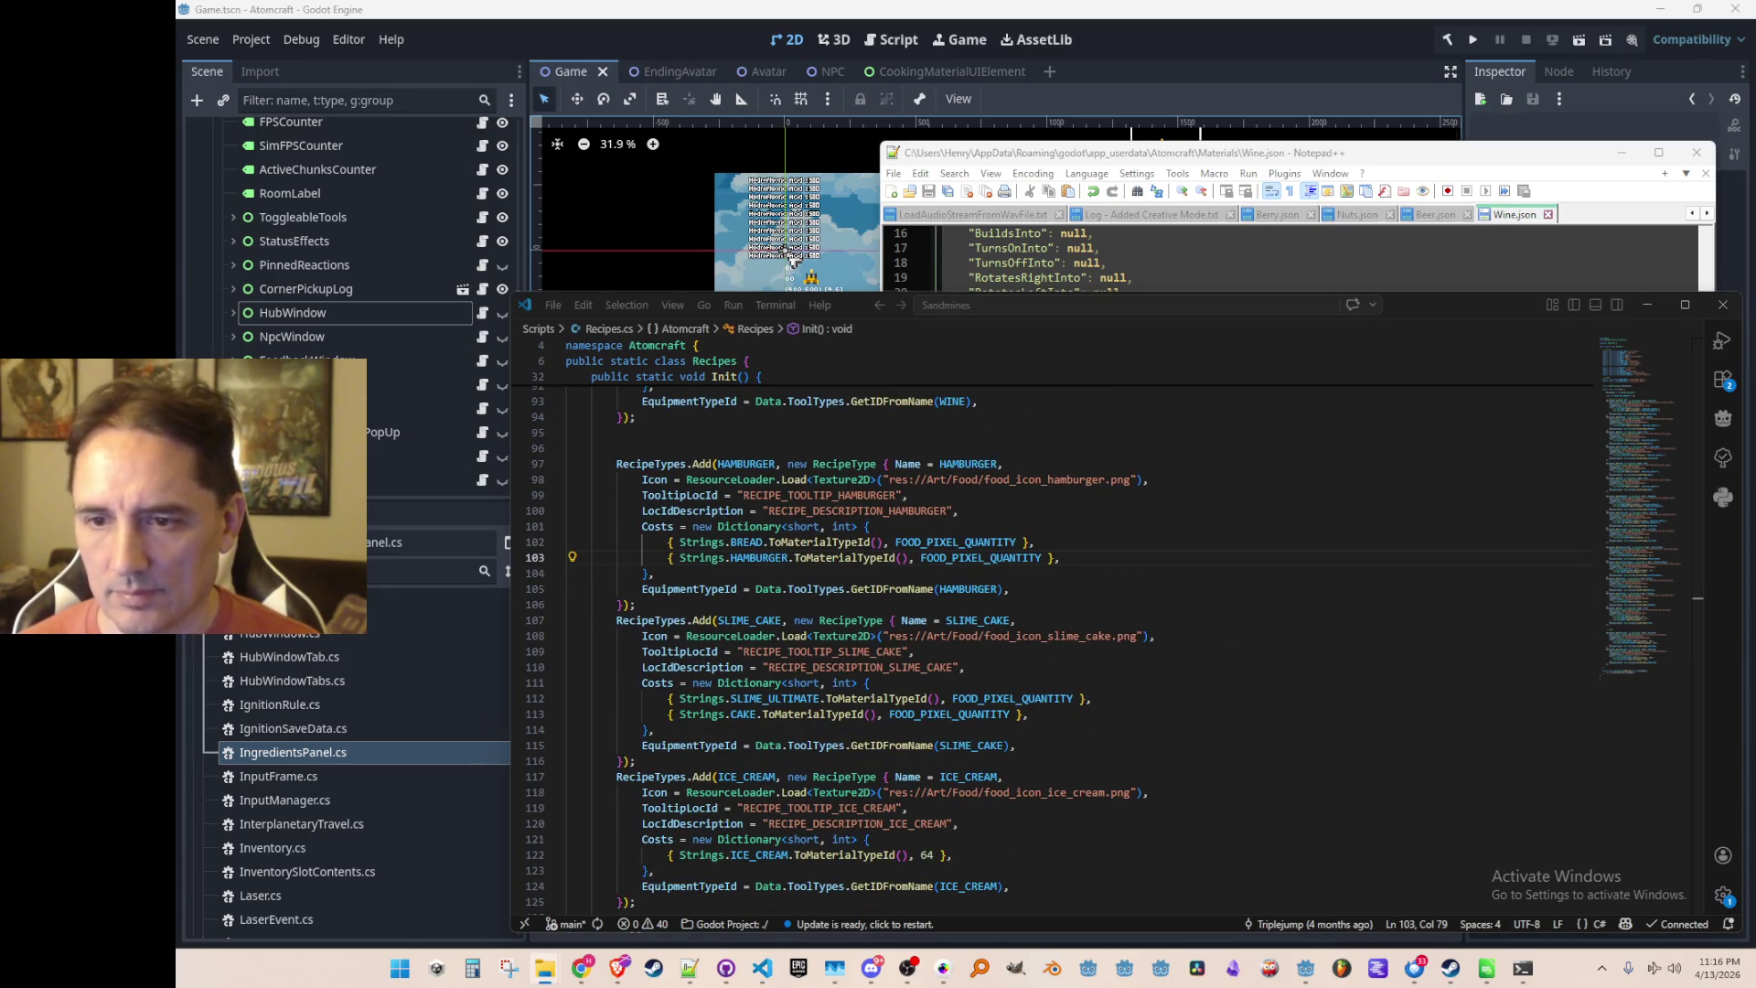
{"action": "scroll", "coordinate": [1397, 450], "scroll_direction": "down", "scroll_amount": 14}
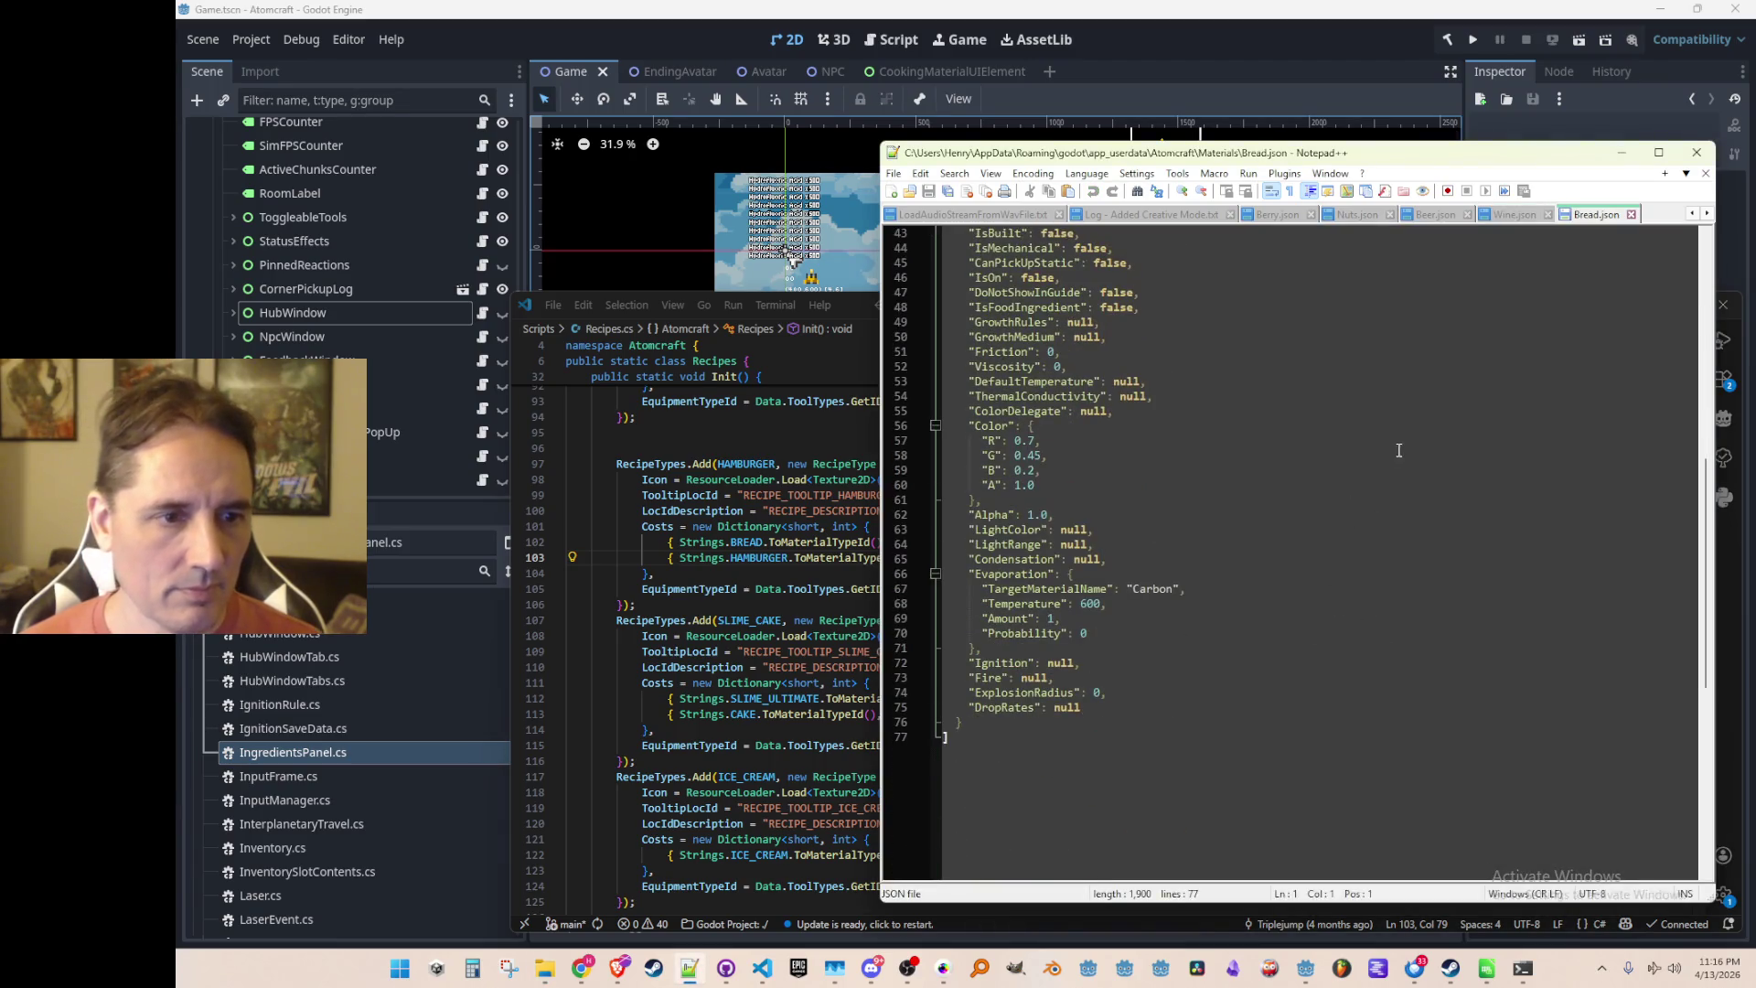
{"action": "scroll", "coordinate": [1397, 450], "scroll_direction": "up", "scroll_amount": 2}
{"action": "left_click", "coordinate": [905, 396]}
{"action": "type", "text": "\"IsFoodIngredient\": true,"}
{"action": "key", "text": "ctrl+s"}
In Hamburger.json, replace the IsFoodIngredient false line with true and save
{"action": "key", "text": "alt+Tab"}
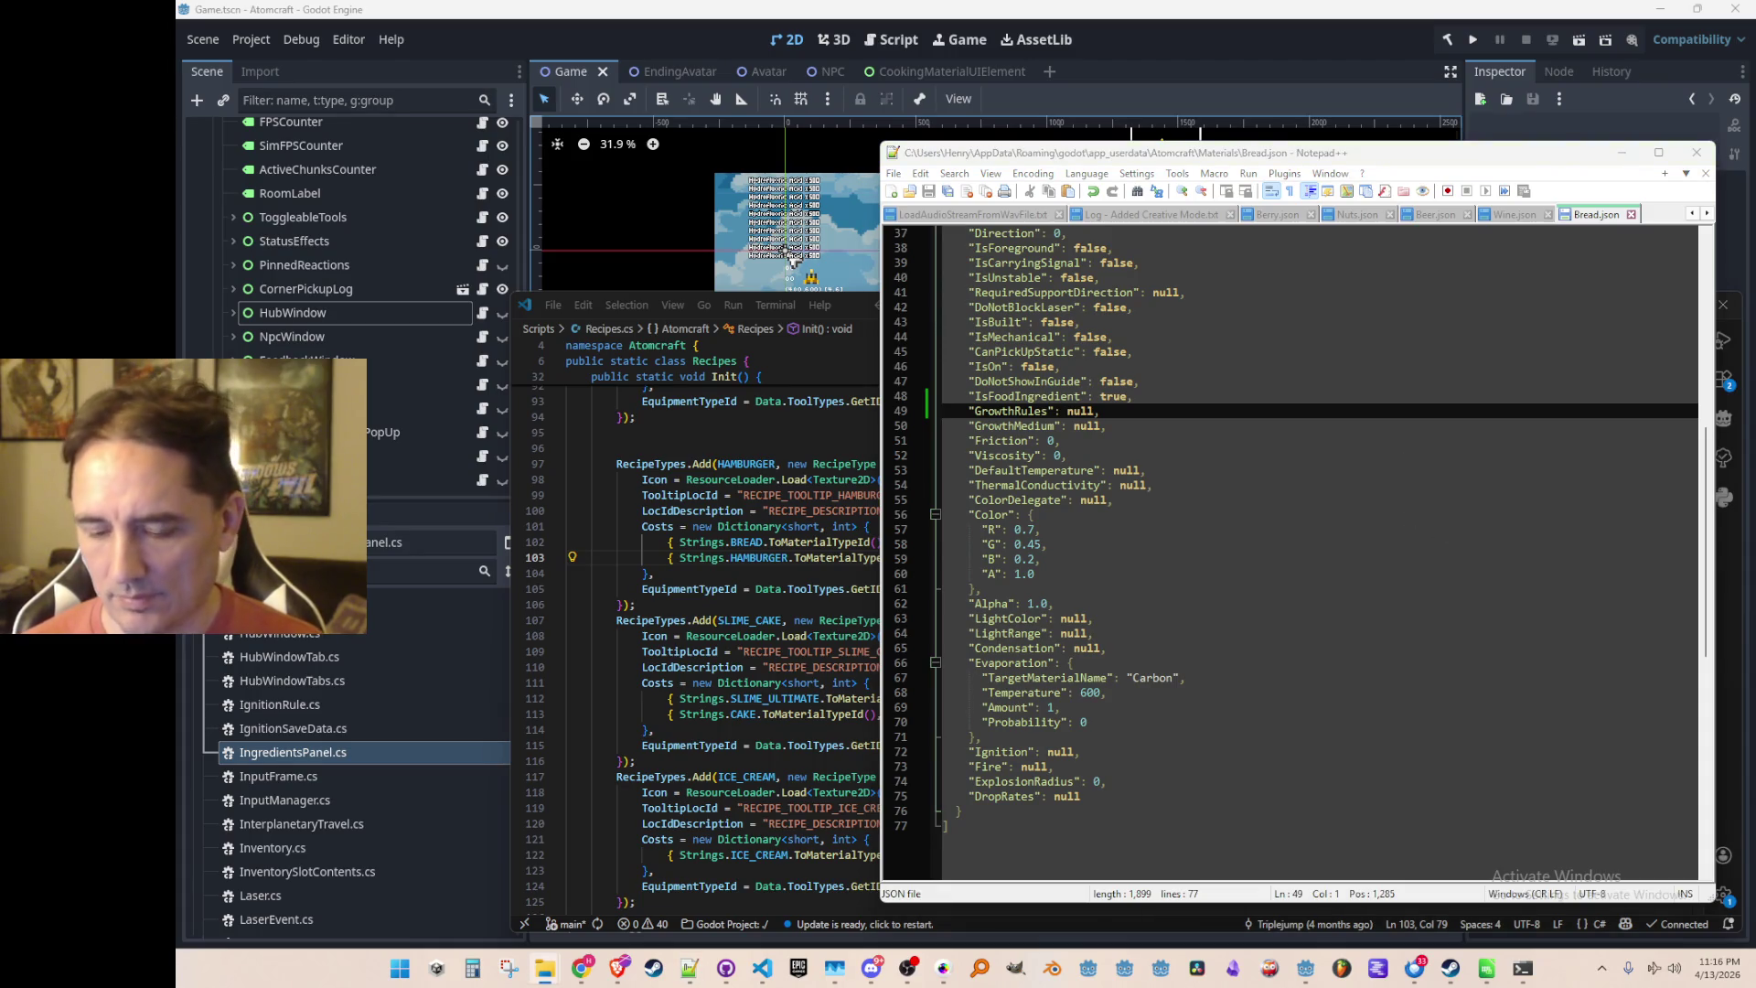
{"action": "key", "text": "Return"}
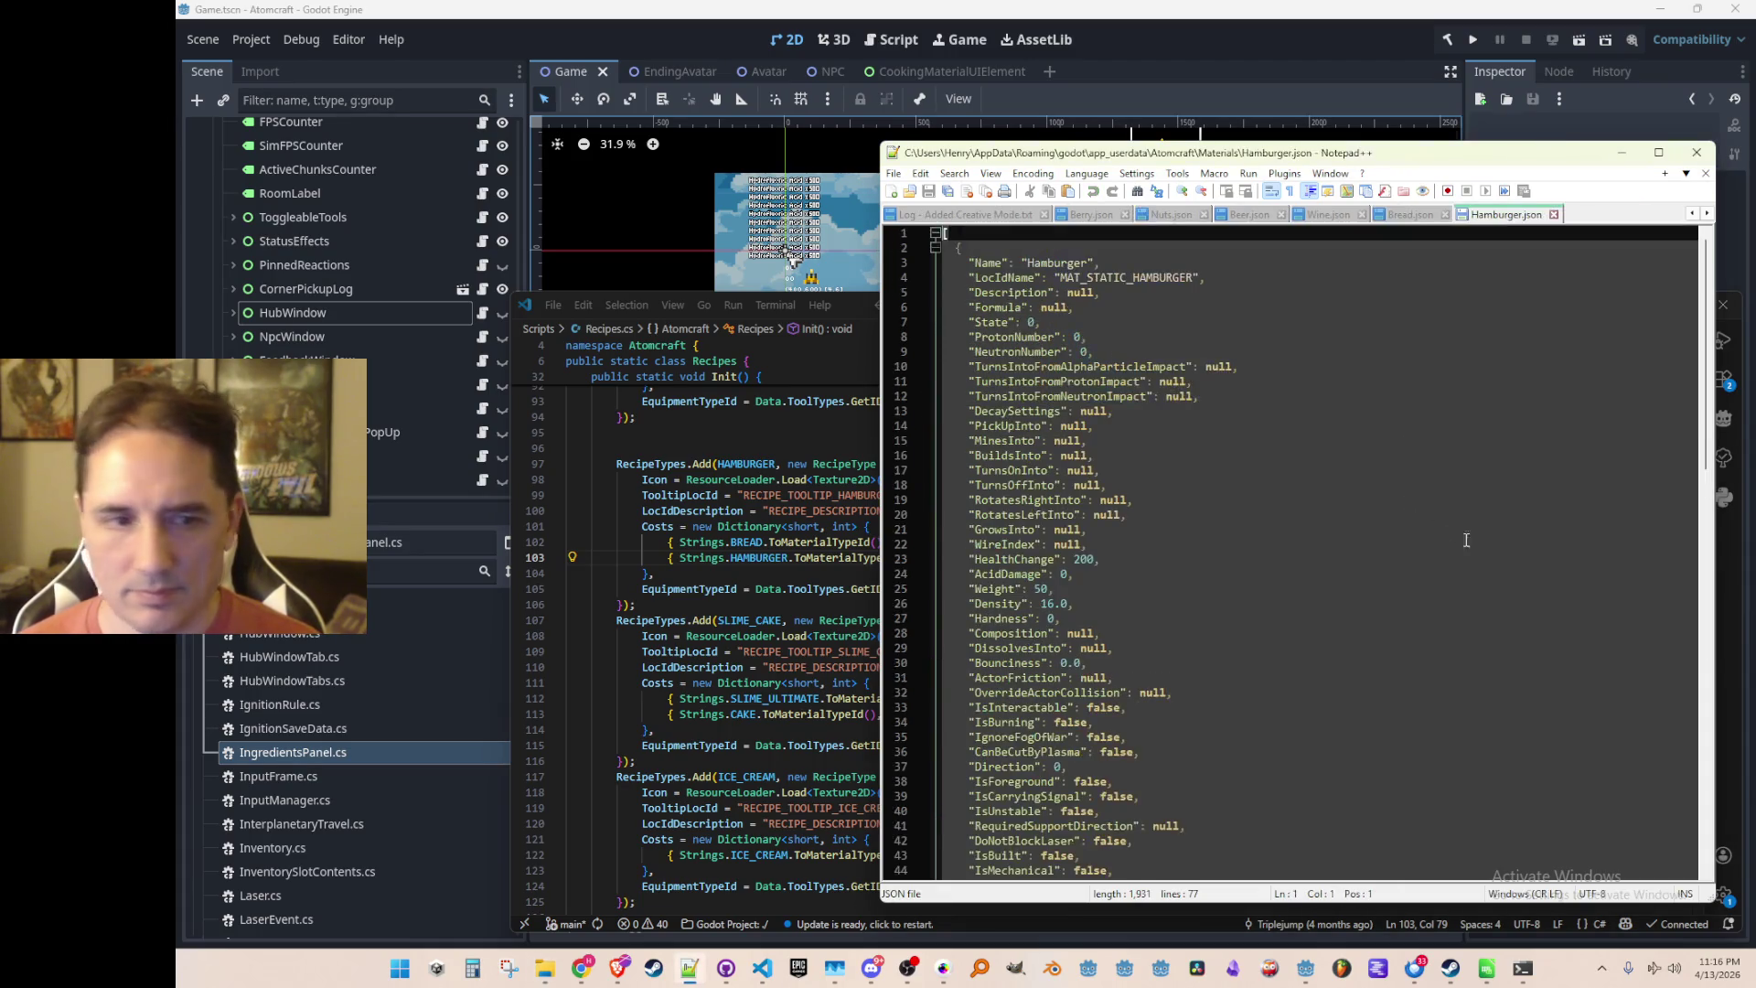
{"action": "scroll", "coordinate": [1427, 543], "scroll_direction": "down", "scroll_amount": 8}
{"action": "left_click", "coordinate": [1418, 572]}
{"action": "key", "text": "Home"}
{"action": "key", "text": "Home"}
{"action": "key", "text": "shift+Down"}
{"action": "type", "text": "\"IsFoodIngredient\": true,"}
{"action": "key", "text": "Up"}
{"action": "key", "text": "ctrl+s"}
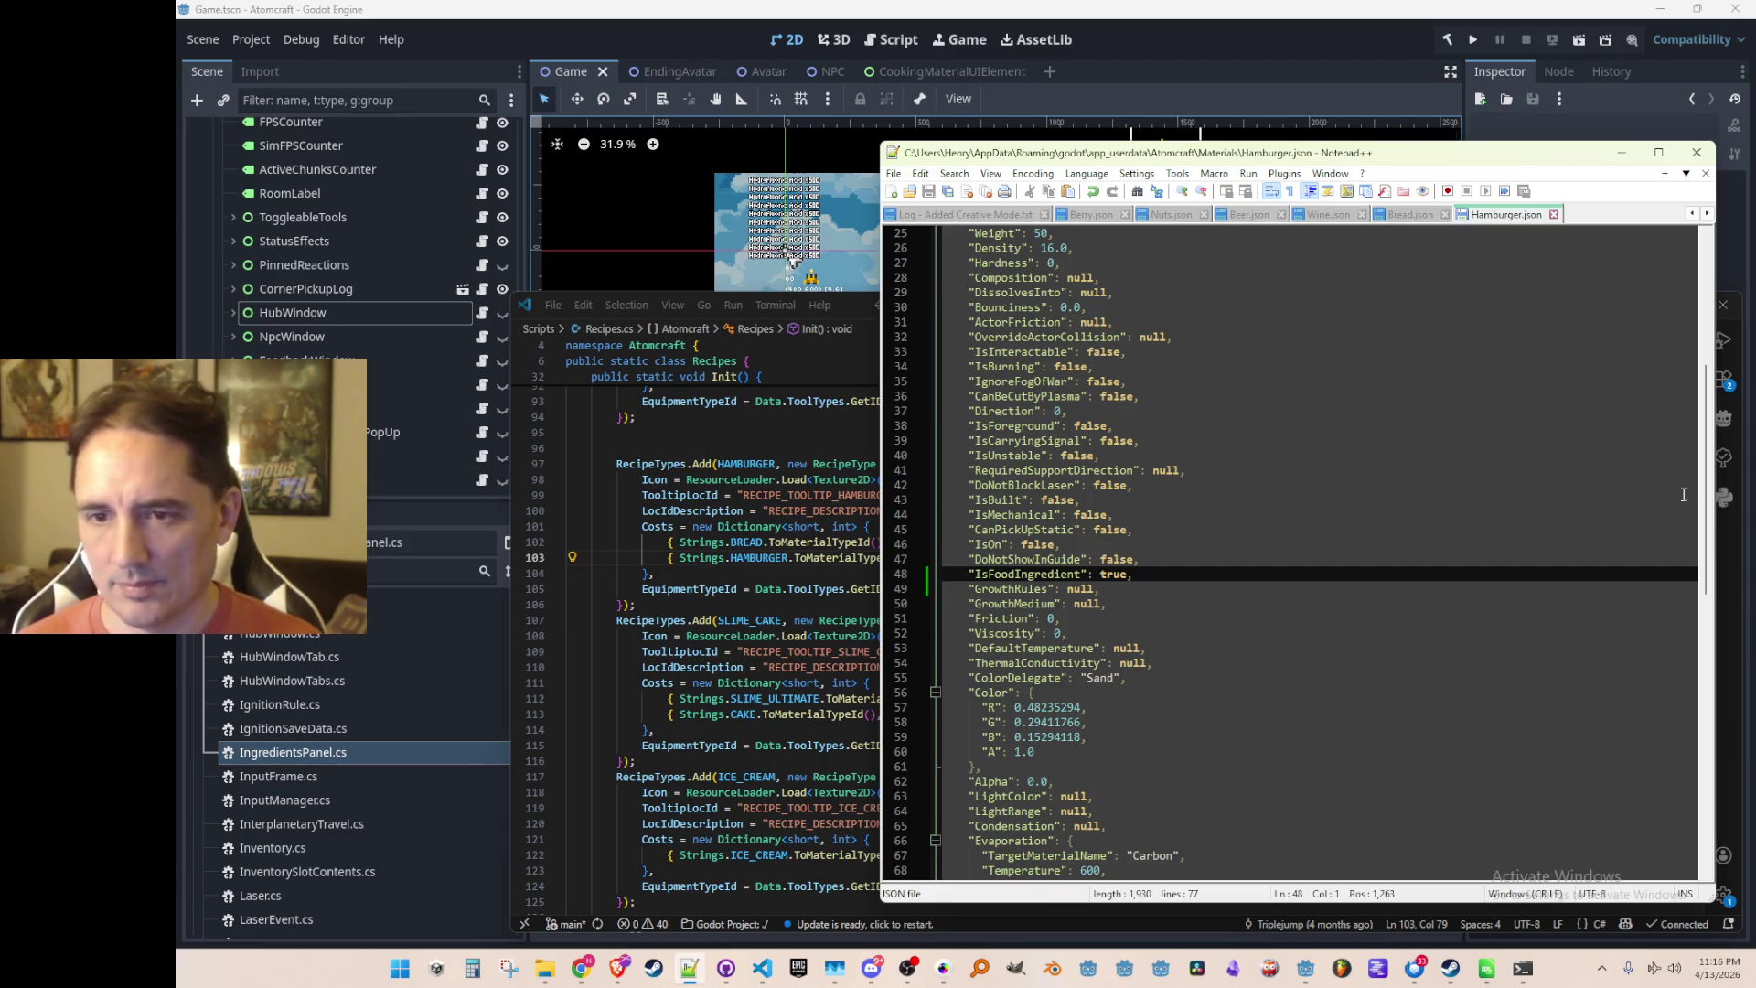
Verify Hamburger.json's edited IsFoodIngredient line and open Hamburger (Raw).json in another tab
{"action": "left_click", "coordinate": [1199, 526]}
{"action": "left_click", "coordinate": [1196, 570]}
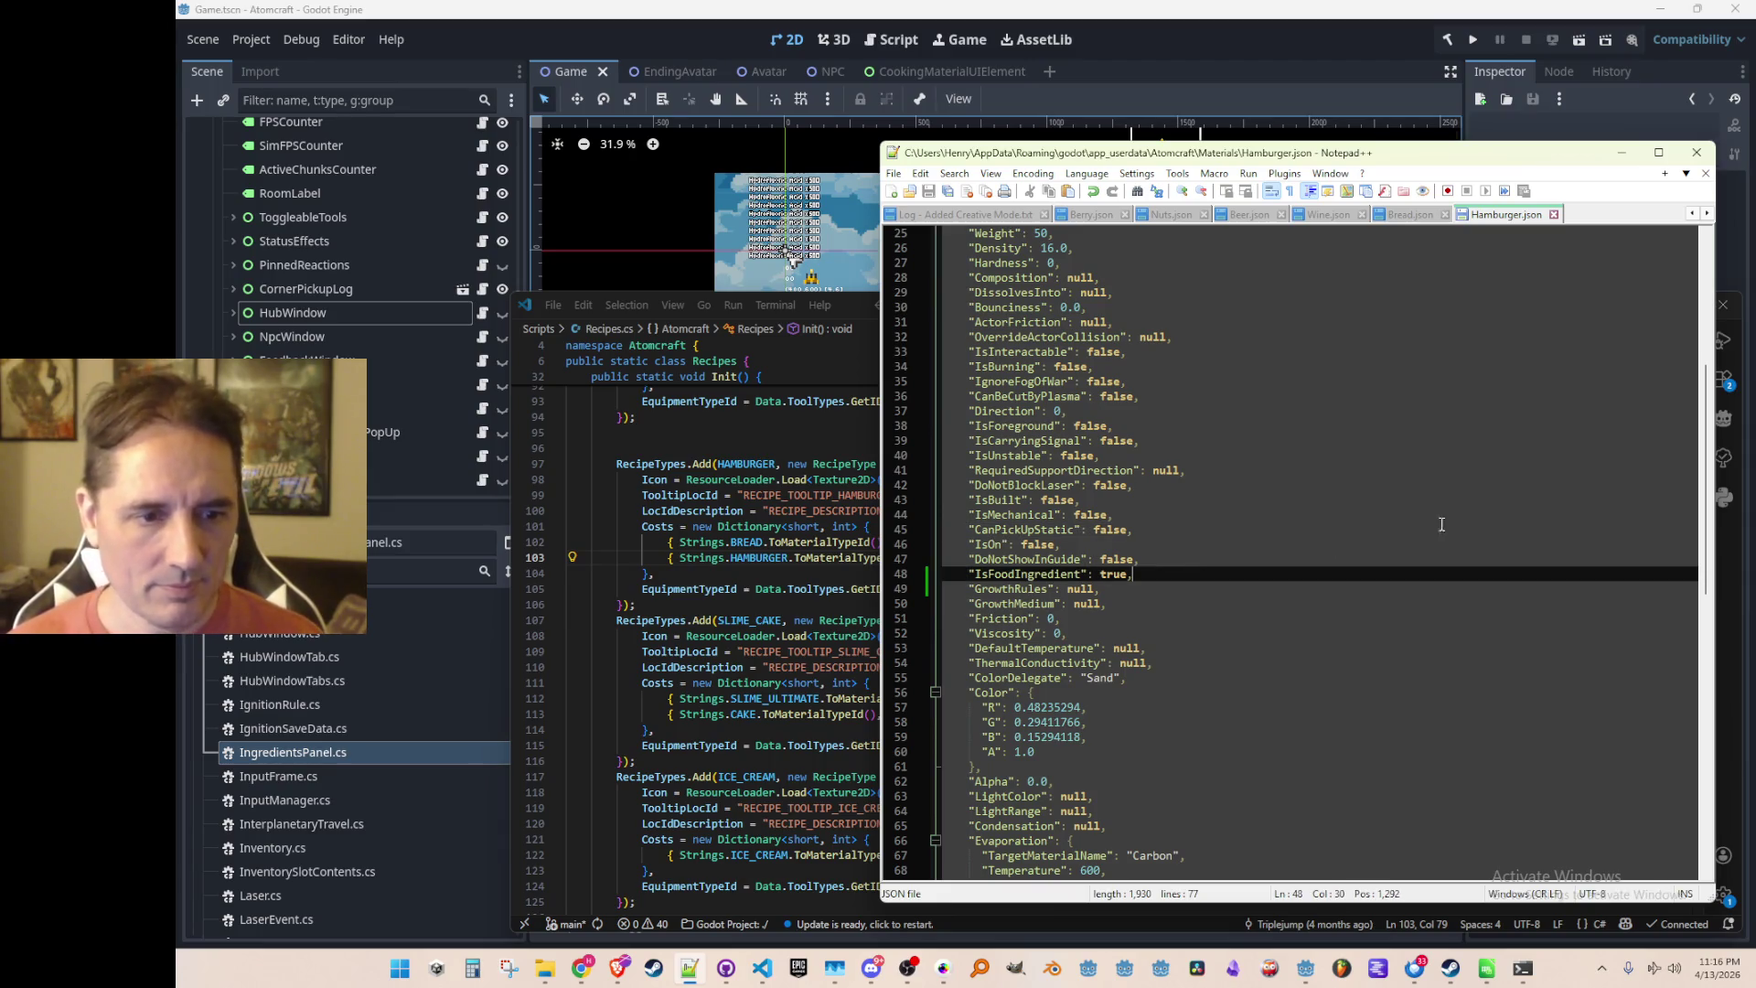
{"action": "key", "text": "Return"}
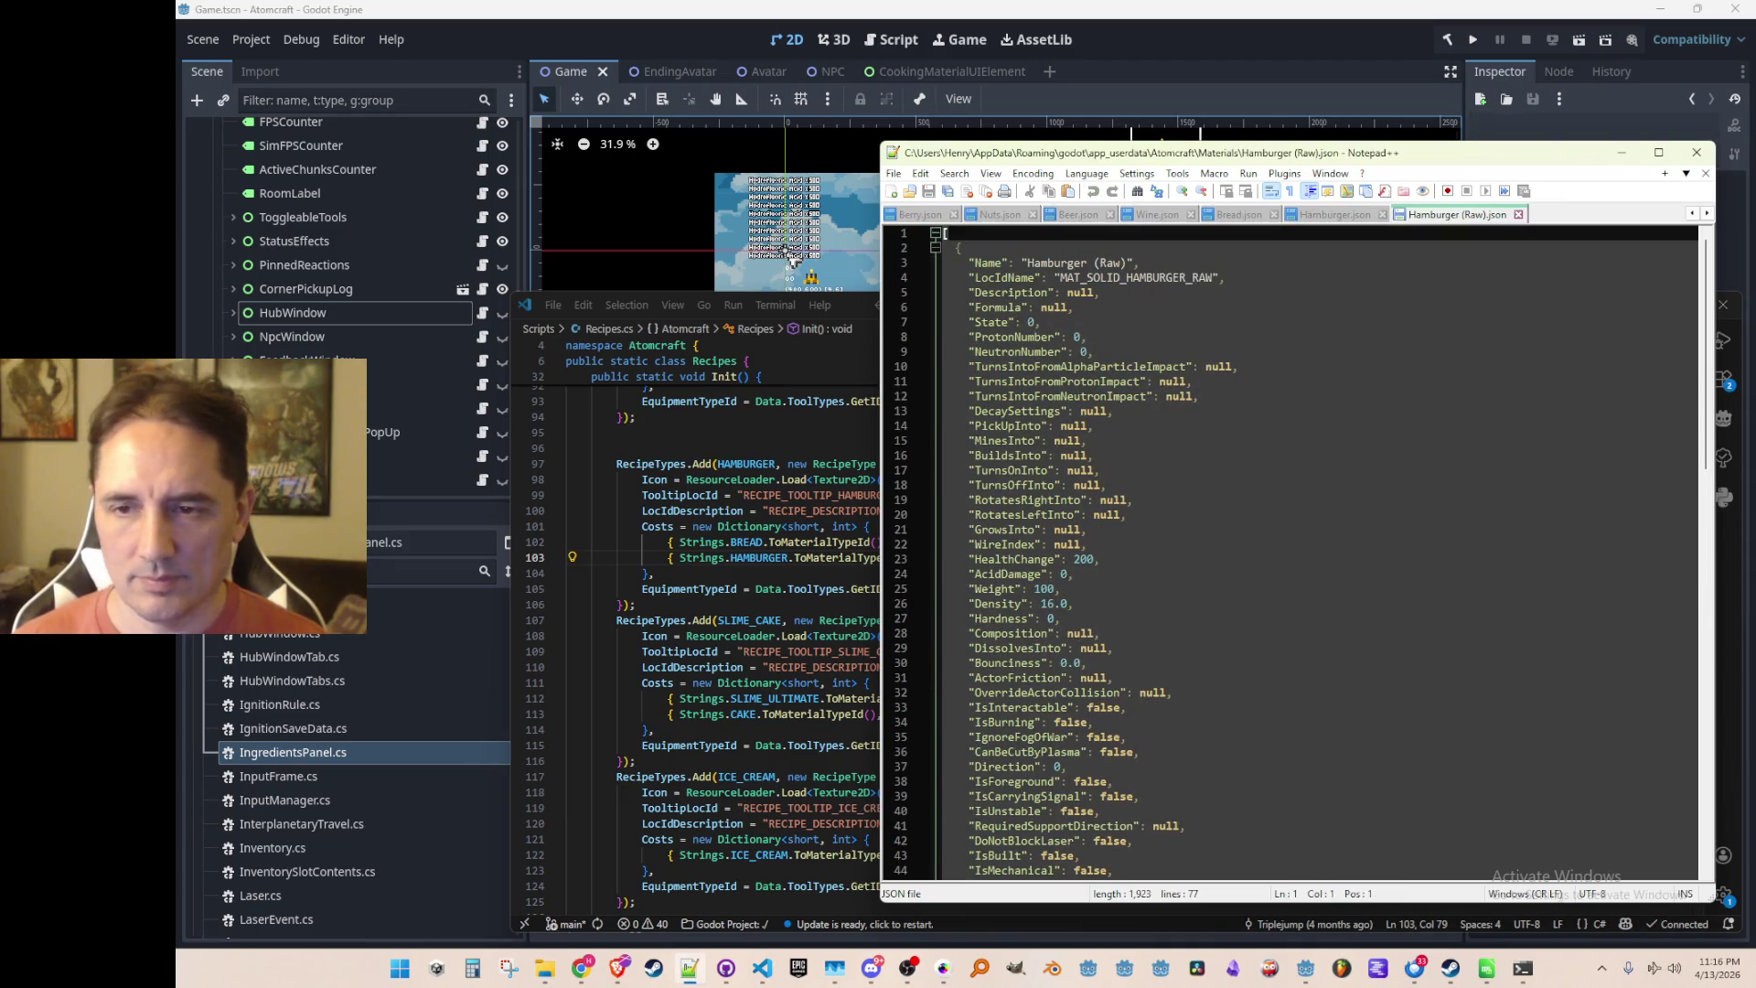
{"action": "key", "text": "ctrl+Tab"}
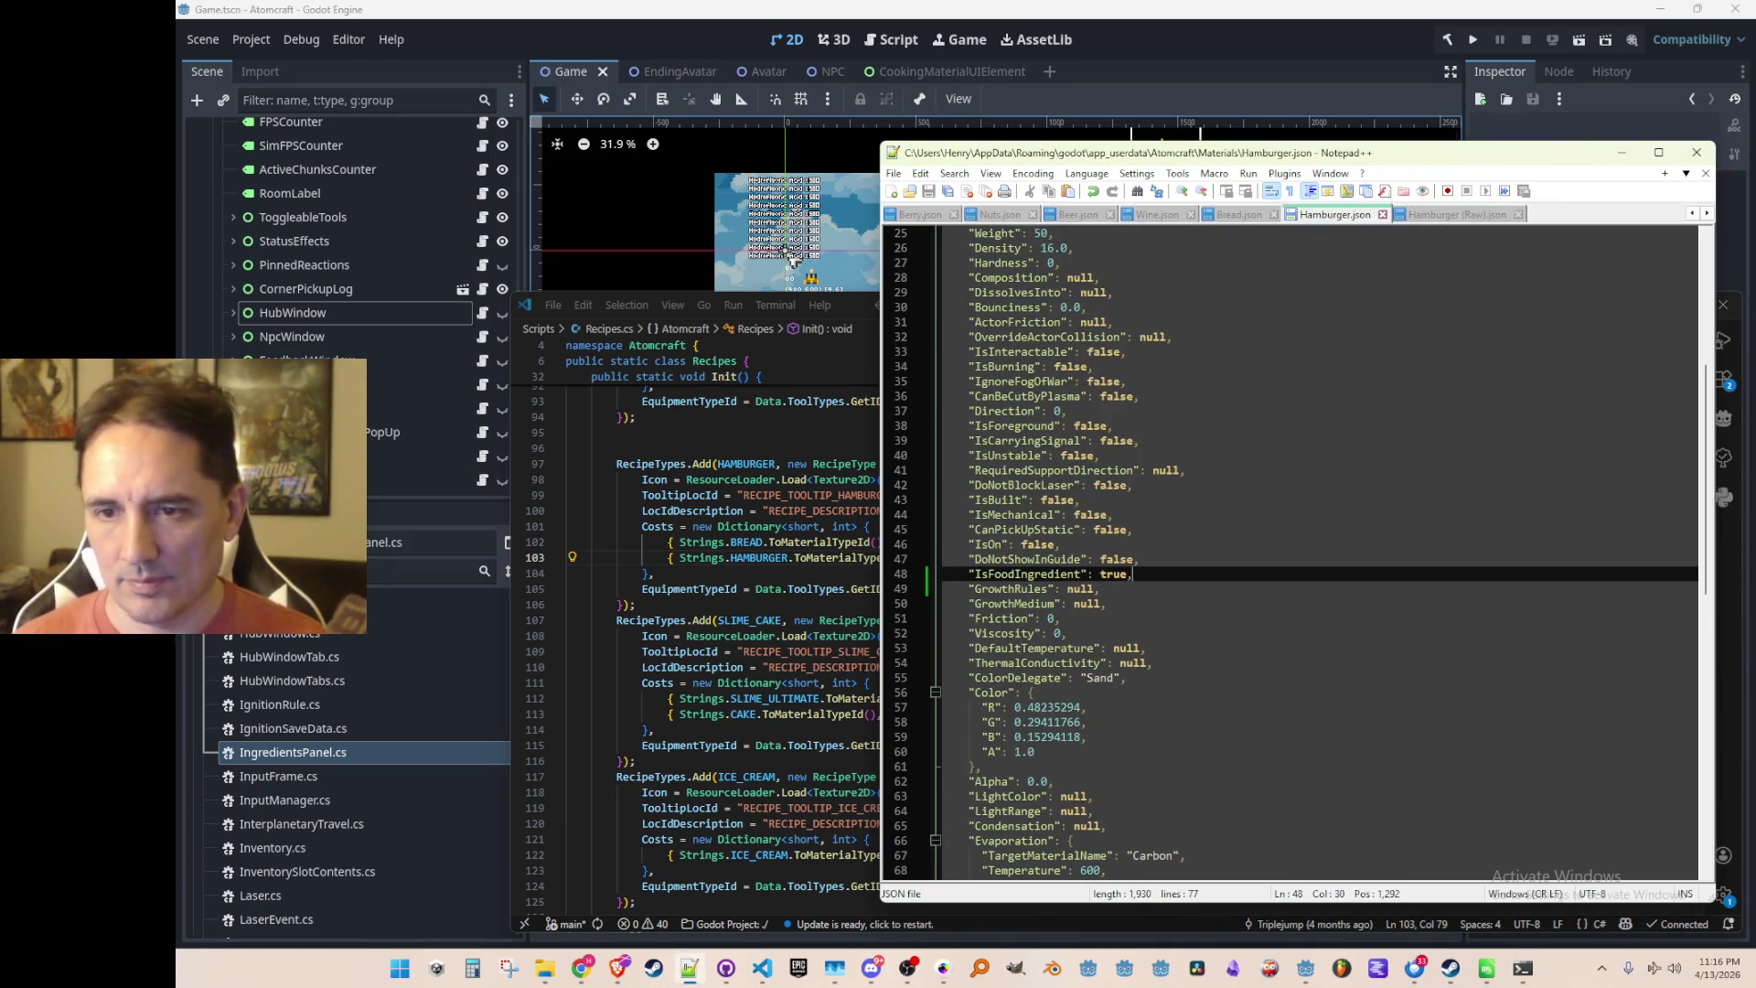
{"action": "left_click", "coordinate": [1165, 578]}
{"action": "scroll", "coordinate": [1165, 586], "scroll_direction": "down", "scroll_amount": 3}
{"action": "key", "text": "super+e"}
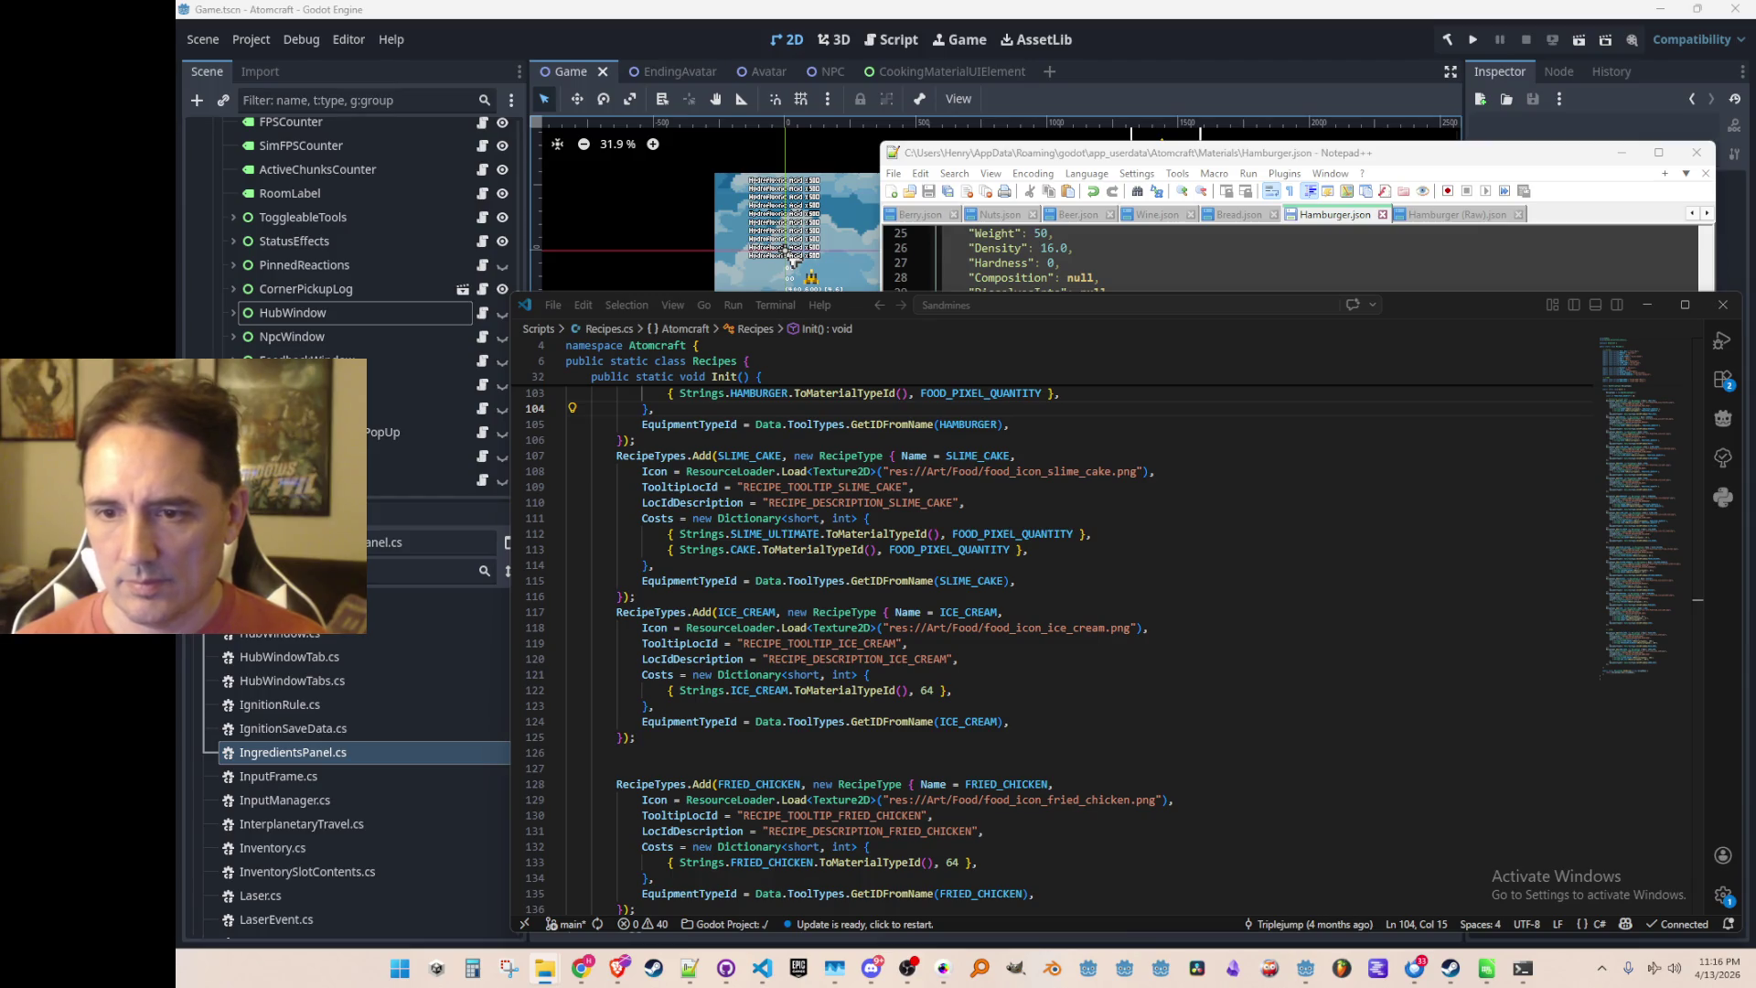
Set IsFoodIngredient to true in Ultimate Slime.json
{"action": "scroll", "coordinate": [1351, 510], "scroll_direction": "down", "scroll_amount": 11}
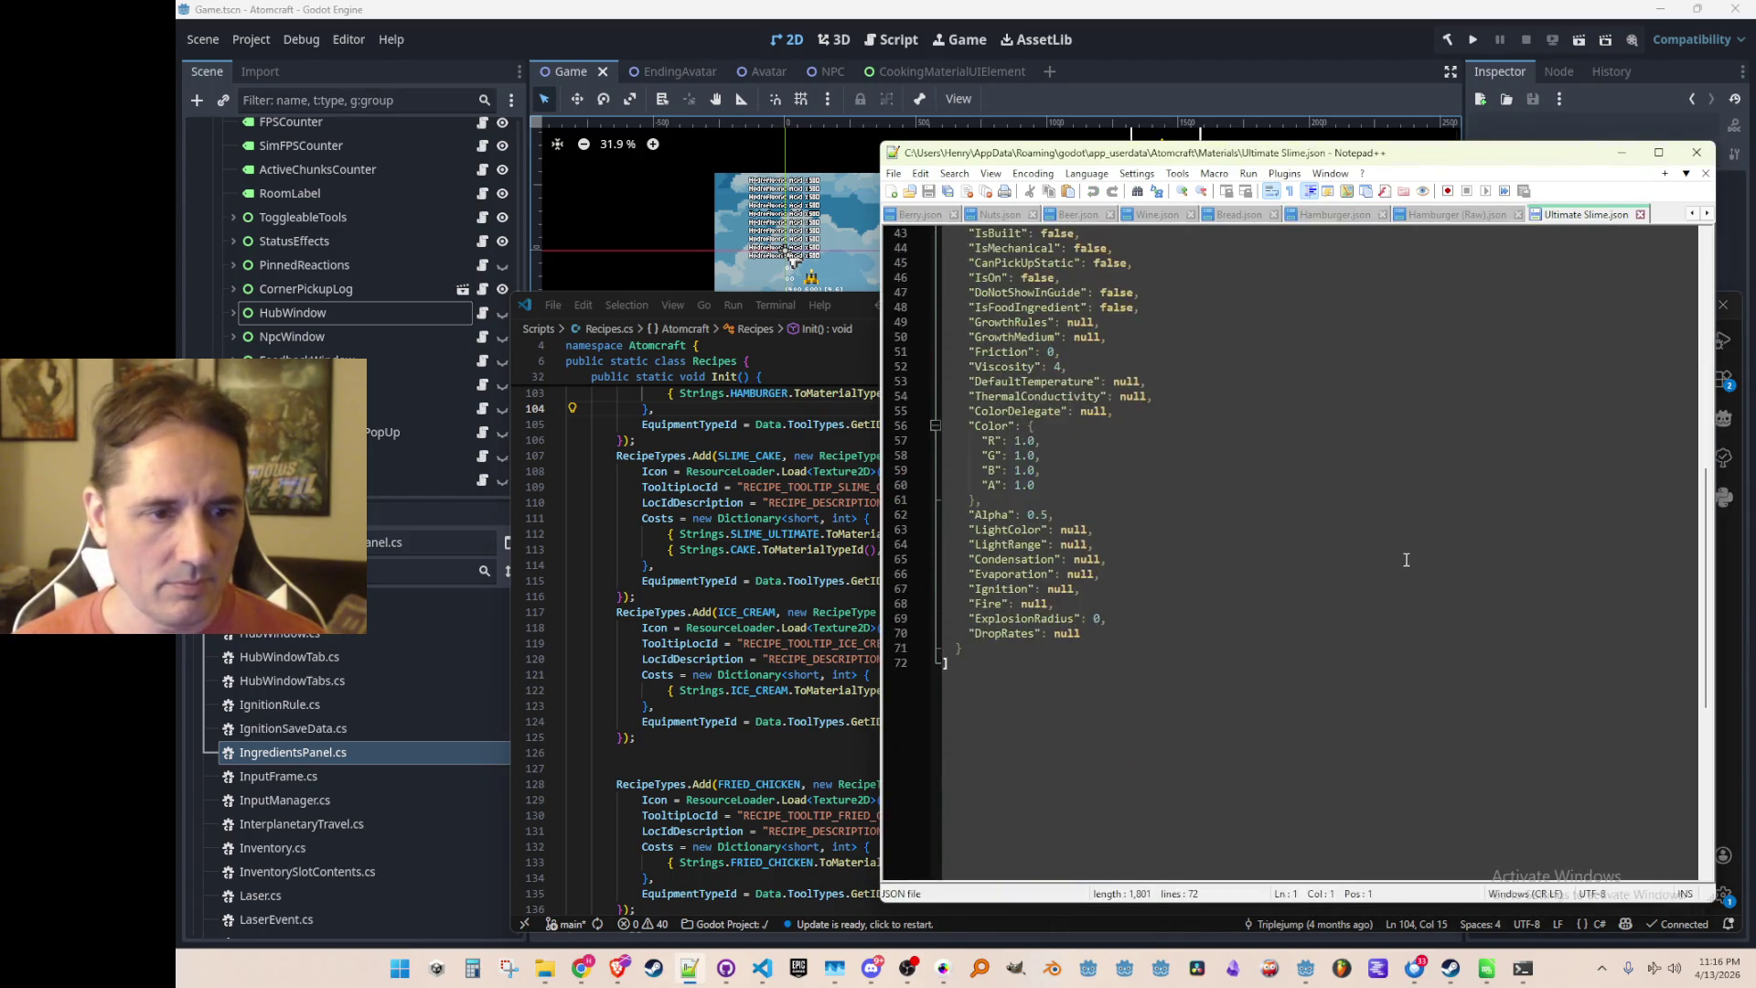
{"action": "left_click", "coordinate": [1461, 519]}
{"action": "key", "text": "Up"}
{"action": "key", "text": "Up"}
{"action": "key", "text": "Up"}
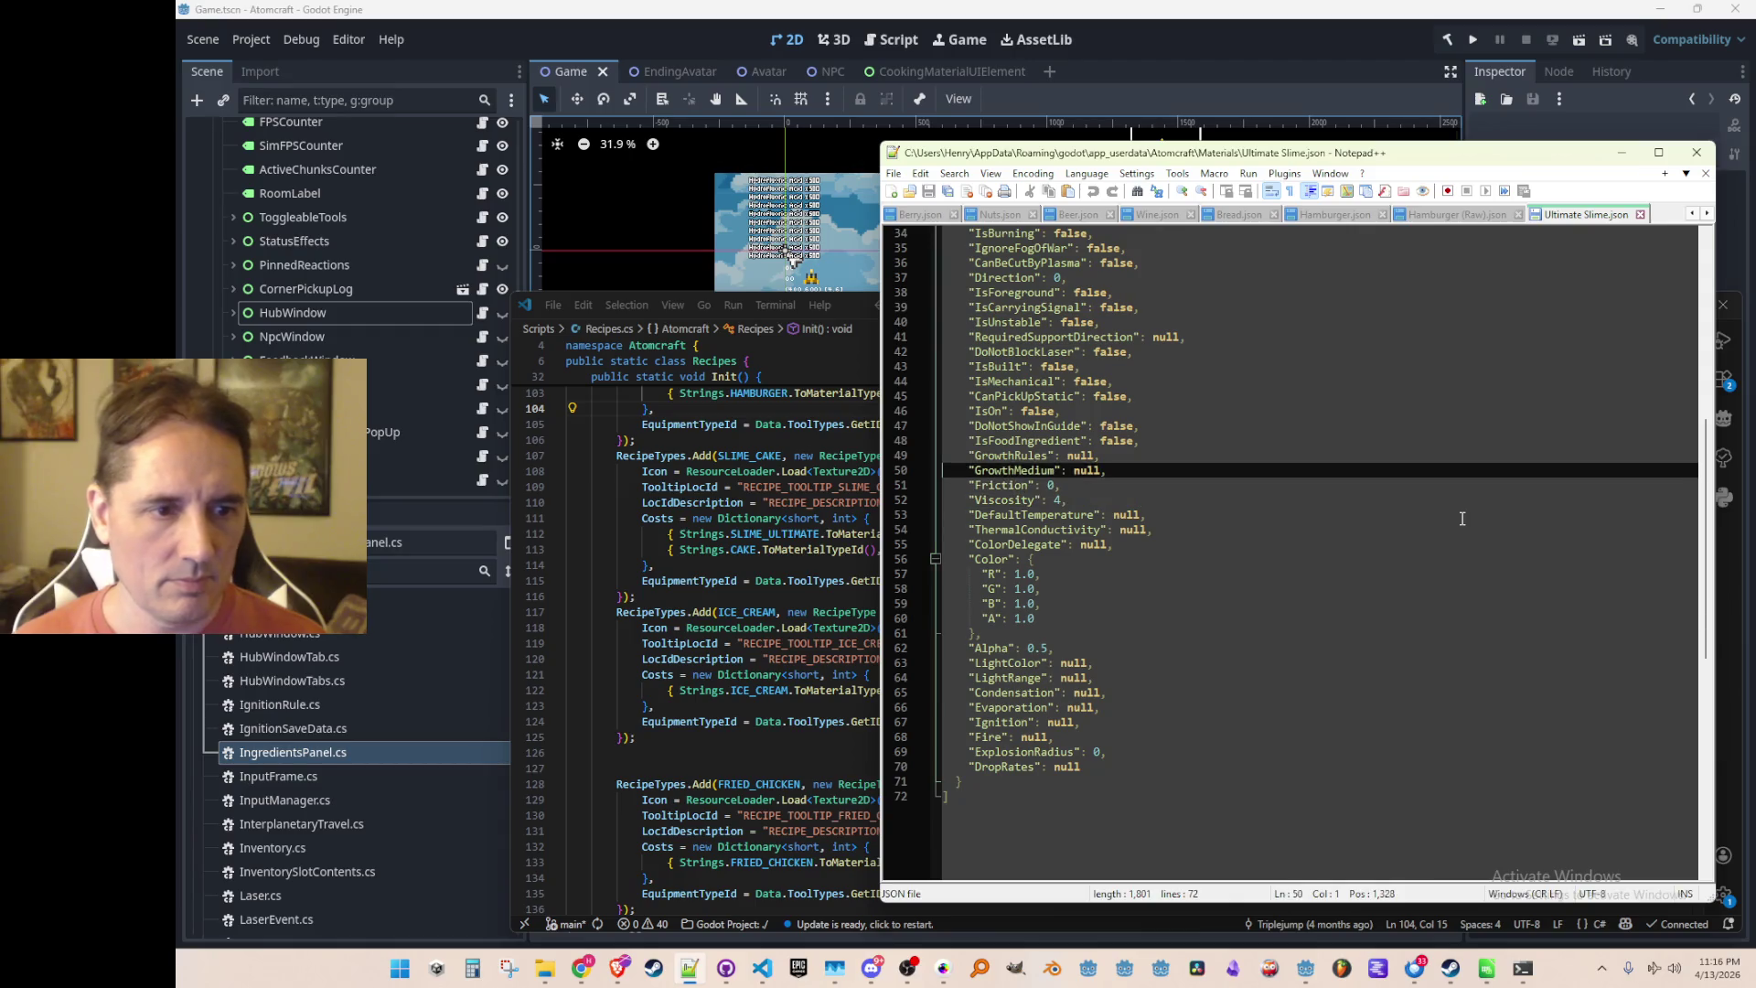
{"action": "key", "text": "Home"}
{"action": "key", "text": "shift+Down"}
{"action": "key", "text": "ctrl+v"}
{"action": "key", "text": "Up"}
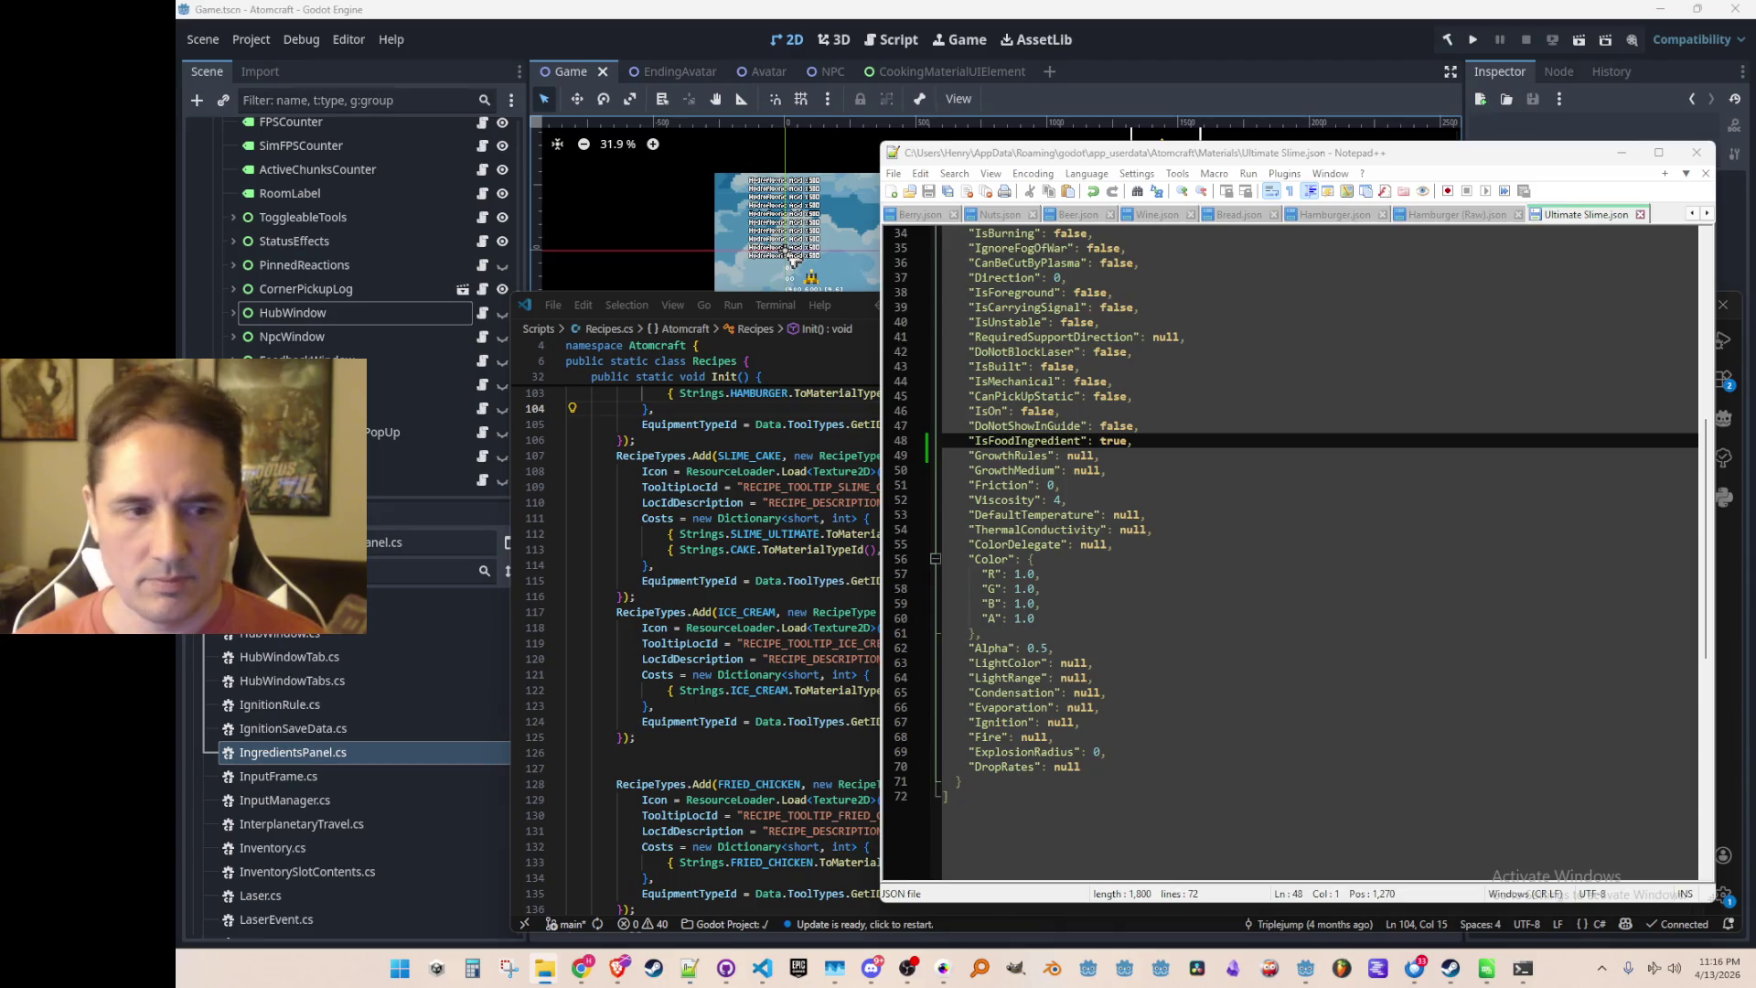
Set IsFoodIngredient to true in Cake.json
{"action": "scroll", "coordinate": [1317, 549], "scroll_direction": "down", "scroll_amount": 14}
{"action": "left_click", "coordinate": [1430, 416]}
{"action": "key", "text": "Up"}
{"action": "key", "text": "Up"}
{"action": "key", "text": "Up"}
{"action": "key", "text": "Home"}
{"action": "key", "text": "shift+Down"}
{"action": "type", "text": "\"IsFoodIngredient\": true,"}
{"action": "key", "text": "Down"}
Open Ice Cream.json and go to its IsFoodIngredient line
{"action": "key", "text": "super+e"}
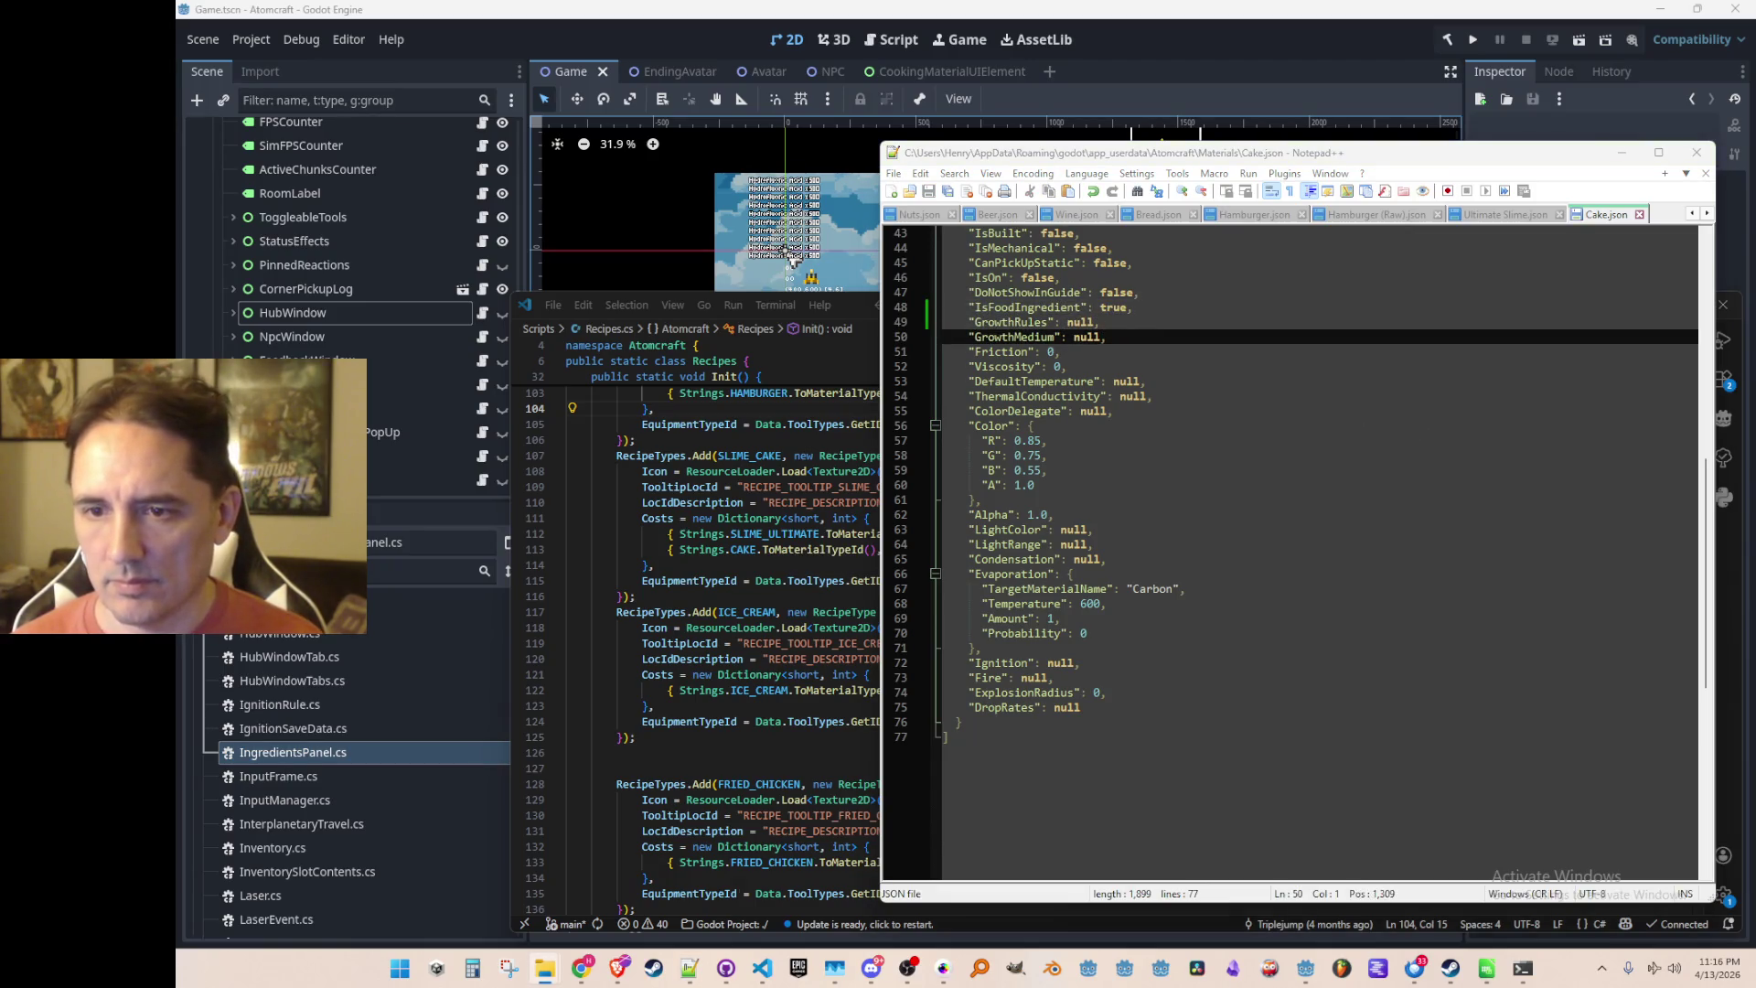
{"action": "scroll", "coordinate": [1470, 558], "scroll_direction": "down", "scroll_amount": 12}
{"action": "scroll", "coordinate": [1470, 558], "scroll_direction": "up", "scroll_amount": 1}
{"action": "left_click", "coordinate": [1469, 558]}
{"action": "key", "text": "Home"}
{"action": "key", "text": "Up"}
{"action": "key", "text": "Up"}
{"action": "key", "text": "Up"}
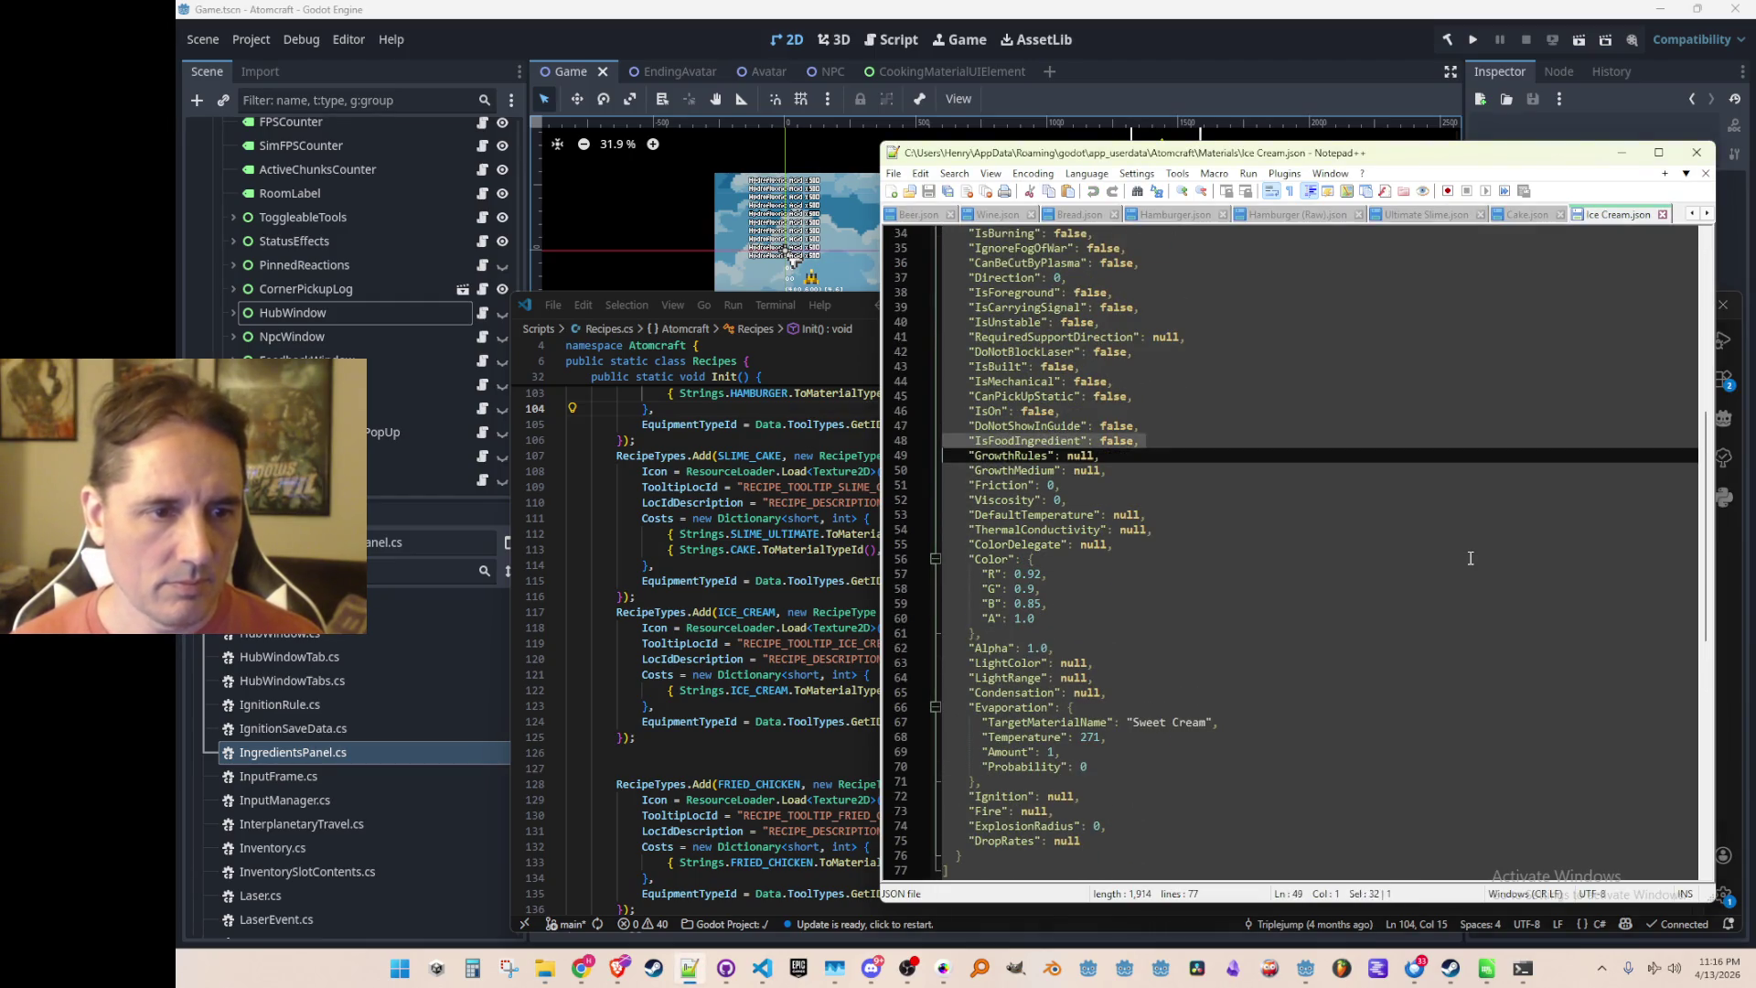
{"action": "left_click", "coordinate": [777, 770]}
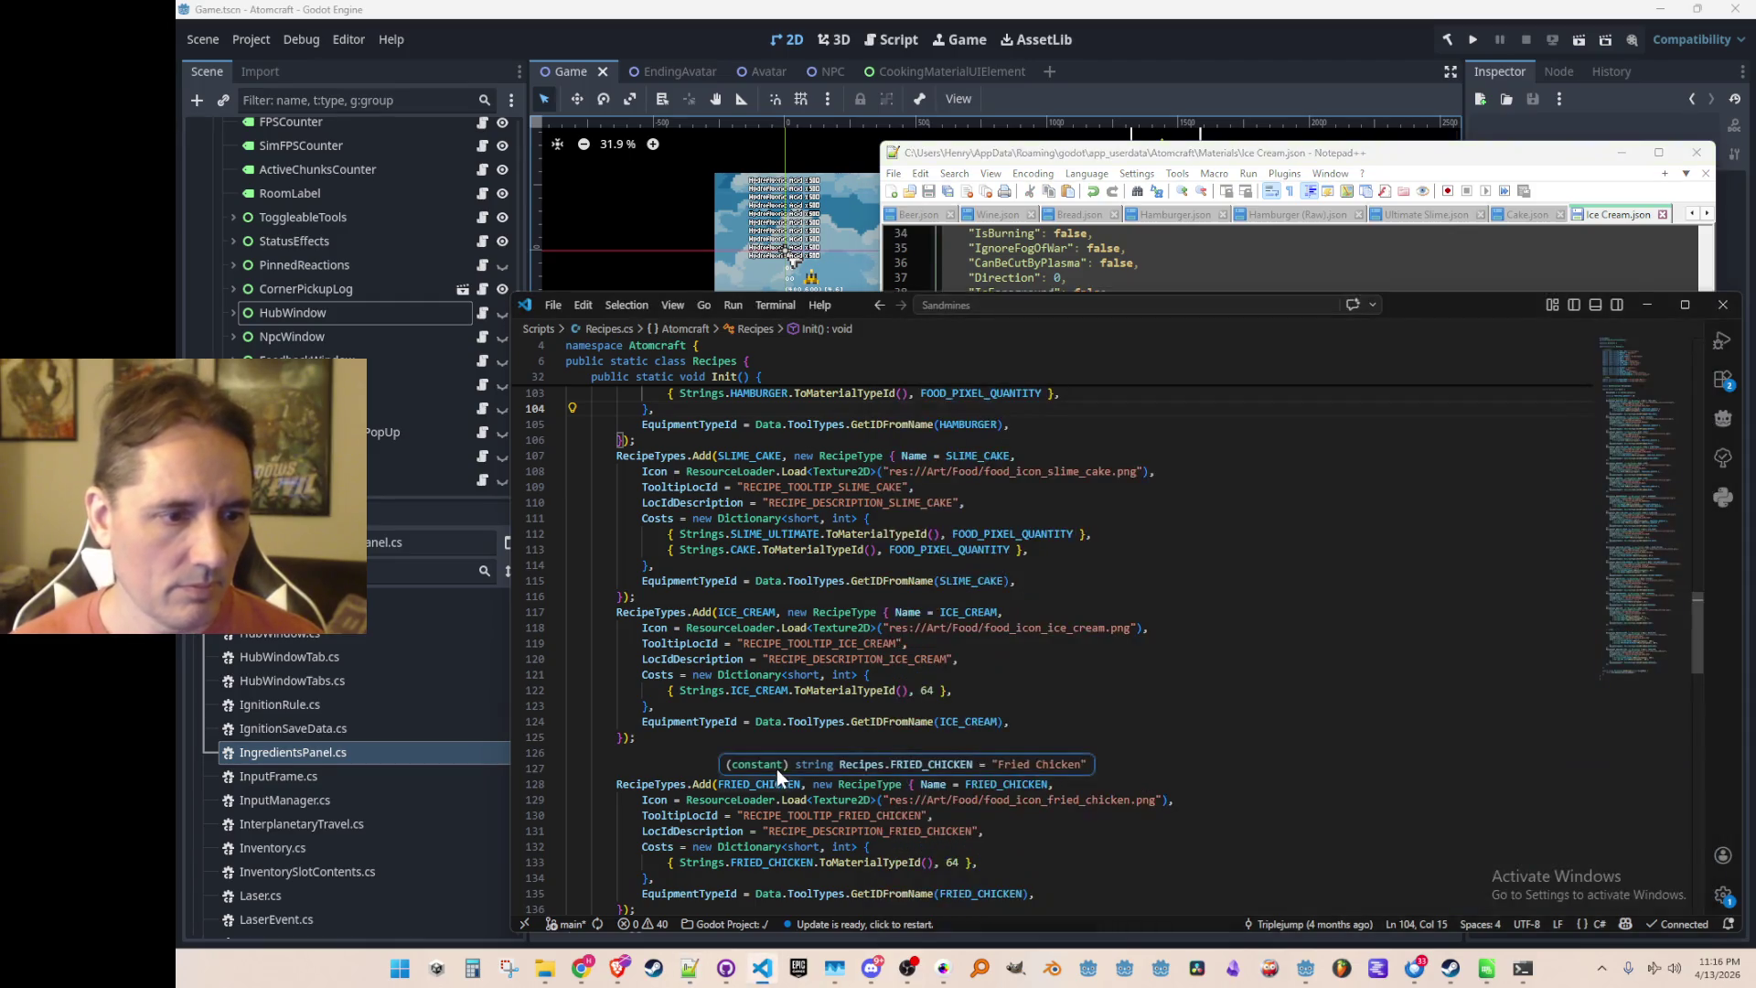
Set IsFoodIngredient to true in Fried Chicken.json
{"action": "scroll", "coordinate": [1458, 360], "scroll_direction": "down", "scroll_amount": 7}
{"action": "left_click", "coordinate": [1389, 531]}
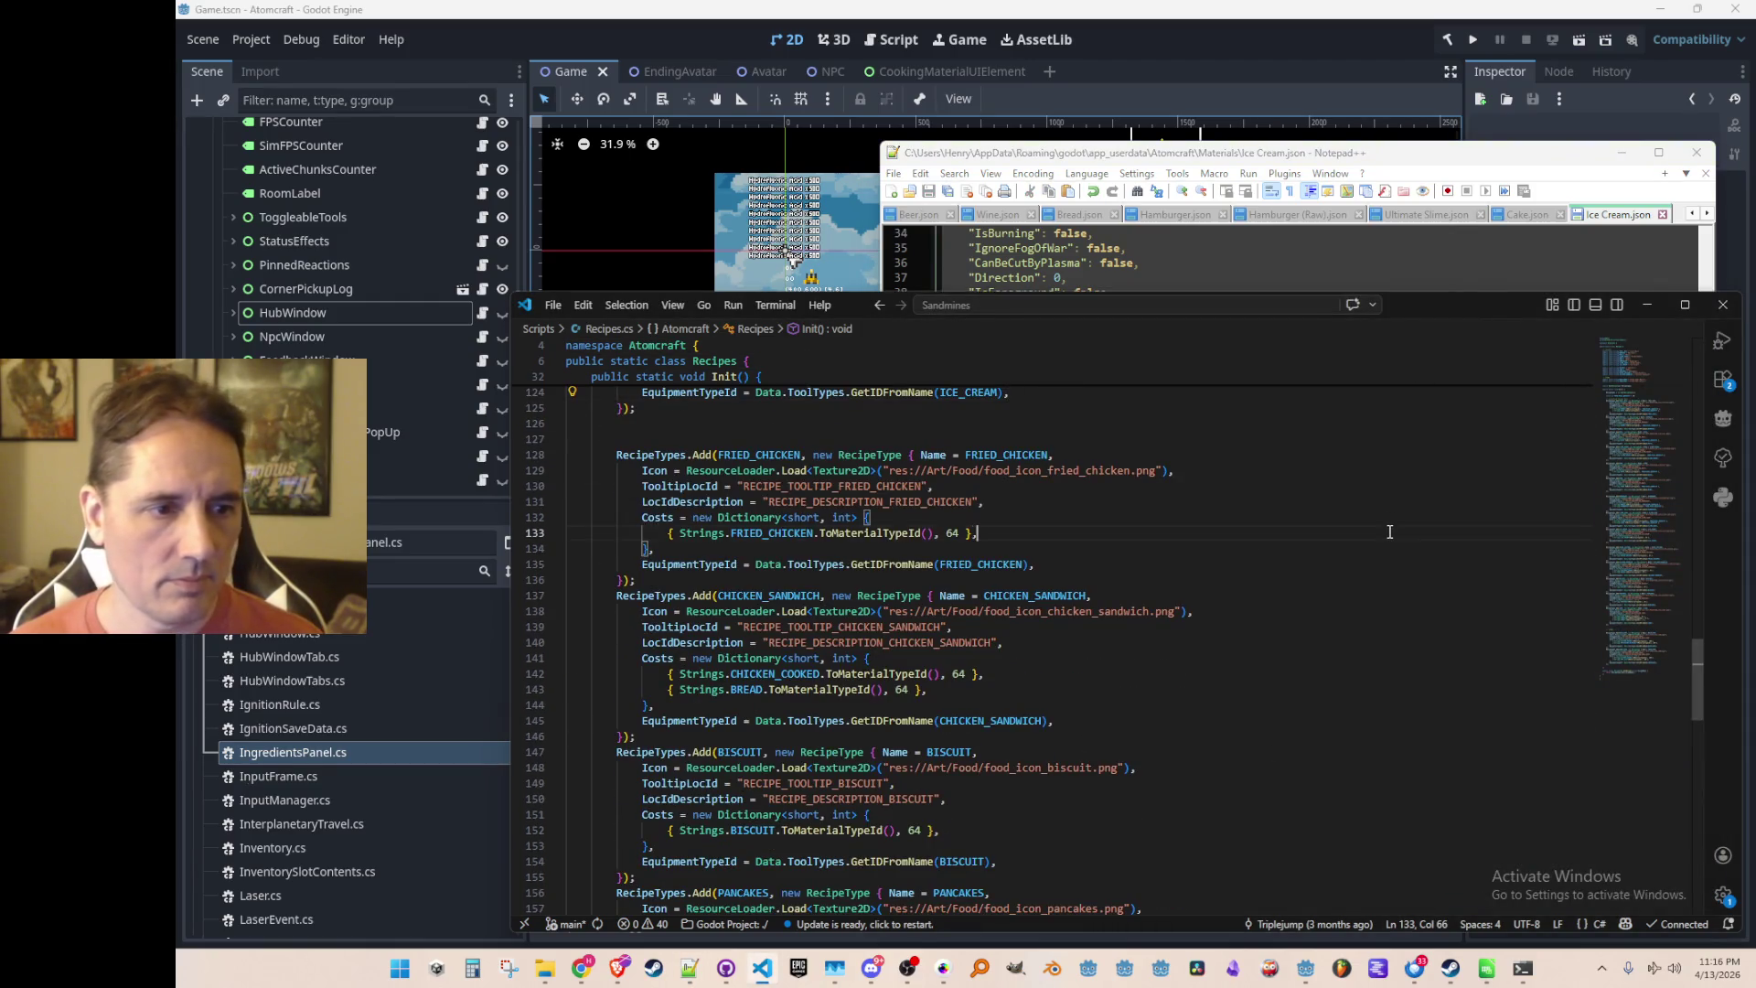
{"action": "key", "text": "alt+Tab"}
{"action": "scroll", "coordinate": [1509, 512], "scroll_direction": "down", "scroll_amount": 10}
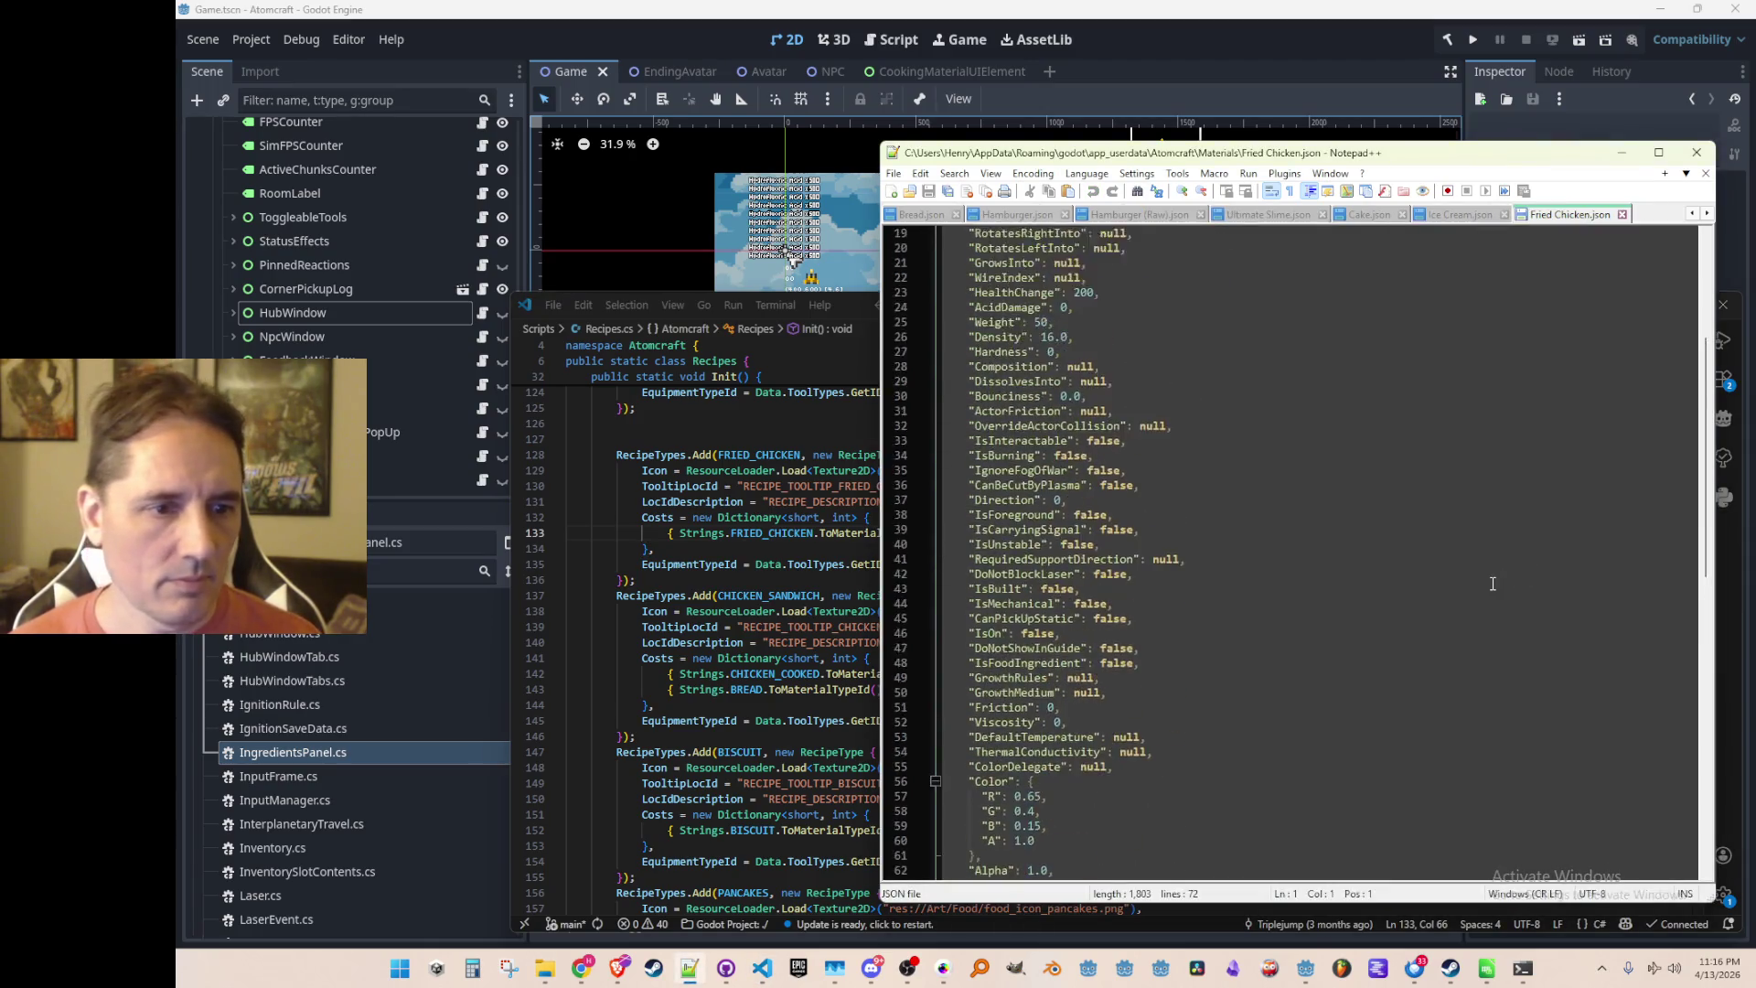
{"action": "left_click", "coordinate": [1496, 496]}
{"action": "key", "text": "Home"}
{"action": "key", "text": "shift+Up"}
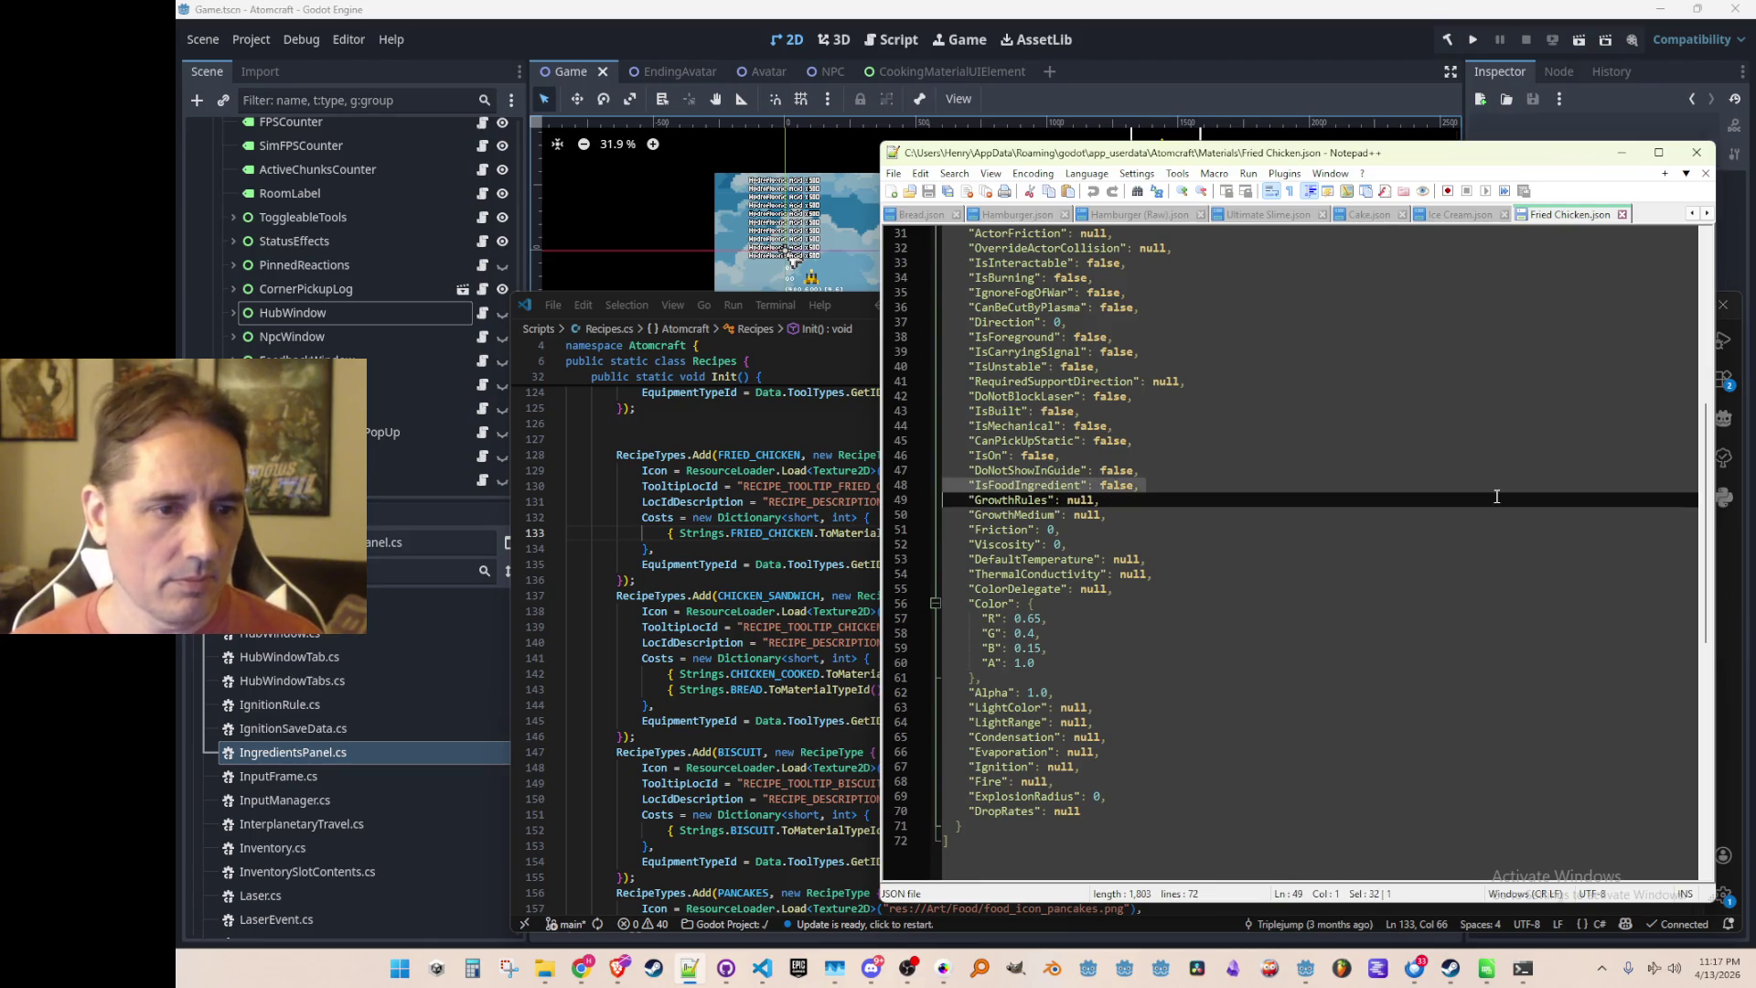
{"action": "type", "text": "\"IsFoodIngredient\": true,"}
Change Chicken (Cooked).json's IsFoodIngredient value from false to true
{"action": "left_click", "coordinate": [823, 423]}
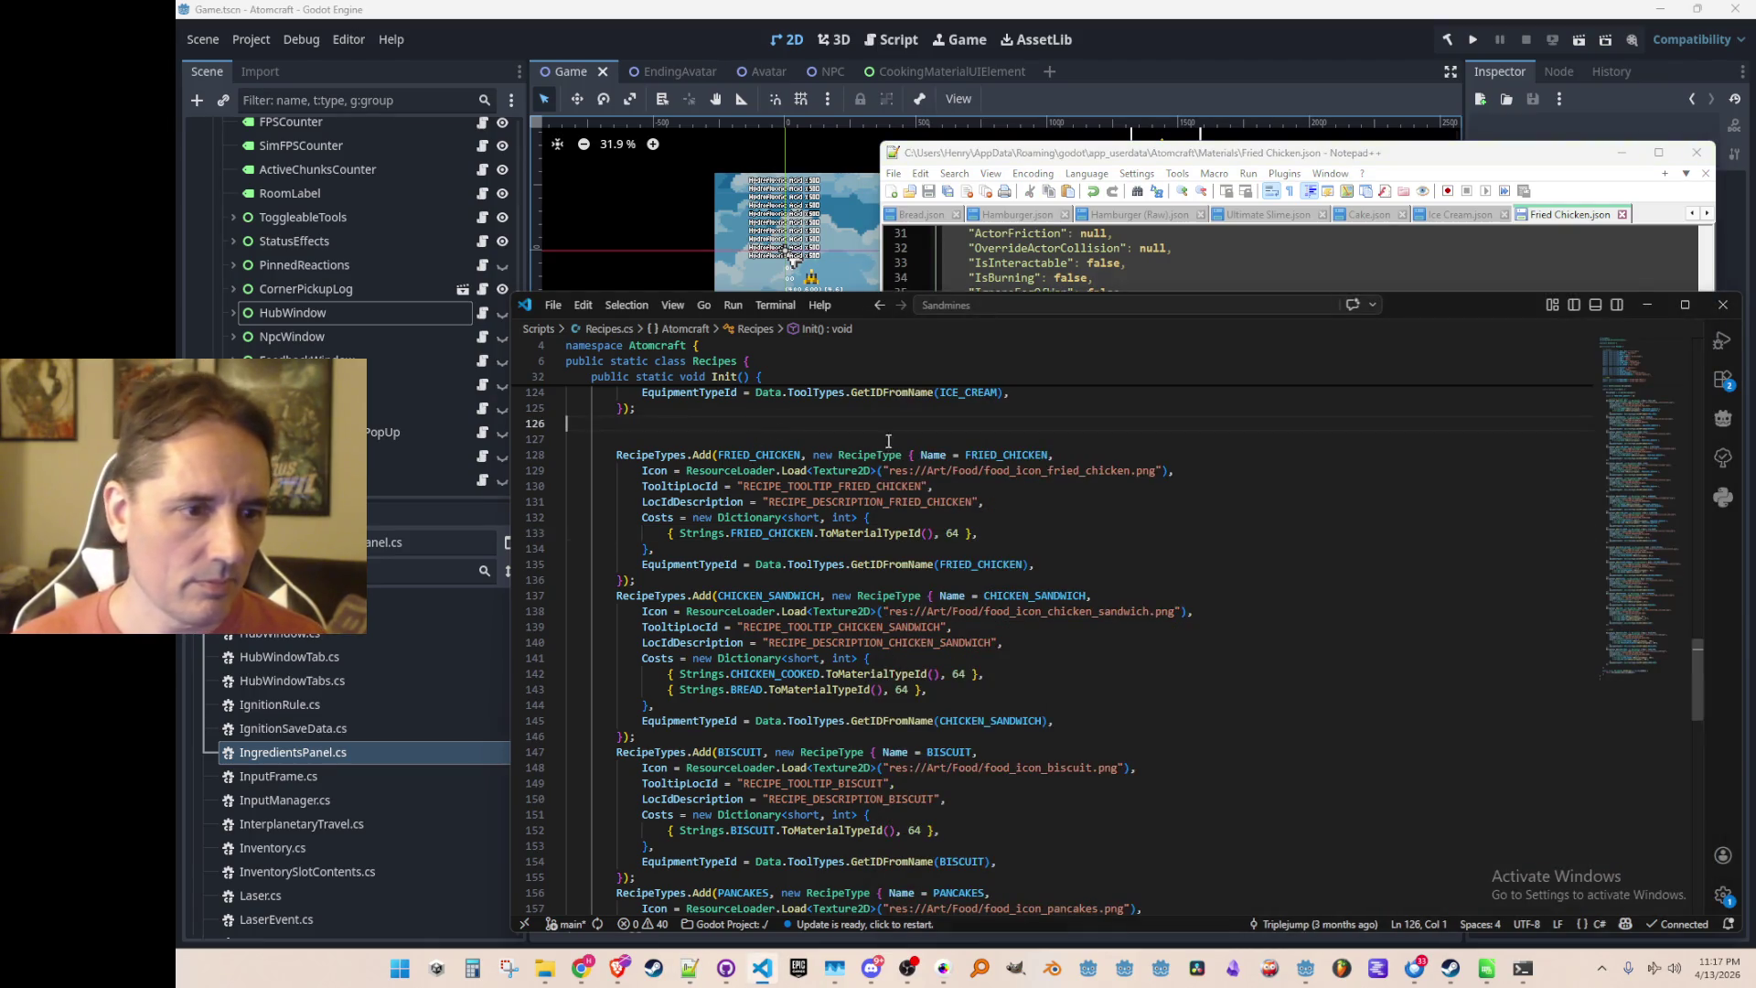
{"action": "scroll", "coordinate": [1118, 544], "scroll_direction": "down", "scroll_amount": 1}
{"action": "scroll", "coordinate": [1117, 543], "scroll_direction": "down", "scroll_amount": 2}
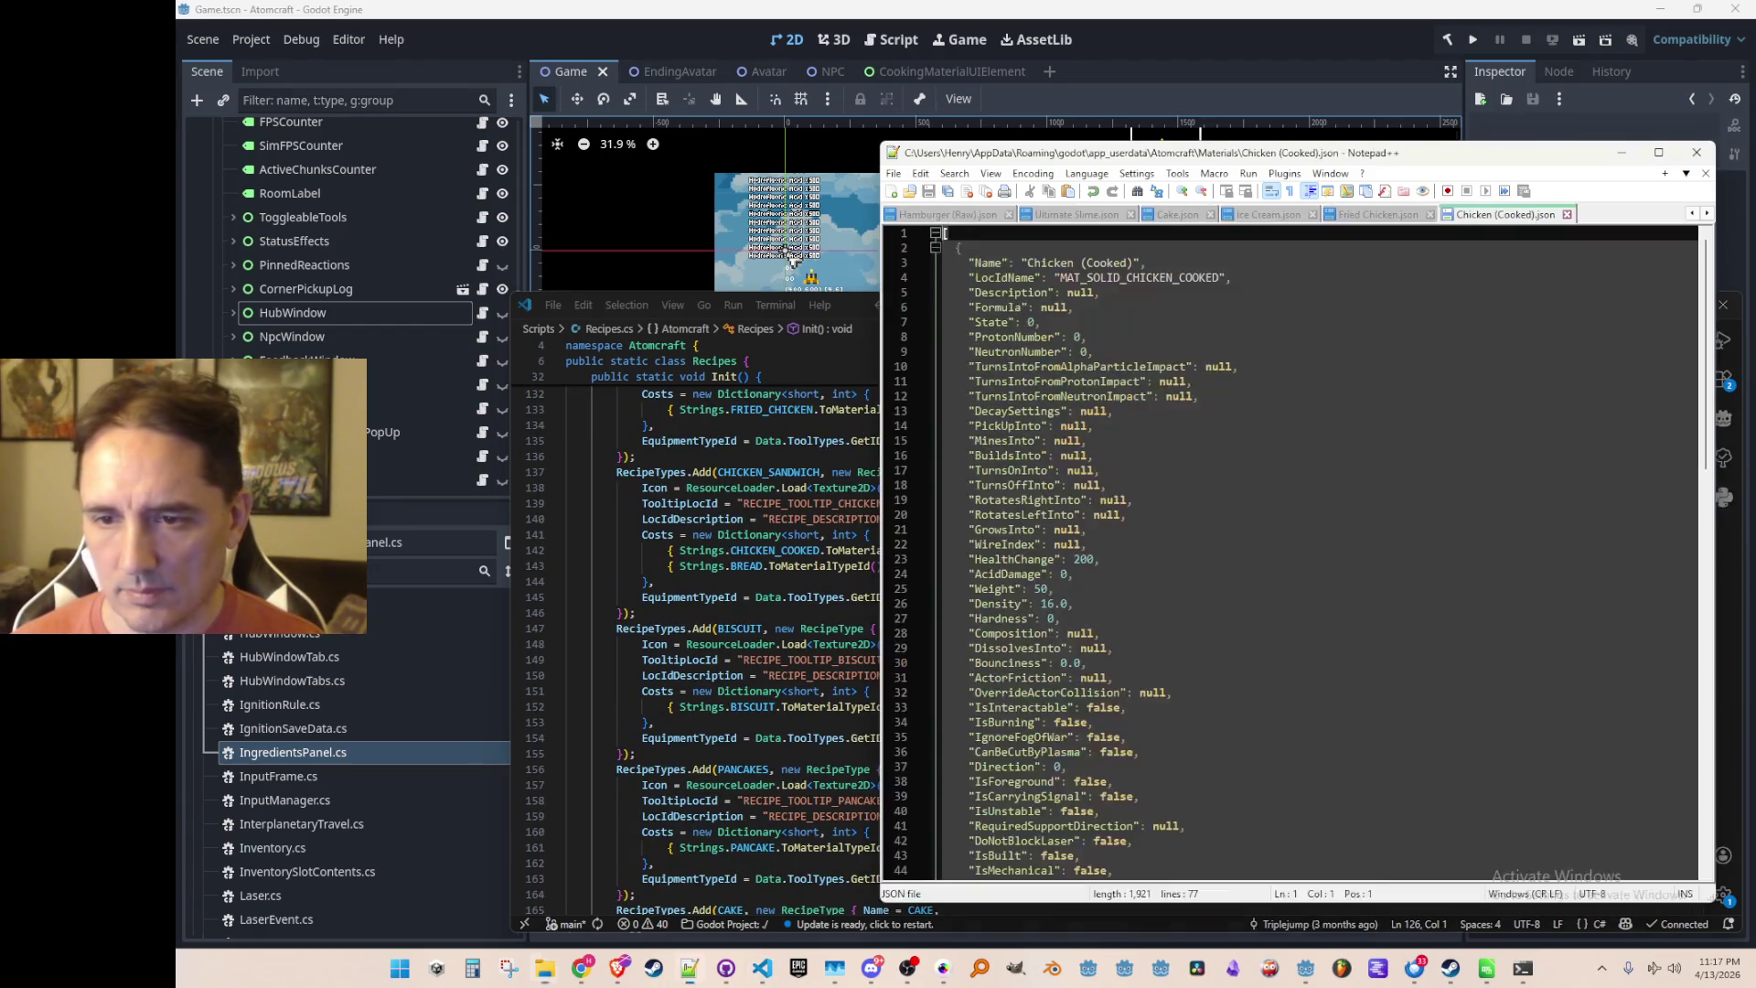
{"action": "left_click", "coordinate": [1504, 484]}
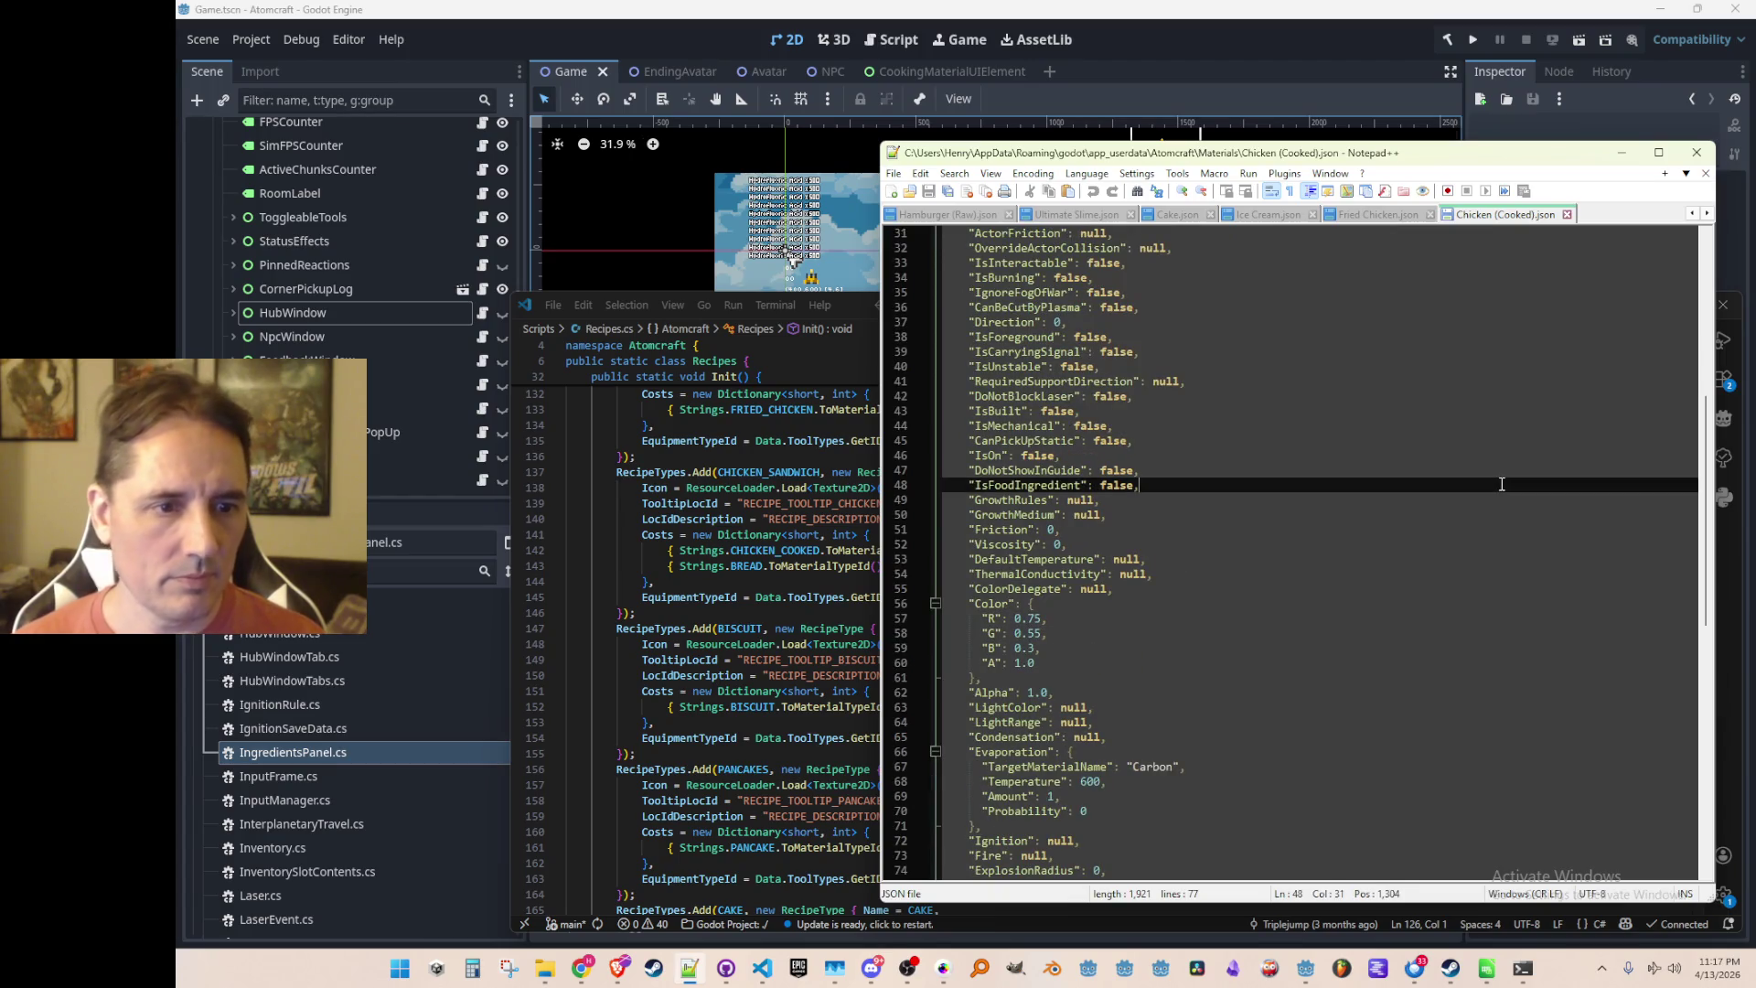
{"action": "key", "text": "BackSpace"}
{"action": "key", "text": "BackSpace"}
{"action": "key", "text": "BackSpace"}
{"action": "type", "text": "true,"}
{"action": "key", "text": "Right"}
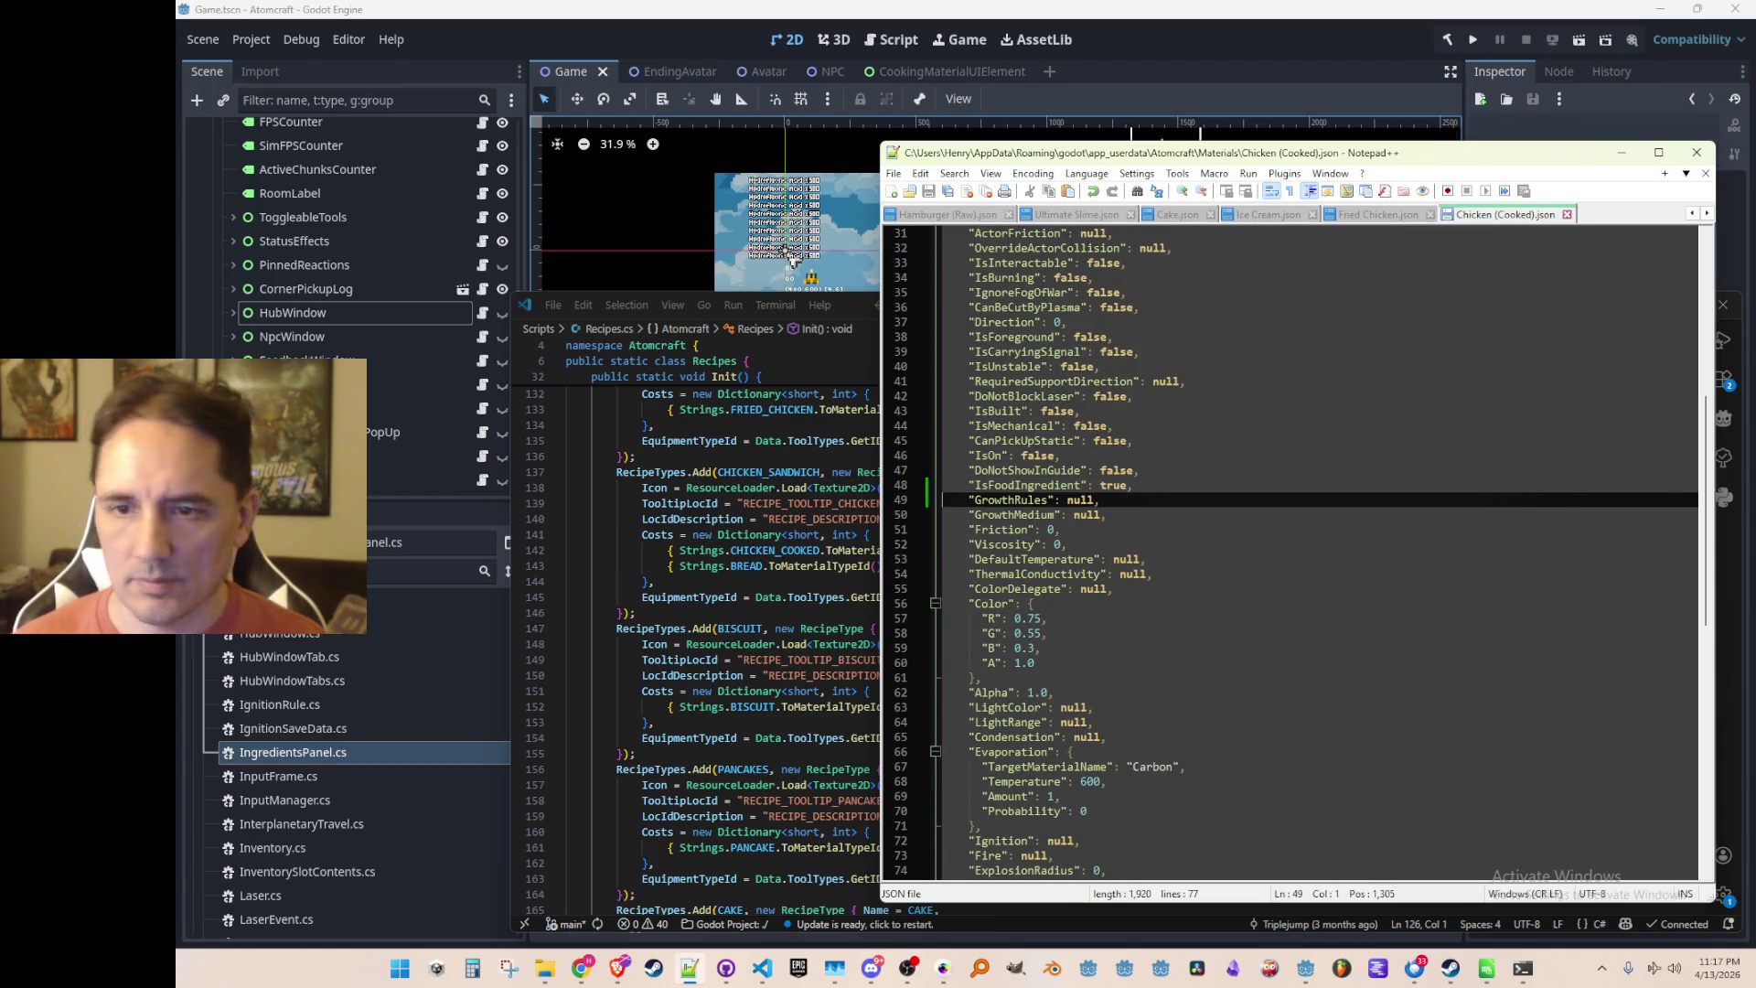
Replace false with true on Biscuit.json's line 48, then check the pancakes recipe
{"action": "left_click", "coordinate": [851, 596]}
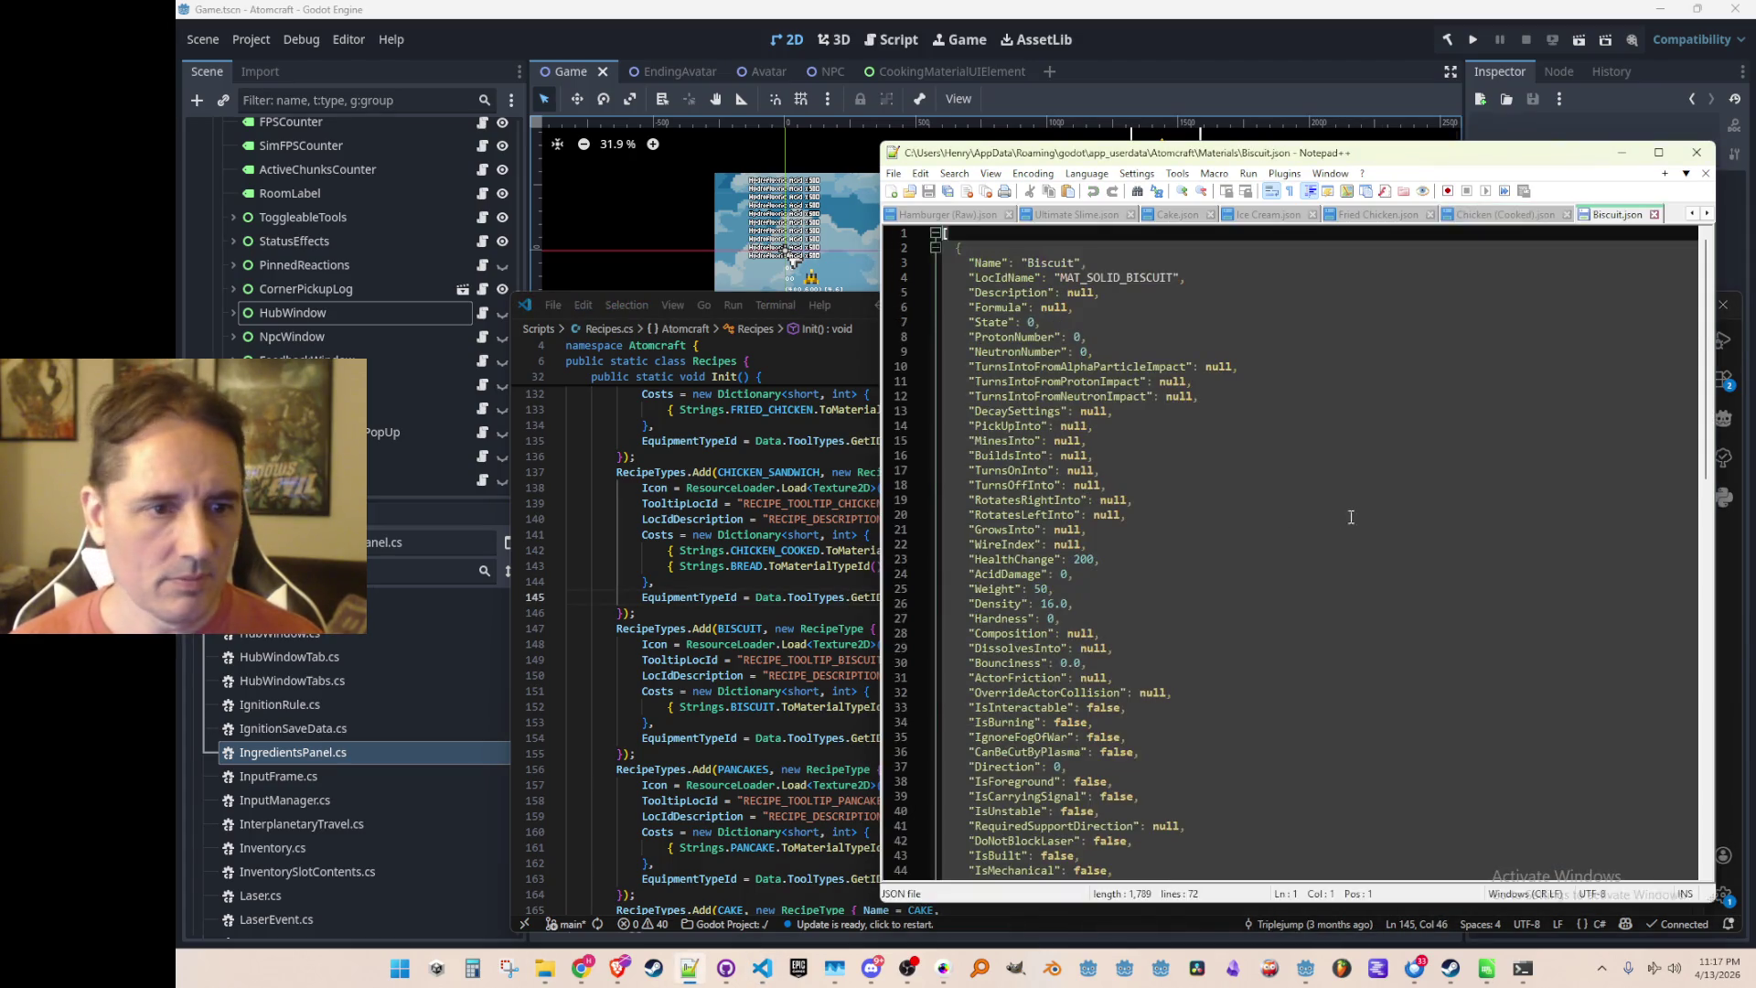
{"action": "scroll", "coordinate": [1532, 452], "scroll_direction": "down", "scroll_amount": 9}
{"action": "left_click", "coordinate": [1532, 452]}
{"action": "key", "text": "Down"}
{"action": "key", "text": "Down"}
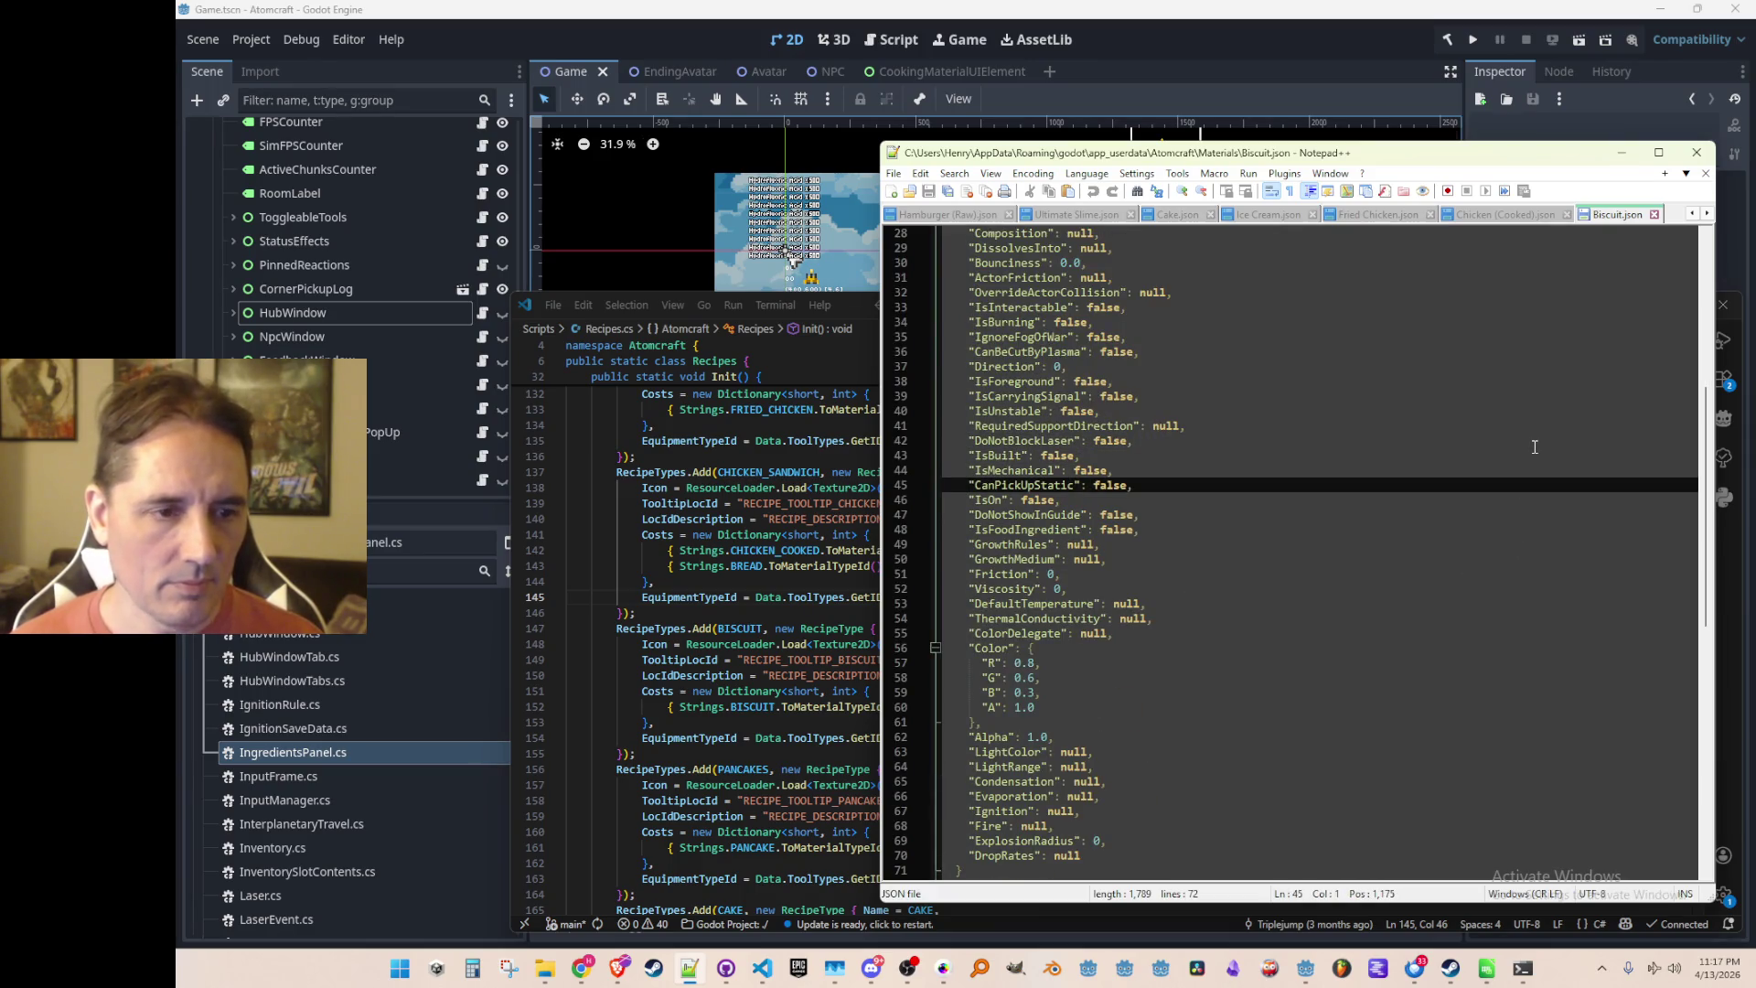
{"action": "key", "text": "Down"}
{"action": "key", "text": "Down"}
{"action": "key", "text": "Down"}
{"action": "double_click", "coordinate": [1117, 530]}
{"action": "type", "text": "true"}
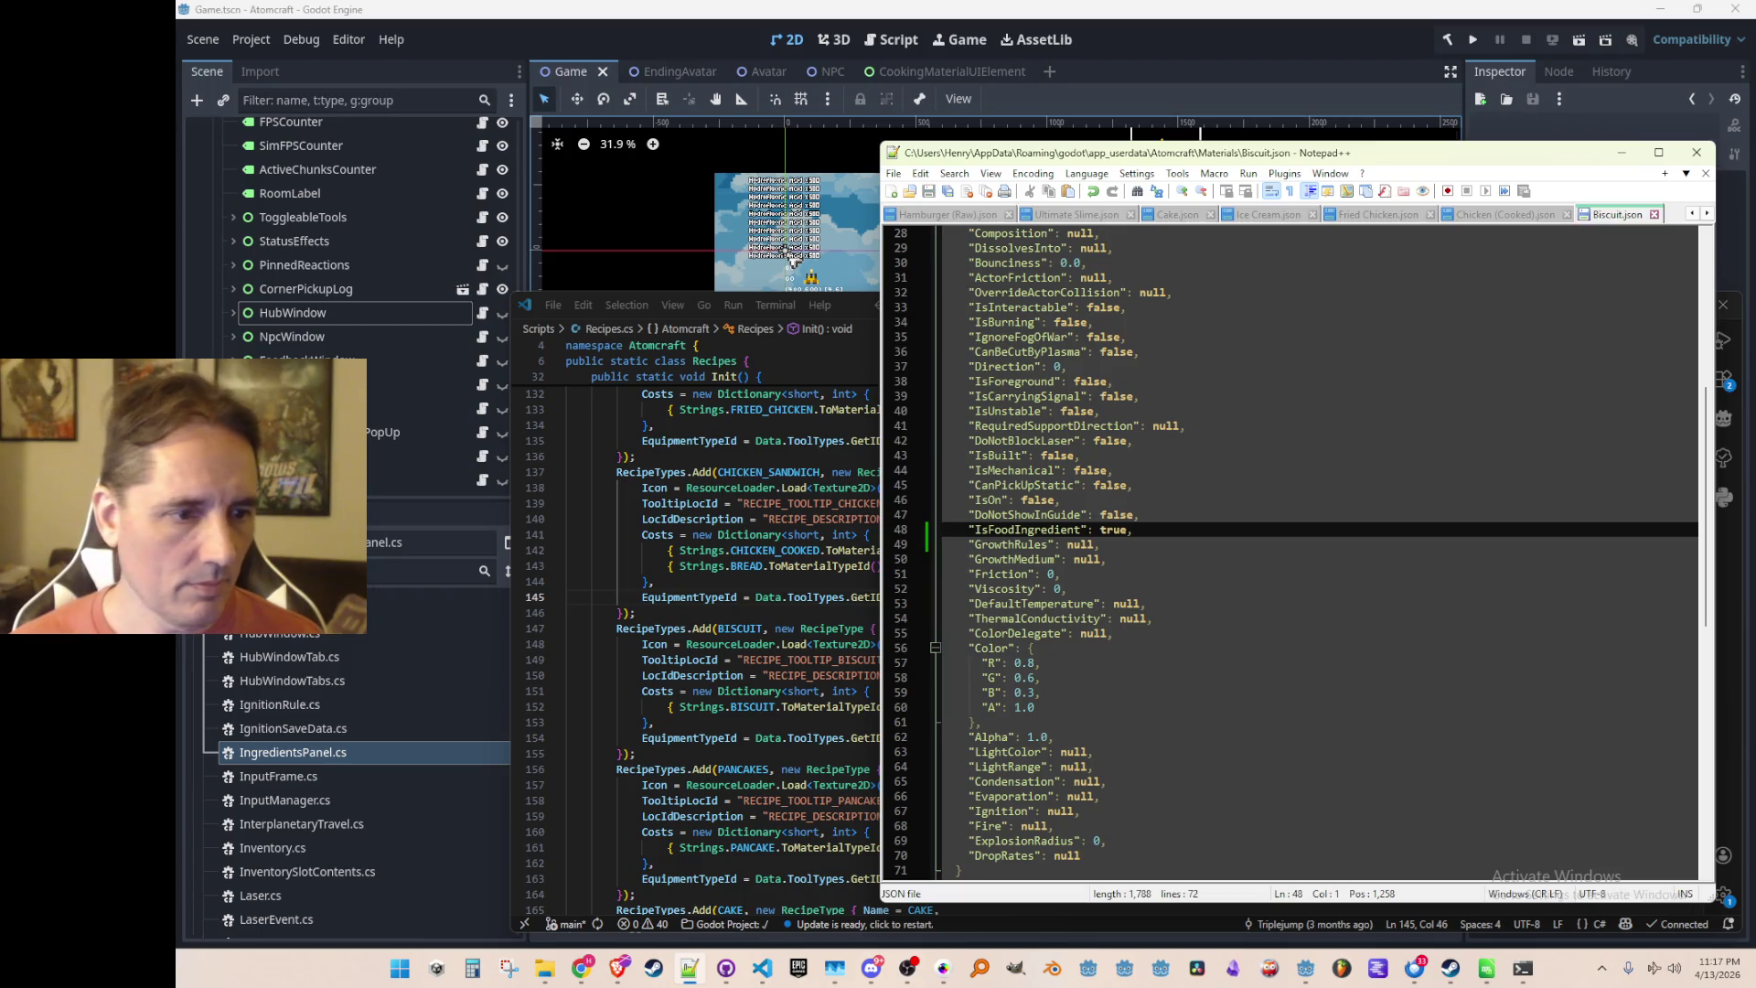
{"action": "left_click", "coordinate": [727, 776]}
{"action": "scroll", "coordinate": [823, 640], "scroll_direction": "down", "scroll_amount": 6}
{"action": "left_click", "coordinate": [1114, 544]}
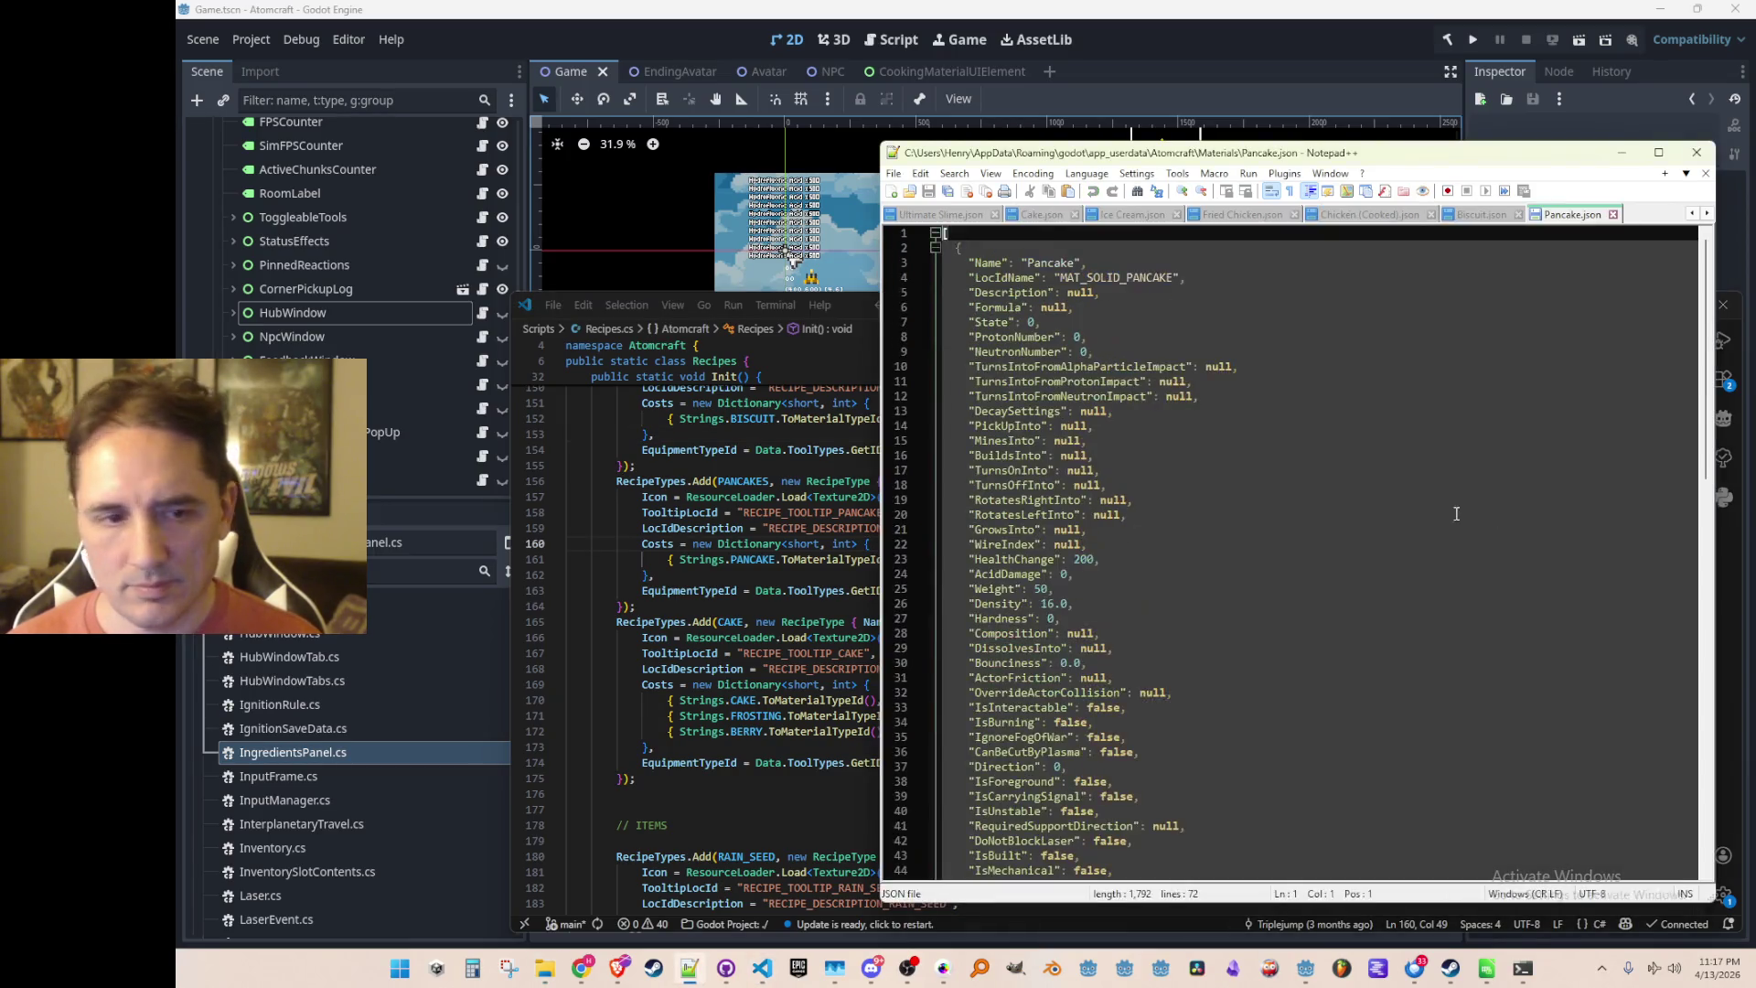
Set IsFoodIngredient to true in Pancake.json and save it
{"action": "scroll", "coordinate": [1456, 523], "scroll_direction": "down", "scroll_amount": 10}
{"action": "left_click", "coordinate": [1455, 522]}
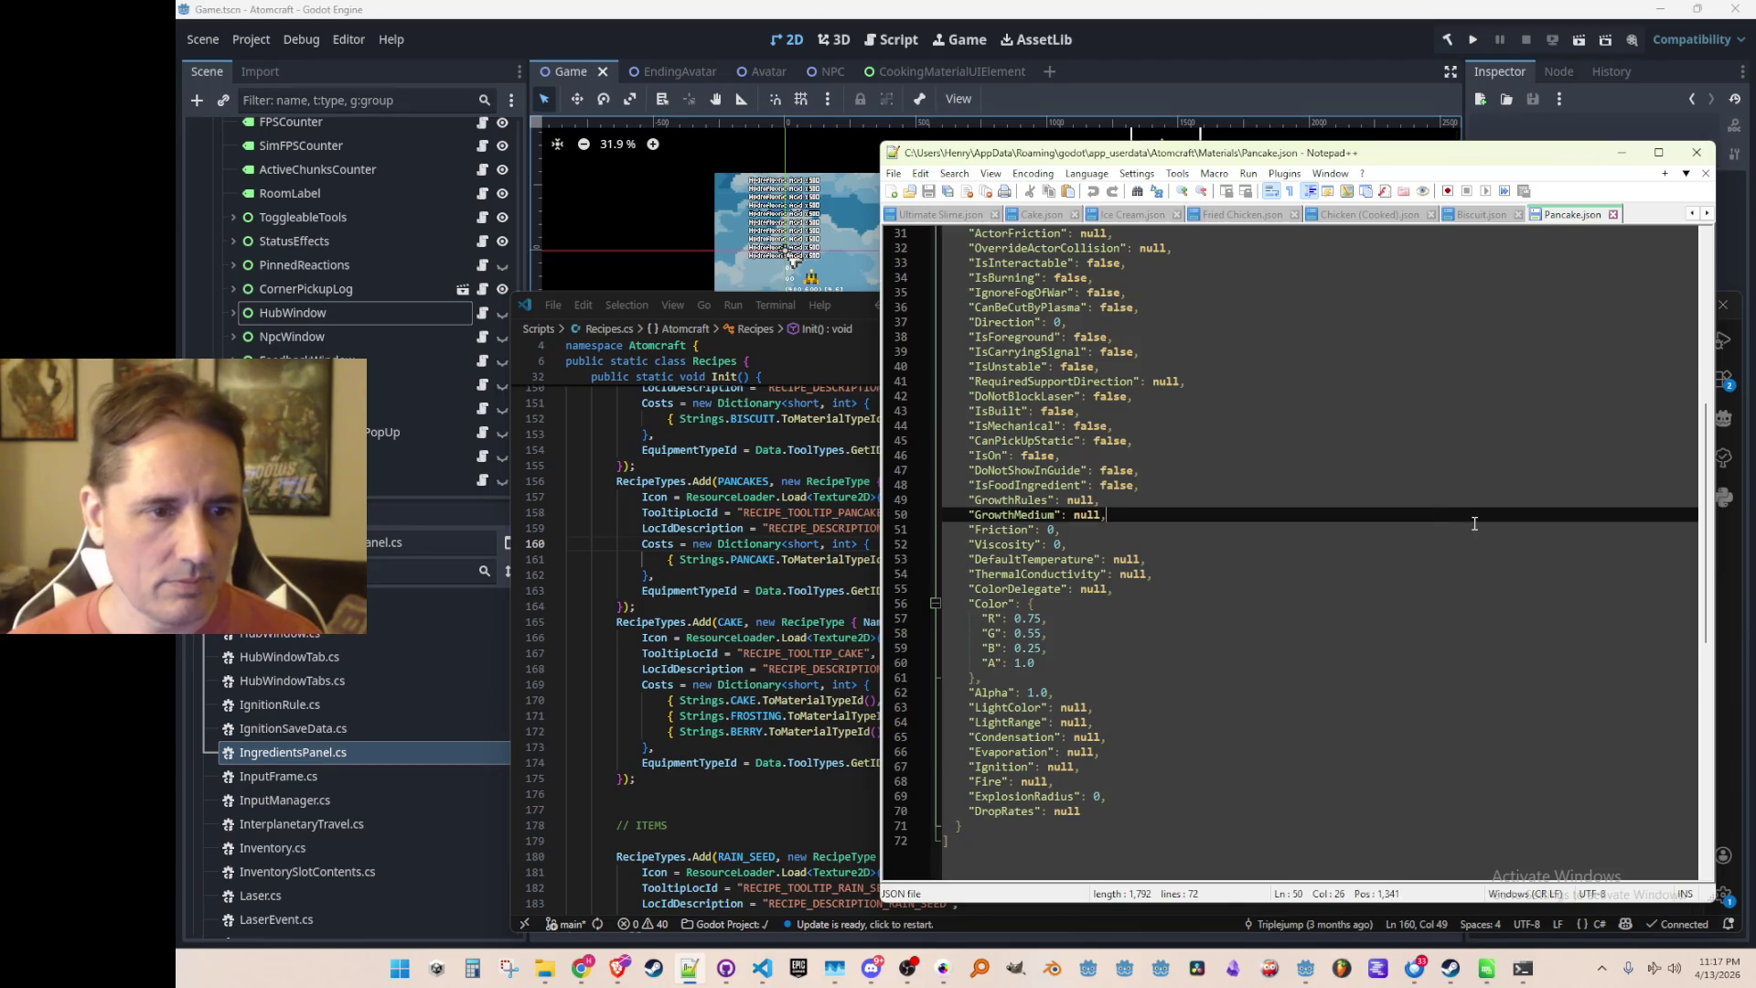
{"action": "key", "text": "Up"}
{"action": "key", "text": "Up"}
{"action": "key", "text": "Home"}
{"action": "key", "text": "shift+Down"}
{"action": "type", "text": "\"IsFoodIngredient\": true,"}
{"action": "key", "text": "Down"}
{"action": "key", "text": "ctrl+s"}
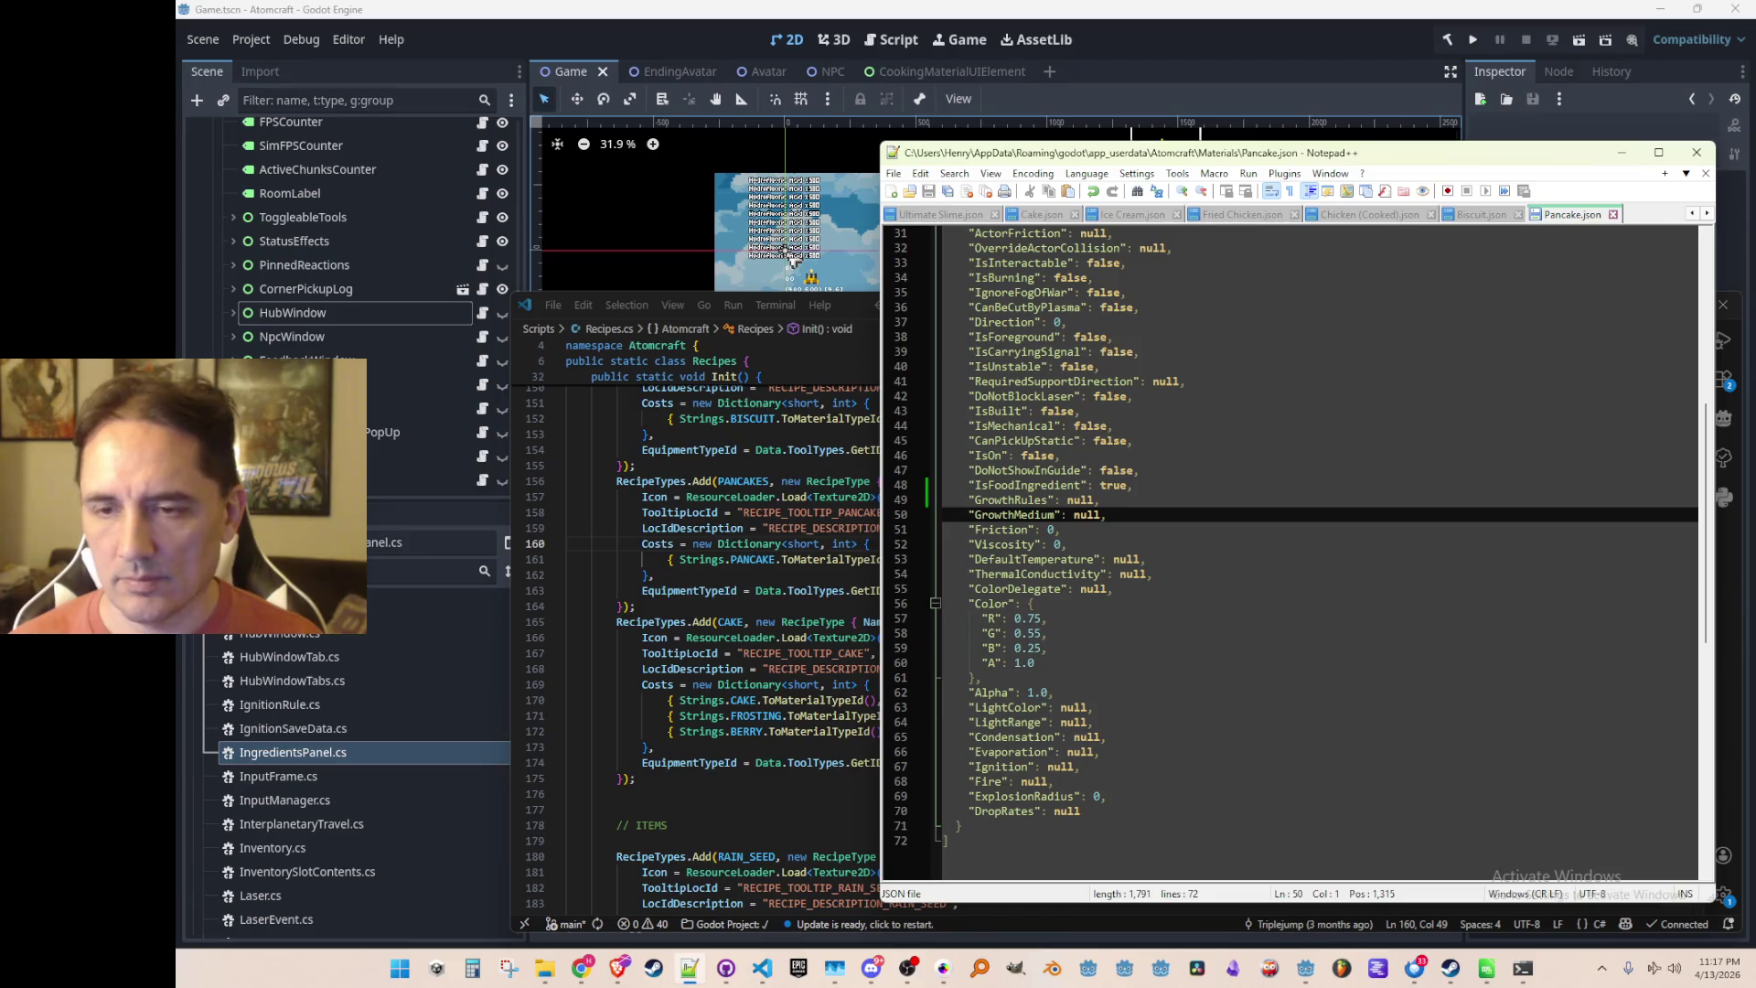
Recheck that Cake.json's IsFoodIngredient value is true
{"action": "key", "text": "ctrl+Tab"}
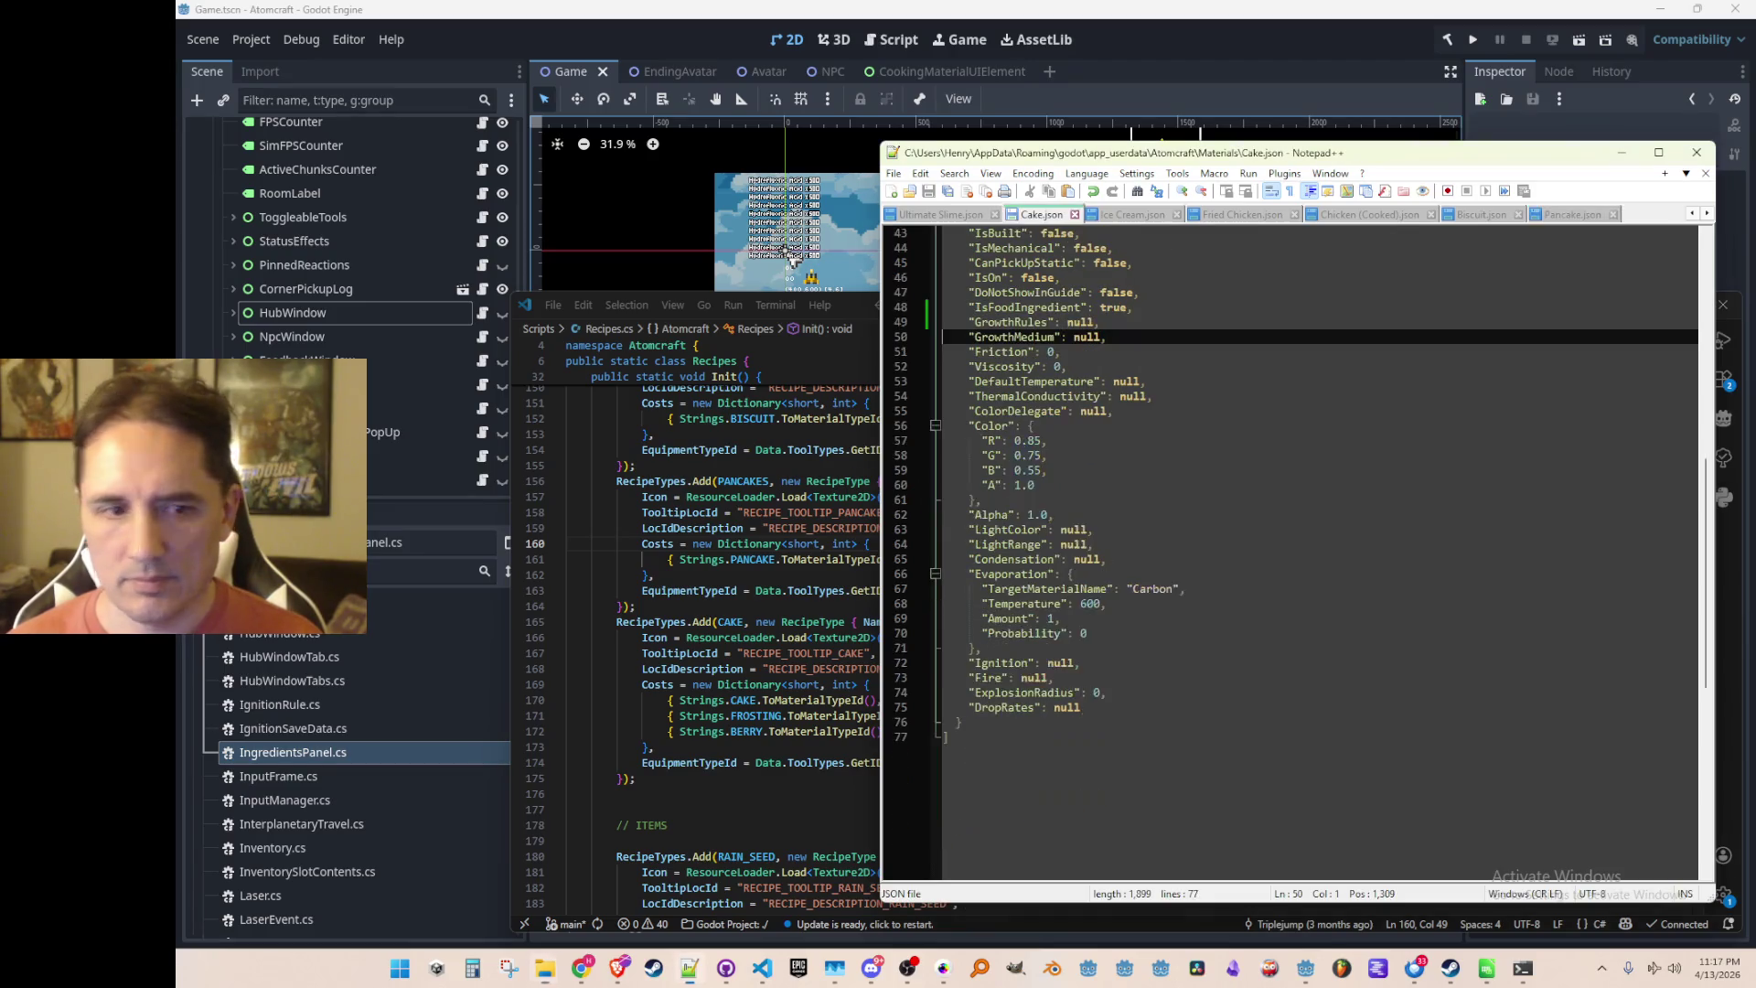
{"action": "scroll", "coordinate": [1377, 423], "scroll_direction": "up", "scroll_amount": 1}
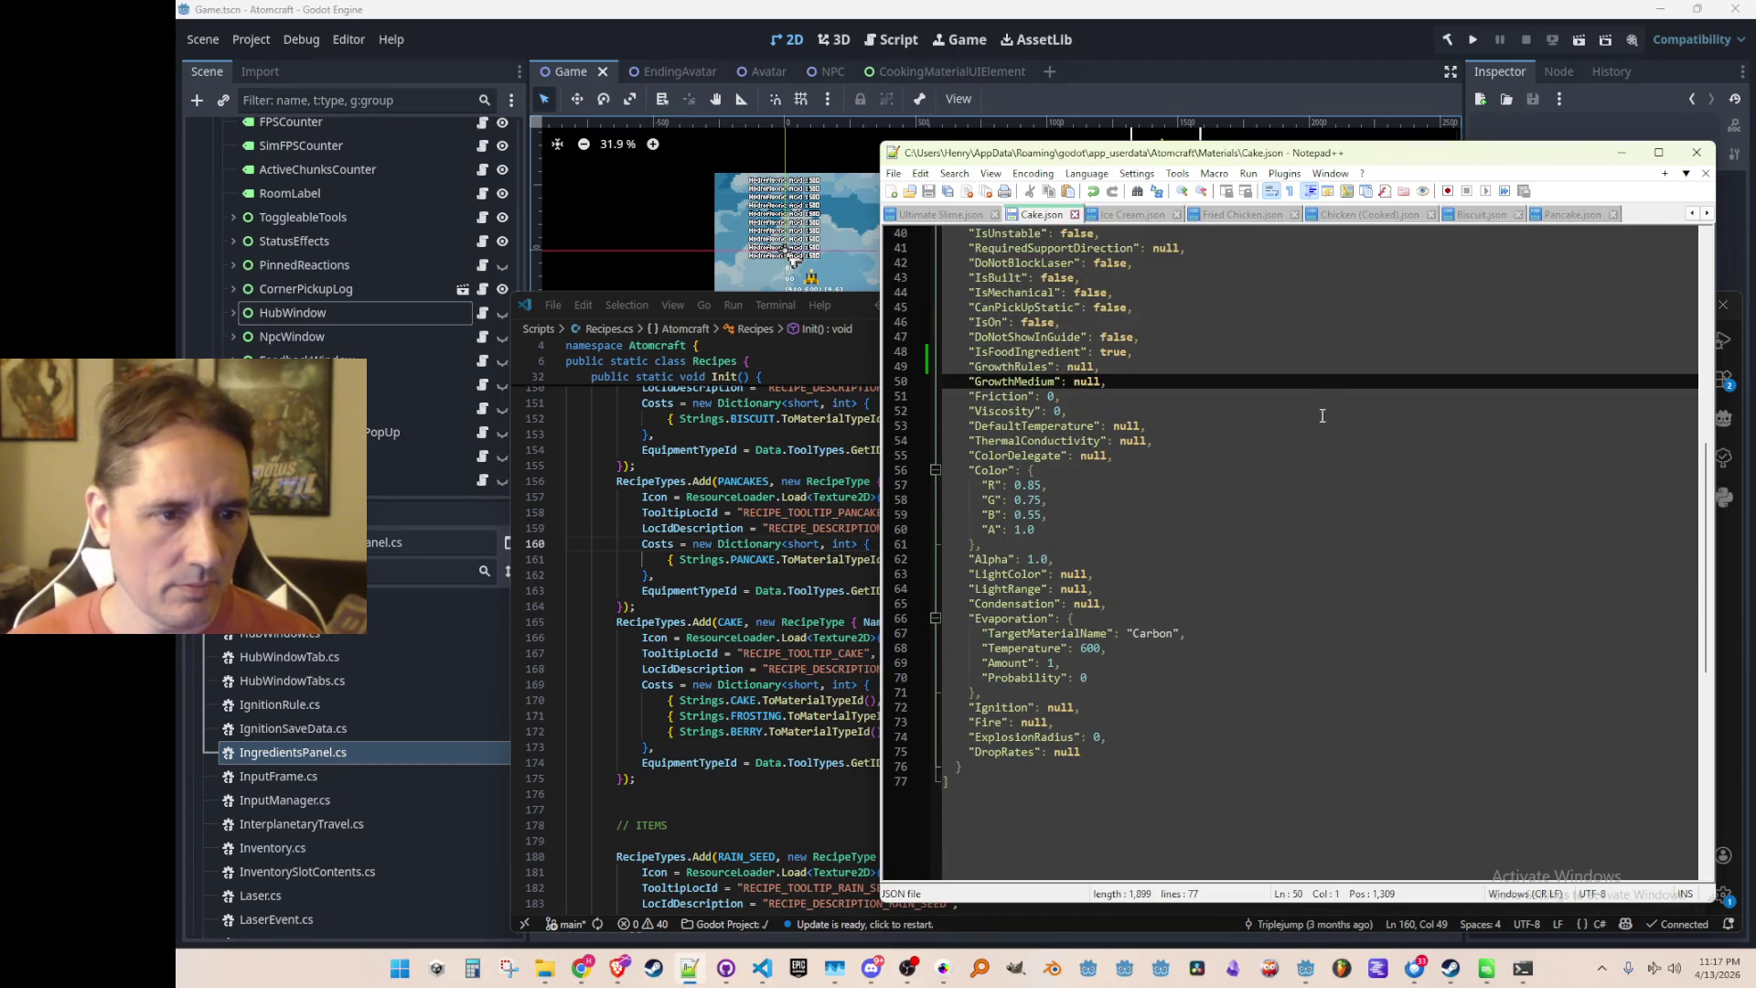
{"action": "scroll", "coordinate": [1341, 462], "scroll_direction": "up", "scroll_amount": 1}
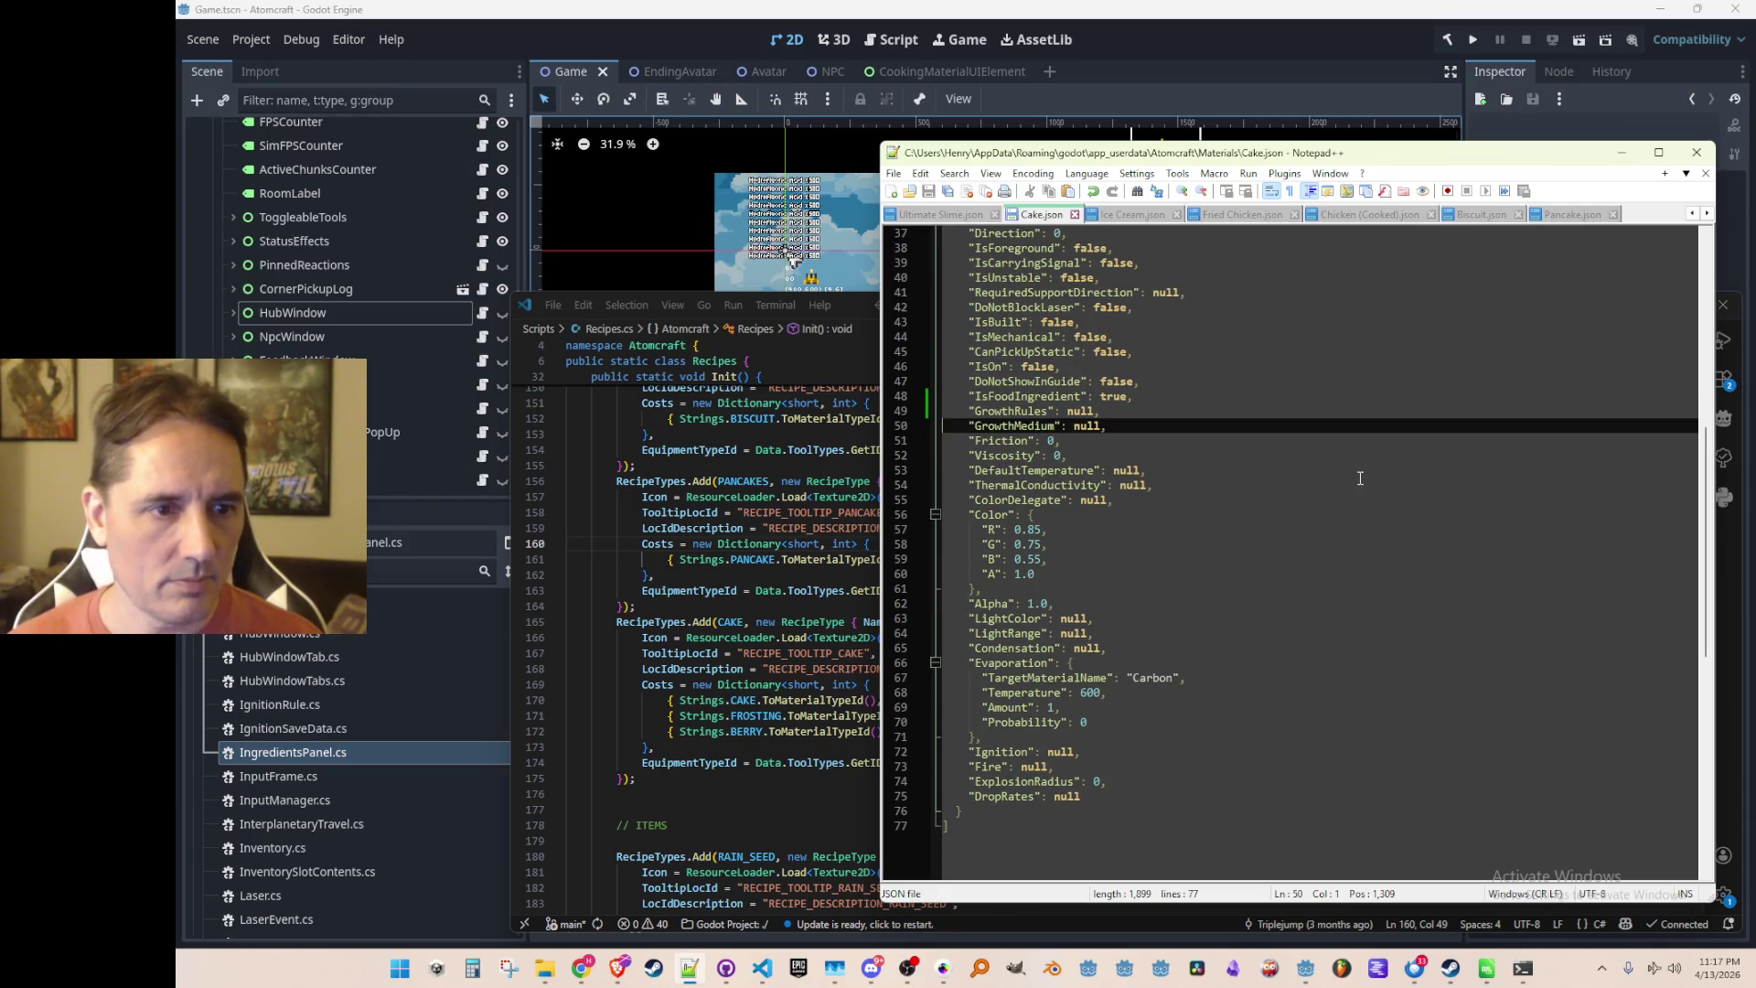
{"action": "left_click", "coordinate": [1390, 395]}
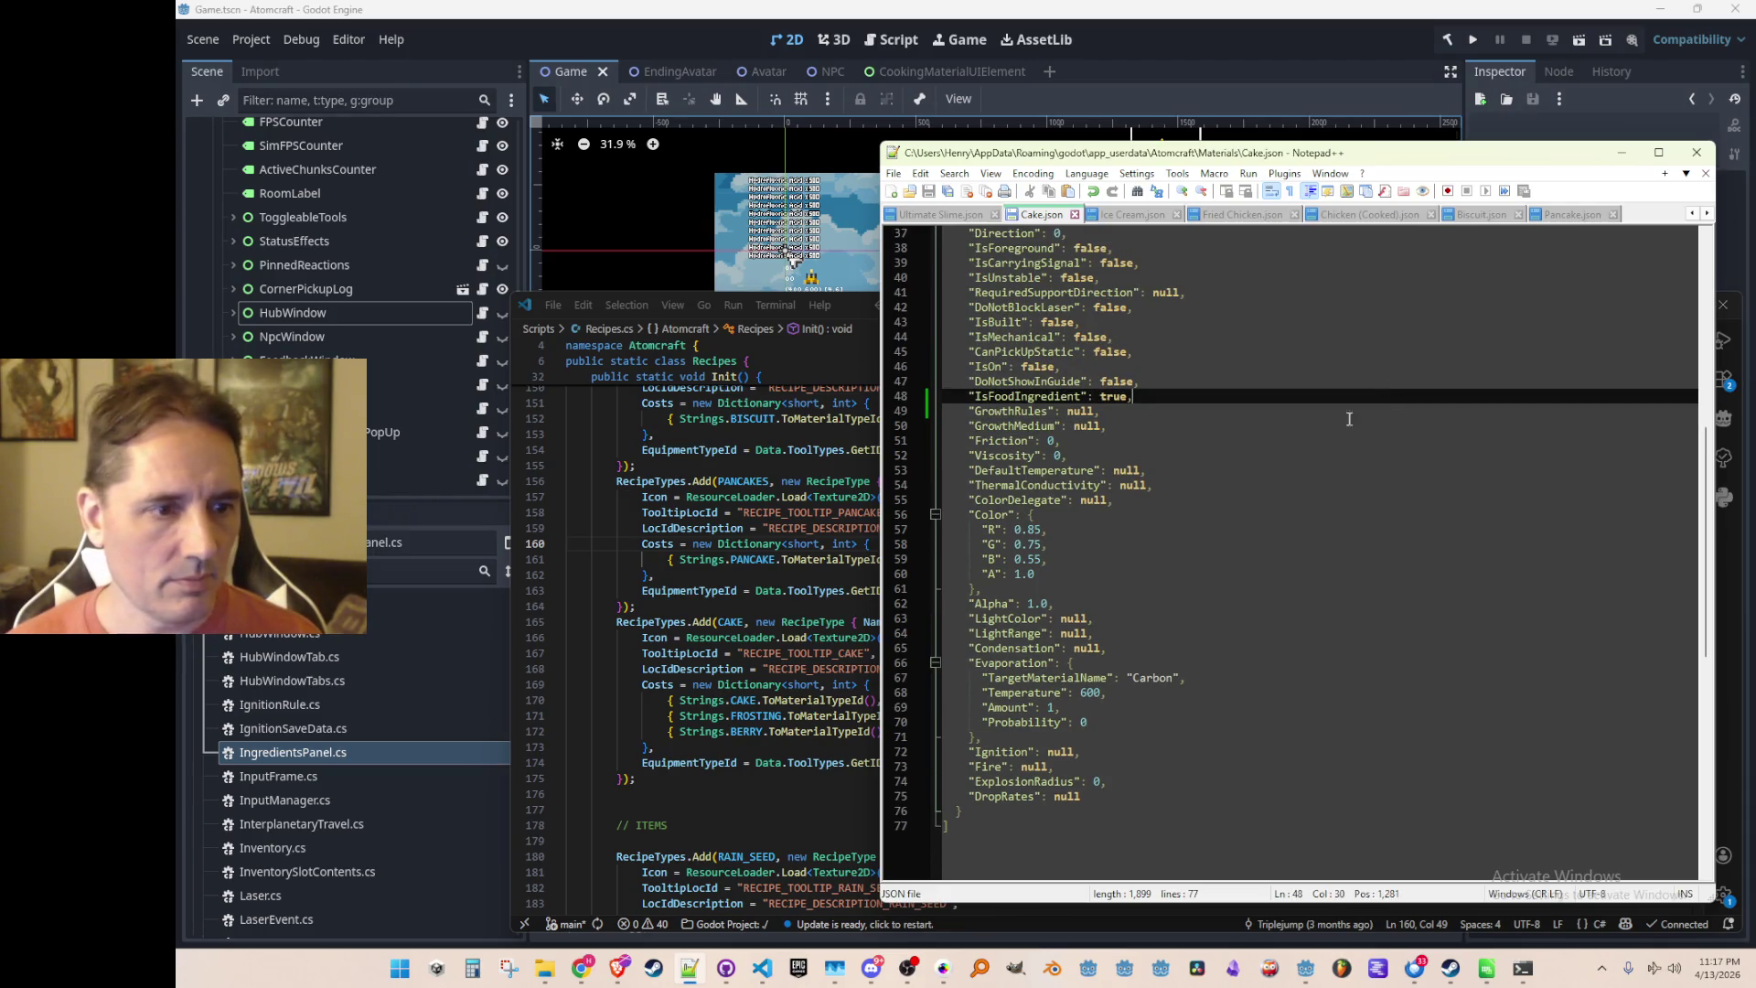
{"action": "key", "text": "Home"}
{"action": "key", "text": "Down"}
{"action": "key", "text": "Down"}
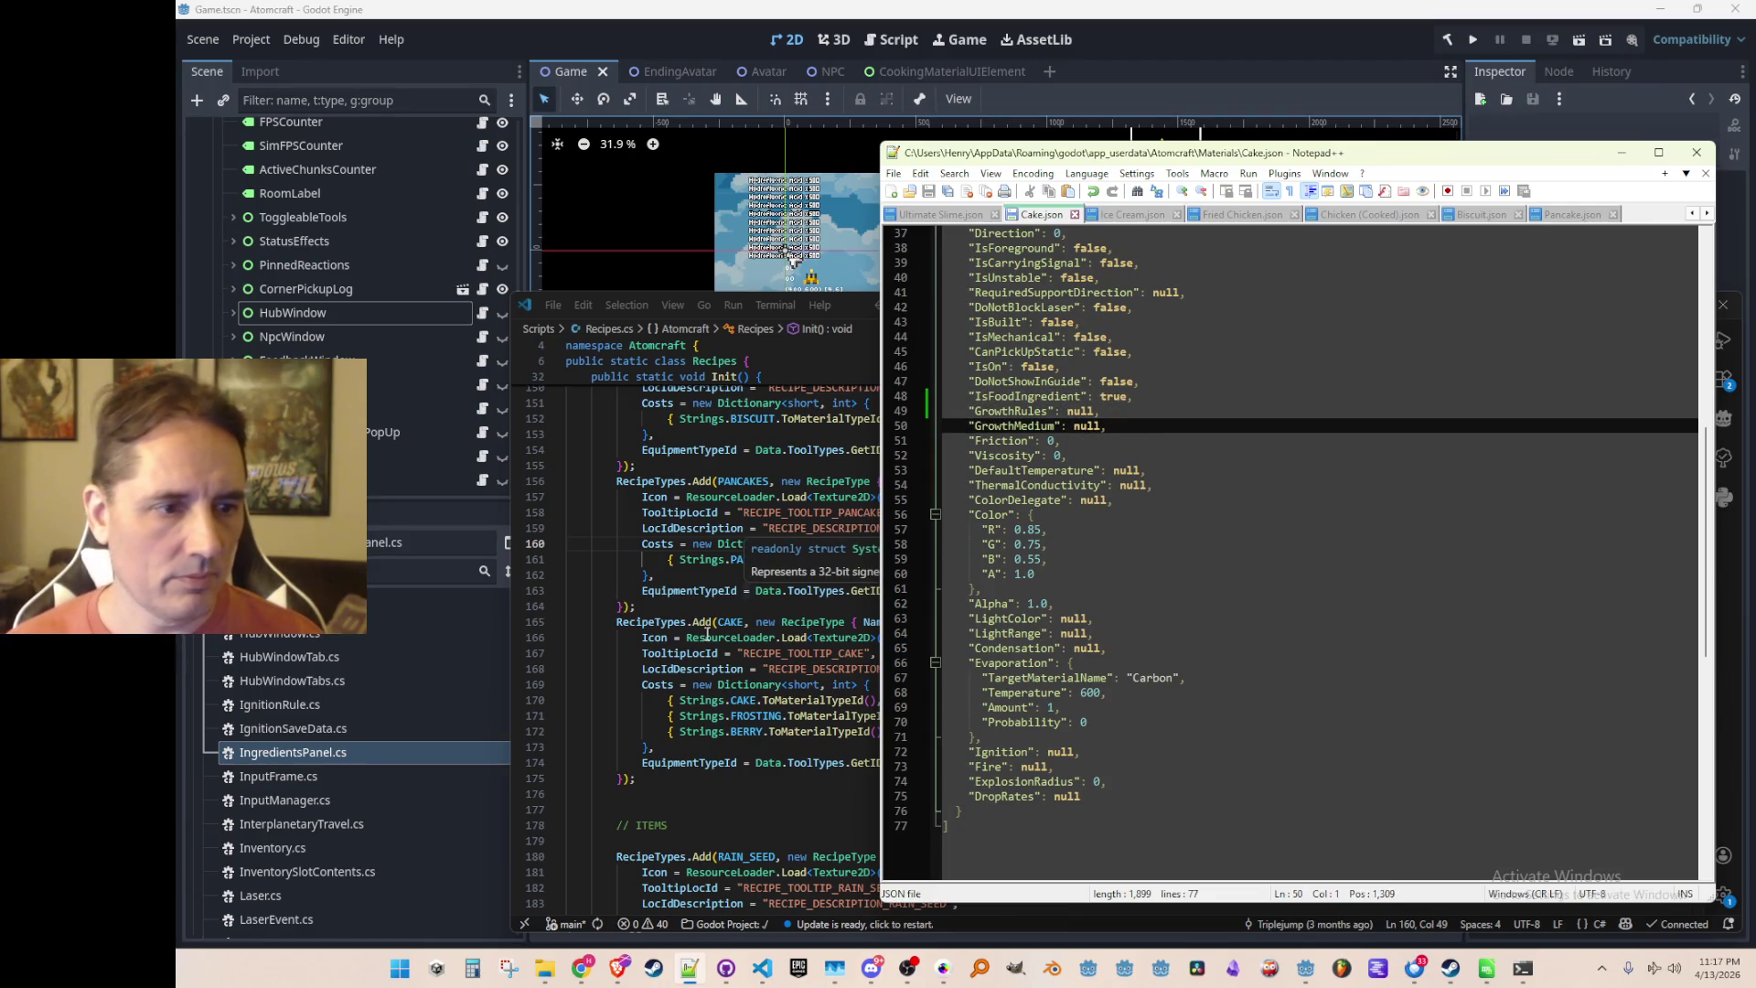
Set IsFoodIngredient to true in Frosting.json
{"action": "left_click", "coordinate": [658, 606]}
{"action": "scroll", "coordinate": [1070, 646], "scroll_direction": "down", "scroll_amount": 1}
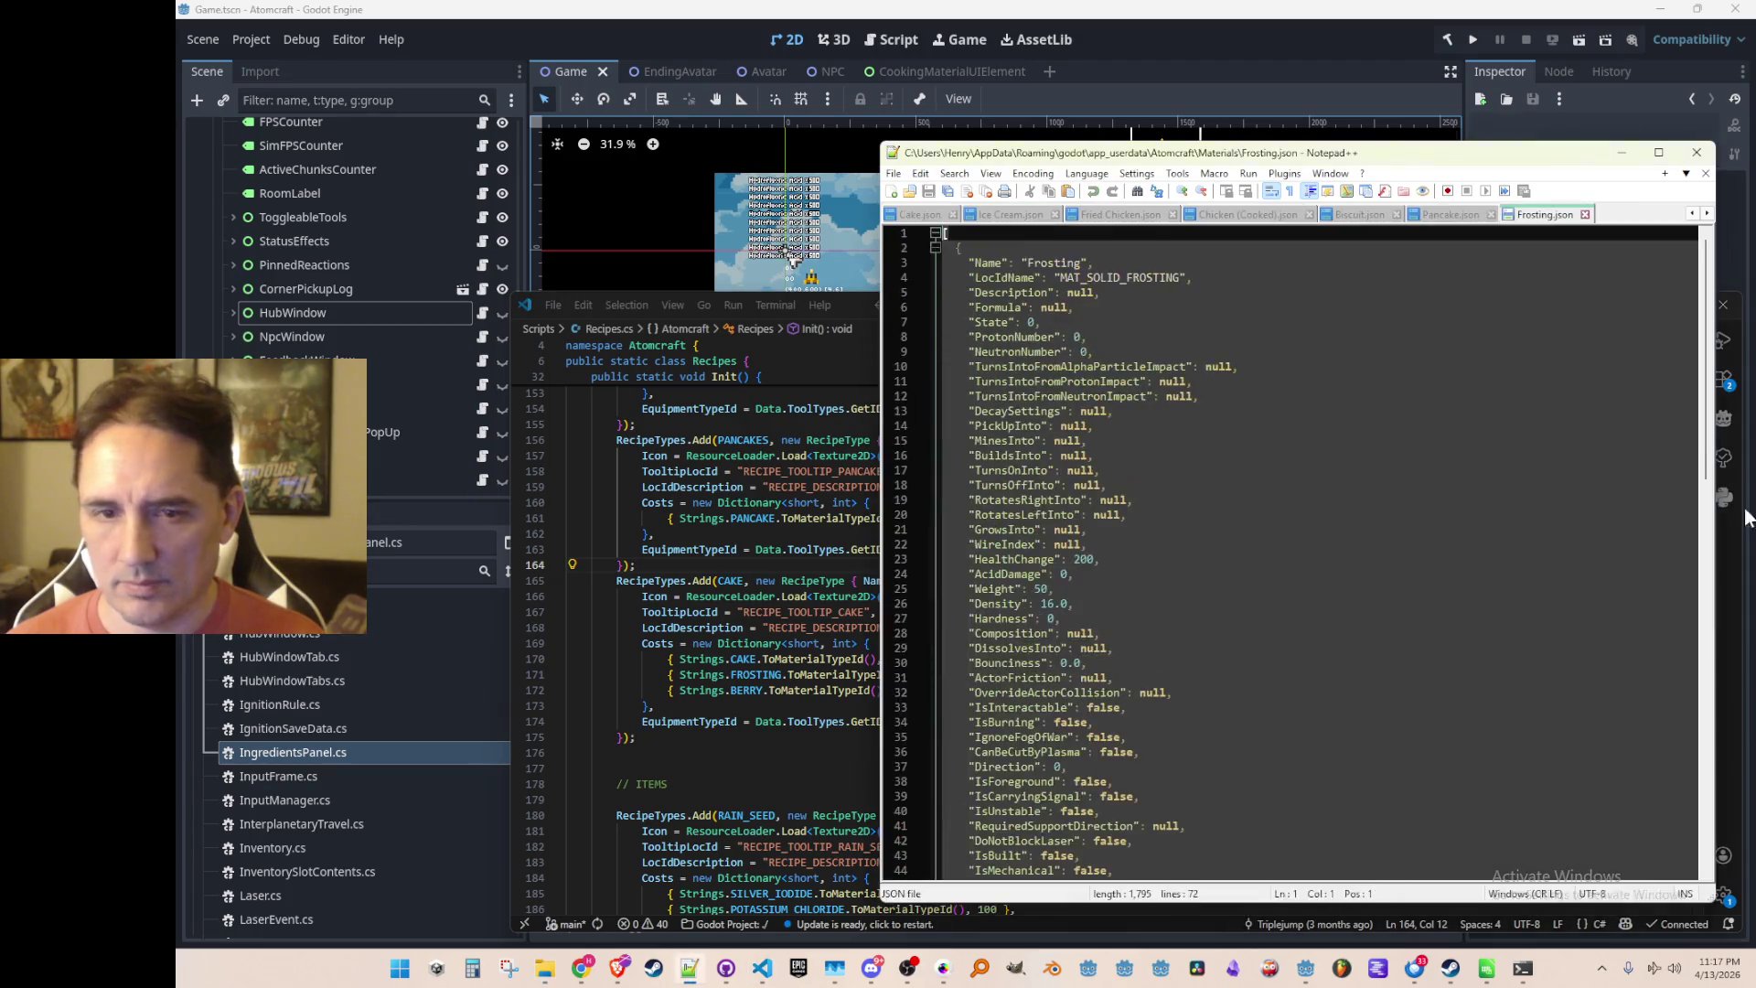
{"action": "scroll", "coordinate": [1428, 496], "scroll_direction": "down", "scroll_amount": 4}
{"action": "left_click", "coordinate": [1514, 529]}
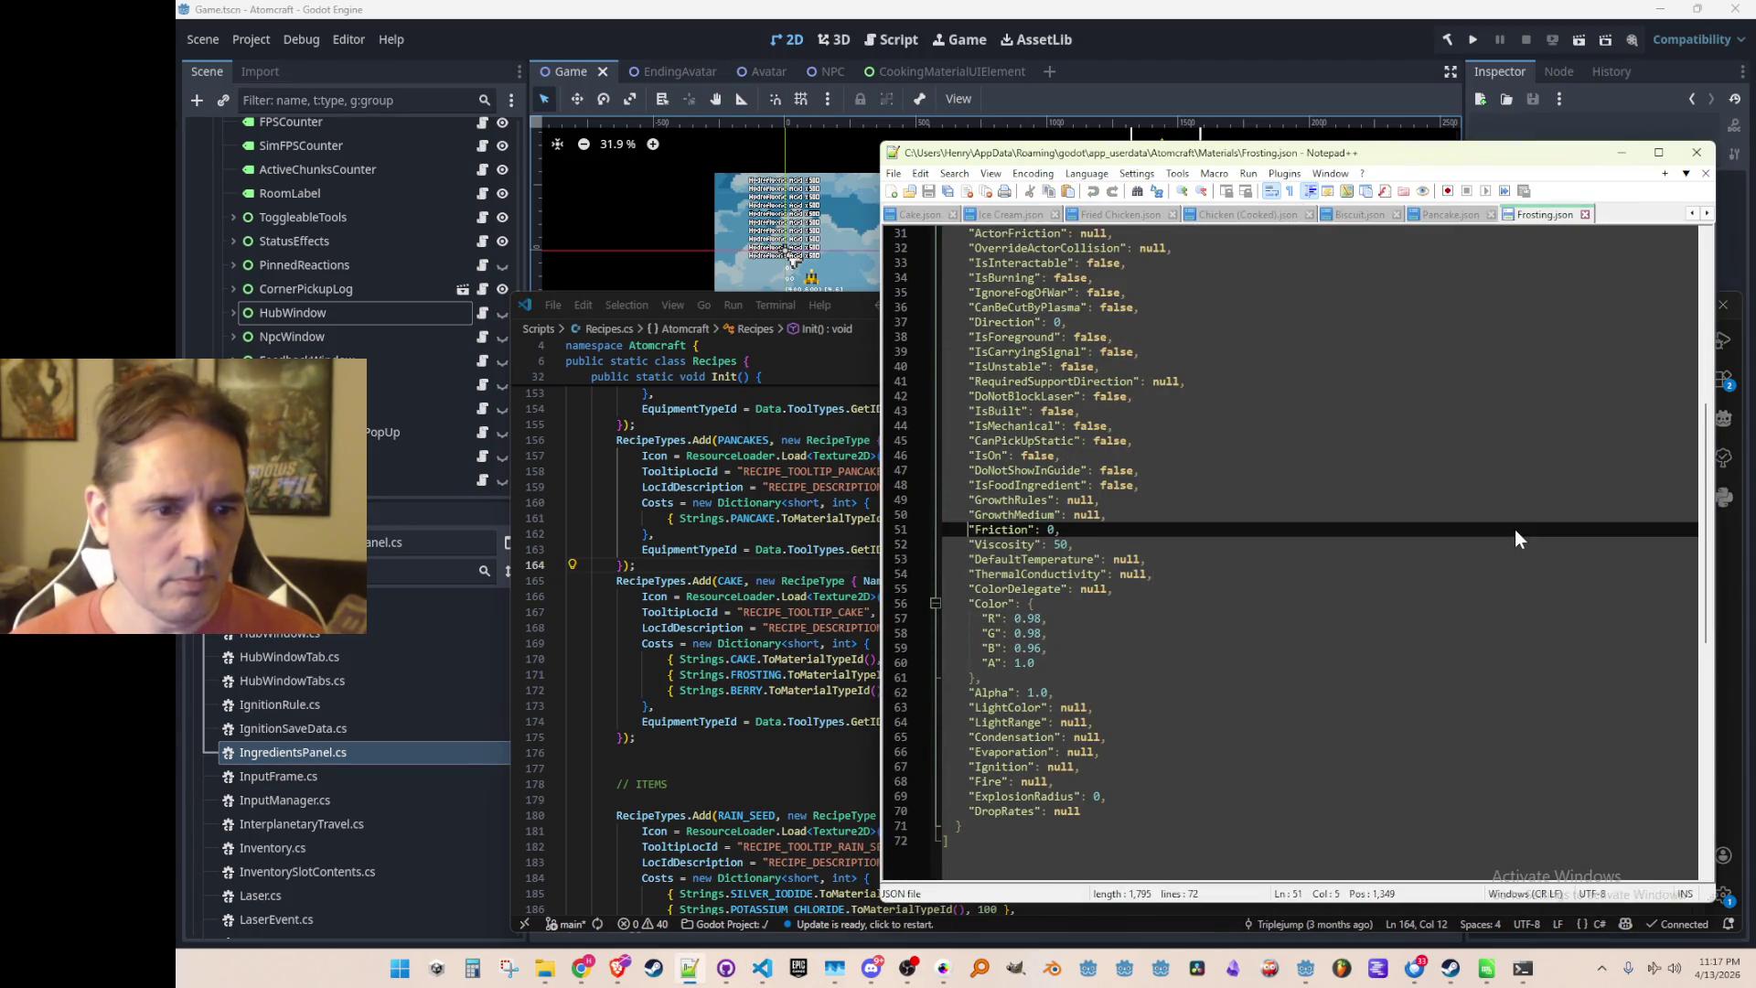
{"action": "key", "text": "Down"}
{"action": "key", "text": "Down"}
{"action": "key", "text": "Down"}
{"action": "key", "text": "Down"}
{"action": "key", "text": "Up"}
{"action": "key", "text": "Up"}
{"action": "key", "text": "Up"}
{"action": "key", "text": "Up"}
{"action": "key", "text": "Up"}
{"action": "key", "text": "shift+Down"}
{"action": "key", "text": "ctrl+v"}
{"action": "key", "text": "Down"}
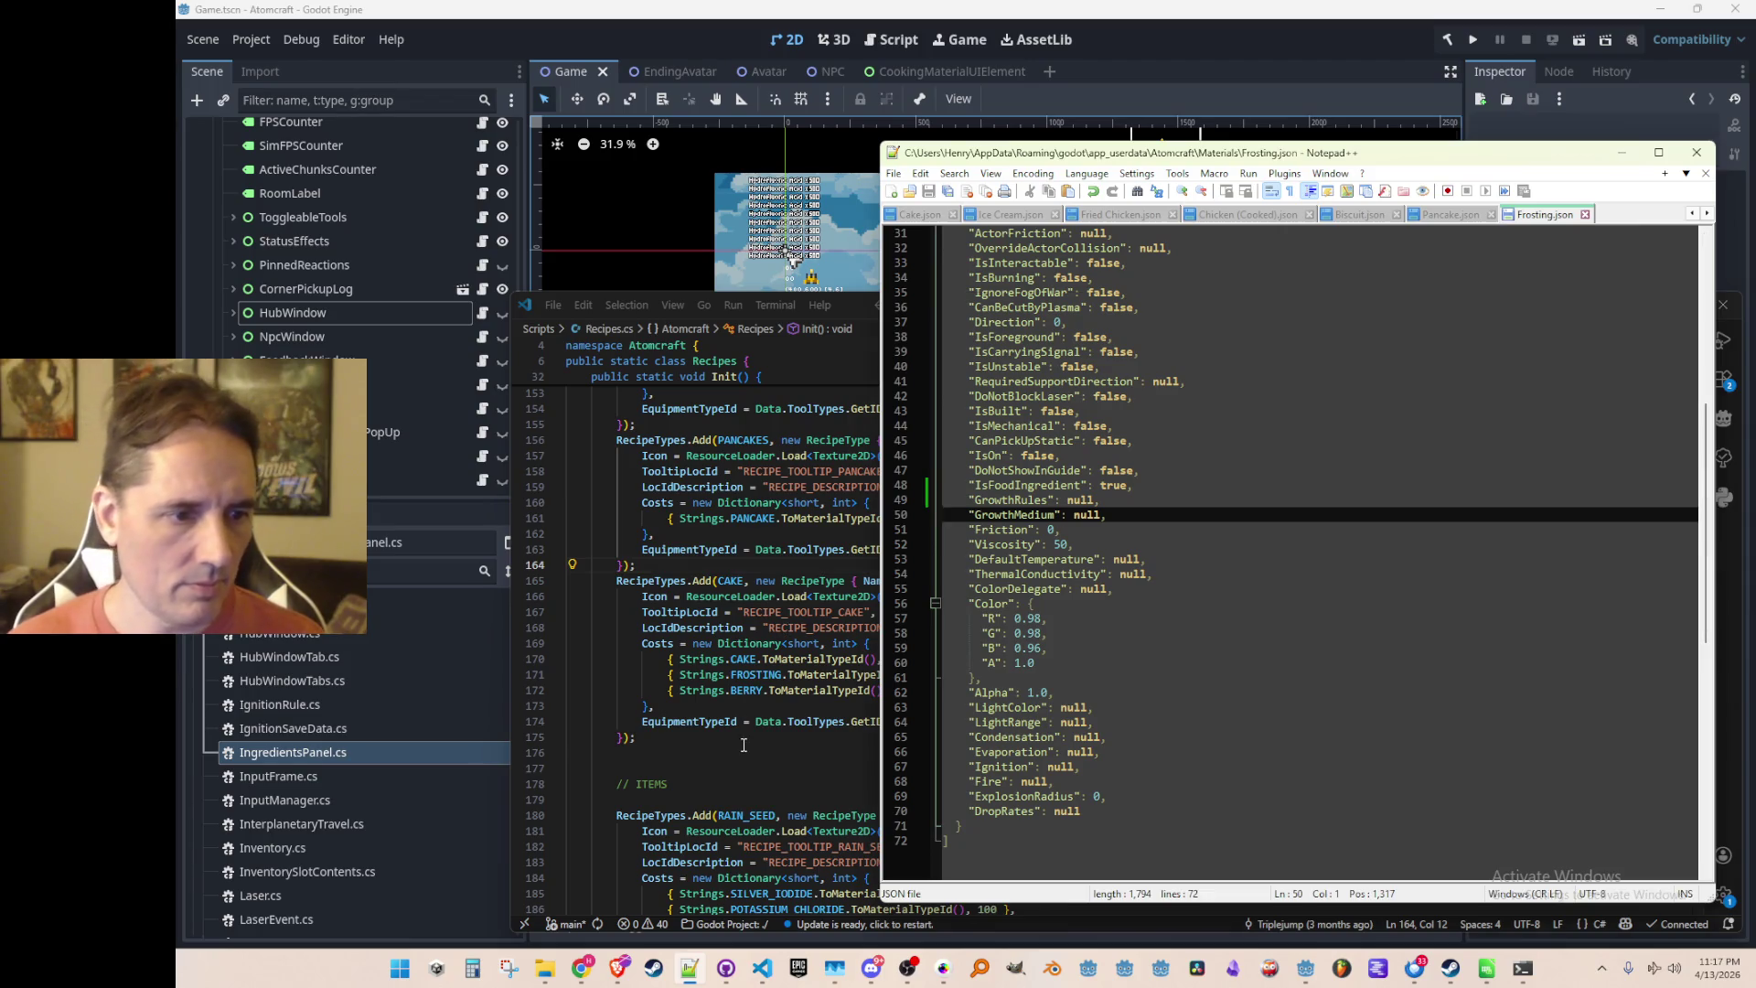
{"action": "left_click", "coordinate": [744, 743]}
{"action": "scroll", "coordinate": [907, 567], "scroll_direction": "down", "scroll_amount": 4}
{"action": "scroll", "coordinate": [1046, 553], "scroll_direction": "down", "scroll_amount": 1}
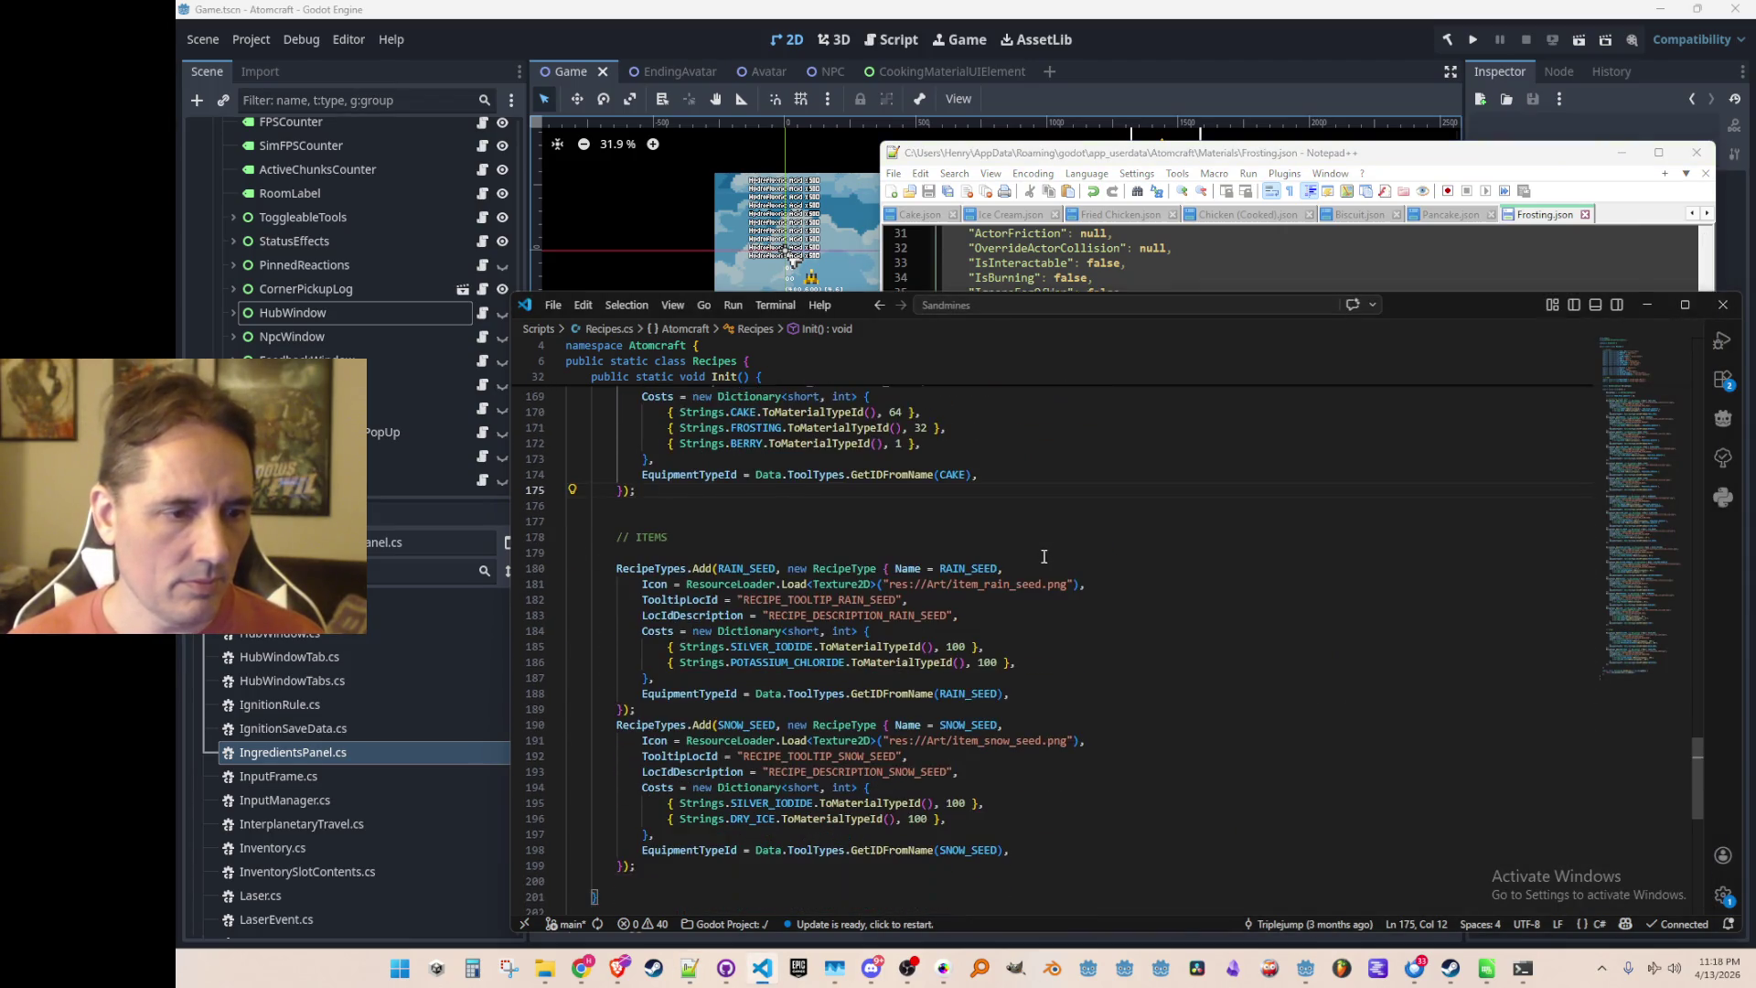
In Custard.json, change IsFoodIngredient from false to true and save
{"action": "scroll", "coordinate": [1070, 562], "scroll_direction": "up", "scroll_amount": 5}
{"action": "left_click", "coordinate": [1559, 155]}
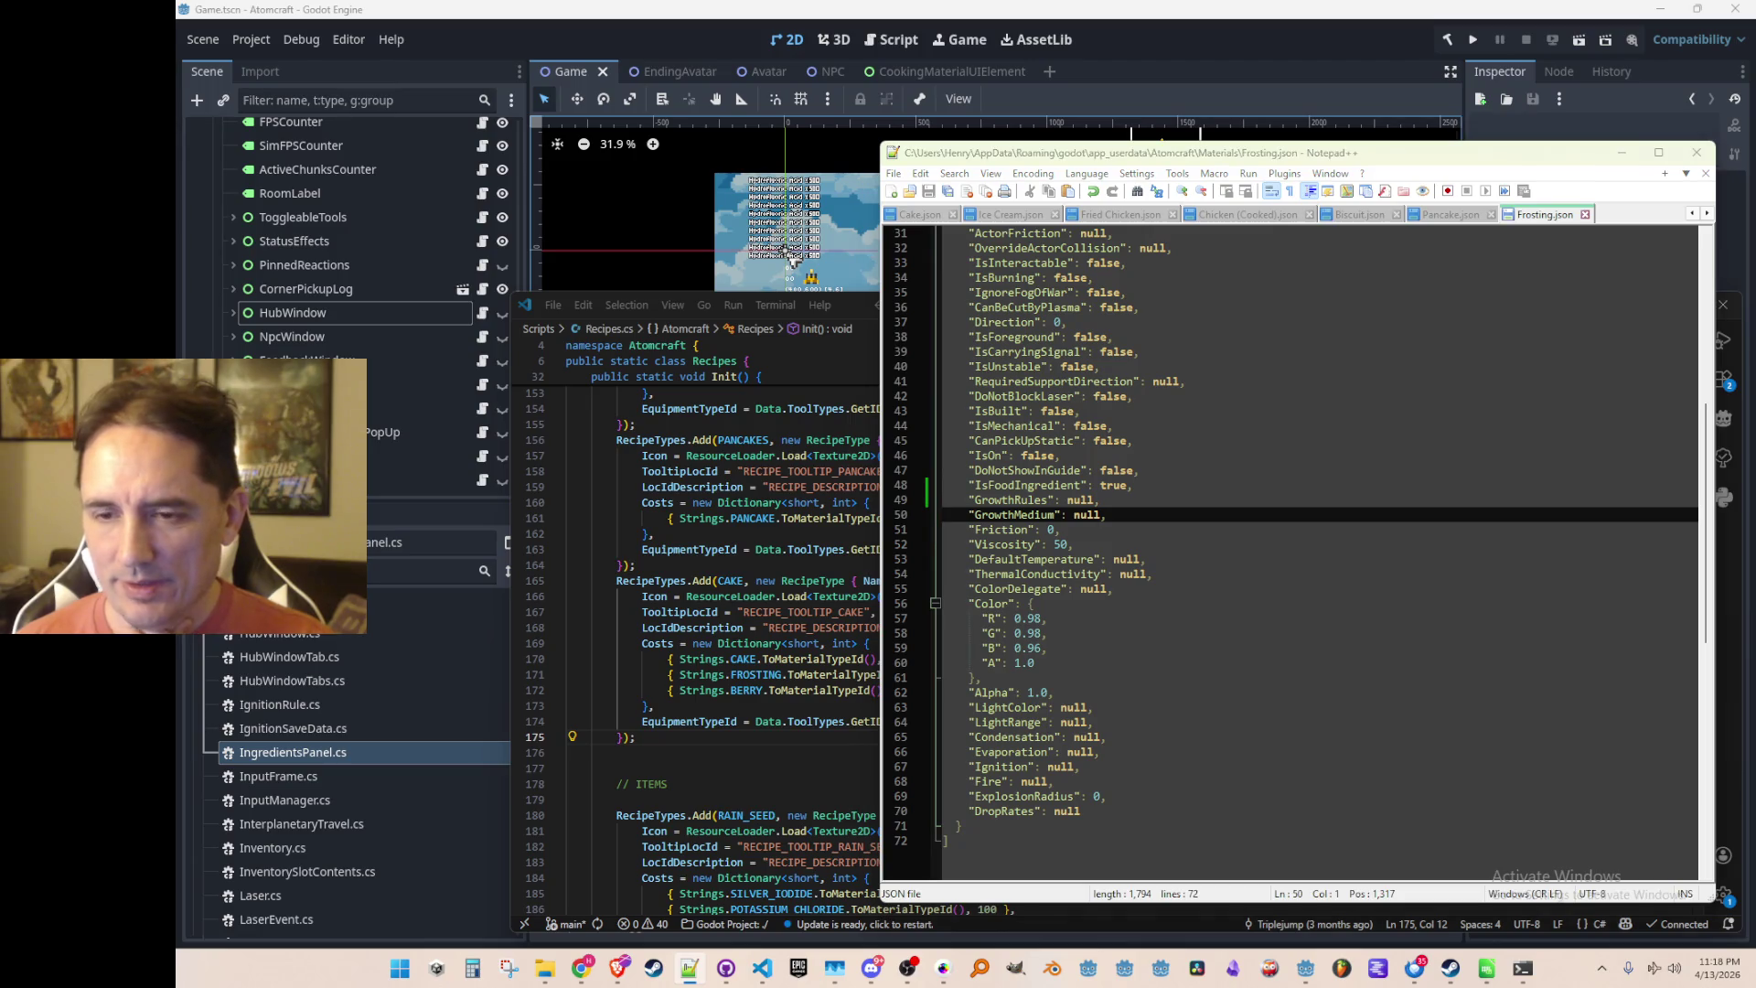
{"action": "scroll", "coordinate": [1435, 535], "scroll_direction": "down", "scroll_amount": 14}
{"action": "scroll", "coordinate": [1435, 535], "scroll_direction": "up", "scroll_amount": 3}
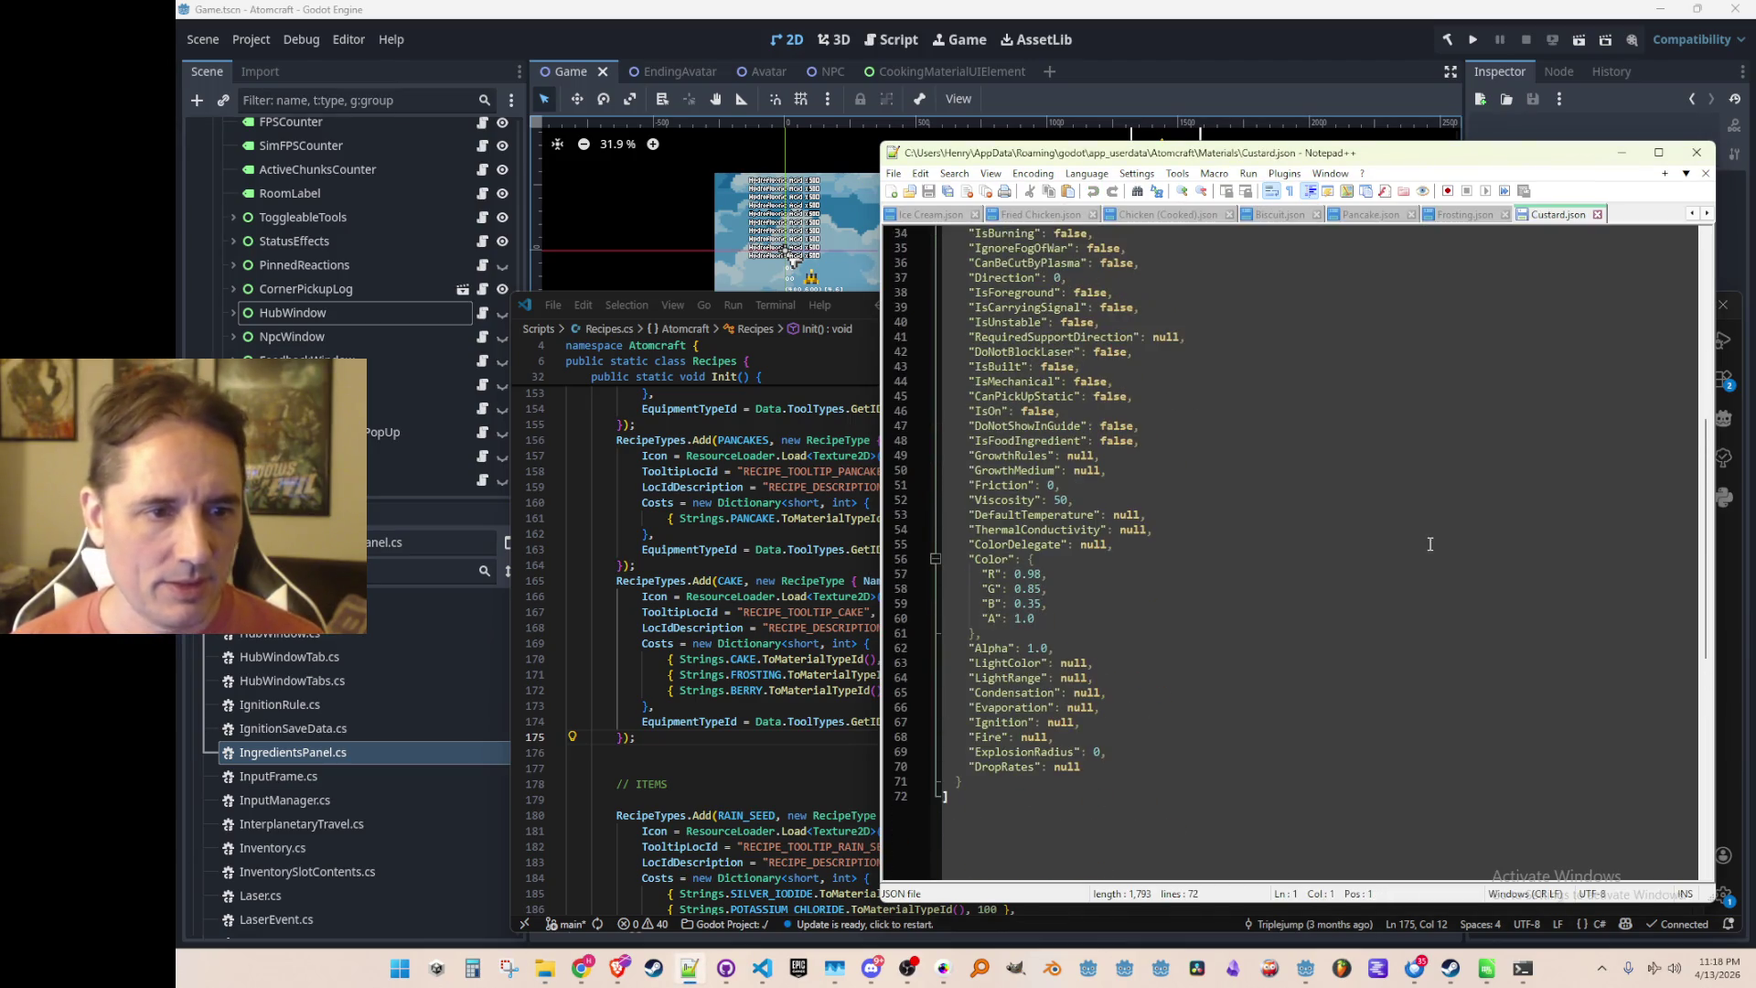
{"action": "scroll", "coordinate": [1418, 476], "scroll_direction": "up", "scroll_amount": 1}
{"action": "left_click", "coordinate": [1435, 473]}
{"action": "key", "text": "Down"}
{"action": "type", "text": "true"}
{"action": "key", "text": "Down"}
{"action": "key", "text": "Down"}
{"action": "key", "text": "ctrl+s"}
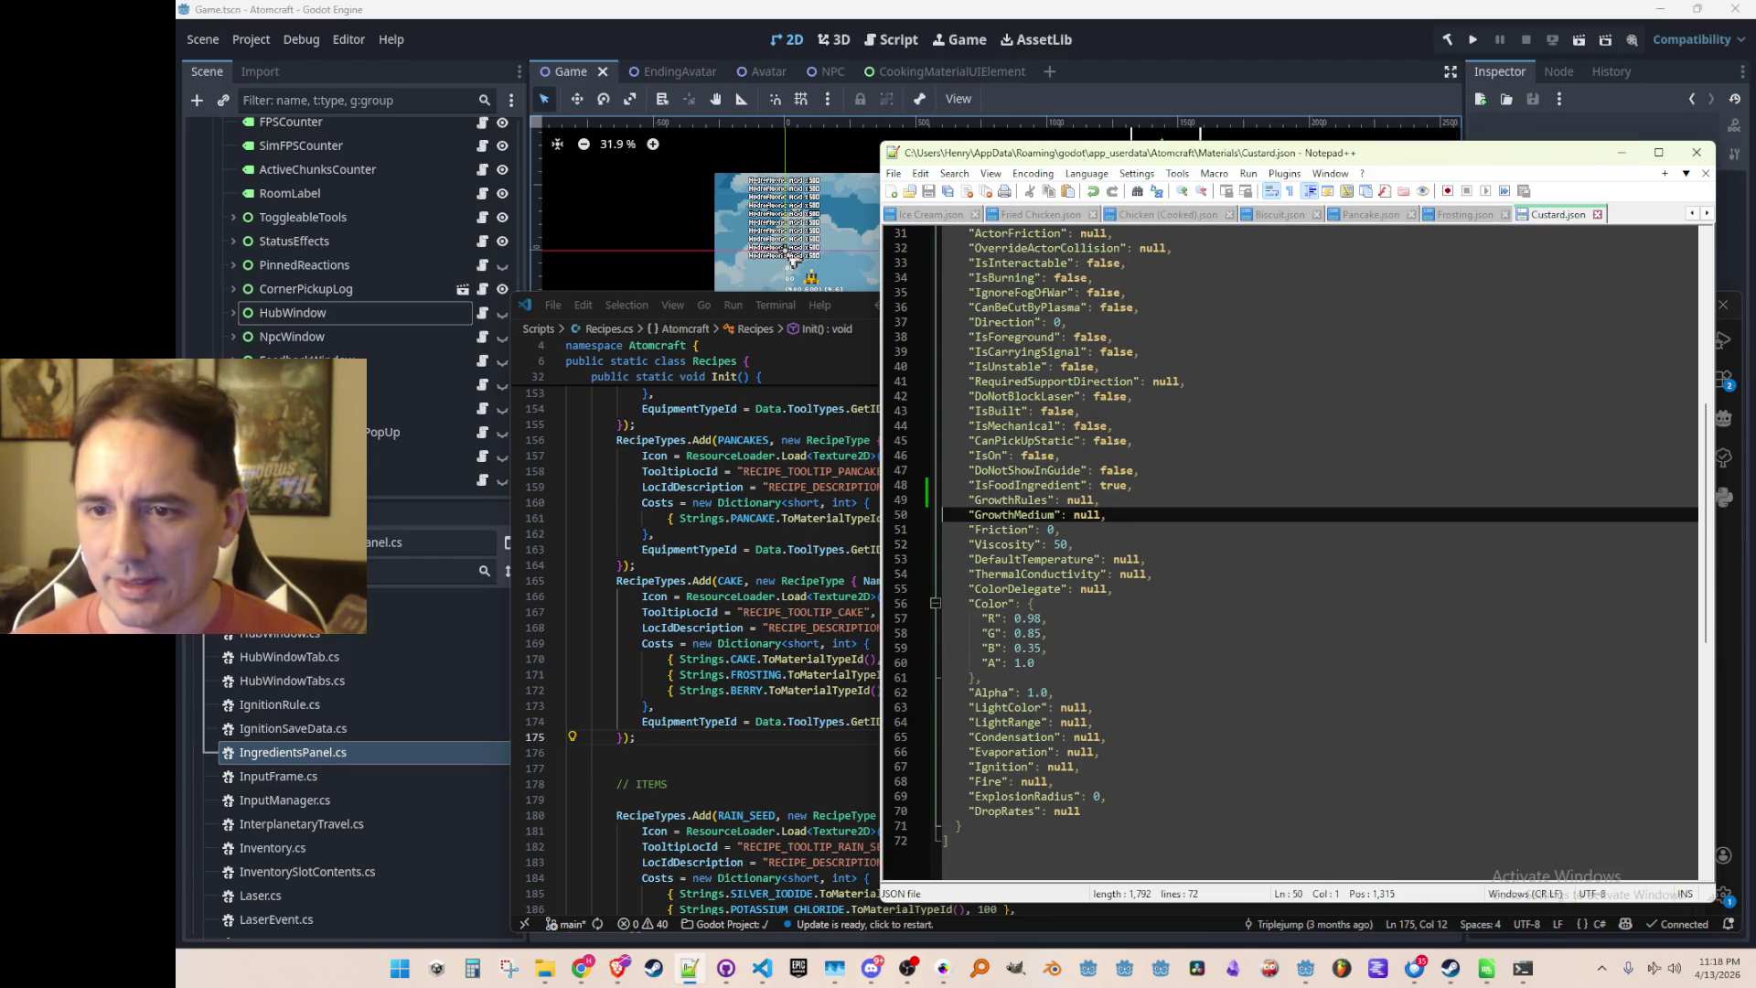
In Blue Slime.json, replace false with true for IsFoodIngredient
{"action": "key", "text": "super+e"}
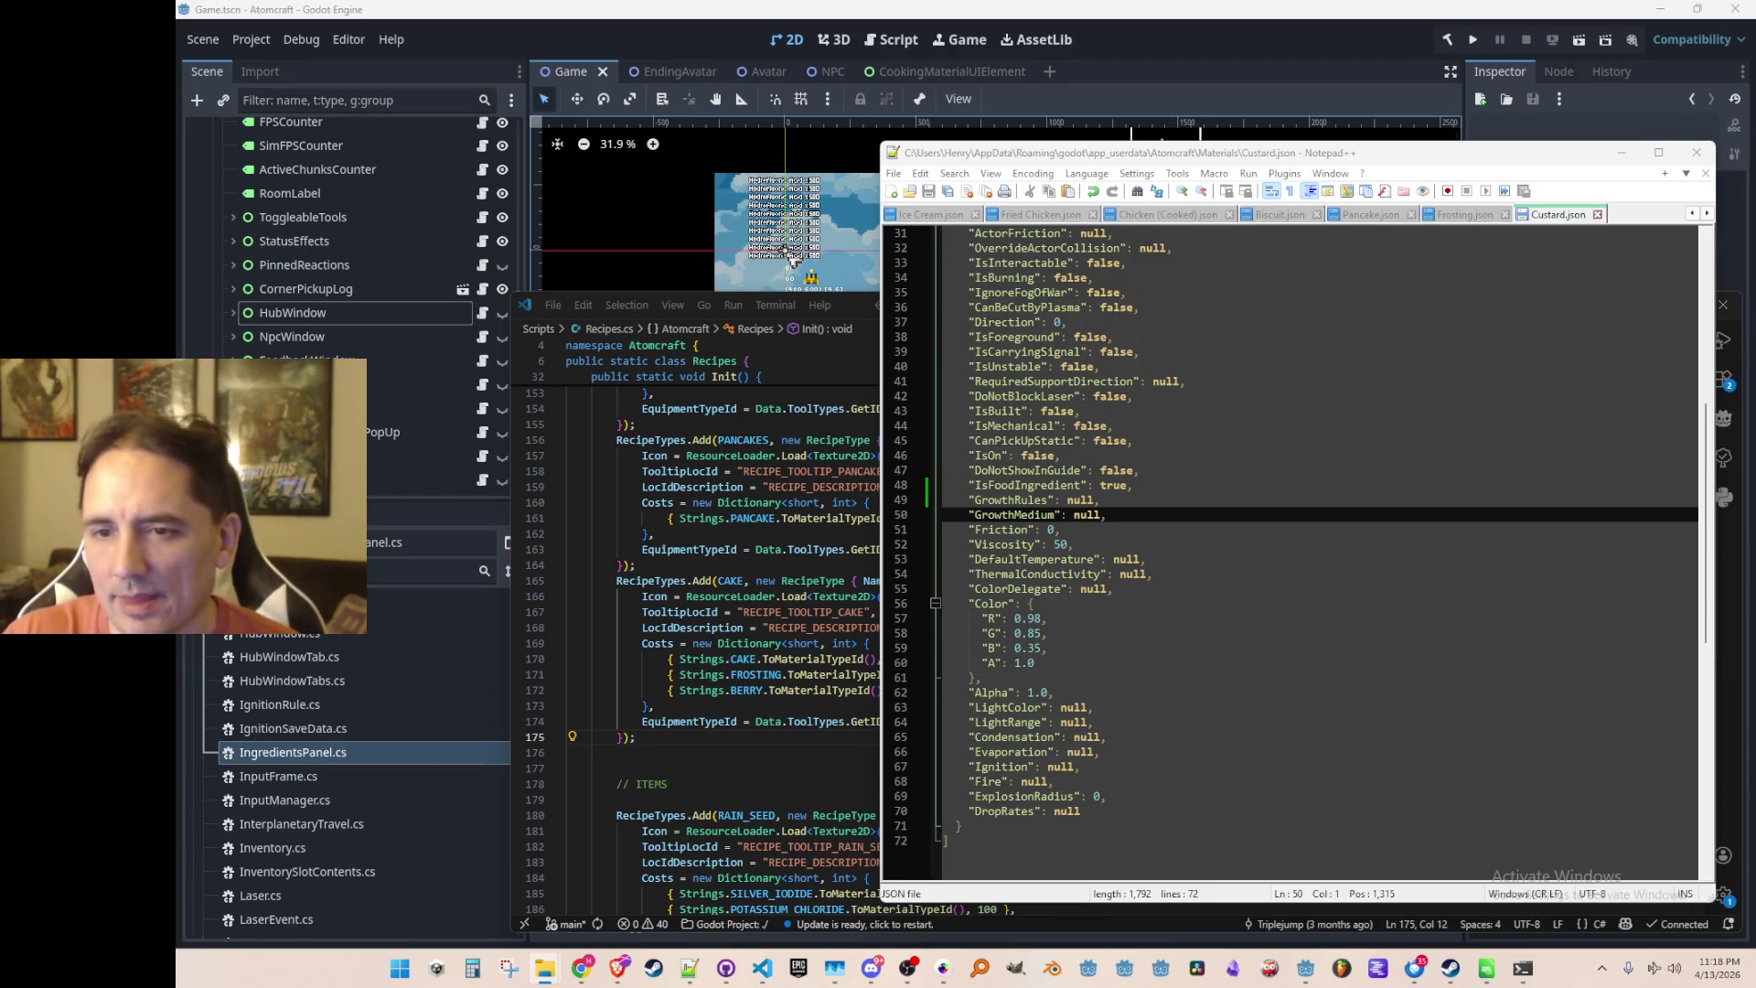
{"action": "scroll", "coordinate": [1455, 562], "scroll_direction": "down", "scroll_amount": 8}
{"action": "left_click", "coordinate": [1454, 562]}
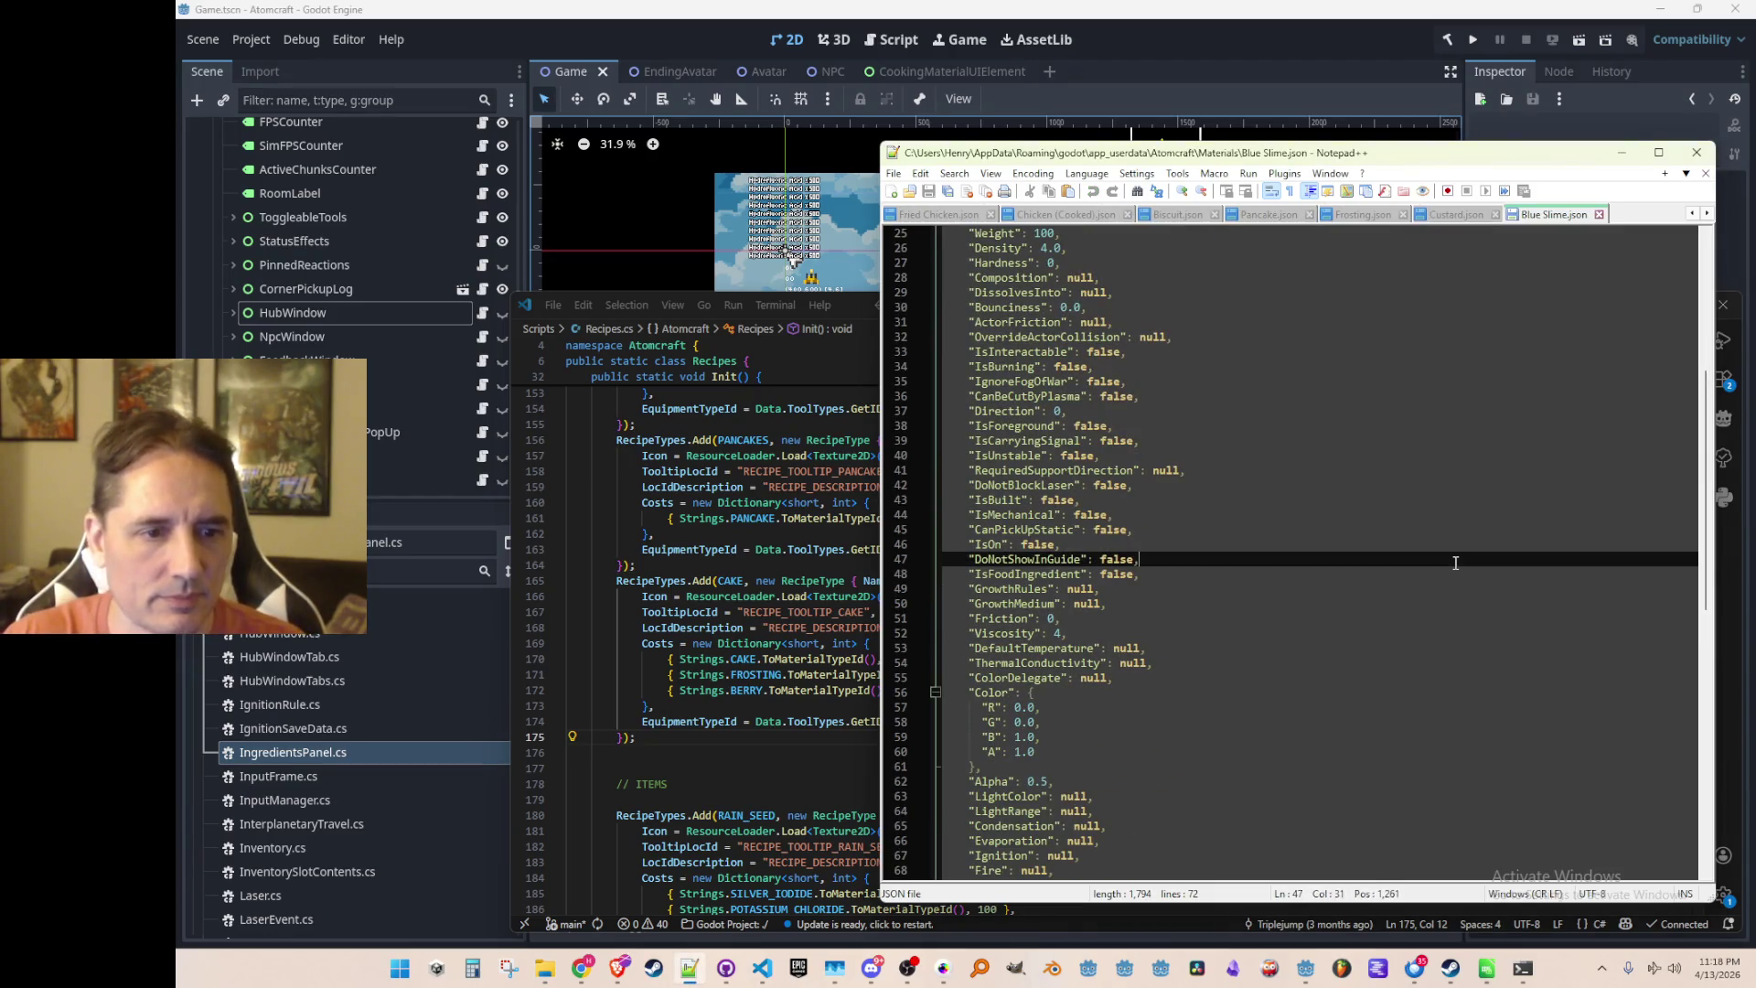
{"action": "key", "text": "Down"}
{"action": "key", "text": "Left"}
{"action": "key", "text": "BackSpace"}
{"action": "key", "text": "BackSpace"}
{"action": "key", "text": "BackSpace"}
{"action": "type", "text": "true"}
{"action": "key", "text": "Down"}
{"action": "key", "text": "Down"}
{"action": "key", "text": "Home"}
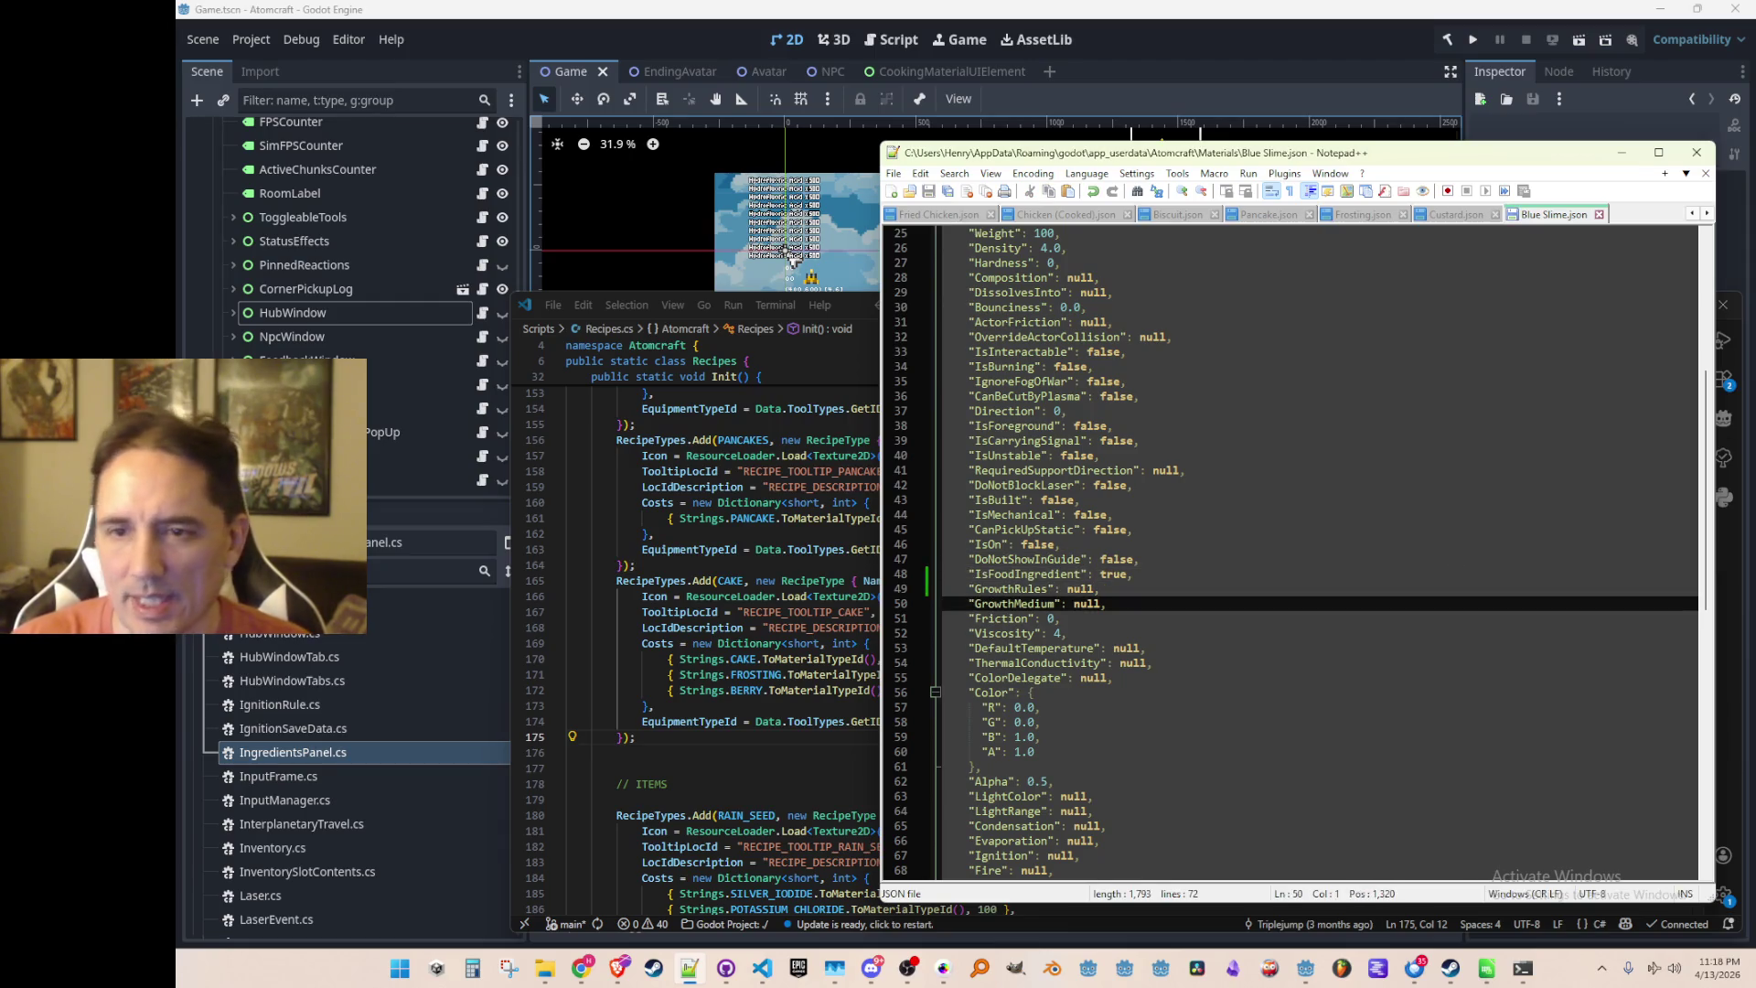
In Bun.json, paste the IsFoodIngredient true line over the false one
{"action": "key", "text": "ctrl+Tab"}
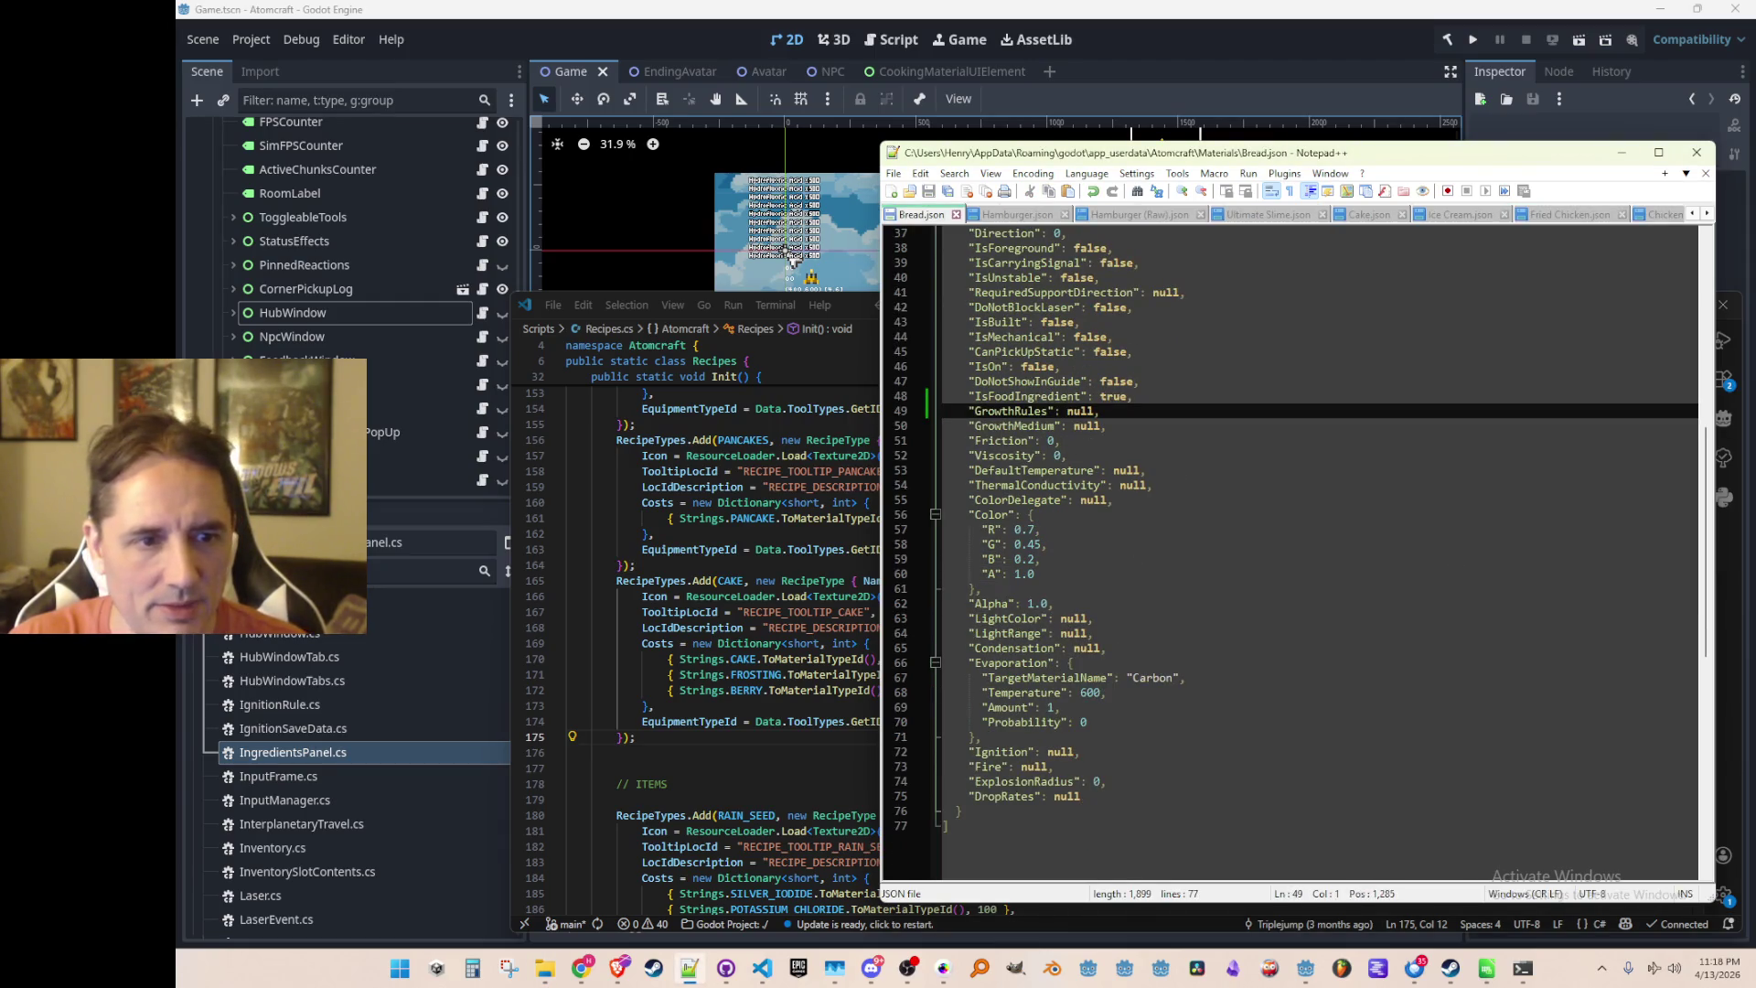
{"action": "key", "text": "ctrl+Tab"}
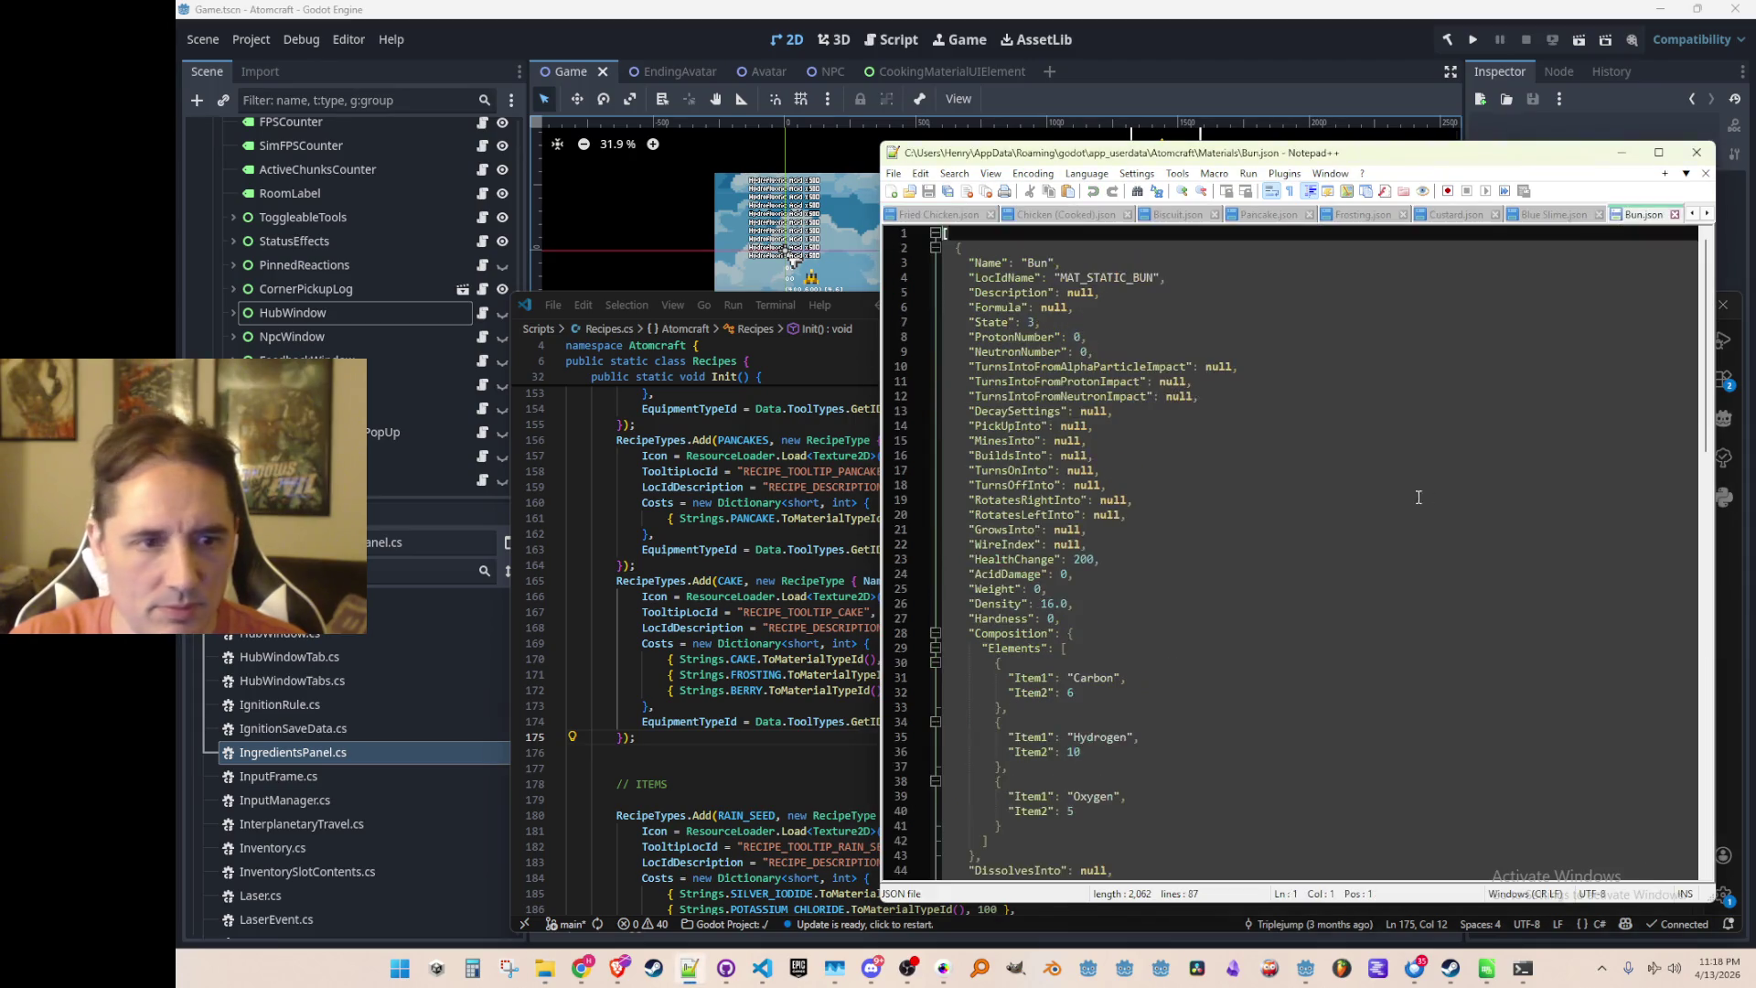
{"action": "scroll", "coordinate": [1427, 501], "scroll_direction": "down", "scroll_amount": 3}
{"action": "scroll", "coordinate": [1472, 526], "scroll_direction": "down", "scroll_amount": 12}
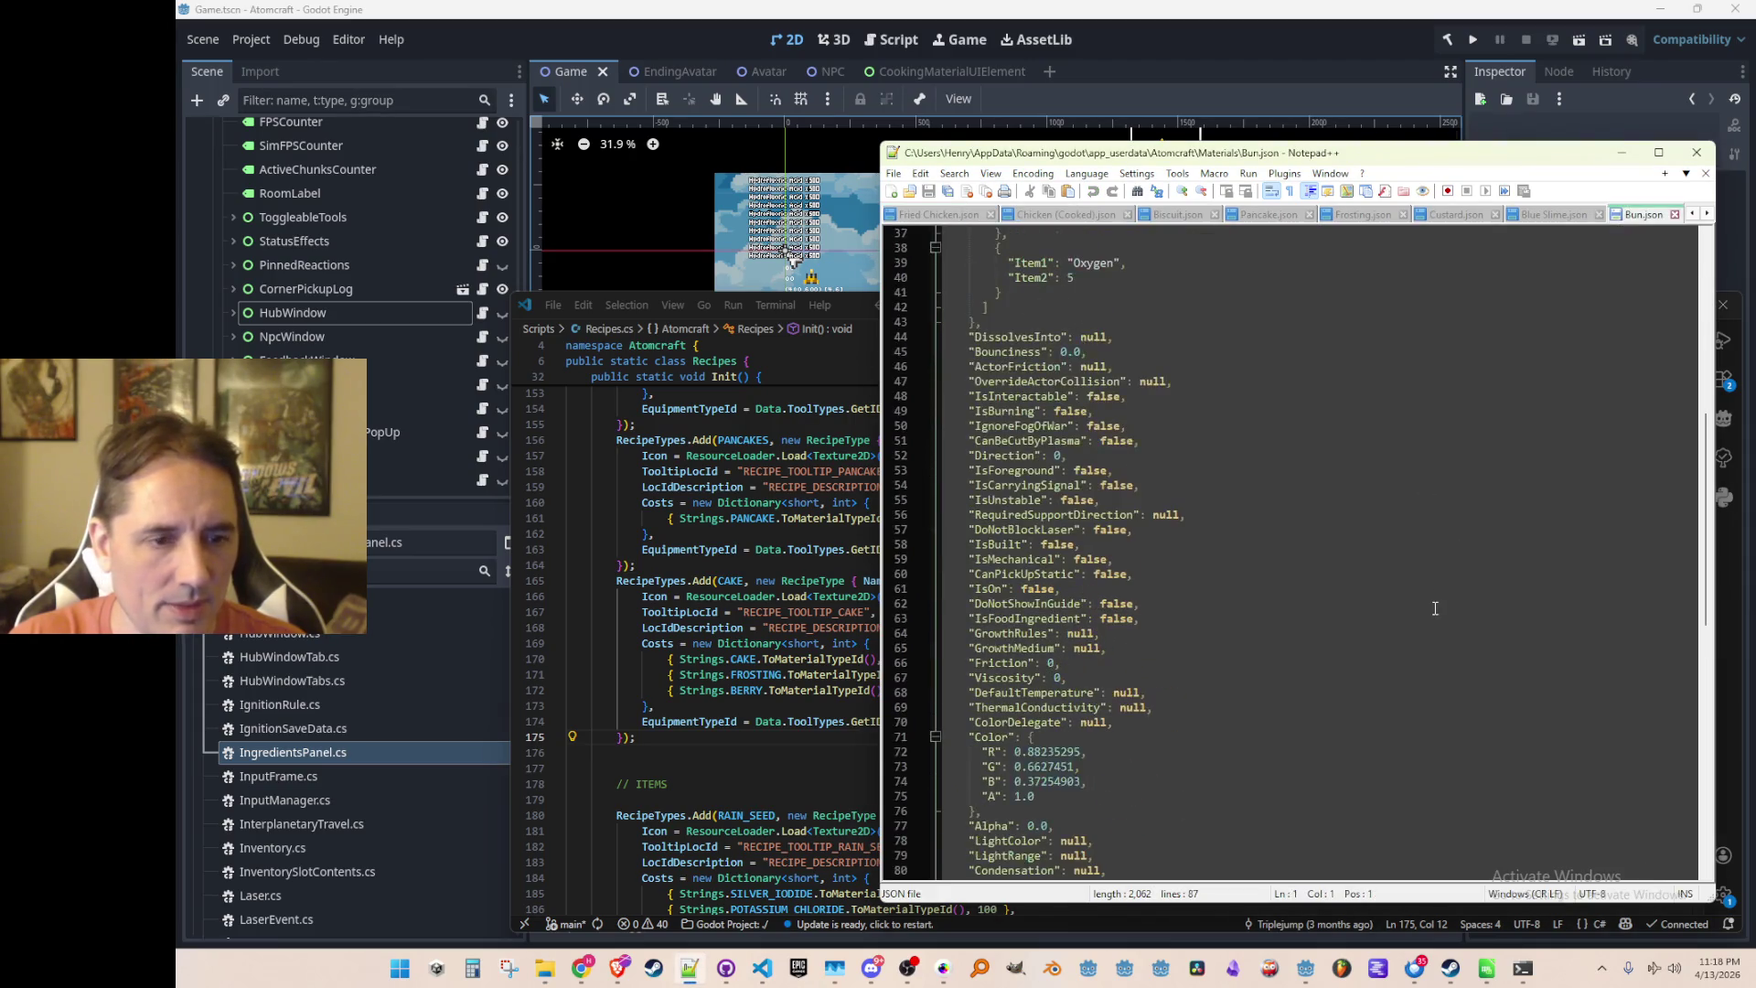
{"action": "left_click", "coordinate": [1423, 578]}
{"action": "scroll", "coordinate": [1424, 578], "scroll_direction": "up", "scroll_amount": 1}
{"action": "key", "text": "Up"}
{"action": "key", "text": "Up"}
{"action": "key", "text": "Up"}
{"action": "key", "text": "Home"}
{"action": "key", "text": "shift+Down"}
{"action": "type", "text": "\"IsFoodIngredient\": true,"}
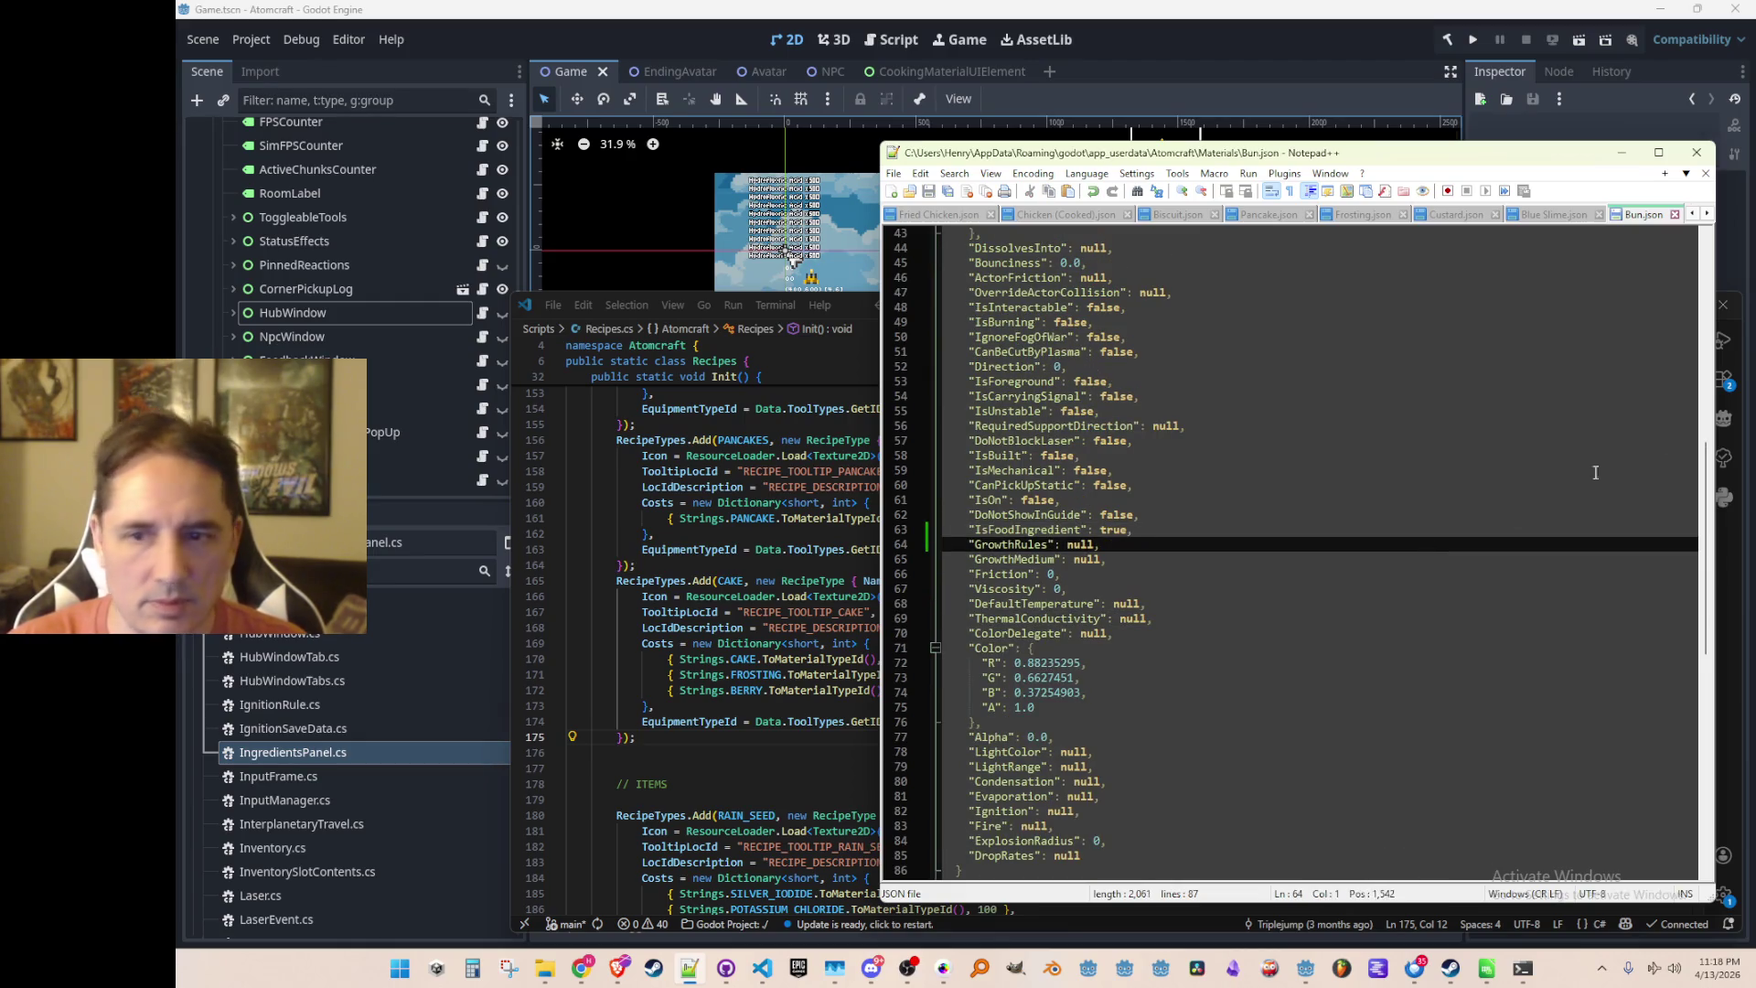
Paste IsFoodIngredient true over the false line in Butter.json and Buttermilk.json
{"action": "scroll", "coordinate": [1474, 582], "scroll_direction": "down", "scroll_amount": 7}
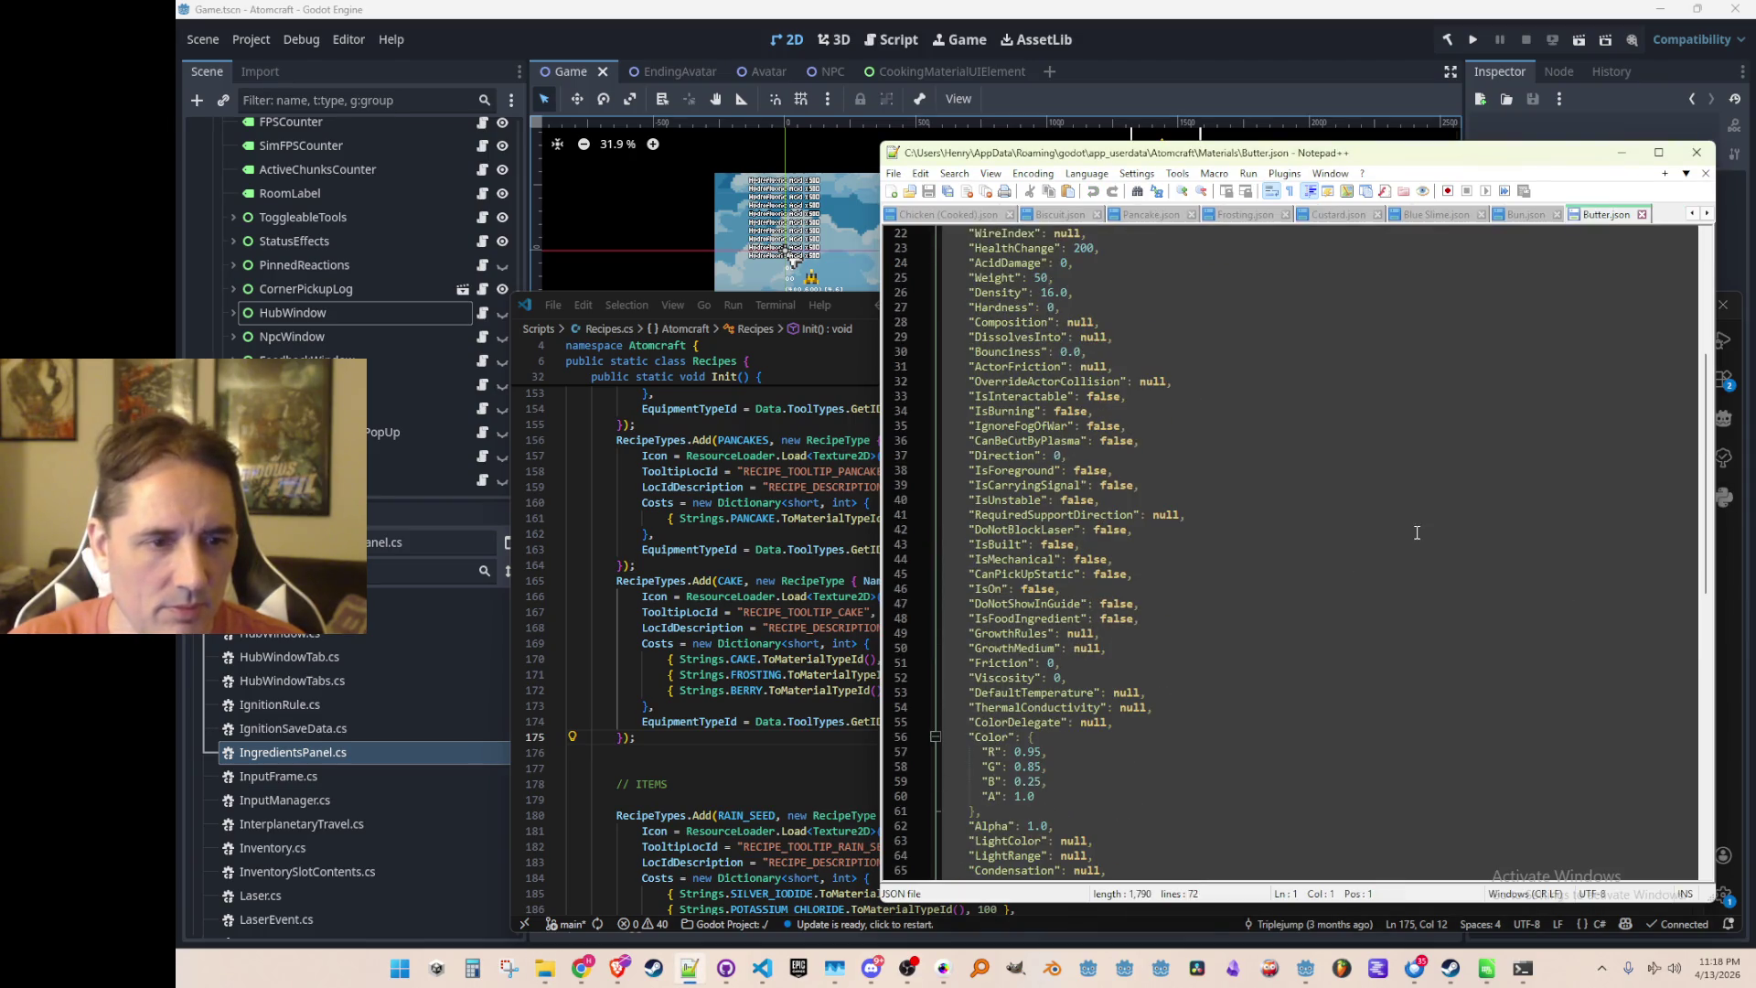
{"action": "left_click", "coordinate": [1397, 588]}
{"action": "key", "text": "Down"}
{"action": "key", "text": "Down"}
{"action": "key", "text": "Home"}
{"action": "key", "text": "shift+Down"}
{"action": "key", "text": "ctrl+v"}
{"action": "scroll", "coordinate": [1315, 585], "scroll_direction": "down", "scroll_amount": 7}
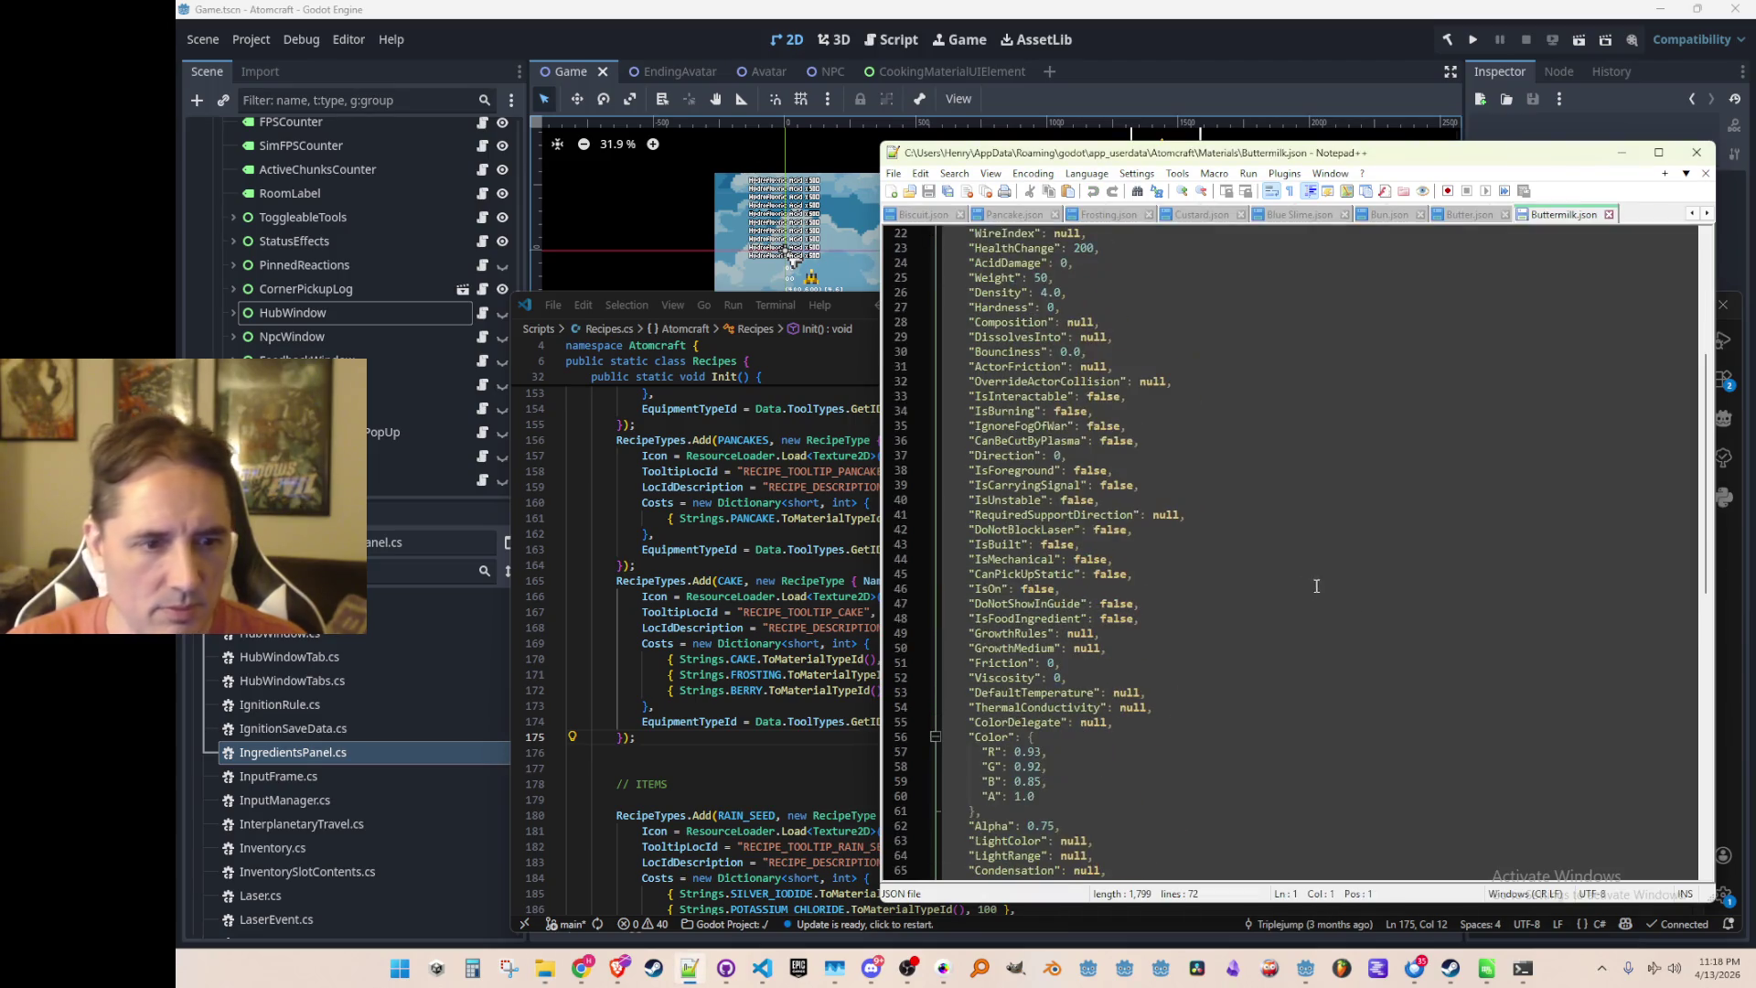
{"action": "left_click", "coordinate": [1392, 588]}
{"action": "key", "text": "Down"}
{"action": "key", "text": "Down"}
{"action": "key", "text": "Home"}
{"action": "key", "text": "shift+Down"}
{"action": "type", "text": "\"IsFoodIngredient\": true,"}
In Cheese.json, set IsFoodIngredient to true and save
{"action": "key", "text": "ctrl+Tab"}
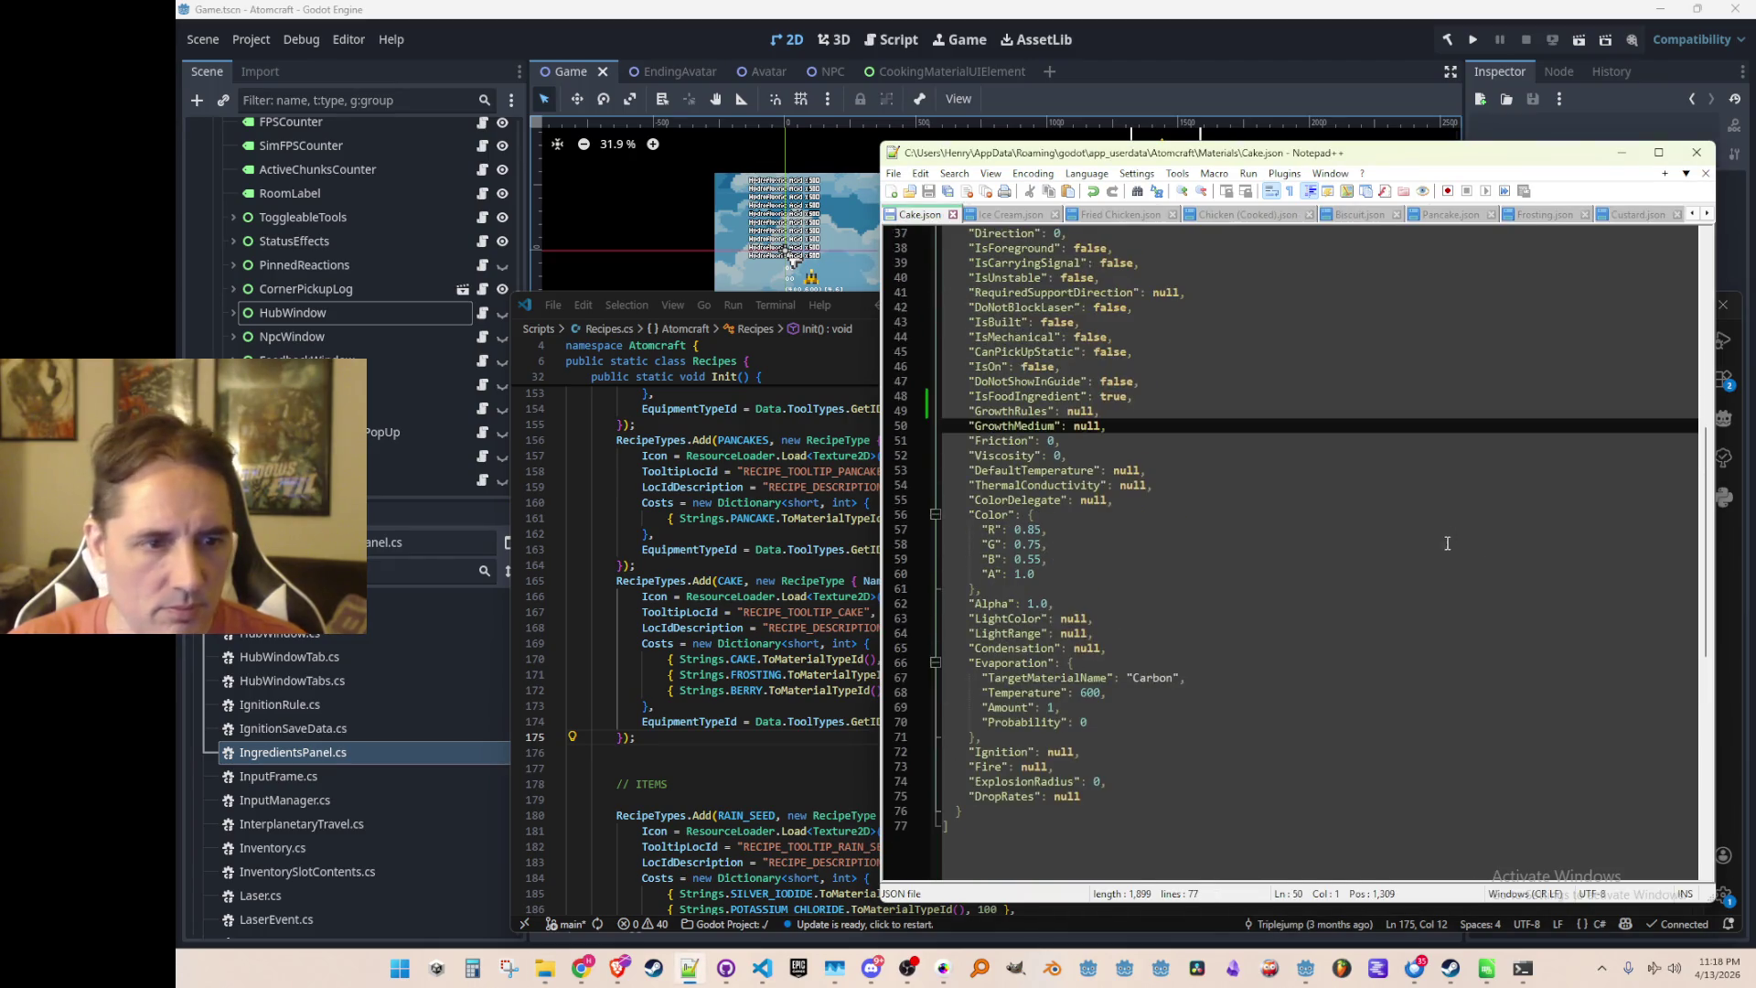
{"action": "key", "text": "ctrl+Tab"}
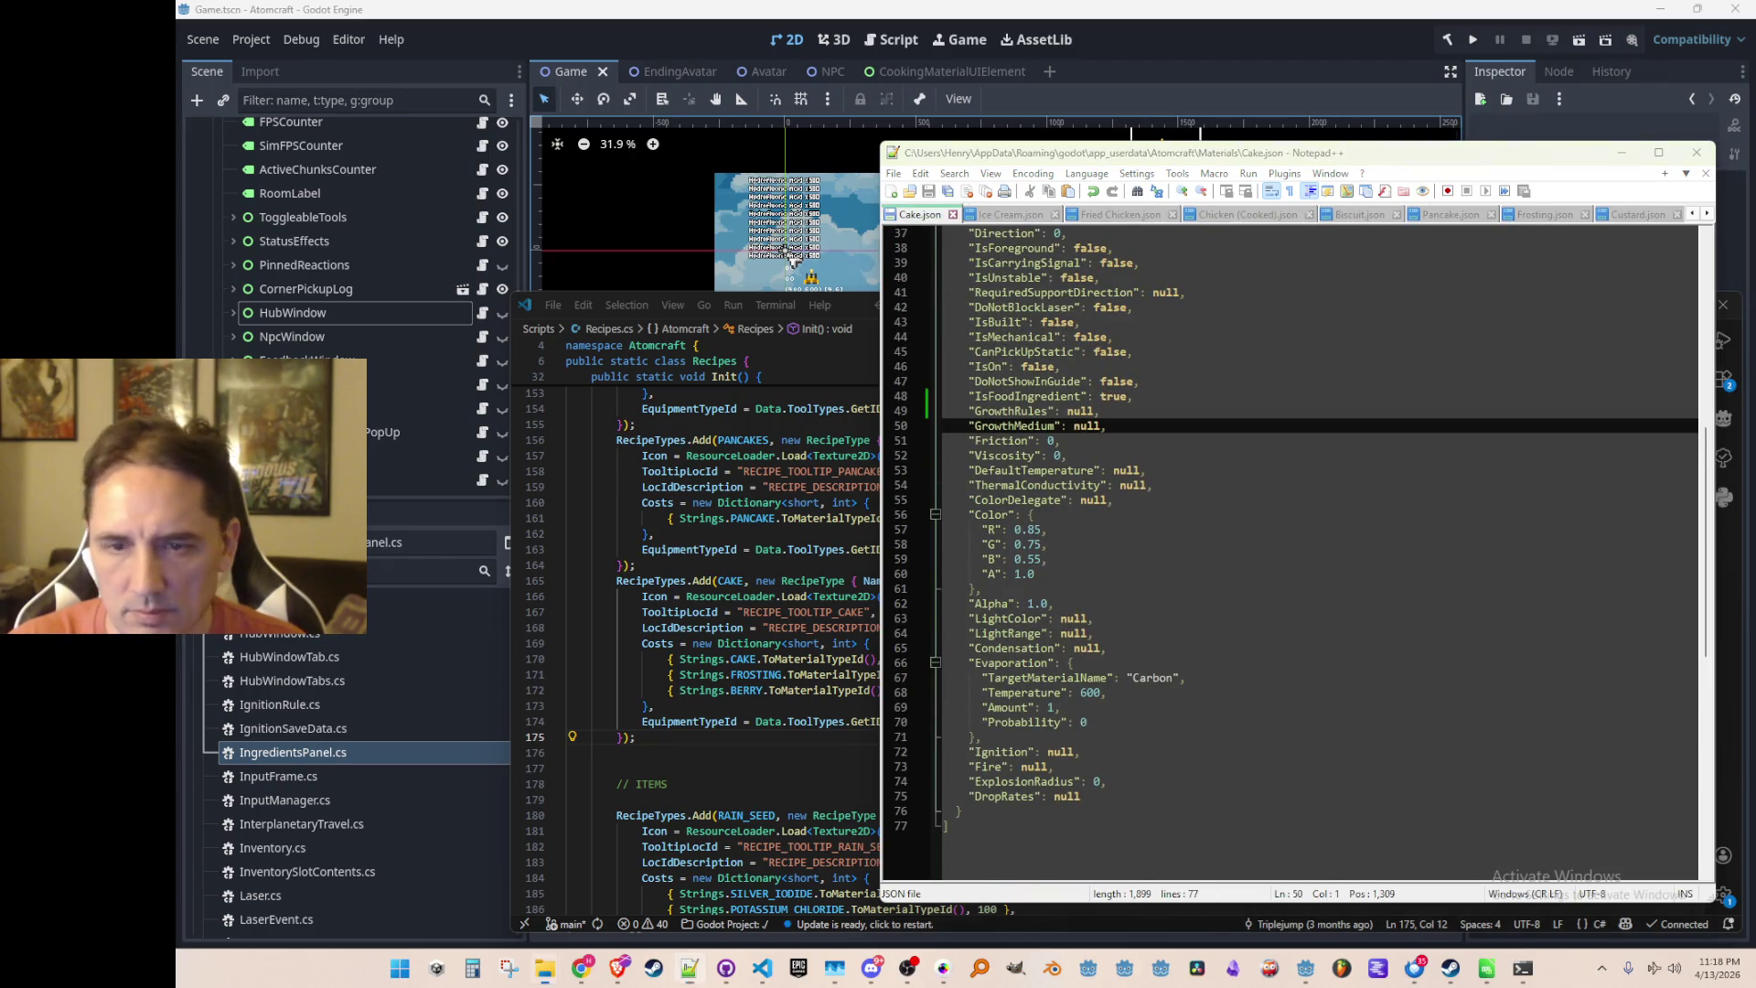
{"action": "scroll", "coordinate": [1354, 595], "scroll_direction": "down", "scroll_amount": 10}
{"action": "scroll", "coordinate": [1354, 594], "scroll_direction": "down", "scroll_amount": 4}
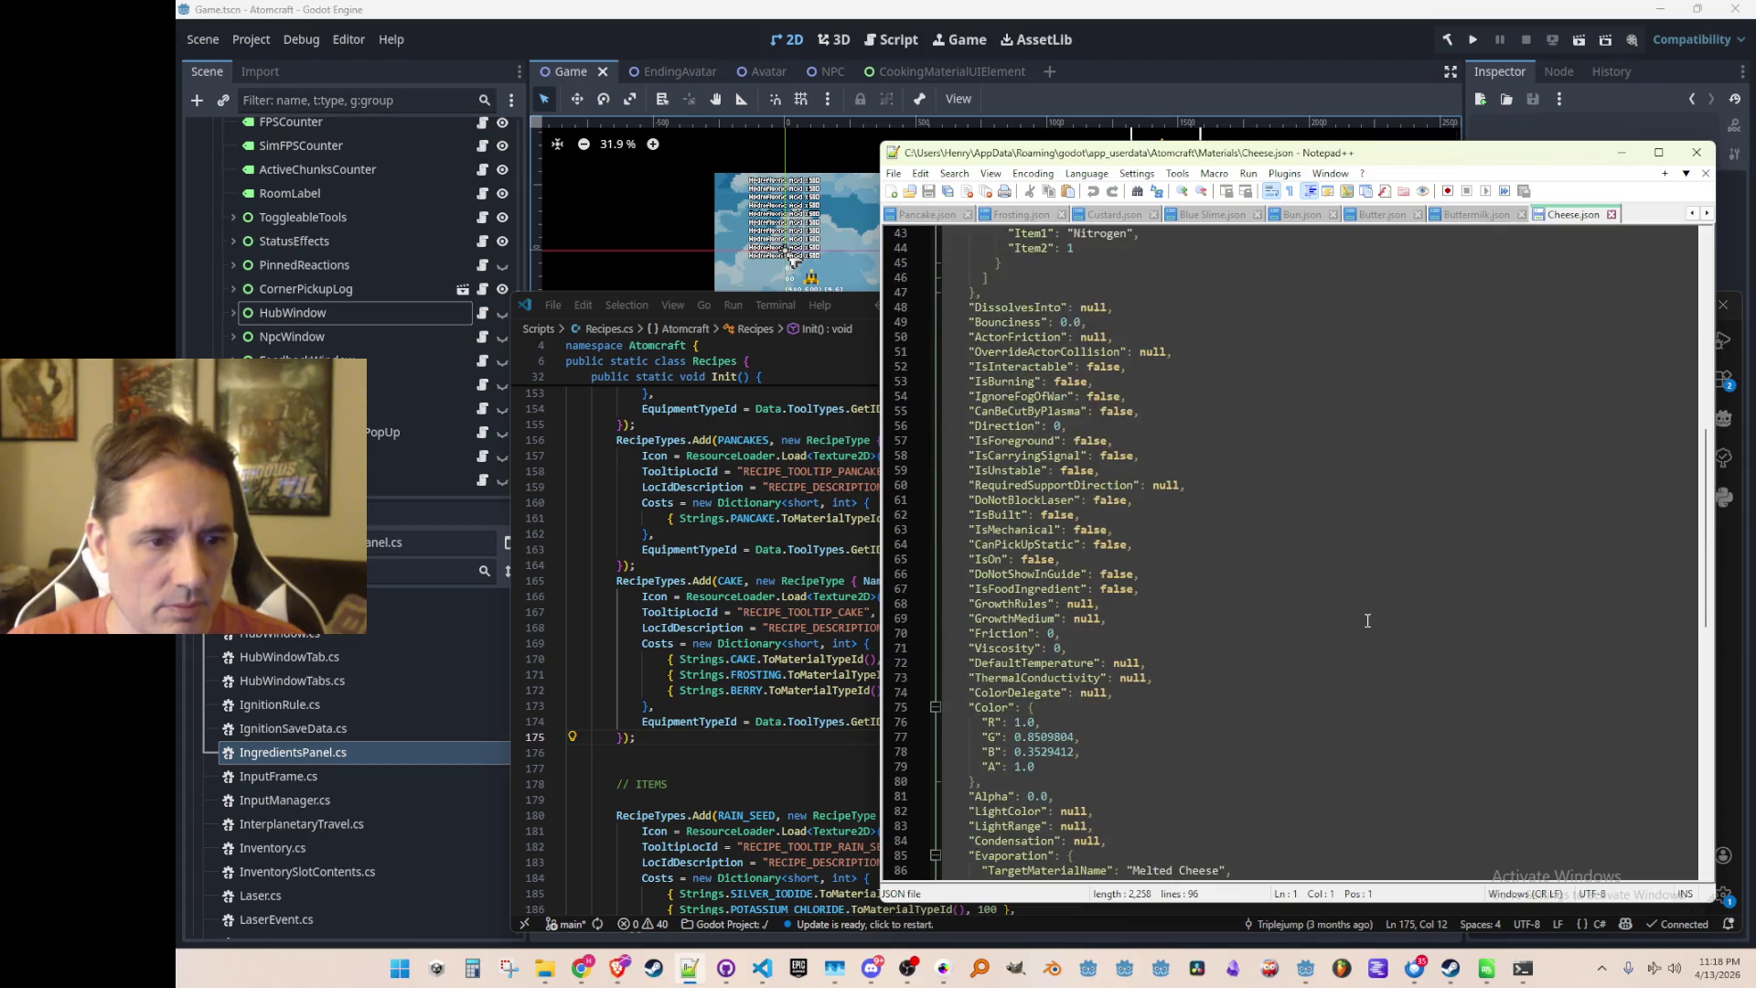
{"action": "left_click", "coordinate": [1388, 544]}
{"action": "left_click", "coordinate": [1378, 583]}
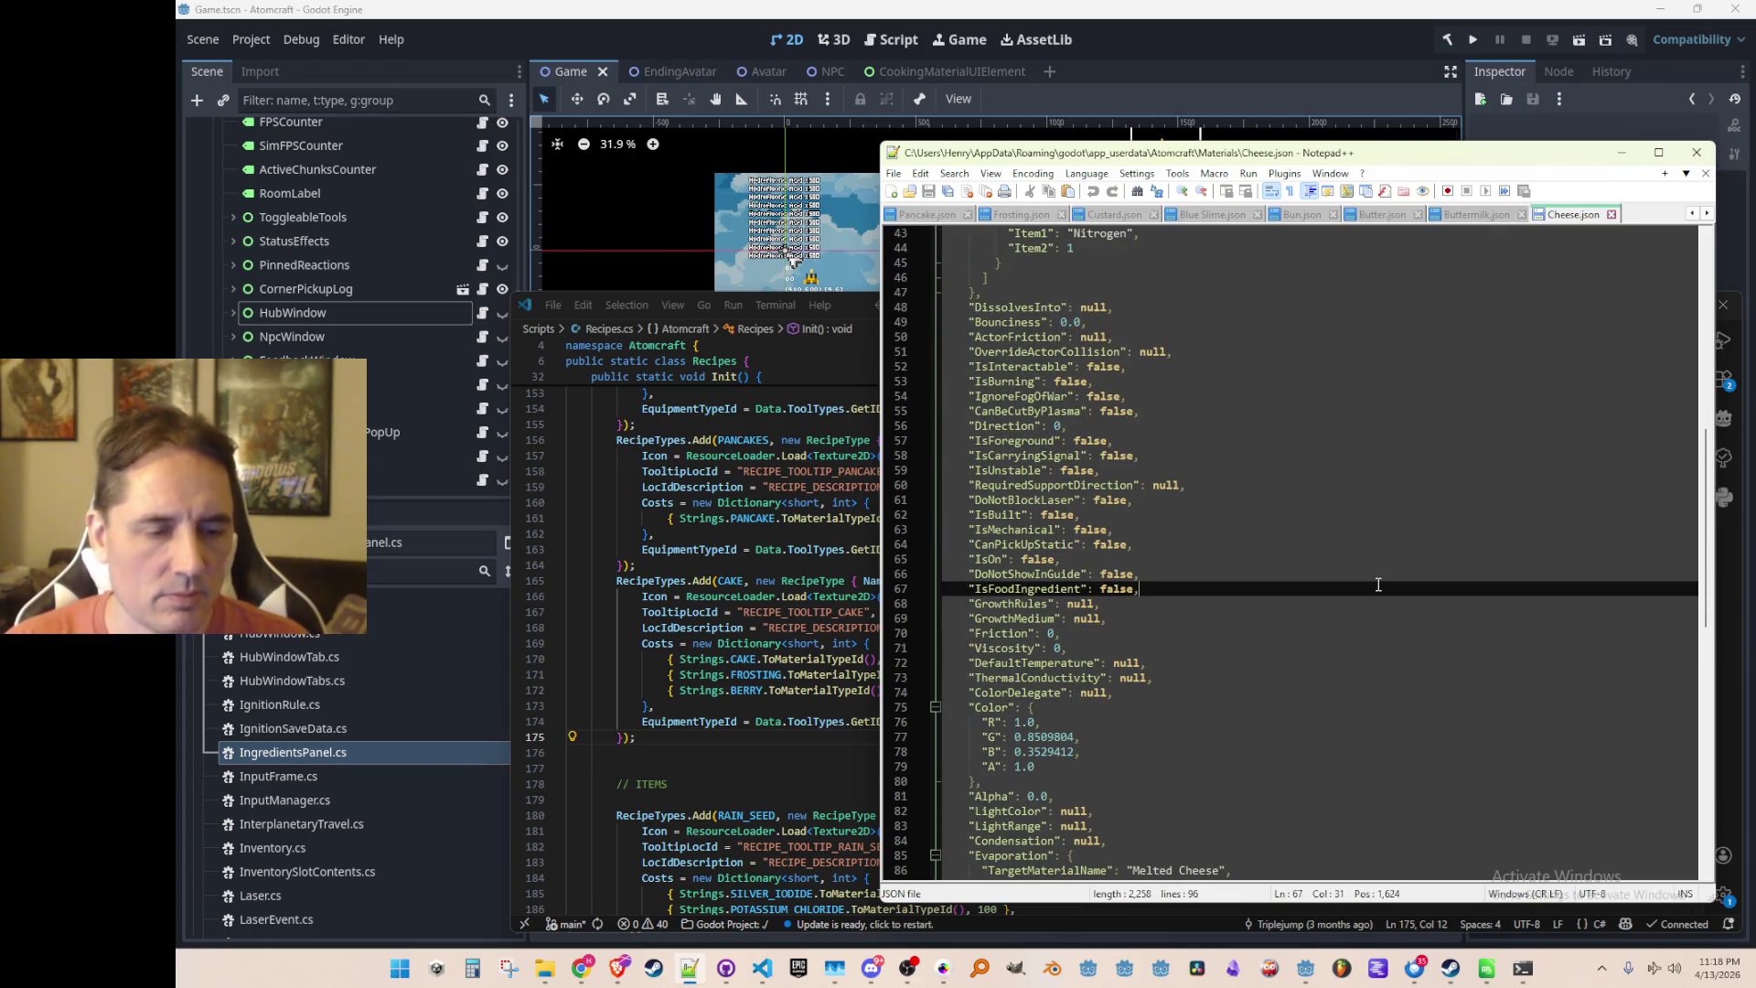
{"action": "key", "text": "Home"}
{"action": "key", "text": "shift+Down"}
{"action": "type", "text": "\"IsFoodIngredient\": true,"}
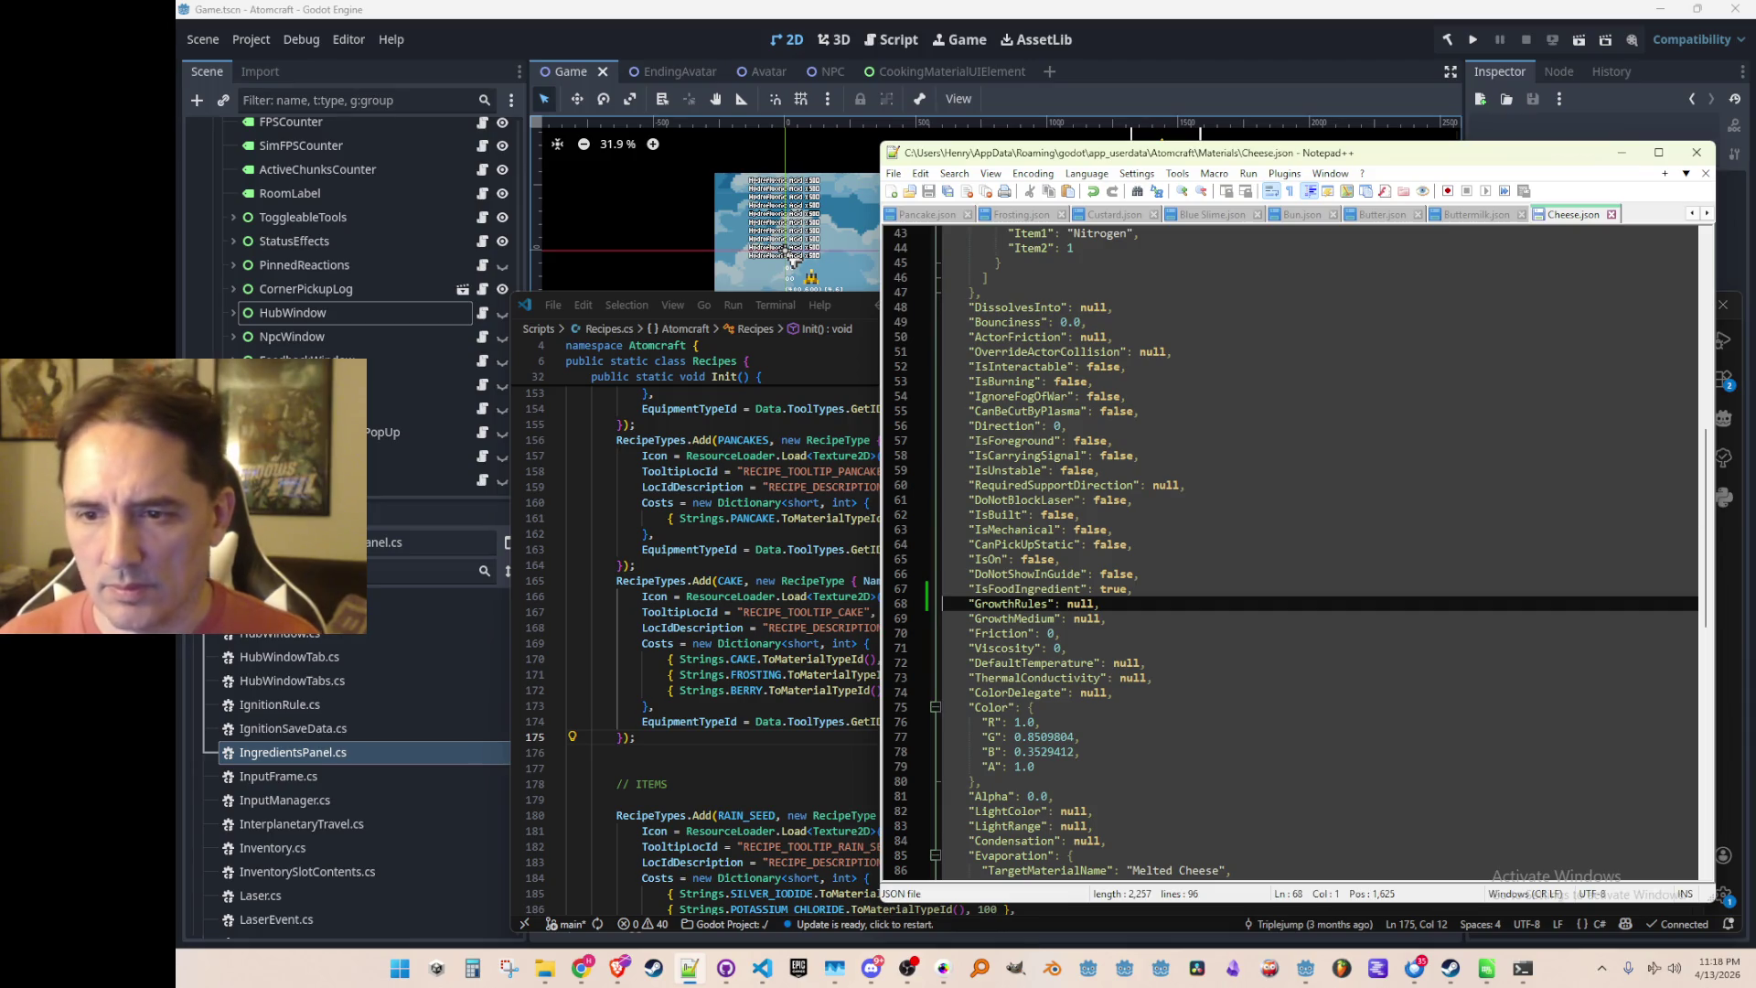
{"action": "key", "text": "ctrl+s"}
In Cheesecake.json, set IsFoodIngredient to true and save
{"action": "key", "text": "ctrl+Tab"}
{"action": "scroll", "coordinate": [1427, 480], "scroll_direction": "down", "scroll_amount": 7}
{"action": "left_click", "coordinate": [1381, 569]}
{"action": "key", "text": "Down"}
{"action": "key", "text": "Down"}
{"action": "key", "text": "Down"}
{"action": "key", "text": "Home"}
{"action": "key", "text": "shift+Down"}
{"action": "type", "text": "\"IsFoodIngredient\": true,"}
{"action": "key", "text": "ctrl+s"}
{"action": "key", "text": "ctrl+Tab"}
{"action": "scroll", "coordinate": [1339, 508], "scroll_direction": "down", "scroll_amount": 15}
{"action": "scroll", "coordinate": [1339, 509], "scroll_direction": "up", "scroll_amount": 6}
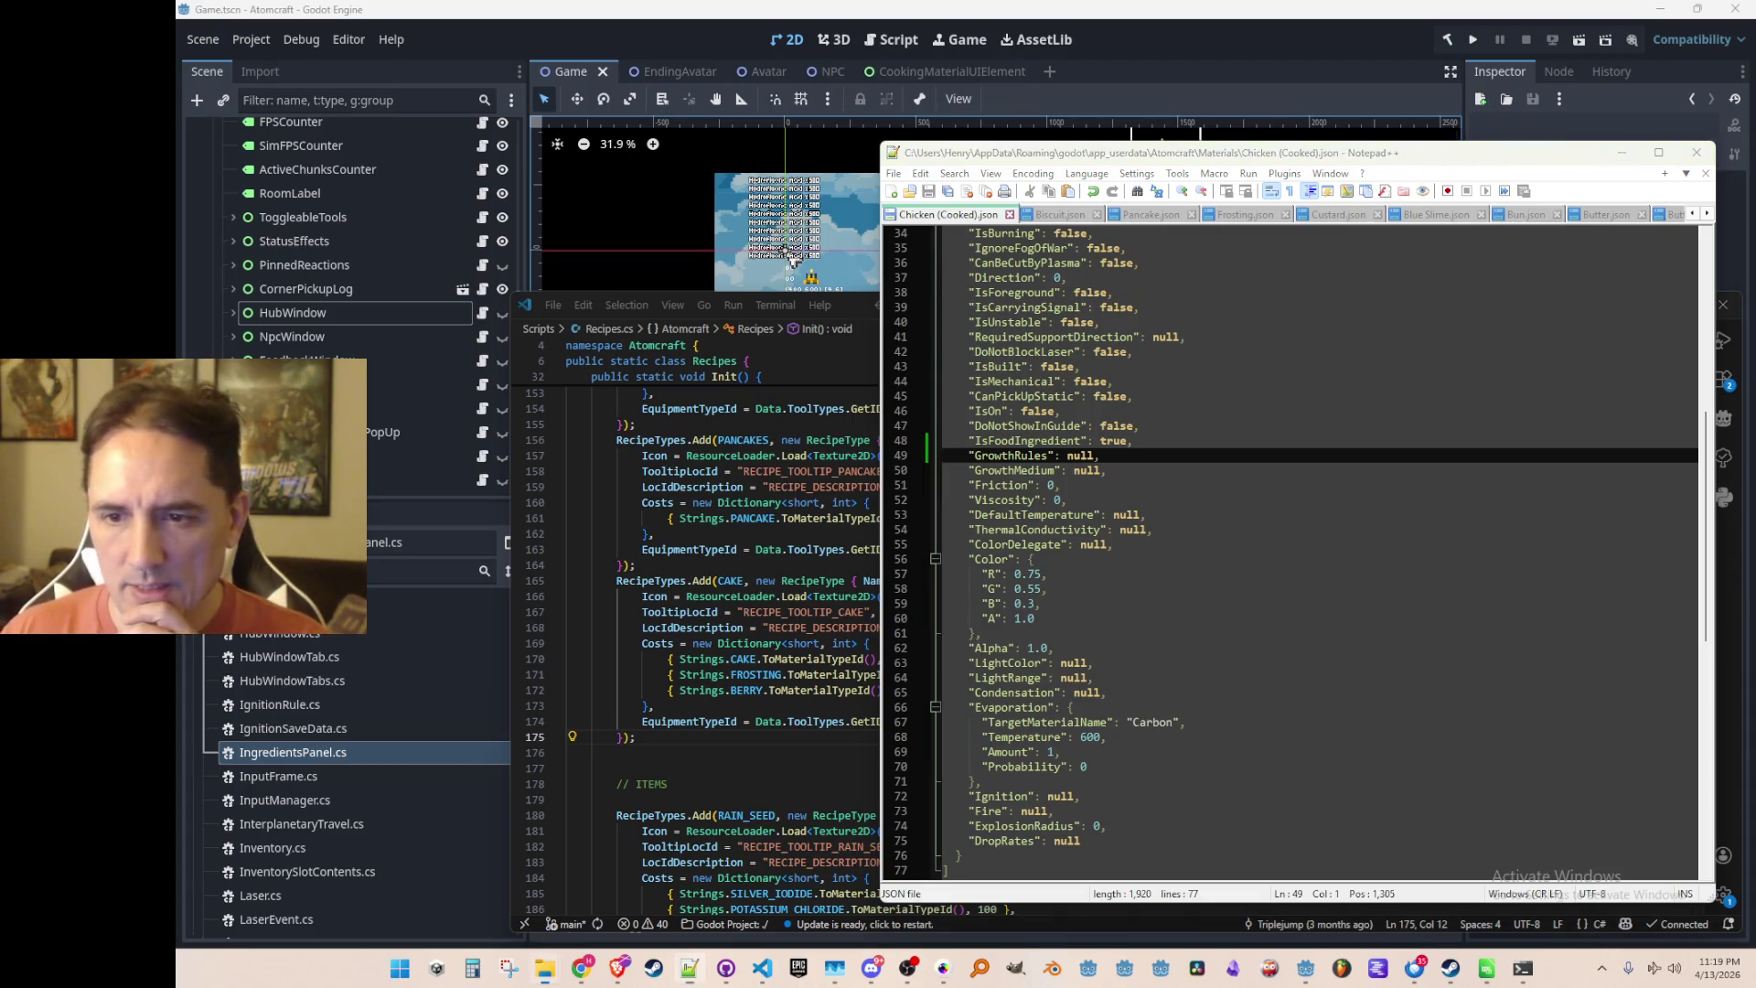
{"action": "scroll", "coordinate": [1625, 469], "scroll_direction": "down", "scroll_amount": 8}
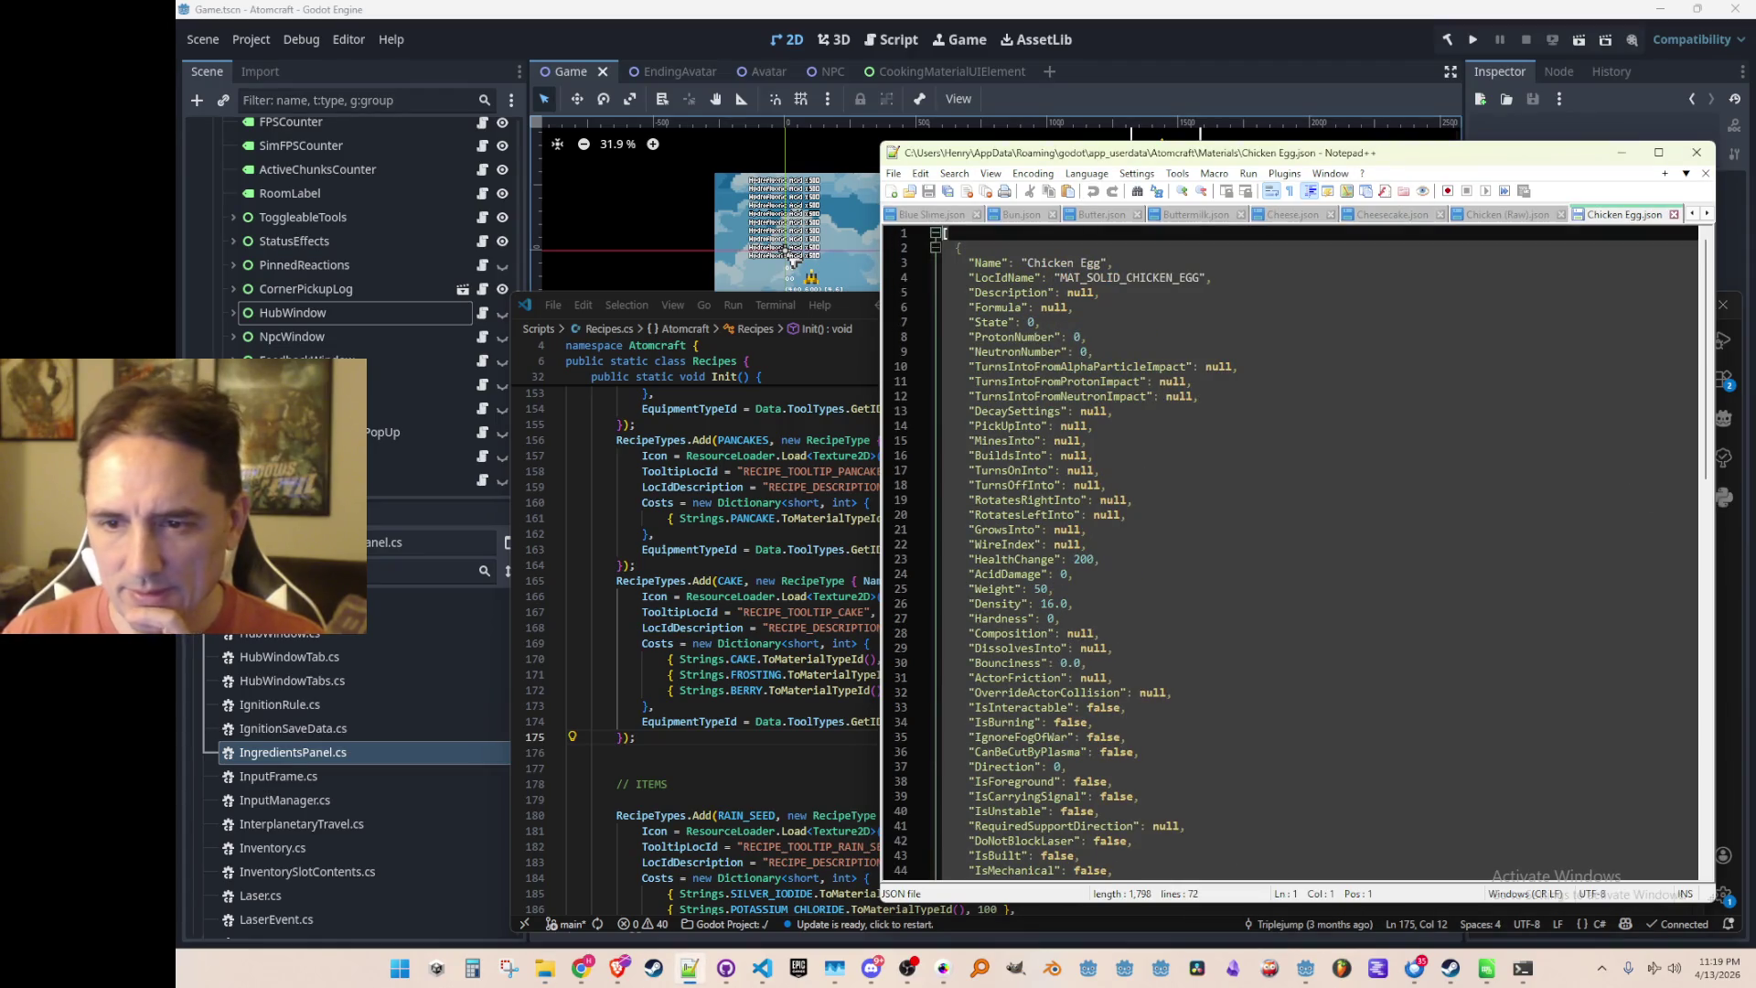
In Cream Cheese.json, type true as the IsFoodIngredient value
{"action": "scroll", "coordinate": [1442, 551], "scroll_direction": "down", "scroll_amount": 9}
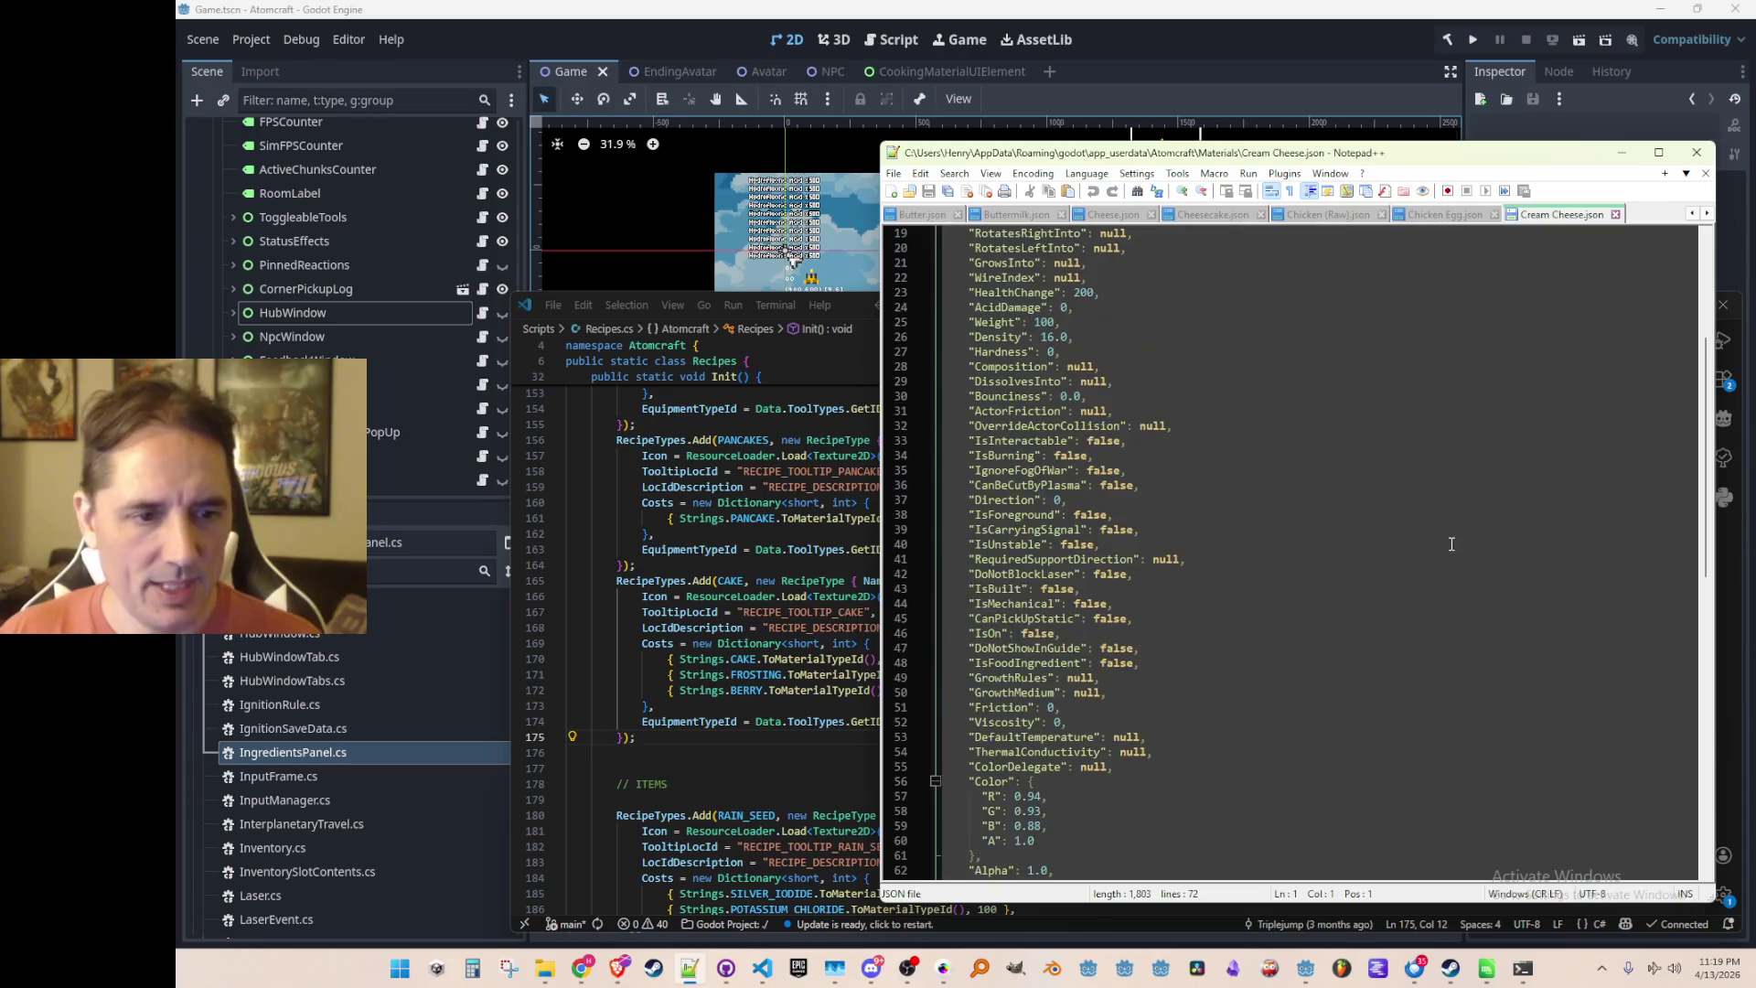
{"action": "left_click", "coordinate": [1433, 591]}
{"action": "key", "text": "Up"}
{"action": "key", "text": "Up"}
{"action": "key", "text": "Up"}
{"action": "key", "text": "Up"}
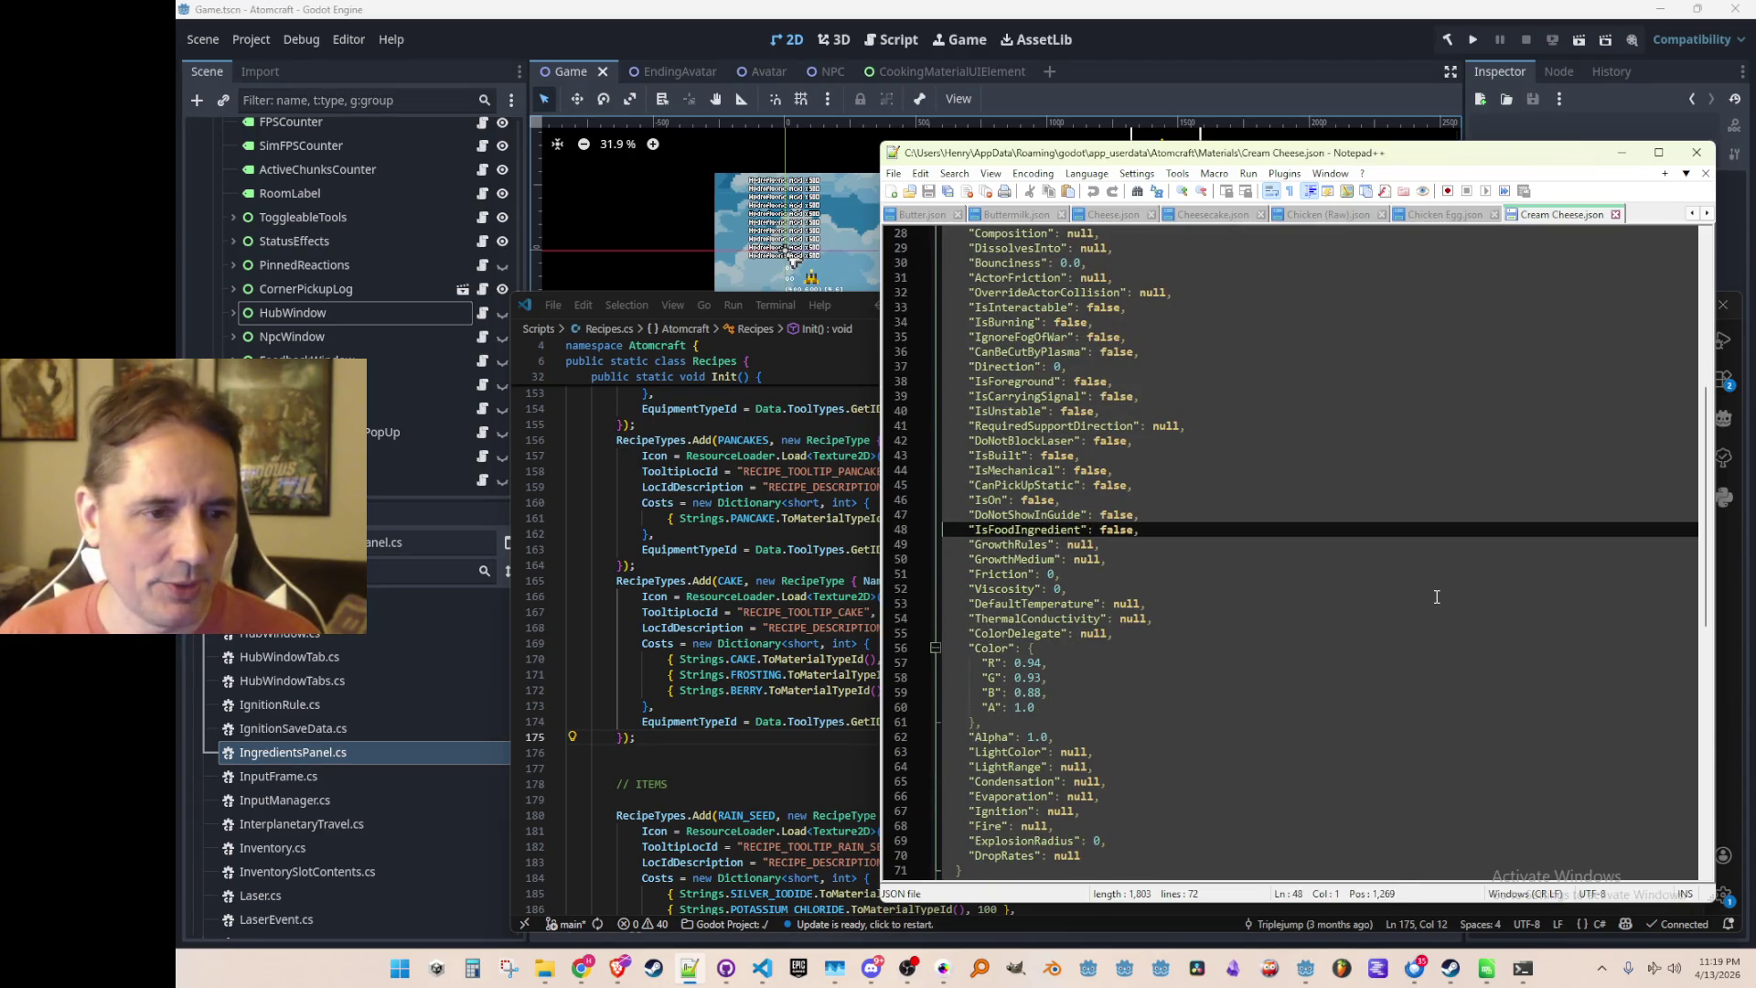
{"action": "type", "text": "true"}
{"action": "key", "text": "Down"}
{"action": "key", "text": "Down"}
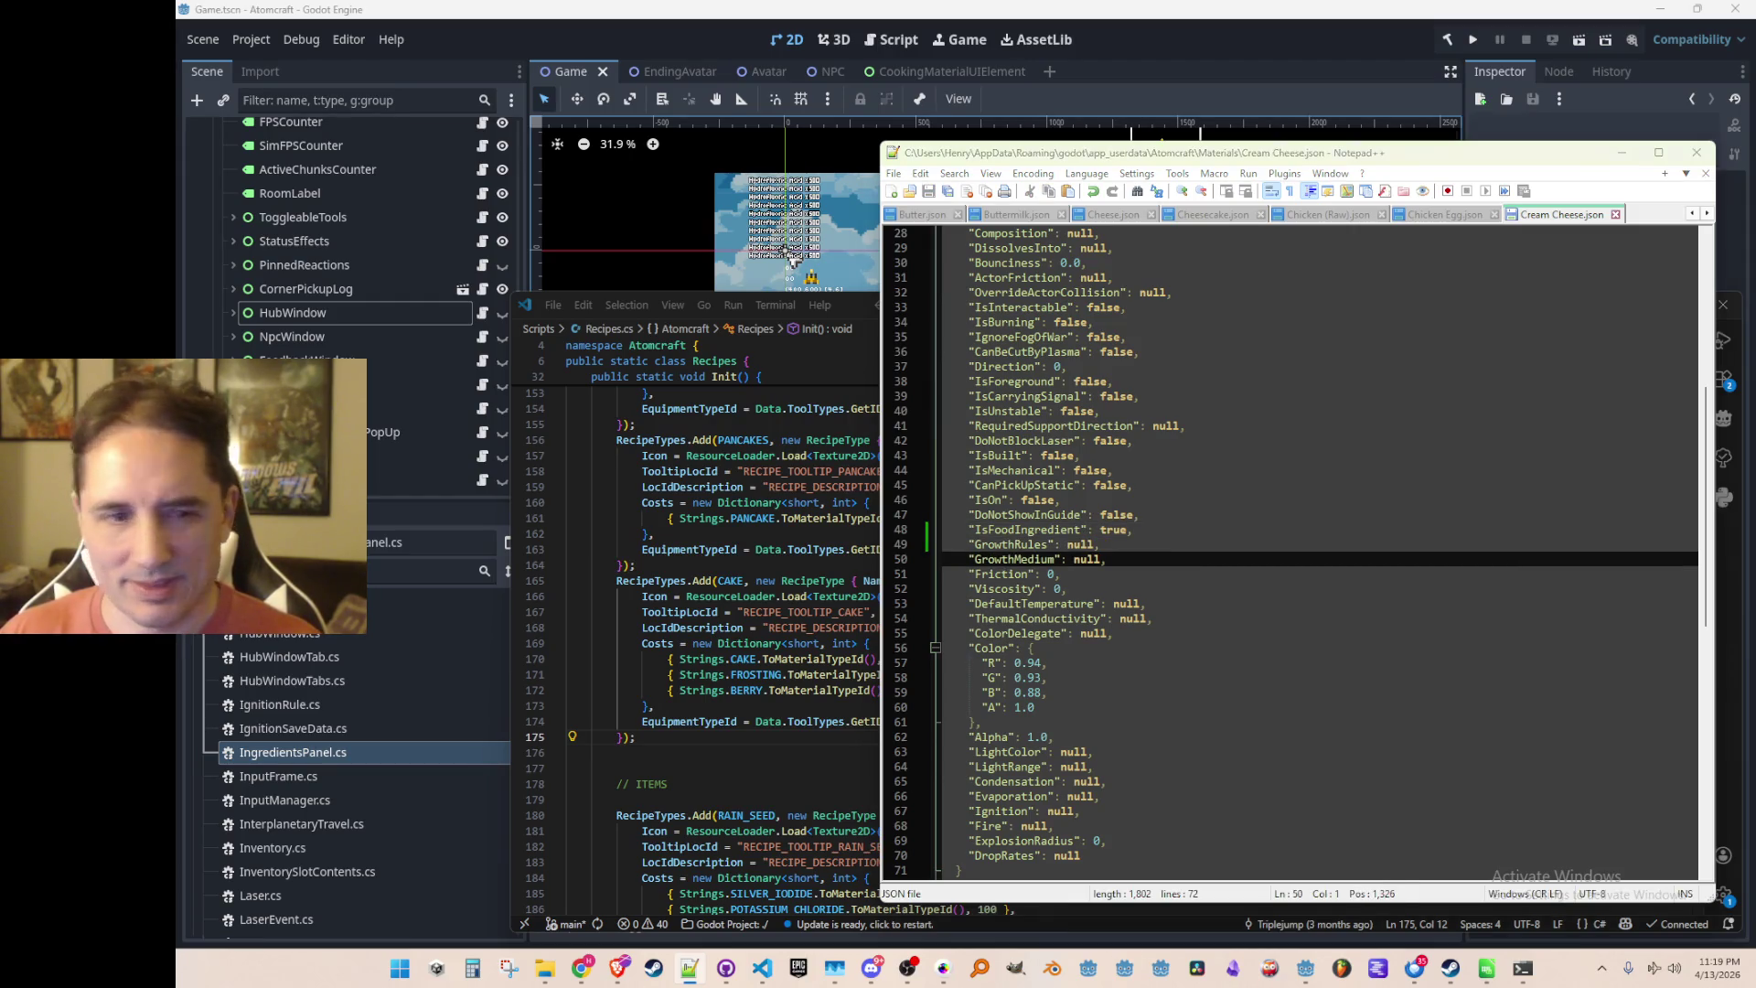
{"action": "scroll", "coordinate": [1398, 538], "scroll_direction": "down", "scroll_amount": 10}
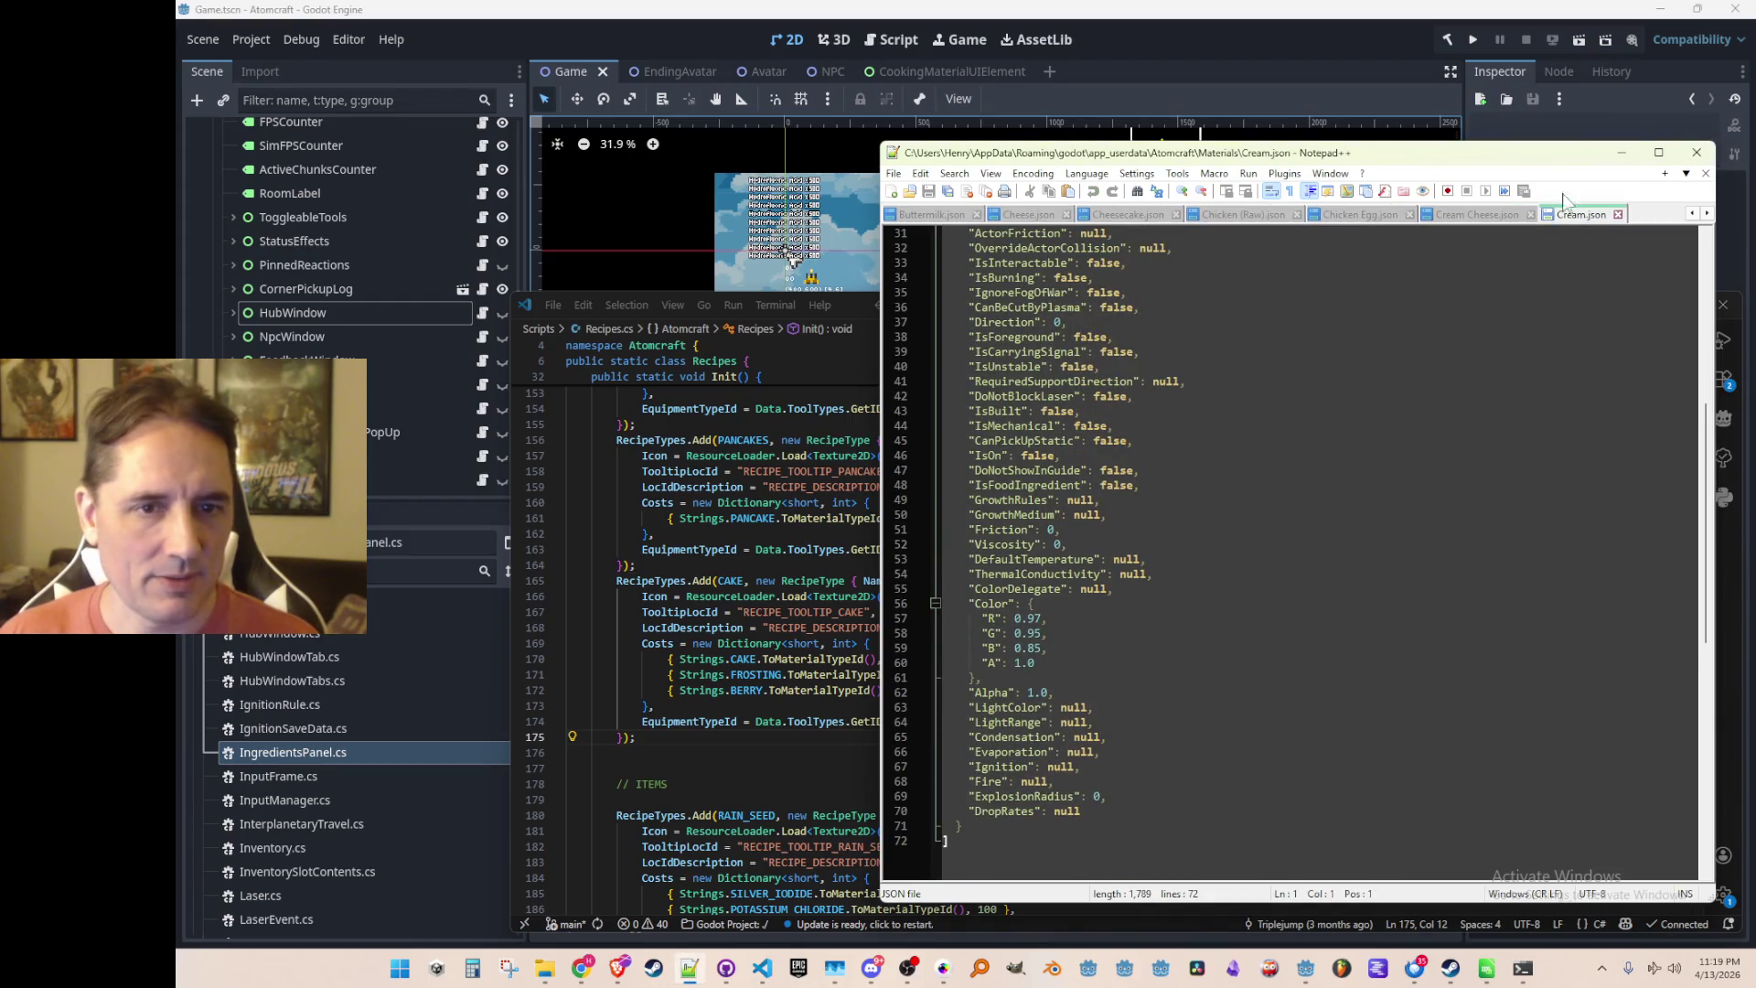
In Cream.json, set IsFoodIngredient to true,
{"action": "left_click", "coordinate": [1485, 217]}
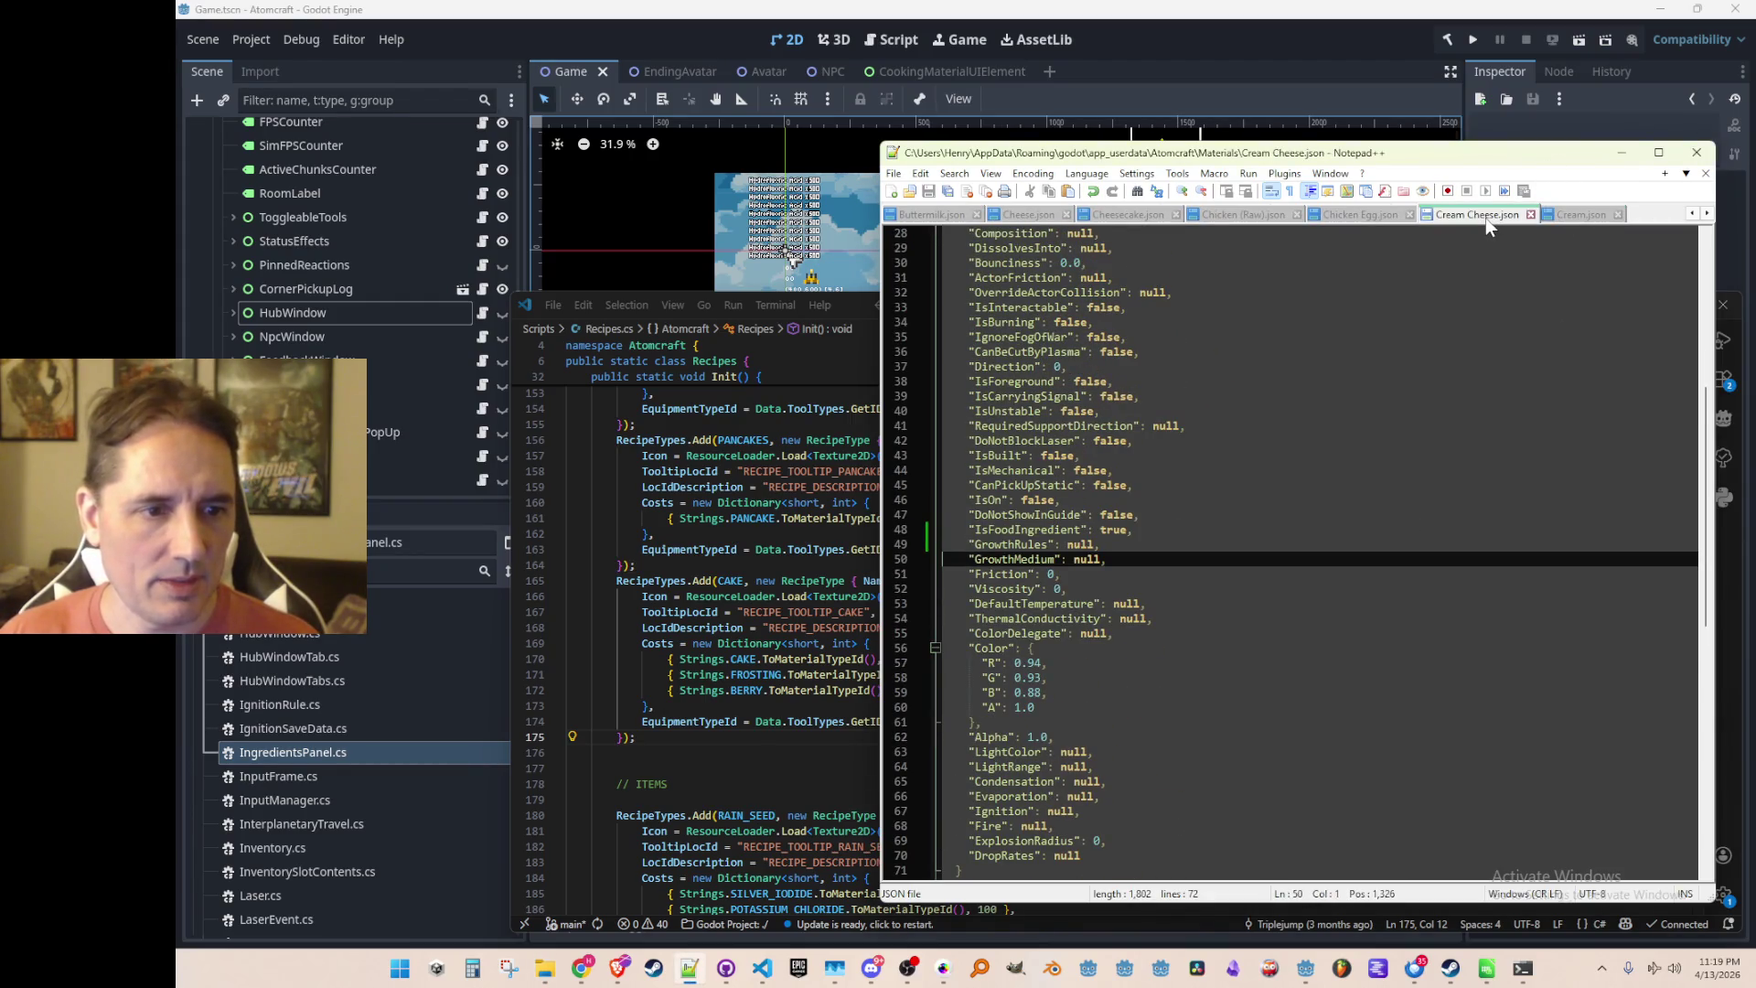
{"action": "left_click", "coordinate": [1572, 206]}
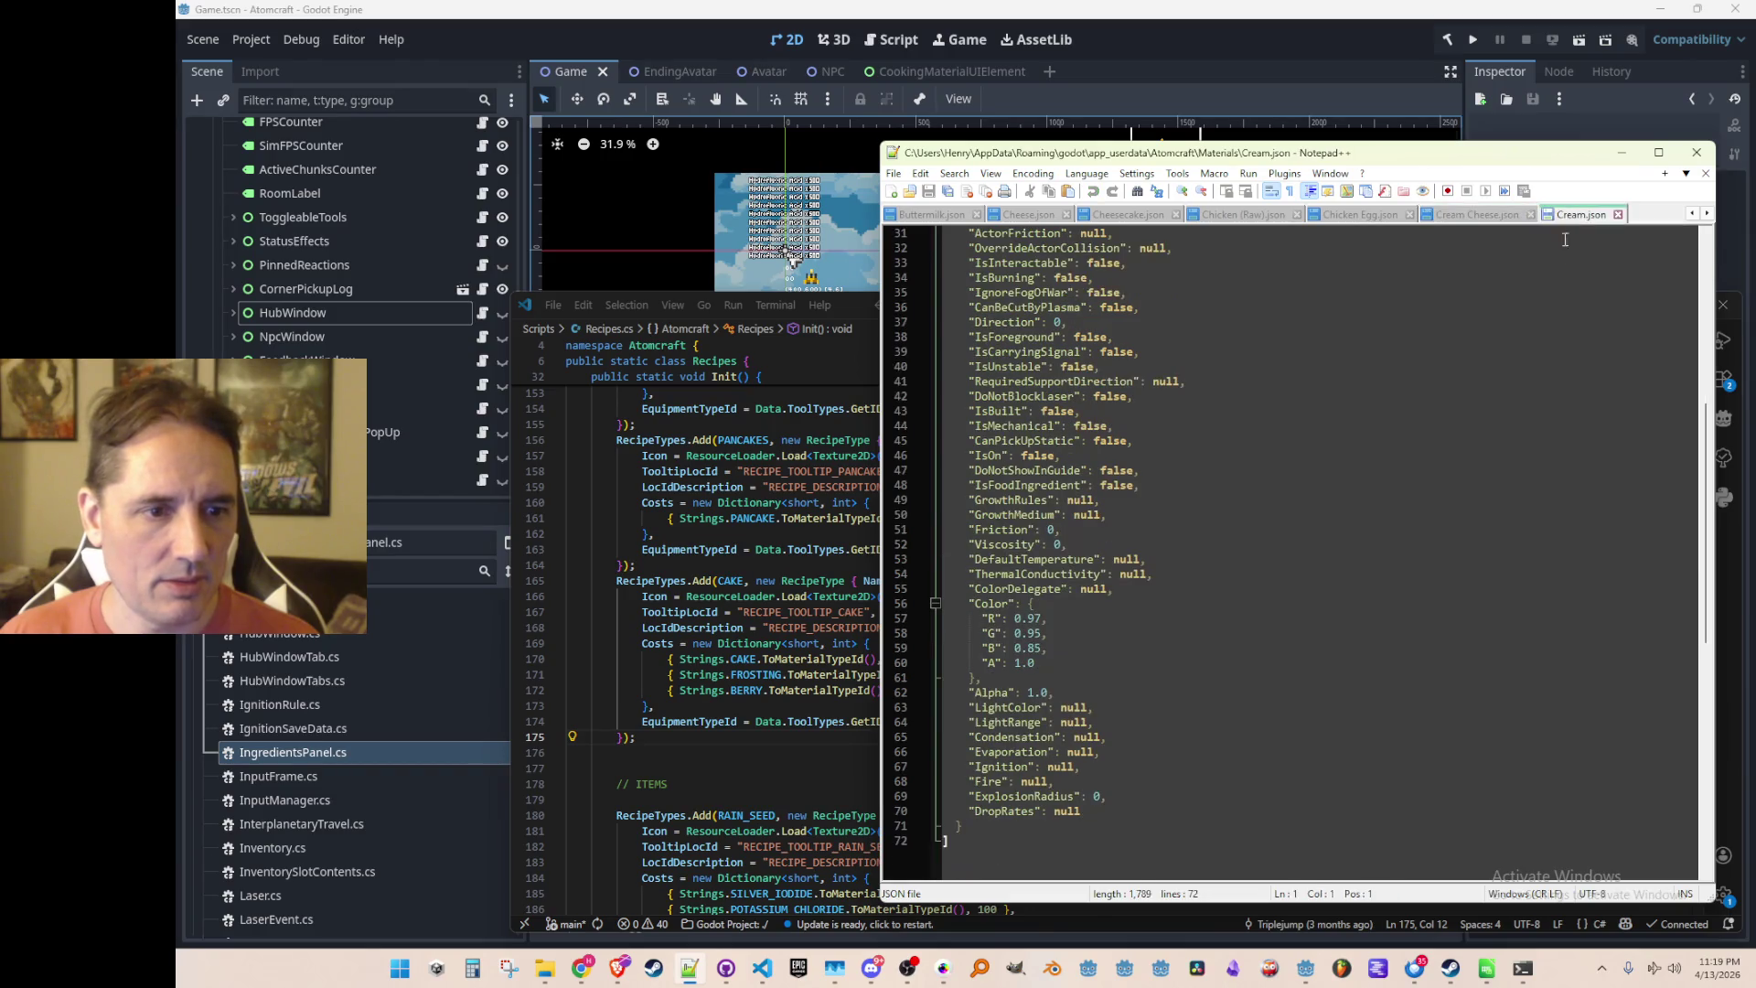
{"action": "left_click", "coordinate": [1513, 479]}
{"action": "key", "text": "BackSpace"}
{"action": "key", "text": "BackSpace"}
{"action": "key", "text": "BackSpace"}
{"action": "type", "text": "true,"}
{"action": "key", "text": "Down"}
{"action": "key", "text": "Home"}
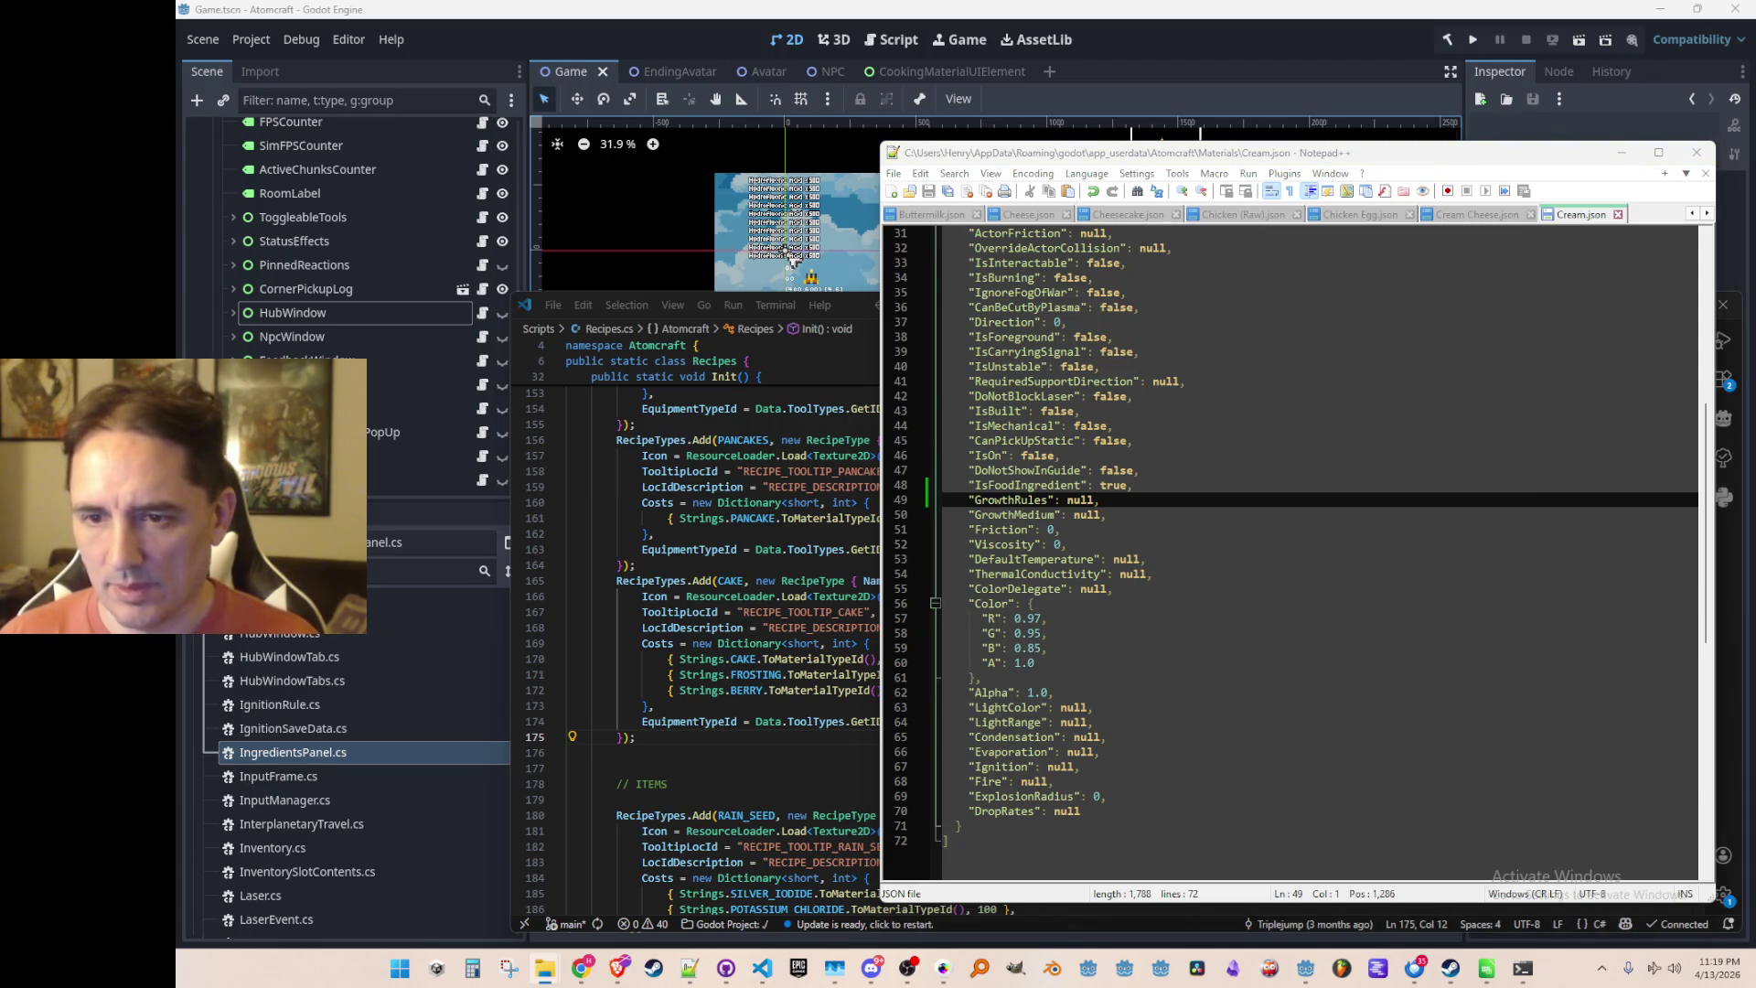
{"action": "scroll", "coordinate": [1467, 547], "scroll_direction": "down", "scroll_amount": 10}
In Cyan Slime.json, set IsFoodIngredient to true,
{"action": "left_click", "coordinate": [1467, 547]}
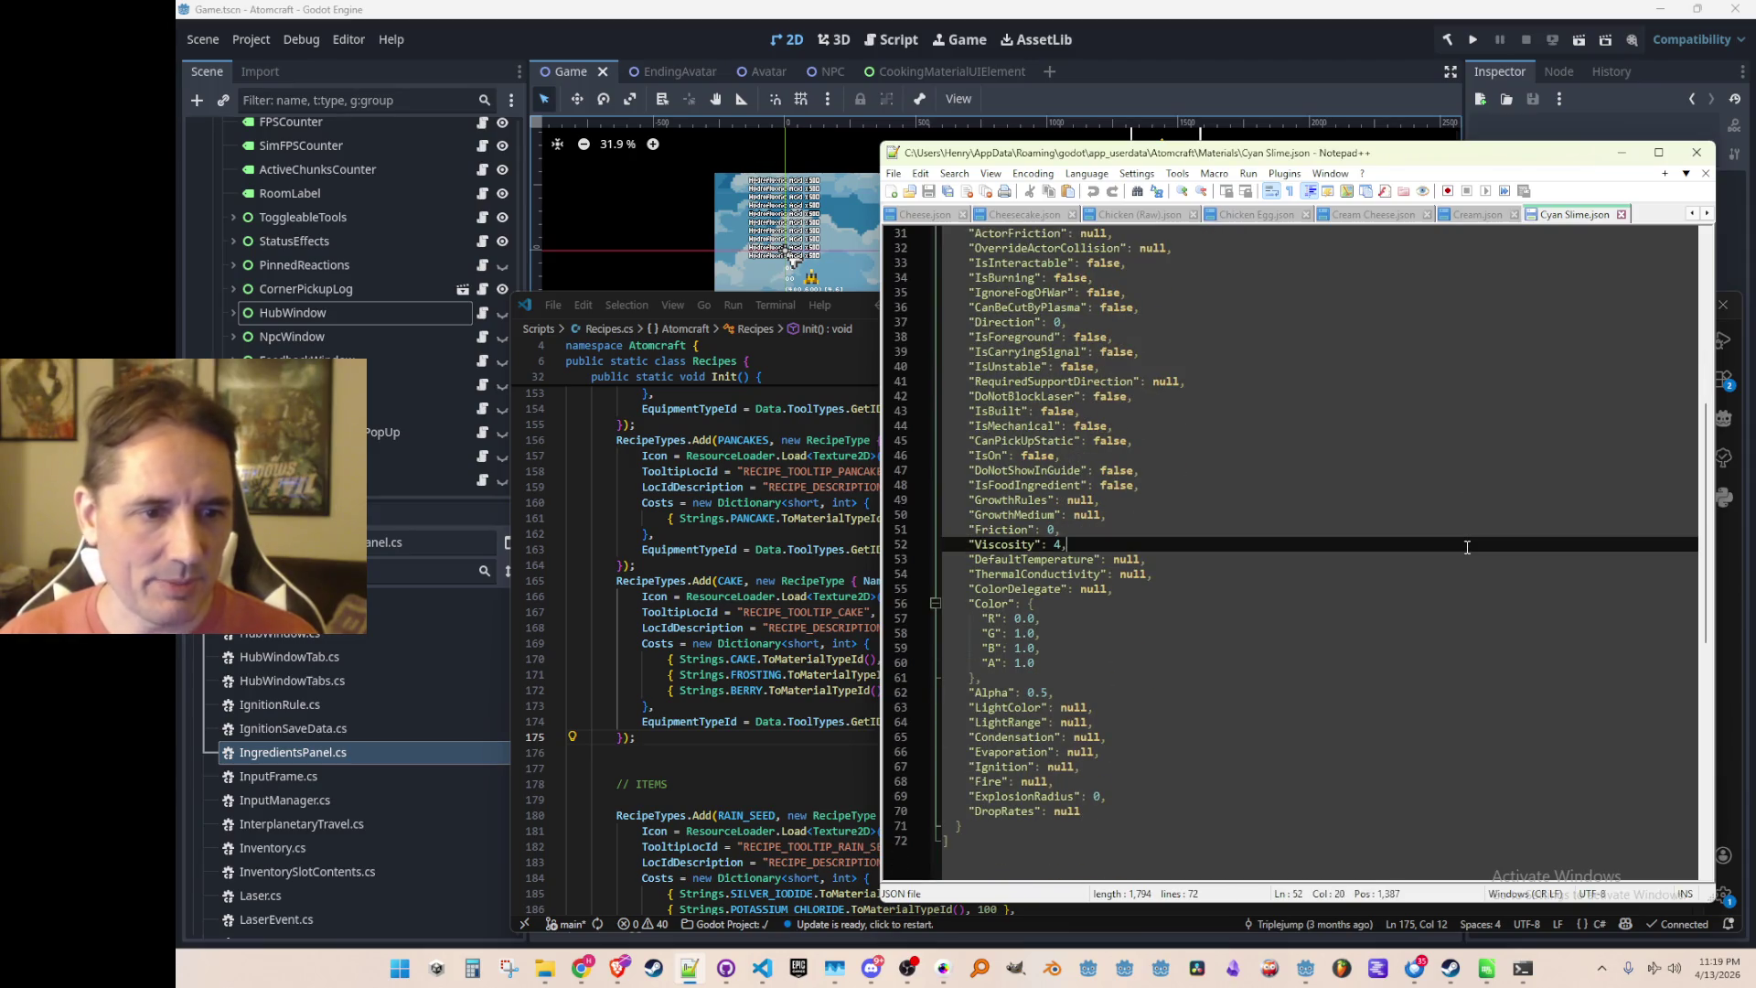
{"action": "key", "text": "Up"}
{"action": "key", "text": "Up"}
{"action": "key", "text": "Up"}
{"action": "key", "text": "End"}
{"action": "key", "text": "BackSpace"}
{"action": "key", "text": "BackSpace"}
{"action": "key", "text": "BackSpace"}
{"action": "type", "text": "true,"}
{"action": "key", "text": "Down"}
{"action": "key", "text": "Home"}
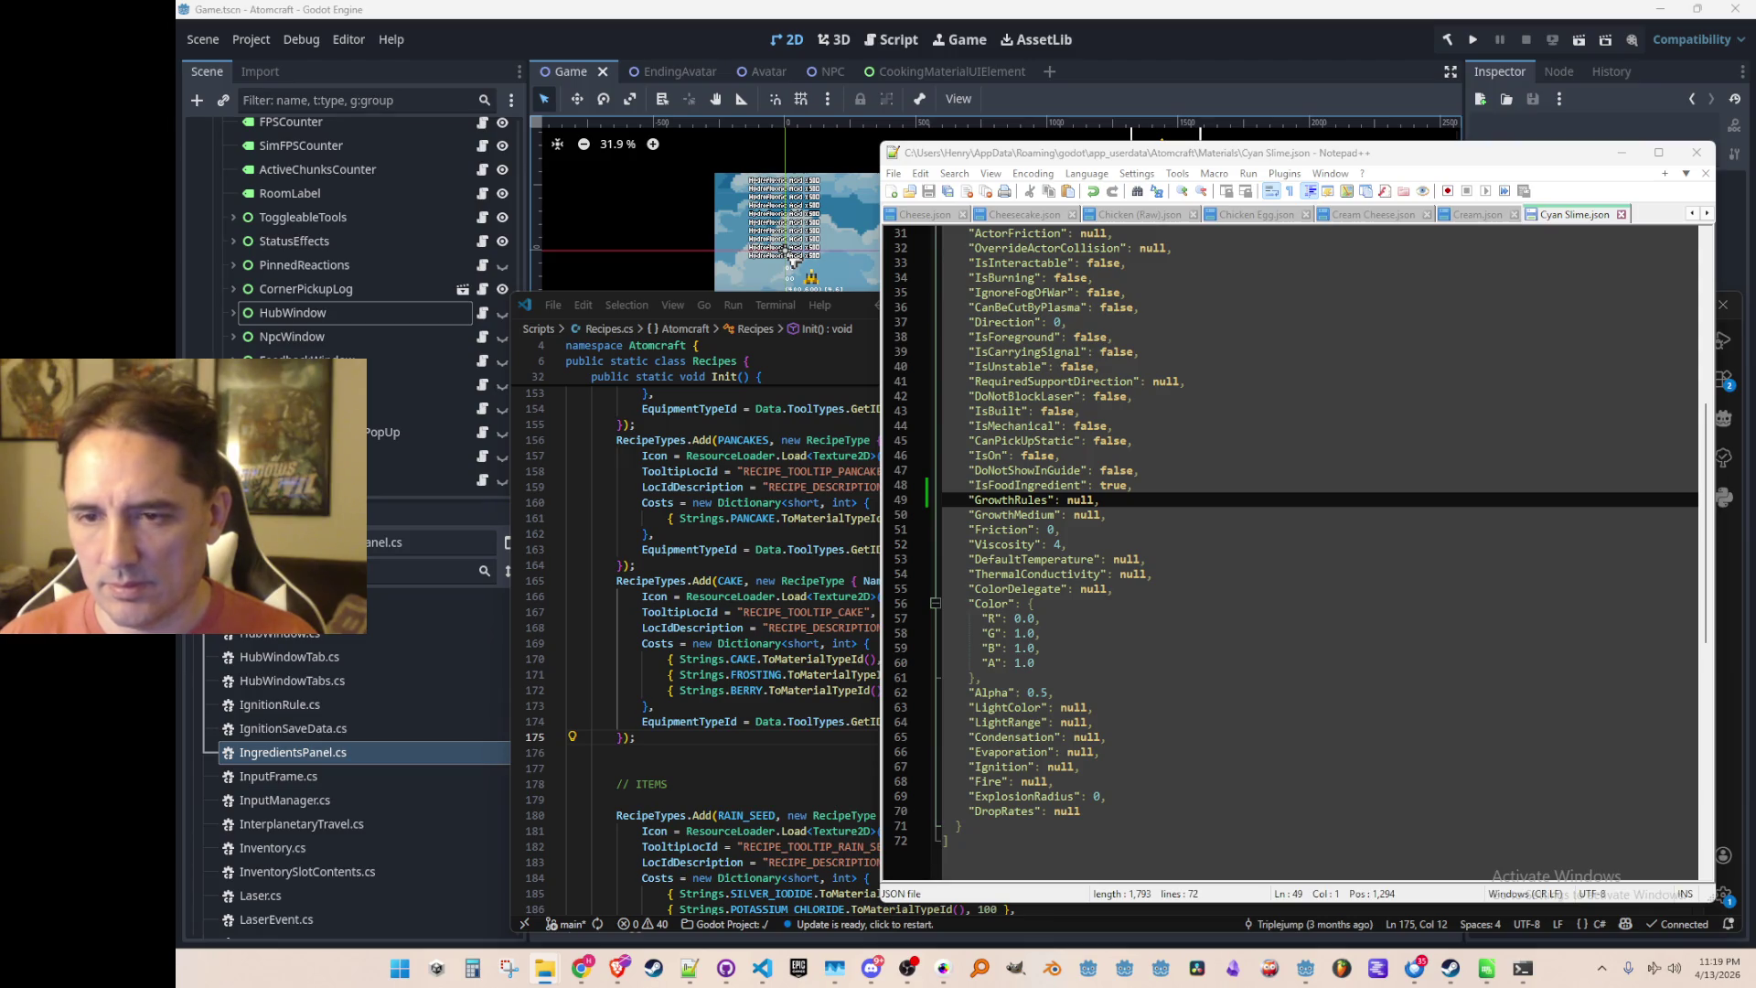
{"action": "scroll", "coordinate": [1378, 501], "scroll_direction": "down", "scroll_amount": 9}
Set IsFoodIngredient to true in Ectoplasm.json, then open Fat.json
{"action": "left_click", "coordinate": [1425, 603]}
{"action": "key", "text": "Home"}
{"action": "key", "text": "Up"}
{"action": "key", "text": "Up"}
{"action": "key", "text": "Up"}
{"action": "key", "text": "ctrl+shift+p"}
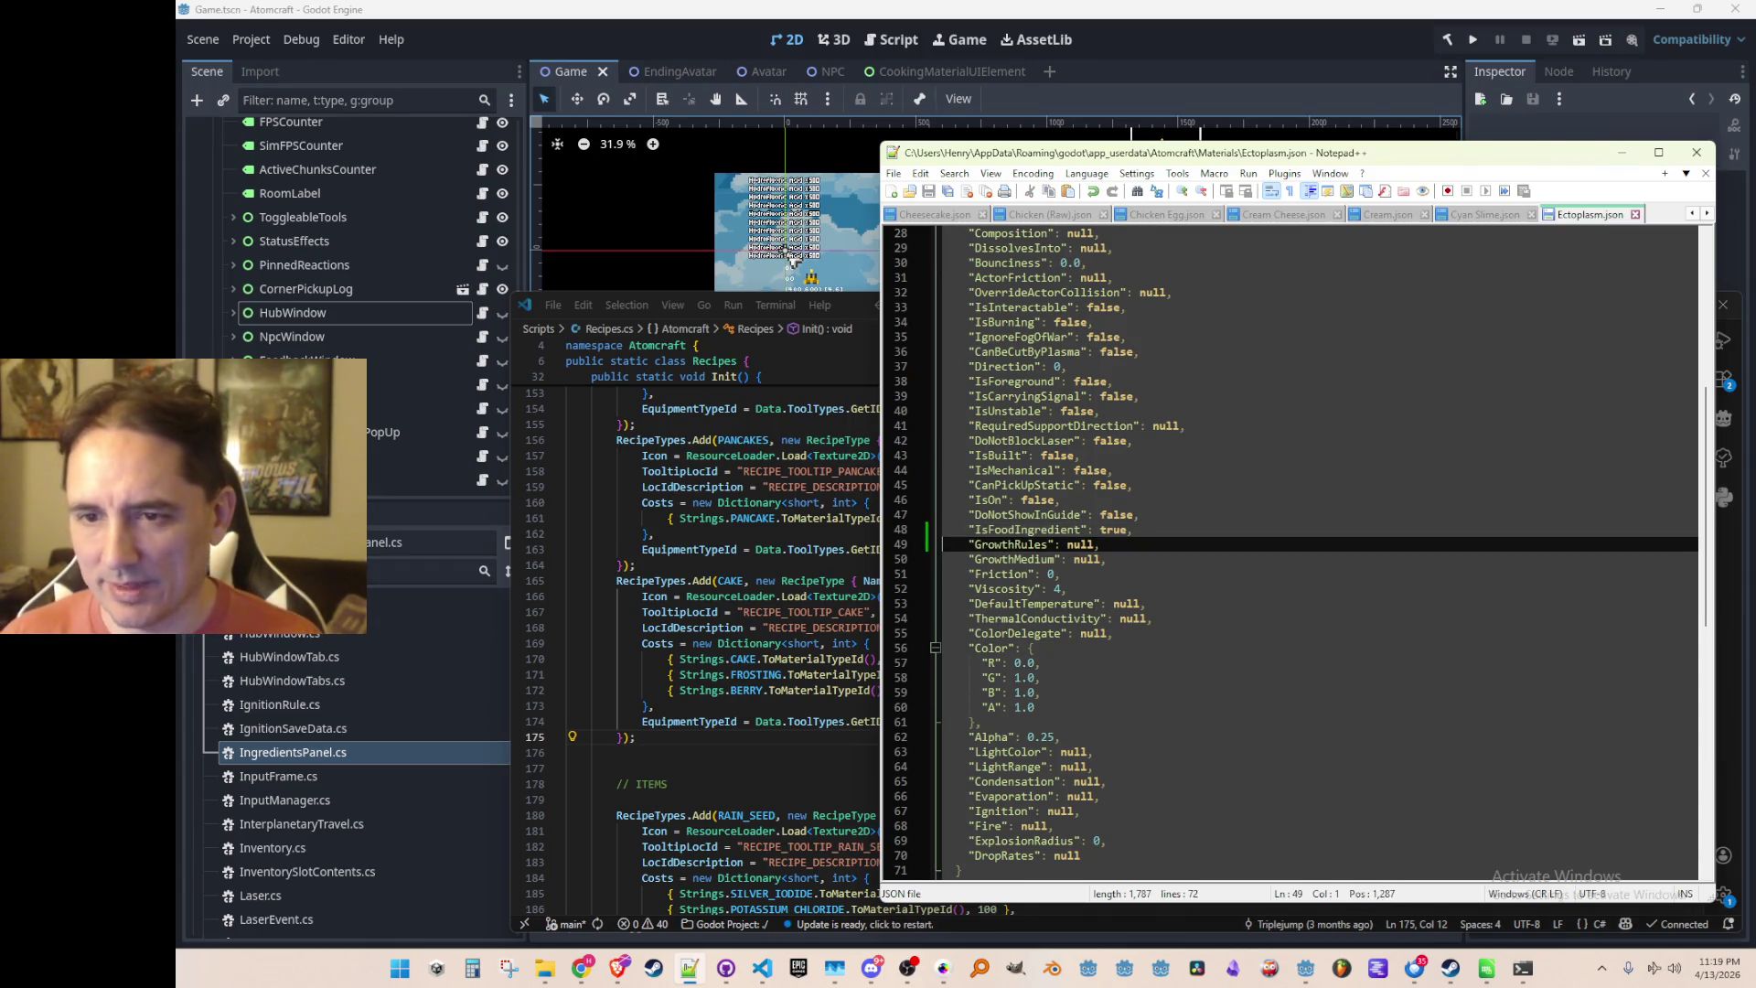
{"action": "key", "text": "Return"}
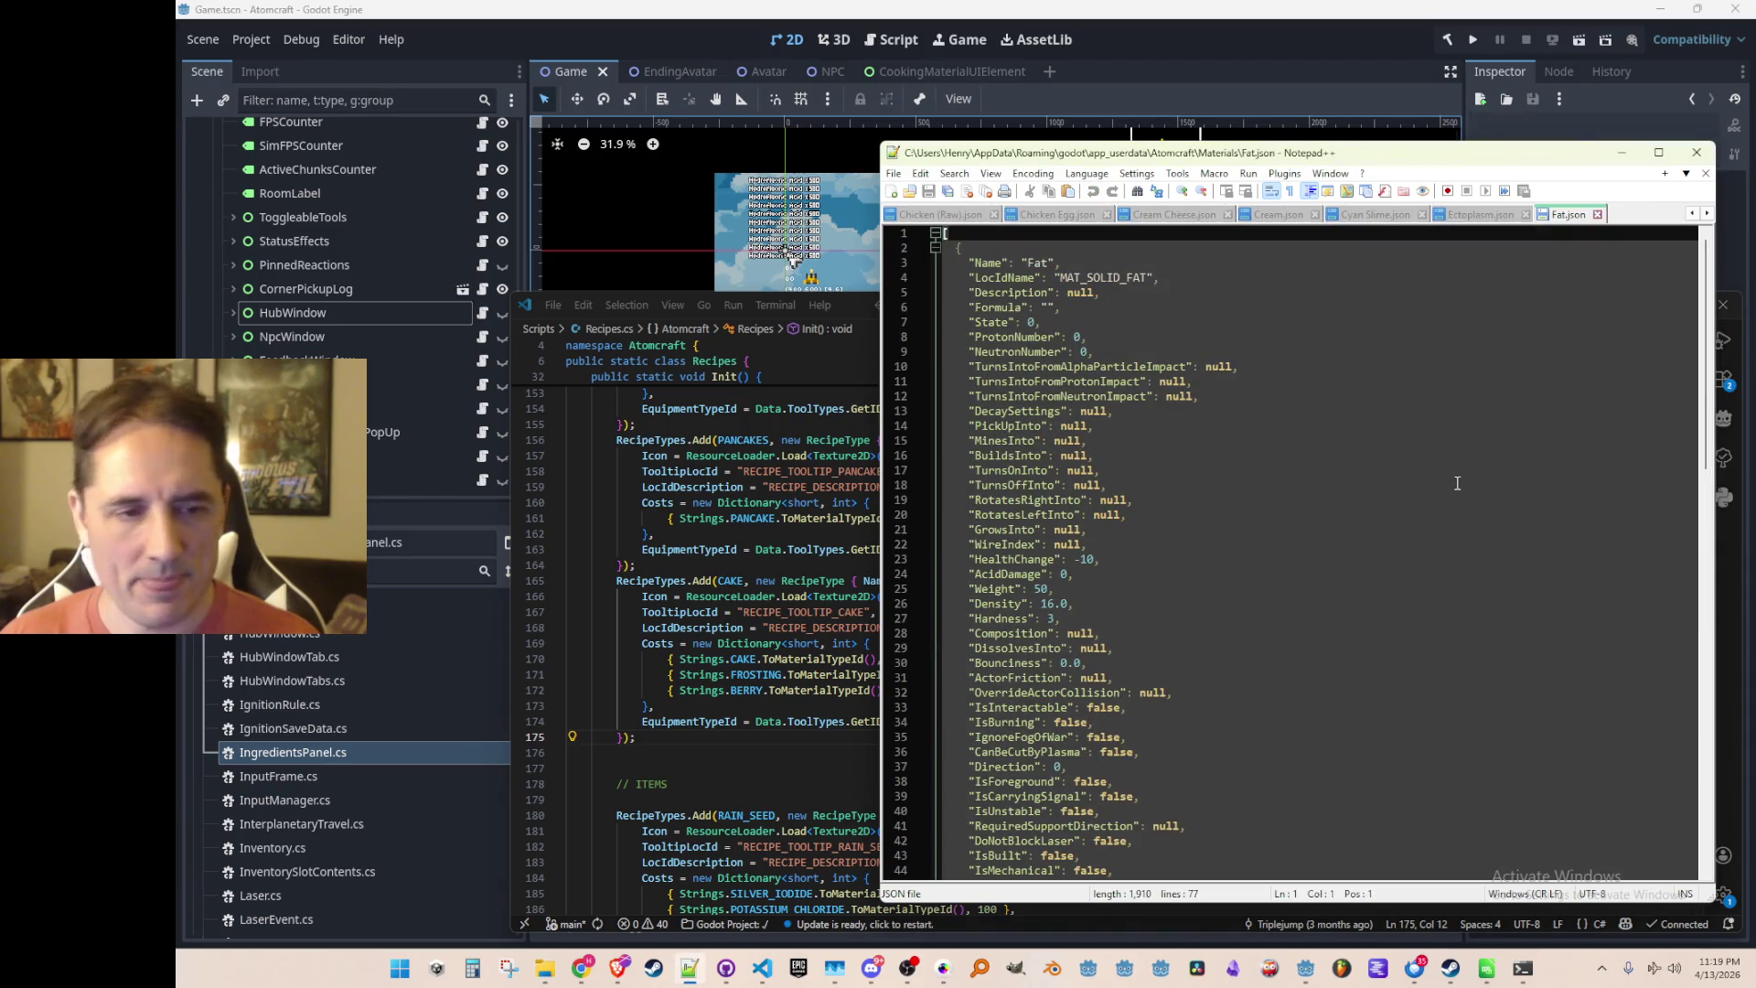
In Green Slime.json, overwrite the IsFoodIngredient value with true,
{"action": "scroll", "coordinate": [1459, 483], "scroll_direction": "down", "scroll_amount": 12}
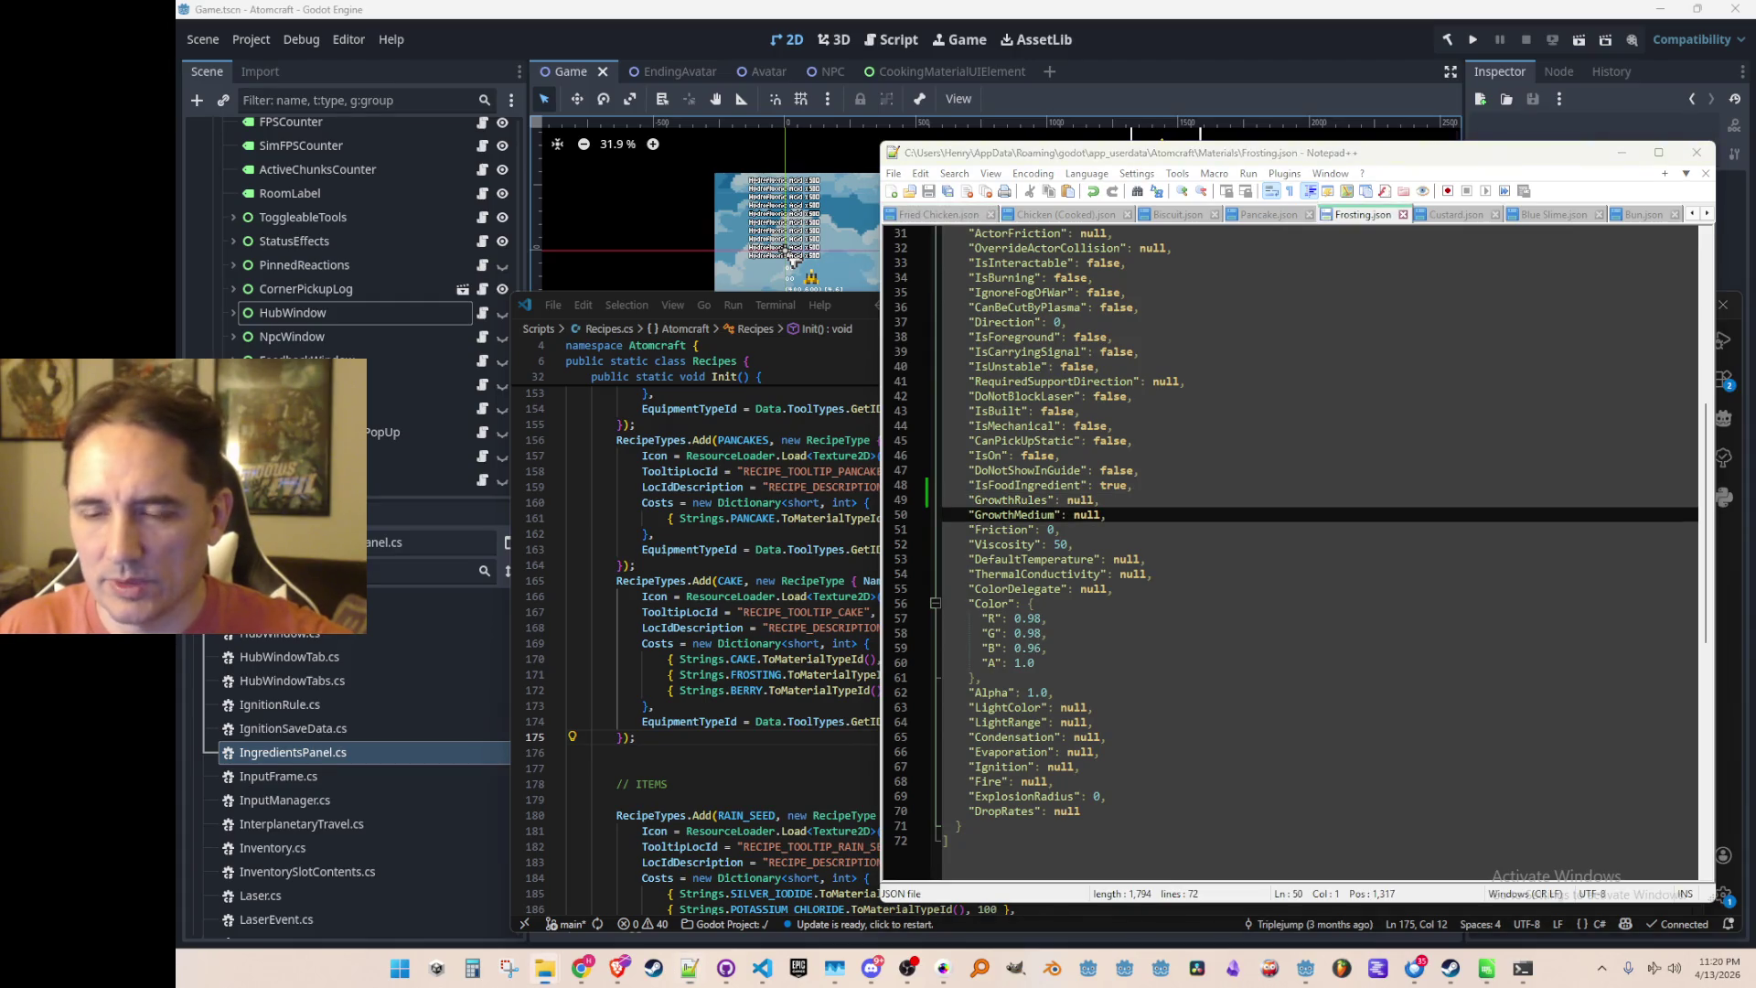
{"action": "scroll", "coordinate": [1393, 446], "scroll_direction": "down", "scroll_amount": 1}
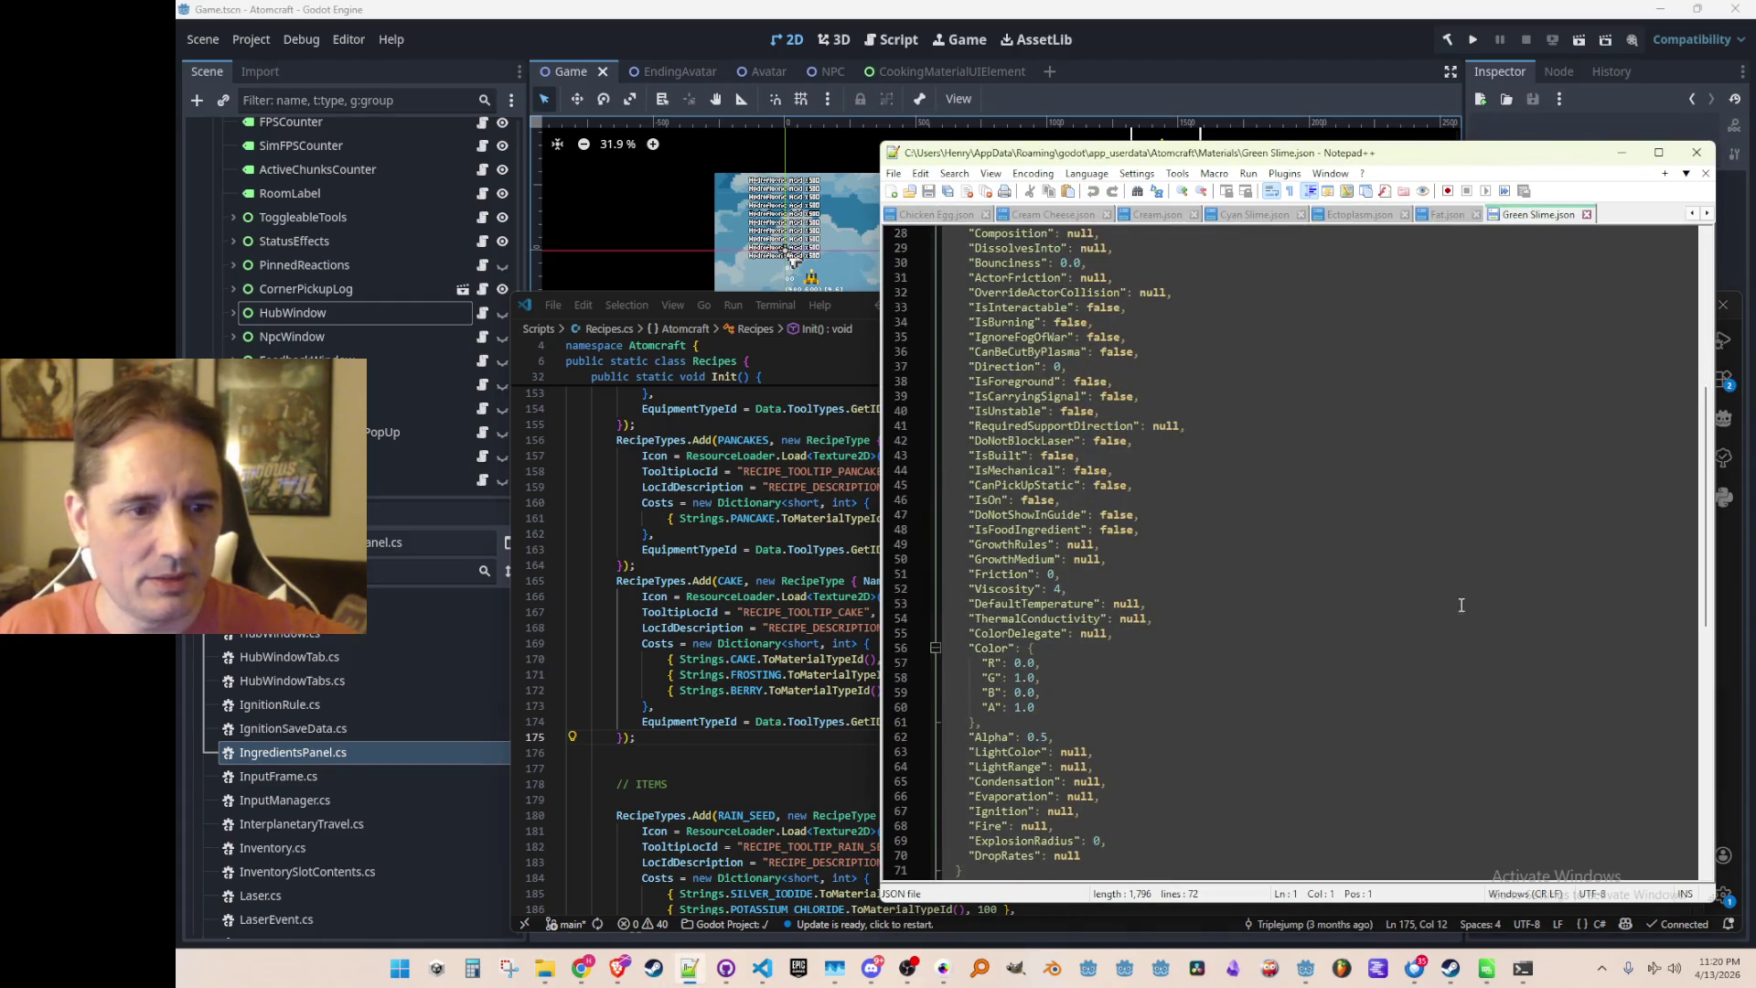
{"action": "left_click", "coordinate": [1481, 521]}
{"action": "key", "text": "BackSpace"}
{"action": "key", "text": "BackSpace"}
{"action": "key", "text": "BackSpace"}
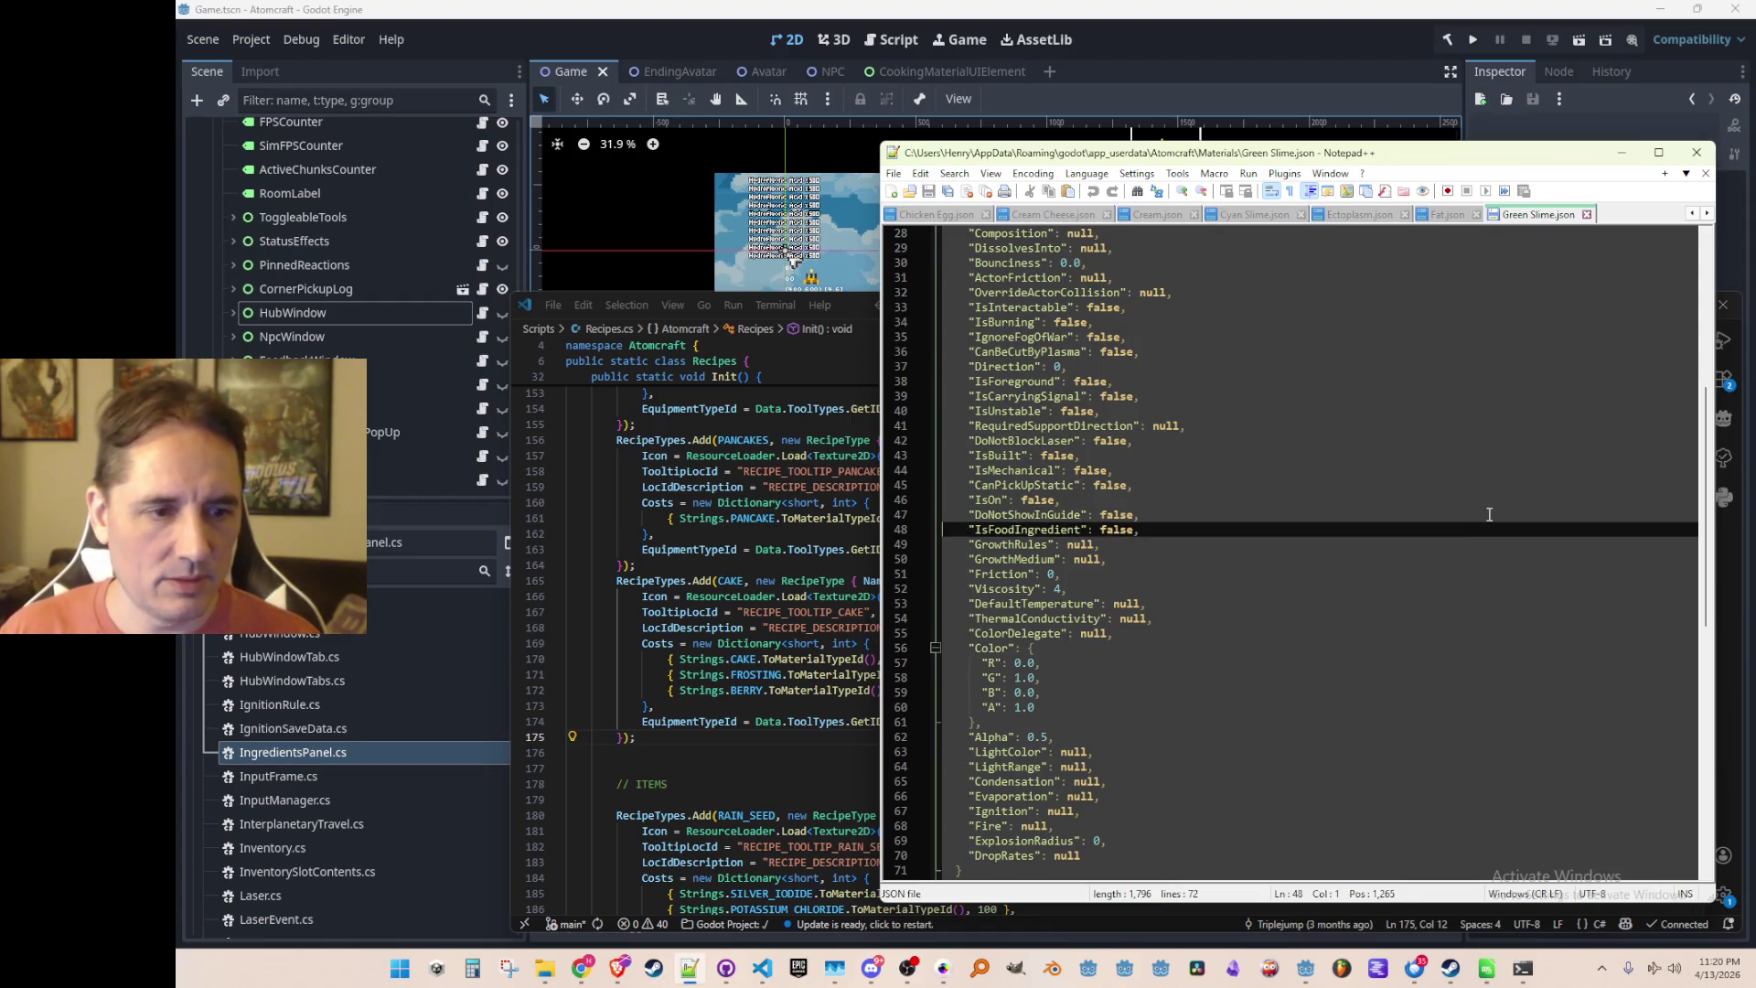
{"action": "type", "text": "true,"}
{"action": "key", "text": "Right"}
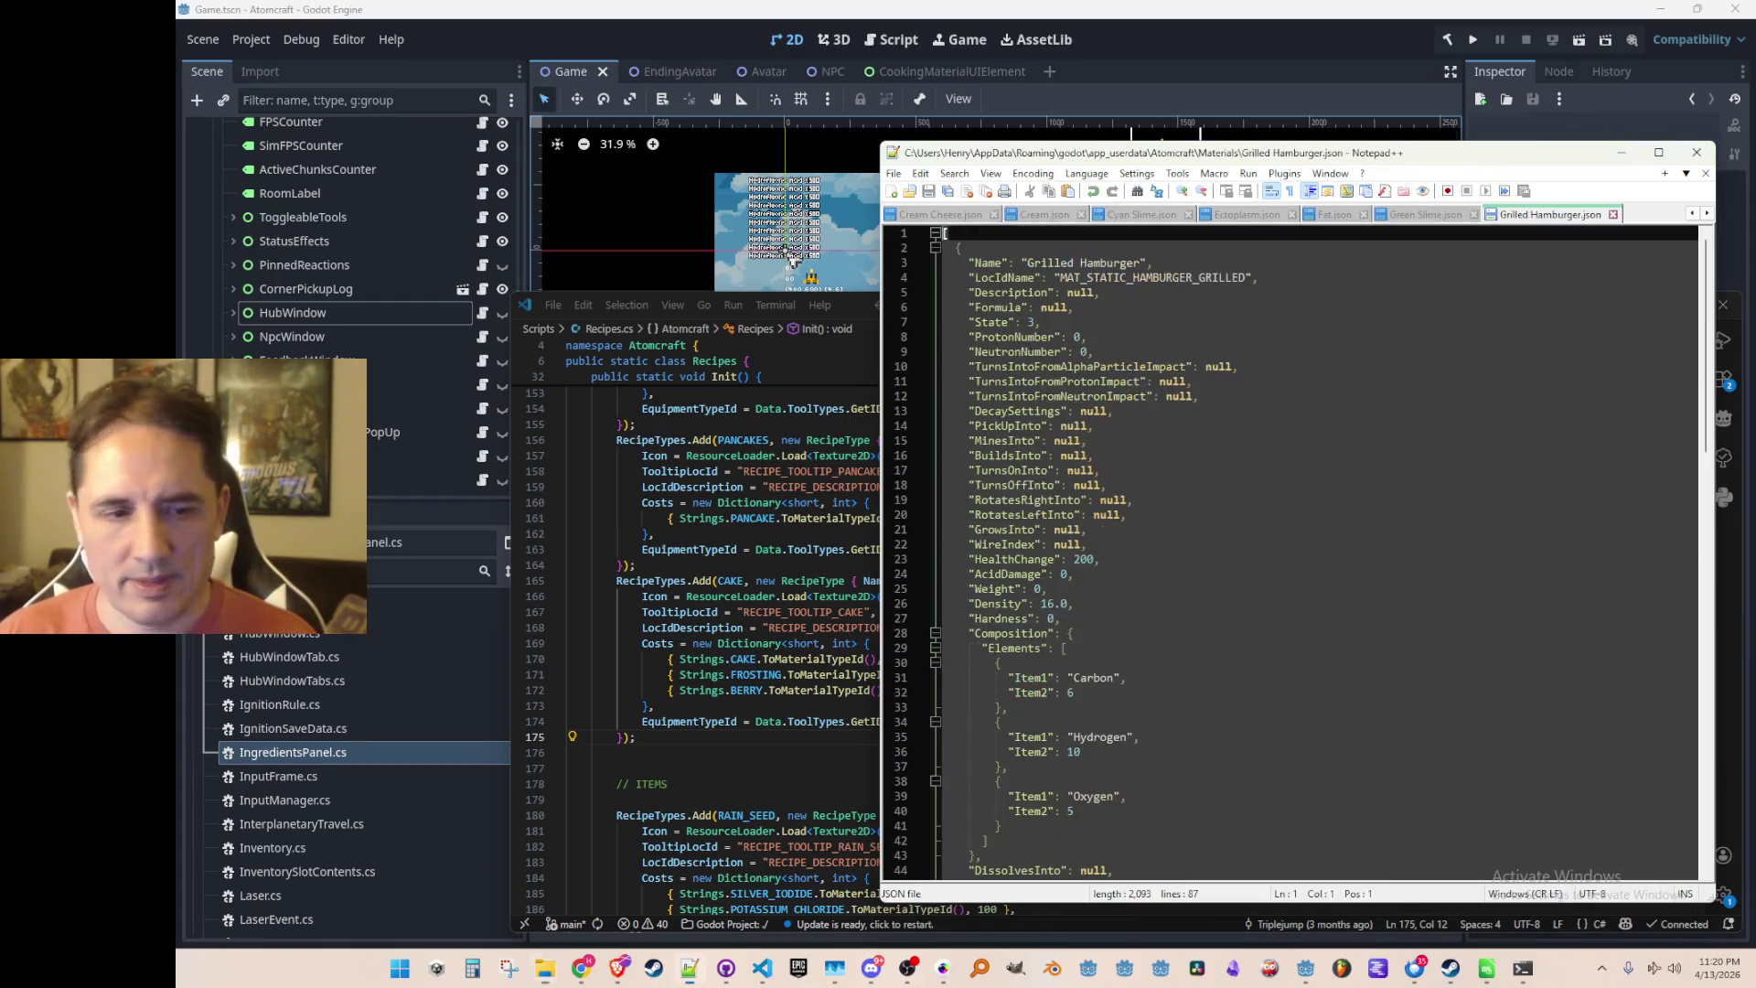
Set IsFoodIngredient to true in Grilled Hamburger.json, then move through Hamburger and Ice Cream to Ice.json
{"action": "scroll", "coordinate": [1456, 581], "scroll_direction": "down", "scroll_amount": 15}
{"action": "left_click", "coordinate": [1461, 526]}
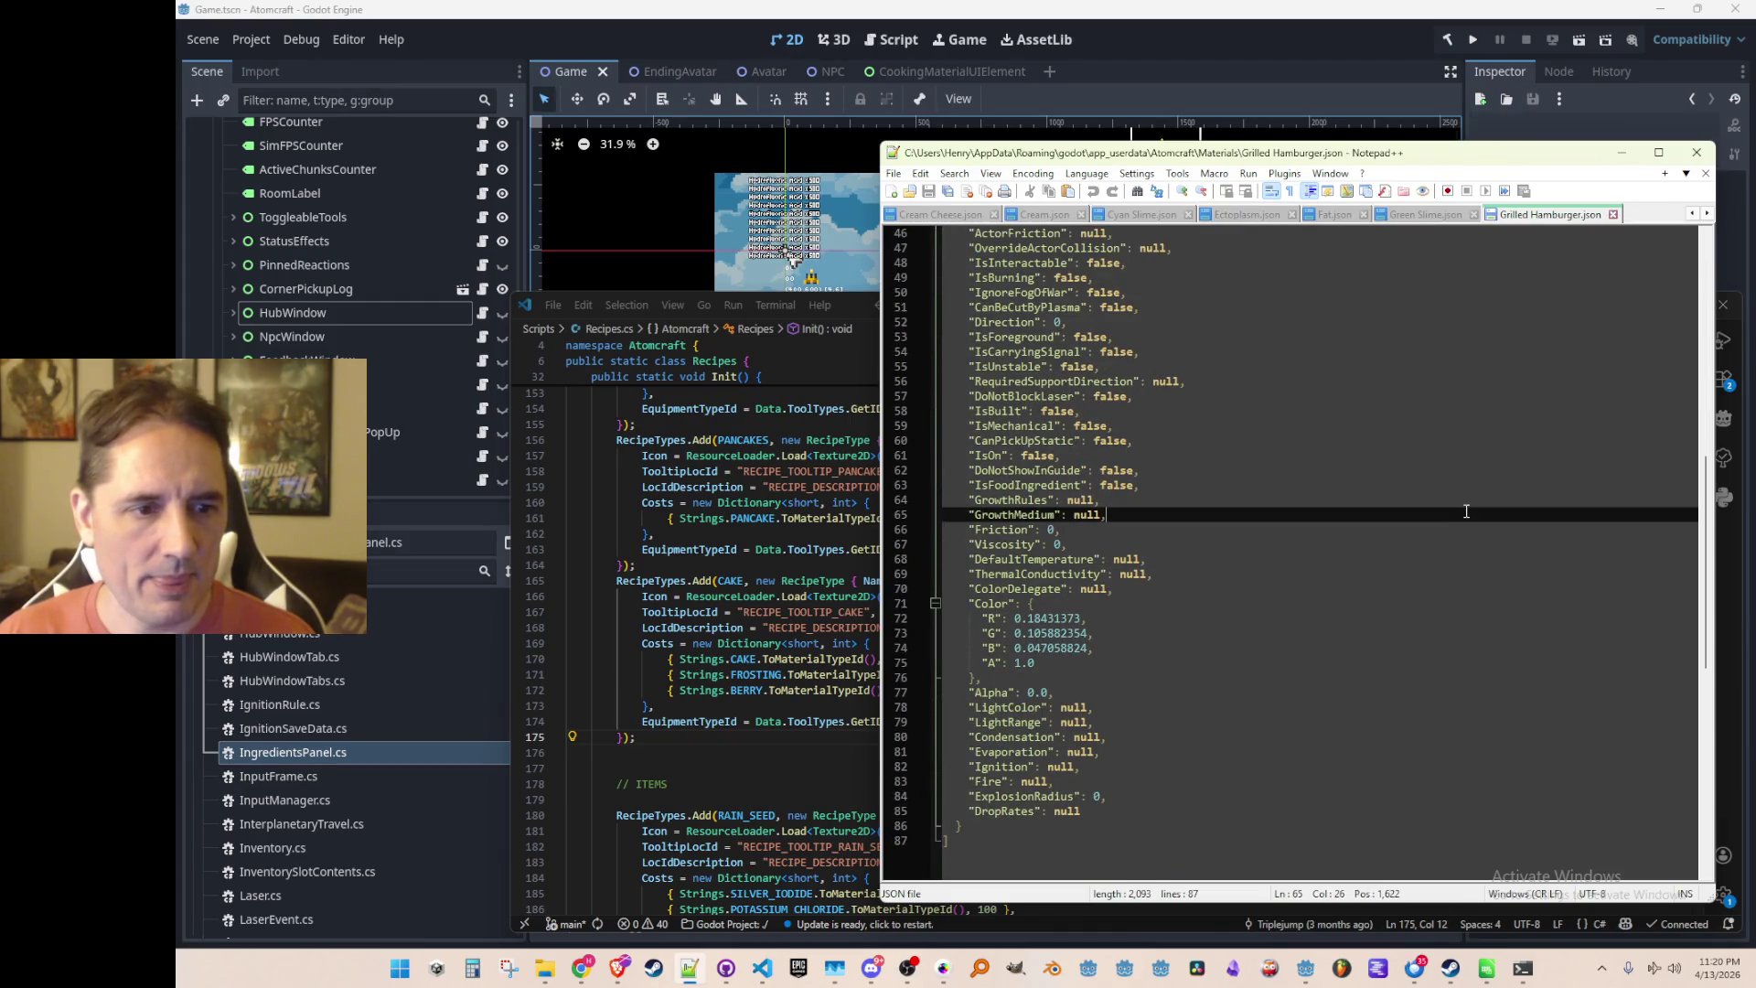
{"action": "key", "text": "BackSpace"}
{"action": "key", "text": "BackSpace"}
{"action": "key", "text": "BackSpace"}
{"action": "type", "text": "true,"}
{"action": "key", "text": "Right"}
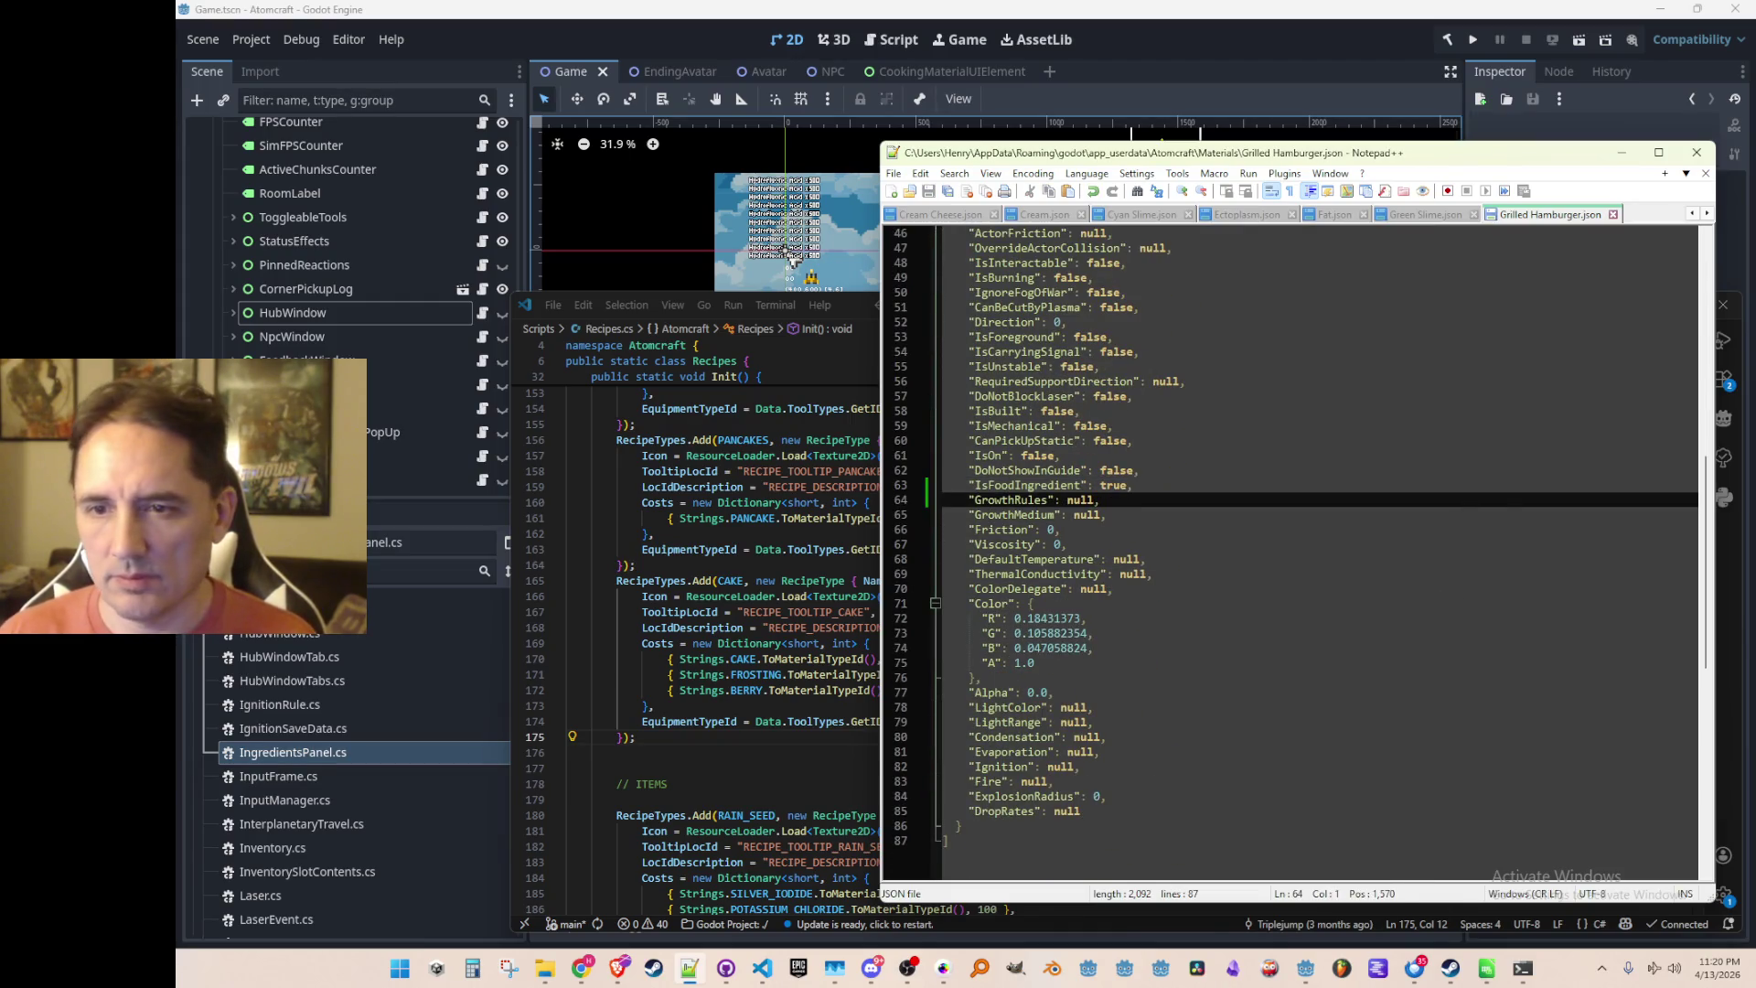
{"action": "key", "text": "ctrl+Tab"}
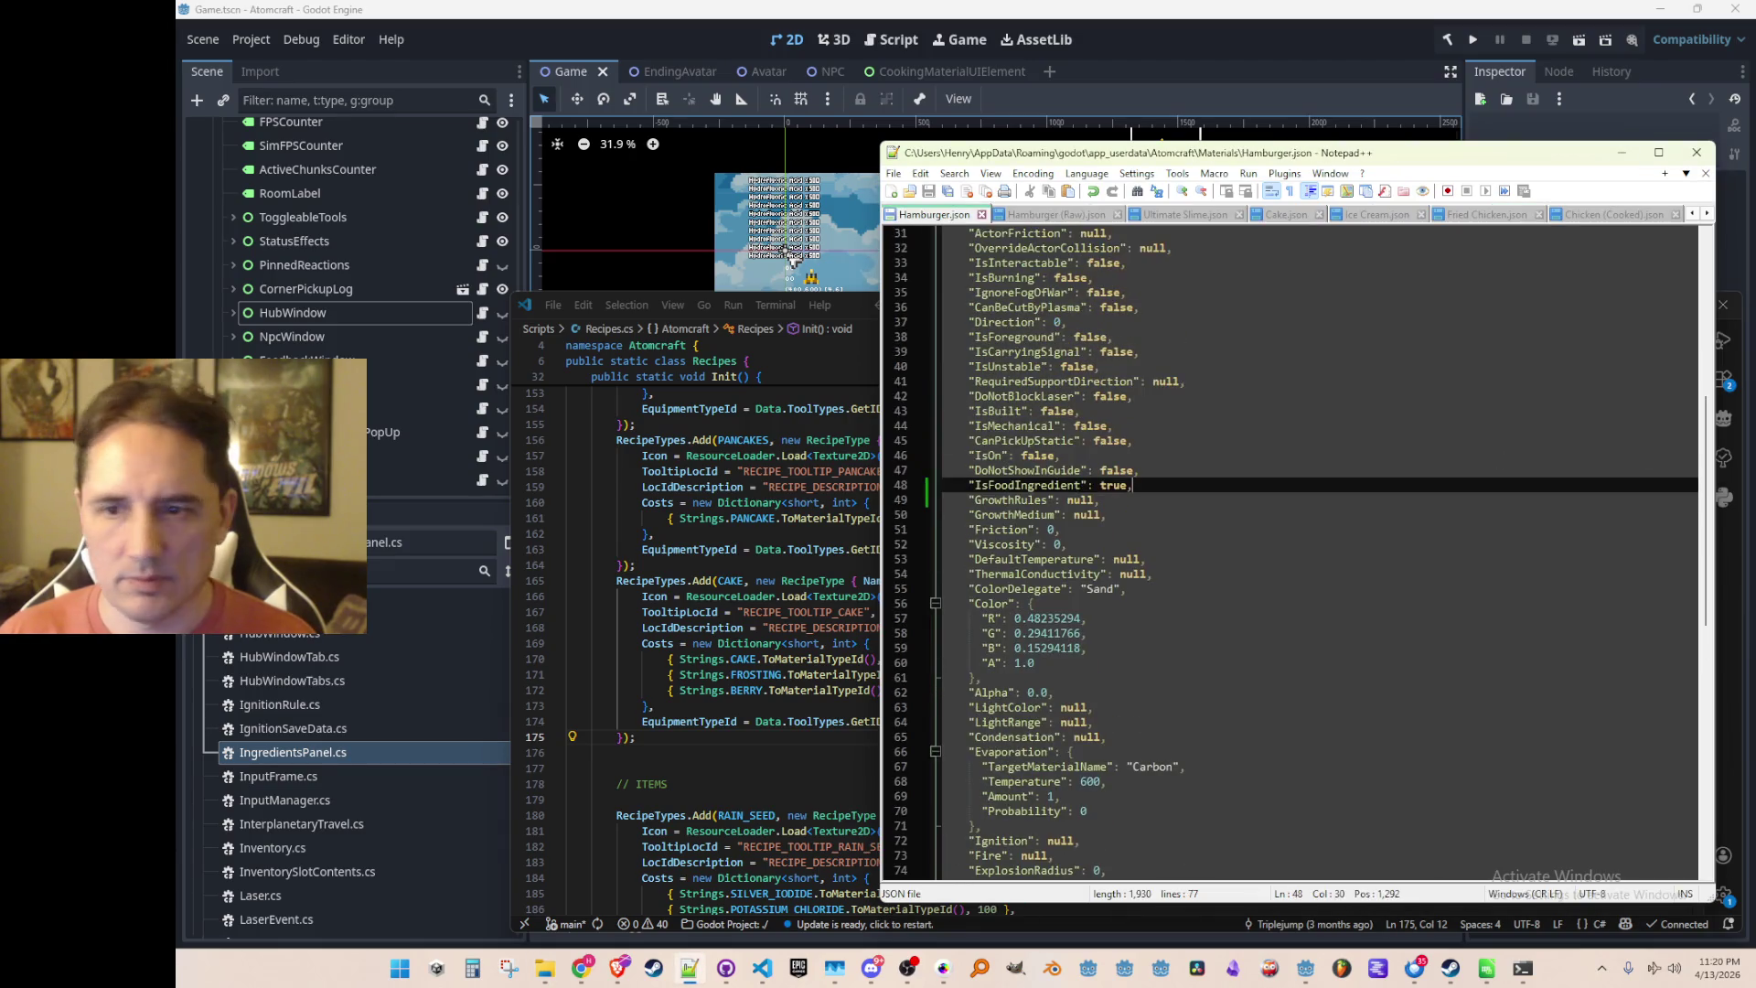
{"action": "key", "text": "ctrl+Tab"}
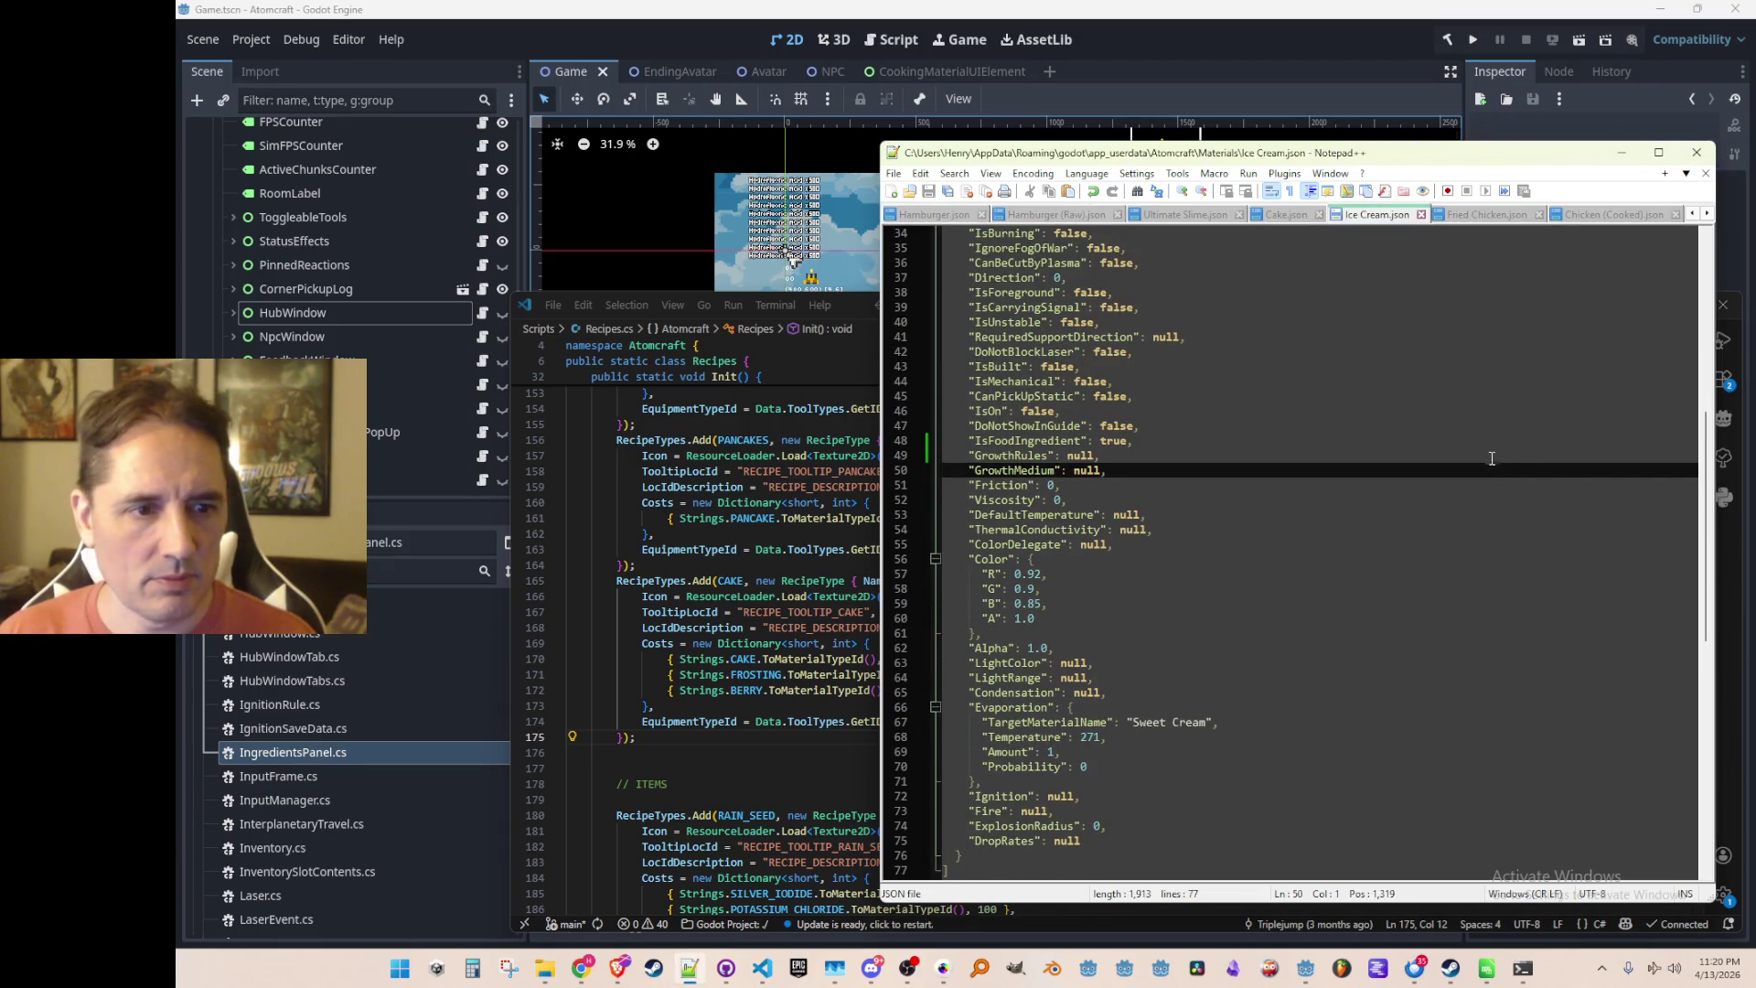
{"action": "key", "text": "ctrl+Tab"}
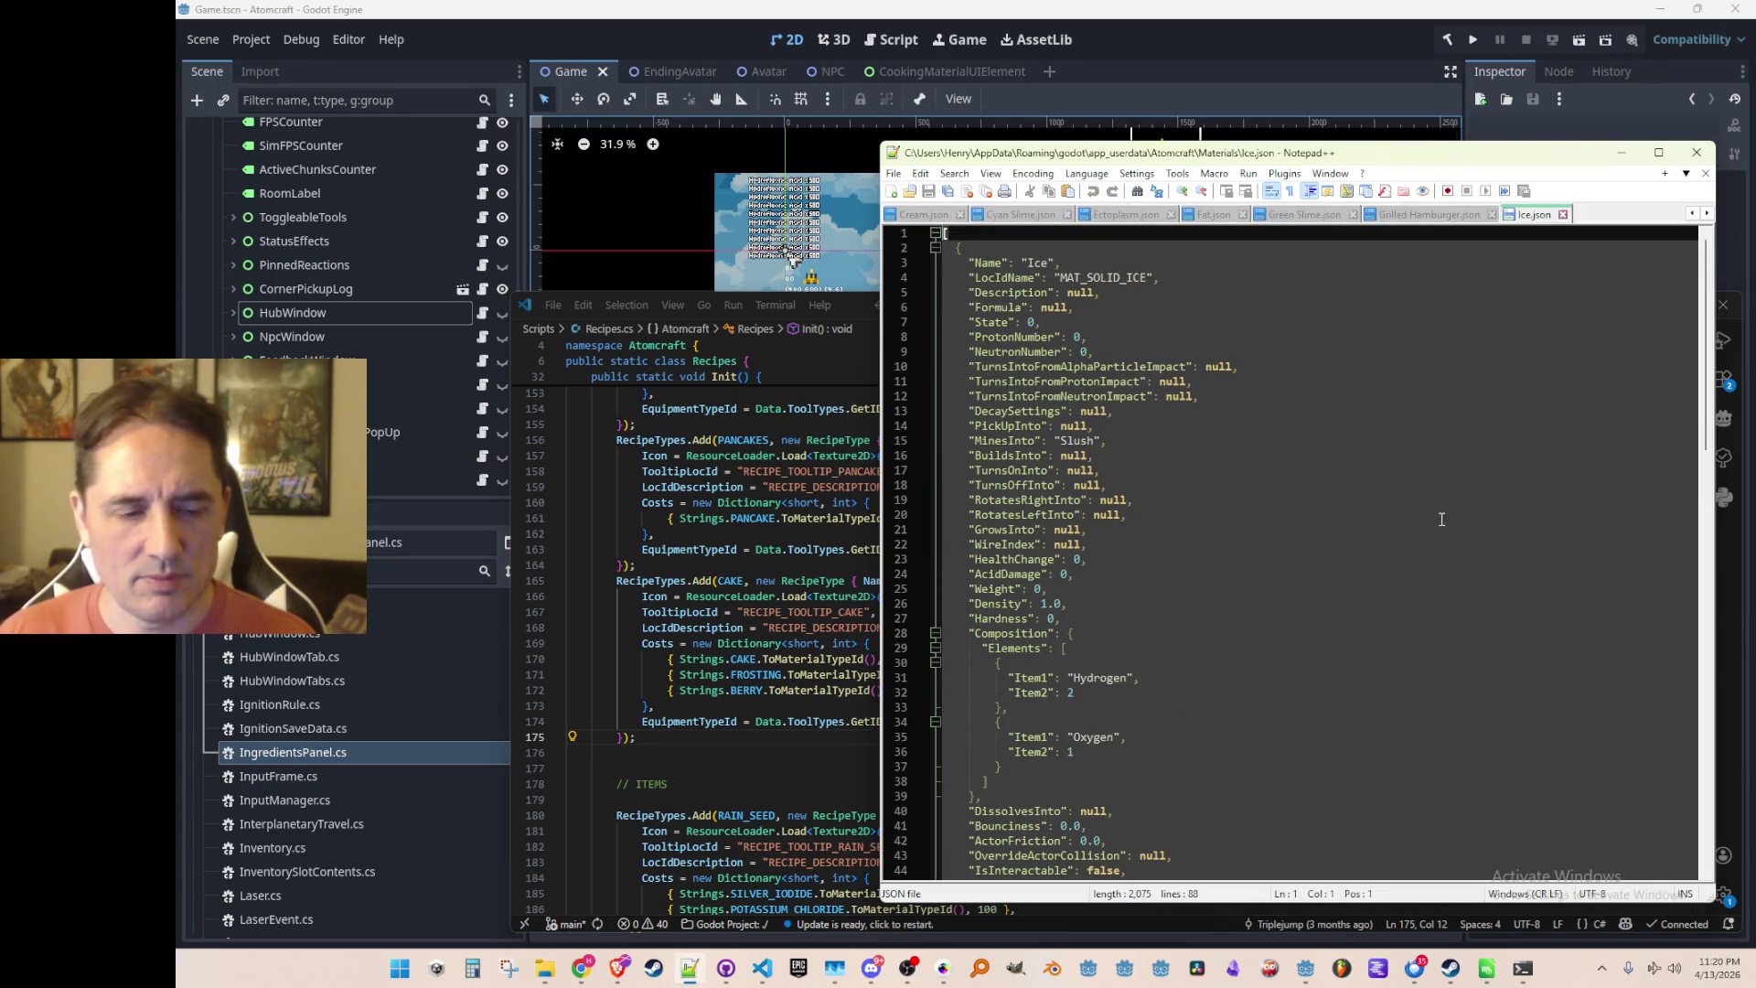
Change IsFoodIngredient from false to true in Ice.json
{"action": "scroll", "coordinate": [1449, 521], "scroll_direction": "down", "scroll_amount": 5}
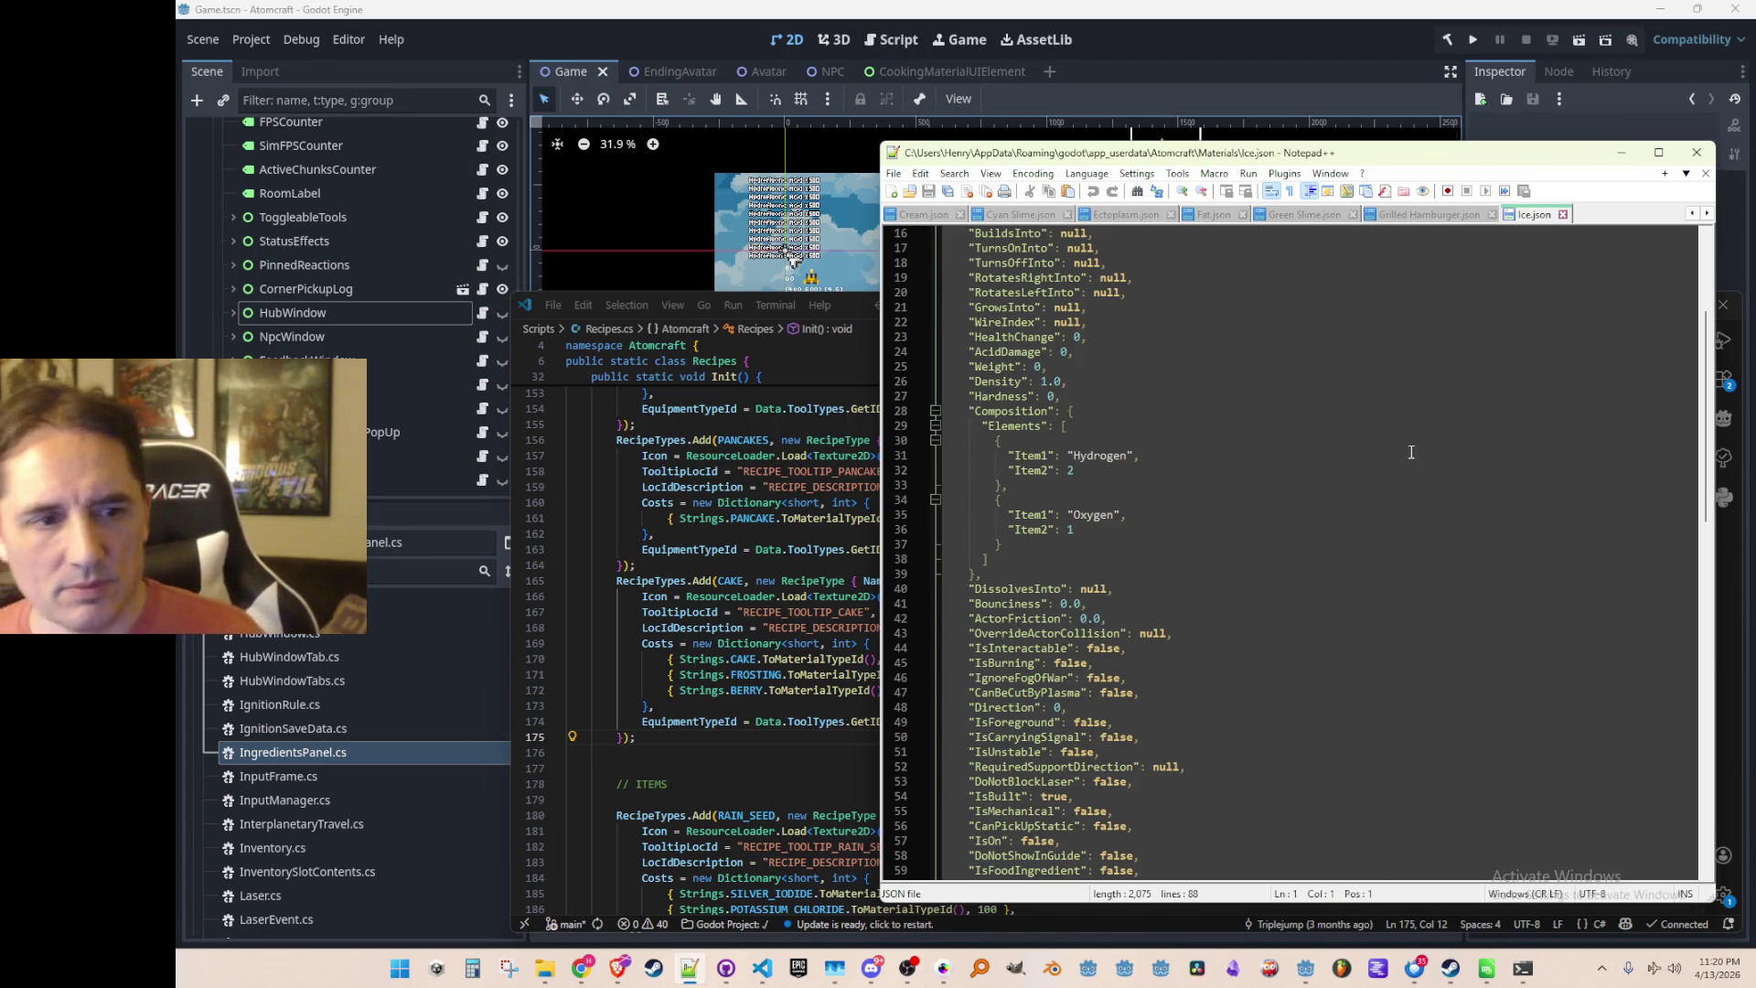
{"action": "scroll", "coordinate": [1326, 510], "scroll_direction": "down", "scroll_amount": 9}
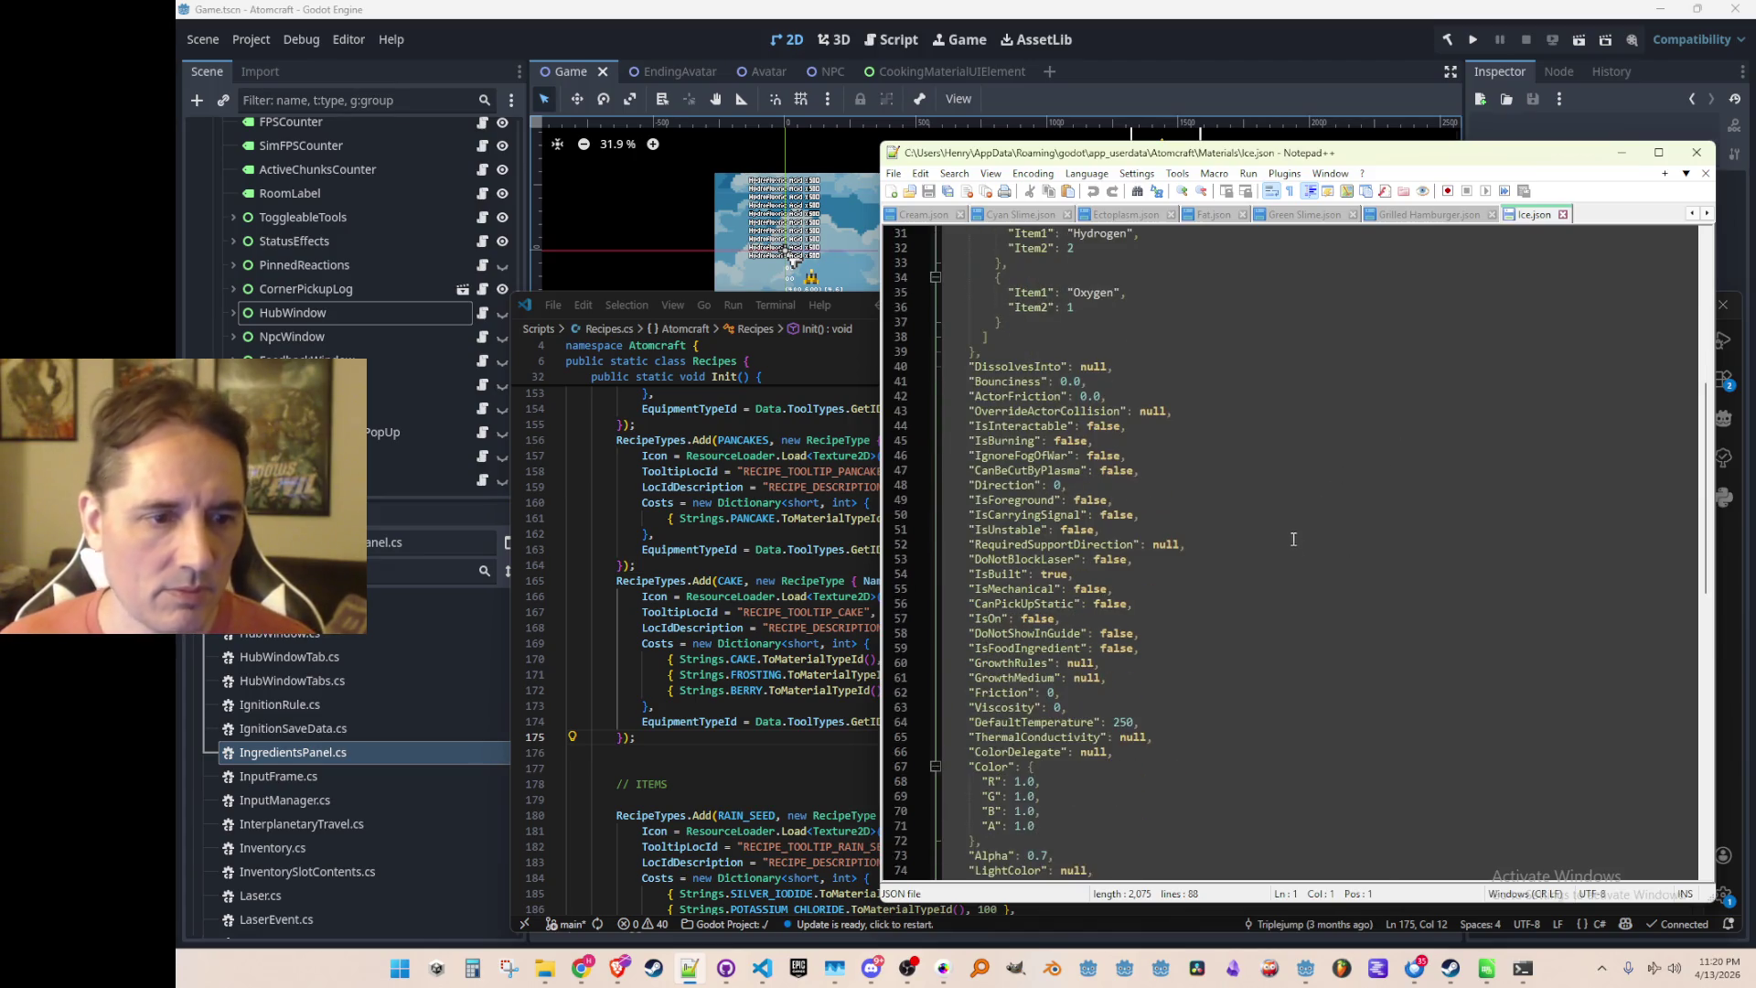
{"action": "left_click", "coordinate": [1460, 510]}
{"action": "left_click", "coordinate": [1458, 470]}
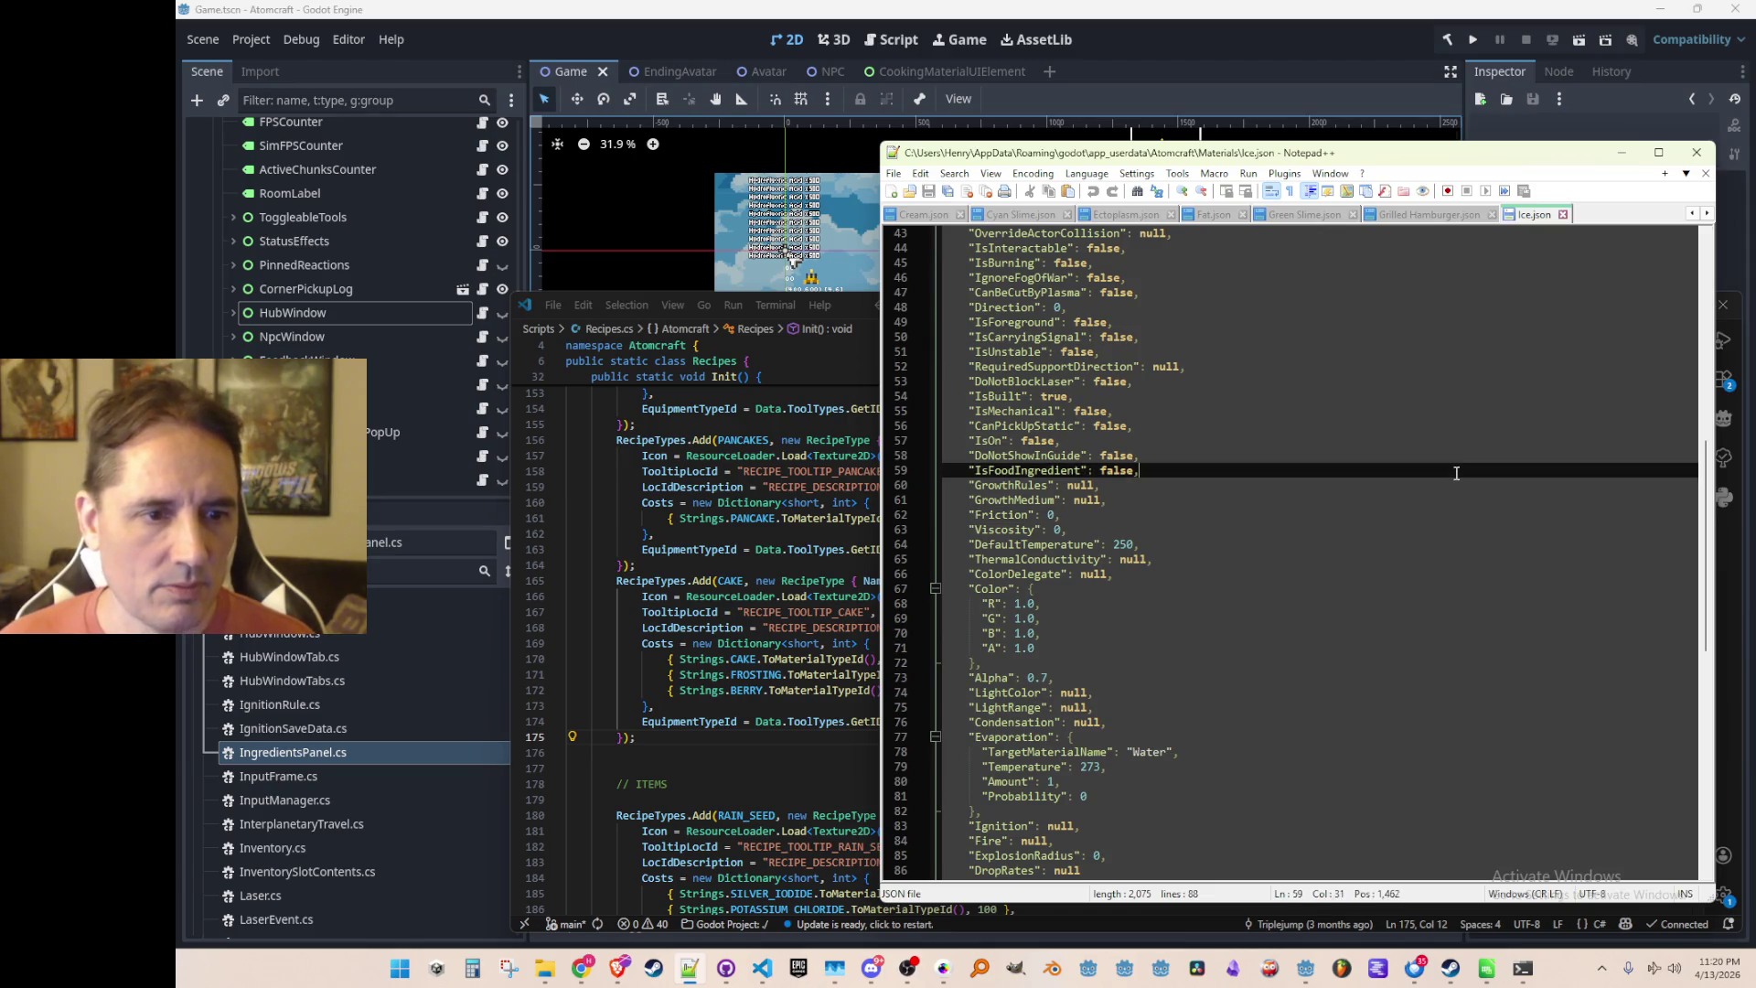
{"action": "key", "text": "BackSpace"}
{"action": "key", "text": "BackSpace"}
{"action": "key", "text": "BackSpace"}
{"action": "type", "text": "true,"}
{"action": "key", "text": "Right"}
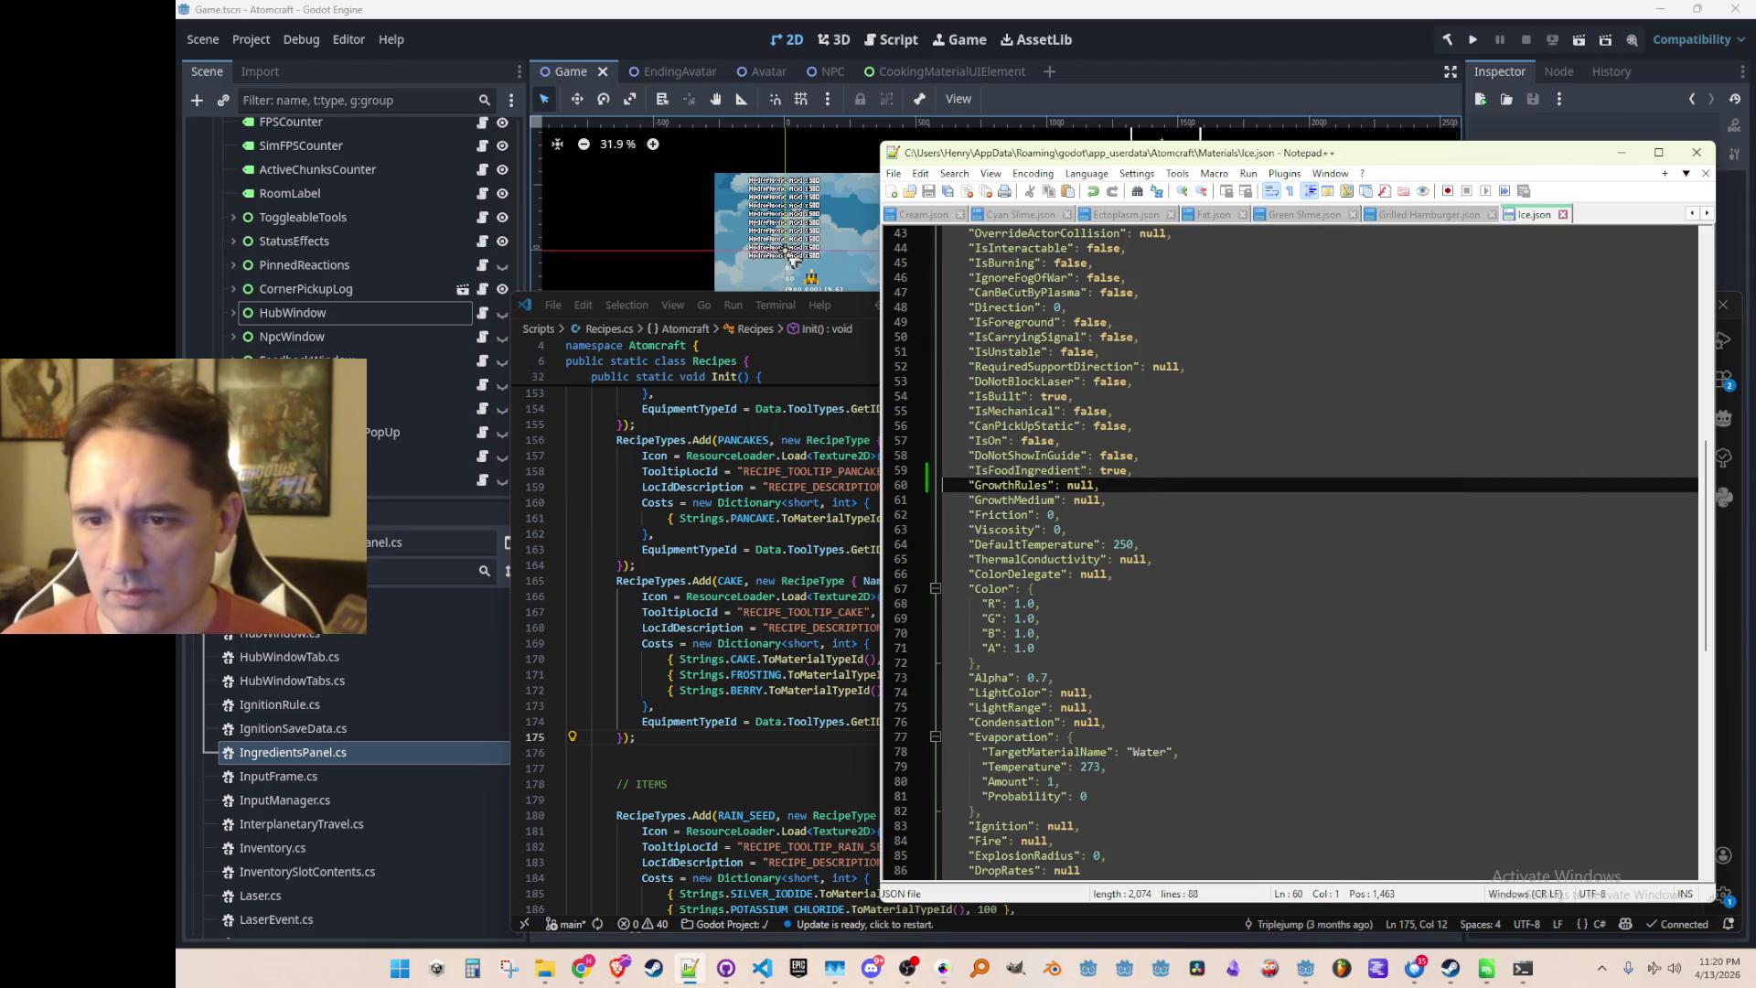
Change IsFoodIngredient from false to true in Lettuce.json
{"action": "scroll", "coordinate": [1412, 539], "scroll_direction": "down", "scroll_amount": 14}
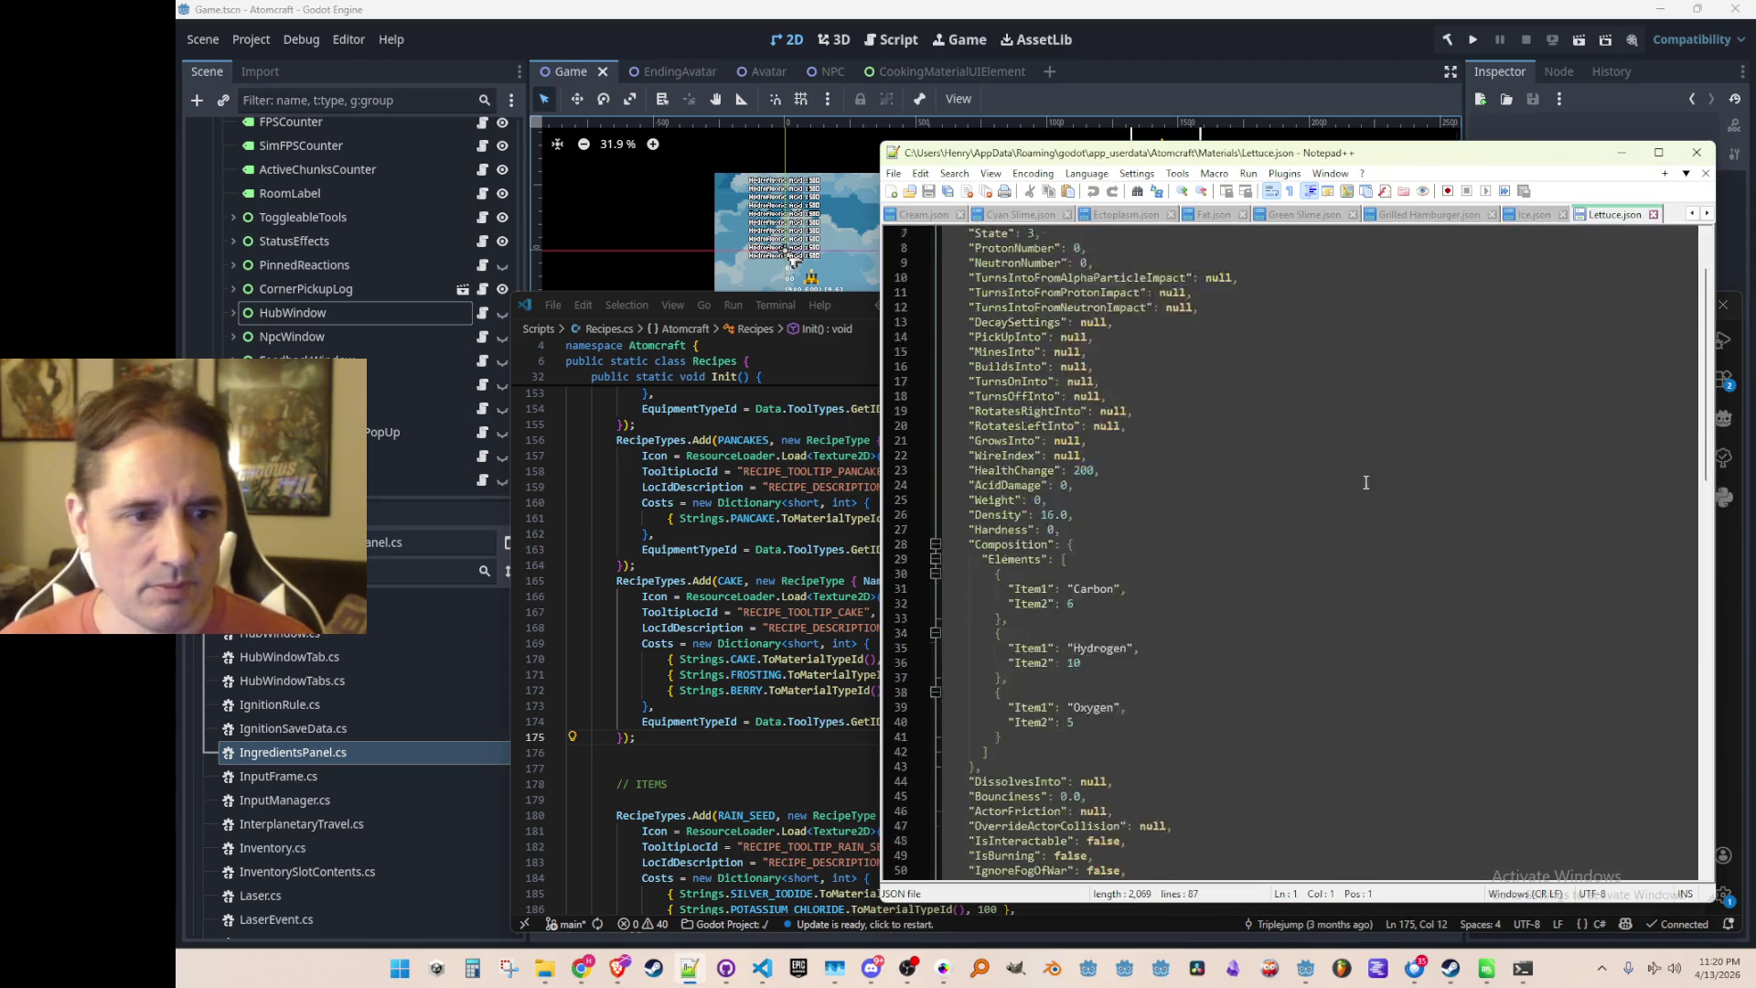
{"action": "left_click", "coordinate": [1434, 545]}
{"action": "key", "text": "Up"}
{"action": "key", "text": "End"}
{"action": "key", "text": "BackSpace"}
{"action": "key", "text": "BackSpace"}
{"action": "key", "text": "BackSpace"}
{"action": "type", "text": "true,"}
{"action": "key", "text": "Right"}
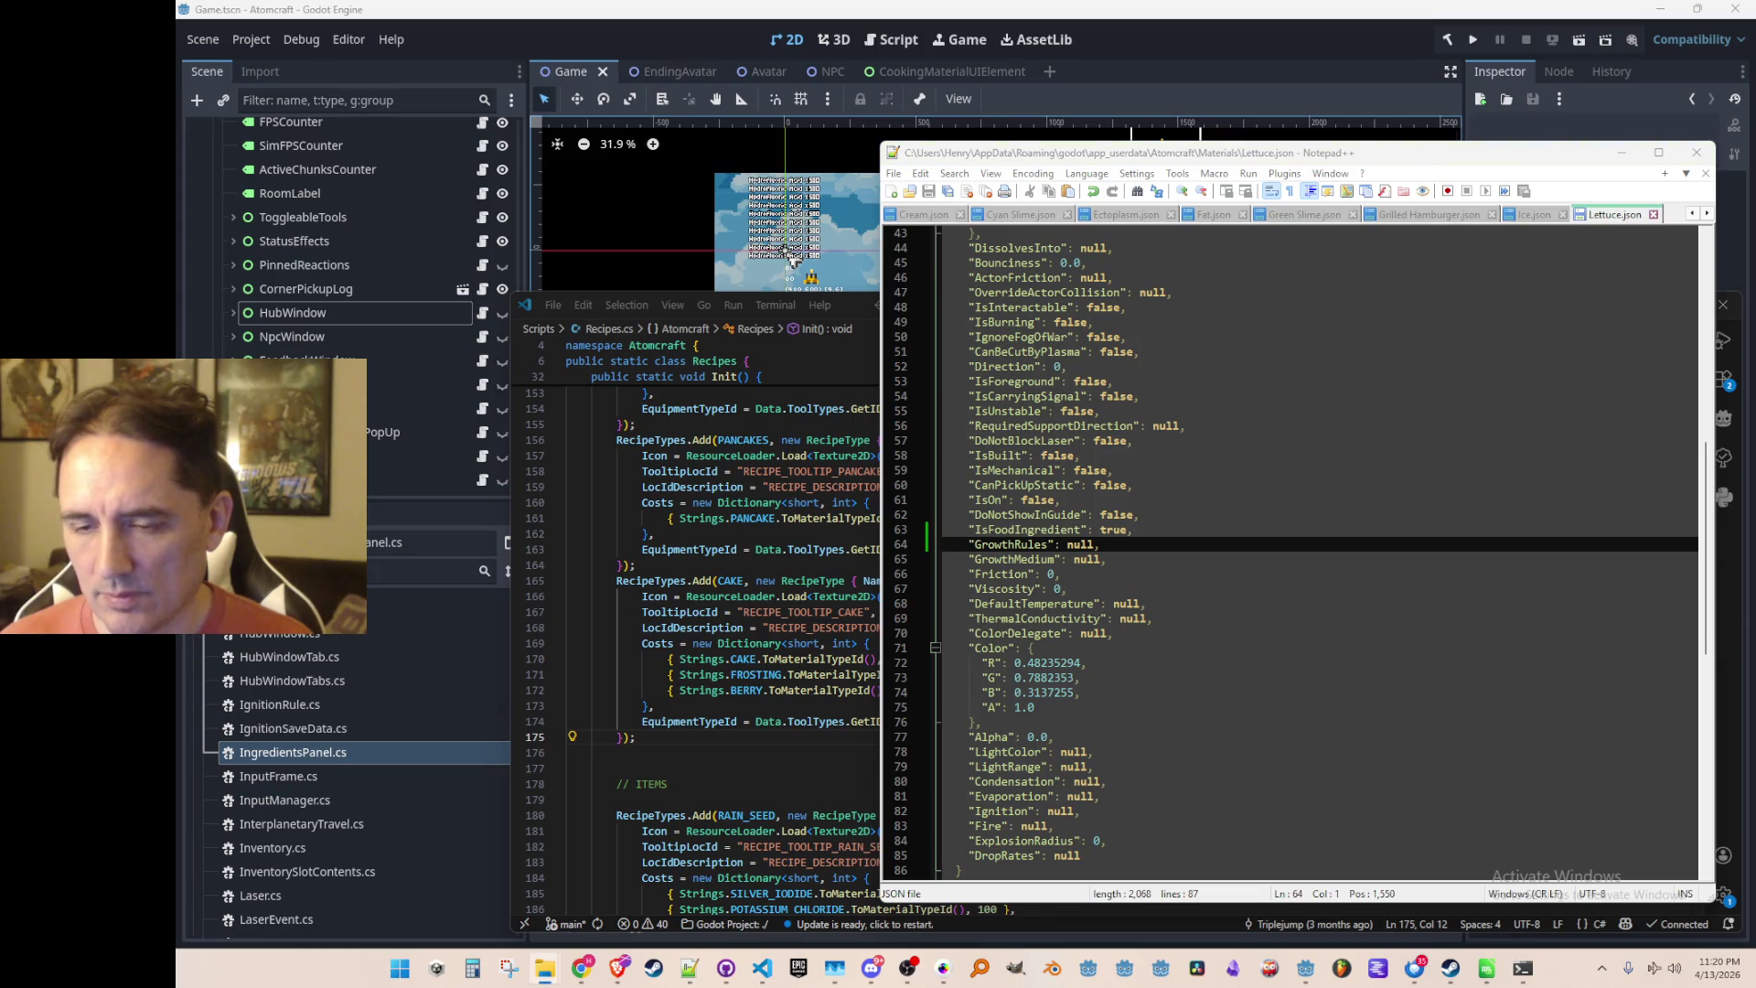
Change IsFoodIngredient from false to true in Magenta Slime.json
{"action": "scroll", "coordinate": [1454, 485], "scroll_direction": "down", "scroll_amount": 9}
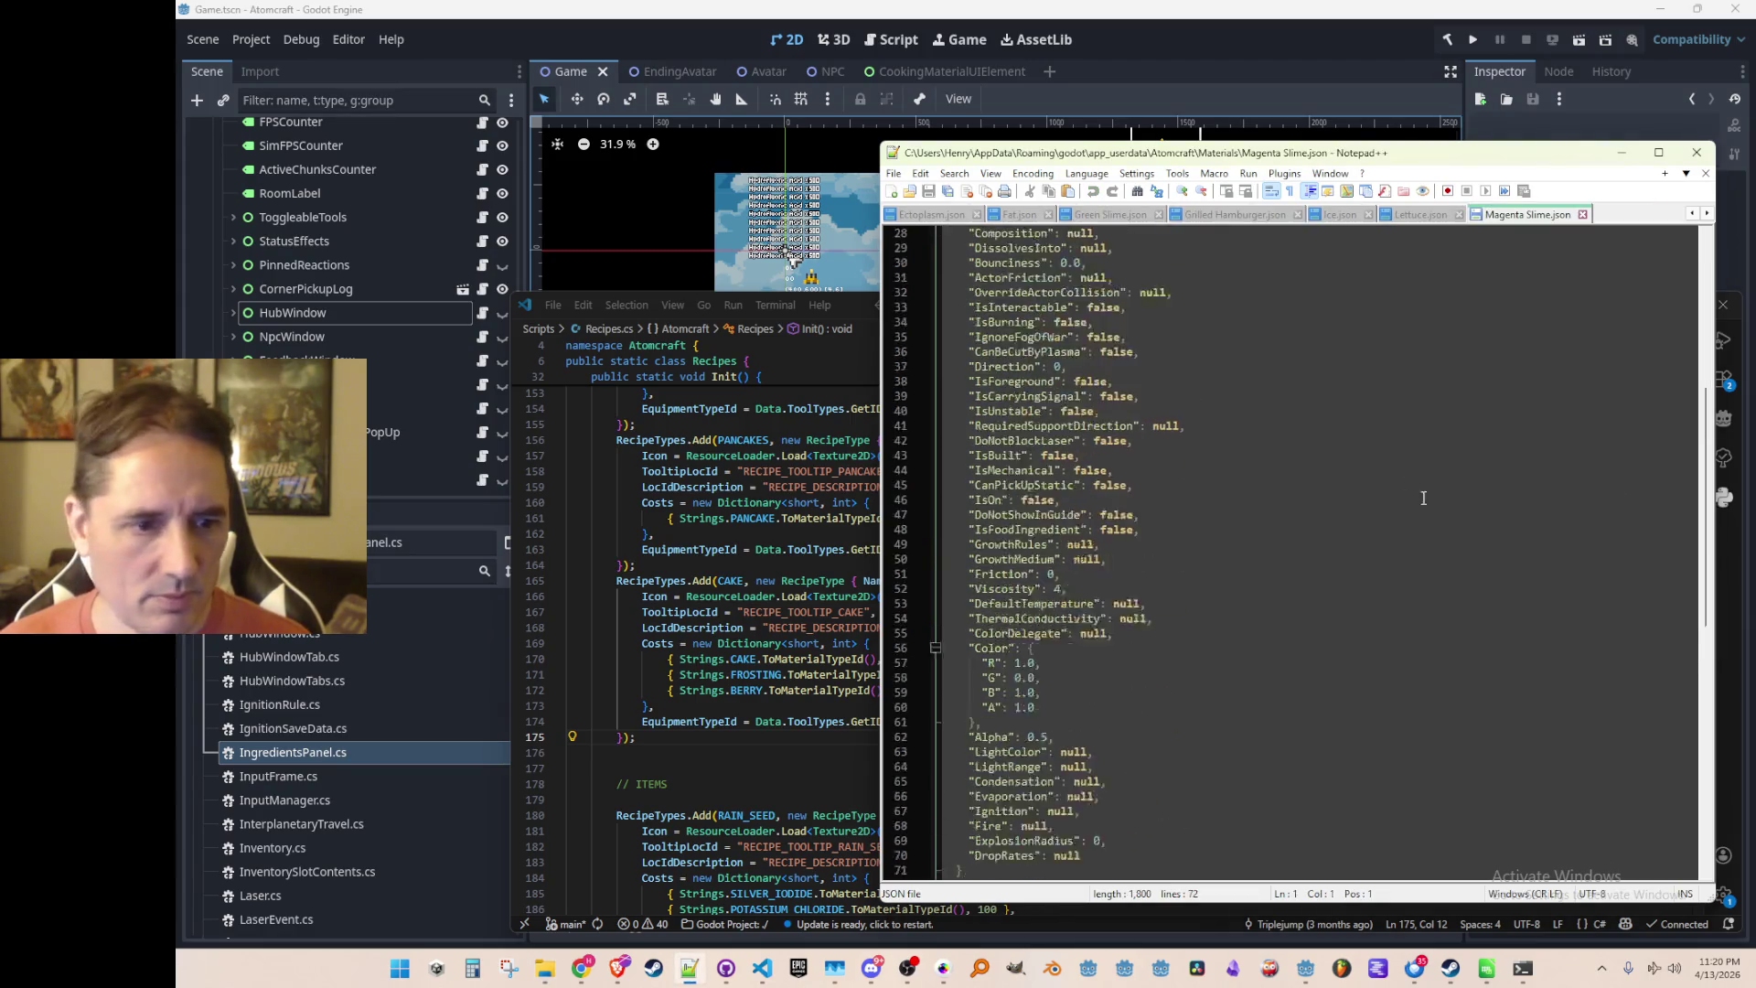
{"action": "left_click", "coordinate": [1445, 530]}
{"action": "key", "text": "End"}
{"action": "key", "text": "BackSpace"}
{"action": "key", "text": "BackSpace"}
{"action": "key", "text": "BackSpace"}
{"action": "type", "text": "true,"}
{"action": "key", "text": "Right"}
Change IsFoodIngredient from false to true in Marinated Chicken.json
{"action": "scroll", "coordinate": [1368, 497], "scroll_direction": "down", "scroll_amount": 8}
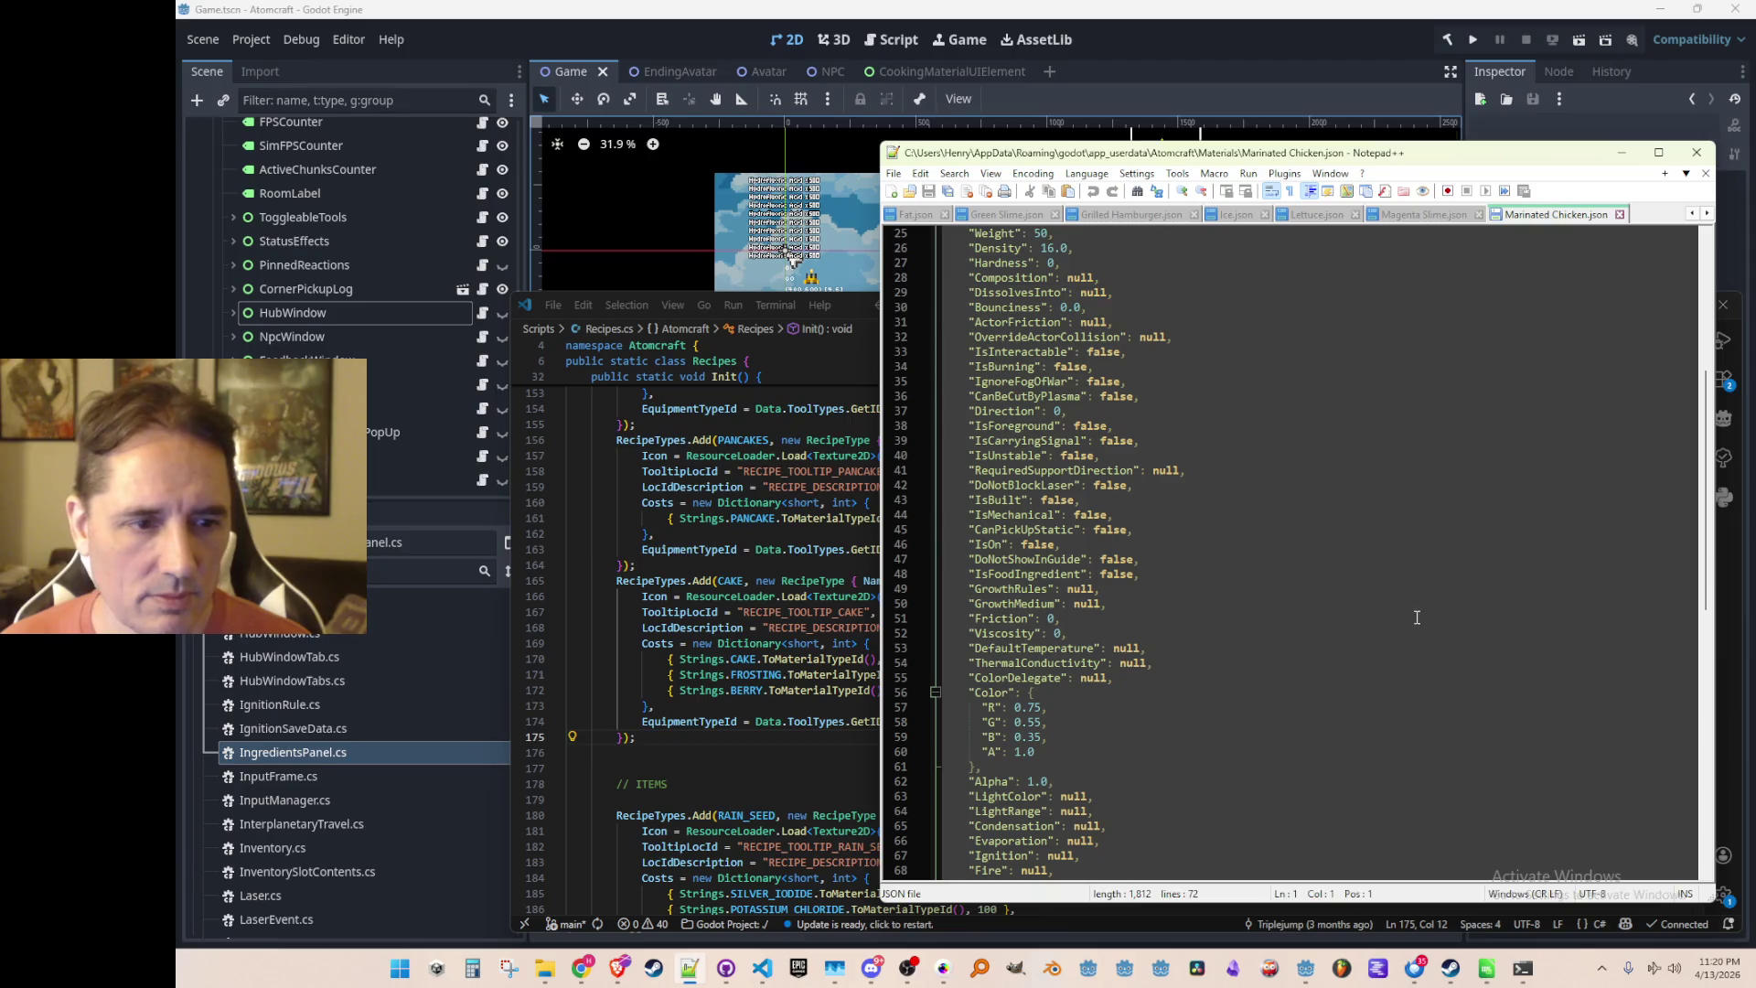
{"action": "left_click", "coordinate": [1432, 574]}
{"action": "key", "text": "End"}
{"action": "key", "text": "BackSpace"}
{"action": "key", "text": "BackSpace"}
{"action": "key", "text": "BackSpace"}
{"action": "type", "text": "true,"}
{"action": "key", "text": "Right"}
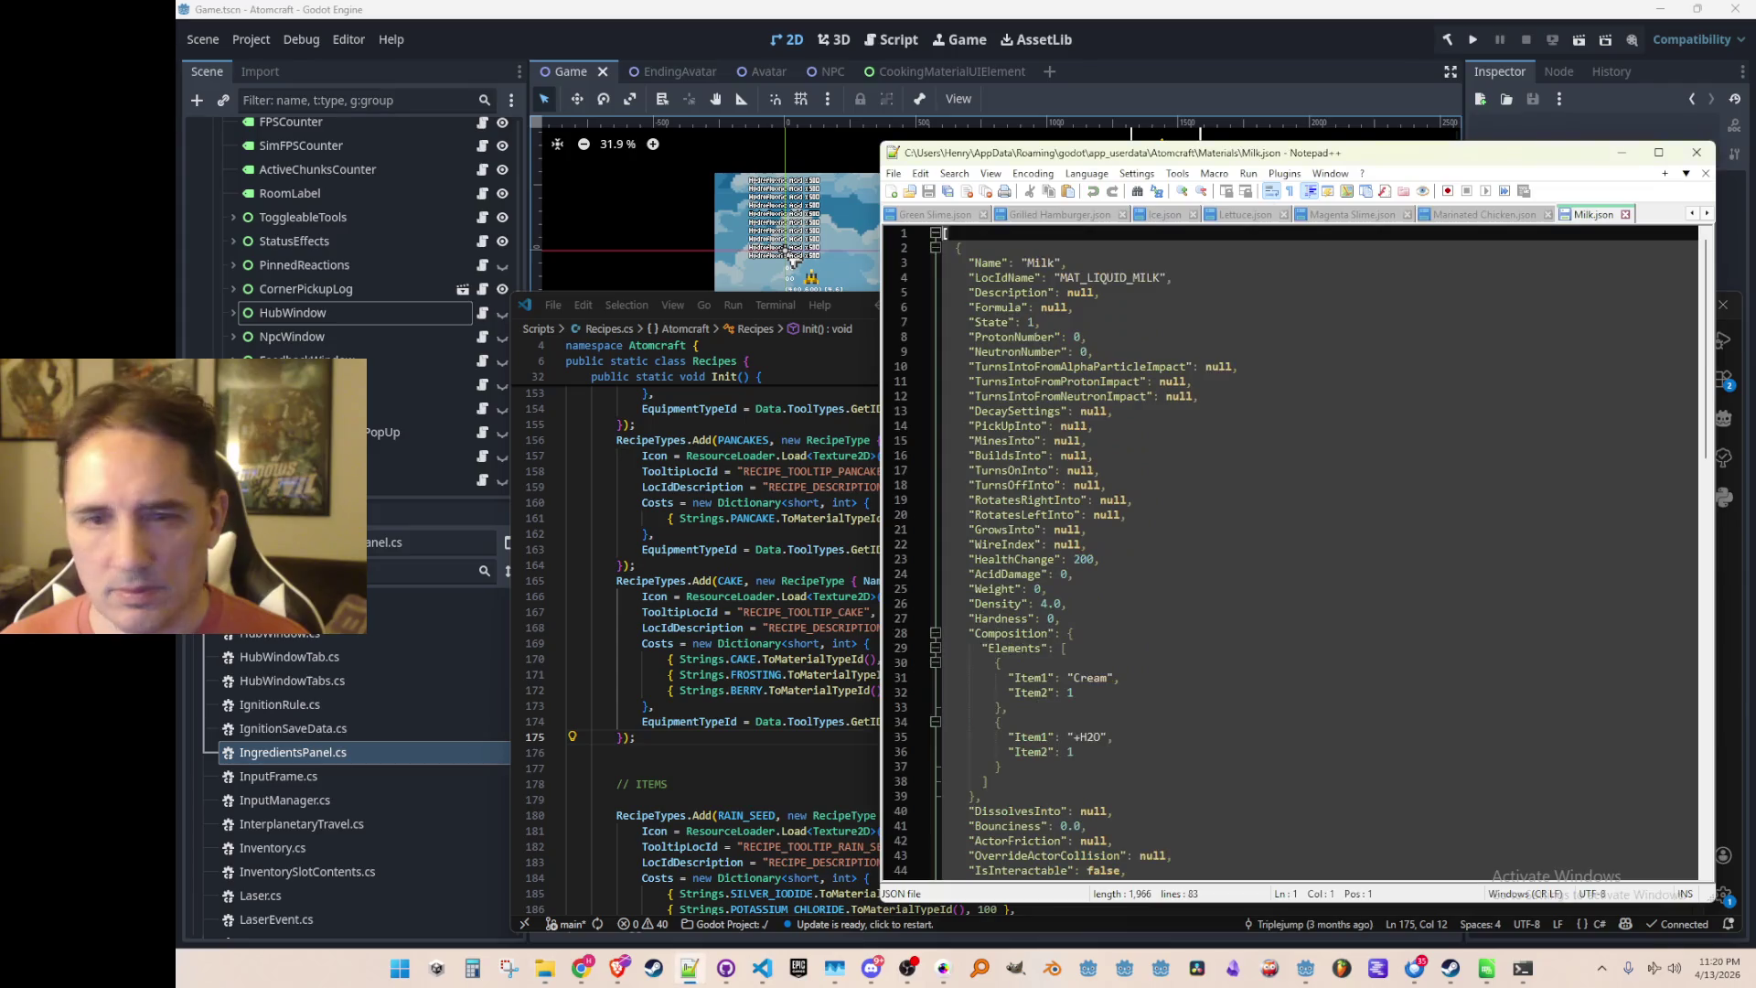
Set IsFoodIngredient to true in Milk.json and save it
{"action": "scroll", "coordinate": [1515, 525], "scroll_direction": "down", "scroll_amount": 9}
{"action": "scroll", "coordinate": [1499, 549], "scroll_direction": "down", "scroll_amount": 2}
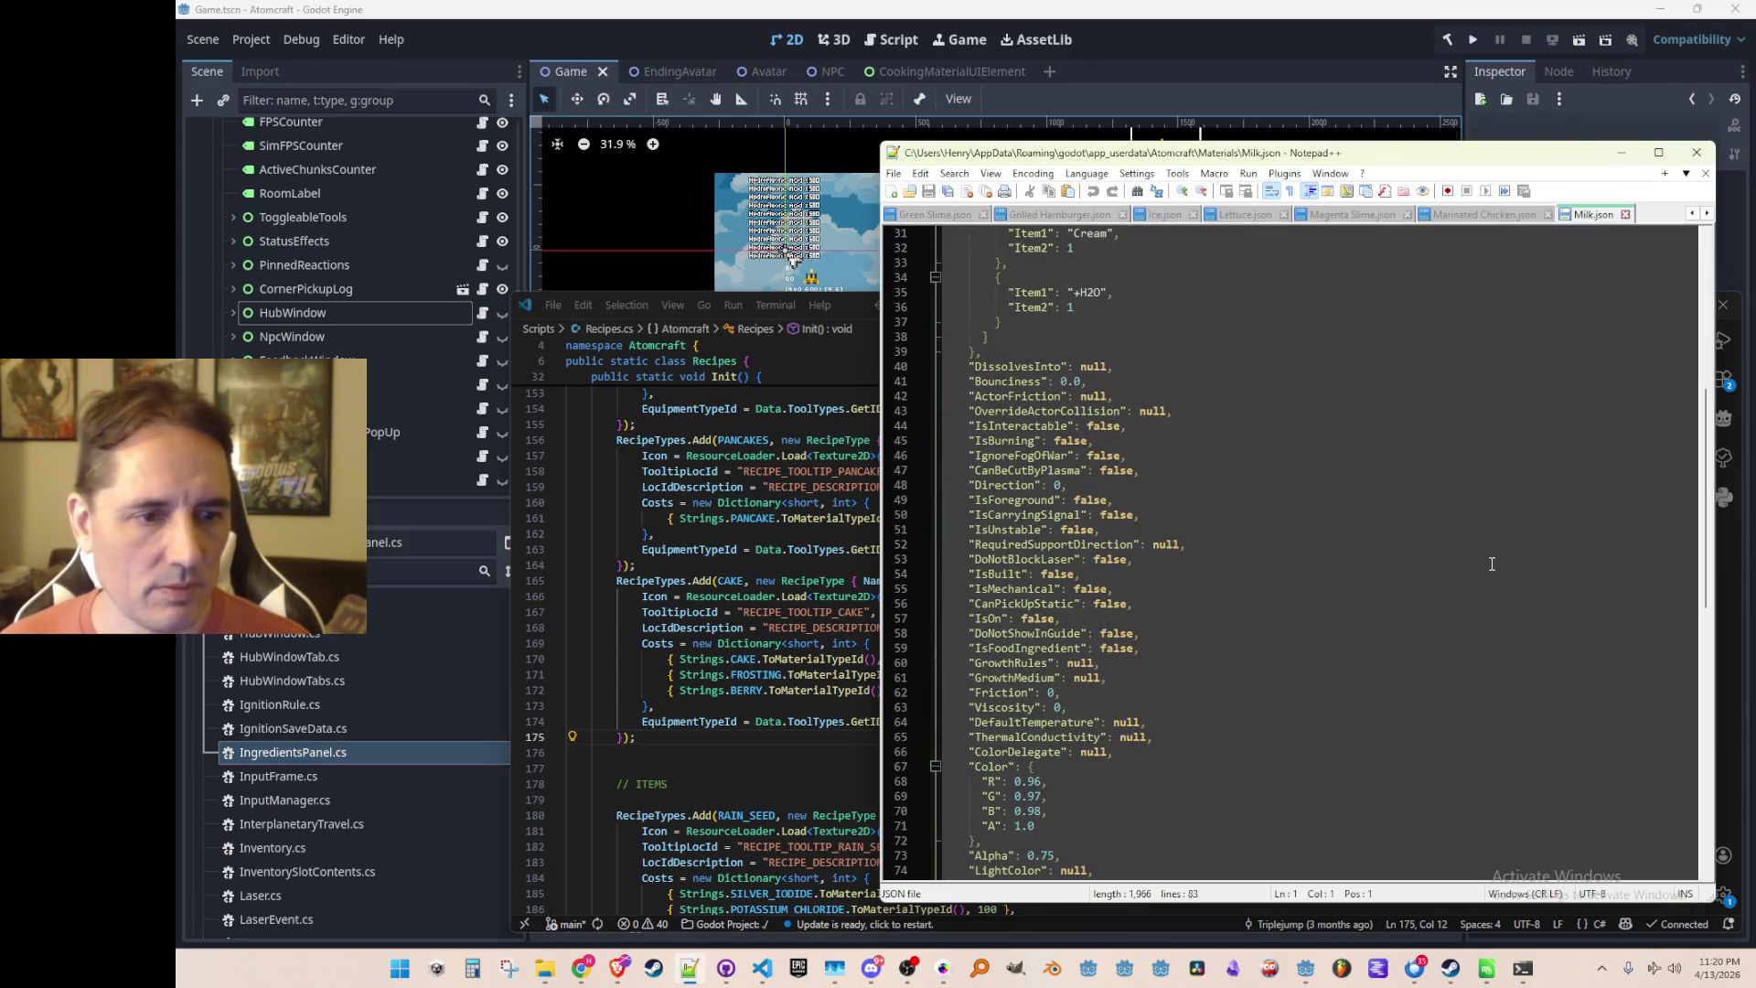
{"action": "left_click", "coordinate": [1449, 603]}
{"action": "key", "text": "BackSpace"}
{"action": "key", "text": "BackSpace"}
{"action": "key", "text": "BackSpace"}
{"action": "type", "text": "true,"}
{"action": "key", "text": "Right"}
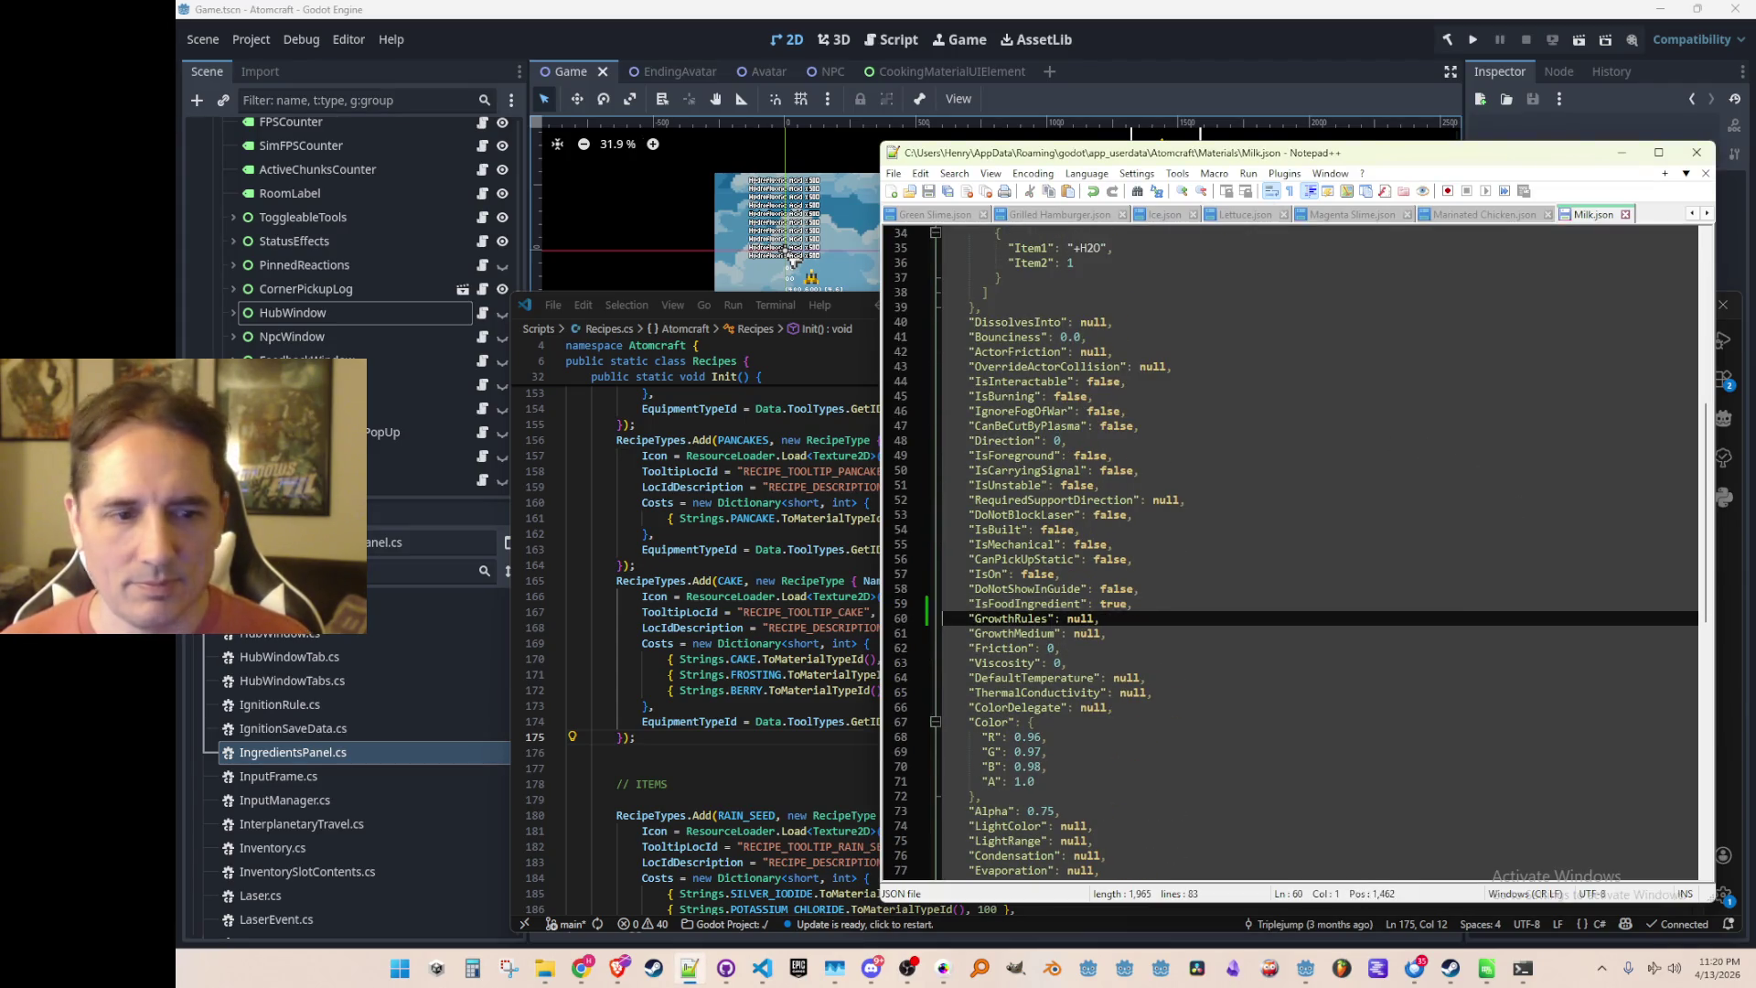
{"action": "key", "text": "ctrl+s"}
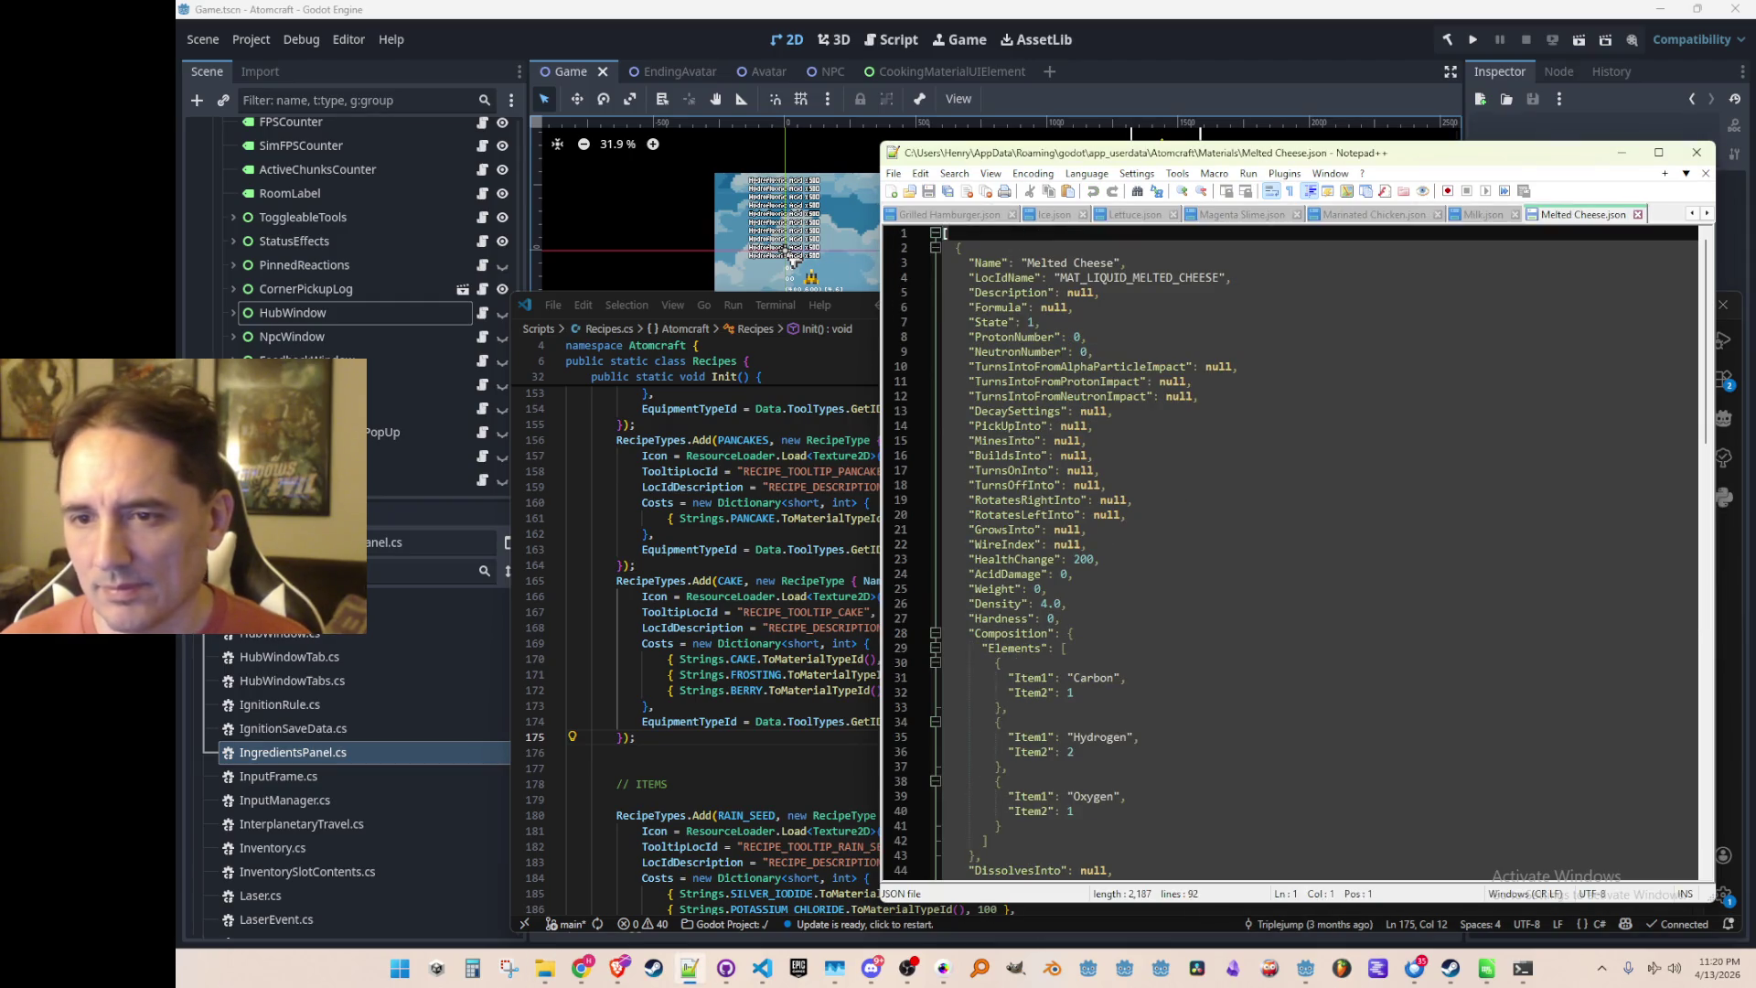
Set Melted Cheese's IsFoodIngredient to true
{"action": "scroll", "coordinate": [1499, 567], "scroll_direction": "down", "scroll_amount": 14}
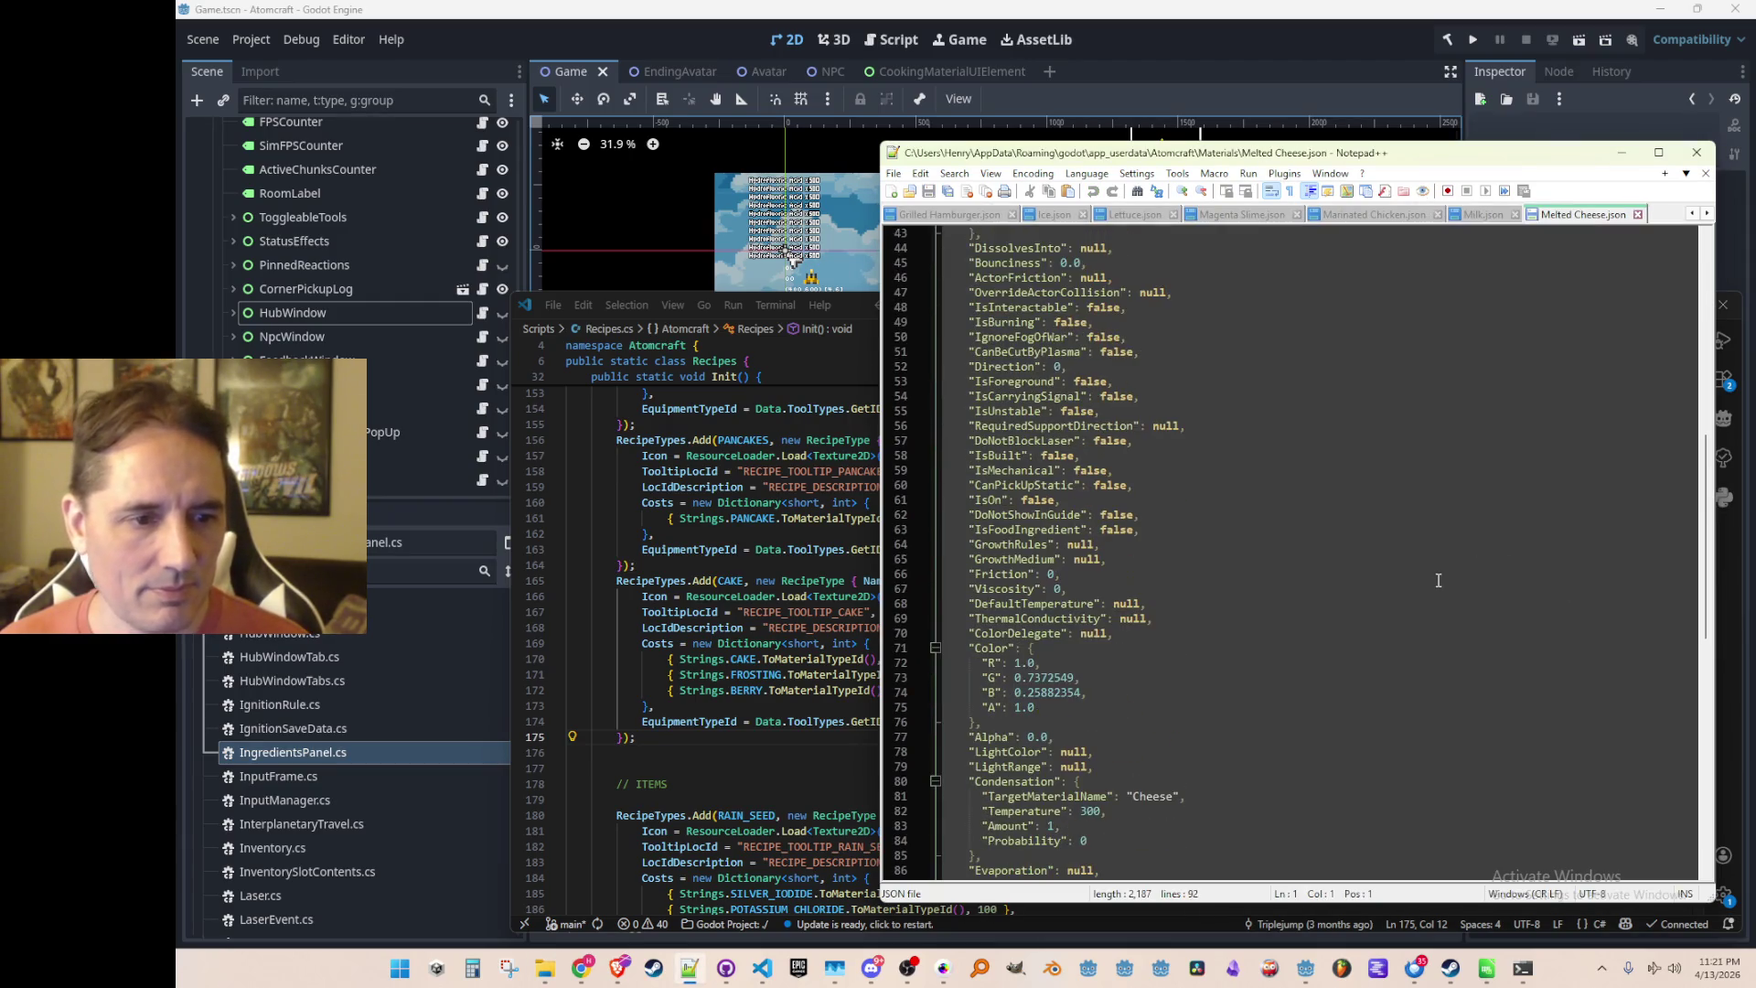
{"action": "left_click", "coordinate": [1445, 477]}
{"action": "key", "text": "Down"}
{"action": "key", "text": "Down"}
{"action": "key", "text": "Down"}
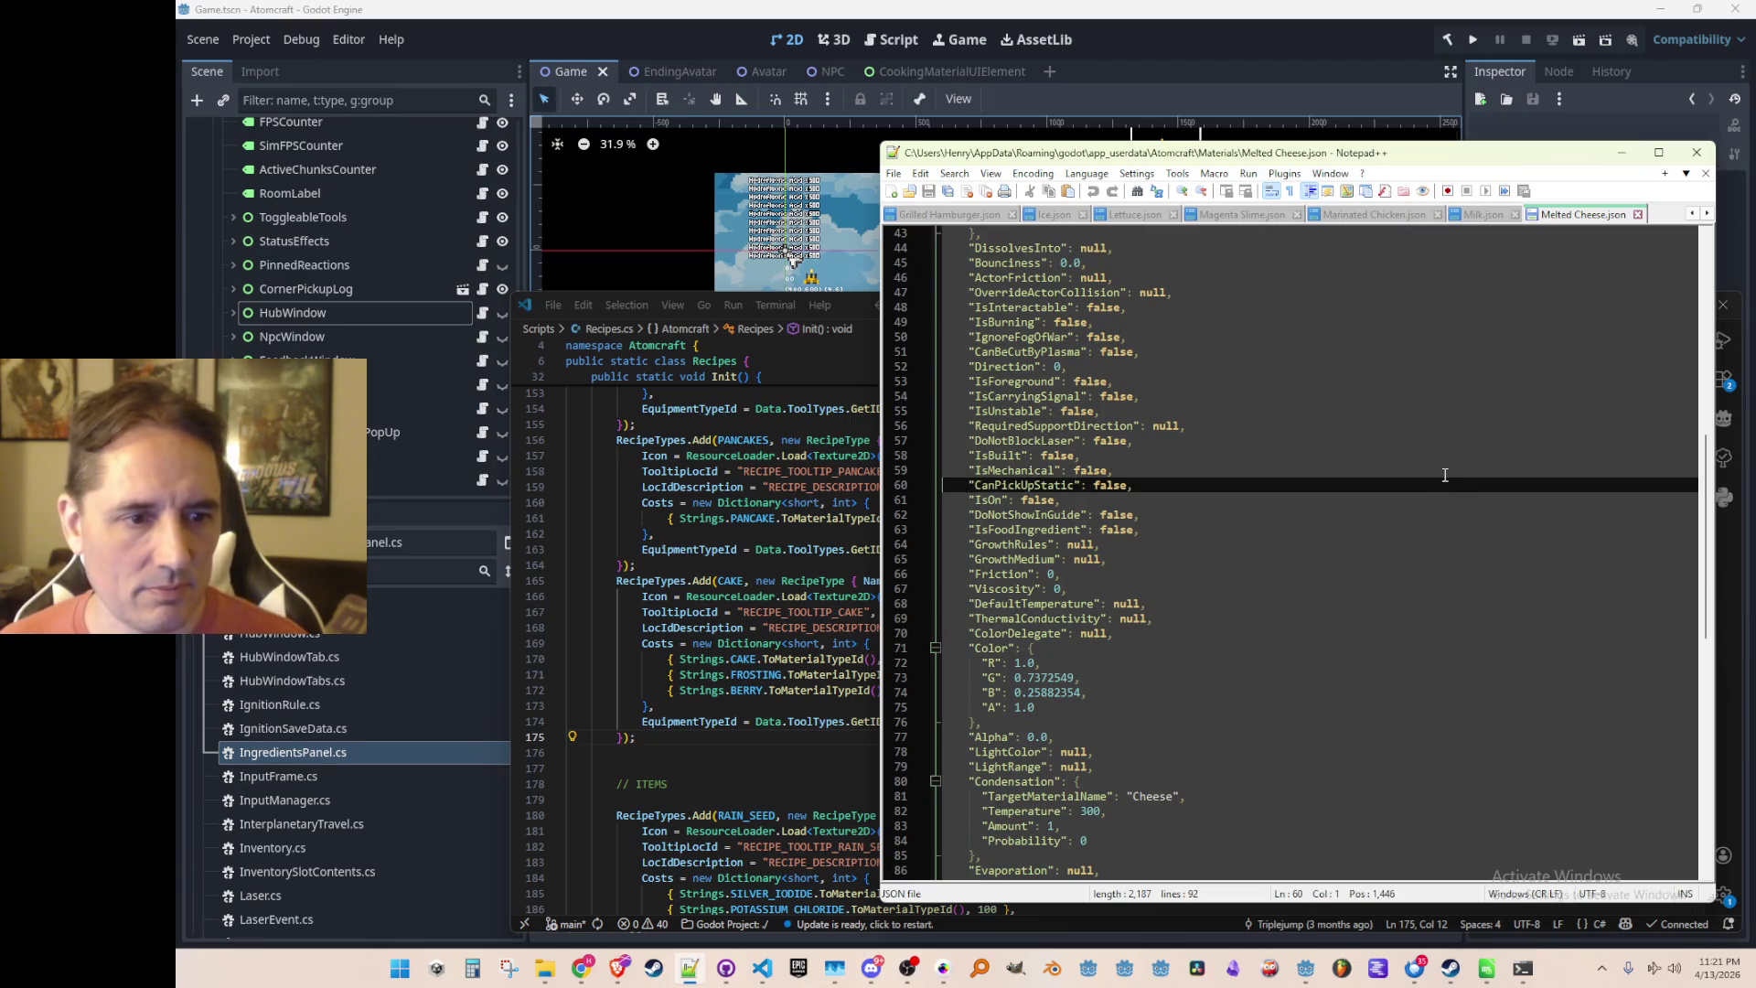
{"action": "key", "text": "ctrl+shift+p"}
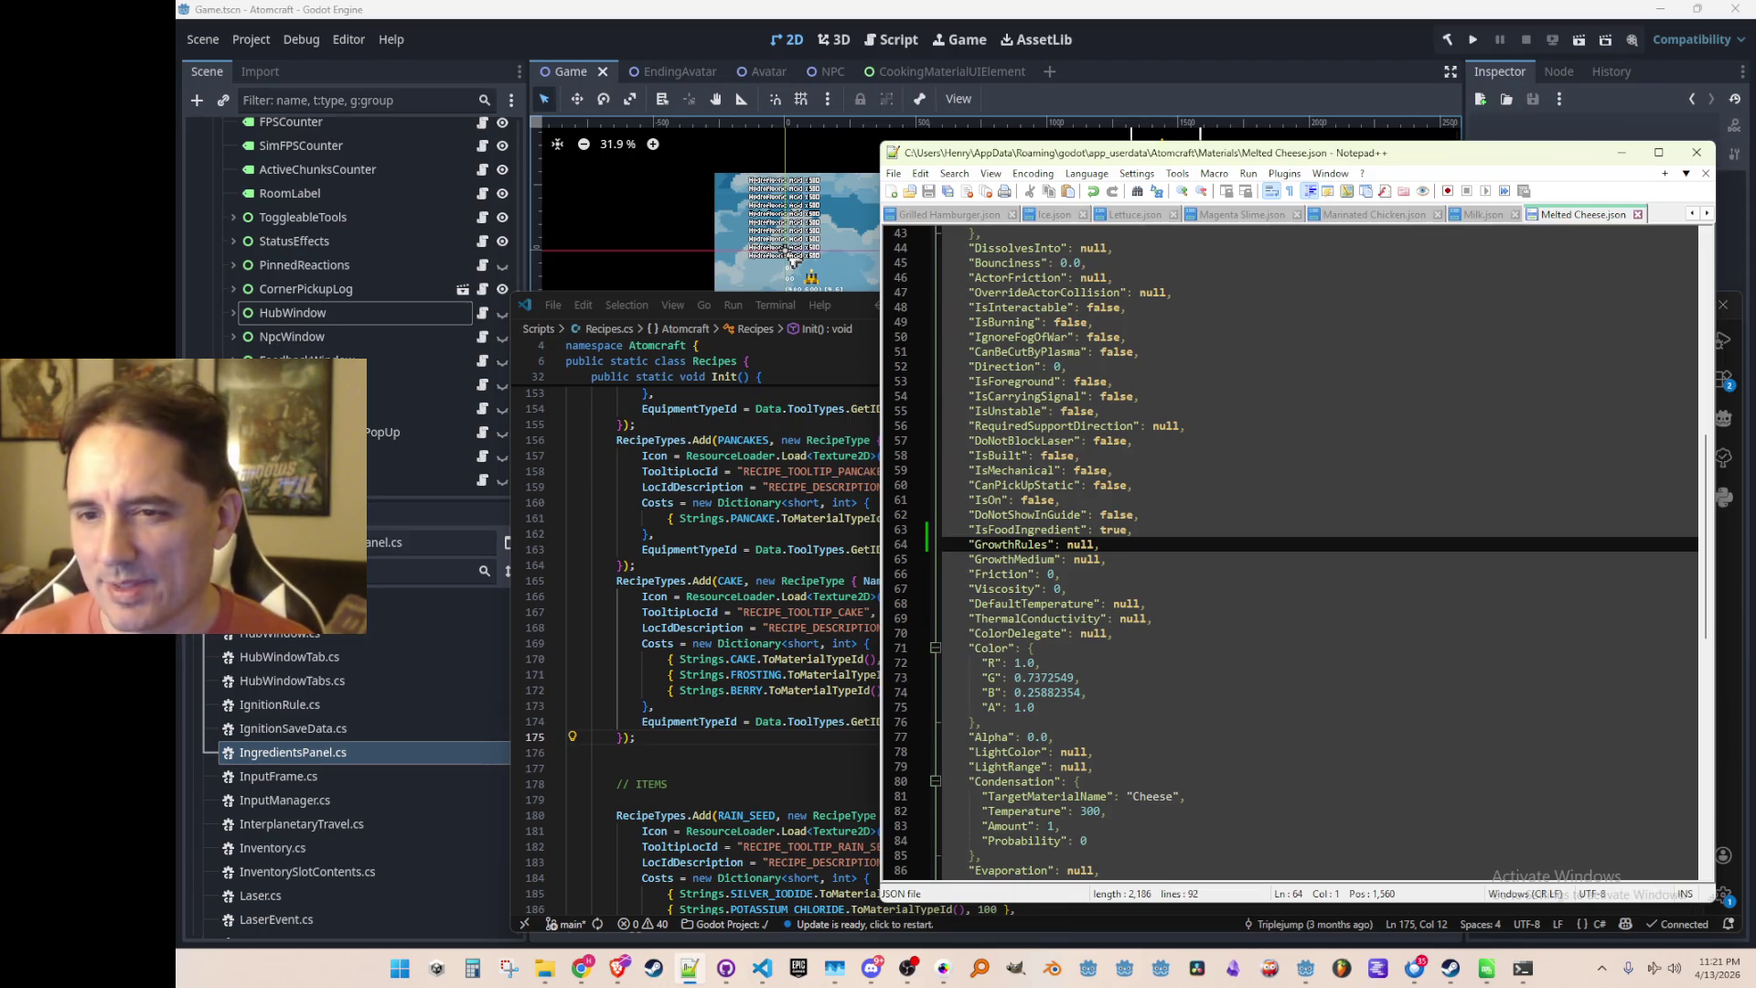
Set Onion's IsFoodIngredient to true
{"action": "scroll", "coordinate": [1429, 562], "scroll_direction": "down", "scroll_amount": 14}
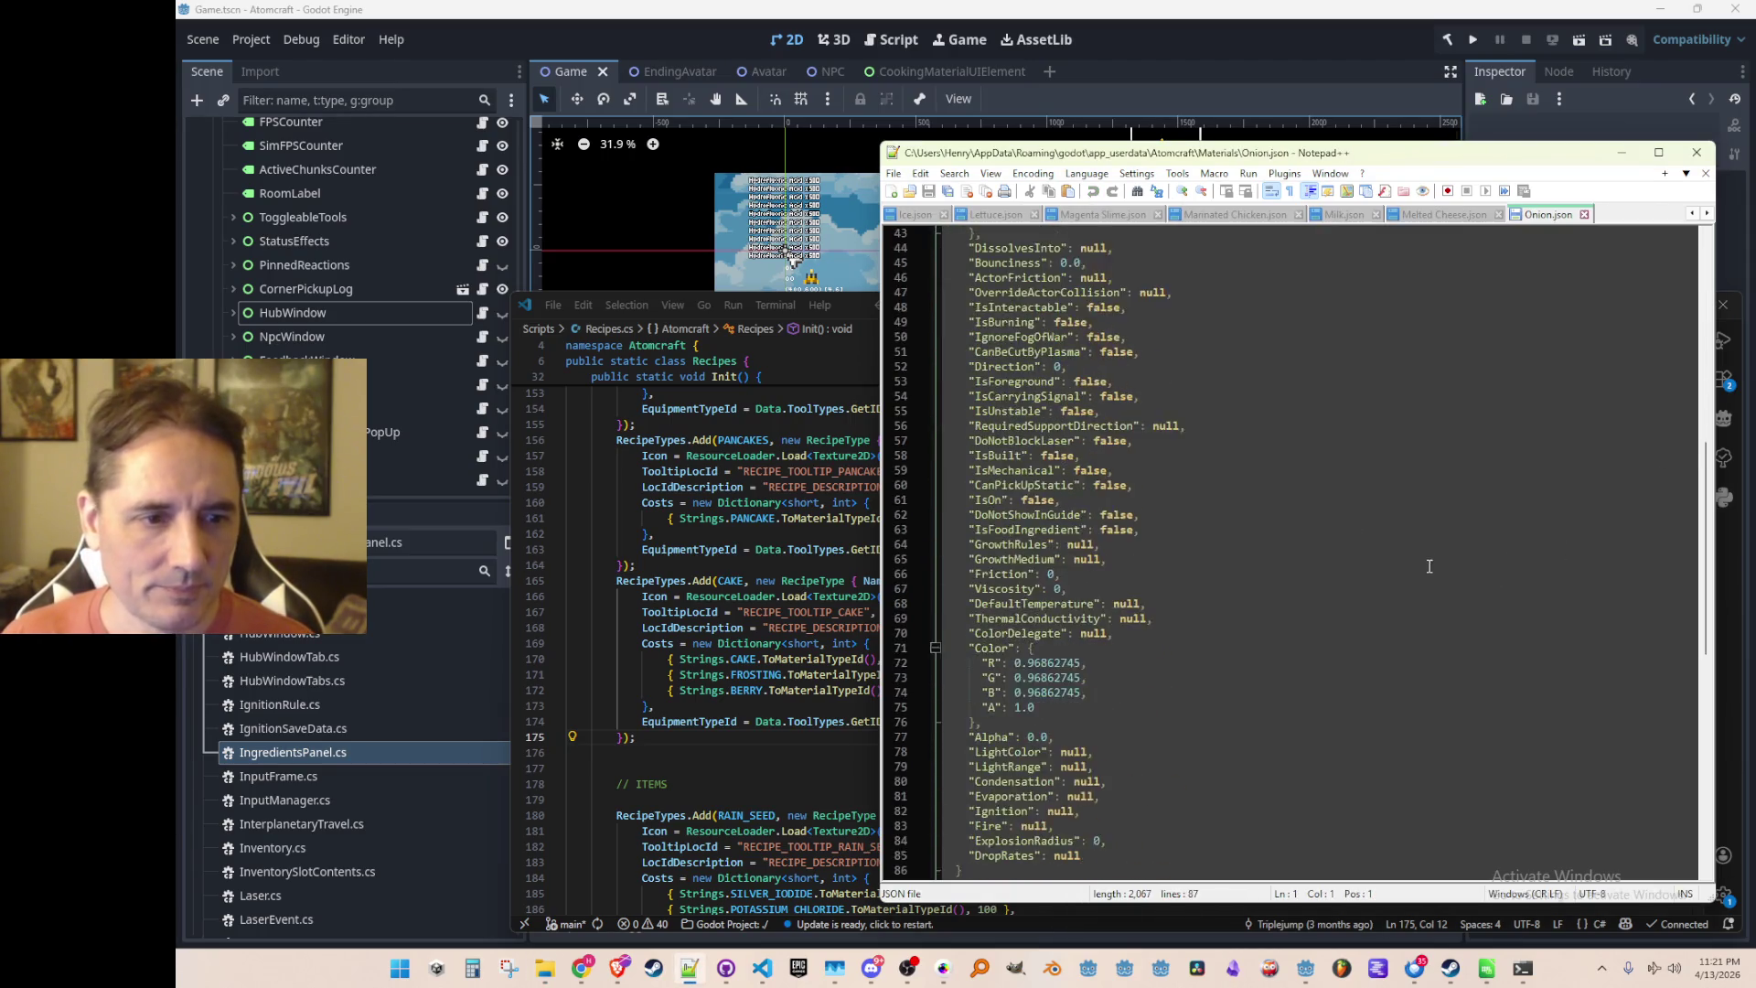
{"action": "scroll", "coordinate": [1429, 562], "scroll_direction": "down", "scroll_amount": 1}
{"action": "left_click", "coordinate": [1463, 546]}
{"action": "left_click", "coordinate": [1481, 482]}
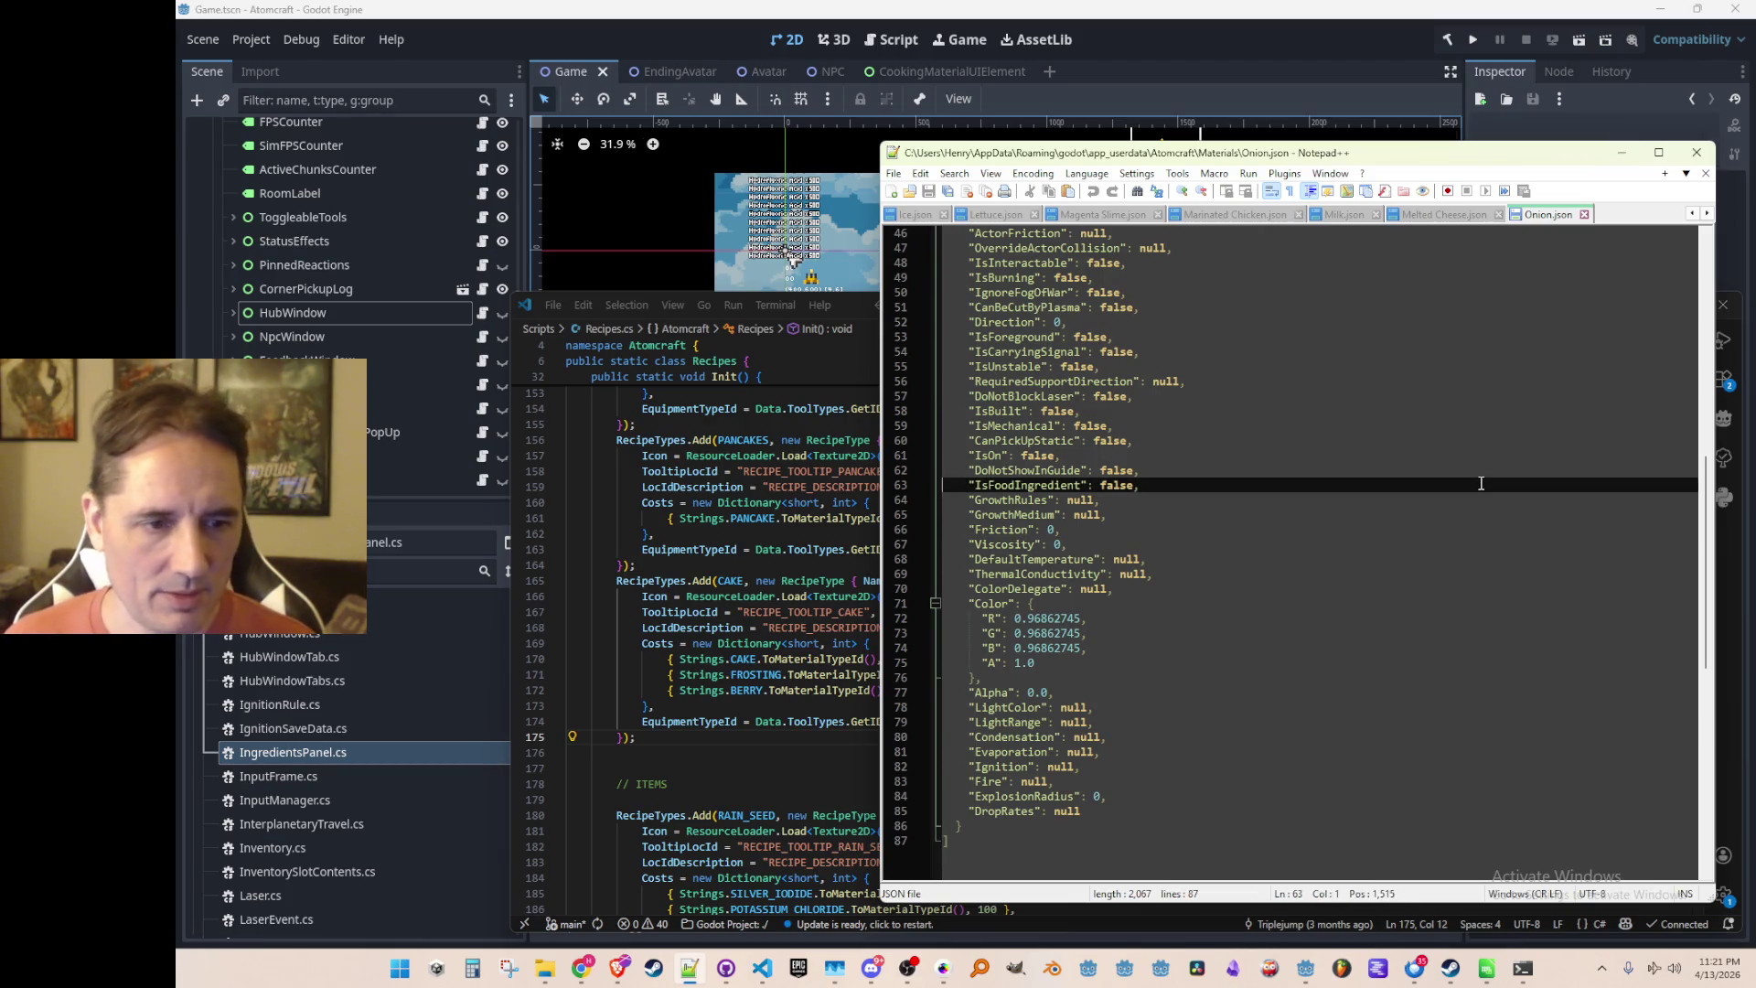
{"action": "key", "text": "ctrl+shift+p"}
Set Orange Slime's IsFoodIngredient to true
{"action": "scroll", "coordinate": [1419, 490], "scroll_direction": "down", "scroll_amount": 10}
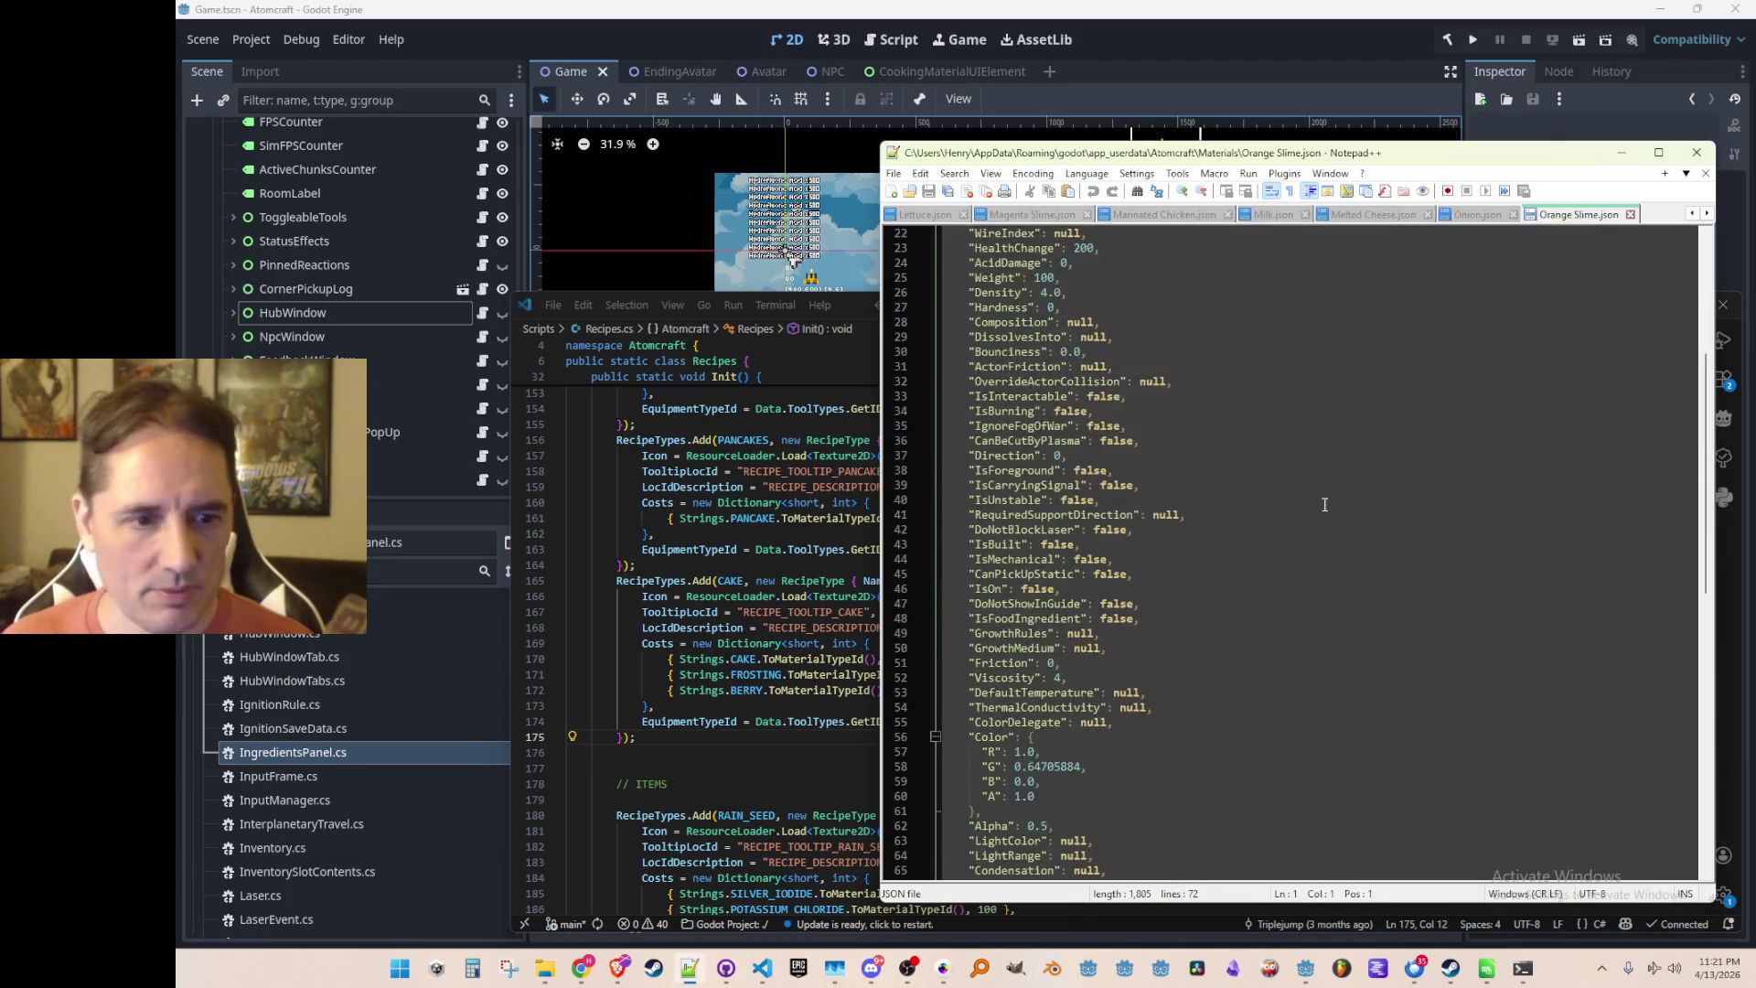
{"action": "left_click", "coordinate": [1421, 471]}
{"action": "left_click", "coordinate": [1400, 556]}
{"action": "left_click", "coordinate": [1411, 467]}
{"action": "key", "text": "Down"}
{"action": "key", "text": "ctrl+shift+p"}
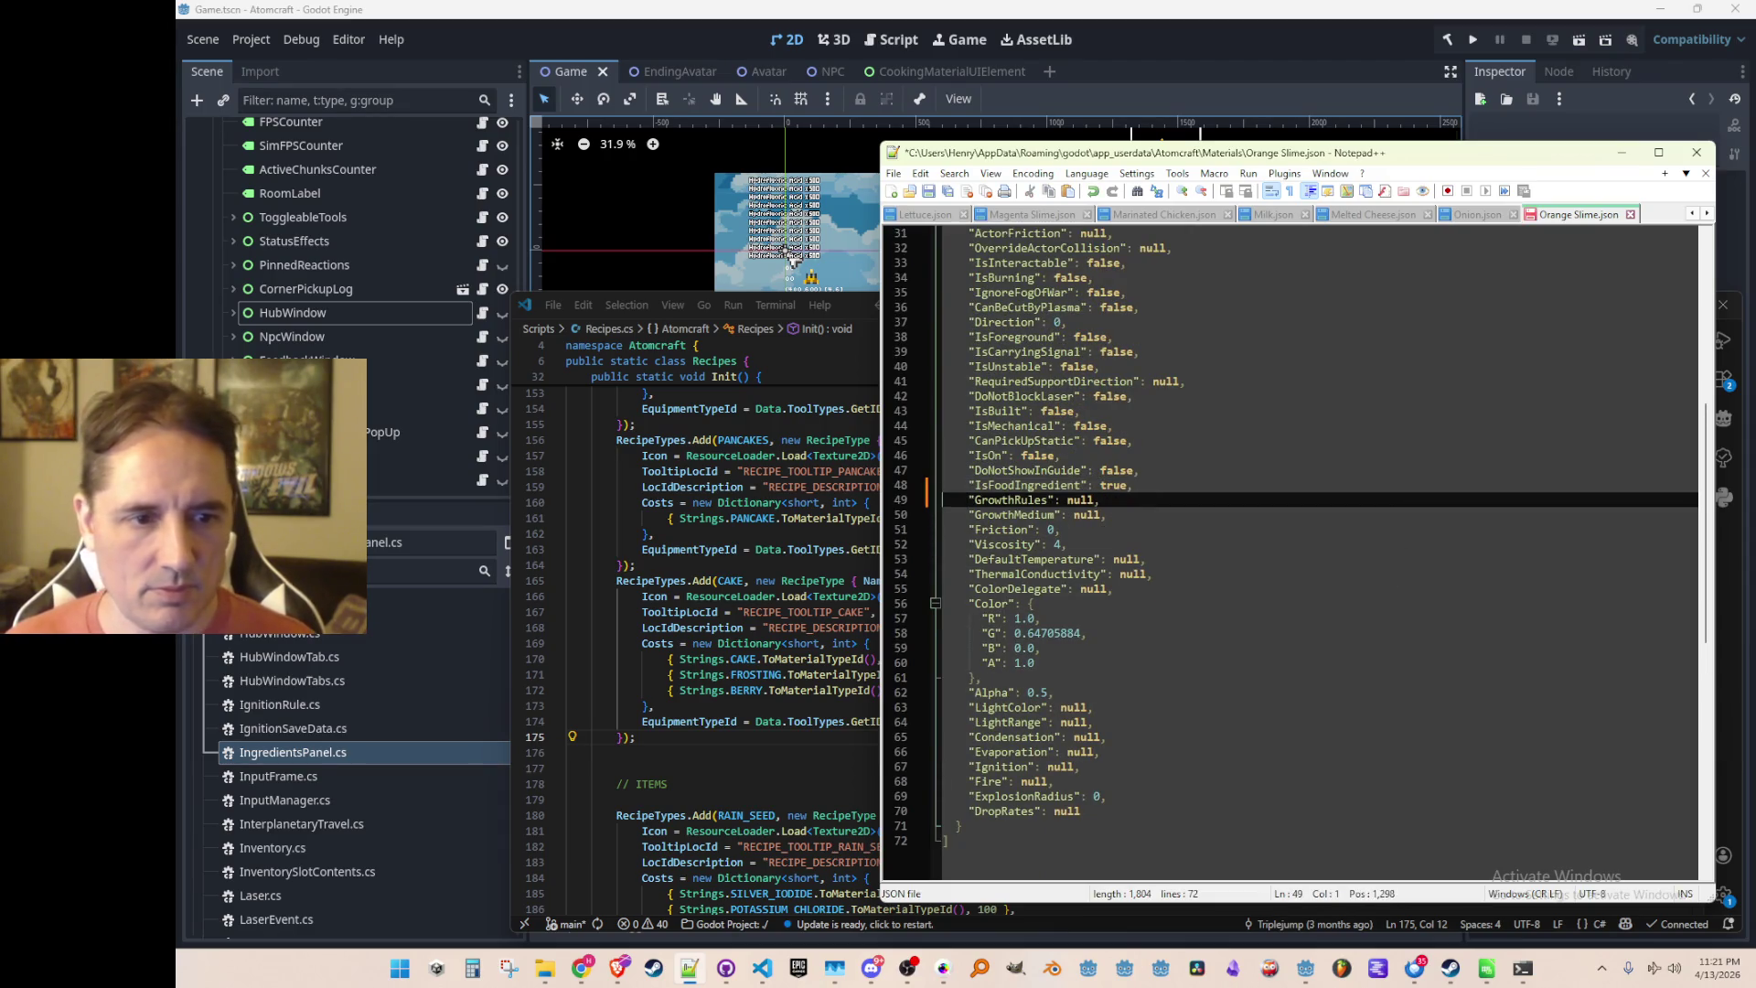
Skip past Pancake, set Pepperoni's IsFoodIngredient to true and save Pepperoni.json
{"action": "key", "text": "ctrl+w"}
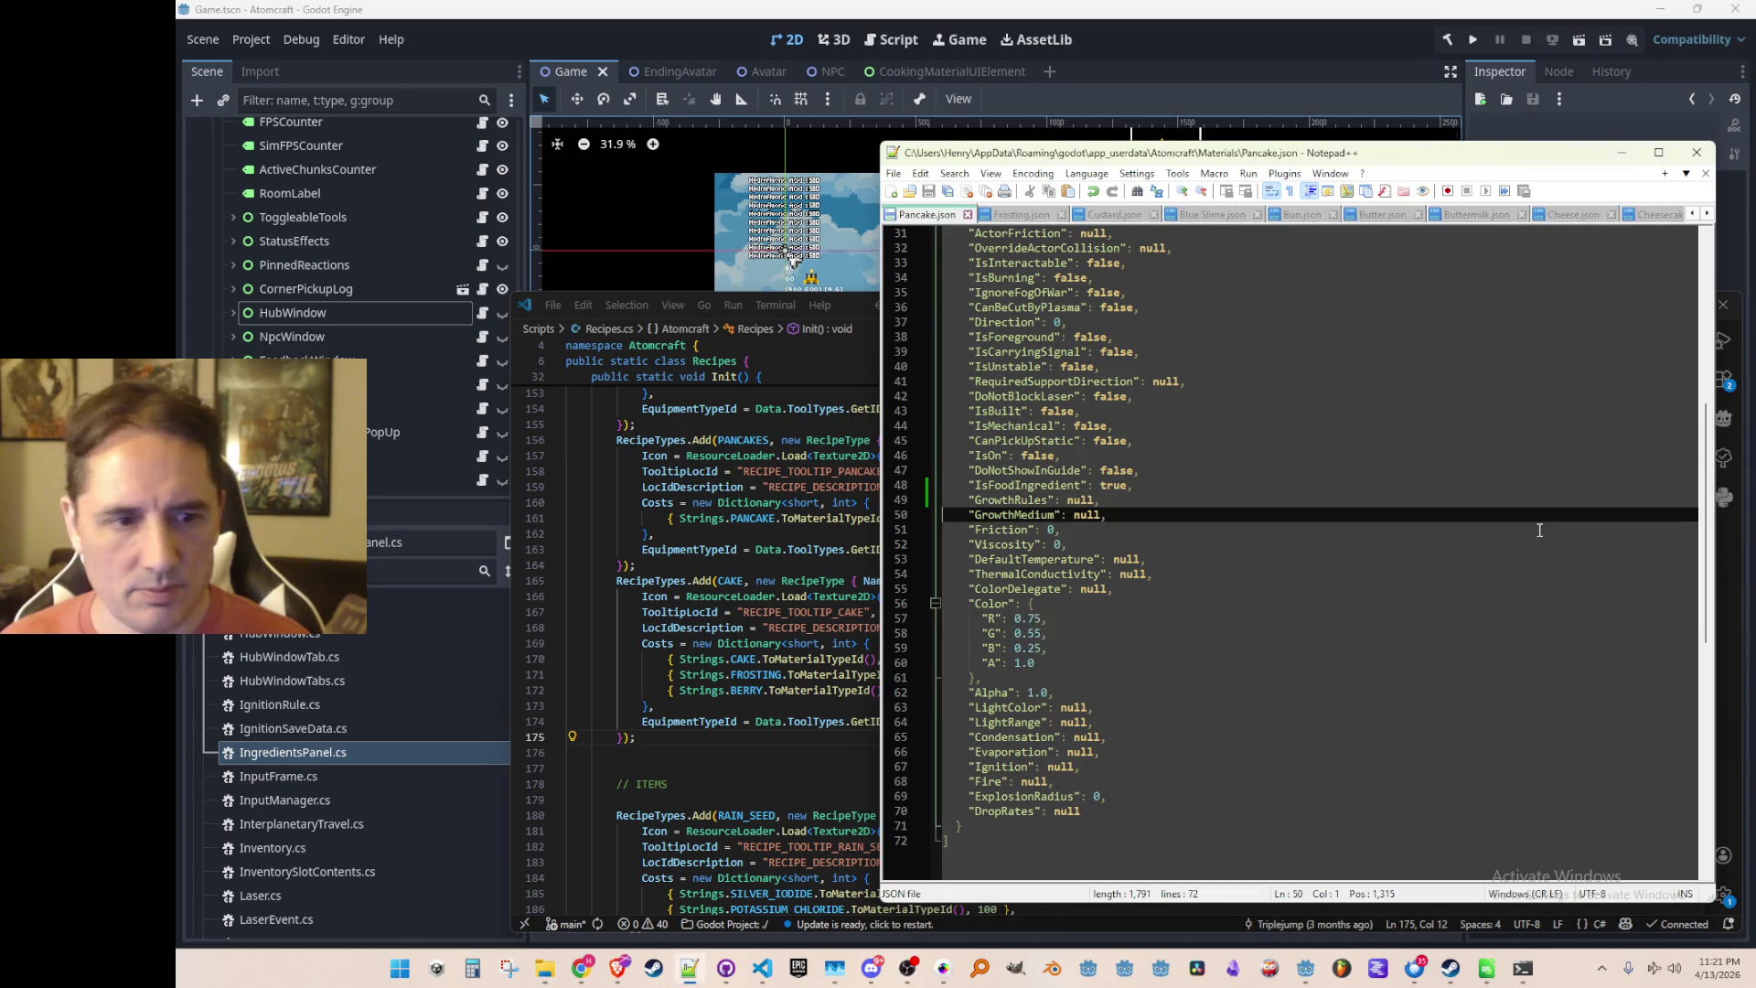
{"action": "key", "text": "ctrl+w"}
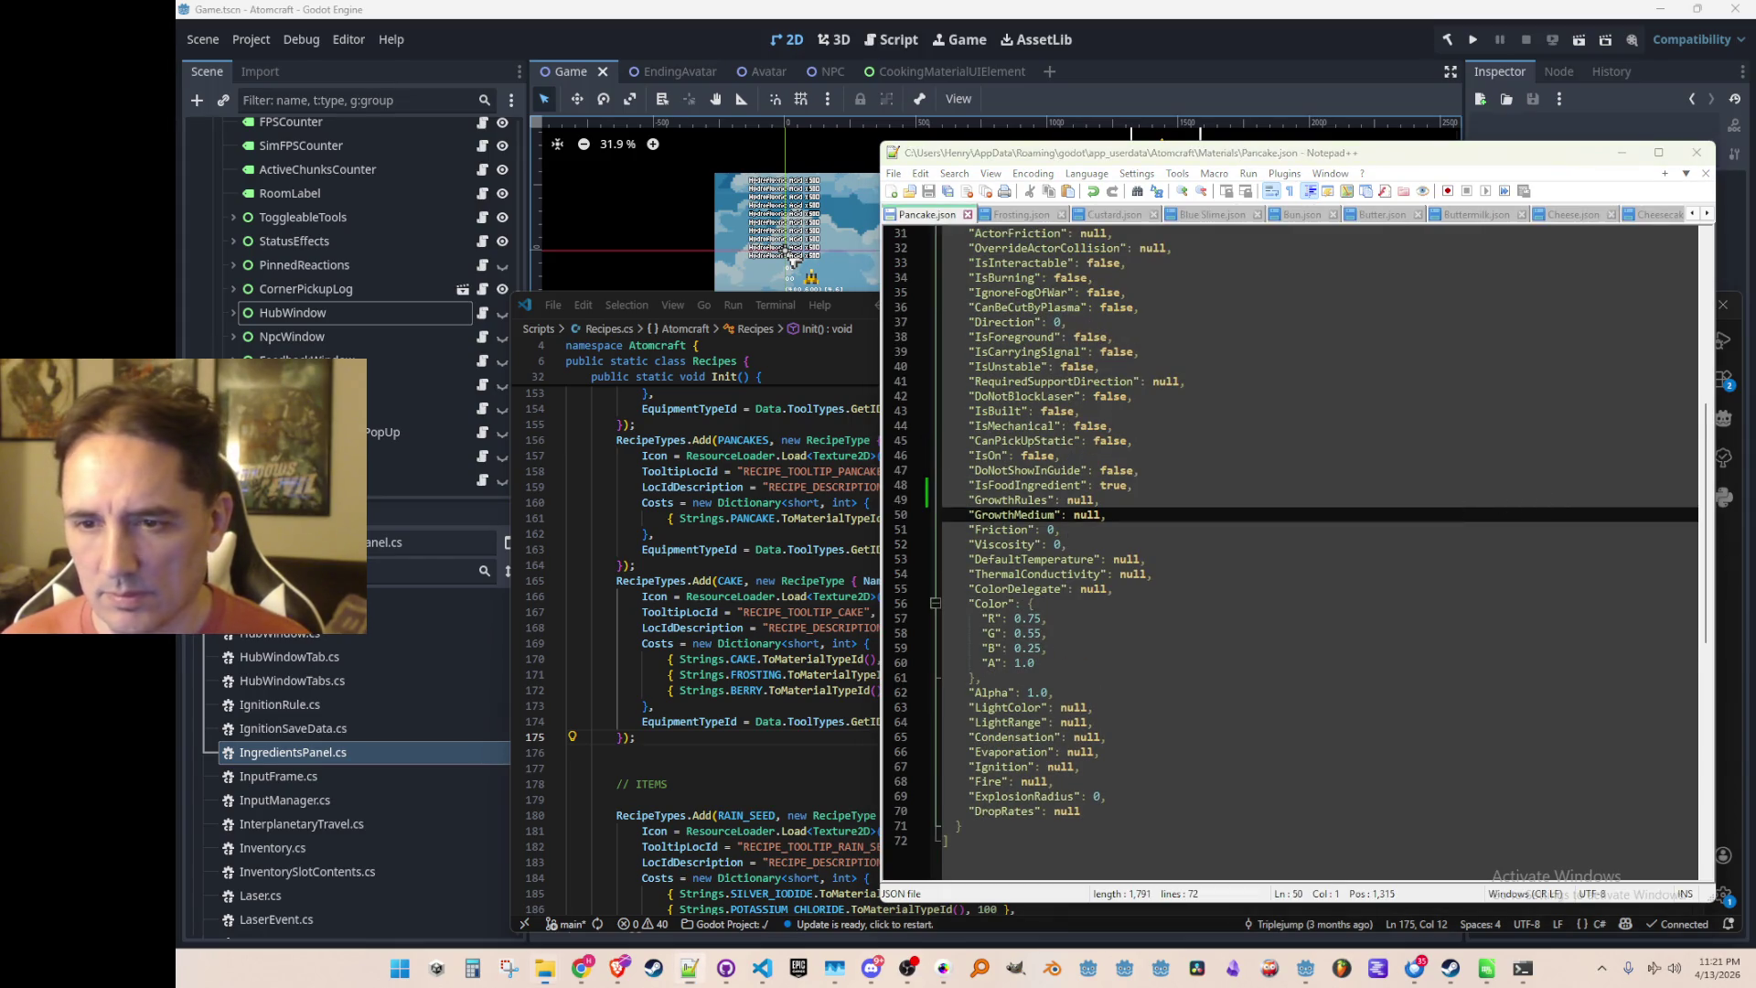
{"action": "scroll", "coordinate": [1439, 561], "scroll_direction": "down", "scroll_amount": 13}
{"action": "key", "text": "ctrl+shift+p"}
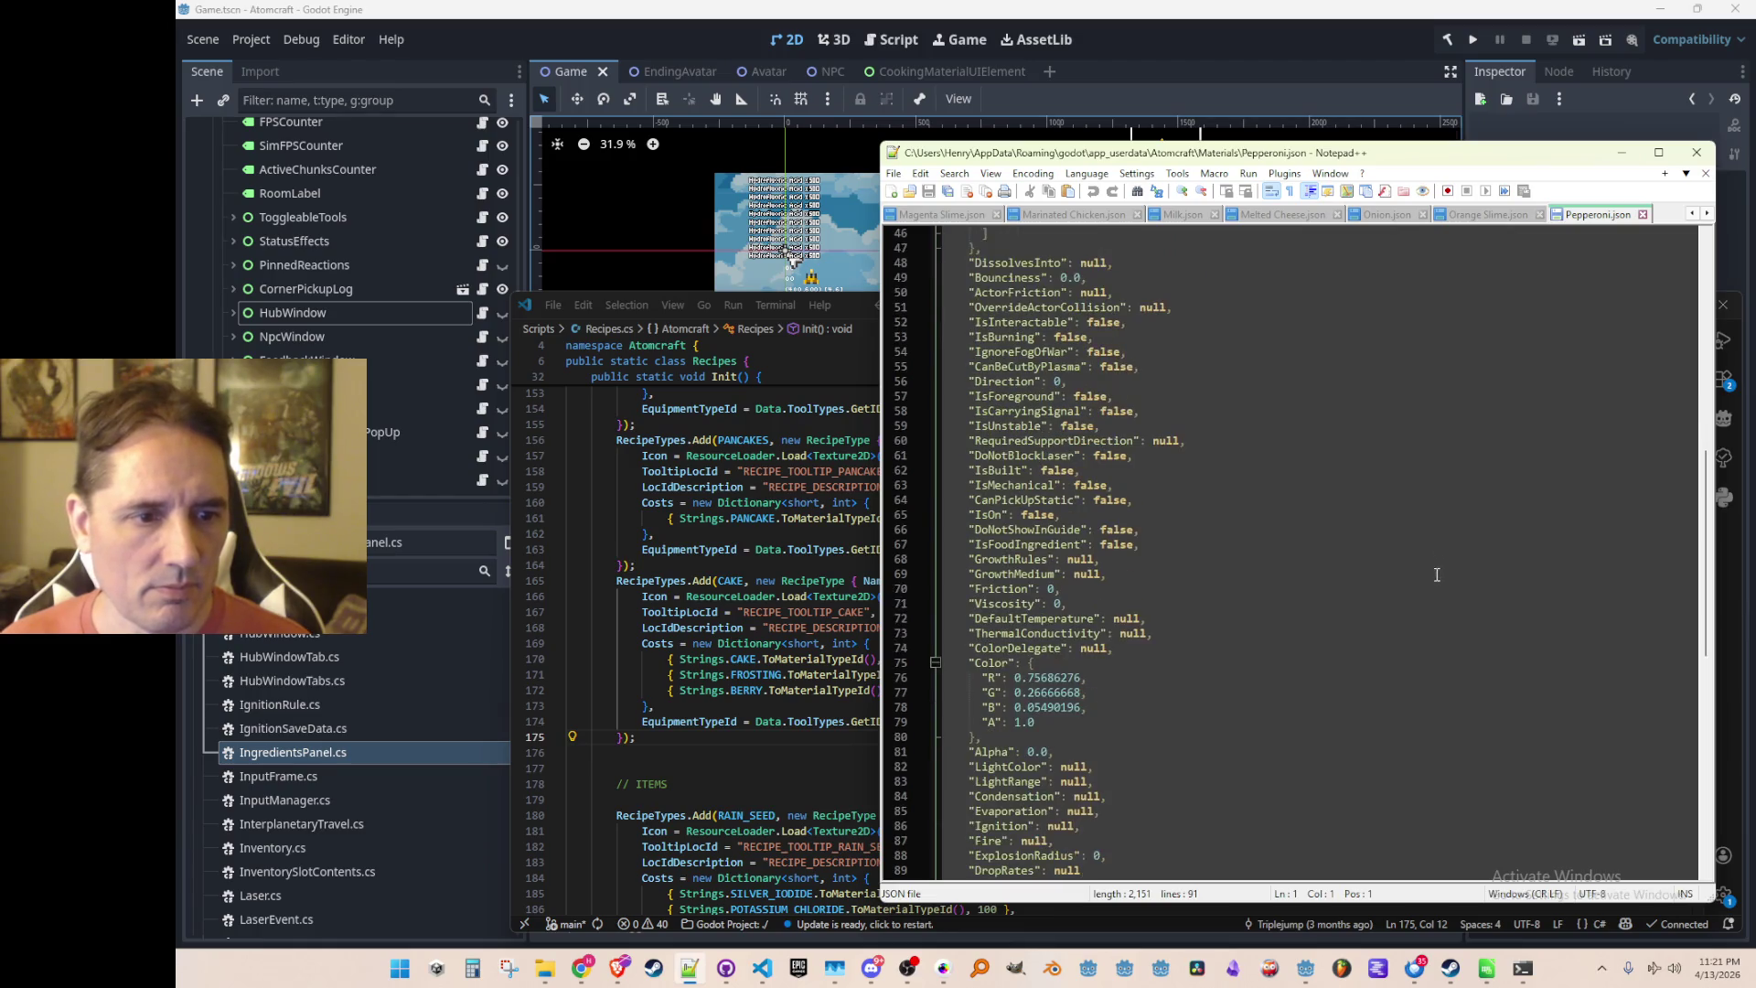
{"action": "key", "text": "ctrl+s"}
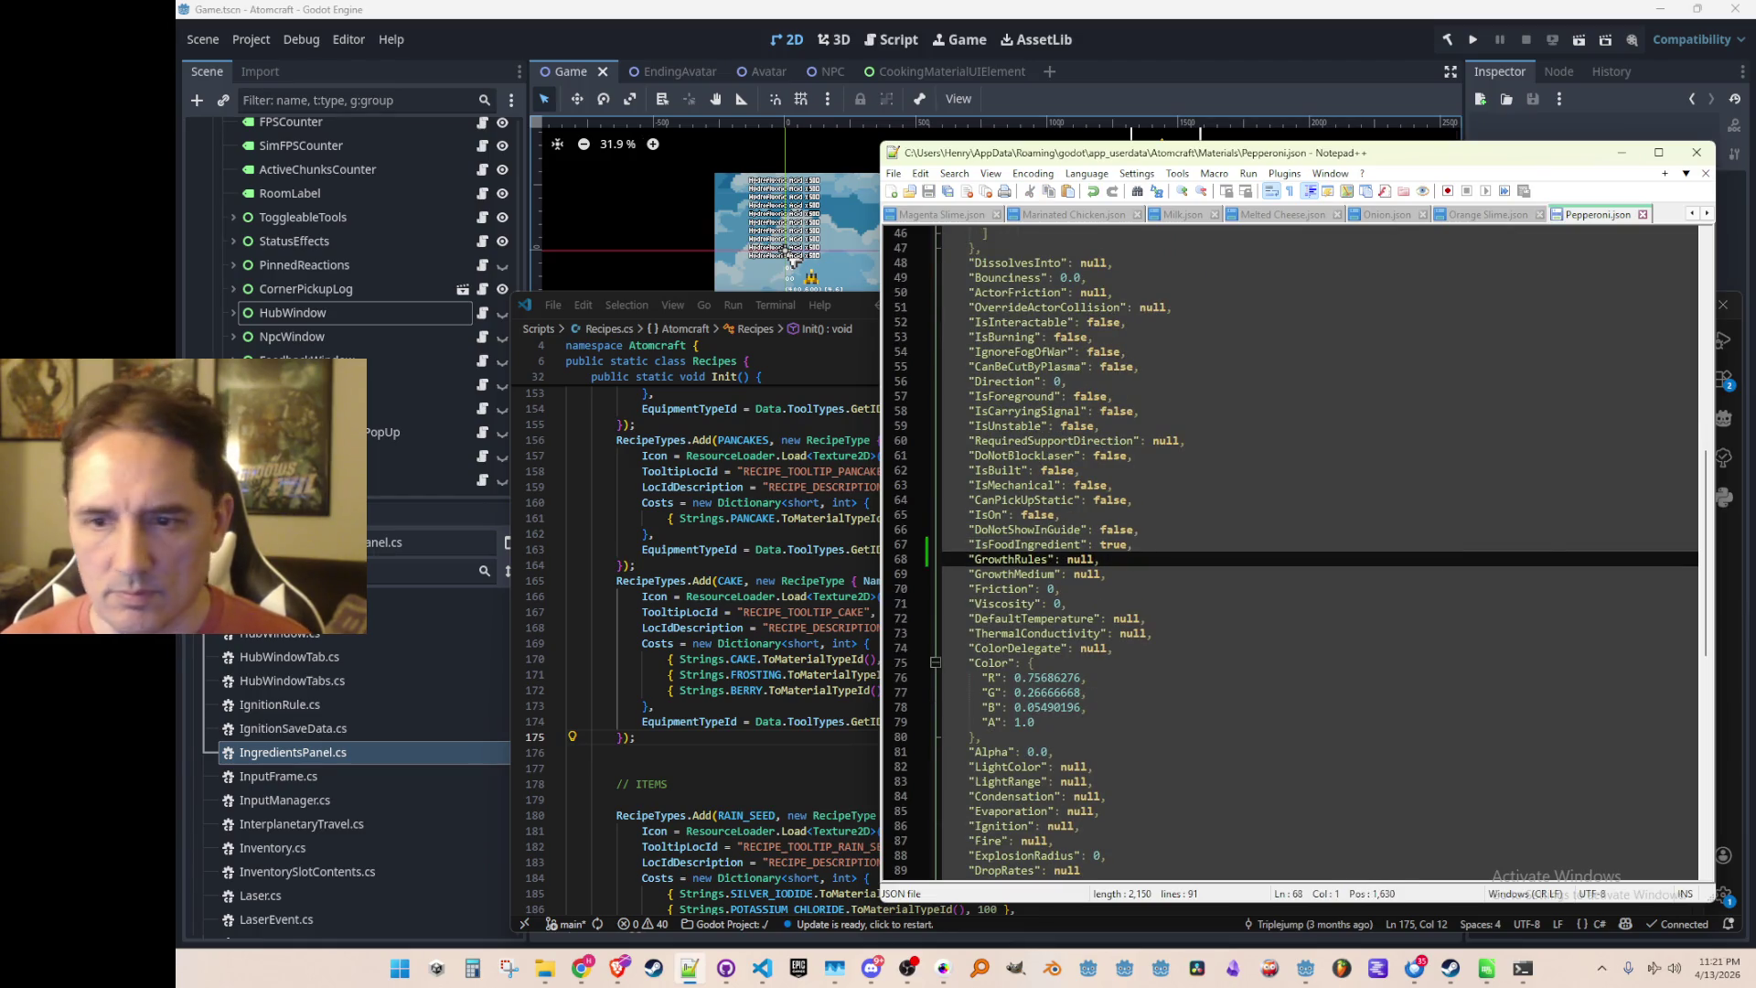
Set Pickle's IsFoodIngredient to true and save Pickle.json
{"action": "key", "text": "ctrl+Page_Down"}
{"action": "scroll", "coordinate": [1392, 556], "scroll_direction": "down", "scroll_amount": 14}
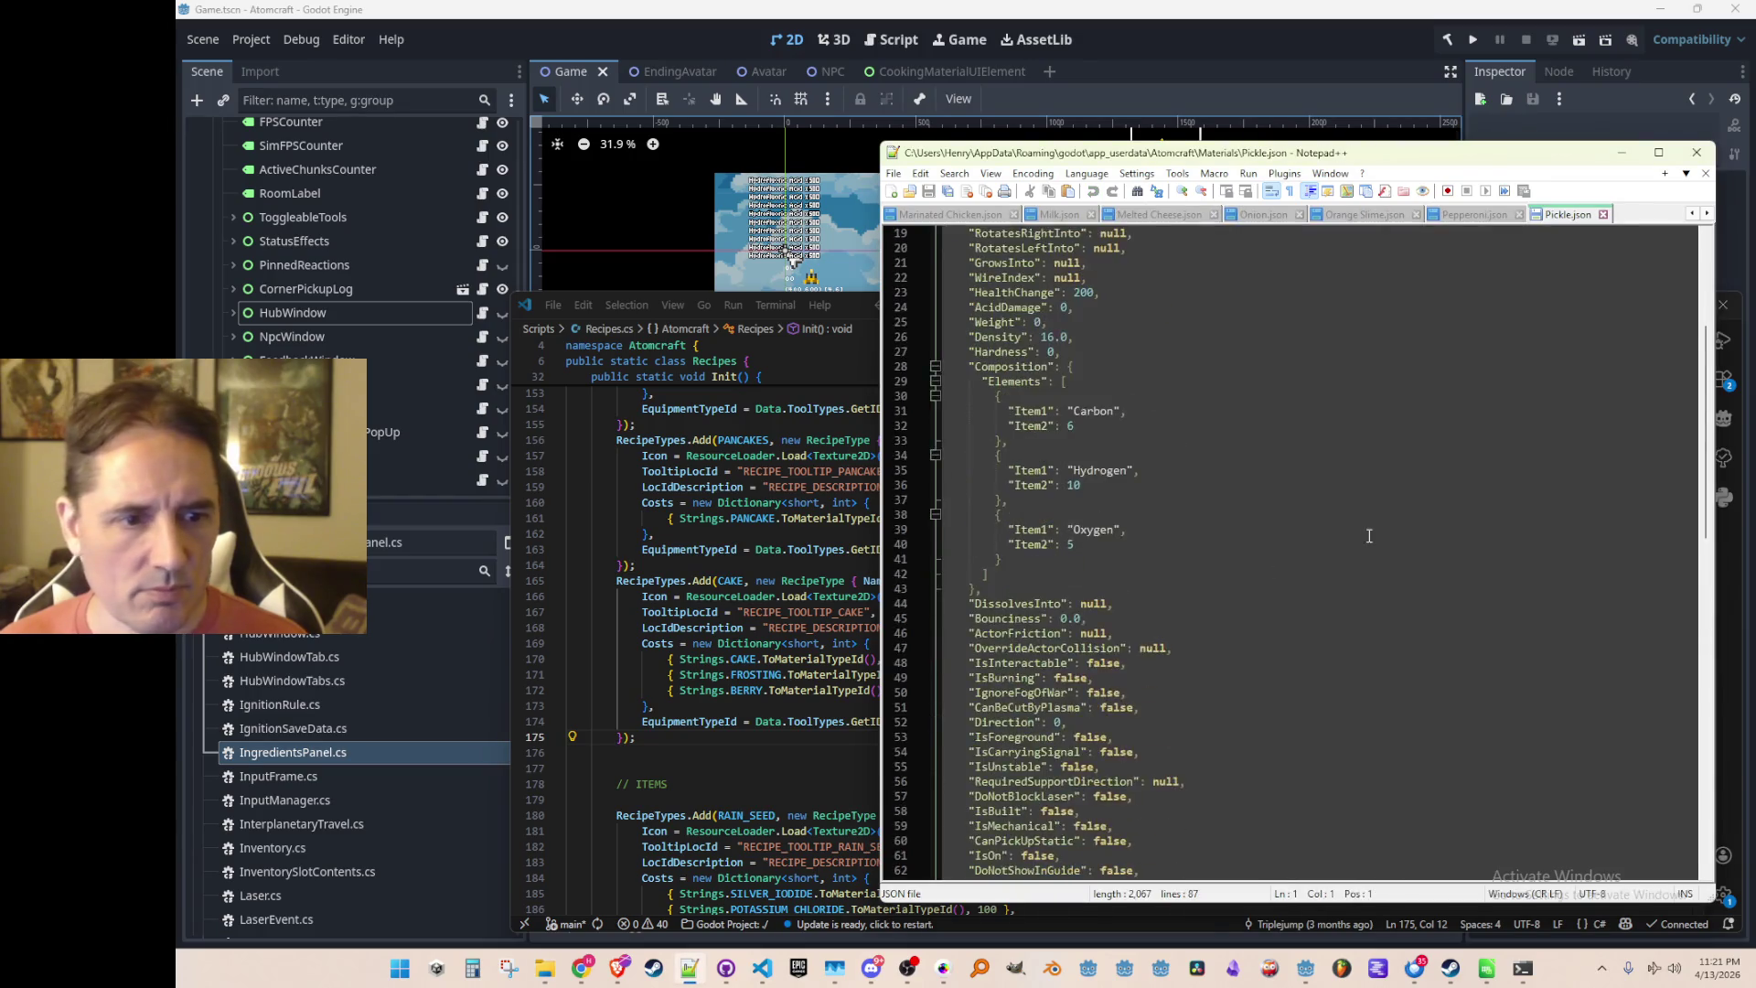
{"action": "left_click", "coordinate": [1425, 532]}
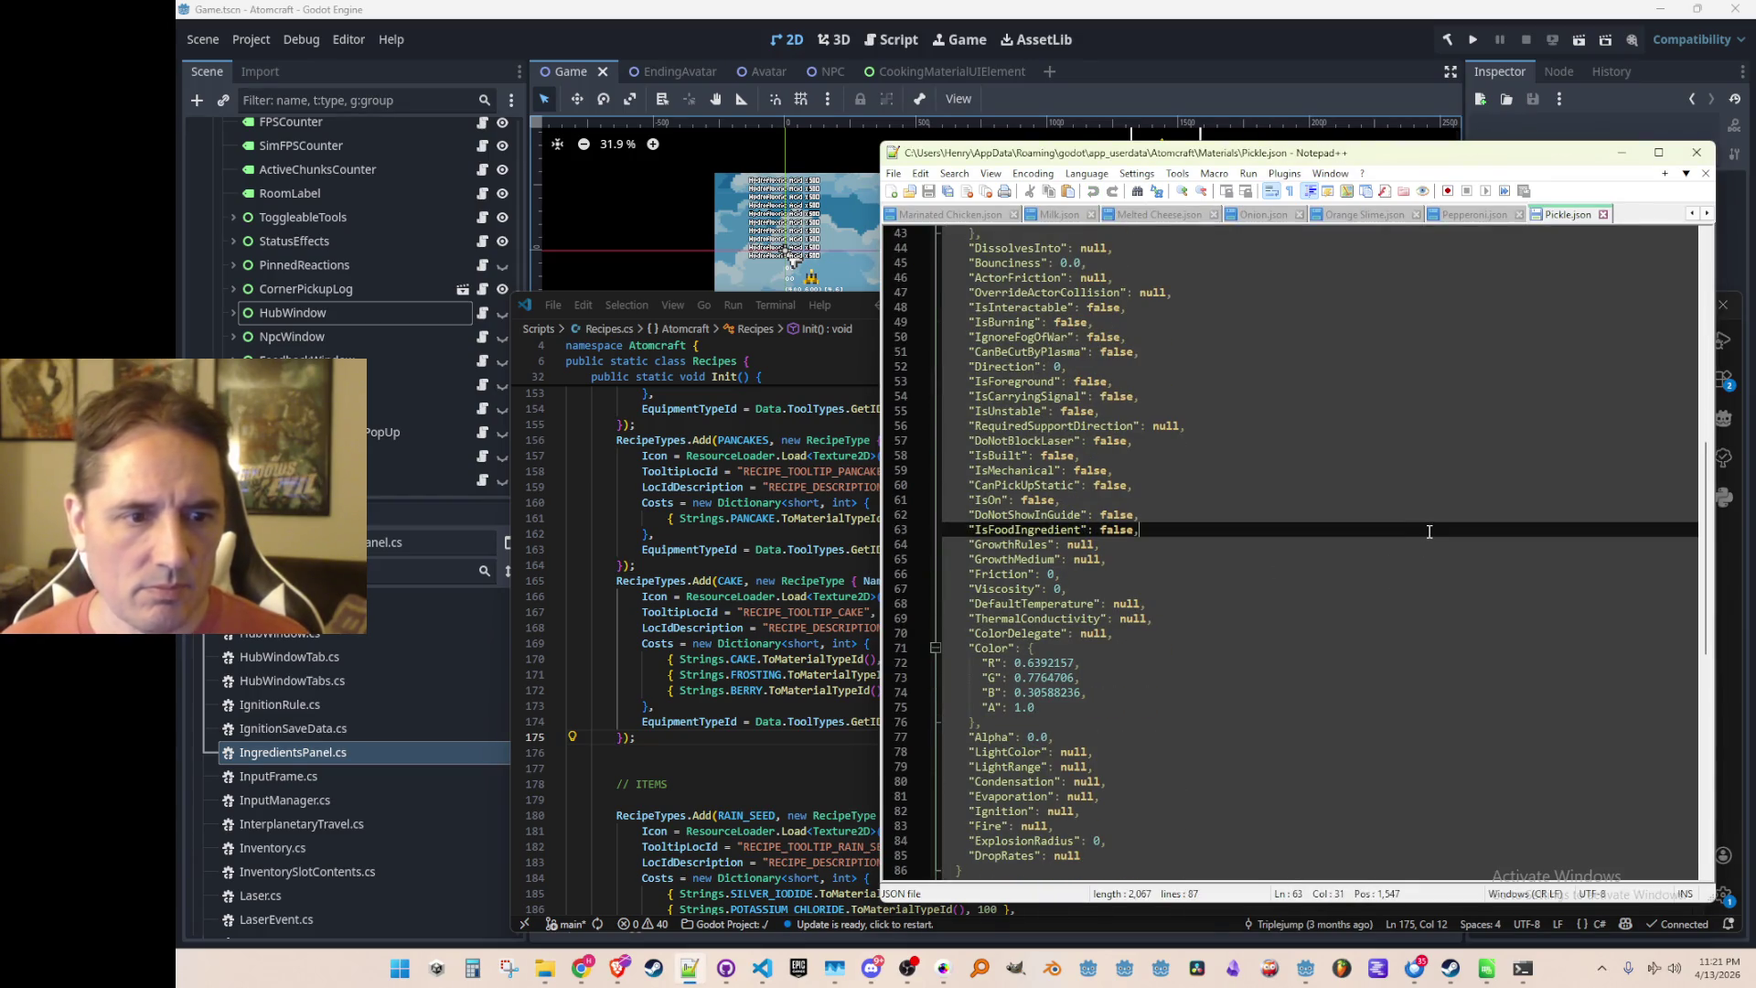
{"action": "key", "text": "ctrl+shift+p"}
{"action": "key", "text": "ctrl+s"}
Bring up Pizza Crust.json and scroll to its IsFoodIngredient line
{"action": "key", "text": "ctrl+Page_Down"}
{"action": "scroll", "coordinate": [1411, 535], "scroll_direction": "down", "scroll_amount": 13}
{"action": "scroll", "coordinate": [1421, 495], "scroll_direction": "down", "scroll_amount": 4}
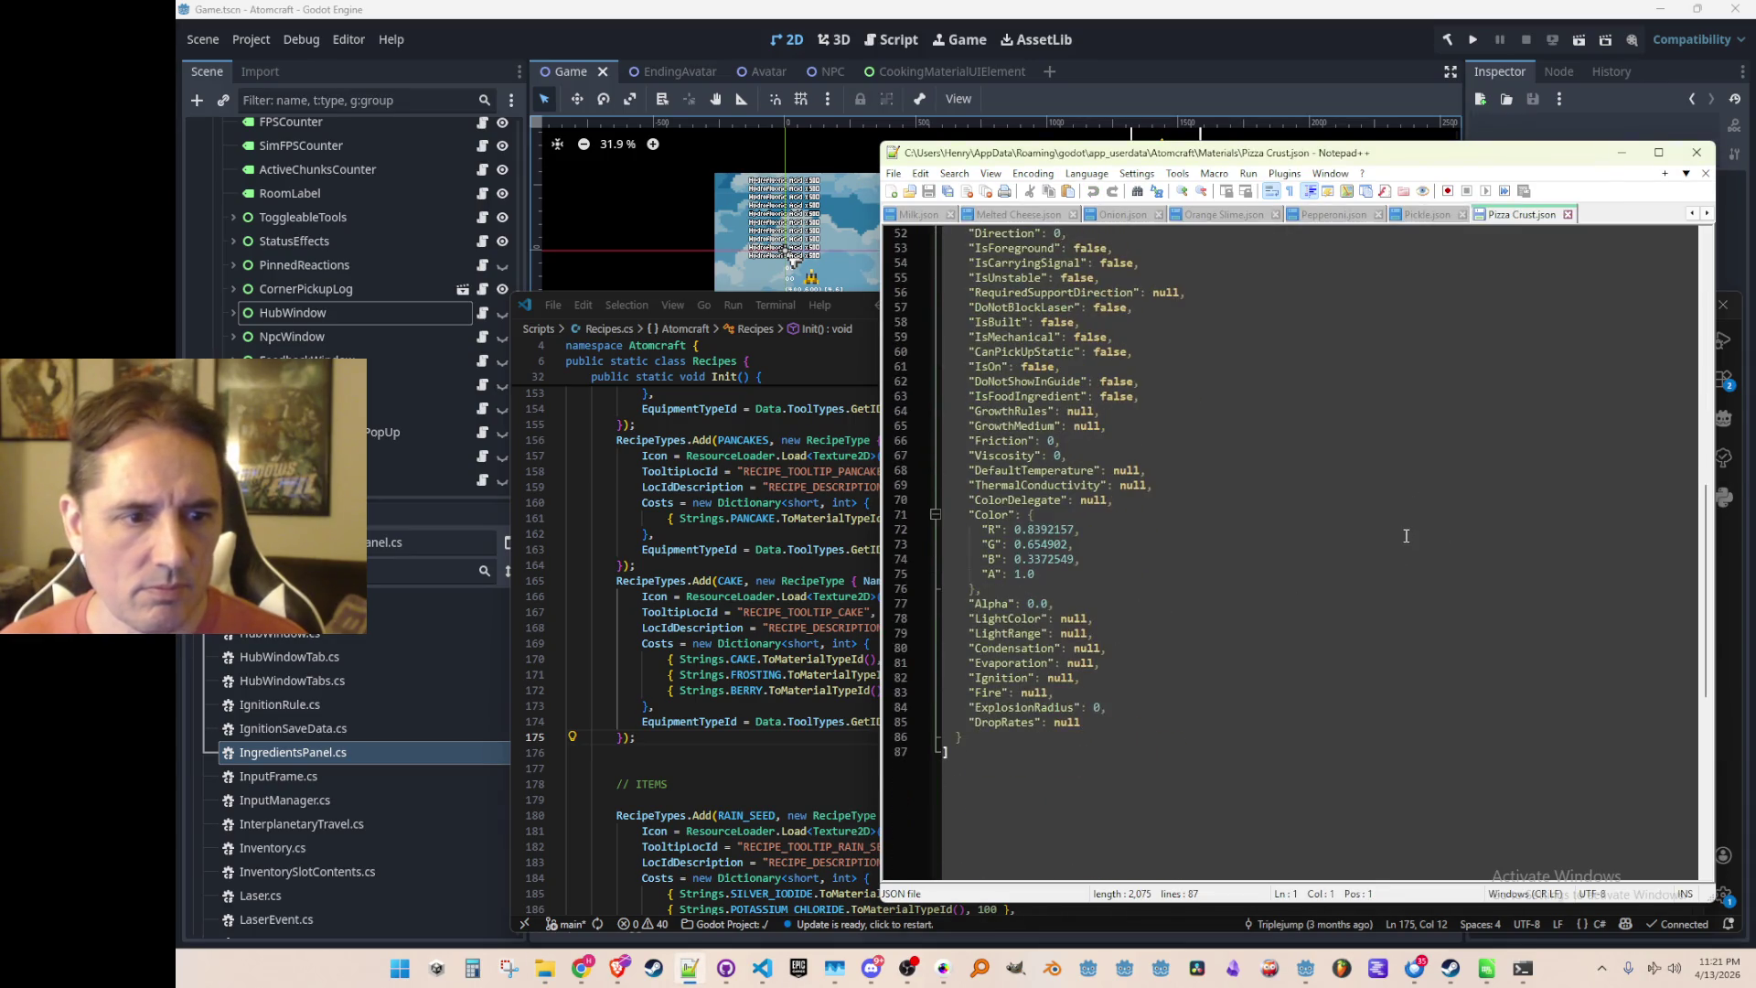
Set IsFoodIngredient to true in Pizza Crust.json and Pudding.json, saving each
{"action": "left_click", "coordinate": [1402, 399]}
{"action": "key", "text": "ctrl+shift+p"}
{"action": "key", "text": "ctrl+s"}
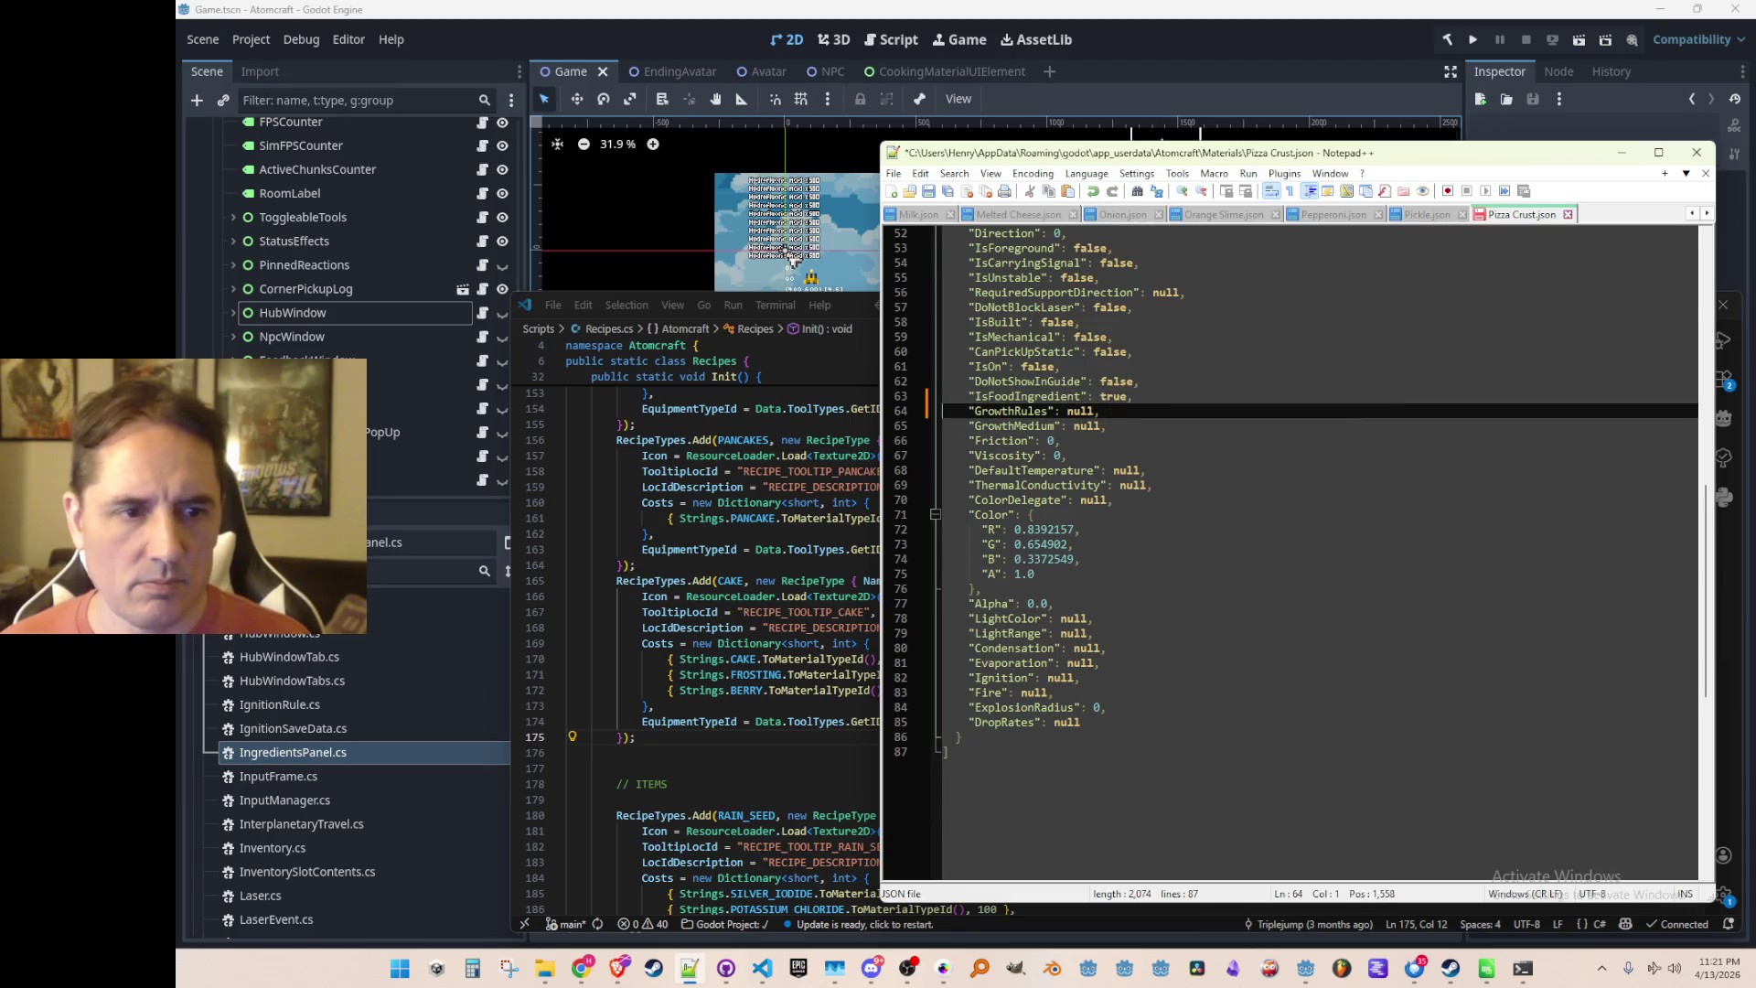
{"action": "key", "text": "ctrl+Page_Down"}
{"action": "scroll", "coordinate": [1424, 490], "scroll_direction": "down", "scroll_amount": 11}
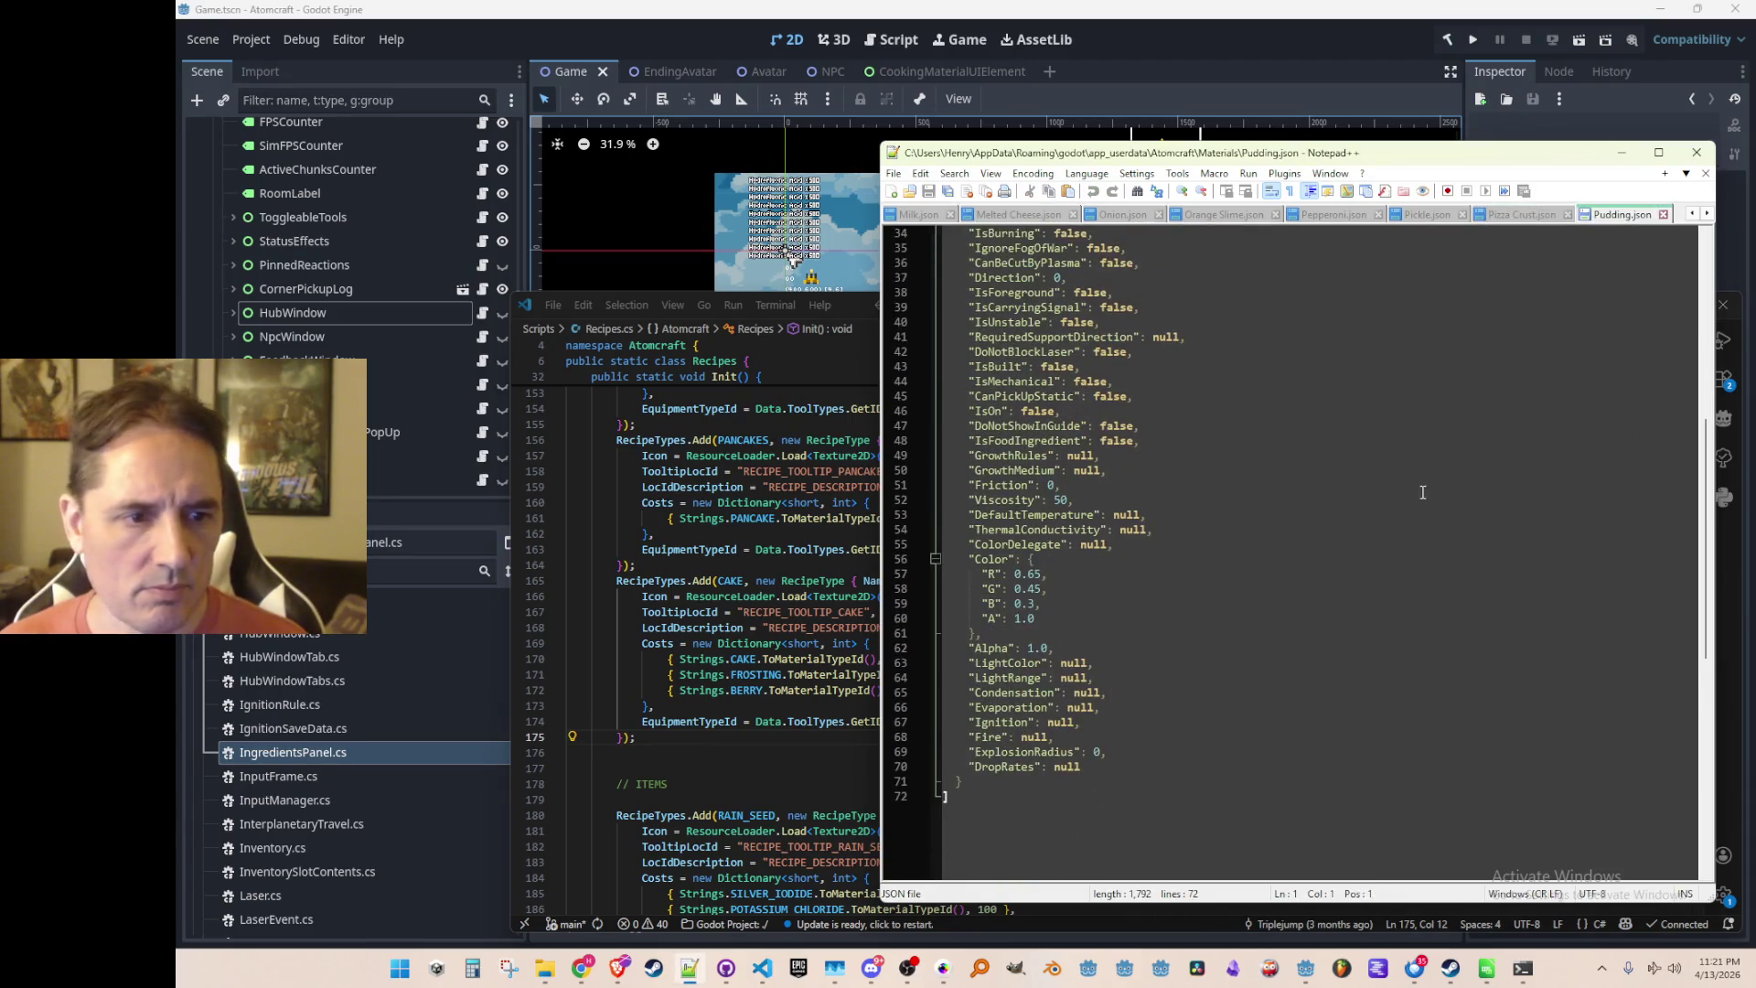
{"action": "left_click", "coordinate": [1402, 421]}
{"action": "key", "text": "ctrl+shift+p"}
{"action": "key", "text": "ctrl+s"}
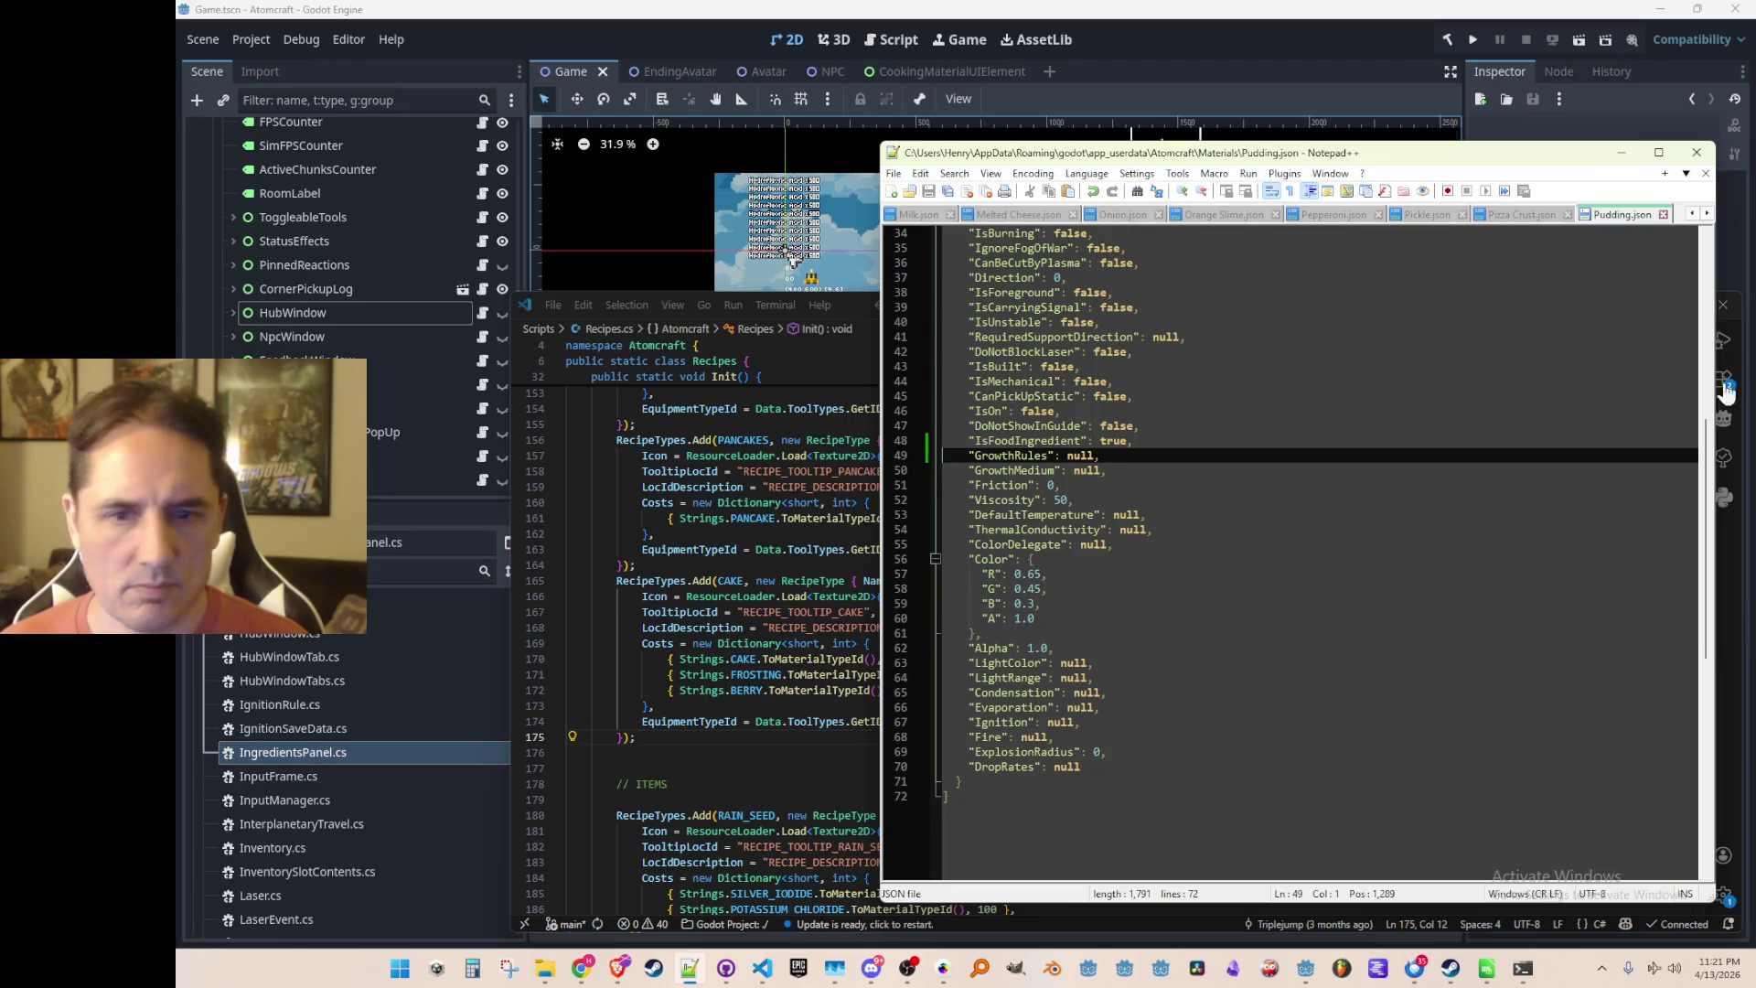
Set Purple Slime's IsFoodIngredient to true and save Purple Slime.json
{"action": "key", "text": "ctrl+Page_Down"}
{"action": "scroll", "coordinate": [1384, 547], "scroll_direction": "down", "scroll_amount": 2}
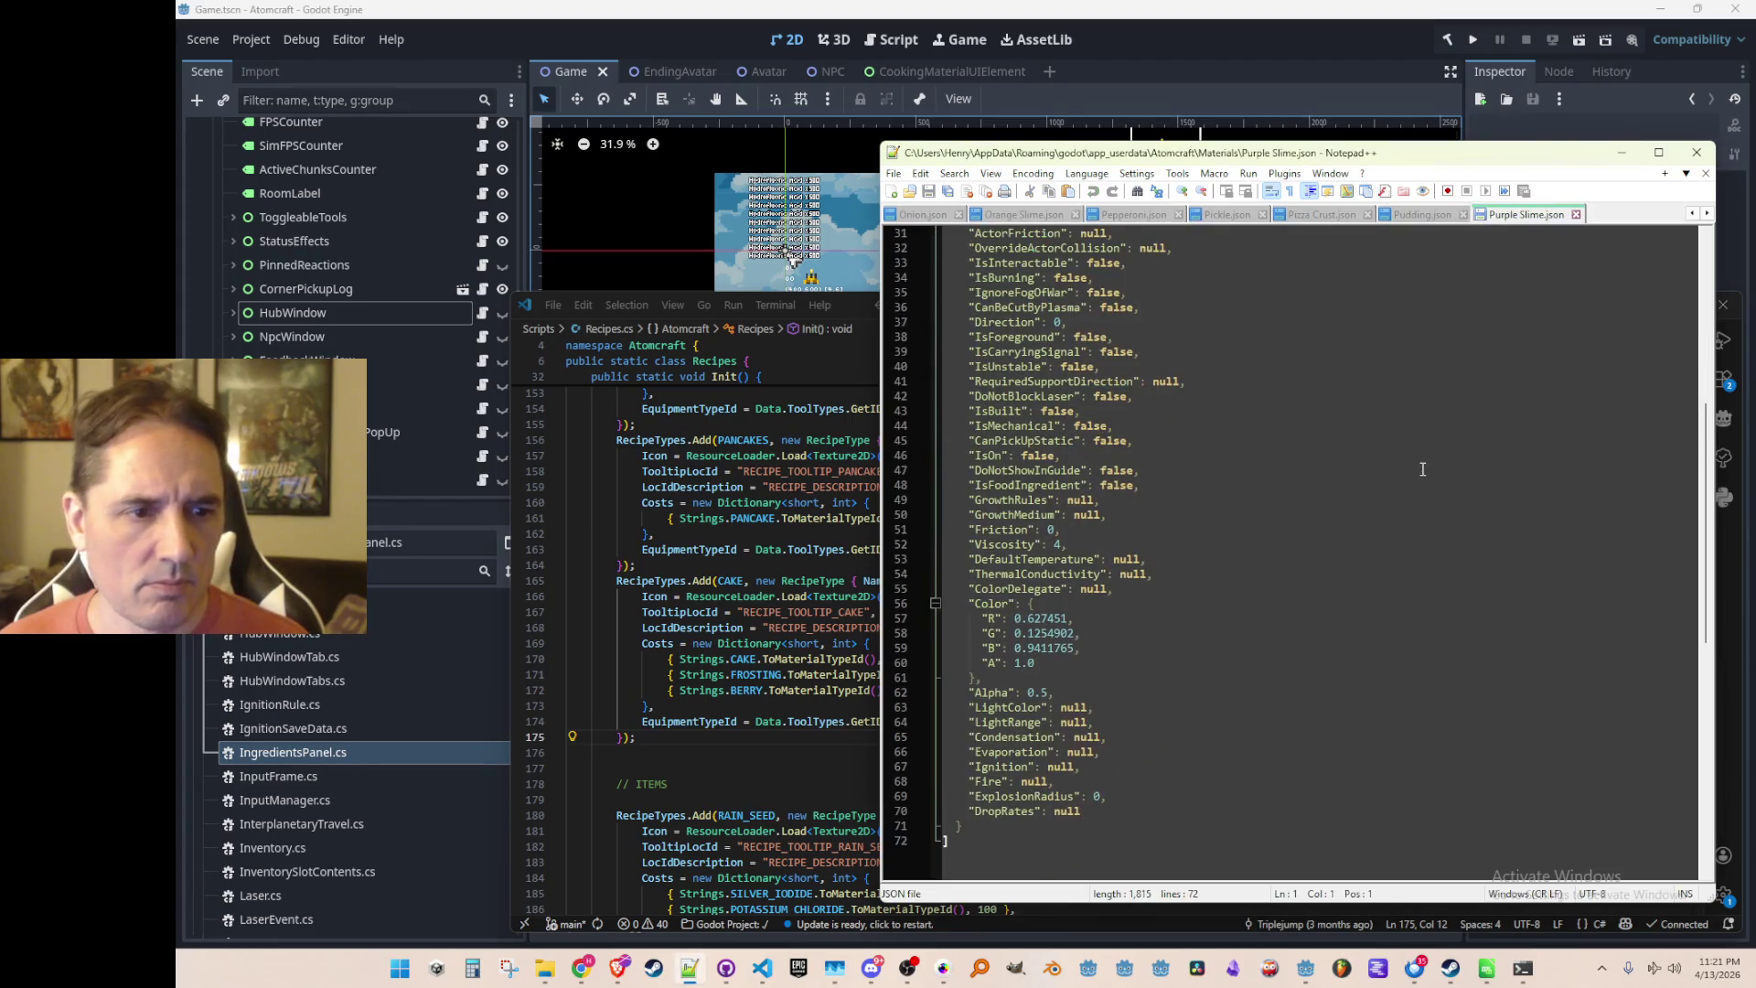
{"action": "left_click", "coordinate": [1433, 511]}
{"action": "key", "text": "ctrl+shift+p"}
{"action": "key", "text": "ctrl+s"}
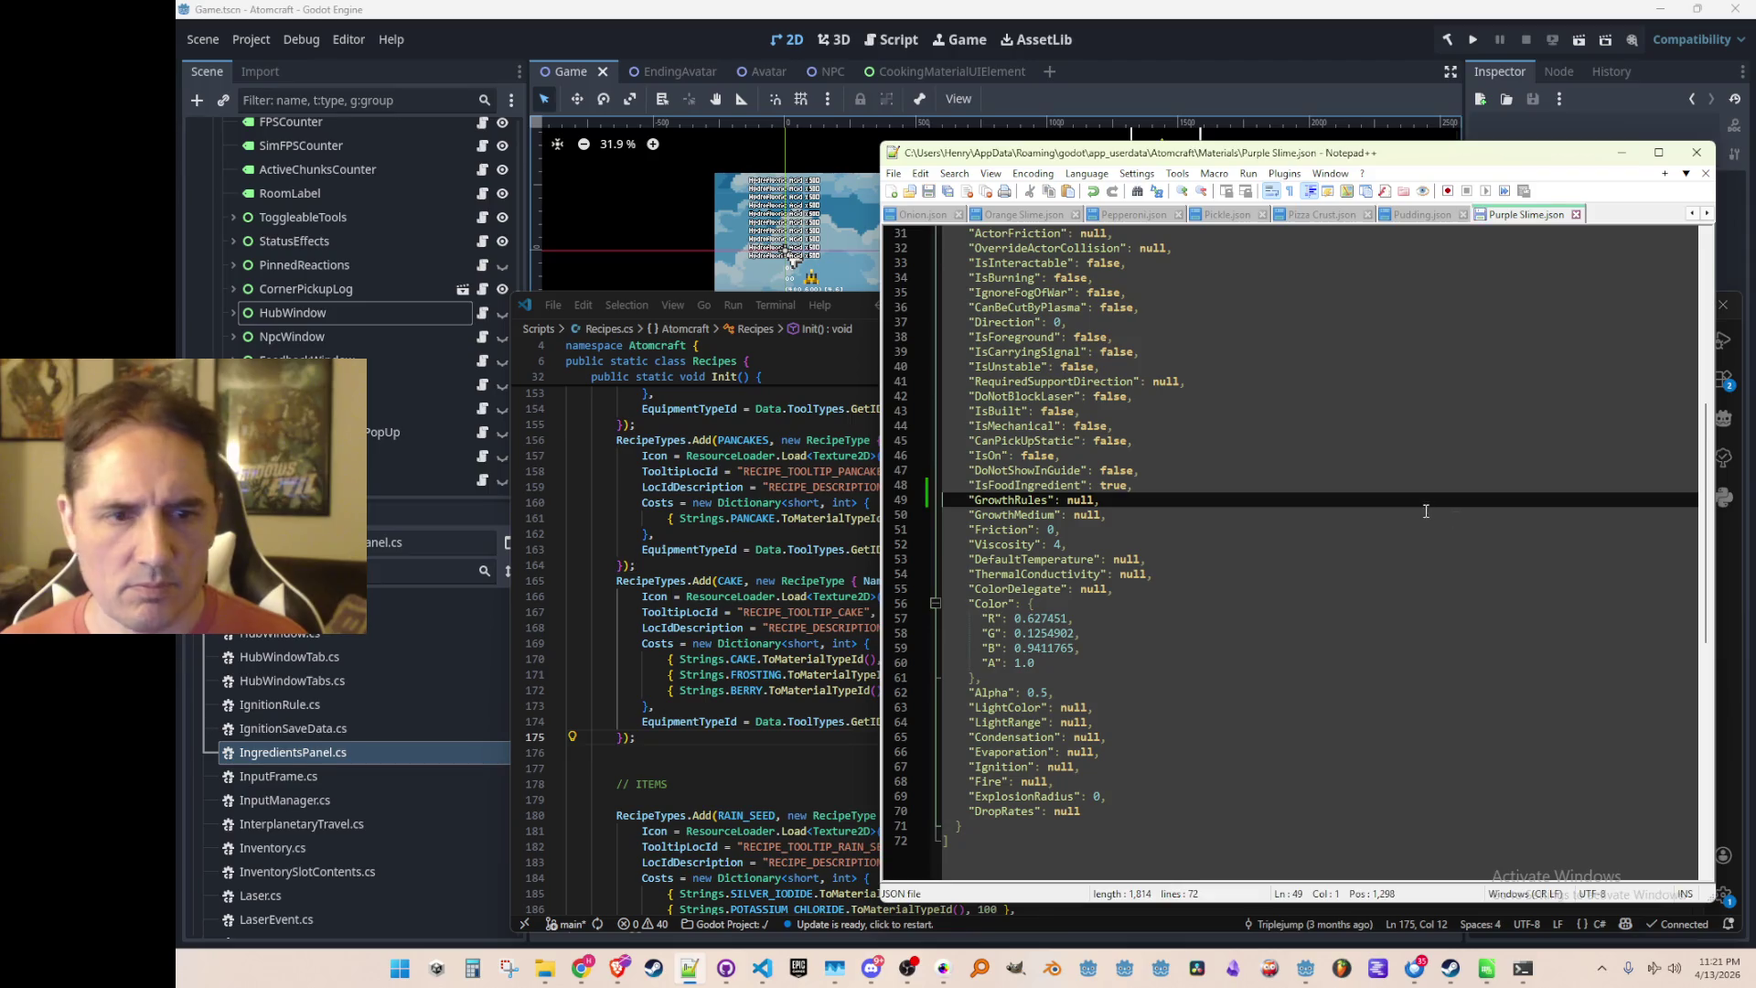
Set Red Slime's IsFoodIngredient to true and save the file
{"action": "key", "text": "ctrl+Page_Down"}
{"action": "scroll", "coordinate": [1277, 600], "scroll_direction": "down", "scroll_amount": 11}
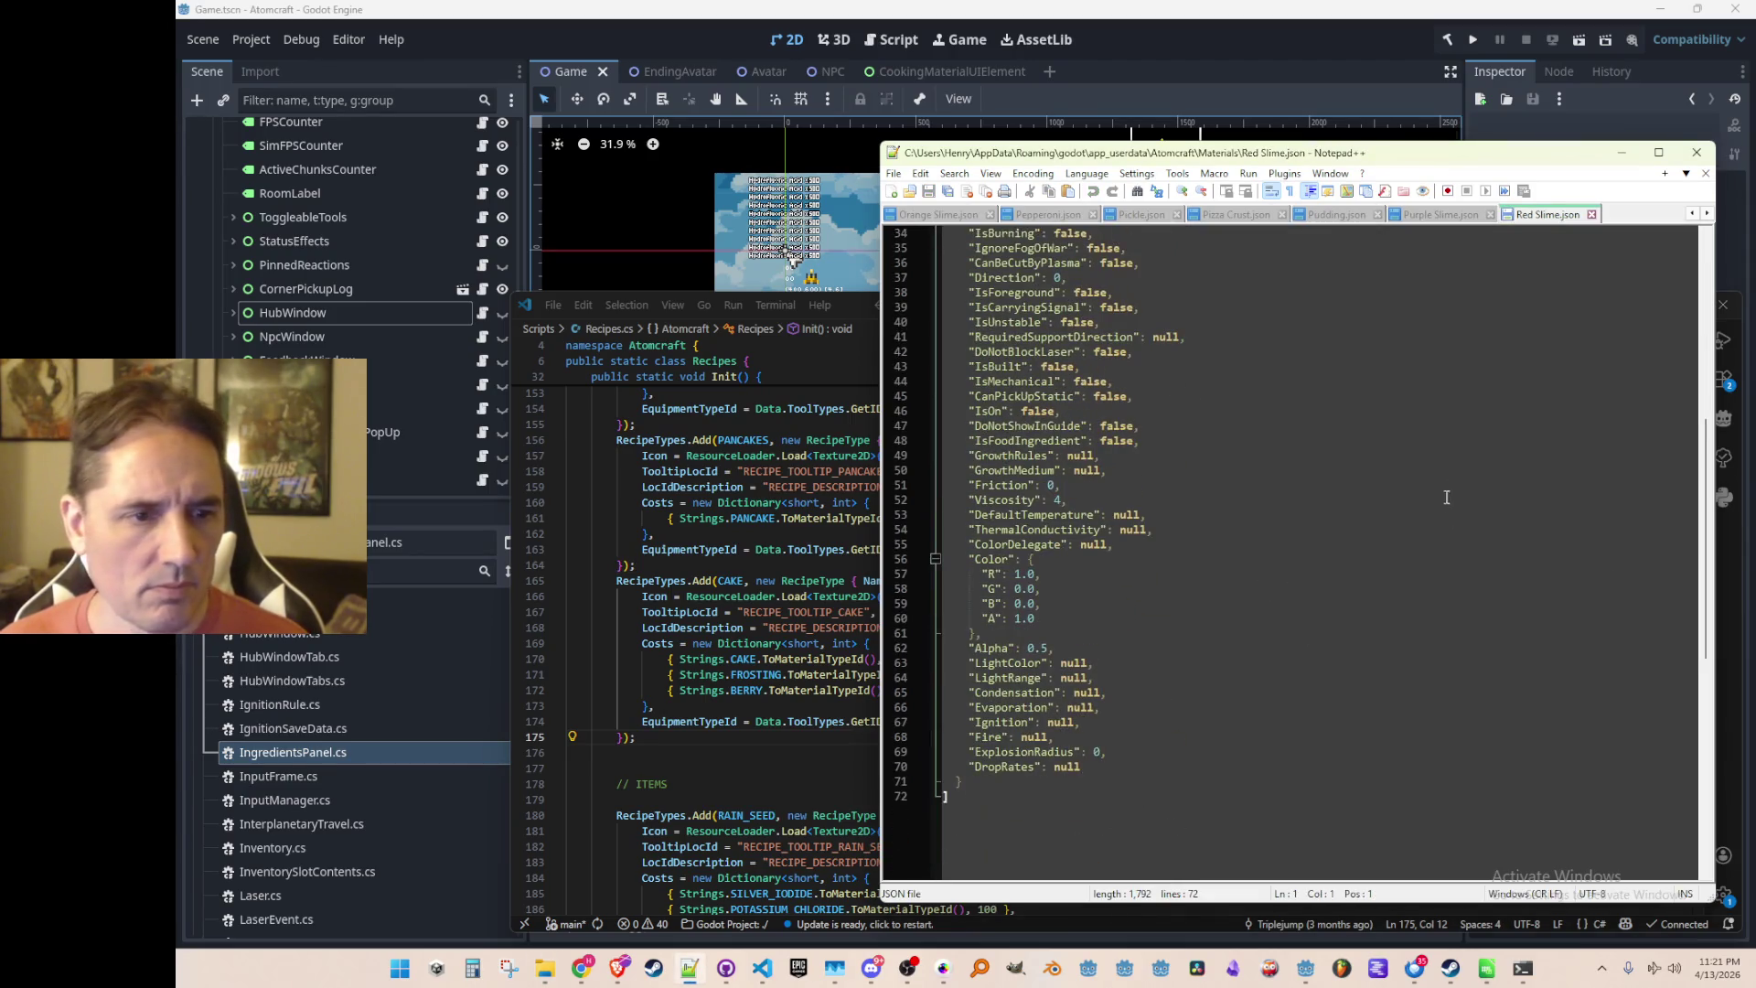
{"action": "left_click", "coordinate": [1457, 440]}
{"action": "key", "text": "Home"}
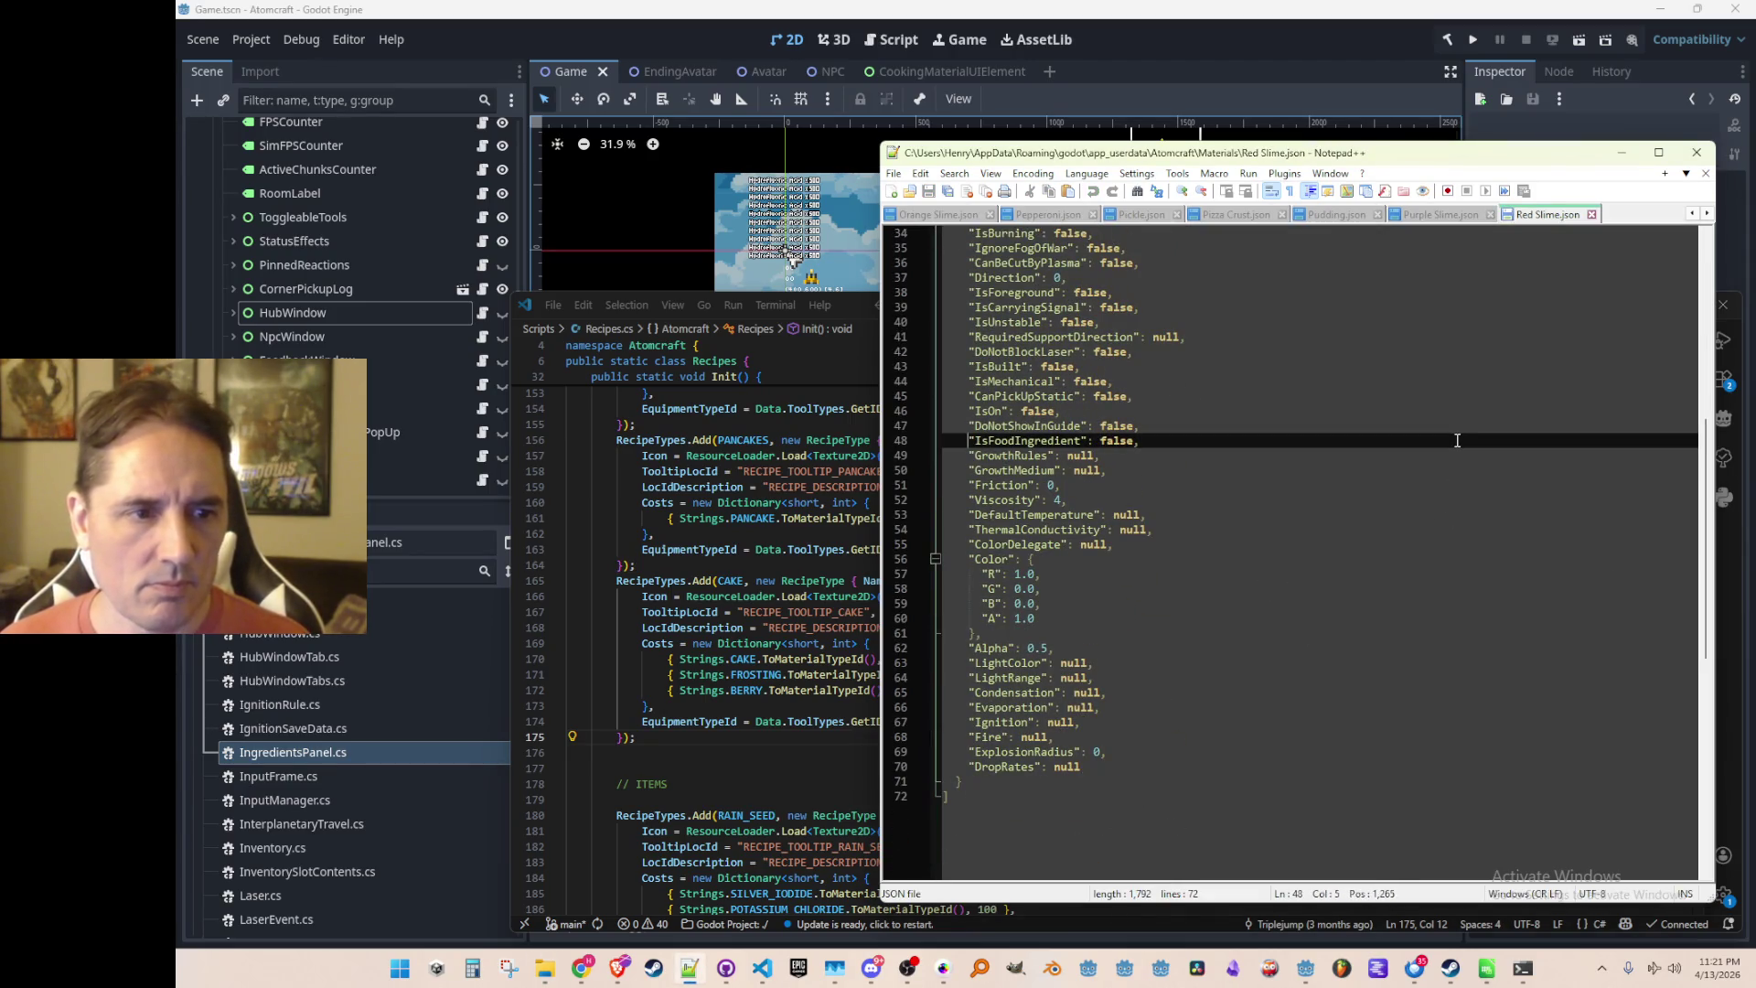
{"action": "key", "text": "ctrl+shift+p"}
{"action": "key", "text": "ctrl+s"}
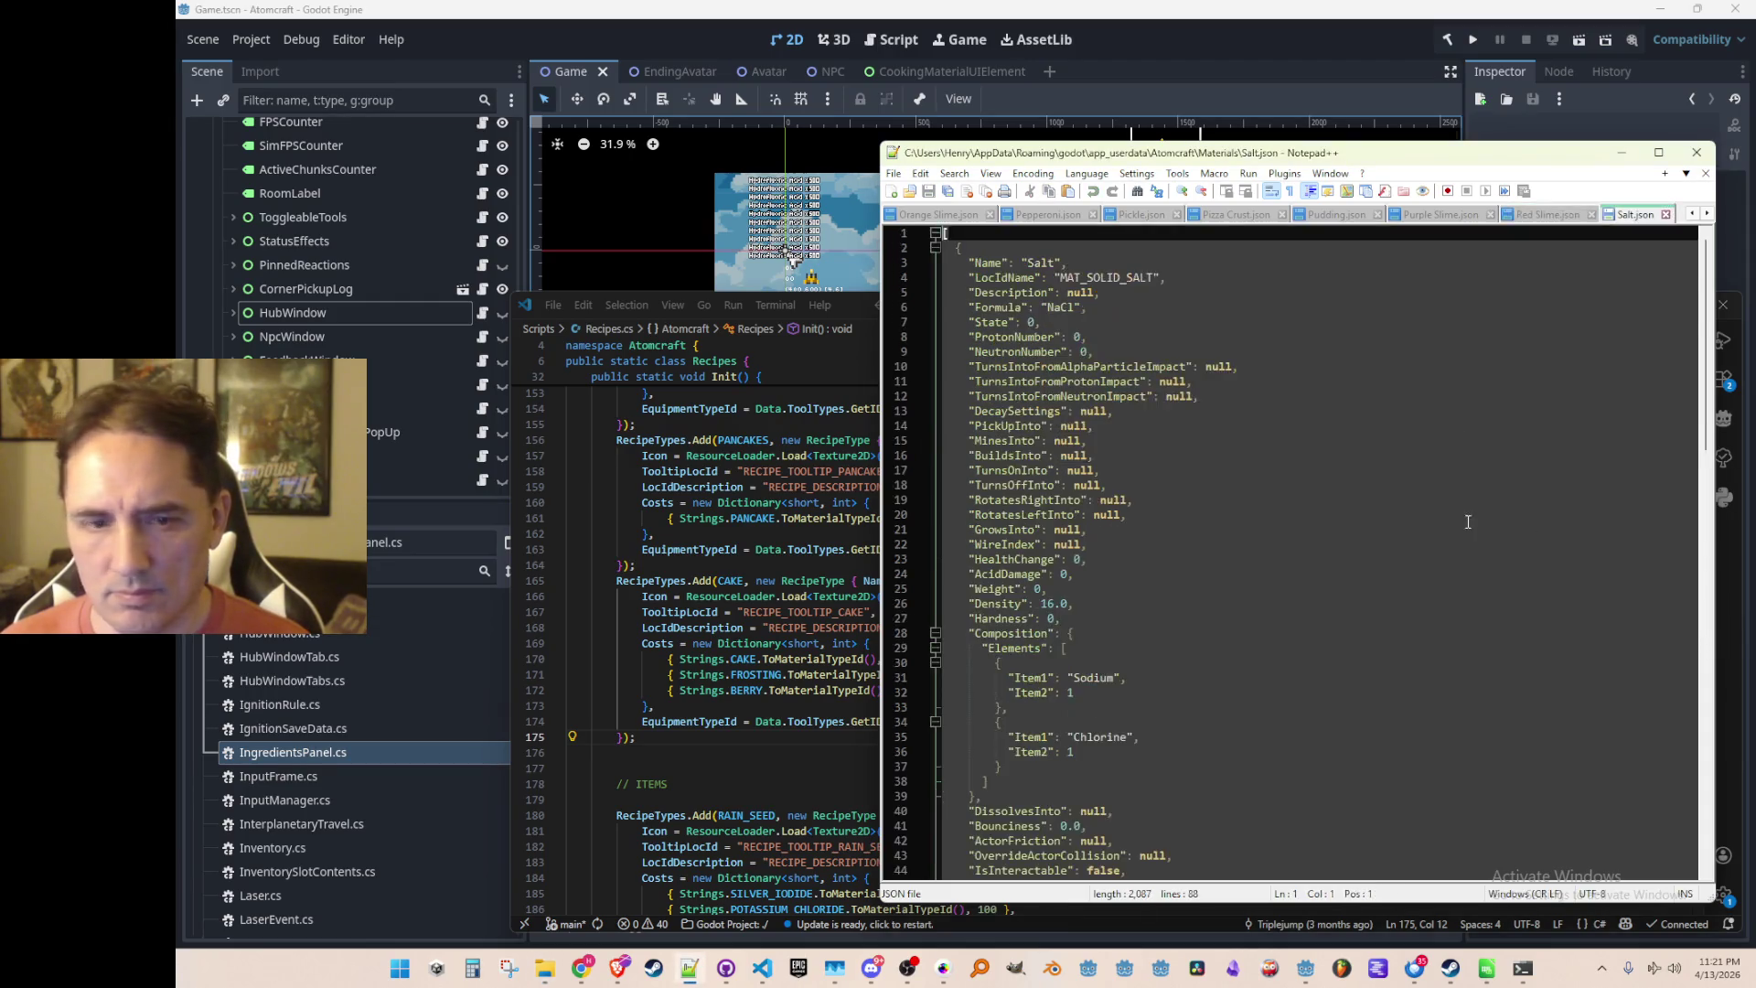
Set Salt's IsFoodIngredient to true and save Salt.json
{"action": "scroll", "coordinate": [1468, 521], "scroll_direction": "down", "scroll_amount": 14}
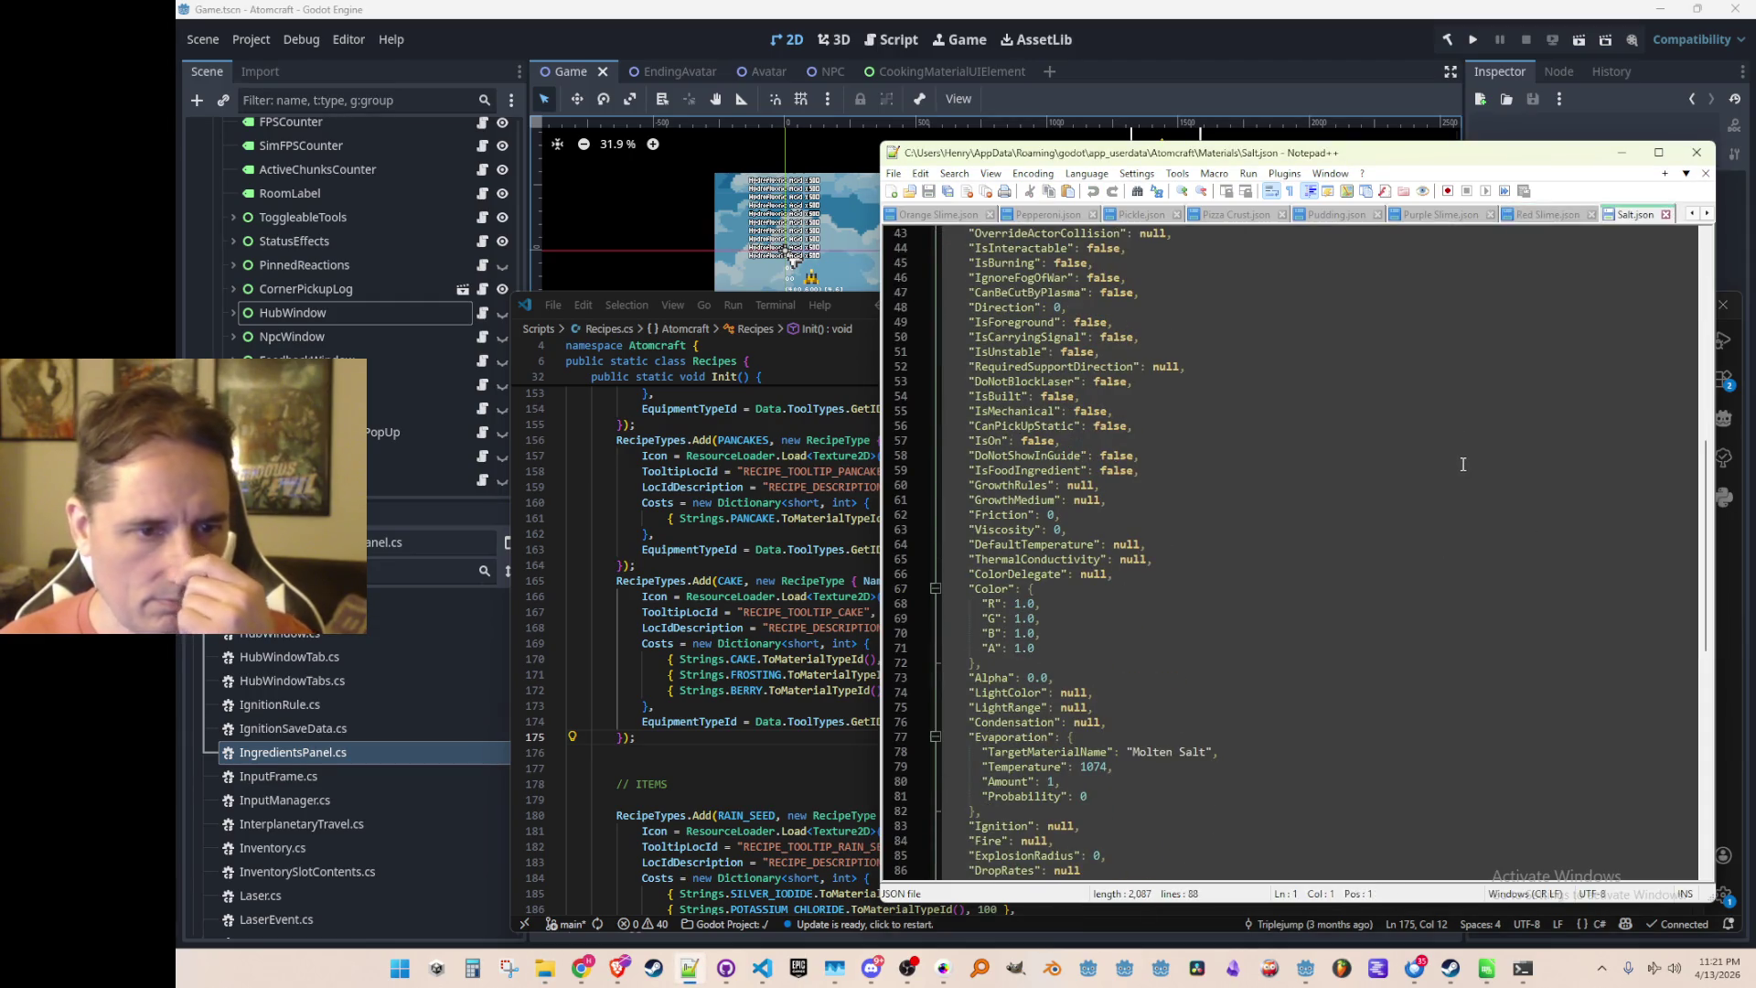
{"action": "left_click", "coordinate": [1463, 466]}
{"action": "scroll", "coordinate": [1463, 466], "scroll_direction": "up", "scroll_amount": 1}
{"action": "key", "text": "Home"}
{"action": "key", "text": "ctrl+shift+p"}
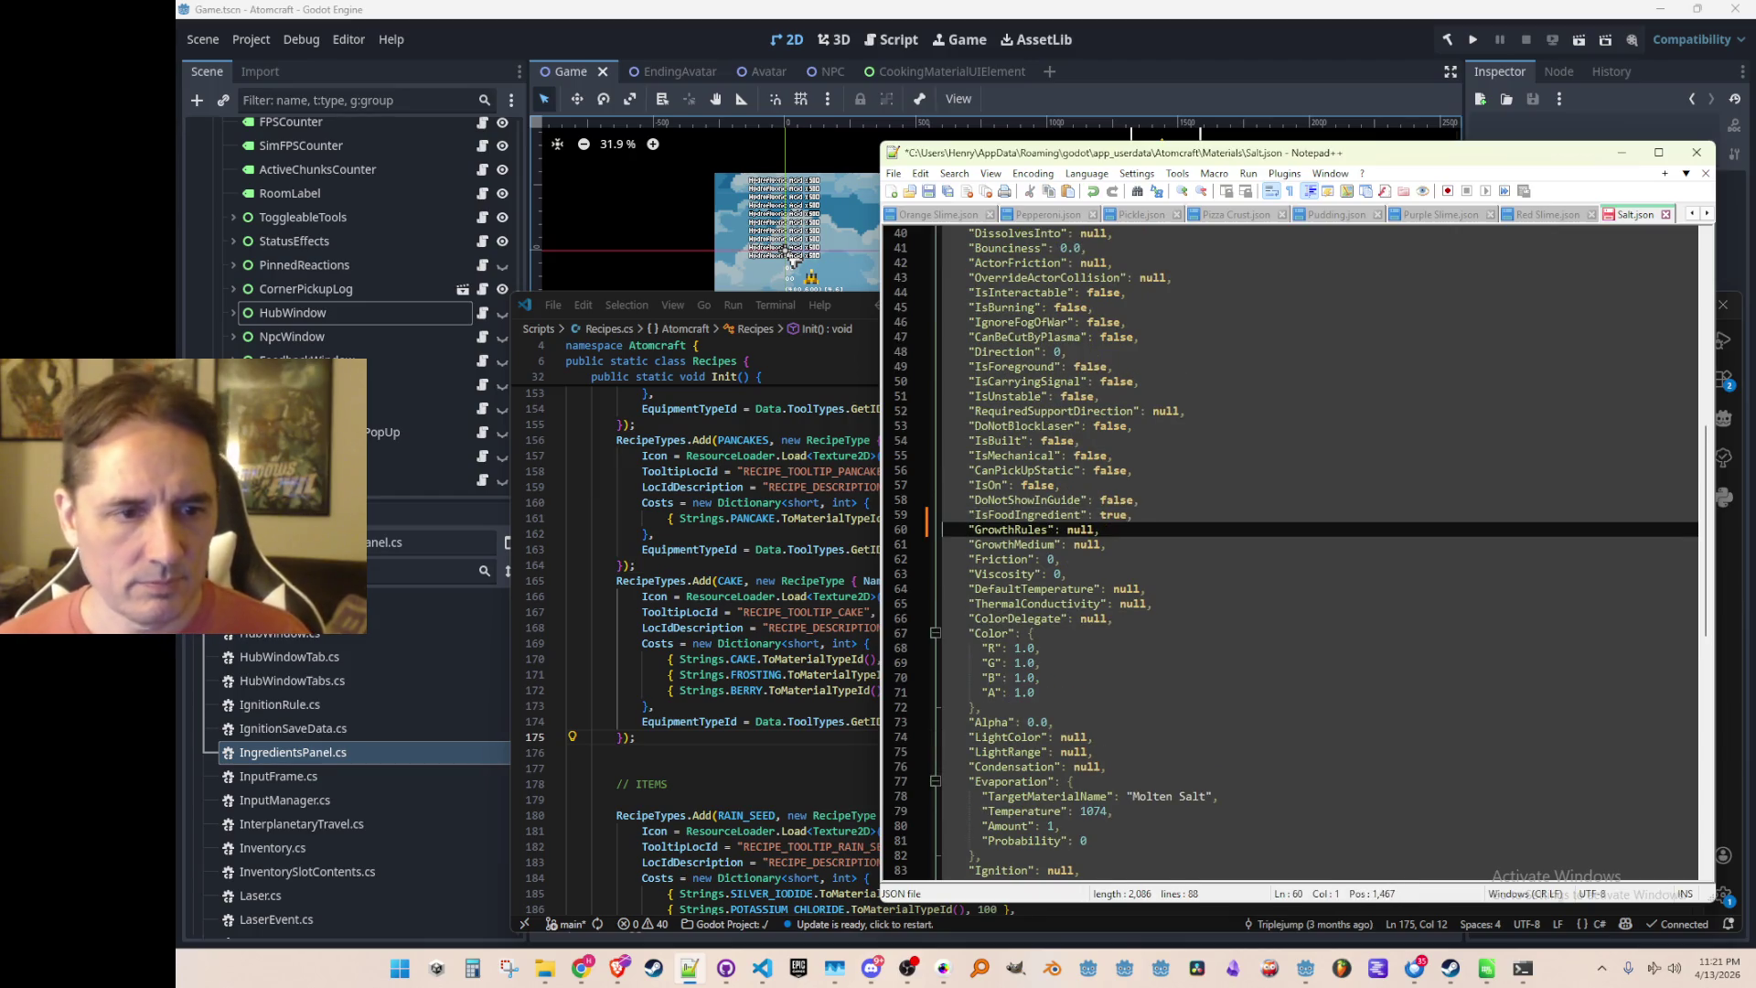
{"action": "key", "text": "ctrl+s"}
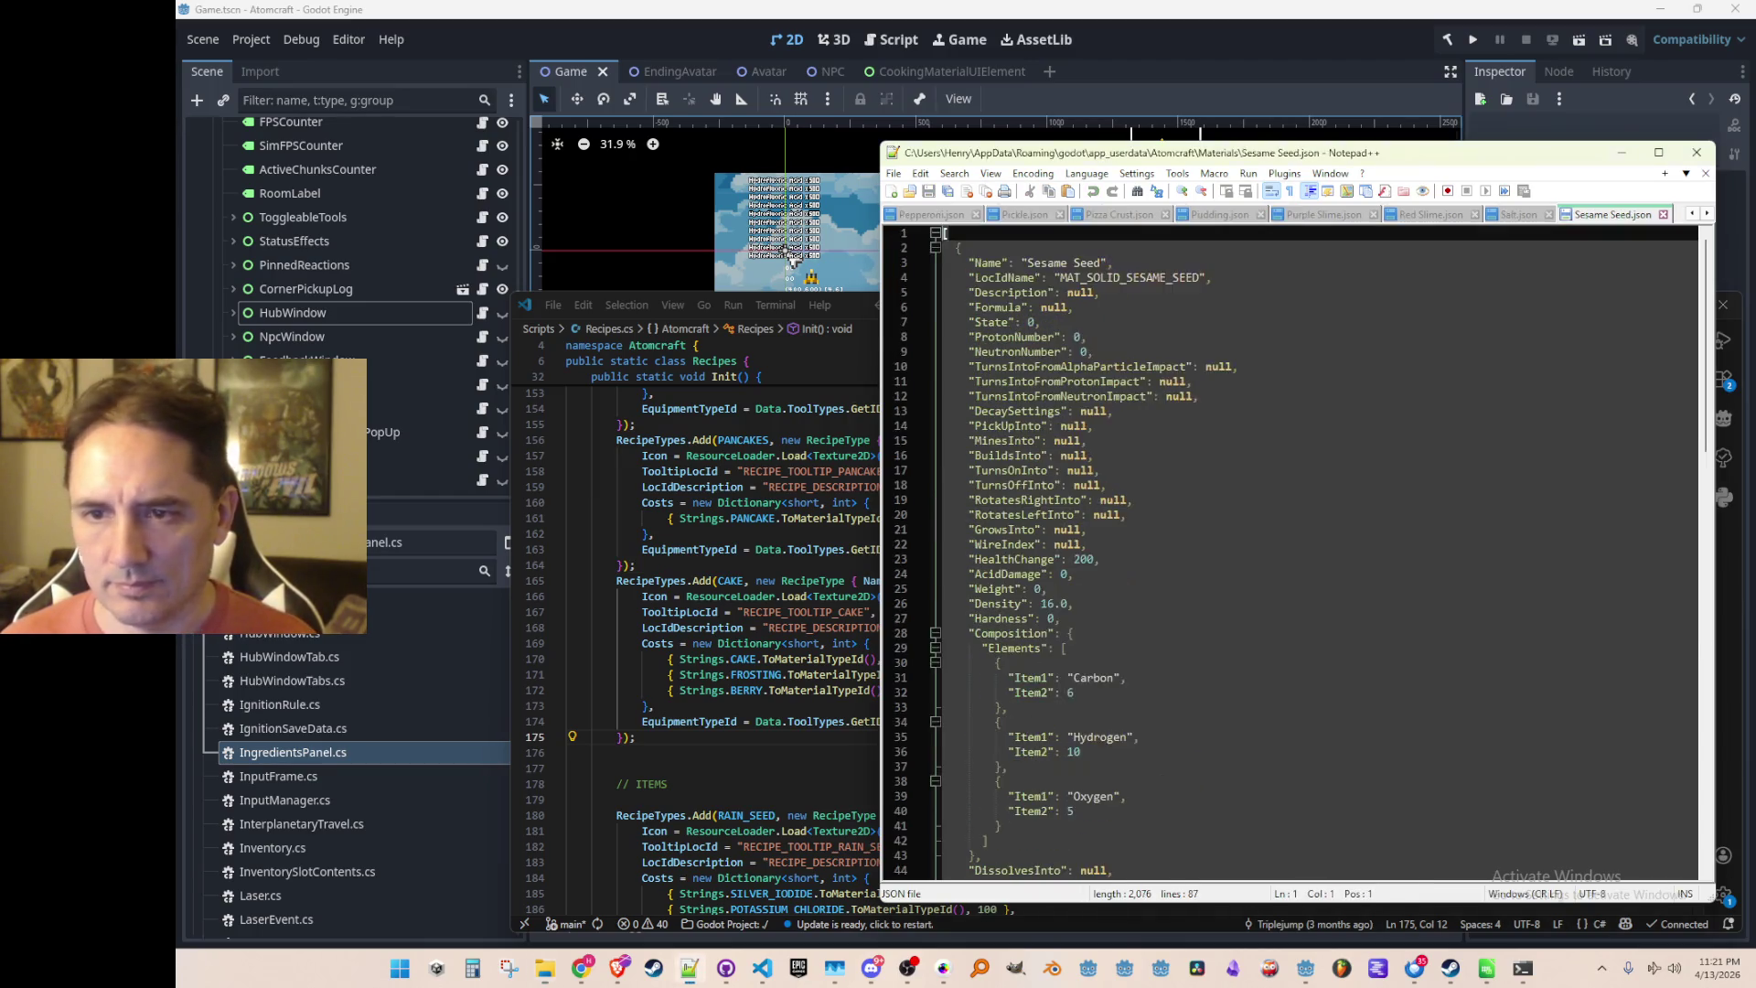
Set Sesame Seed's IsFoodIngredient to true and save Sesame Seed.json
{"action": "scroll", "coordinate": [1372, 661], "scroll_direction": "down", "scroll_amount": 13}
{"action": "left_click", "coordinate": [1427, 514]}
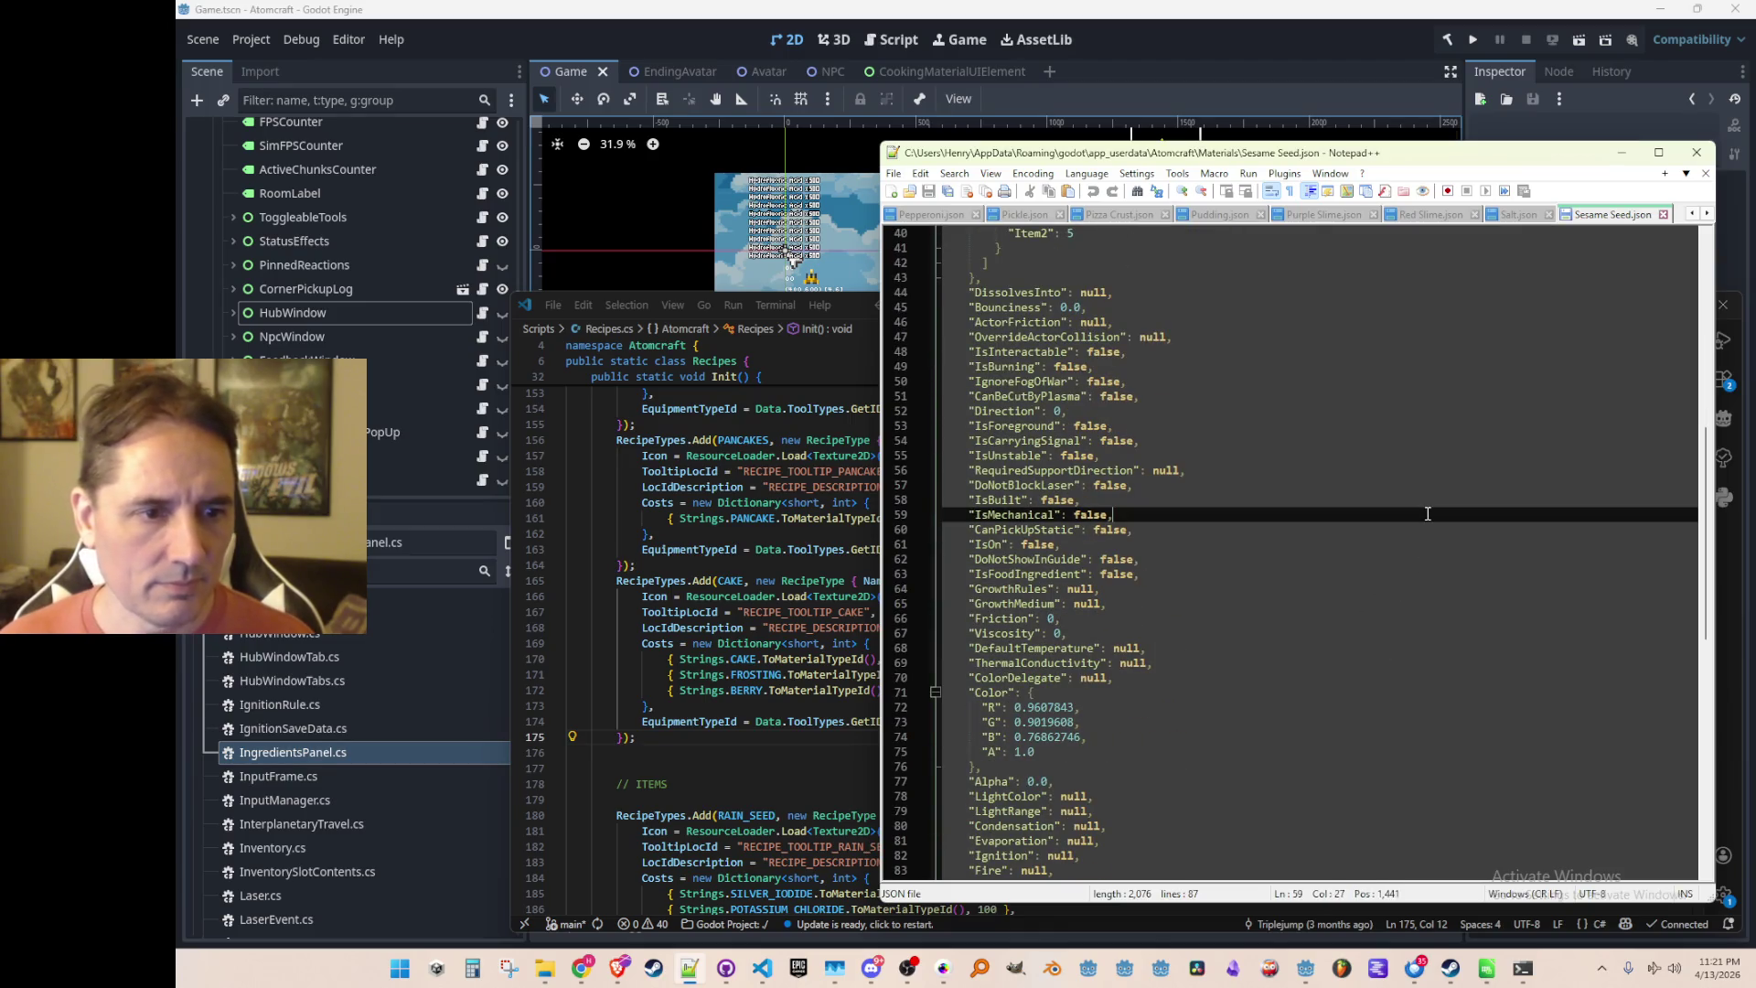
{"action": "key", "text": "Home"}
{"action": "key", "text": "Down"}
{"action": "key", "text": "Down"}
{"action": "key", "text": "Down"}
{"action": "key", "text": "Down"}
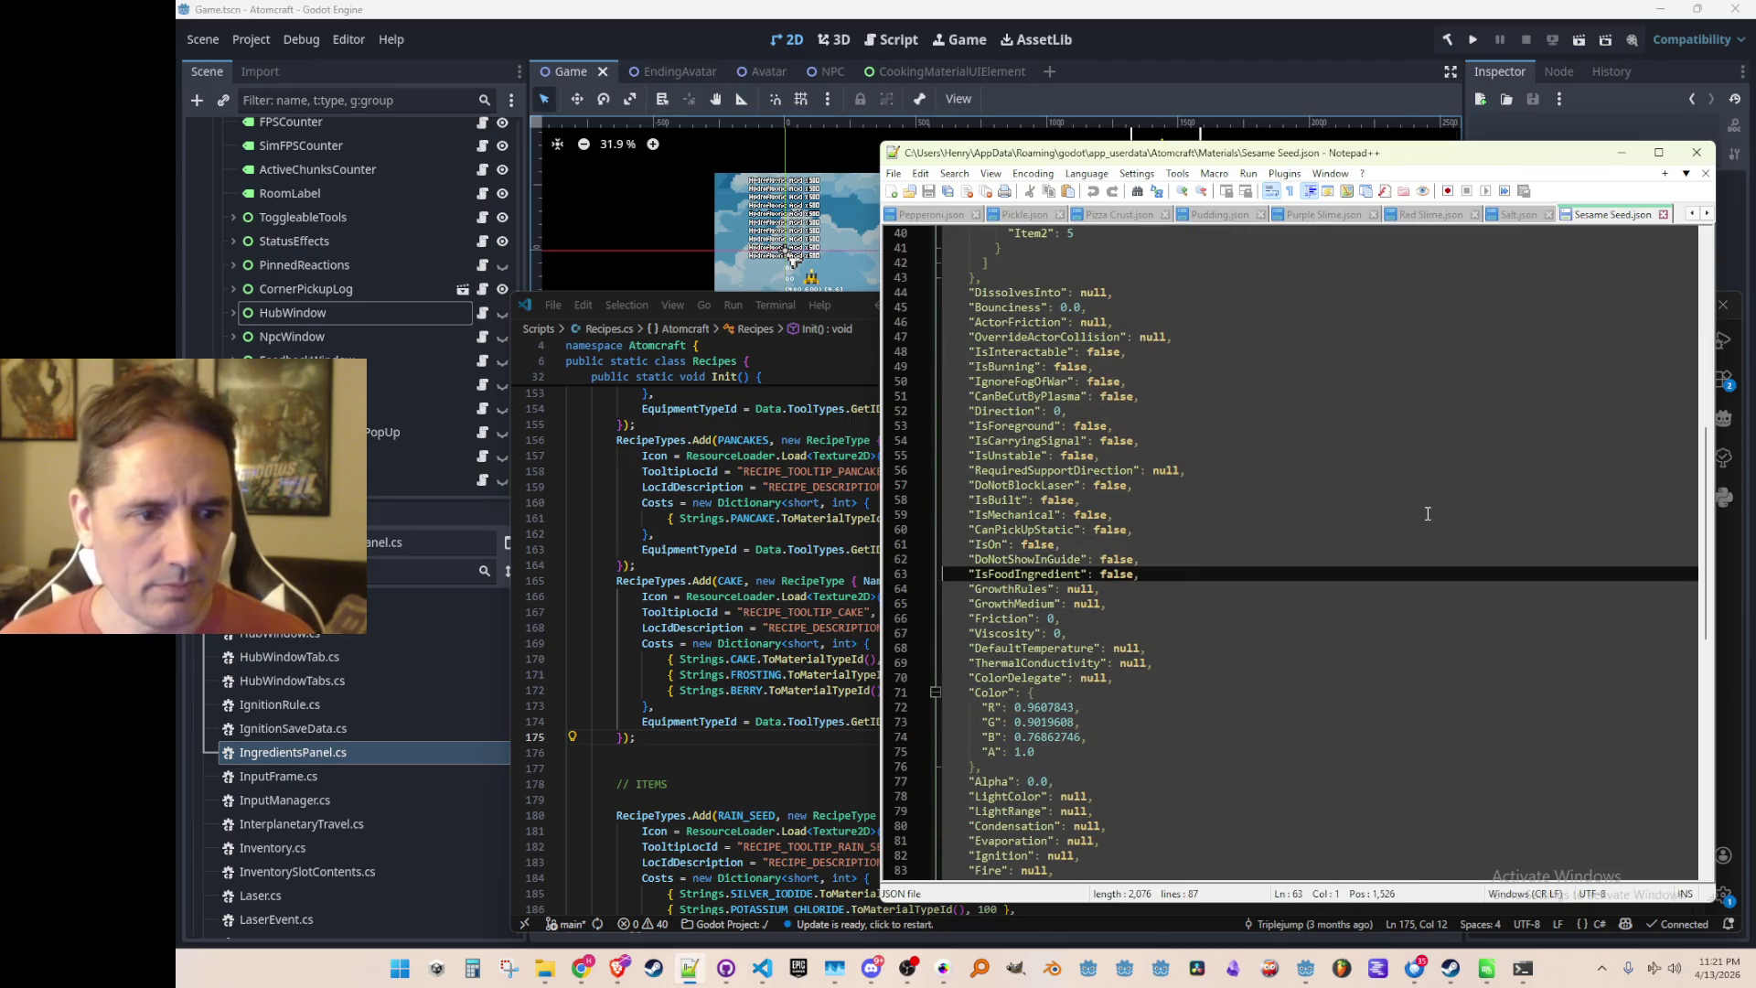
{"action": "type", "text": "true"}
{"action": "key", "text": "Down"}
{"action": "key", "text": "ctrl+s"}
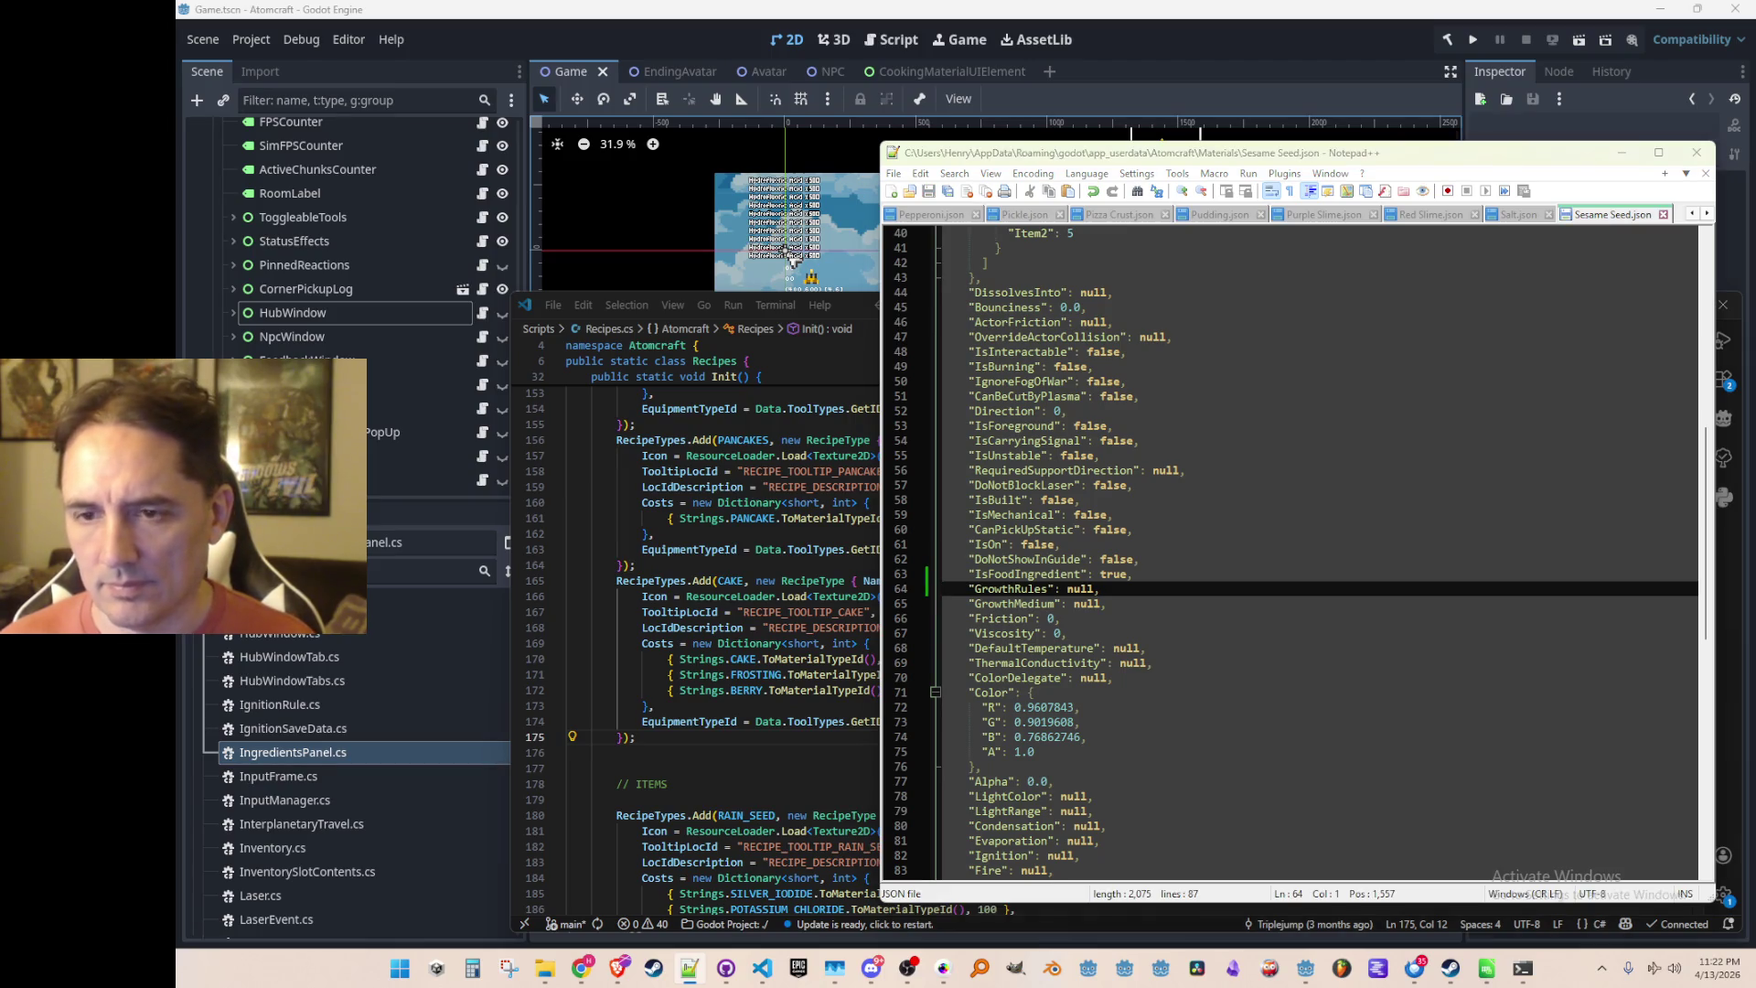
{"action": "scroll", "coordinate": [1368, 586], "scroll_direction": "down", "scroll_amount": 10}
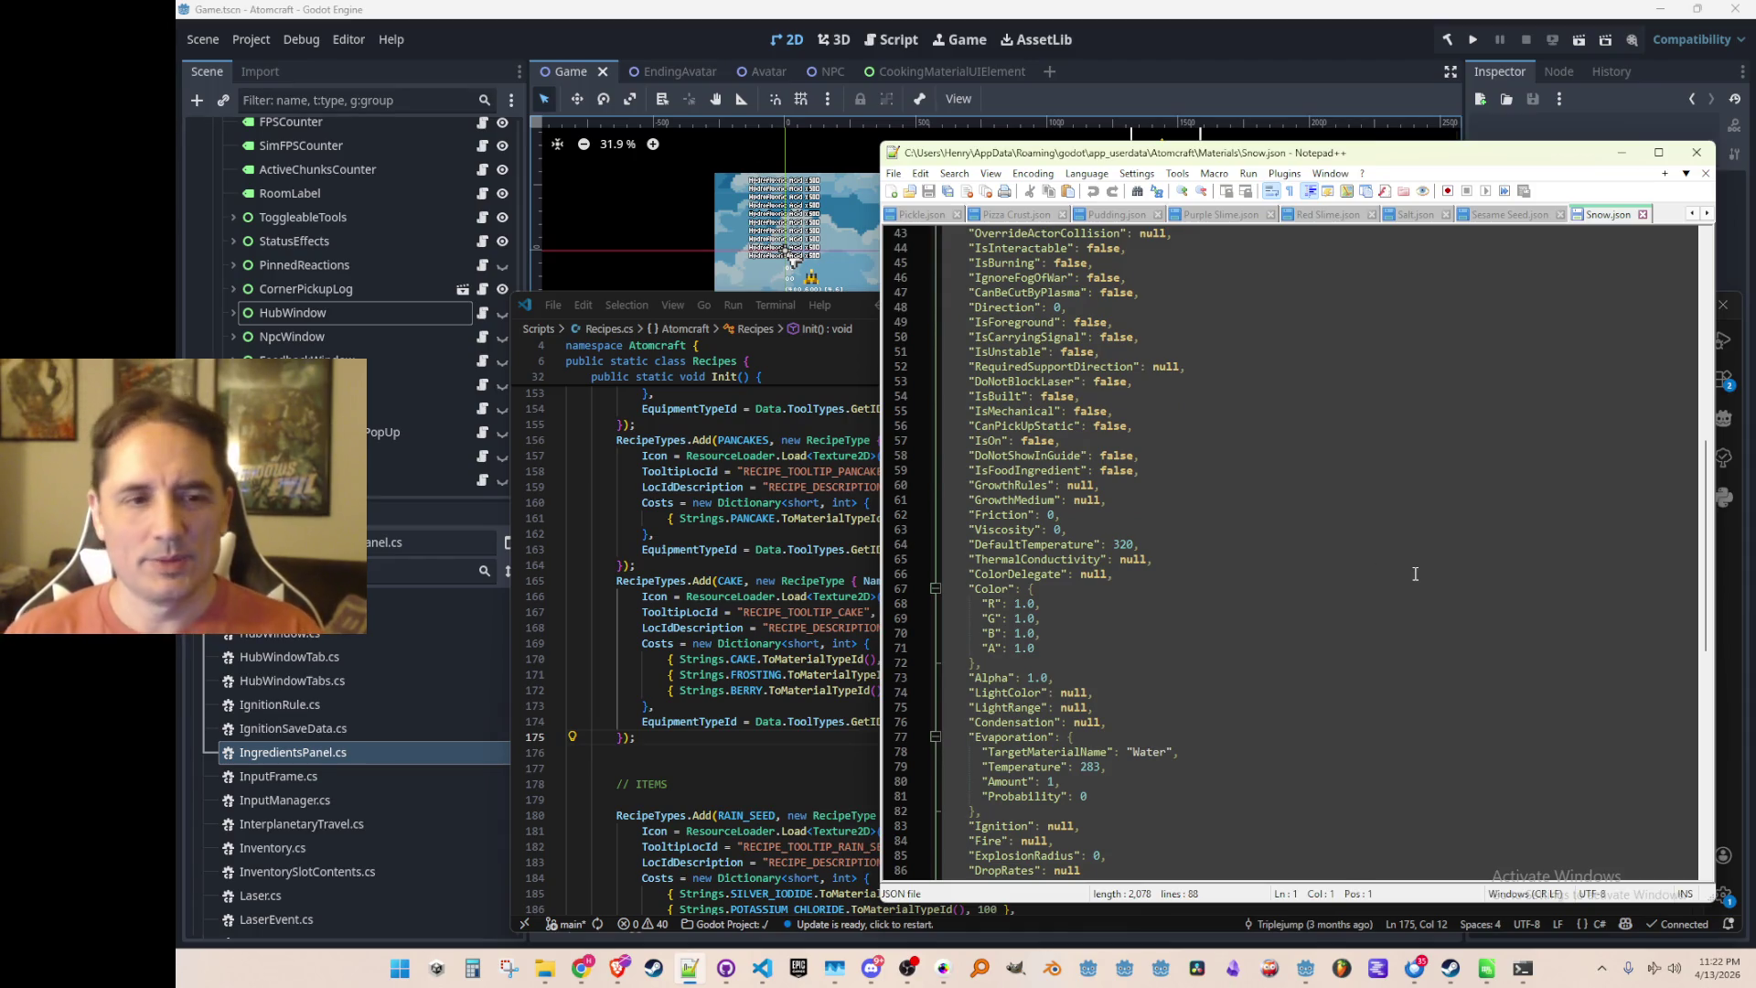
Replace Snow.json's IsFoodIngredient value false with true
{"action": "left_click", "coordinate": [1398, 491]}
{"action": "key", "text": "Home"}
{"action": "key", "text": "Up"}
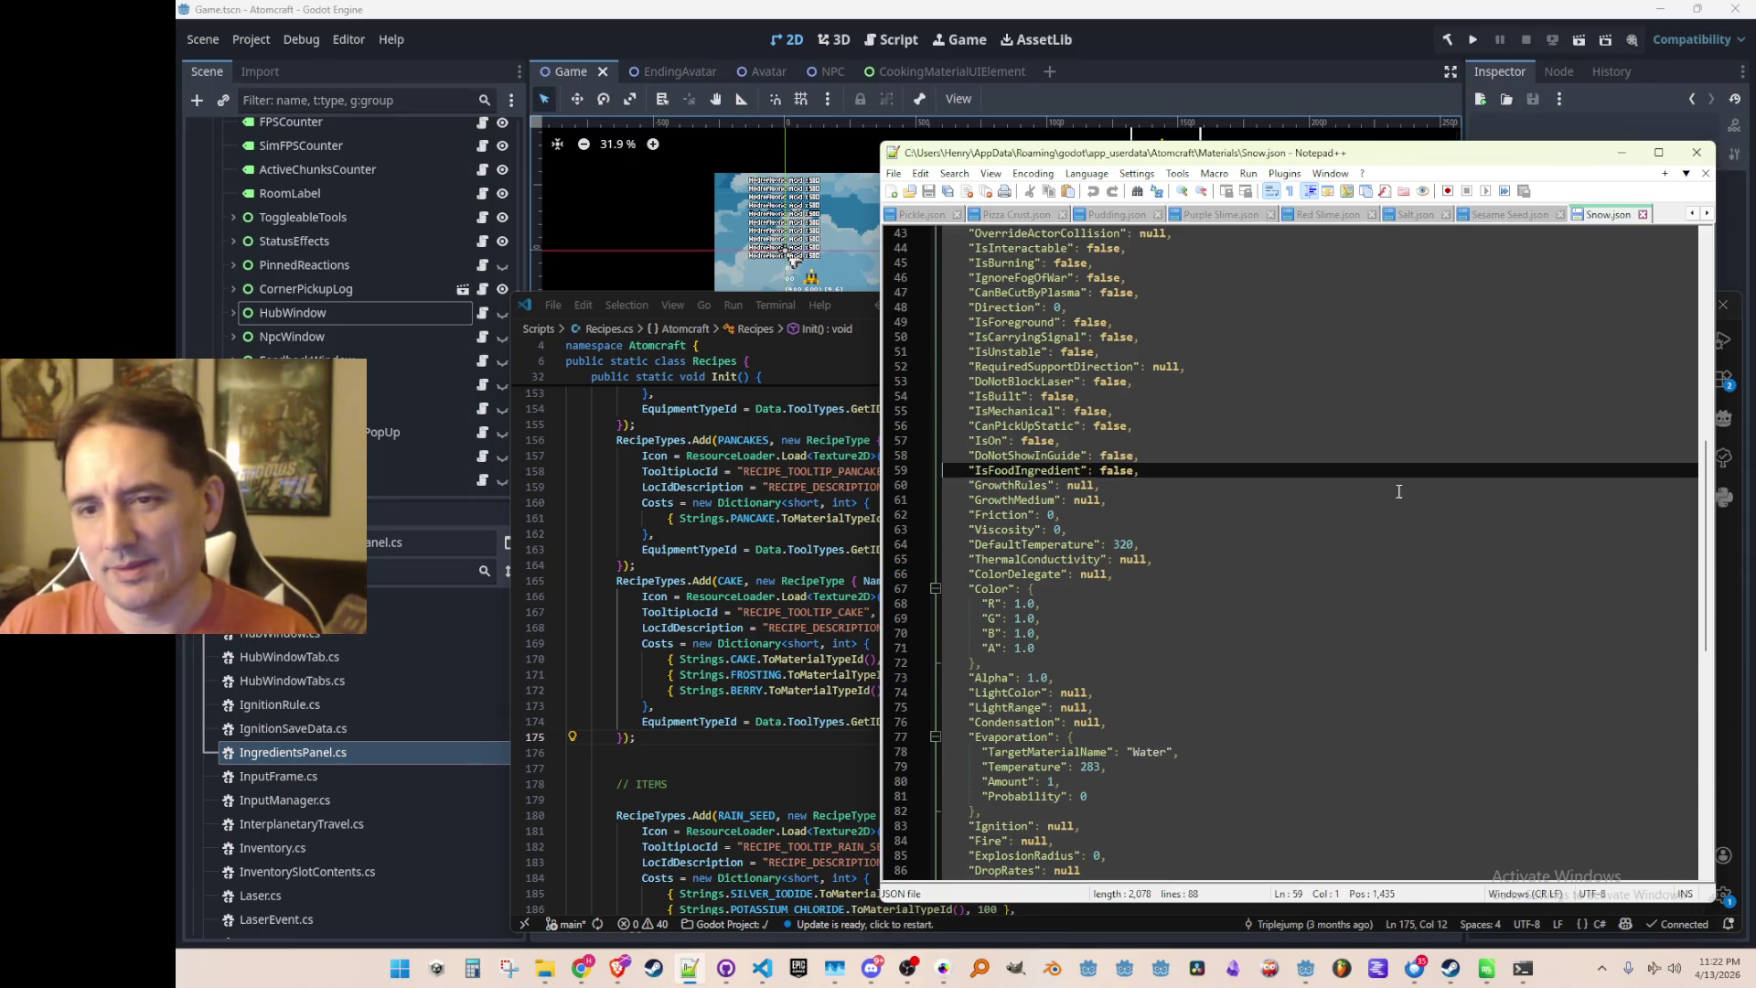
{"action": "key", "text": "Up"}
{"action": "key", "text": "Up"}
{"action": "key", "text": "Down"}
{"action": "key", "text": "Down"}
{"action": "key", "text": "Down"}
{"action": "key", "text": "Up"}
{"action": "key", "text": "End"}
{"action": "key", "text": "Left"}
{"action": "key", "text": "ctrl+shift+Left"}
{"action": "type", "text": "true"}
{"action": "key", "text": "Down"}
{"action": "key", "text": "Home"}
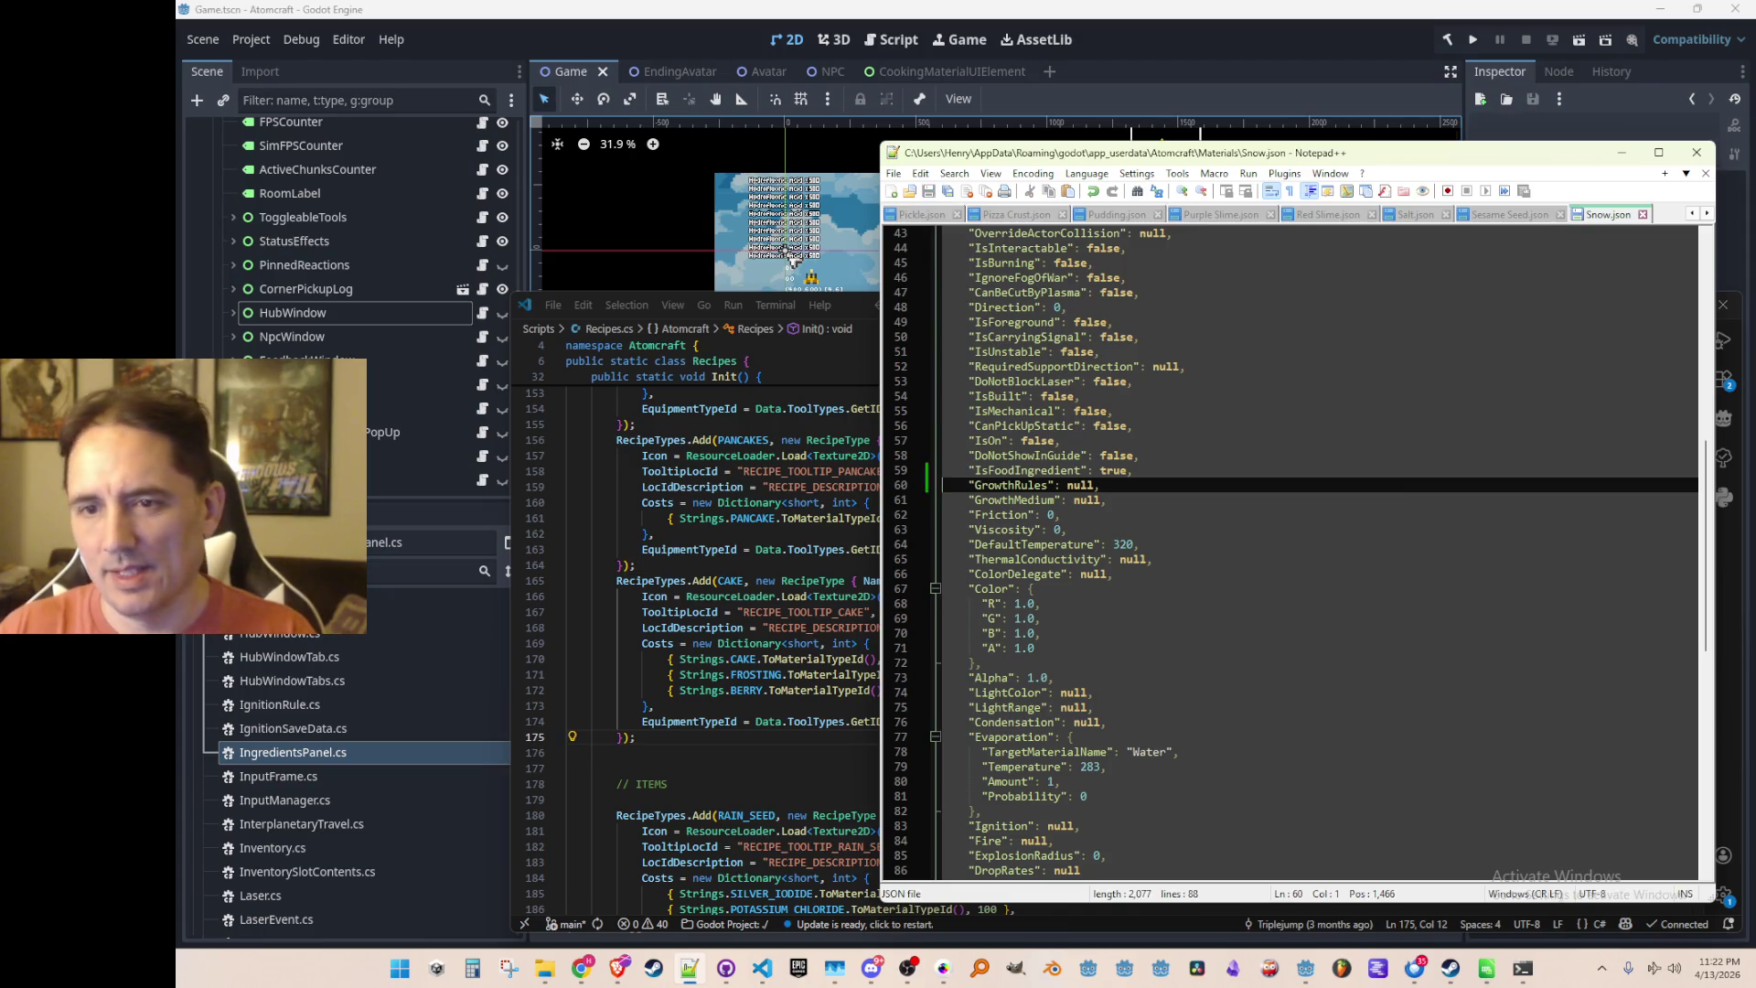
Paste true over Sugar.json's IsFoodIngredient false value
{"action": "scroll", "coordinate": [1488, 527], "scroll_direction": "down", "scroll_amount": 12}
{"action": "left_click", "coordinate": [1482, 470]}
{"action": "key", "text": "Up"}
{"action": "key", "text": "Up"}
{"action": "key", "text": "Home"}
{"action": "key", "text": "Up"}
{"action": "key", "text": "Up"}
{"action": "key", "text": "Up"}
{"action": "key", "text": "shift+Down"}
{"action": "type", "text": "\"IsFoodIngredient\": true,"}
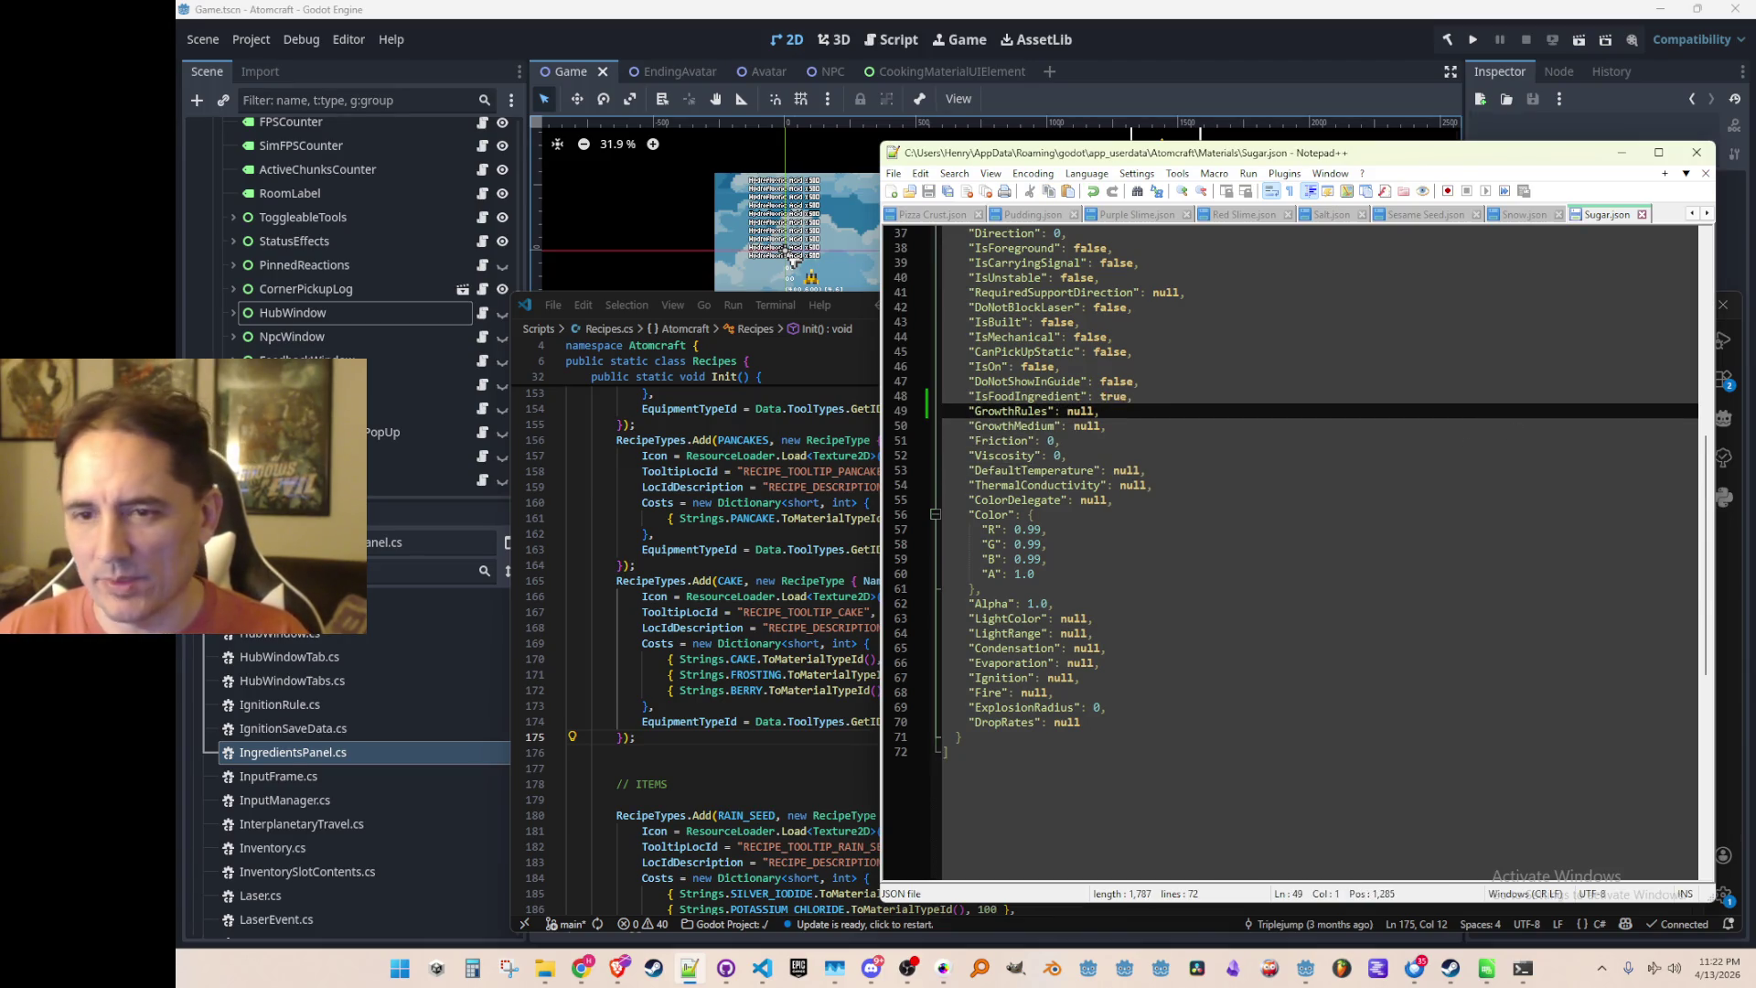
Paste true over Sweet Cream.json's IsFoodIngredient false value
{"action": "scroll", "coordinate": [1423, 487], "scroll_direction": "down", "scroll_amount": 12}
{"action": "scroll", "coordinate": [1423, 486], "scroll_direction": "up", "scroll_amount": 2}
{"action": "left_click", "coordinate": [1423, 484]}
{"action": "key", "text": "Home"}
{"action": "key", "text": "shift+Down"}
{"action": "type", "text": "\"IsFoodIngredient\": true,"}
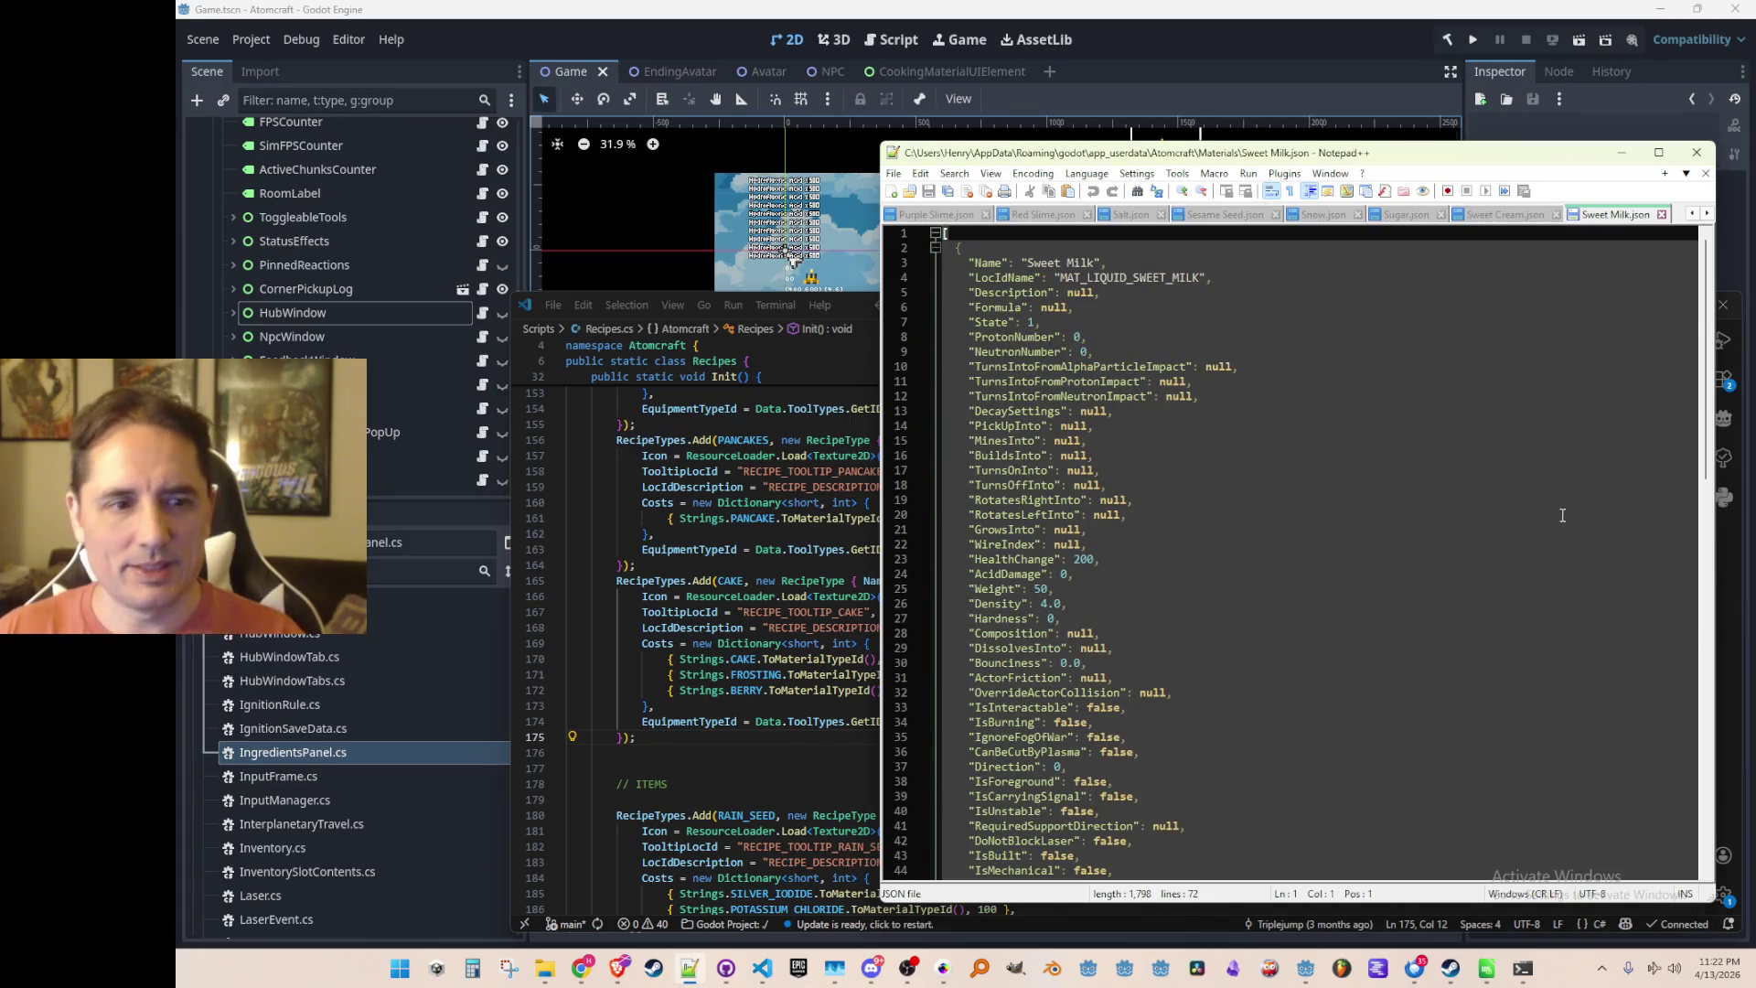
Set IsFoodIngredient to true in Sweet Milk.json and Syrup.json
{"action": "scroll", "coordinate": [1567, 515], "scroll_direction": "down", "scroll_amount": 10}
{"action": "left_click", "coordinate": [1435, 494]}
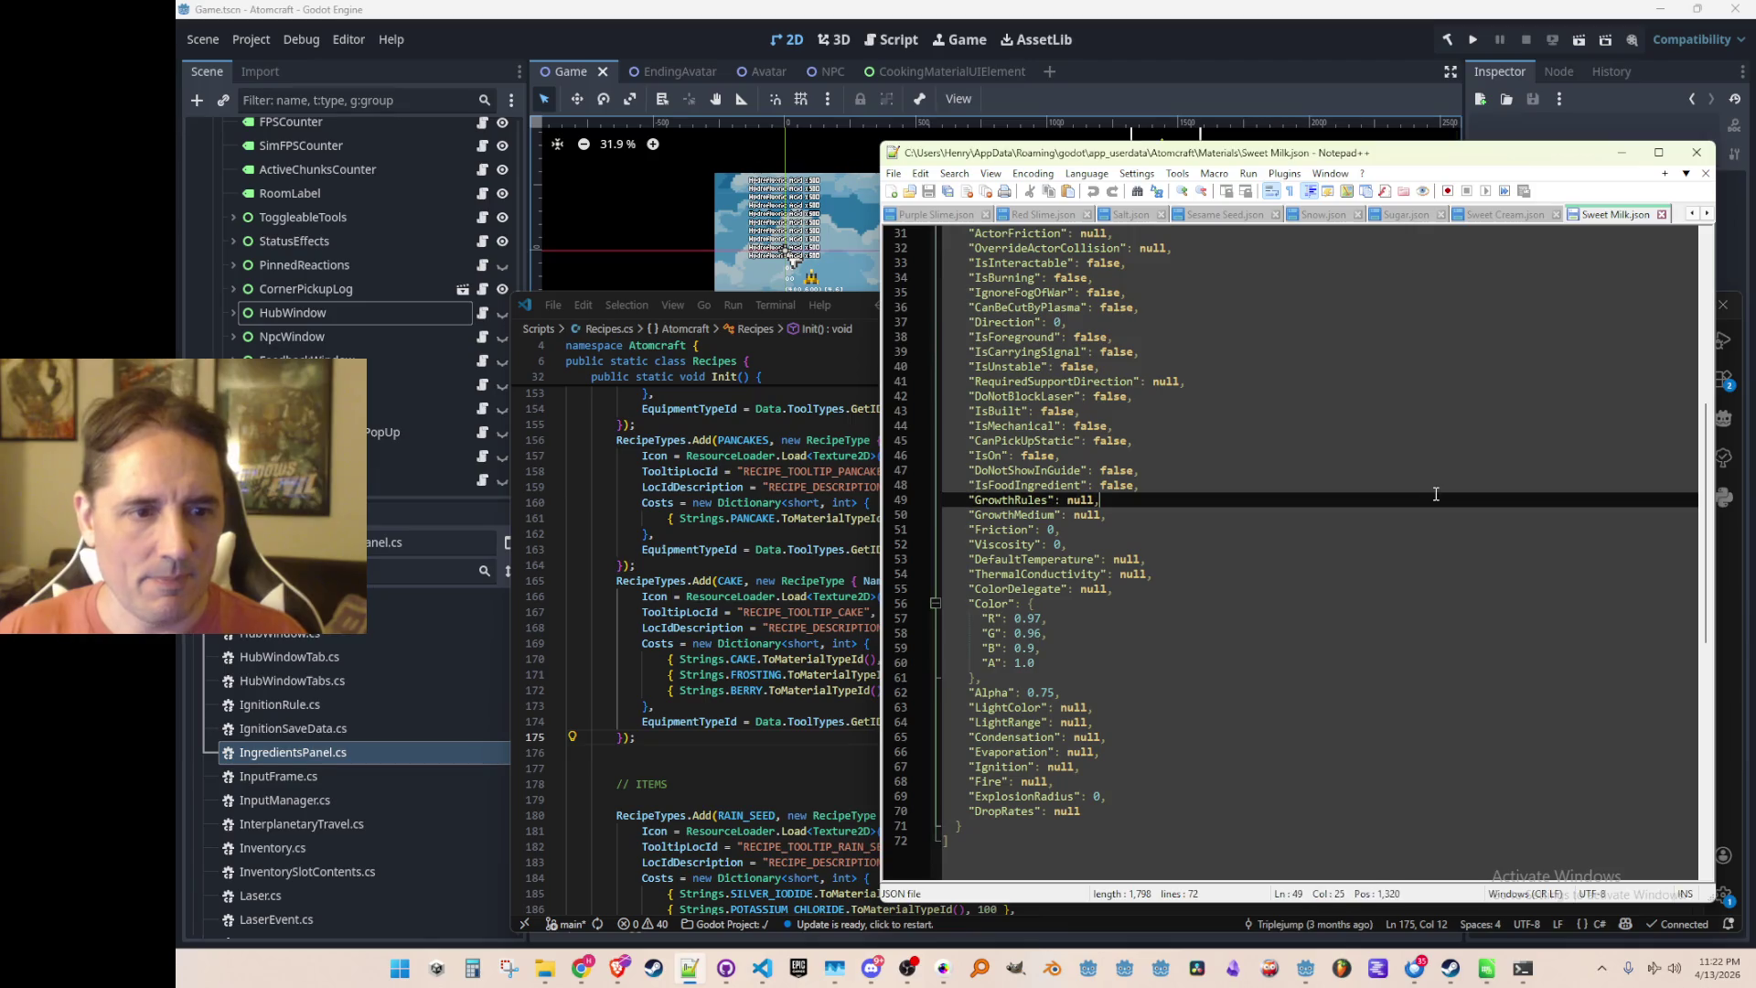
{"action": "double_click", "coordinate": [1120, 484]}
{"action": "type", "text": "true"}
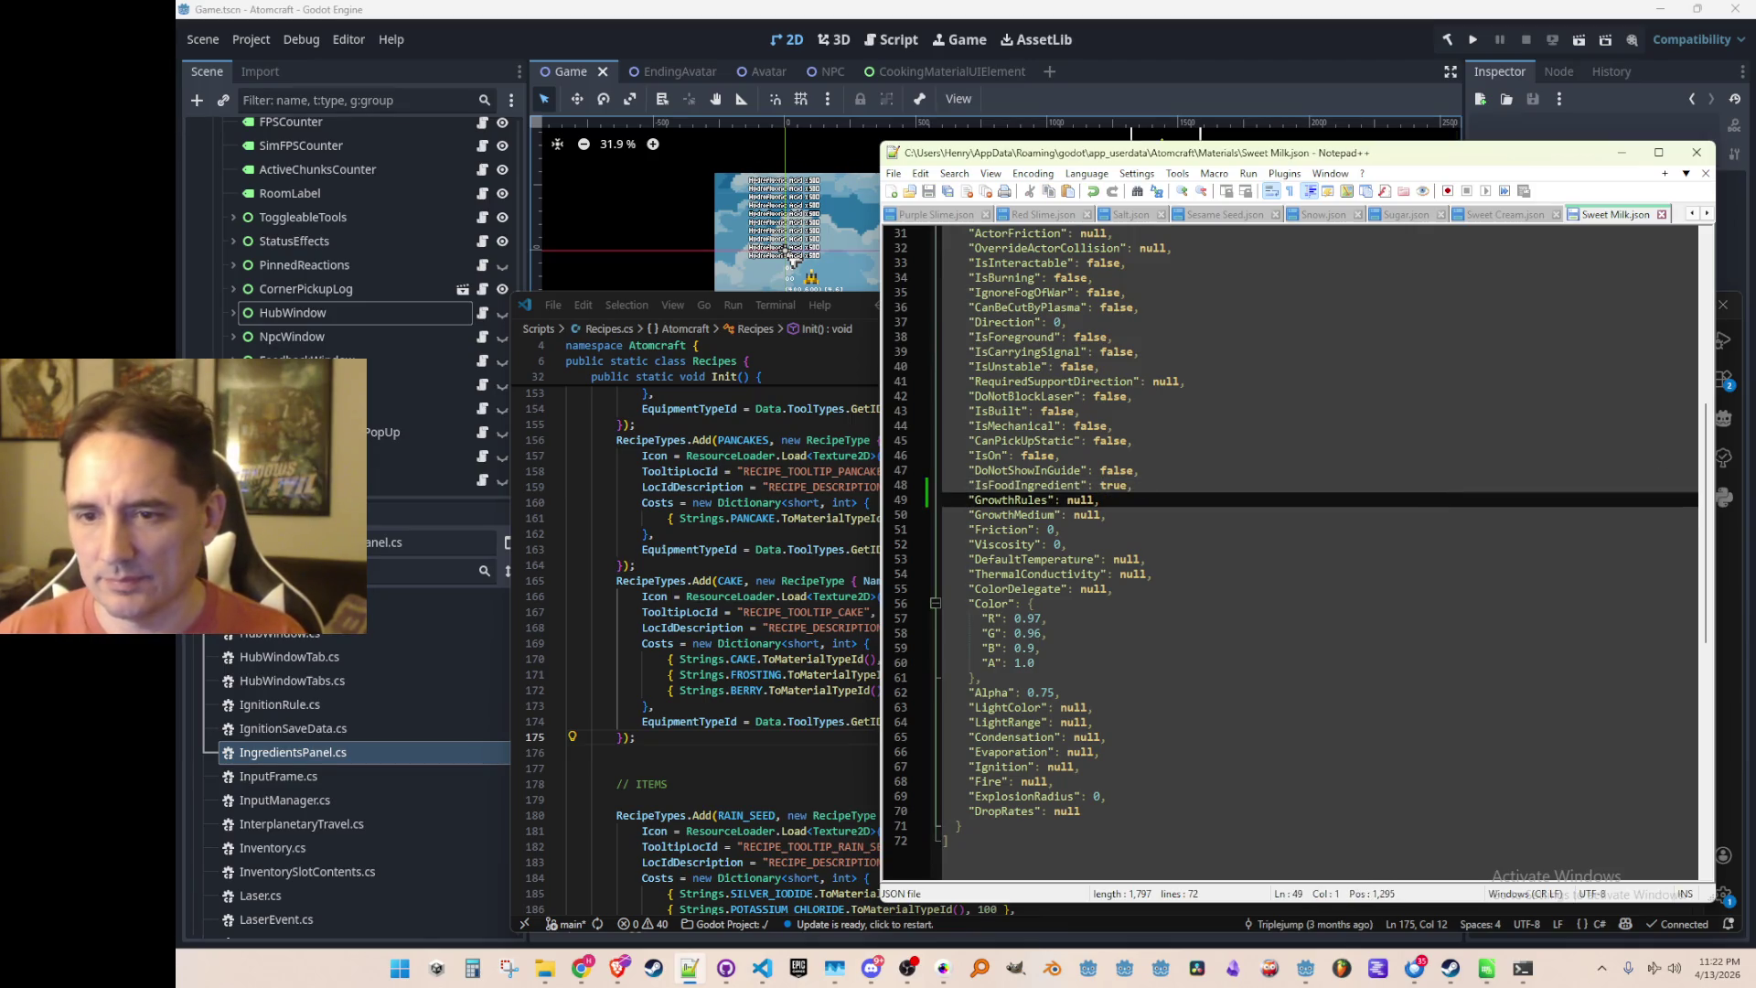
{"action": "scroll", "coordinate": [1430, 532], "scroll_direction": "down", "scroll_amount": 14}
{"action": "left_click", "coordinate": [1430, 532]}
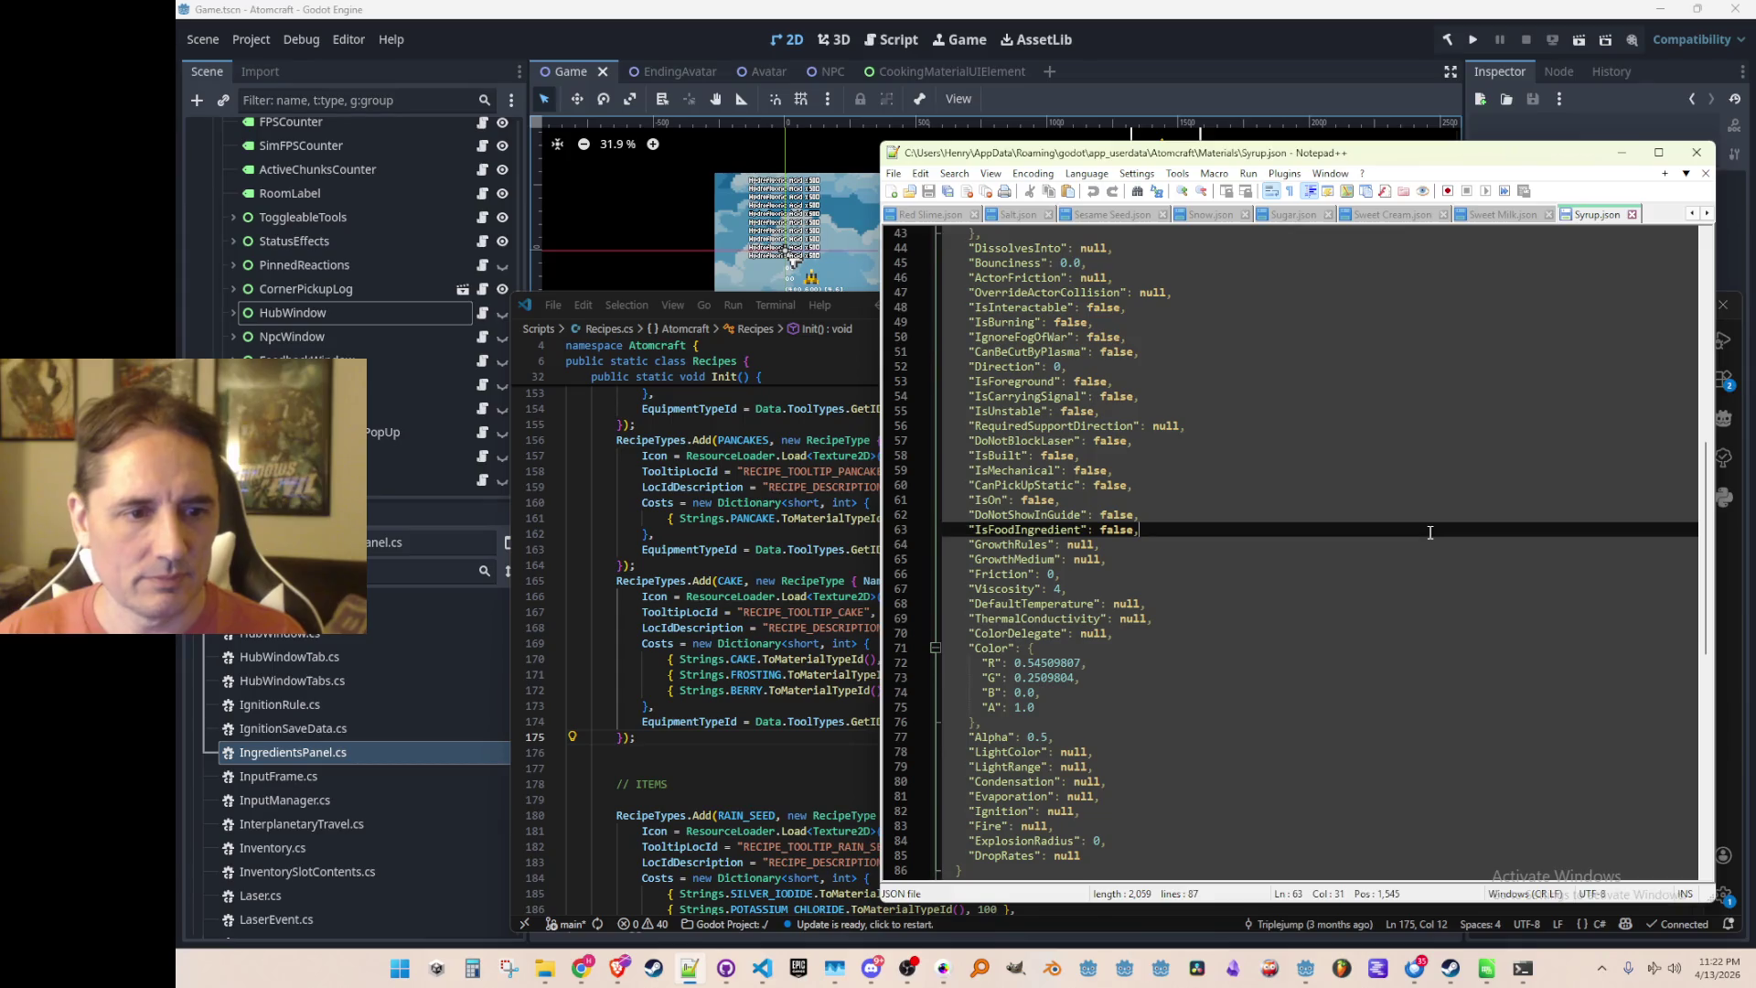
{"action": "double_click", "coordinate": [1118, 530]}
{"action": "type", "text": "true"}
Set Tomato Sauce's IsFoodIngredient to true, save it, and close the Tomato Sauce and Ultimate Slime tabs
{"action": "key", "text": "super+e"}
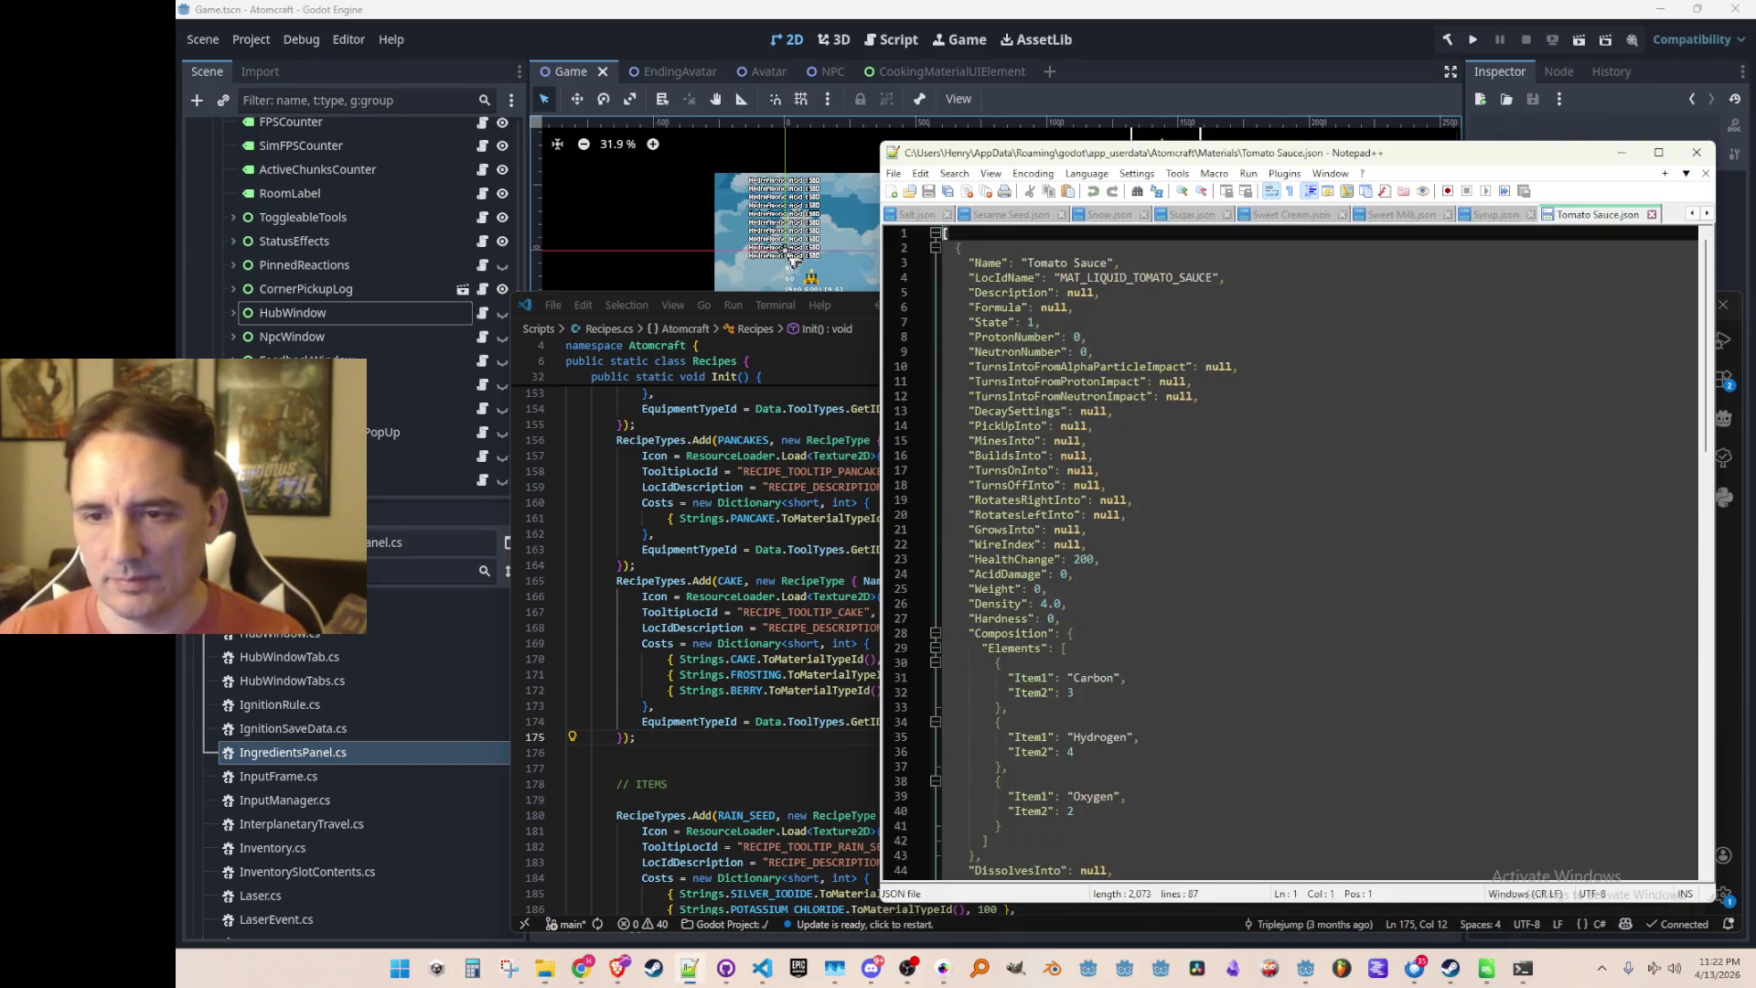
{"action": "scroll", "coordinate": [1484, 560], "scroll_direction": "down", "scroll_amount": 16}
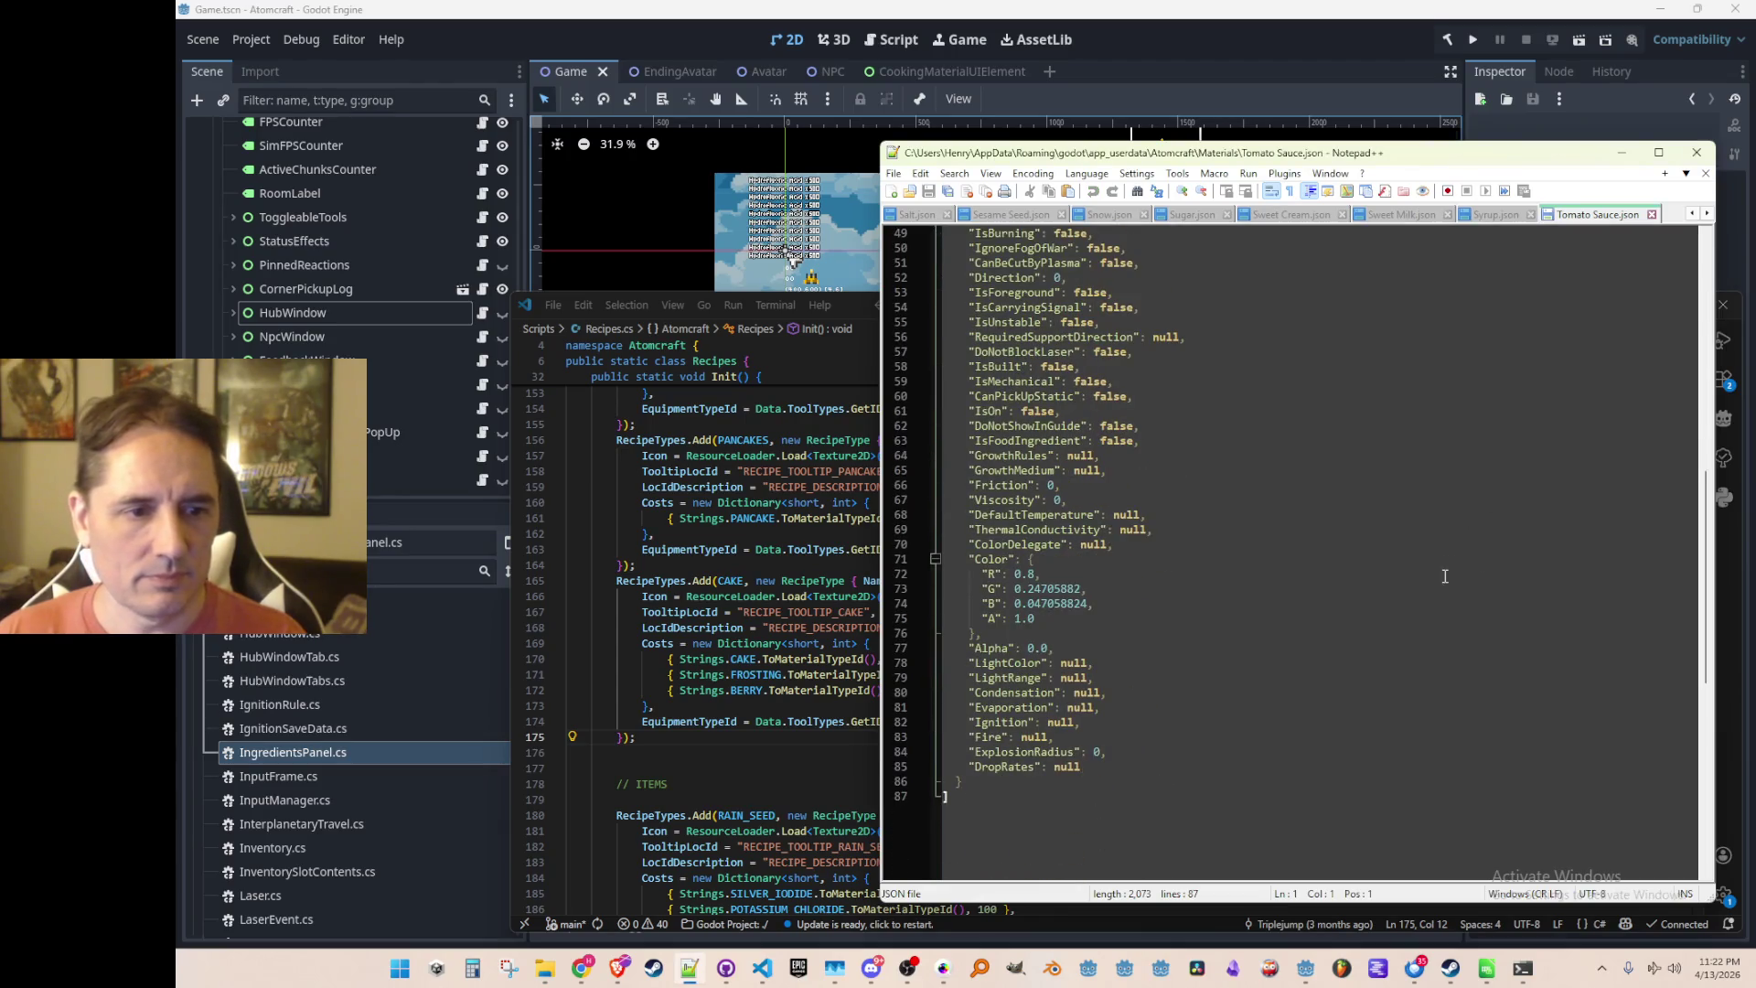
{"action": "left_click", "coordinate": [1471, 528]}
{"action": "key", "text": "Up"}
{"action": "key", "text": "Up"}
{"action": "key", "text": "Up"}
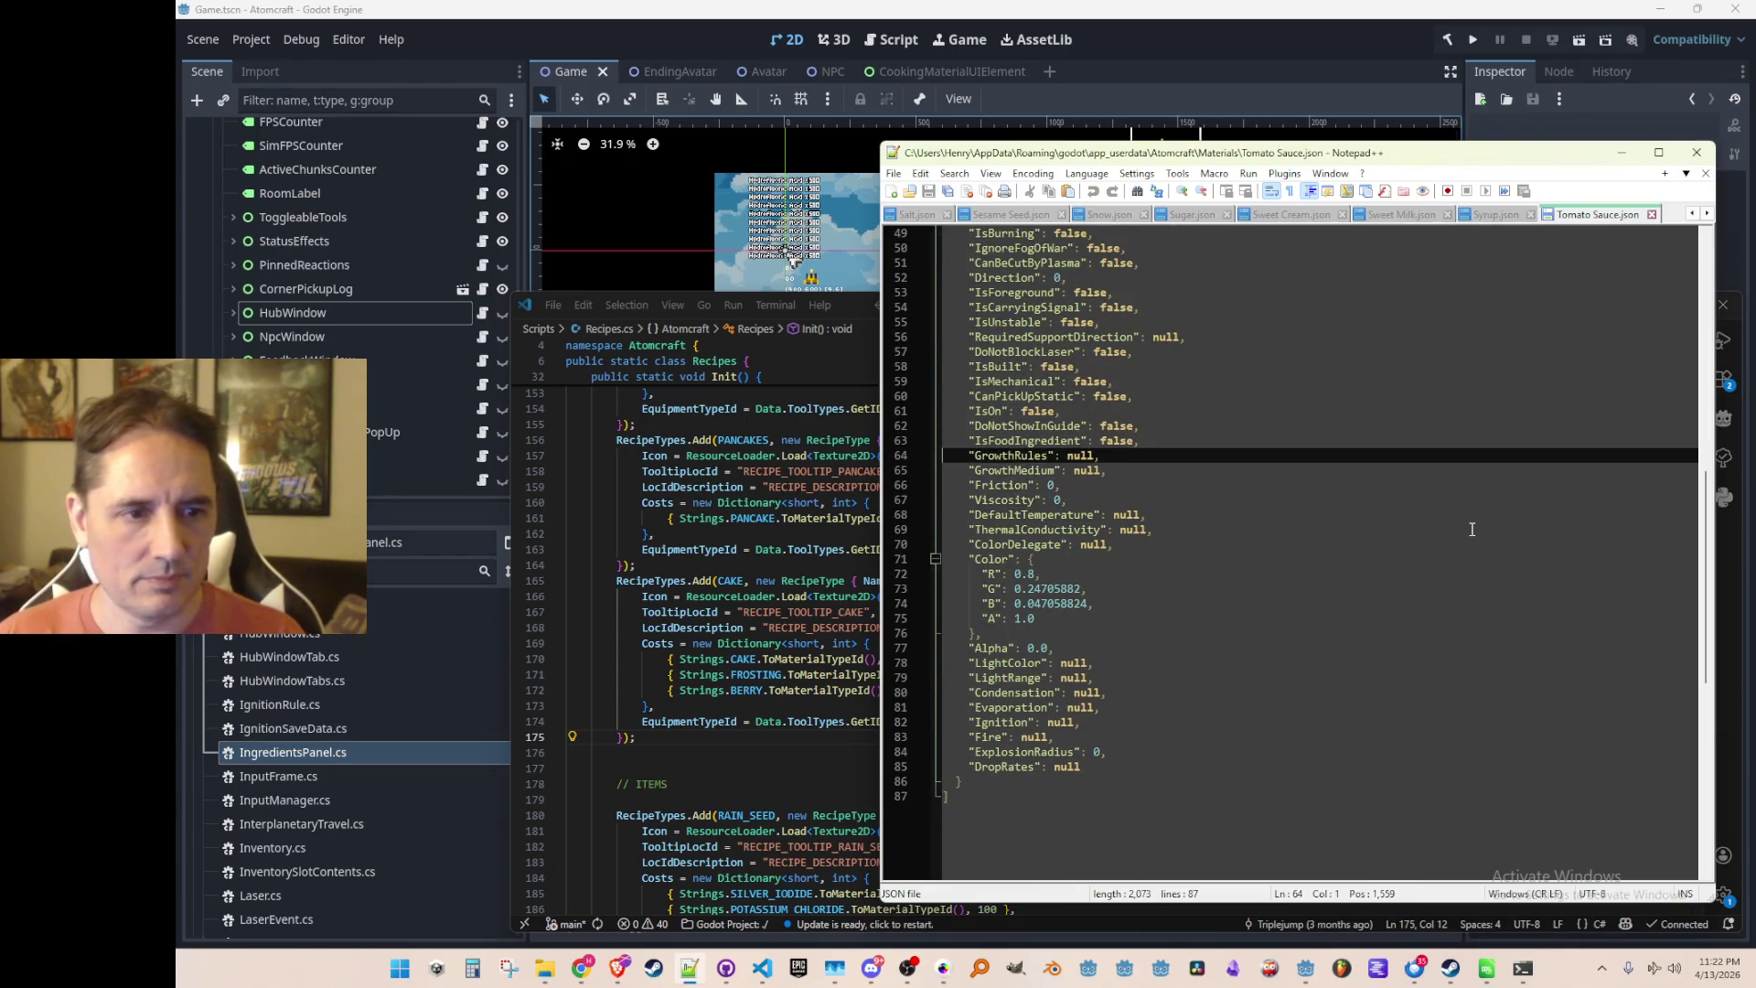
{"action": "key", "text": "ctrl+shift+p"}
{"action": "key", "text": "ctrl+s"}
{"action": "key", "text": "ctrl+w"}
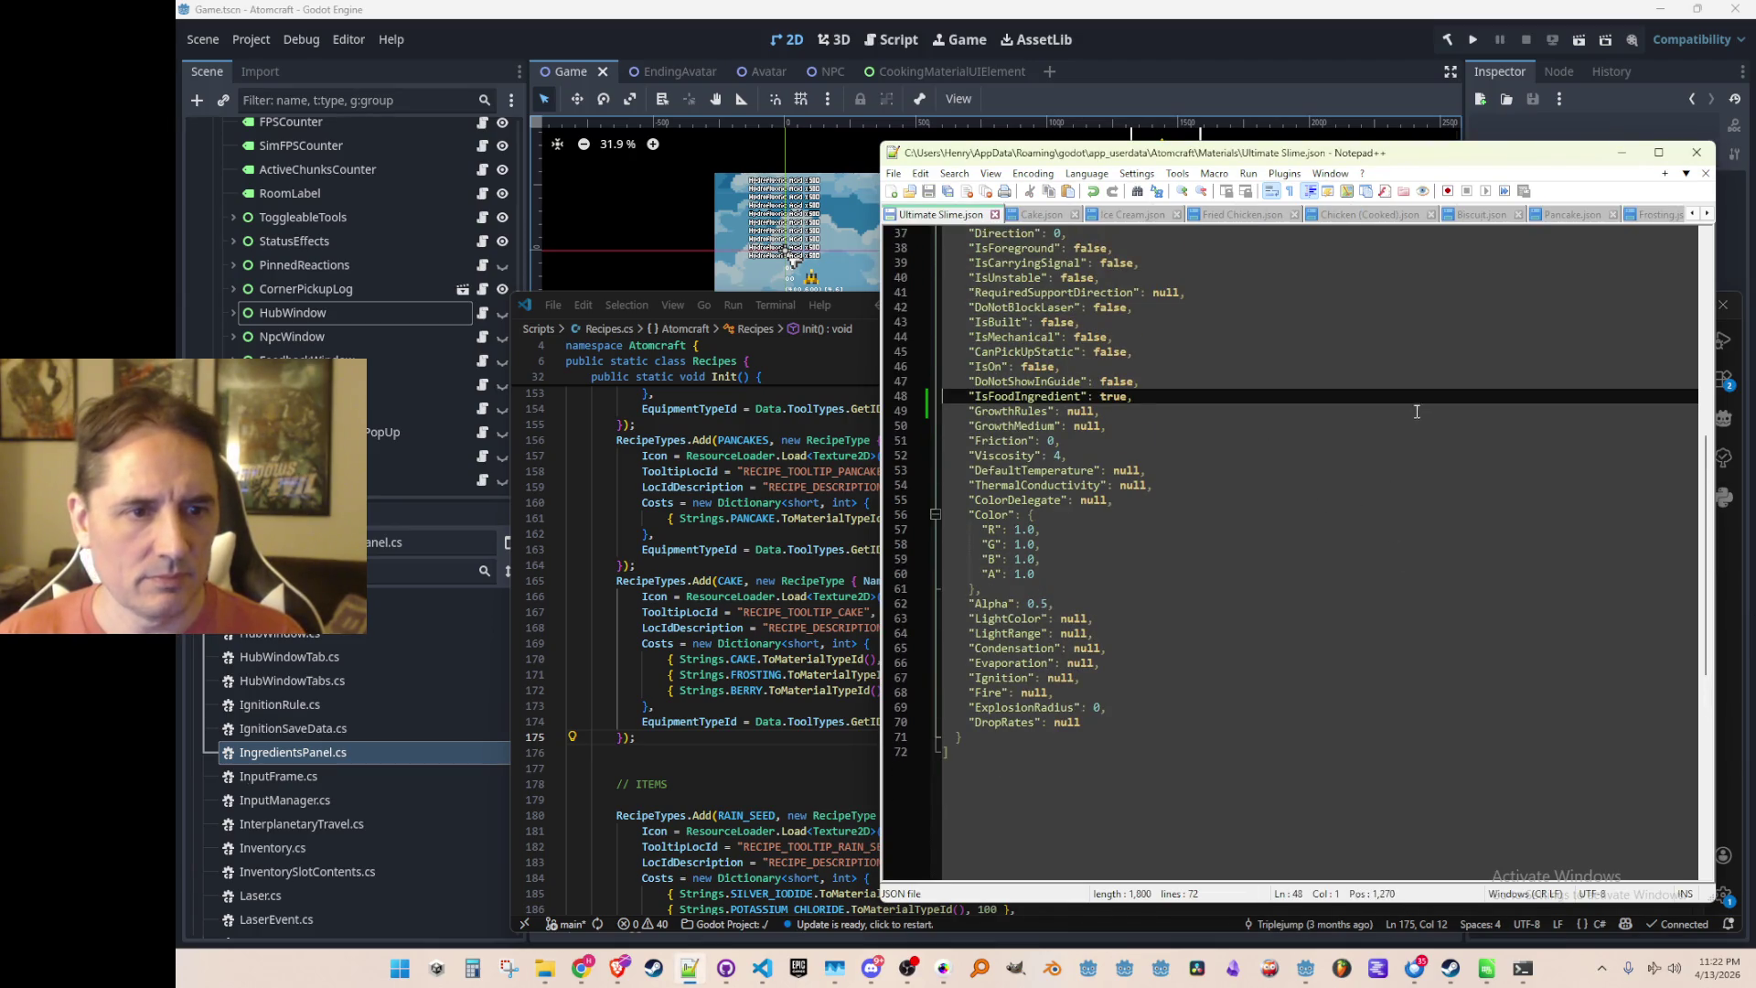
{"action": "key", "text": "ctrl+w"}
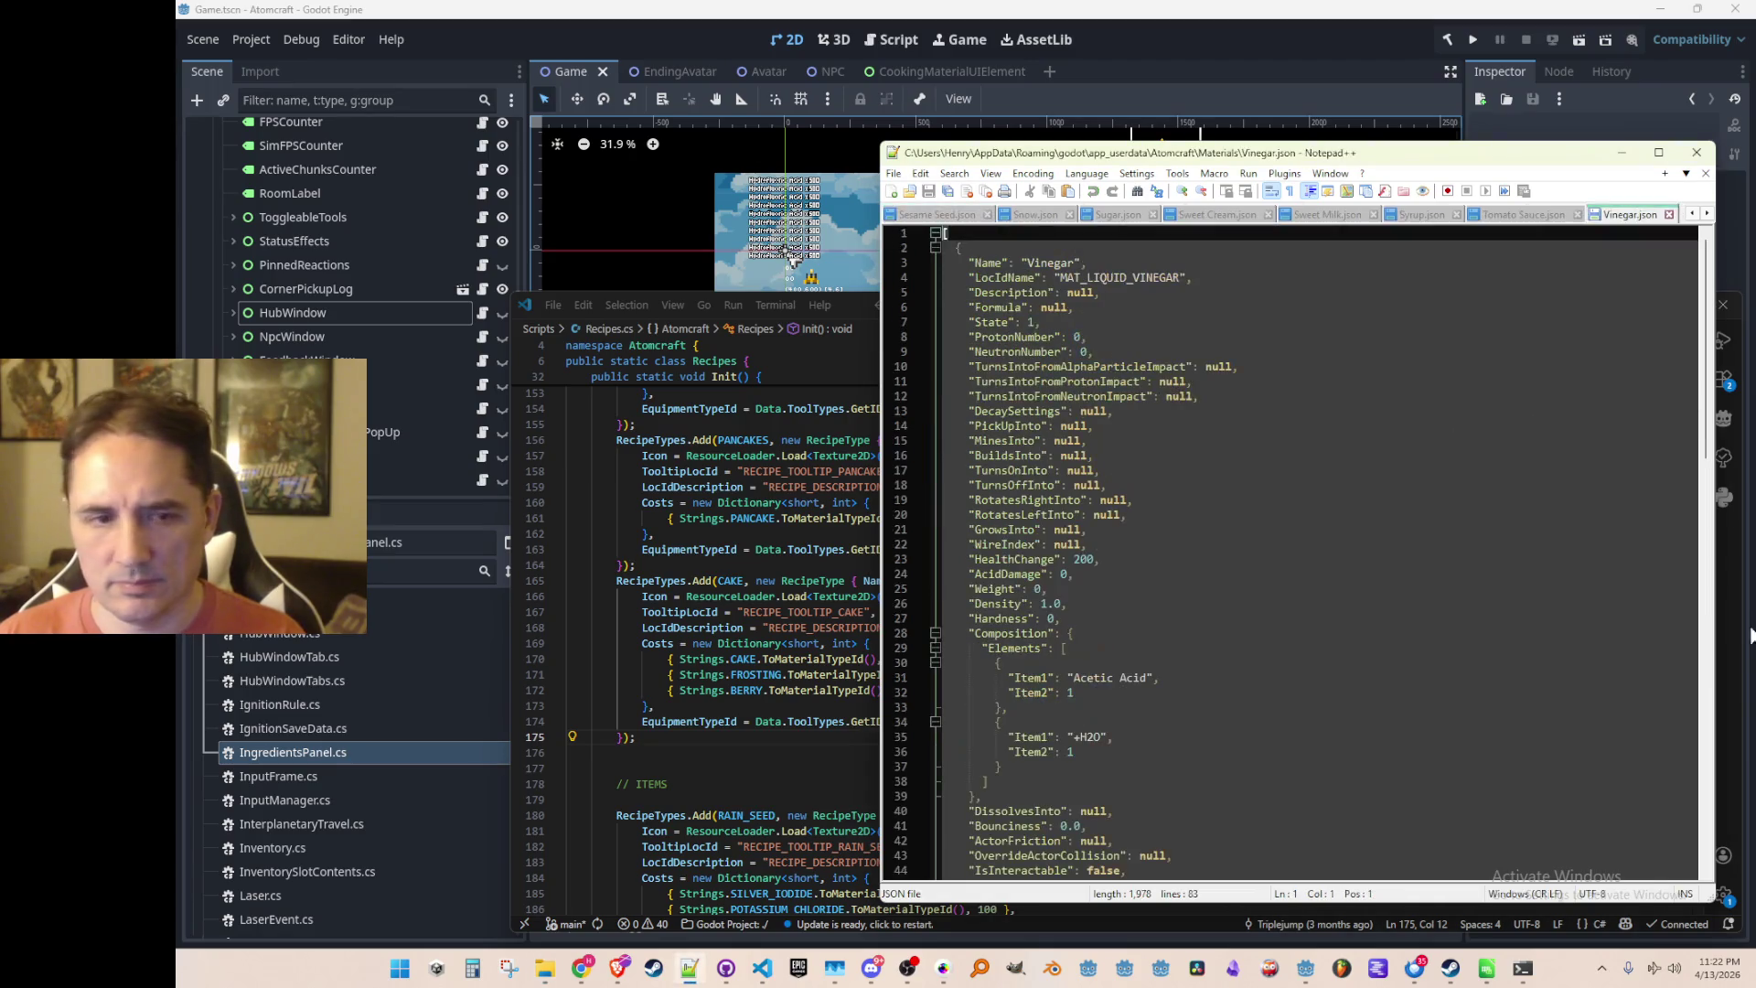
Set White Slime's IsFoodIngredient to true, then close the Wine and Yeast tabs
{"action": "scroll", "coordinate": [1518, 476], "scroll_direction": "down", "scroll_amount": 6}
{"action": "scroll", "coordinate": [1518, 476], "scroll_direction": "down", "scroll_amount": 7}
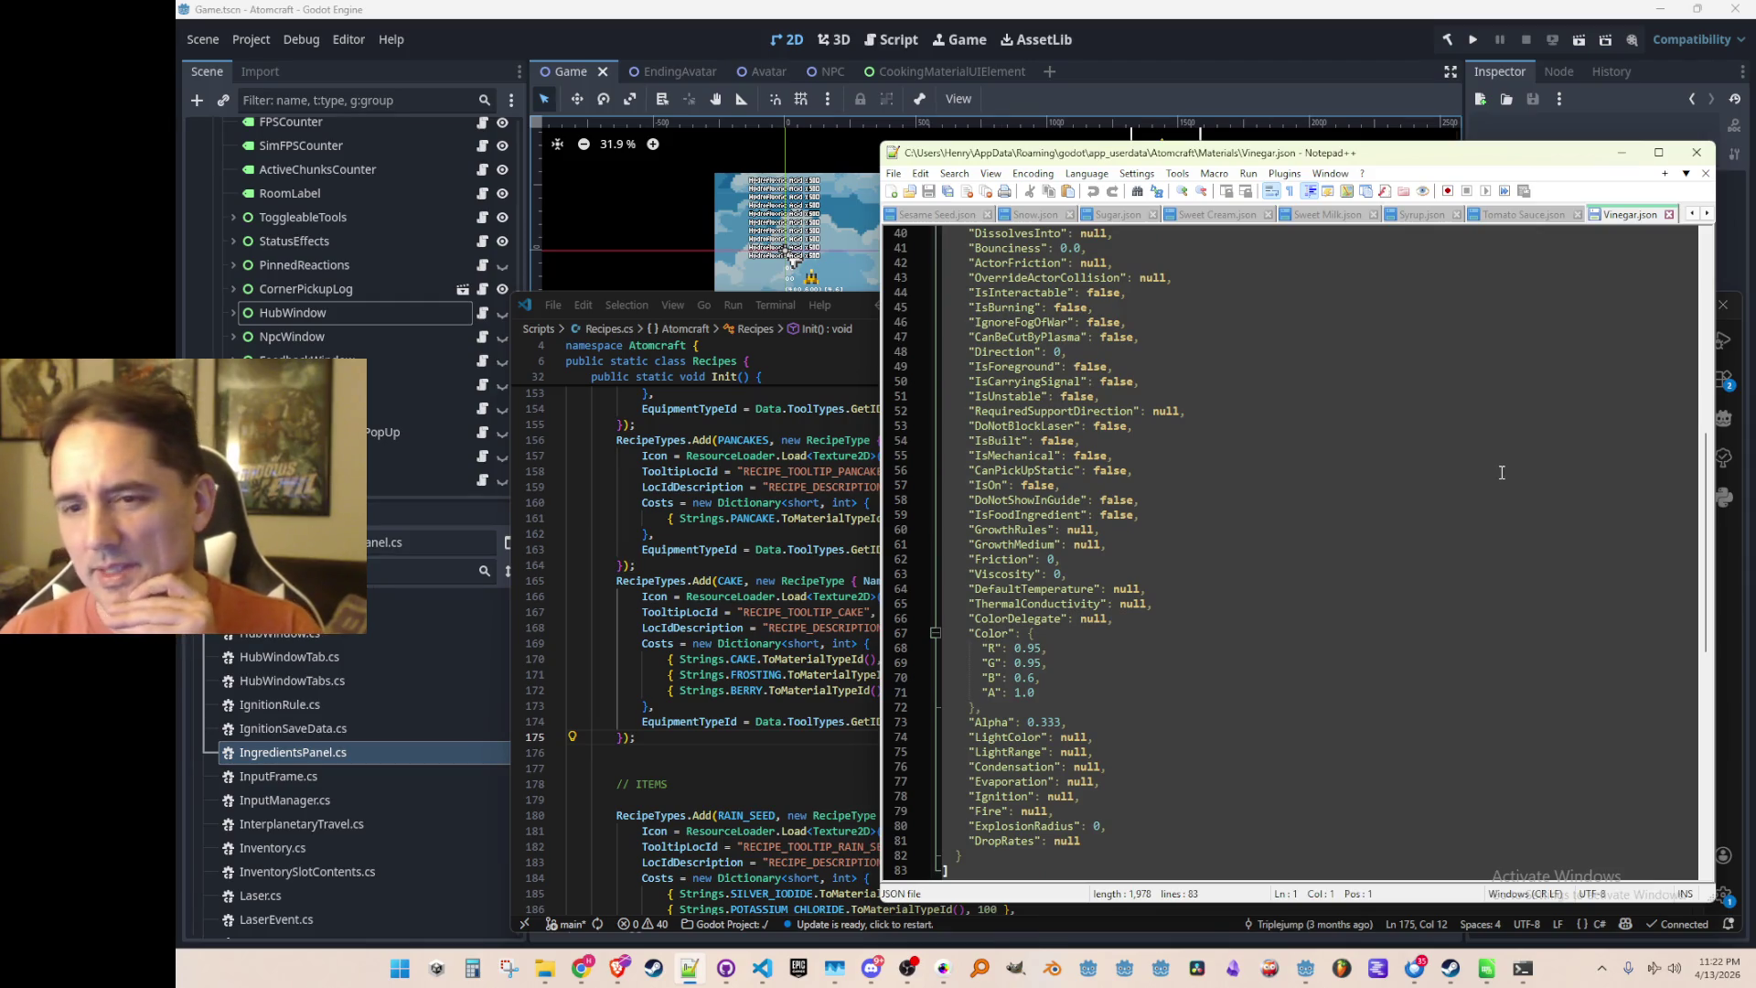
{"action": "scroll", "coordinate": [1500, 480], "scroll_direction": "down", "scroll_amount": 1}
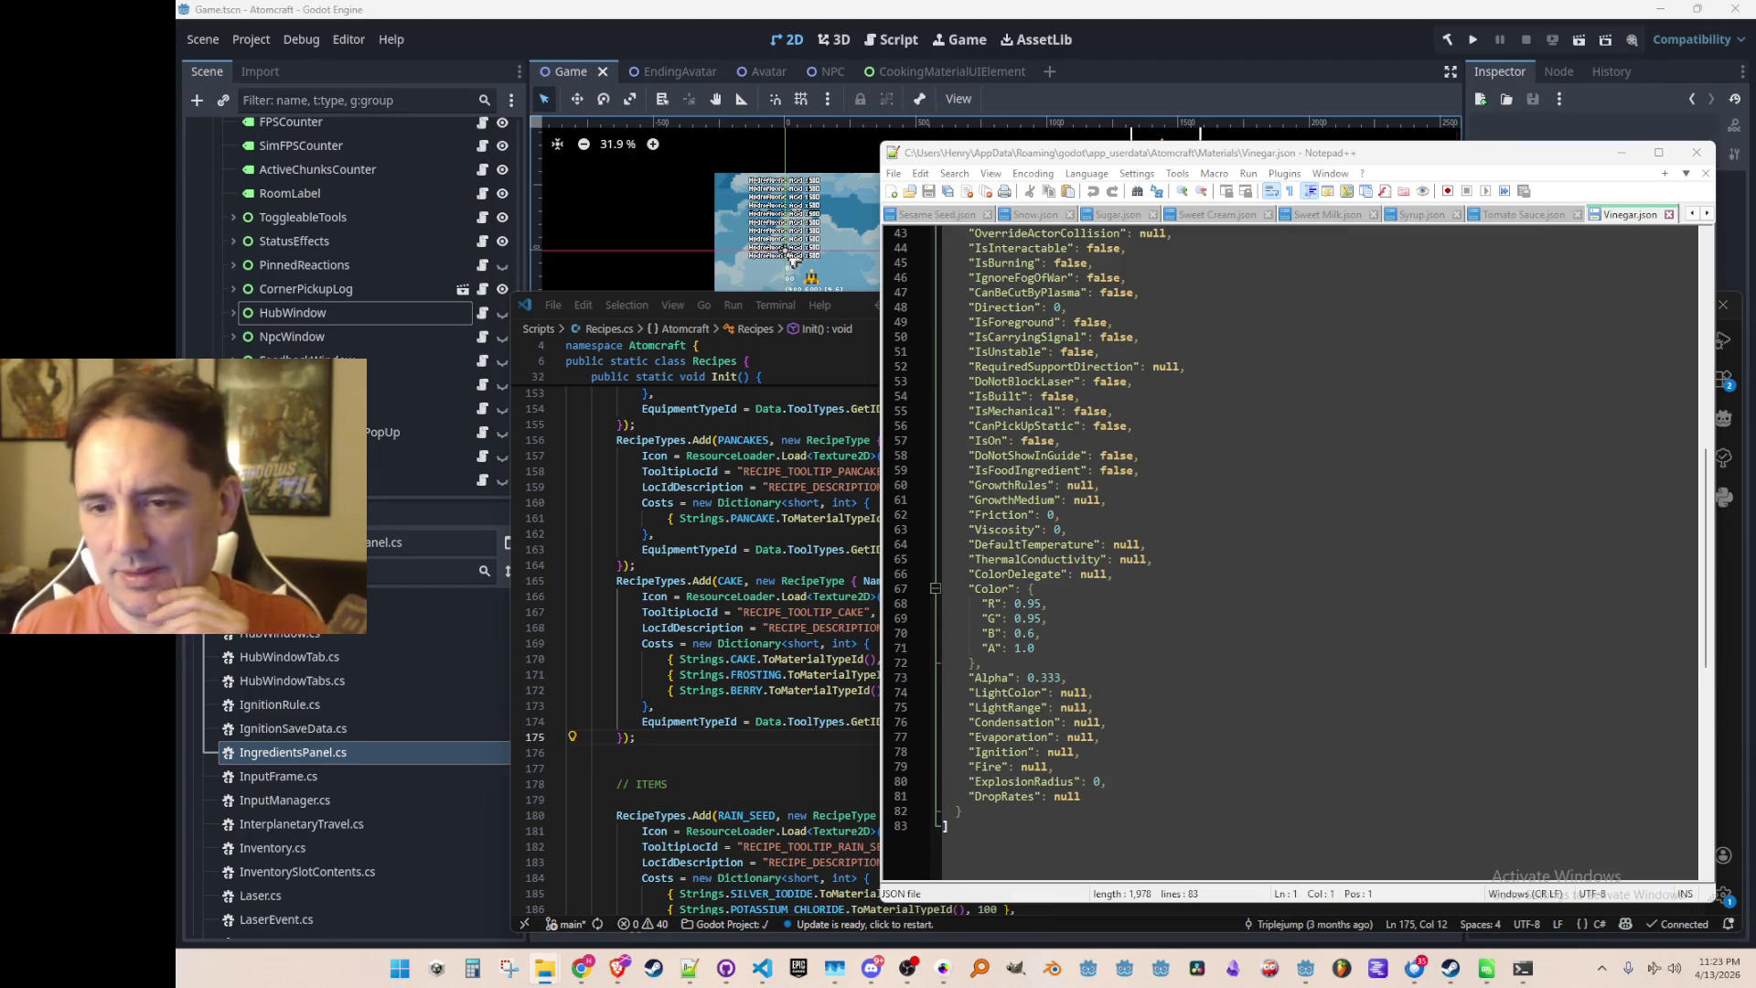
{"action": "scroll", "coordinate": [1477, 507], "scroll_direction": "down", "scroll_amount": 13}
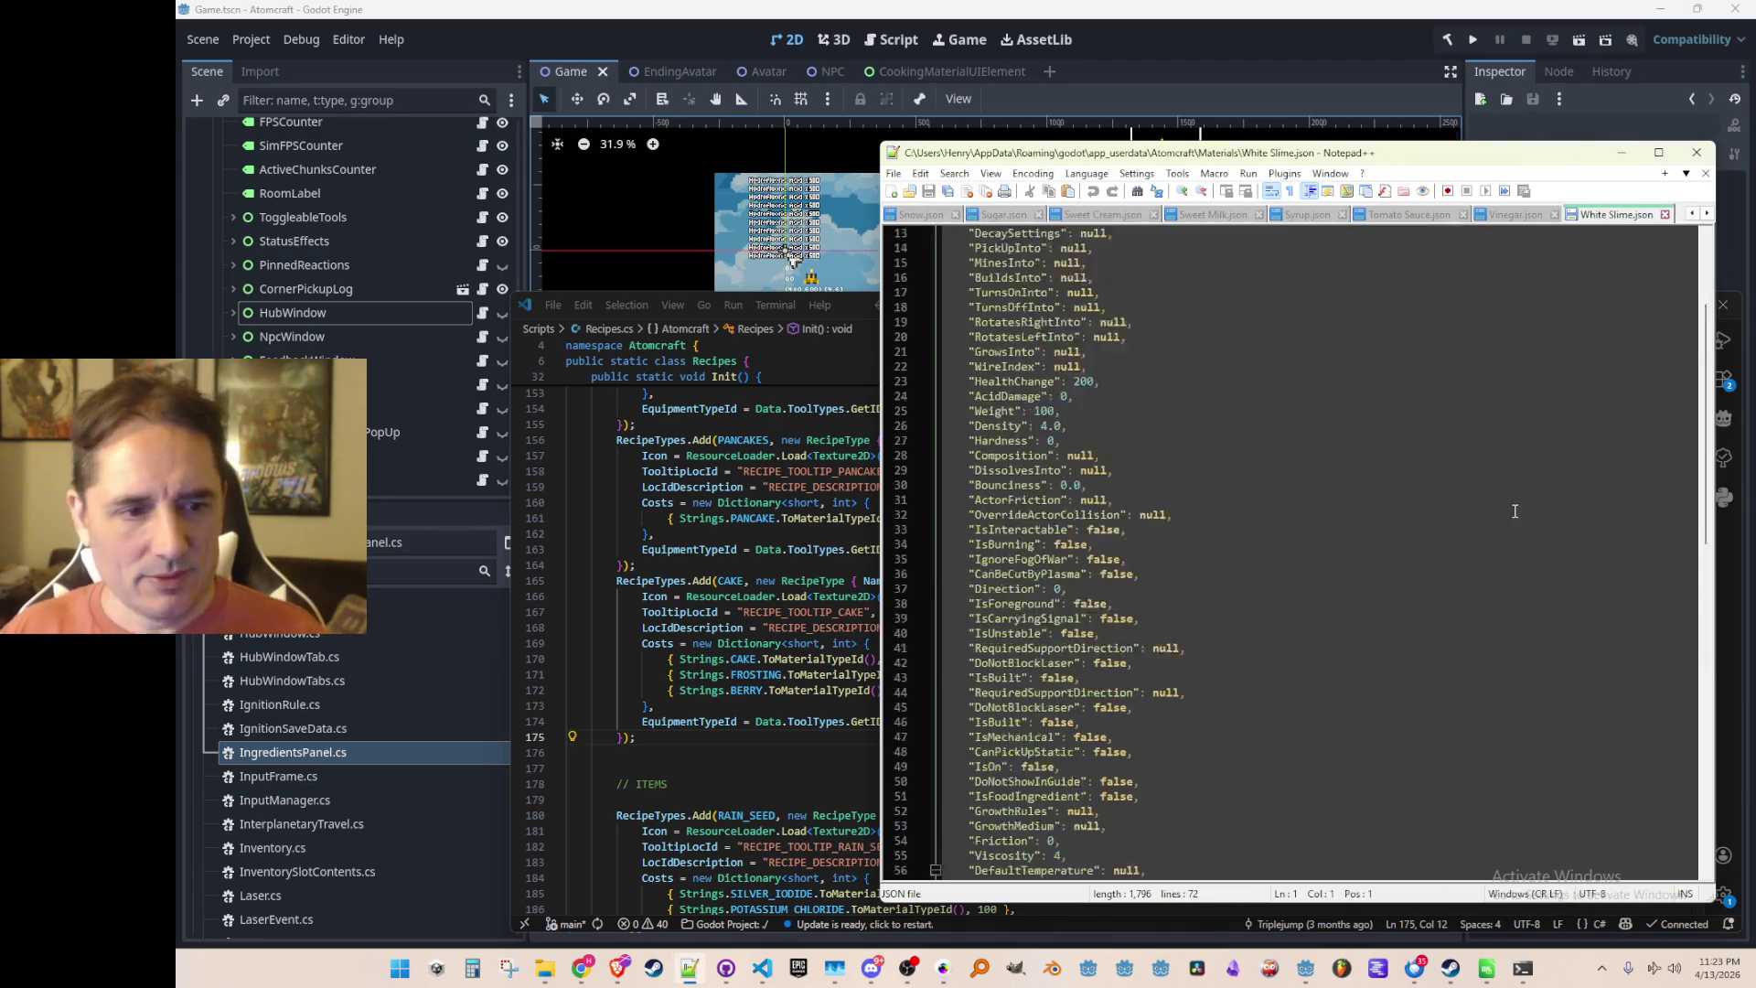
{"action": "left_click", "coordinate": [1463, 444]}
{"action": "key", "text": "Up"}
{"action": "key", "text": "Up"}
{"action": "key", "text": "Up"}
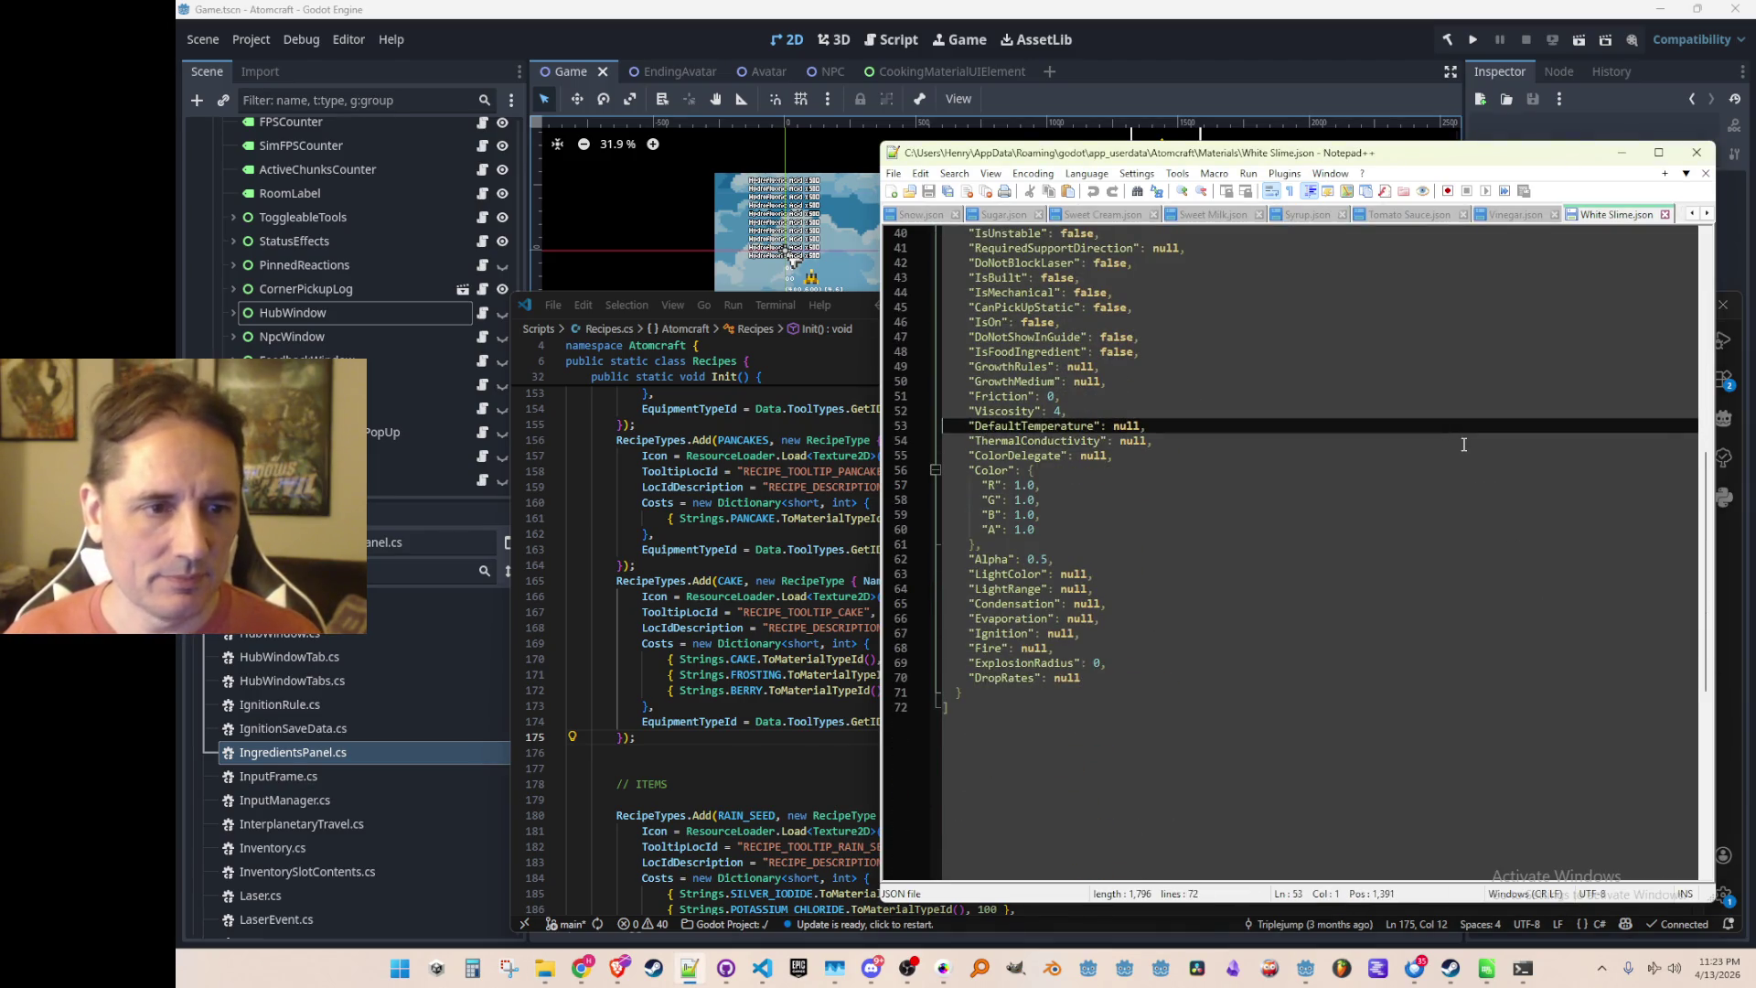
{"action": "key", "text": "ctrl+shift+p"}
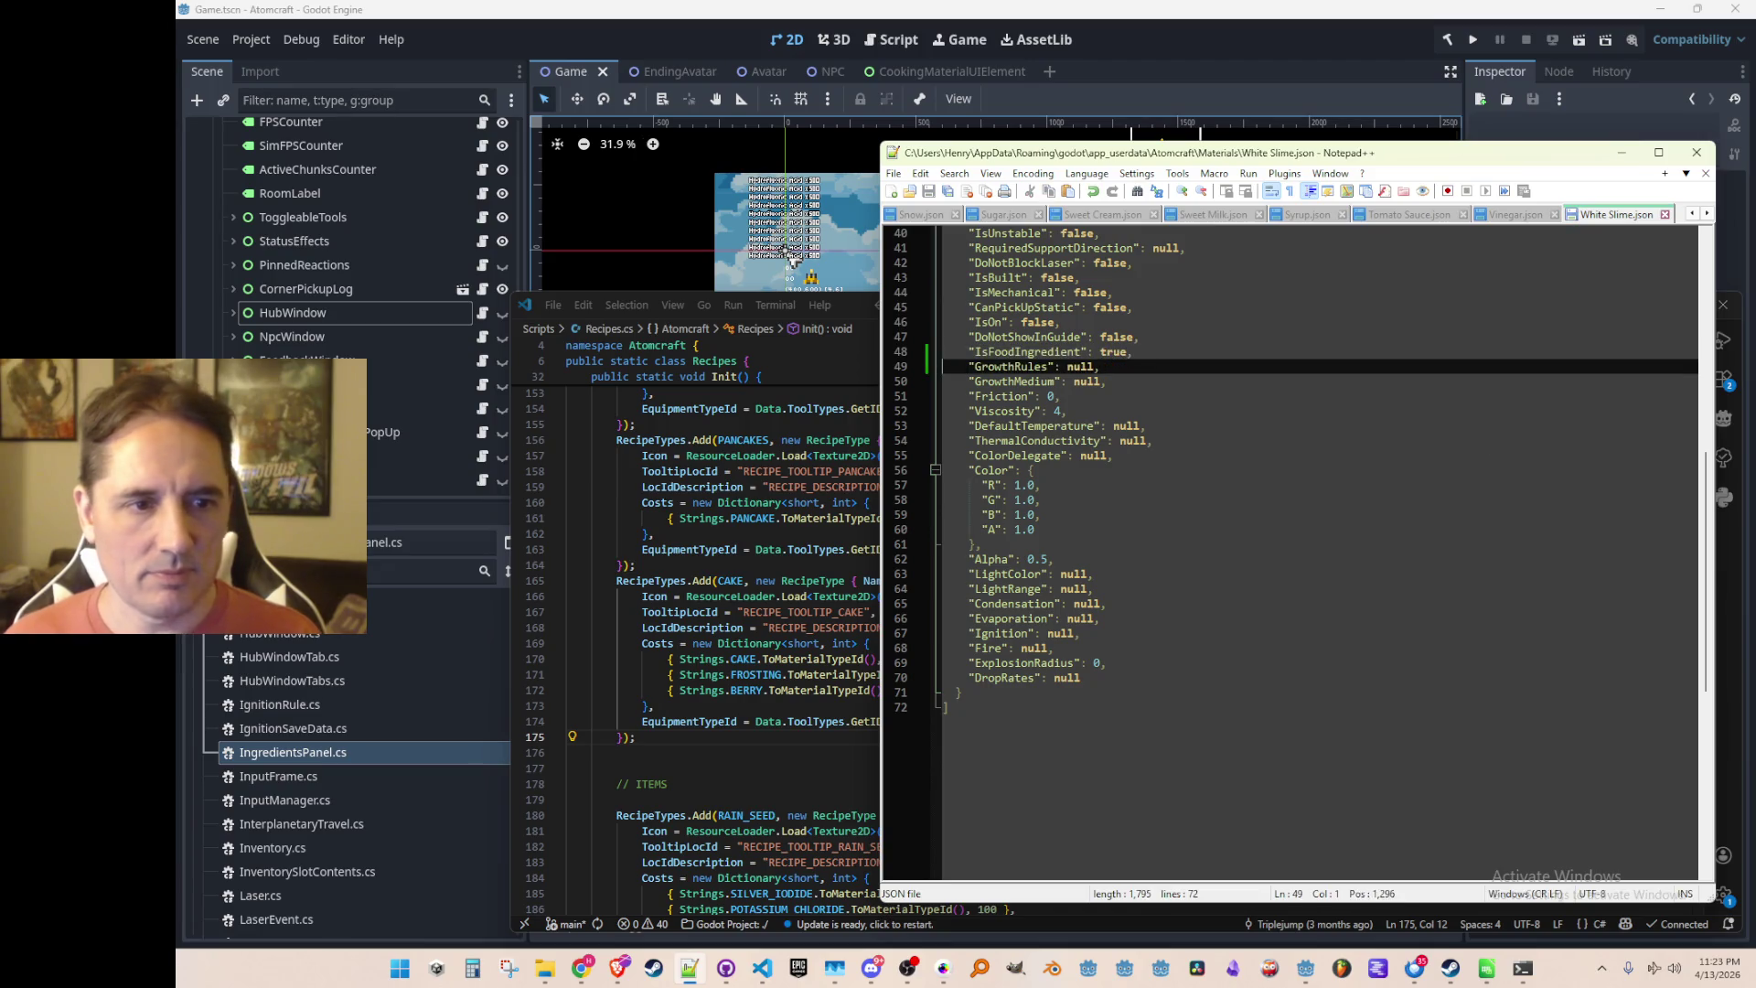
{"action": "key", "text": "ctrl+w"}
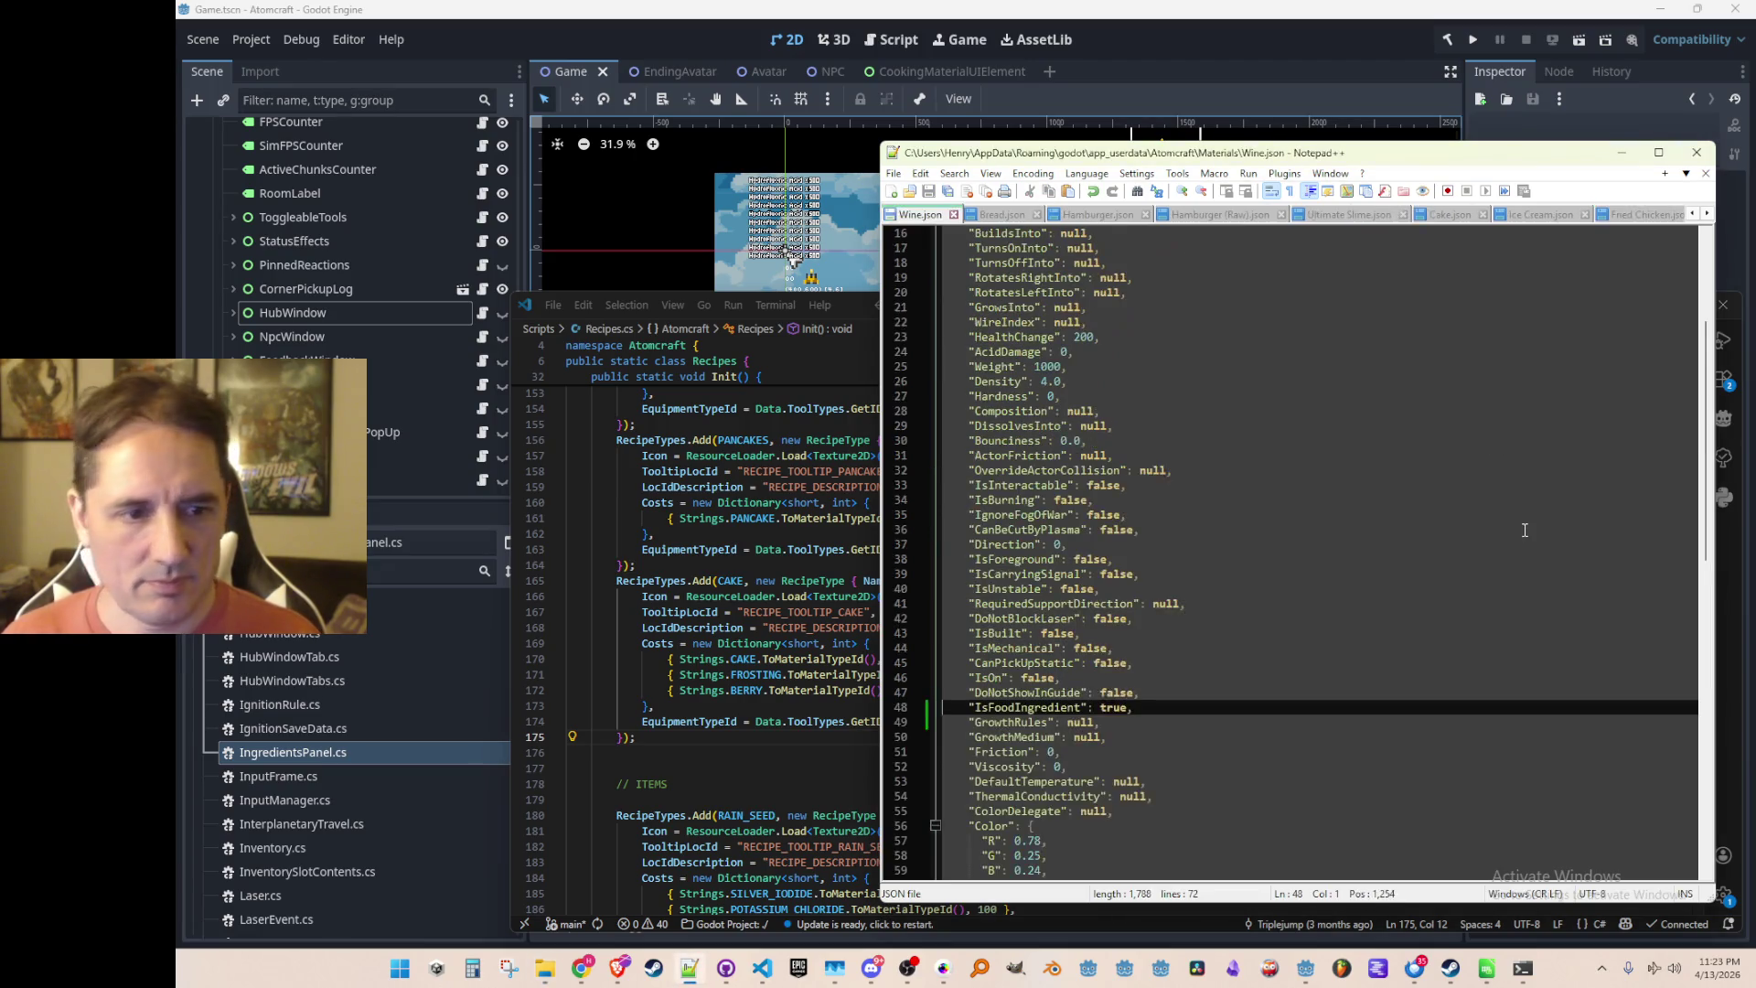
{"action": "scroll", "coordinate": [1511, 530], "scroll_direction": "down", "scroll_amount": 3}
{"action": "key", "text": "ctrl+w"}
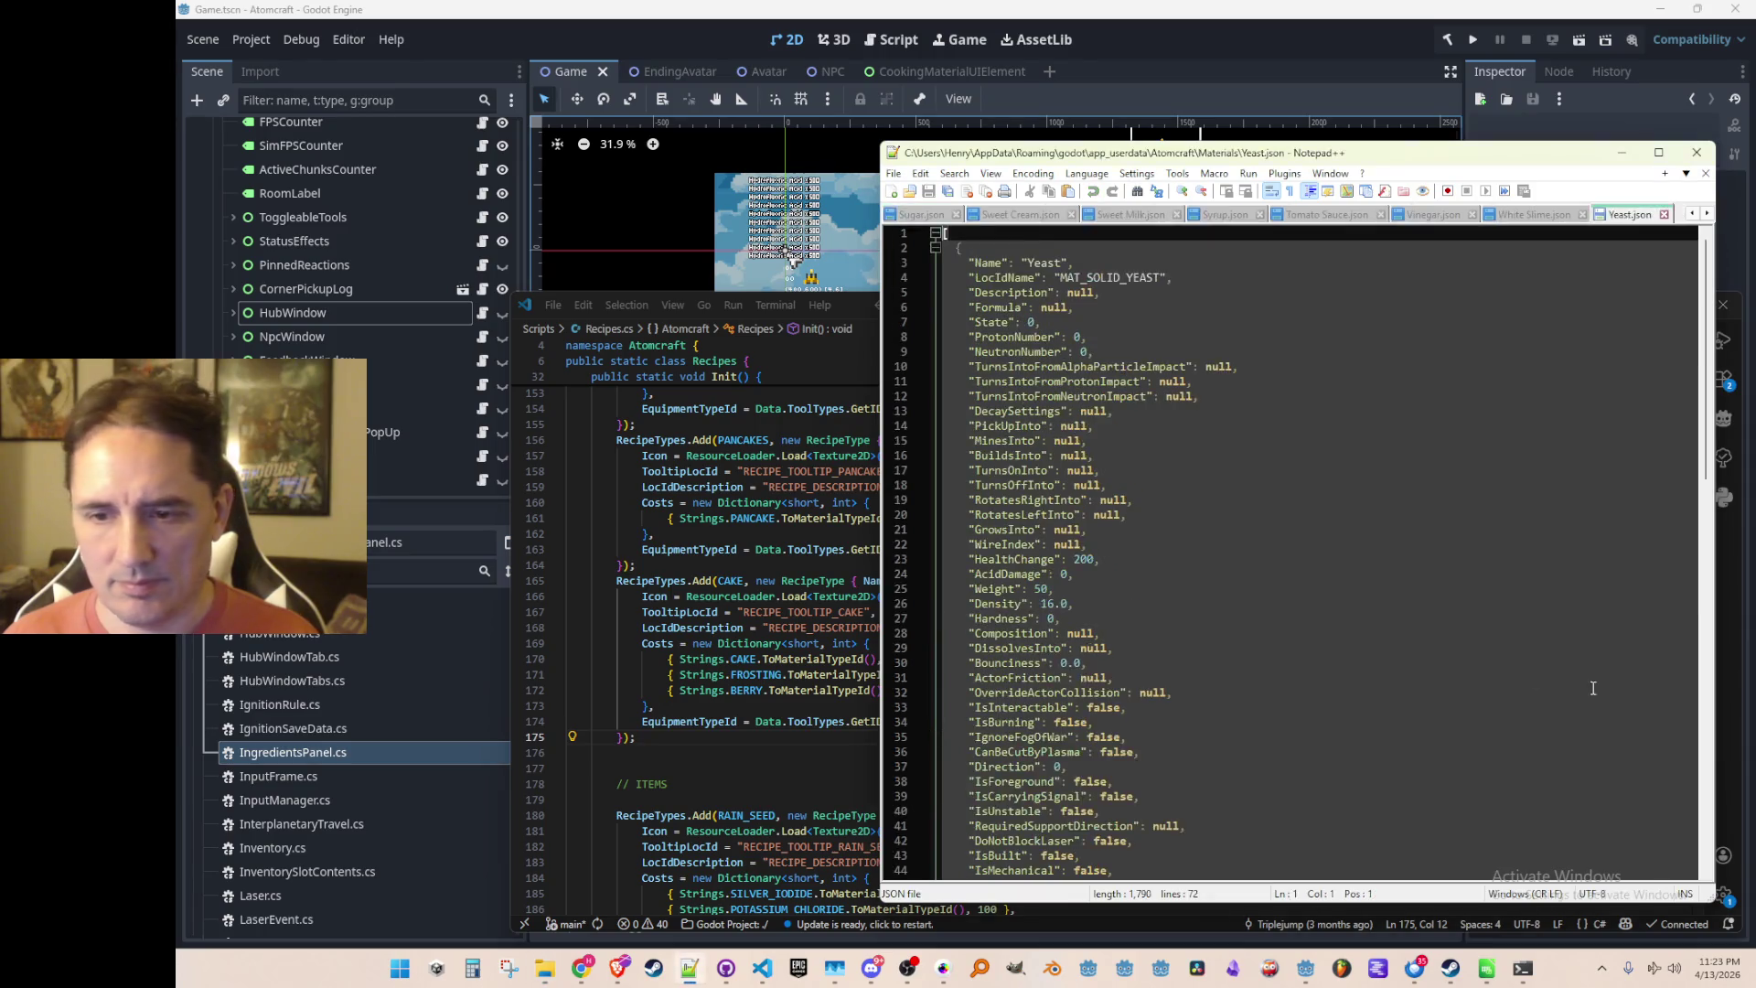
{"action": "scroll", "coordinate": [1454, 570], "scroll_direction": "down", "scroll_amount": 10}
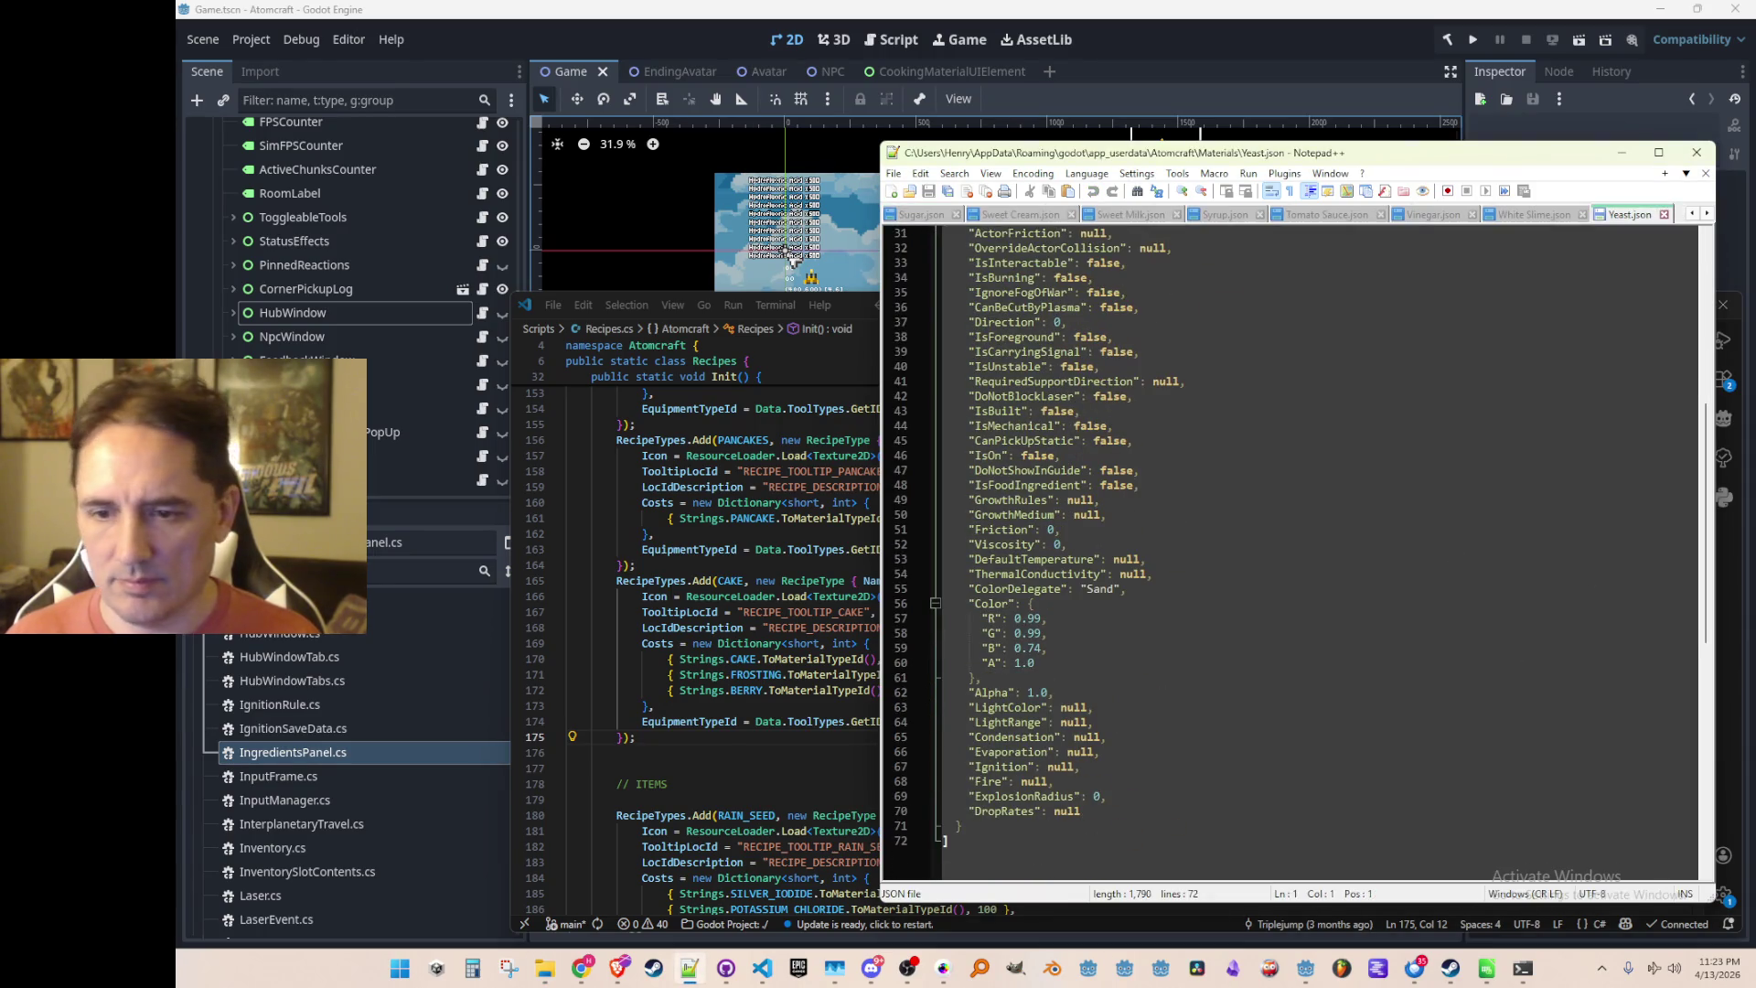
Set IsFoodIngredient to true in Yellow Slime.json and Yogurt.json
{"action": "key", "text": "ctrl+Tab"}
{"action": "scroll", "coordinate": [1386, 483], "scroll_direction": "down", "scroll_amount": 7}
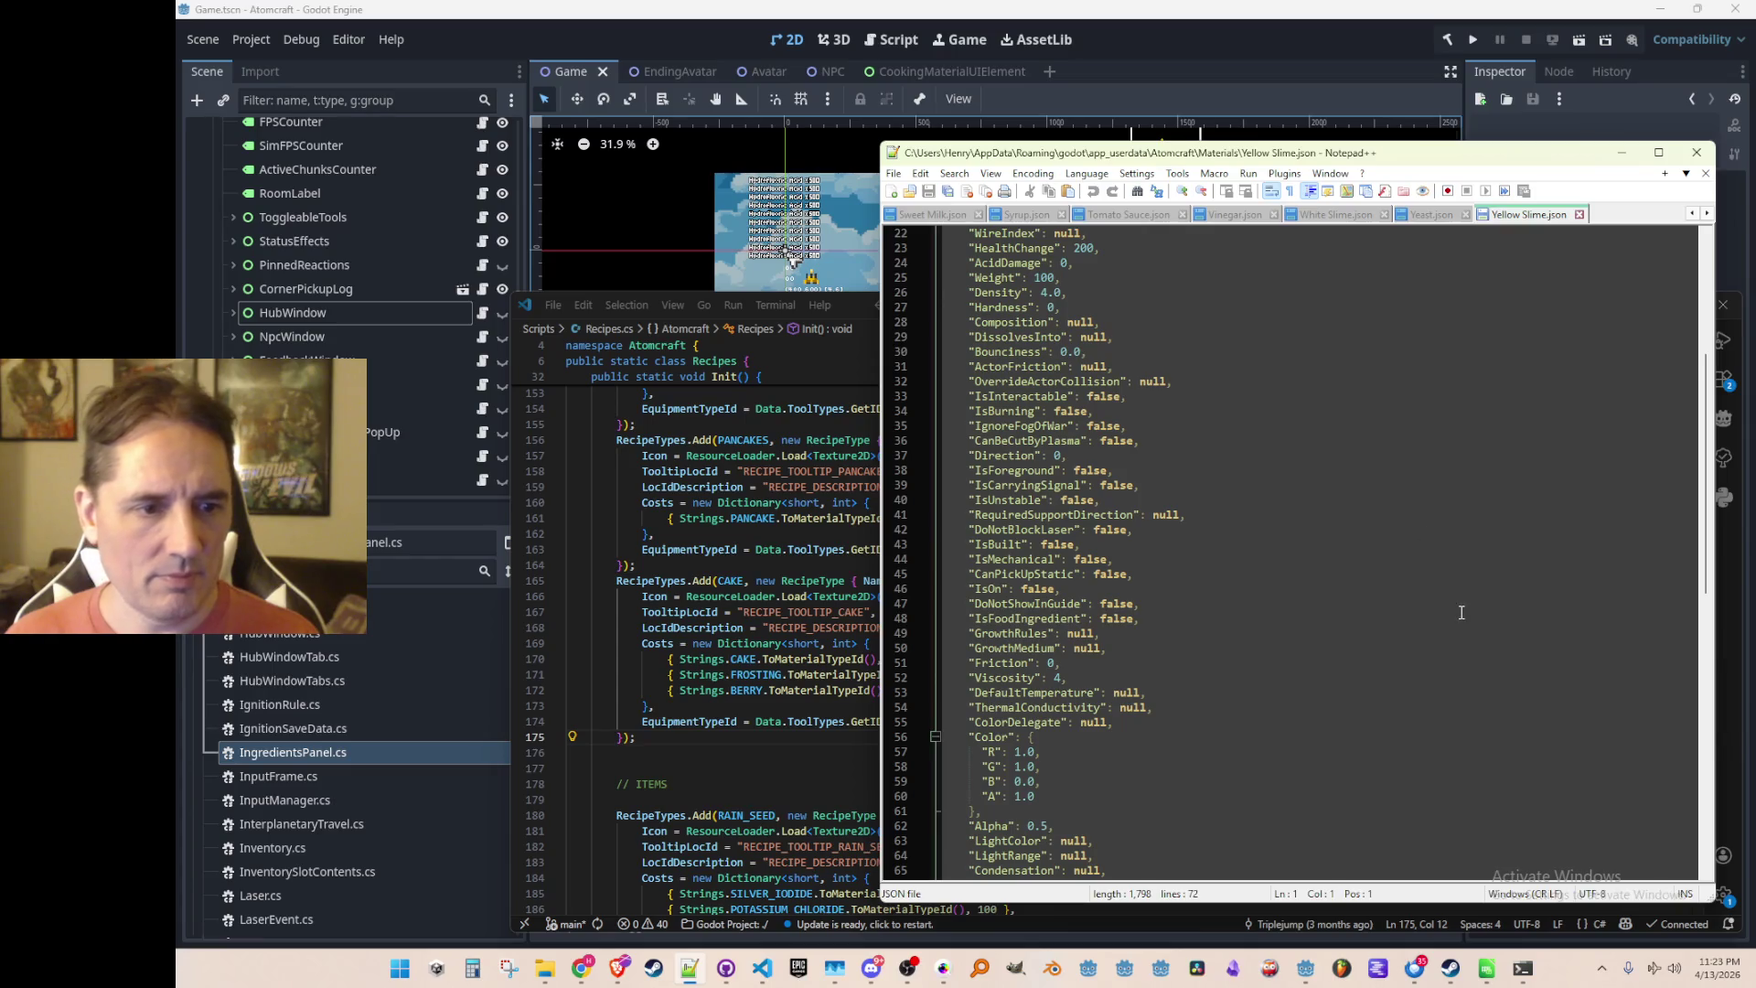
{"action": "scroll", "coordinate": [1460, 612], "scroll_direction": "down", "scroll_amount": 1}
{"action": "left_click", "coordinate": [1467, 564]}
{"action": "double_click", "coordinate": [1117, 573]}
{"action": "type", "text": "true"}
{"action": "key", "text": "ctrl+Tab"}
{"action": "scroll", "coordinate": [1320, 596], "scroll_direction": "down", "scroll_amount": 7}
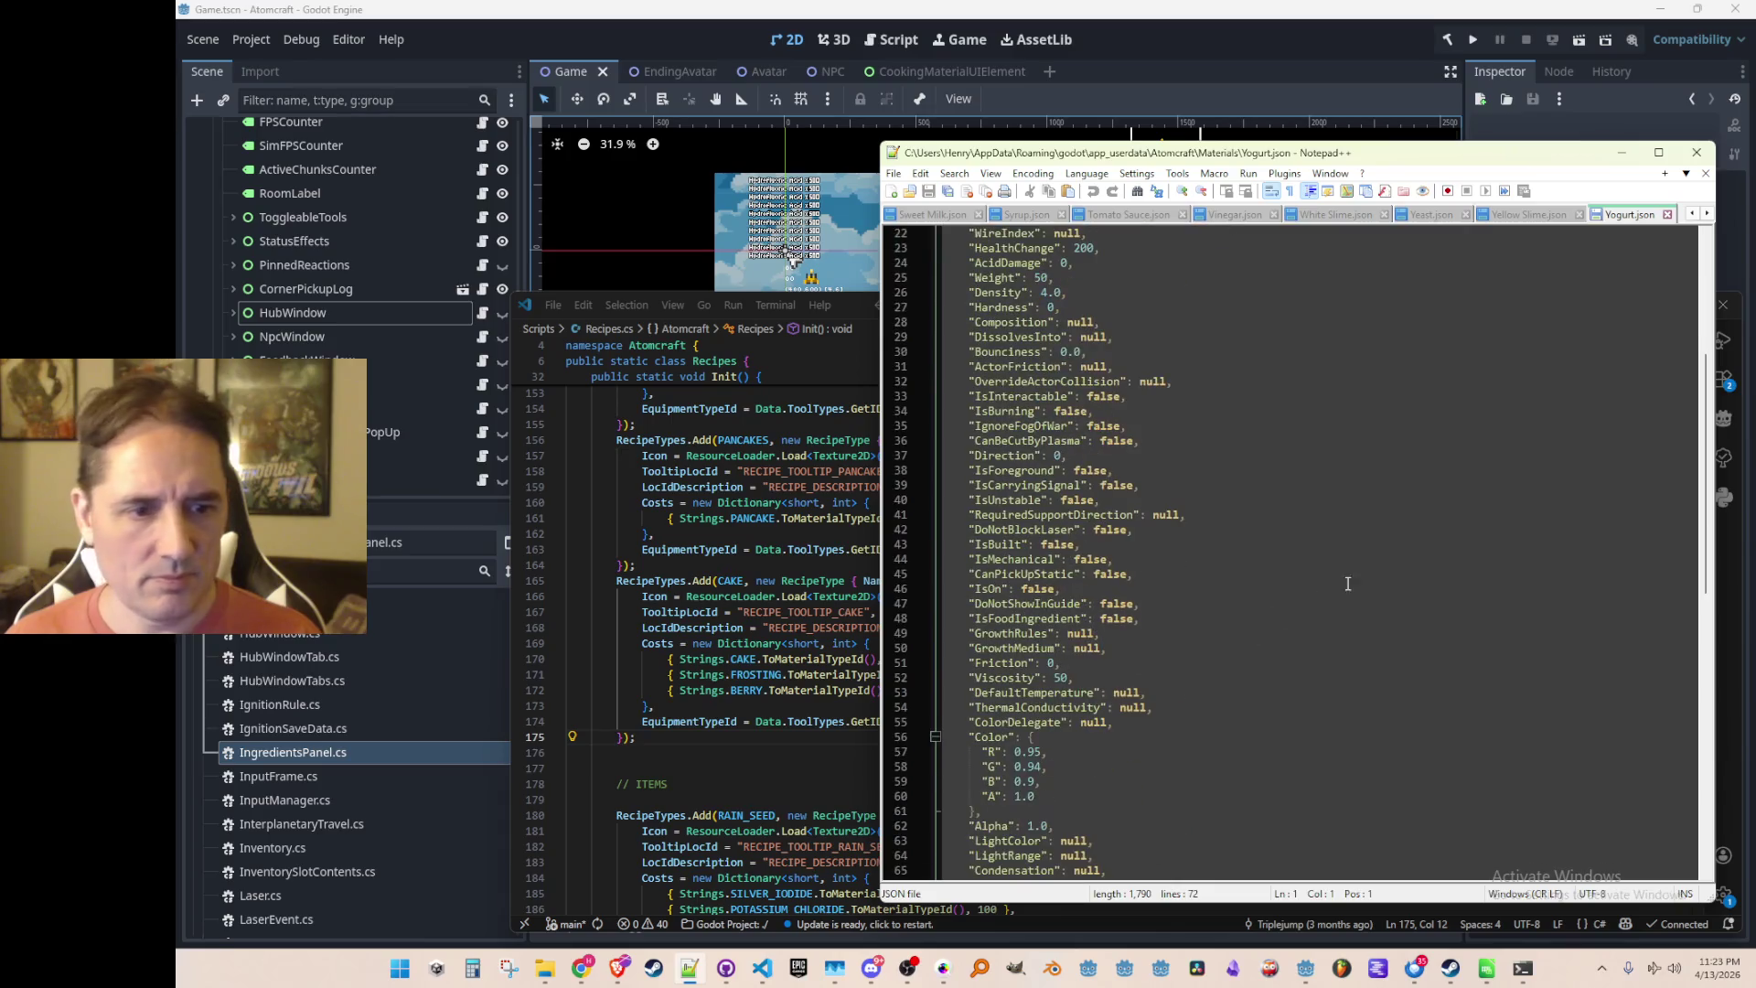
{"action": "left_click", "coordinate": [1404, 614]}
{"action": "key", "text": "ctrl+shift+p"}
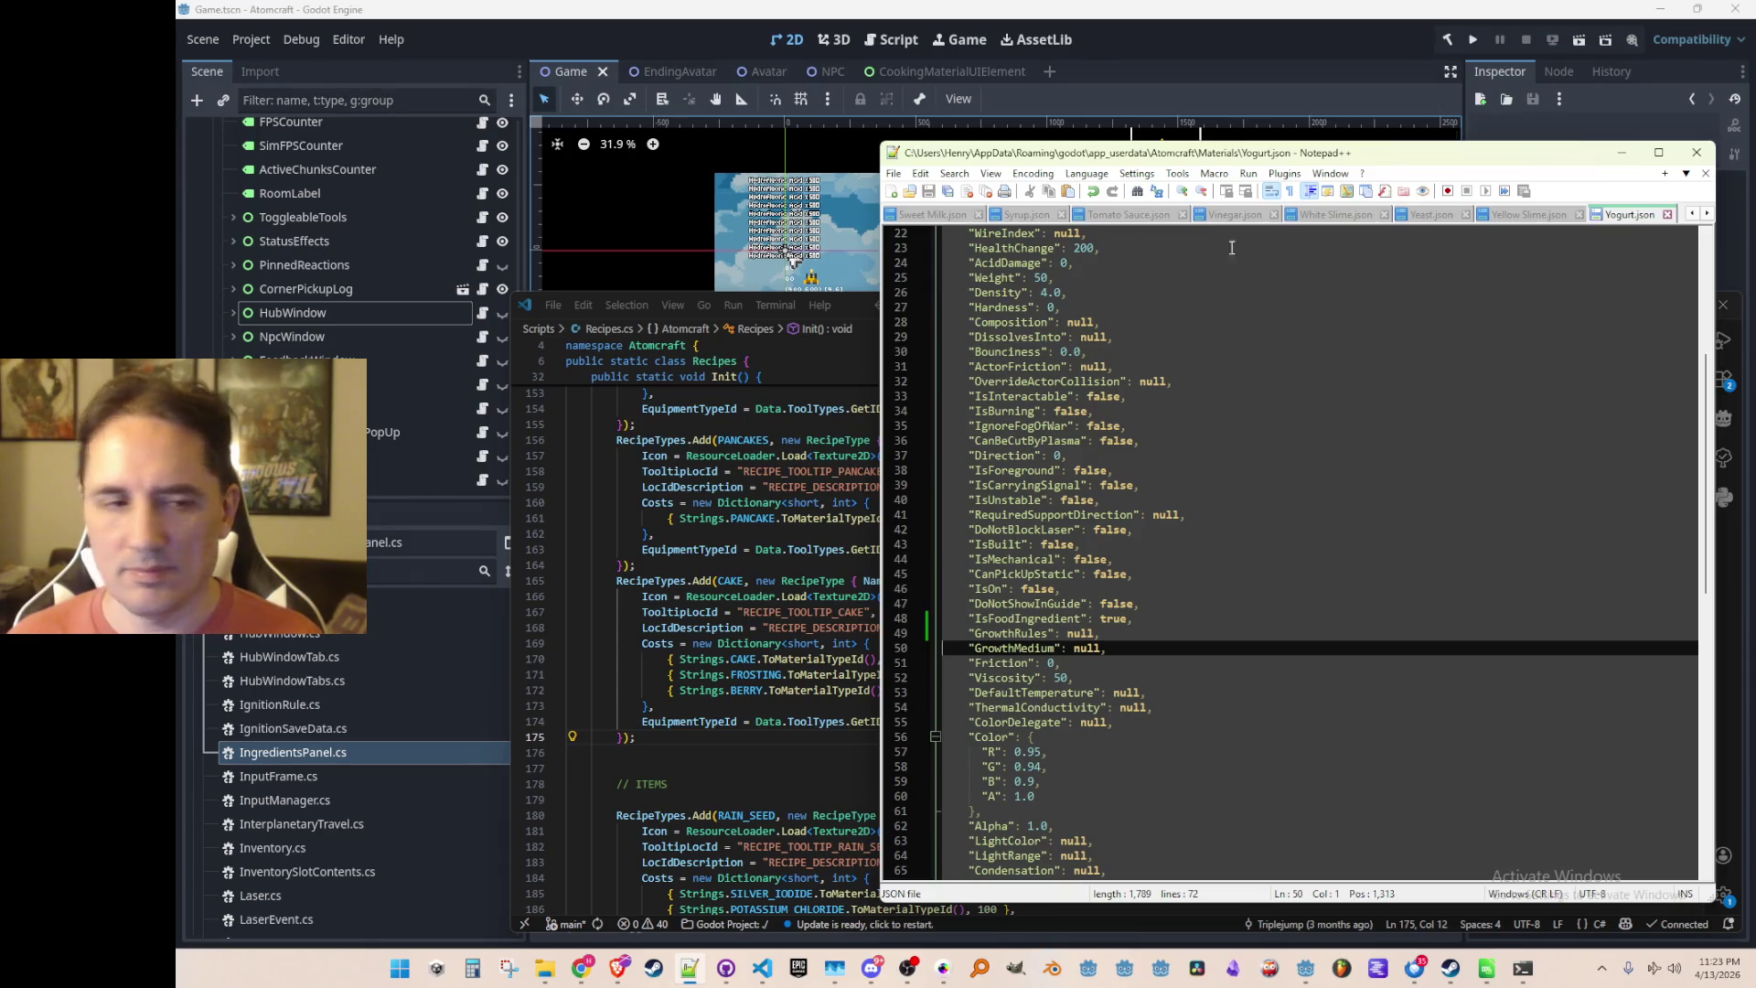
{"action": "left_click", "coordinate": [1529, 123]}
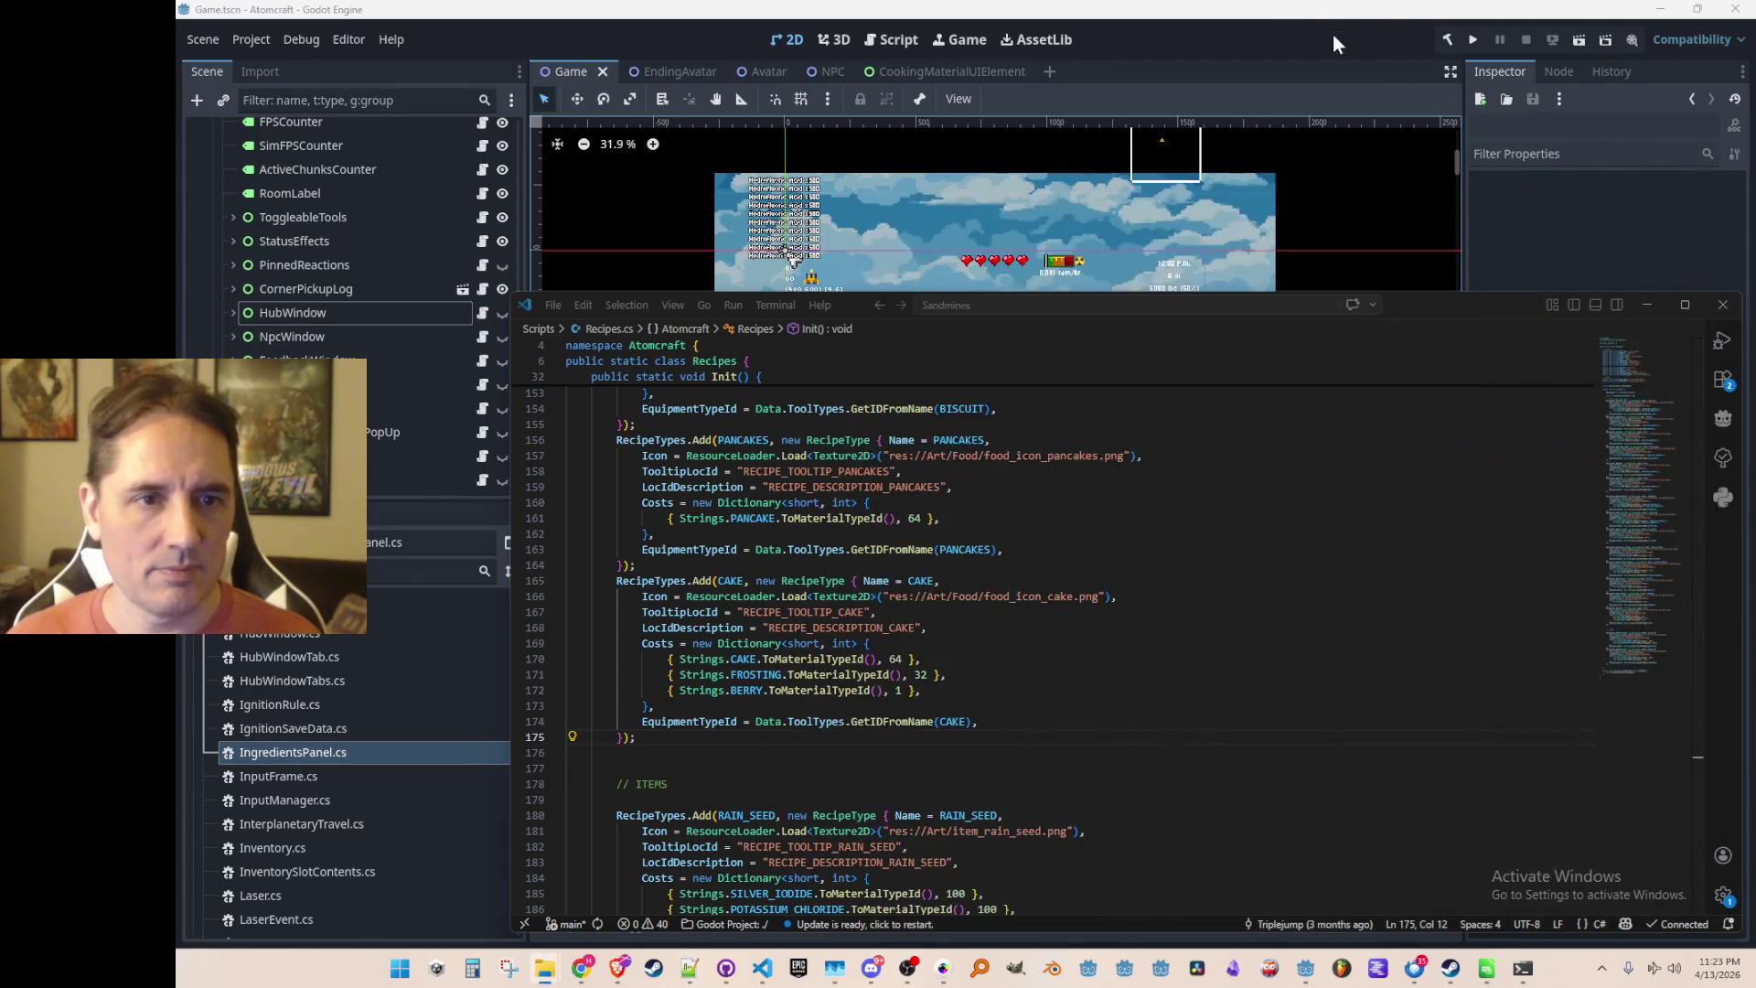
Run the Atomcraft project and load a Single Player profile
{"action": "left_click", "coordinate": [1472, 39]}
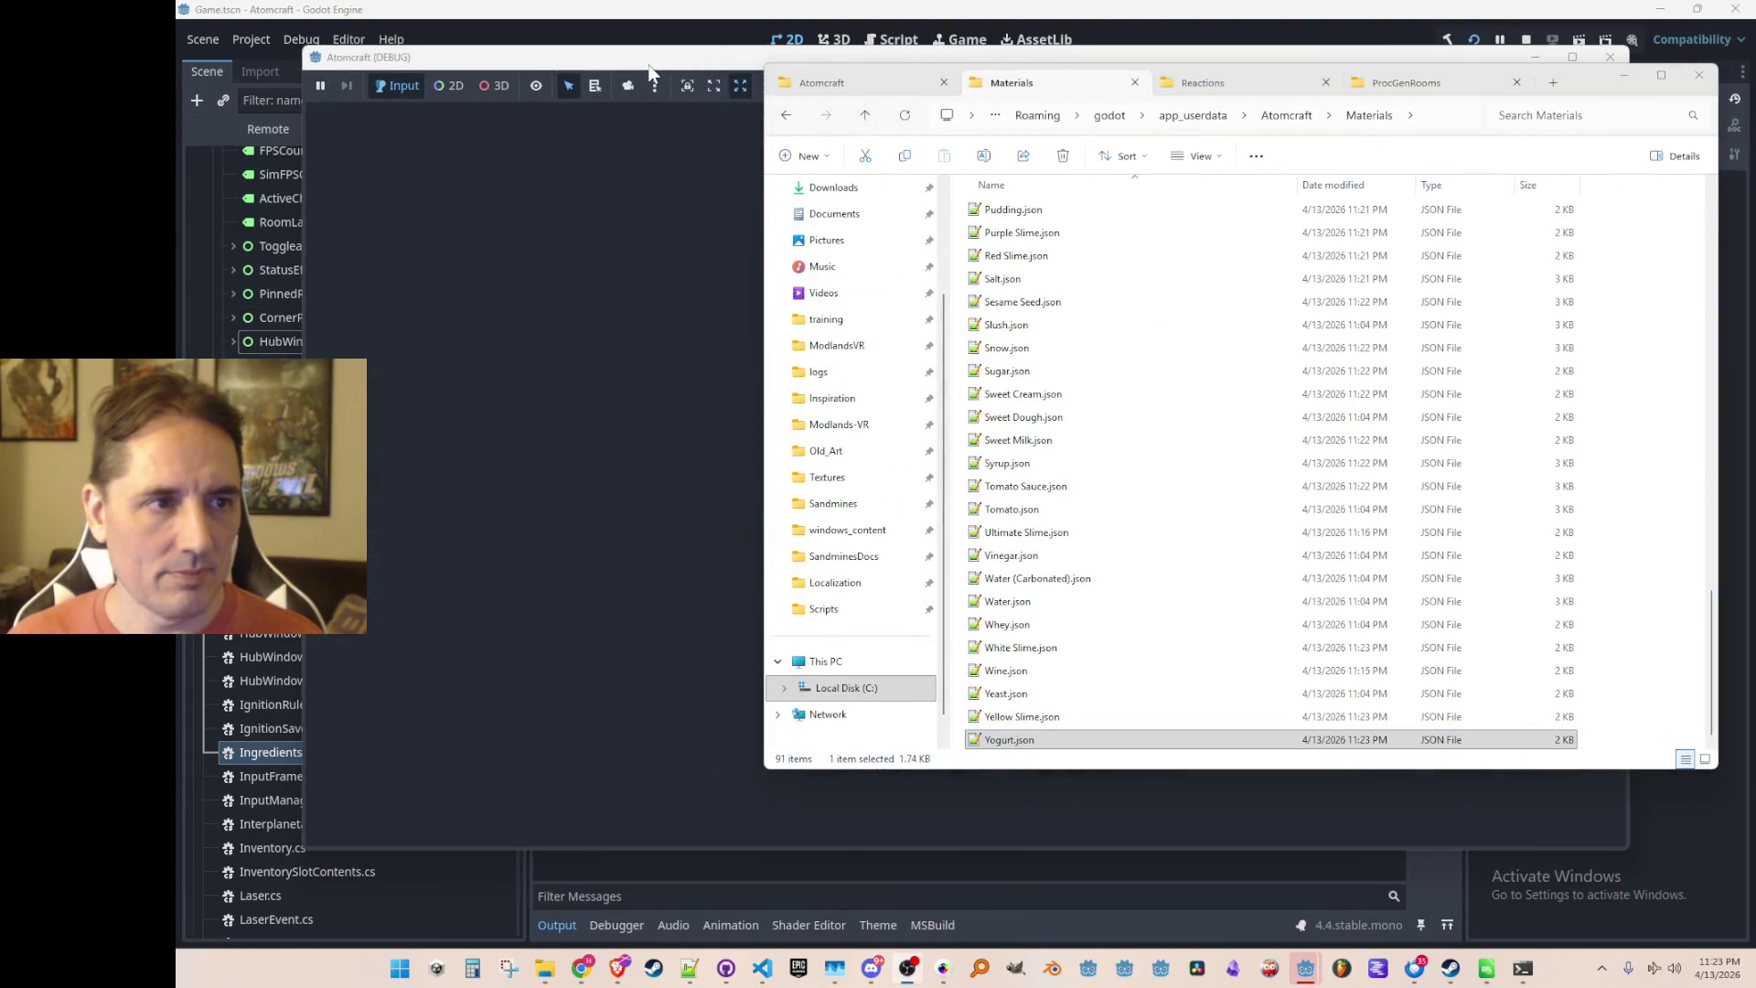
{"action": "left_click", "coordinate": [651, 73]}
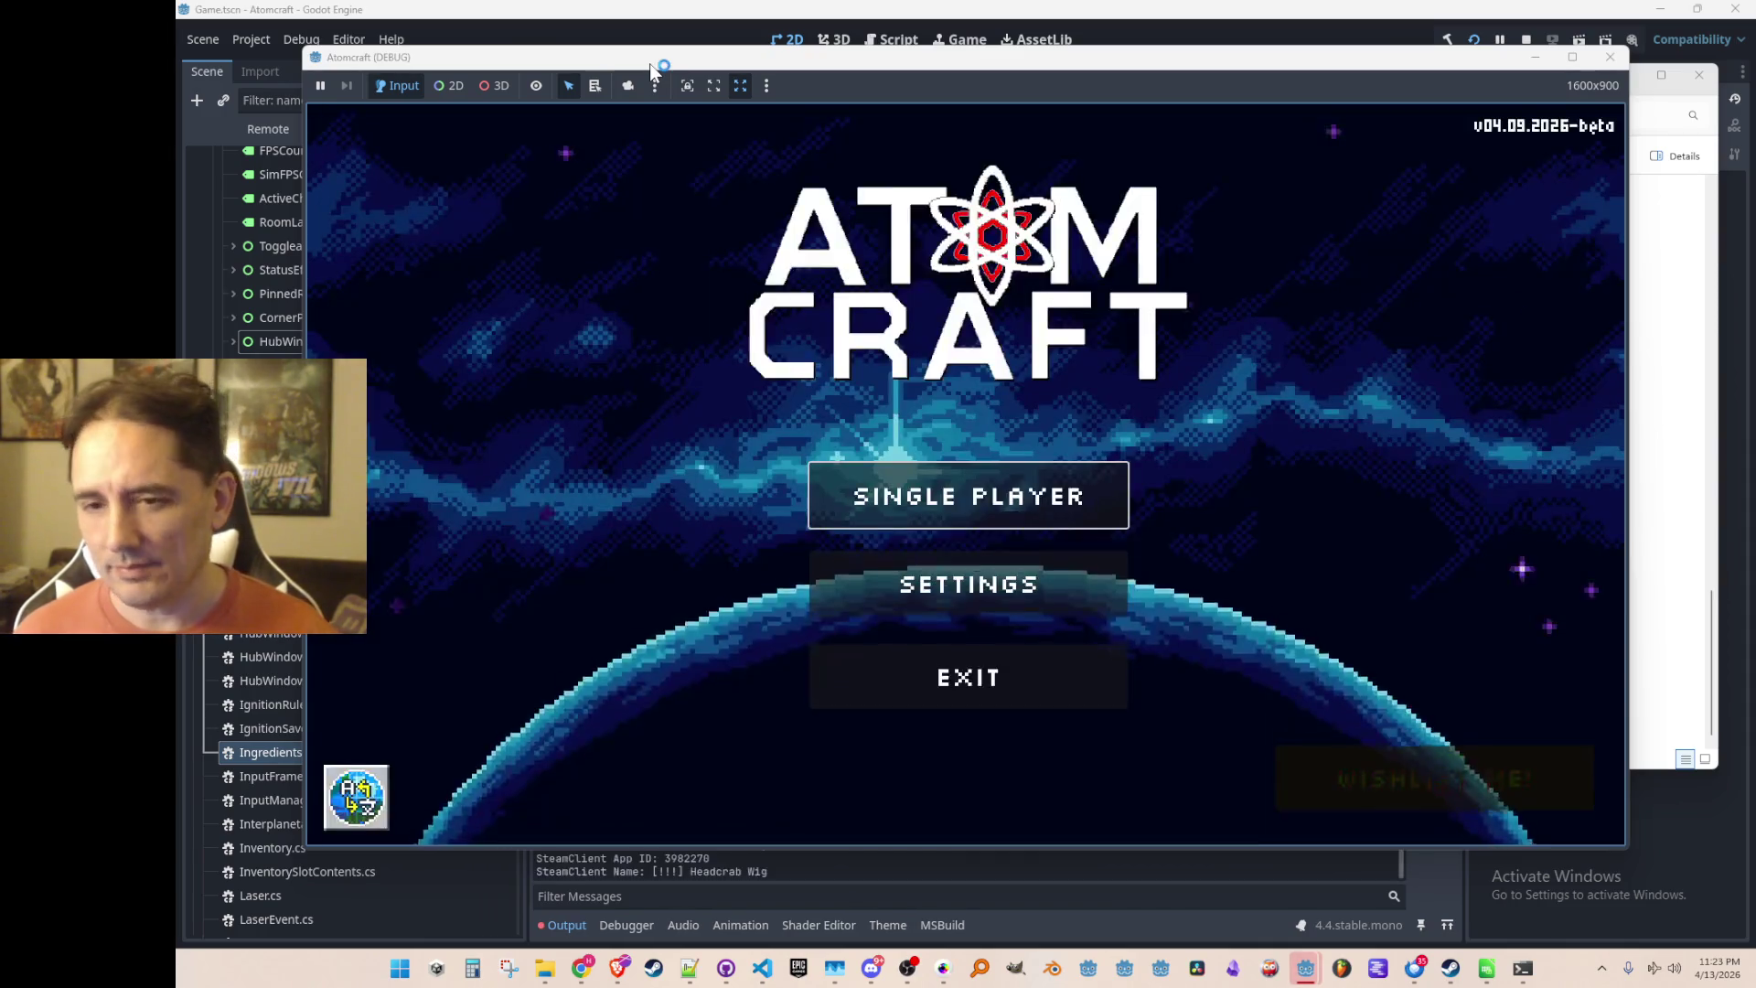
{"action": "left_click", "coordinate": [841, 489]}
{"action": "scroll", "coordinate": [854, 502], "scroll_direction": "down", "scroll_amount": 10}
{"action": "scroll", "coordinate": [978, 389], "scroll_direction": "down", "scroll_amount": 5}
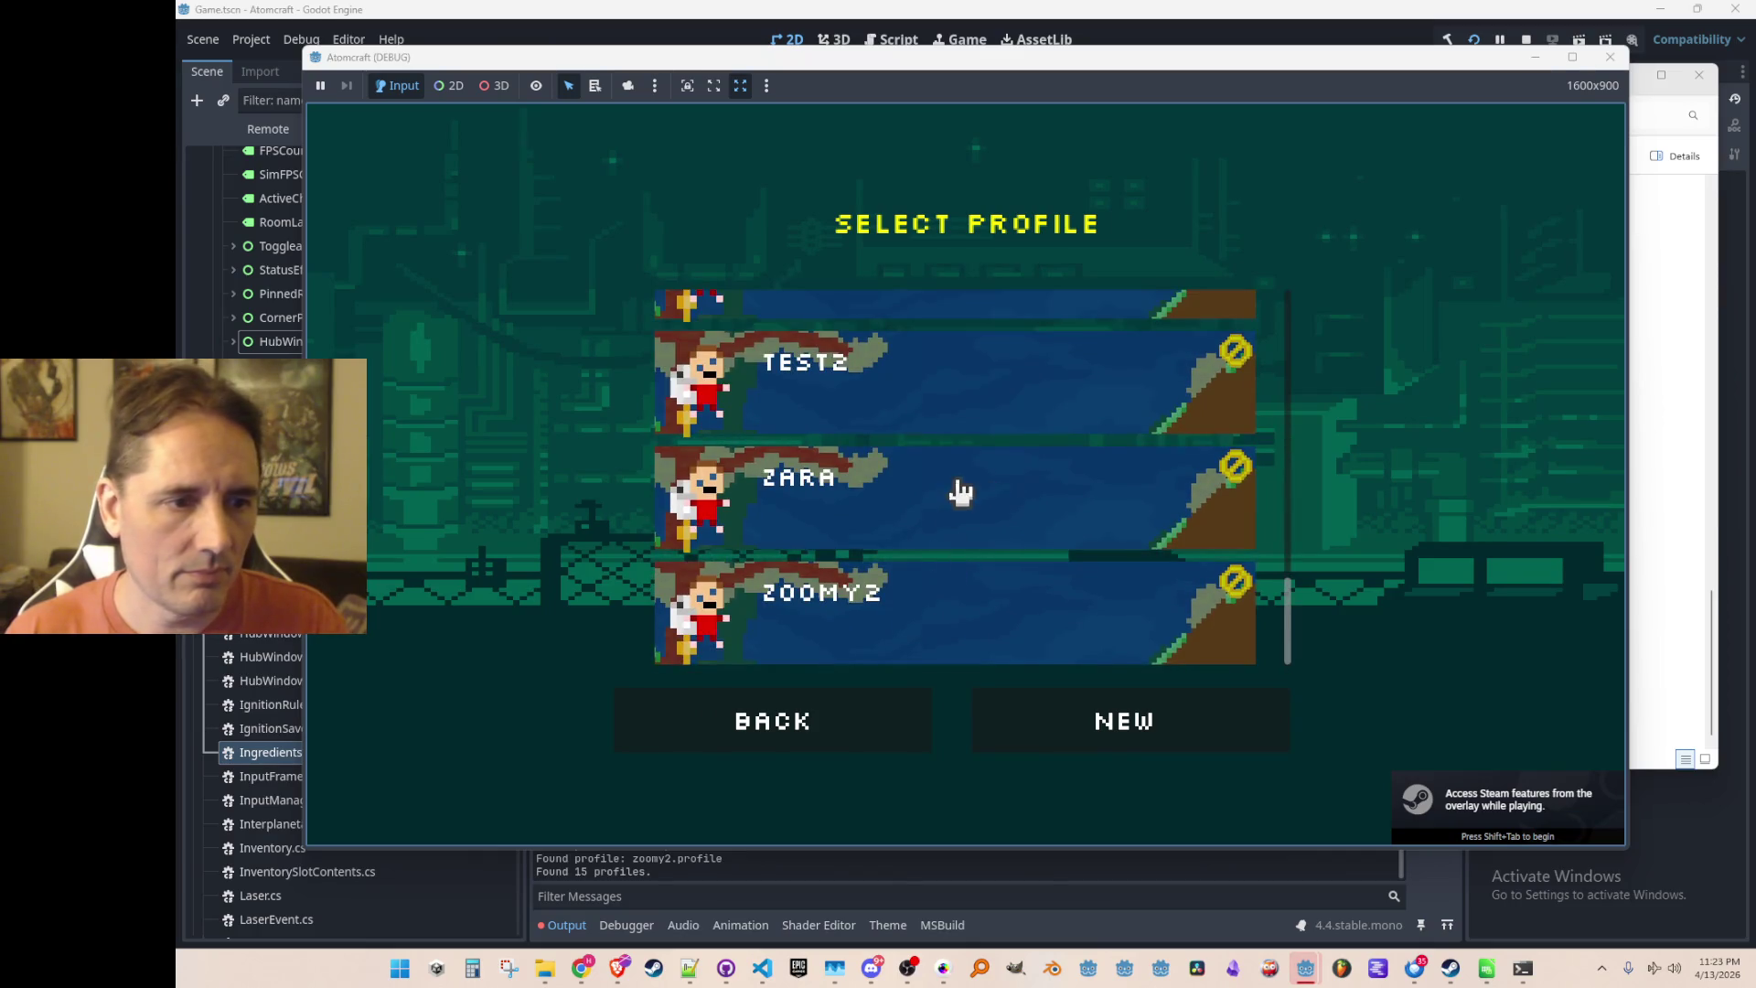
{"action": "left_click", "coordinate": [957, 490]}
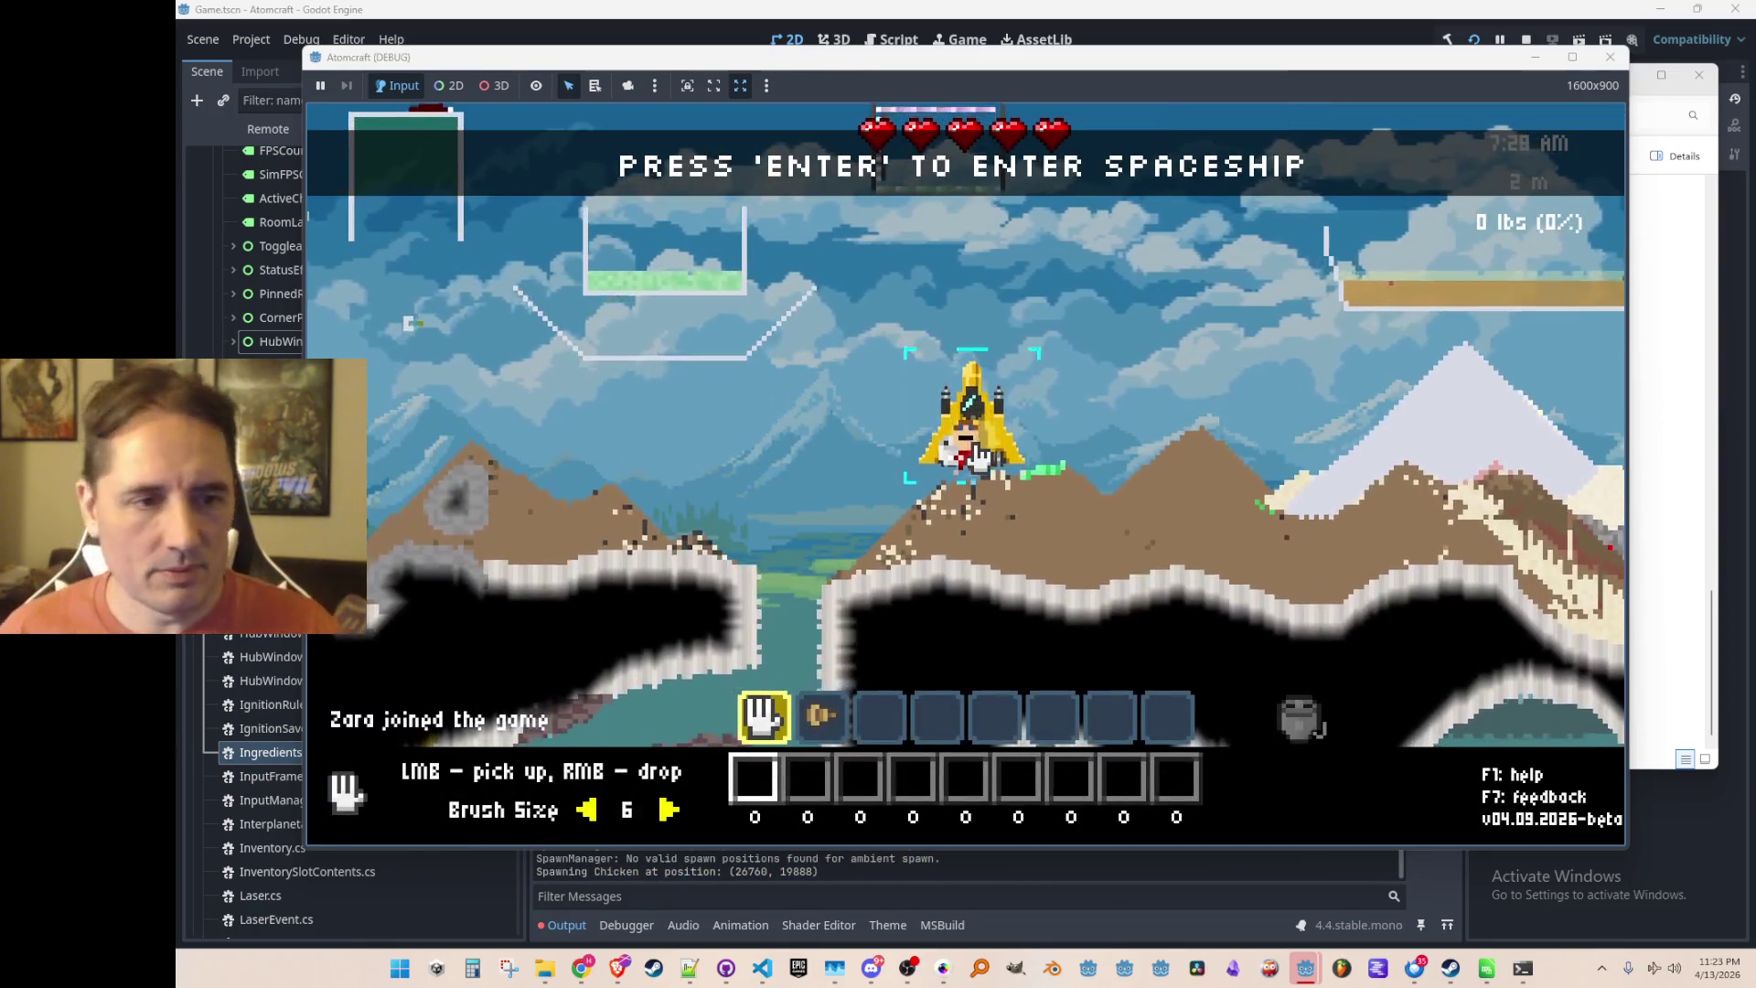
Lift the player out of the spaceship and view the crafting tree's cooking item
{"action": "key", "text": "space"}
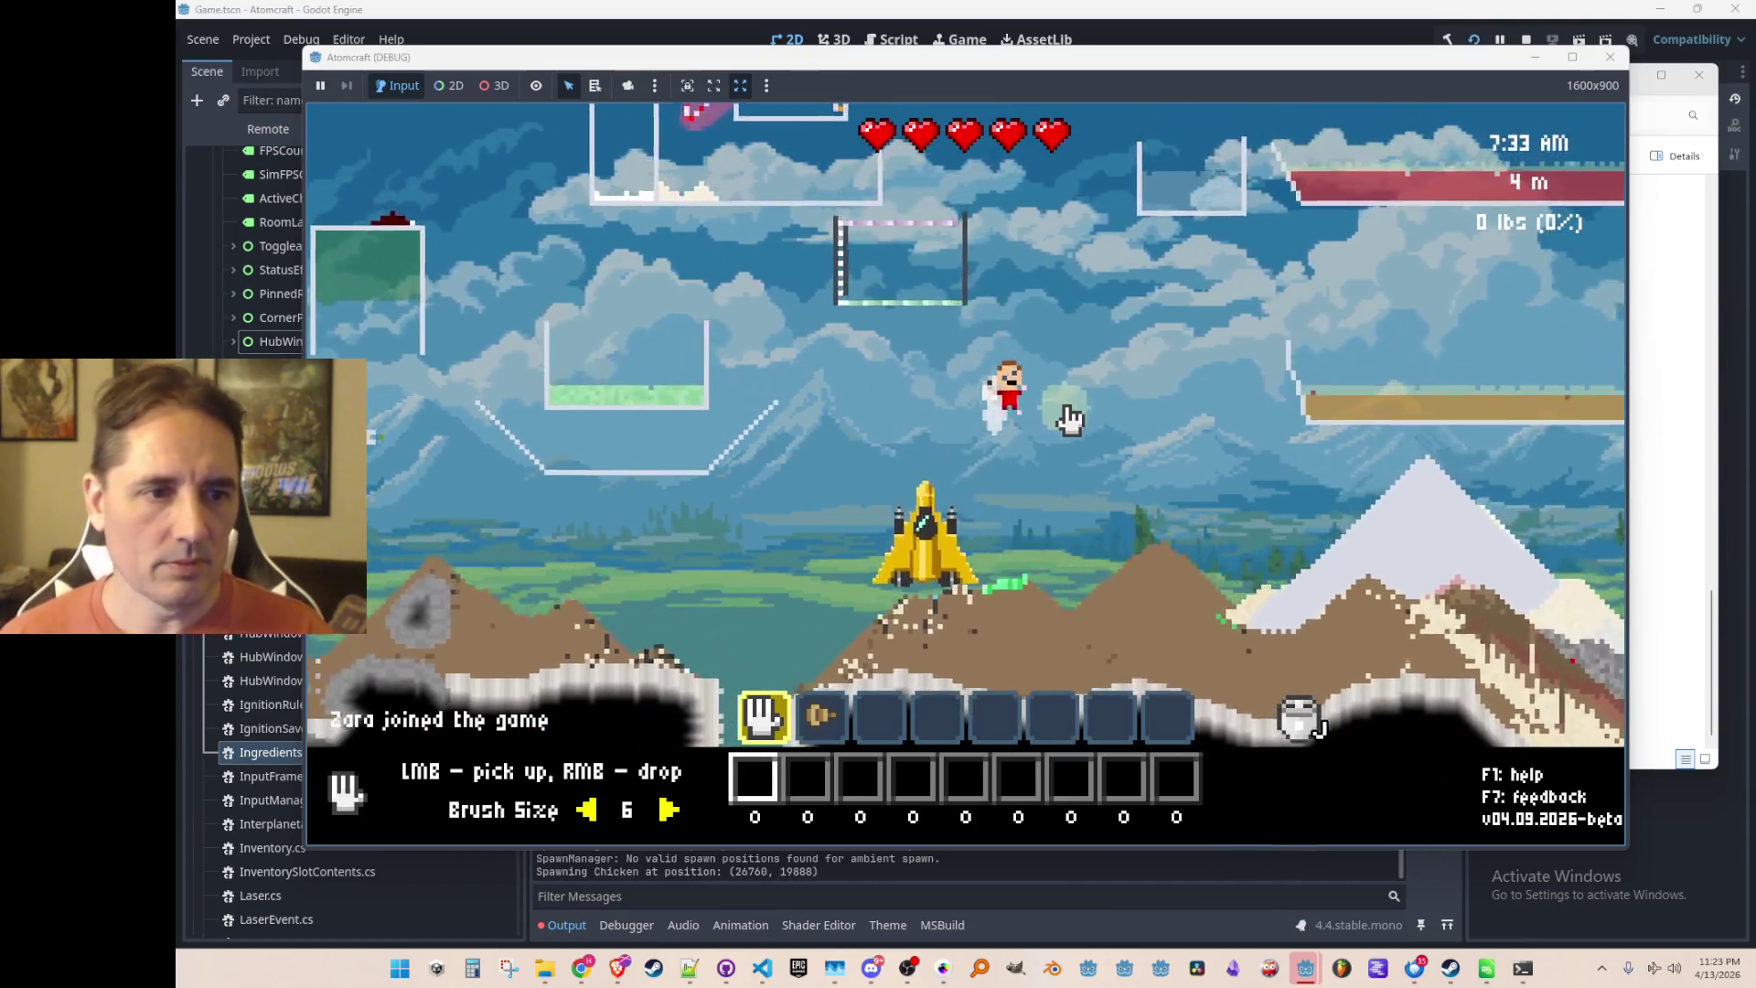
{"action": "key", "text": "i"}
{"action": "left_click", "coordinate": [644, 240]}
Close the crafting window, run export_all_materials in the in-game console, then stop the game
{"action": "mouse_move", "coordinate": [706, 347]}
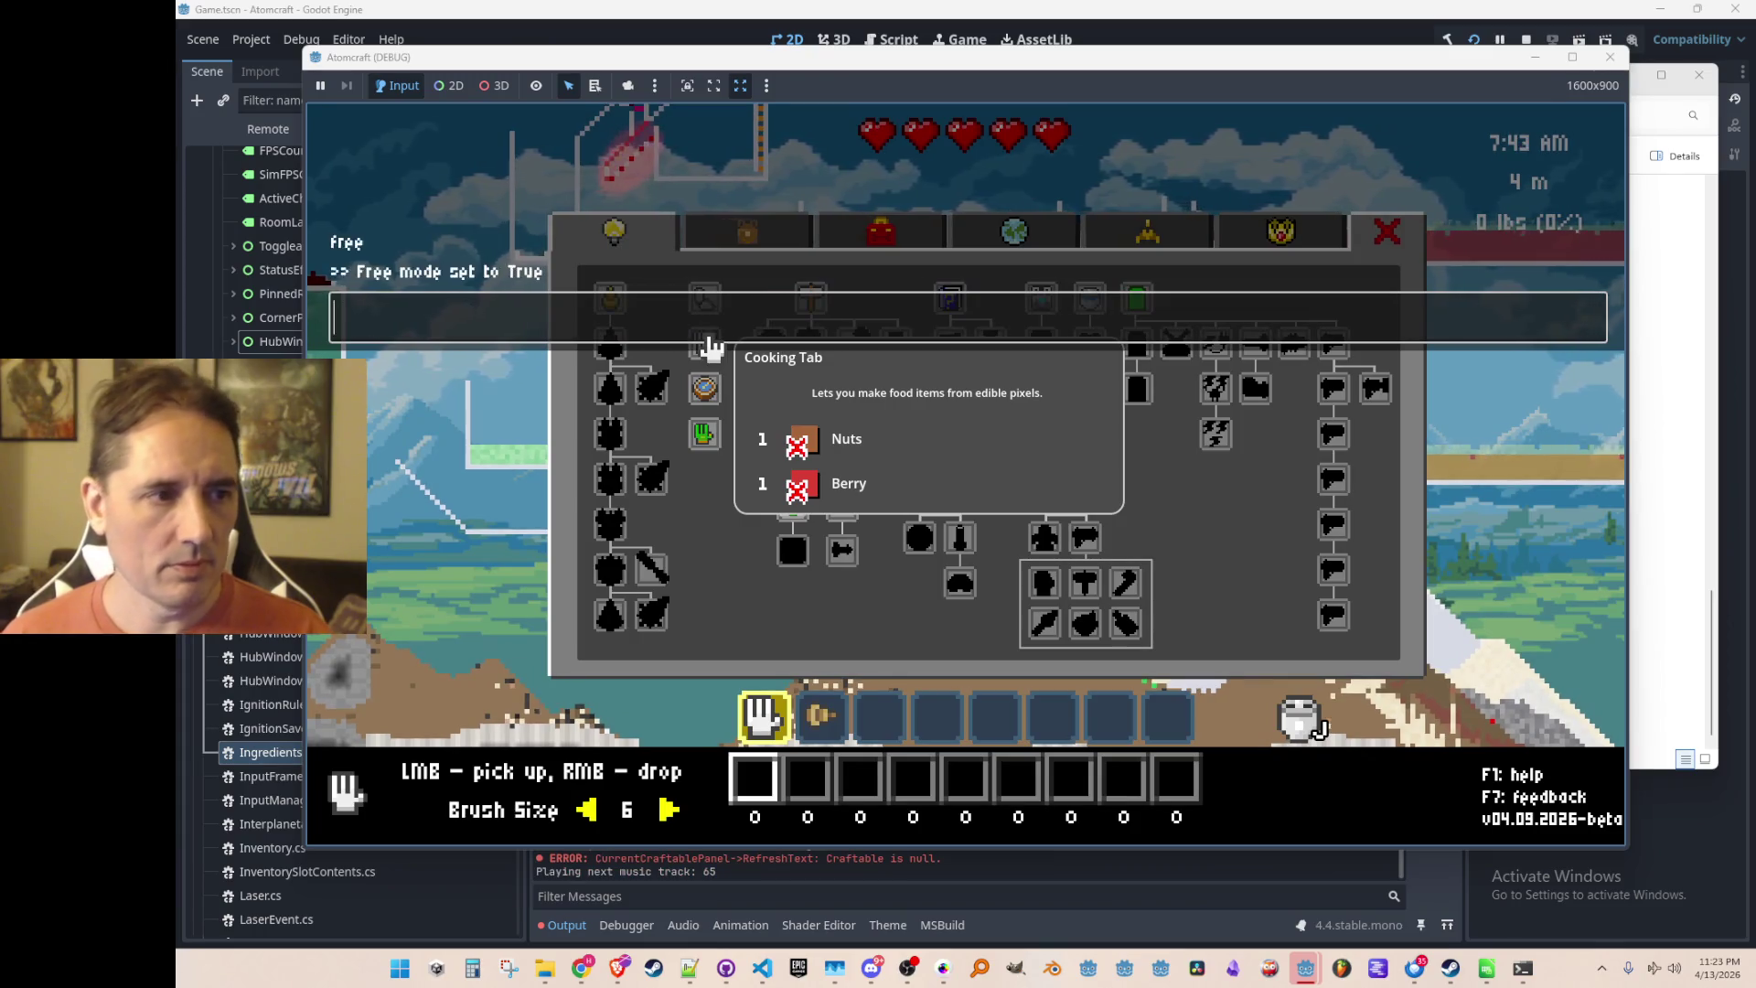
{"action": "key", "text": "i"}
{"action": "key", "text": "grave"}
{"action": "type", "text": "export_all_materials"}
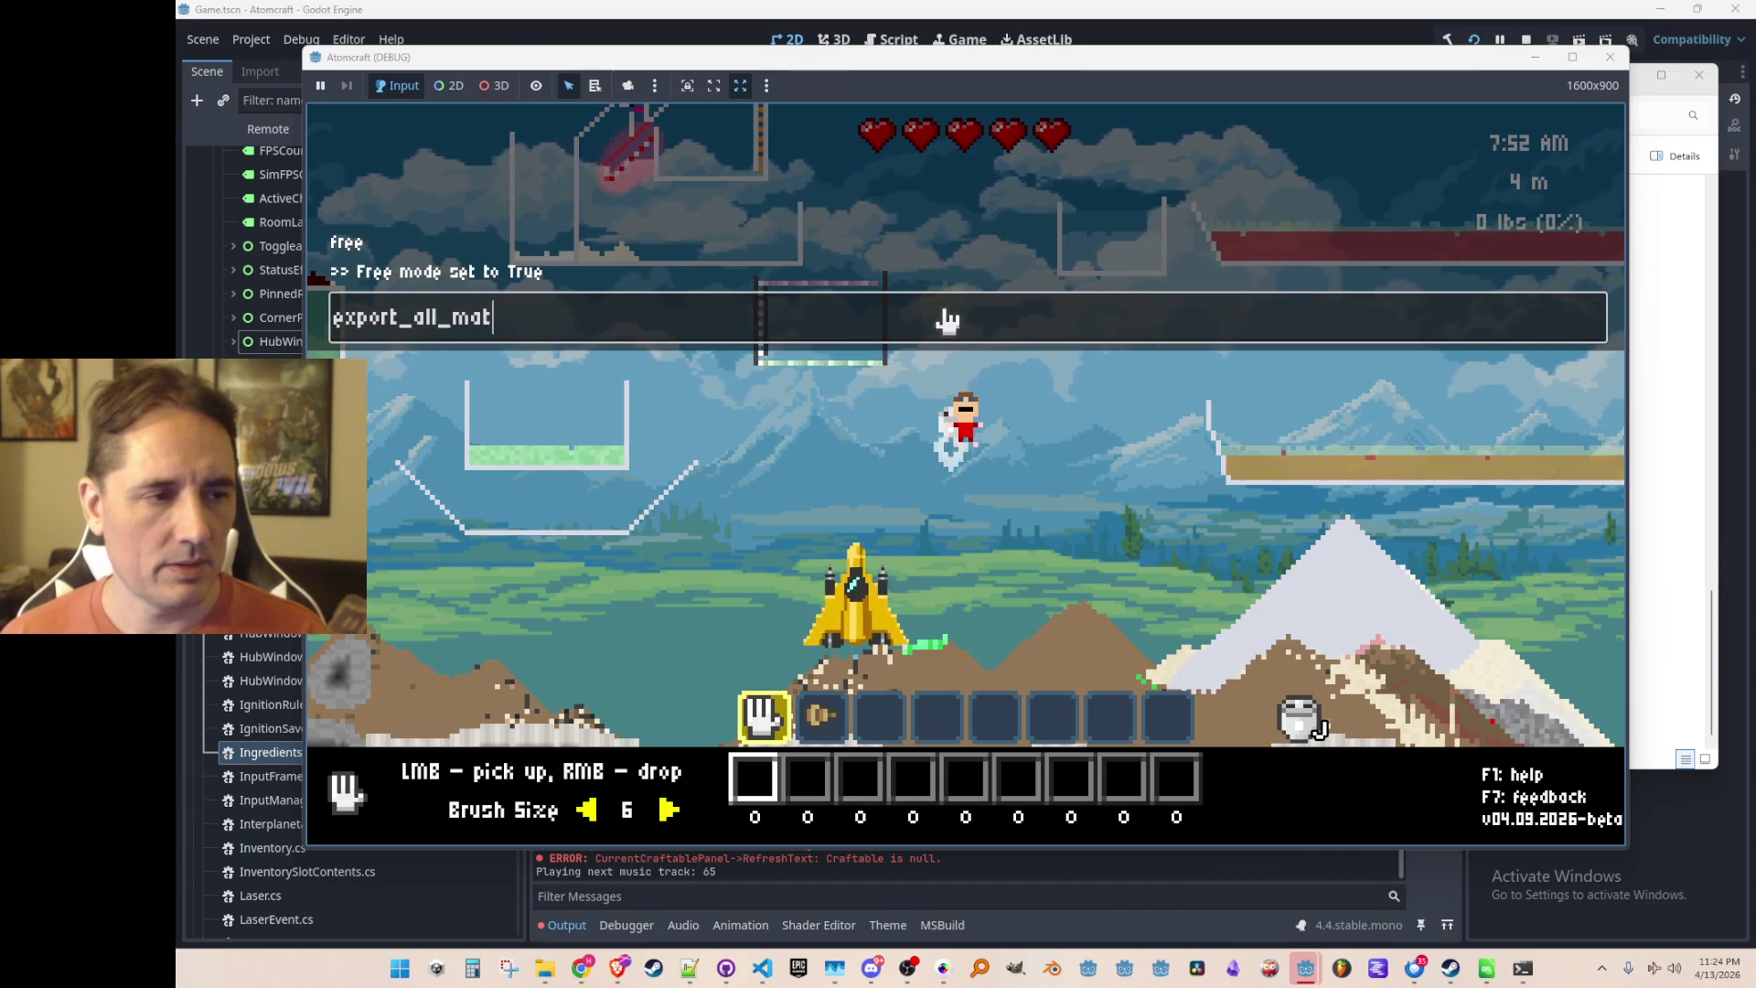
{"action": "key", "text": "Return"}
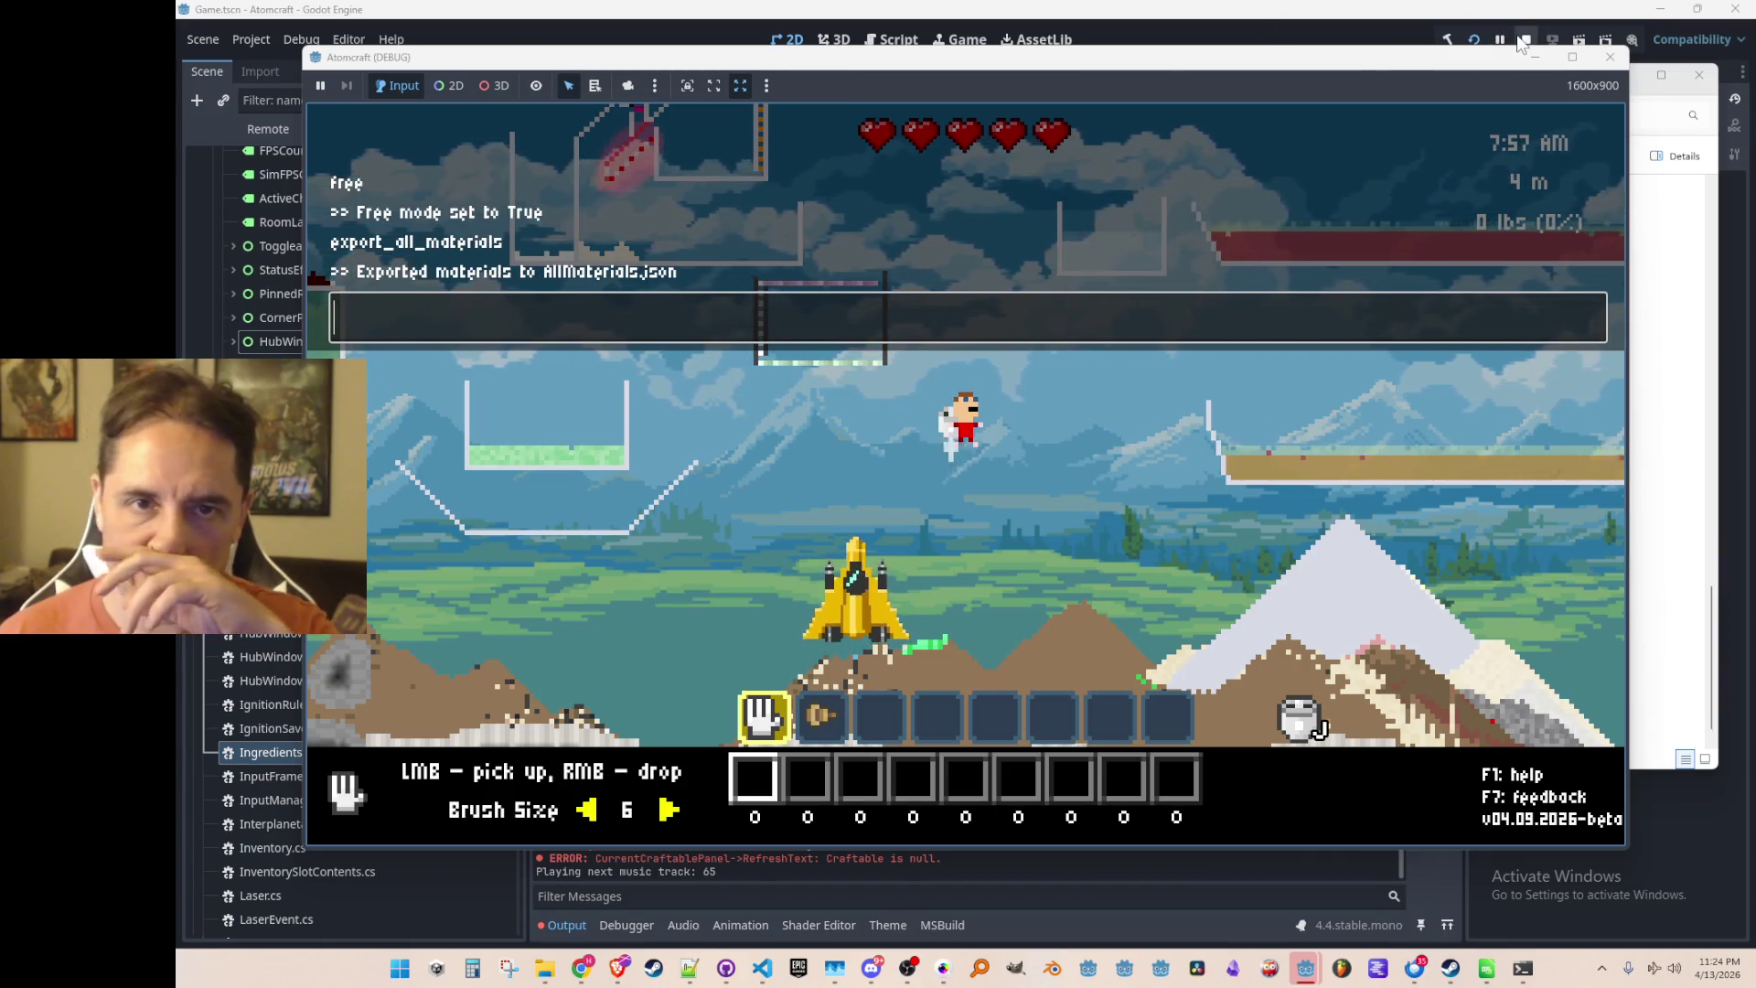
{"action": "left_click", "coordinate": [1523, 43]}
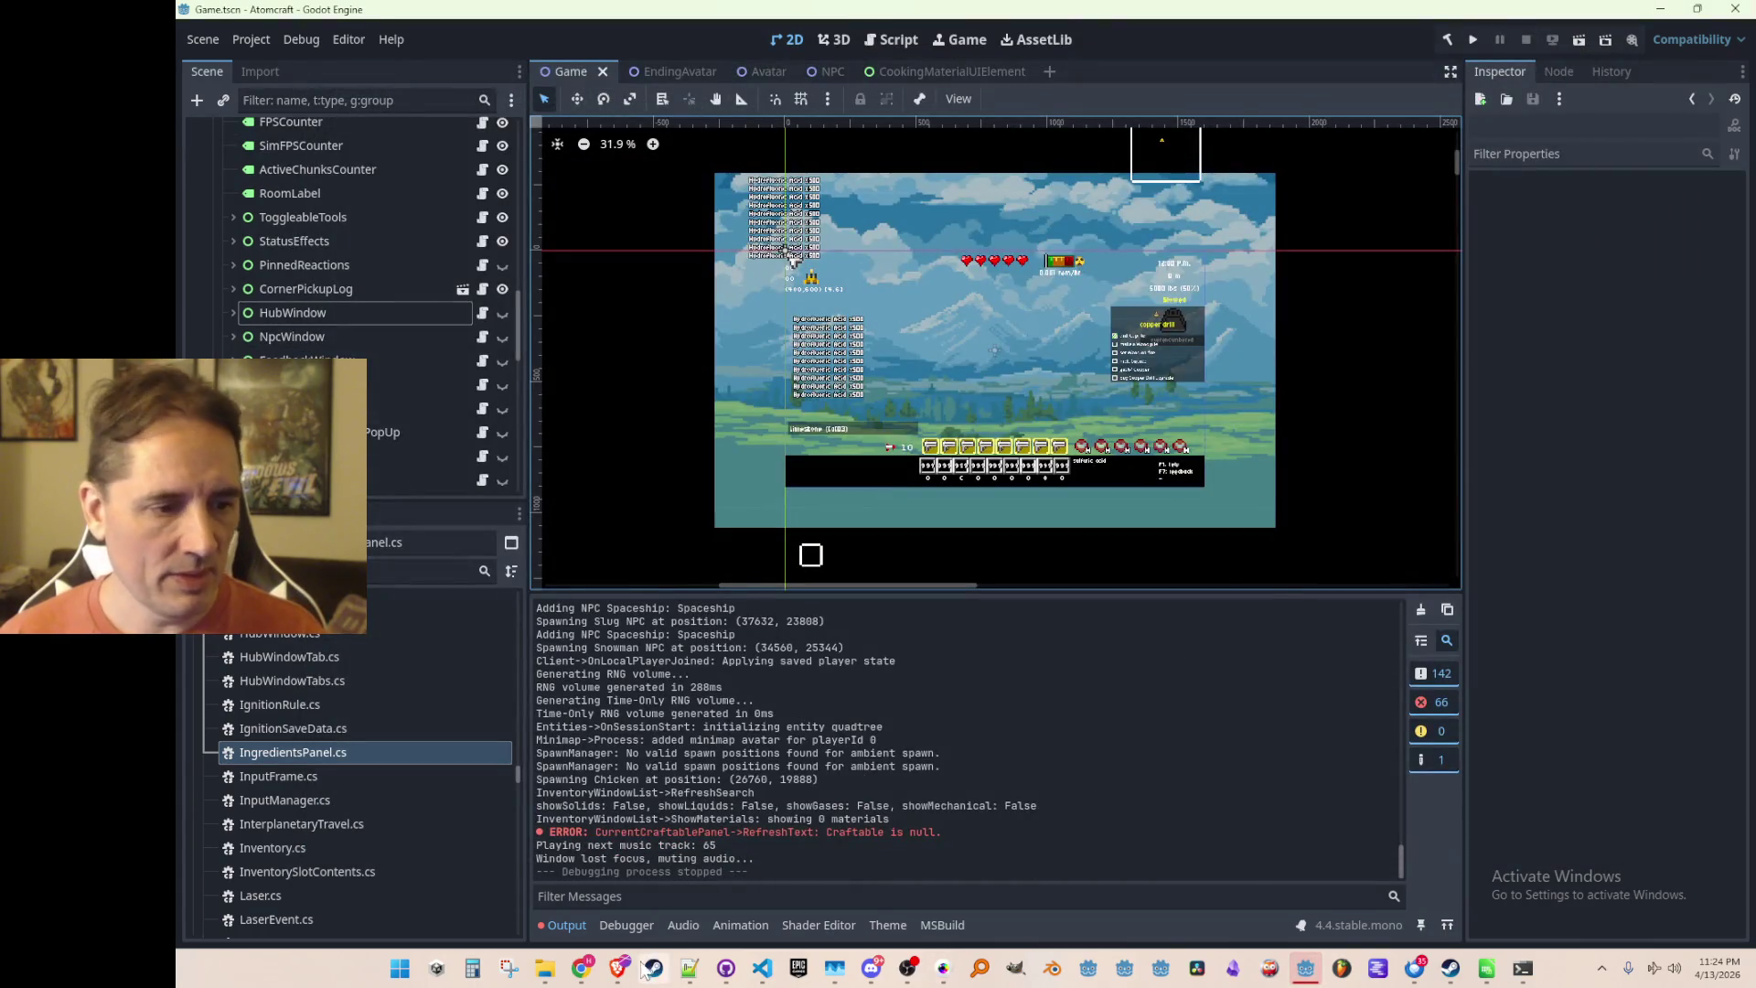
Create a new folder named Apr-13-2026 inside Materials
{"action": "mouse_move", "coordinate": [549, 975]}
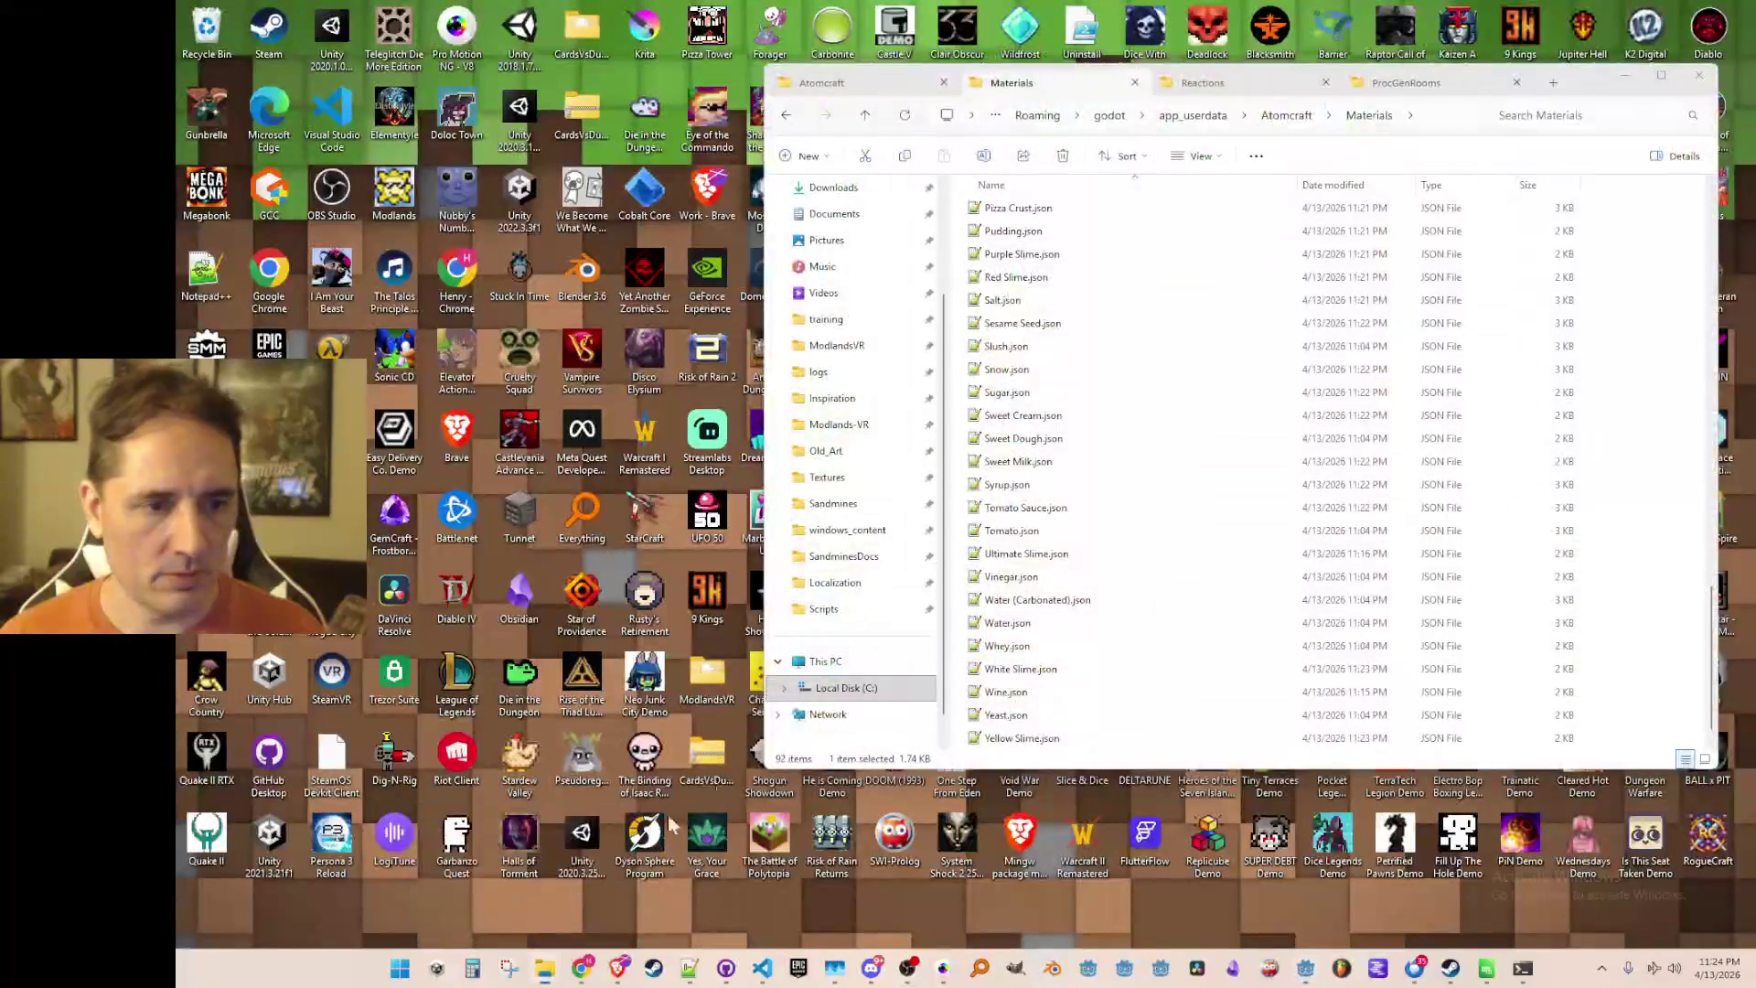
{"action": "left_click", "coordinate": [622, 839]}
{"action": "scroll", "coordinate": [1143, 530], "scroll_direction": "up", "scroll_amount": 10}
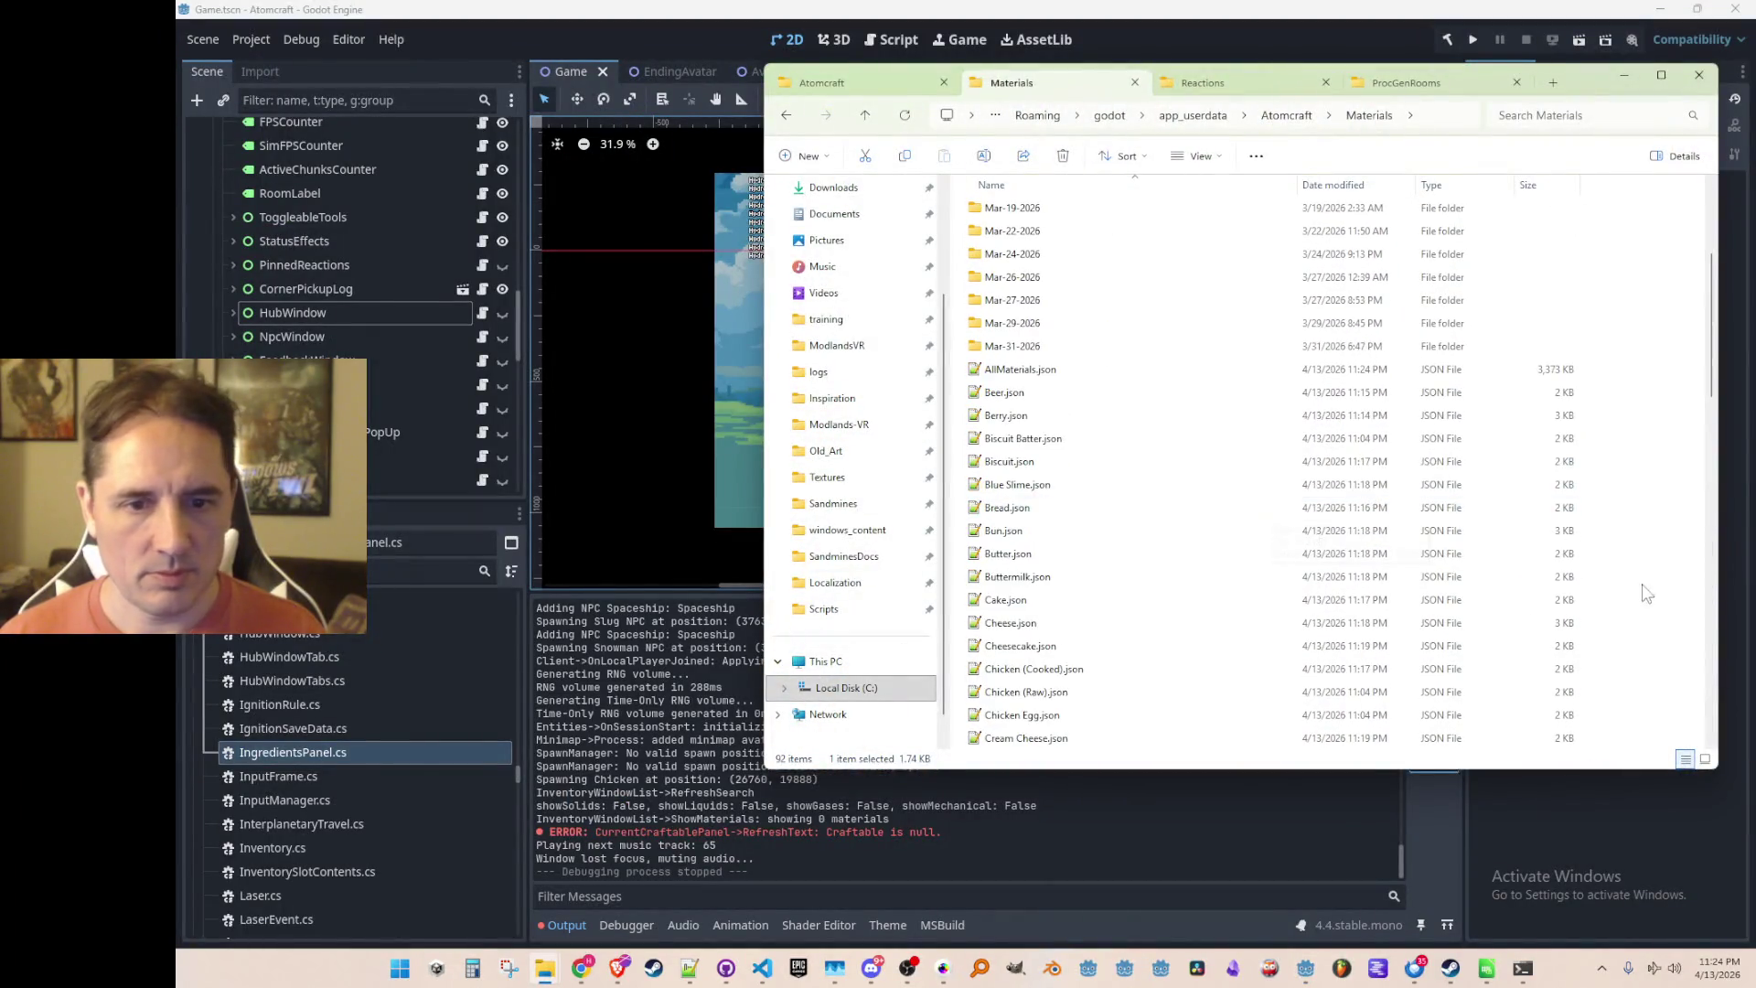
{"action": "right_click", "coordinate": [1634, 560]}
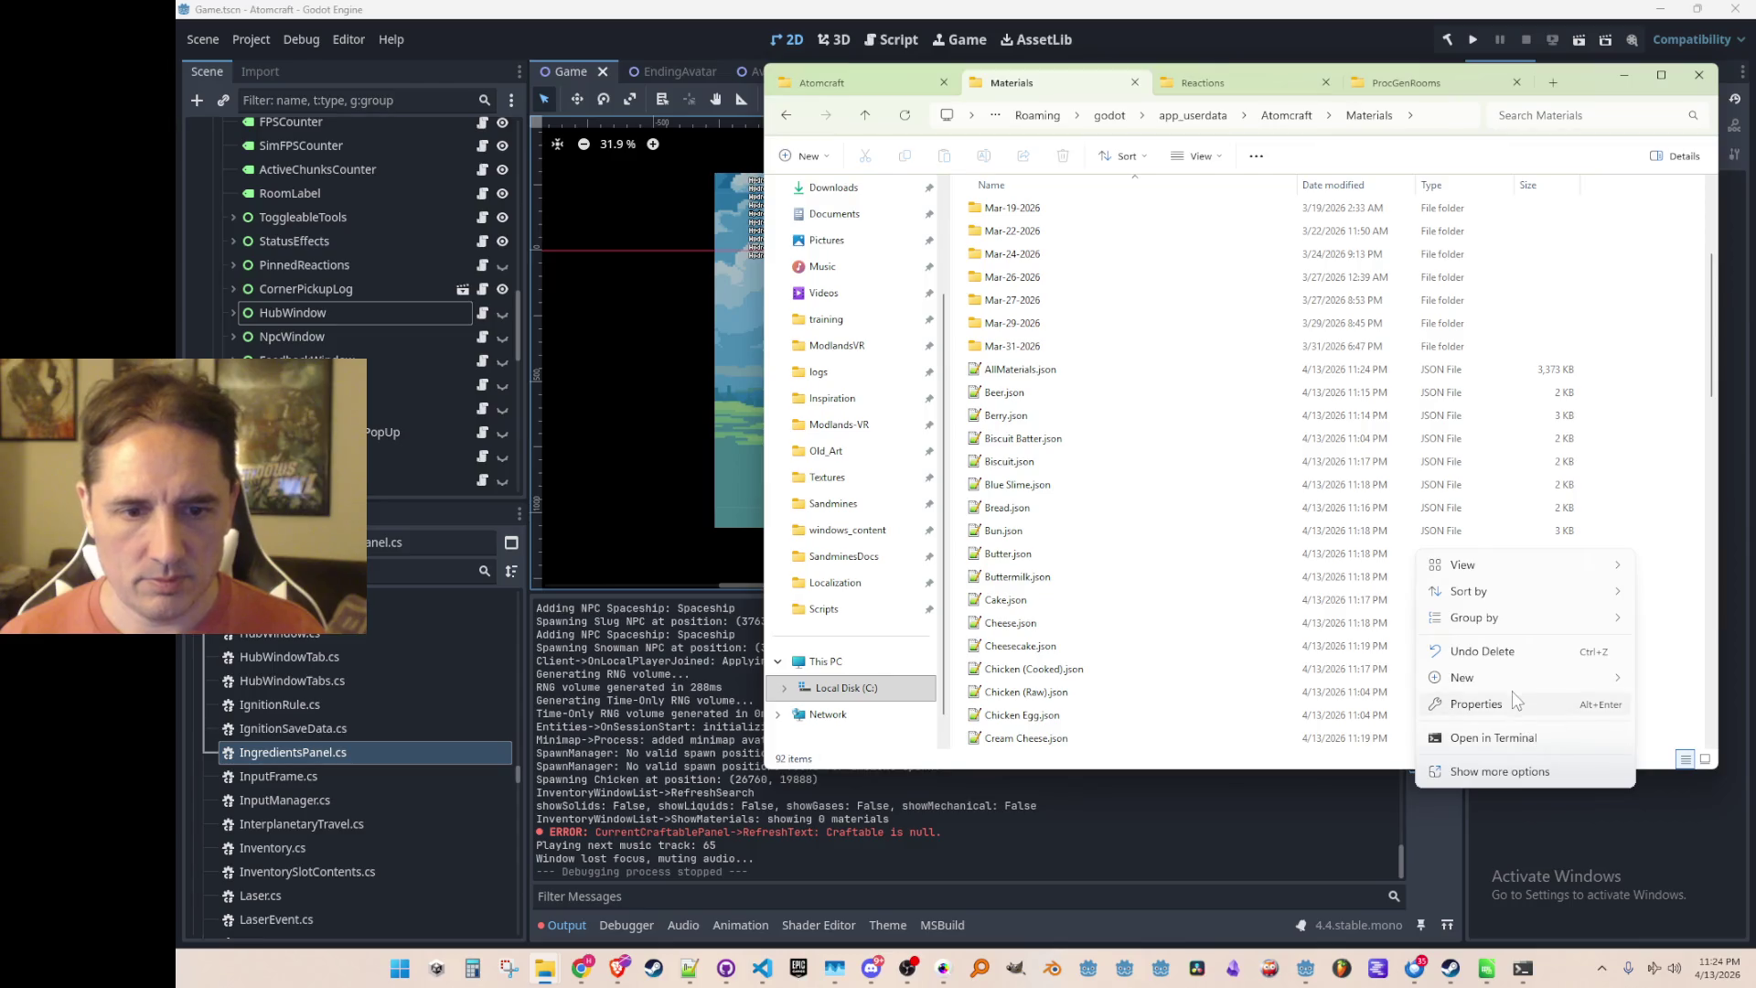
{"action": "mouse_move", "coordinate": [1518, 688]}
{"action": "left_click", "coordinate": [1280, 385]}
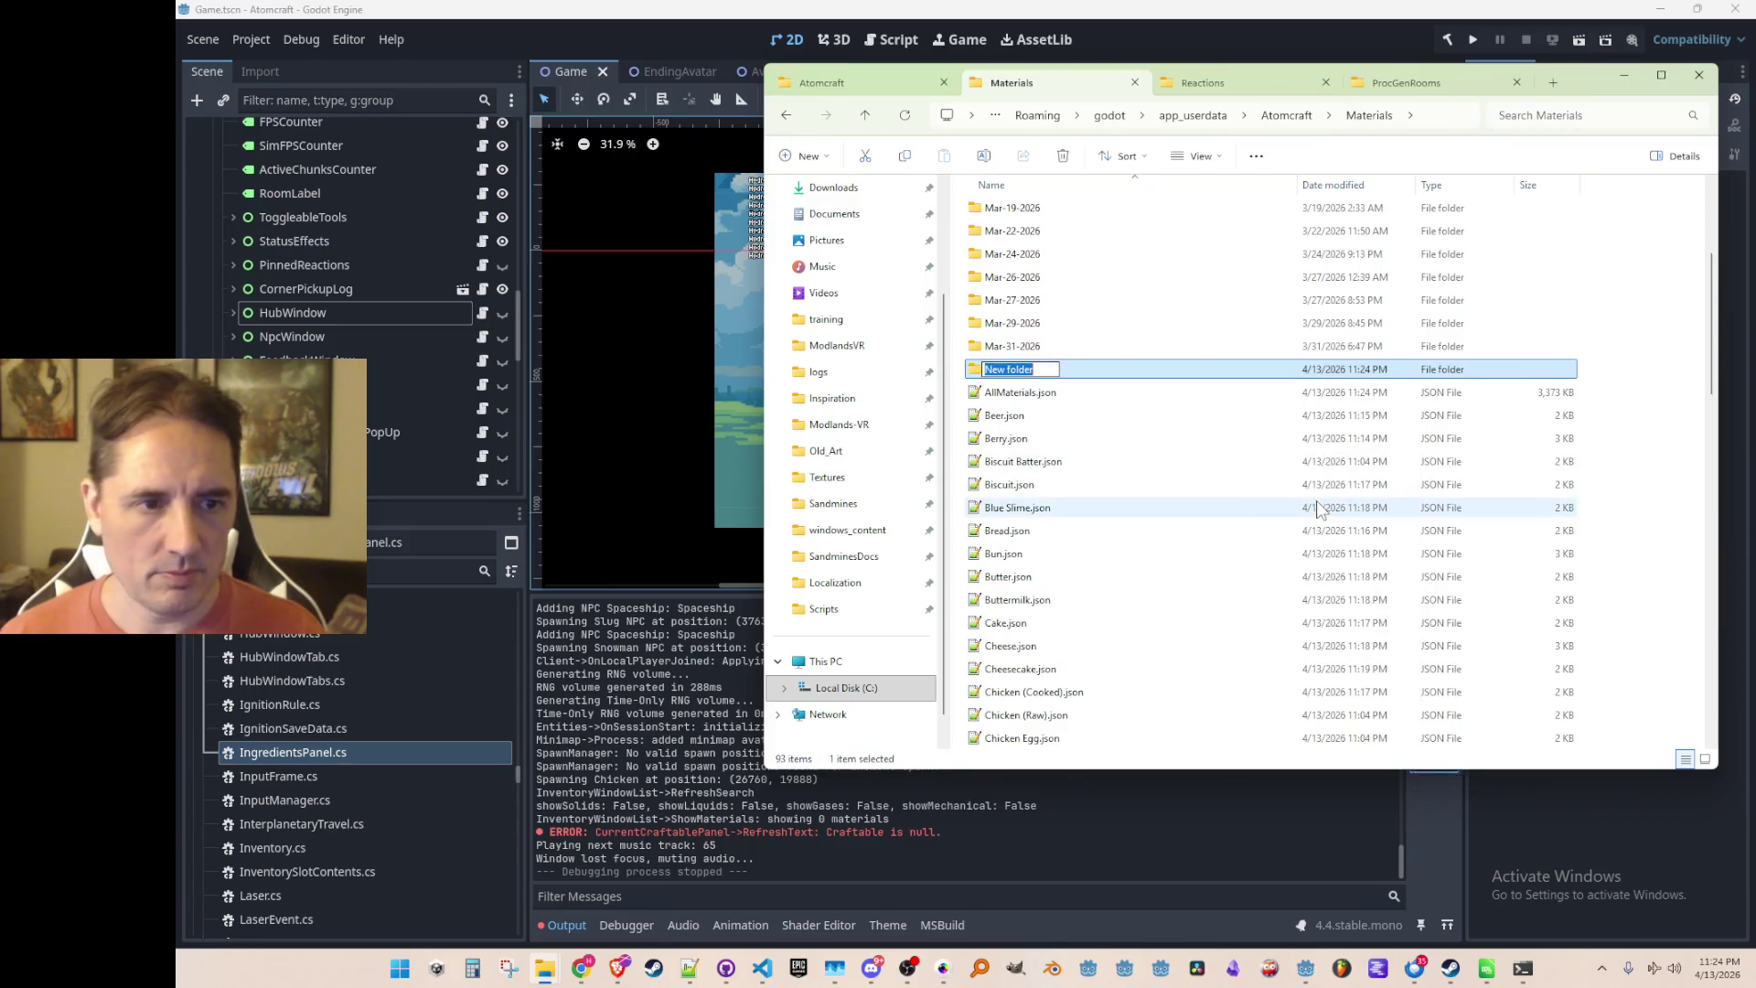
{"action": "type", "text": "Apr-13-2026"}
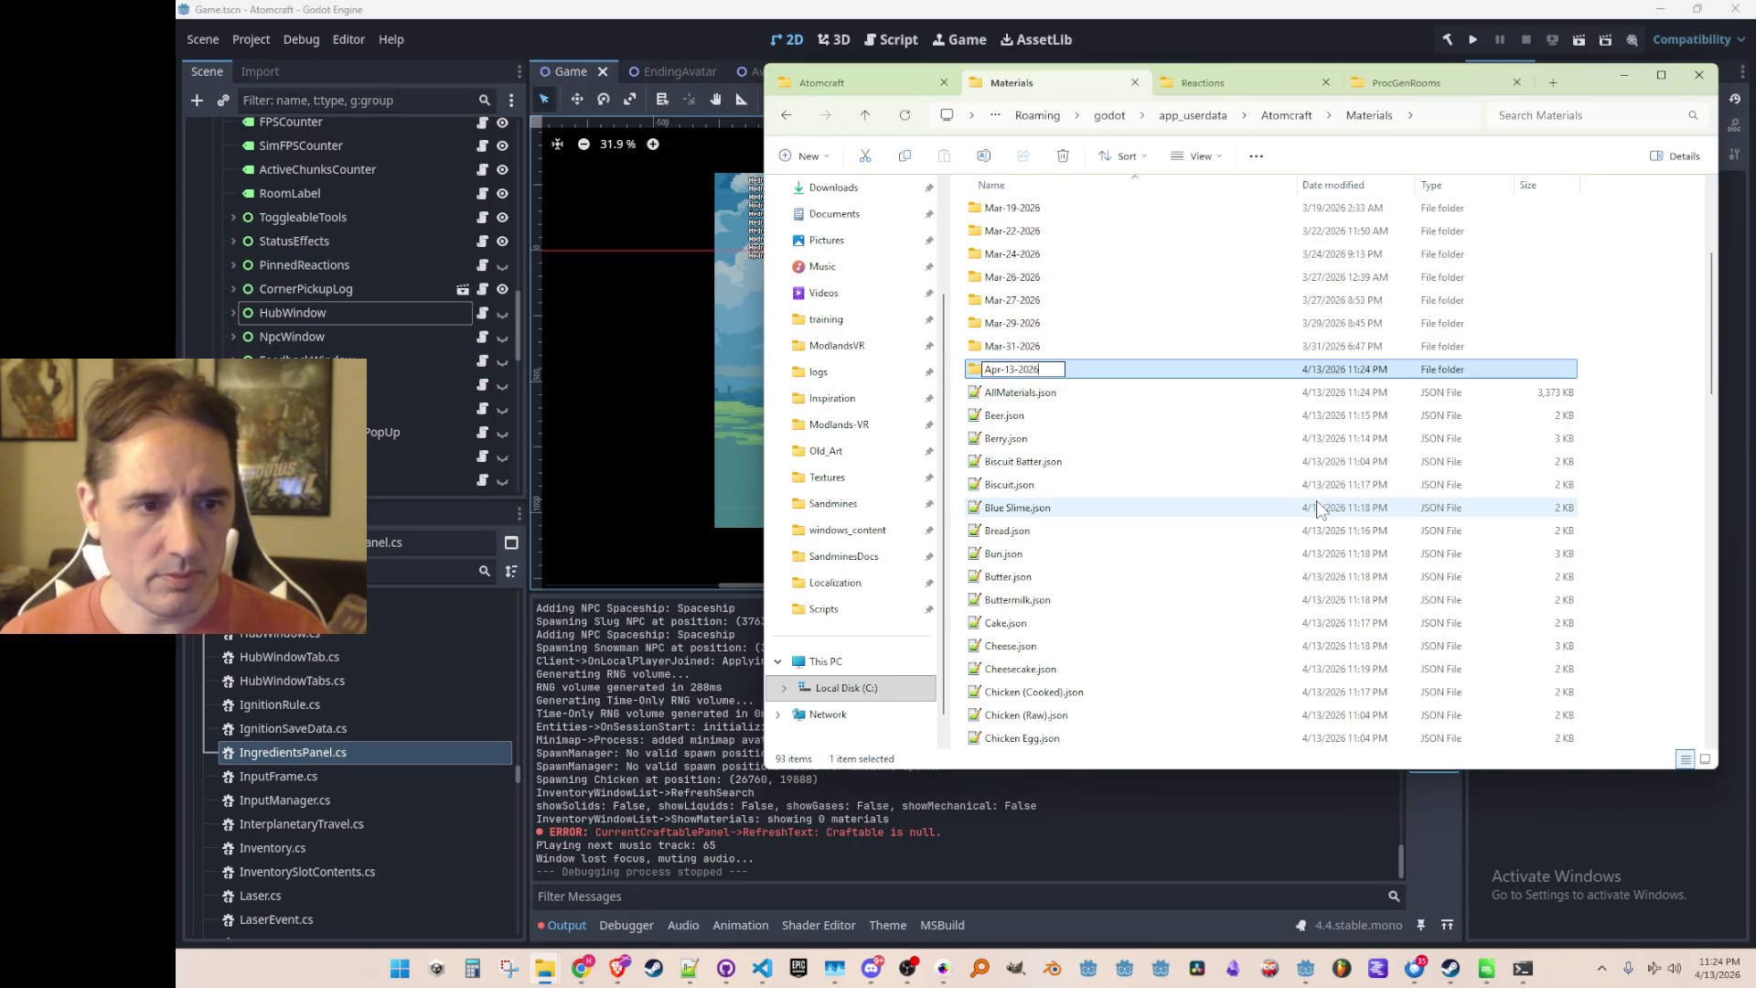
{"action": "key", "text": "Return"}
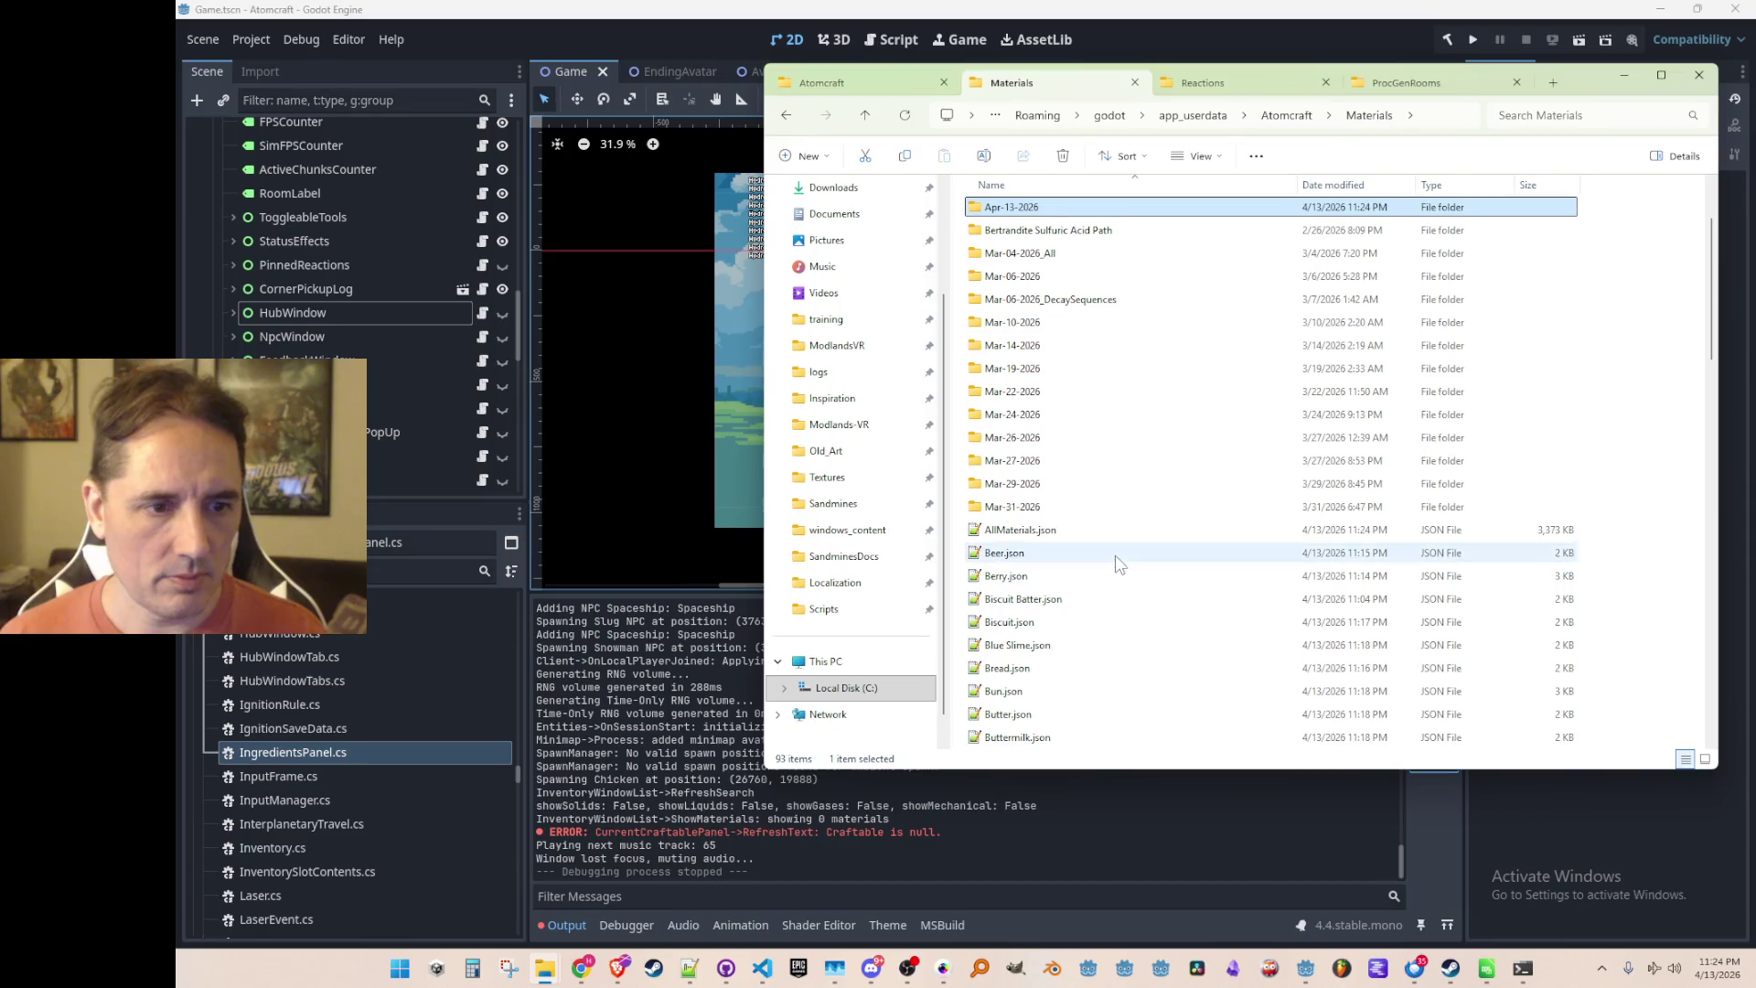
Move all 73 material JSON files, Beer.json onward, into the new folder
{"action": "left_click", "coordinate": [1111, 555]}
{"action": "key", "text": "shift+End"}
{"action": "scroll", "coordinate": [1195, 526], "scroll_direction": "up", "scroll_amount": 20}
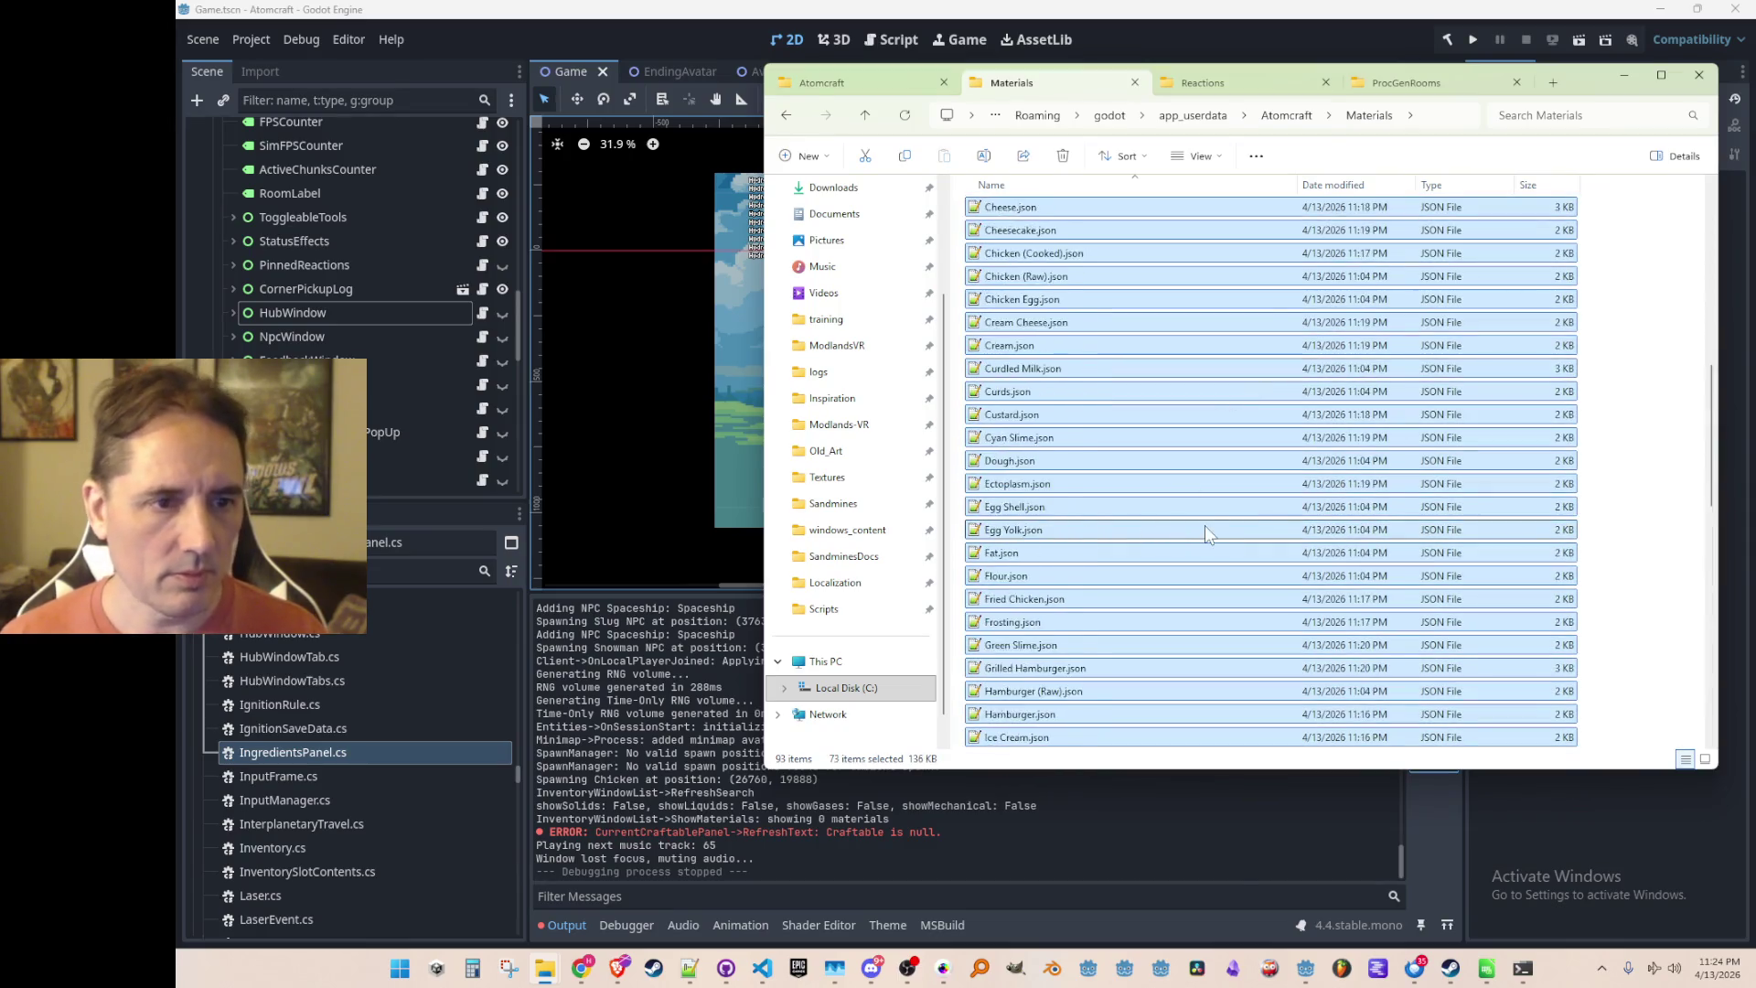
{"action": "mouse_move", "coordinate": [1006, 677]}
{"action": "left_mouse_down"}
{"action": "mouse_move", "coordinate": [1070, 291]}
{"action": "mouse_move", "coordinate": [1106, 402]}
{"action": "mouse_move", "coordinate": [1107, 339]}
{"action": "left_mouse_up"}
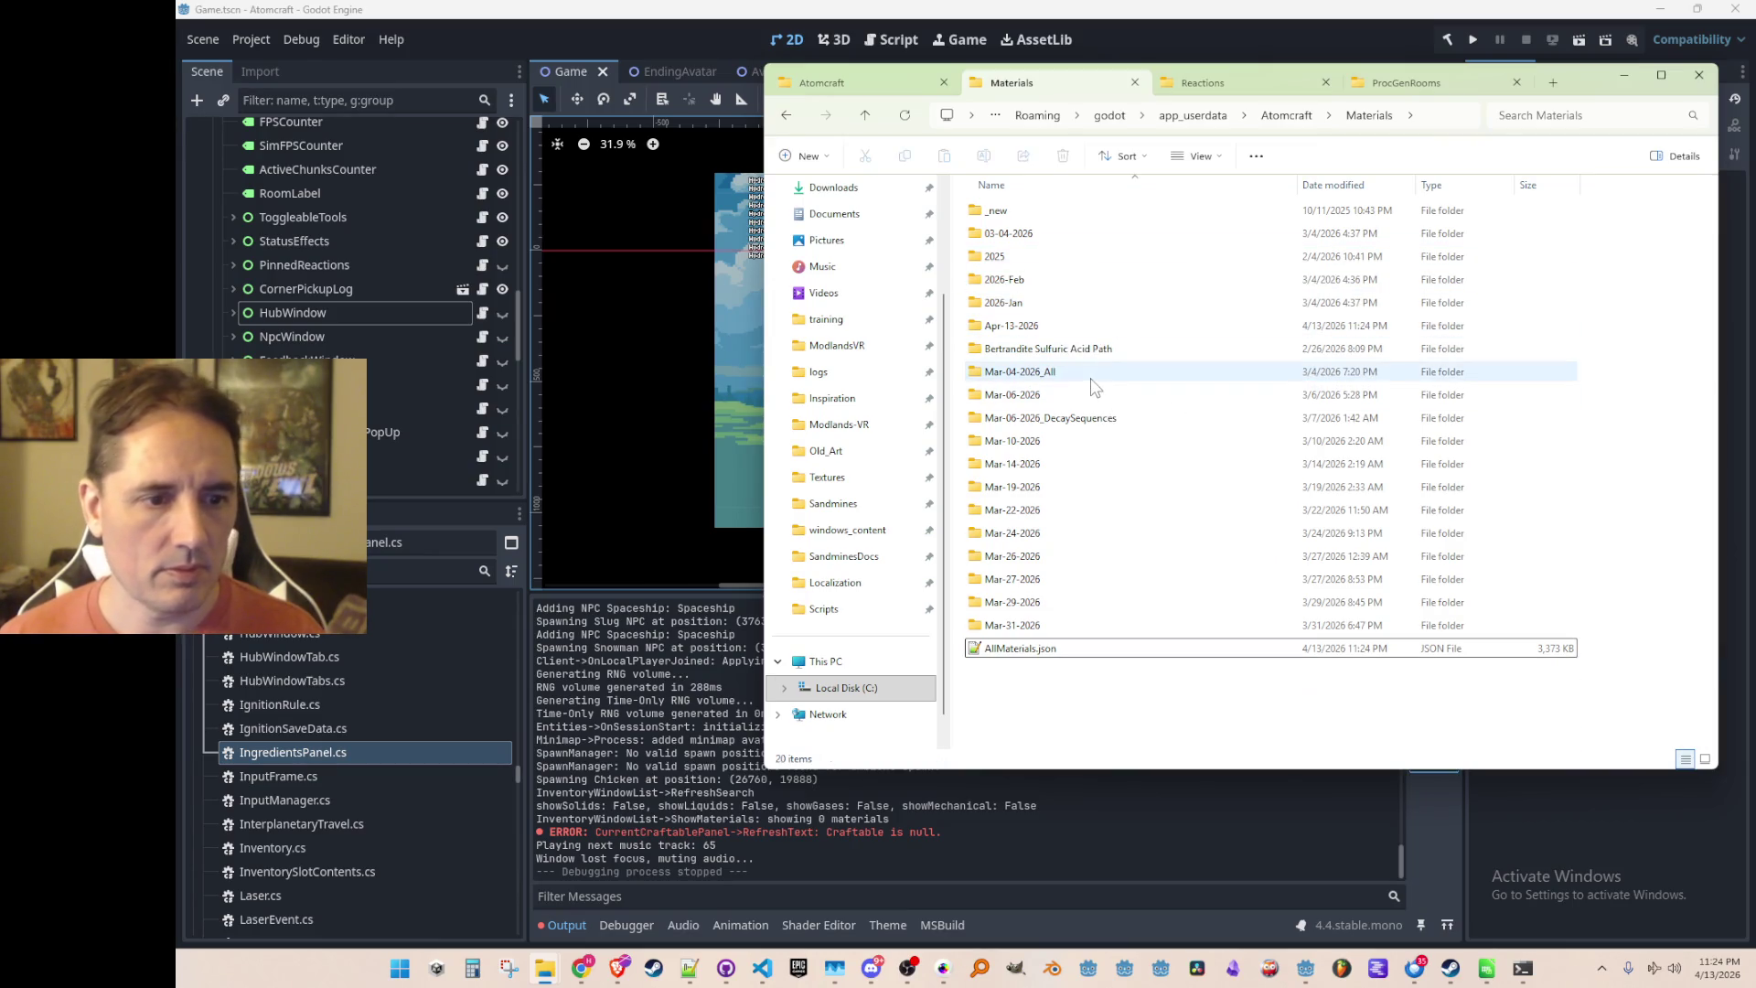
{"action": "left_click_drag", "start_coordinate": [518, 772], "coordinate": [518, 612]}
{"action": "scroll", "coordinate": [260, 672], "scroll_direction": "up", "scroll_amount": 2}
{"action": "left_click", "coordinate": [200, 725]}
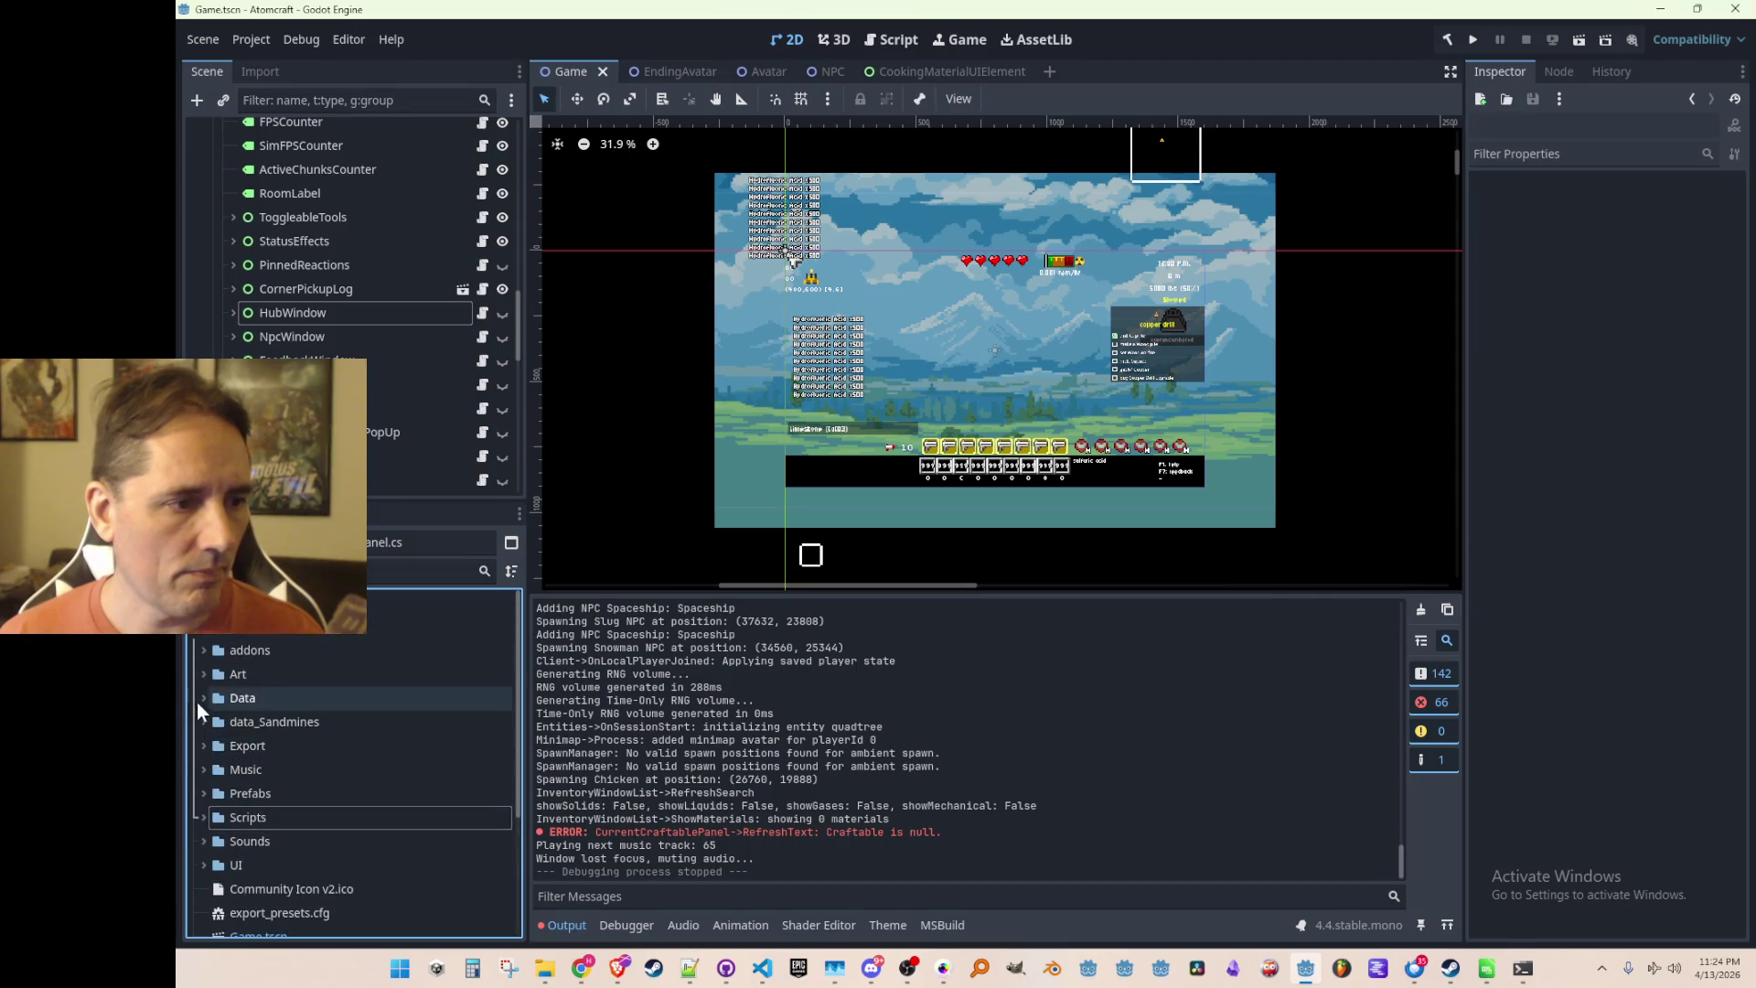
Expand the project's Data folder in the FileSystem dock, cancelling an accidental delete
{"action": "left_click", "coordinate": [203, 698]}
{"action": "scroll", "coordinate": [315, 705], "scroll_direction": "down", "scroll_amount": 3}
{"action": "scroll", "coordinate": [313, 715], "scroll_direction": "down", "scroll_amount": 3}
{"action": "scroll", "coordinate": [324, 726], "scroll_direction": "up", "scroll_amount": 3}
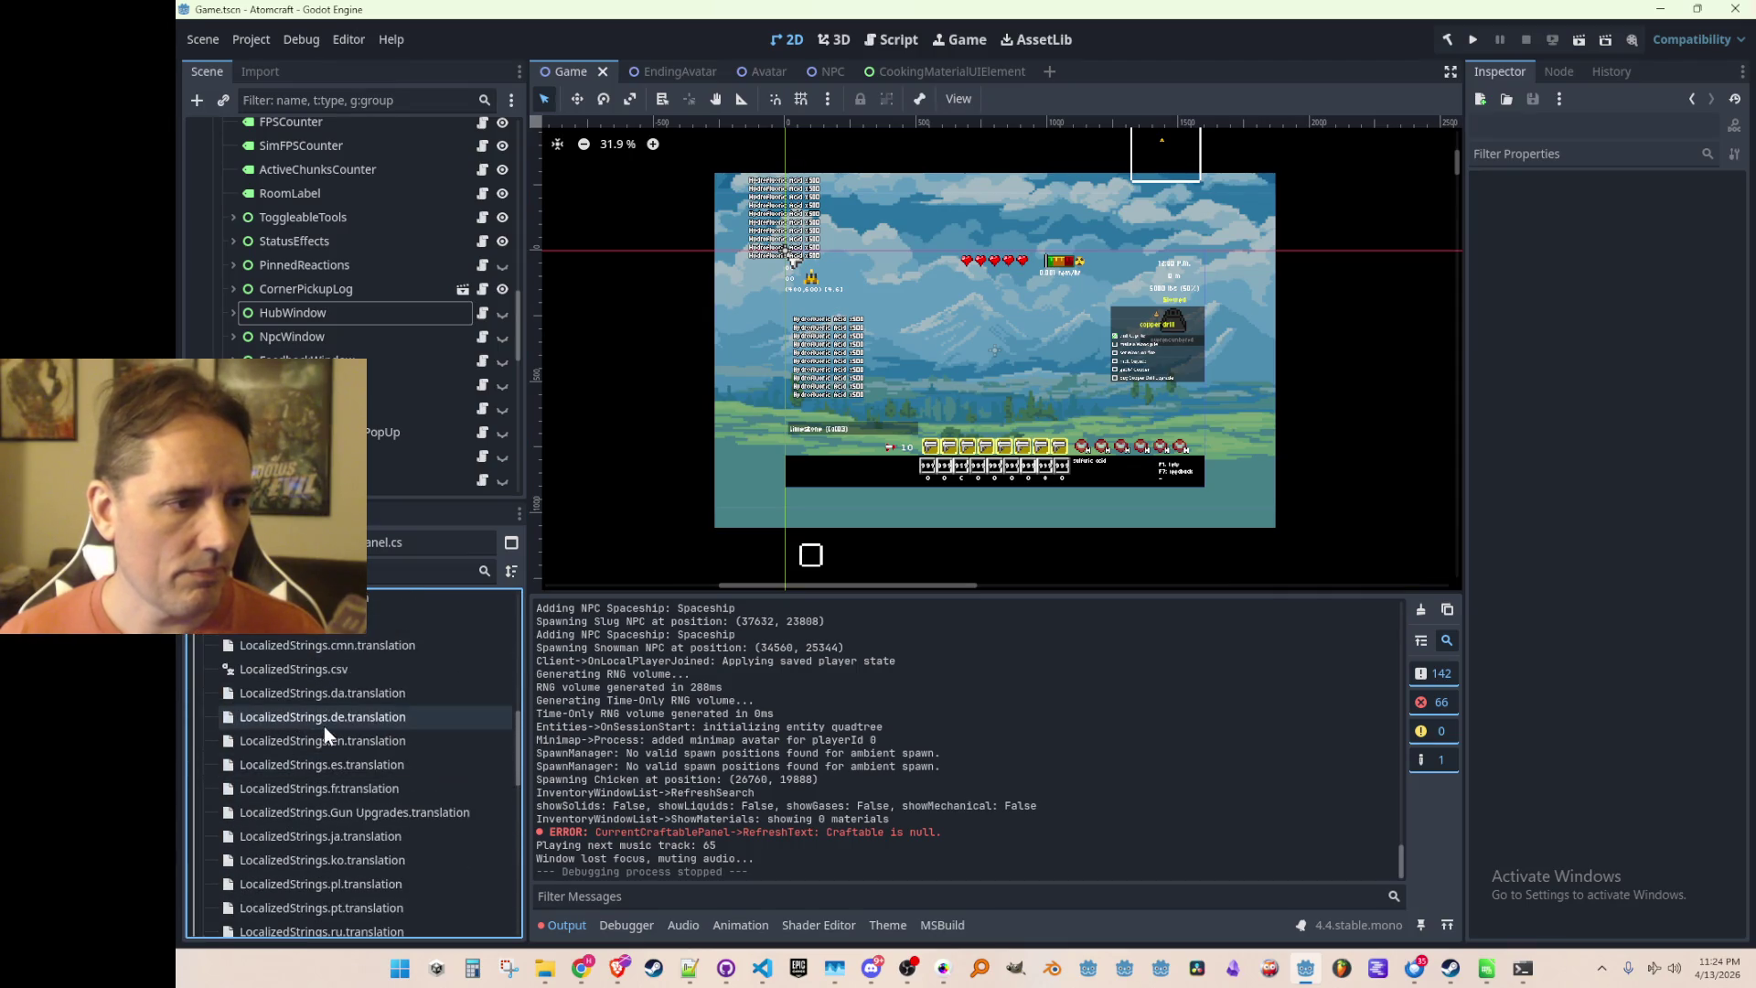
{"action": "left_click", "coordinate": [320, 711]}
{"action": "key", "text": "Delete"}
{"action": "key", "text": "Escape"}
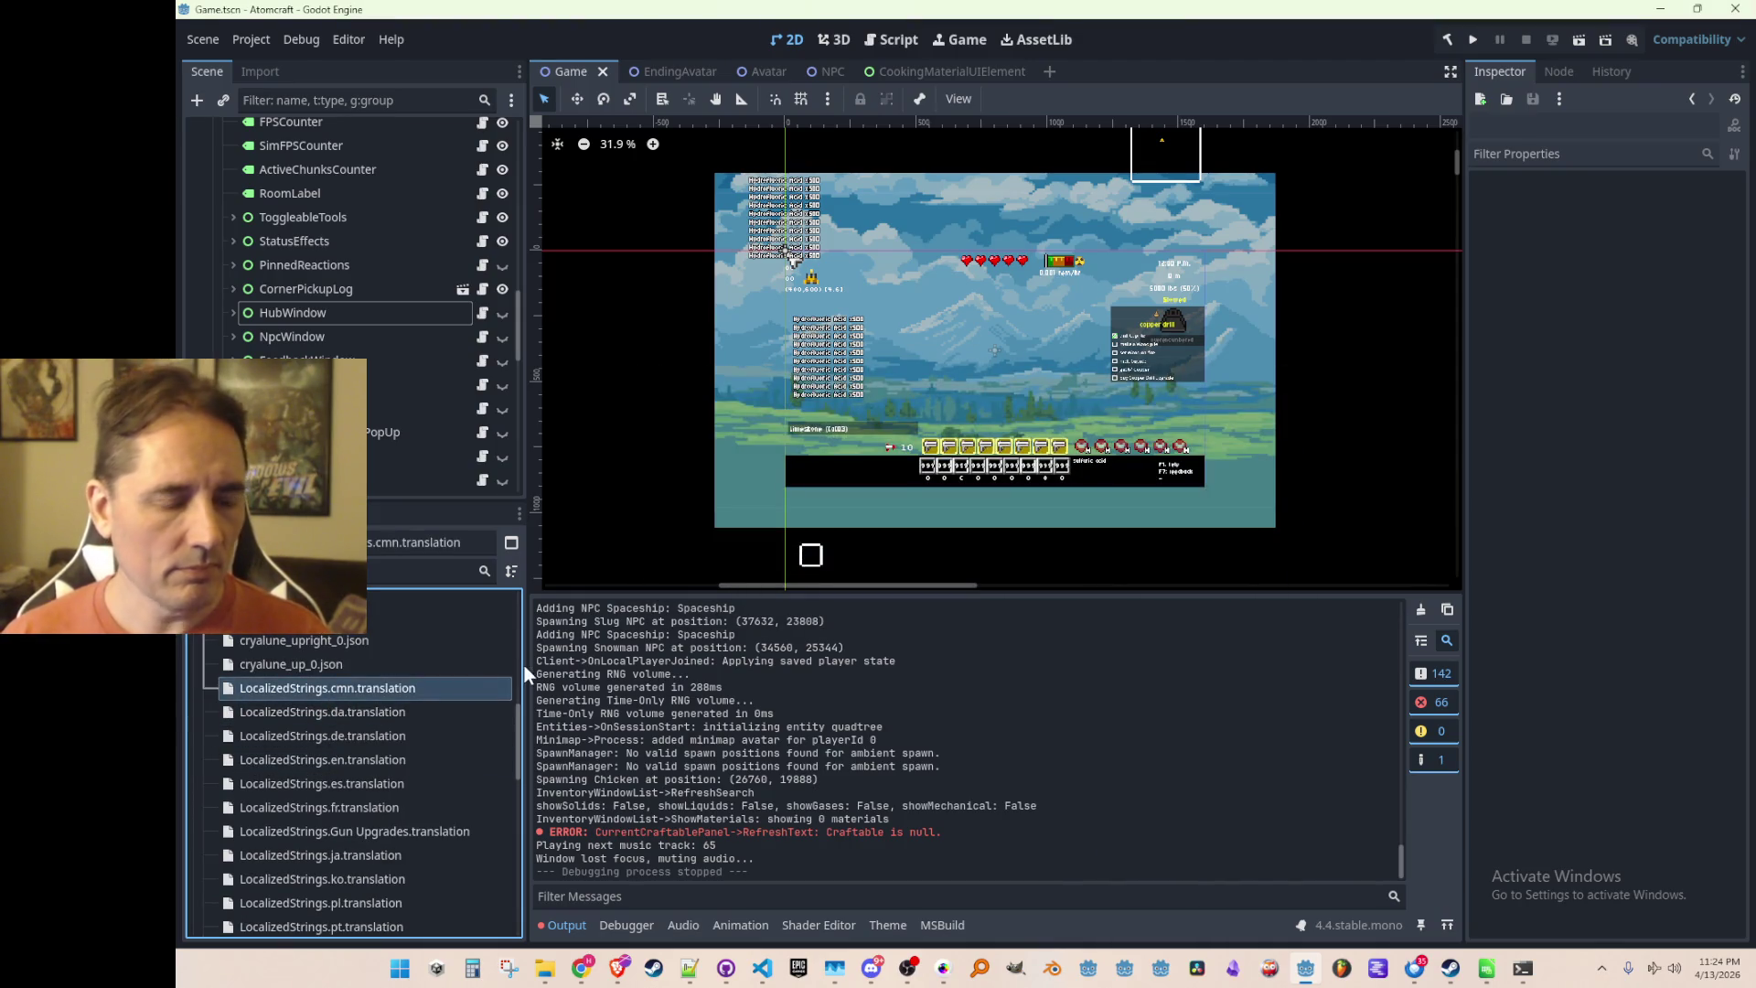
Delete the old AllMaterials.json from the project's Data folder
{"action": "key", "text": "alt+Tab"}
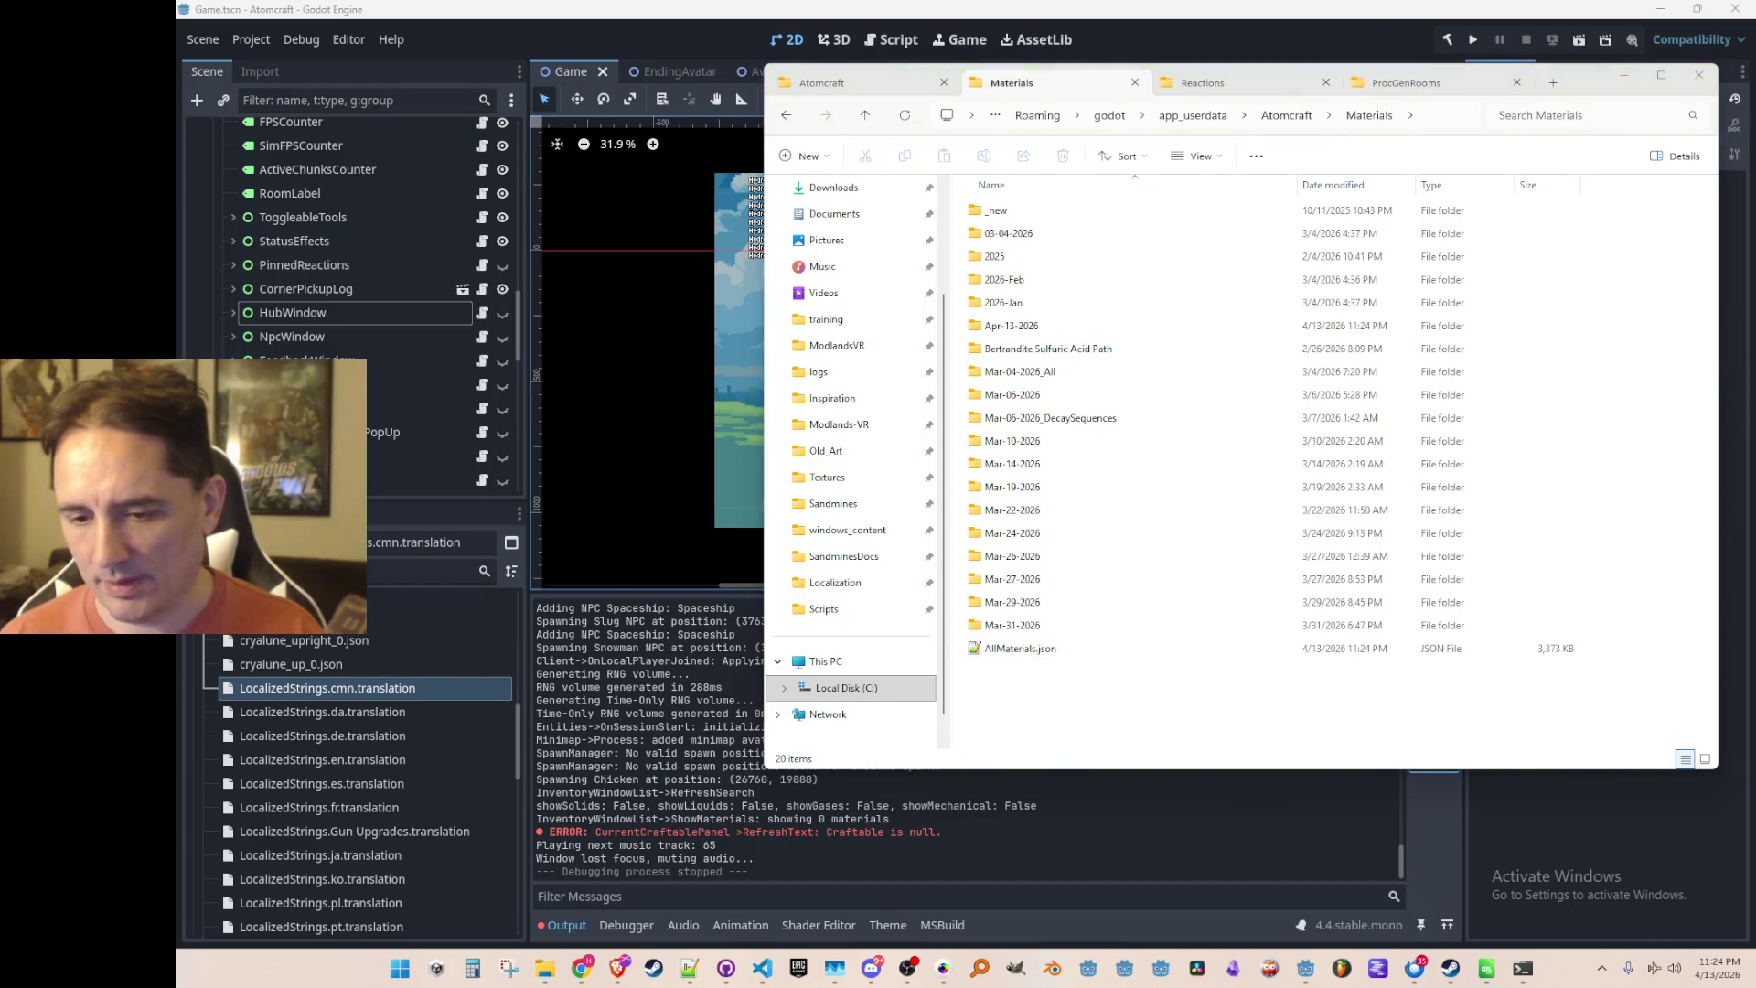
{"action": "key", "text": "super+d"}
{"action": "key", "text": "super+d"}
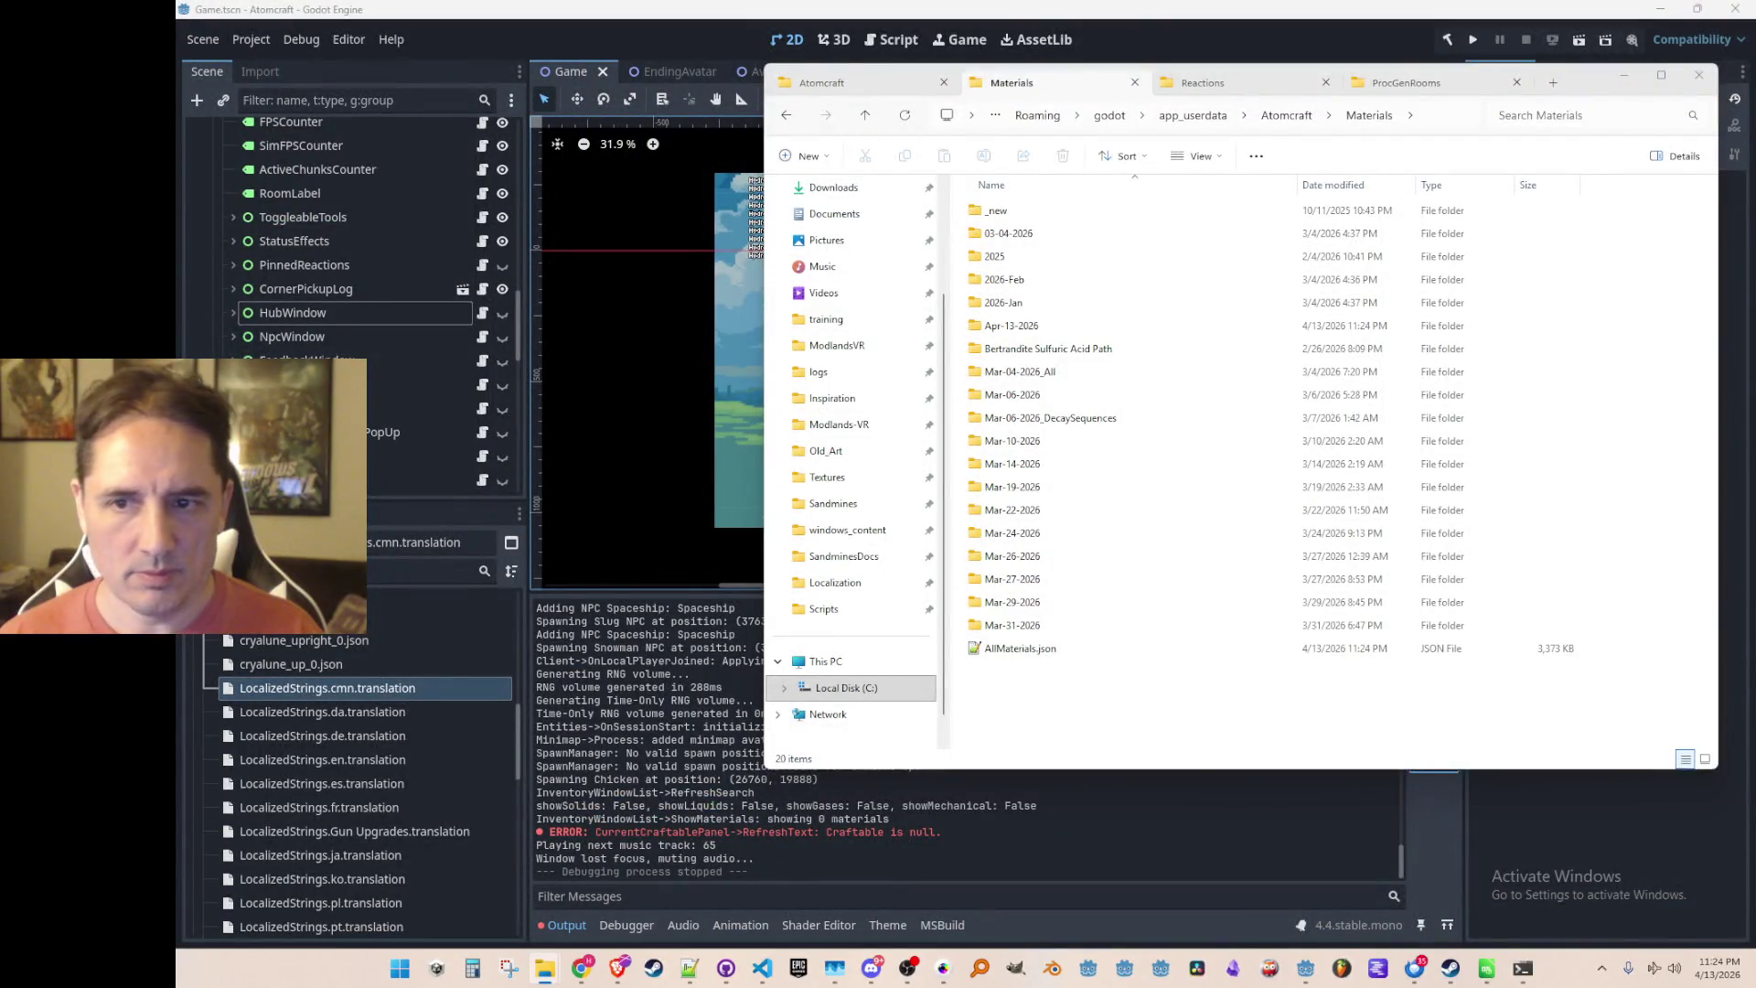
{"action": "left_click", "coordinate": [285, 690]}
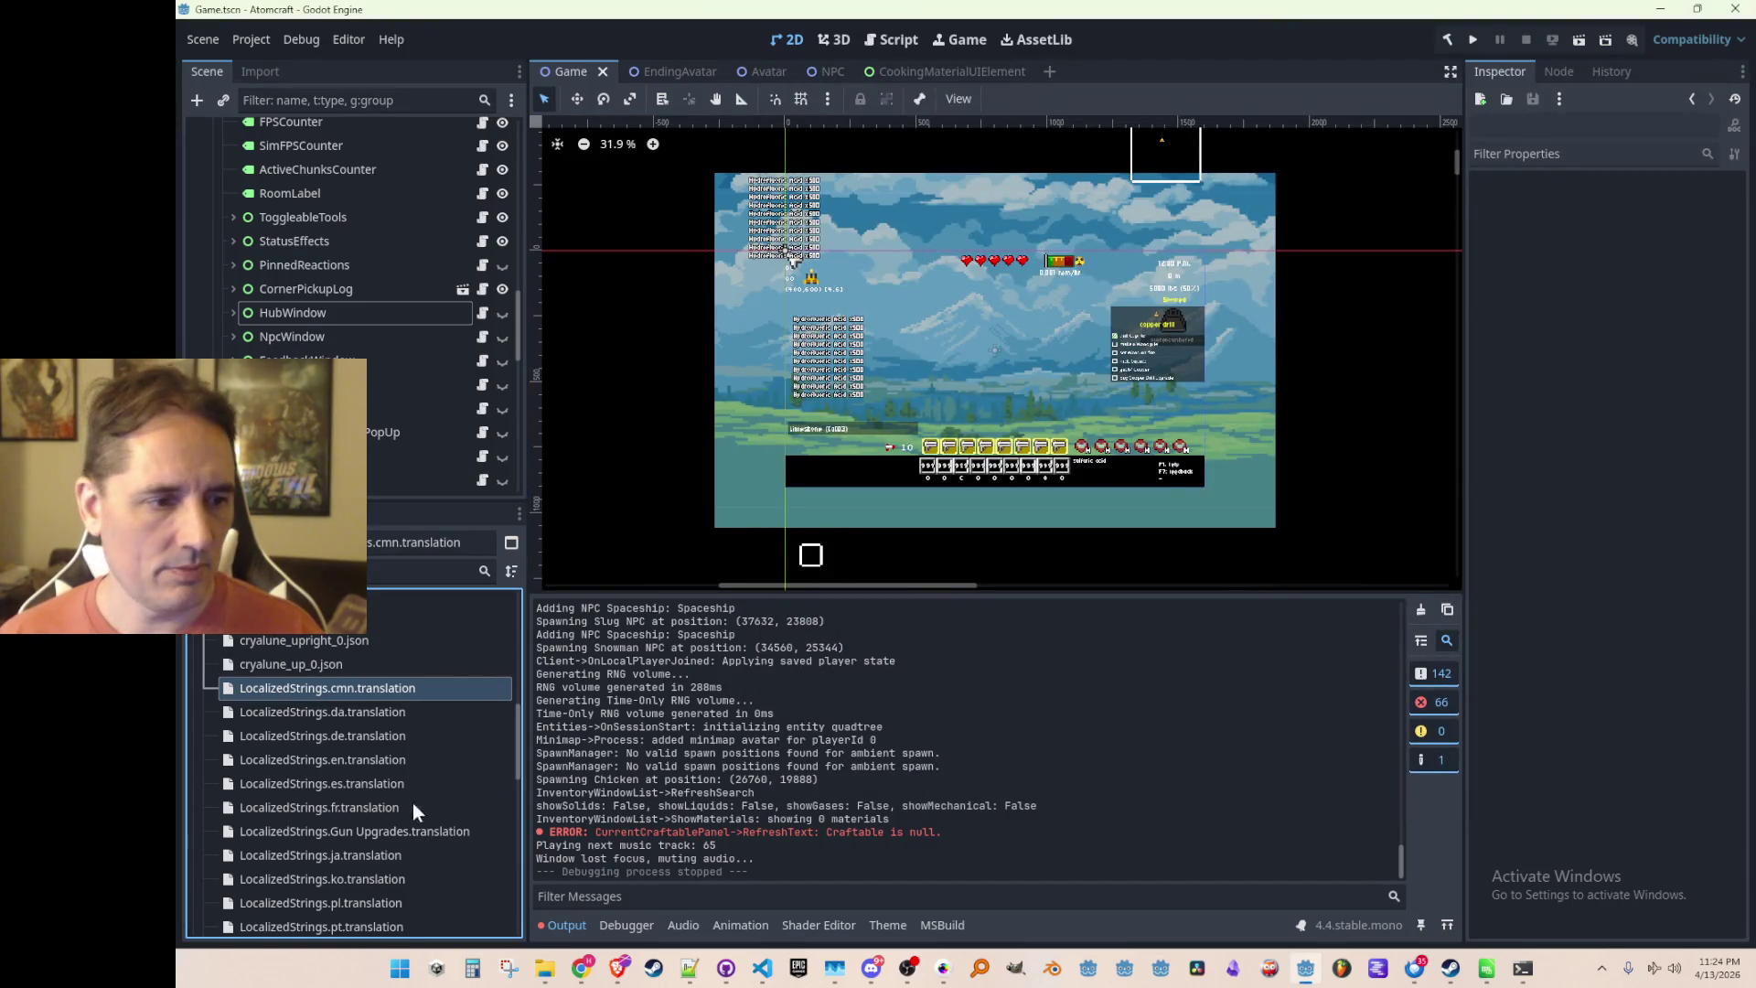
{"action": "left_click_drag", "start_coordinate": [518, 739], "coordinate": [523, 635]}
{"action": "left_click", "coordinate": [310, 712]}
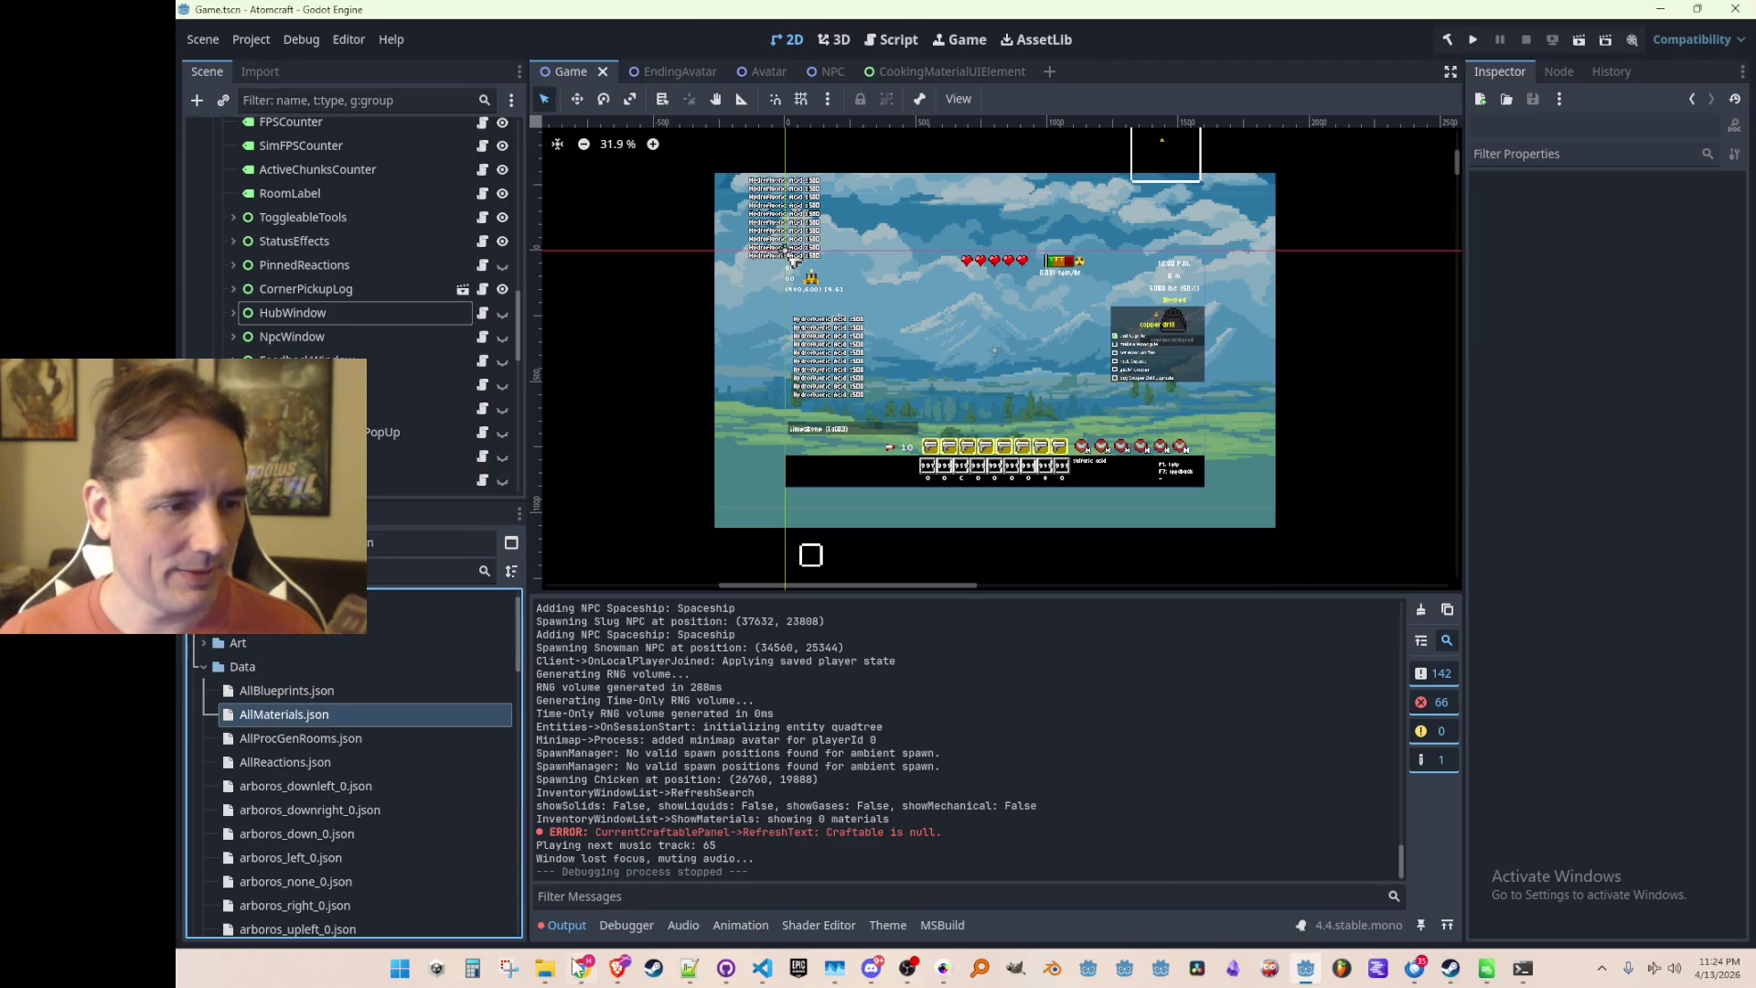
{"action": "key", "text": "Delete"}
{"action": "key", "text": "Return"}
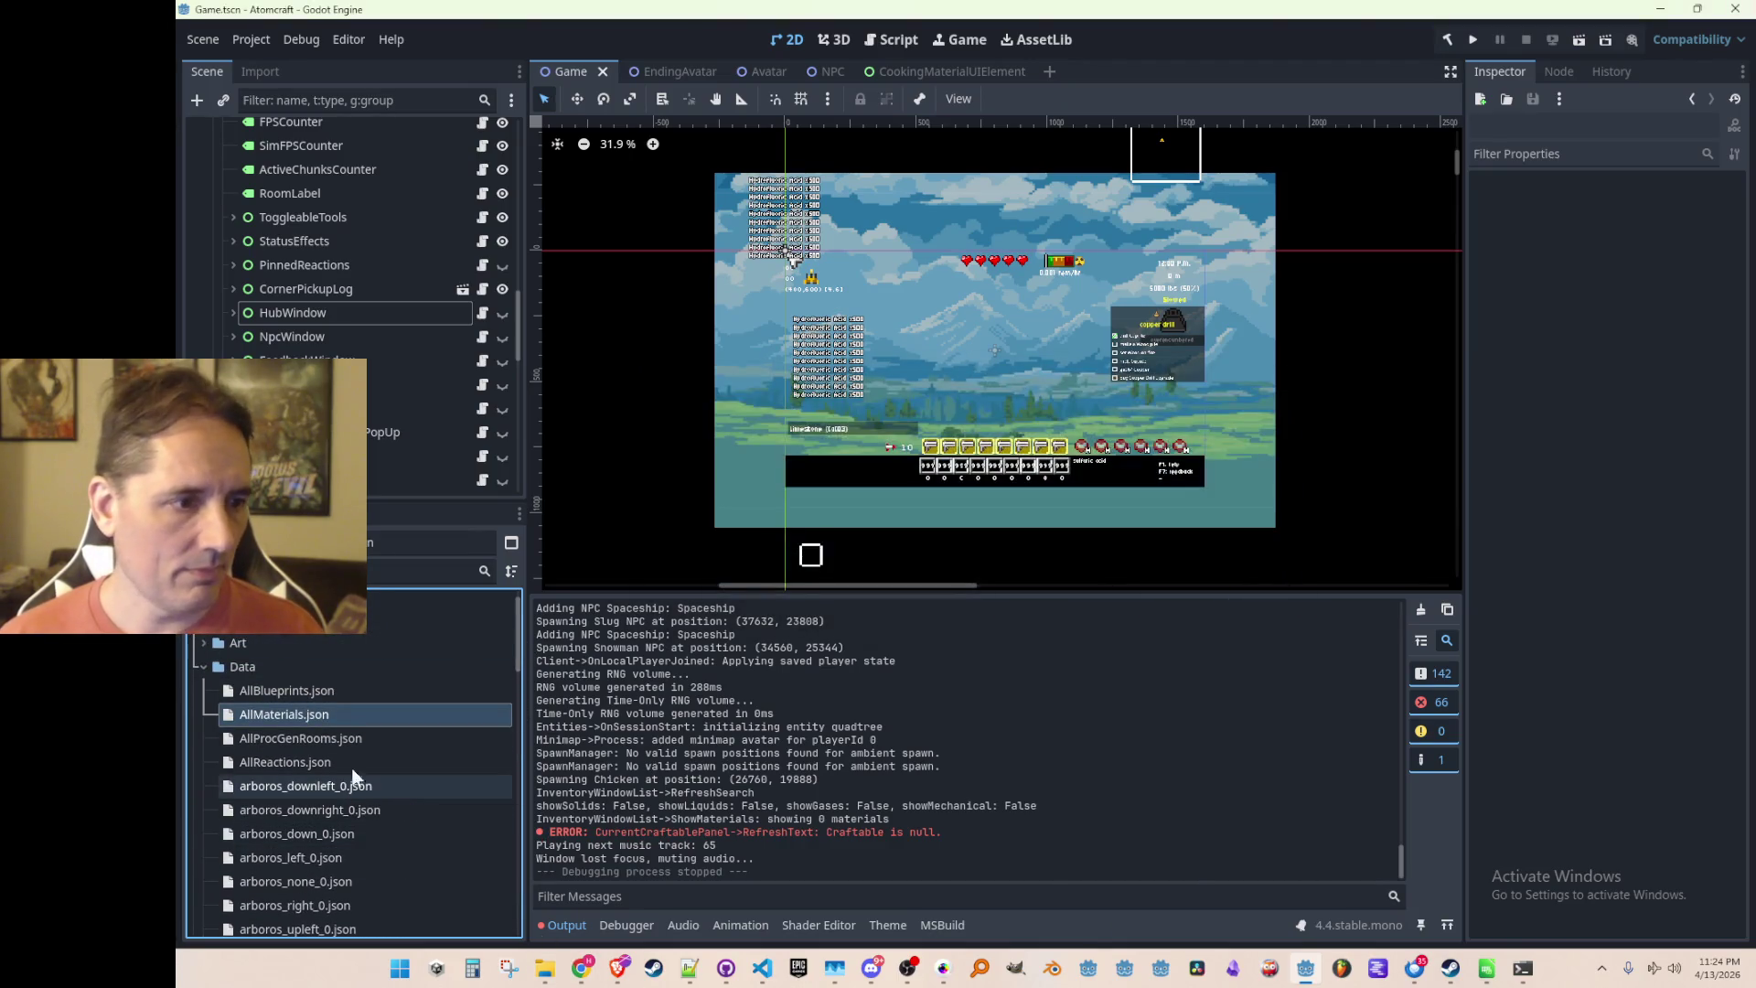
{"action": "left_click", "coordinate": [281, 664]}
Copy the new AllMaterials.json into Data, delete it from Materials, and minimize Explorer
{"action": "mouse_move", "coordinate": [545, 971]}
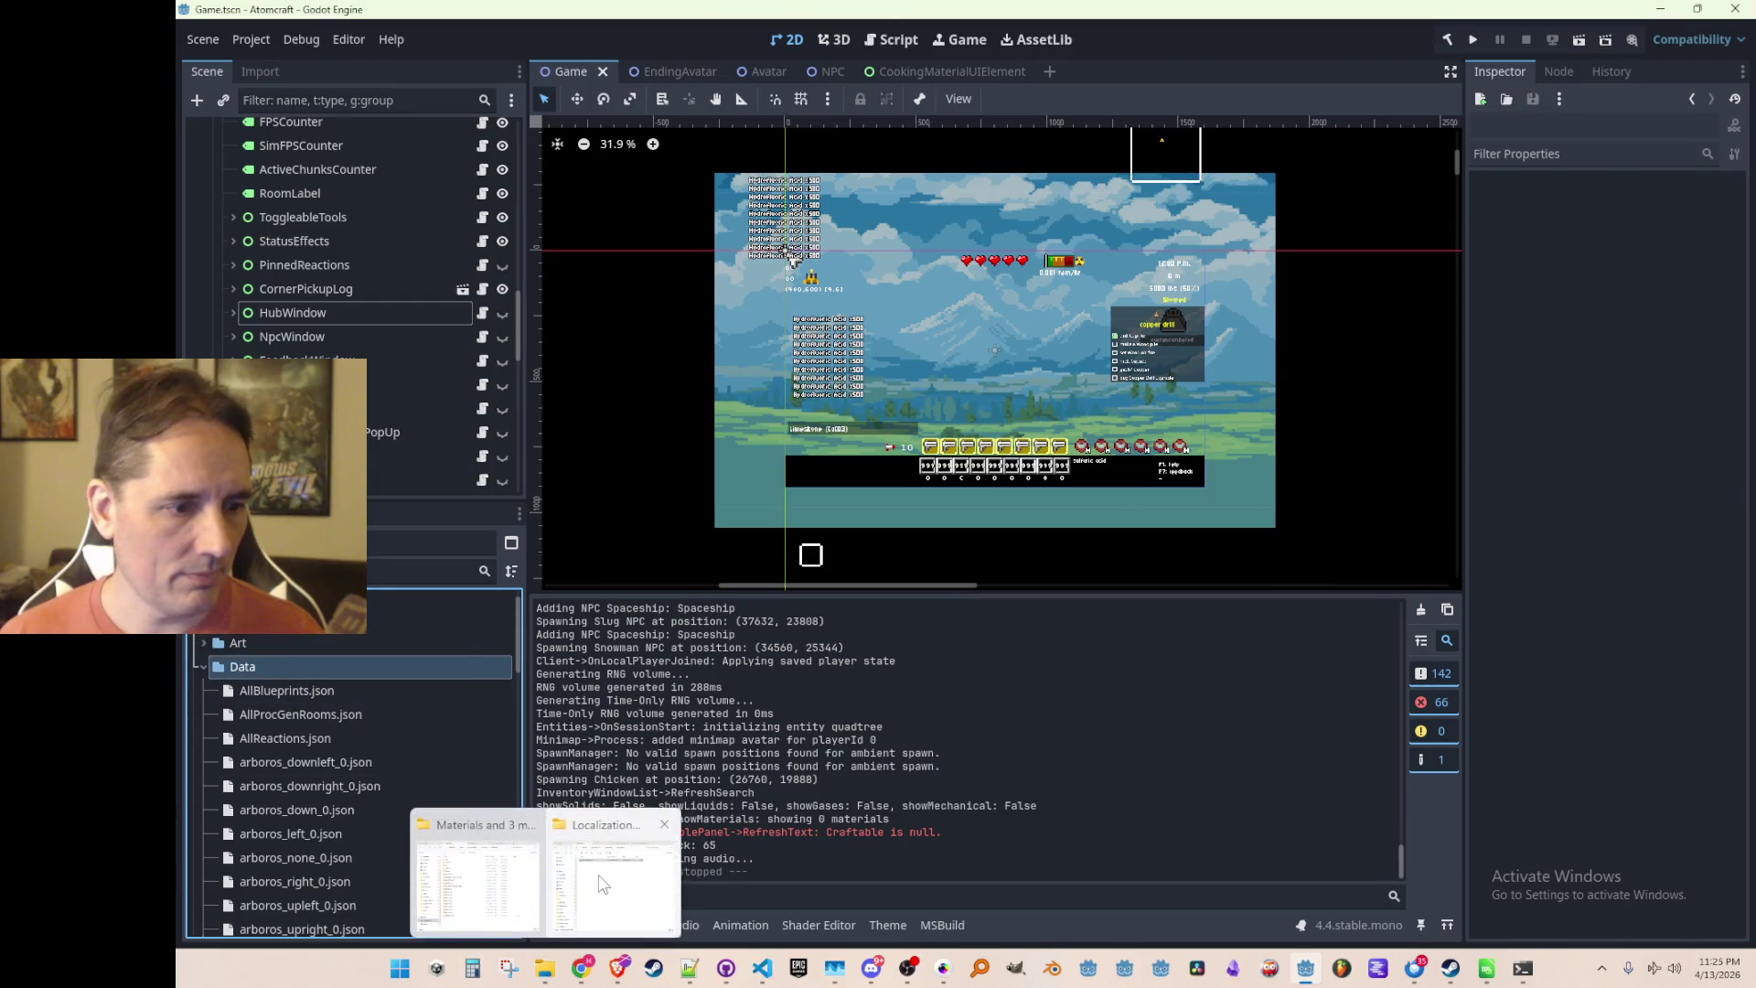
{"action": "left_click", "coordinate": [622, 873]}
{"action": "left_click", "coordinate": [975, 651]}
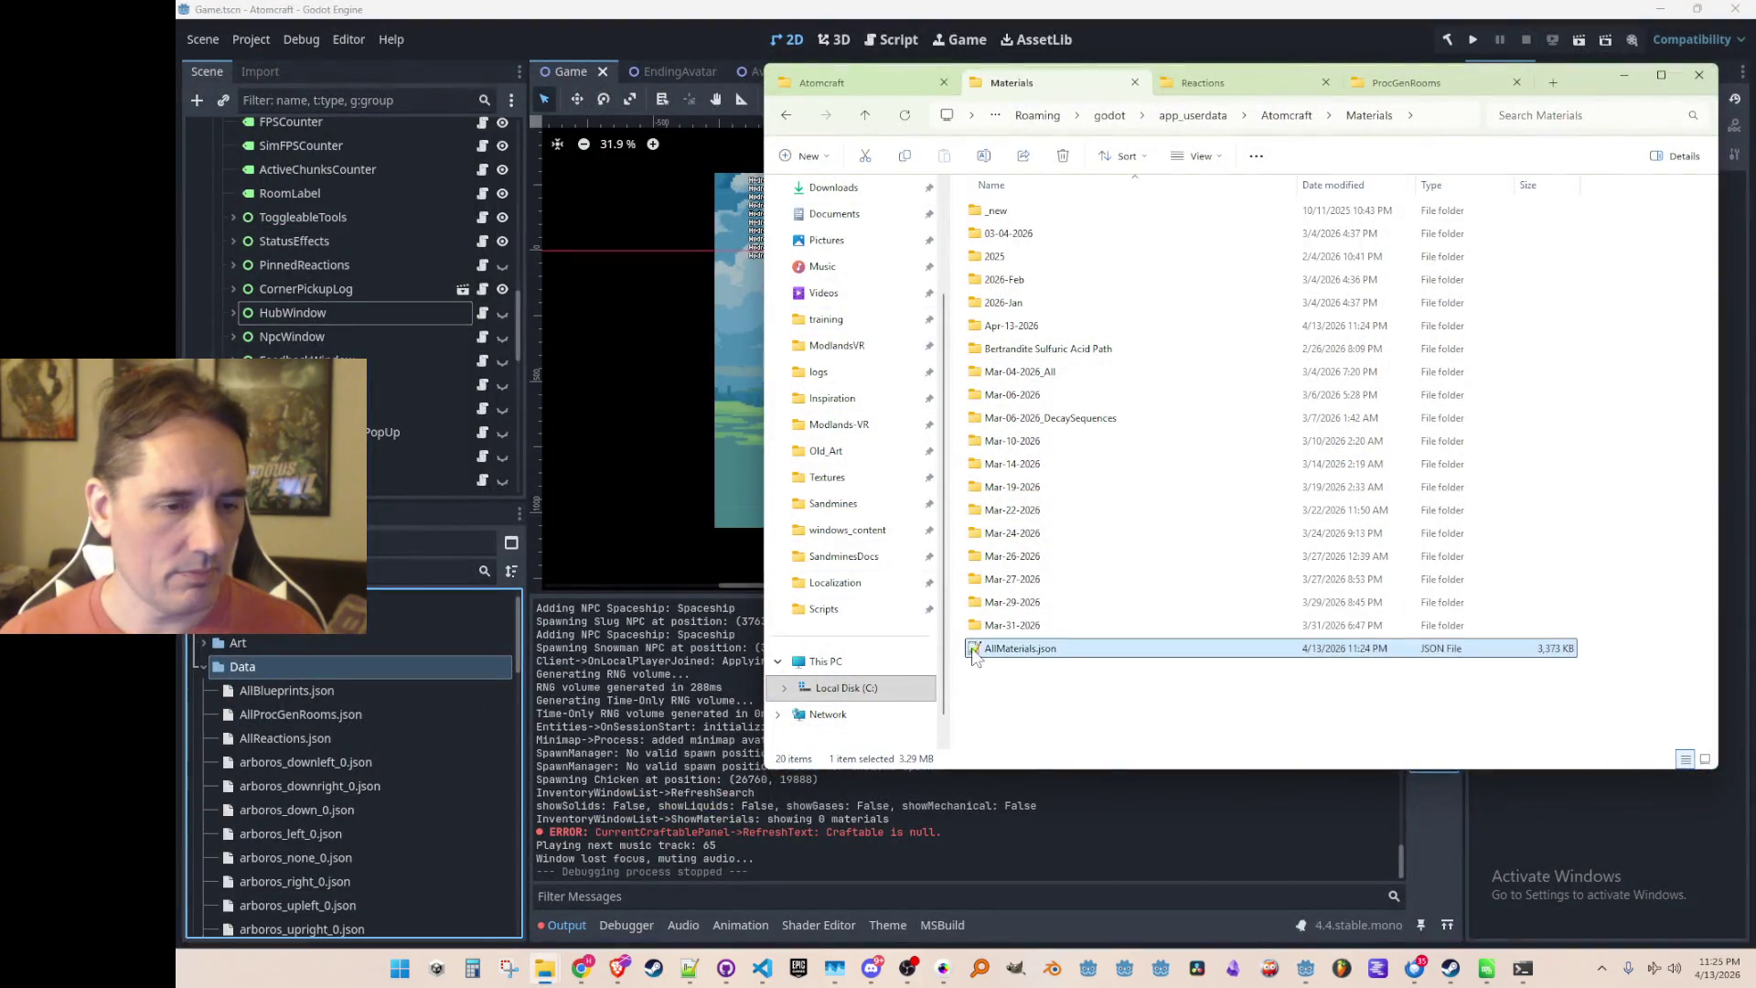
{"action": "left_click_drag", "start_coordinate": [344, 671], "coordinate": [333, 693]}
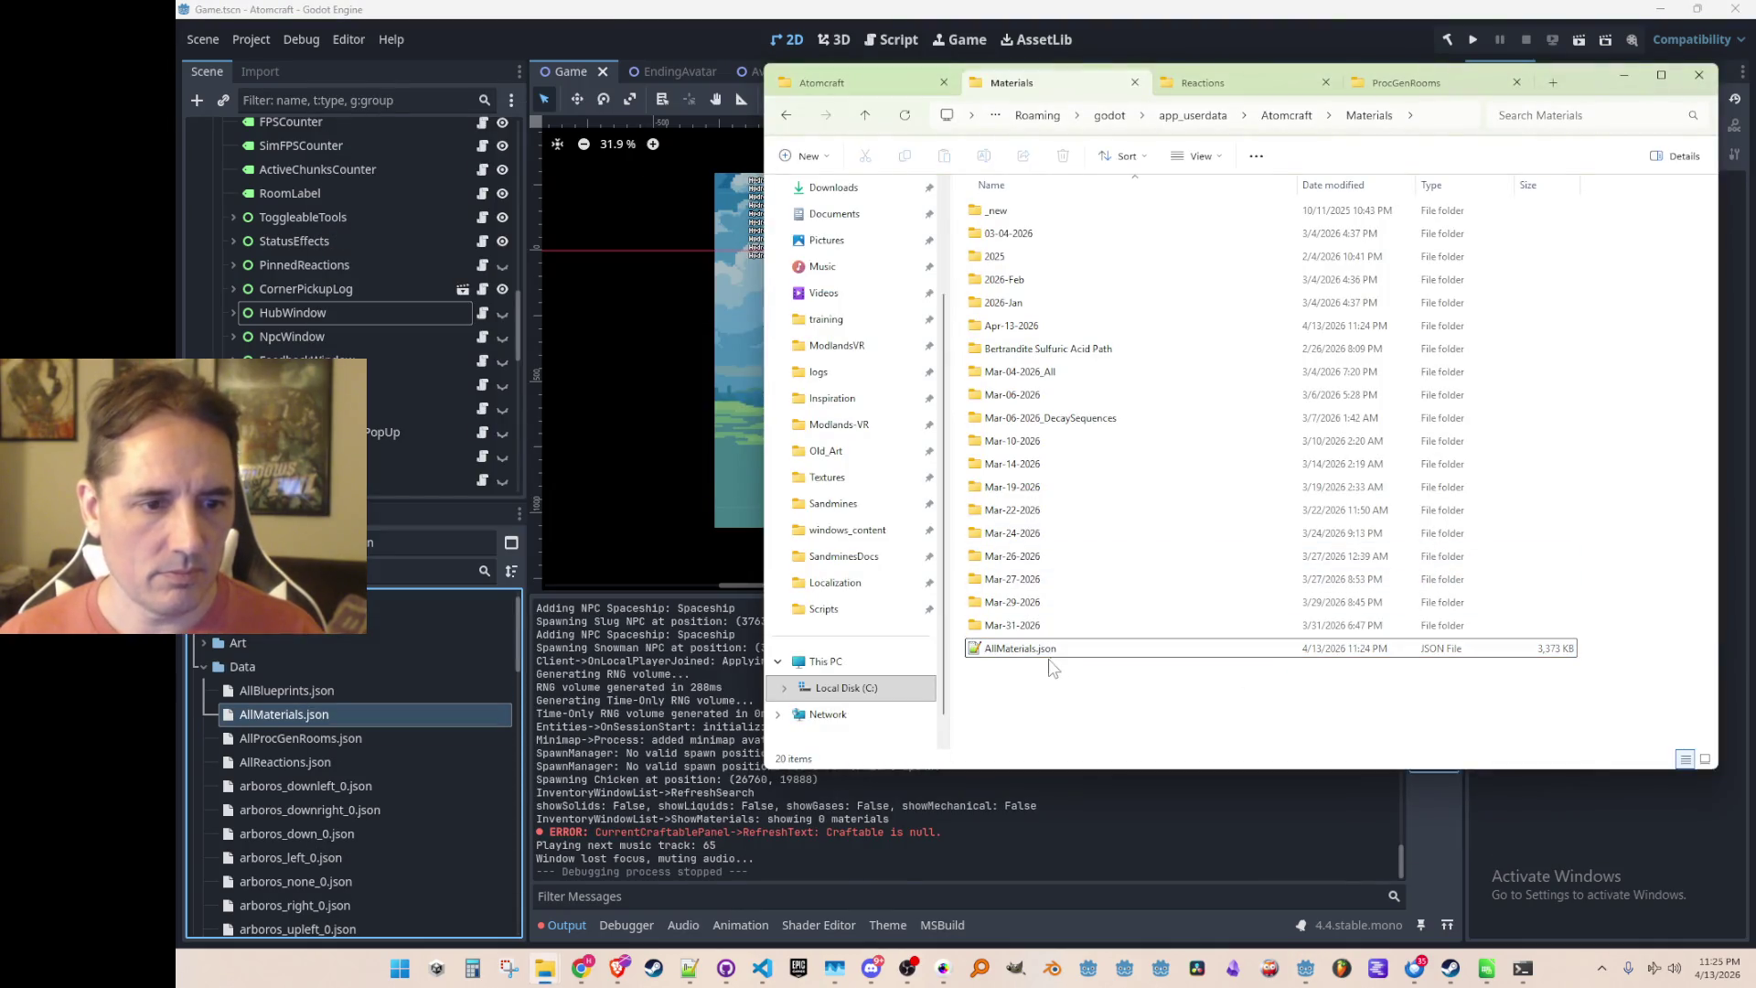
{"action": "key", "text": "Delete"}
{"action": "left_click_drag", "start_coordinate": [1612, 77], "coordinate": [1551, 141]}
{"action": "left_click", "coordinate": [1577, 137]}
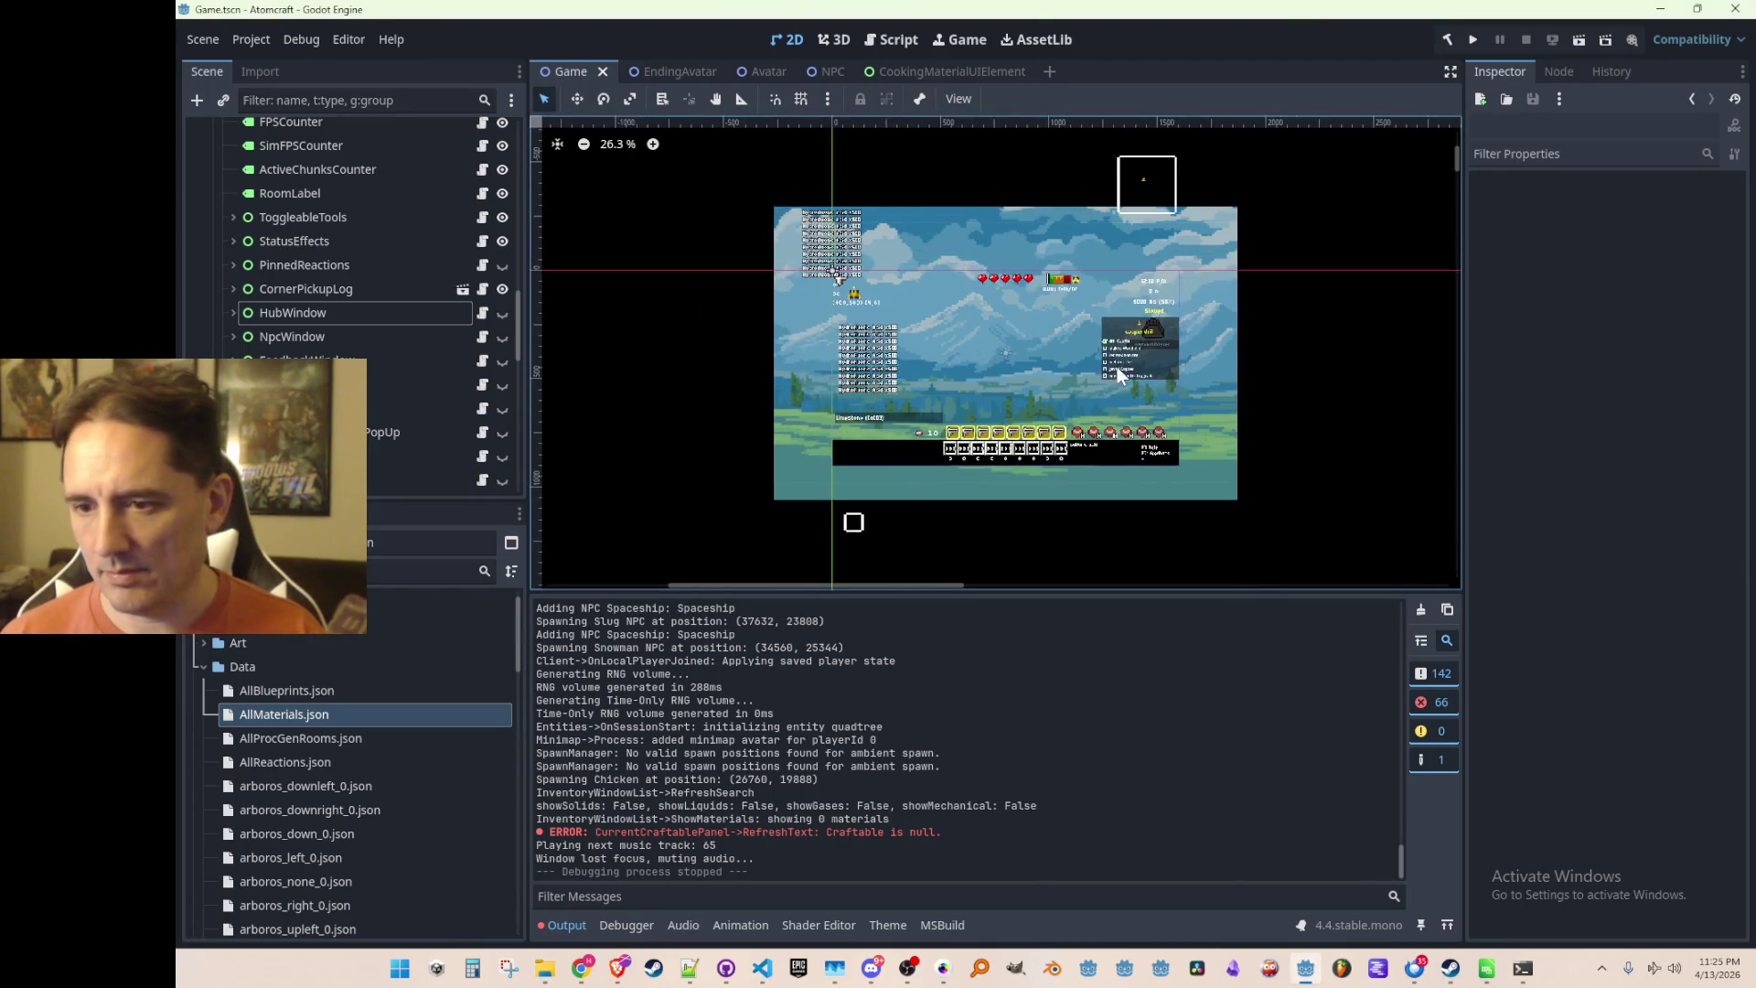
Save the Game scene and bring up Recipes.cs in Visual Studio Code
{"action": "scroll", "coordinate": [1111, 366], "scroll_direction": "down", "scroll_amount": 1}
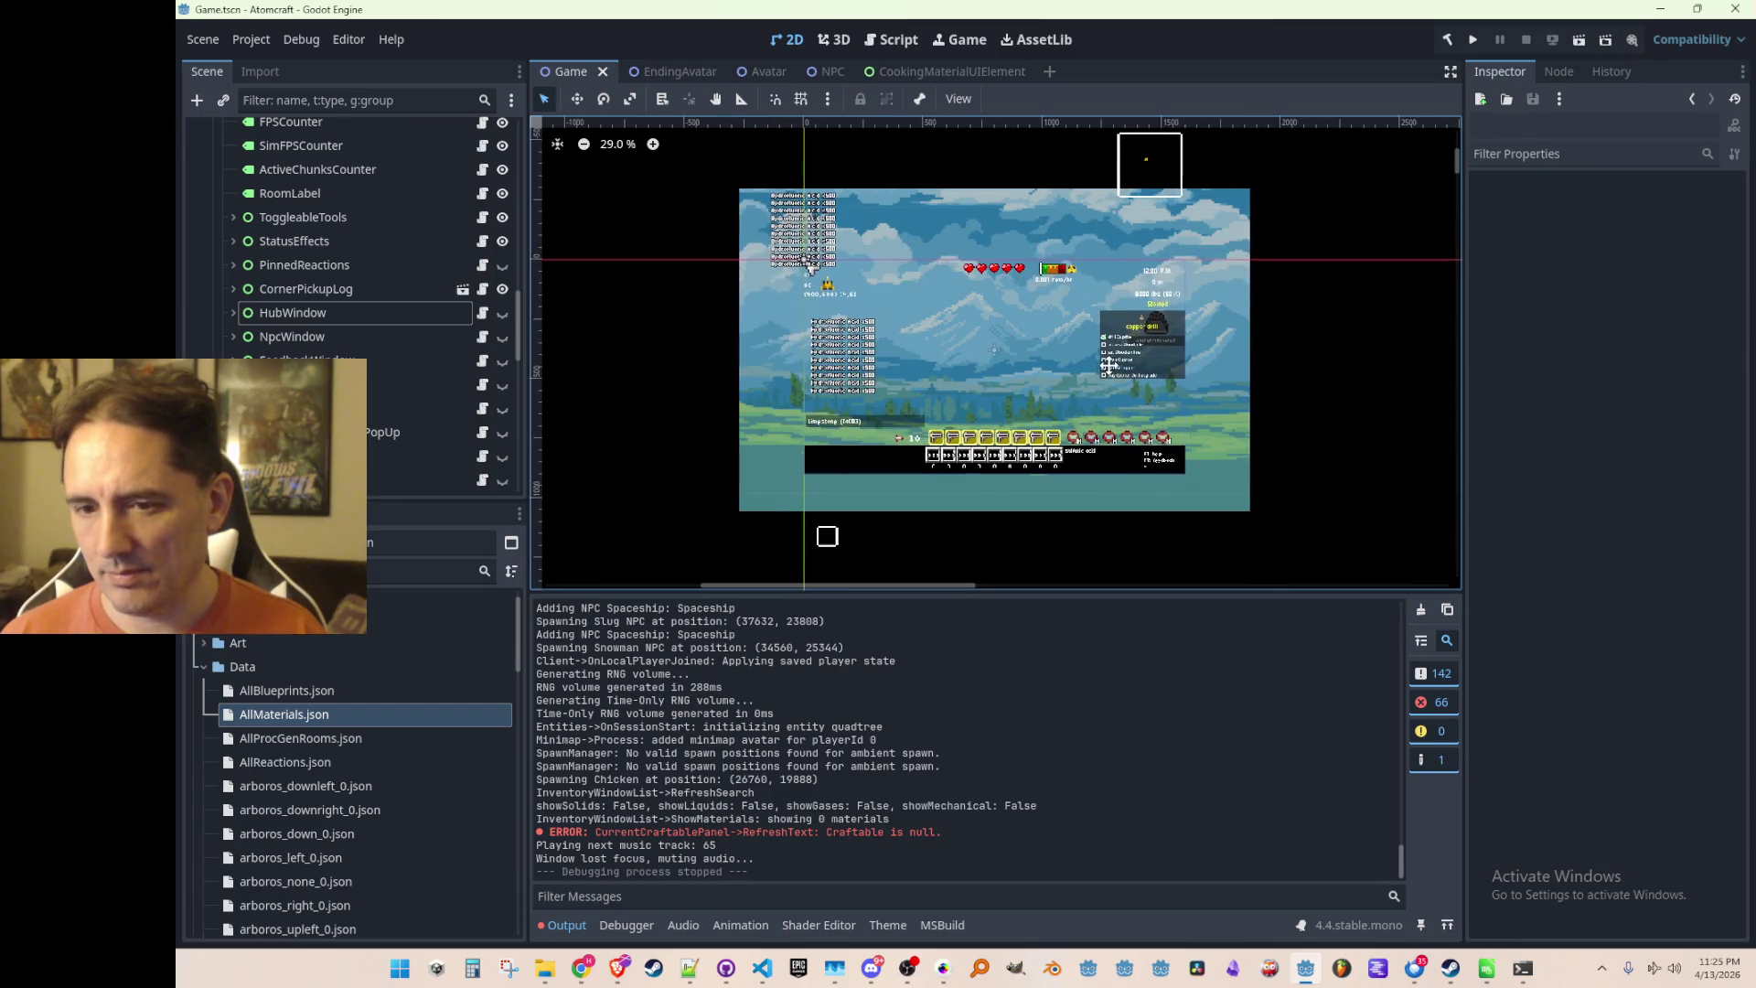
{"action": "key", "text": "ctrl+s"}
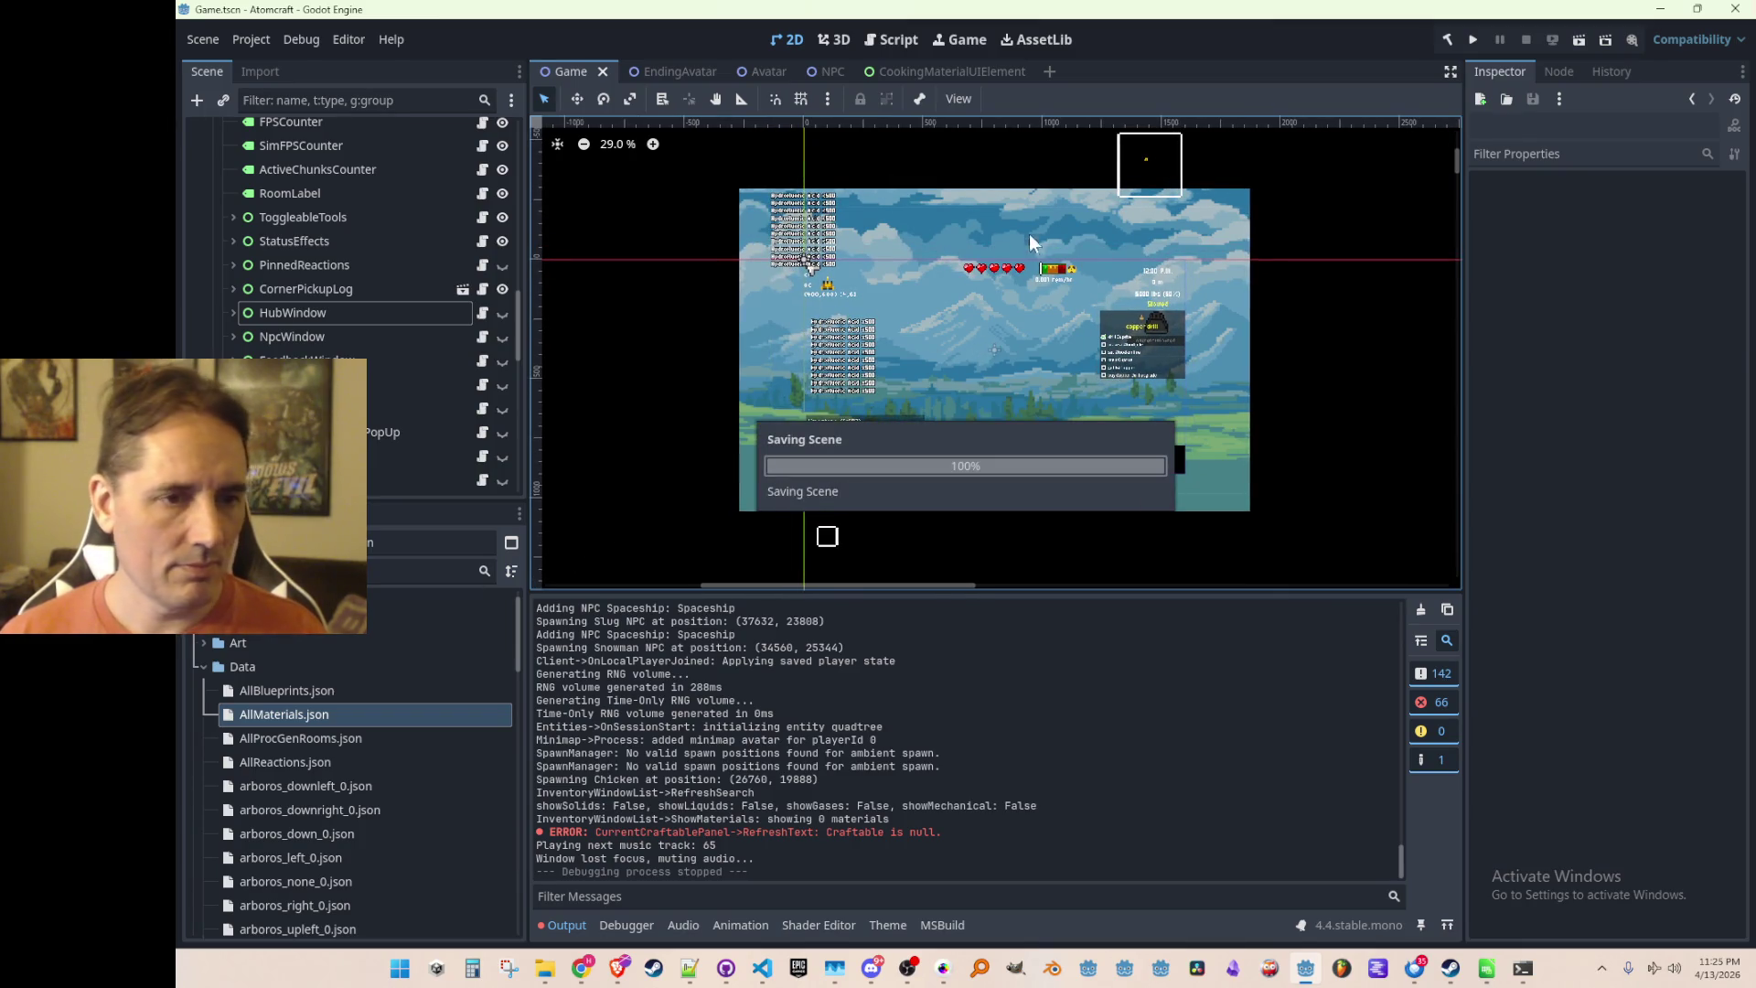
{"action": "left_click", "coordinate": [764, 971]}
{"action": "scroll", "coordinate": [1062, 534], "scroll_direction": "up", "scroll_amount": 2}
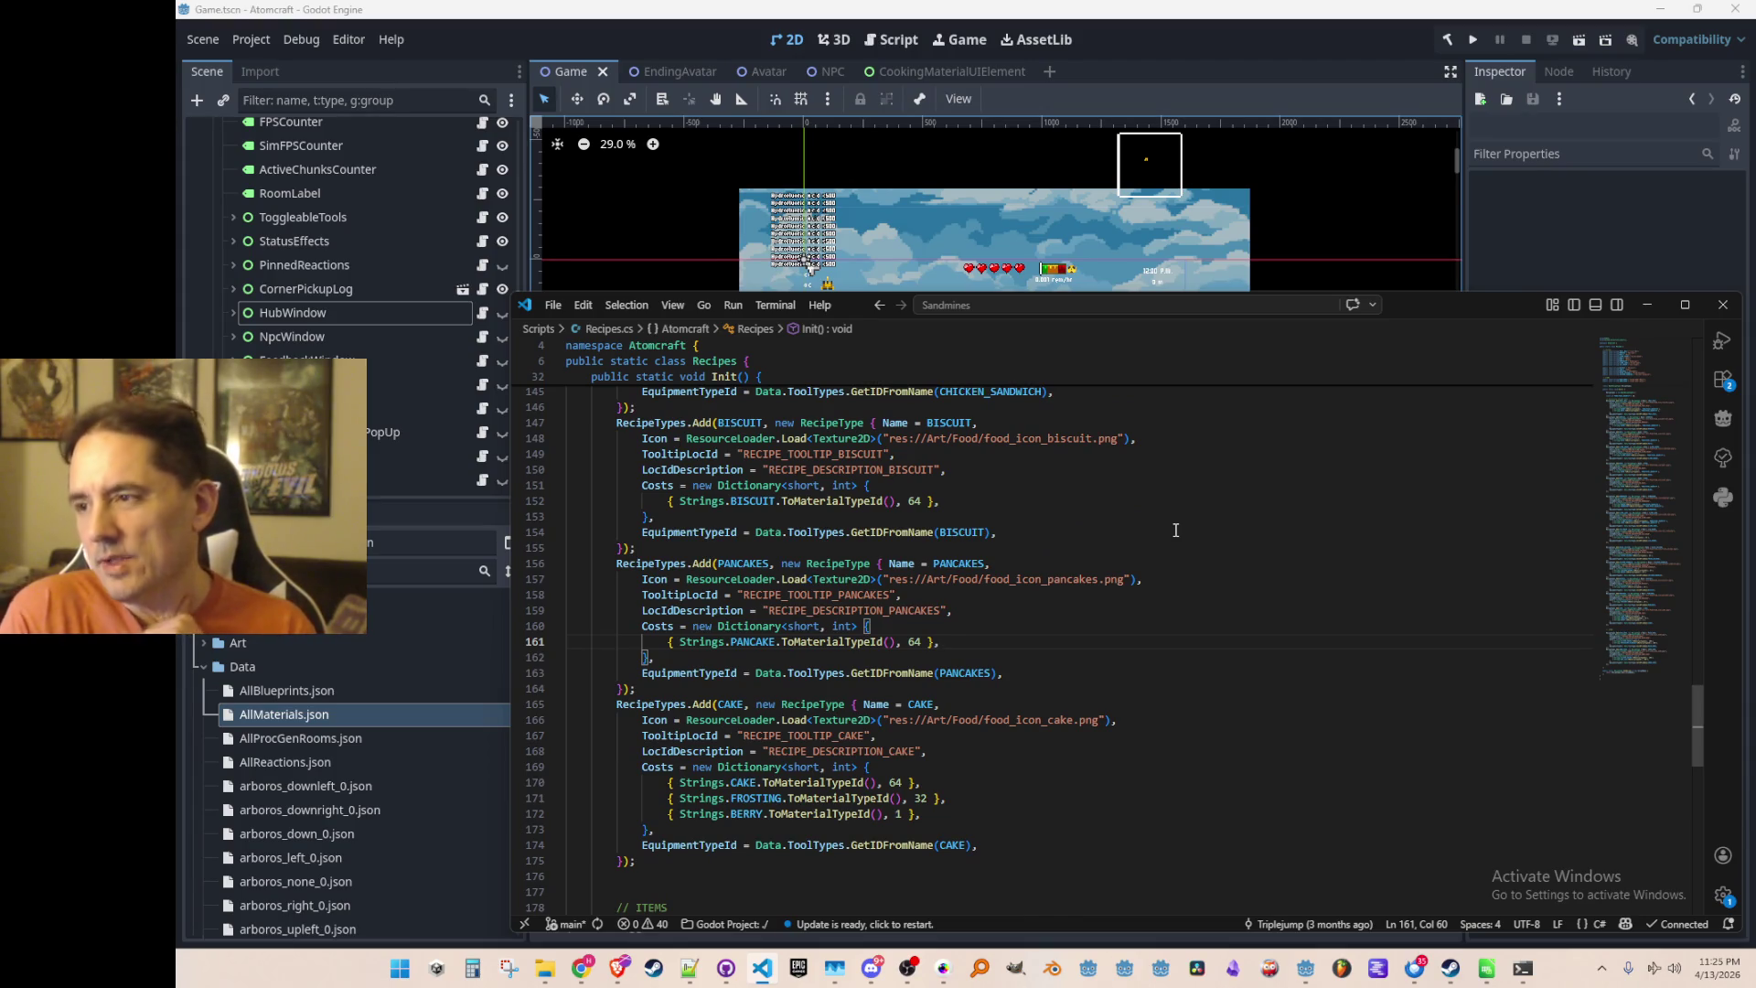
Make HubWindow and its Cooking panel visible in the game view
{"action": "left_click", "coordinate": [588, 18]}
{"action": "left_click", "coordinate": [502, 313]}
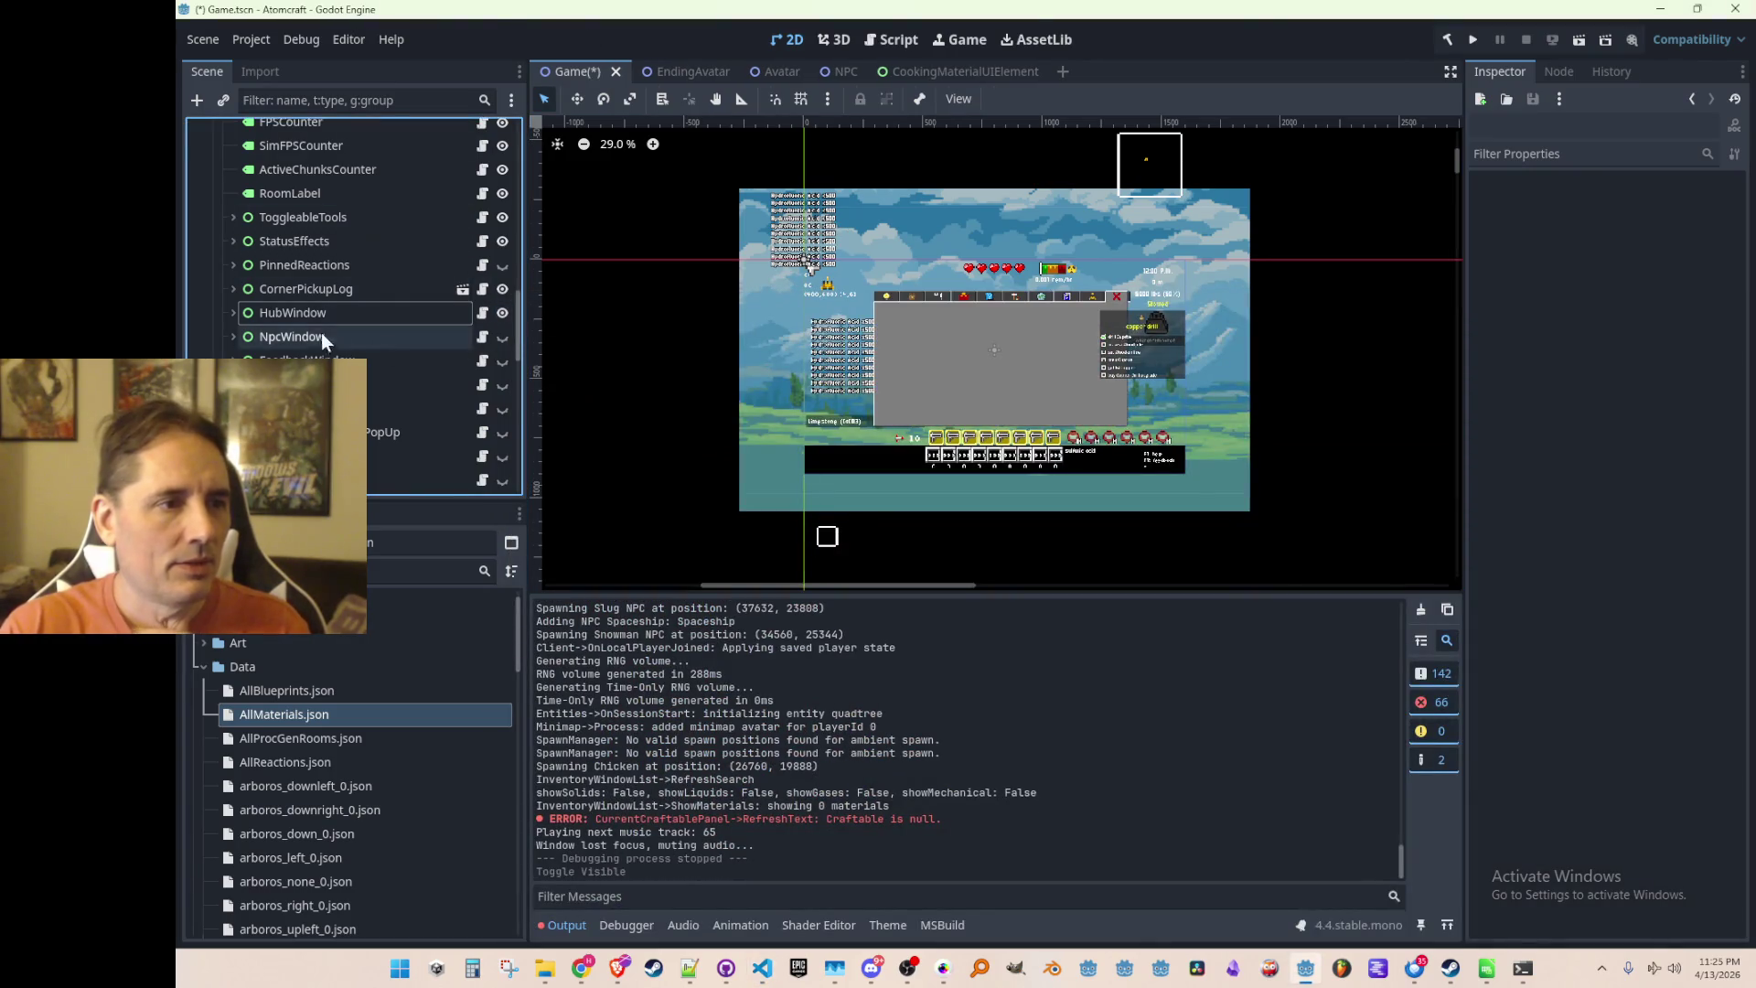
{"action": "left_click", "coordinate": [233, 312]}
{"action": "scroll", "coordinate": [988, 334], "scroll_direction": "up", "scroll_amount": 2}
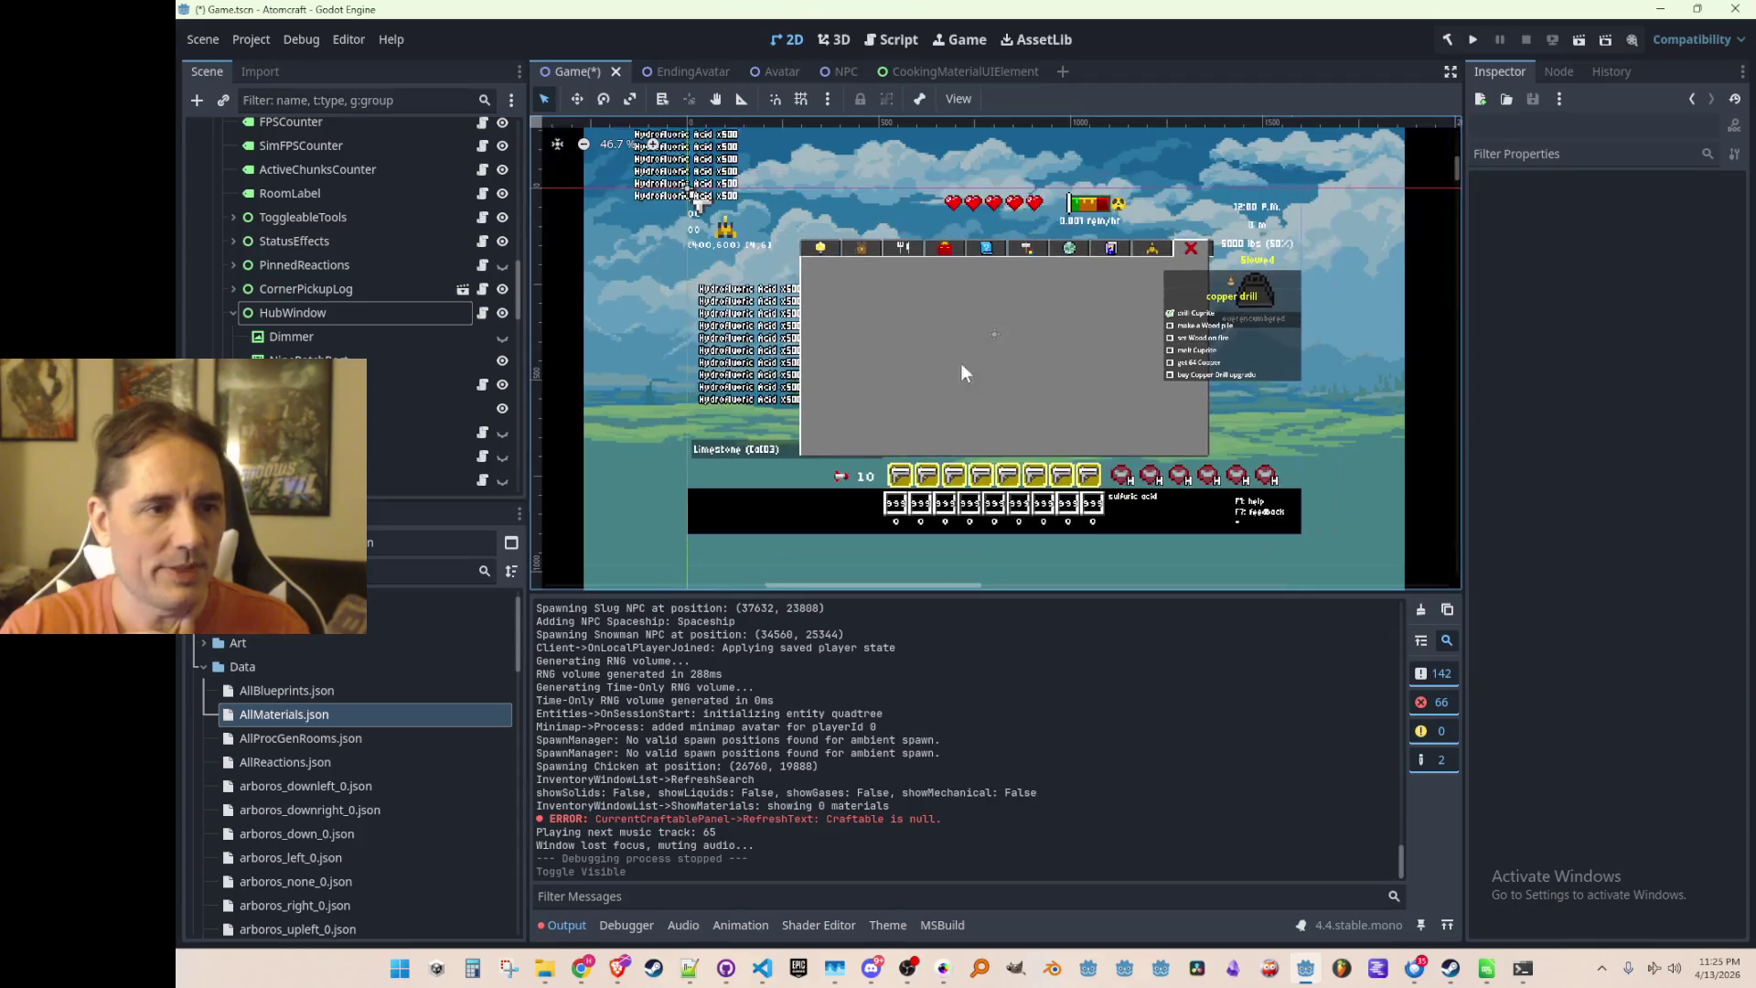
{"action": "scroll", "coordinate": [441, 318], "scroll_direction": "down", "scroll_amount": 2}
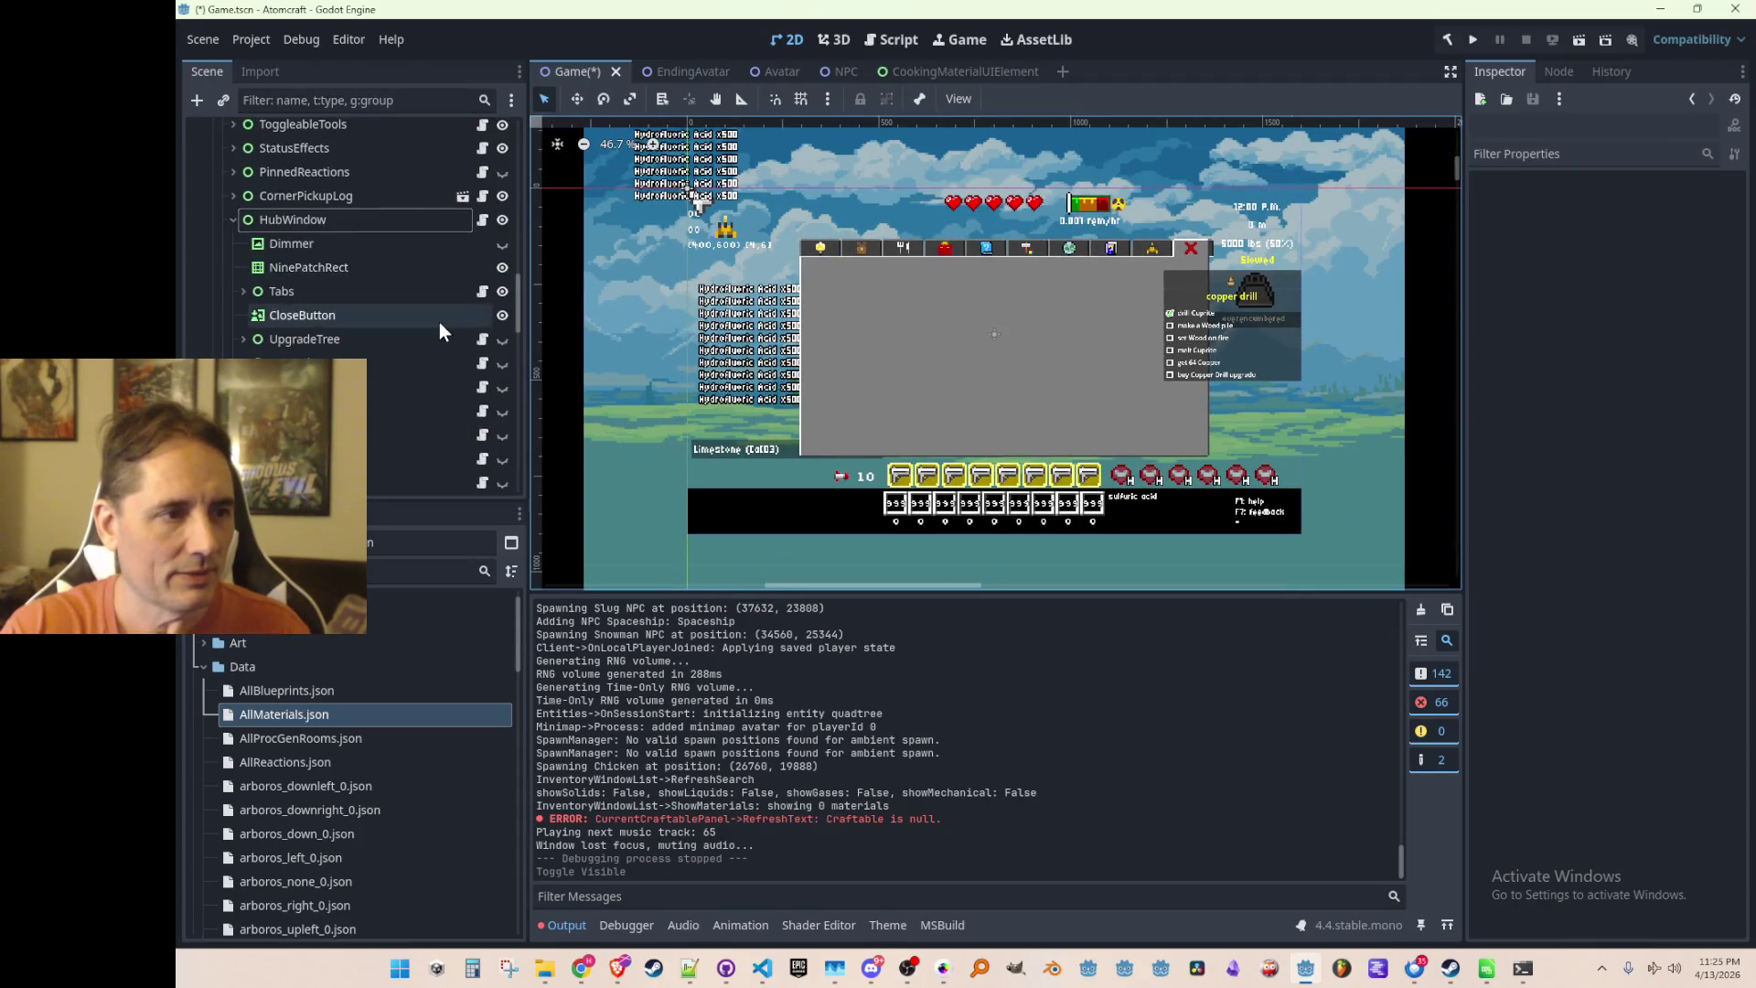
{"action": "scroll", "coordinate": [487, 345], "scroll_direction": "down", "scroll_amount": 1}
{"action": "left_click", "coordinate": [502, 342]}
{"action": "scroll", "coordinate": [900, 352], "scroll_direction": "up", "scroll_amount": 3}
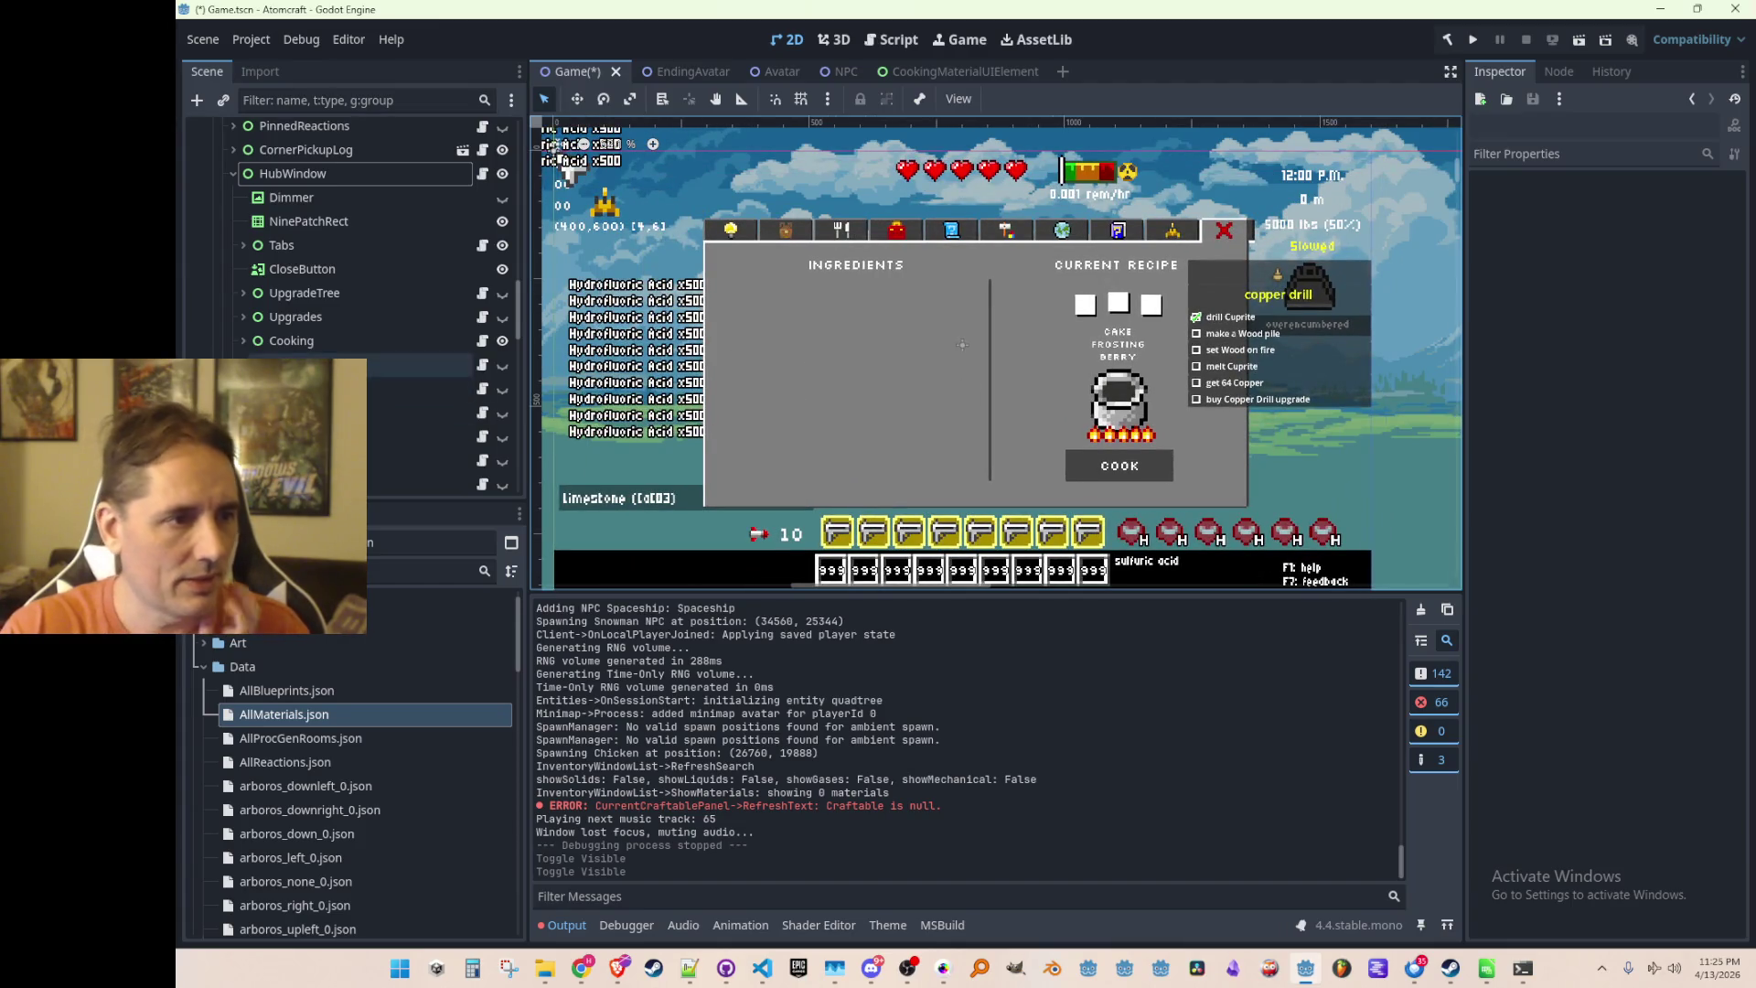
Select the INGREDIENTS title label and expand IngredientsPanel to show its children
{"action": "left_click", "coordinate": [861, 265]}
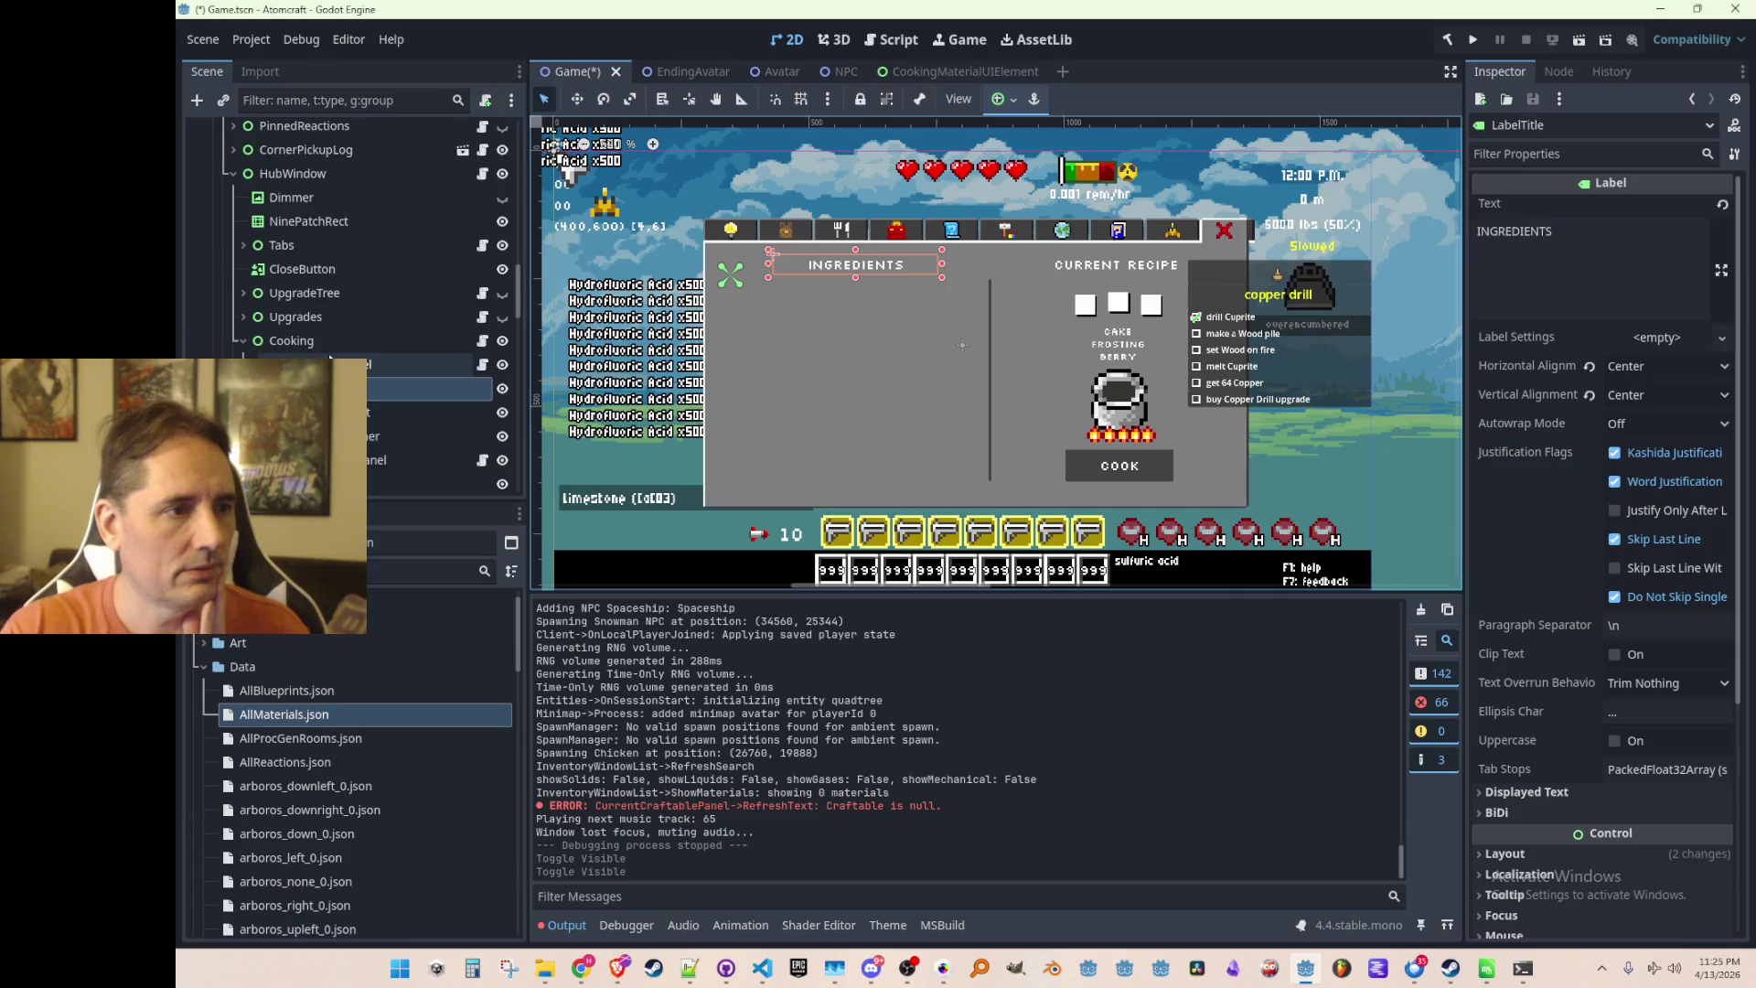
{"action": "left_click", "coordinate": [251, 295]}
{"action": "left_click", "coordinate": [247, 269]}
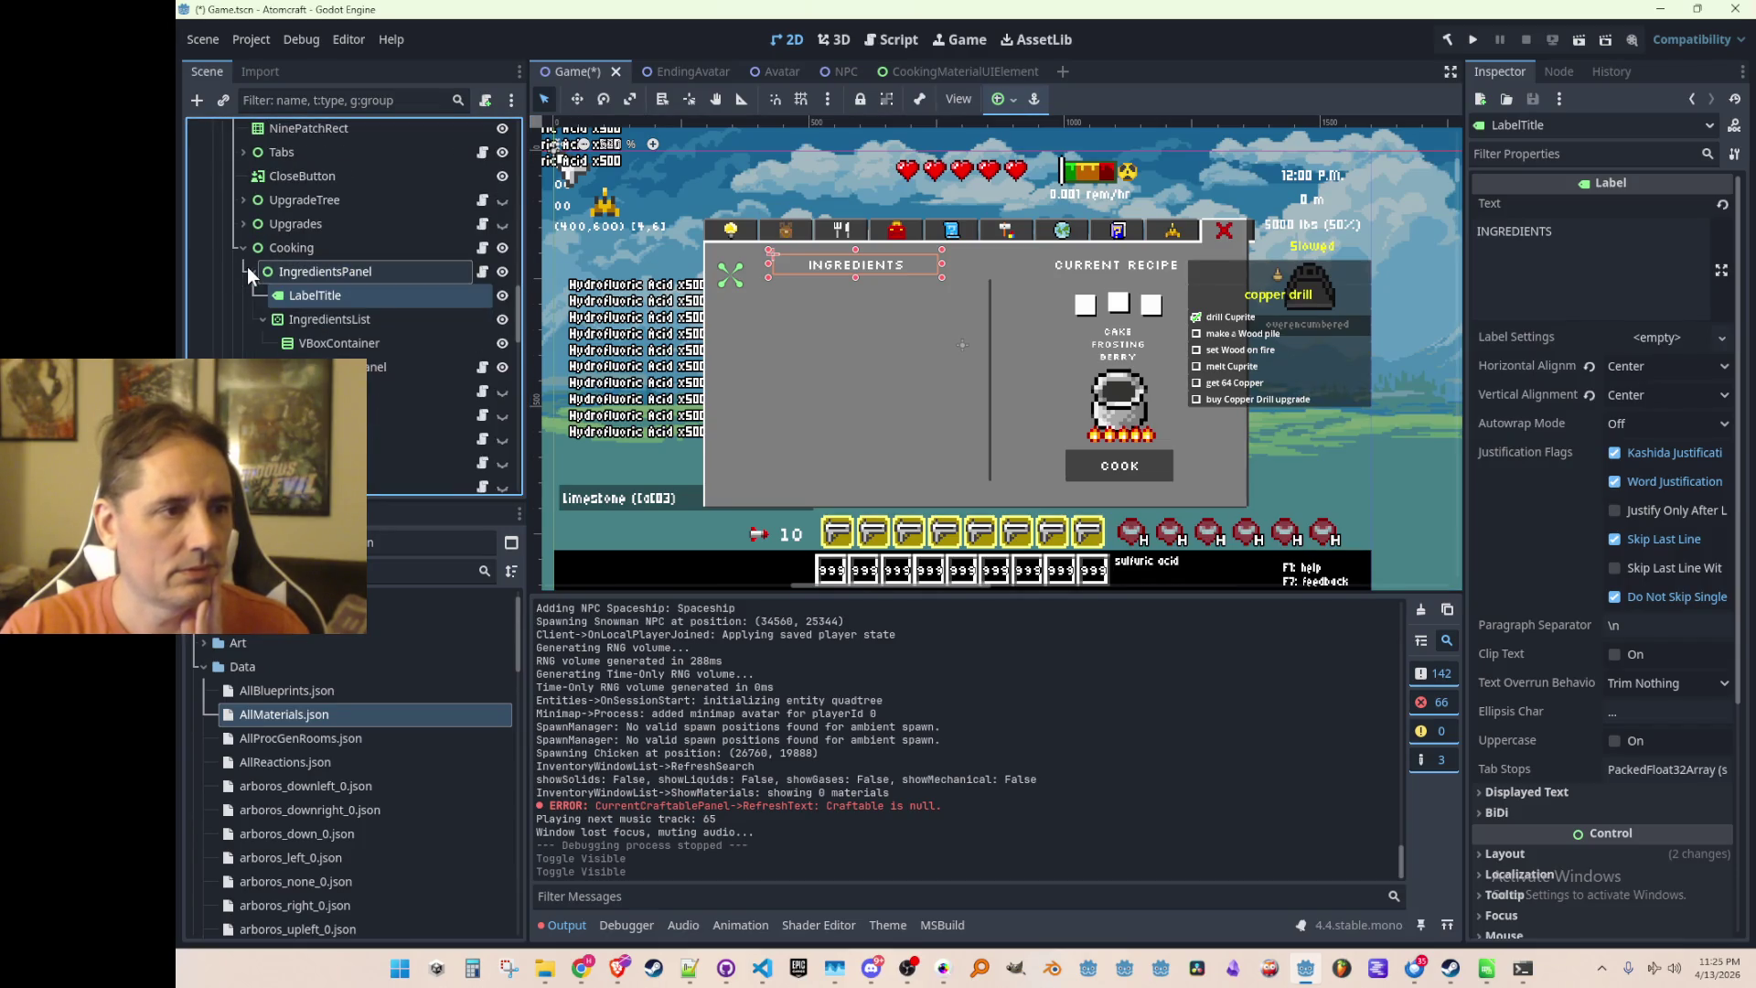
{"action": "right_click", "coordinate": [316, 293]}
{"action": "key", "text": "Escape"}
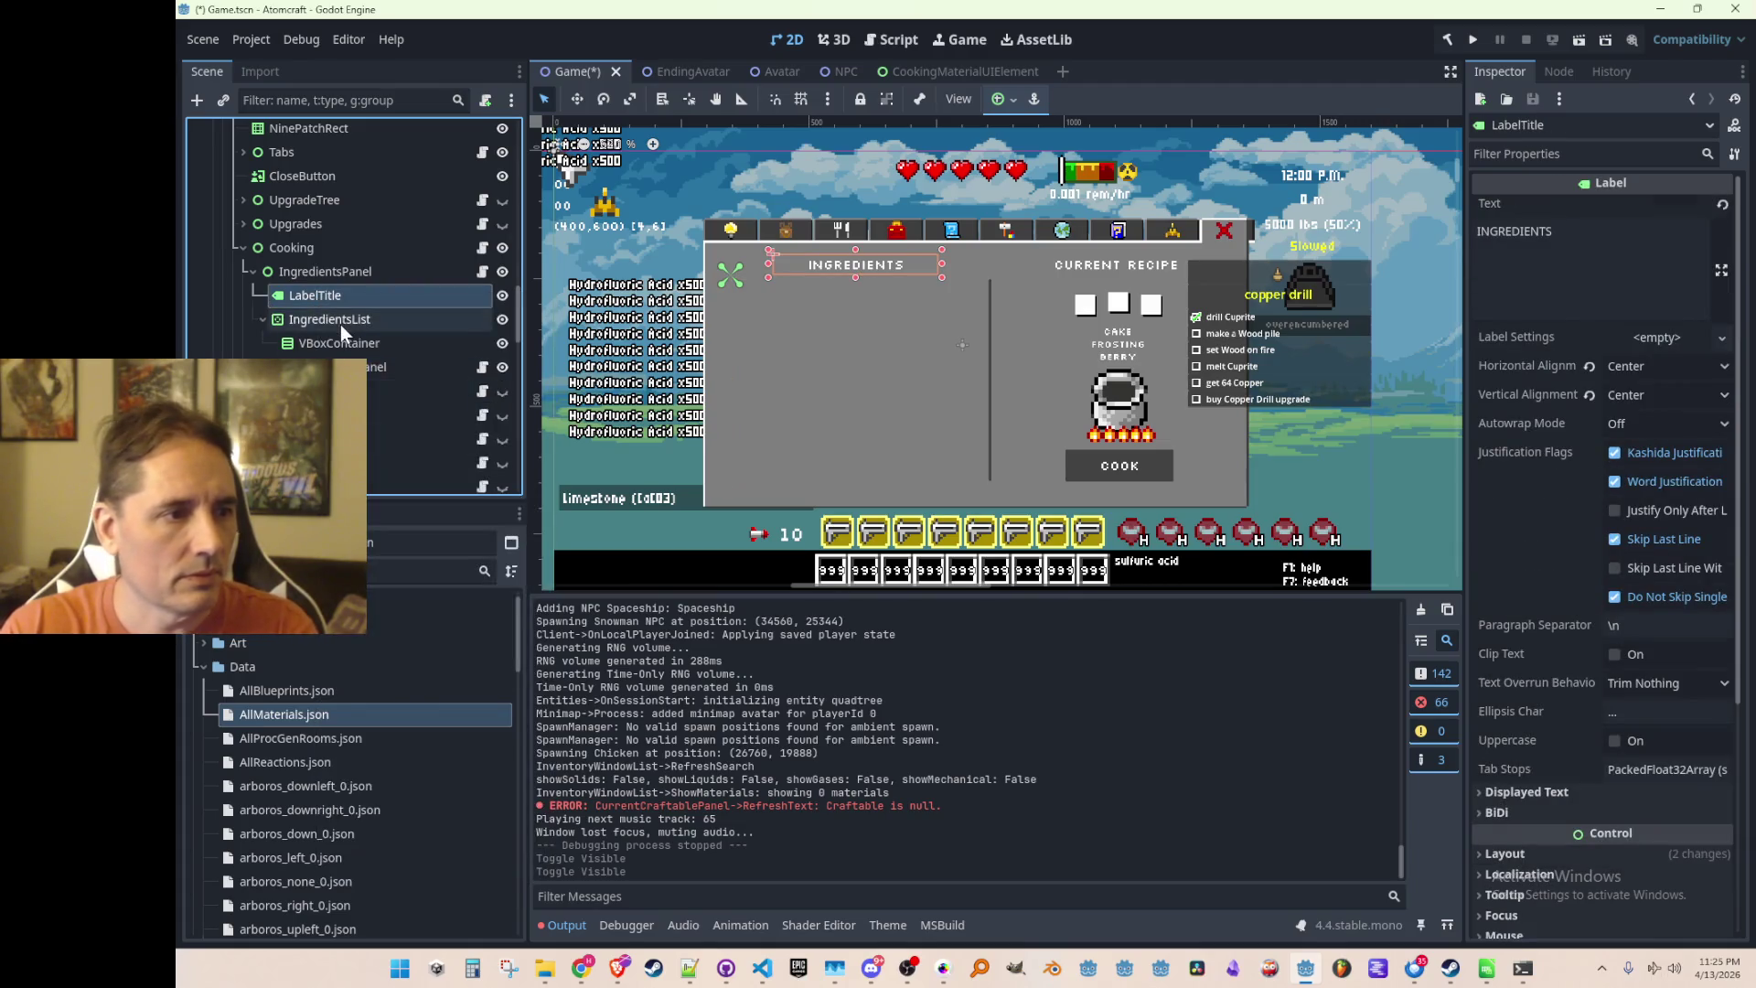
Duplicate IngredientsPanel's LabelTitle, creating LabelTitle2
{"action": "left_click", "coordinate": [338, 340]}
{"action": "left_click", "coordinate": [336, 316]}
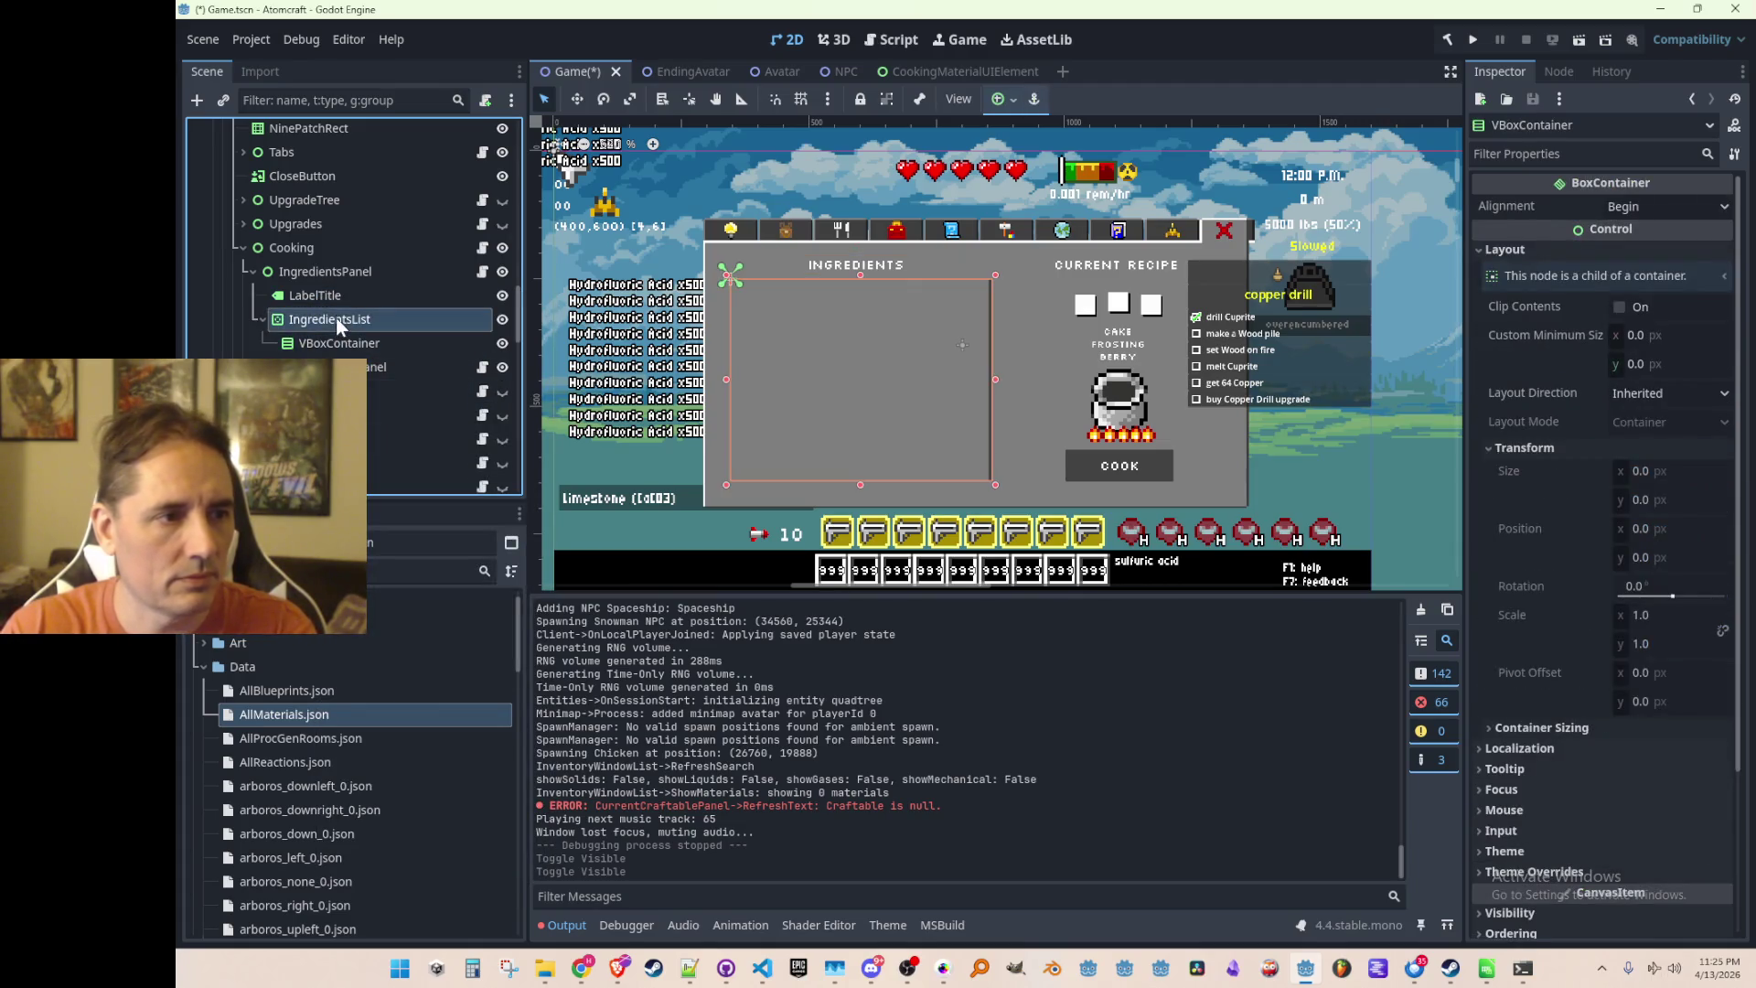
{"action": "left_click", "coordinate": [340, 270]}
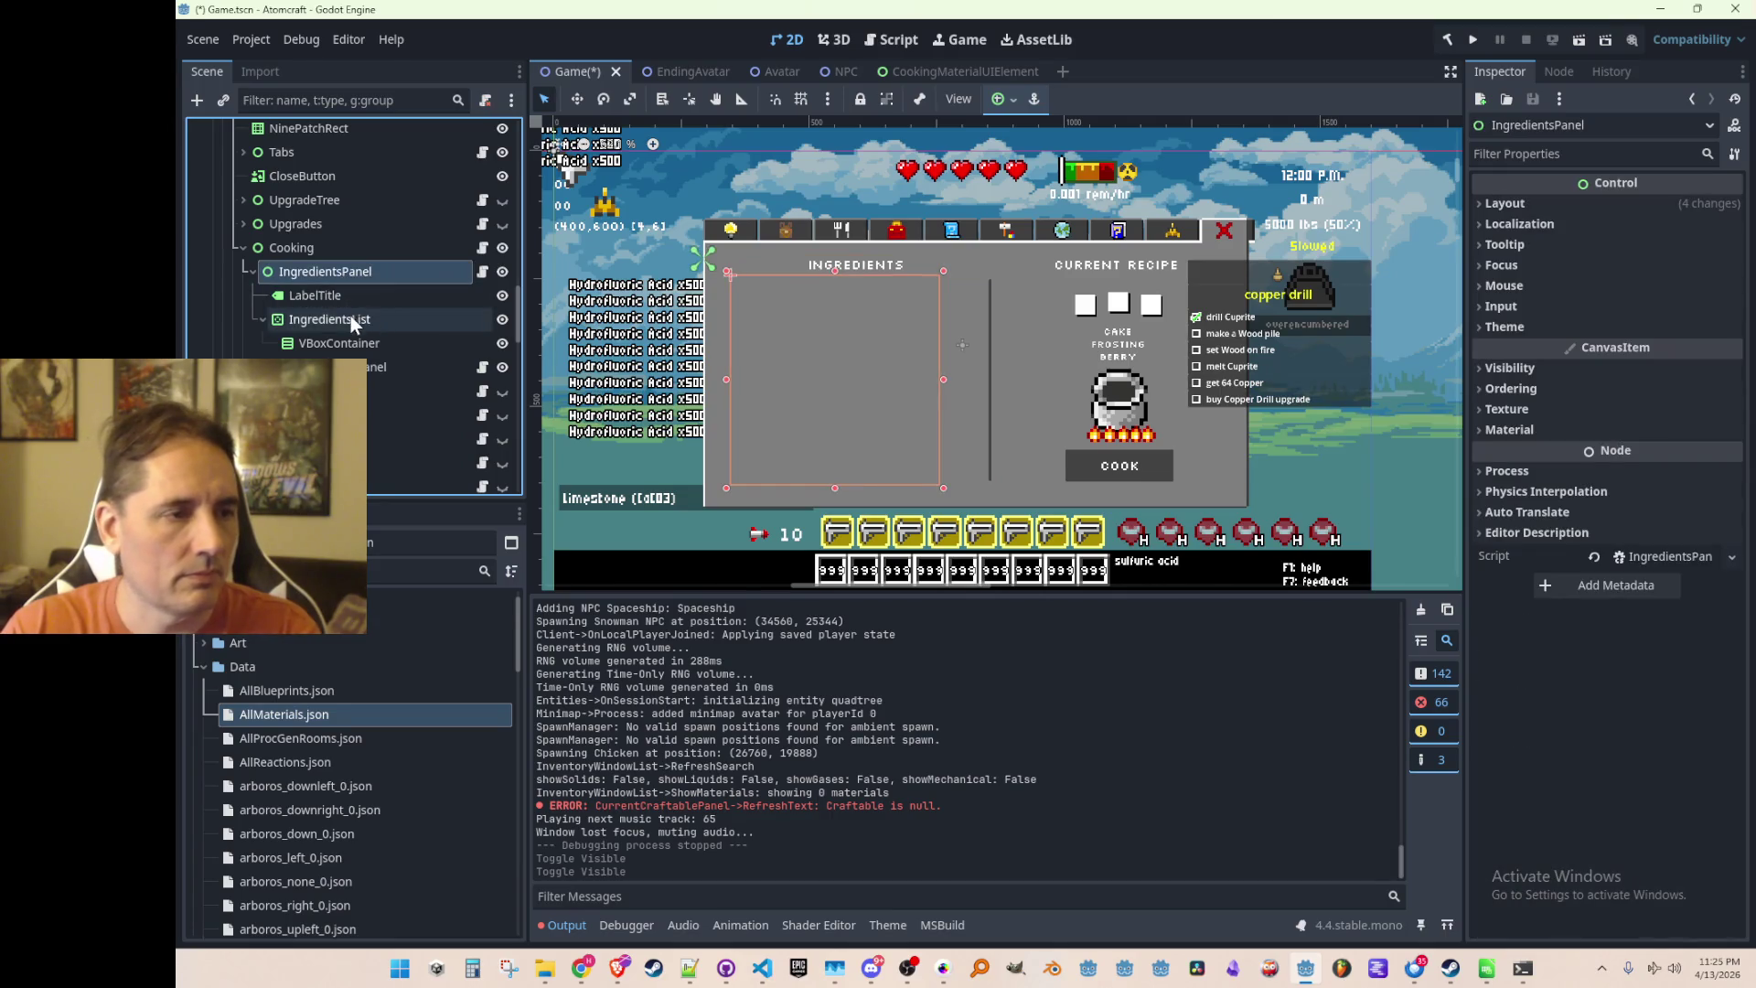
{"action": "left_click", "coordinate": [343, 293]}
{"action": "key", "text": "ctrl+d"}
Rename the duplicated label from LabelTitle2 to LabelNoIngredients
{"action": "double_click", "coordinate": [402, 318]}
{"action": "key", "text": "BackSpace"}
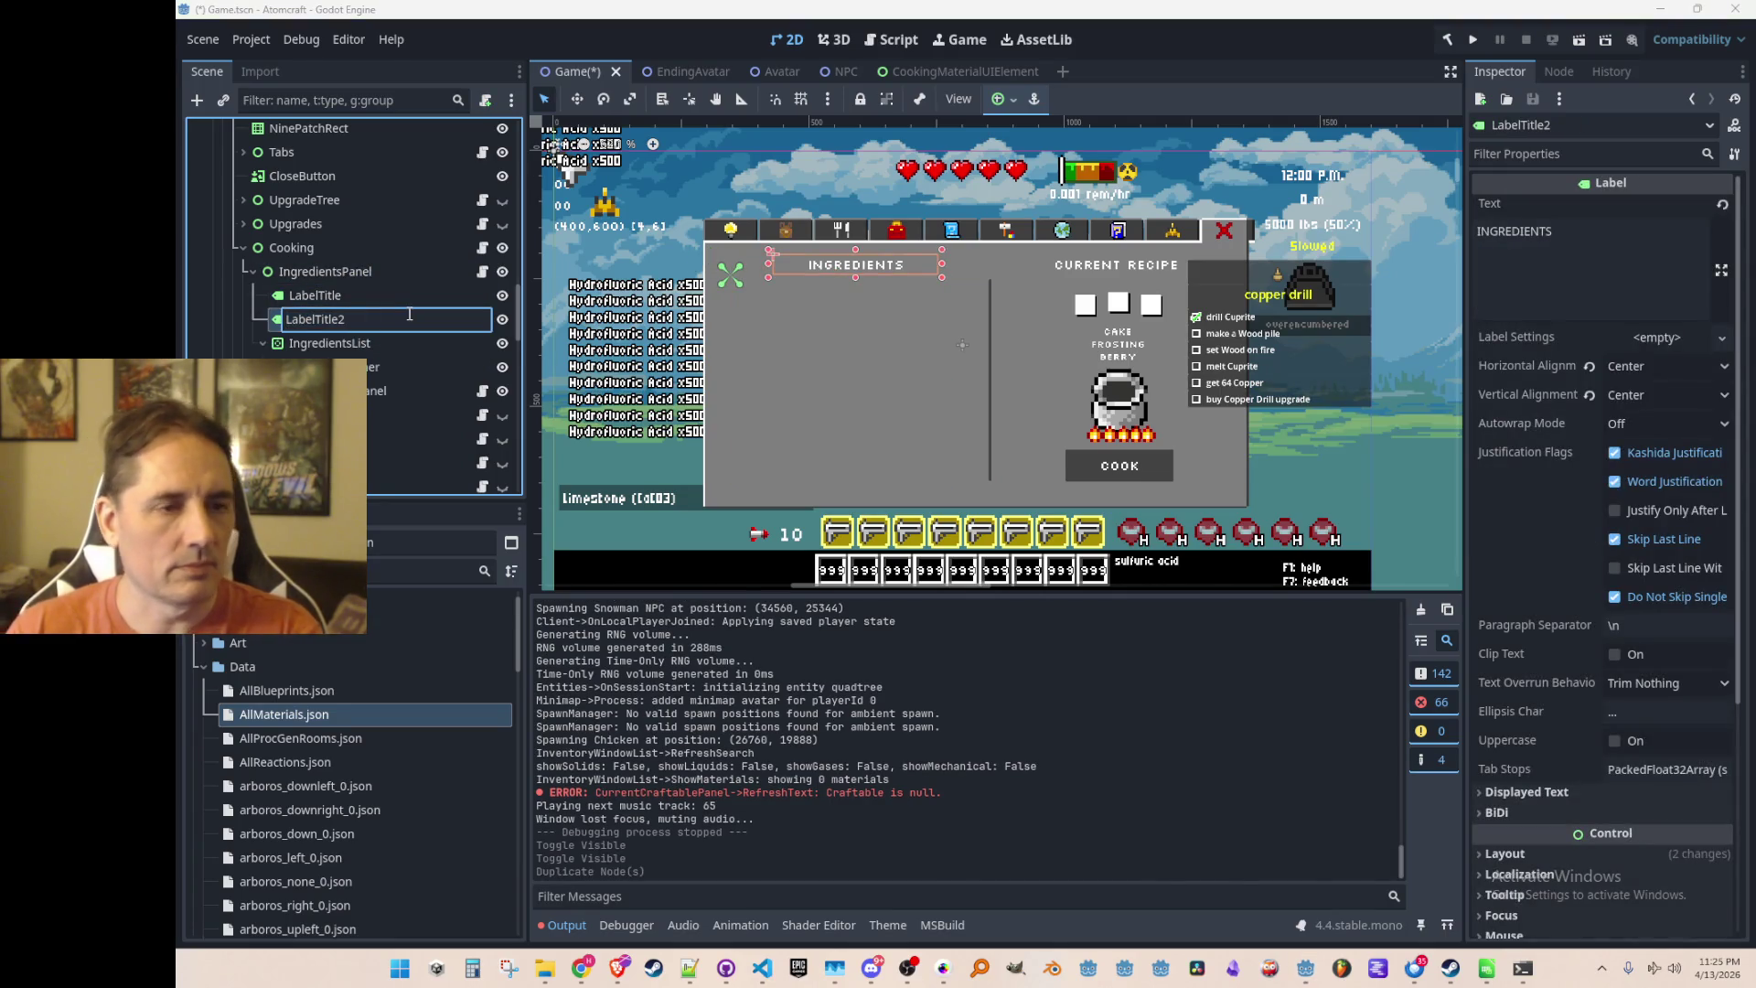
{"action": "key", "text": "BackSpace"}
{"action": "key", "text": "BackSpace"}
{"action": "key", "text": "BackSpace"}
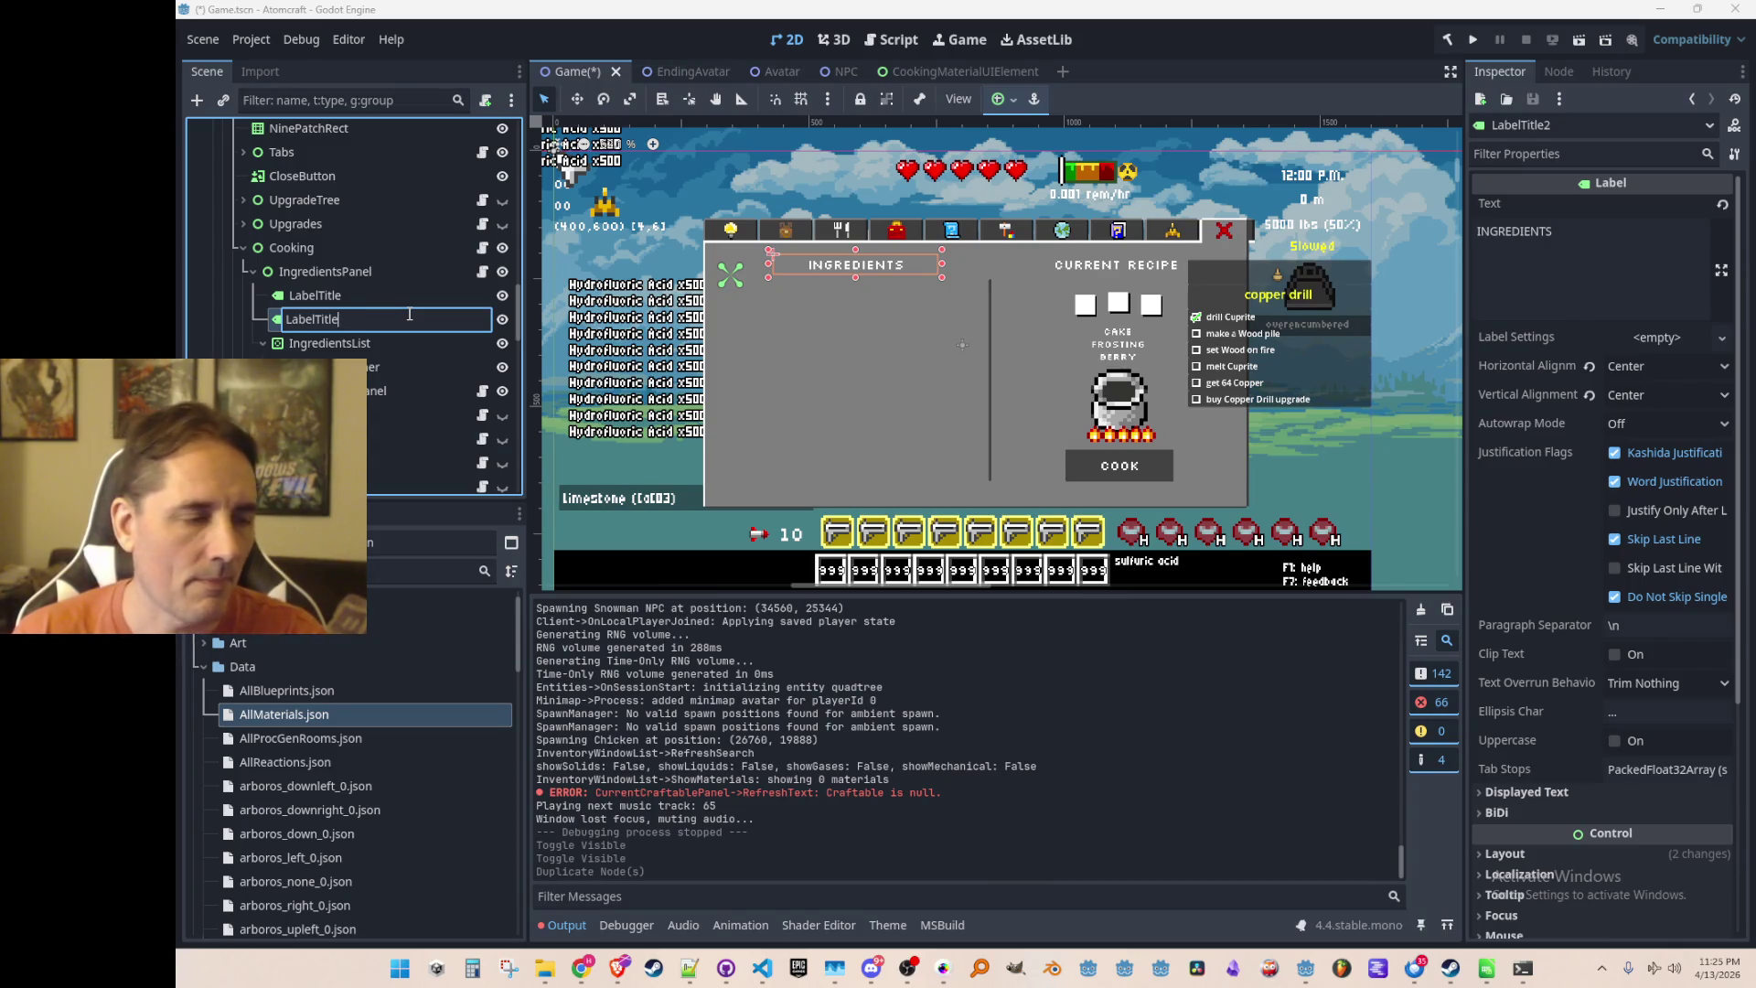
{"action": "type", "text": "NoIngredient"}
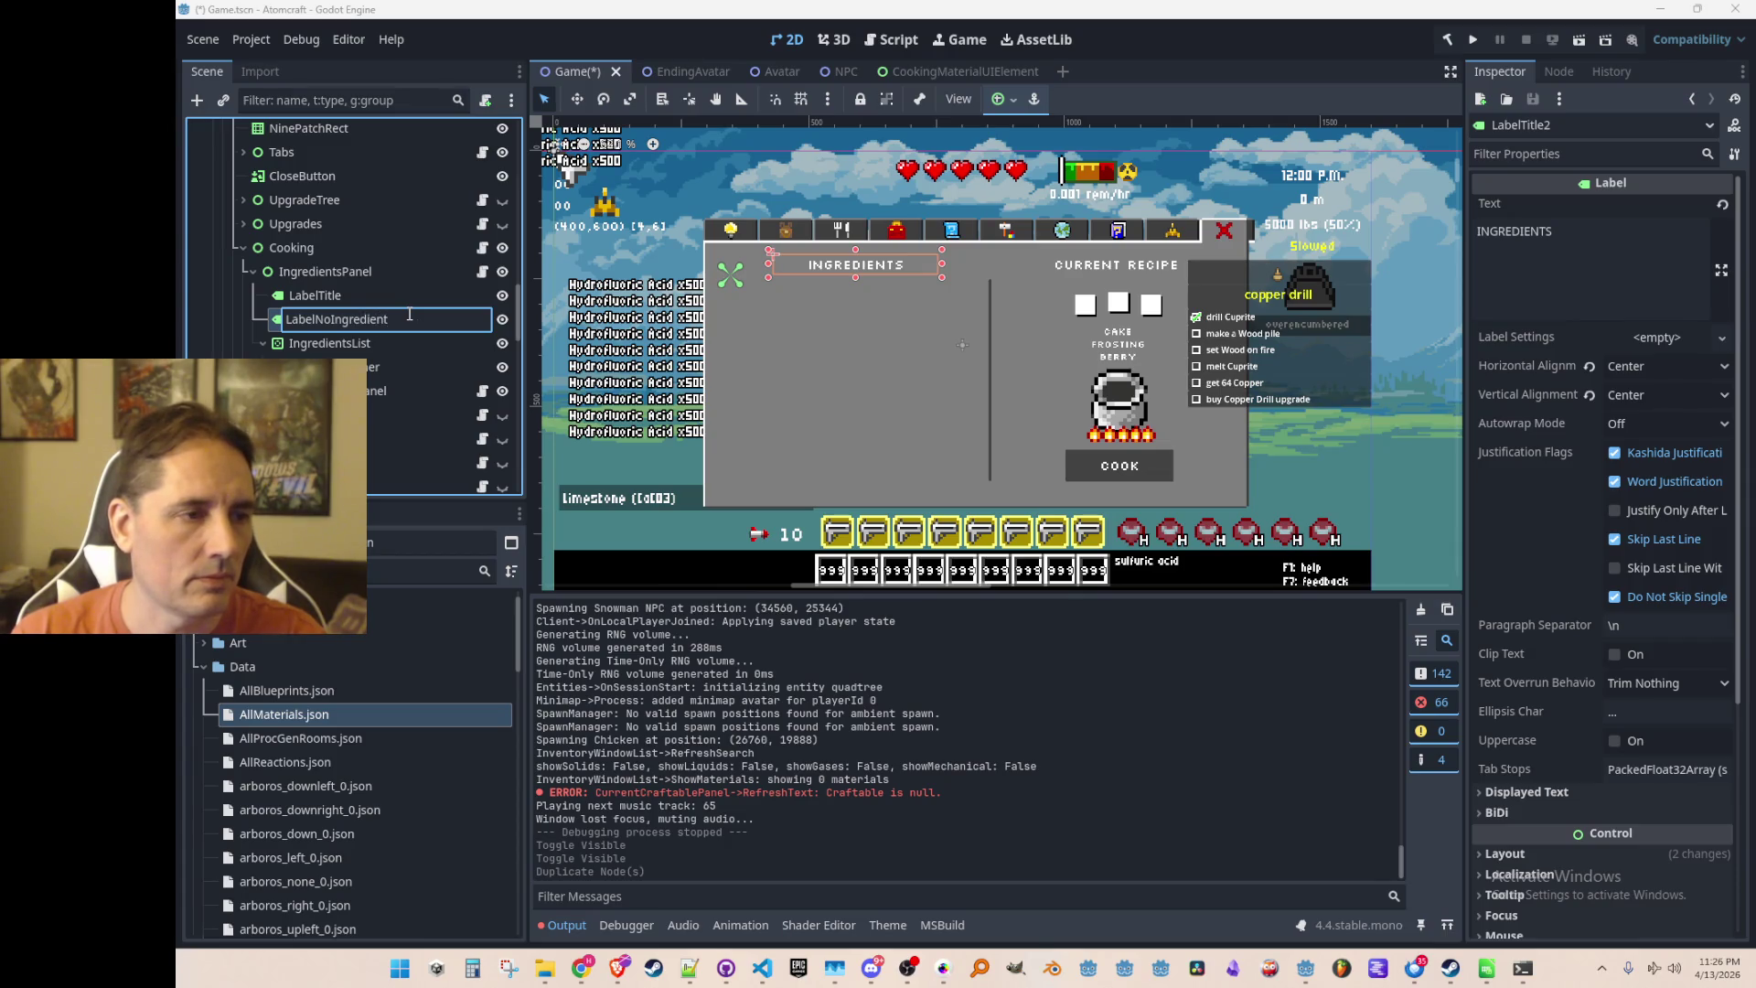
{"action": "type", "text": "s"}
{"action": "key", "text": "Return"}
Place LabelNoIngredients under IngredientsList and move it down into the ingredients panel
{"action": "left_click_drag", "start_coordinate": [293, 316], "coordinate": [329, 358]}
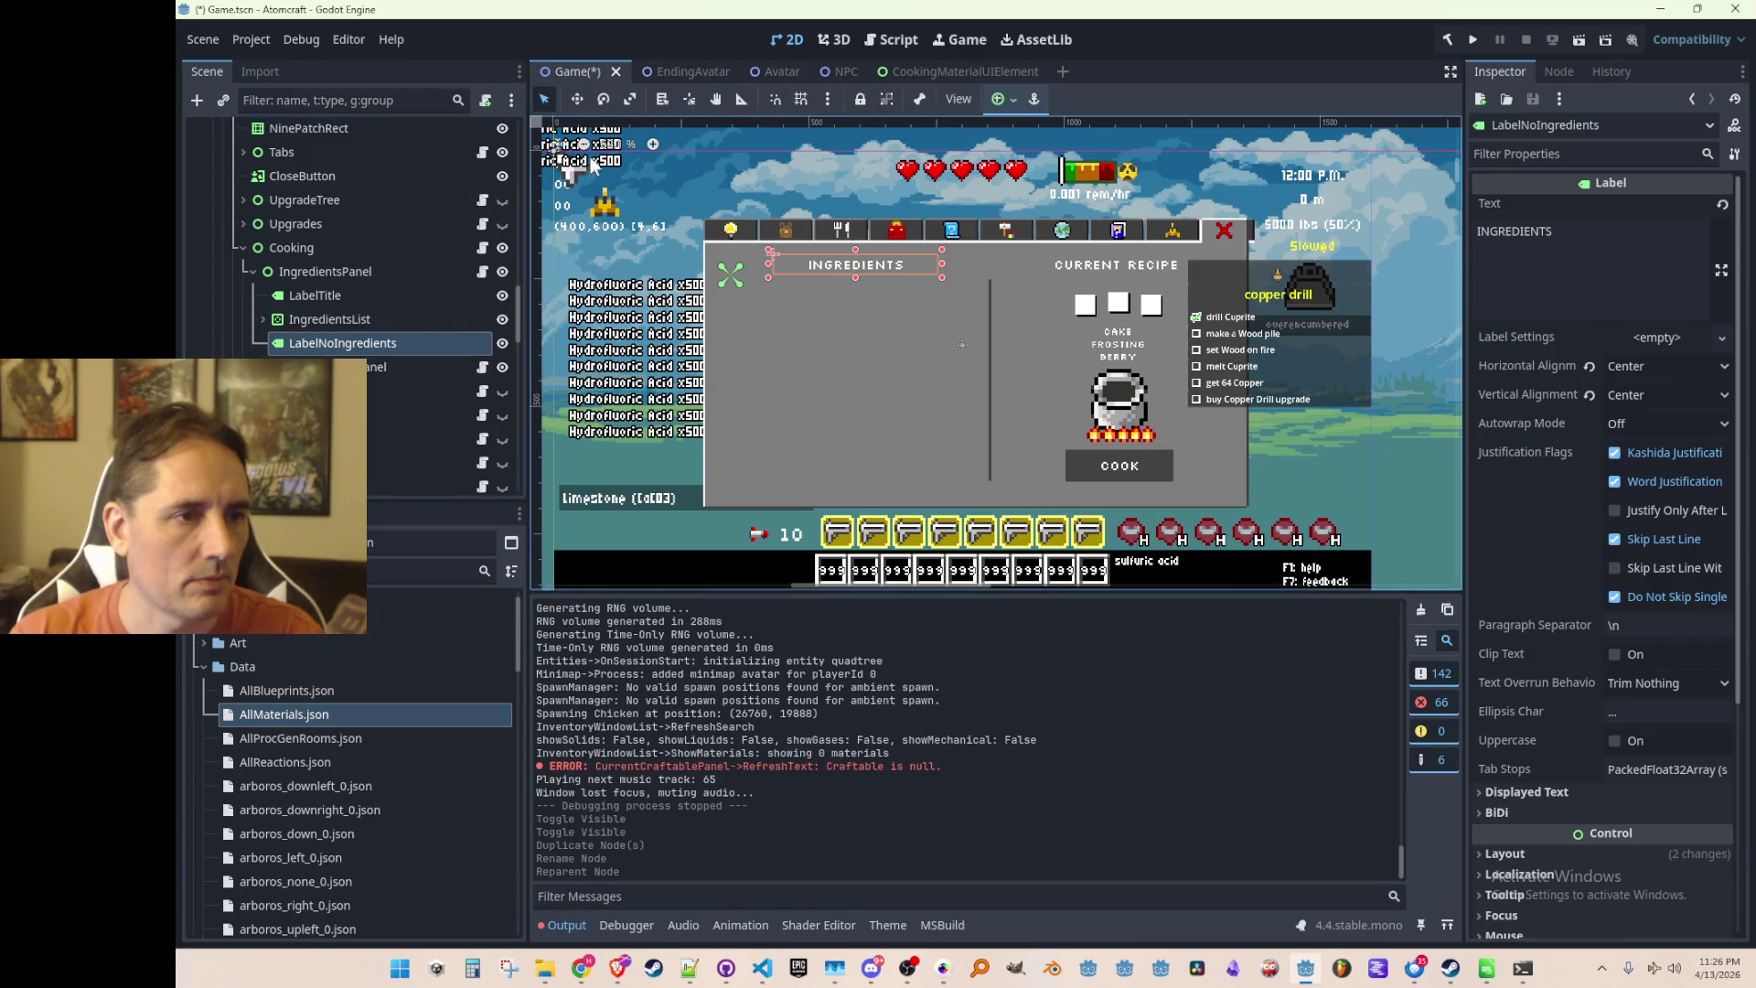
{"action": "left_click", "coordinate": [577, 98]}
{"action": "left_click_drag", "start_coordinate": [841, 339], "coordinate": [841, 380]}
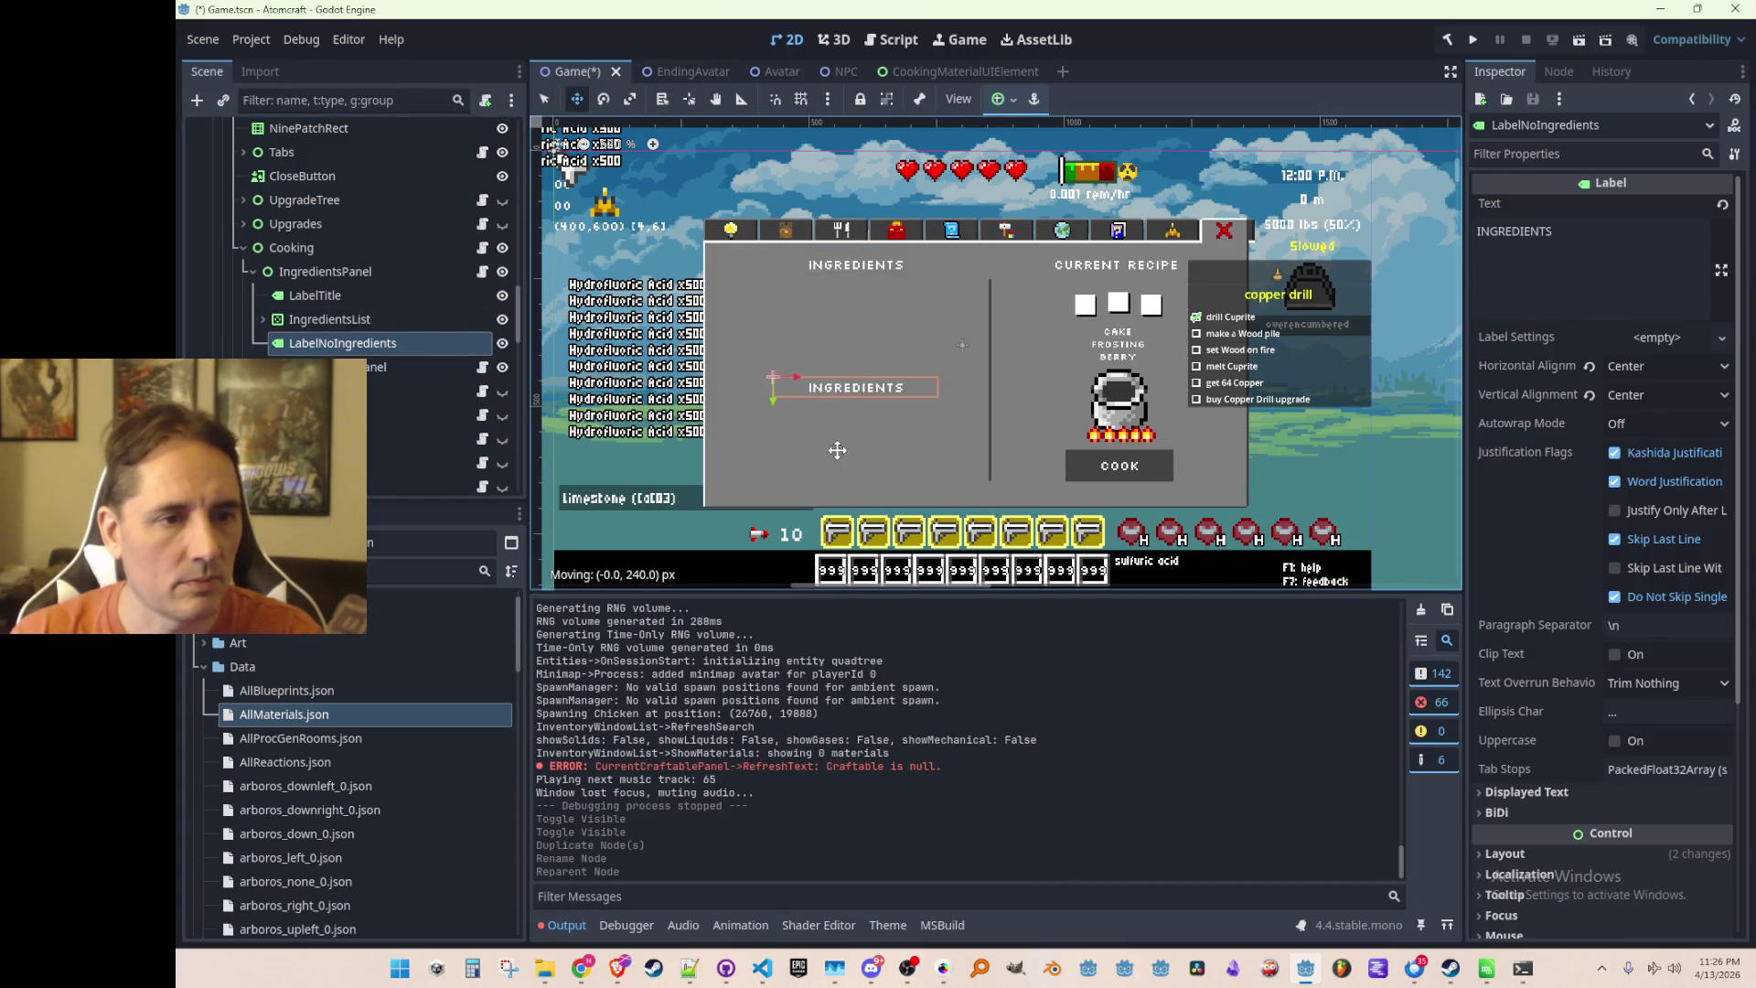
Set the label text to 'No ingredients found in inventory' with Word (Smart) autowrap
{"action": "left_click", "coordinate": [1606, 249]}
{"action": "key", "text": "ctrl+a"}
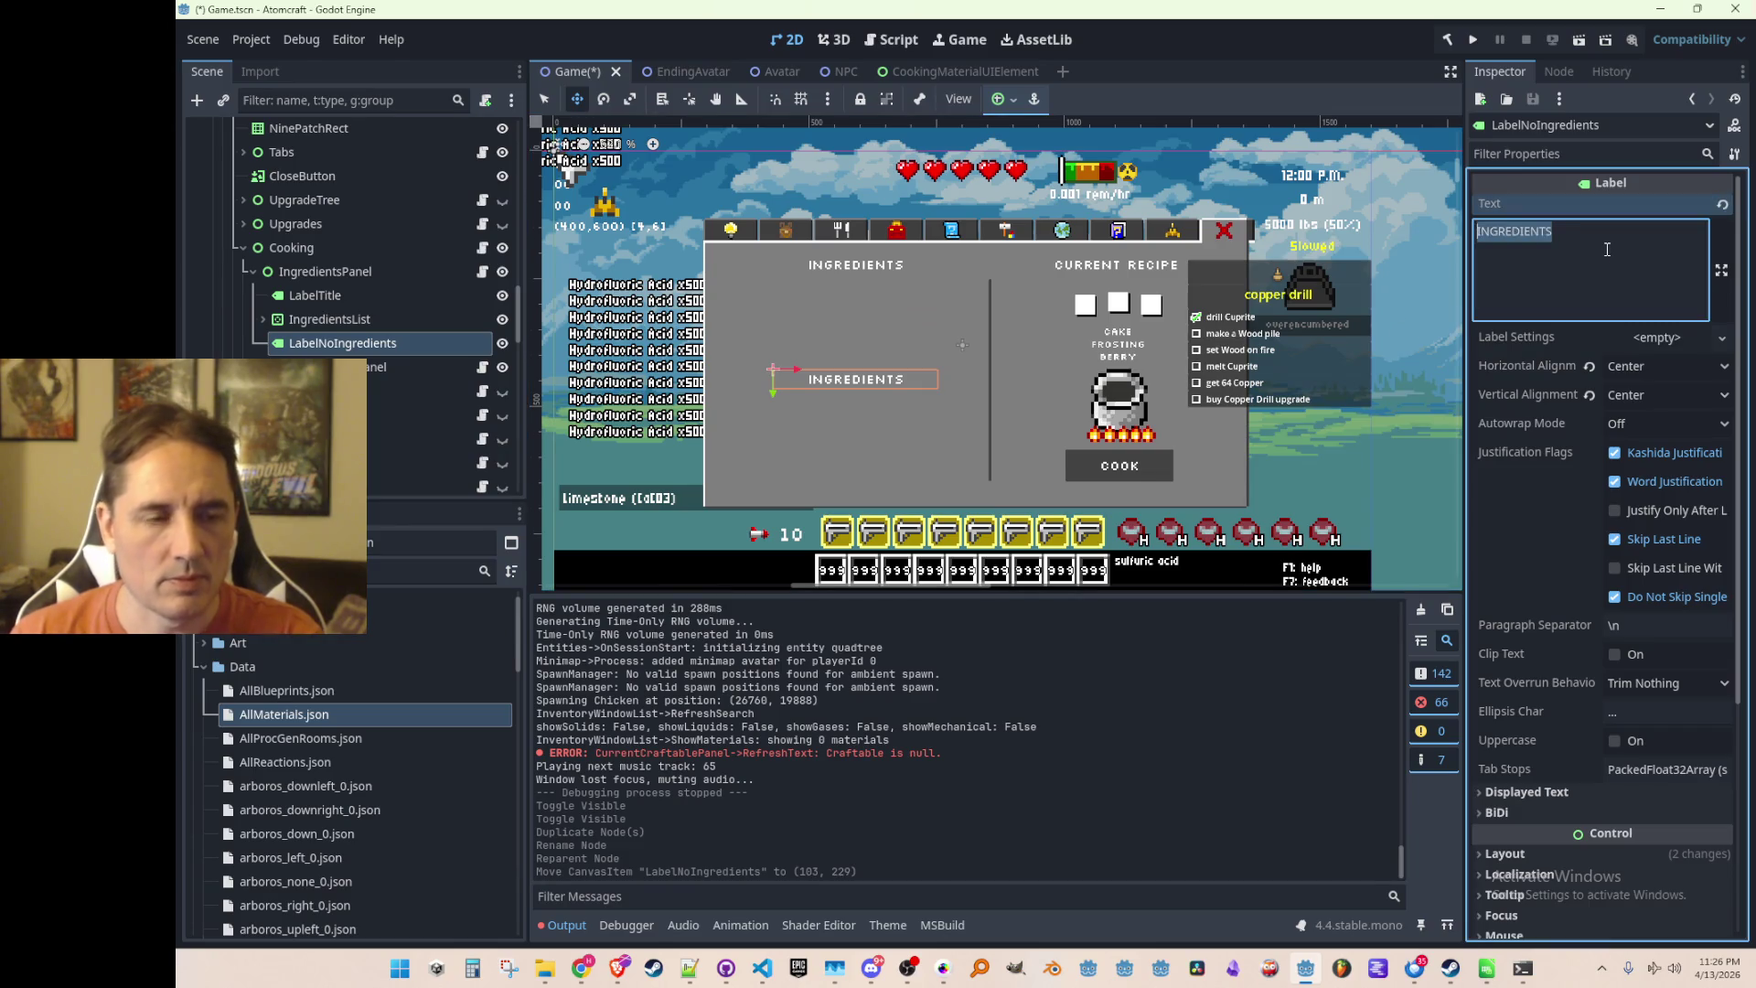
{"action": "type", "text": "No ingredients found "}
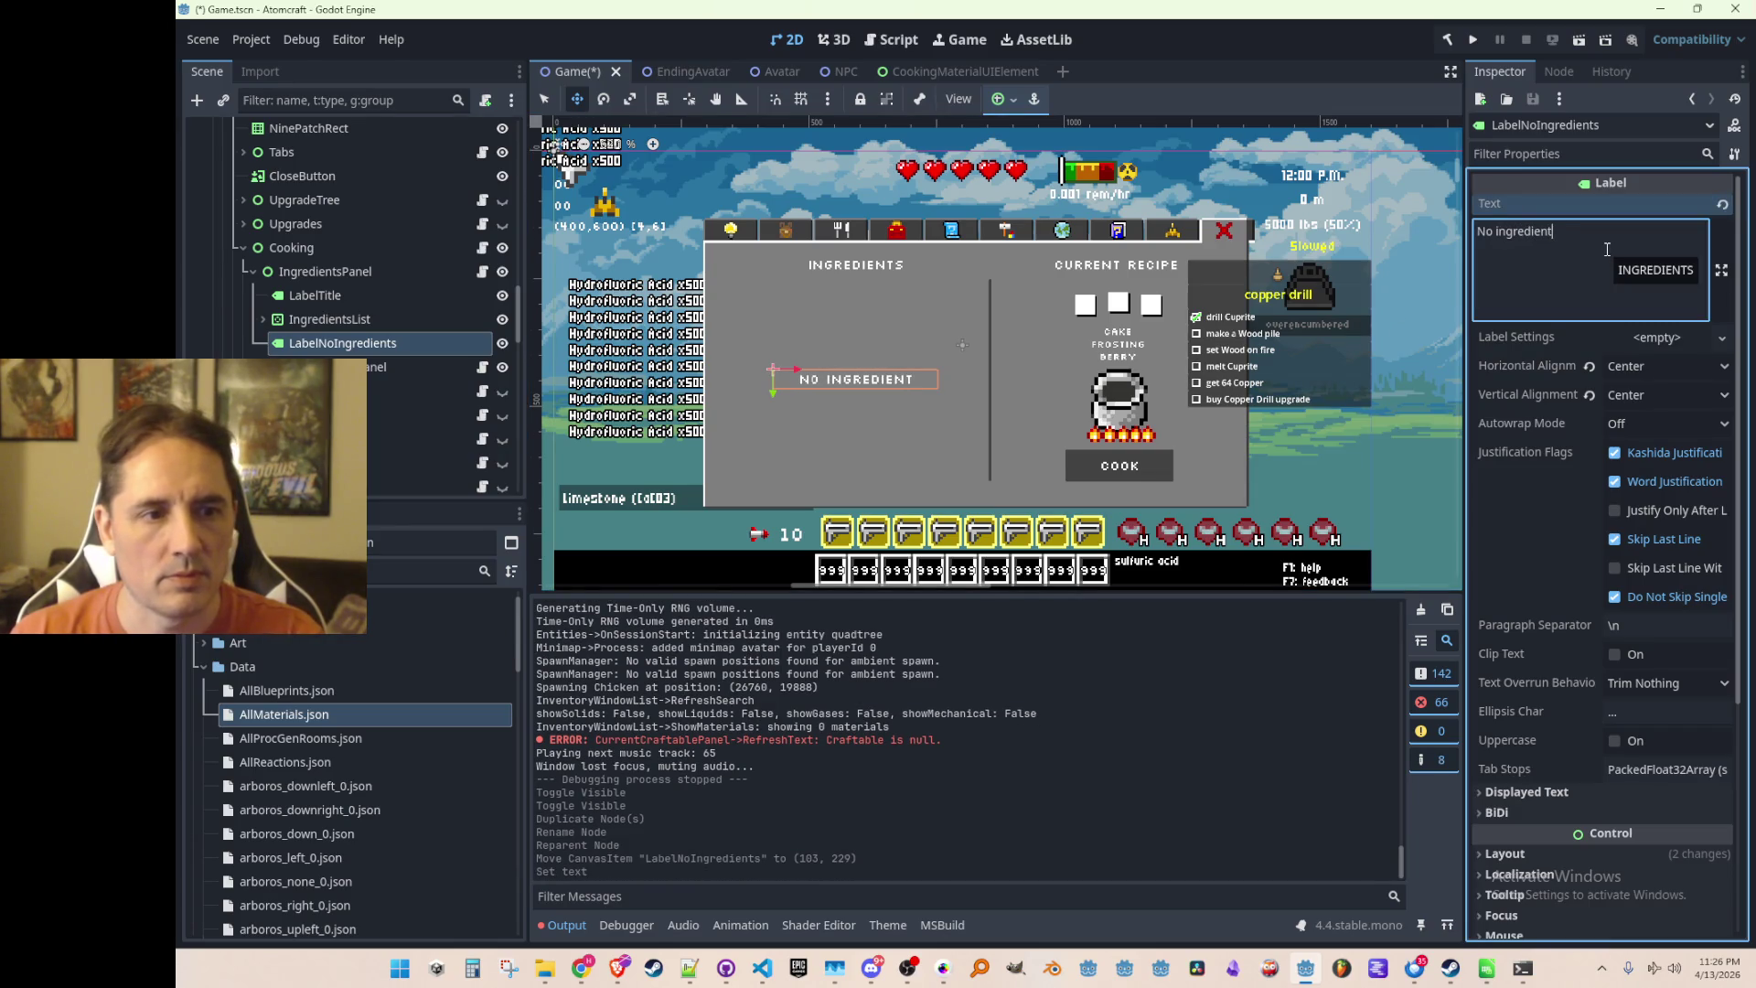
{"action": "type", "text": "in inventory"}
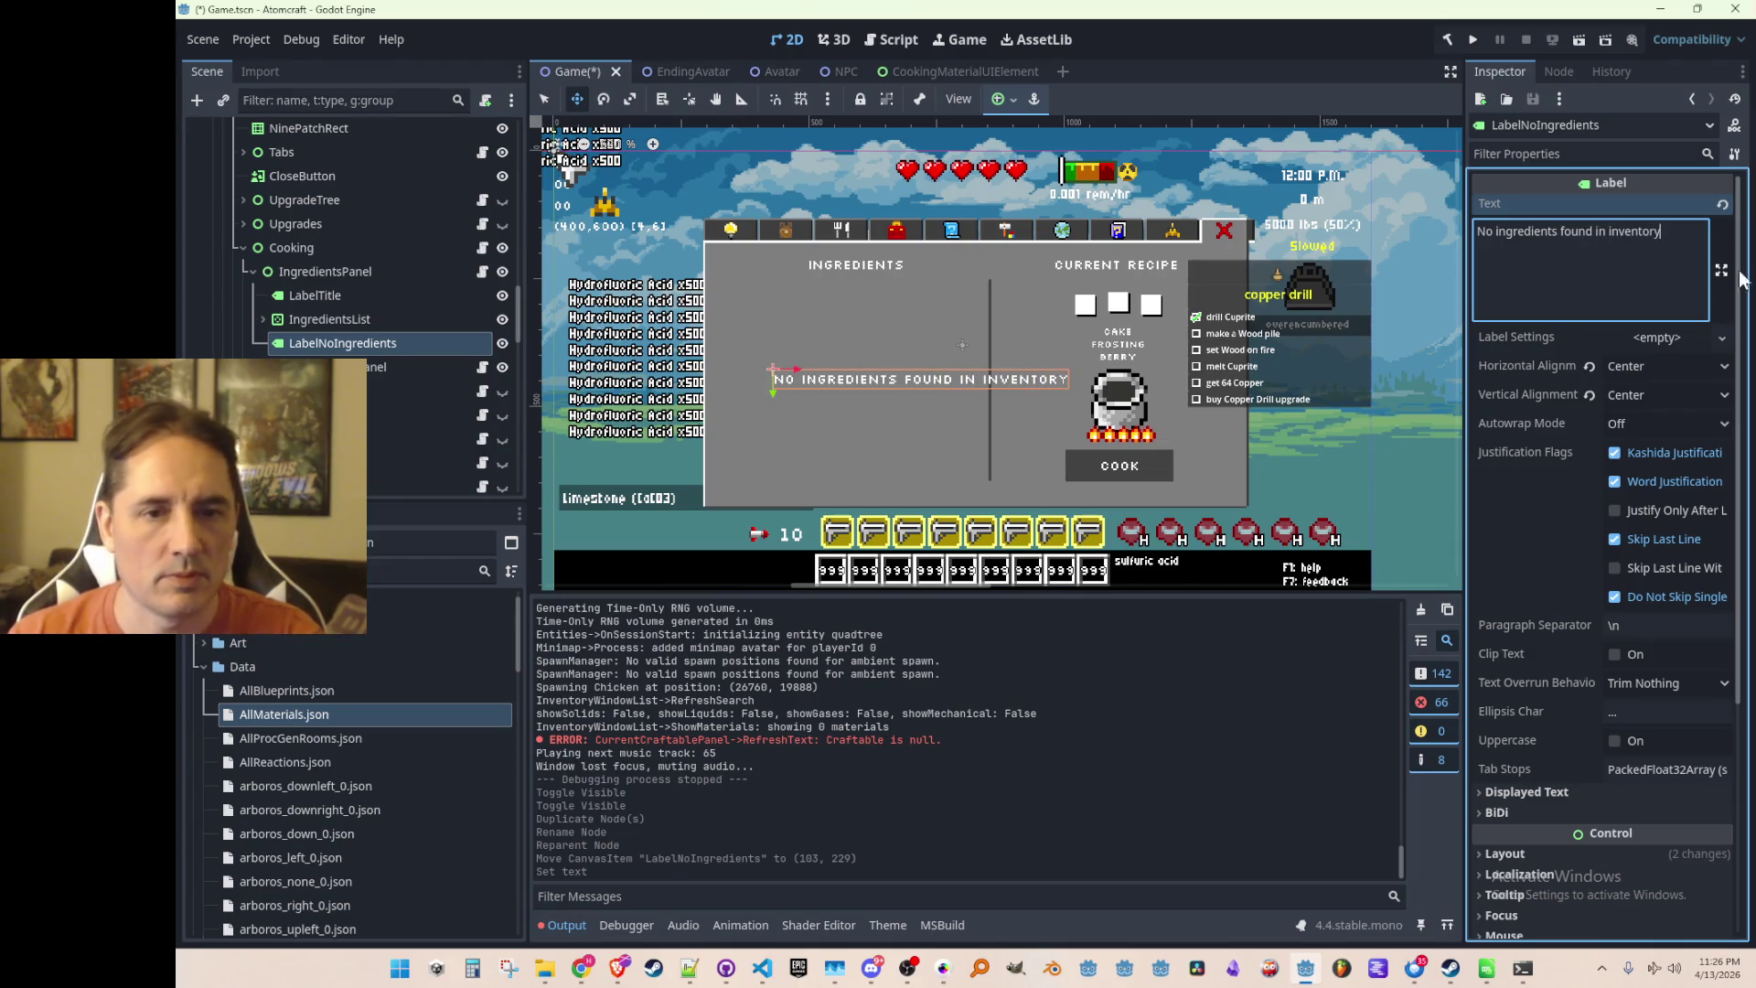
{"action": "left_click", "coordinate": [1628, 419]}
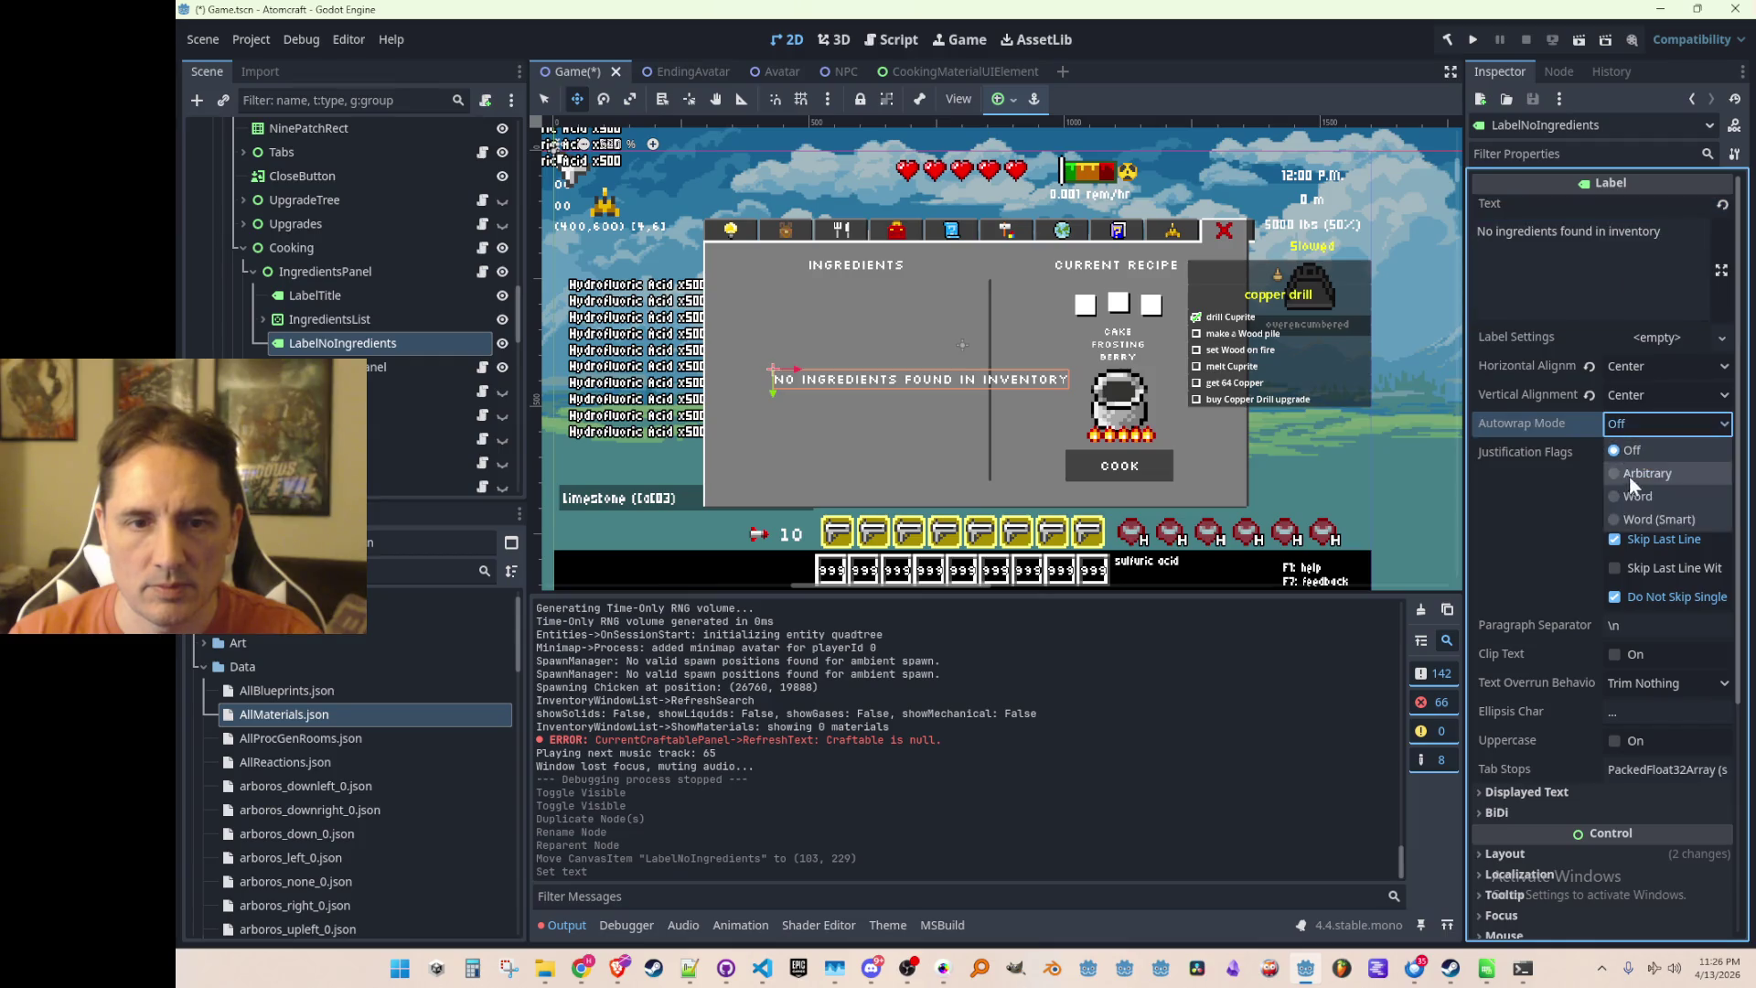
{"action": "left_click", "coordinate": [1651, 519]}
Try nudging the label higher, undo it, then deselect and save the scene
{"action": "scroll", "coordinate": [809, 399], "scroll_direction": "up", "scroll_amount": 1}
{"action": "mouse_move", "coordinate": [773, 378]}
{"action": "left_mouse_down"}
{"action": "mouse_move", "coordinate": [763, 242]}
{"action": "mouse_move", "coordinate": [761, 280]}
{"action": "left_mouse_up"}
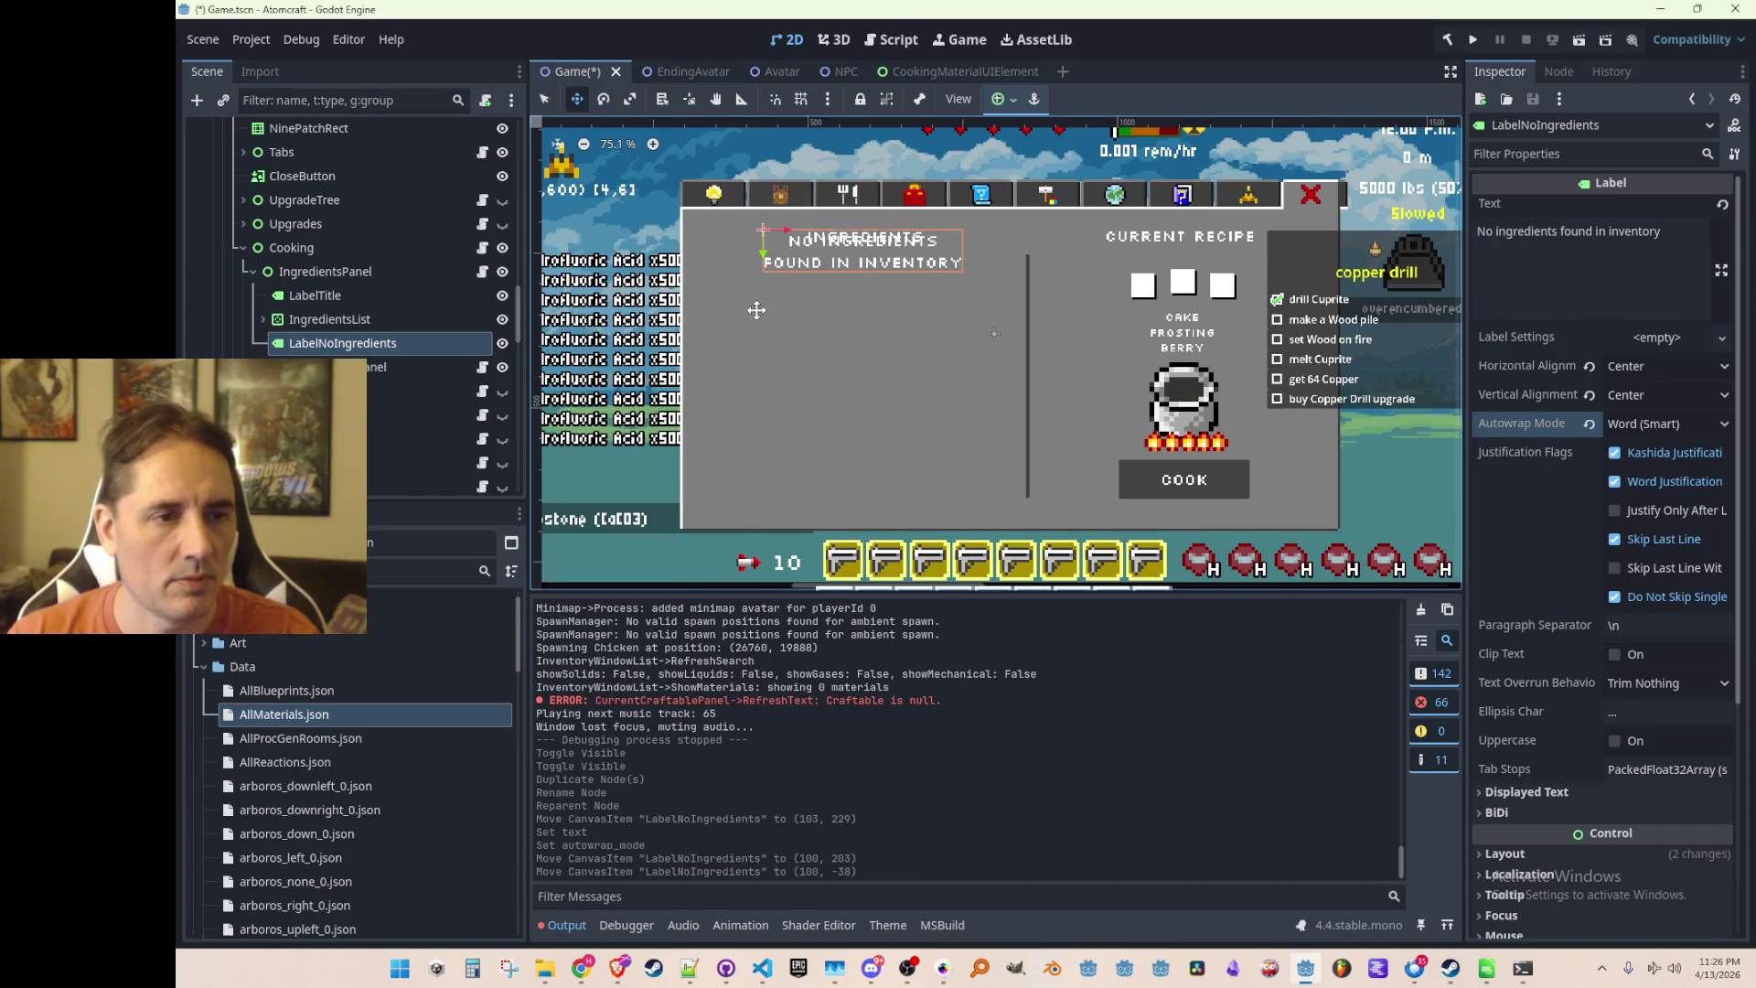
{"action": "key", "text": "ctrl+z"}
{"action": "scroll", "coordinate": [887, 357], "scroll_direction": "down", "scroll_amount": 2}
{"action": "scroll", "coordinate": [1004, 386], "scroll_direction": "down", "scroll_amount": 1}
{"action": "key", "text": "q"}
{"action": "left_click", "coordinate": [1292, 314]}
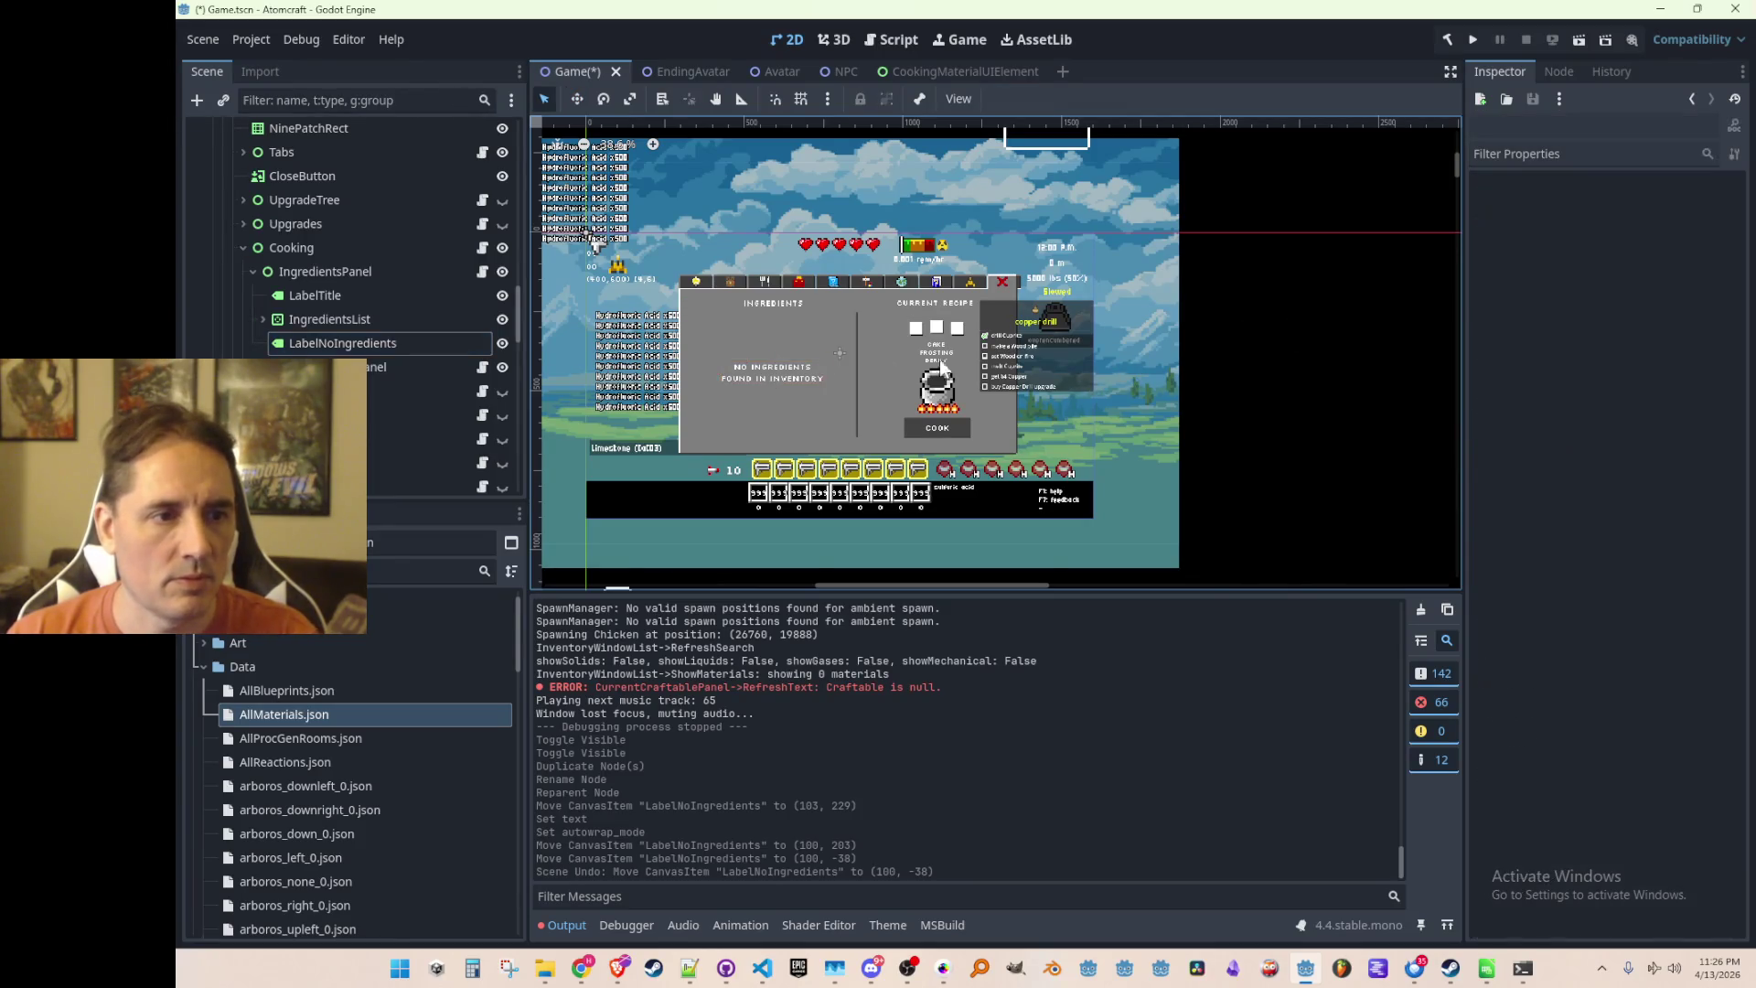
{"action": "scroll", "coordinate": [997, 370], "scroll_direction": "up", "scroll_amount": 1}
{"action": "scroll", "coordinate": [976, 395], "scroll_direction": "up", "scroll_amount": 1}
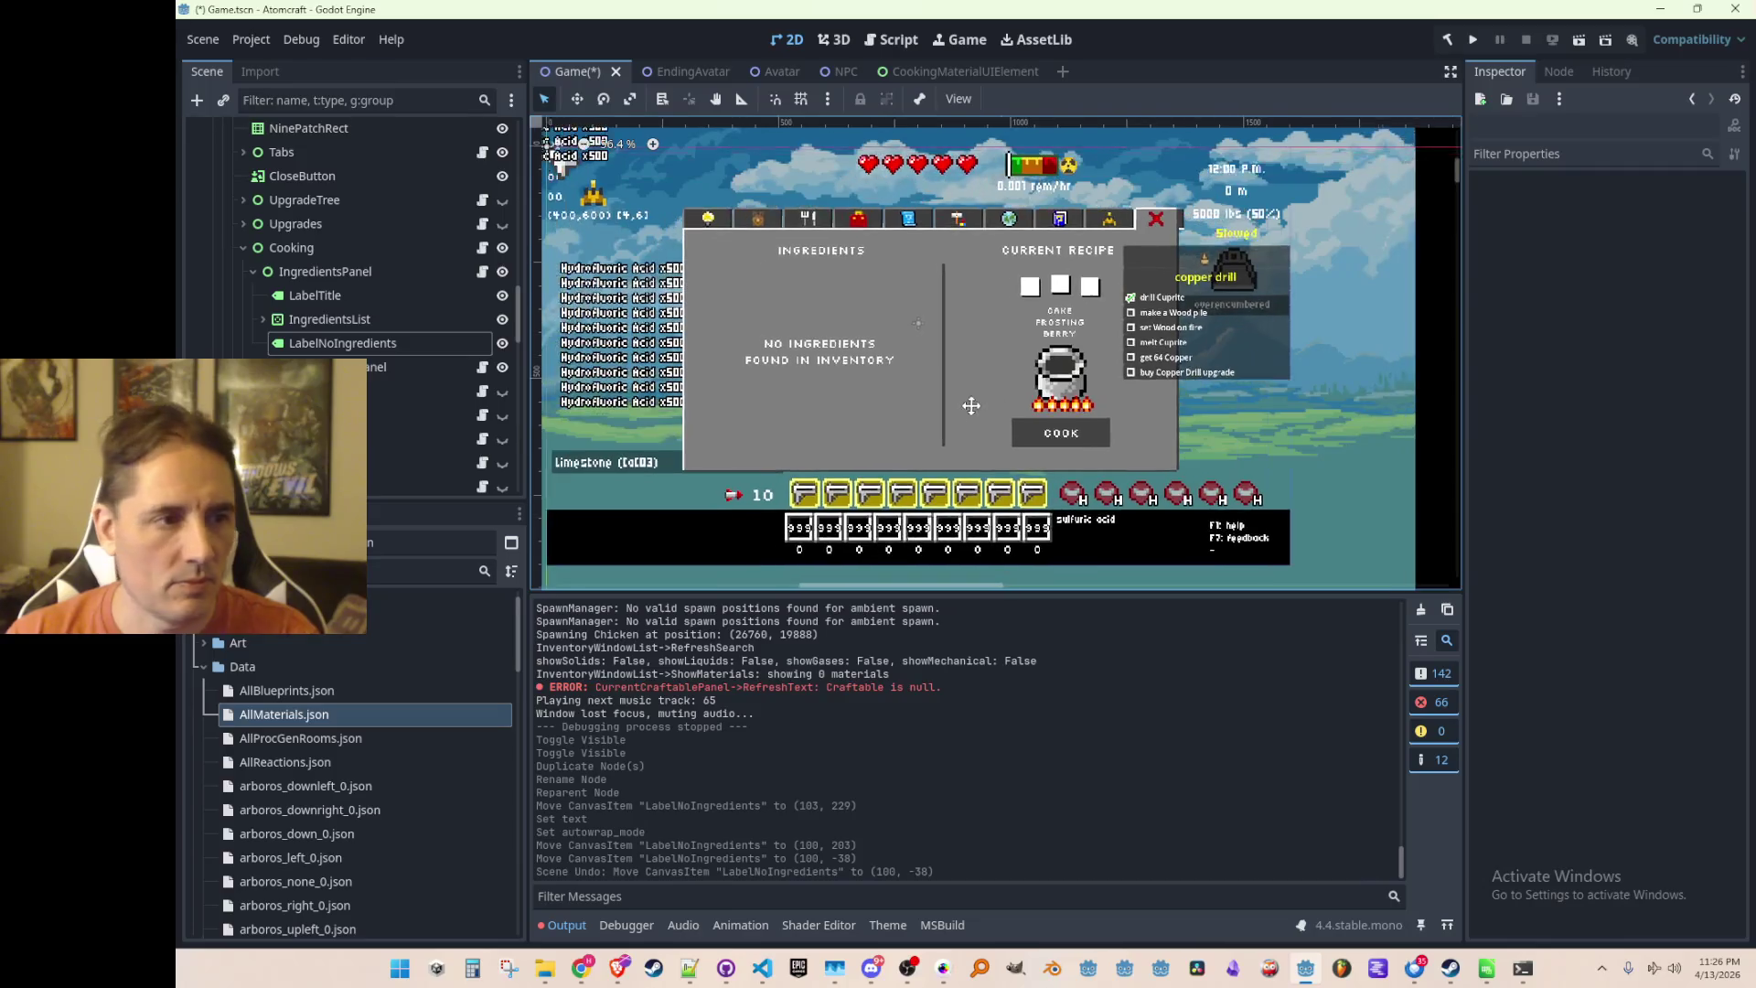
{"action": "key", "text": "ctrl+s"}
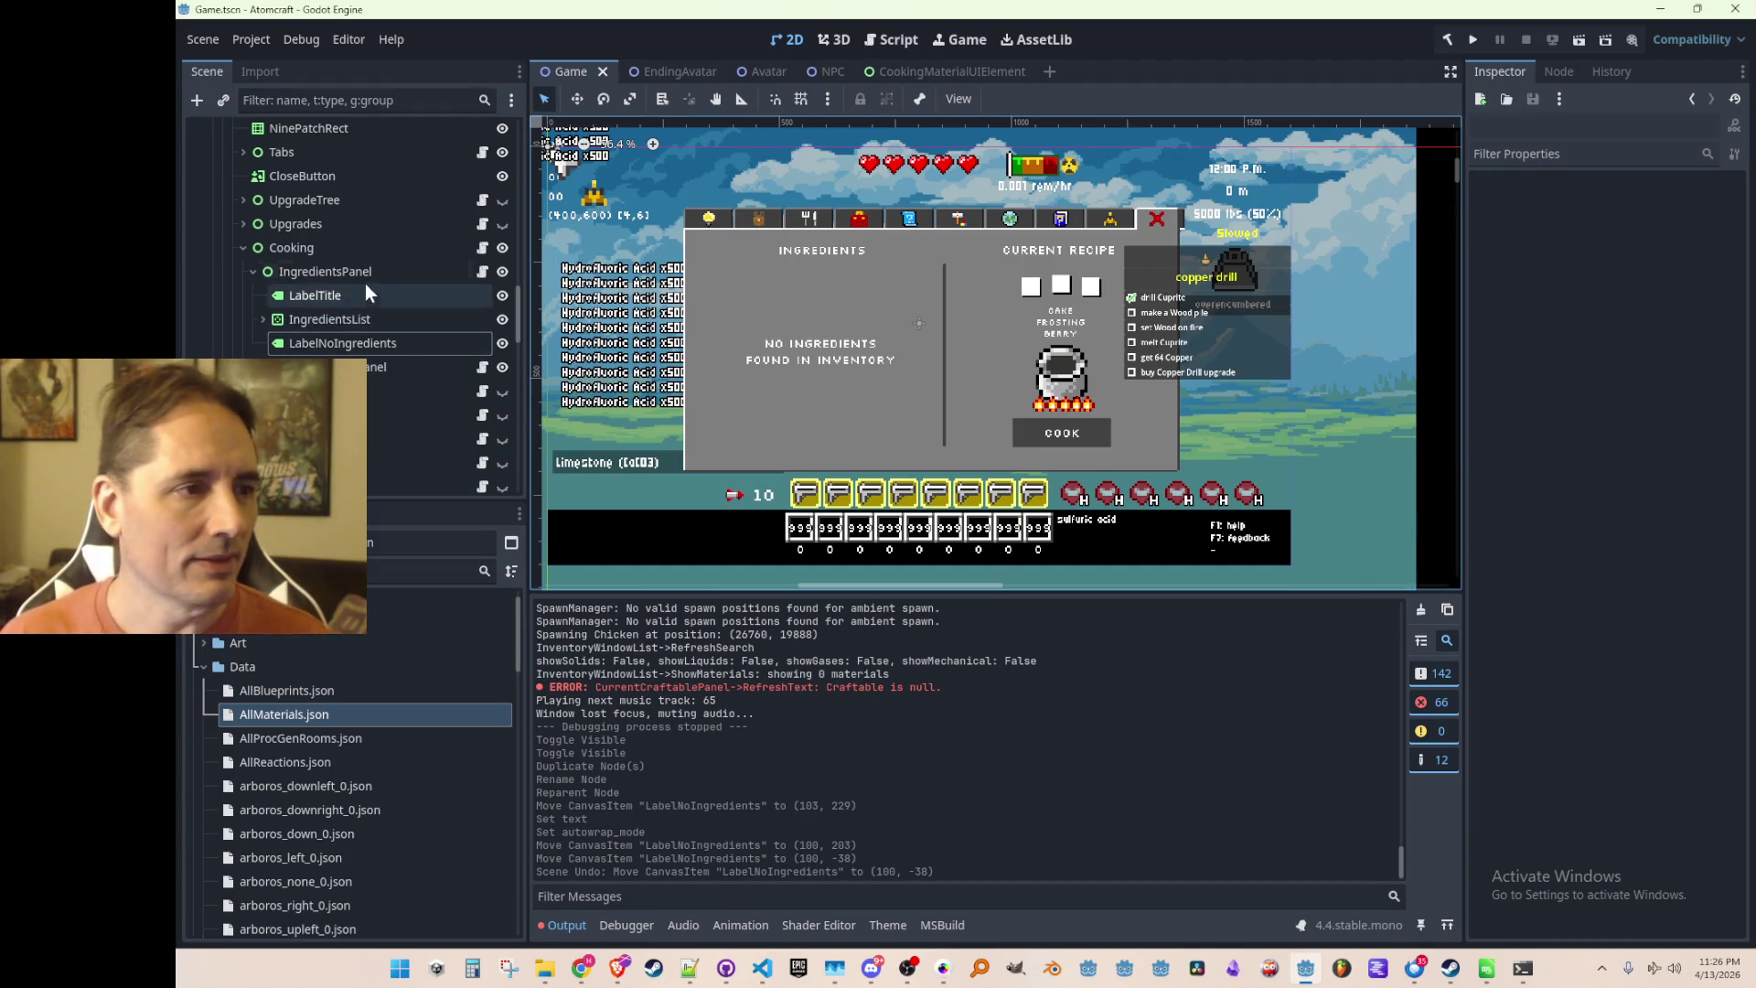
Select the Cooking node, save Game.tscn, and open IngredientsPanel.cs with IngredientsList expanded
{"action": "left_click", "coordinate": [364, 250]}
{"action": "left_click", "coordinate": [330, 294]}
{"action": "left_click", "coordinate": [339, 250]}
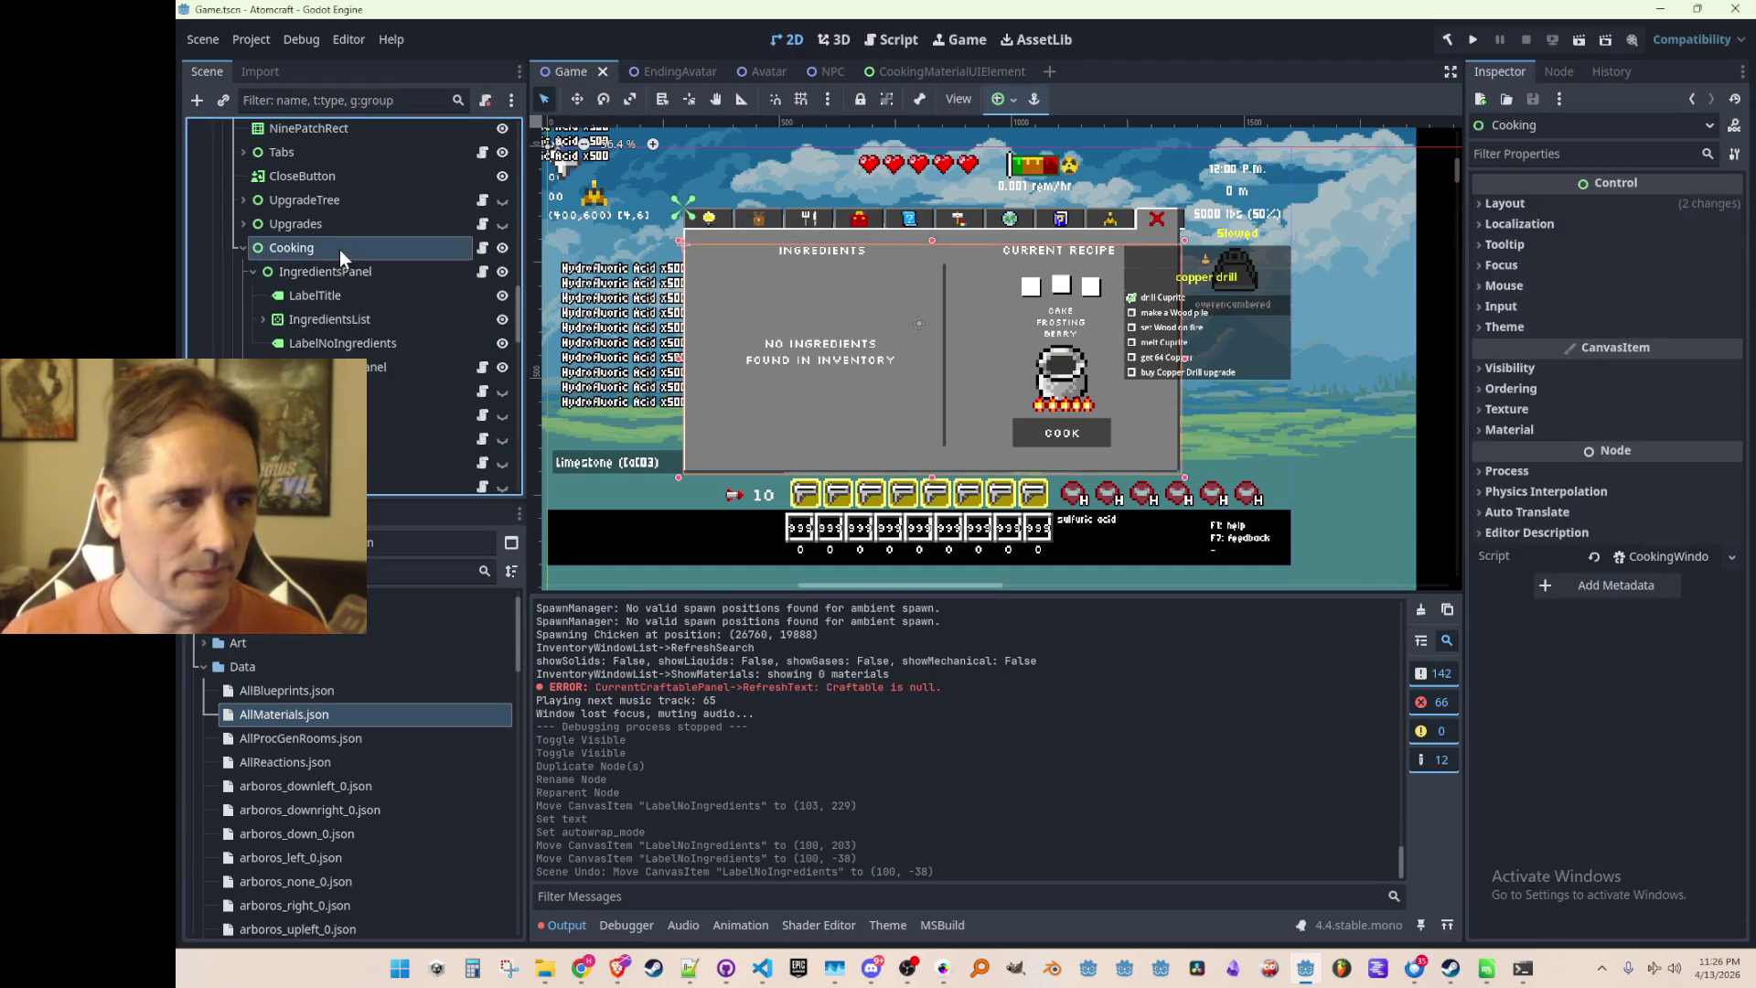
{"action": "key", "text": "ctrl+s"}
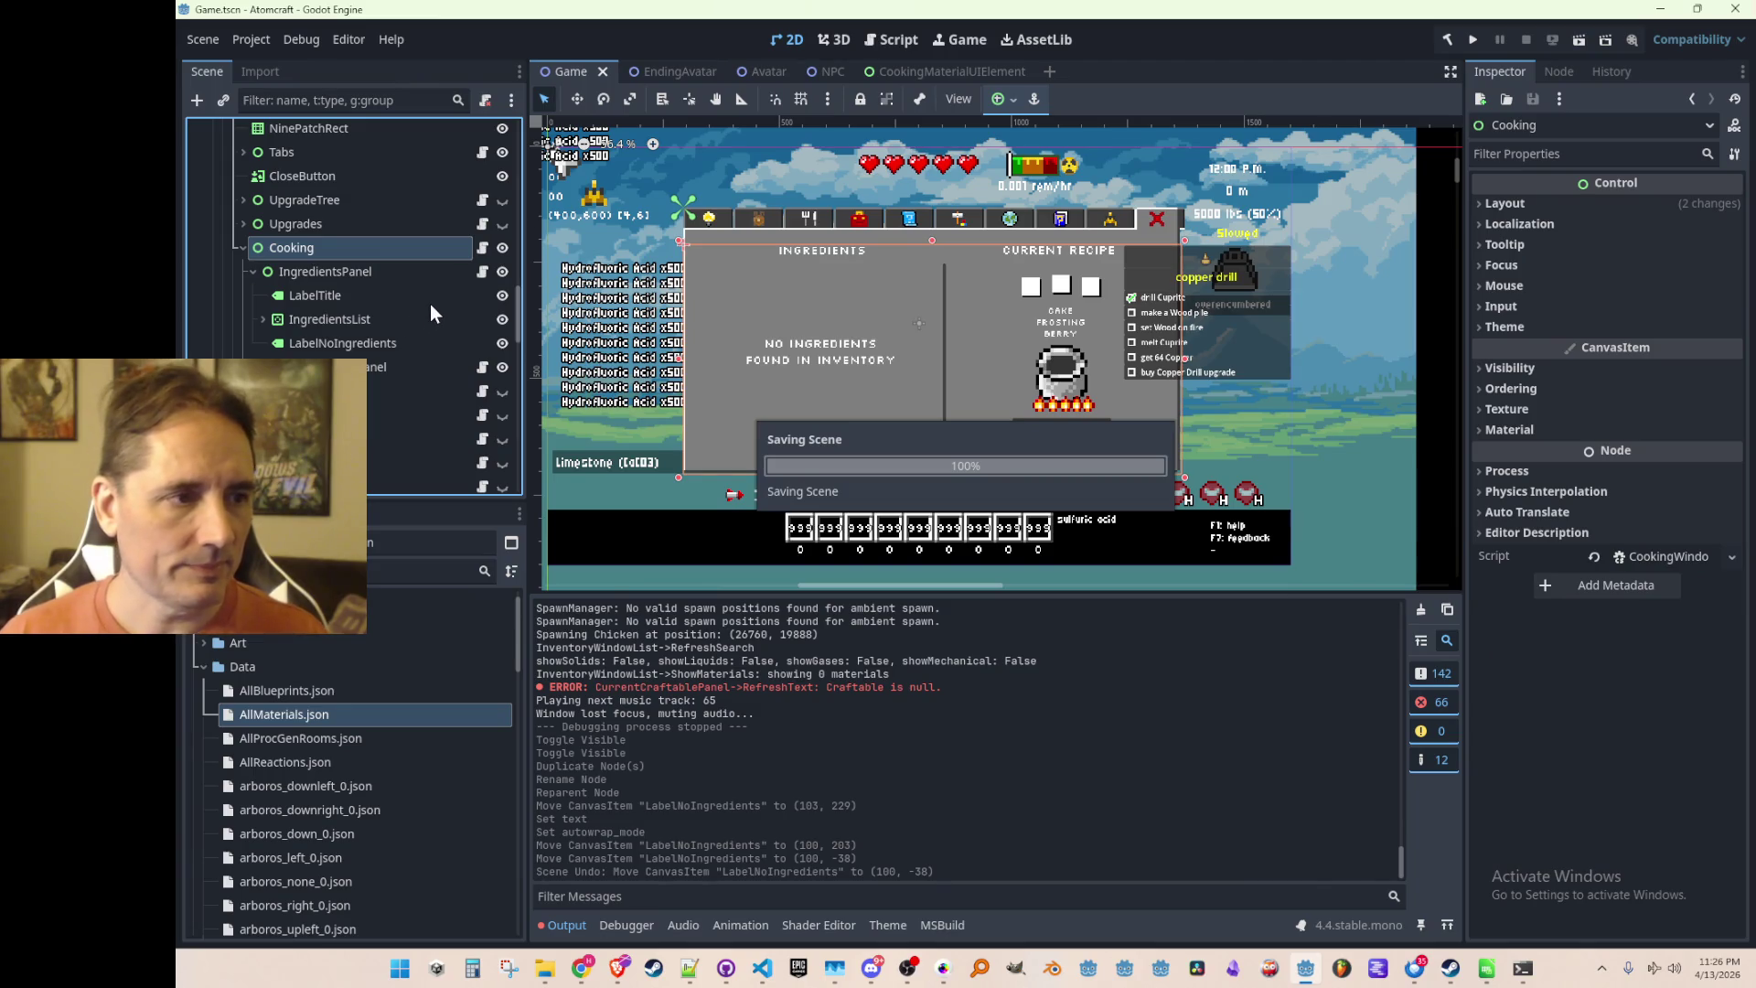
{"action": "left_click", "coordinate": [481, 272]}
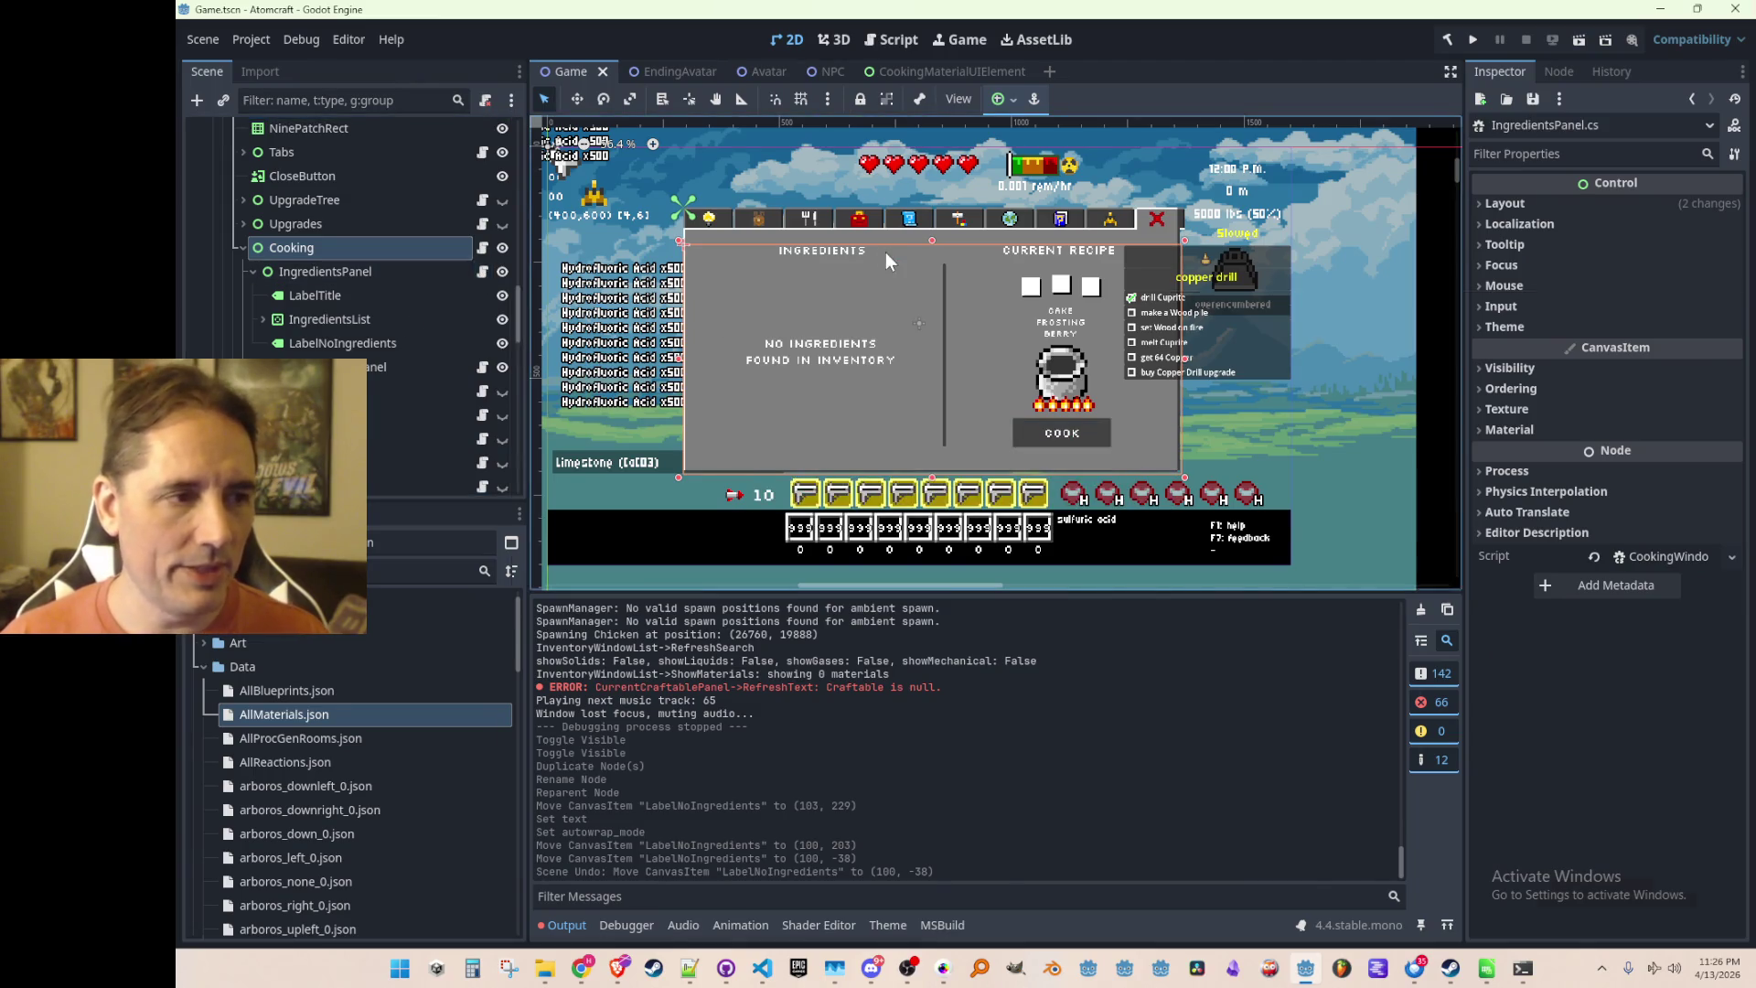
{"action": "left_click", "coordinate": [263, 319]}
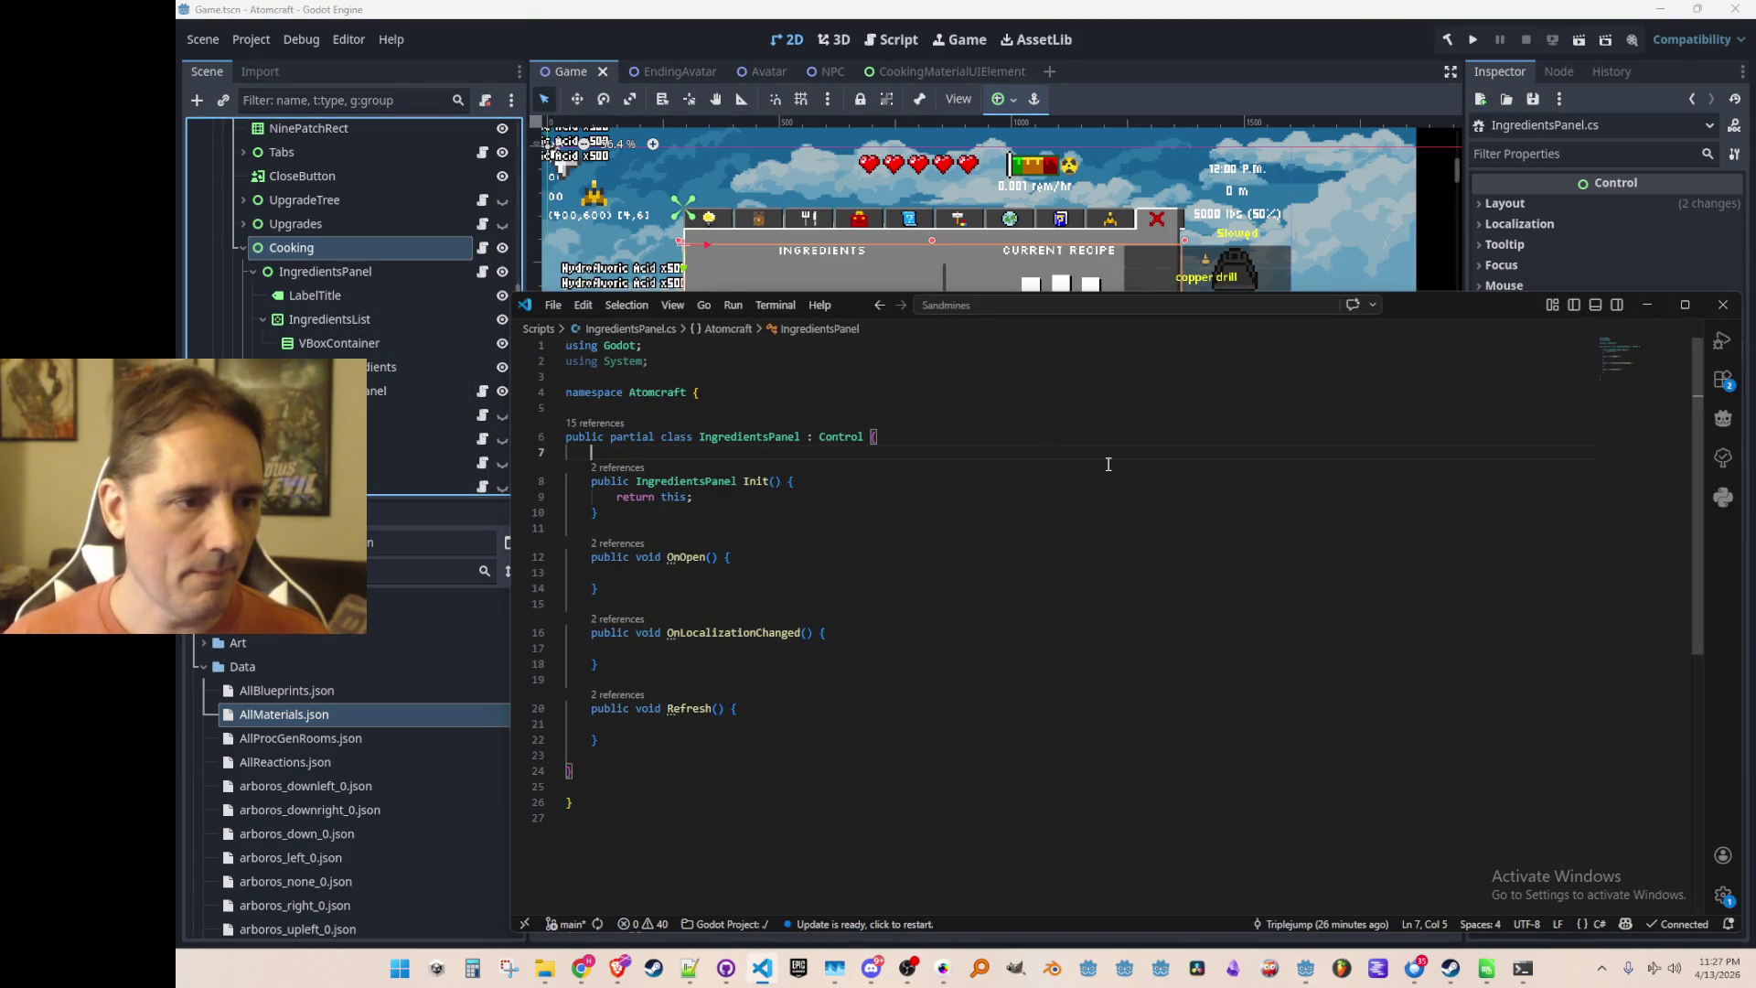
Declare a 'VBoxContainer IngredientsVBox;' field in IngredientsPanel
{"action": "key", "text": "Return"}
{"action": "type", "text": "VBo"}
{"action": "key", "text": "Tab"}
{"action": "key", "text": "Tab"}
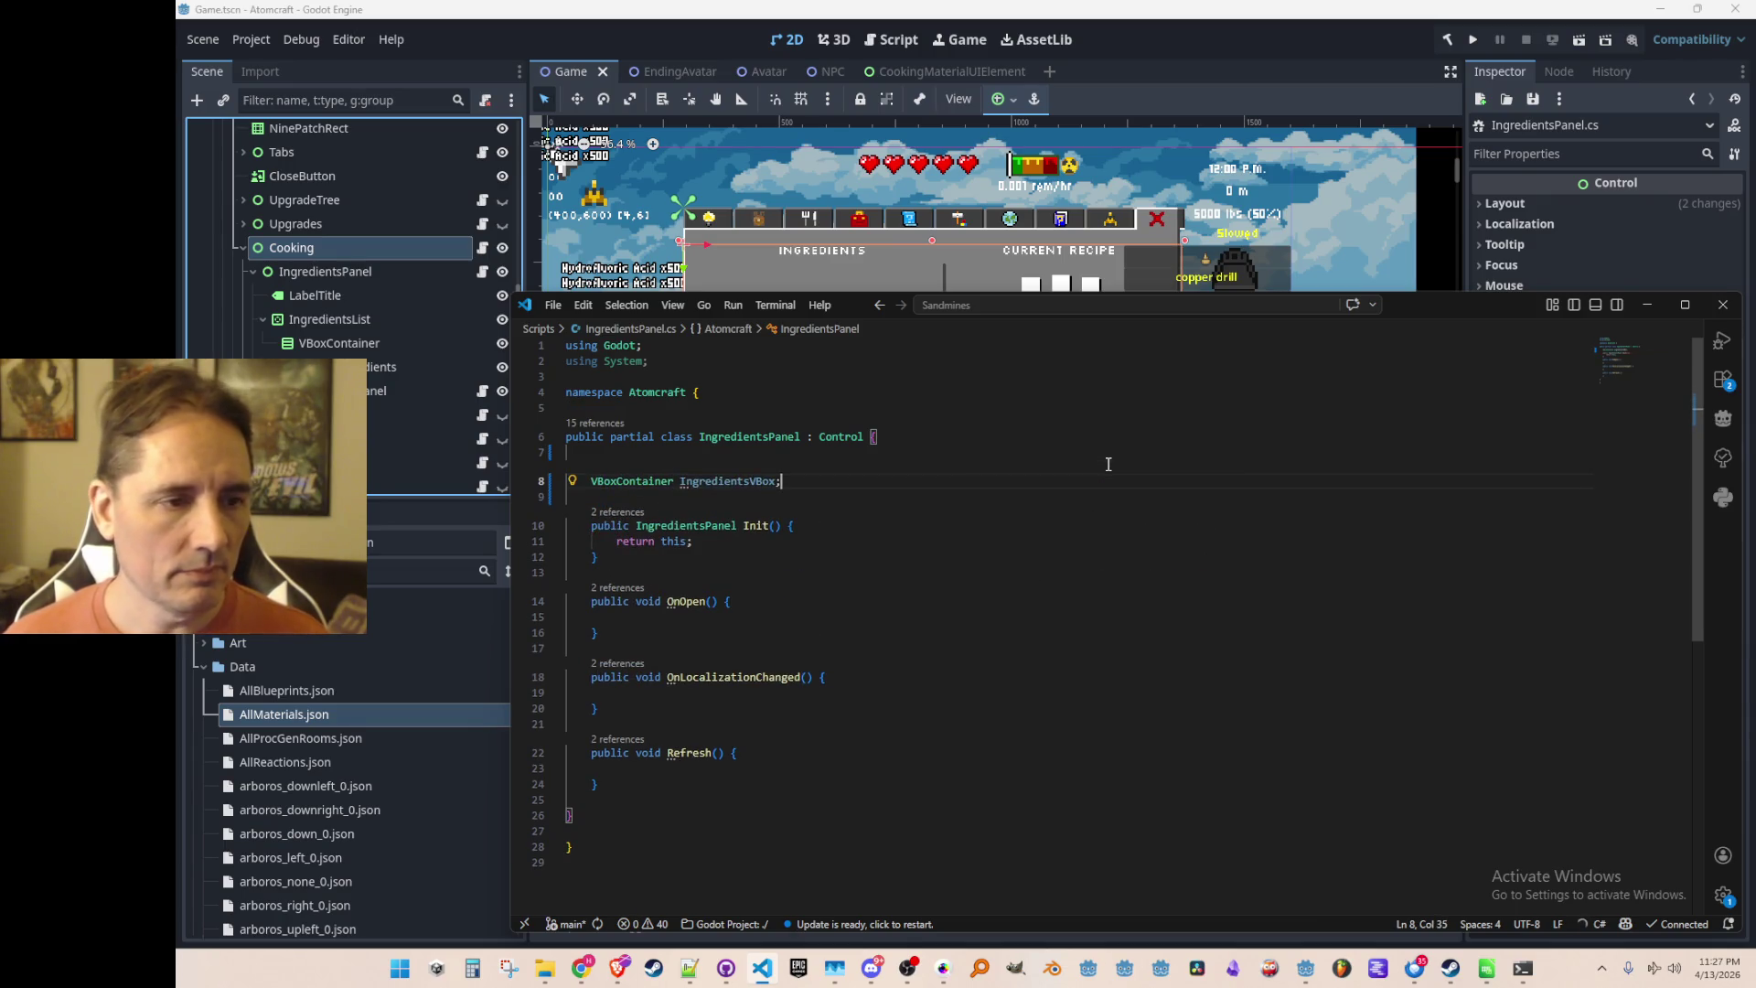
In Init(), assign IngredientsVBox = GetNode<VBoxContainer>("IngredientsList/VBoxContainer")
{"action": "key", "text": "Down"}
{"action": "key", "text": "Down"}
{"action": "key", "text": "End"}
{"action": "key", "text": "Return"}
{"action": "key", "text": "Return"}
{"action": "key", "text": "Return"}
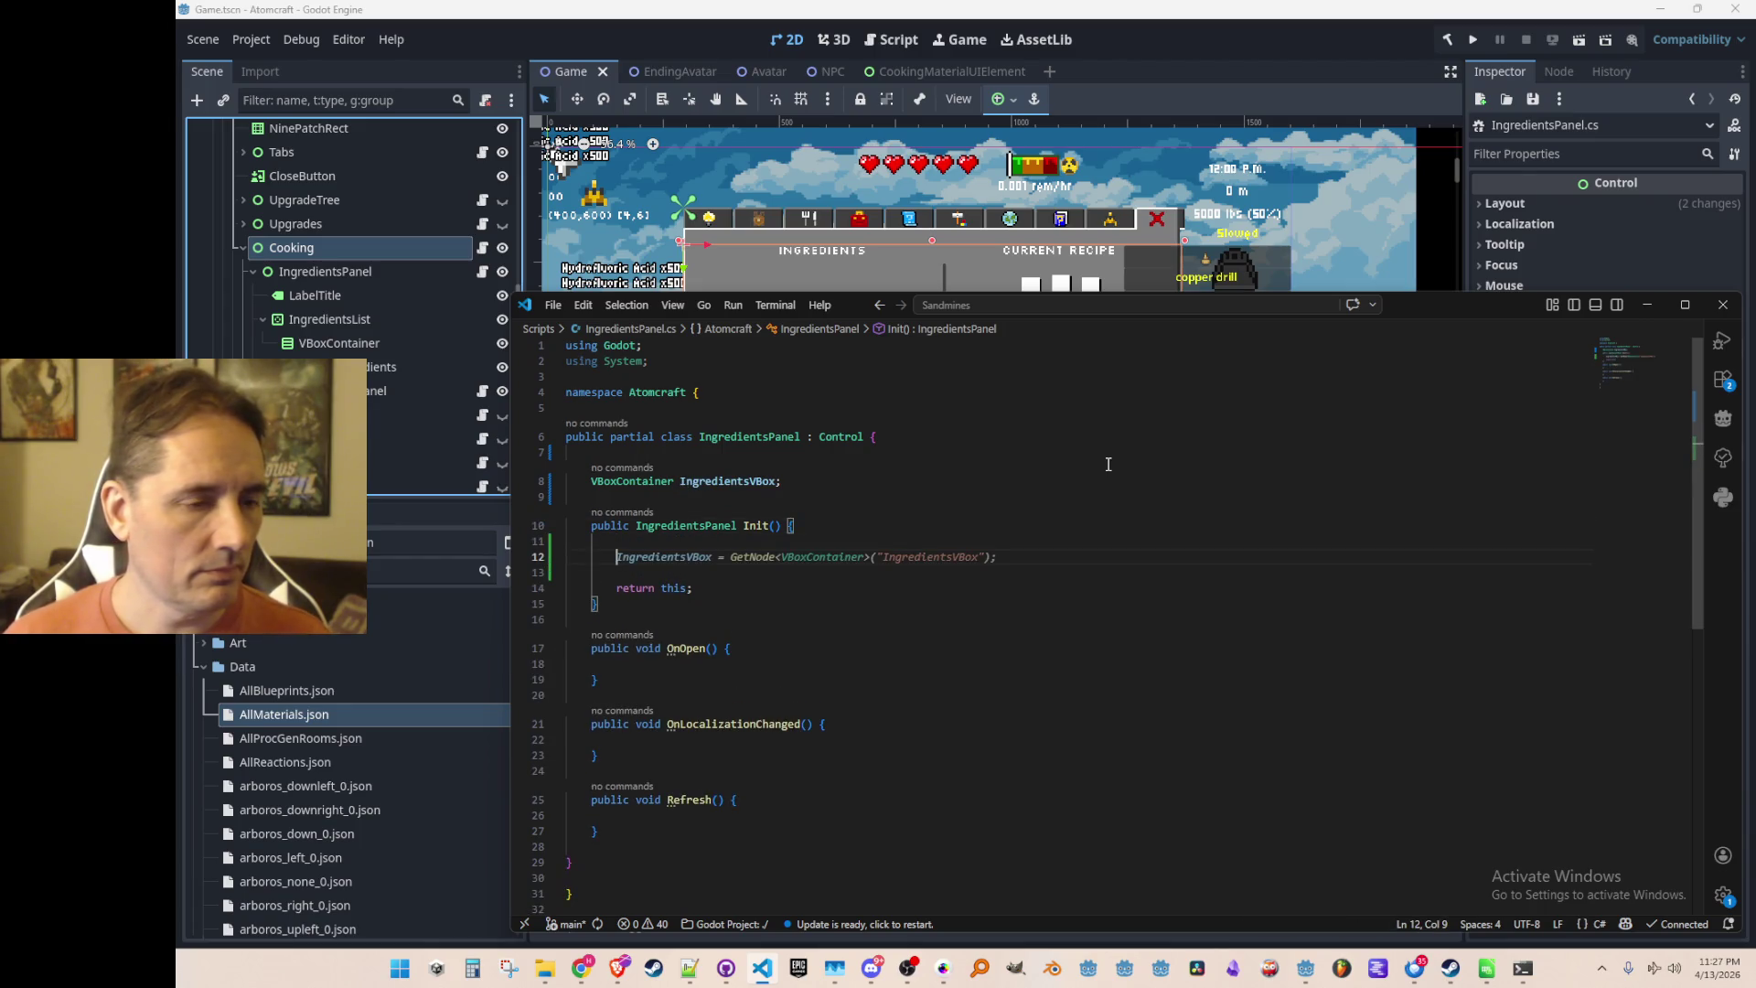
{"action": "key", "text": "Tab"}
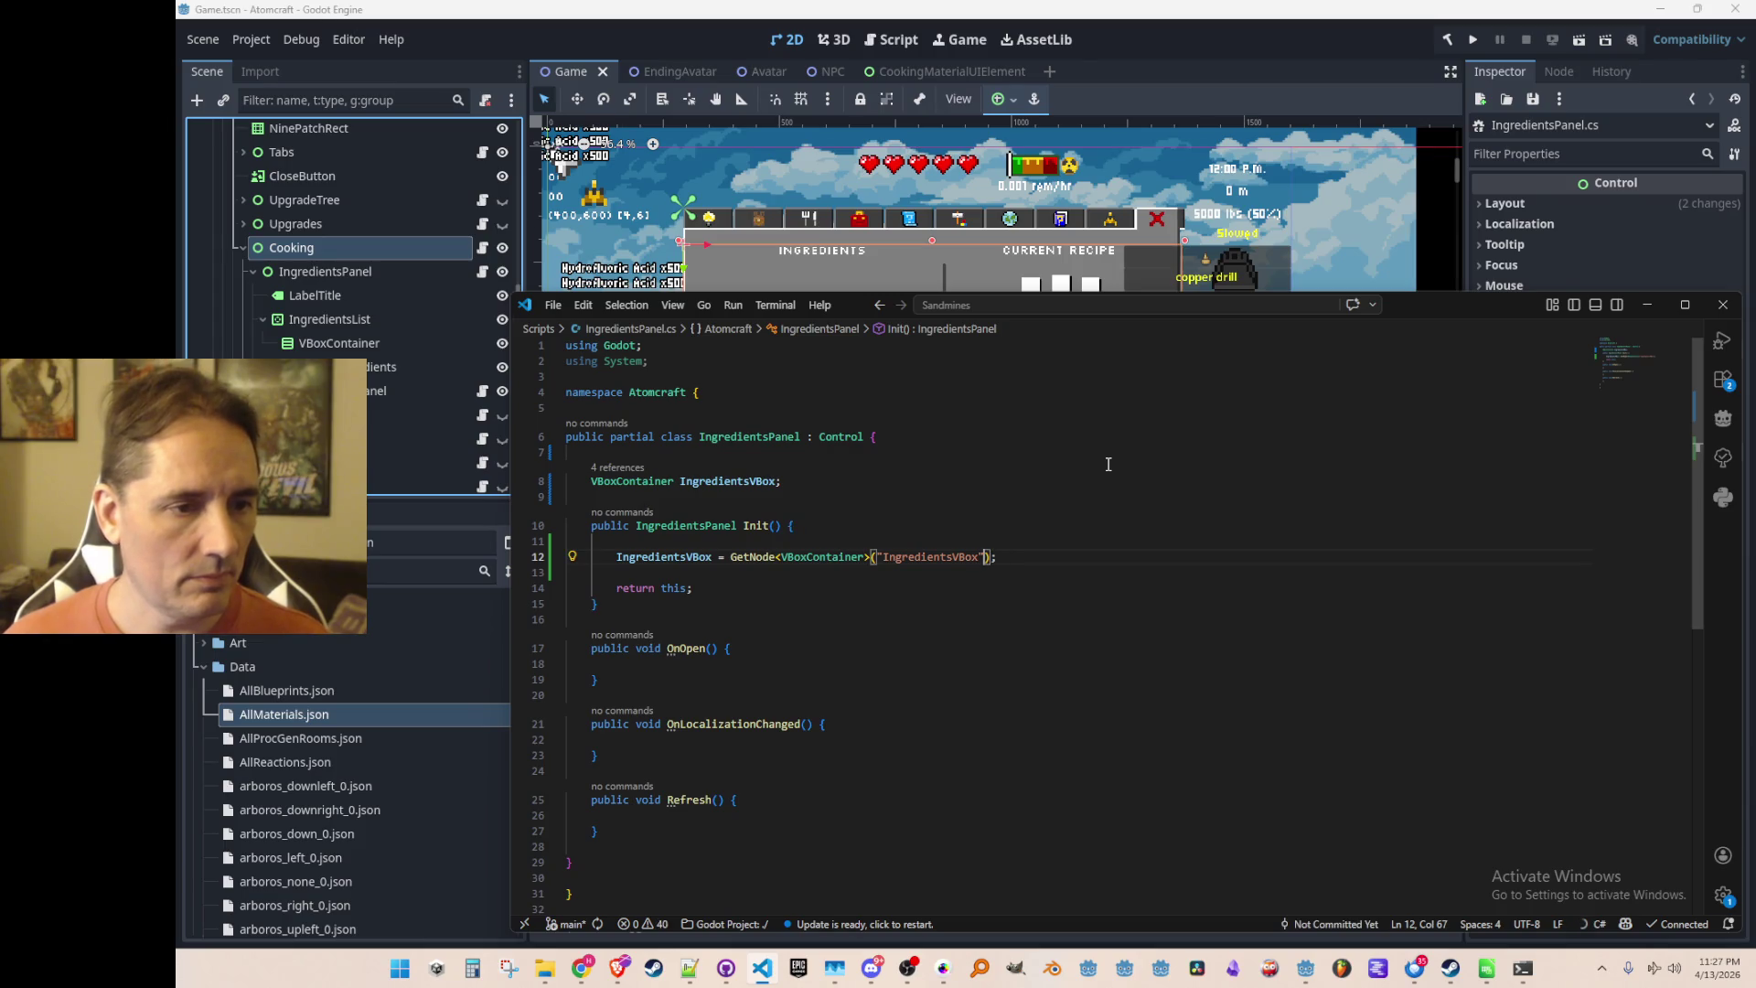
{"action": "key", "text": "ctrl+Left"}
{"action": "type", "text": "IngredientsList"}
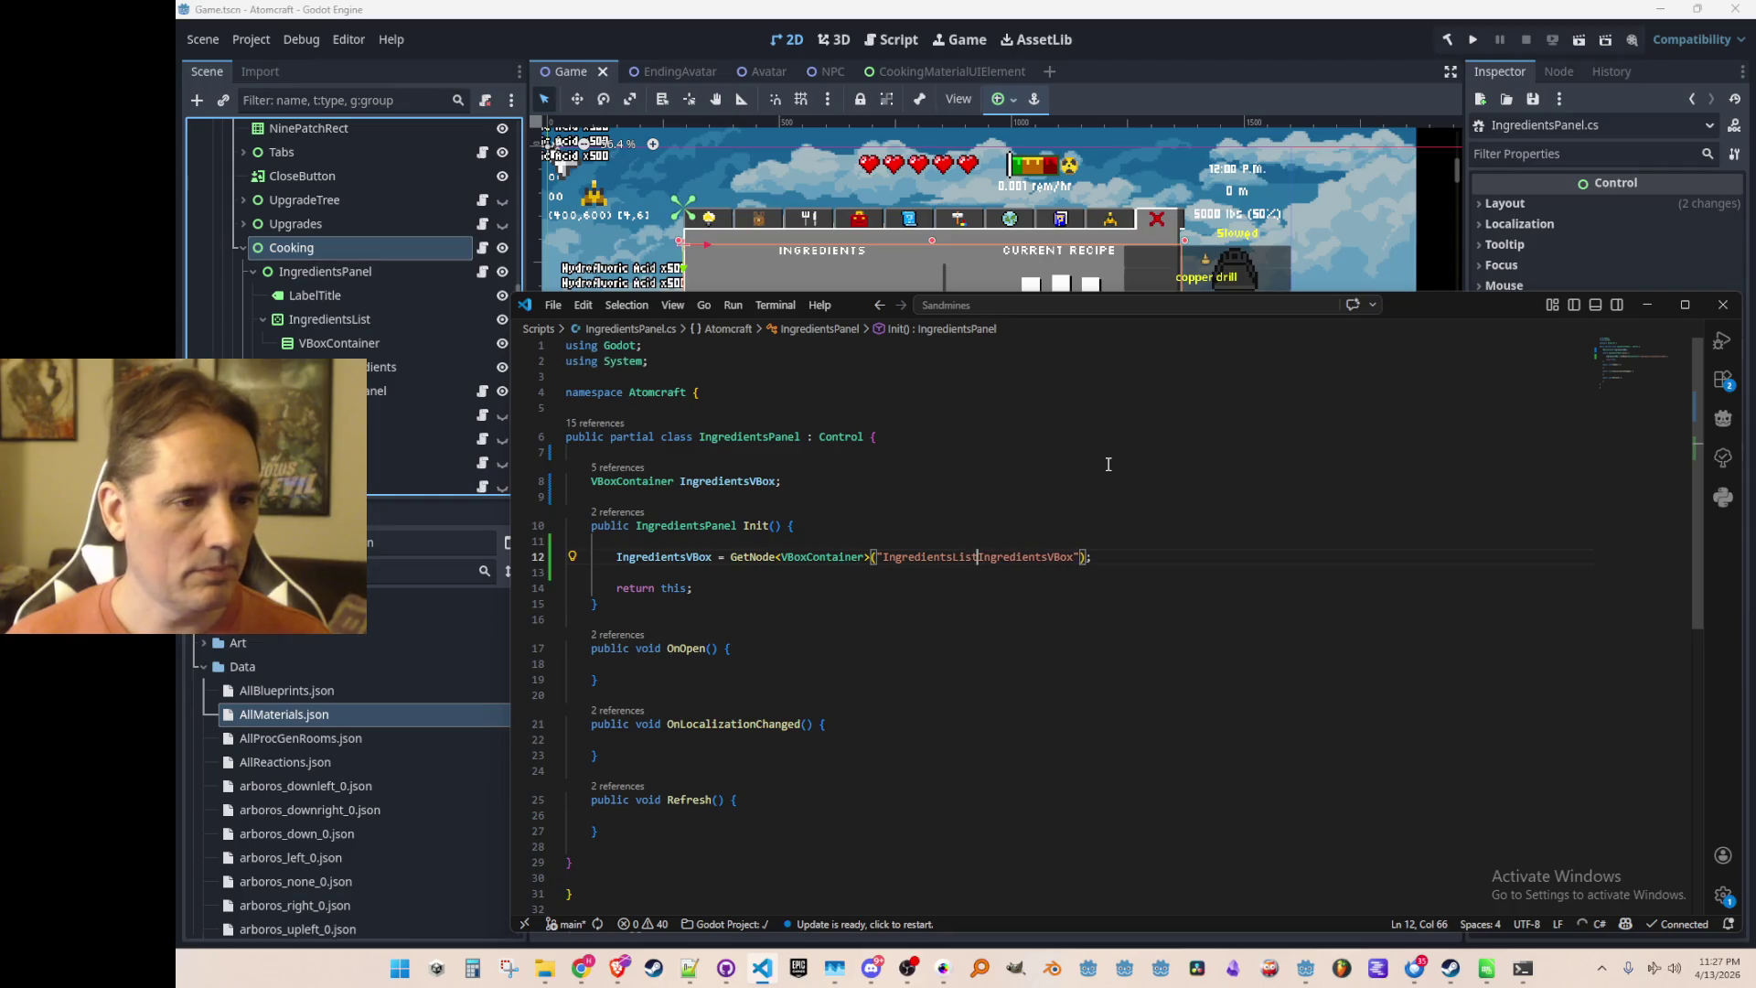
{"action": "type", "text": "/"}
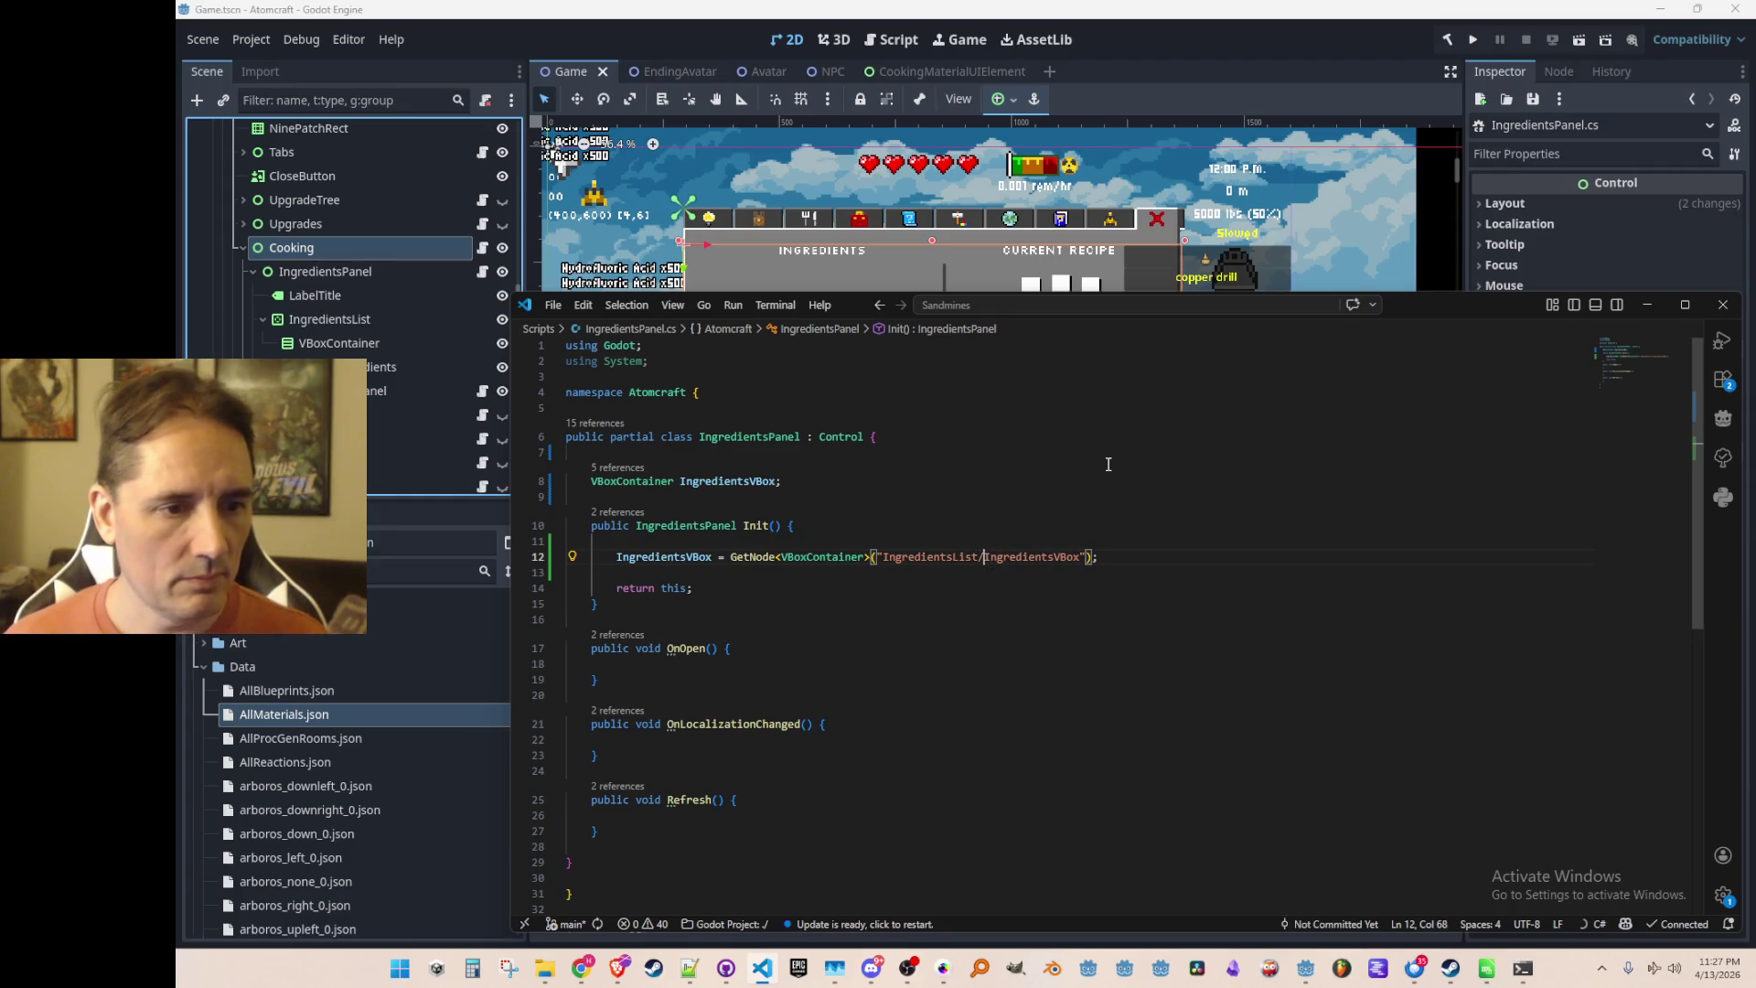
{"action": "key", "text": "ctrl+shift+Right"}
{"action": "key", "text": "shift+Left"}
{"action": "key", "text": "shift+Left"}
{"action": "key", "text": "shift+Left"}
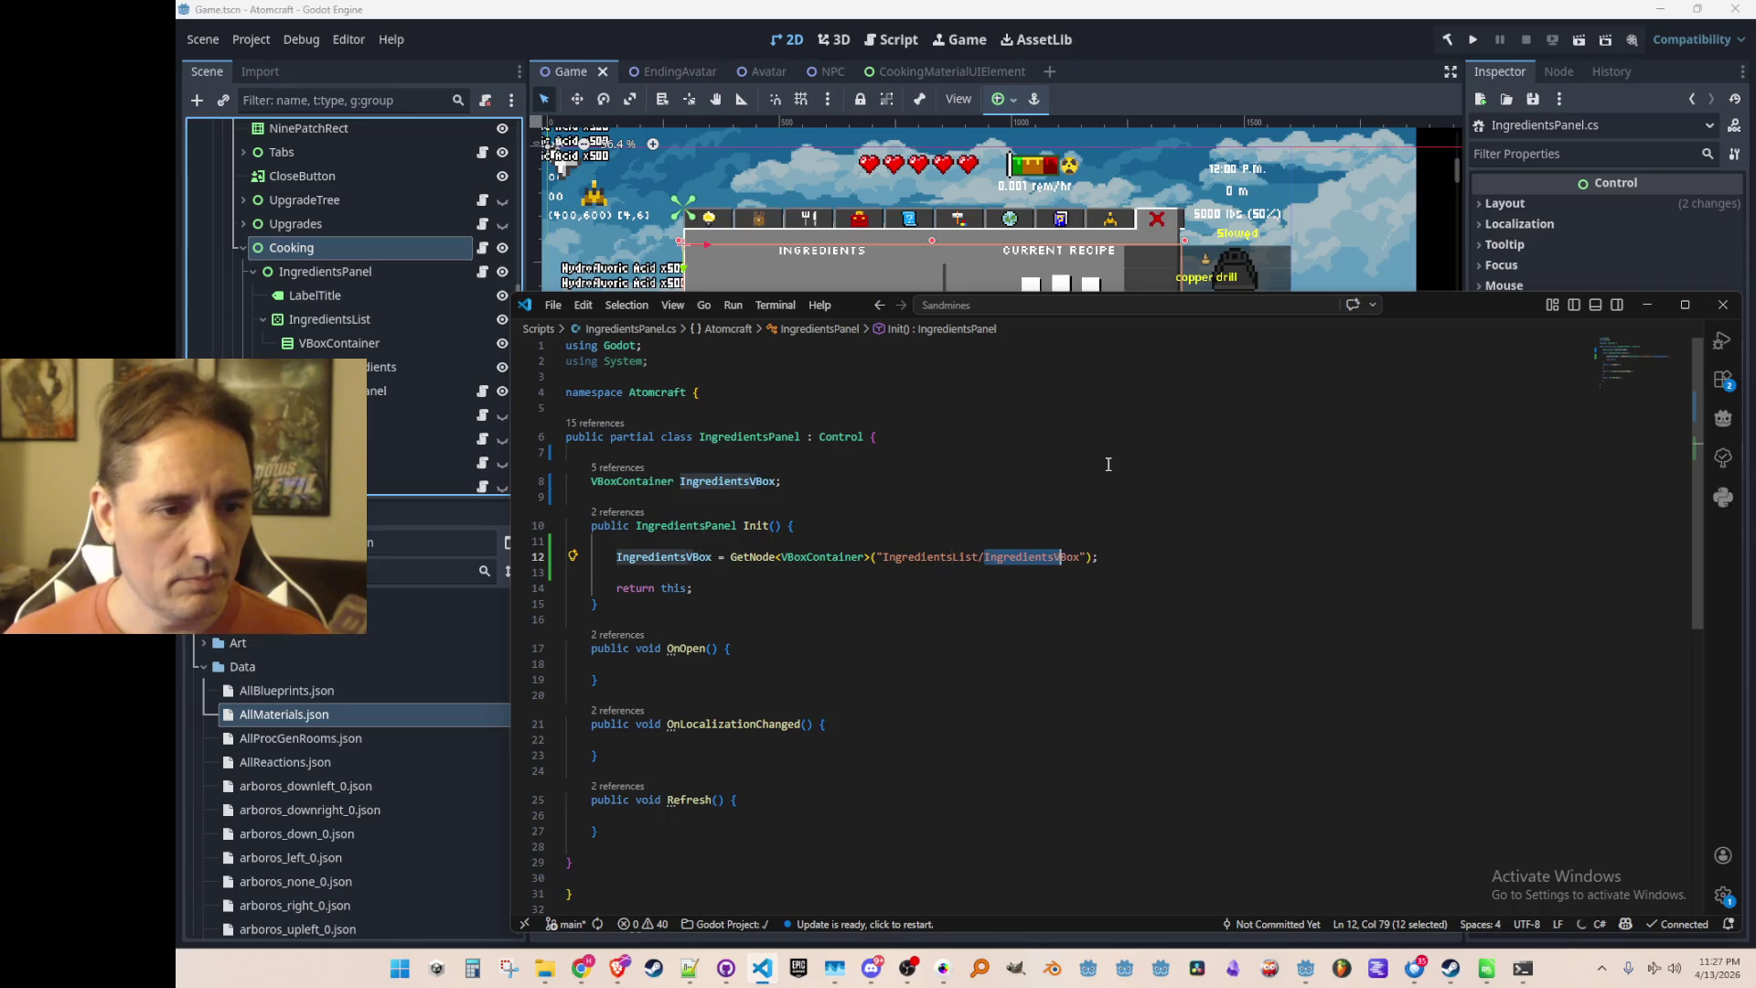
{"action": "key", "text": "Right"}
{"action": "key", "text": "BackSpace"}
{"action": "key", "text": "BackSpace"}
{"action": "key", "text": "BackSpace"}
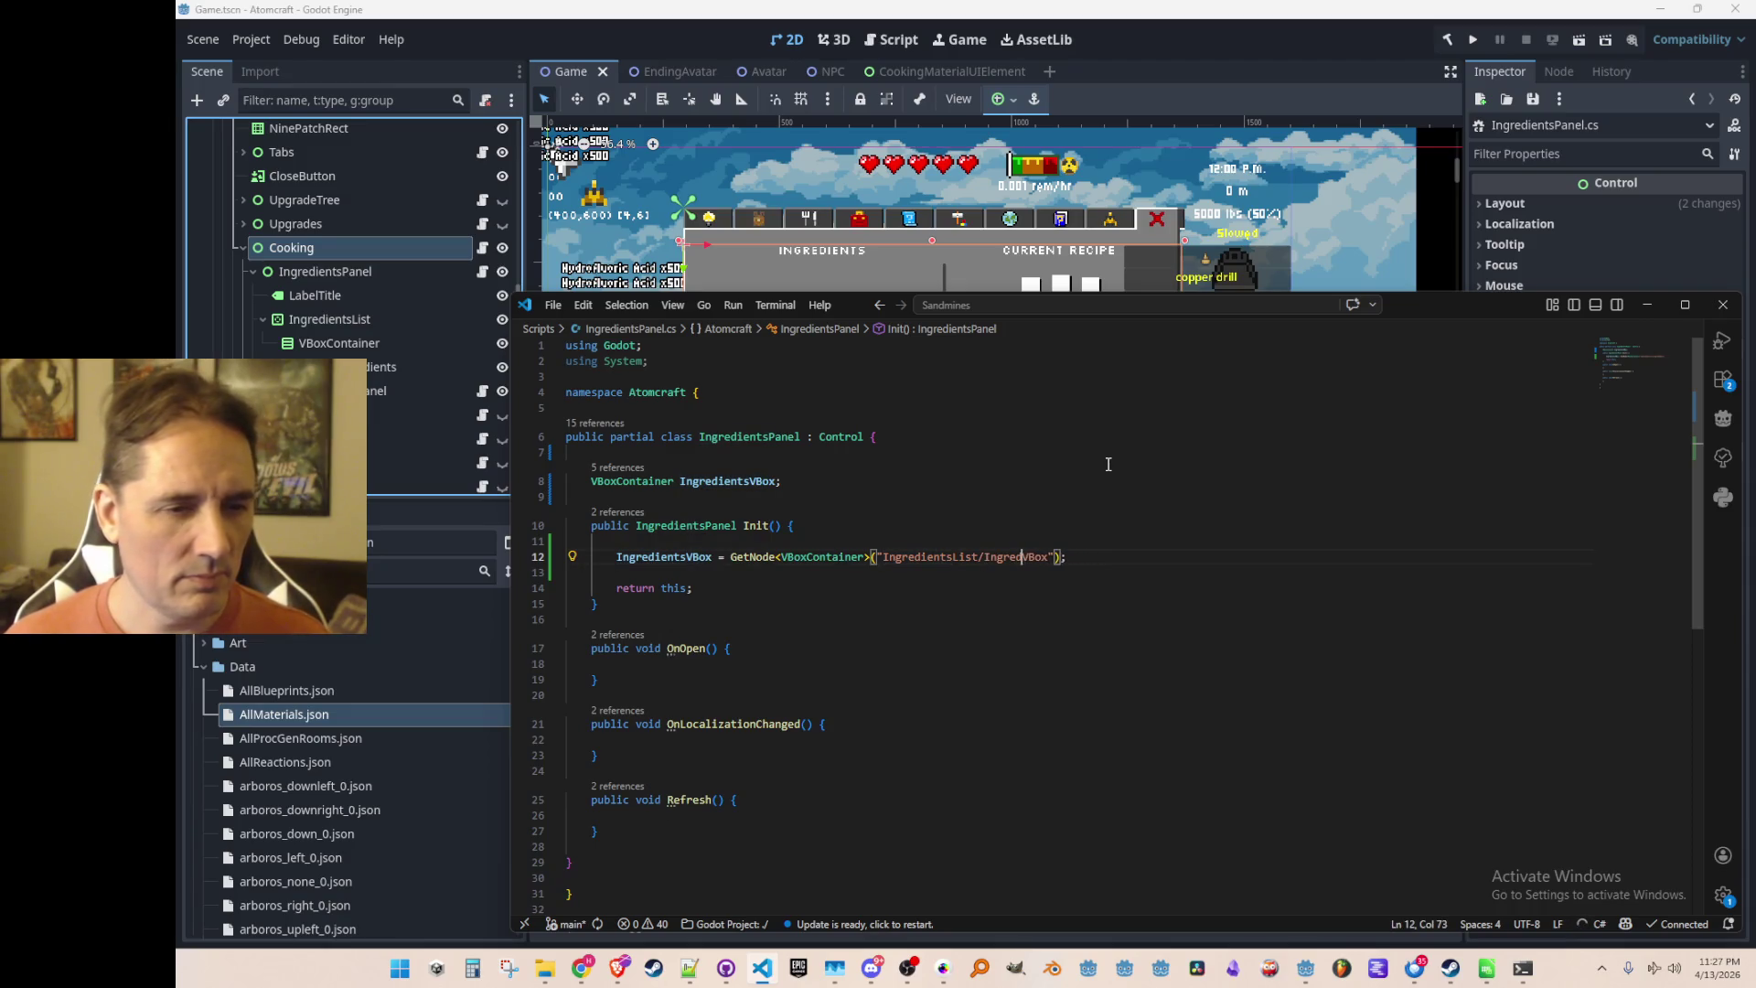
{"action": "type", "text": "VBoxConta"}
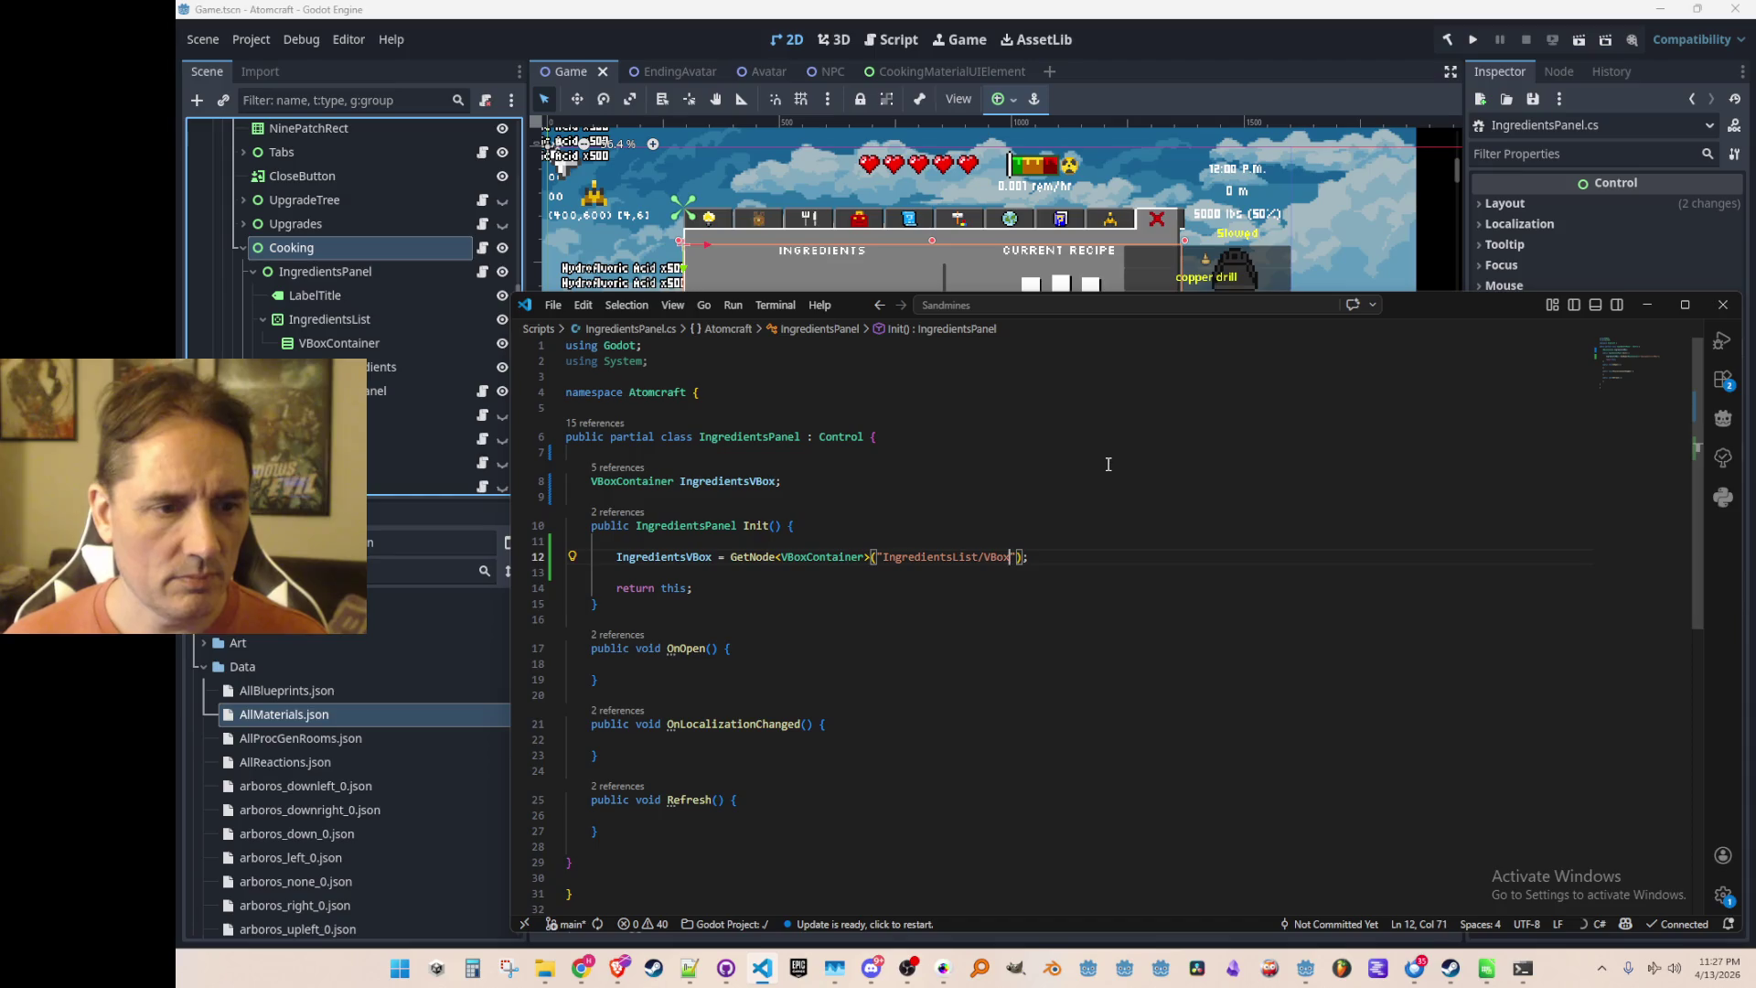
{"action": "type", "text": "iner"}
{"action": "key", "text": "End"}
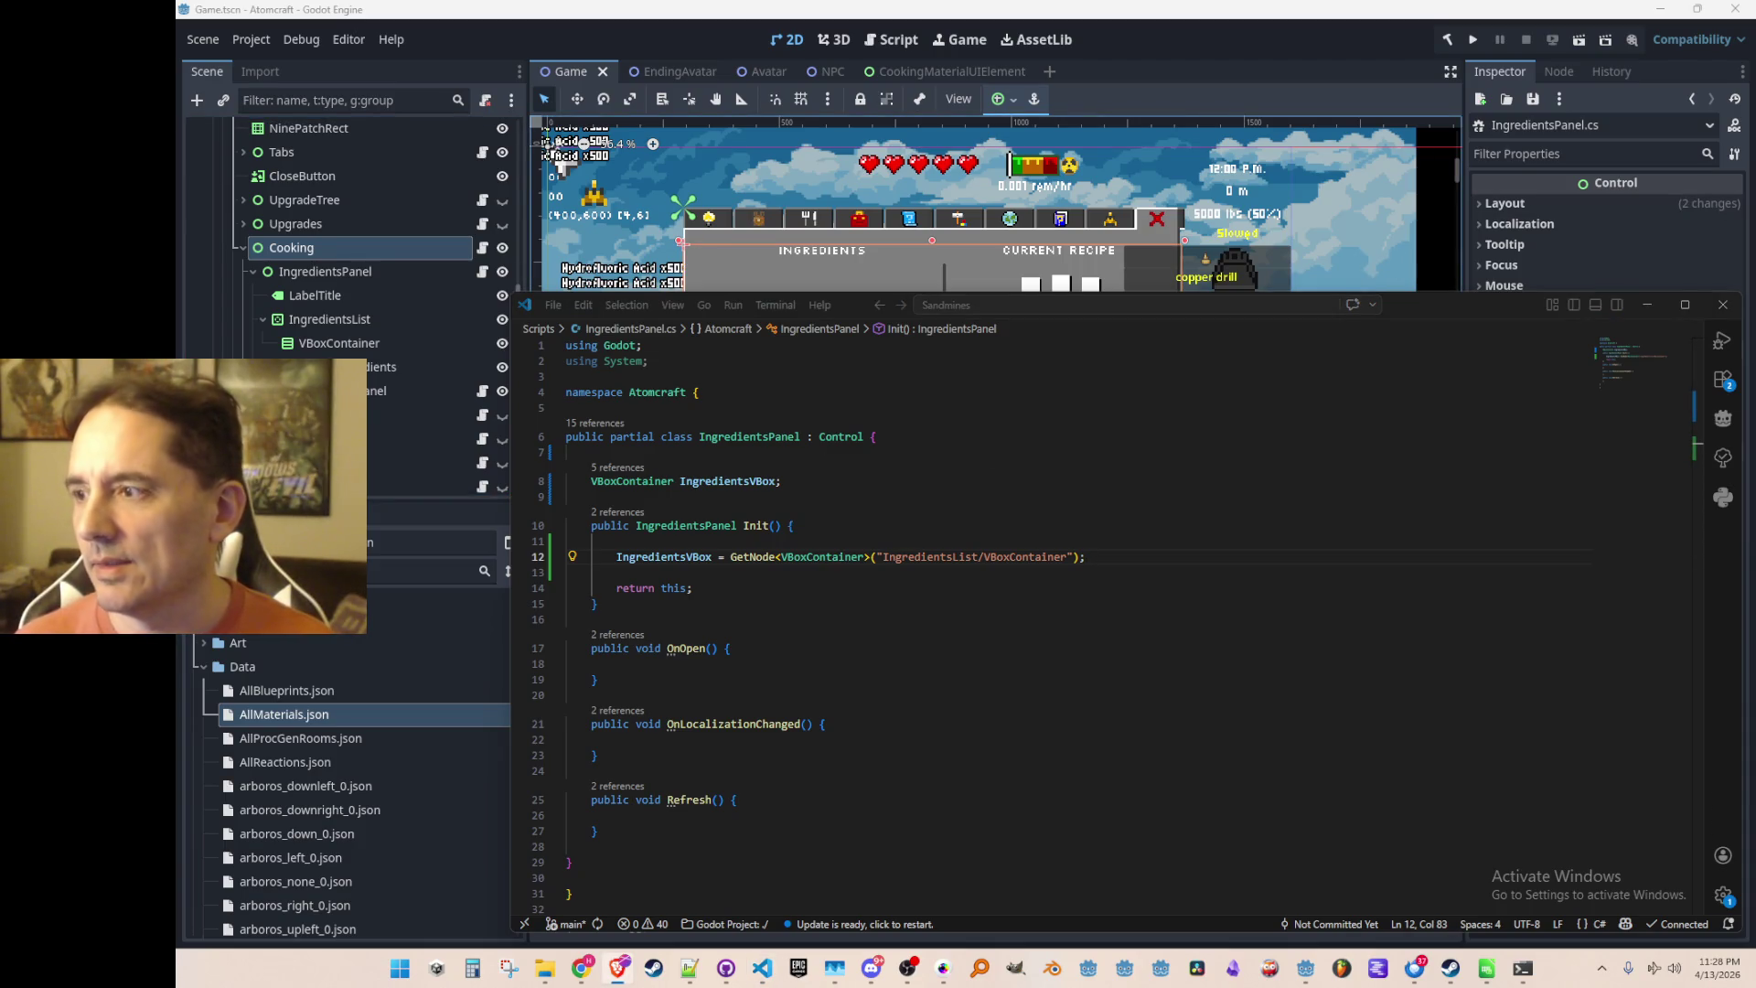
{"action": "left_click_drag", "start_coordinate": [1755, 94], "coordinate": [1485, 95]}
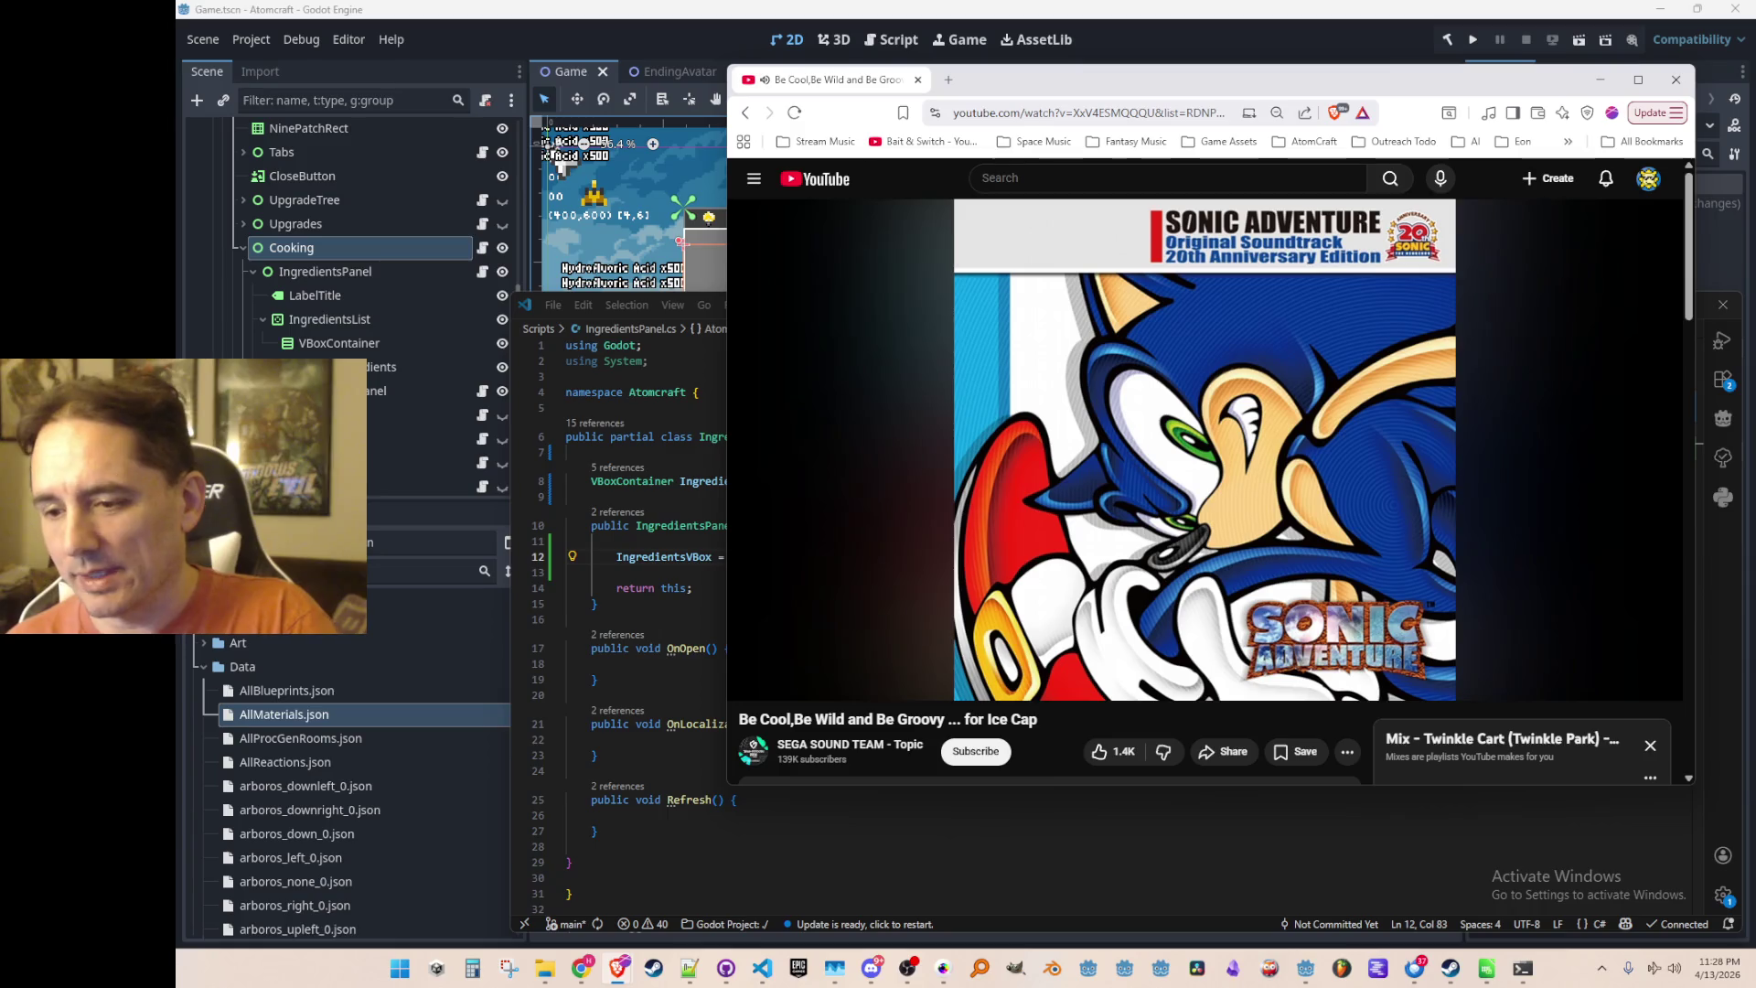
{"action": "key", "text": "alt+Tab"}
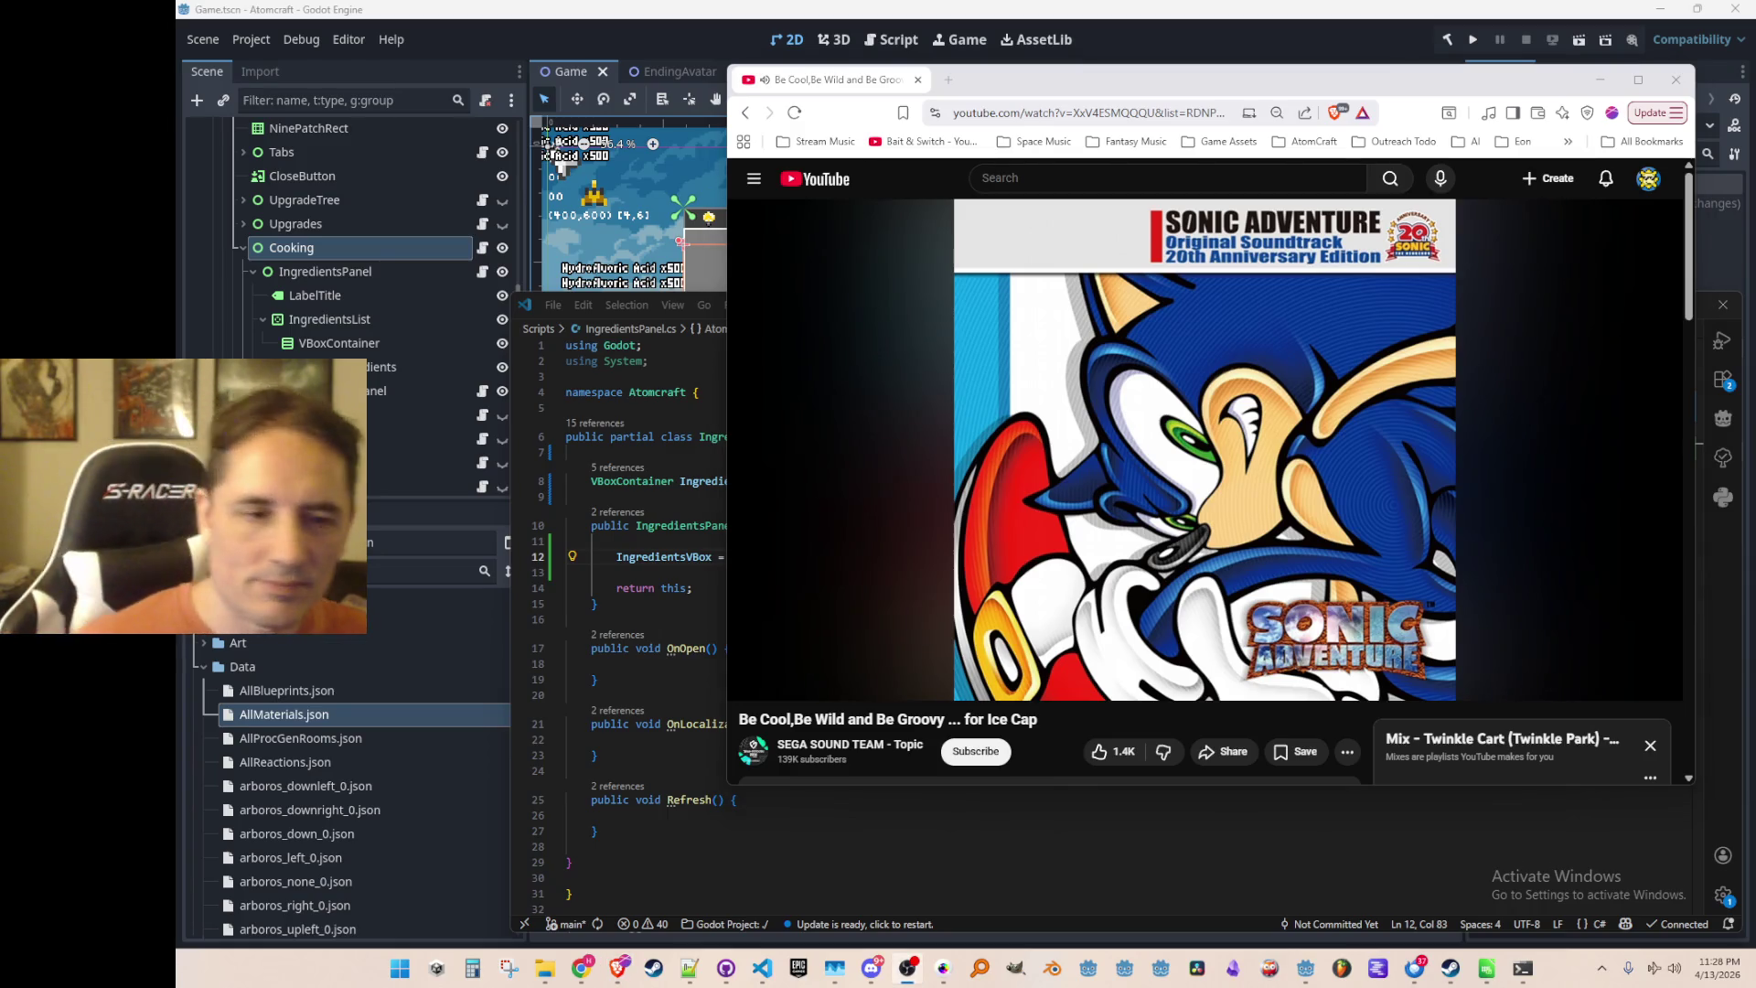
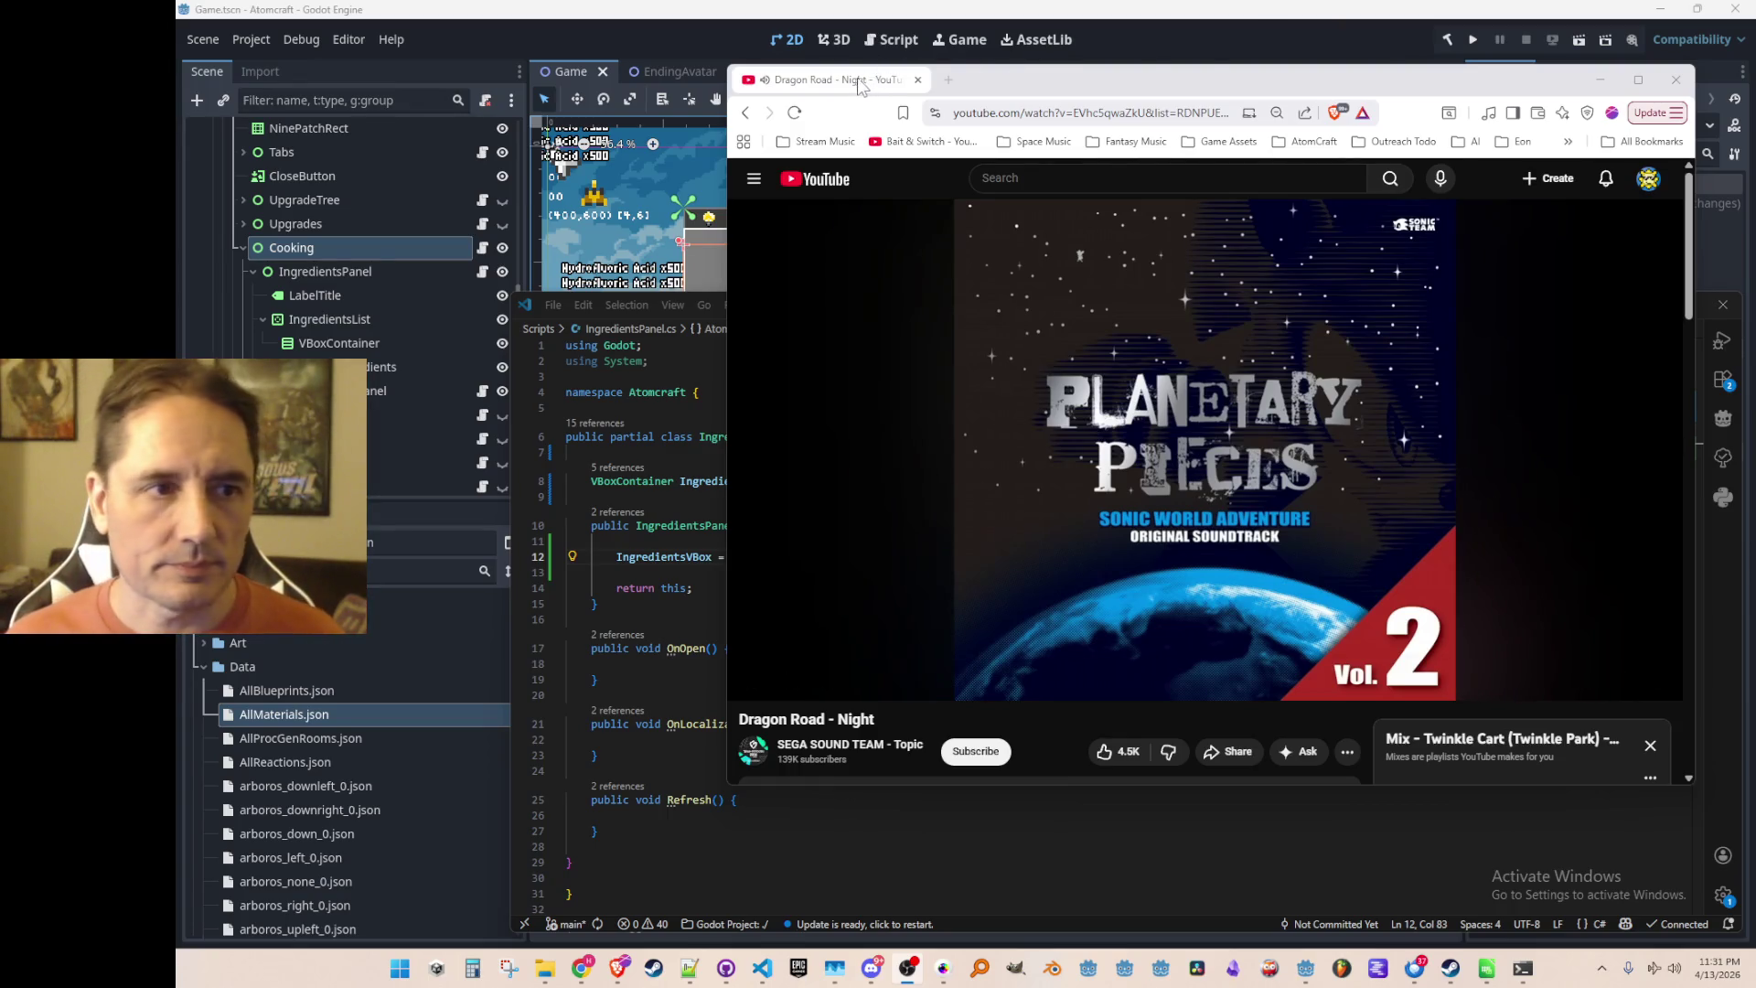
Minimise the YouTube browser and add a 'Label LabelTitle;' field to IngredientsPanel
{"action": "left_click", "coordinate": [619, 967]}
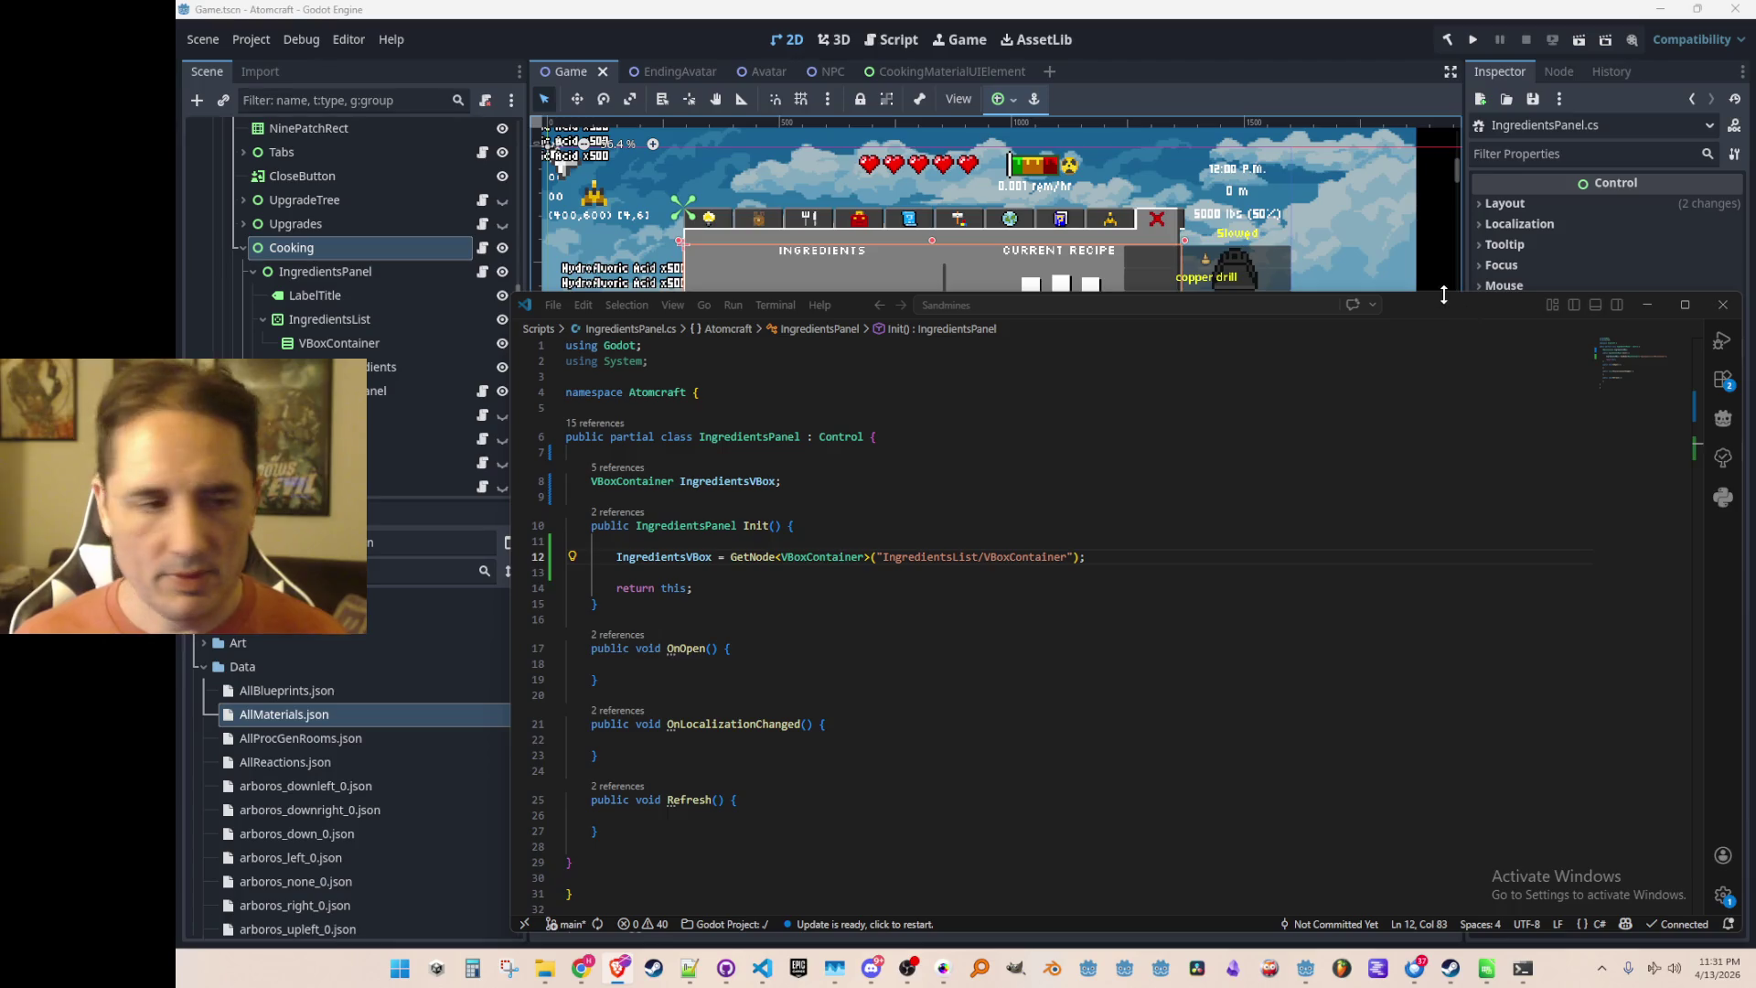
{"action": "left_click", "coordinate": [1306, 555]}
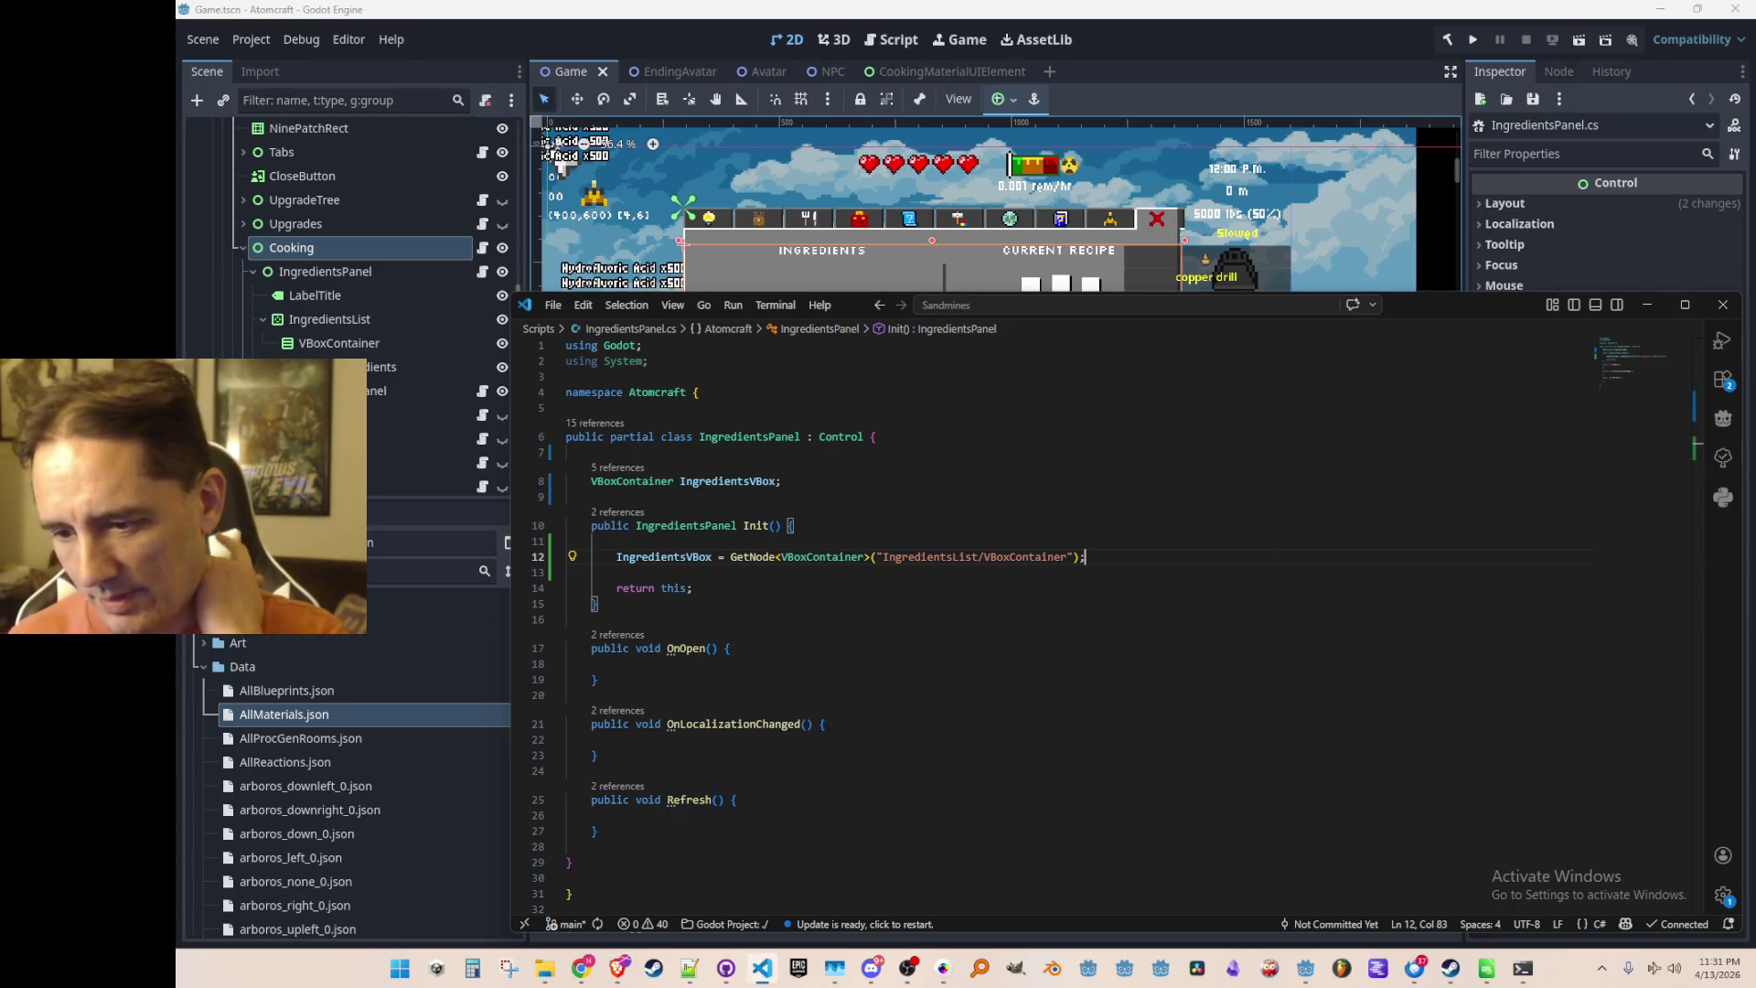
{"action": "left_click", "coordinate": [1271, 574]}
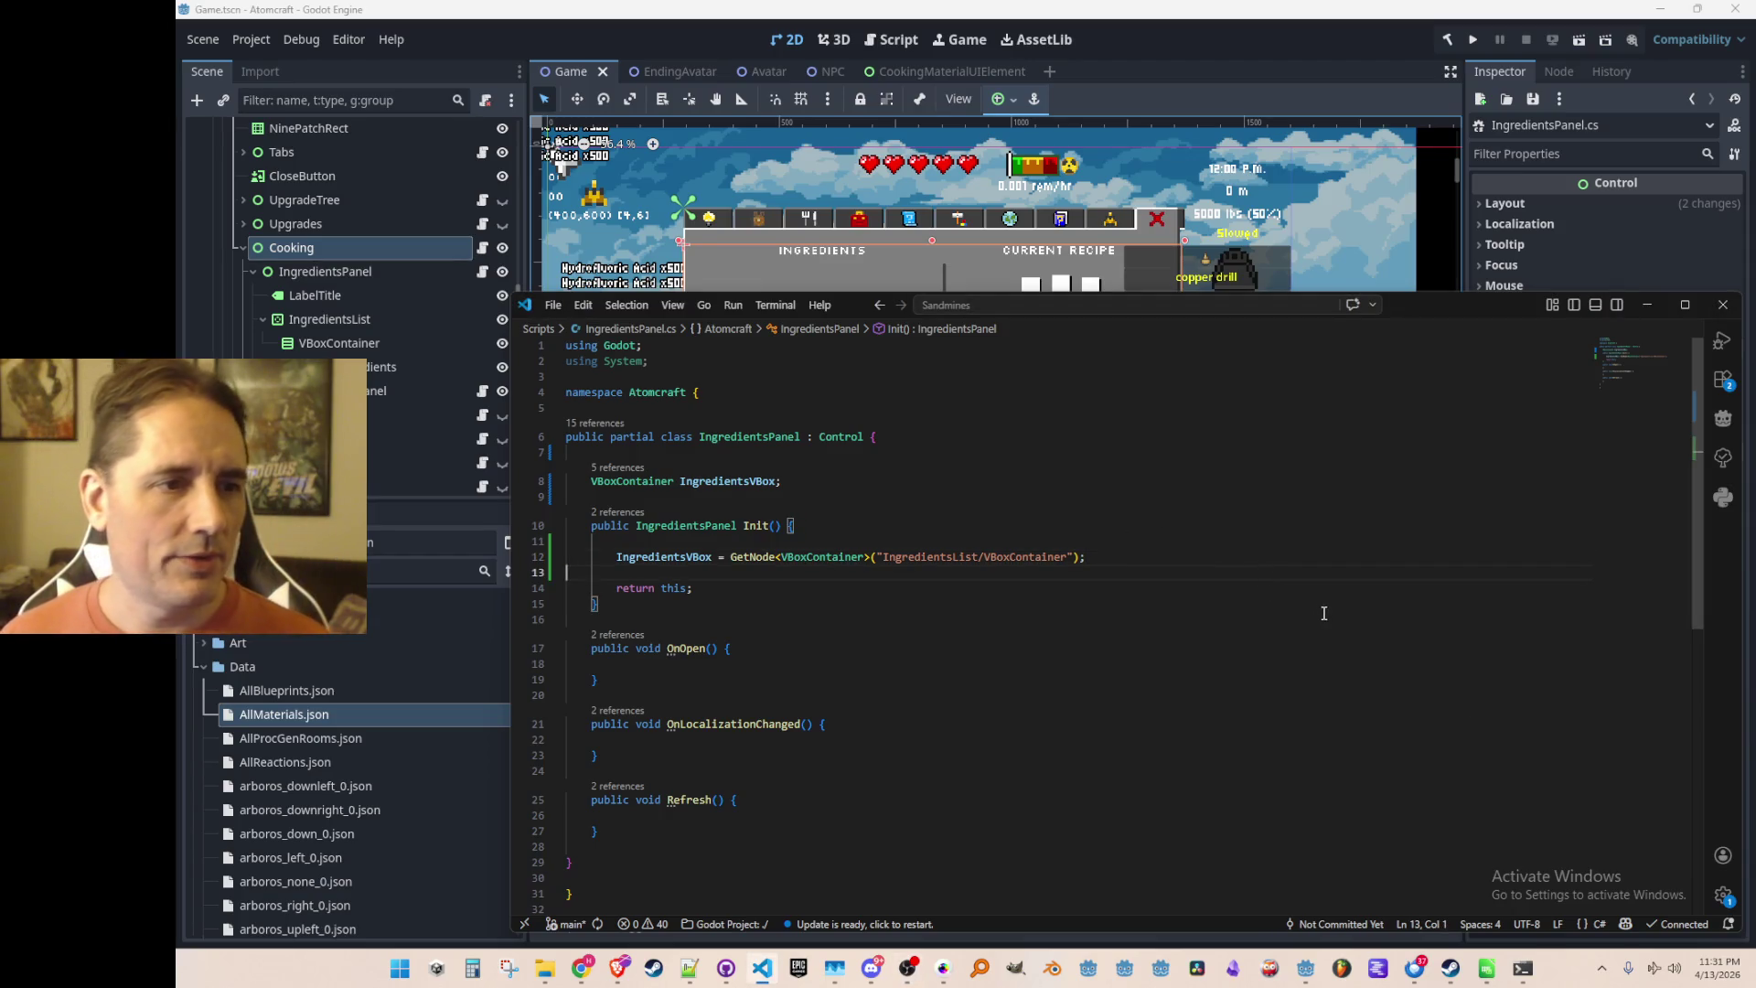
{"action": "key", "text": "Up"}
{"action": "key", "text": "End"}
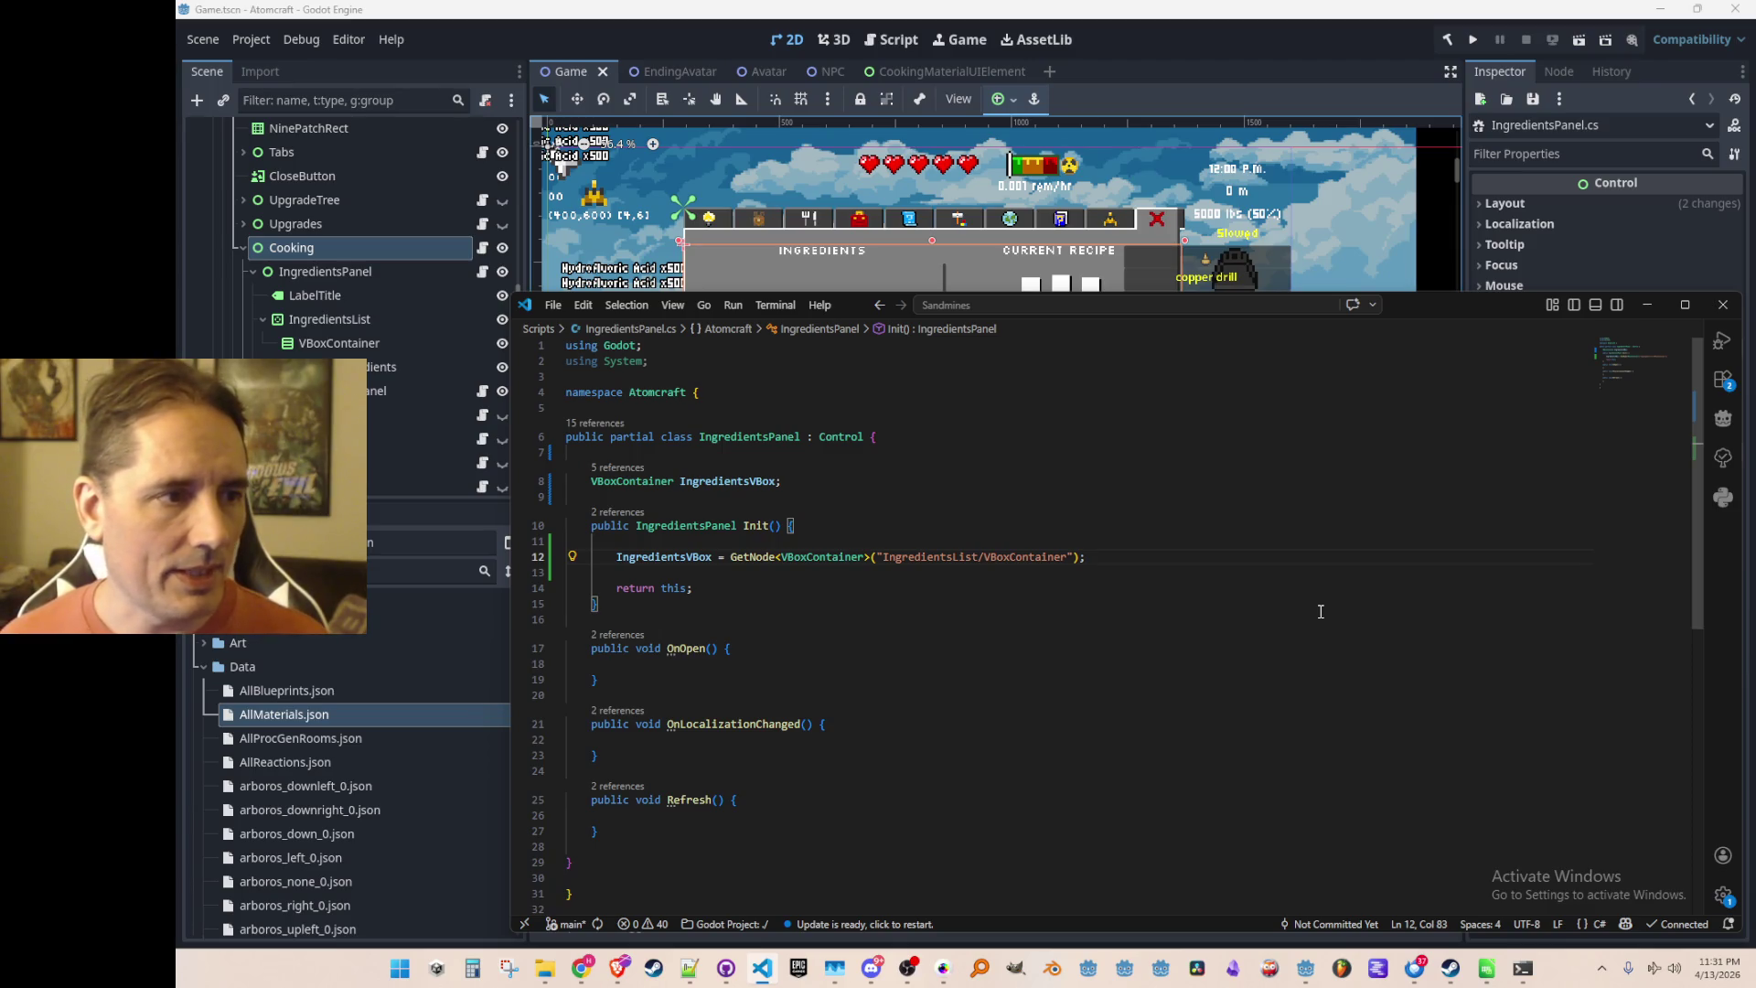
{"action": "key", "text": "Up"}
{"action": "key", "text": "Up"}
{"action": "key", "text": "Up"}
{"action": "key", "text": "Return"}
{"action": "type", "text": "Label LabelTitle;"}
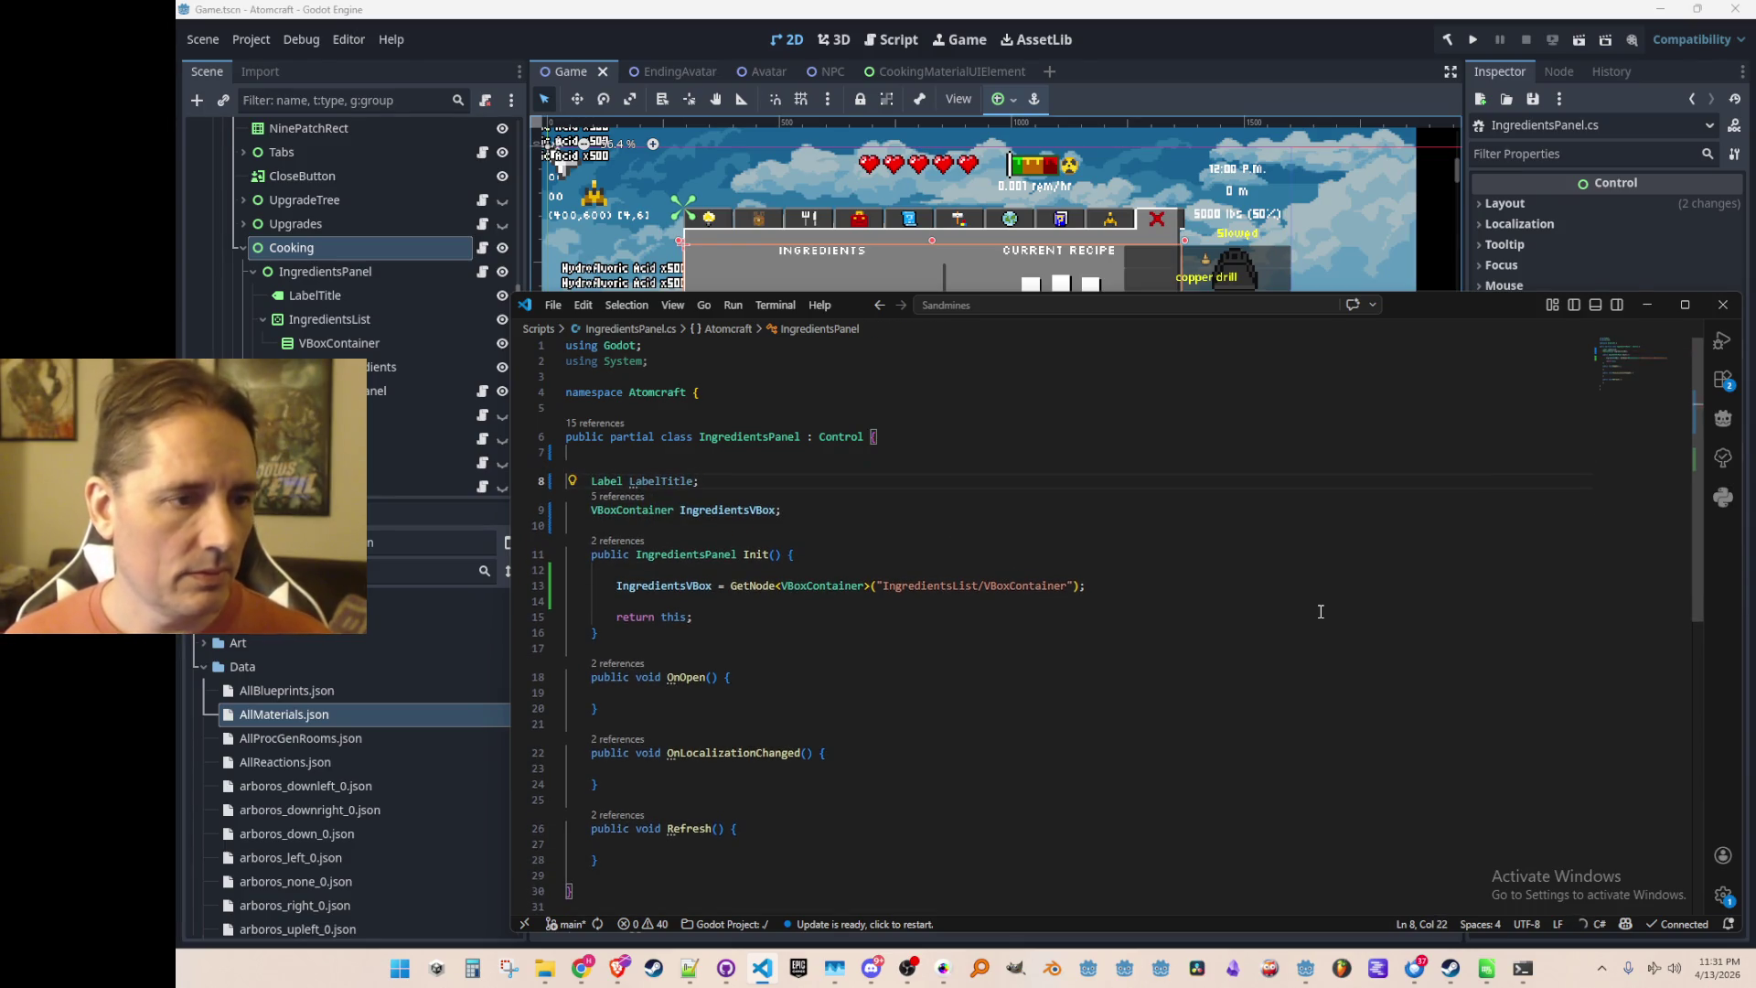
Add a LabelNoIngredients field and accept the suggested GetNode lines for both labels in Init()
{"action": "key", "text": "Down"}
{"action": "key", "text": "End"}
{"action": "key", "text": "Return"}
{"action": "type", "text": "Label "}
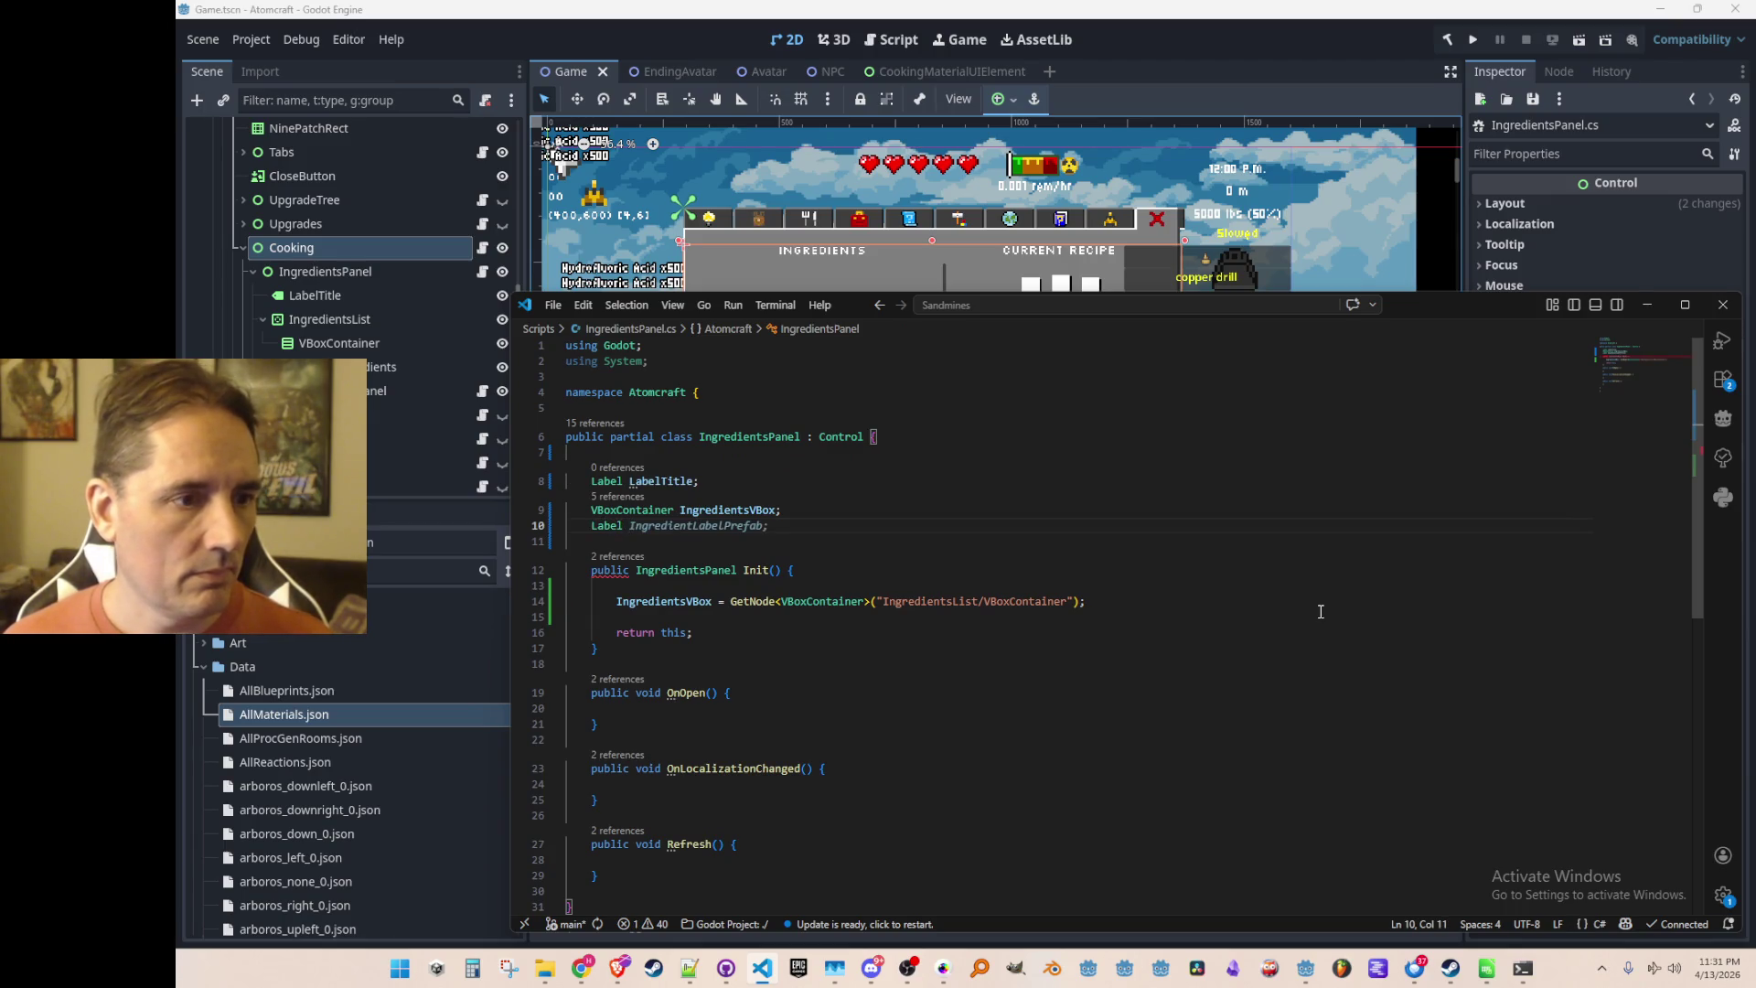
{"action": "type", "text": "Label"}
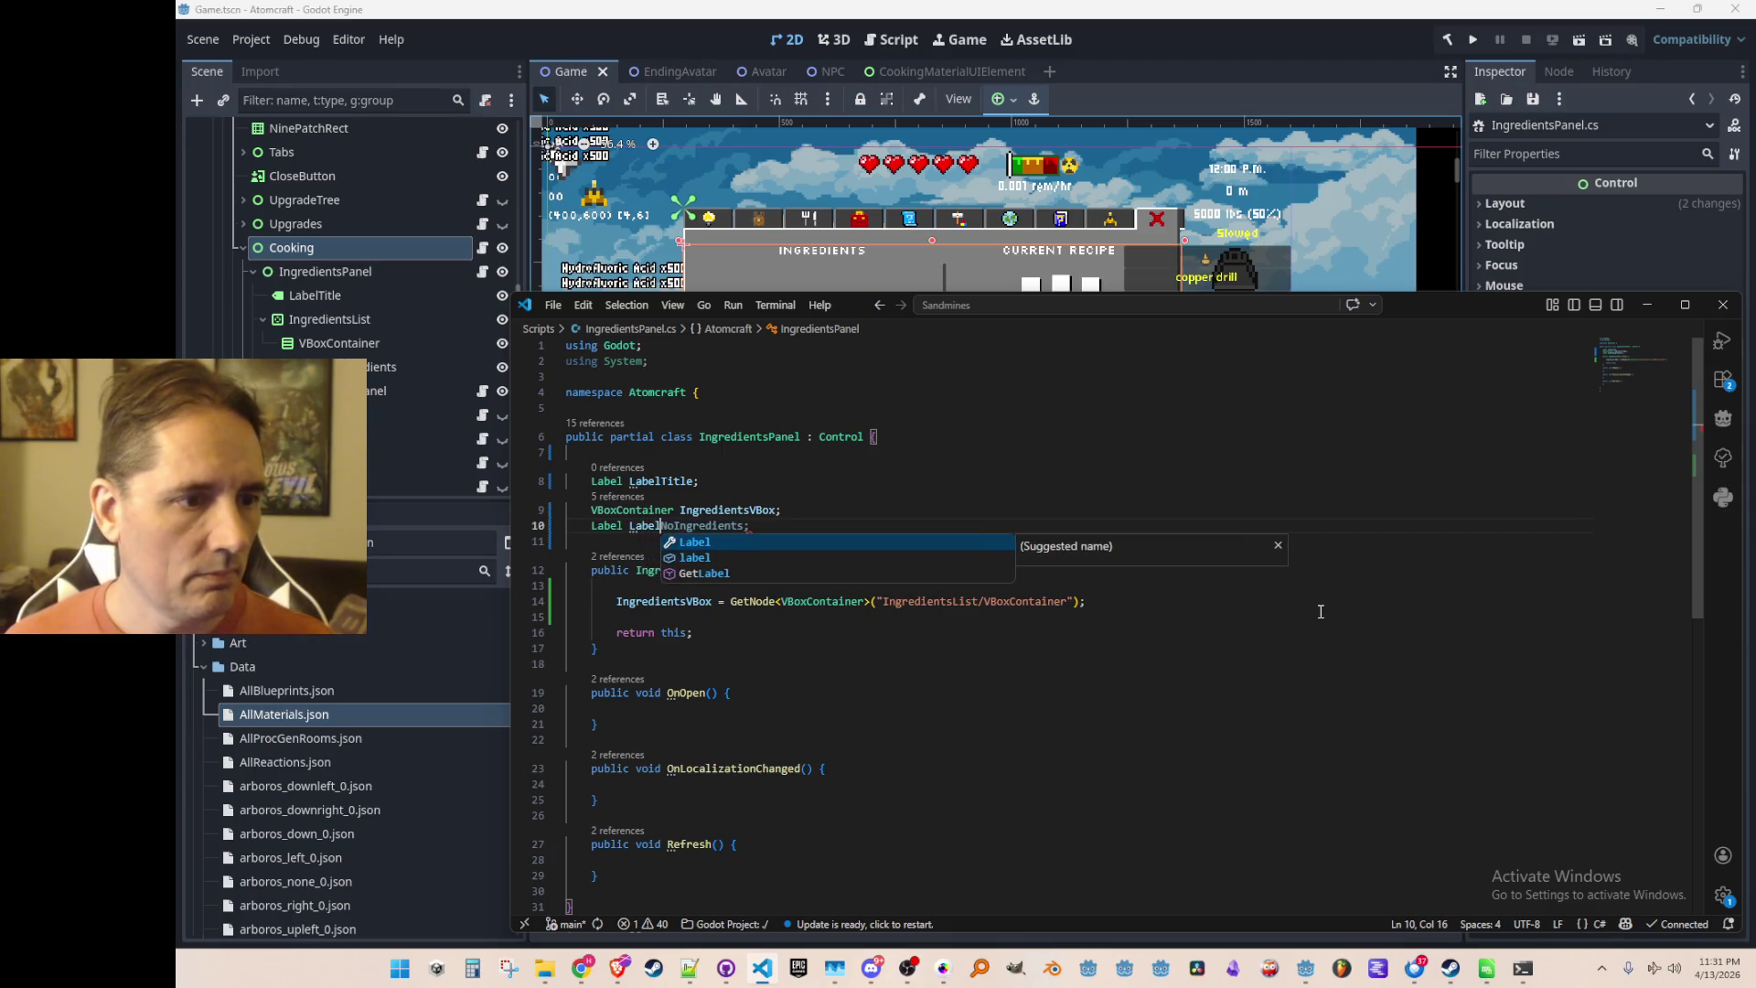
{"action": "key", "text": "Tab"}
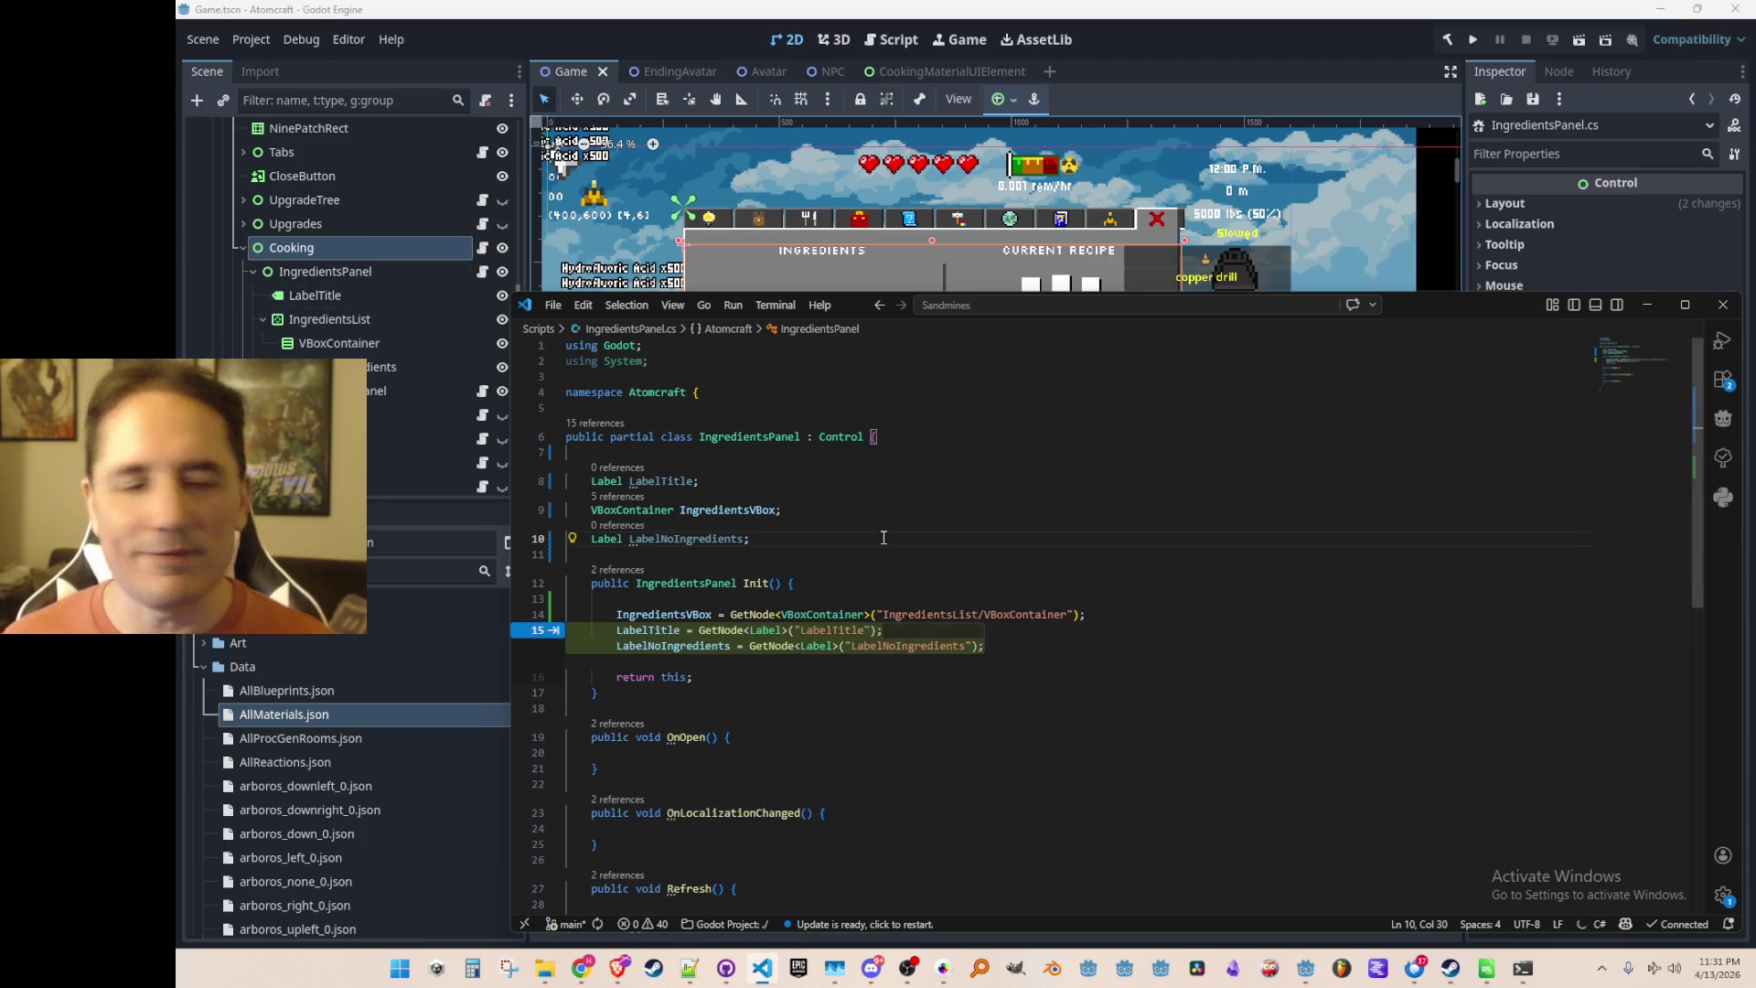
{"action": "key", "text": "Tab"}
{"action": "key", "text": "Tab"}
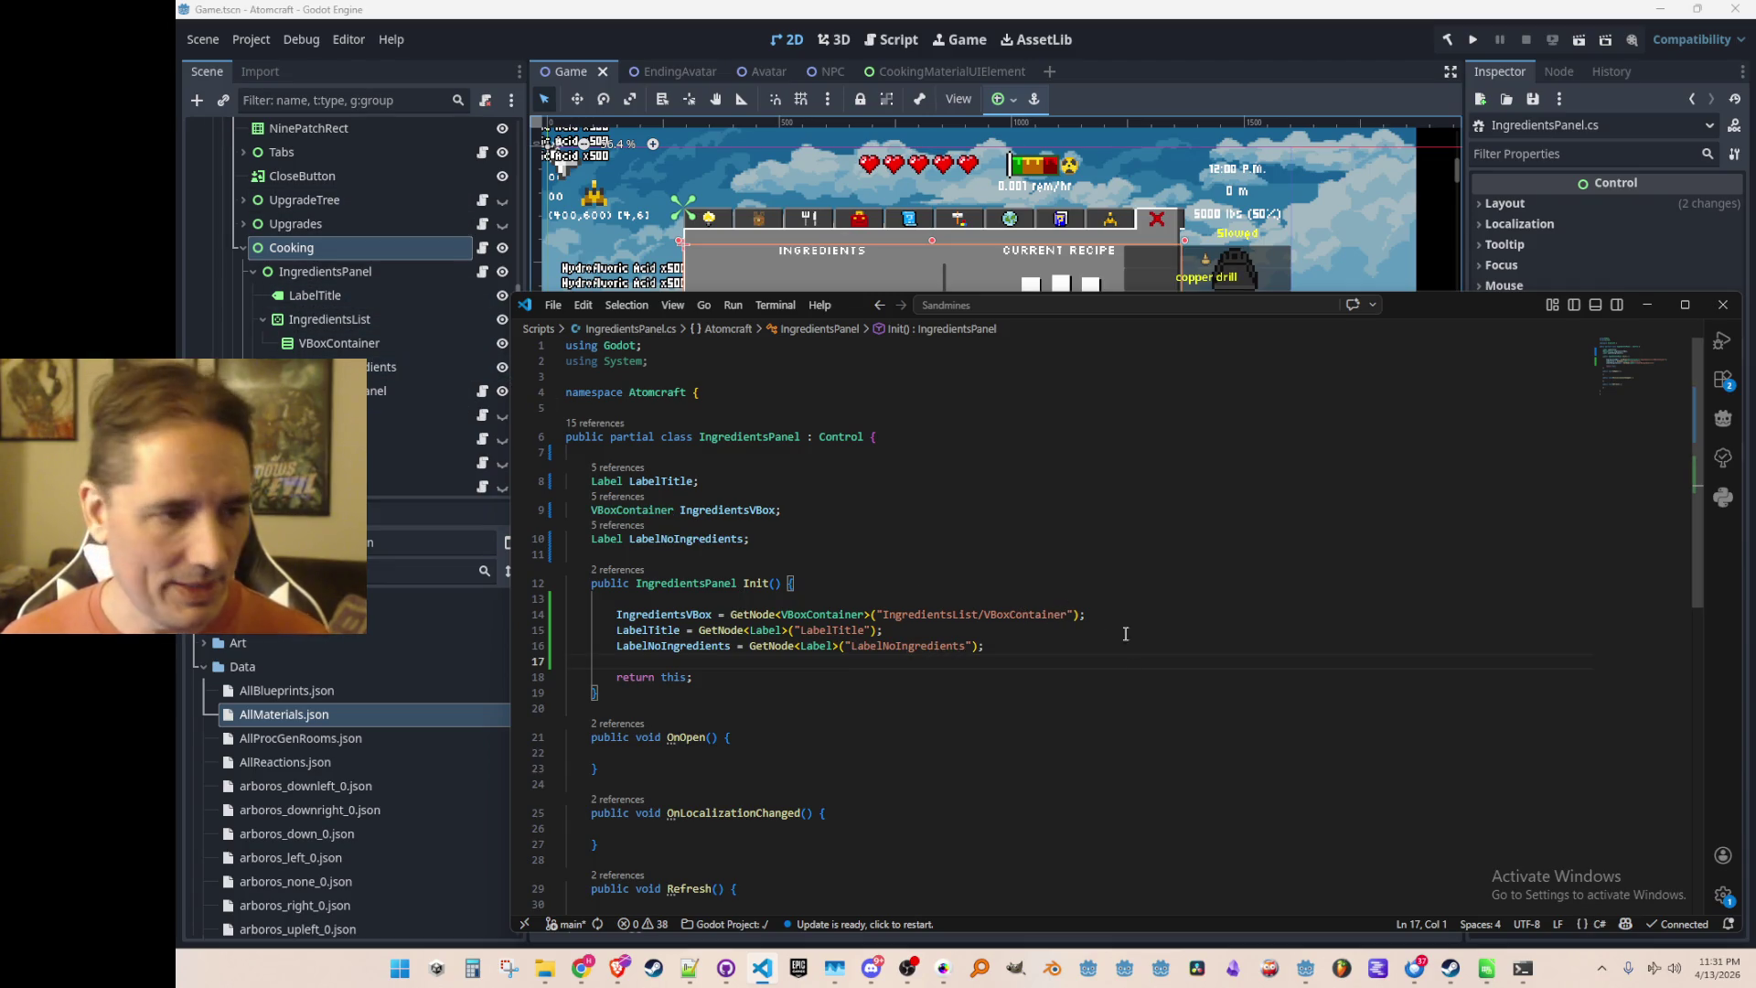
Review the IngredientsVBox, LabelTitle and LabelNoIngredients GetNode lines in Init()
{"action": "left_click", "coordinate": [1200, 650]}
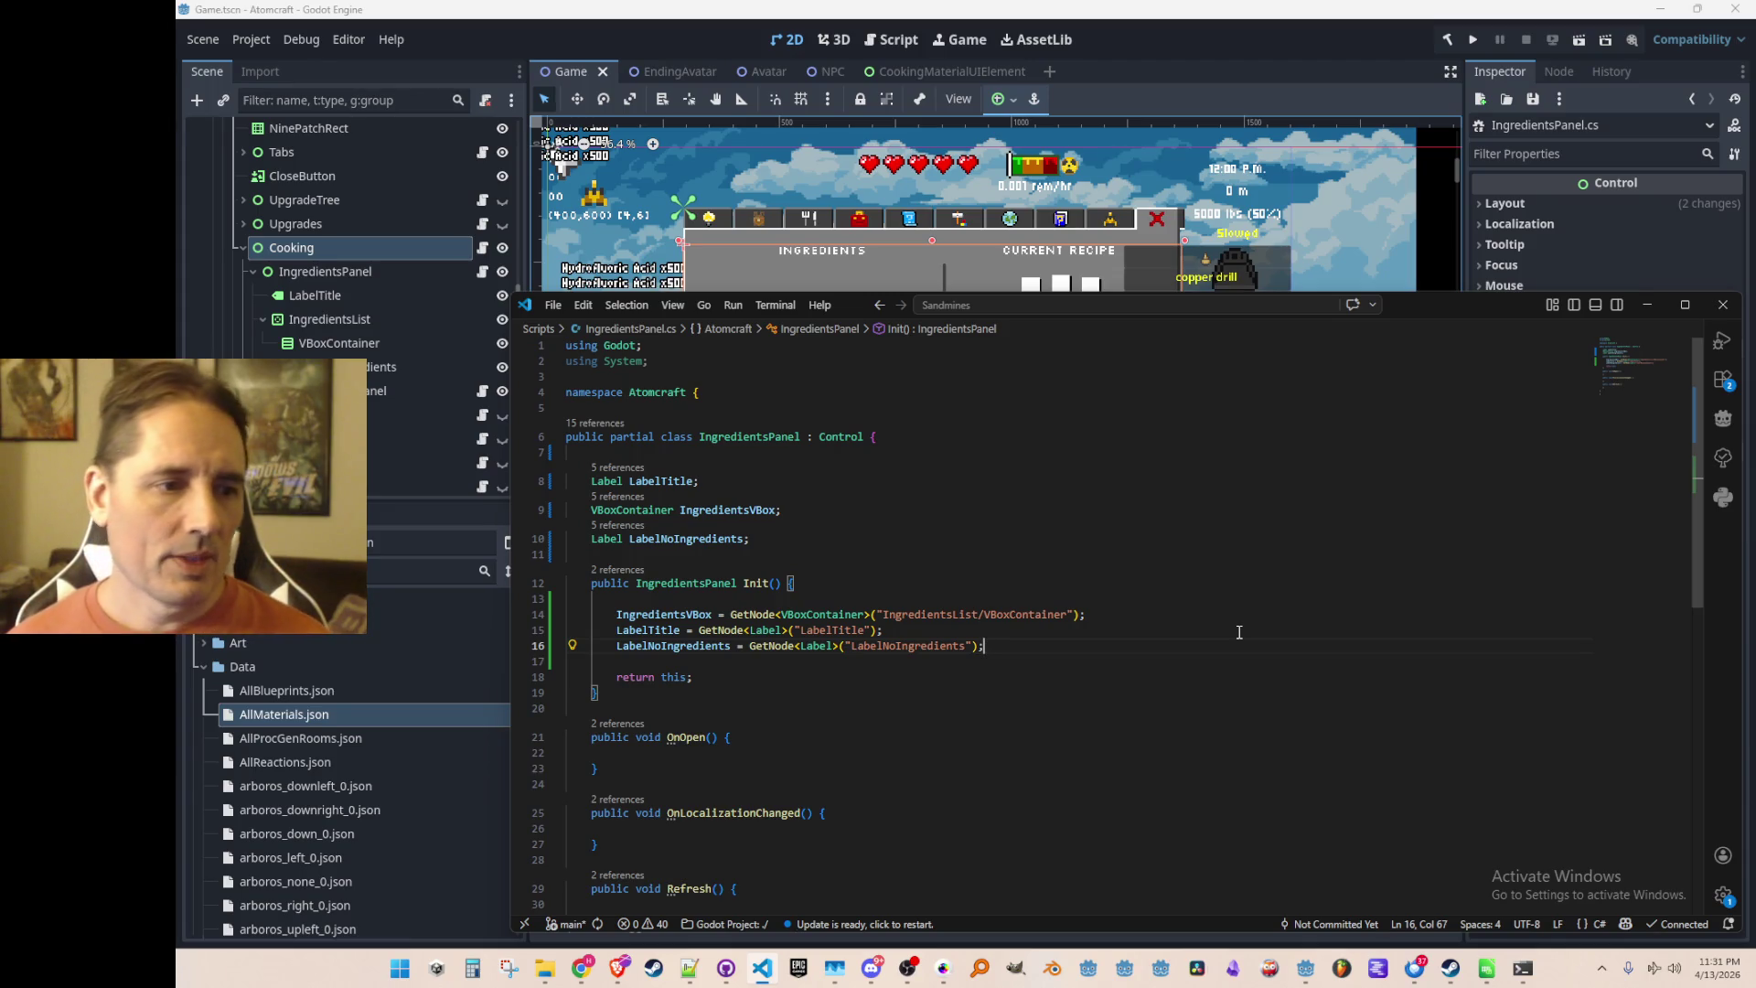
{"action": "key", "text": "Up"}
{"action": "key", "text": "Up"}
{"action": "key", "text": "Home"}
{"action": "key", "text": "Home"}
{"action": "key", "text": "Down"}
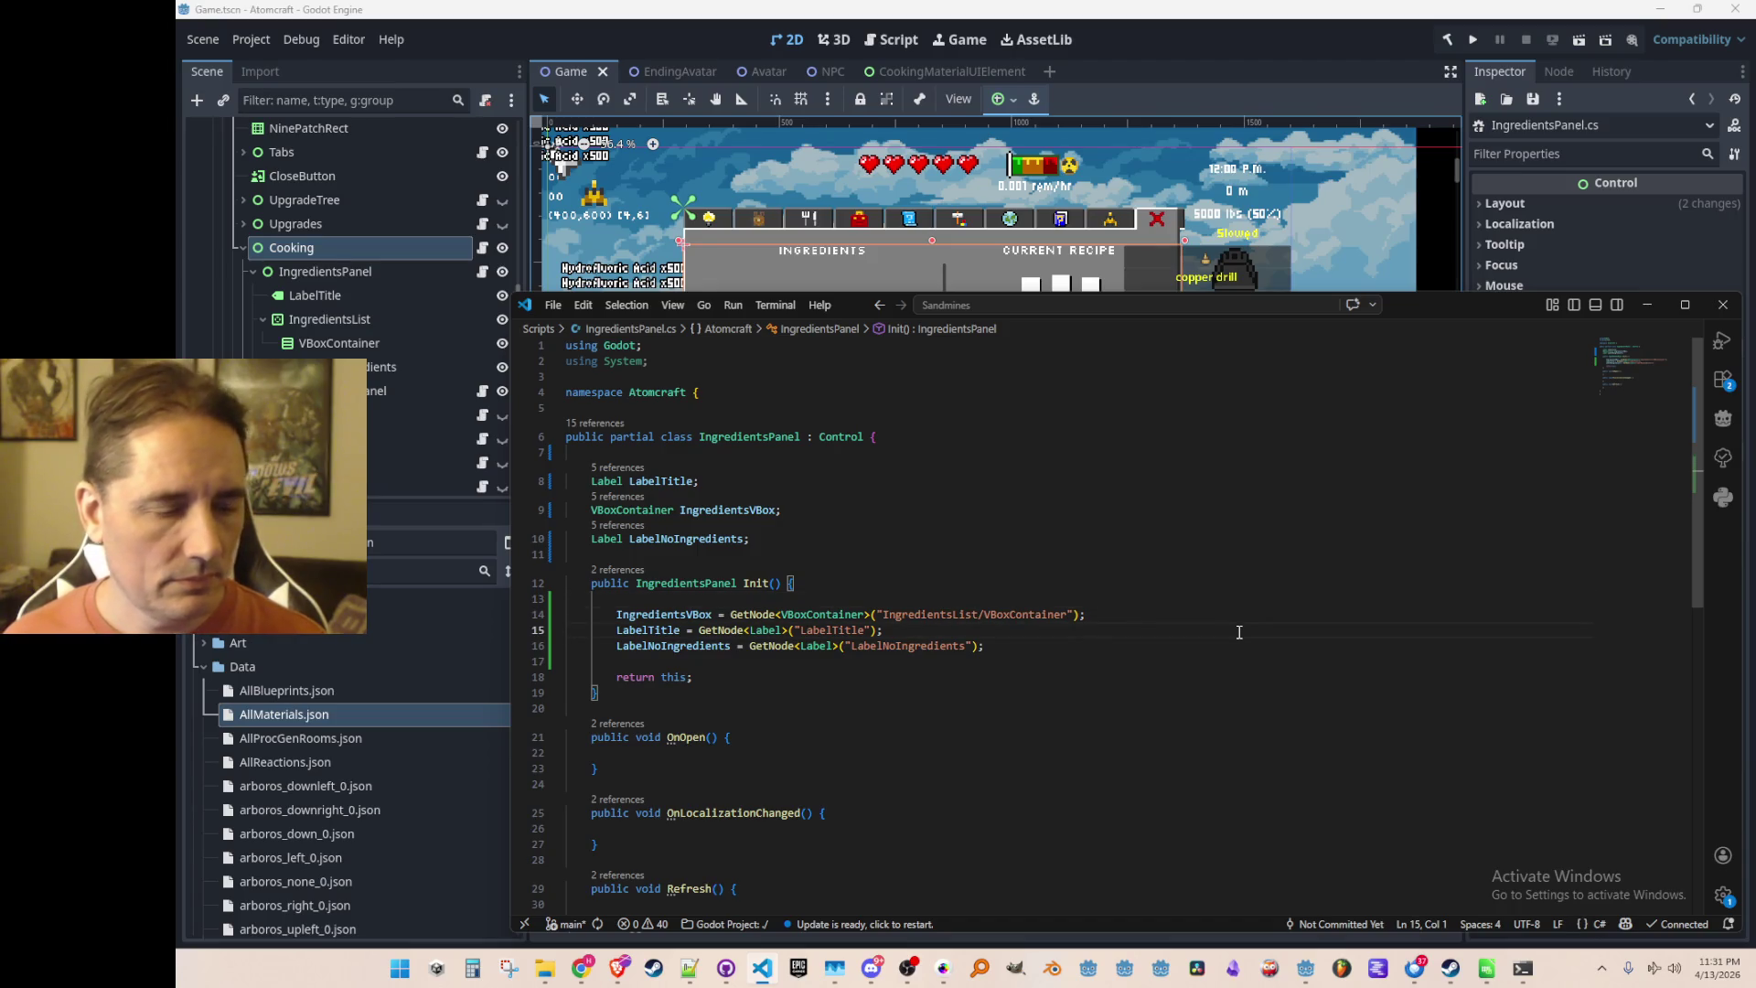
{"action": "scroll", "coordinate": [1241, 622], "scroll_direction": "down", "scroll_amount": 2}
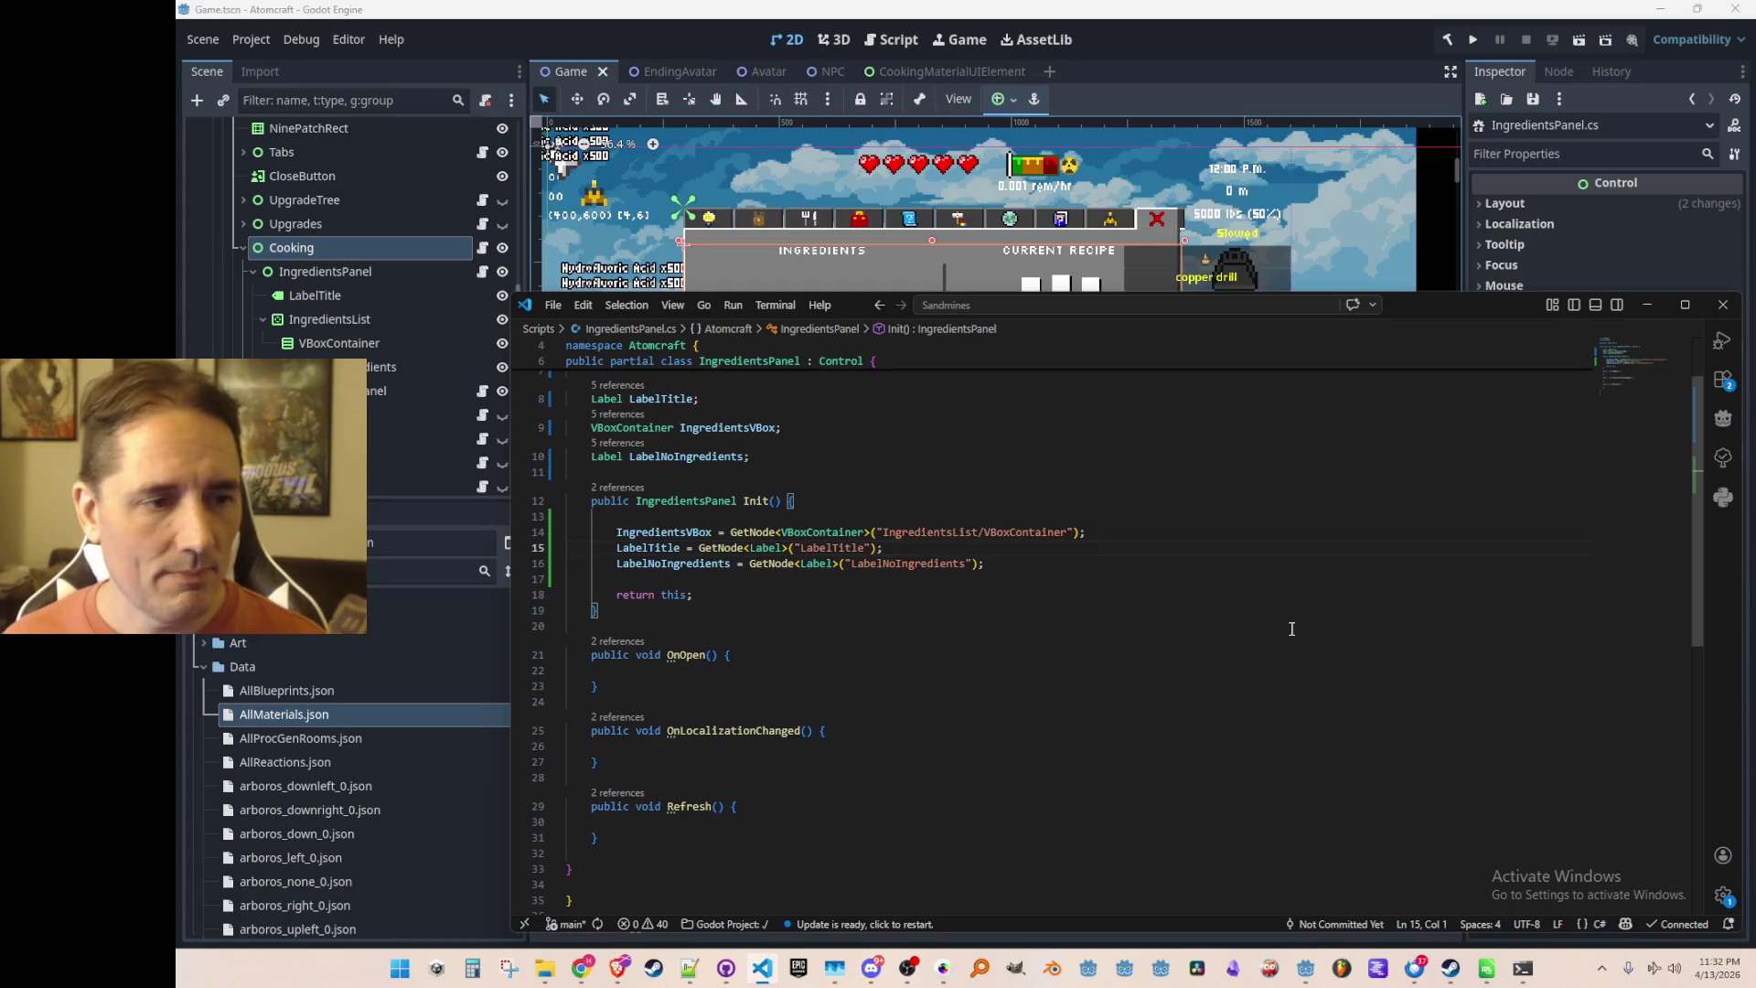
{"action": "key", "text": "alt+Tab"}
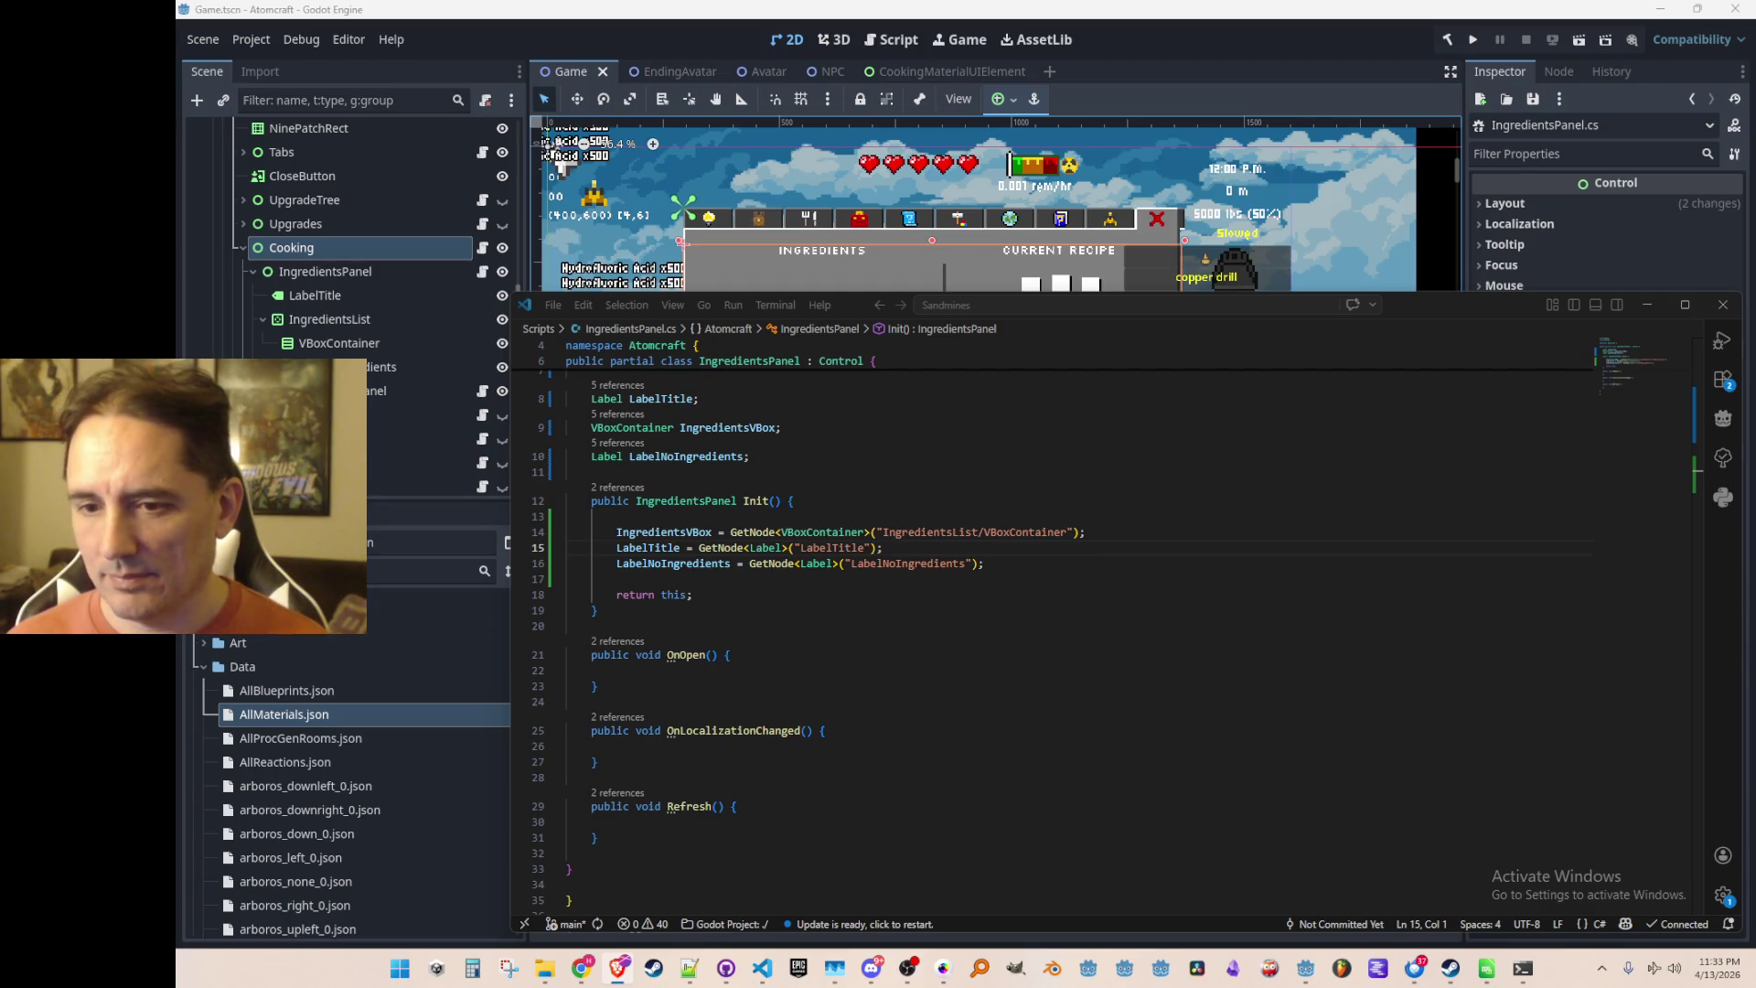
Bring the Godot editor forward, showing the Game scene's cooking window and Output panel
{"action": "left_click", "coordinate": [1351, 548]}
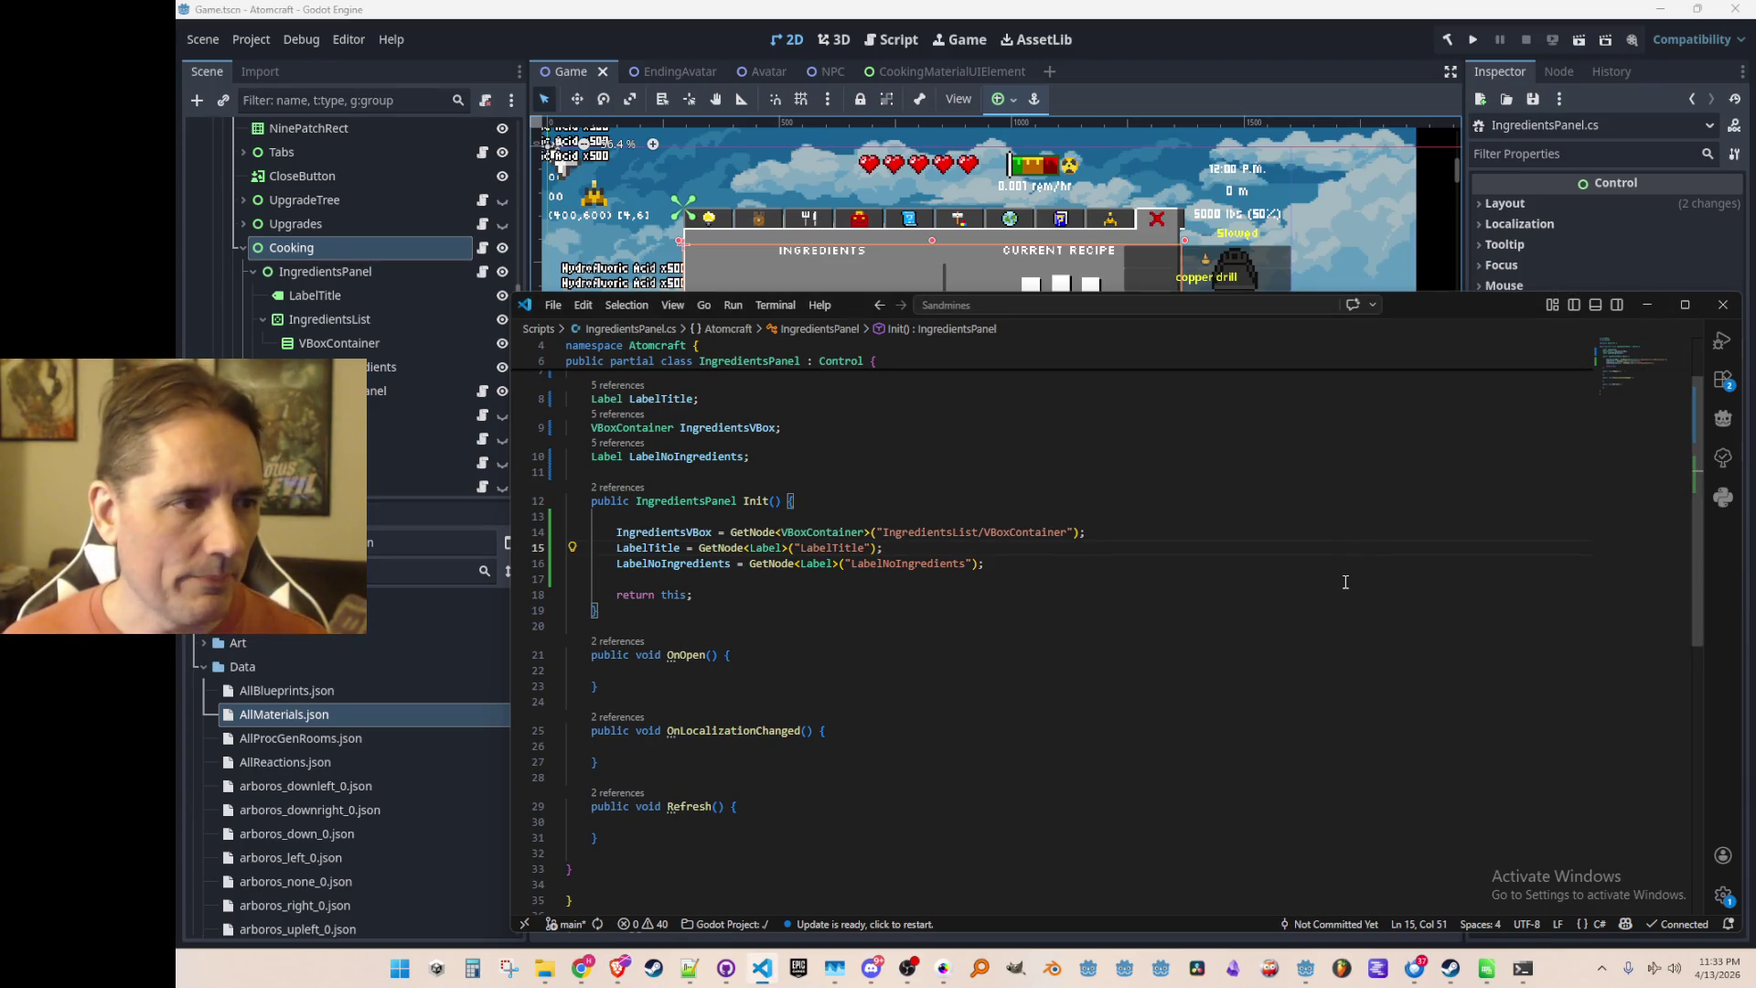
{"action": "left_click", "coordinate": [591, 57]}
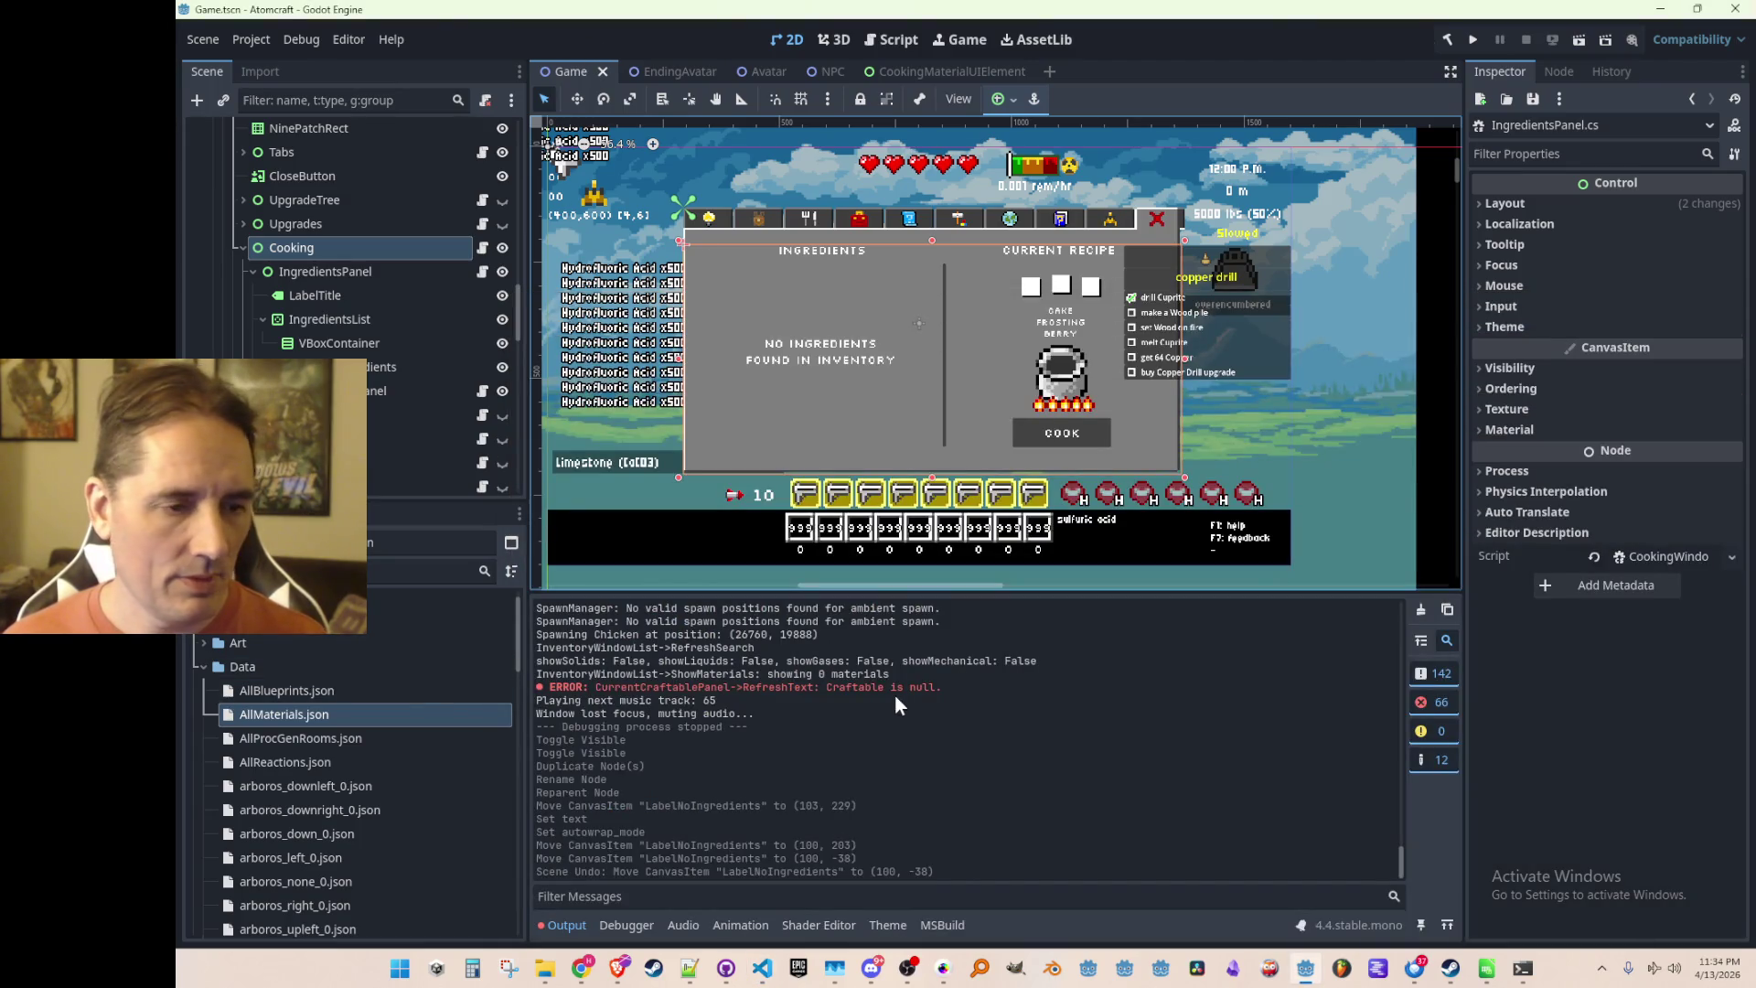
Open Prefabs.cs through the 'Prefab' file search
{"action": "key", "text": "alt+Tab"}
{"action": "left_click", "coordinate": [1189, 533]}
{"action": "key", "text": "ctrl+p"}
{"action": "type", "text": "Prefab"}
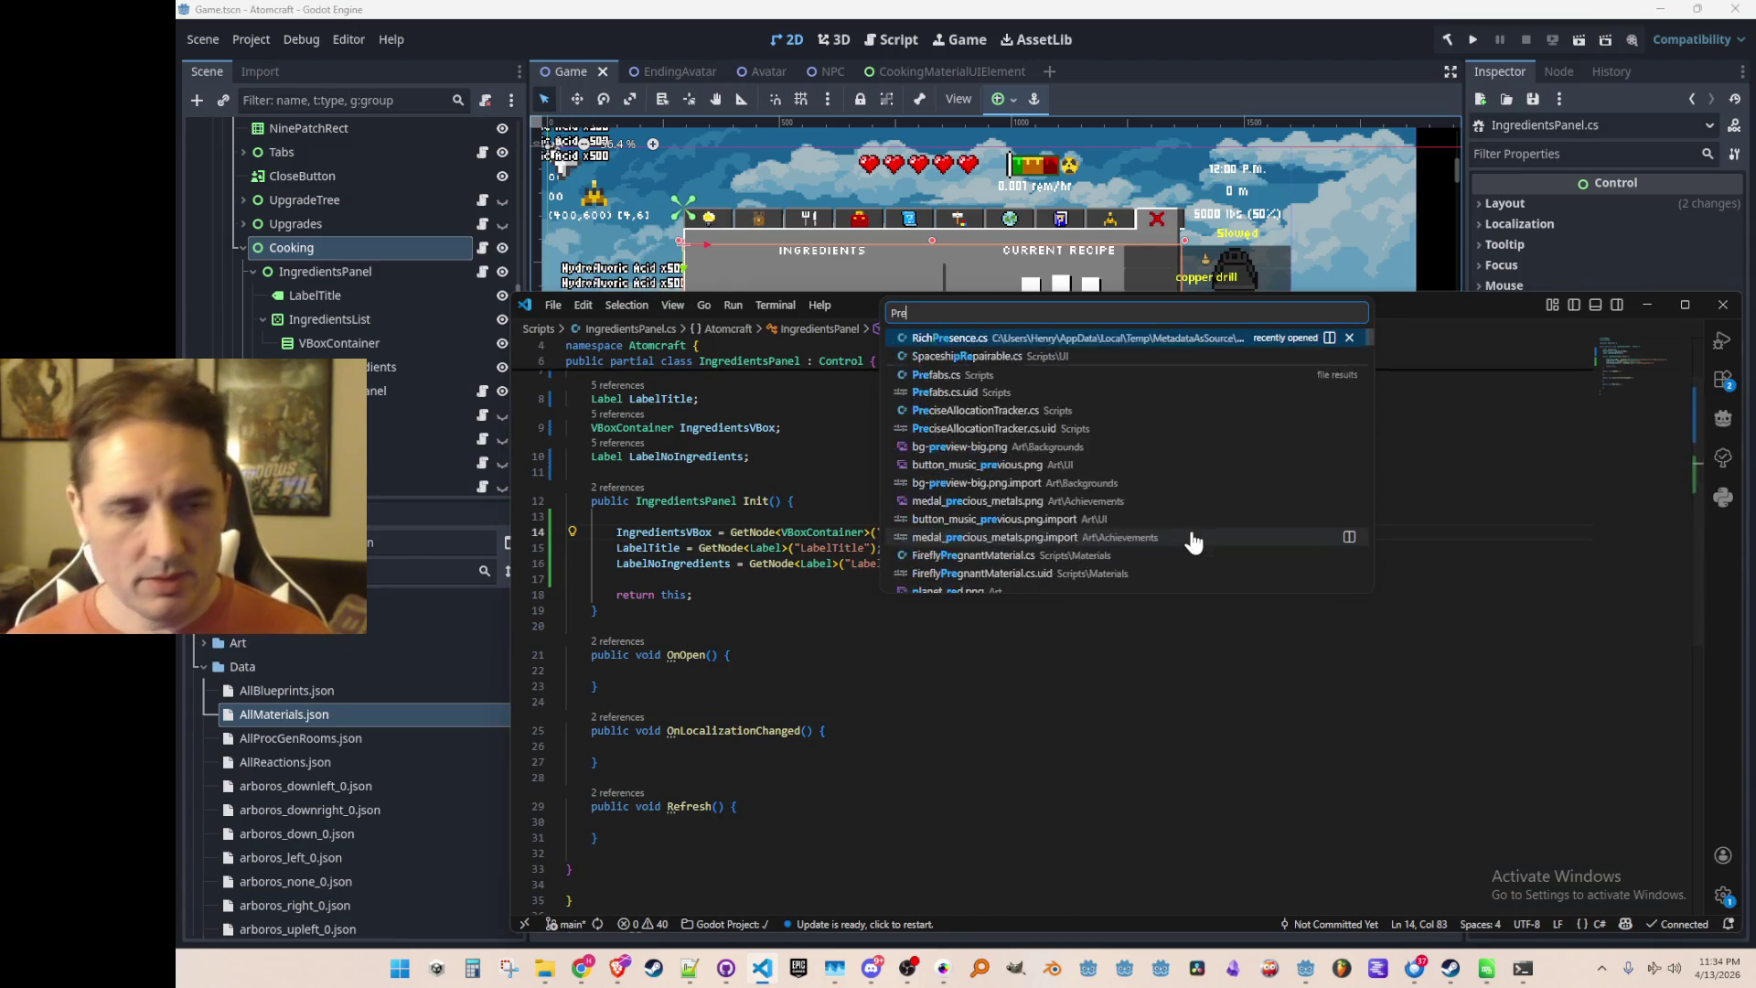
{"action": "key", "text": "Return"}
{"action": "scroll", "coordinate": [1207, 530], "scroll_direction": "down", "scroll_amount": 5}
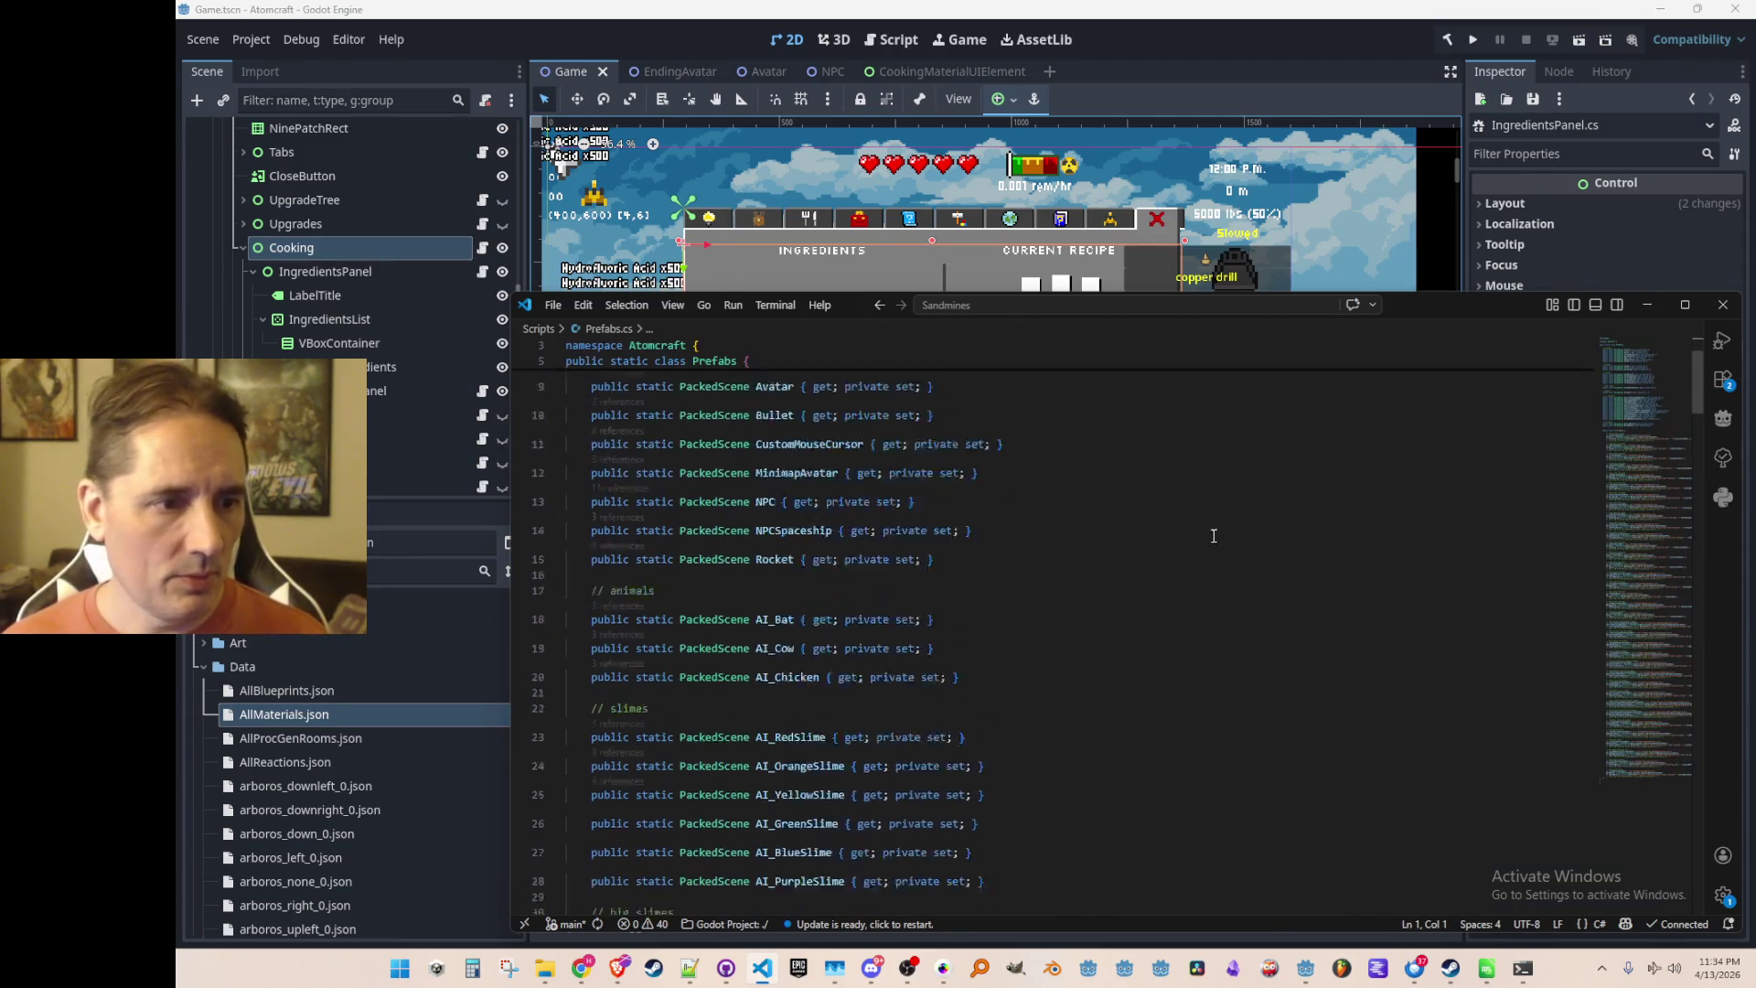
{"action": "scroll", "coordinate": [1388, 530], "scroll_direction": "down", "scroll_amount": 5}
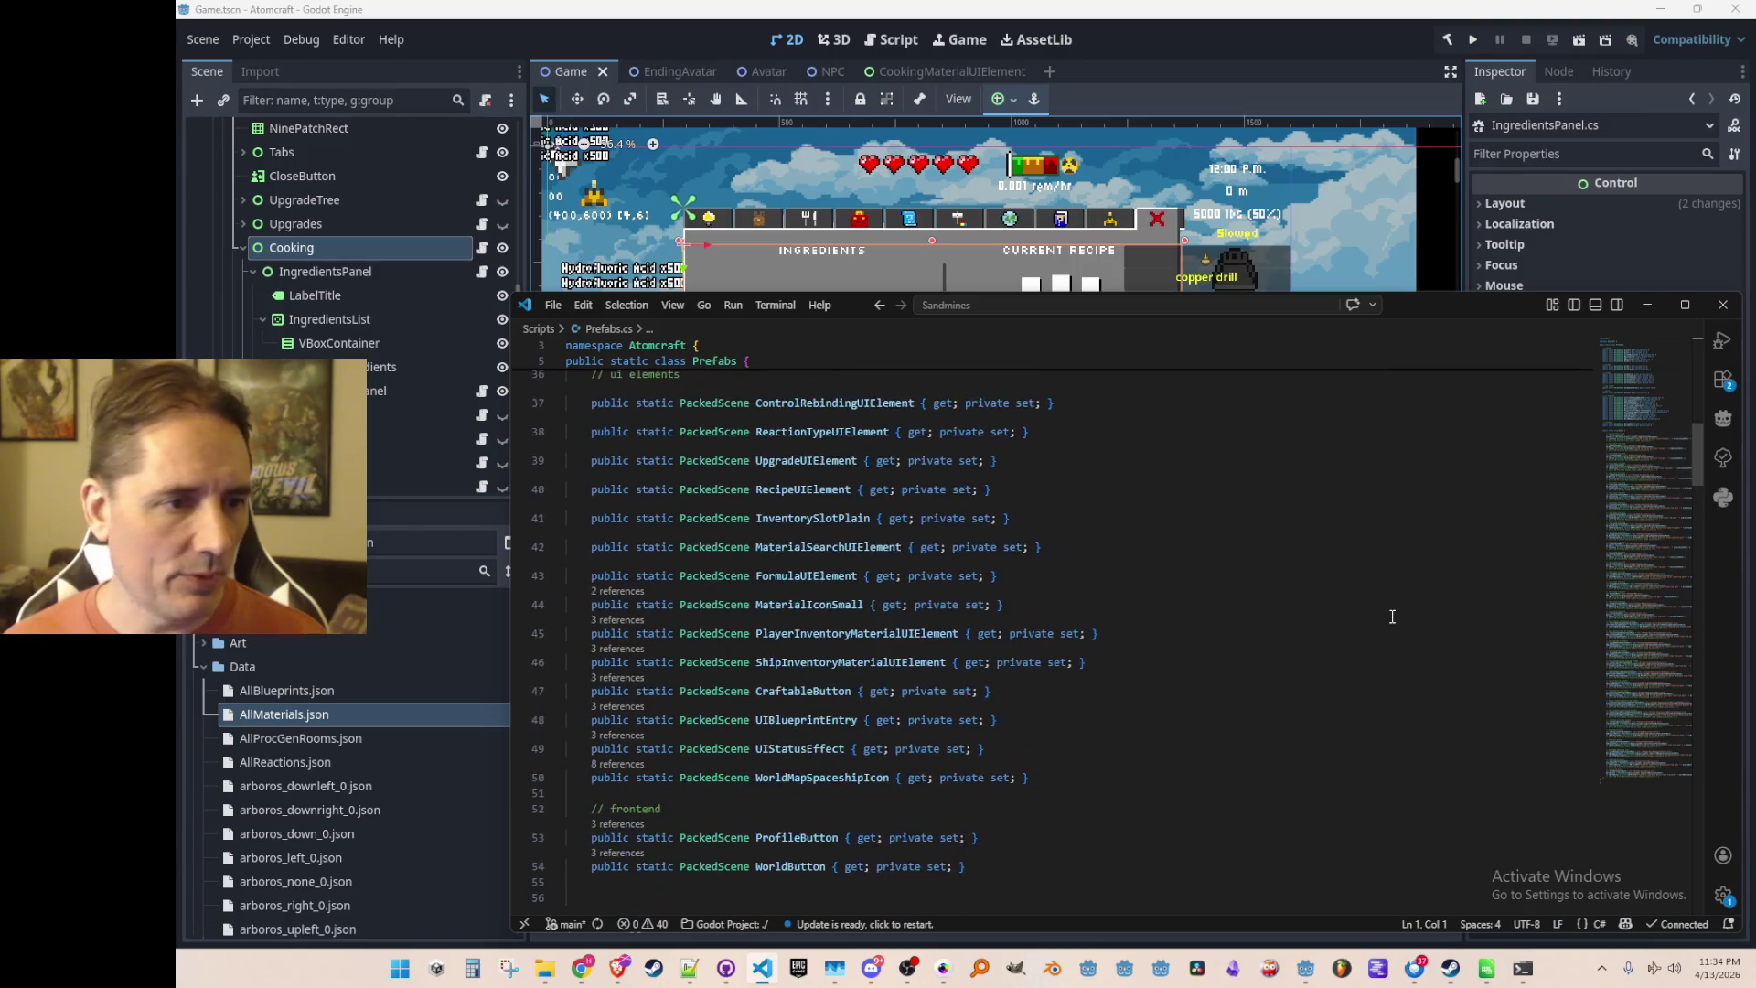
Add 'public static PackedScene CookingMaterialUIElement { get; private set; }' below ControlRebindingUIElement
{"action": "left_click", "coordinate": [1280, 504]}
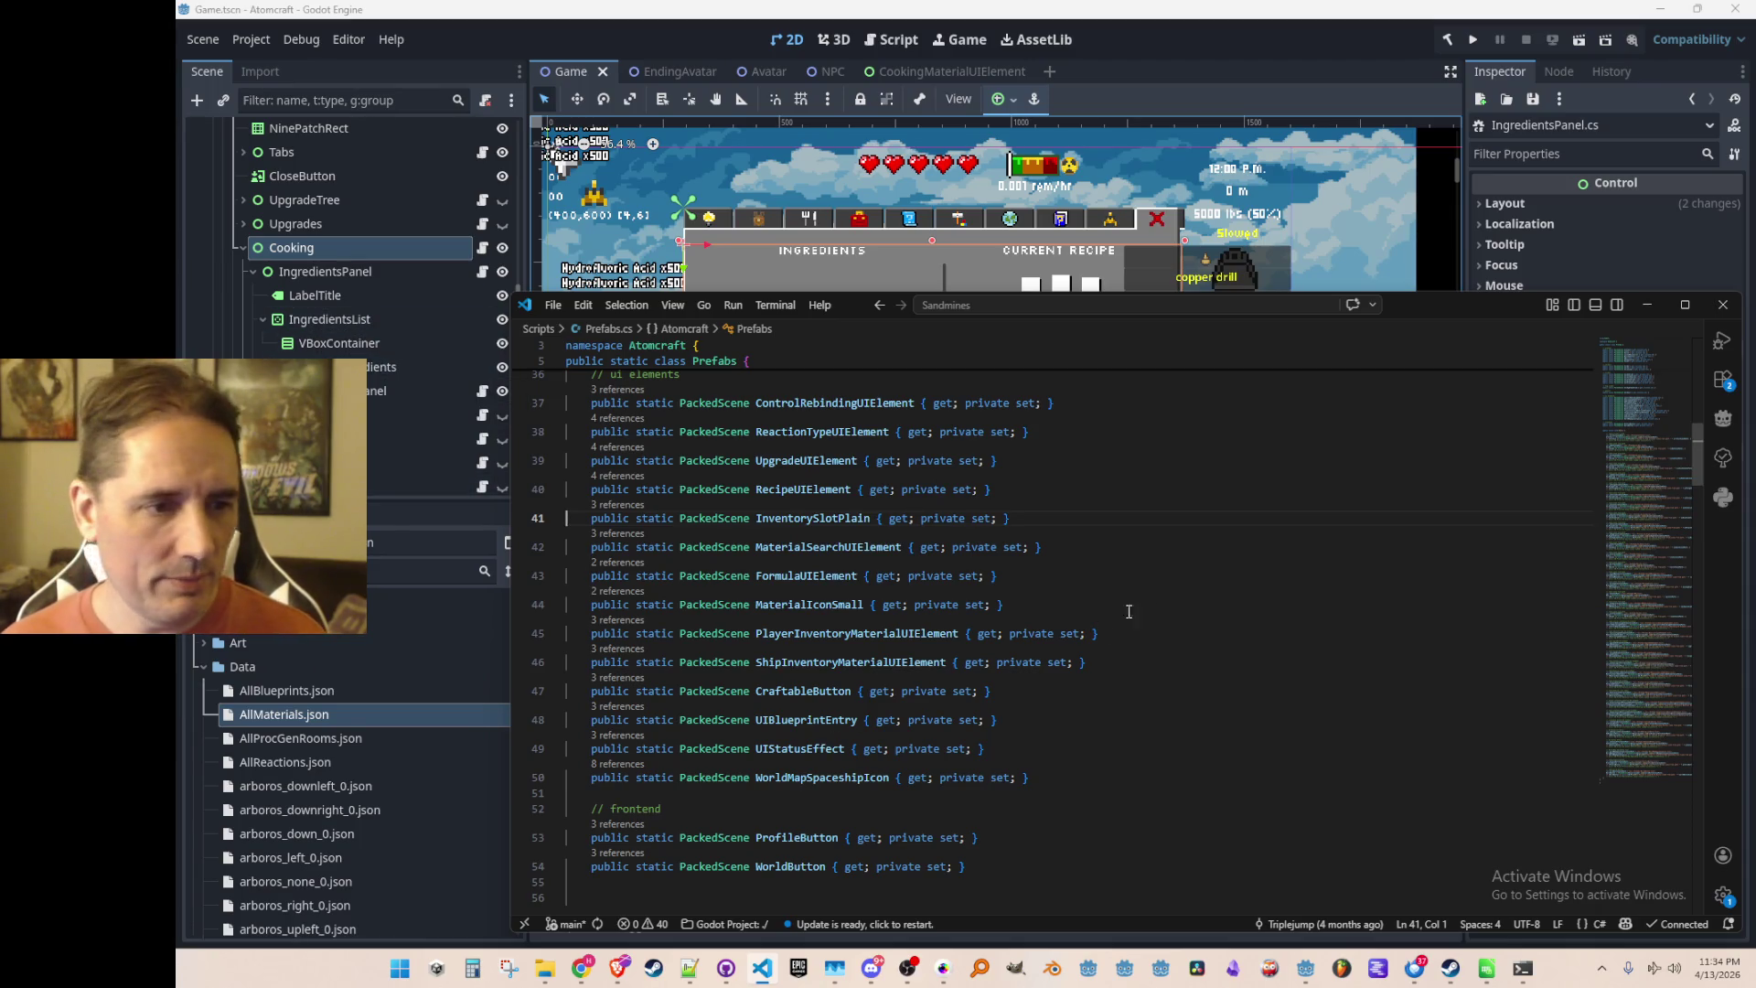
{"action": "left_click", "coordinate": [1188, 576]}
{"action": "key", "text": "Up"}
{"action": "key", "text": "Up"}
{"action": "key", "text": "Up"}
{"action": "key", "text": "Home"}
{"action": "key", "text": "Home"}
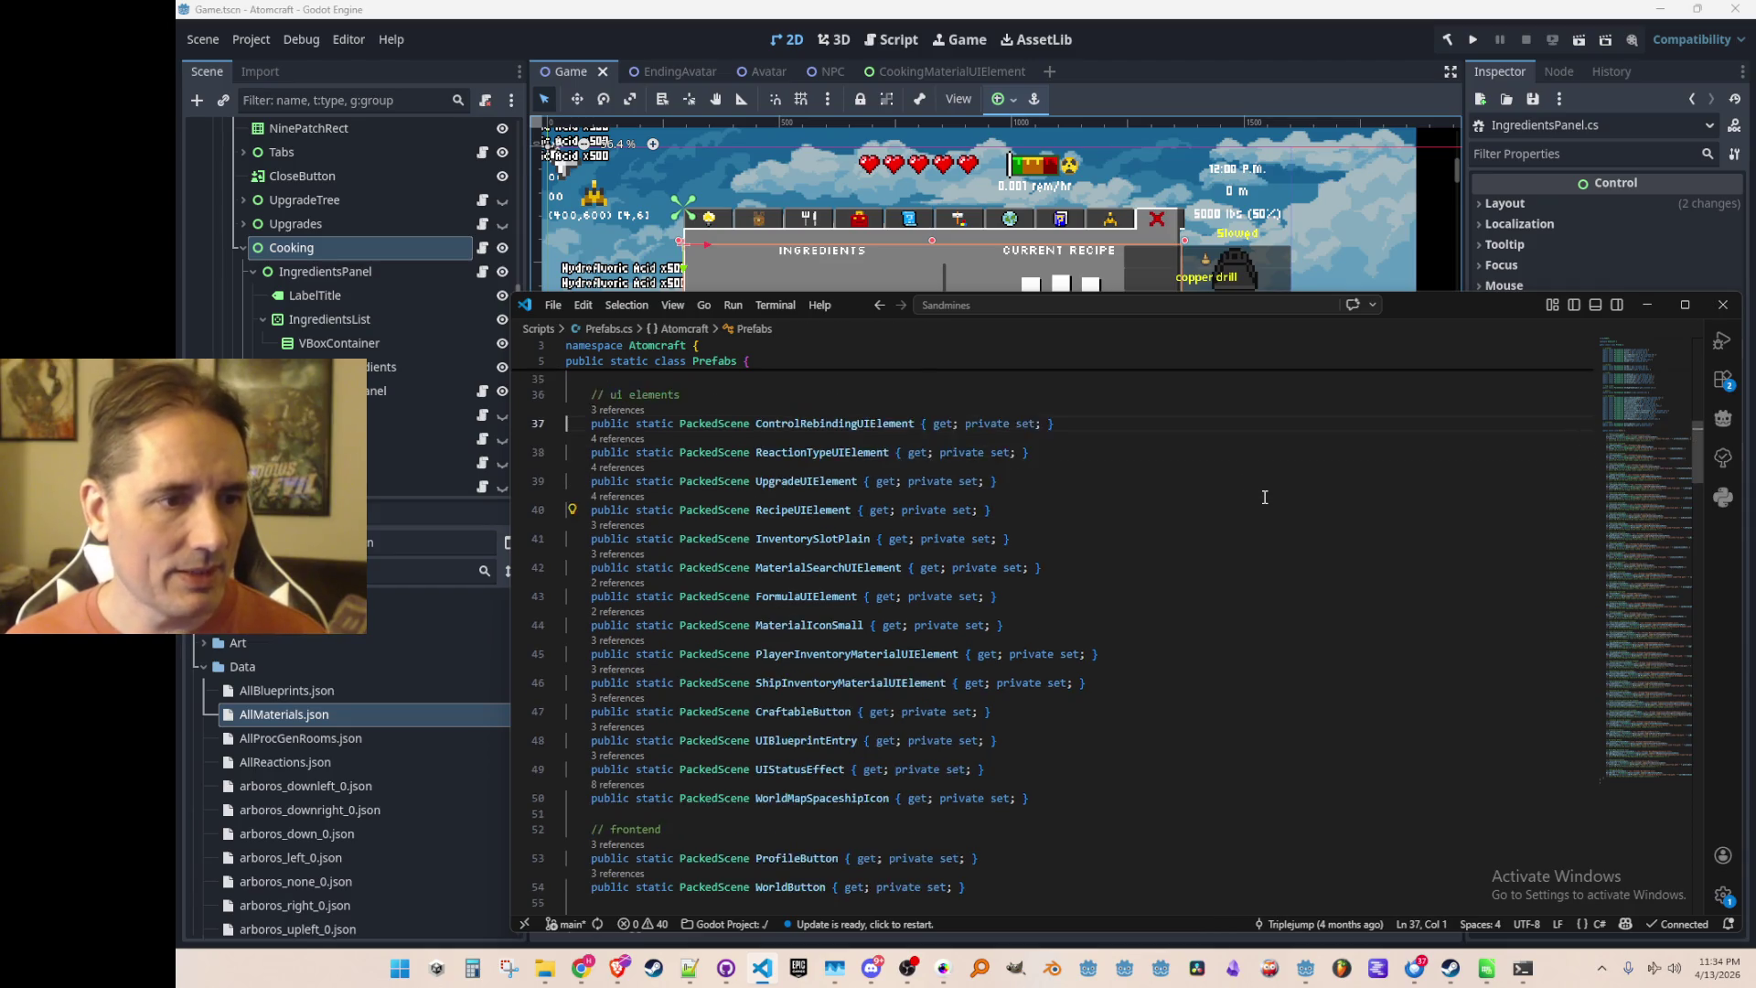
{"action": "key", "text": "End"}
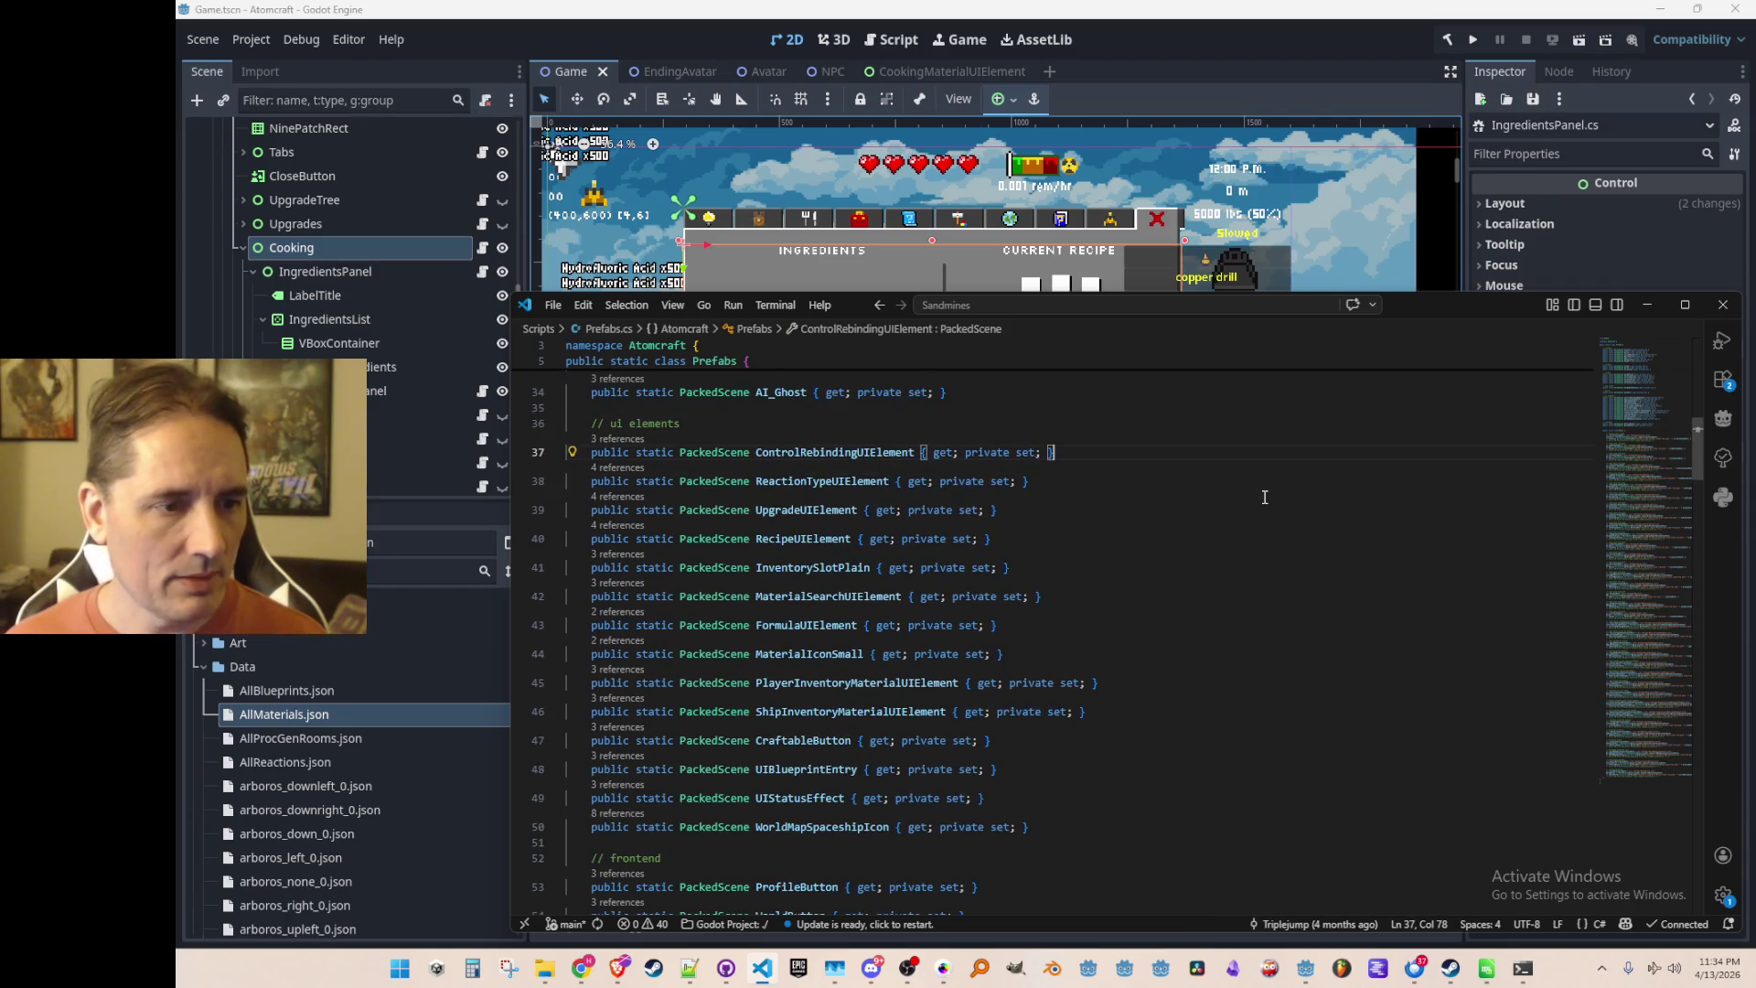
{"action": "key", "text": "Return"}
{"action": "type", "text": "public static PackedScene IngredientsPanel { get; private set; }"}
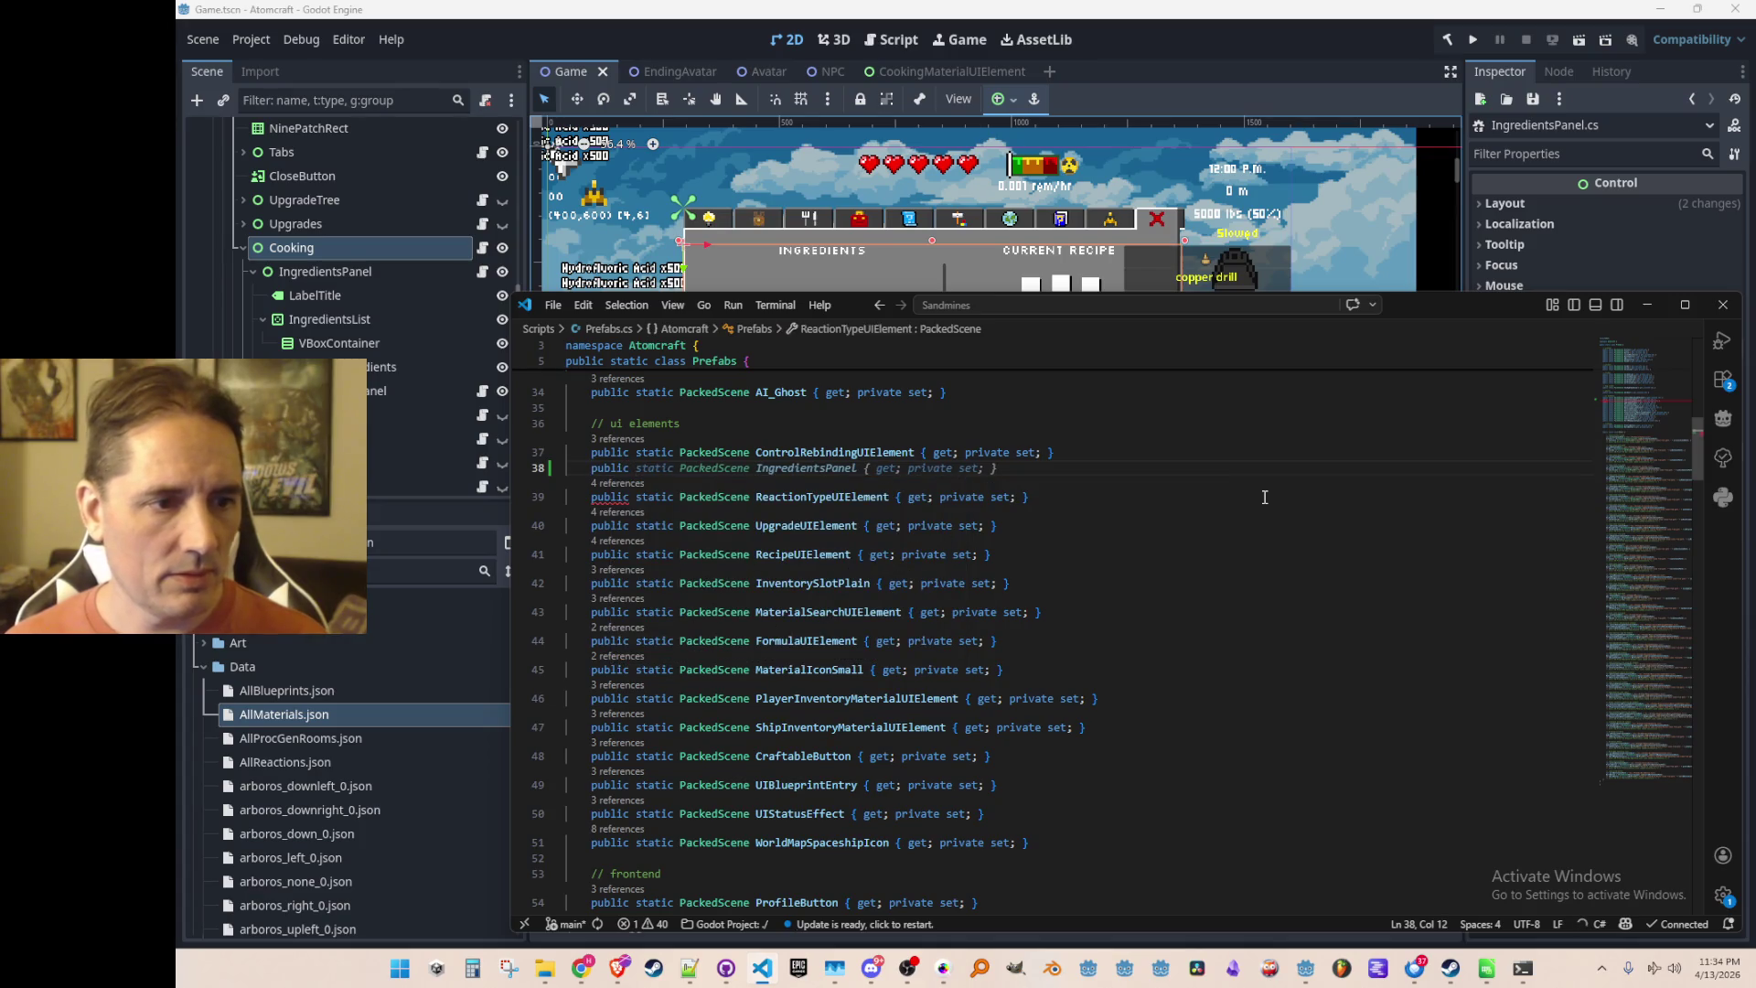
{"action": "key", "text": "ctrl+Left"}
{"action": "key", "text": "ctrl+Left"}
{"action": "key", "text": "ctrl+Left"}
{"action": "key", "text": "ctrl+shift+Right"}
{"action": "type", "text": "C"}
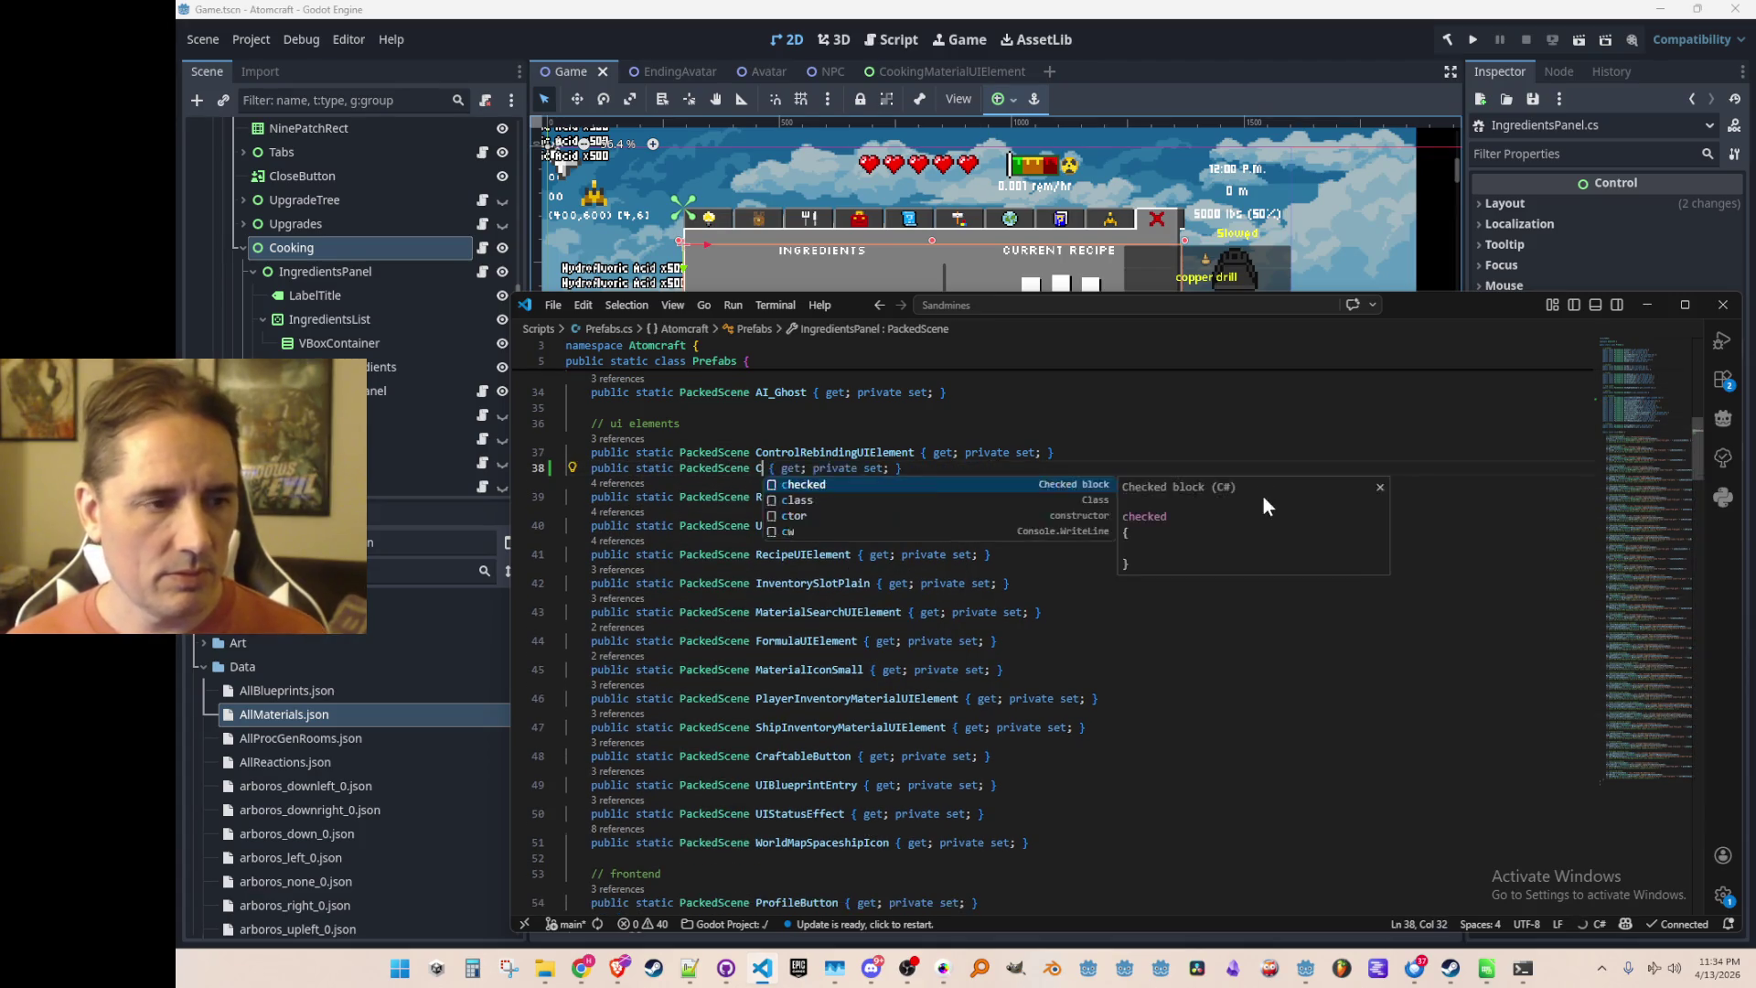
{"action": "type", "text": "ookingMaterial"}
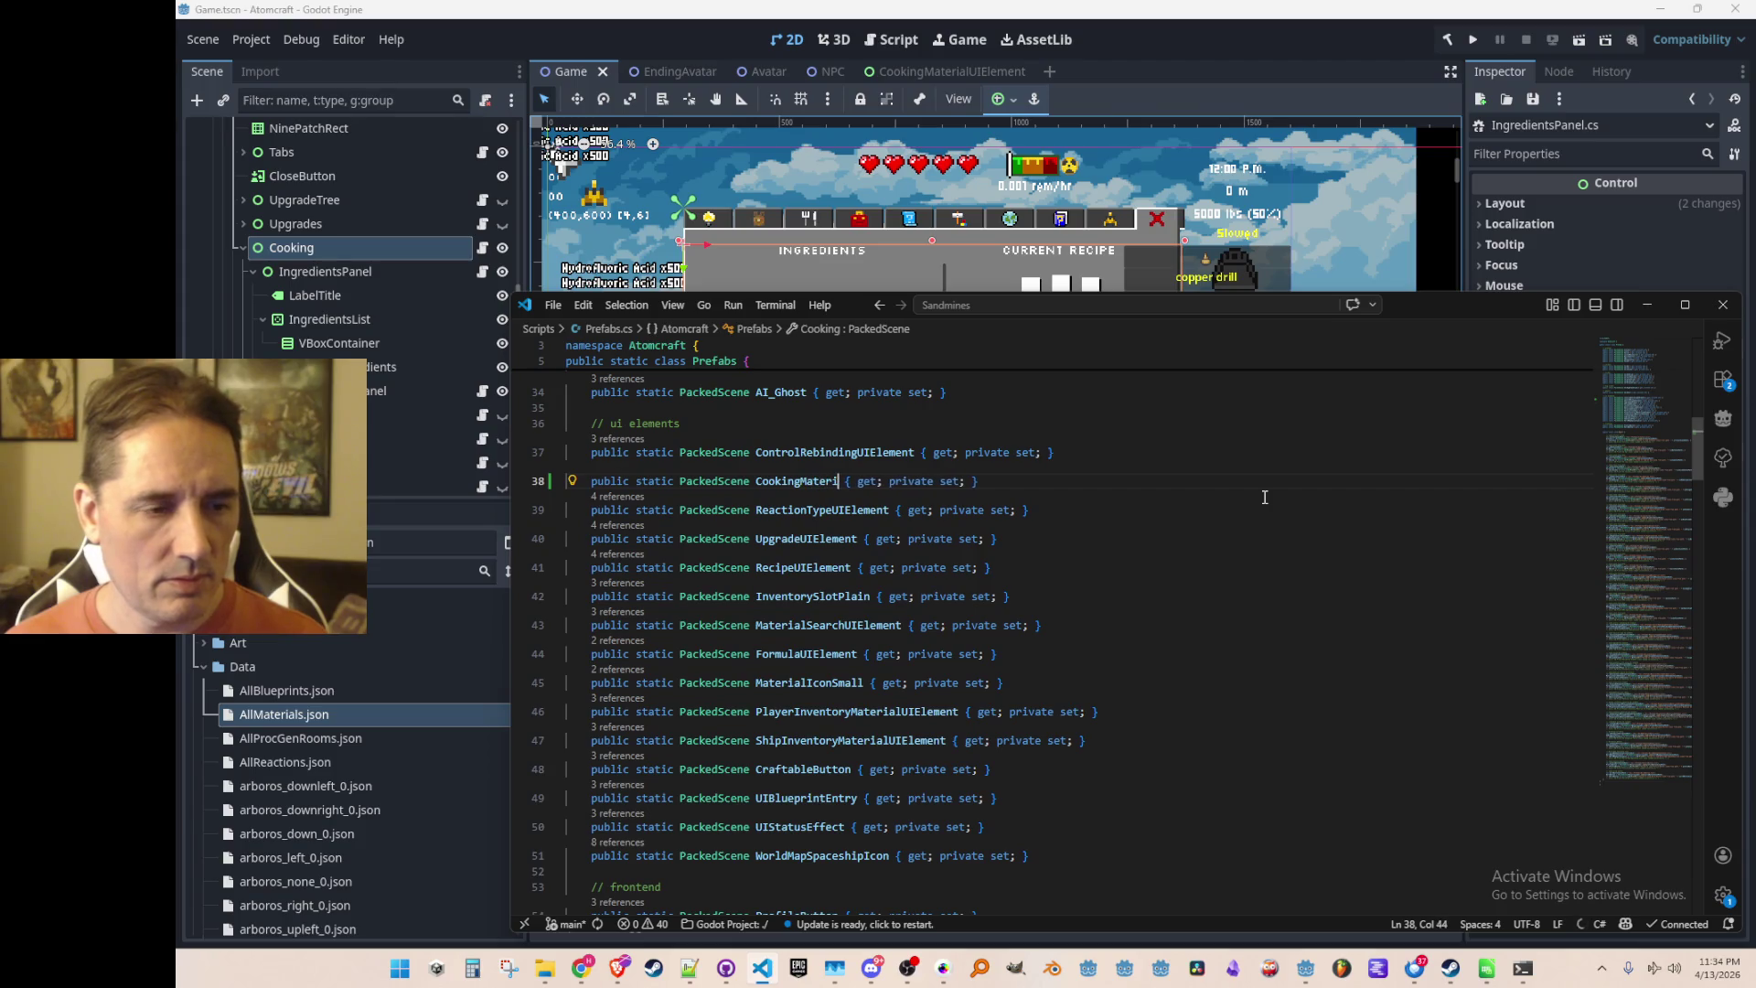
{"action": "type", "text": "UIElement"}
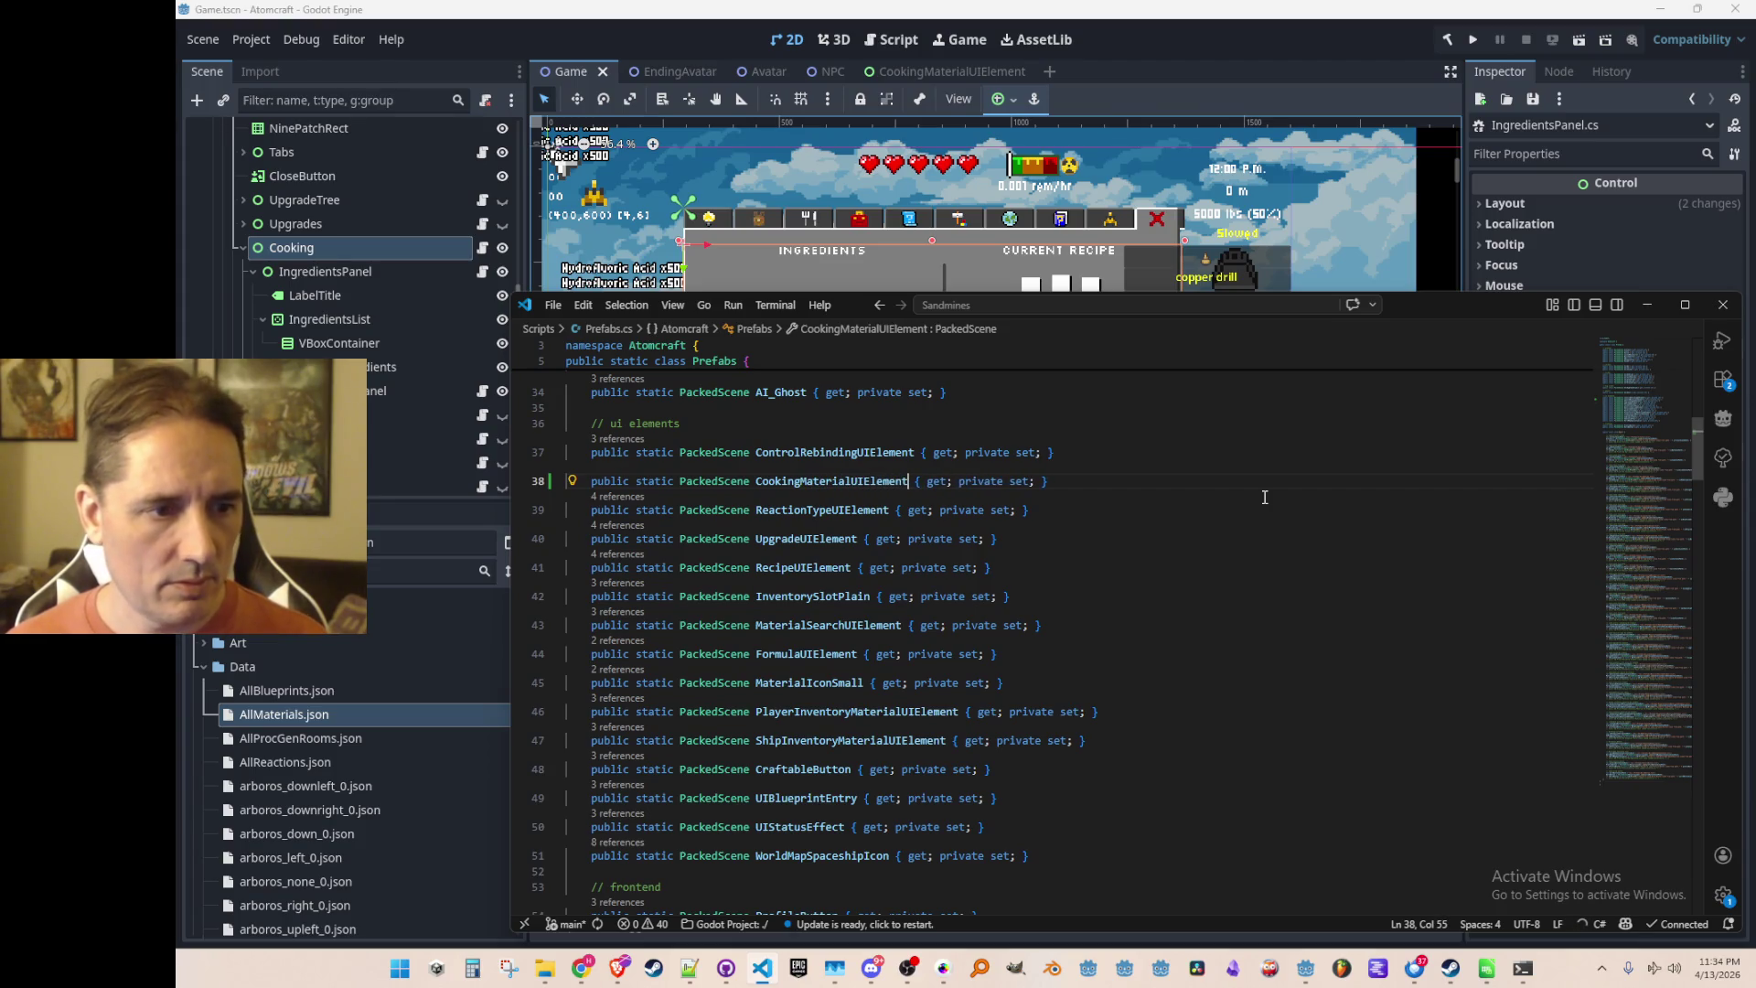
{"action": "key", "text": "ctrl+shift+Left"}
{"action": "key", "text": "Down"}
{"action": "key", "text": "ctrl+shift+Right"}
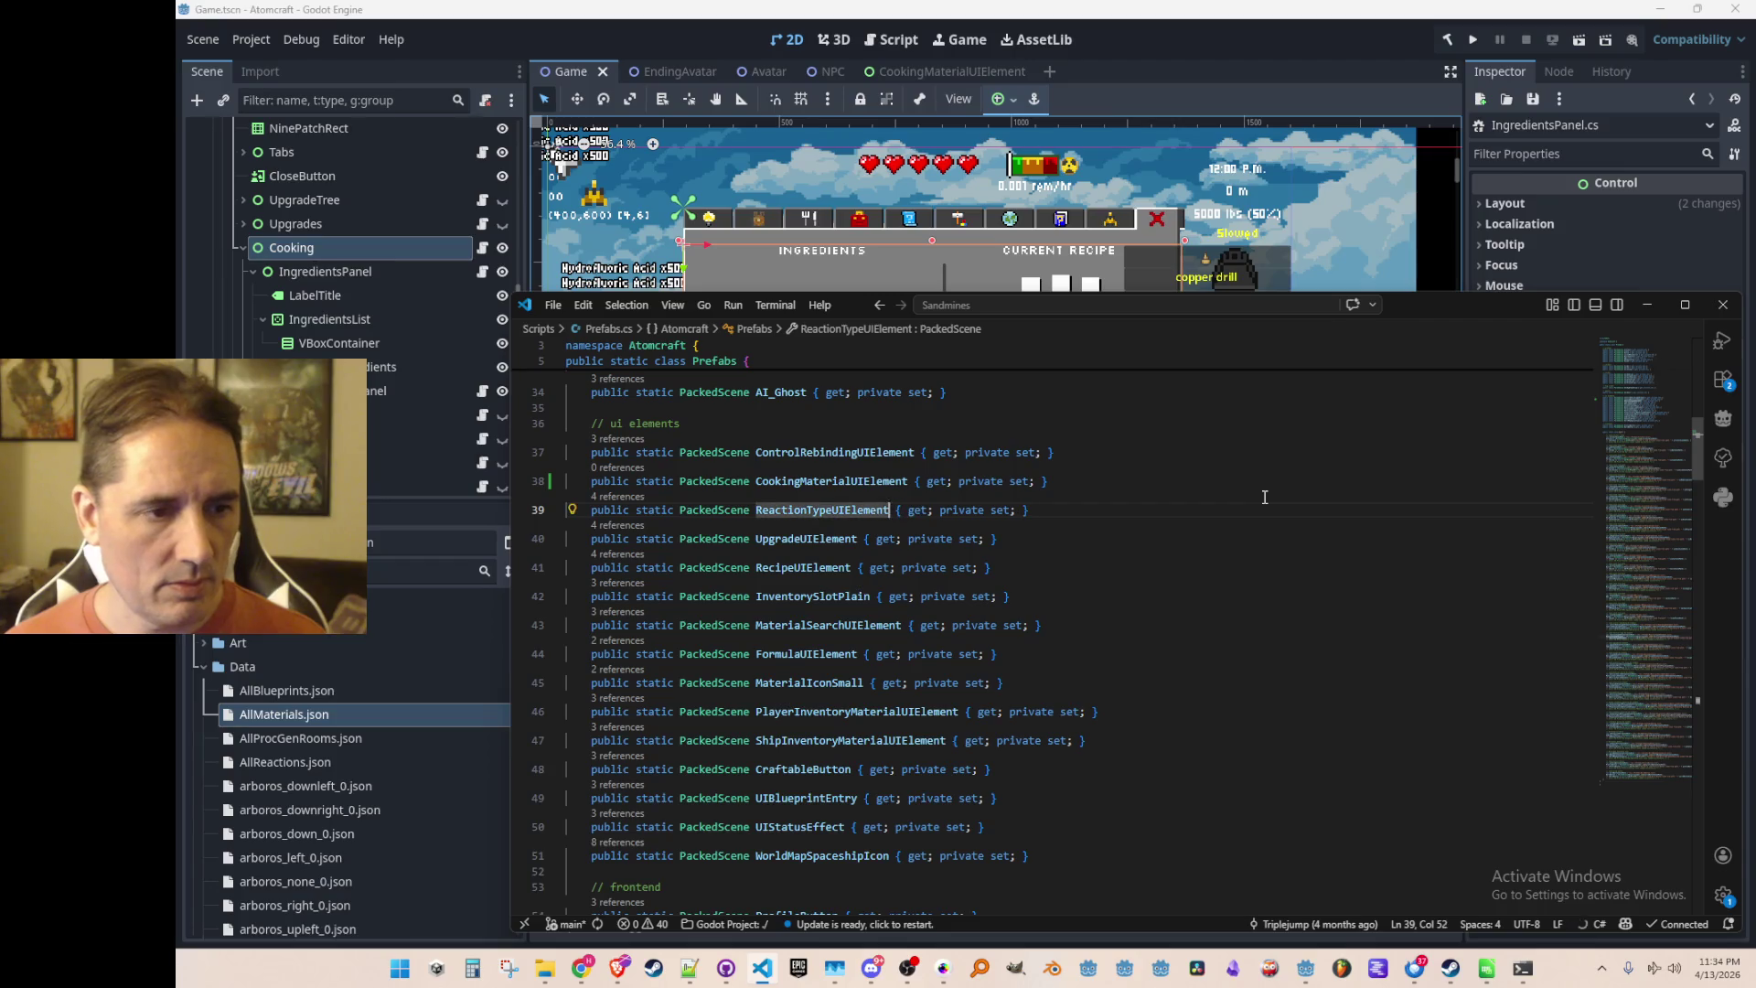
Load res://Prefabs/CookingMaterialUIElement.tscn into CookingMaterialUIElement with a failure check above the ReactionTypeUIElement block
{"action": "key", "text": "ctrl+f"}
{"action": "key", "text": "Return"}
{"action": "key", "text": "Escape"}
{"action": "key", "text": "Up"}
{"action": "key", "text": "Home"}
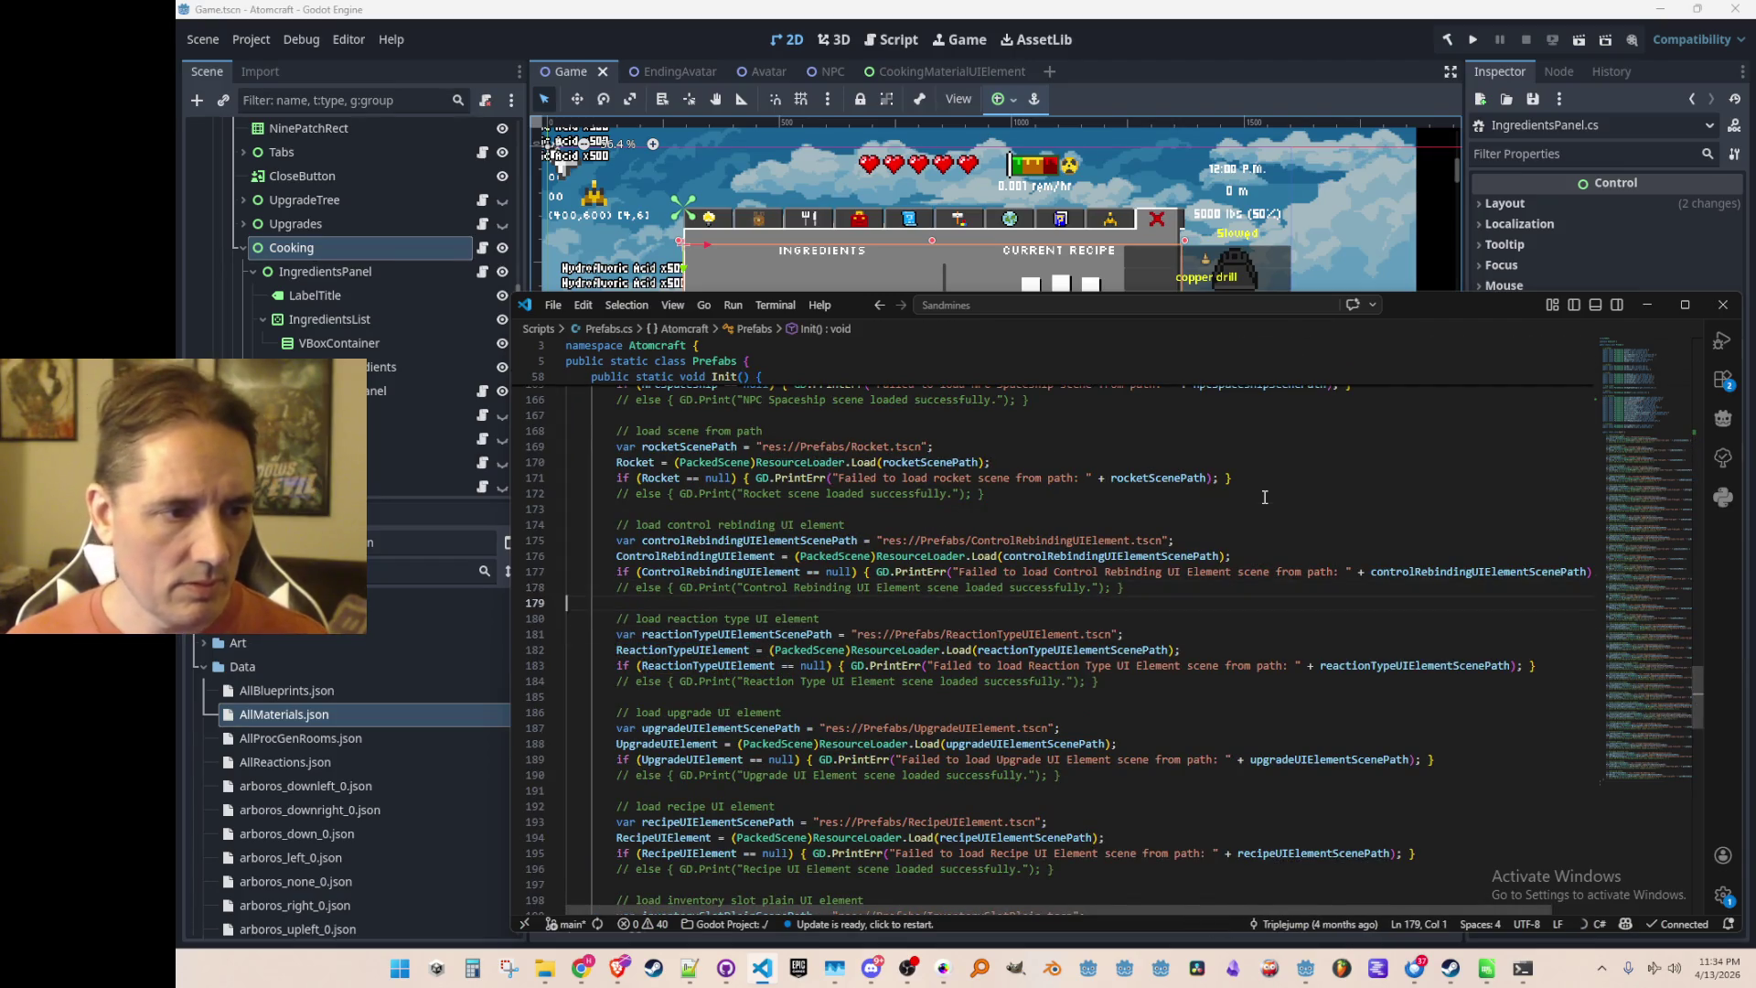
{"action": "key", "text": "Return"}
{"action": "key", "text": "Return"}
{"action": "key", "text": "Up"}
{"action": "key", "text": "Up"}
{"action": "type", "text": "//"}
{"action": "key", "text": "Tab"}
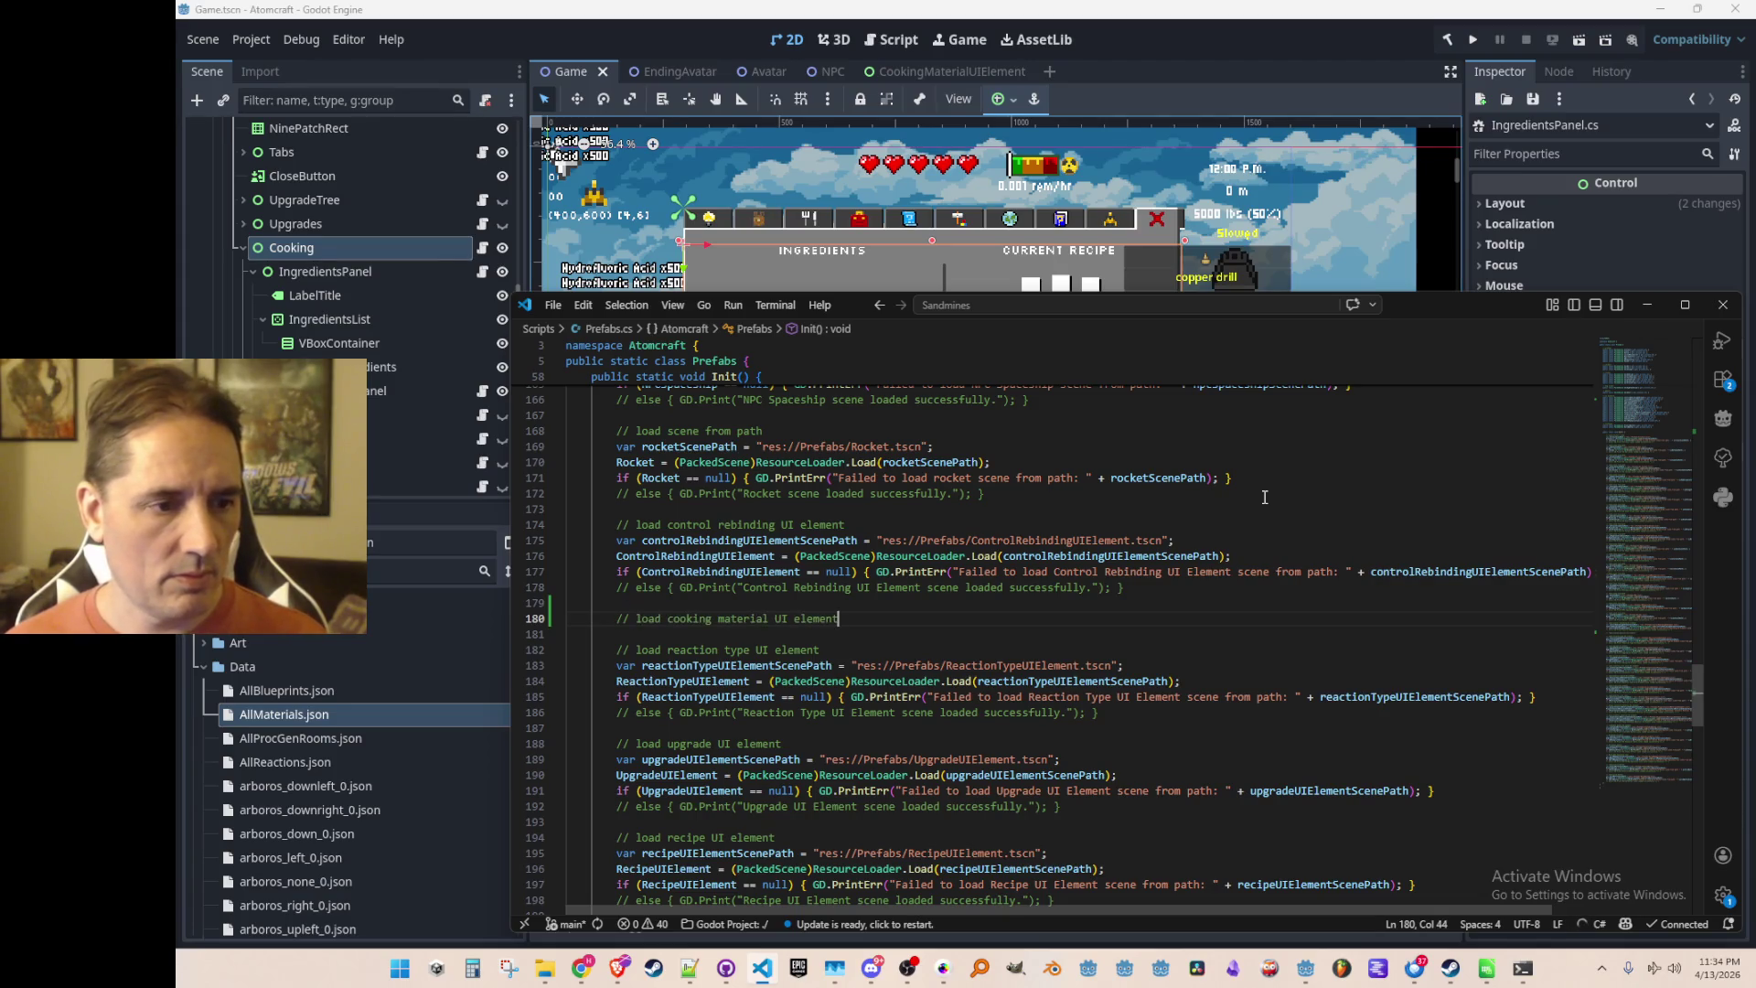
{"action": "key", "text": "Return"}
{"action": "key", "text": "Tab"}
{"action": "key", "text": "Tab"}
{"action": "key", "text": "Tab"}
{"action": "key", "text": "Tab"}
{"action": "key", "text": "Down"}
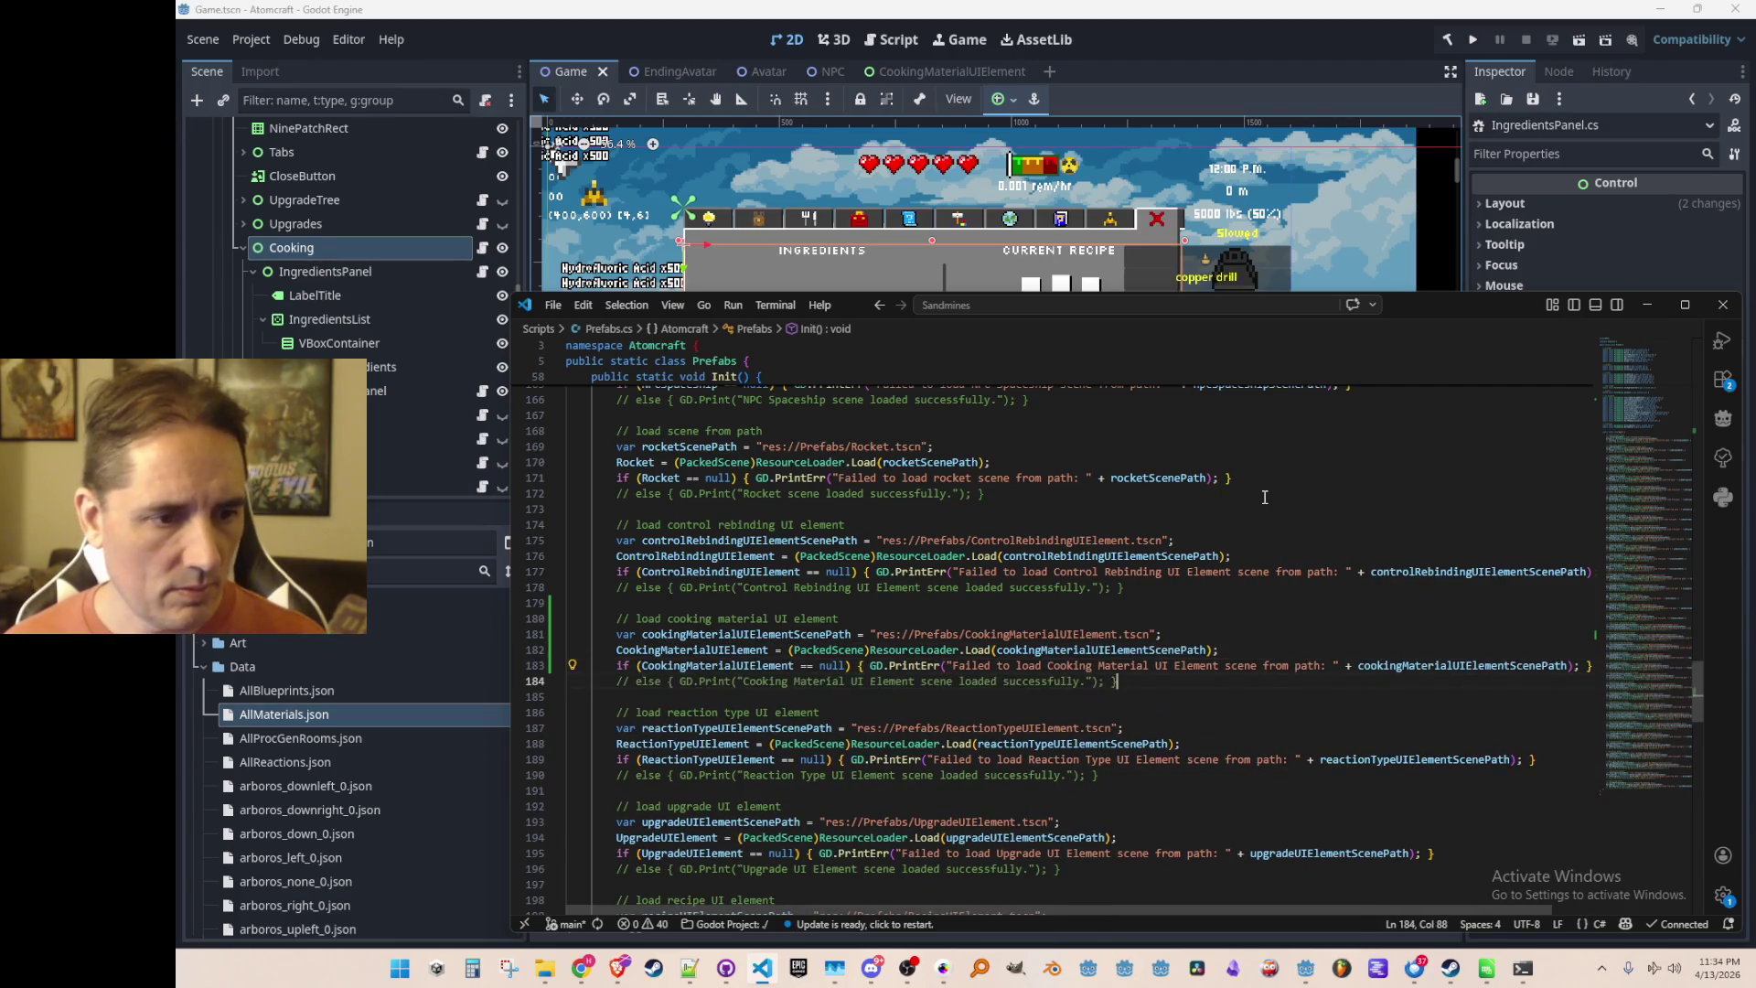
{"action": "key", "text": "Down"}
{"action": "key", "text": "Down"}
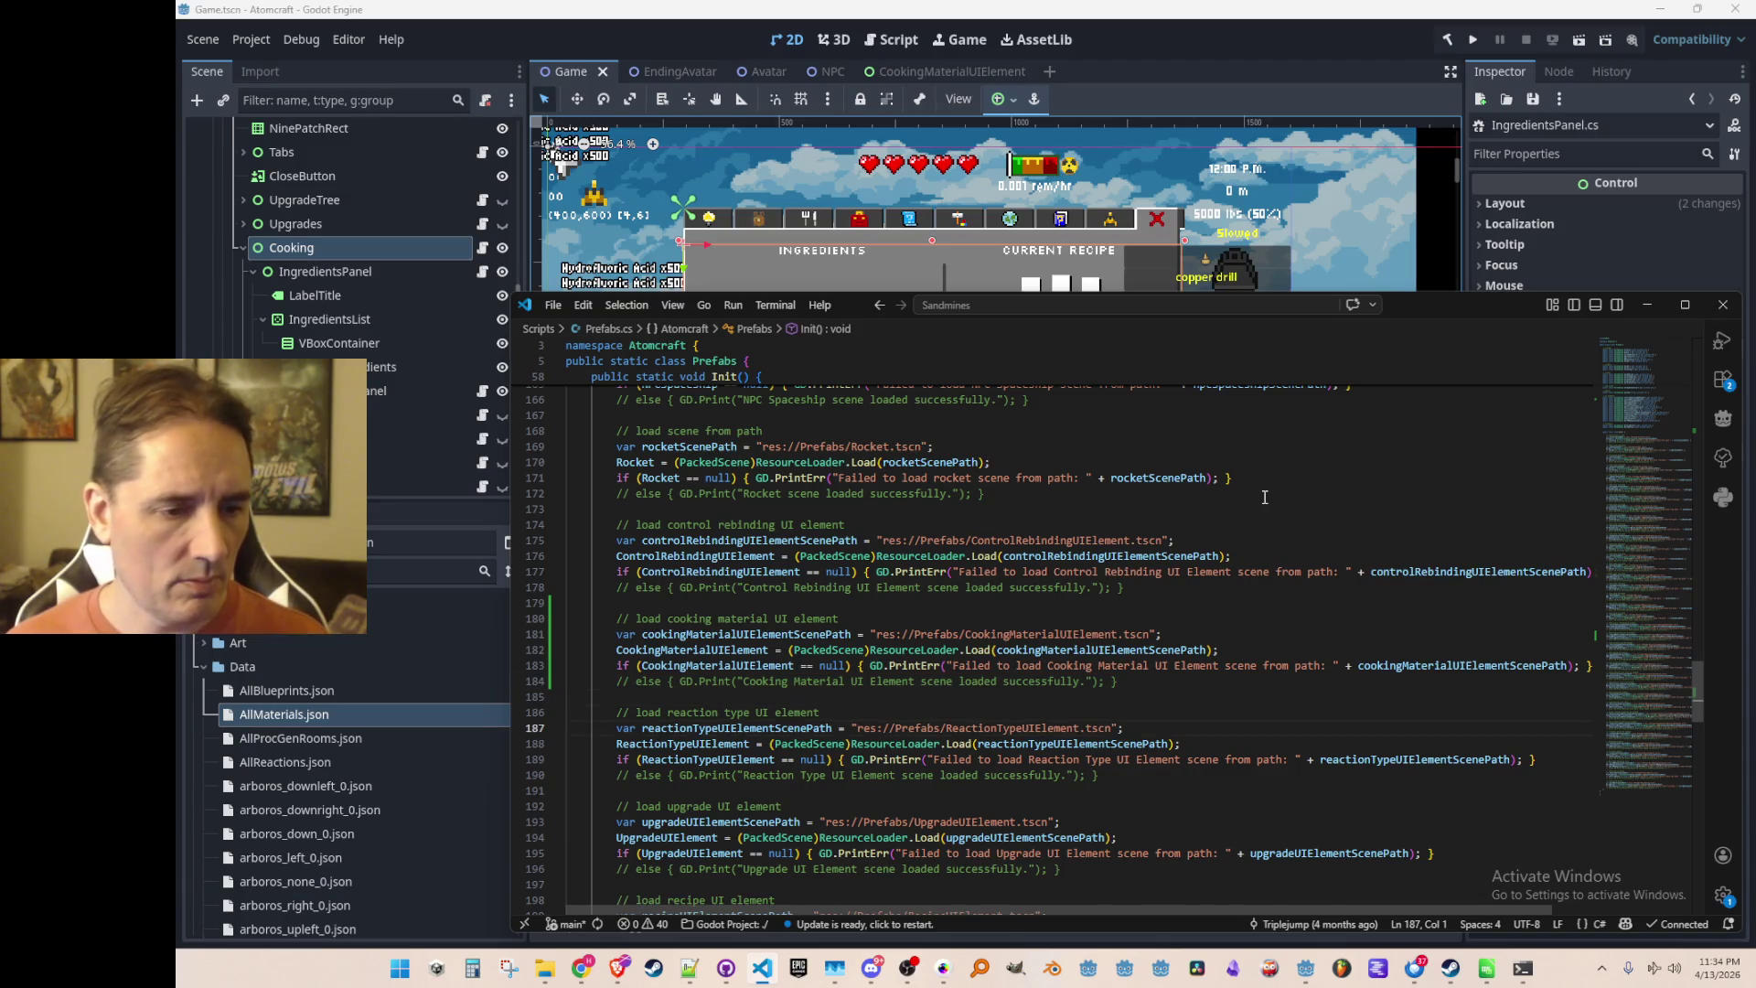
Look up where ReactionTypeUIElement is declared, then return to IngredientsPanel.cs
{"action": "scroll", "coordinate": [1265, 497], "scroll_direction": "down", "scroll_amount": 3}
{"action": "left_click", "coordinate": [806, 564]}
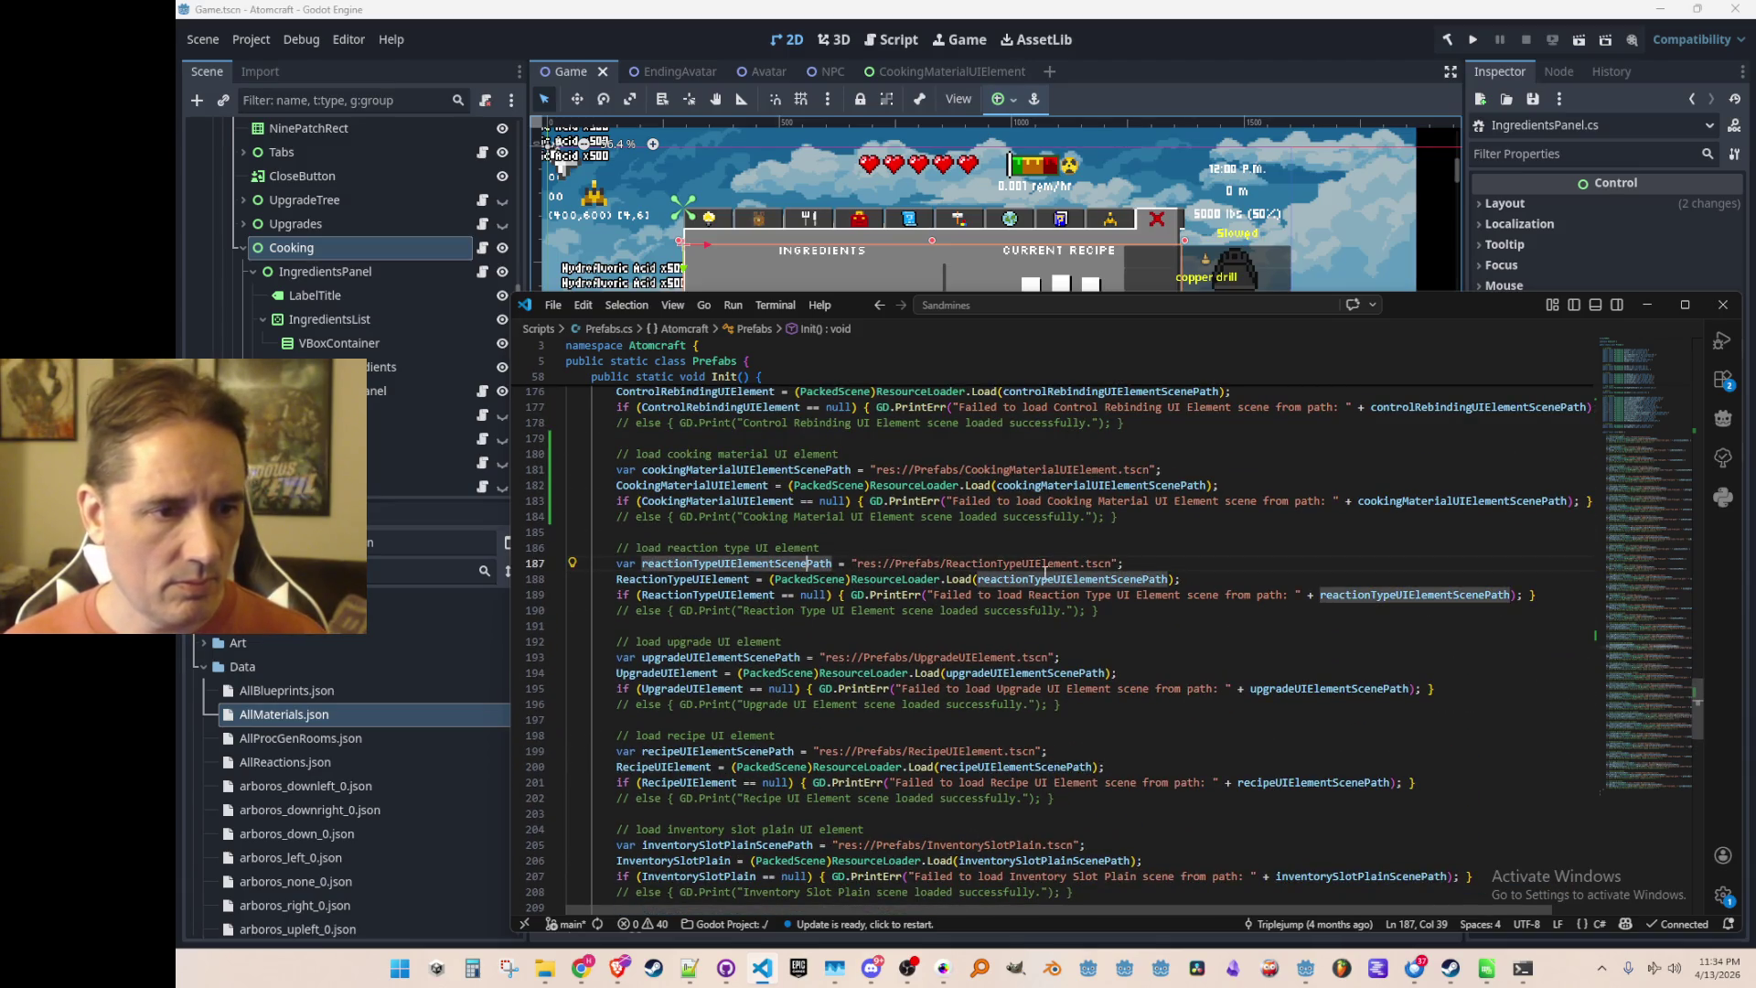
{"action": "key", "text": "End"}
{"action": "key", "text": "Down"}
{"action": "key", "text": "Home"}
{"action": "key", "text": "ctrl+f"}
{"action": "key", "text": "shift+Return"}
{"action": "key", "text": "Escape"}
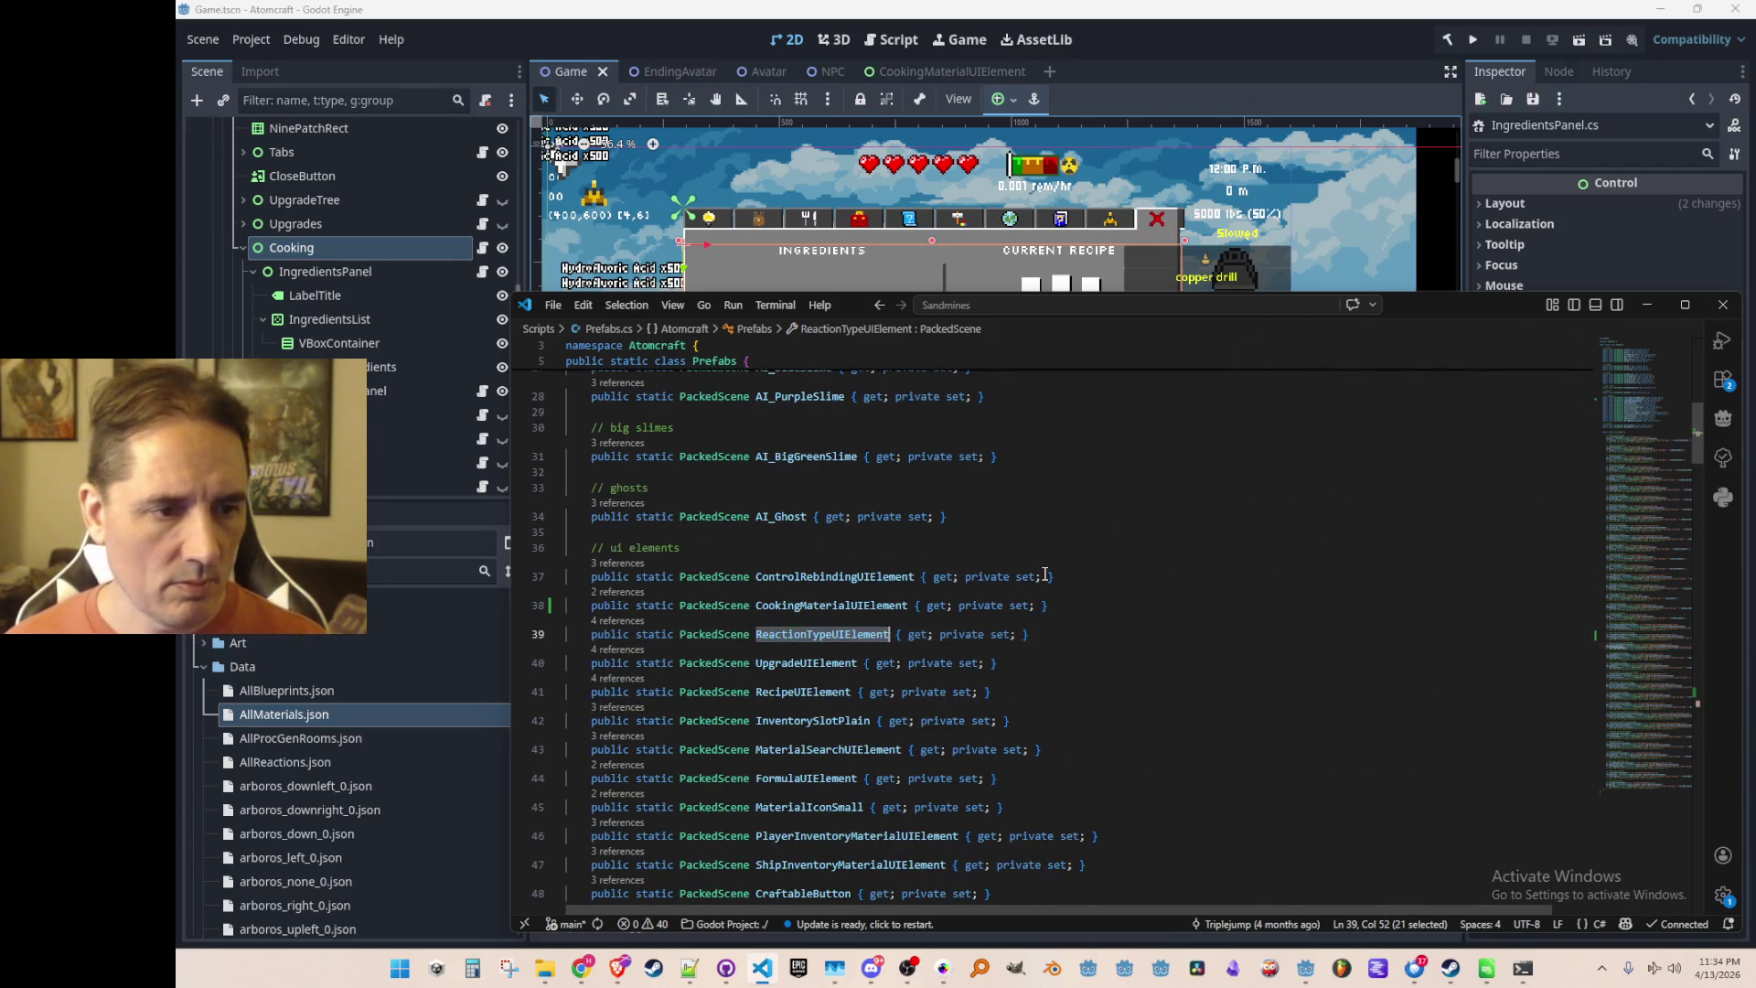
{"action": "key", "text": "ctrl+Tab"}
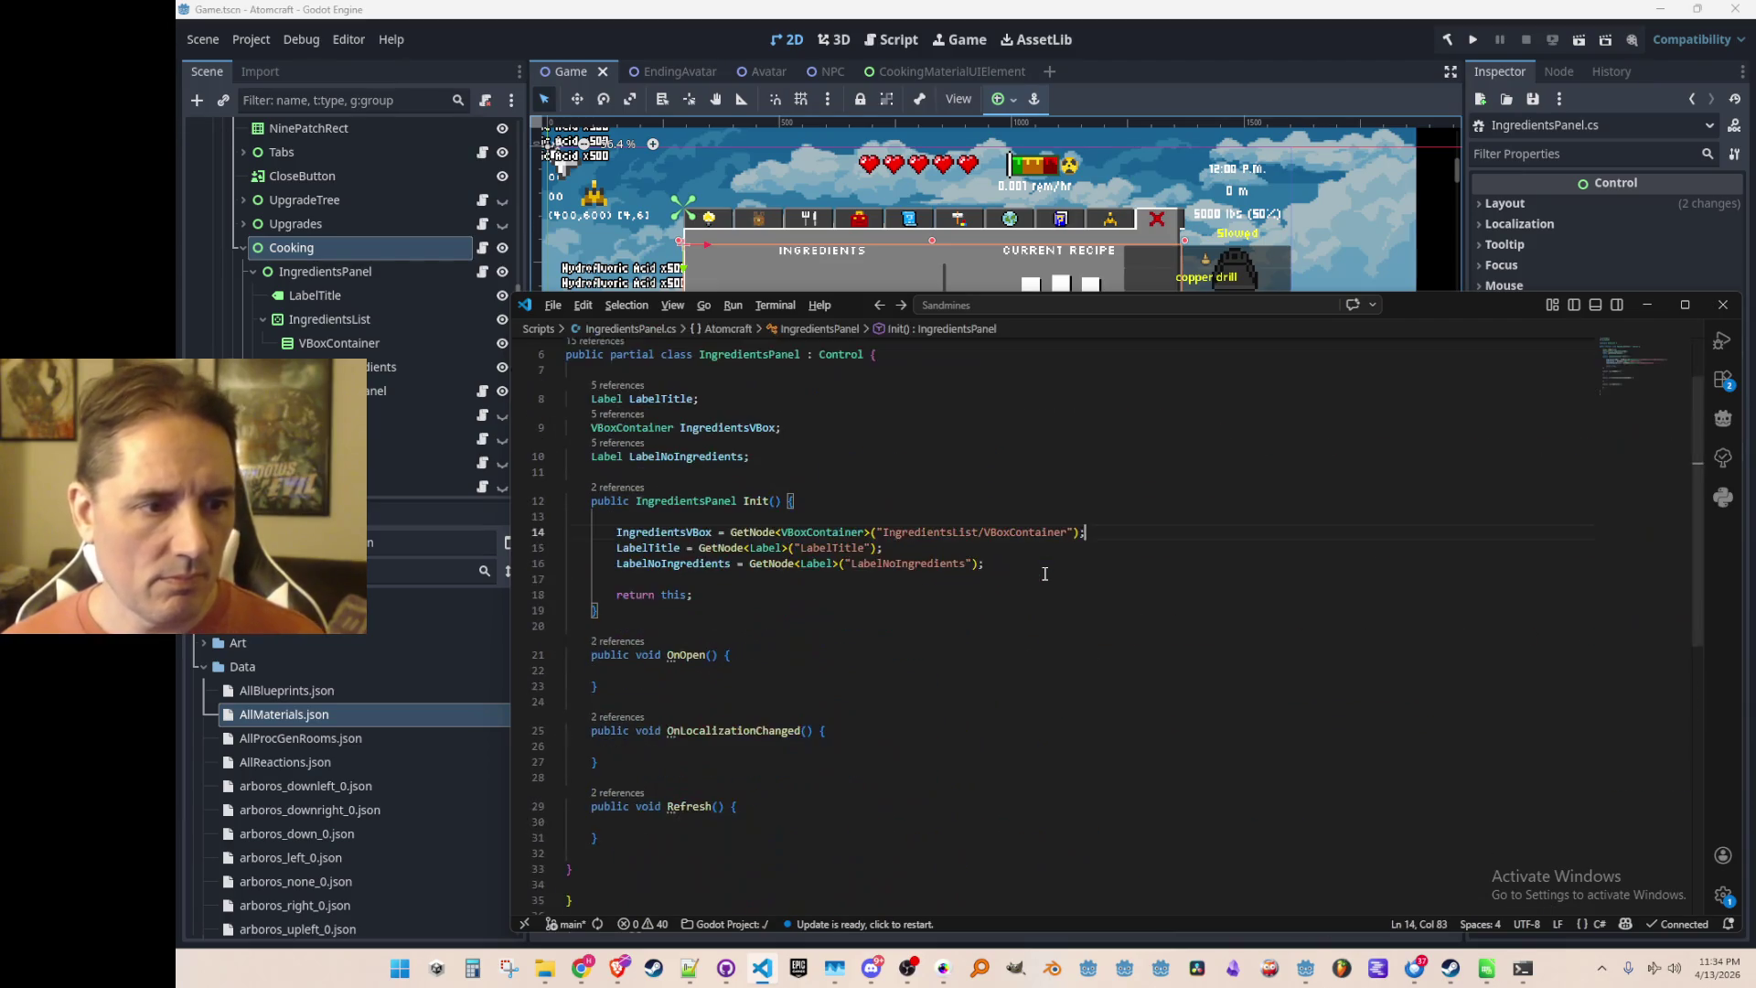
{"action": "key", "text": "Down"}
{"action": "key", "text": "Down"}
{"action": "key", "text": "Home"}
{"action": "key", "text": "Home"}
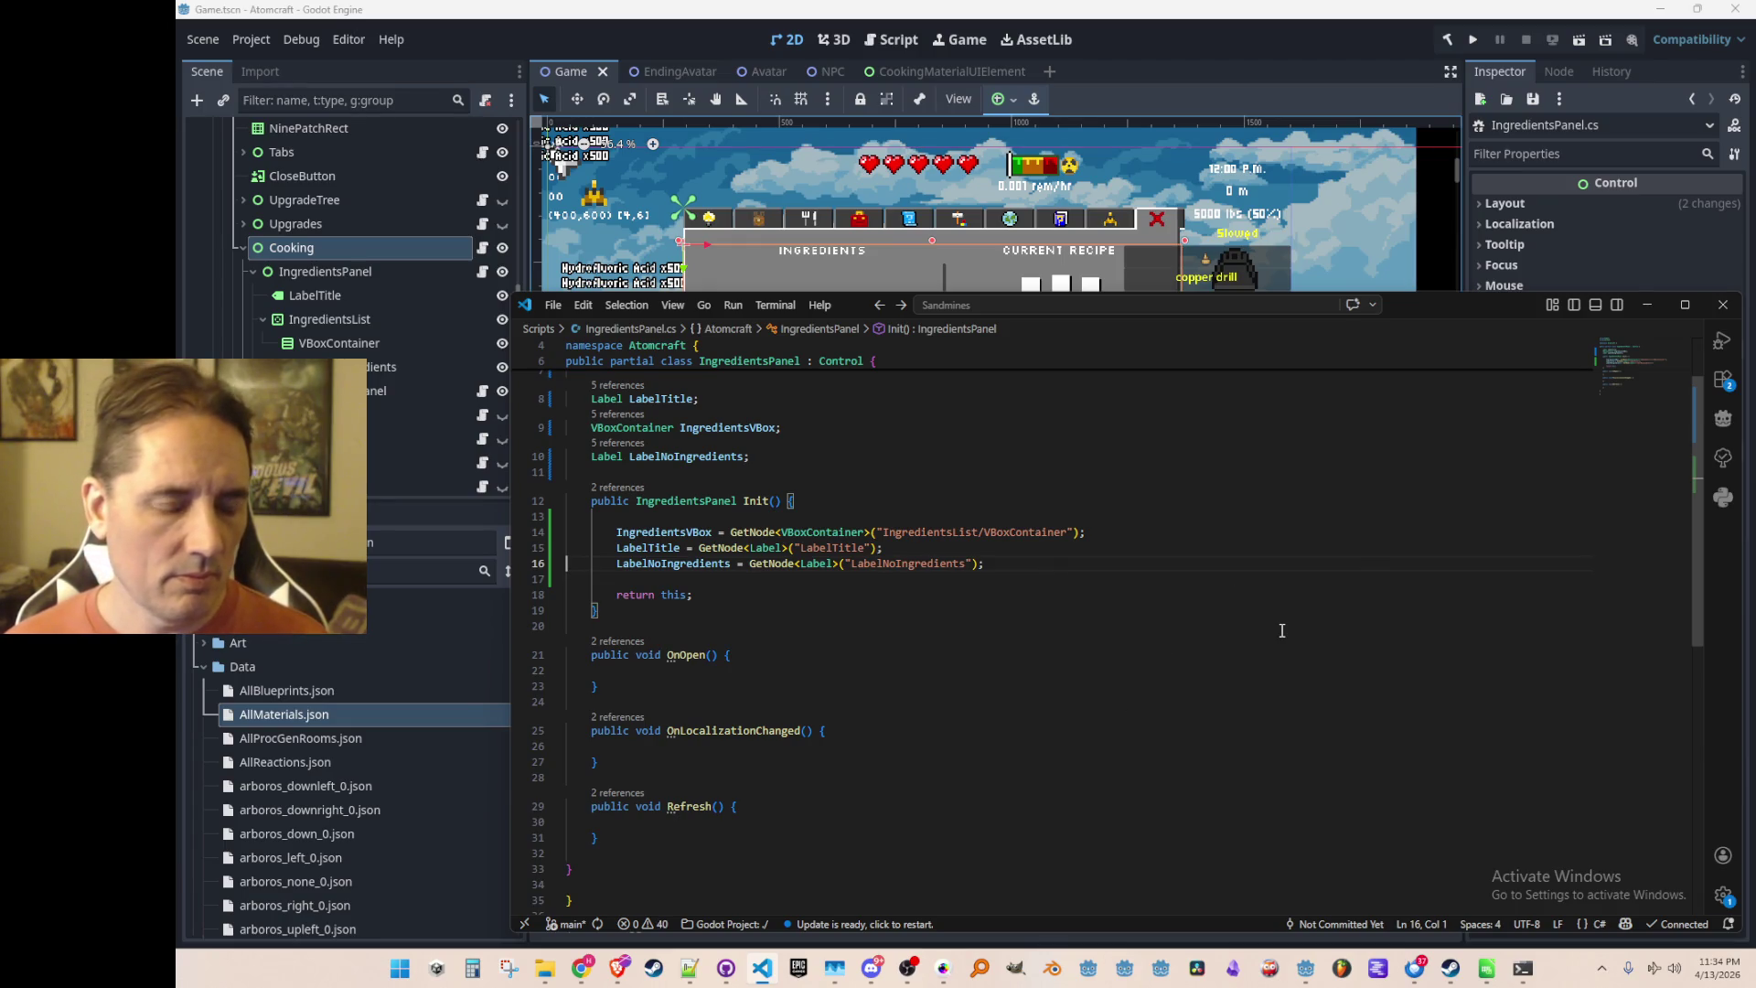
{"action": "scroll", "coordinate": [1289, 576], "scroll_direction": "up", "scroll_amount": 2}
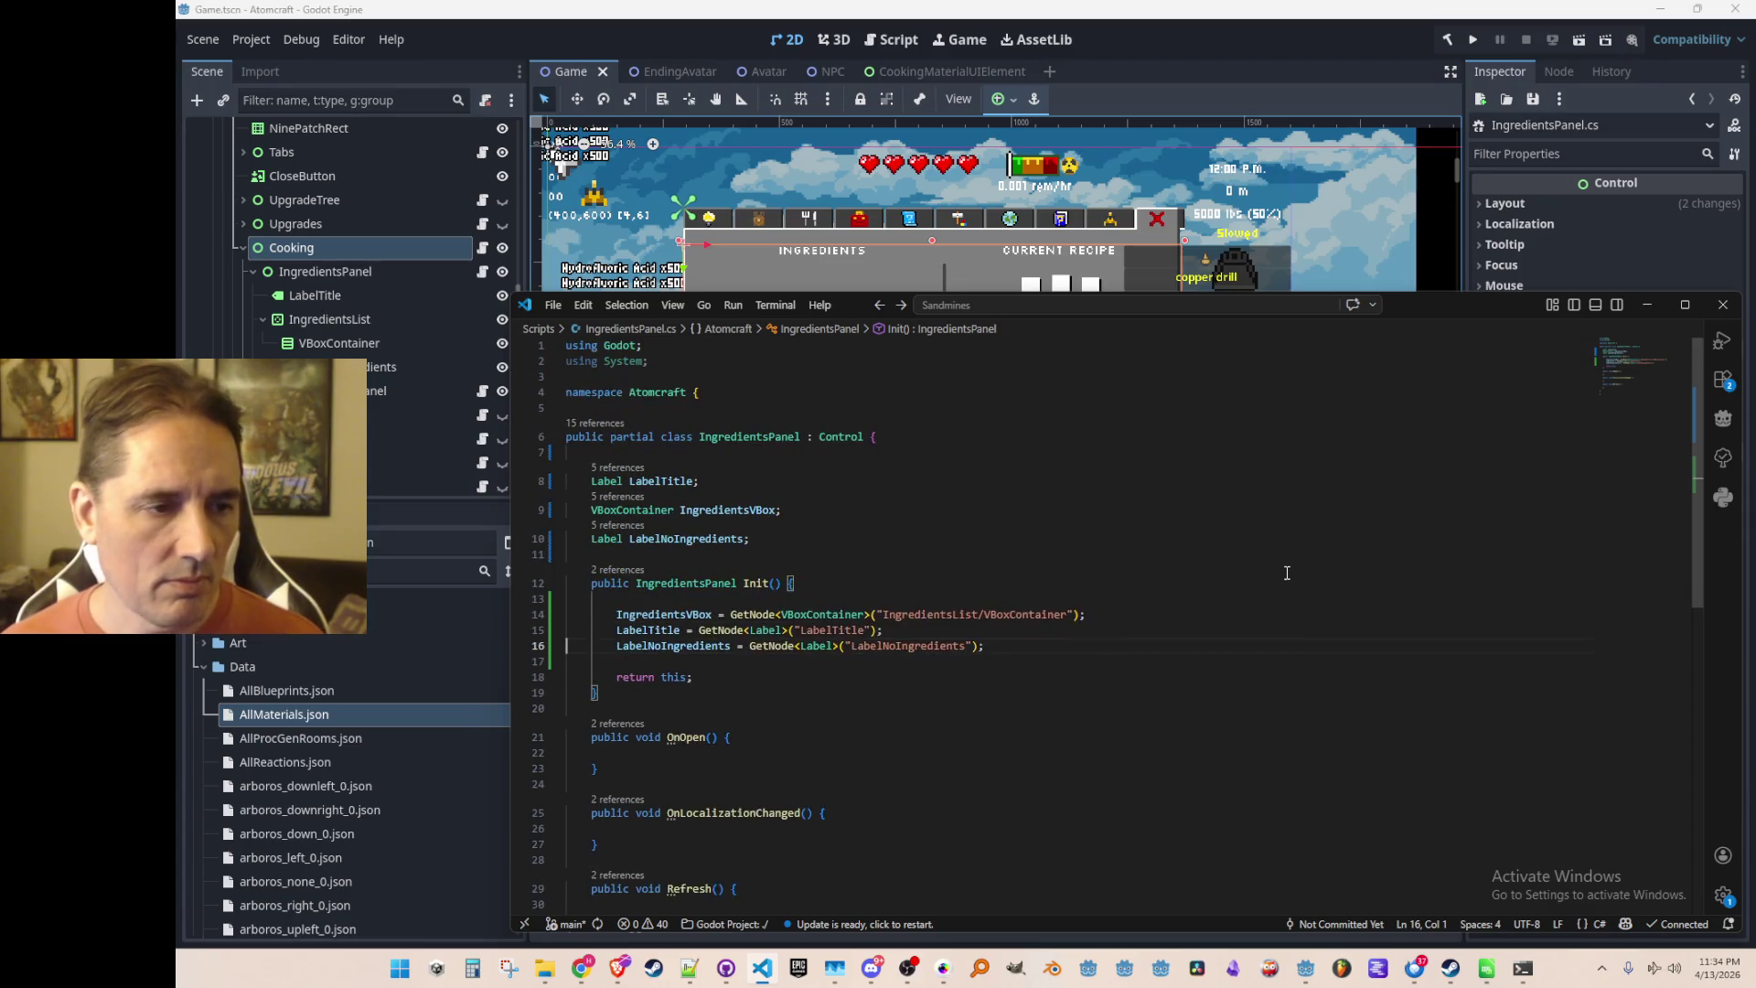
{"action": "left_click_drag", "start_coordinate": [1418, 300], "coordinate": [1431, 284]}
{"action": "scroll", "coordinate": [1340, 544], "scroll_direction": "down", "scroll_amount": 3}
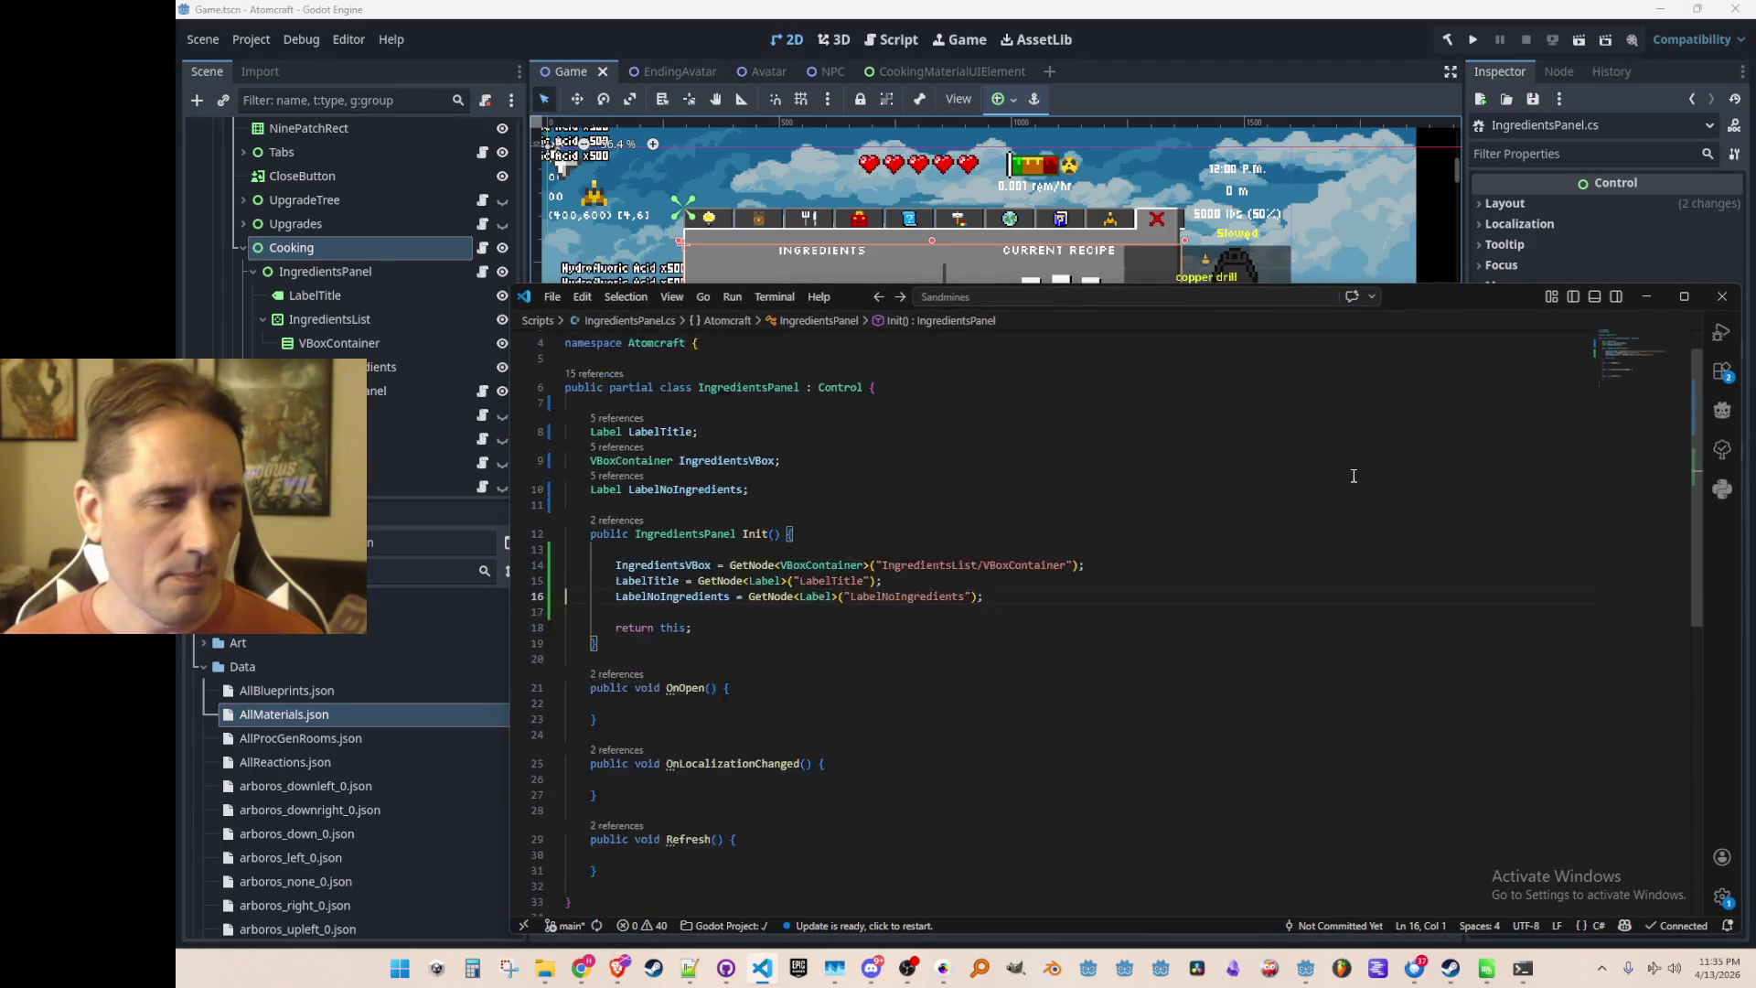
{"action": "scroll", "coordinate": [1340, 544], "scroll_direction": "up", "scroll_amount": 2}
{"action": "left_click", "coordinate": [591, 504]}
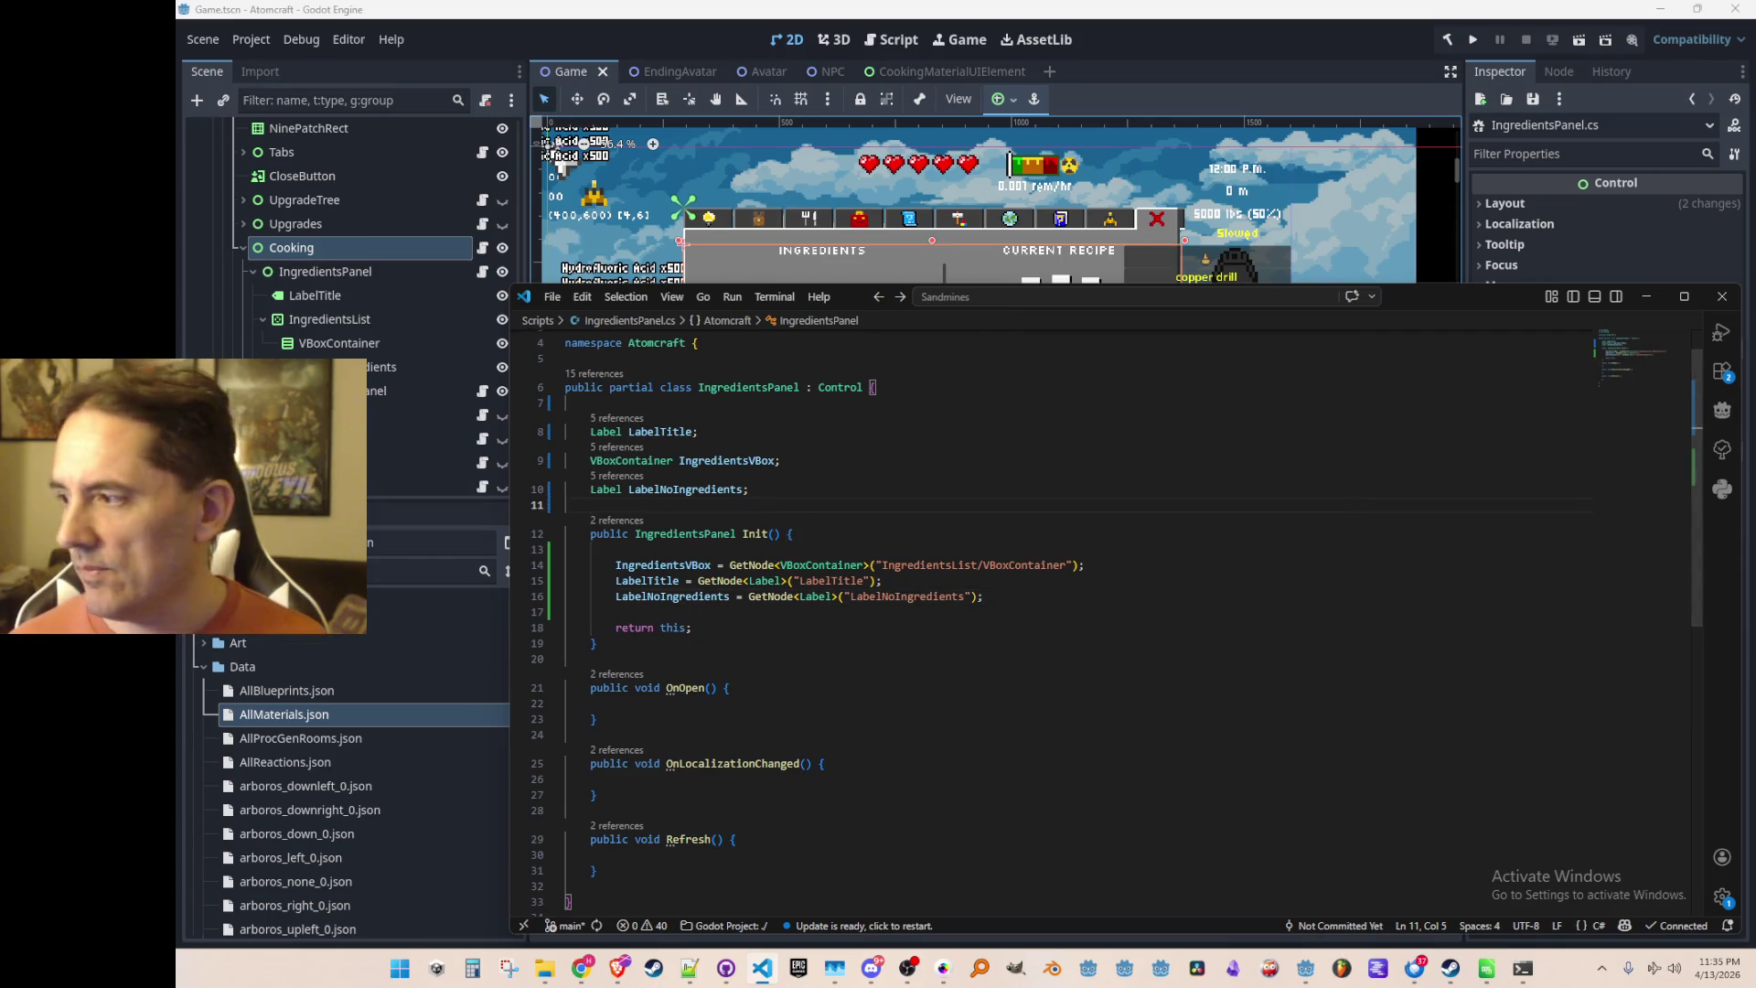
{"action": "key", "text": "alt+Tab"}
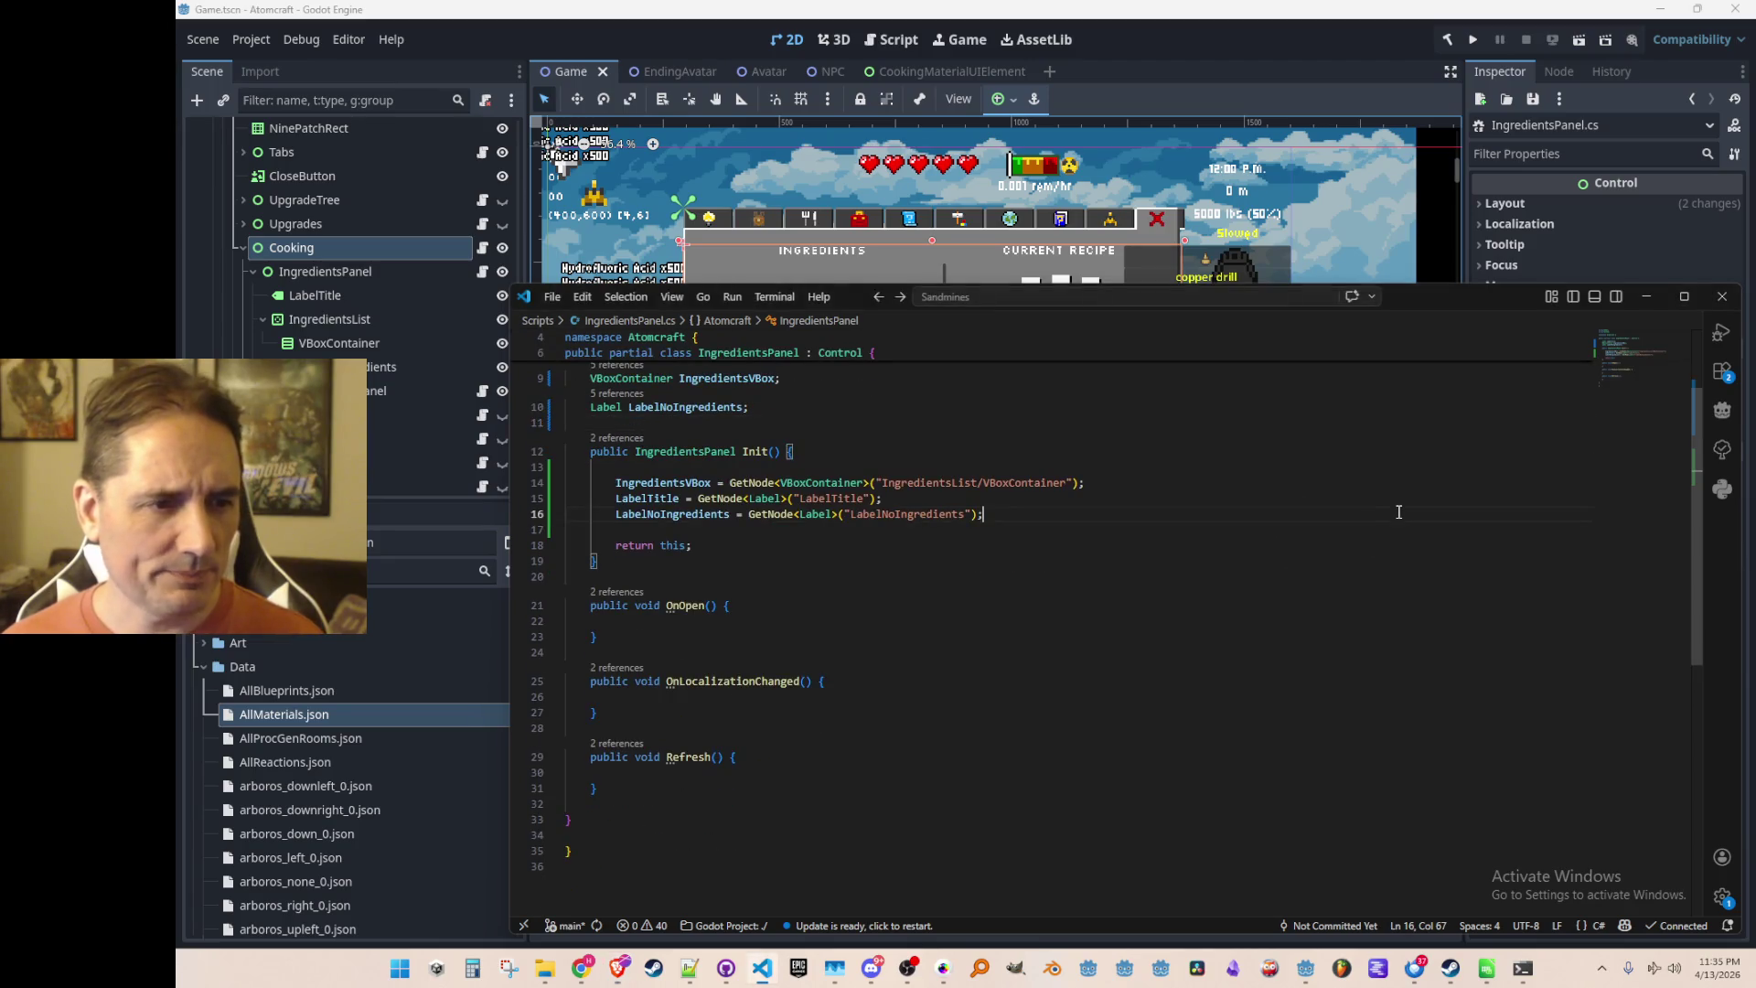
Open InventoryWindowList.cs and trace its VBoxContainer usage
{"action": "key", "text": "Down"}
{"action": "key", "text": "Down"}
{"action": "key", "text": "Down"}
{"action": "key", "text": "End"}
{"action": "scroll", "coordinate": [1394, 528], "scroll_direction": "down", "scroll_amount": 1}
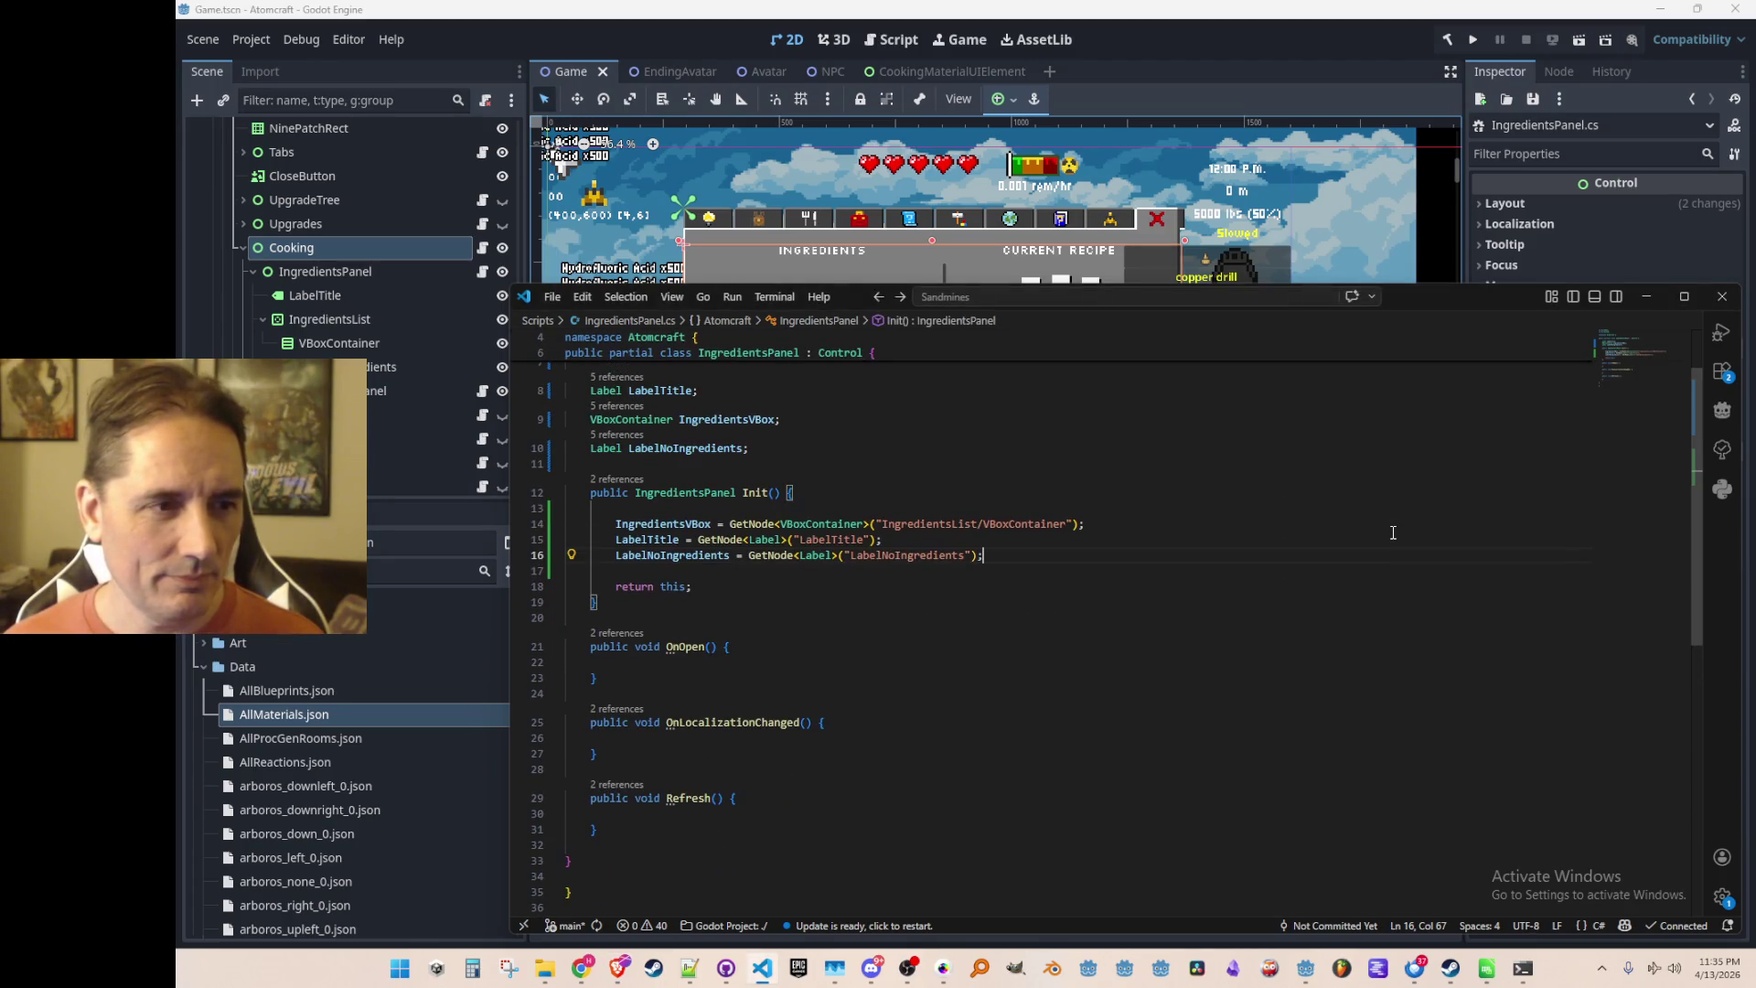
{"action": "key", "text": "ctrl+p"}
{"action": "type", "text": "Inventory"}
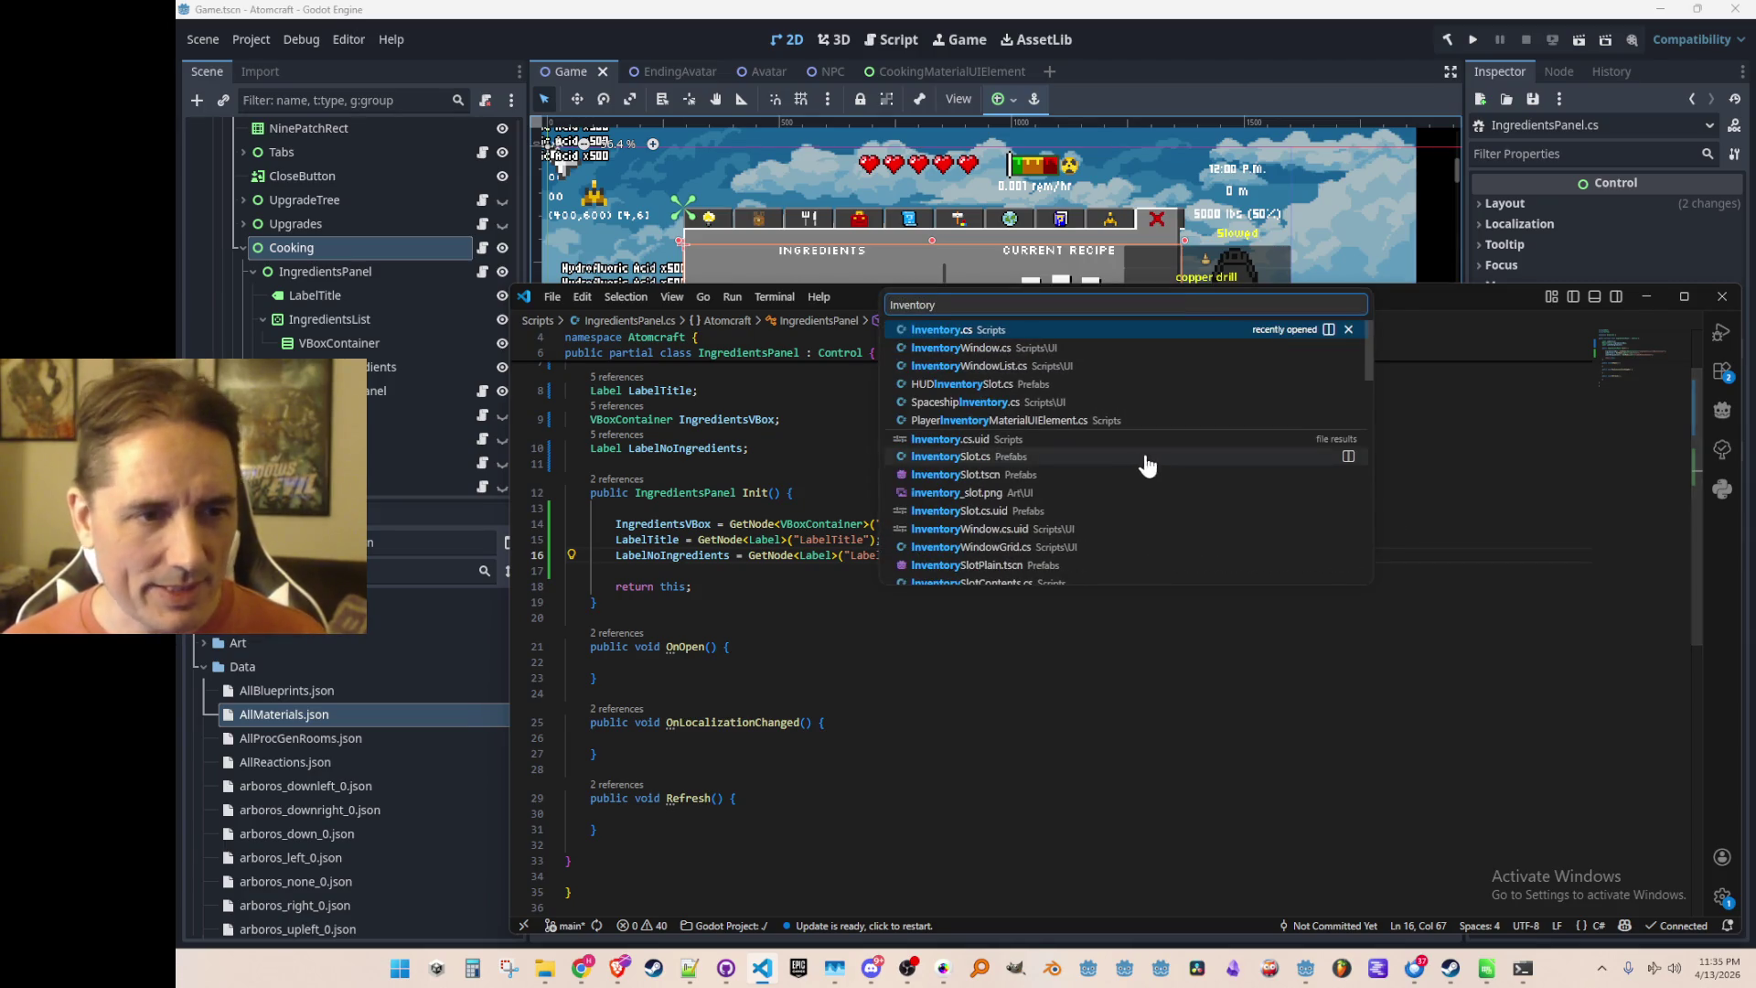
{"action": "left_click", "coordinate": [1134, 366]}
{"action": "scroll", "coordinate": [1436, 589], "scroll_direction": "up", "scroll_amount": 3}
{"action": "double_click", "coordinate": [701, 586]}
{"action": "key", "text": "Return"}
{"action": "key", "text": "Return"}
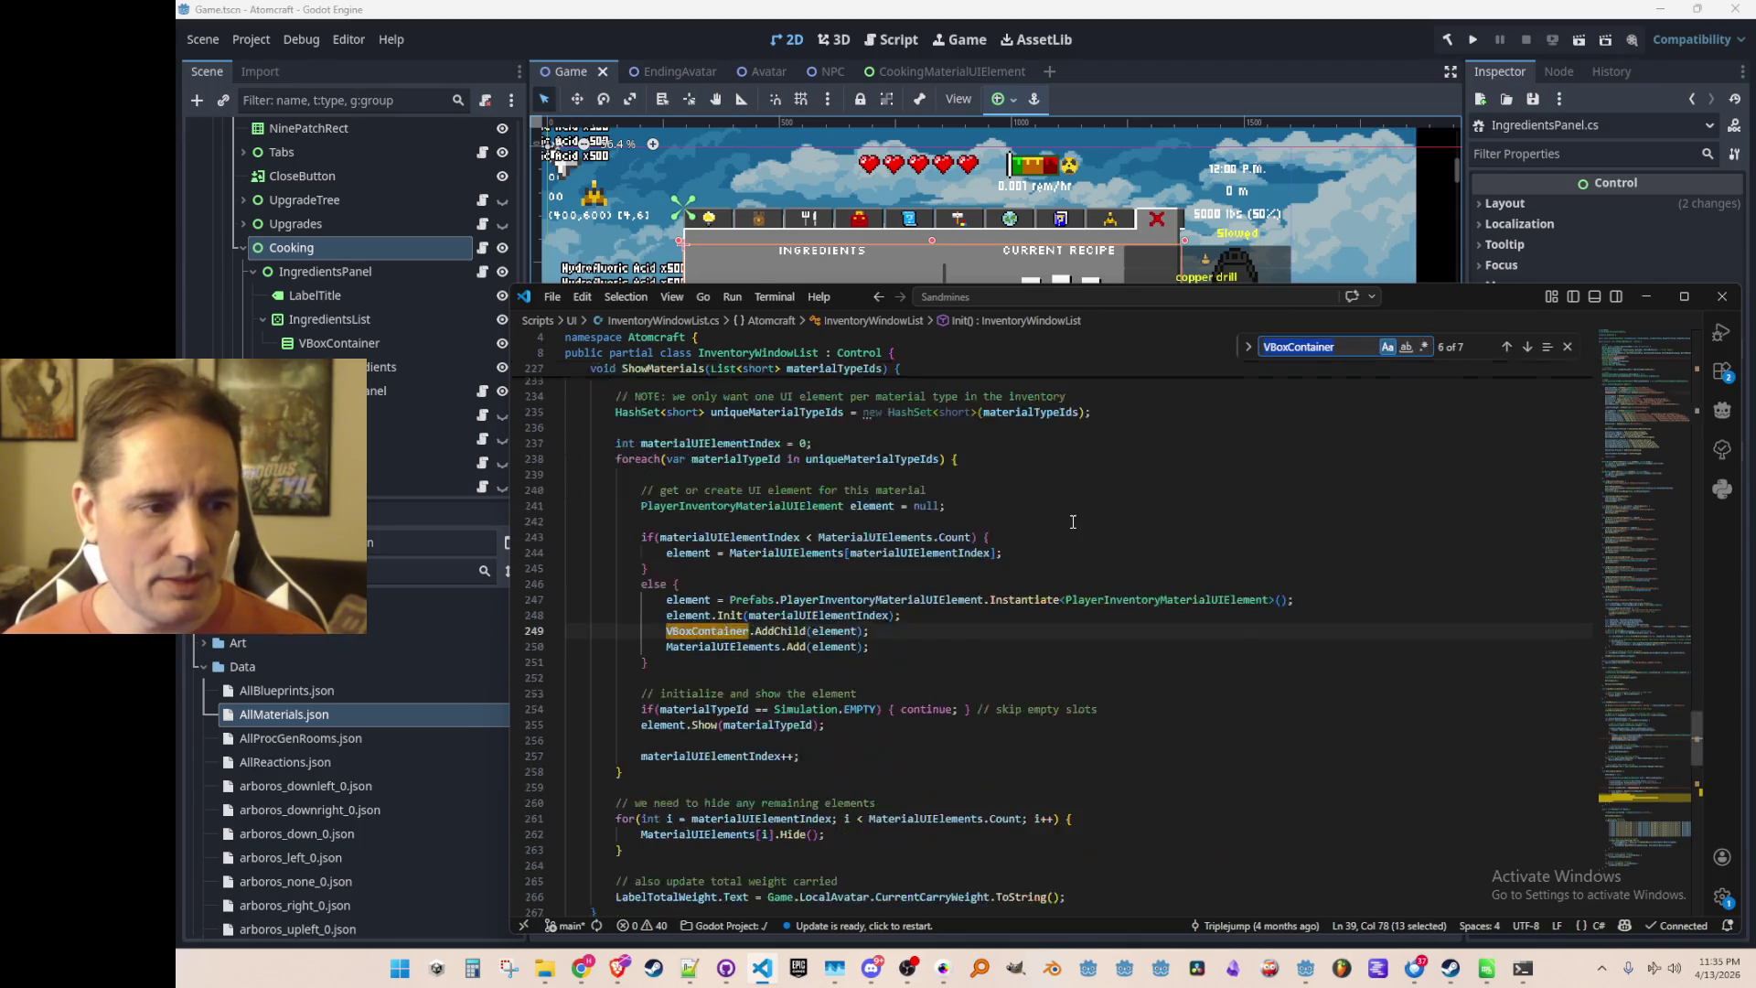
{"action": "key", "text": "Escape"}
{"action": "scroll", "coordinate": [1073, 521], "scroll_direction": "up", "scroll_amount": 5}
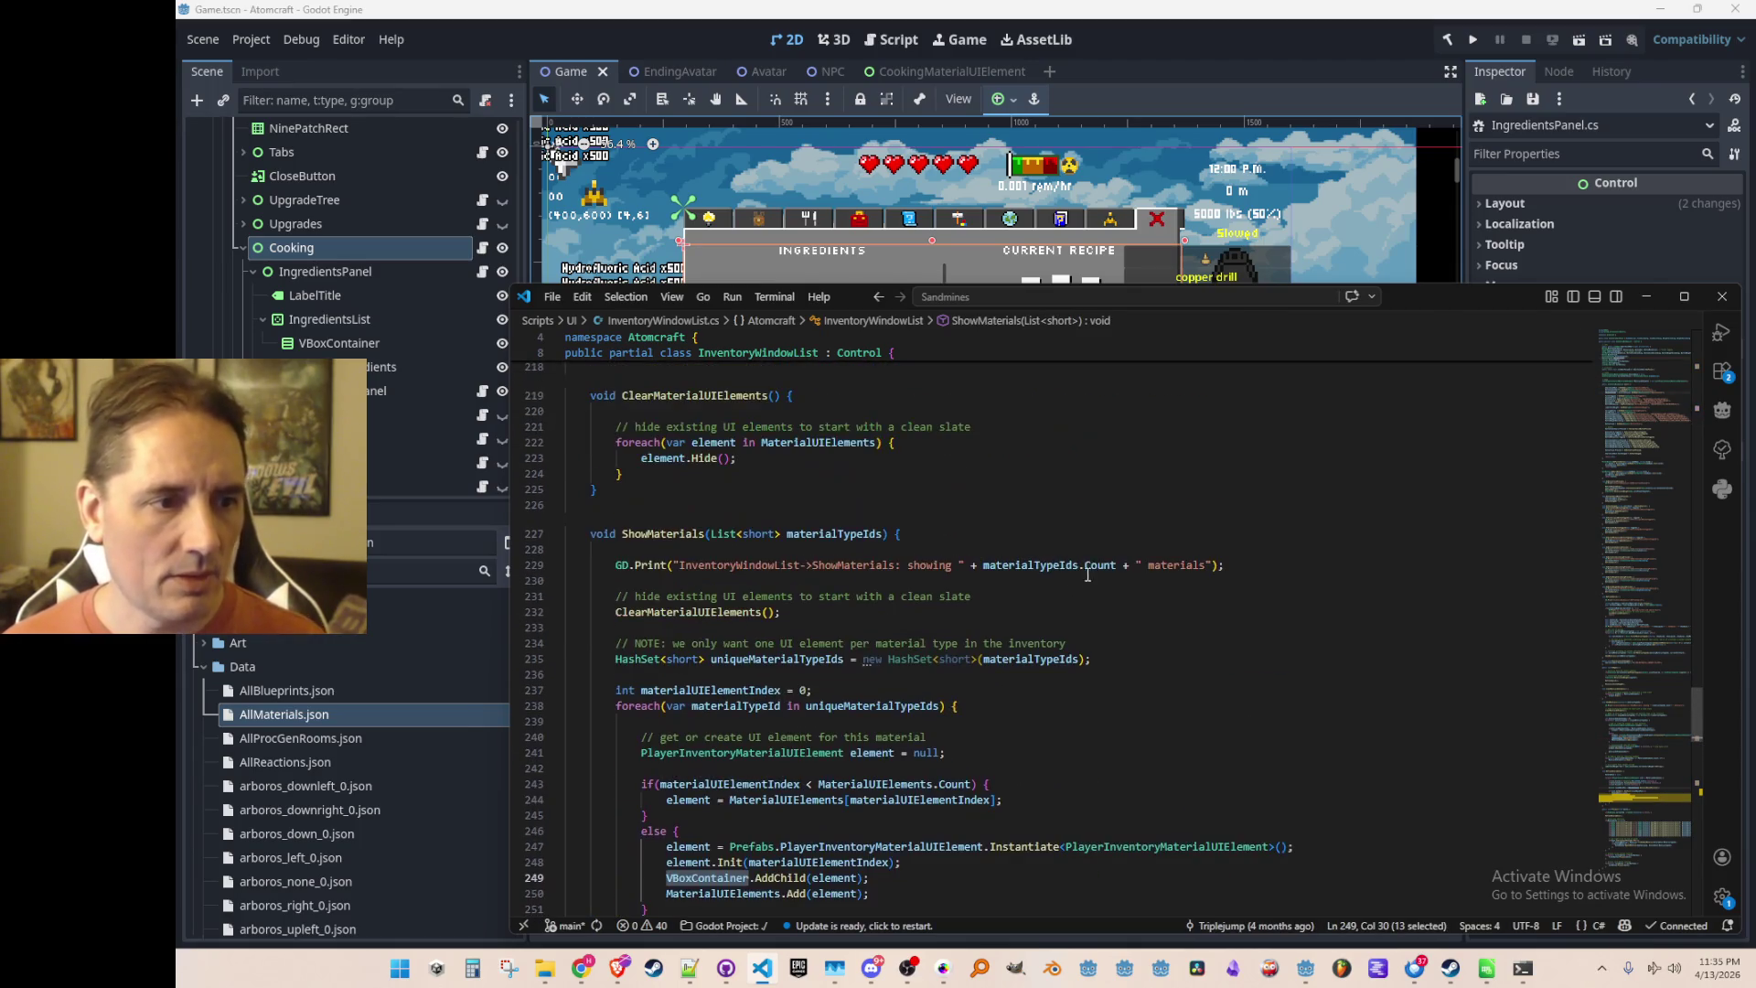
Copy the ShowMaterials method and paste it below Init() in IngredientsPanel.cs
{"action": "left_click", "coordinate": [1286, 480]}
{"action": "scroll", "coordinate": [1287, 481], "scroll_direction": "down", "scroll_amount": 2}
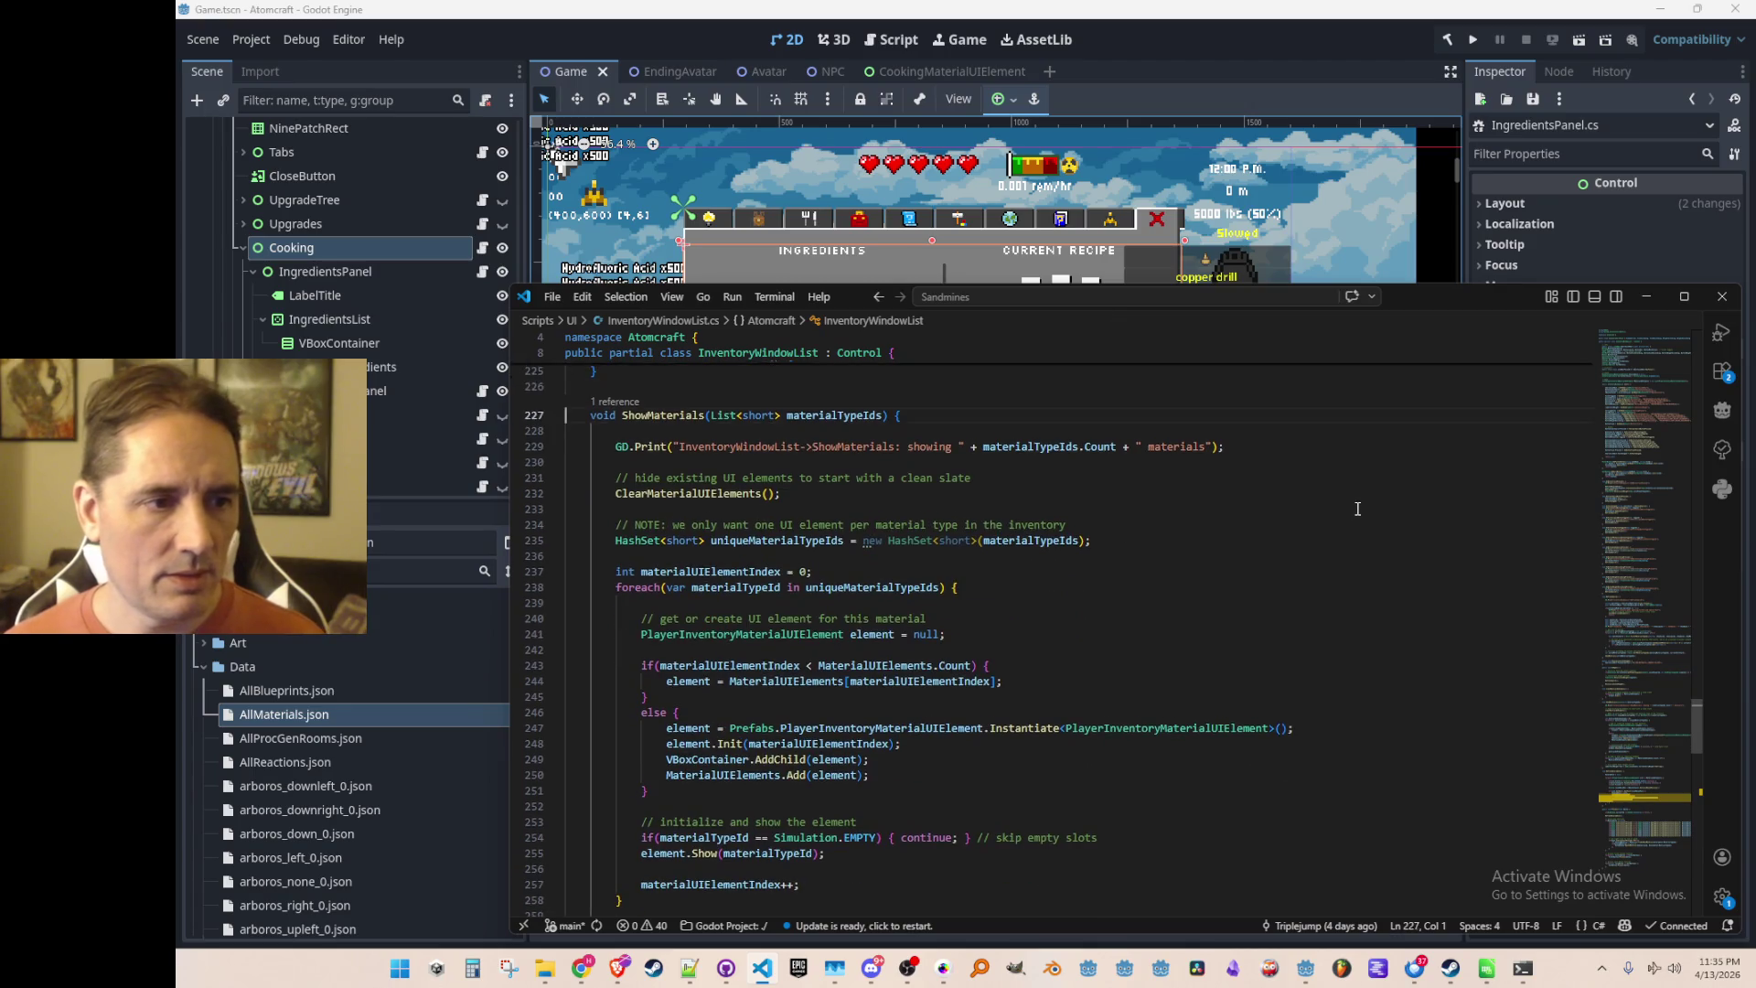
{"action": "key", "text": "Down"}
{"action": "key", "text": "shift+Down"}
{"action": "key", "text": "shift+Down"}
{"action": "key", "text": "shift+Down"}
{"action": "key", "text": "shift+Down"}
{"action": "key", "text": "shift+Down"}
{"action": "key", "text": "shift+Down"}
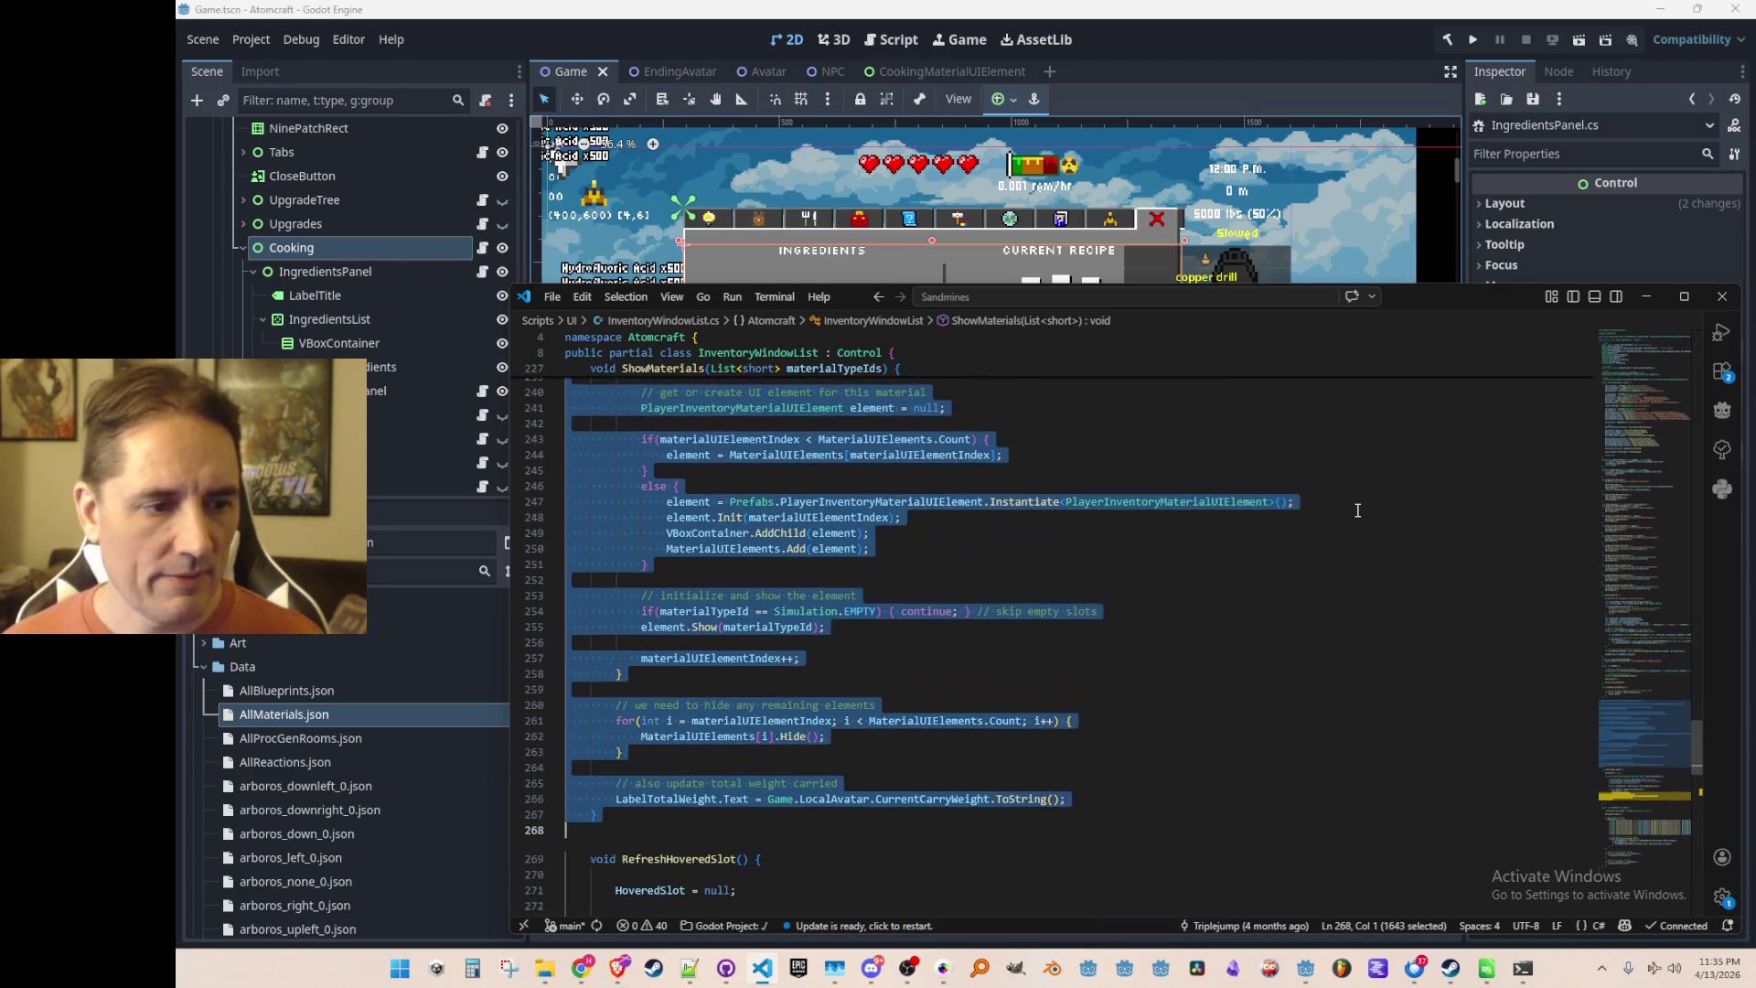
{"action": "left_click", "coordinate": [1357, 509]}
{"action": "key", "text": "alt+Left"}
{"action": "key", "text": "alt+Left"}
{"action": "key", "text": "alt+Left"}
{"action": "key", "text": "alt+Left"}
{"action": "key", "text": "alt+Left"}
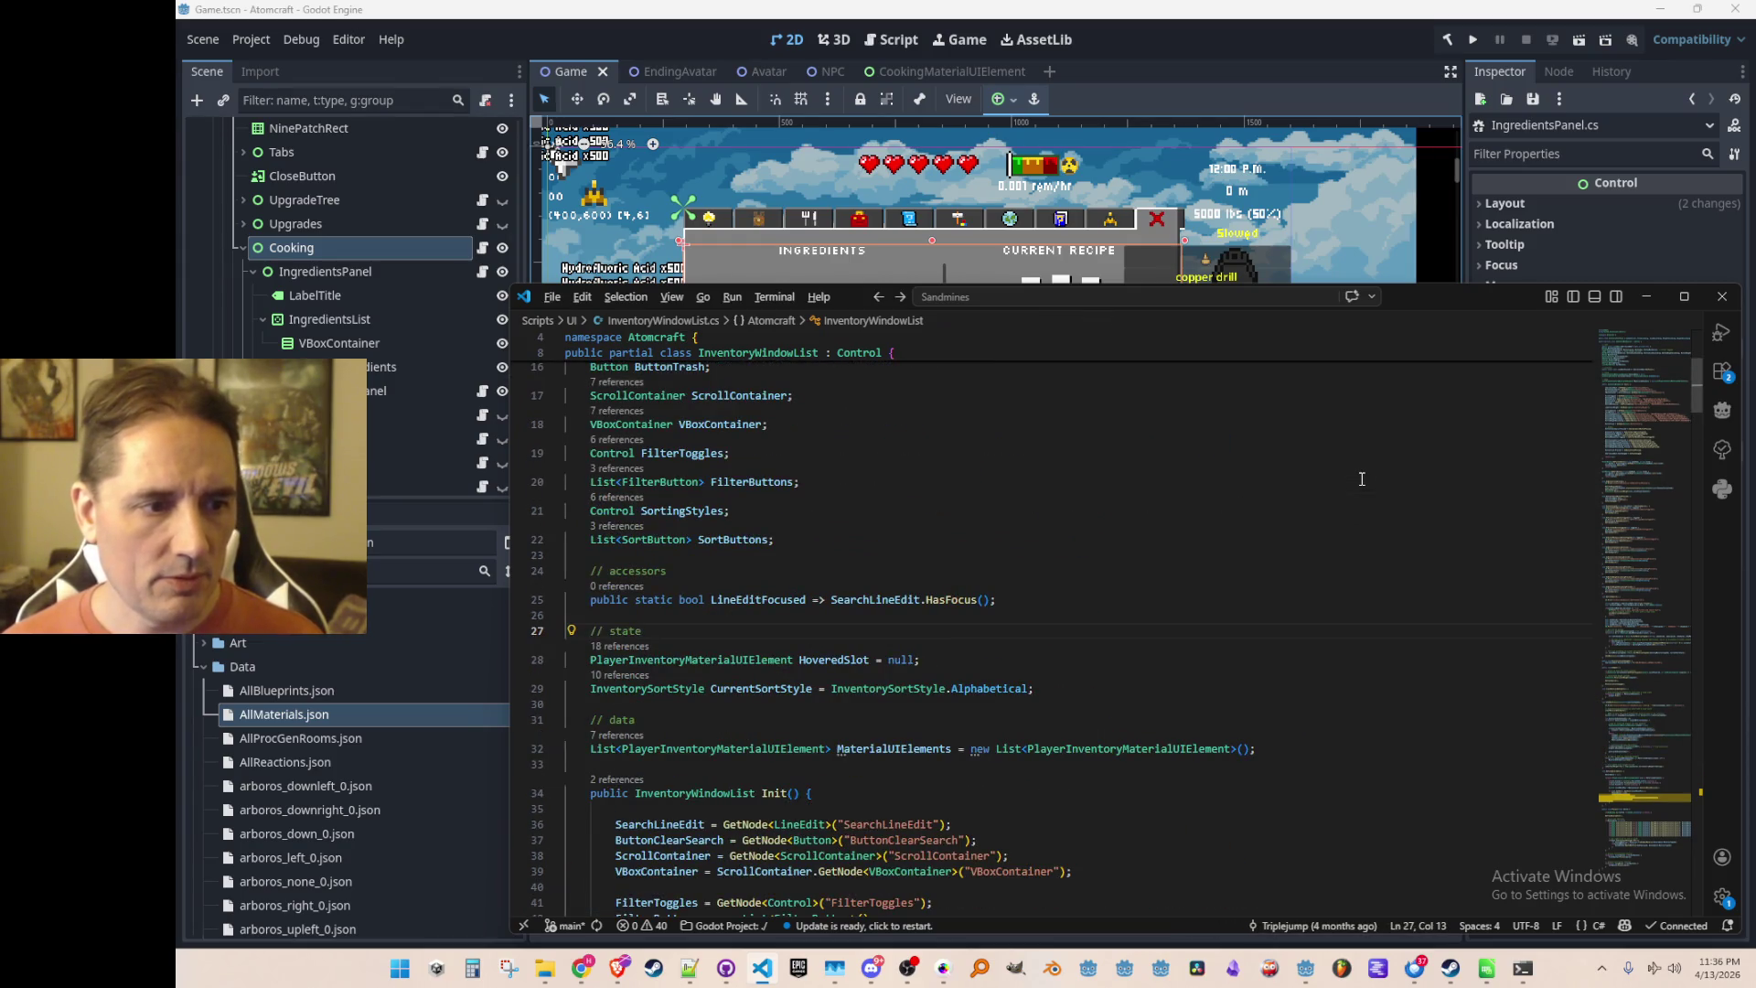
{"action": "left_click", "coordinate": [1410, 570]}
{"action": "scroll", "coordinate": [1410, 571], "scroll_direction": "down", "scroll_amount": 3}
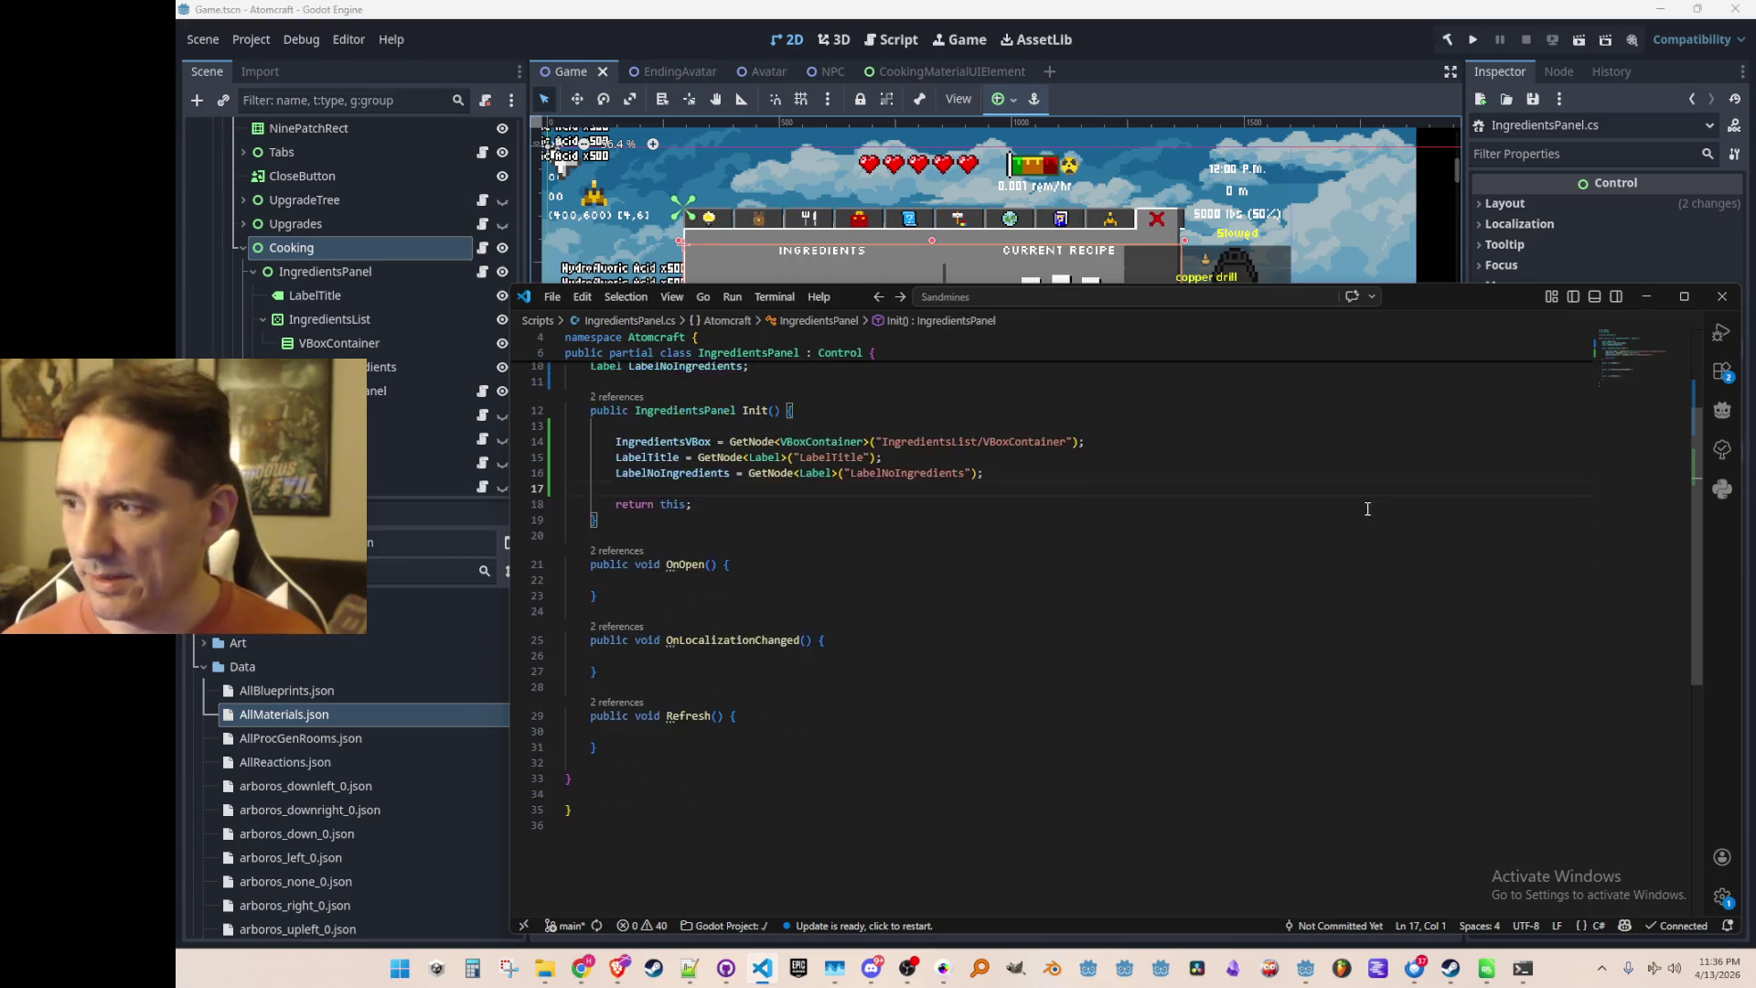
{"action": "scroll", "coordinate": [1411, 502], "scroll_direction": "up", "scroll_amount": 2}
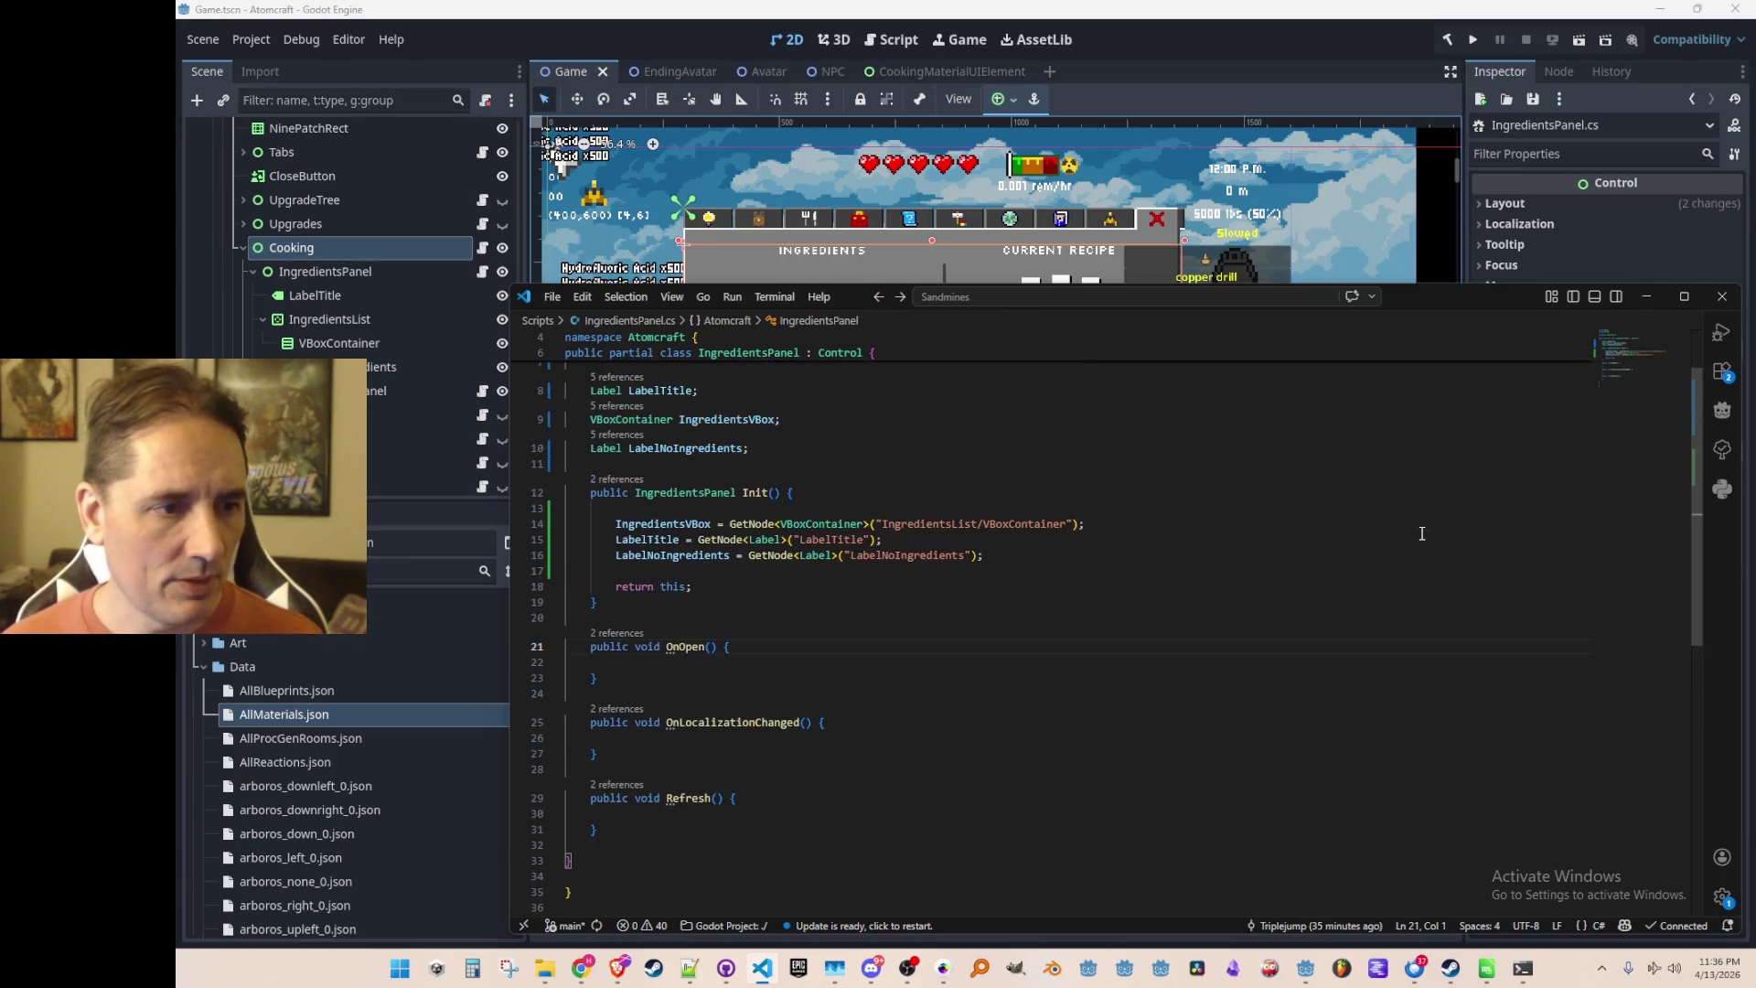
{"action": "left_click", "coordinate": [1421, 535]}
{"action": "key", "text": "alt+Left"}
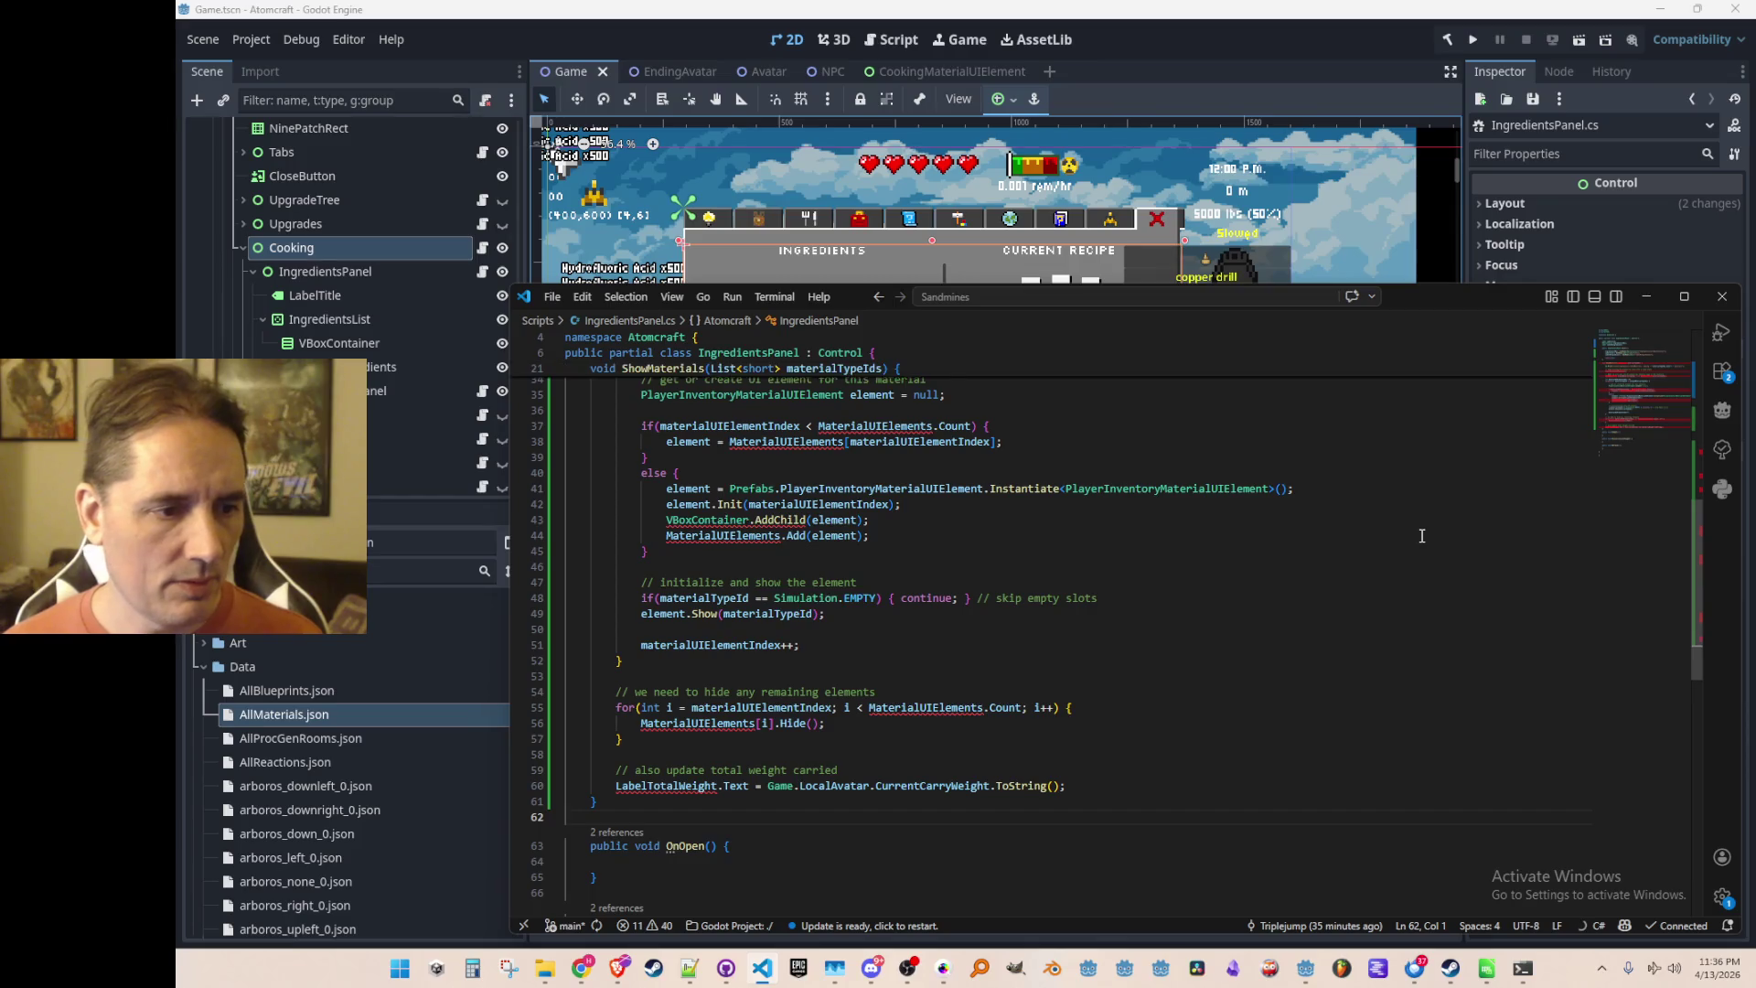
Move the pasted ShowMaterials method to just after Refresh()
{"action": "key", "text": "alt+Right"}
{"action": "scroll", "coordinate": [1372, 576], "scroll_direction": "down", "scroll_amount": 1}
{"action": "left_click", "coordinate": [1362, 581]}
{"action": "key", "text": "Down"}
{"action": "key", "text": "Return"}
{"action": "key", "text": "ctrl+v"}
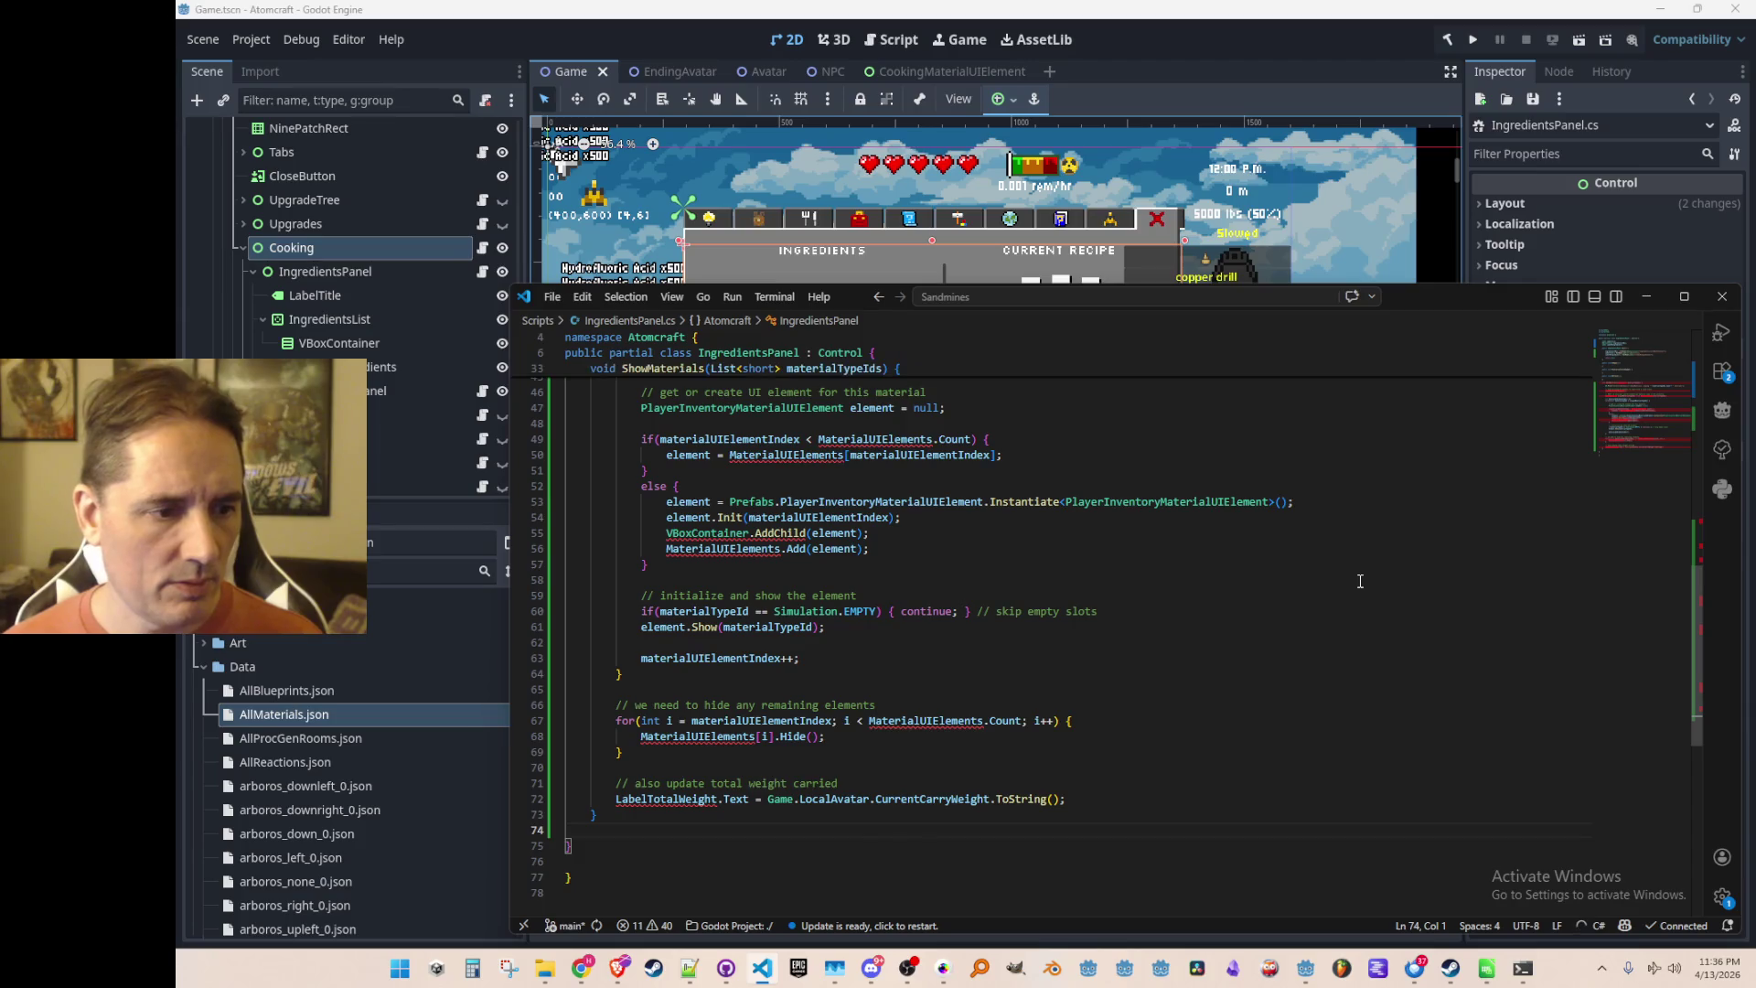
{"action": "scroll", "coordinate": [1335, 604], "scroll_direction": "up", "scroll_amount": 5}
{"action": "scroll", "coordinate": [1326, 512], "scroll_direction": "up", "scroll_amount": 9}
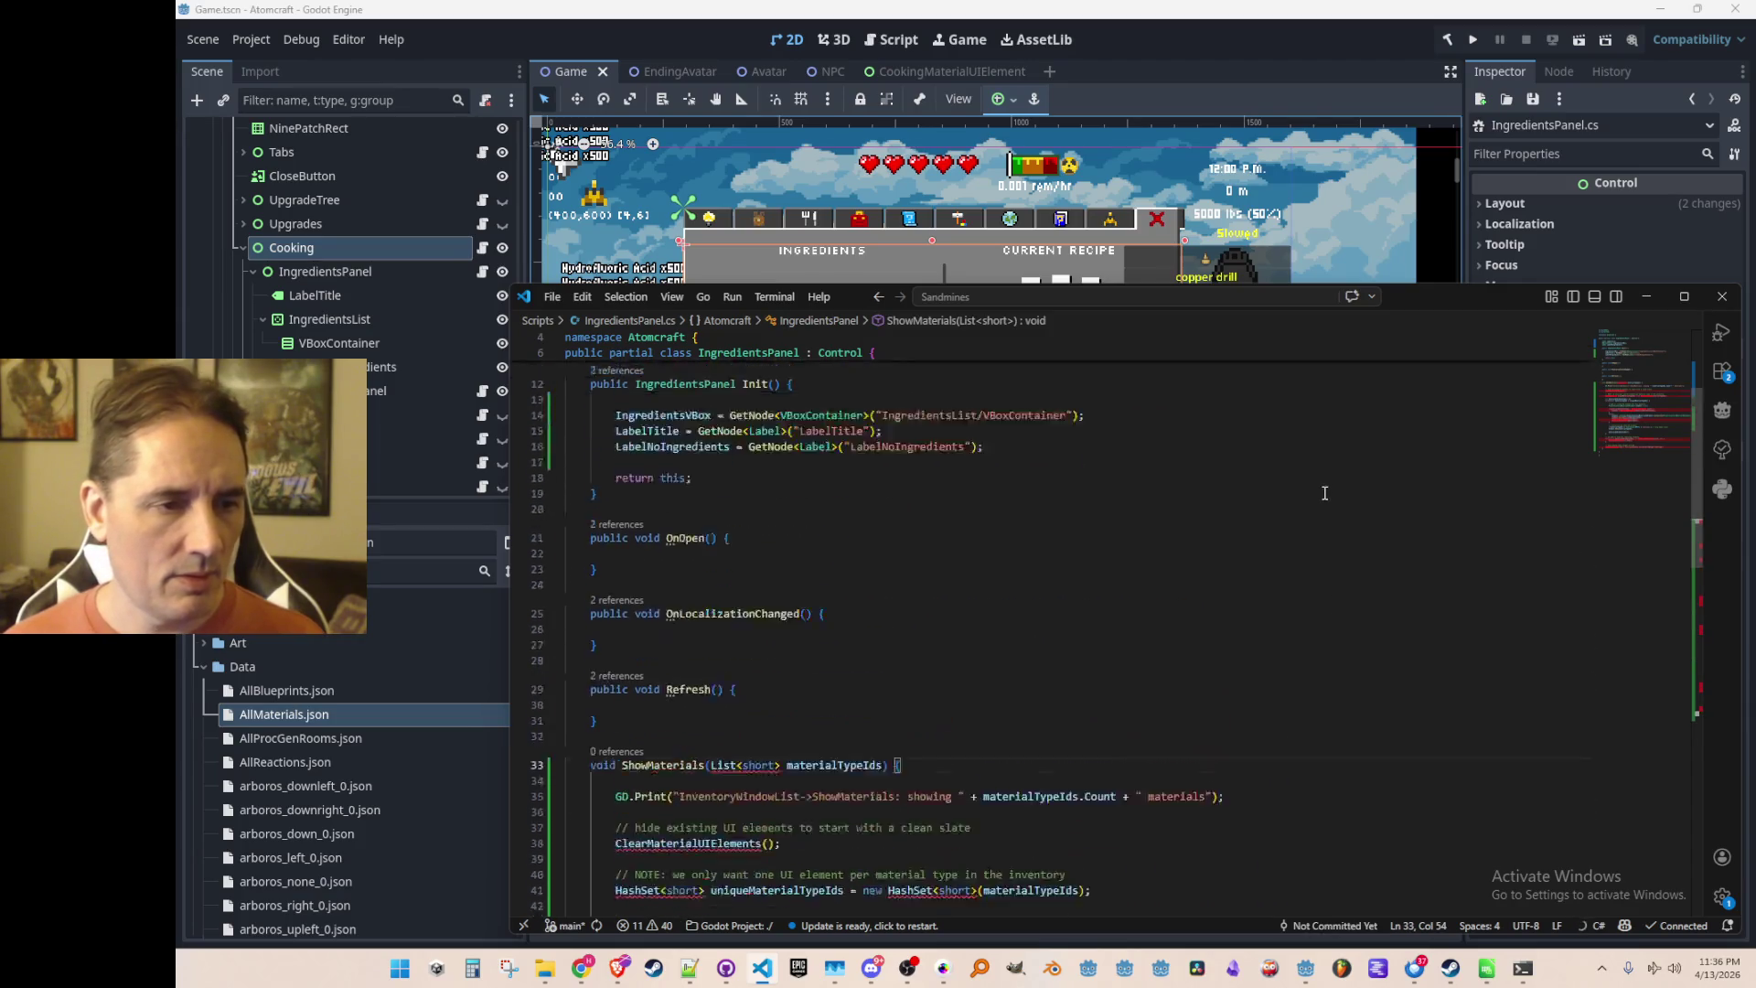
Add 'using System.Collections.Generic;' to the imports at the top of IngredientsPanel.cs
{"action": "left_click", "coordinate": [1341, 375]}
{"action": "left_click", "coordinate": [1356, 356]}
{"action": "key", "text": "Return"}
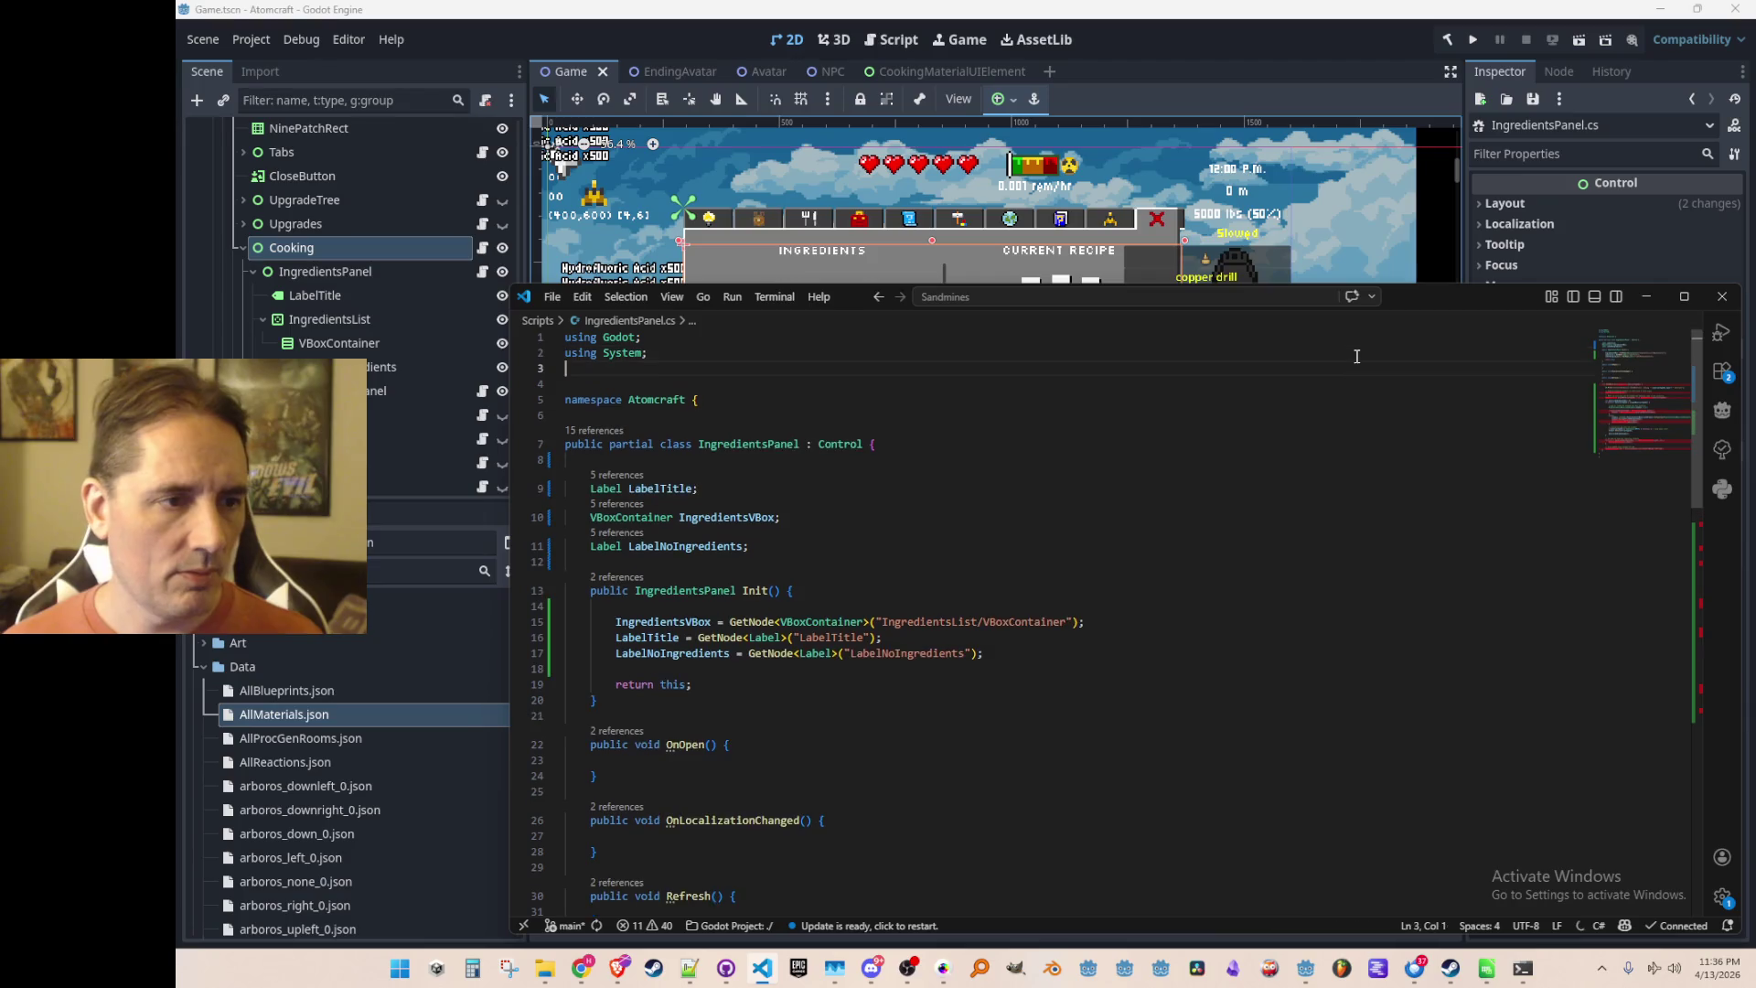
{"action": "type", "text": "using"}
{"action": "key", "text": "Tab"}
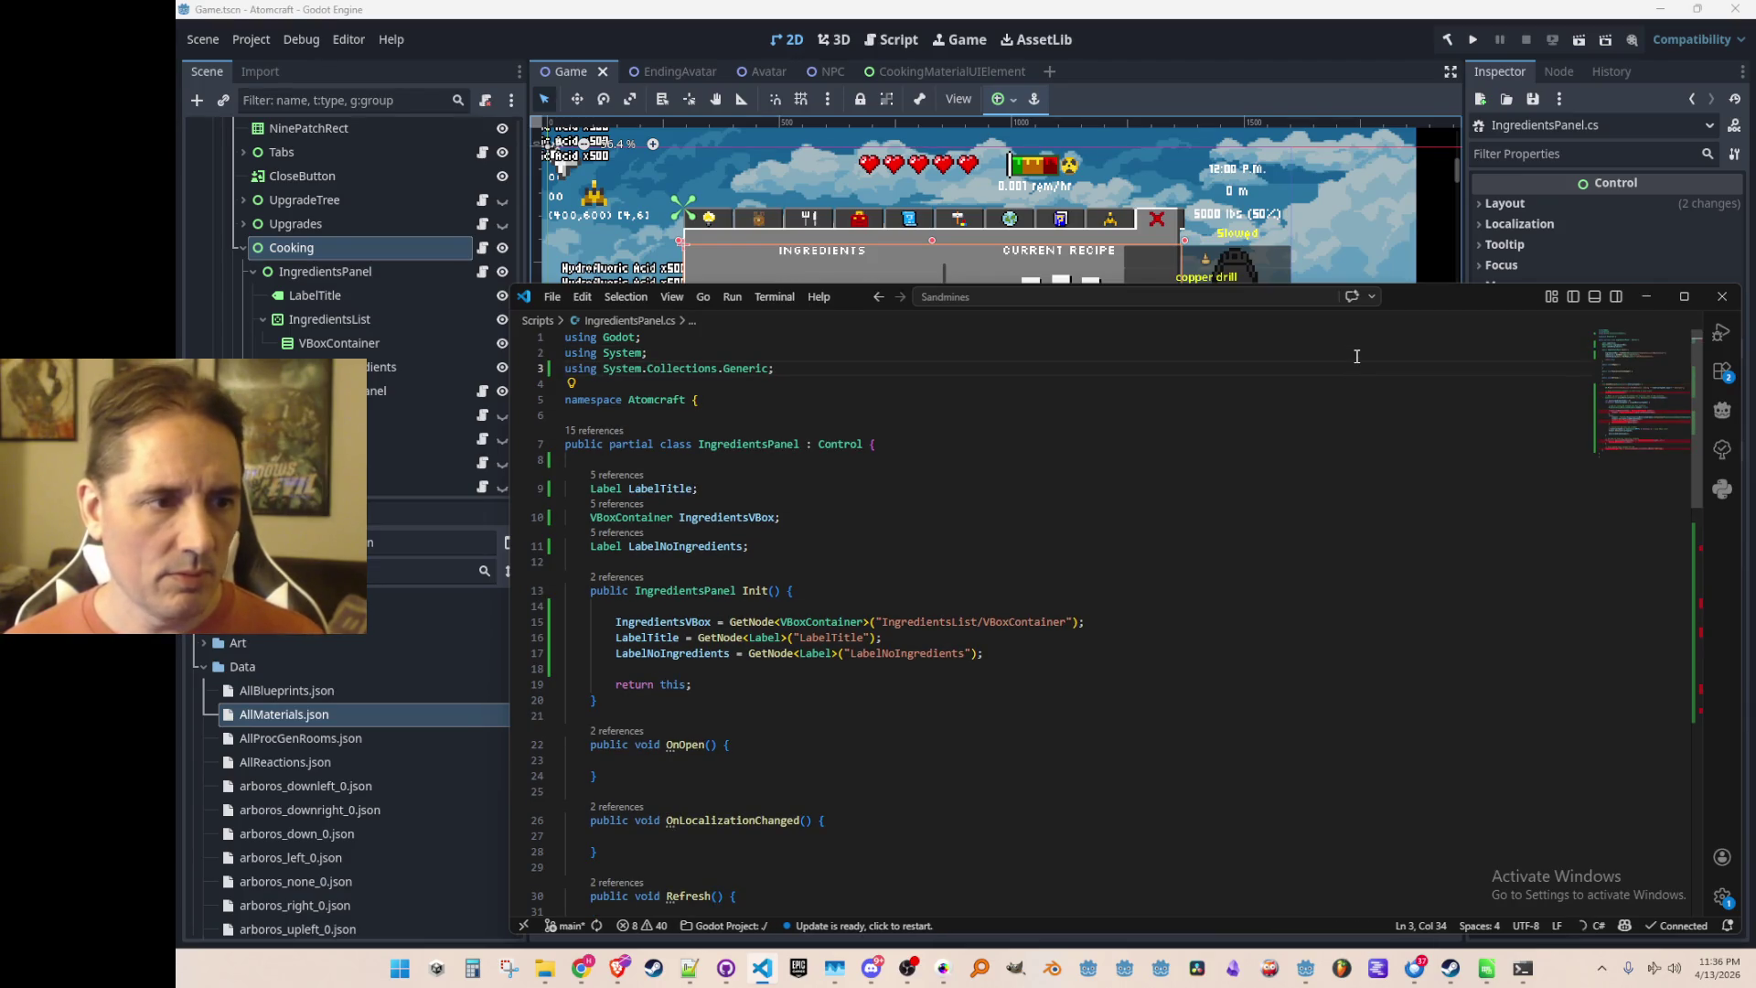
{"action": "key", "text": "Return"}
{"action": "scroll", "coordinate": [1315, 525], "scroll_direction": "down", "scroll_amount": 9}
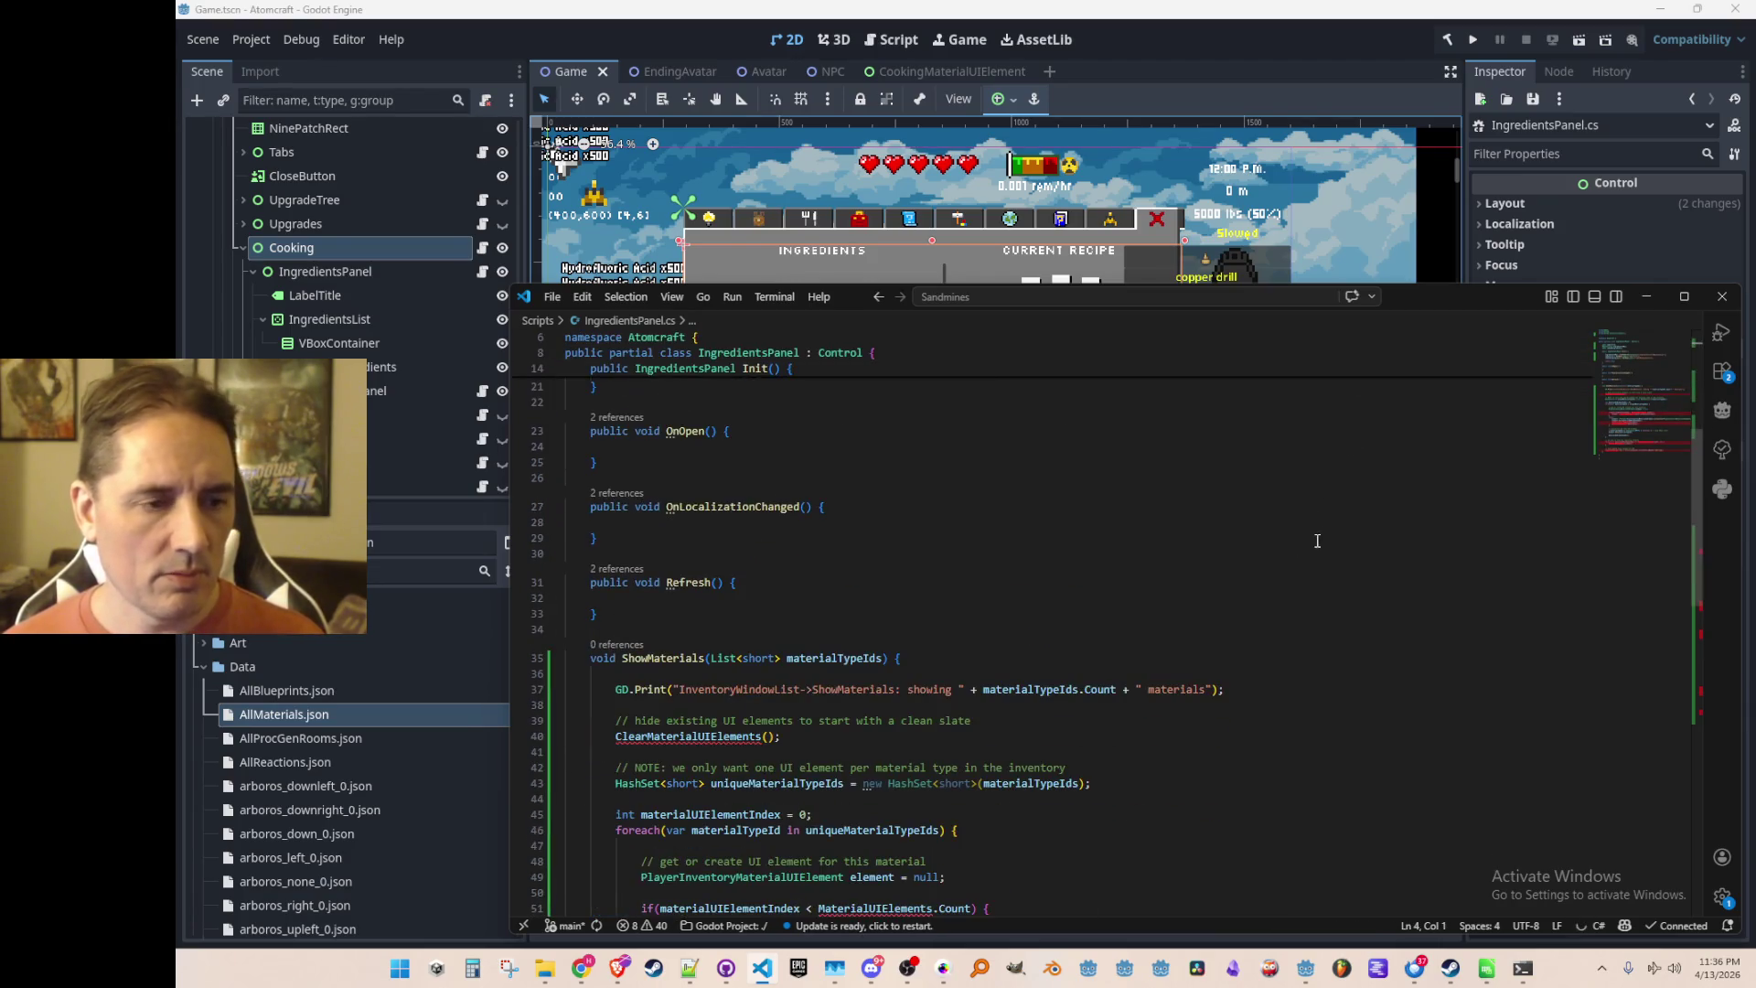
{"action": "left_click", "coordinate": [1378, 568]}
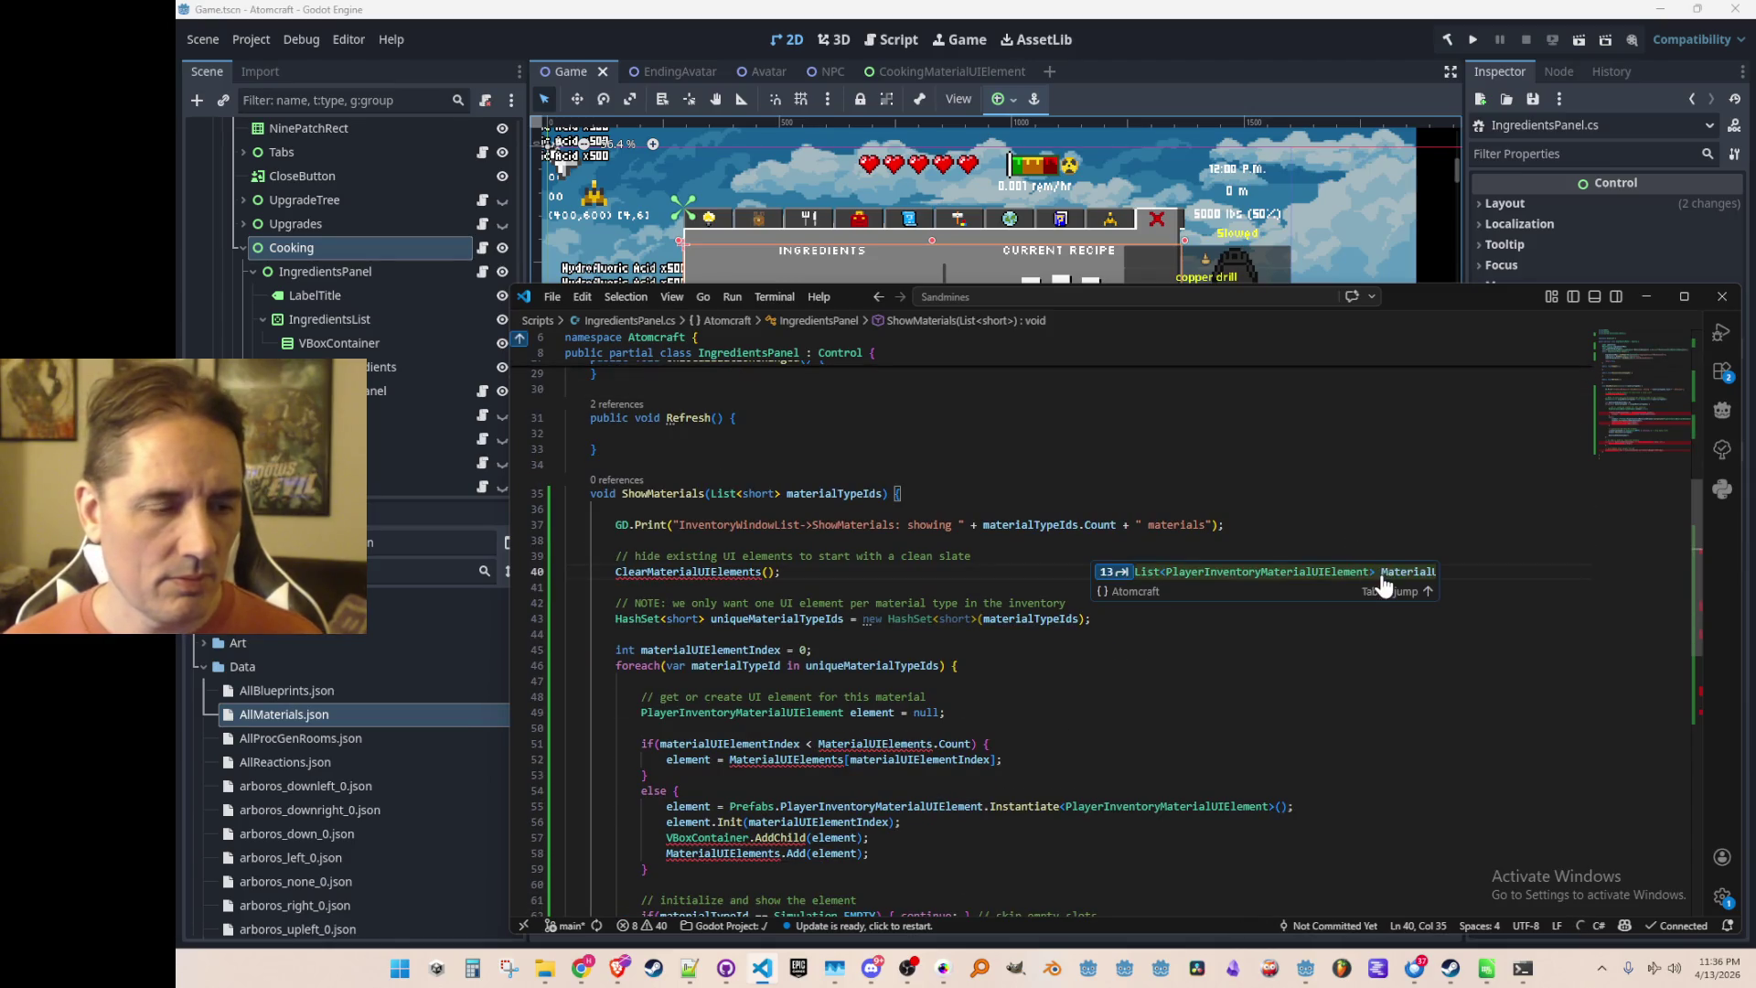
{"action": "scroll", "coordinate": [1418, 513], "scroll_direction": "up", "scroll_amount": 5}
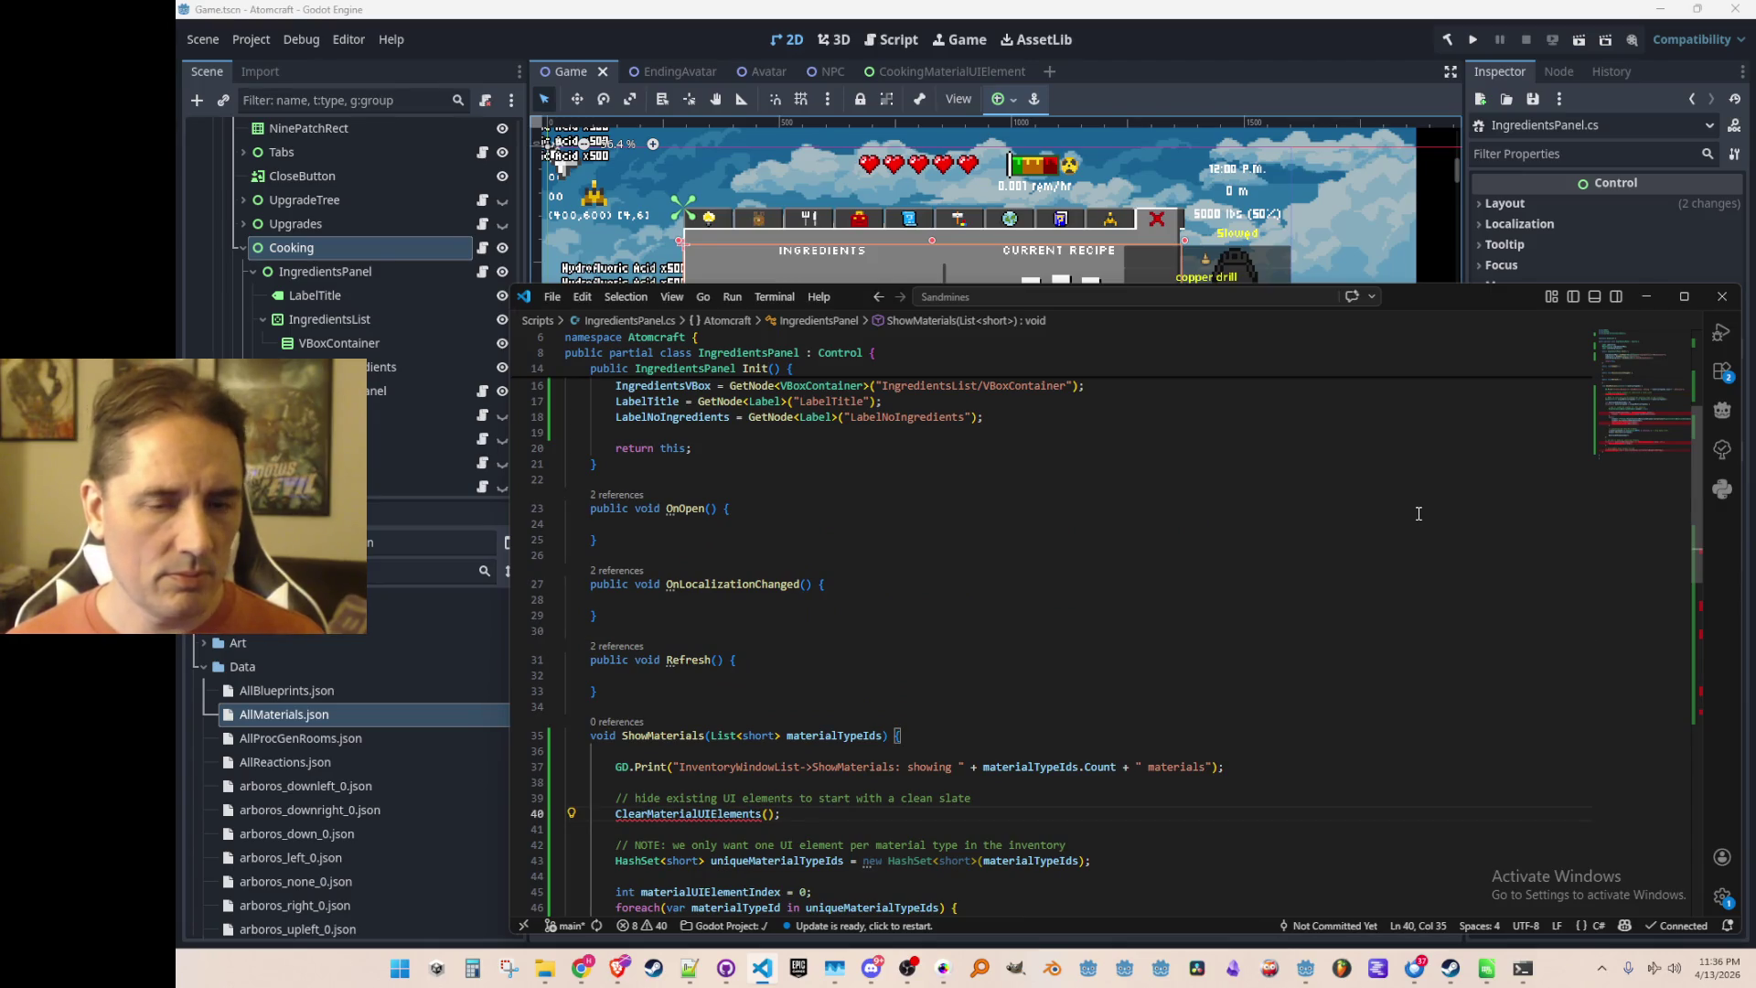
{"action": "scroll", "coordinate": [1419, 513], "scroll_direction": "down", "scroll_amount": 3}
{"action": "left_click", "coordinate": [1386, 546]}
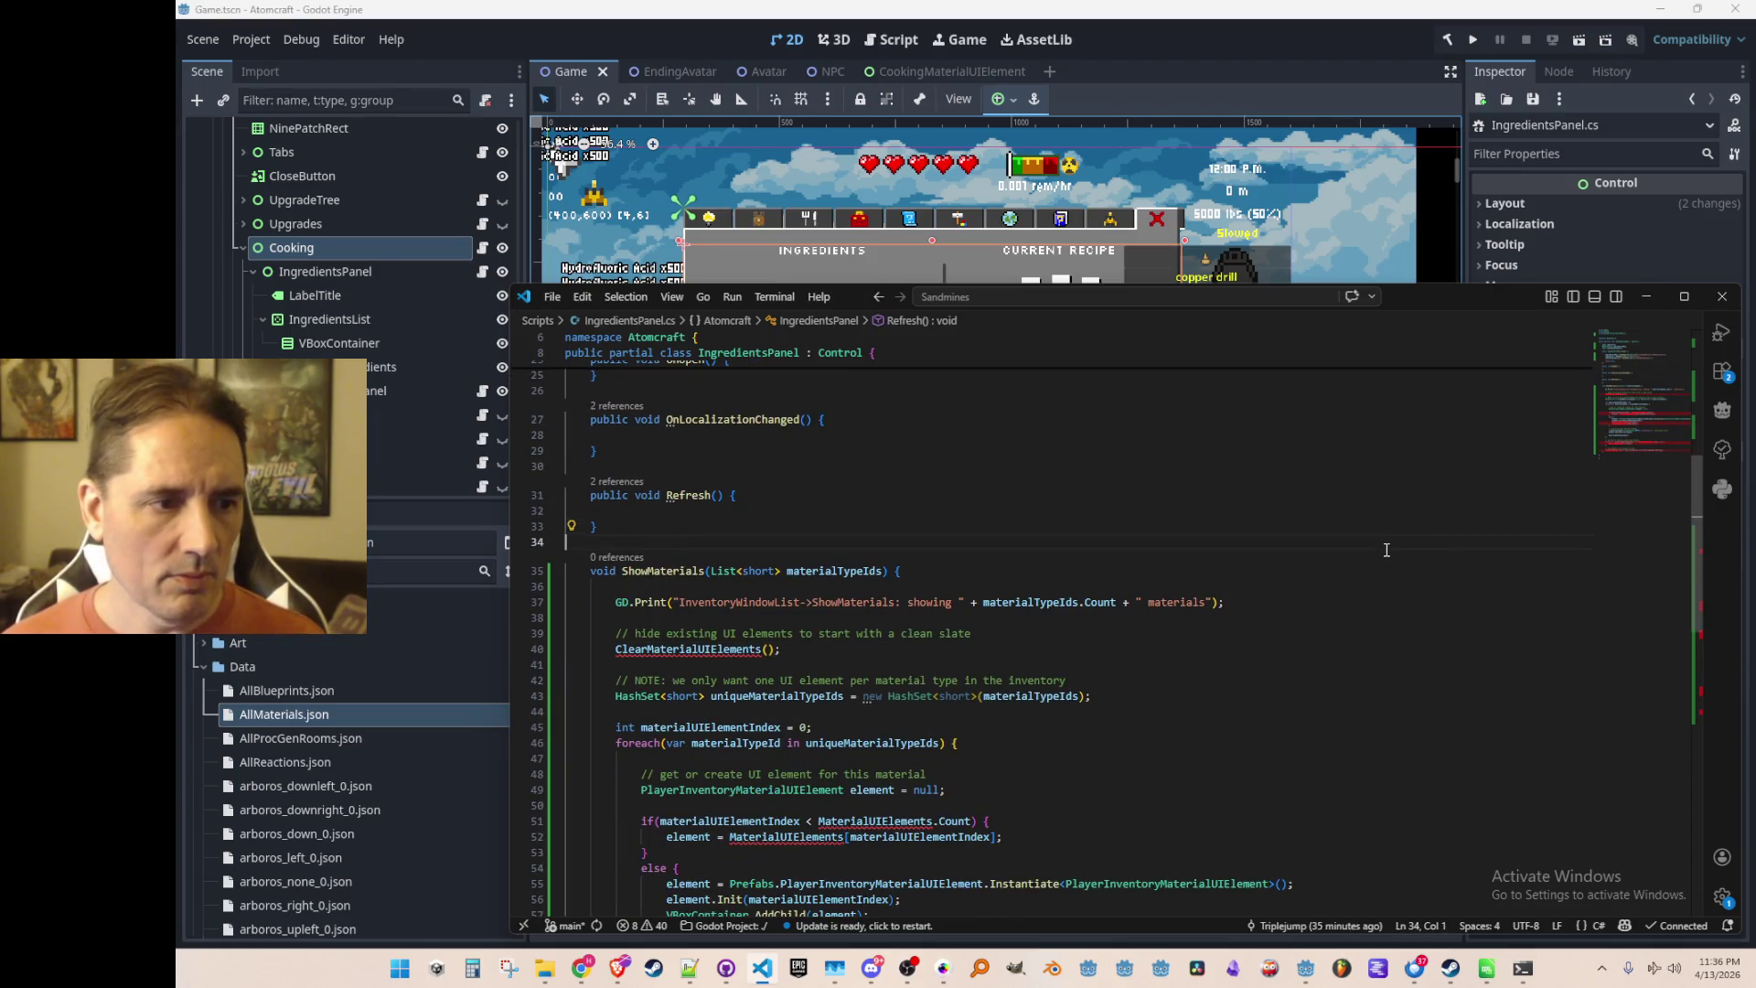
{"action": "key", "text": "ctrl+p"}
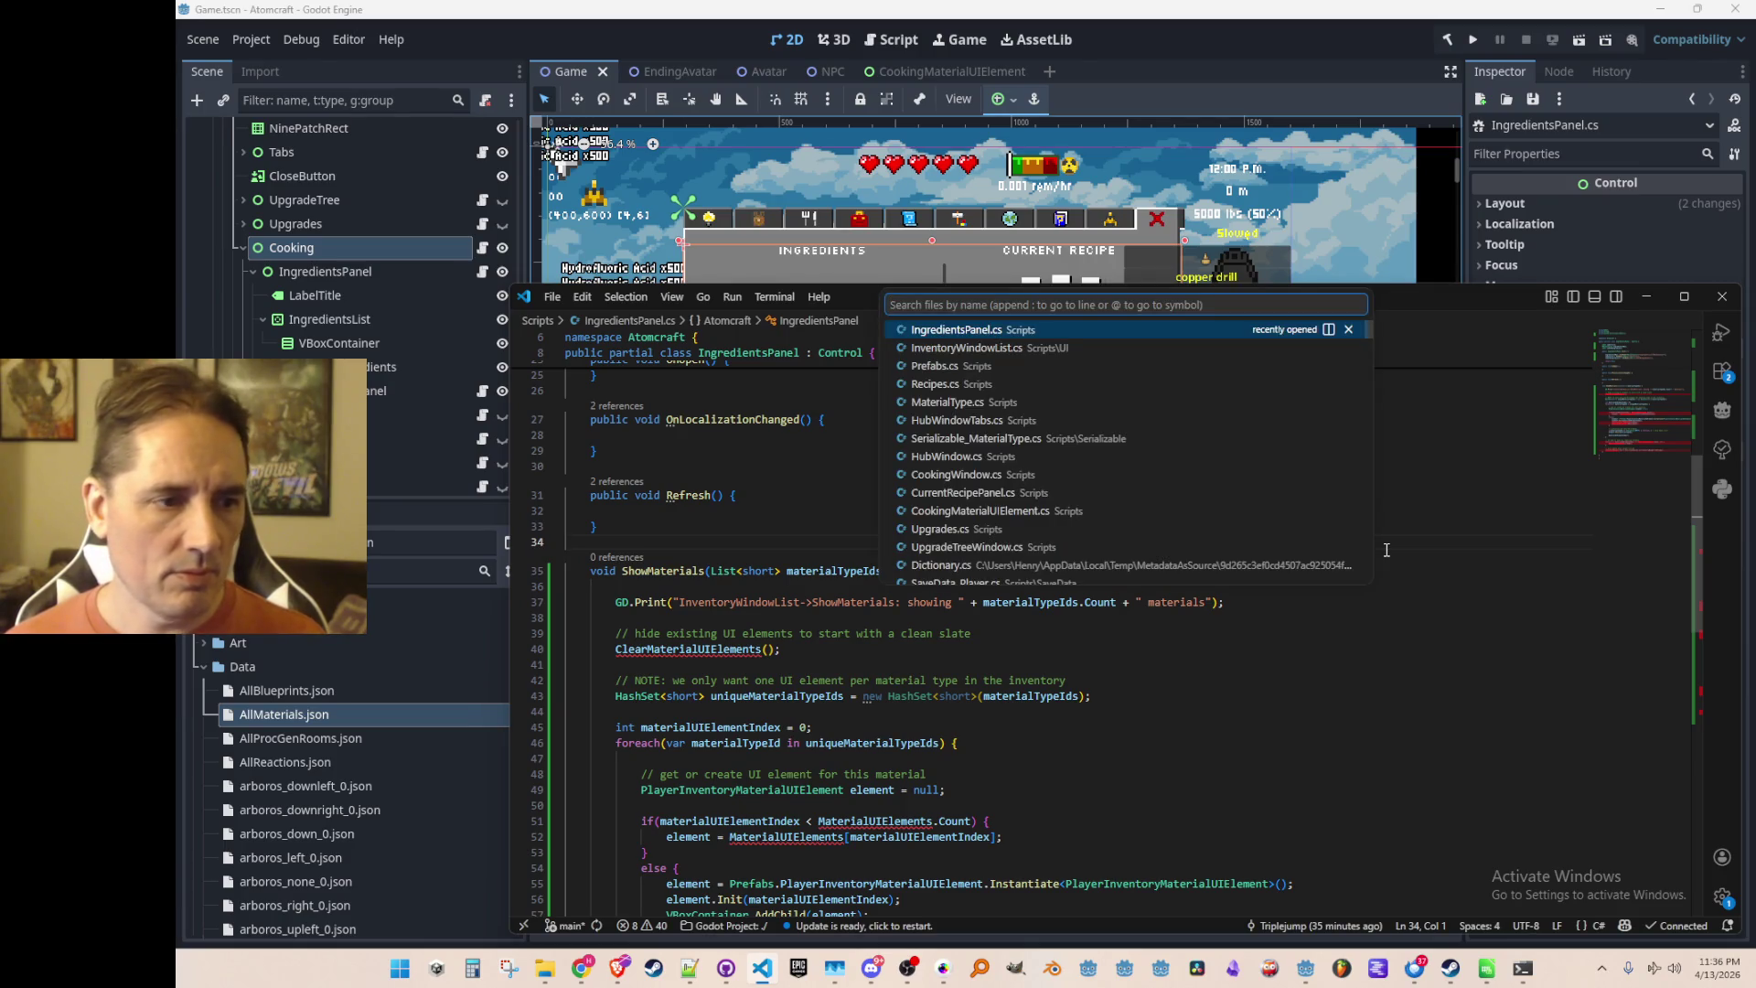
Copy ClearMaterialUIElements from InventoryWindowList.cs and paste it above ShowMaterials in IngredientsPanel.cs
{"action": "key", "text": "Down"}
{"action": "key", "text": "Return"}
{"action": "key", "text": "ctrl+f"}
{"action": "type", "text": "Clear"}
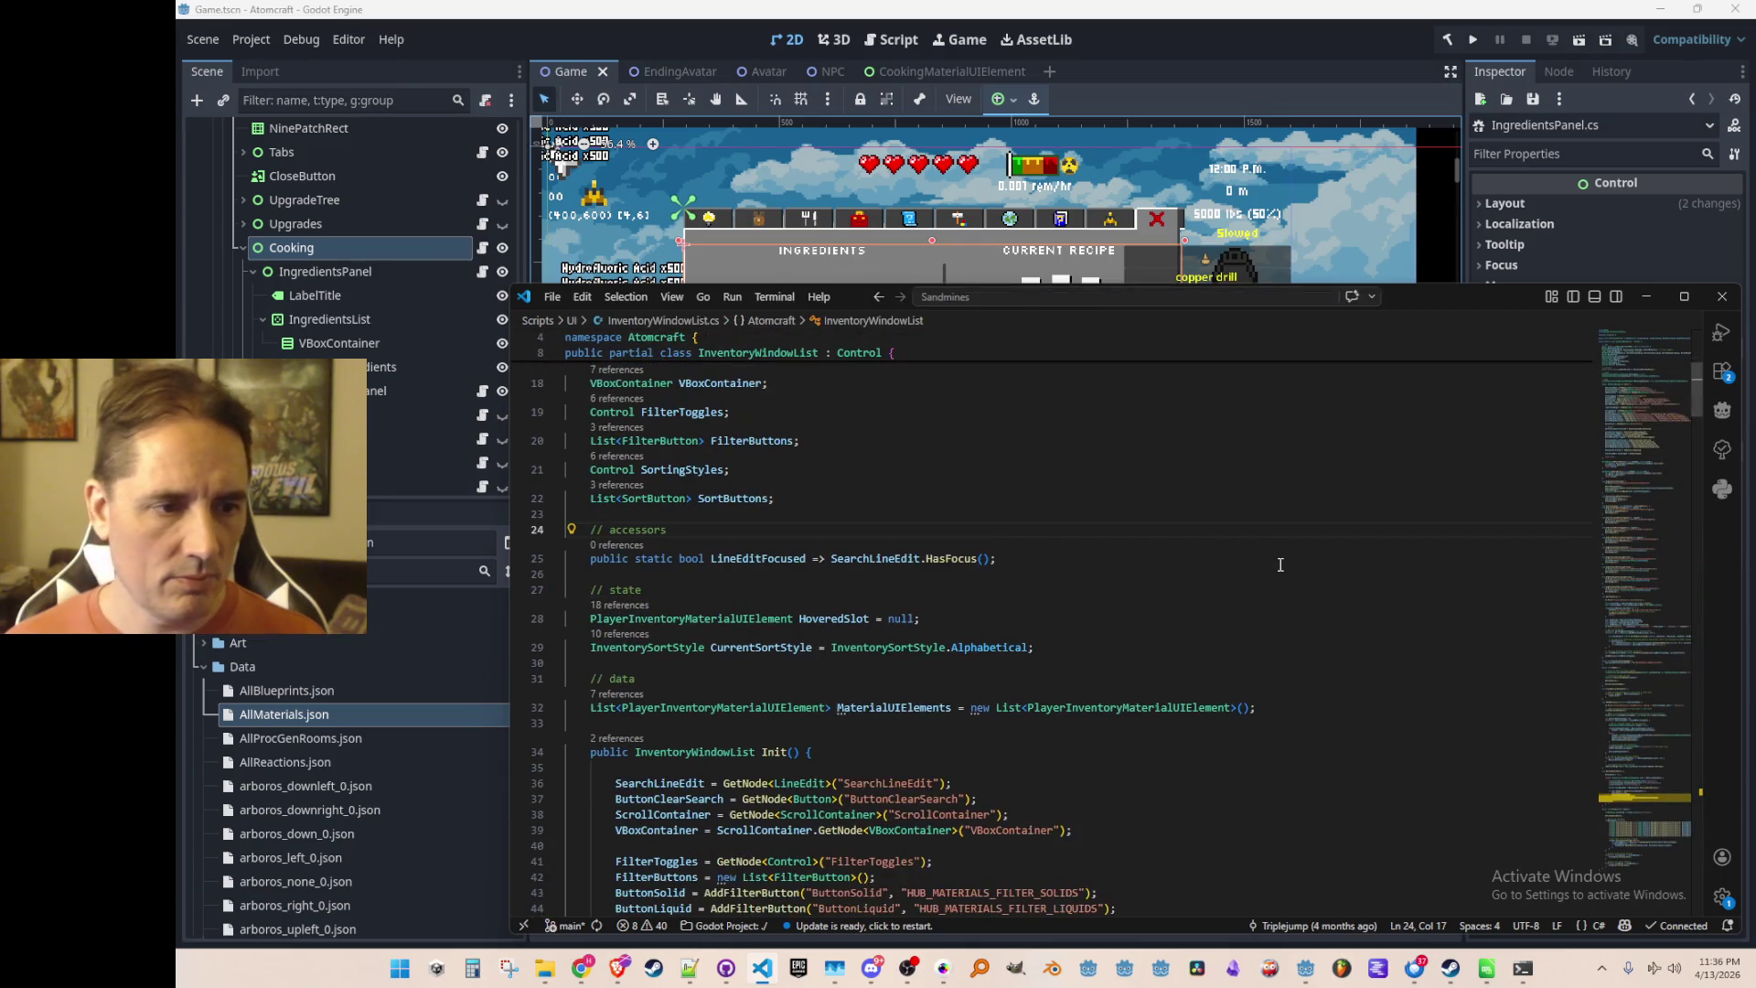
{"action": "type", "text": "Mater"}
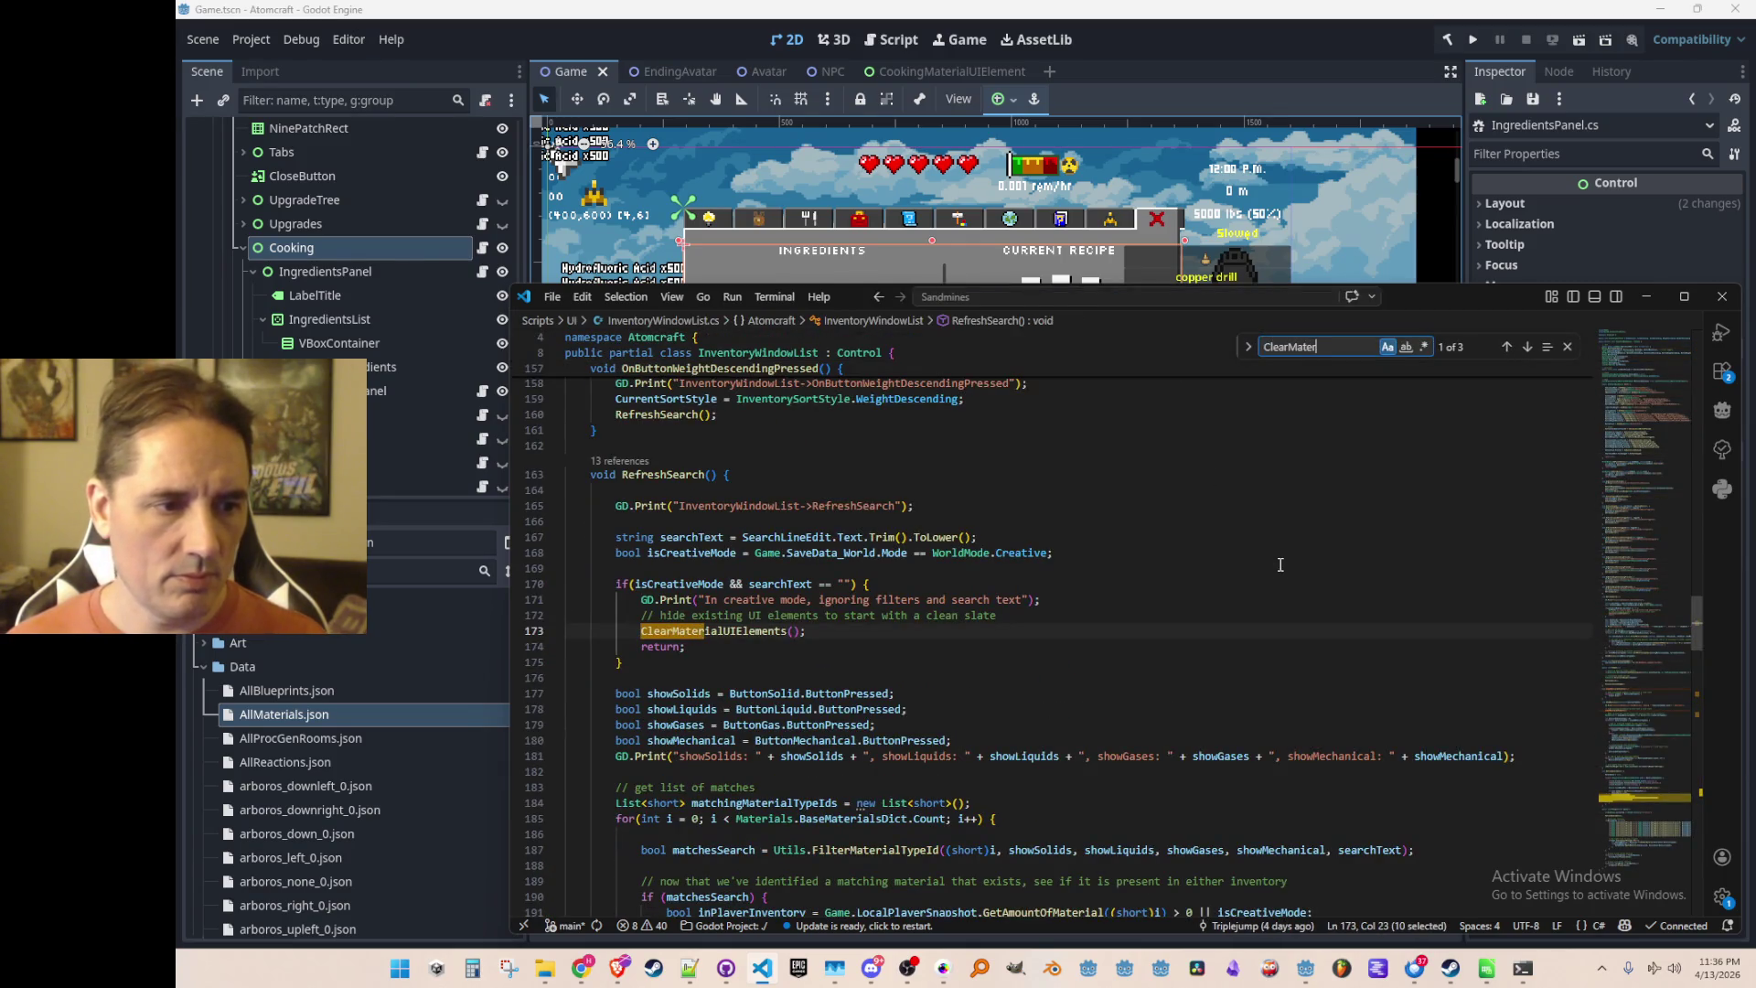
{"action": "key", "text": "Escape"}
{"action": "key", "text": "F12"}
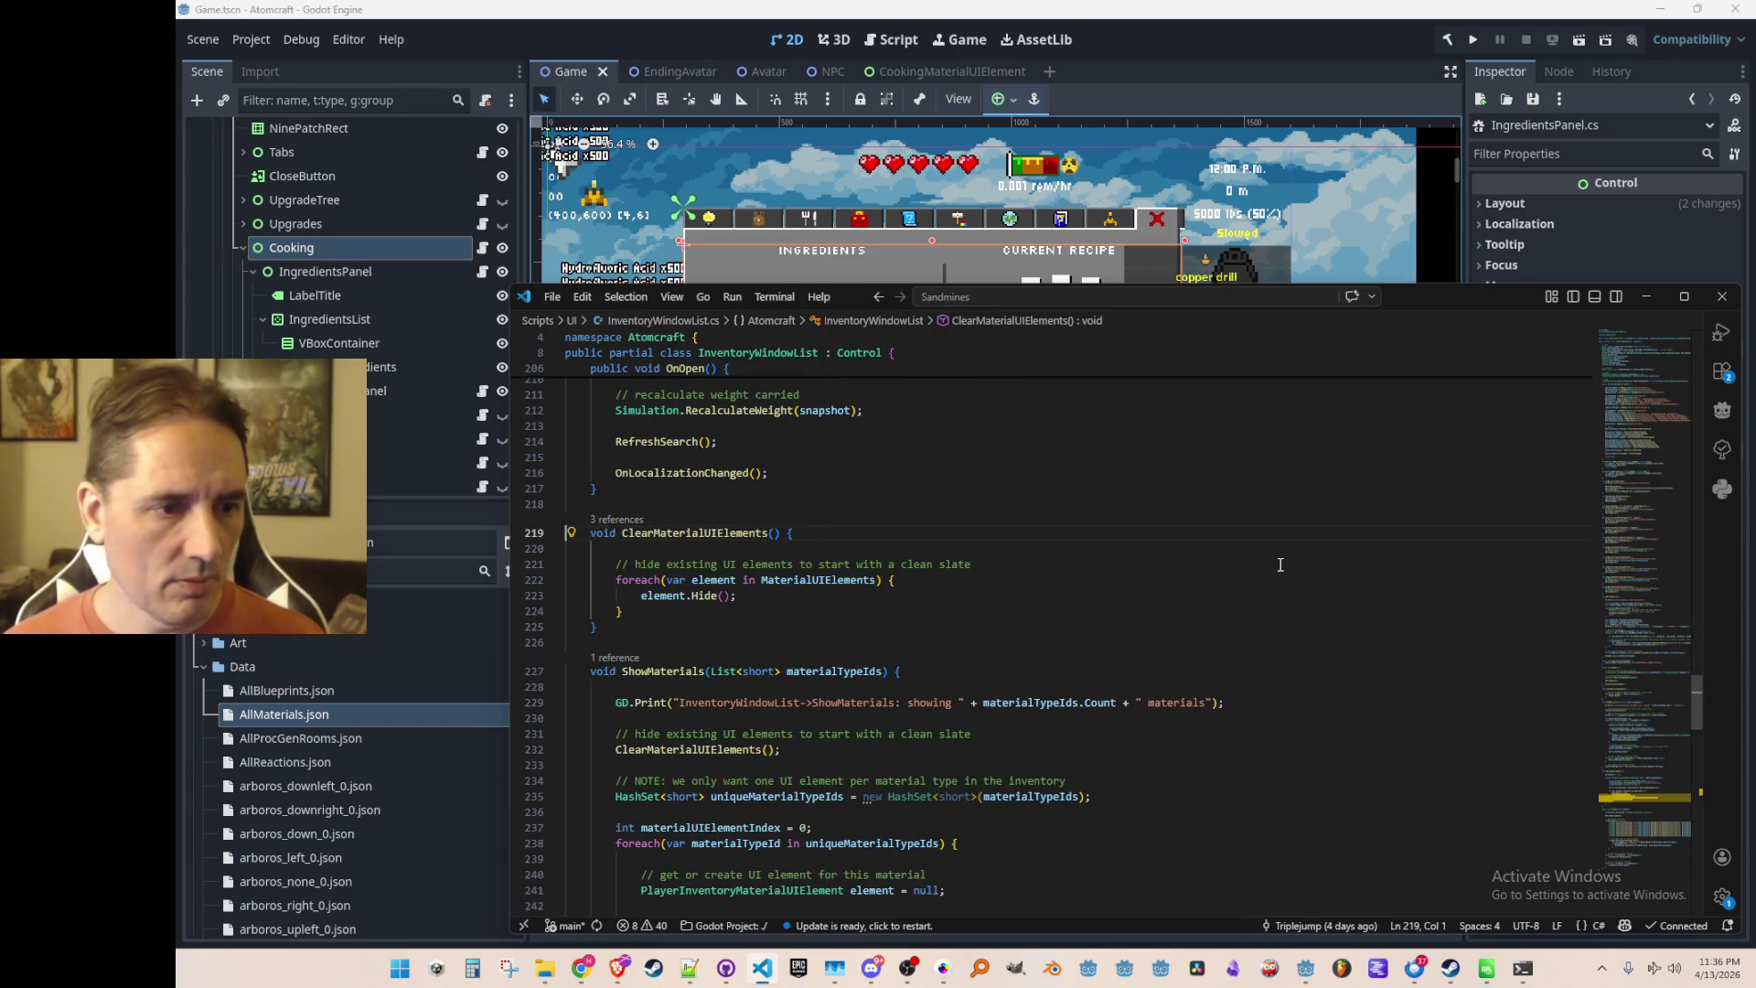
{"action": "key", "text": "Home"}
{"action": "key", "text": "Home"}
{"action": "key", "text": "shift+Down"}
{"action": "key", "text": "shift+Down"}
{"action": "key", "text": "shift+Down"}
{"action": "key", "text": "alt+Left"}
{"action": "key", "text": "alt+Left"}
{"action": "key", "text": "alt+Left"}
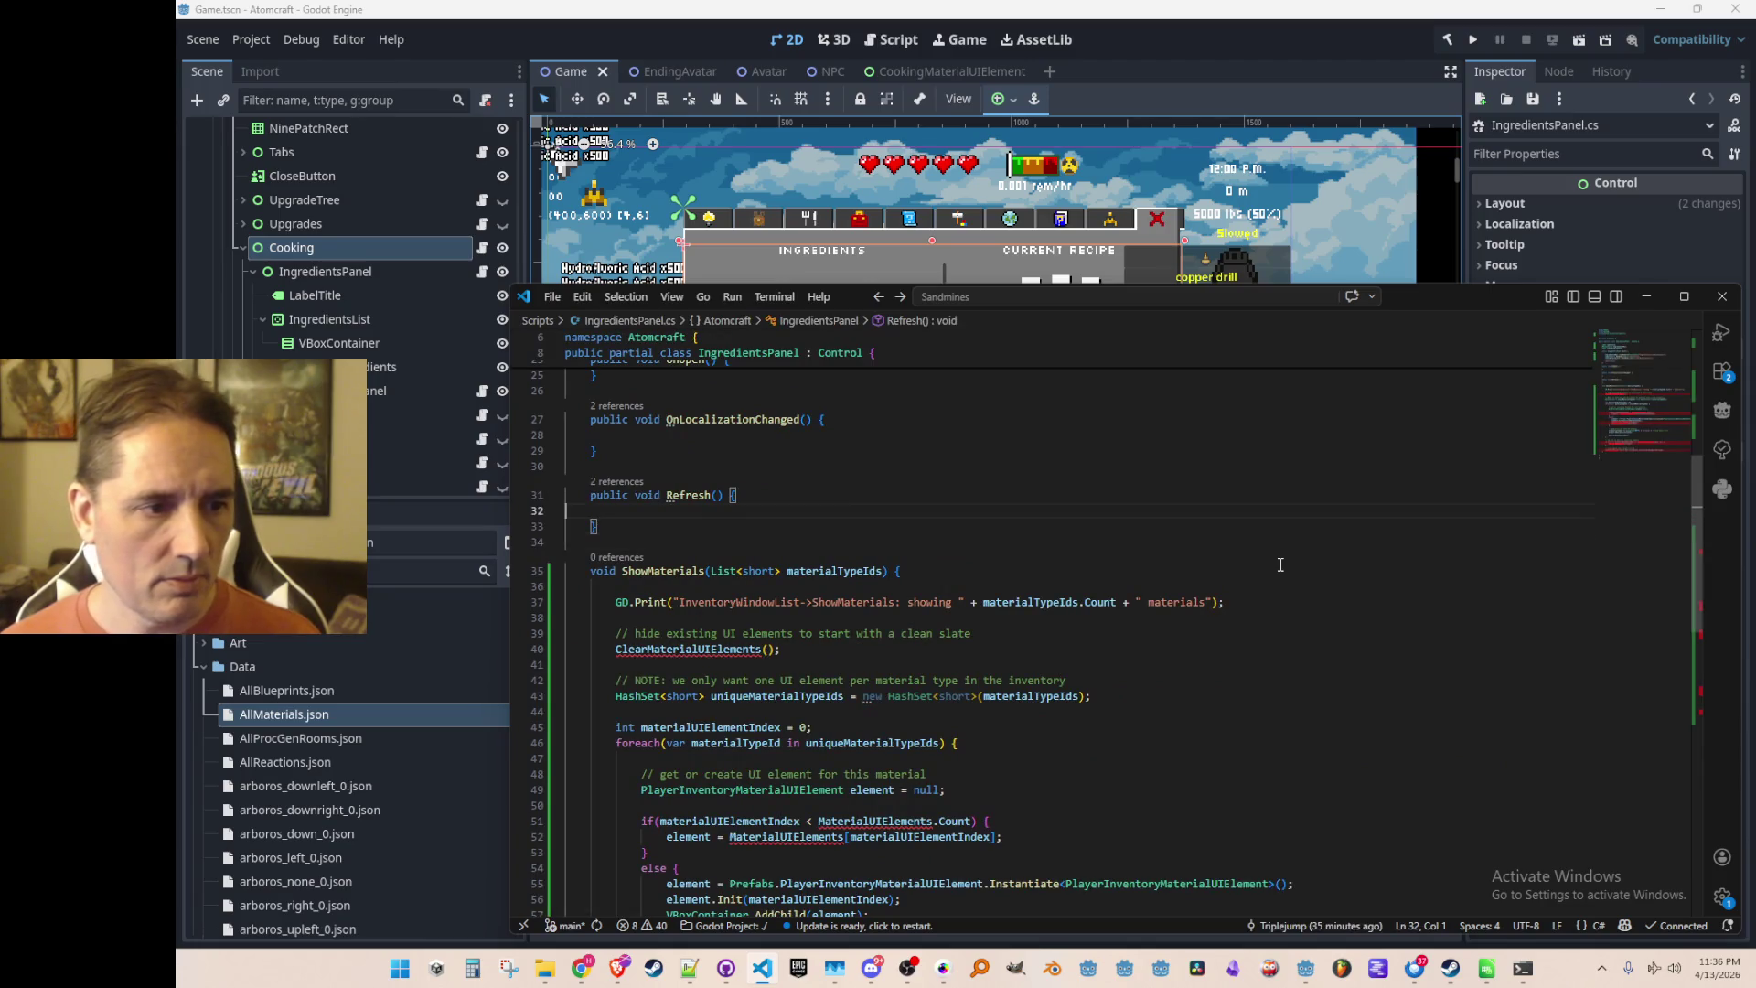
{"action": "type", "text": "void ClearMaterialUIElements() {          // hide existing UI elements to start with a clean slate         foreach(var element in MaterialUIElements) {             element.Hide();         }     }"}
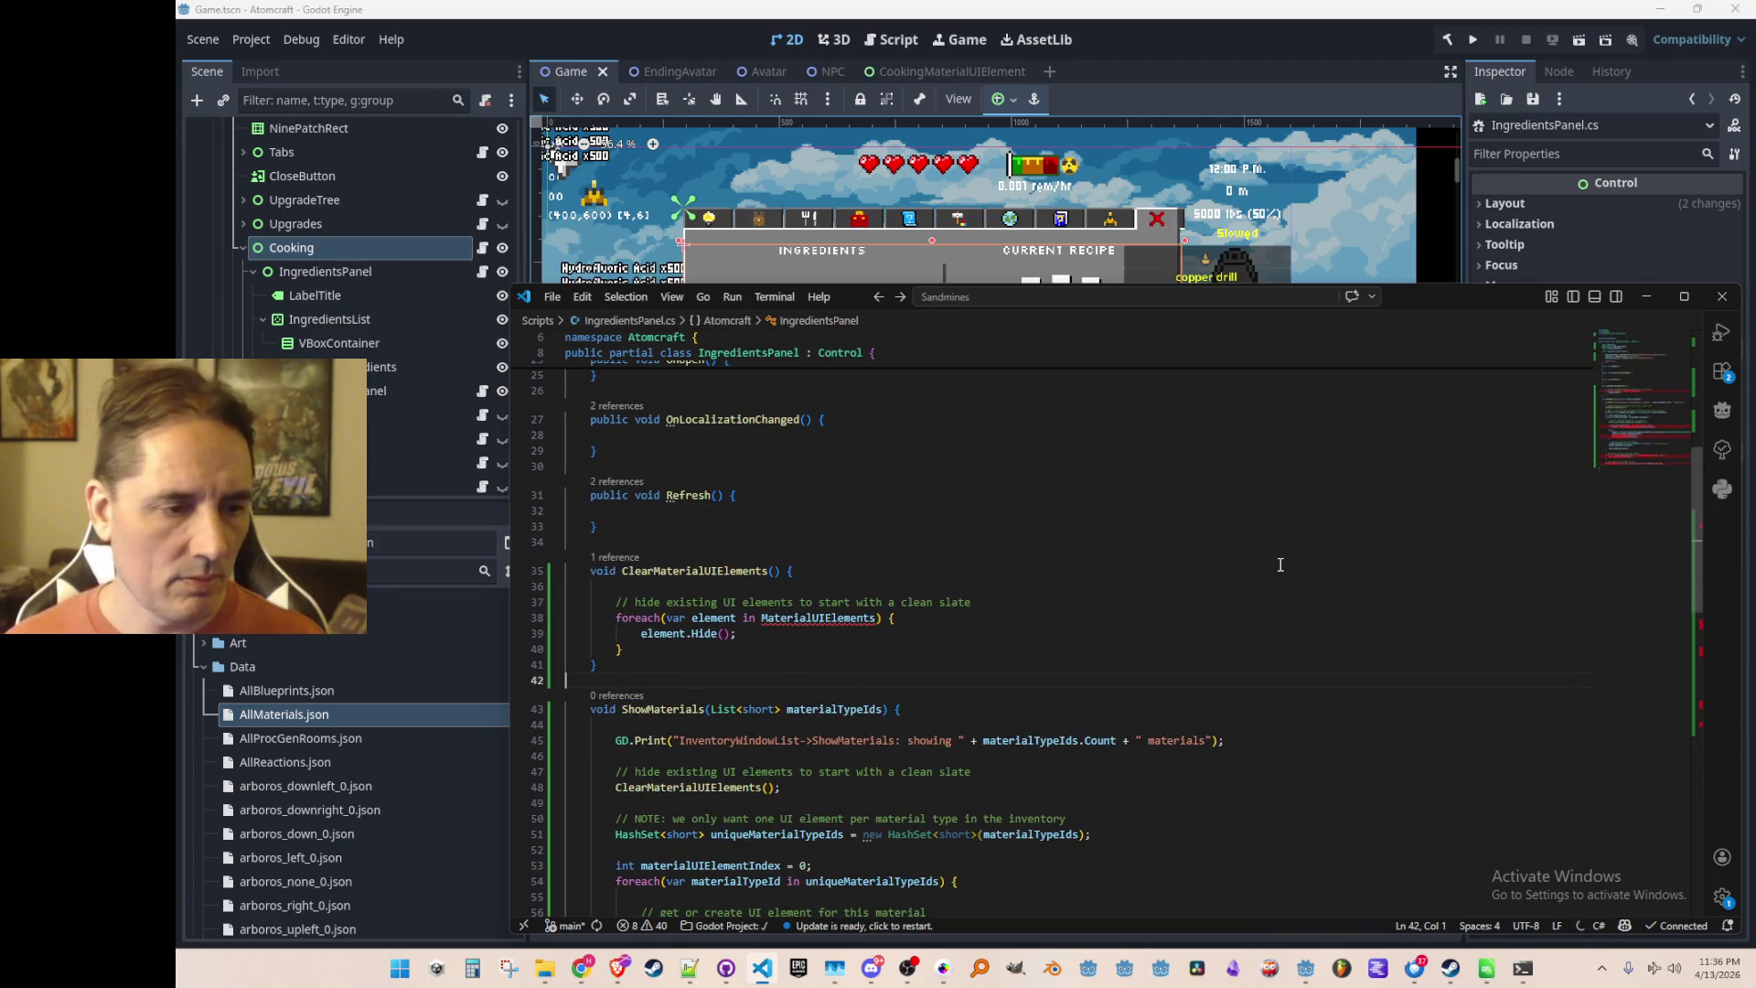
Replace every MaterialUIElements match in IngredientsPanel.cs with CookingMaterialUIElements, one at a time
{"action": "scroll", "coordinate": [1280, 564], "scroll_direction": "down", "scroll_amount": 3}
{"action": "double_click", "coordinate": [818, 494]}
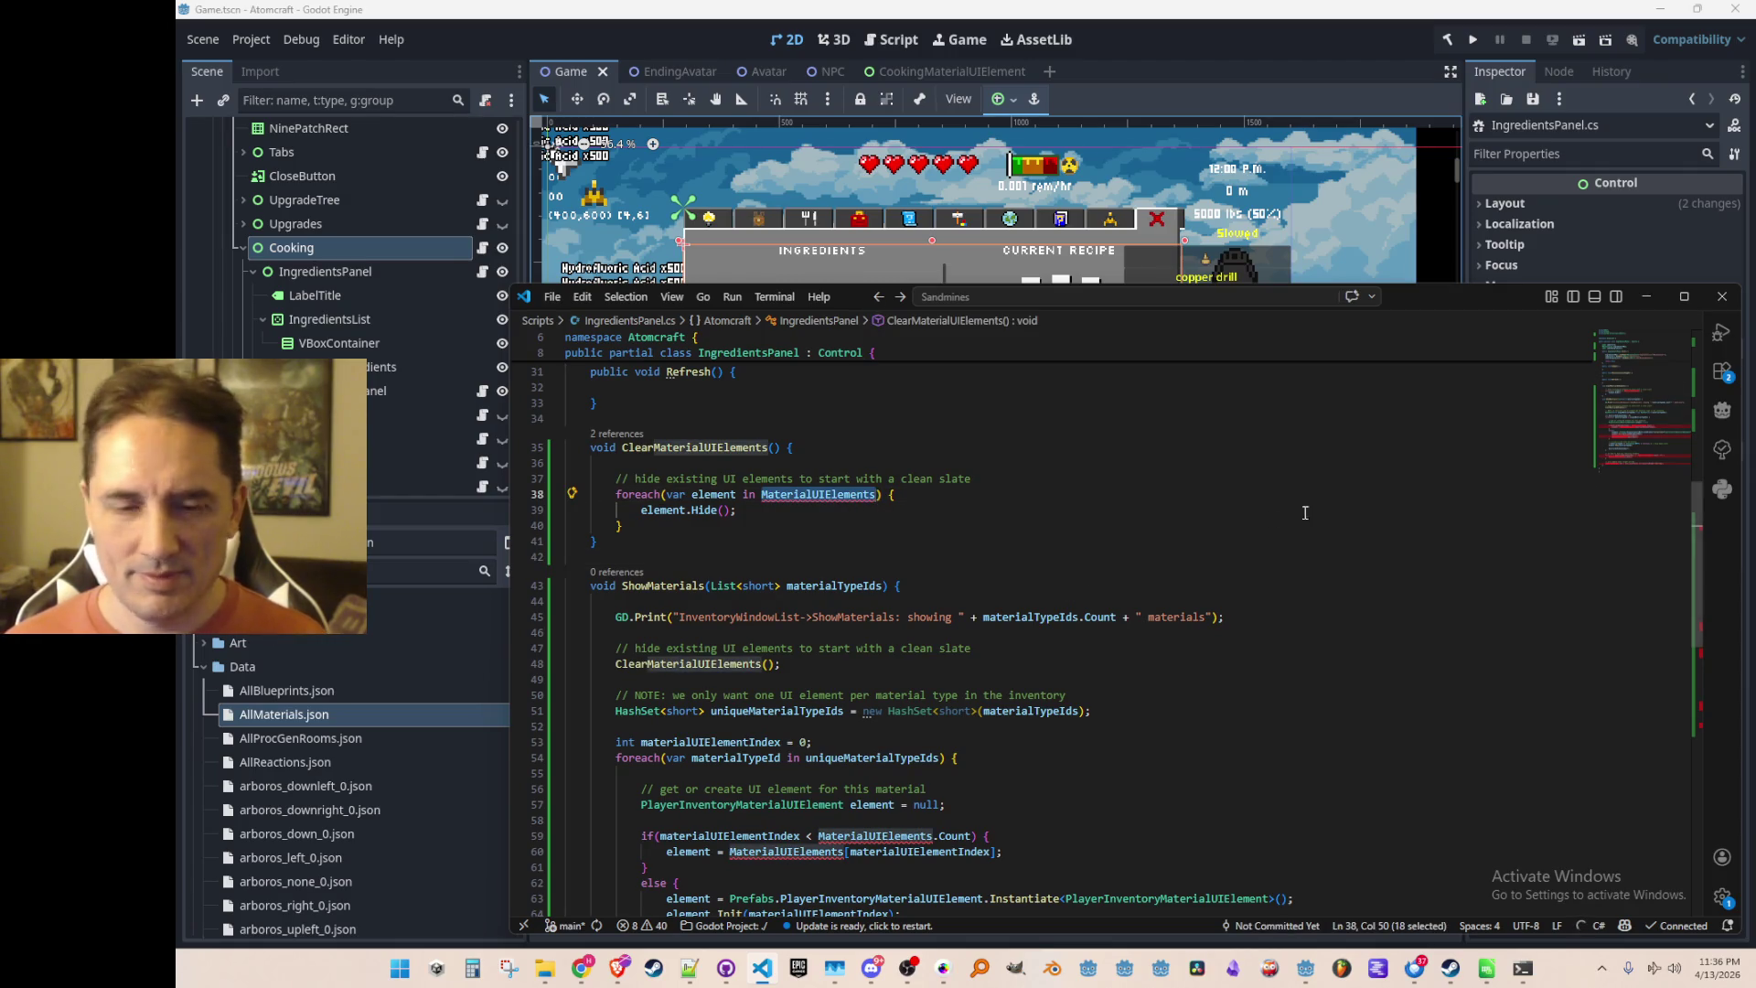
{"action": "key", "text": "ctrl+h"}
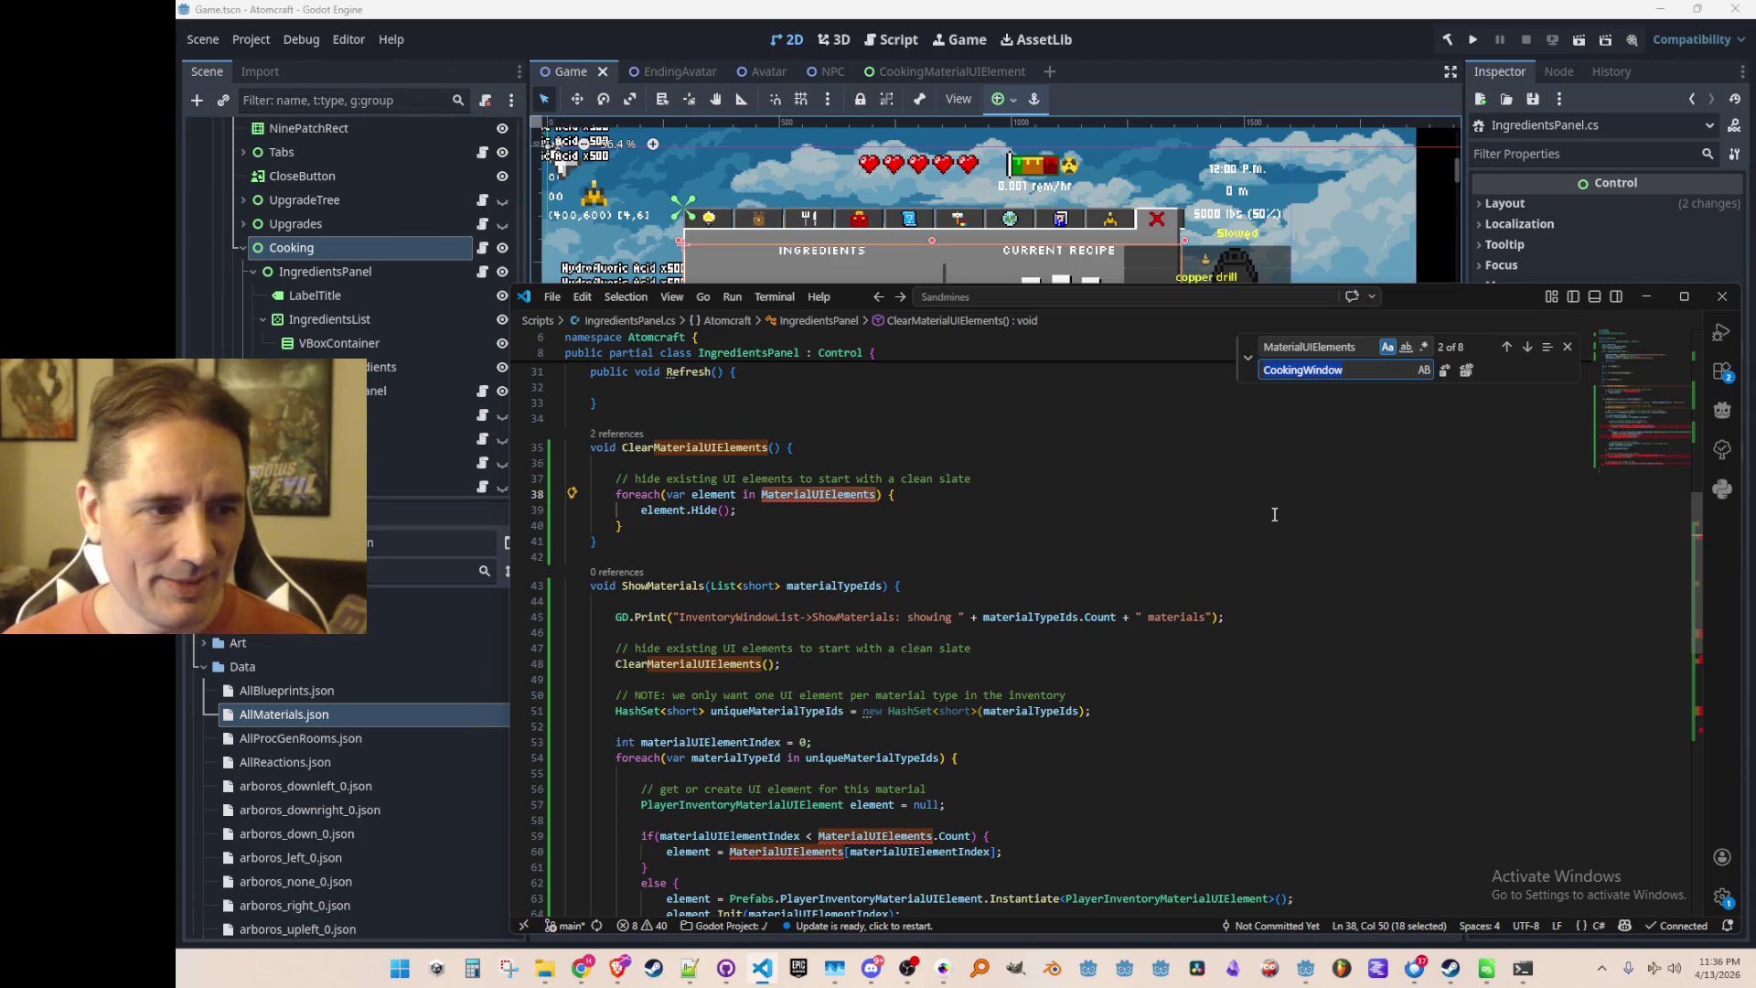
{"action": "type", "text": "Cook"}
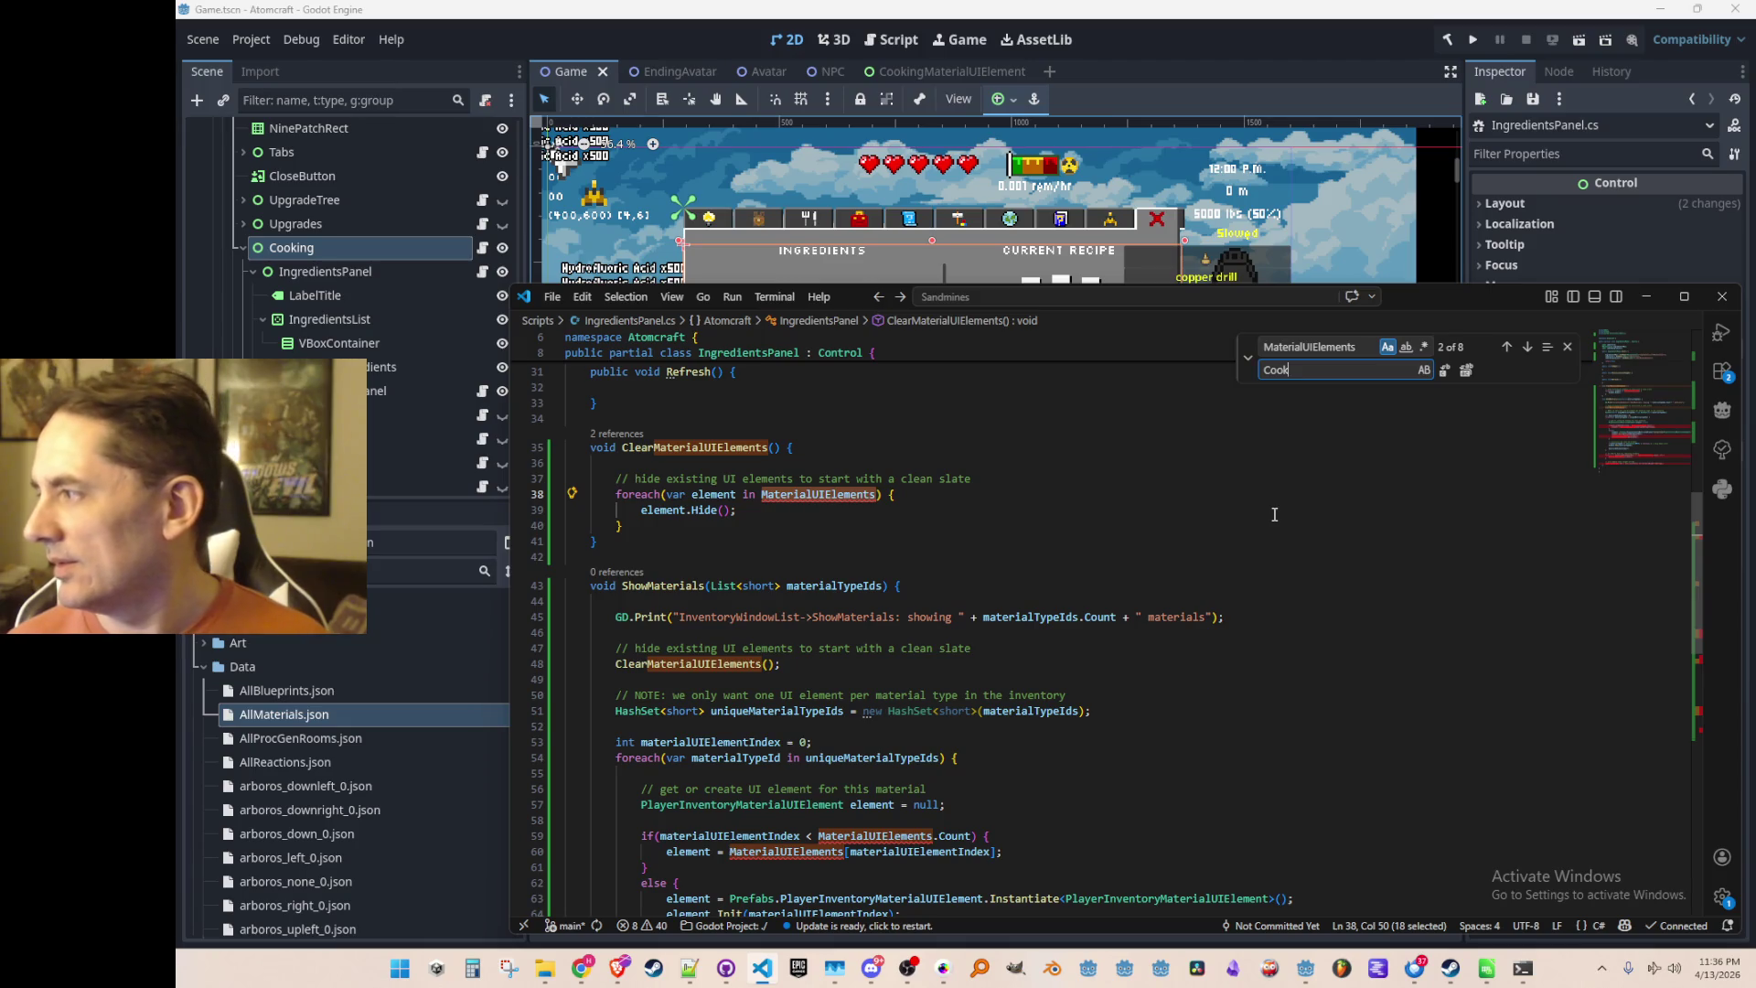
{"action": "type", "text": "ingMaterialUIElements"}
{"action": "key", "text": "Return"}
{"action": "key", "text": "Return"}
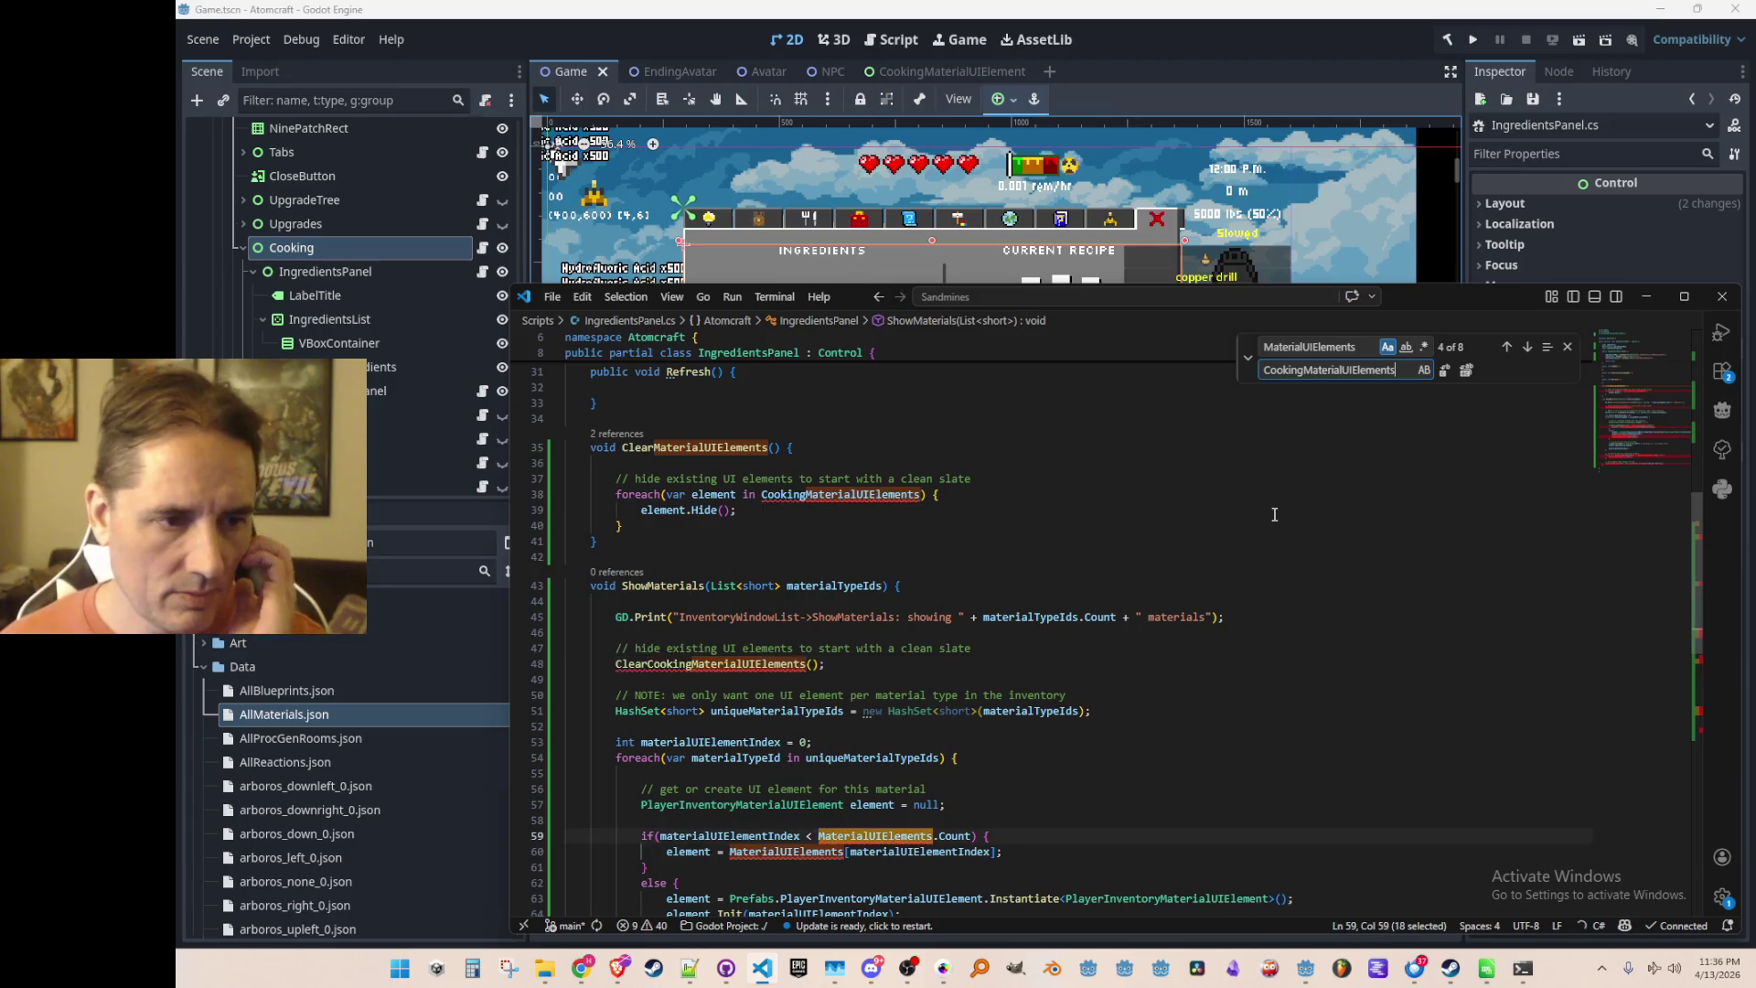
{"action": "key", "text": "Return"}
{"action": "key", "text": "Return"}
{"action": "key", "text": "Return"}
{"action": "key", "text": "Return"}
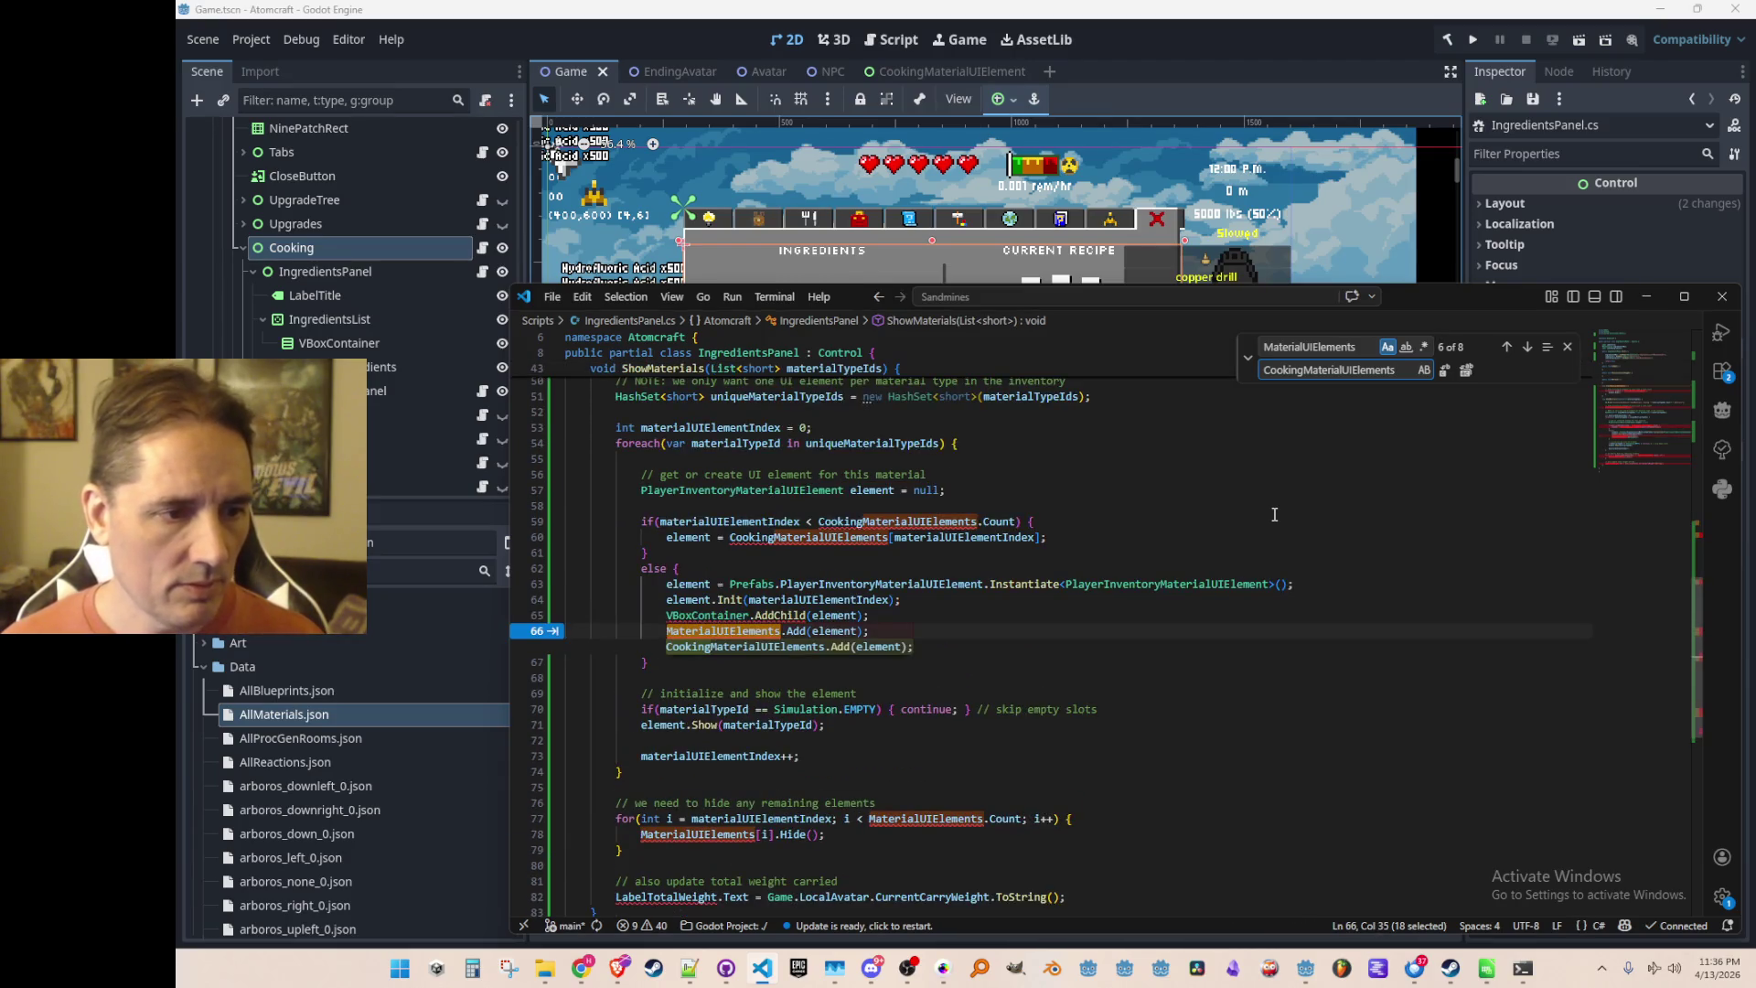
{"action": "key", "text": "Return"}
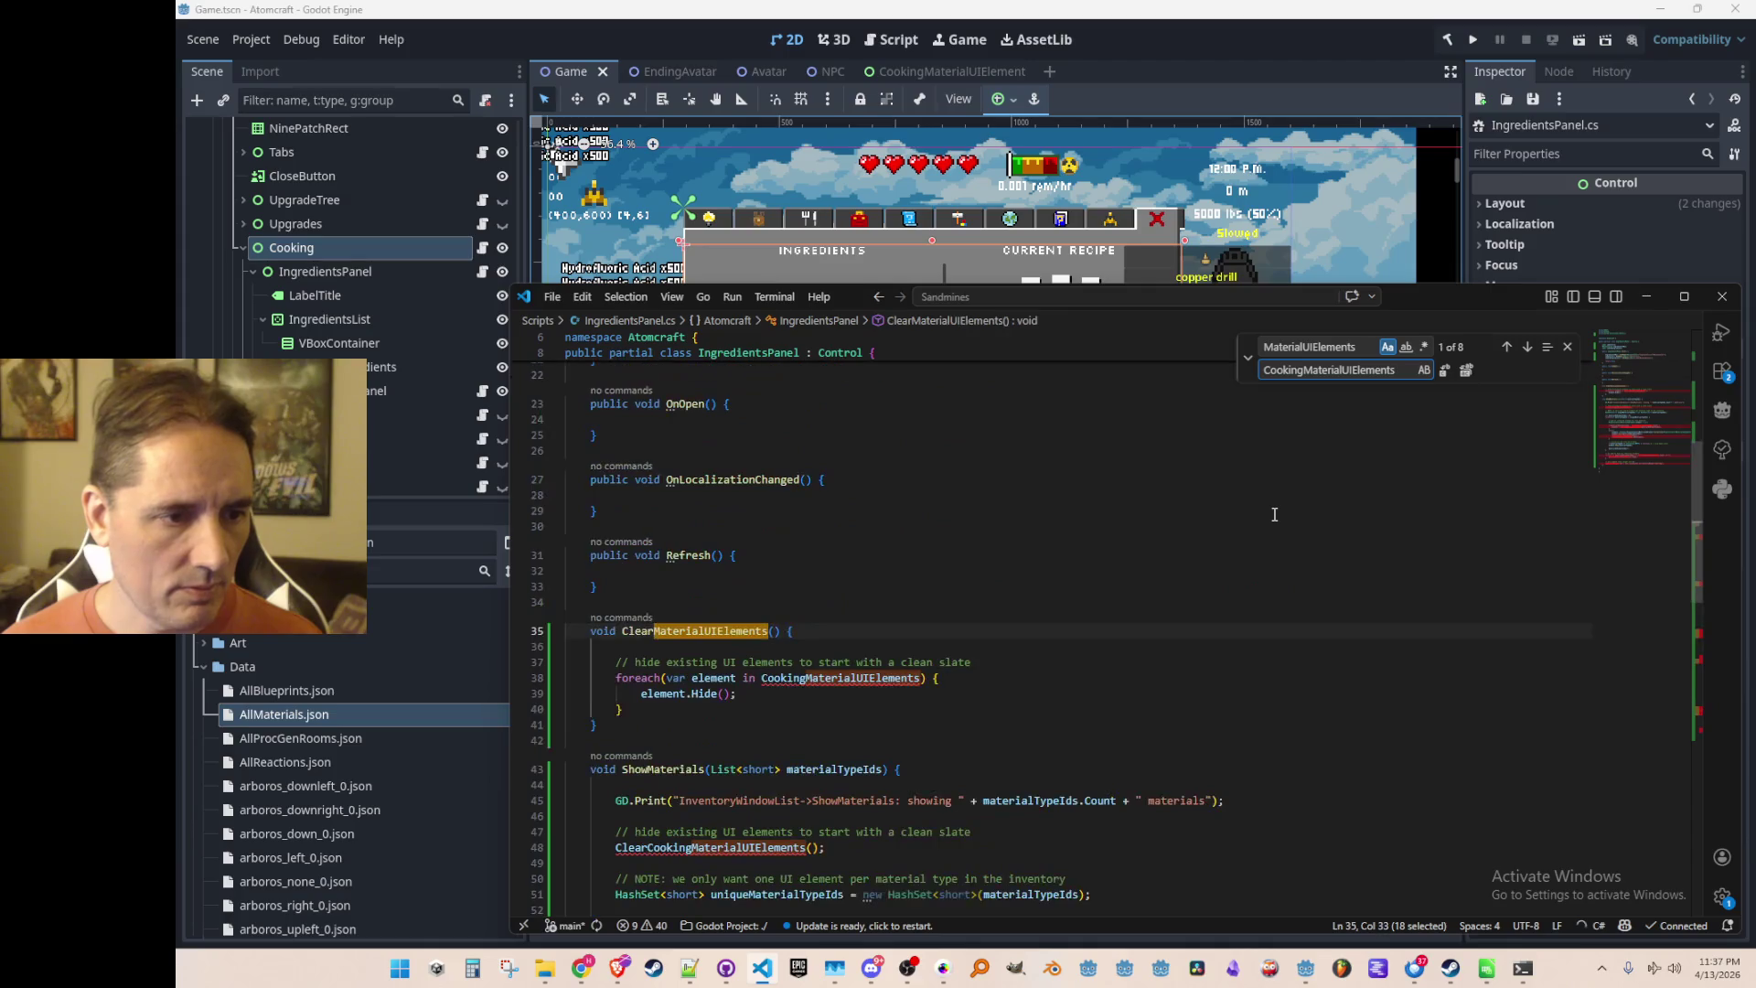
{"action": "key", "text": "Escape"}
{"action": "scroll", "coordinate": [1274, 514], "scroll_direction": "down", "scroll_amount": 3}
{"action": "double_click", "coordinate": [826, 554]}
{"action": "key", "text": "ctrl+c"}
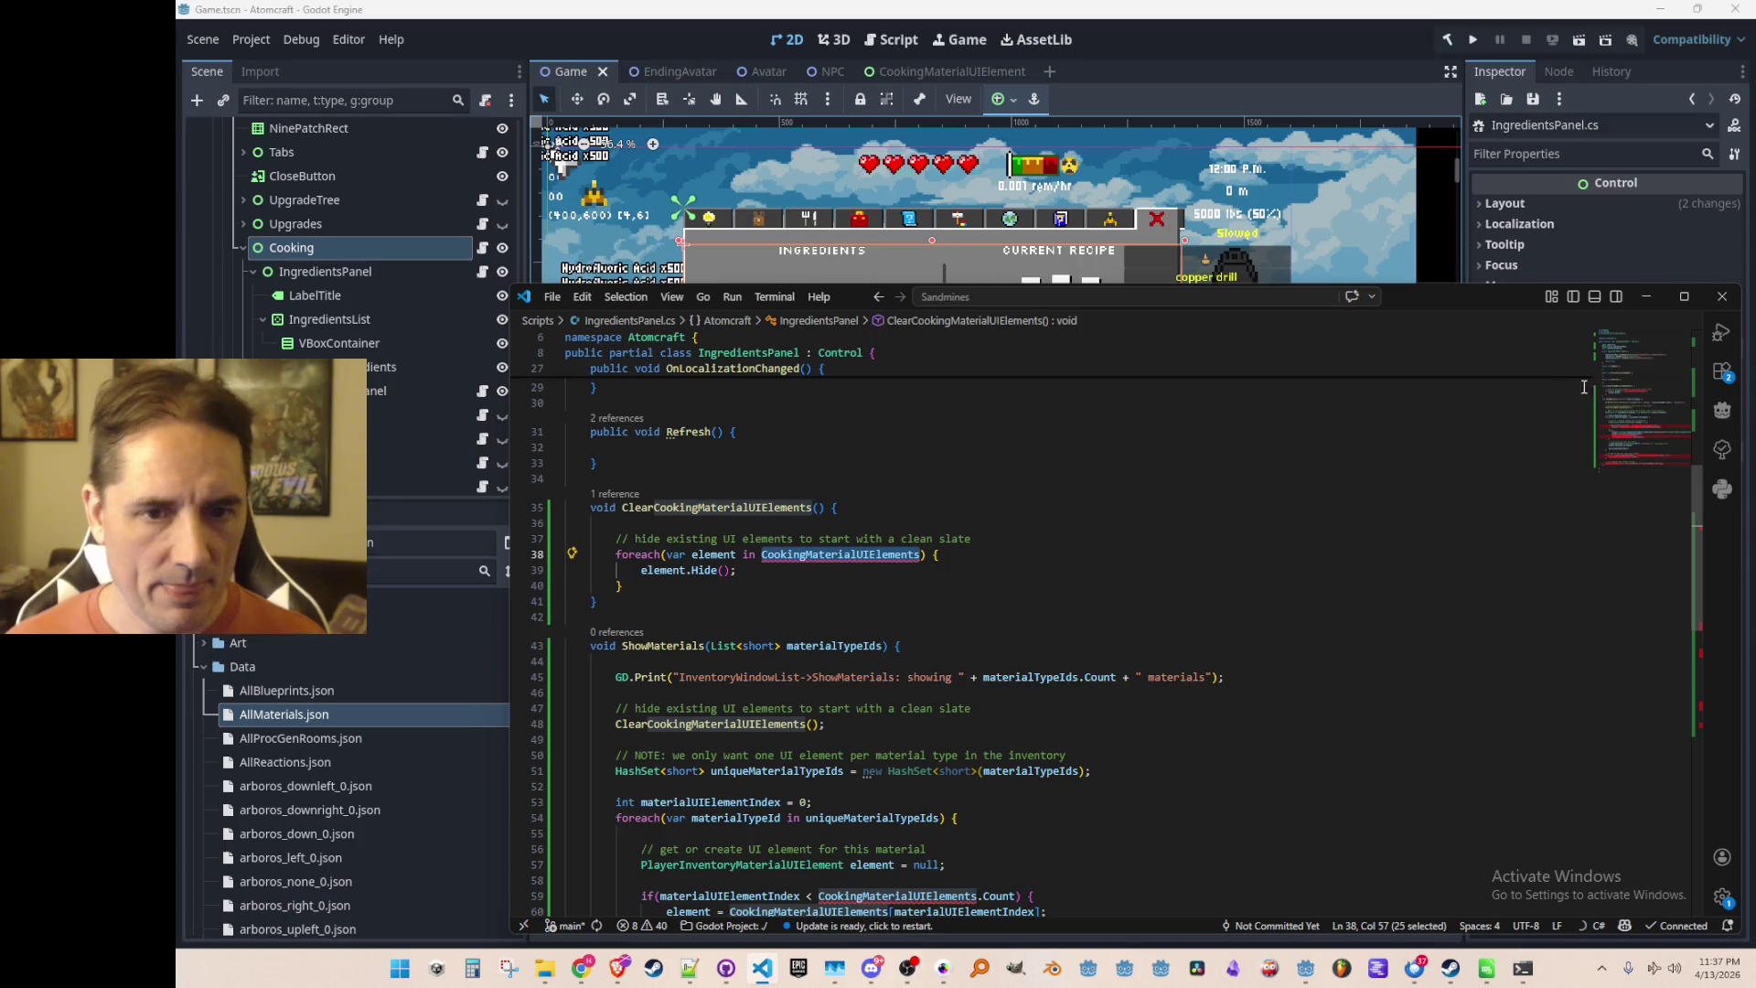
{"action": "scroll", "coordinate": [1582, 390], "scroll_direction": "up", "scroll_amount": 8}
{"action": "left_click", "coordinate": [1369, 488]}
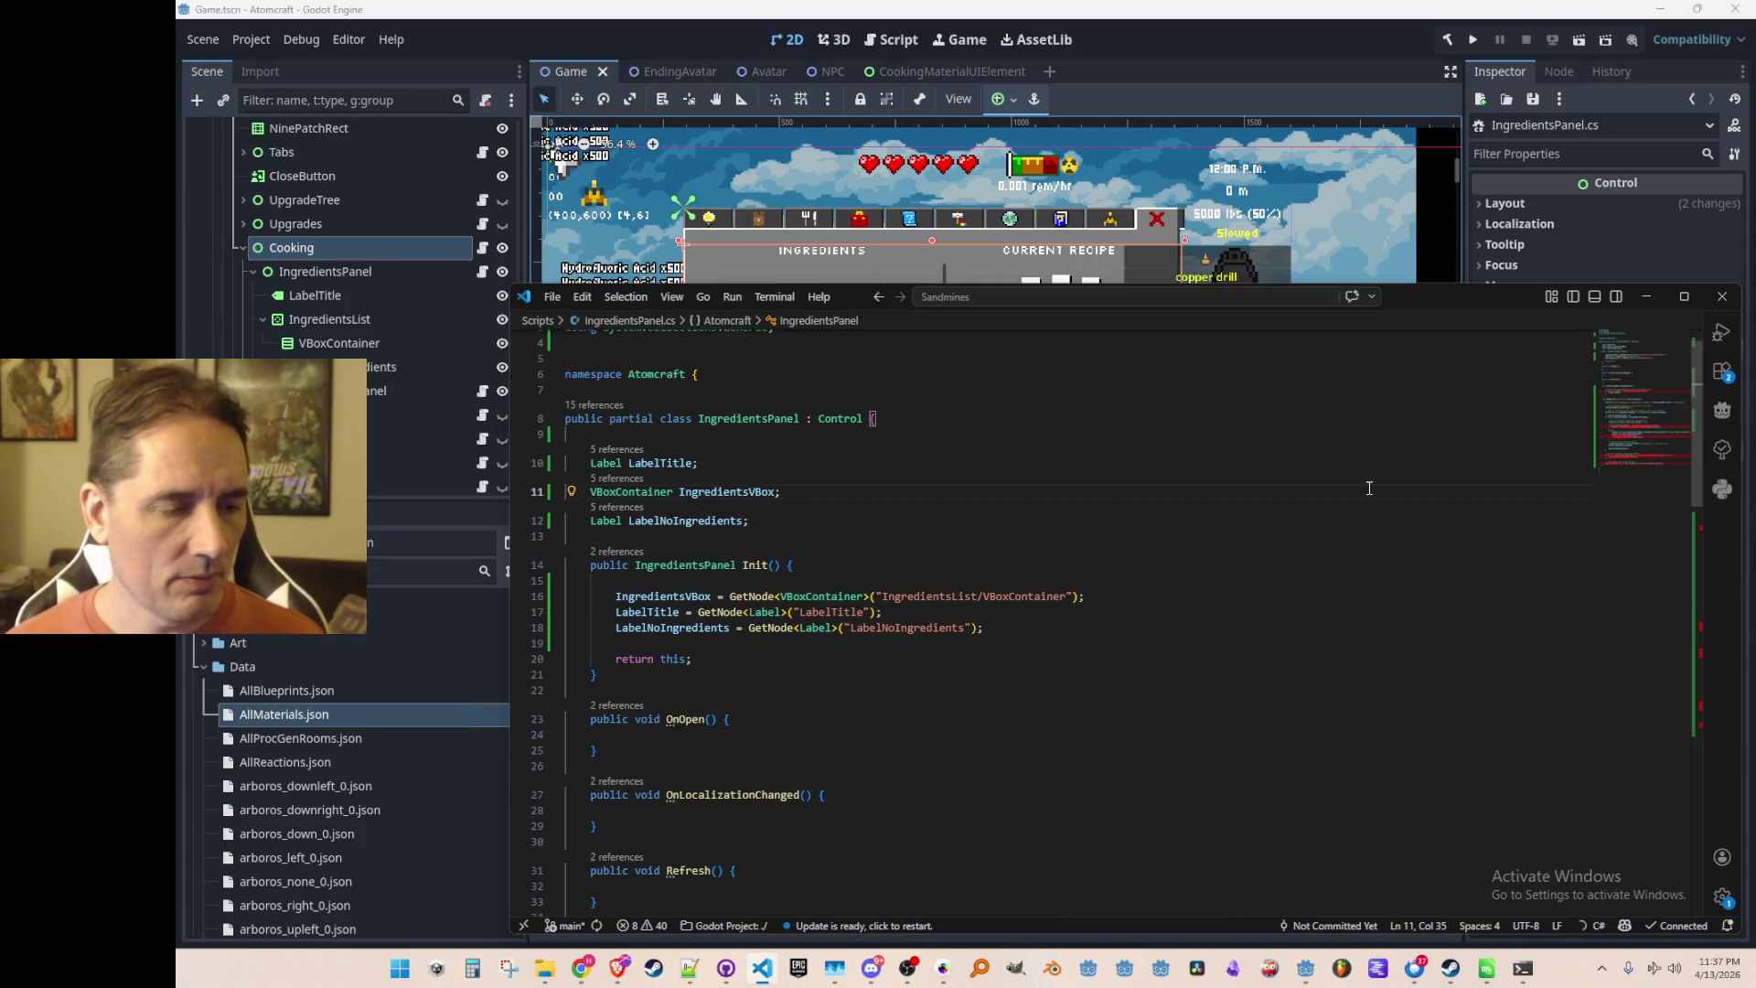
Declare an empty List<CookingMaterialUIElement> CookingMaterialUIElements field, accepting Copilot's explanatory comment above it
{"action": "key", "text": "Down"}
{"action": "key", "text": "Return"}
{"action": "key", "text": "Return"}
{"action": "type", "text": "List"}
{"action": "key", "text": "ctrl+v"}
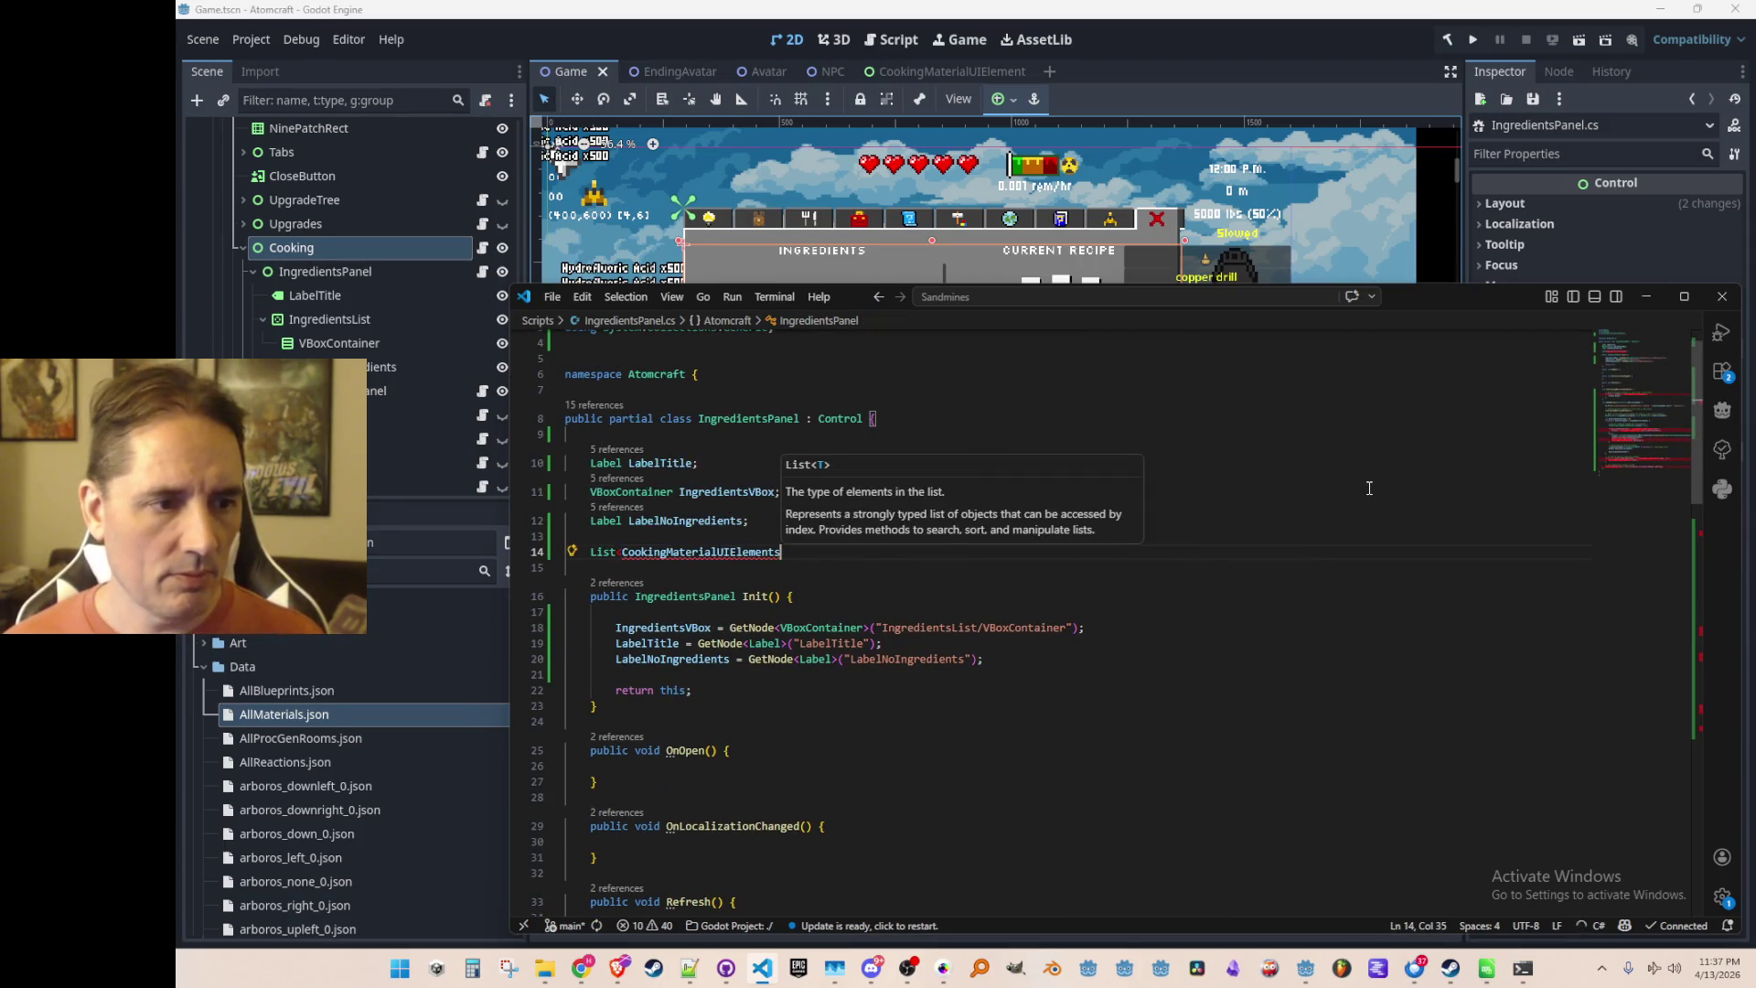
{"action": "key", "text": "Tab"}
{"action": "key", "text": "Down"}
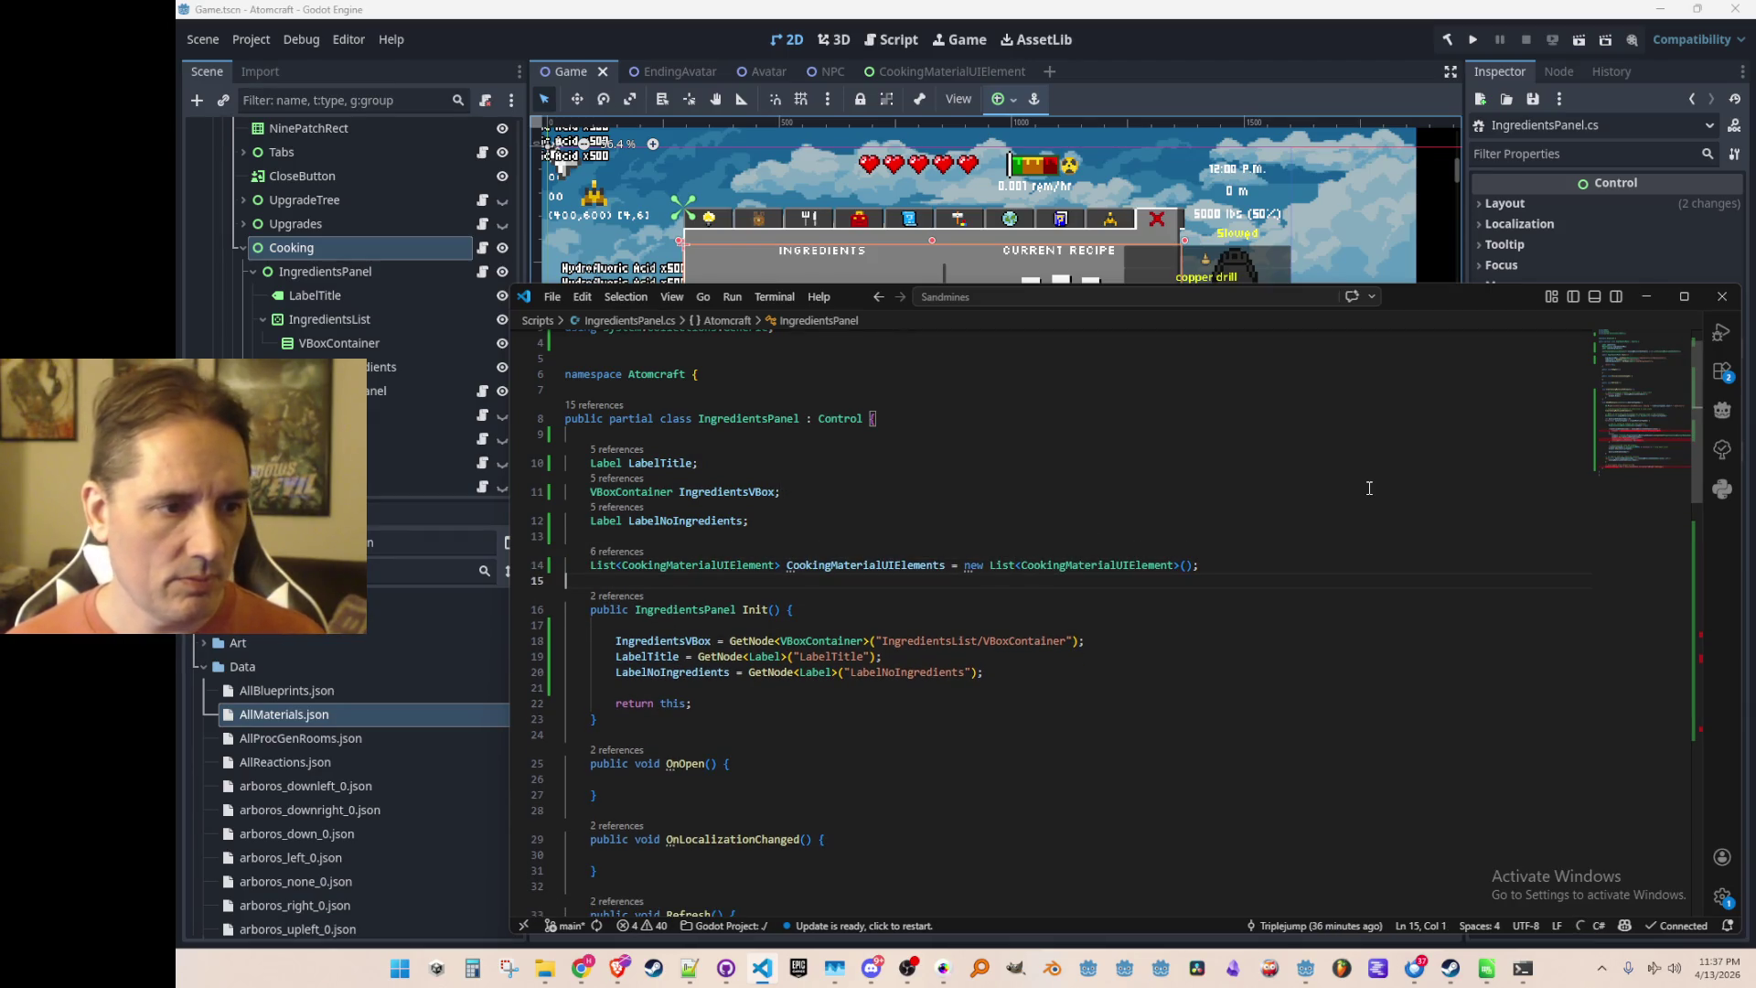
{"action": "key", "text": "Up"}
{"action": "key", "text": "Up"}
{"action": "key", "text": "Return"}
{"action": "type", "text": "/ "}
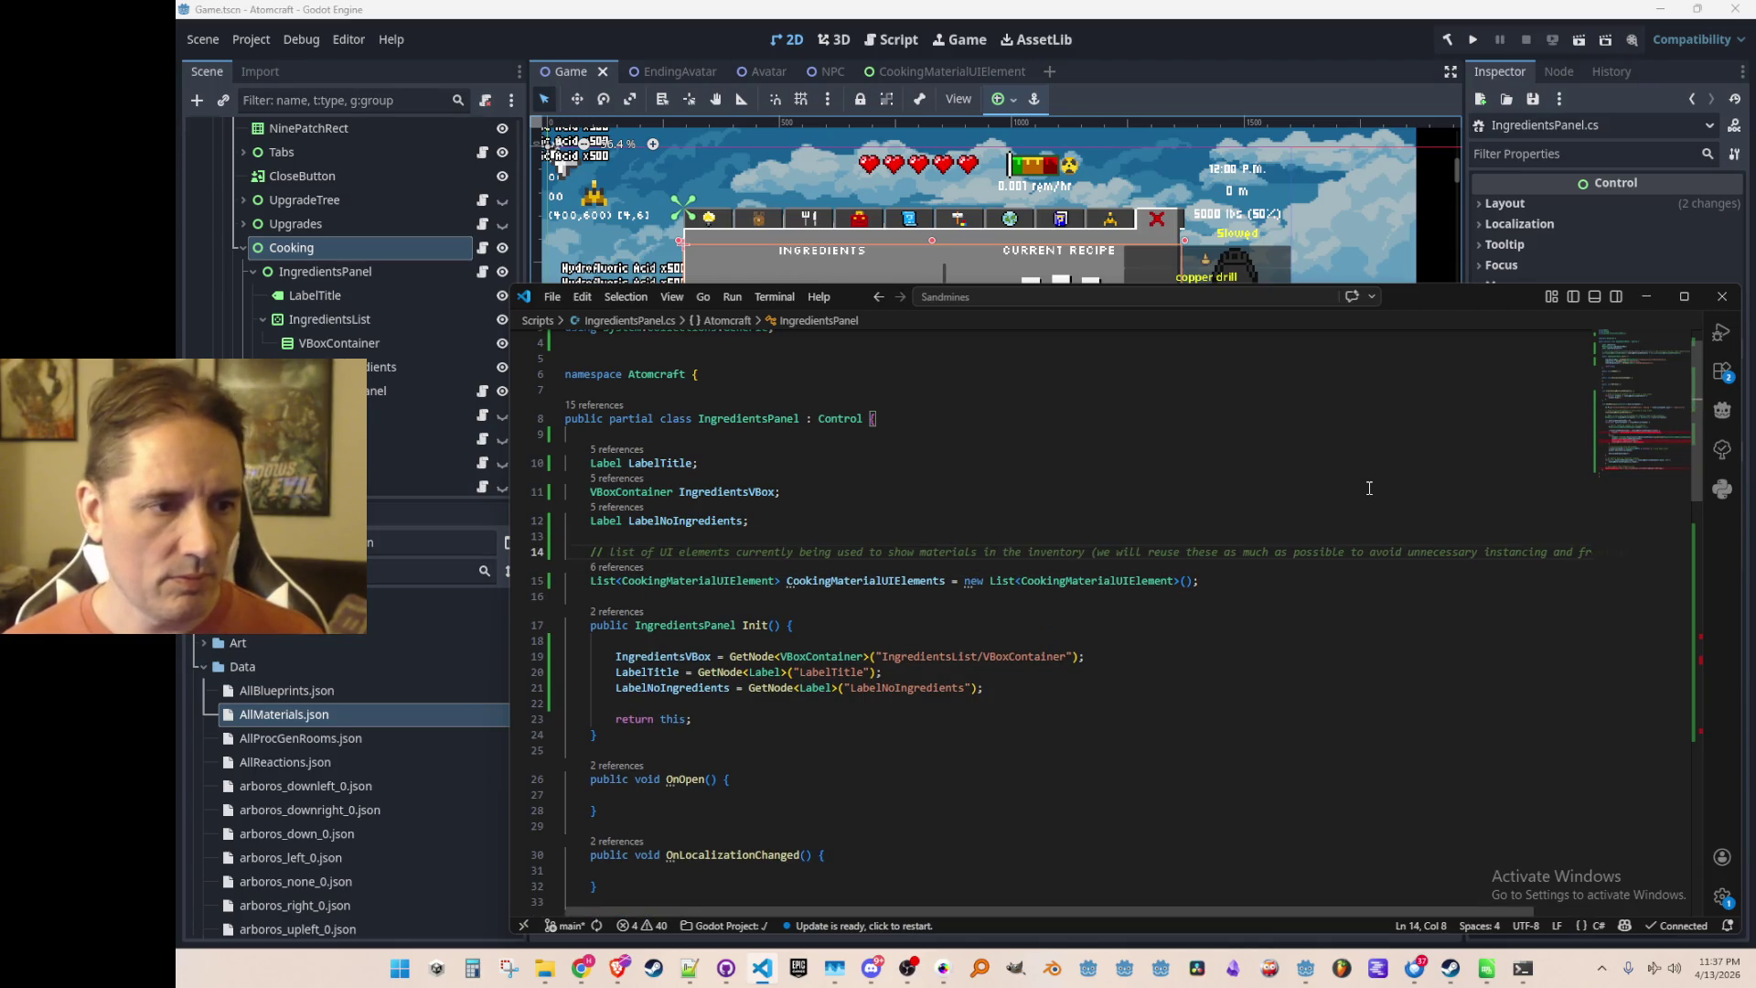
{"action": "type", "text": "Li"}
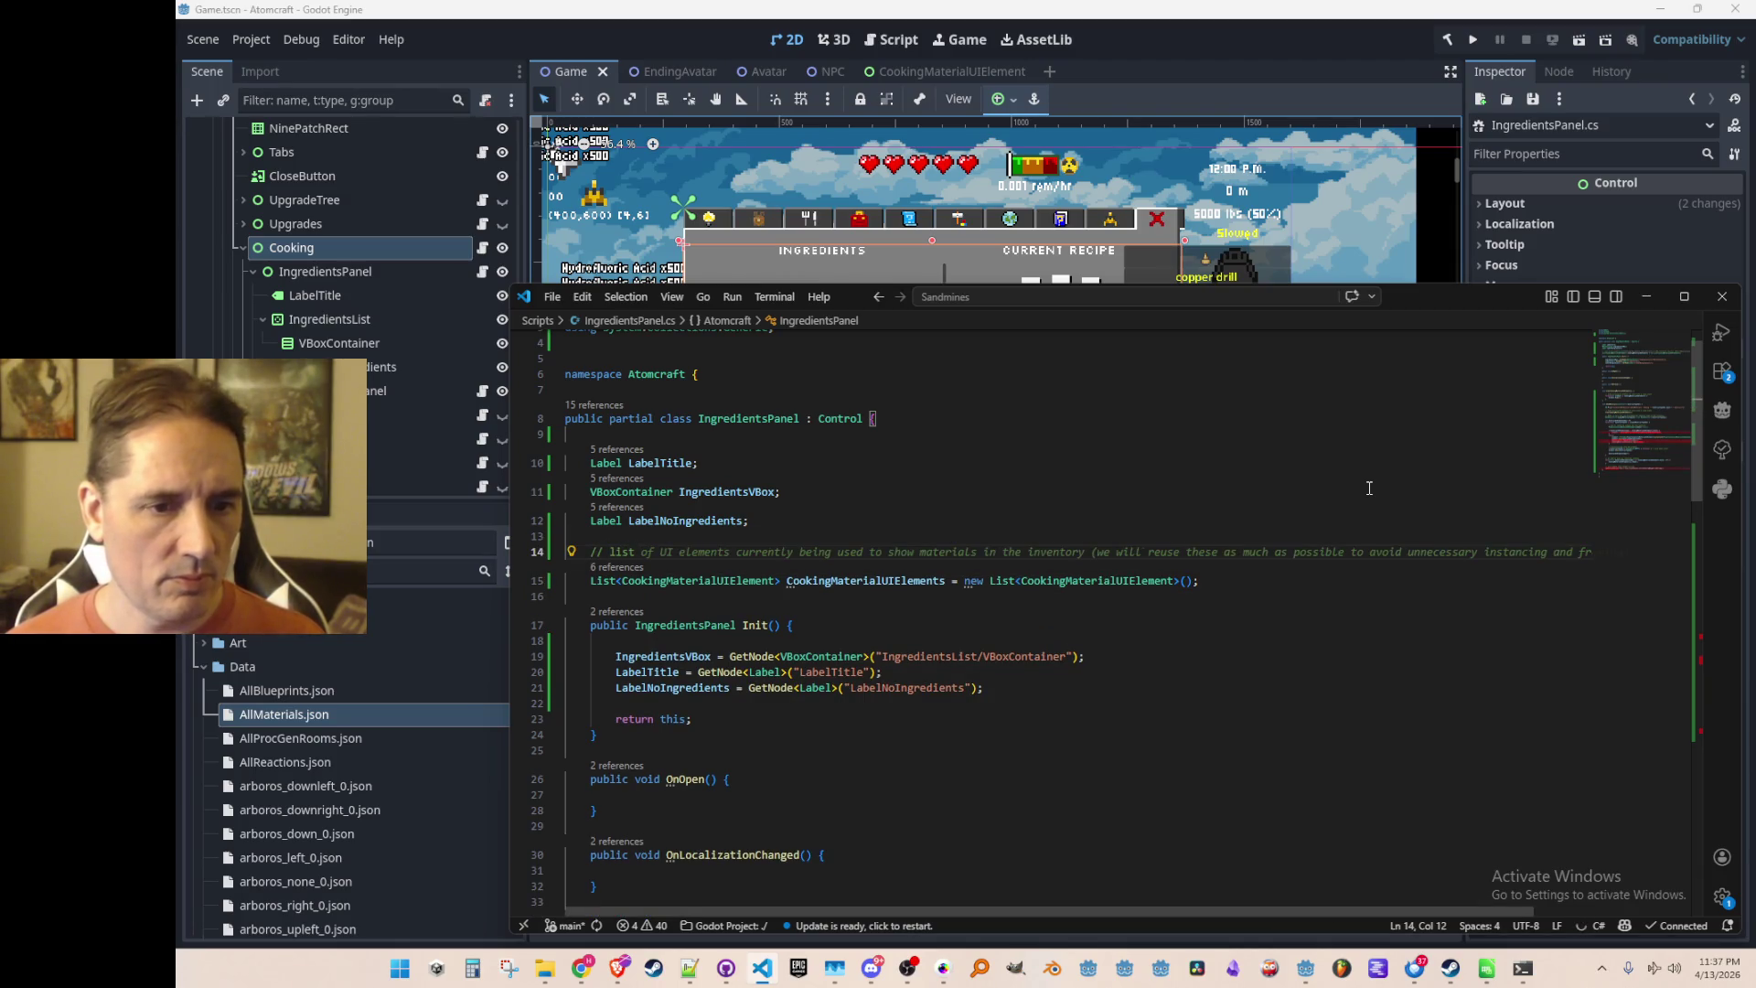
{"action": "key", "text": "Tab"}
Add a '// refs' comment above the LabelTitle node field
{"action": "key", "text": "Home"}
{"action": "key", "text": "Up"}
{"action": "key", "text": "Up"}
{"action": "key", "text": "Up"}
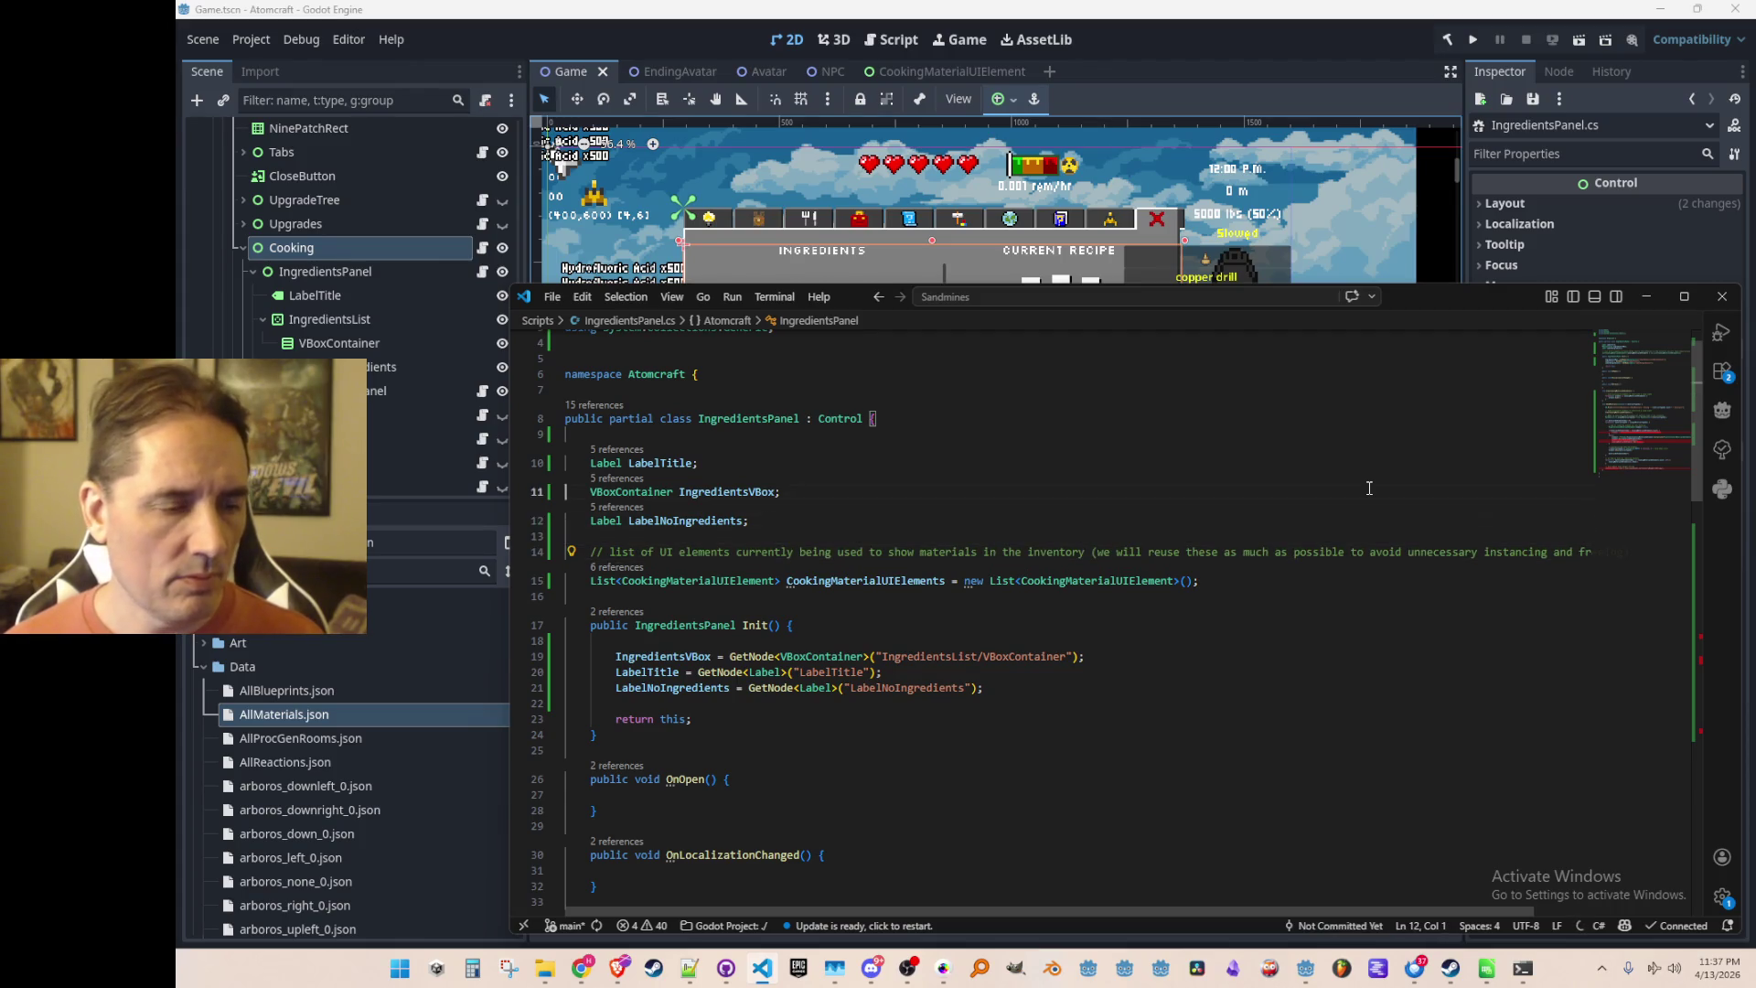
{"action": "key", "text": "Return"}
{"action": "type", "text": "// refs"}
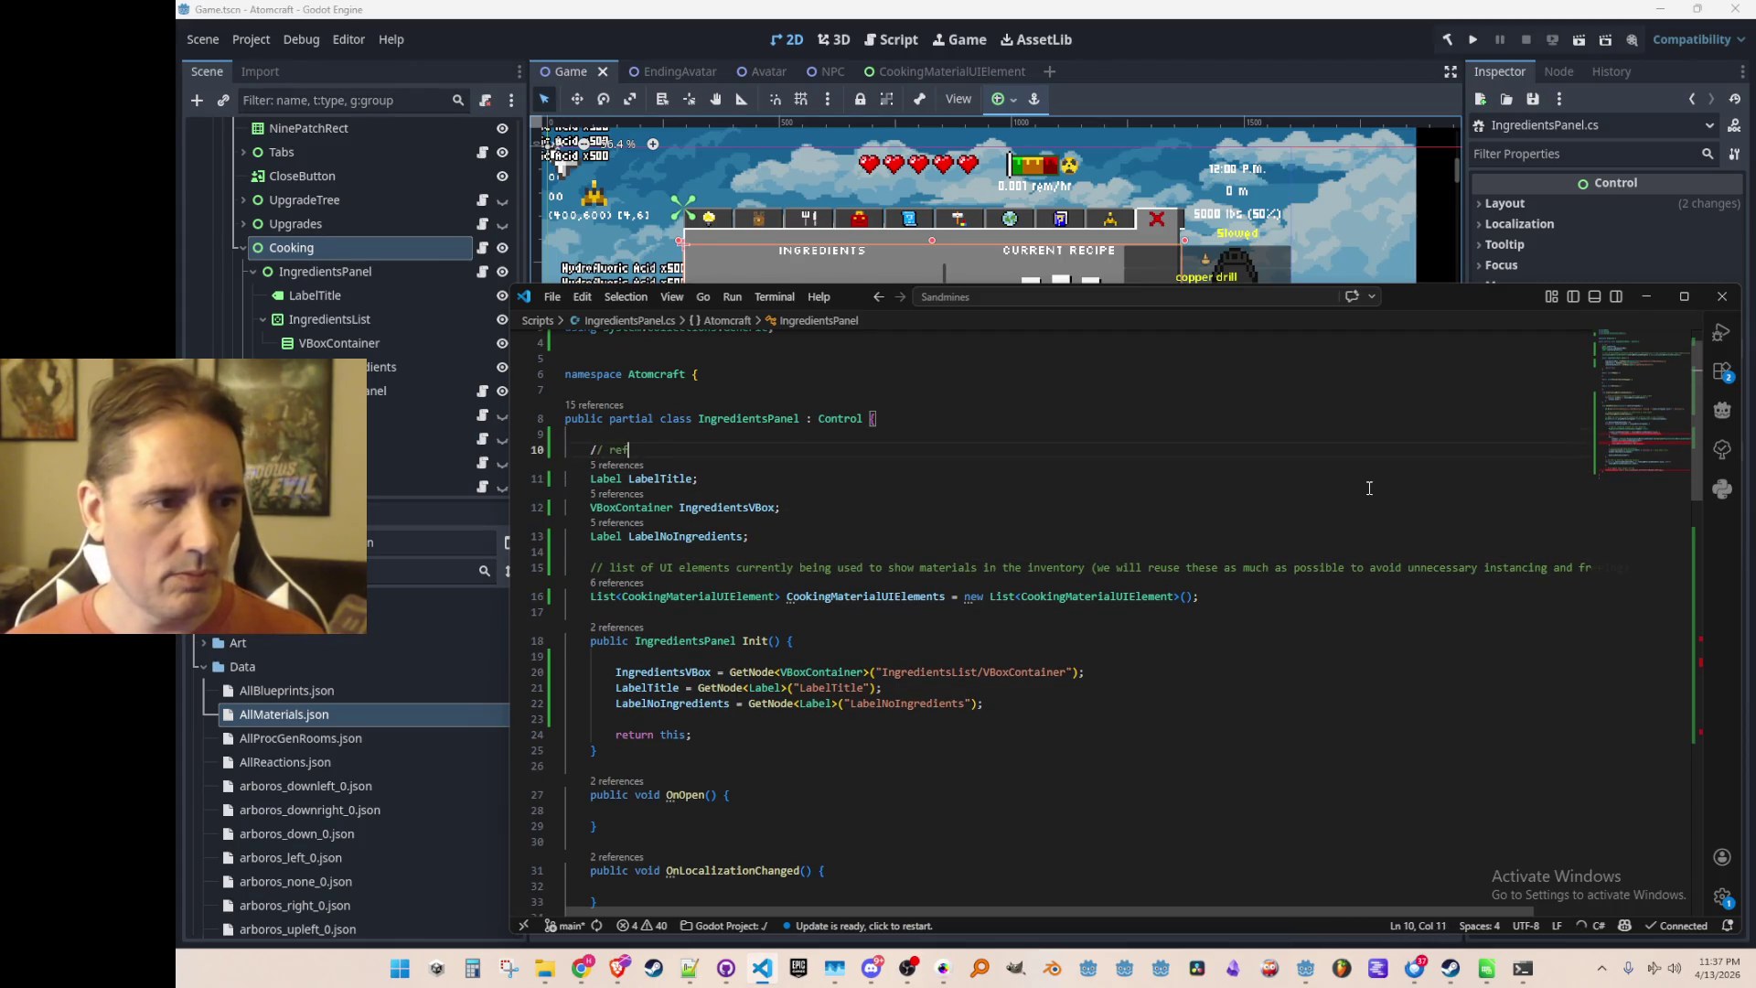
{"action": "scroll", "coordinate": [1369, 487], "scroll_direction": "down", "scroll_amount": 12}
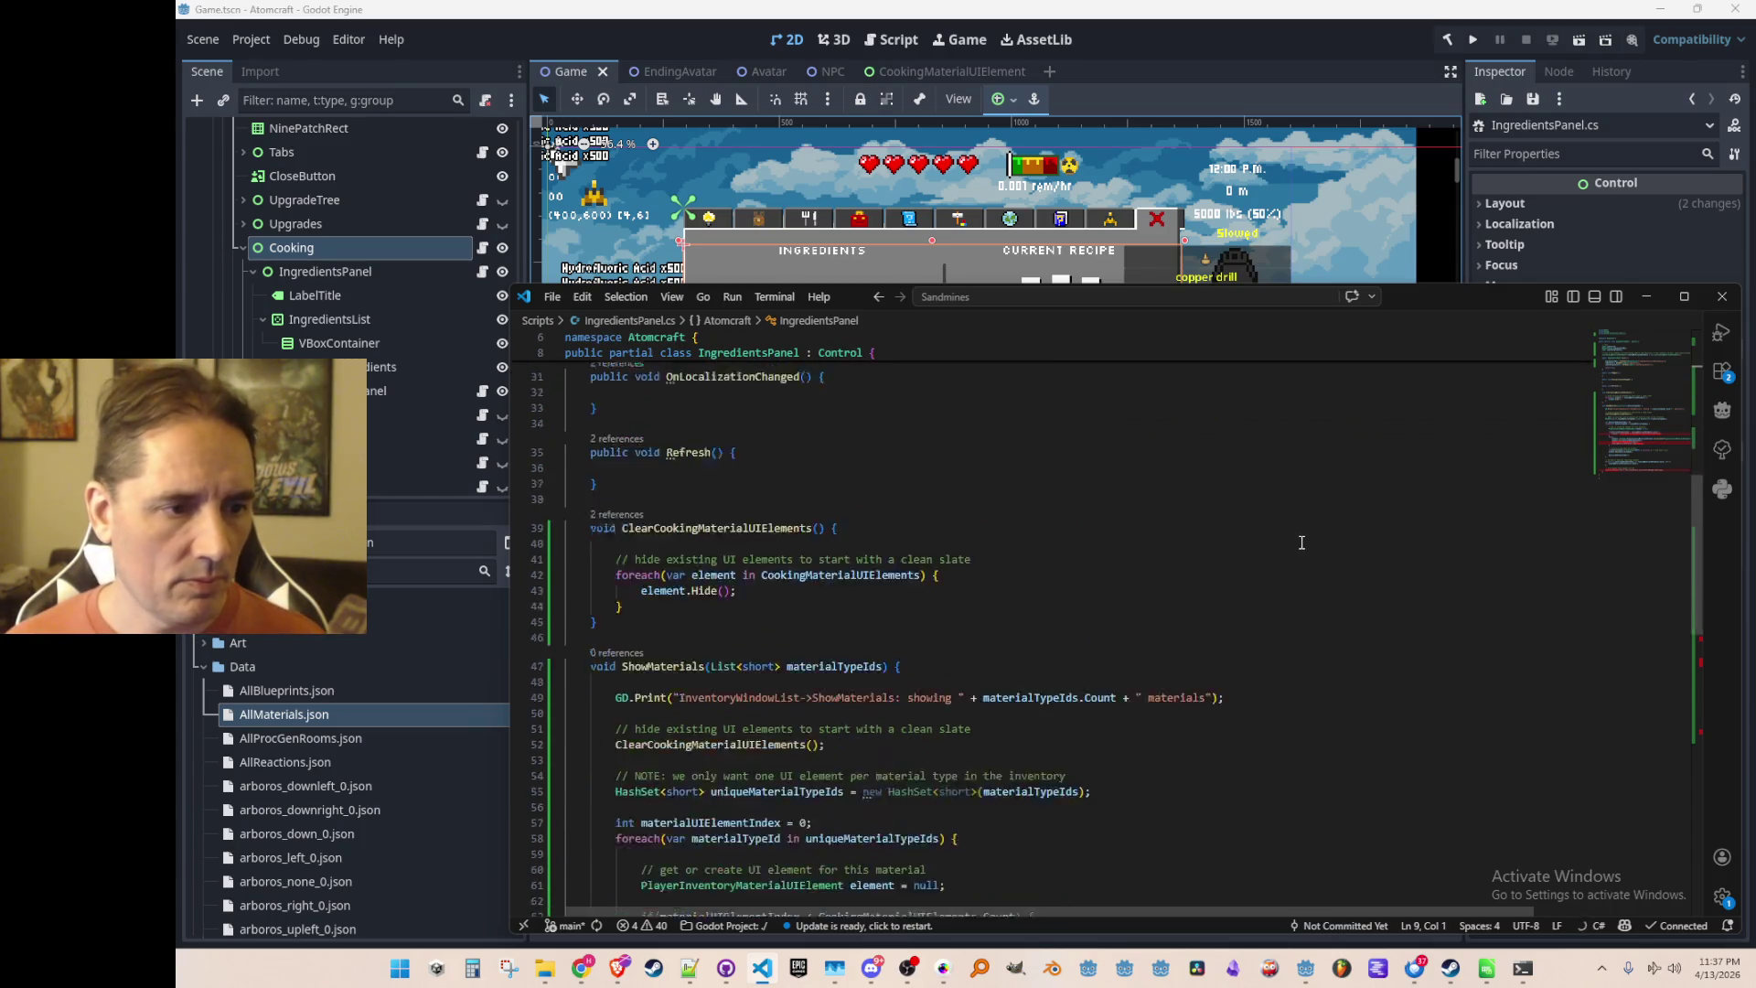
Change the element type on line 61 of ShowMaterials to CookingMaterialUIElement
{"action": "scroll", "coordinate": [1303, 546], "scroll_direction": "down", "scroll_amount": 5}
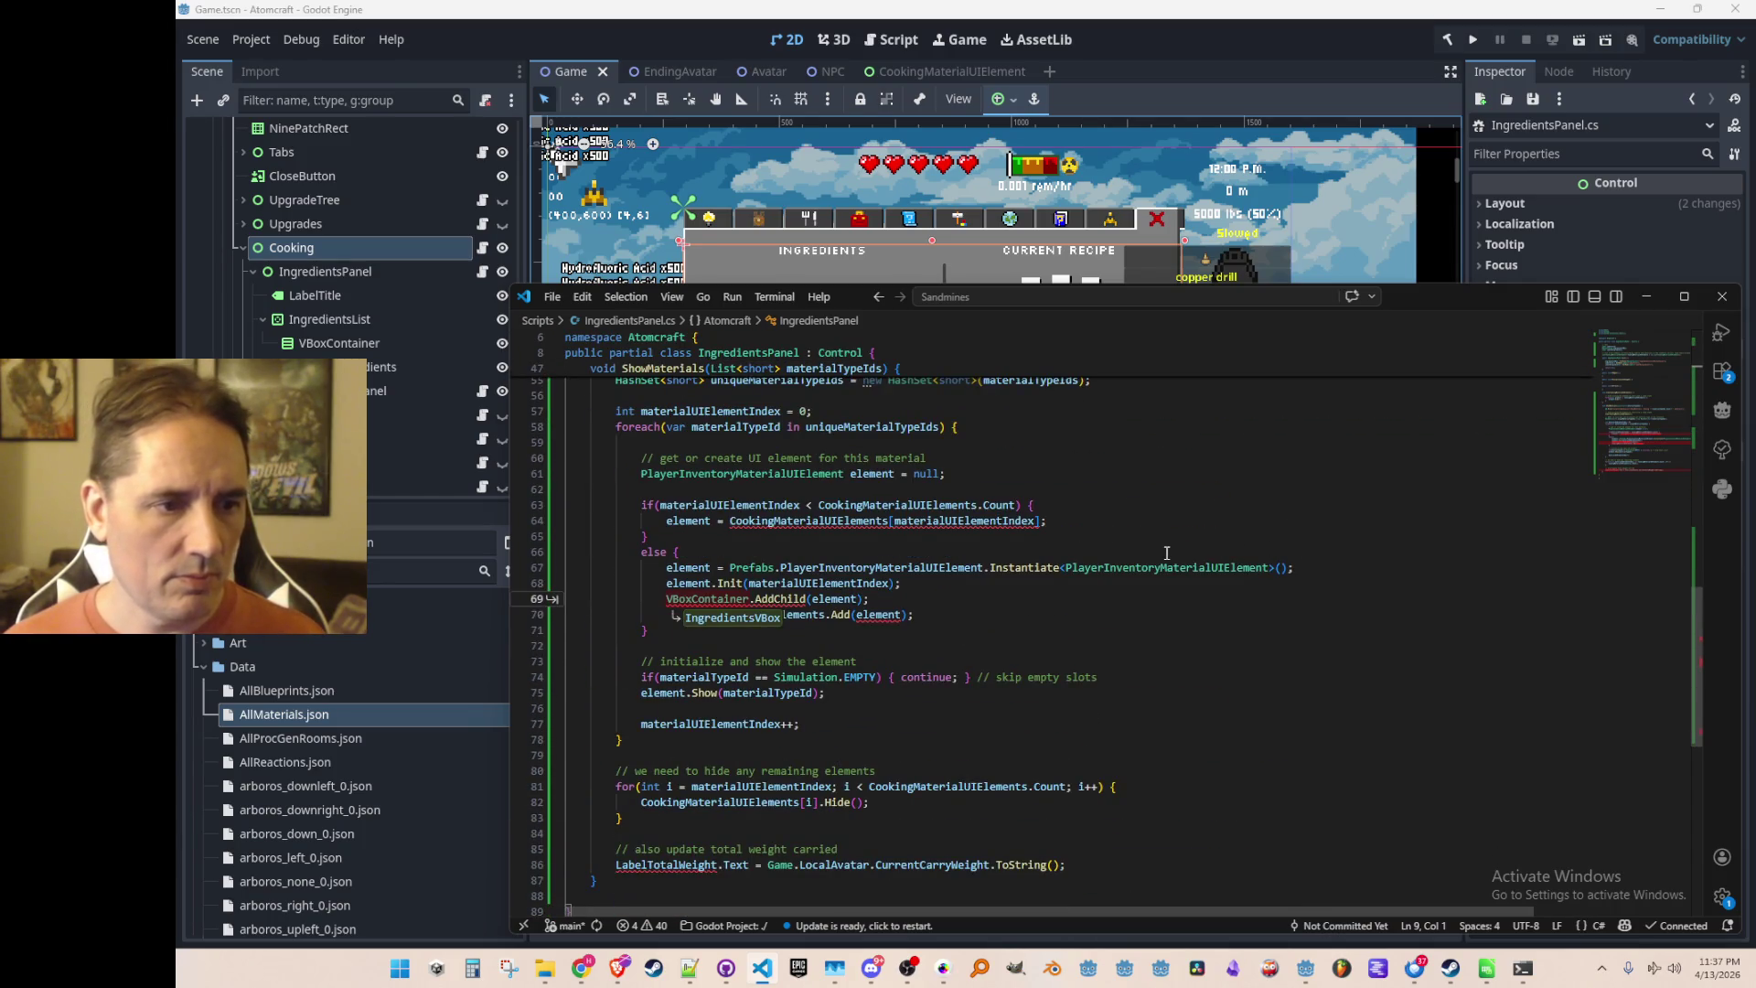
{"action": "scroll", "coordinate": [1179, 551], "scroll_direction": "up", "scroll_amount": 2}
{"action": "left_click", "coordinate": [842, 573]}
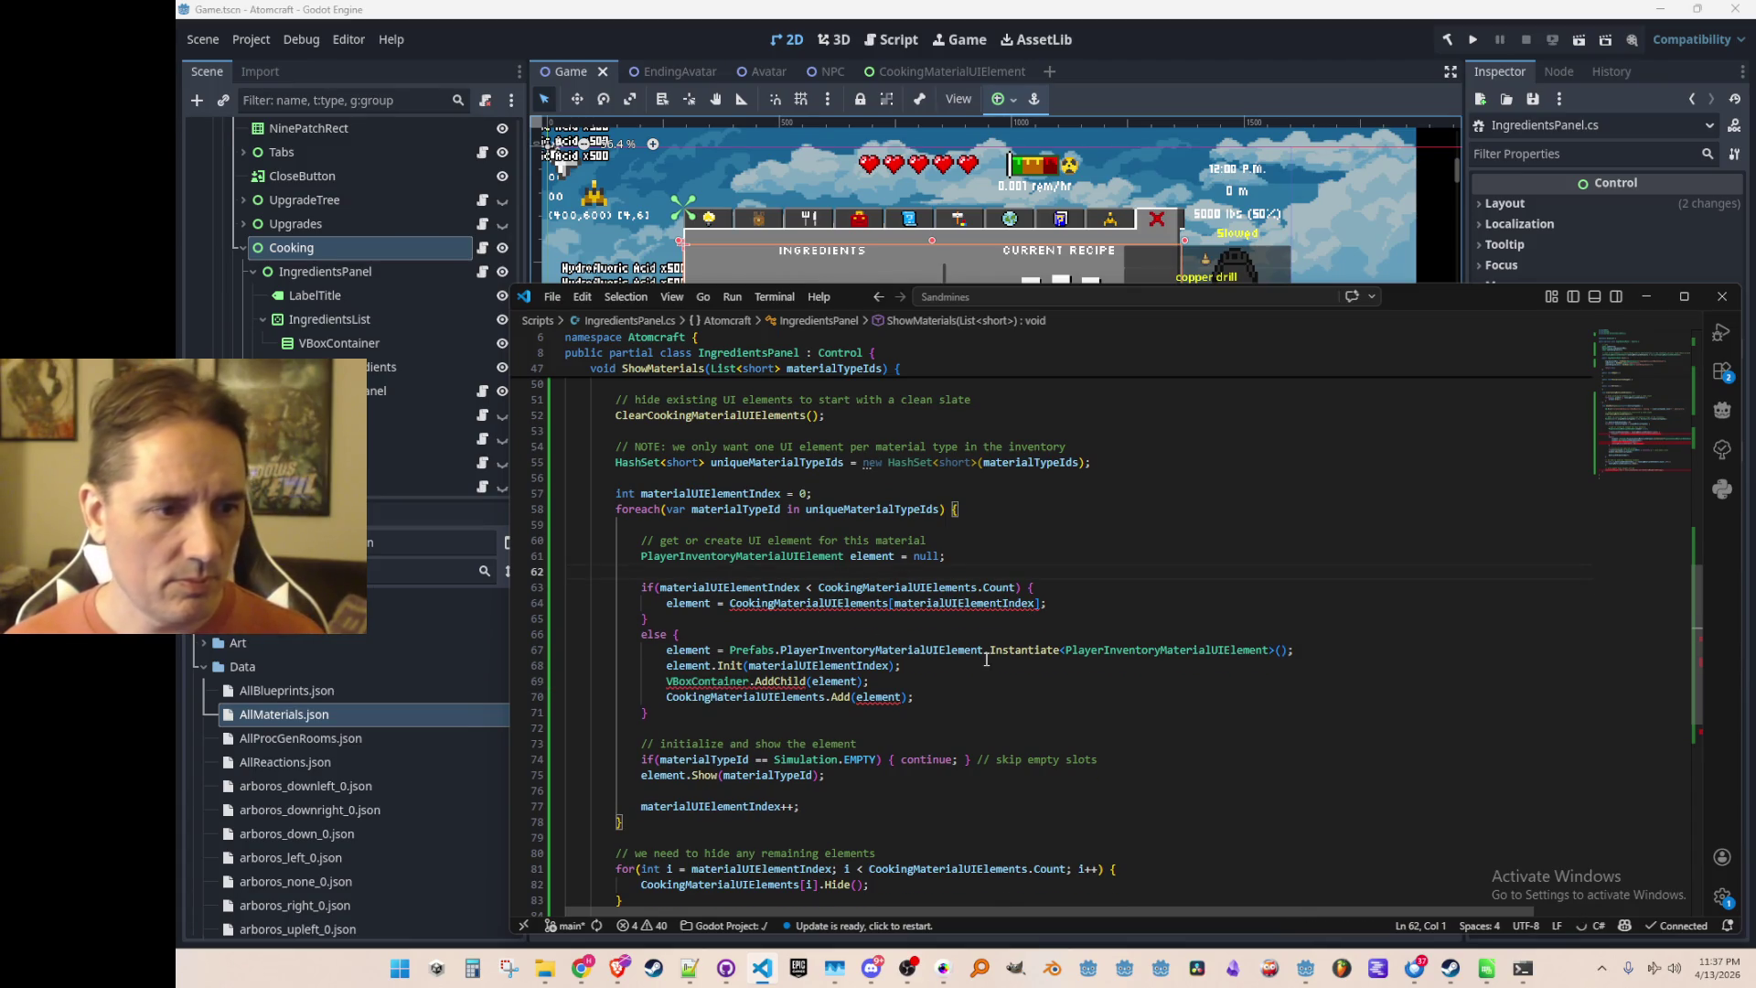
{"action": "scroll", "coordinate": [985, 658], "scroll_direction": "up", "scroll_amount": 1}
{"action": "double_click", "coordinate": [777, 597]}
{"action": "type", "text": "CookingMaterialUIElement"}
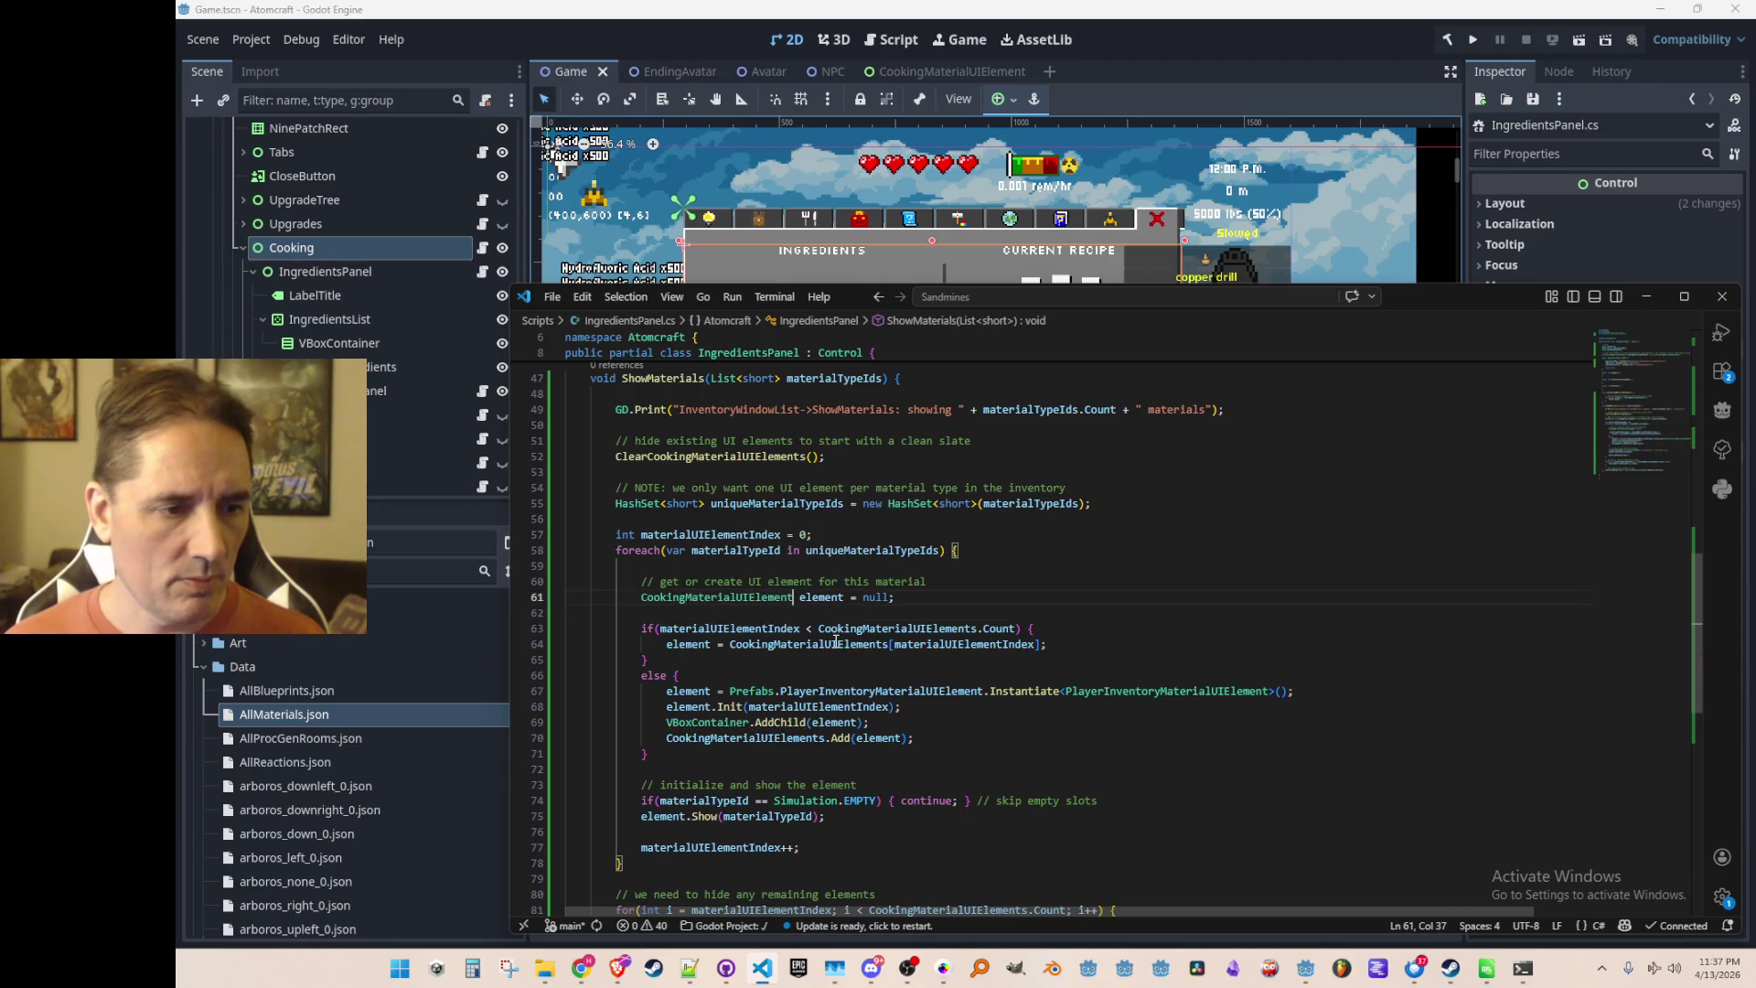
Make line 67 use Prefabs.CookingMaterialUIElement.Instantiate<CookingMaterialUIElement>()
{"action": "scroll", "coordinate": [985, 677], "scroll_direction": "down", "scroll_amount": 5}
{"action": "scroll", "coordinate": [1029, 673], "scroll_direction": "up", "scroll_amount": 3}
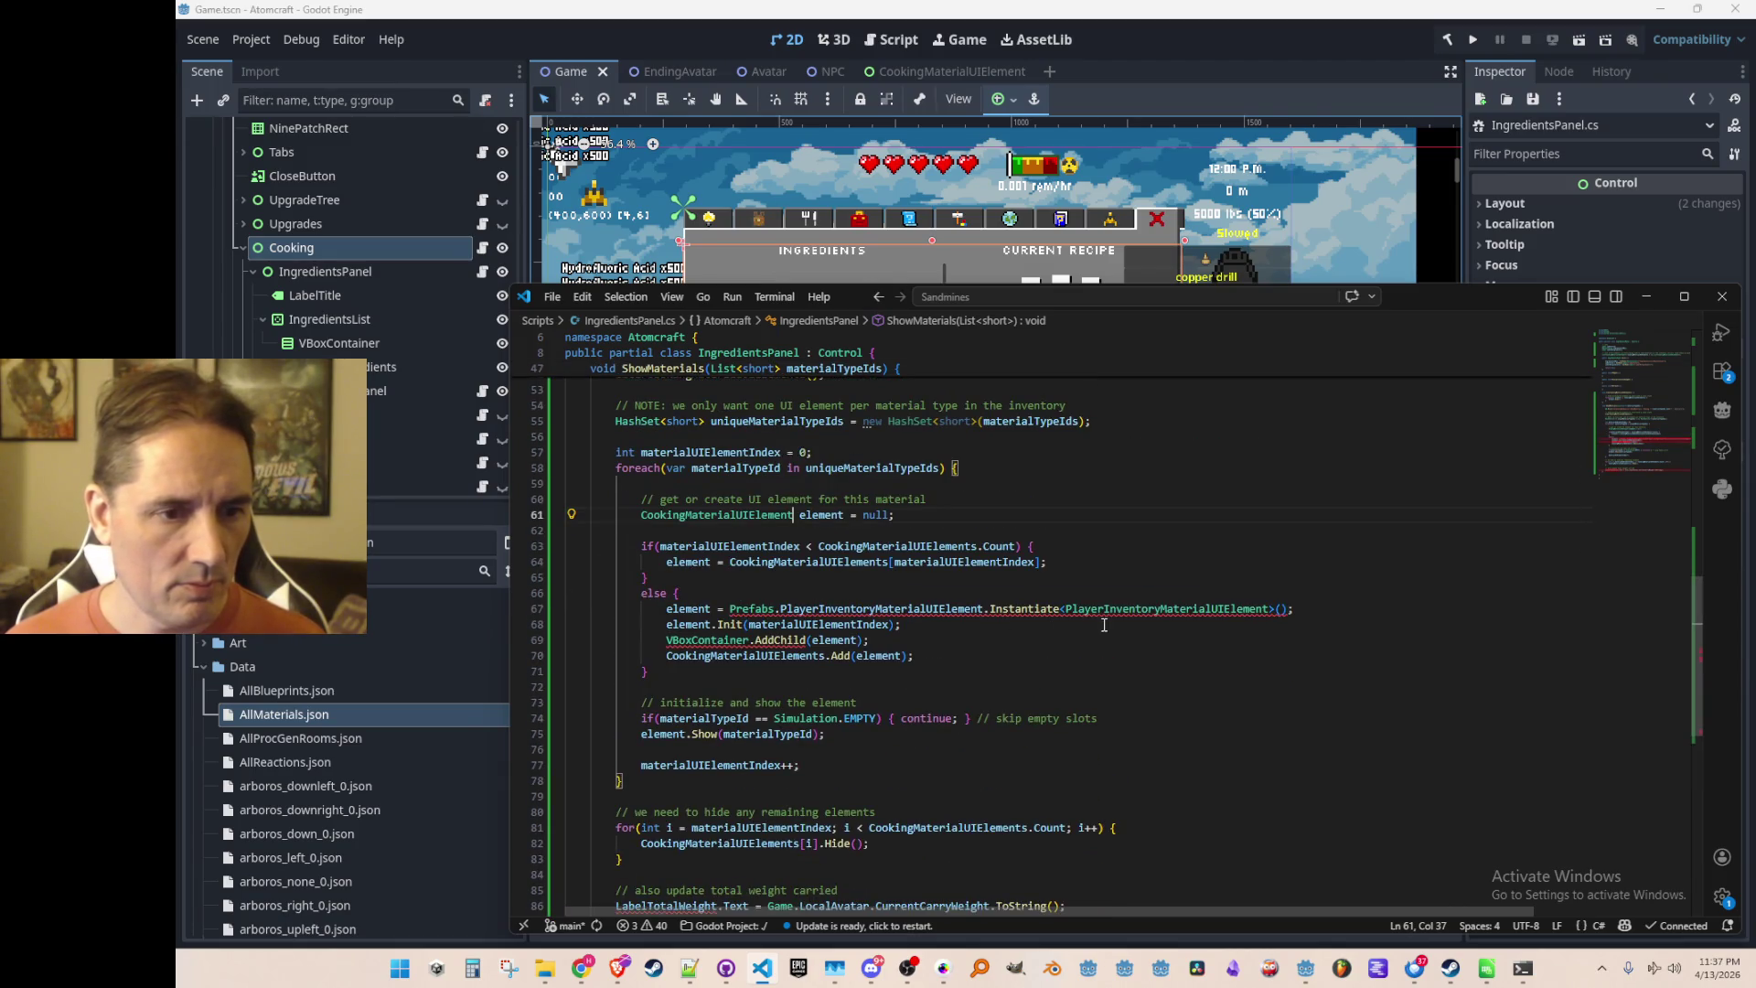
{"action": "double_click", "coordinate": [1168, 608]}
{"action": "type", "text": "CookingMaterialUIElement"}
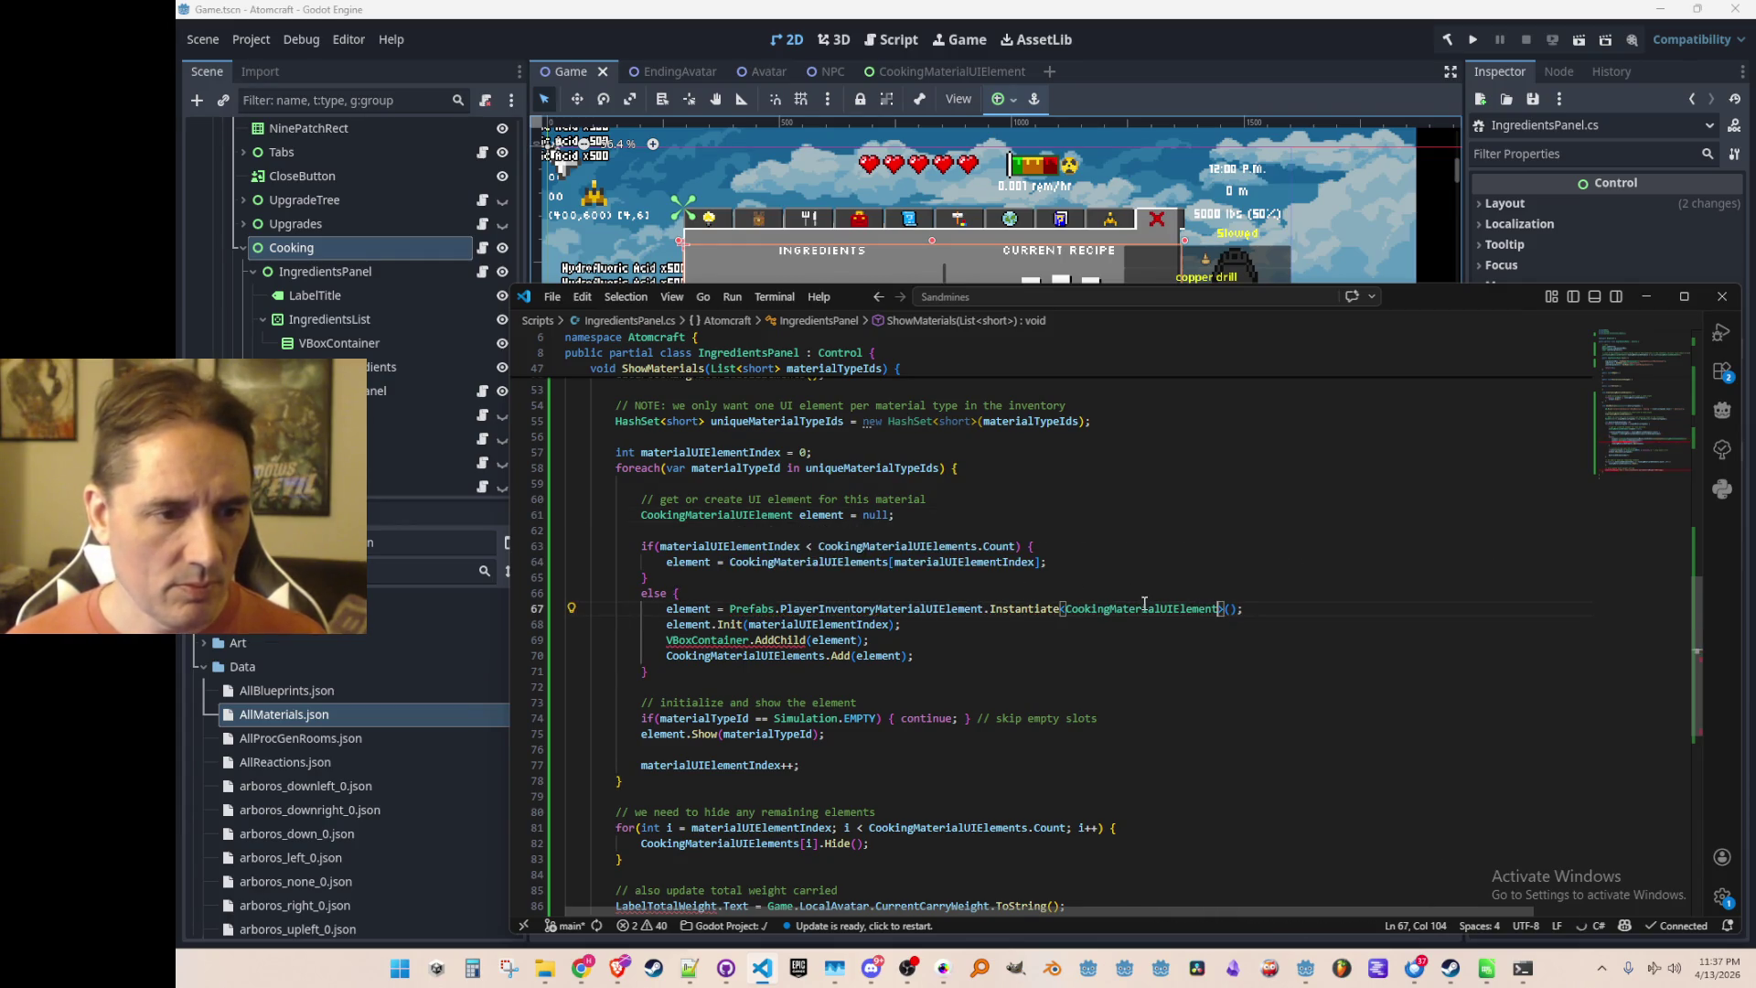
{"action": "left_click", "coordinate": [865, 617]}
{"action": "double_click", "coordinate": [865, 608]}
{"action": "type", "text": "CookingMaterialUIElement"}
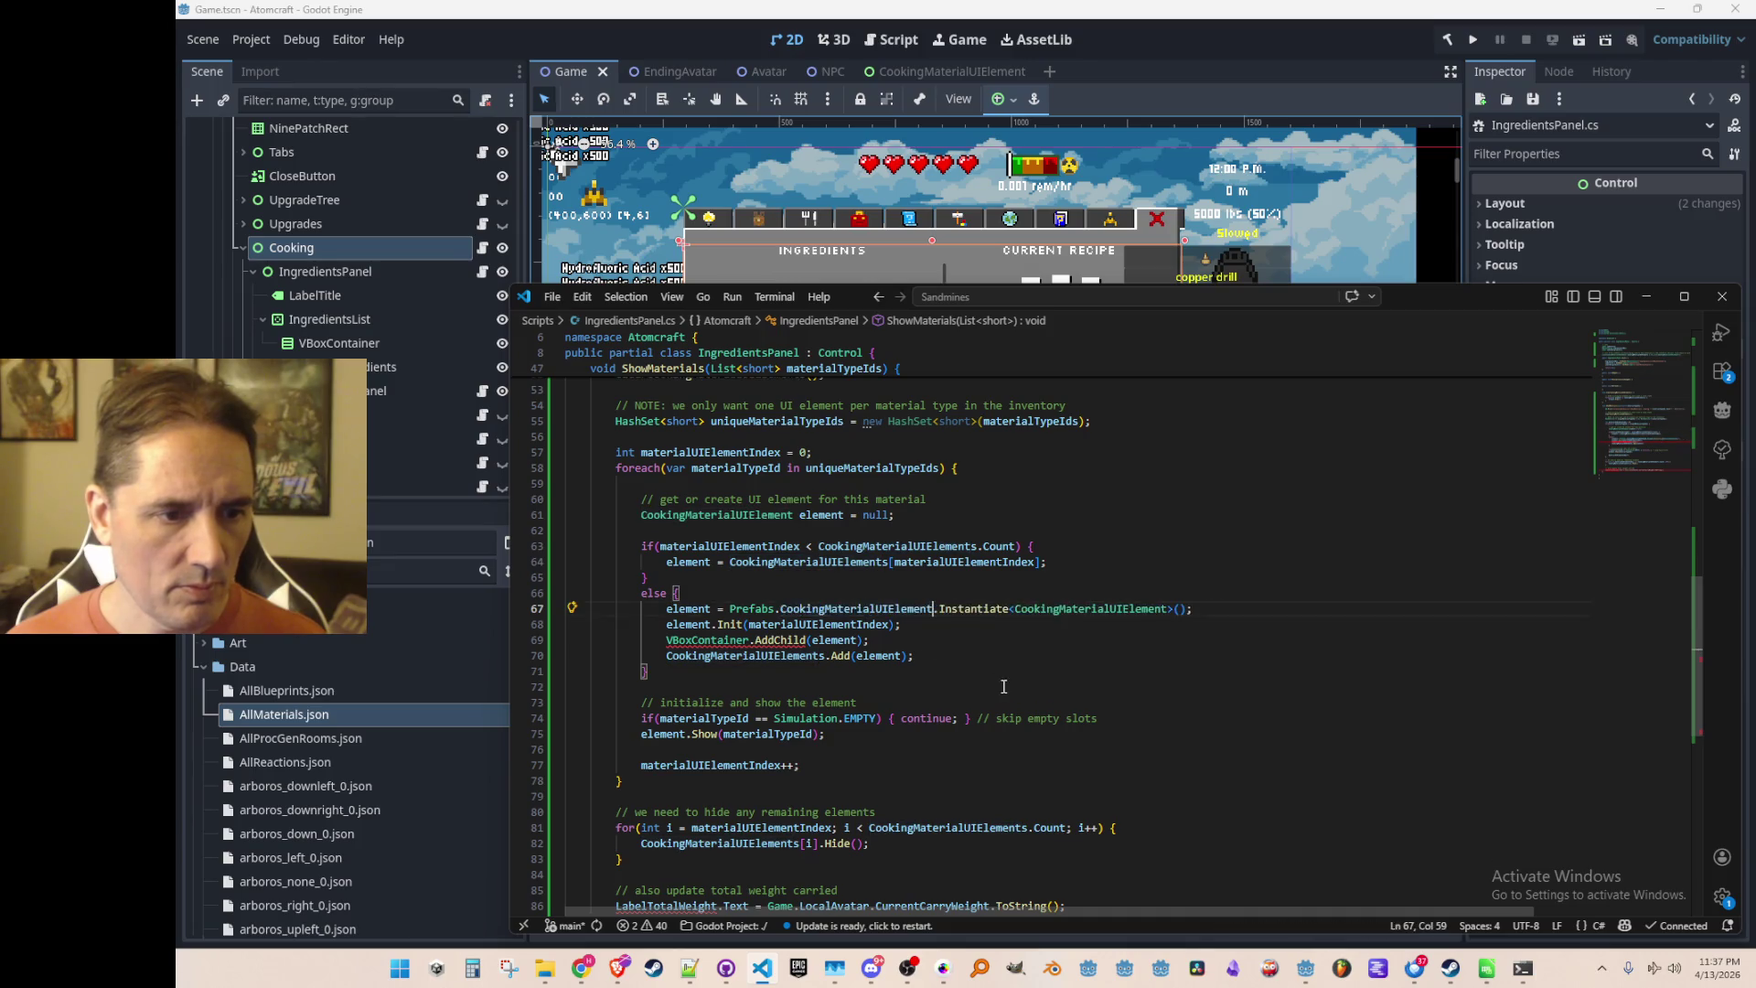
{"action": "key", "text": "Down"}
{"action": "key", "text": "Down"}
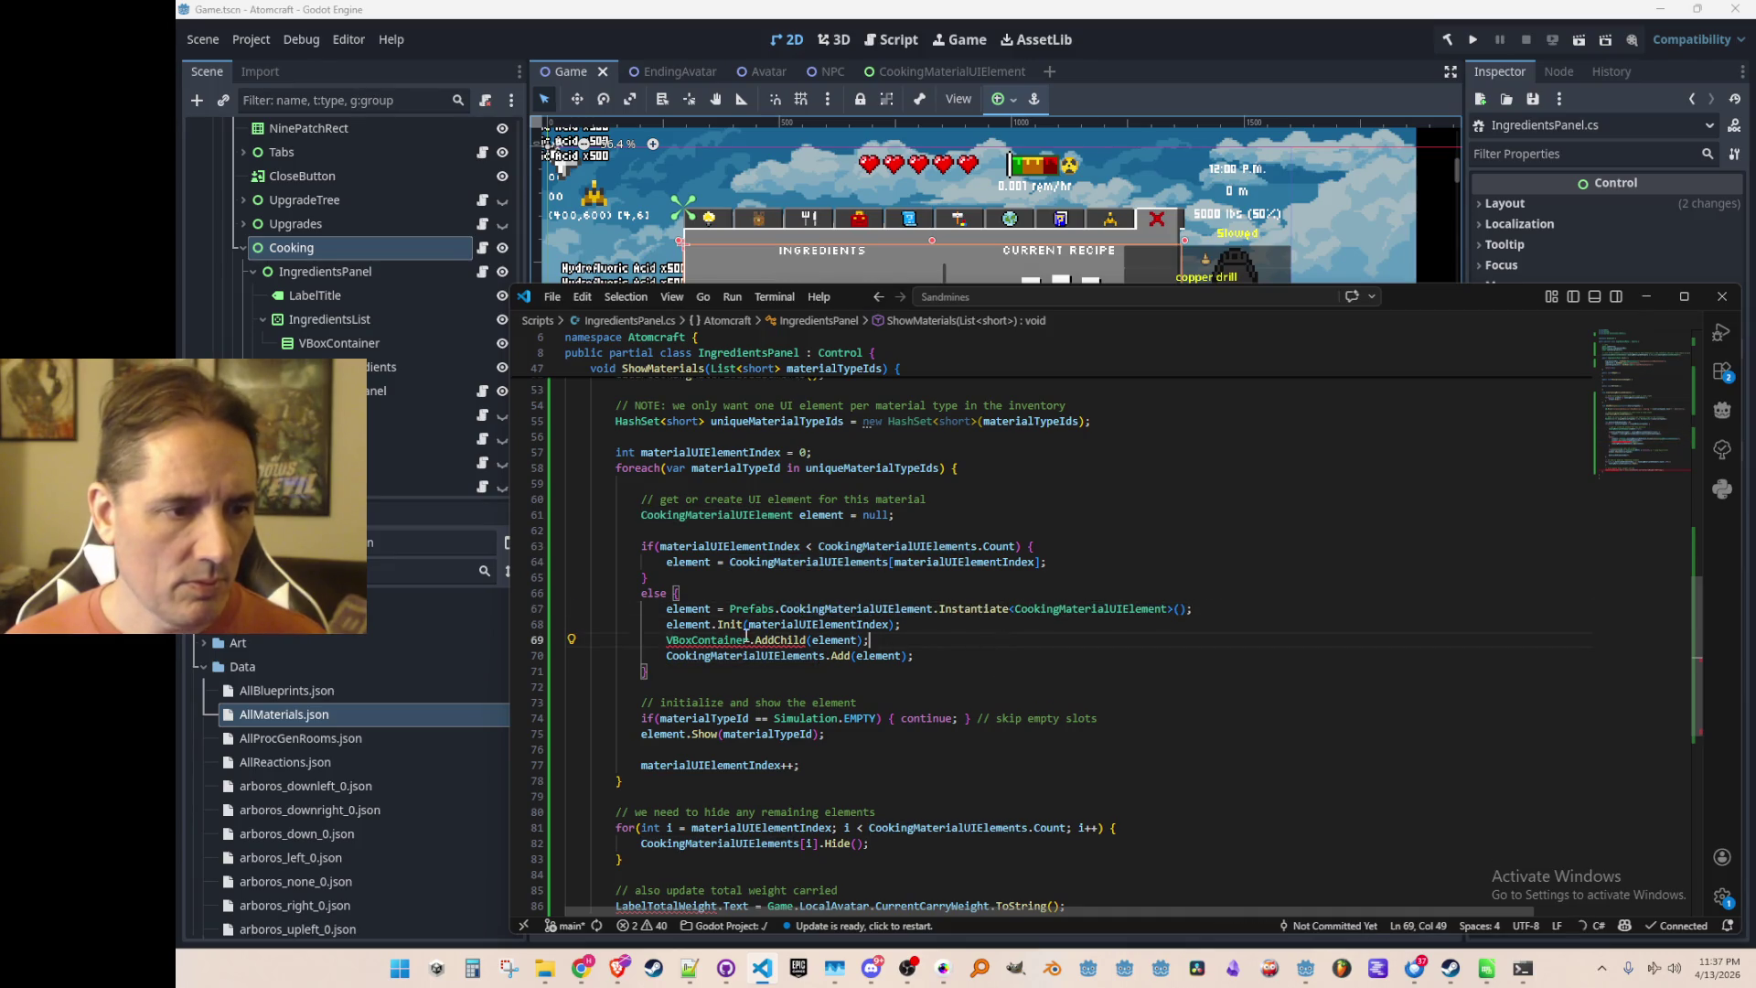
Peek the VBoxContainer type definition, then return to IngredientsPanel.cs near the LabelTitle field
{"action": "left_click", "coordinate": [745, 639], "text": "ctrl"}
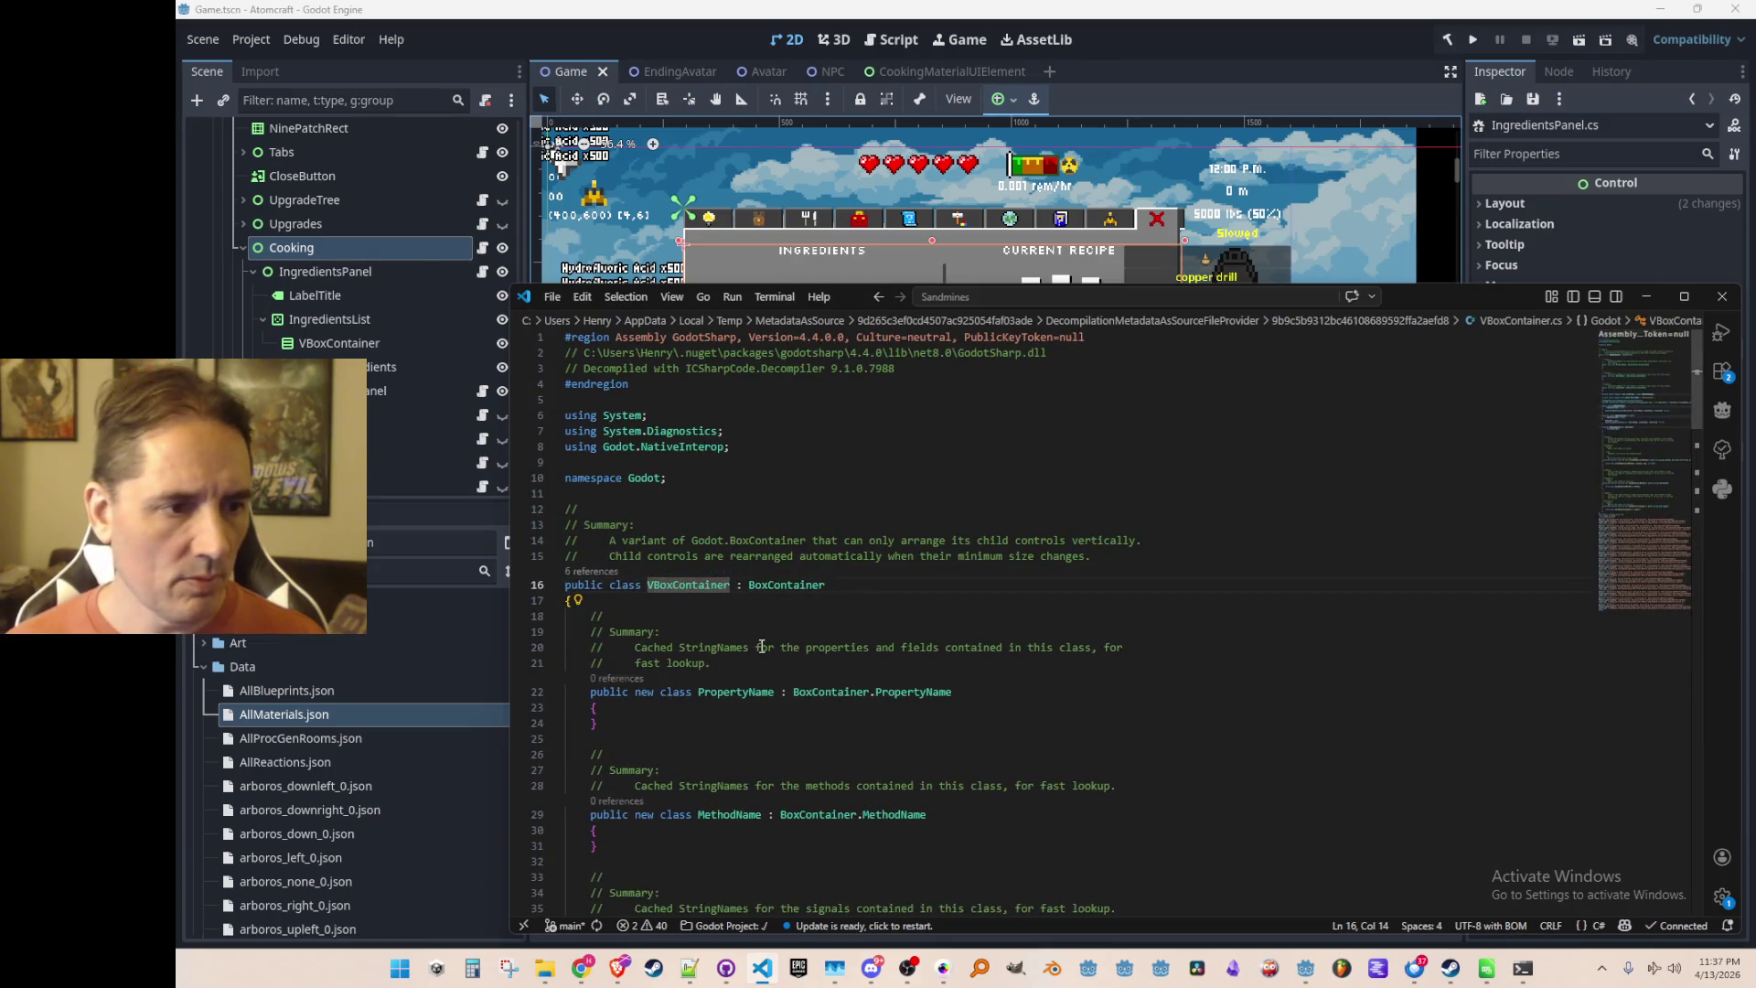
{"action": "key", "text": "alt+Left"}
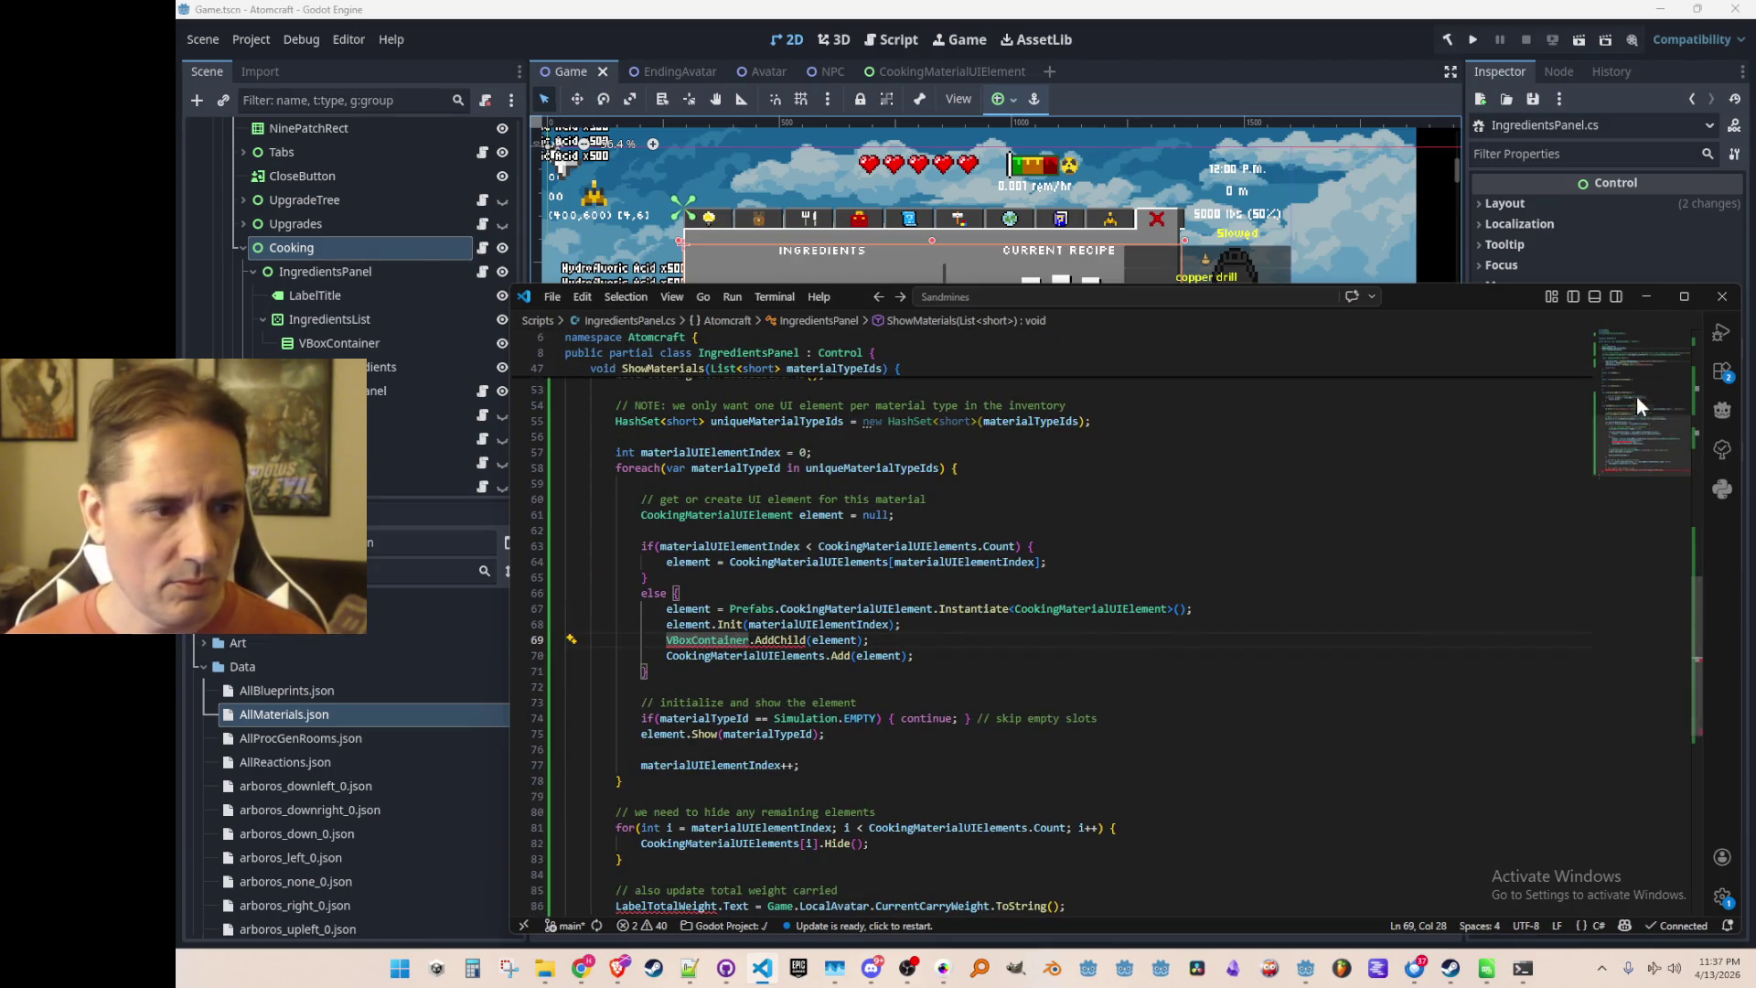
{"action": "scroll", "coordinate": [1637, 387], "scroll_direction": "up", "scroll_amount": 10}
{"action": "left_click", "coordinate": [1308, 541]}
{"action": "scroll", "coordinate": [1285, 540], "scroll_direction": "down", "scroll_amount": 10}
{"action": "scroll", "coordinate": [1245, 542], "scroll_direction": "down", "scroll_amount": 4}
{"action": "scroll", "coordinate": [1235, 567], "scroll_direction": "up", "scroll_amount": 10}
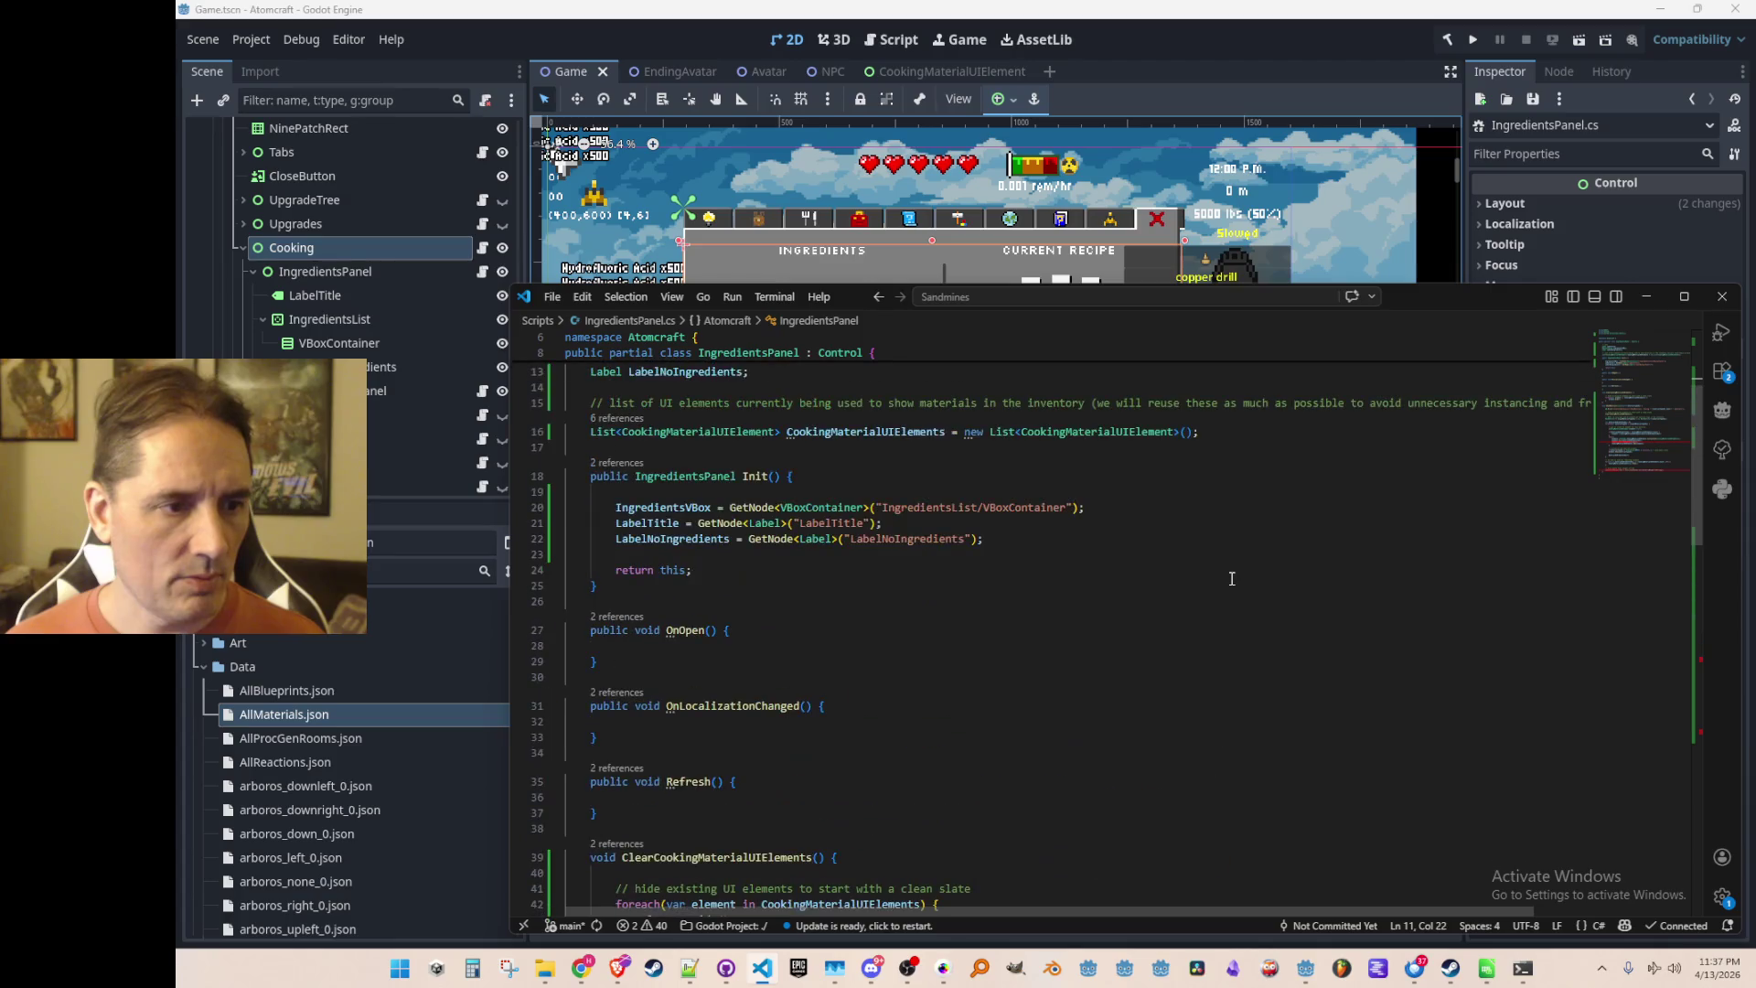
Rename the IngredientsVBox field and its Init usage to VBoxContainer
{"action": "scroll", "coordinate": [1232, 578], "scroll_direction": "up", "scroll_amount": 3}
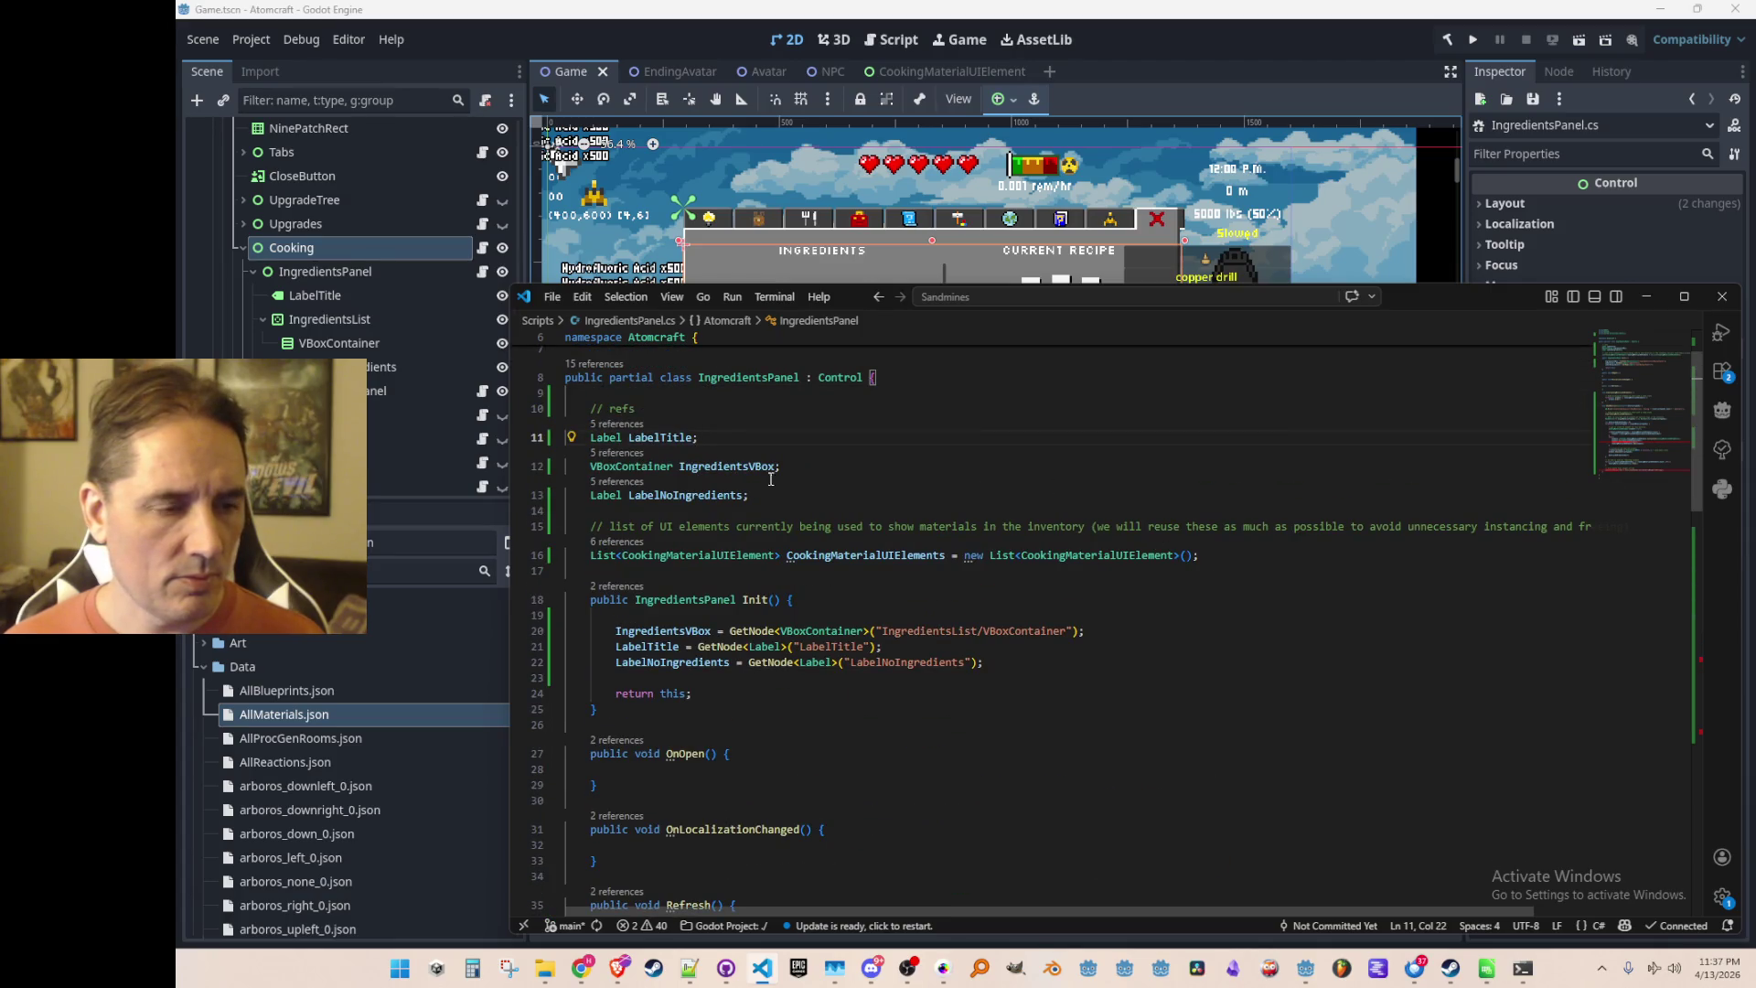
{"action": "key", "text": "Down"}
{"action": "key", "text": "Home"}
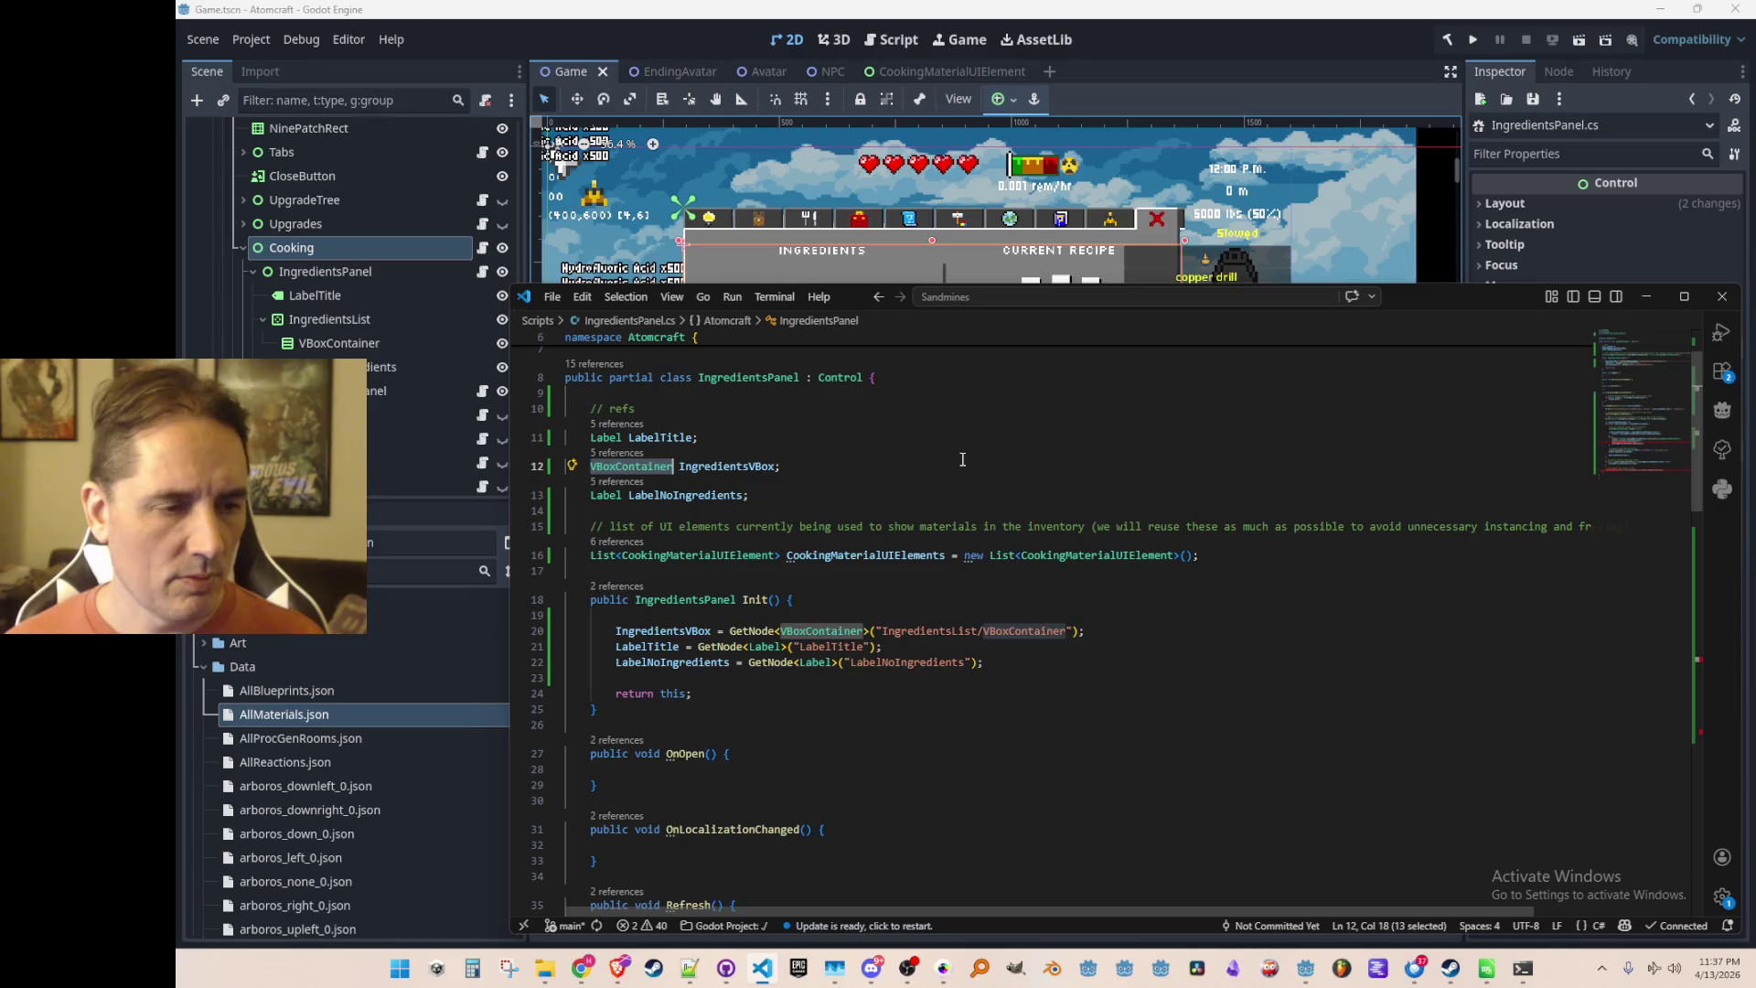
{"action": "key", "text": "ctrl+shift+Right"}
{"action": "key", "text": "ctrl+c"}
{"action": "key", "text": "Right"}
{"action": "key", "text": "Right"}
{"action": "key", "text": "ctrl+shift+Right"}
{"action": "key", "text": "ctrl+v"}
{"action": "key", "text": "Down"}
{"action": "key", "text": "Down"}
{"action": "key", "text": "Down"}
{"action": "key", "text": "Down"}
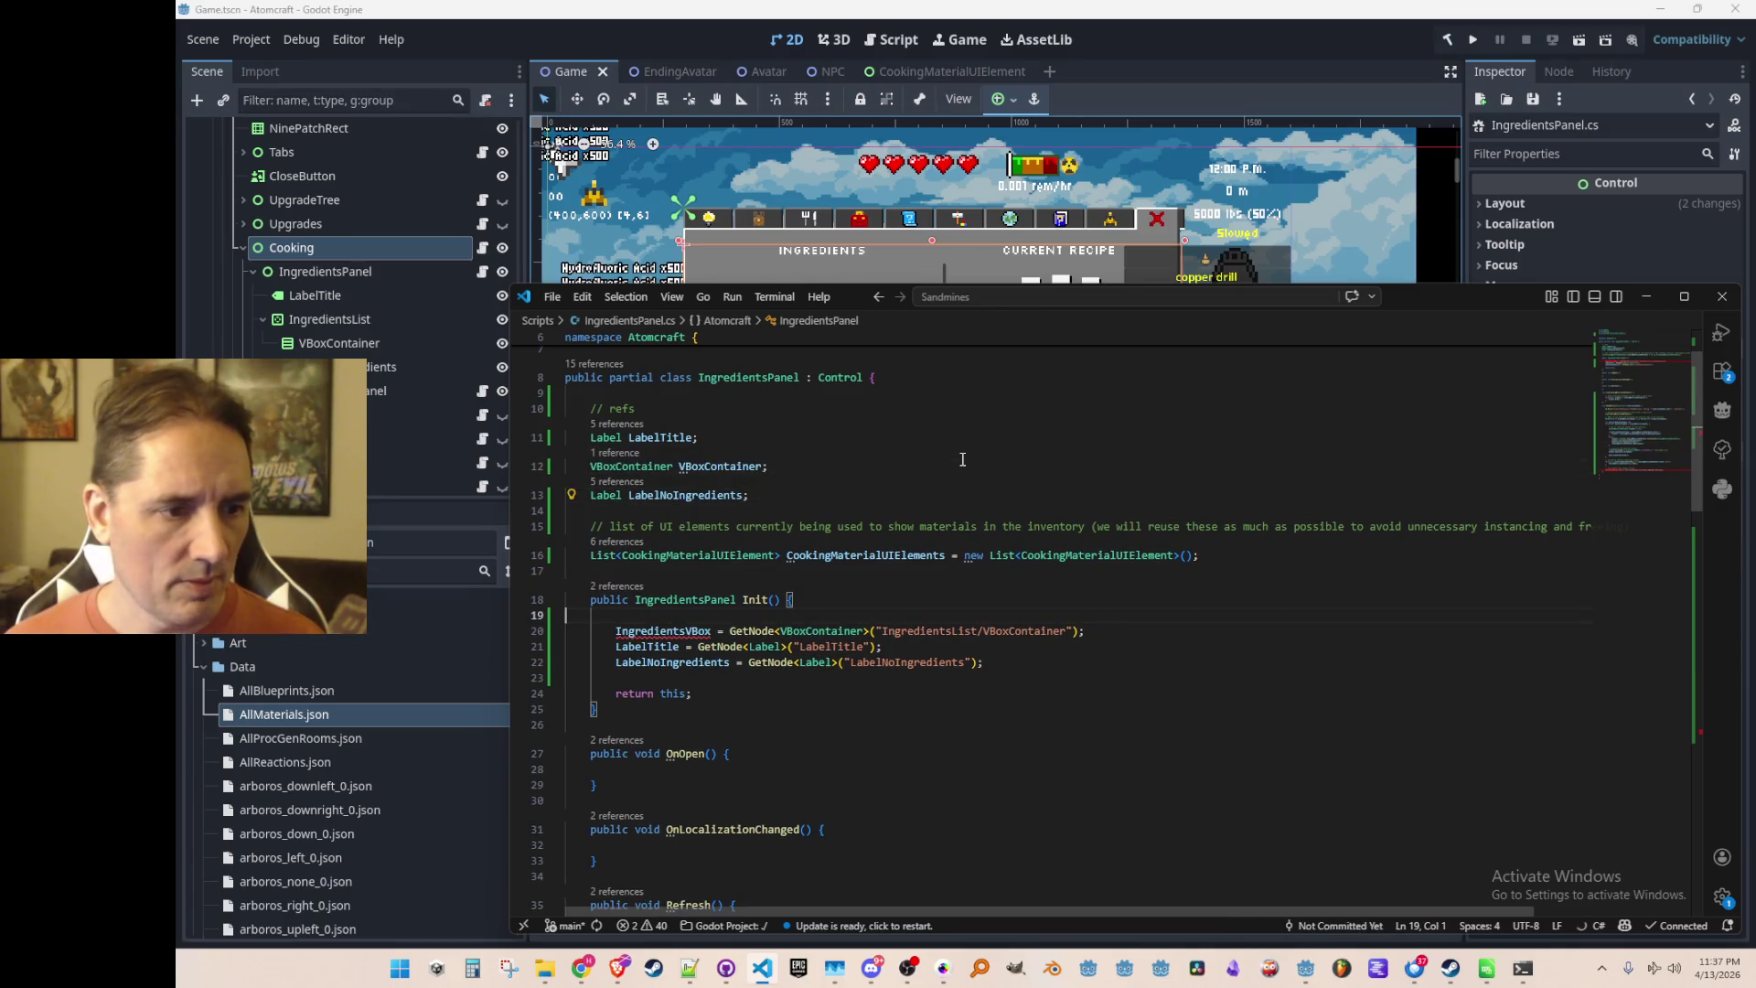
{"action": "key", "text": "Home"}
{"action": "key", "text": "ctrl+shift+Right"}
{"action": "key", "text": "ctrl+v"}
{"action": "key", "text": "Down"}
{"action": "key", "text": "Home"}
{"action": "key", "text": "Home"}
{"action": "scroll", "coordinate": [1481, 415], "scroll_direction": "down", "scroll_amount": 10}
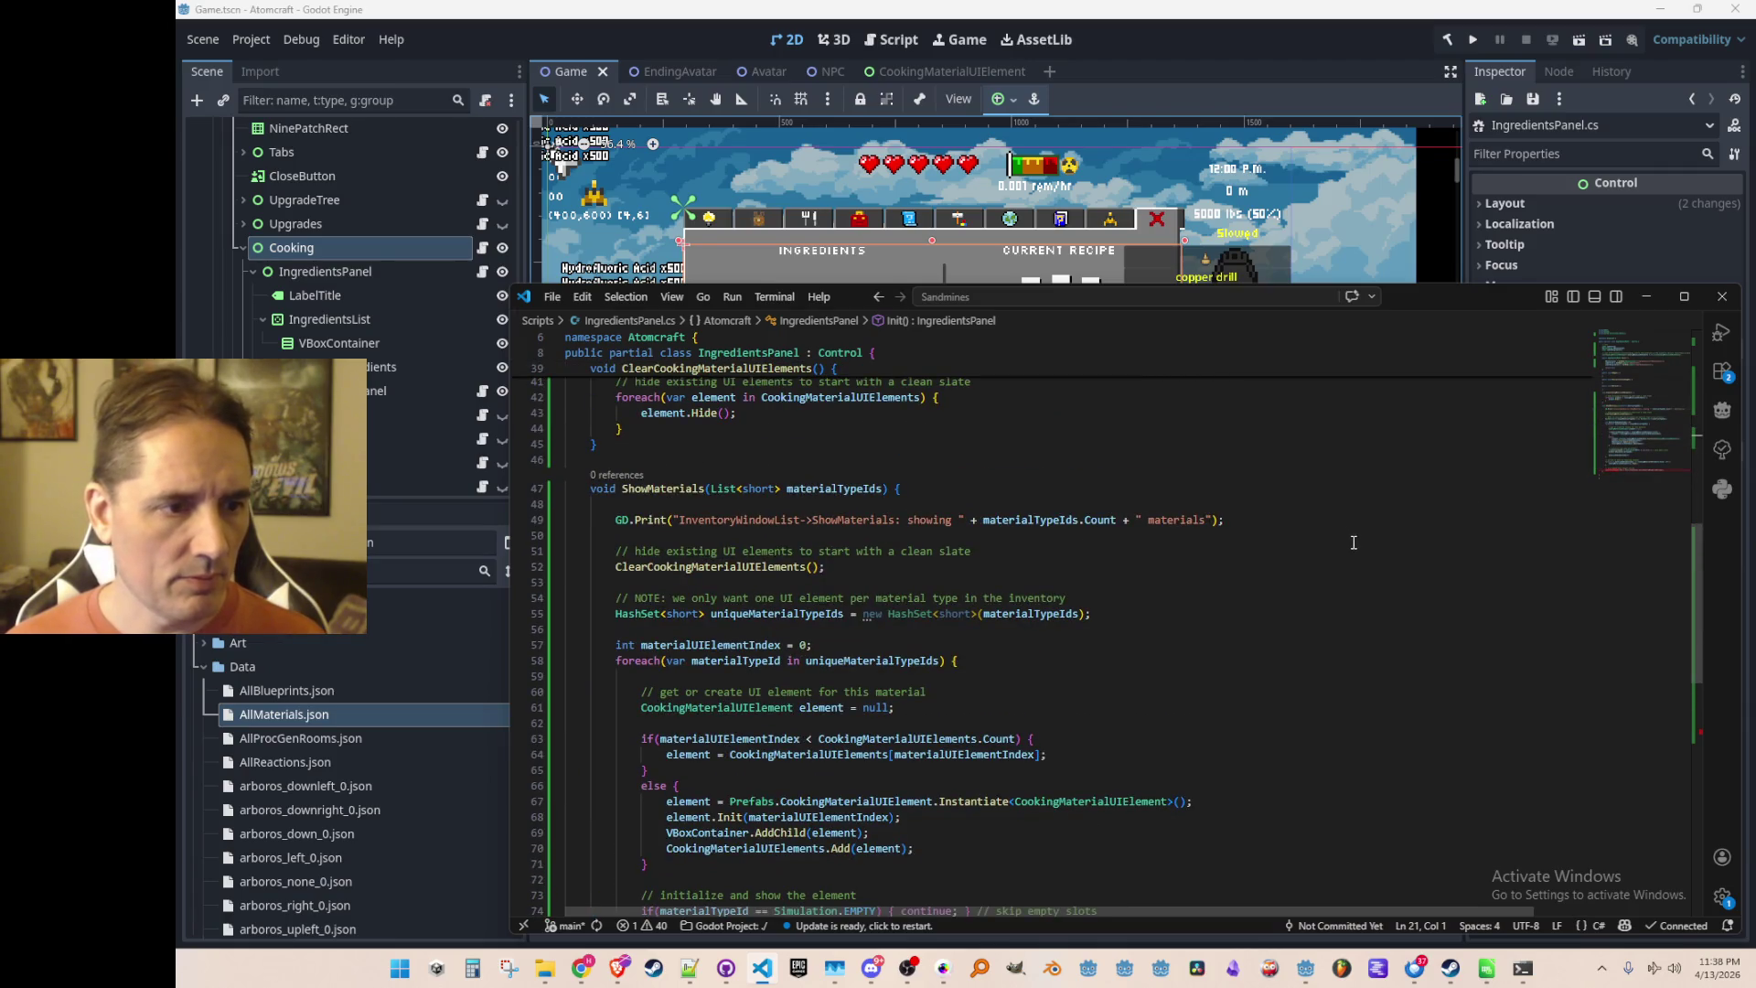
Change the ShowMaterials GD.Print prefix from InventoryWindowList to IngredientsPanel
{"action": "double_click", "coordinate": [710, 520]}
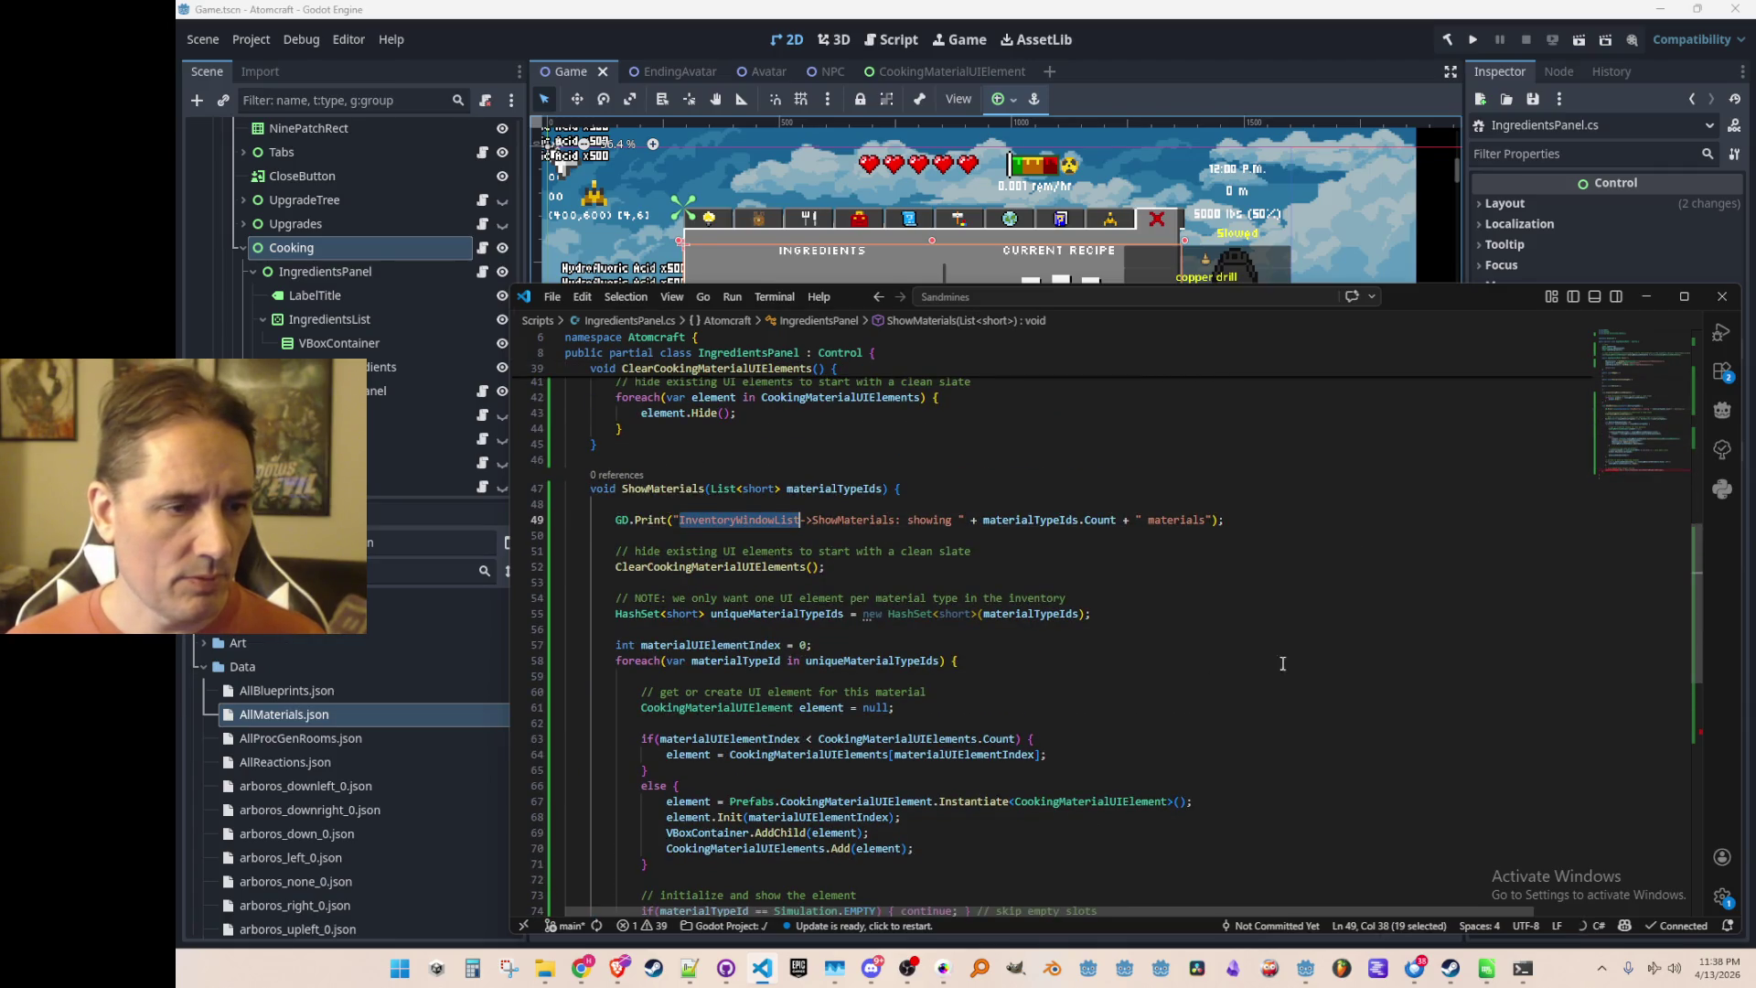
{"action": "scroll", "coordinate": [1281, 663], "scroll_direction": "up", "scroll_amount": 1}
{"action": "type", "text": "Ingredi"}
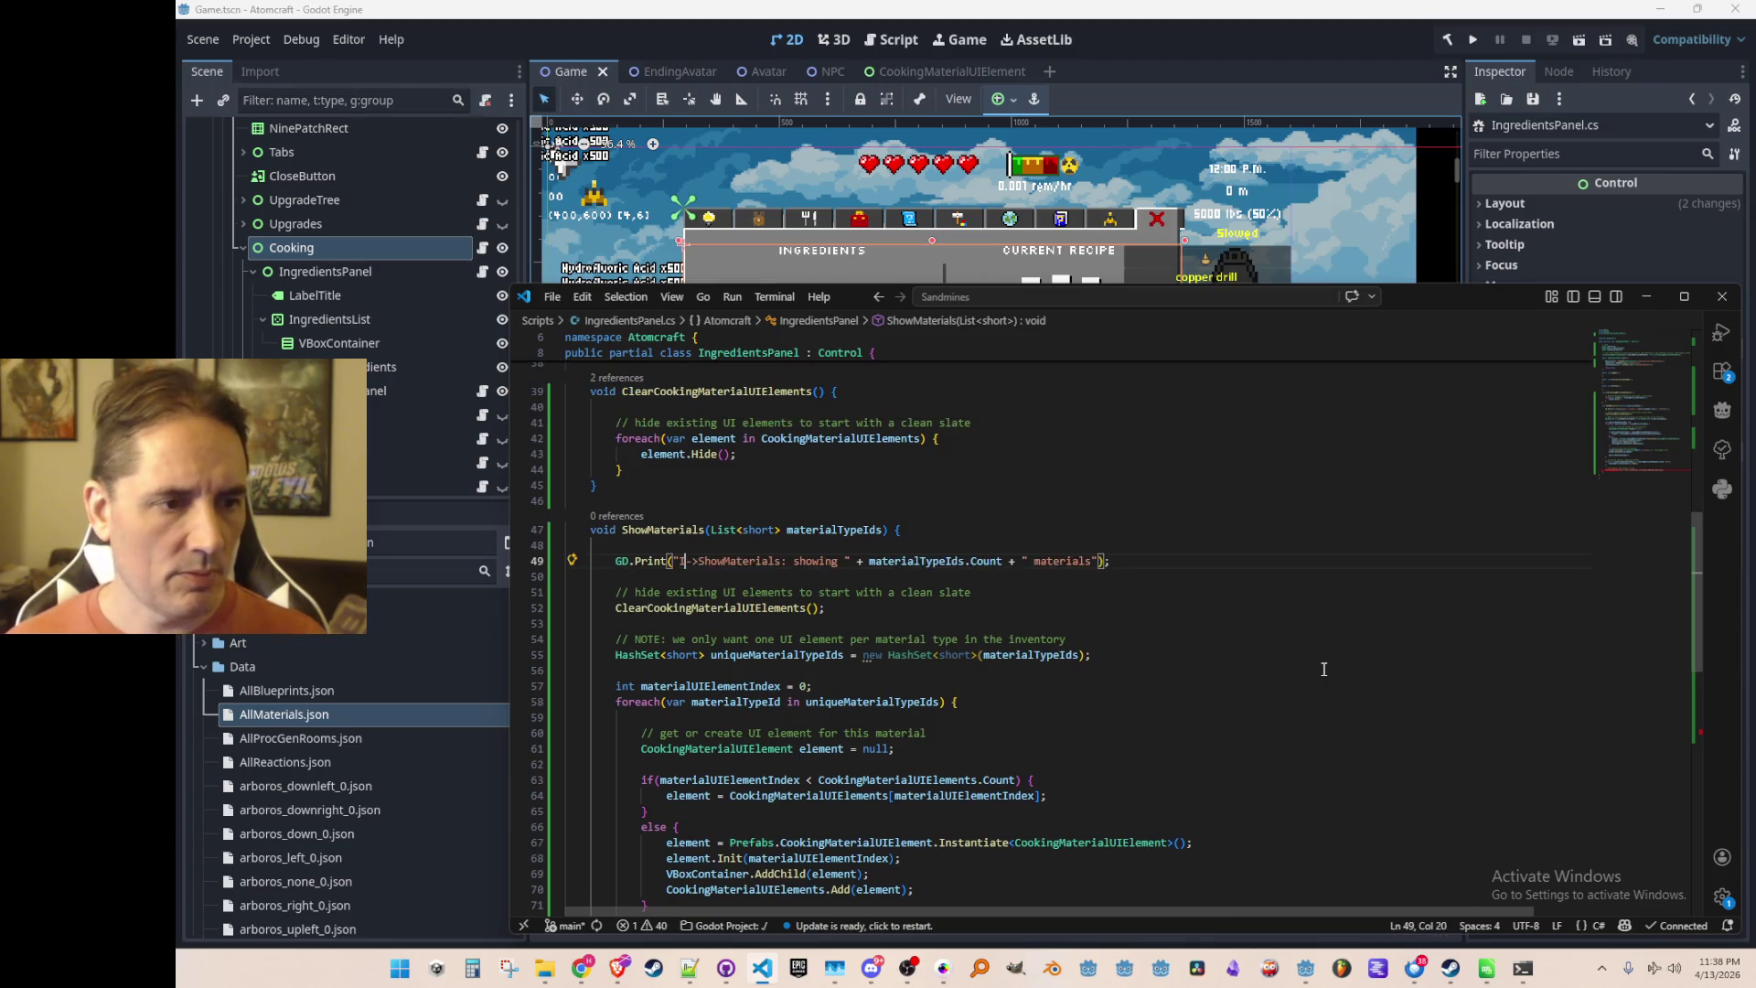
{"action": "key", "text": "Tab"}
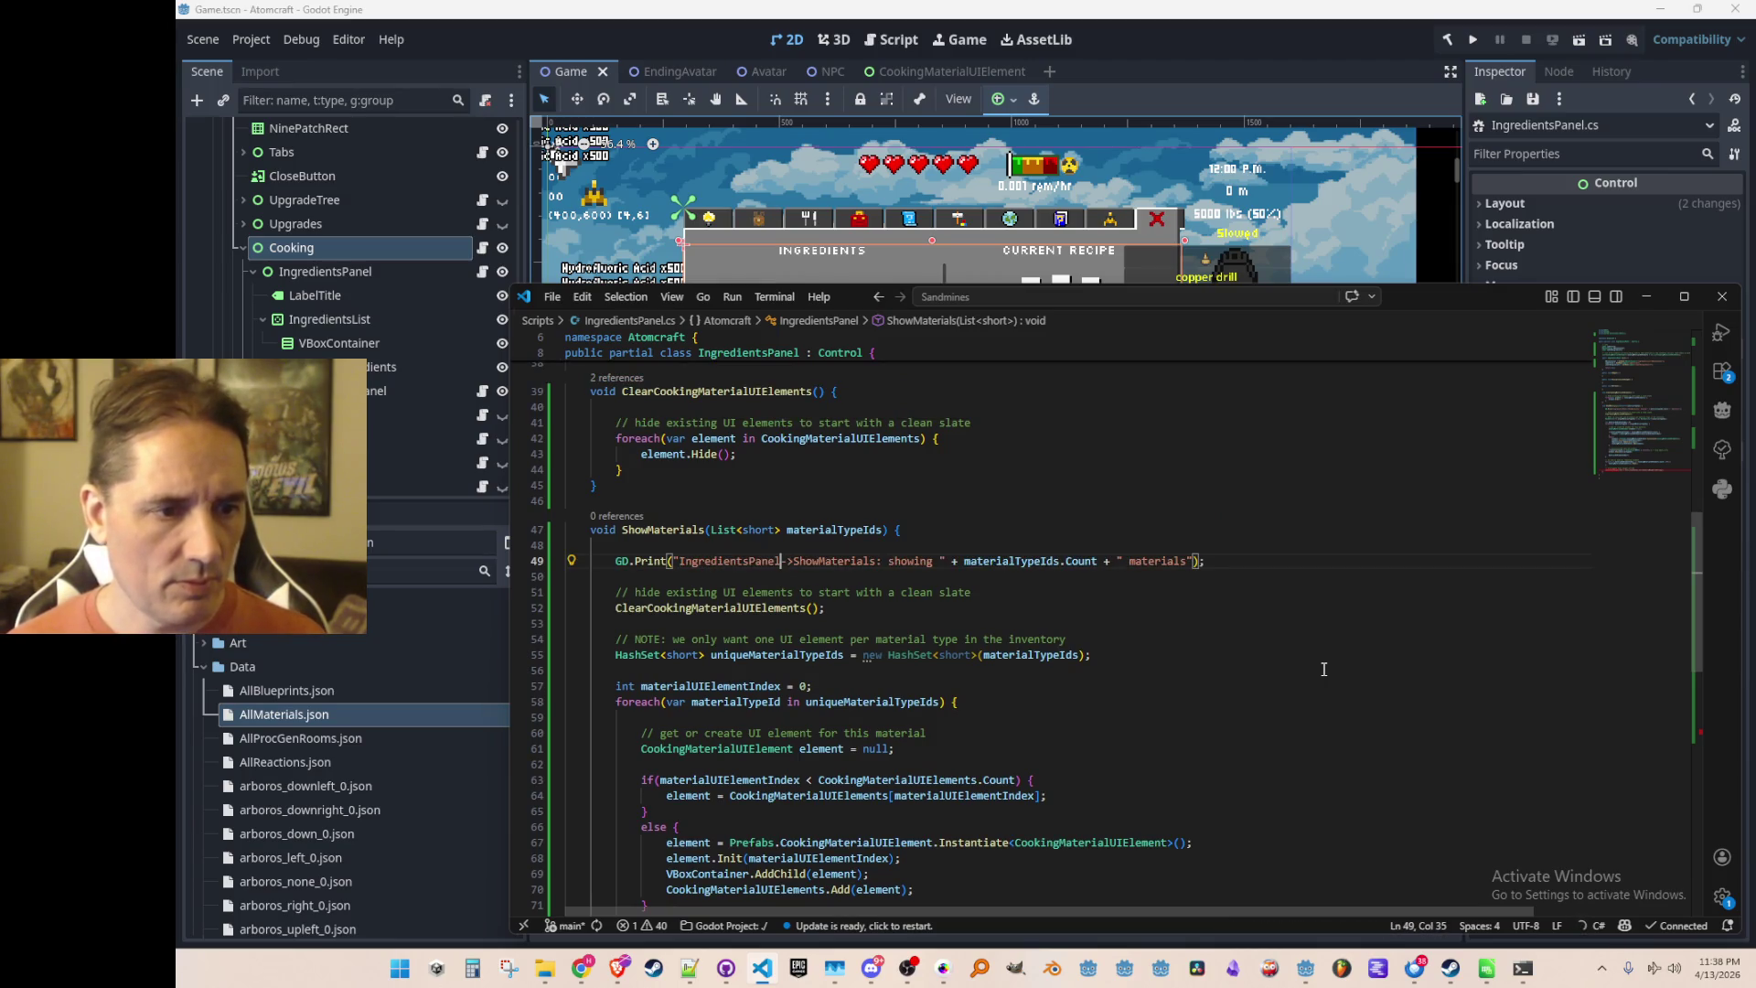
{"action": "left_click", "coordinate": [1324, 655]}
Delete the carry-weight comment and LabelTotalWeight update lines
{"action": "scroll", "coordinate": [1370, 610], "scroll_direction": "down", "scroll_amount": 1}
{"action": "scroll", "coordinate": [1370, 610], "scroll_direction": "down", "scroll_amount": 4}
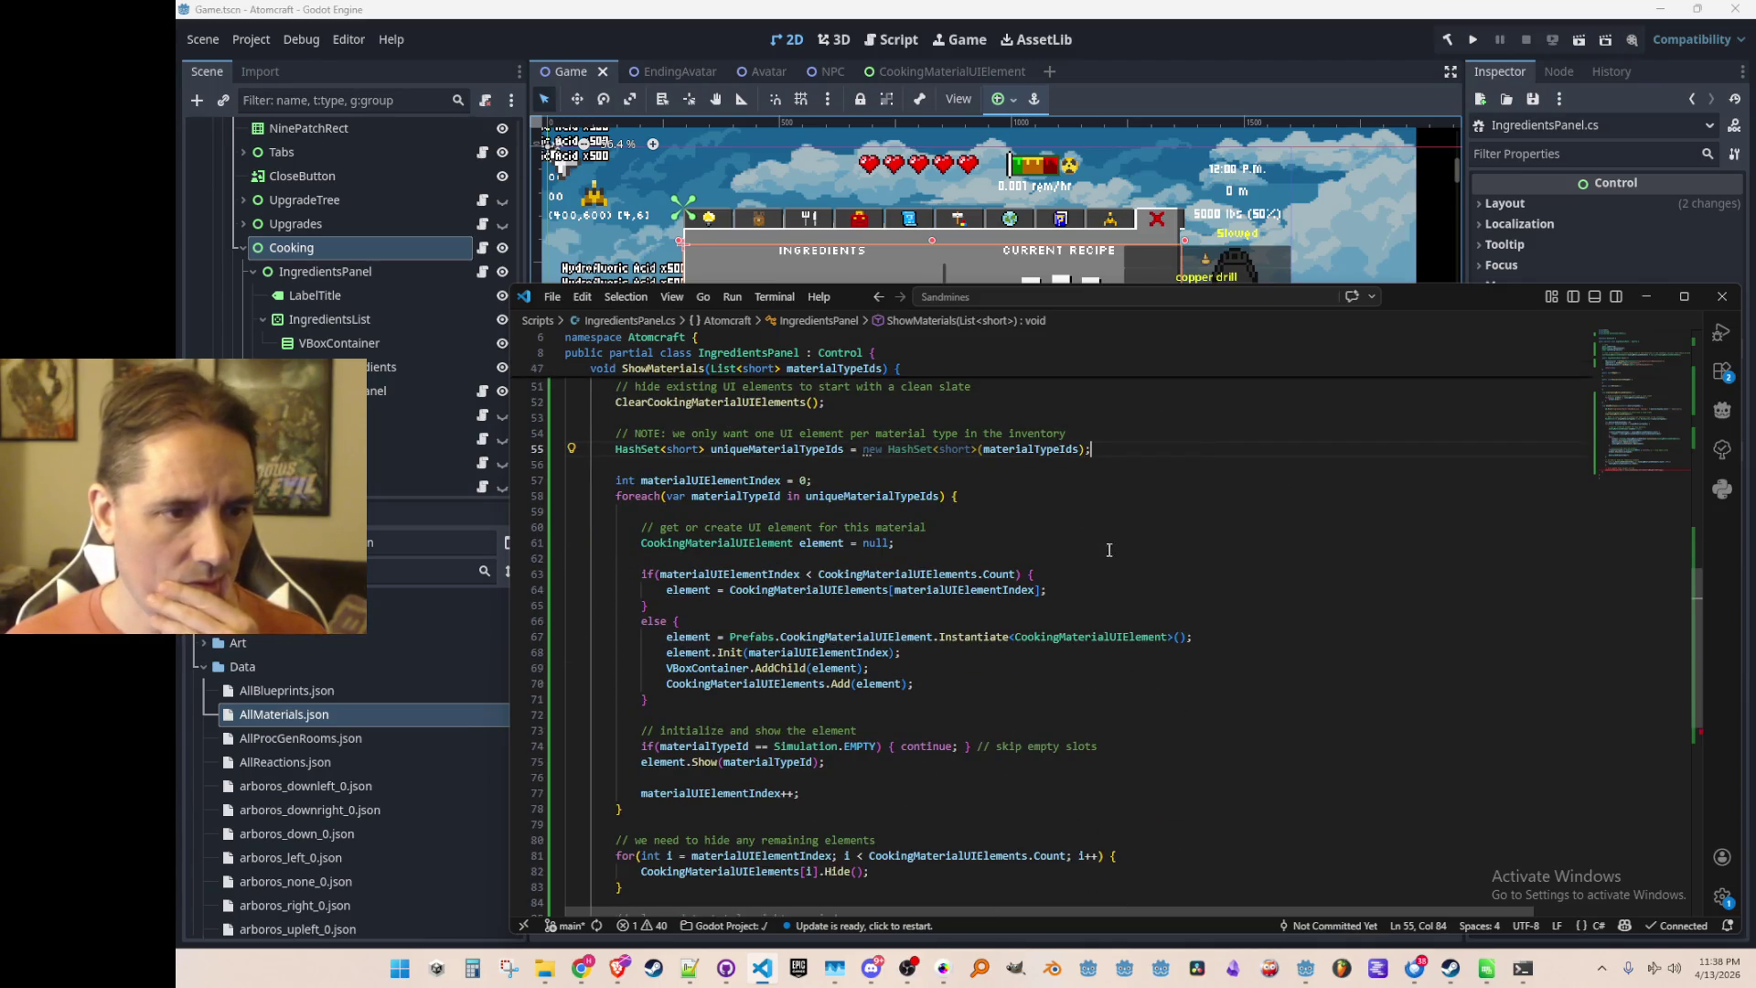
{"action": "scroll", "coordinate": [1108, 547], "scroll_direction": "down", "scroll_amount": 2}
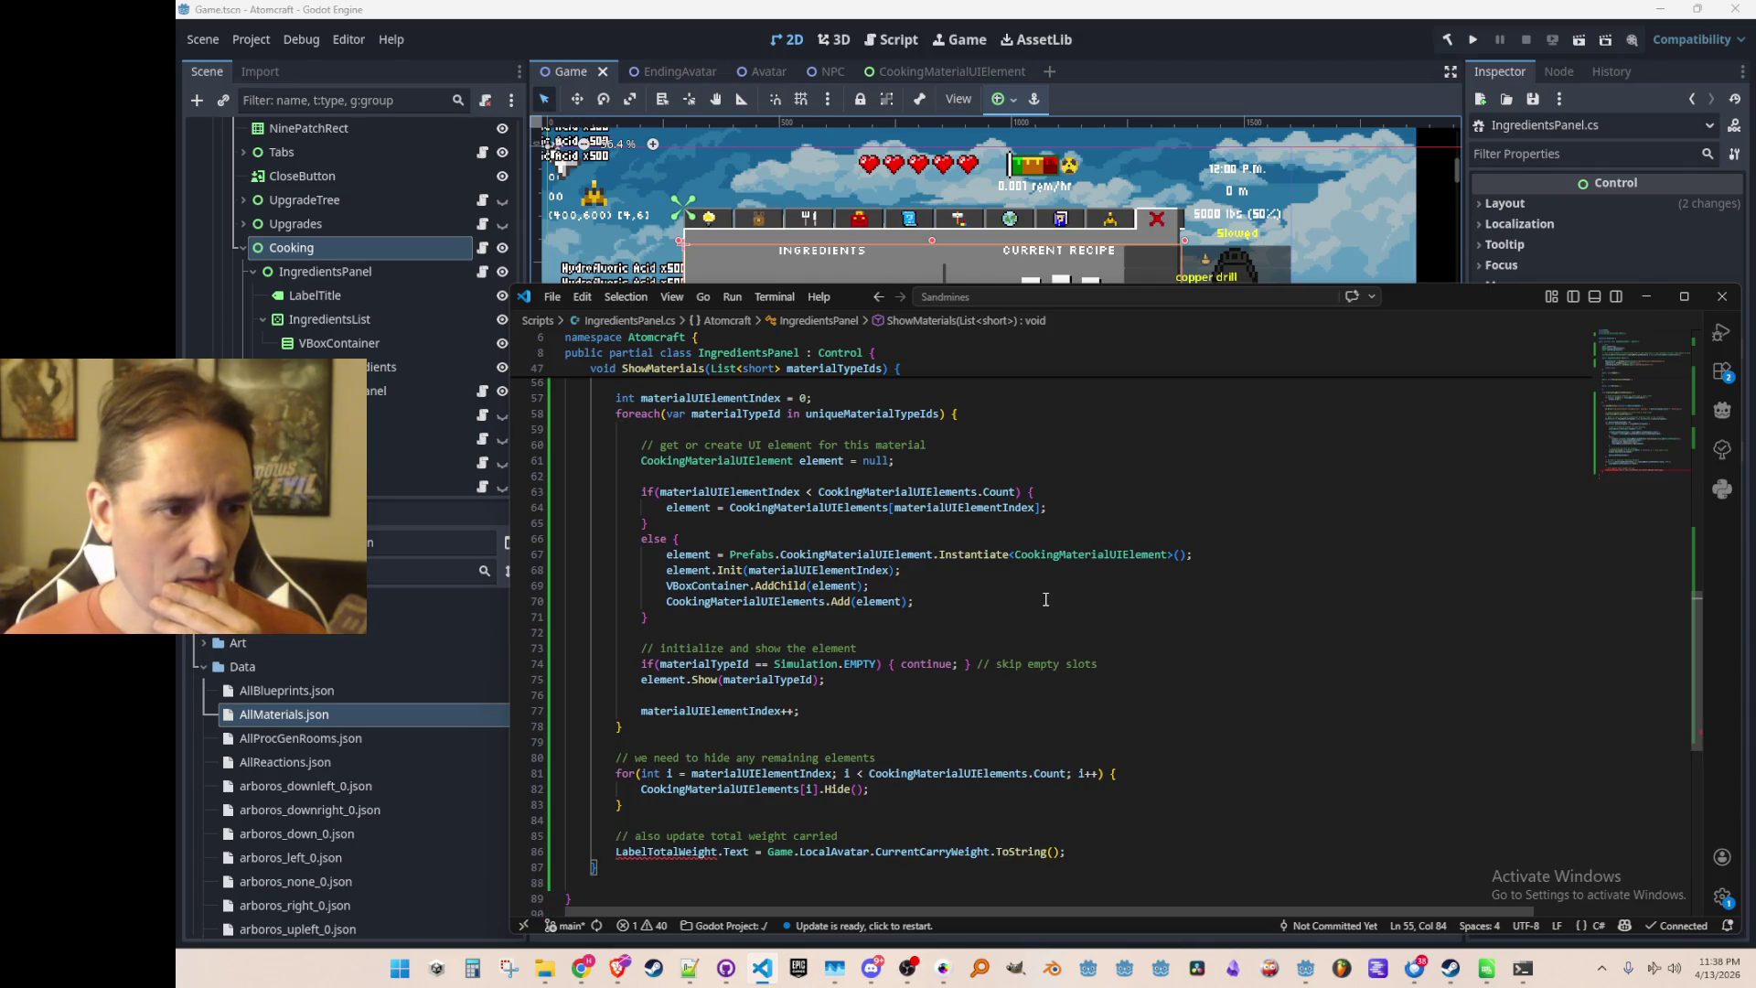
{"action": "scroll", "coordinate": [1207, 595], "scroll_direction": "down", "scroll_amount": 2}
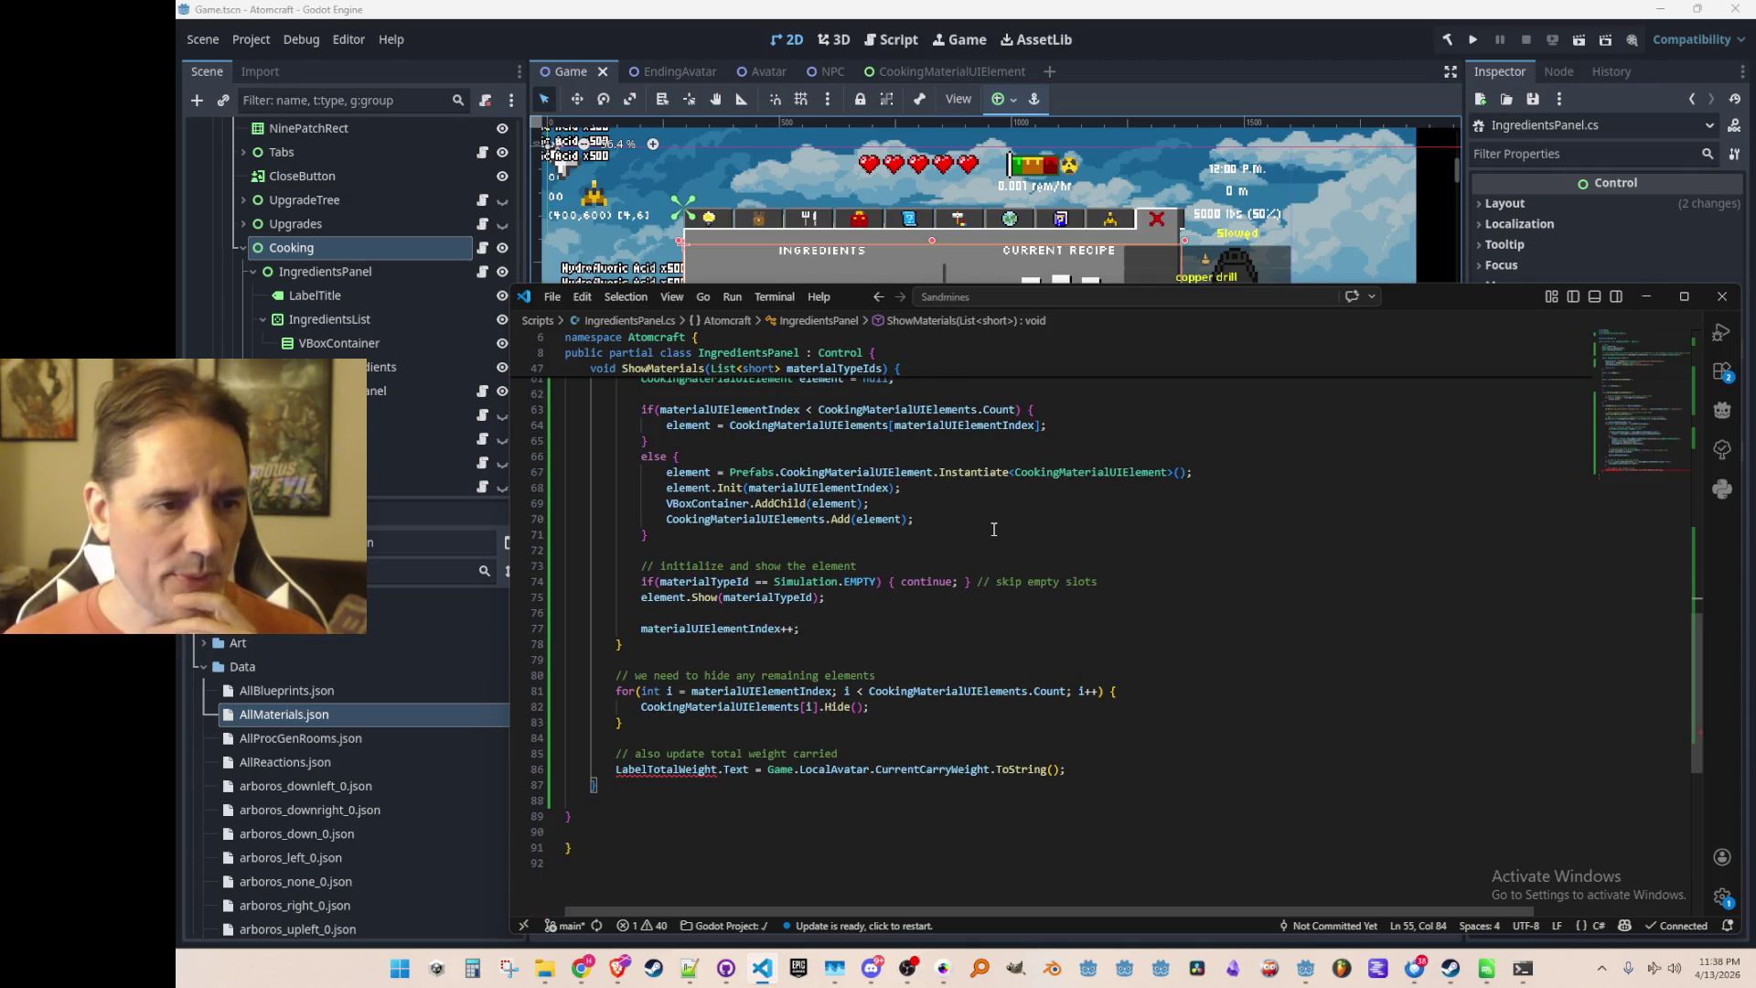
{"action": "scroll", "coordinate": [957, 609], "scroll_direction": "up", "scroll_amount": 9}
{"action": "scroll", "coordinate": [843, 597], "scroll_direction": "down", "scroll_amount": 10}
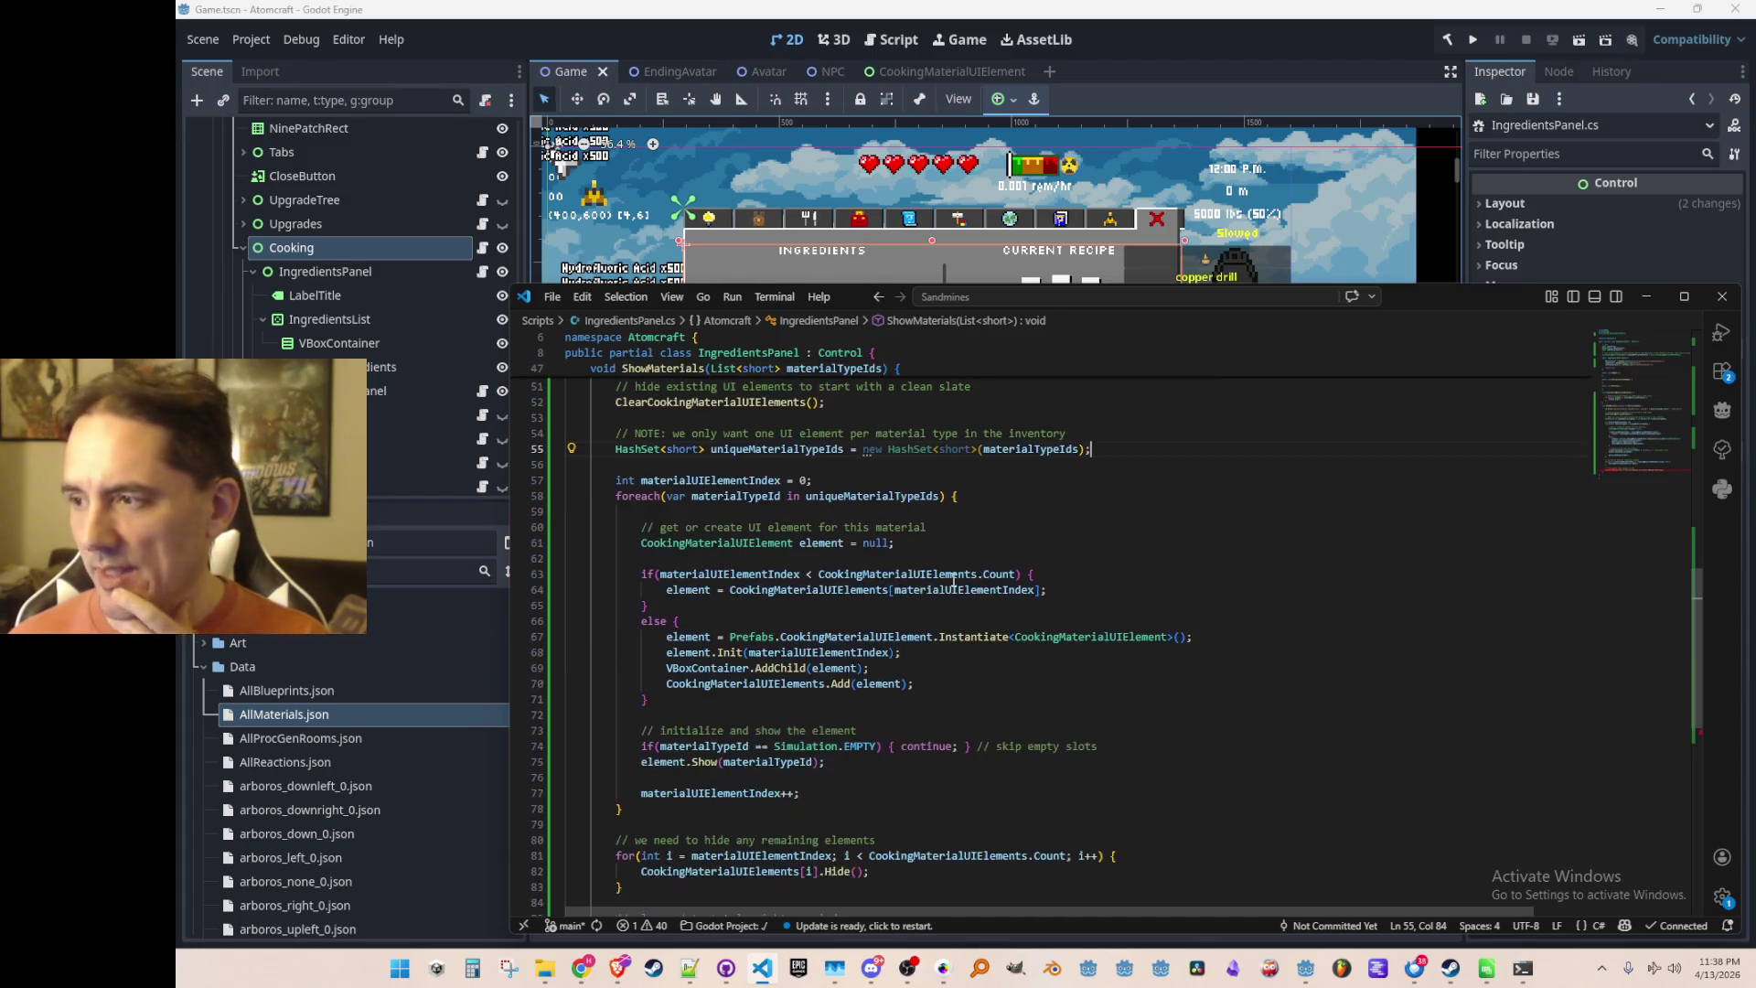
{"action": "scroll", "coordinate": [1047, 652], "scroll_direction": "down", "scroll_amount": 1}
{"action": "left_click", "coordinate": [837, 670]}
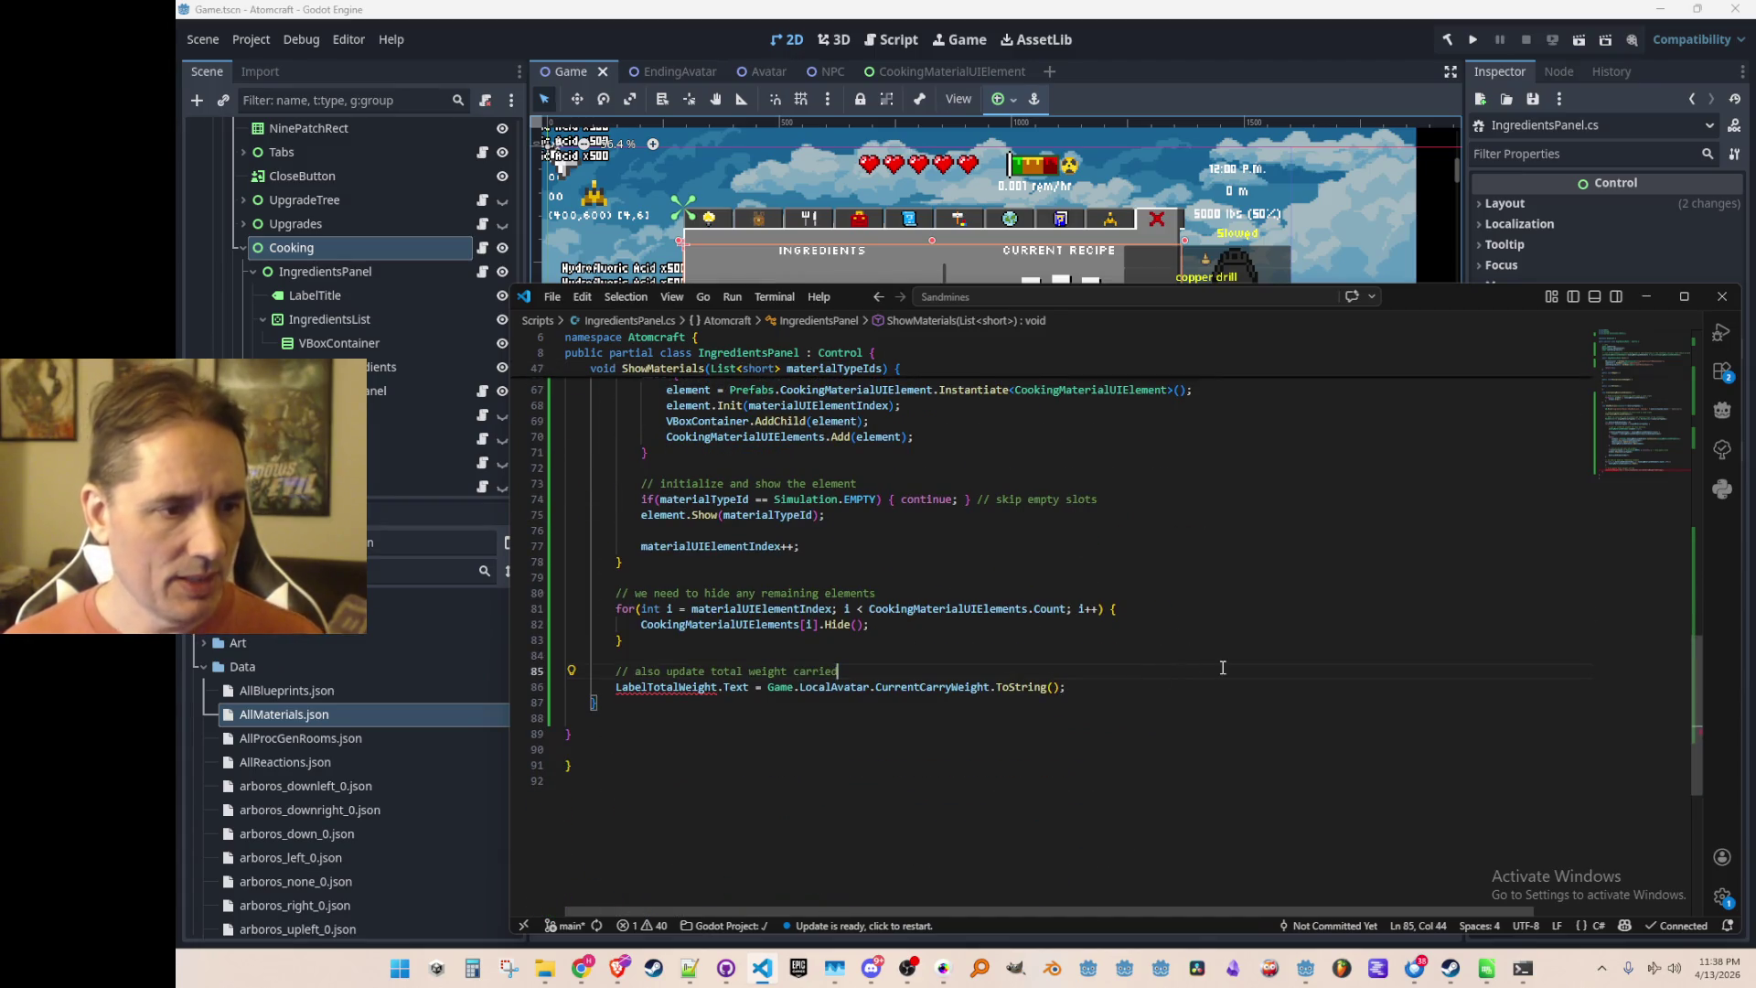
{"action": "key", "text": "ctrl+l"}
{"action": "key", "text": "ctrl+l"}
{"action": "key", "text": "Delete"}
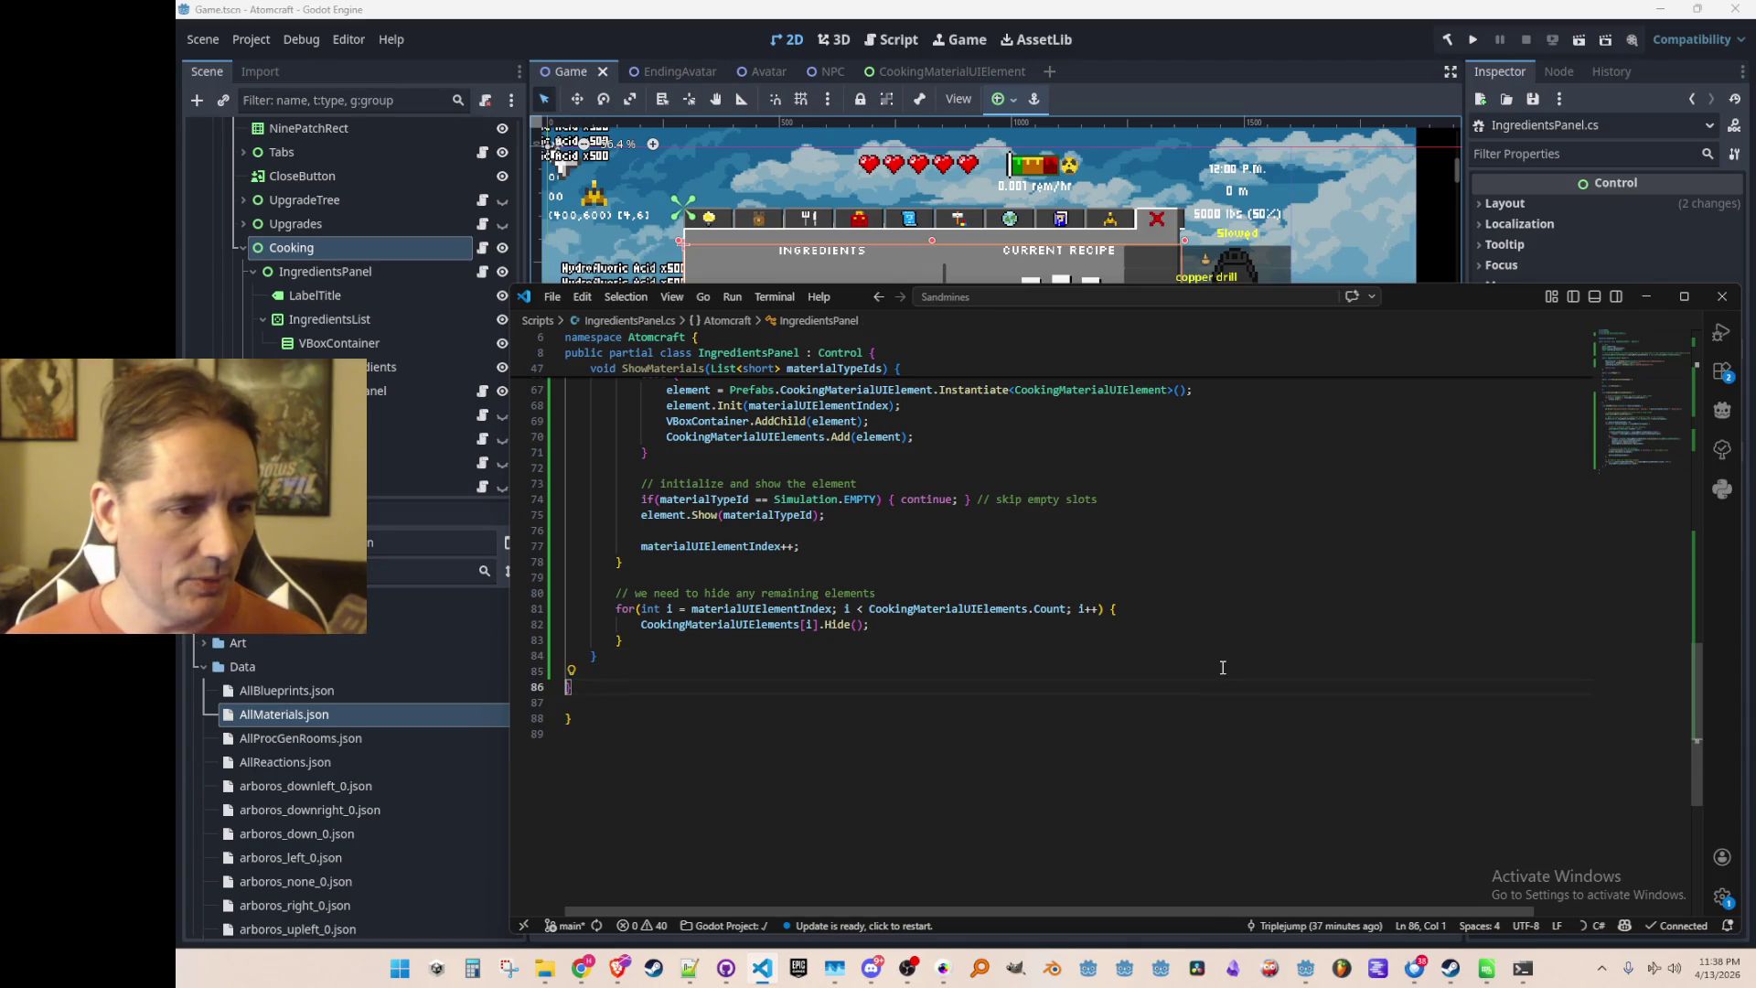
Bring up the Quick Open project file list with Ctrl+P
{"action": "scroll", "coordinate": [1222, 667], "scroll_direction": "up", "scroll_amount": 10}
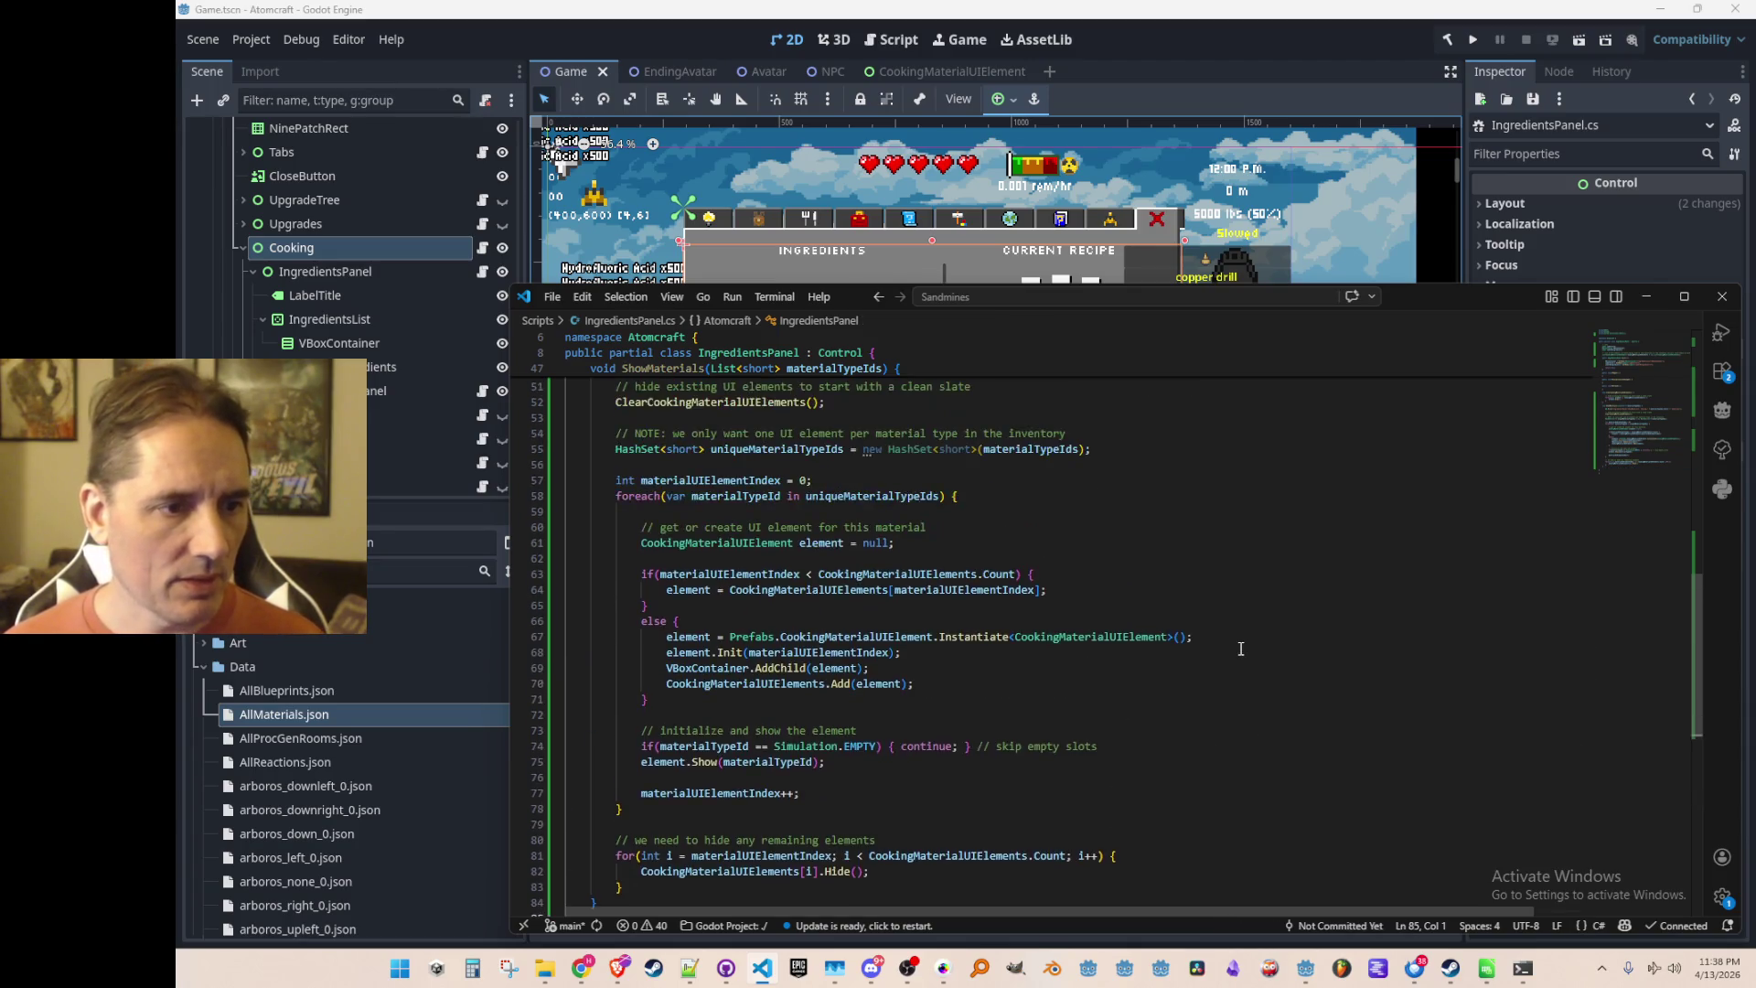
{"action": "left_click", "coordinate": [1294, 538]}
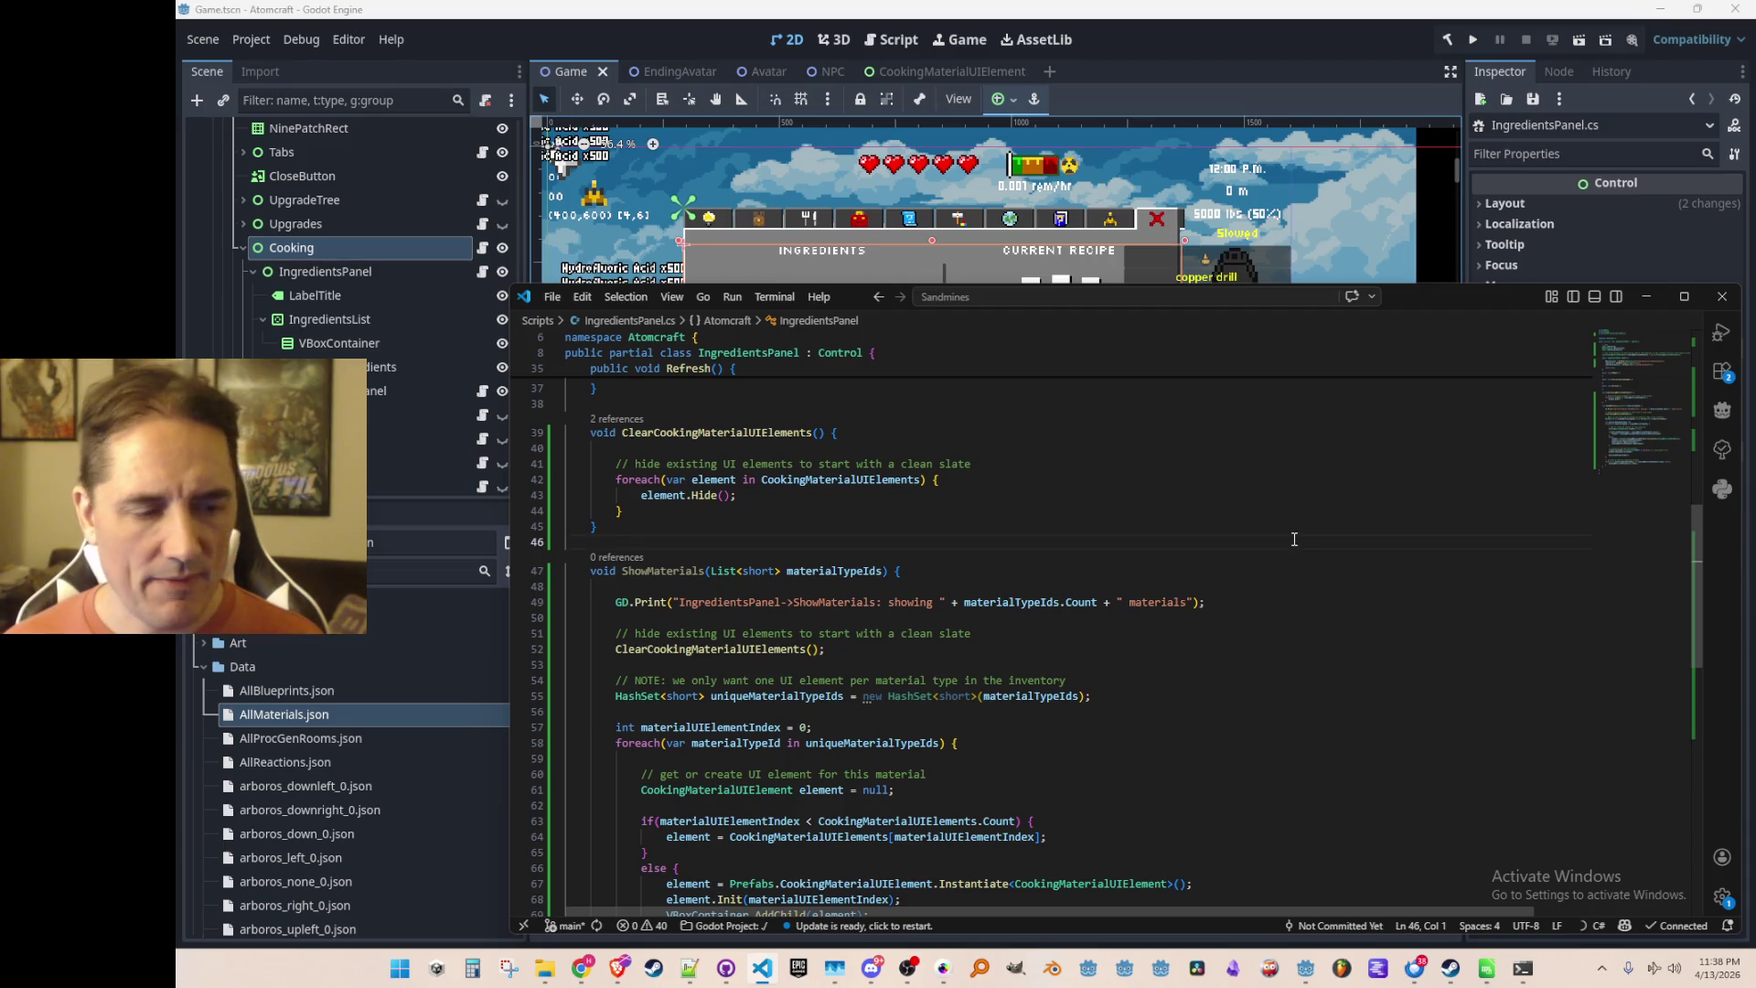
{"action": "scroll", "coordinate": [1294, 538], "scroll_direction": "down", "scroll_amount": 1}
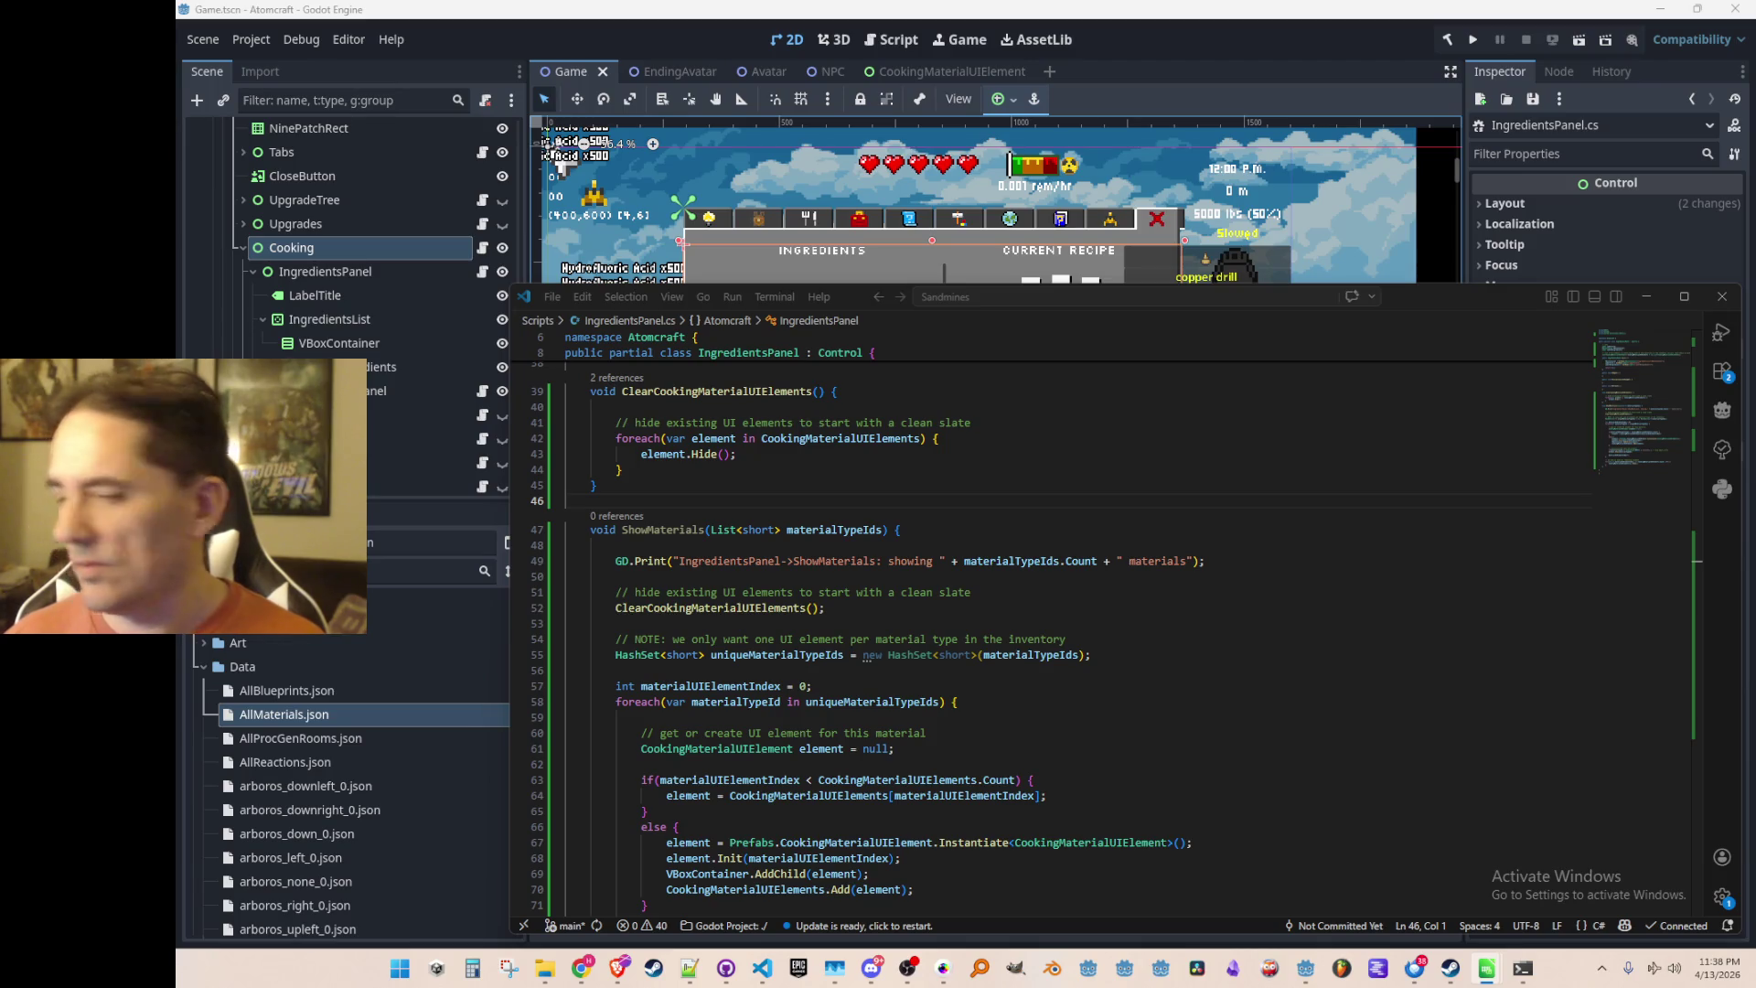
{"action": "scroll", "coordinate": [1346, 497], "scroll_direction": "down", "scroll_amount": 4}
{"action": "scroll", "coordinate": [1346, 497], "scroll_direction": "up", "scroll_amount": 4}
{"action": "left_click", "coordinate": [1307, 539]}
{"action": "key", "text": "ctrl+p"}
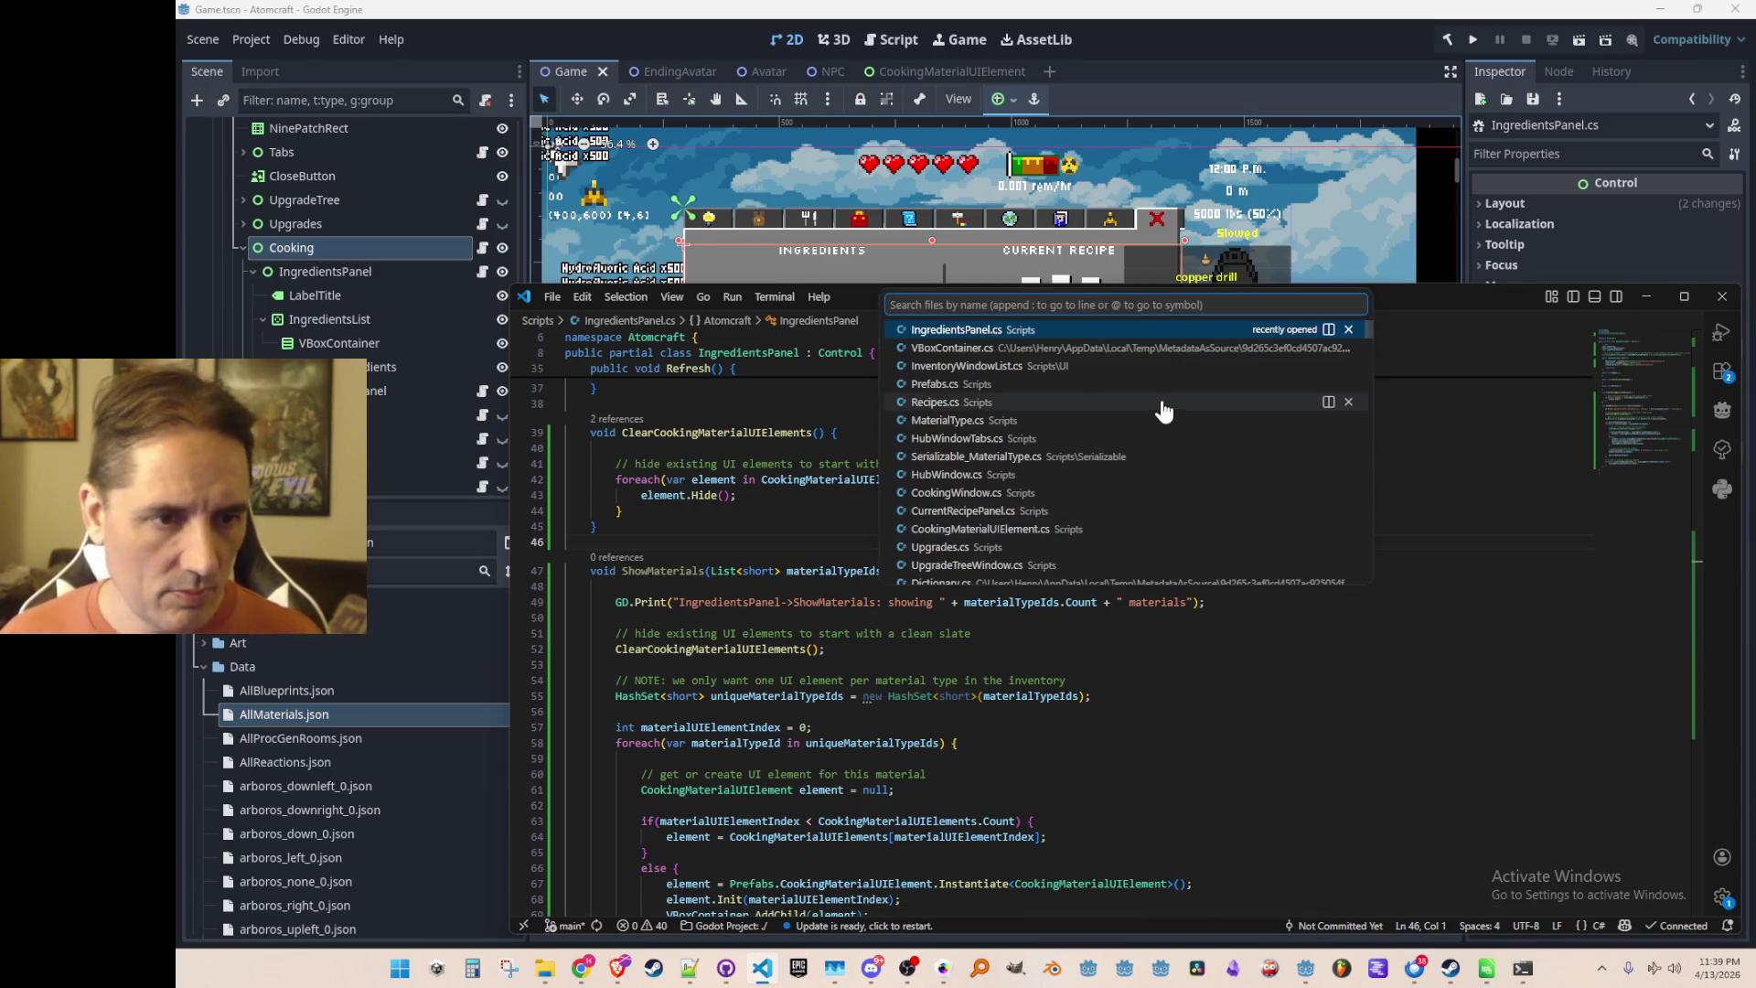
Open InventoryWindowList.cs and search it for the ShowMaterials call
{"action": "left_click", "coordinate": [1143, 367]}
{"action": "key", "text": "ctrl+f"}
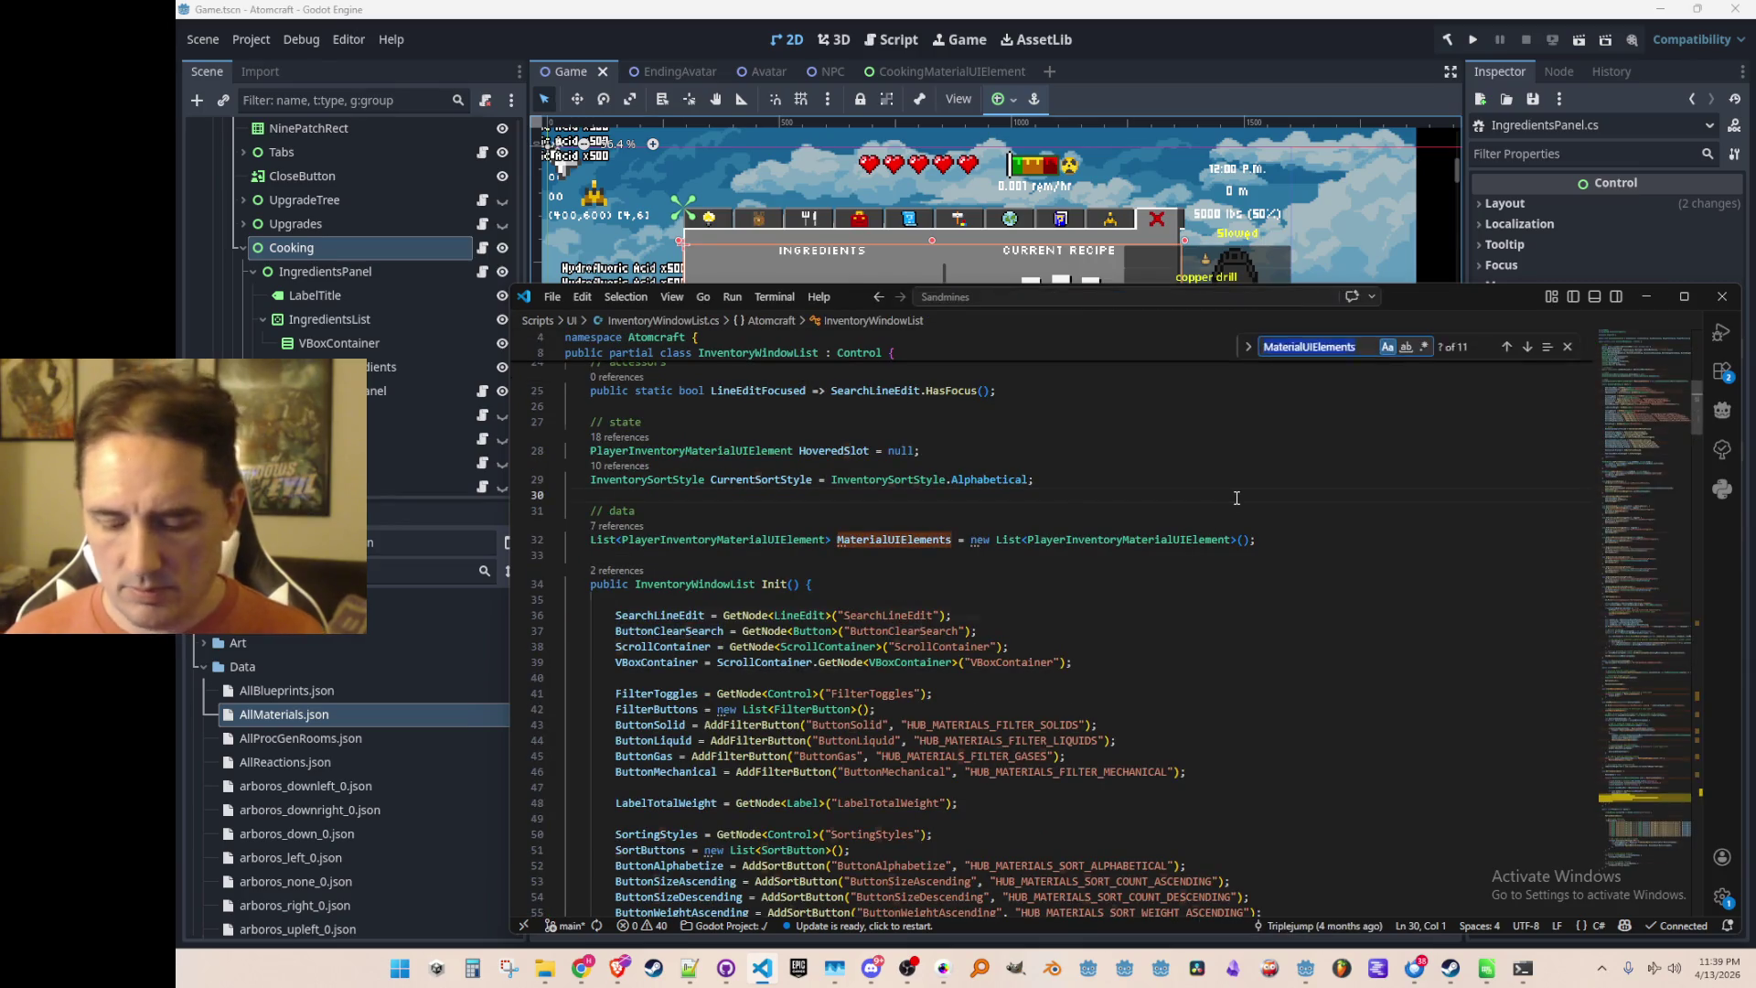
{"action": "type", "text": "ShowMat"}
{"action": "key", "text": "Escape"}
{"action": "scroll", "coordinate": [1236, 498], "scroll_direction": "up", "scroll_amount": 10}
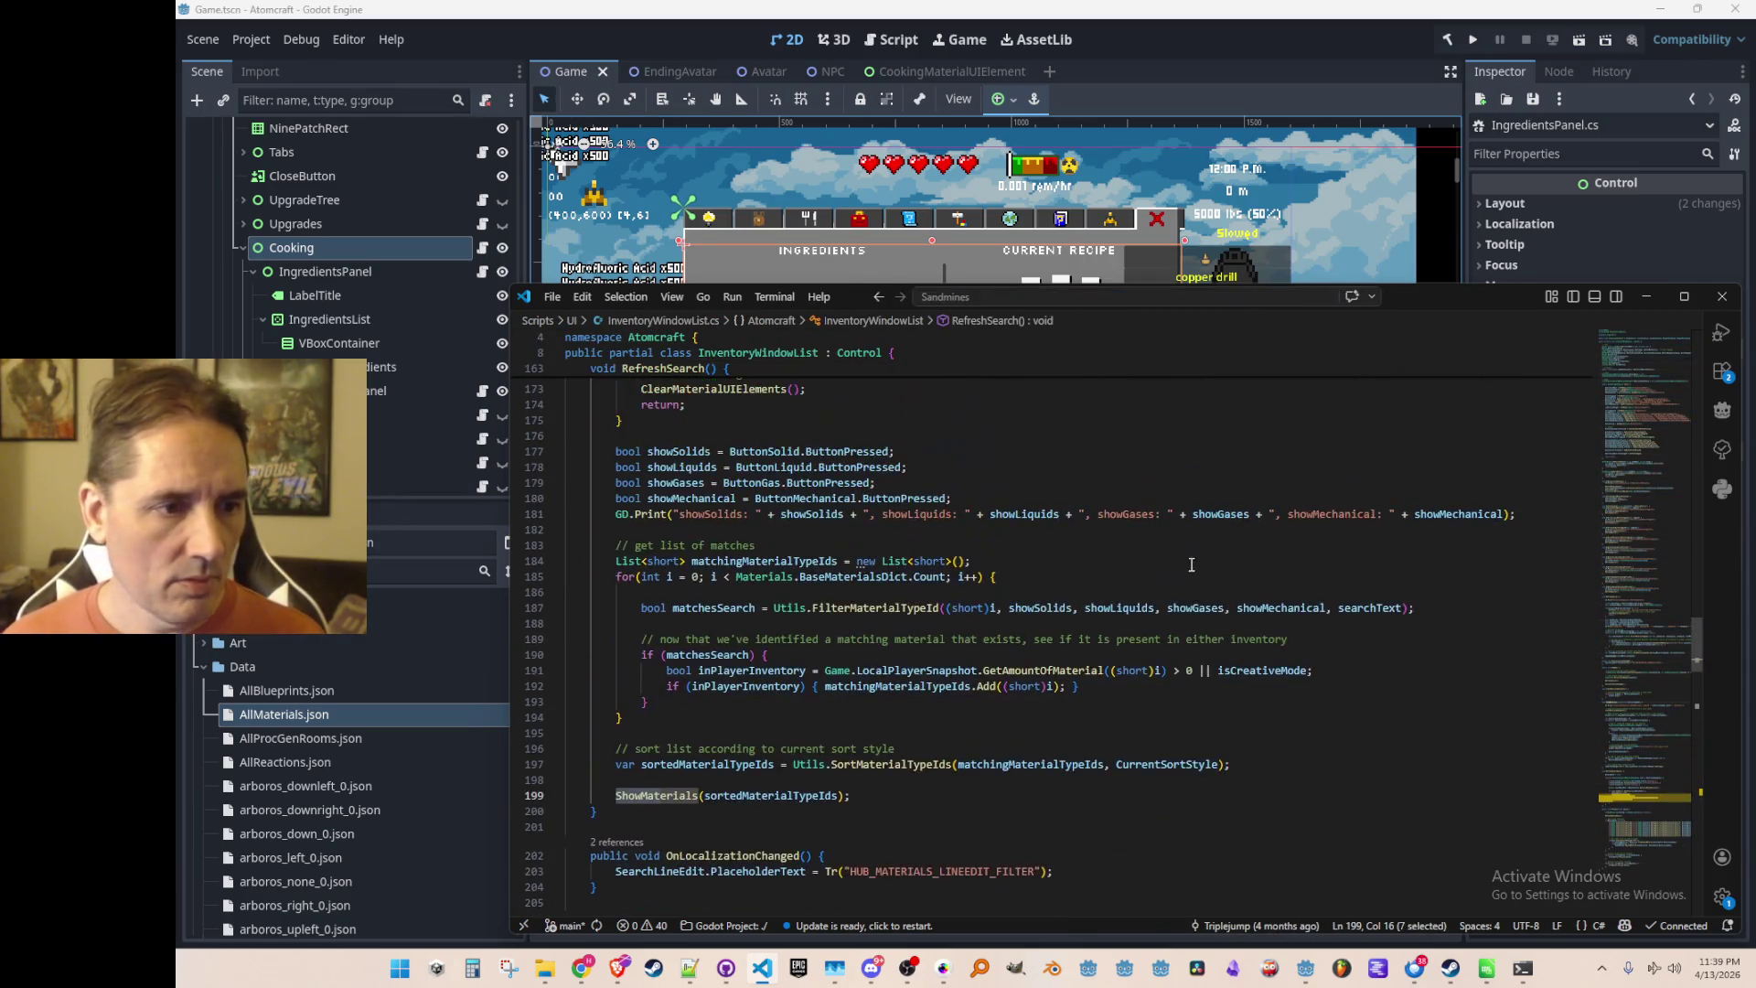
{"action": "scroll", "coordinate": [1241, 581], "scroll_direction": "down", "scroll_amount": 6}
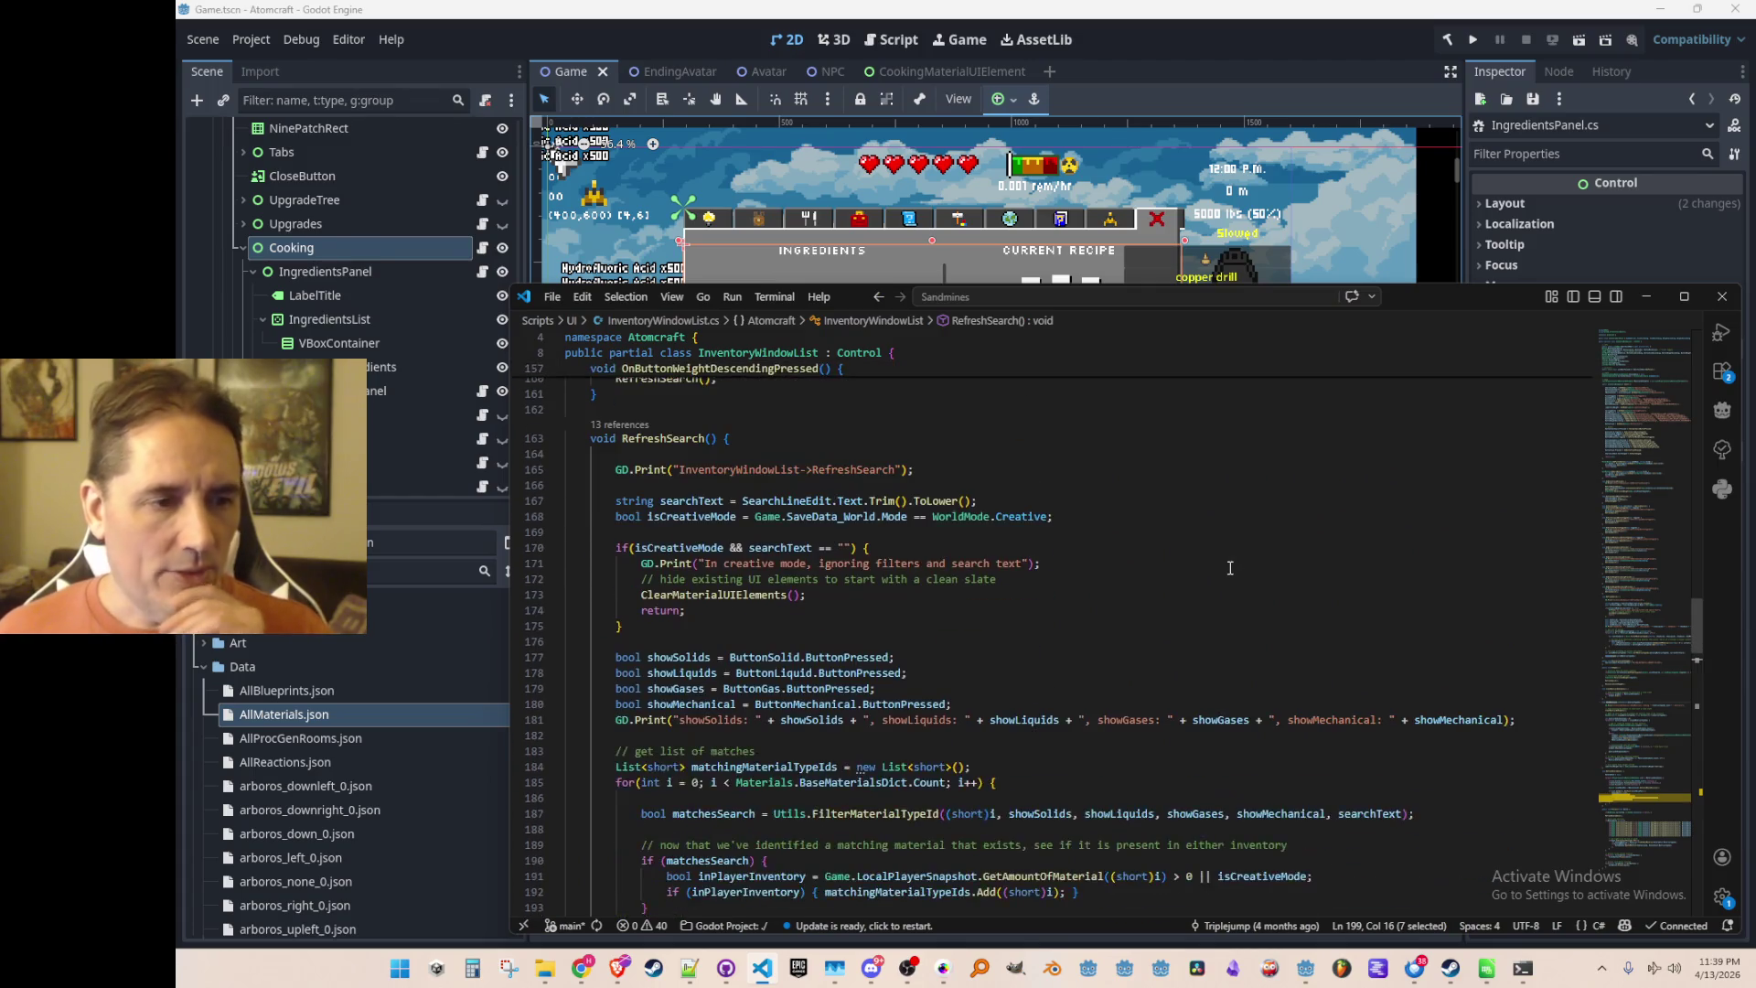
{"action": "scroll", "coordinate": [1283, 581], "scroll_direction": "up", "scroll_amount": 3}
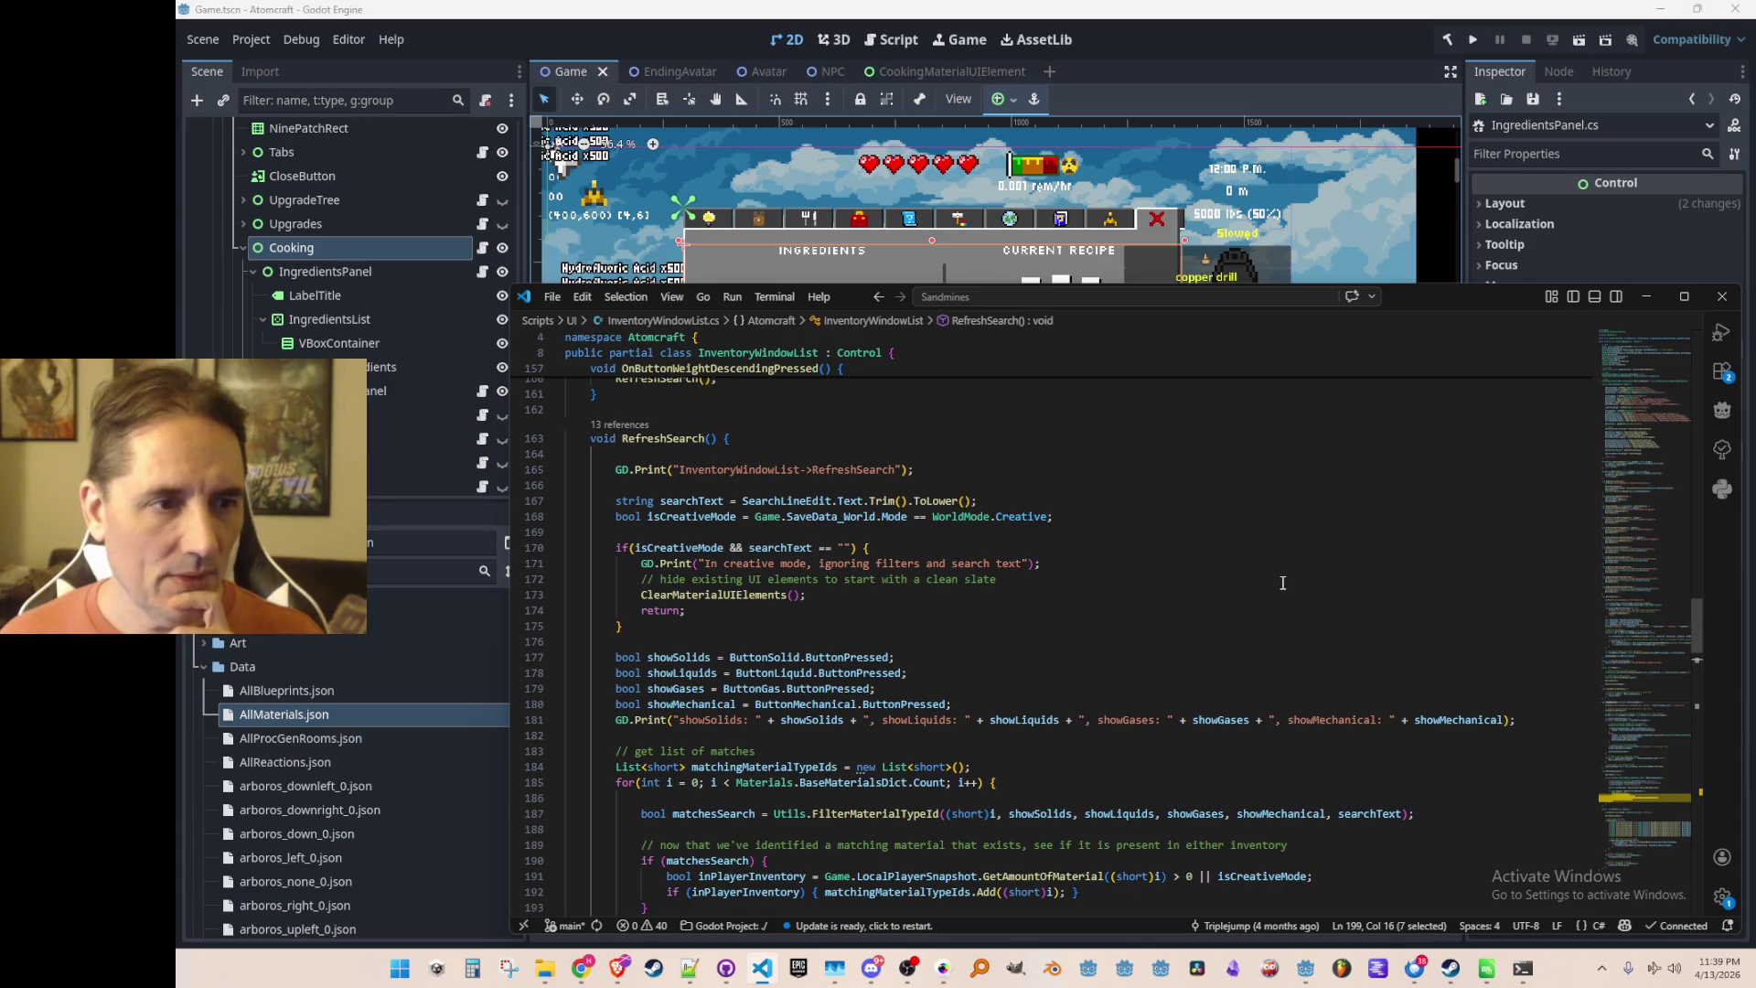
{"action": "scroll", "coordinate": [1283, 582], "scroll_direction": "down", "scroll_amount": 1}
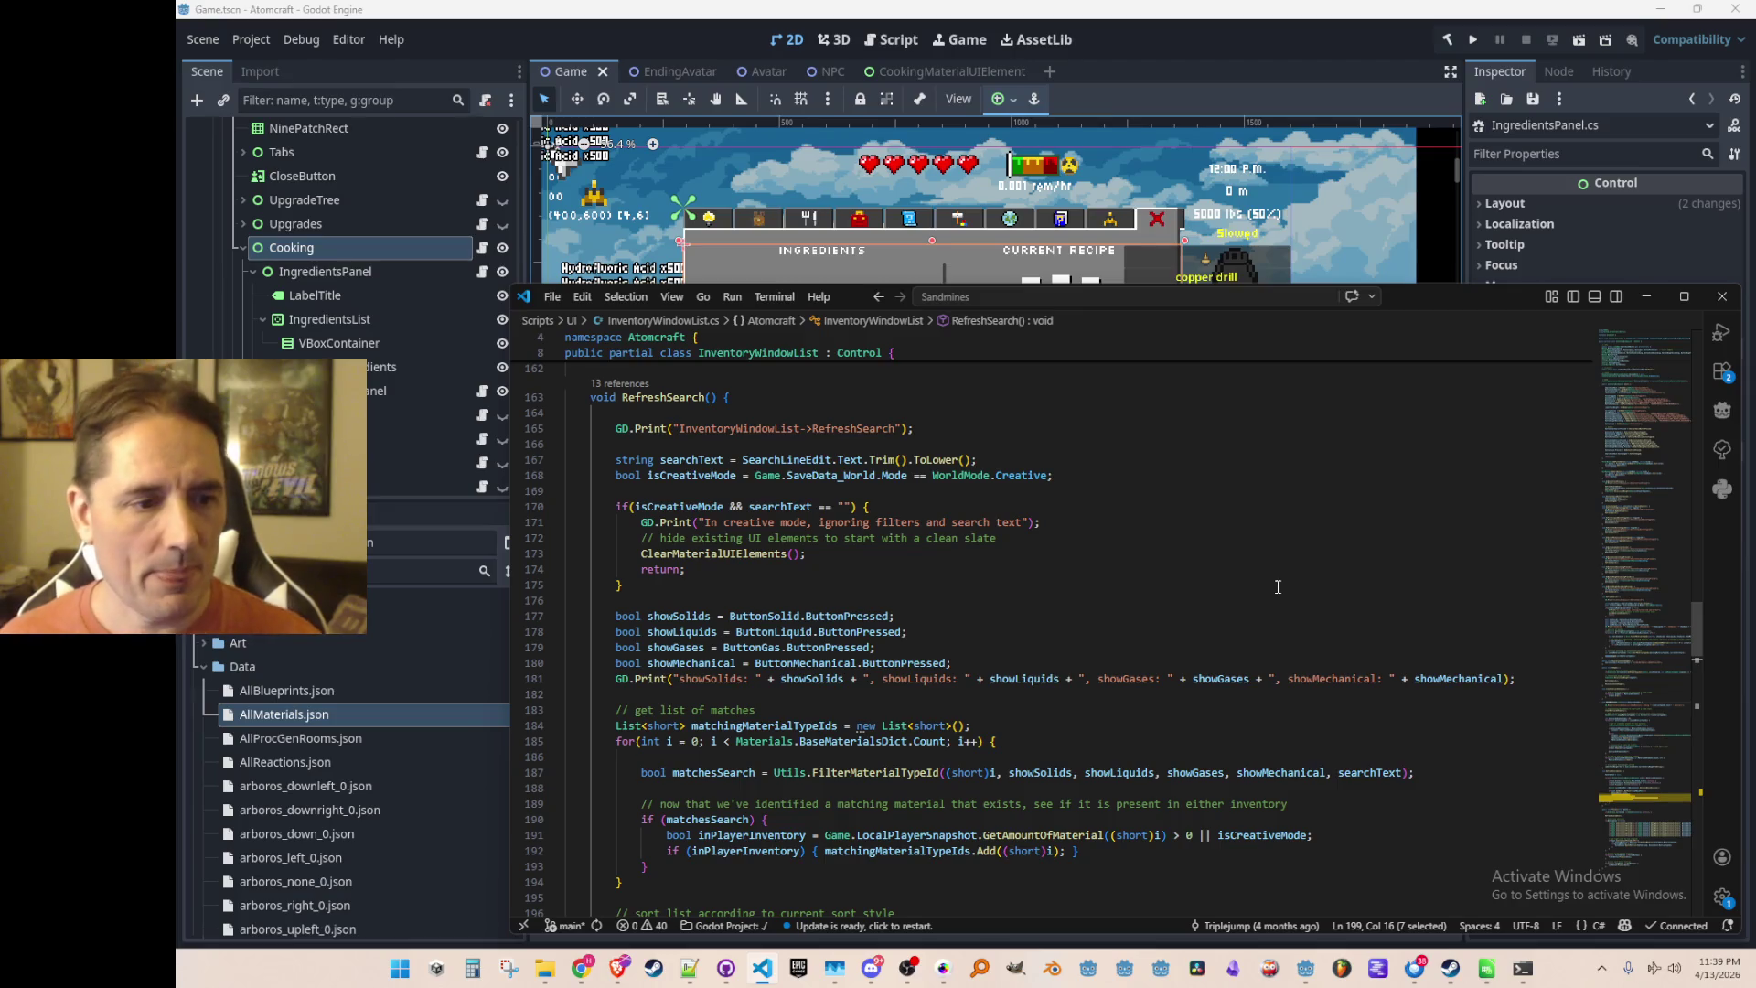
{"action": "scroll", "coordinate": [1277, 586], "scroll_direction": "down", "scroll_amount": 3}
{"action": "scroll", "coordinate": [1235, 530], "scroll_direction": "up", "scroll_amount": 5}
Copy the RefreshSearch method (lines 163–201) and open the IngredientsPanel script from Godot
{"action": "left_click", "coordinate": [1216, 479]}
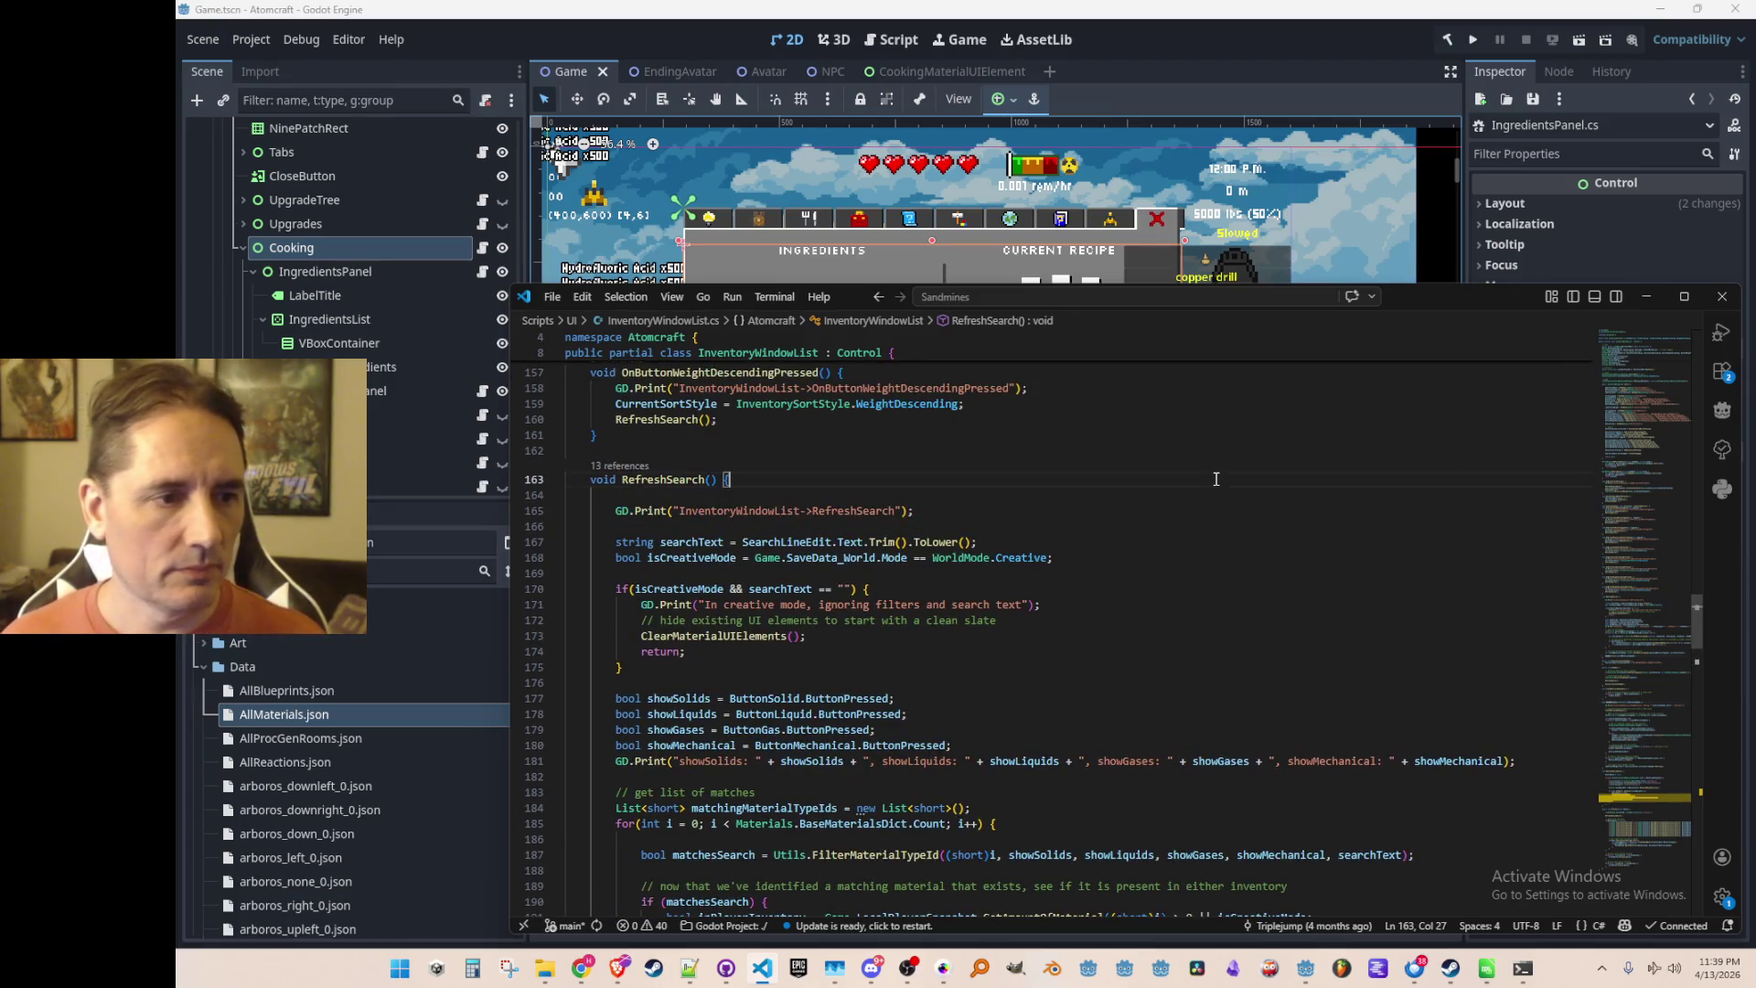
{"action": "key", "text": "ctrl+l"}
{"action": "key", "text": "ctrl+l"}
{"action": "key", "text": "ctrl+l"}
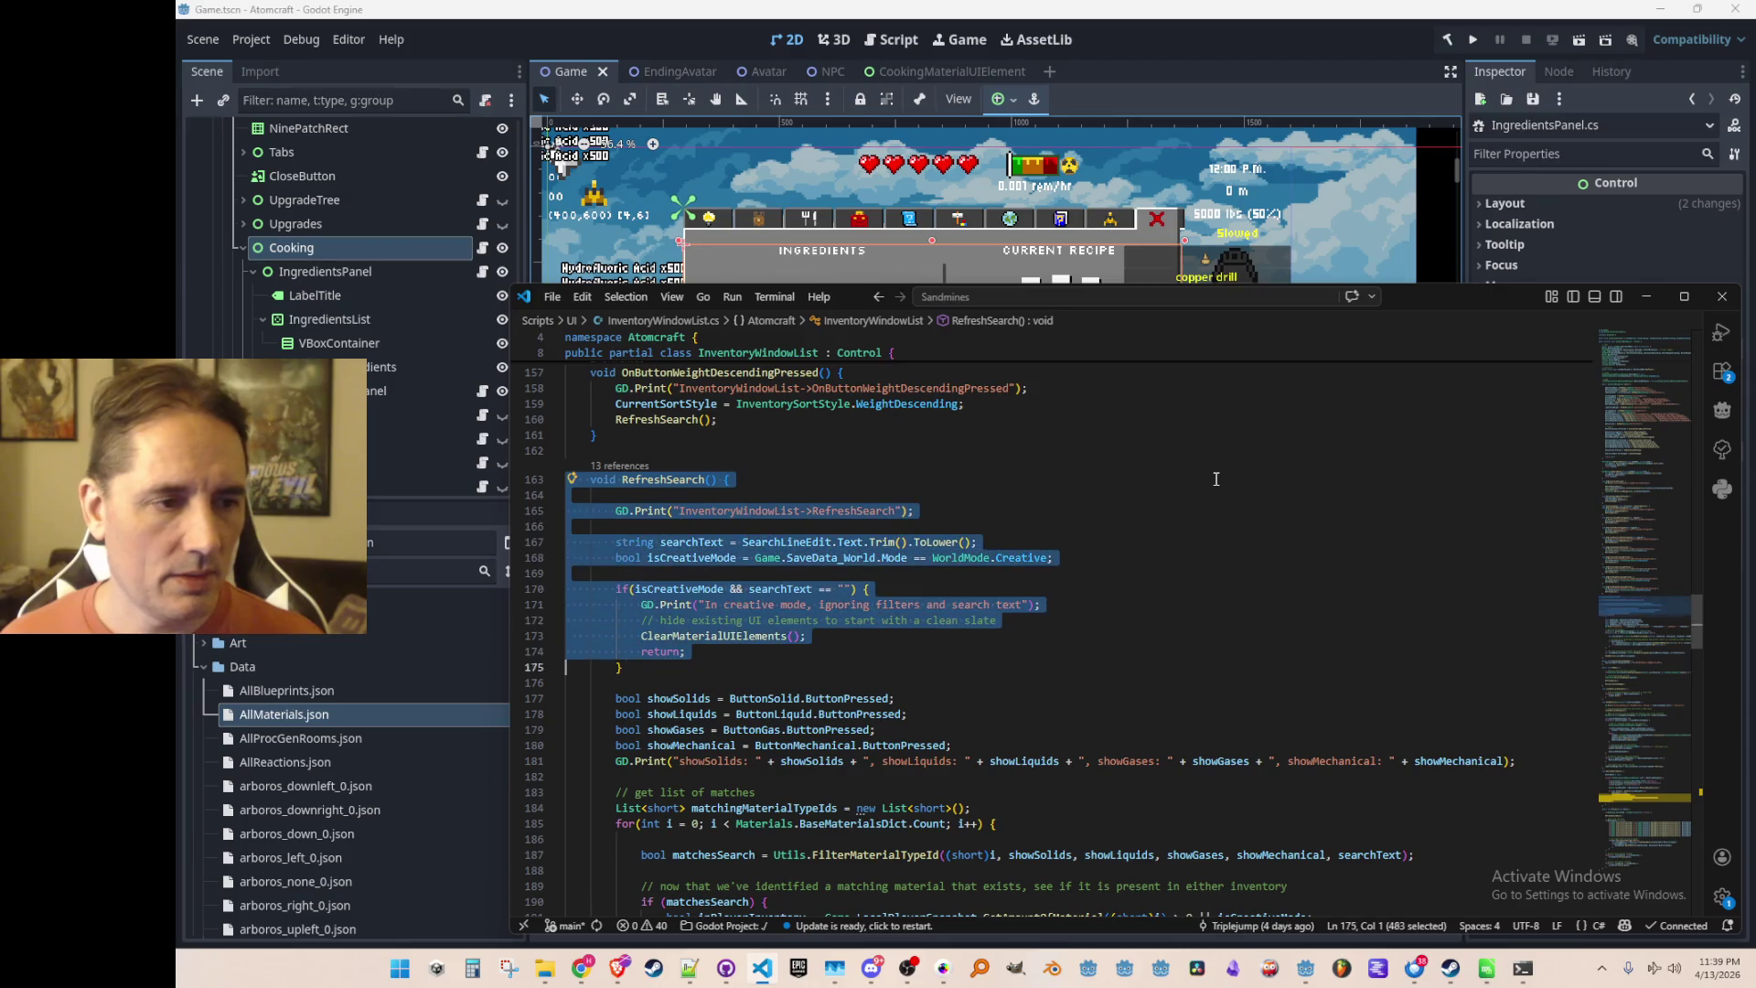
{"action": "key", "text": "ctrl+l"}
{"action": "key", "text": "ctrl+l"}
{"action": "key", "text": "ctrl+l"}
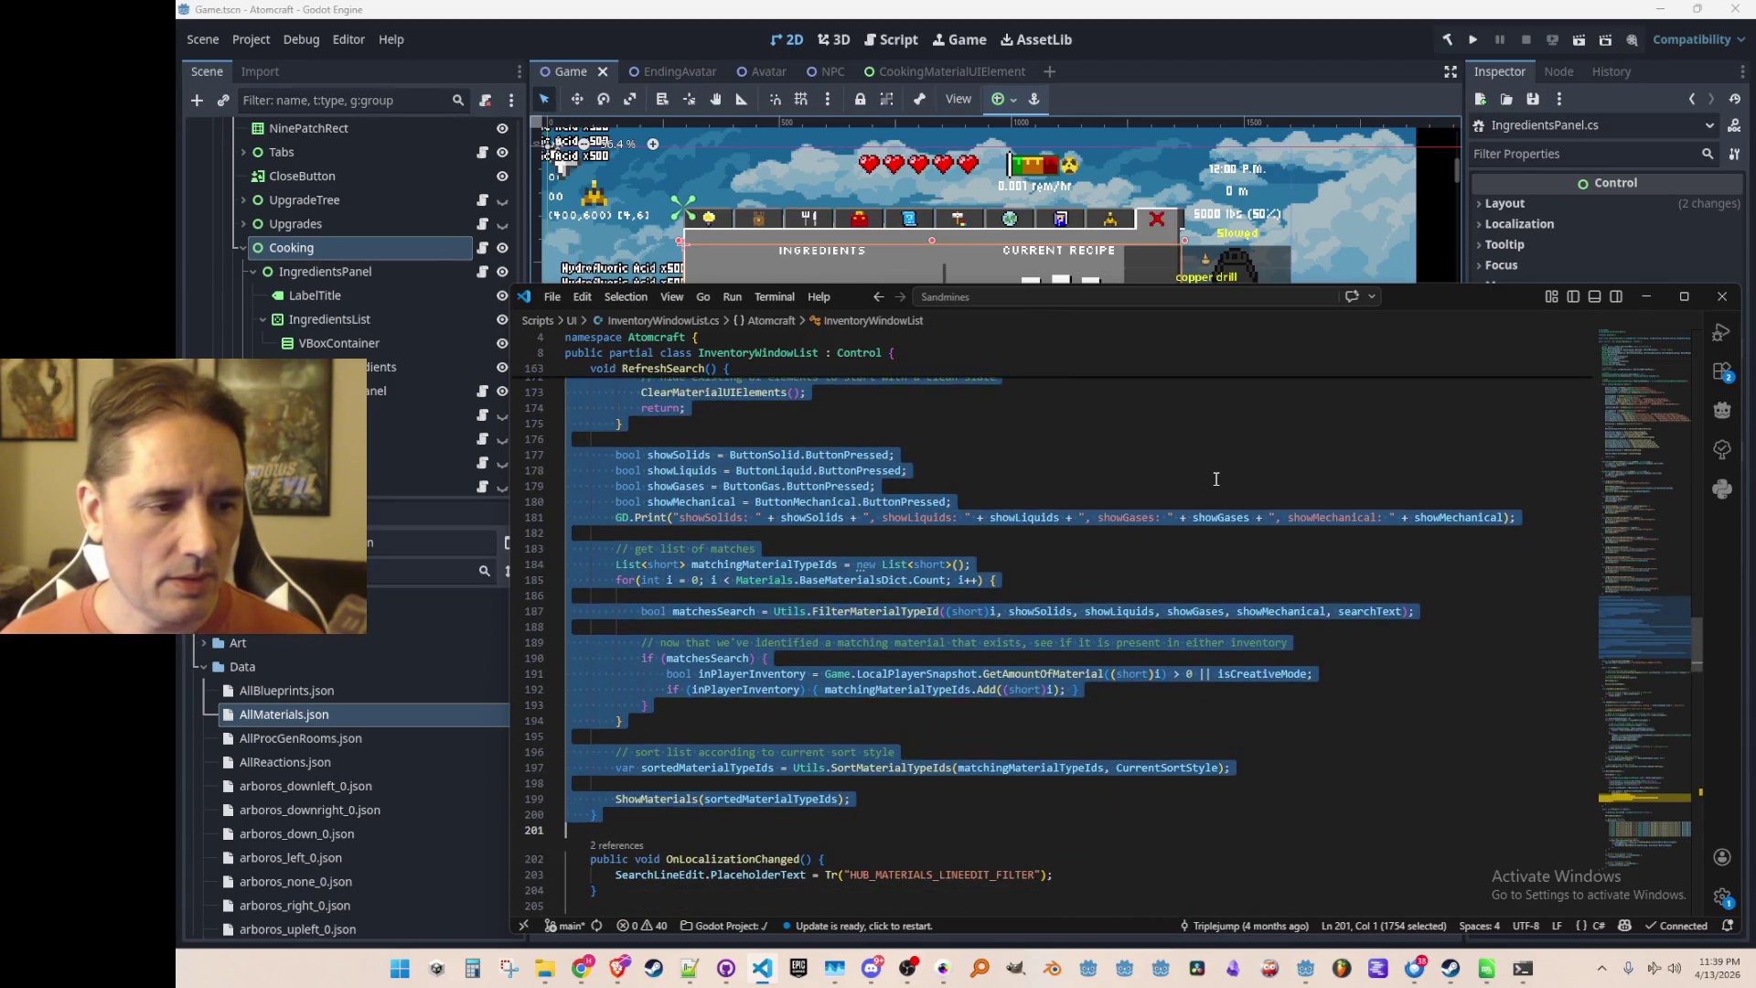
{"action": "key", "text": "Escape"}
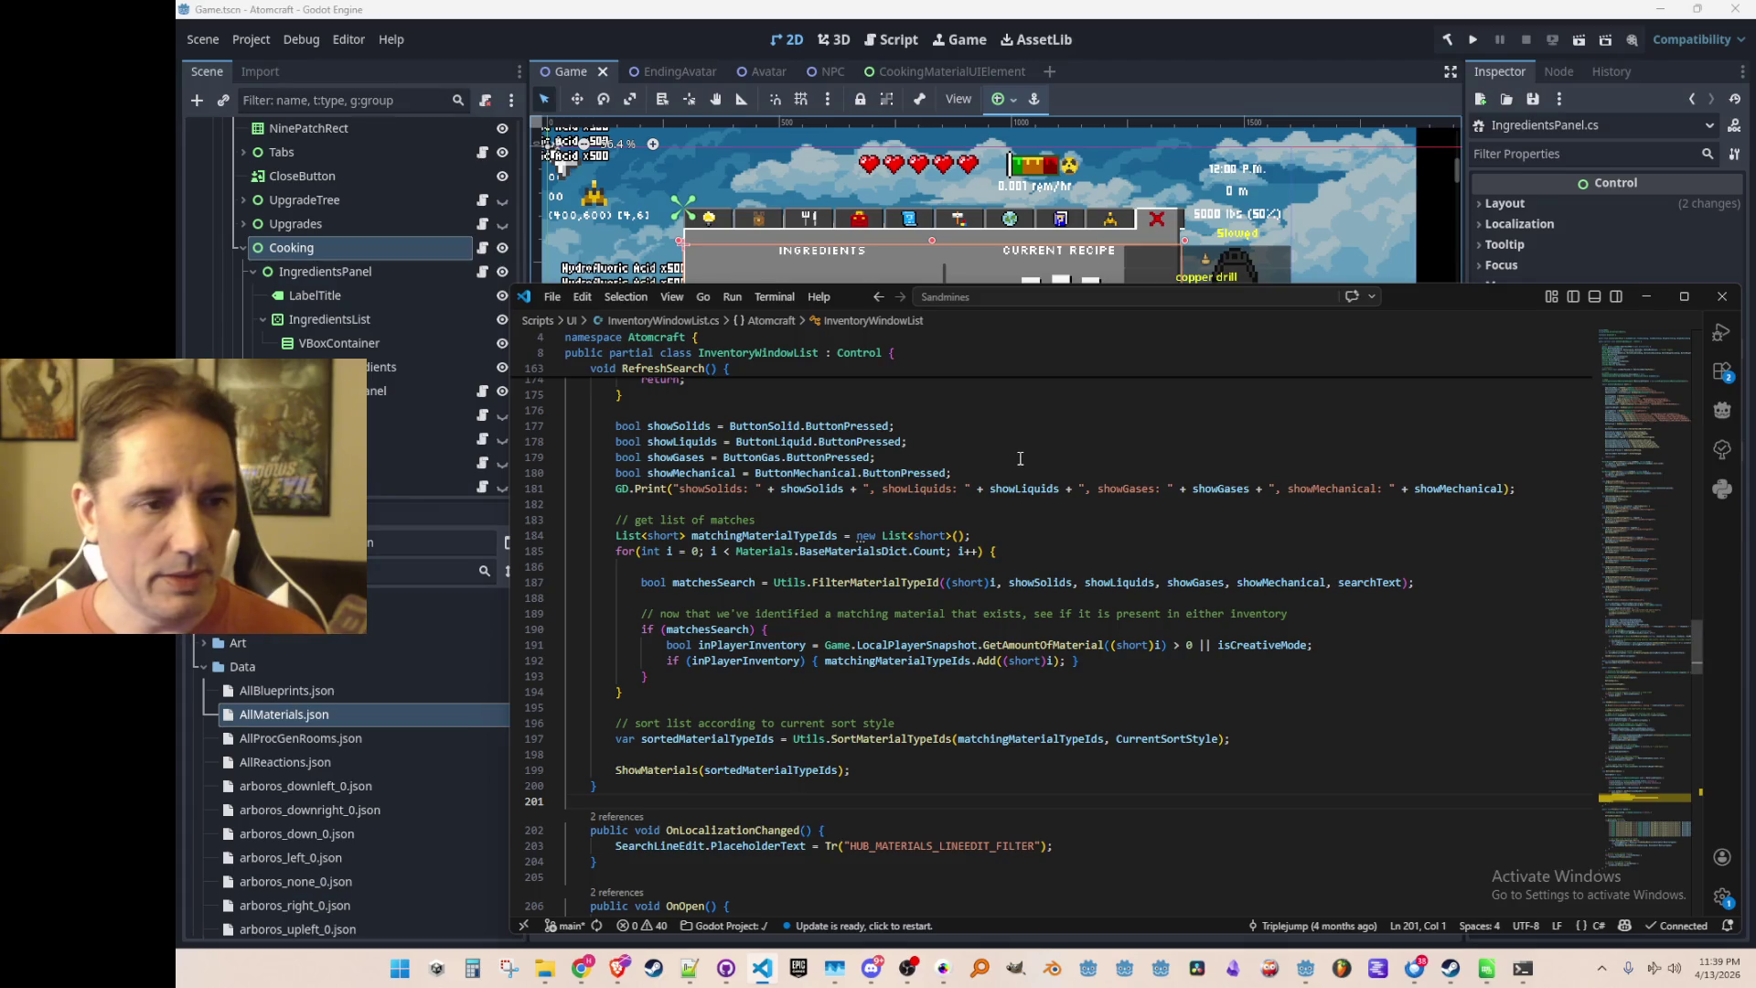
{"action": "left_click", "coordinate": [482, 272]}
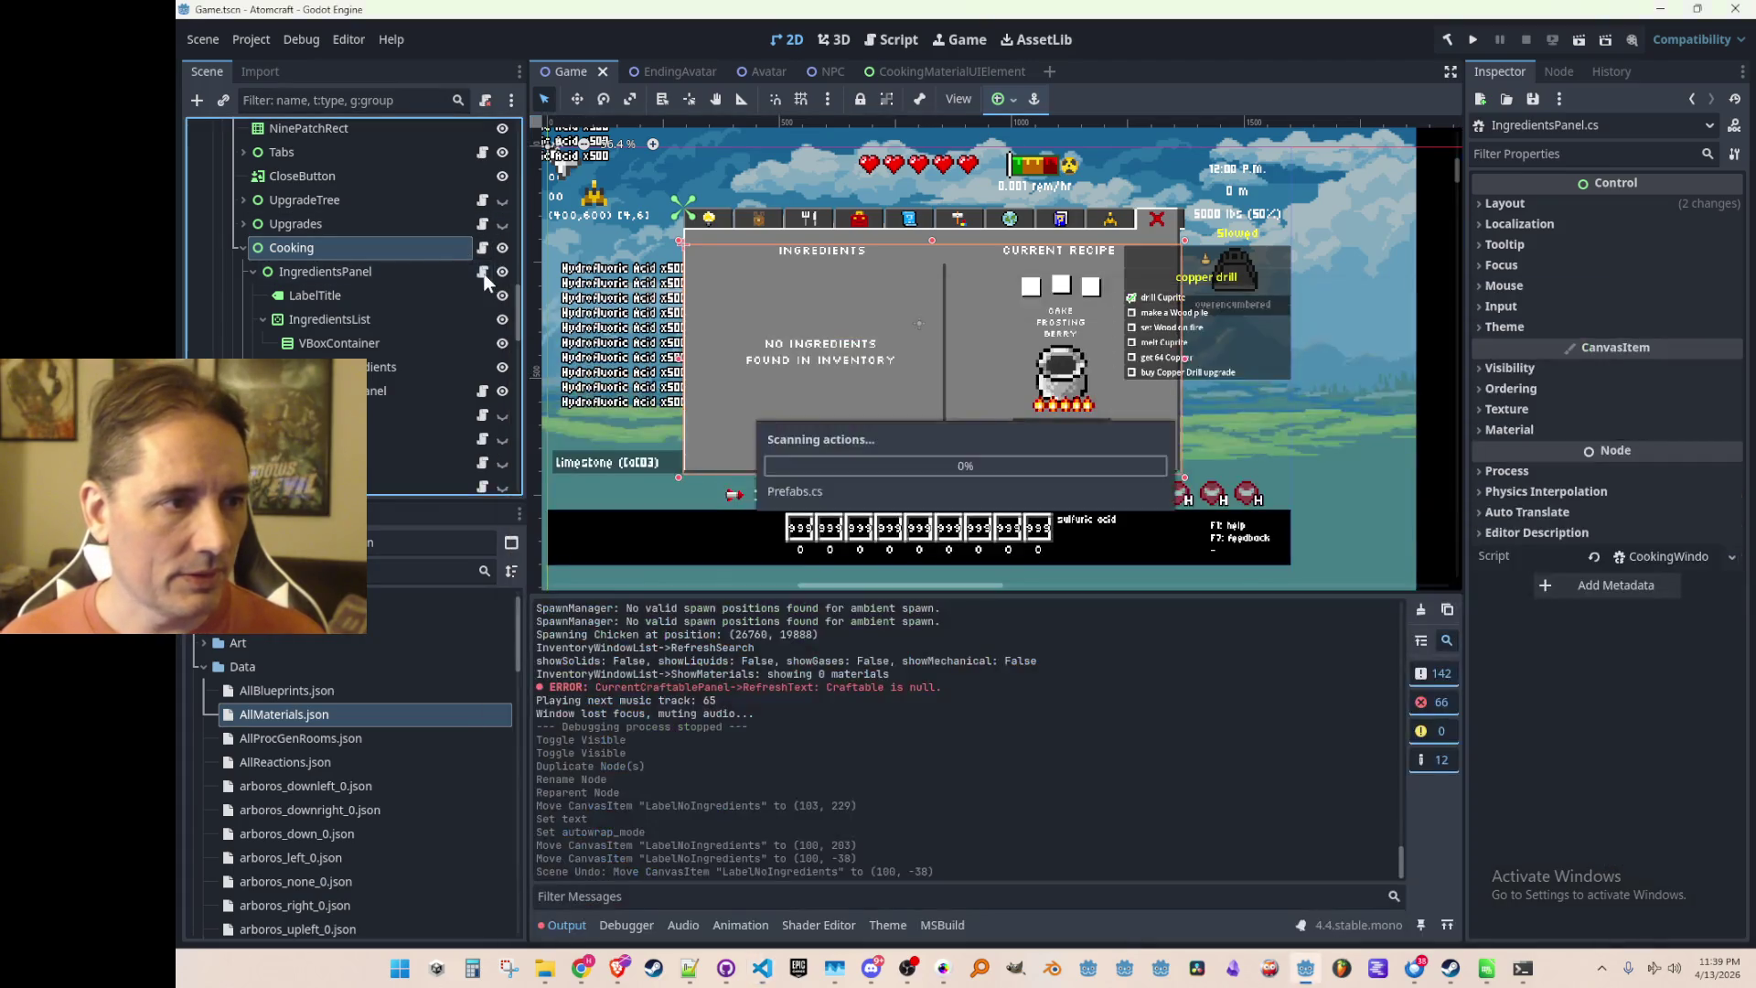
Paste the copied RefreshSearch method into IngredientsPanel.cs after Refresh
{"action": "scroll", "coordinate": [1141, 544], "scroll_direction": "down", "scroll_amount": 10}
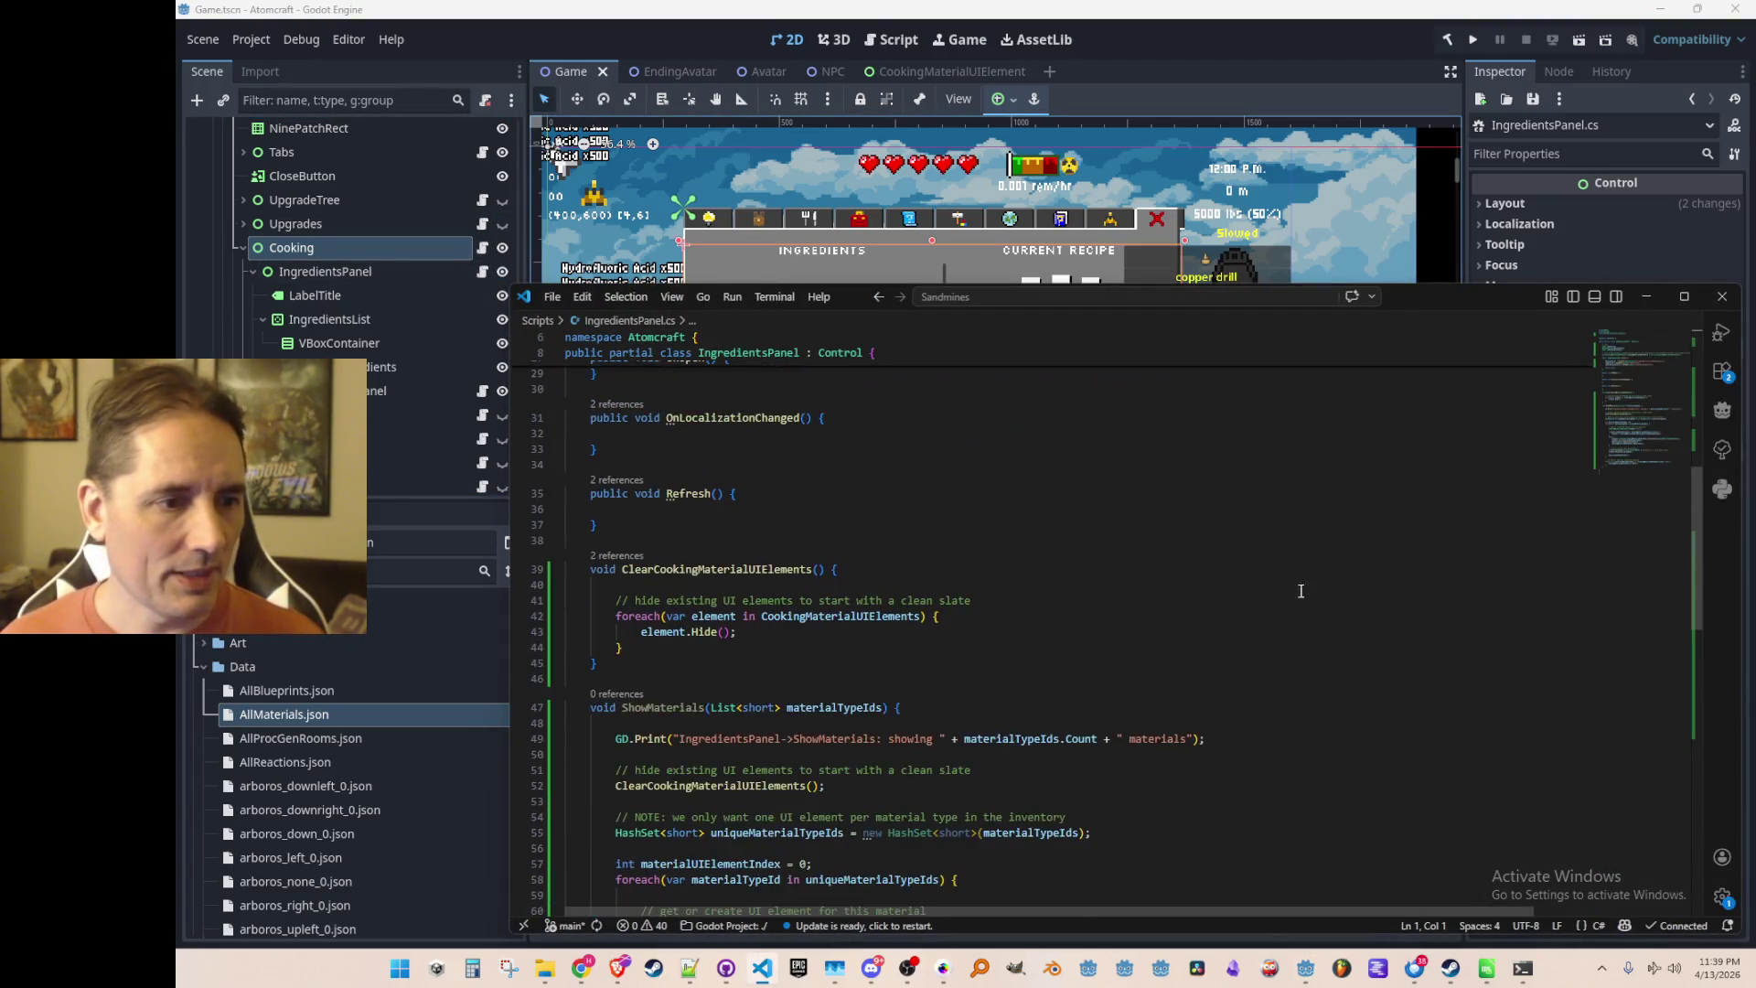
{"action": "left_click", "coordinate": [1331, 548]}
{"action": "scroll", "coordinate": [1337, 547], "scroll_direction": "down", "scroll_amount": 1}
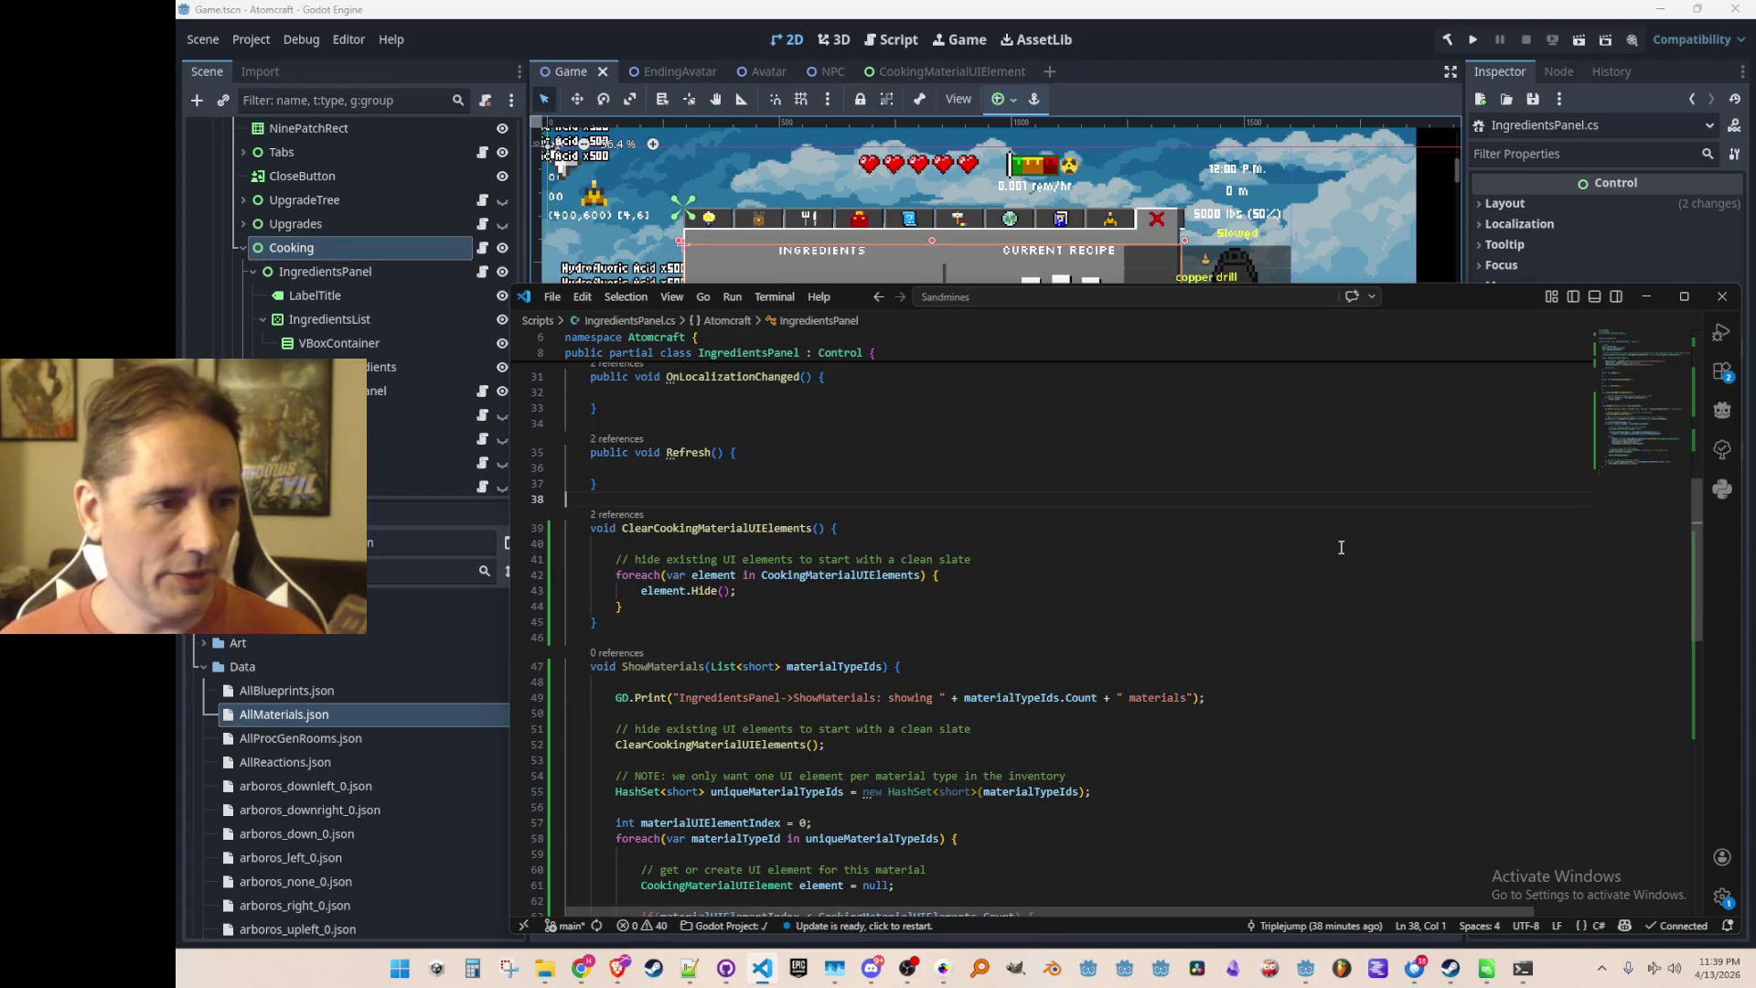
{"action": "key", "text": "ctrl+v"}
{"action": "scroll", "coordinate": [1104, 638], "scroll_direction": "down", "scroll_amount": 4}
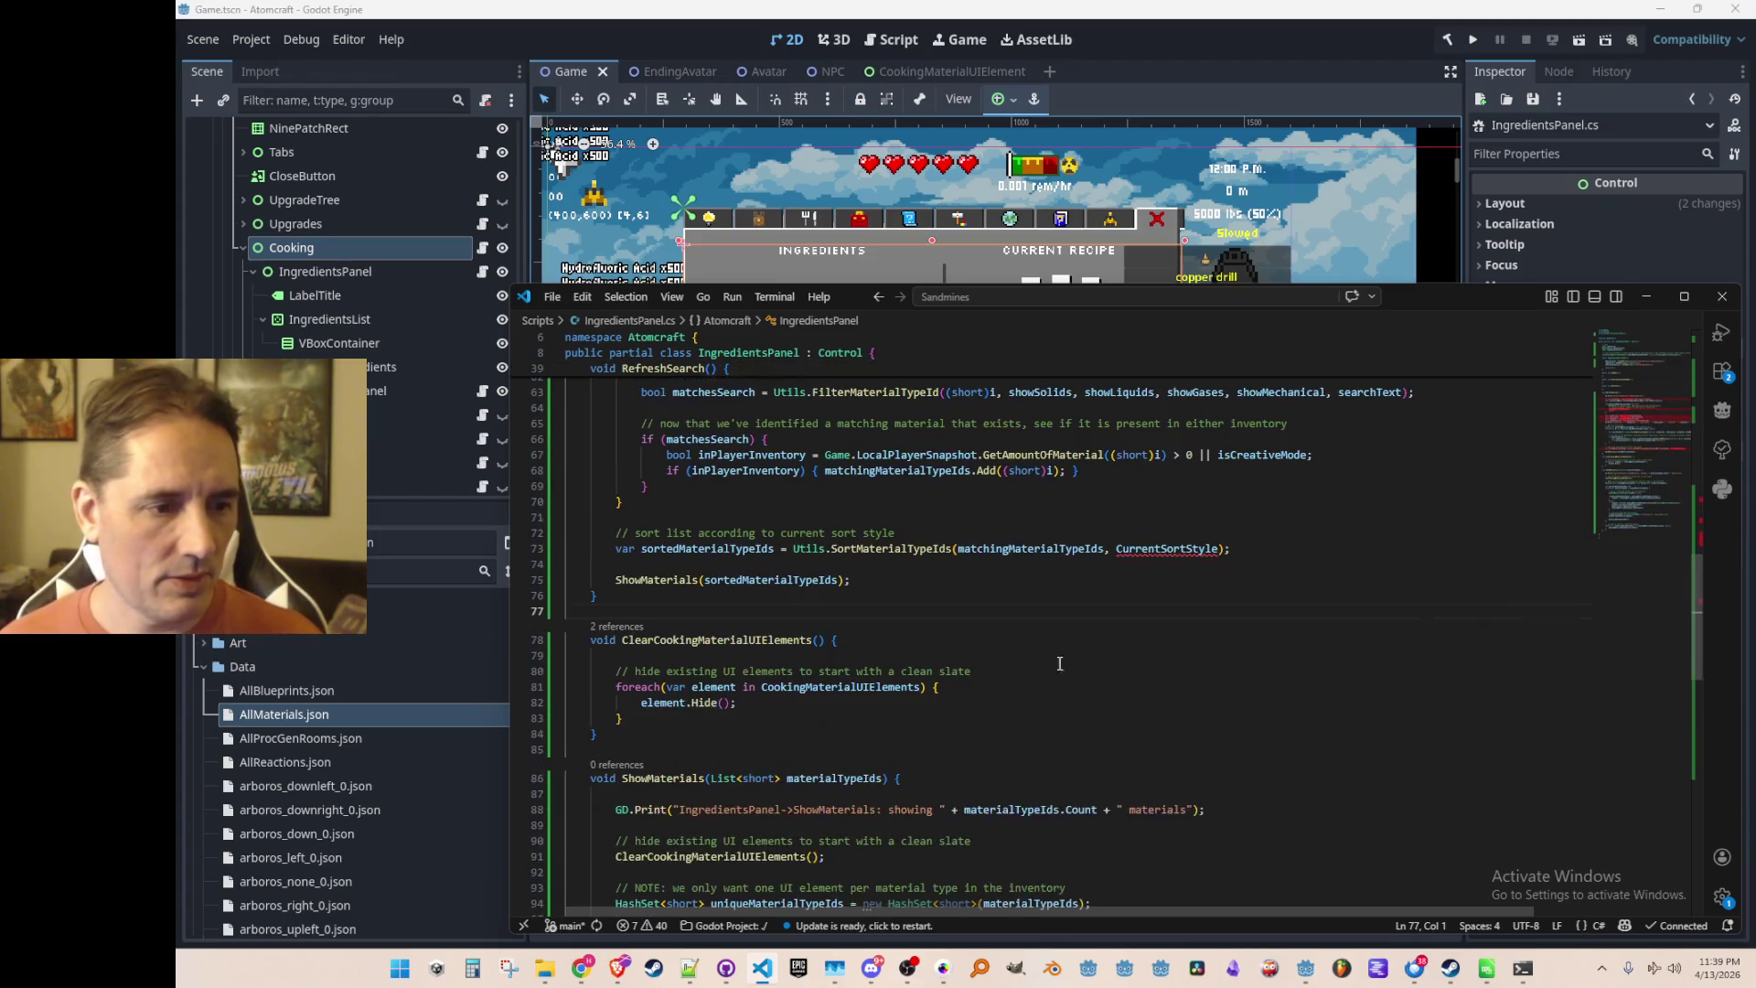
{"action": "scroll", "coordinate": [818, 746], "scroll_direction": "up", "scroll_amount": 6}
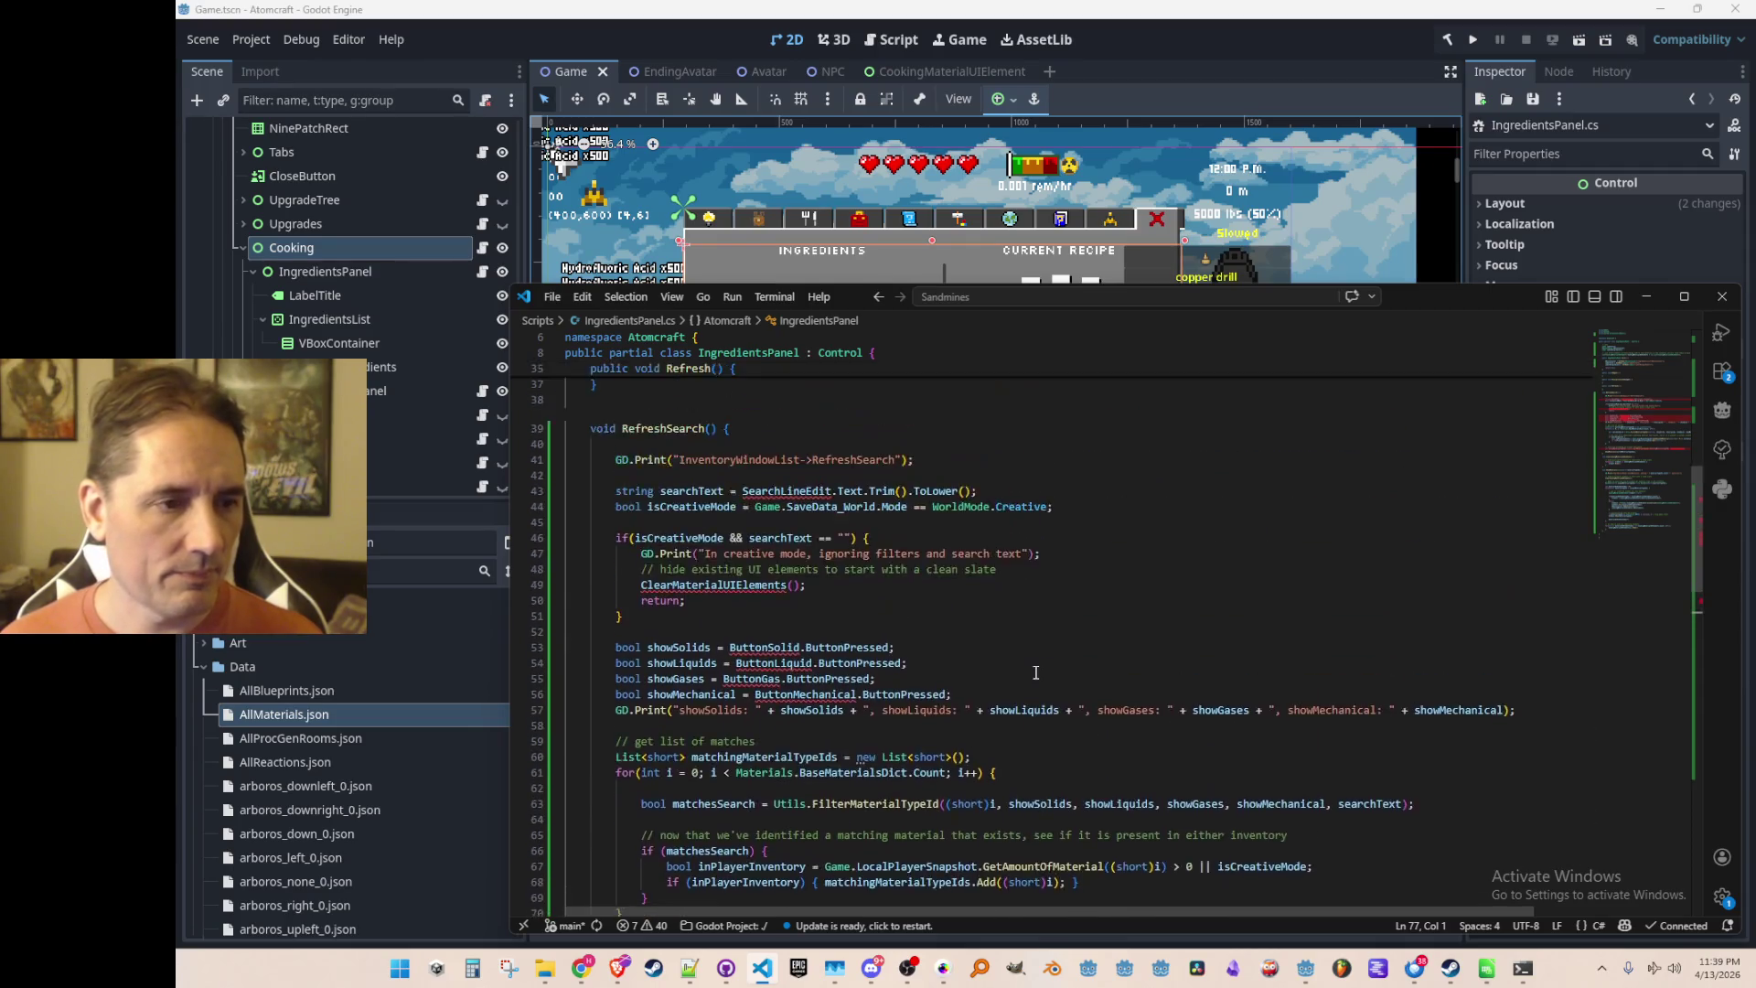
{"action": "scroll", "coordinate": [1058, 657], "scroll_direction": "down", "scroll_amount": 2}
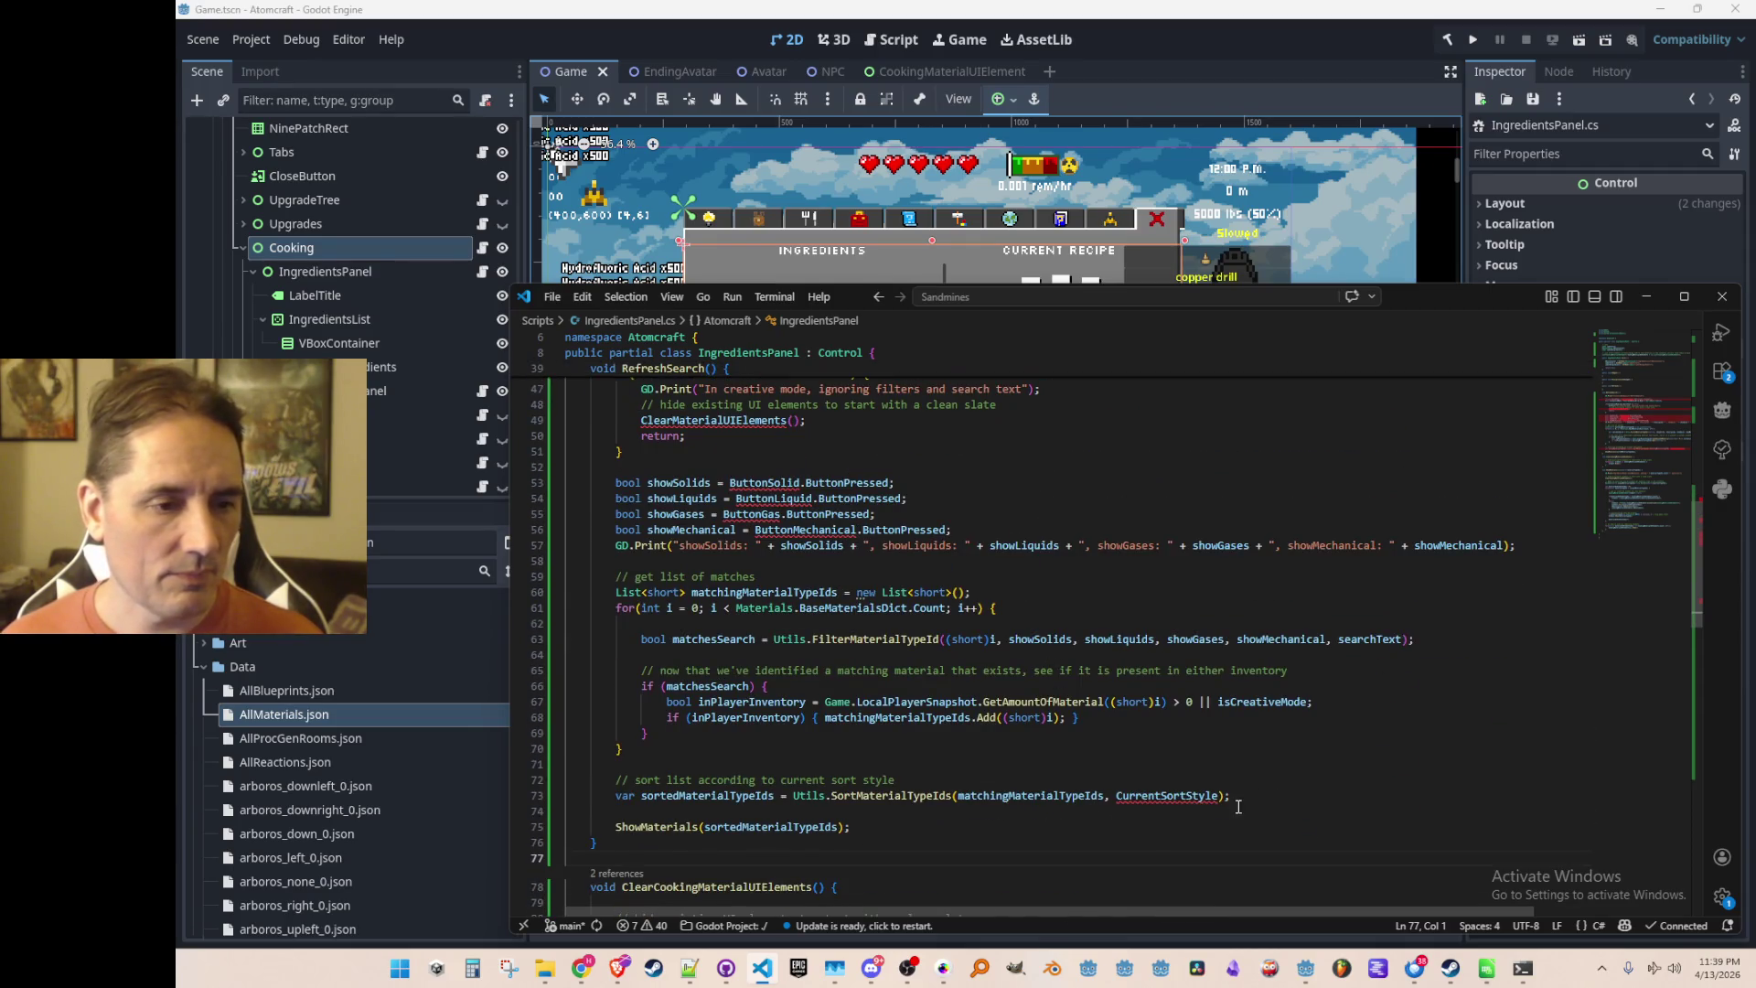
{"action": "scroll", "coordinate": [1030, 820], "scroll_direction": "up", "scroll_amount": 3}
{"action": "scroll", "coordinate": [960, 778], "scroll_direction": "down", "scroll_amount": 4}
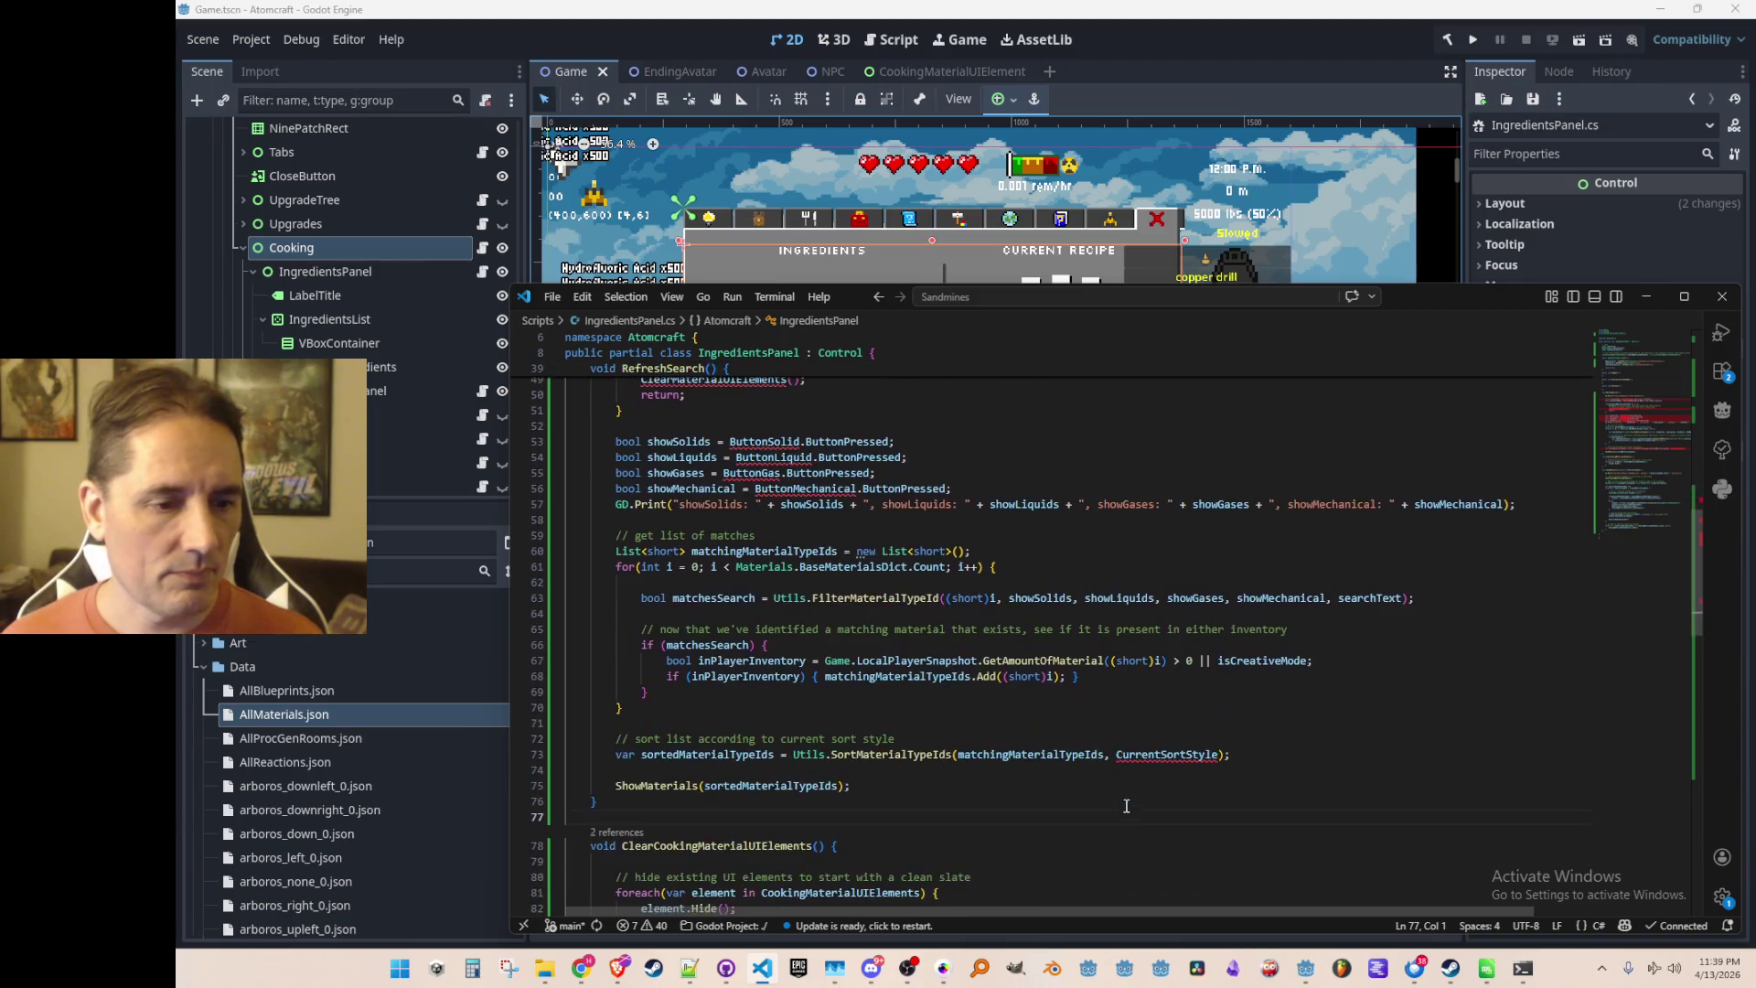
Replace the CurrentSortStyle argument with InventorySortStyle.Alphabetical
{"action": "mouse_move", "coordinate": [914, 754]}
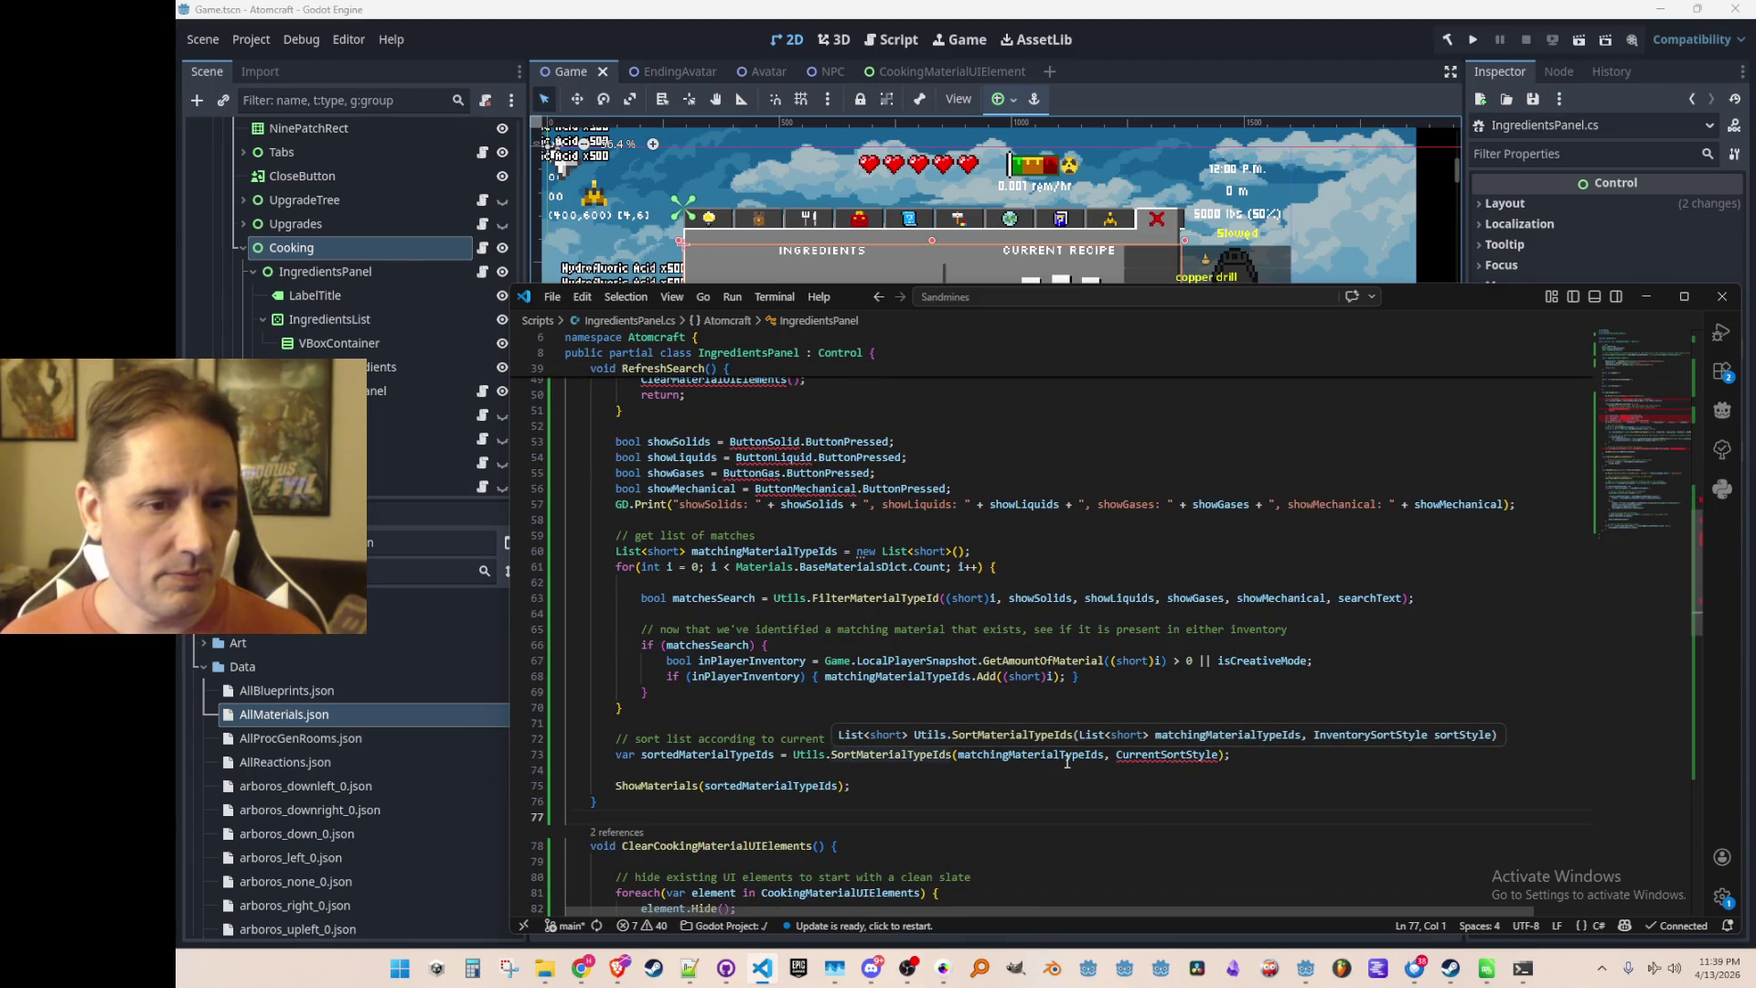
{"action": "double_click", "coordinate": [1166, 755]}
{"action": "key", "text": "BackSpace"}
{"action": "key", "text": "Escape"}
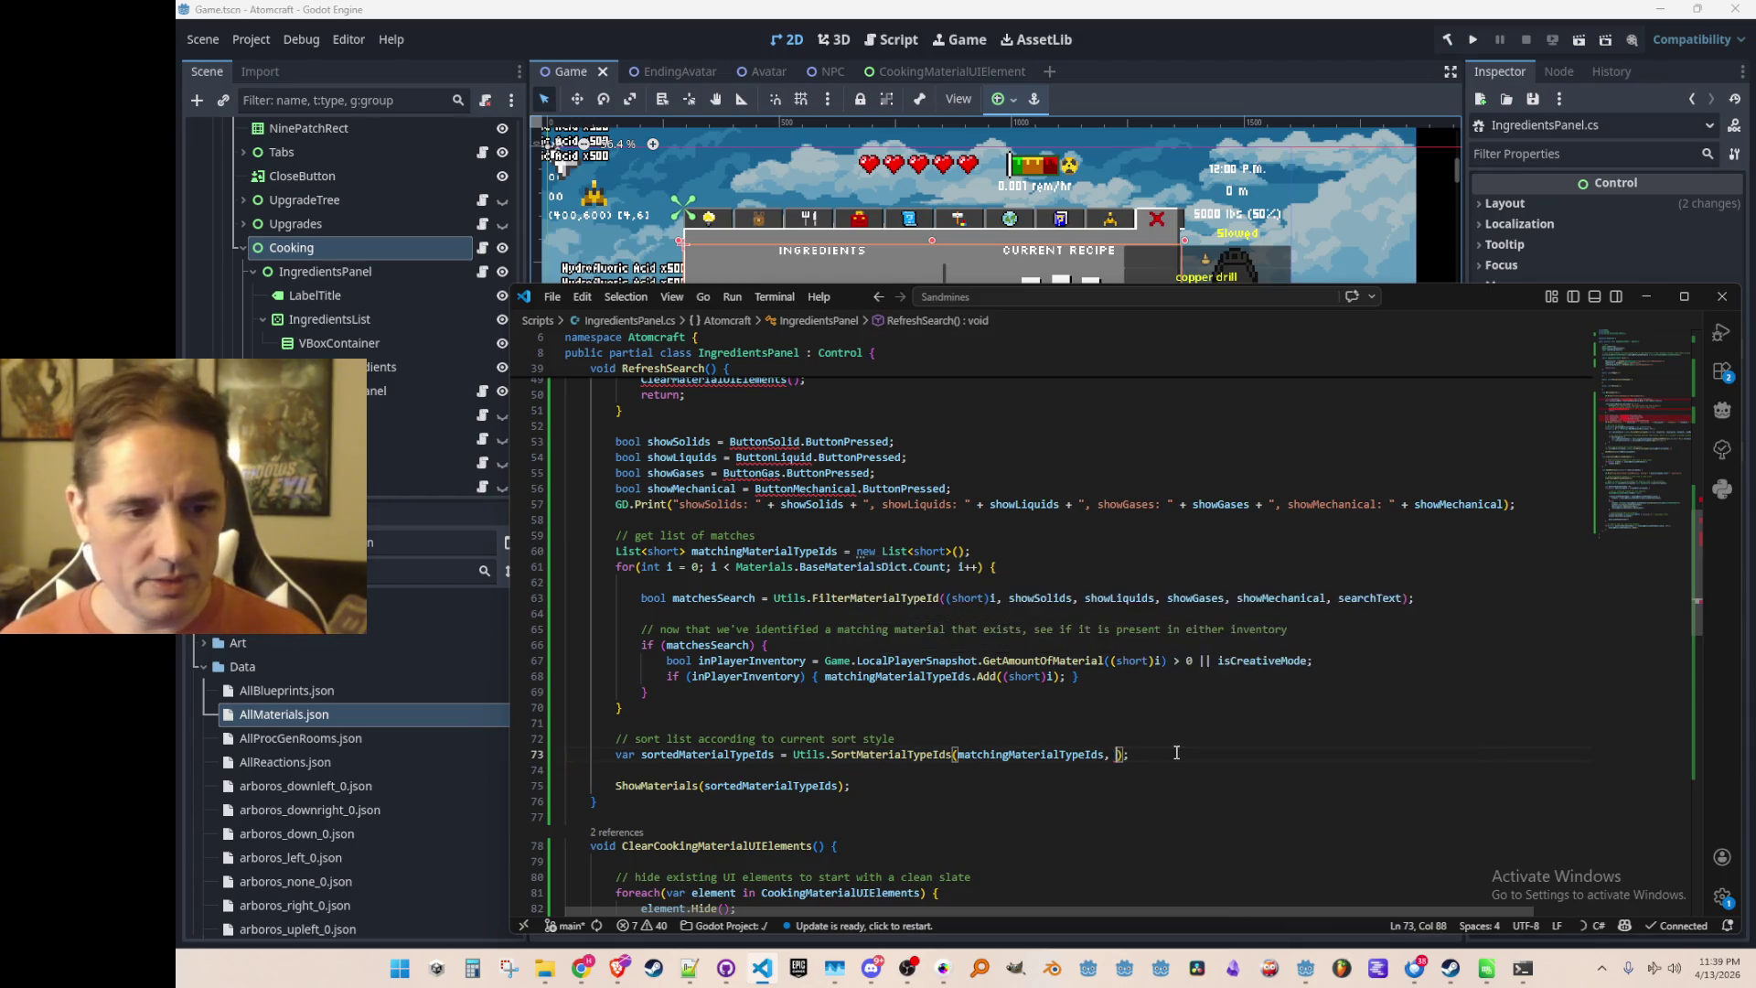
{"action": "key", "text": "ctrl+space"}
{"action": "key", "text": "Return"}
{"action": "key", "text": "Home"}
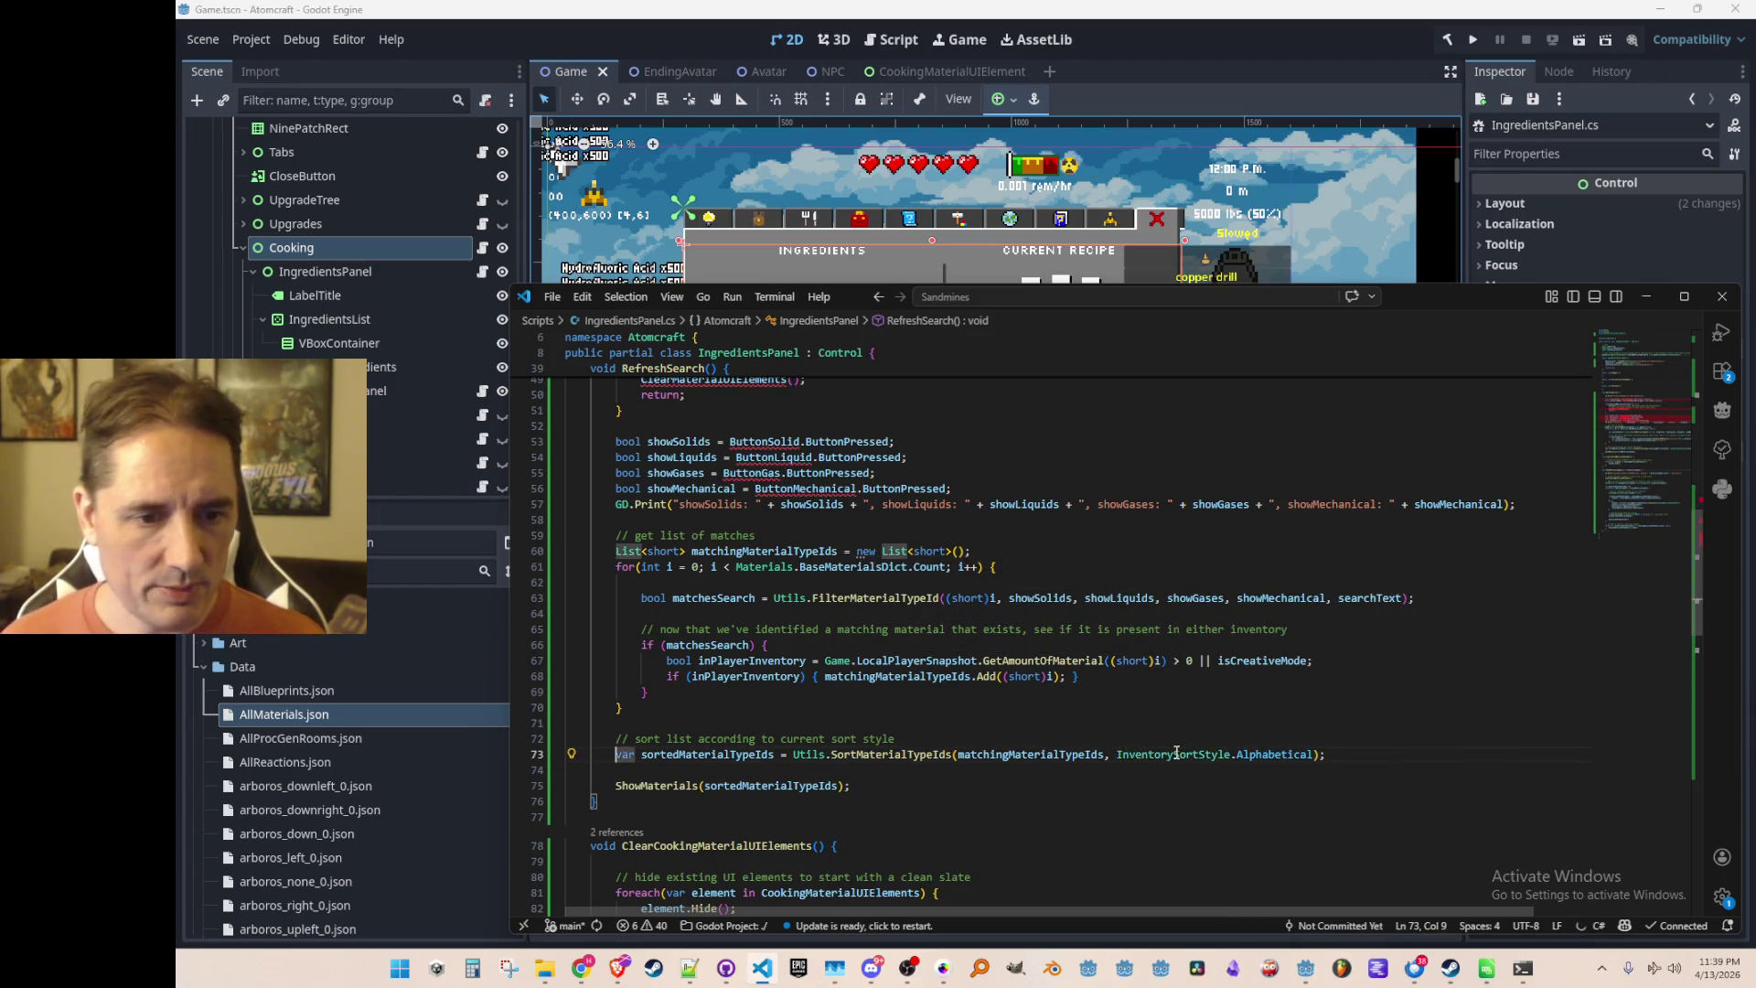
{"action": "key", "text": "Home"}
{"action": "key", "text": "Up"}
{"action": "scroll", "coordinate": [1207, 708], "scroll_direction": "up", "scroll_amount": 2}
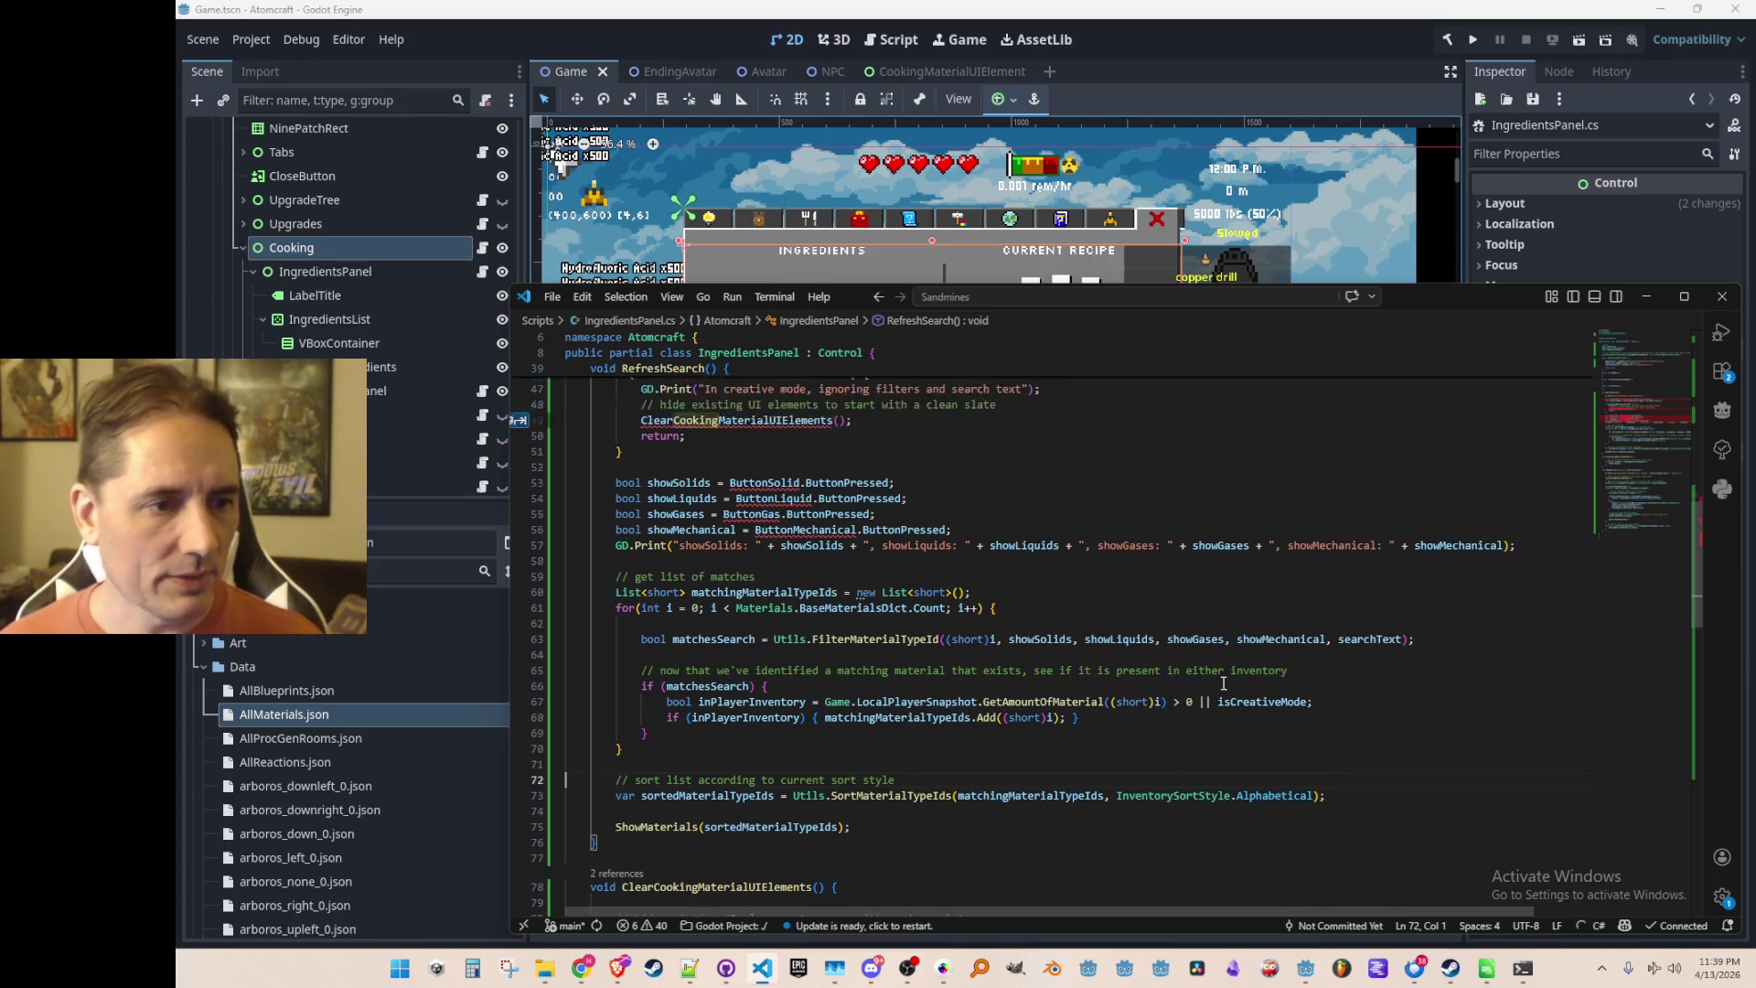
Delete lines 43–58 of RefreshSearch: search text, creative-mode return and filter buttons
{"action": "left_click", "coordinate": [1272, 534]}
{"action": "scroll", "coordinate": [1272, 534], "scroll_direction": "up", "scroll_amount": 1}
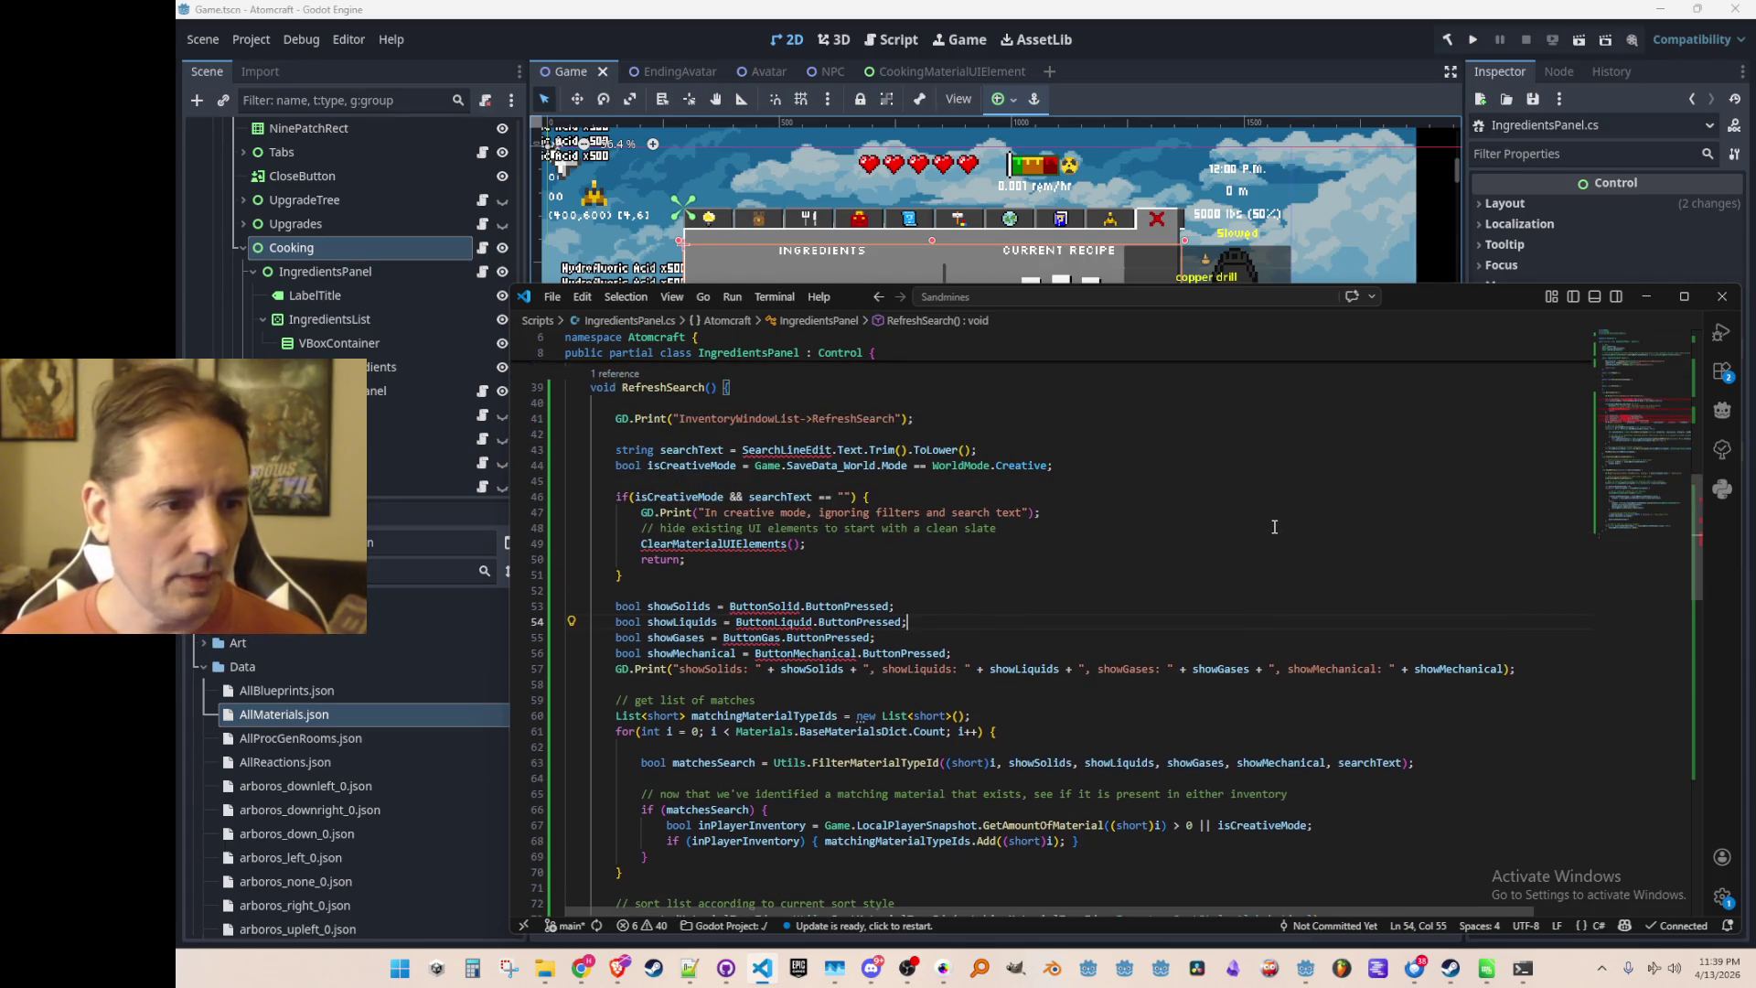
{"action": "key", "text": "Up"}
{"action": "key", "text": "Up"}
{"action": "key", "text": "Up"}
{"action": "key", "text": "Home"}
{"action": "key", "text": "Home"}
{"action": "key", "text": "Up"}
{"action": "key", "text": "Up"}
{"action": "key", "text": "Up"}
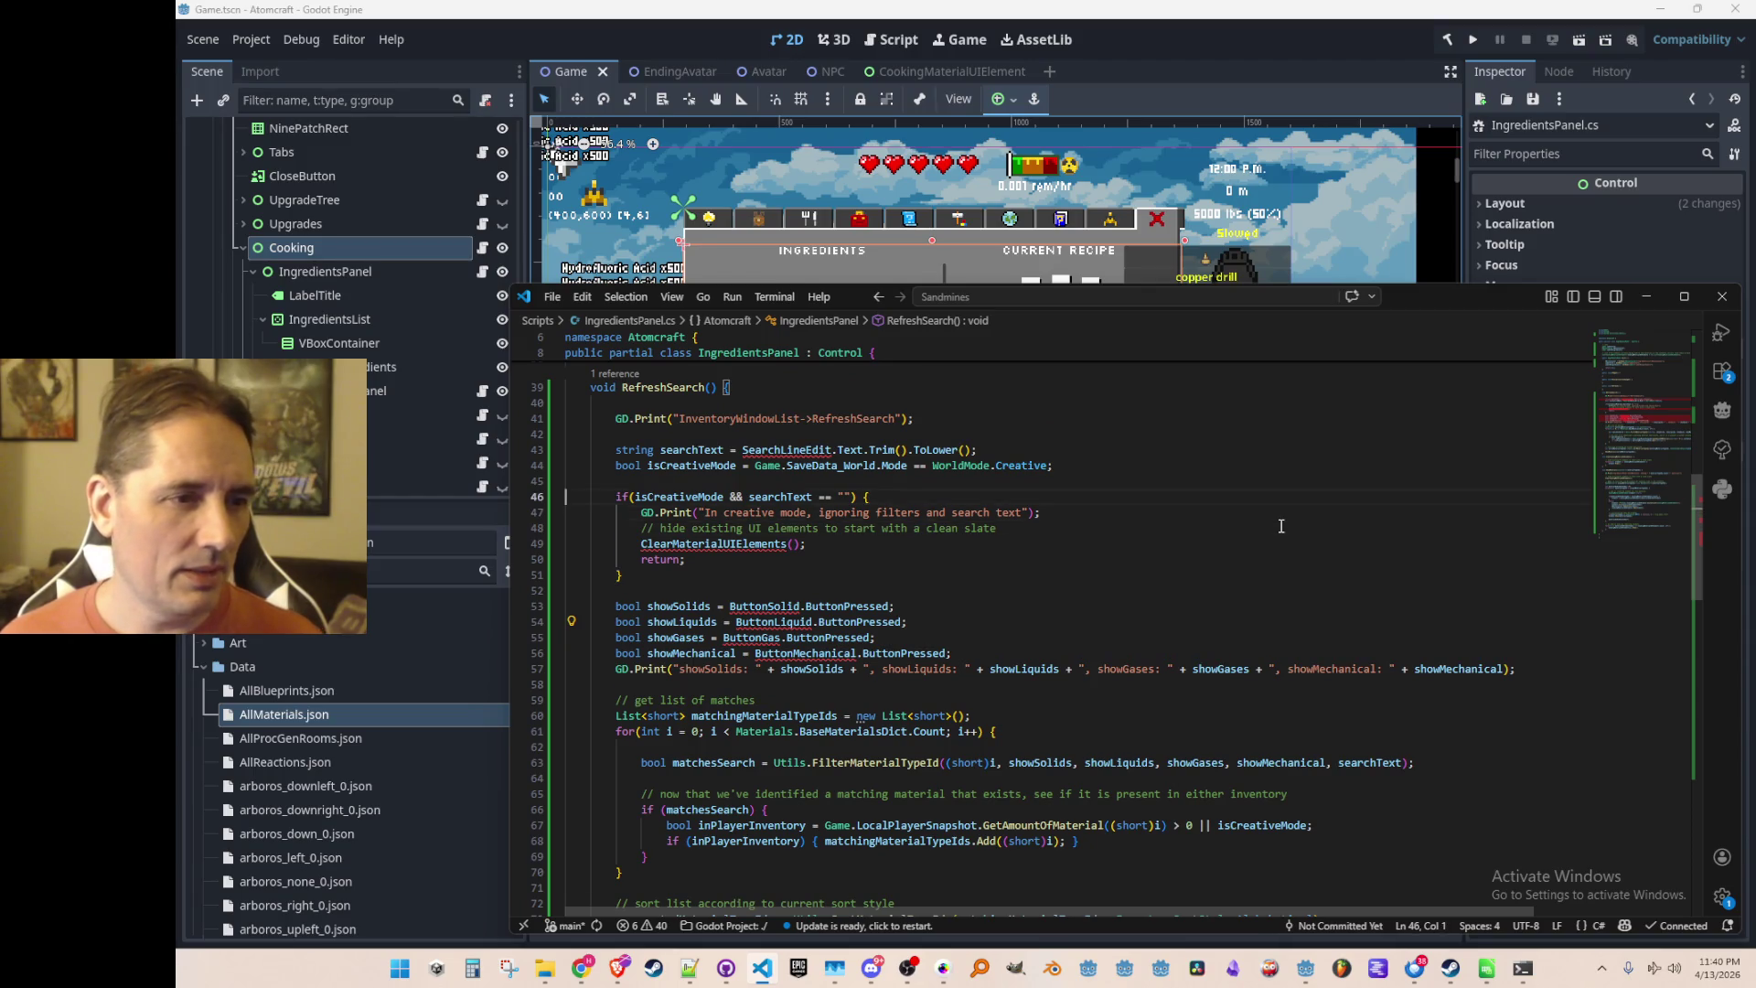
{"action": "key", "text": "shift+Up"}
{"action": "key", "text": "shift+Down"}
{"action": "key", "text": "shift+Down"}
{"action": "key", "text": "shift+Down"}
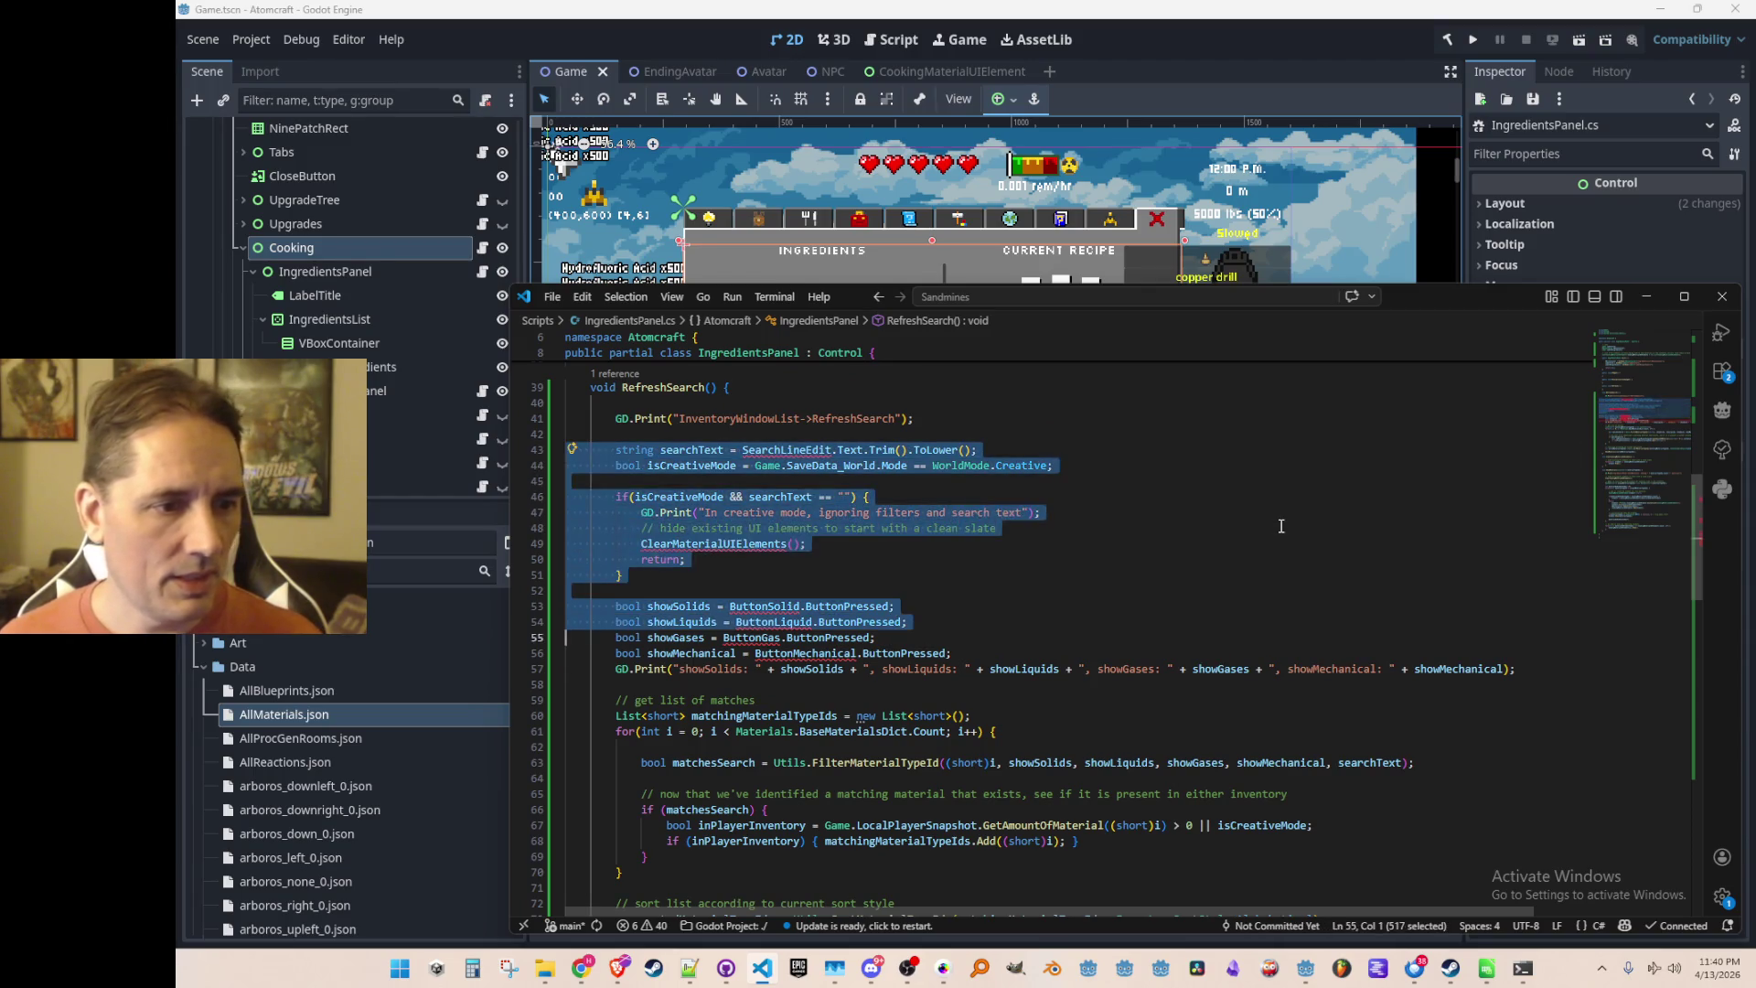
{"action": "key", "text": "Delete"}
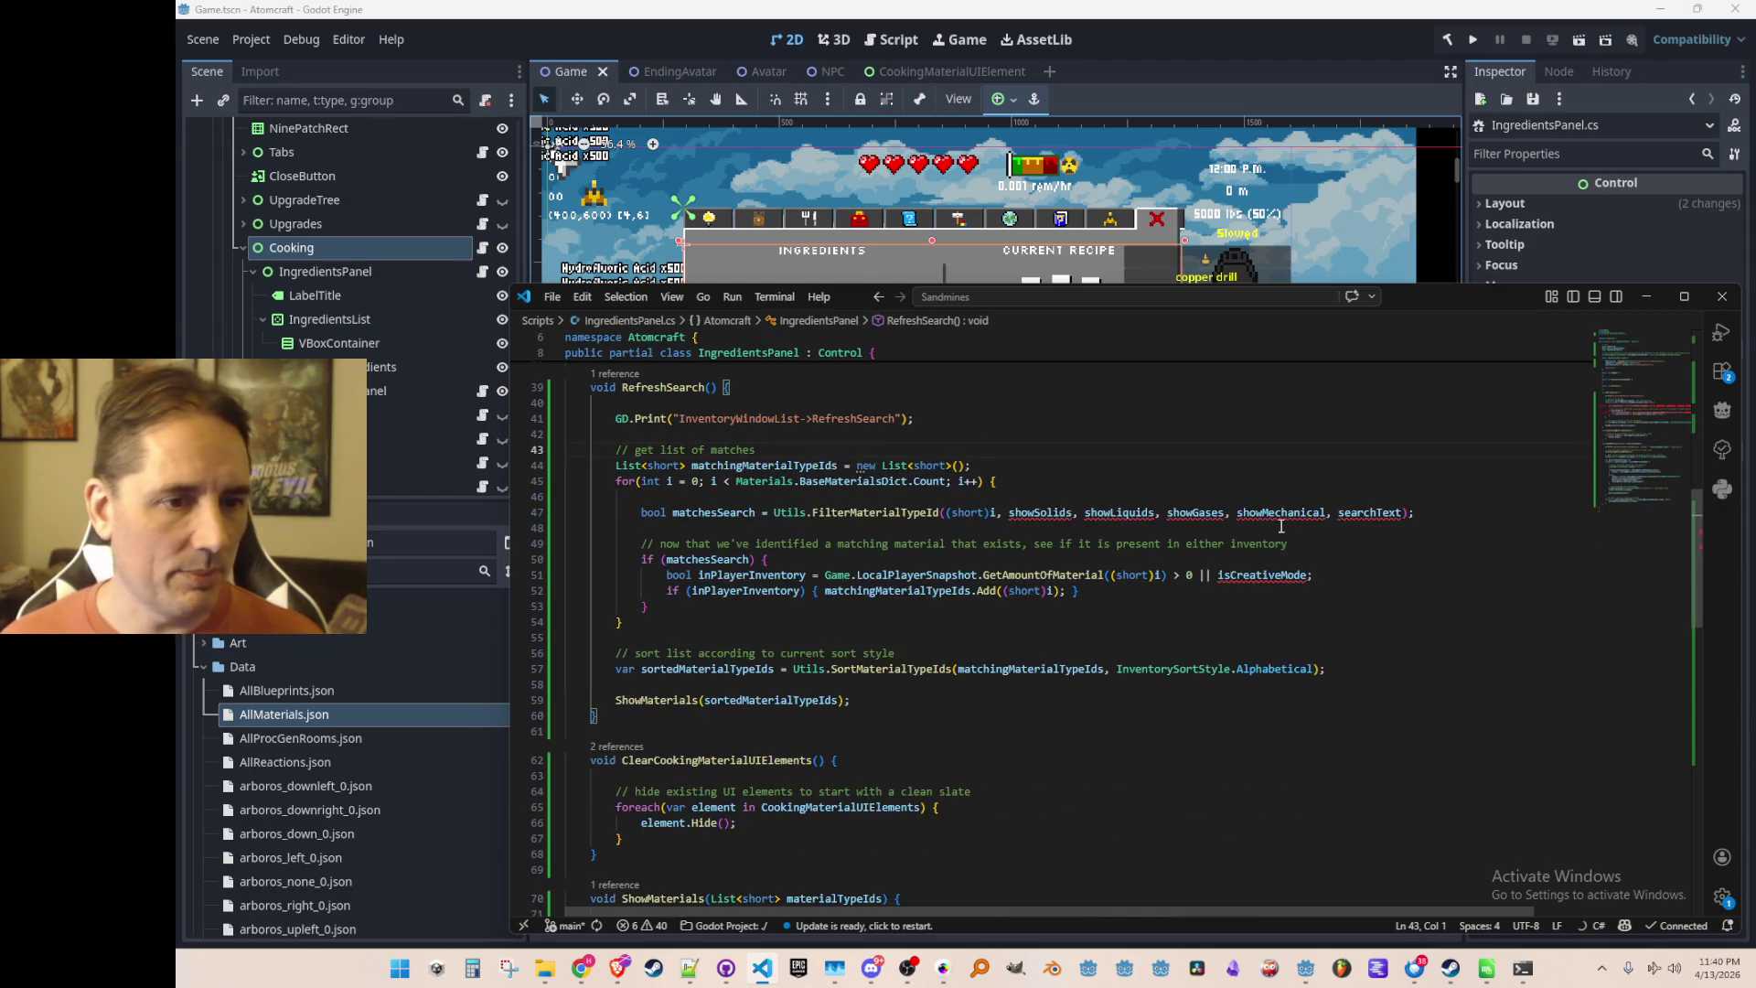
{"action": "scroll", "coordinate": [1280, 526], "scroll_direction": "up", "scroll_amount": 3}
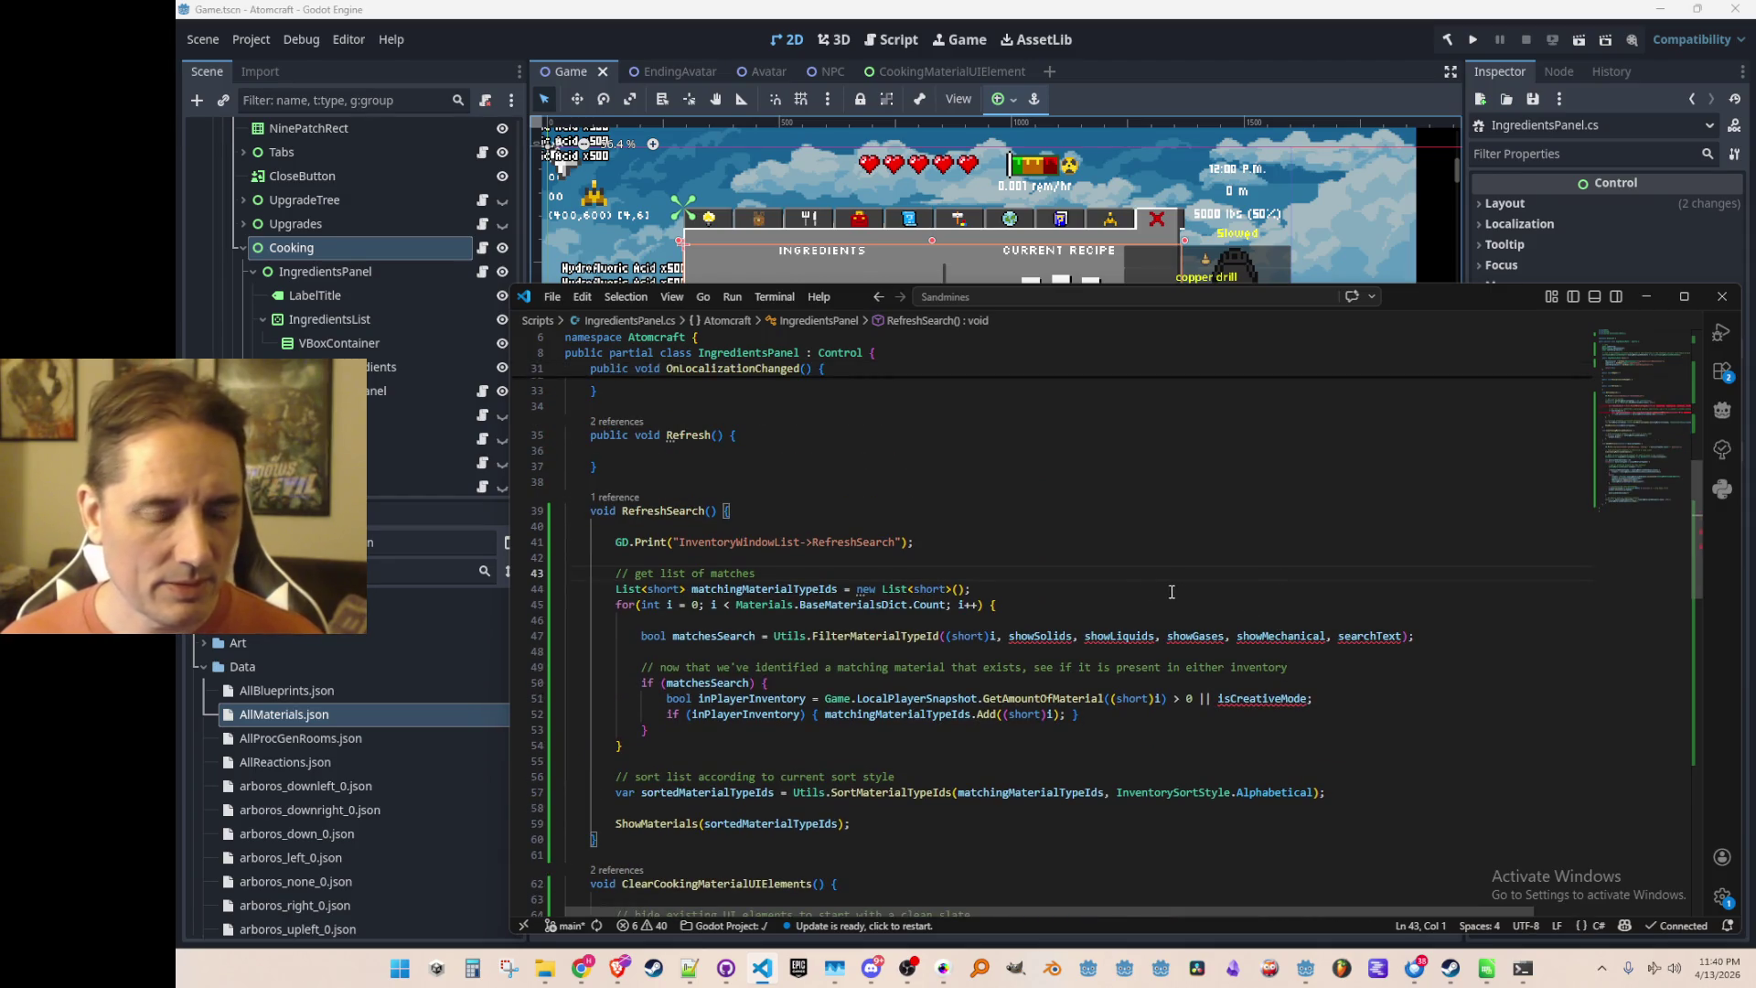
Dismiss the inline suggestion and jump to FilterMaterialTypeId's definition in Utils.cs
{"action": "left_click", "coordinate": [1045, 636]}
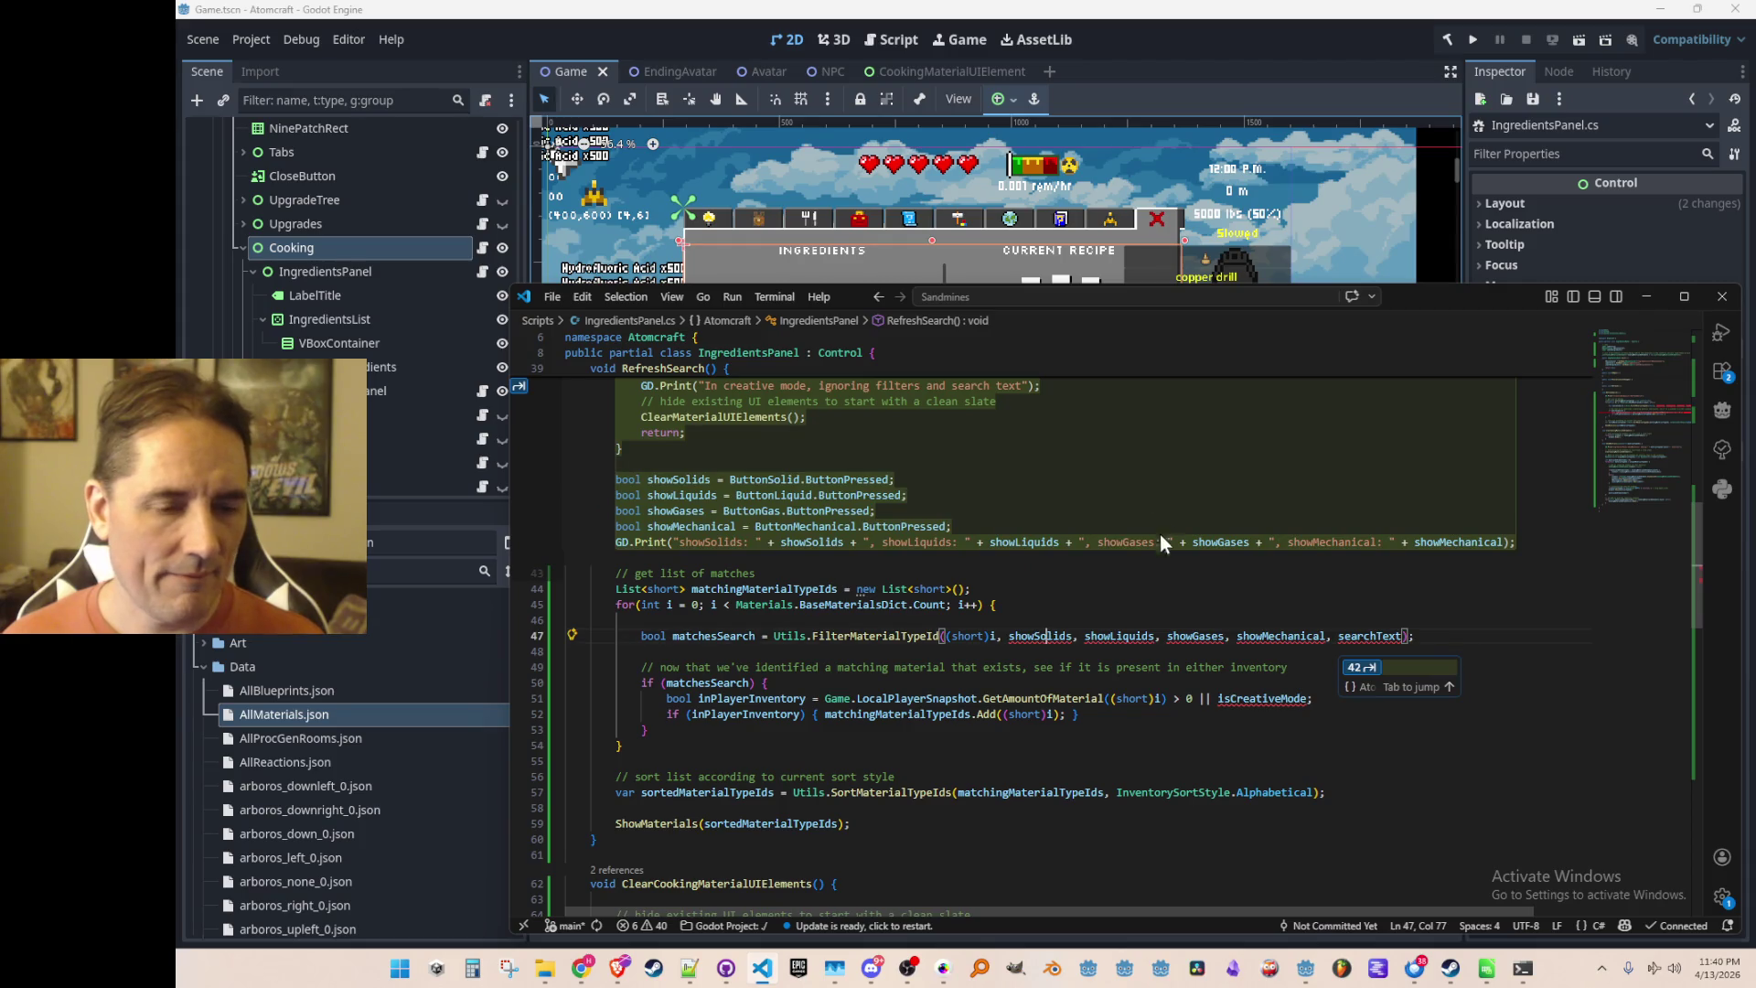
{"action": "key", "text": "Escape"}
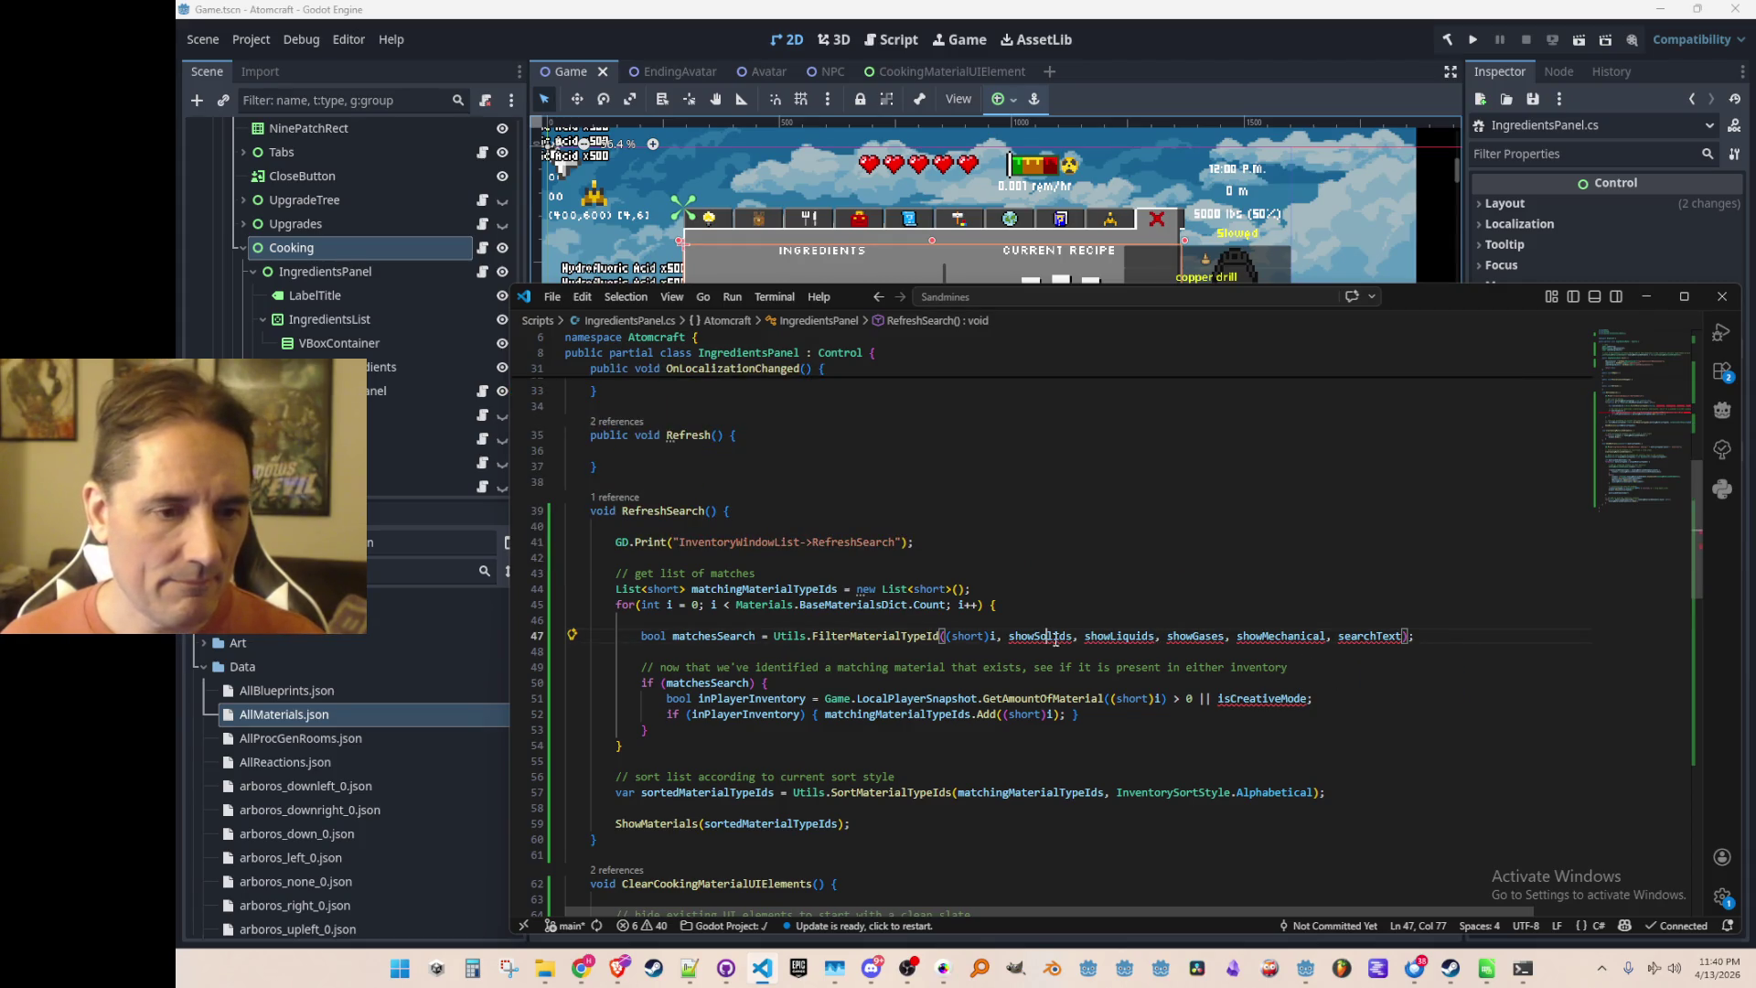
{"action": "left_click", "coordinate": [888, 636]}
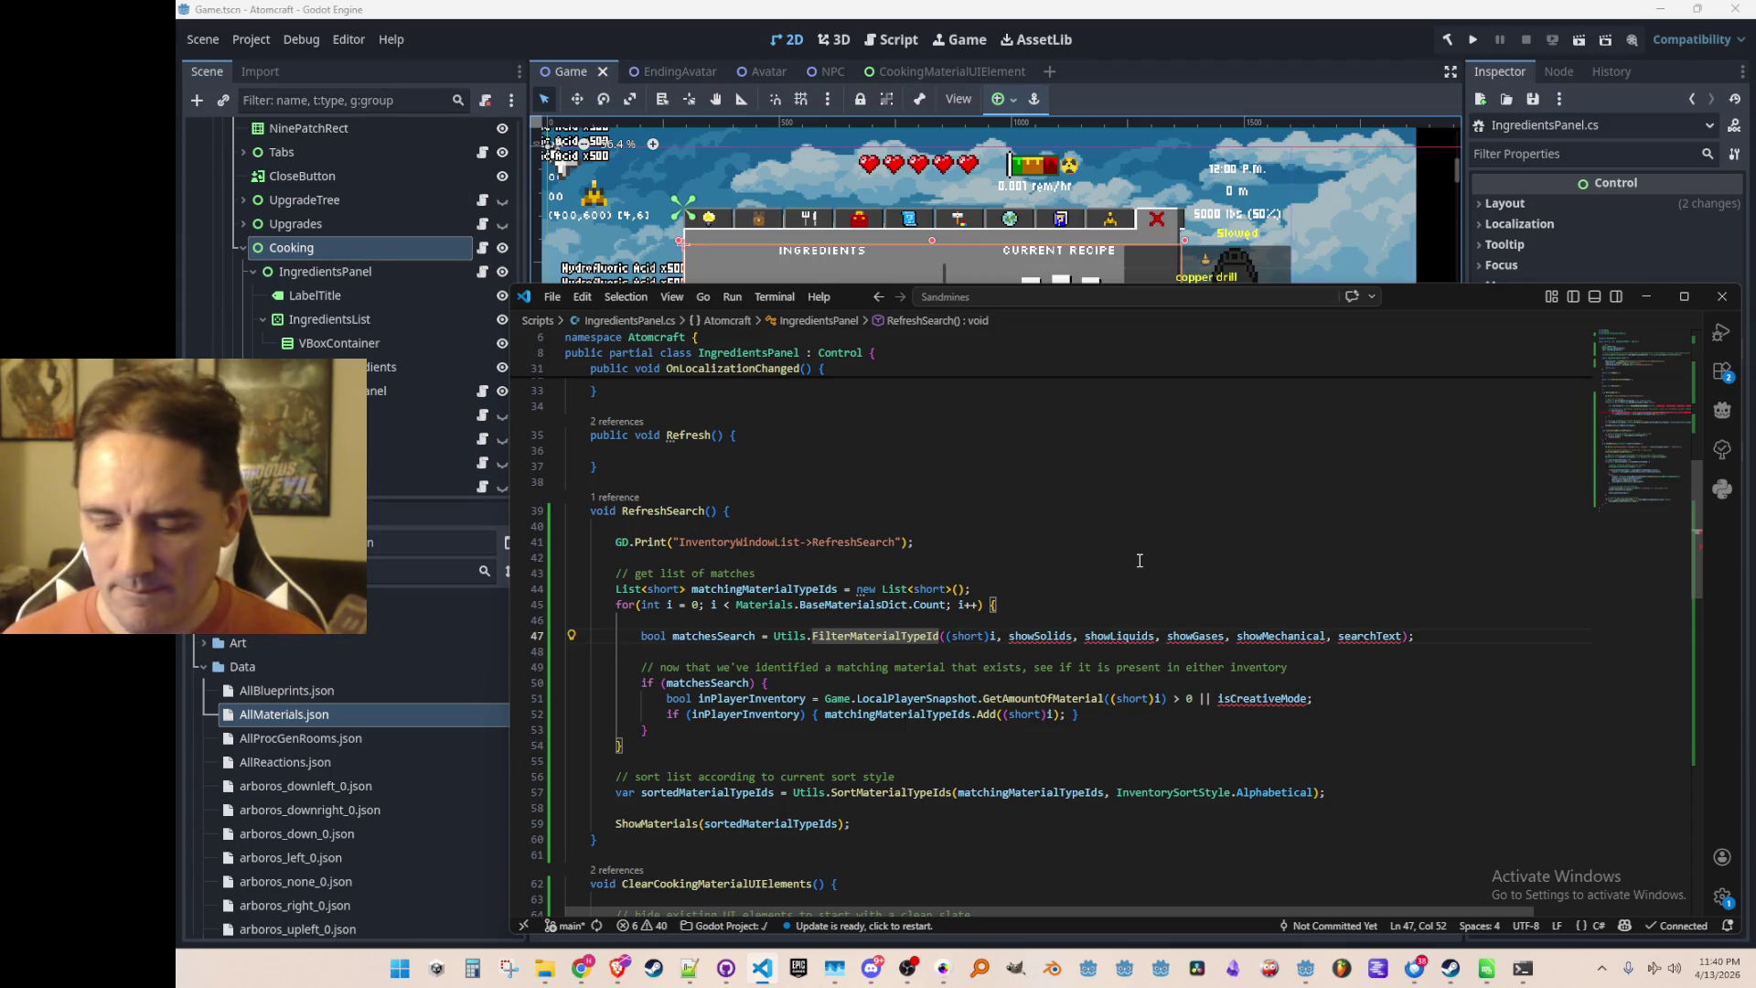
{"action": "key", "text": "F12"}
{"action": "scroll", "coordinate": [1157, 553], "scroll_direction": "down", "scroll_amount": 5}
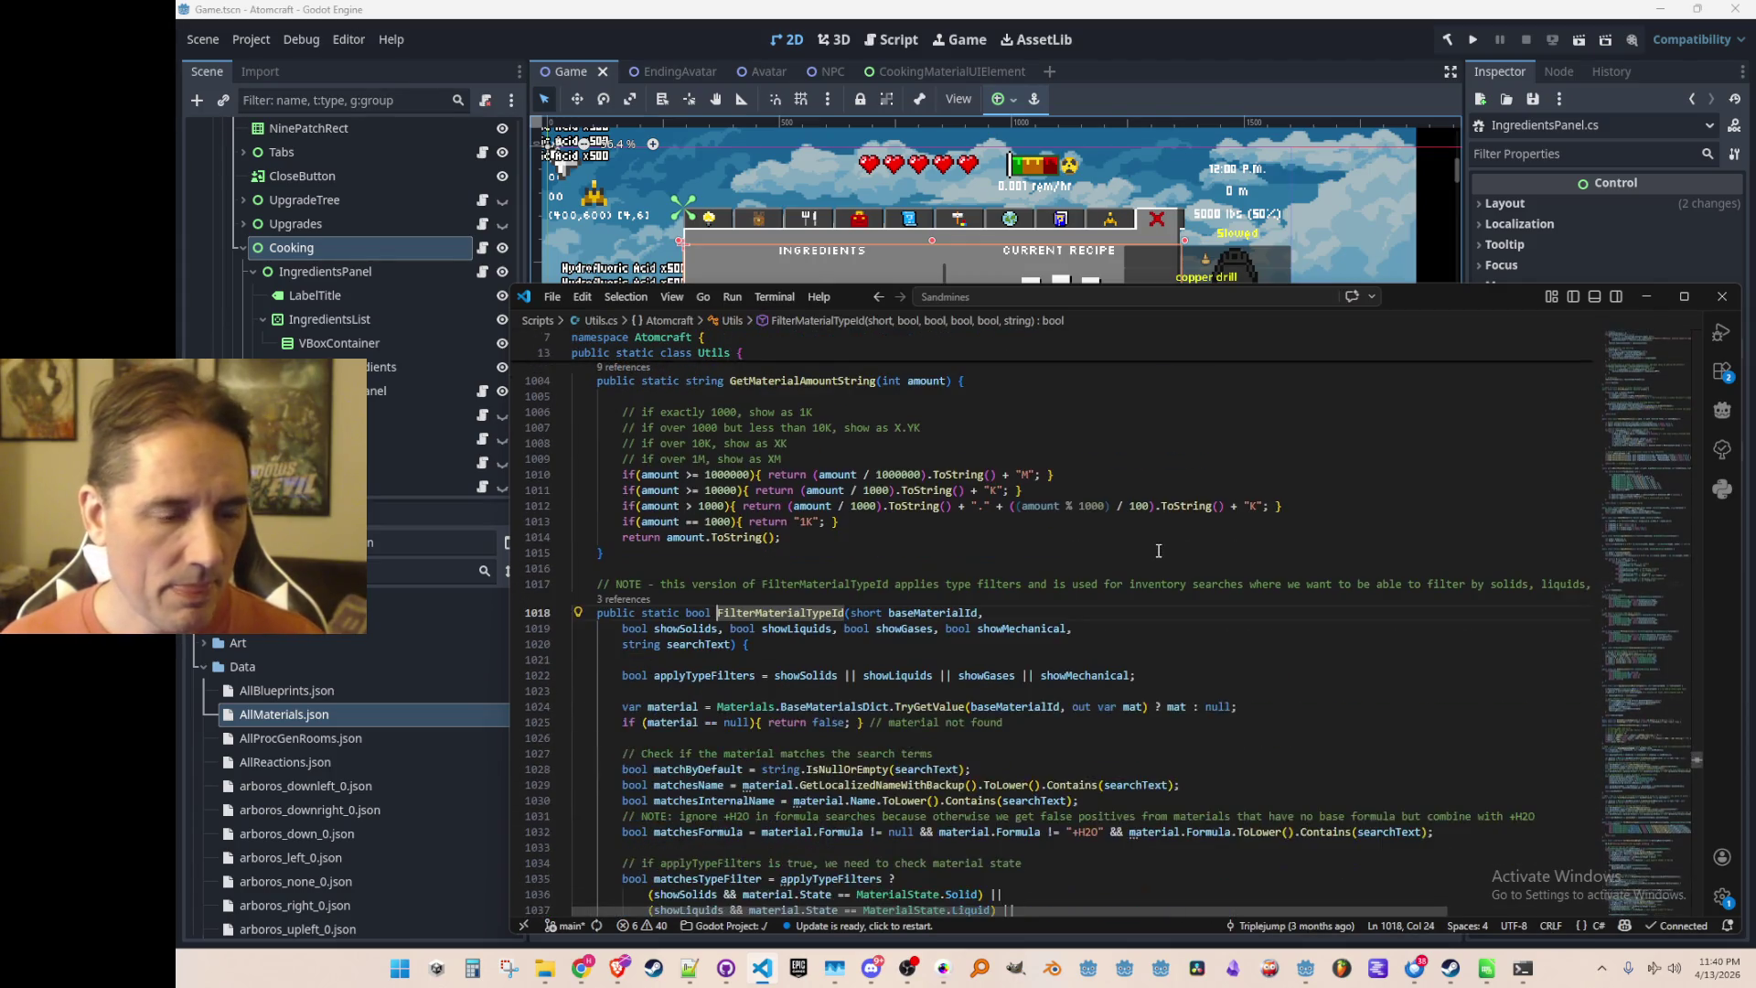
{"action": "scroll", "coordinate": [1198, 572], "scroll_direction": "down", "scroll_amount": 3}
{"action": "scroll", "coordinate": [1298, 581], "scroll_direction": "up", "scroll_amount": 2}
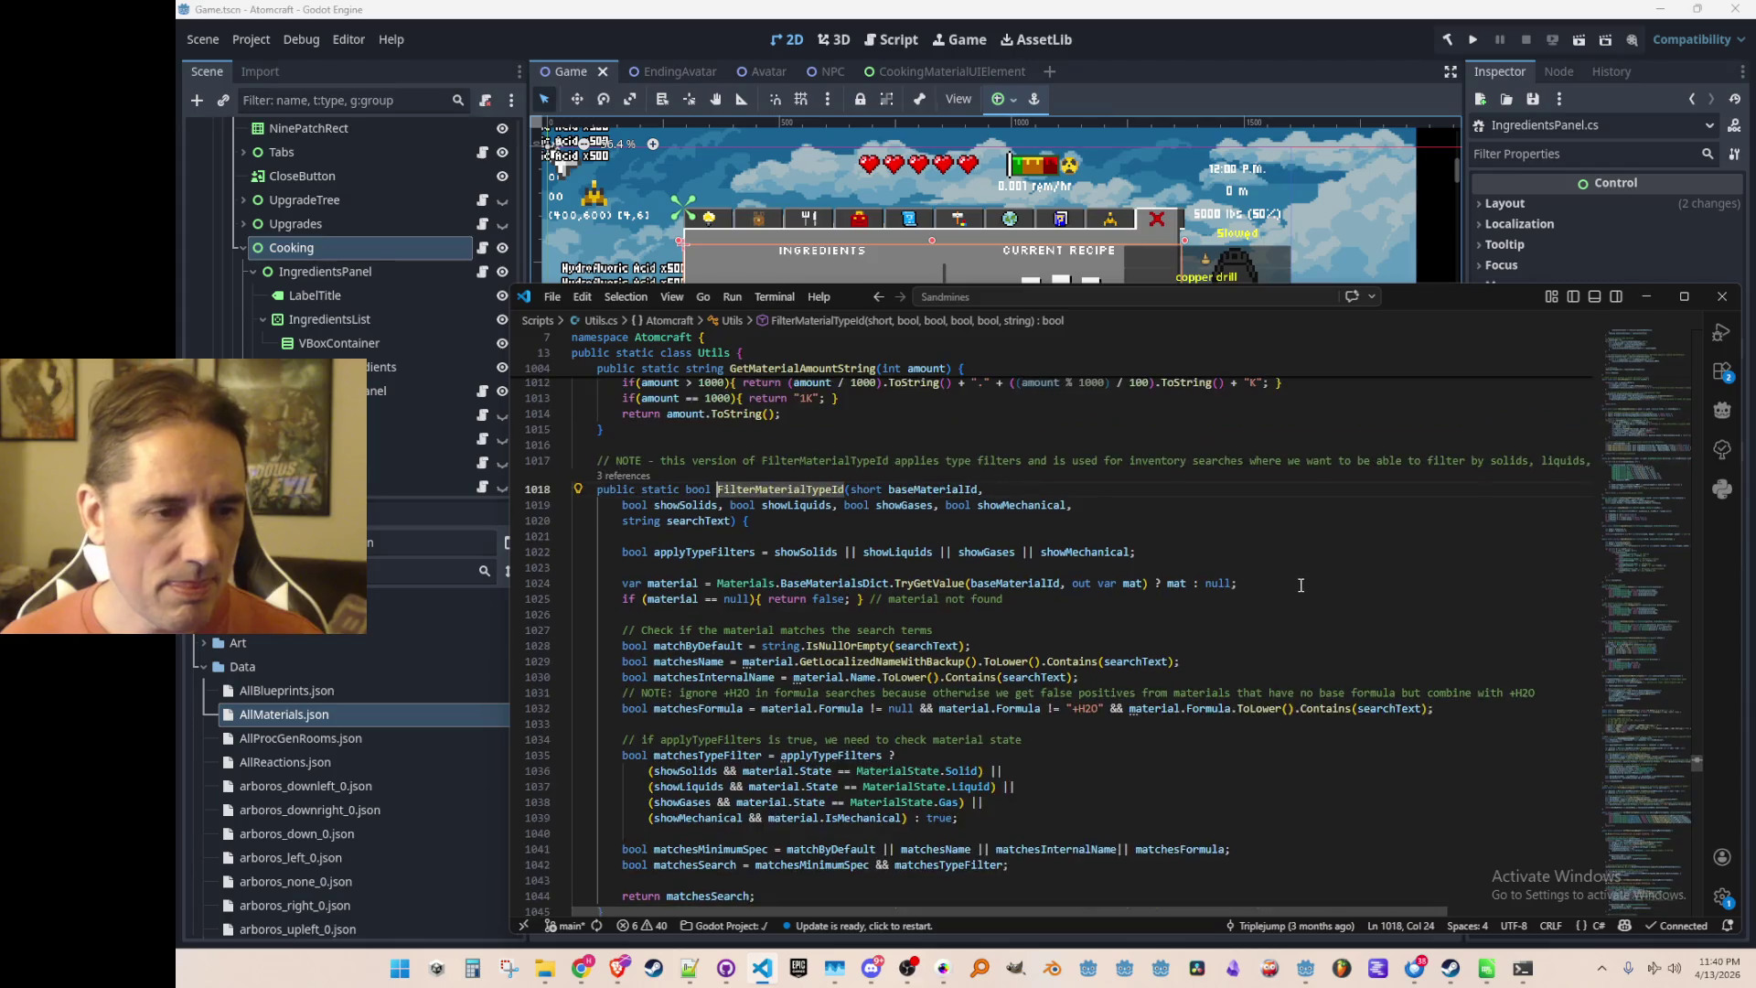
{"action": "scroll", "coordinate": [1300, 585], "scroll_direction": "down", "scroll_amount": 3}
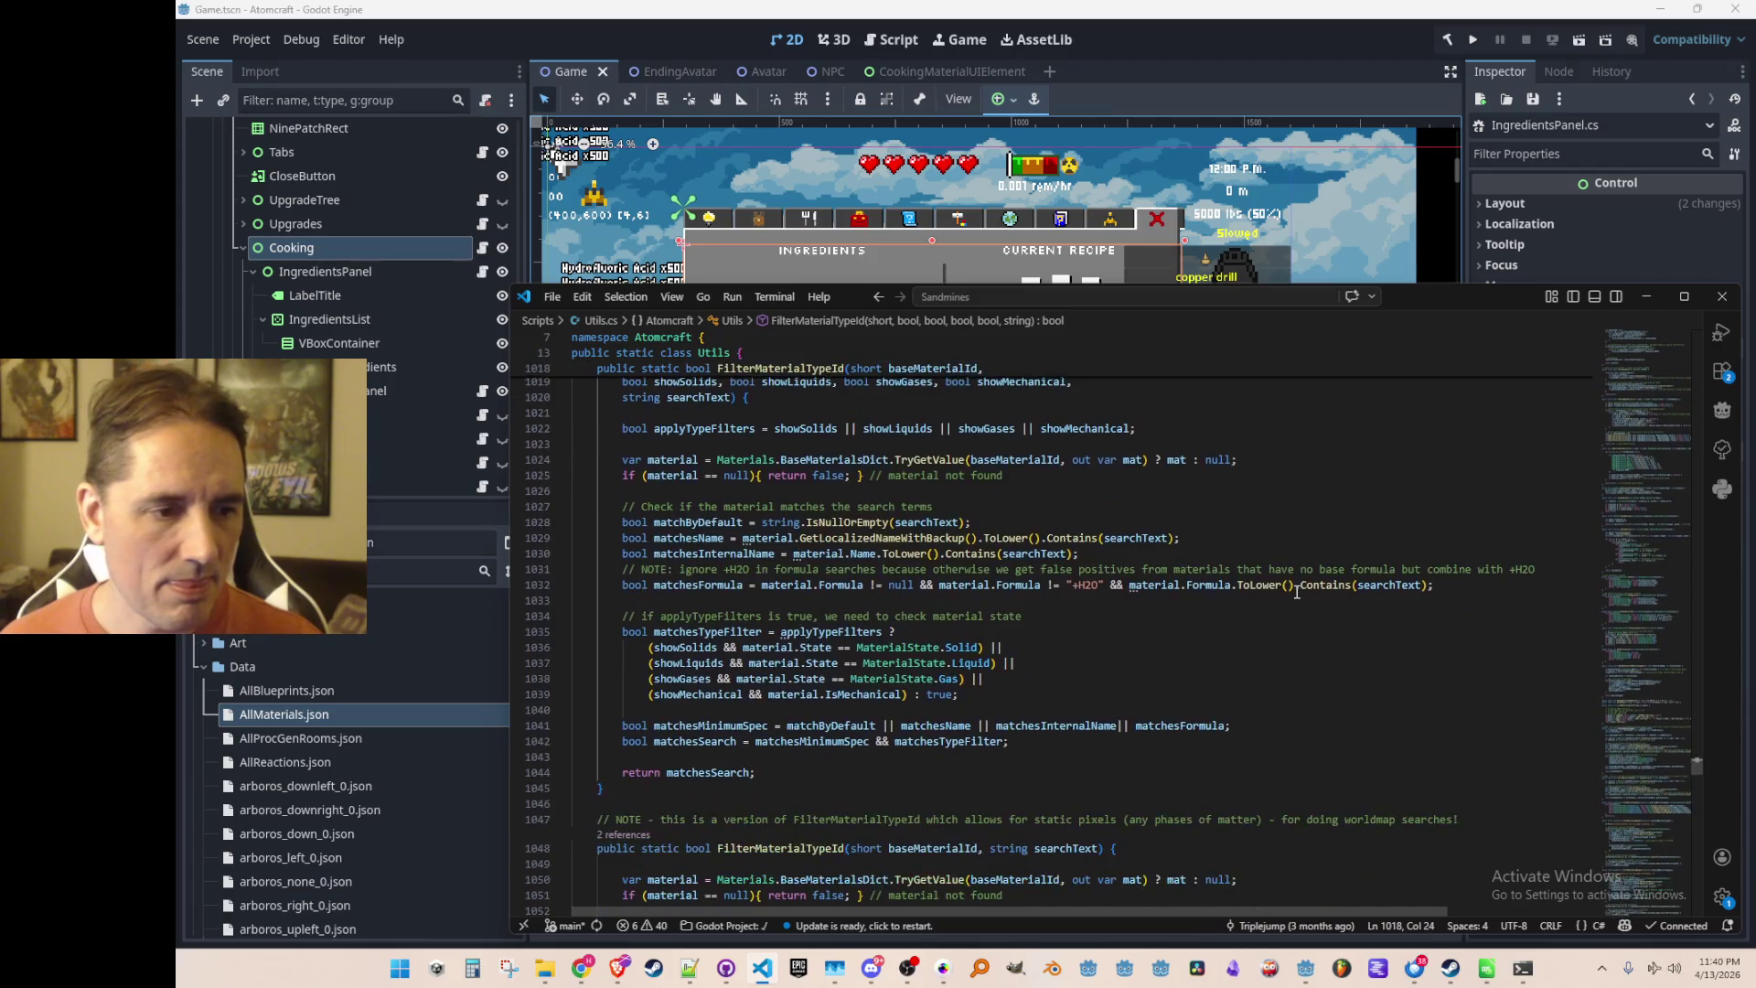
{"action": "scroll", "coordinate": [1297, 591], "scroll_direction": "up", "scroll_amount": 2}
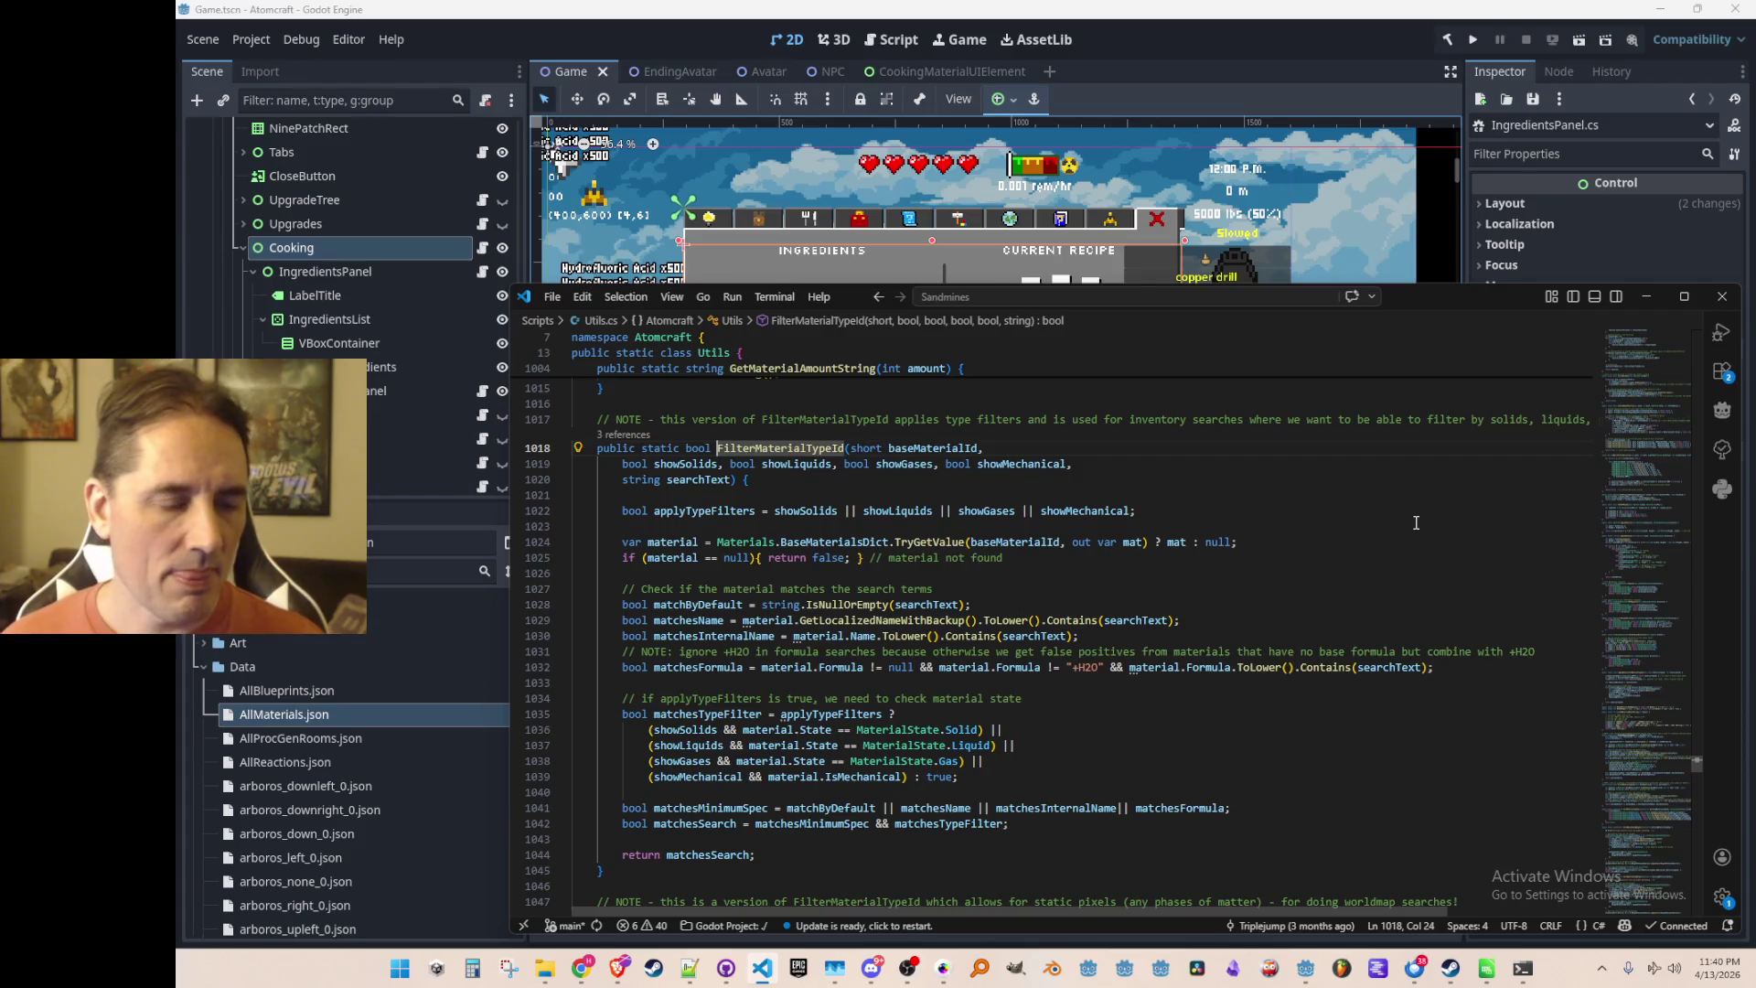
{"action": "key", "text": "Up"}
{"action": "key", "text": "Up"}
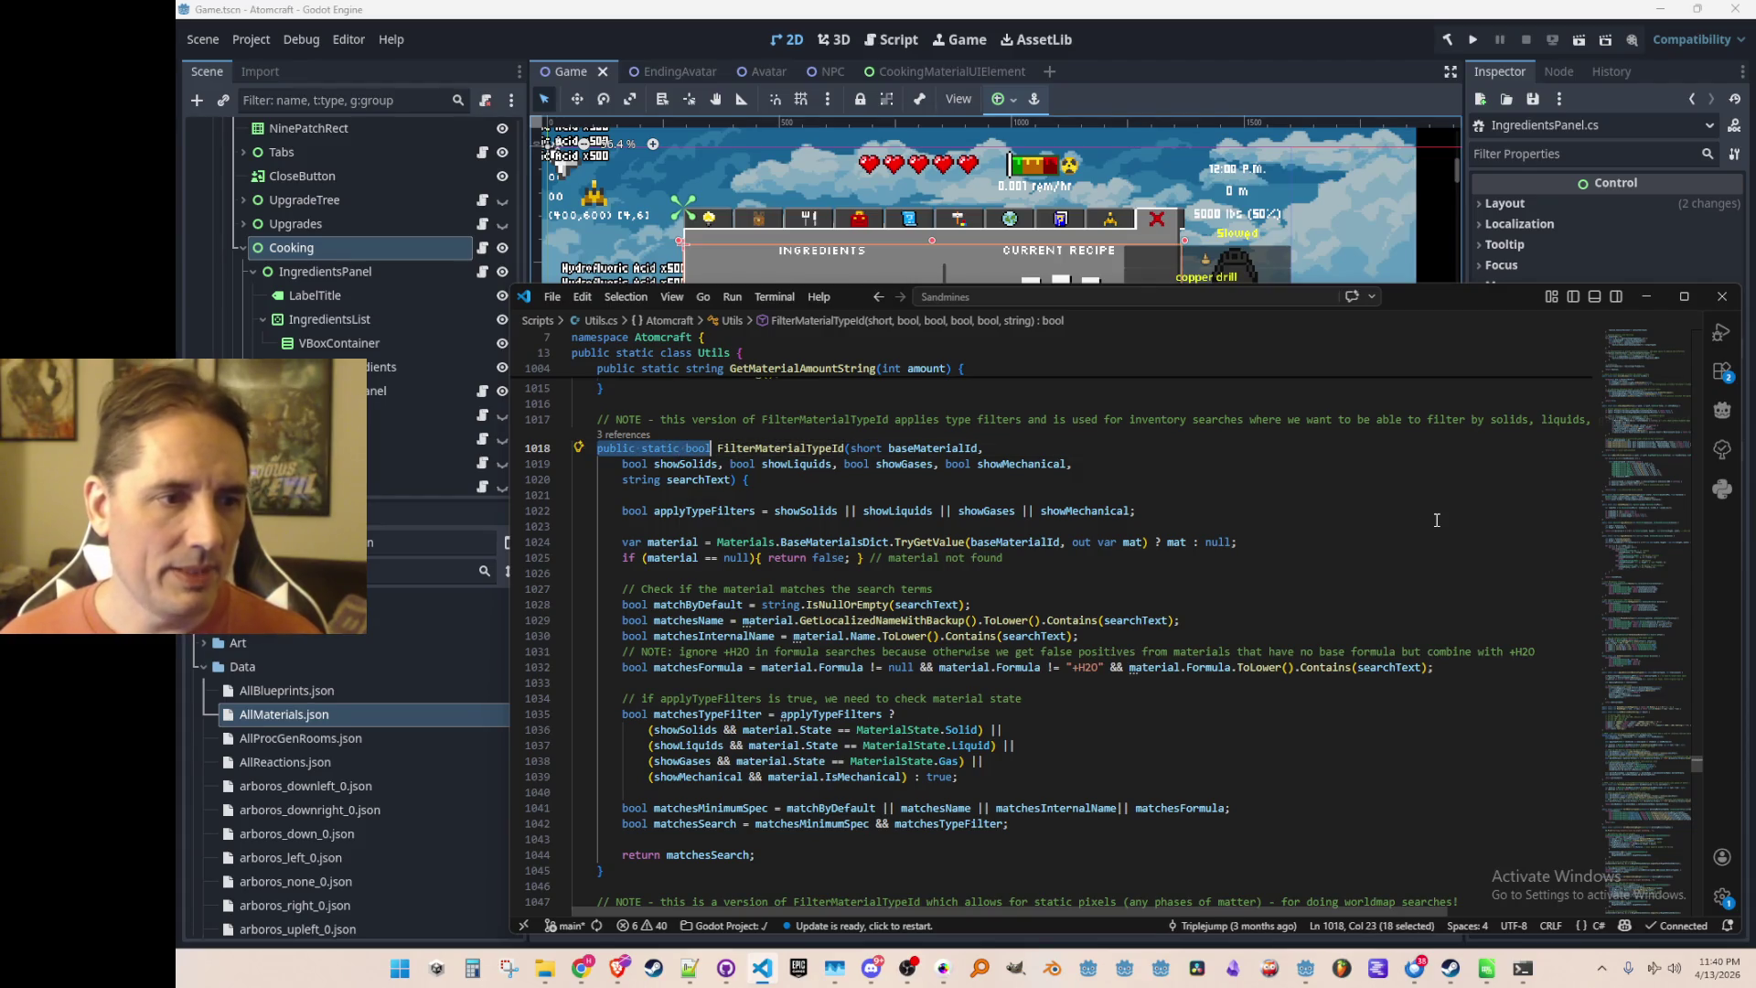
{"action": "key", "text": "Down"}
{"action": "key", "text": "Down"}
{"action": "key", "text": "Home"}
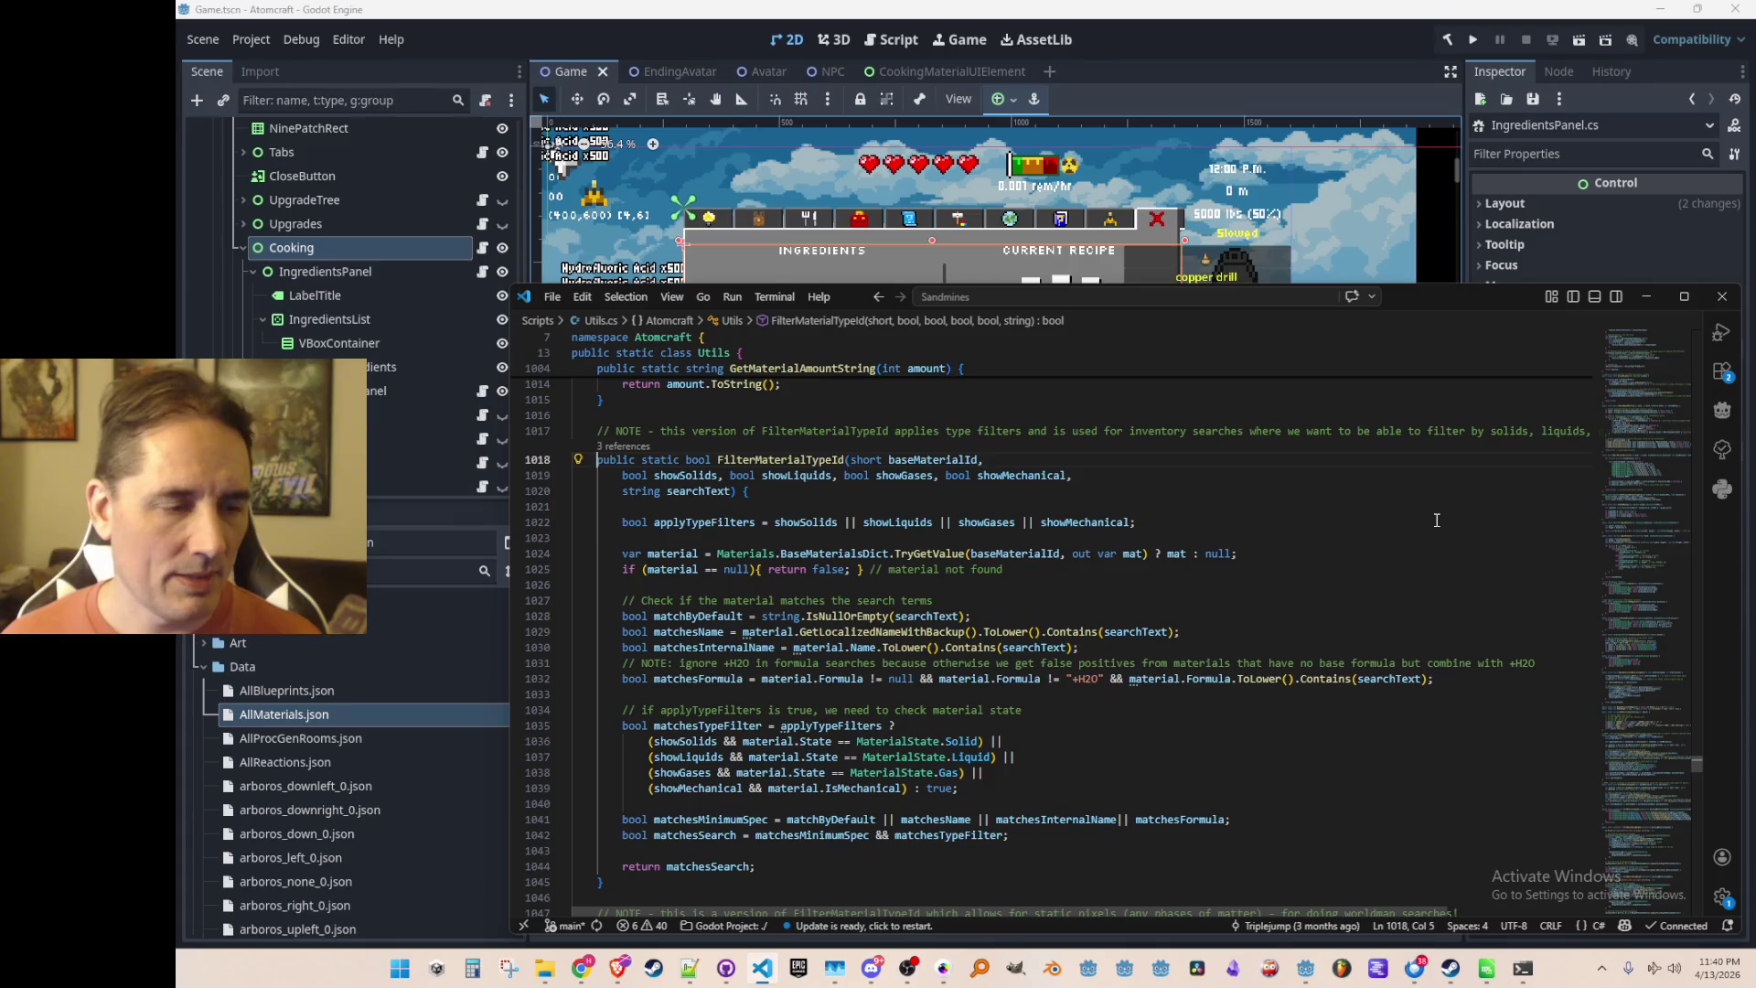
{"action": "key", "text": "ctrl+shift+Right"}
{"action": "key", "text": "ctrl+shift+Right"}
{"action": "key", "text": "alt+Left"}
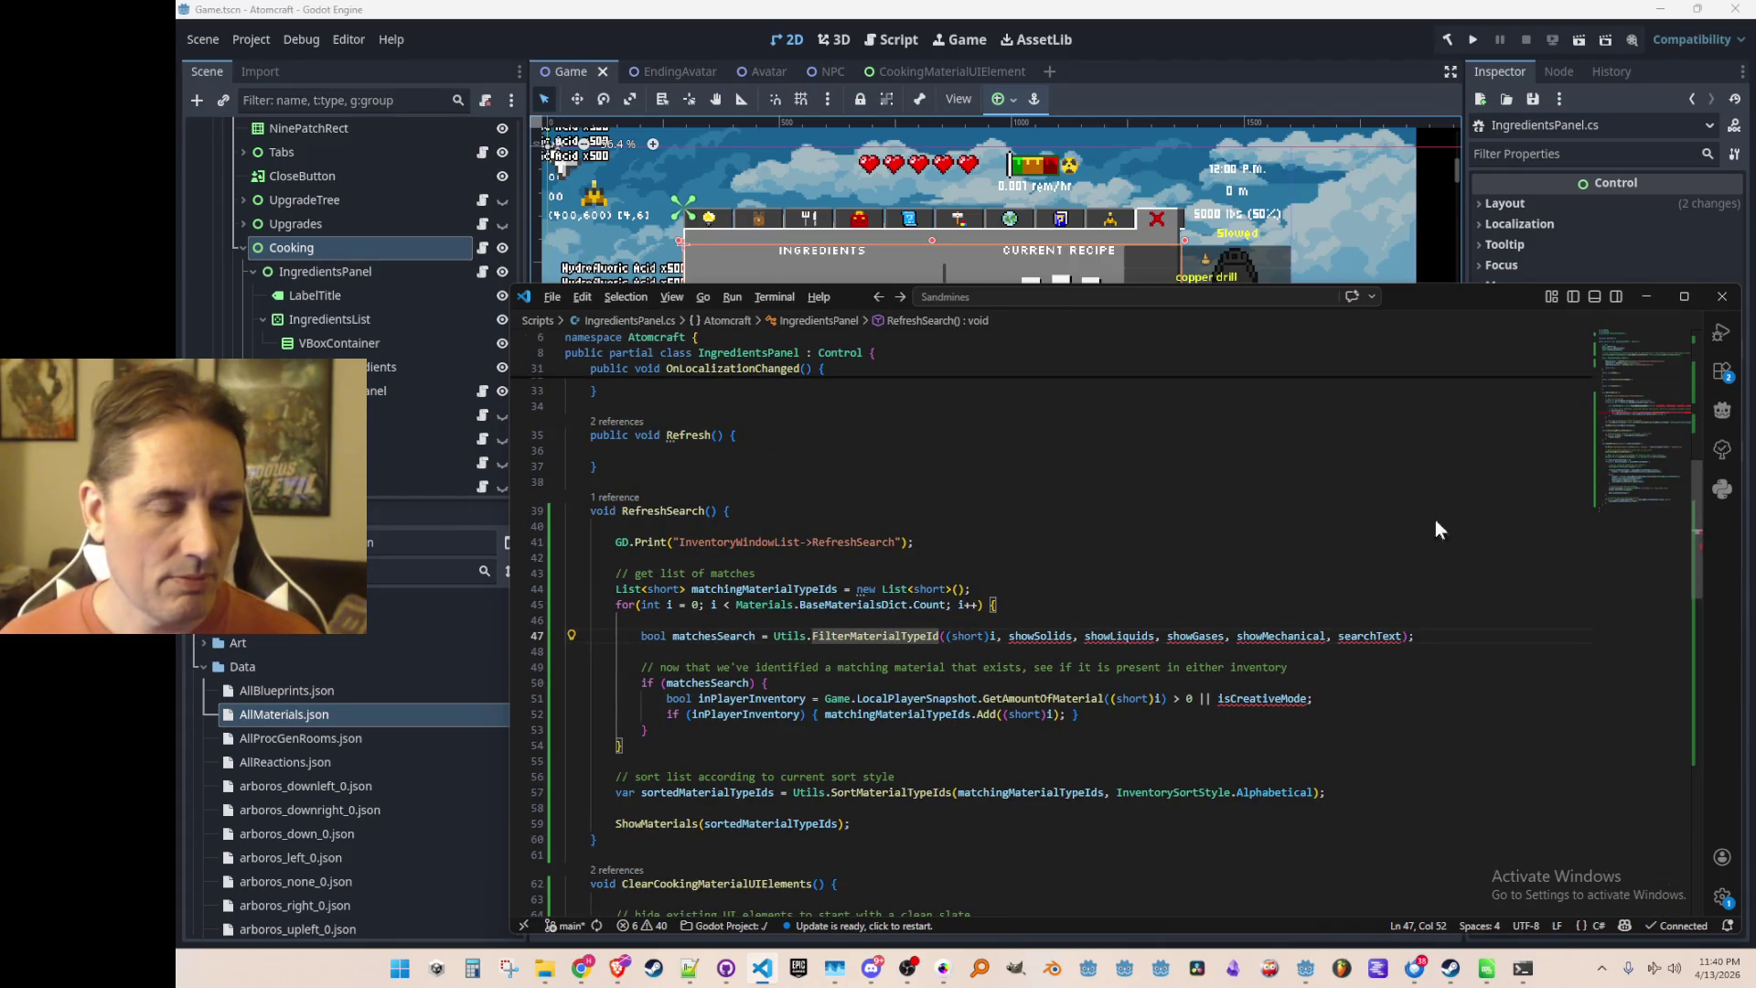
Replace the matchesSearch statement with a Materials.BaseMaterialsDict.Get expression copied from the loop header
{"action": "key", "text": "alt+Right"}
{"action": "key", "text": "alt+Left"}
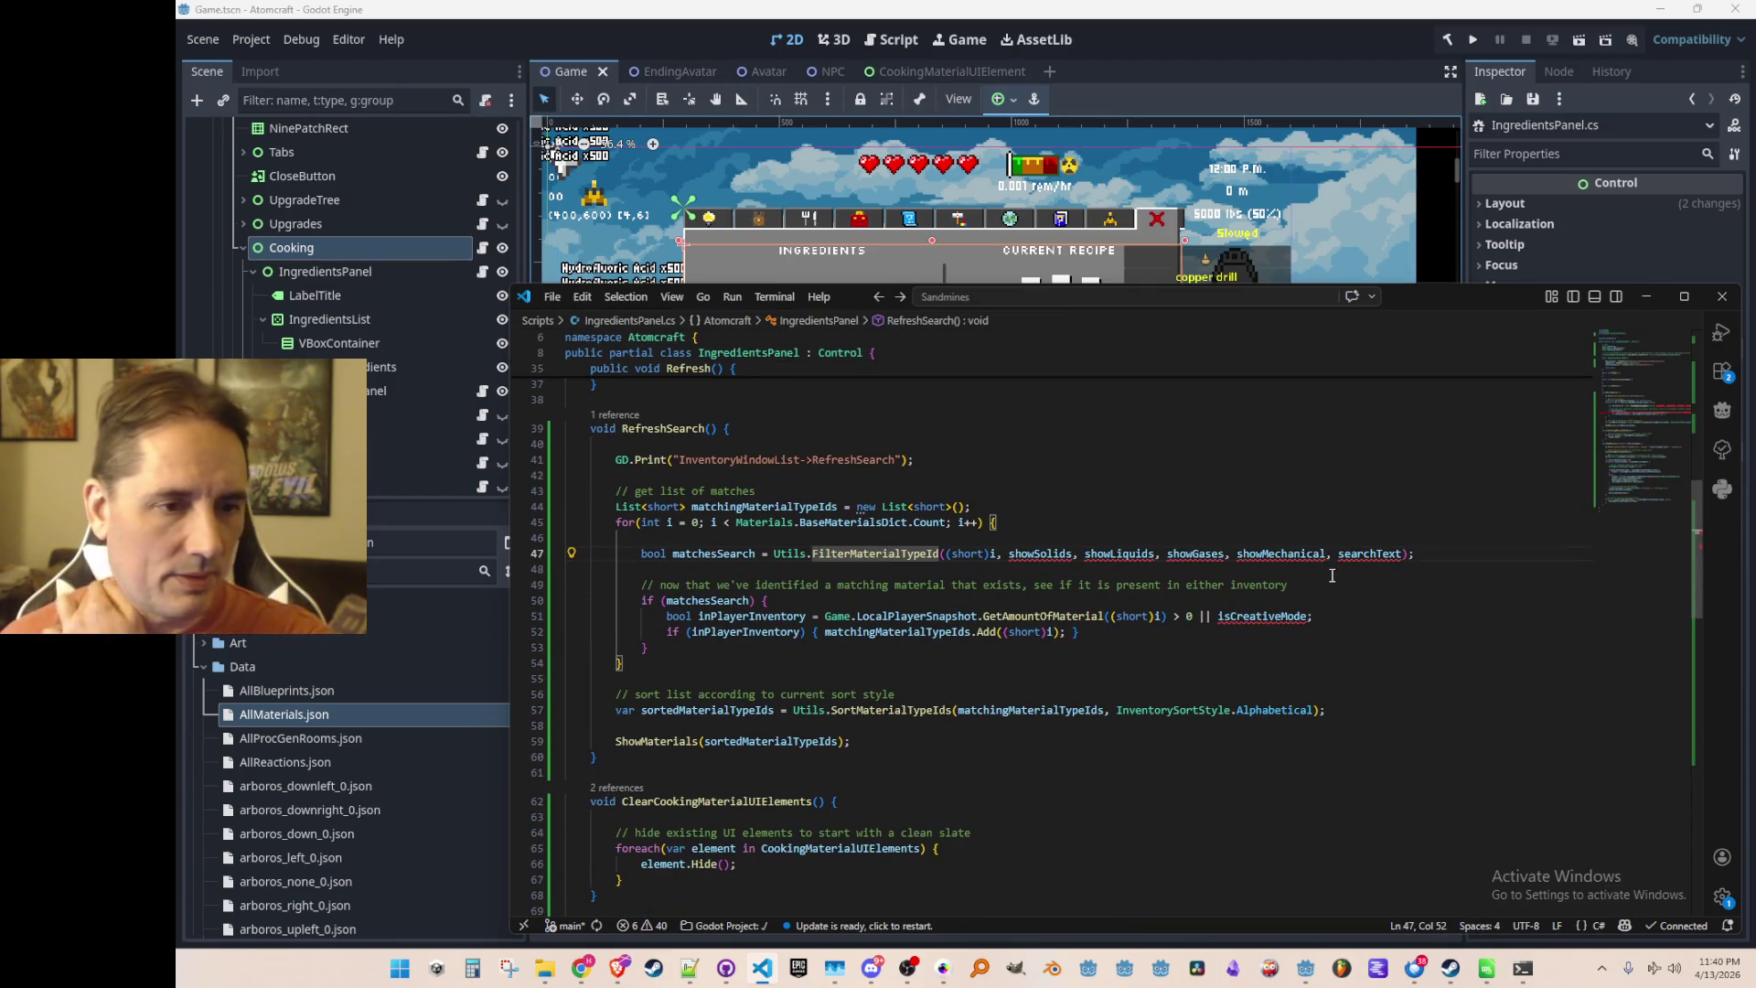
{"action": "left_click", "coordinate": [849, 528]}
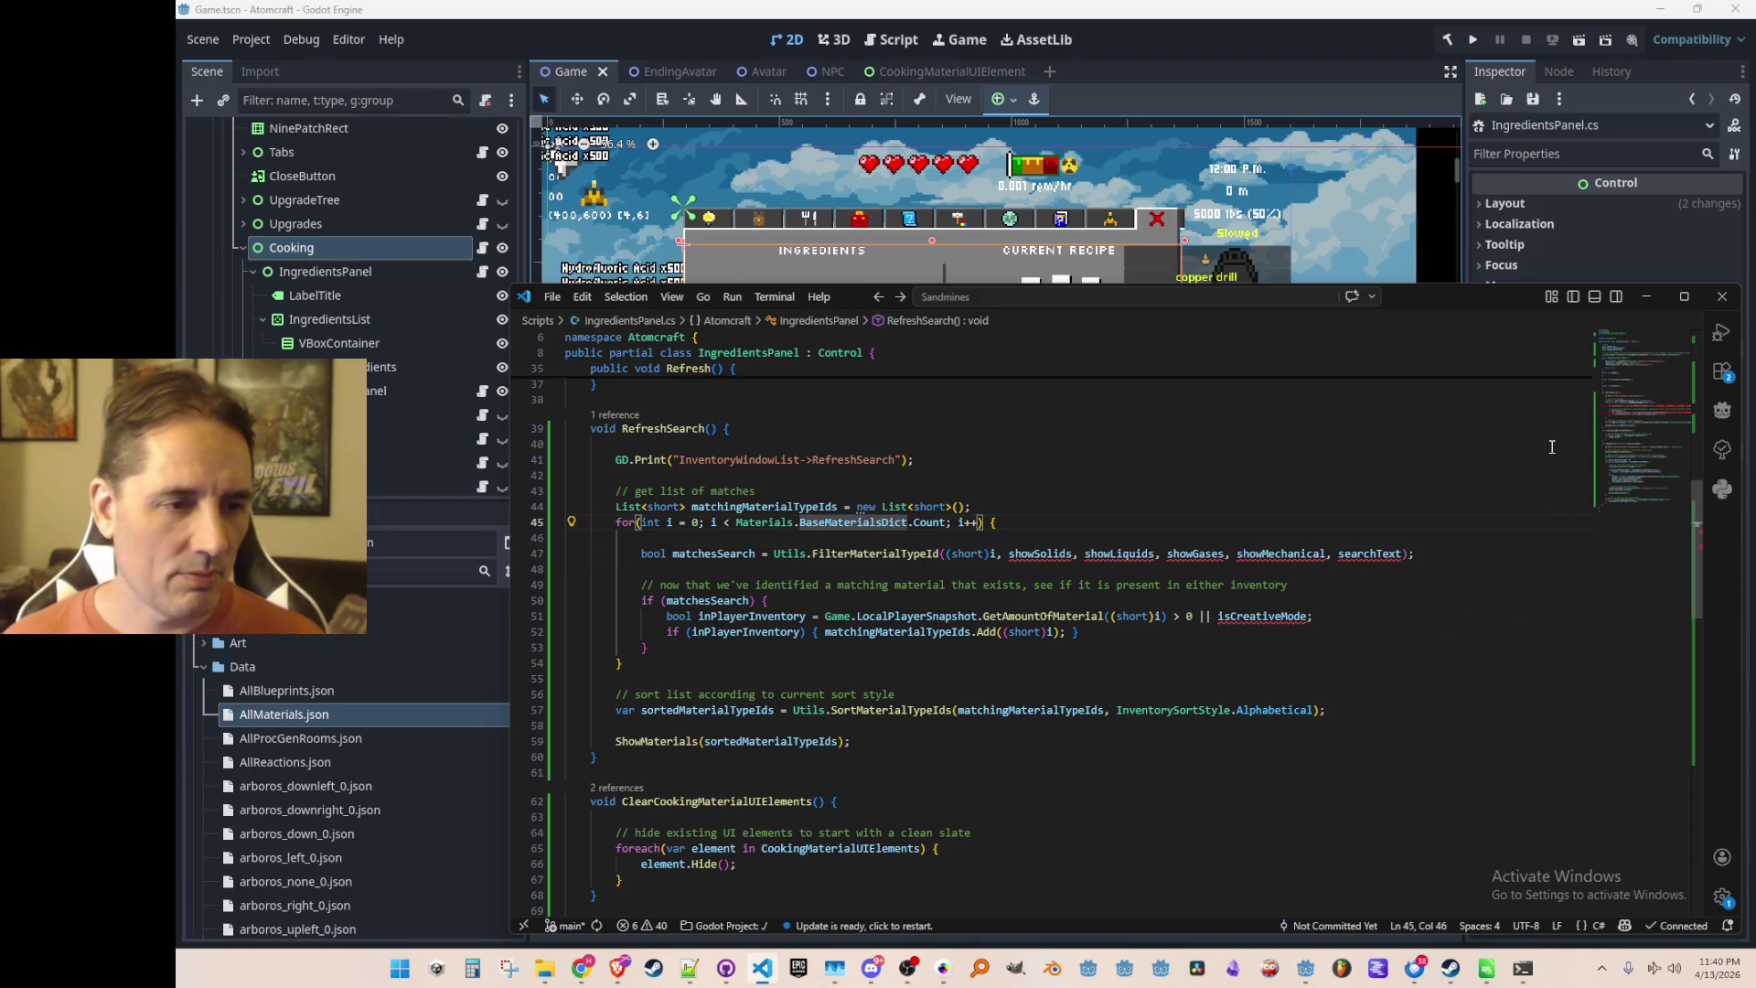
{"action": "key", "text": "ctrl+Right"}
{"action": "key", "text": "ctrl+shift+Left"}
{"action": "key", "text": "ctrl+shift+Left"}
{"action": "key", "text": "ctrl+shift+Left"}
{"action": "key", "text": "ctrl+c"}
{"action": "key", "text": "Down"}
{"action": "key", "text": "Down"}
{"action": "key", "text": "Home"}
{"action": "key", "text": "shift+End"}
{"action": "key", "text": "ctrl+v"}
{"action": "type", "text": ".Get"}
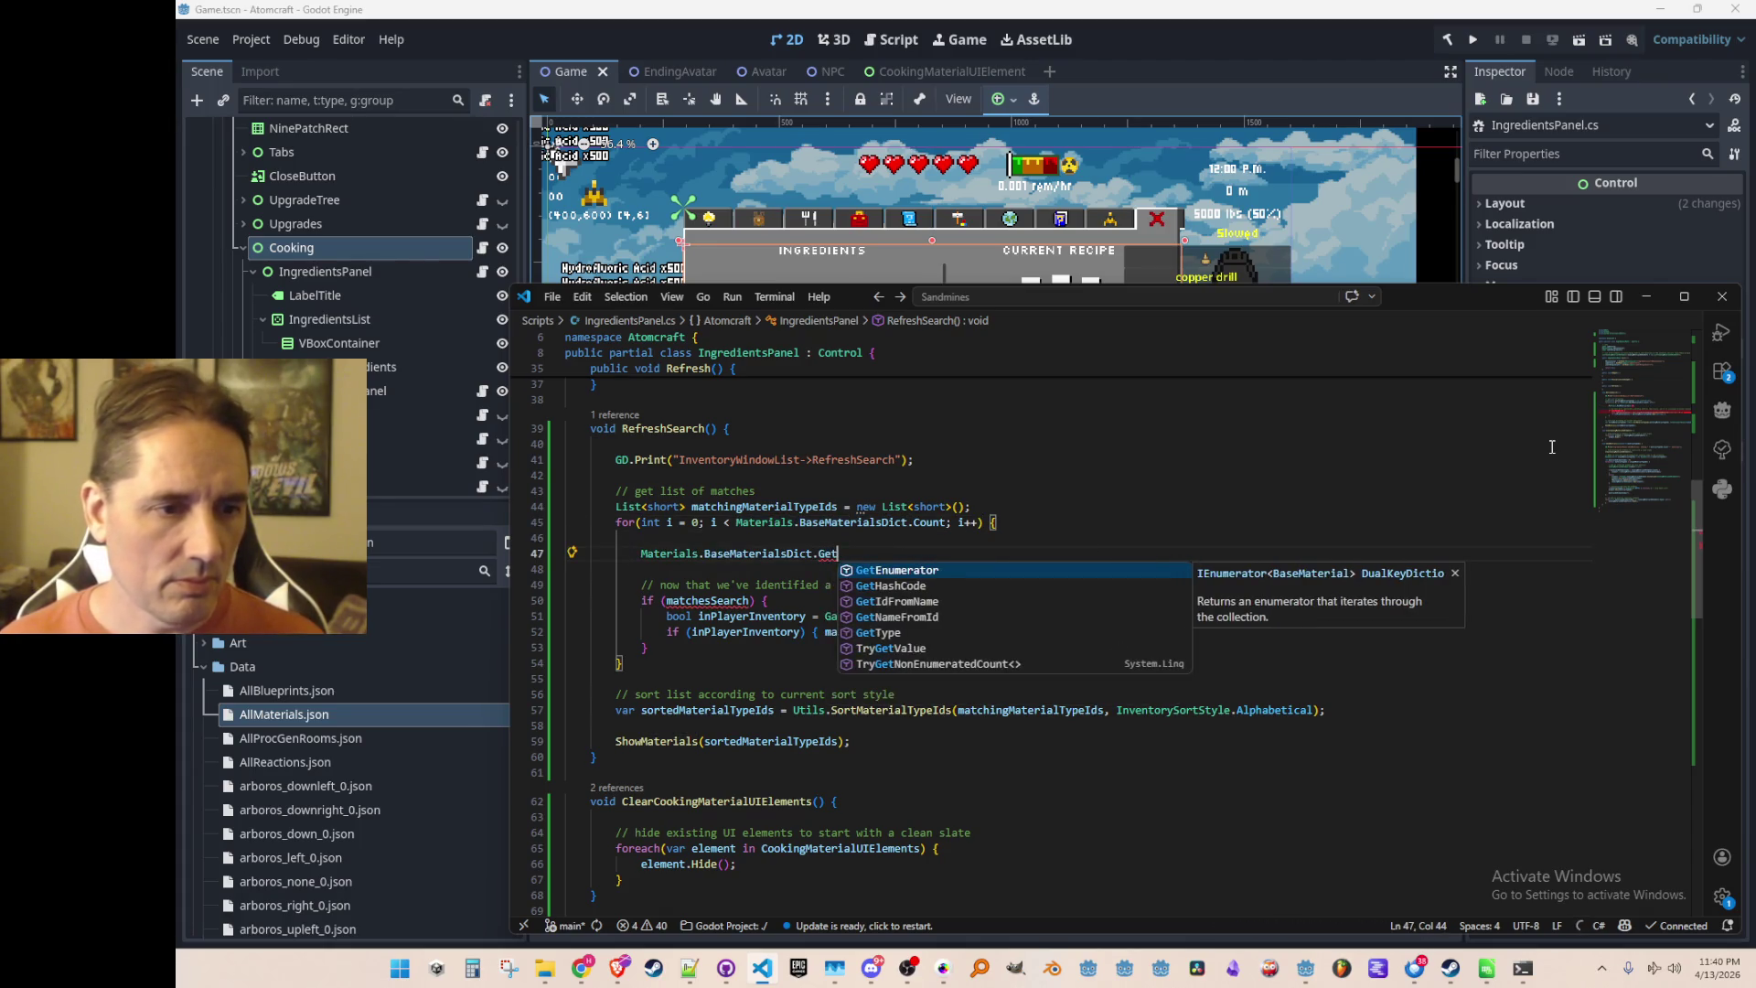
Browse the dictionary's members (GetIdFromName, TryGetValue, GetBaseMaterialId), then undo the Materials lookup attempt
{"action": "key", "text": "Down"}
{"action": "key", "text": "Down"}
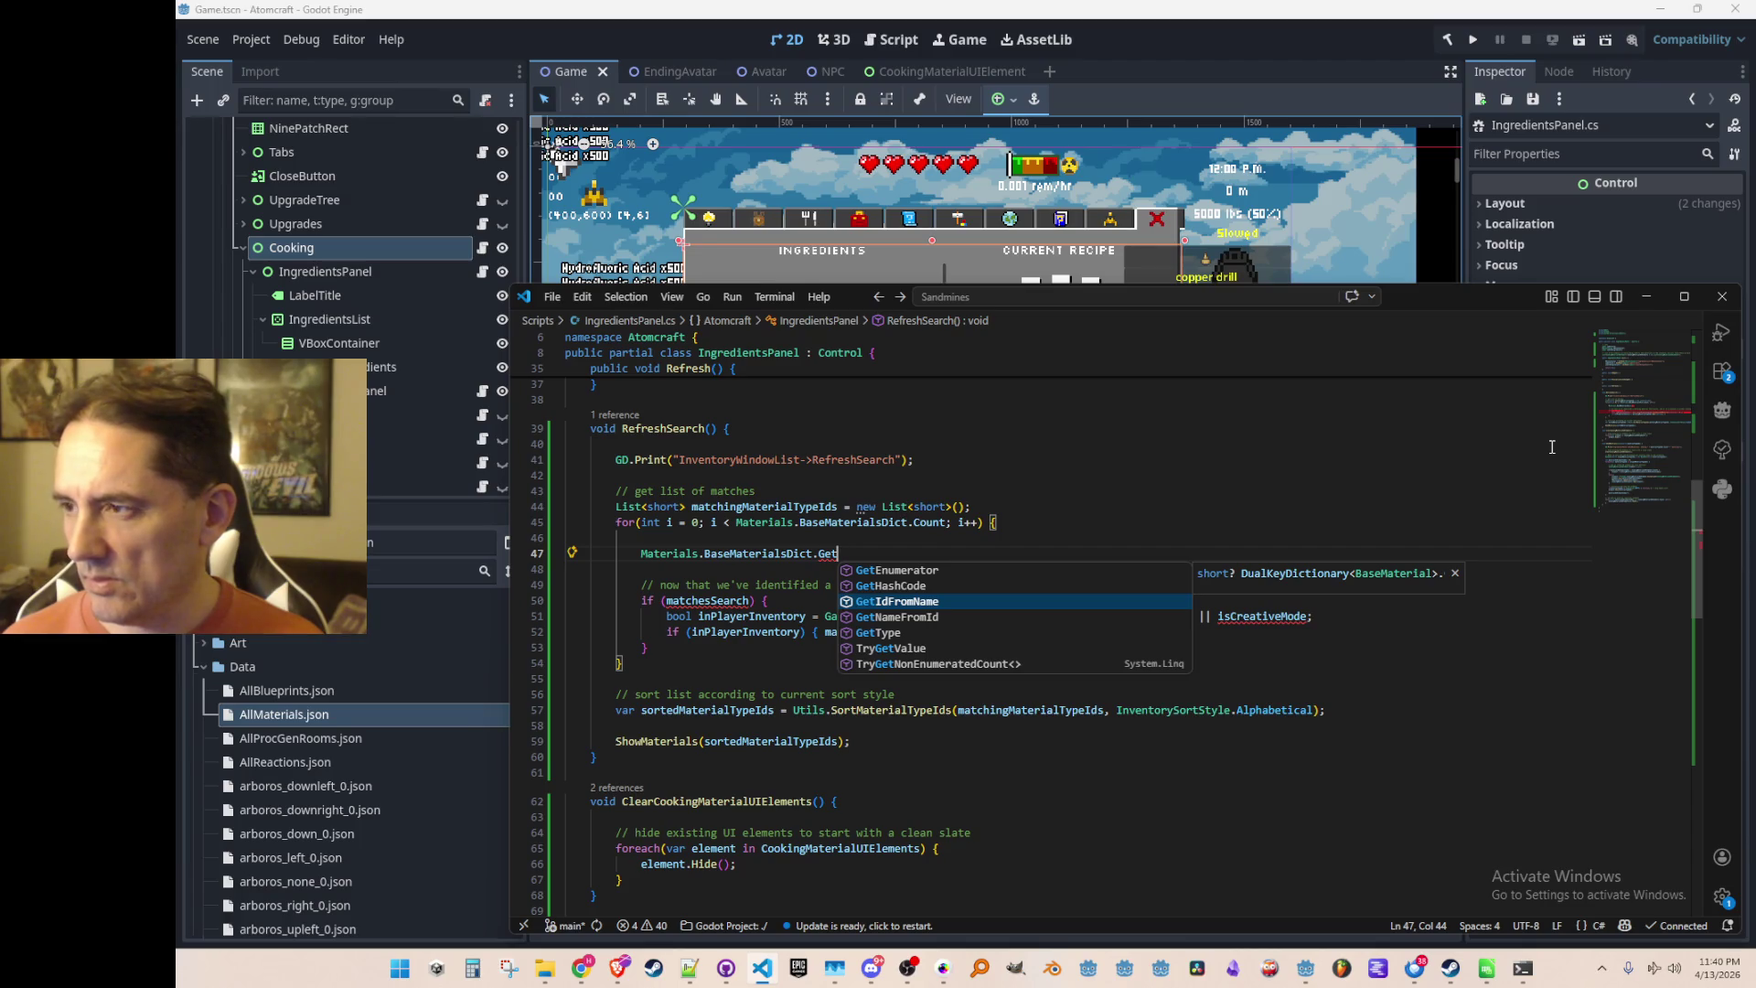
{"action": "key", "text": "Up"}
{"action": "key", "text": "Up"}
{"action": "key", "text": "Up"}
{"action": "key", "text": "Down"}
{"action": "key", "text": "Down"}
{"action": "key", "text": "Down"}
{"action": "key", "text": "Down"}
{"action": "key", "text": "Down"}
{"action": "key", "text": "Up"}
{"action": "key", "text": "Up"}
{"action": "key", "text": "Up"}
{"action": "key", "text": "Up"}
{"action": "key", "text": "Down"}
{"action": "key", "text": "Down"}
{"action": "key", "text": "Down"}
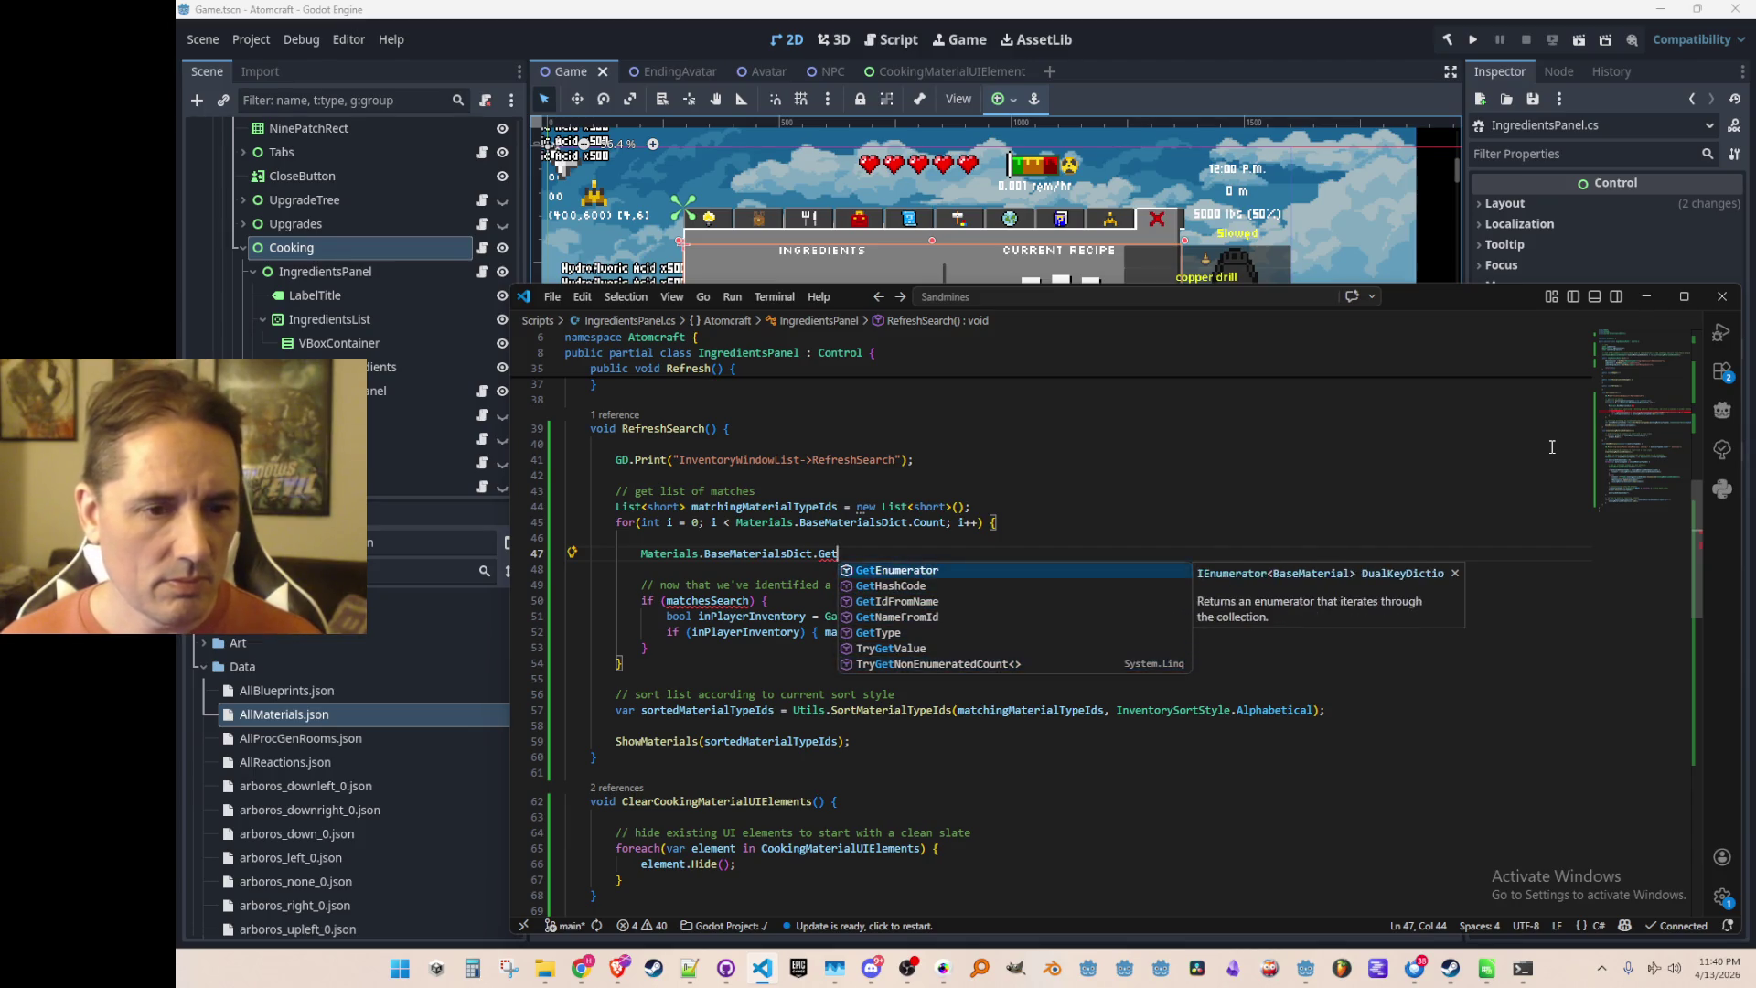
{"action": "key", "text": "Up"}
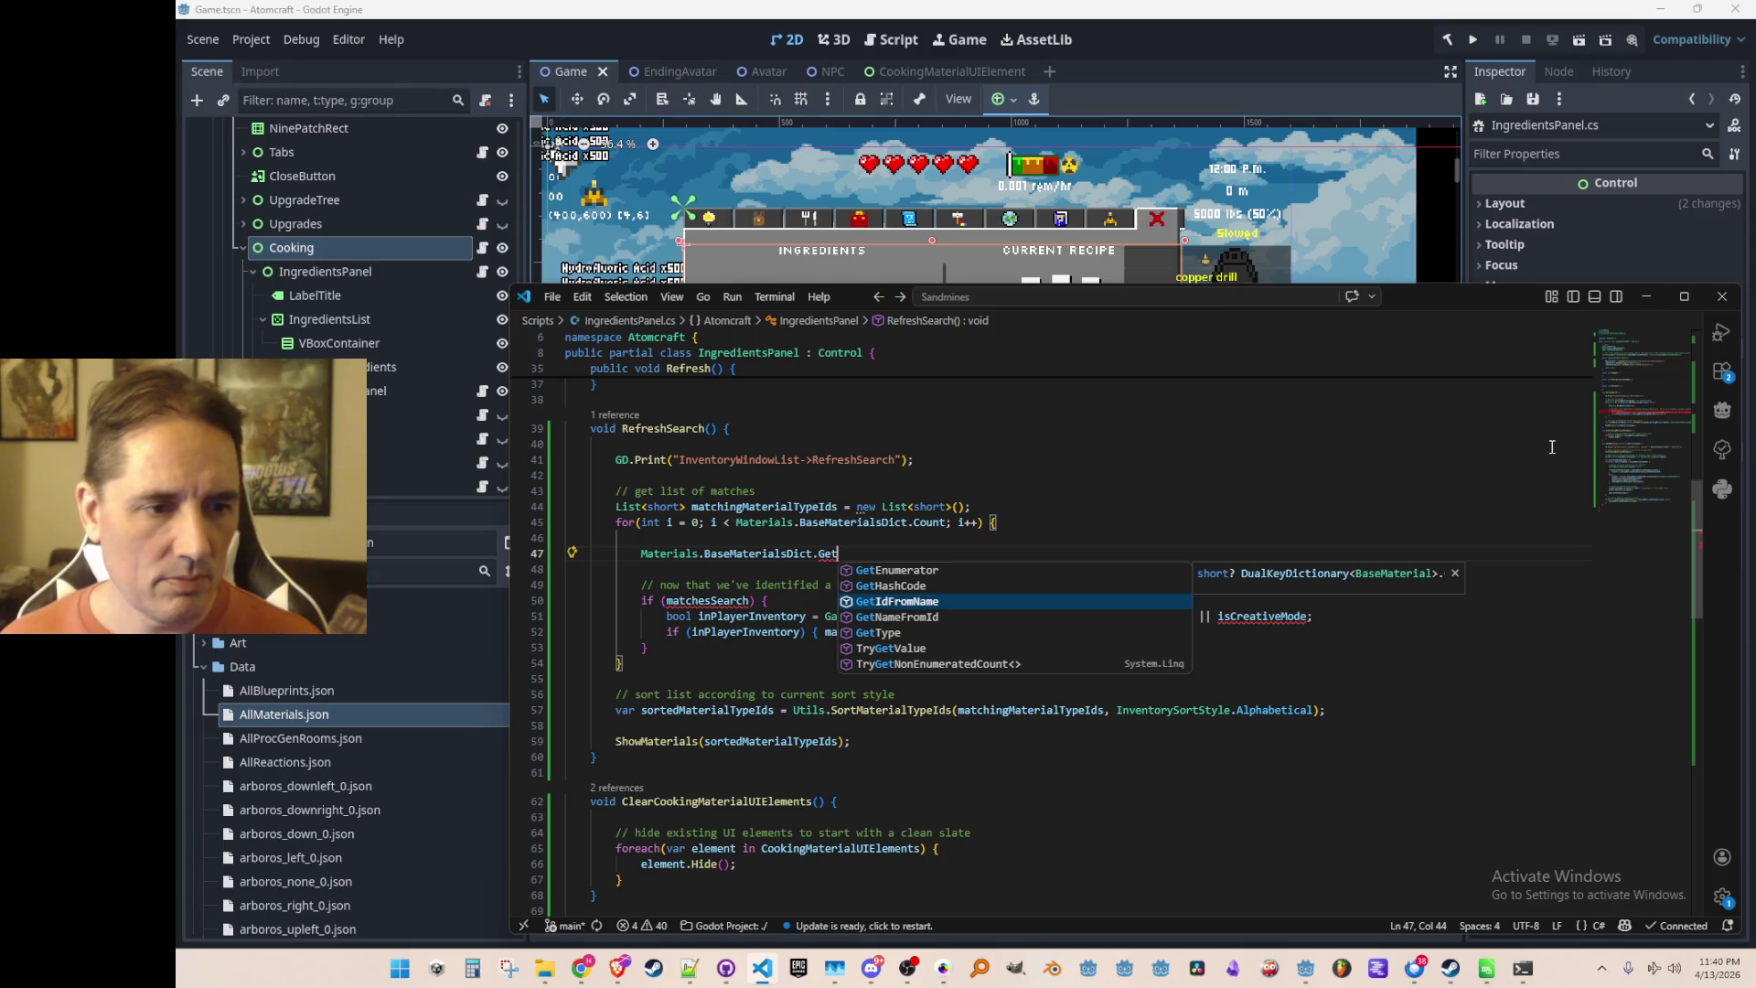
{"action": "key", "text": "Up"}
{"action": "key", "text": "Up"}
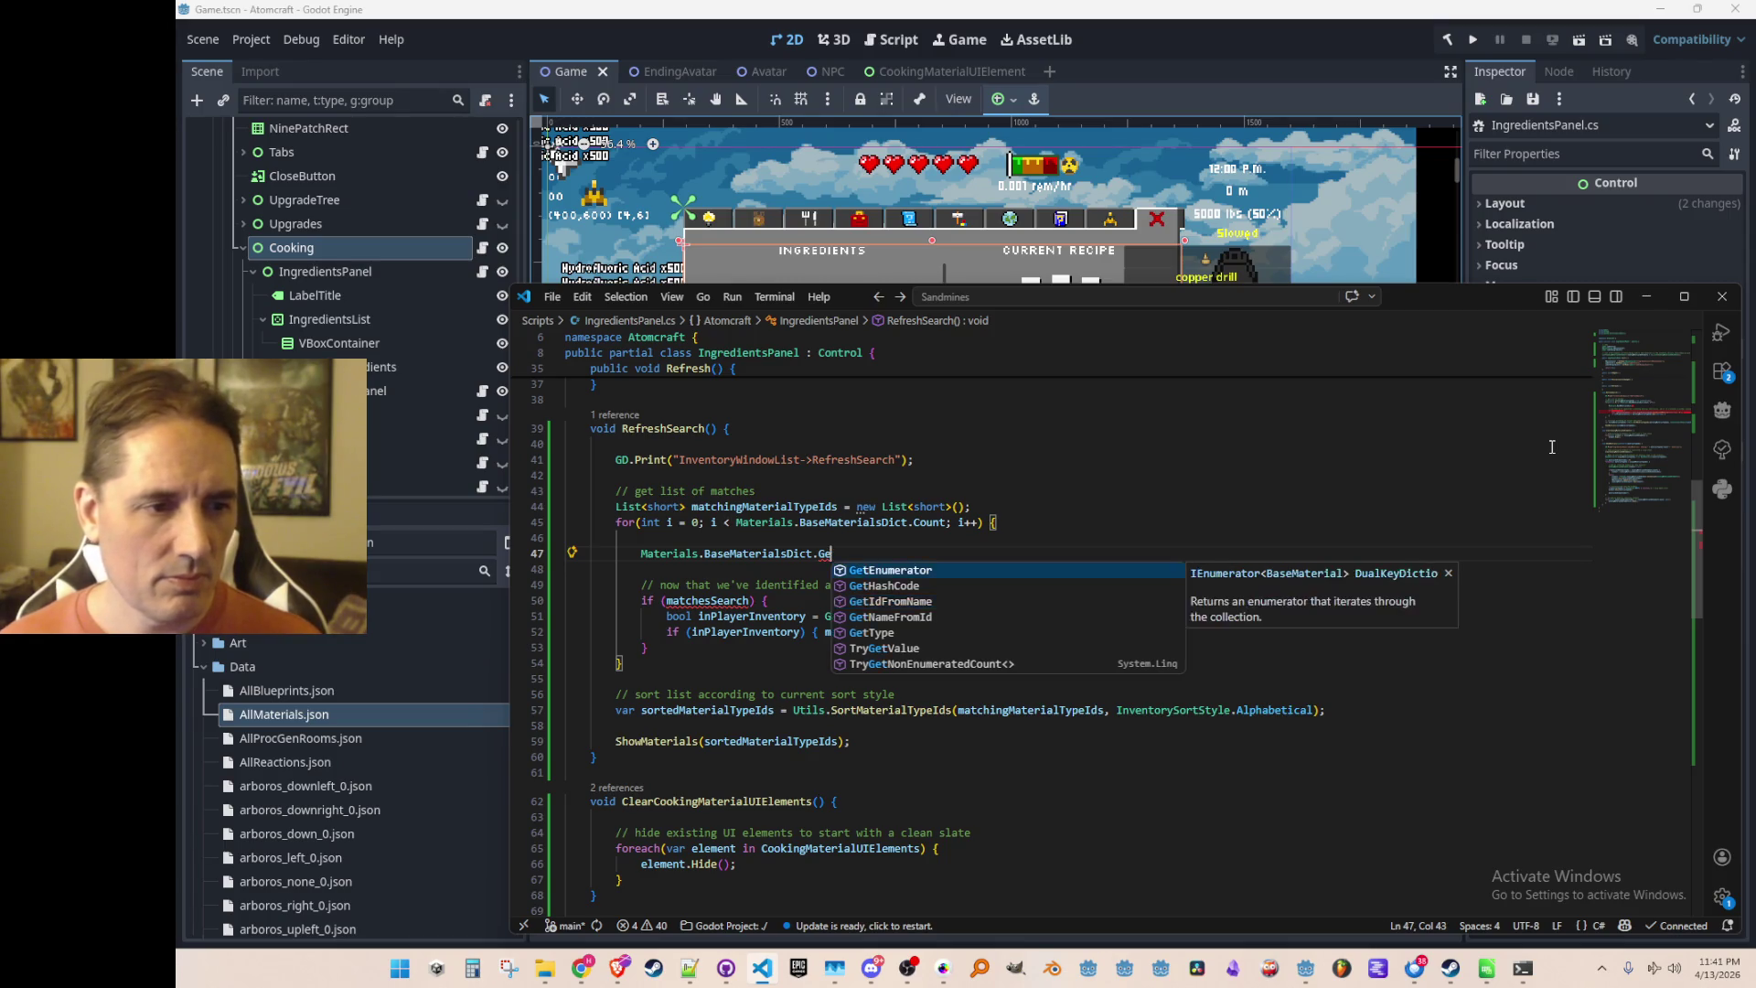
{"action": "key", "text": "Return"}
{"action": "key", "text": "ctrl+z"}
{"action": "key", "text": "ctrl+z"}
{"action": "type", "text": "Get"}
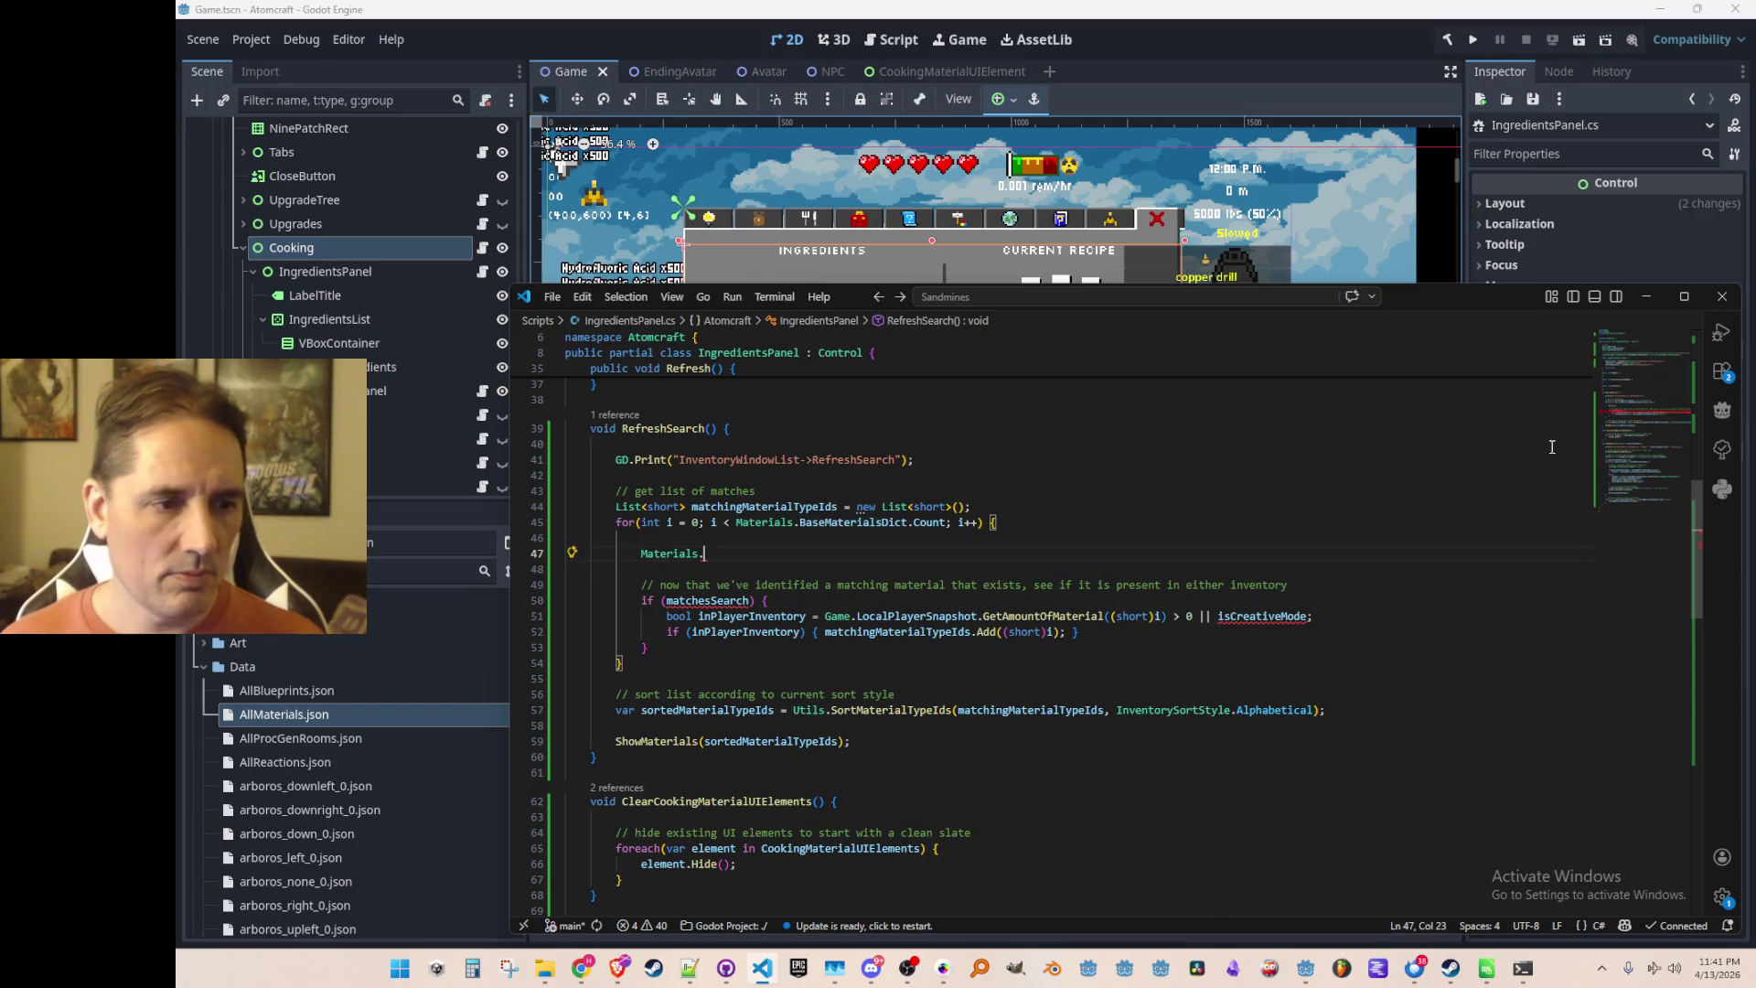
{"action": "key", "text": "Down"}
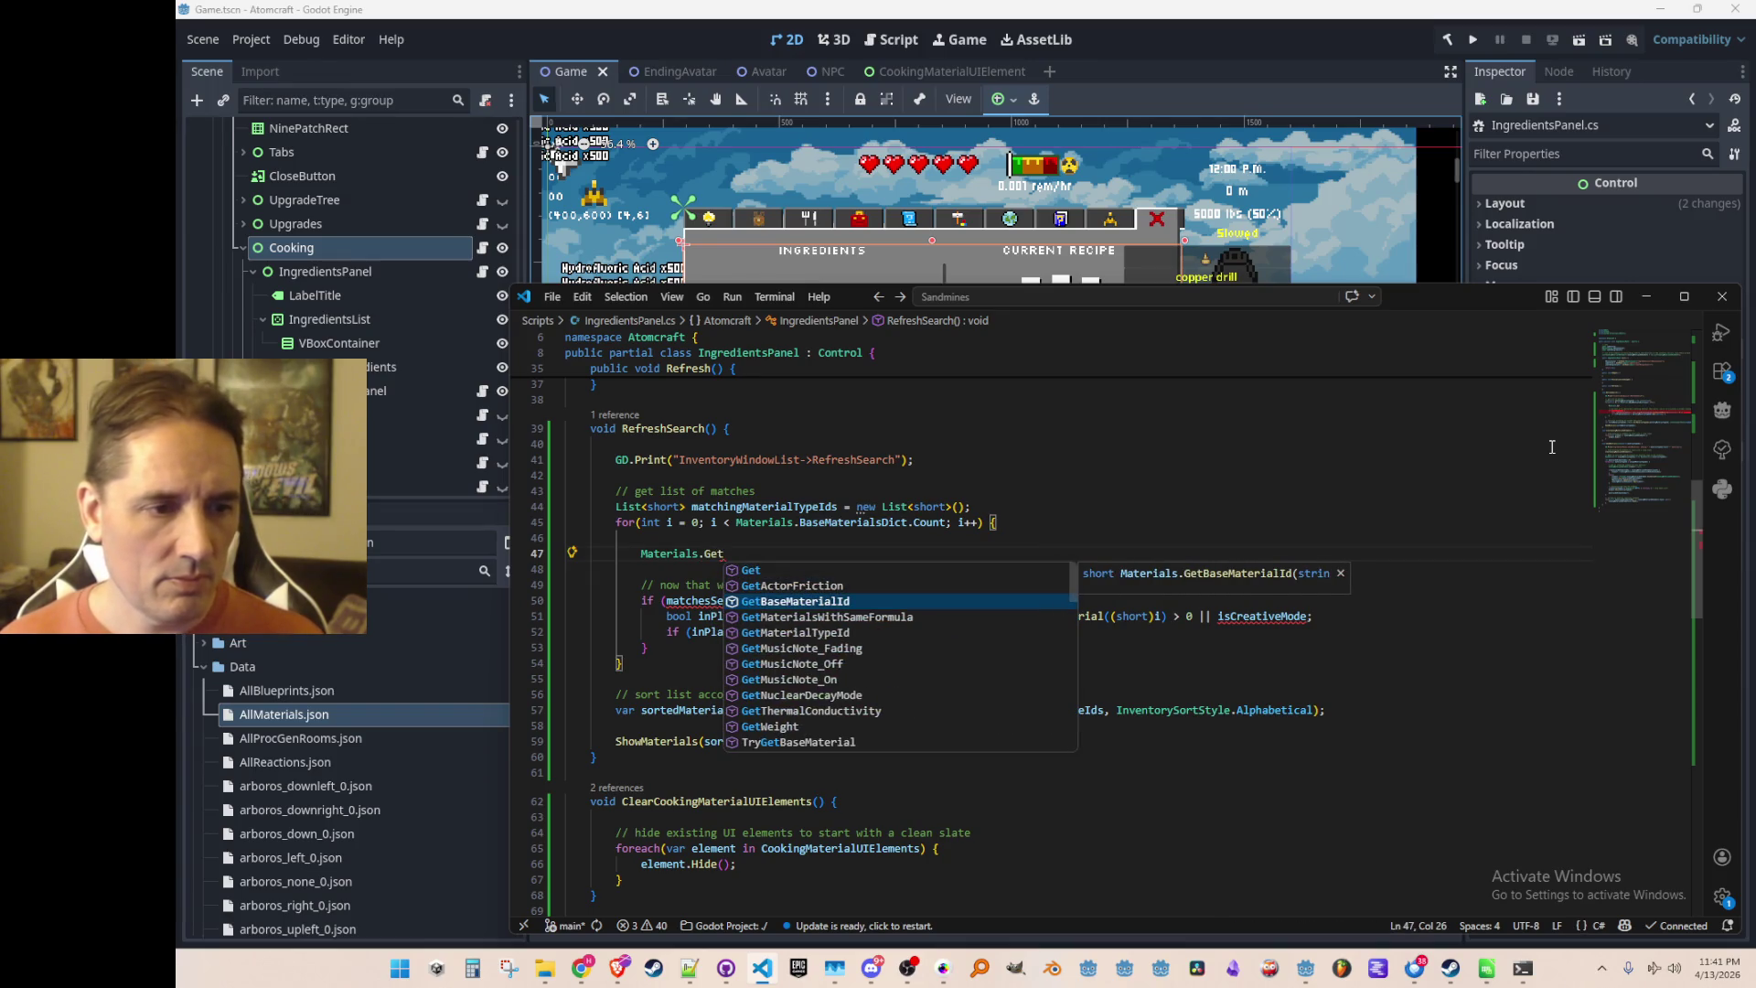
{"action": "key", "text": "ctrl+z"}
{"action": "key", "text": "ctrl+z"}
{"action": "key", "text": "ctrl+z"}
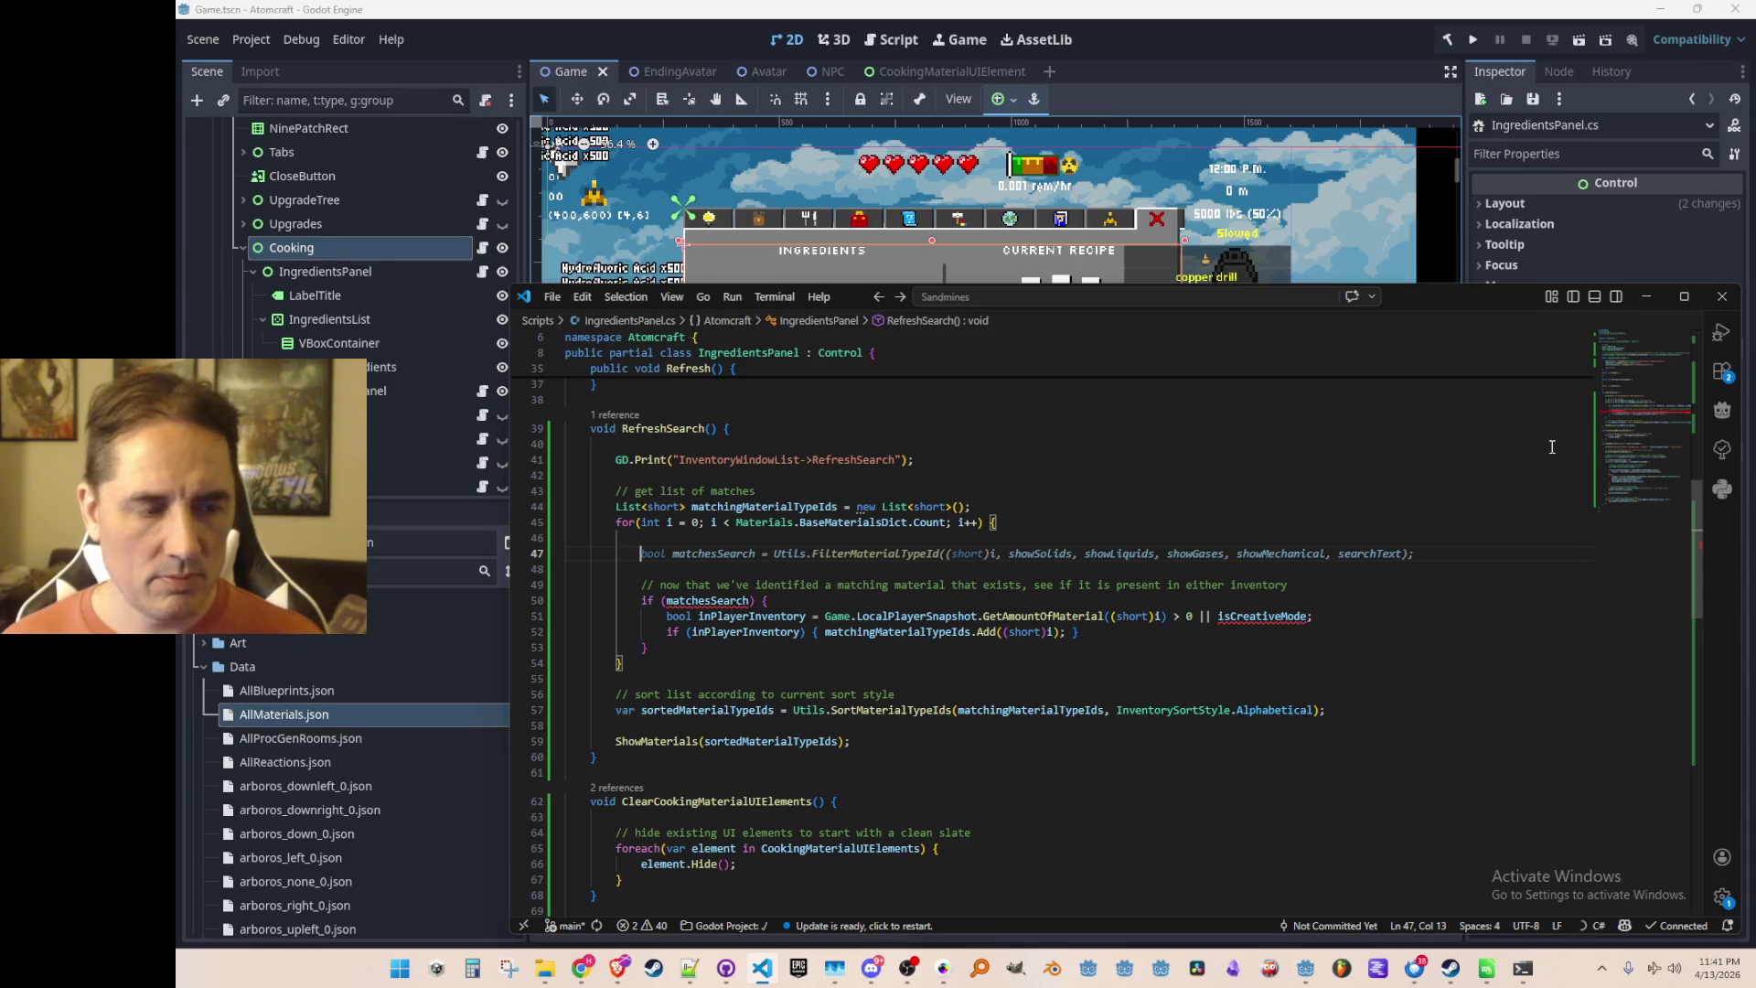
{"action": "type", "text": "Mat"}
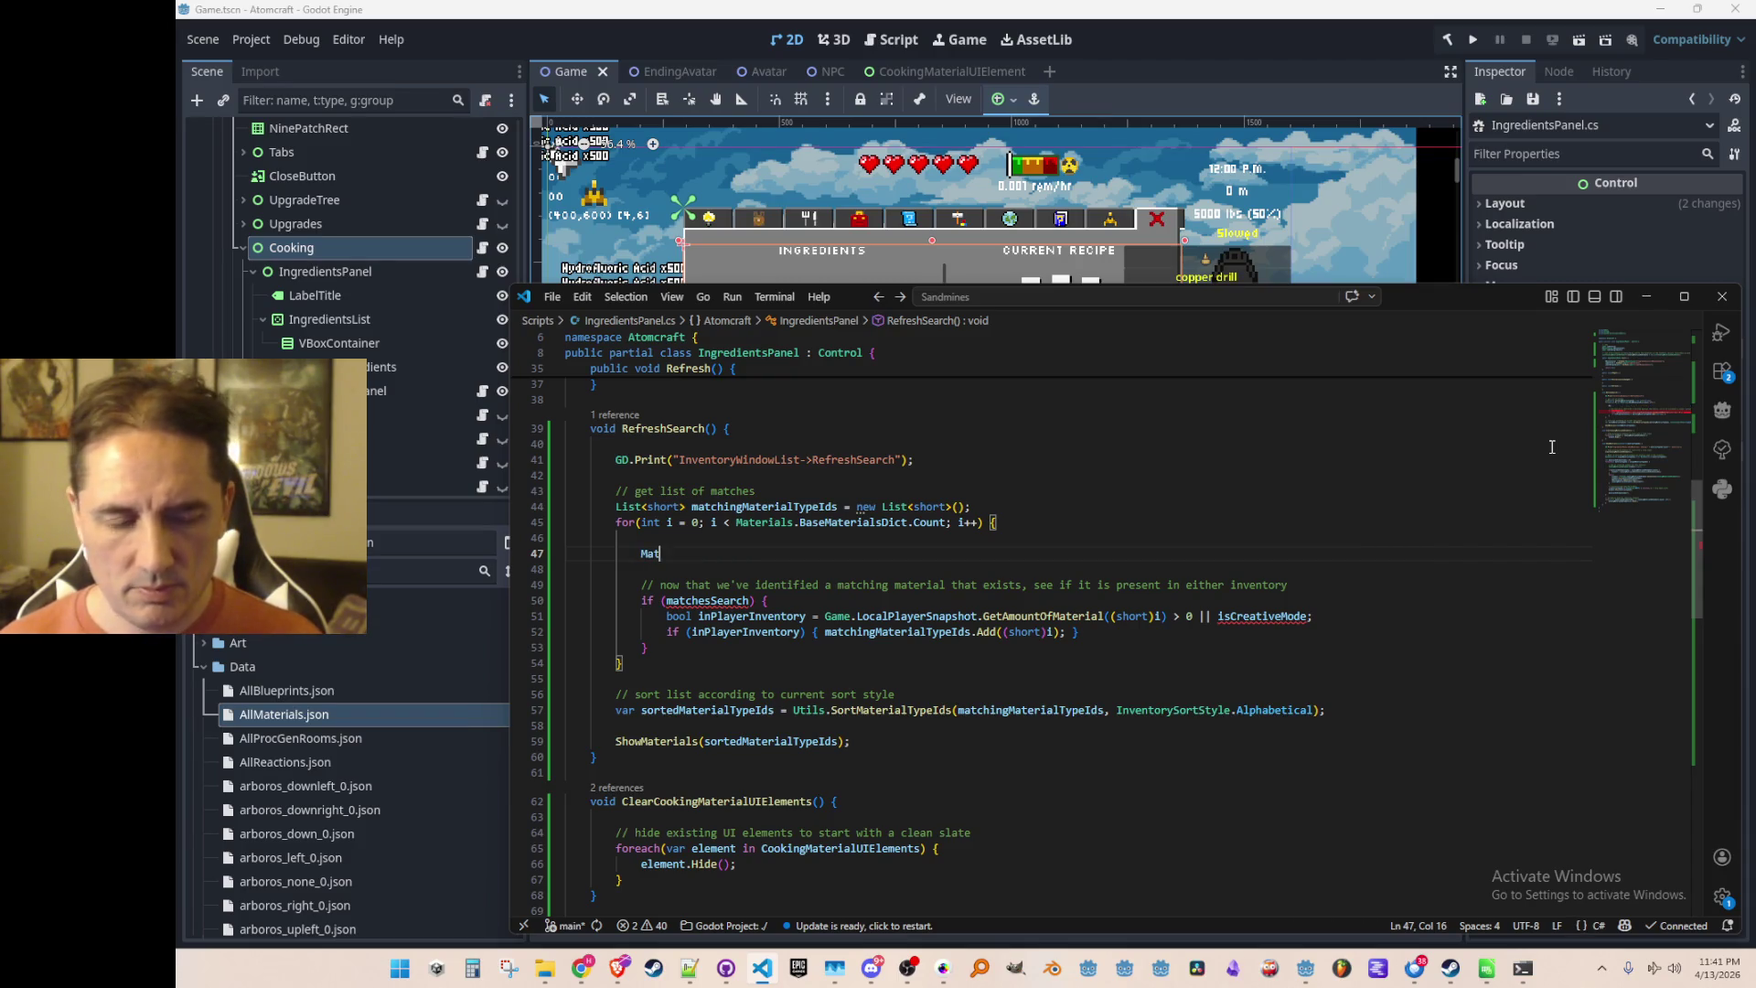
{"action": "type", "text": "erials.Get"}
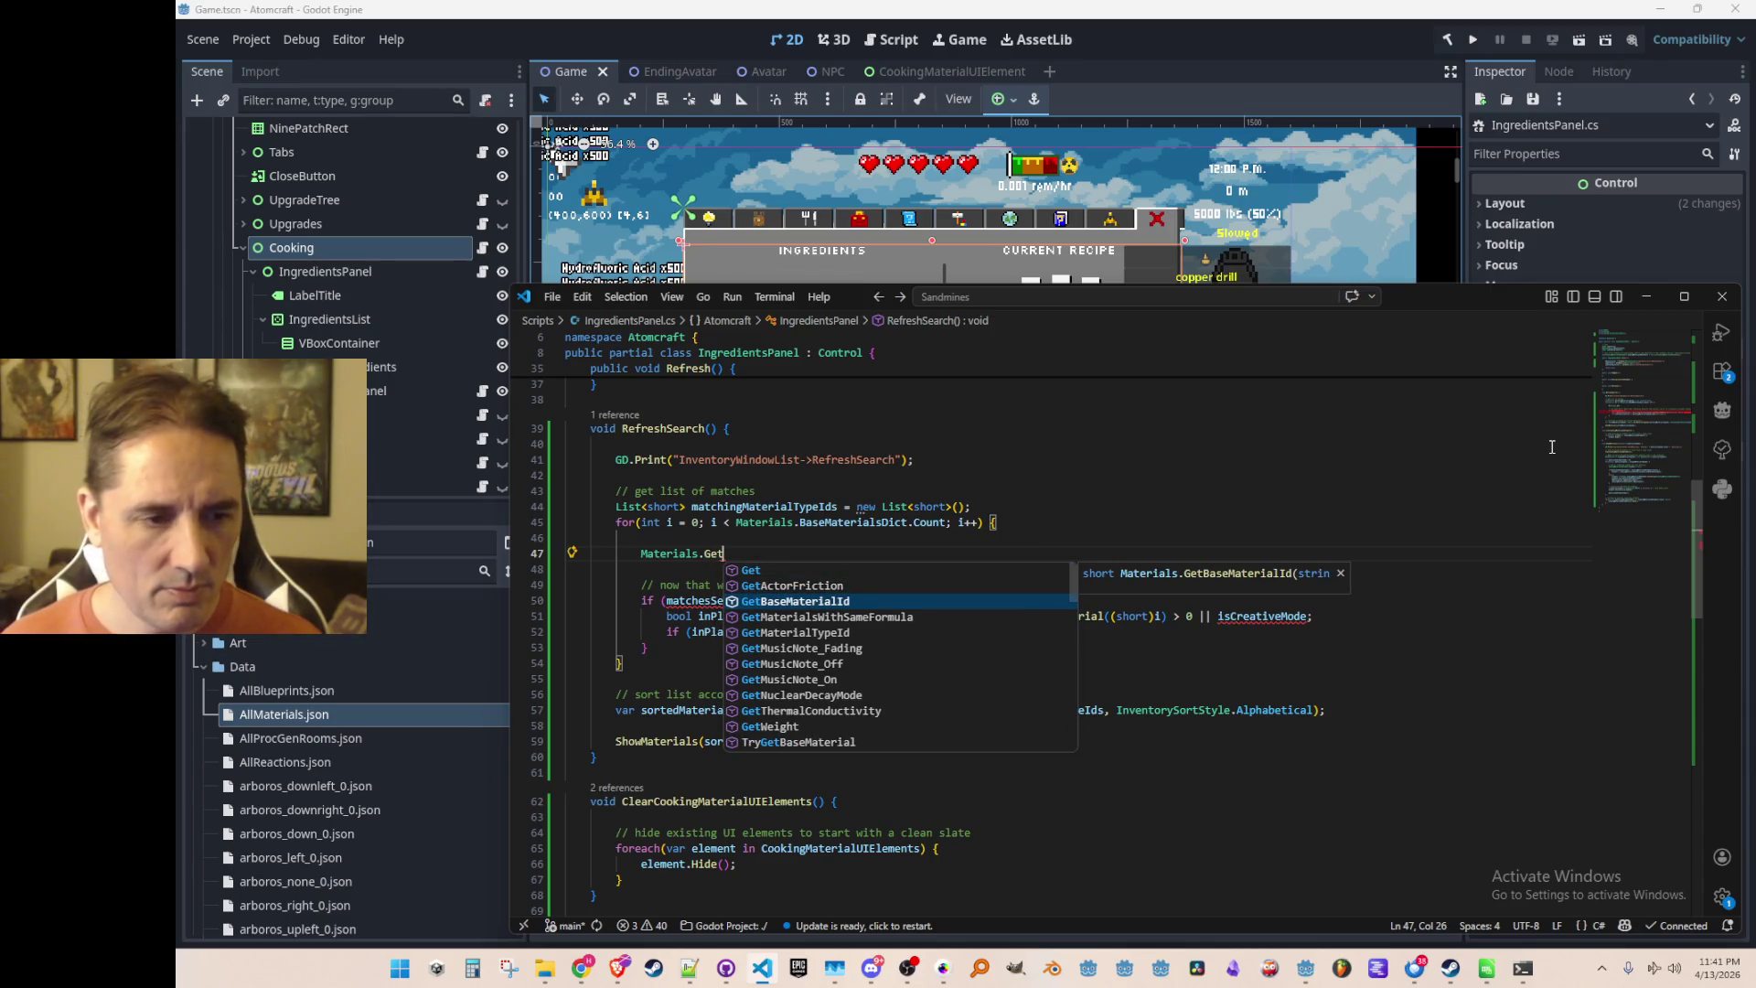
{"action": "key", "text": "ctrl+z"}
{"action": "key", "text": "ctrl+z"}
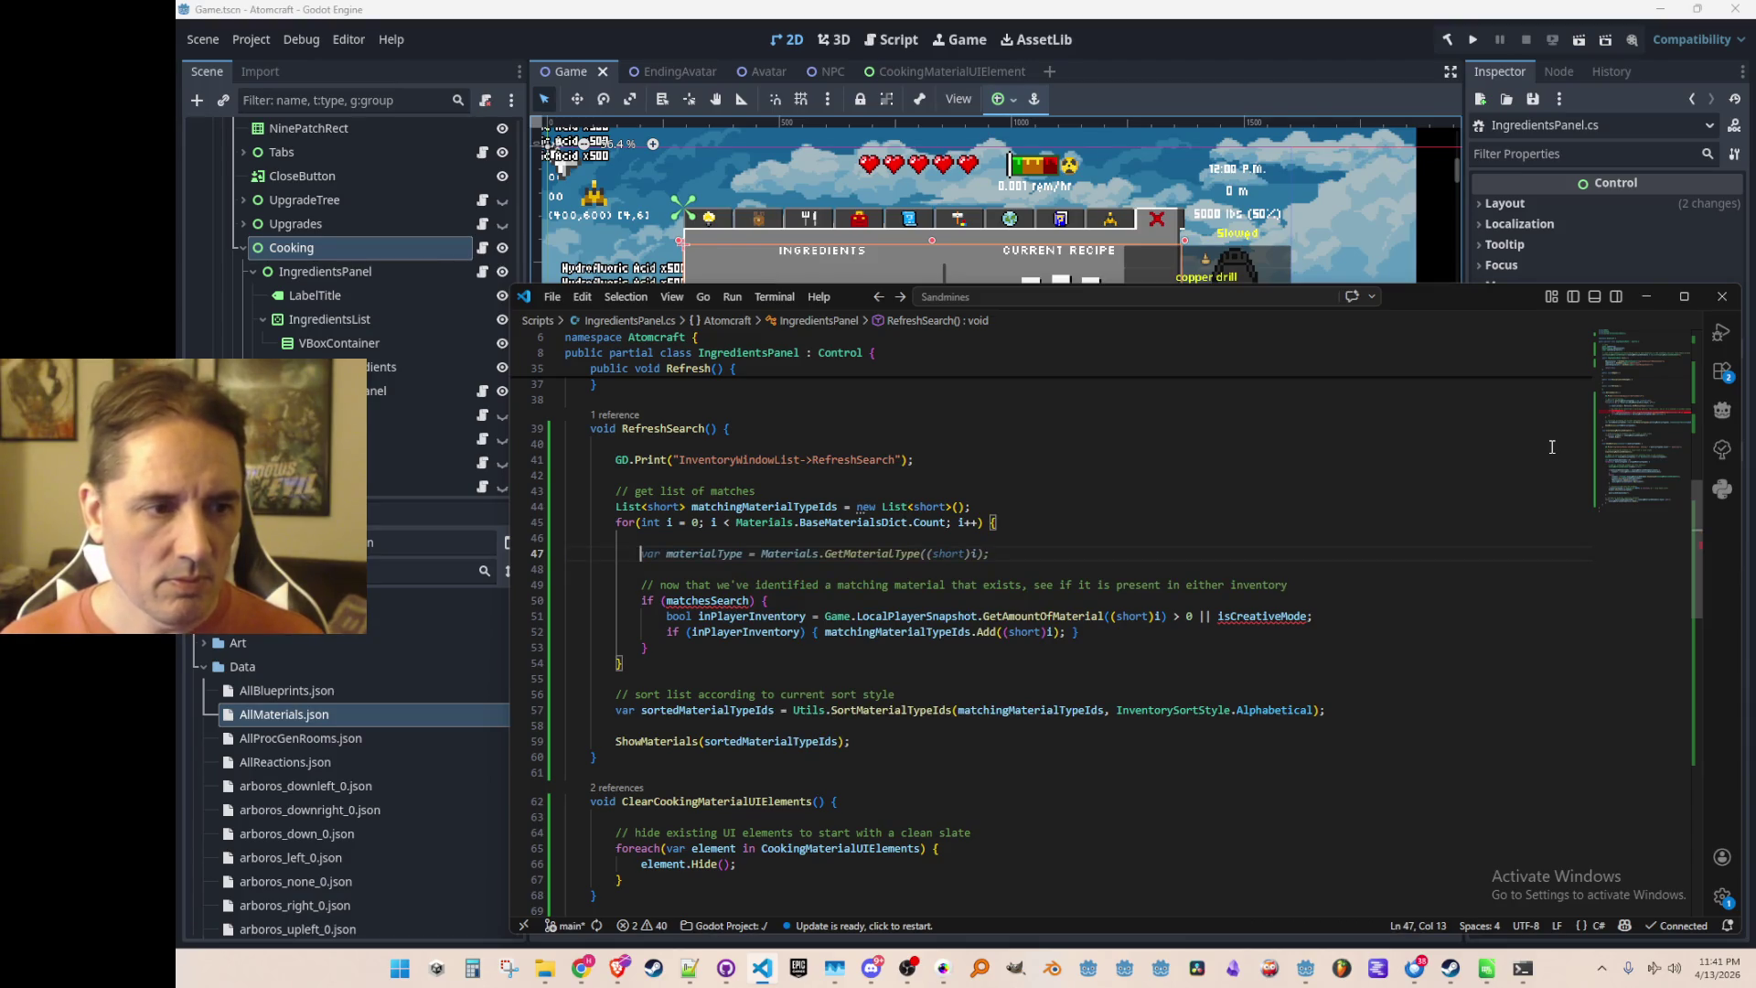
Write 'int materialTypeId = i;' and start 'var materialType = materialTypeId' on the next line
{"action": "type", "text": "int material"}
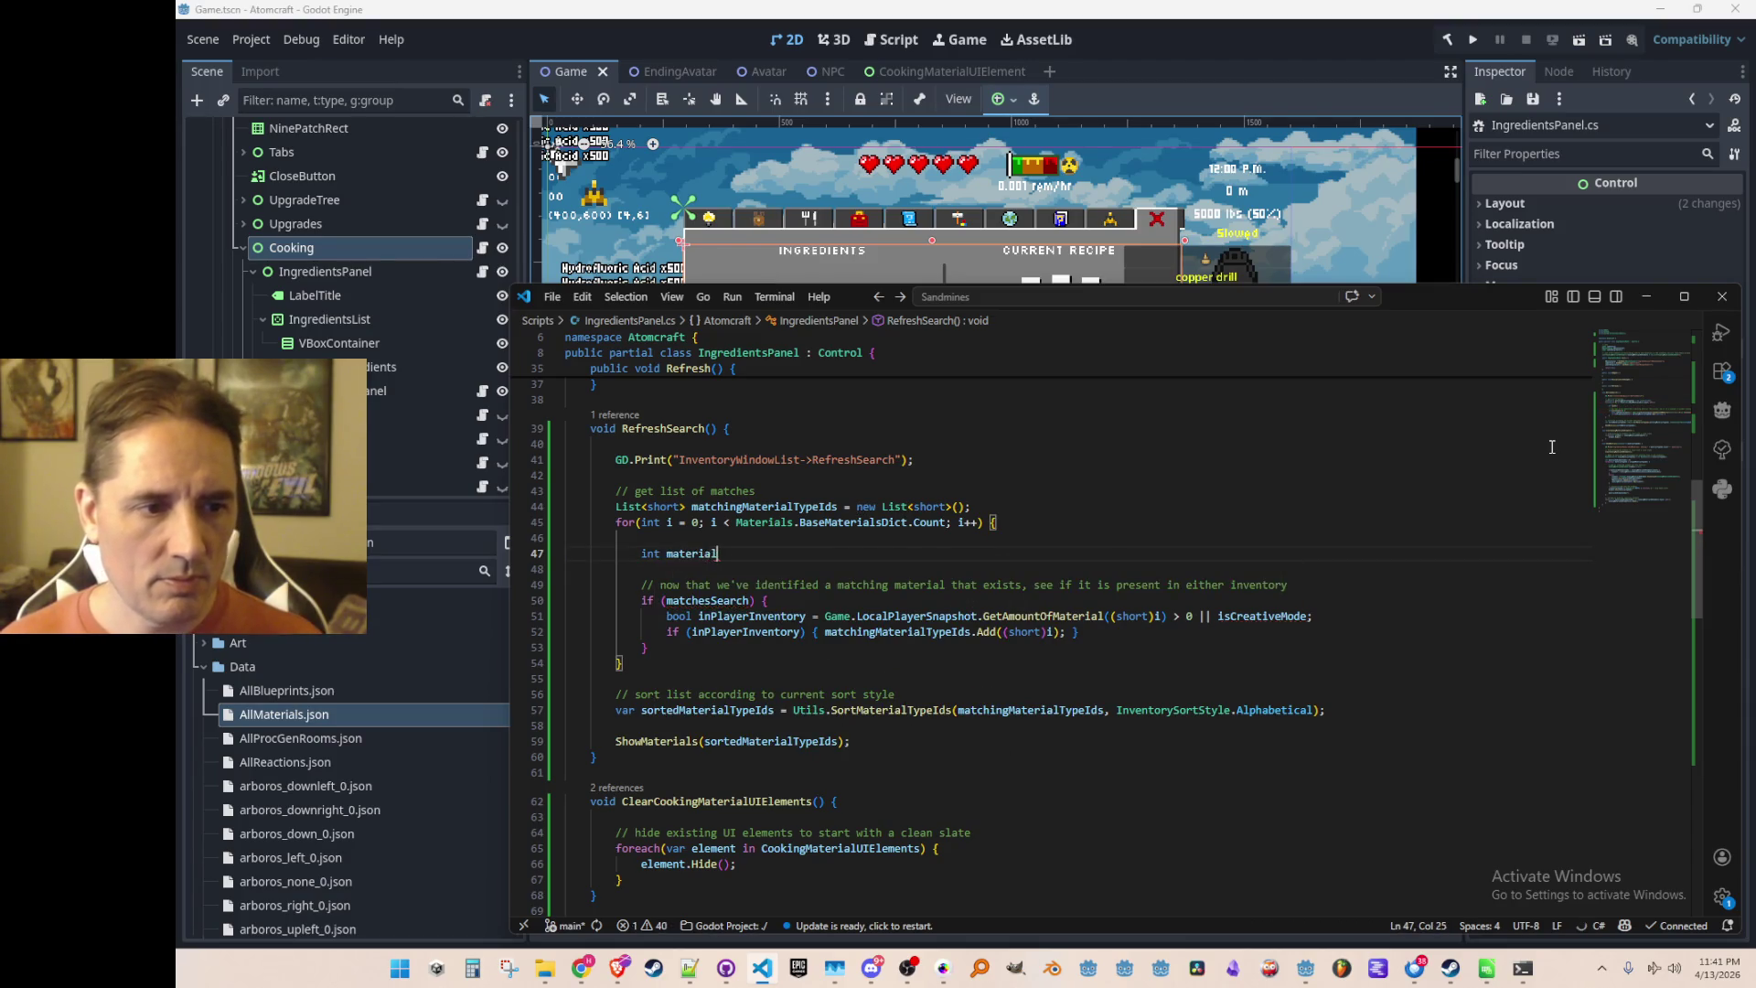
{"action": "key", "text": "Tab"}
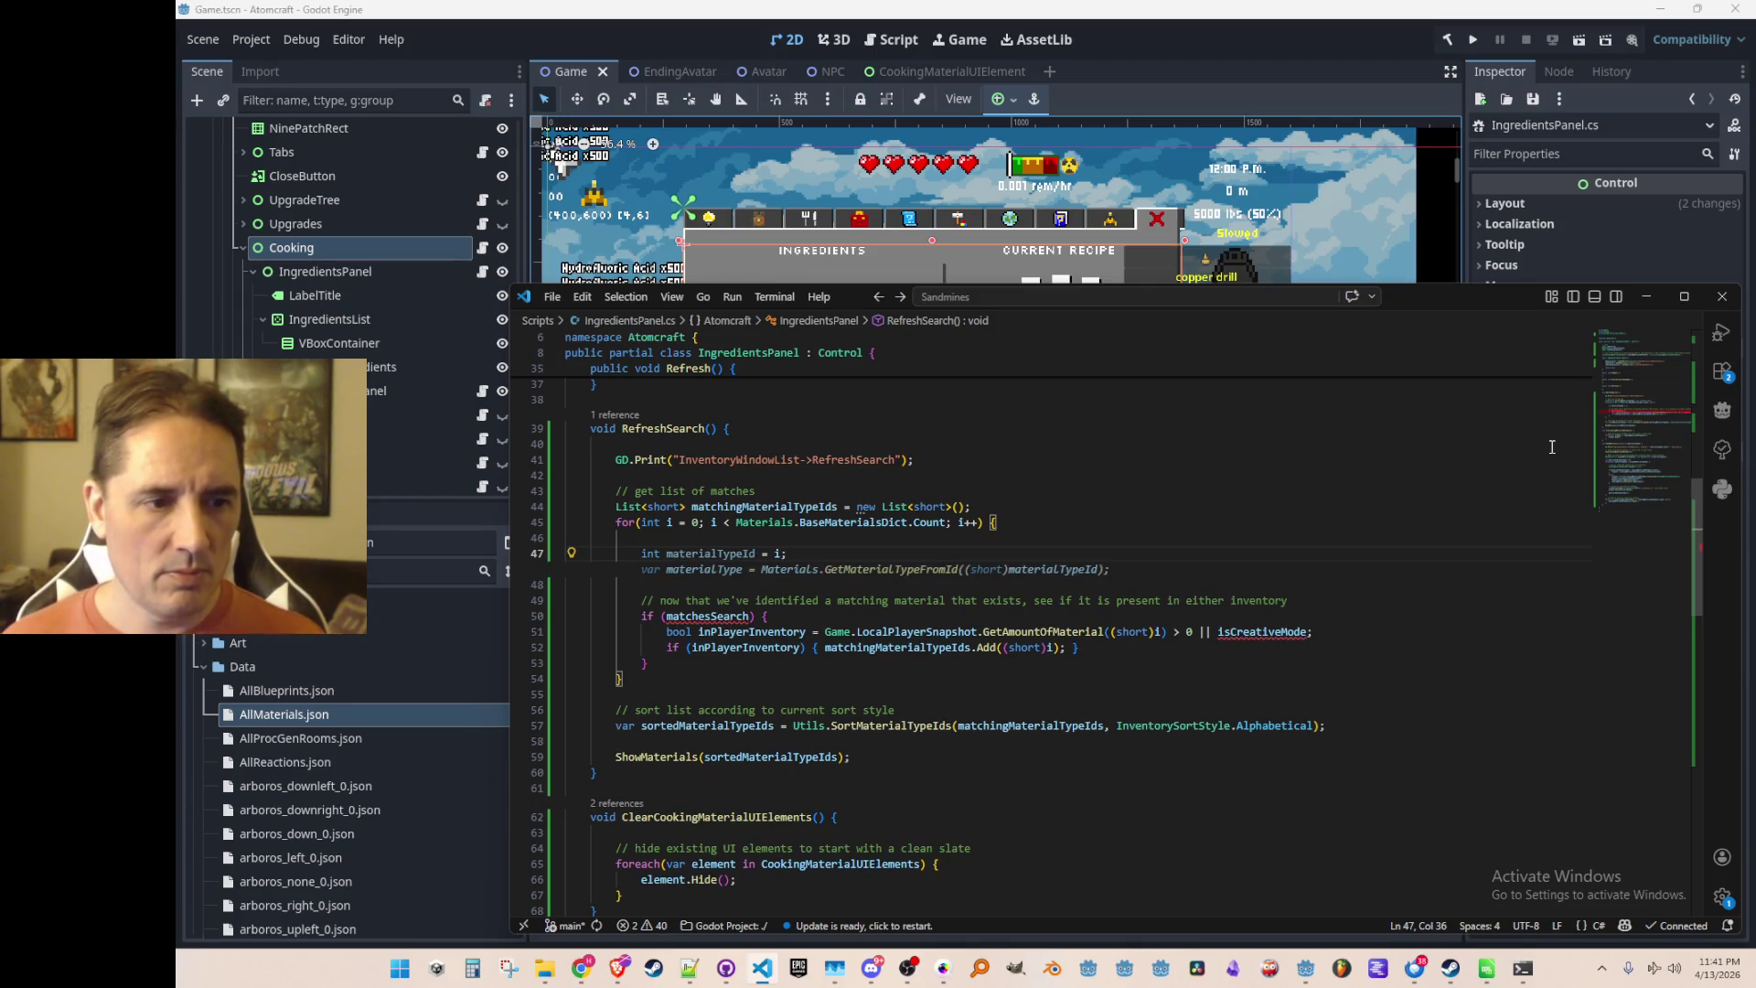
{"action": "key", "text": "Return"}
{"action": "type", "text": "var materialType = mater"}
{"action": "key", "text": "Tab"}
{"action": "type", "text": ".To"}
{"action": "key", "text": "BackSpace"}
{"action": "key", "text": "BackSpace"}
{"action": "key", "text": "Escape"}
{"action": "key", "text": "Up"}
{"action": "key", "text": "Home"}
{"action": "key", "text": "ctrl+shift+Right"}
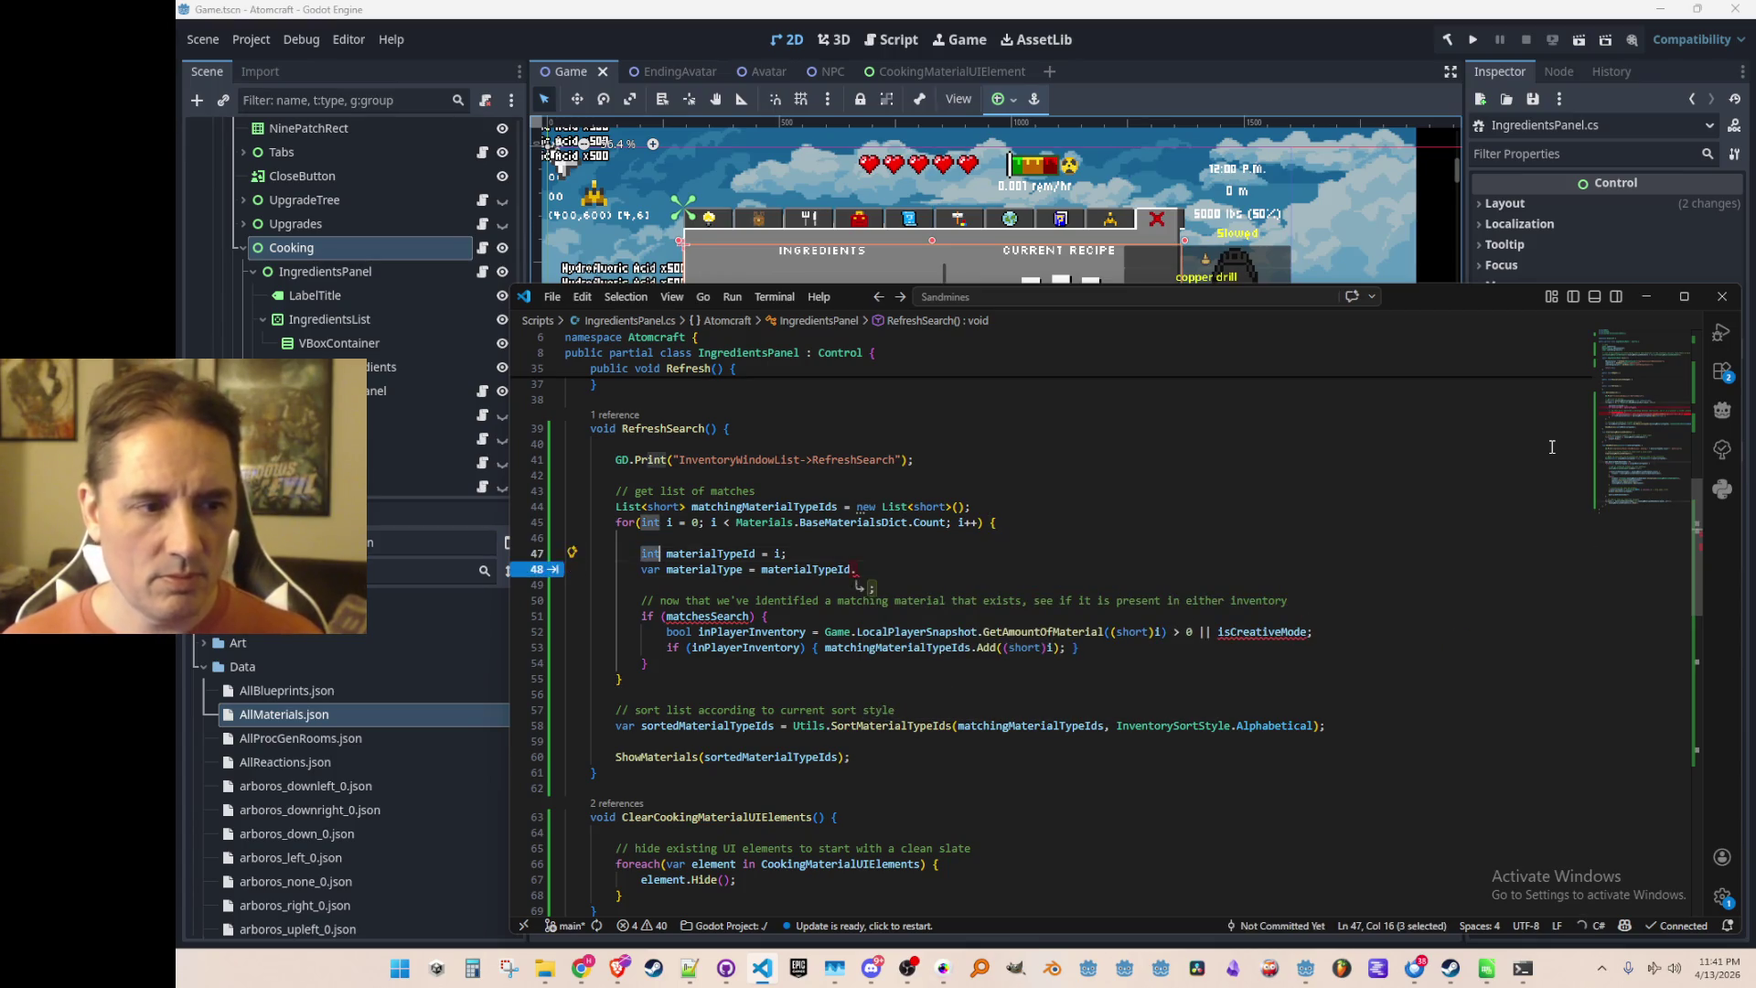
Change the id line to 'short materialTypeId = (short)i;' and complete 'materialTypeId.ToMaterial();'
{"action": "type", "text": "short"}
{"action": "key", "text": "End"}
{"action": "key", "text": "Left"}
{"action": "key", "text": "Left"}
{"action": "type", "text": "(short)"}
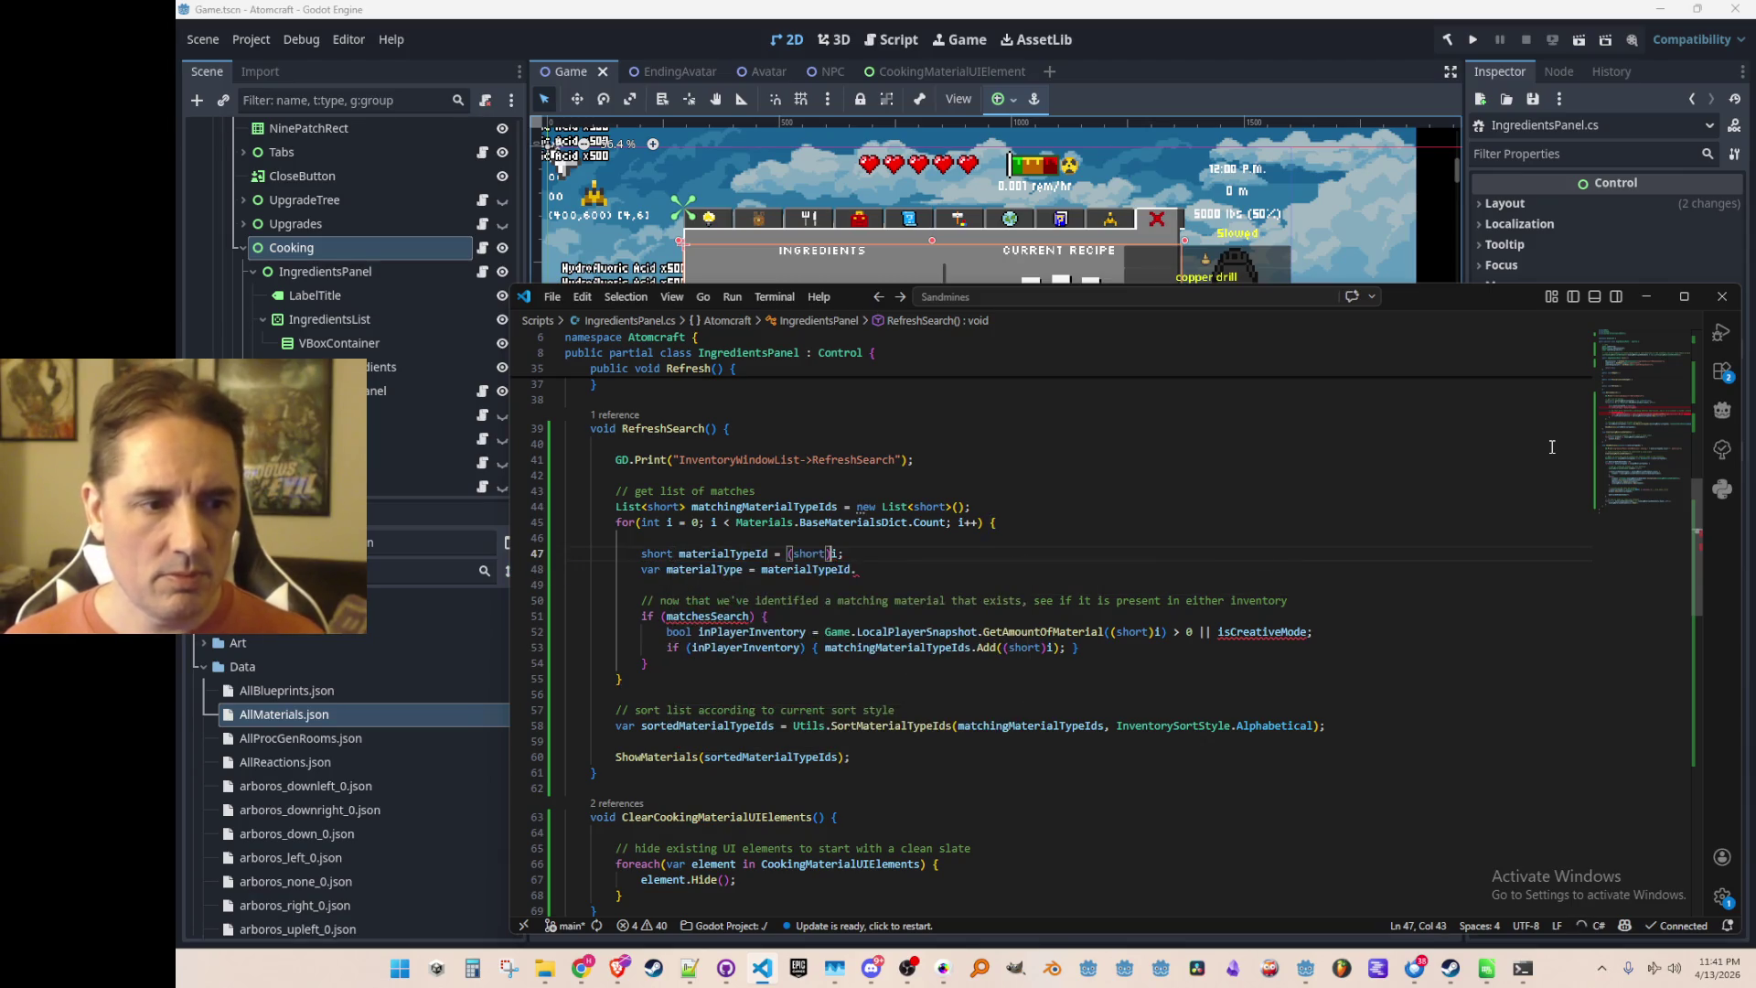
{"action": "key", "text": "Down"}
{"action": "key", "text": "End"}
{"action": "type", "text": "To"}
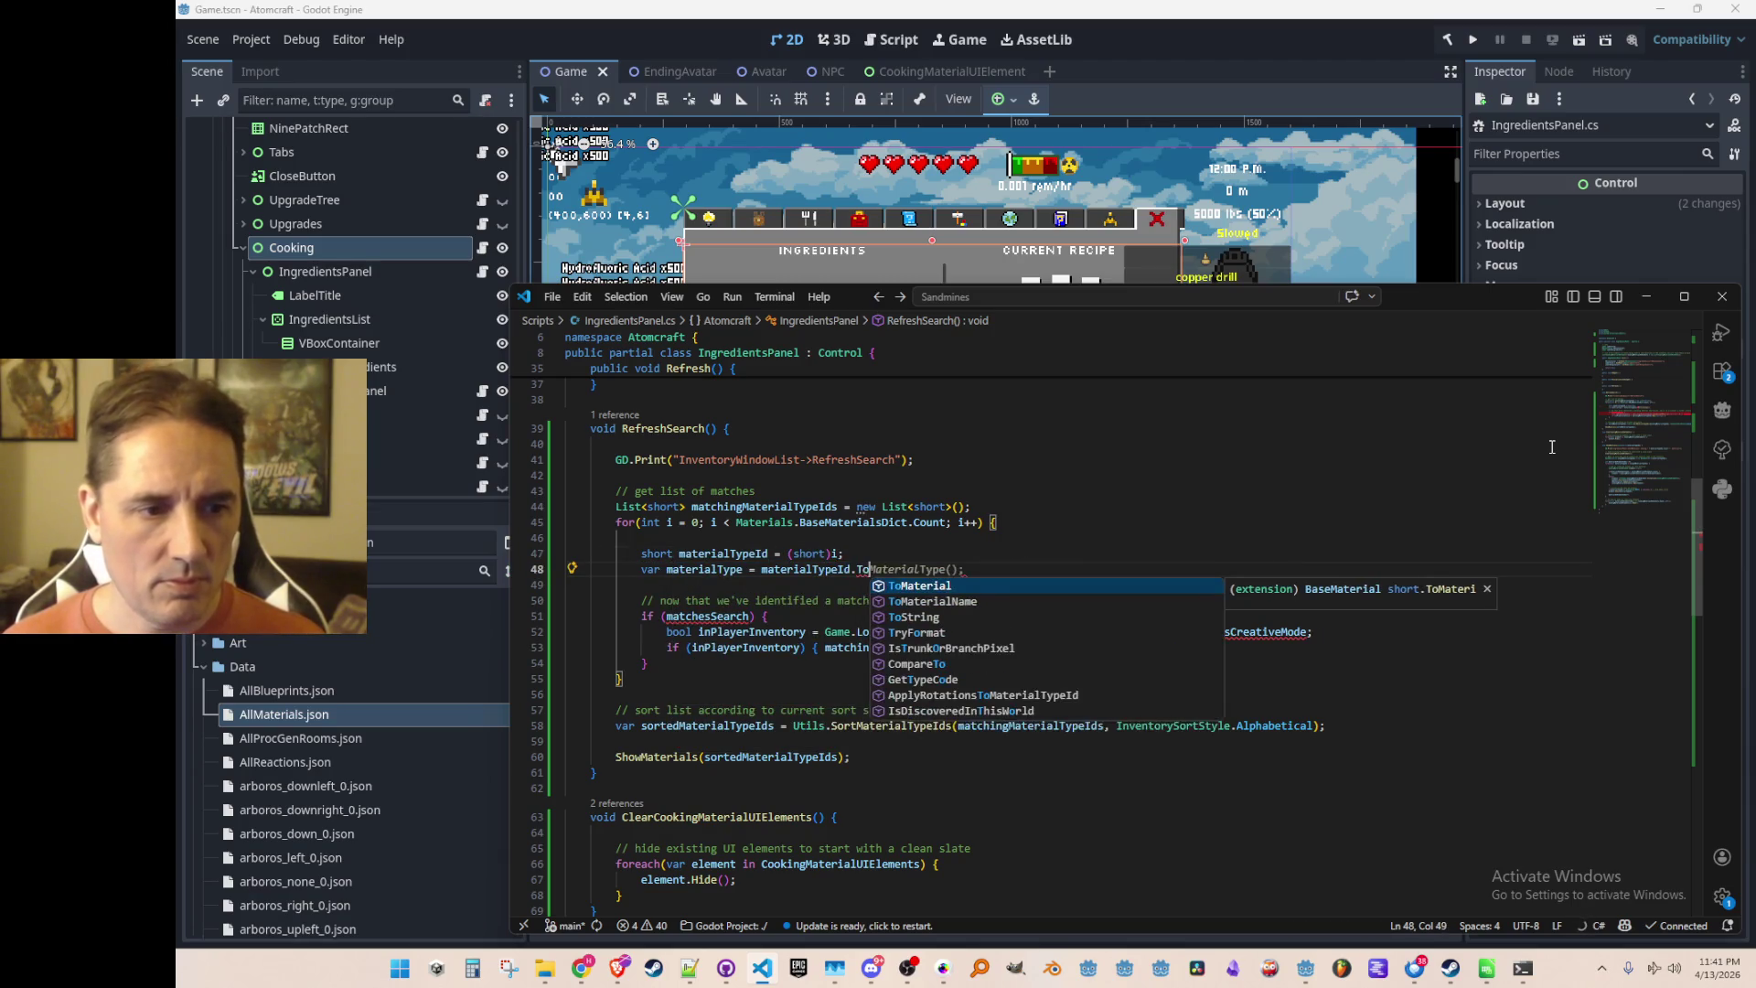
{"action": "key", "text": "Tab"}
{"action": "type", "text": "();"}
{"action": "key", "text": "Home"}
{"action": "key", "text": "Right"}
{"action": "key", "text": "Right"}
{"action": "key", "text": "Right"}
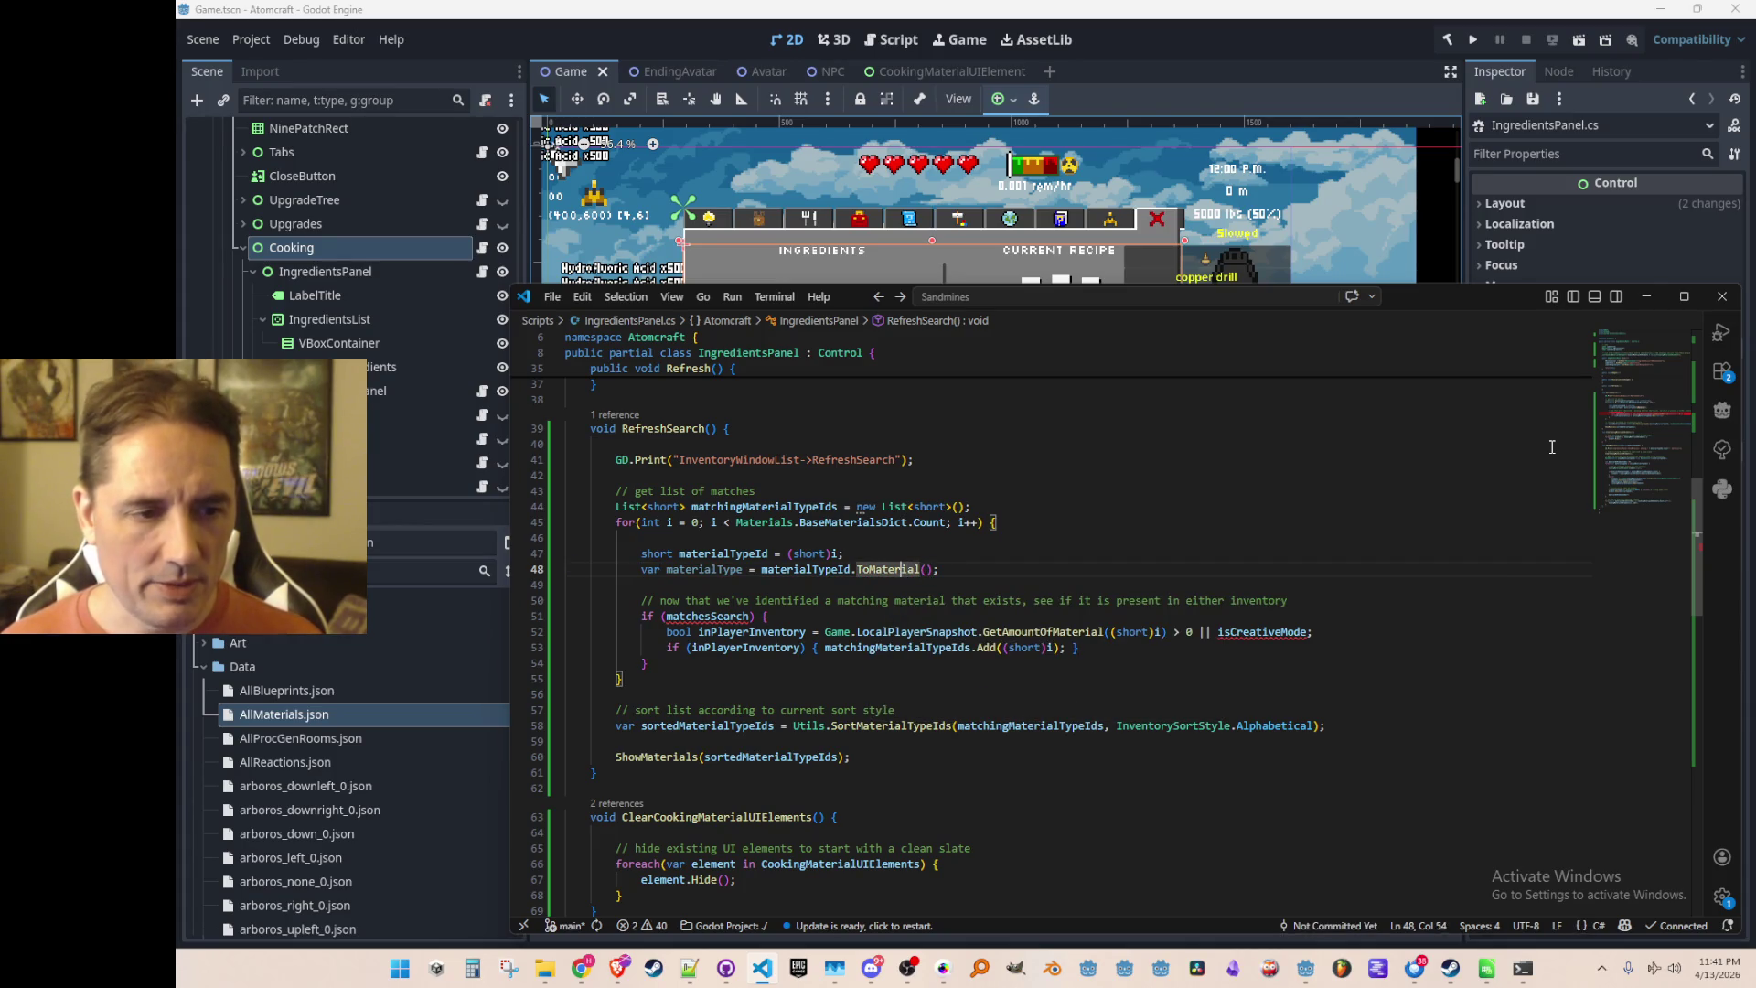
{"action": "key", "text": "Home"}
Declare the converted value as a BaseMaterial variable named material
{"action": "key", "text": "ctrl+shift+Right"}
{"action": "type", "text": "MaterialType"}
{"action": "key", "text": "End"}
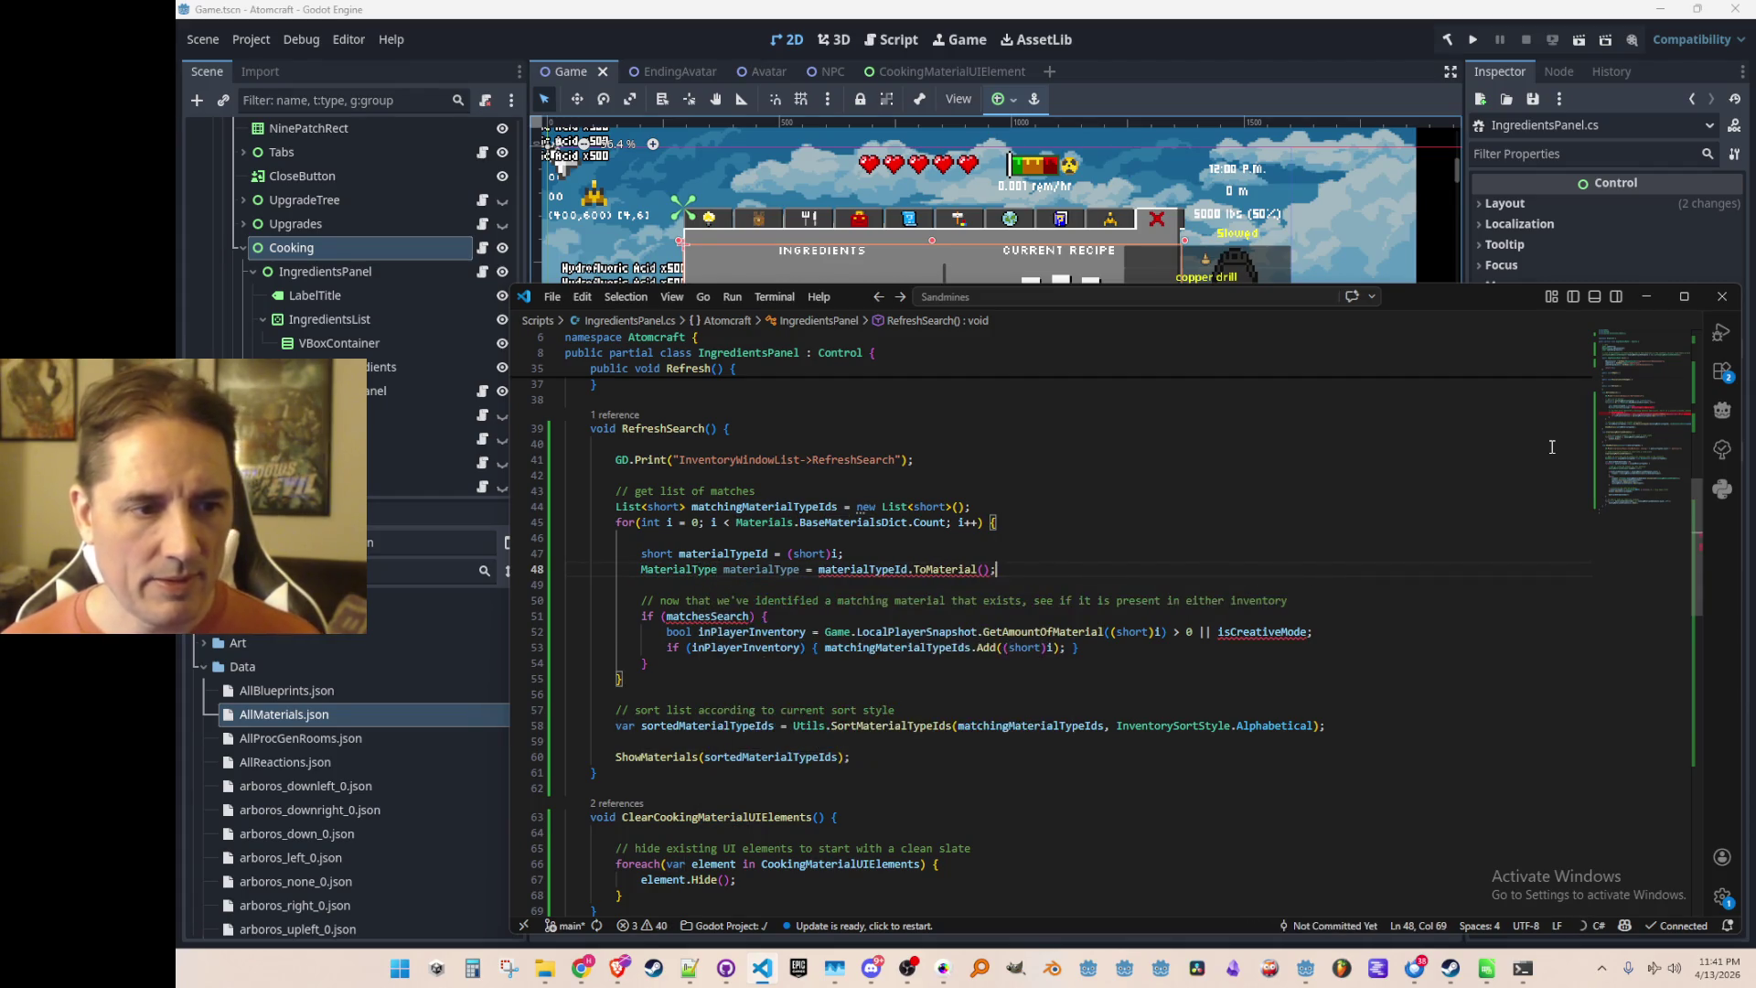
{"action": "key", "text": "ctrl+z"}
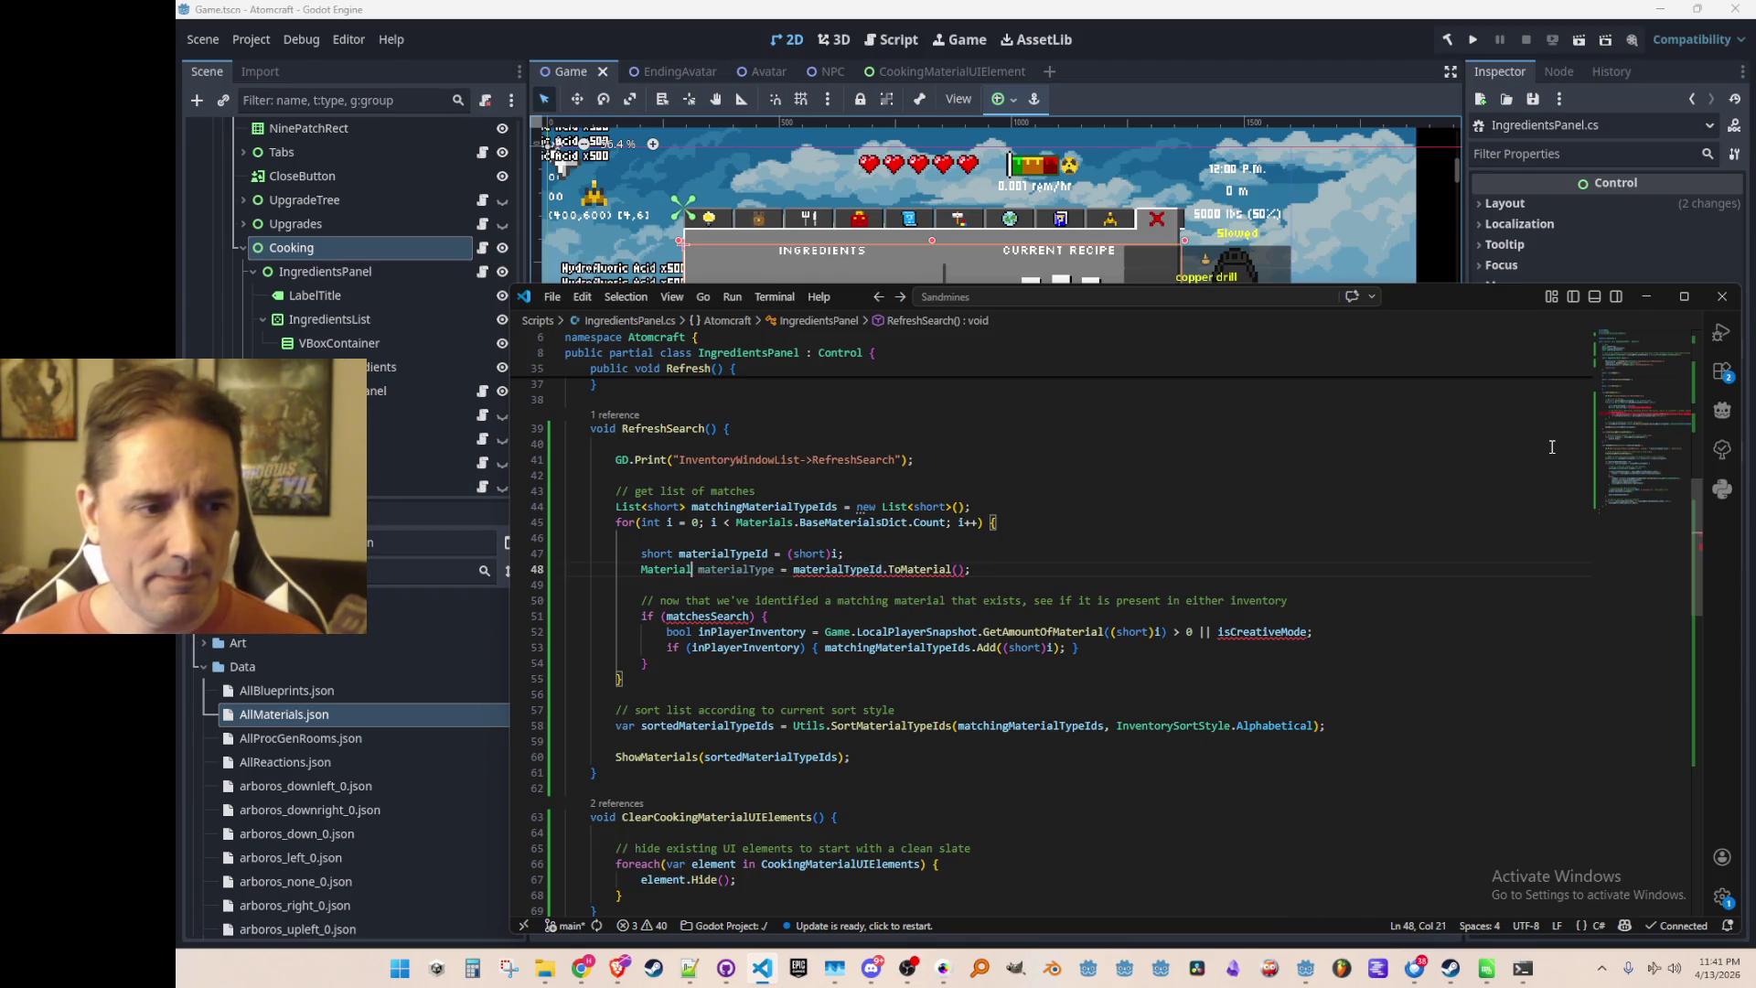
{"action": "key", "text": "ctrl+shift+Left"}
{"action": "type", "text": "BaseMat"}
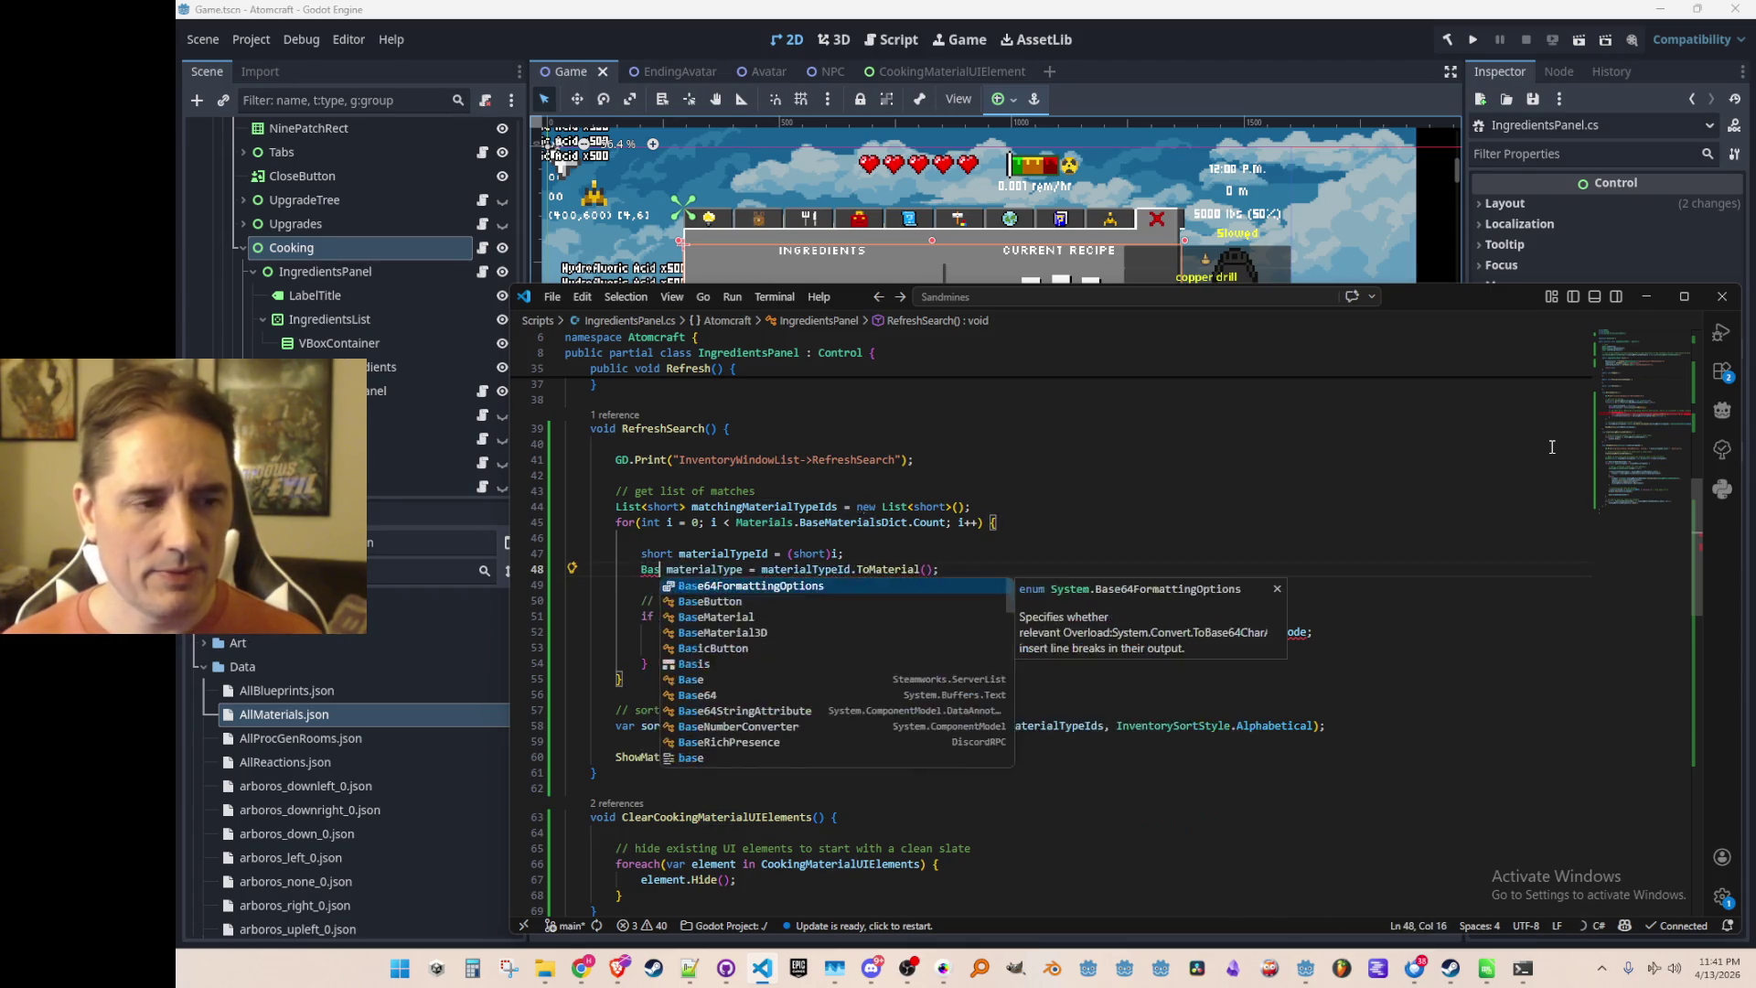
{"action": "key", "text": "Tab"}
{"action": "key", "text": "ctrl+Right"}
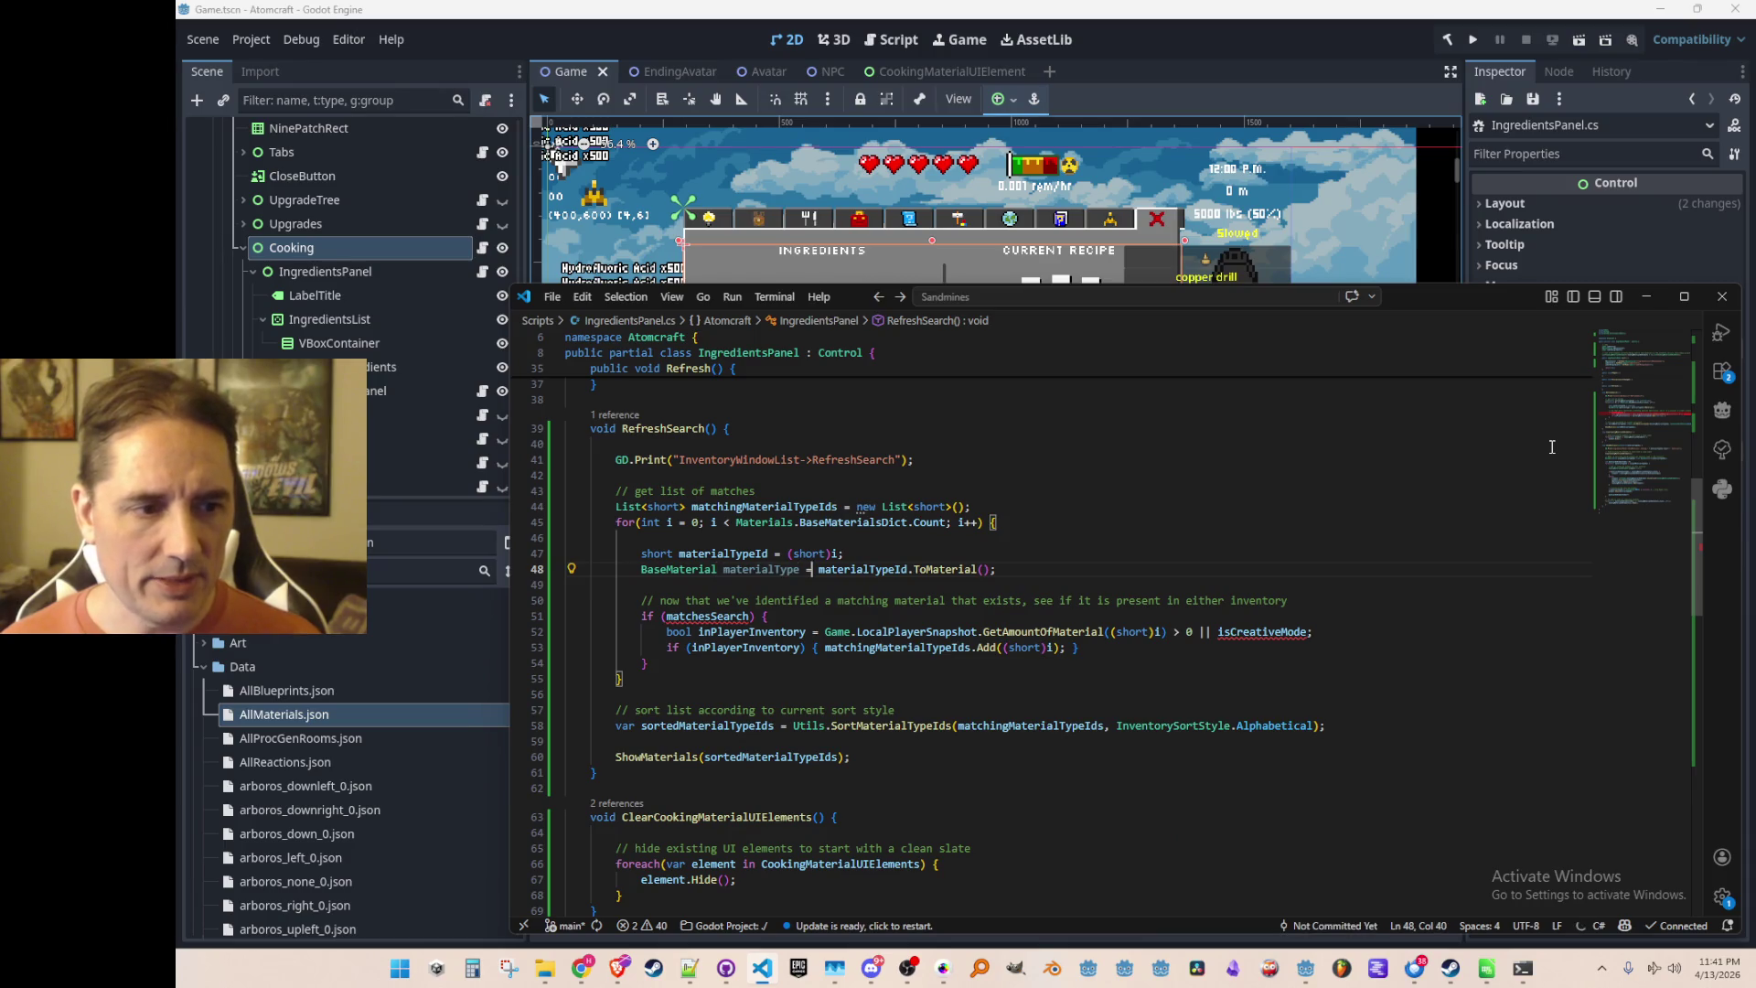
{"action": "key", "text": "BackSpace"}
{"action": "key", "text": "BackSpace"}
{"action": "key", "text": "BackSpace"}
{"action": "key", "text": "ctrl+d"}
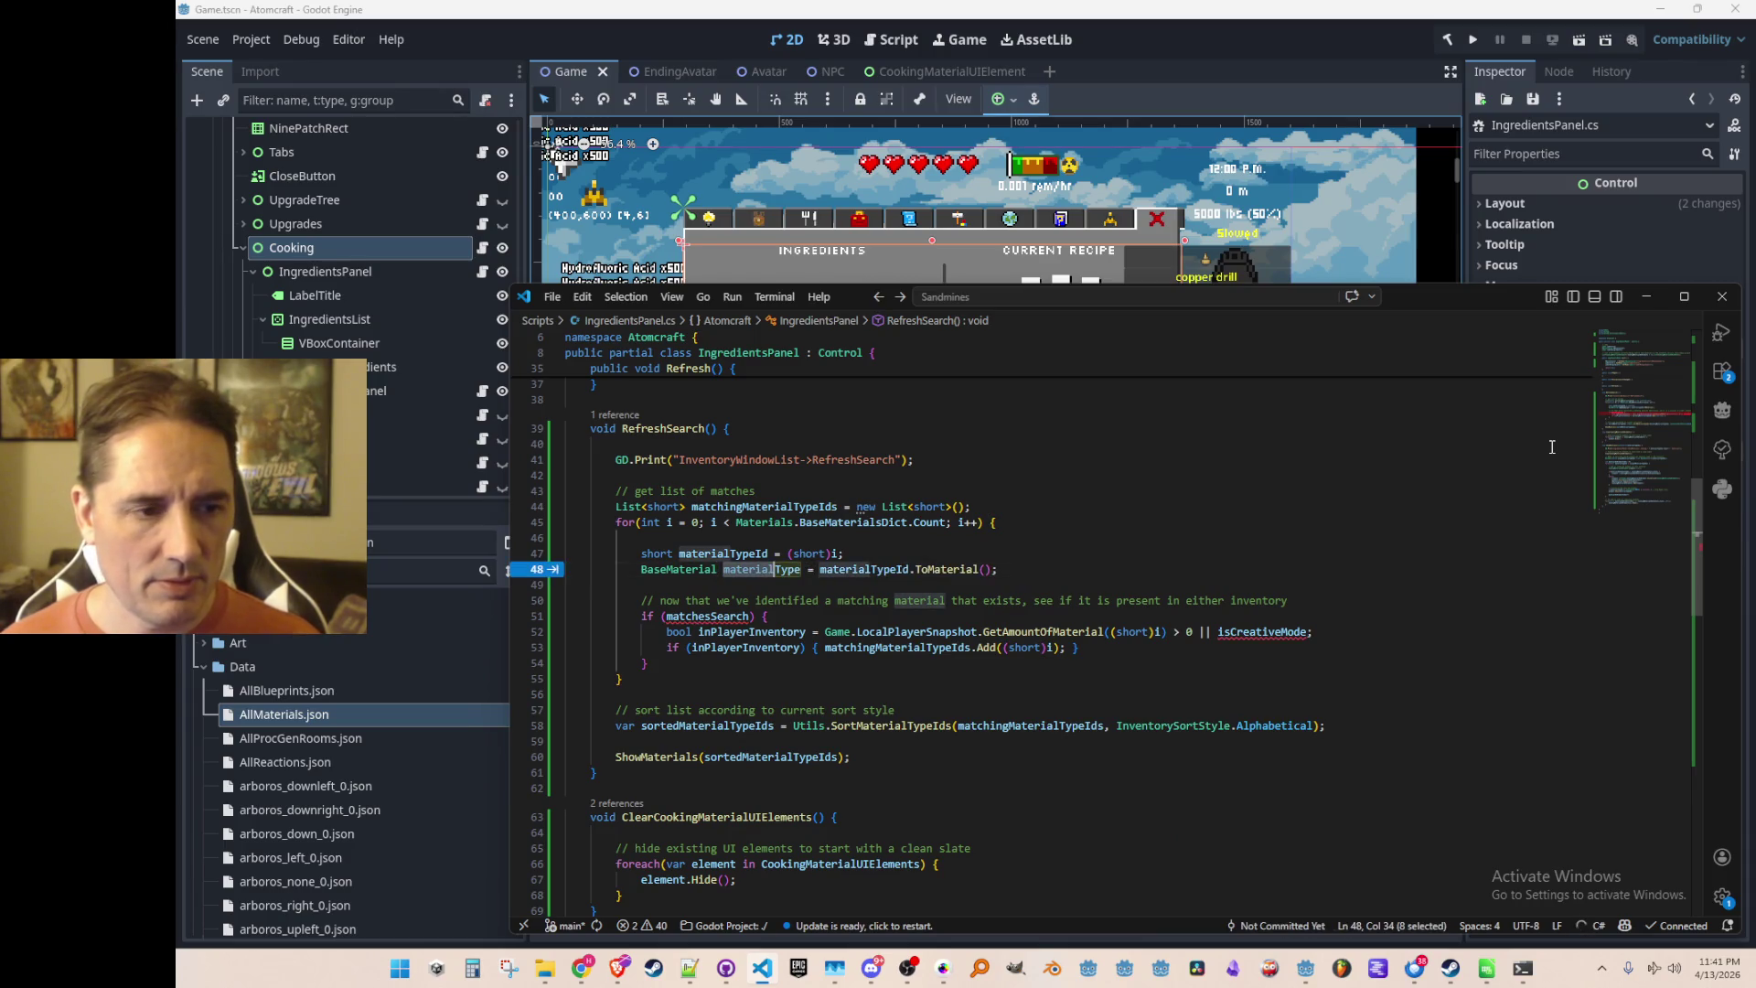
{"action": "key", "text": "Escape"}
{"action": "key", "text": "End"}
Add an 'if(material.MaterialType.IsFoodIngredient)' condition on a new line below
{"action": "key", "text": "Return"}
{"action": "type", "text": "material"}
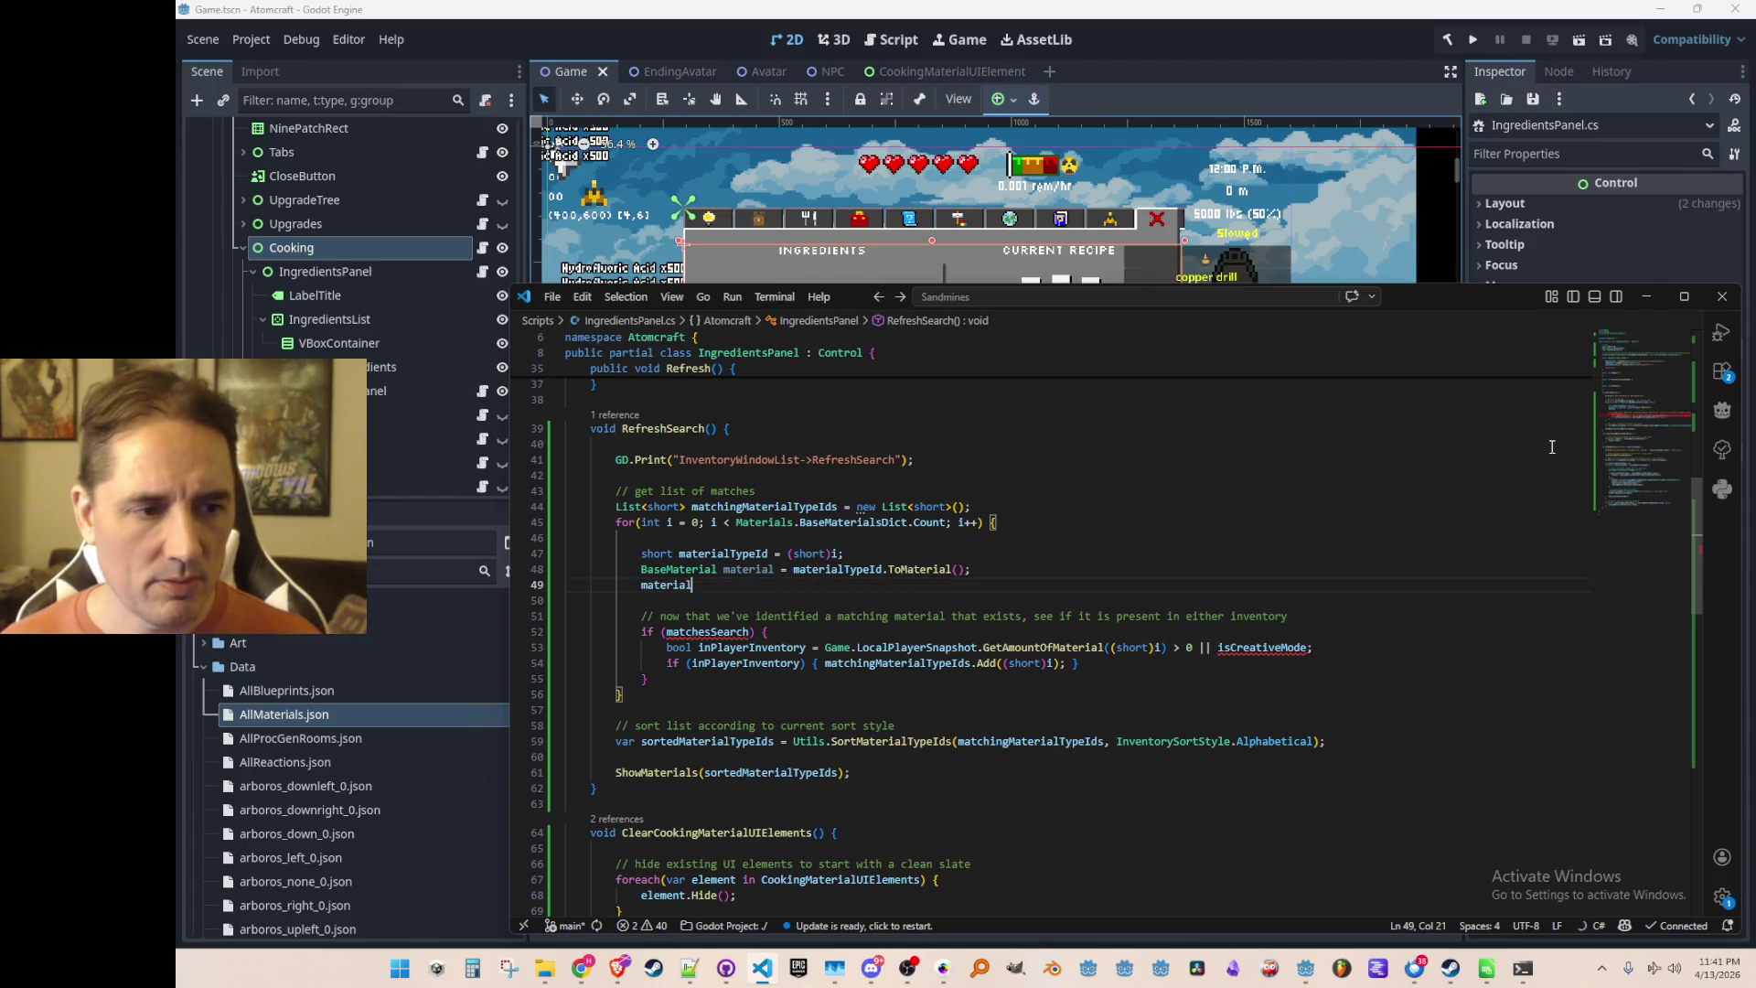
{"action": "type", "text": ".Type"}
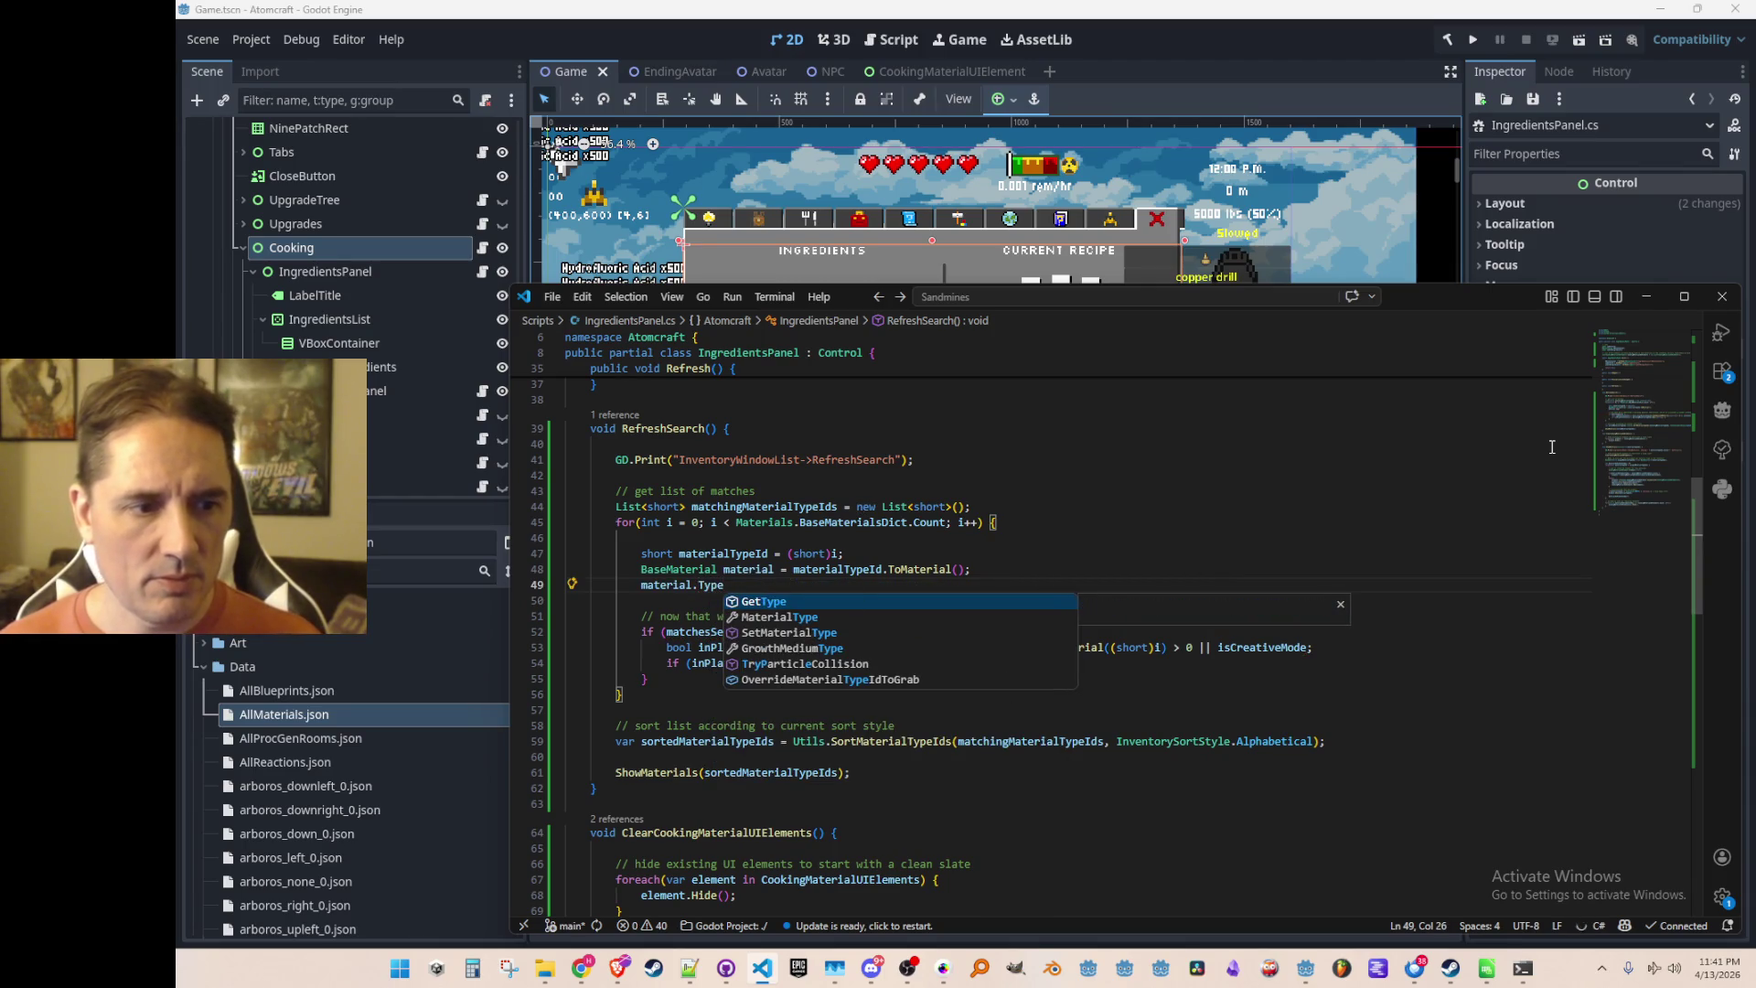
{"action": "key", "text": "Tab"}
{"action": "type", "text": ".Is"}
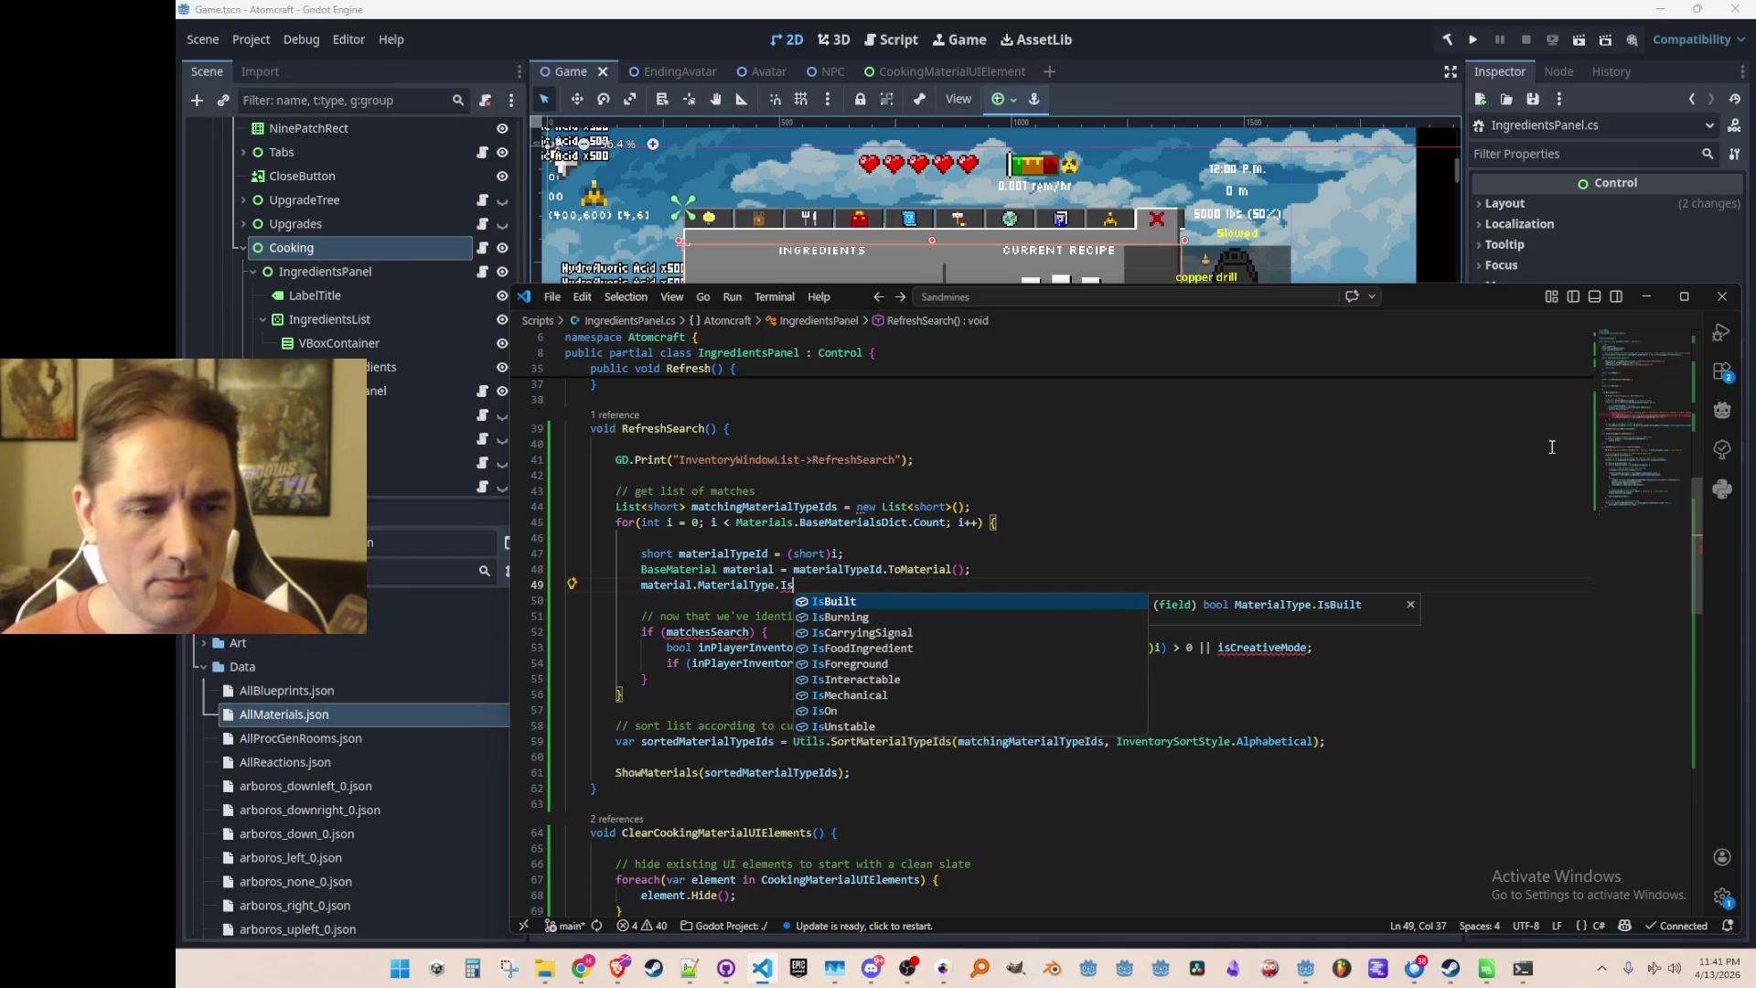
{"action": "key", "text": "Down"}
{"action": "key", "text": "Down"}
{"action": "key", "text": "Down"}
{"action": "key", "text": "Tab"}
{"action": "key", "text": "Home"}
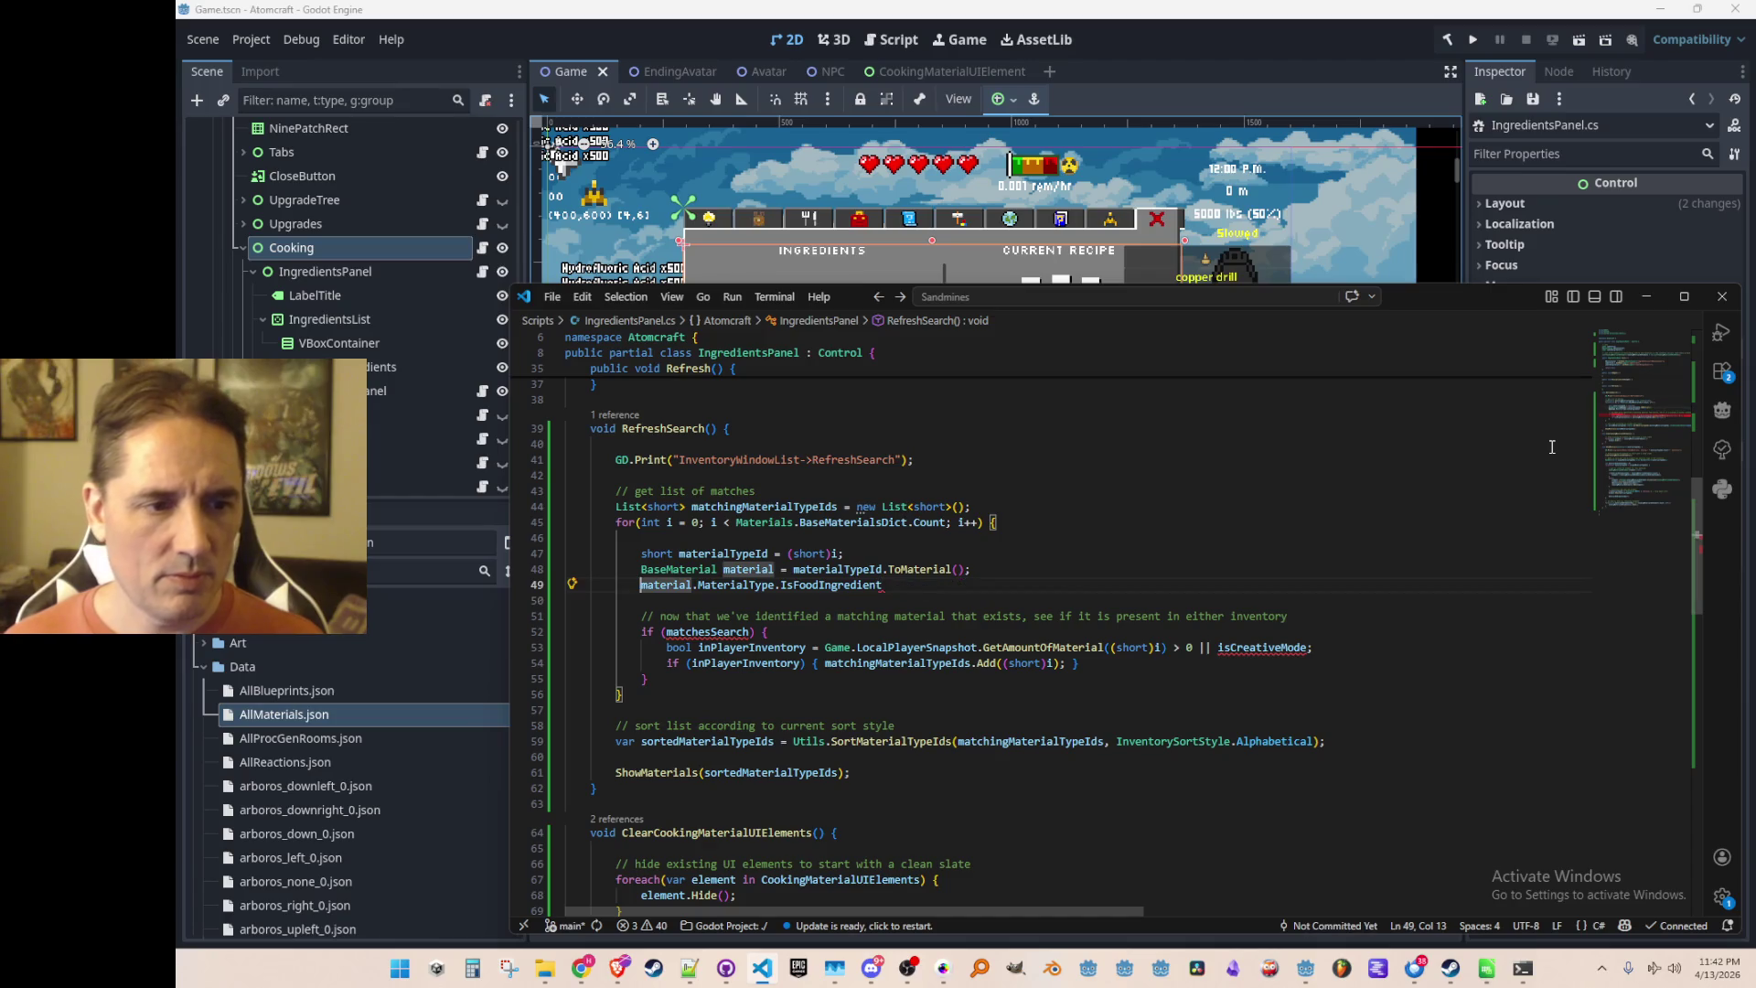
{"action": "type", "text": "if("}
{"action": "key", "text": "End"}
{"action": "type", "text": ")"}
{"action": "key", "text": "Escape"}
Delete the old comment and matchesSearch check, pulling the opening brace onto the if line
{"action": "key", "text": "Down"}
{"action": "key", "text": "Down"}
{"action": "key", "text": "Down"}
{"action": "key", "text": "Home"}
{"action": "key", "text": "Home"}
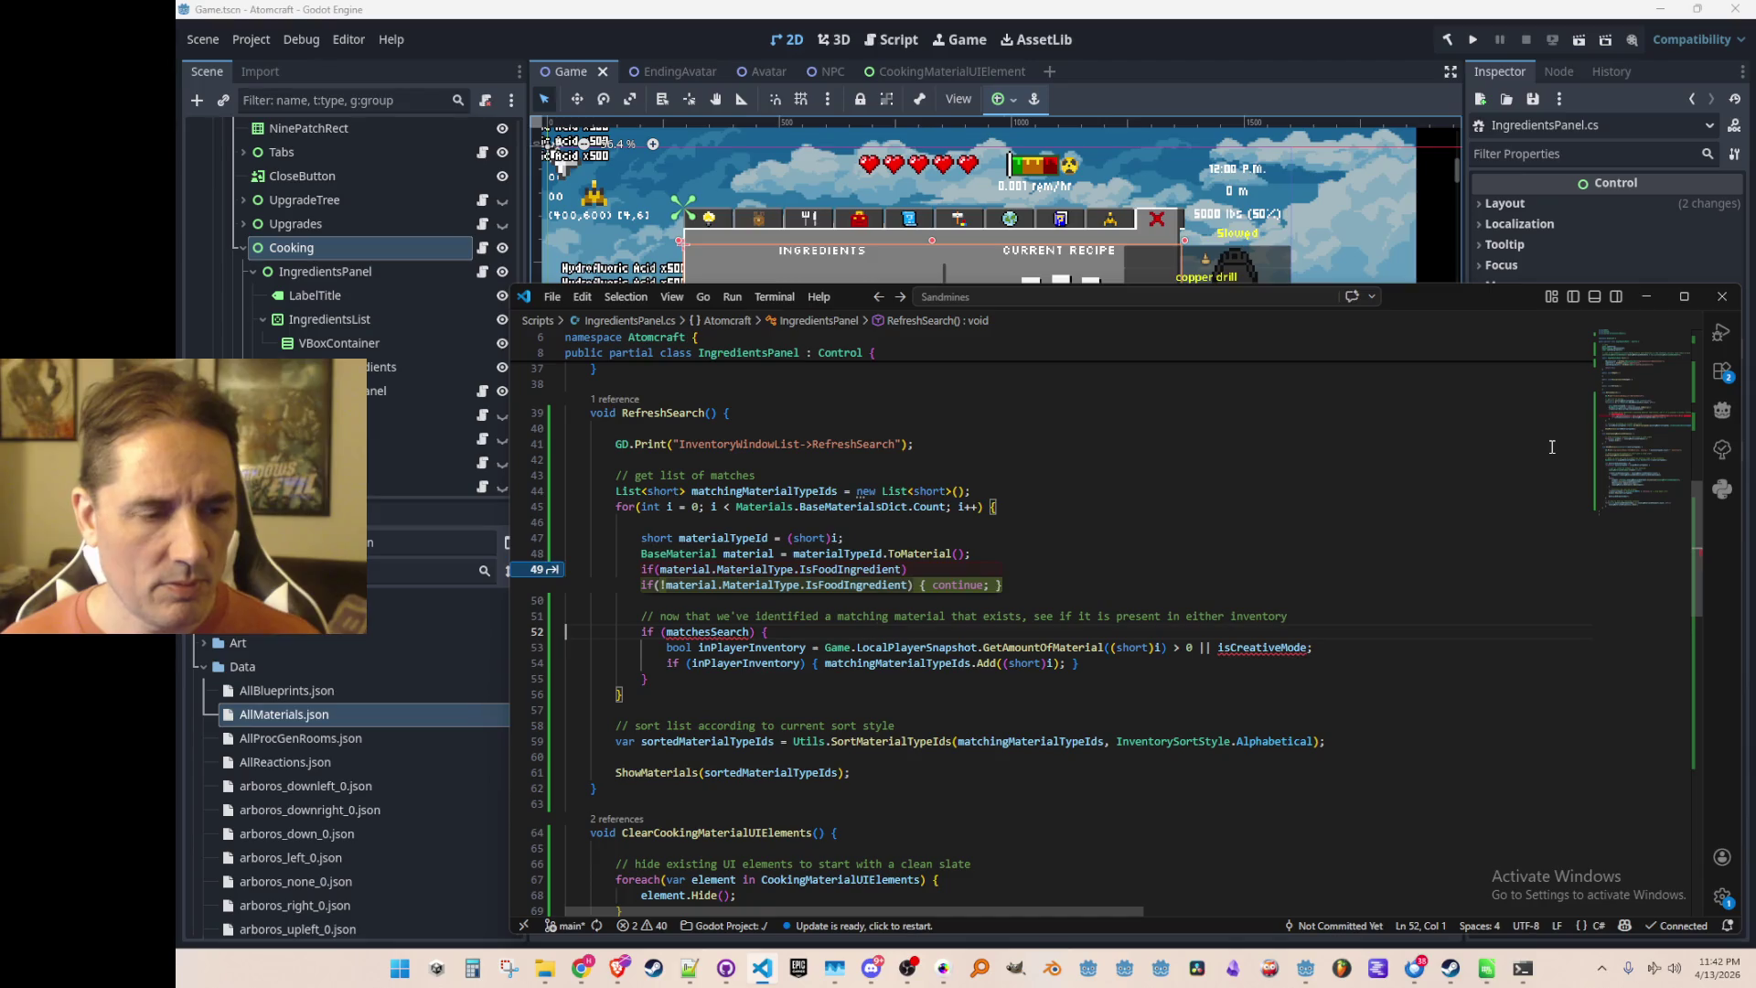
{"action": "key", "text": "shift+Up"}
{"action": "key", "text": "shift+Up"}
{"action": "key", "text": "shift+Up"}
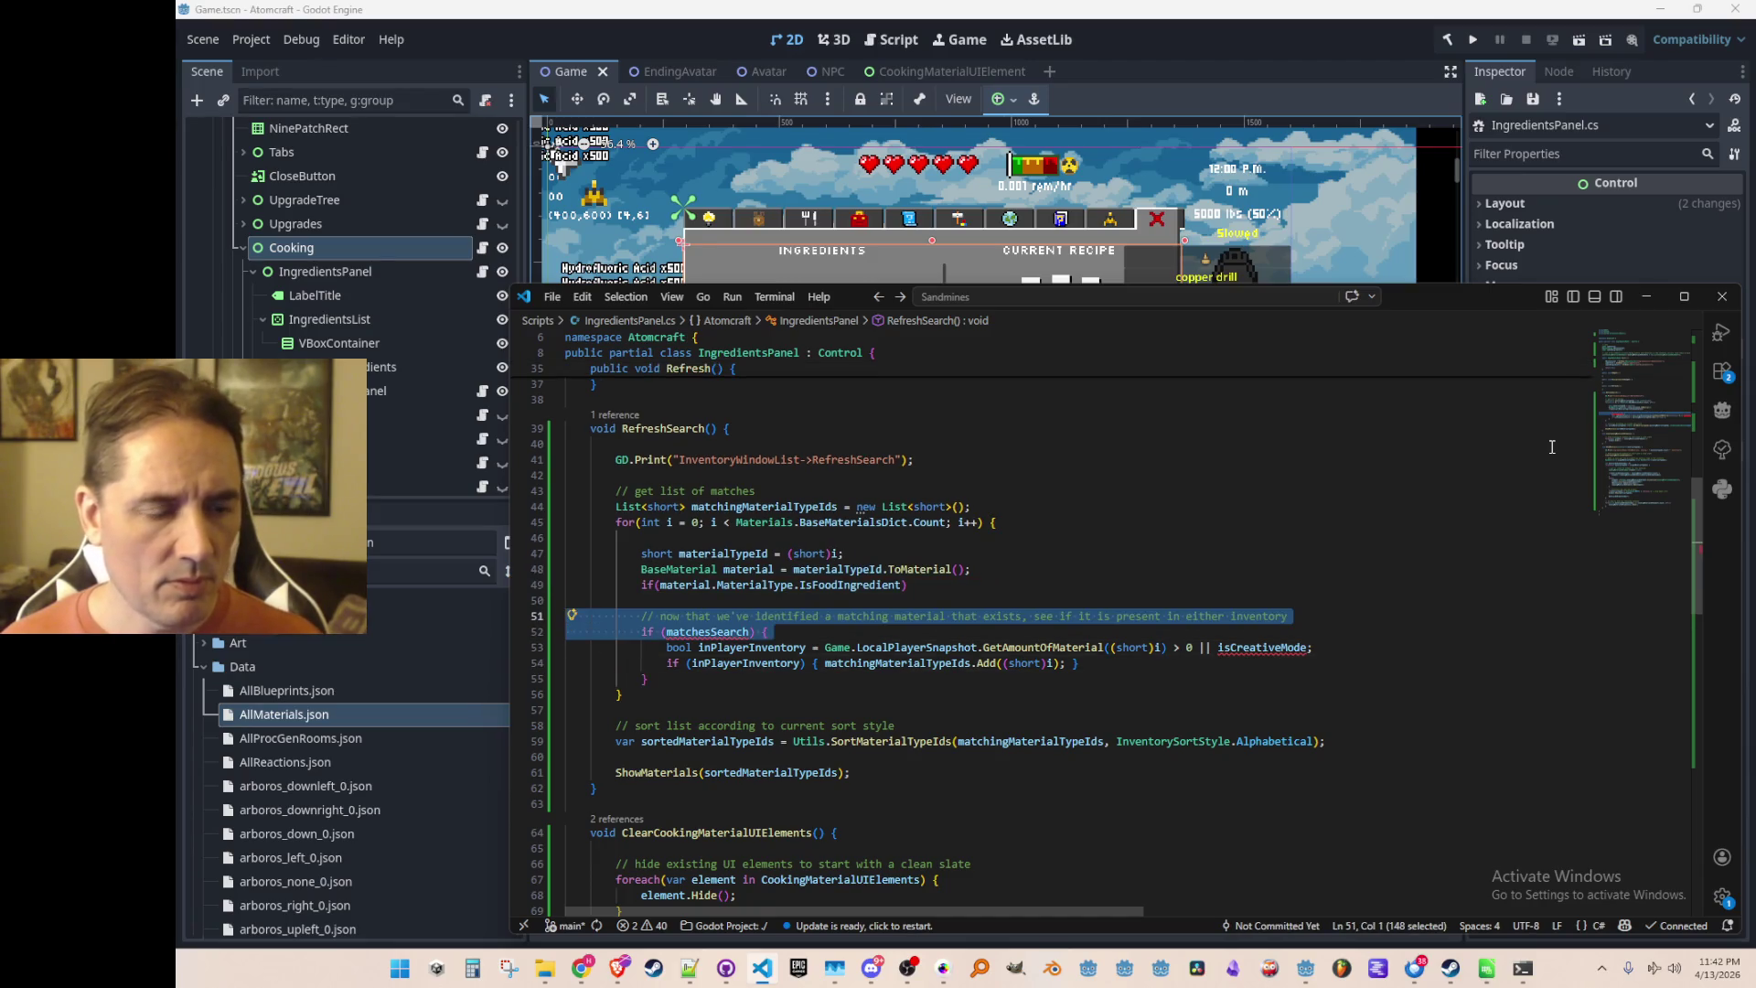
{"action": "key", "text": "Down"}
{"action": "key", "text": "Down"}
{"action": "key", "text": "End"}
{"action": "key", "text": "Left"}
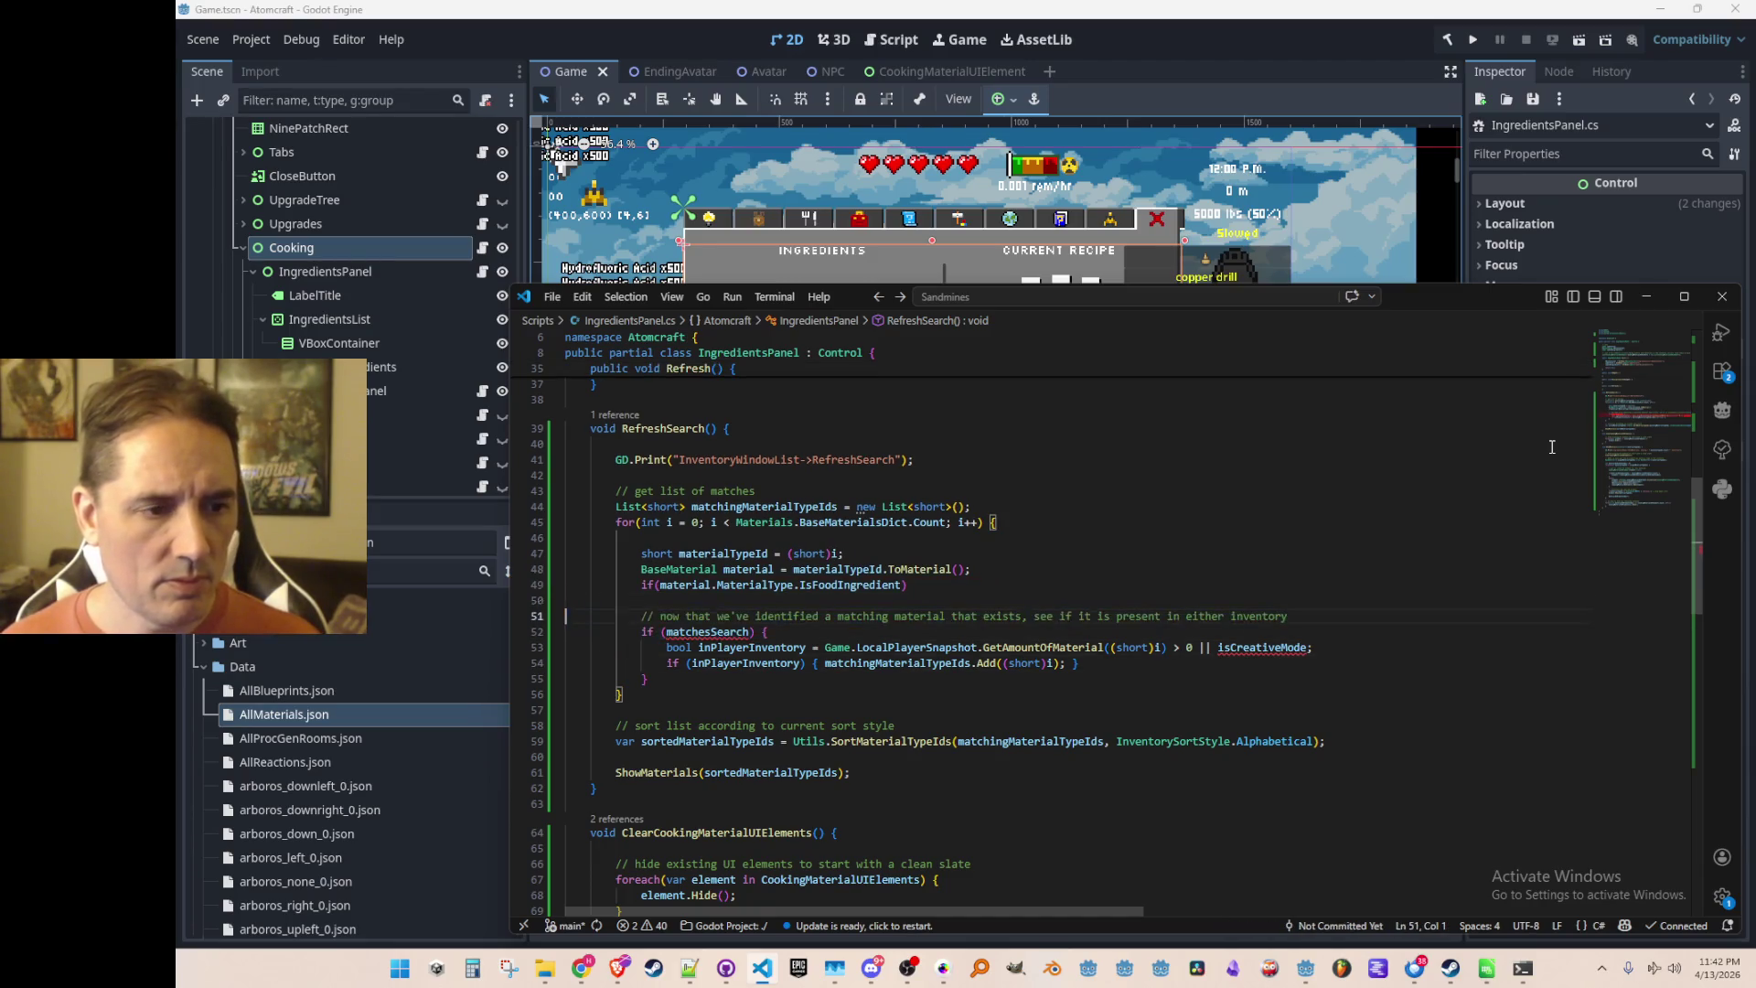
{"action": "key", "text": "shift+Up"}
{"action": "key", "text": "shift+Up"}
{"action": "key", "text": "shift+Up"}
{"action": "key", "text": "shift+End"}
{"action": "key", "text": "Delete"}
{"action": "key", "text": "Down"}
{"action": "key", "text": "End"}
{"action": "key", "text": "Left"}
{"action": "key", "text": "Left"}
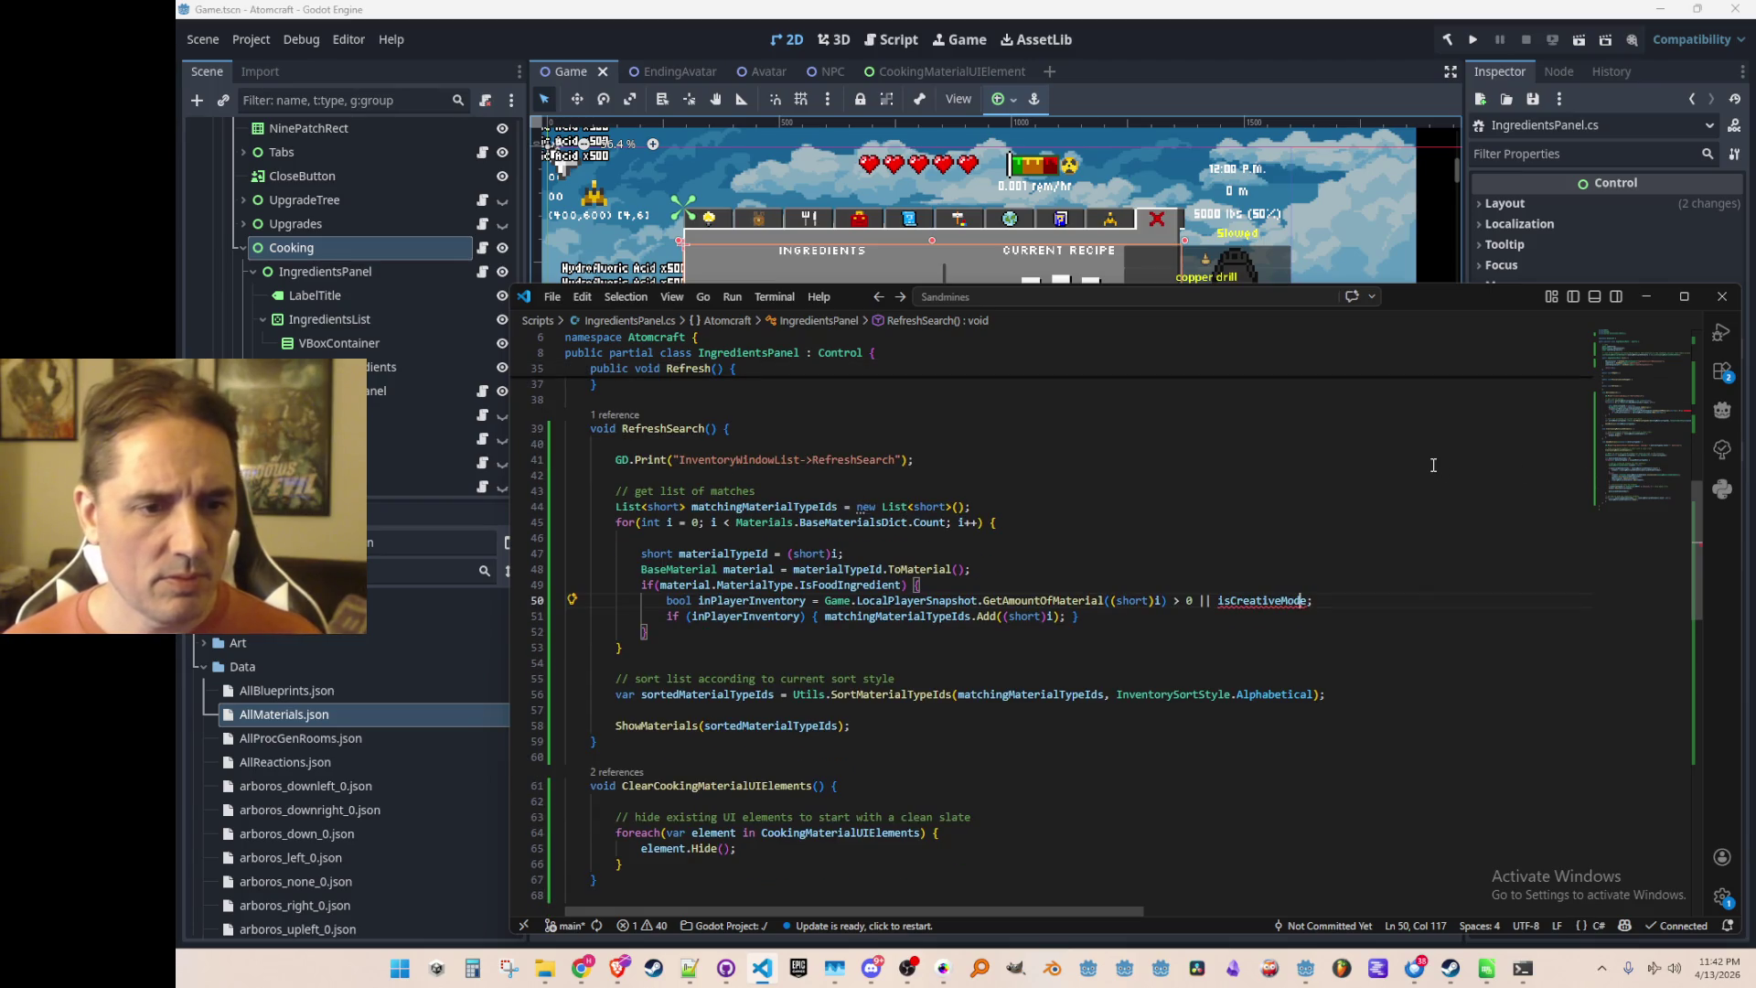
{"action": "key", "text": "ctrl+Left"}
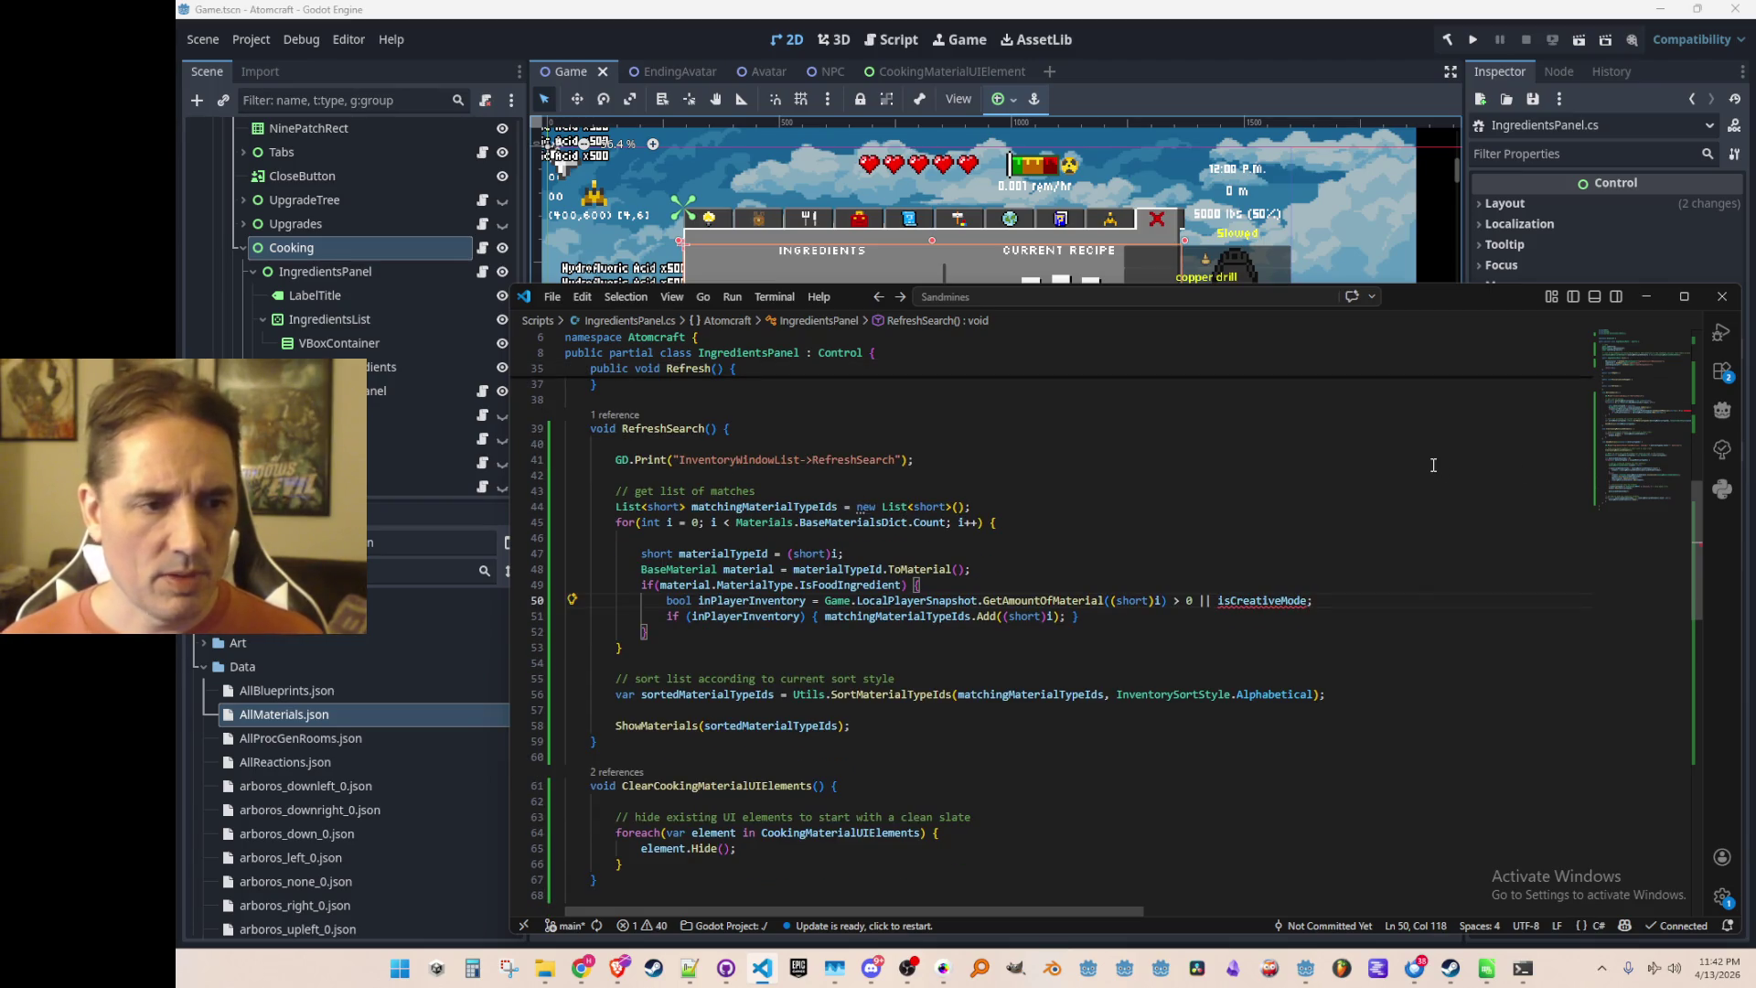
Copy the isCreativeMode declaration from InventoryWindowList.cs into RefreshSearch in IngredientsPanel.cs
{"action": "key", "text": "ctrl+p"}
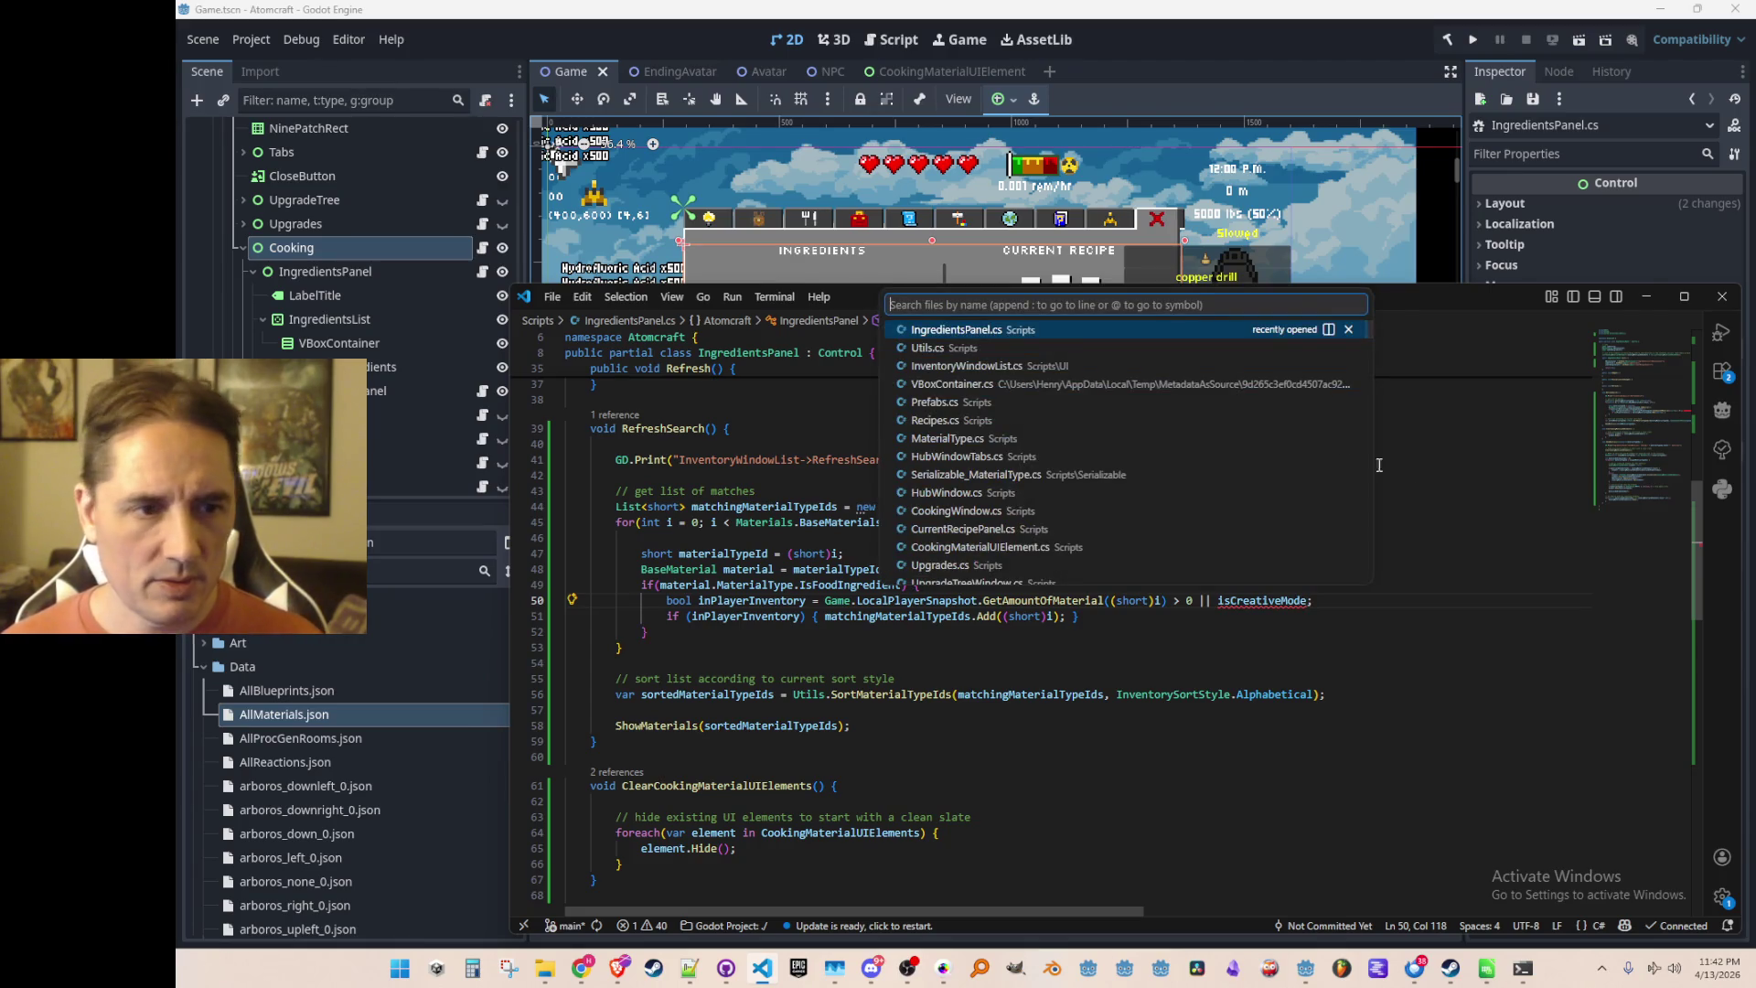
{"action": "left_click", "coordinate": [1134, 365]}
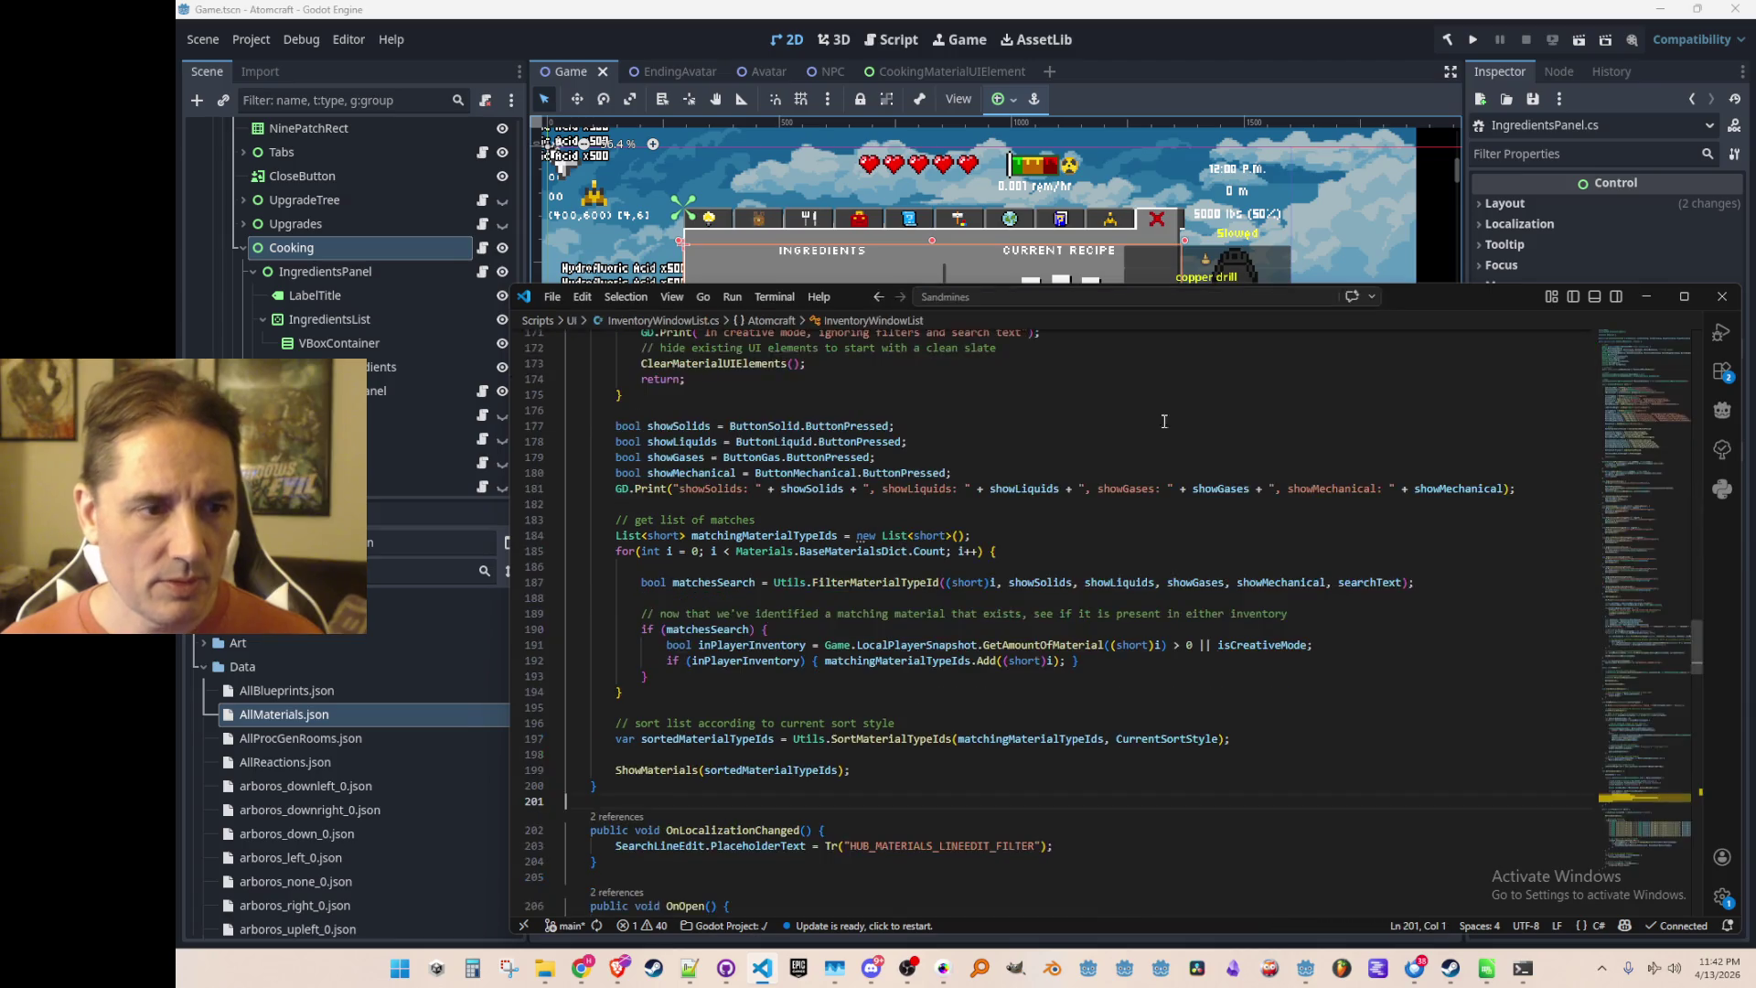
{"action": "left_click", "coordinate": [1258, 653]}
{"action": "key", "text": "F12"}
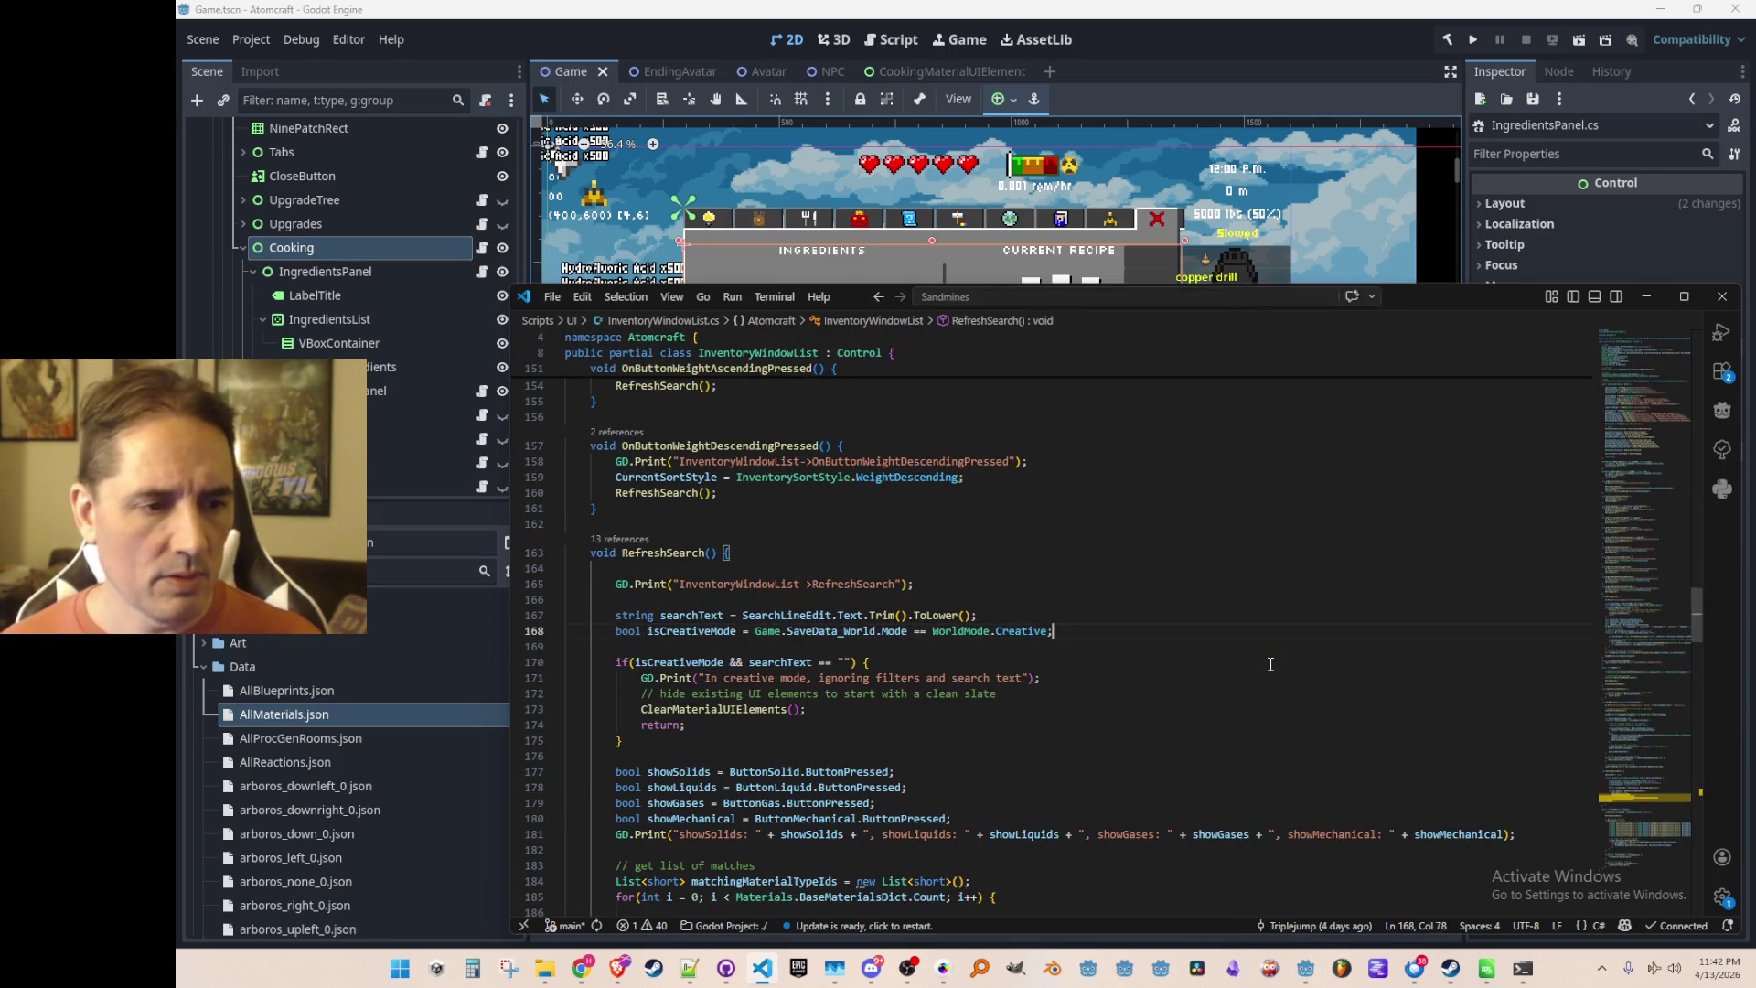
{"action": "key", "text": "ctrl+l"}
{"action": "key", "text": "alt+Left"}
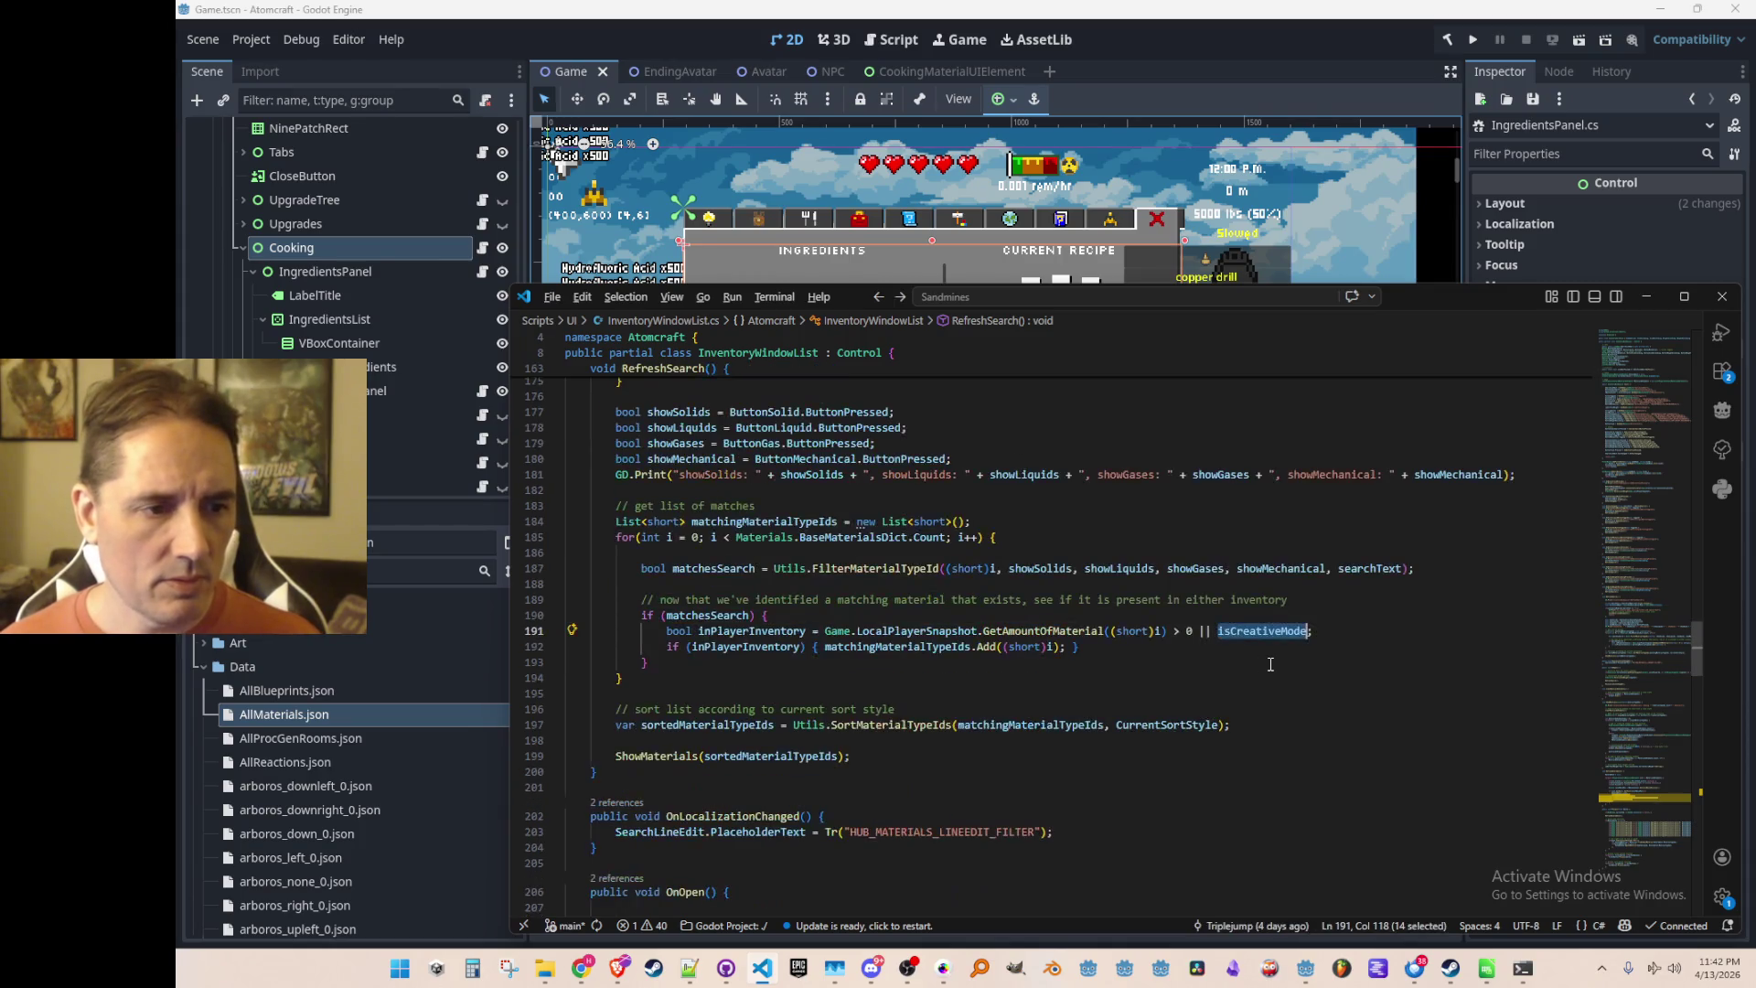
{"action": "key", "text": "Down"}
{"action": "key", "text": "Down"}
{"action": "key", "text": "Down"}
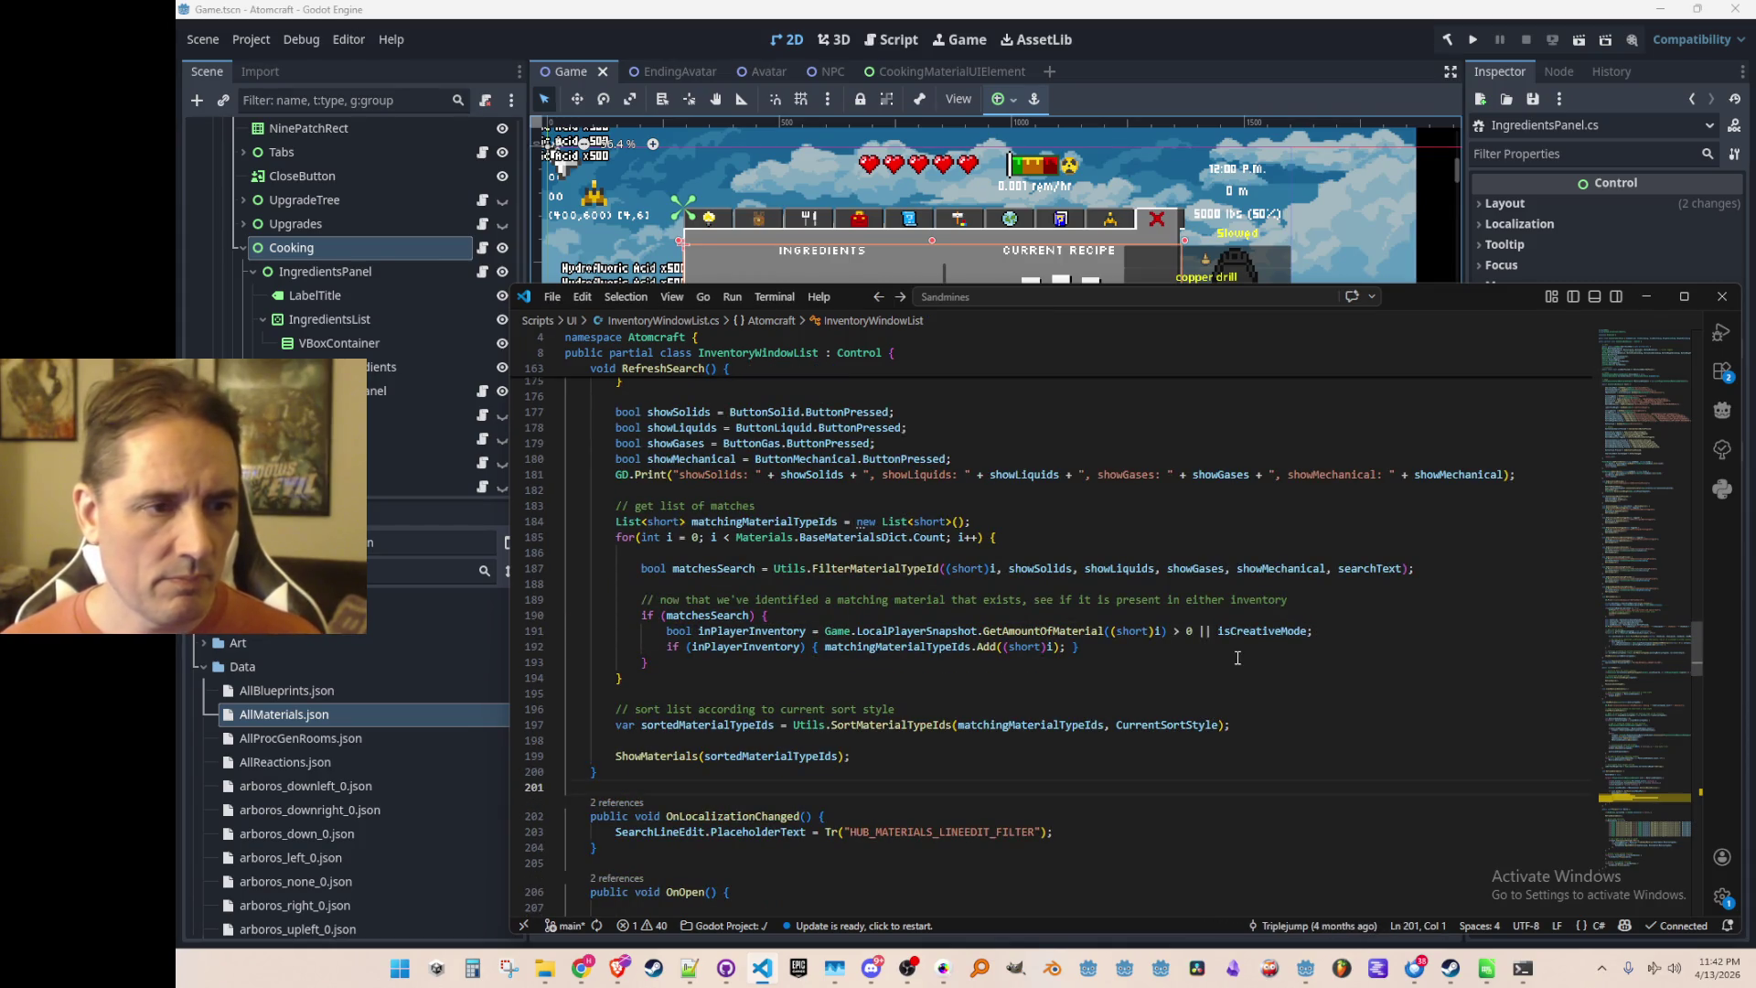
{"action": "key", "text": "alt+Left"}
{"action": "left_click", "coordinate": [1295, 551]}
{"action": "type", "text": "bool isCreativeMode = Game.SaveData_World.Mode == WorldMode.Creative;"}
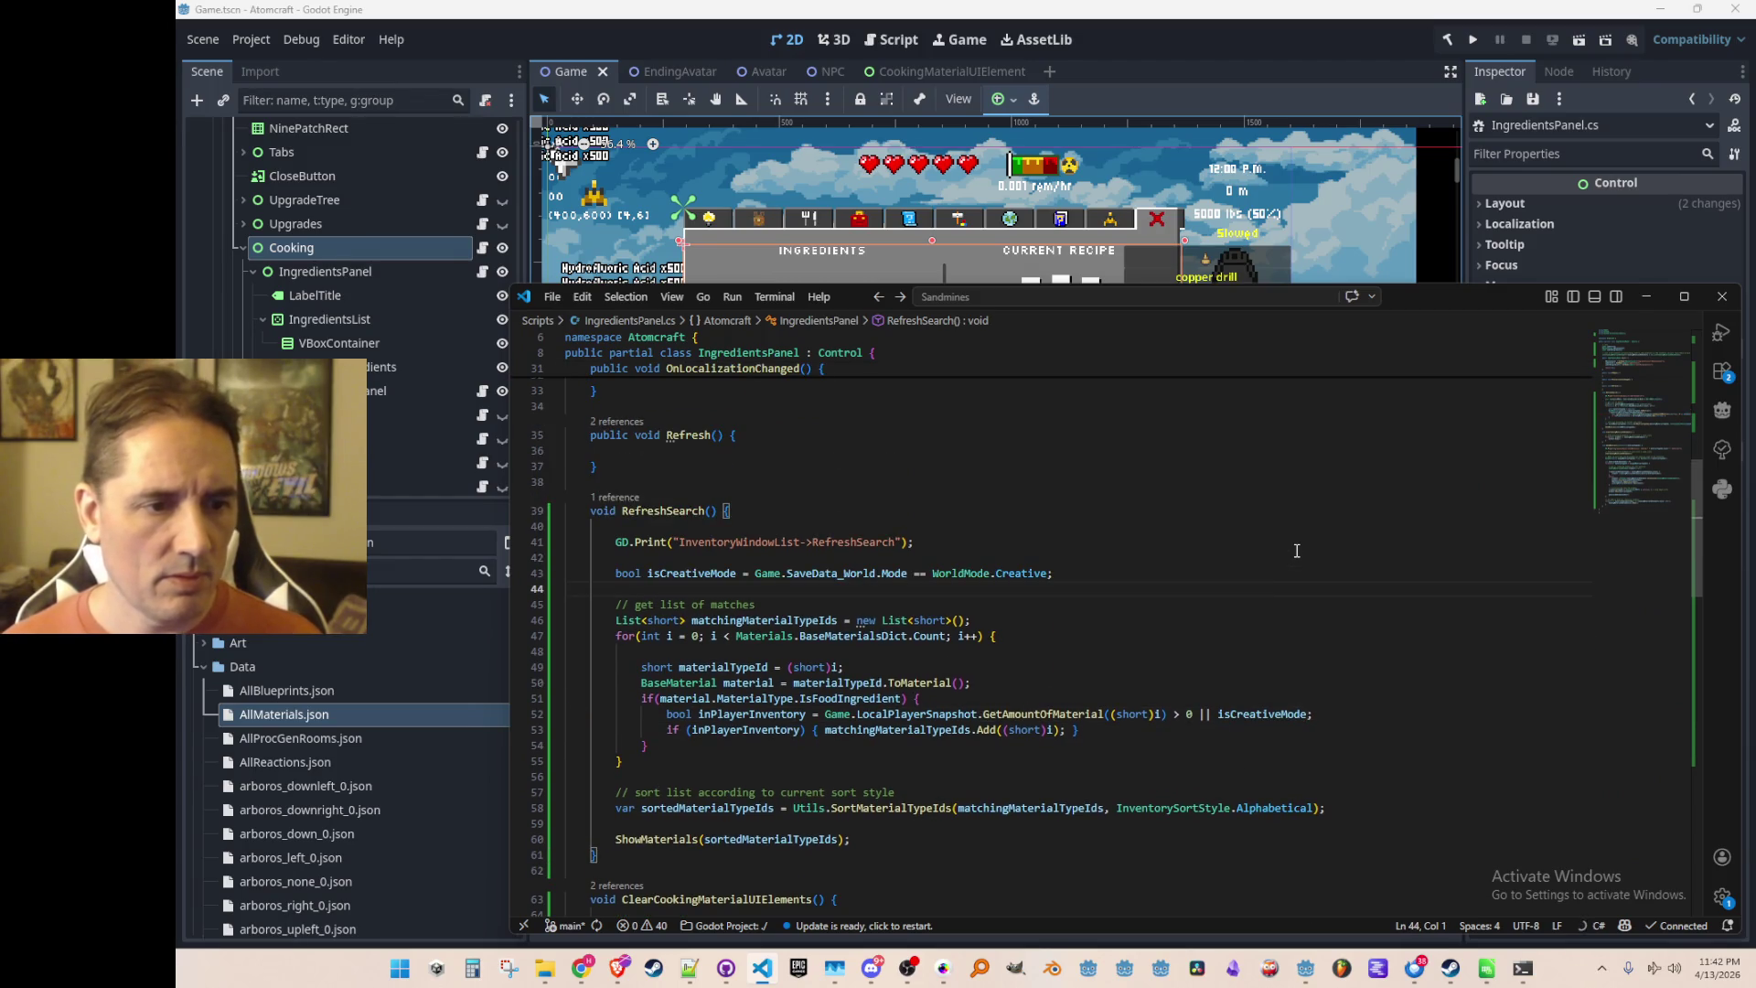
Add a RefreshSearch(); call inside the Refresh() method body
{"action": "scroll", "coordinate": [1344, 505], "scroll_direction": "down", "scroll_amount": 2}
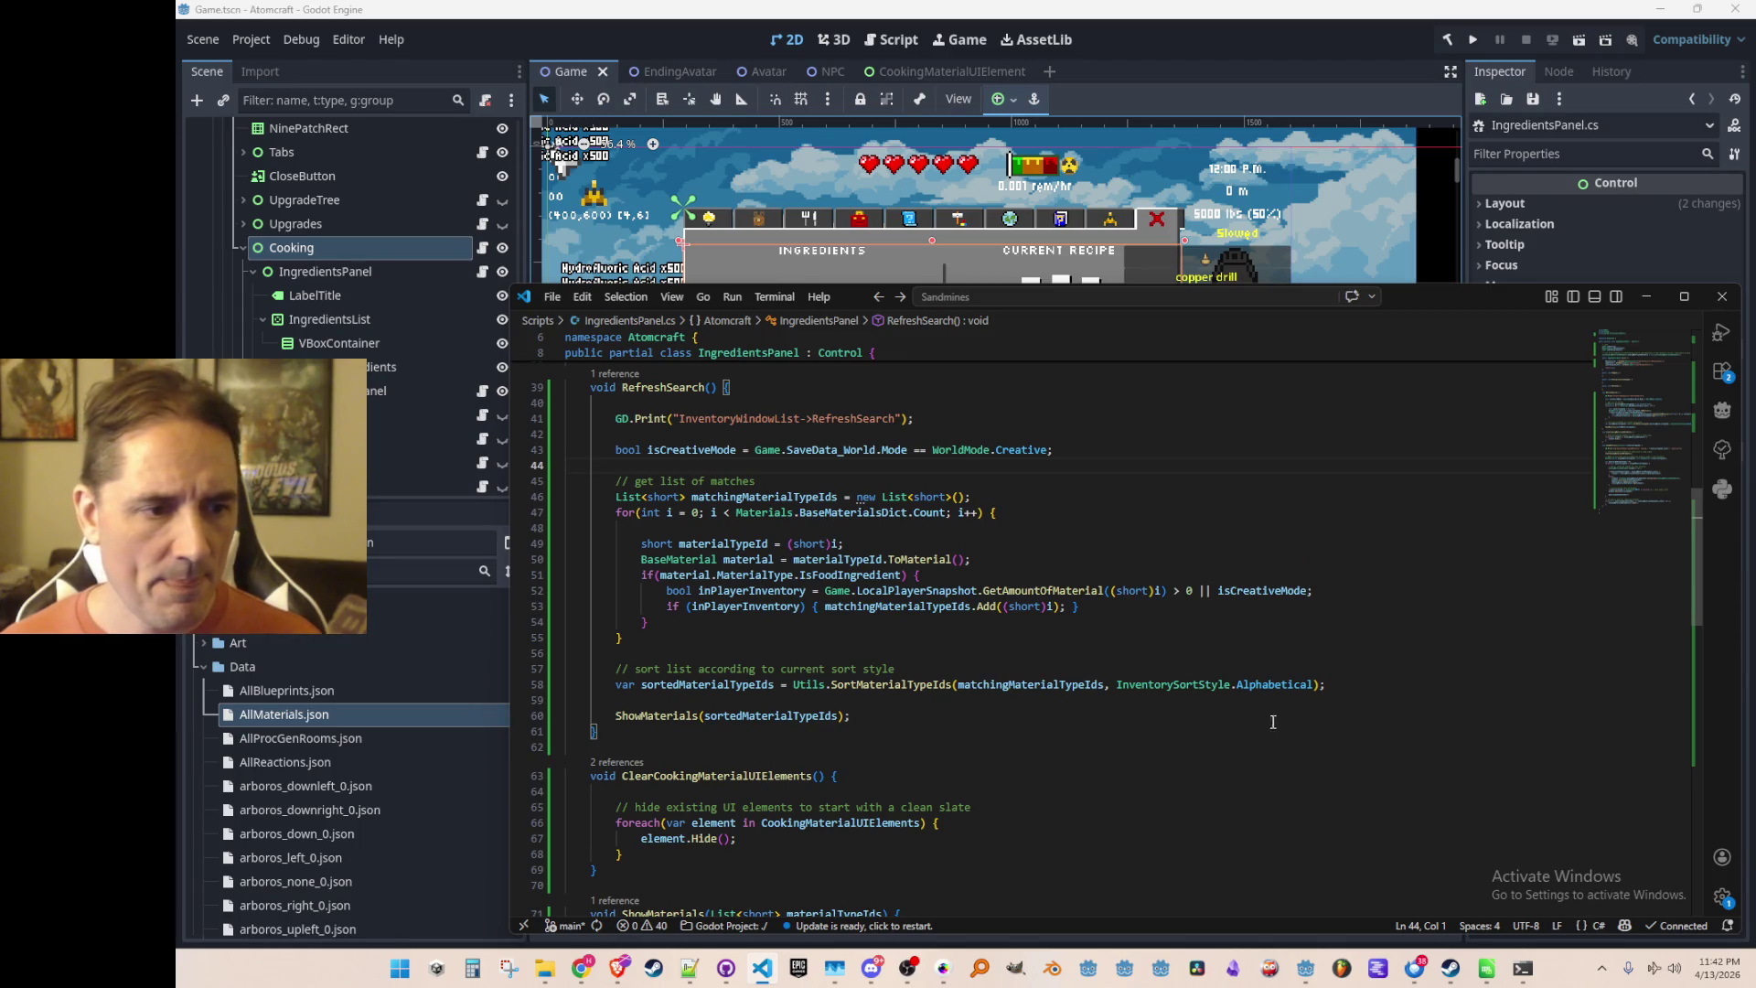
{"action": "left_click", "coordinate": [990, 661]}
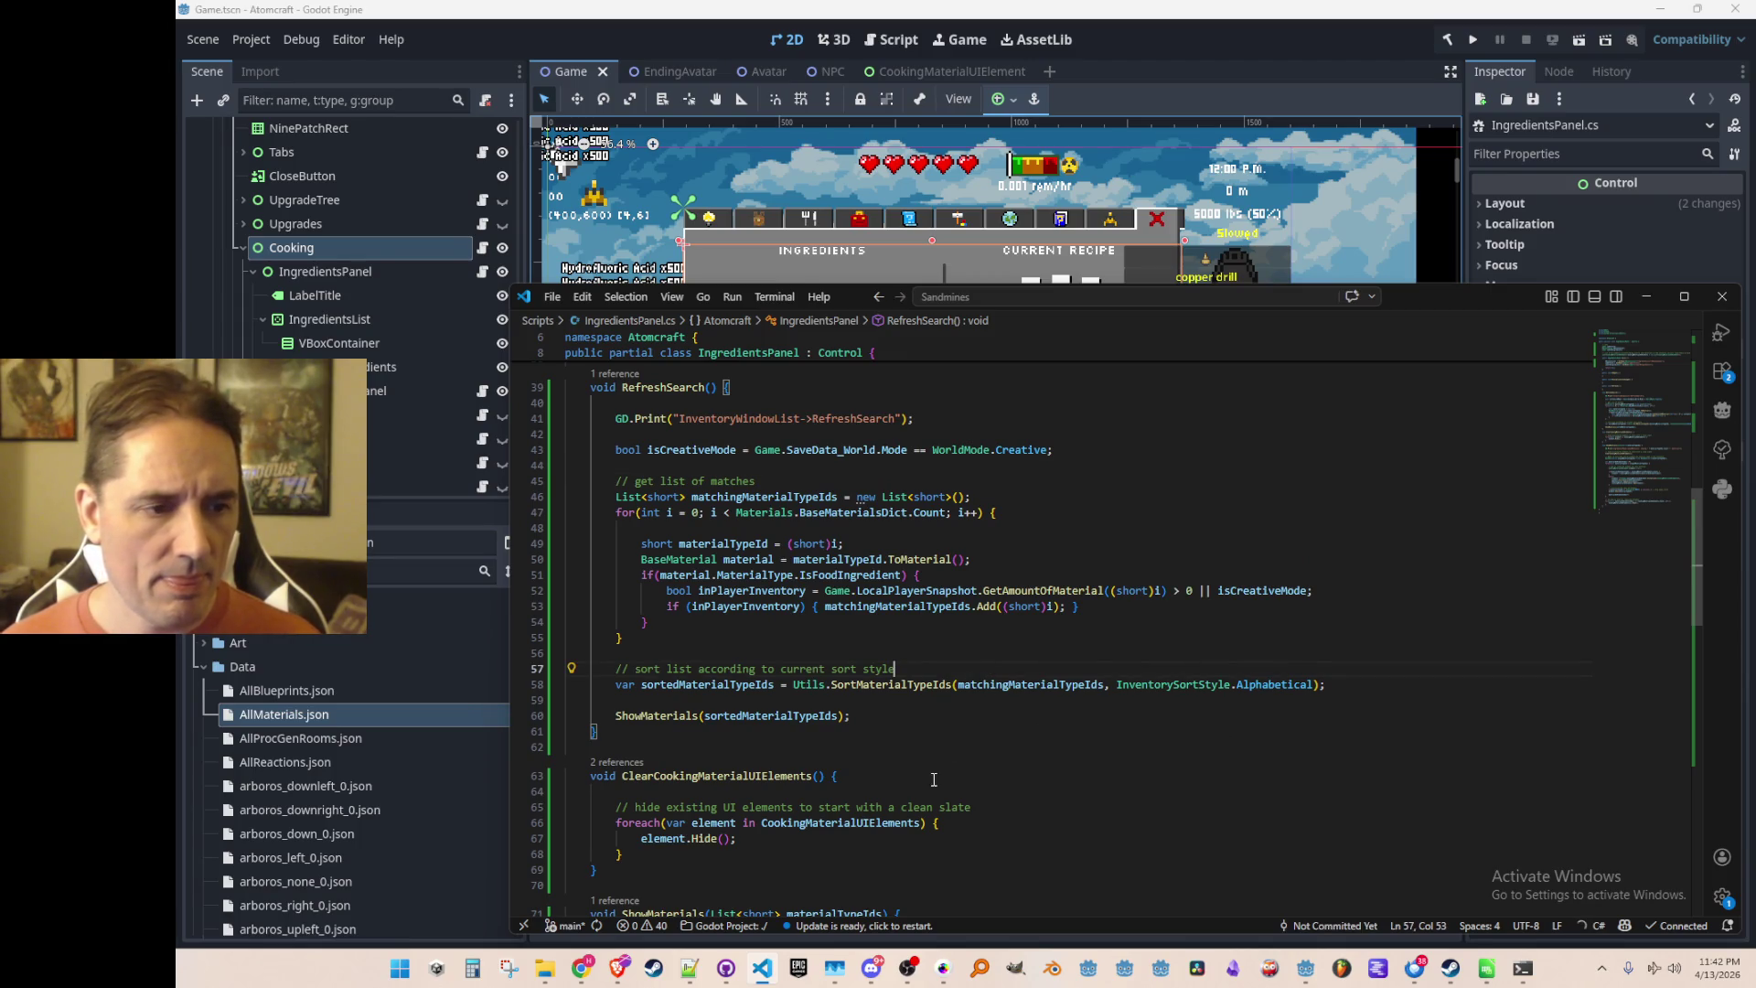
{"action": "scroll", "coordinate": [948, 741], "scroll_direction": "up", "scroll_amount": 3}
{"action": "double_click", "coordinate": [658, 554]}
{"action": "key", "text": "shift+End"}
{"action": "key", "text": "ctrl+c"}
{"action": "left_click", "coordinate": [923, 486]}
{"action": "key", "text": "Return"}
{"action": "key", "text": "ctrl+v"}
Add a Refresh(); call inside OnOpen() and review the script
{"action": "scroll", "coordinate": [922, 487], "scroll_direction": "up", "scroll_amount": 3}
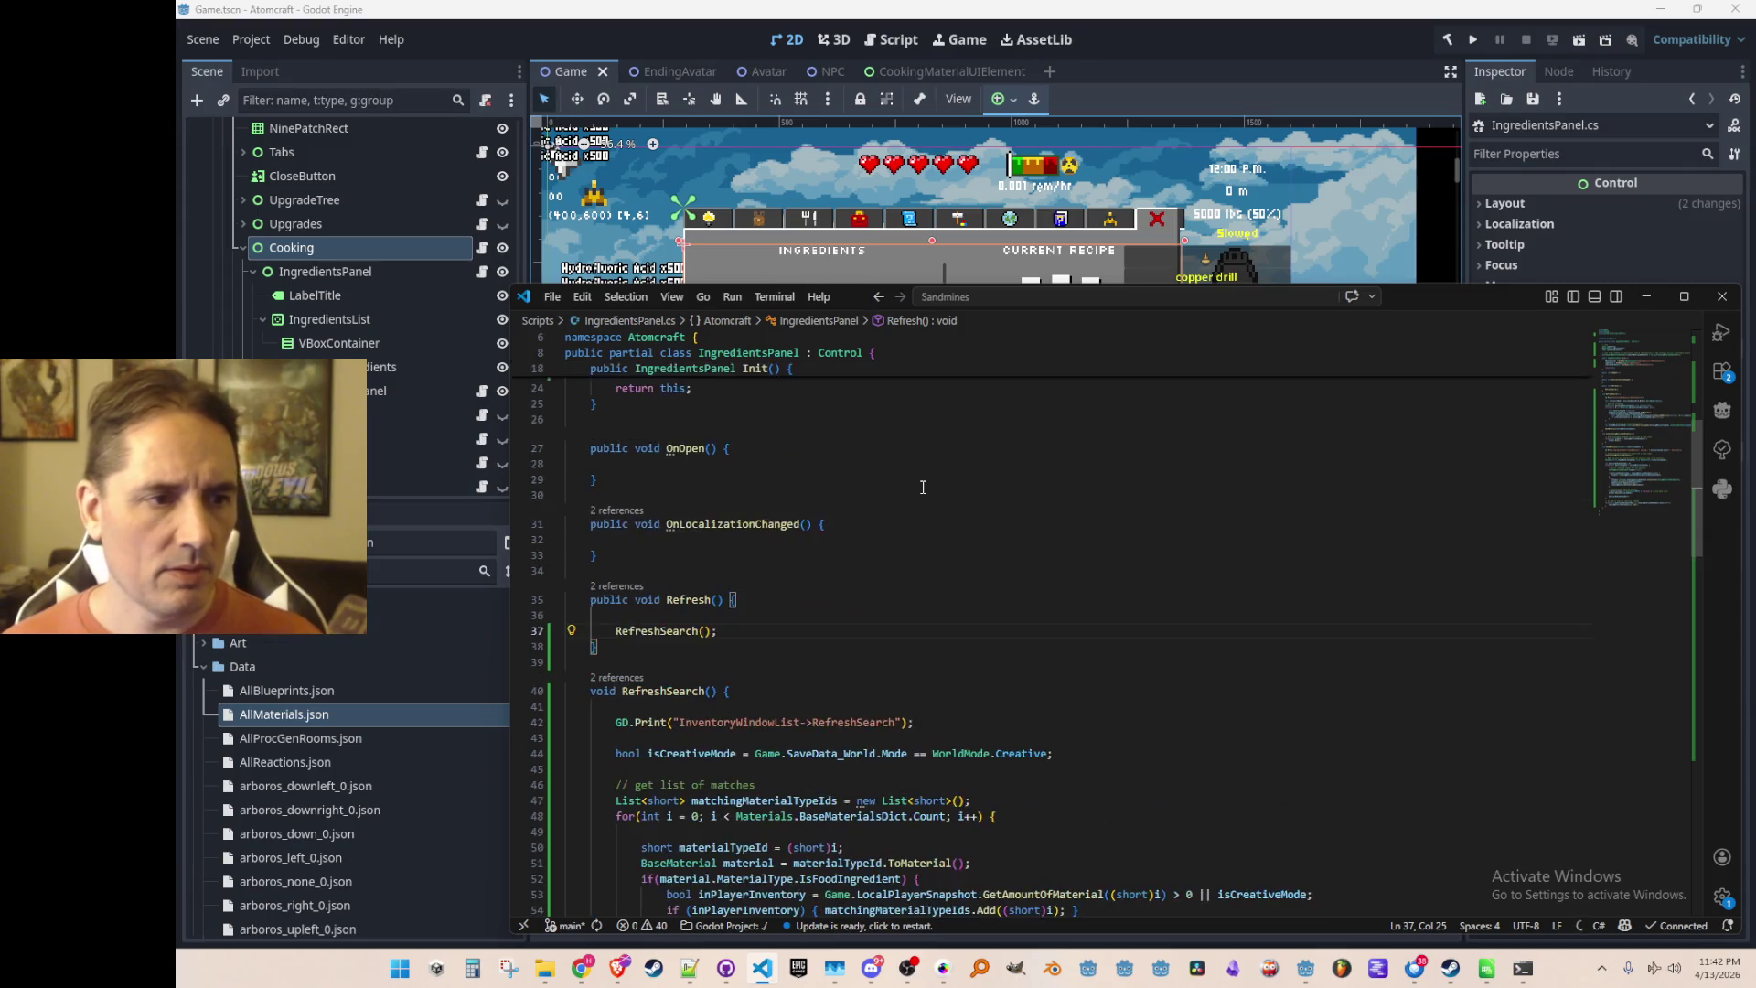
{"action": "left_click", "coordinate": [1012, 470]}
{"action": "key", "text": "Return"}
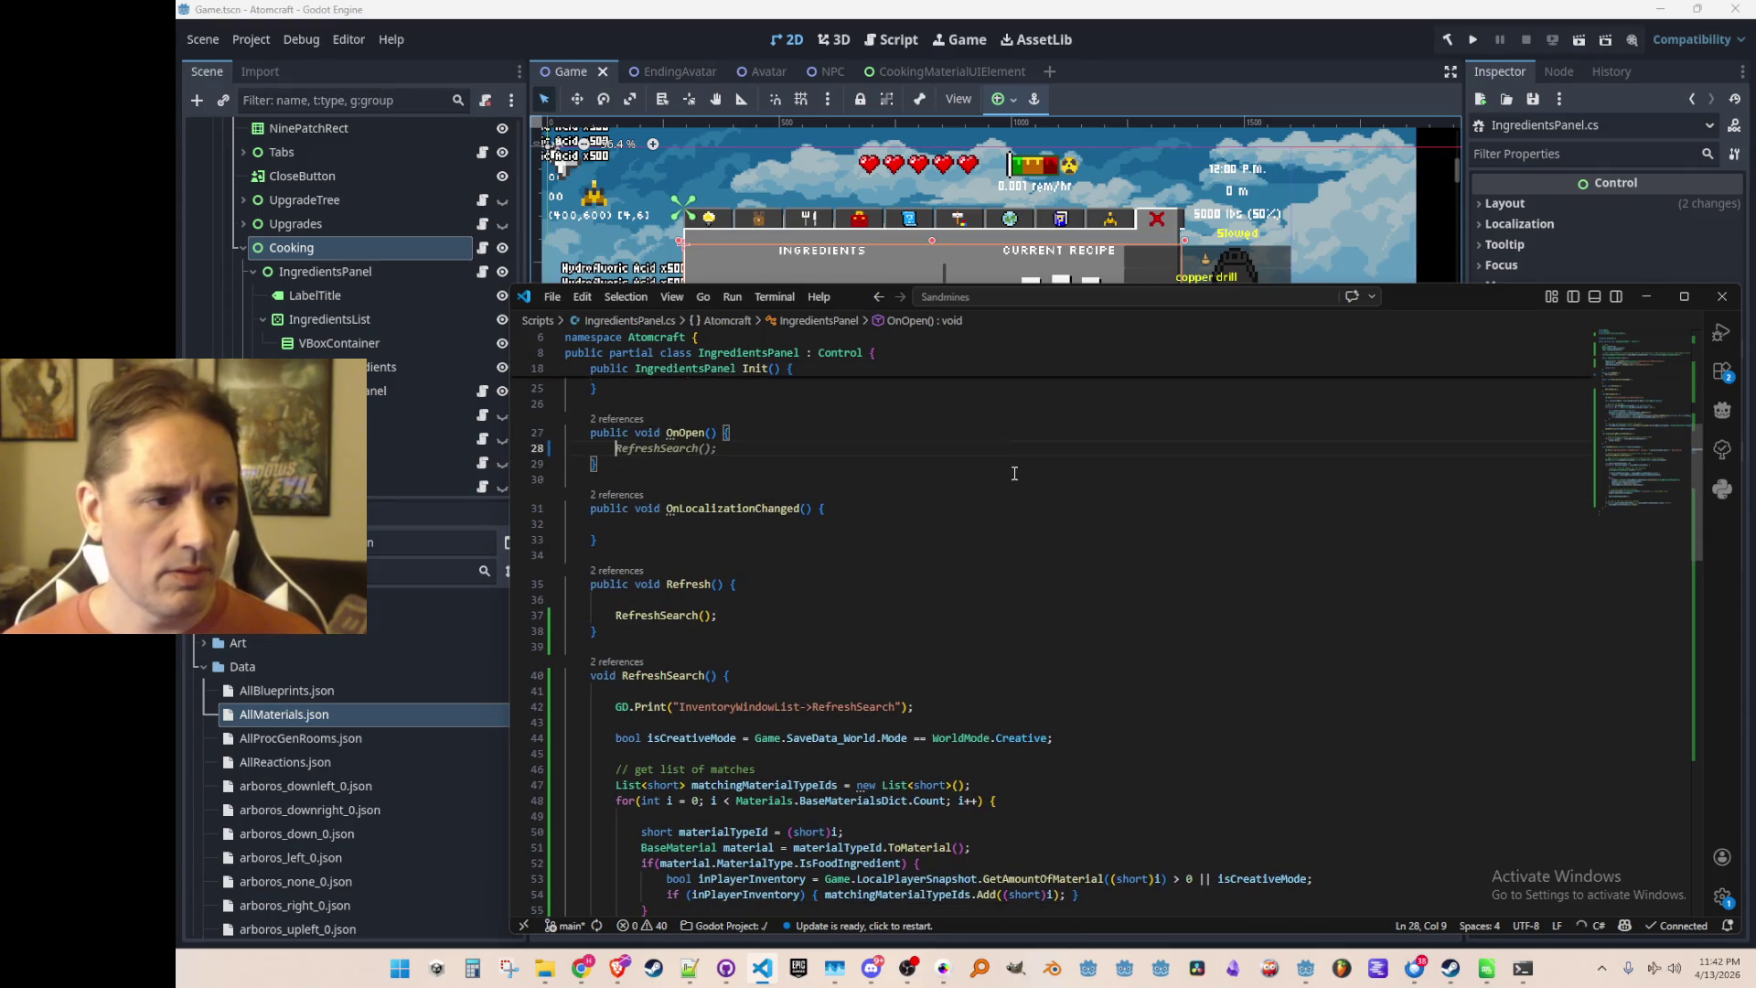
{"action": "type", "text": "Refresh();"}
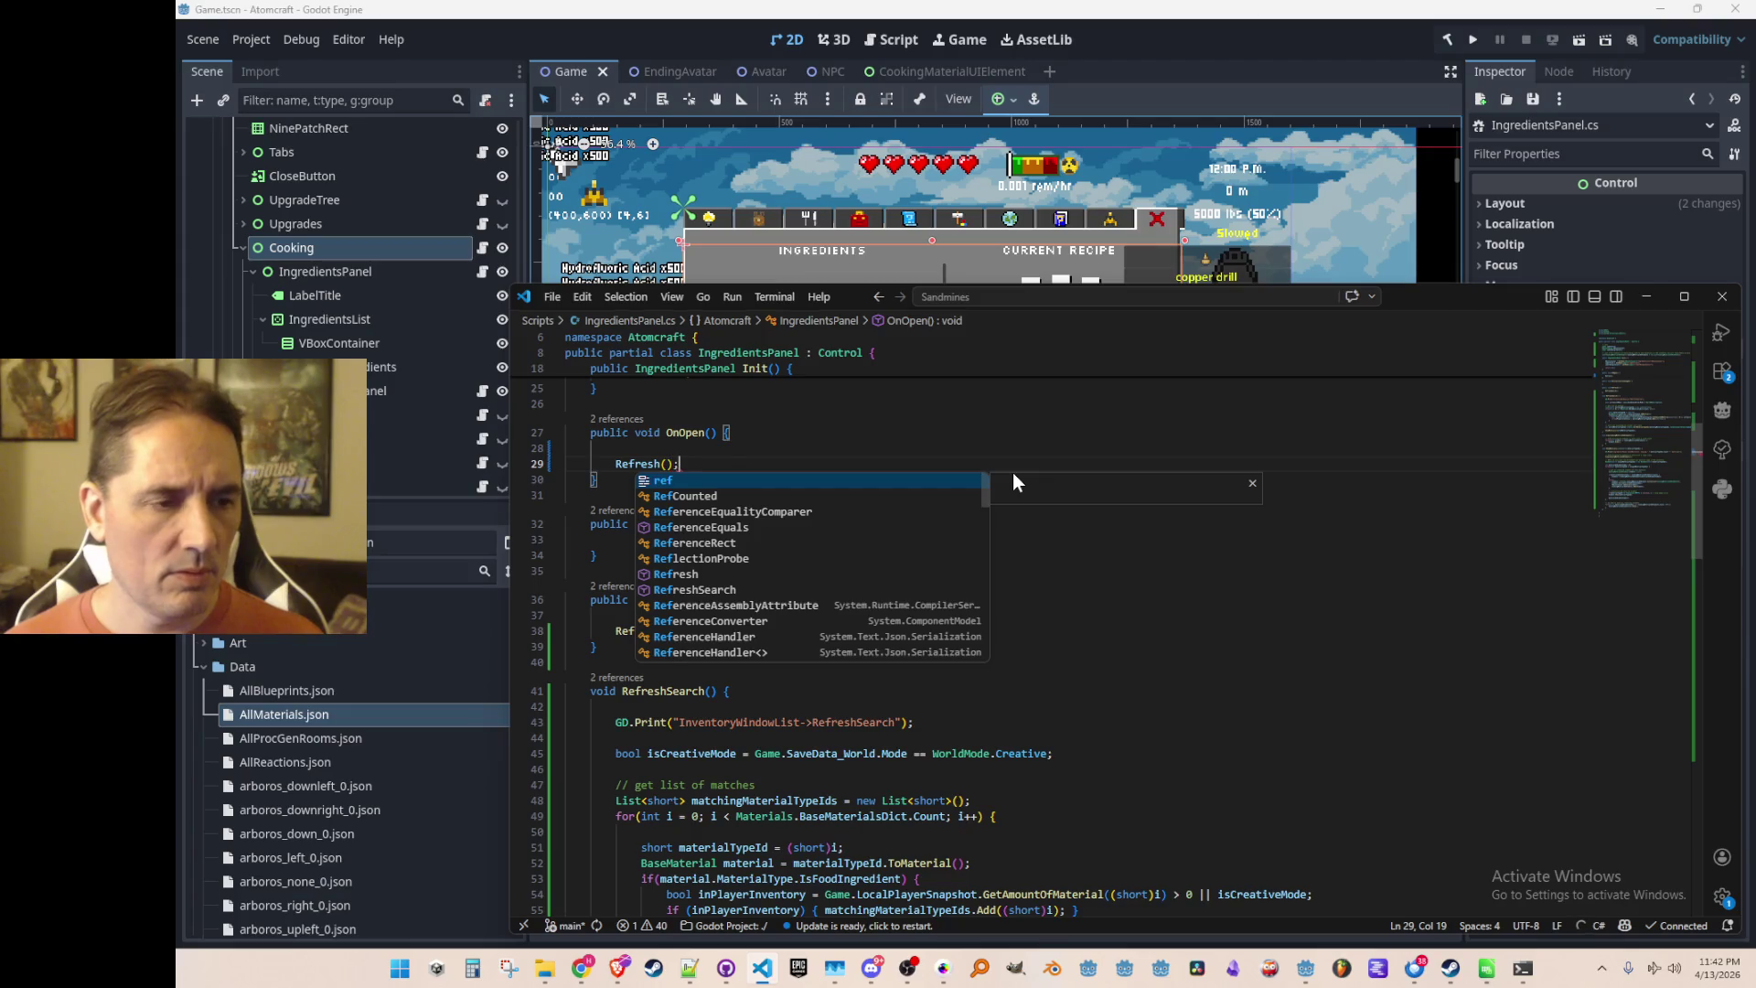
{"action": "key", "text": "Home"}
{"action": "key", "text": "Home"}
{"action": "key", "text": "Up"}
{"action": "scroll", "coordinate": [1033, 503], "scroll_direction": "down", "scroll_amount": 10}
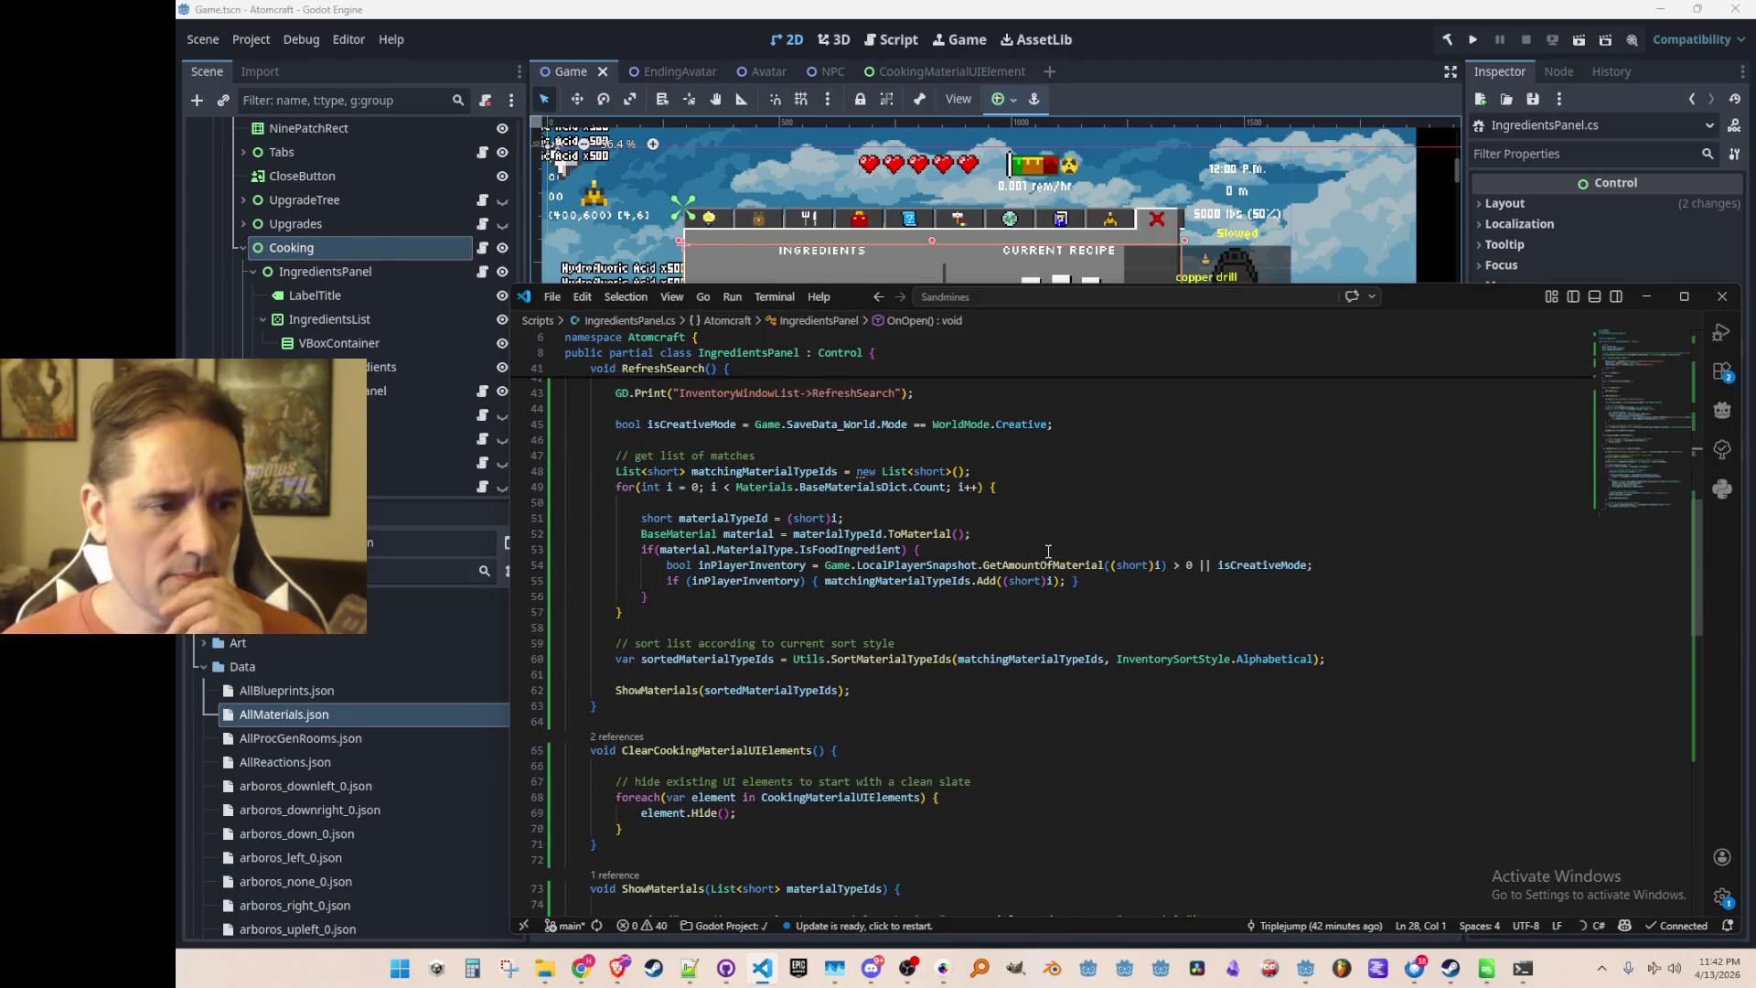
{"action": "scroll", "coordinate": [1070, 558], "scroll_direction": "down", "scroll_amount": 10}
{"action": "scroll", "coordinate": [1097, 593], "scroll_direction": "up", "scroll_amount": 12}
{"action": "scroll", "coordinate": [1096, 592], "scroll_direction": "up", "scroll_amount": 15}
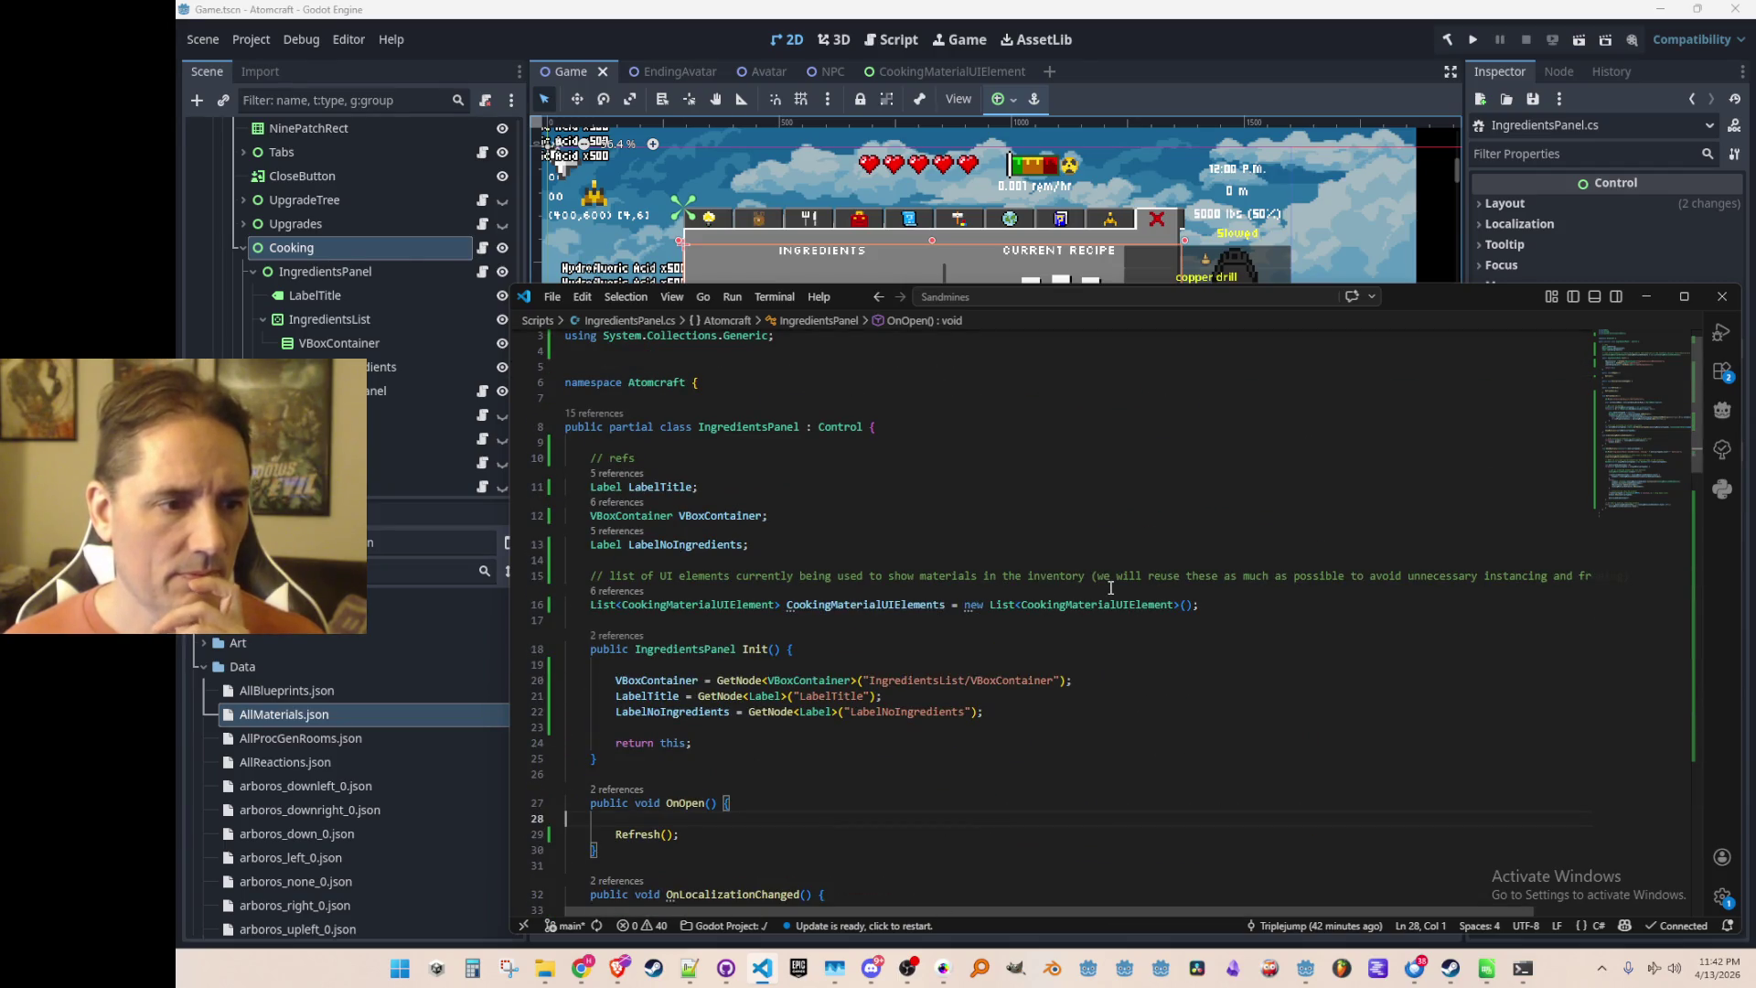
{"action": "scroll", "coordinate": [1099, 602], "scroll_direction": "down", "scroll_amount": 1}
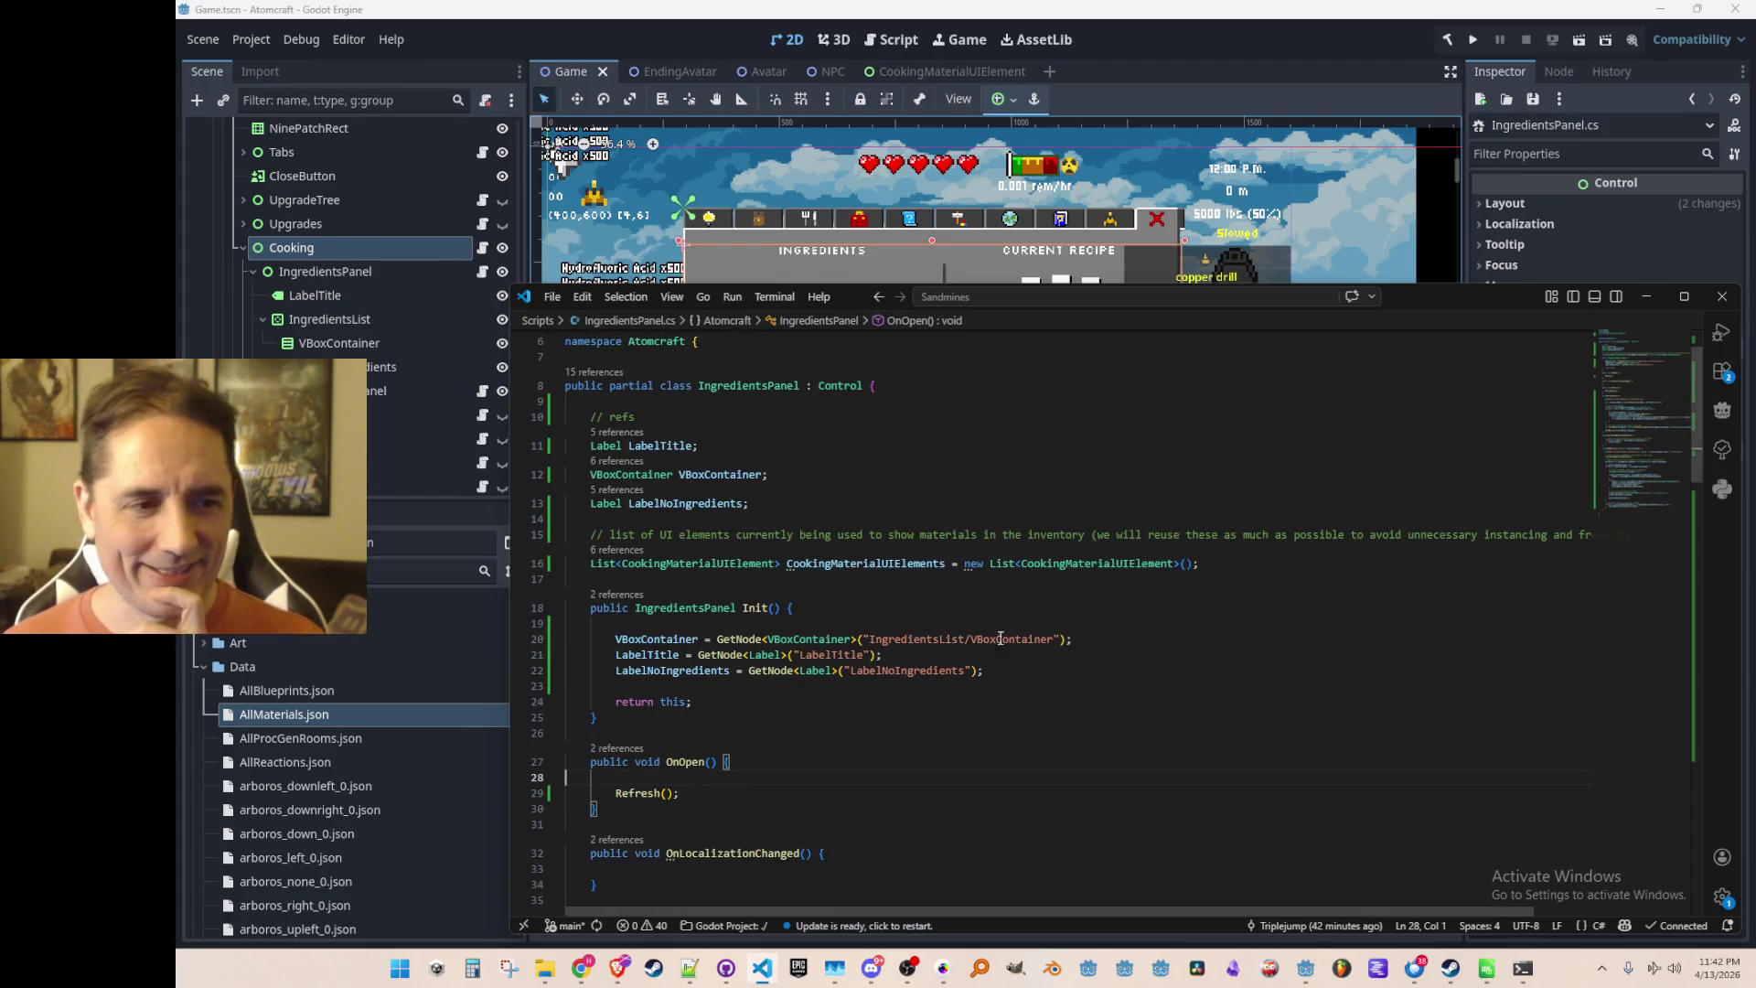
{"action": "scroll", "coordinate": [1072, 591], "scroll_direction": "up", "scroll_amount": 2}
{"action": "scroll", "coordinate": [1109, 552], "scroll_direction": "down", "scroll_amount": 10}
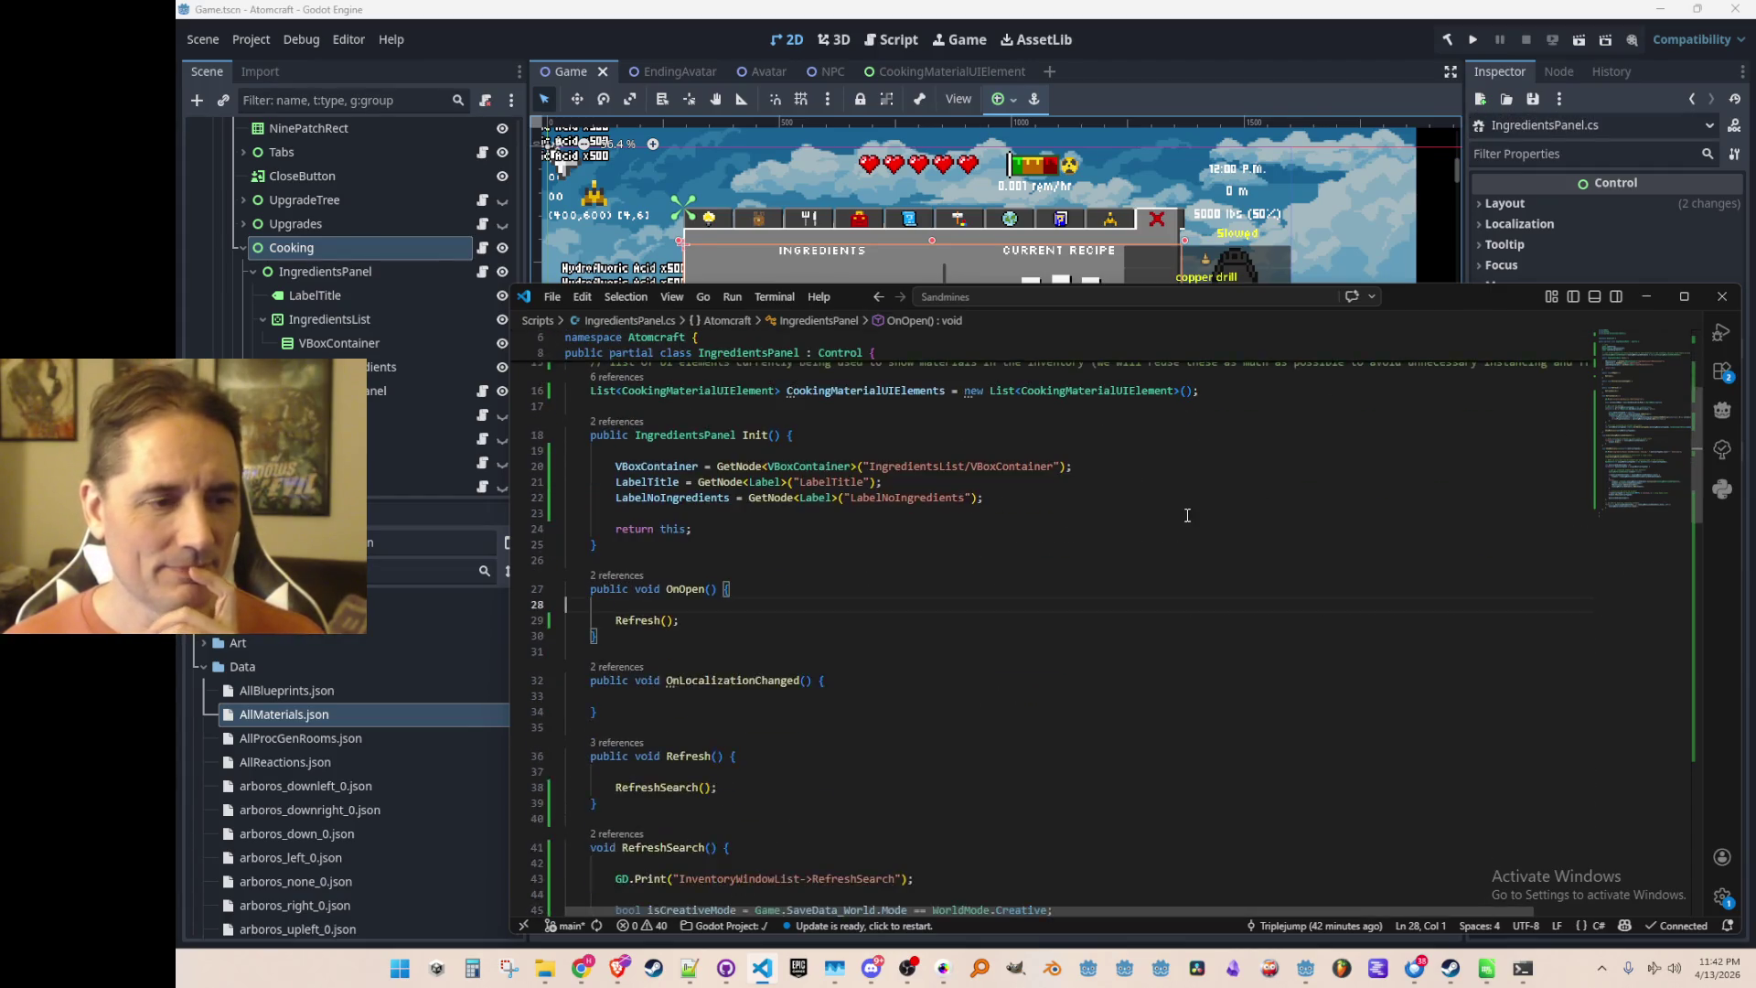
Collapse Cooking, toggle off visibility of Cooking and HubWindow, and save the Game scene
{"action": "left_click", "coordinate": [1289, 23]}
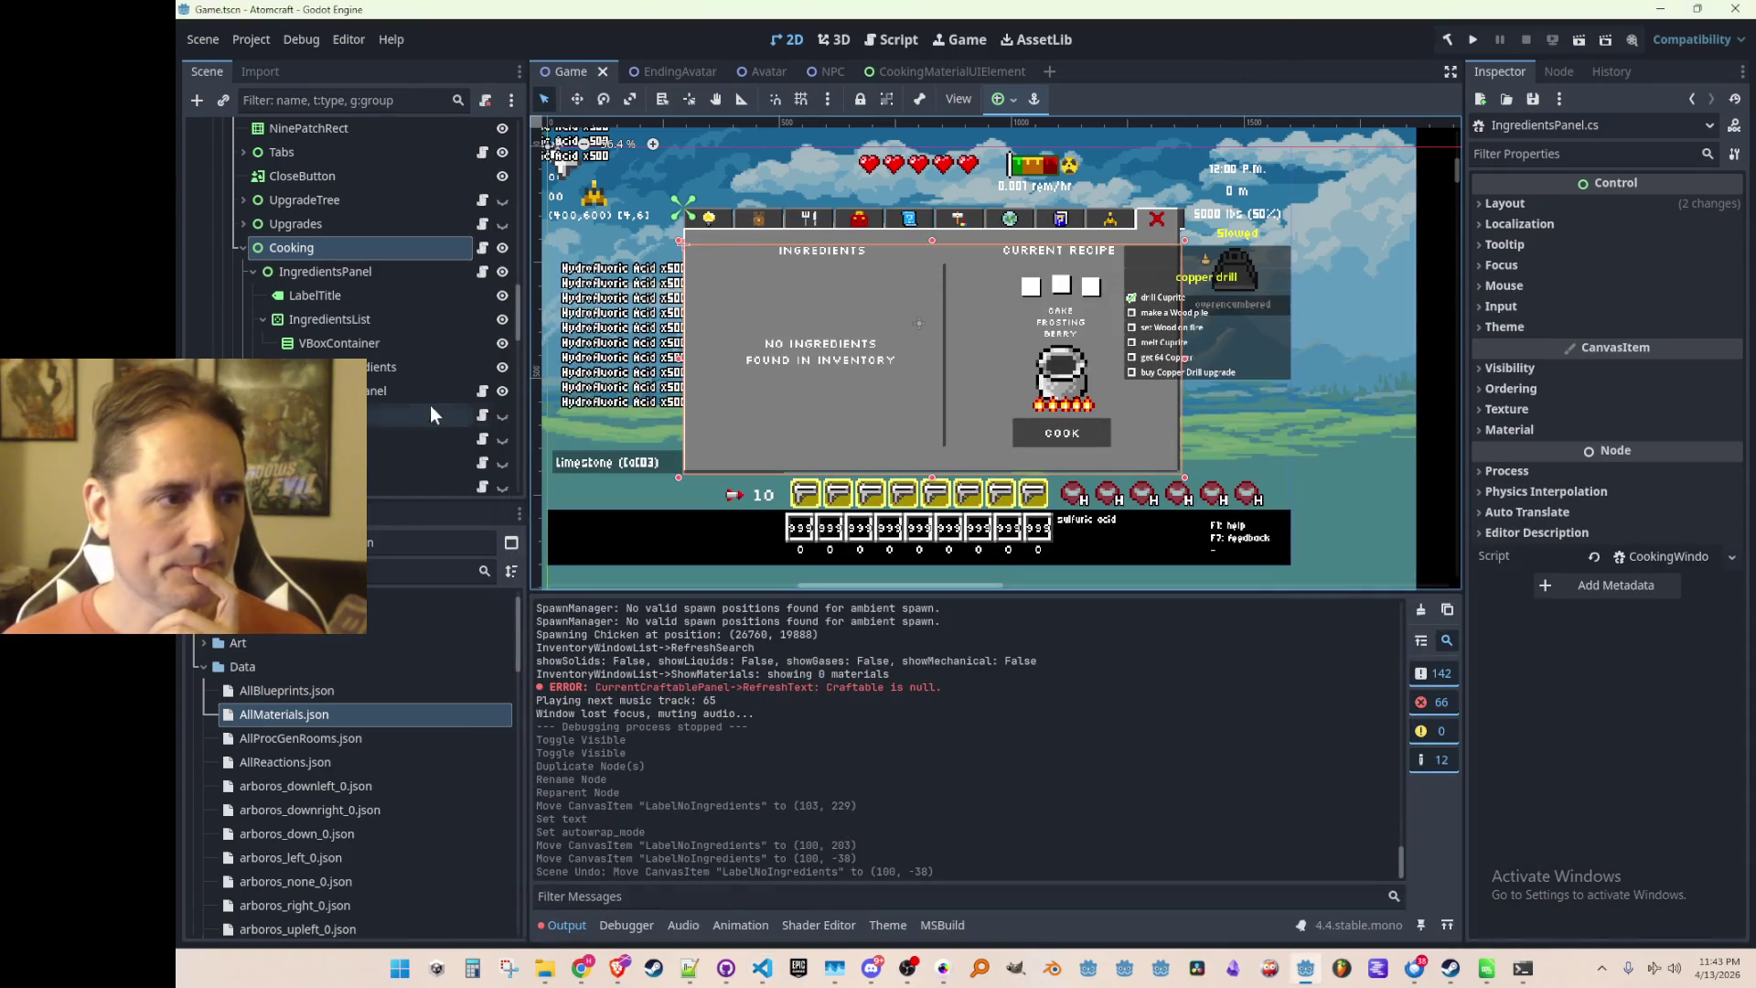
{"action": "left_click", "coordinate": [243, 247]}
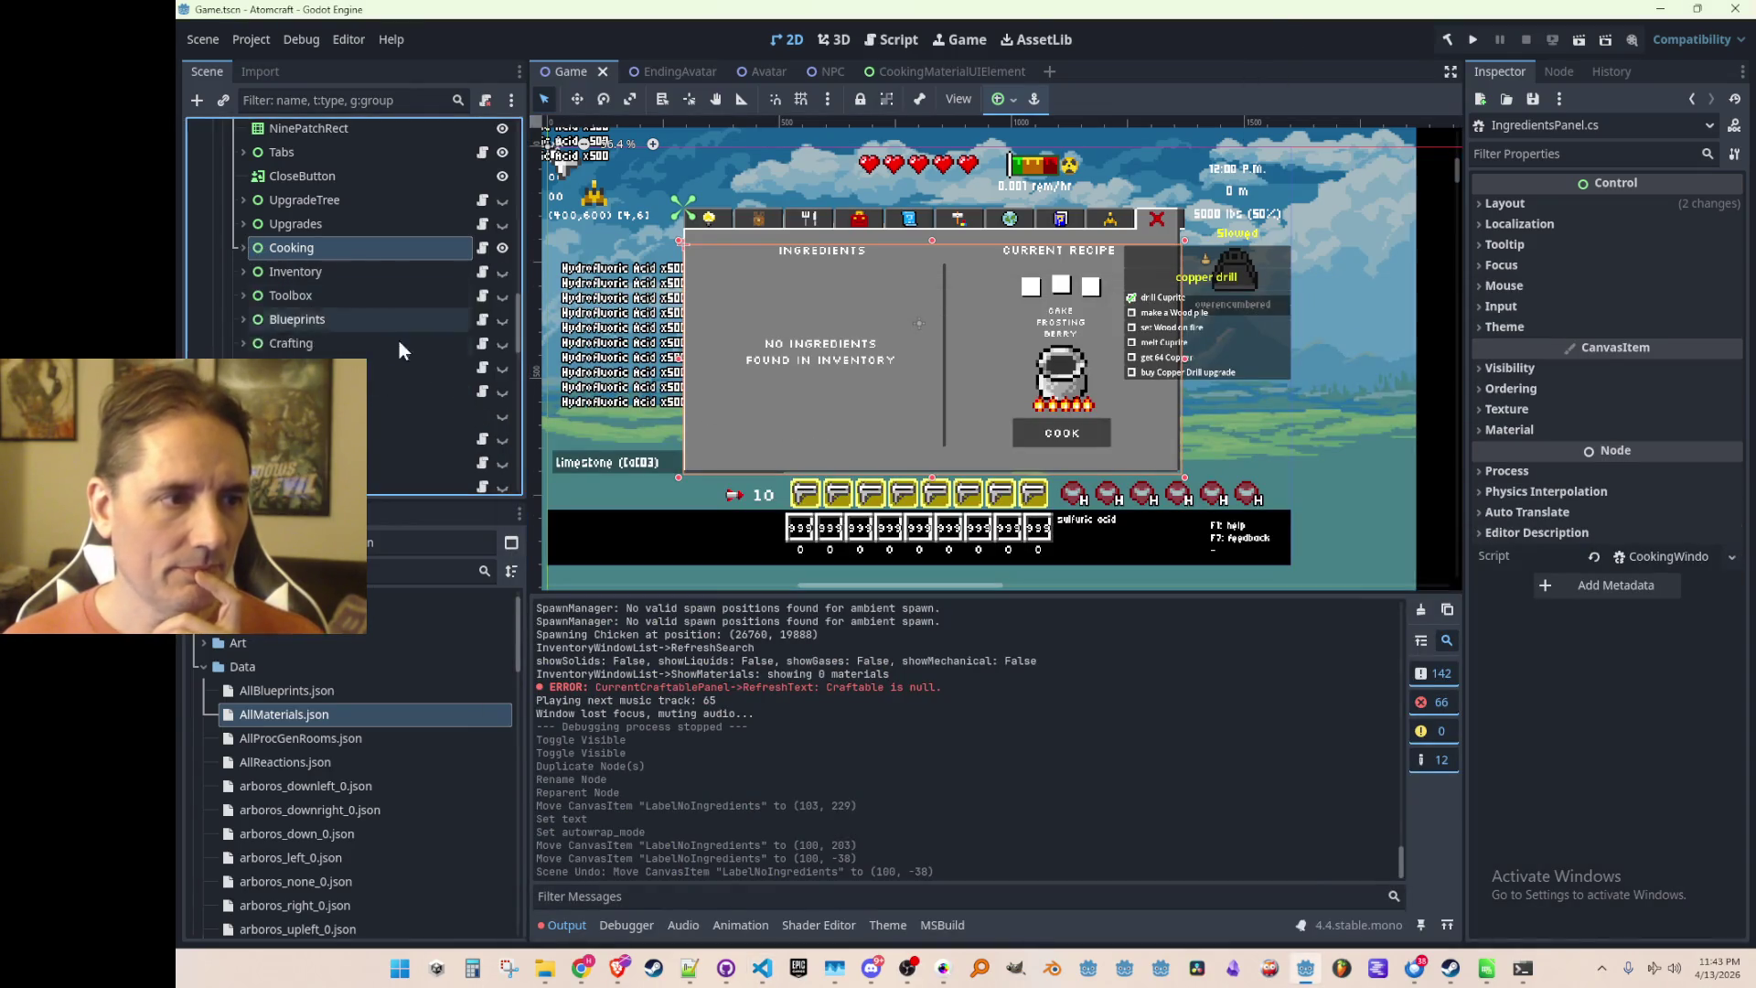
{"action": "left_click", "coordinate": [502, 294]}
{"action": "scroll", "coordinate": [503, 297], "scroll_direction": "up", "scroll_amount": 1}
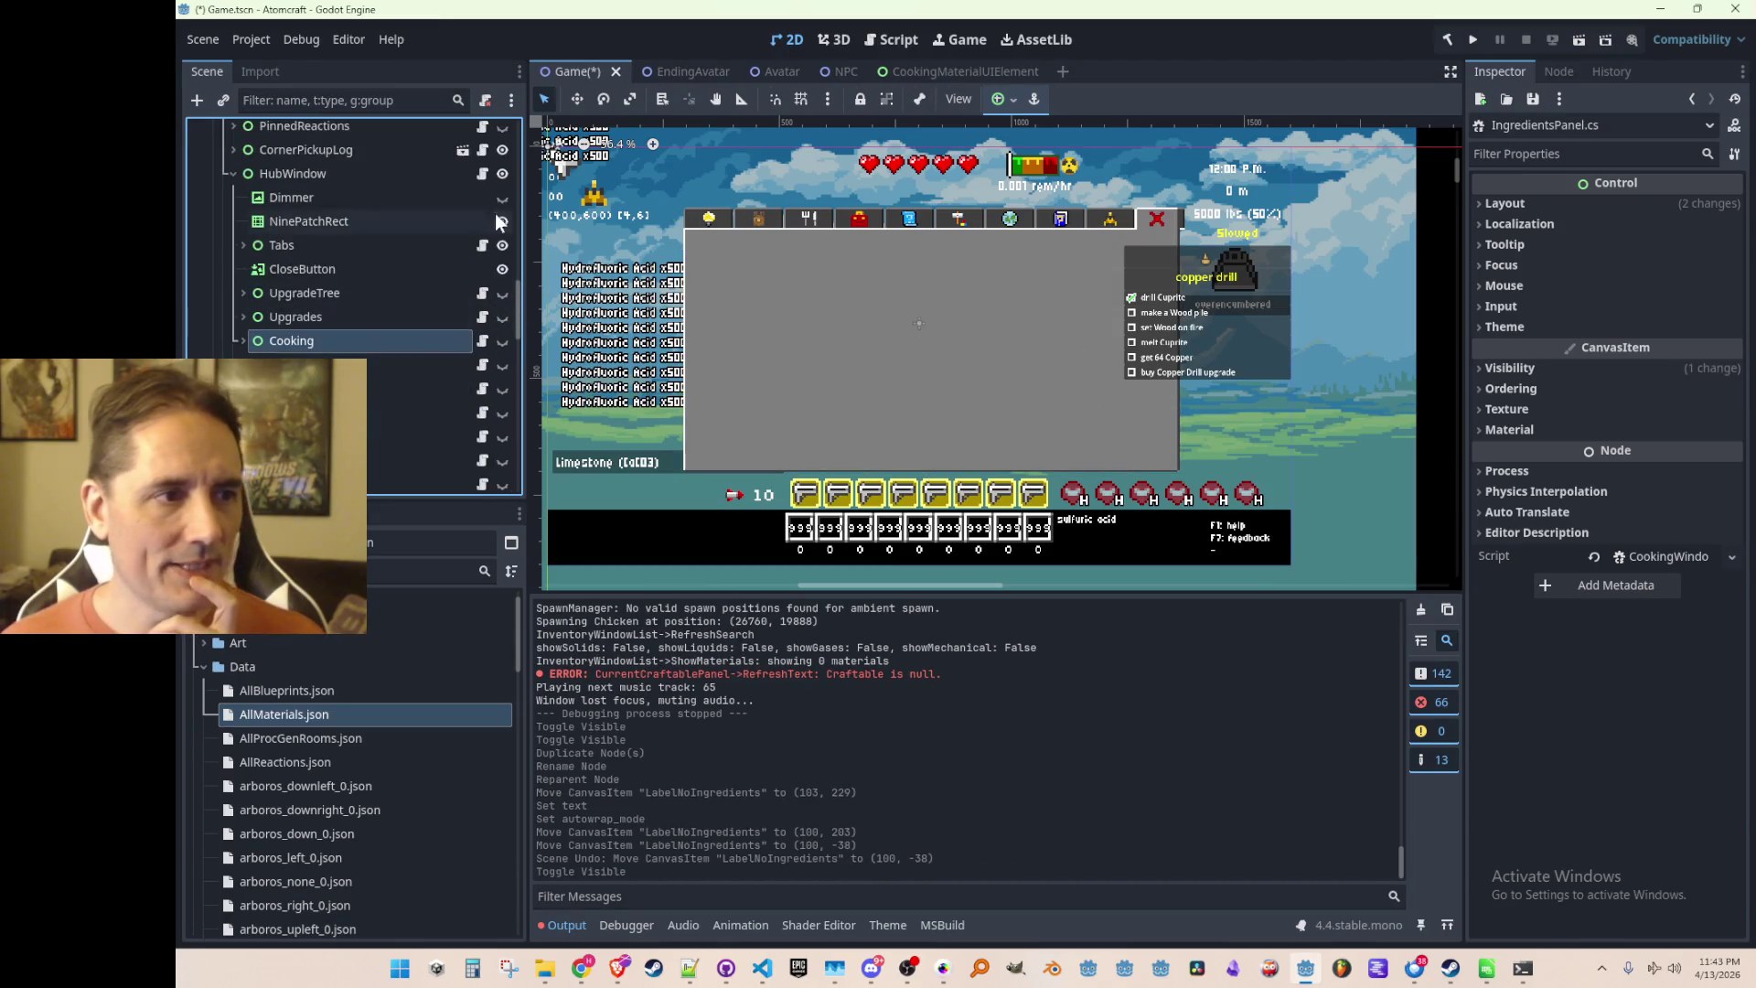
{"action": "left_click", "coordinate": [502, 174]}
{"action": "scroll", "coordinate": [1041, 266], "scroll_direction": "down", "scroll_amount": 5}
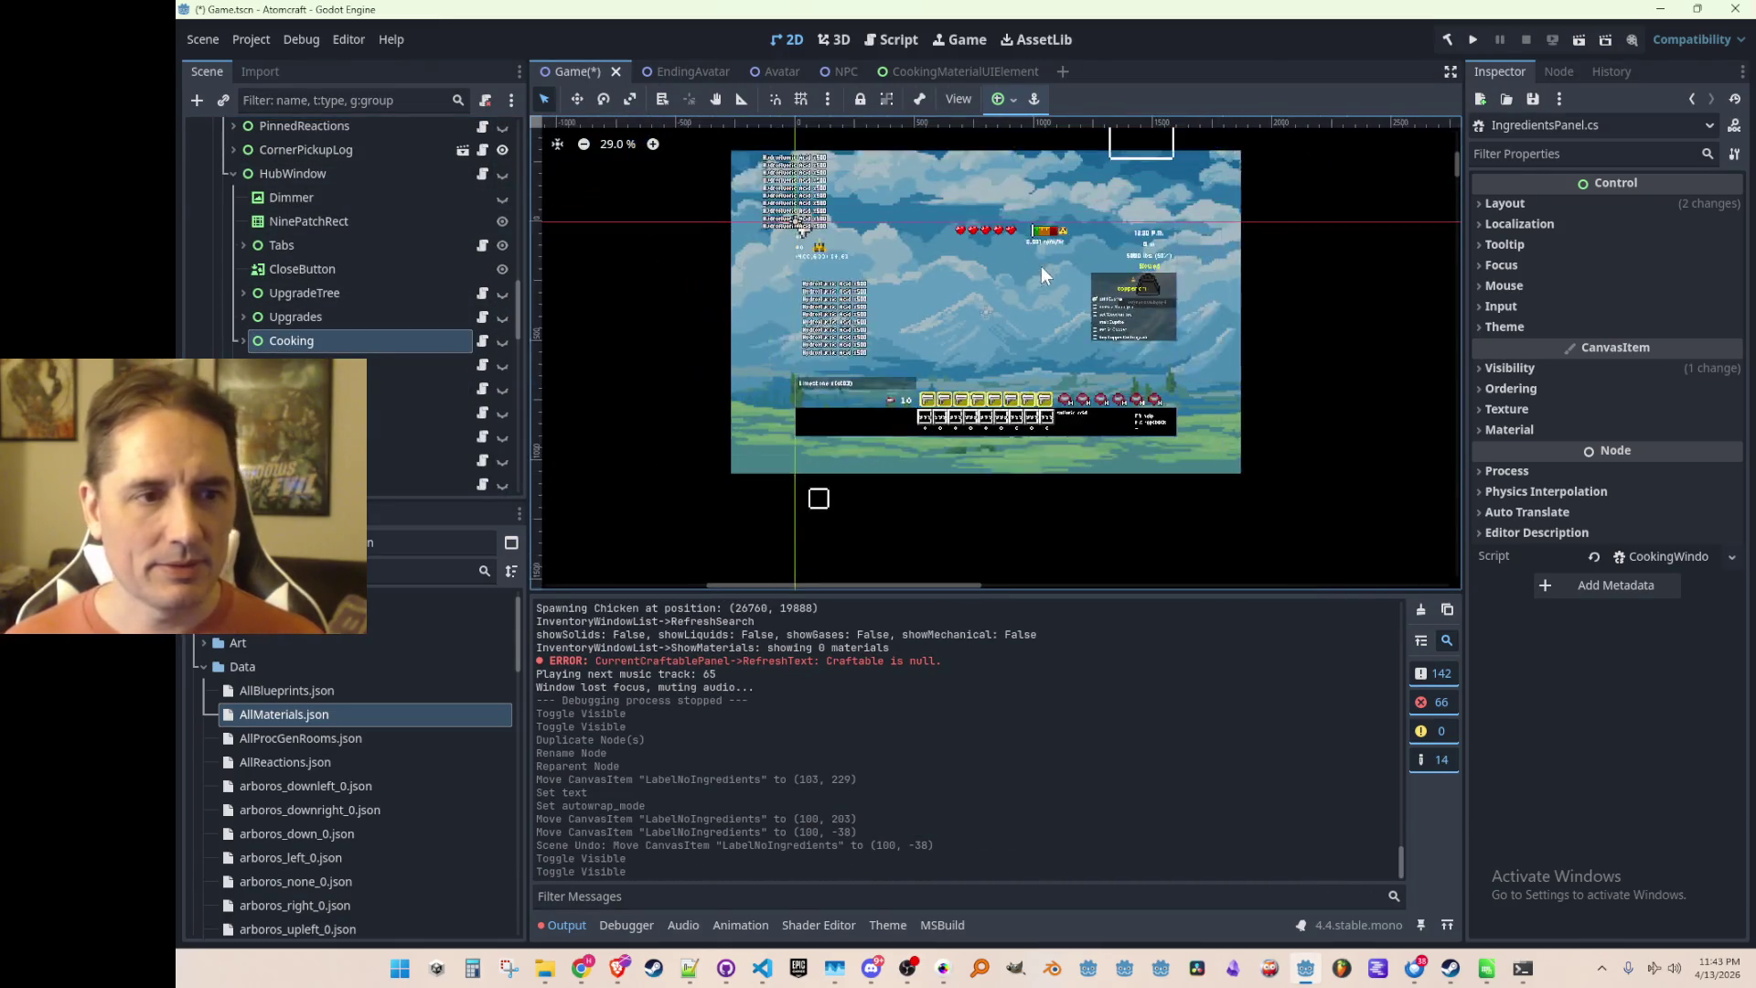
{"action": "scroll", "coordinate": [1034, 289], "scroll_direction": "up", "scroll_amount": 1}
{"action": "key", "text": "ctrl+s"}
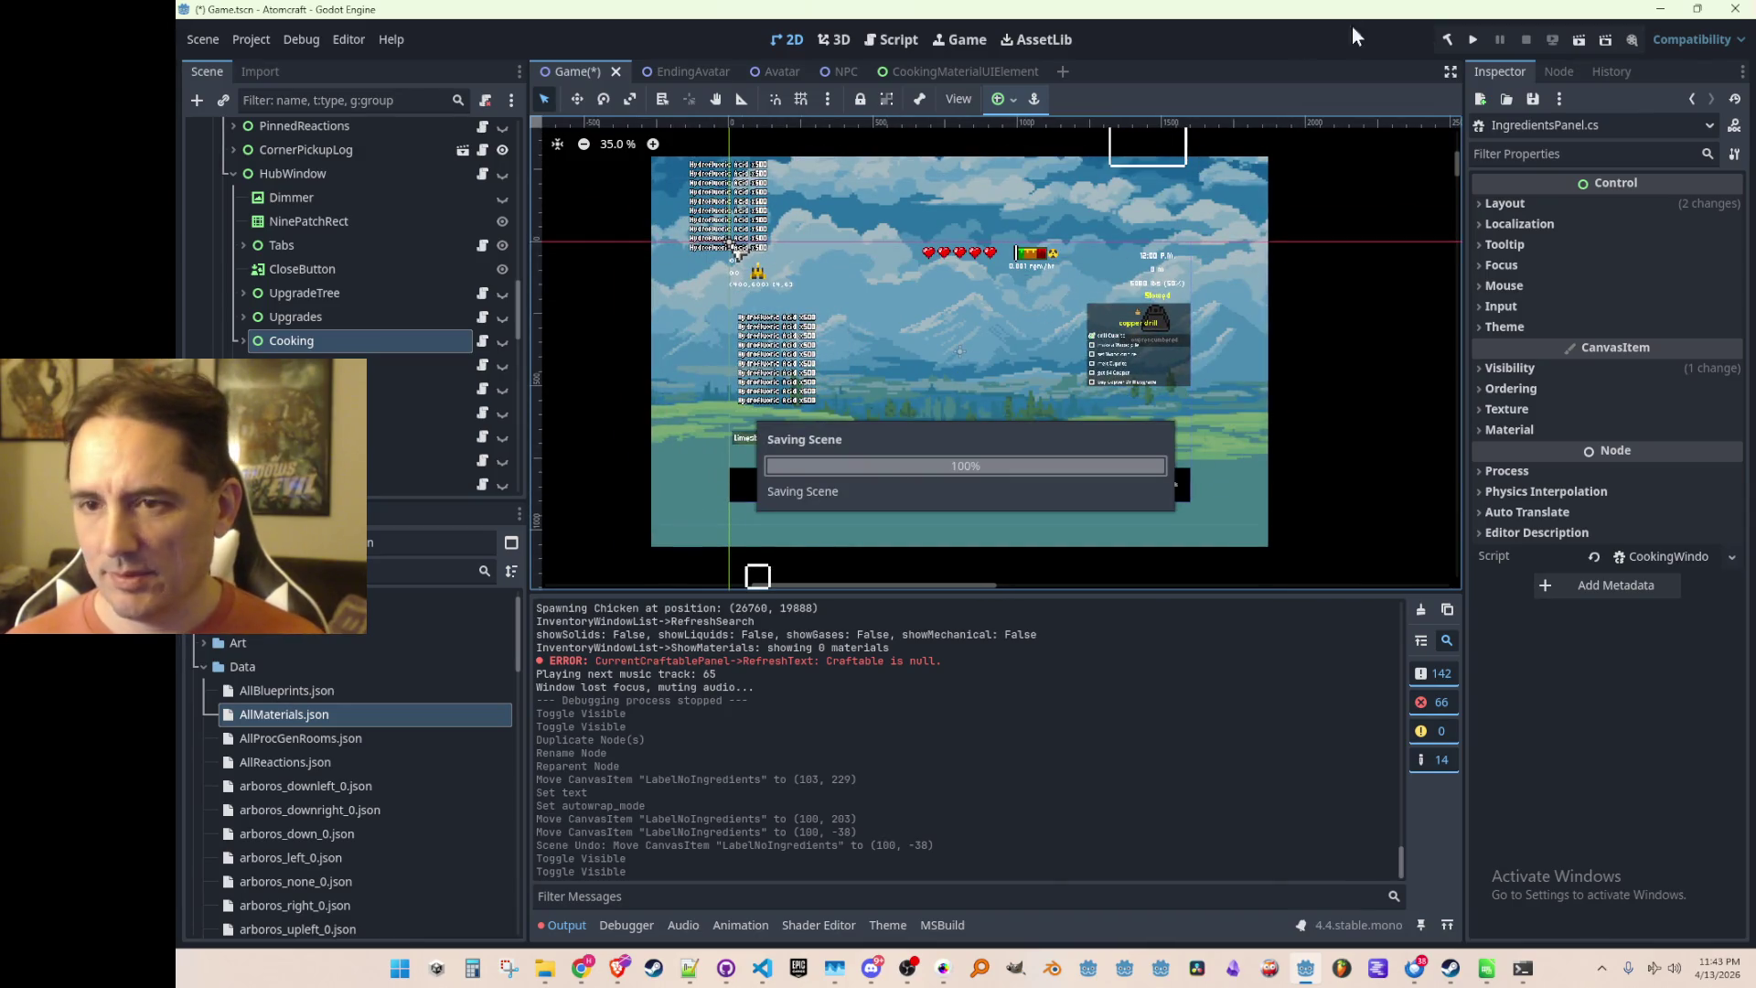
Run the project with the play button to launch the Atomcraft debug game
{"action": "left_click", "coordinate": [1472, 41]}
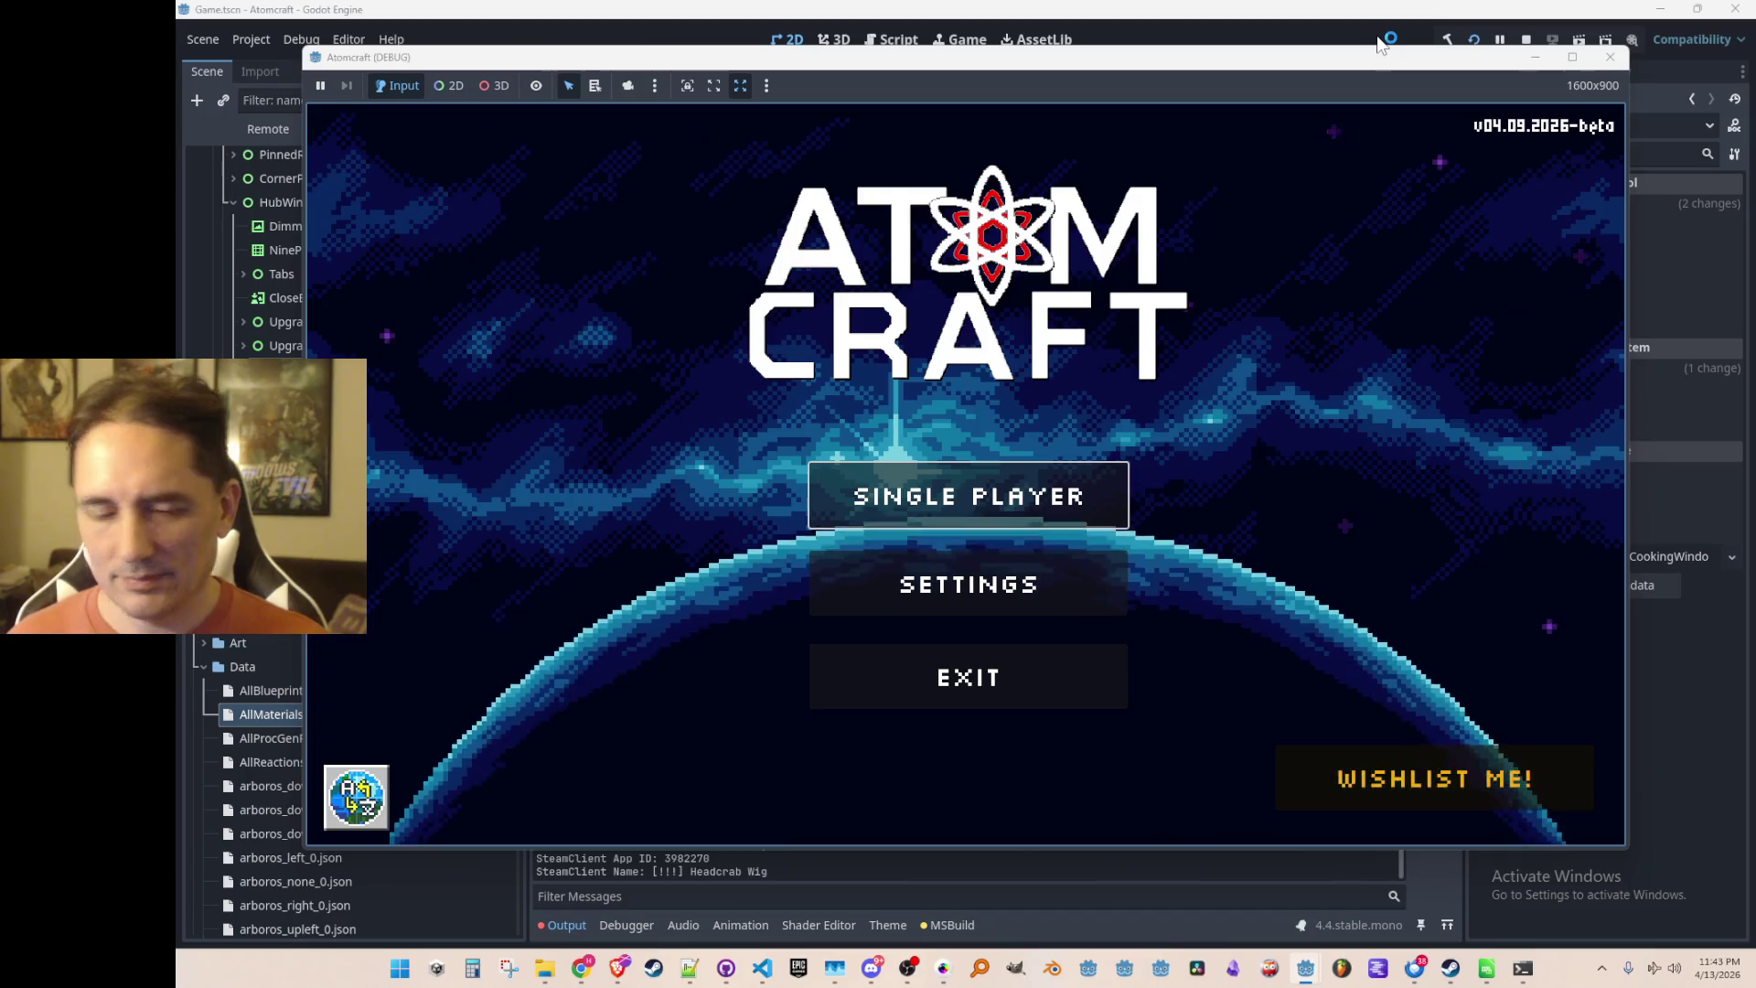
Start Single Player, choose a profile, and load the Enchanted Vista world
{"action": "left_click", "coordinate": [974, 494]}
{"action": "scroll", "coordinate": [972, 396], "scroll_direction": "down", "scroll_amount": 10}
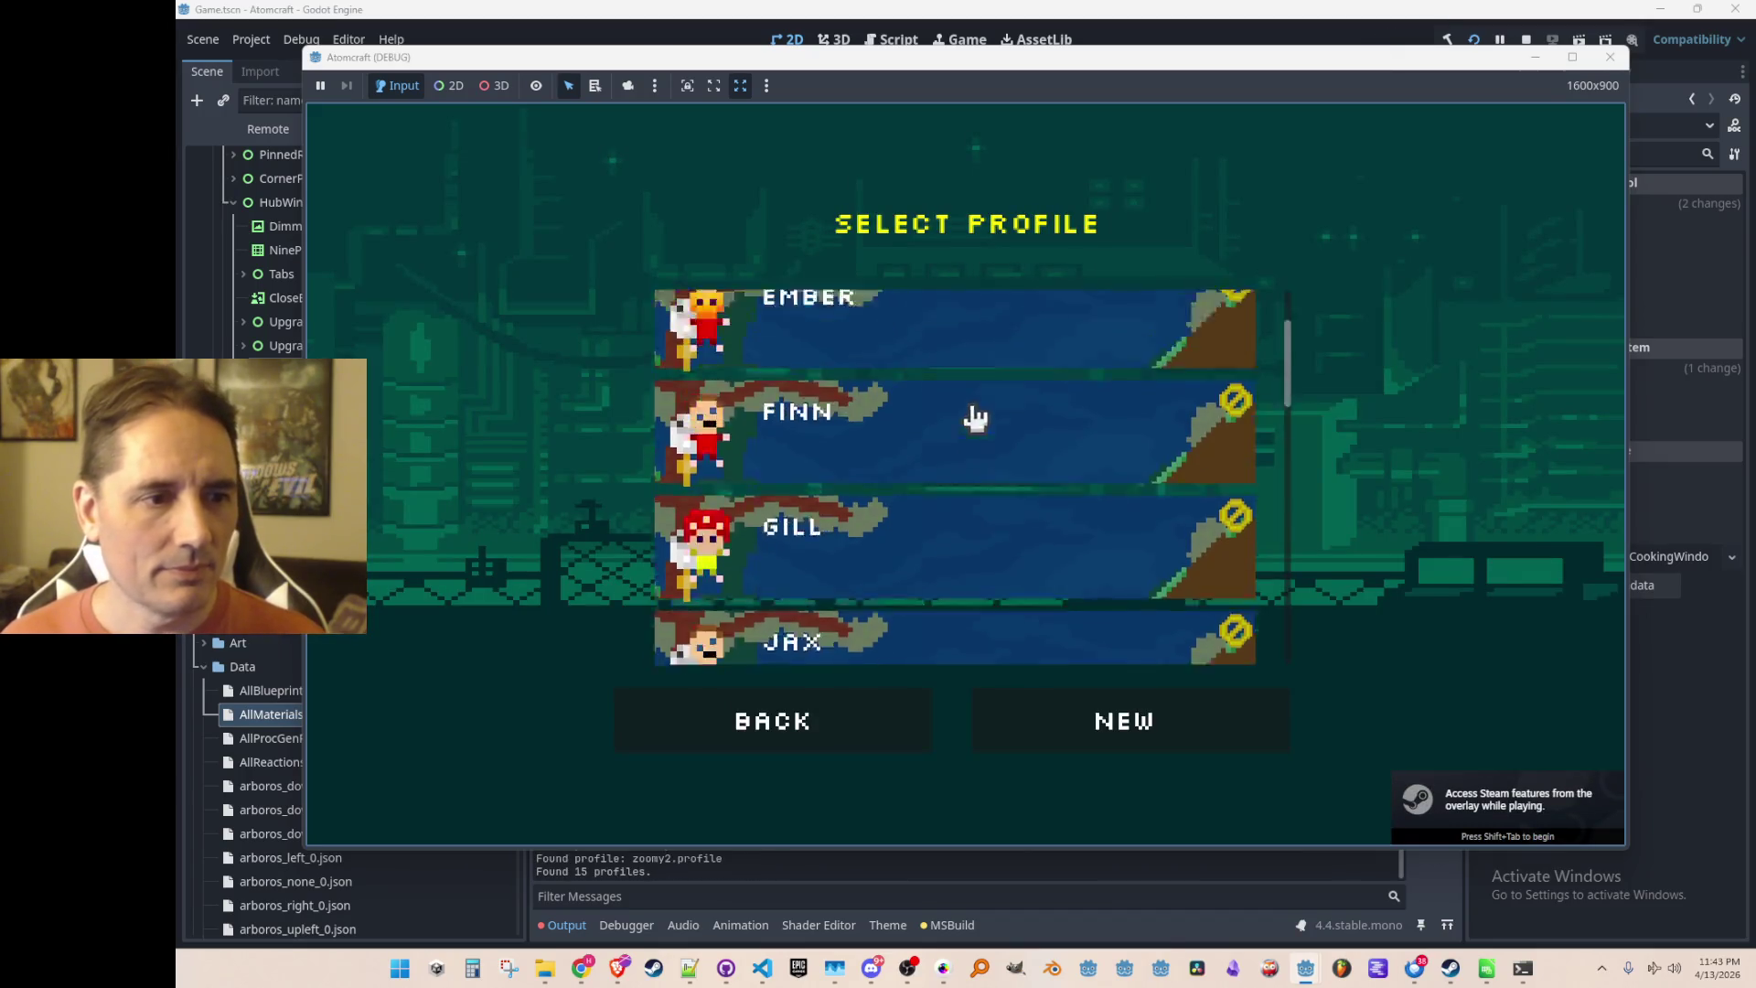
{"action": "left_click", "coordinate": [999, 538]}
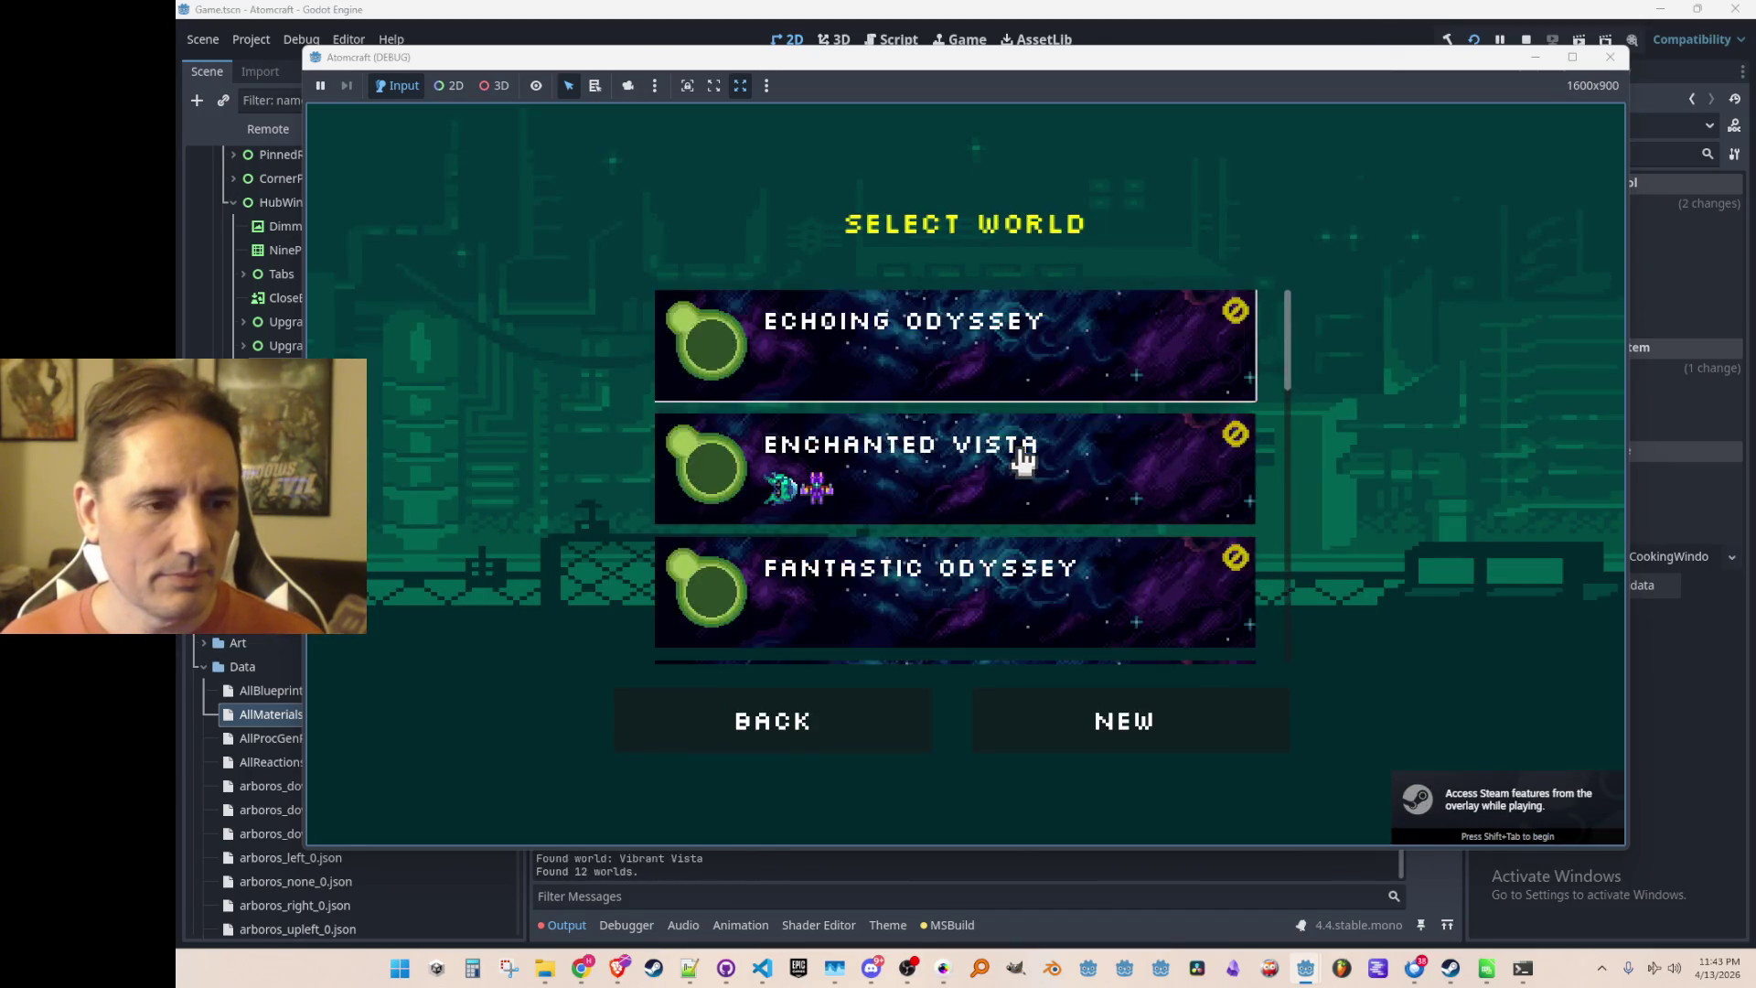
{"action": "left_click", "coordinate": [1019, 458]}
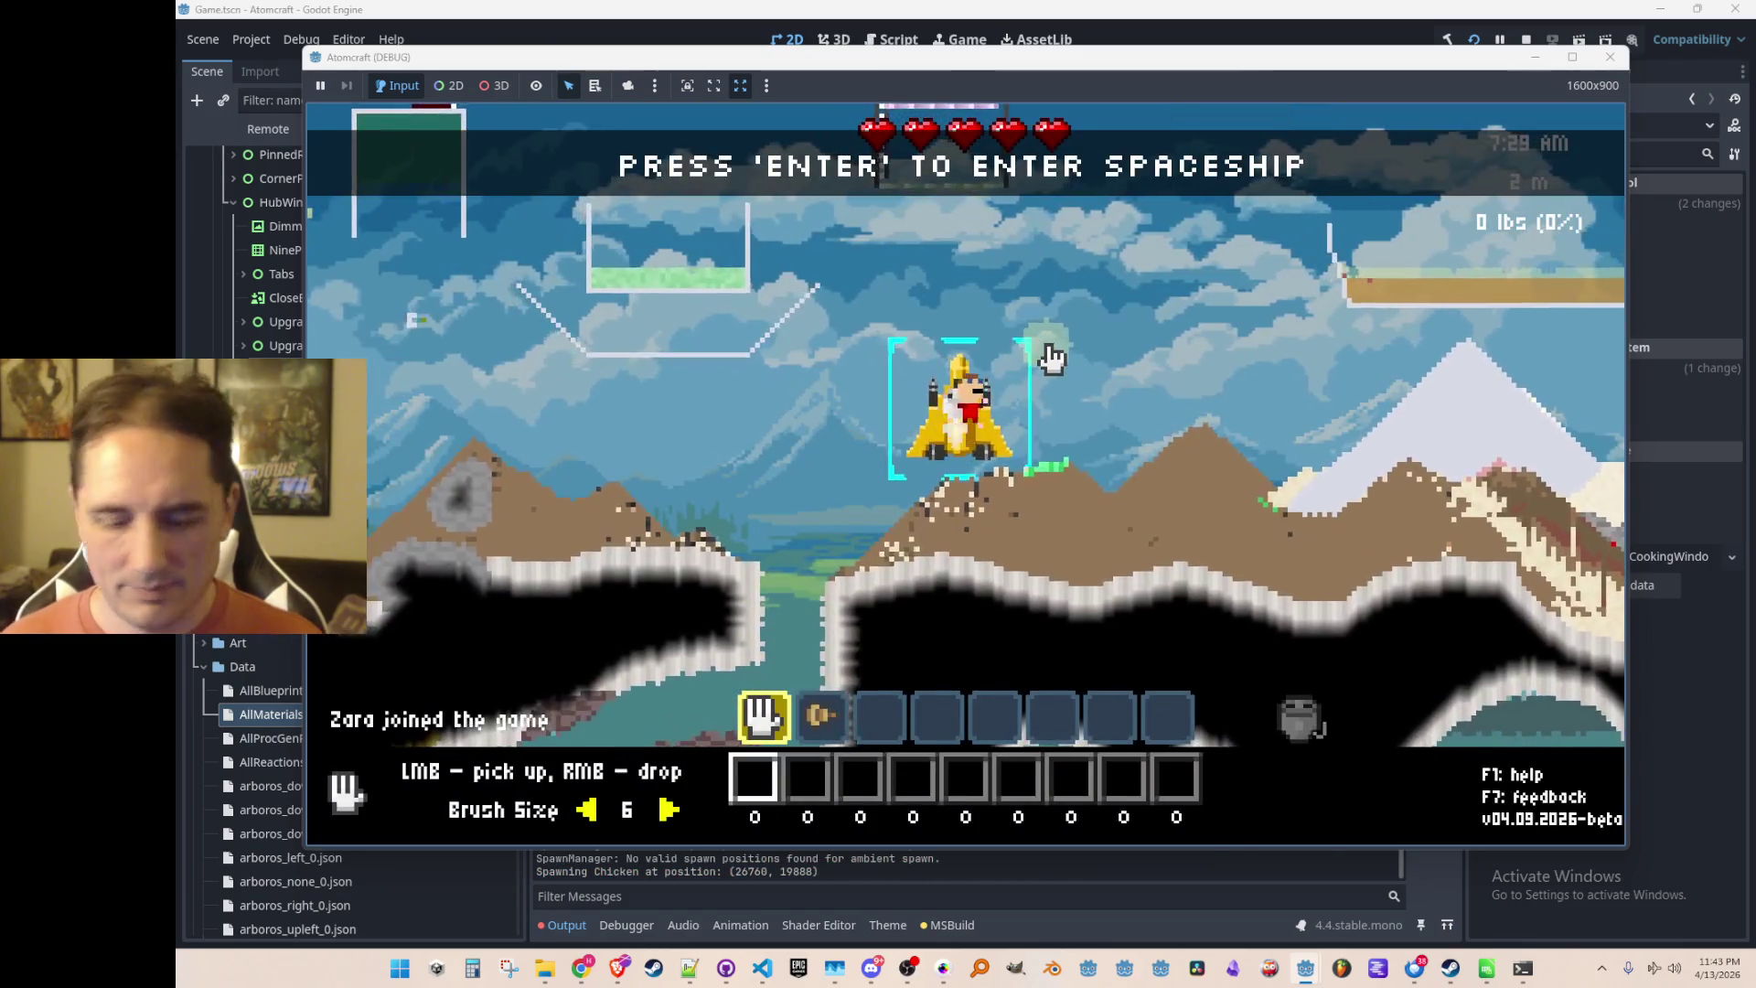
Enable free mode via the 'free' console command, craft the cooking pot, and view the Cooking tab
{"action": "key", "text": "i"}
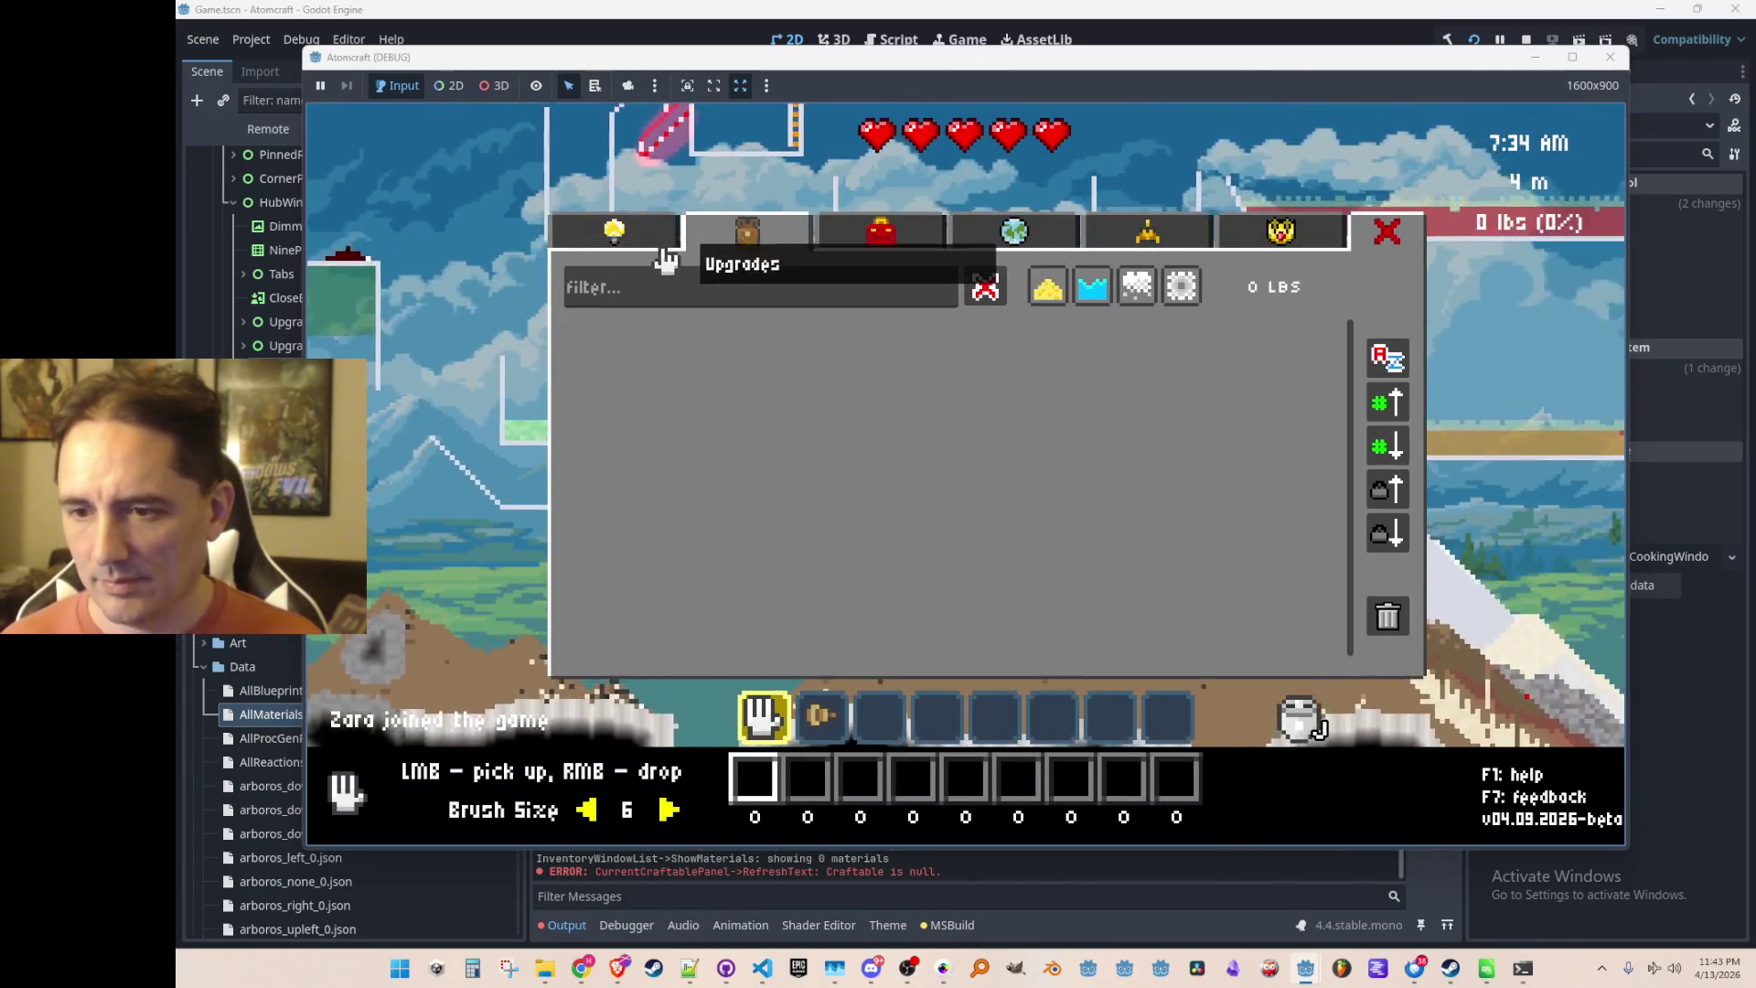
{"action": "left_click", "coordinate": [640, 240]}
{"action": "key", "text": "grave"}
{"action": "type", "text": "free"}
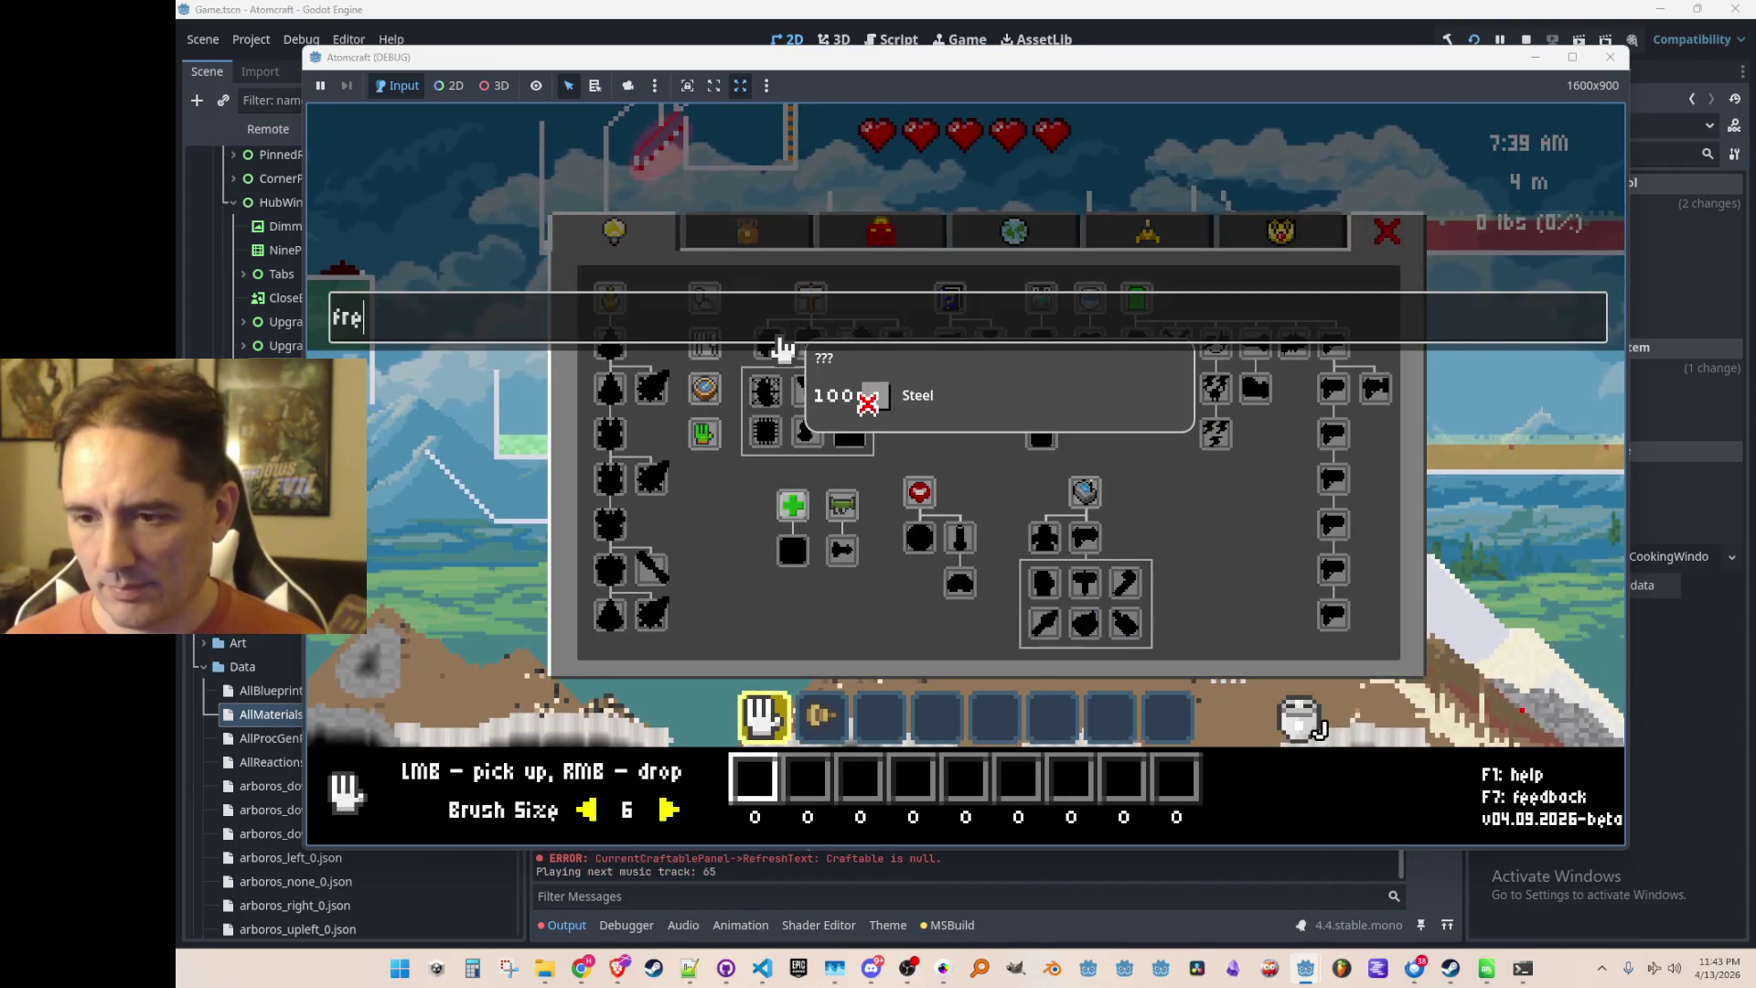
{"action": "key", "text": "Return"}
{"action": "left_click", "coordinate": [700, 345]}
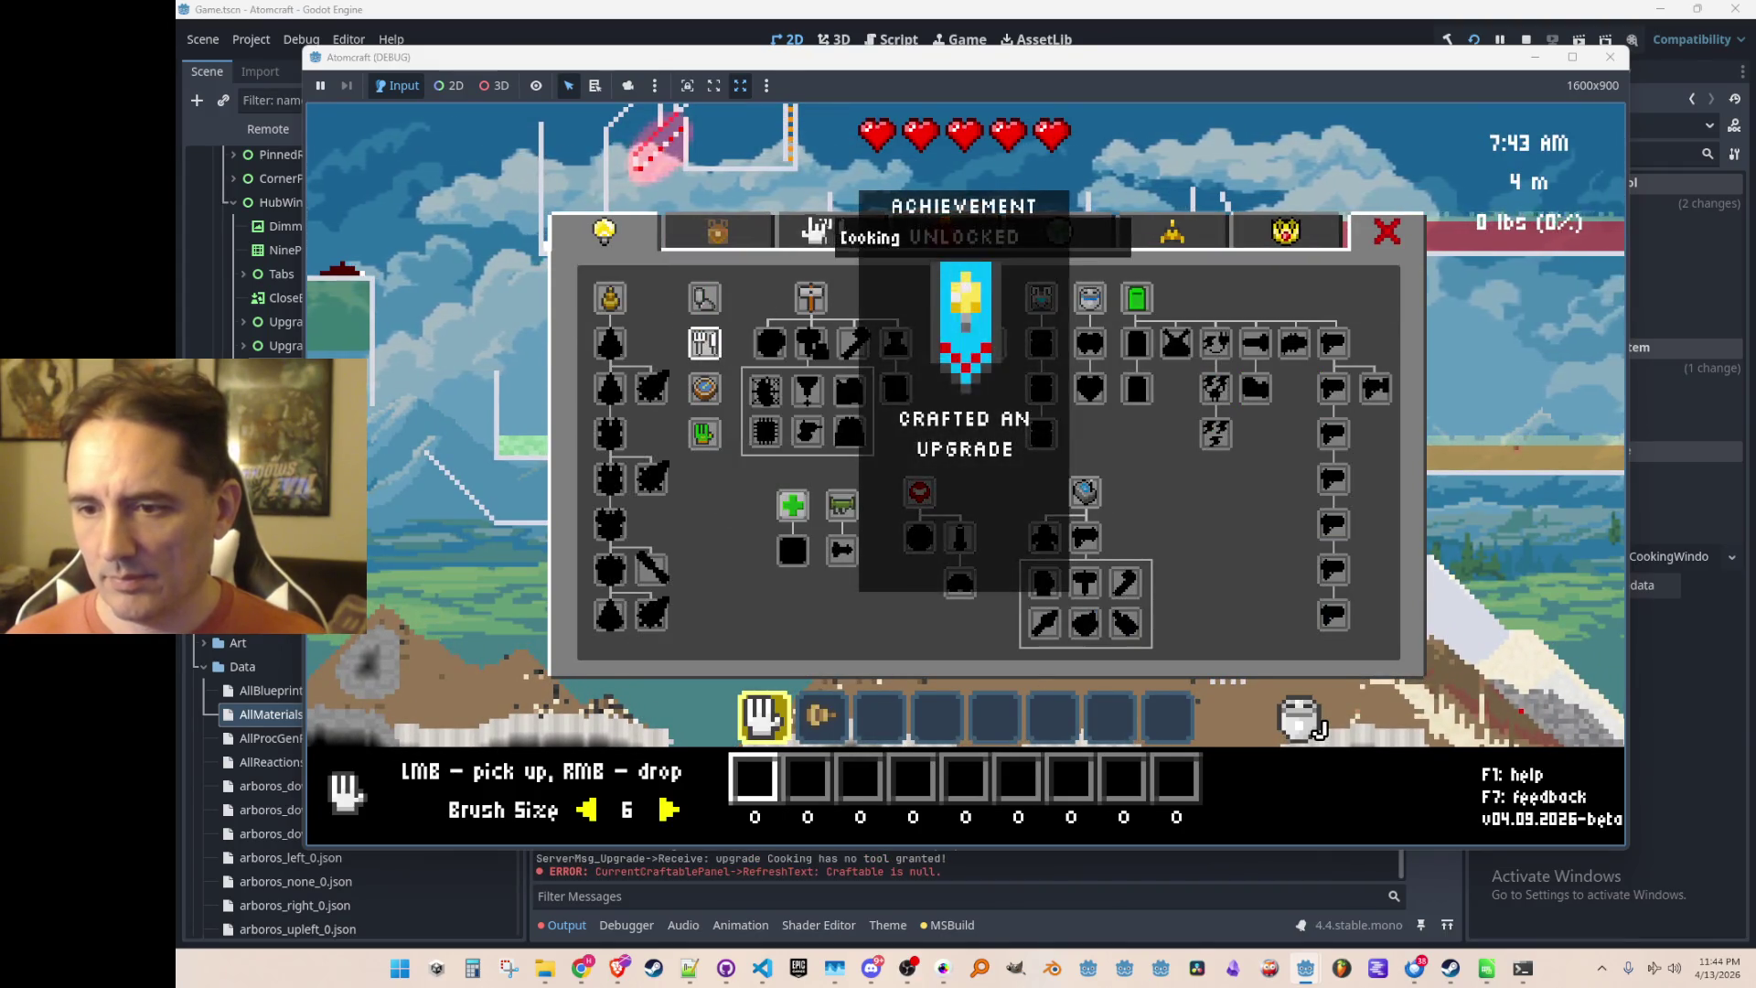
{"action": "left_click", "coordinate": [818, 234]}
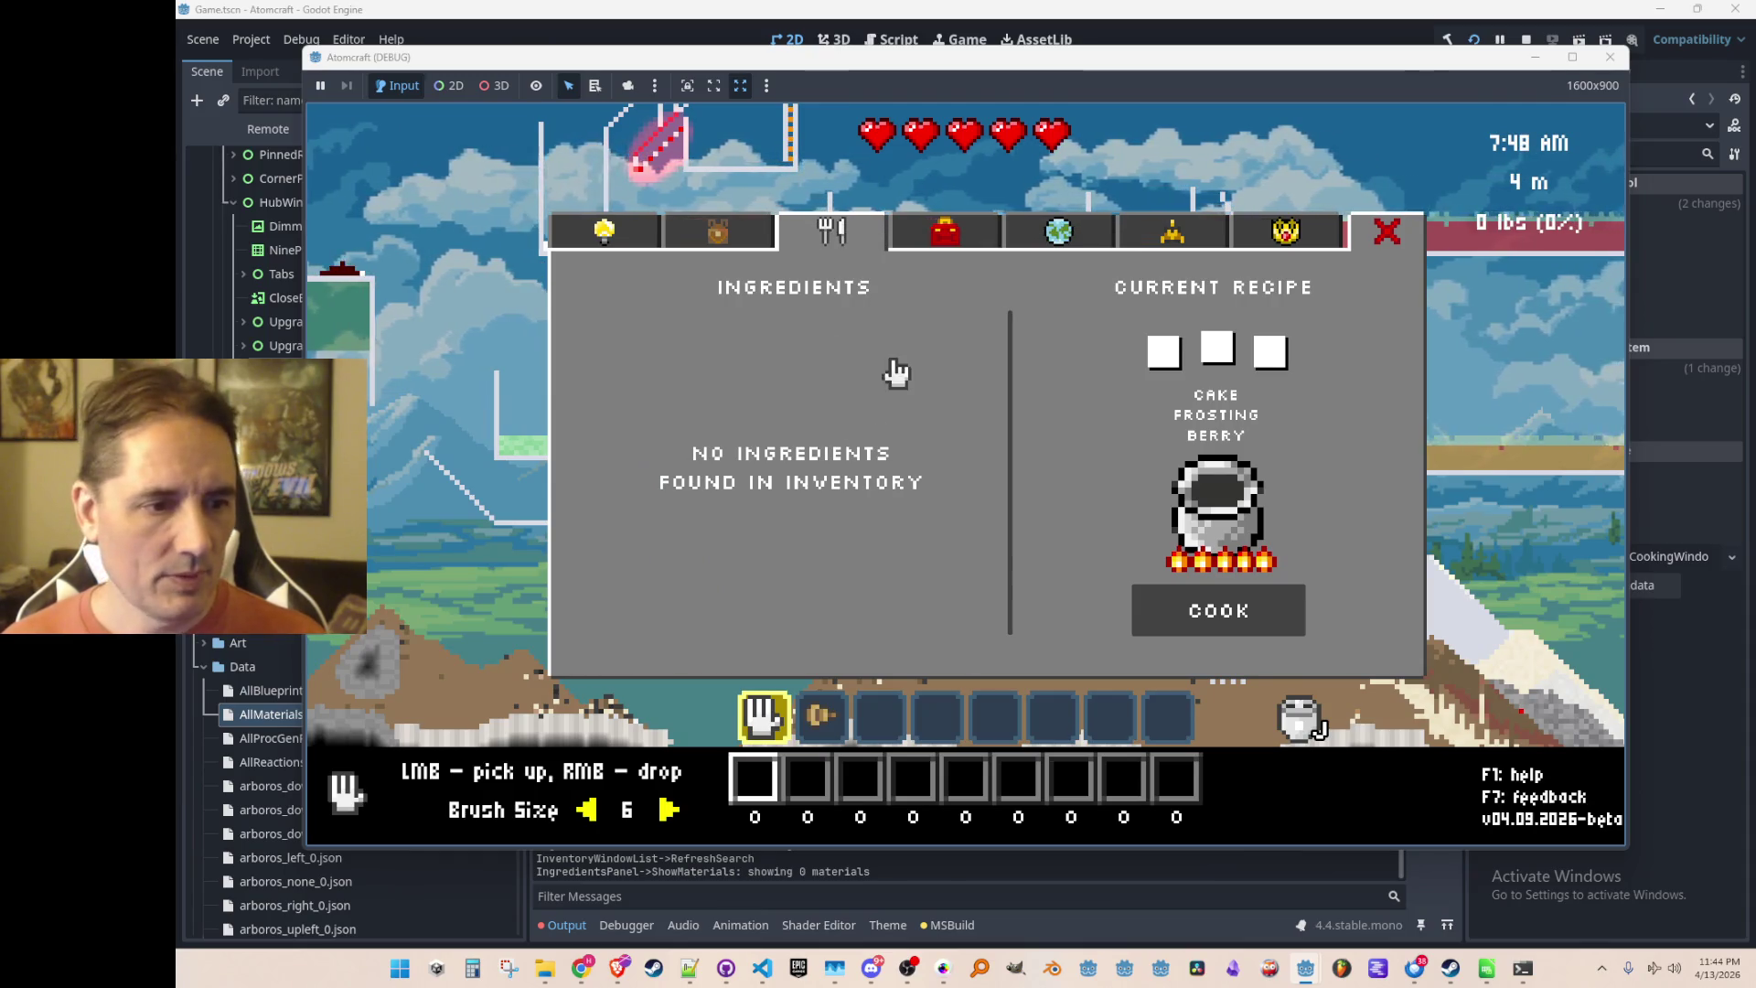
Close the Cooking panel and enter 'give Bread' in the debug console
{"action": "key", "text": "i"}
{"action": "key", "text": "i"}
{"action": "key", "text": "i"}
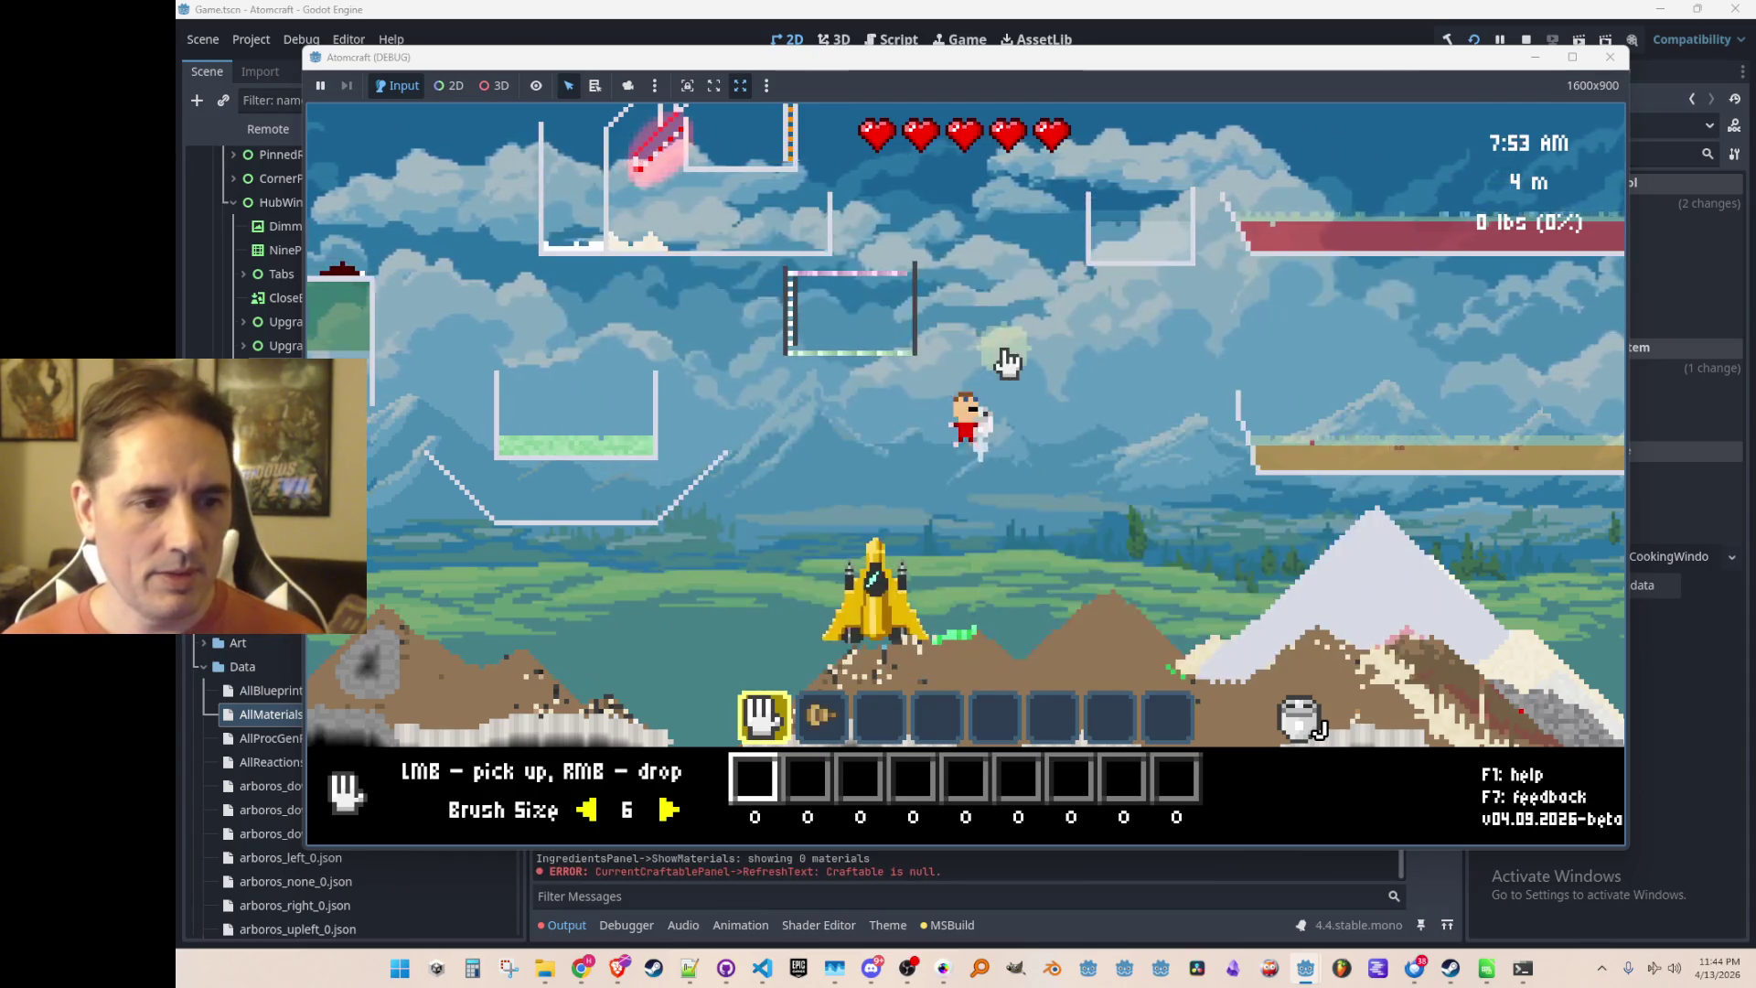
{"action": "key", "text": "grave"}
{"action": "type", "text": "give Bread"}
{"action": "key", "text": "Return"}
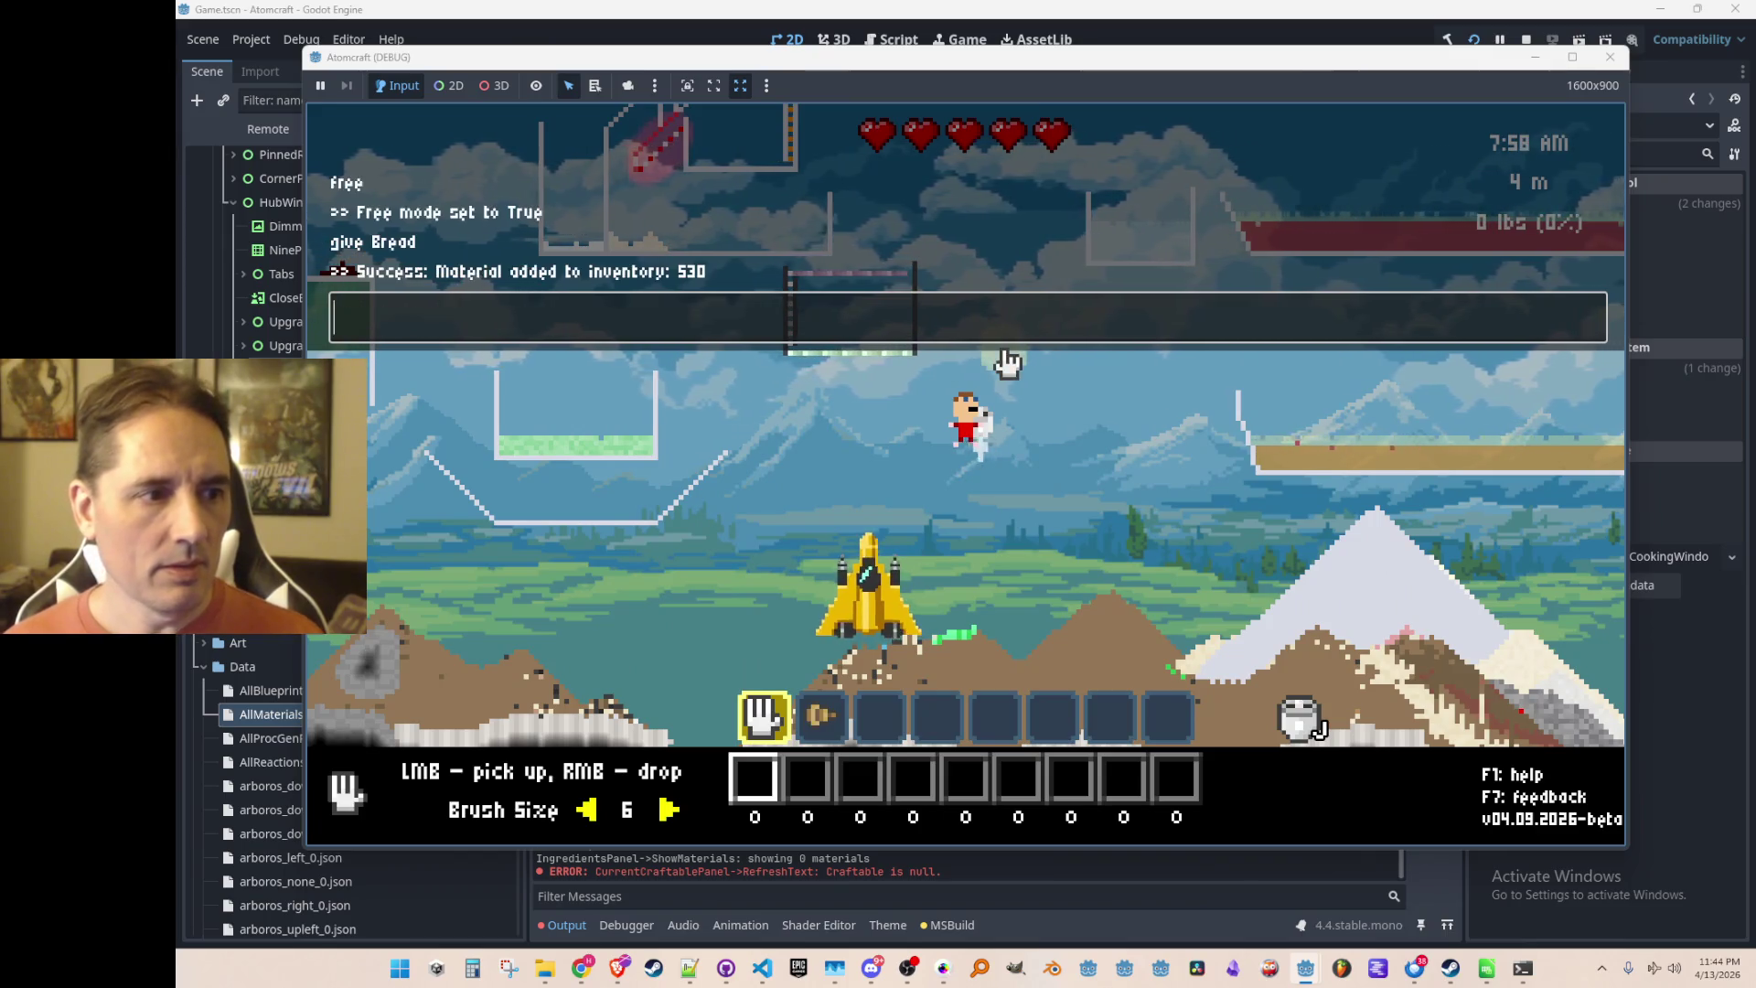
{"action": "key", "text": "grave"}
{"action": "key", "text": "i"}
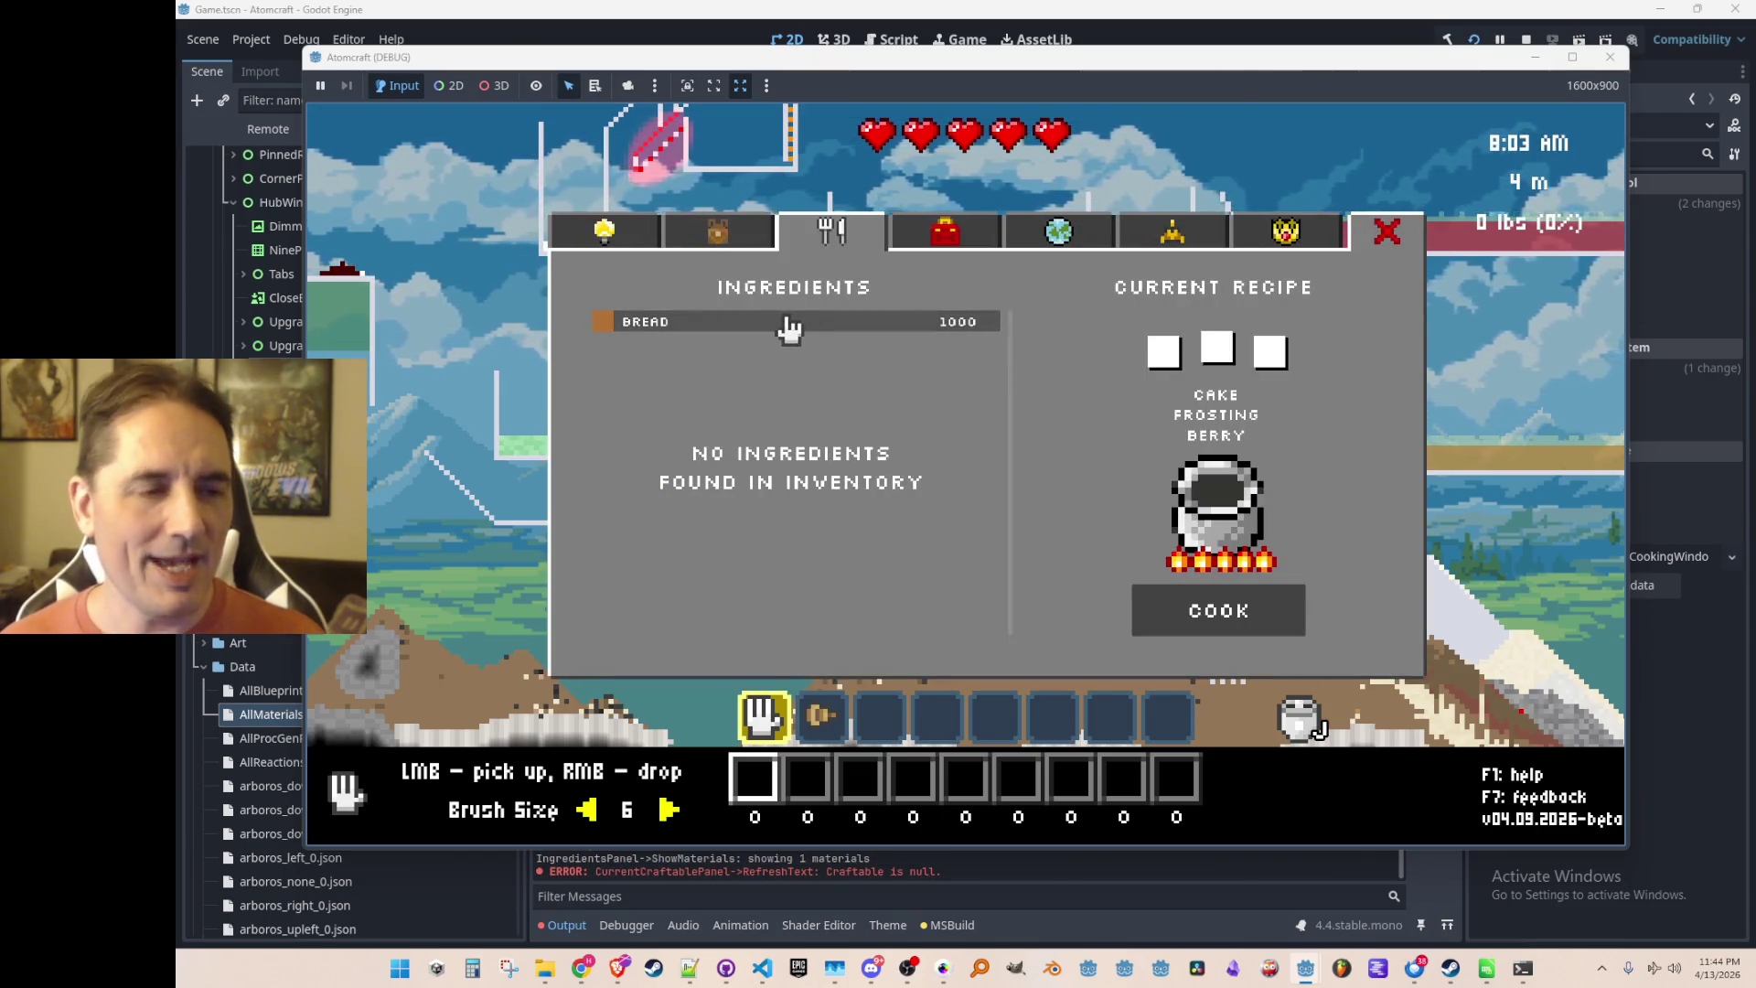
{"action": "left_click", "coordinate": [786, 325]}
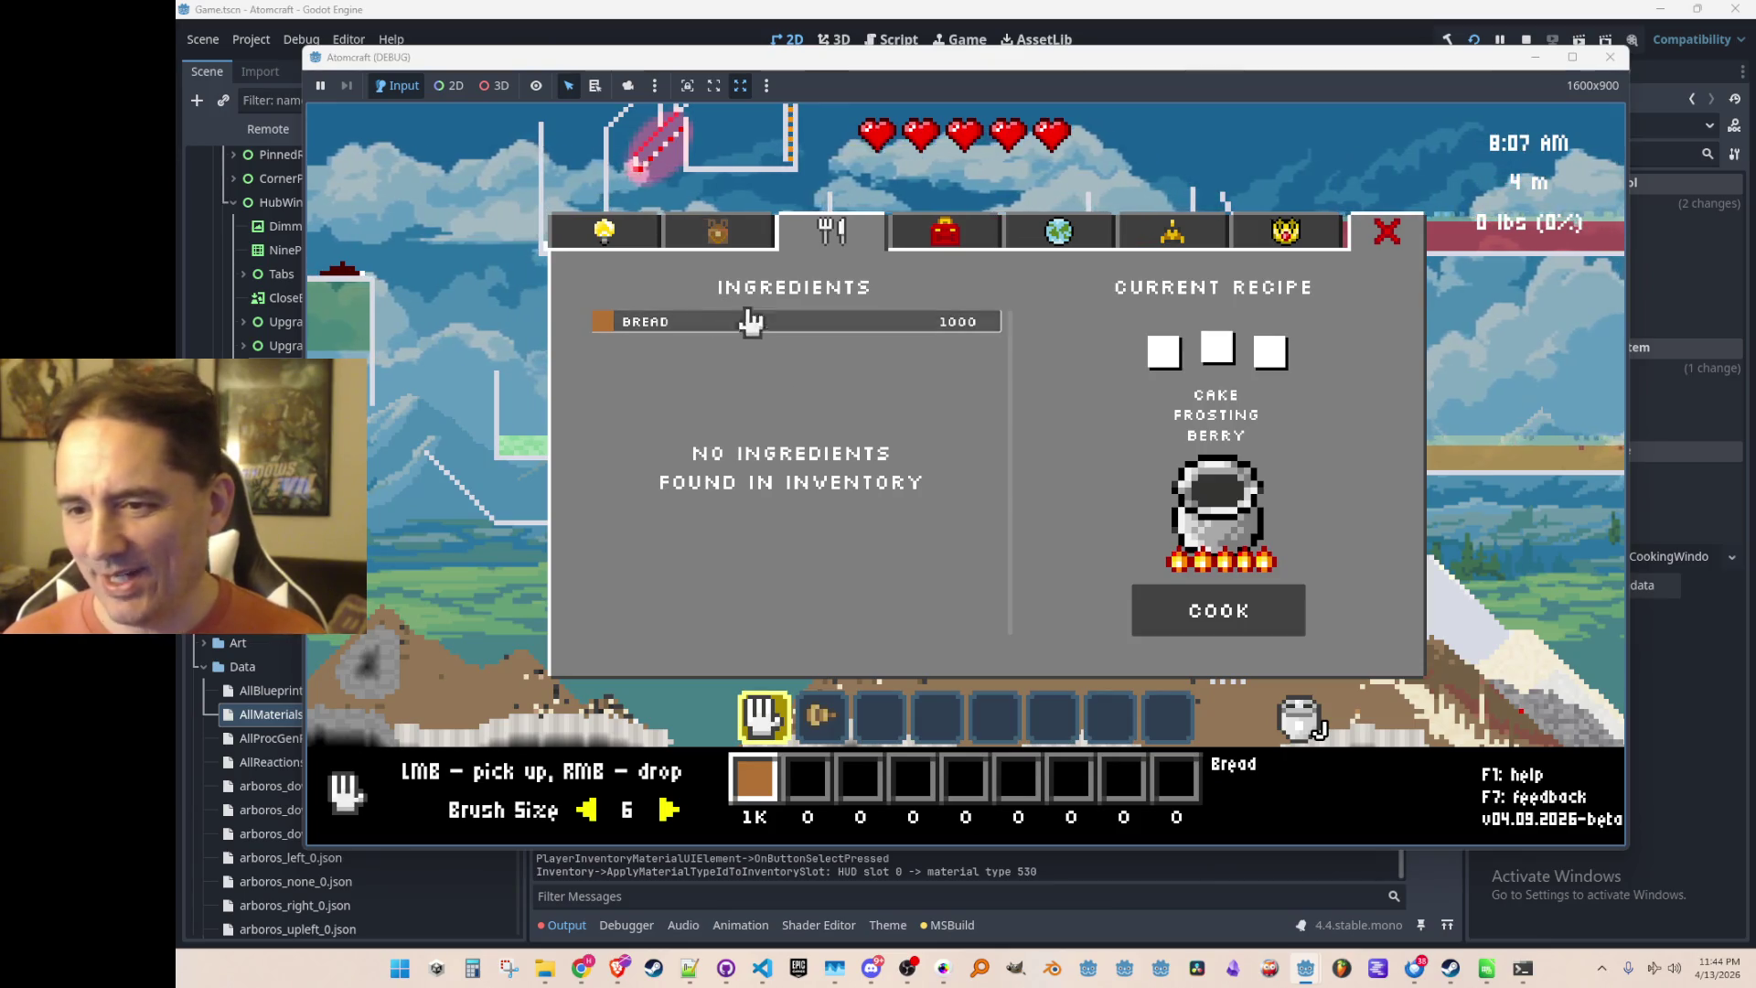
{"action": "key", "text": "i"}
{"action": "key", "text": "grave"}
{"action": "type", "text": "give Milk"}
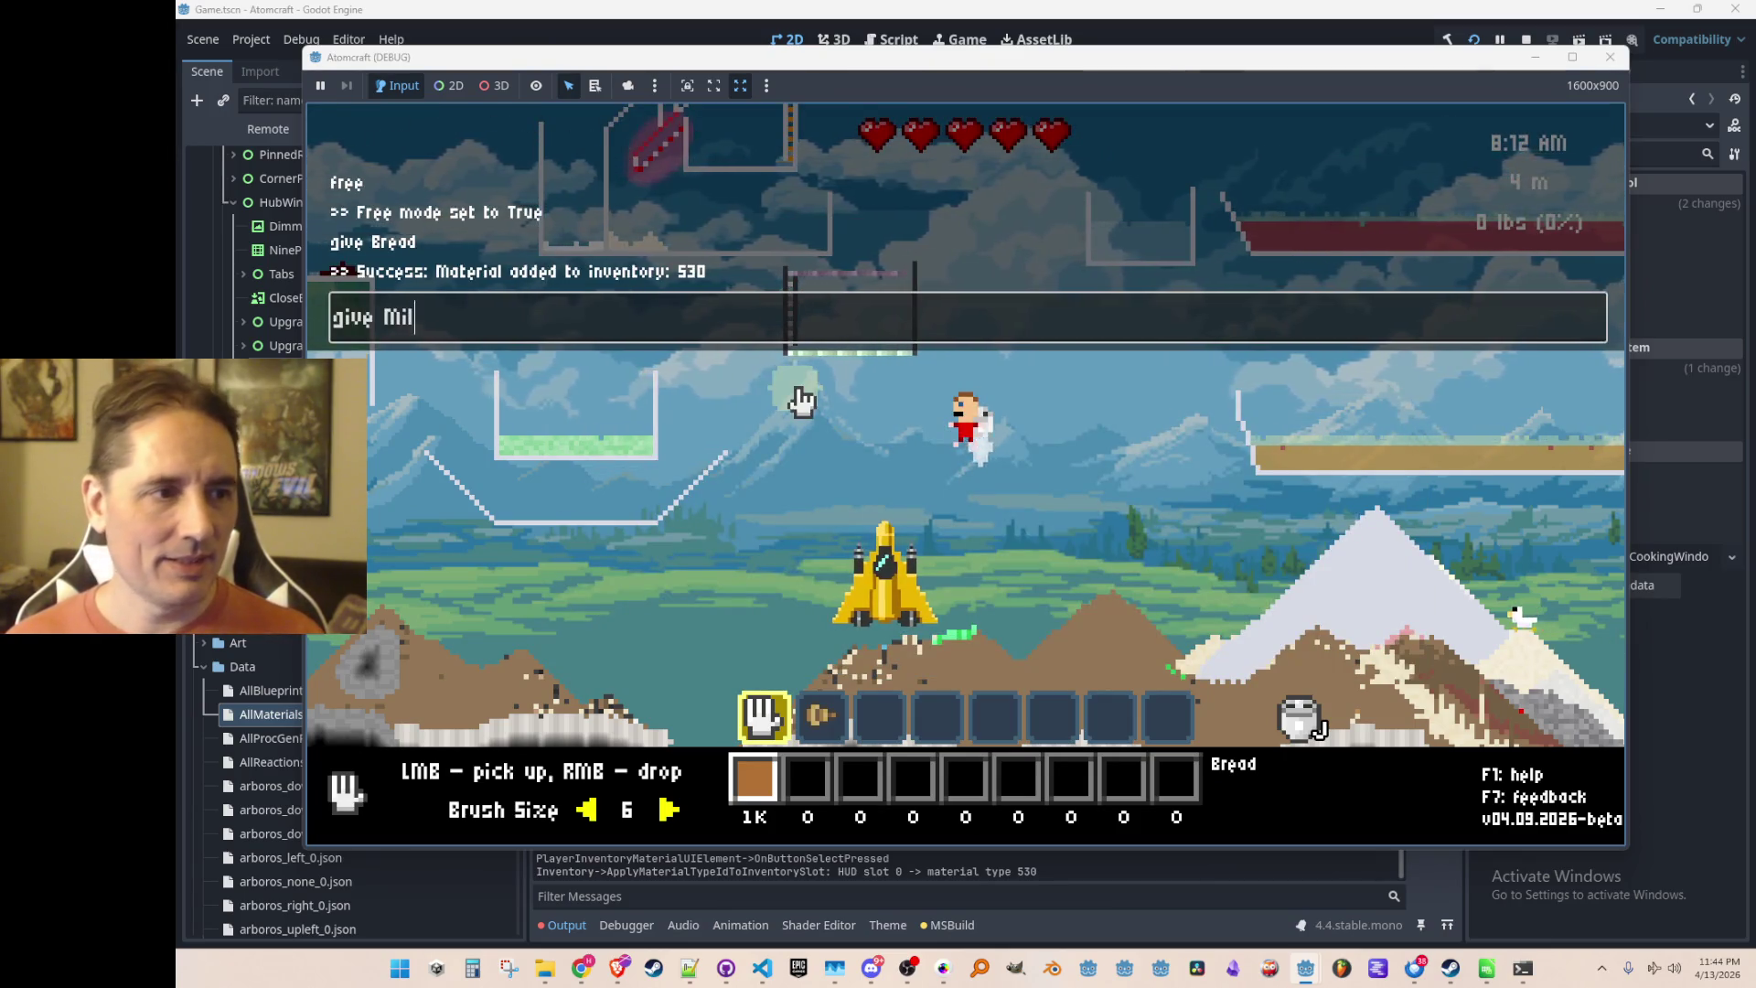
{"action": "key", "text": "Return"}
{"action": "type", "text": "give Sugar"}
{"action": "key", "text": "Return"}
{"action": "type", "text": "give "}
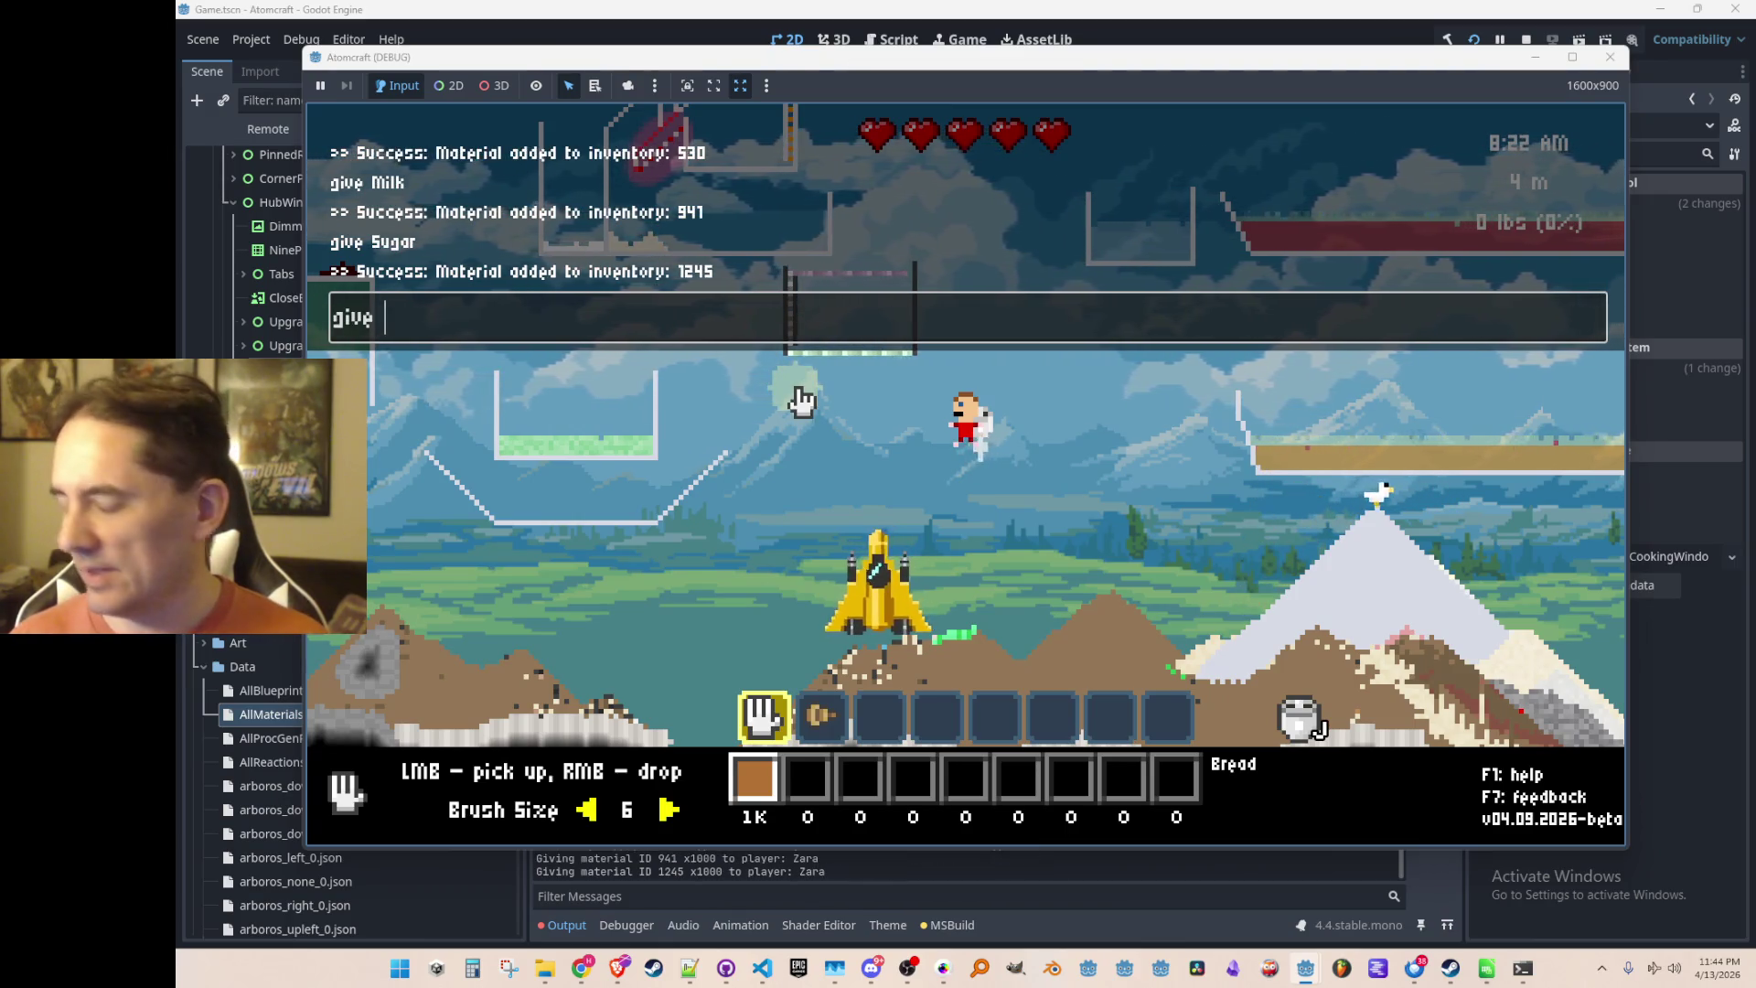
{"action": "type", "text": "Wine"}
{"action": "key", "text": "Return"}
{"action": "key", "text": "Escape"}
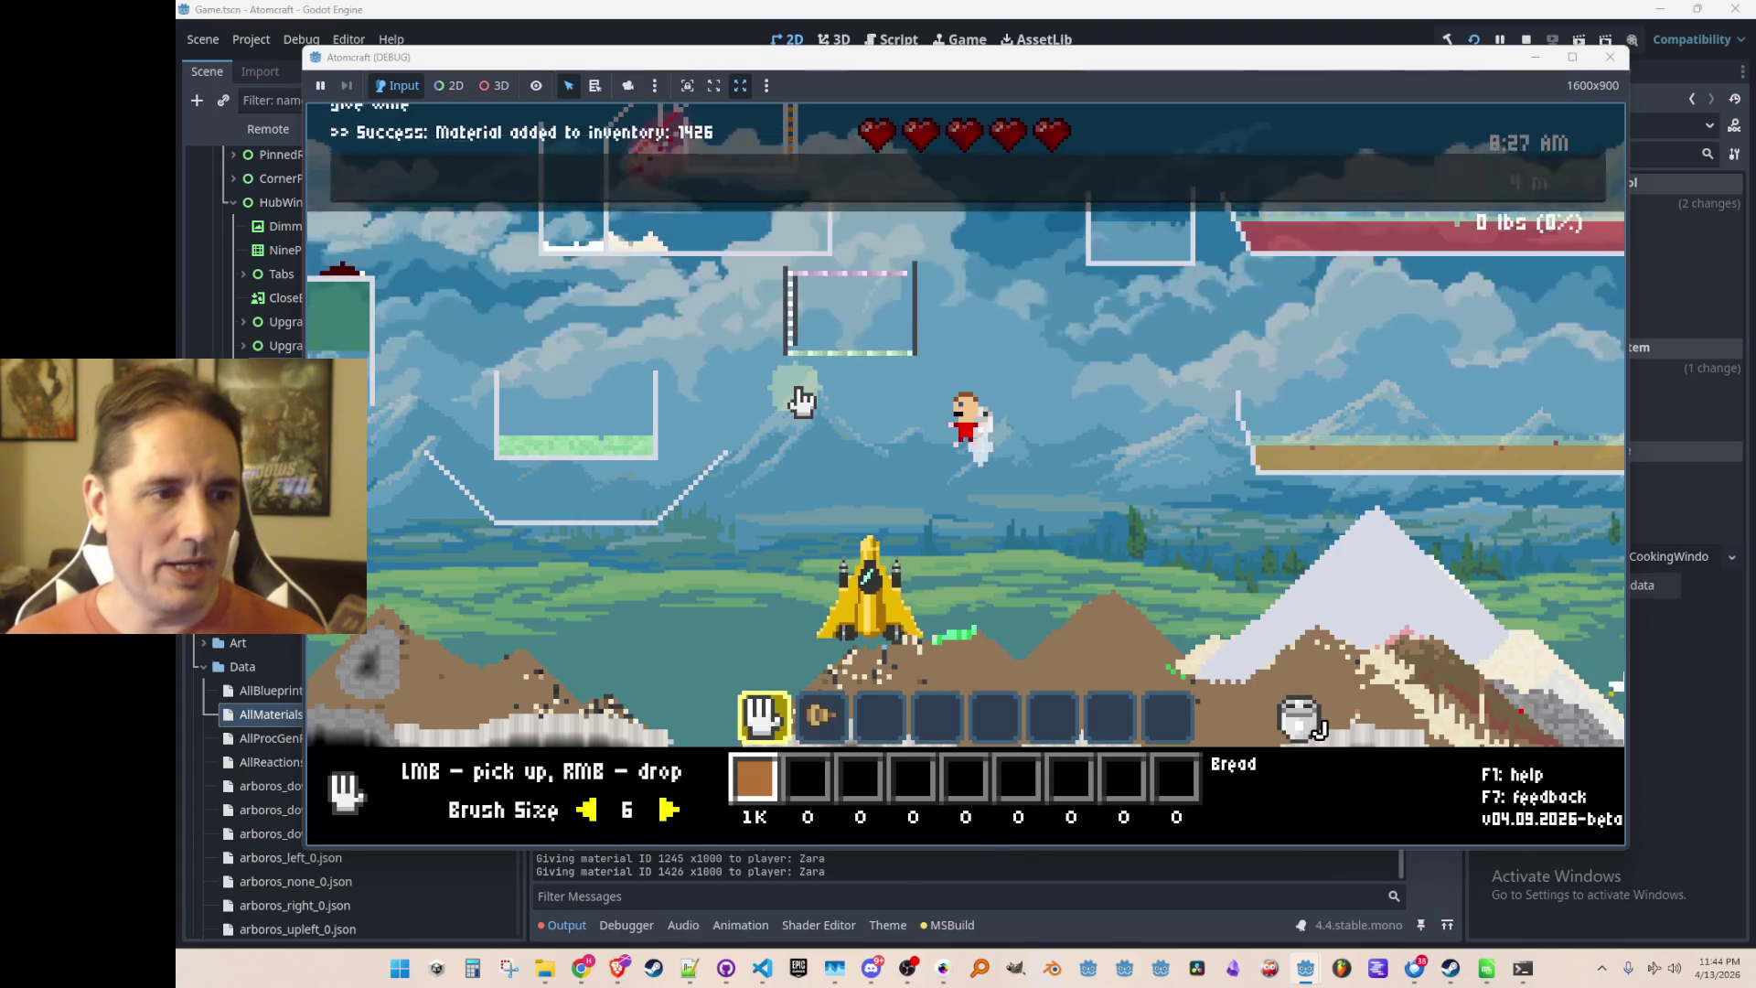
{"action": "key", "text": "c"}
{"action": "left_click", "coordinate": [718, 231]}
{"action": "left_click", "coordinate": [832, 230]}
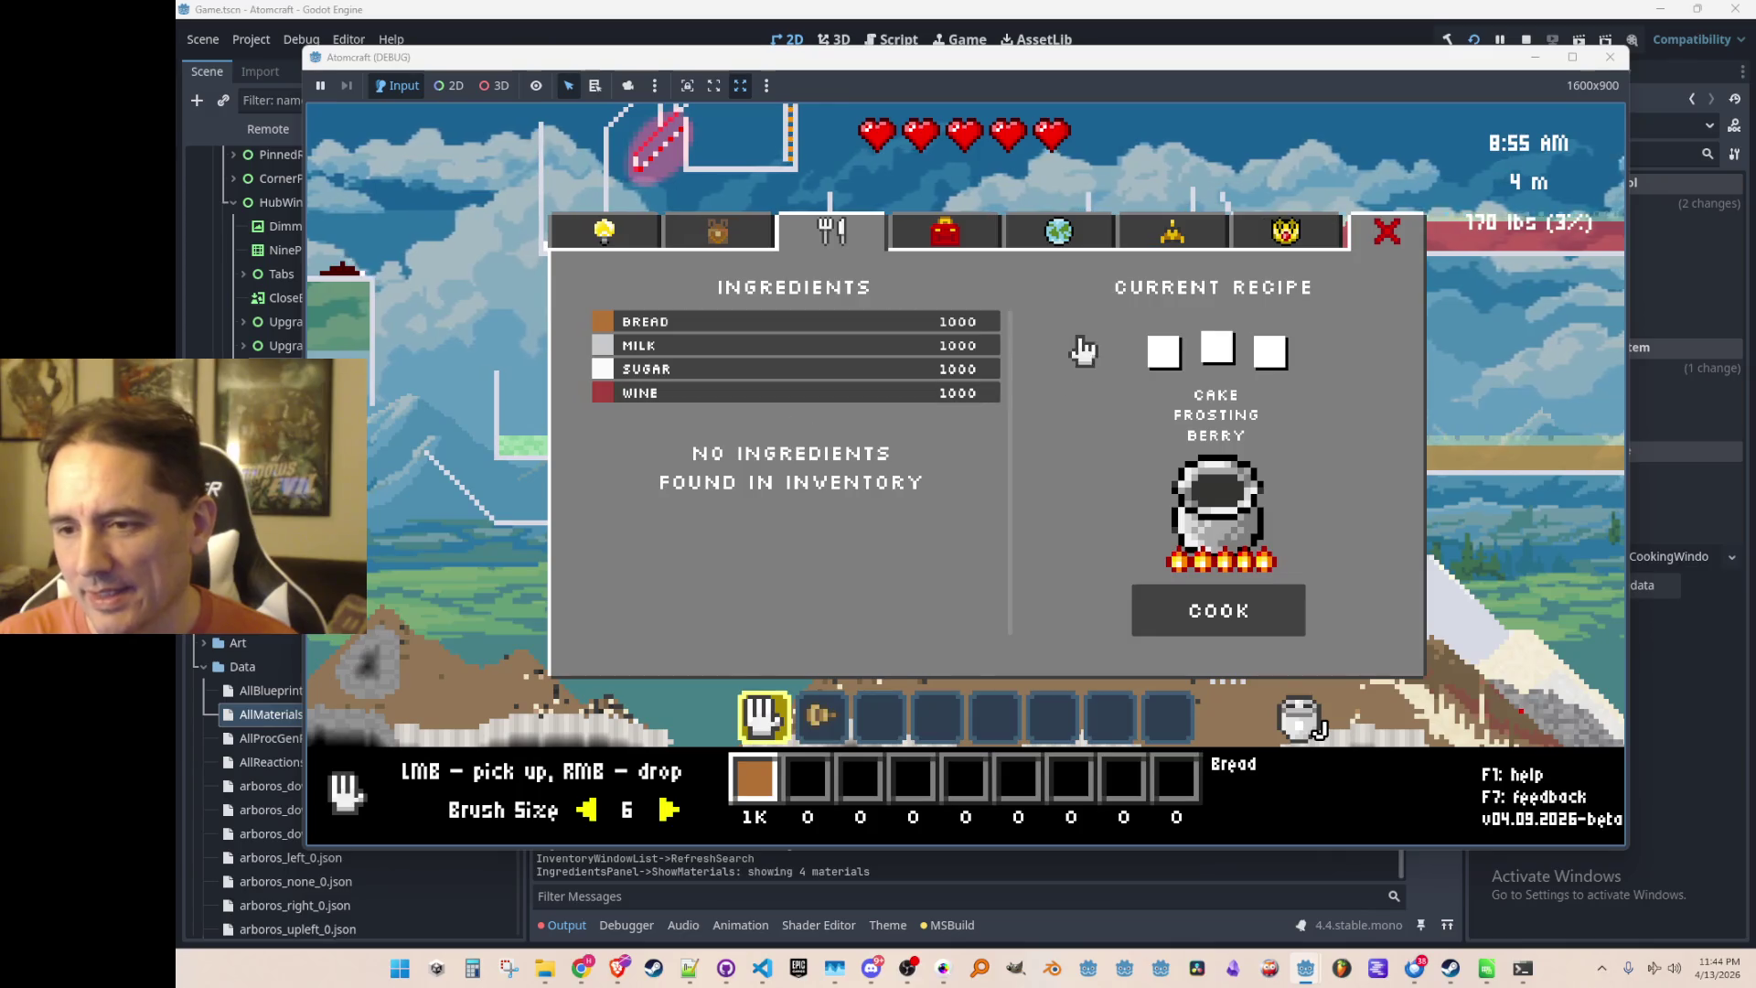
{"action": "left_click", "coordinate": [628, 245]}
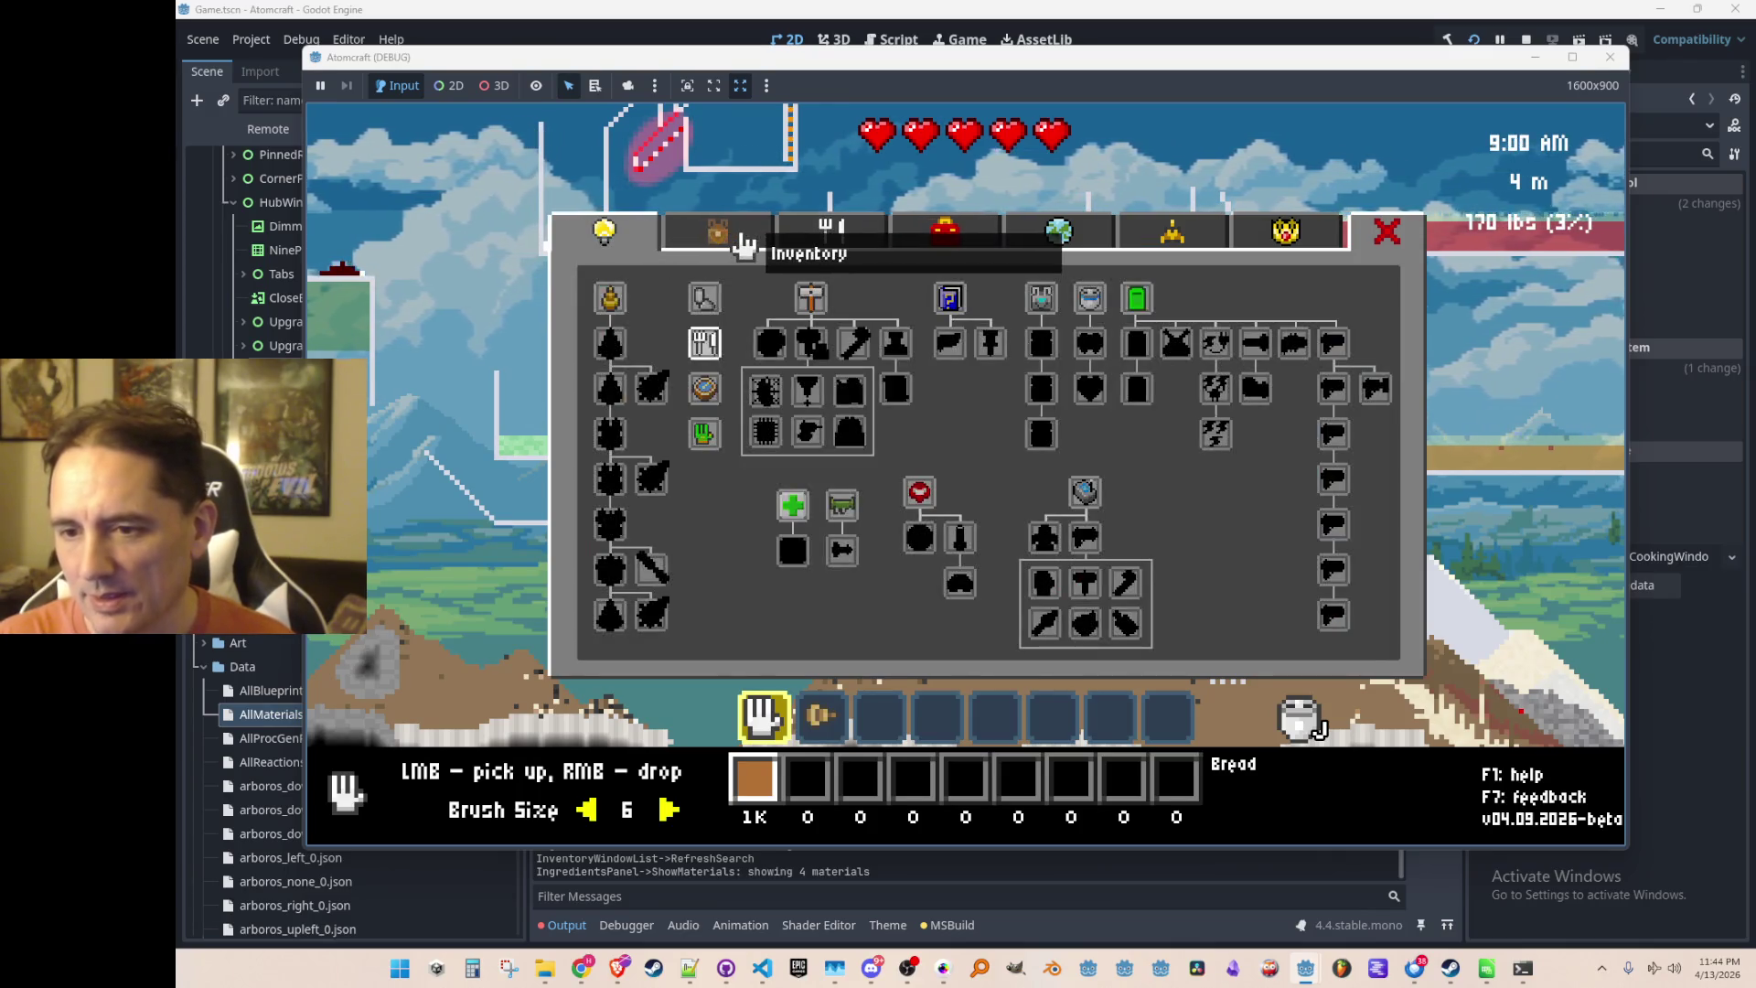
{"action": "left_click", "coordinate": [718, 239]}
{"action": "left_click", "coordinate": [834, 242]}
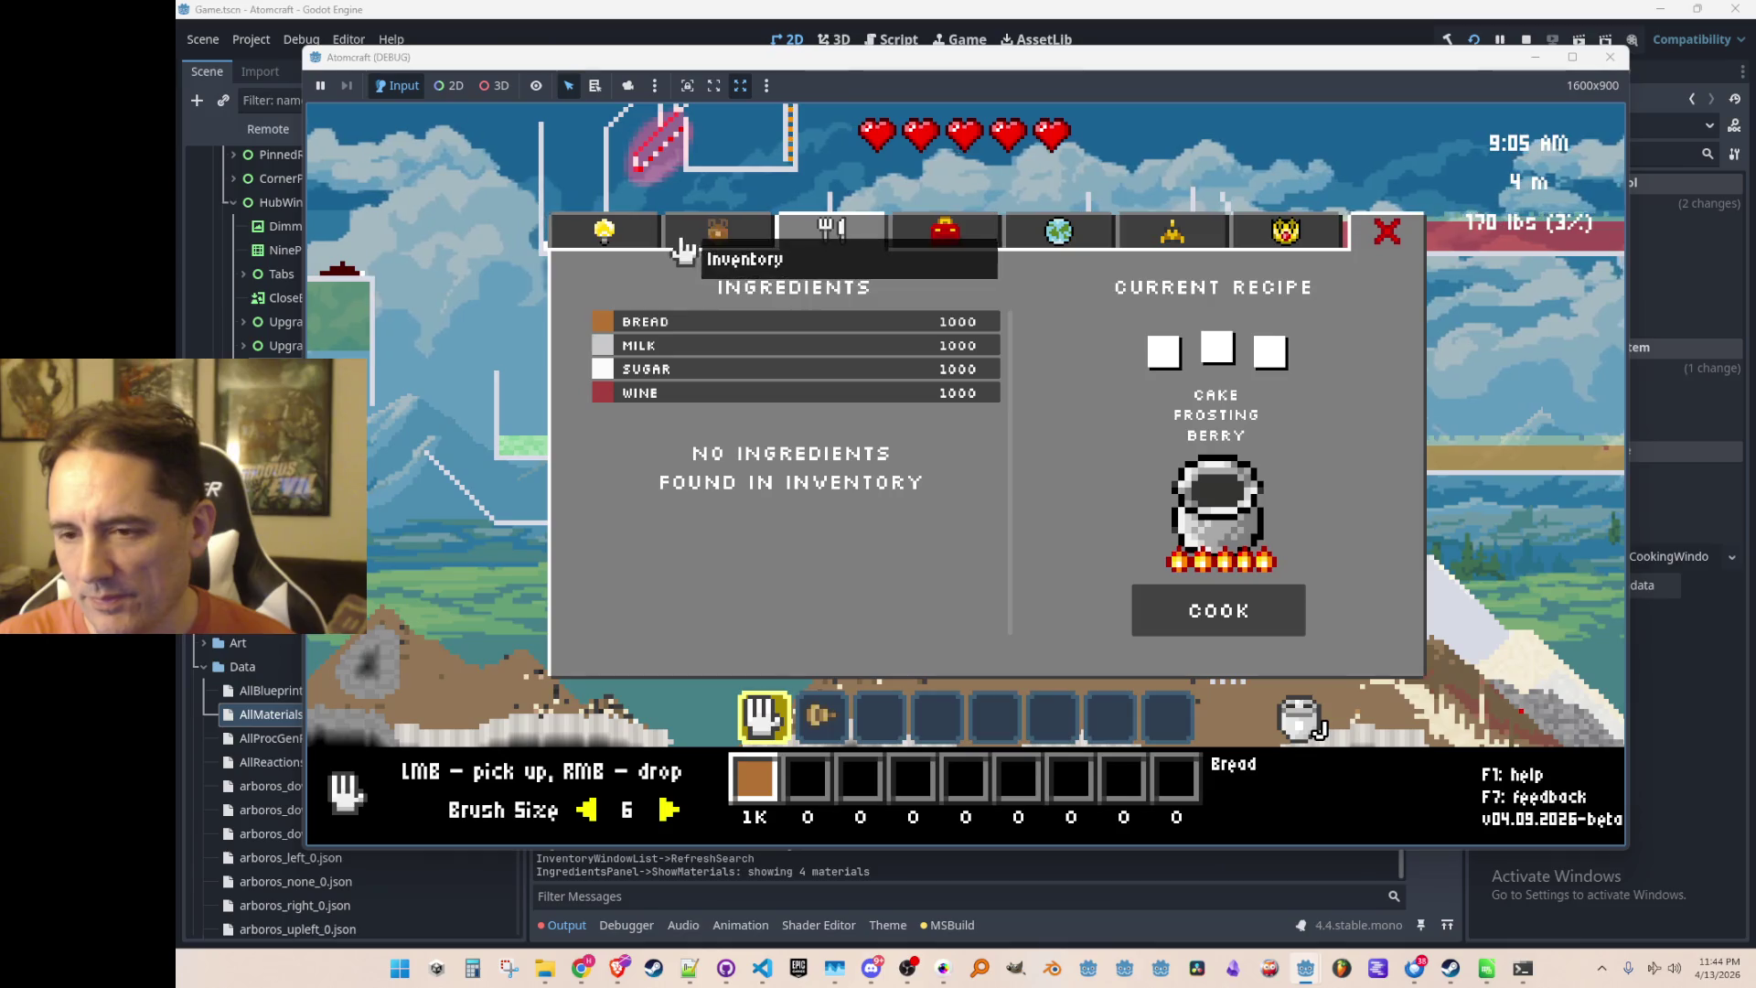
{"action": "left_click", "coordinate": [704, 240]}
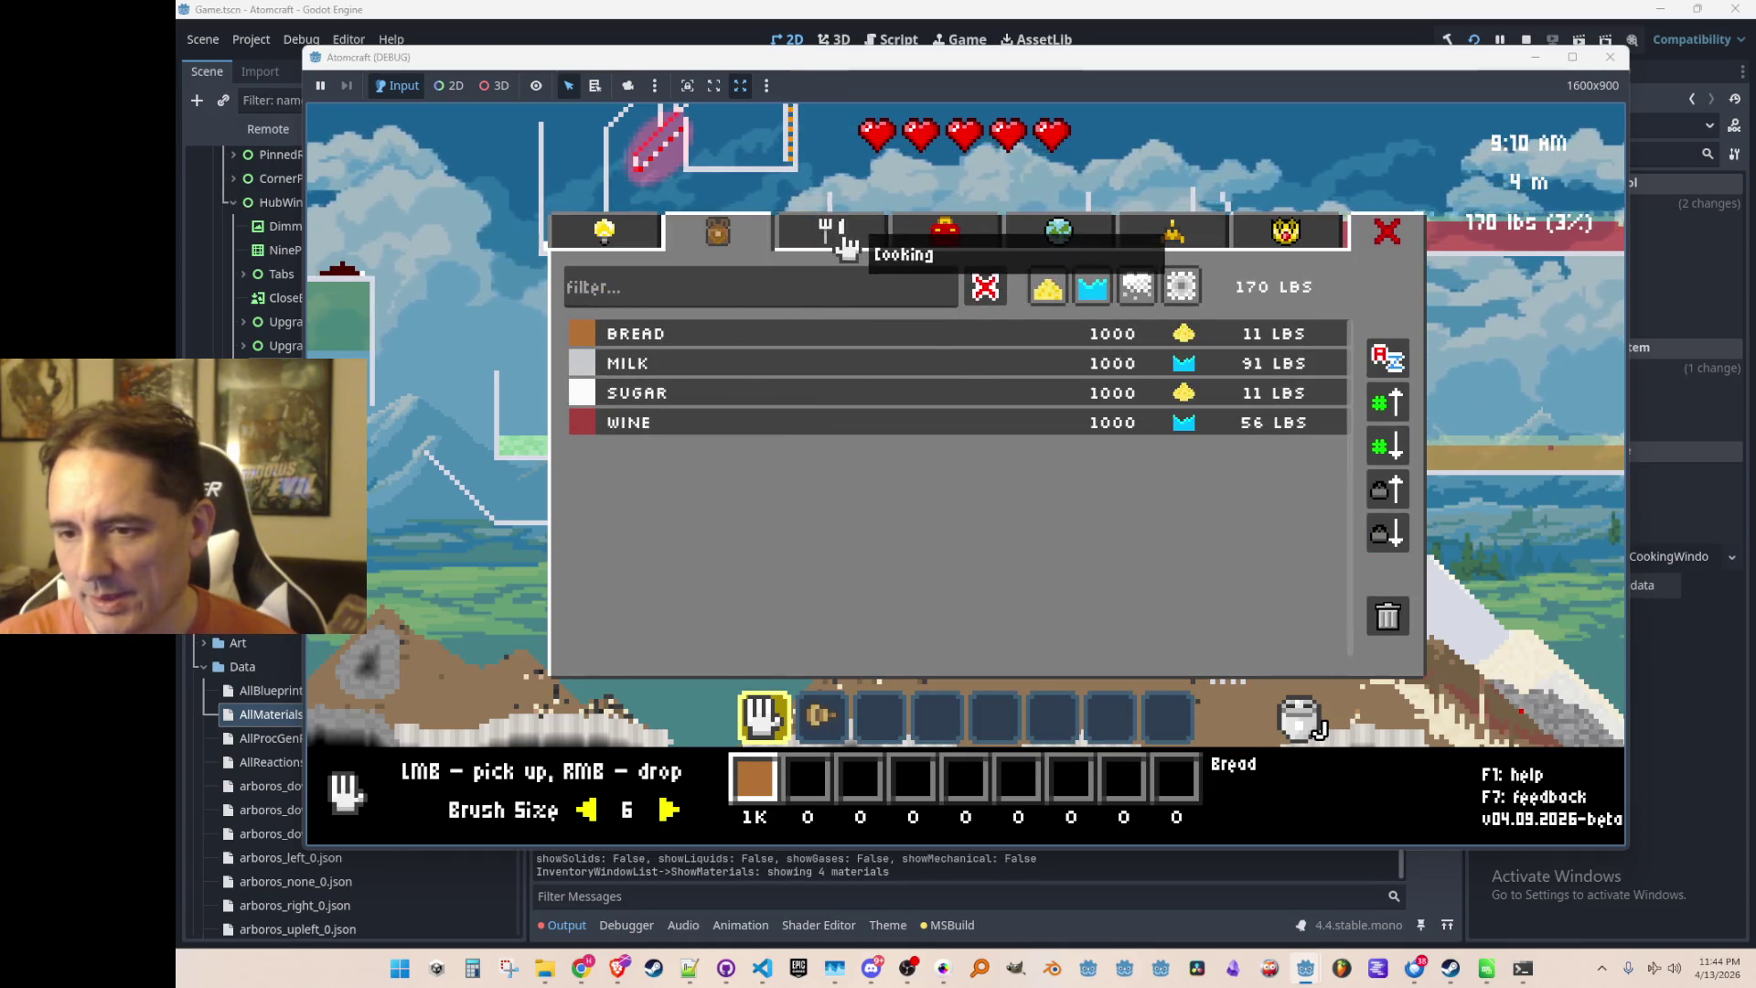
{"action": "left_click", "coordinate": [864, 240]}
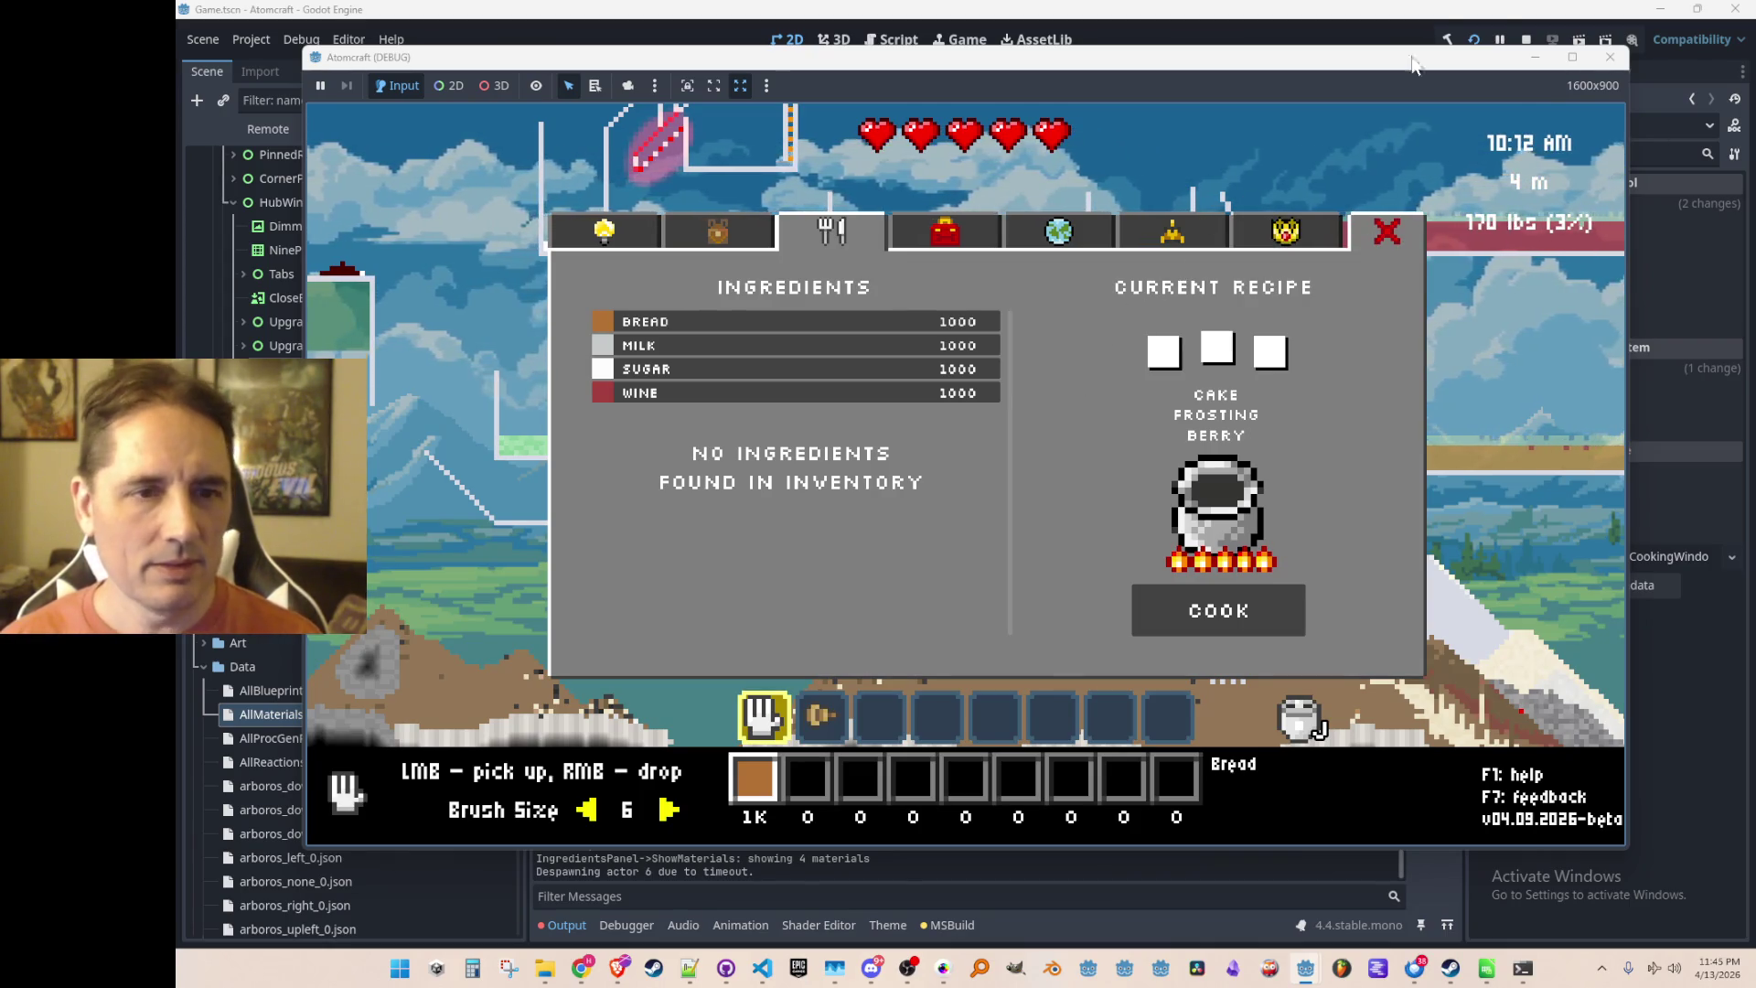
{"action": "left_click", "coordinate": [1525, 39]}
In IngredientsPanel.cs, find where LabelNoIngredients is assigned and review RefreshSearch and ShowMaterials
{"action": "left_click", "coordinate": [763, 968]}
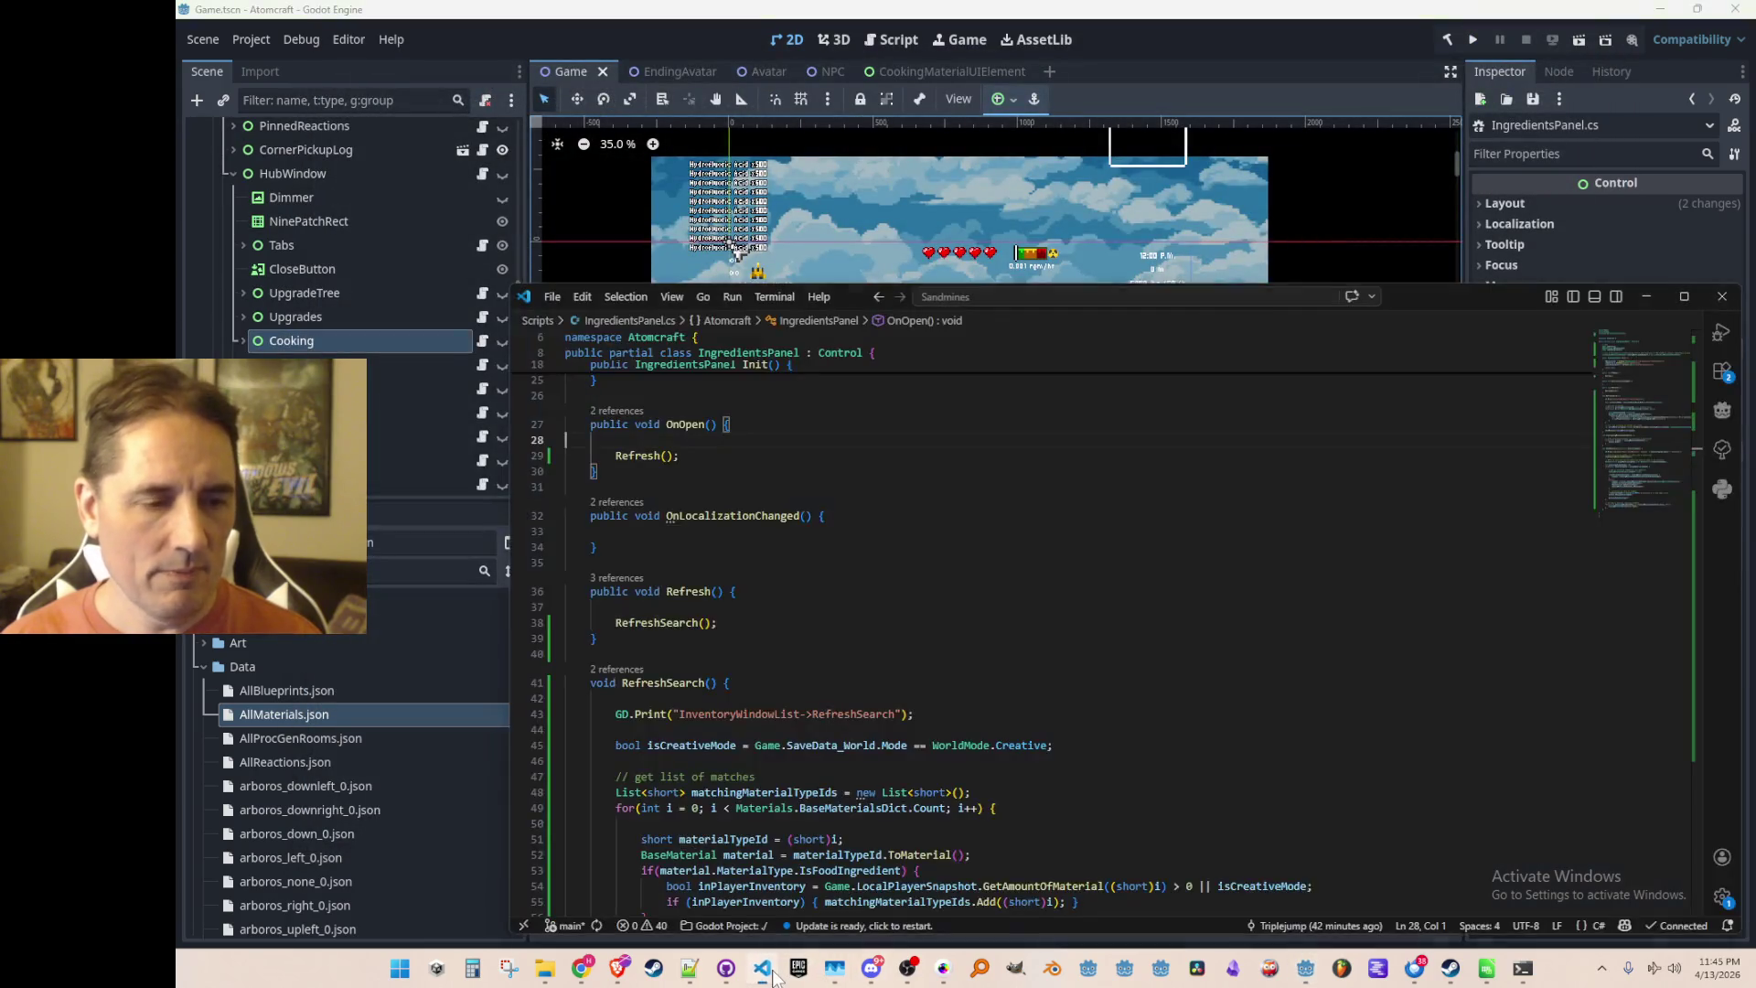
{"action": "scroll", "coordinate": [1189, 558], "scroll_direction": "up", "scroll_amount": 4}
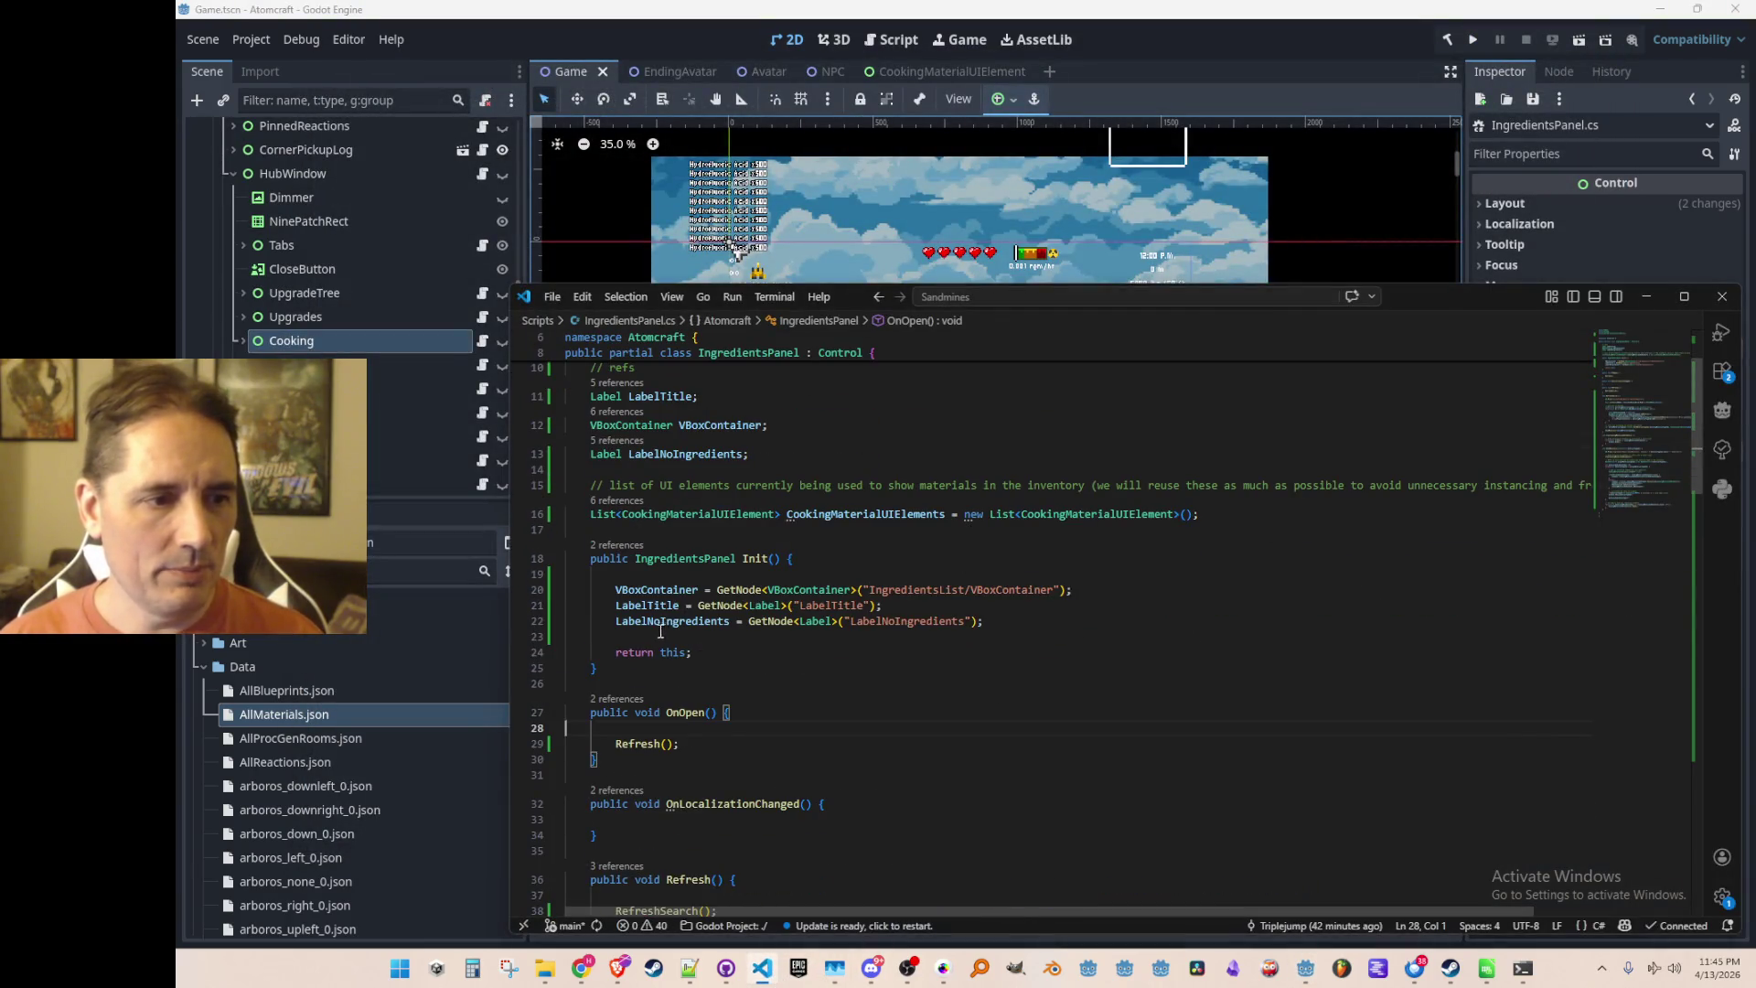
{"action": "left_click", "coordinate": [659, 632]}
{"action": "scroll", "coordinate": [1248, 596], "scroll_direction": "down", "scroll_amount": 8}
{"action": "scroll", "coordinate": [1247, 596], "scroll_direction": "down", "scroll_amount": 3}
{"action": "left_click", "coordinate": [1431, 640]}
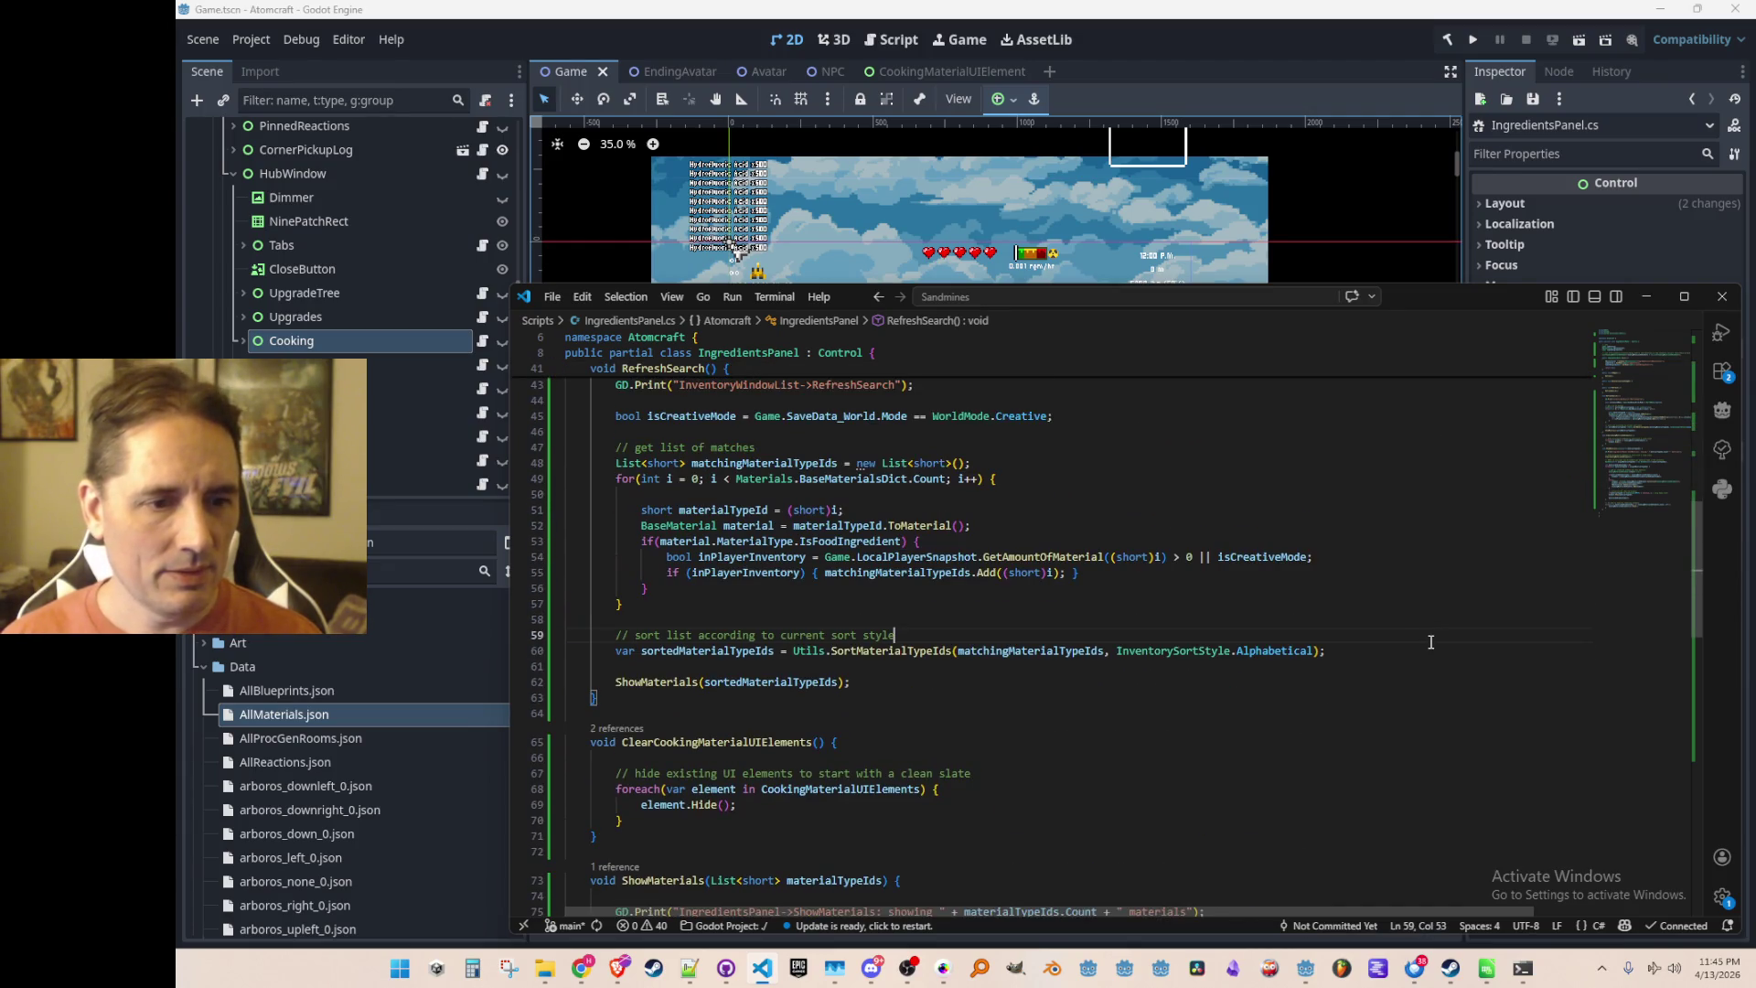
{"action": "scroll", "coordinate": [1432, 642], "scroll_direction": "up", "scroll_amount": 2}
{"action": "scroll", "coordinate": [1434, 652], "scroll_direction": "down", "scroll_amount": 1}
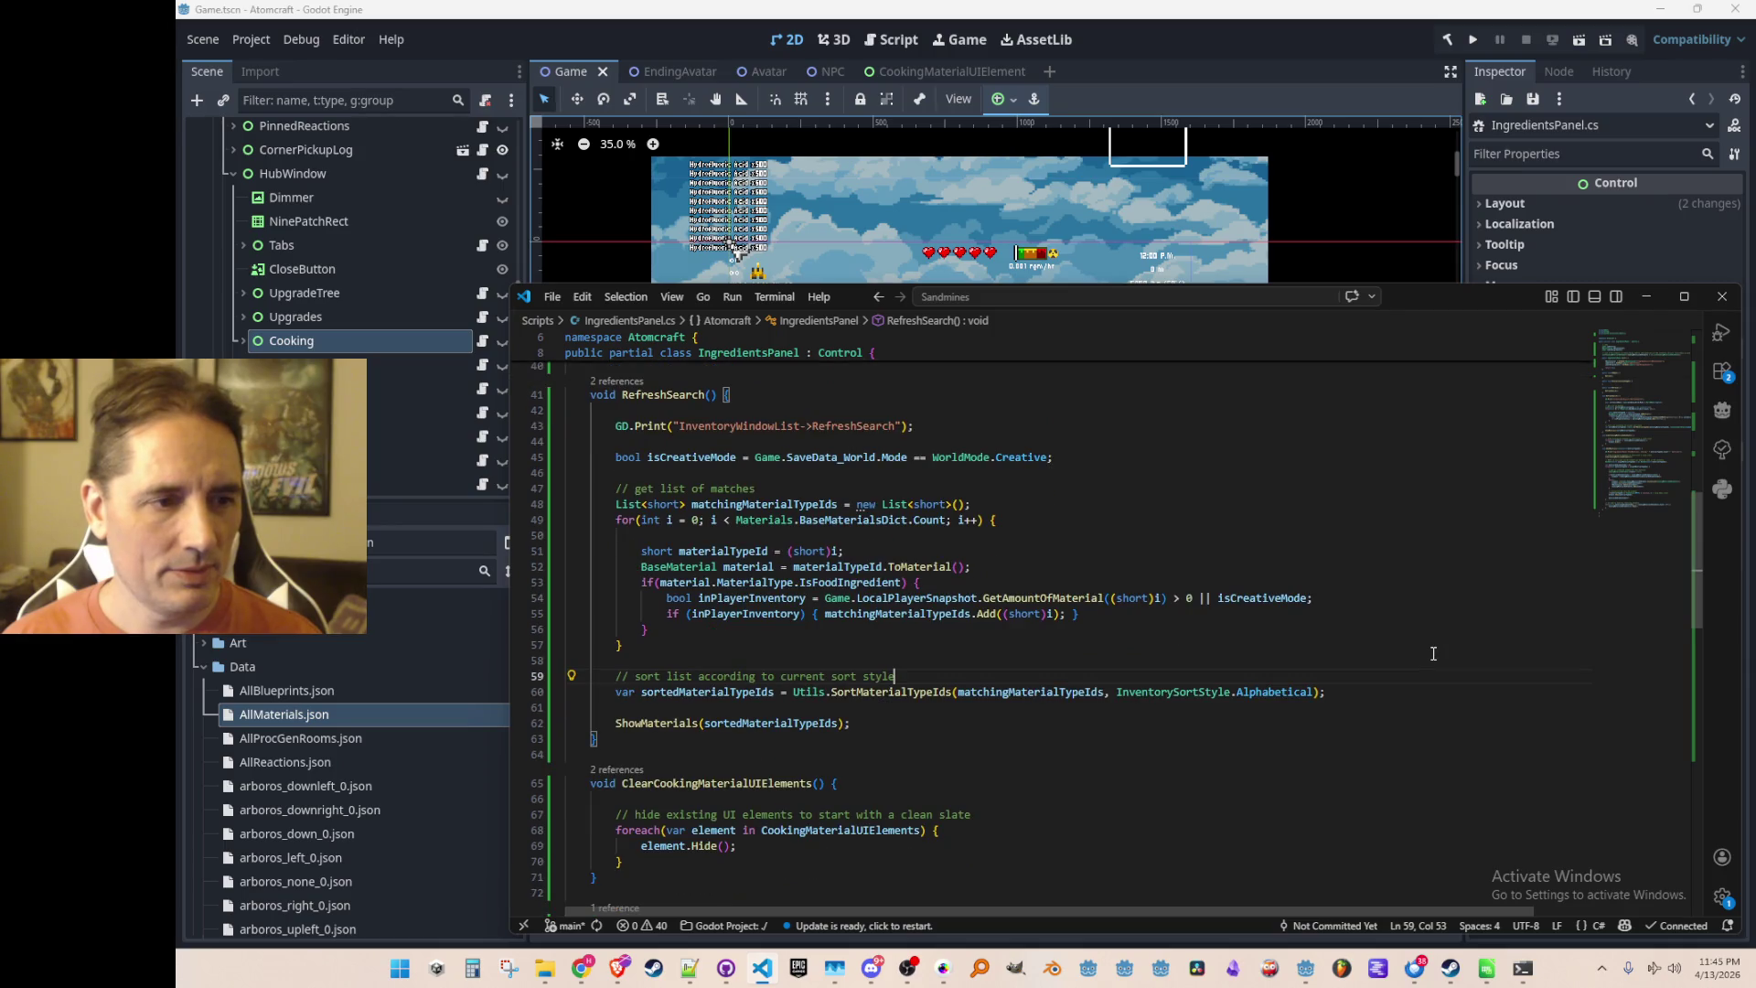
{"action": "left_click", "coordinate": [1419, 688]}
{"action": "scroll", "coordinate": [1419, 689], "scroll_direction": "down", "scroll_amount": 8}
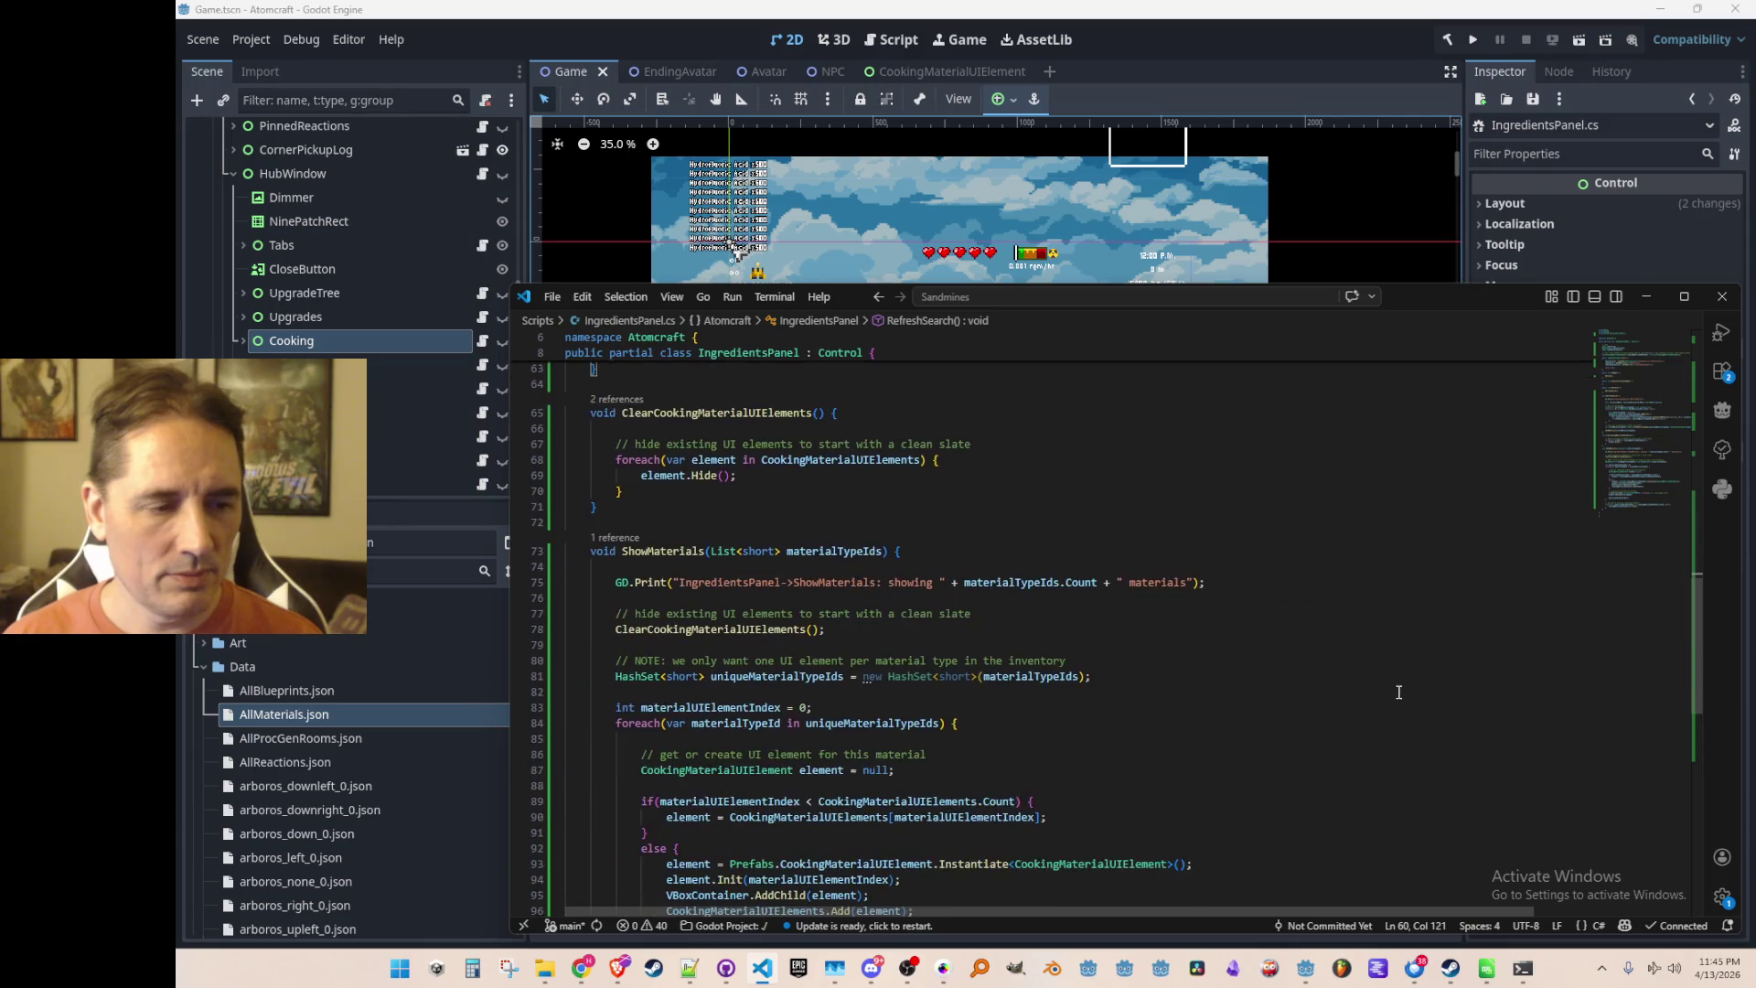
{"action": "scroll", "coordinate": [1398, 692], "scroll_direction": "down", "scroll_amount": 7}
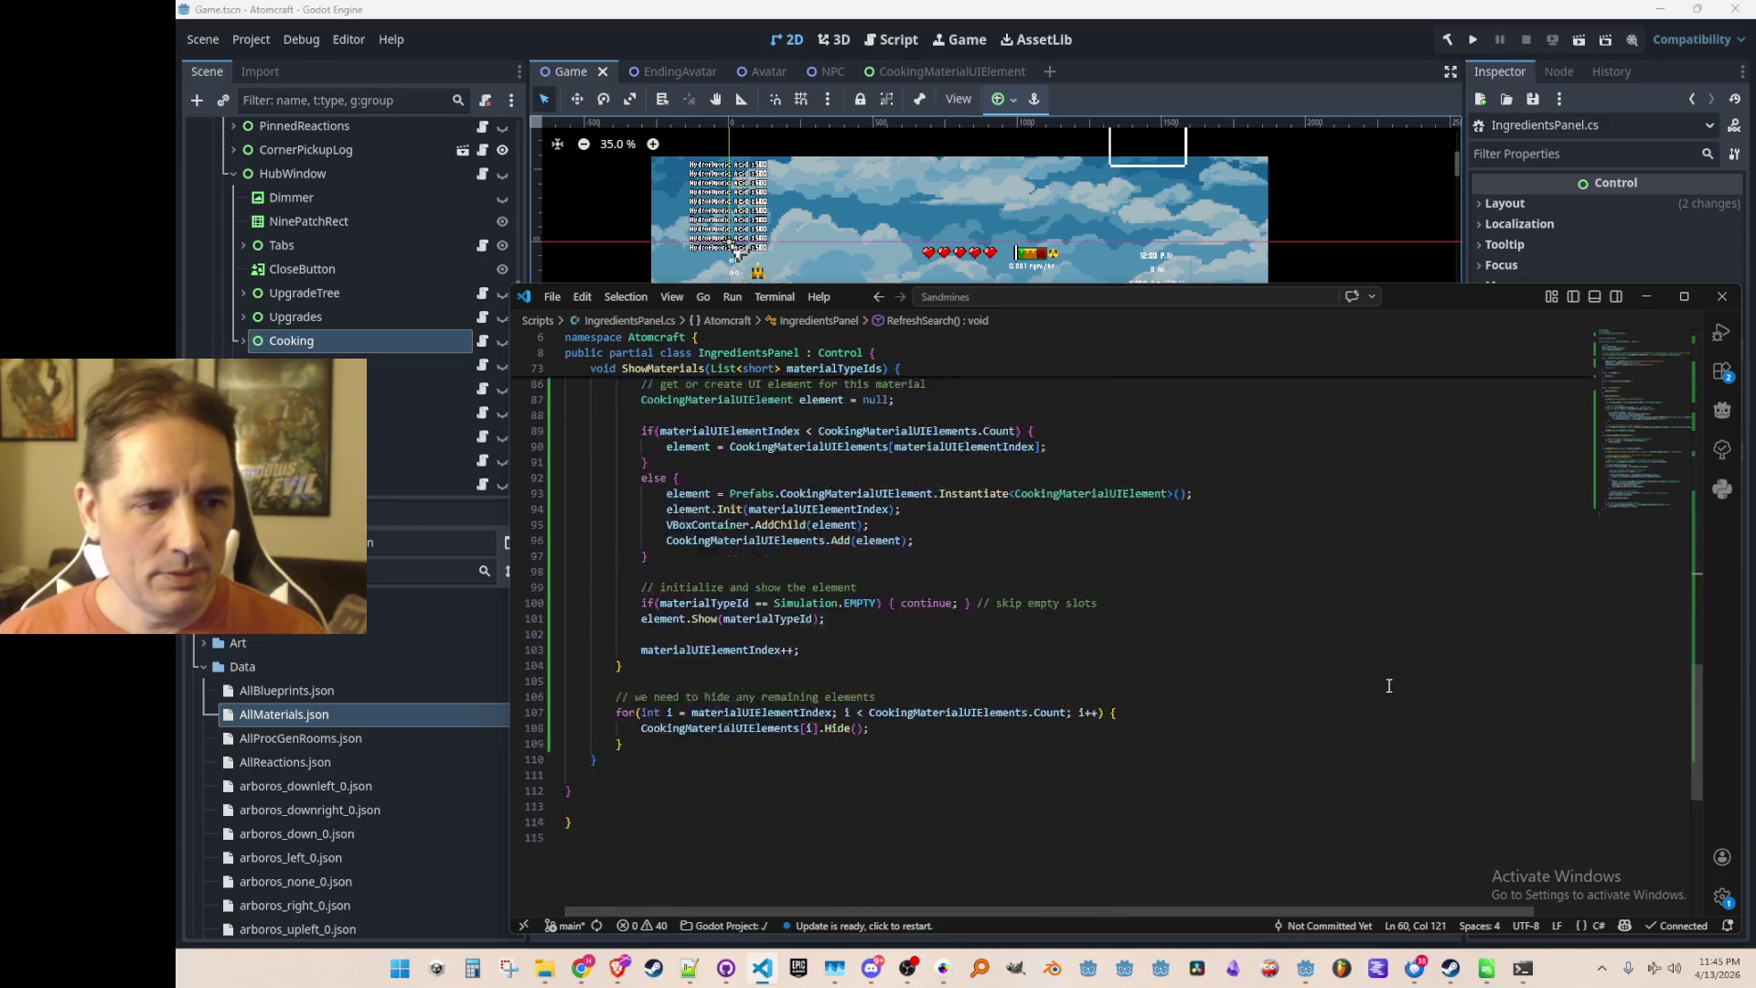
{"action": "scroll", "coordinate": [1383, 680], "scroll_direction": "up", "scroll_amount": 4}
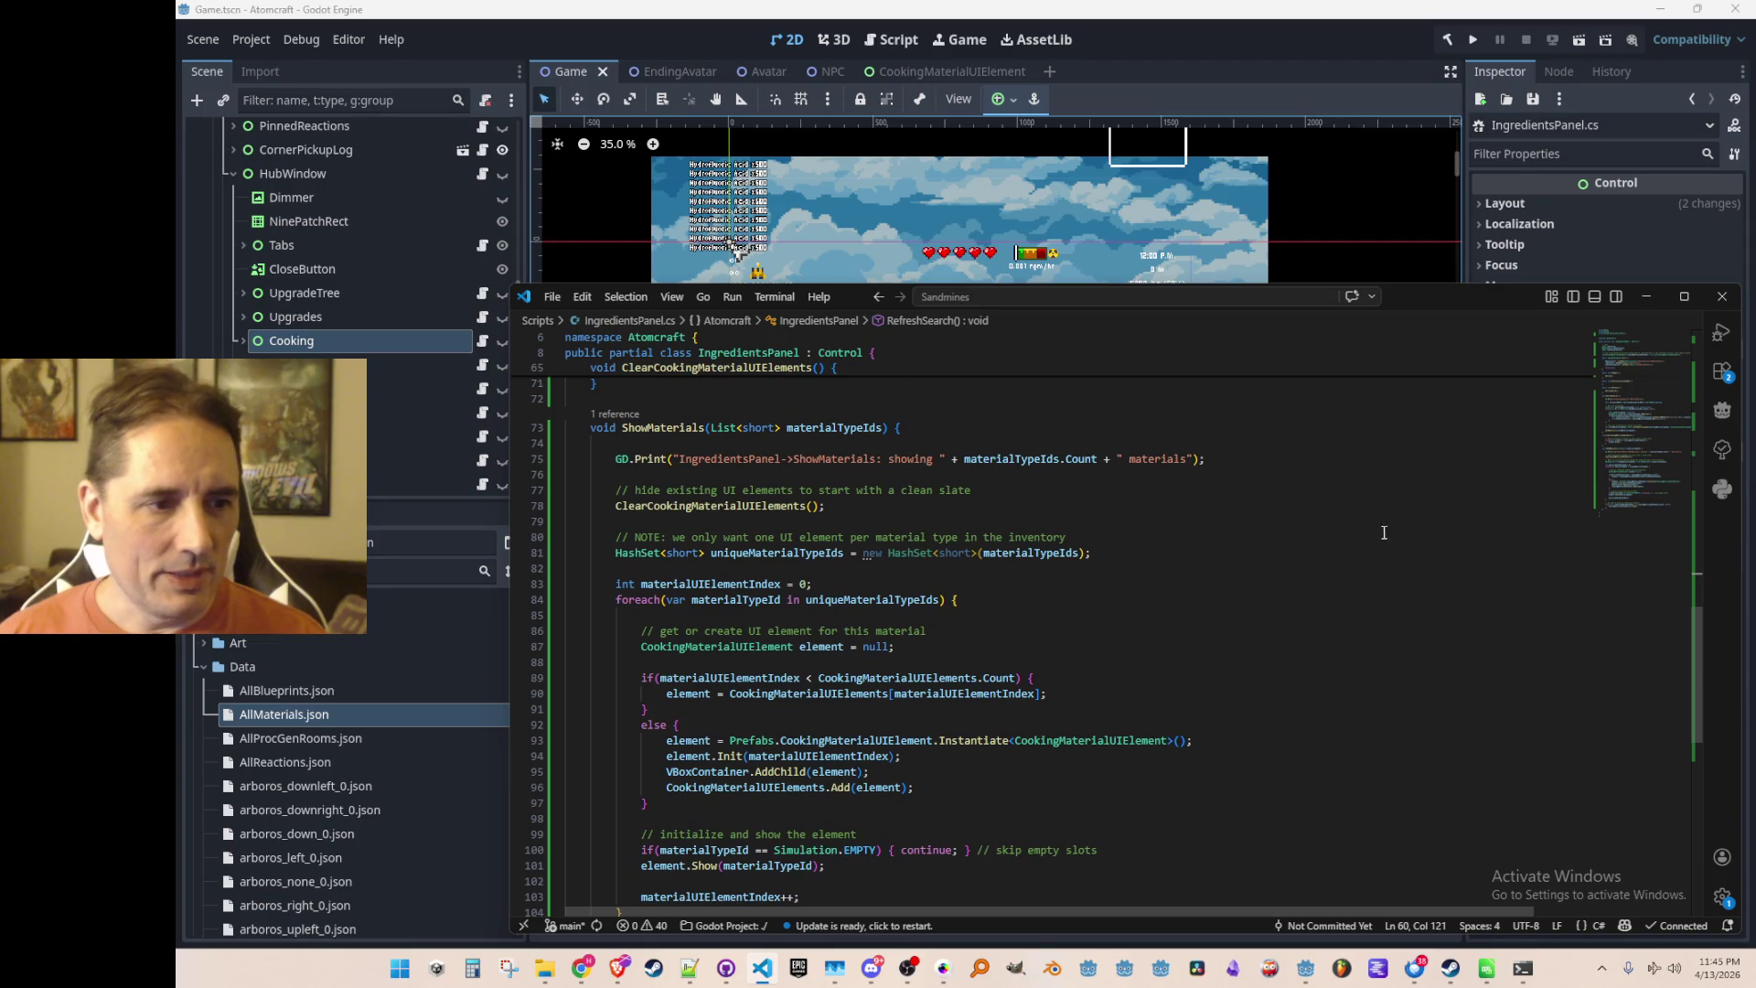
{"action": "scroll", "coordinate": [1381, 537], "scroll_direction": "up", "scroll_amount": 1}
{"action": "scroll", "coordinate": [1402, 568], "scroll_direction": "down", "scroll_amount": 6}
{"action": "scroll", "coordinate": [1399, 576], "scroll_direction": "up", "scroll_amount": 6}
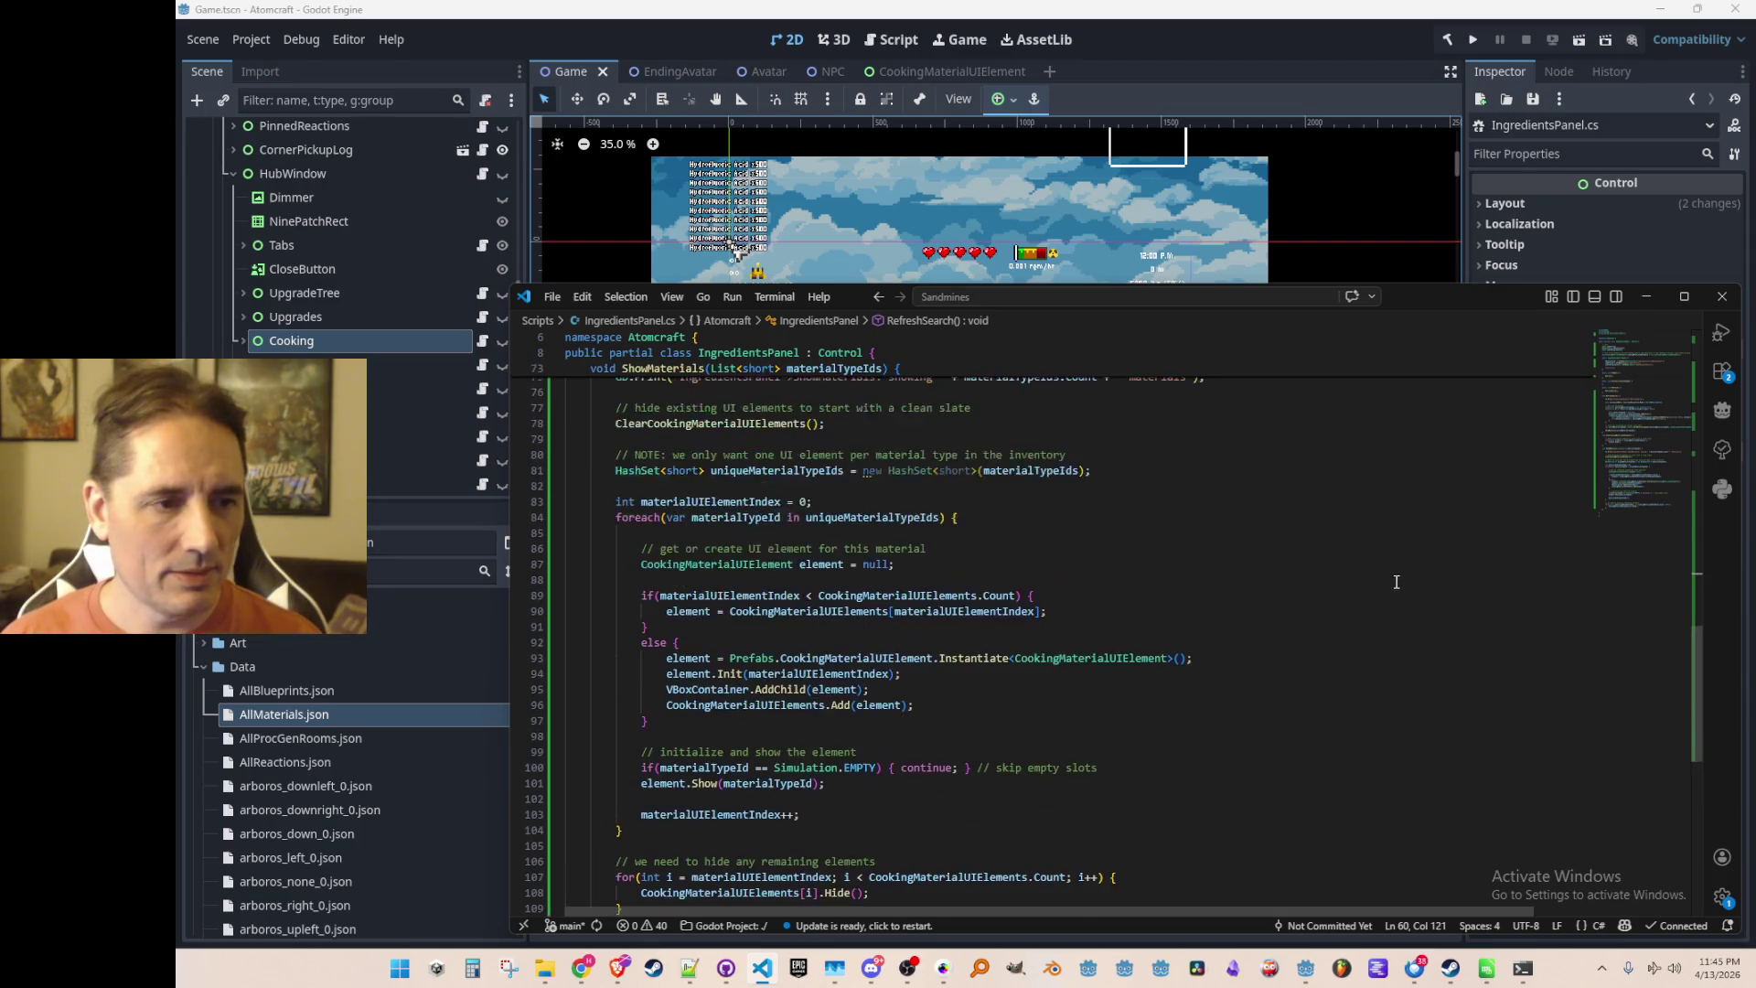
In ShowMaterials, add LabelNoIngredients.Visible = materialTypeIds.Count == 0; with an explanatory comment above
{"action": "left_click", "coordinate": [1410, 529]}
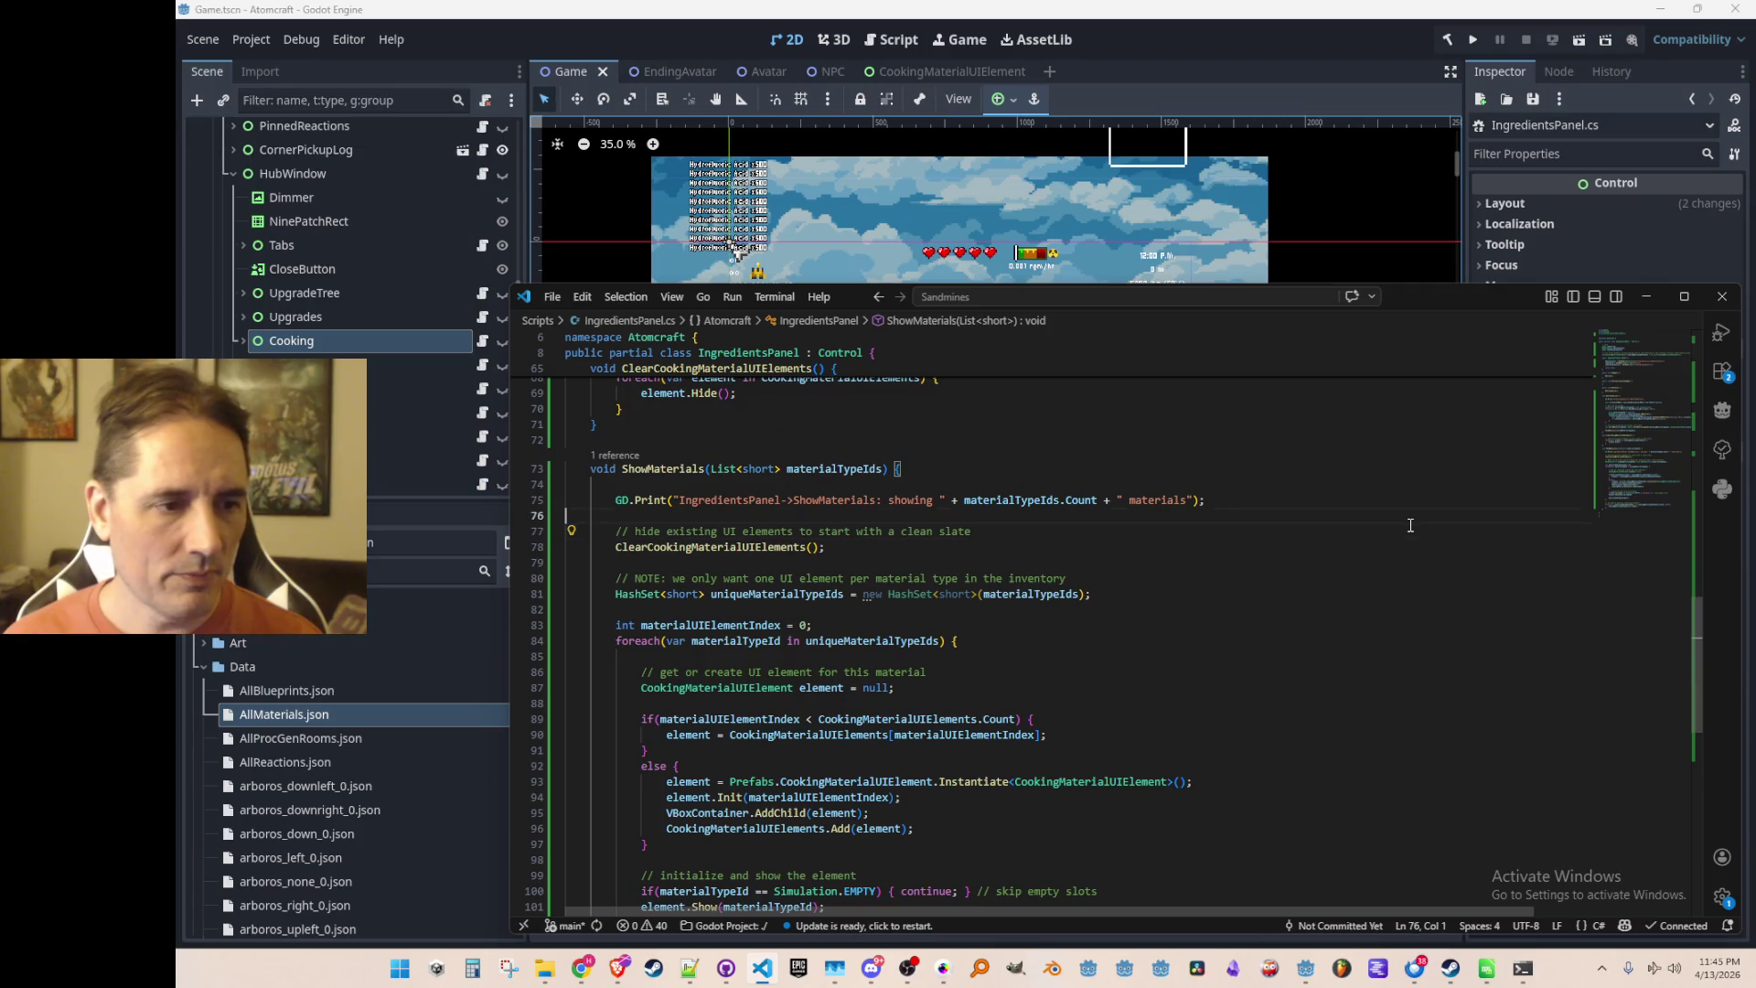
{"action": "key", "text": "Home"}
{"action": "key", "text": "Return"}
{"action": "key", "text": "Return"}
{"action": "key", "text": "Up"}
{"action": "key", "text": "Up"}
{"action": "type", "text": "LabelNoIngredients.V"}
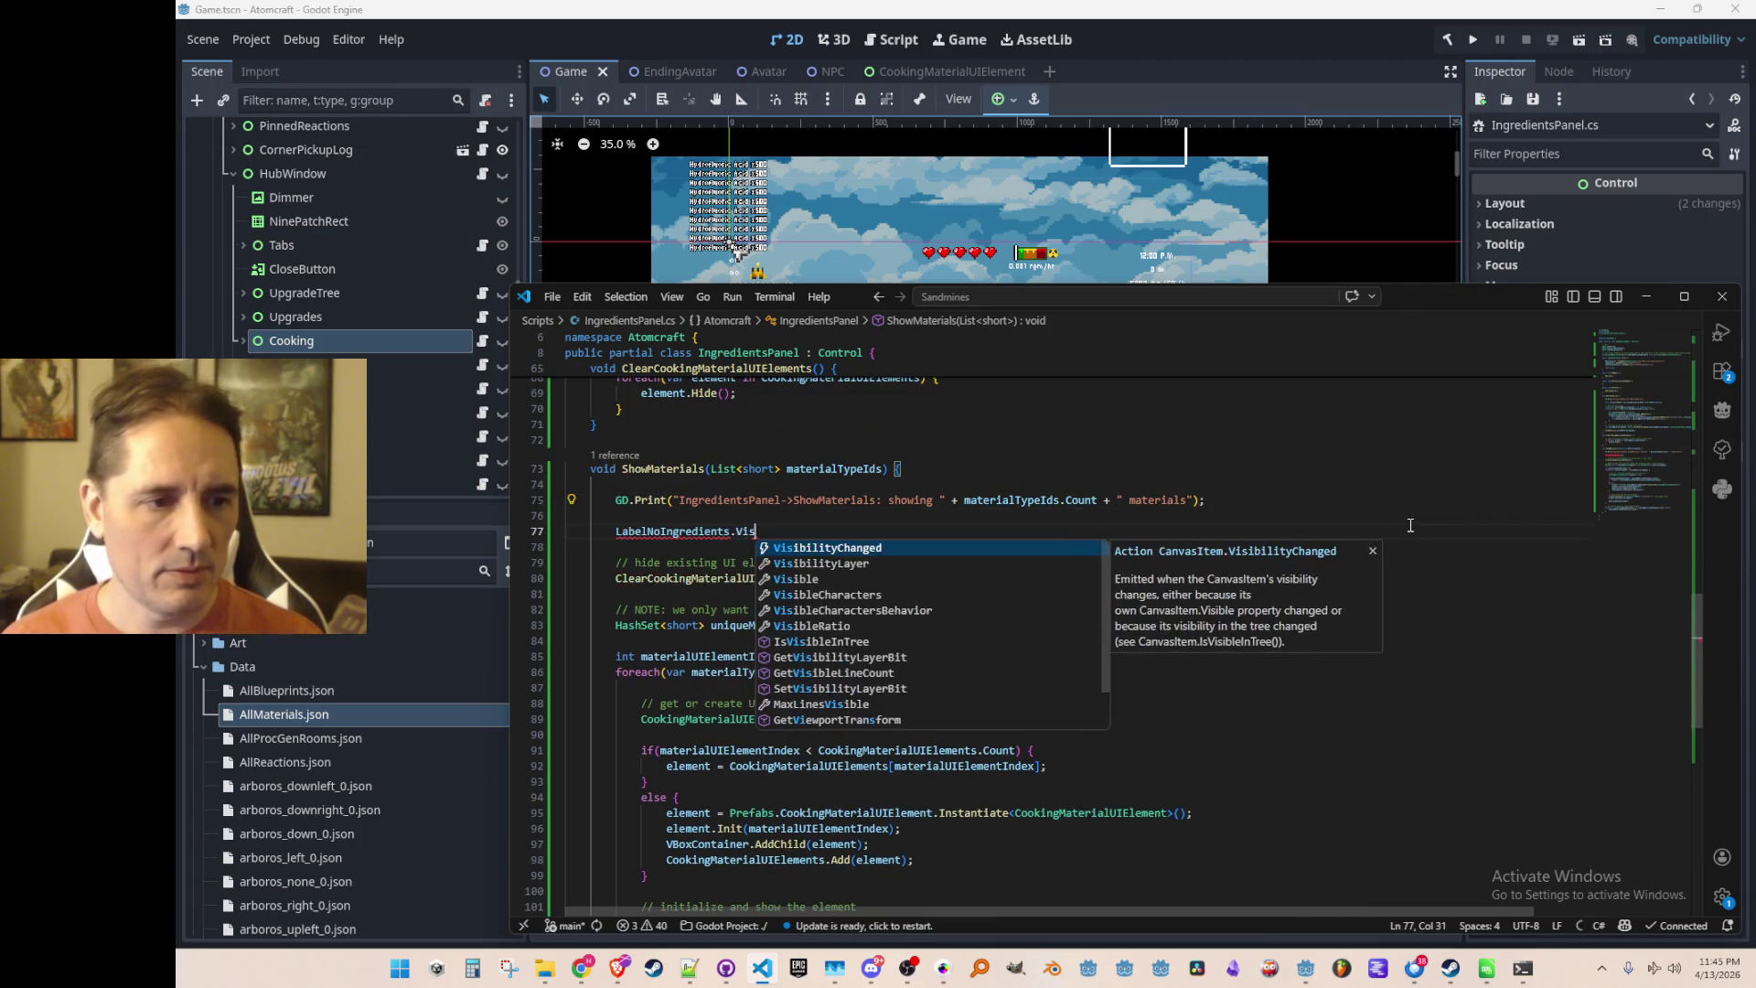
{"action": "key", "text": "Tab"}
{"action": "key", "text": "Home"}
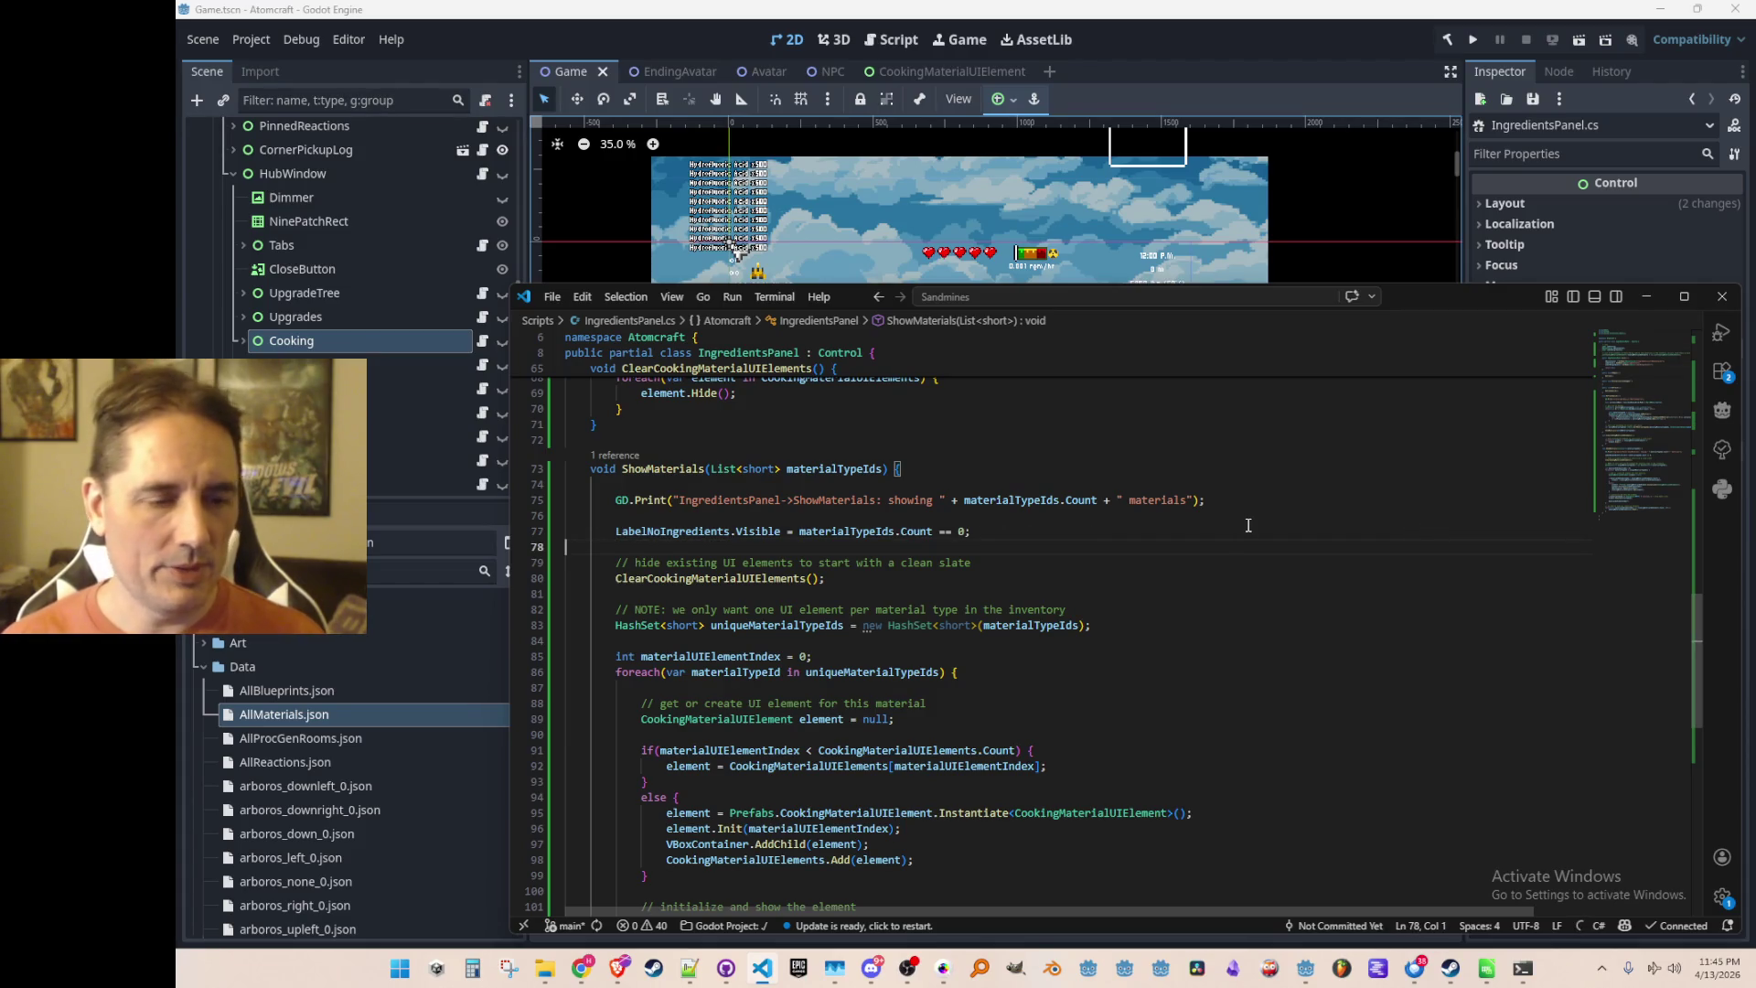
{"action": "key", "text": "Up"}
{"action": "key", "text": "Return"}
{"action": "key", "text": "Up"}
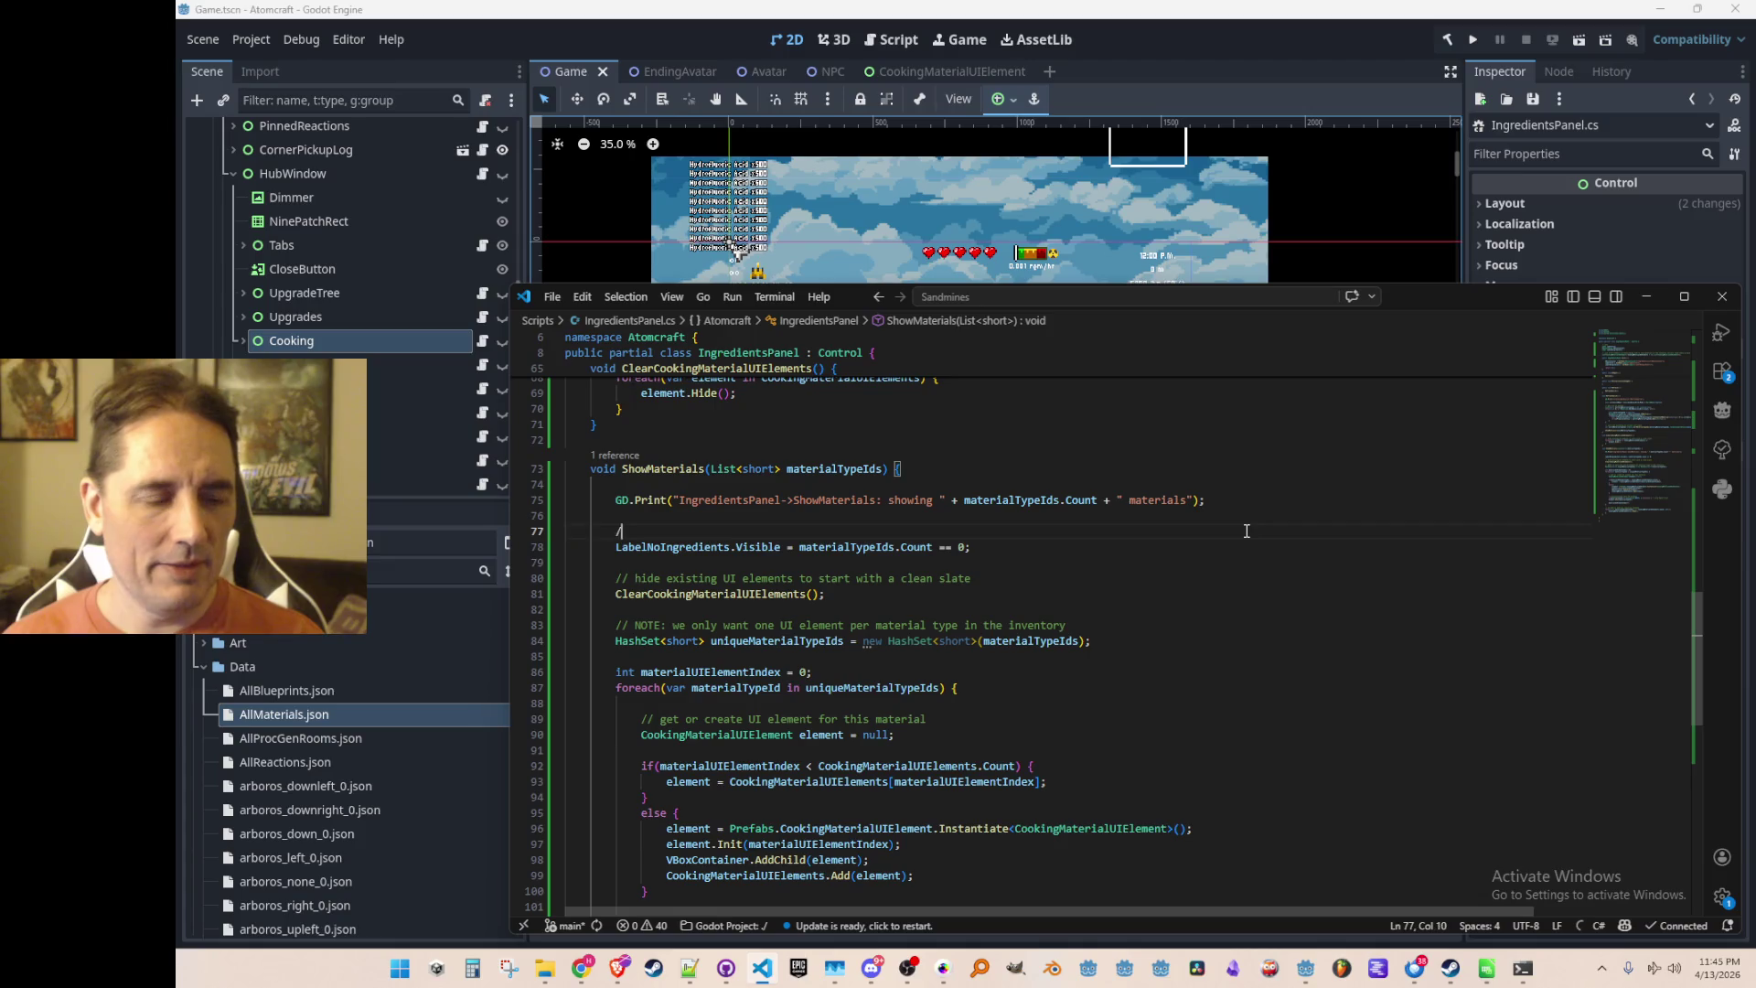
{"action": "key", "text": "Tab"}
{"action": "key", "text": "Up"}
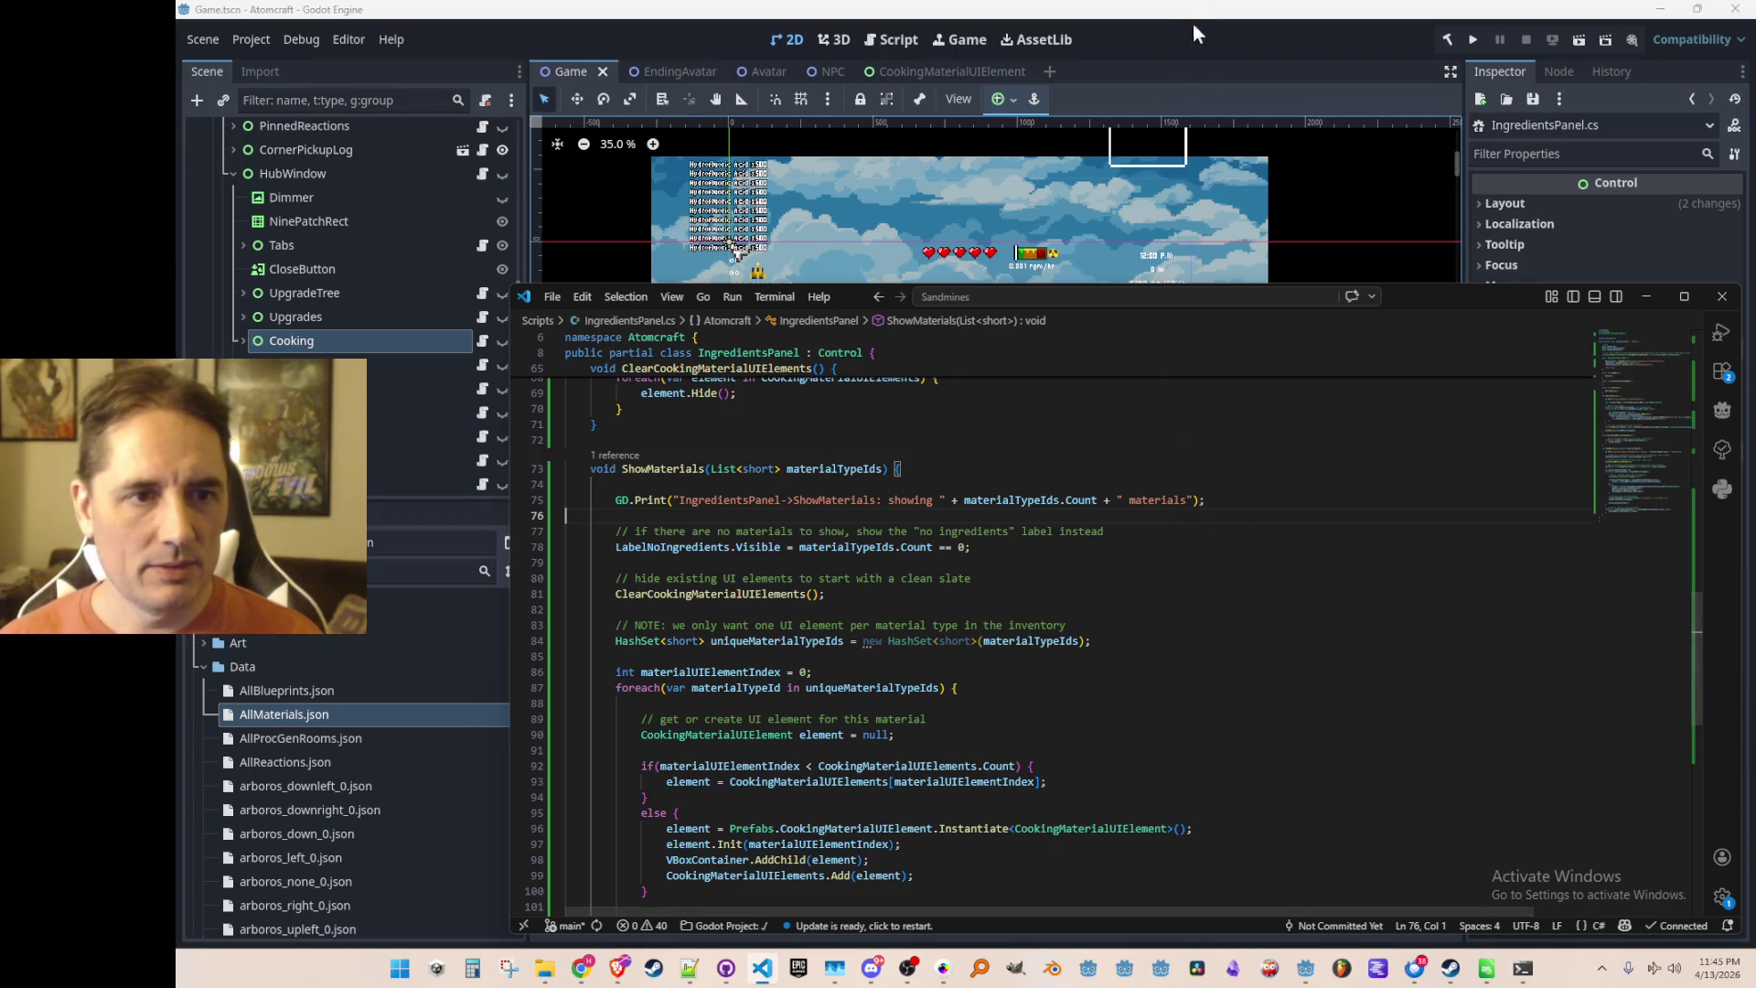
Go to the CookingMaterialUIElement definition in CookingMaterialUIElement.cs
{"action": "scroll", "coordinate": [1183, 536], "scroll_direction": "up", "scroll_amount": 15}
{"action": "scroll", "coordinate": [1256, 592], "scroll_direction": "up", "scroll_amount": 2}
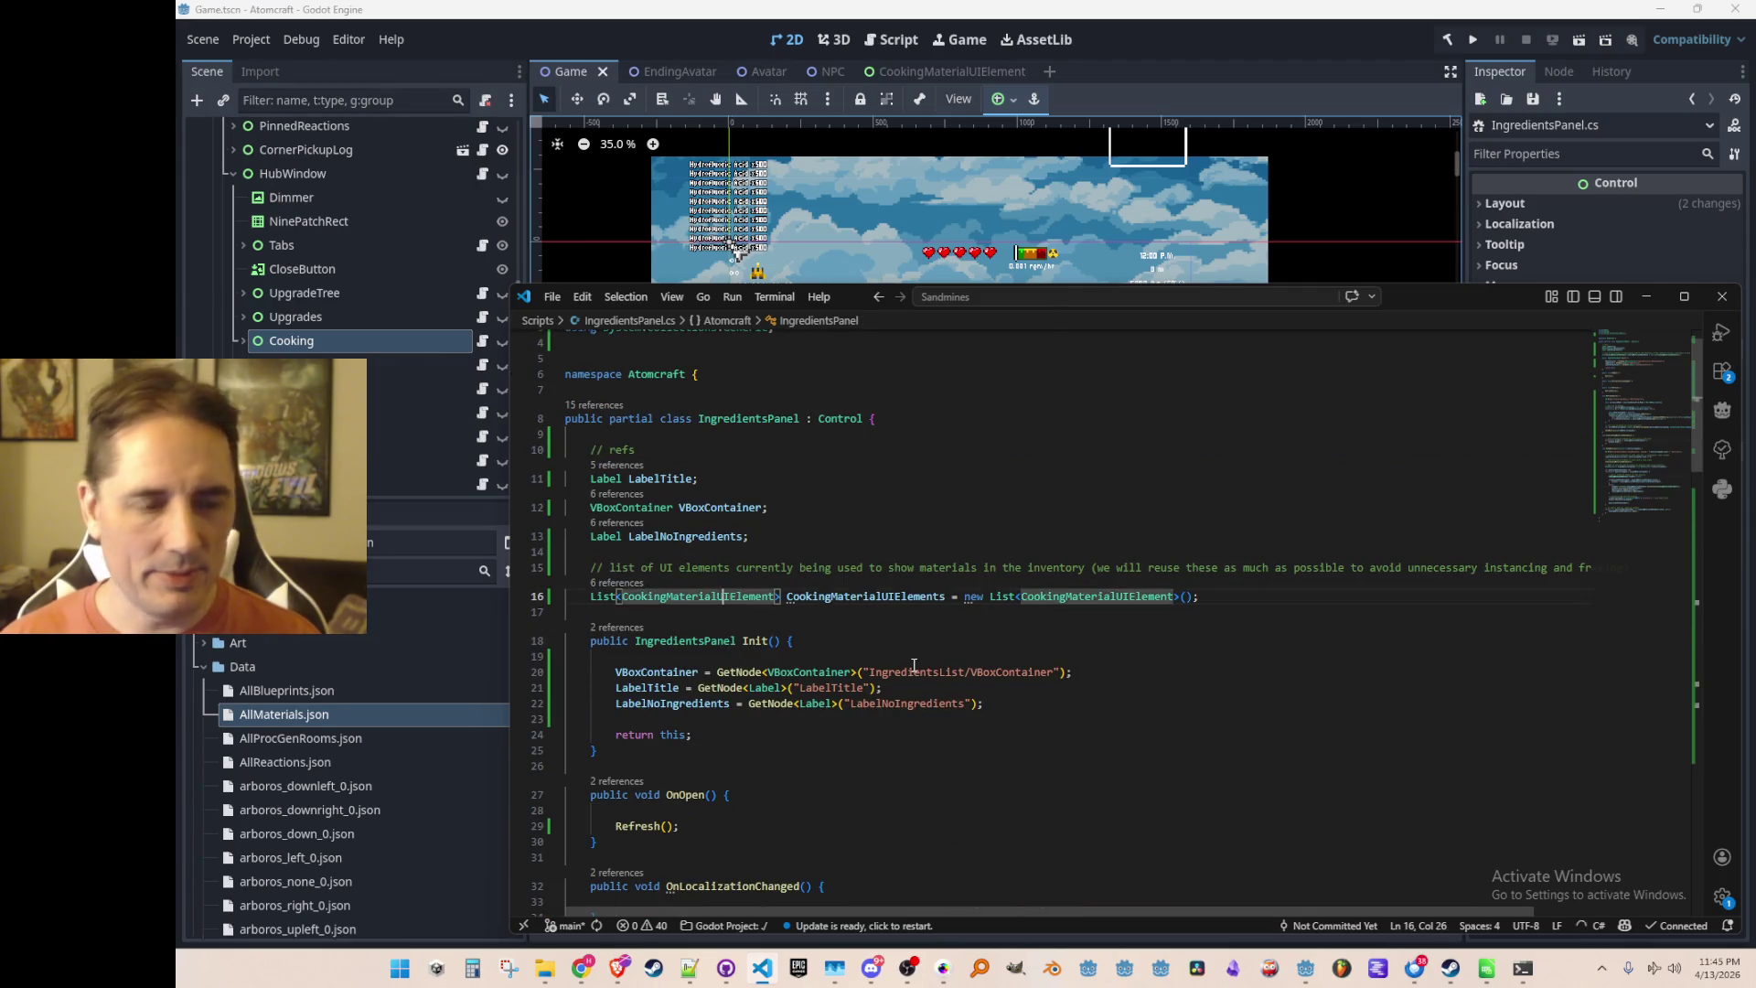
{"action": "left_click", "coordinate": [722, 599], "text": "ctrl"}
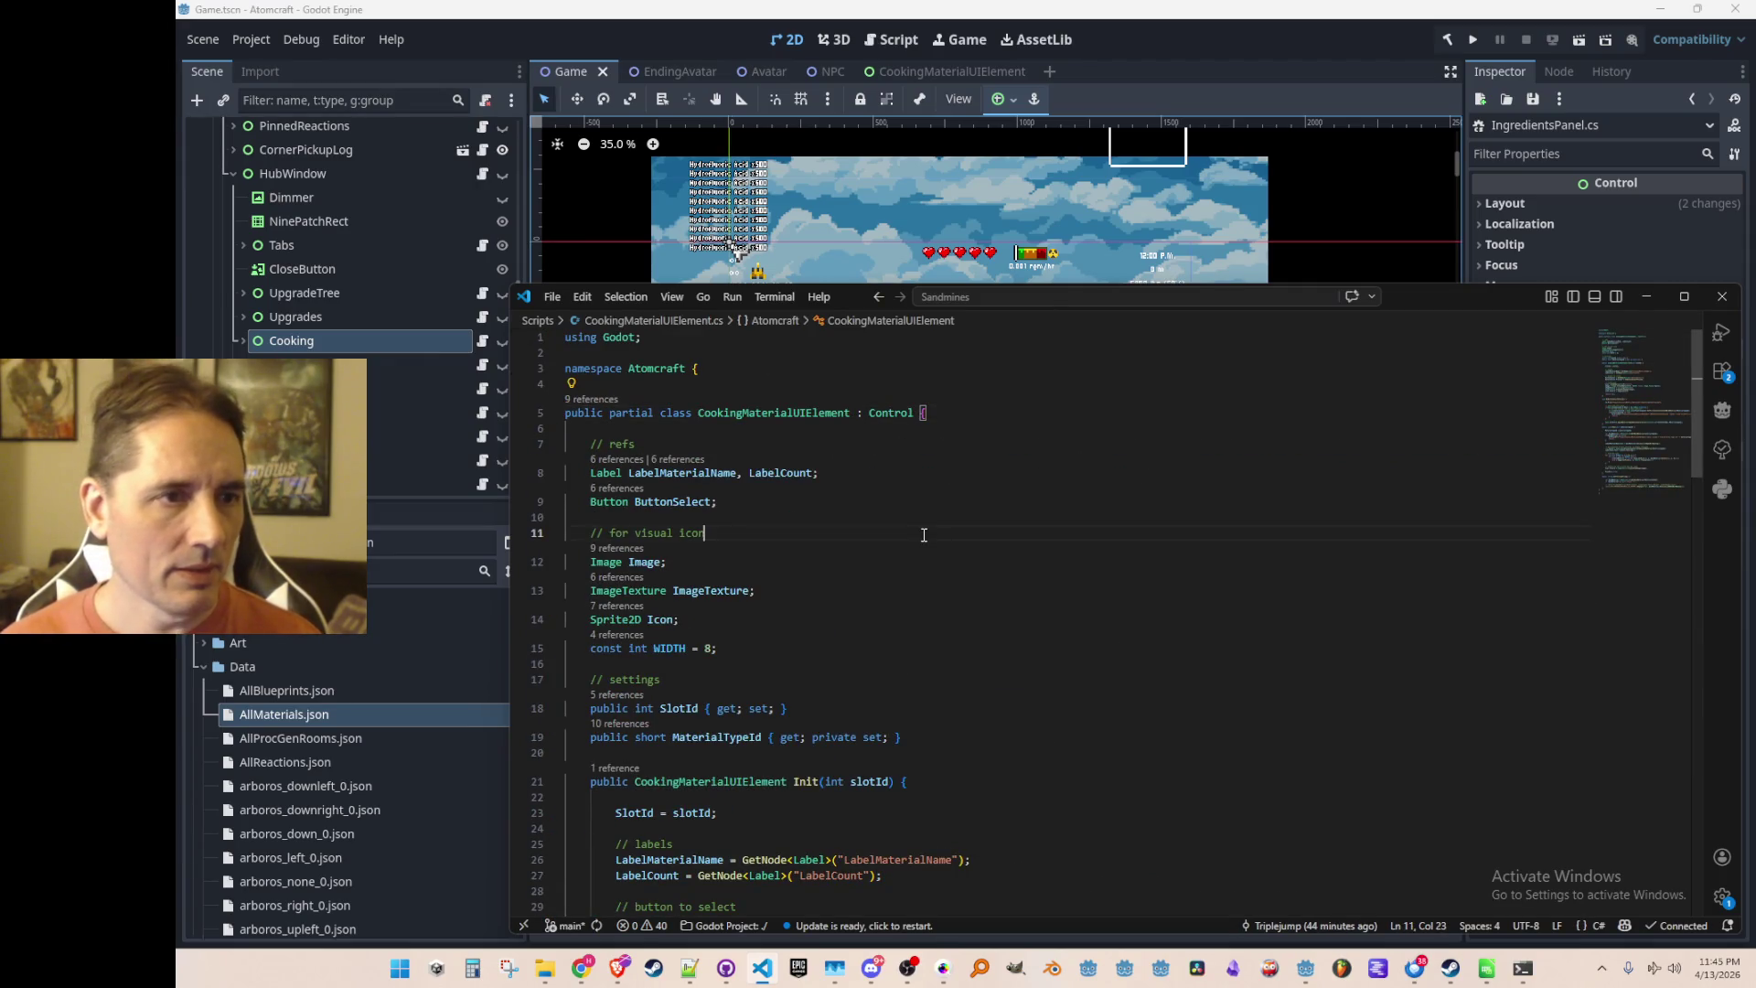
Inspect the ButtonSelect and root nodes of the CookingMaterialUIElement scene, then return to the Game scene
{"action": "left_click", "coordinate": [942, 75]}
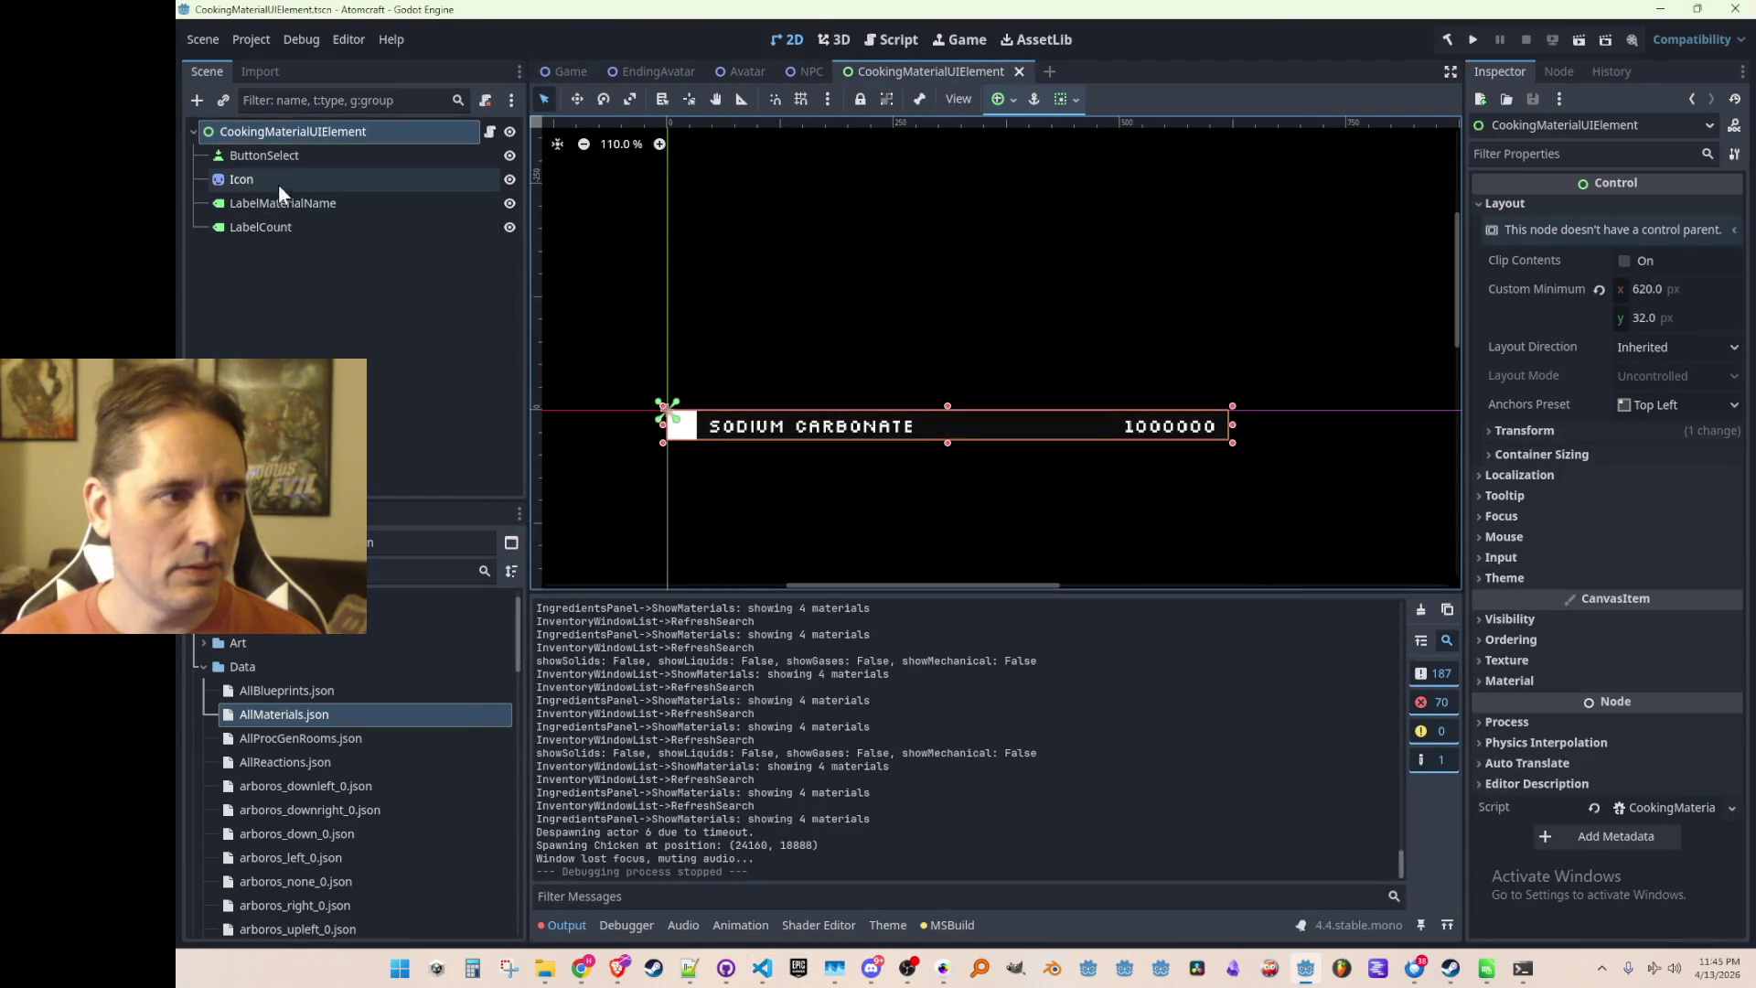
{"action": "left_click", "coordinate": [280, 159]}
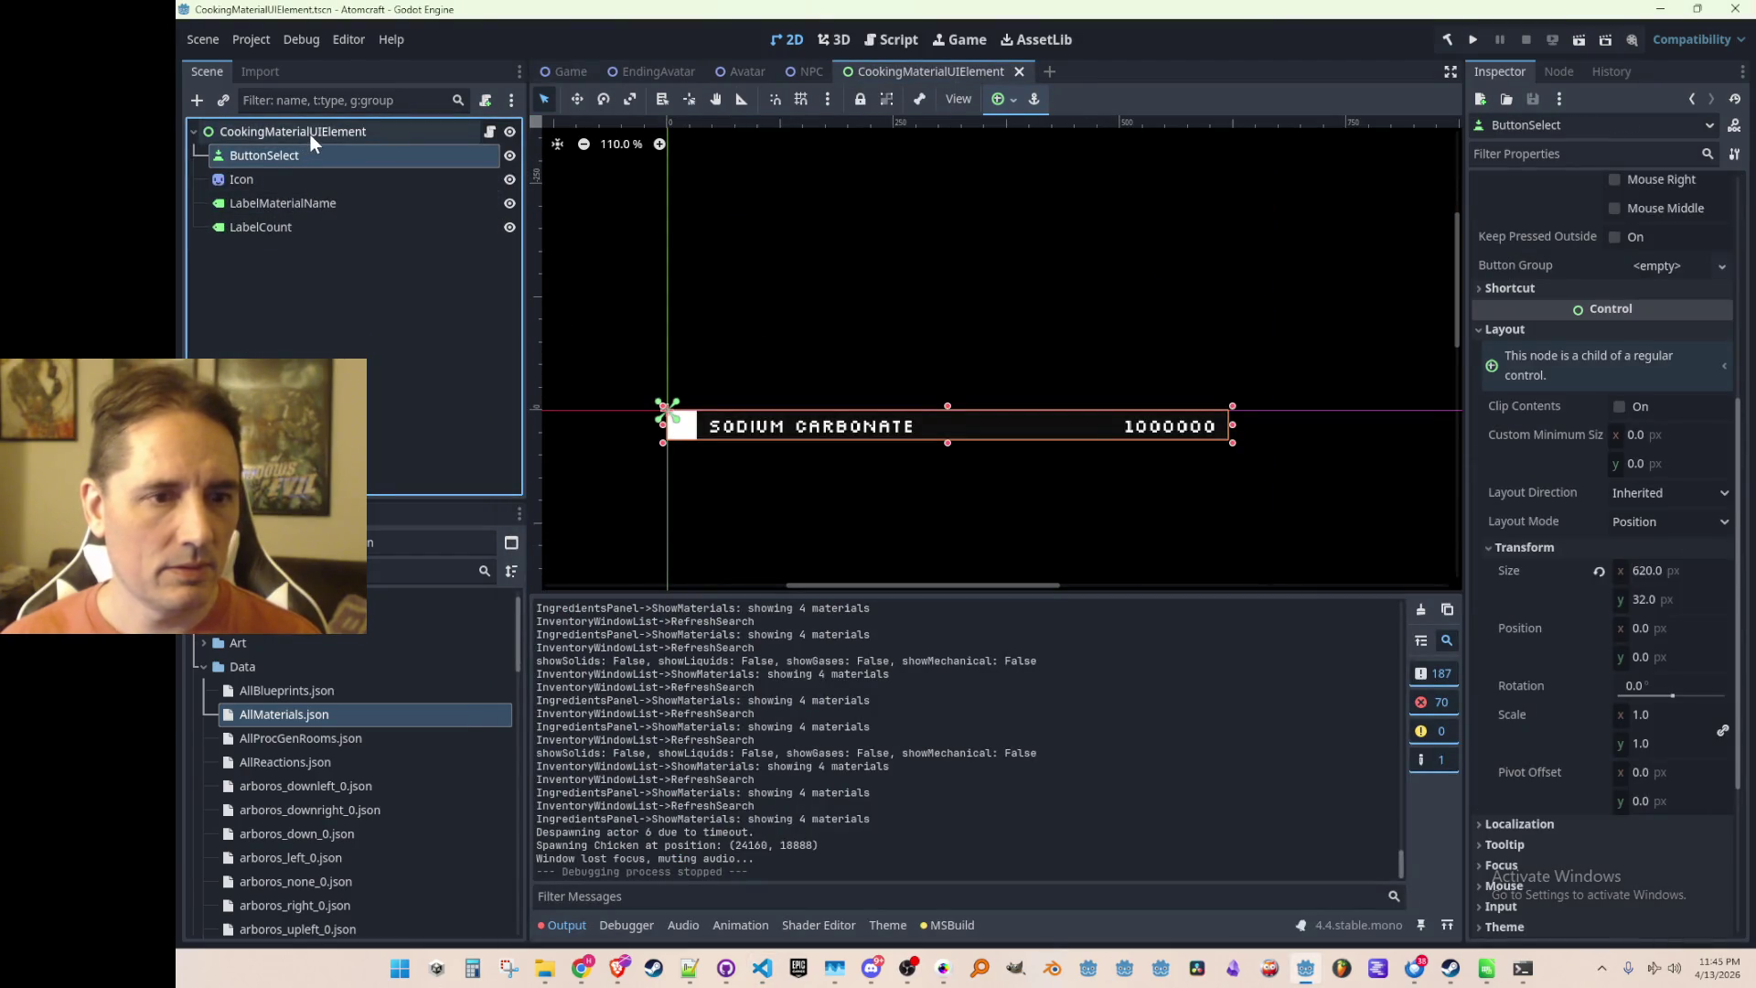
{"action": "left_click", "coordinate": [310, 135]}
{"action": "left_click", "coordinate": [573, 68]}
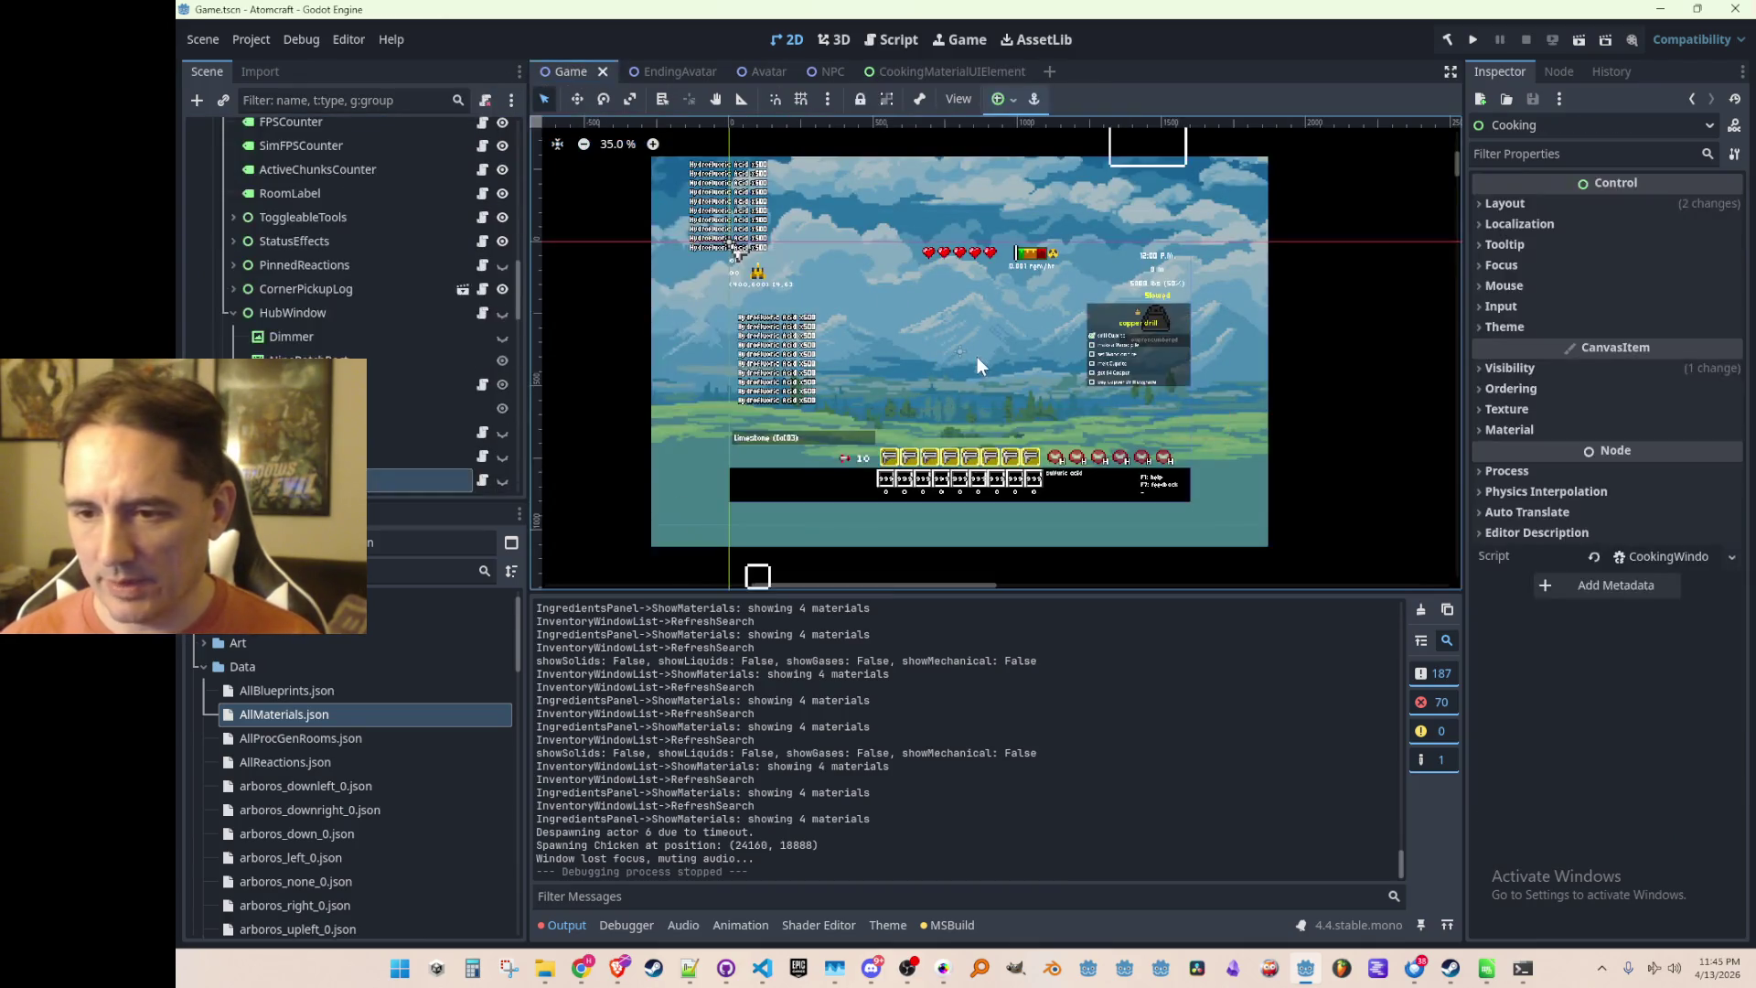
Return to Visual Studio Code and read through CookingMaterialUIElement.cs
{"action": "scroll", "coordinate": [962, 360], "scroll_direction": "up", "scroll_amount": 1}
{"action": "left_click", "coordinate": [762, 968]}
{"action": "scroll", "coordinate": [1163, 558], "scroll_direction": "down", "scroll_amount": 20}
{"action": "scroll", "coordinate": [1217, 534], "scroll_direction": "up", "scroll_amount": 20}
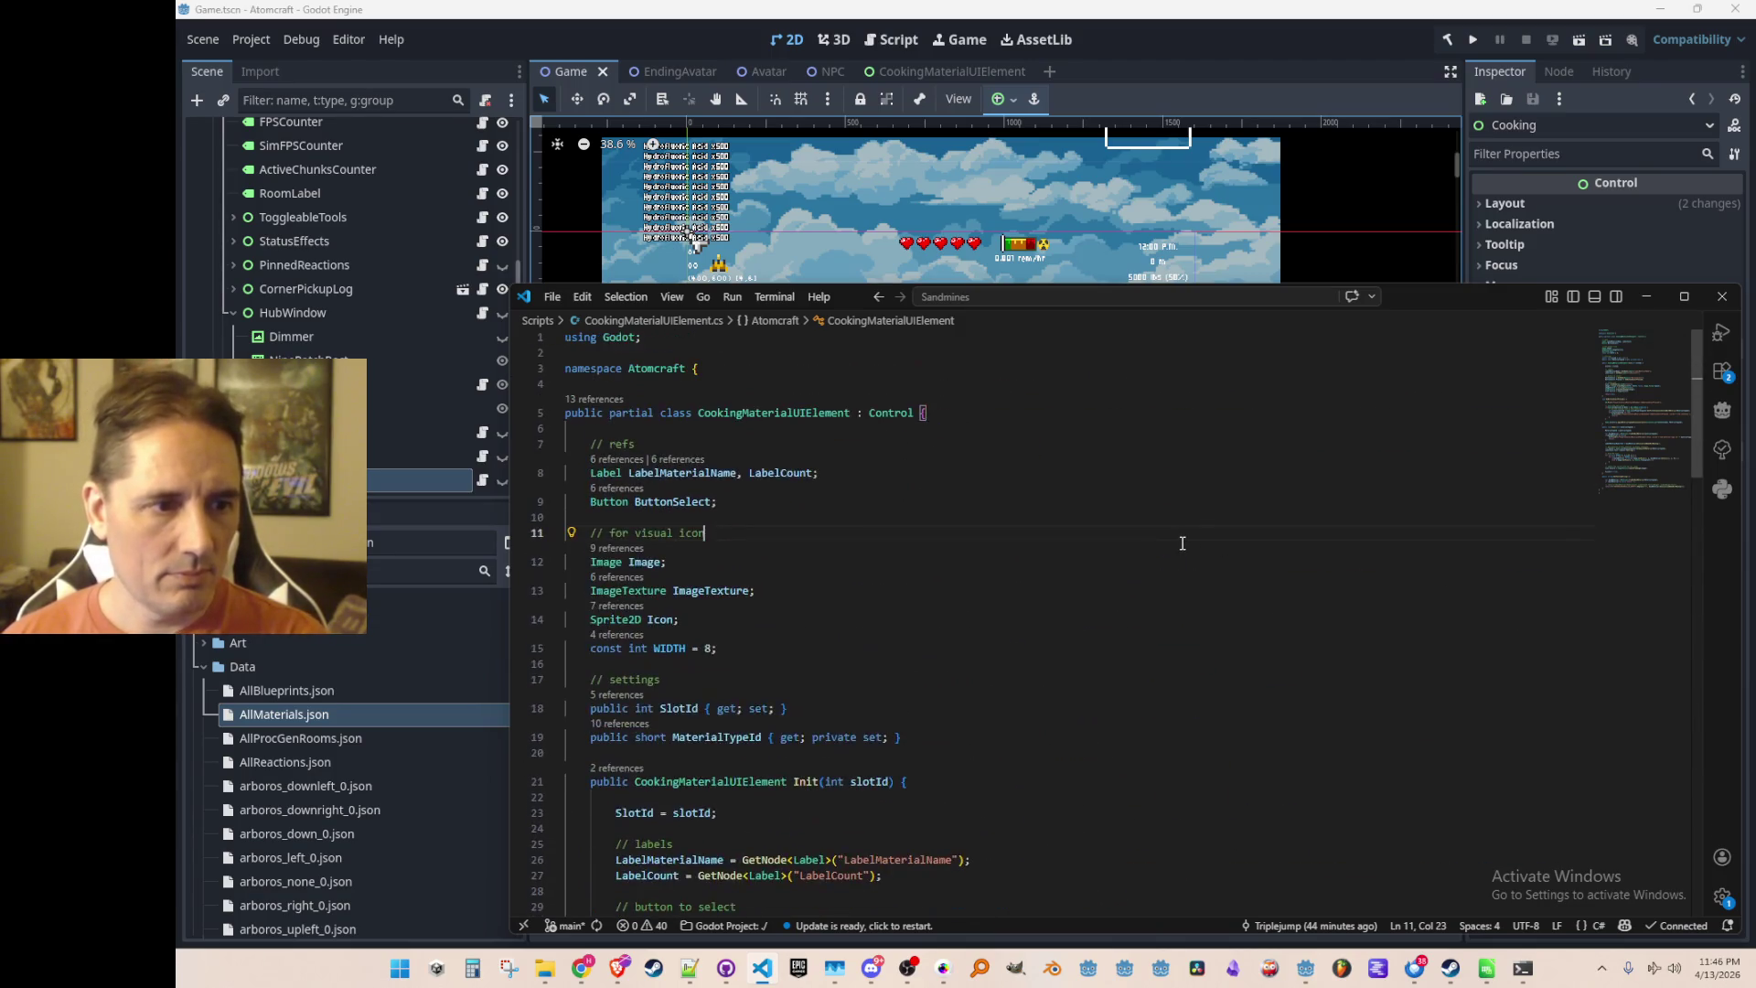
{"action": "key", "text": "Up"}
{"action": "key", "text": "Up"}
{"action": "key", "text": "Up"}
{"action": "key", "text": "Home"}
{"action": "key", "text": "Home"}
{"action": "key", "text": "Up"}
{"action": "key", "text": "Up"}
{"action": "key", "text": "Up"}
{"action": "key", "text": "Down"}
{"action": "key", "text": "Down"}
{"action": "key", "text": "Down"}
{"action": "key", "text": "Down"}
{"action": "key", "text": "Down"}
{"action": "key", "text": "Down"}
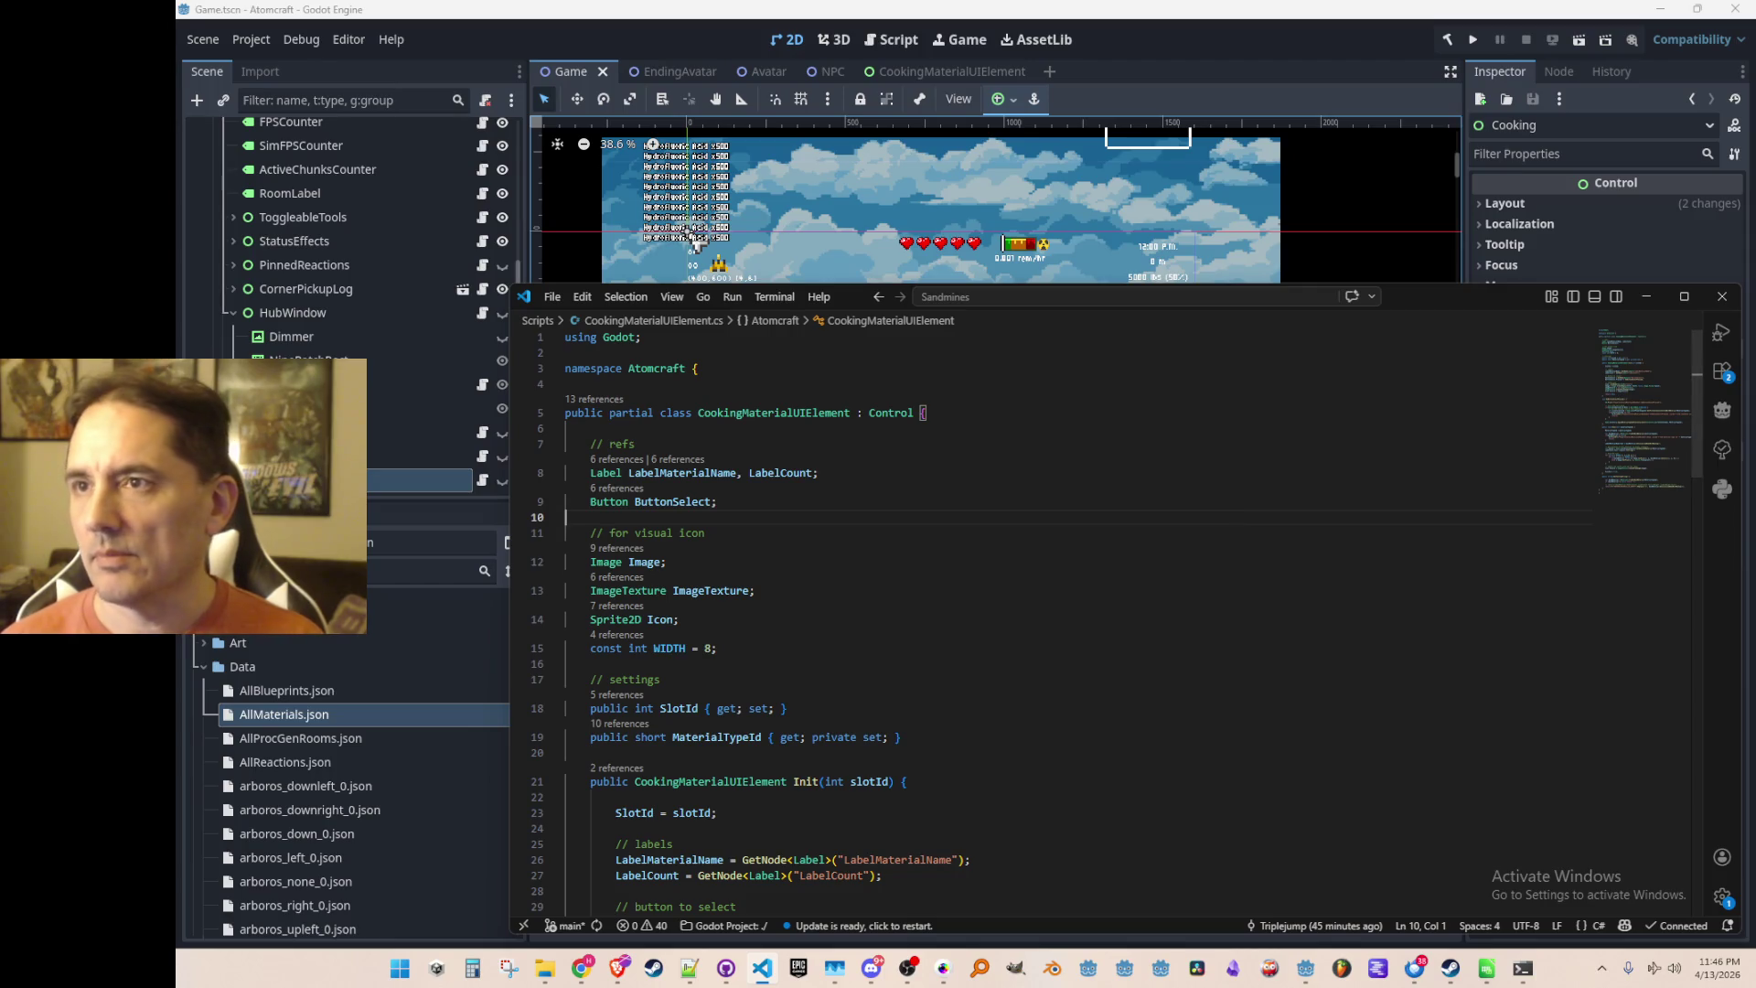
{"action": "key", "text": "alt+Tab"}
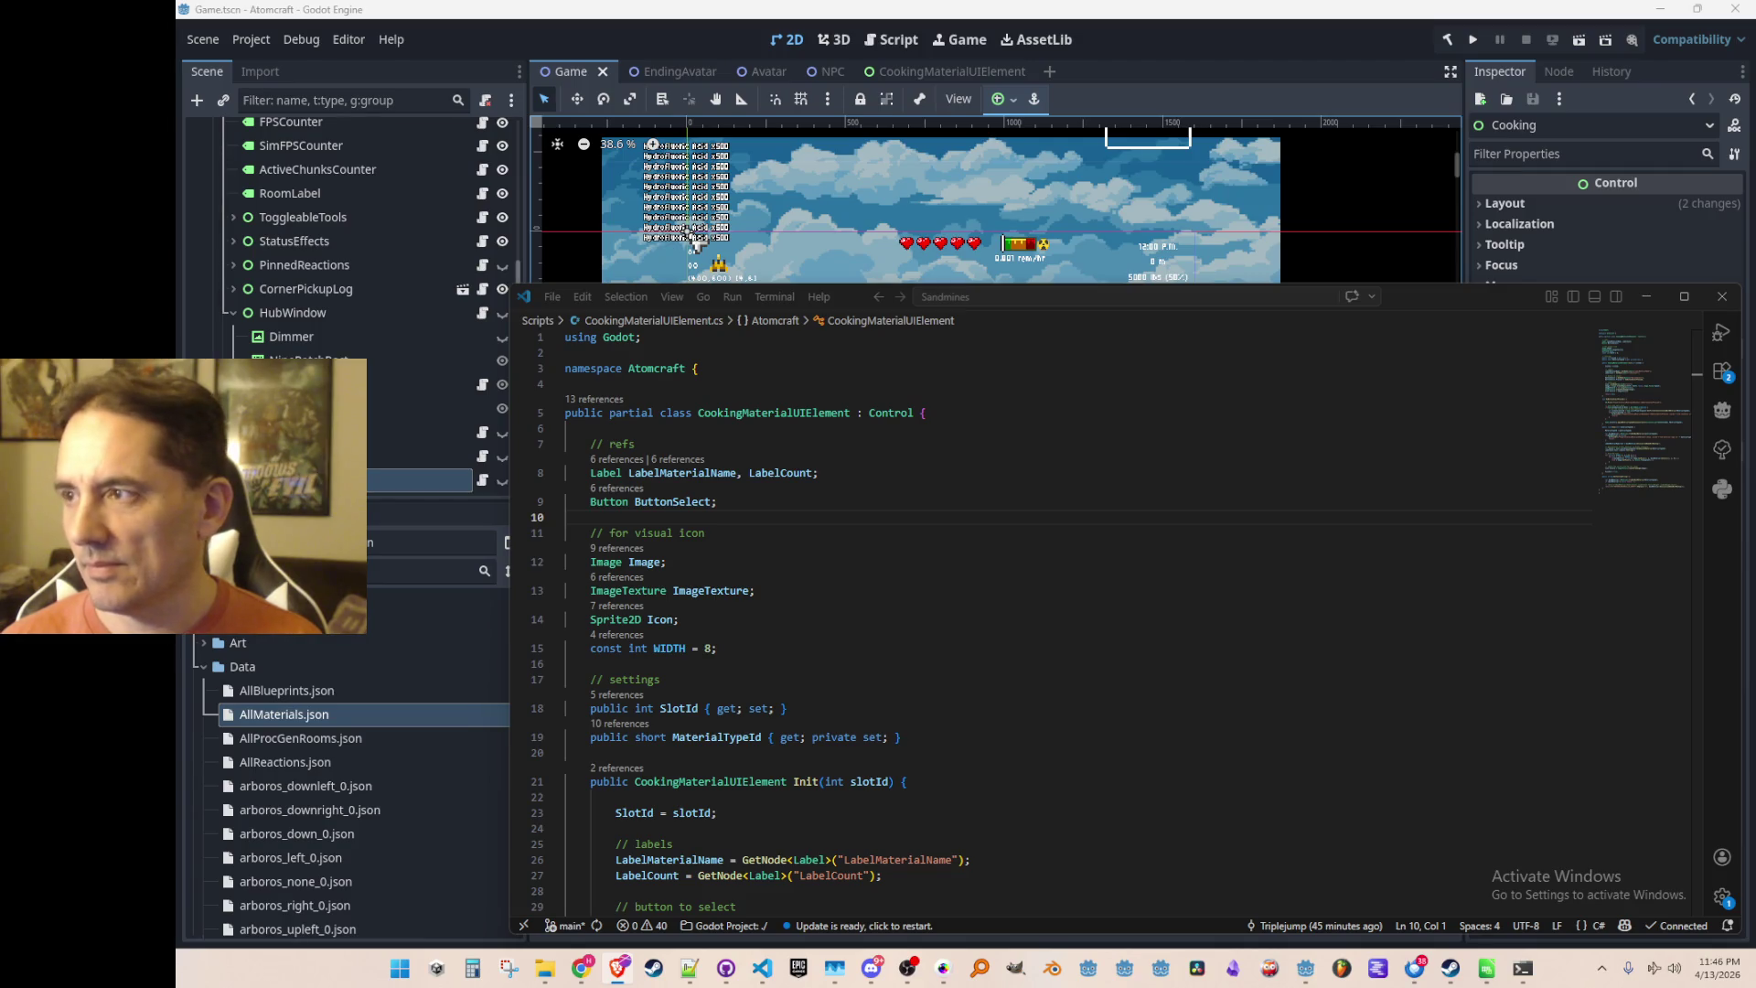
{"action": "left_click", "coordinate": [1223, 528]}
{"action": "scroll", "coordinate": [1336, 574], "scroll_direction": "down", "scroll_amount": 2}
{"action": "left_click", "coordinate": [1325, 568]}
{"action": "left_click", "coordinate": [1309, 595]}
{"action": "scroll", "coordinate": [1316, 576], "scroll_direction": "down", "scroll_amount": 4}
{"action": "scroll", "coordinate": [1328, 549], "scroll_direction": "down", "scroll_amount": 2}
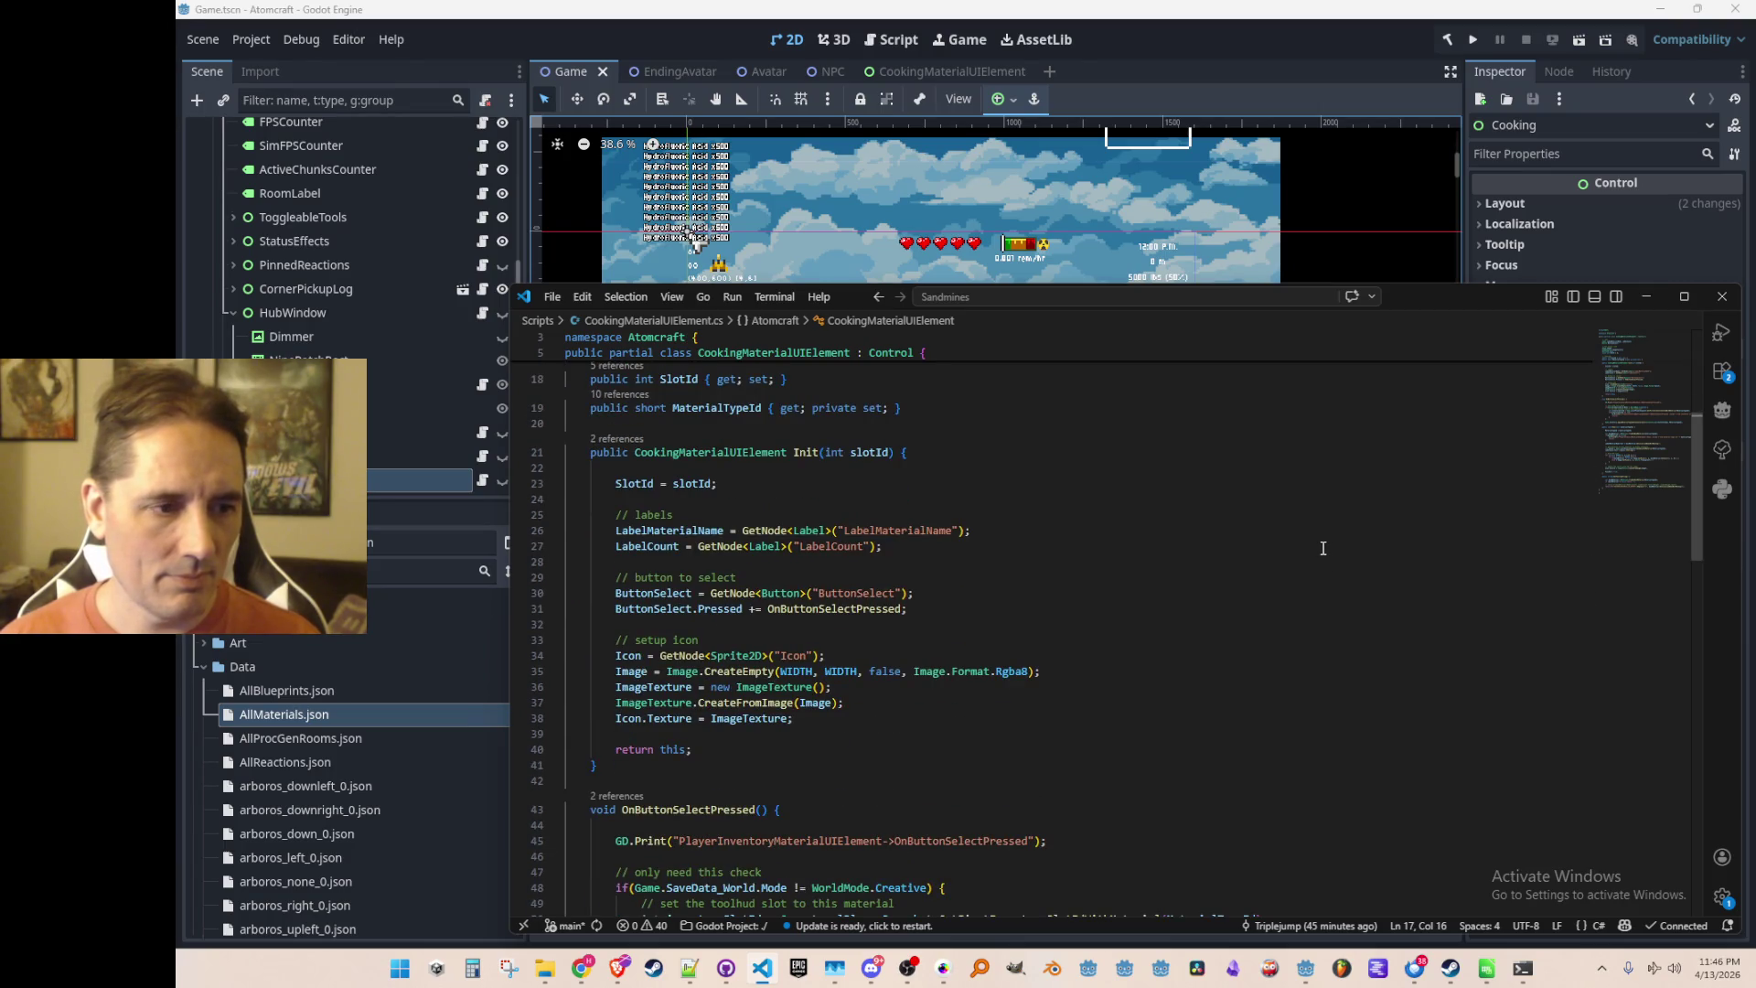
{"action": "scroll", "coordinate": [1322, 547], "scroll_direction": "up", "scroll_amount": 5}
{"action": "scroll", "coordinate": [1317, 567], "scroll_direction": "down", "scroll_amount": 15}
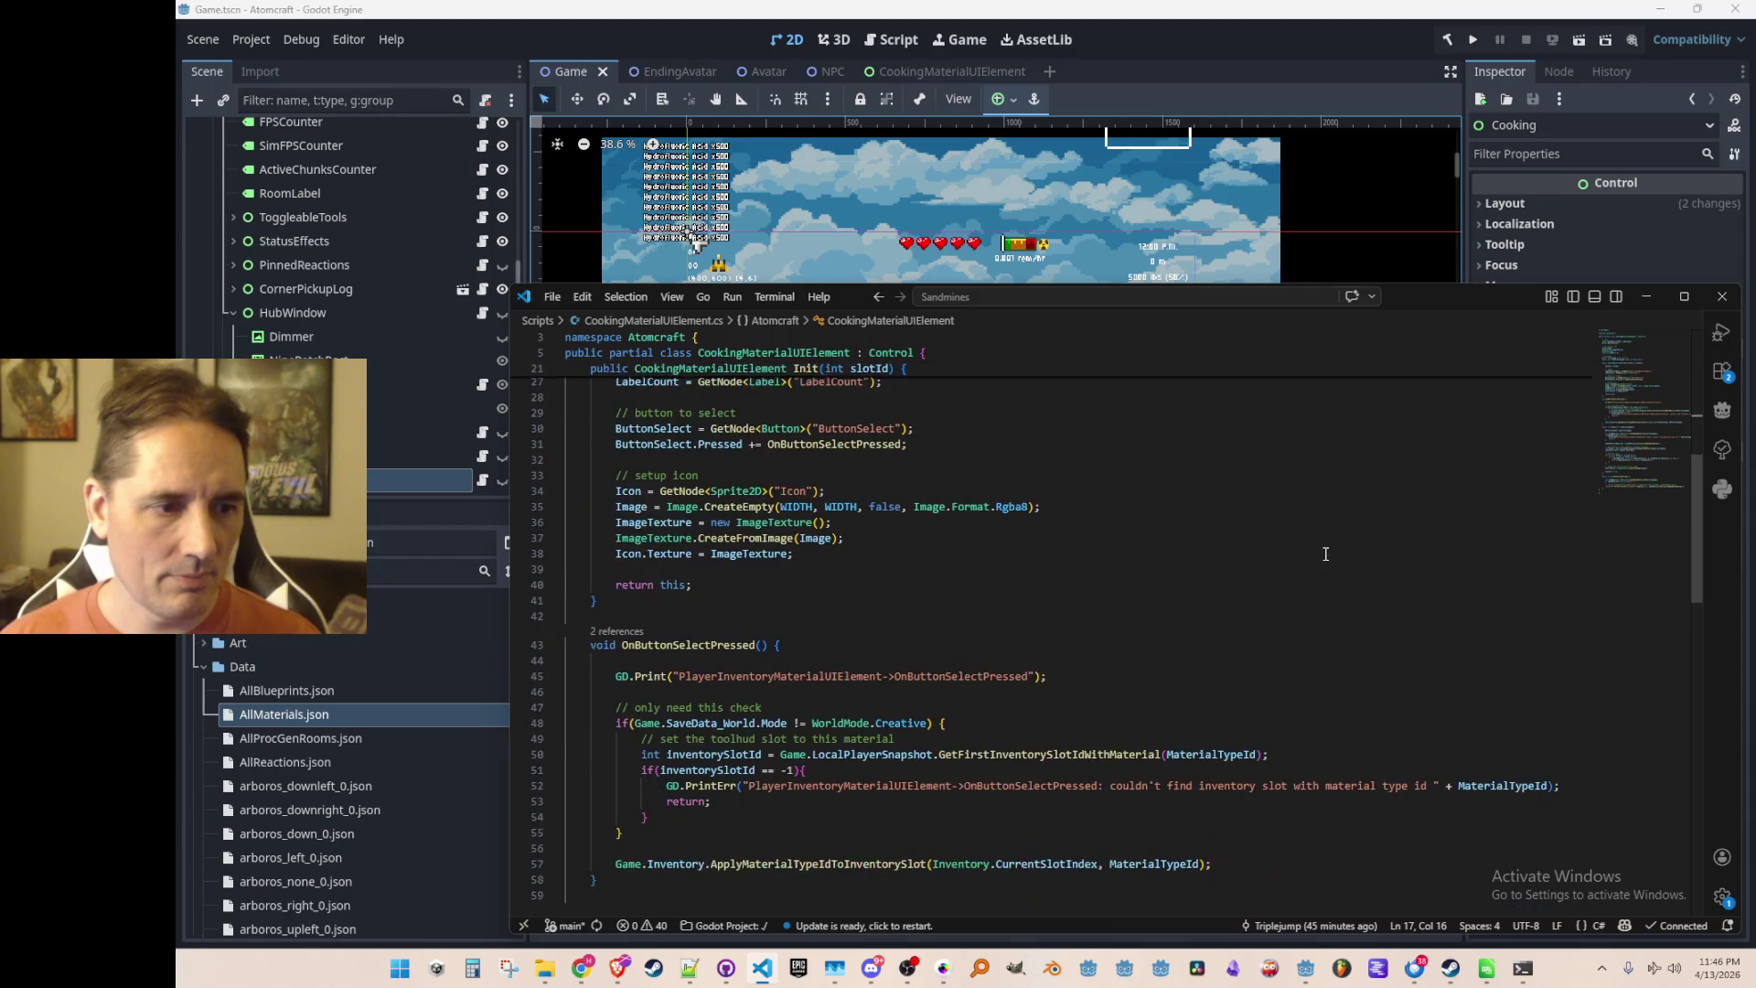
{"action": "left_click", "coordinate": [1243, 501]}
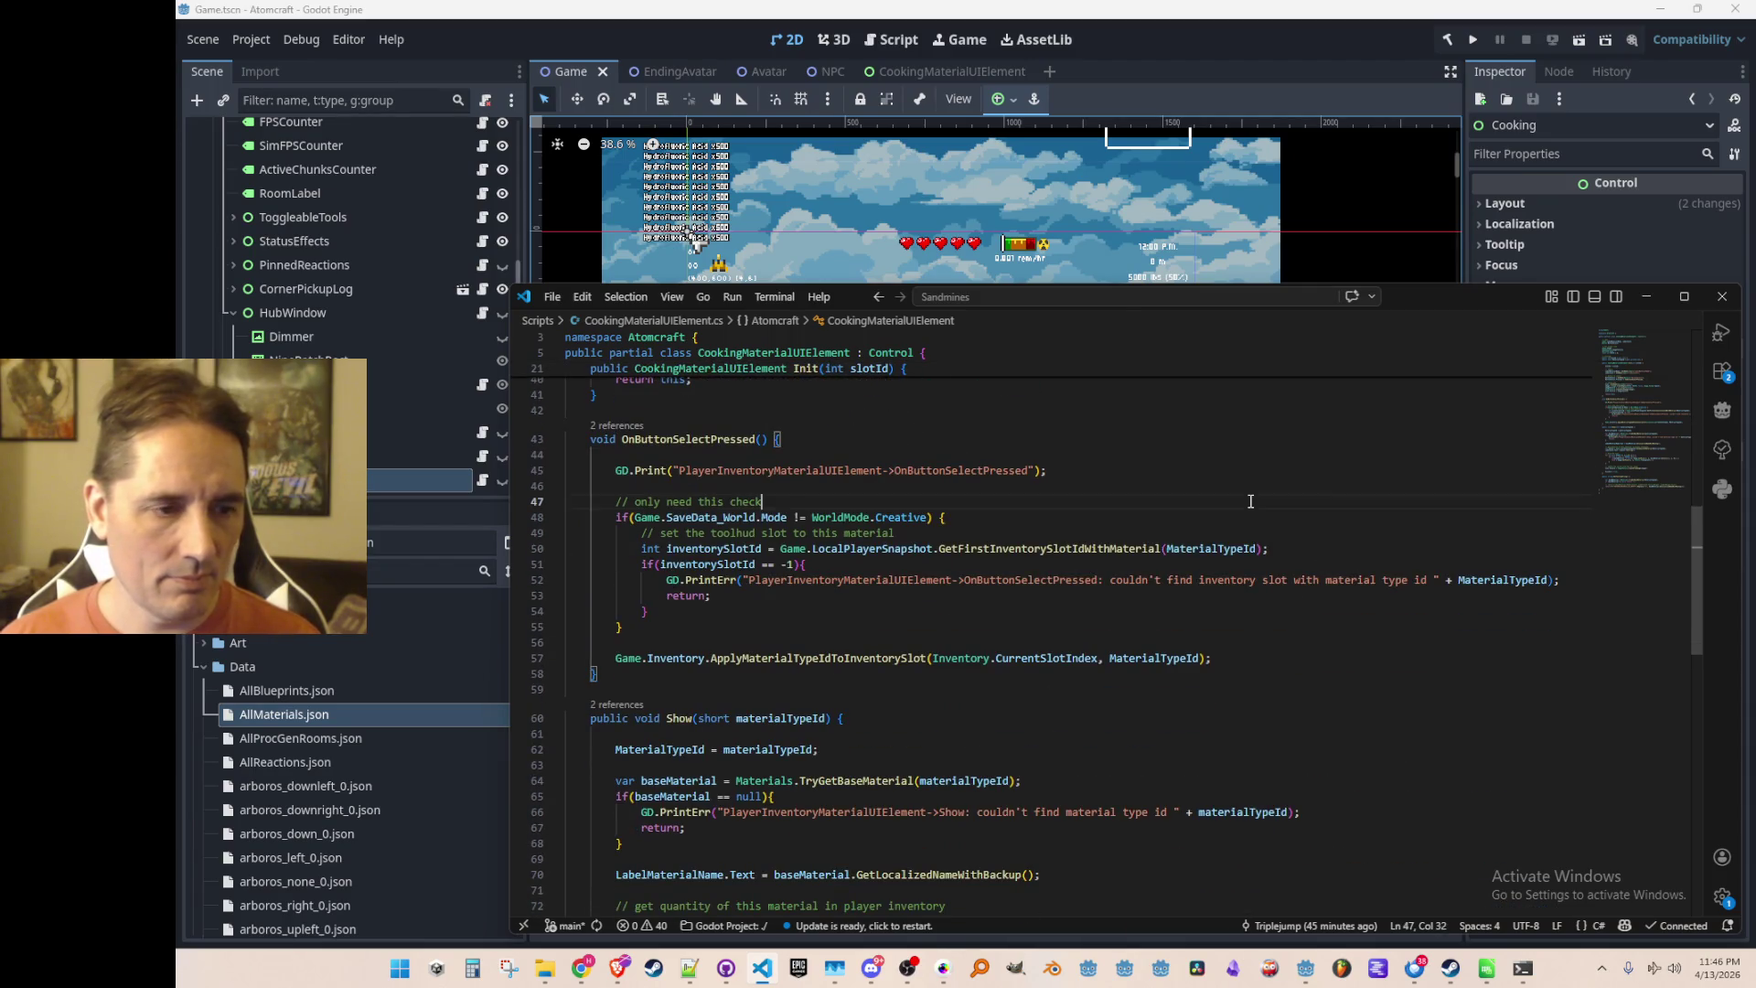
{"action": "key", "text": "Down"}
{"action": "key", "text": "Down"}
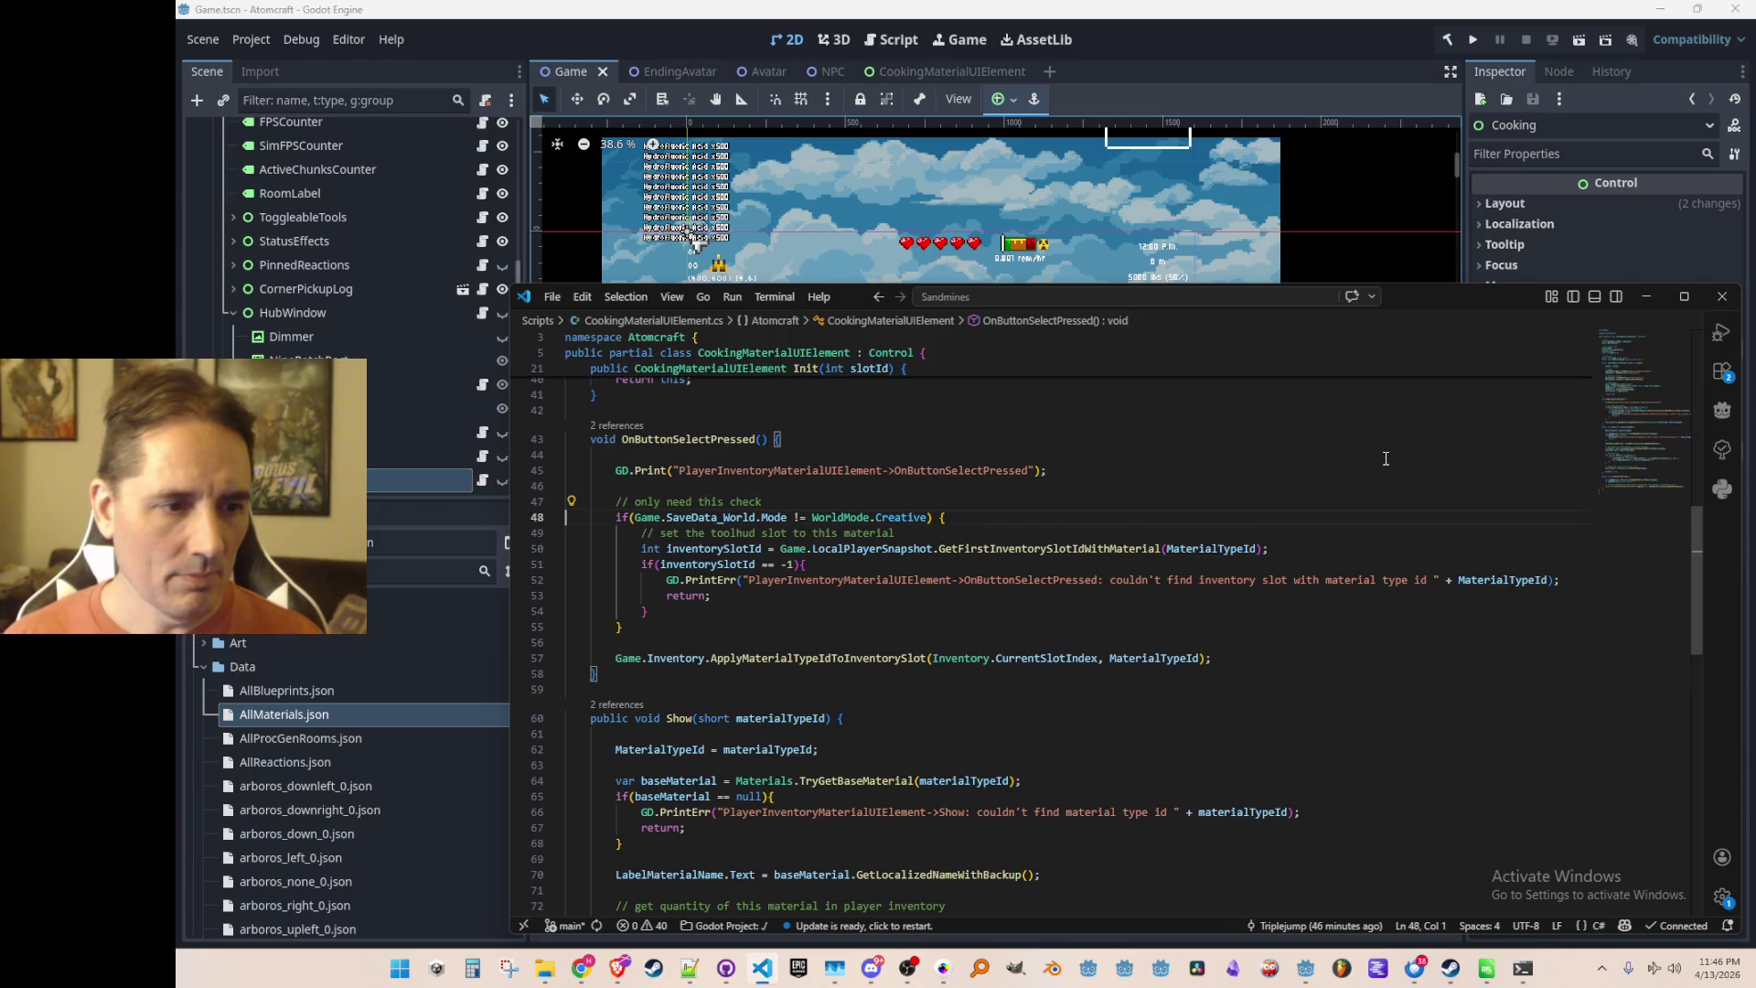
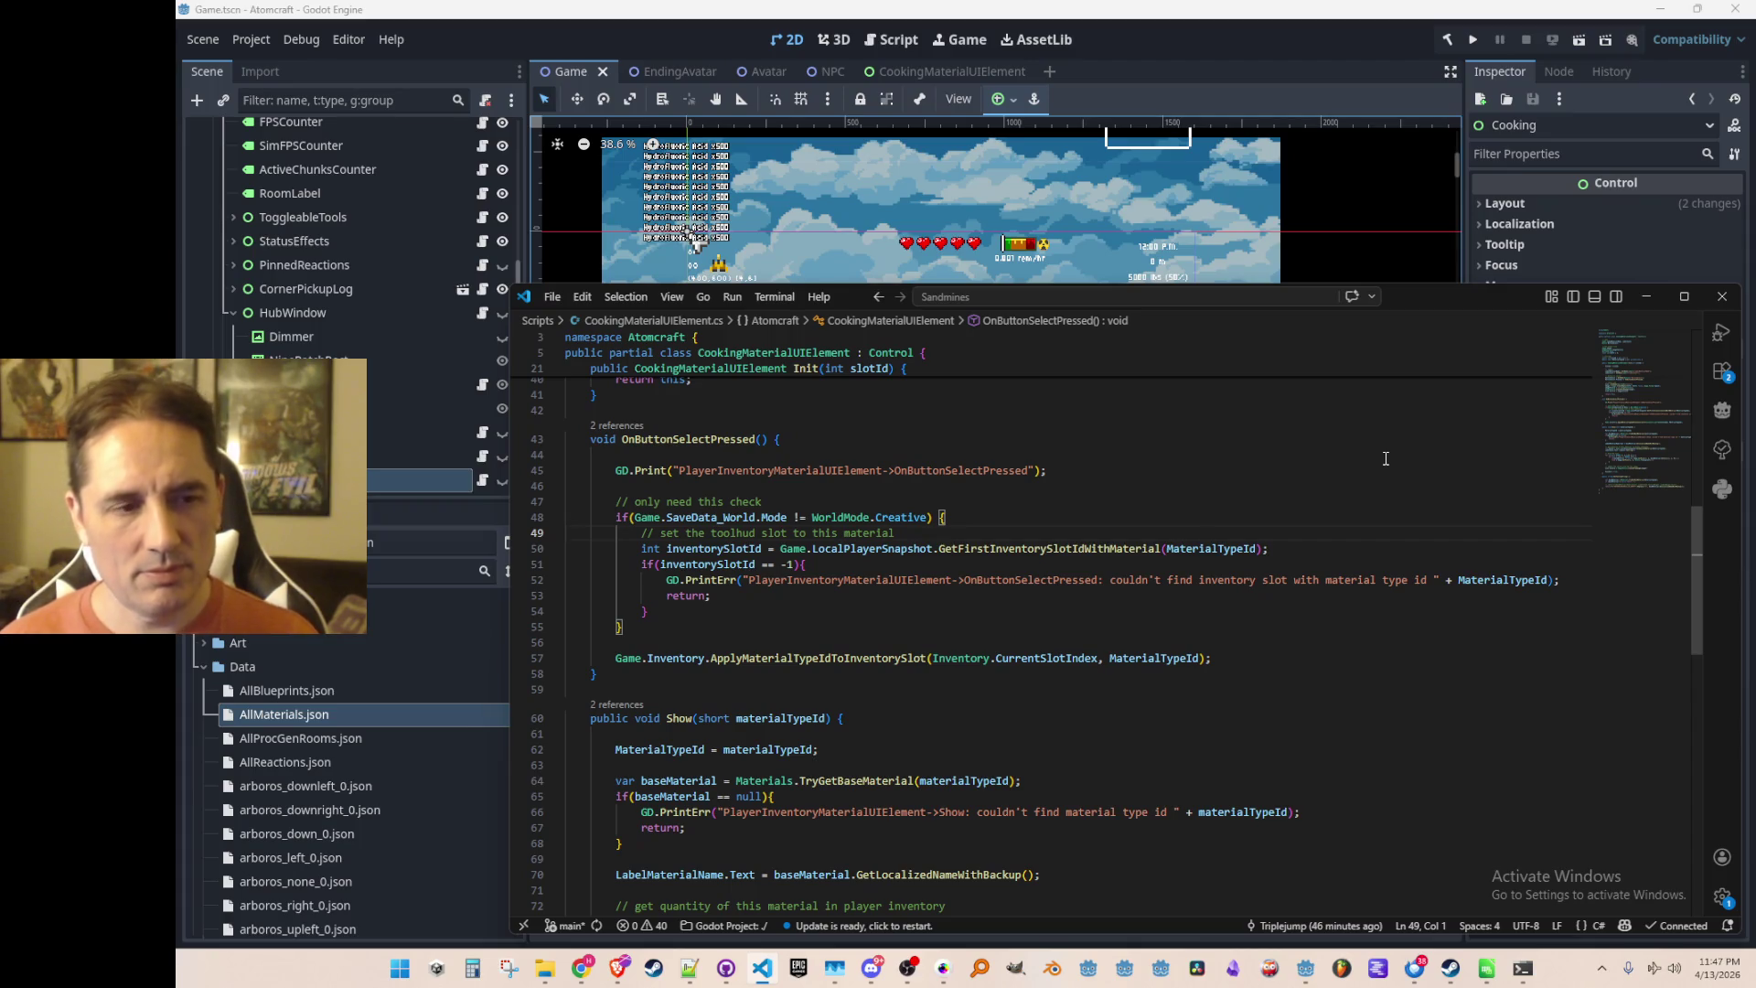
Below OnButtonSelectPressed, add HasMaterialInInventory returning GetAmountOfMaterial(MaterialTypeId) > 0 via the Copilot completion
{"action": "scroll", "coordinate": [1386, 458], "scroll_direction": "up", "scroll_amount": 10}
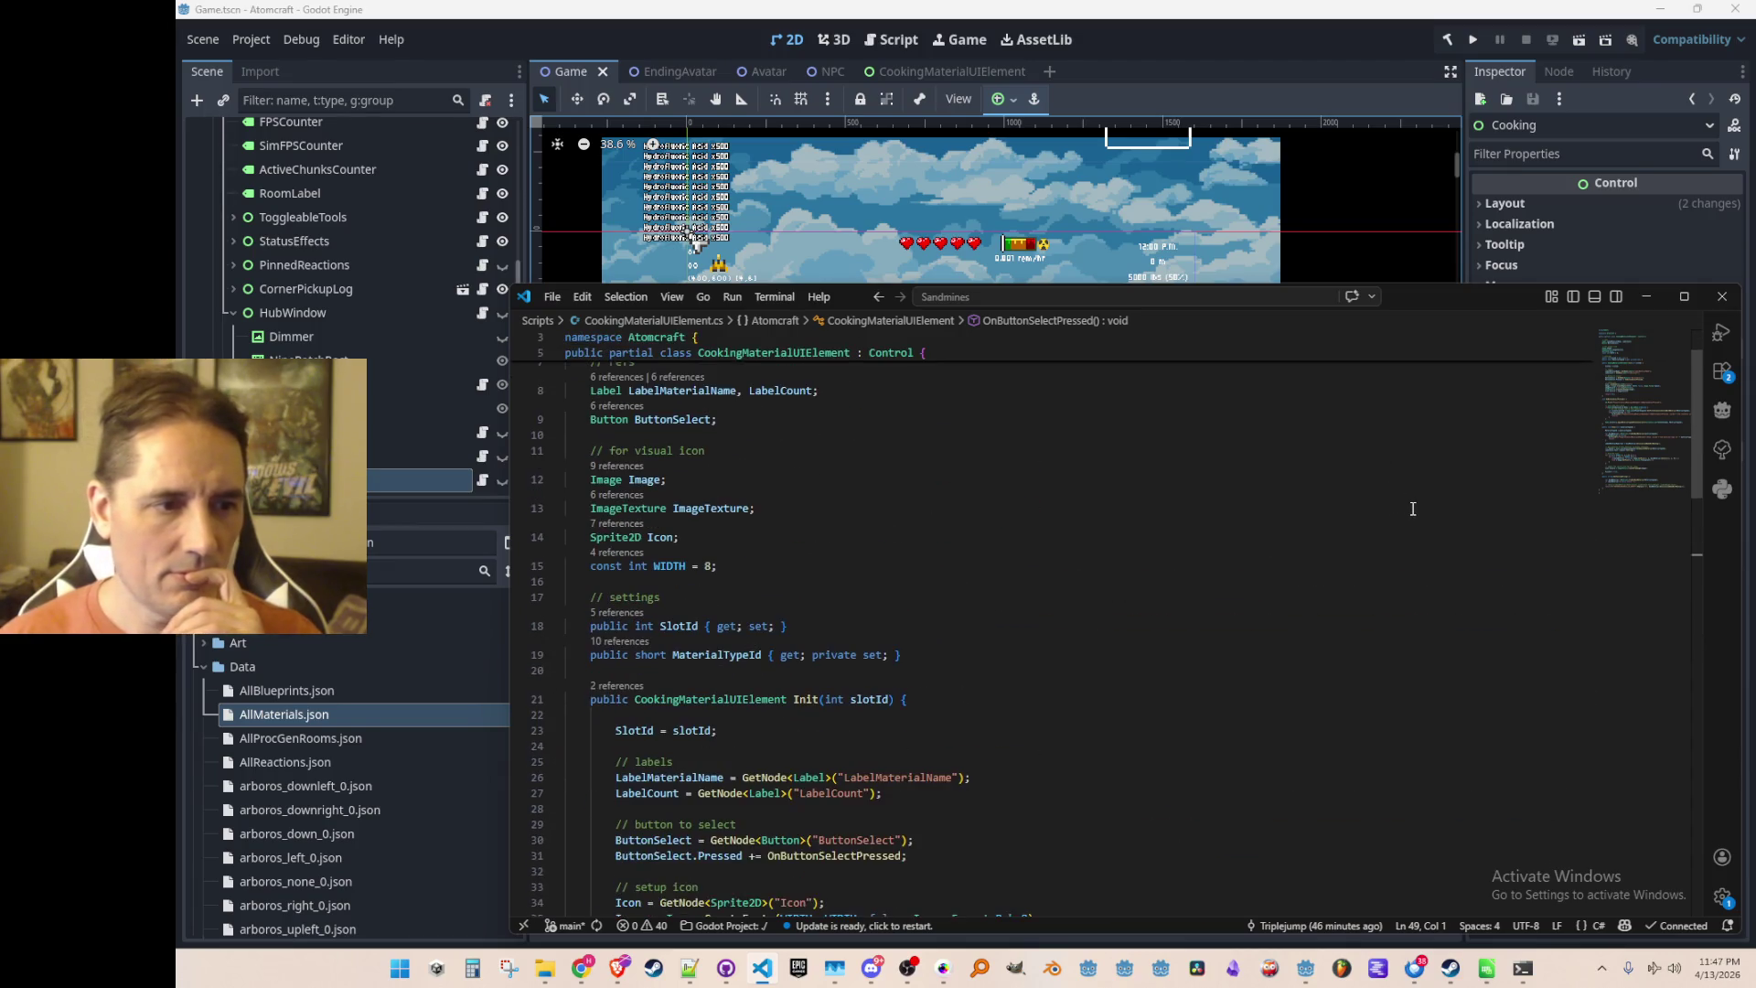
{"action": "scroll", "coordinate": [1404, 539], "scroll_direction": "down", "scroll_amount": 3}
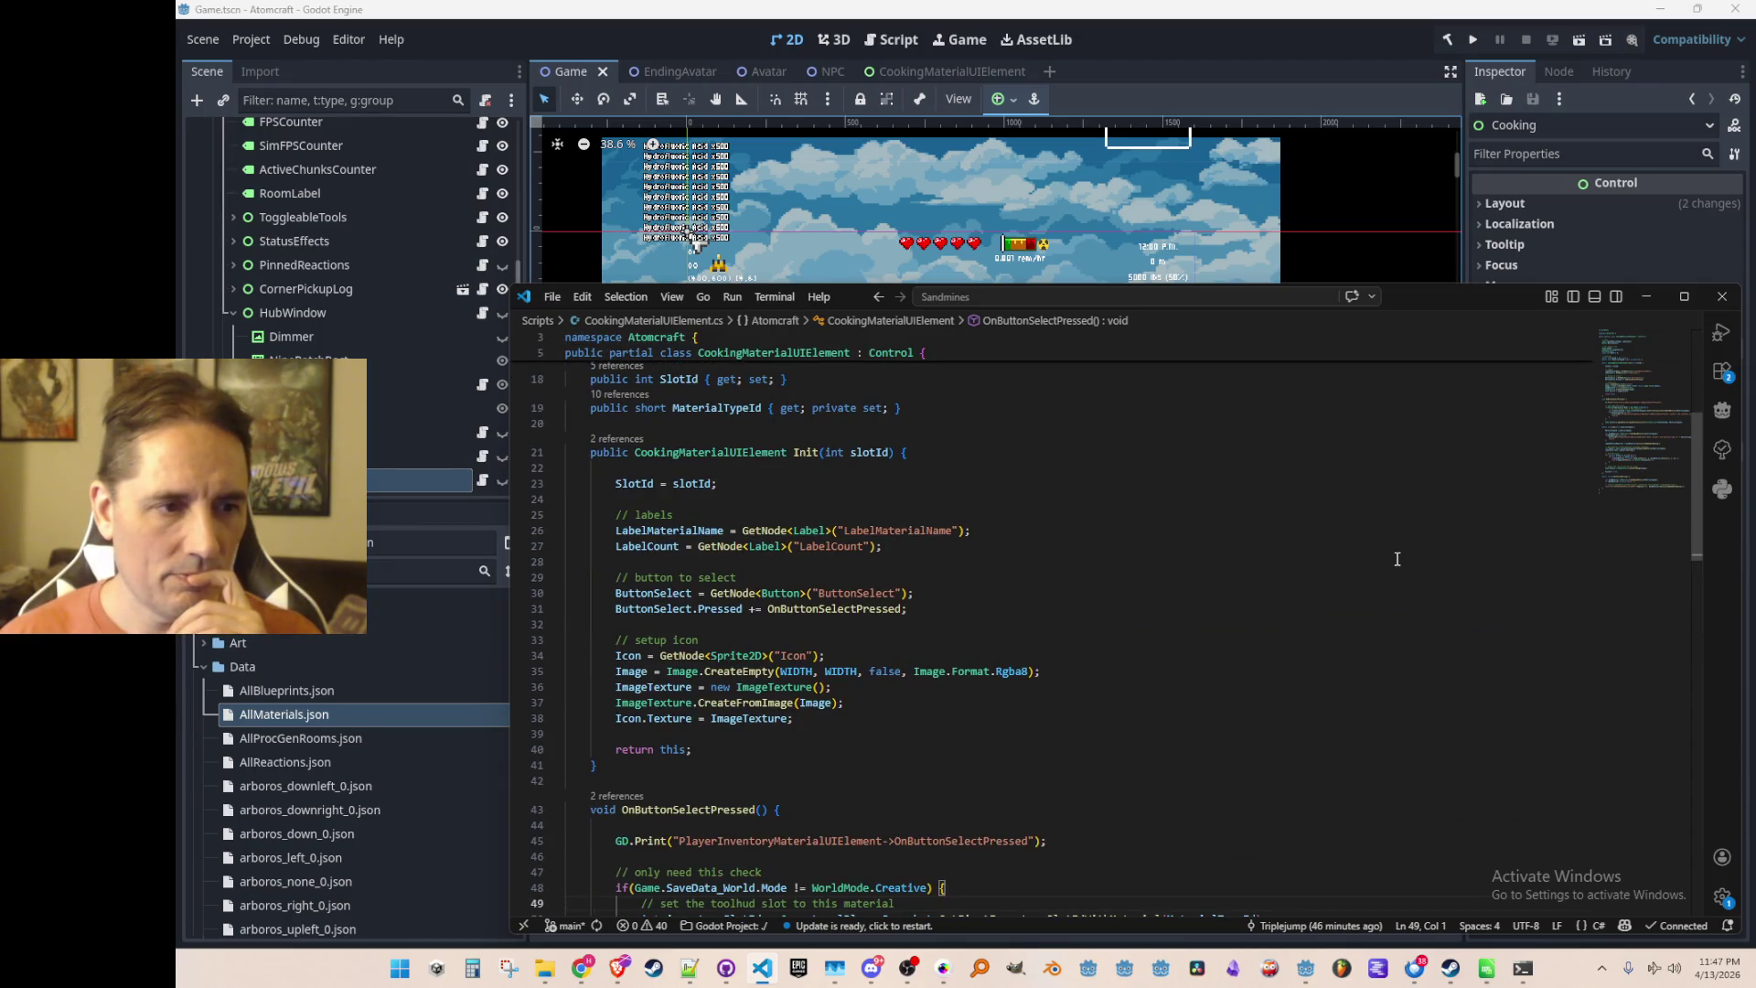
{"action": "scroll", "coordinate": [1397, 552], "scroll_direction": "down", "scroll_amount": 7}
{"action": "scroll", "coordinate": [1397, 552], "scroll_direction": "down", "scroll_amount": 7}
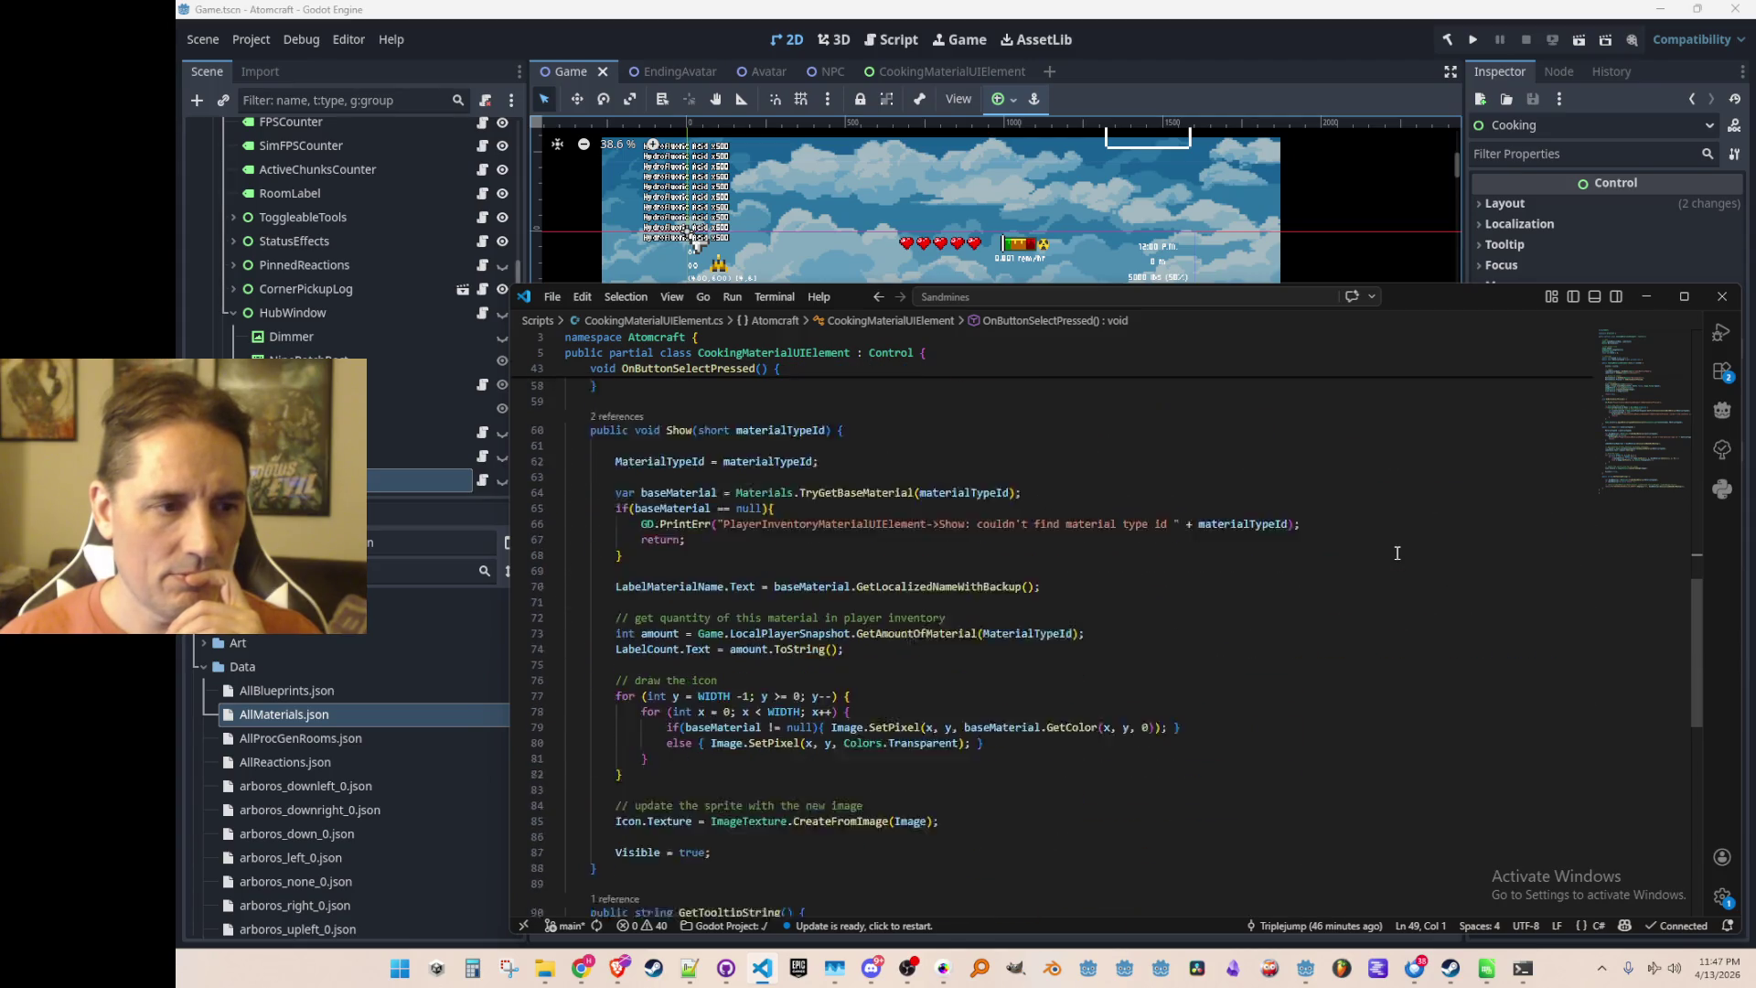
{"action": "scroll", "coordinate": [1405, 559], "scroll_direction": "up", "scroll_amount": 1}
{"action": "scroll", "coordinate": [1405, 560], "scroll_direction": "up", "scroll_amount": 4}
{"action": "scroll", "coordinate": [1424, 592], "scroll_direction": "down", "scroll_amount": 2}
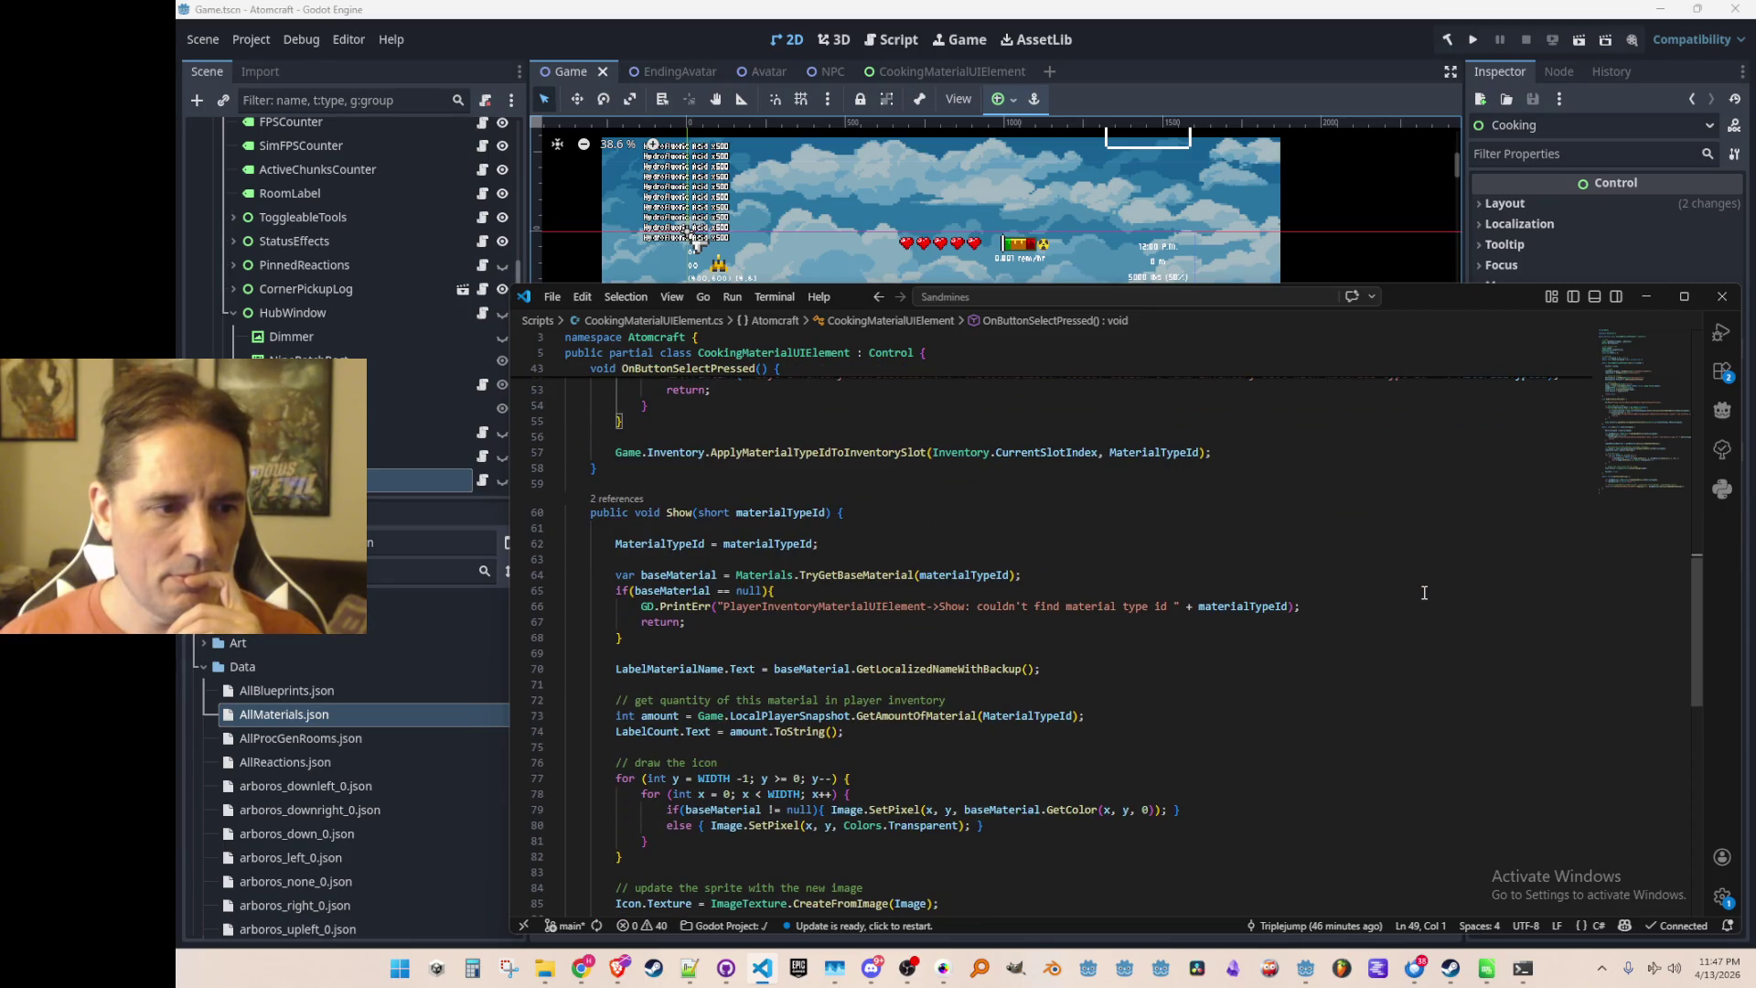
{"action": "scroll", "coordinate": [1424, 593], "scroll_direction": "down", "scroll_amount": 1}
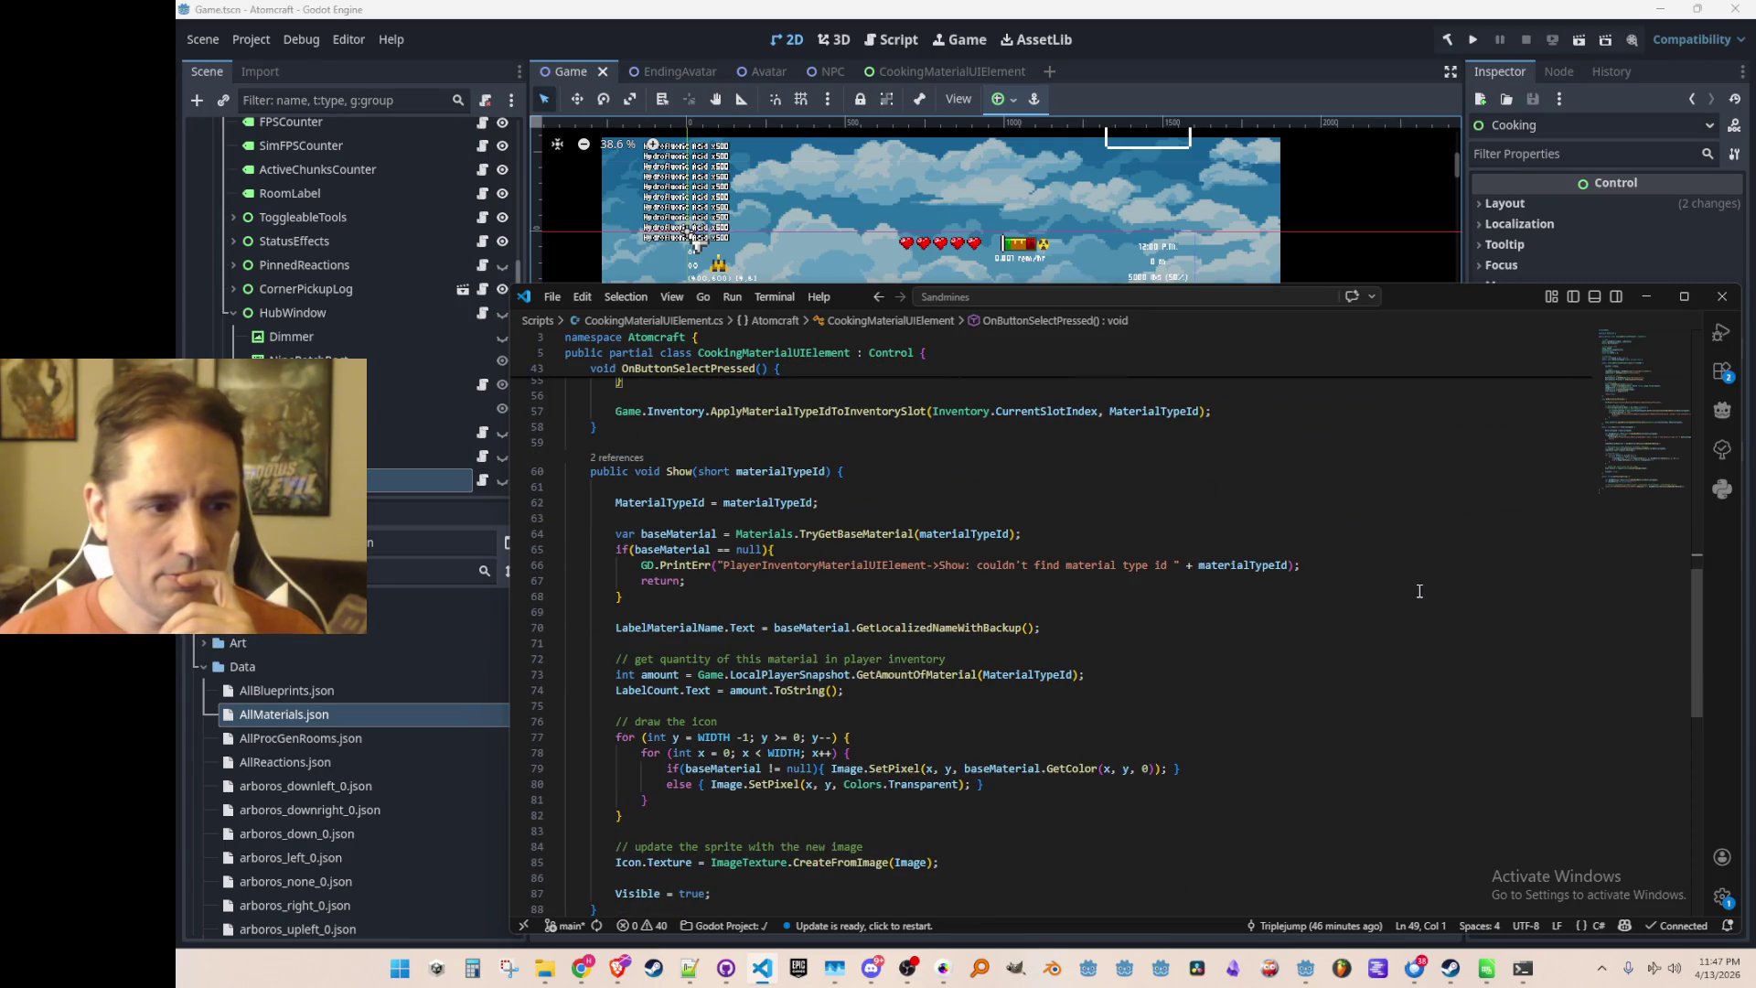
{"action": "scroll", "coordinate": [1419, 591], "scroll_direction": "down", "scroll_amount": 1}
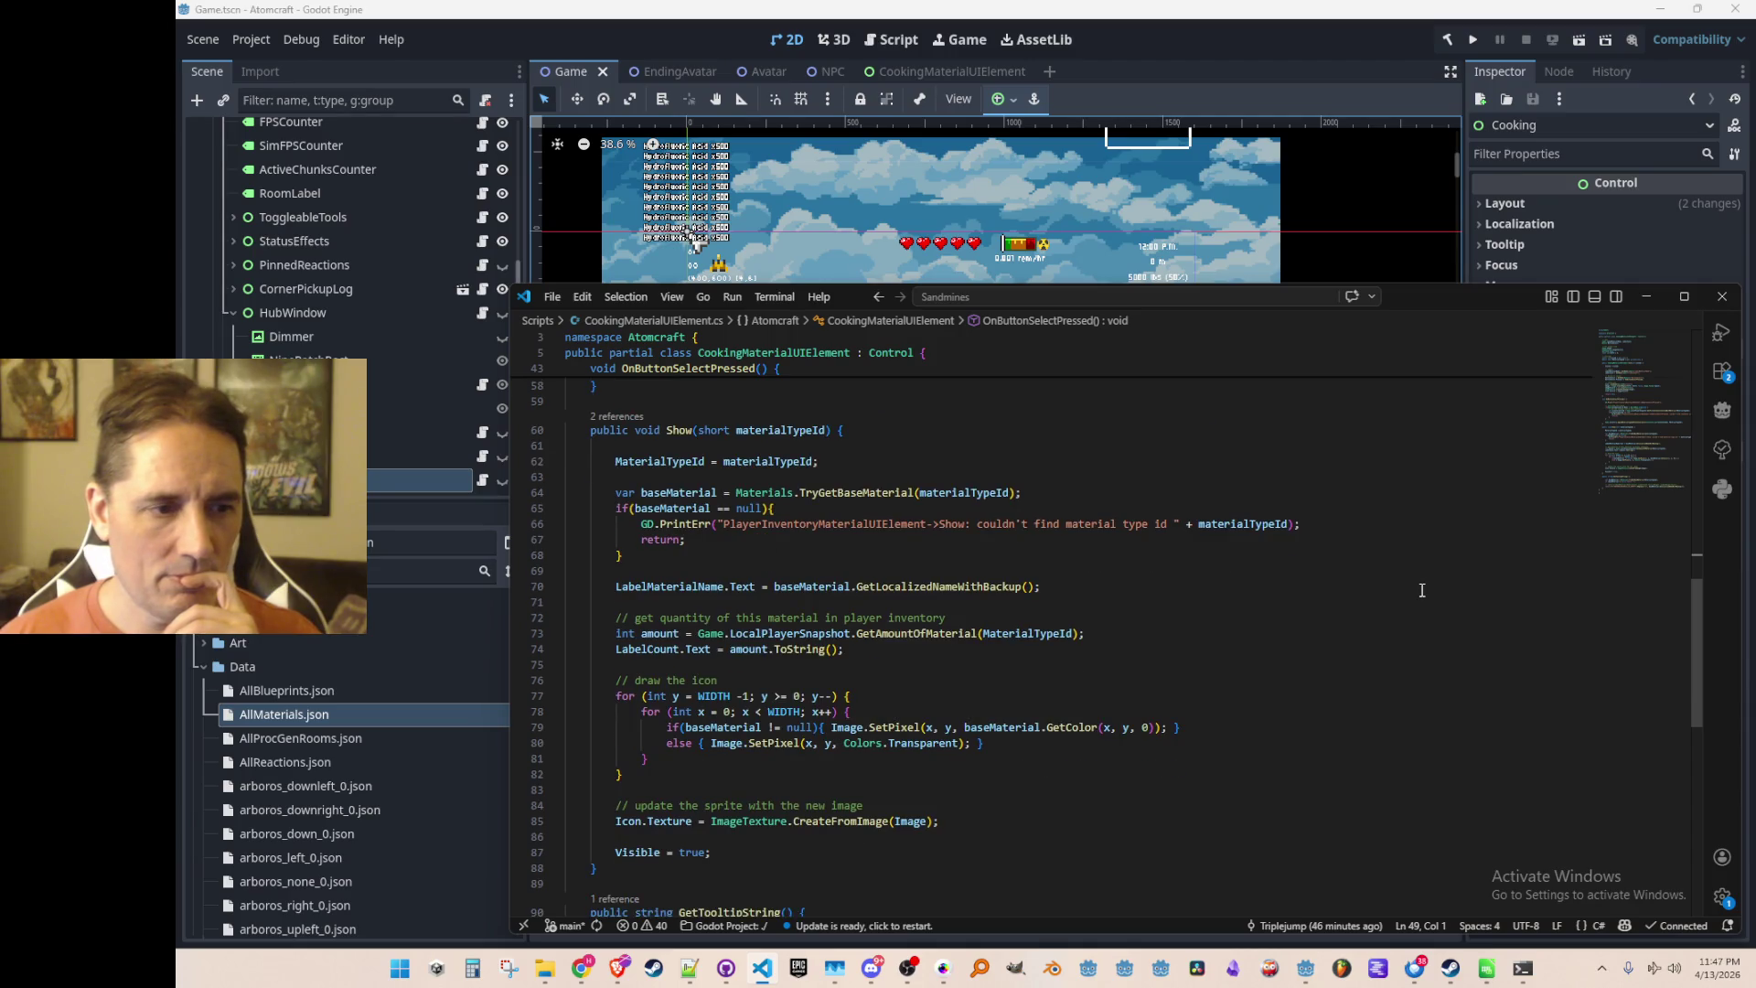
{"action": "scroll", "coordinate": [1421, 590], "scroll_direction": "up", "scroll_amount": 2}
{"action": "scroll", "coordinate": [1422, 590], "scroll_direction": "up", "scroll_amount": 2}
{"action": "key", "text": "Down"}
{"action": "key", "text": "Down"}
{"action": "key", "text": "Down"}
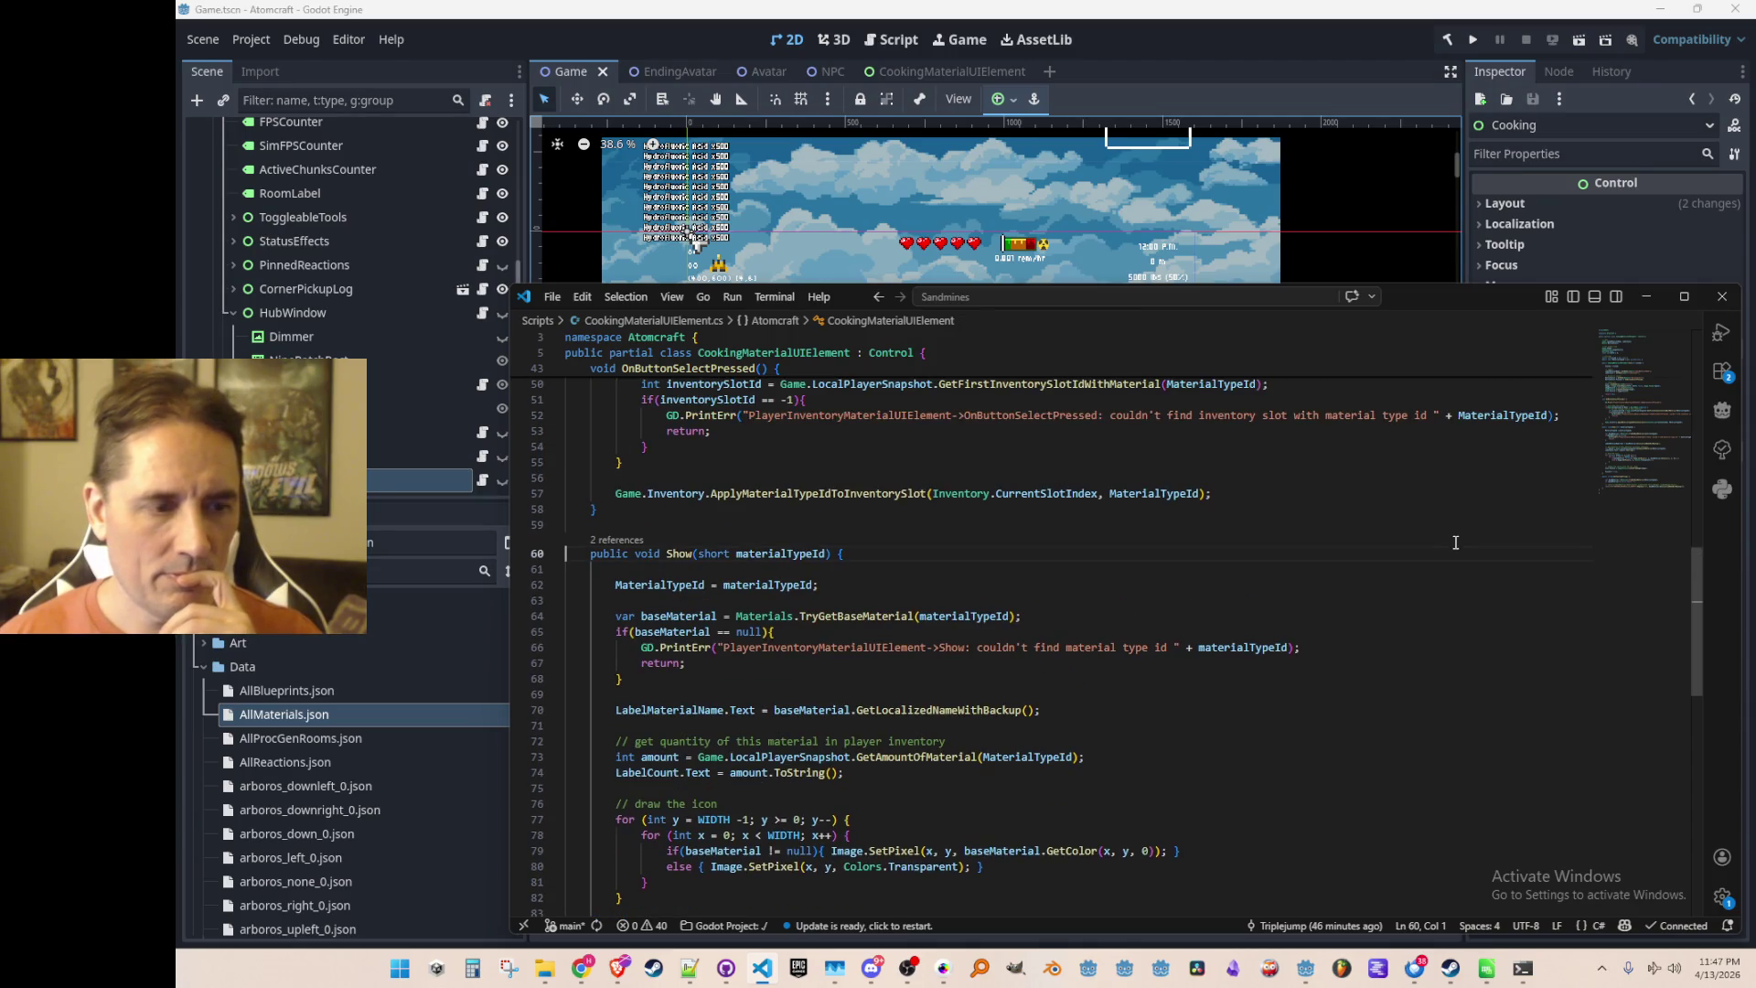
{"action": "scroll", "coordinate": [1454, 577], "scroll_direction": "down", "scroll_amount": 2}
{"action": "scroll", "coordinate": [1477, 569], "scroll_direction": "down", "scroll_amount": 1}
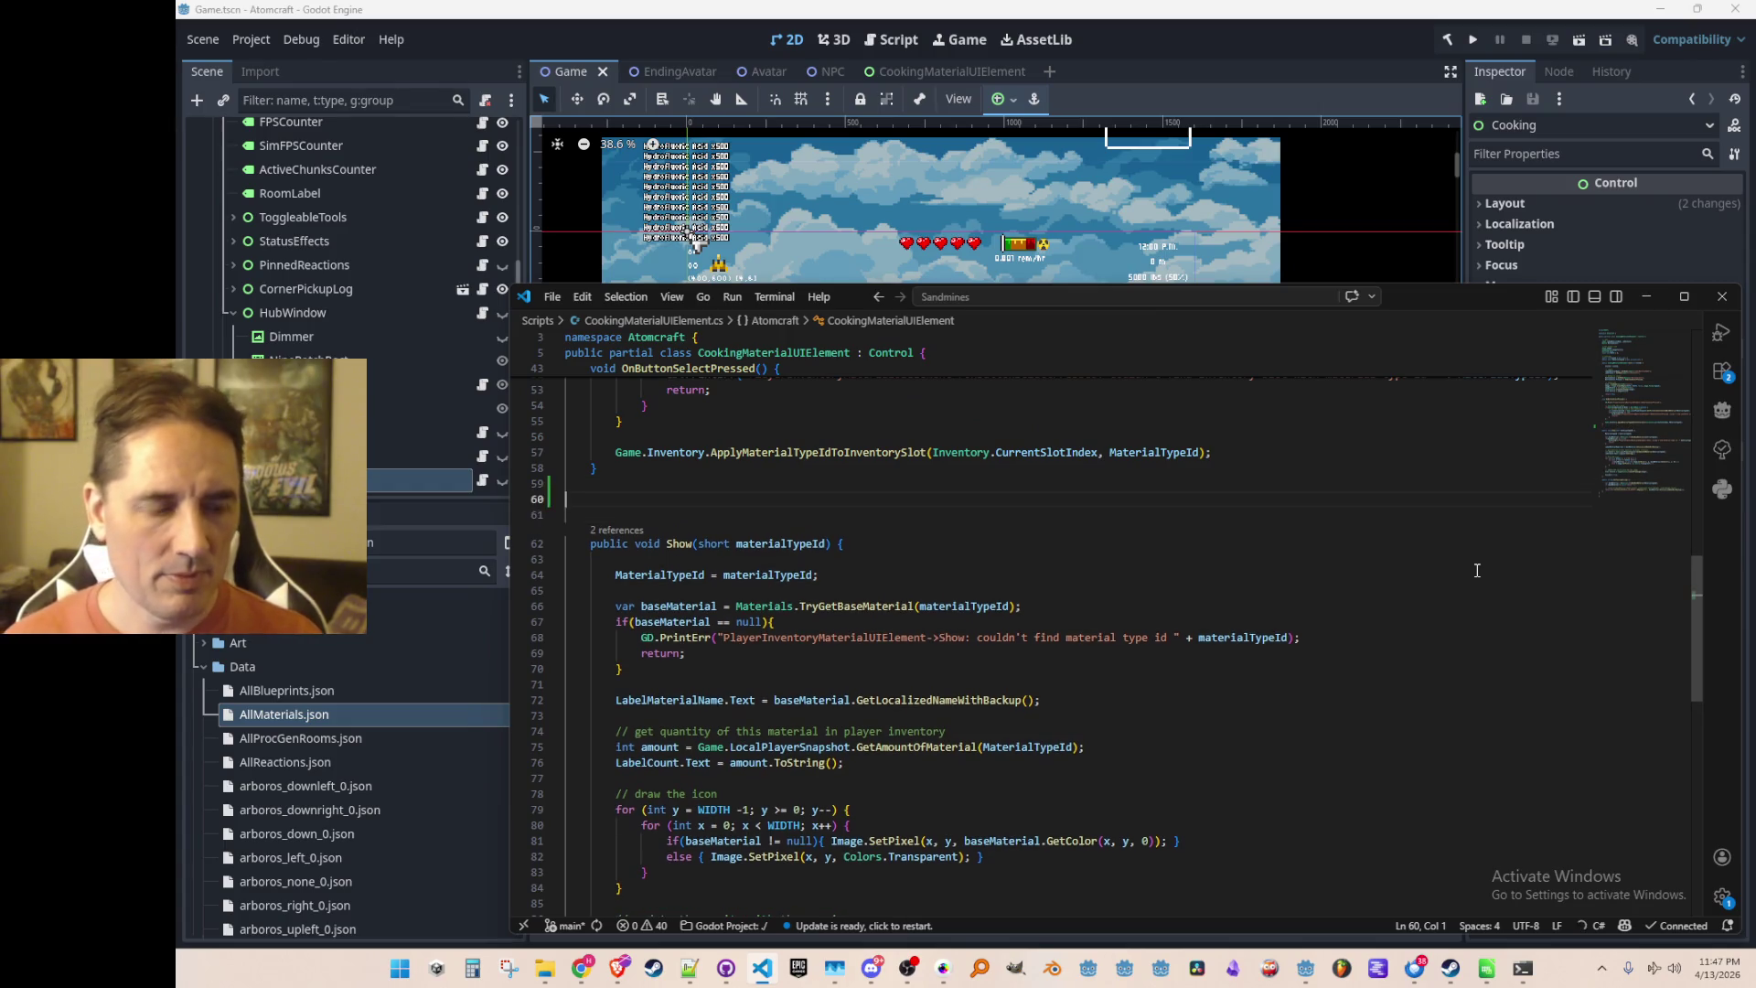
{"action": "key", "text": "Return"}
{"action": "key", "text": "Return"}
{"action": "key", "text": "Up"}
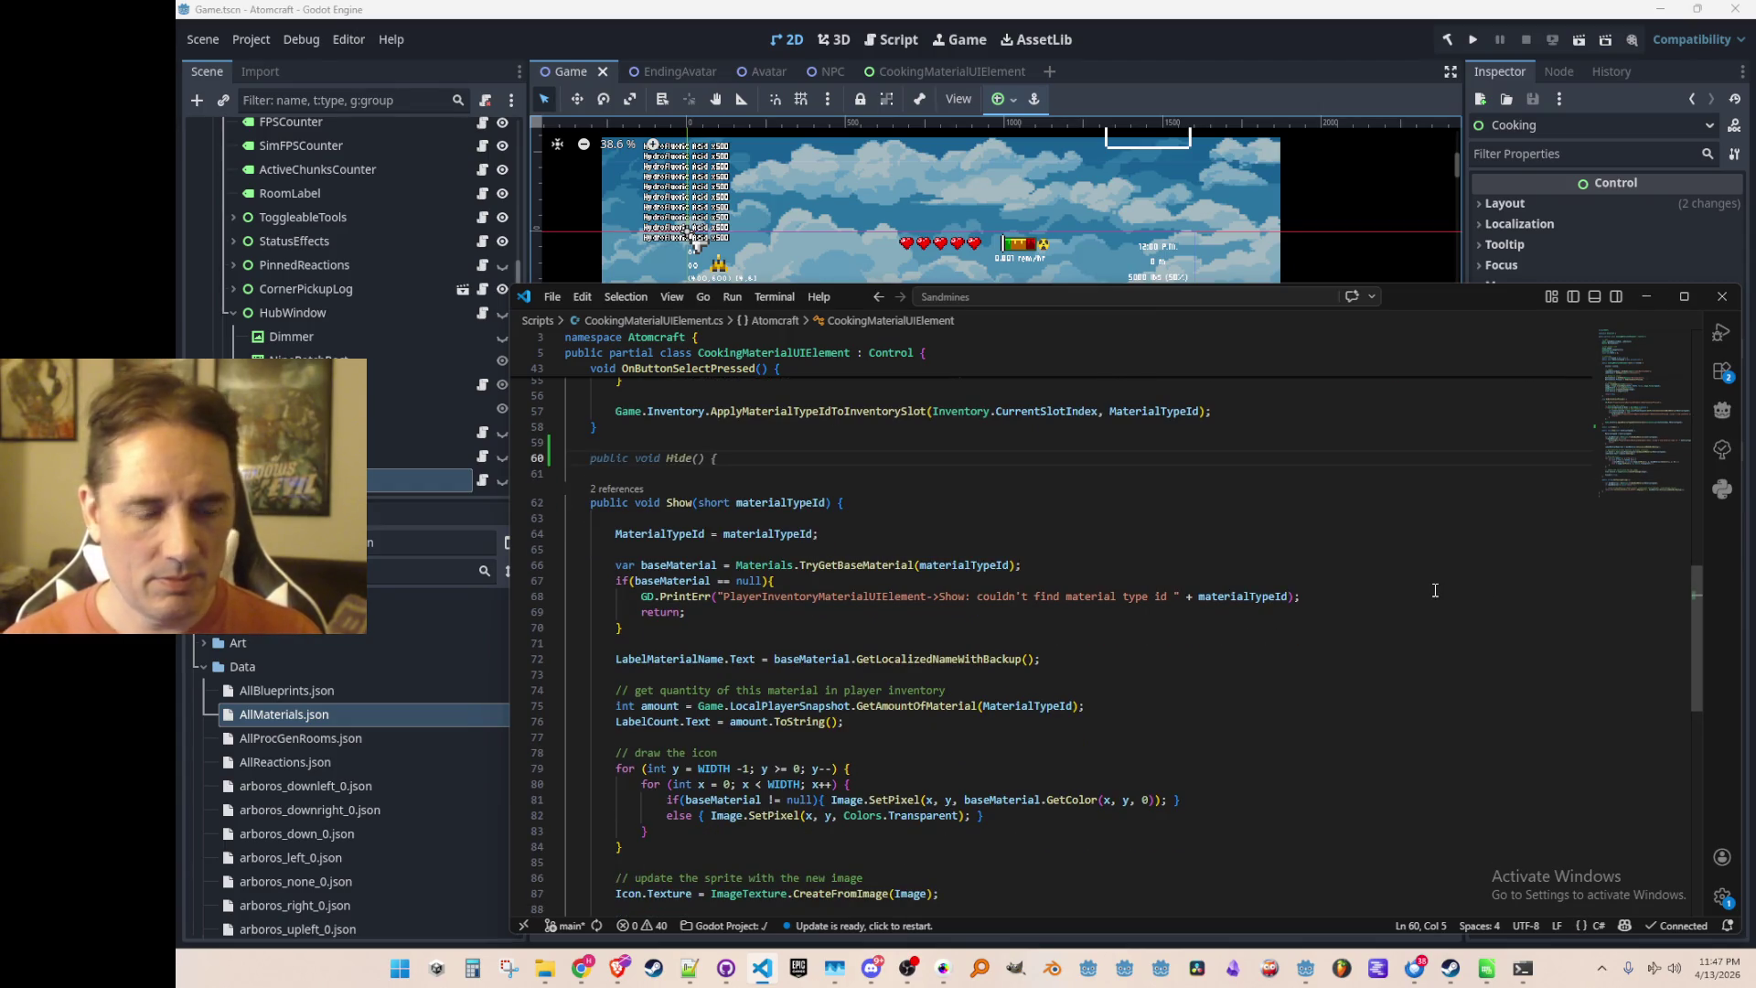
{"action": "type", "text": "public bool "}
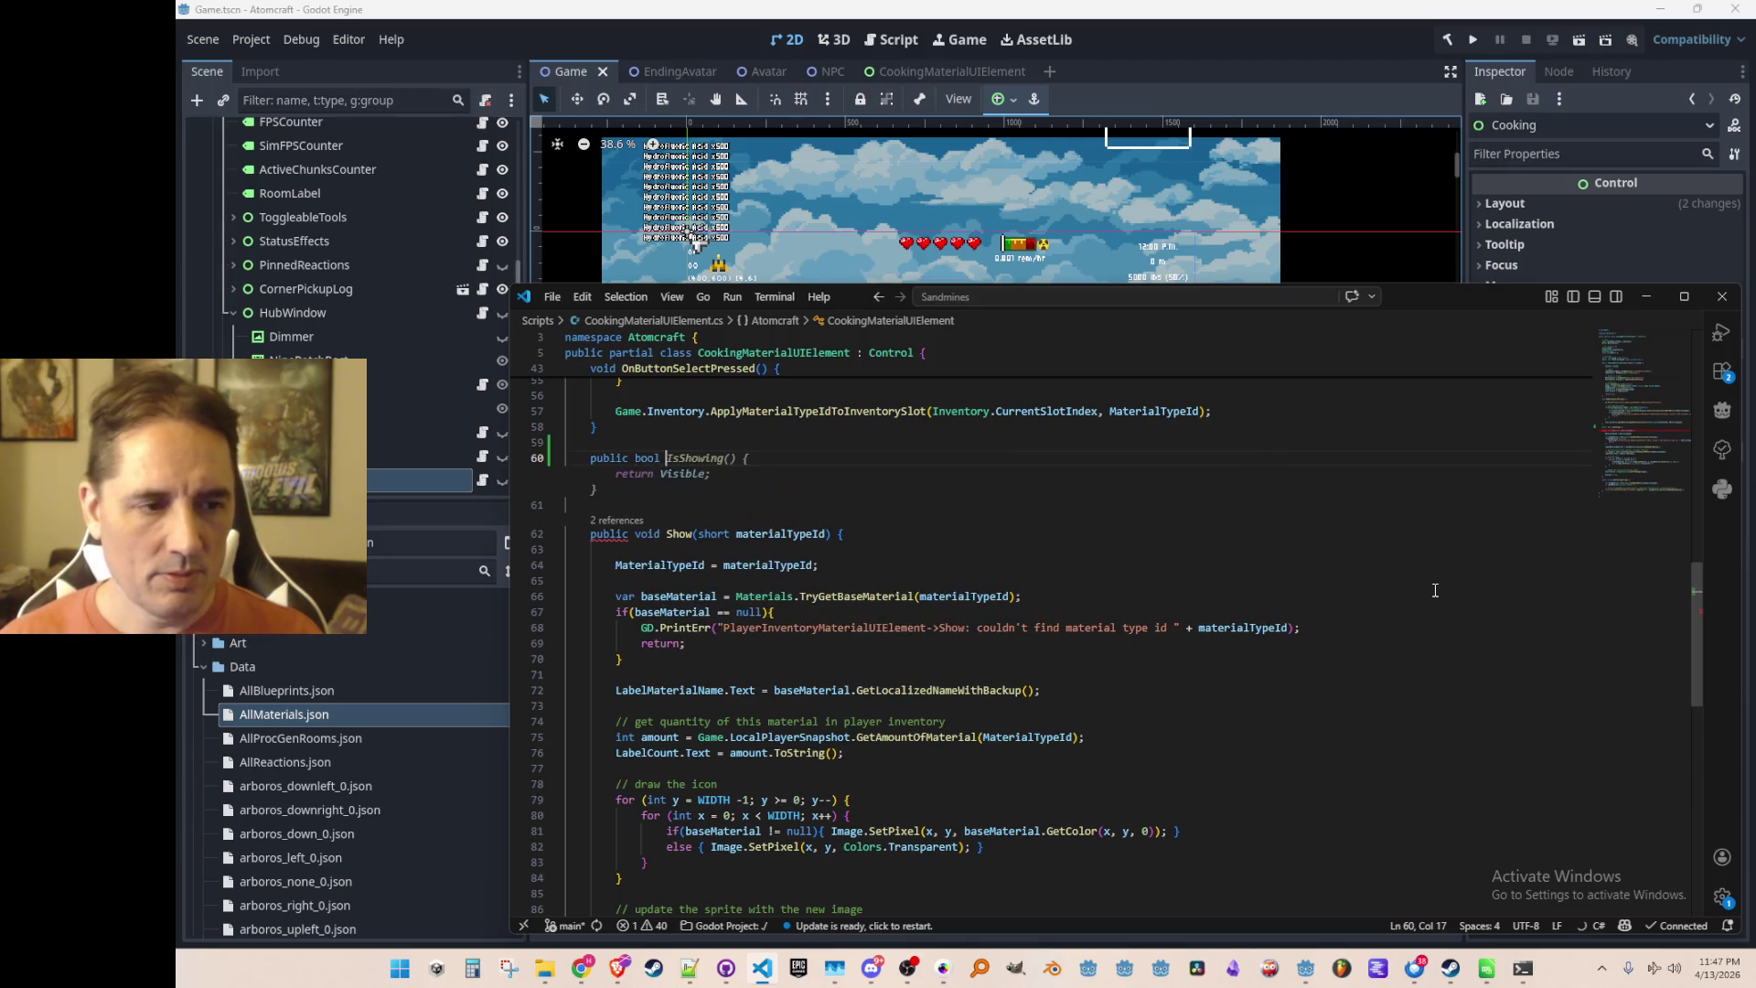
{"action": "type", "text": "Has"}
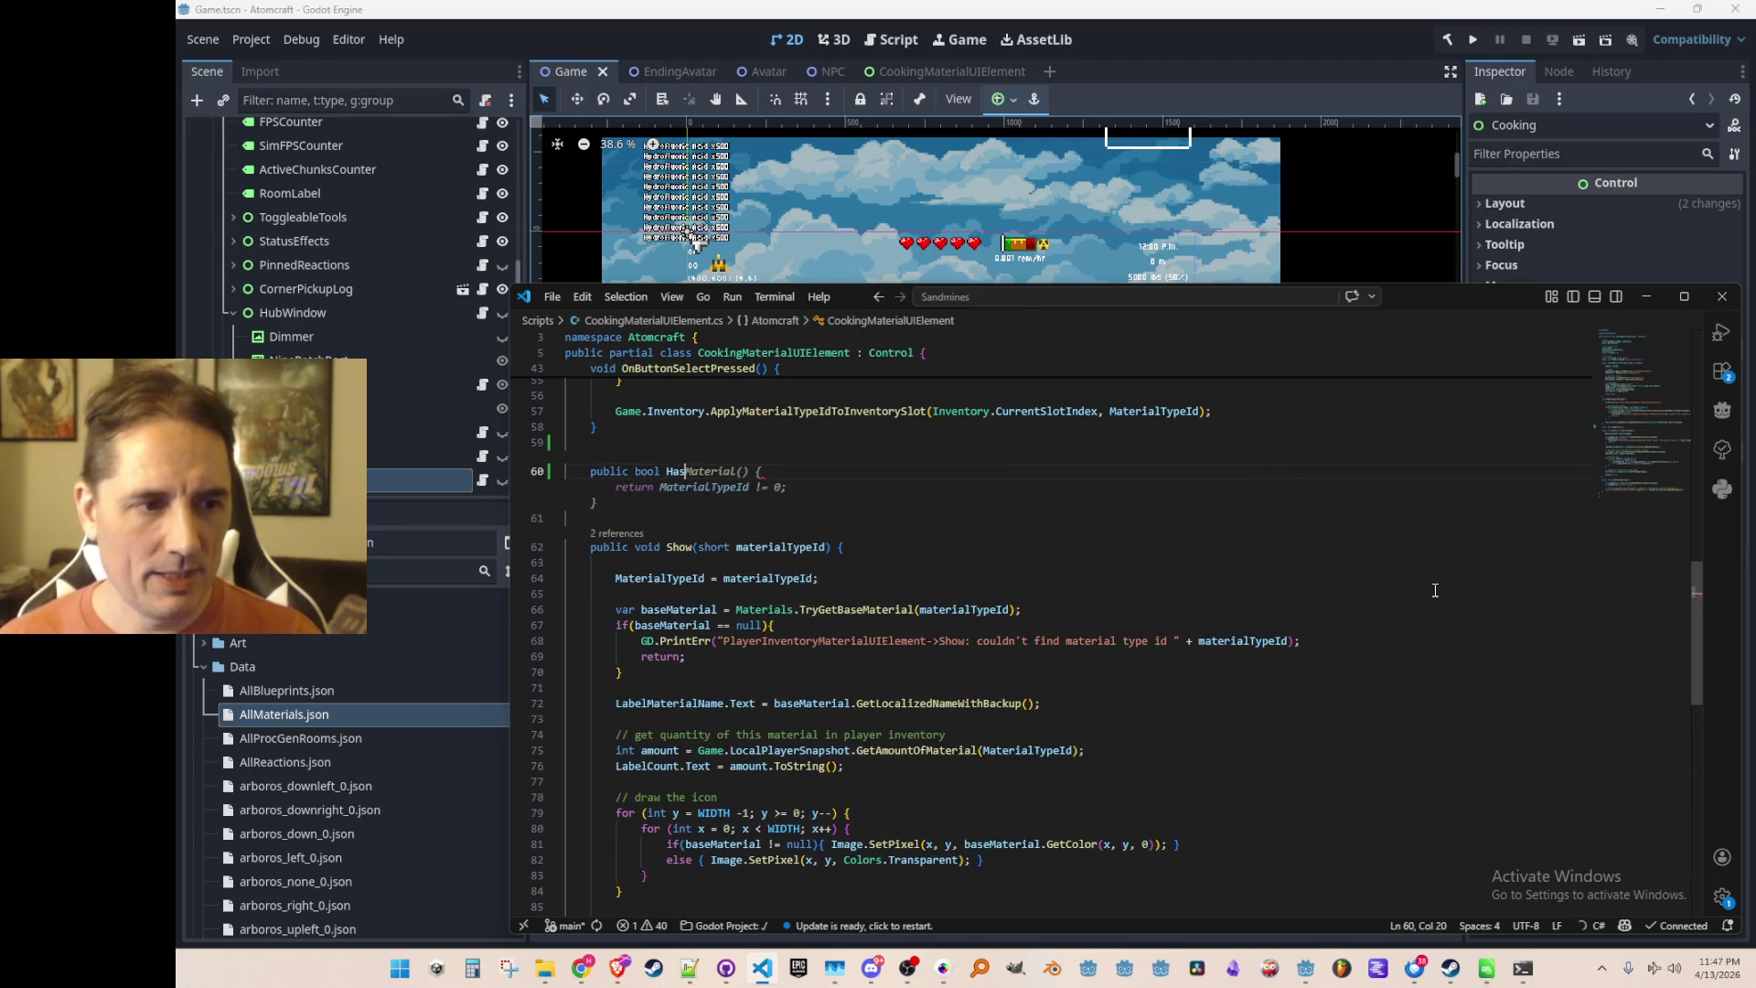
{"action": "type", "text": "MaterialI"}
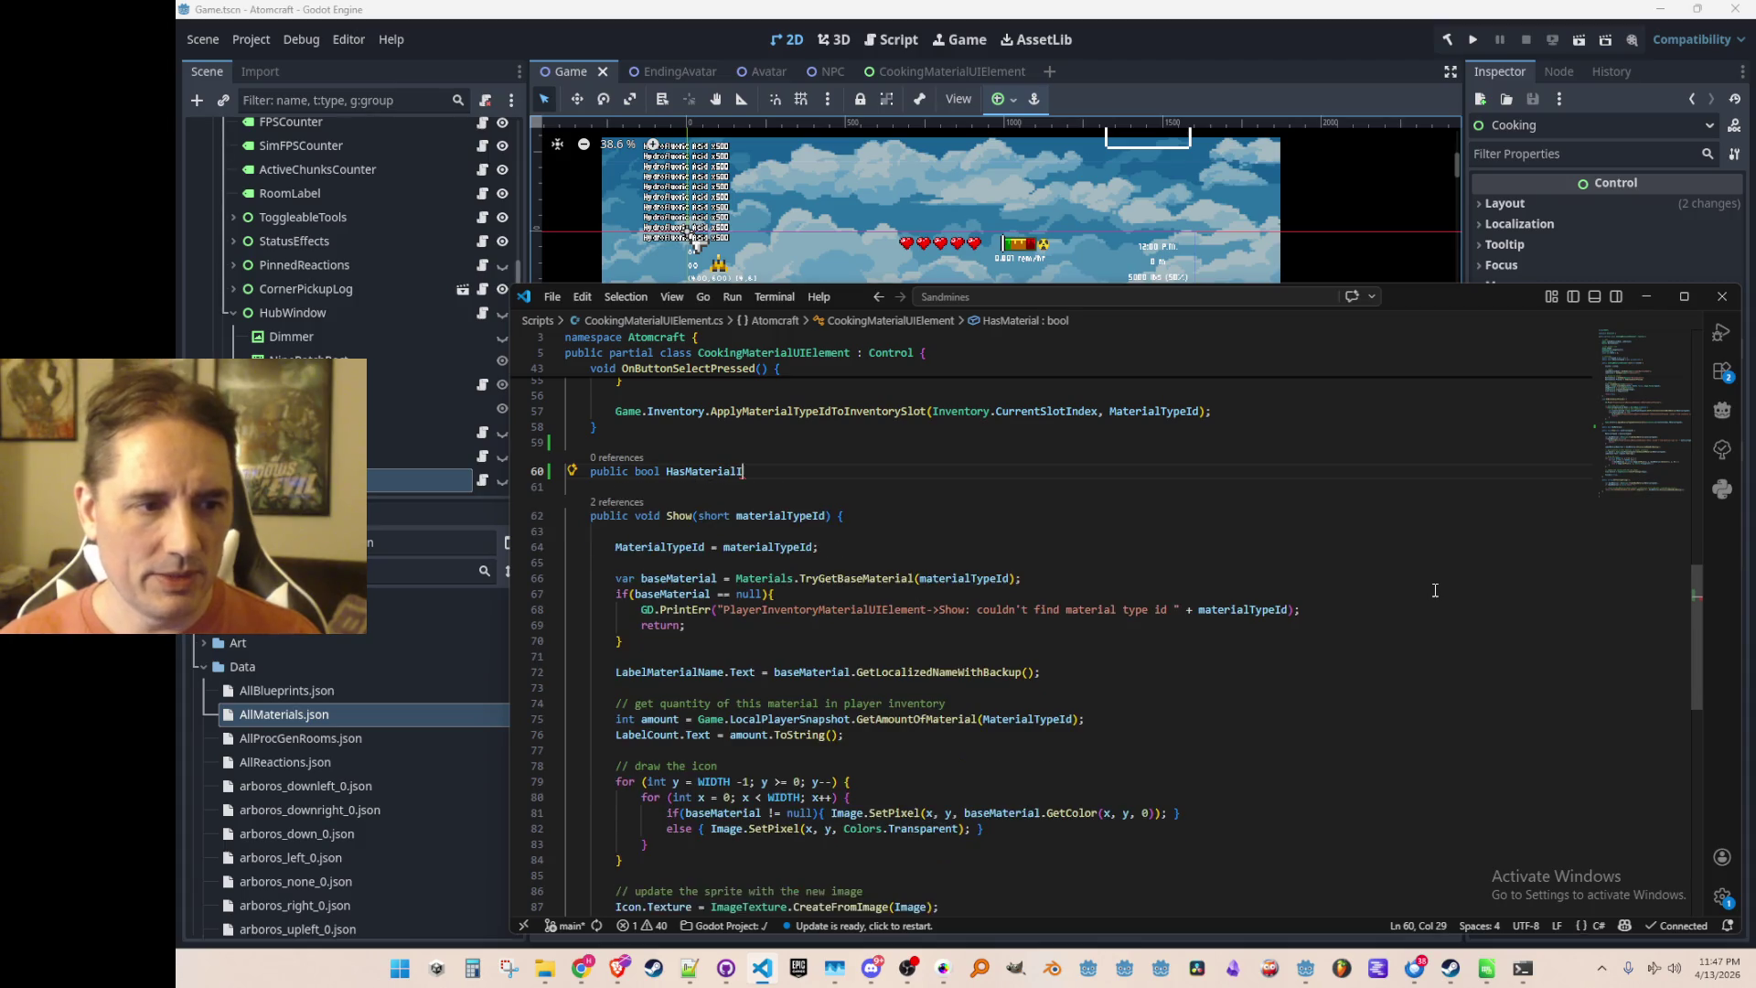
{"action": "type", "text": "nInventory() {"}
{"action": "key", "text": "Tab"}
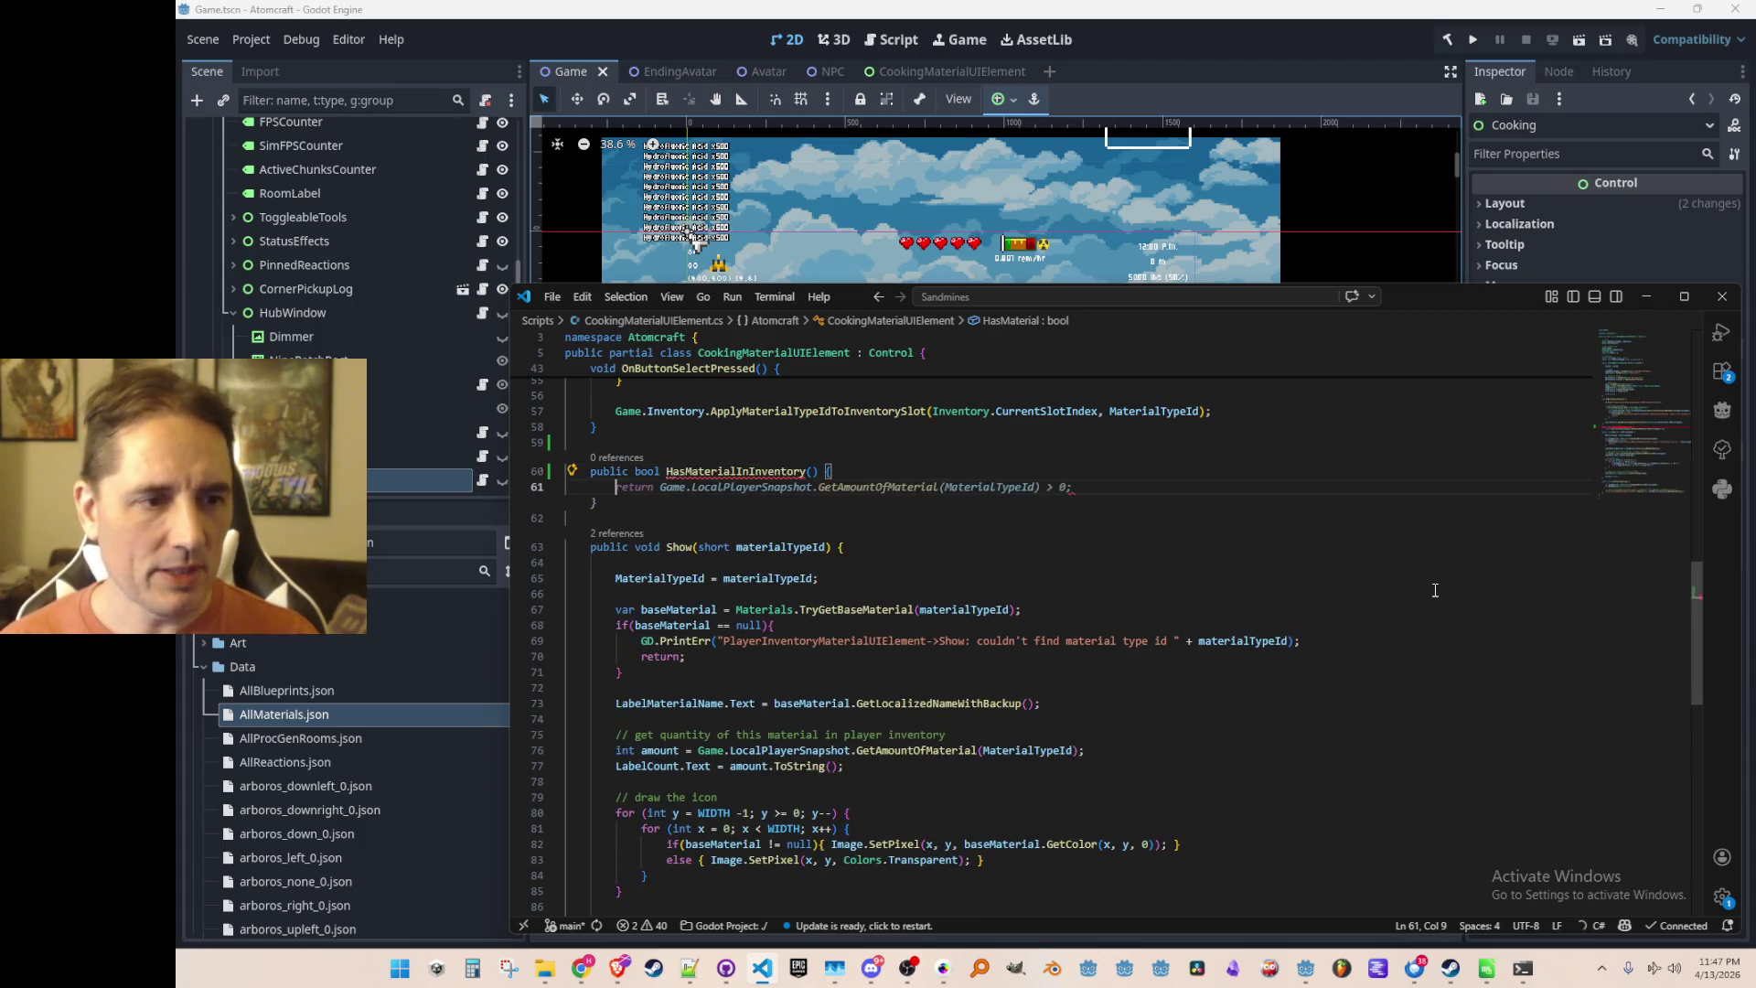
Review the new method's return check, then move into the creative-mode condition on line 48
{"action": "key", "text": "Up"}
{"action": "key", "text": "End"}
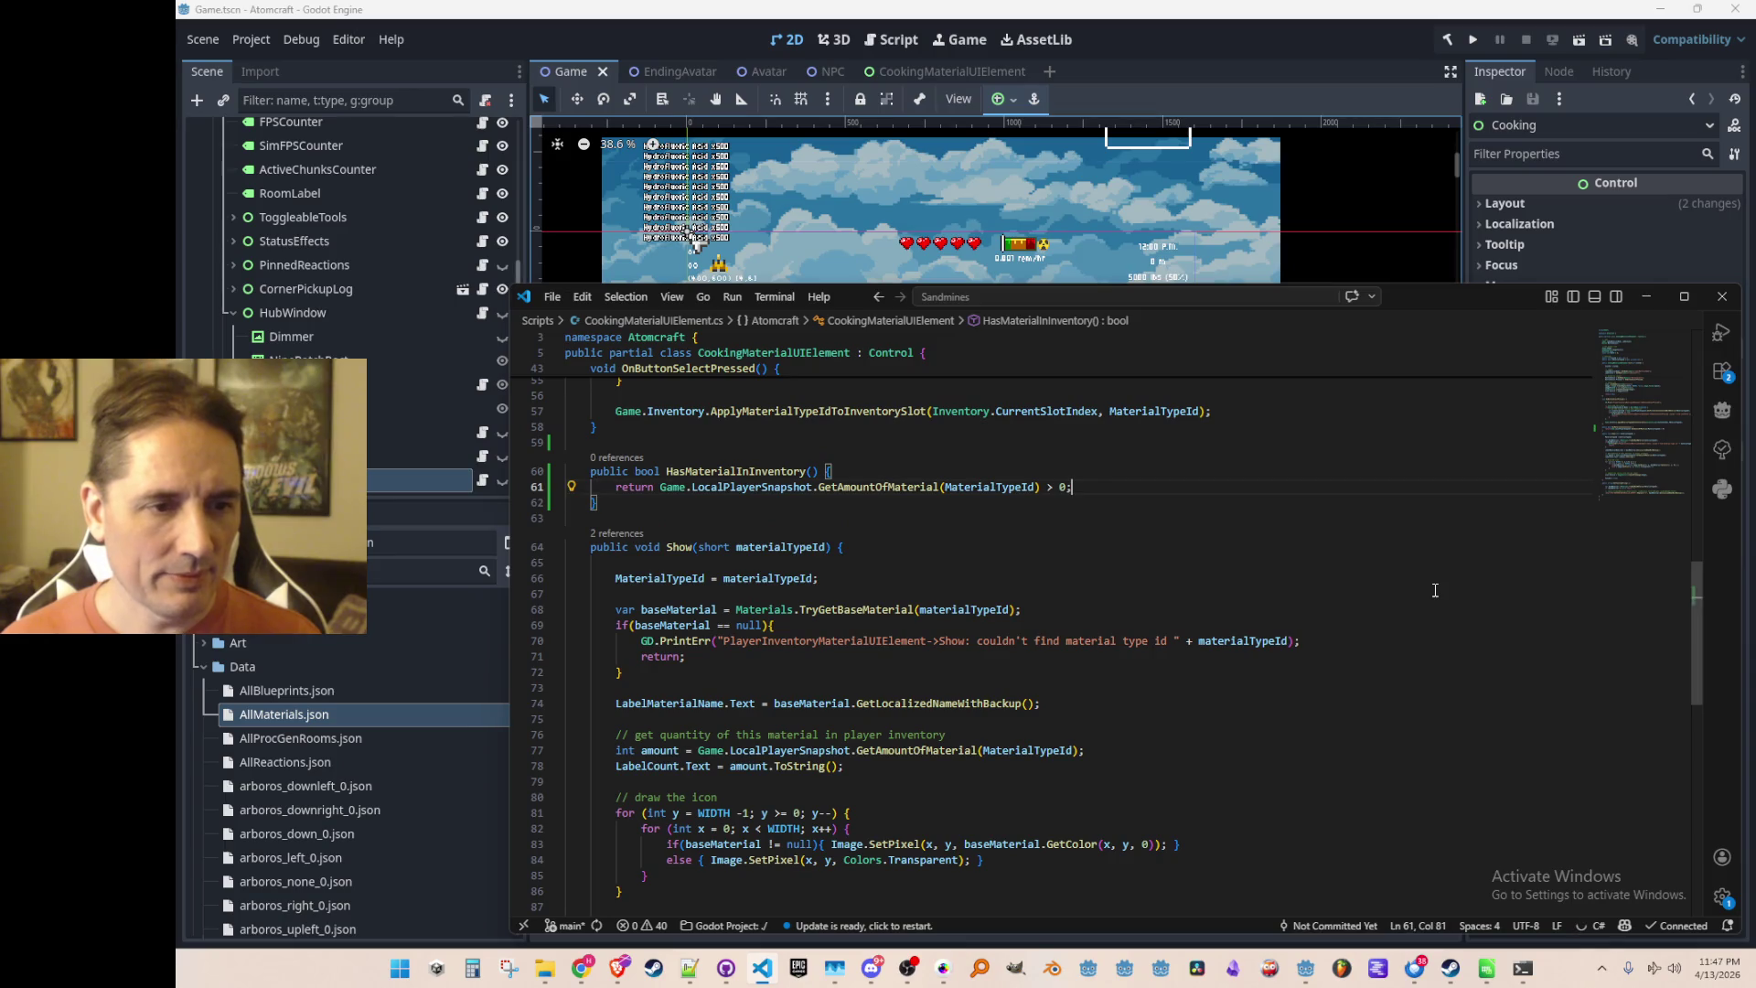
{"action": "key", "text": "Left"}
{"action": "key", "text": "Left"}
{"action": "key", "text": "Left"}
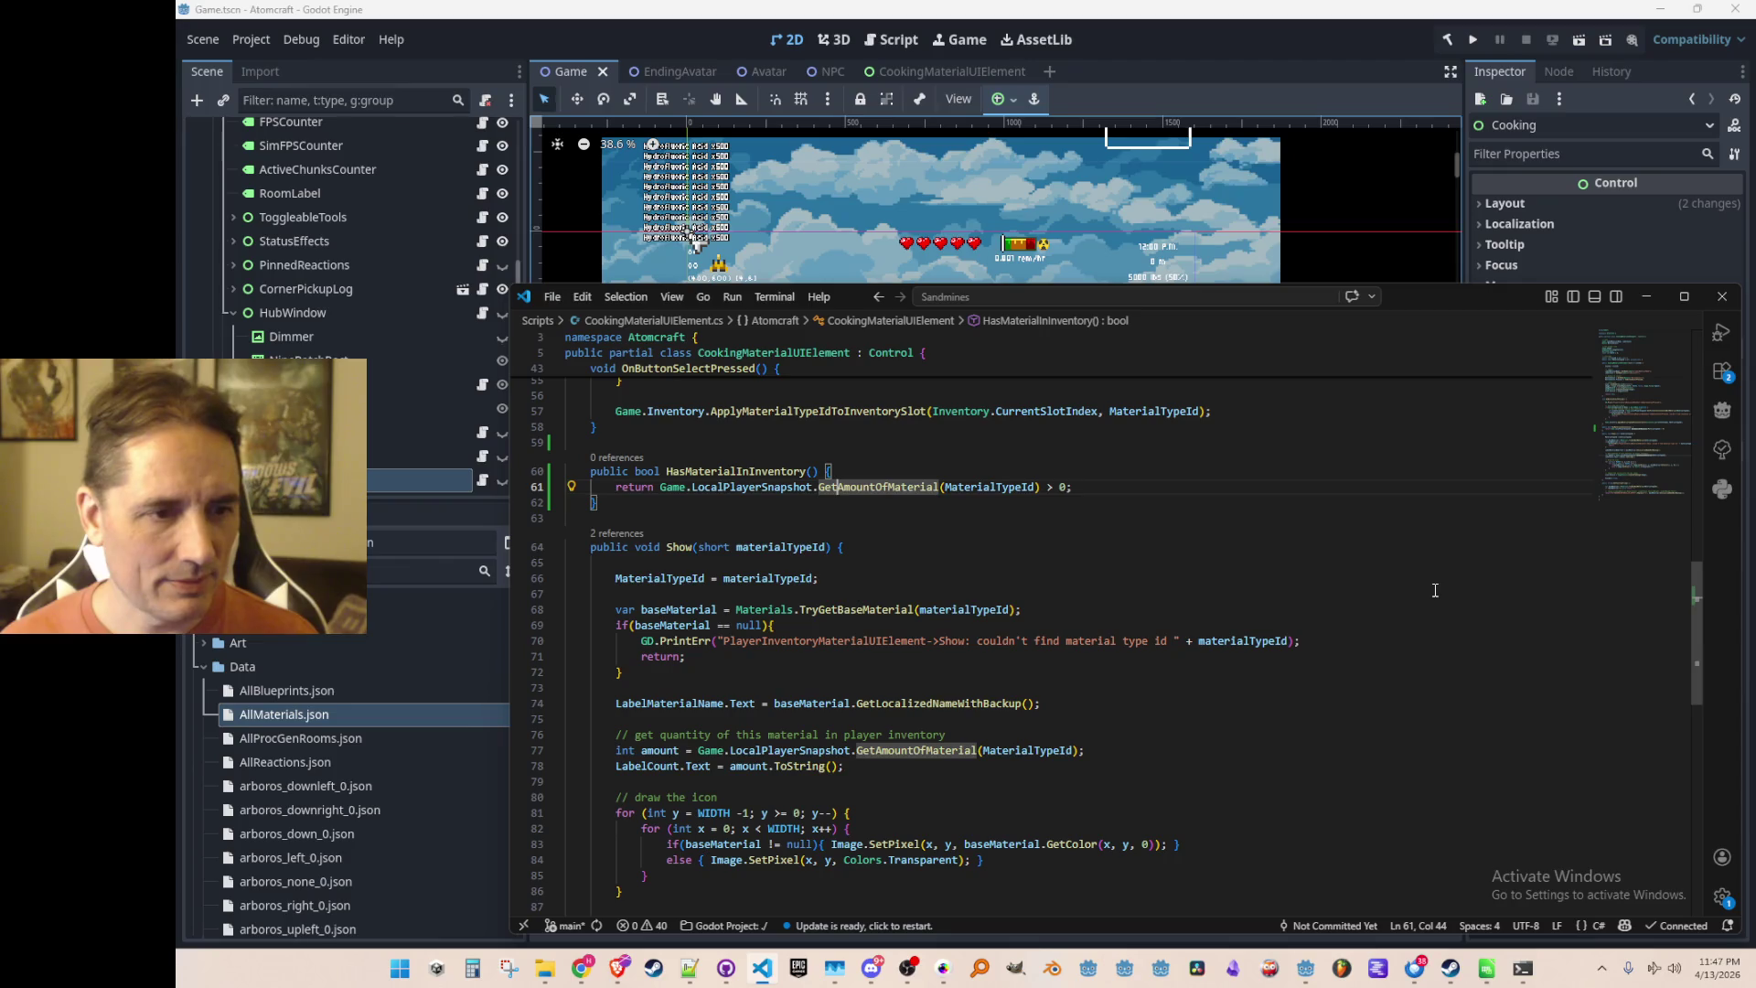
{"action": "key", "text": "Up"}
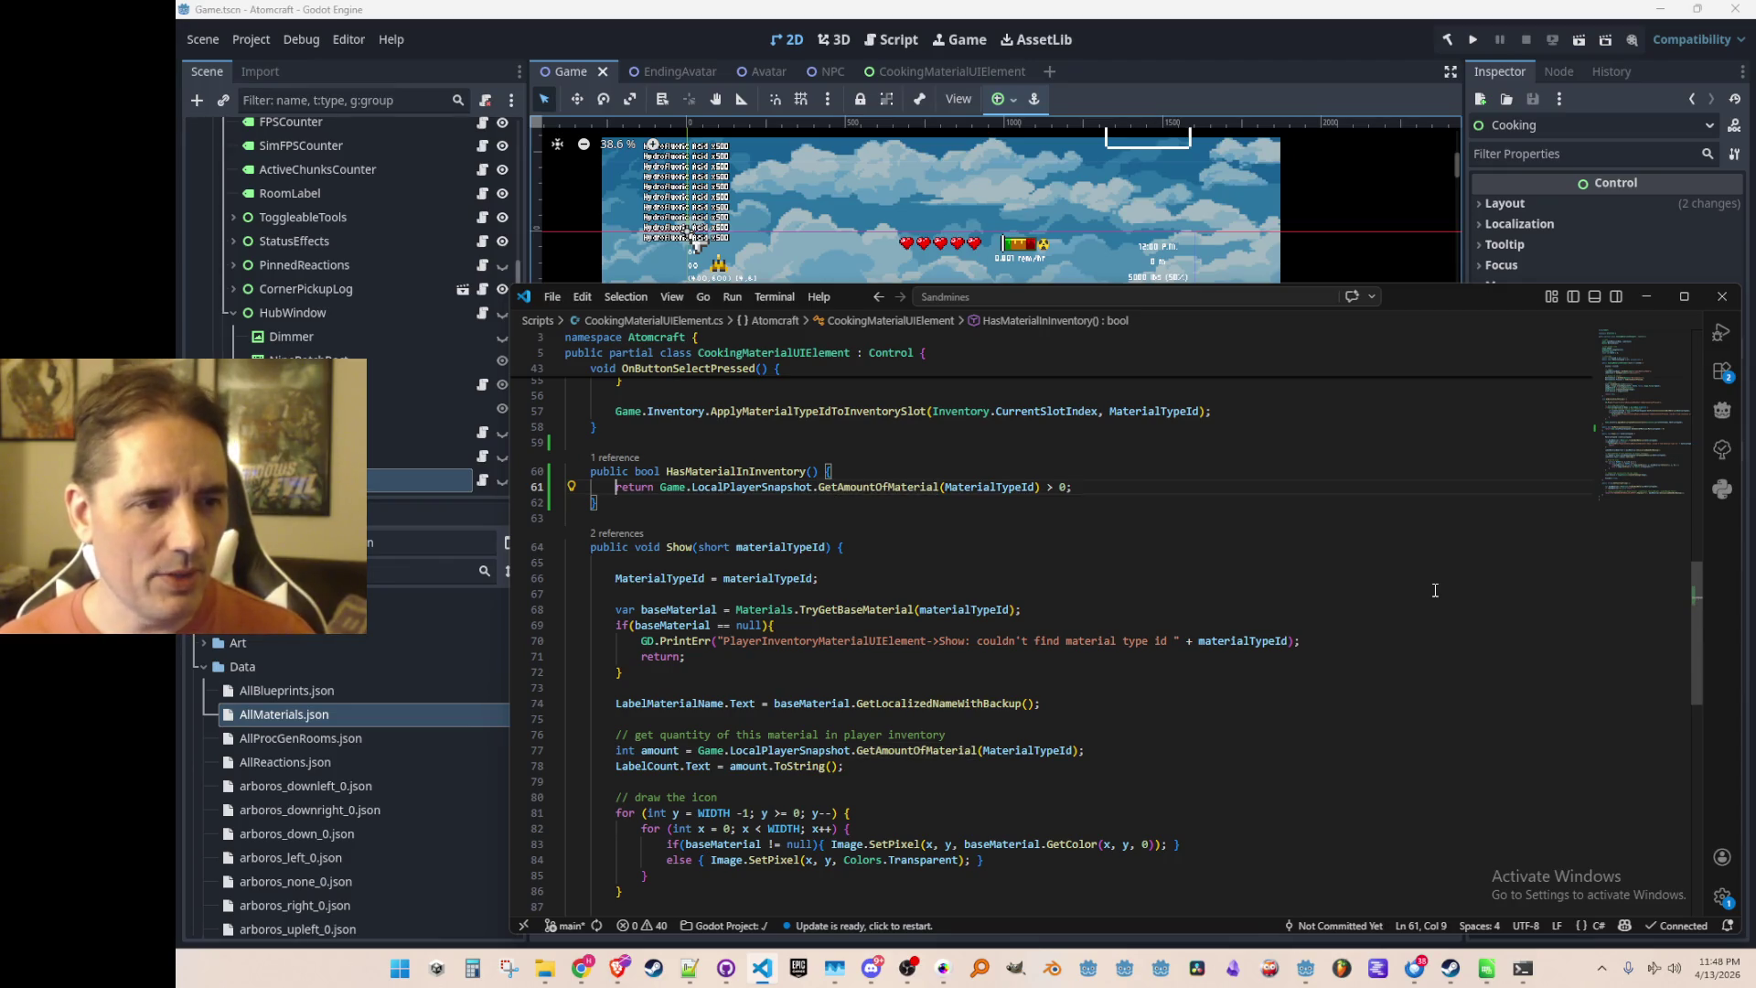
{"action": "key", "text": "ctrl+Left"}
{"action": "key", "text": "ctrl+Left"}
{"action": "key", "text": "ctrl+Left"}
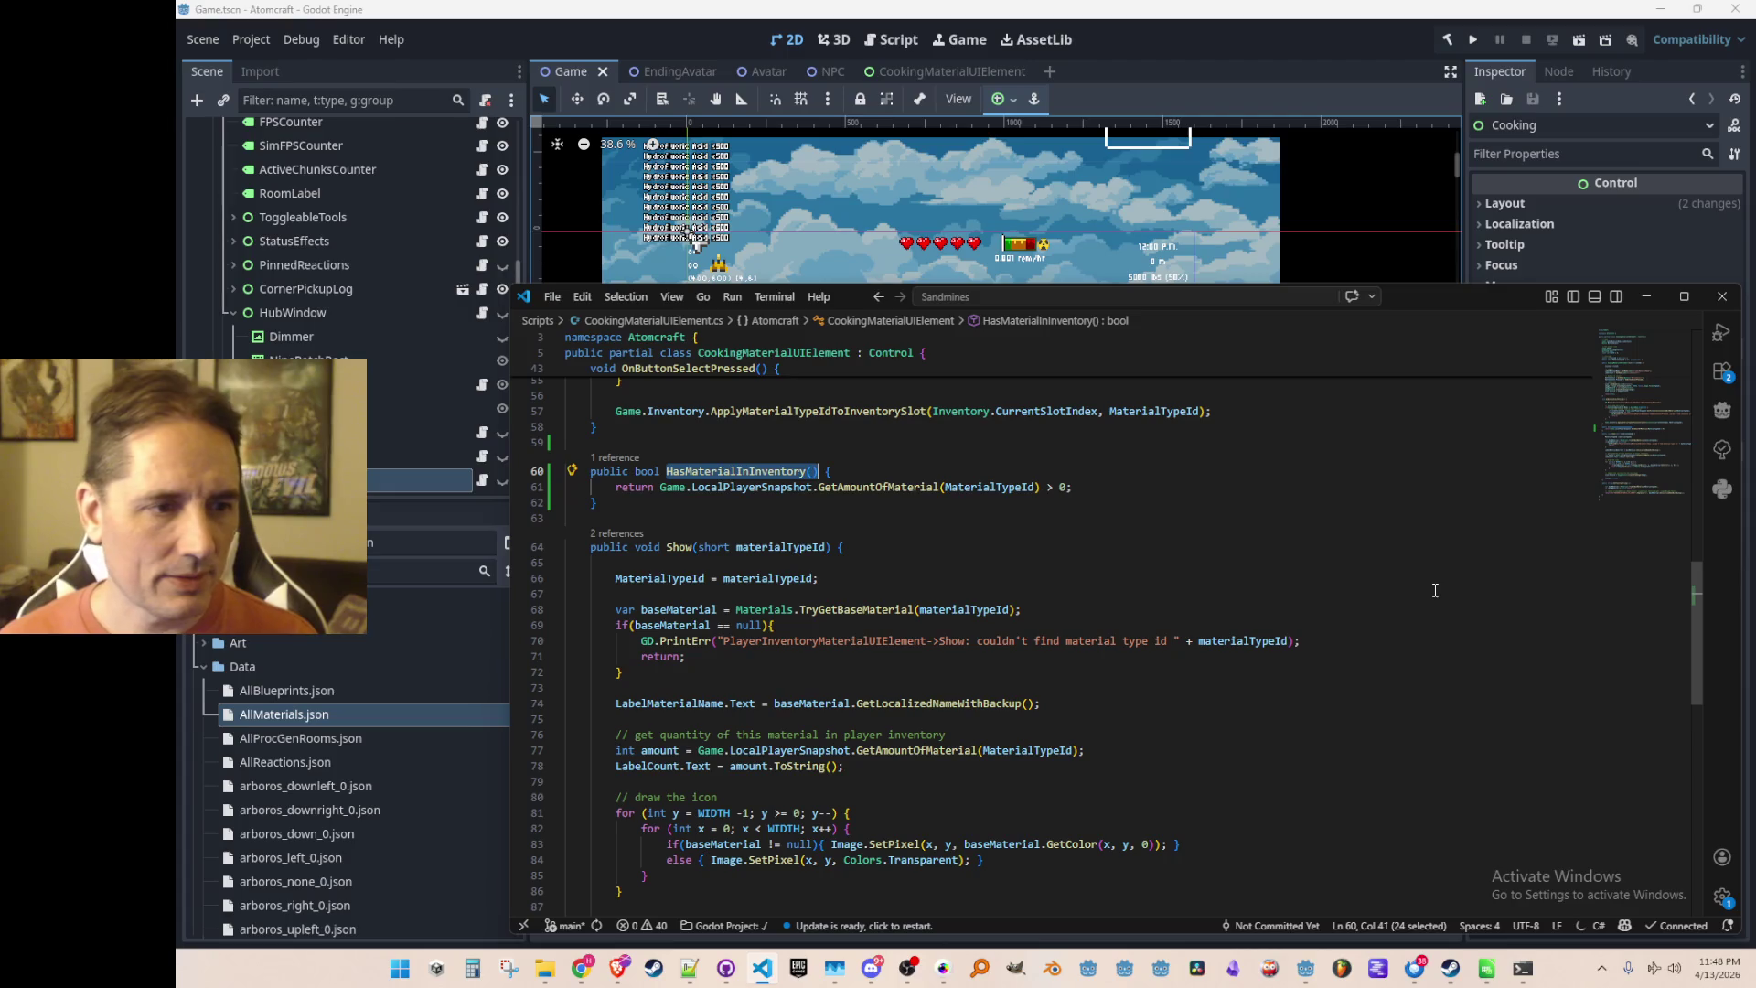
{"action": "key", "text": "Home"}
{"action": "scroll", "coordinate": [1375, 591], "scroll_direction": "up", "scroll_amount": 8}
{"action": "scroll", "coordinate": [1364, 610], "scroll_direction": "down", "scroll_amount": 2}
{"action": "left_click", "coordinate": [1361, 558]}
{"action": "key", "text": "Home"}
{"action": "key", "text": "ctrl+Right"}
{"action": "key", "text": "ctrl+Right"}
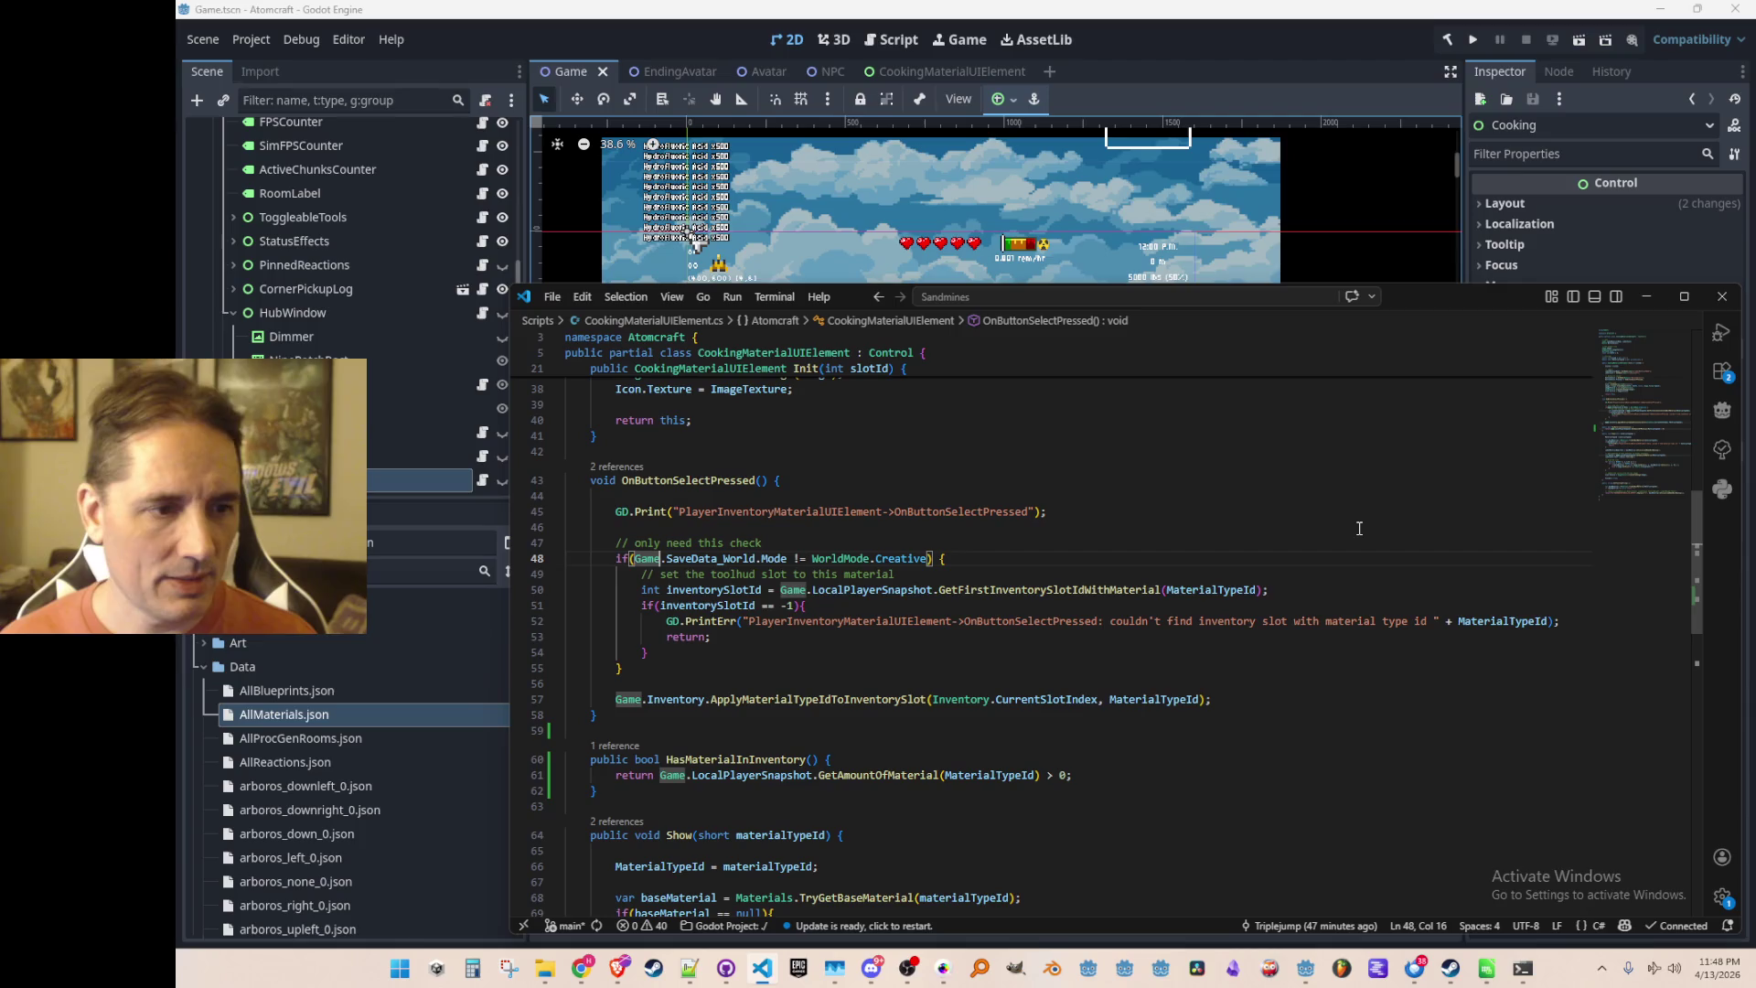
Make the if condition read HasMaterialInInventory() || mode == WorldMode.Creative
{"action": "type", "text": "HasMaterialInInventory() "}
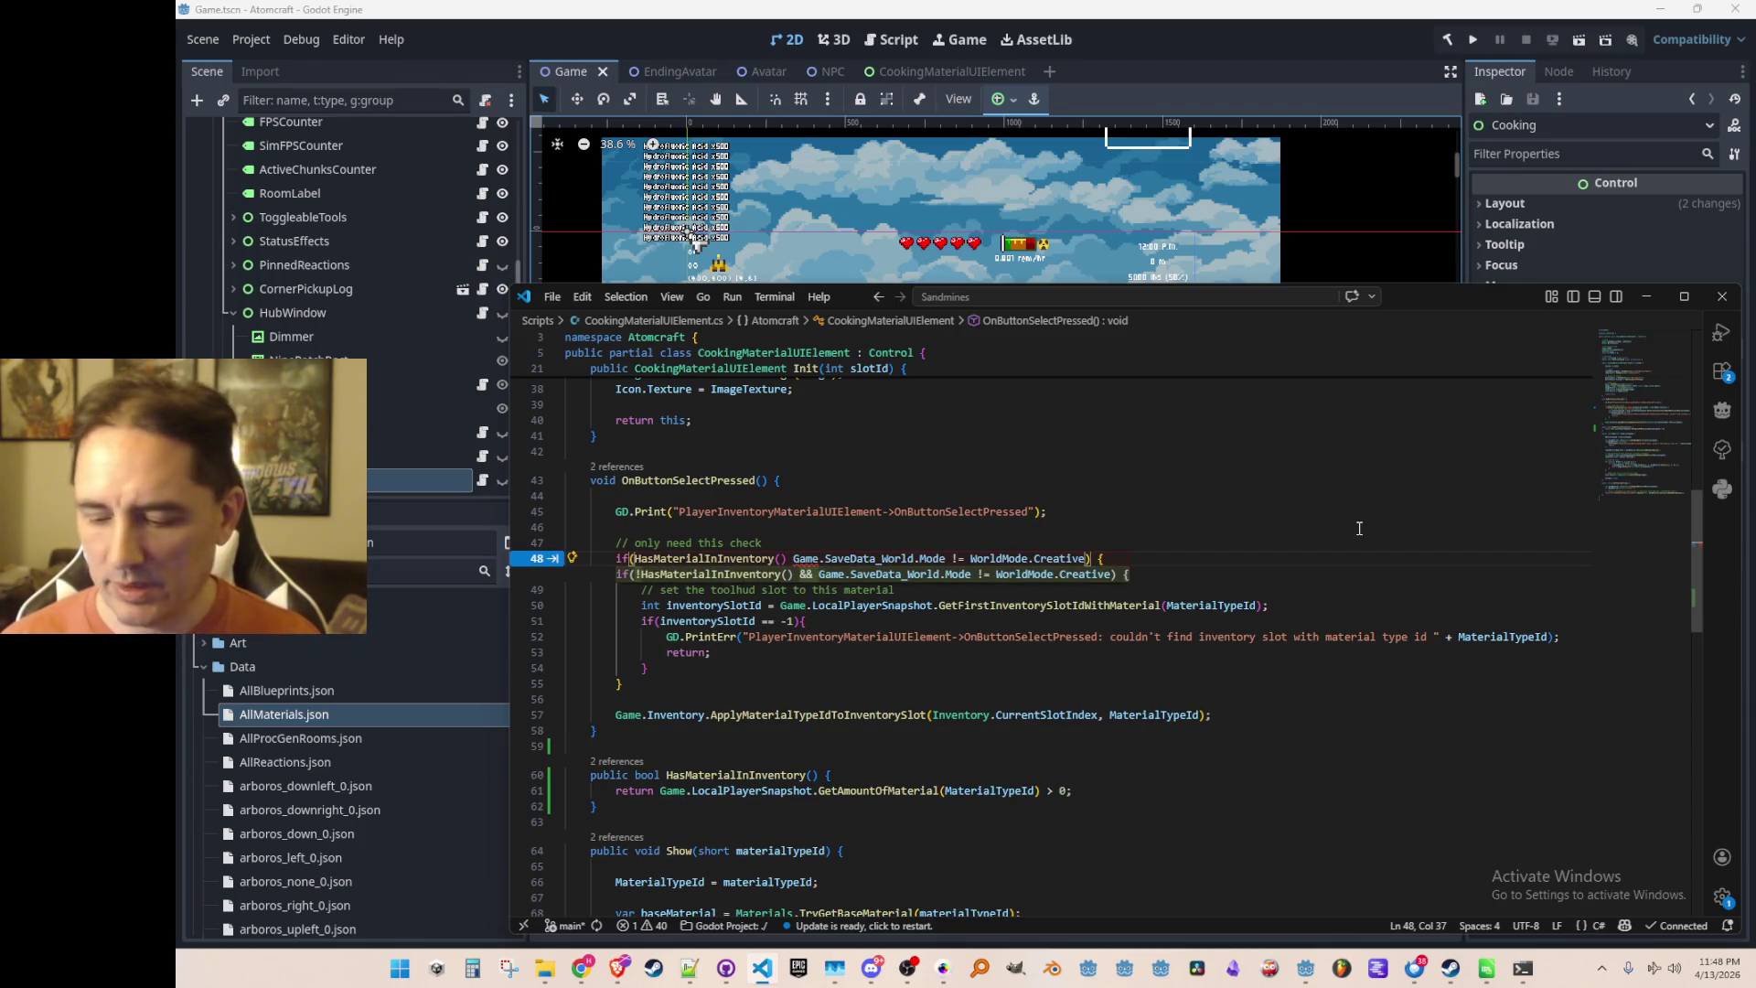
{"action": "type", "text": "||"}
{"action": "key", "text": "End"}
{"action": "key", "text": "ctrl+Left"}
{"action": "key", "text": "ctrl+Left"}
{"action": "key", "text": "ctrl+Left"}
{"action": "key", "text": "Delete"}
{"action": "type", "text": "="}
Delete the old toolhud slot lookup, the inventory slot assignment and the 'only need this check' comment
{"action": "key", "text": "Down"}
{"action": "key", "text": "Home"}
{"action": "key", "text": "Home"}
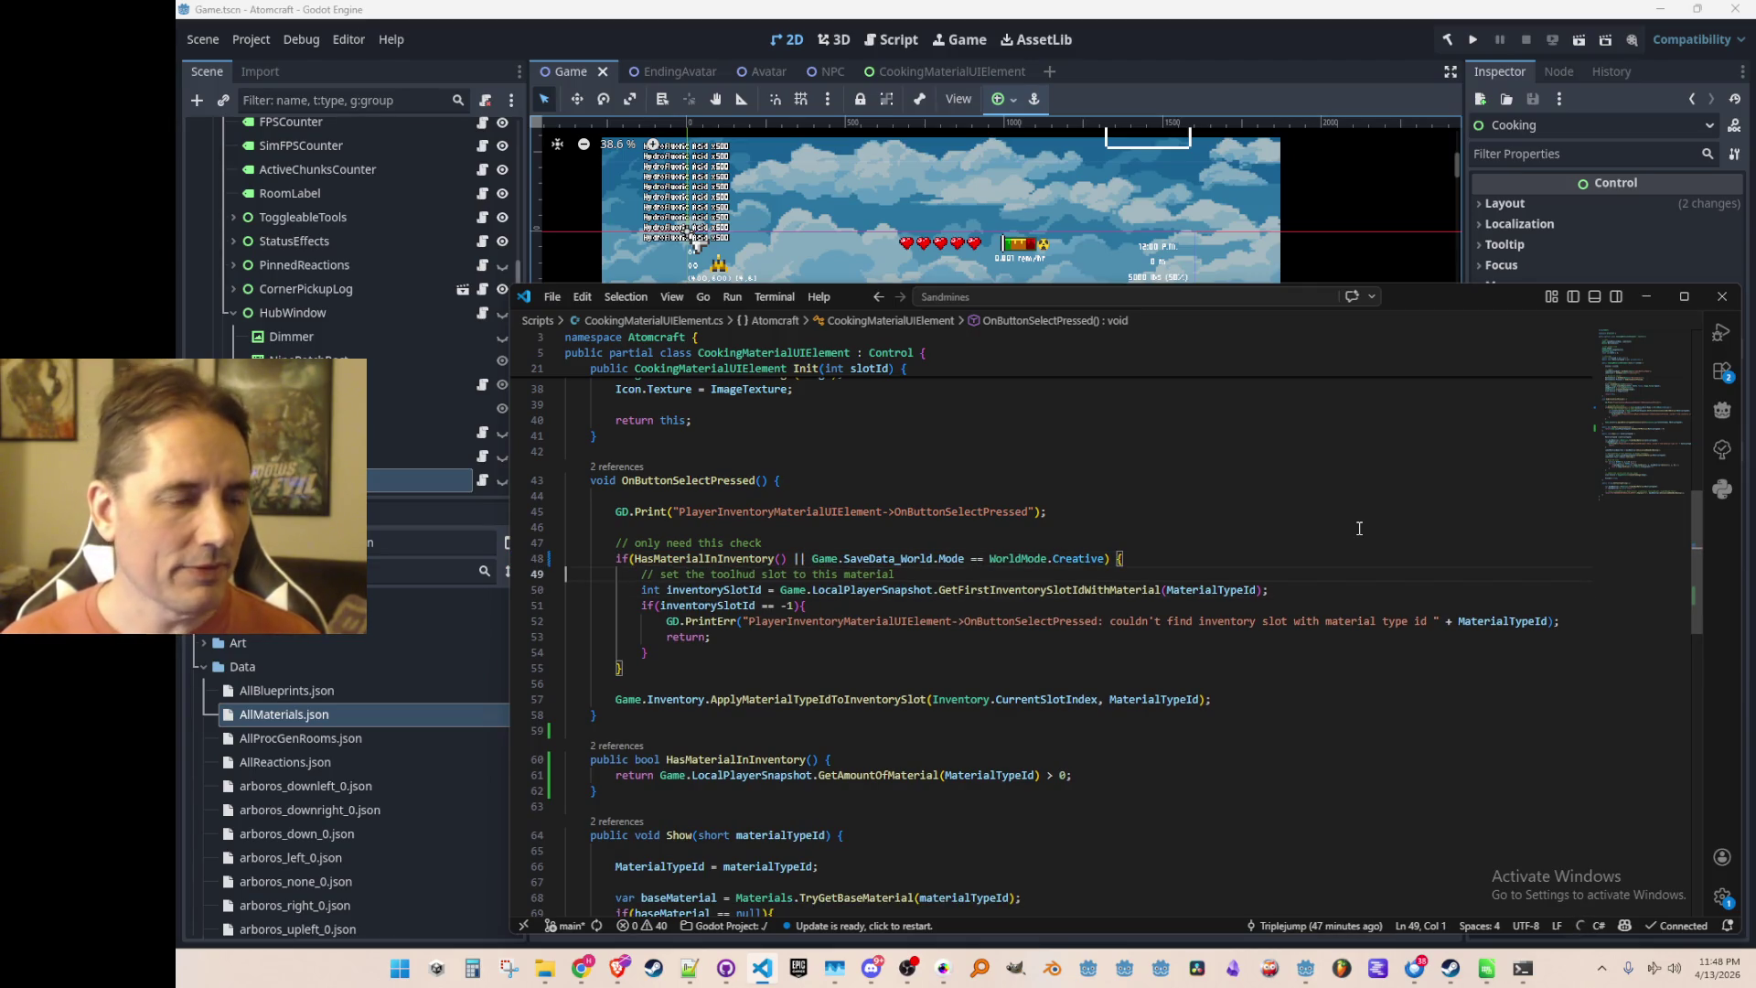
{"action": "key", "text": "shift+Down"}
{"action": "key", "text": "shift+Down"}
{"action": "key", "text": "shift+Down"}
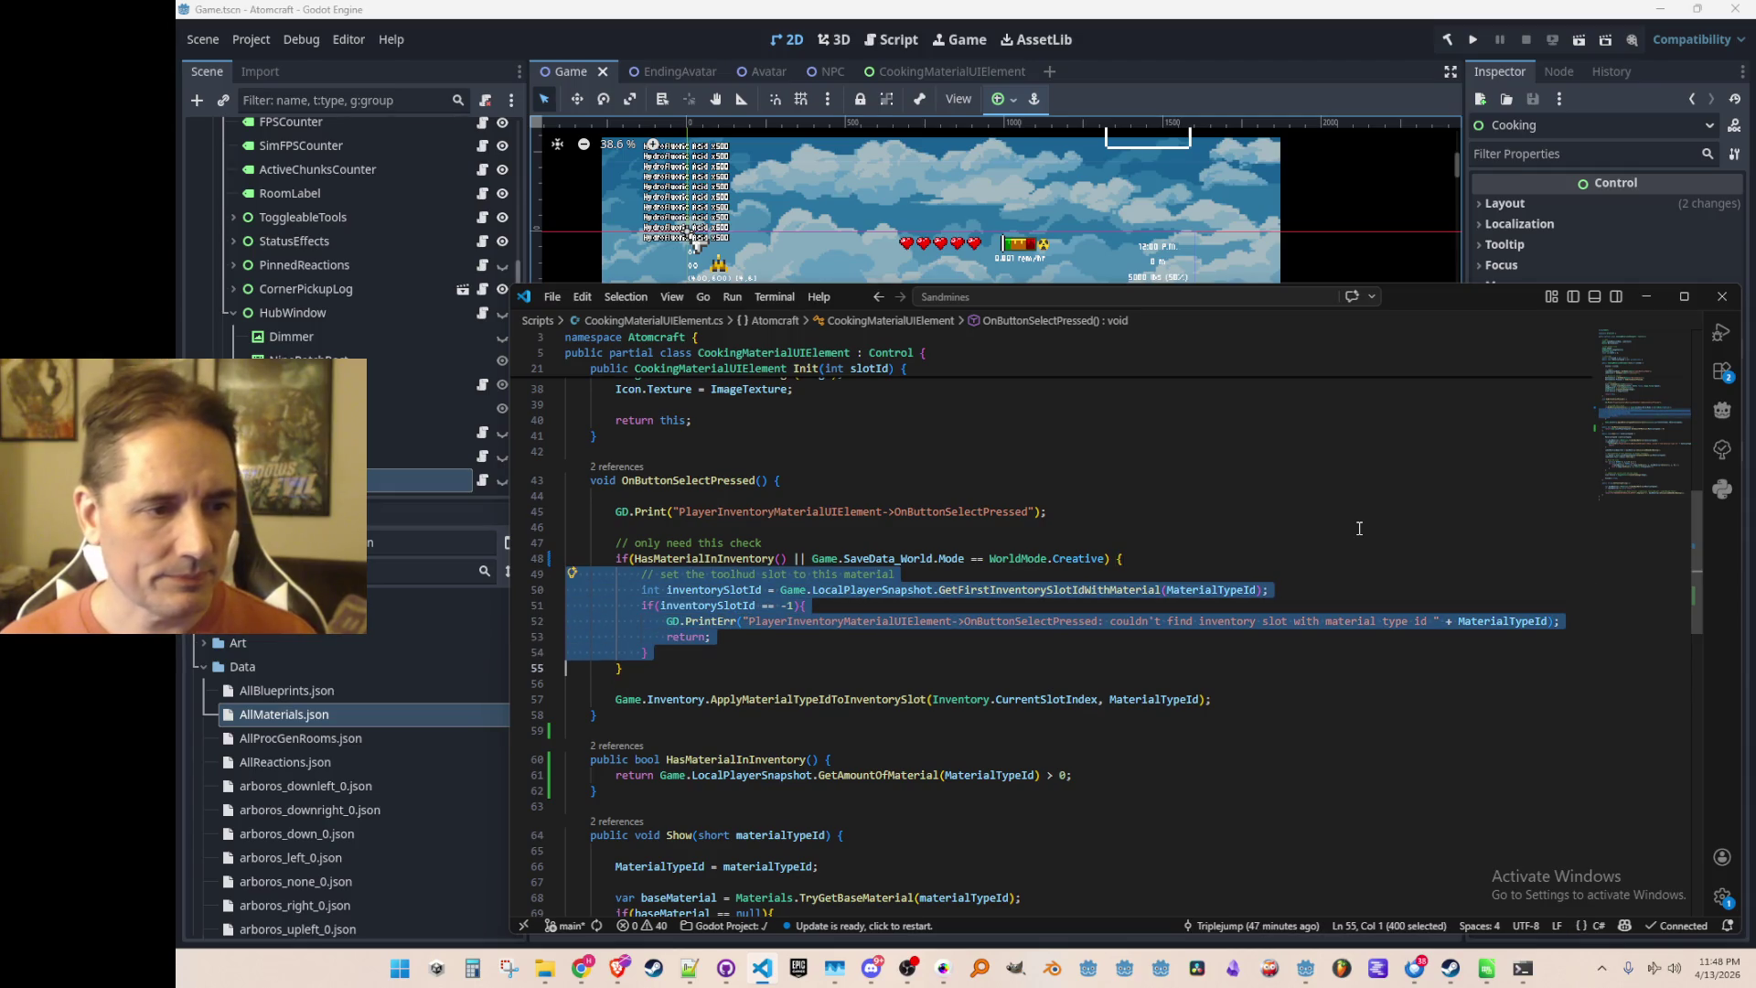
{"action": "key", "text": "Delete"}
{"action": "key", "text": "Down"}
{"action": "key", "text": "Down"}
{"action": "key", "text": "shift+Down"}
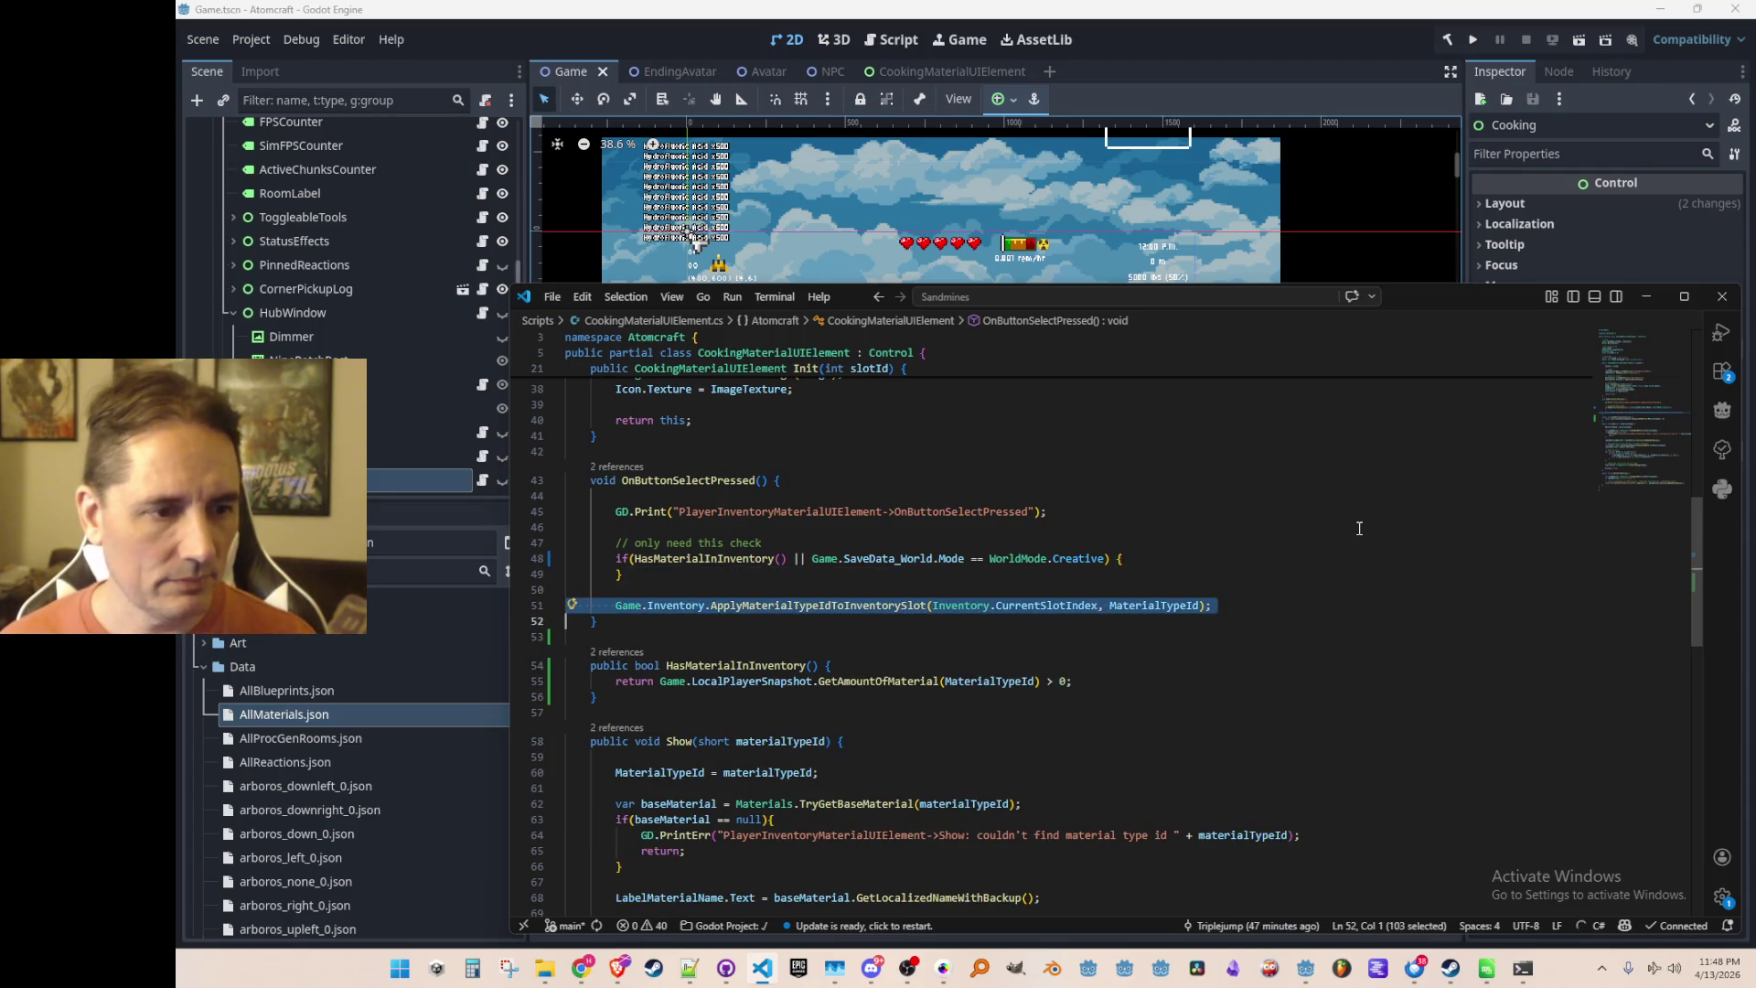
{"action": "key", "text": "Delete"}
{"action": "key", "text": "BackSpace"}
{"action": "key", "text": "Up"}
{"action": "key", "text": "Up"}
{"action": "key", "text": "End"}
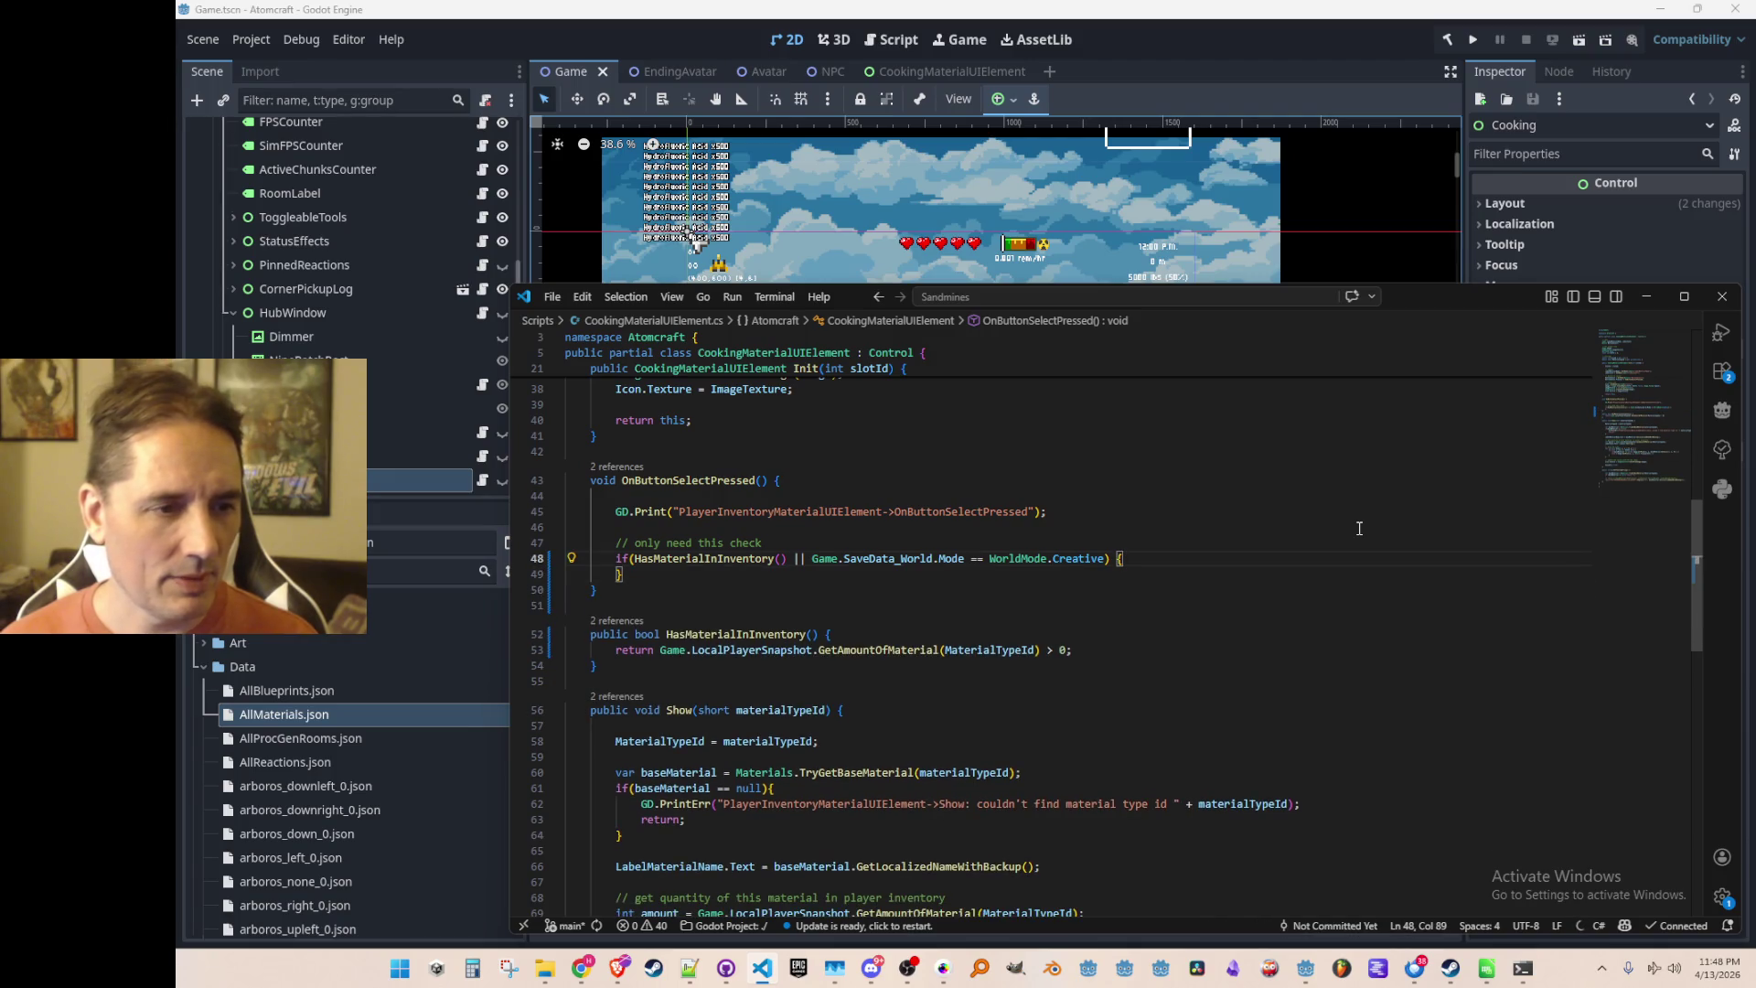
{"action": "key", "text": "Return"}
{"action": "key", "text": "Escape"}
{"action": "key", "text": "Up"}
{"action": "key", "text": "Up"}
{"action": "key", "text": "ctrl+shift+k"}
{"action": "key", "text": "Up"}
{"action": "key", "text": "Up"}
{"action": "key", "text": "Up"}
Replace the old class name in both log message prefixes with CookingMaterialUIElement
{"action": "scroll", "coordinate": [1176, 582], "scroll_direction": "up", "scroll_amount": 10}
{"action": "scroll", "coordinate": [1176, 583], "scroll_direction": "up", "scroll_amount": 1}
{"action": "left_click", "coordinate": [789, 413]}
{"action": "left_click", "coordinate": [1060, 648]}
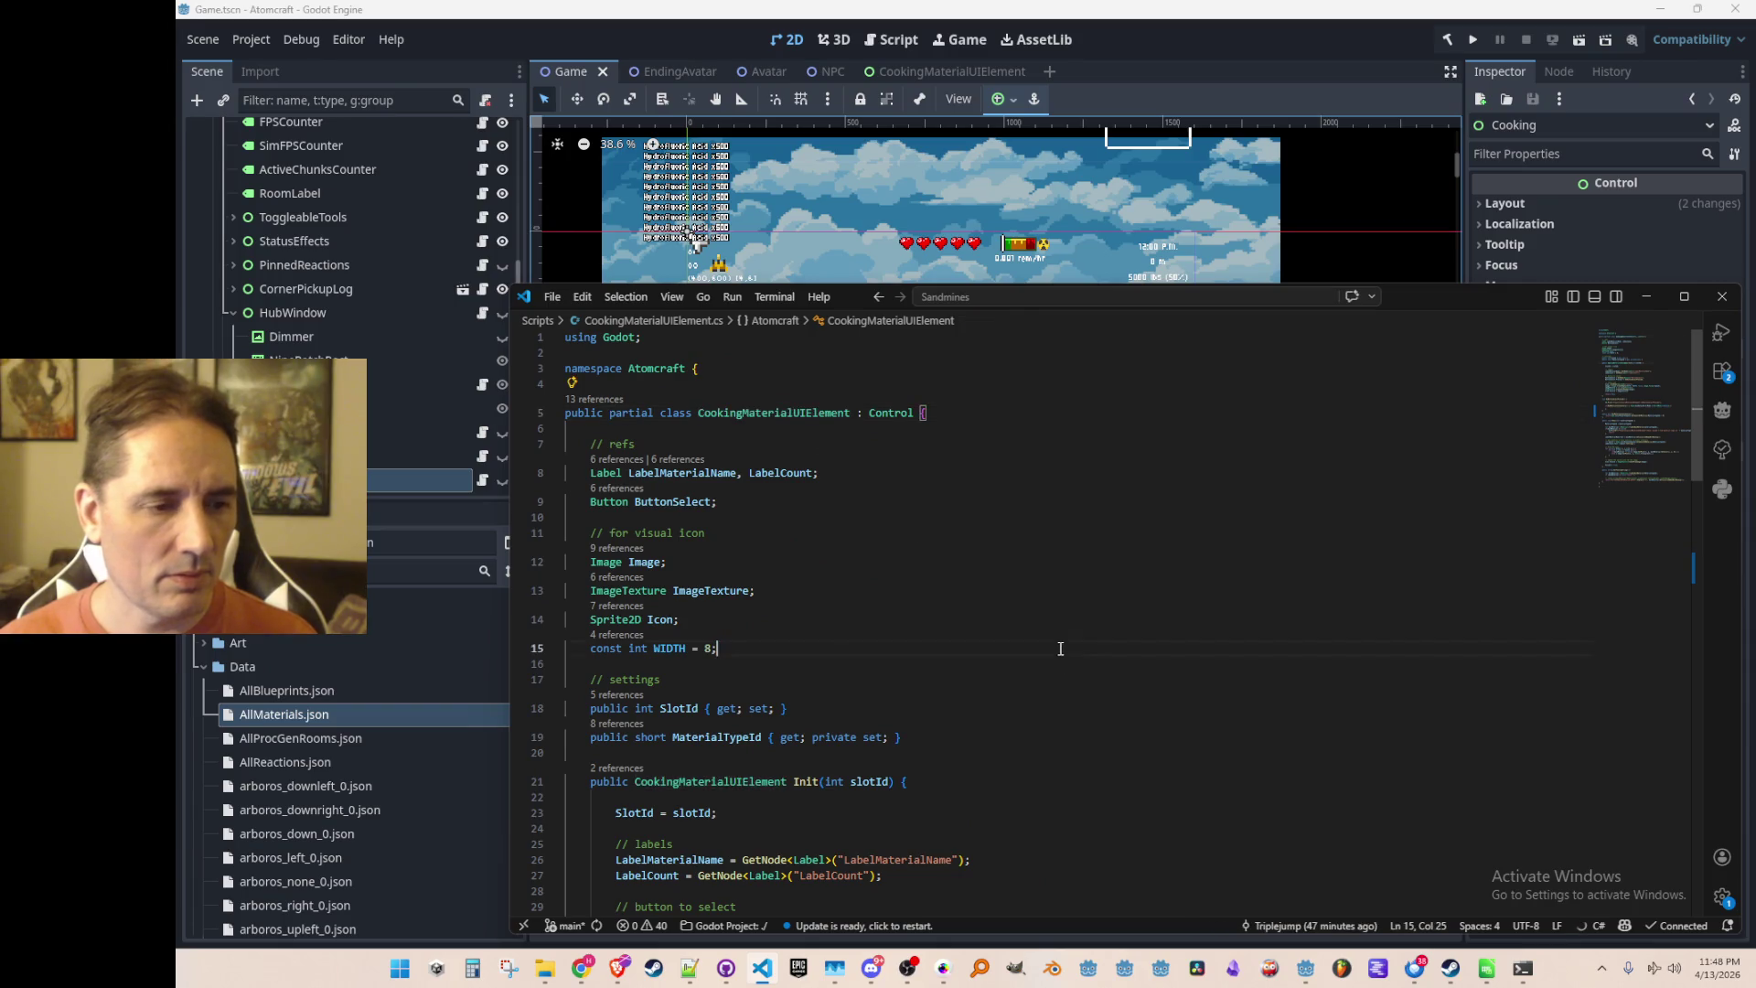
{"action": "scroll", "coordinate": [914, 603], "scroll_direction": "down", "scroll_amount": 12}
{"action": "scroll", "coordinate": [849, 572], "scroll_direction": "down", "scroll_amount": 1}
{"action": "double_click", "coordinate": [860, 470]}
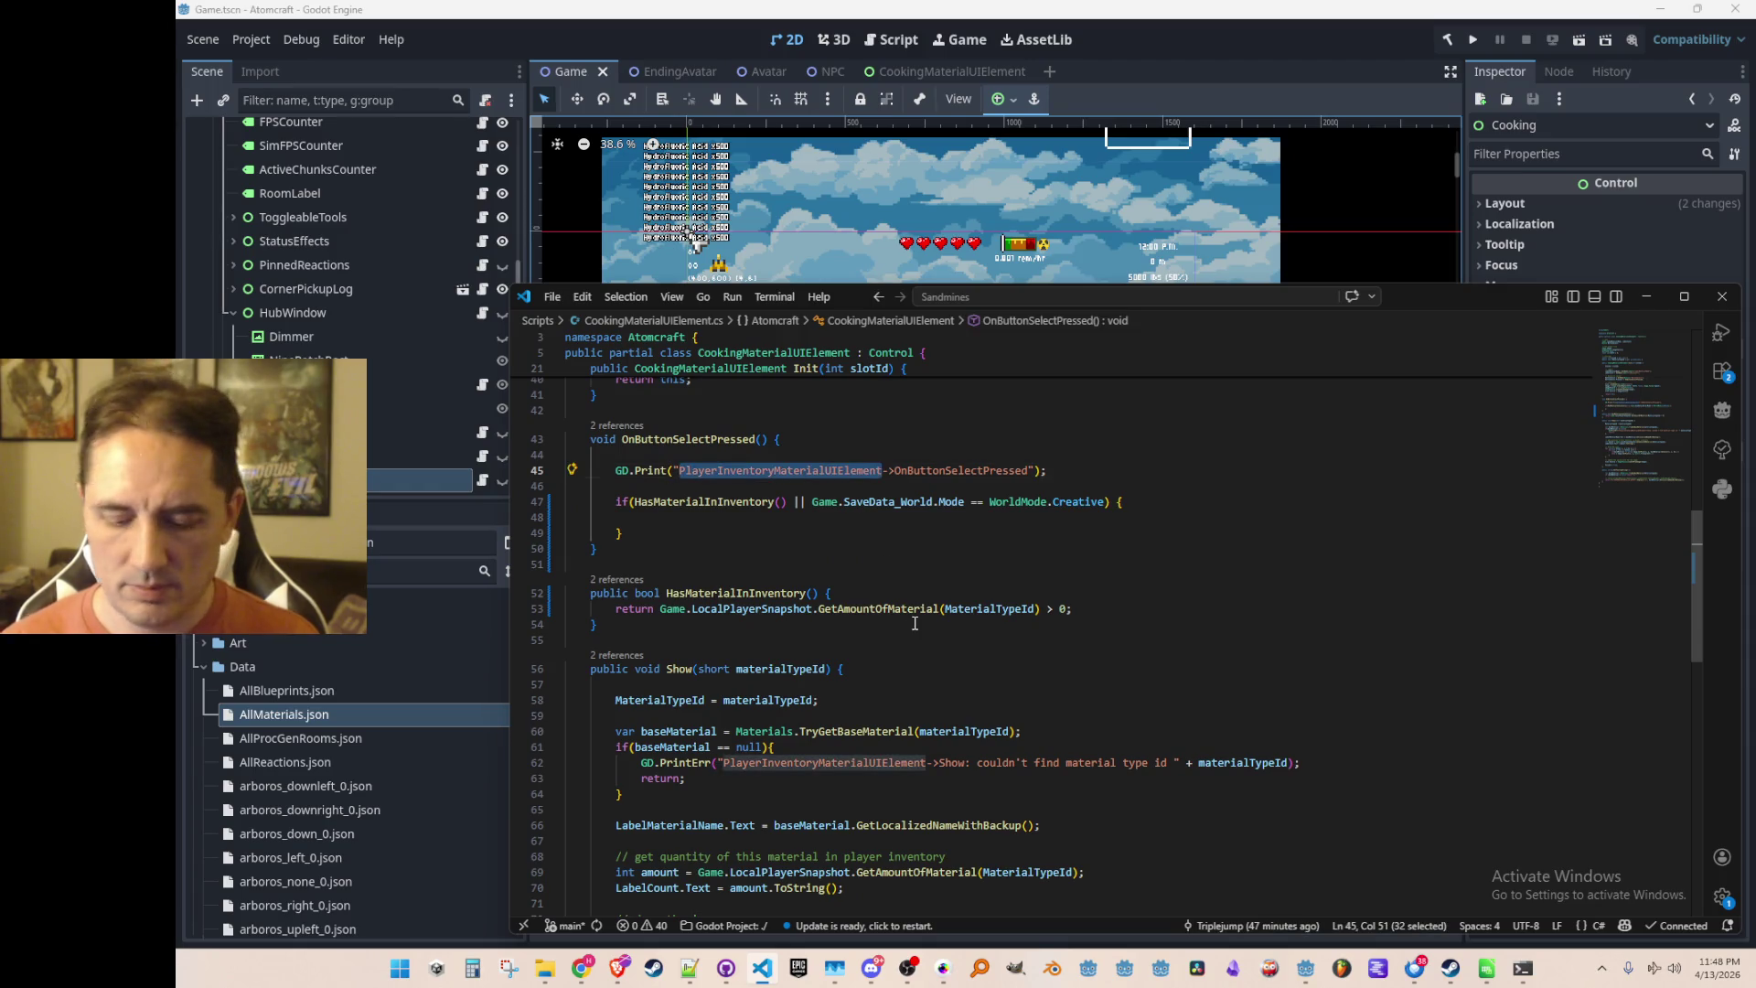
{"action": "key", "text": "ctrl+h"}
{"action": "key", "text": "Return"}
{"action": "key", "text": "Return"}
{"action": "key", "text": "Escape"}
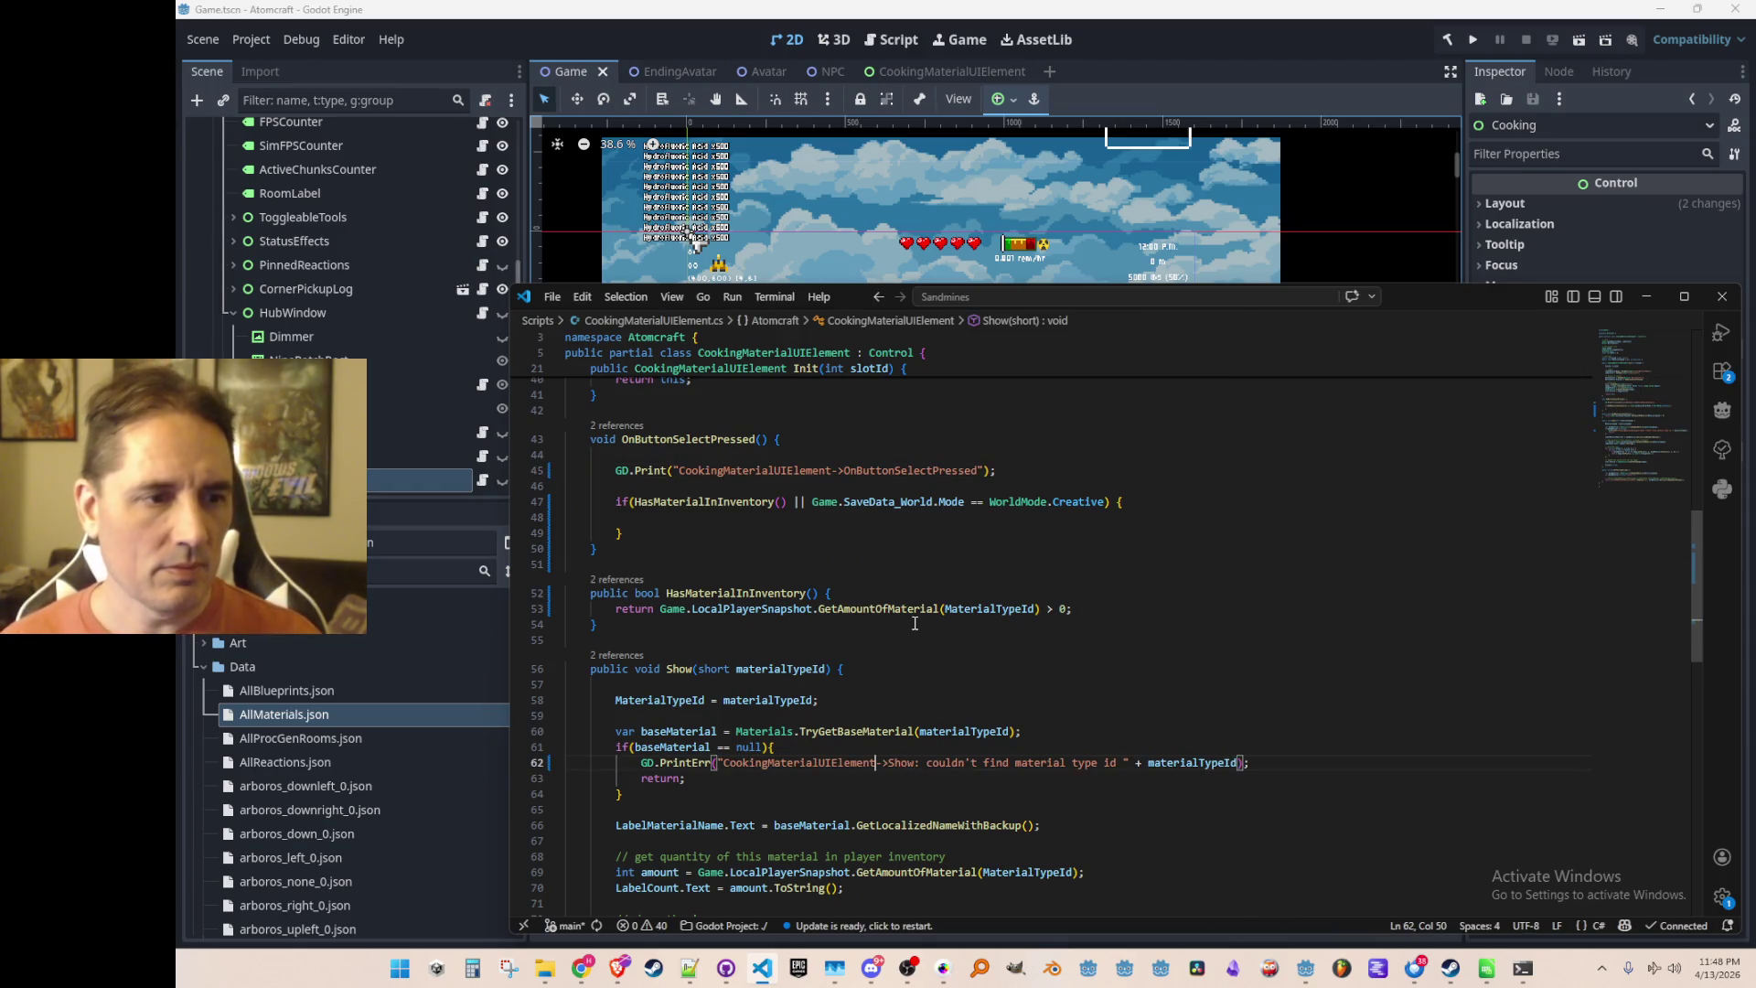
Leave a blank line inside the empty if block and review the finished handler
{"action": "left_click", "coordinate": [1184, 517]}
{"action": "scroll", "coordinate": [1269, 628], "scroll_direction": "up", "scroll_amount": 13}
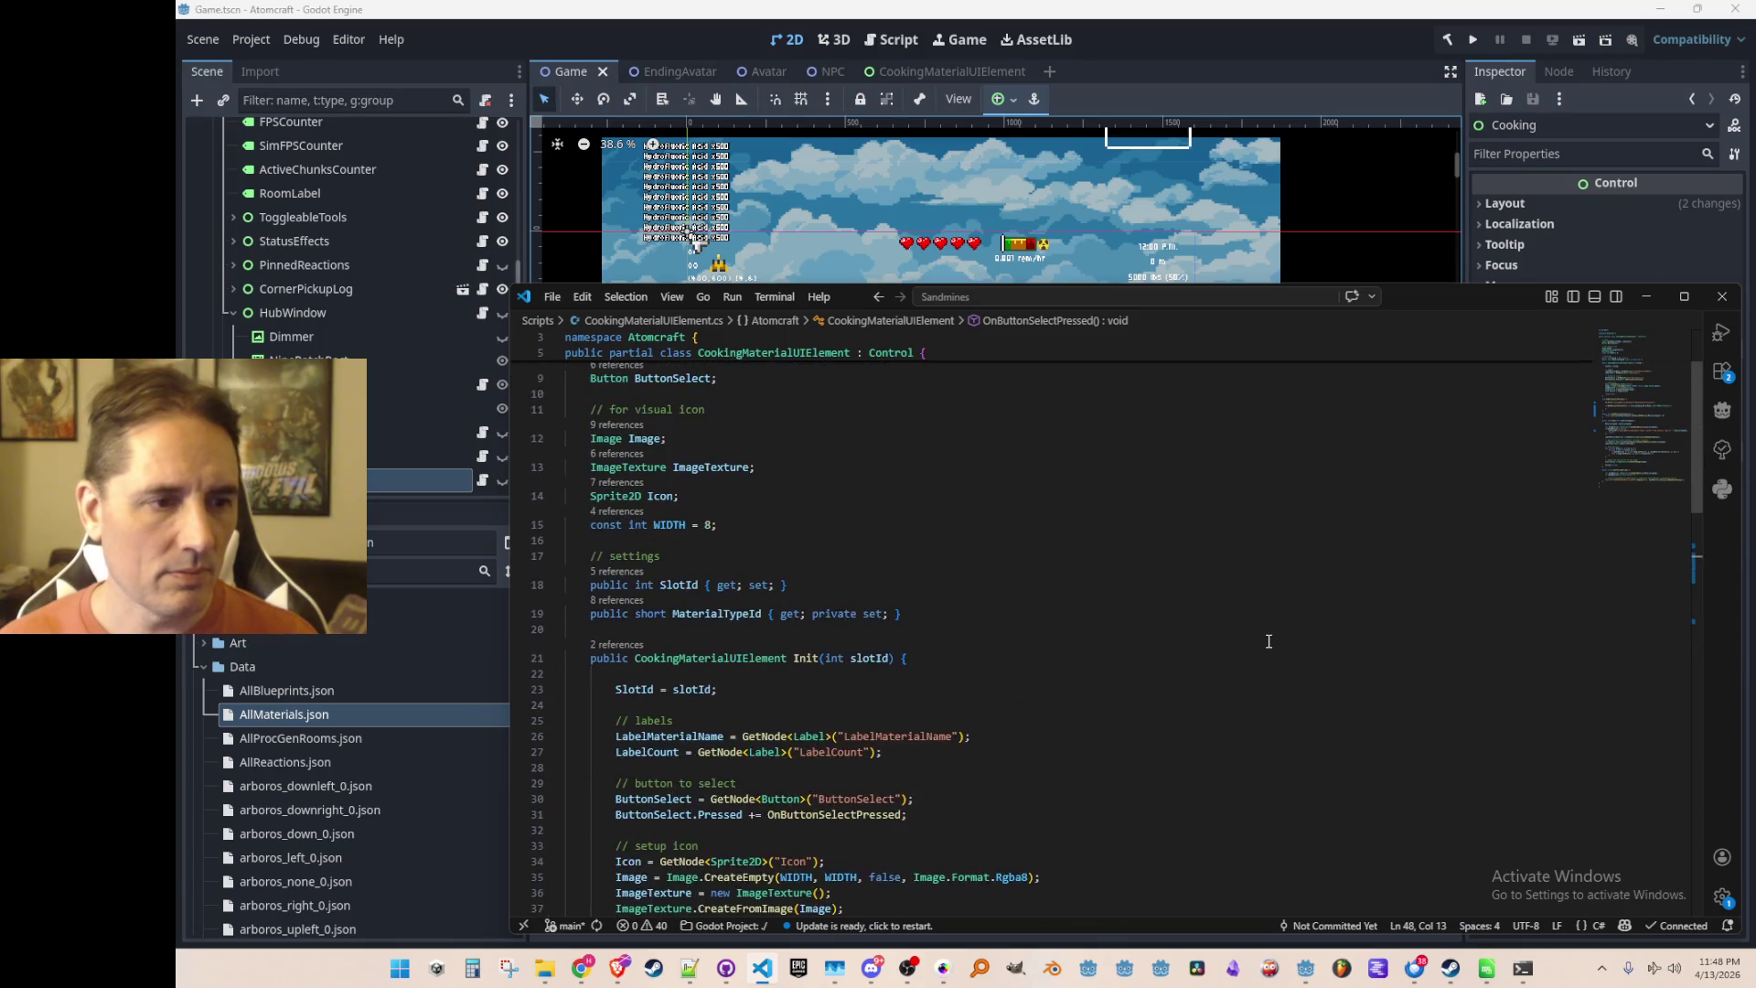
{"action": "scroll", "coordinate": [1260, 611], "scroll_direction": "down", "scroll_amount": 12}
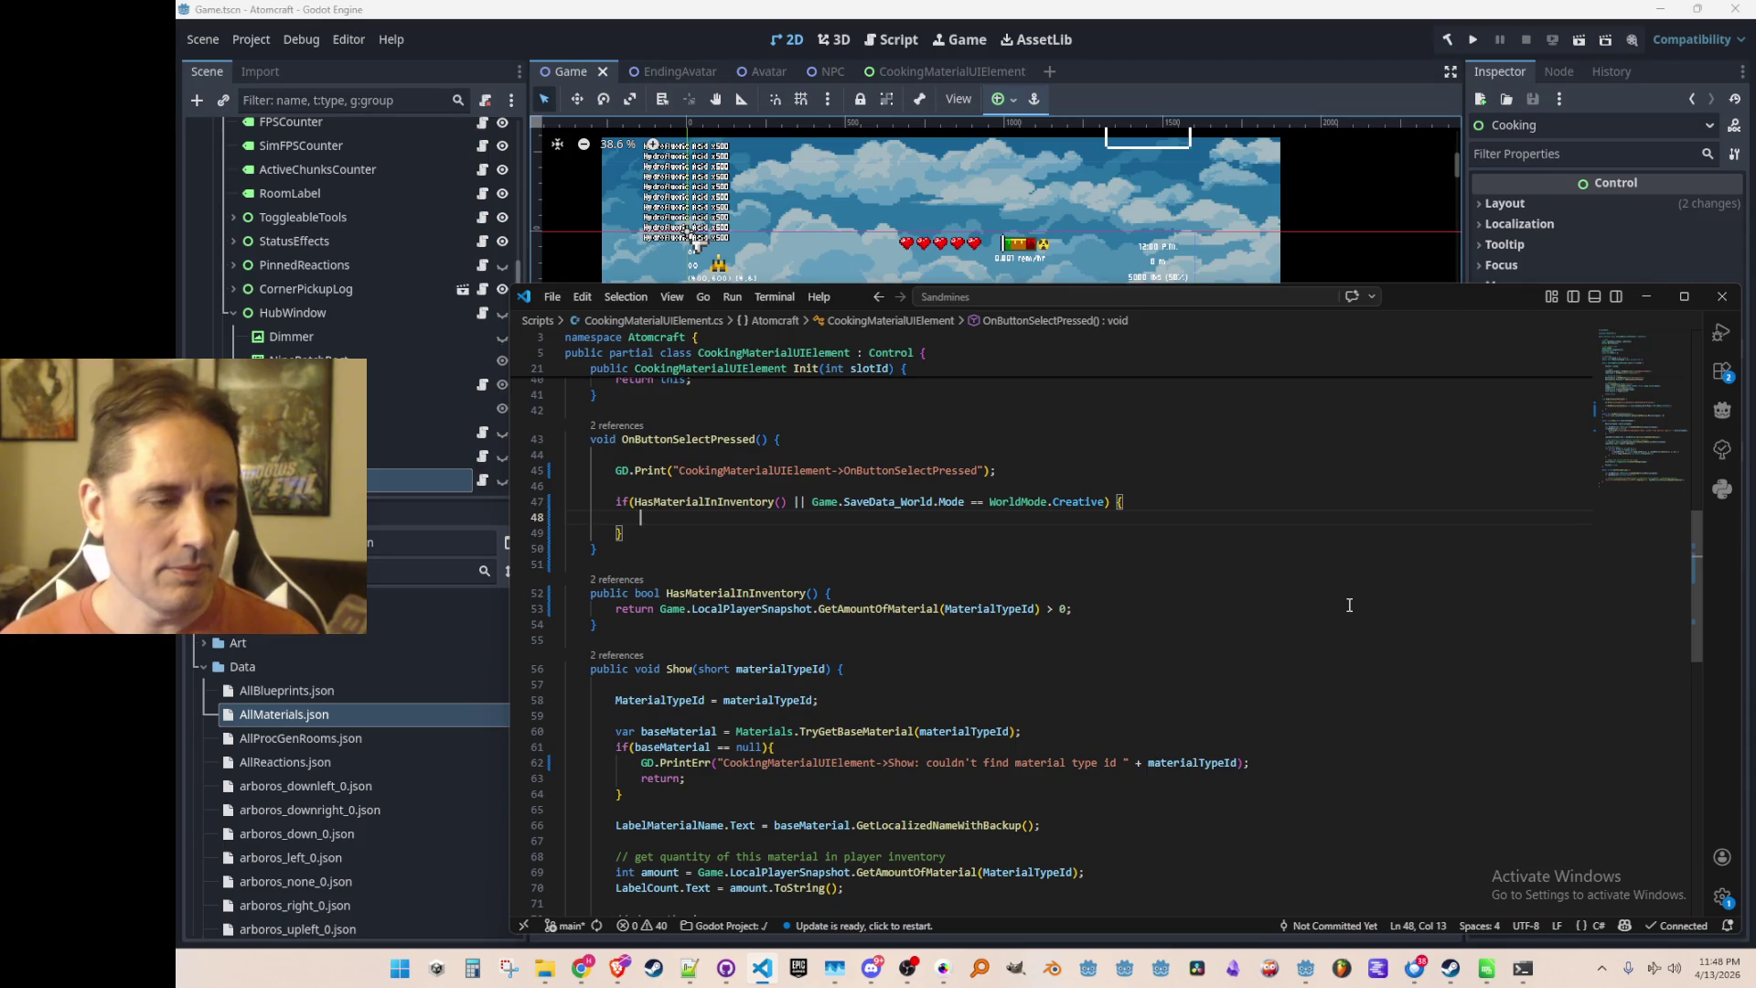
{"action": "key", "text": "Return"}
{"action": "key", "text": "Escape"}
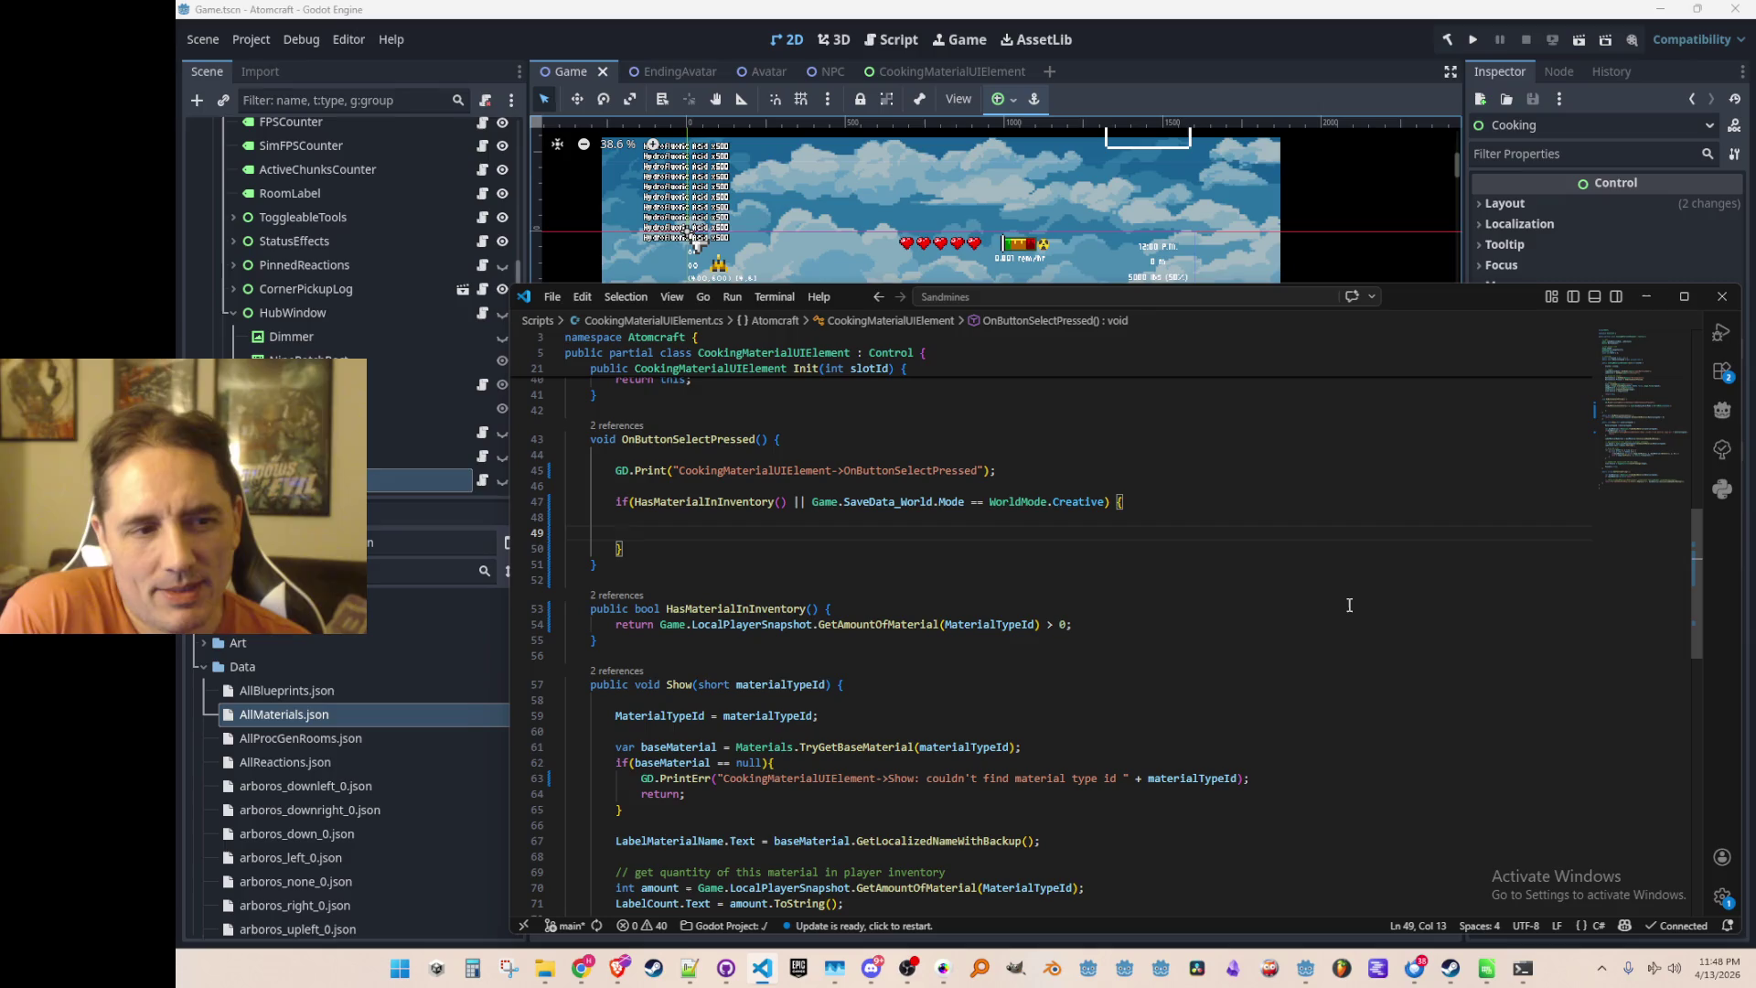
{"action": "scroll", "coordinate": [1349, 605], "scroll_direction": "down", "scroll_amount": 10}
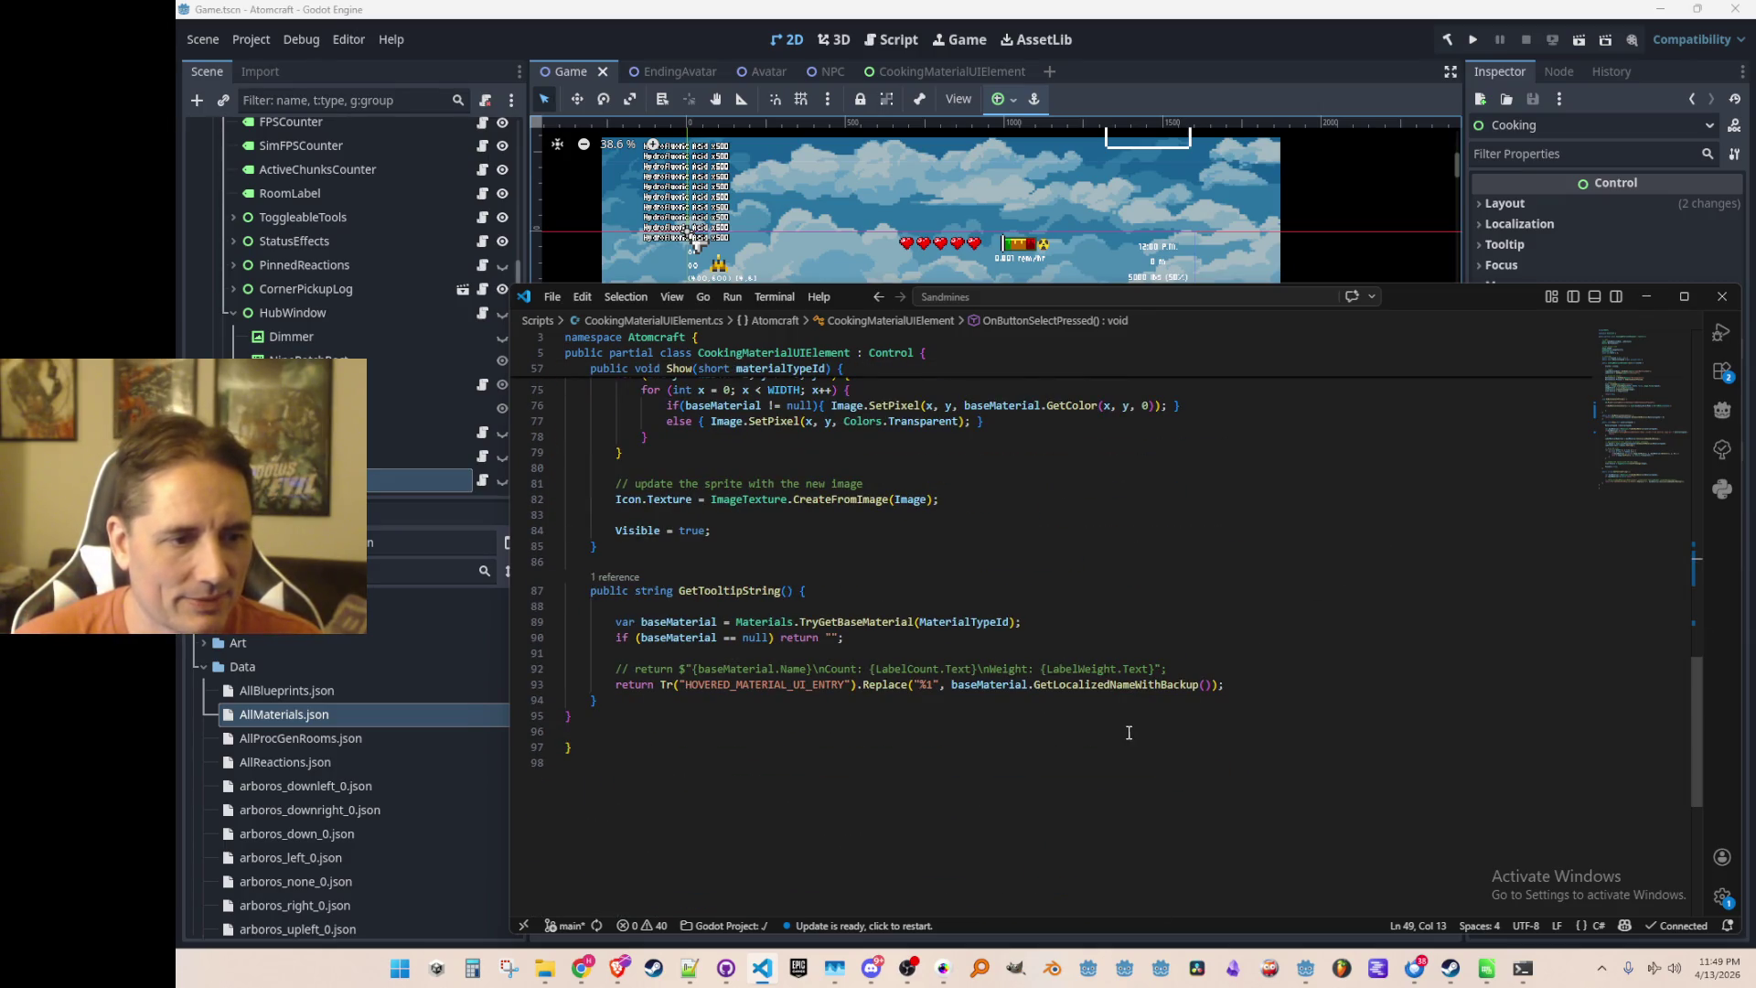
{"action": "scroll", "coordinate": [1083, 744], "scroll_direction": "up", "scroll_amount": 15}
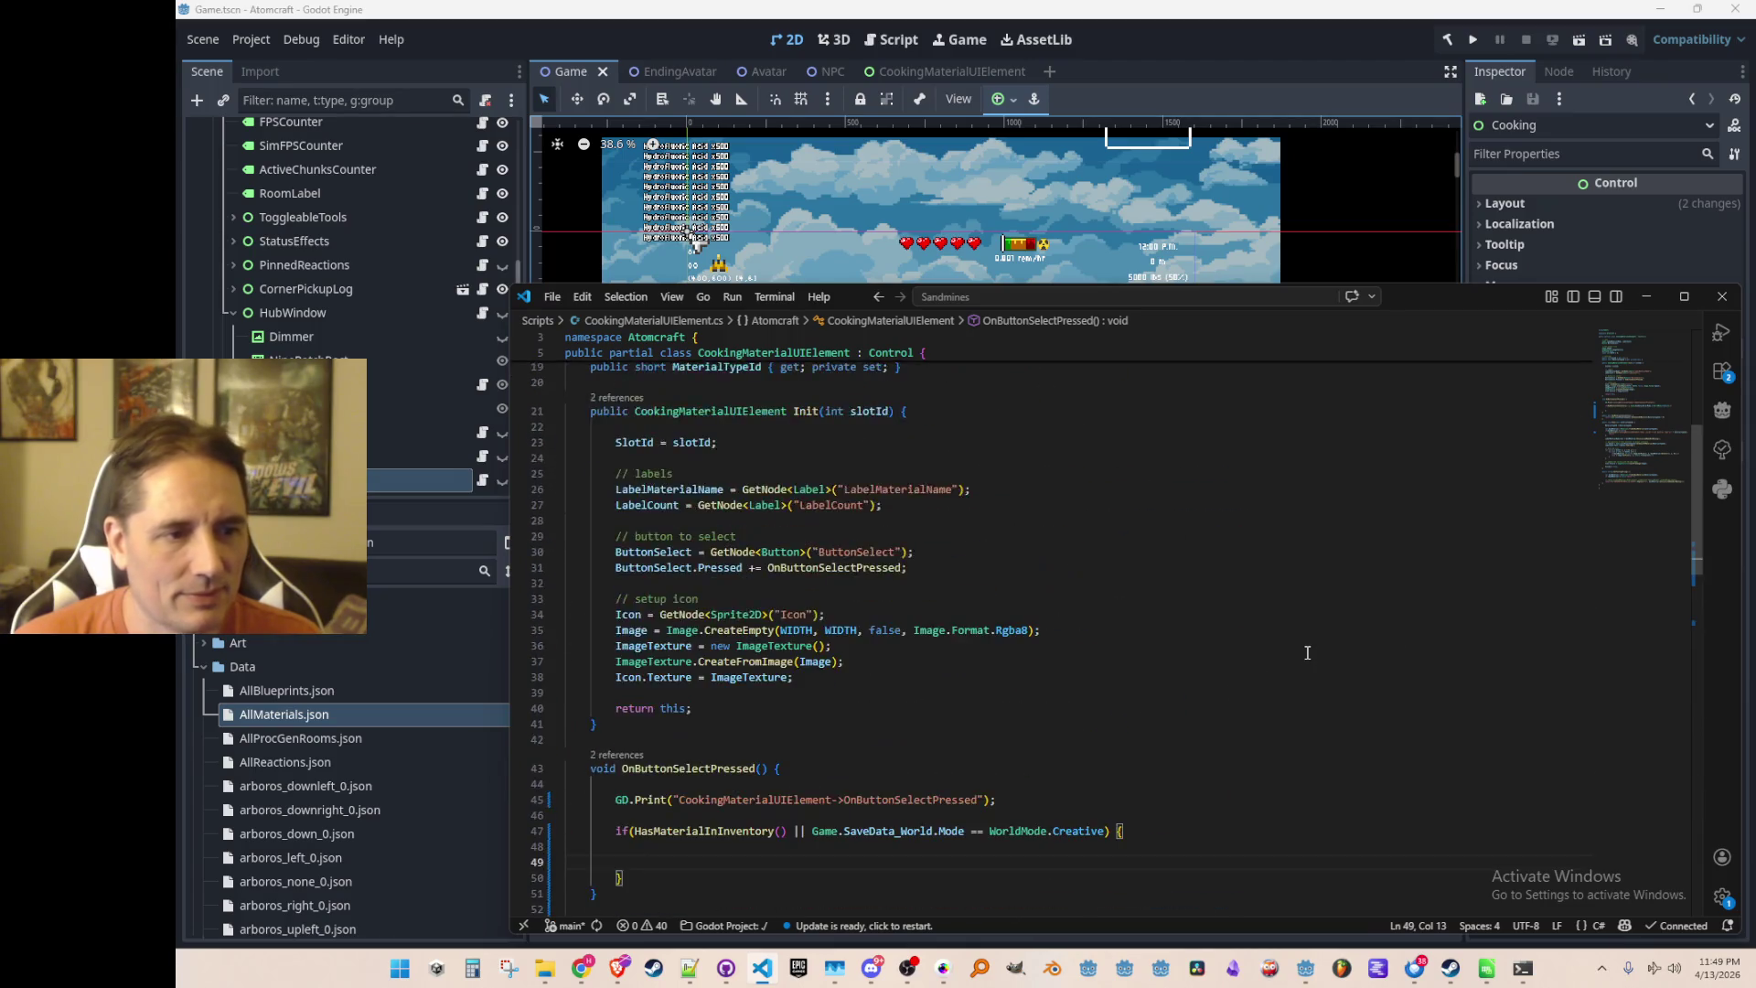
{"action": "scroll", "coordinate": [1324, 644], "scroll_direction": "down", "scroll_amount": 5}
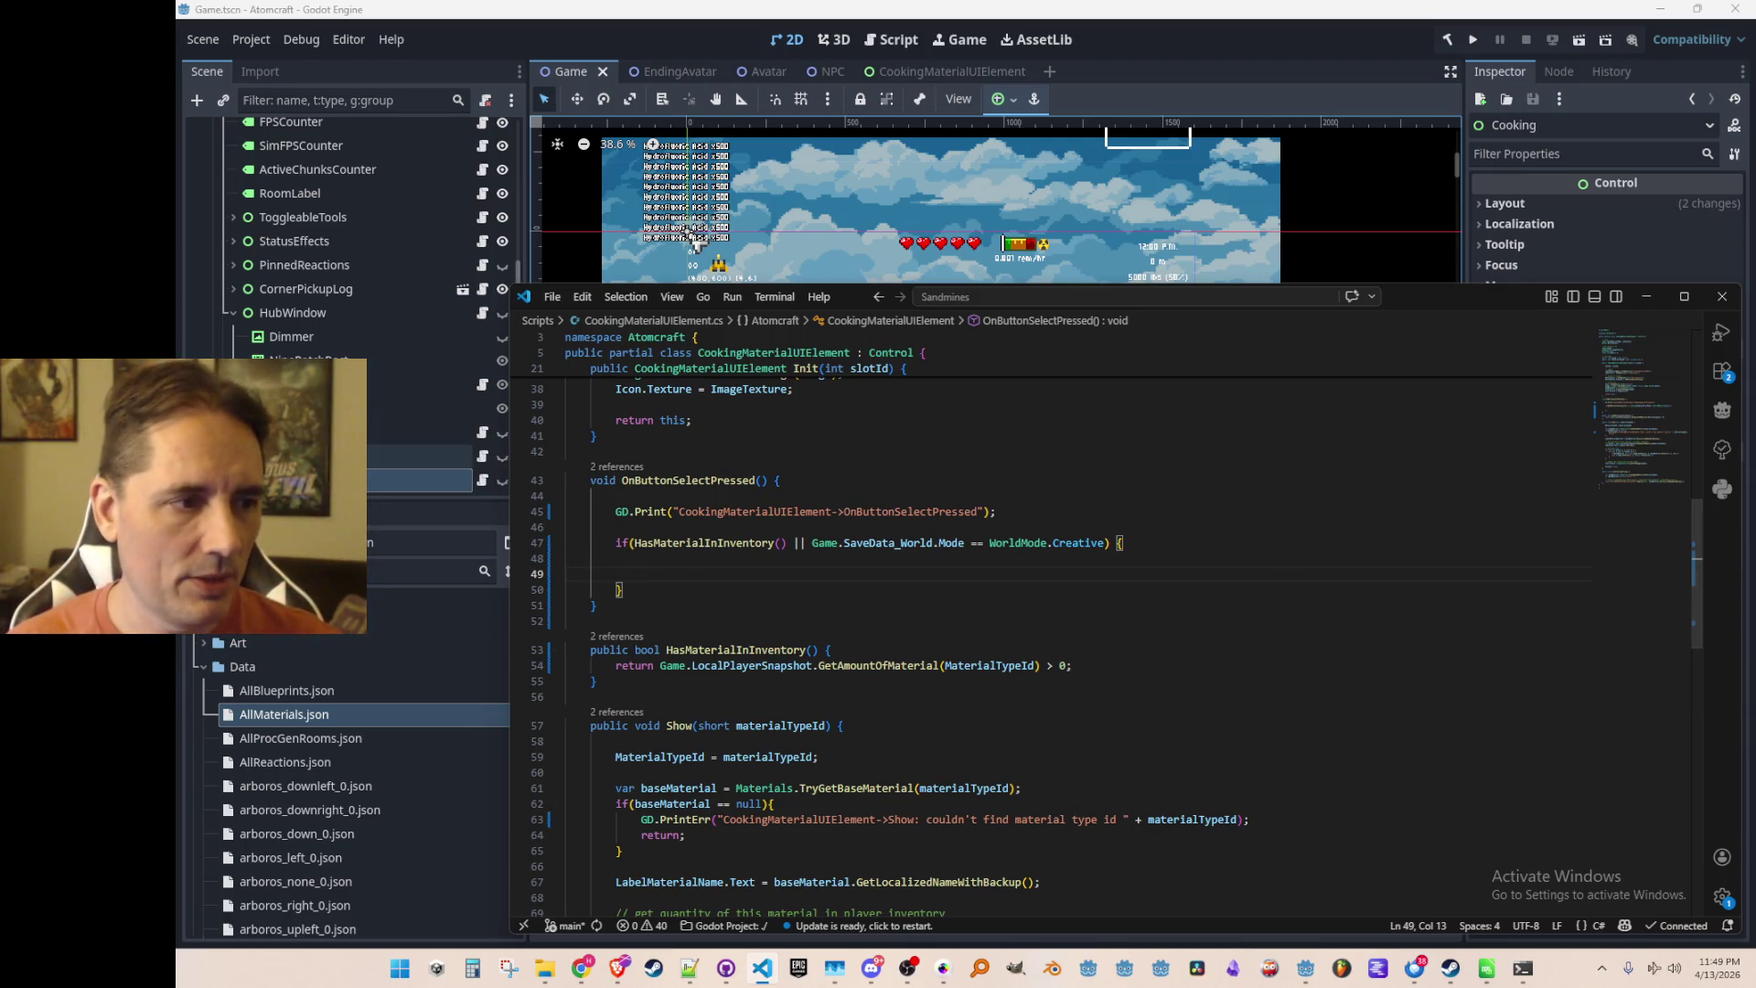
{"action": "key", "text": "alt+Tab"}
{"action": "scroll", "coordinate": [283, 343], "scroll_direction": "down", "scroll_amount": 5}
Expand Cooking, select CurrentRecipePanel, and open CurrentRecipePanel.cs in VS Code from its script icon
{"action": "left_click", "coordinate": [243, 248]}
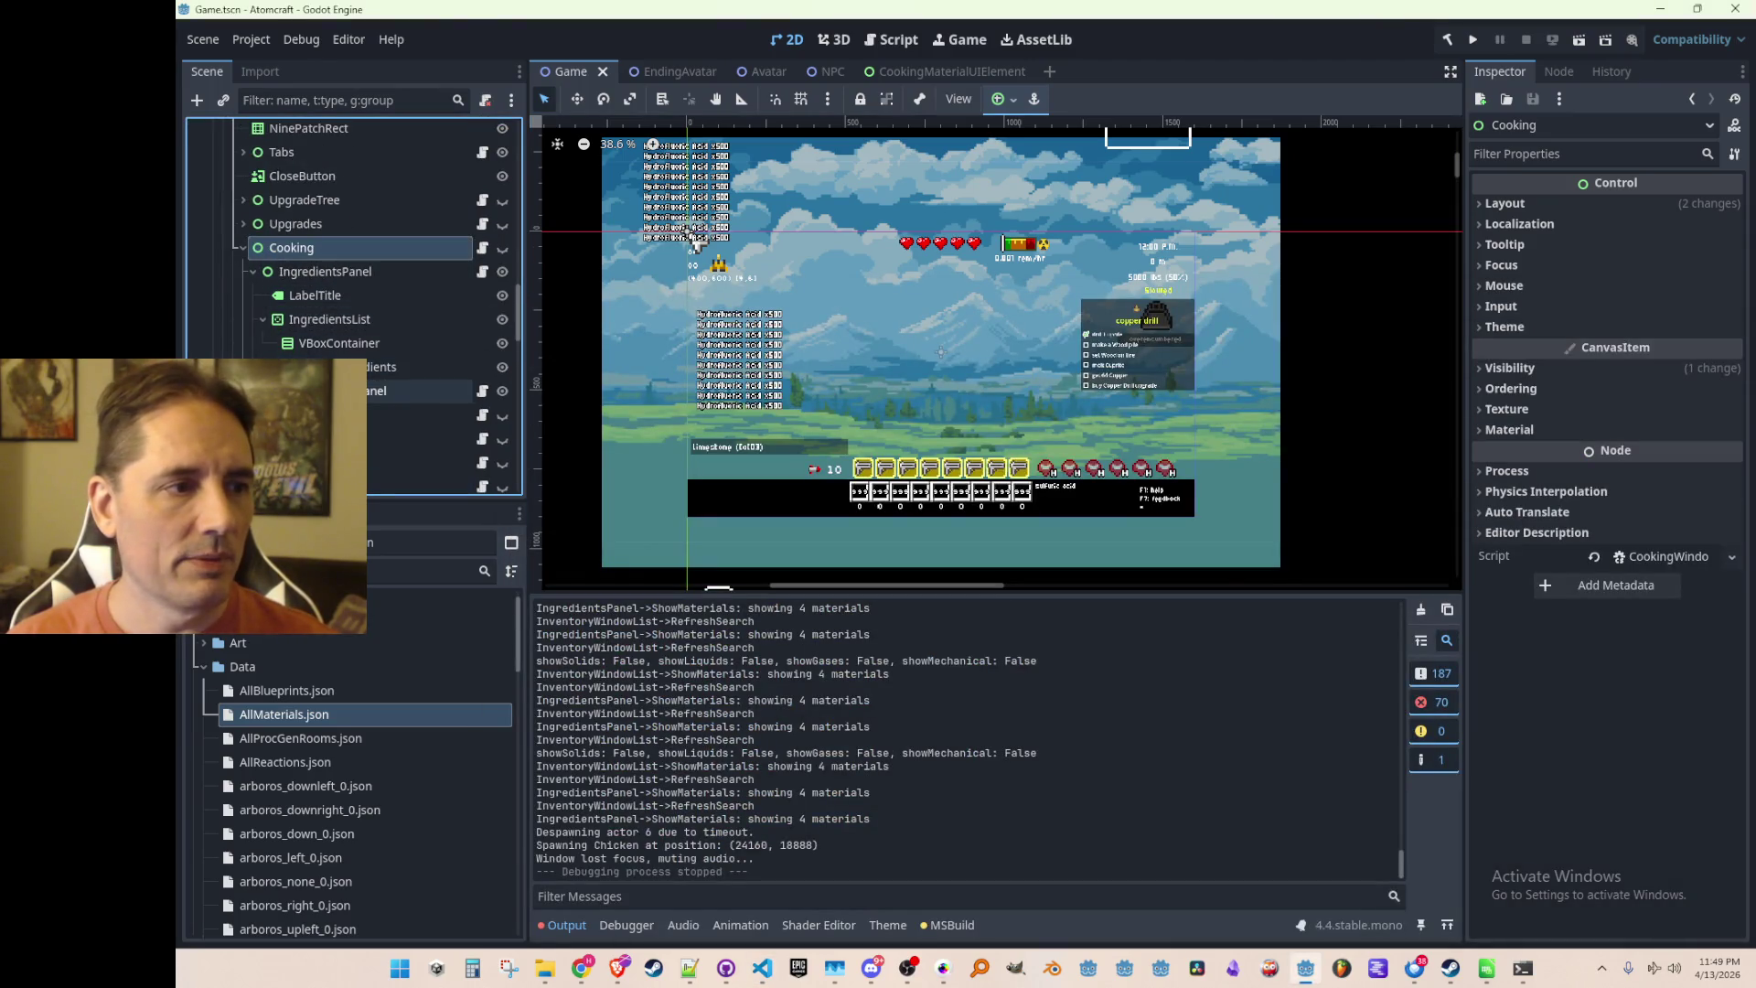
{"action": "left_click", "coordinate": [338, 391]}
{"action": "left_click", "coordinate": [252, 390]}
{"action": "scroll", "coordinate": [409, 277], "scroll_direction": "down", "scroll_amount": 2}
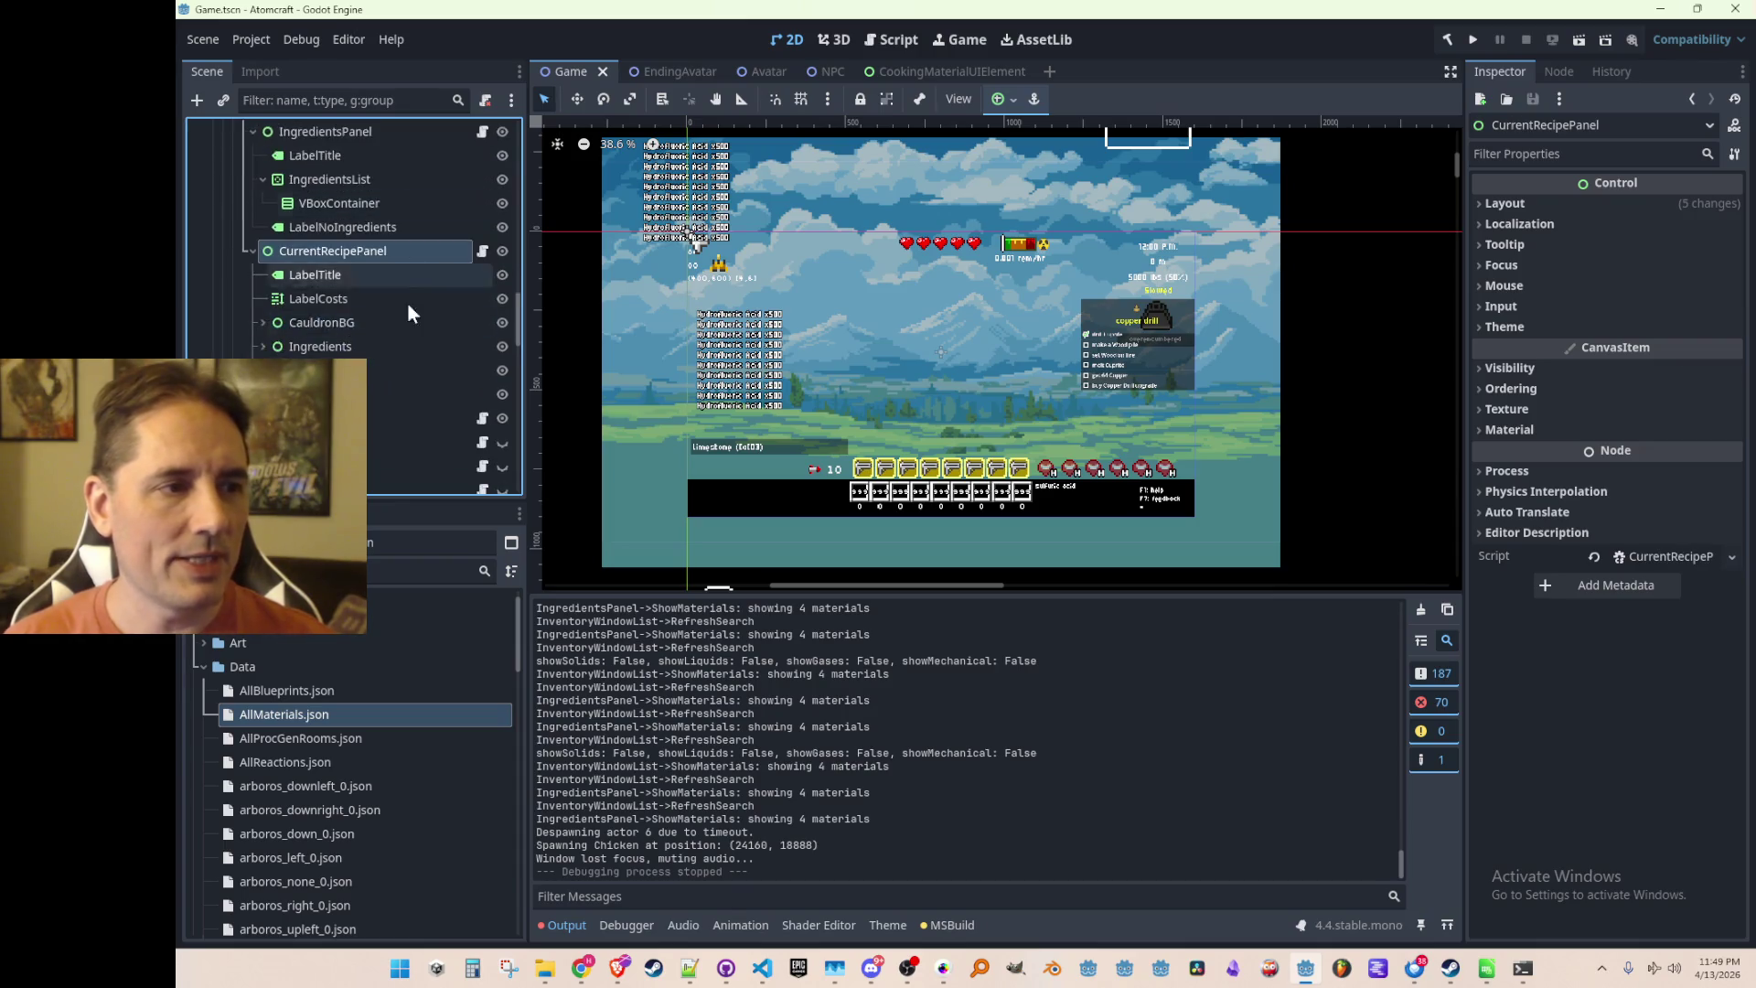
{"action": "left_click", "coordinate": [480, 299]}
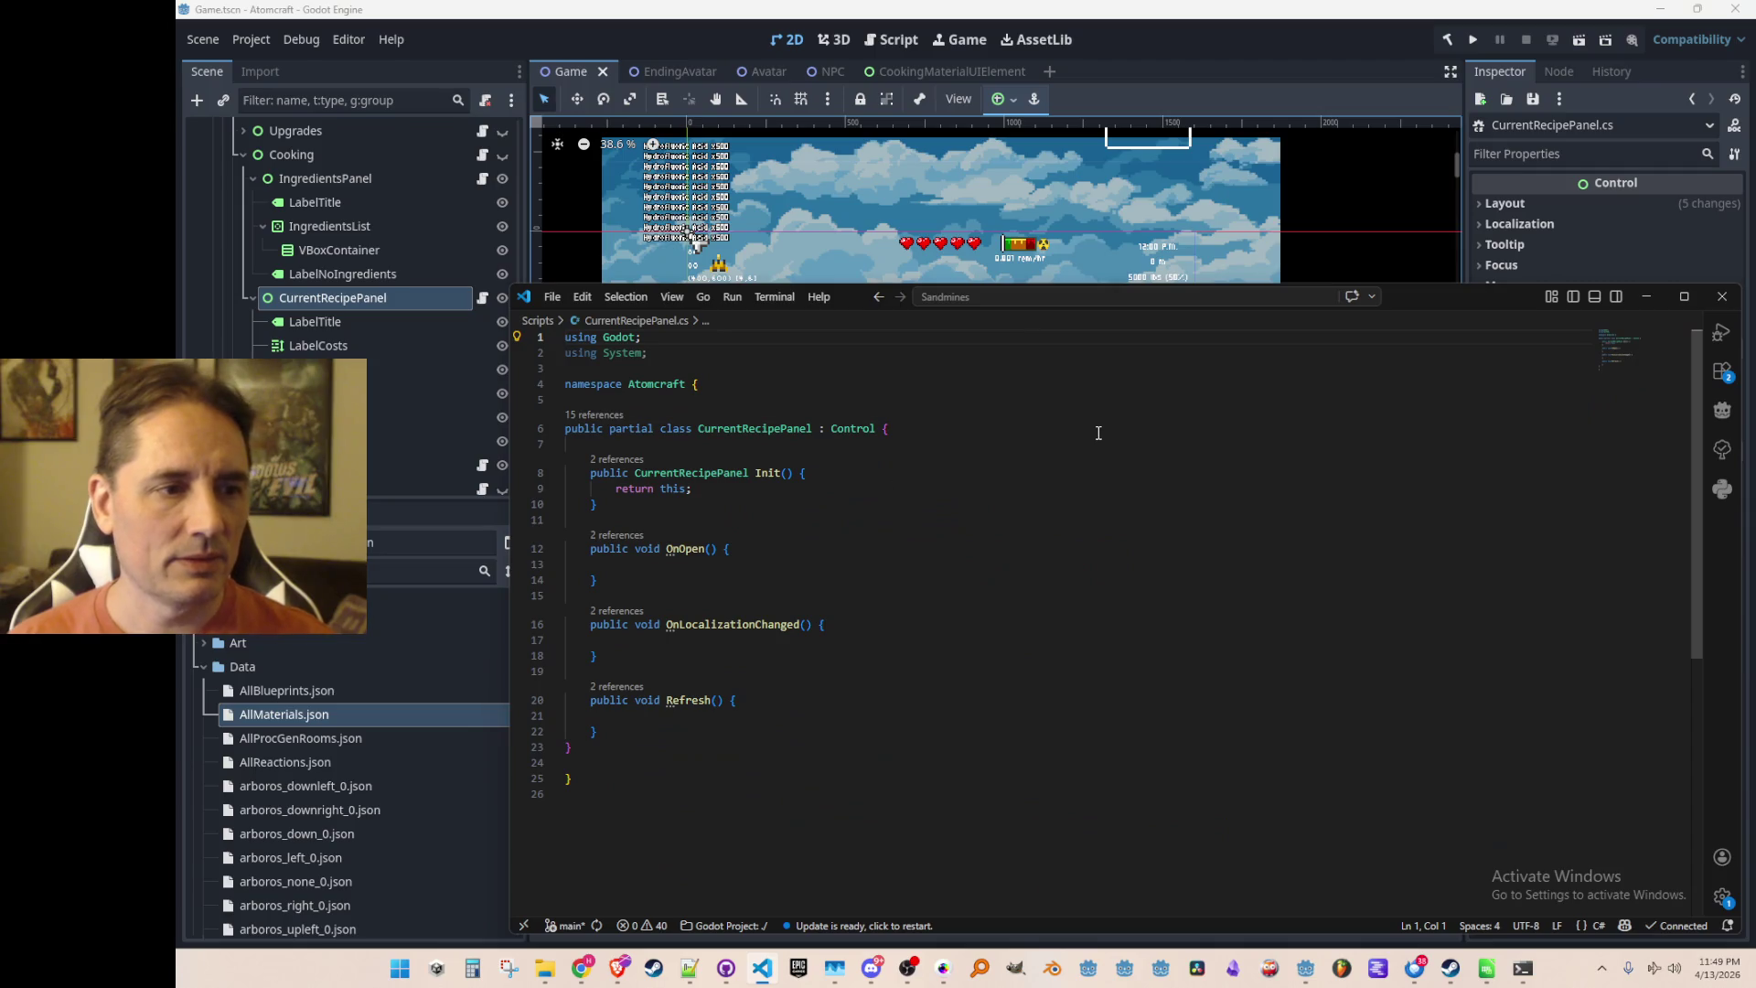
{"action": "left_click", "coordinate": [1175, 432]}
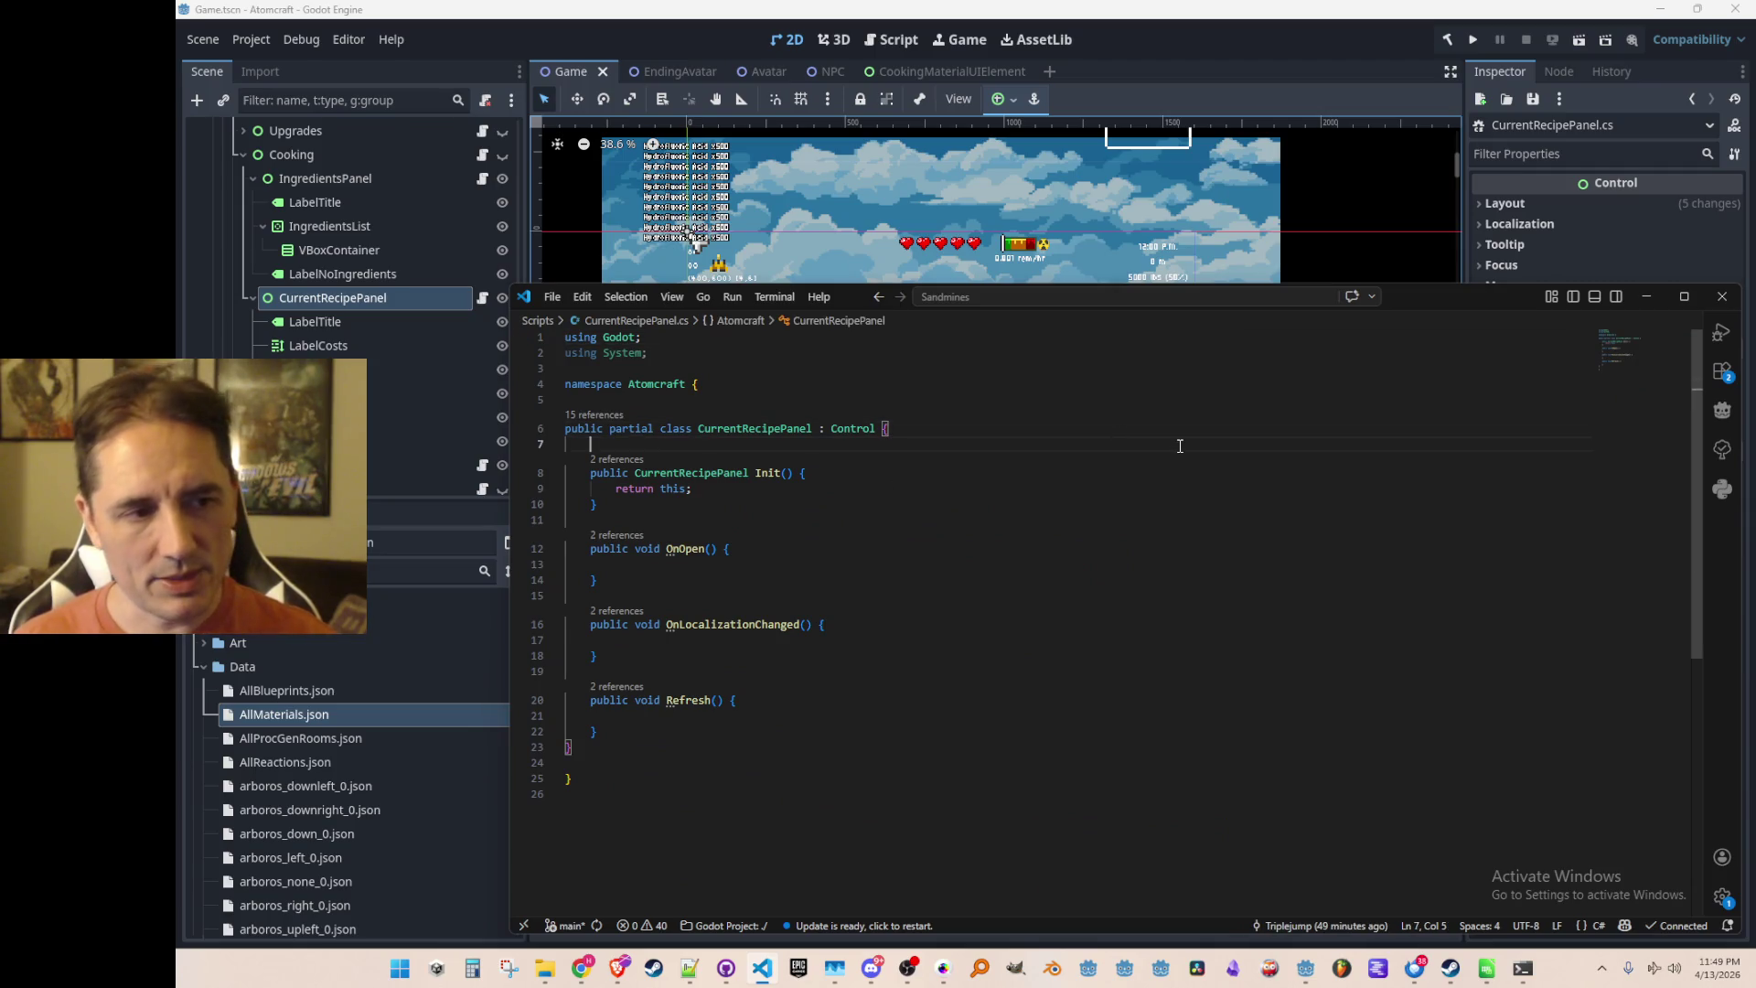
Declare a public int CurrentIngredientCount { get; private set; } property at the top of the class
{"action": "key", "text": "Return"}
{"action": "key", "text": "Return"}
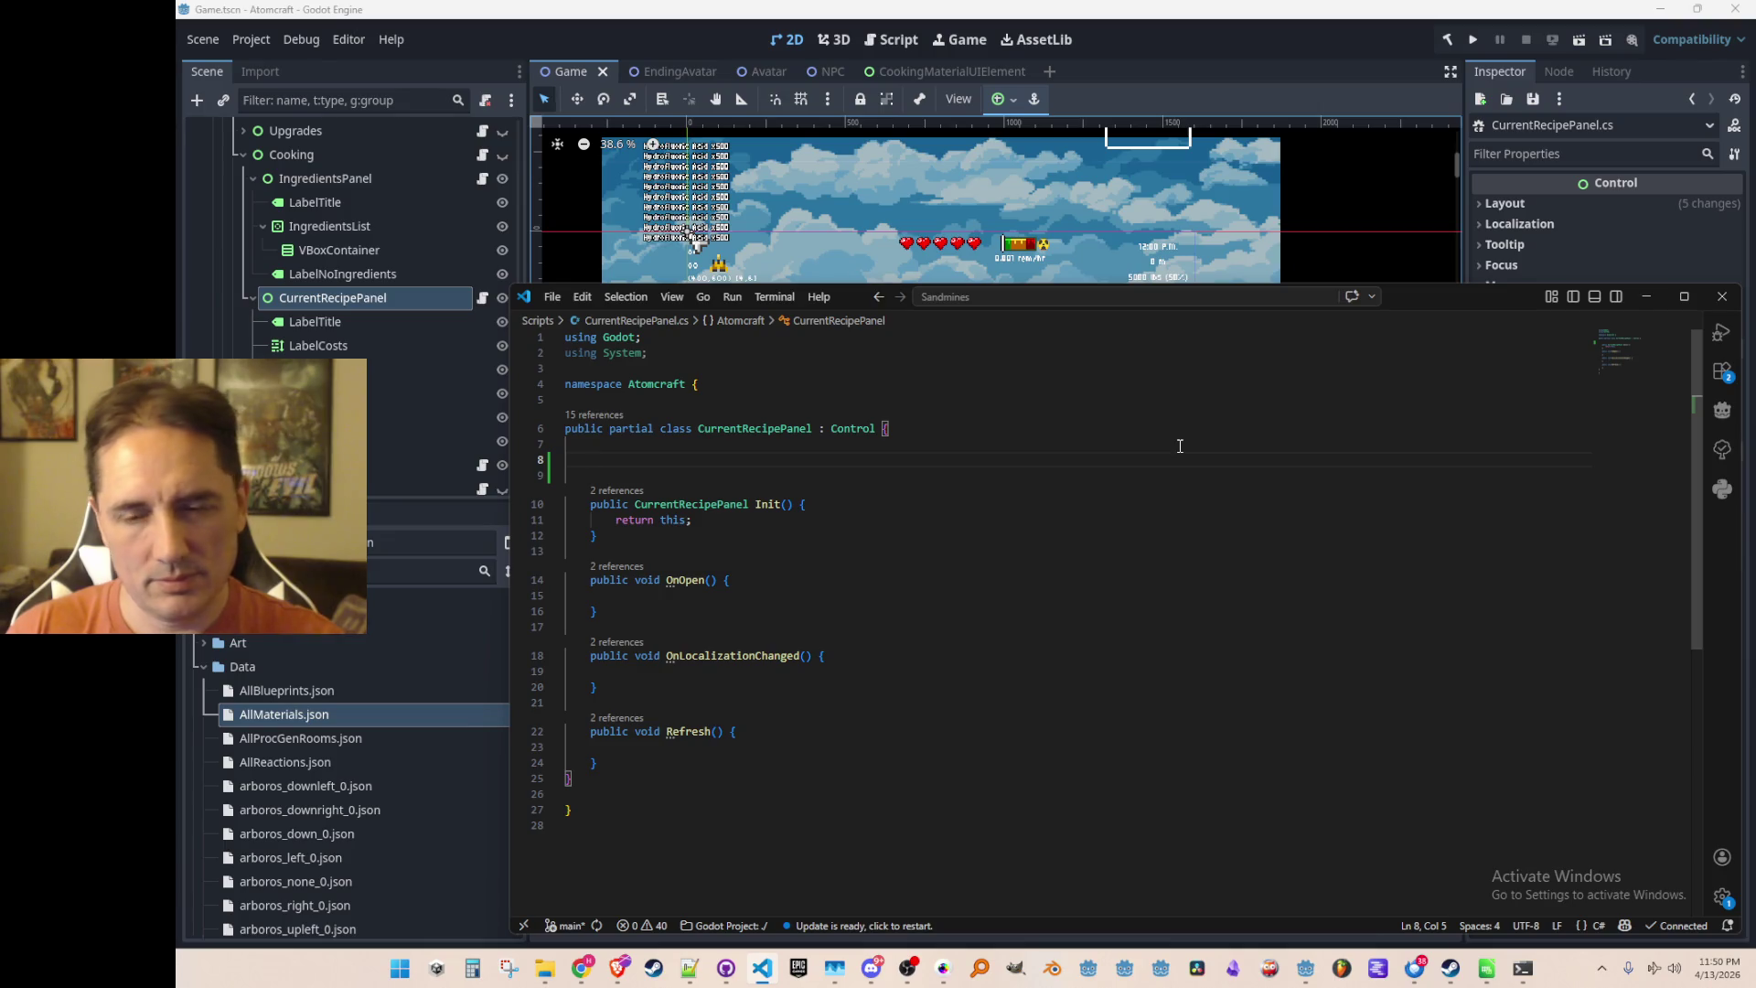
{"action": "key", "text": "alt+Tab"}
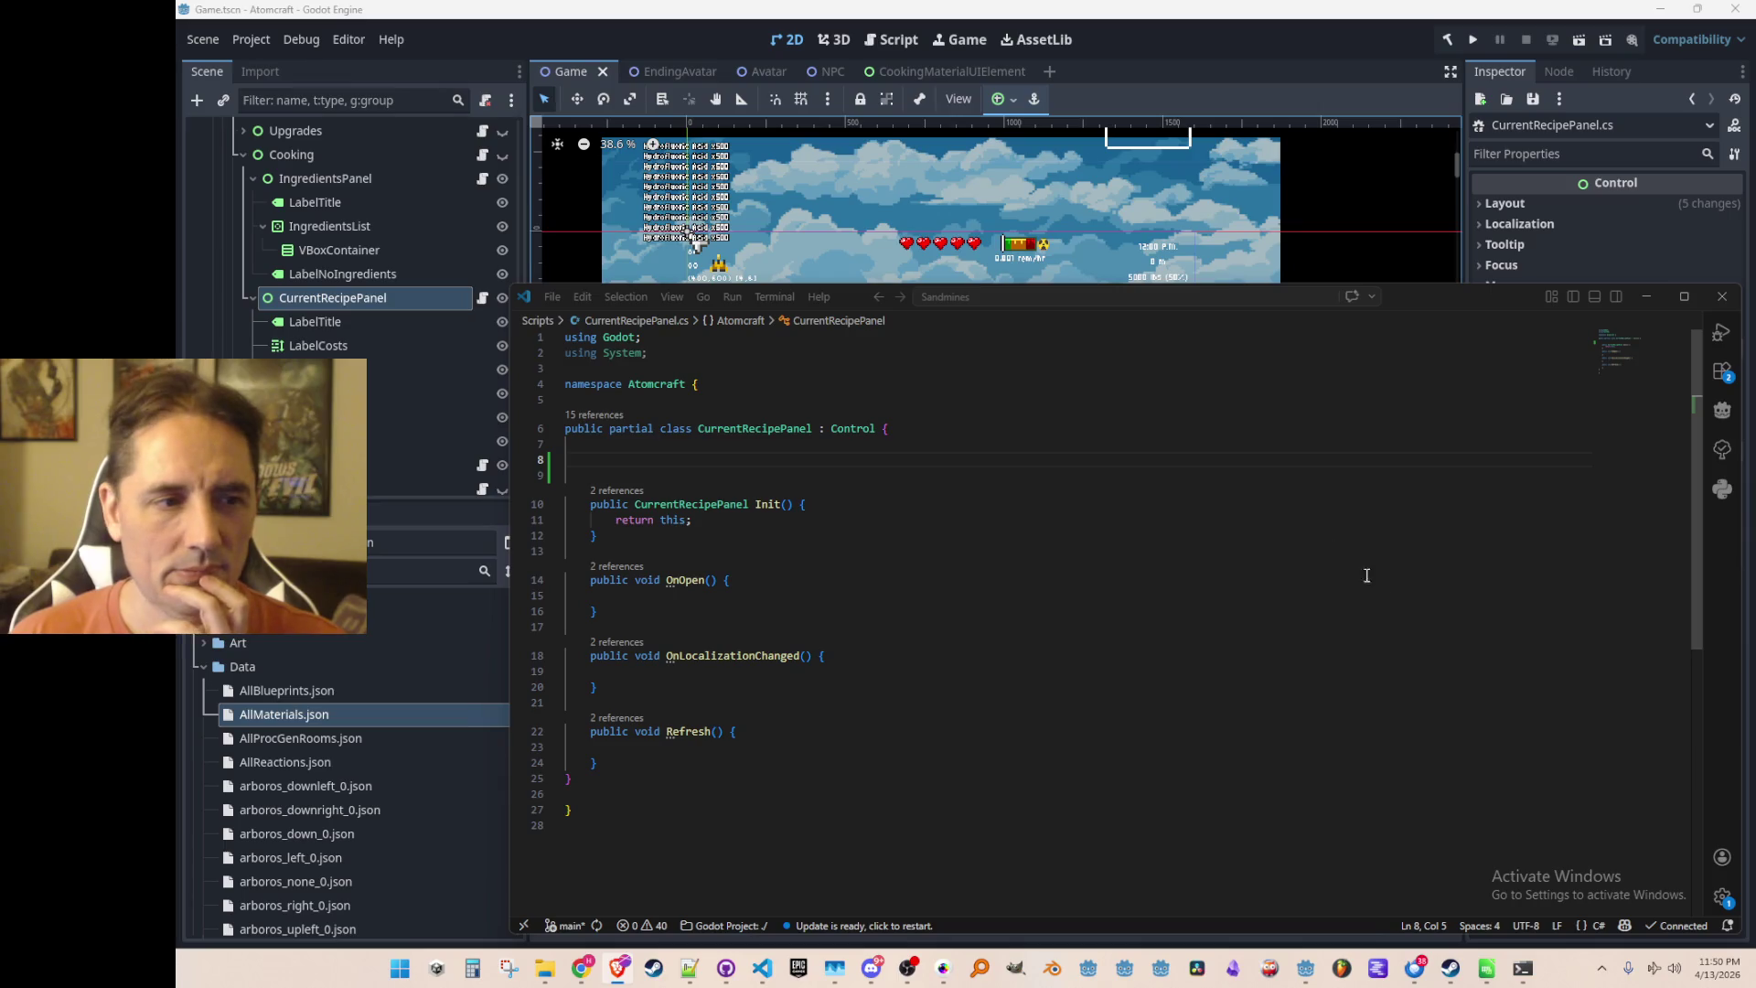
{"action": "left_click", "coordinate": [1239, 459]}
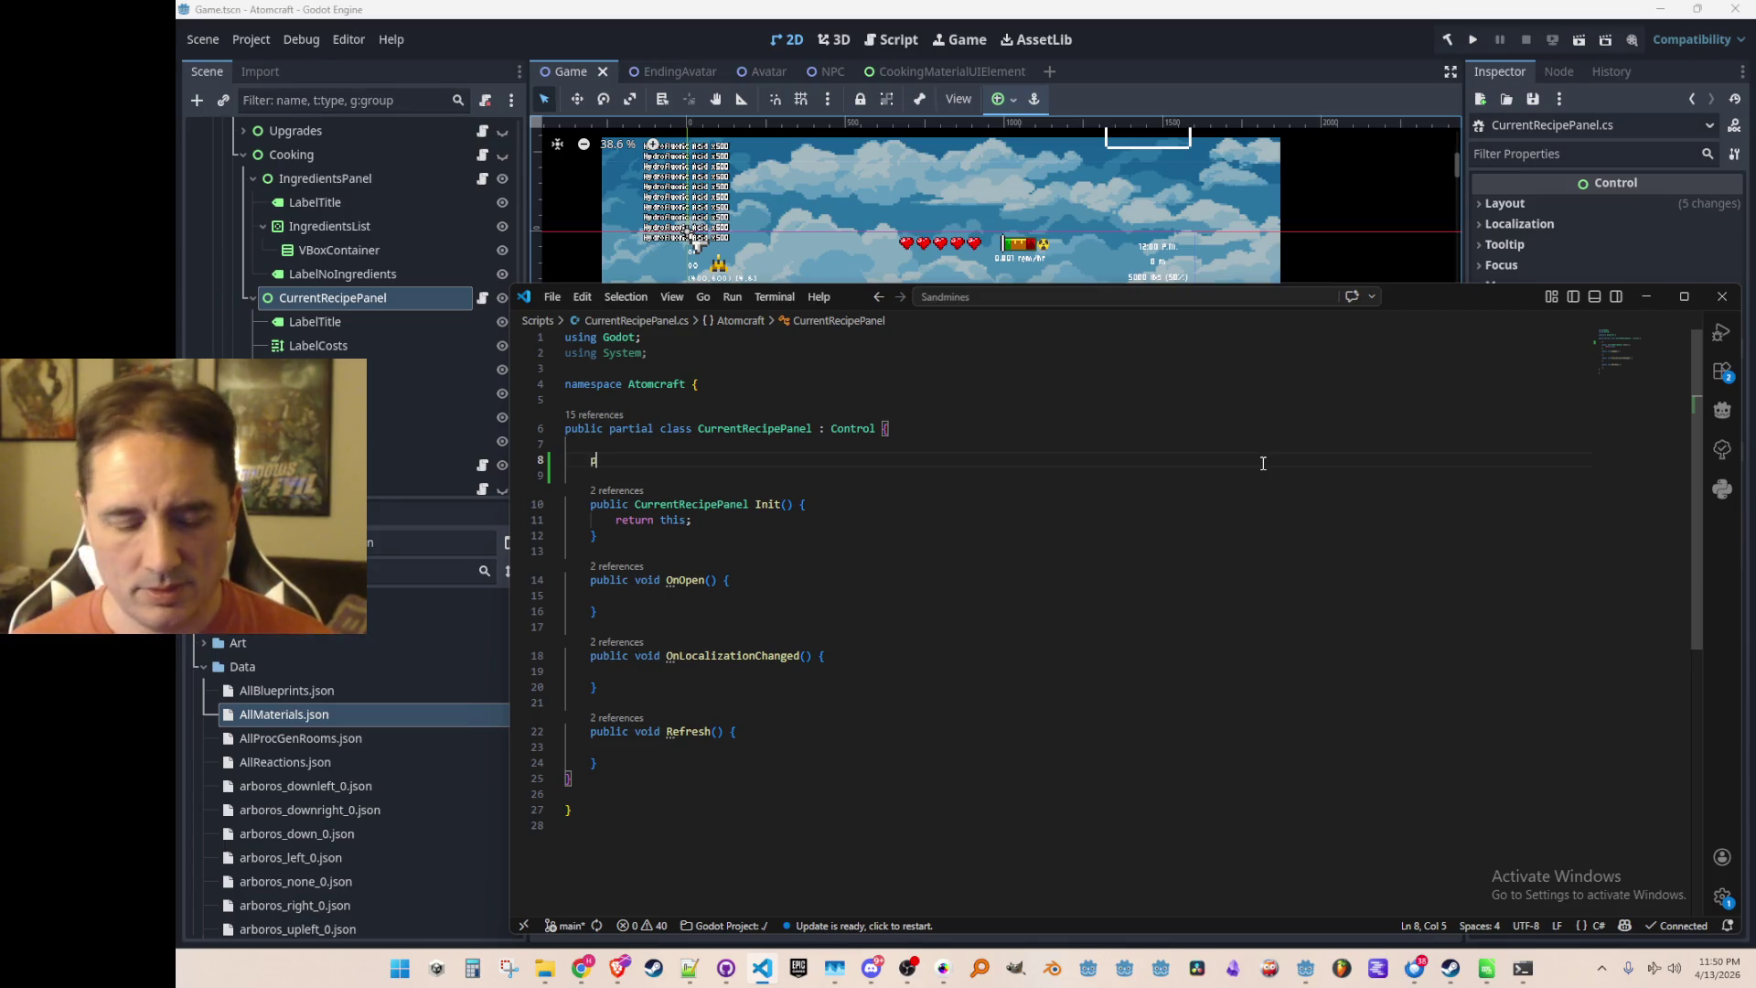
{"action": "type", "text": "public int"}
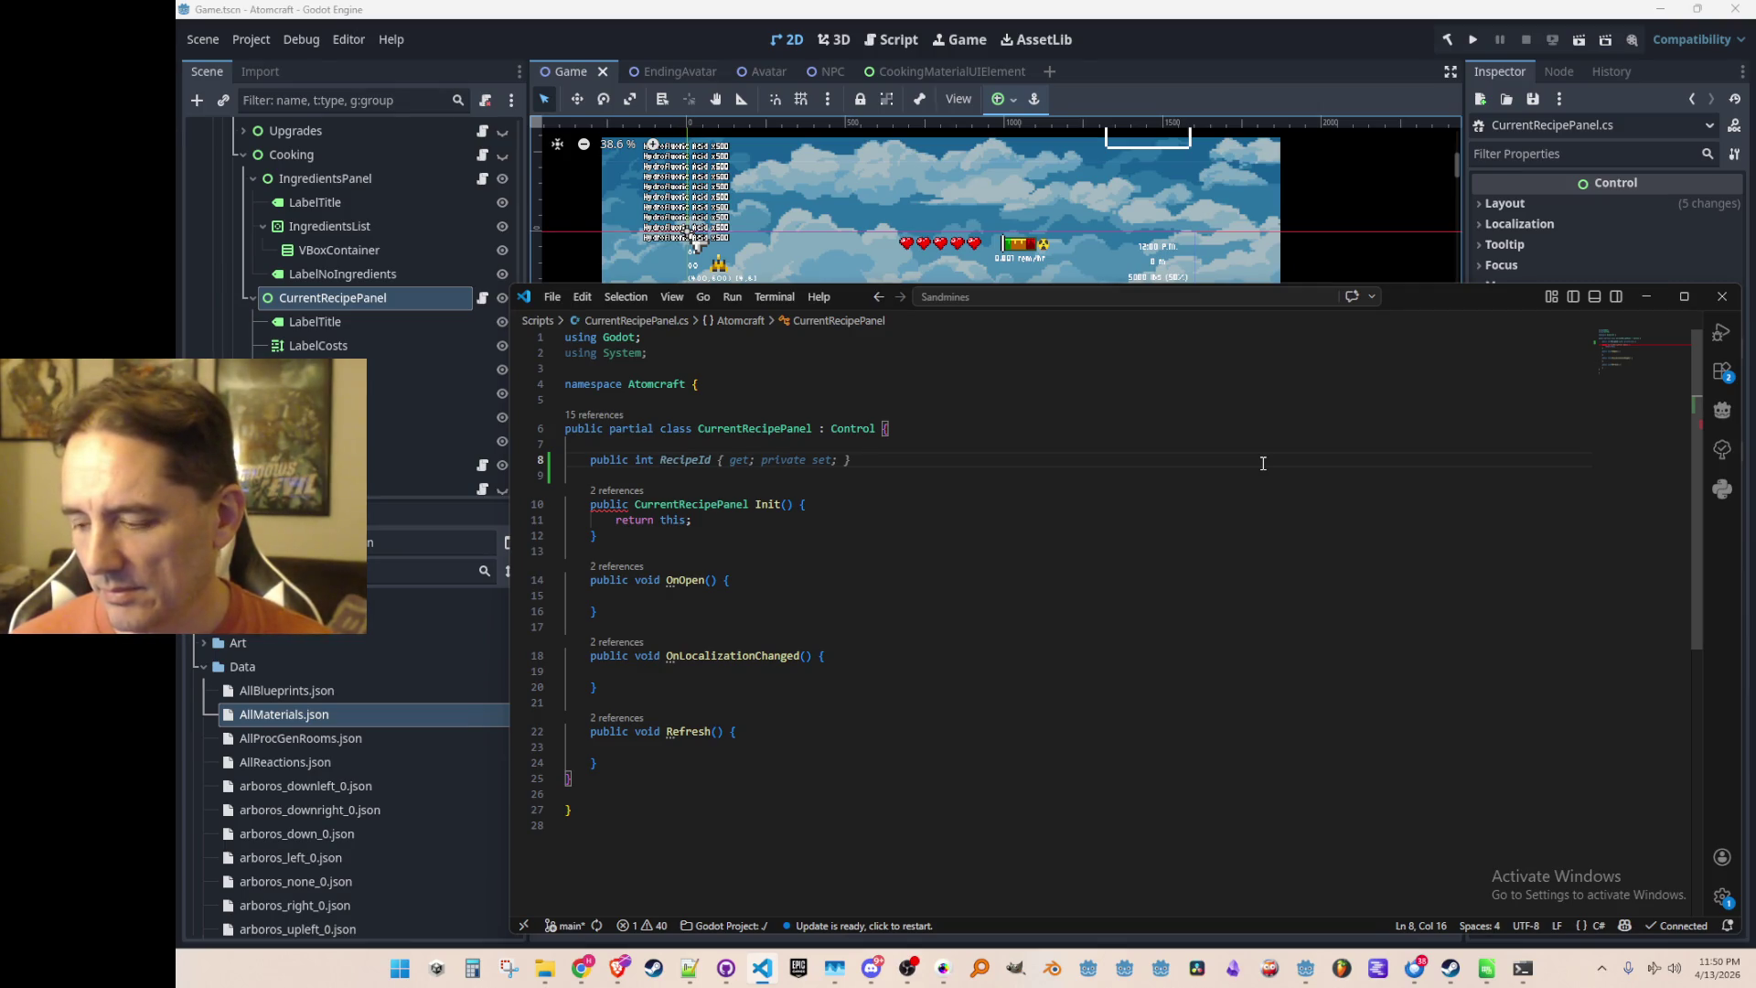
{"action": "type", "text": "CurrentIng"}
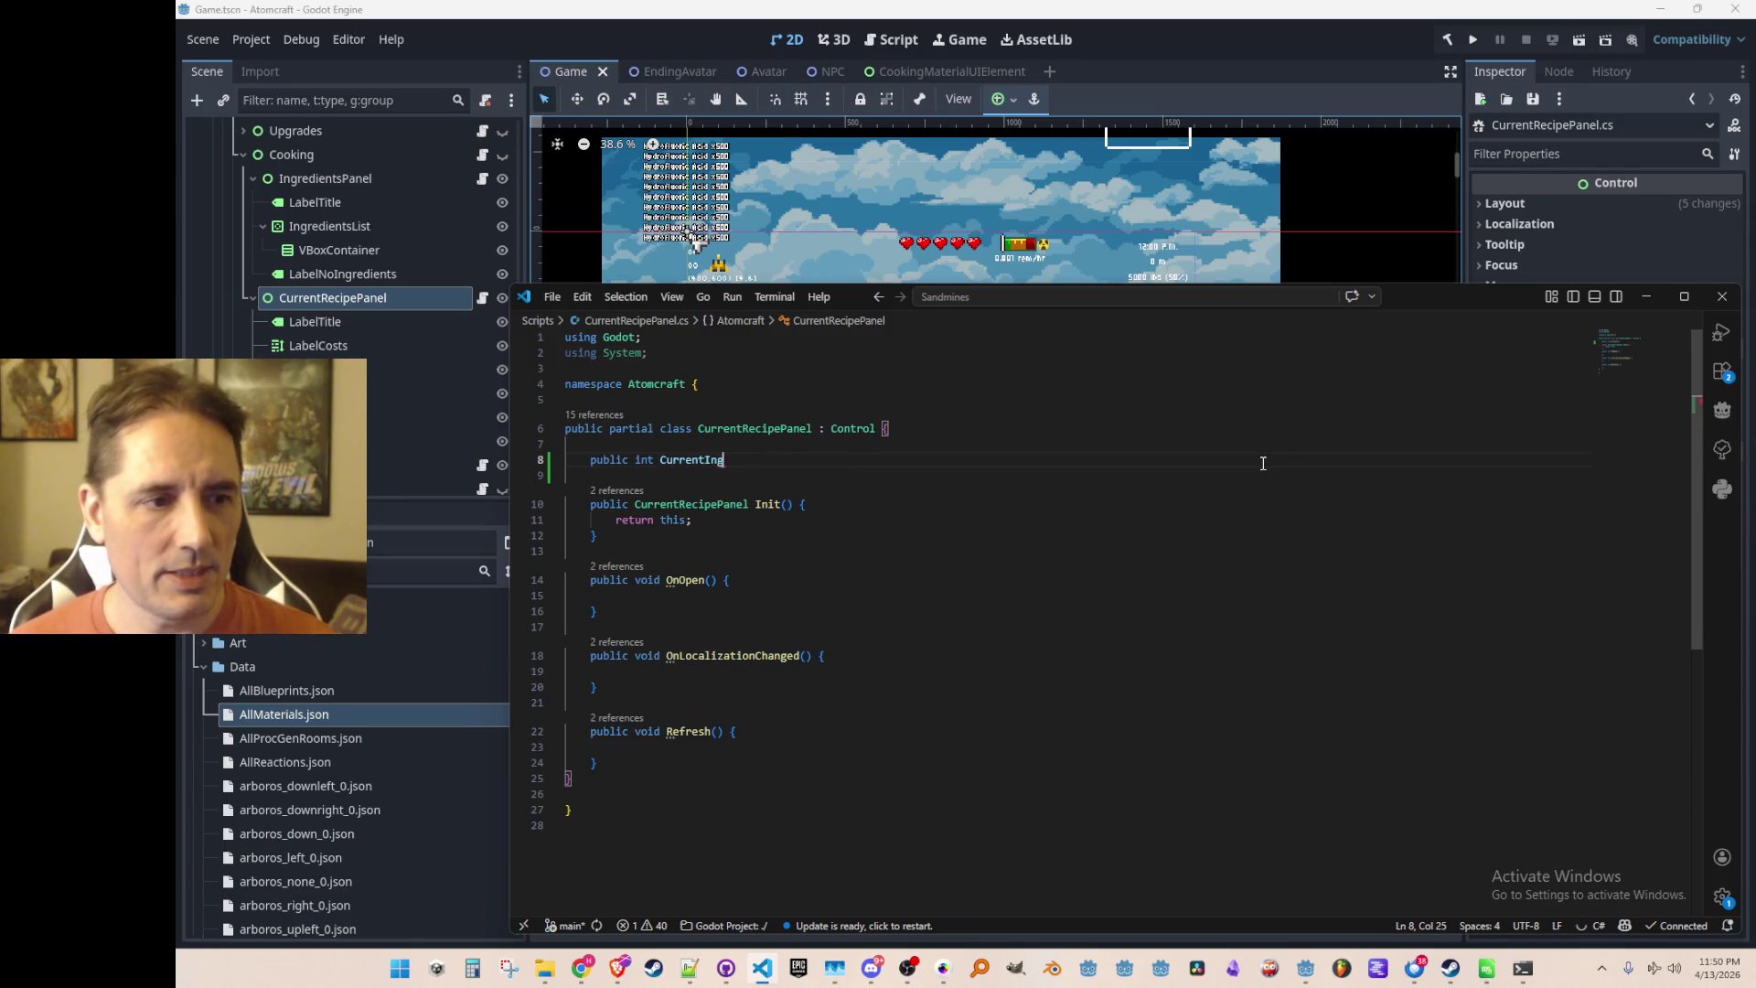
{"action": "type", "text": "redientCoun"}
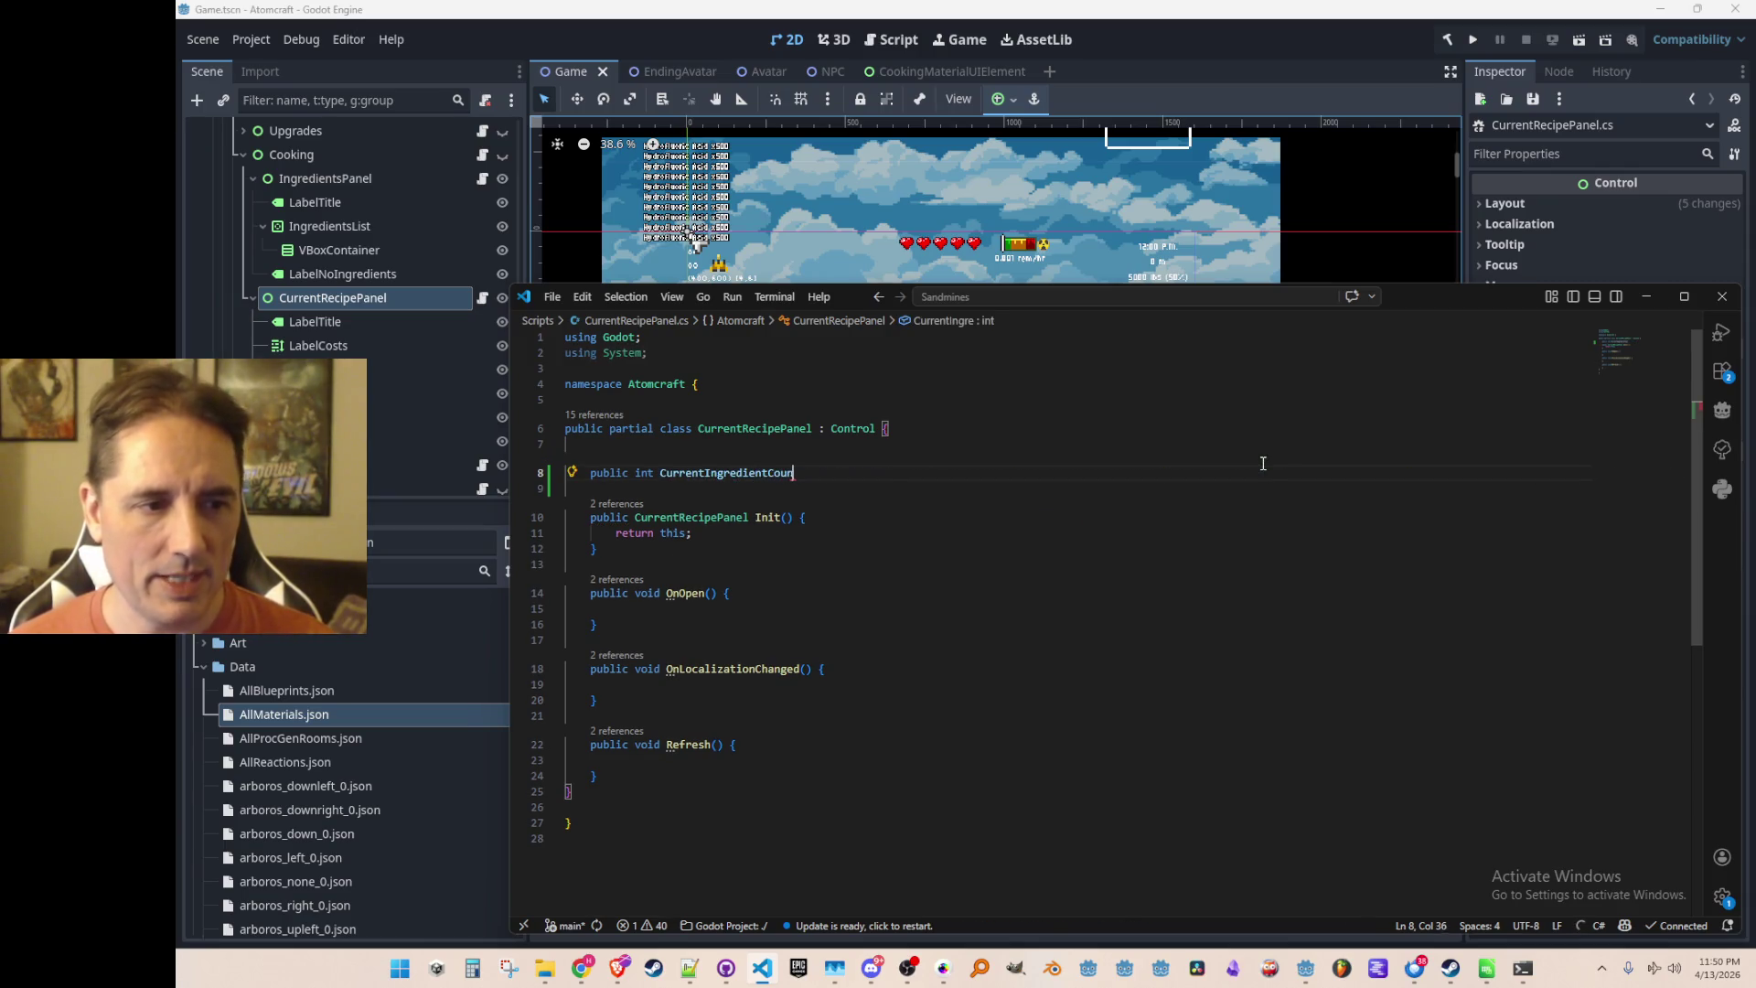
{"action": "type", "text": "t { get; private set; }"}
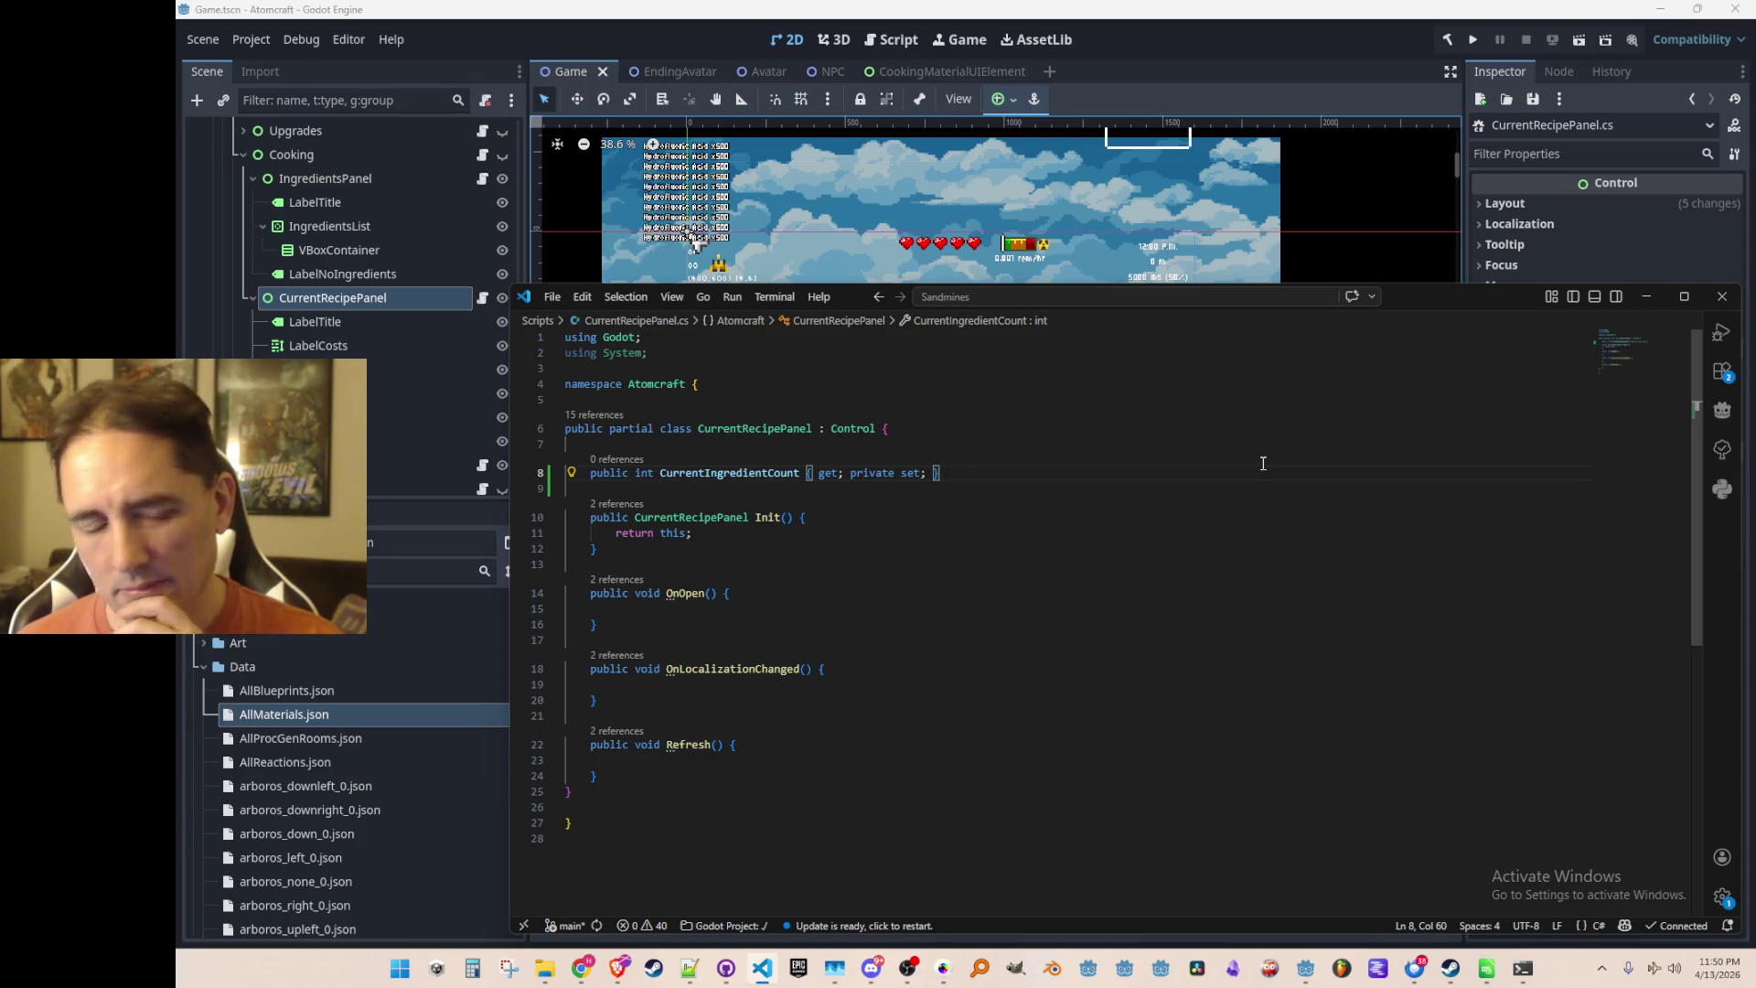
Add Copilot's AddIngredient method after Init and comment out both its body lines
{"action": "scroll", "coordinate": [1271, 475], "scroll_direction": "down", "scroll_amount": 1}
{"action": "left_click", "coordinate": [1310, 481]}
{"action": "key", "text": "Down"}
{"action": "key", "text": "Down"}
{"action": "key", "text": "Return"}
{"action": "key", "text": "Return"}
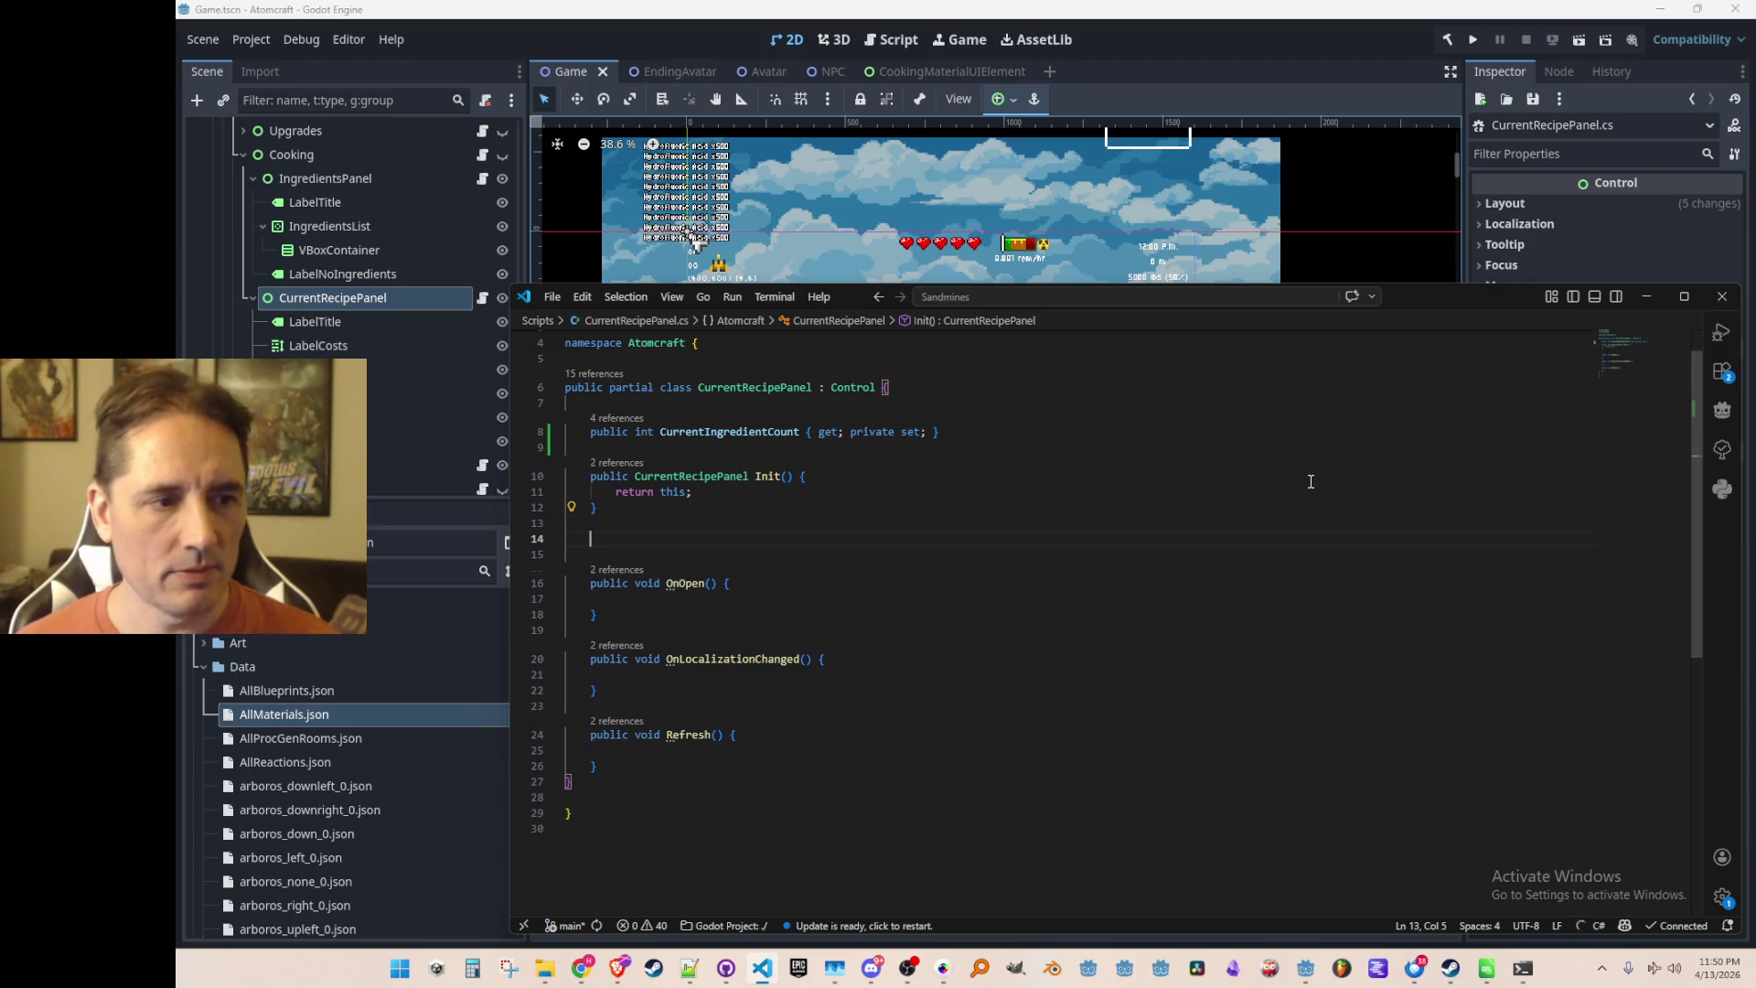
{"action": "type", "text": "public void AddIngredient() {"}
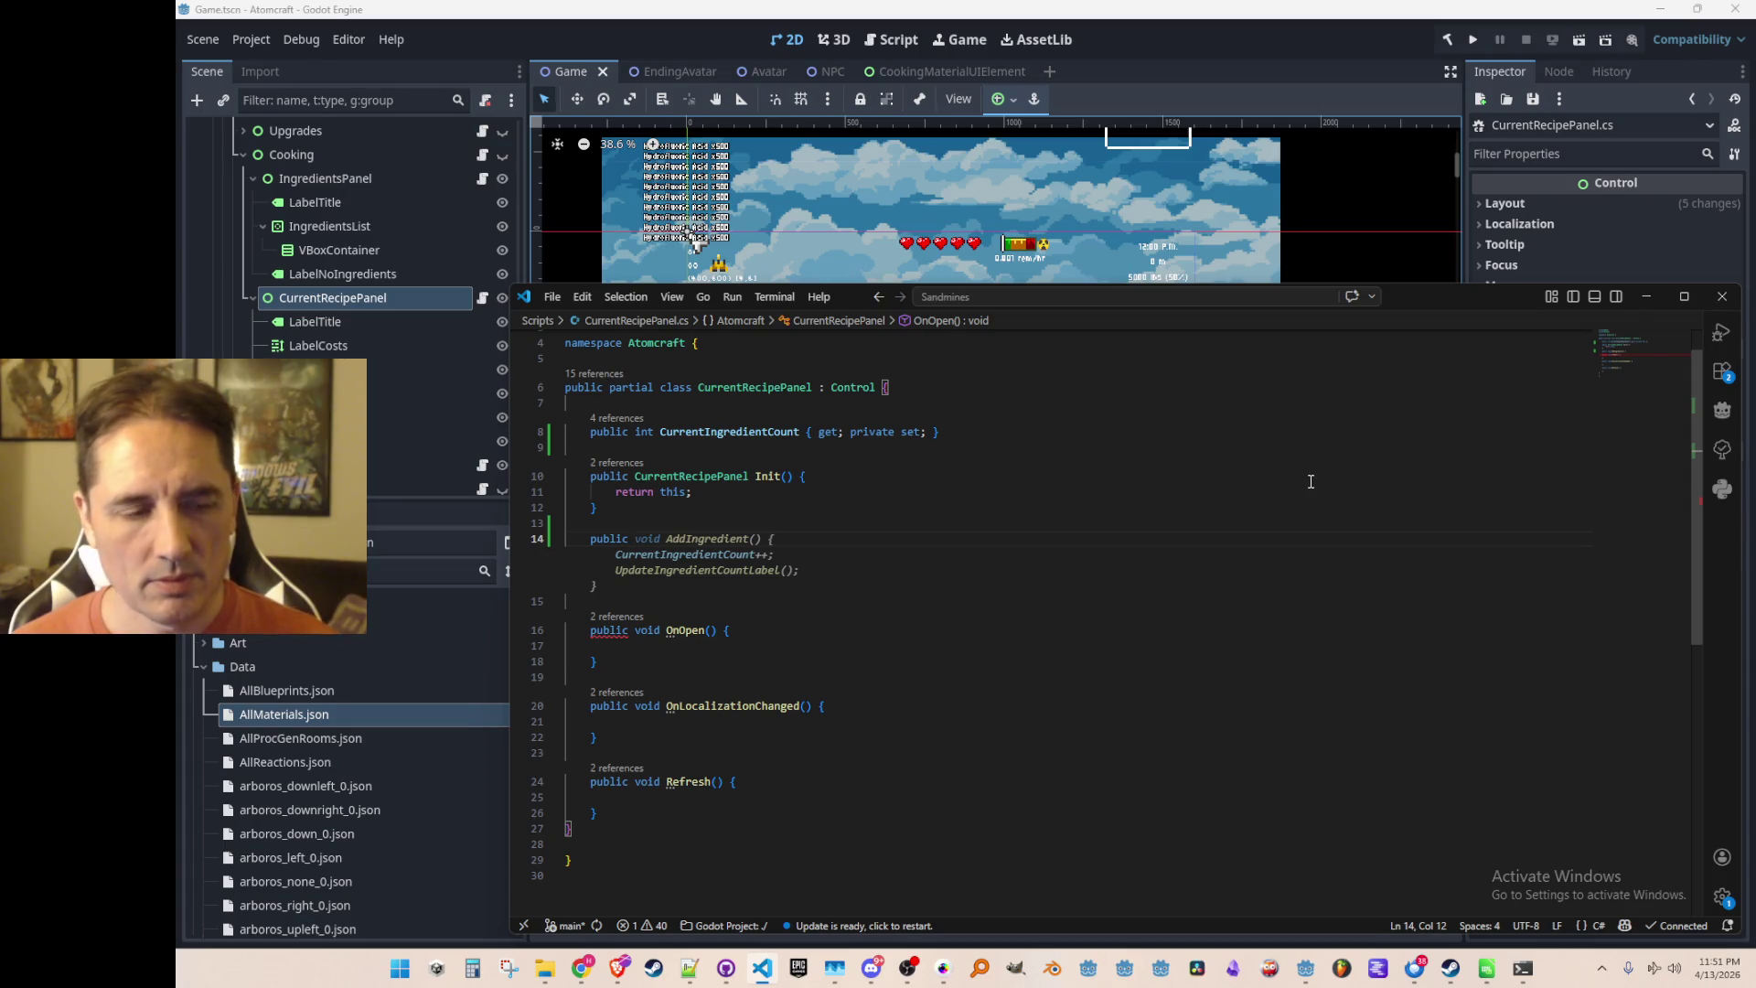
{"action": "key", "text": "Tab"}
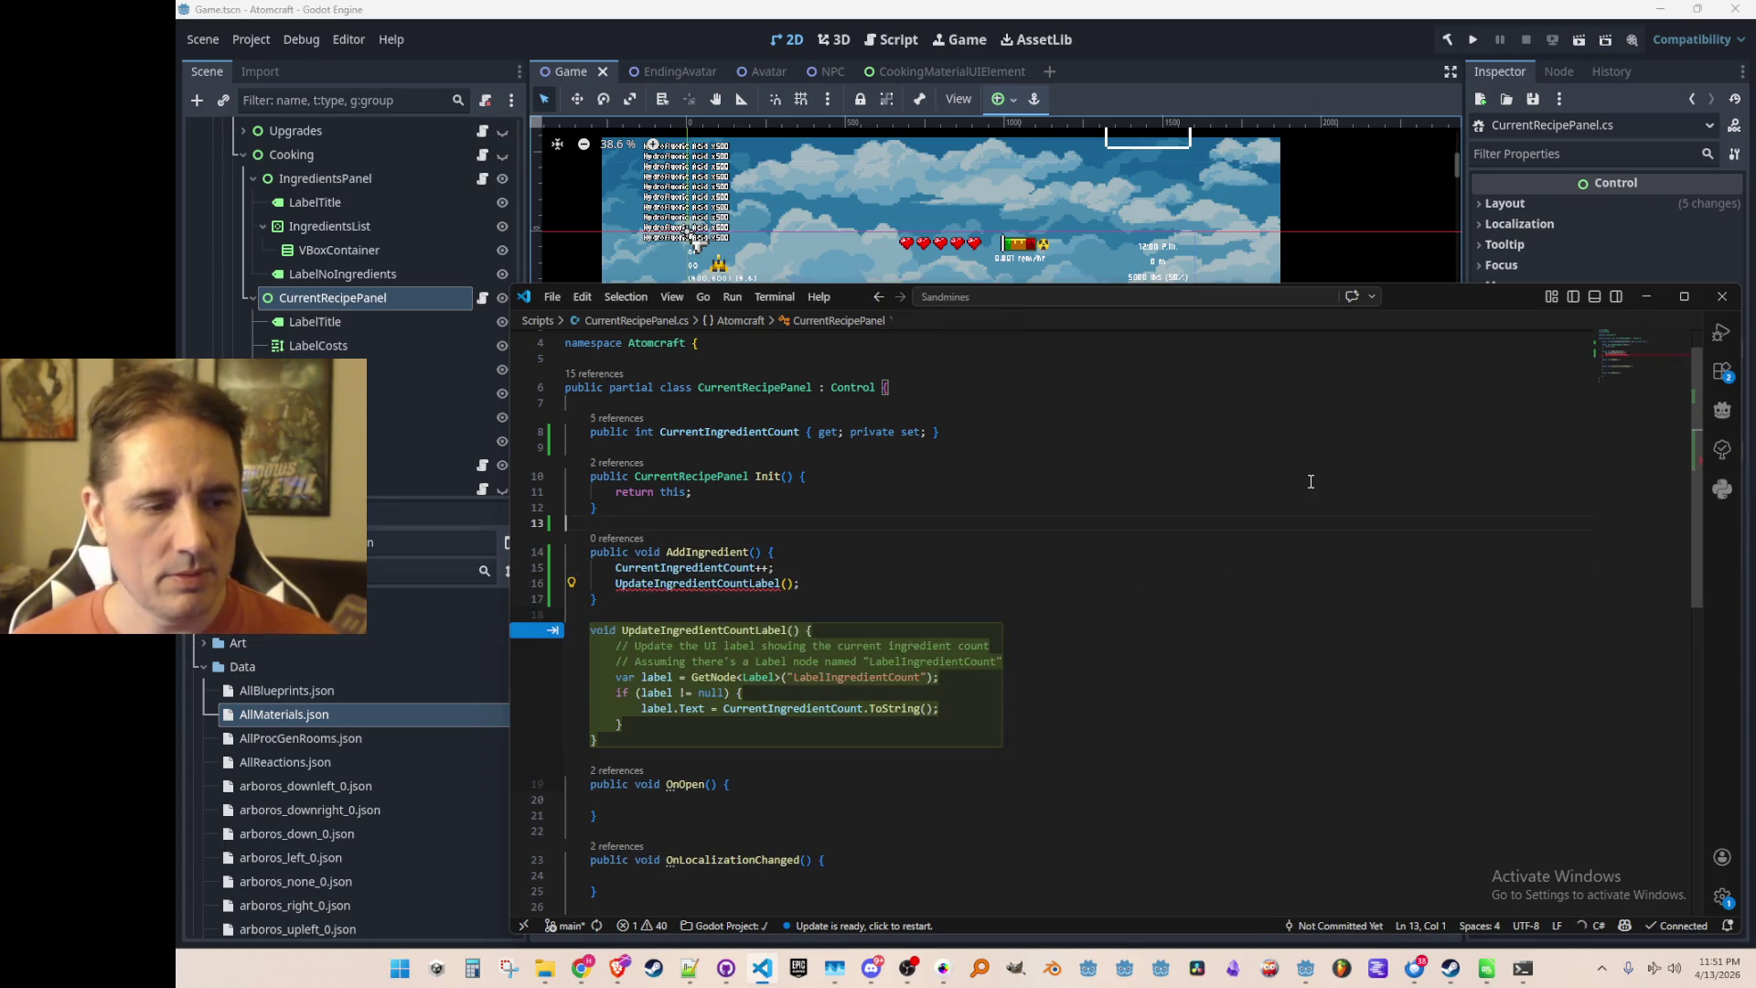
{"action": "key", "text": "Escape"}
{"action": "key", "text": "Down"}
{"action": "key", "text": "Down"}
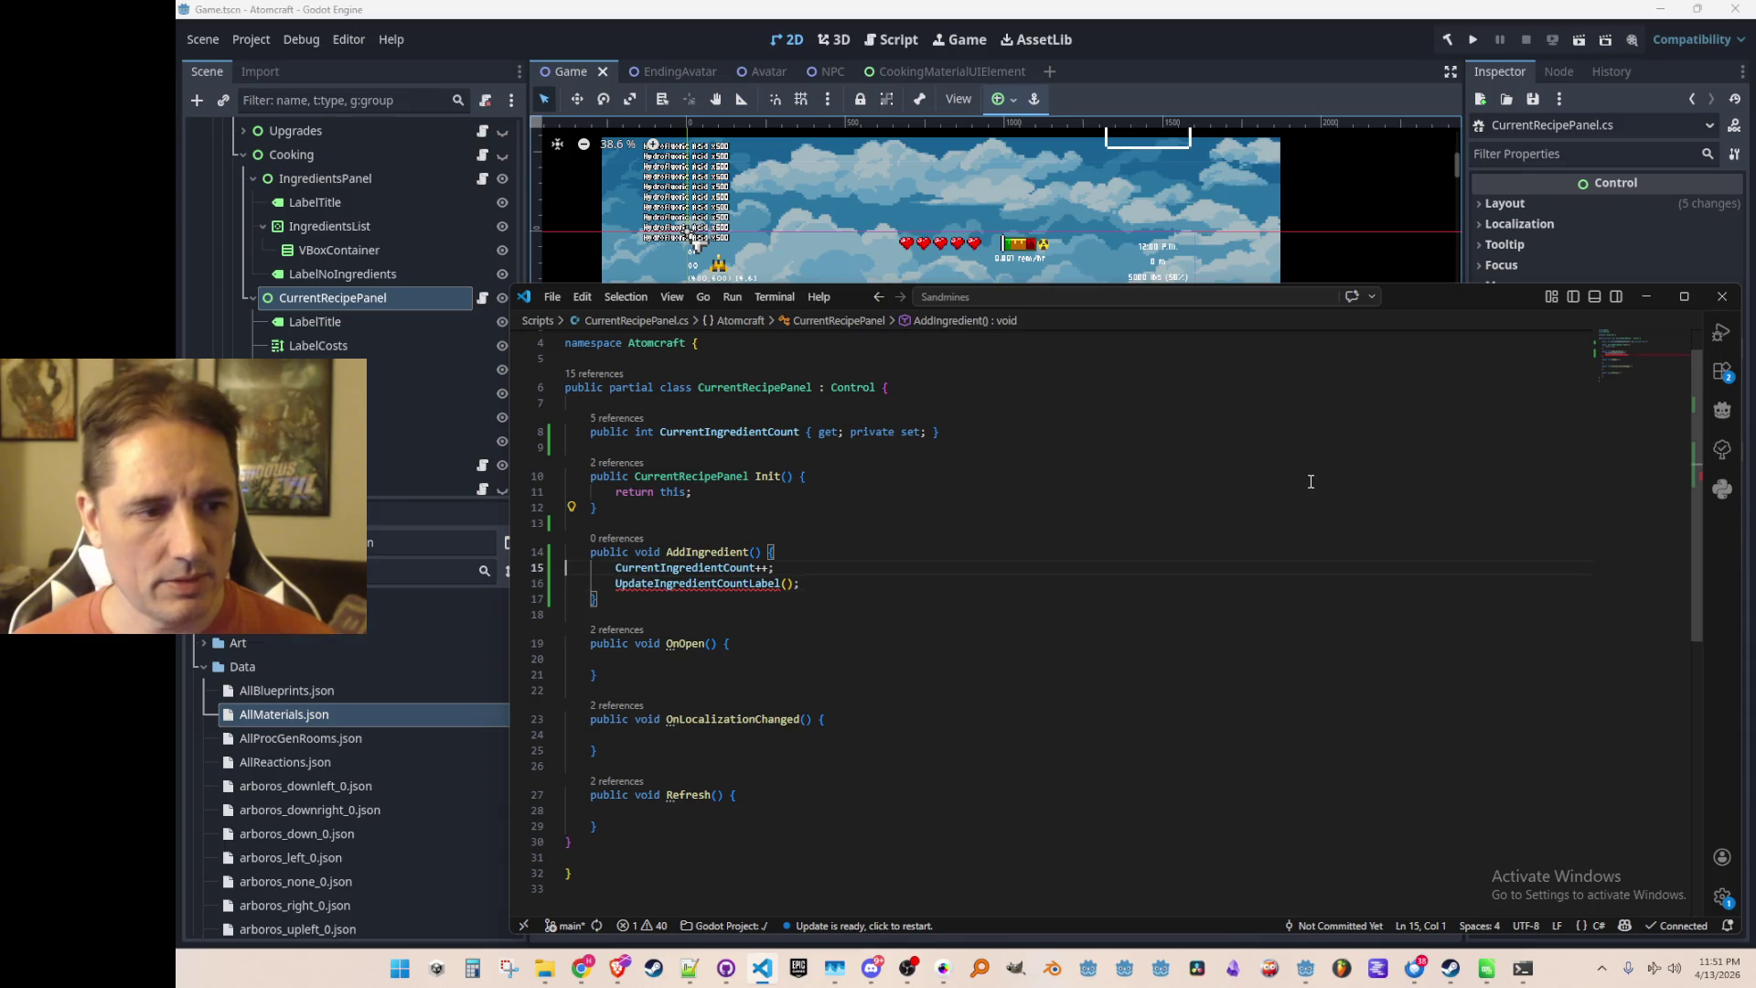
{"action": "key", "text": "shift+Down"}
{"action": "key", "text": "shift+Down"}
{"action": "key", "text": "ctrl+slash"}
{"action": "key", "text": "Up"}
{"action": "key", "text": "Up"}
{"action": "key", "text": "Up"}
{"action": "key", "text": "Up"}
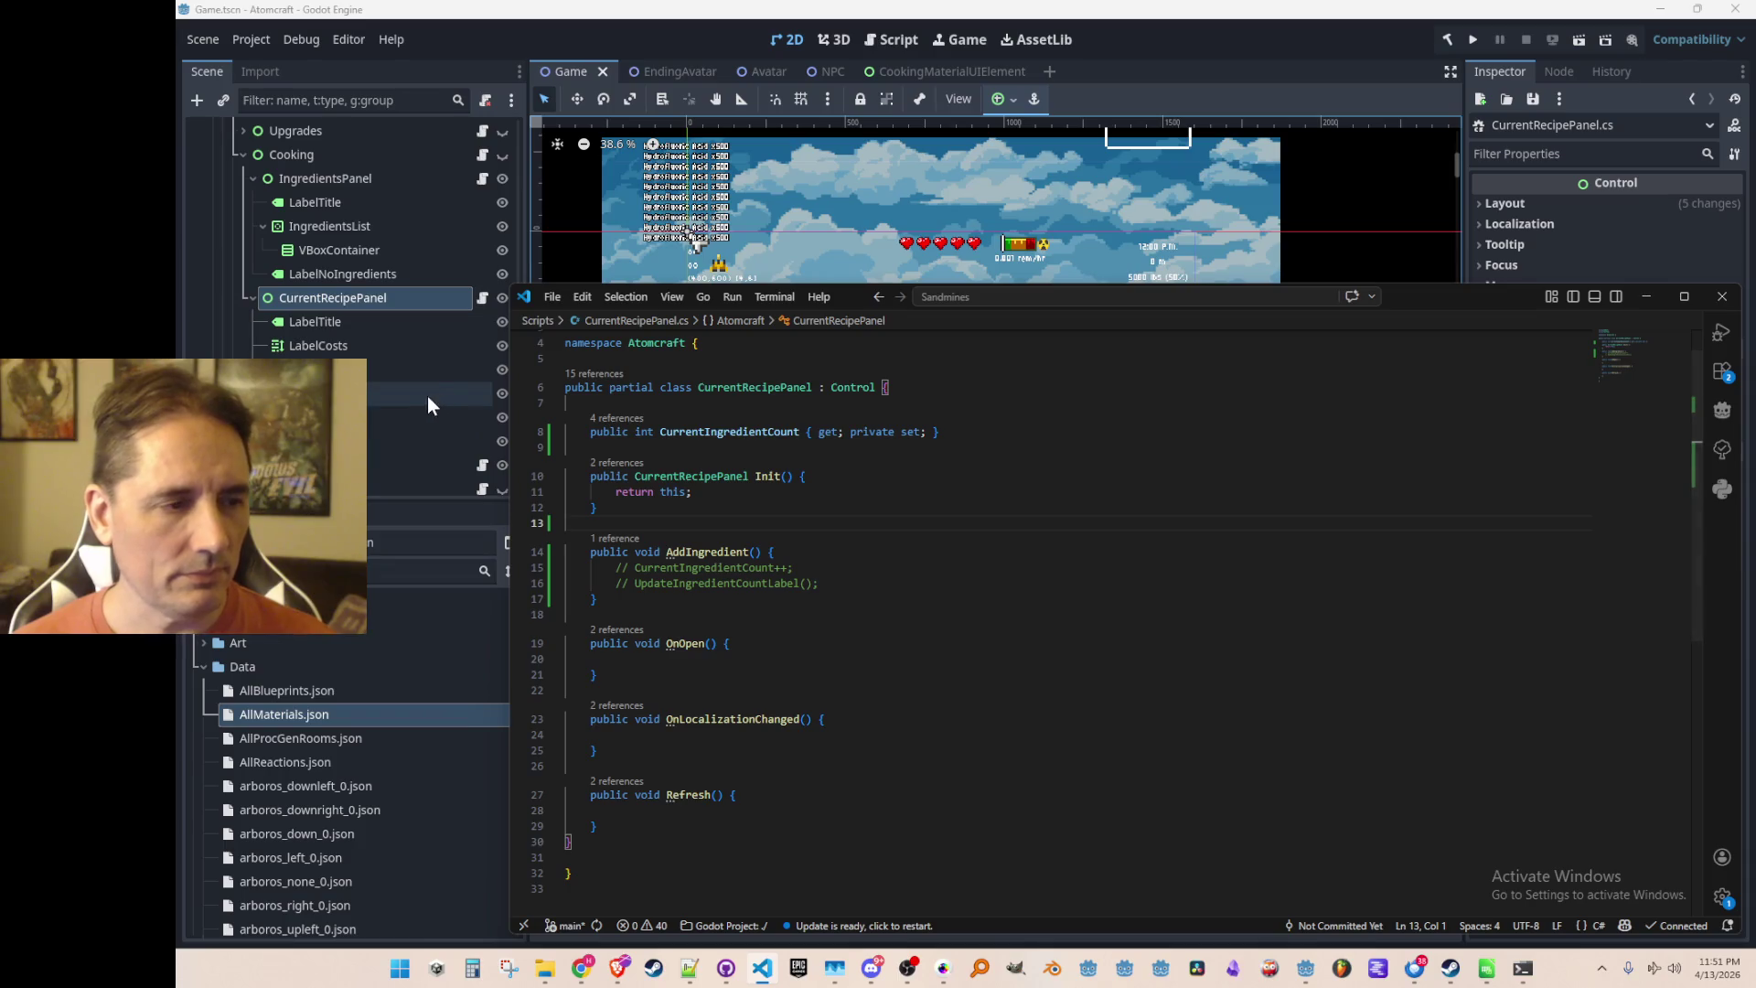
Add a '// state' comment and a List<short> CurrentIngredientMaterialTypeIds property beside the count property
{"action": "scroll", "coordinate": [426, 397], "scroll_direction": "down", "scroll_amount": 1}
{"action": "left_click", "coordinate": [942, 447]}
{"action": "scroll", "coordinate": [1237, 555], "scroll_direction": "up", "scroll_amount": 1}
{"action": "scroll", "coordinate": [1237, 555], "scroll_direction": "down", "scroll_amount": 1}
{"action": "key", "text": "Up"}
{"action": "key", "text": "Up"}
{"action": "key", "text": "End"}
{"action": "key", "text": "Return"}
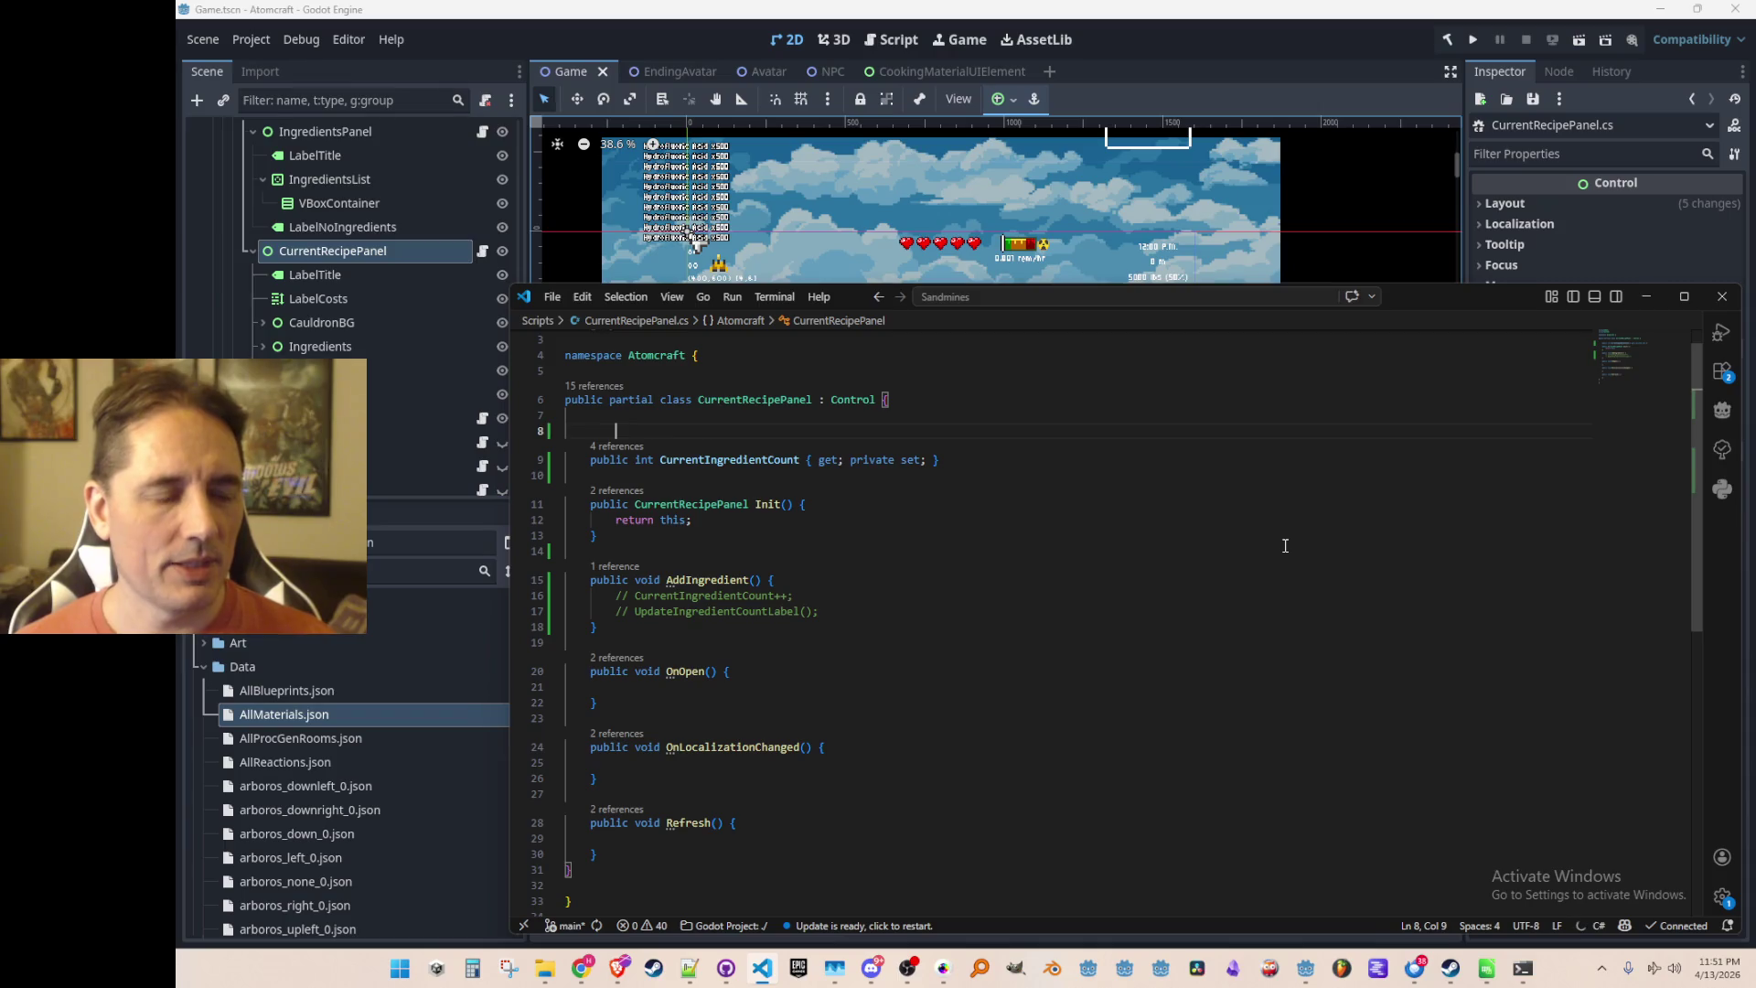
{"action": "type", "text": "/ state"}
{"action": "key", "text": "Down"}
{"action": "key", "text": "End"}
{"action": "key", "text": "Return"}
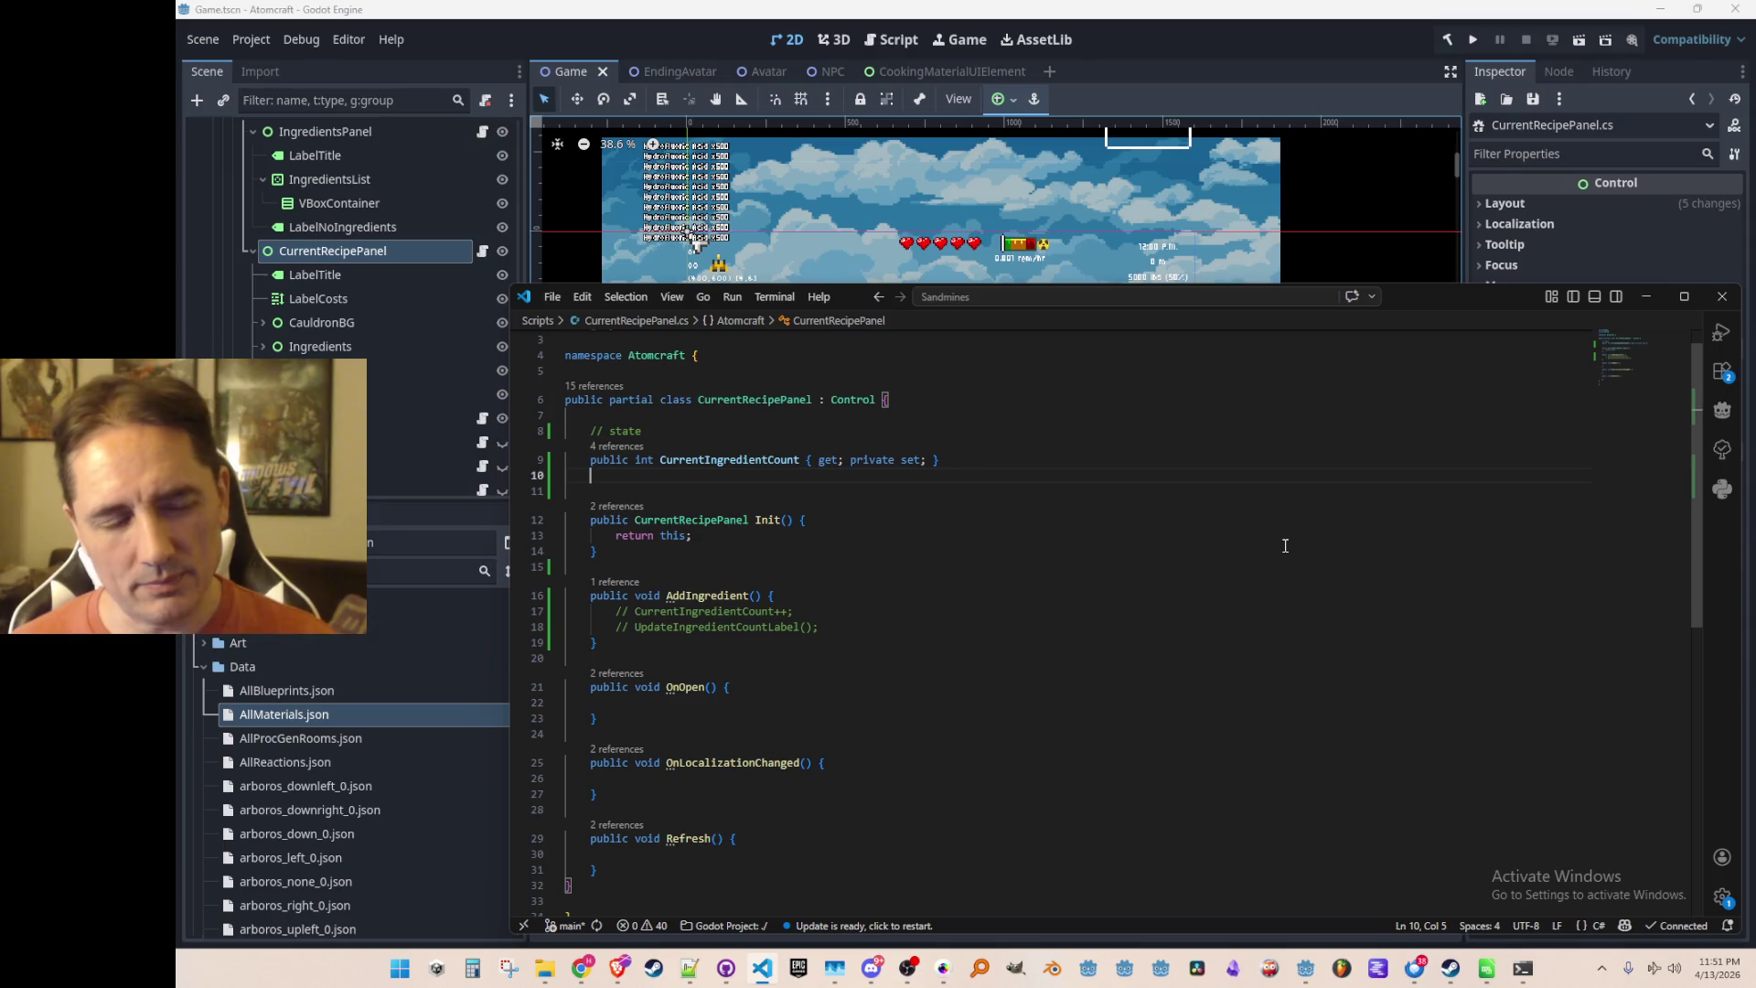
{"action": "type", "text": "public "}
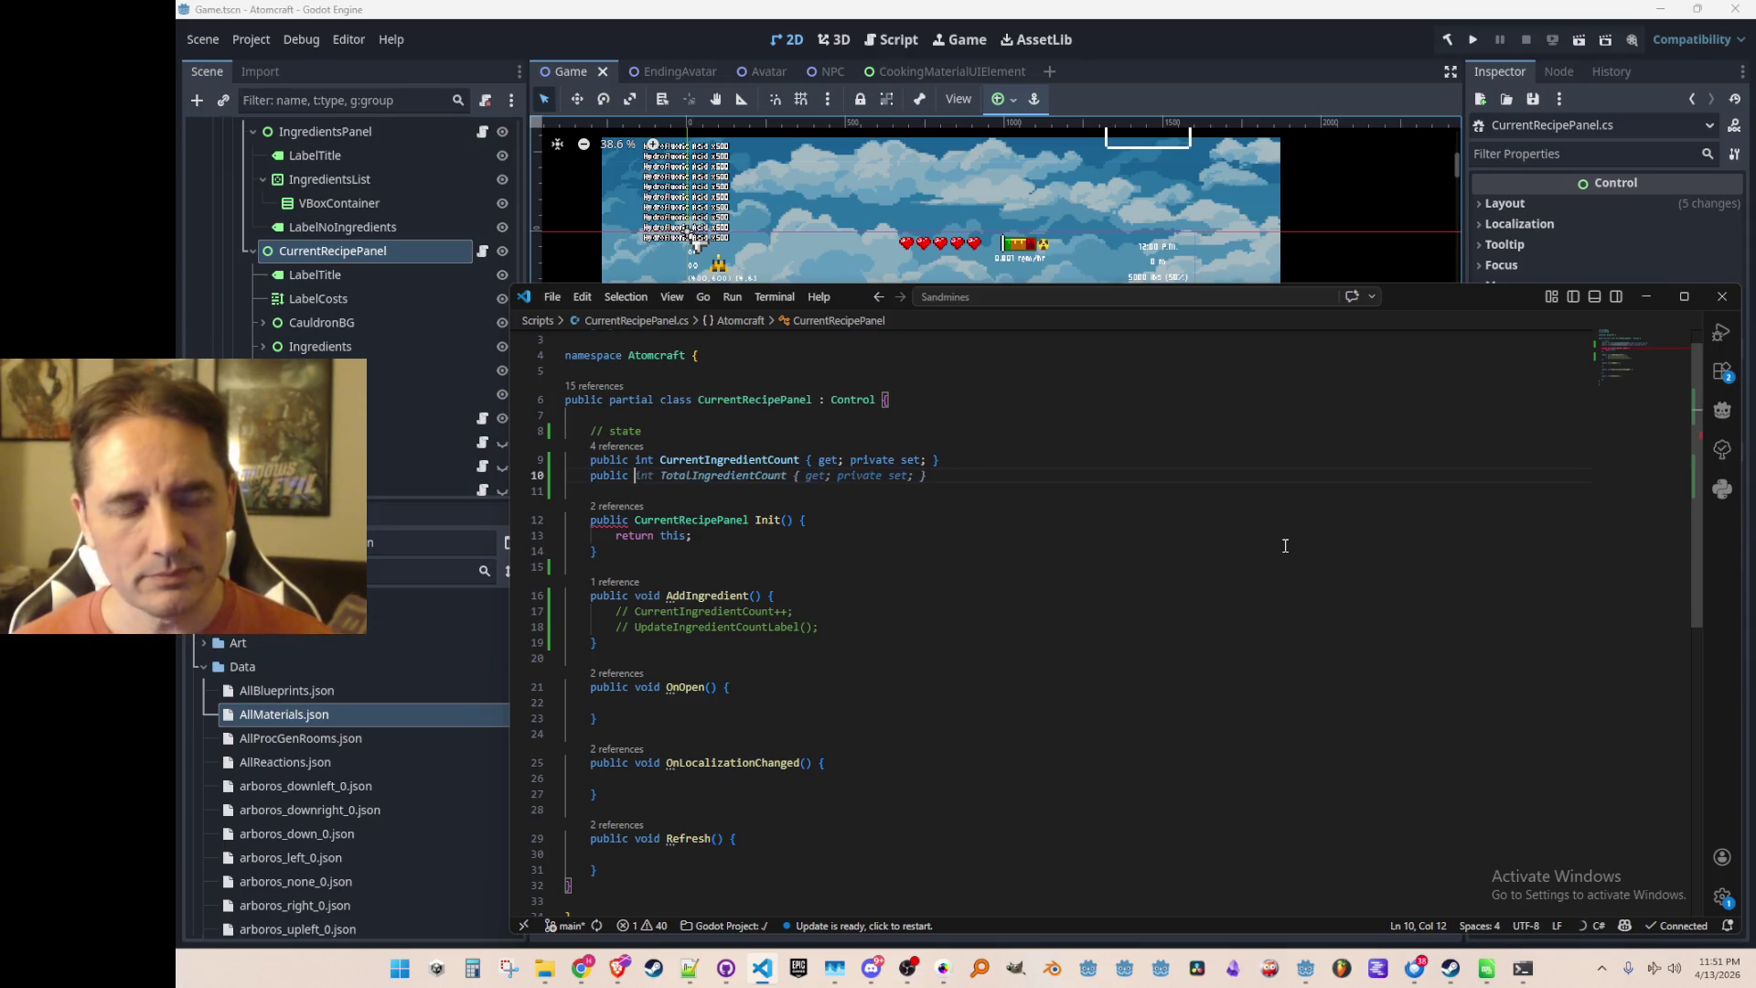
{"action": "type", "text": "List<"}
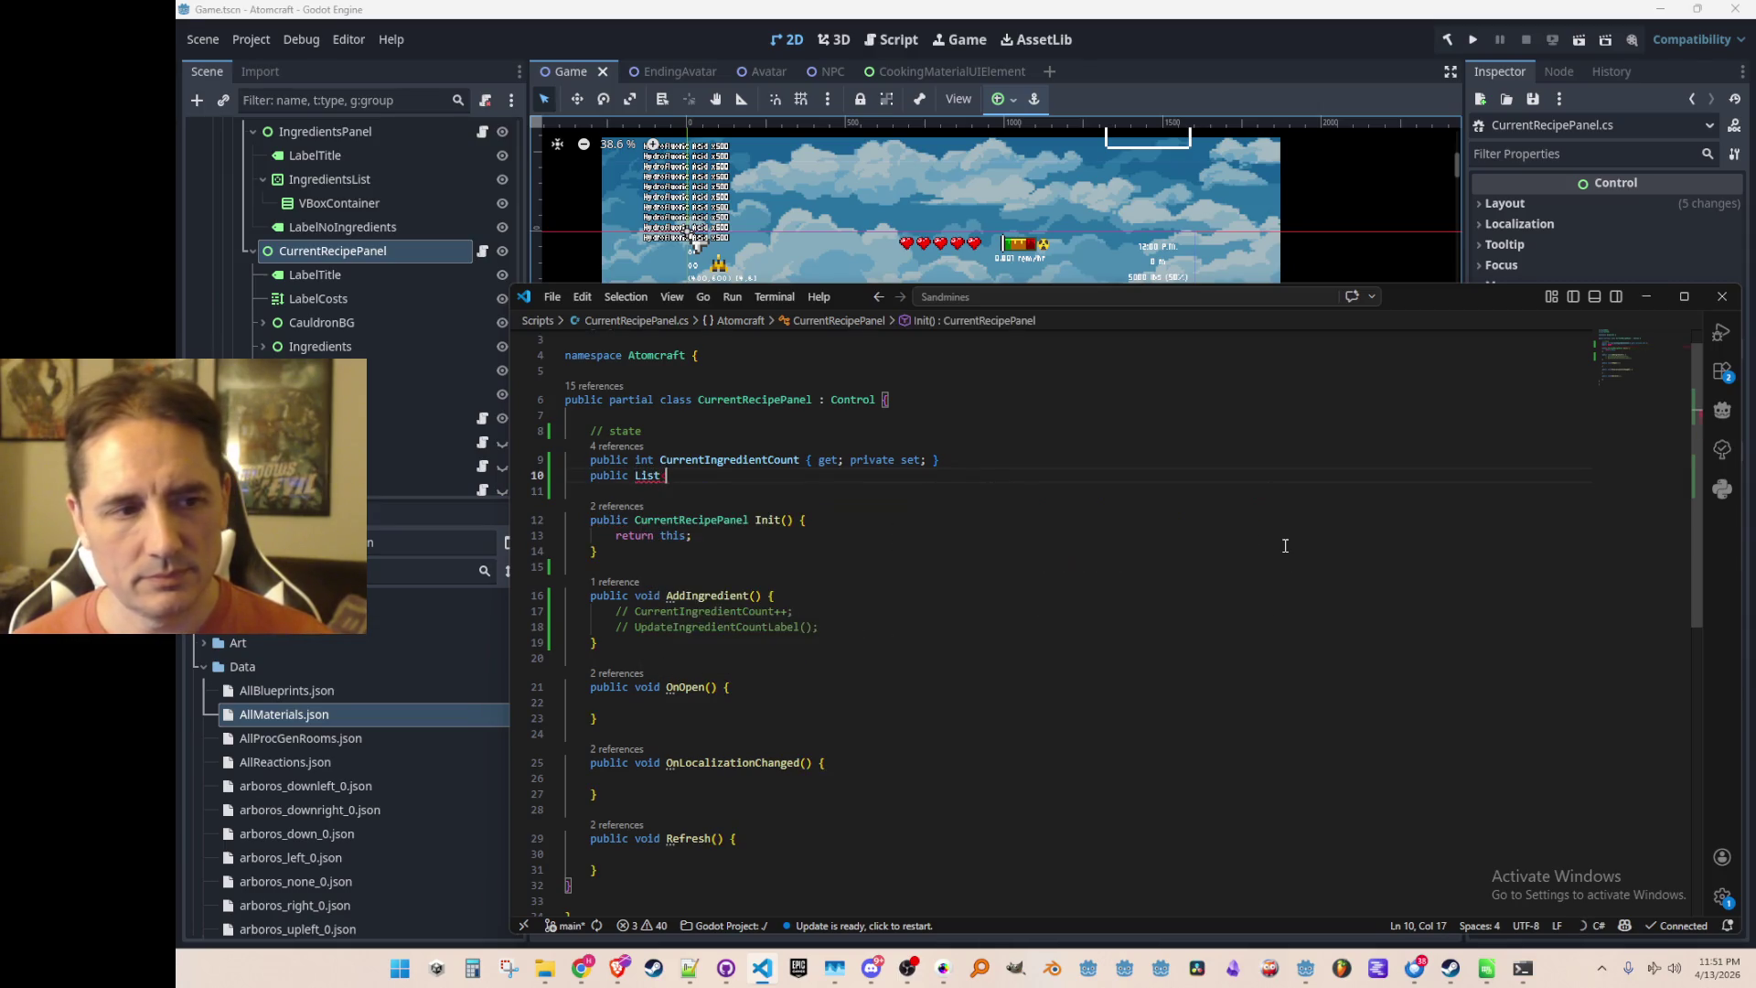
{"action": "key", "text": "Tab"}
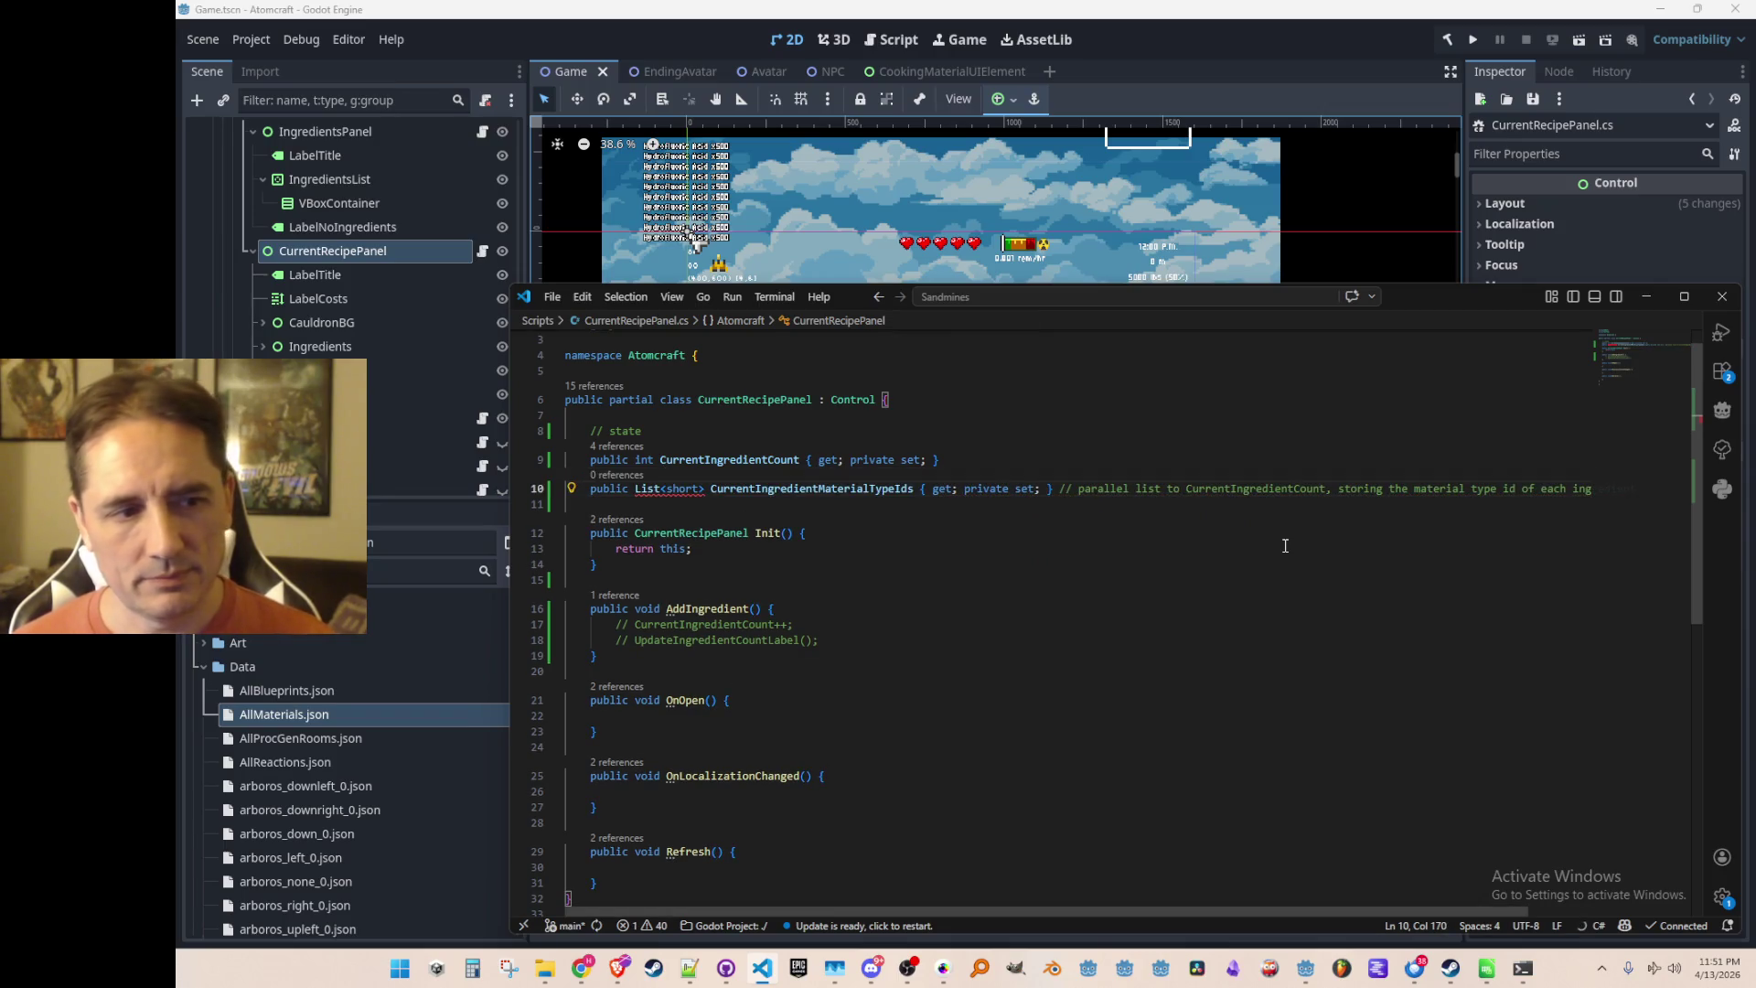
Change the 'using System;' import to 'using System.Collections.Generic;'
{"action": "key", "text": "ctrl+Home"}
{"action": "key", "text": "Down"}
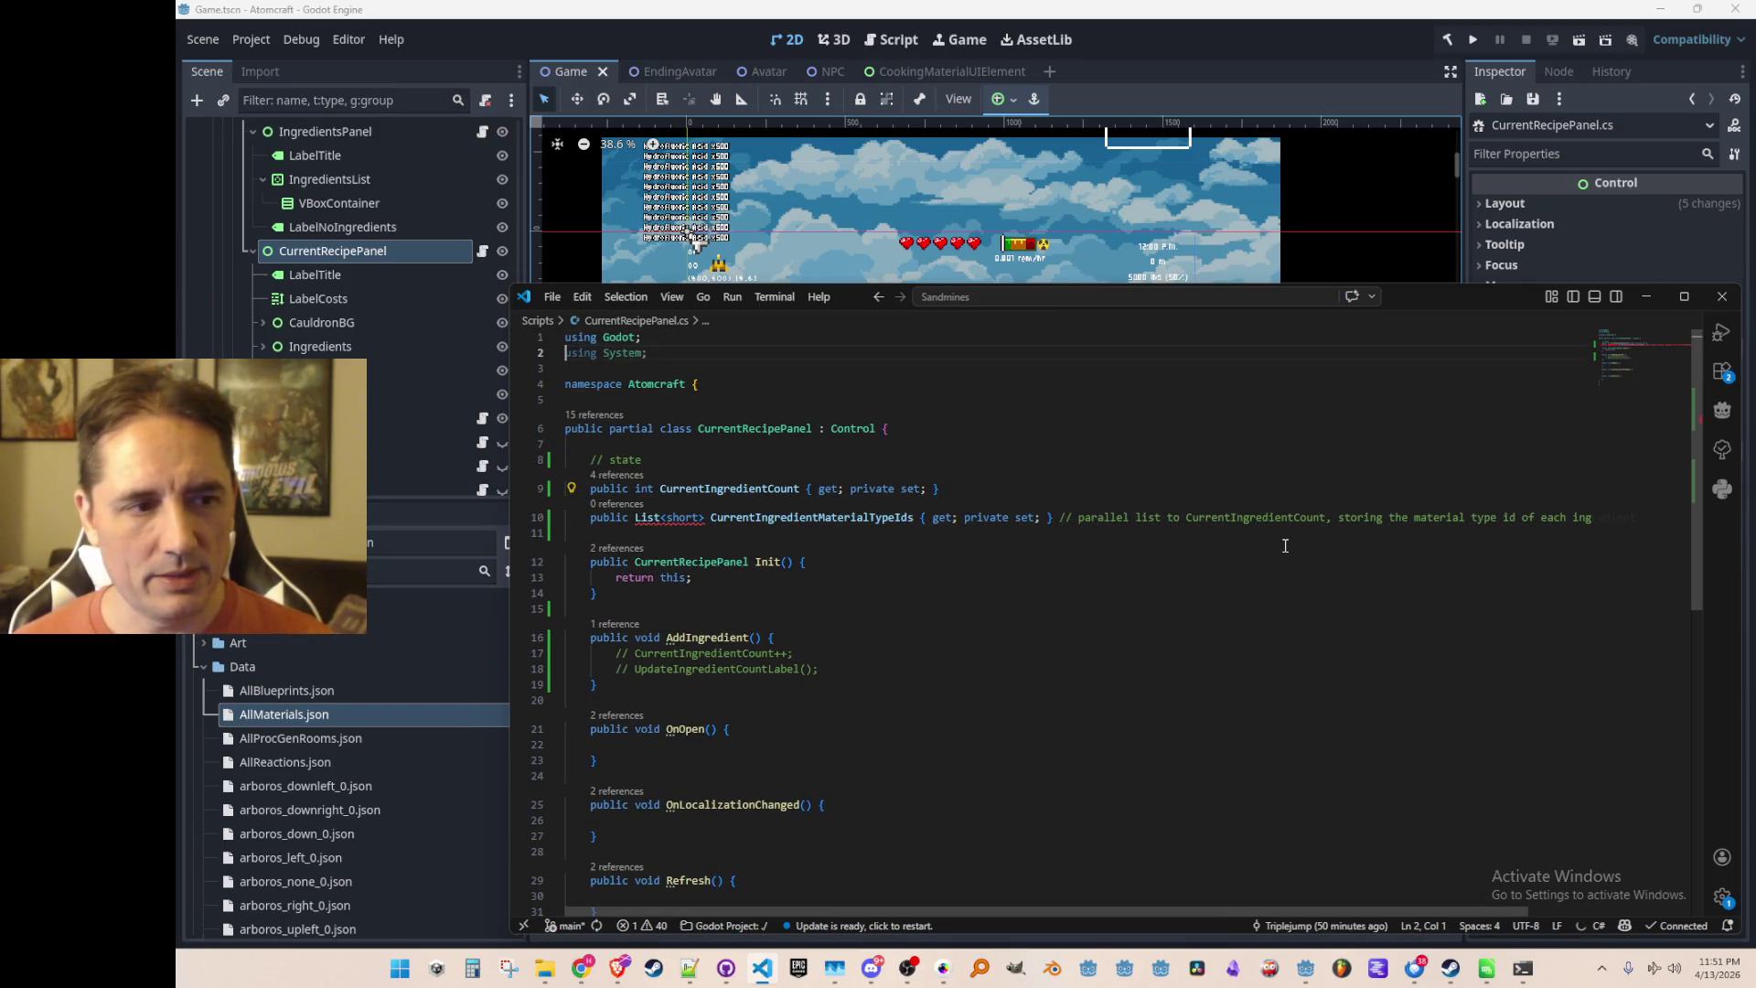
{"action": "key", "text": "End"}
{"action": "key", "text": "Tab"}
{"action": "key", "text": "Down"}
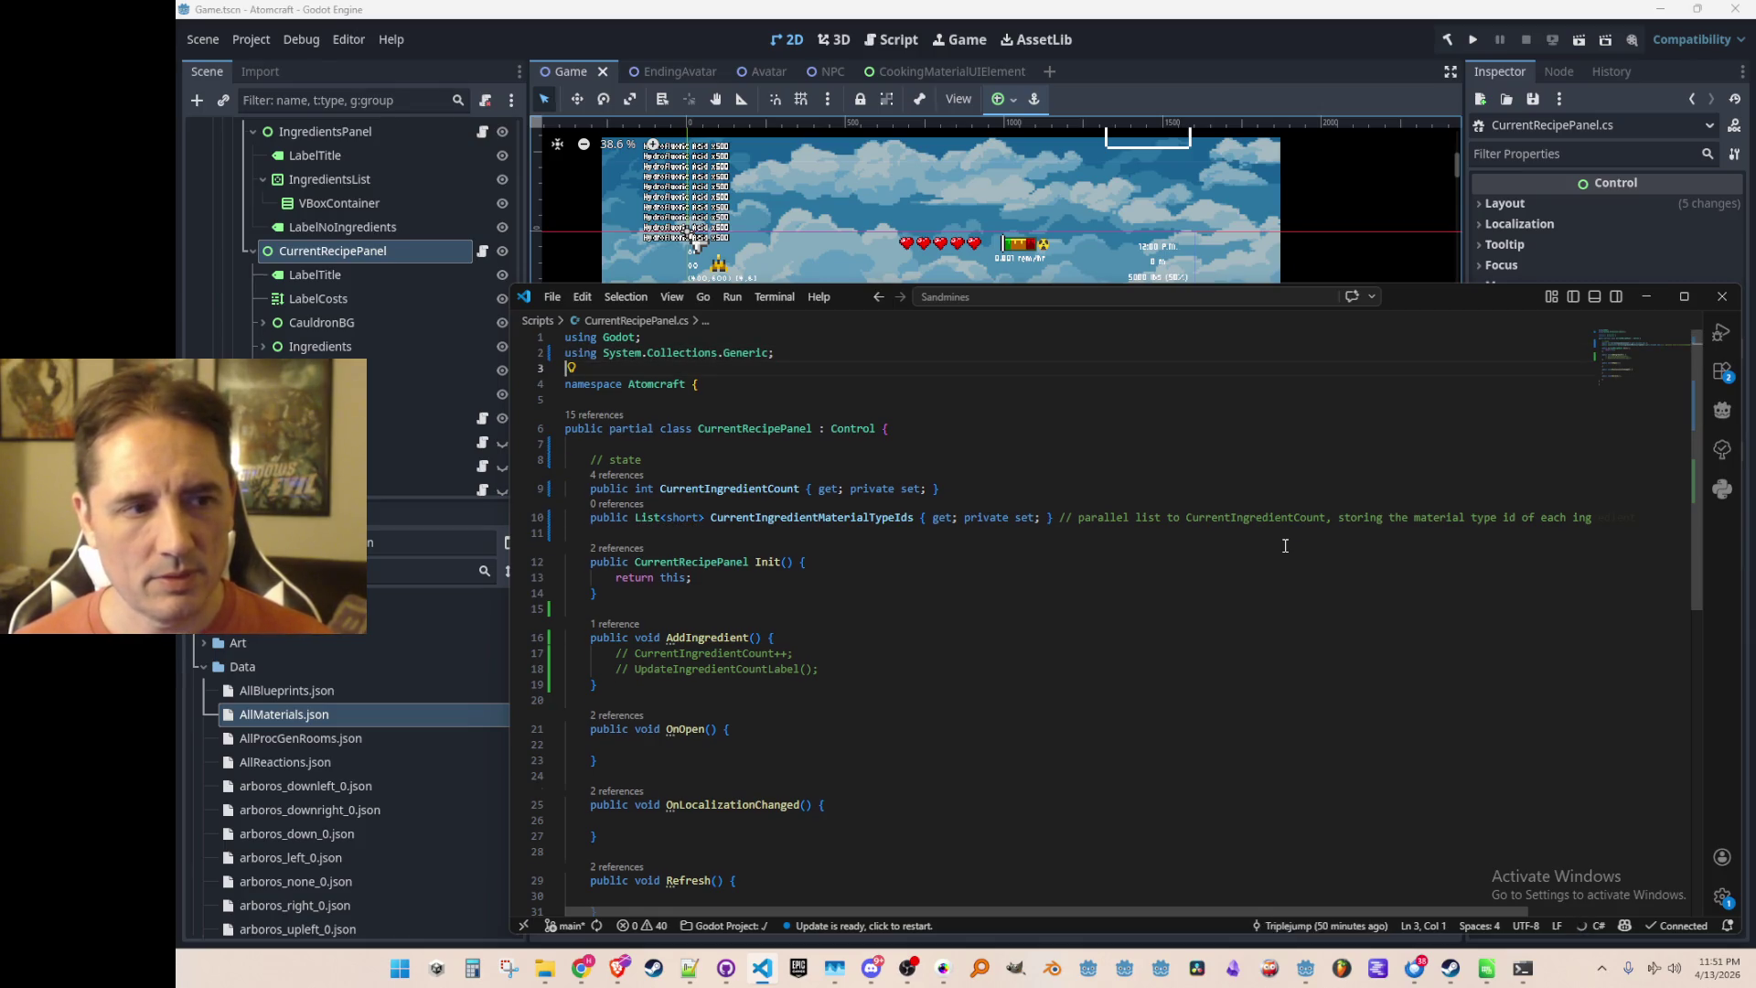
{"action": "key", "text": "Return"}
{"action": "key", "text": "Down"}
{"action": "key", "text": "Down"}
{"action": "key", "text": "Down"}
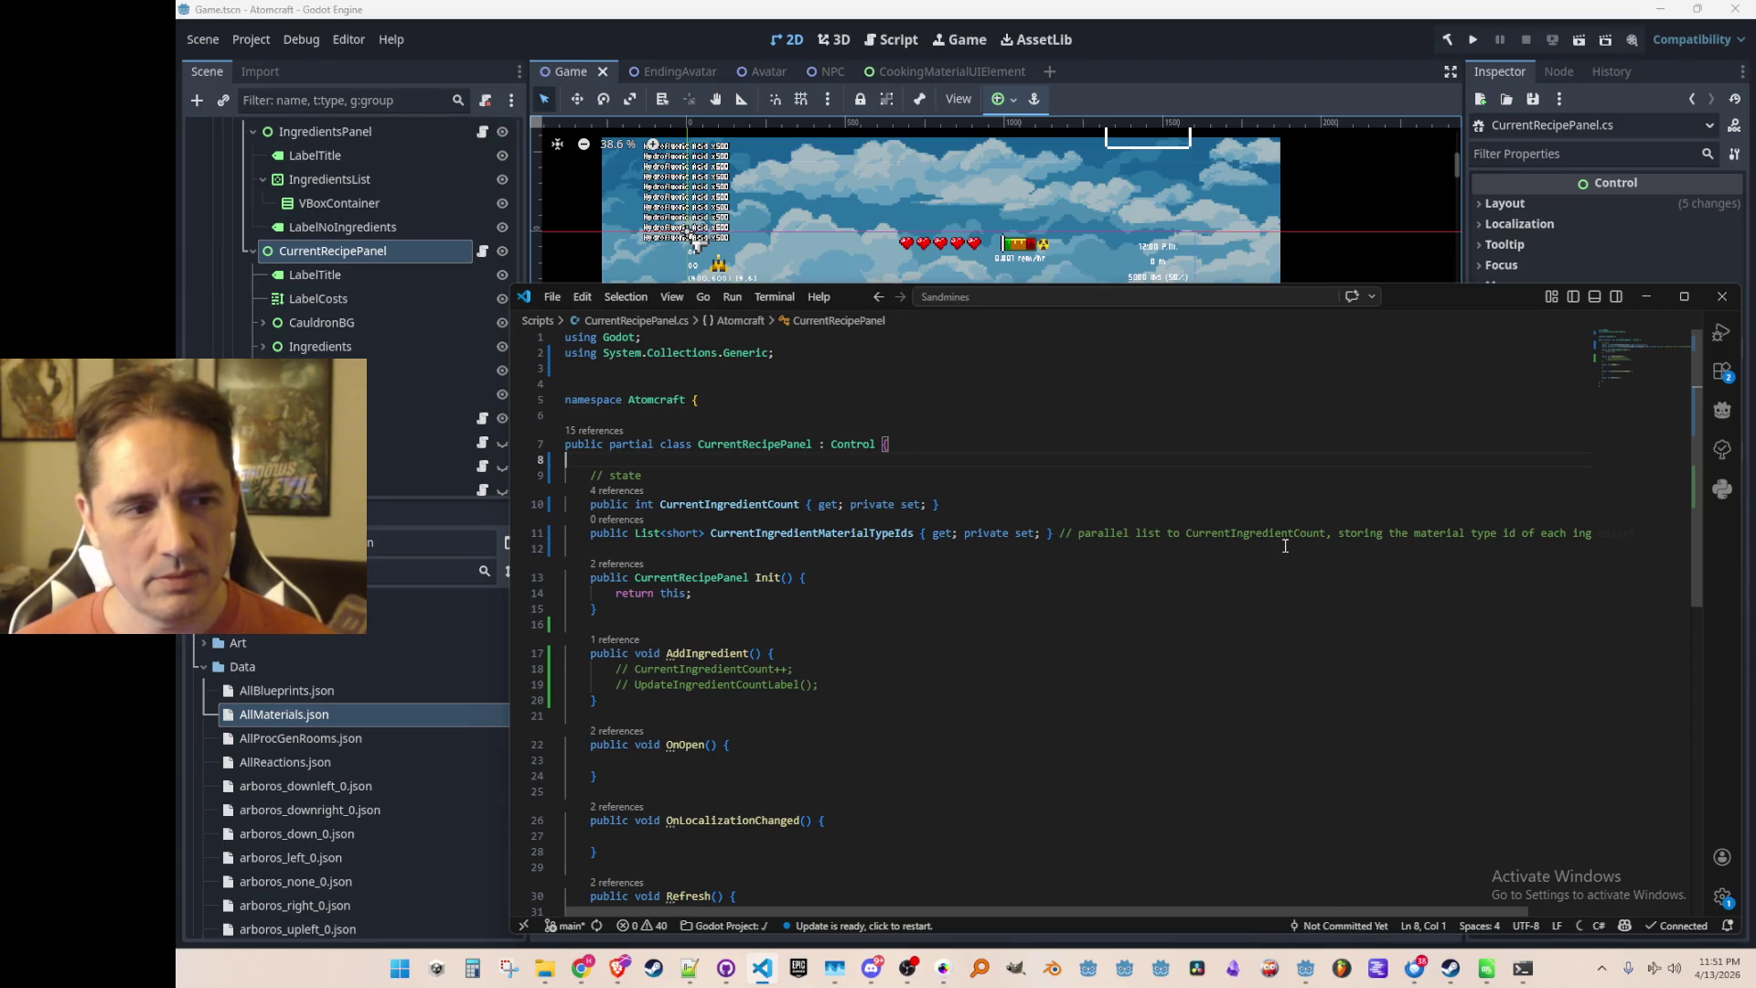
{"action": "key", "text": "Tab"}
{"action": "key", "text": "Tab"}
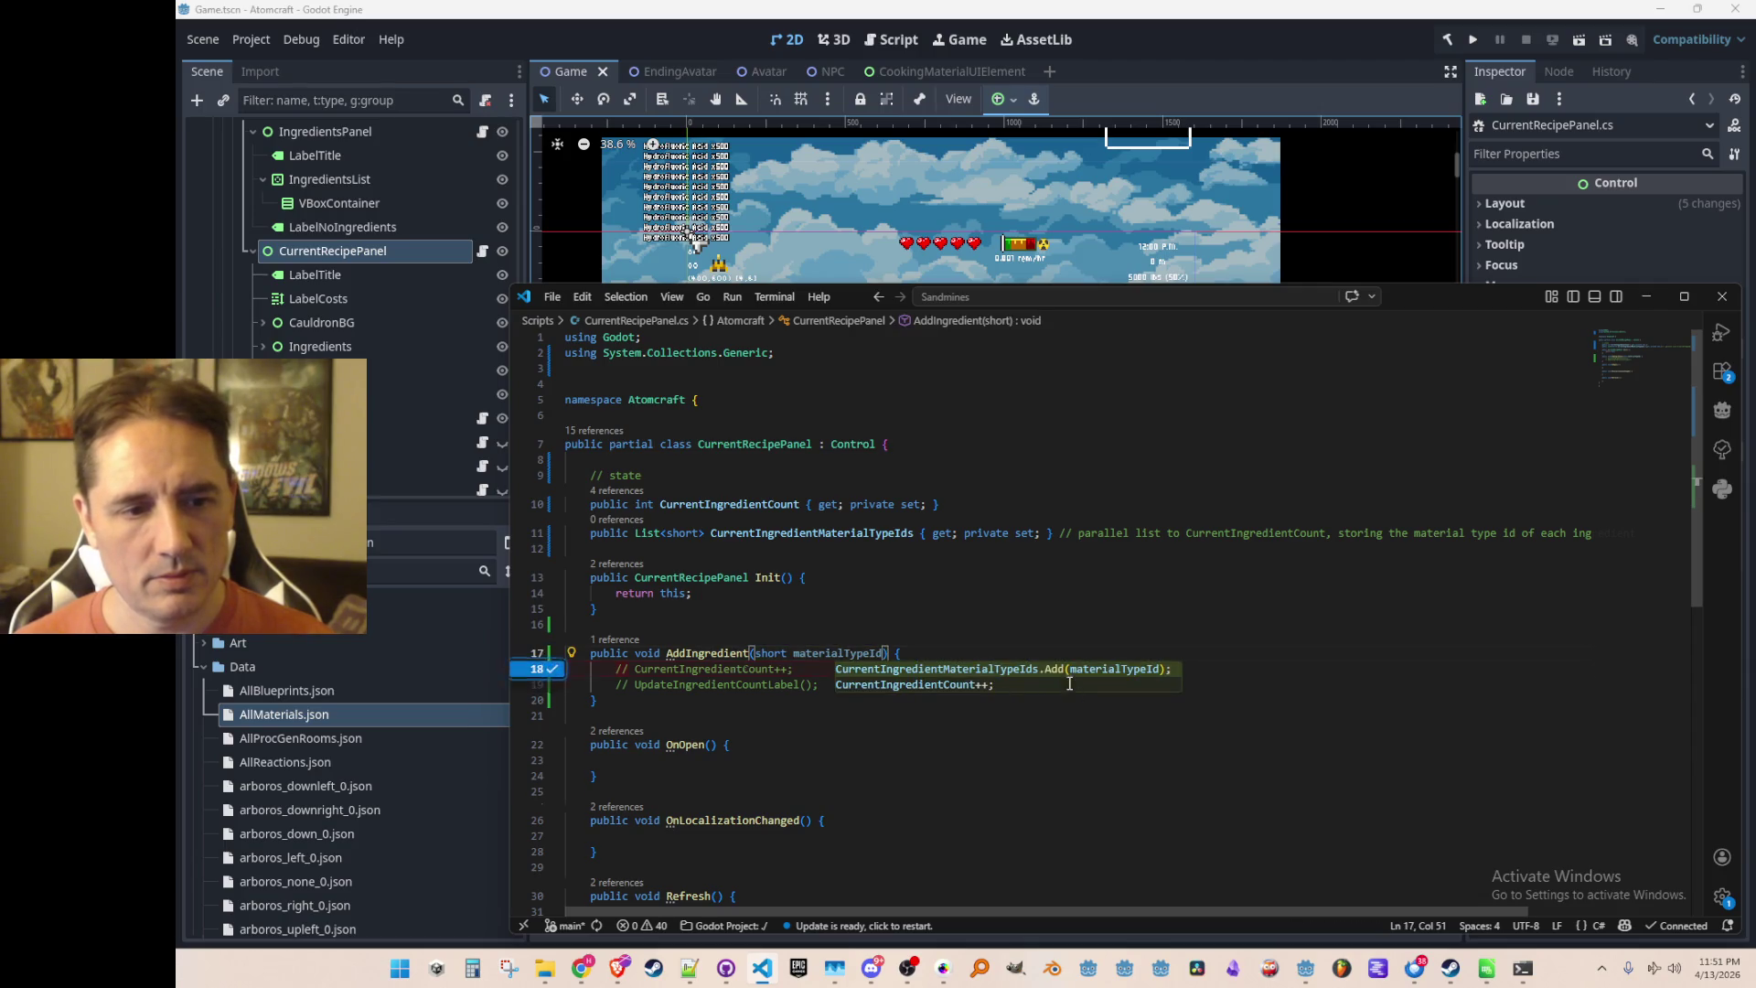
Turn AddIngredient into ToggleIngredient, which adds or removes the material id
{"action": "key", "text": "Tab"}
{"action": "left_click", "coordinate": [1130, 658]}
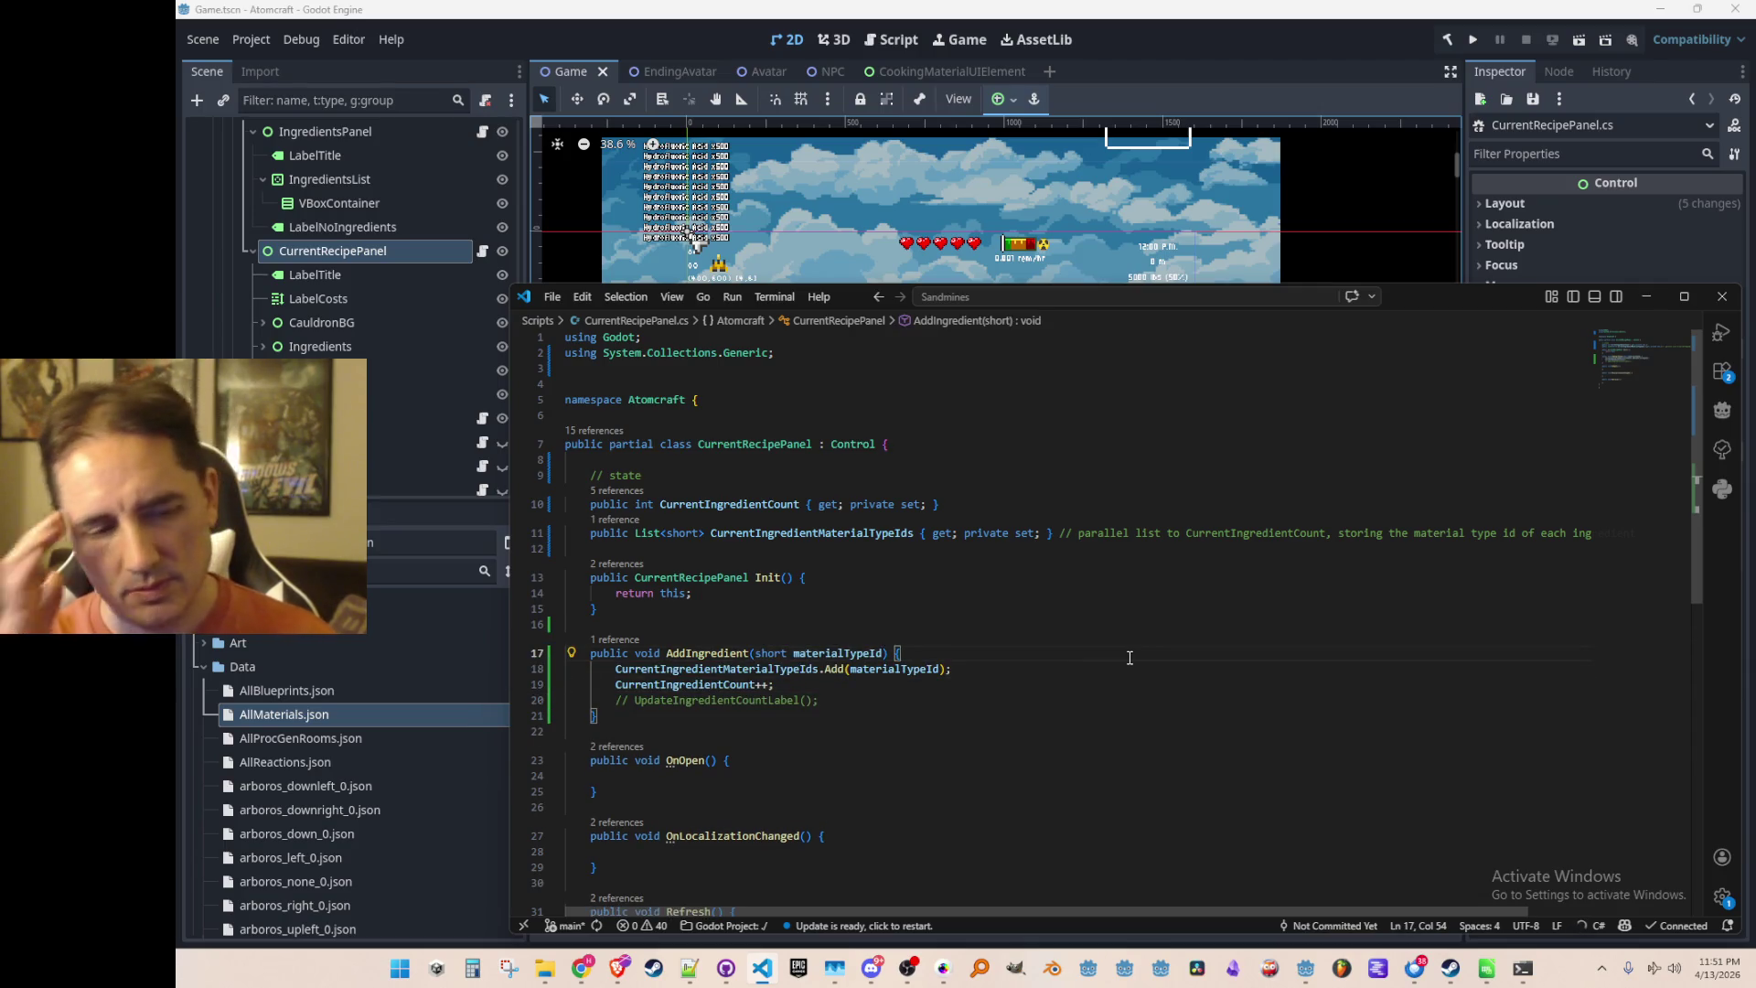
{"action": "key", "text": "Home"}
{"action": "key", "text": "ctrl+Right"}
{"action": "key", "text": "ctrl+Right"}
{"action": "key", "text": "ctrl+Right"}
{"action": "key", "text": "Left"}
{"action": "key", "text": "BackSpace"}
{"action": "key", "text": "BackSpace"}
{"action": "key", "text": "BackSpace"}
{"action": "type", "text": "Toggle"}
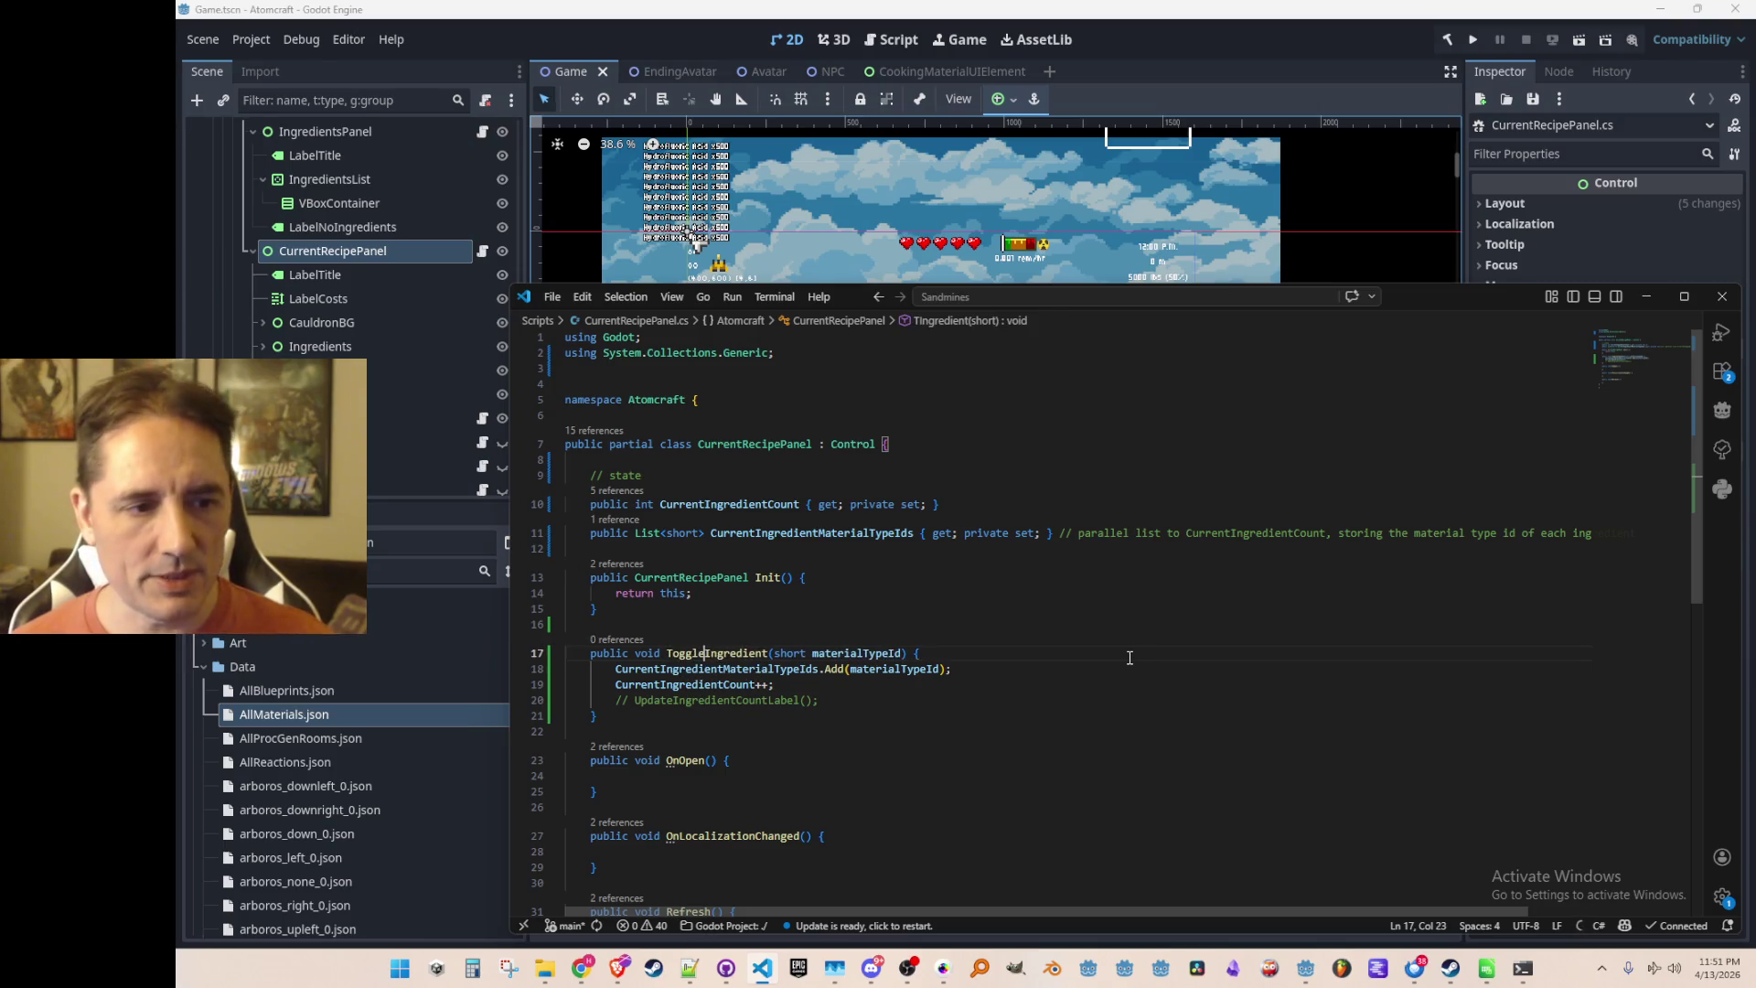
{"action": "key", "text": "Tab"}
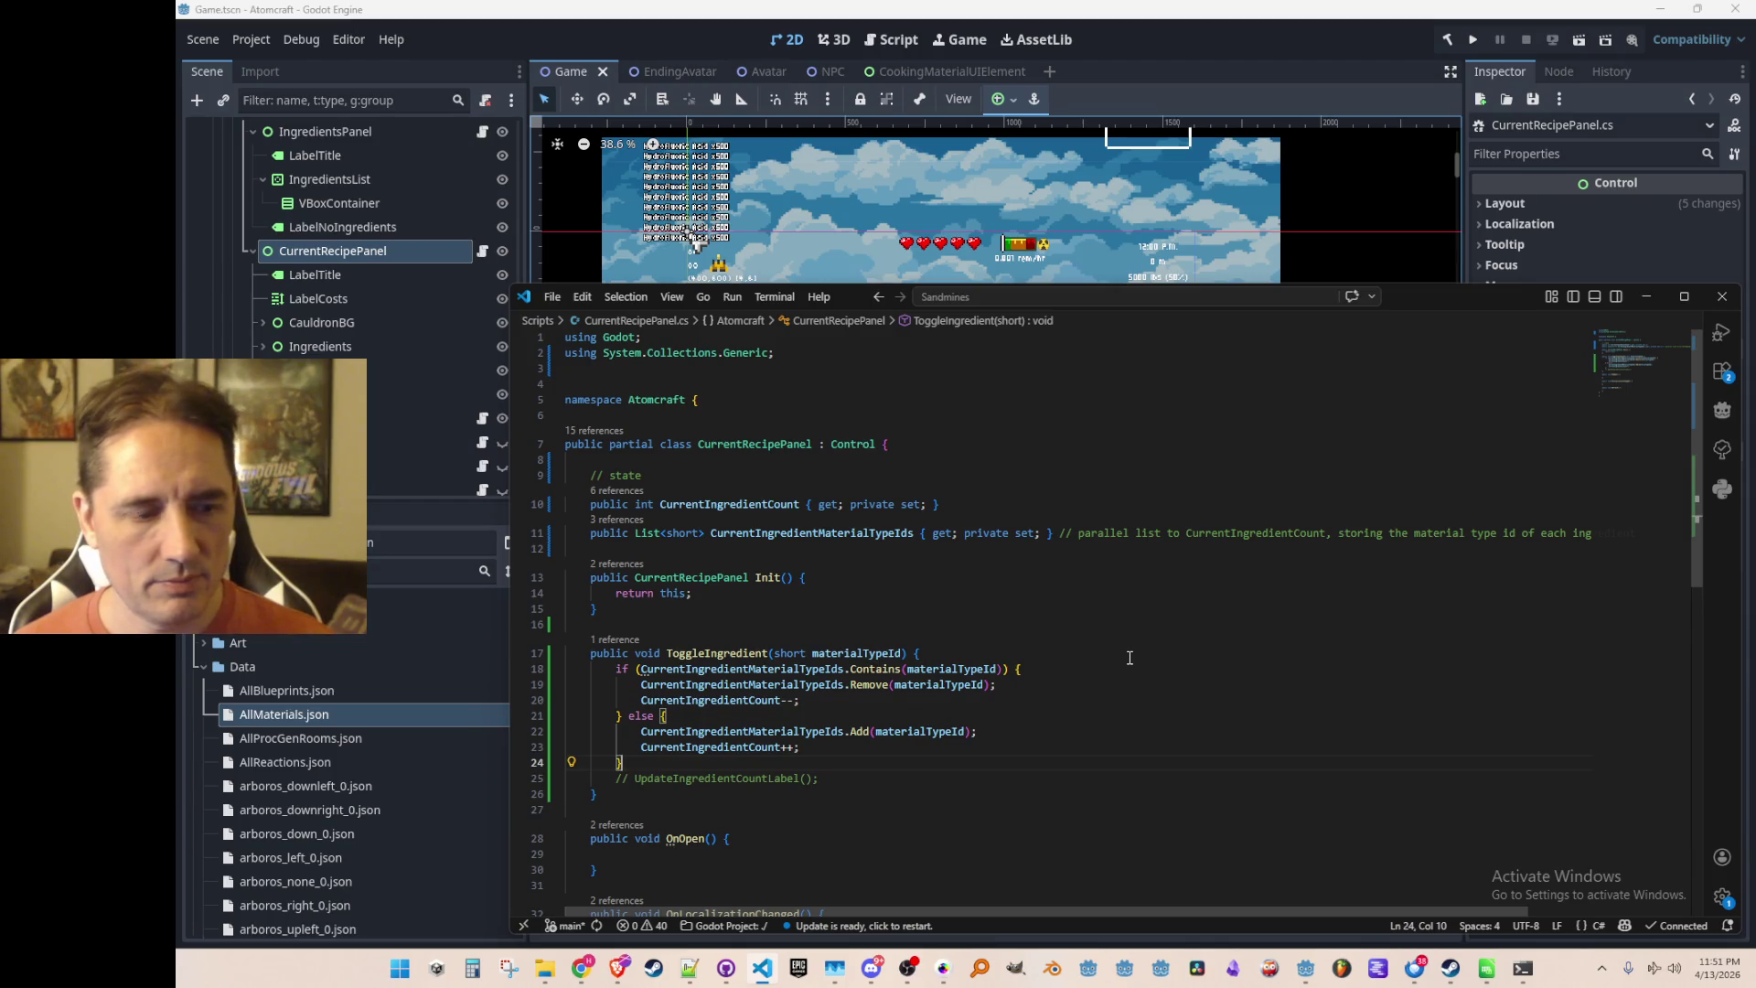
Delete the count increment and decrement lines and make the count property read from the list
{"action": "key", "text": "Up"}
{"action": "key", "text": "Up"}
{"action": "key", "text": "Down"}
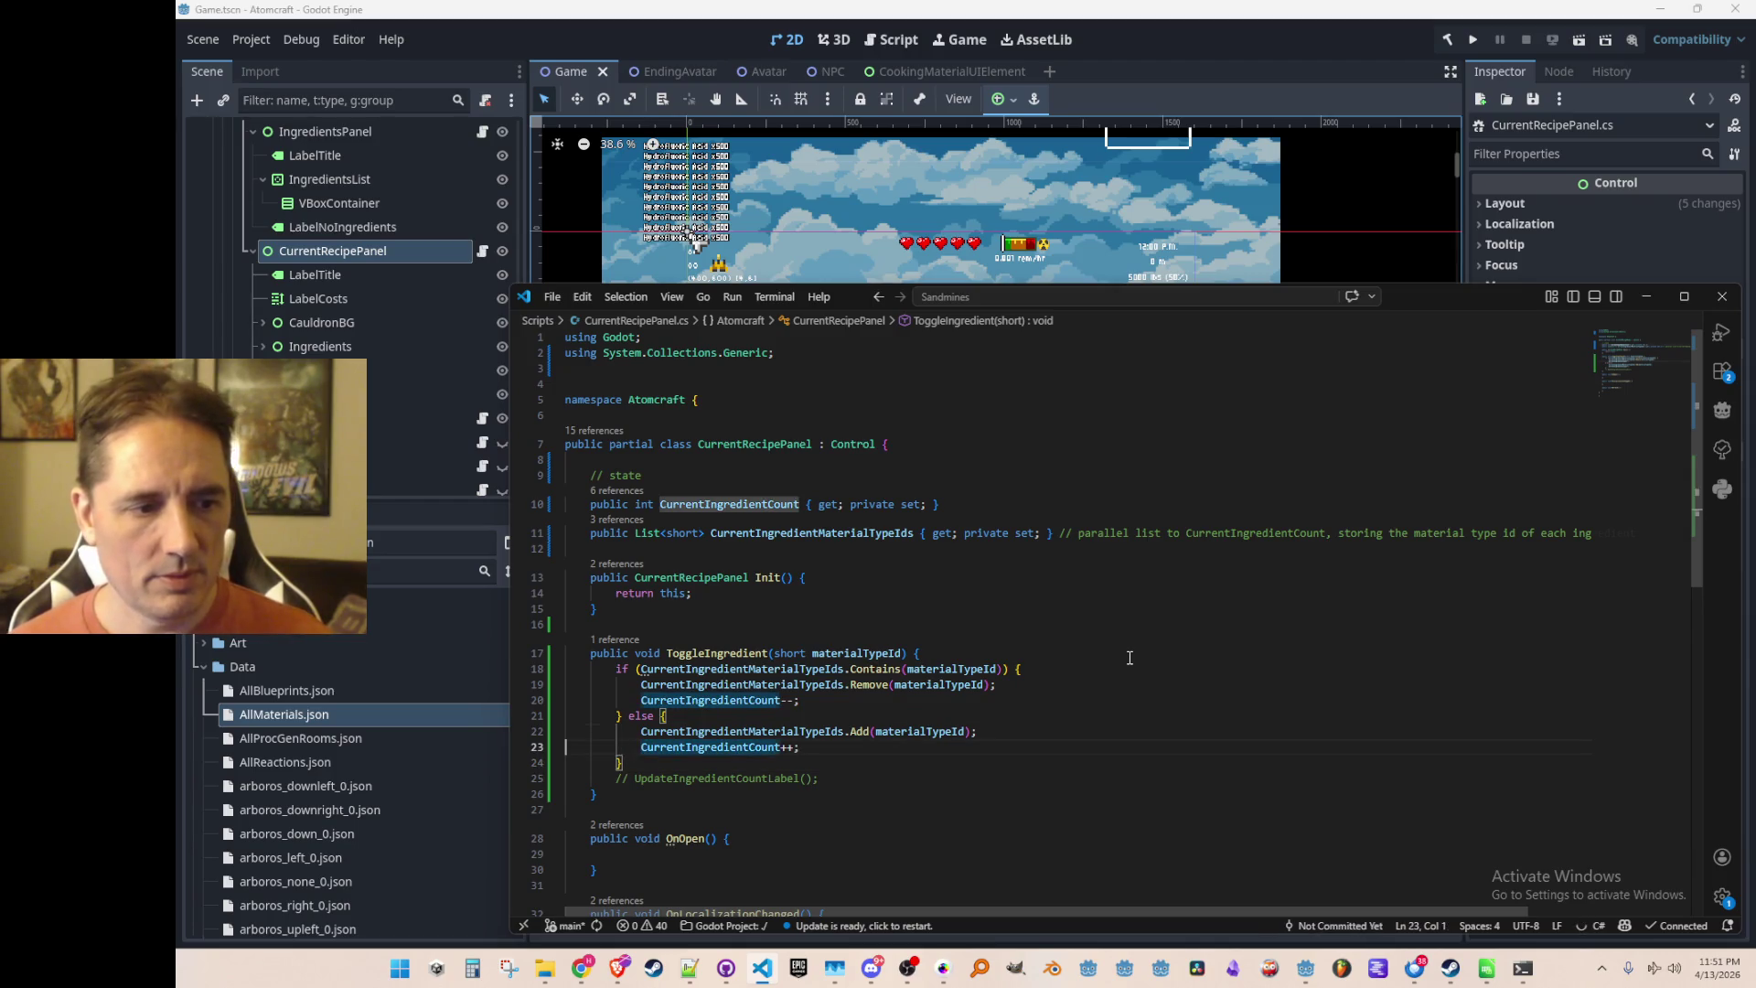
{"action": "key", "text": "ctrl+shift+k"}
{"action": "key", "text": "Up"}
{"action": "key", "text": "Up"}
{"action": "key", "text": "ctrl+shift+k"}
{"action": "key", "text": "Up"}
{"action": "key", "text": "Up"}
{"action": "key", "text": "Up"}
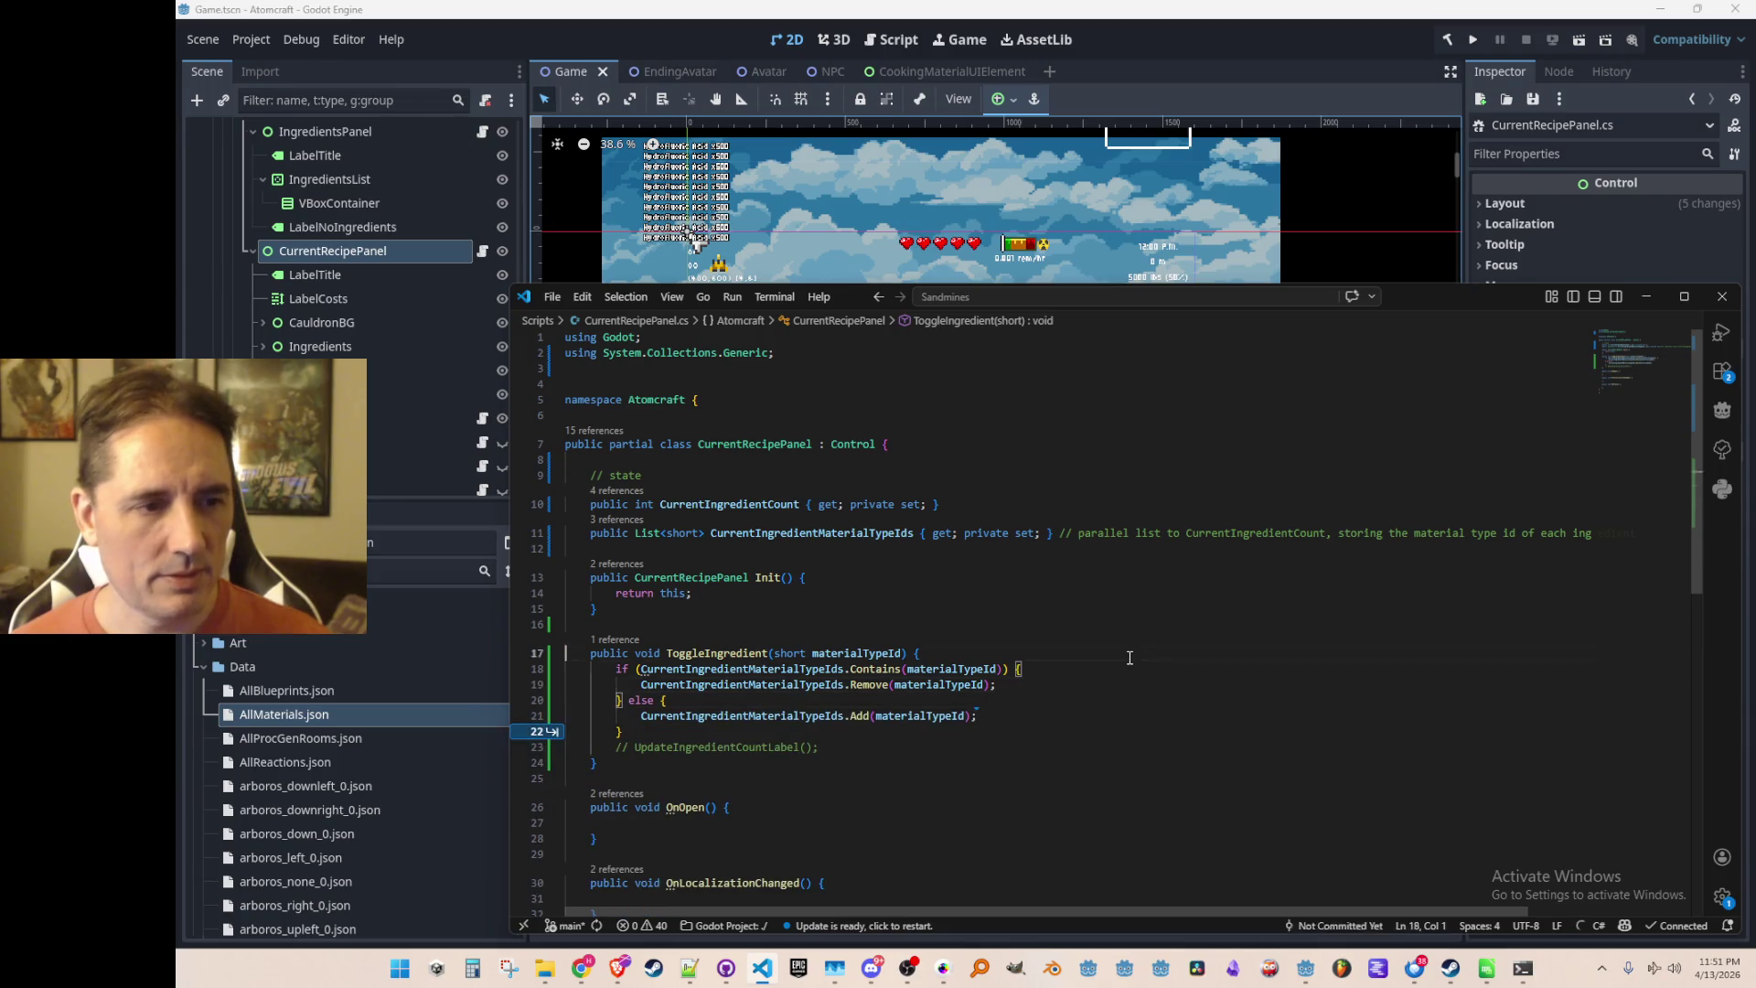
{"action": "key", "text": "ctrl+Right"}
{"action": "key", "text": "ctrl+Right"}
{"action": "key", "text": "ctrl+Right"}
{"action": "key", "text": "shift+End"}
{"action": "key", "text": "shift+Left"}
{"action": "key", "text": "Tab"}
{"action": "key", "text": "Home"}
{"action": "key", "text": "Home"}
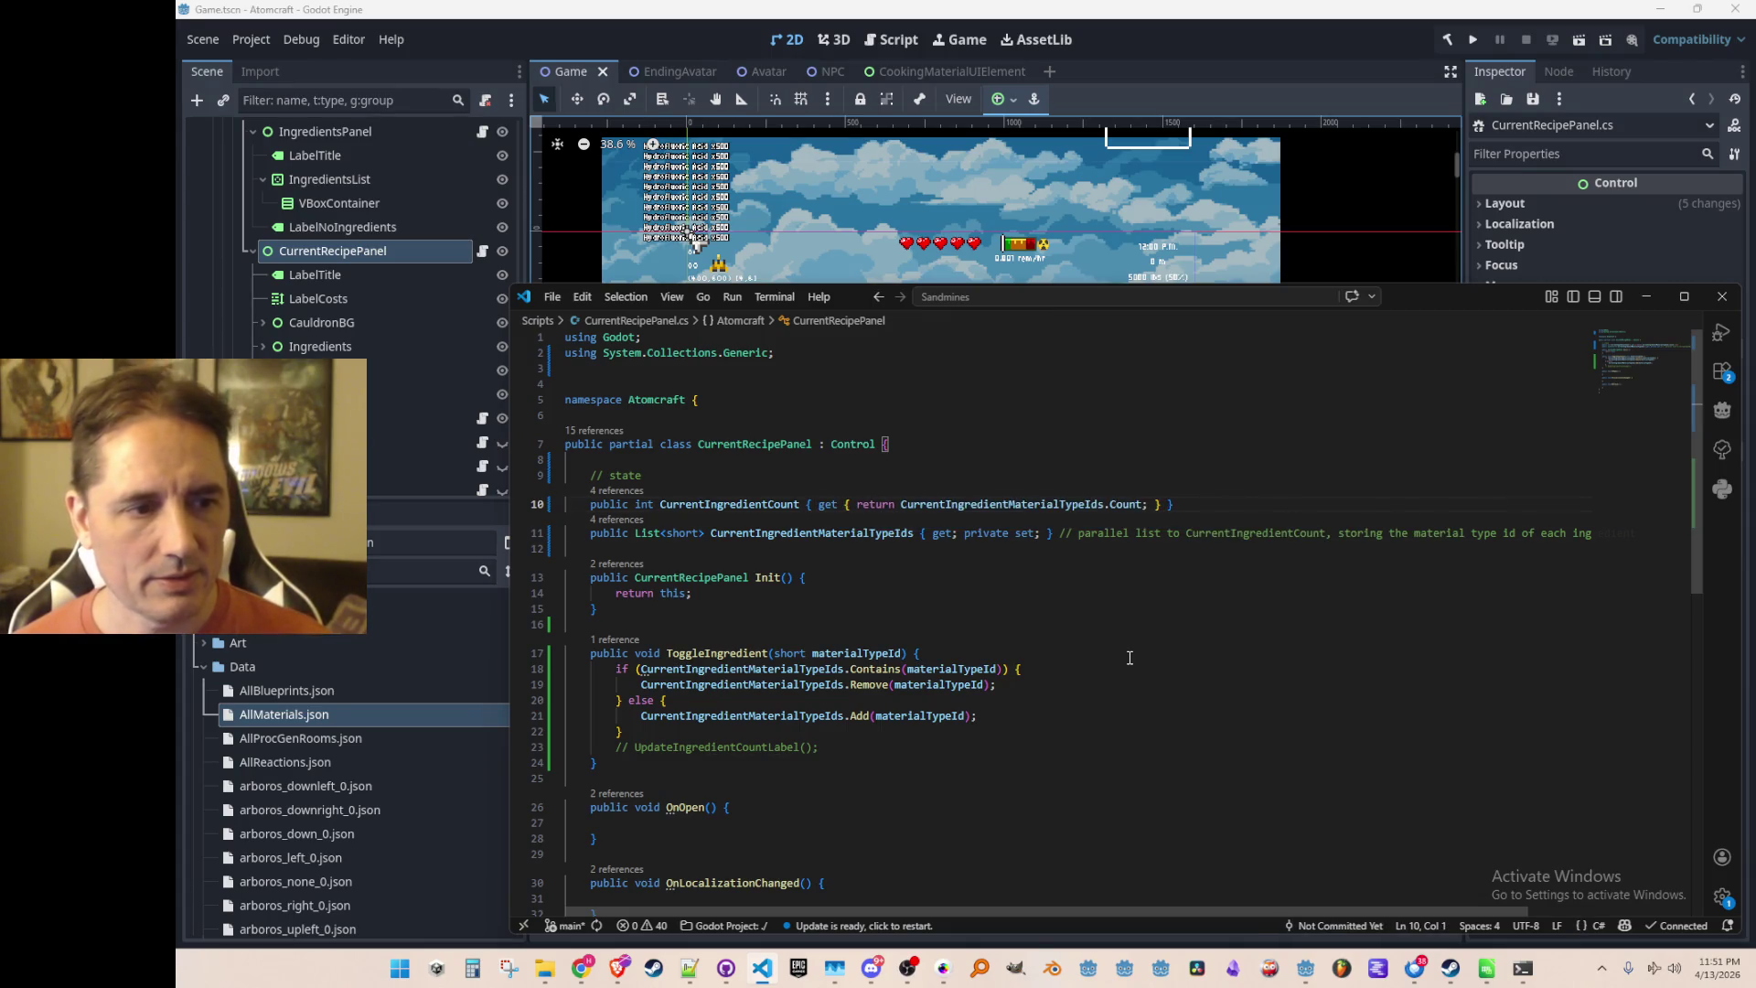
Add a blank line after the ToggleIngredient method signature
{"action": "key", "text": "Down"}
{"action": "key", "text": "Down"}
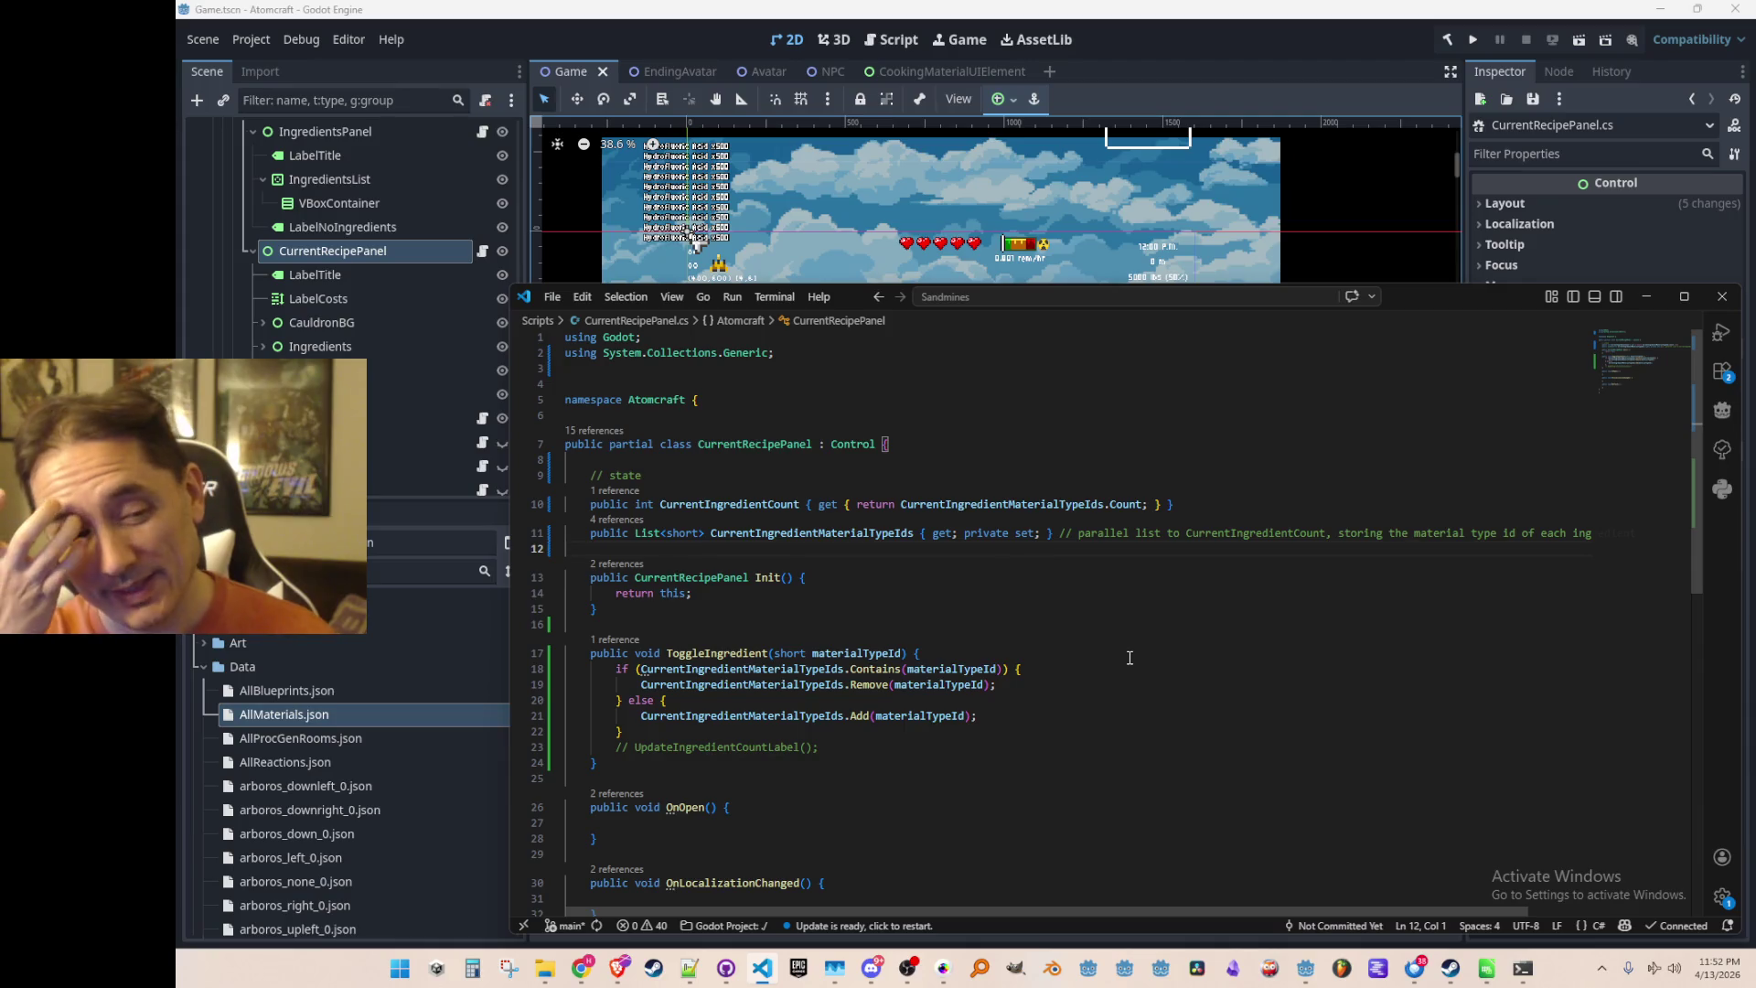
{"action": "key", "text": "Down"}
{"action": "key", "text": "Down"}
{"action": "key", "text": "Down"}
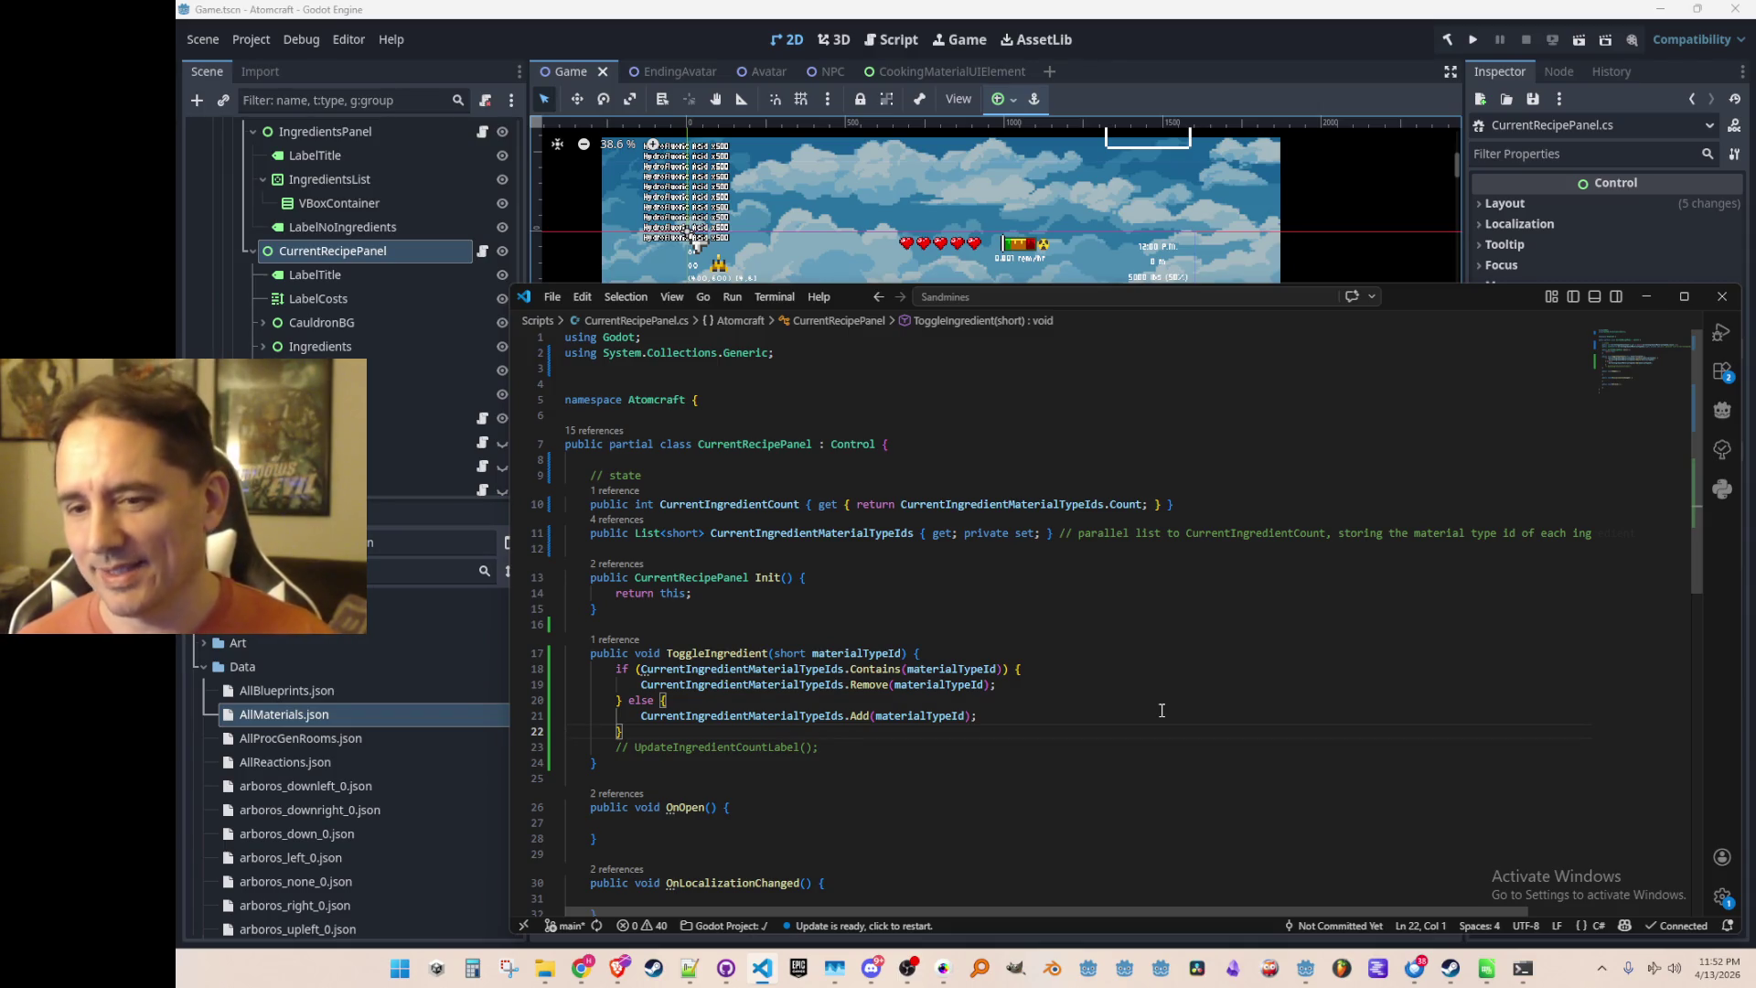
{"action": "key", "text": "Up"}
{"action": "key", "text": "Up"}
{"action": "key", "text": "Up"}
{"action": "key", "text": "End"}
{"action": "key", "text": "Down"}
{"action": "key", "text": "Down"}
{"action": "key", "text": "Down"}
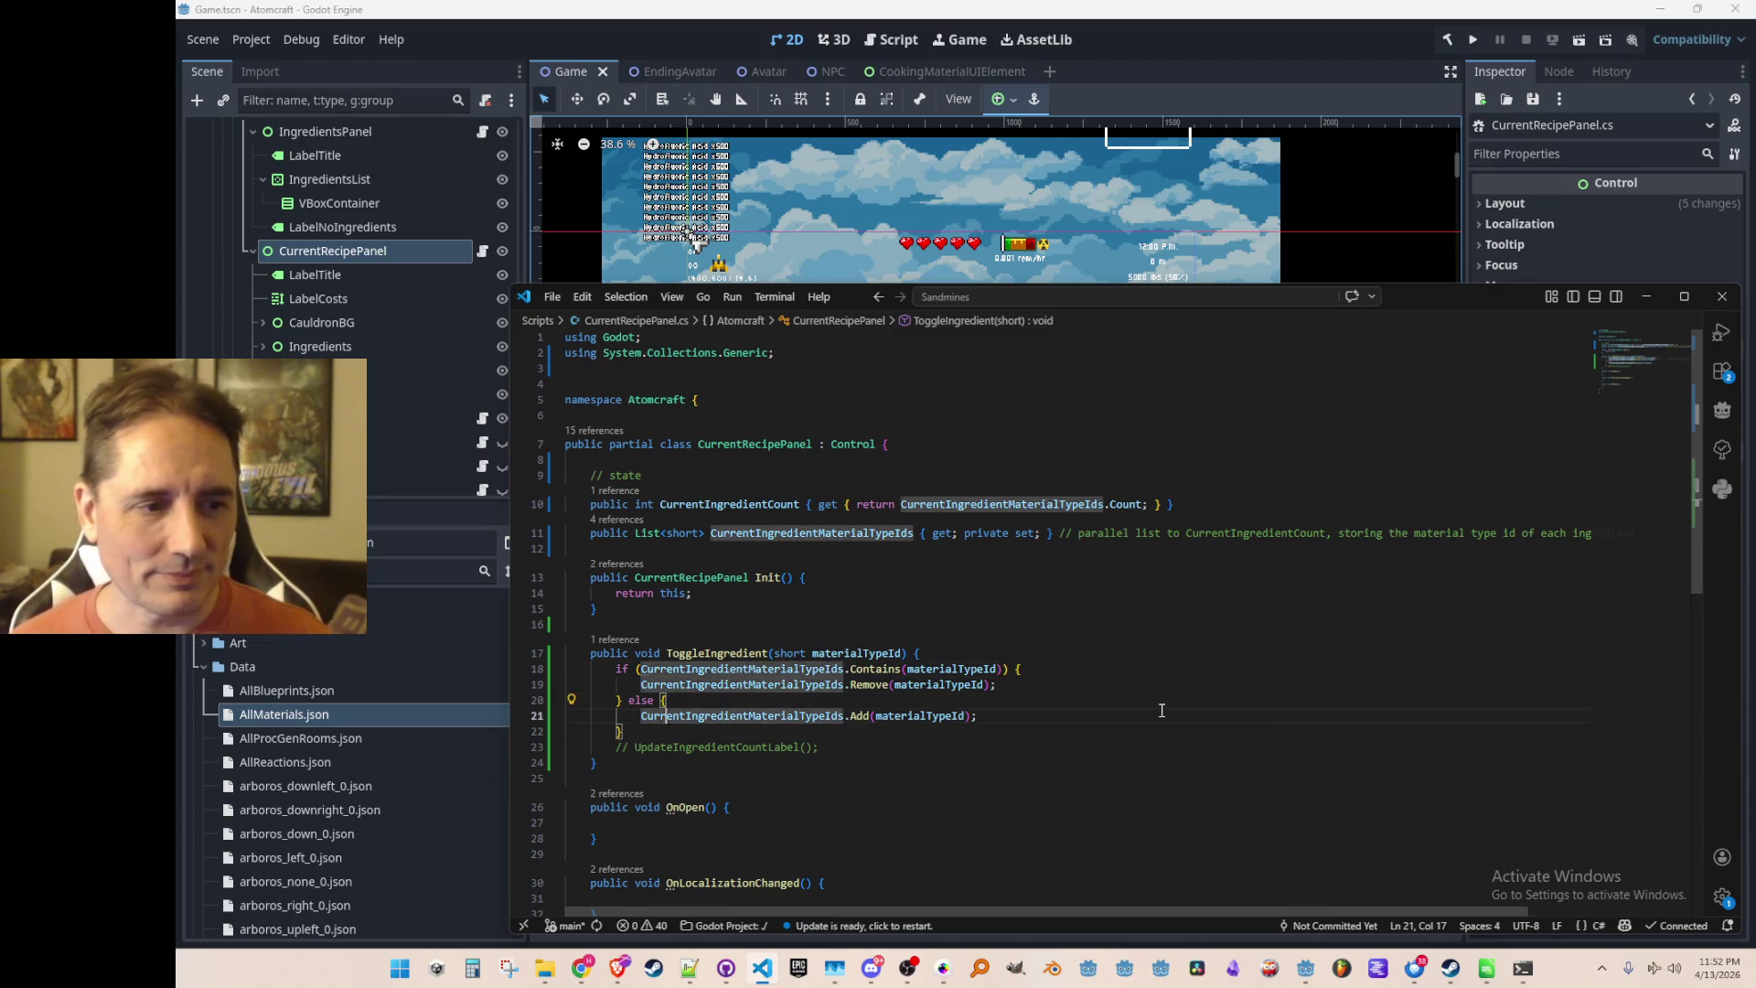
{"action": "key", "text": "Home"}
{"action": "key", "text": "Home"}
{"action": "key", "text": "Up"}
{"action": "key", "text": "Up"}
{"action": "key", "text": "Up"}
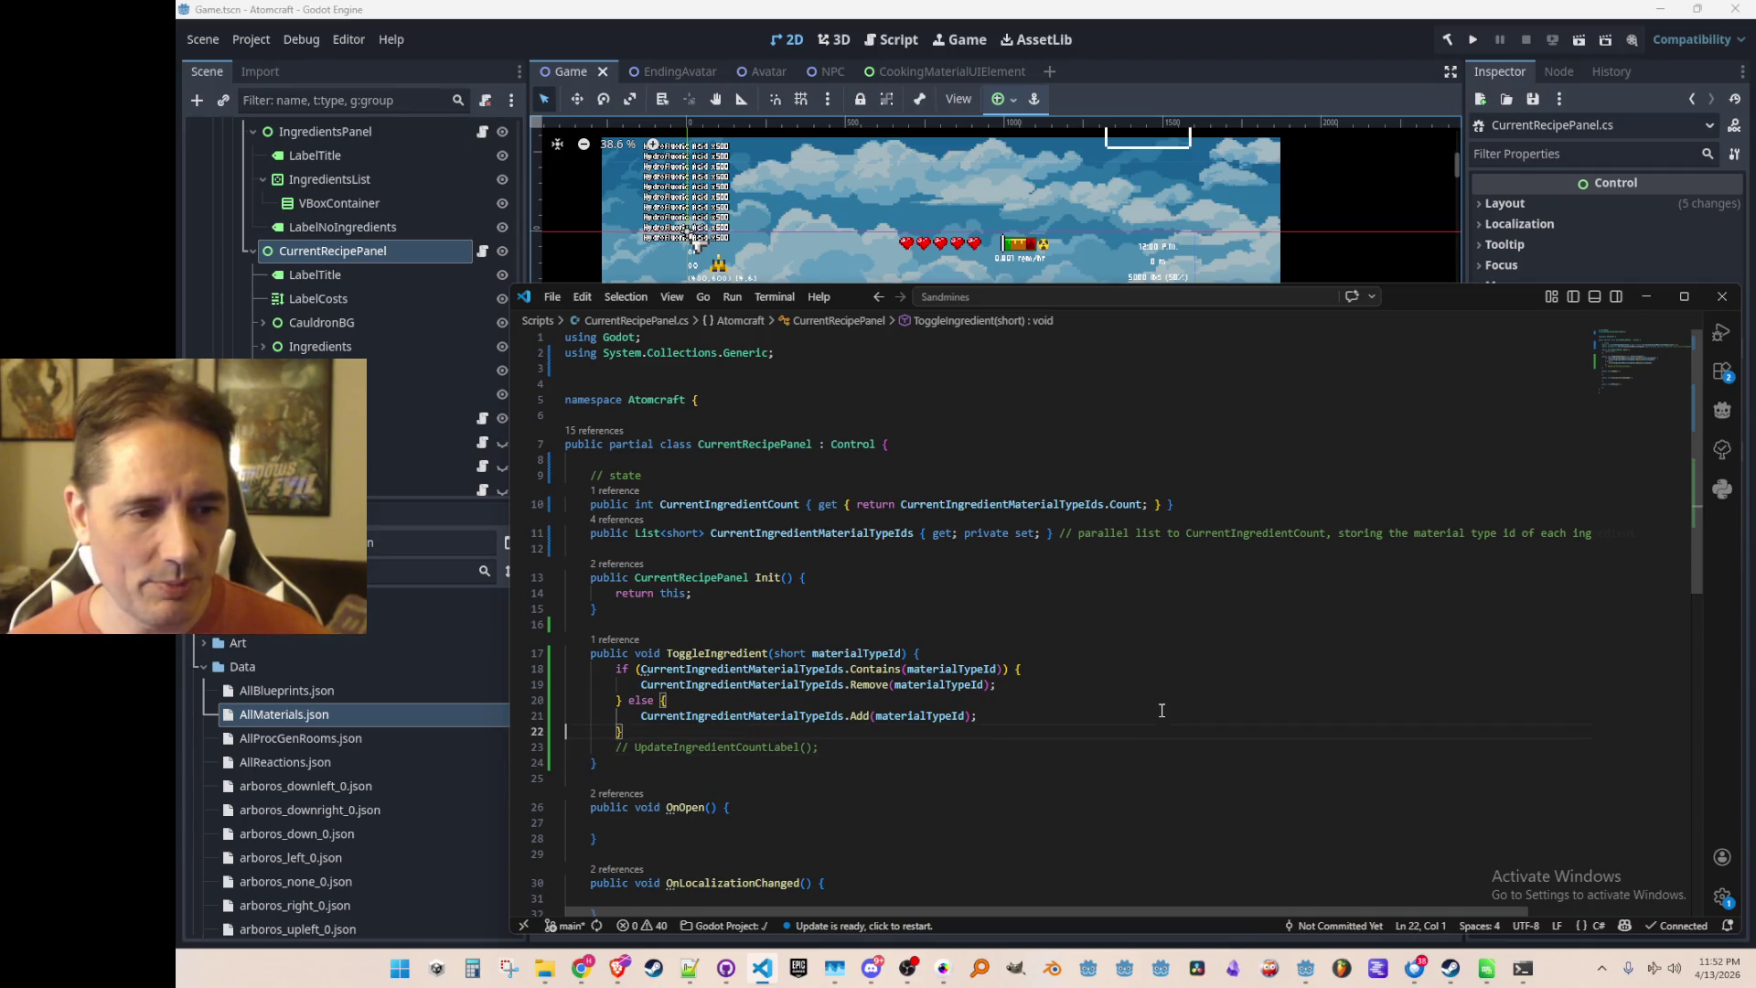
{"action": "key", "text": "Up"}
{"action": "key", "text": "Up"}
{"action": "key", "text": "Down"}
{"action": "key", "text": "Down"}
{"action": "key", "text": "Up"}
{"action": "key", "text": "Up"}
{"action": "key", "text": "Up"}
{"action": "key", "text": "Return"}
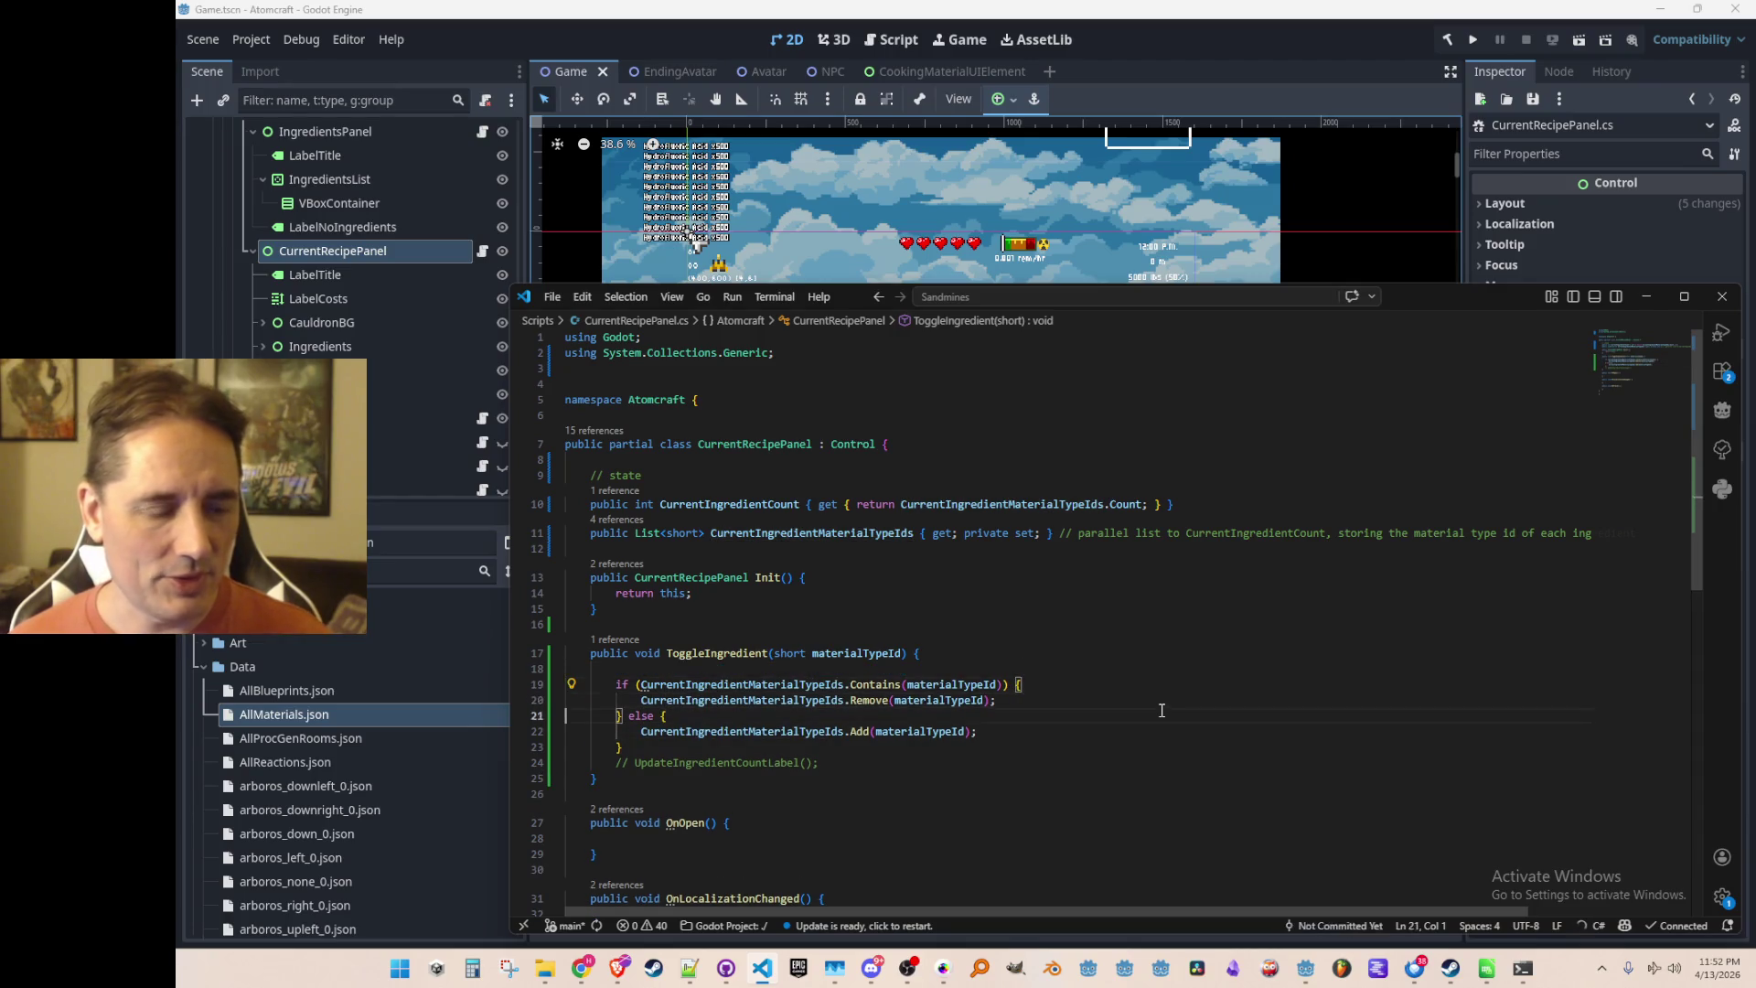
{"action": "key", "text": "Down"}
{"action": "key", "text": "Down"}
{"action": "key", "text": "Down"}
{"action": "key", "text": "Down"}
Add a blank line before the commented-out label update call
{"action": "key", "text": "Home"}
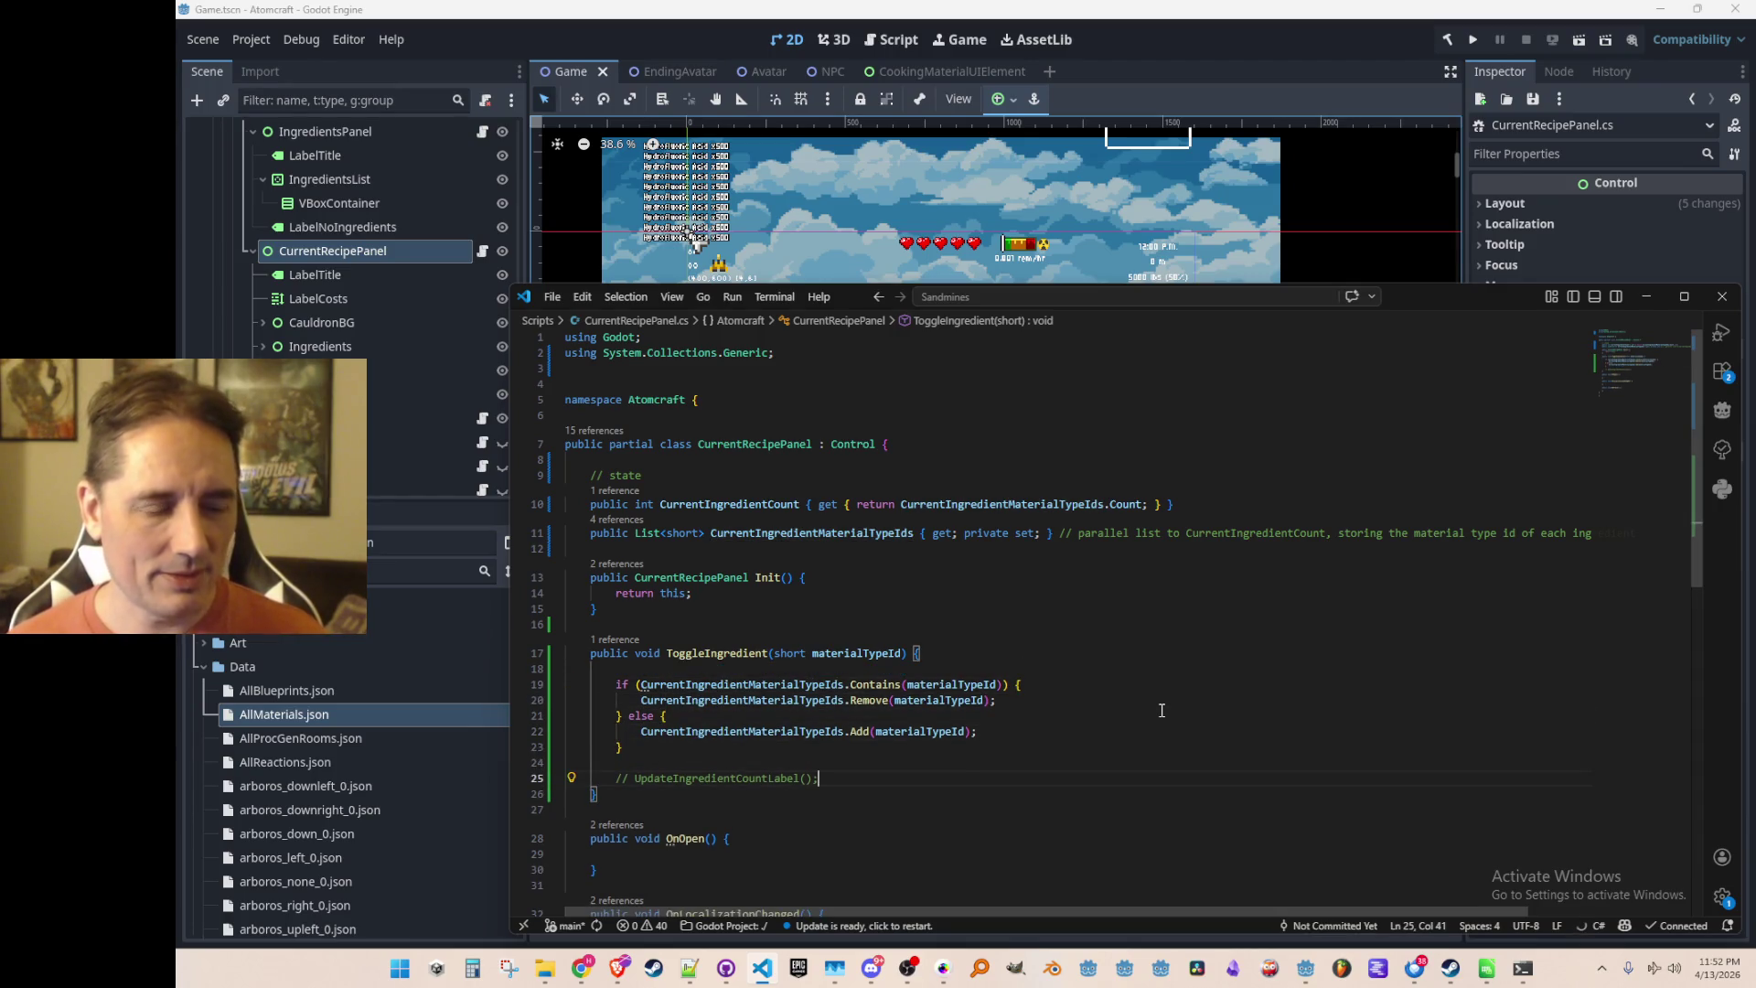
{"action": "key", "text": "Return"}
{"action": "scroll", "coordinate": [1118, 676], "scroll_direction": "down", "scroll_amount": 2}
{"action": "key", "text": "End"}
{"action": "scroll", "coordinate": [1167, 654], "scroll_direction": "down", "scroll_amount": 3}
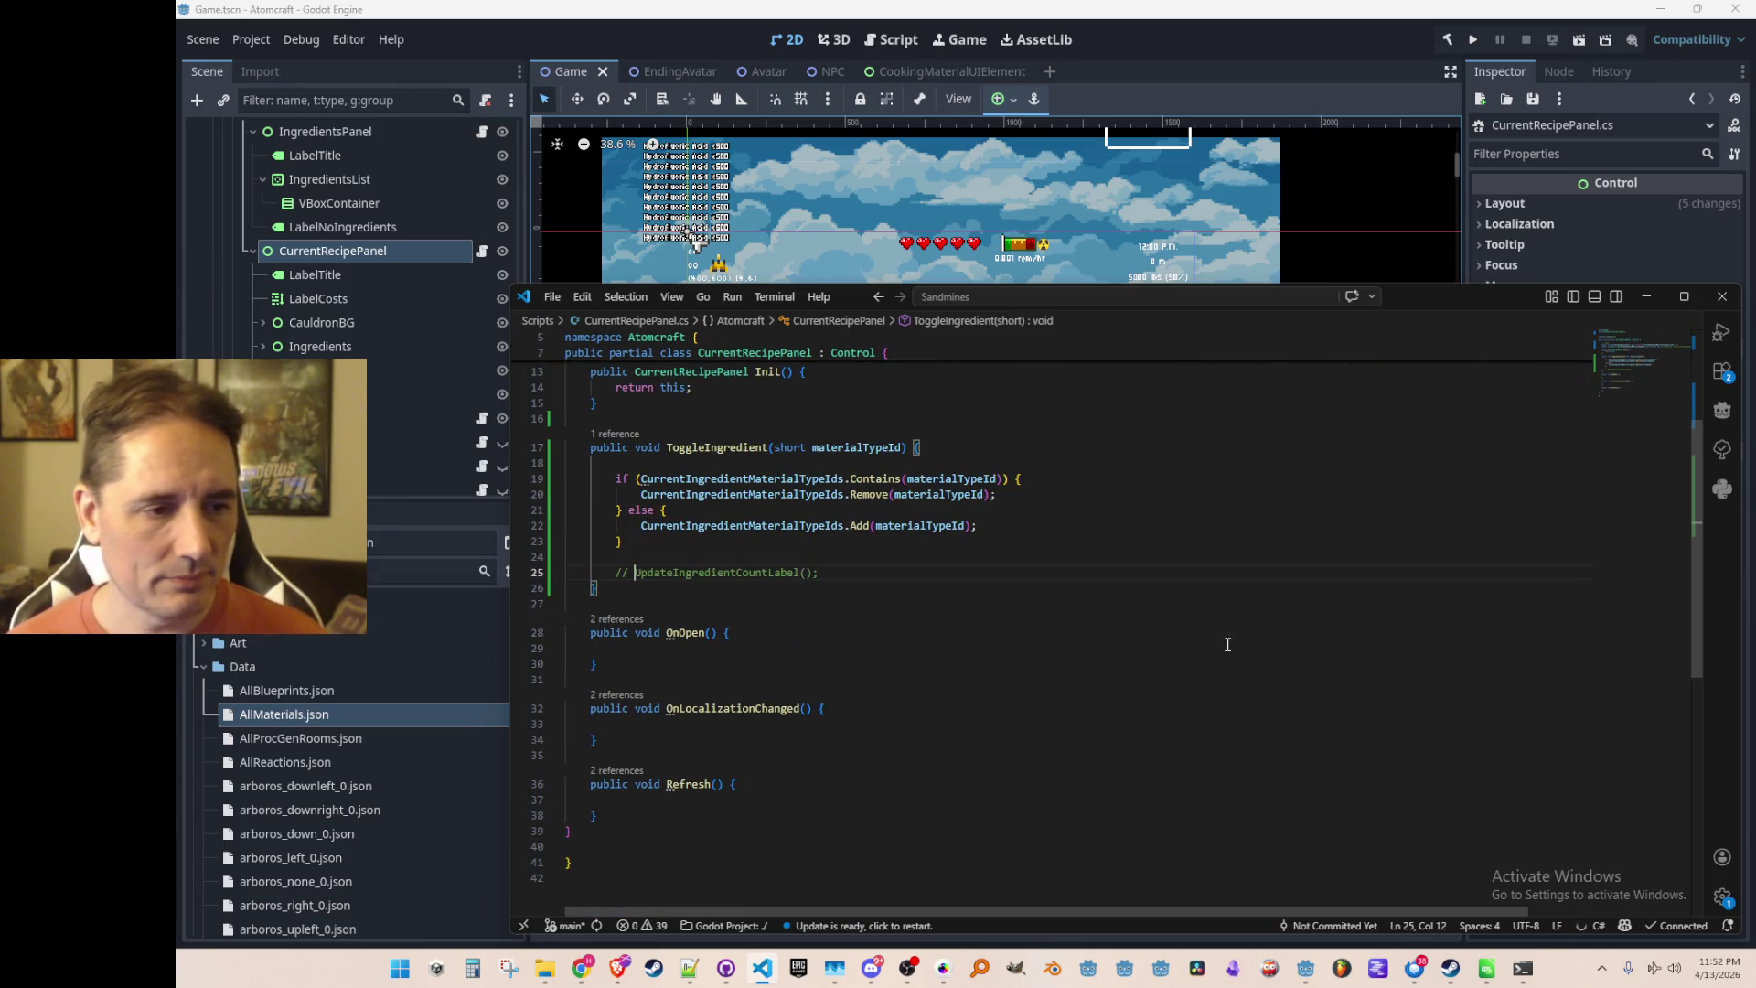
Rename the commented call from UpdateIngredientCountLabel to UpdateIngredientListLabel
{"action": "key", "text": "BackSpace"}
{"action": "key", "text": "BackSpace"}
{"action": "key", "text": "BackSpace"}
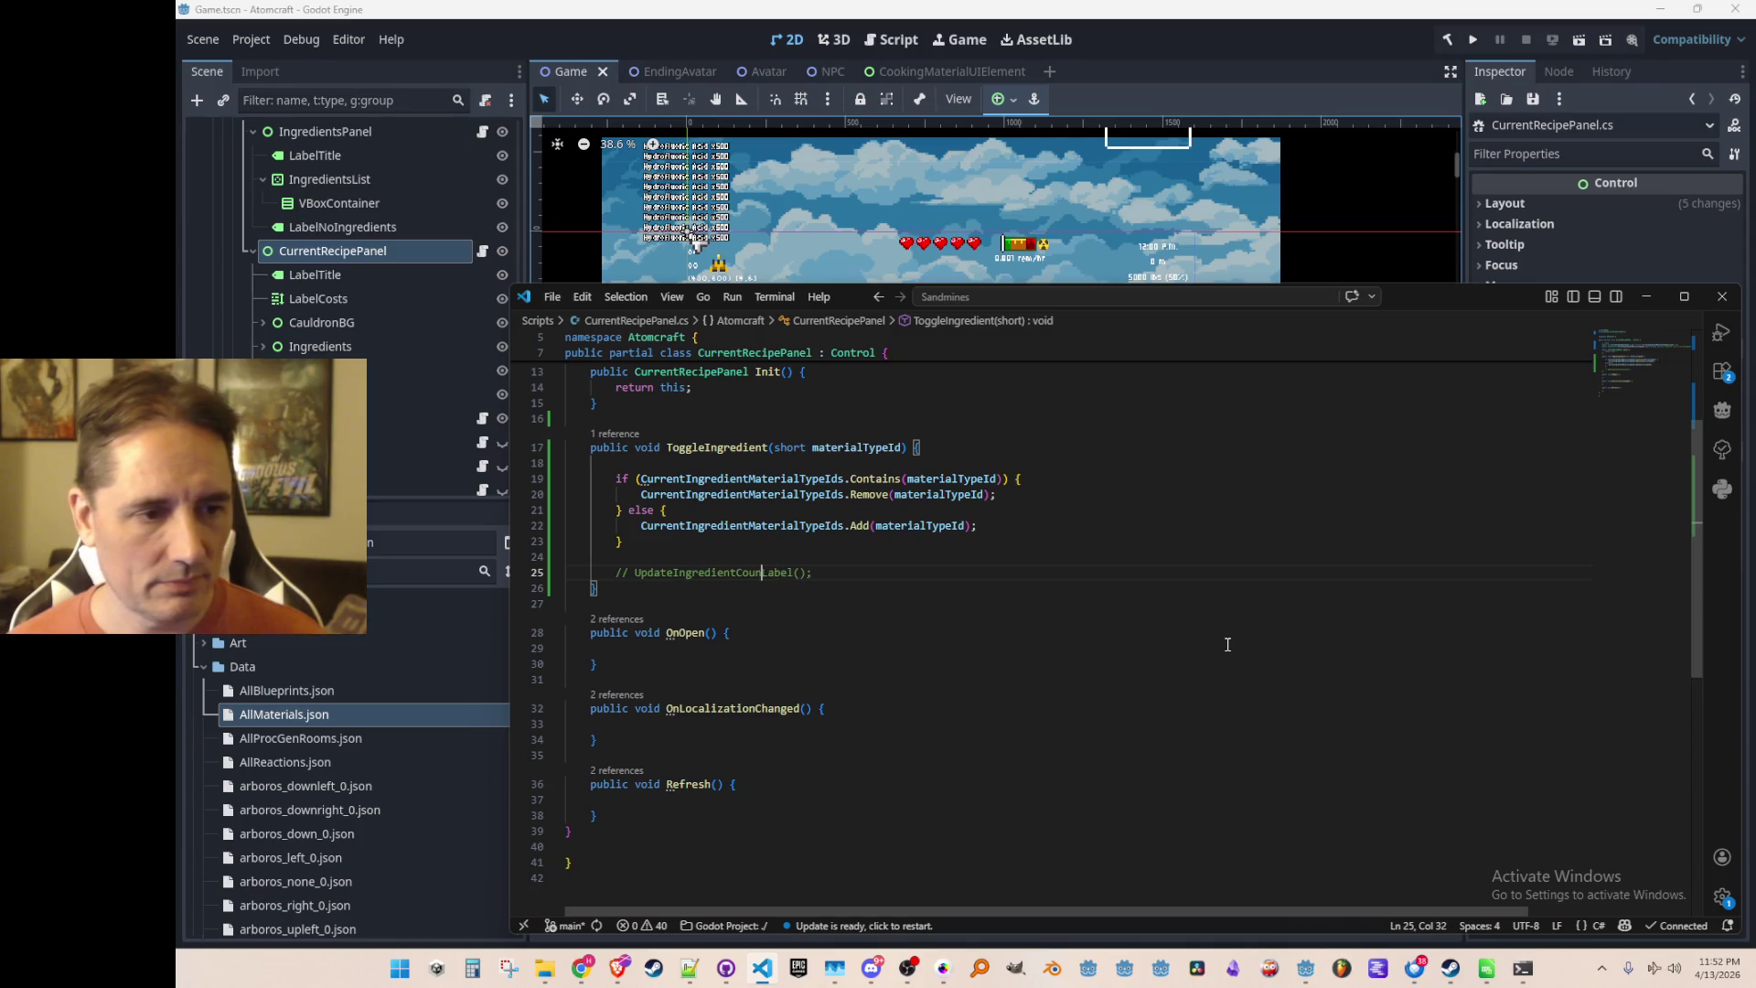
{"action": "type", "text": "List"}
{"action": "key", "text": "End"}
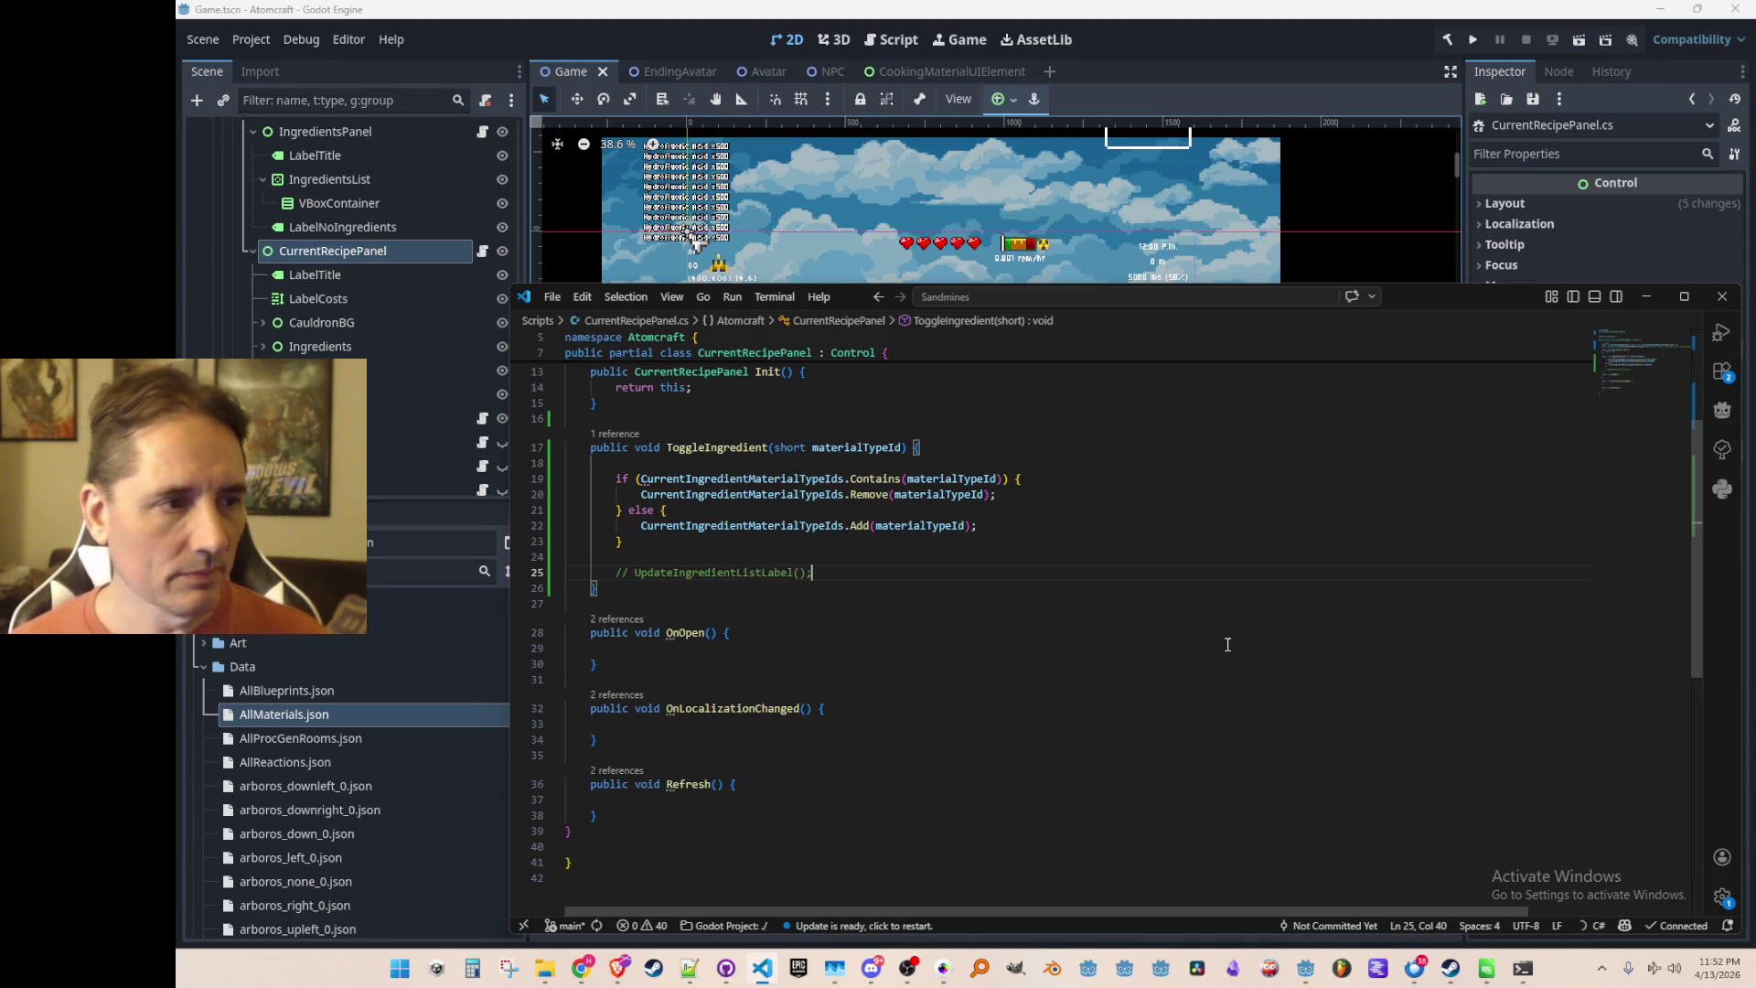
{"action": "left_click", "coordinate": [358, 287]}
Turn on the eye icons of HubWindow and Cooking in the Scene dock
{"action": "scroll", "coordinate": [430, 288], "scroll_direction": "up", "scroll_amount": 1}
{"action": "scroll", "coordinate": [430, 285], "scroll_direction": "up", "scroll_amount": 5}
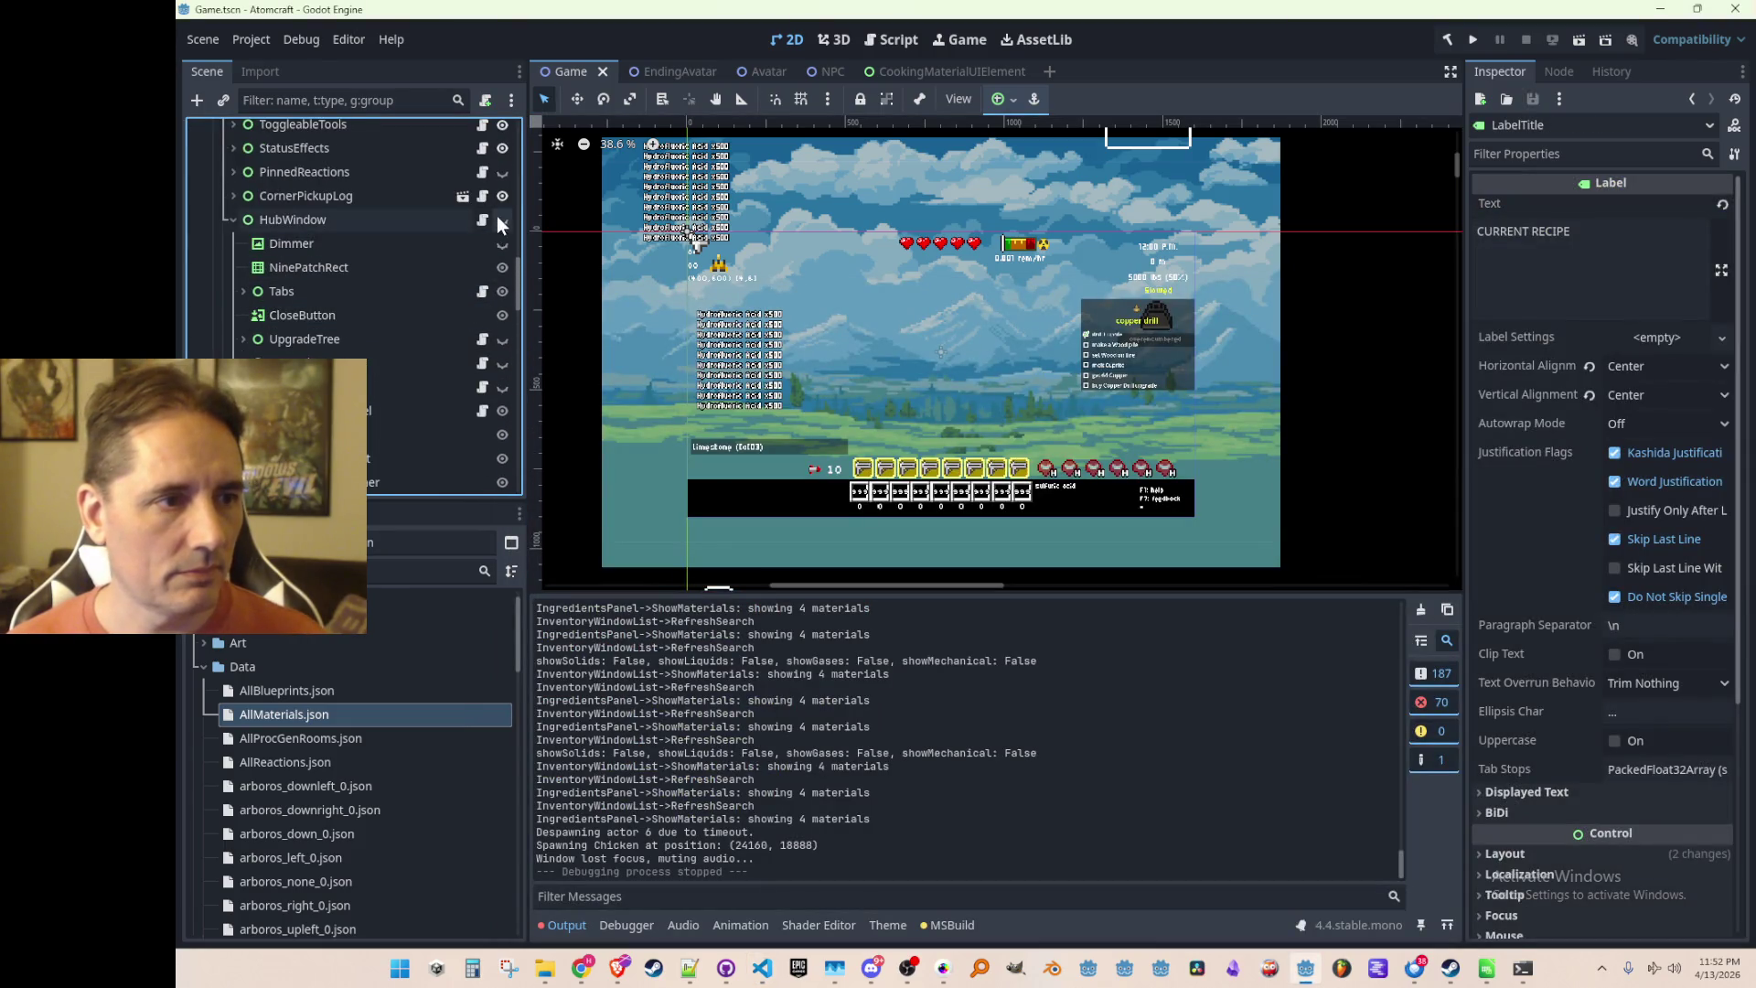
{"action": "left_click", "coordinate": [502, 220]}
{"action": "scroll", "coordinate": [456, 271], "scroll_direction": "down", "scroll_amount": 3}
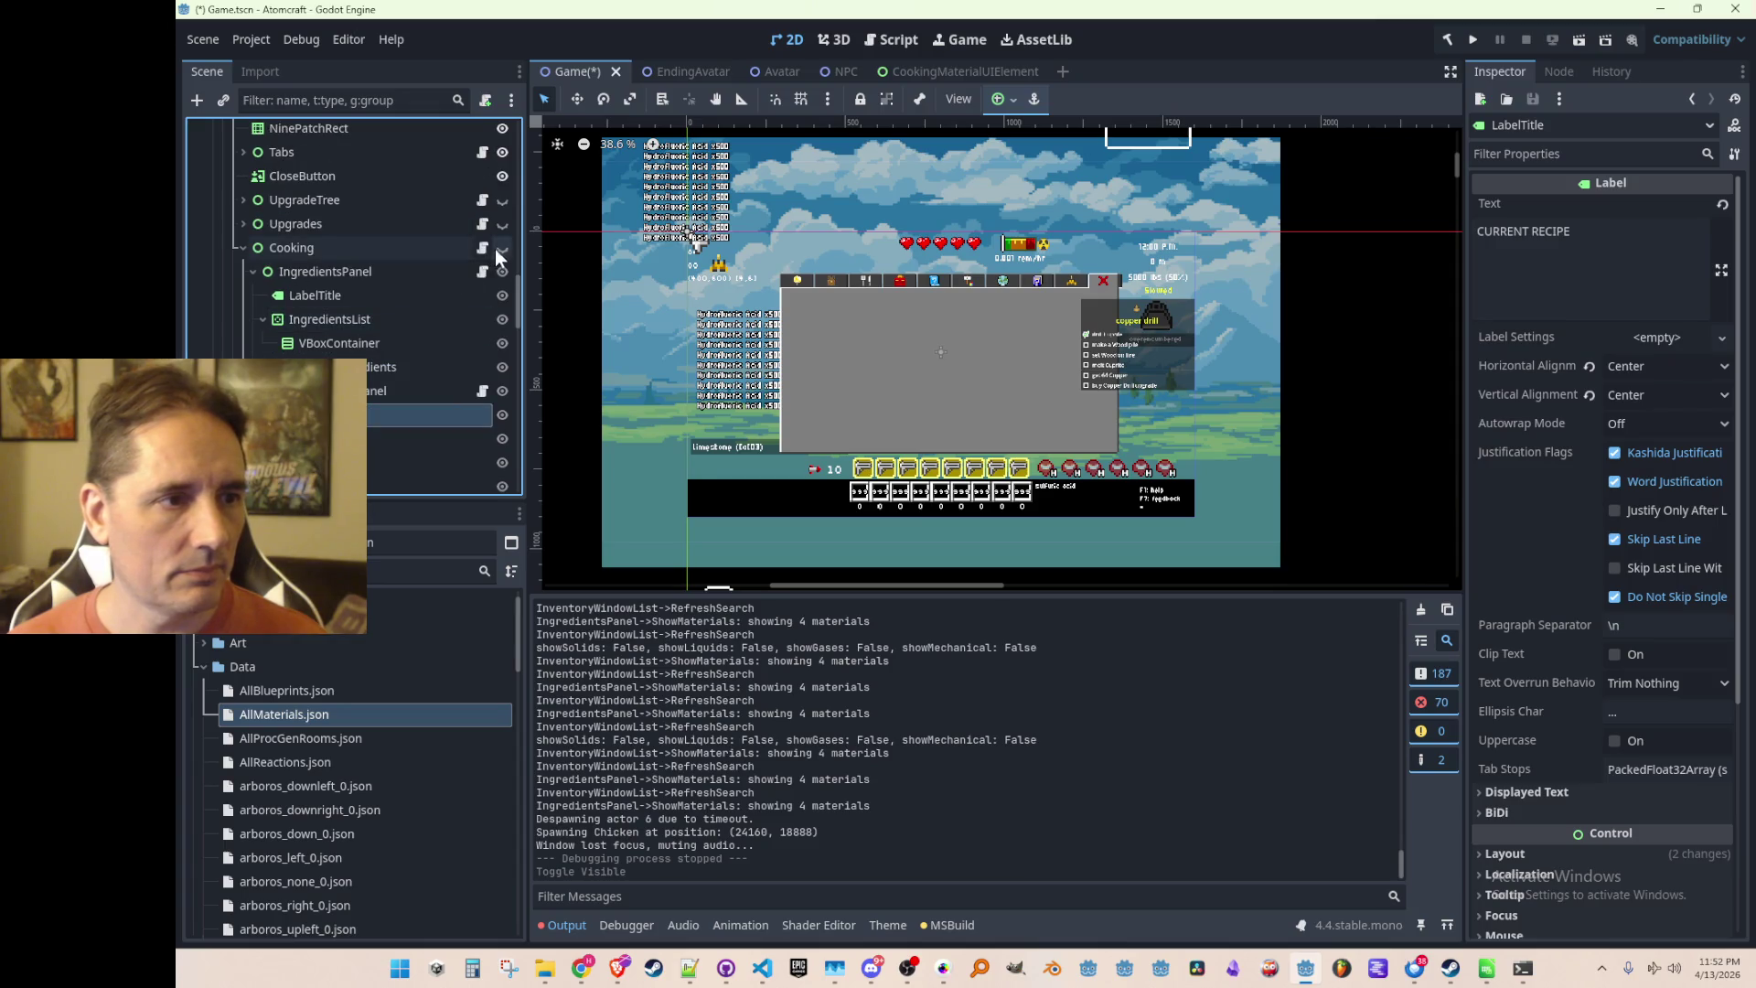
{"action": "left_click", "coordinate": [501, 248]}
{"action": "scroll", "coordinate": [462, 283], "scroll_direction": "down", "scroll_amount": 2}
{"action": "scroll", "coordinate": [952, 355], "scroll_direction": "up", "scroll_amount": 3}
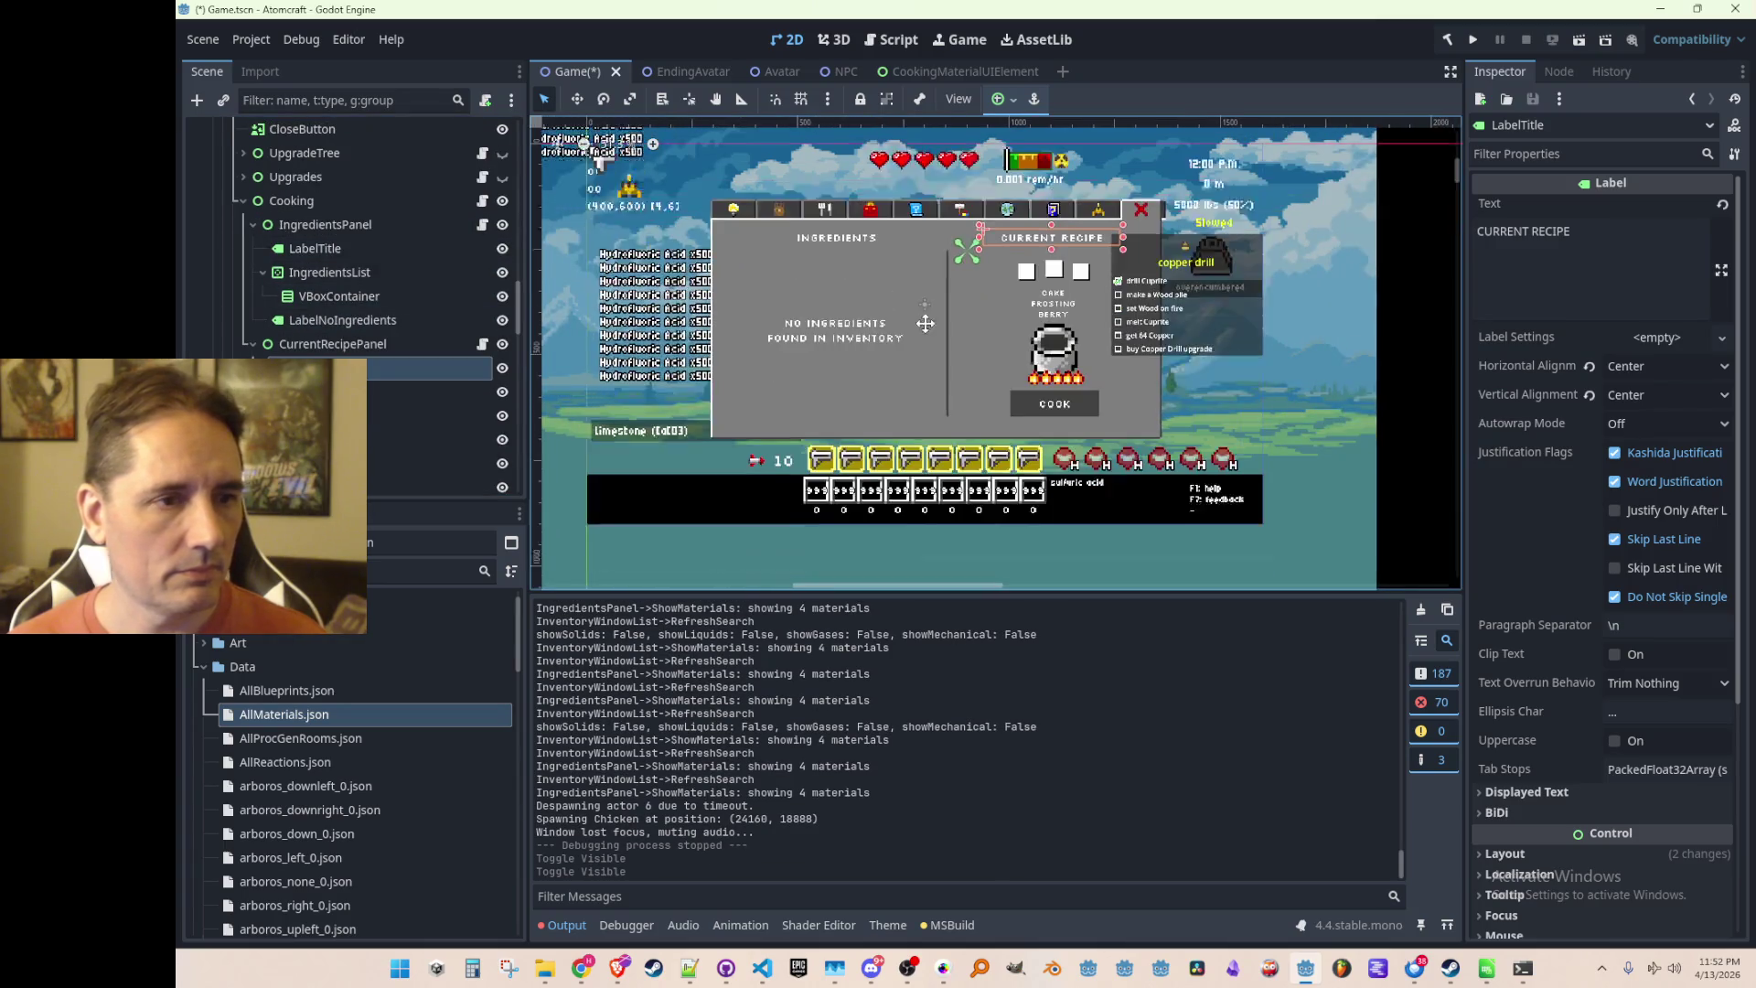
{"action": "scroll", "coordinate": [903, 375], "scroll_direction": "up", "scroll_amount": 1}
{"action": "left_click", "coordinate": [762, 967]}
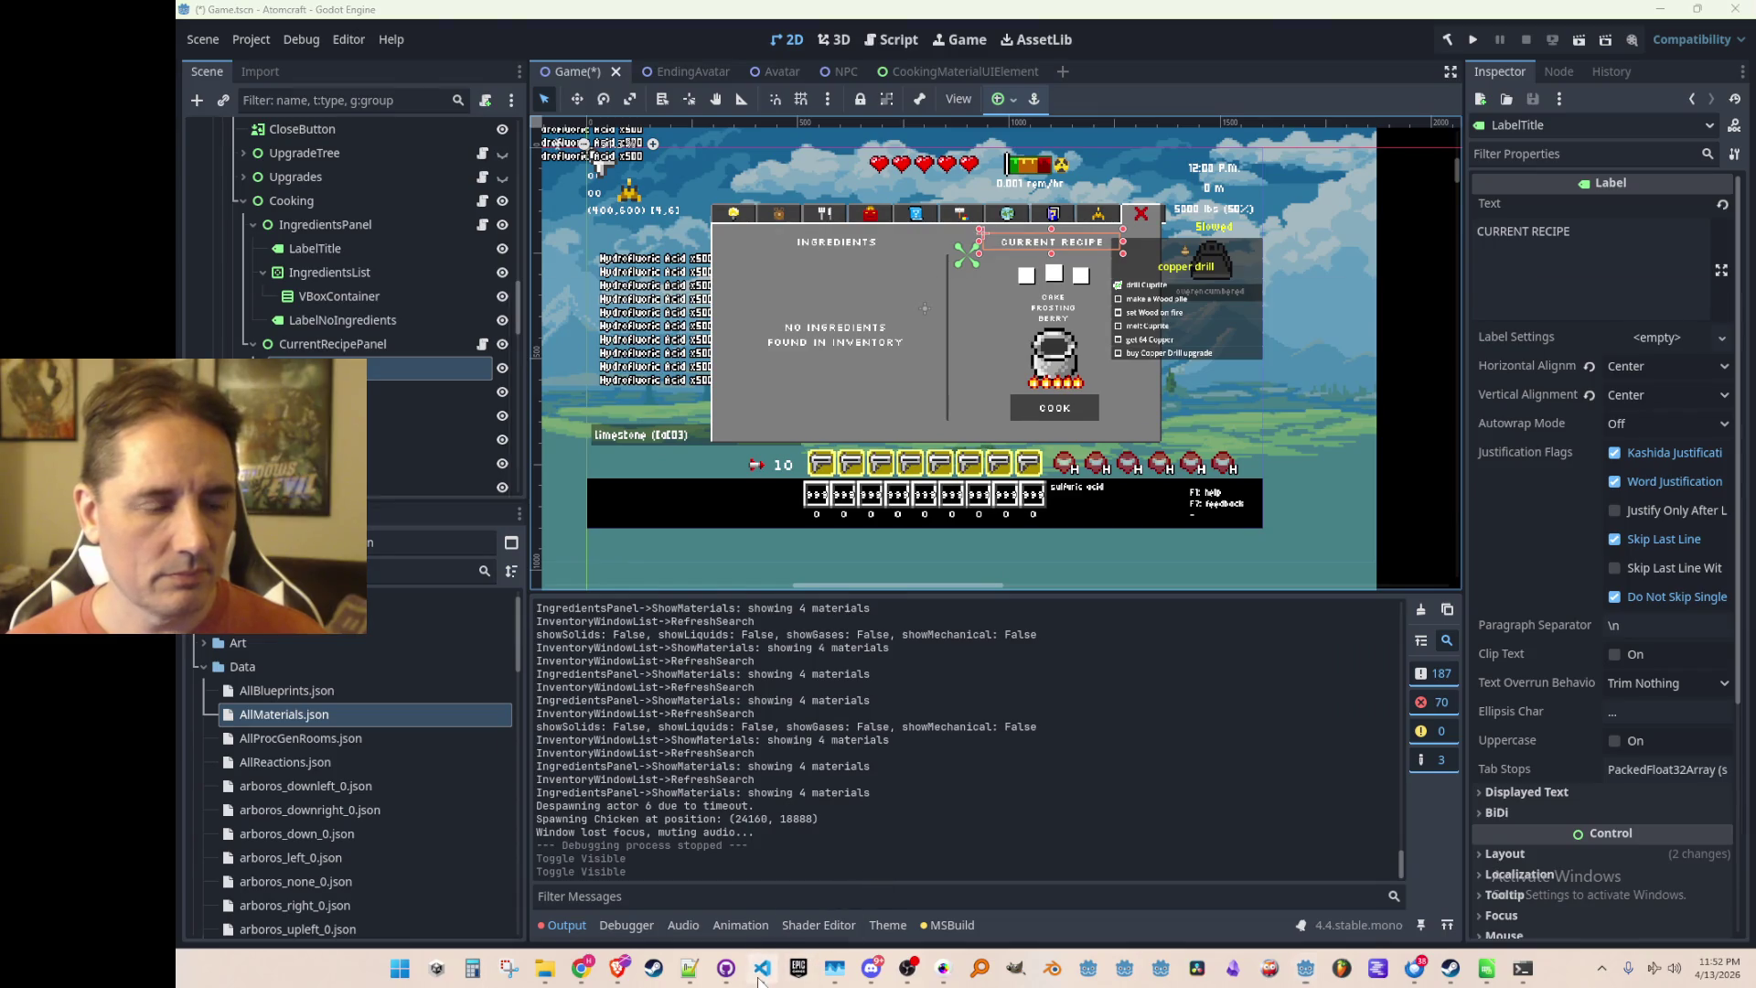
{"action": "scroll", "coordinate": [1077, 526], "scroll_direction": "up", "scroll_amount": 5}
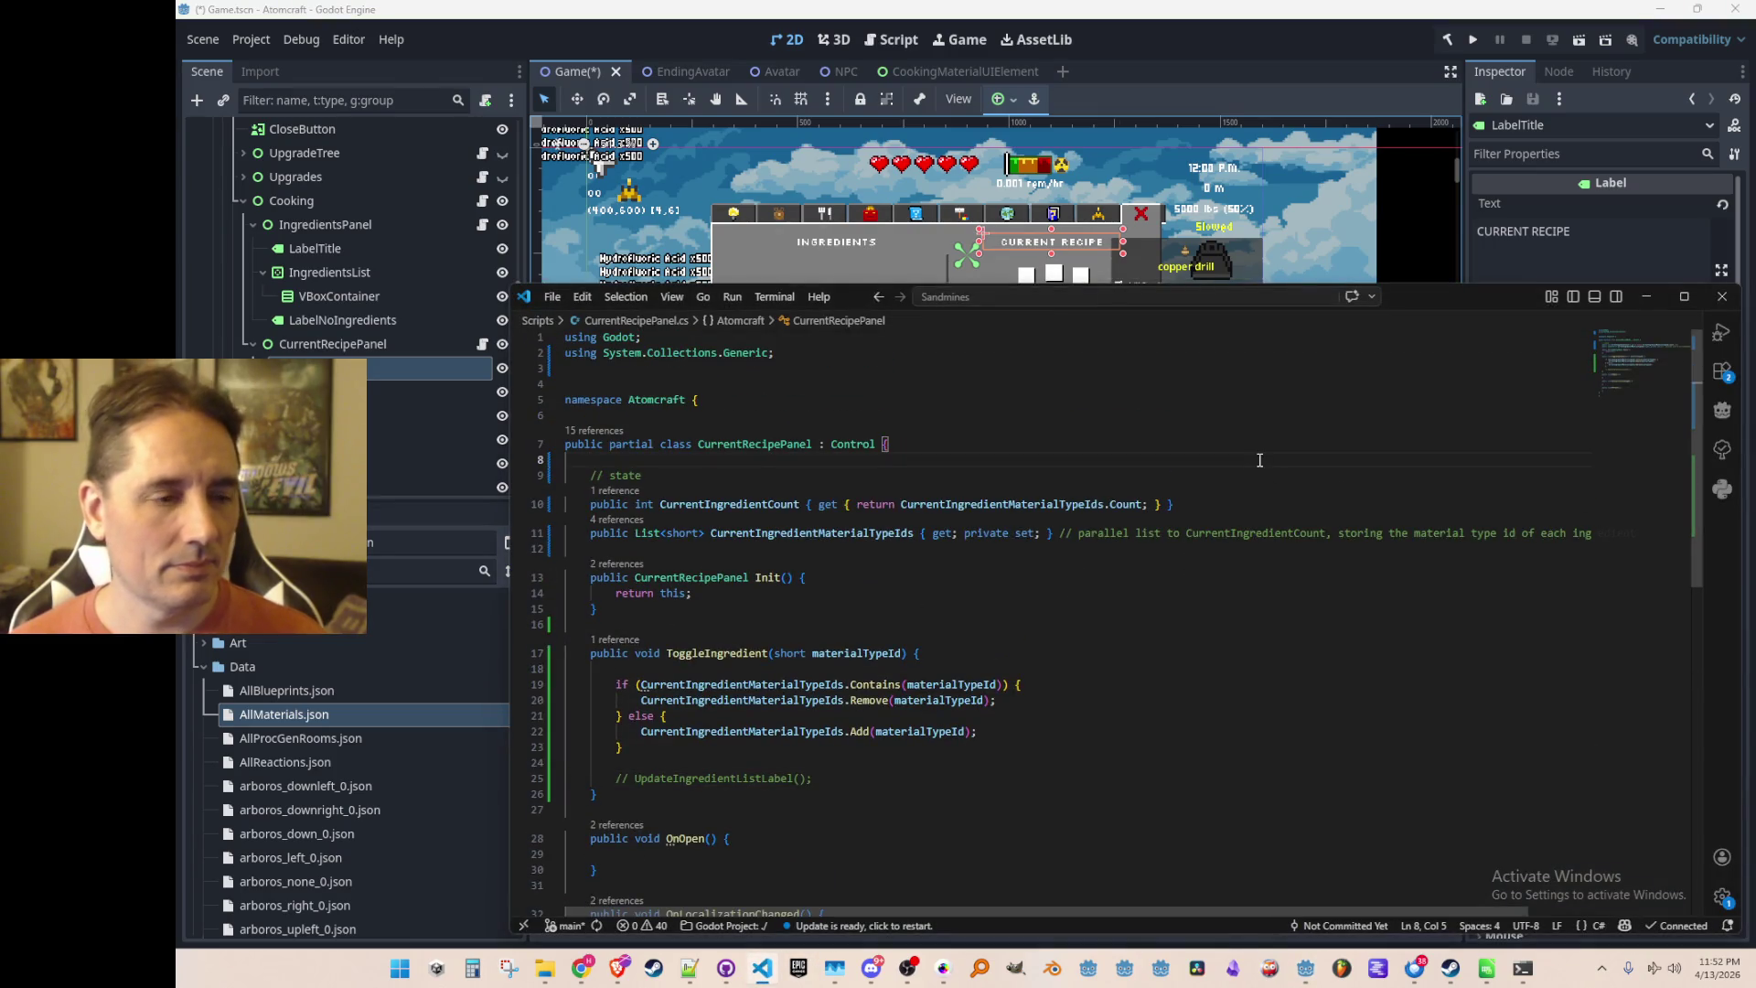
Add a '// refs' section with a 'Label LabelTitle;' field above the state properties
{"action": "key", "text": "Up"}
{"action": "key", "text": "Up"}
{"action": "key", "text": "Return"}
{"action": "key", "text": "Return"}
{"action": "key", "text": "Up"}
{"action": "type", "text": "// refs"}
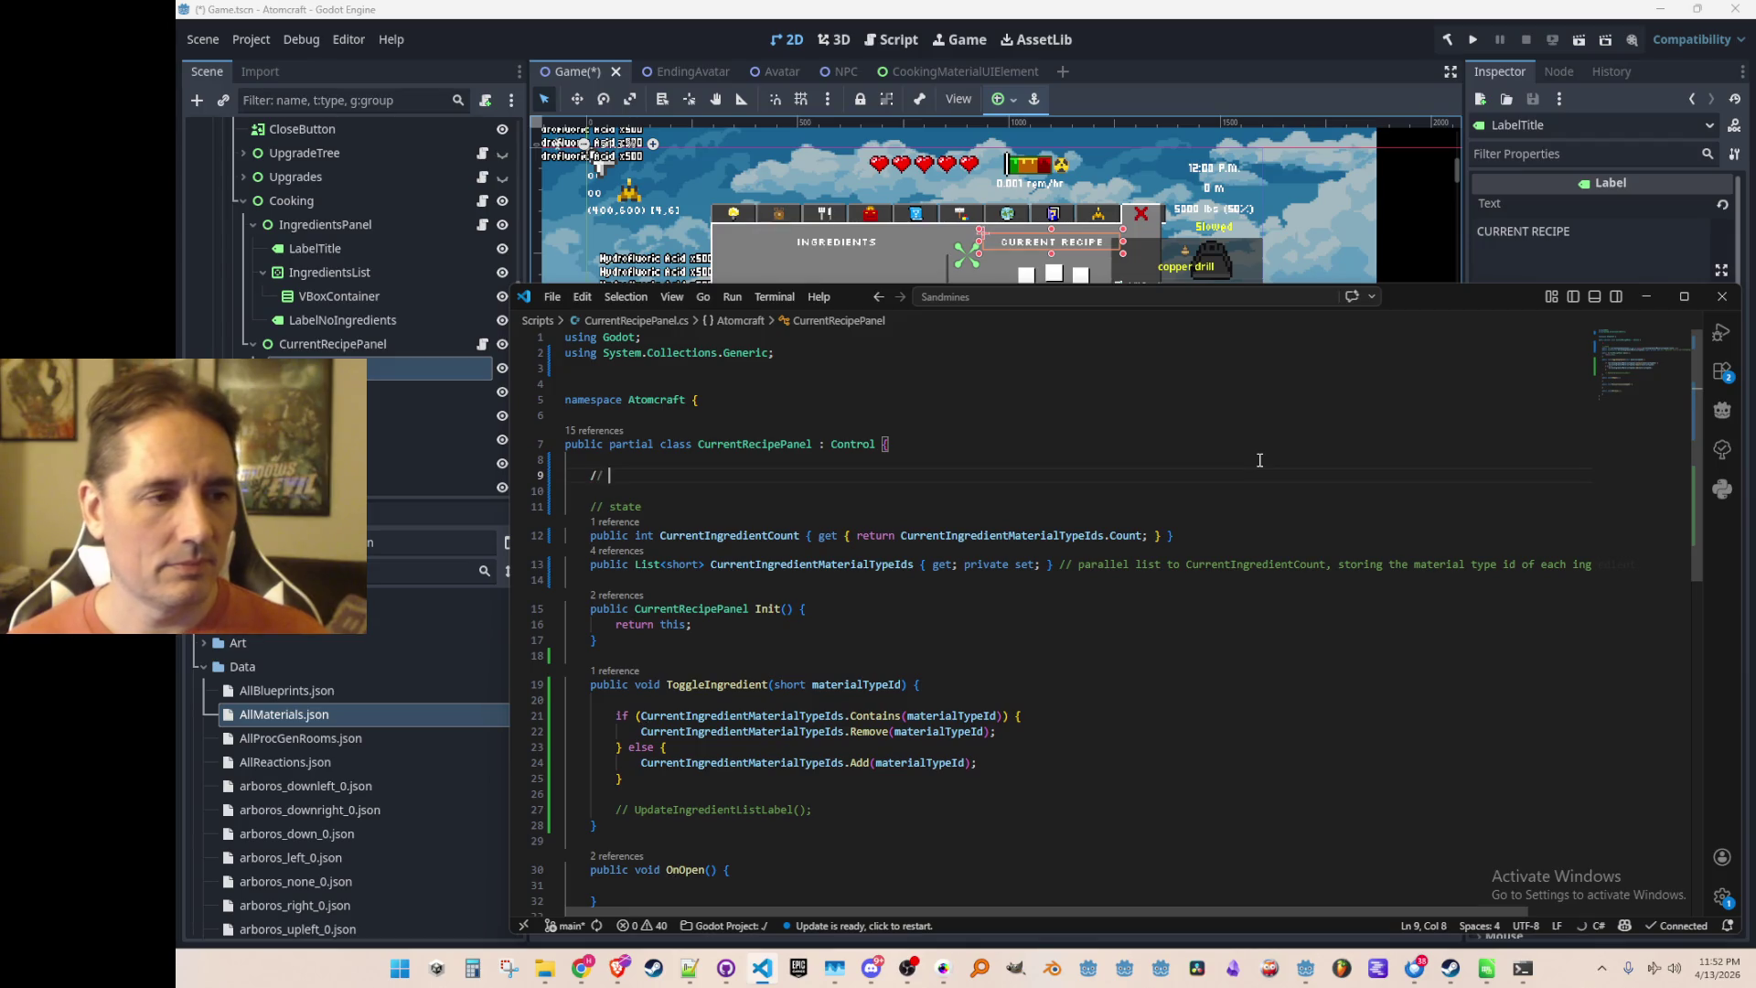
{"action": "key", "text": "Return"}
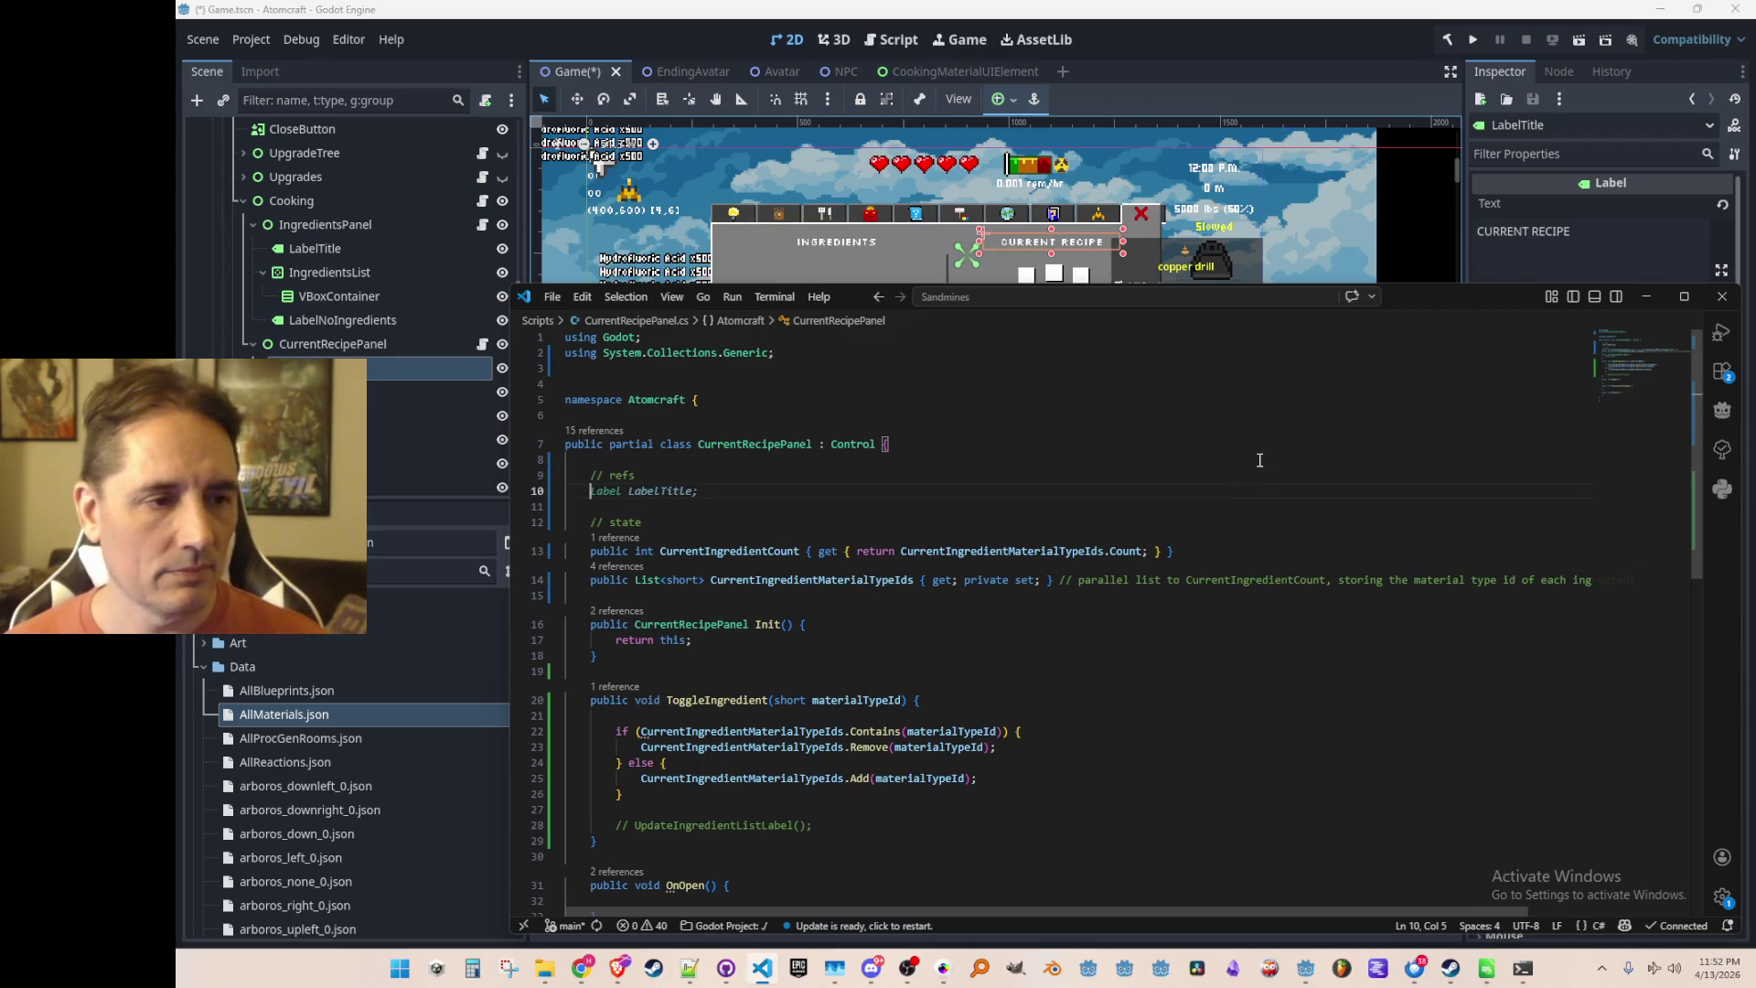
{"action": "key", "text": "Tab"}
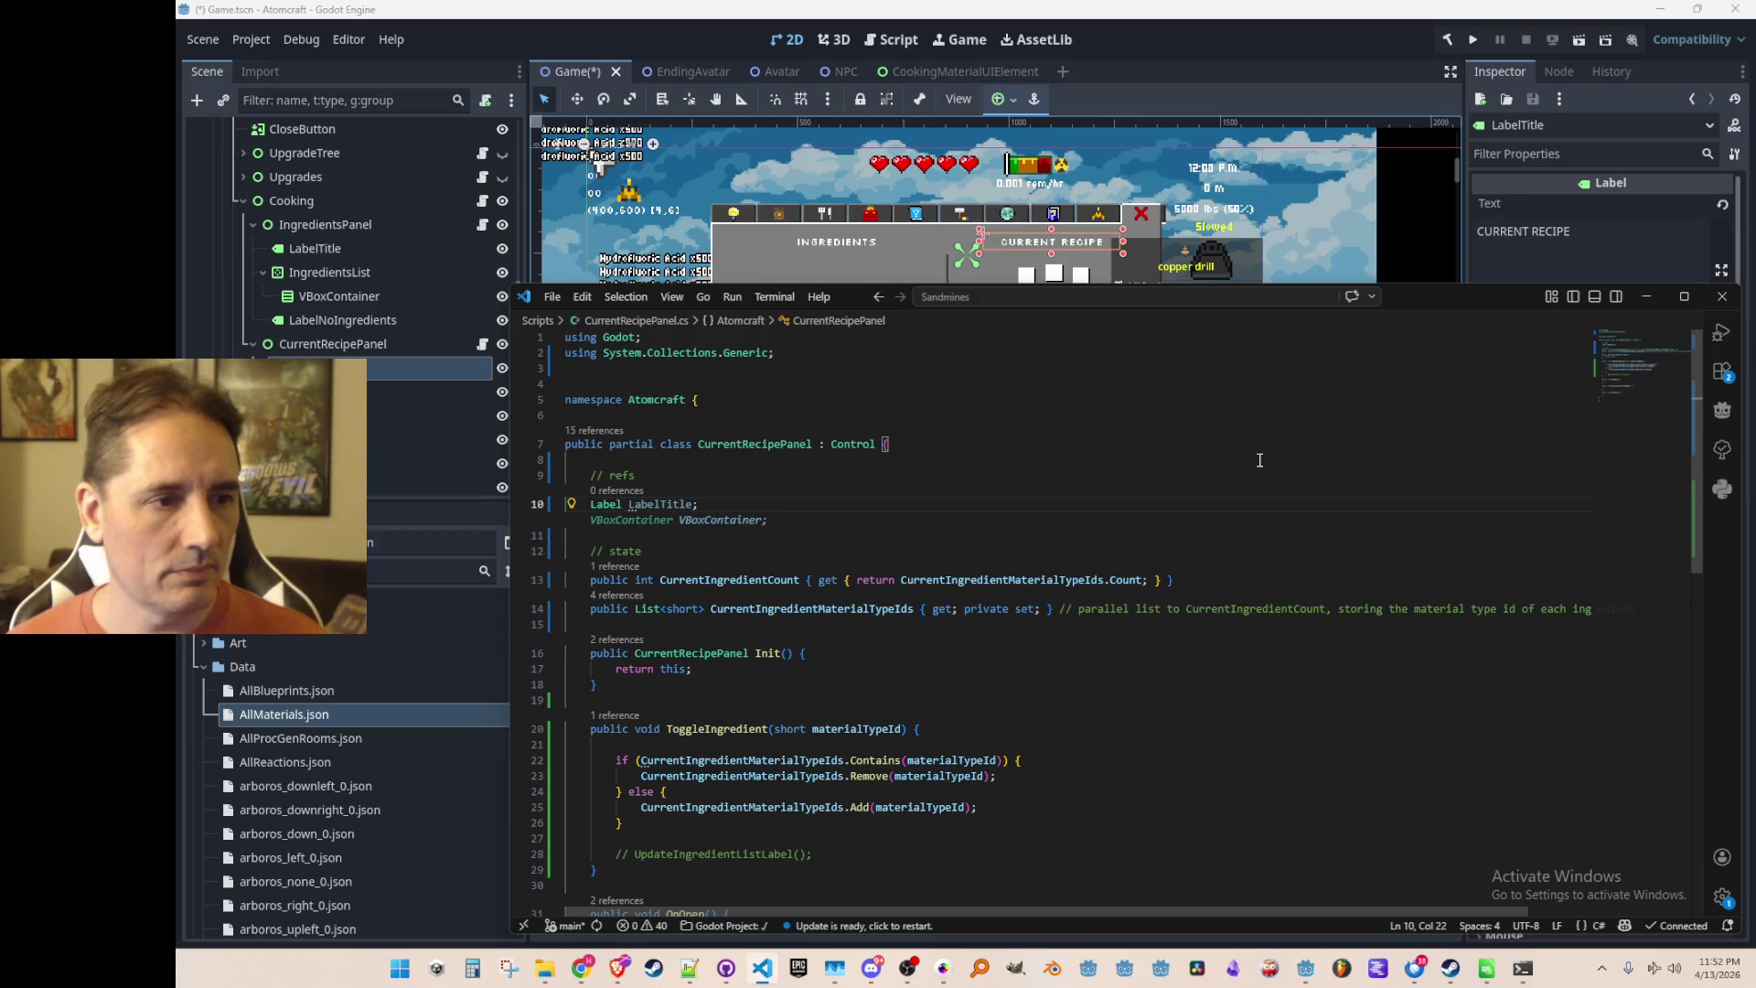
{"action": "key", "text": "ctrl+Left"}
{"action": "key", "text": "ctrl+Left"}
{"action": "key", "text": "Down"}
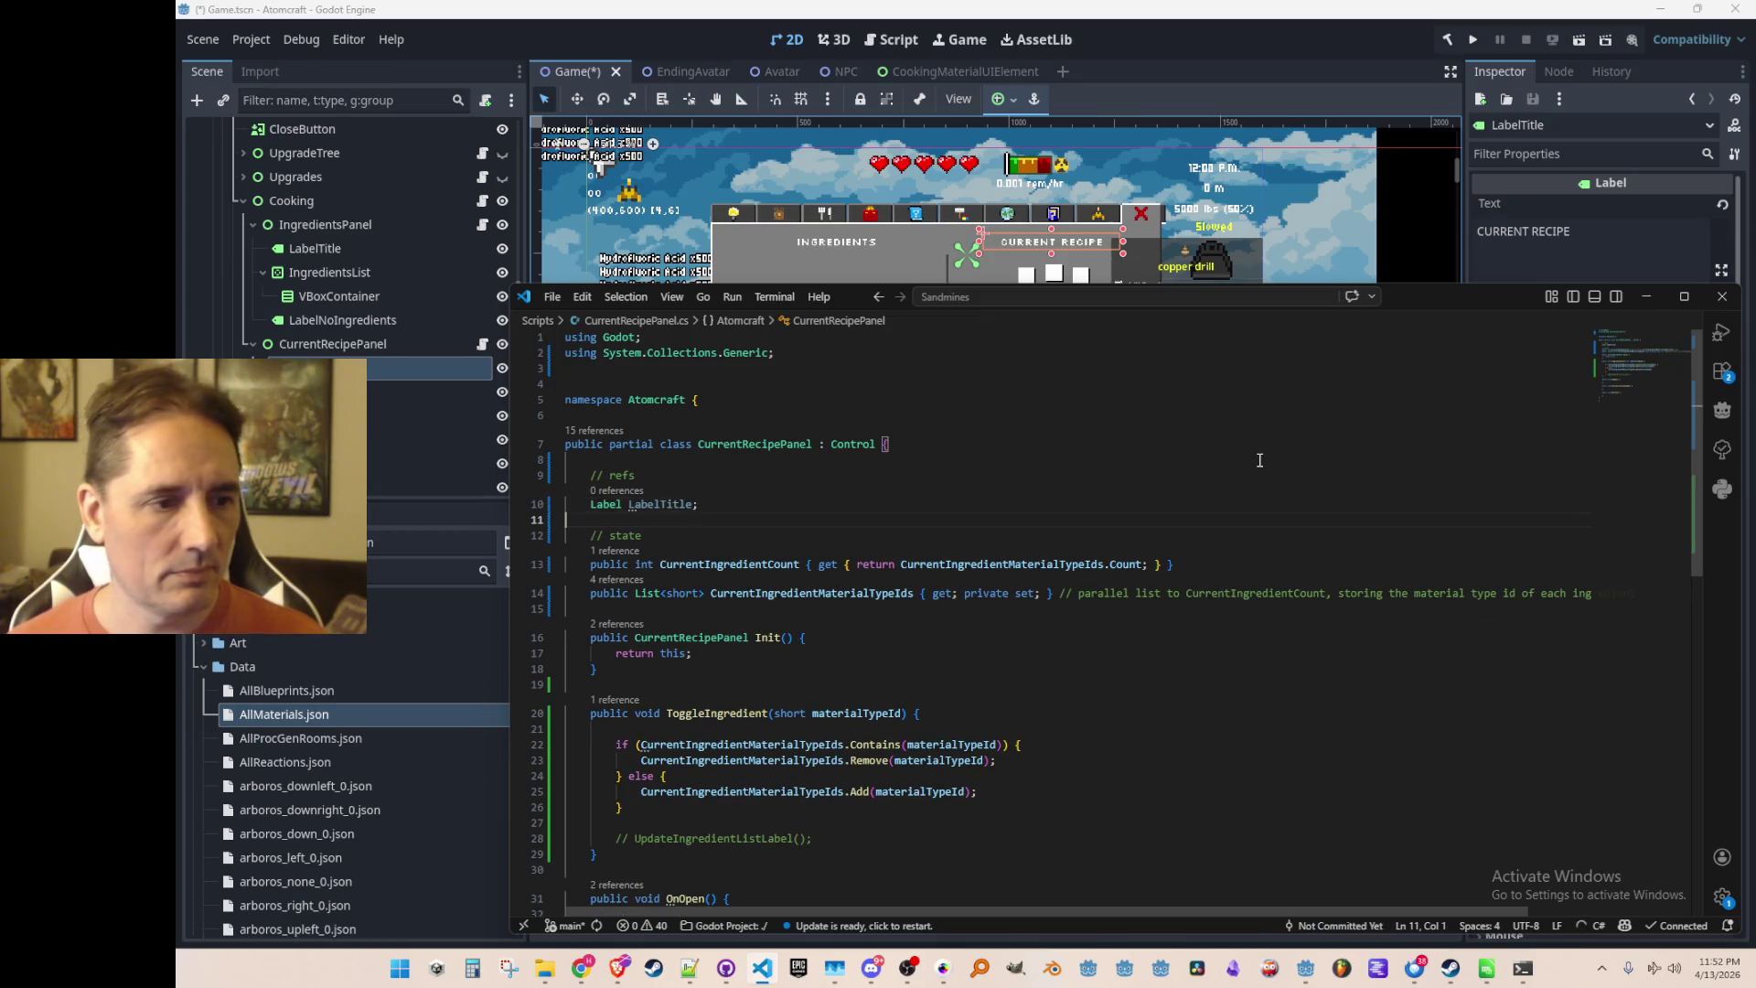
In Init(), assign LabelTitle via GetNode<Label>("LabelTitle") and create a new List<short>()
{"action": "key", "text": "Return"}
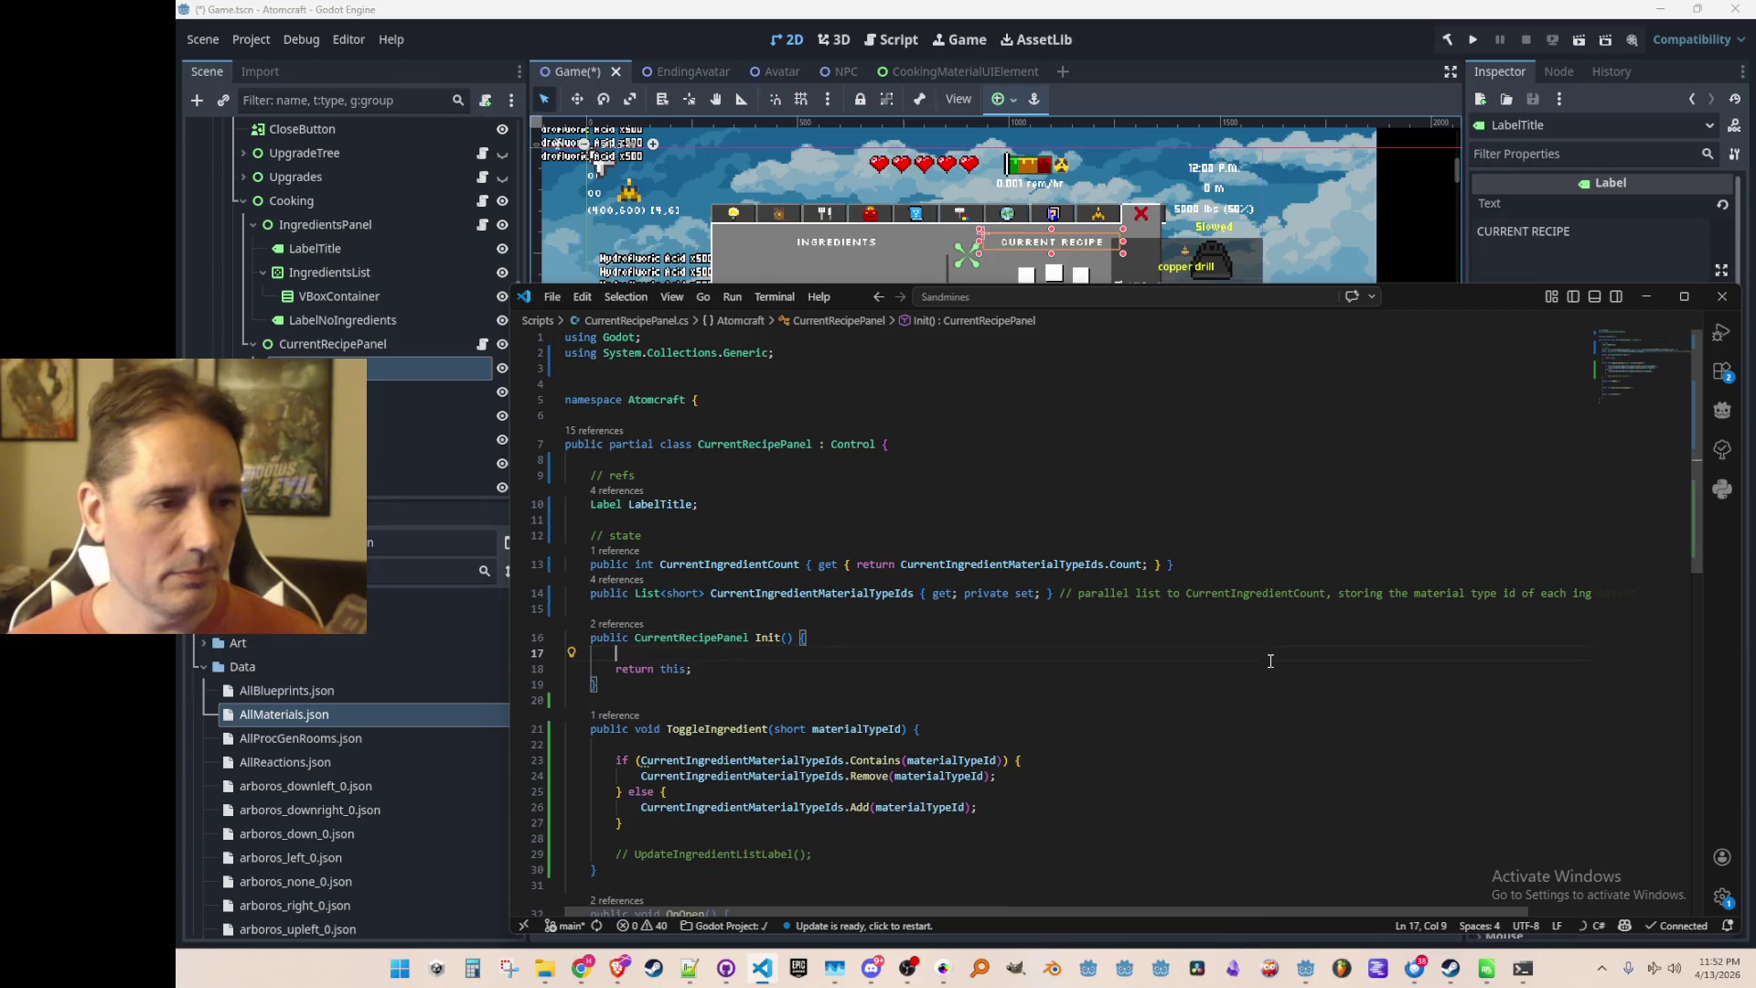
{"action": "type", "text": "Label LabelTitle;"}
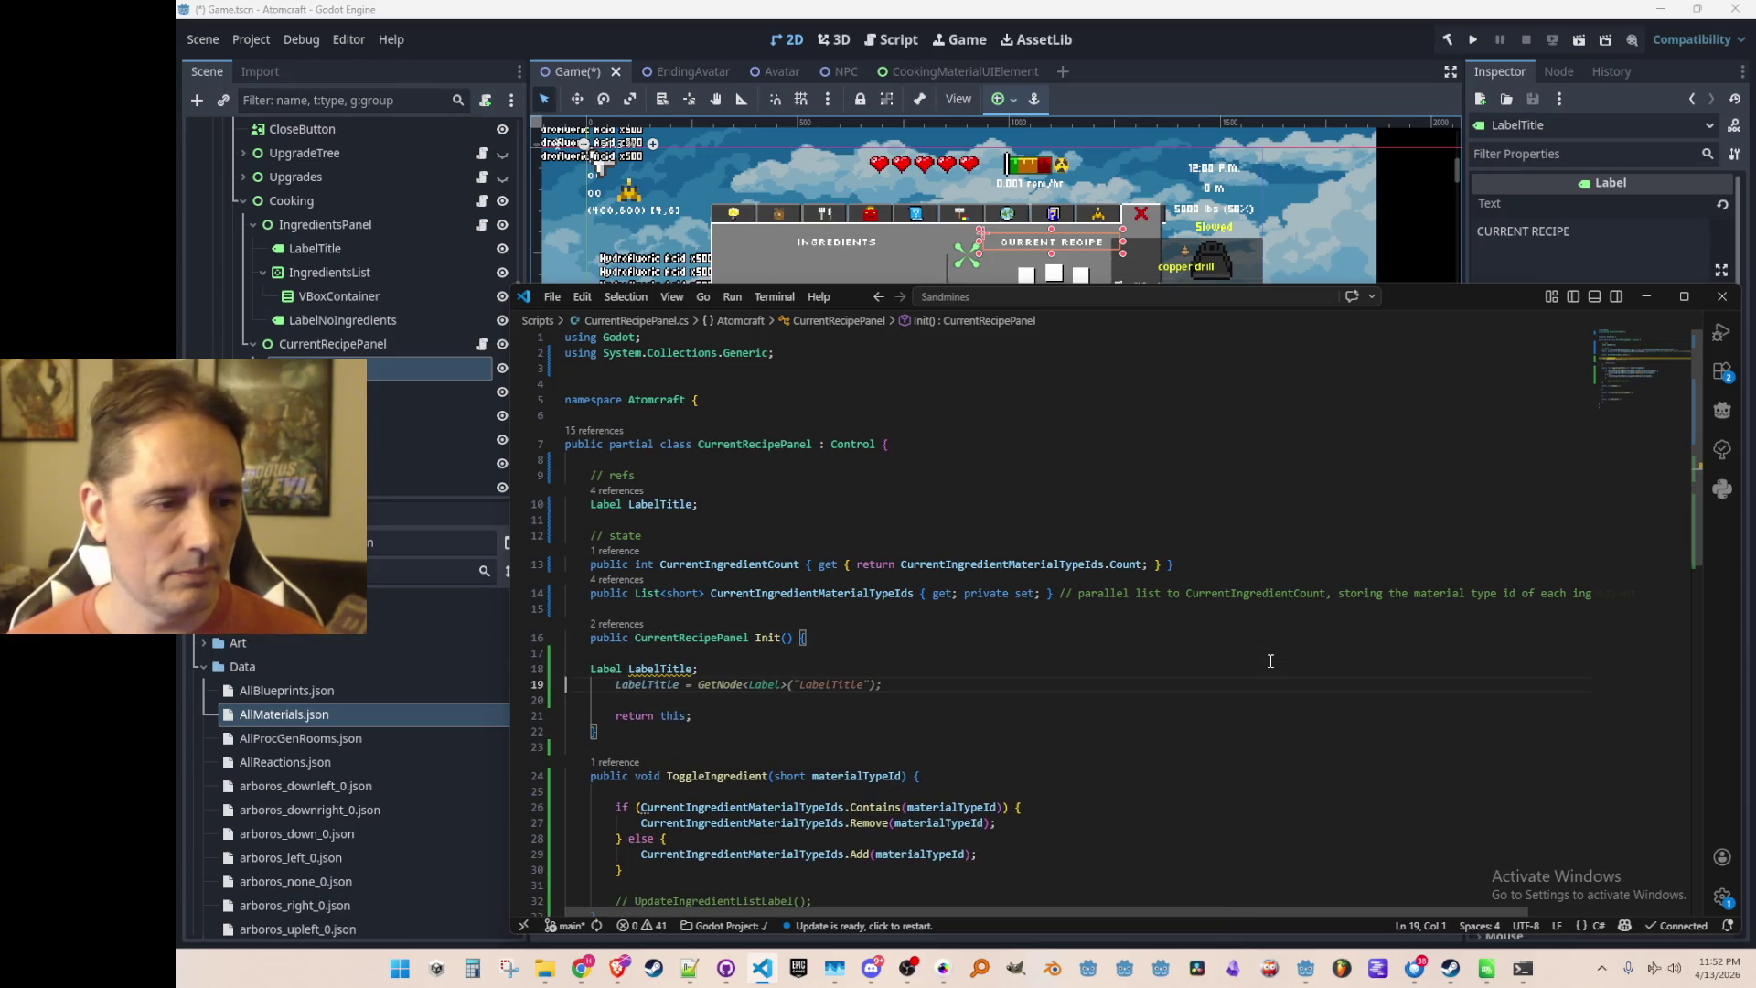
{"action": "key", "text": "Tab"}
{"action": "key", "text": "Tab"}
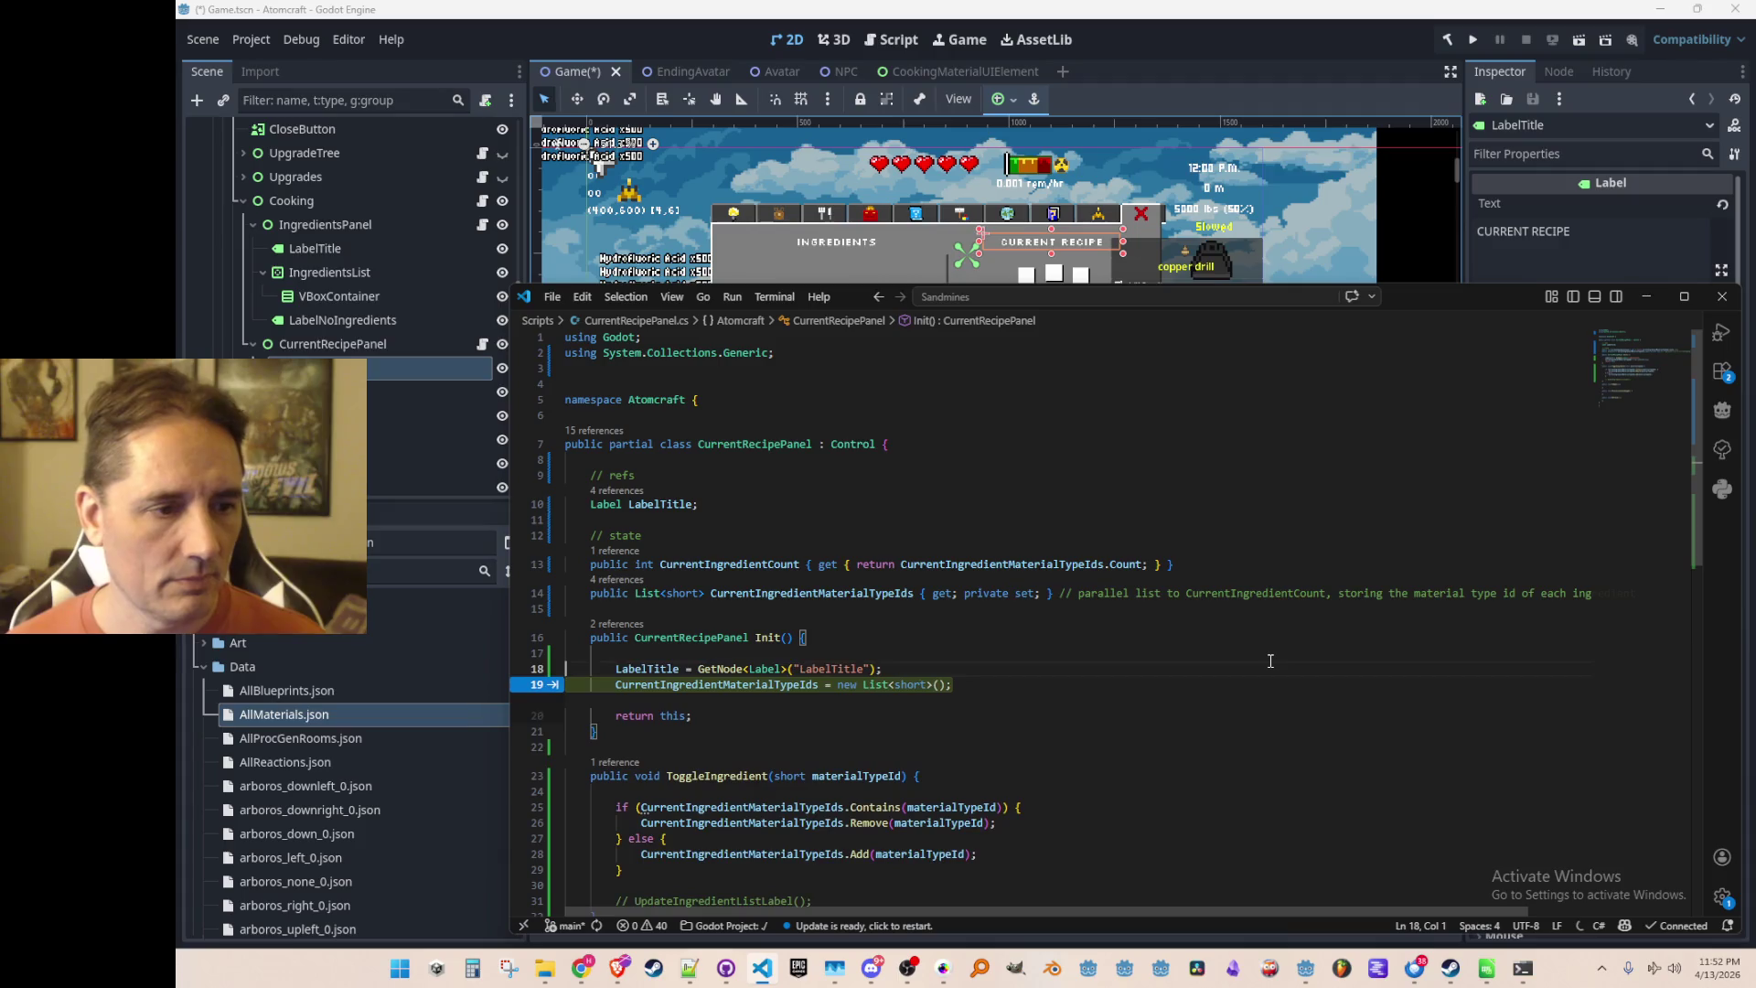
{"action": "key", "text": "Up"}
{"action": "key", "text": "Up"}
{"action": "key", "text": "Down"}
{"action": "key", "text": "Down"}
{"action": "key", "text": "Up"}
{"action": "key", "text": "Down"}
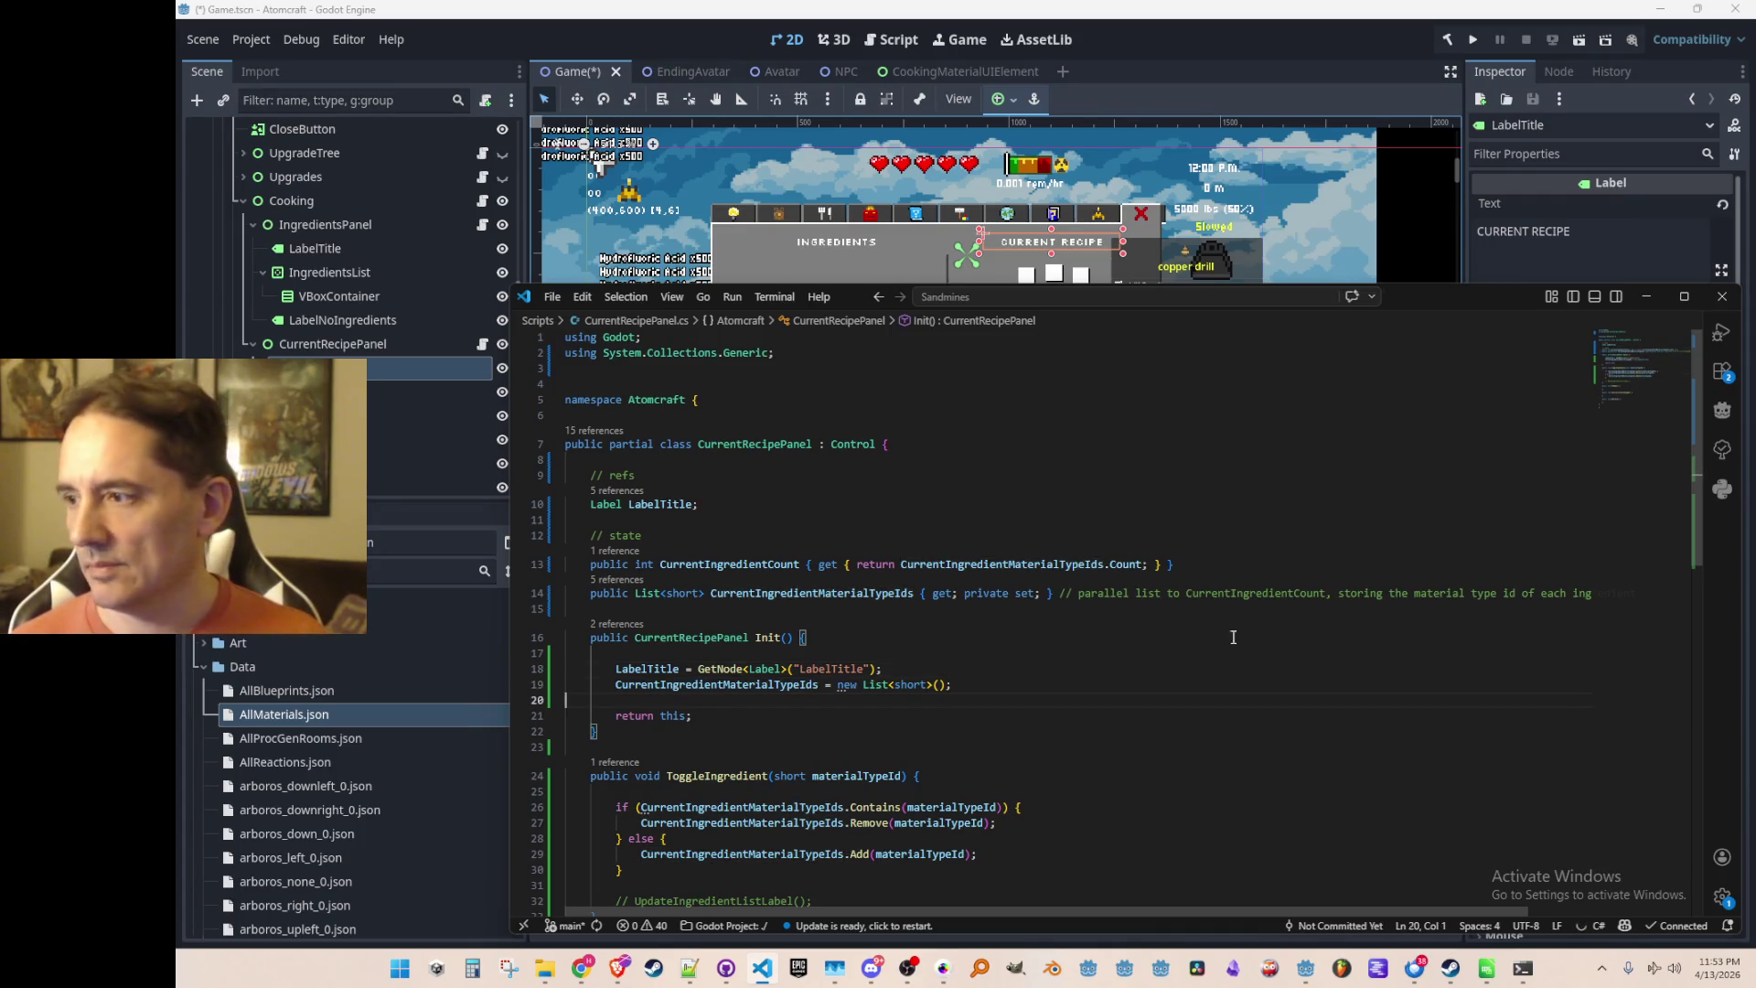
{"action": "scroll", "coordinate": [1214, 618], "scroll_direction": "down", "scroll_amount": 1}
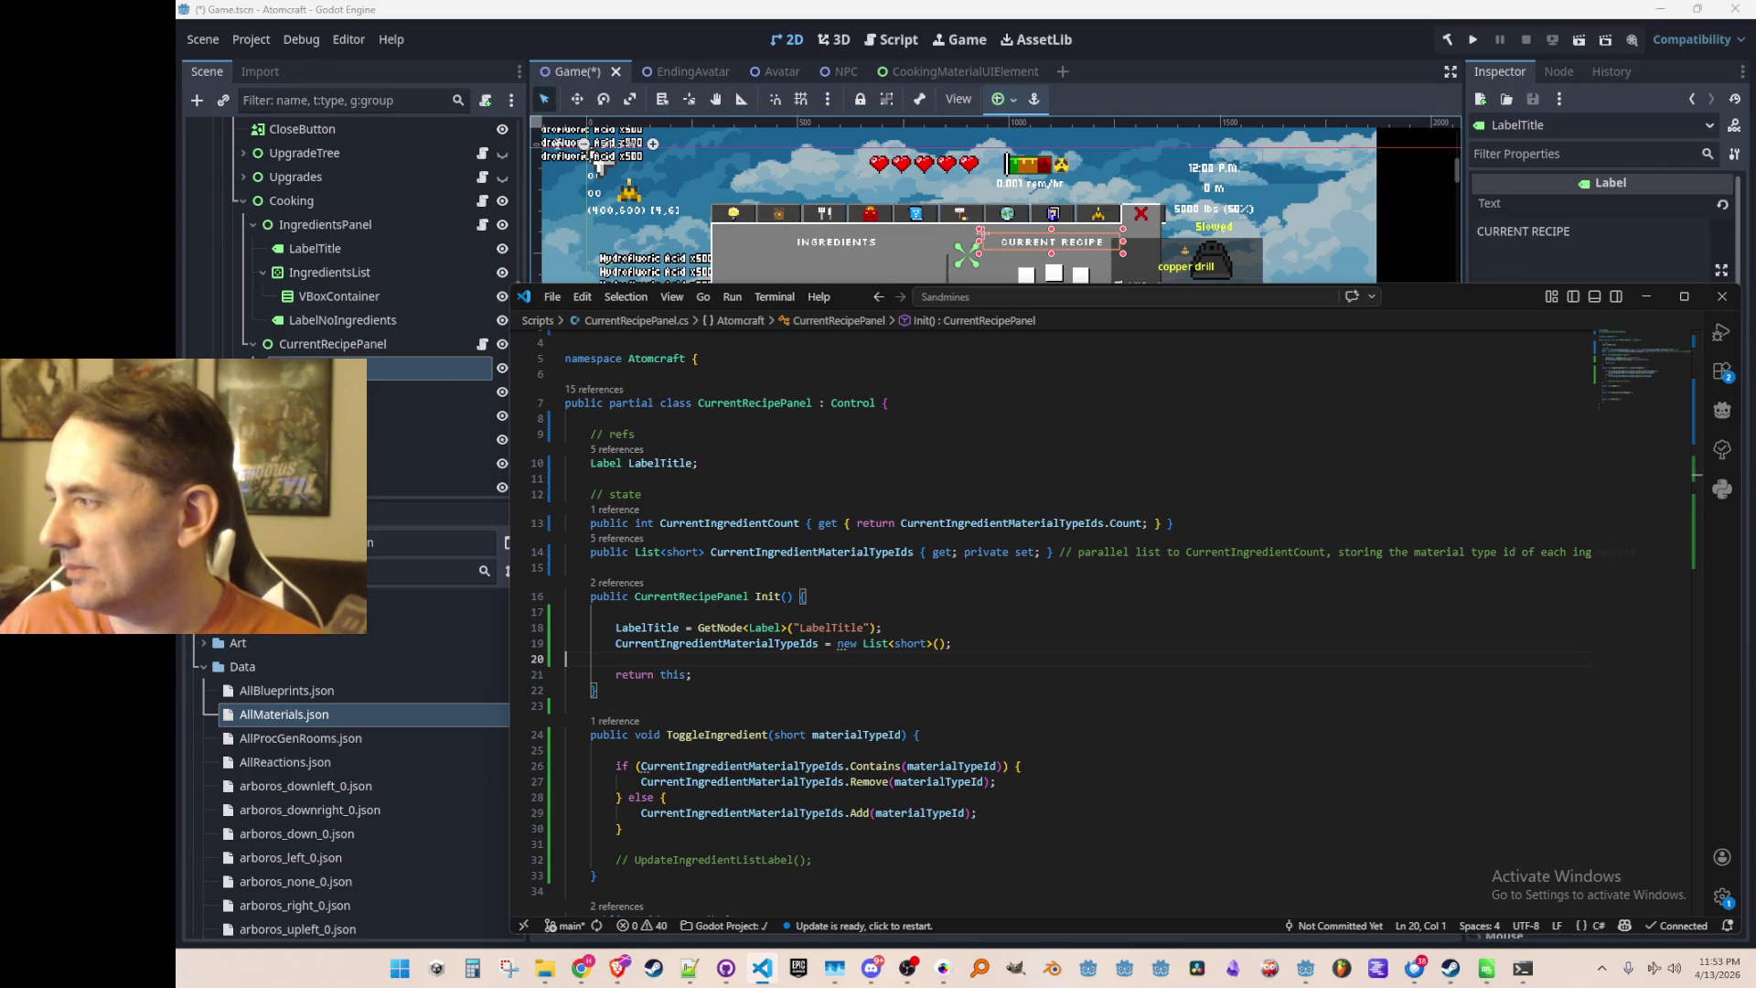
{"action": "key", "text": "alt+Tab"}
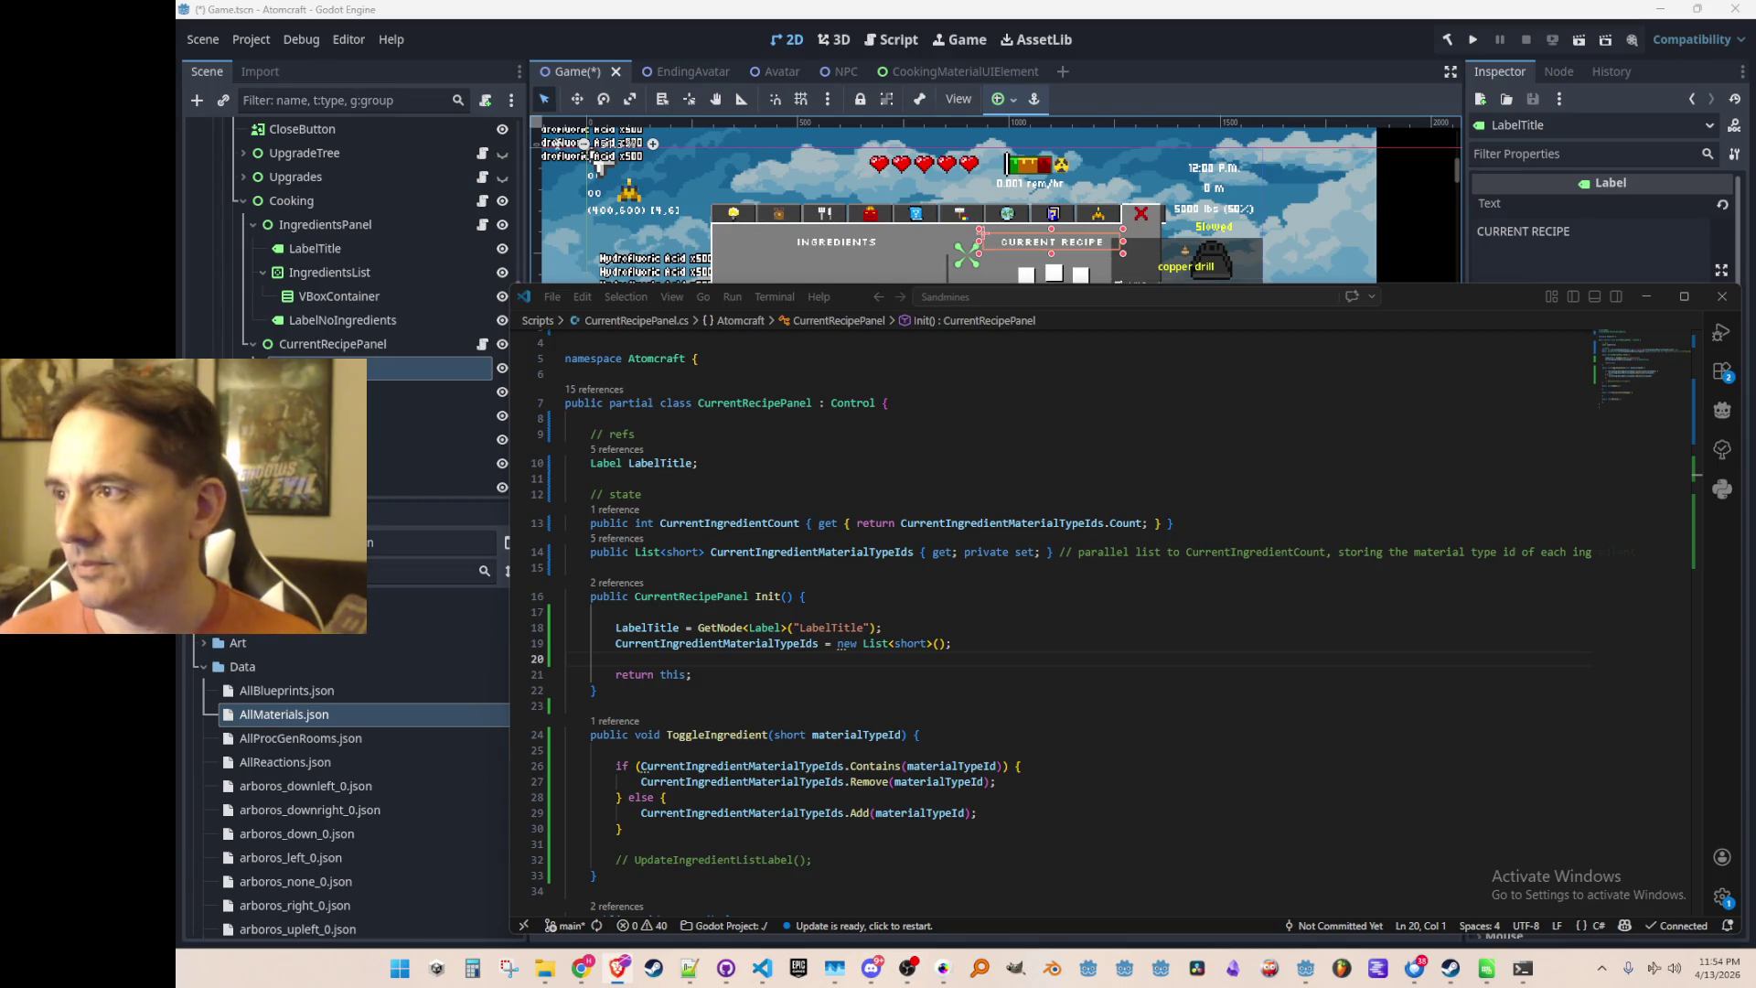
Review the LabelTitle field and Init() in CurrentRecipePanel.cs
{"action": "left_click", "coordinate": [565, 567]}
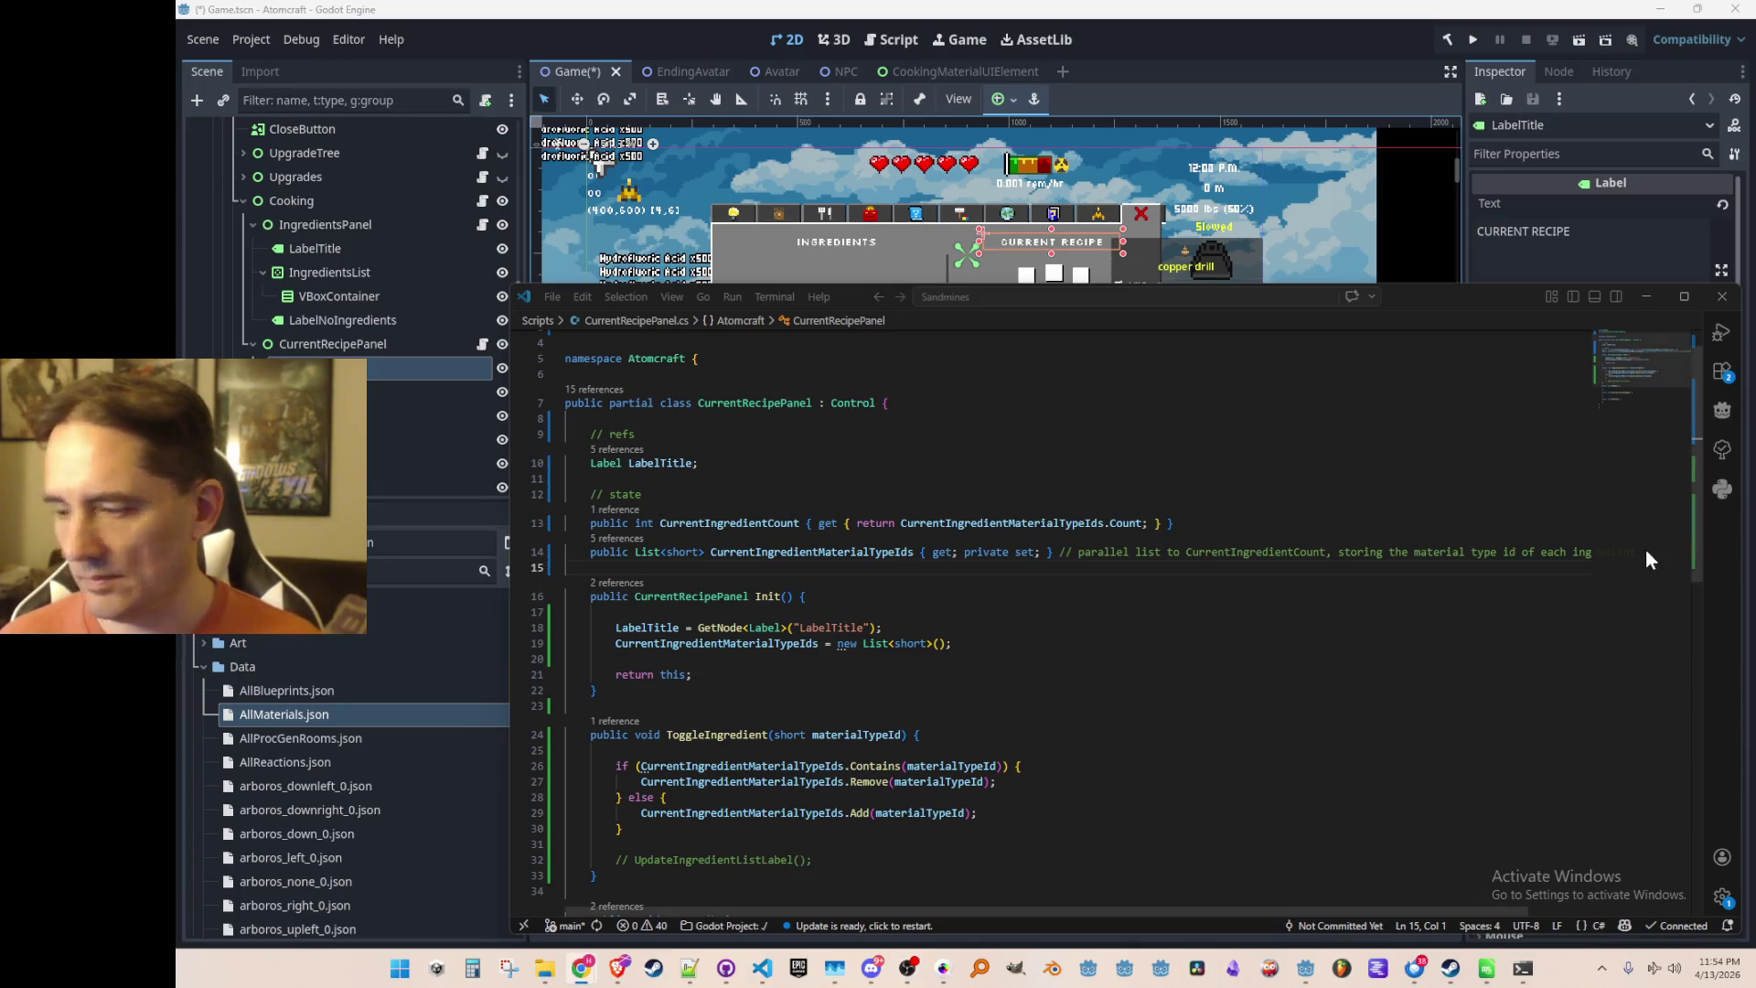
{"action": "left_click", "coordinate": [1129, 569]}
{"action": "left_click", "coordinate": [1379, 480]}
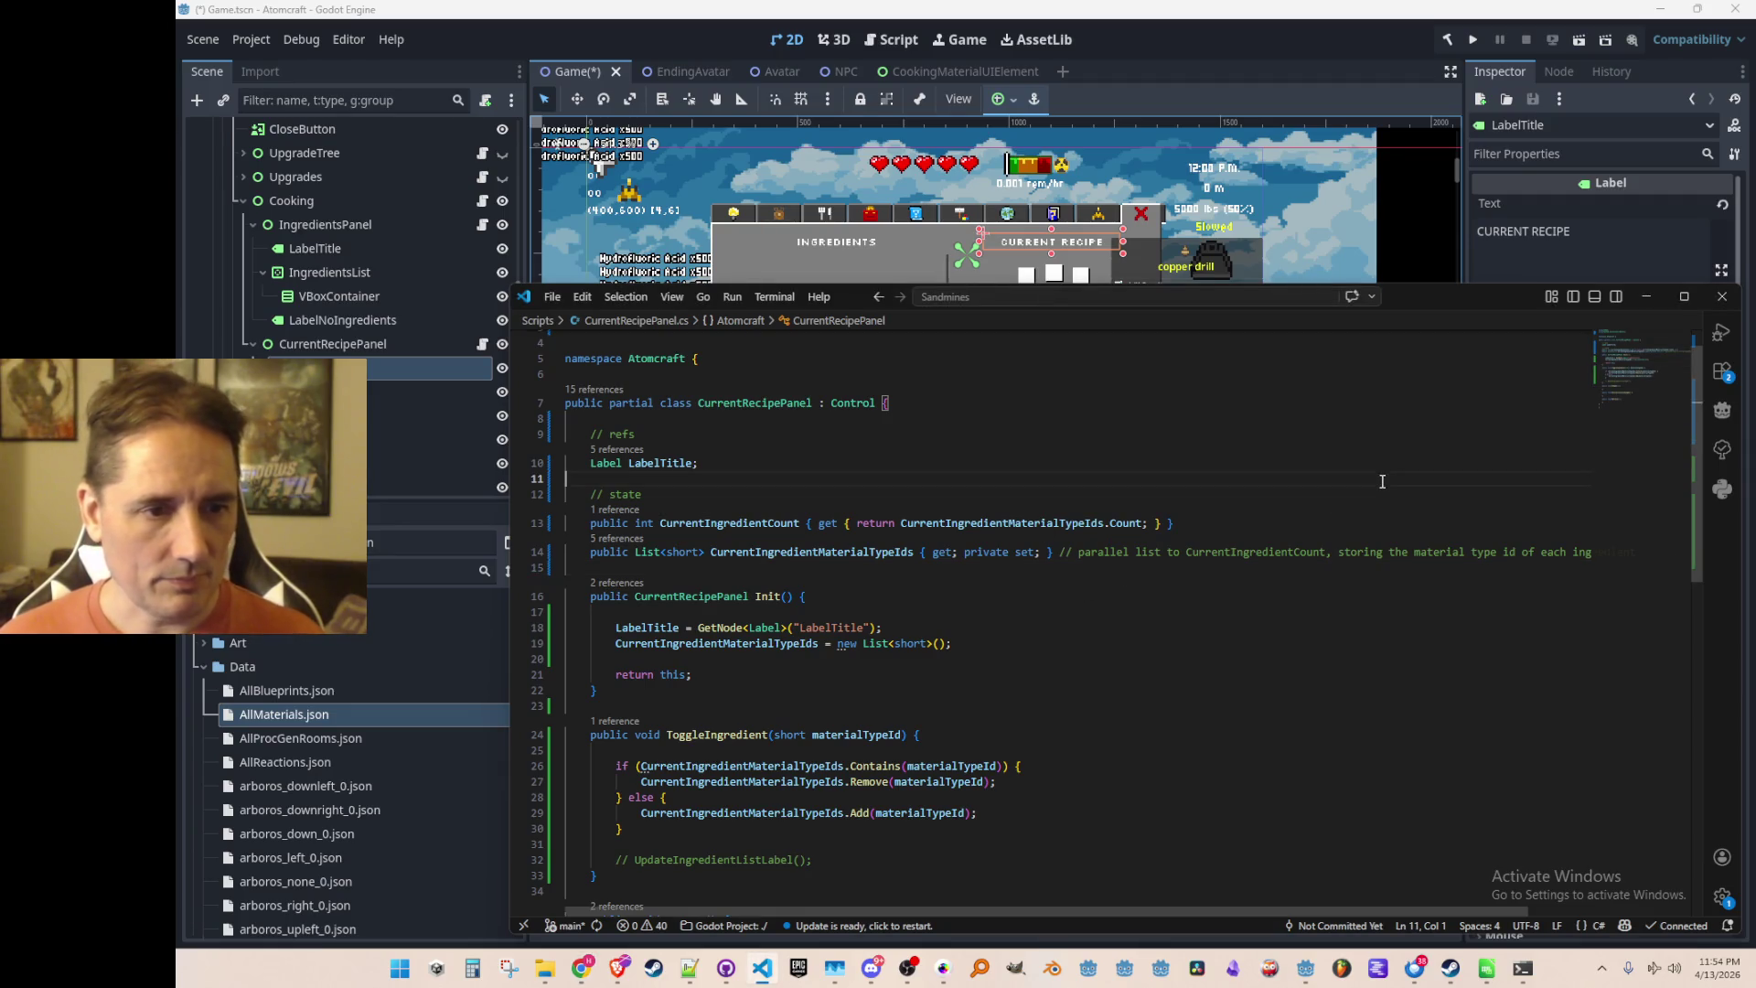
{"action": "scroll", "coordinate": [1378, 484], "scroll_direction": "down", "scroll_amount": 3}
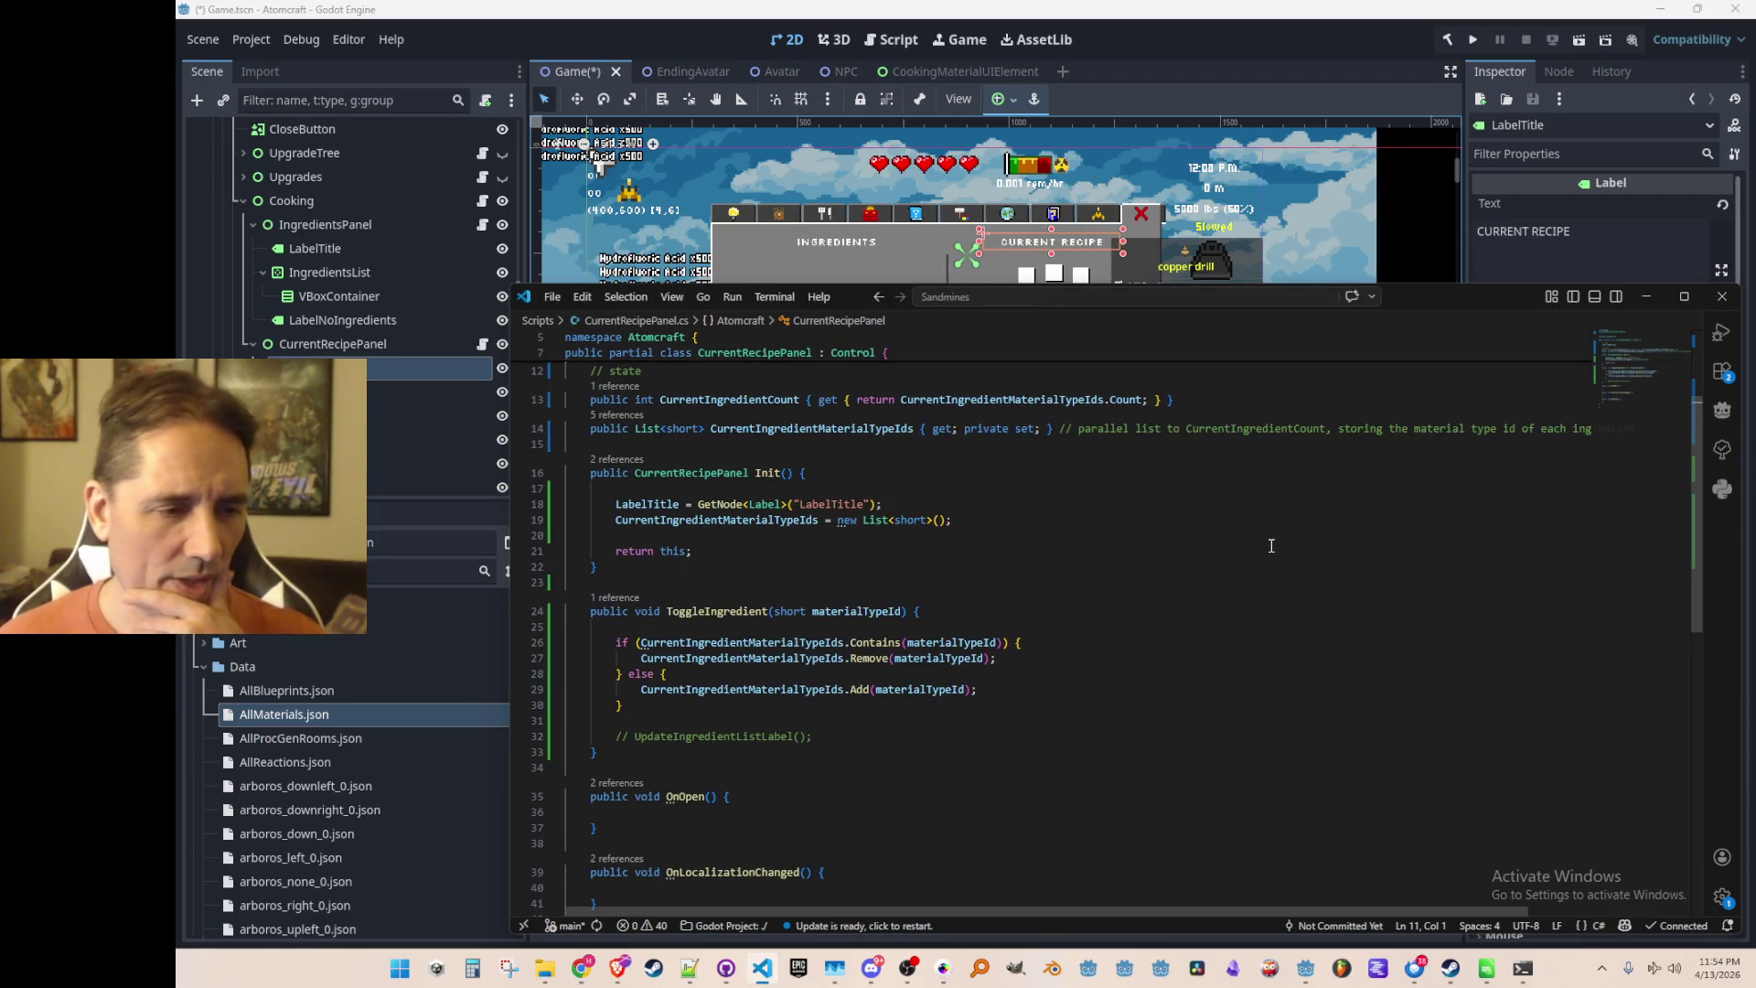
{"action": "scroll", "coordinate": [1275, 548], "scroll_direction": "down", "scroll_amount": 1}
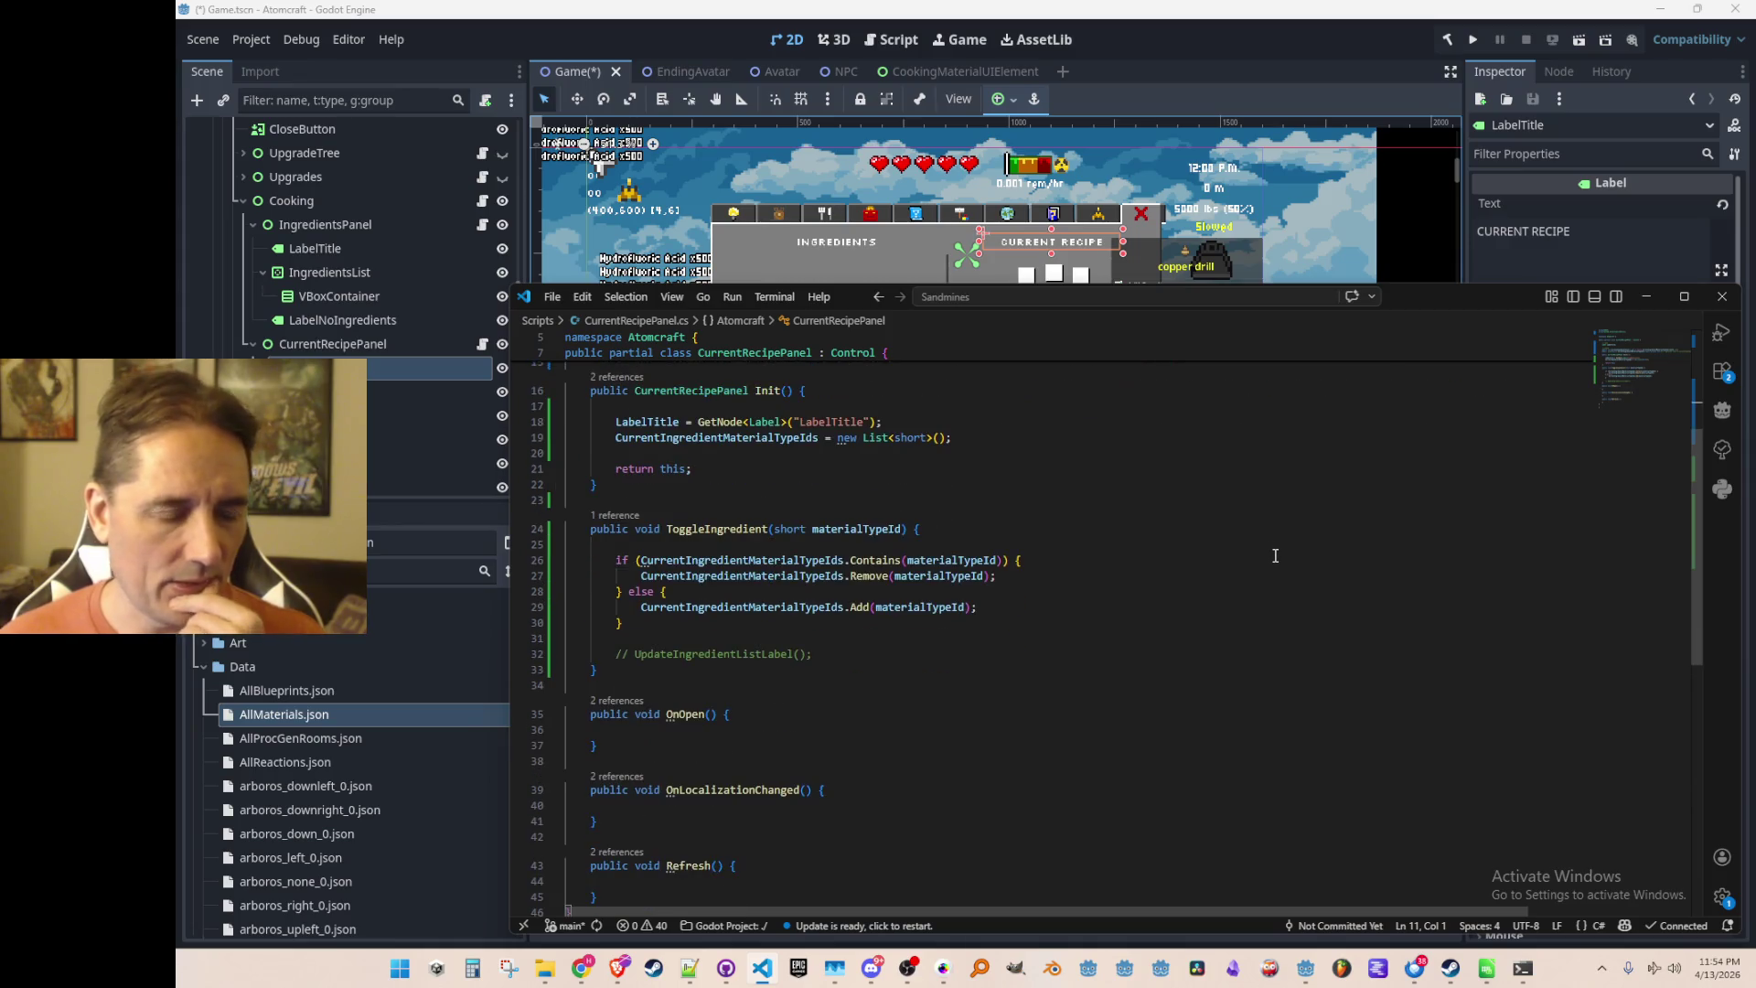
{"action": "scroll", "coordinate": [1274, 552], "scroll_direction": "up", "scroll_amount": 1}
{"action": "left_click", "coordinate": [1281, 568]}
{"action": "left_click", "coordinate": [1269, 591]}
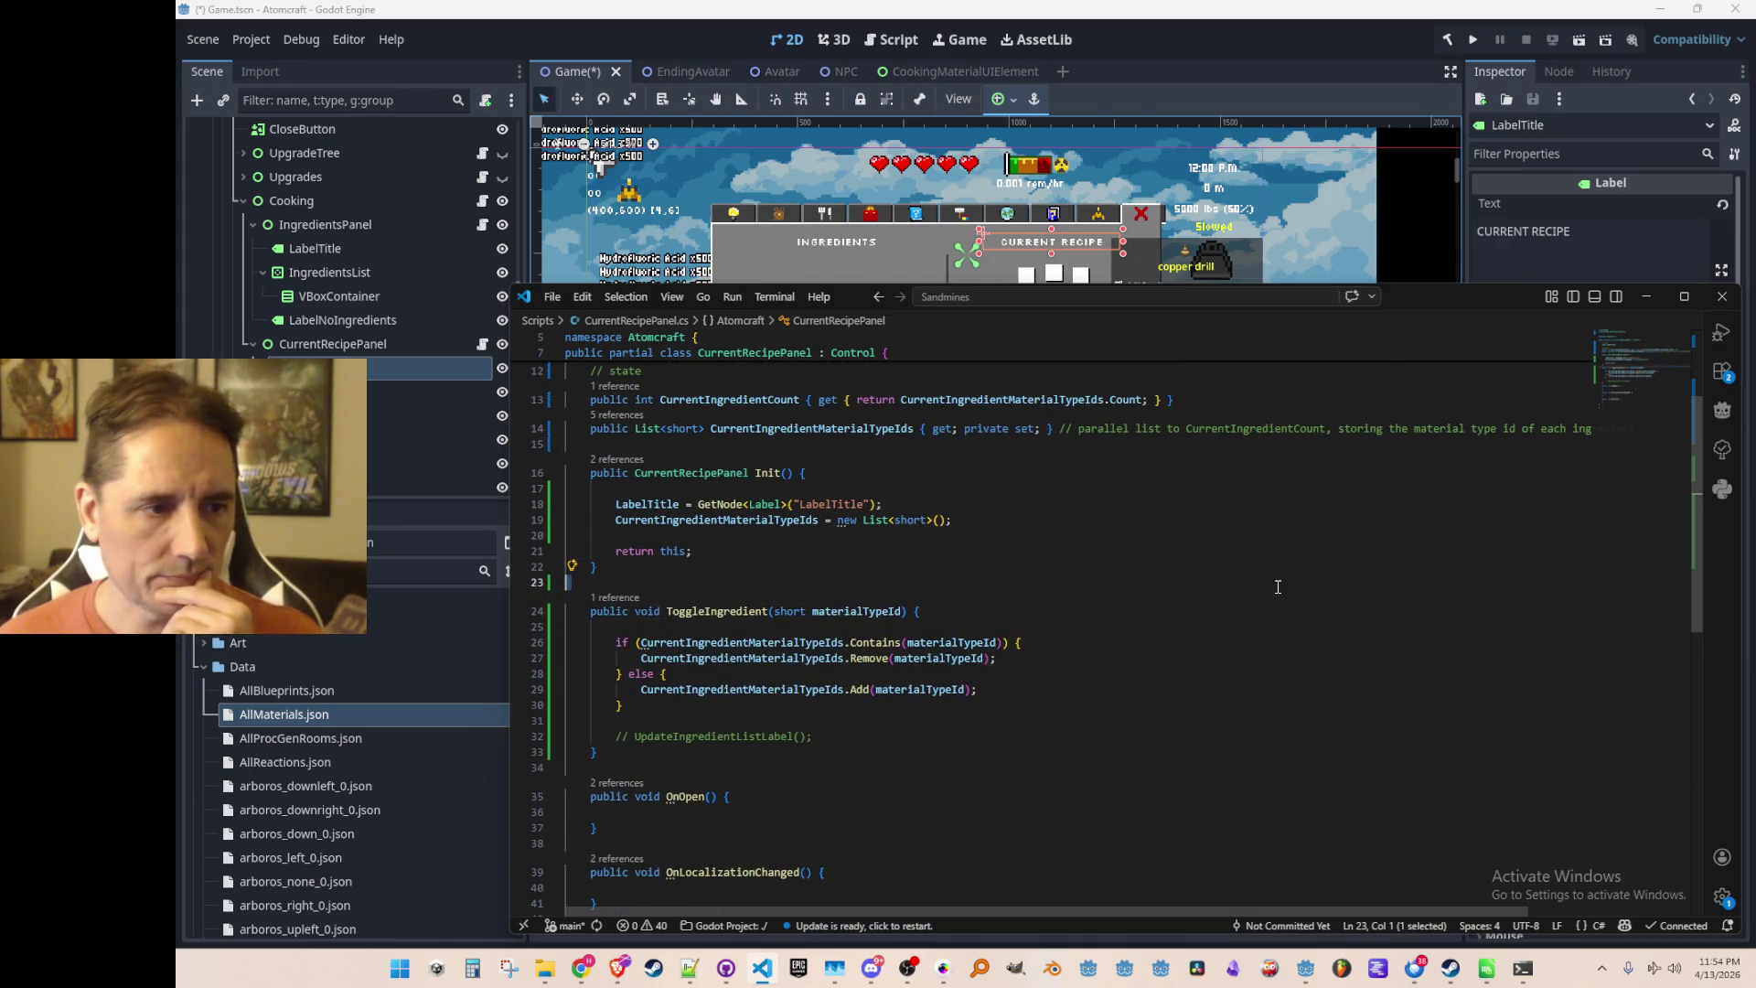
{"action": "scroll", "coordinate": [1271, 590], "scroll_direction": "up", "scroll_amount": 1}
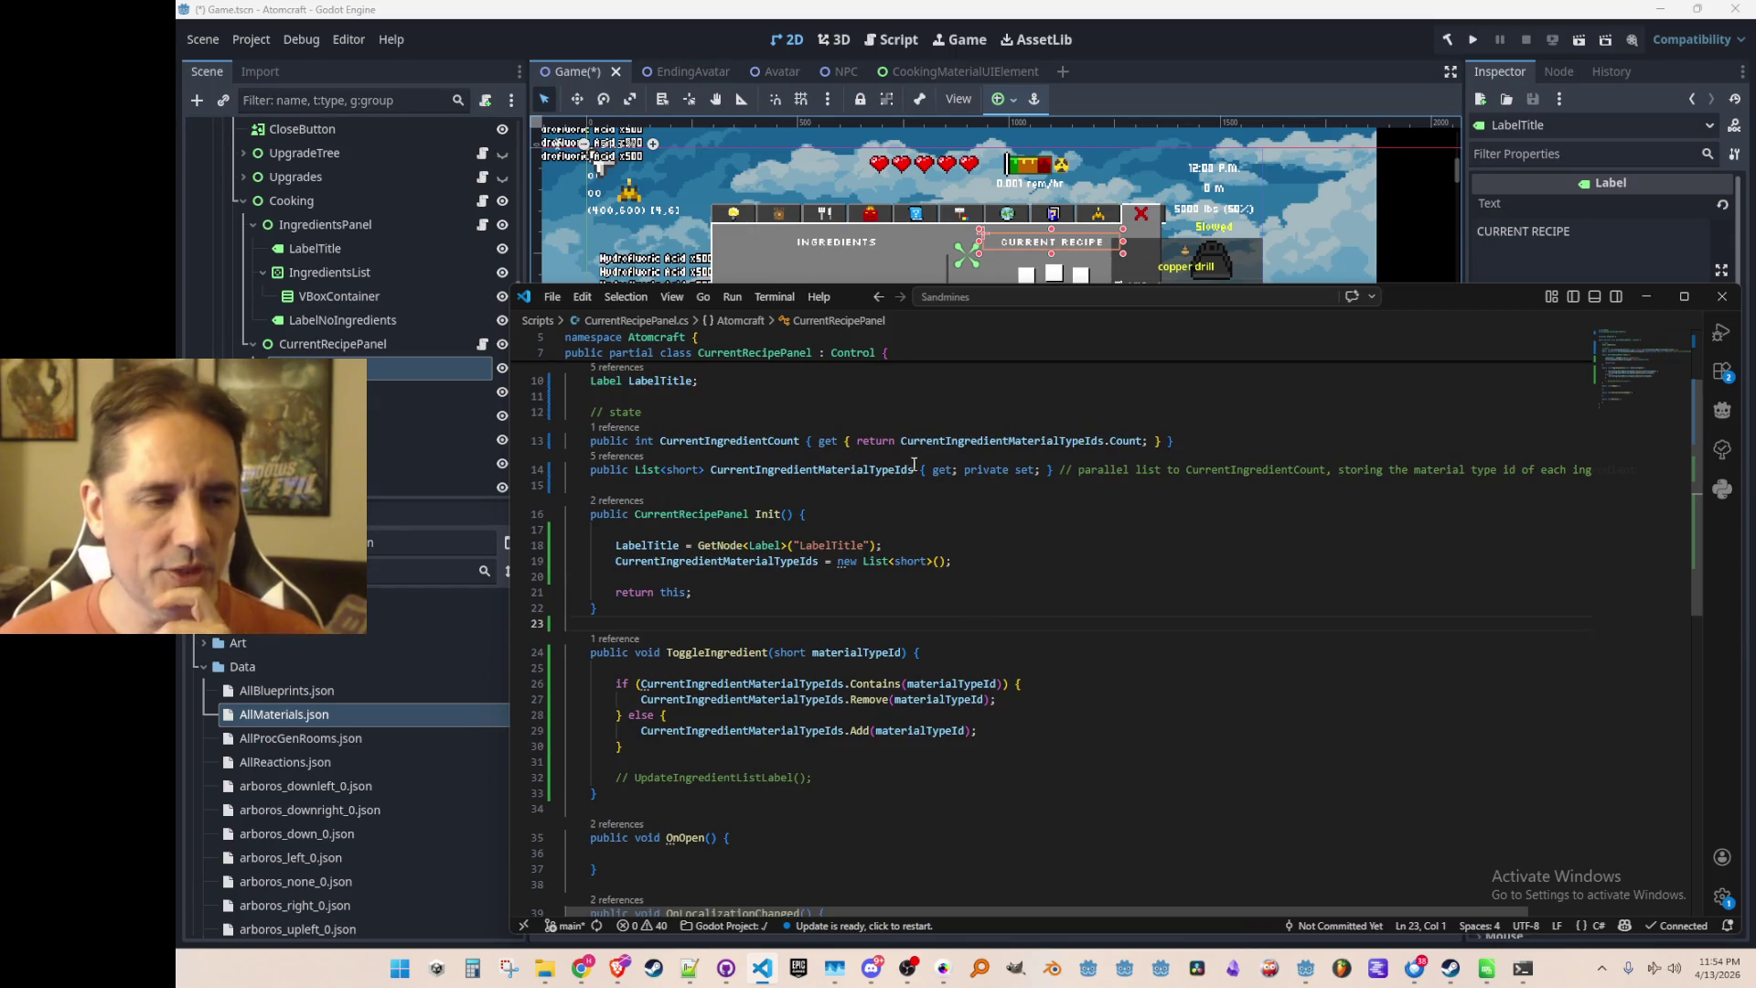
{"action": "scroll", "coordinate": [908, 501], "scroll_direction": "up", "scroll_amount": 1}
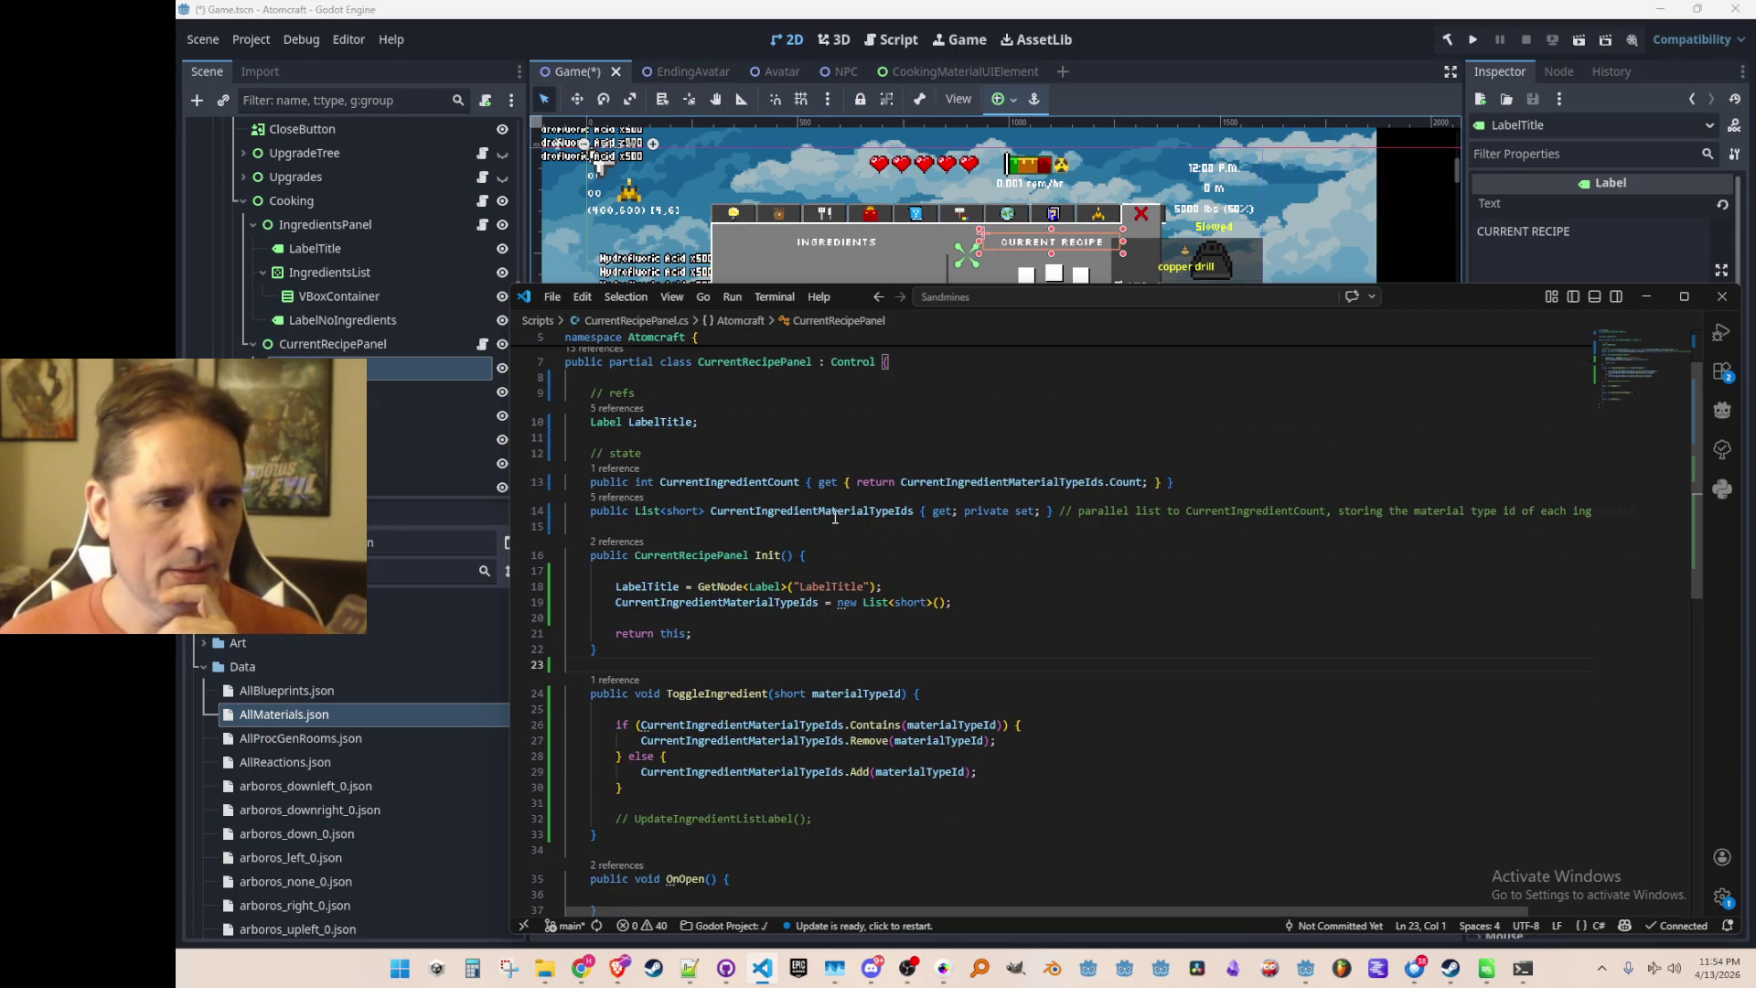
{"action": "left_click", "coordinate": [821, 528]}
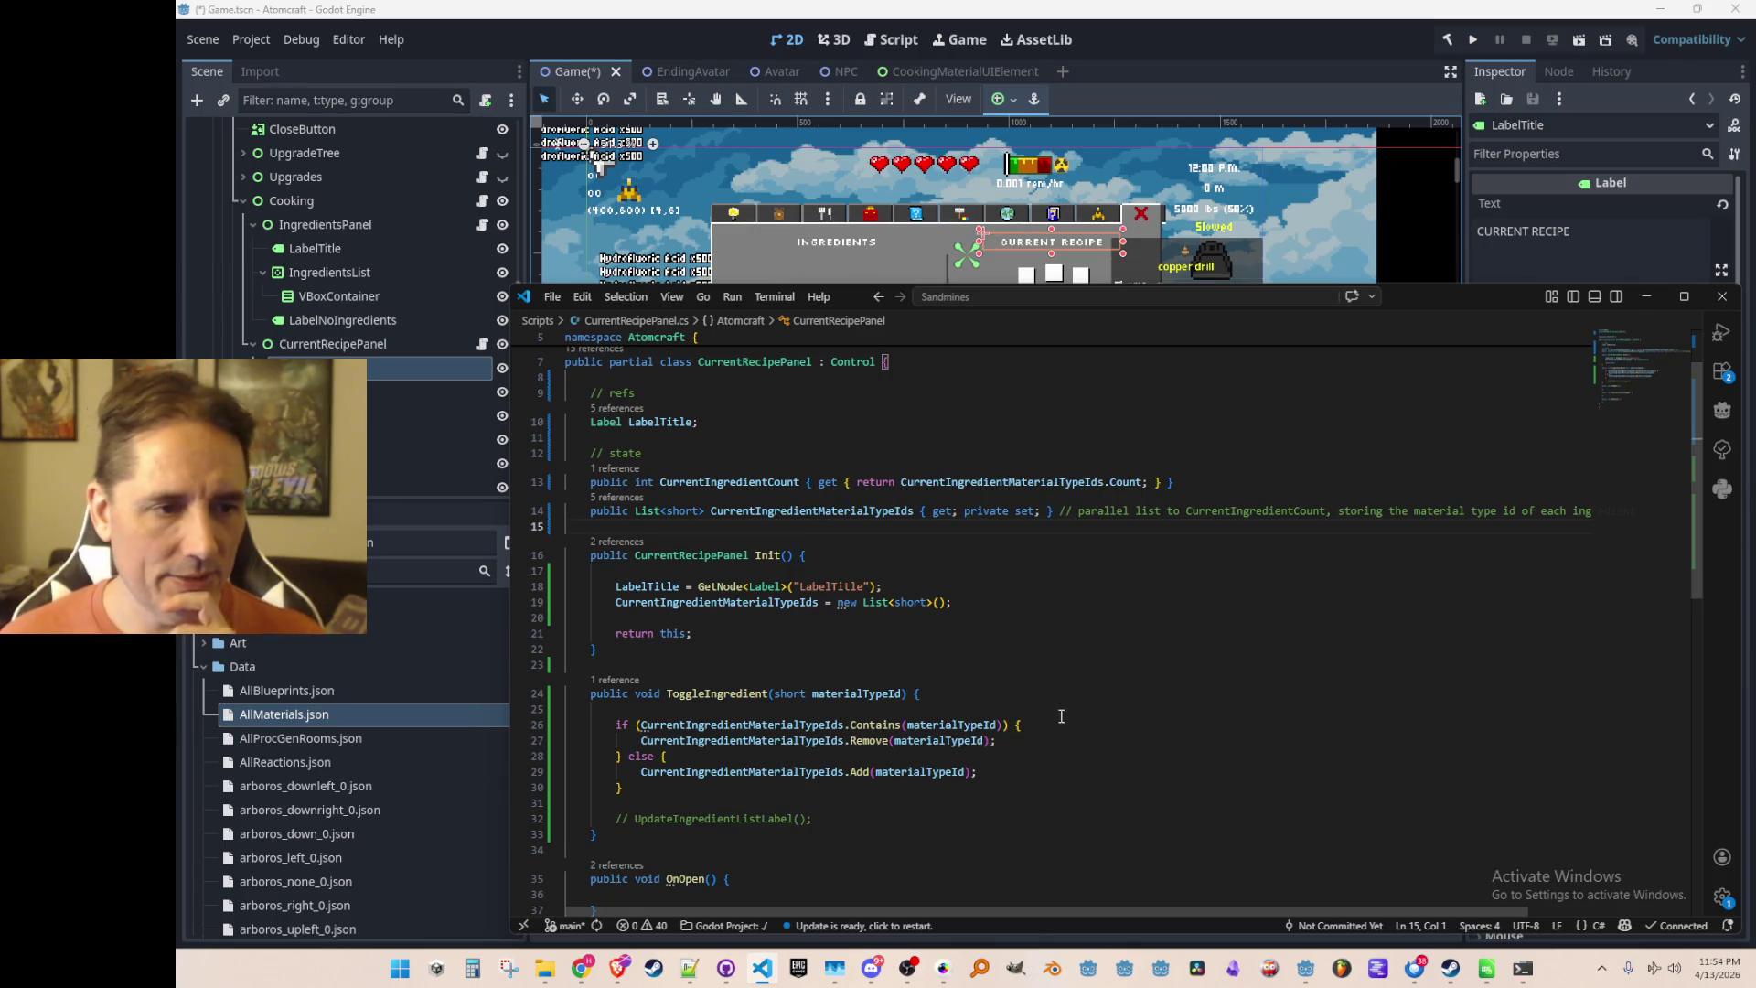
Check the CurrentIngredientMaterialTypeIds list property, then place the cursor in the LabelTitle declaration
{"action": "key", "text": "Up"}
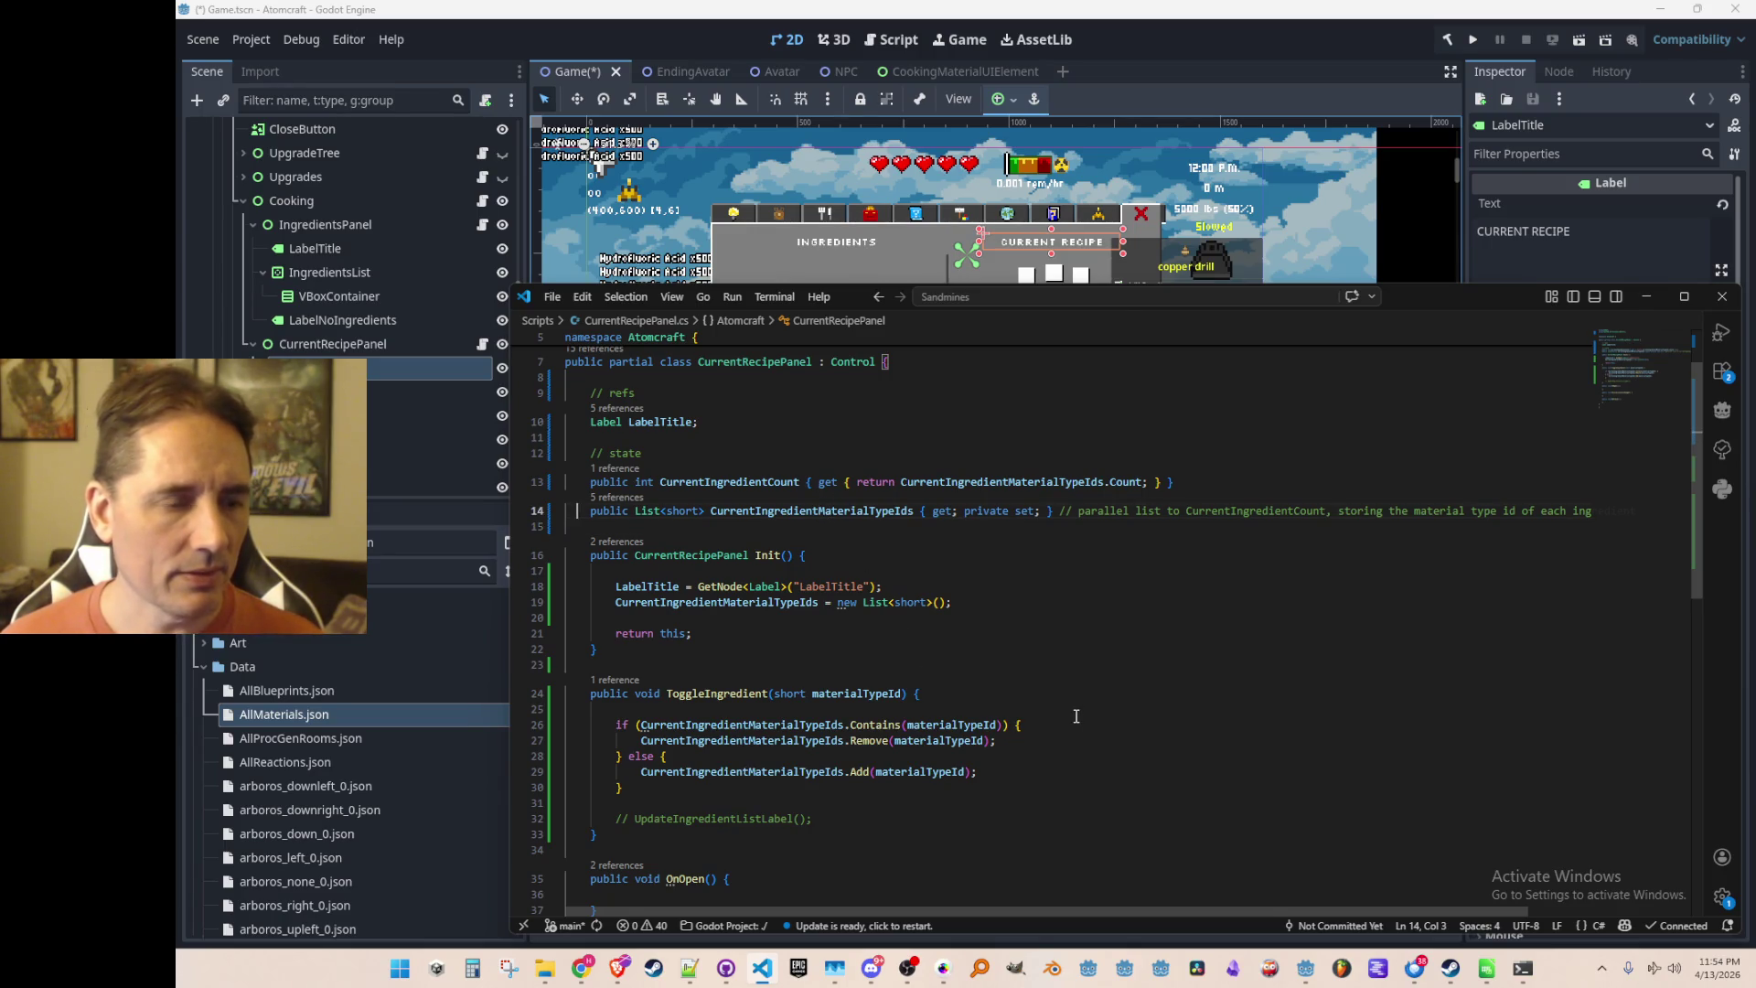
{"action": "key", "text": "Right"}
{"action": "key", "text": "Right"}
{"action": "key", "text": "Right"}
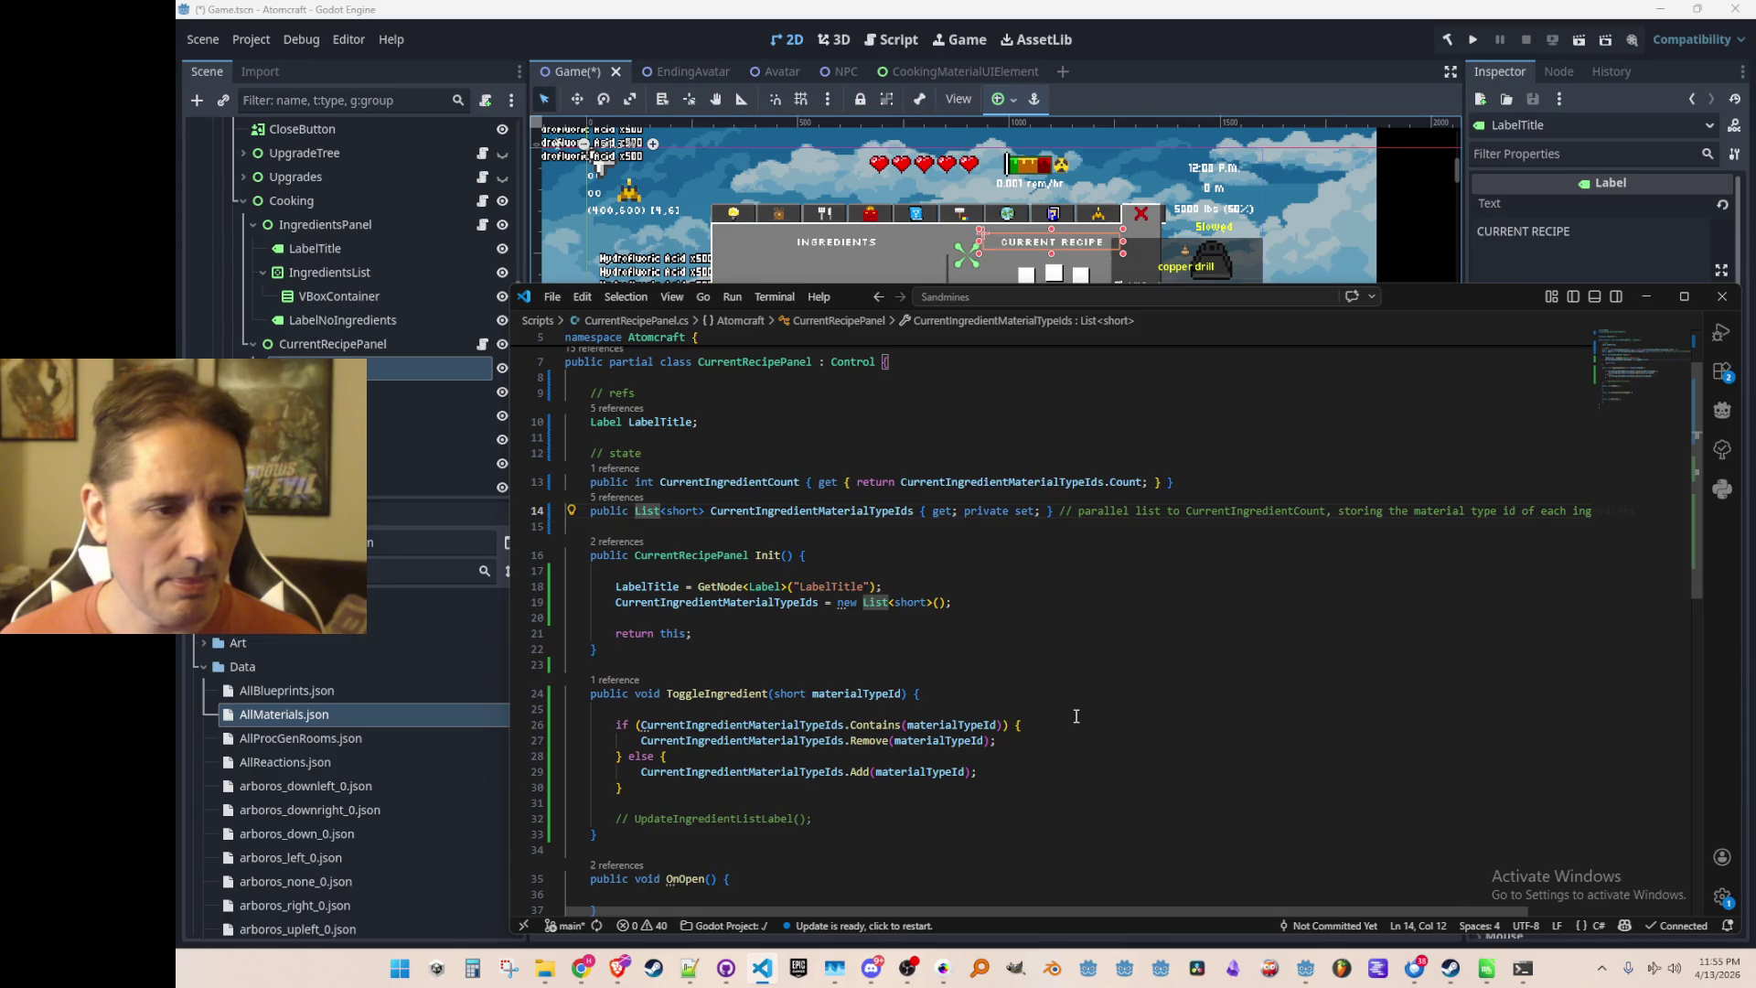
{"action": "key", "text": "Down"}
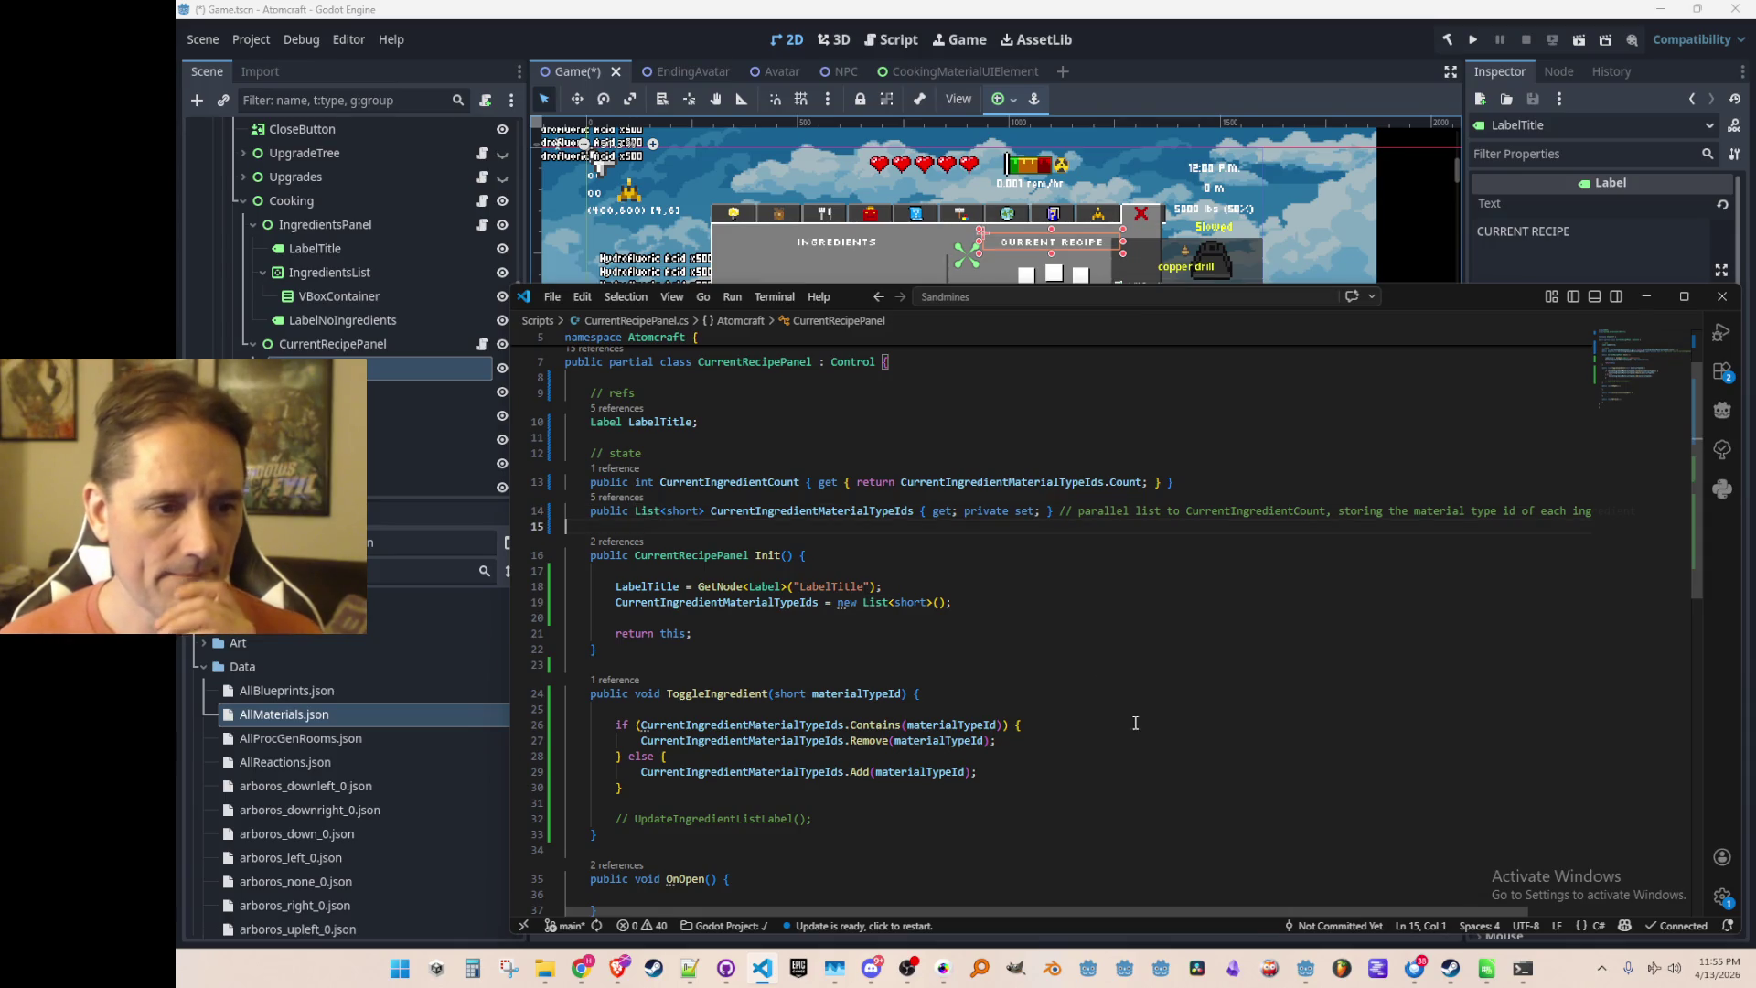
{"action": "scroll", "coordinate": [1123, 686], "scroll_direction": "down", "scroll_amount": 5}
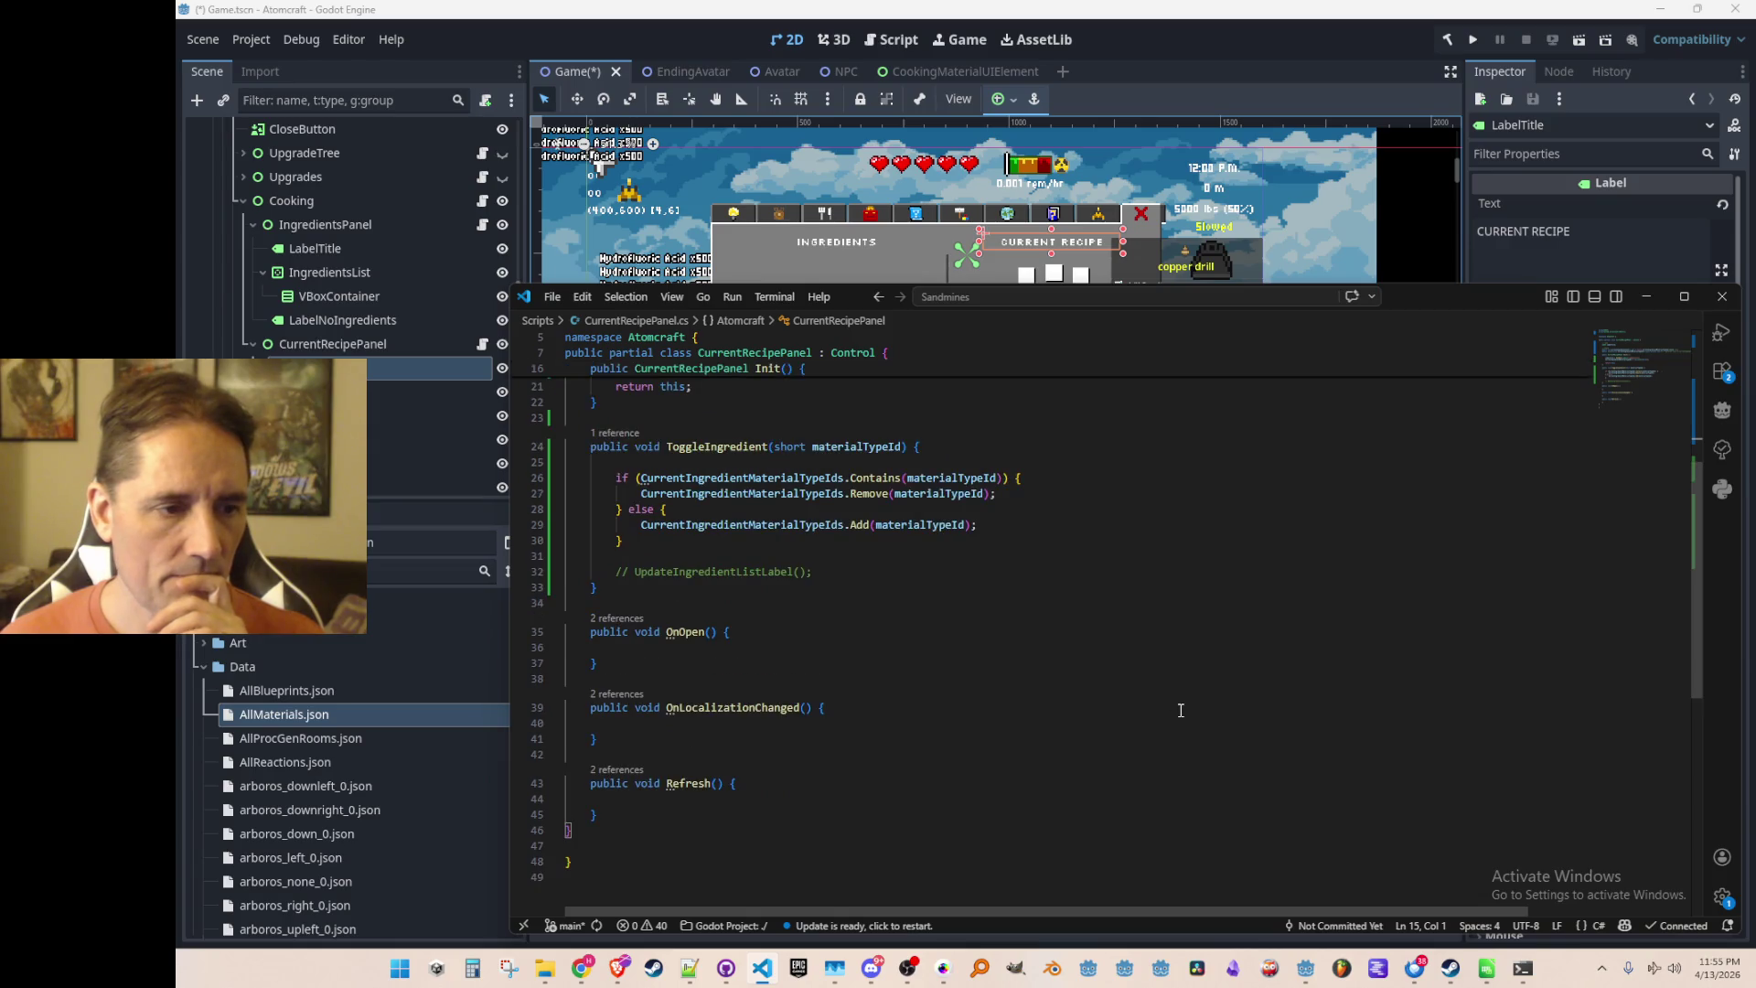
{"action": "scroll", "coordinate": [1179, 708], "scroll_direction": "up", "scroll_amount": 3}
{"action": "scroll", "coordinate": [1220, 719], "scroll_direction": "down", "scroll_amount": 1}
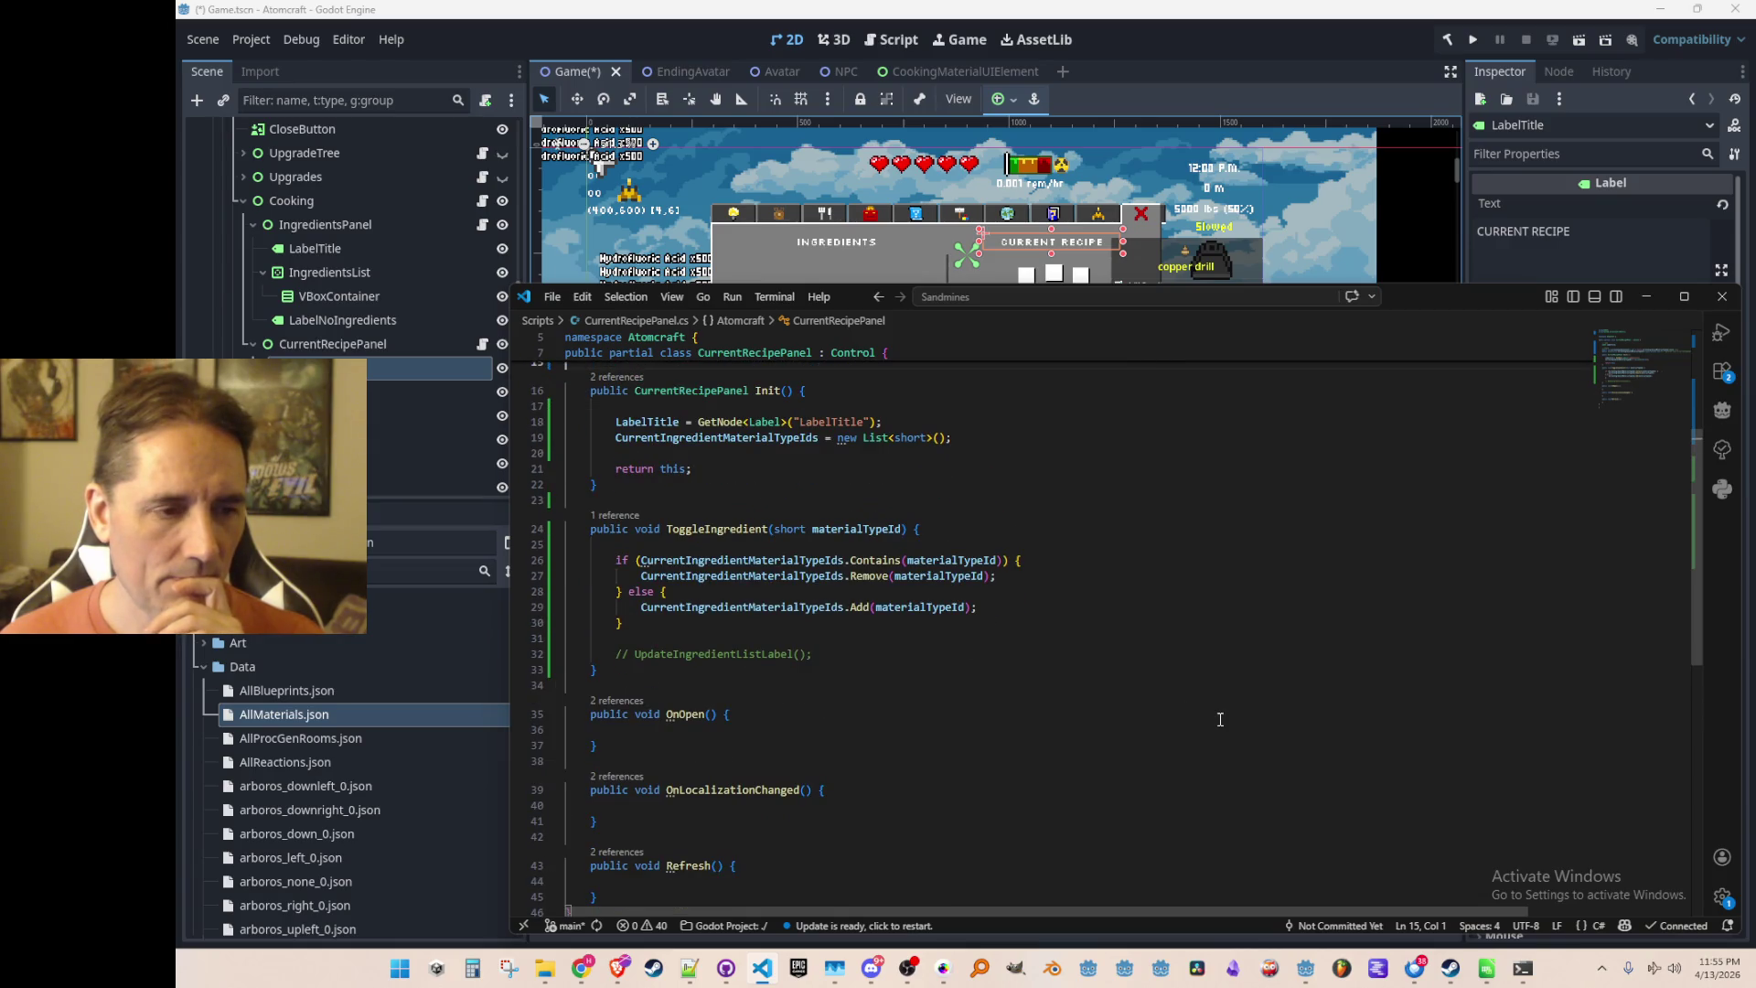
{"action": "scroll", "coordinate": [1218, 686], "scroll_direction": "up", "scroll_amount": 1}
{"action": "scroll", "coordinate": [1222, 569], "scroll_direction": "up", "scroll_amount": 3}
{"action": "left_click", "coordinate": [1192, 421]}
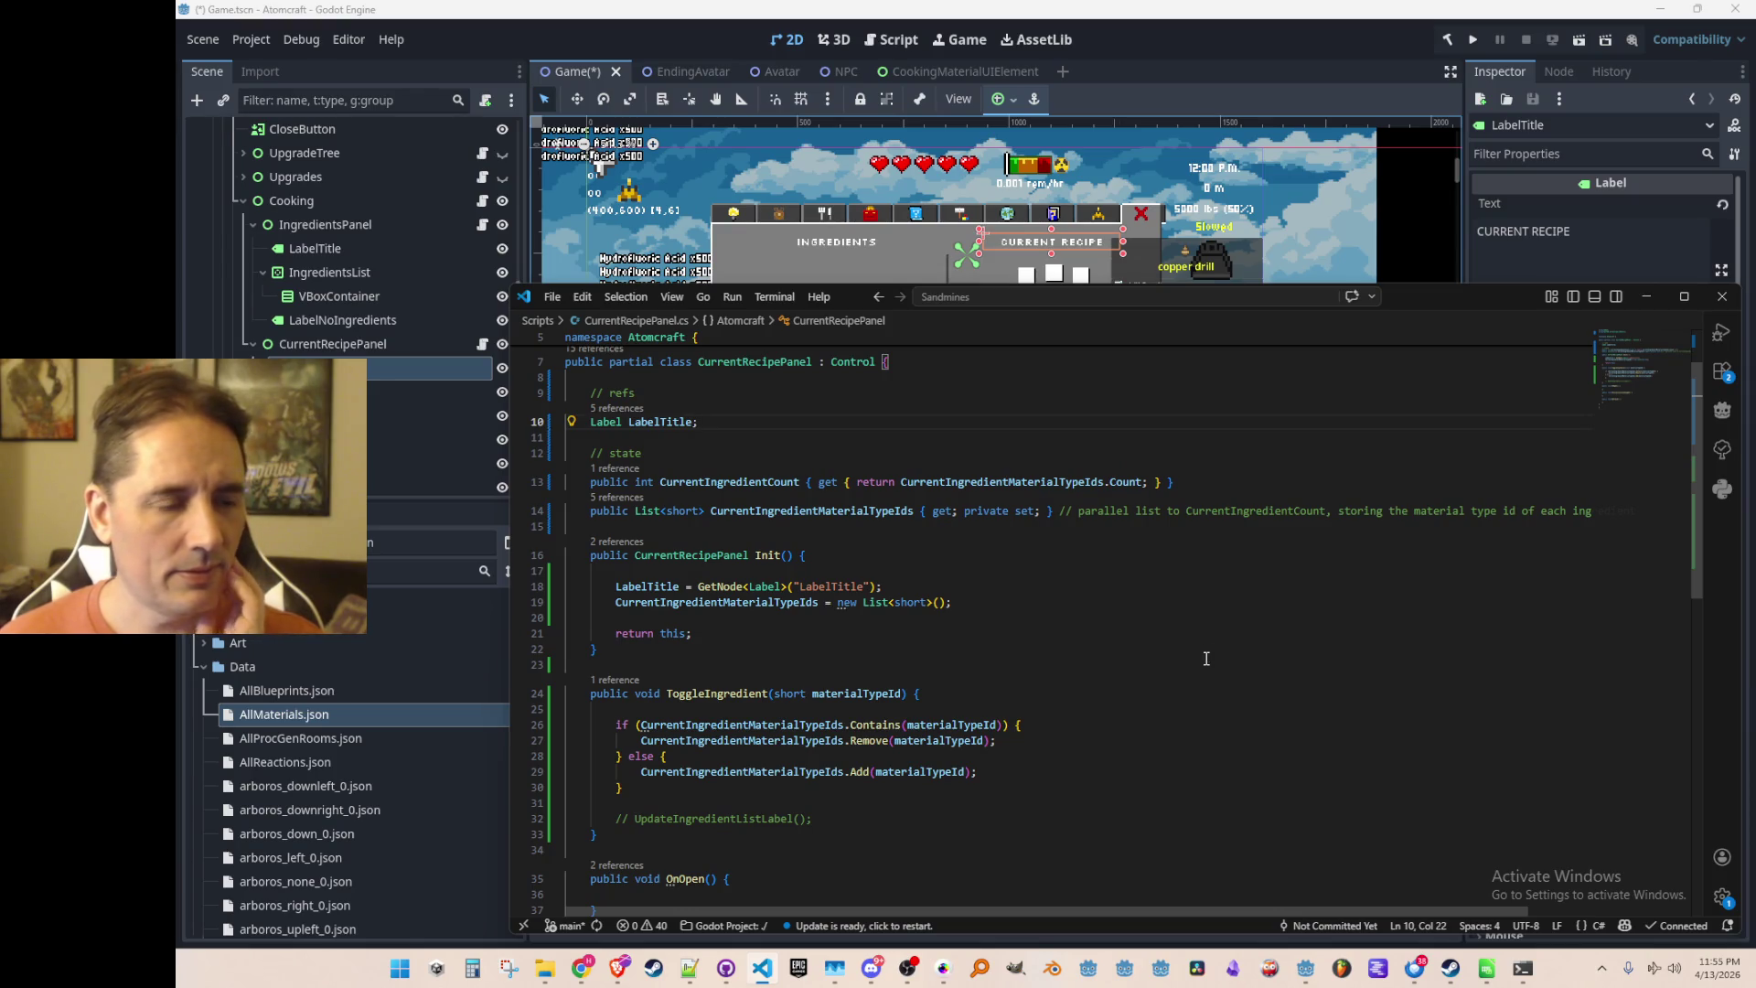
{"action": "key", "text": "Left"}
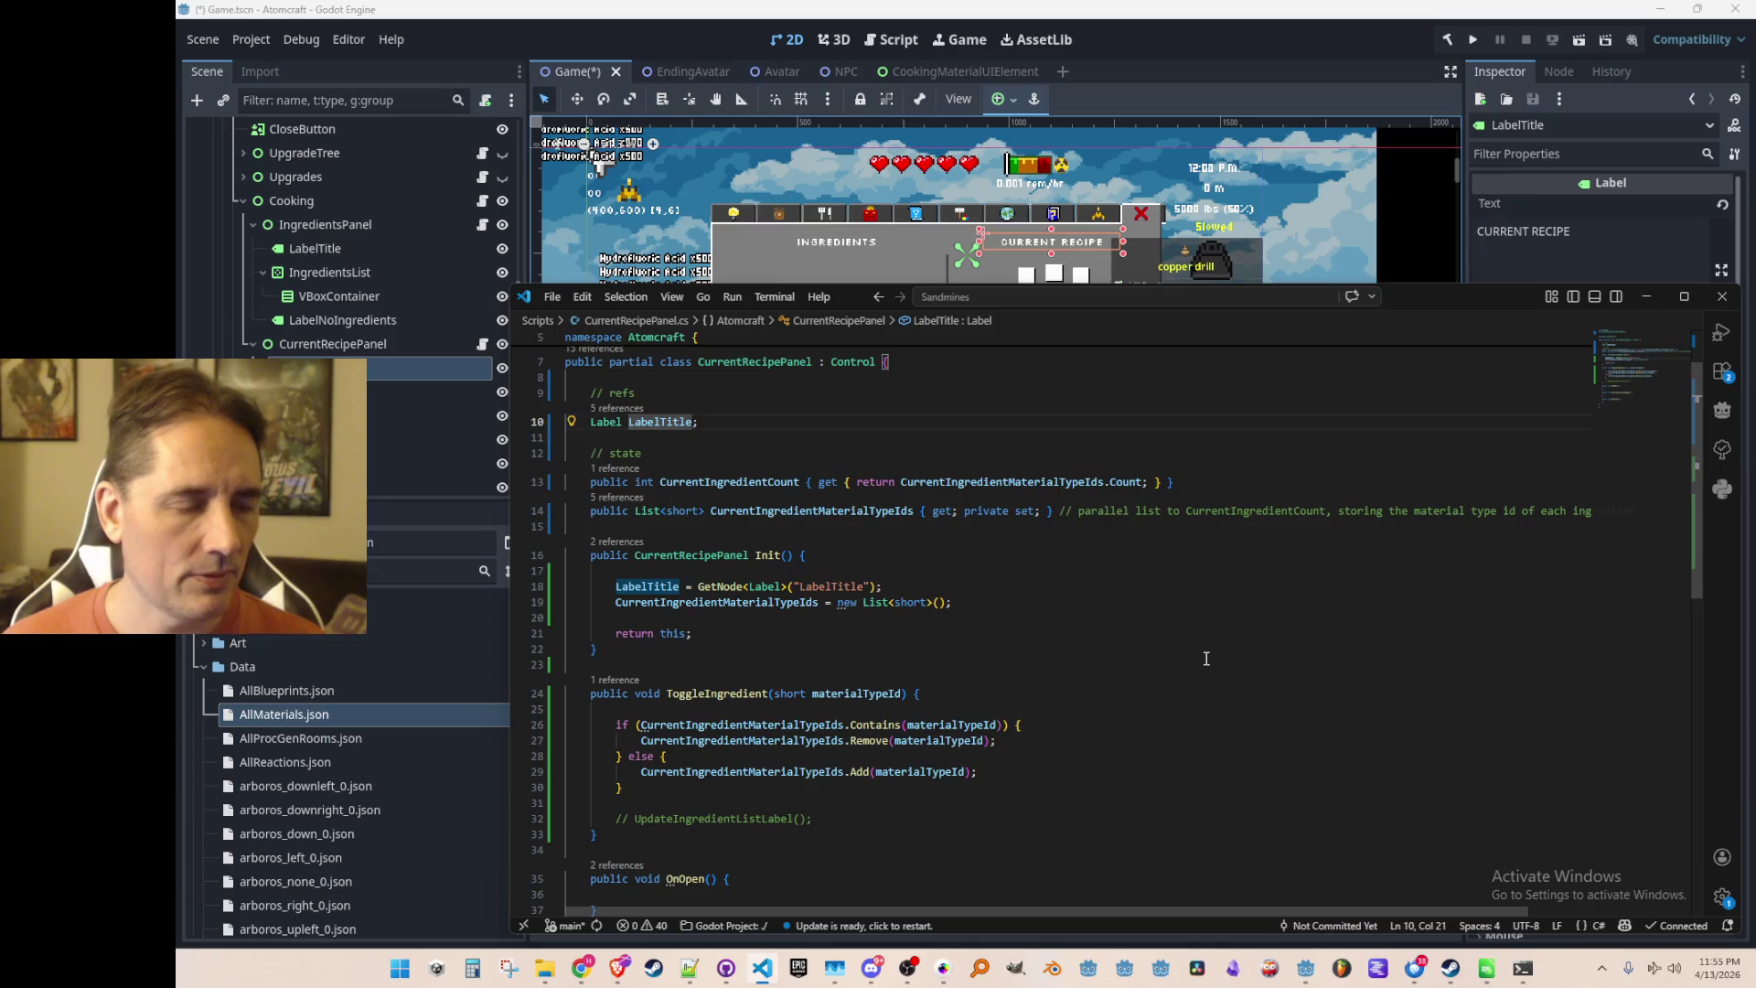
Add a separate 'Label LabelCosts;' field under LabelTitle
{"action": "type", "text": ", LabelCosts"}
{"action": "key", "text": "ctrl+Left"}
{"action": "key", "text": "Left"}
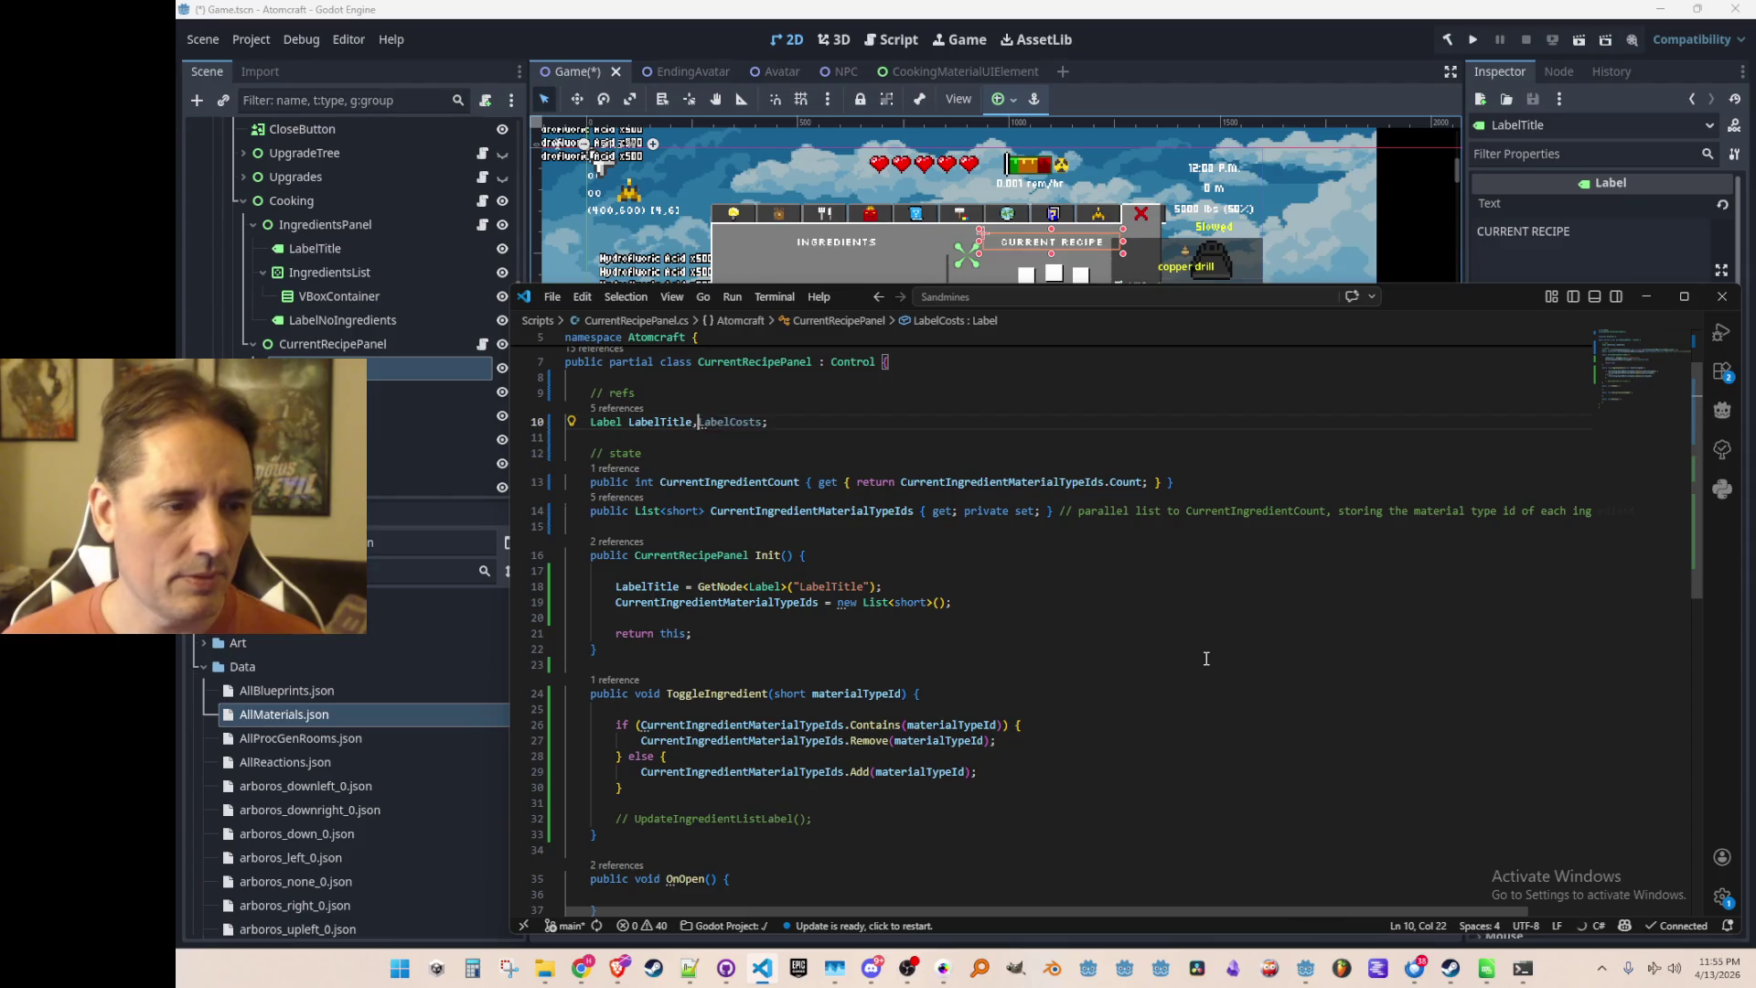
{"action": "key", "text": "Tab"}
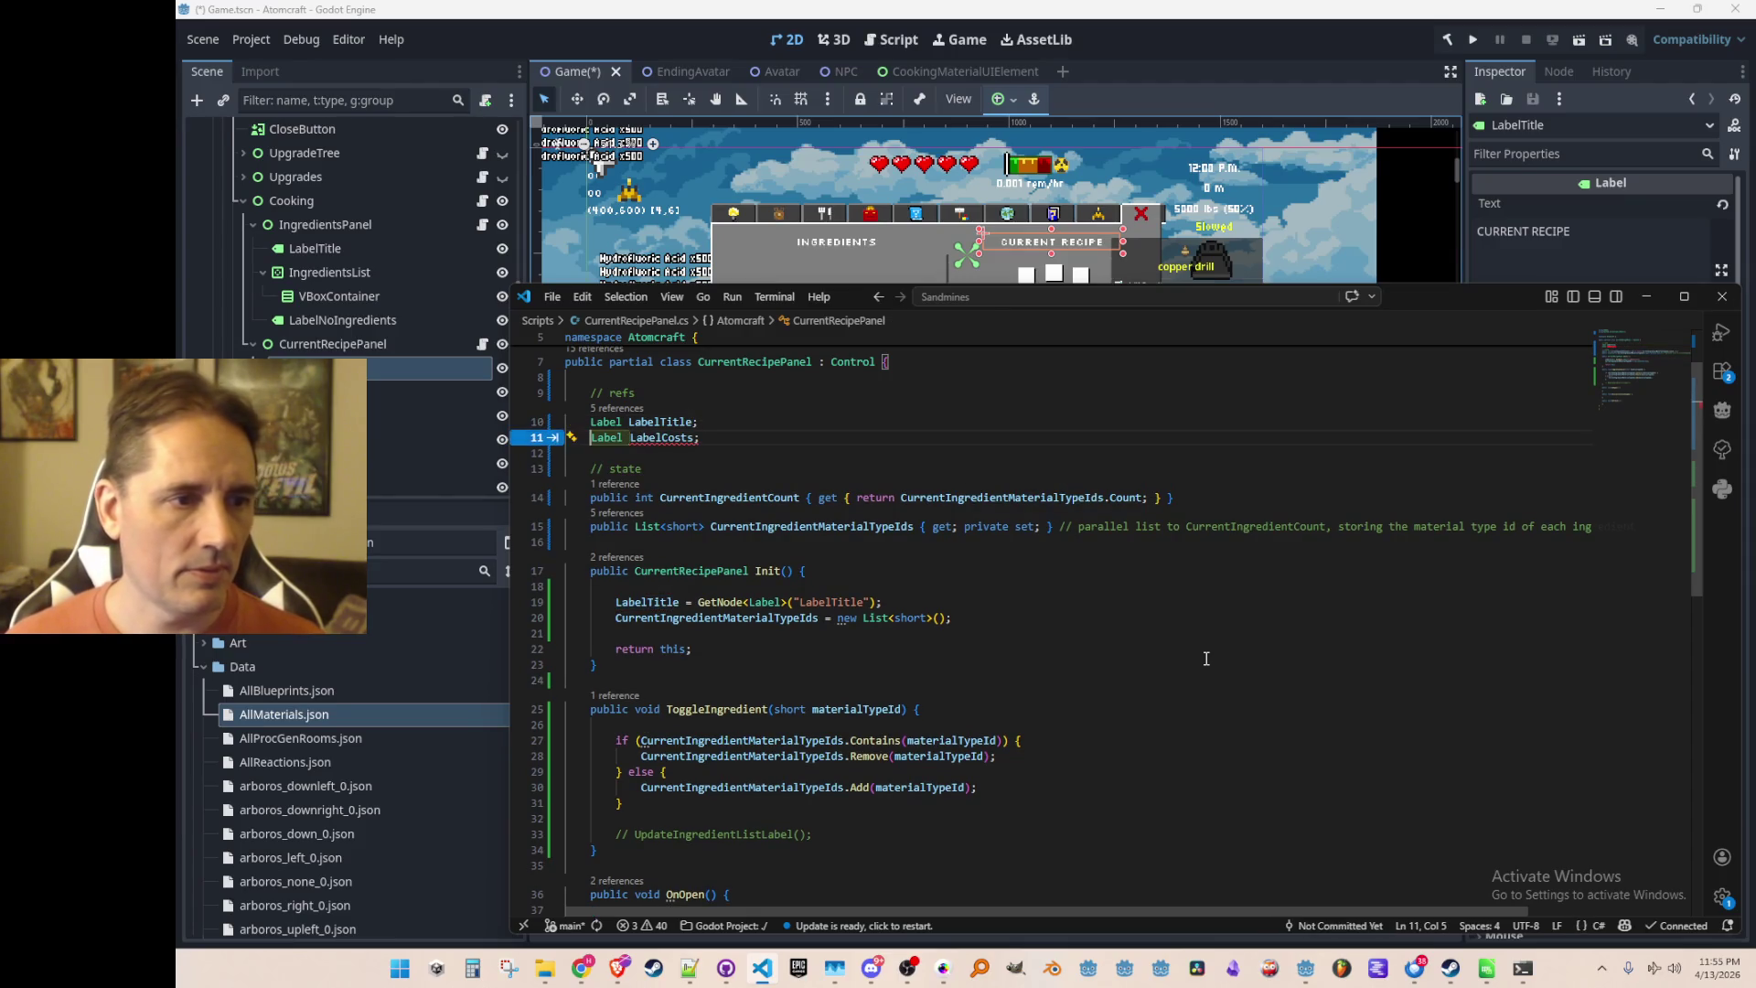
{"action": "left_click", "coordinate": [678, 37]}
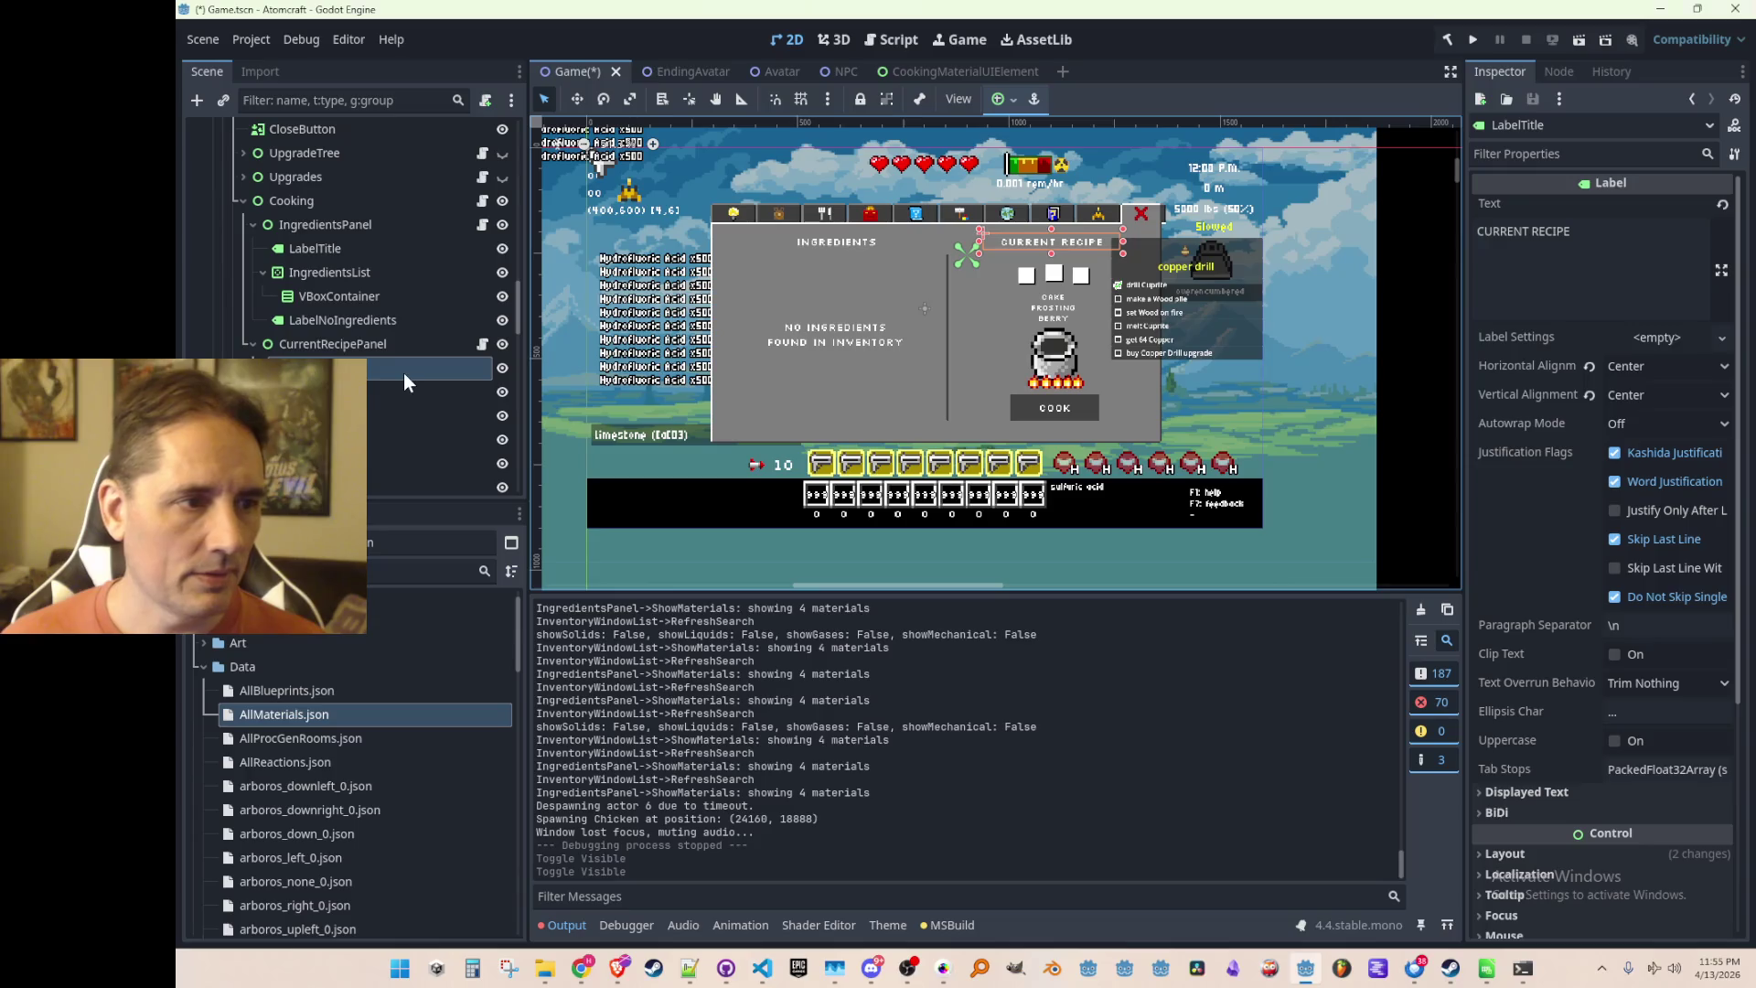
Change the LabelCosts node type from RichTextLabel to Label
{"action": "scroll", "coordinate": [1088, 317], "scroll_direction": "up", "scroll_amount": 2}
{"action": "left_click", "coordinate": [1056, 311]}
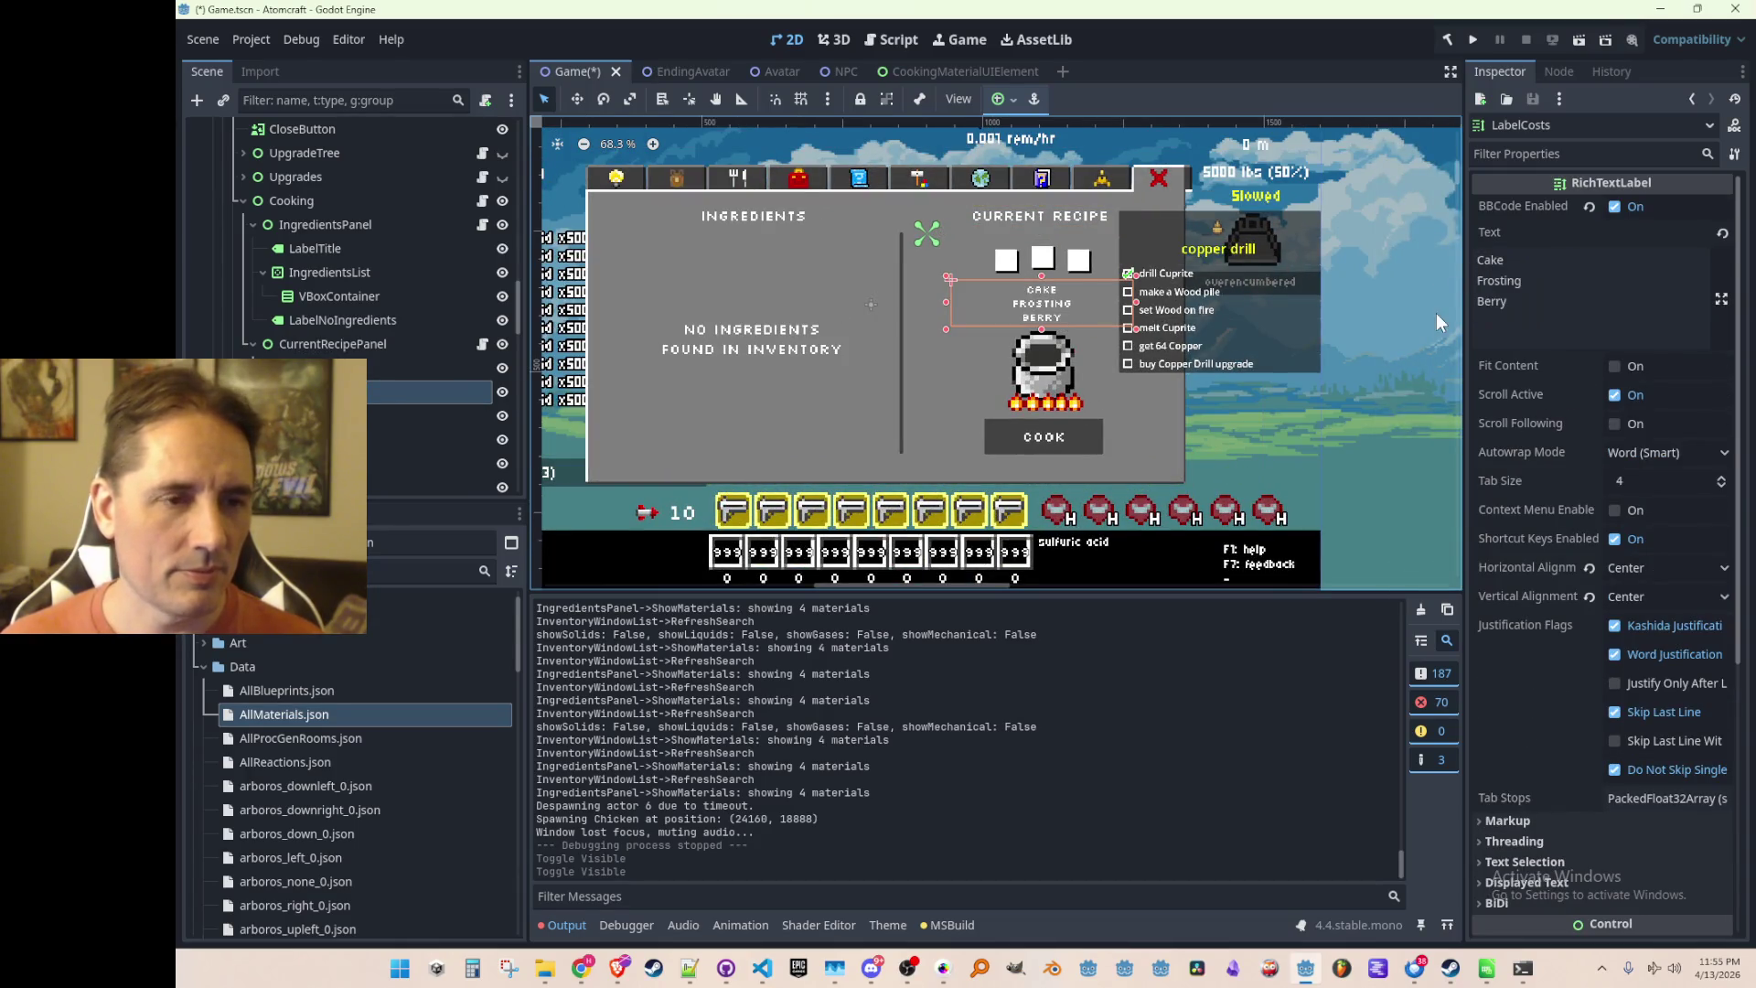
{"action": "right_click", "coordinate": [375, 426]}
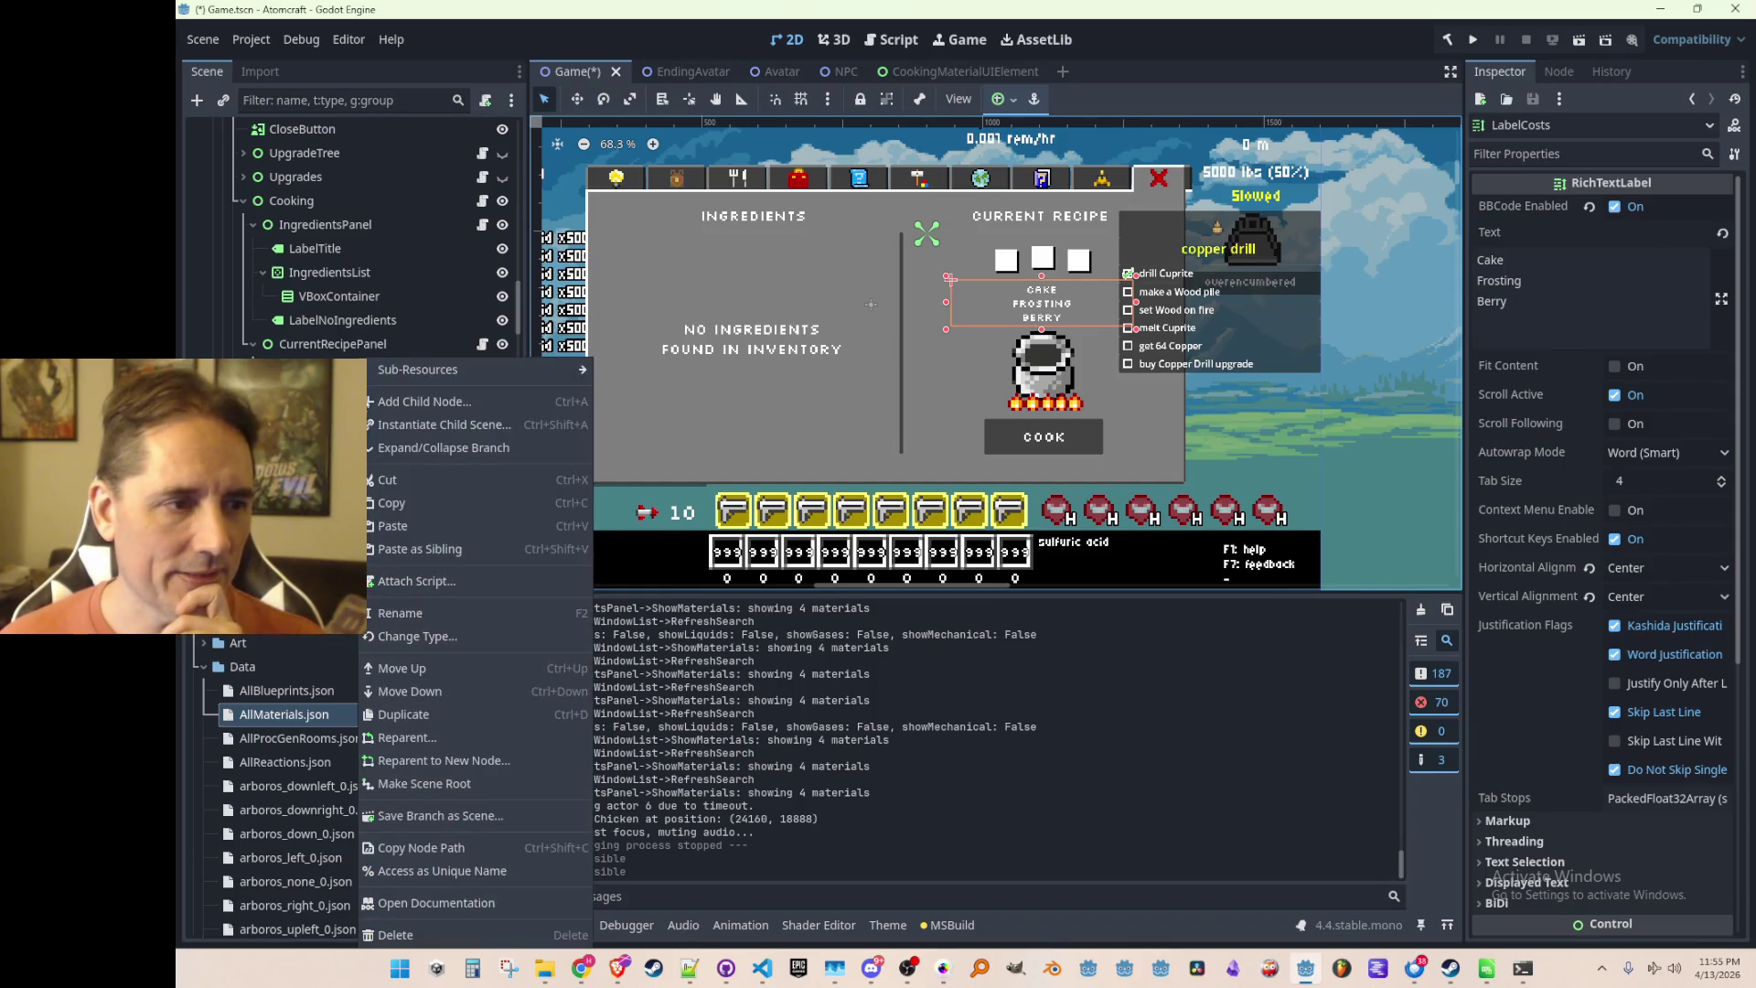
{"action": "left_click", "coordinate": [497, 638]}
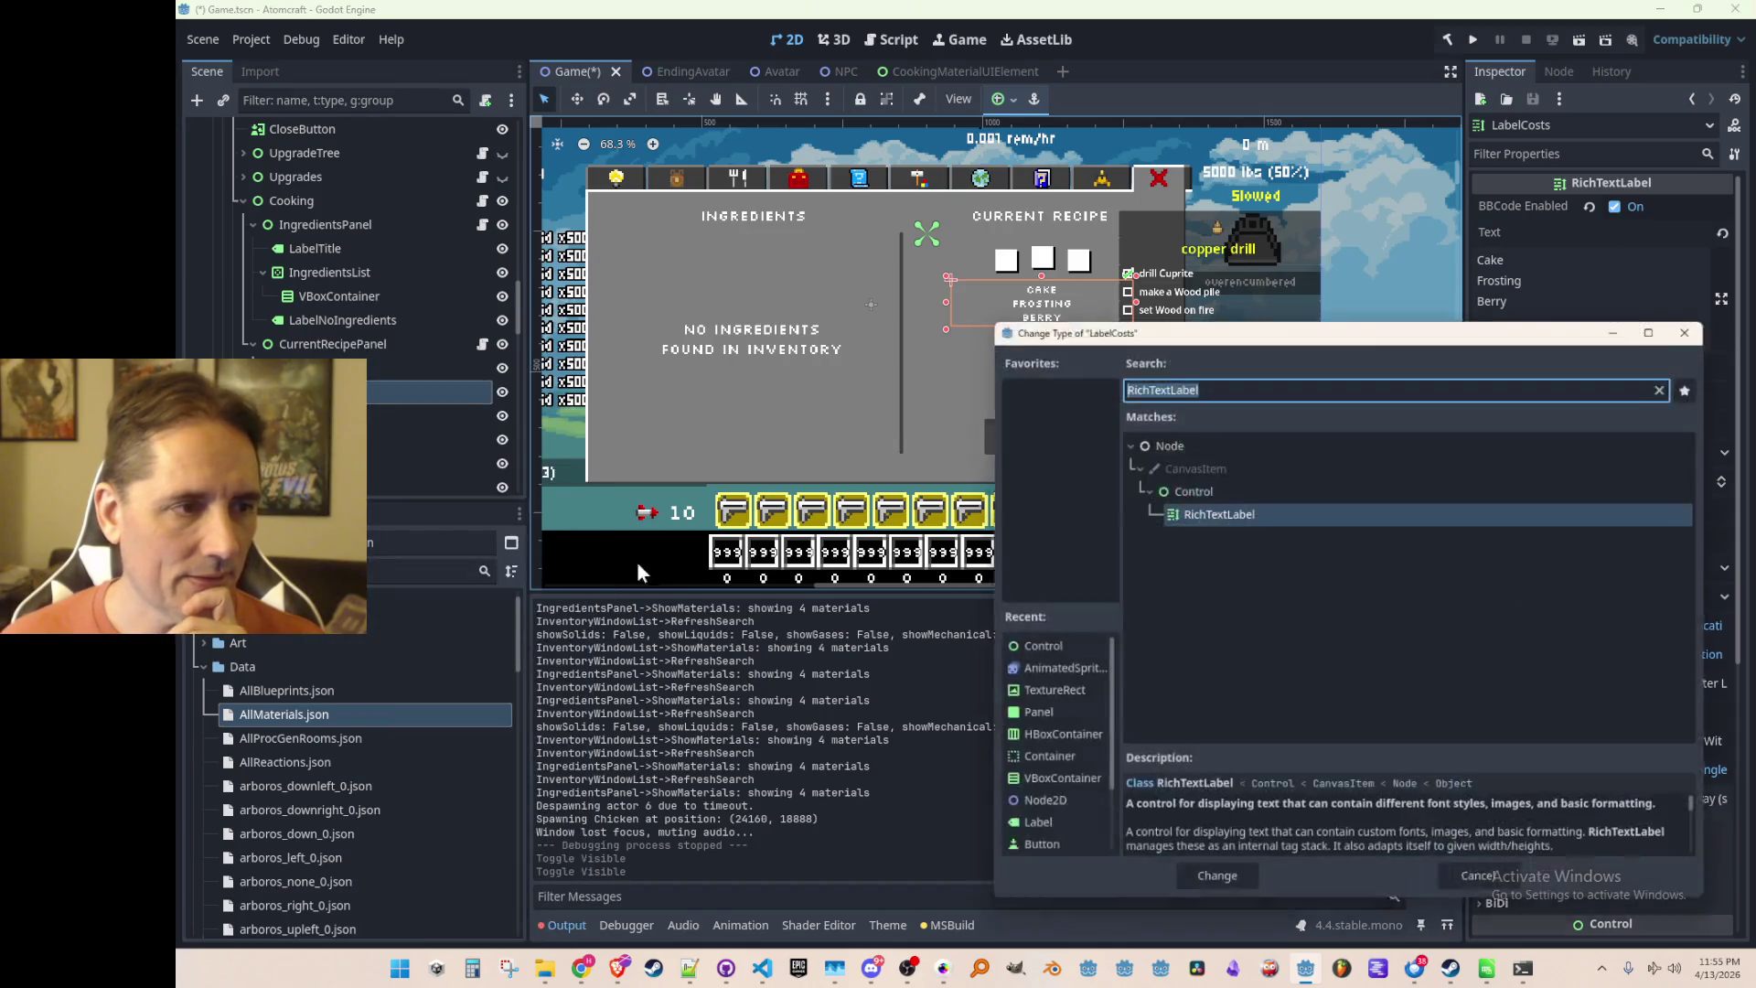
{"action": "type", "text": "label"}
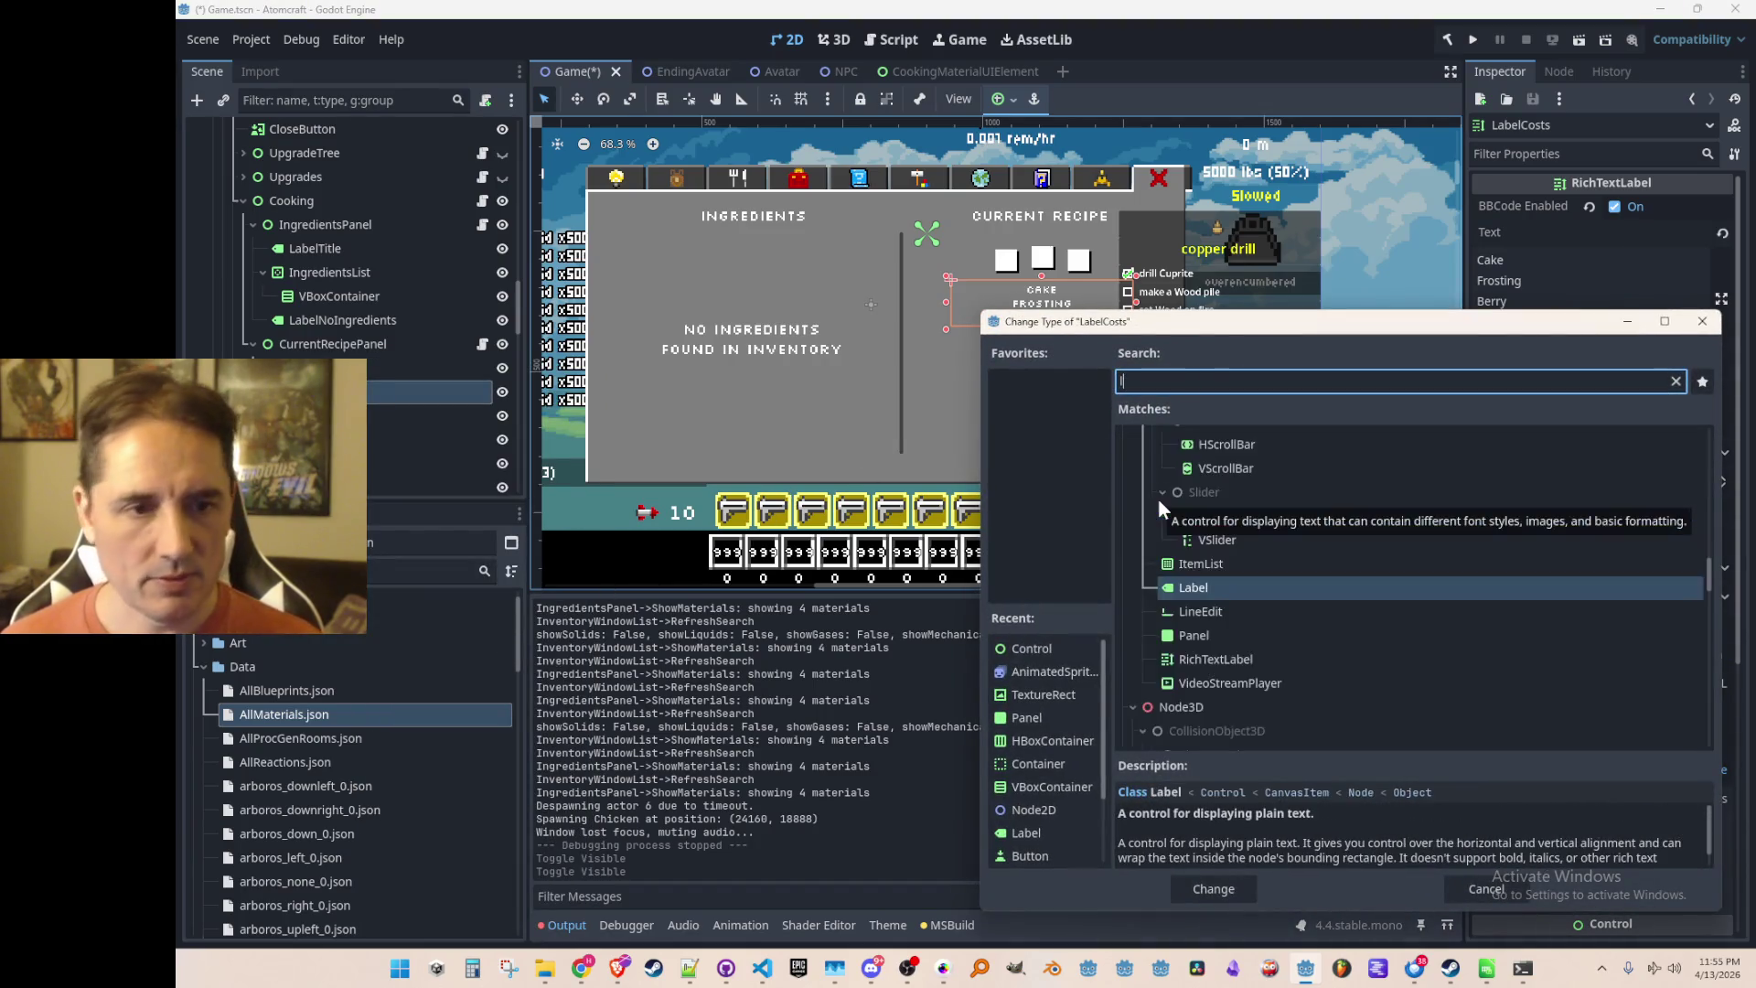
{"action": "double_click", "coordinate": [1282, 508]}
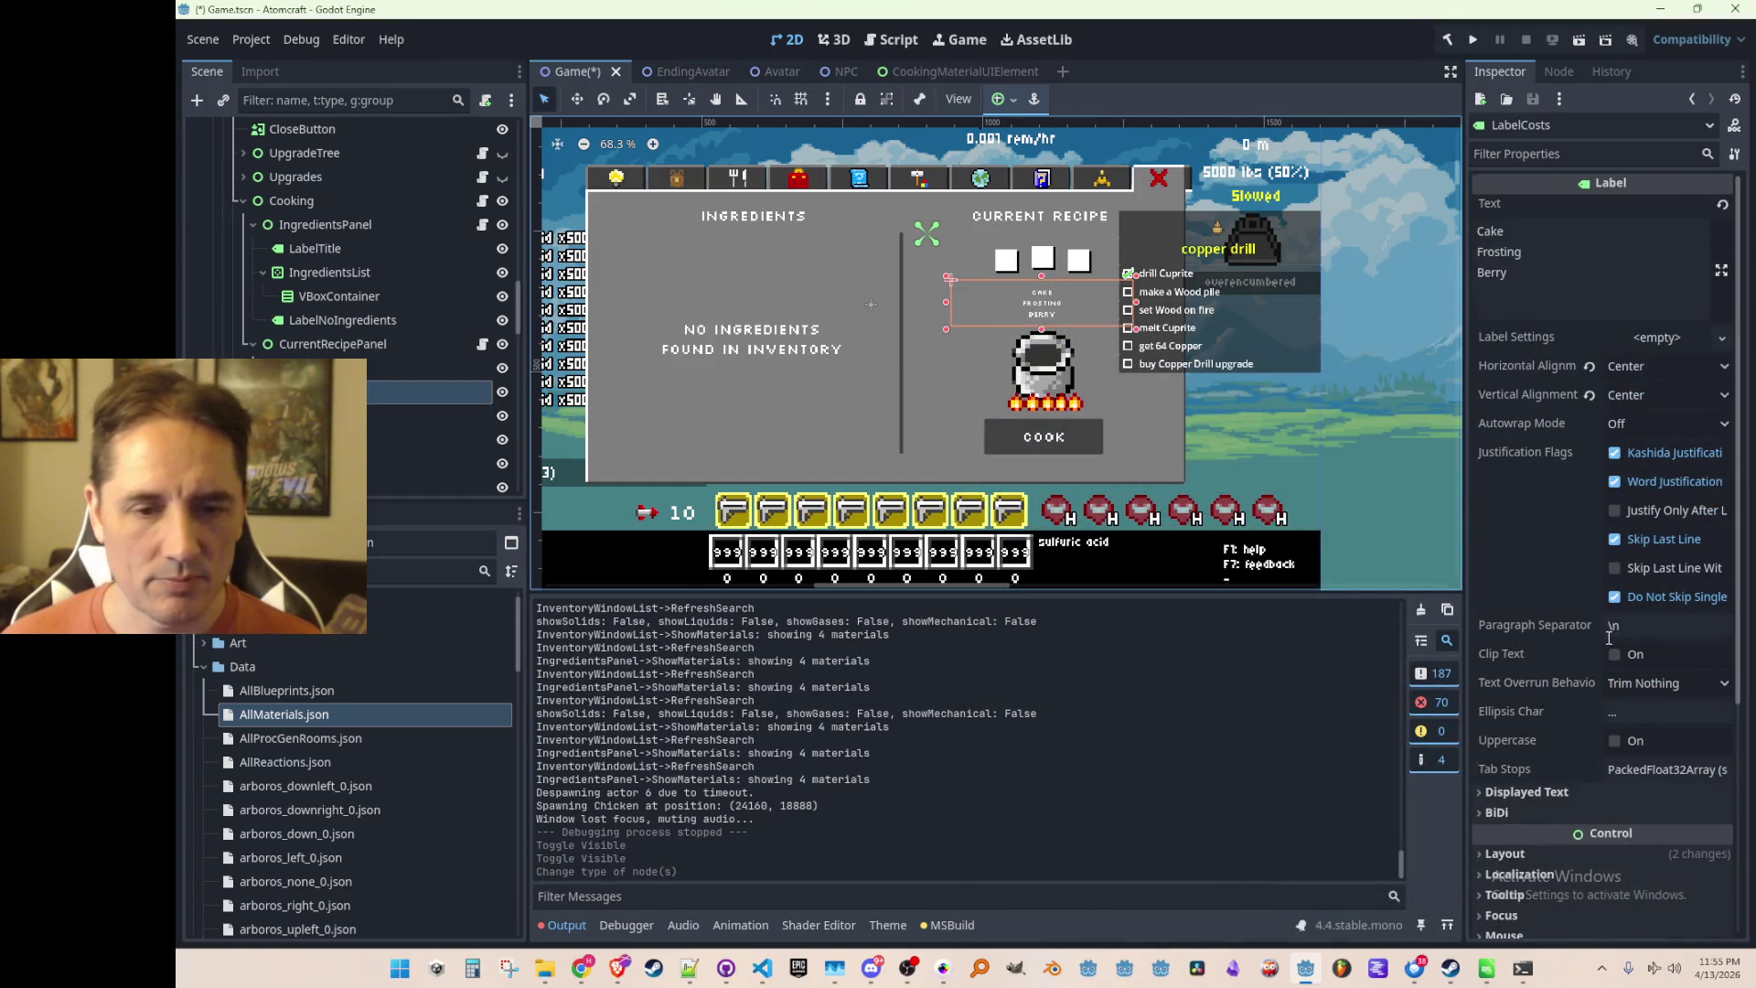
Enable a Font Size theme override on LabelCosts and set it to 32
{"action": "scroll", "coordinate": [1609, 638], "scroll_direction": "down", "scroll_amount": 5}
{"action": "left_click", "coordinate": [1555, 661]}
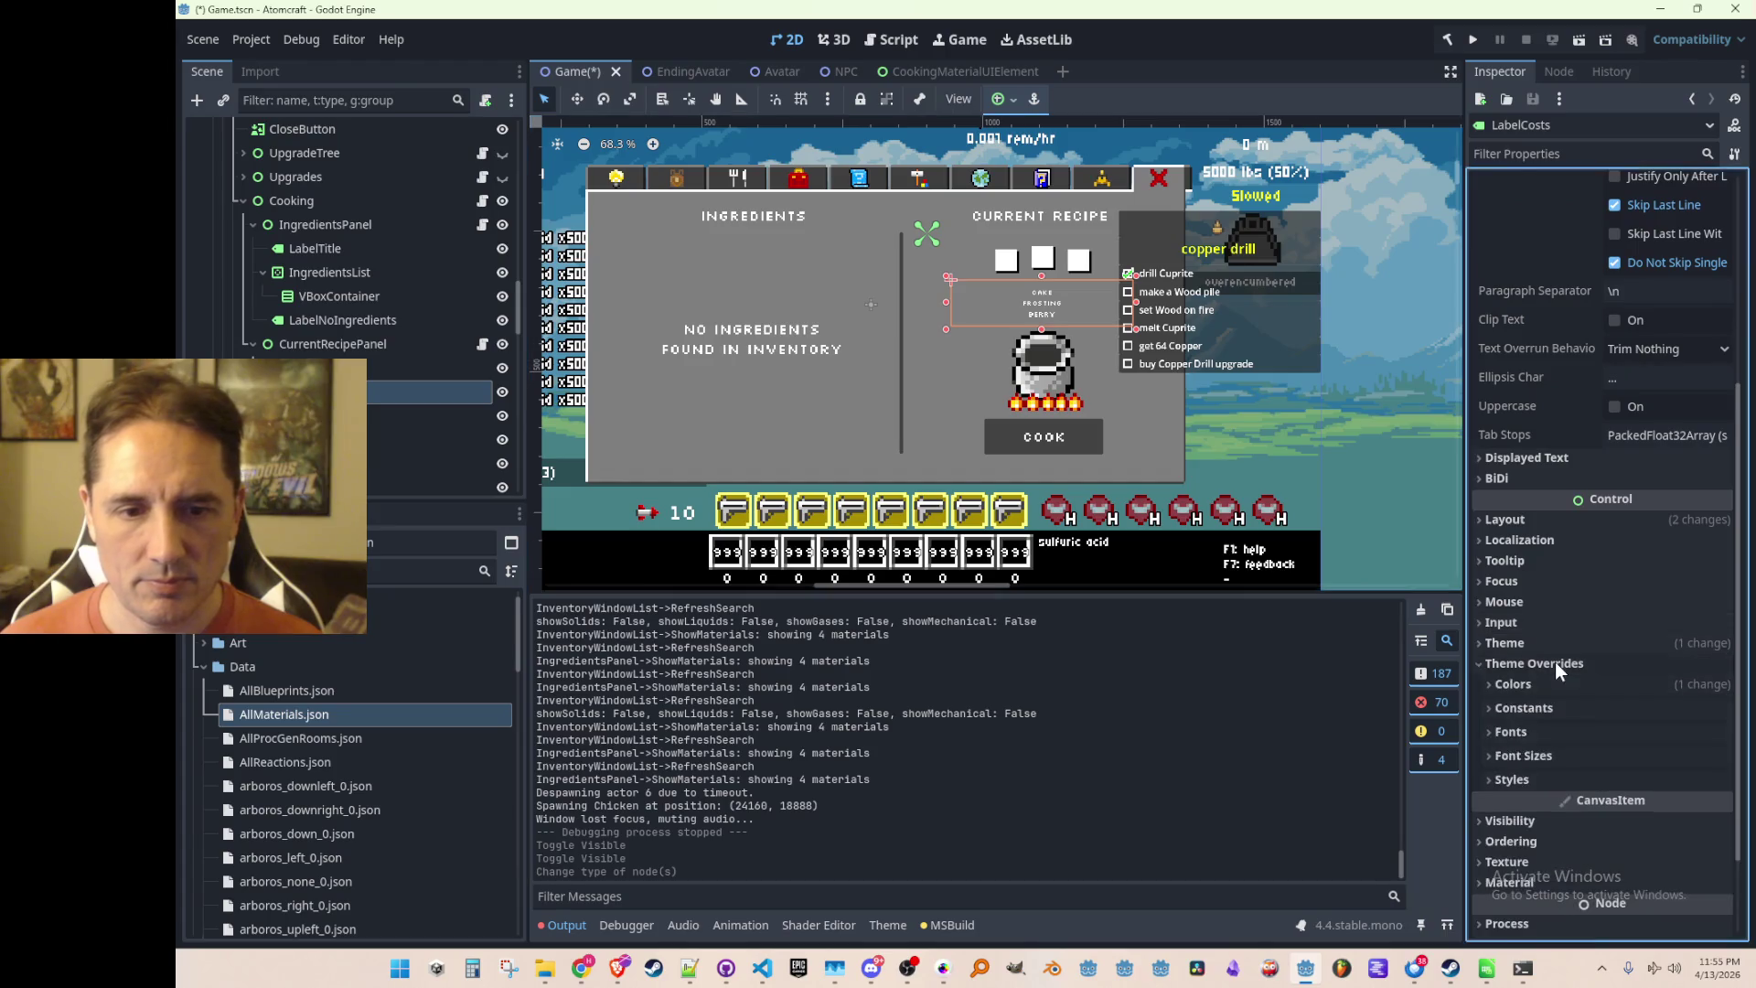
{"action": "left_click", "coordinate": [1544, 707]}
{"action": "left_click", "coordinate": [1544, 707]}
{"action": "left_click", "coordinate": [1541, 731]}
{"action": "left_click", "coordinate": [1544, 733]}
{"action": "left_click", "coordinate": [1535, 756]}
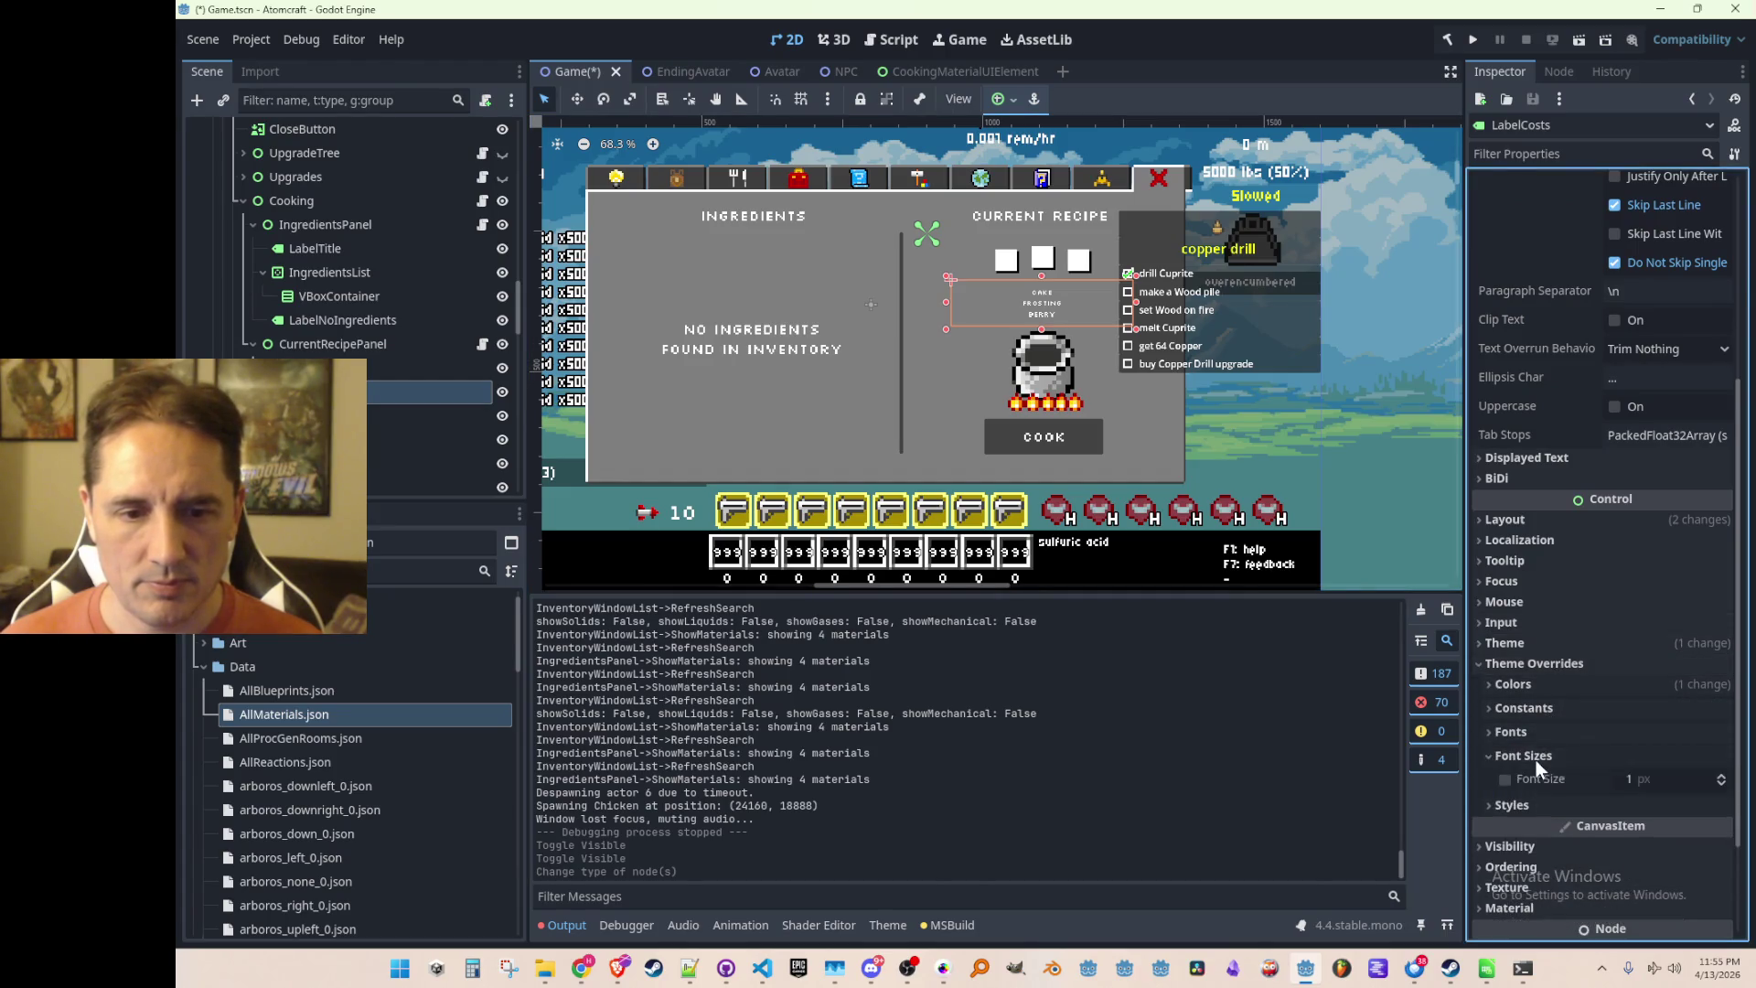
{"action": "left_click", "coordinate": [1627, 784]}
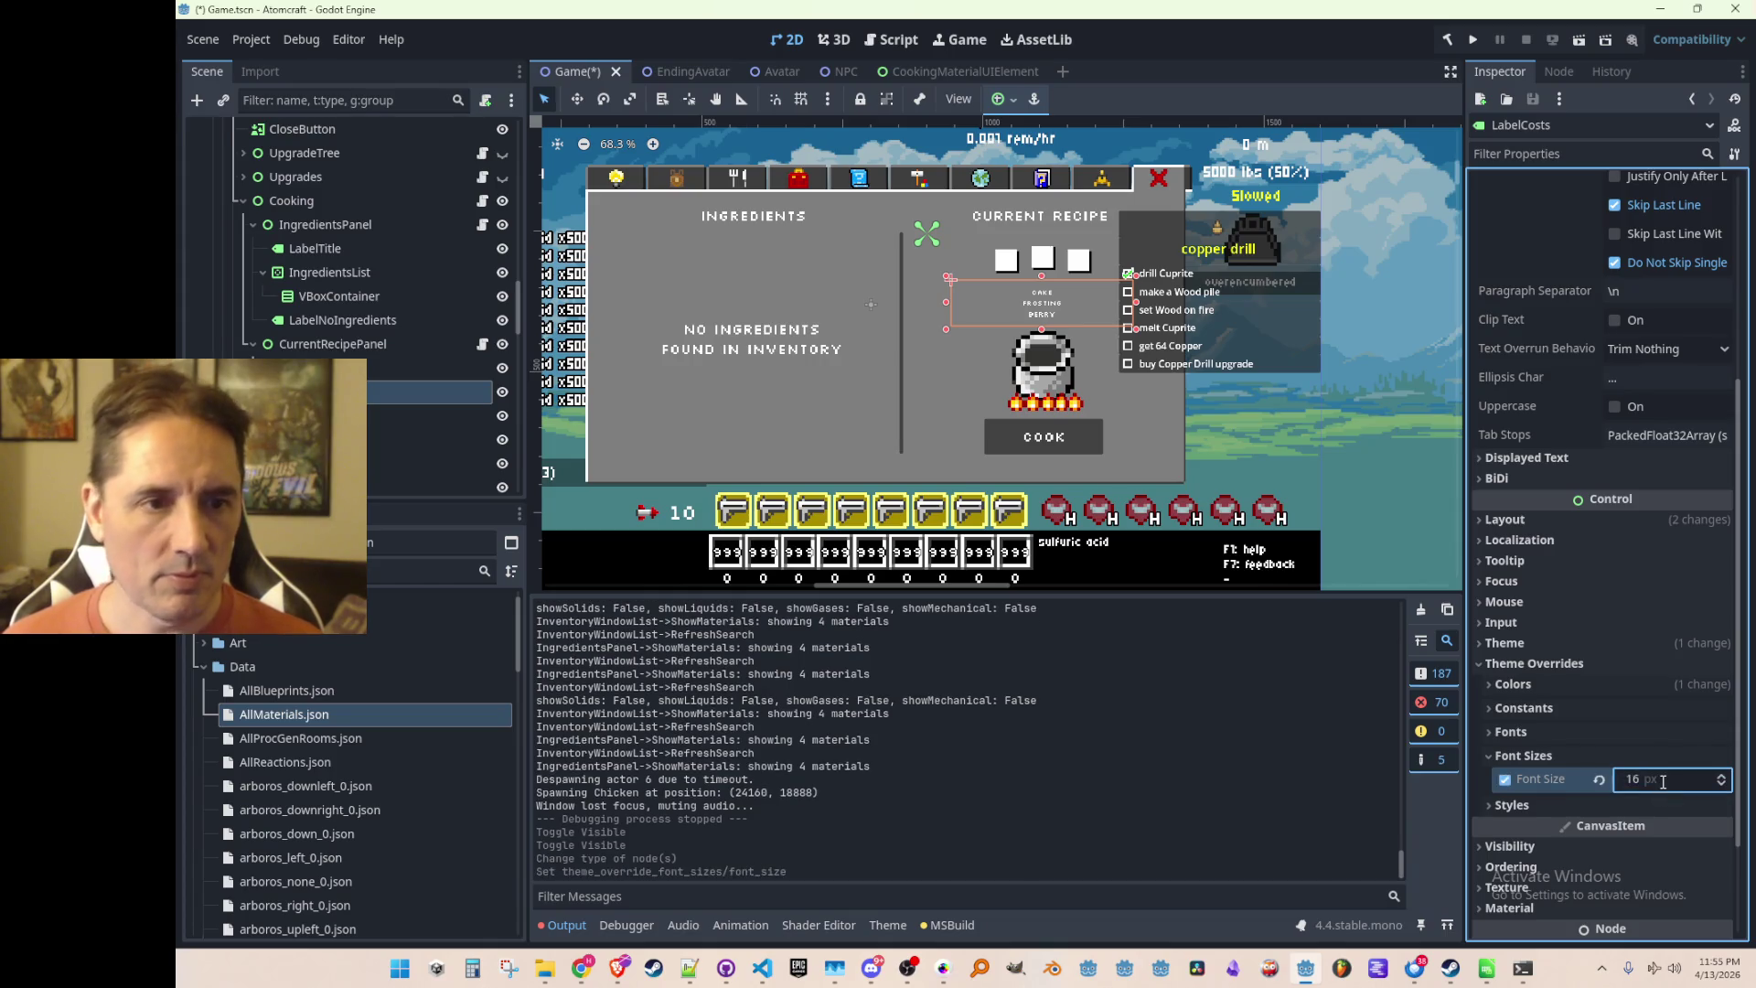
{"action": "left_click", "coordinate": [1663, 782]}
{"action": "type", "text": "32"}
{"action": "key", "text": "Return"}
Try LabelCosts font sizes 24 and 20 and preview the panel
{"action": "left_click", "coordinate": [1662, 782]}
{"action": "type", "text": "24"}
{"action": "key", "text": "Return"}
{"action": "left_click", "coordinate": [1662, 782]}
{"action": "type", "text": "20"}
{"action": "key", "text": "Return"}
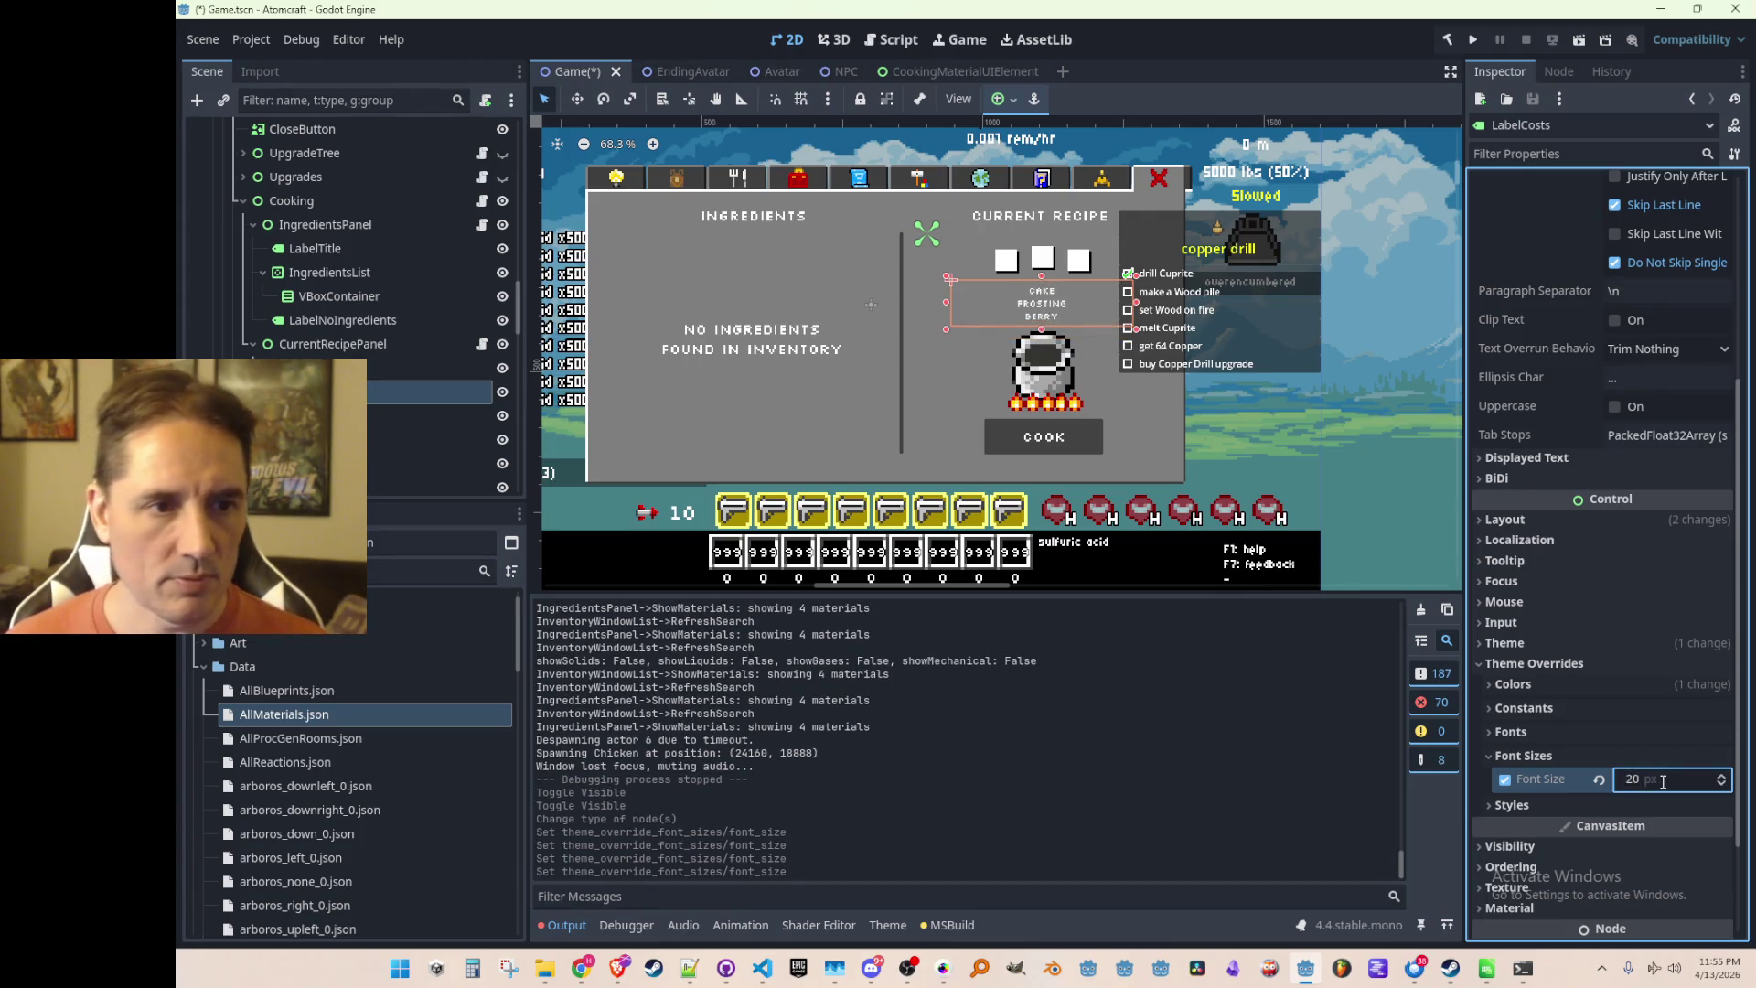
{"action": "left_click", "coordinate": [1662, 782]}
{"action": "scroll", "coordinate": [1088, 352], "scroll_direction": "up", "scroll_amount": 3}
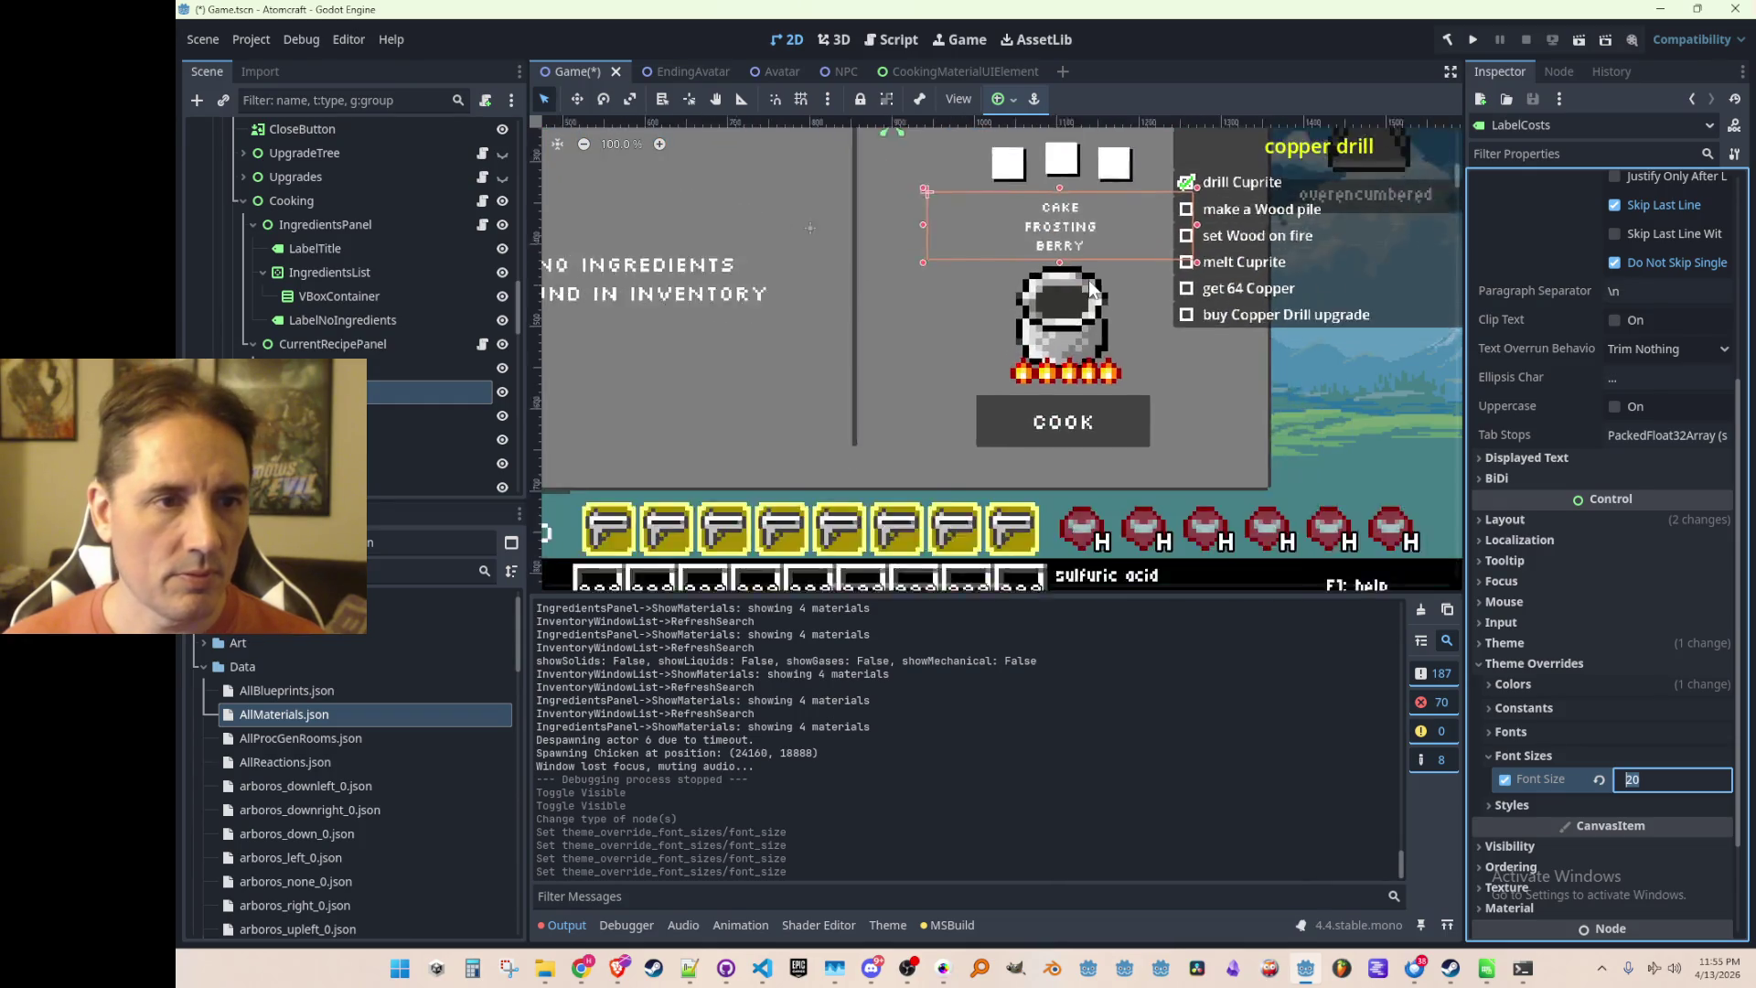
{"action": "scroll", "coordinate": [1088, 350], "scroll_direction": "down", "scroll_amount": 3}
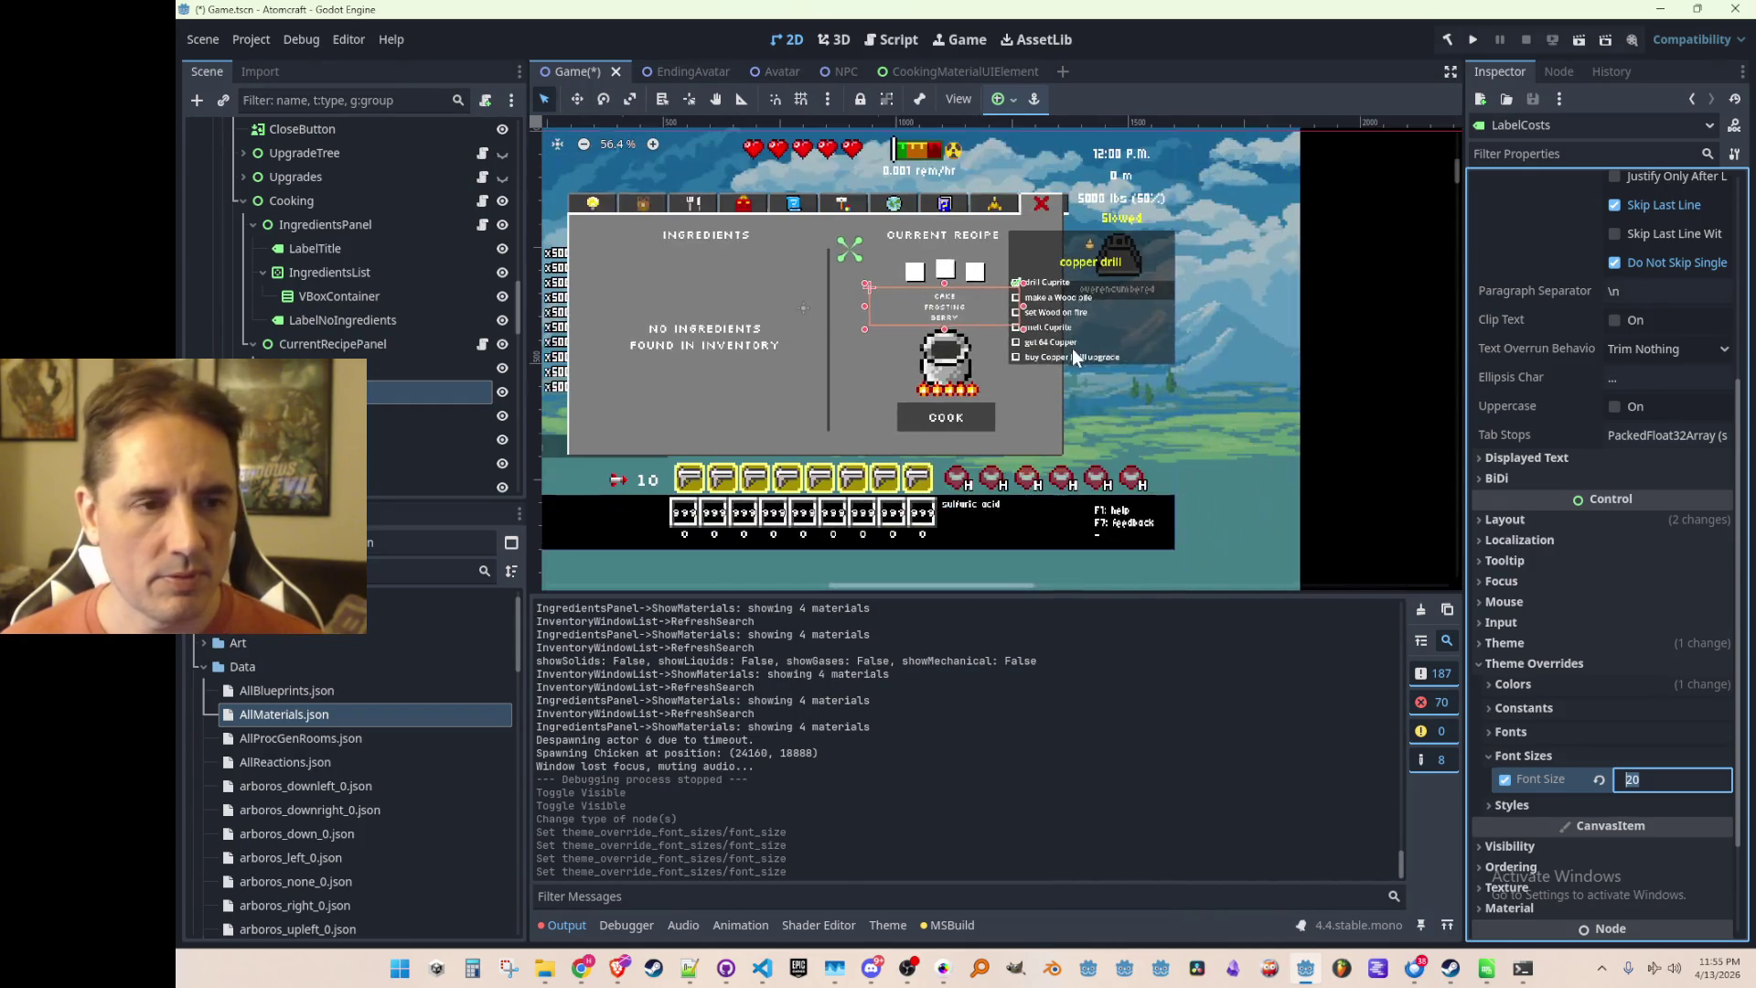
{"action": "left_click", "coordinate": [1377, 328]}
{"action": "scroll", "coordinate": [900, 415], "scroll_direction": "up", "scroll_amount": 3}
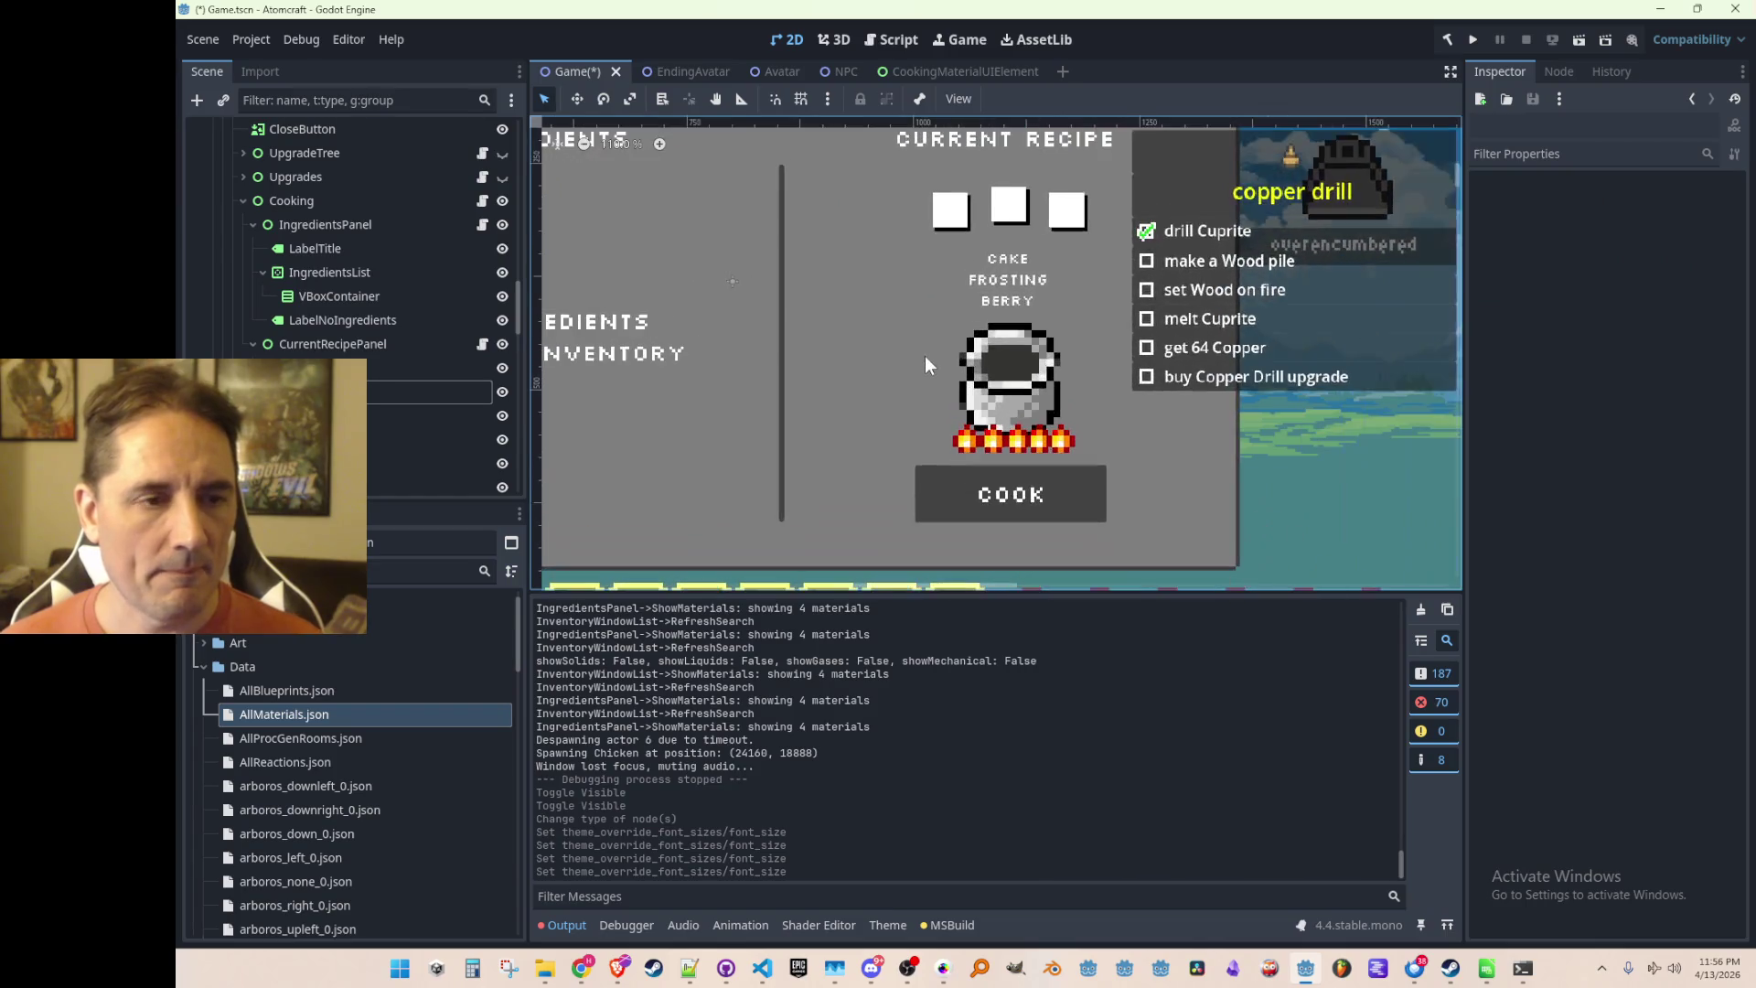
{"action": "scroll", "coordinate": [926, 355], "scroll_direction": "down", "scroll_amount": 3}
Settle on a 22 px LabelCosts font size and save the Game scene
{"action": "left_click", "coordinate": [1010, 291]}
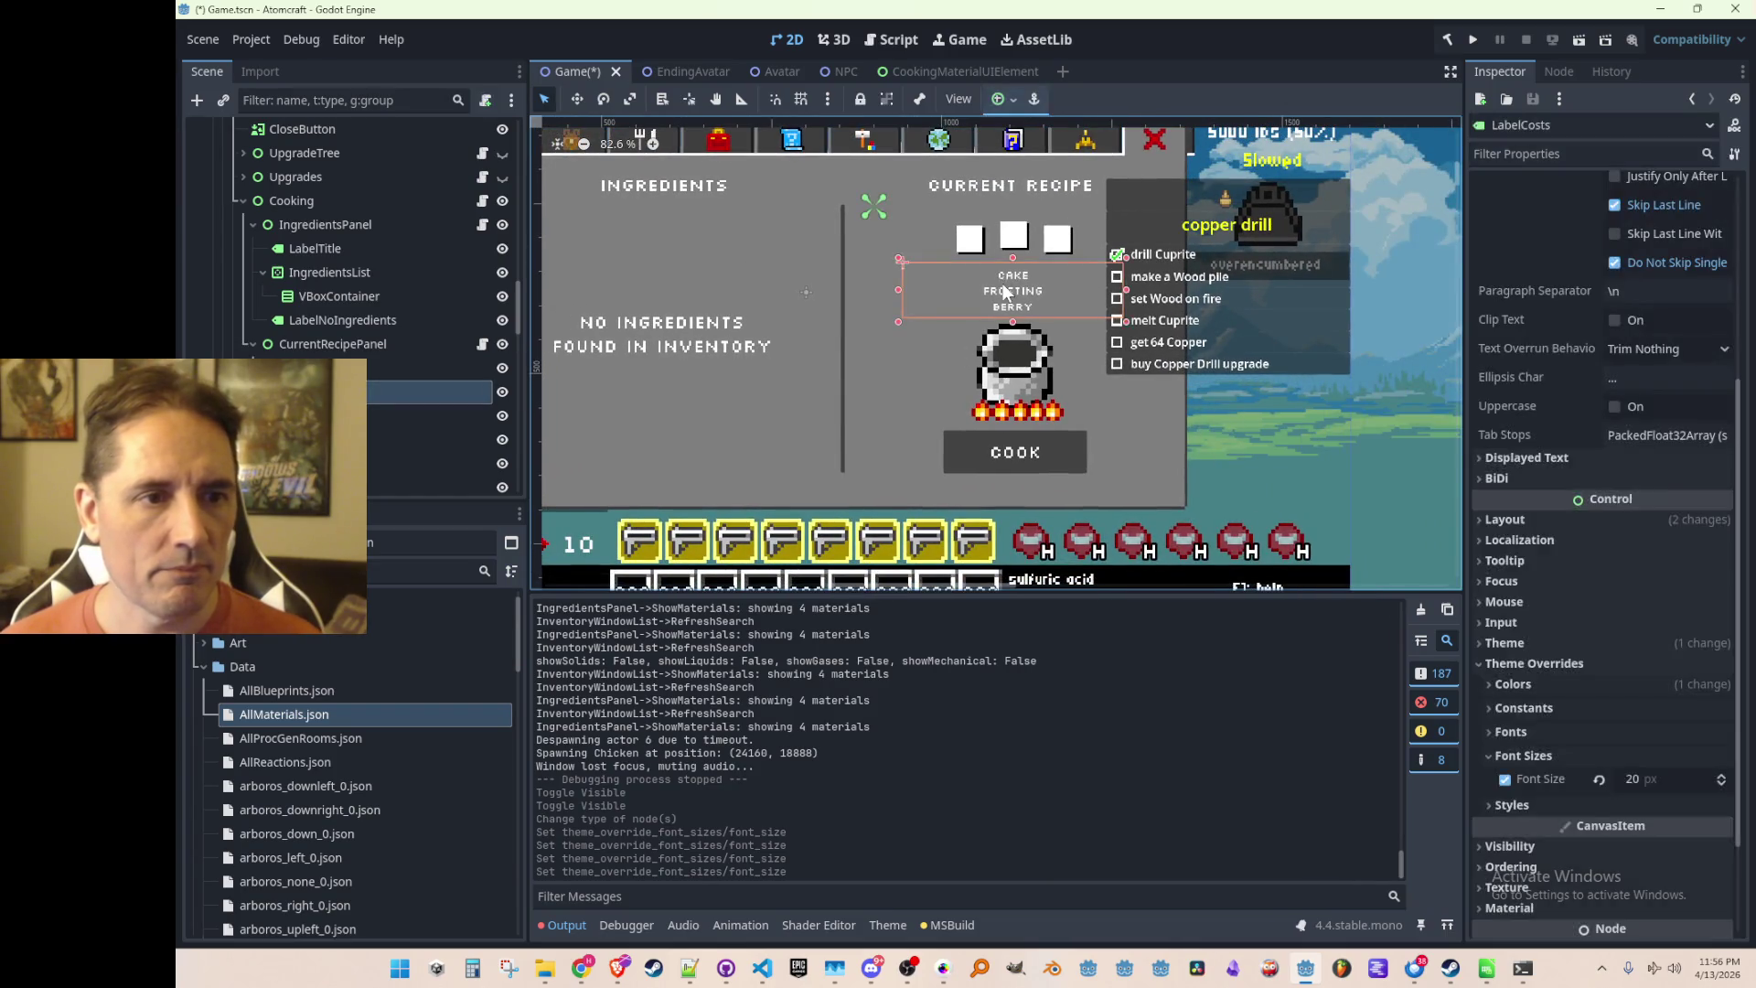
{"action": "left_click", "coordinate": [1665, 780]}
{"action": "type", "text": "22"}
{"action": "key", "text": "Return"}
{"action": "scroll", "coordinate": [857, 347], "scroll_direction": "down", "scroll_amount": 1}
{"action": "left_click", "coordinate": [857, 348]}
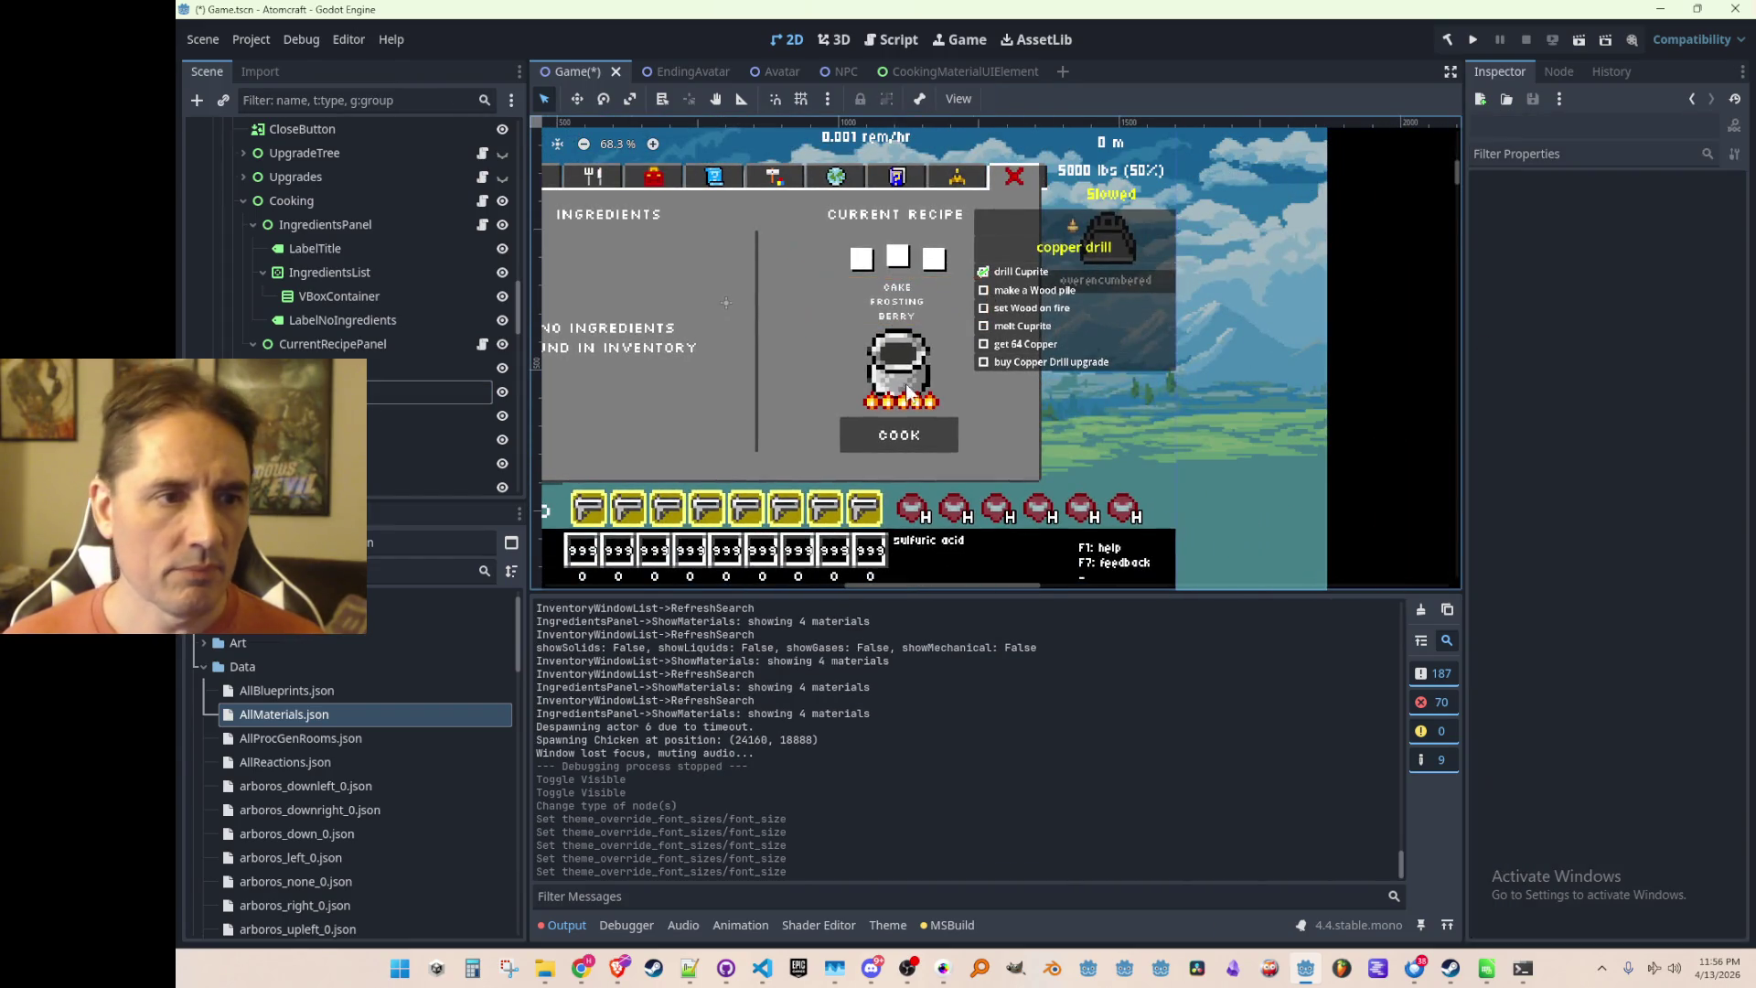
{"action": "key", "text": "ctrl+s"}
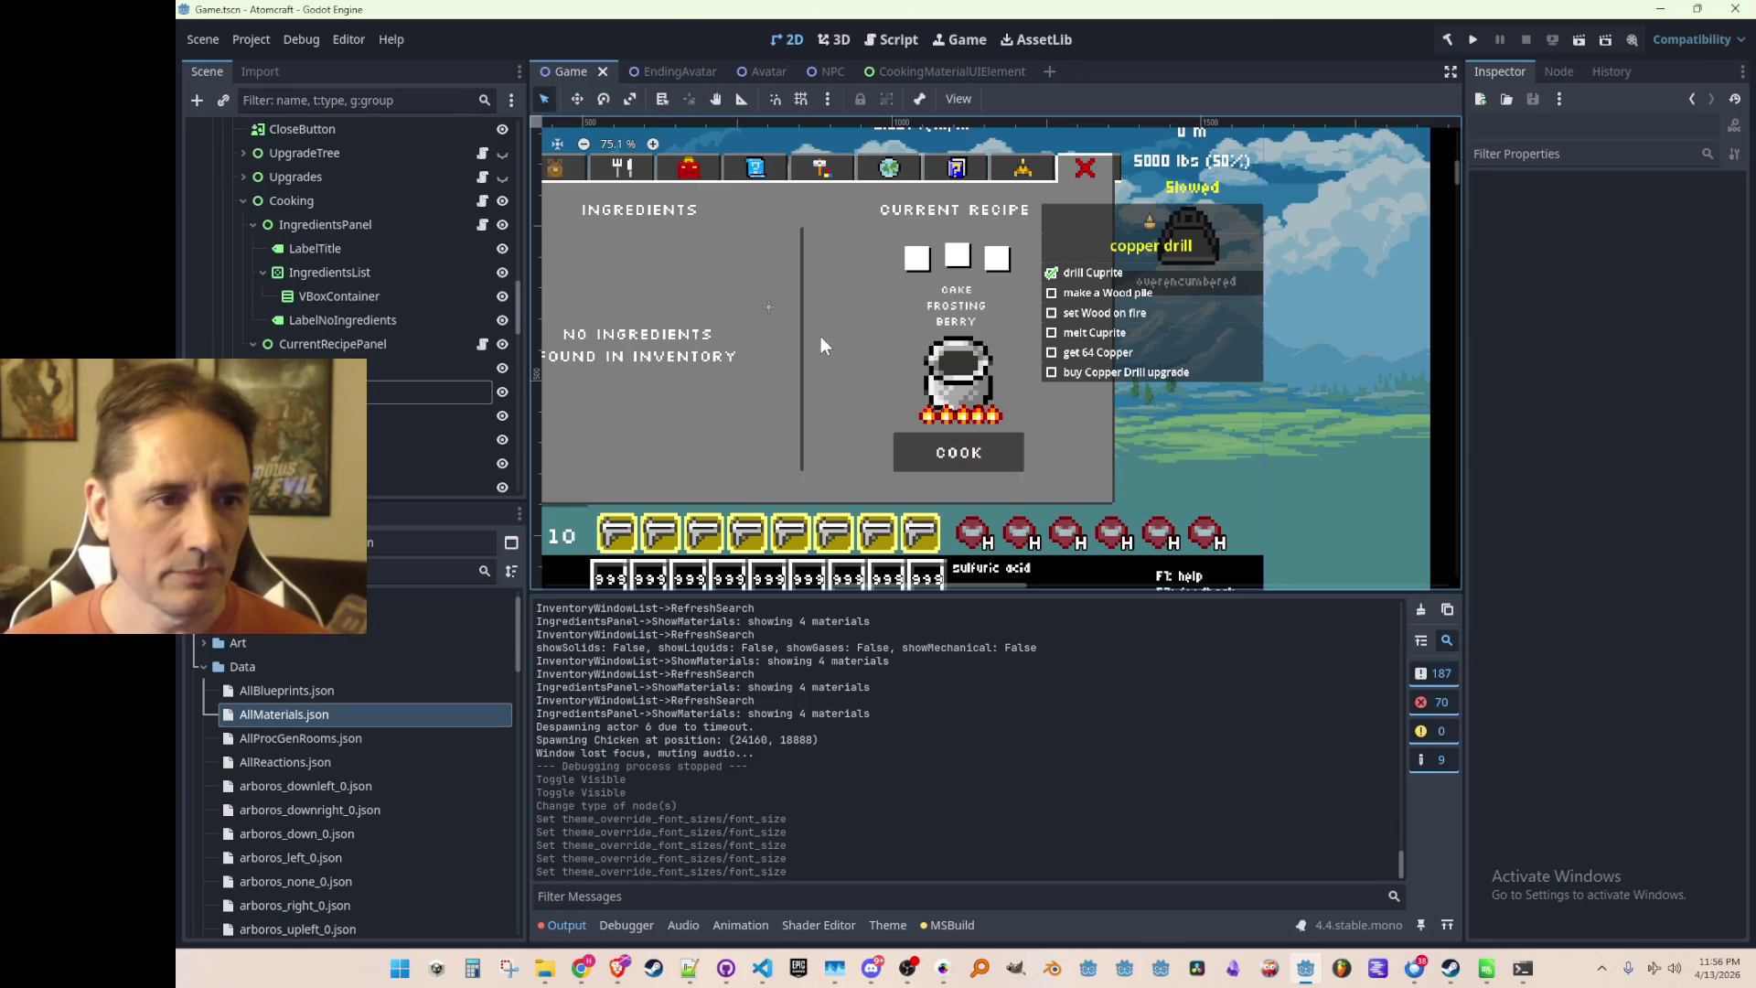
{"action": "left_click", "coordinate": [430, 391]}
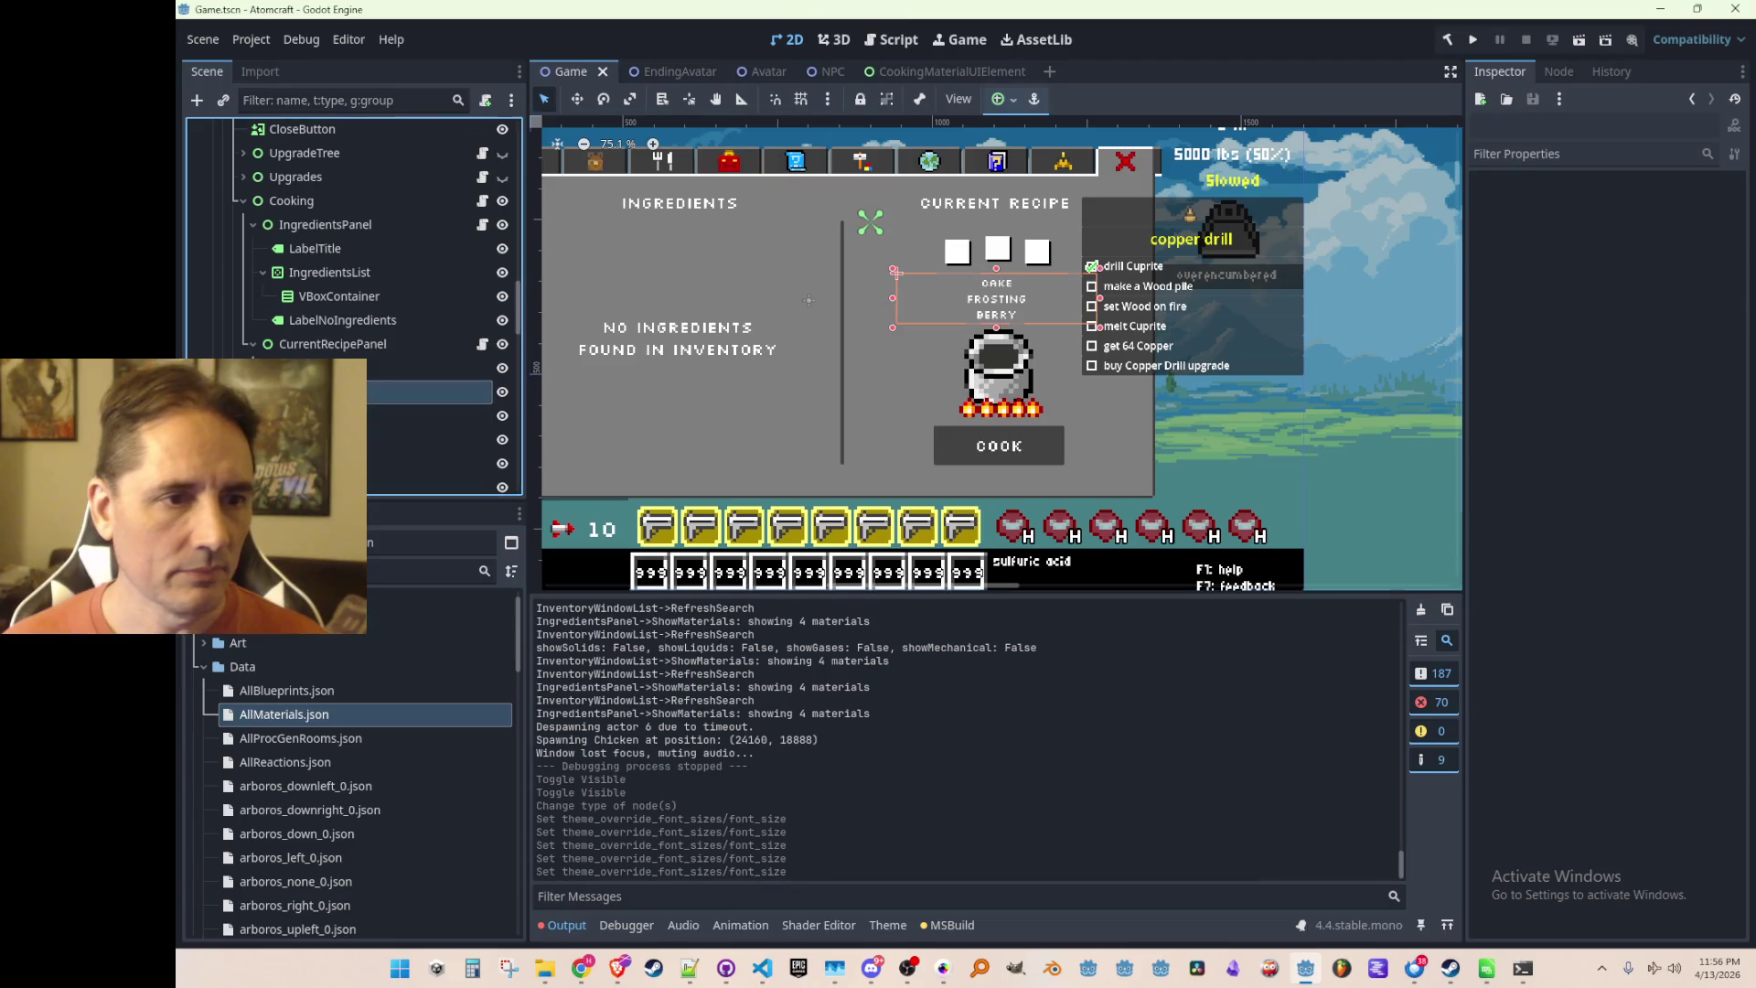
{"action": "left_click", "coordinate": [759, 971]}
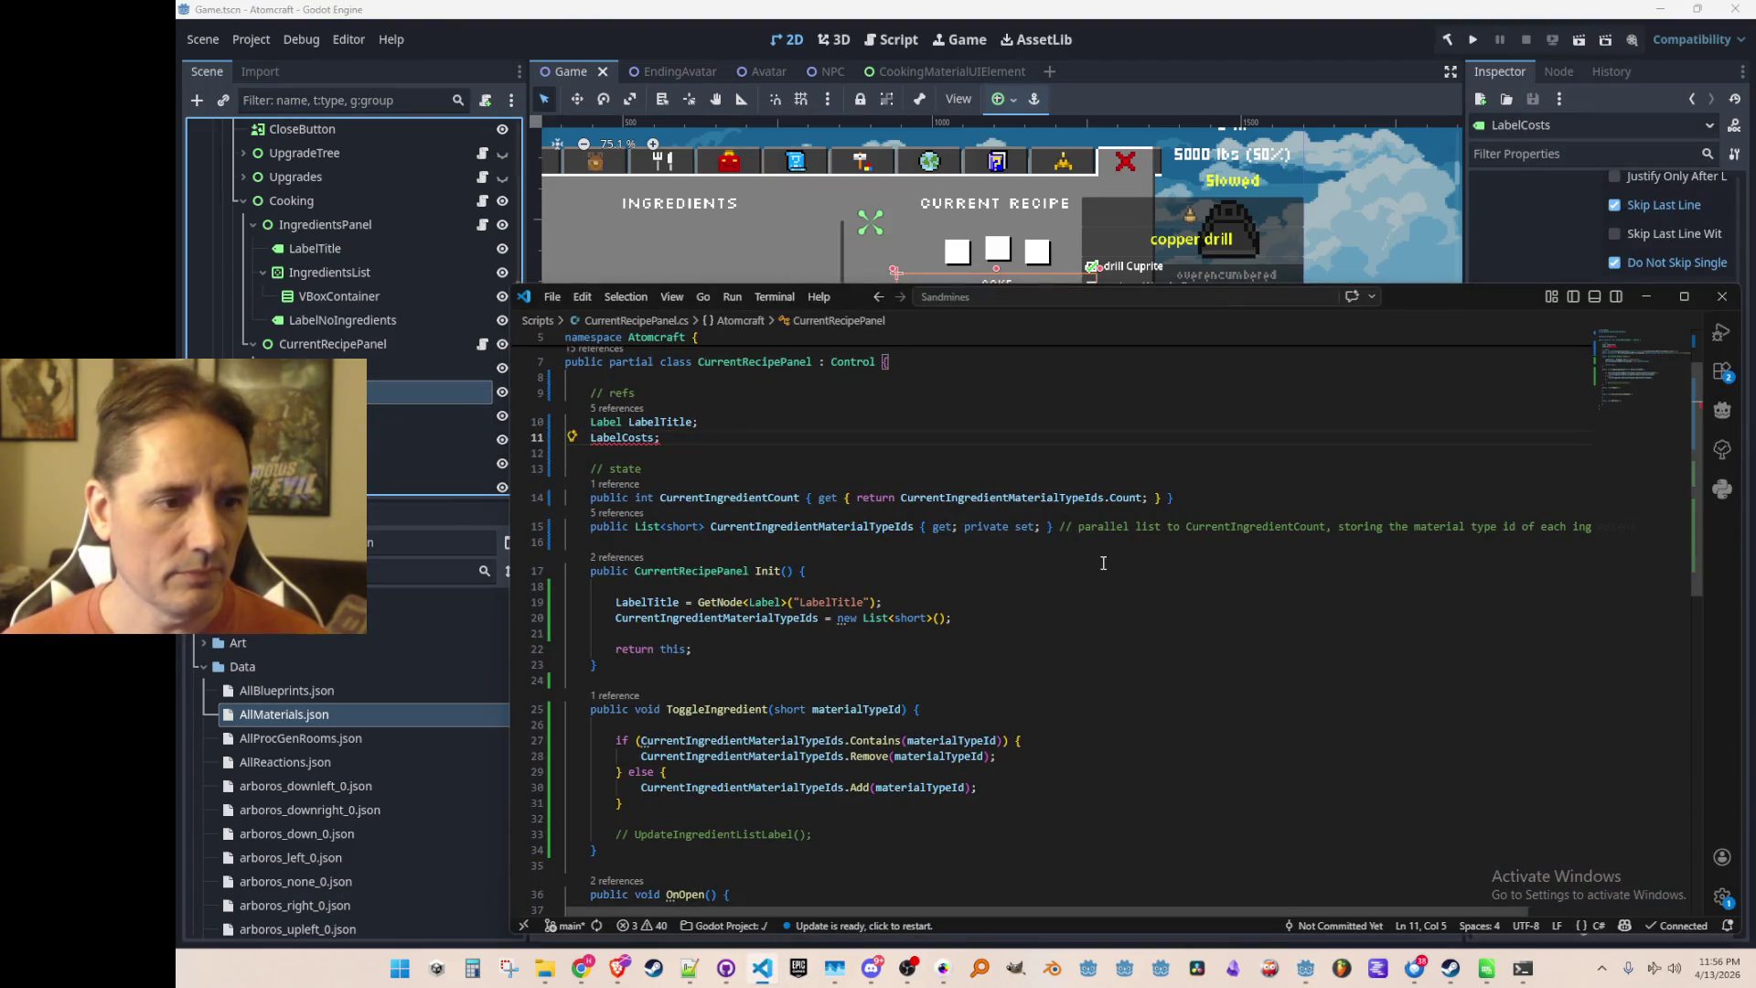
Merge LabelCosts into the LabelTitle declaration and fetch LabelCosts via GetNode in Init()
{"action": "key", "text": "Home"}
{"action": "key", "text": "BackSpace"}
{"action": "key", "text": "BackSpace"}
{"action": "key", "text": "BackSpace"}
{"action": "type", "text": ","}
{"action": "key", "text": "Down"}
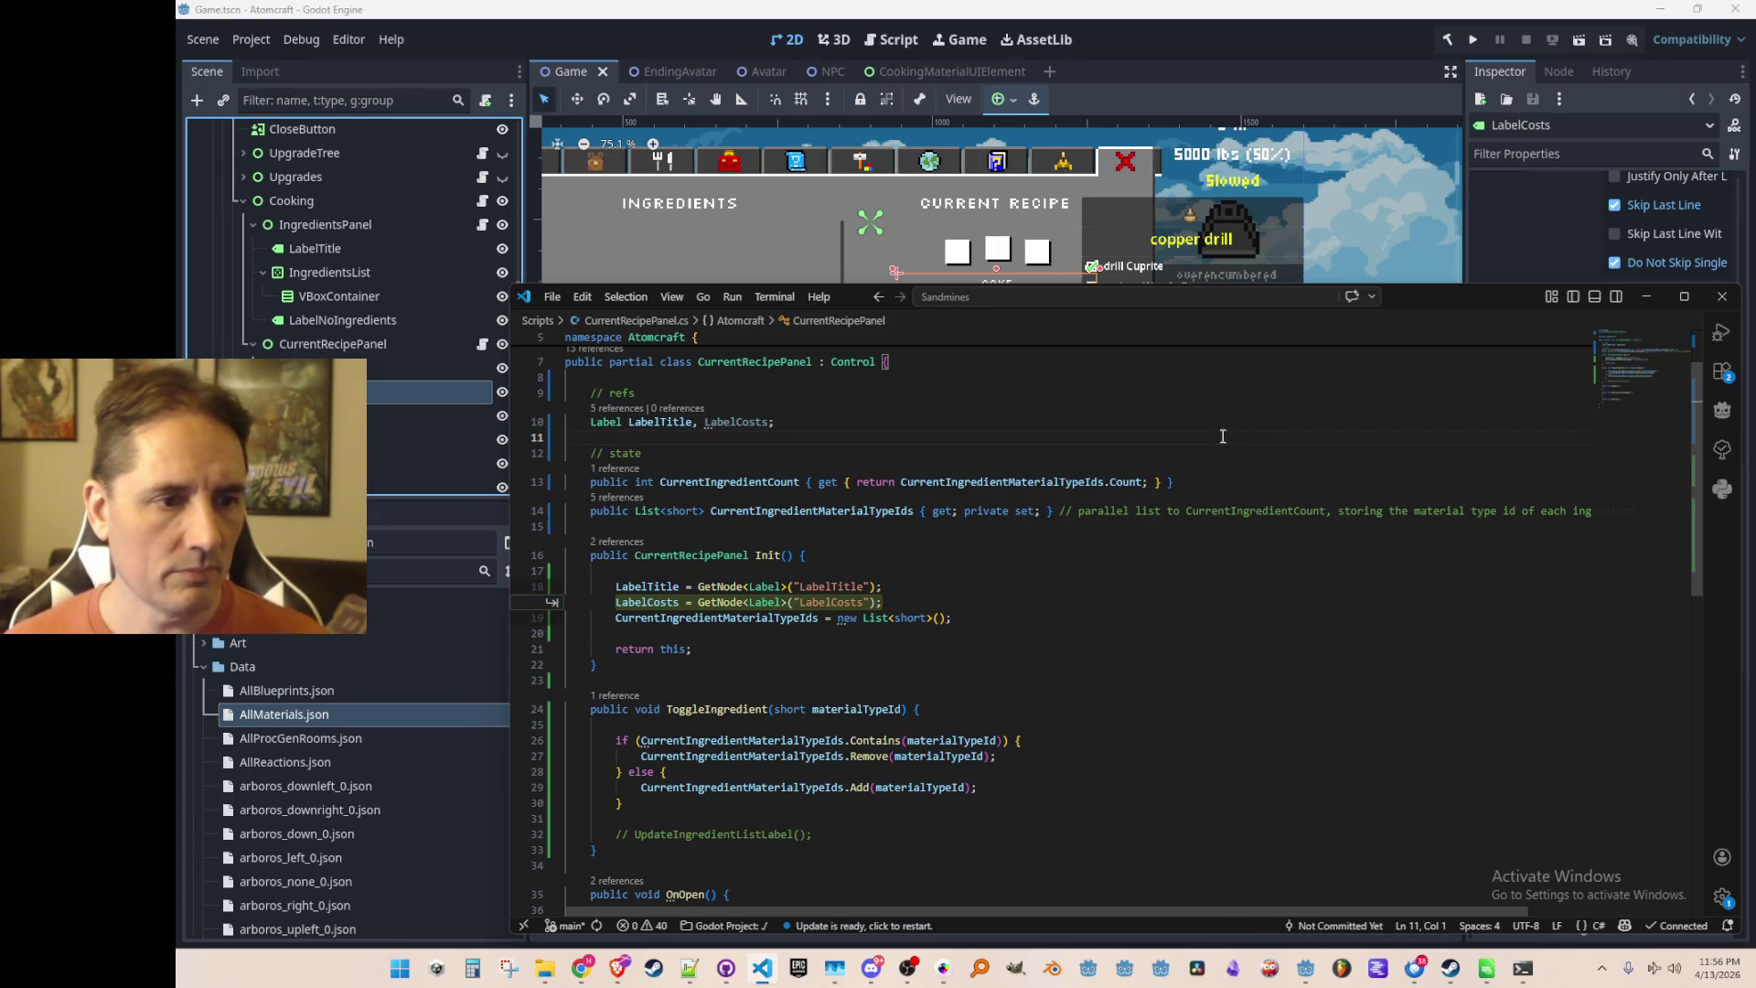
{"action": "key", "text": "Tab"}
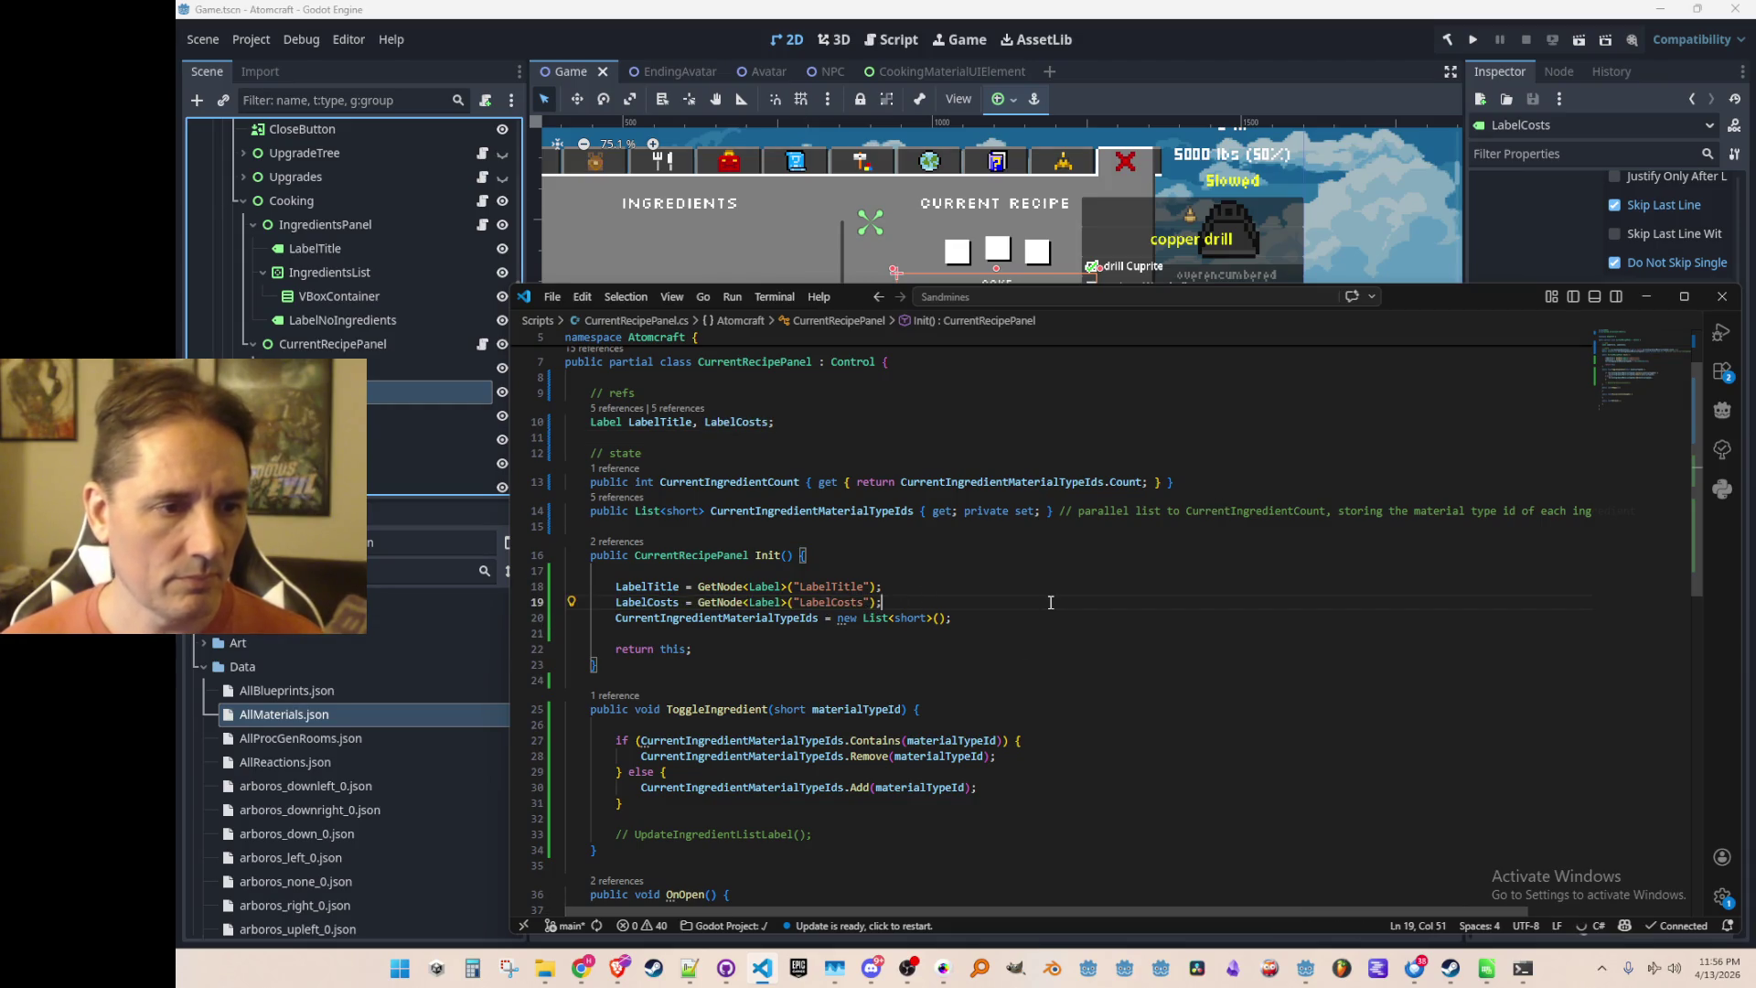
Uncomment the UpdateIngredientListLabel() call at the end of ToggleIngredient
{"action": "scroll", "coordinate": [747, 791], "scroll_direction": "down", "scroll_amount": 2}
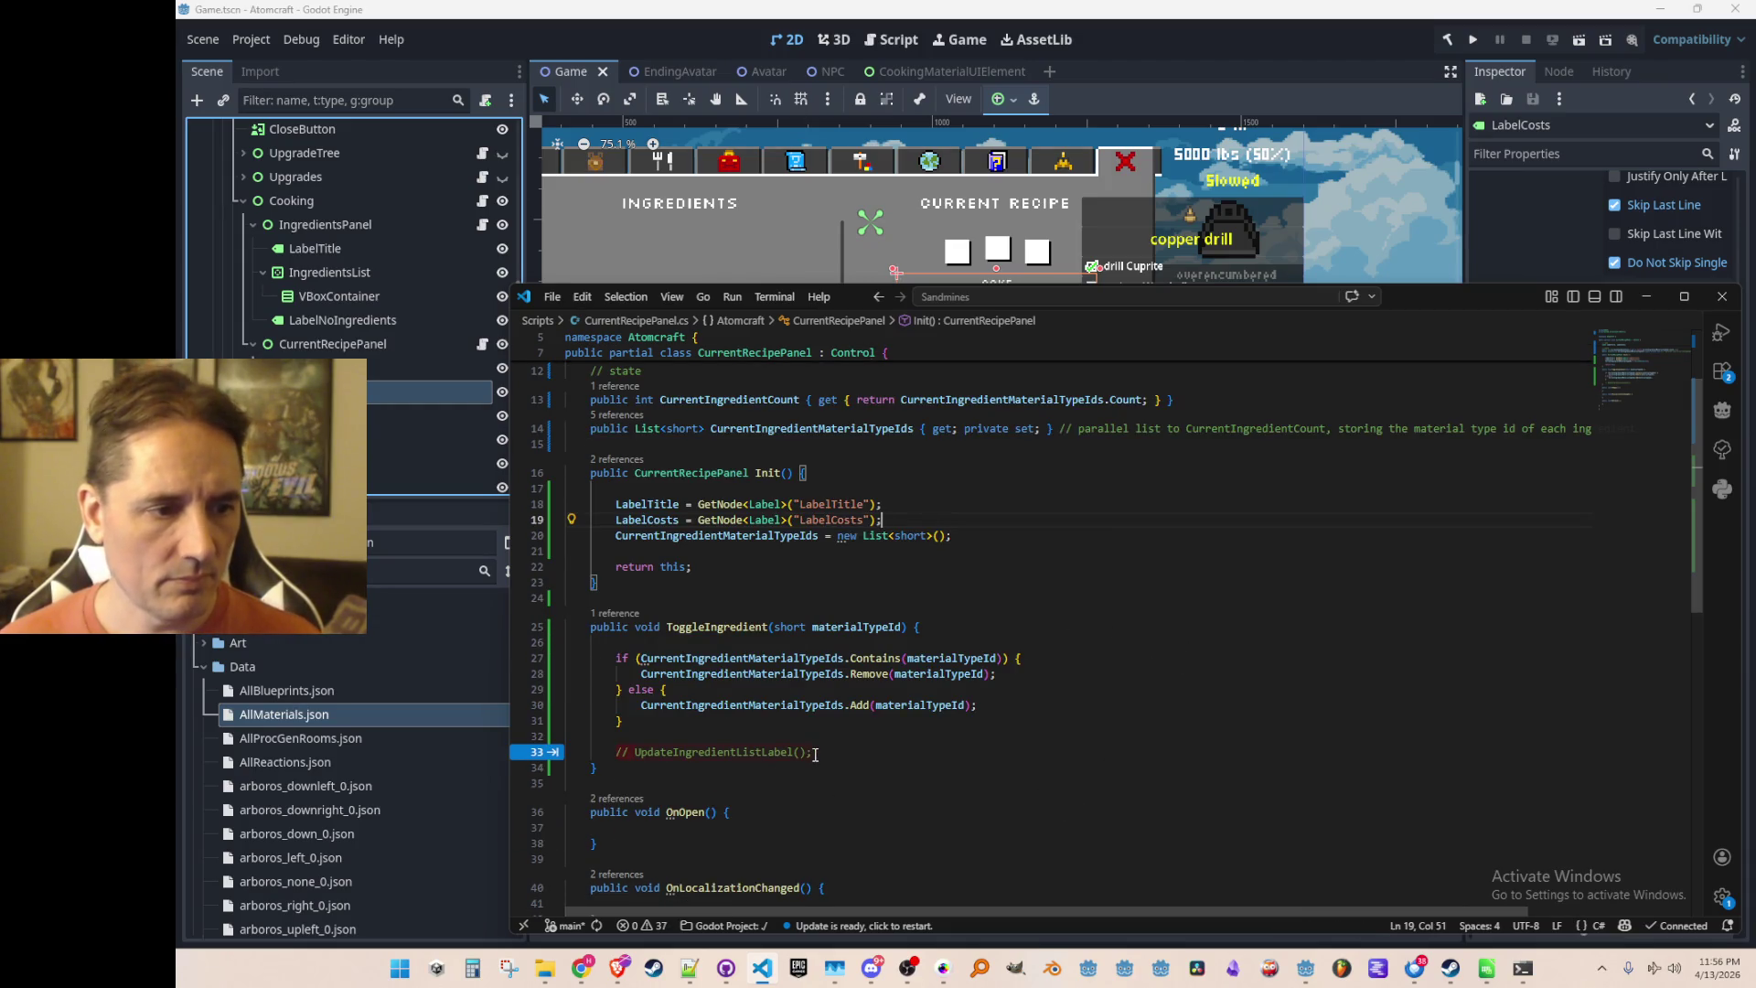
{"action": "key", "text": "Tab"}
{"action": "key", "text": "Tab"}
{"action": "scroll", "coordinate": [1207, 705], "scroll_direction": "down", "scroll_amount": 2}
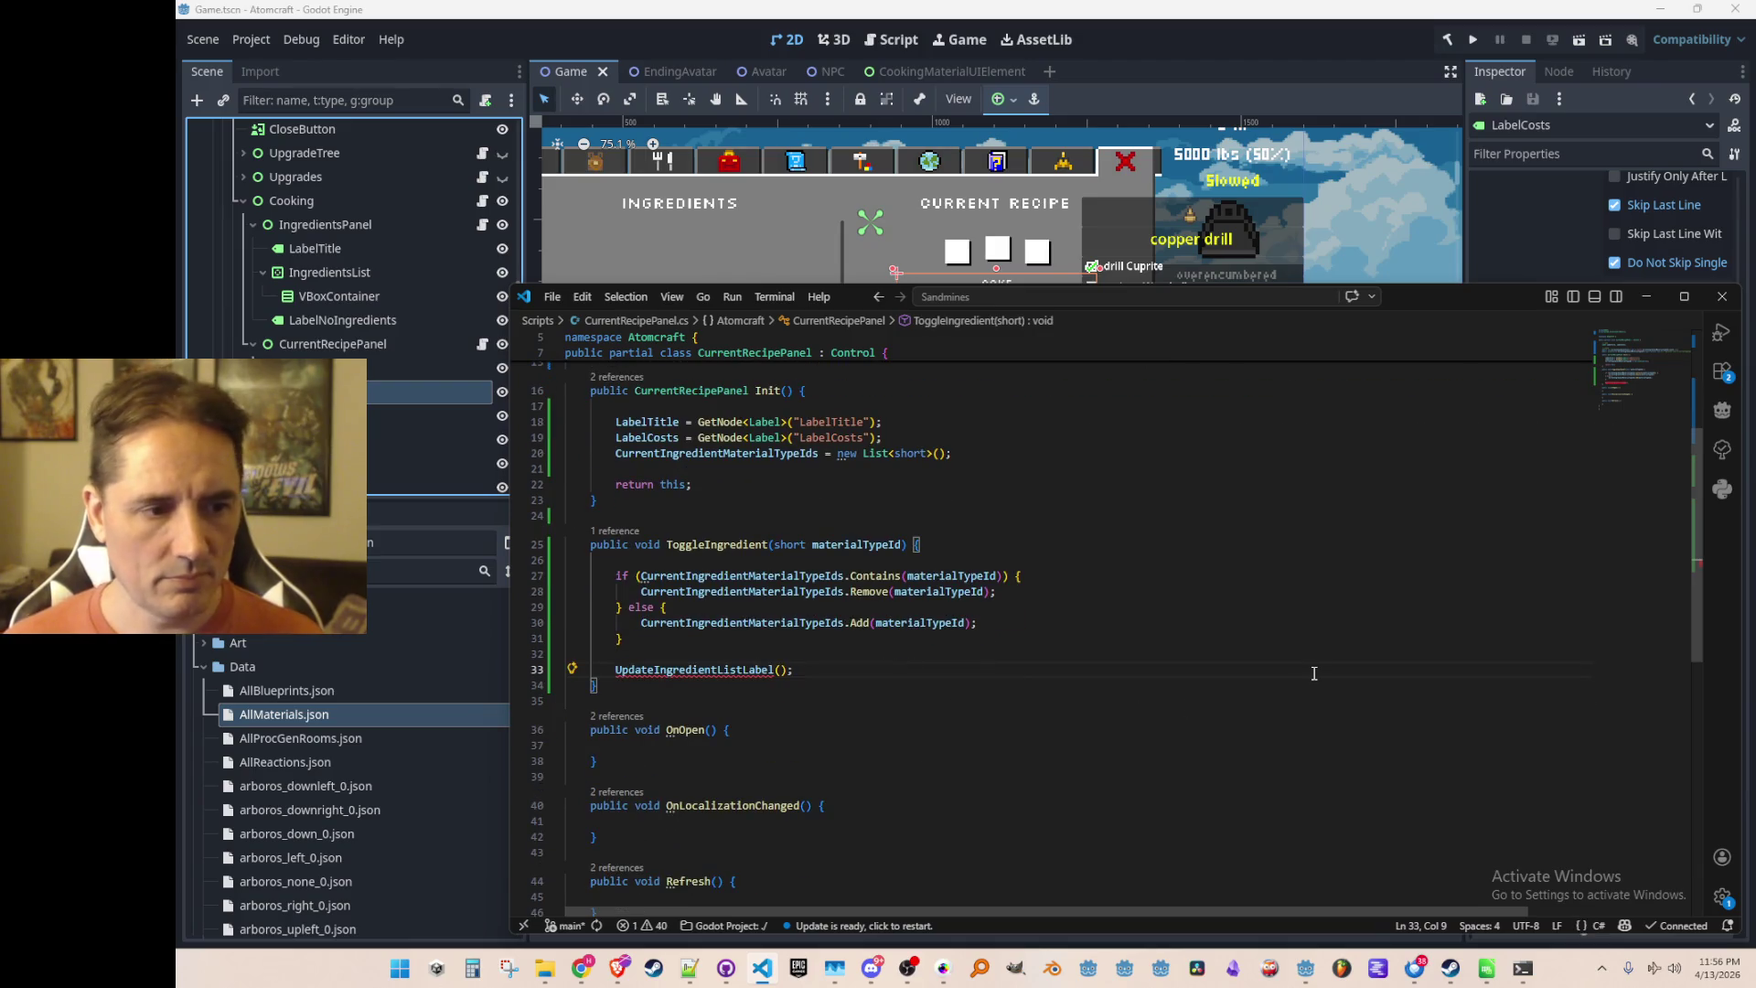
{"action": "key", "text": "shift+End"}
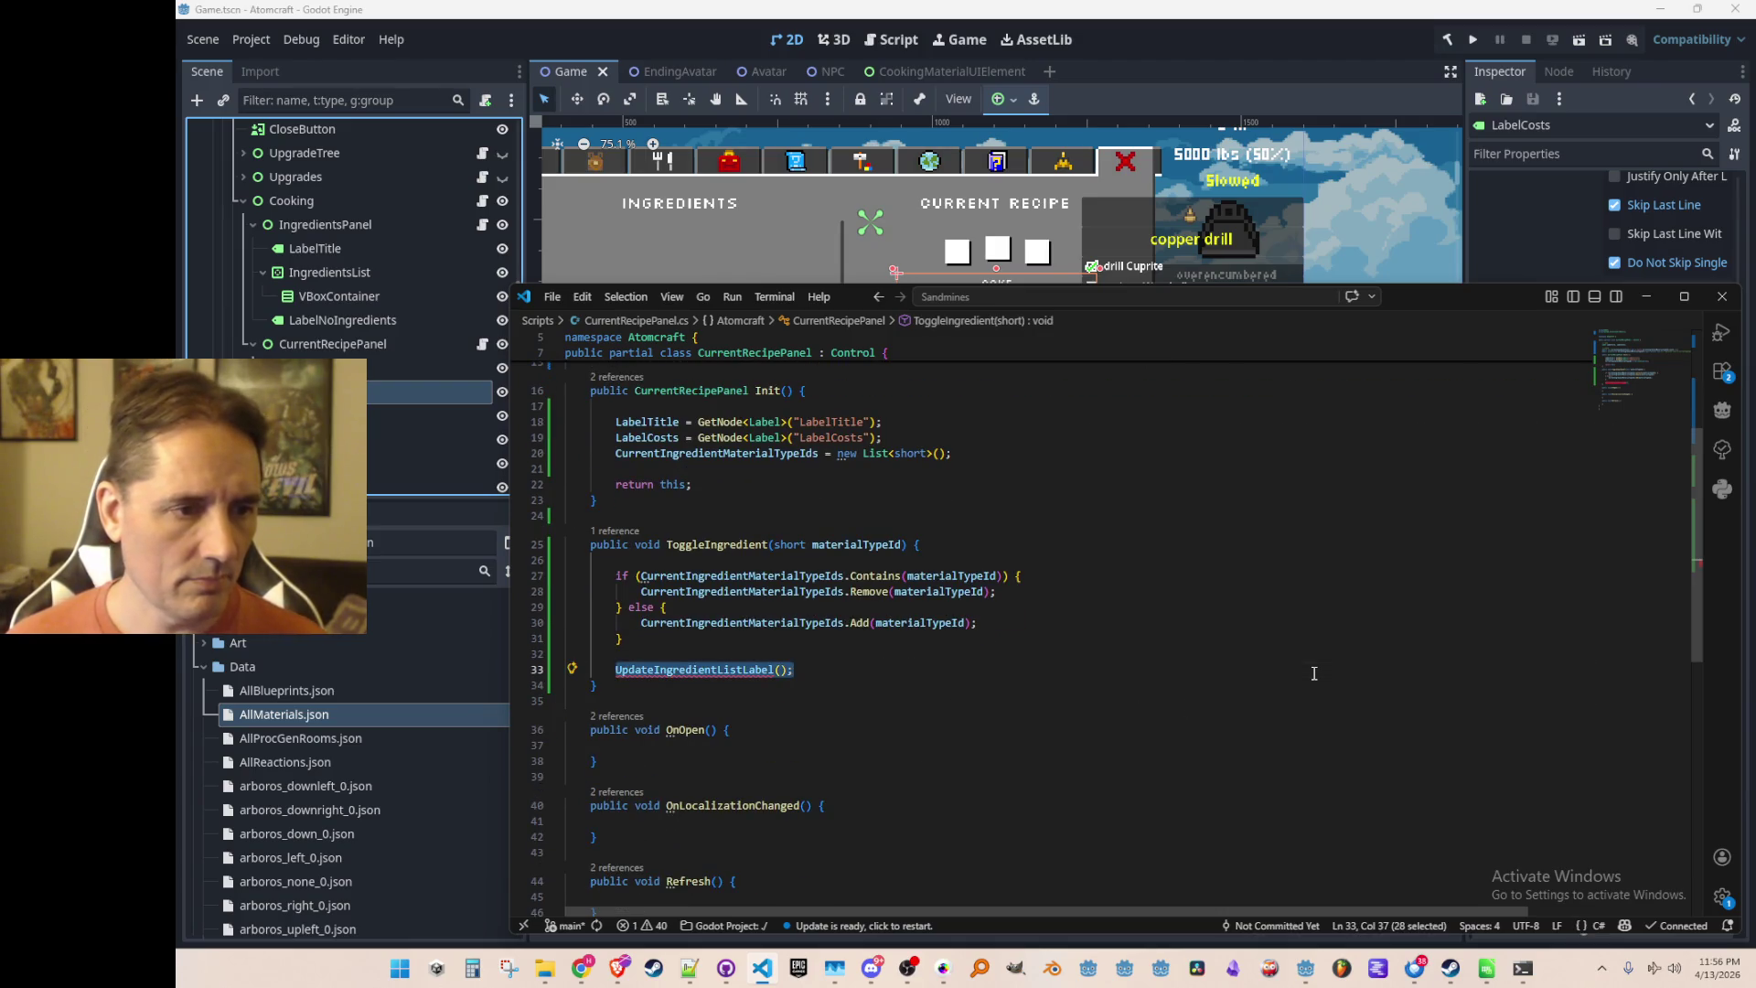
{"action": "scroll", "coordinate": [1286, 626], "scroll_direction": "down", "scroll_amount": 1}
{"action": "key", "text": "Home"}
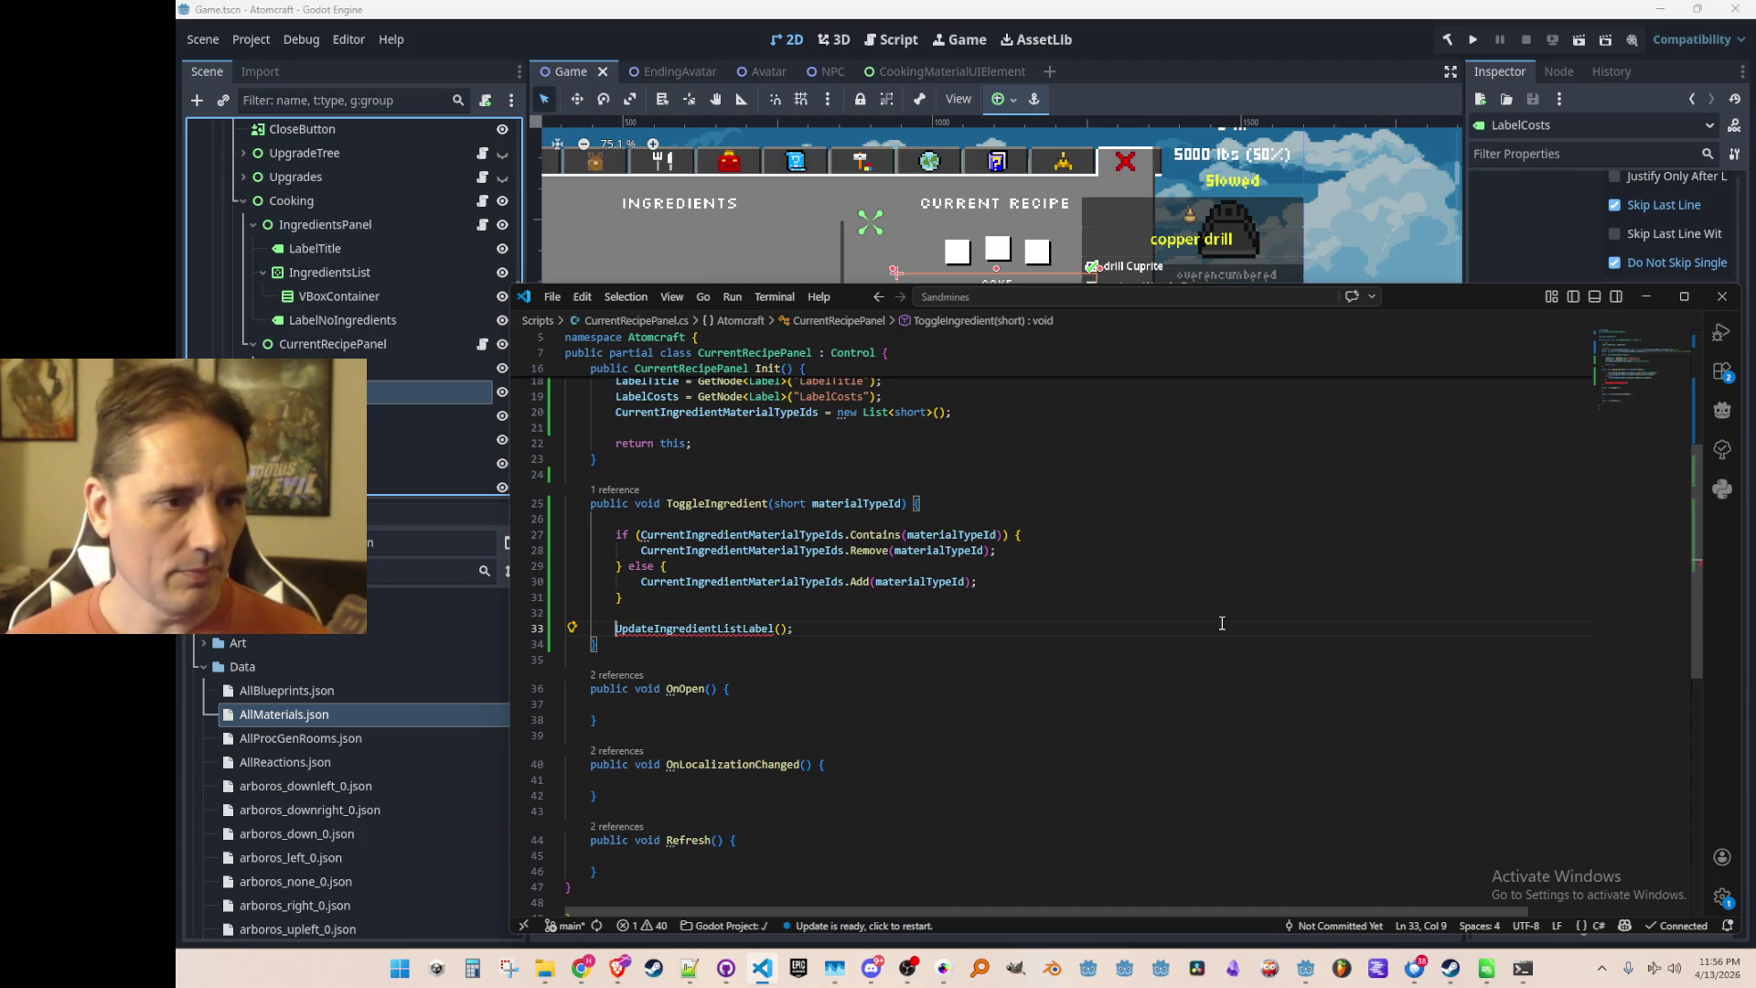
{"action": "scroll", "coordinate": [1221, 623], "scroll_direction": "up", "scroll_amount": 4}
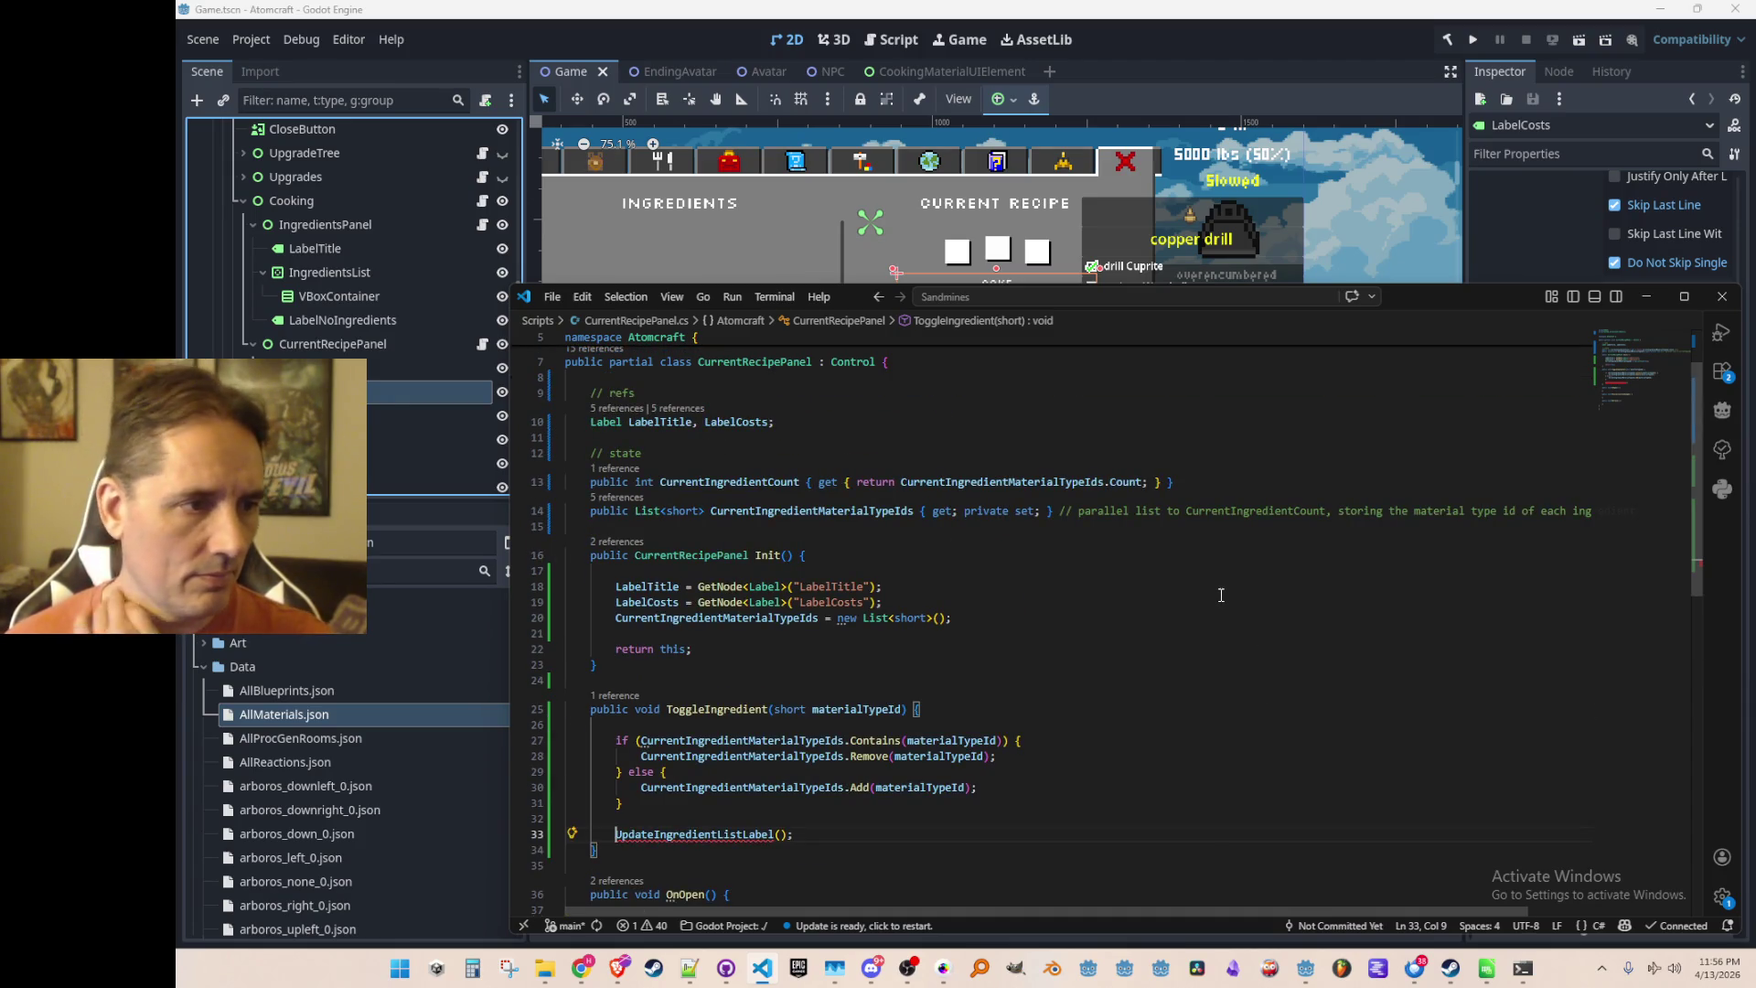
{"action": "scroll", "coordinate": [1222, 595], "scroll_direction": "down", "scroll_amount": 5}
{"action": "left_click", "coordinate": [1262, 620]}
Insert the suggested UpdateIngredientListLabel() method below ToggleIngredient, without the 'private' modifier
{"action": "key", "text": "Return"}
{"action": "key", "text": "Return"}
{"action": "key", "text": "Up"}
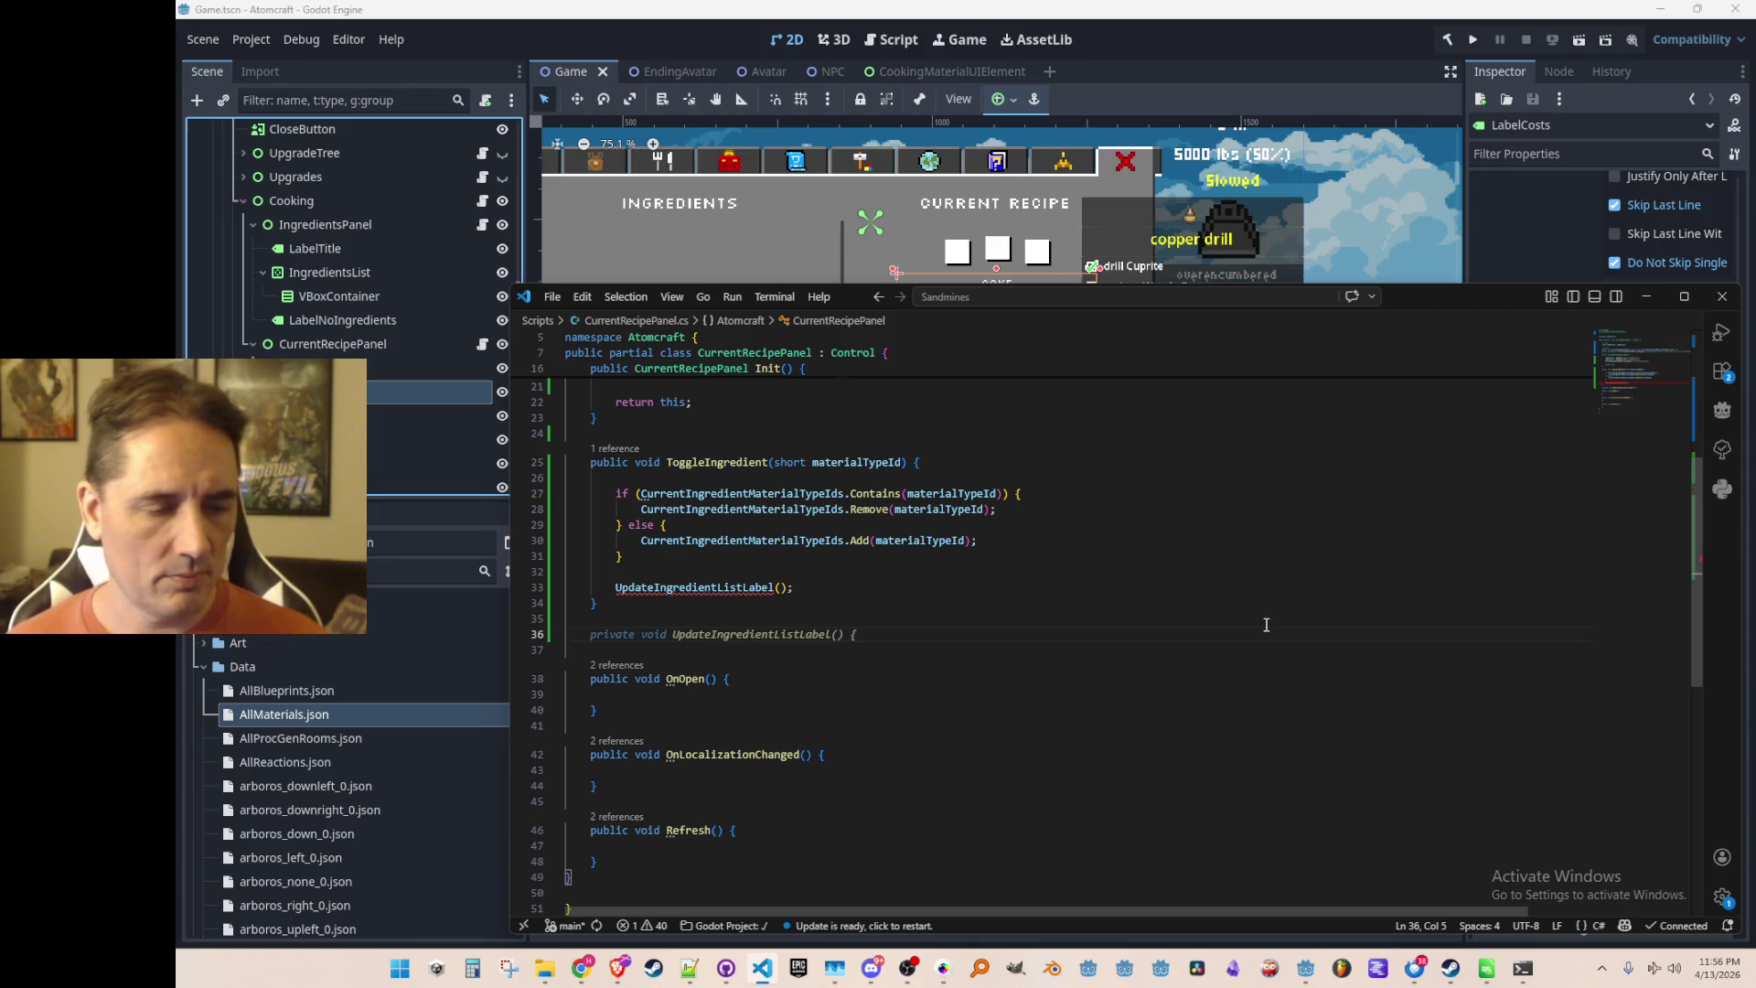
{"action": "key", "text": "Tab"}
{"action": "key", "text": "Tab"}
{"action": "key", "text": "Up"}
{"action": "key", "text": "Up"}
{"action": "key", "text": "Home"}
{"action": "key", "text": "ctrl+shift+Right"}
{"action": "key", "text": "Delete"}
Join the material names with a "\n" separator via ConvertAll, with a '// newlines' comment
{"action": "key", "text": "Down"}
{"action": "key", "text": "ctrl+Right"}
{"action": "key", "text": "ctrl+Right"}
{"action": "key", "text": "ctrl+Right"}
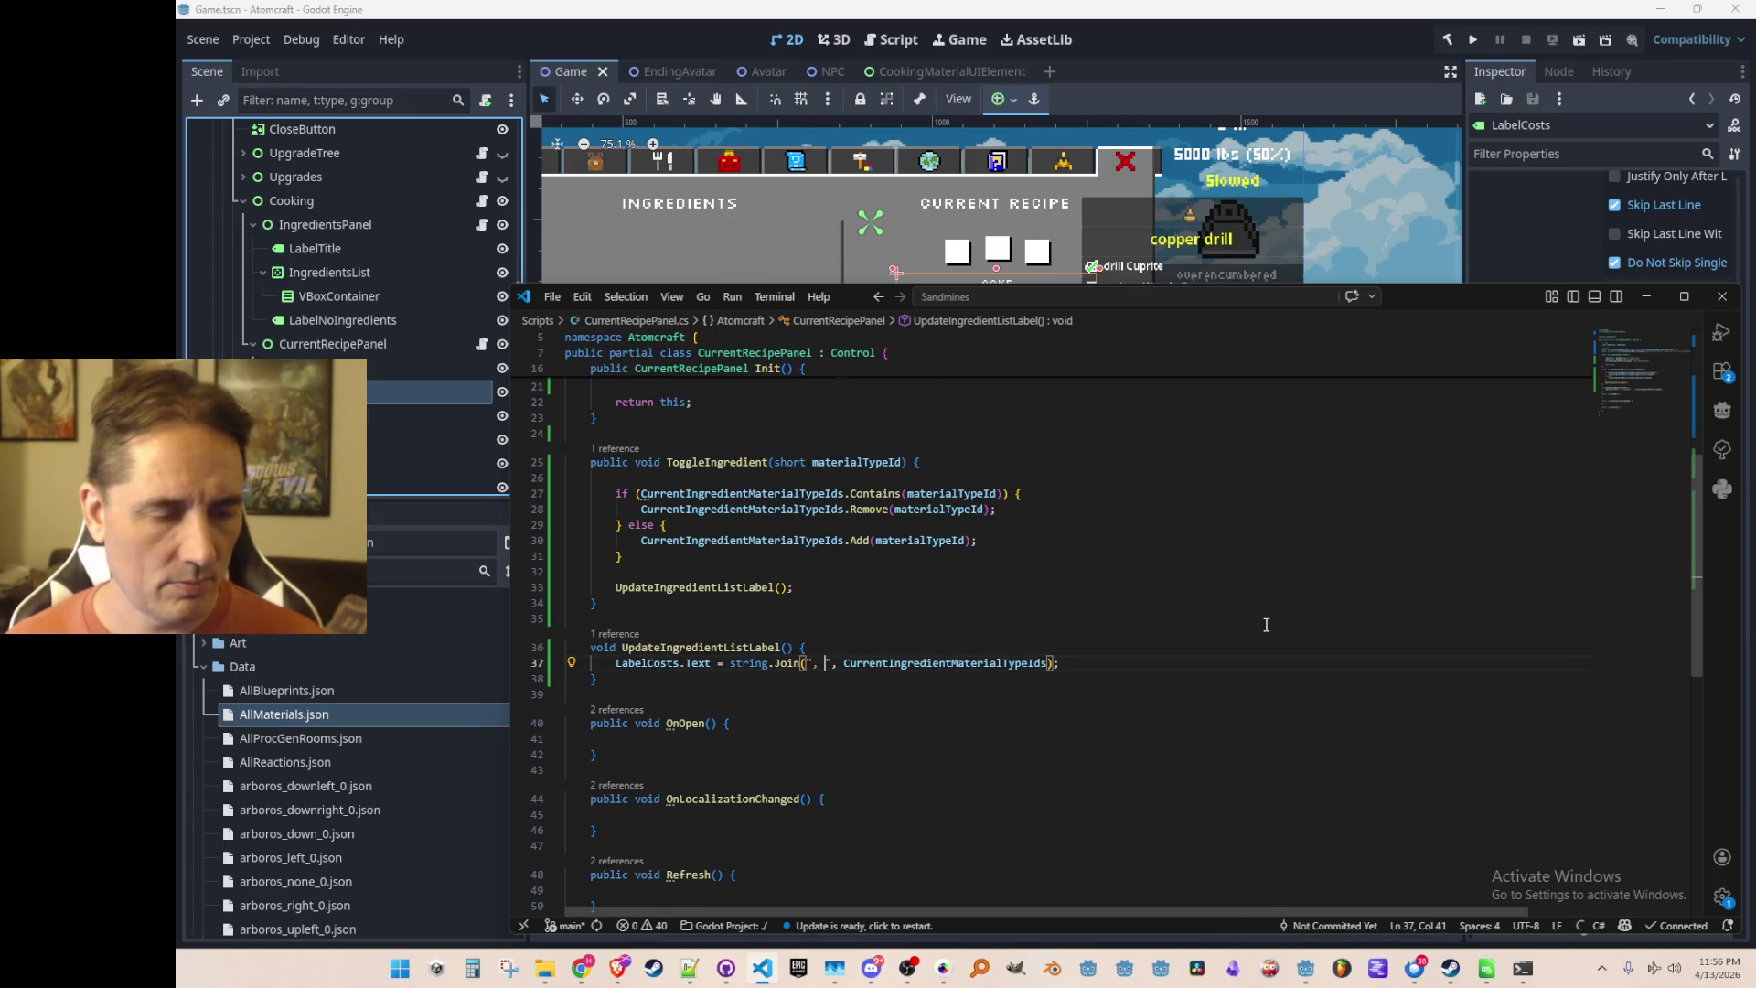
{"action": "type", "text": "\""}
{"action": "key", "text": "Up"}
{"action": "key", "text": "Return"}
{"action": "type", "text": "// "}
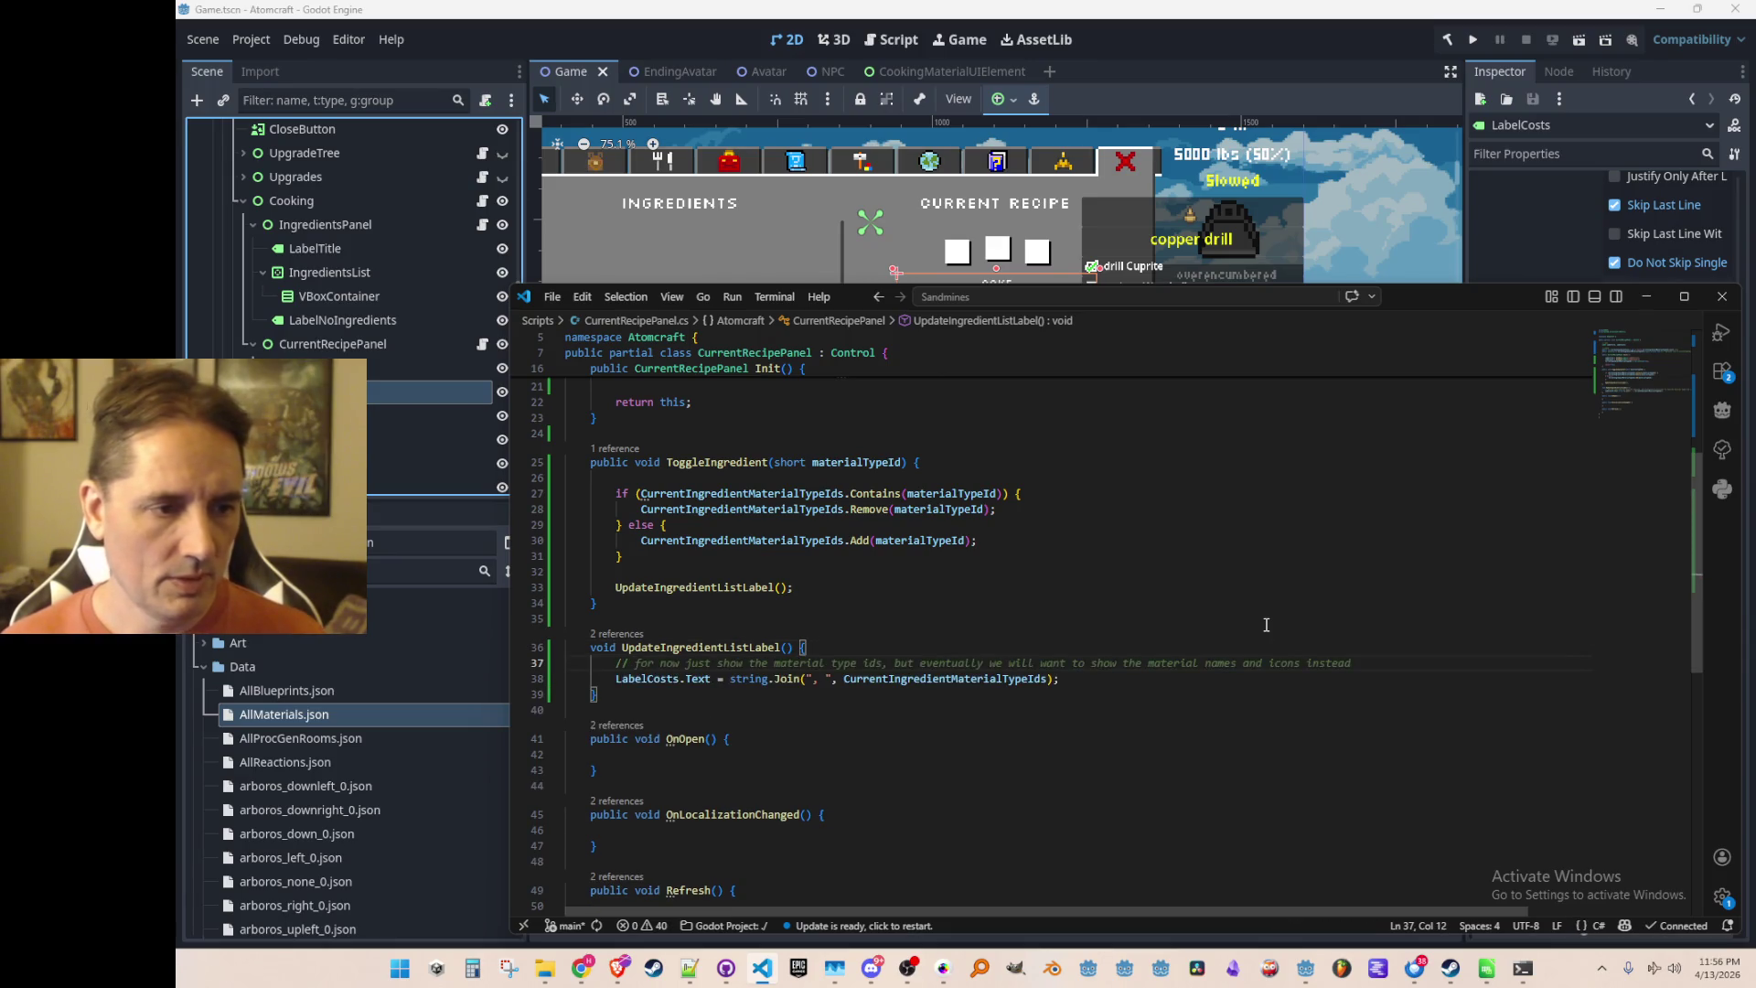
{"action": "type", "text": "newlines"}
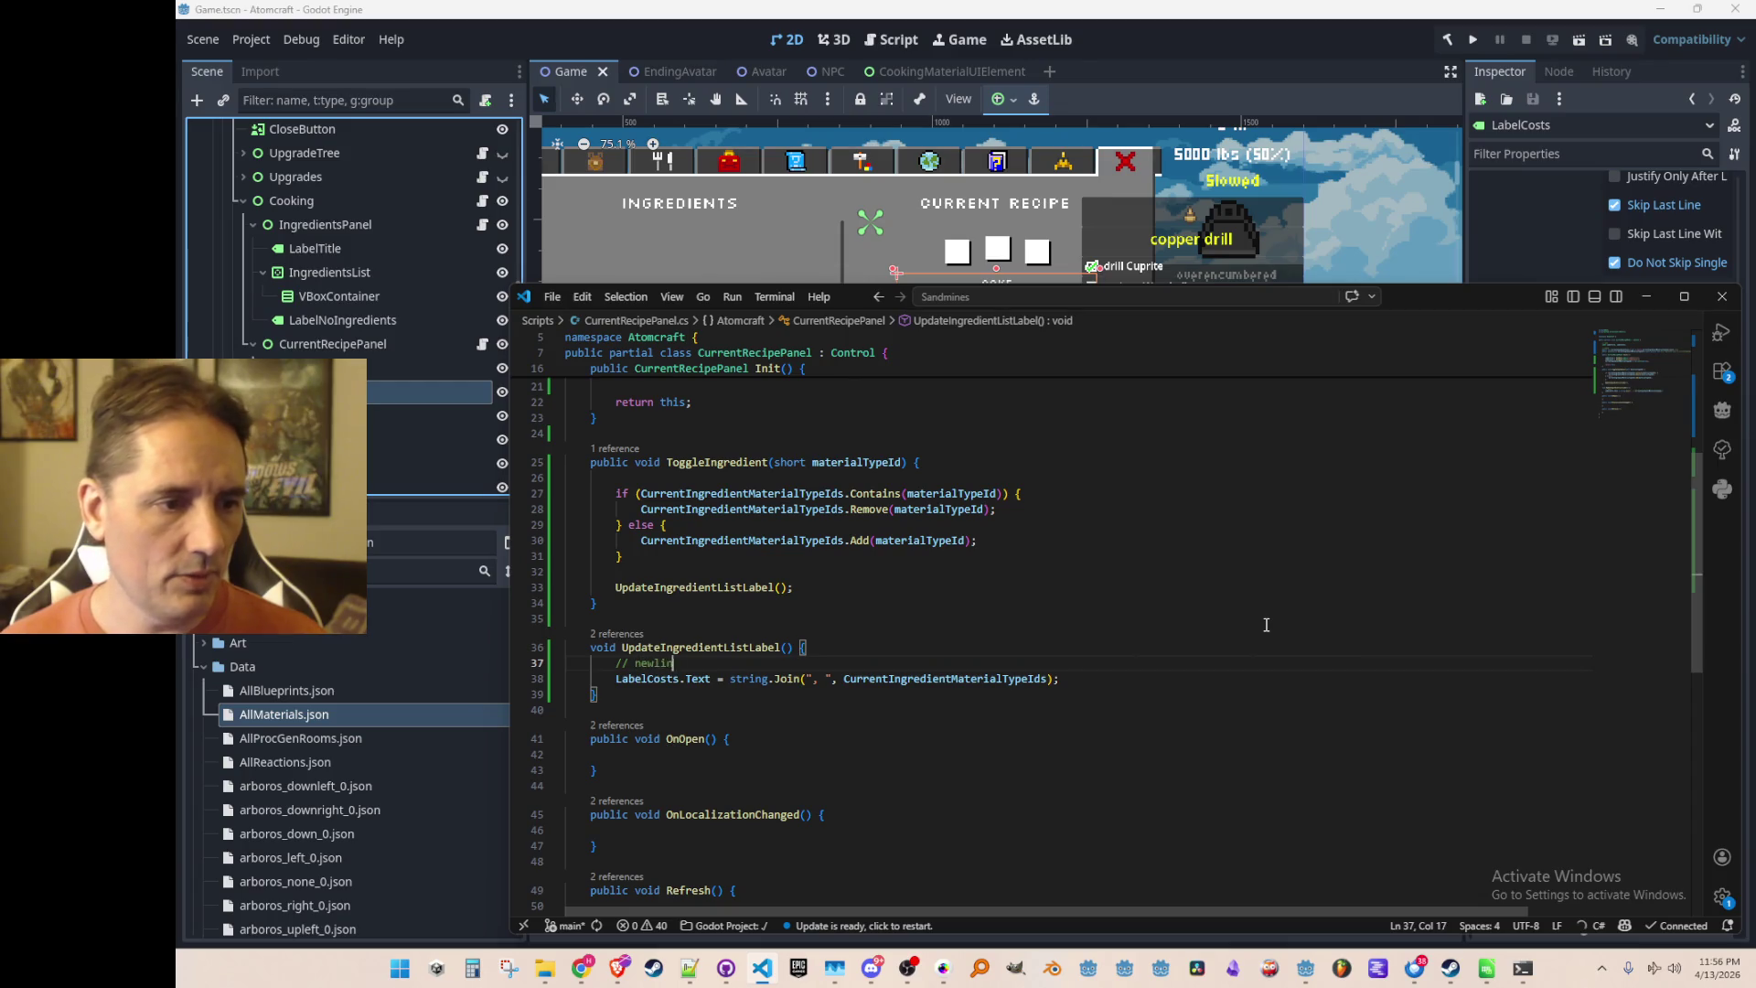
{"action": "key", "text": "Tab"}
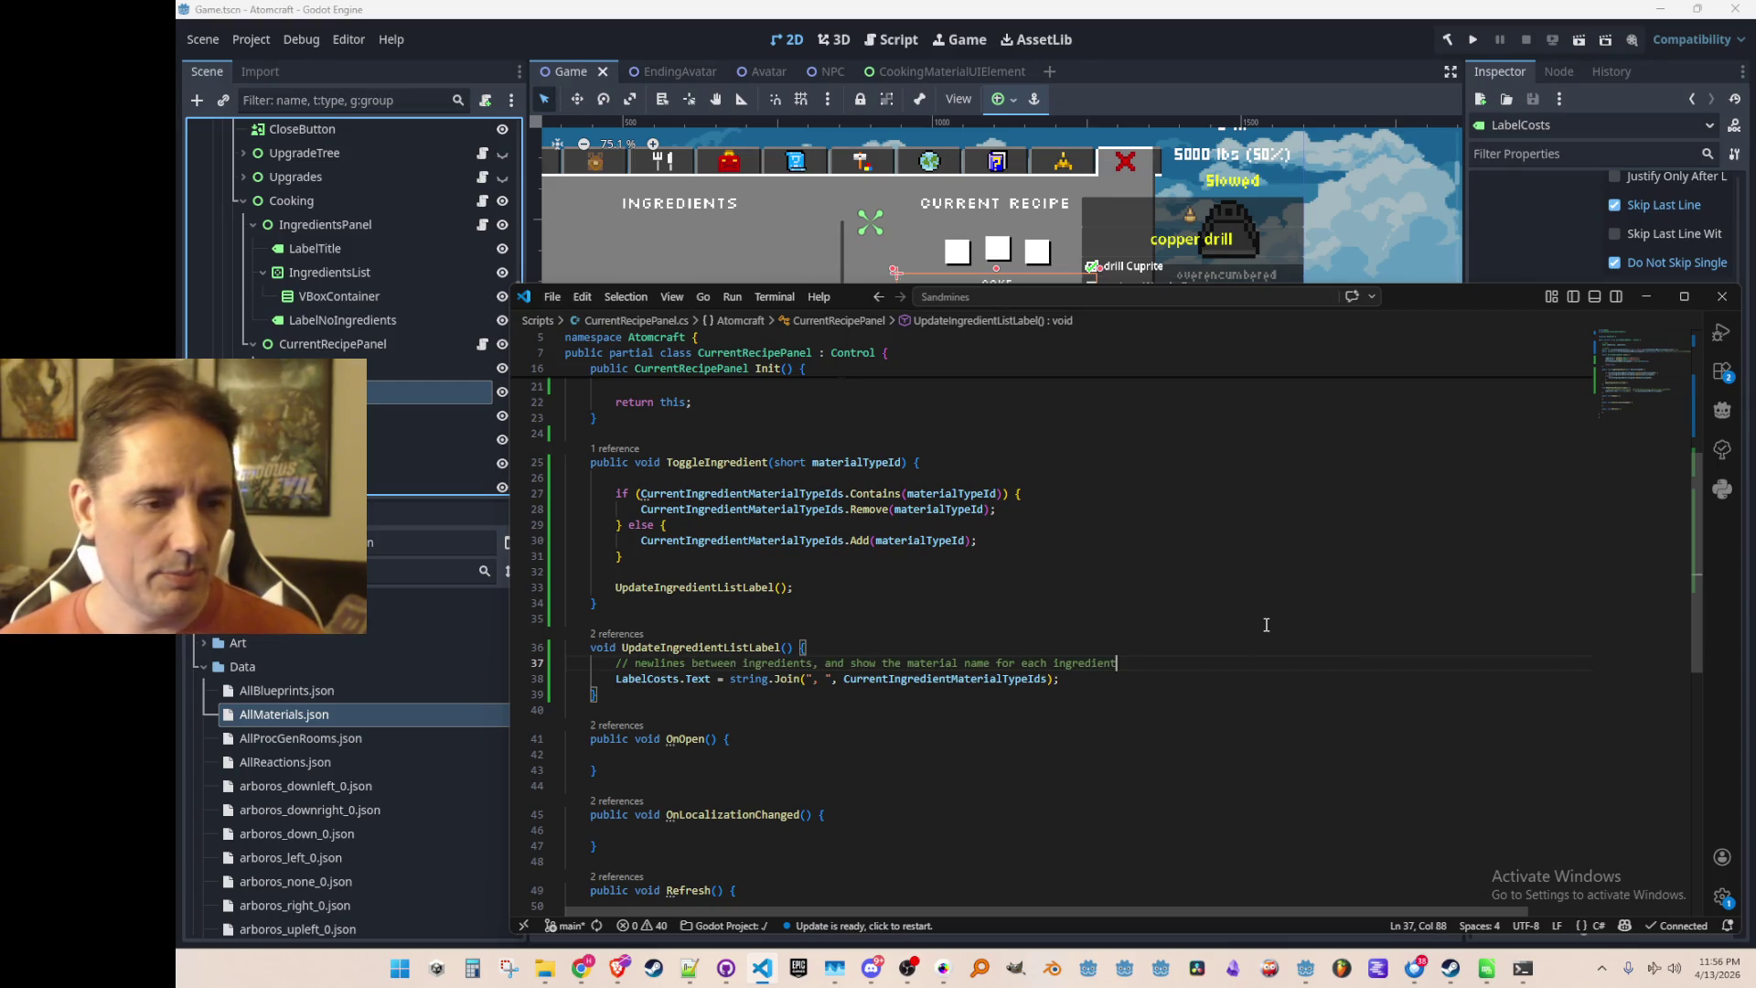
{"action": "key", "text": "Tab"}
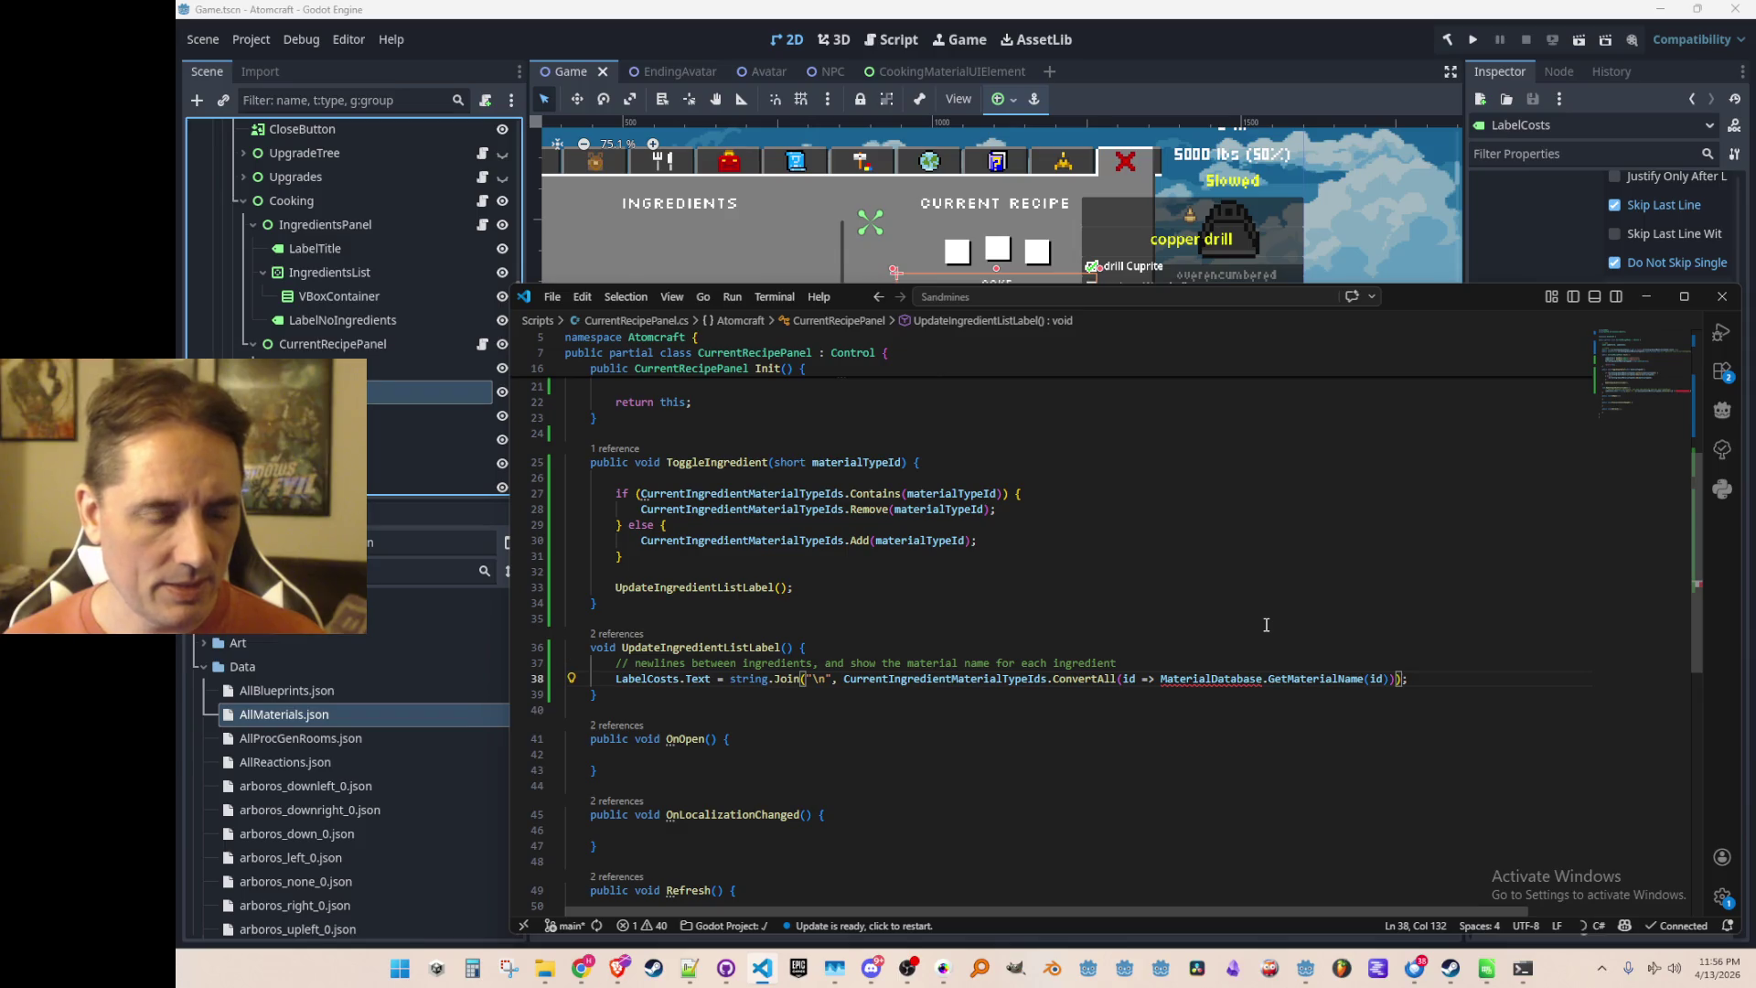
{"action": "type", "text": ")"}
{"action": "key", "text": "End"}
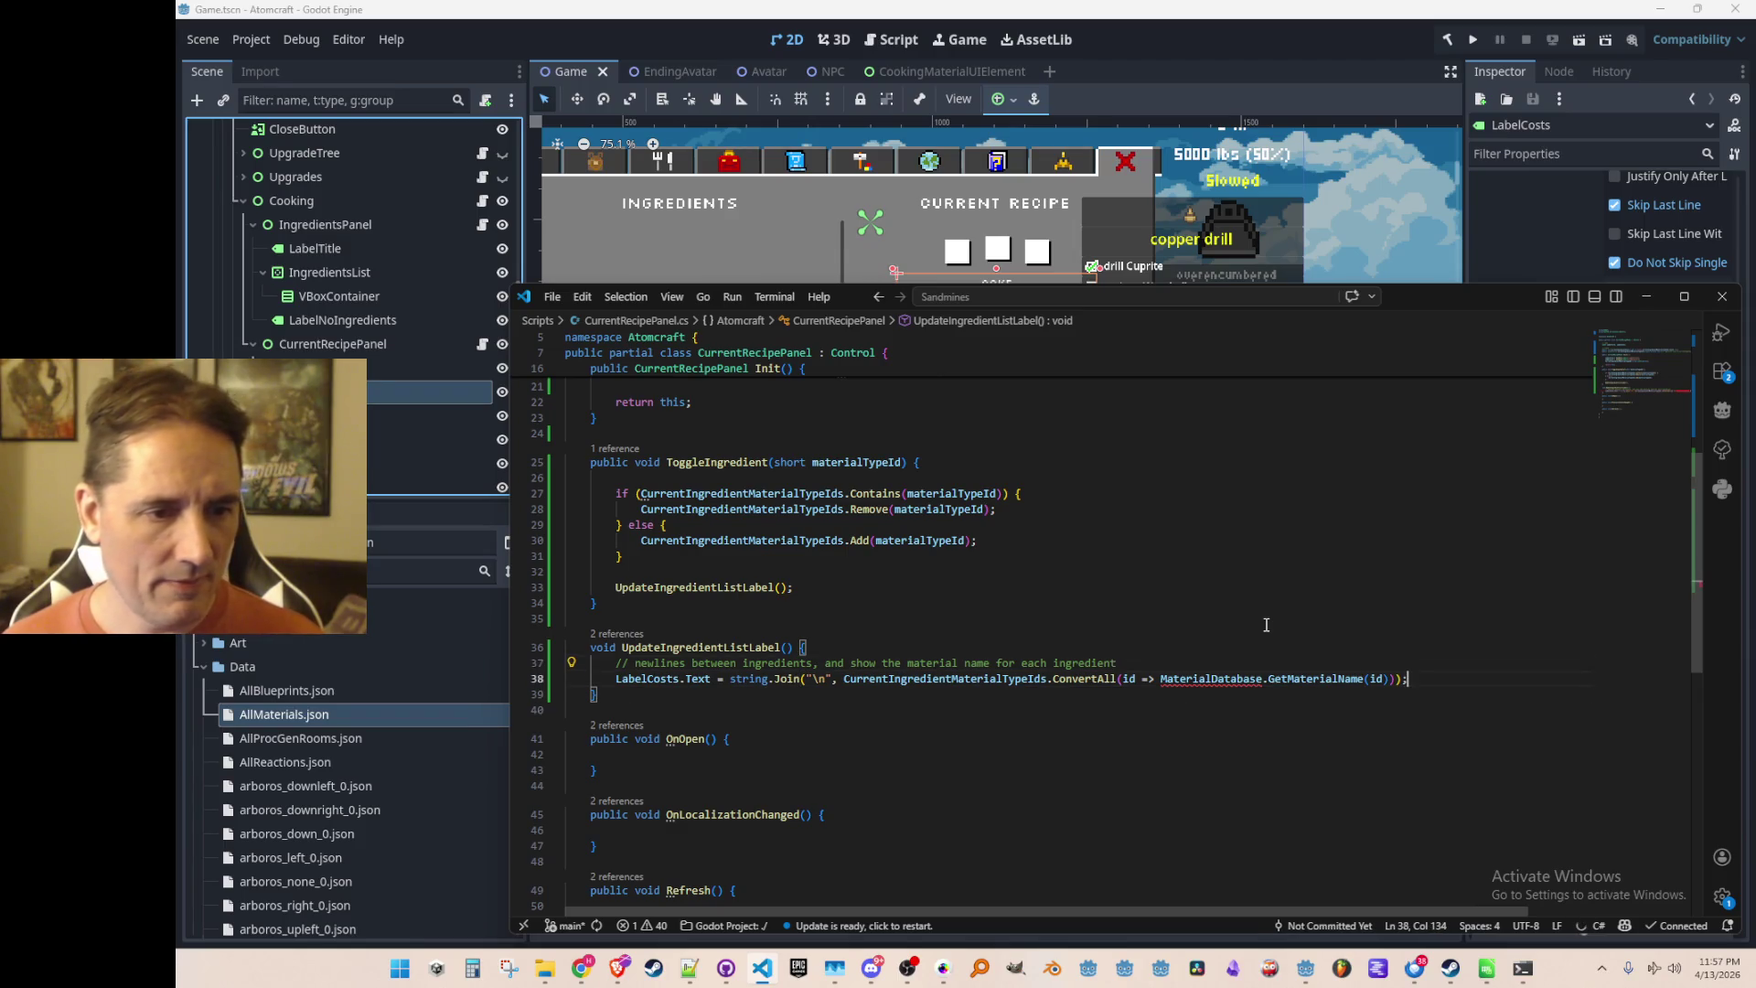
Refine the comment to note newlines go between ingredients, not before the first
{"action": "key", "text": "Up"}
{"action": "key", "text": "Home"}
{"action": "key", "text": "ctrl+Right"}
{"action": "key", "text": "ctrl+Right"}
{"action": "type", "text": "(not before first)"}
{"action": "key", "text": "Left"}
{"action": "type", "text": "ingredie"}
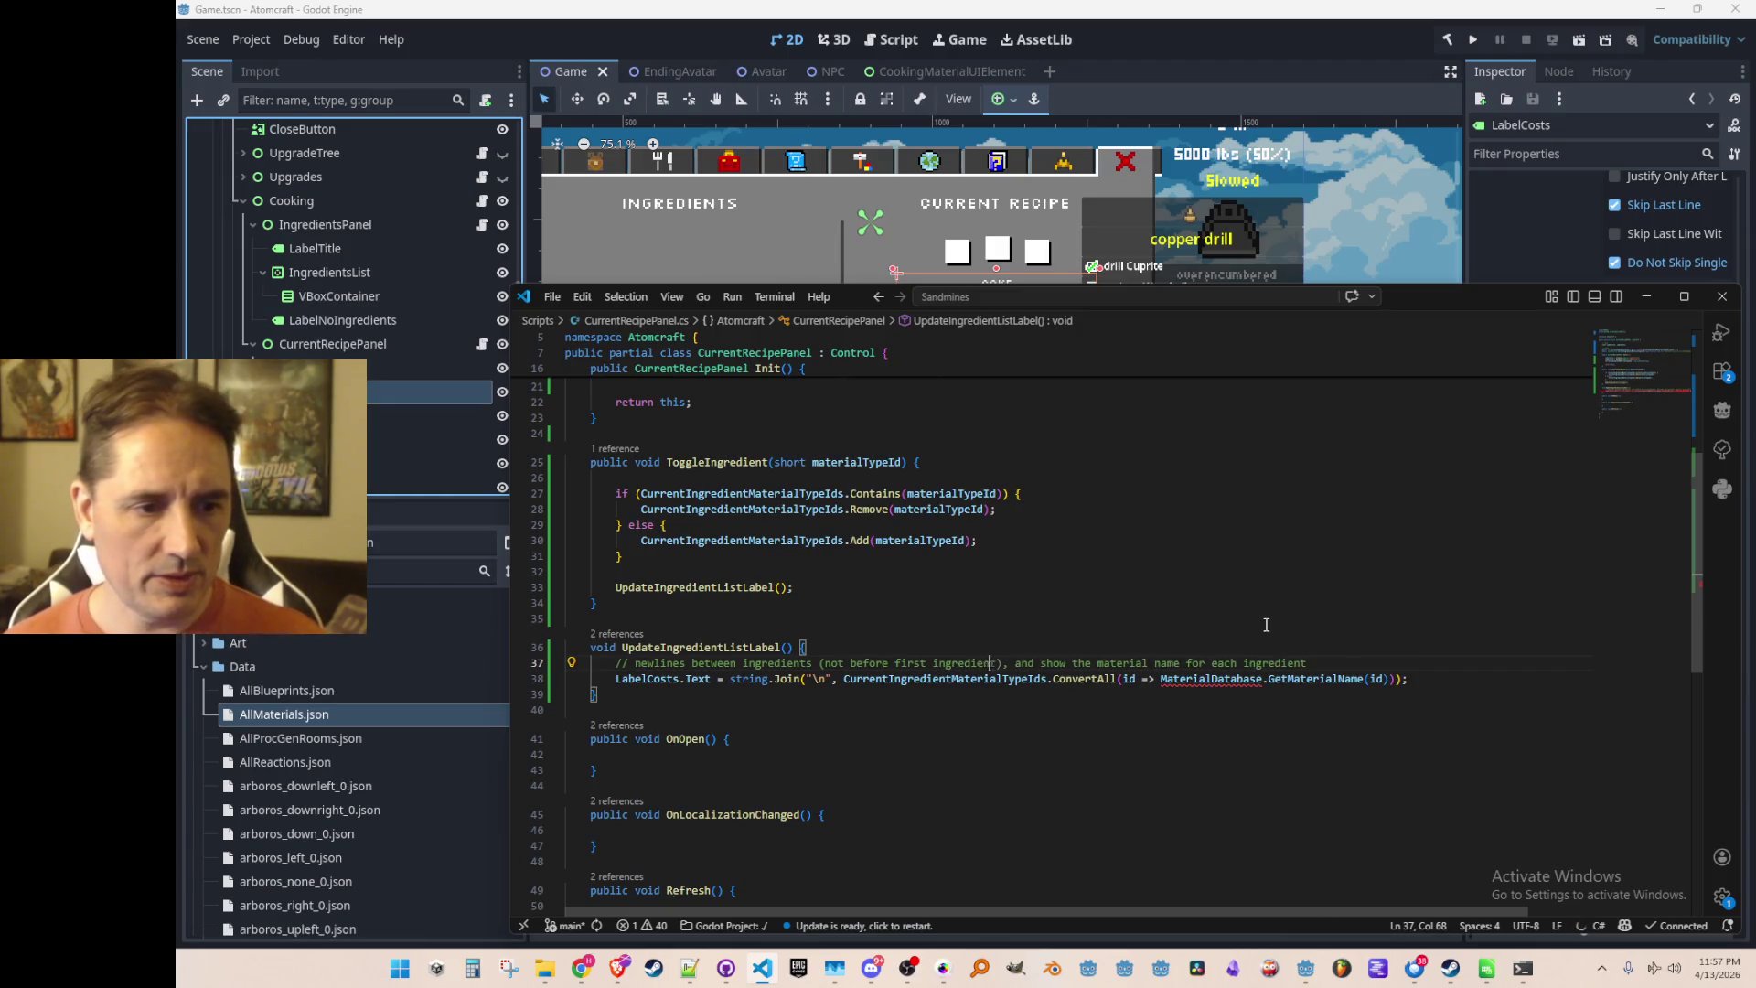
Use id.ToMaterial().GetLocalizedNameWithBackup() for each name in the LabelCosts text
{"action": "key", "text": "Tab"}
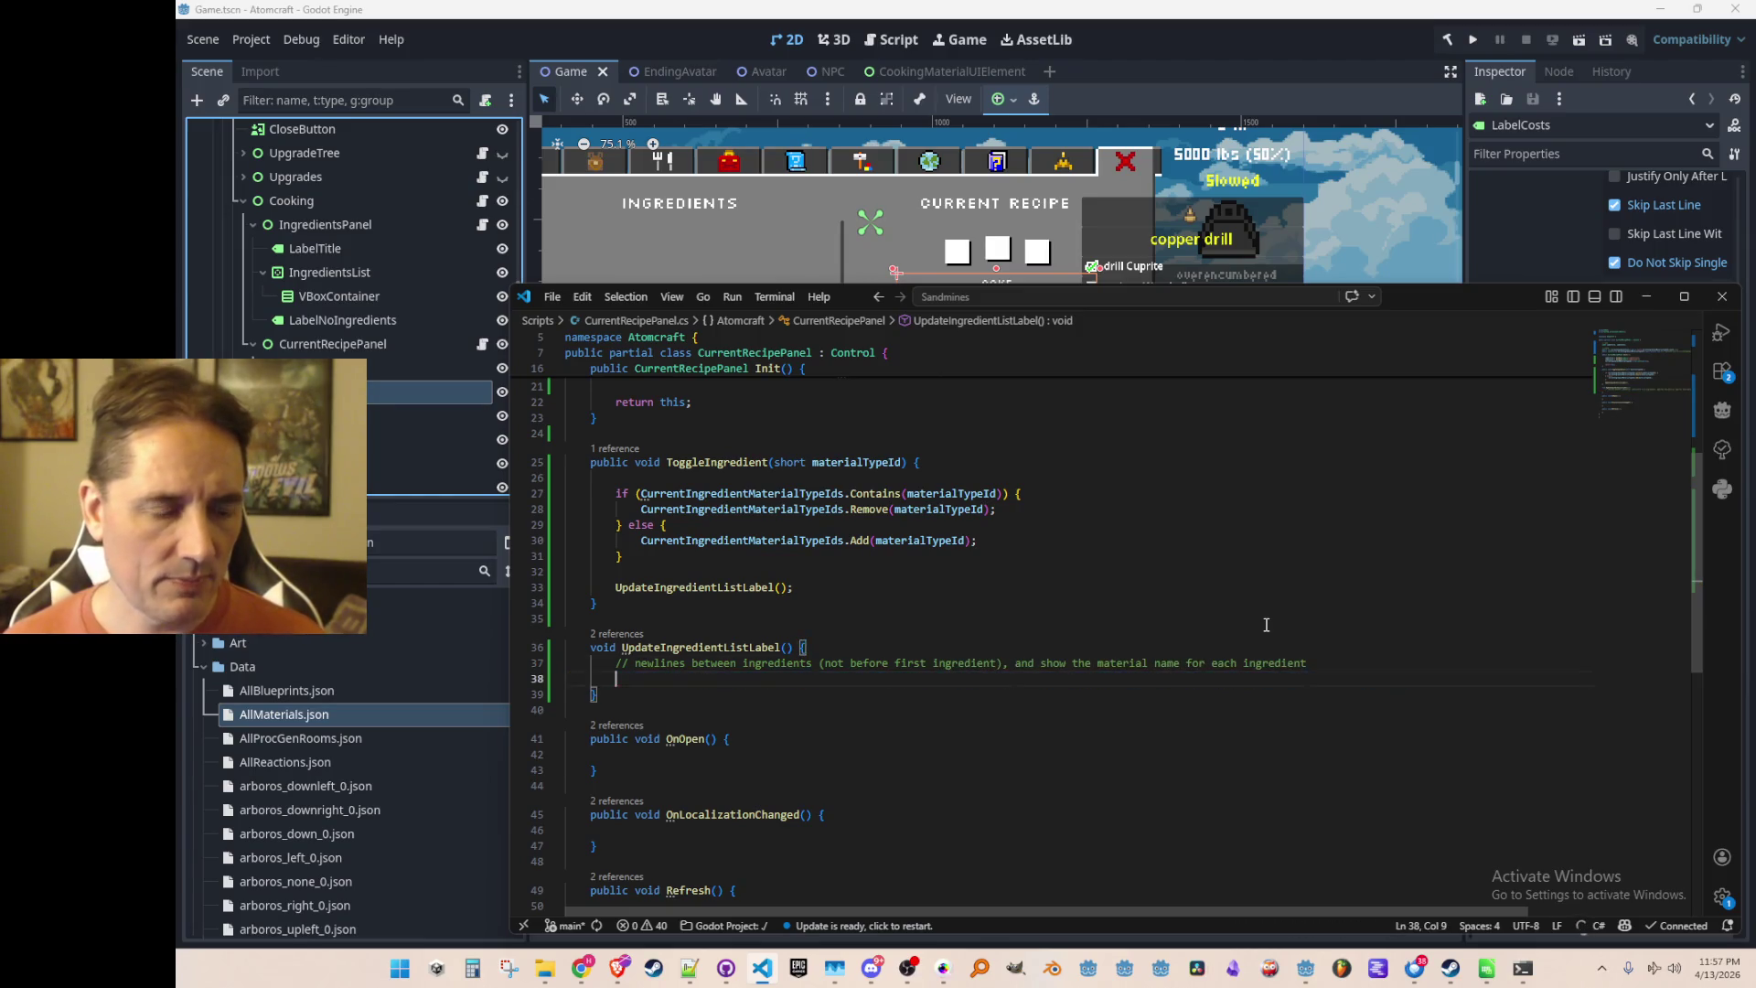
{"action": "key", "text": "Tab"}
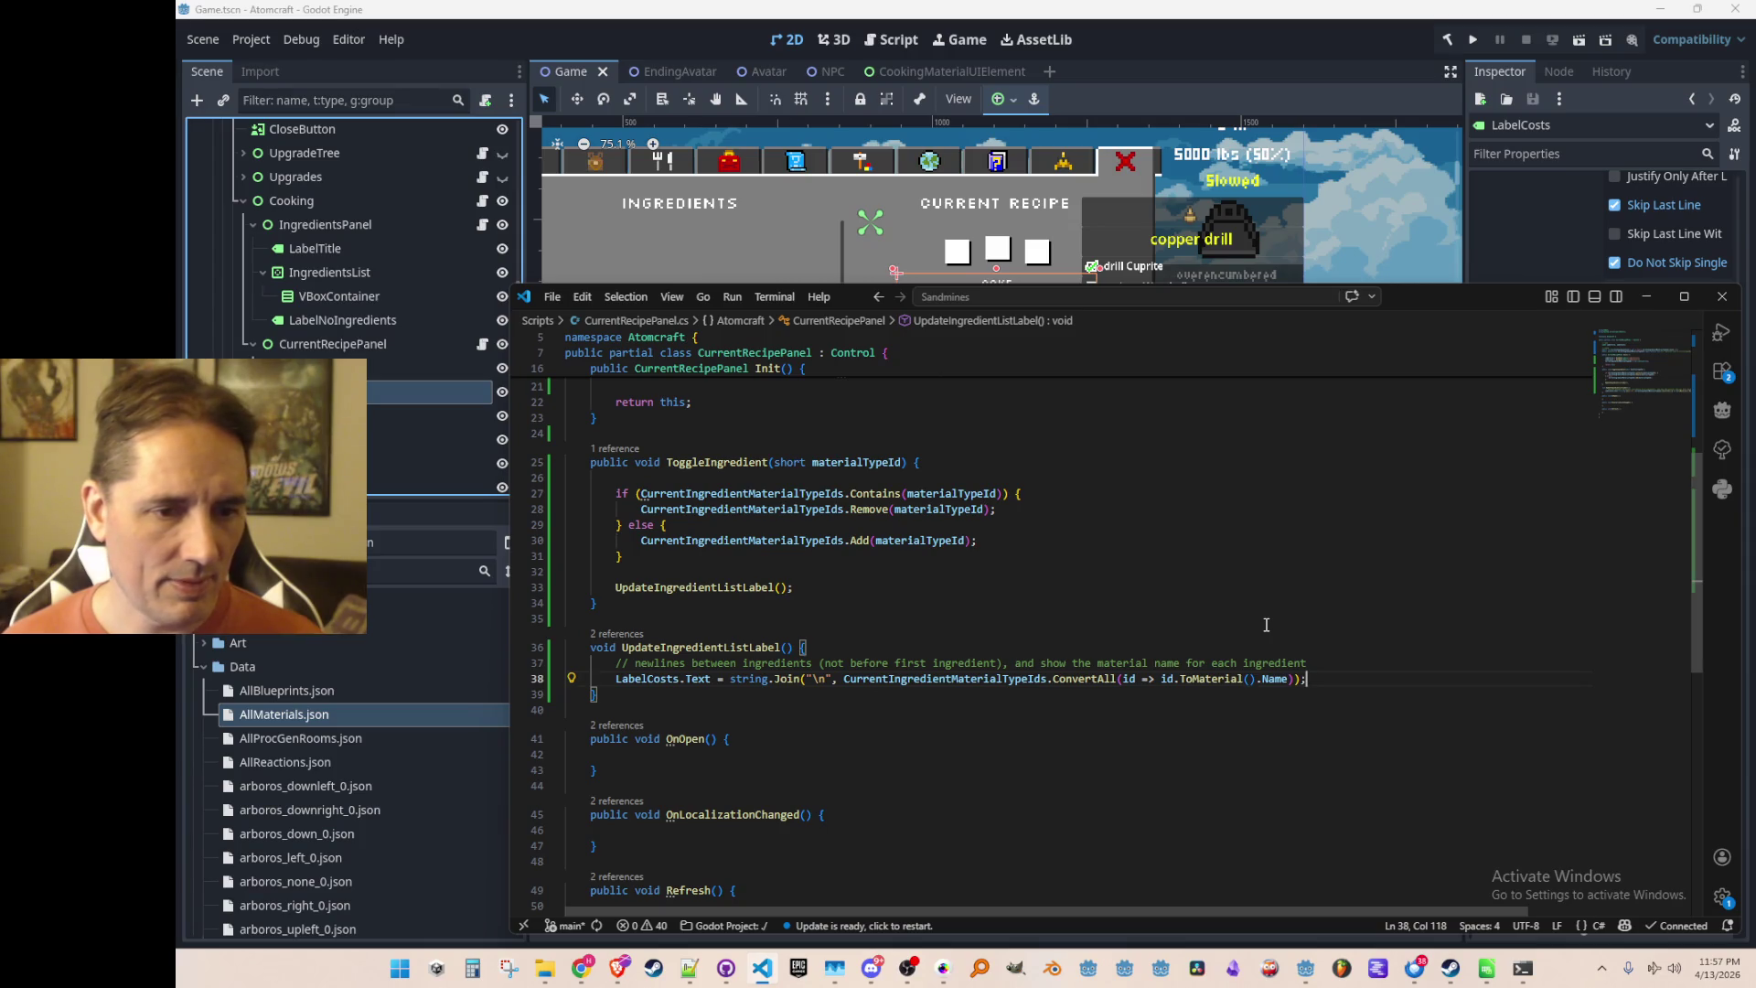
{"action": "key", "text": "Left"}
{"action": "key", "text": "Left"}
{"action": "key", "text": "Left"}
{"action": "key", "text": "ctrl+d"}
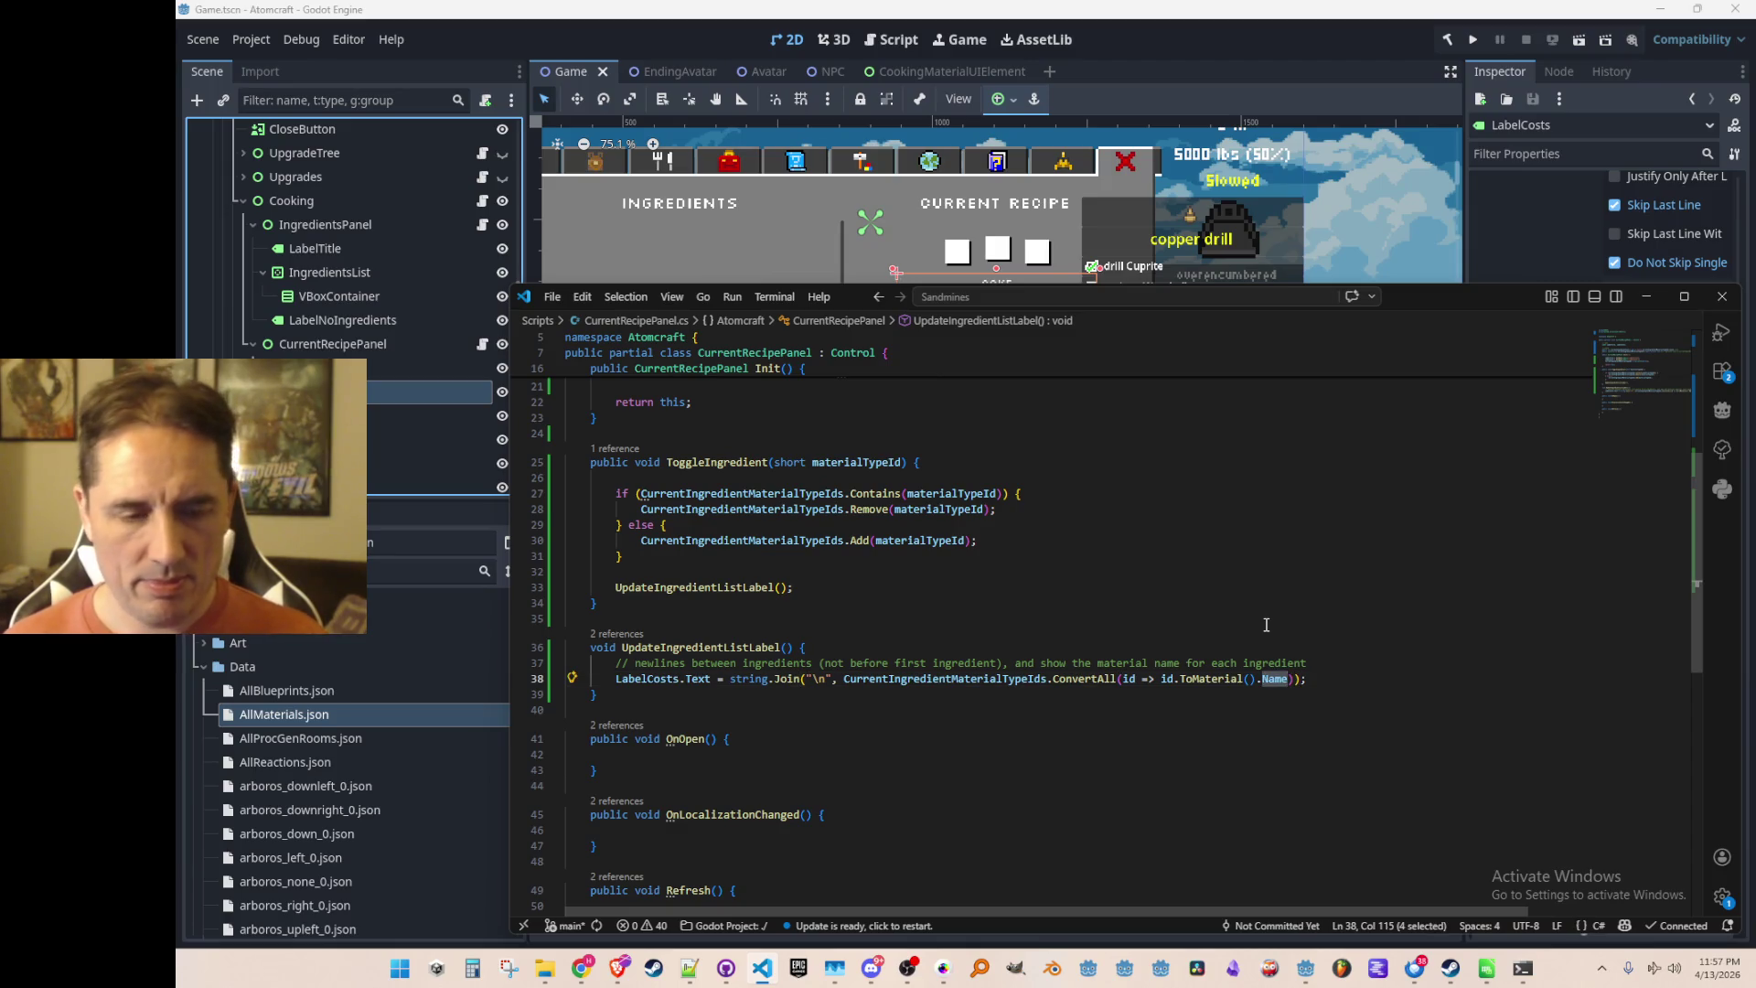
{"action": "type", "text": "GetLocal"}
{"action": "key", "text": "Tab"}
{"action": "type", "text": "))"}
{"action": "key", "text": "End"}
{"action": "key", "text": "Home"}
{"action": "key", "text": "Home"}
{"action": "key", "text": "Up"}
{"action": "key", "text": "Up"}
{"action": "key", "text": "ctrl+Right"}
{"action": "key", "text": "ctrl+Right"}
{"action": "key", "text": "ctrl+Left"}
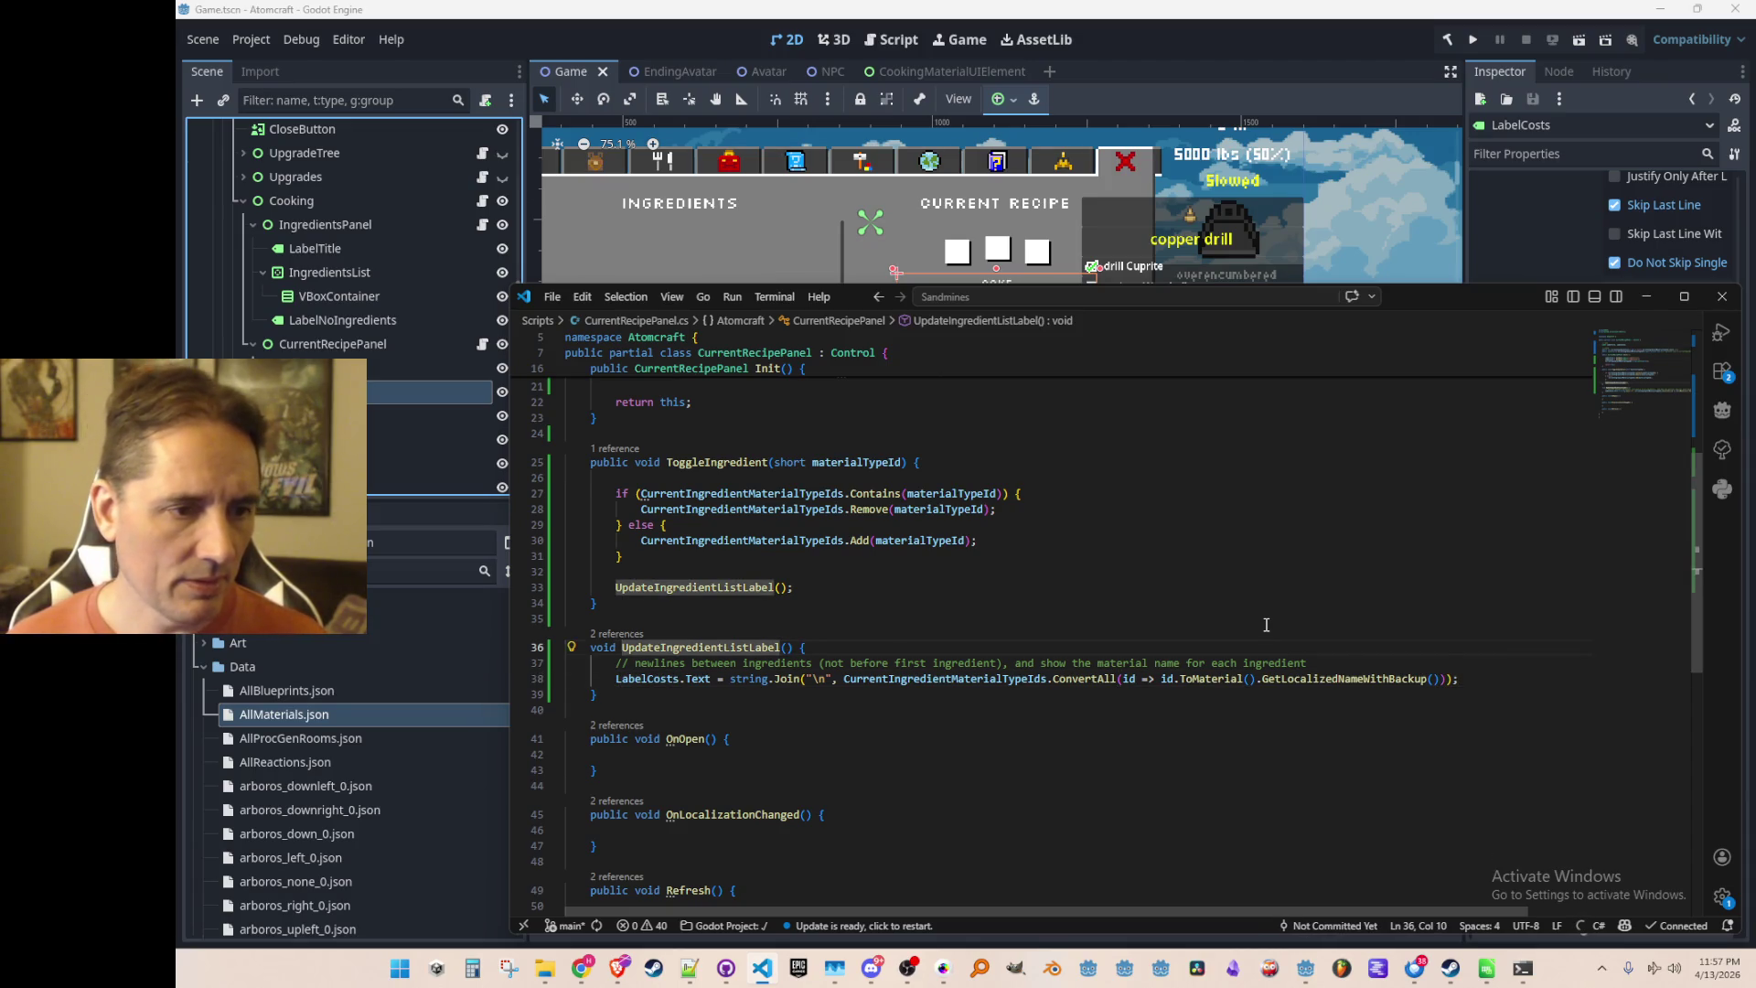
{"action": "key", "text": "Up"}
{"action": "scroll", "coordinate": [1234, 612], "scroll_direction": "up", "scroll_amount": 5}
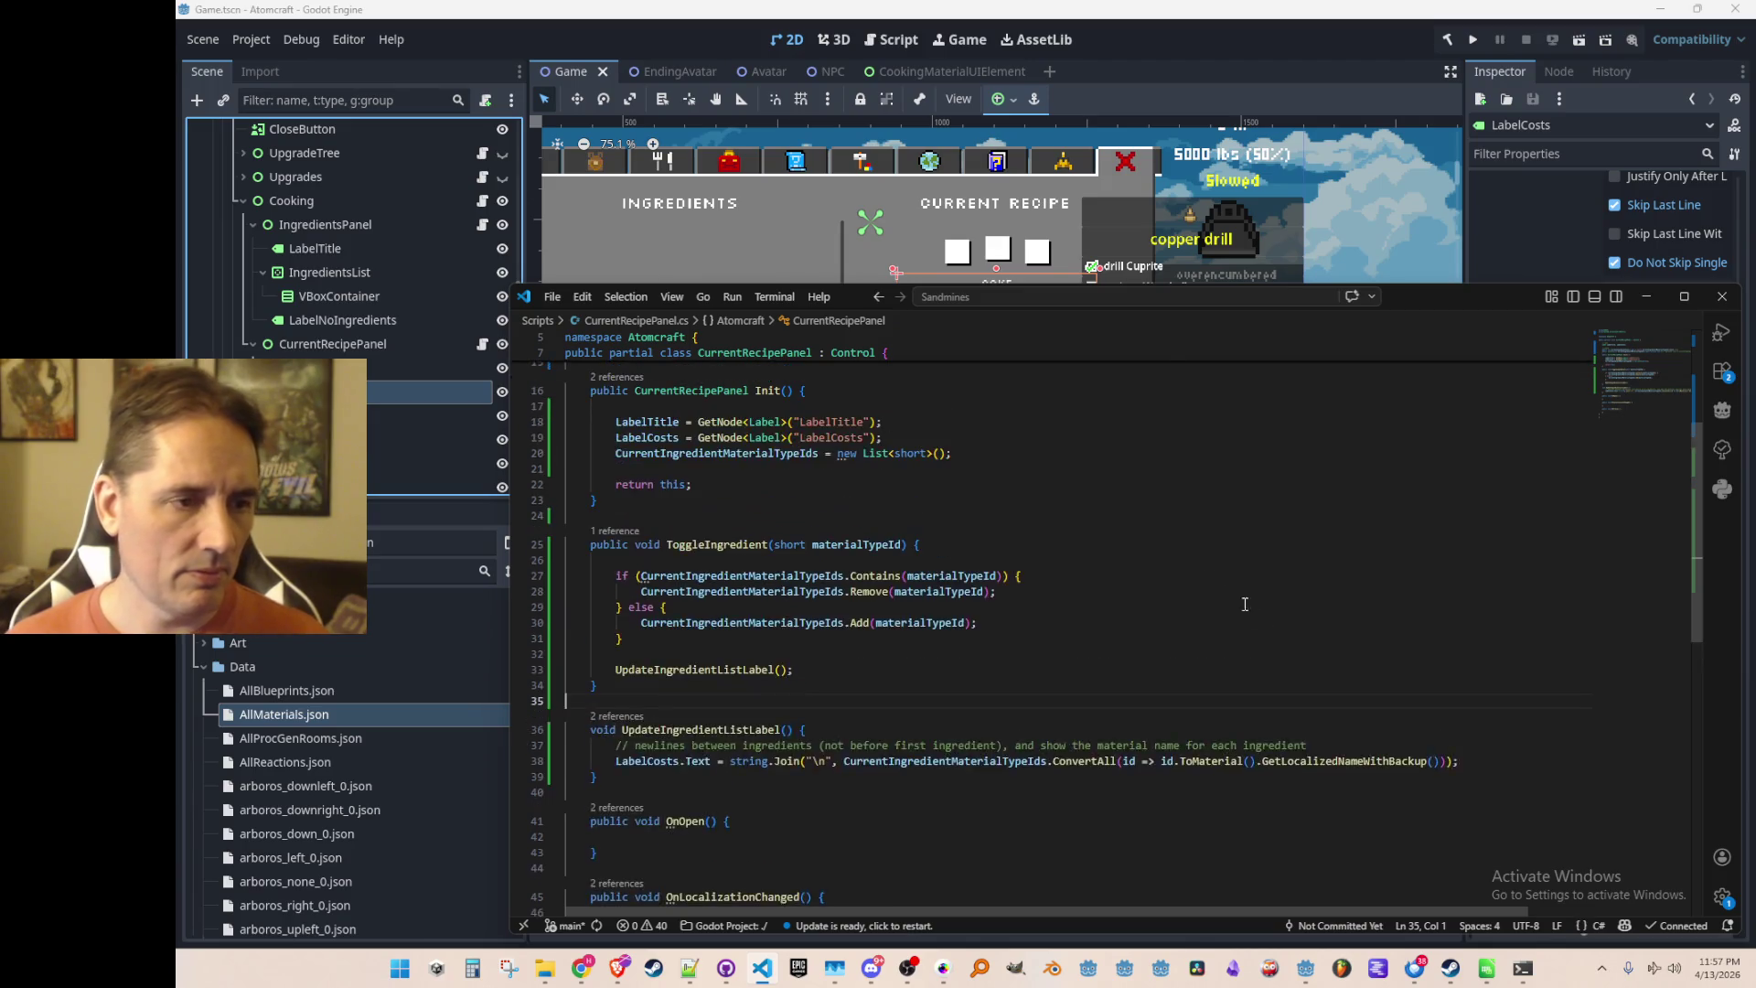
{"action": "scroll", "coordinate": [1199, 605], "scroll_direction": "down", "scroll_amount": 3}
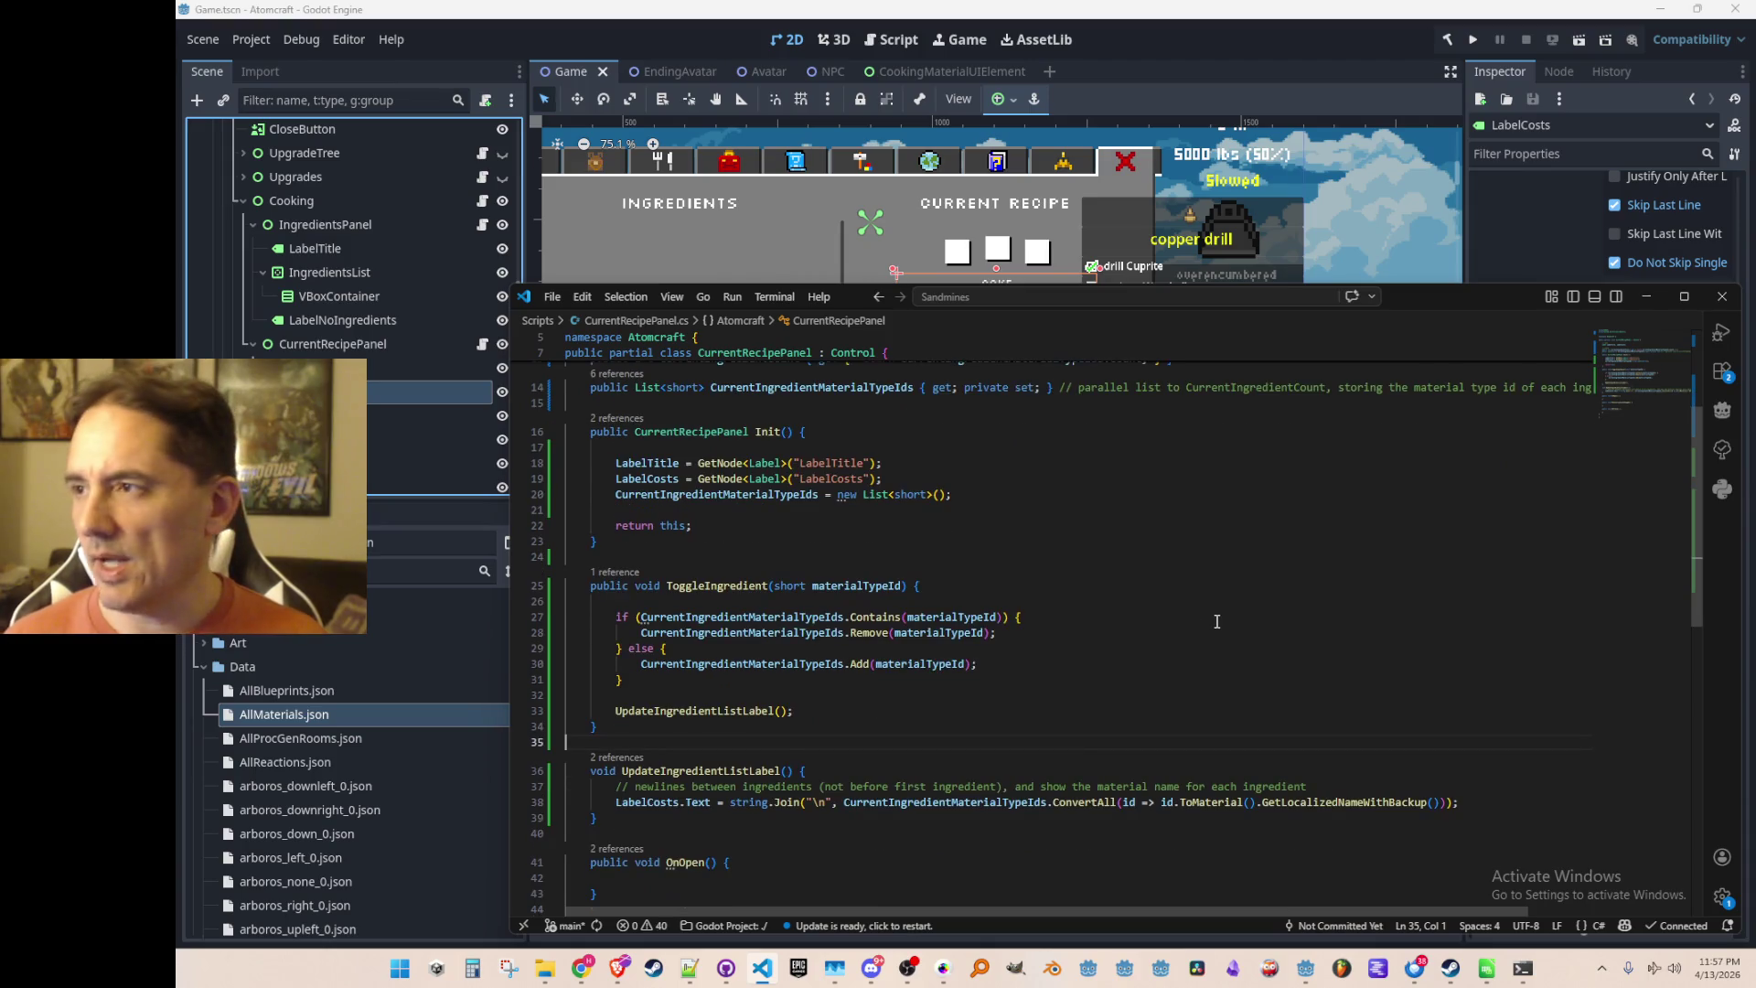
{"action": "scroll", "coordinate": [1216, 621], "scroll_direction": "up", "scroll_amount": 1}
{"action": "key", "text": "Up"}
{"action": "key", "text": "Up"}
{"action": "key", "text": "Up"}
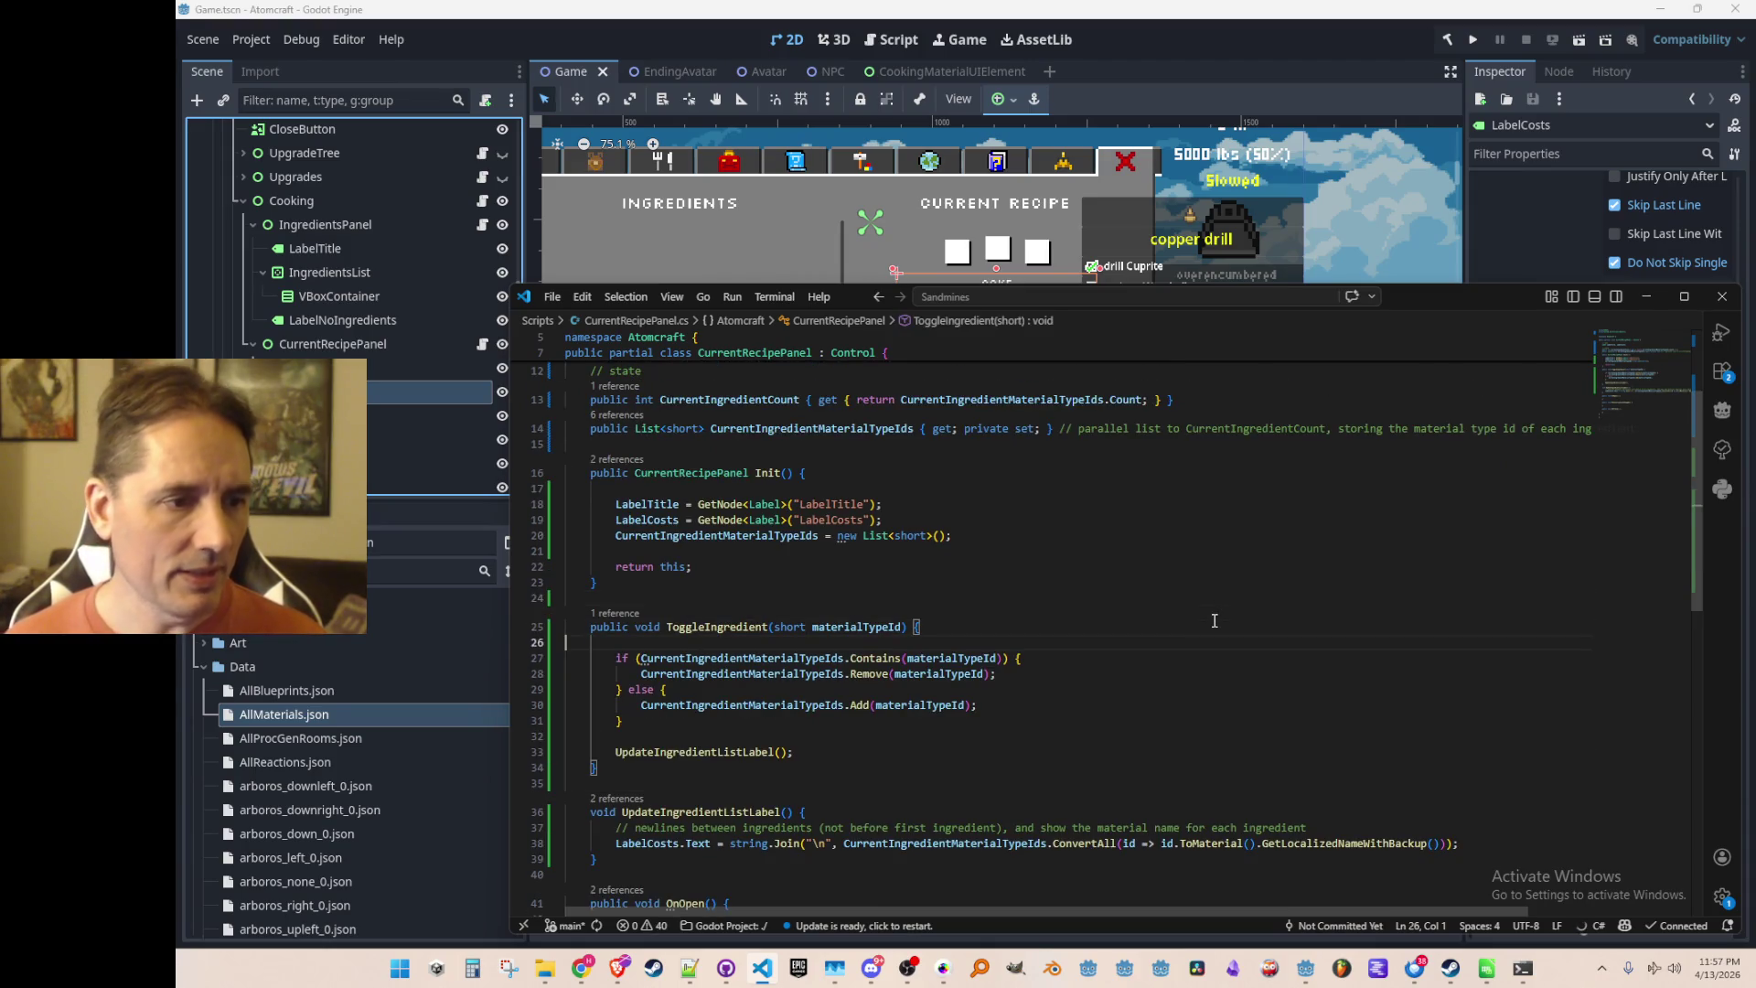
Add comments '// toggle ingredient in the current recipe' and 'if we already have 3…' in ToggleIngredient
{"action": "key", "text": "Return"}
{"action": "key", "text": "Tab"}
{"action": "key", "text": "BackSpace"}
{"action": "type", "text": "// toggle ingredient in the current recipe"}
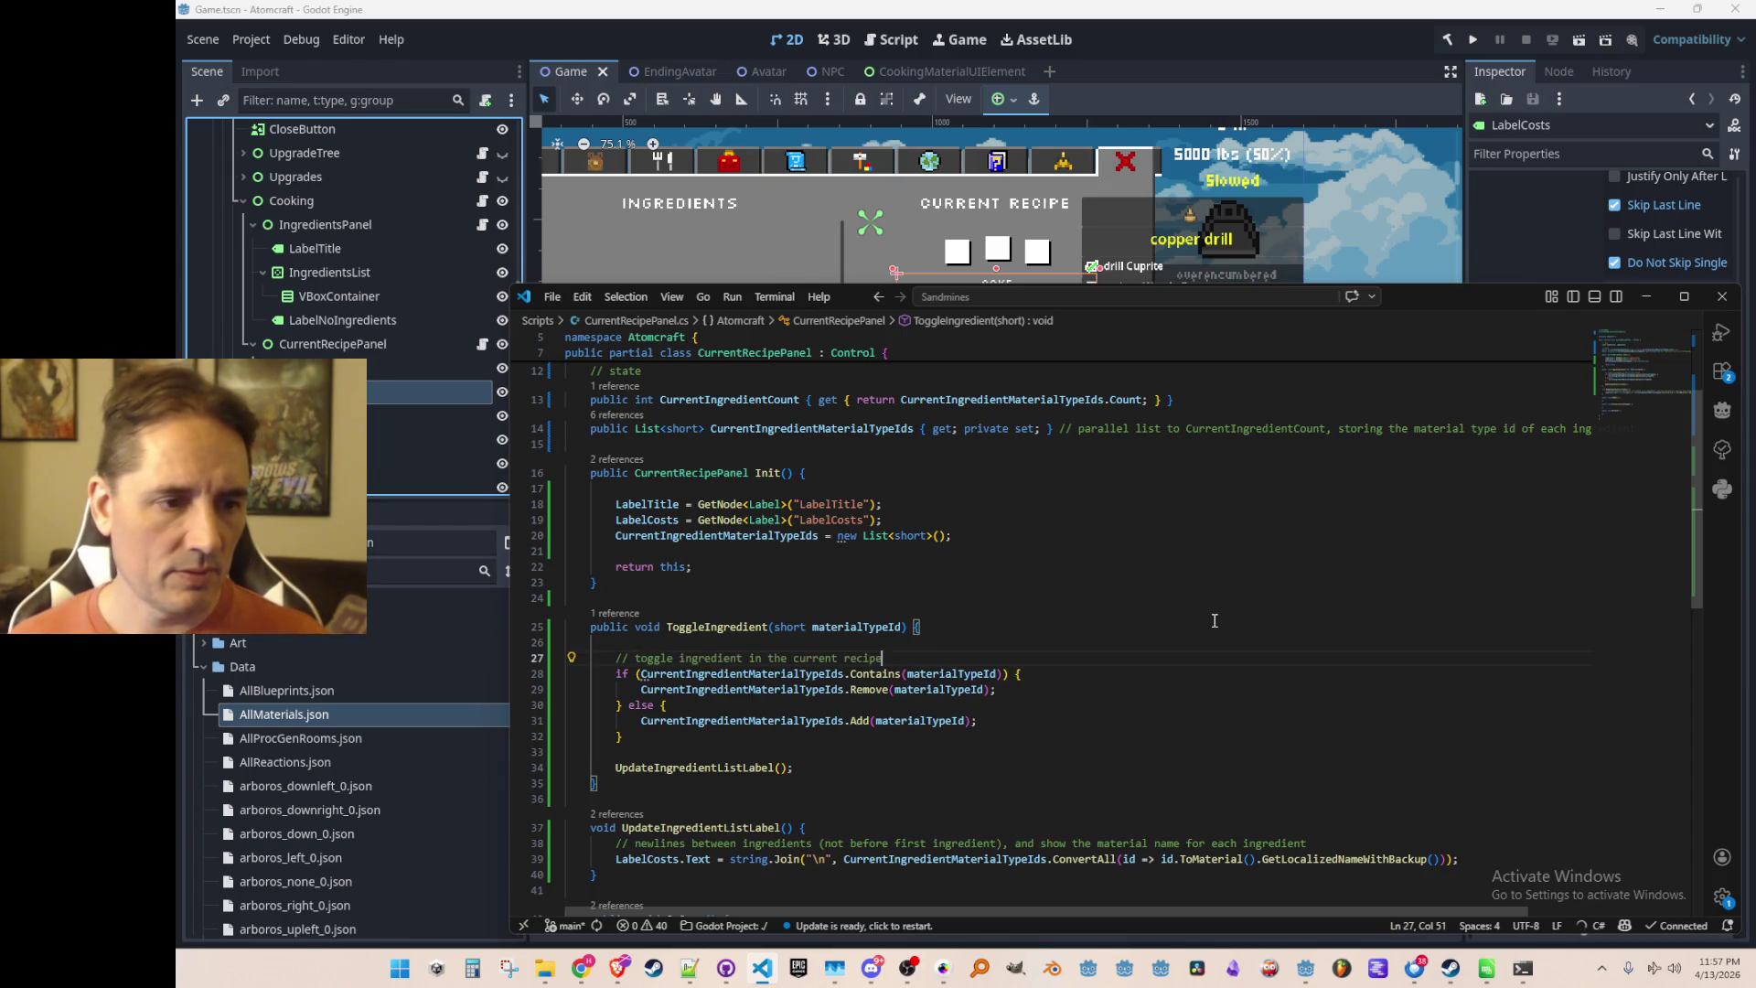
{"action": "key", "text": "ctrl+shift+Return"}
{"action": "key", "text": "ctrl+shift+Return"}
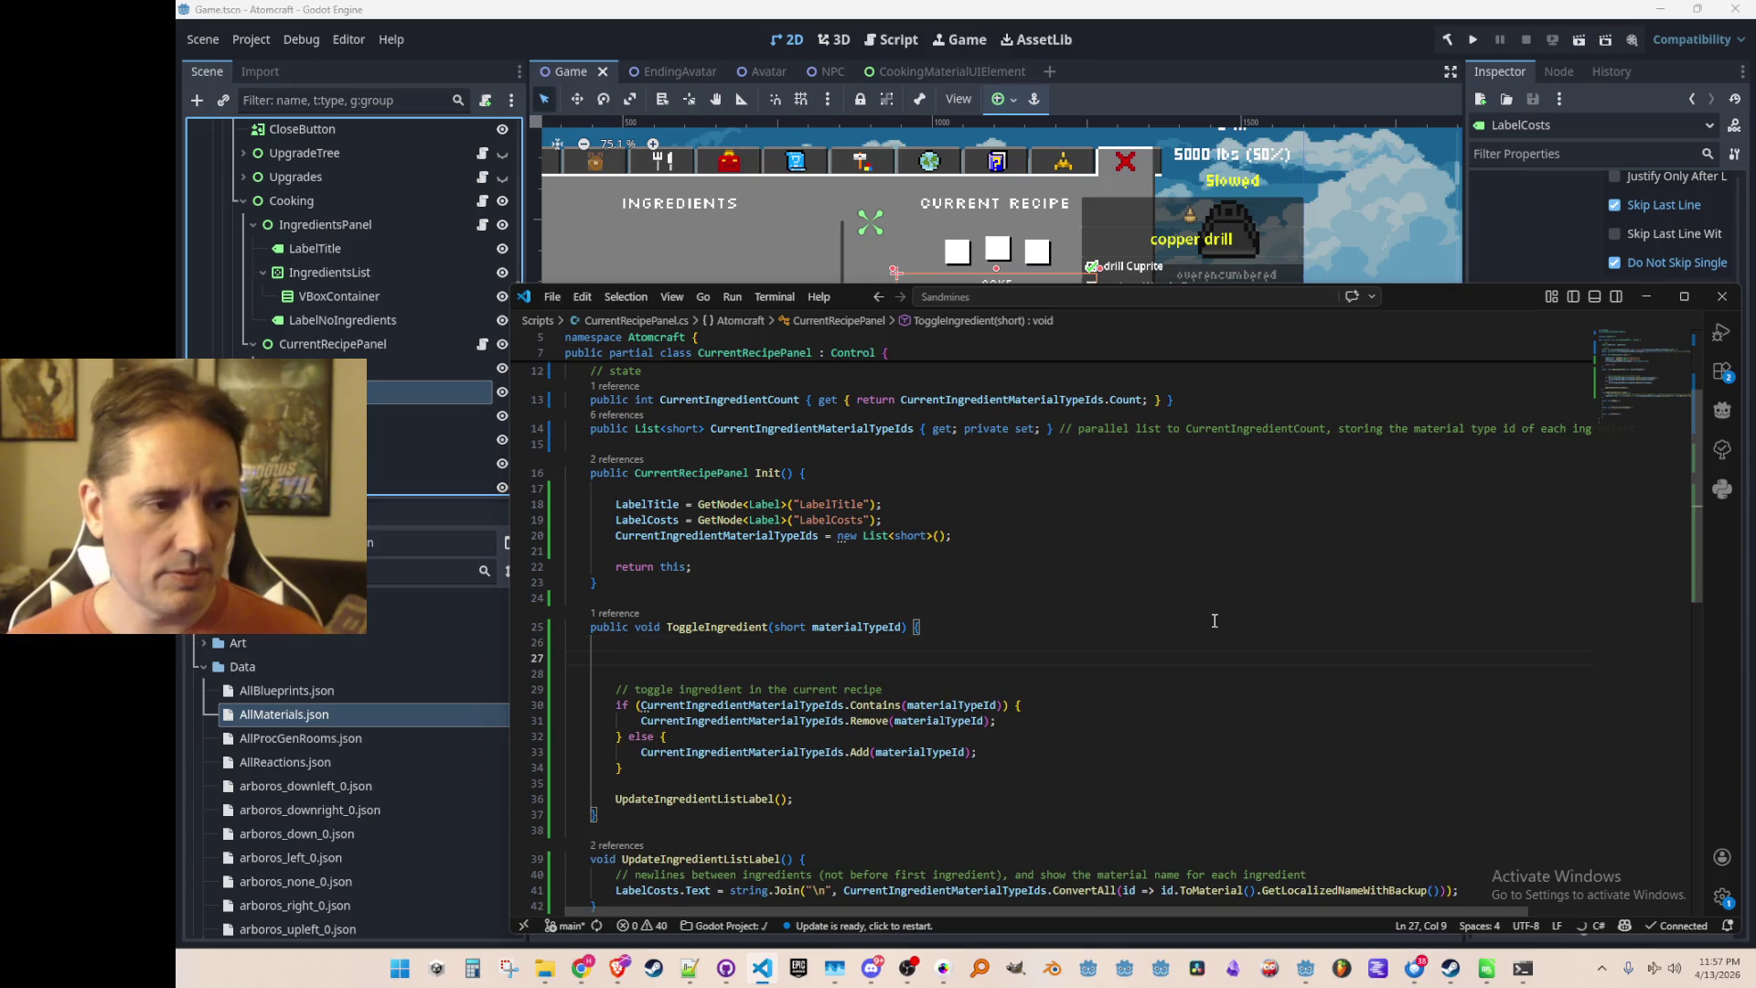
{"action": "type", "text": "// dpm"}
{"action": "key", "text": "Return"}
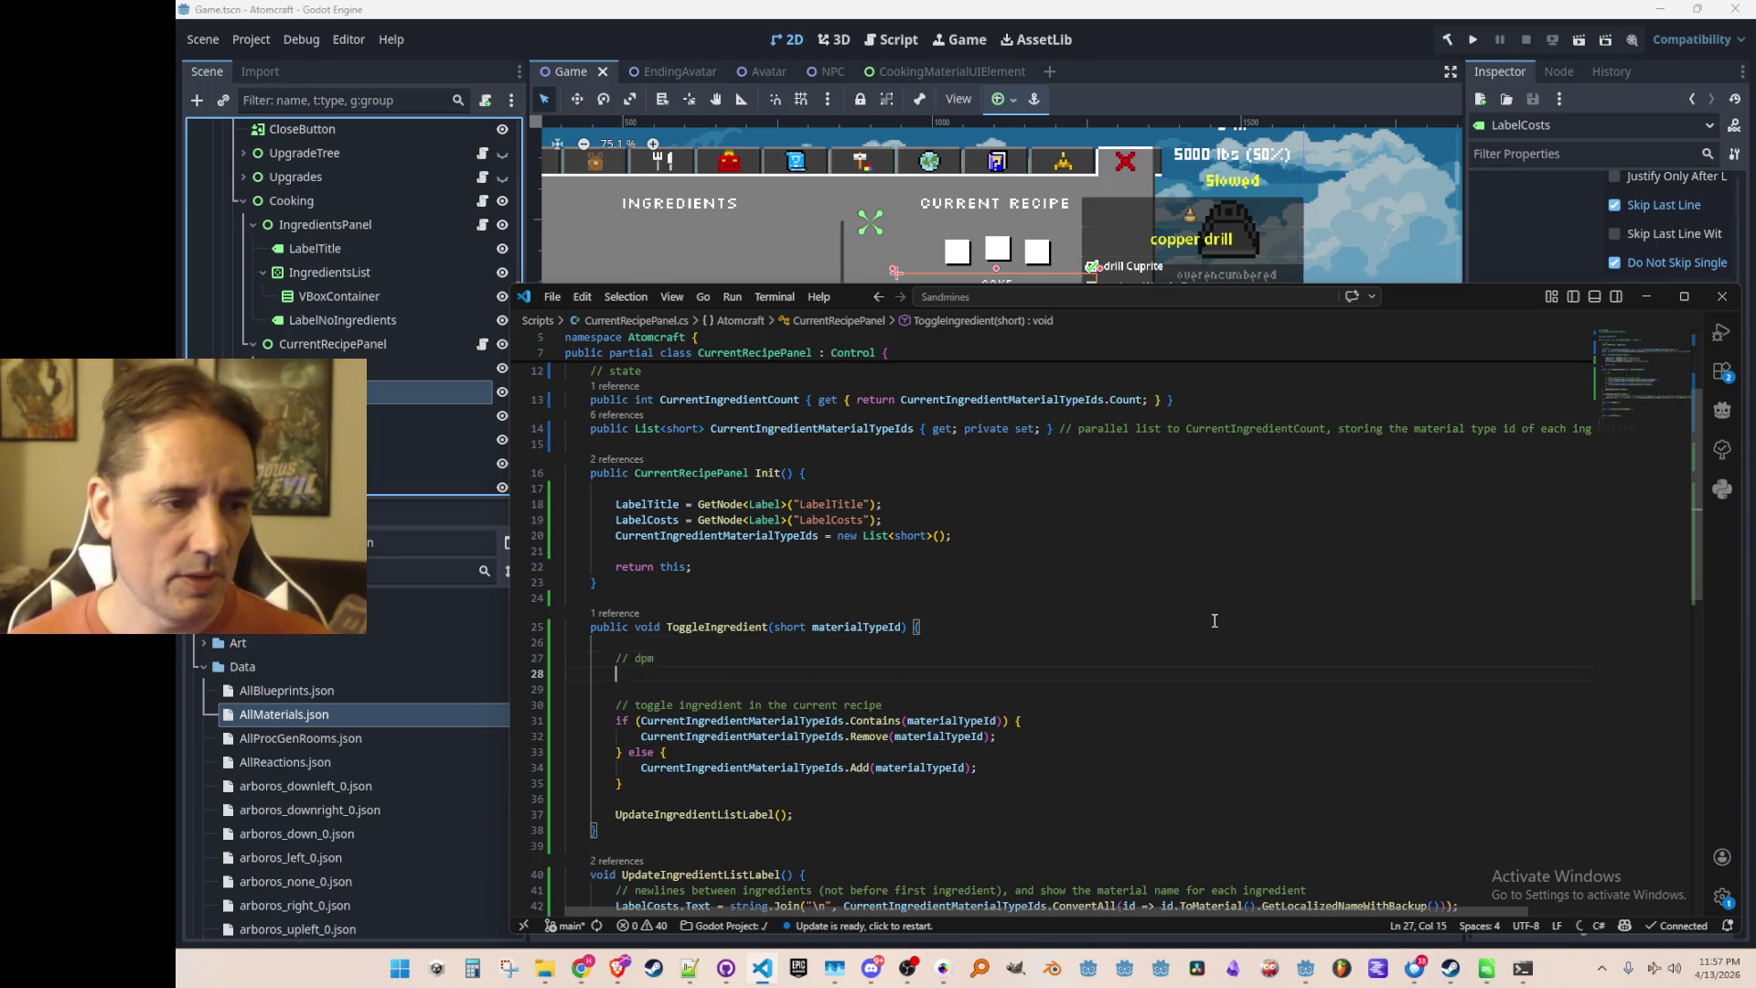
{"action": "key", "text": "shift+Home"}
{"action": "key", "text": "BackSpace"}
{"action": "key", "text": "BackSpace"}
{"action": "key", "text": "BackSpace"}
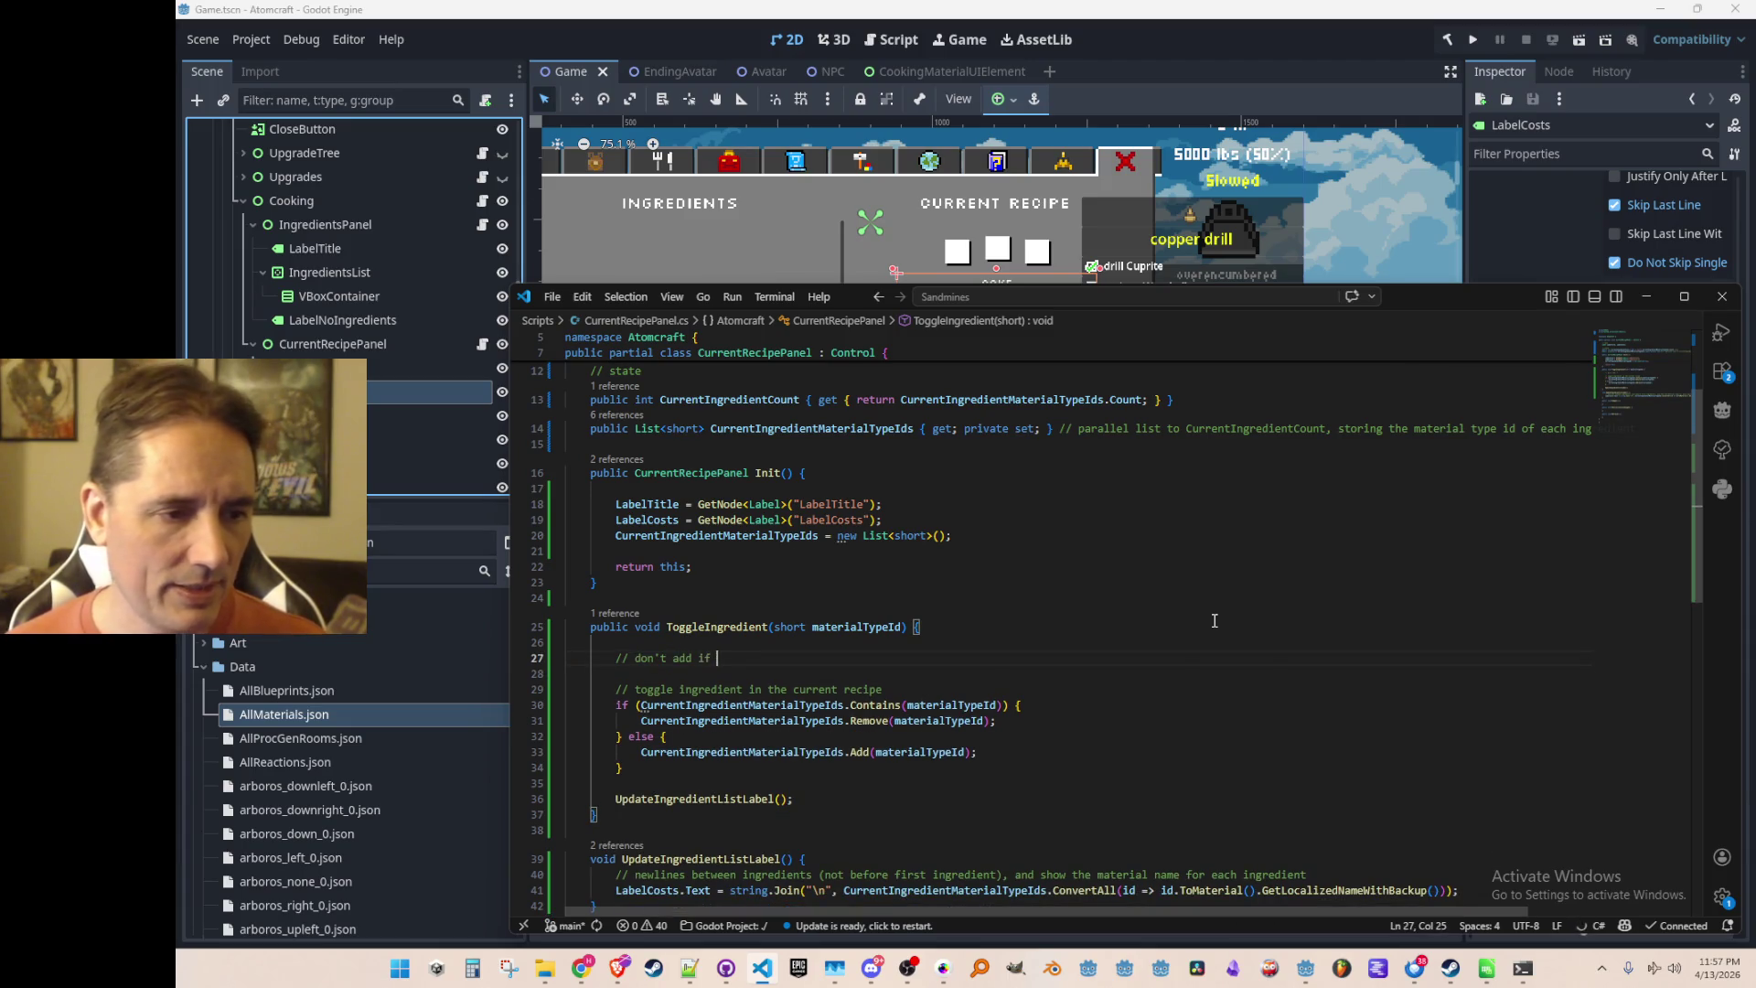
{"action": "type", "text": "if we already have 3"}
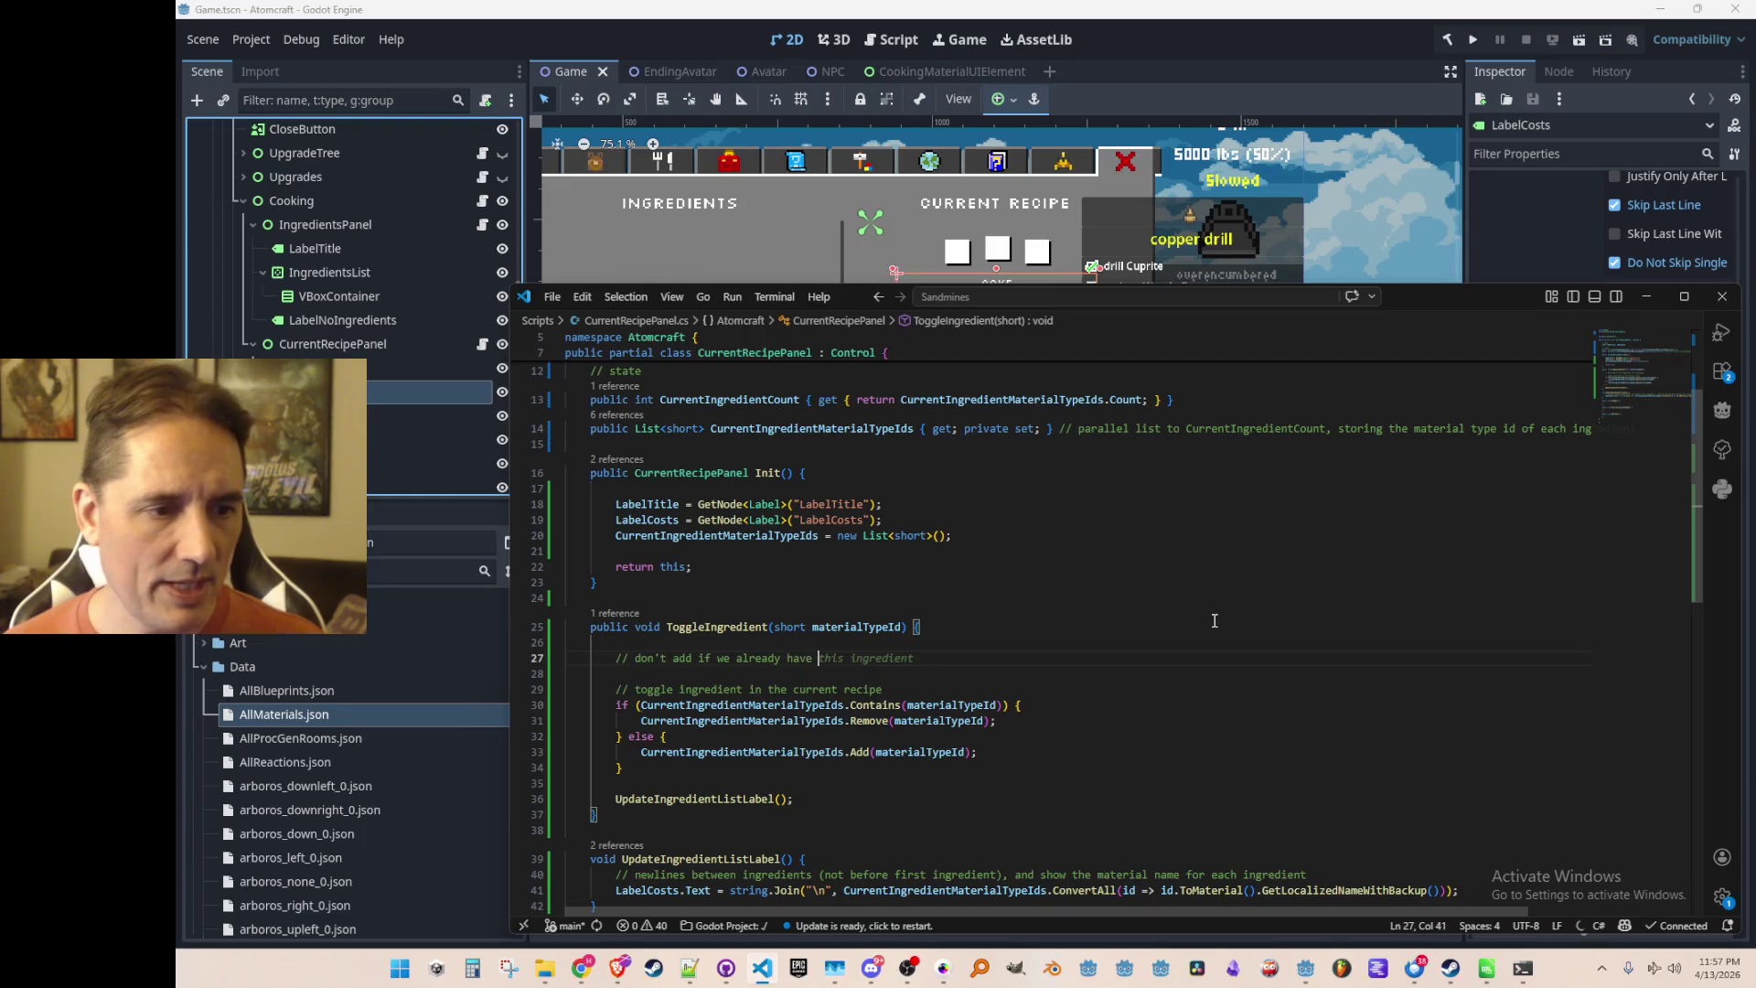
{"action": "key", "text": "Tab"}
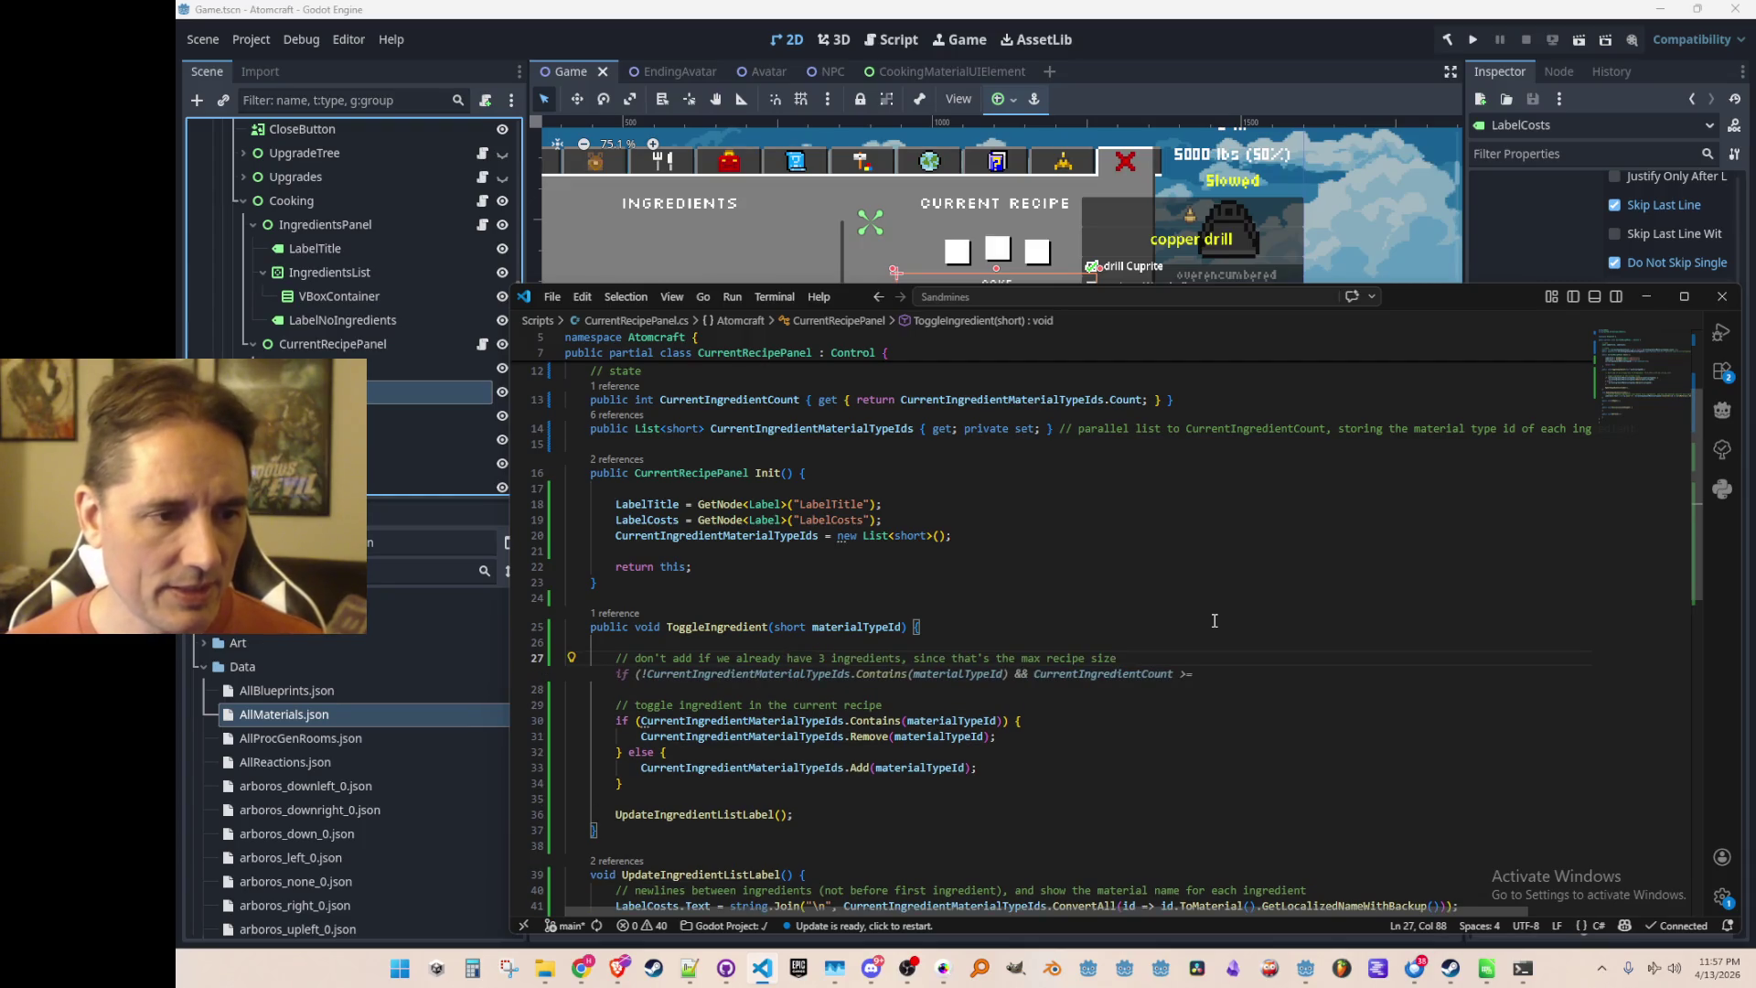
Declare const int MAX_INGREDIENTS = 3 and add the early return when the recipe is full
{"action": "scroll", "coordinate": [1200, 612], "scroll_direction": "up", "scroll_amount": 3}
{"action": "key", "text": "Up"}
{"action": "key", "text": "Up"}
{"action": "key", "text": "Up"}
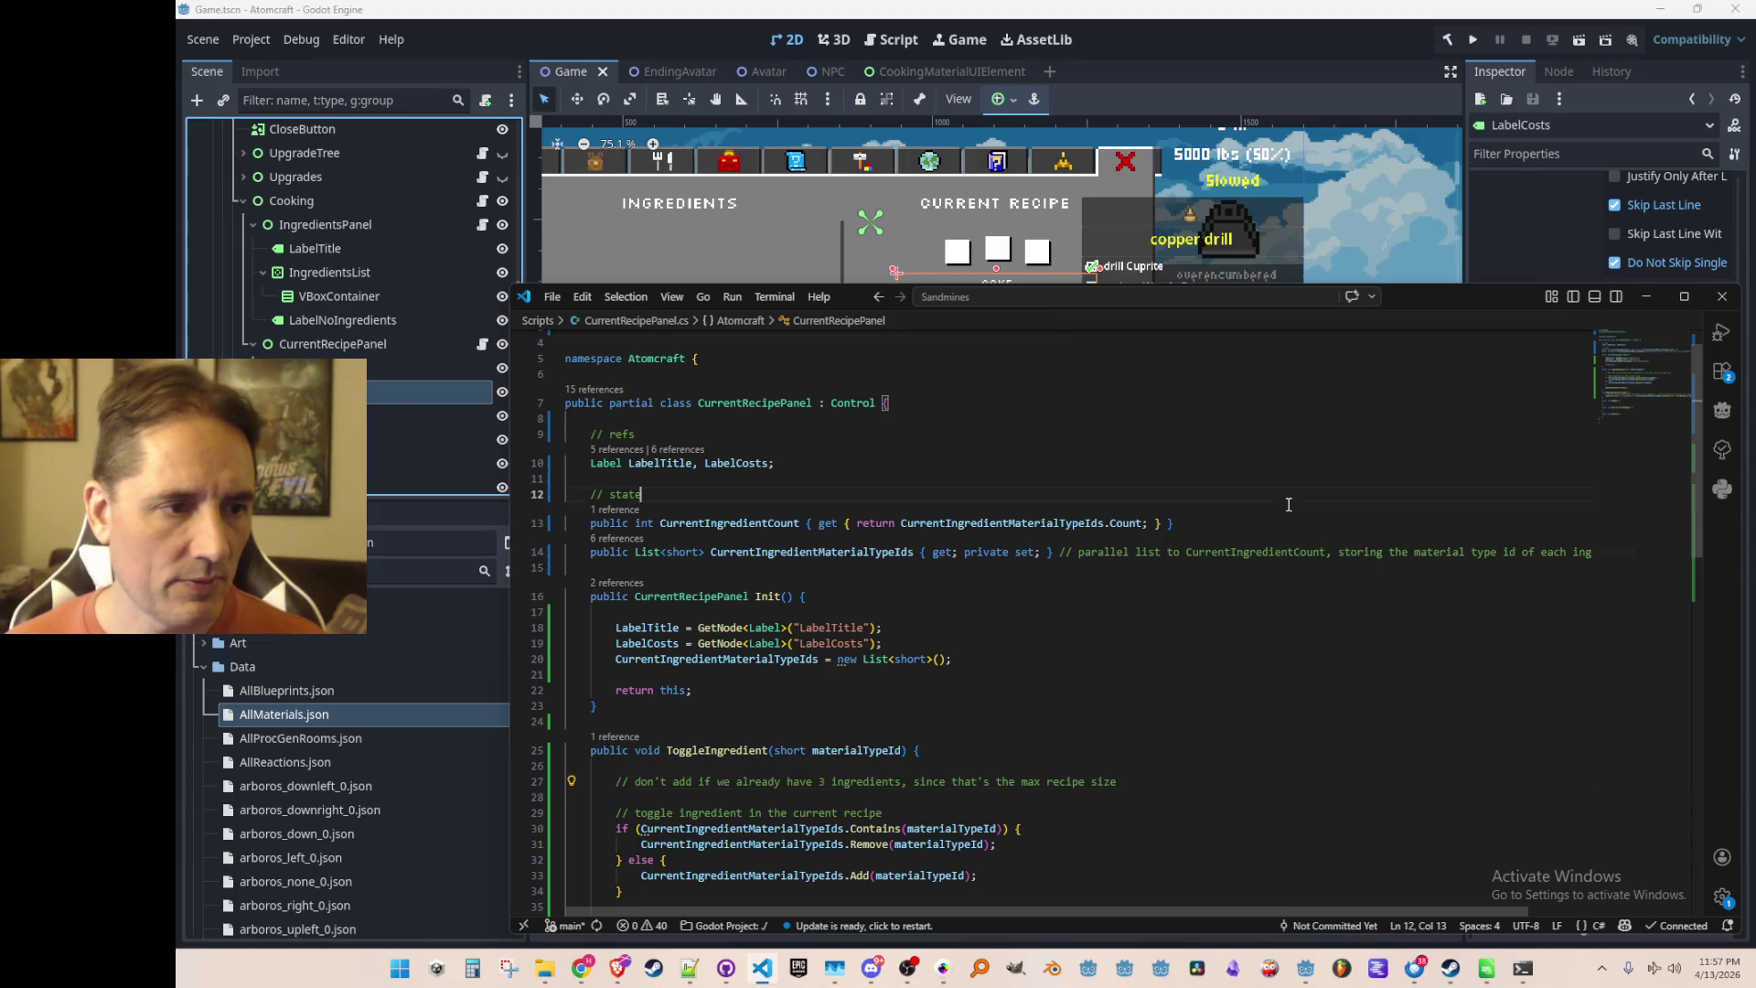
{"action": "key", "text": "Up"}
{"action": "key", "text": "Up"}
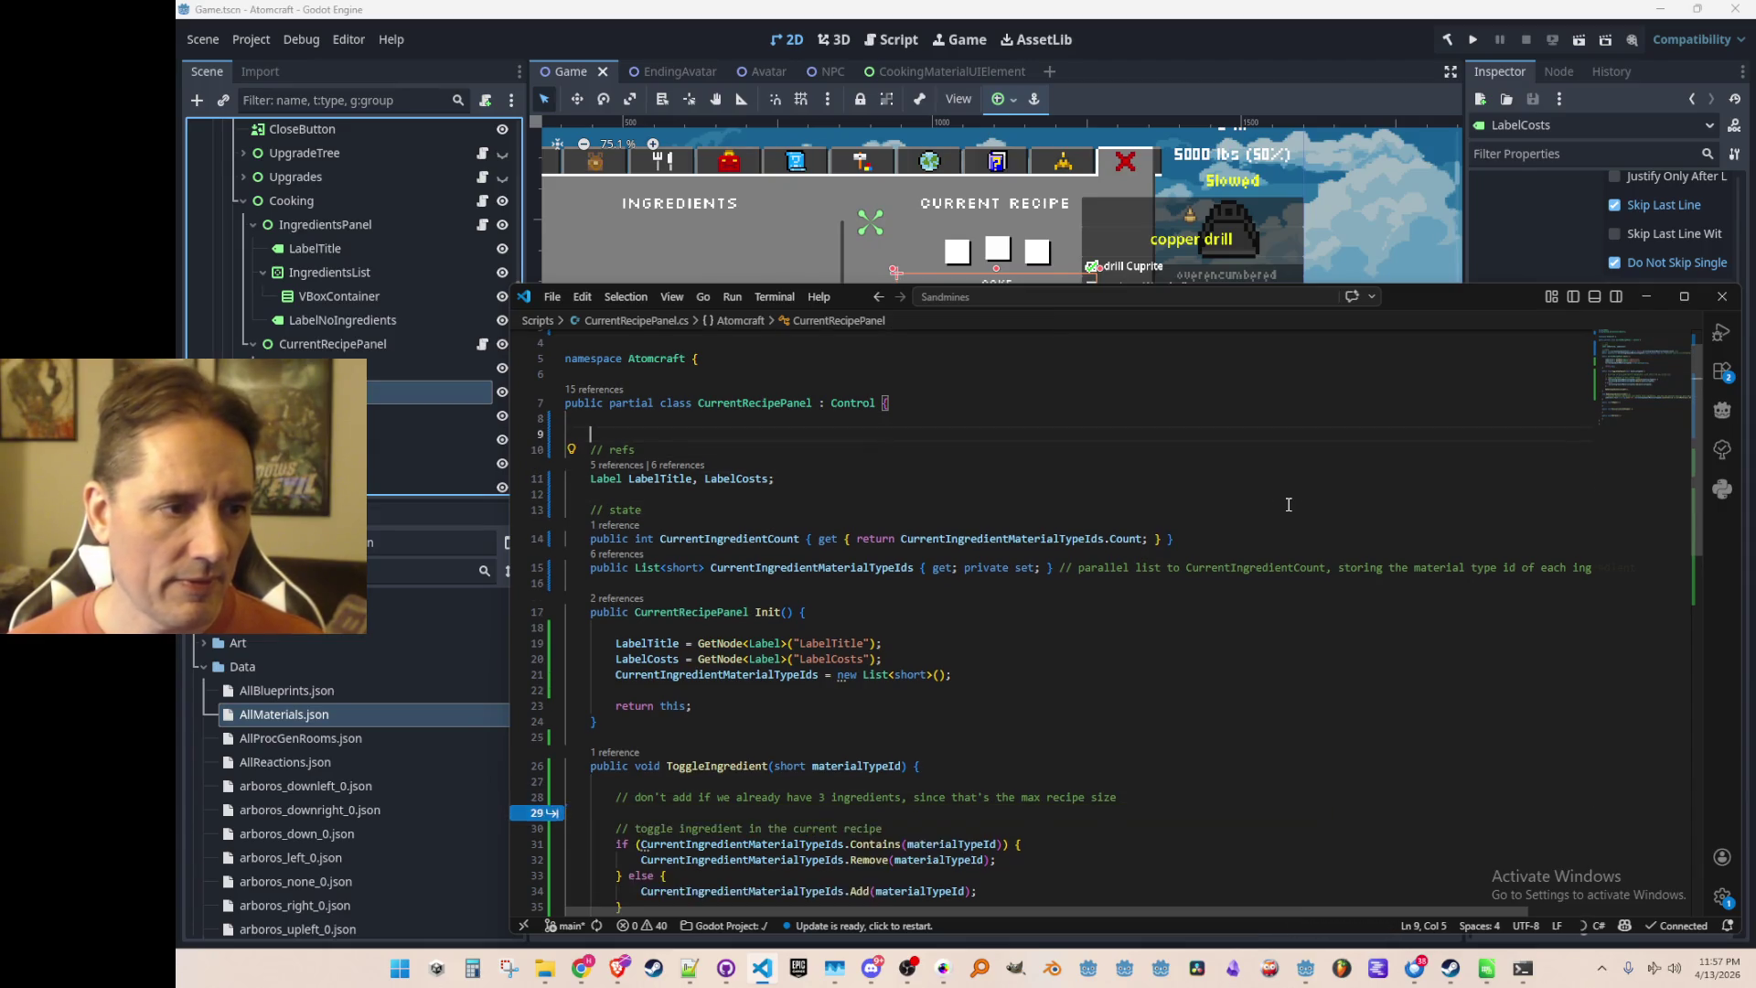
{"action": "key", "text": "Return"}
{"action": "key", "text": "Return"}
{"action": "key", "text": "Up"}
{"action": "type", "text": "const int MAX_INGREDIENTS = 3;"}
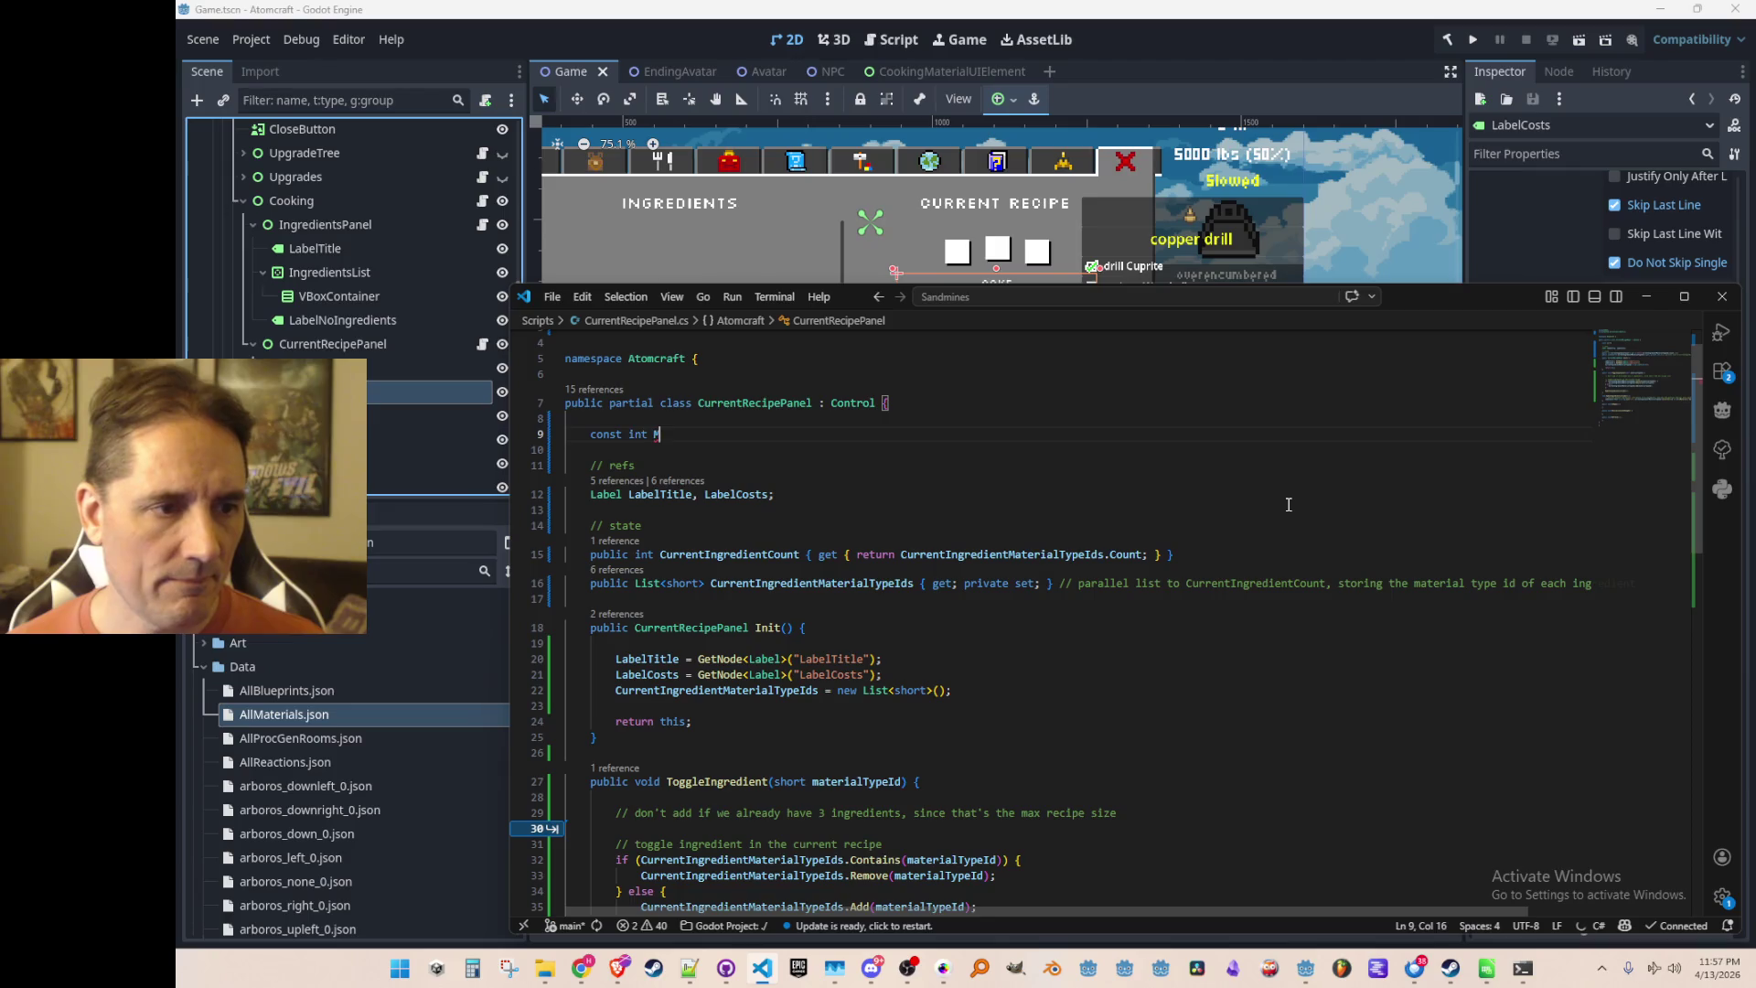
{"action": "scroll", "coordinate": [1288, 505], "scroll_direction": "down", "scroll_amount": 4}
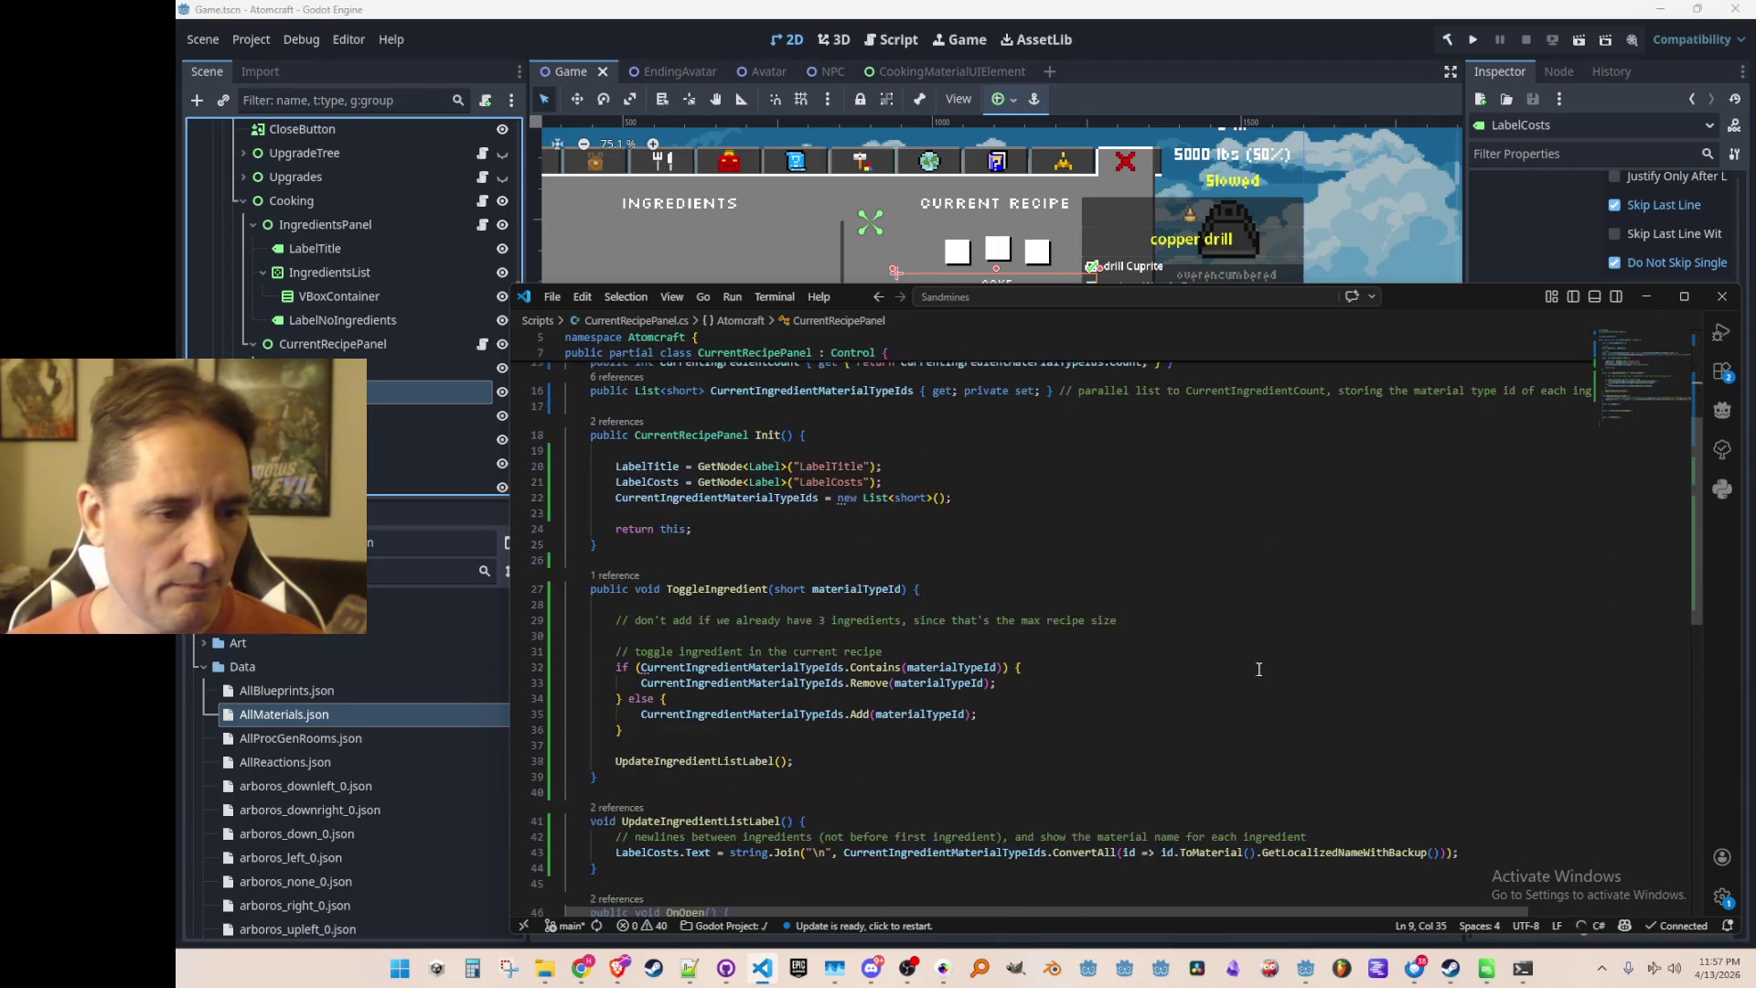
{"action": "left_click", "coordinate": [1303, 620]}
{"action": "type", "text": "if (CurrentIngredientMaterialTypeIds.Count >= MAX_INGREDIENTS && !CurrentIngredientMaterialTypeIds.Contains(materialTypeId)) {"}
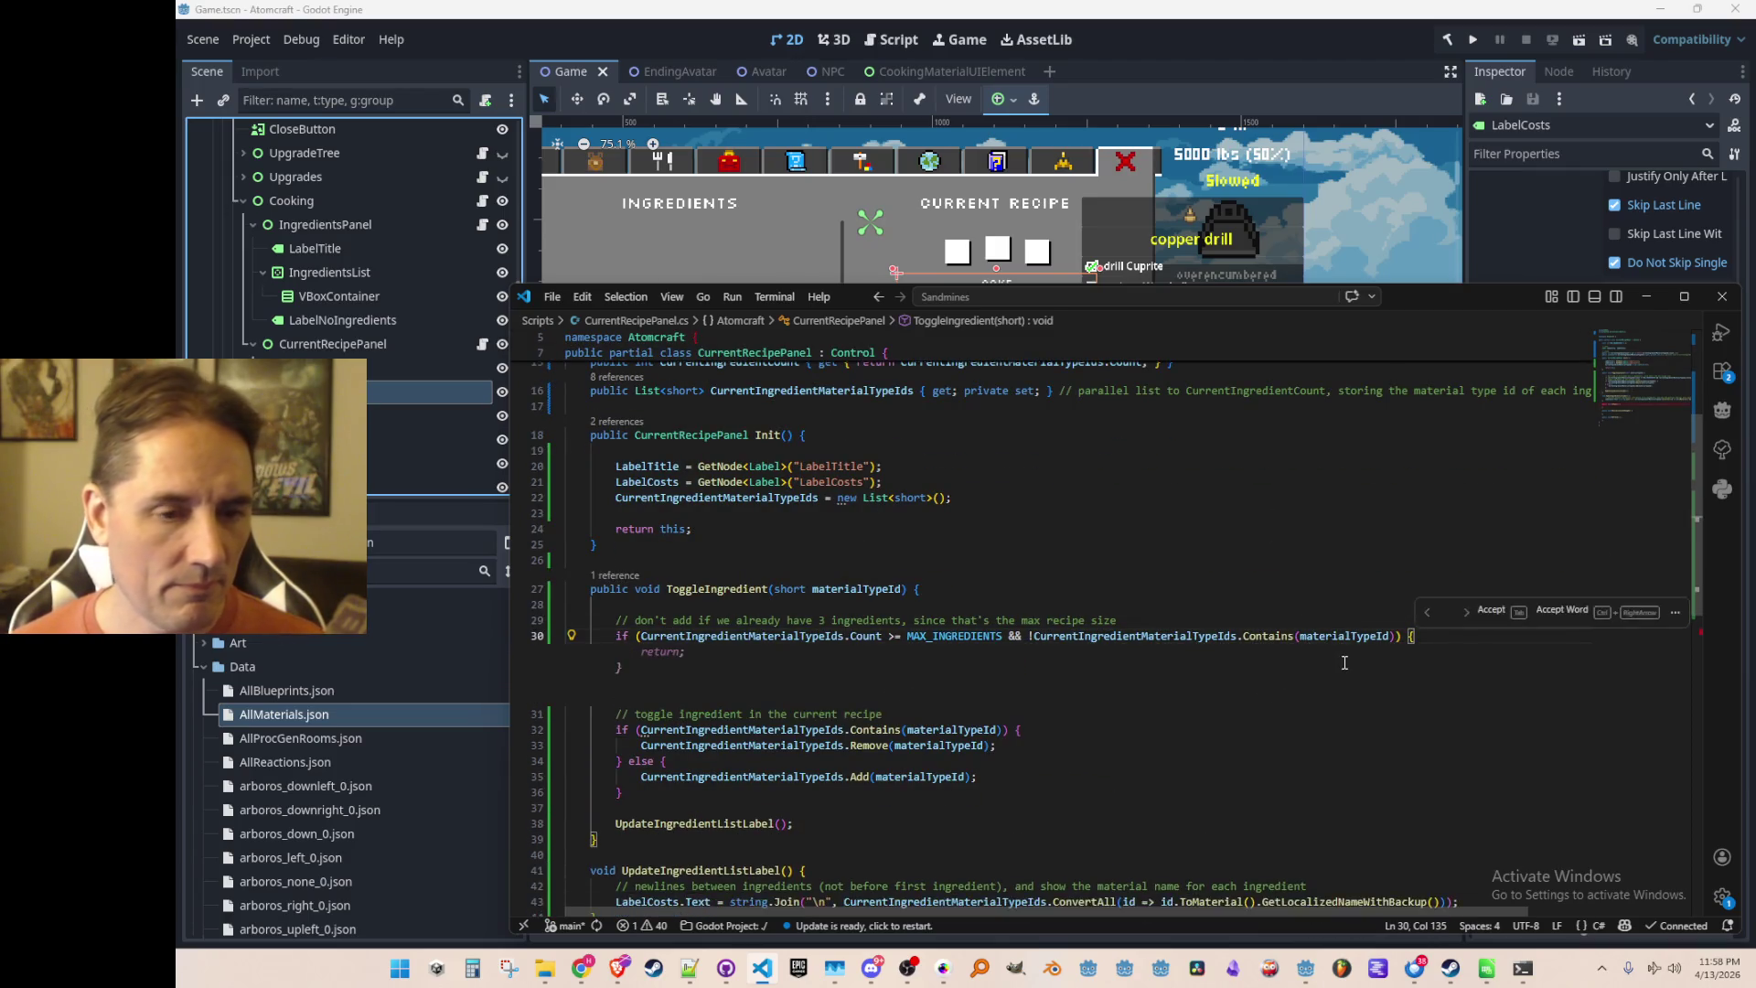
{"action": "key", "text": "Tab"}
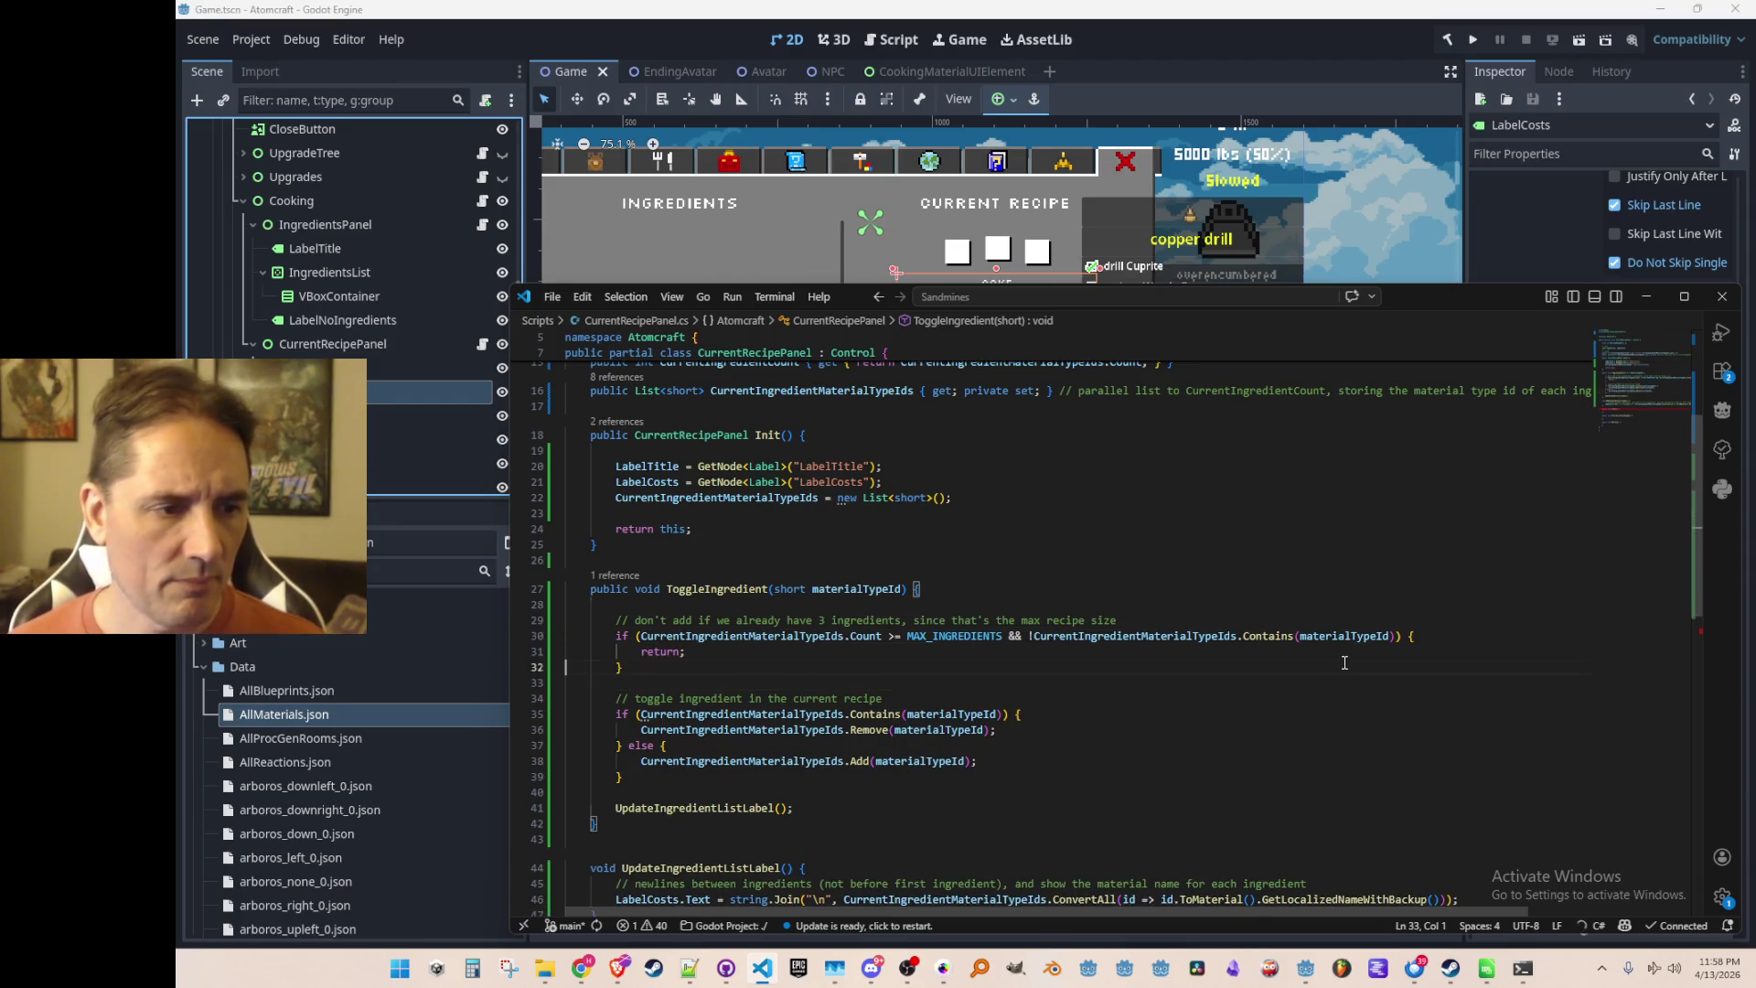
Replace the '!' negation with Contains(materialTypeId) == false in the guard condition
{"action": "key", "text": "Left"}
{"action": "key", "text": "Left"}
{"action": "key", "text": "Left"}
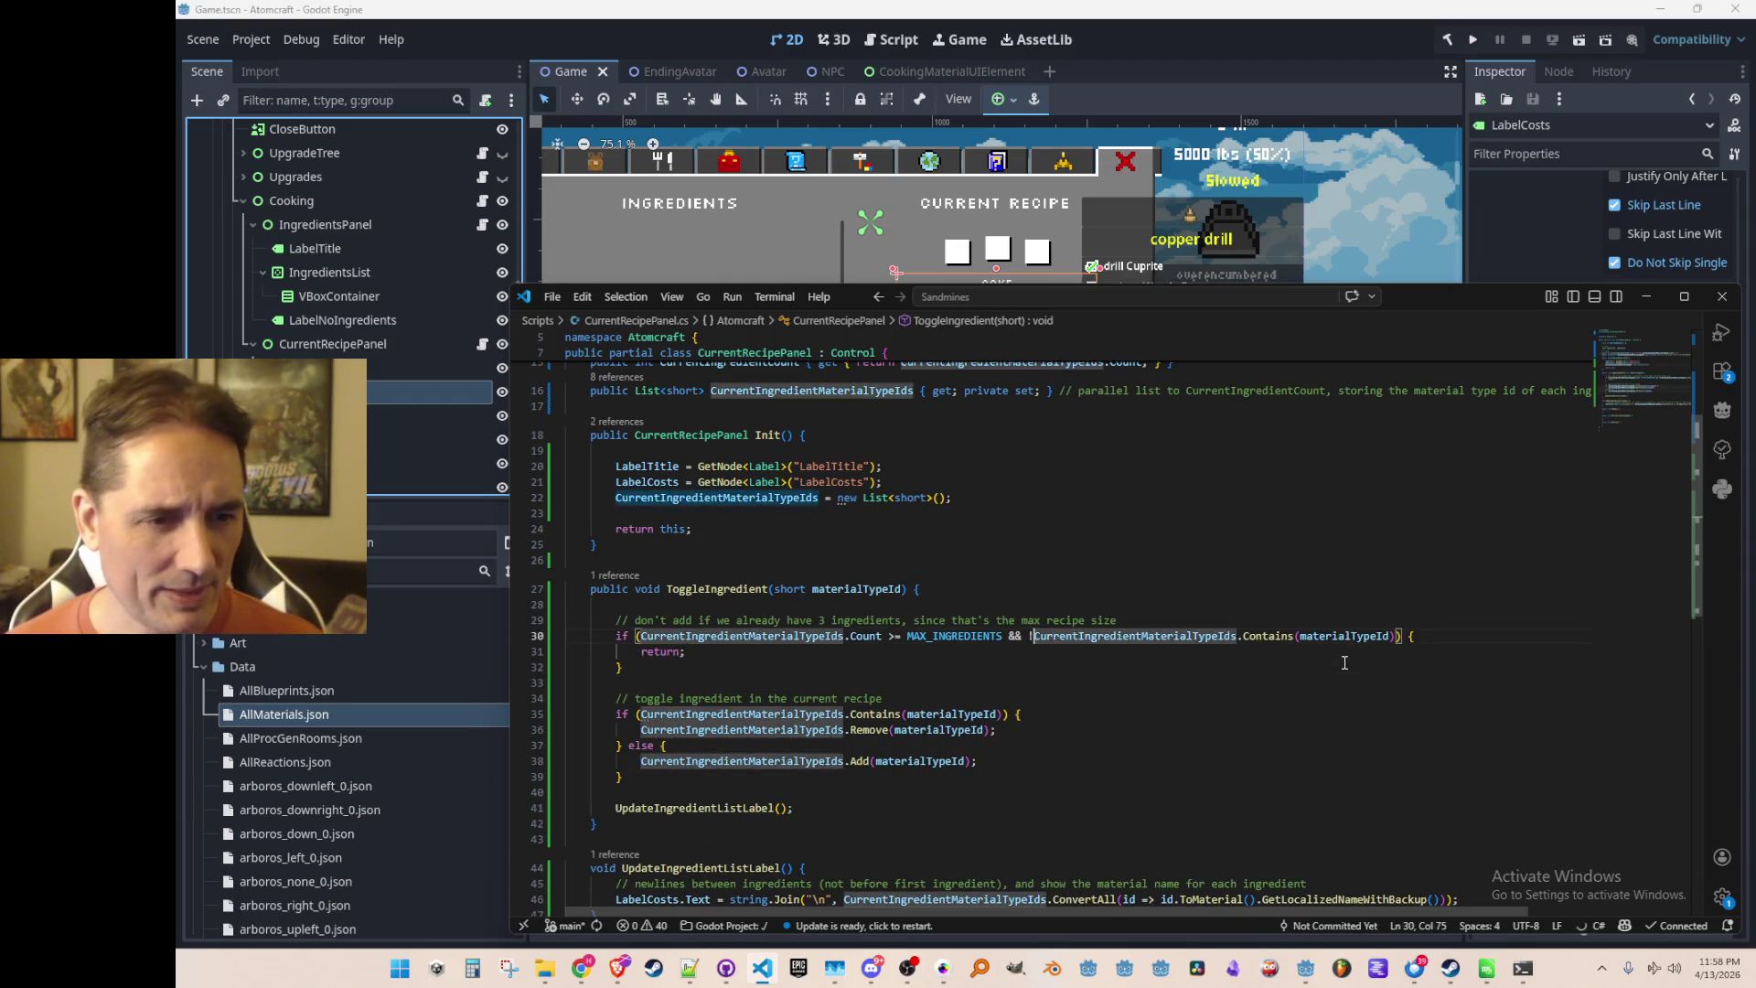
{"action": "key", "text": "ctrl+shift+Right"}
{"action": "key", "text": "ctrl+shift+Right"}
{"action": "key", "text": "ctrl+shift+Right"}
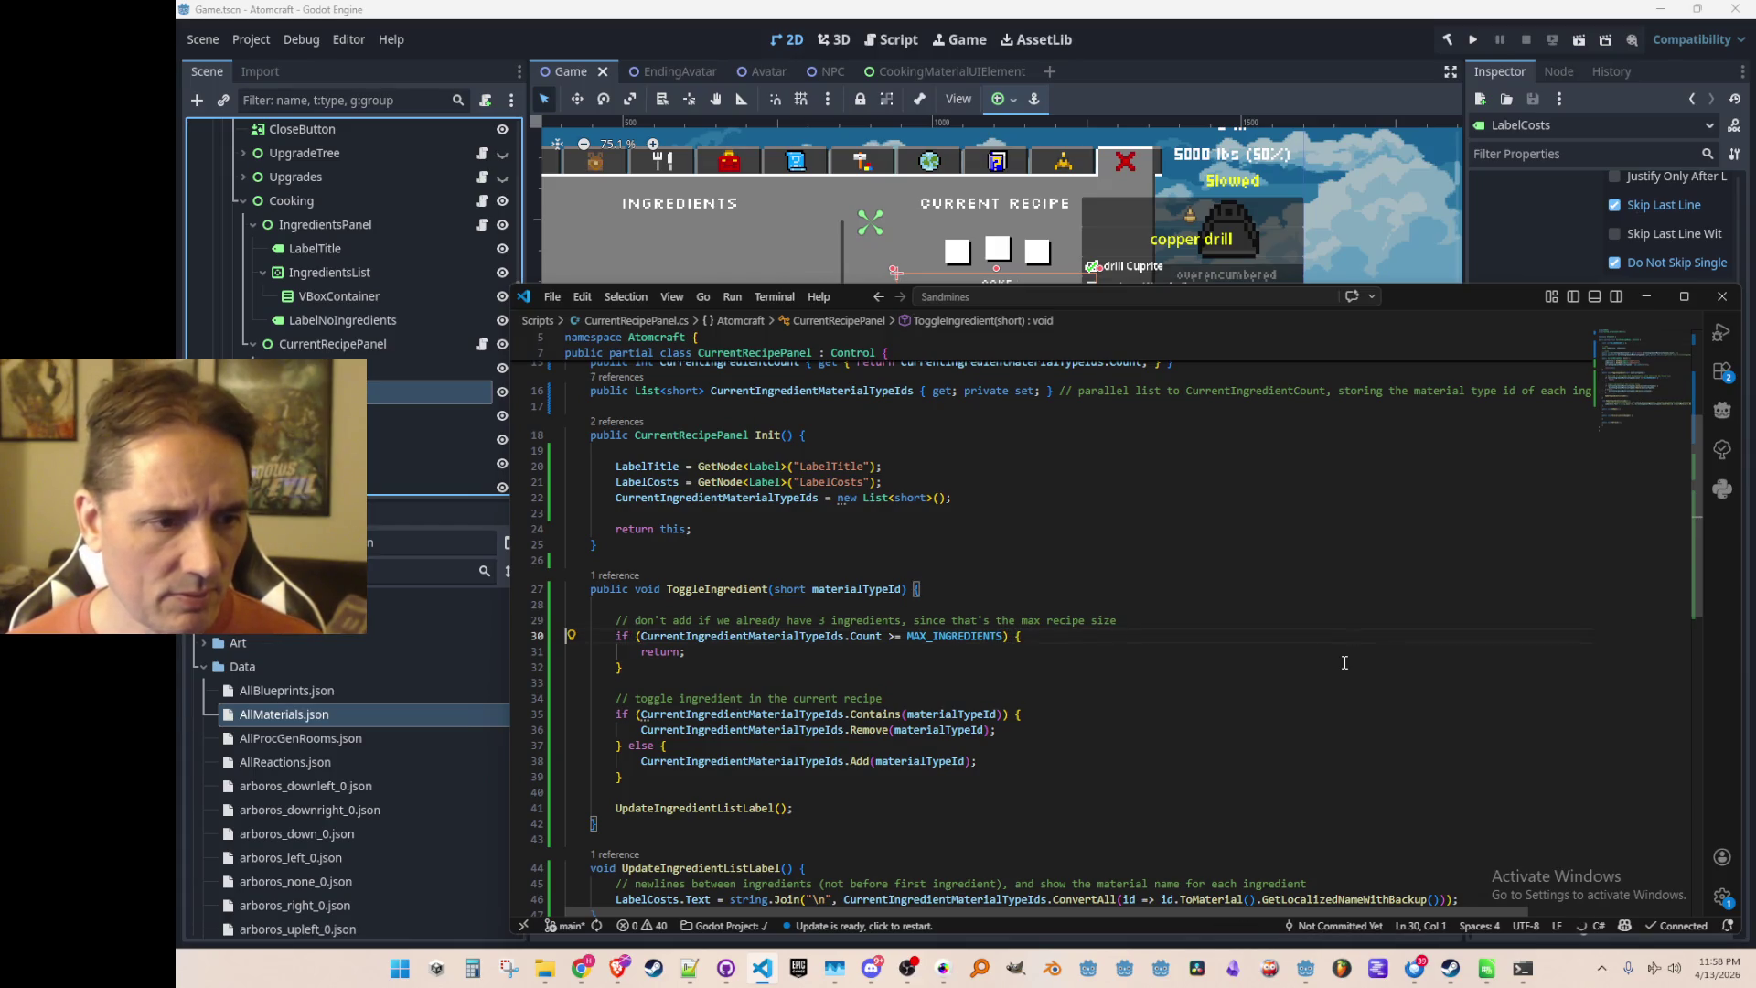
{"action": "key", "text": "Up"}
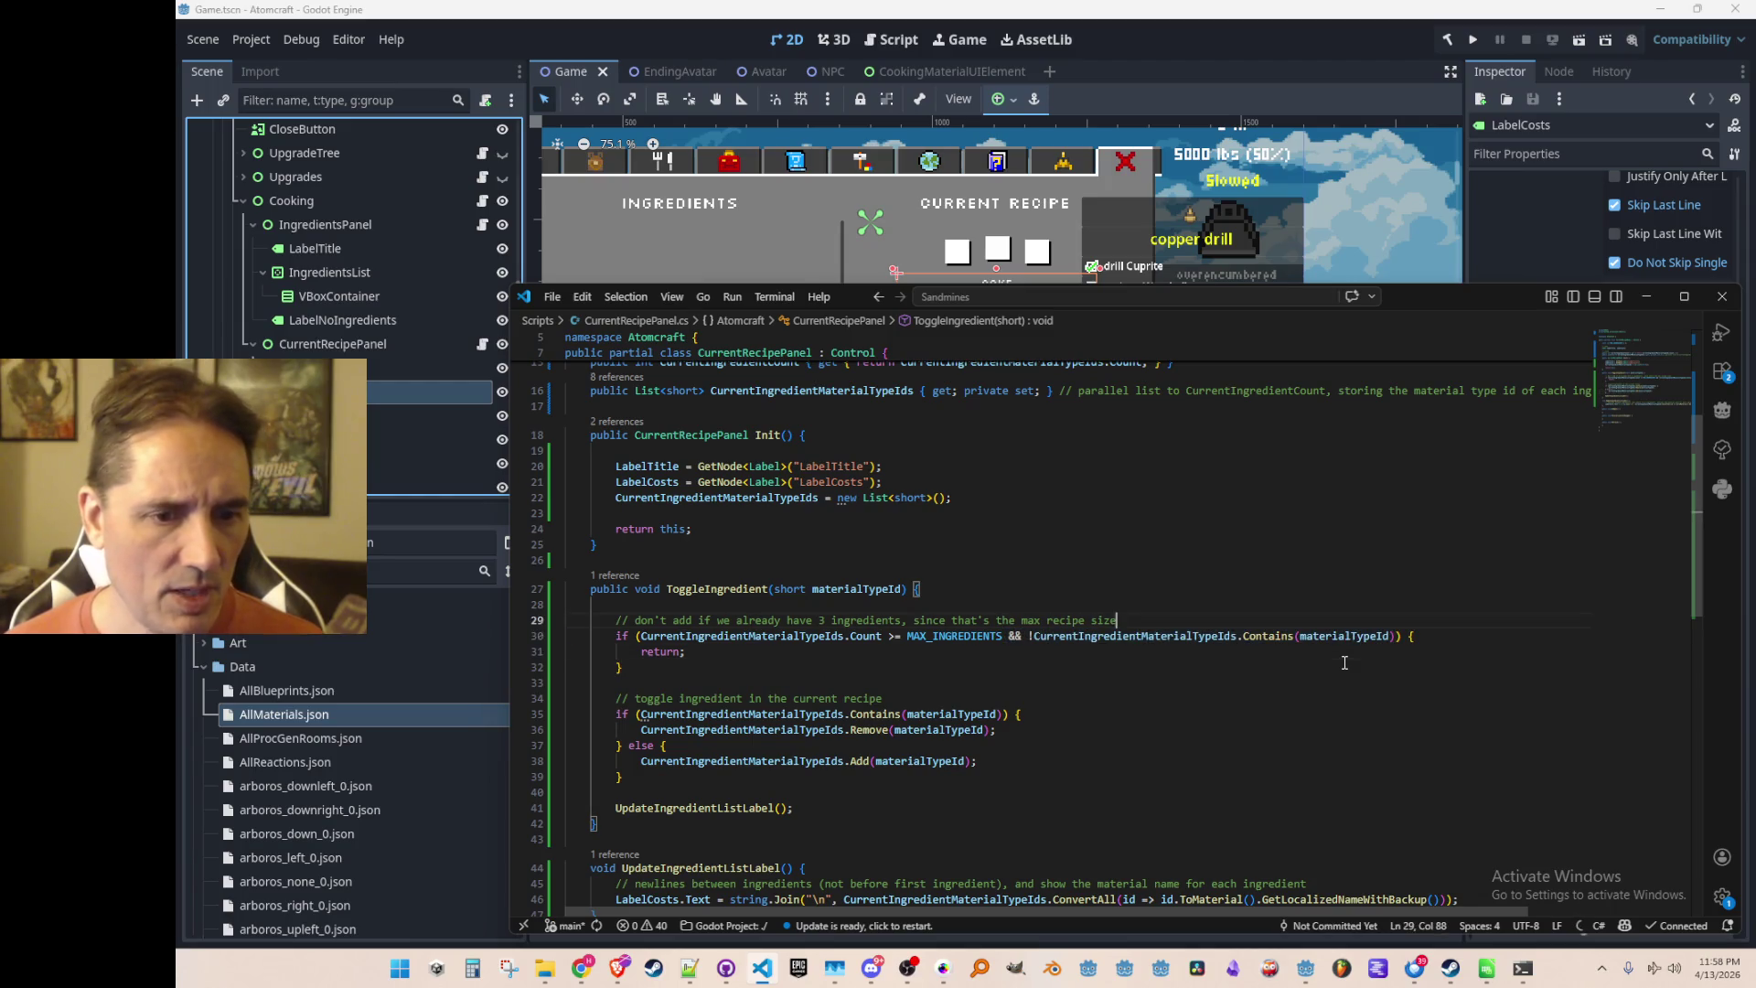
{"action": "key", "text": "Down"}
{"action": "key", "text": "BackSpace"}
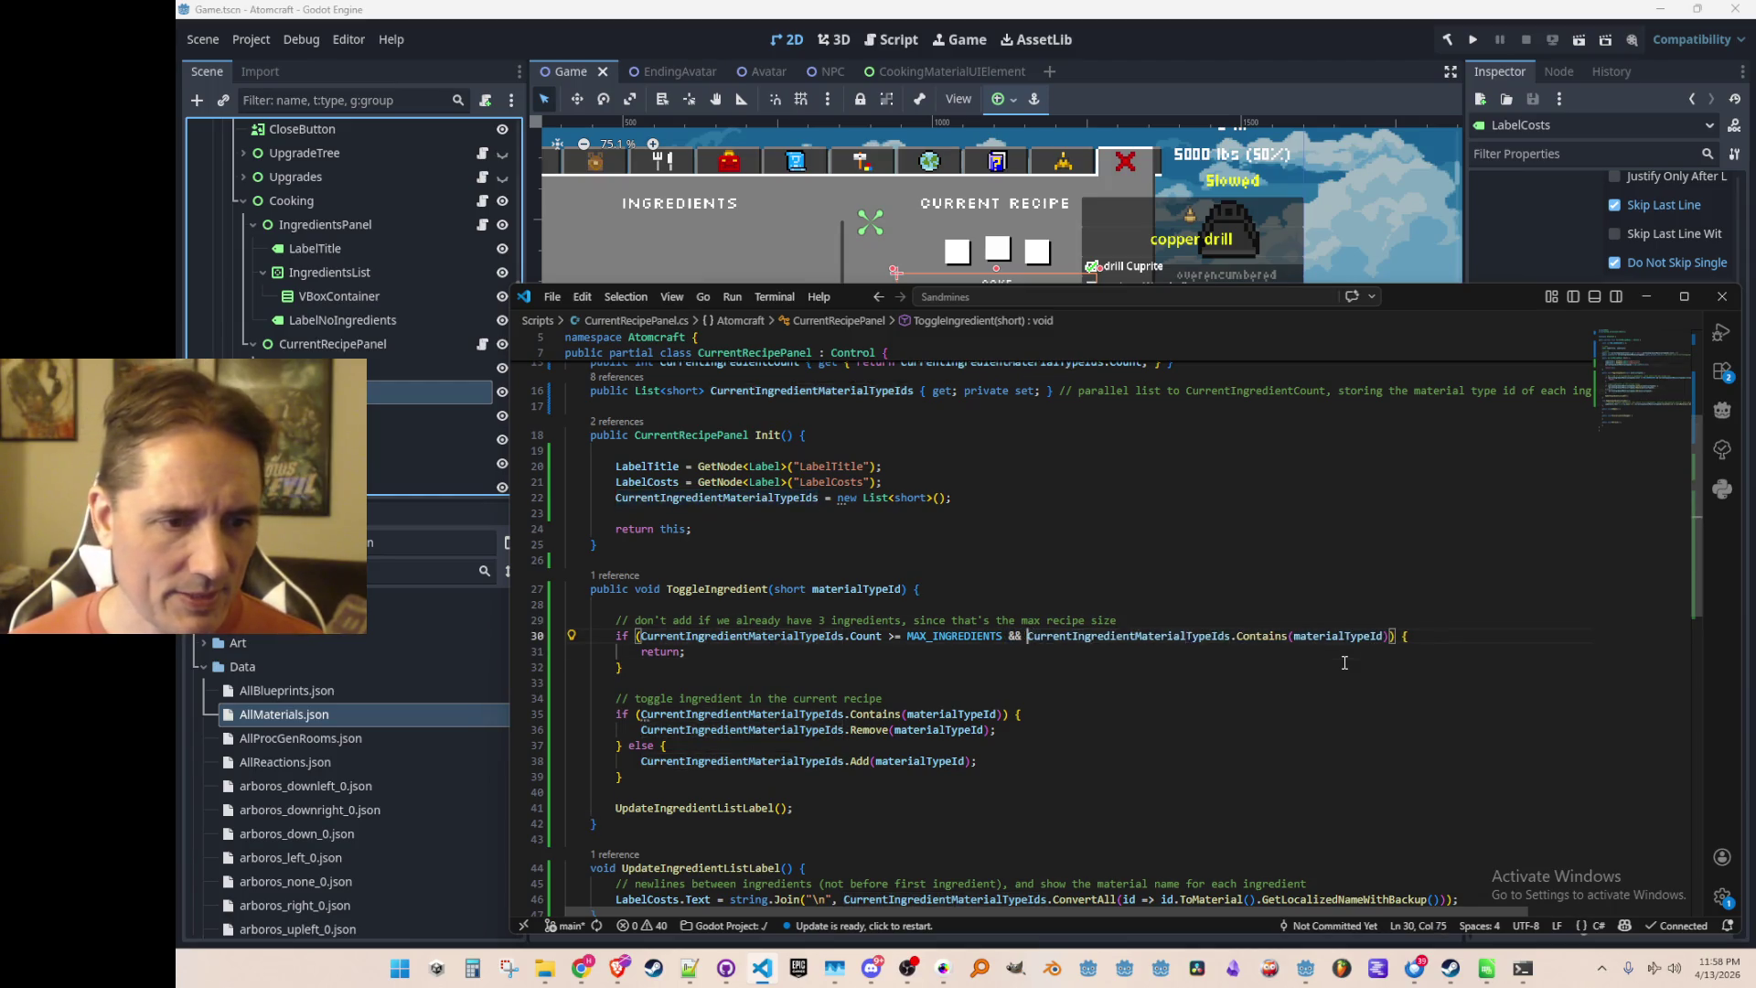
{"action": "key", "text": "End"}
{"action": "key", "text": "Left"}
{"action": "key", "text": "Left"}
{"action": "key", "text": "Left"}
{"action": "type", "text": "== fal"}
{"action": "key", "text": "Tab"}
{"action": "key", "text": "Down"}
{"action": "key", "text": "Down"}
{"action": "key", "text": "Down"}
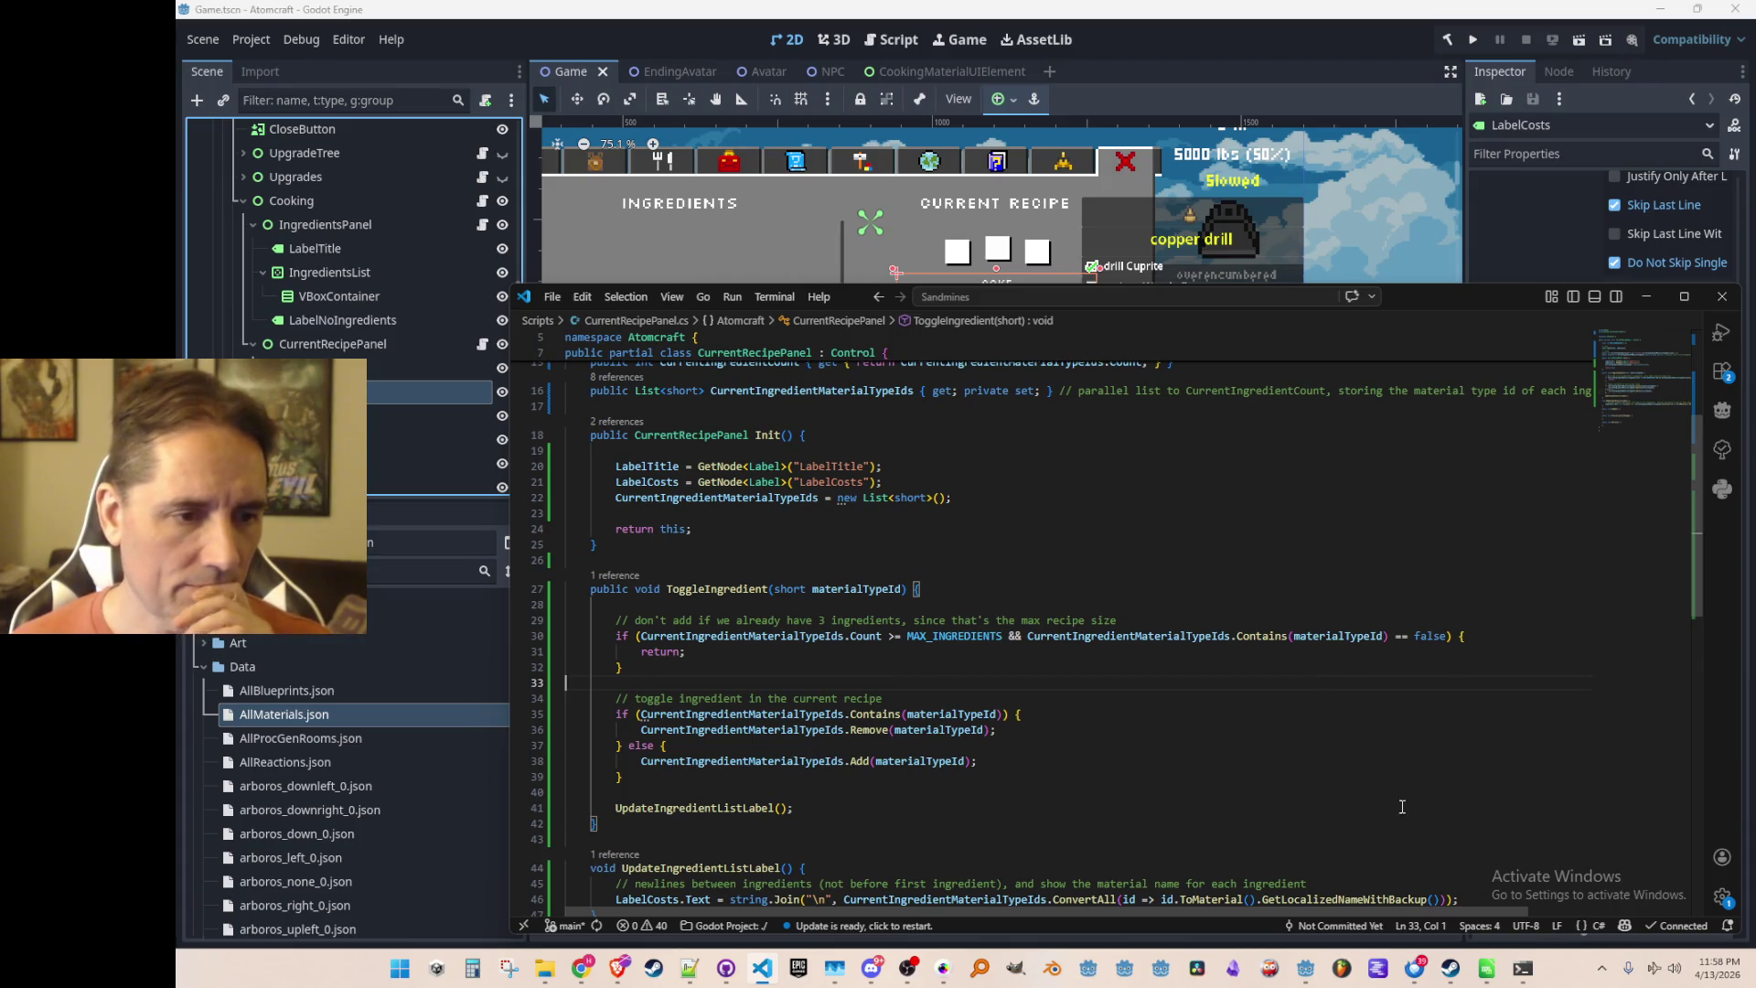
{"action": "scroll", "coordinate": [1262, 701], "scroll_direction": "down", "scroll_amount": 3}
{"action": "scroll", "coordinate": [1171, 622], "scroll_direction": "up", "scroll_amount": 1}
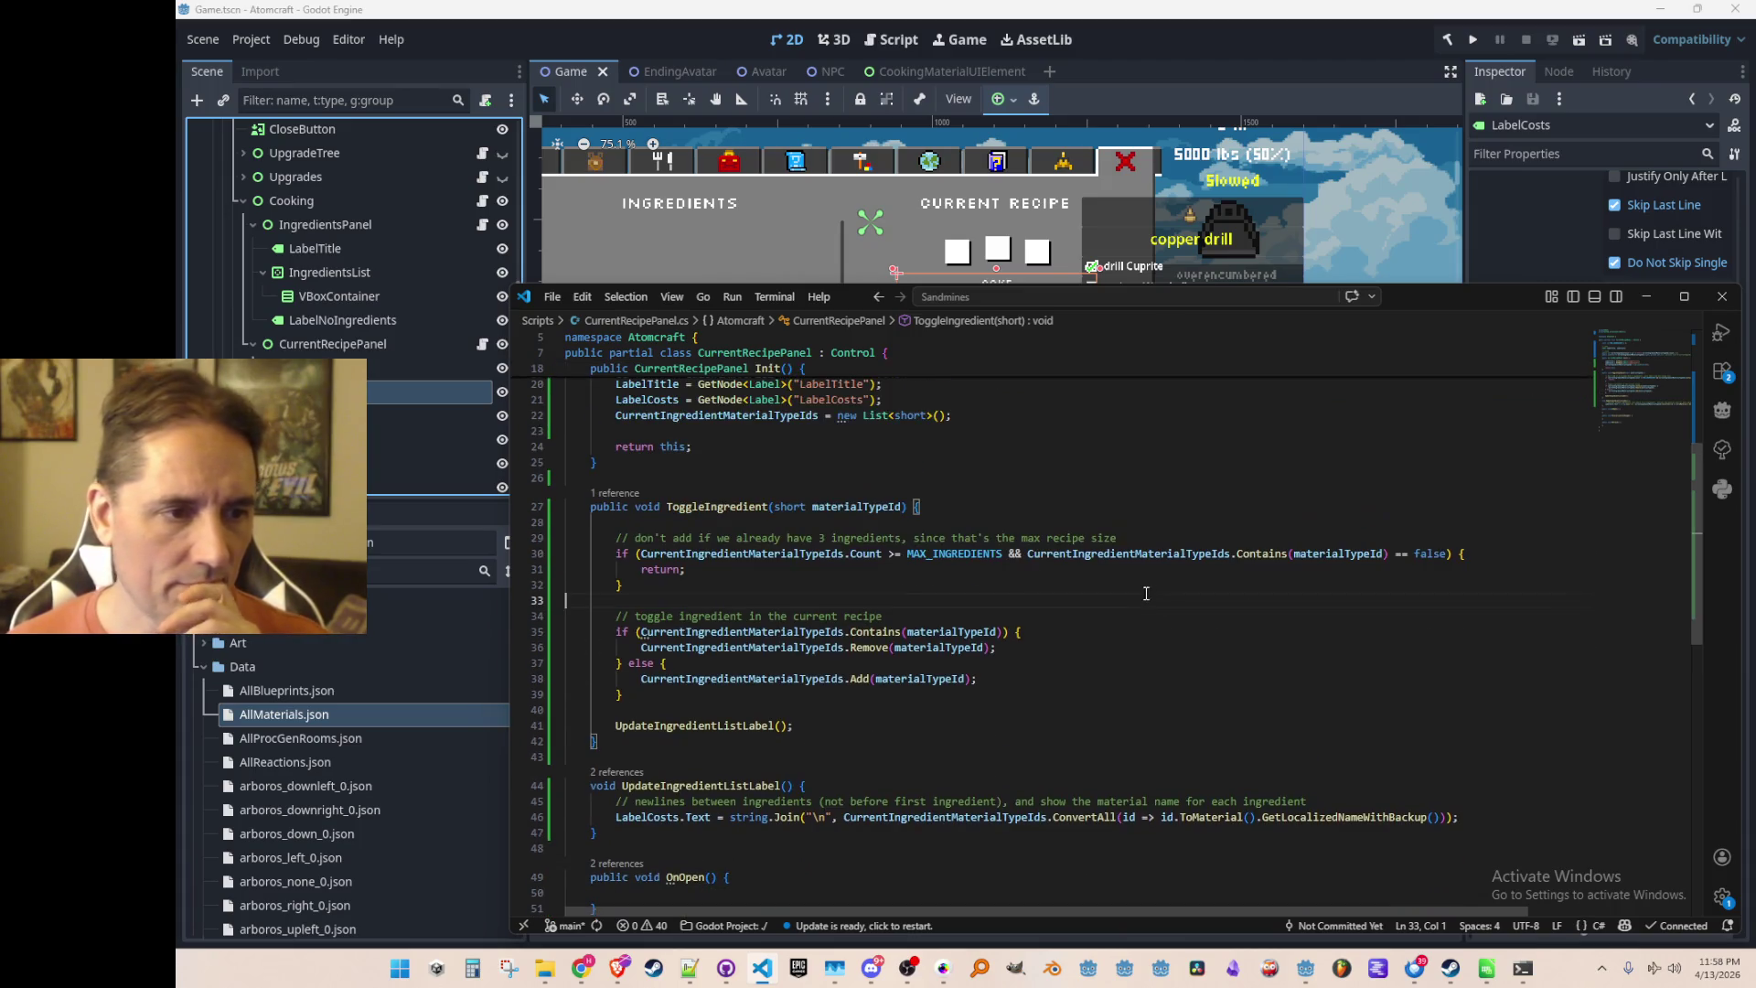
{"action": "scroll", "coordinate": [1138, 635], "scroll_direction": "down", "scroll_amount": 1}
Change ToggleIngredient's return type to bool, returning false in the guard and true at the end
{"action": "double_click", "coordinate": [647, 466]}
{"action": "type", "text": "bool"}
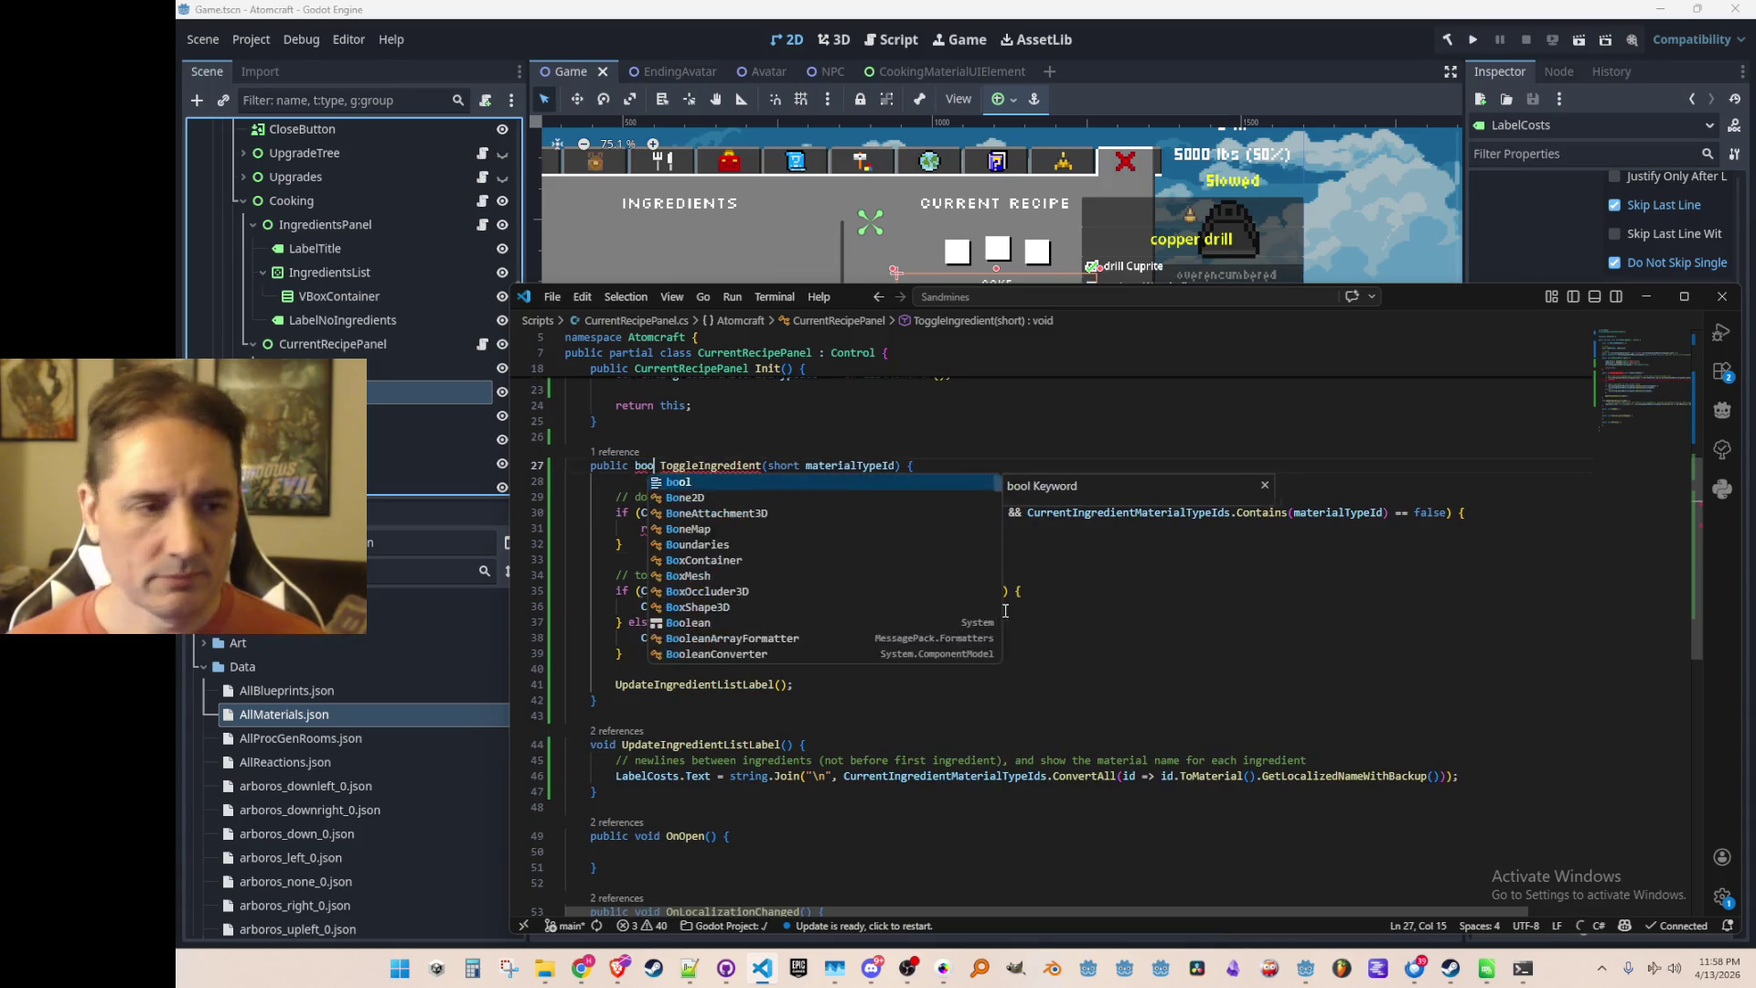
{"action": "key", "text": "Tab"}
{"action": "key", "text": "Tab"}
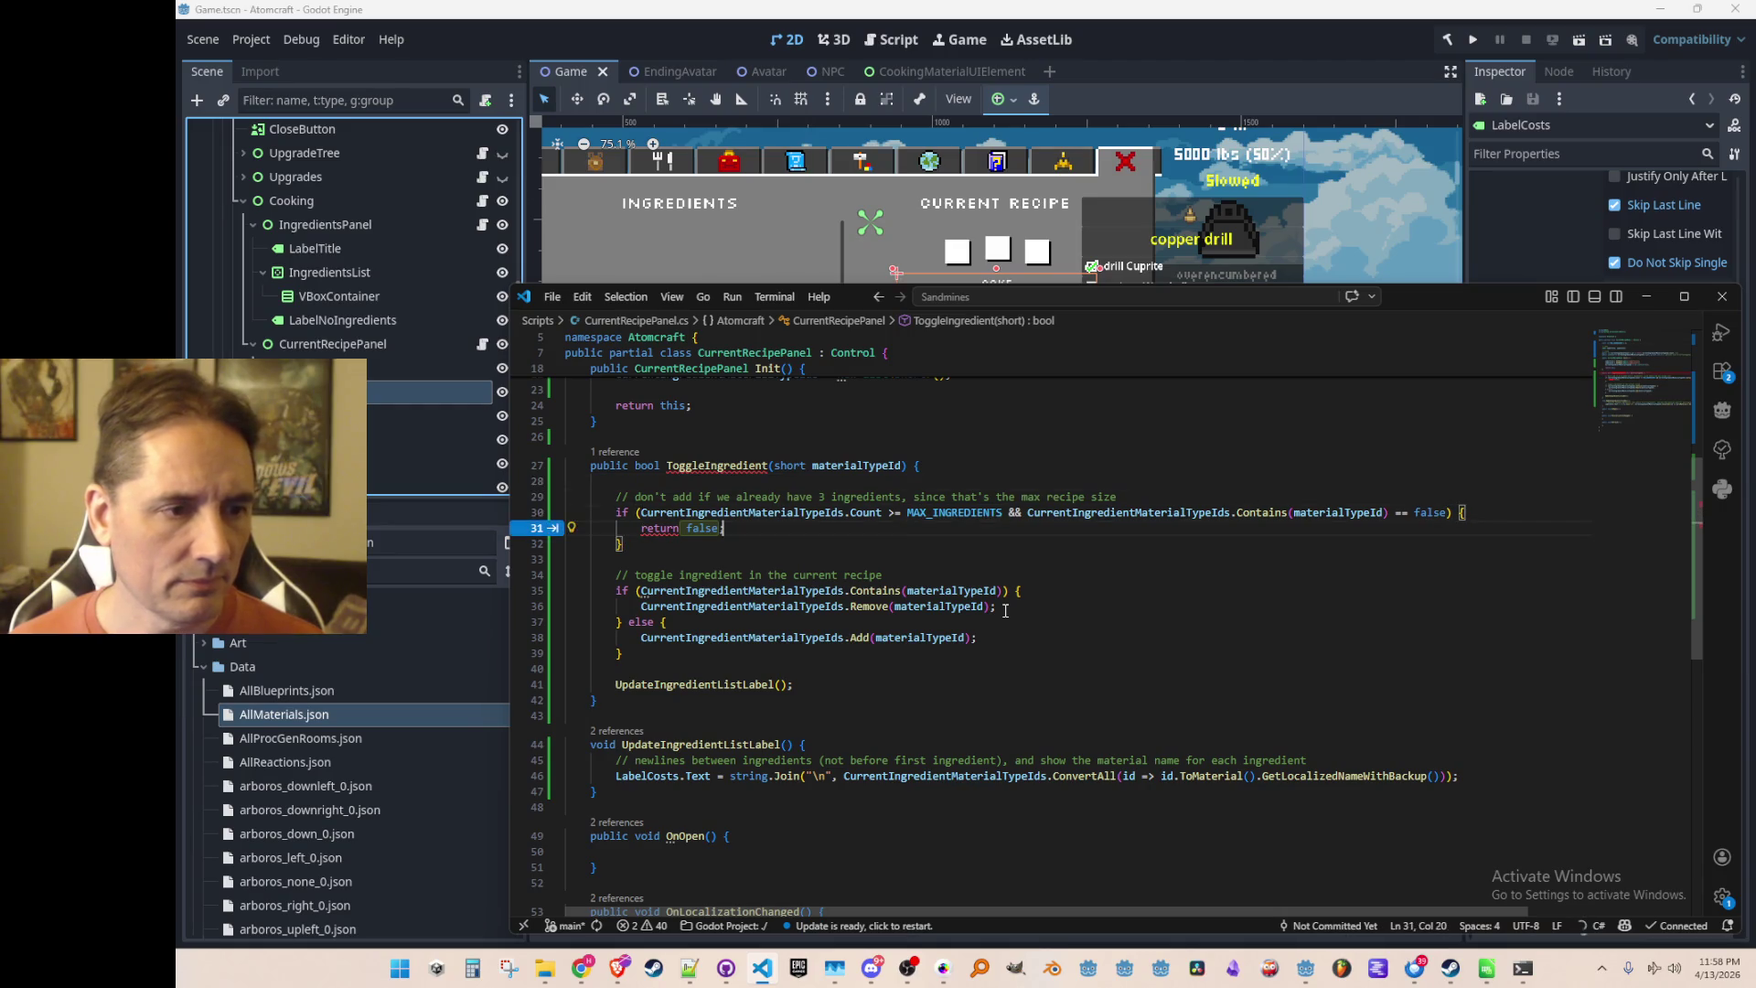
{"action": "key", "text": "Down"}
{"action": "key", "text": "Down"}
{"action": "key", "text": "Down"}
{"action": "key", "text": "End"}
{"action": "key", "text": "Return"}
{"action": "key", "text": "Return"}
{"action": "key", "text": "Return"}
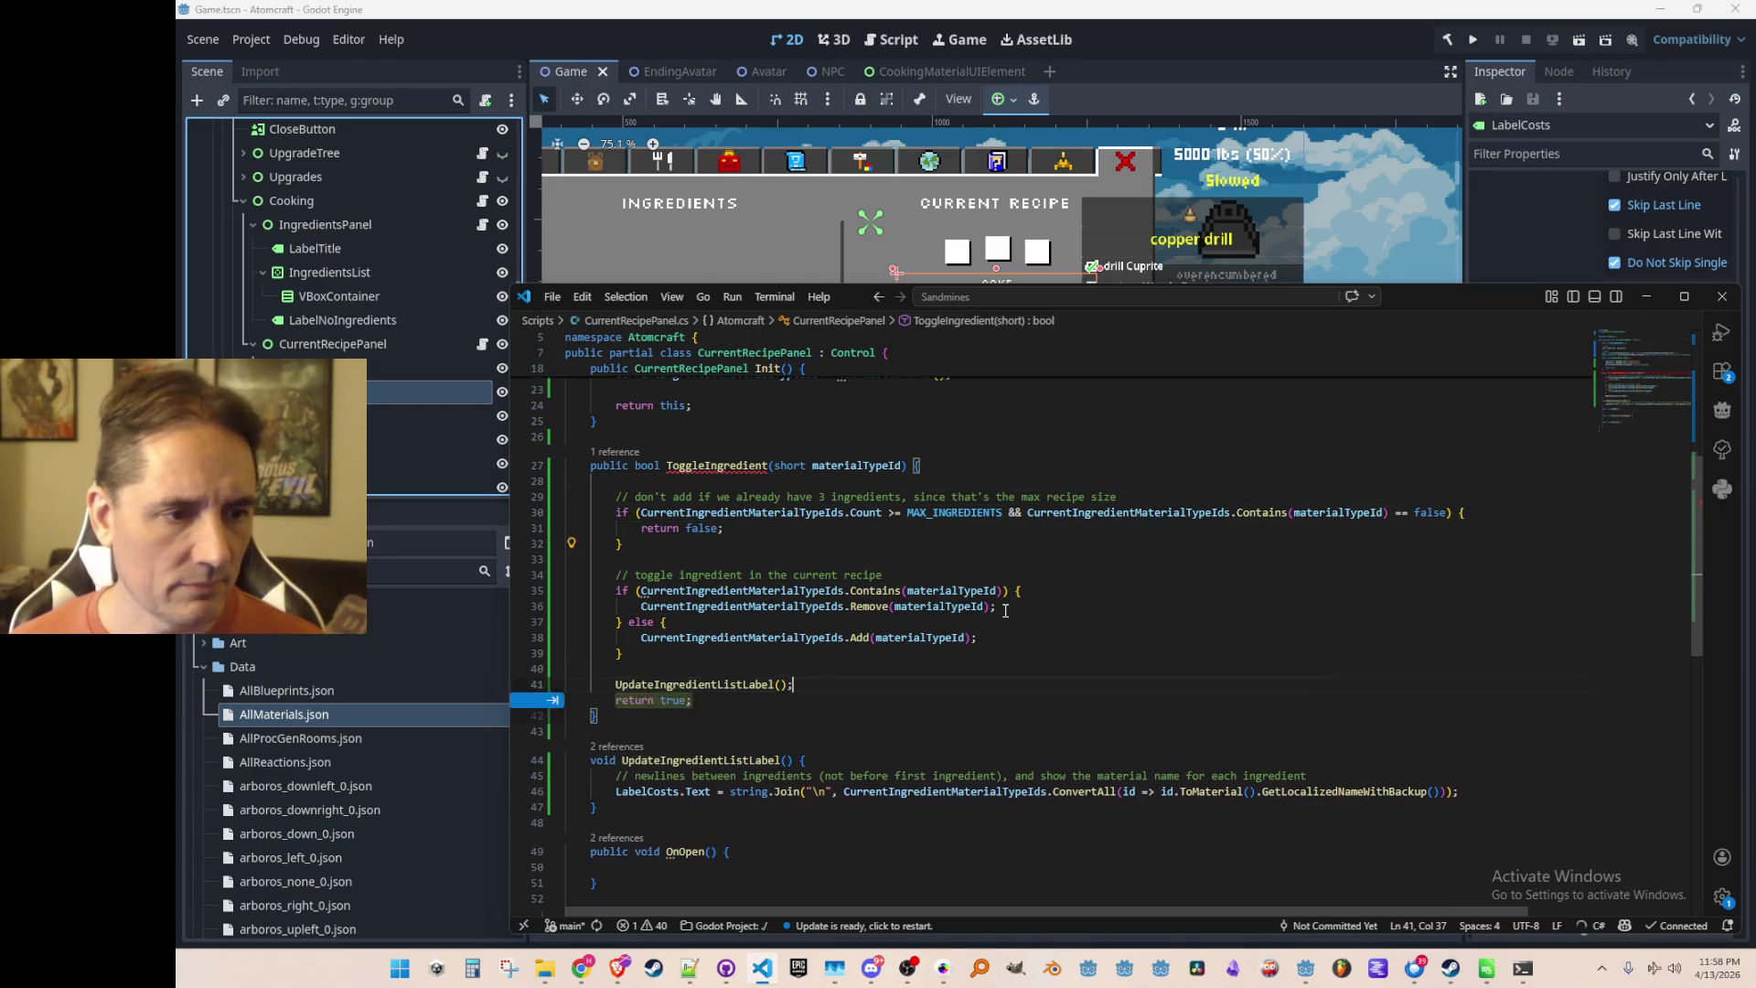
{"action": "key", "text": "Up"}
{"action": "type", "text": "return true;"}
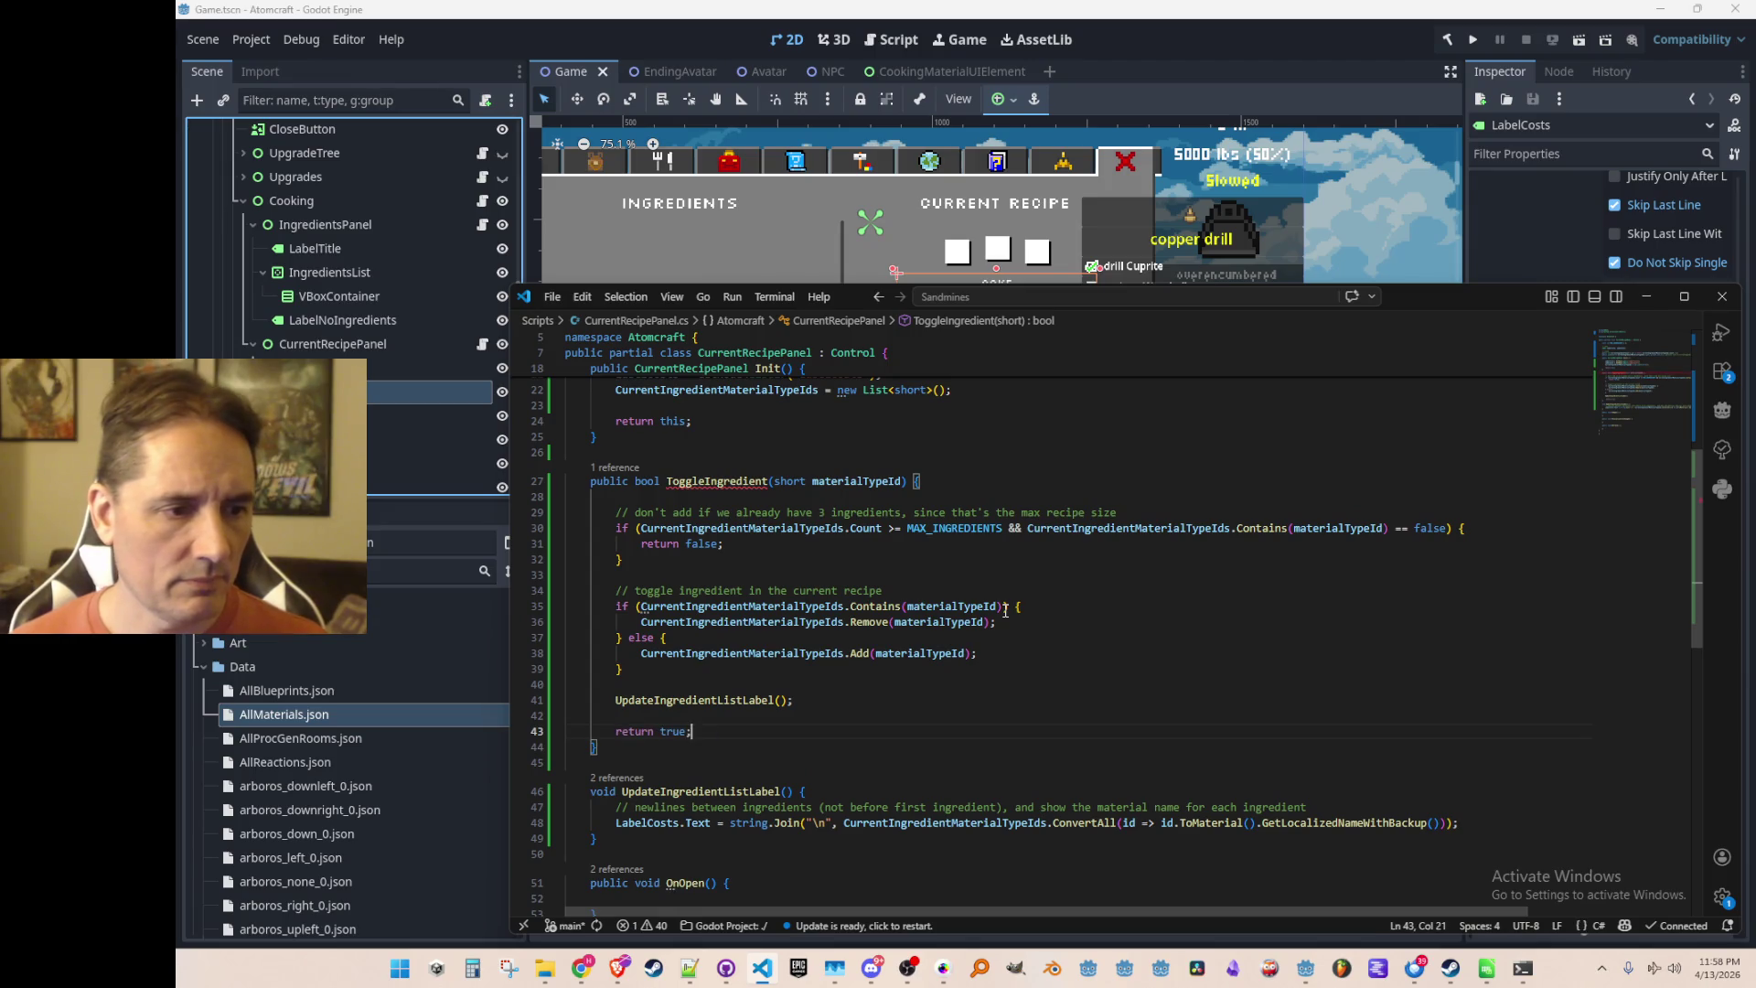
{"action": "key", "text": "Up"}
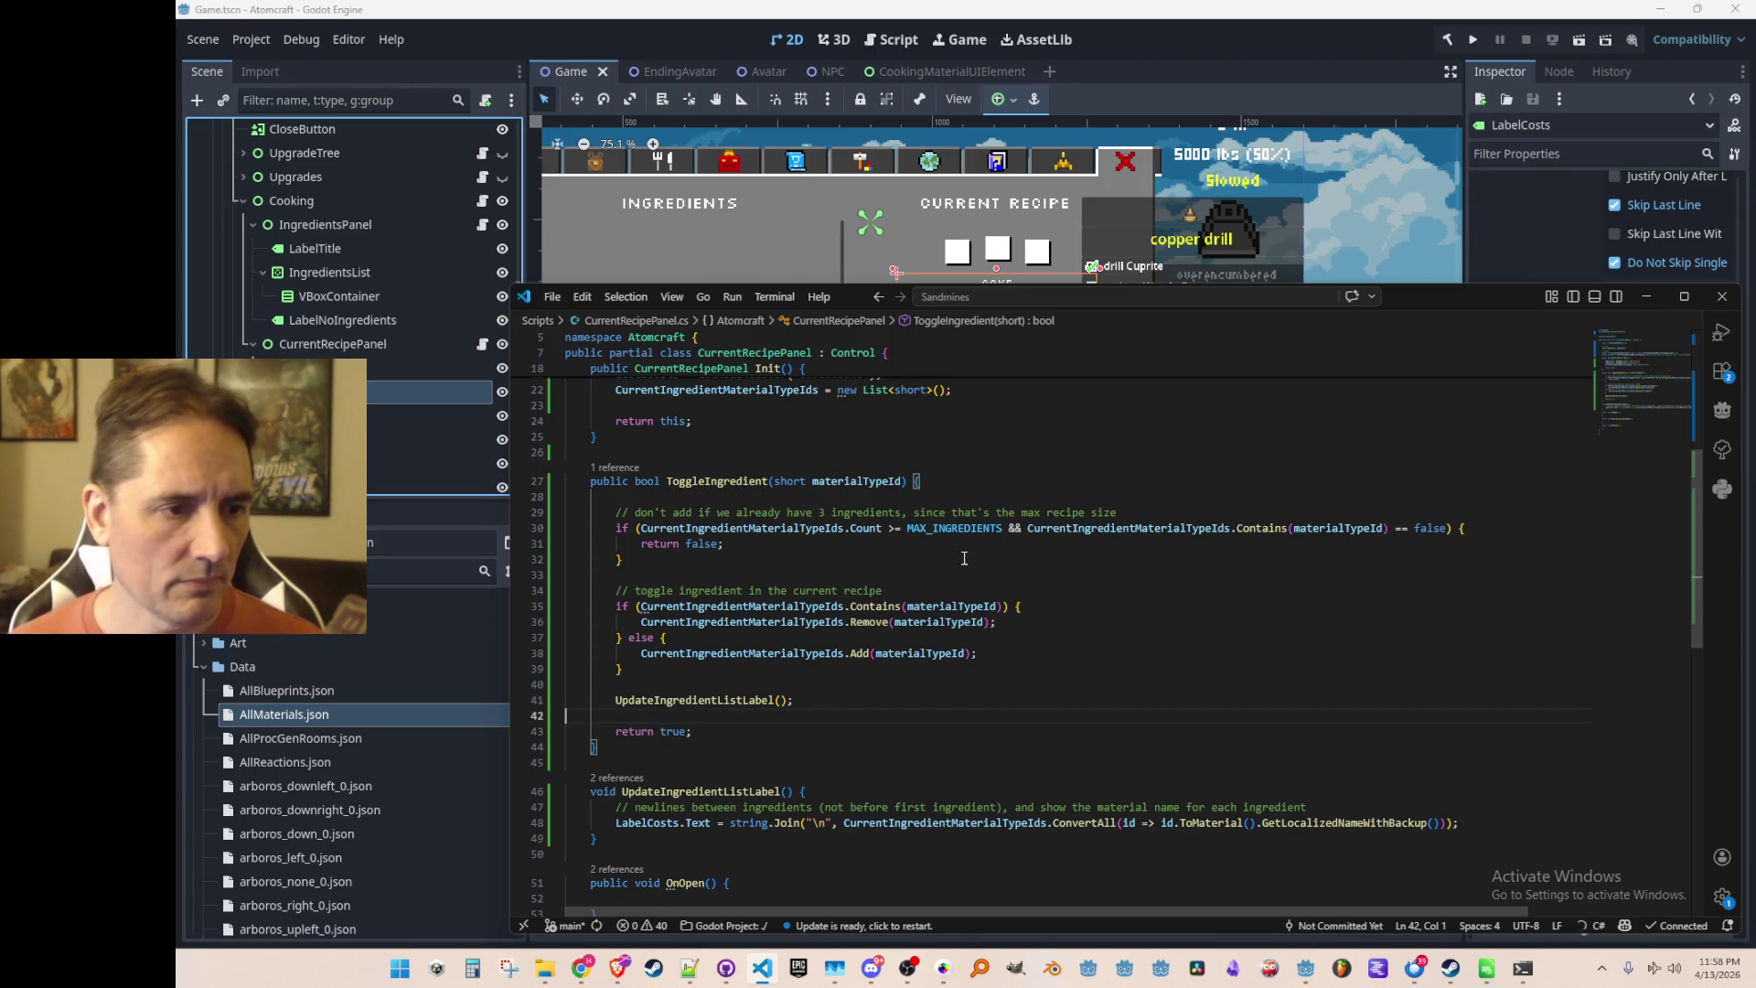
Try wrapping the max-ingredients condition at the && onto two lines, then rejoin it
{"action": "left_click", "coordinate": [1120, 543]}
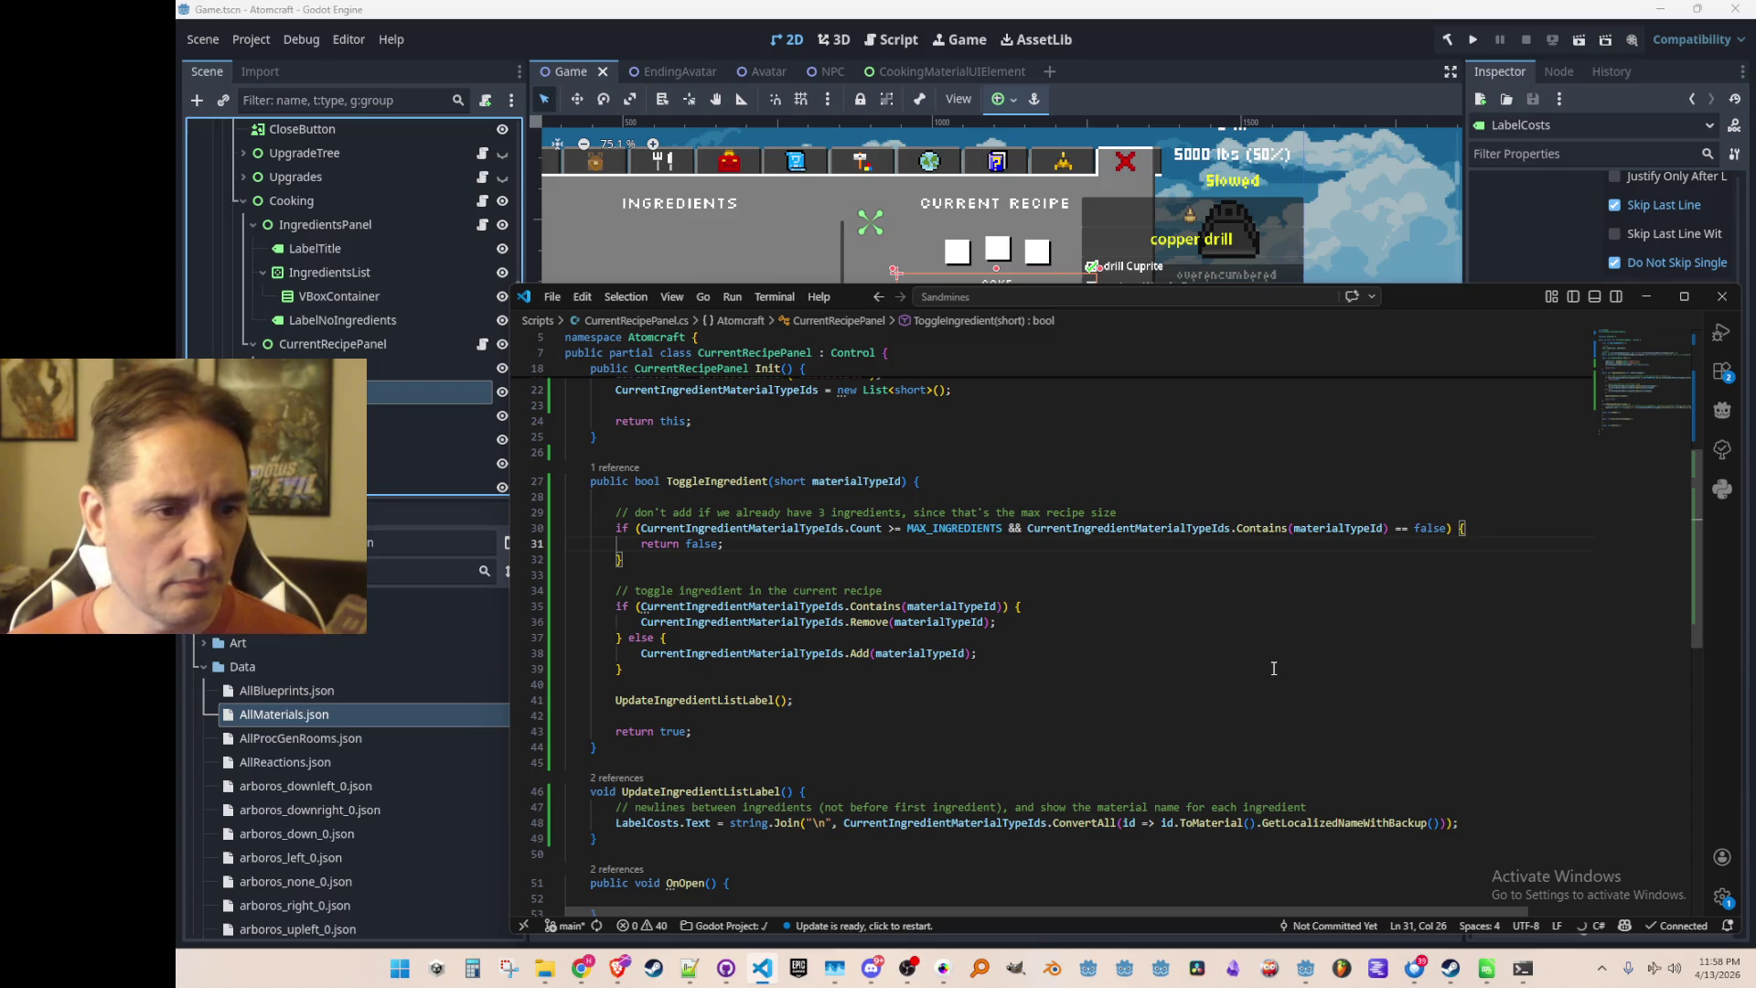
{"action": "left_click", "coordinate": [1010, 528]}
{"action": "key", "text": "Return"}
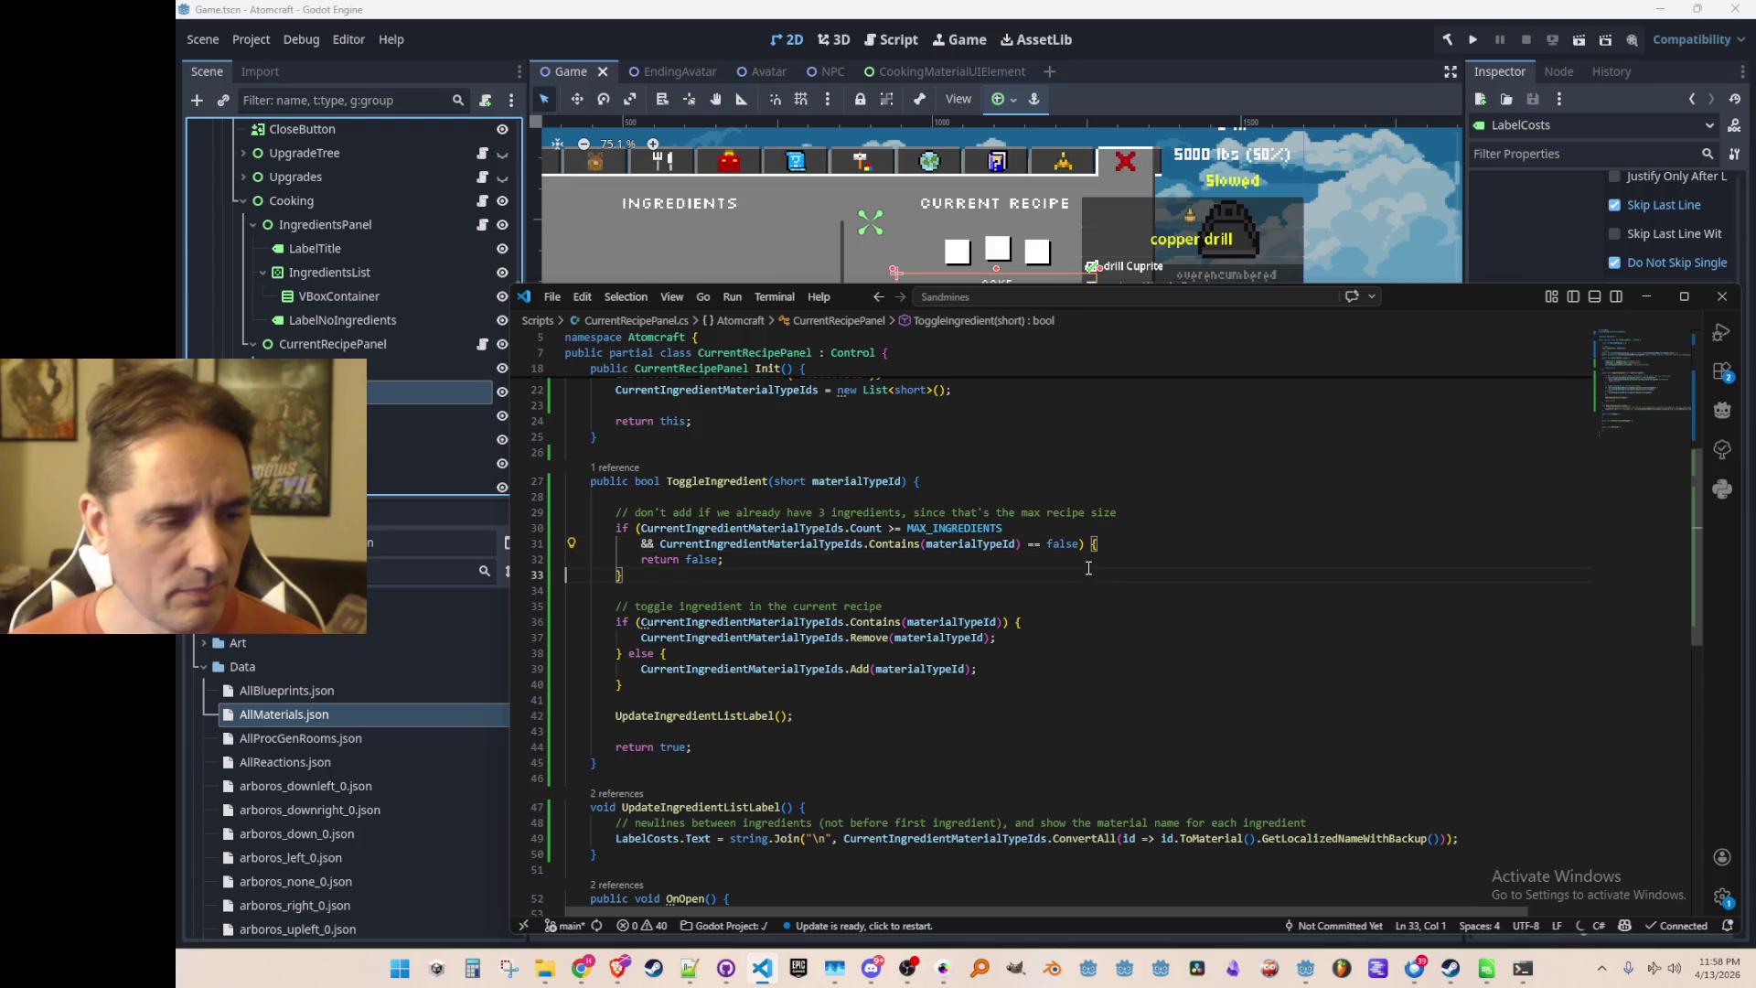
{"action": "key", "text": "BackSpace"}
{"action": "key", "text": "BackSpace"}
{"action": "key", "text": "BackSpace"}
{"action": "left_click", "coordinate": [1088, 567]}
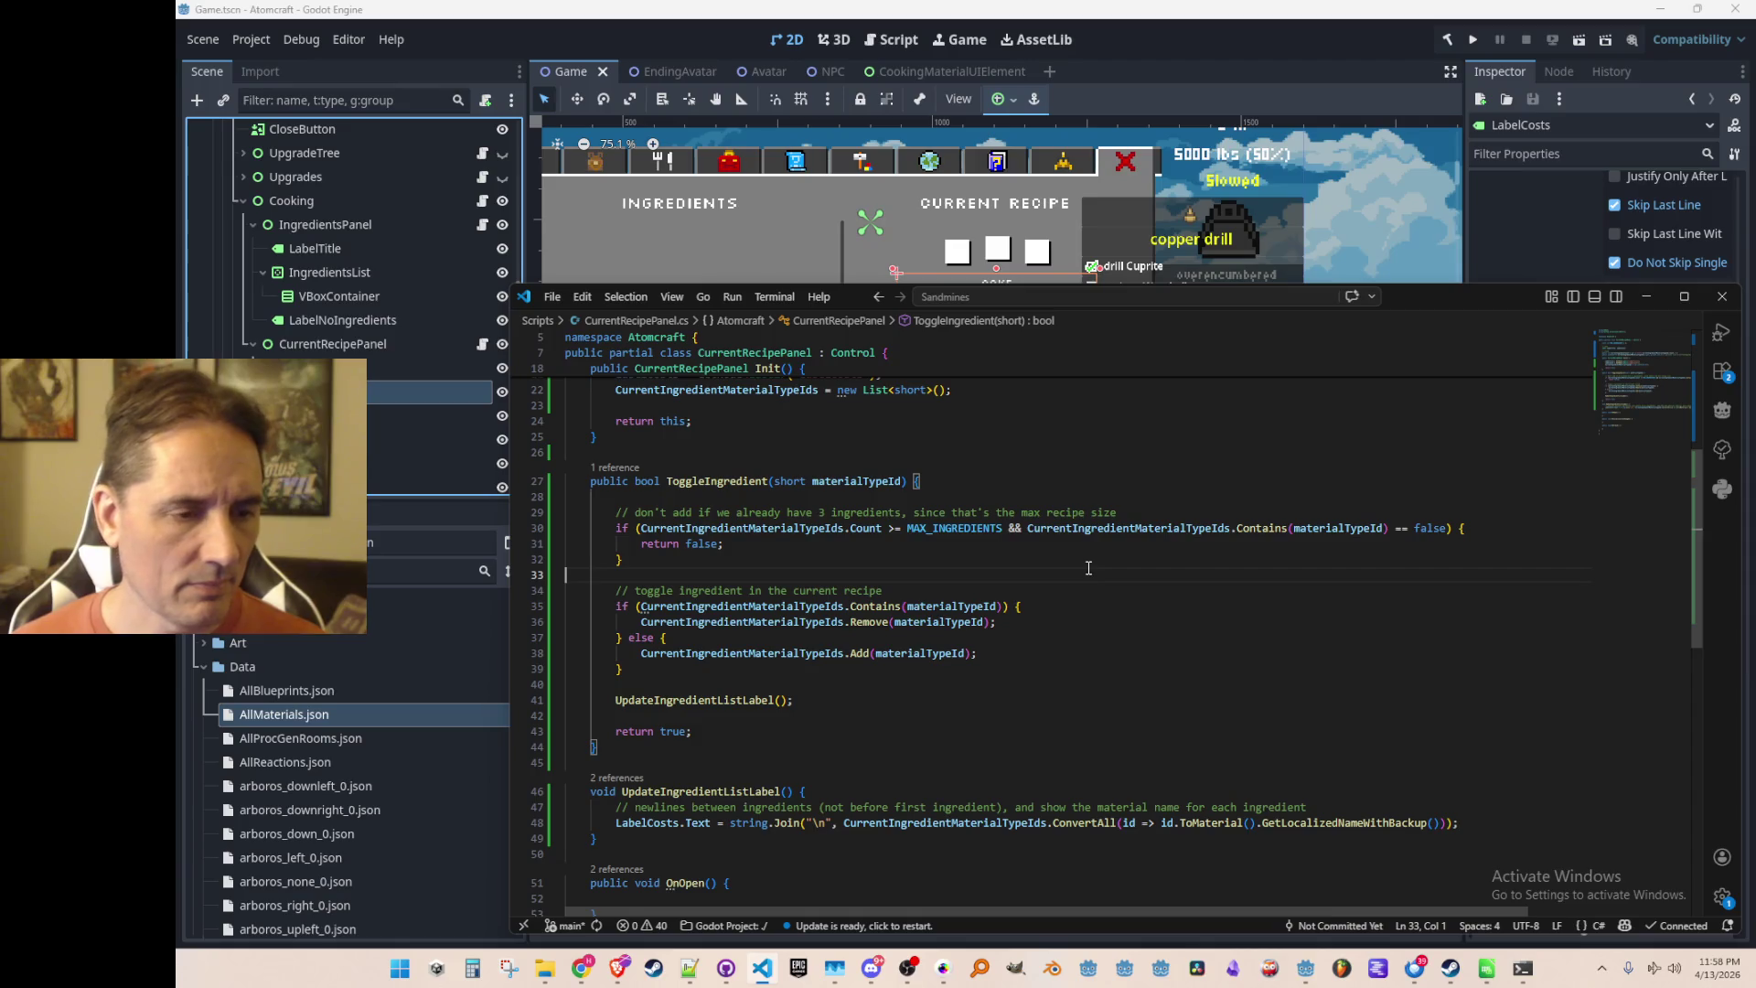
{"action": "scroll", "coordinate": [1096, 571], "scroll_direction": "up", "scroll_amount": 3}
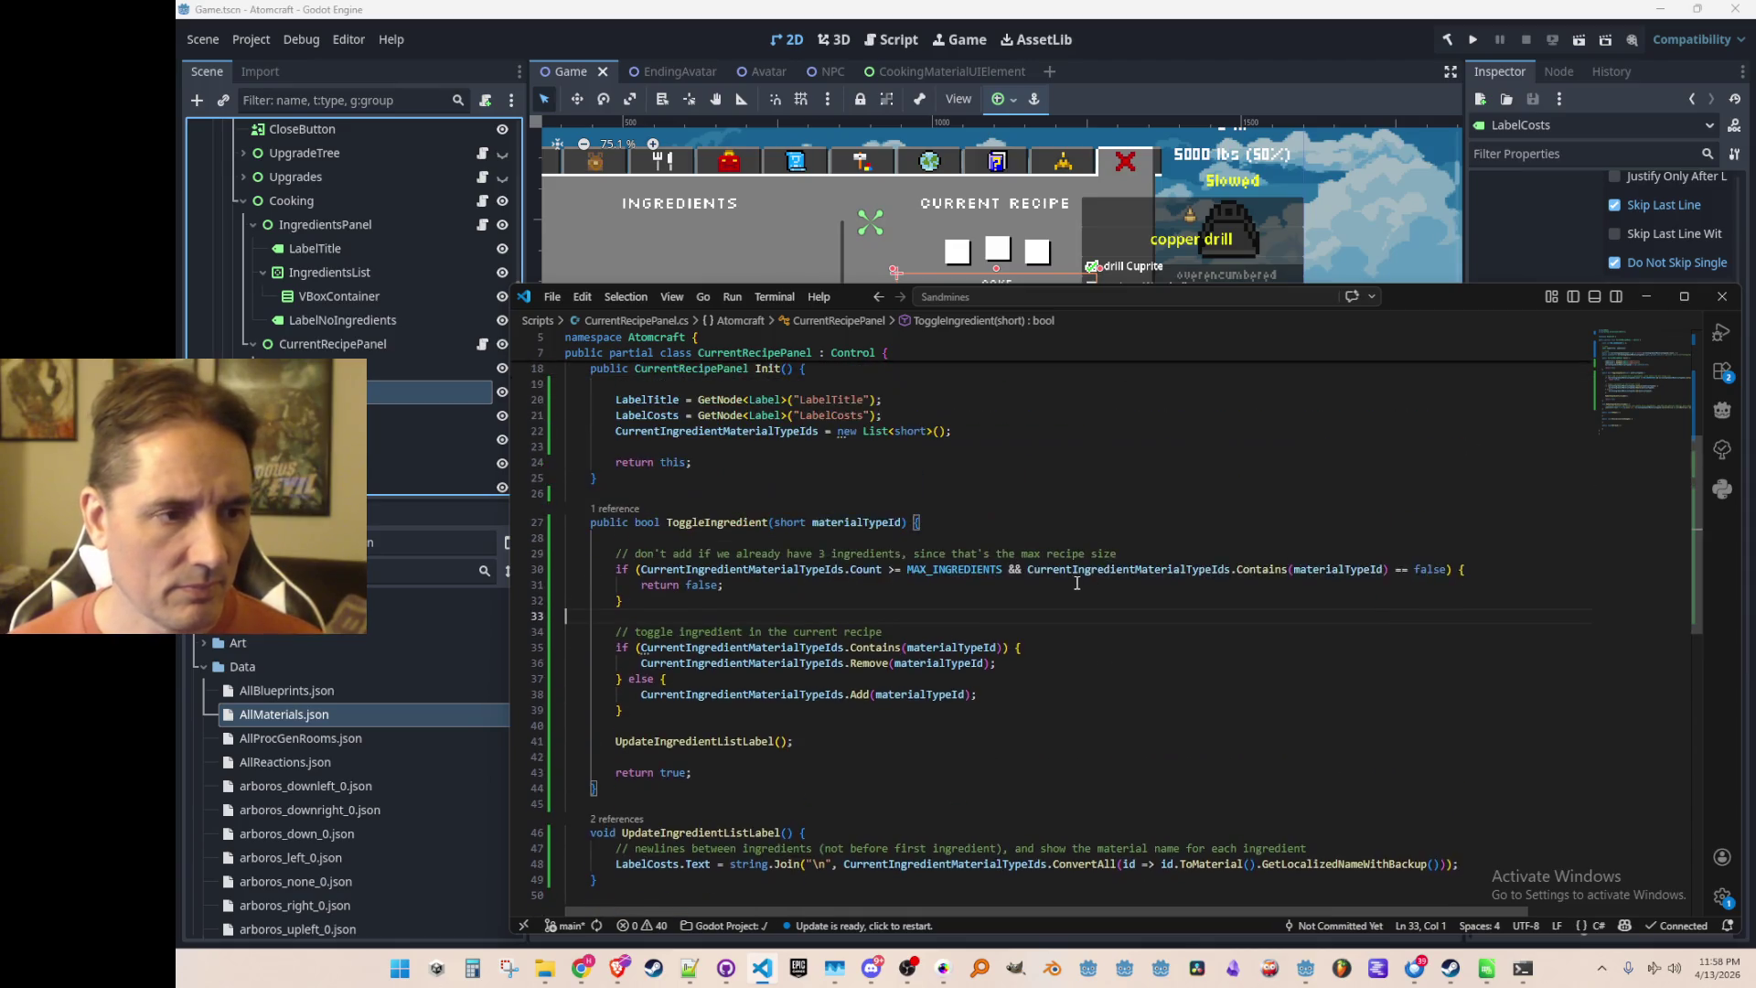
Add an empty void UpdateIngredientPixels() method below ToggleIngredient
{"action": "left_click", "coordinate": [802, 595]}
{"action": "scroll", "coordinate": [1306, 481], "scroll_direction": "up", "scroll_amount": 1}
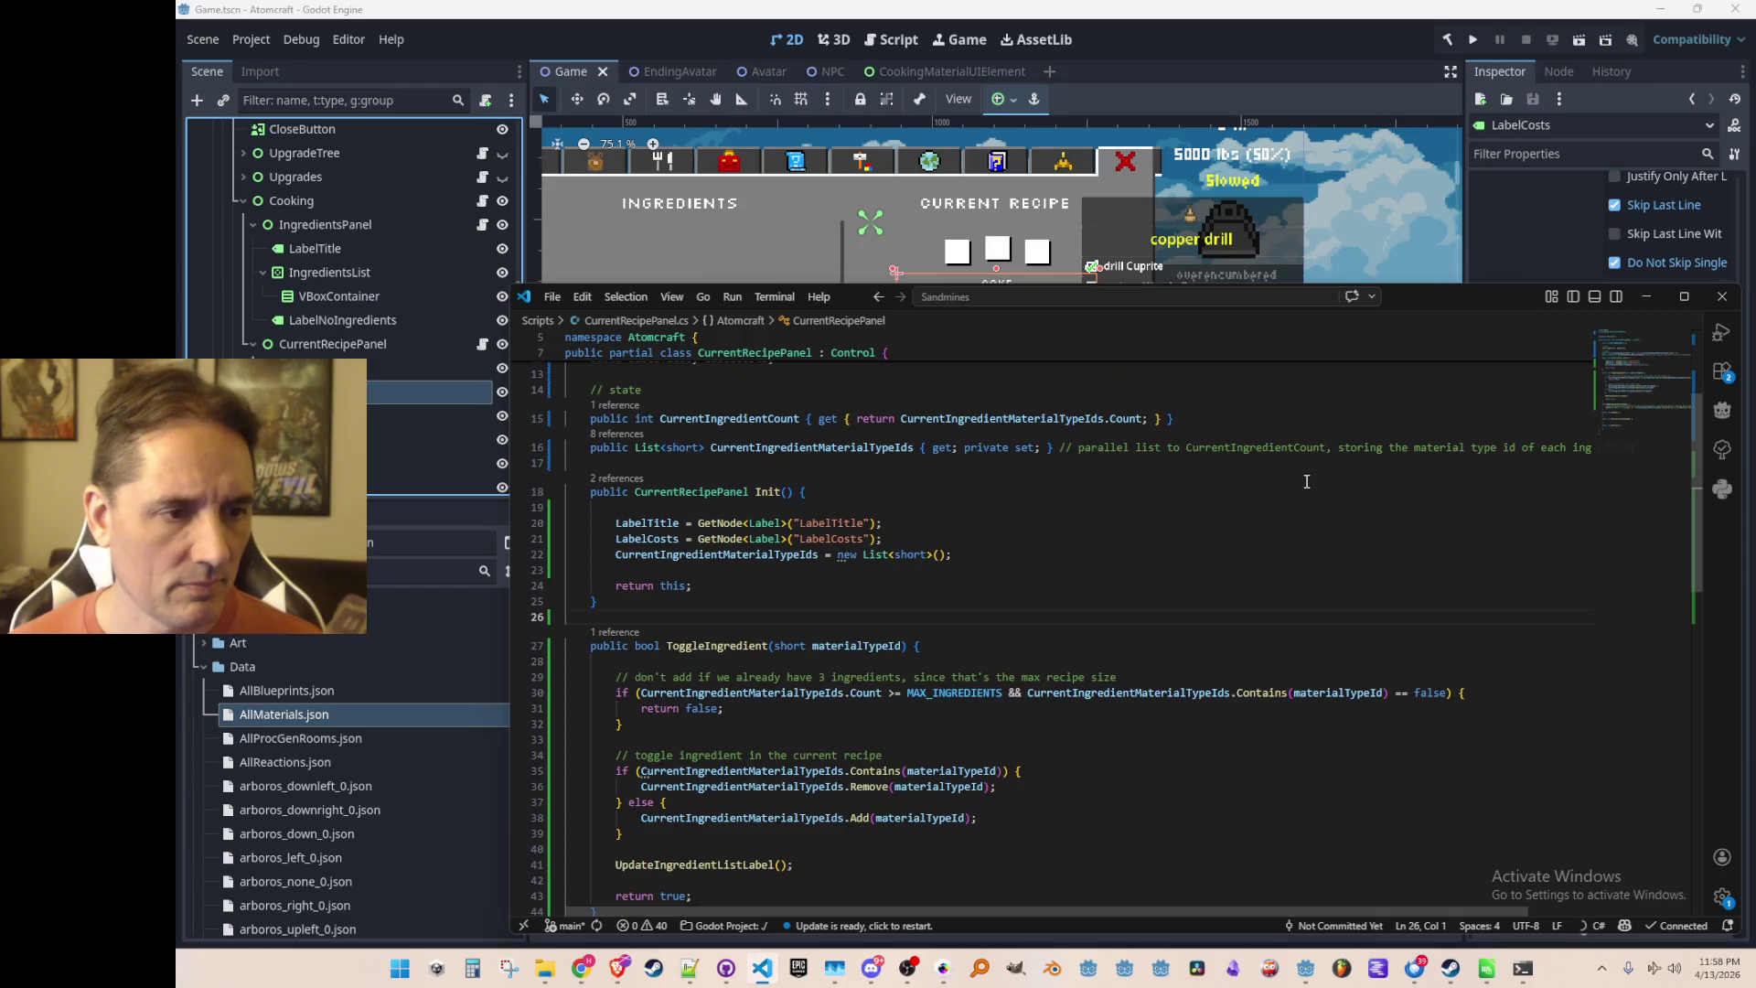
{"action": "scroll", "coordinate": [1351, 489], "scroll_direction": "down", "scroll_amount": 5}
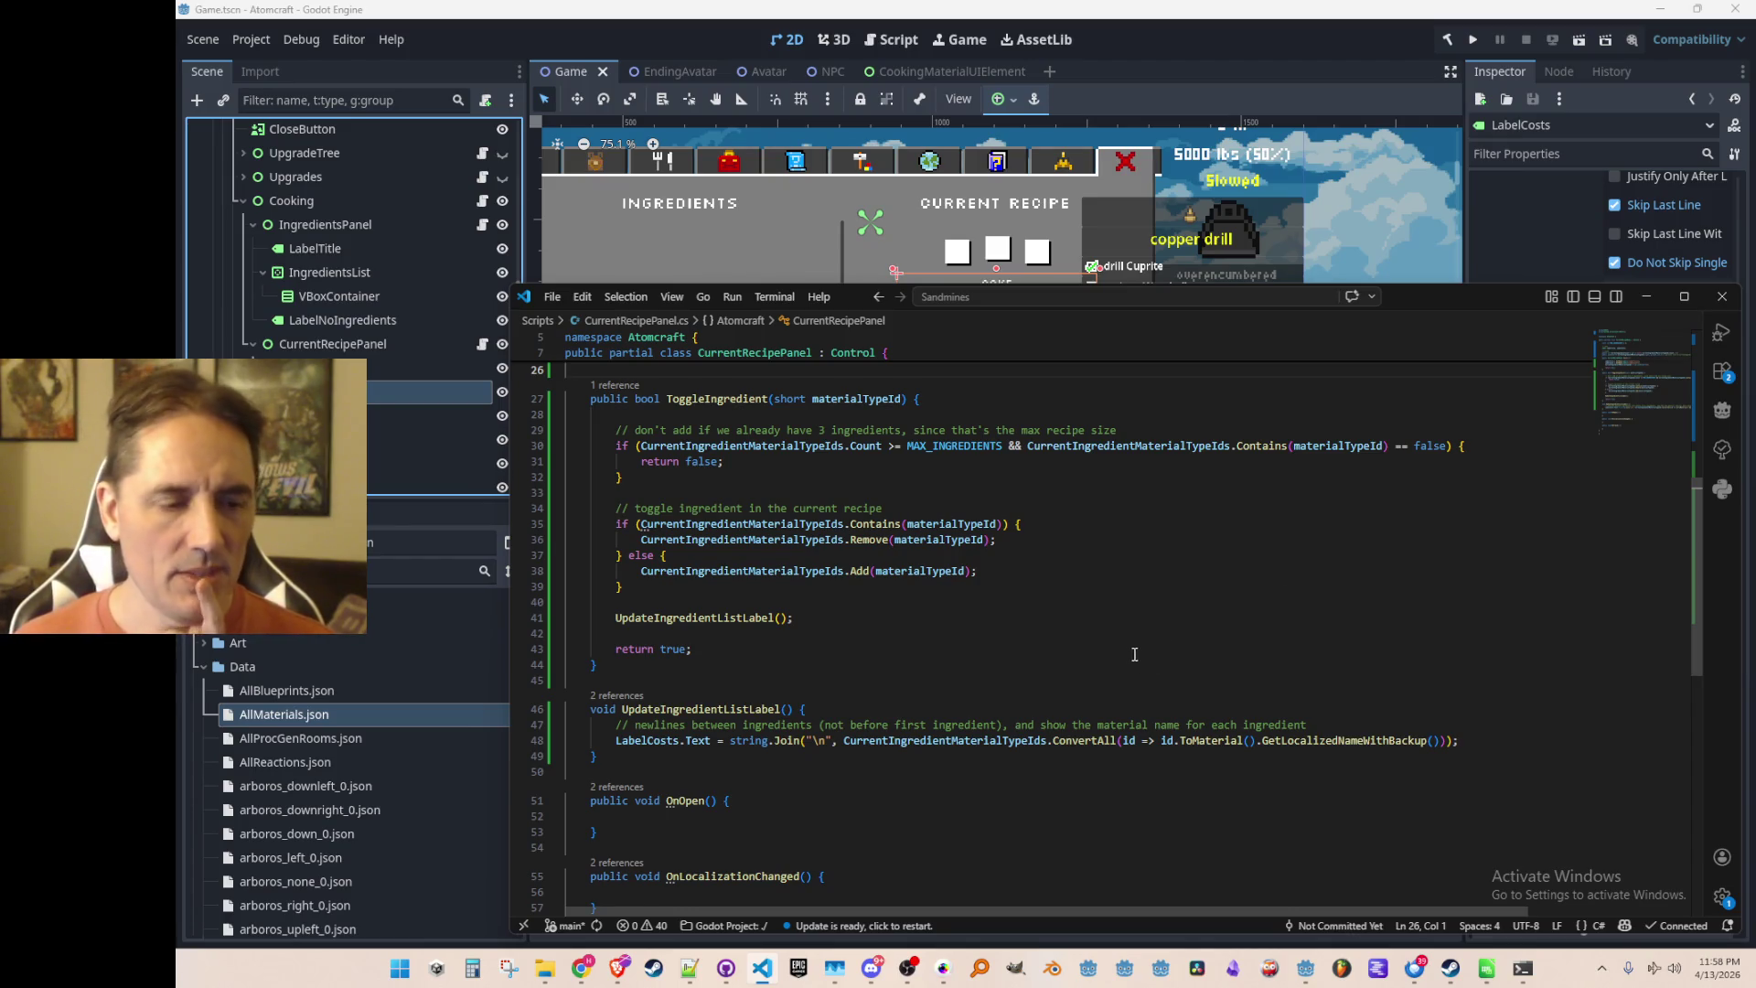
{"action": "scroll", "coordinate": [1139, 645], "scroll_direction": "down", "scroll_amount": 3}
{"action": "left_click", "coordinate": [1239, 553]}
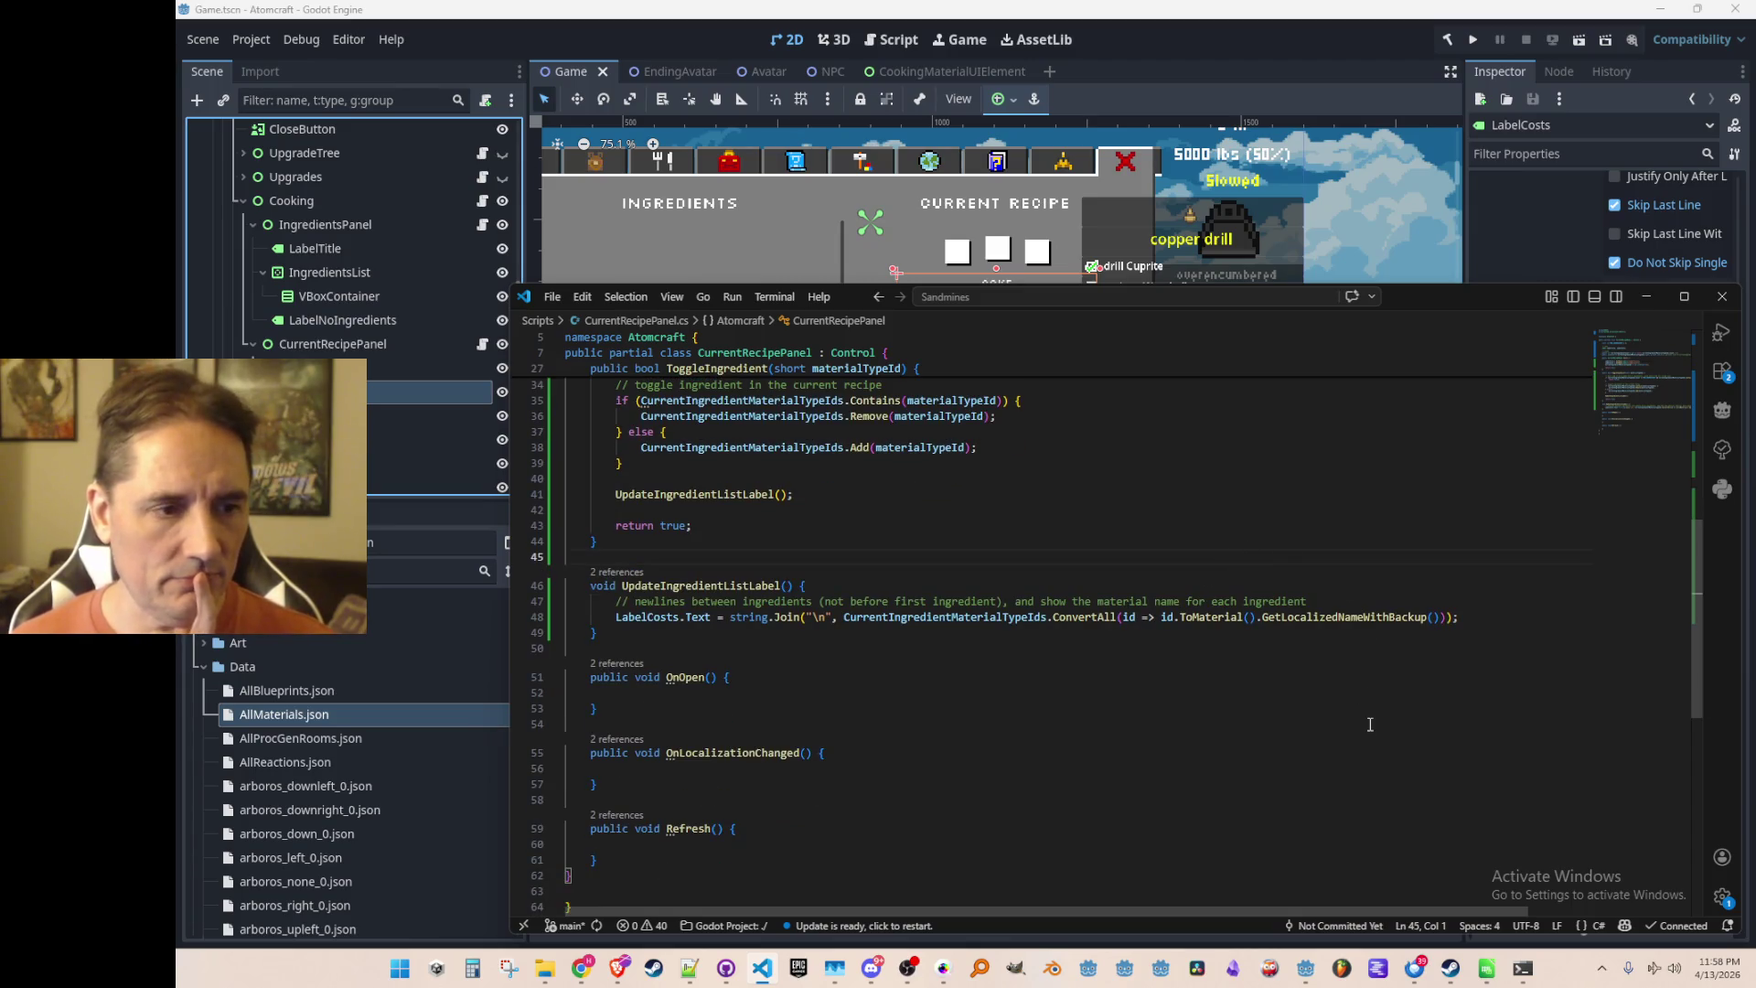
{"action": "key", "text": "Return"}
{"action": "type", "text": "void UpdateIn"}
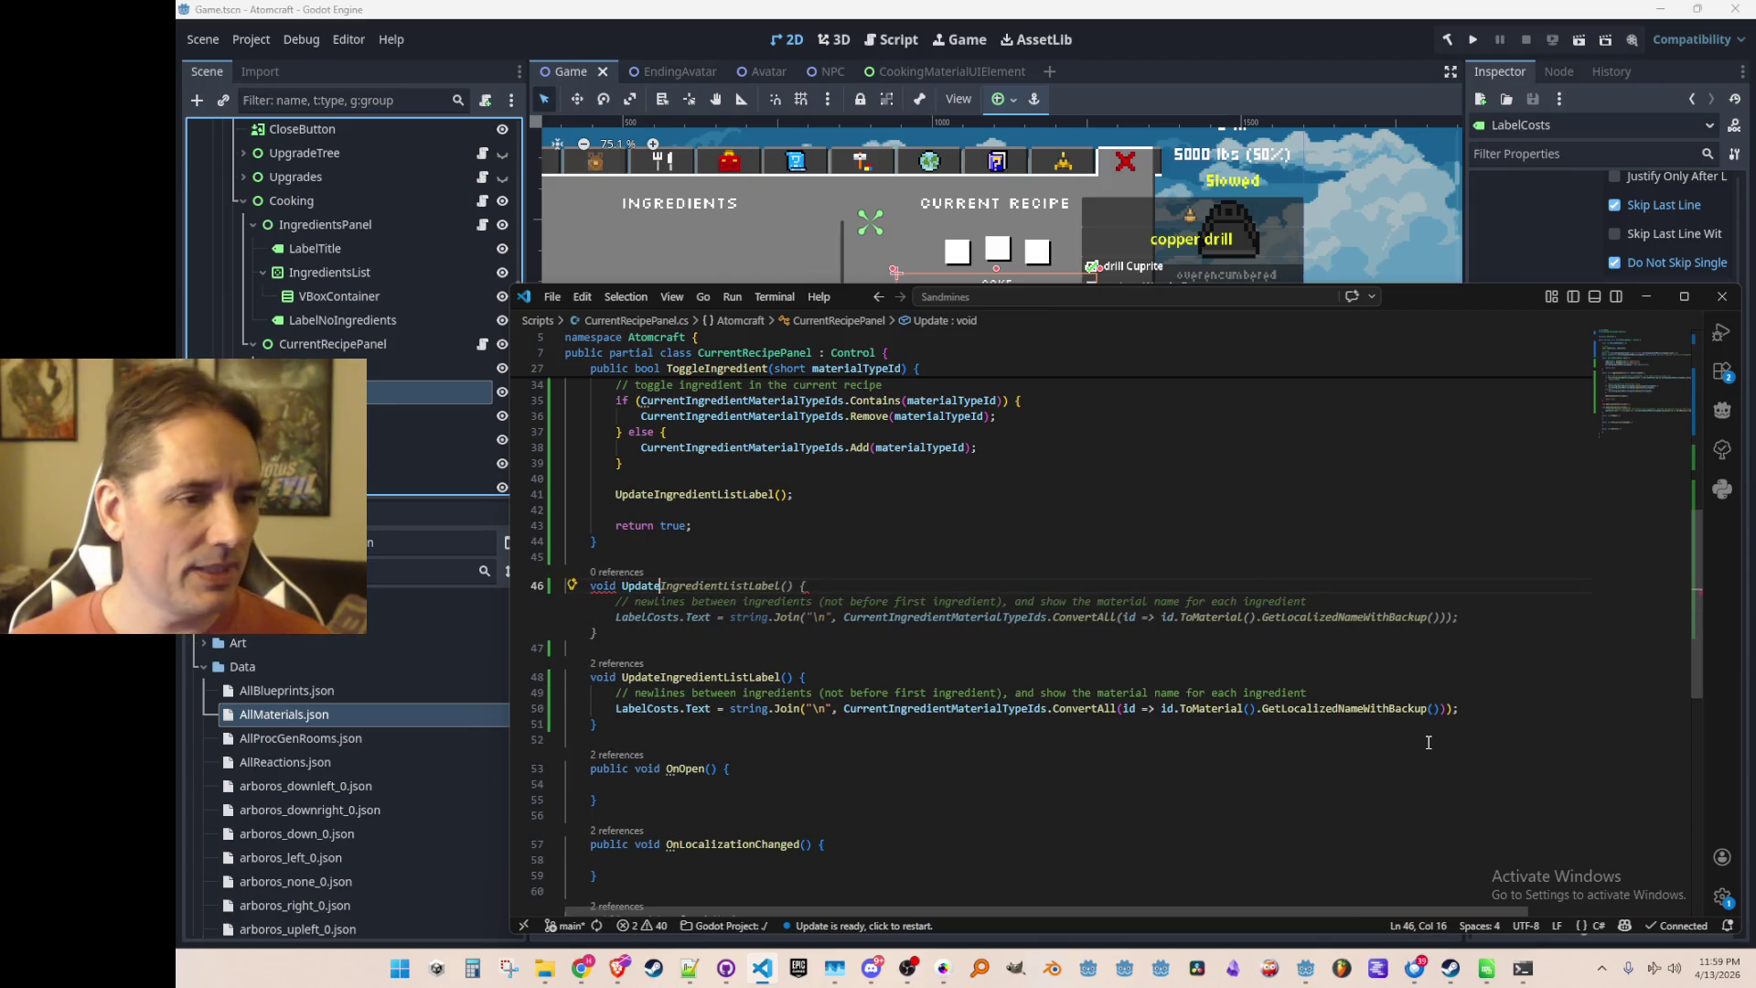
{"action": "type", "text": "gredient"}
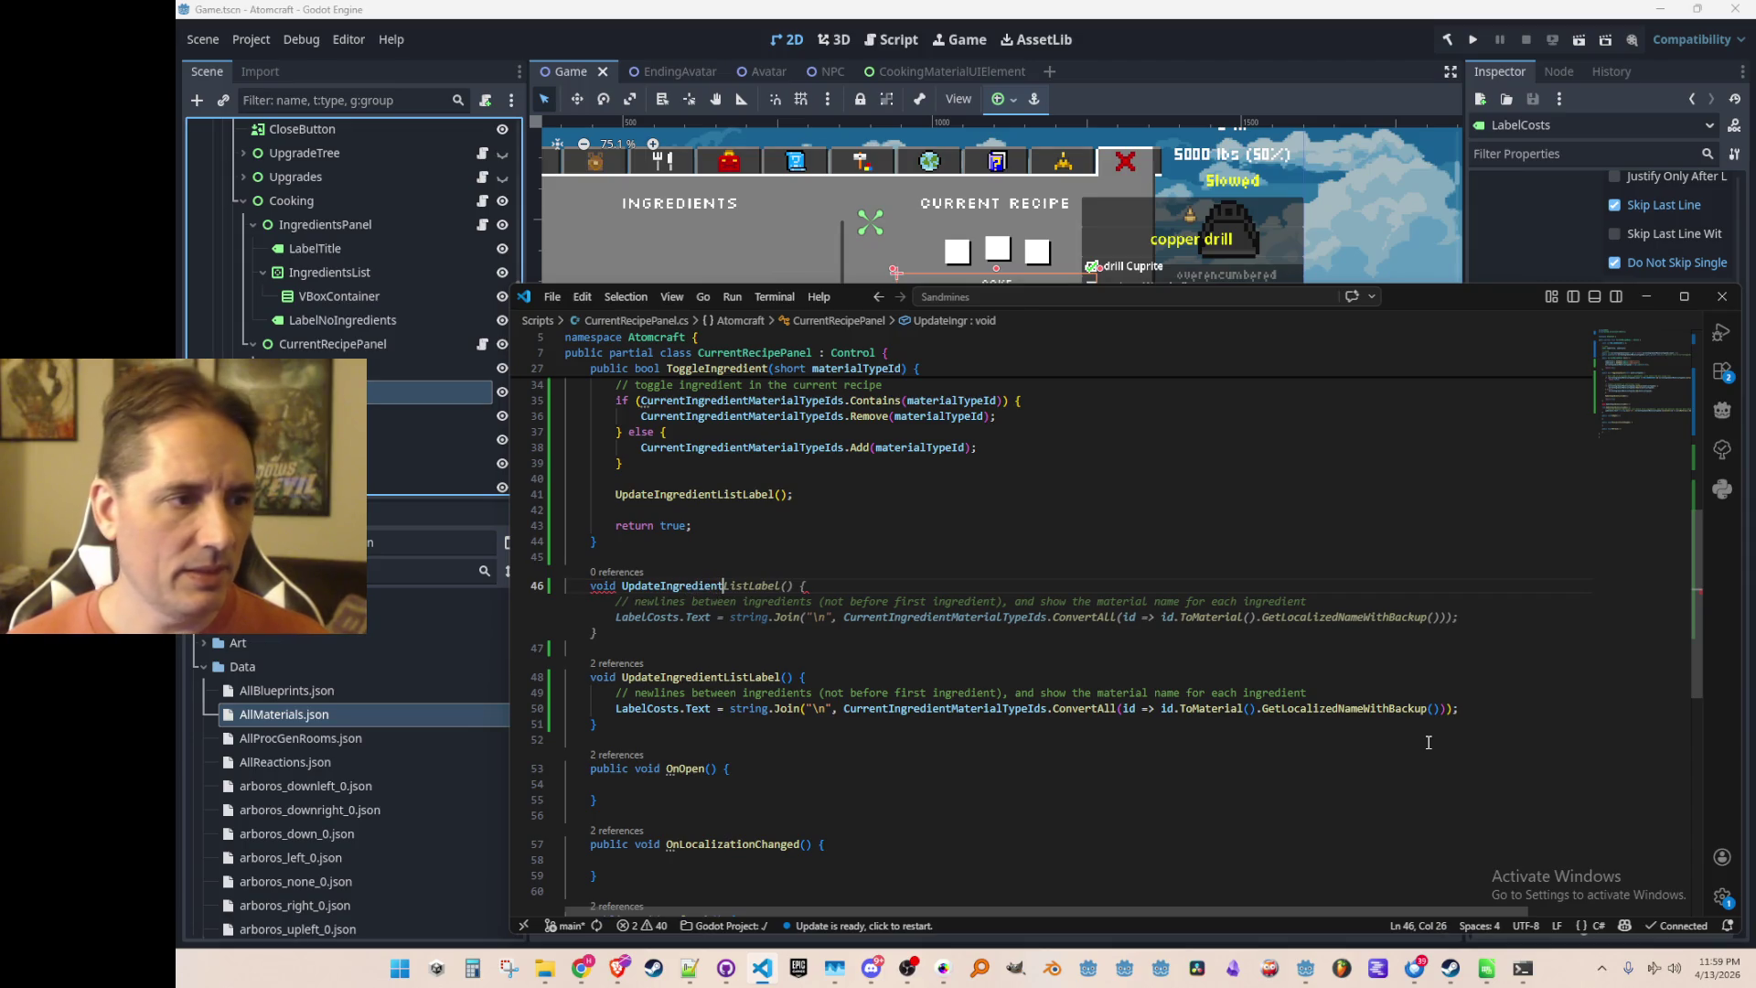
{"action": "type", "text": "Pixels() {"}
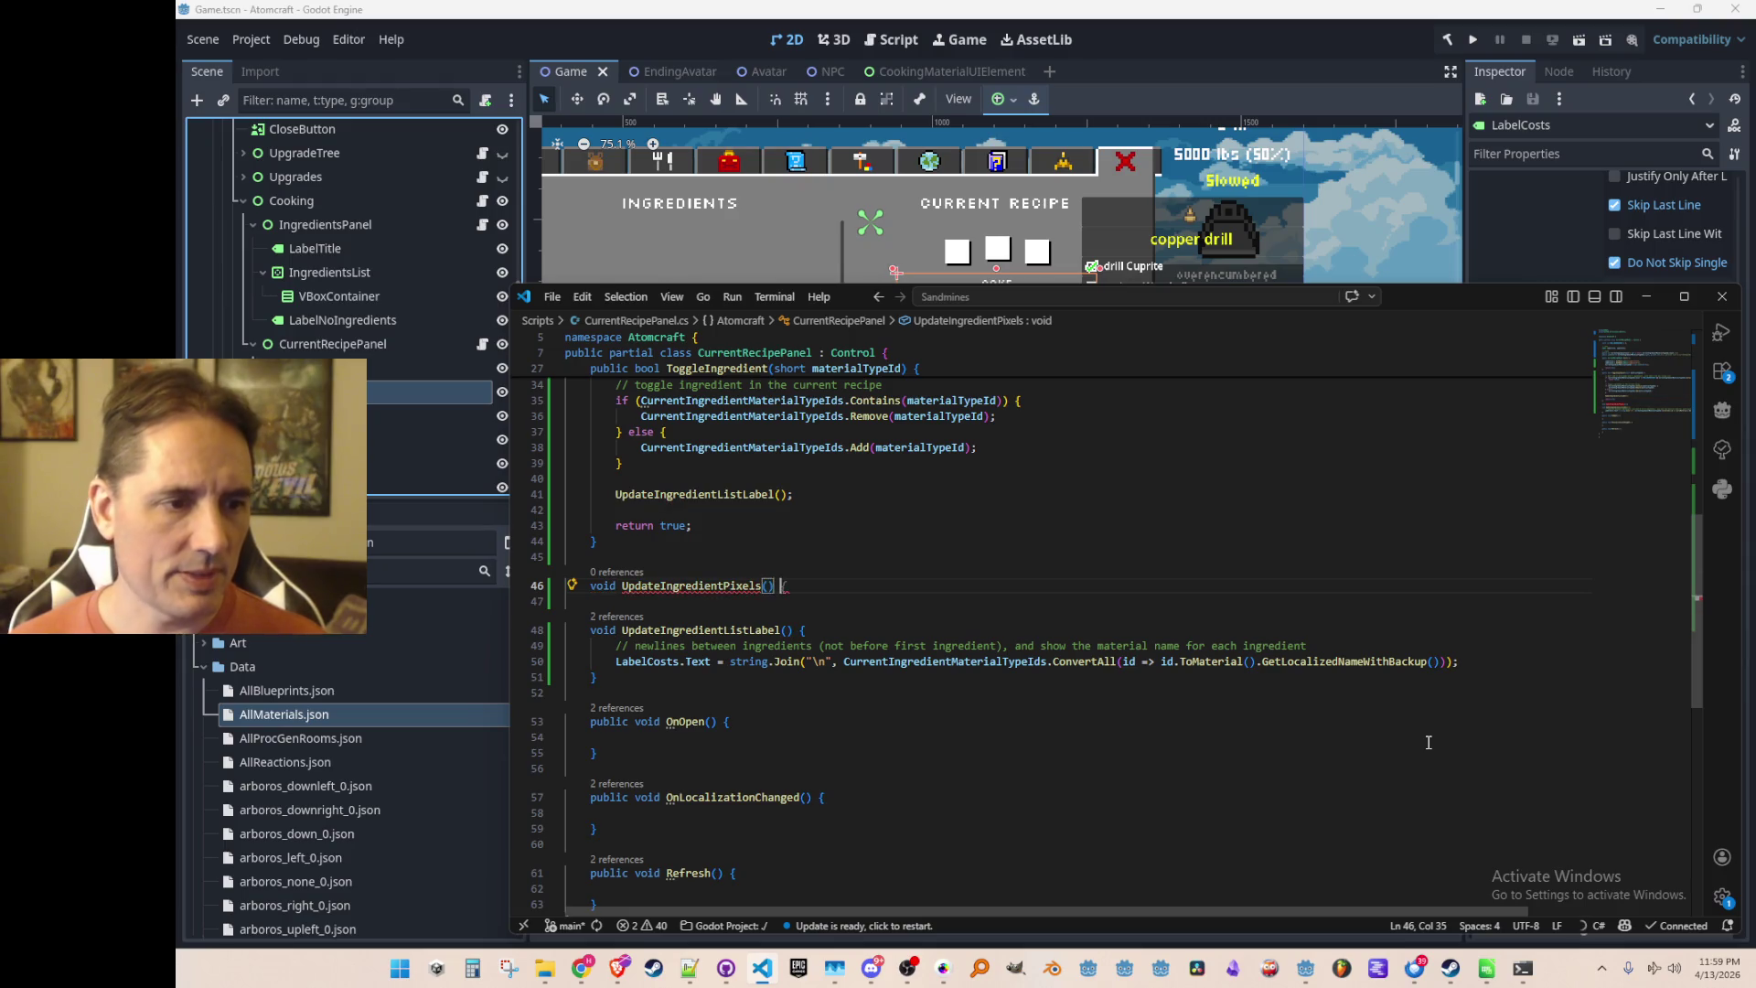
{"action": "key", "text": "Return"}
{"action": "type", "text": "}"}
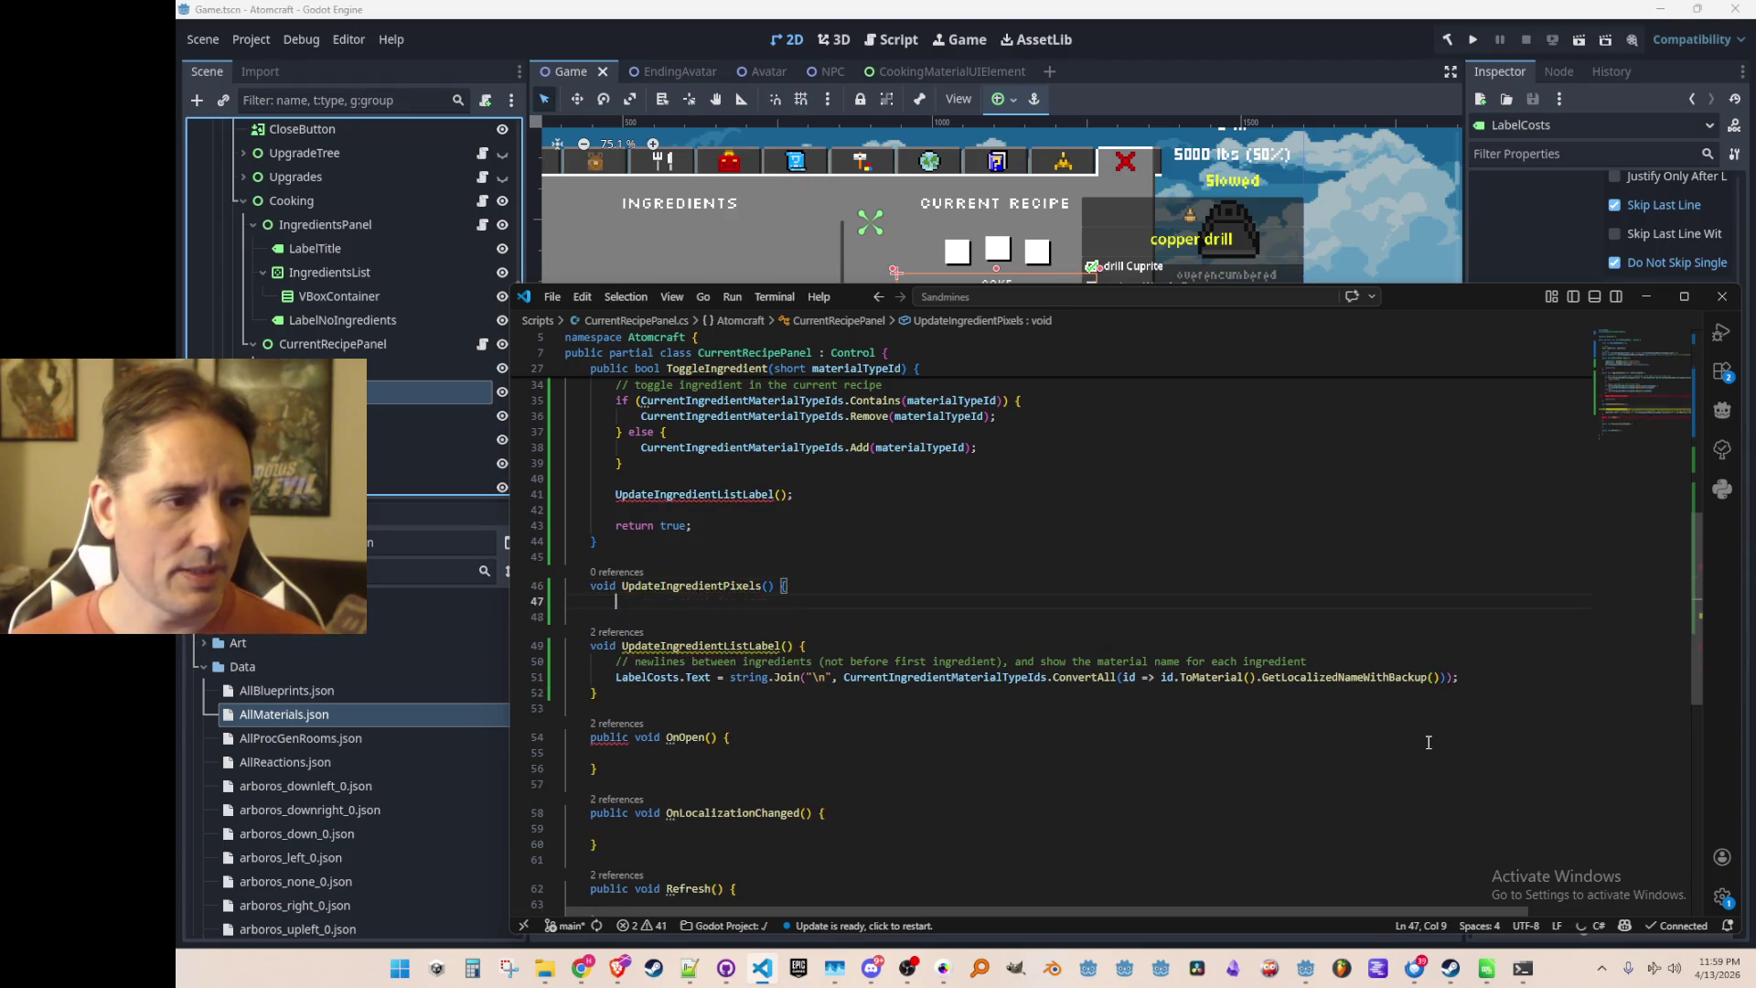
Comment it as updating a visual representation of the recipe's ingredients and add '// TODO' inside
{"action": "key", "text": "Up"}
{"action": "key", "text": "Up"}
{"action": "key", "text": "Return"}
{"action": "type", "text": "// u"}
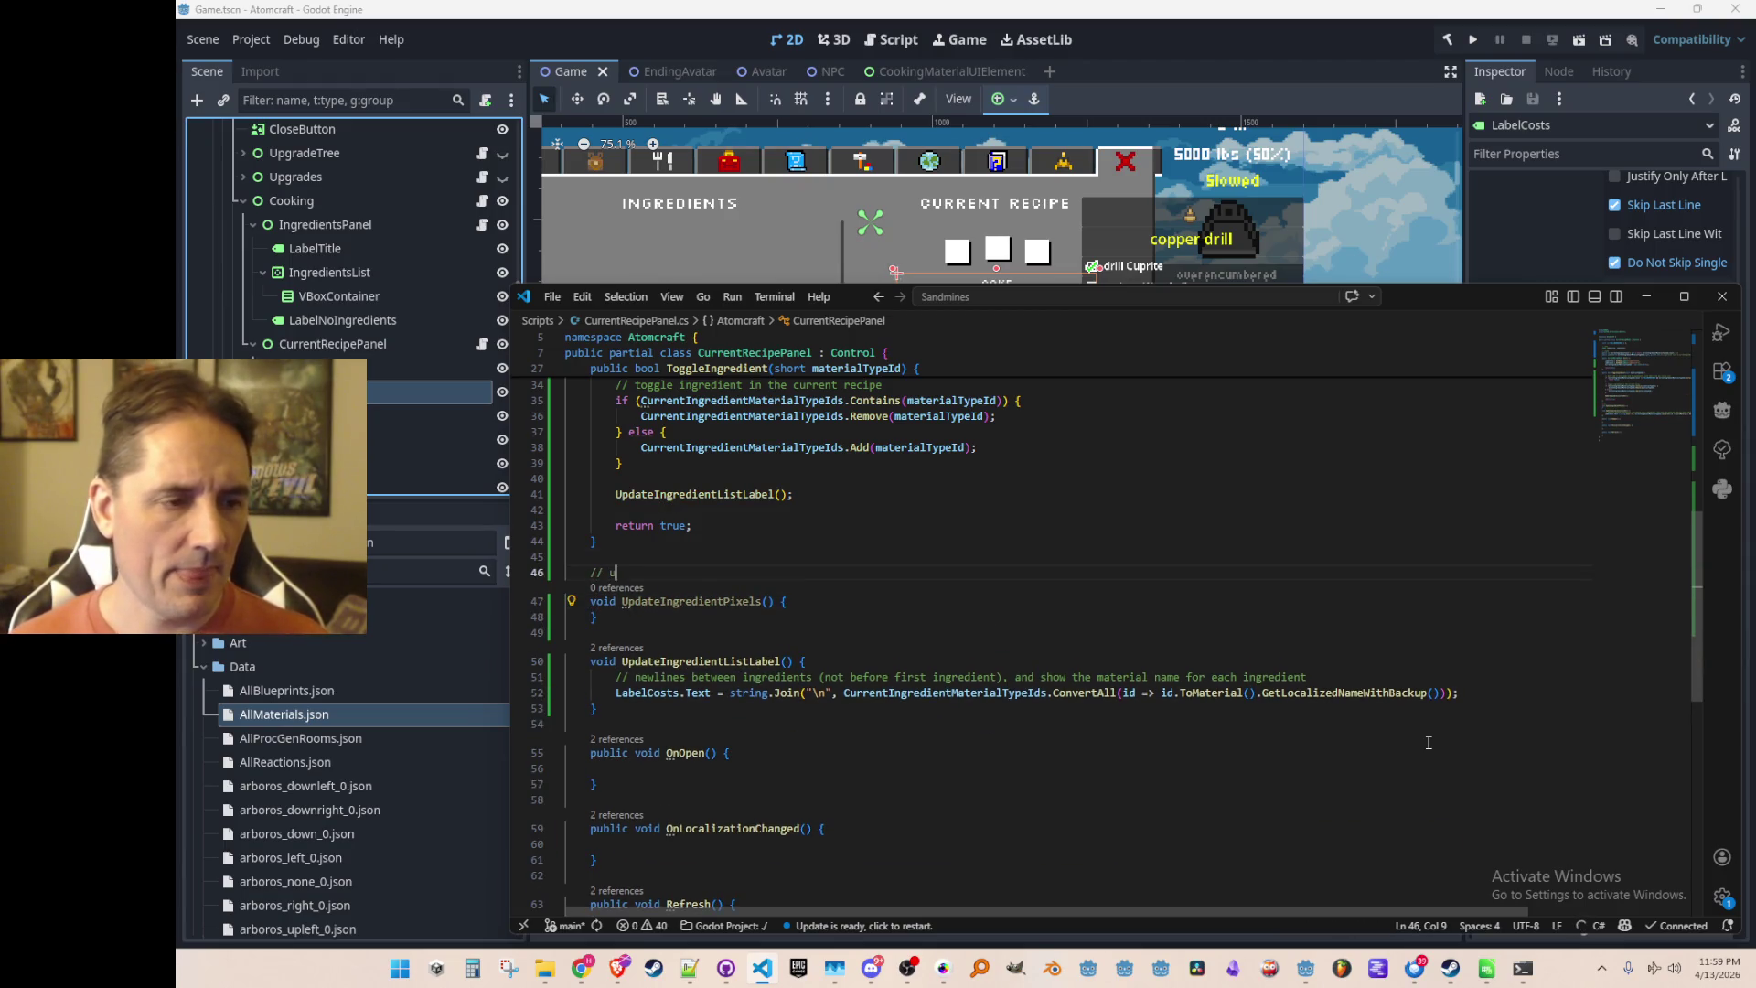
{"action": "type", "text": "pdates a visual rep"}
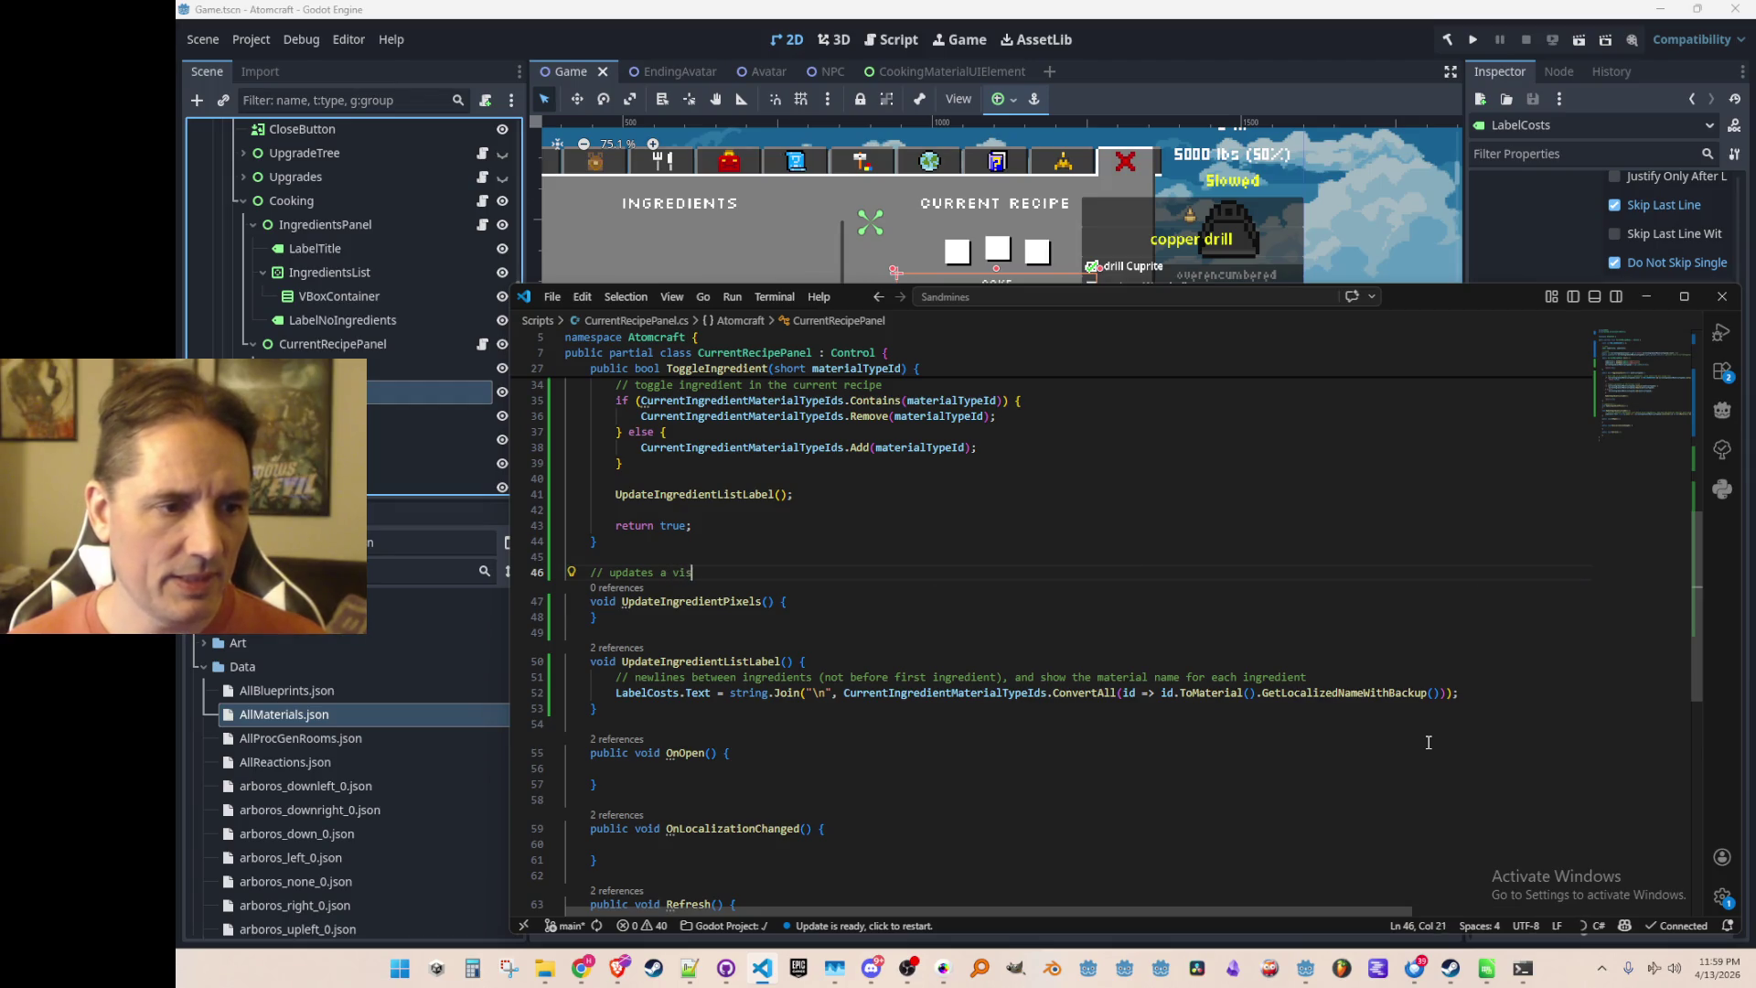
{"action": "key", "text": "Tab"}
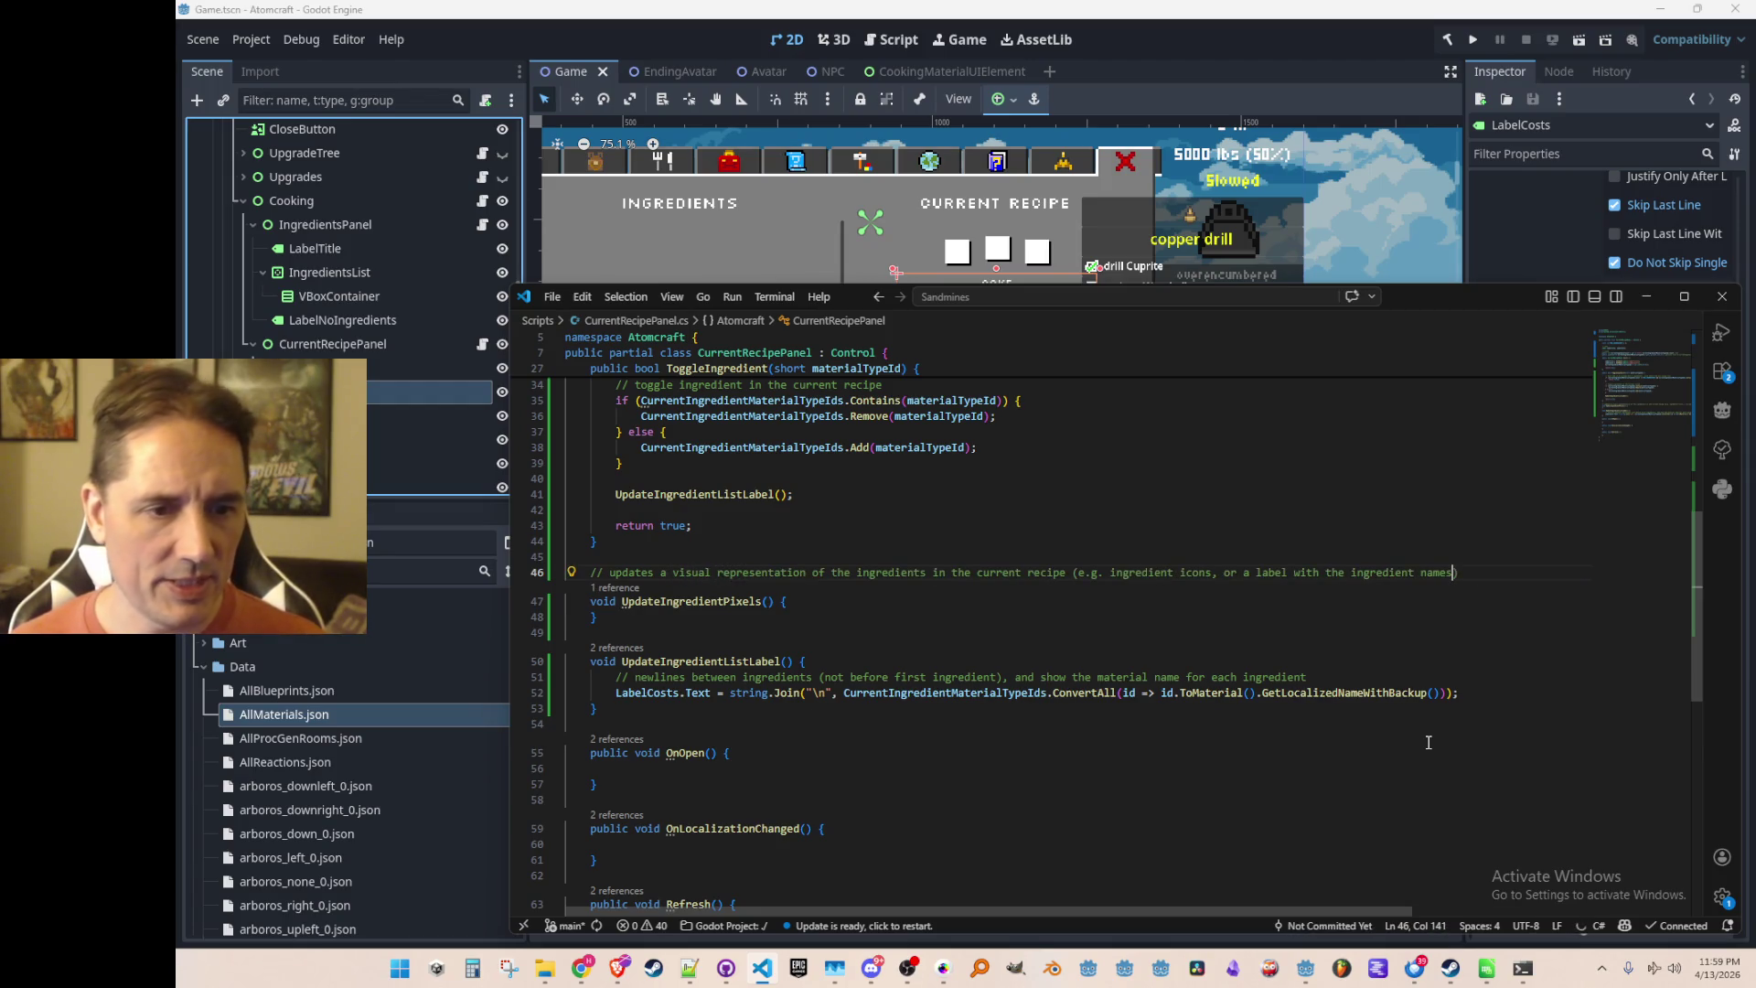
{"action": "key", "text": "Home"}
{"action": "key", "text": "ctrl+Right"}
{"action": "key", "text": "ctrl+Right"}
{"action": "key", "text": "ctrl+Right"}
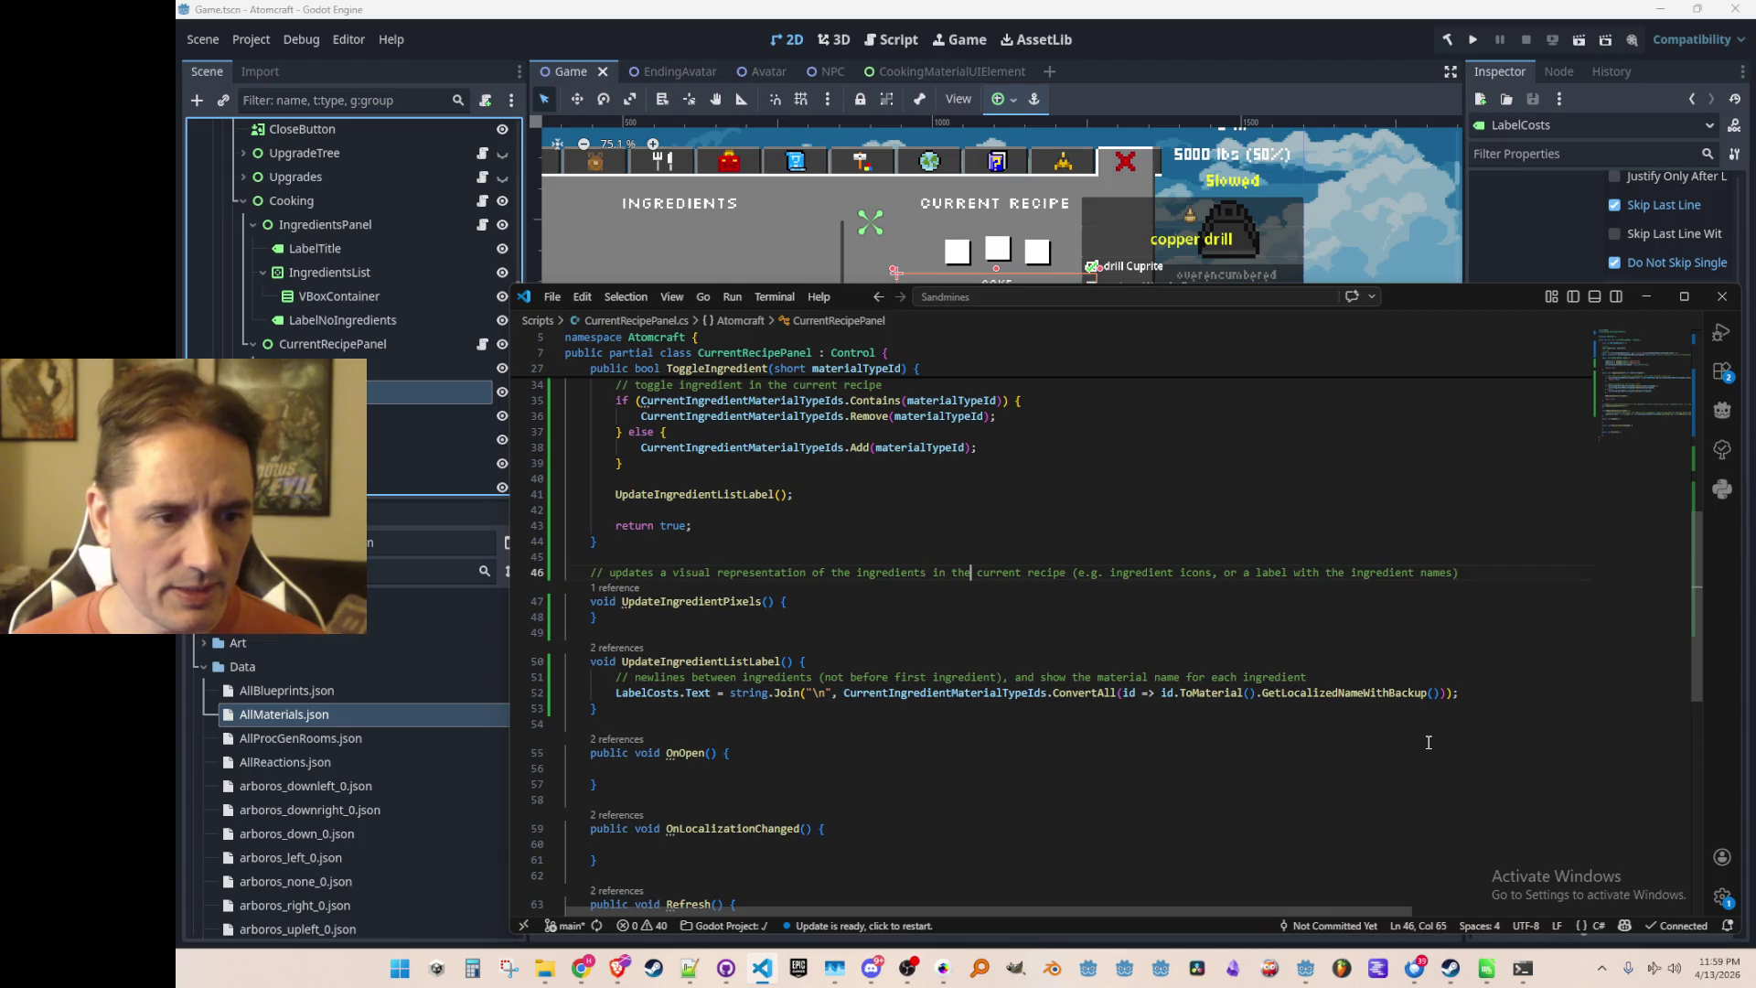
{"action": "key", "text": "shift+End"}
{"action": "key", "text": "Delete"}
{"action": "key", "text": "Down"}
{"action": "key", "text": "End"}
{"action": "key", "text": "Return"}
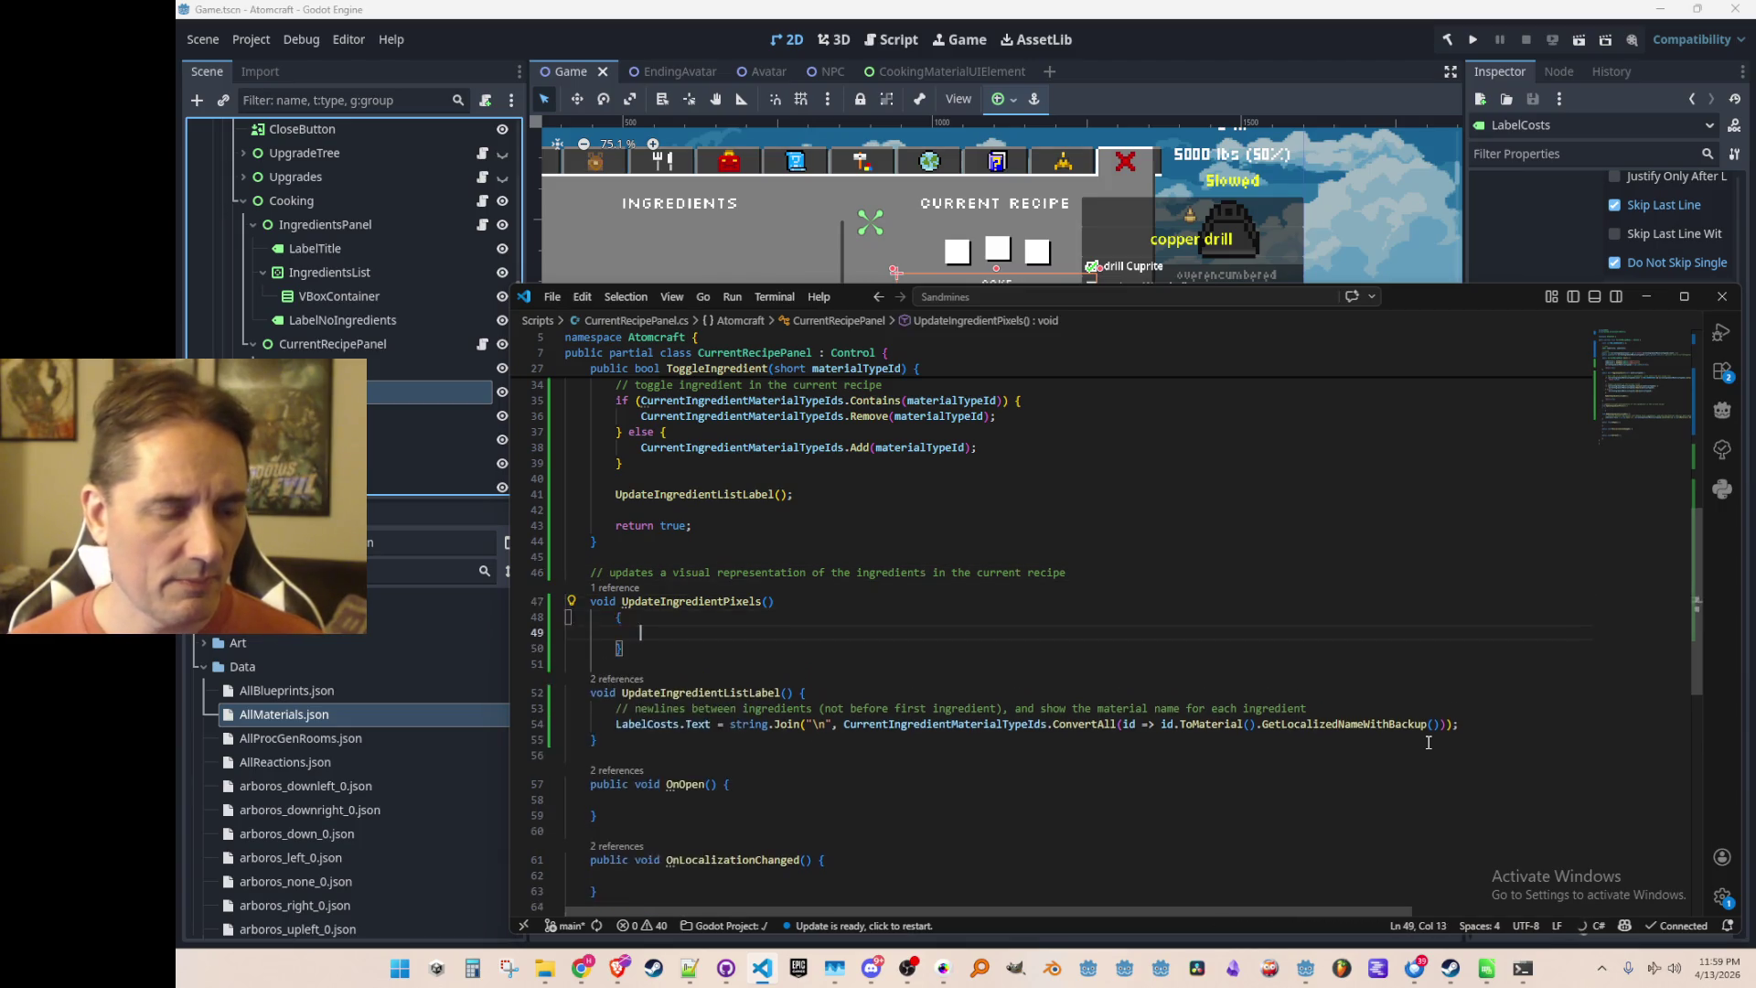
{"action": "type", "text": "// TODO"}
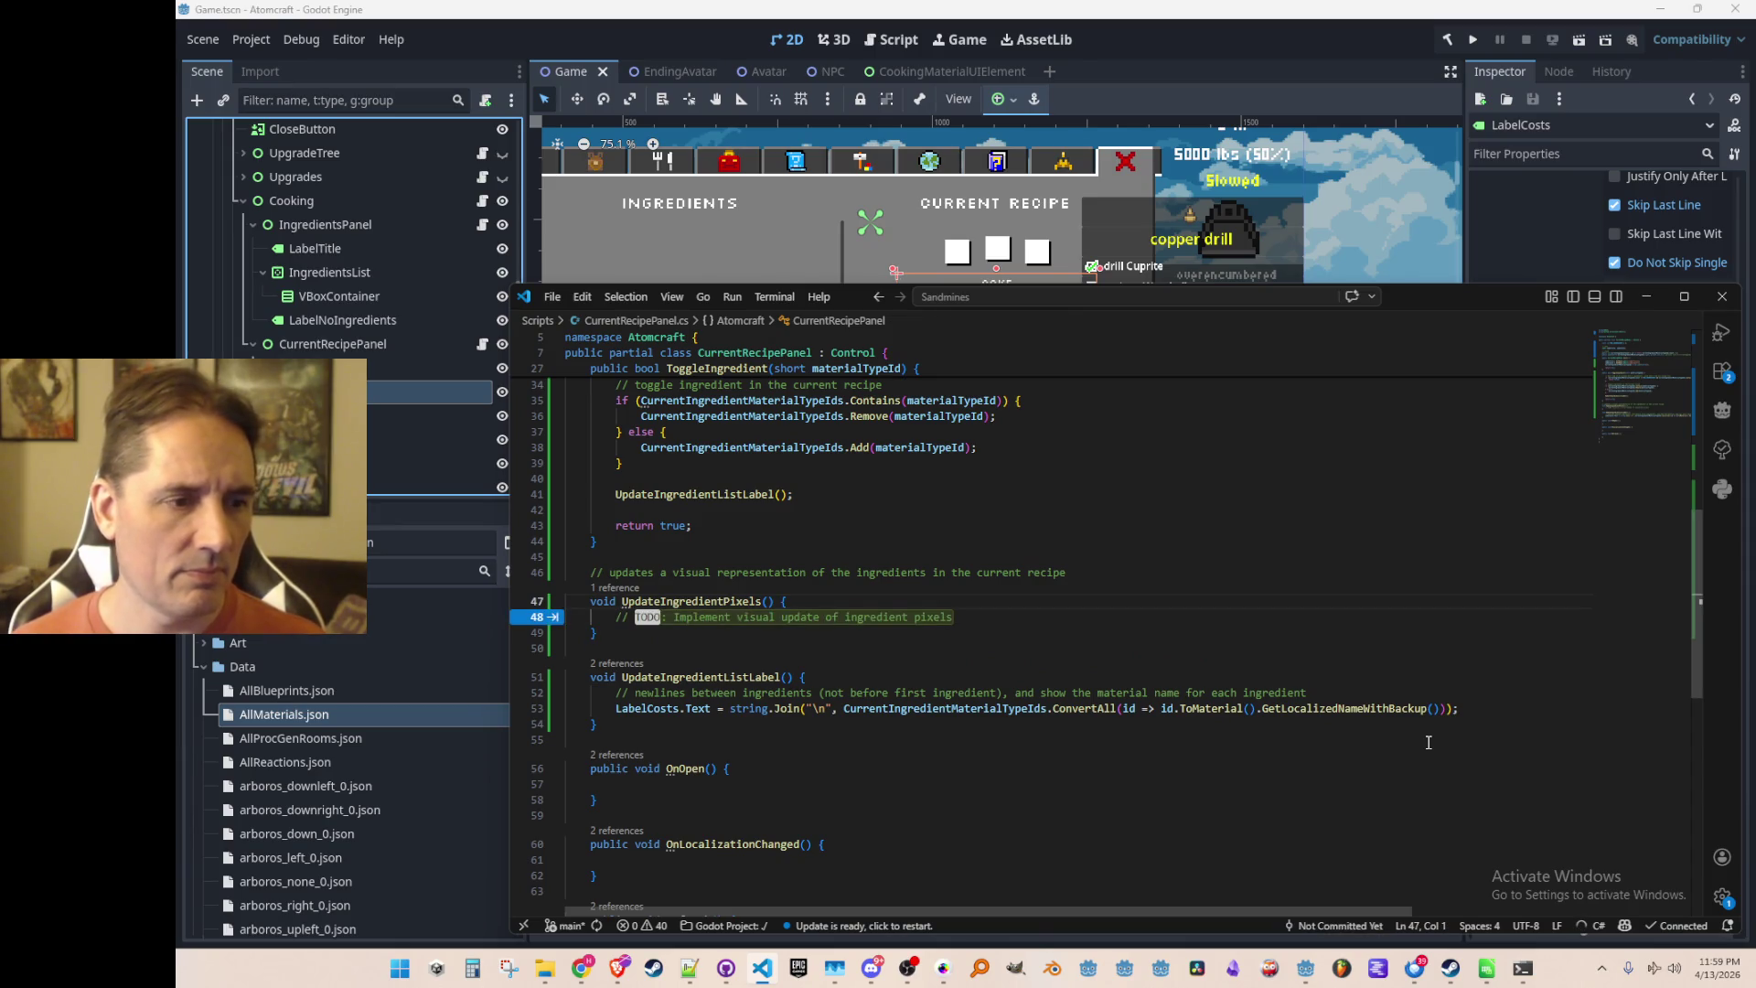
{"action": "left_click", "coordinate": [1116, 18]}
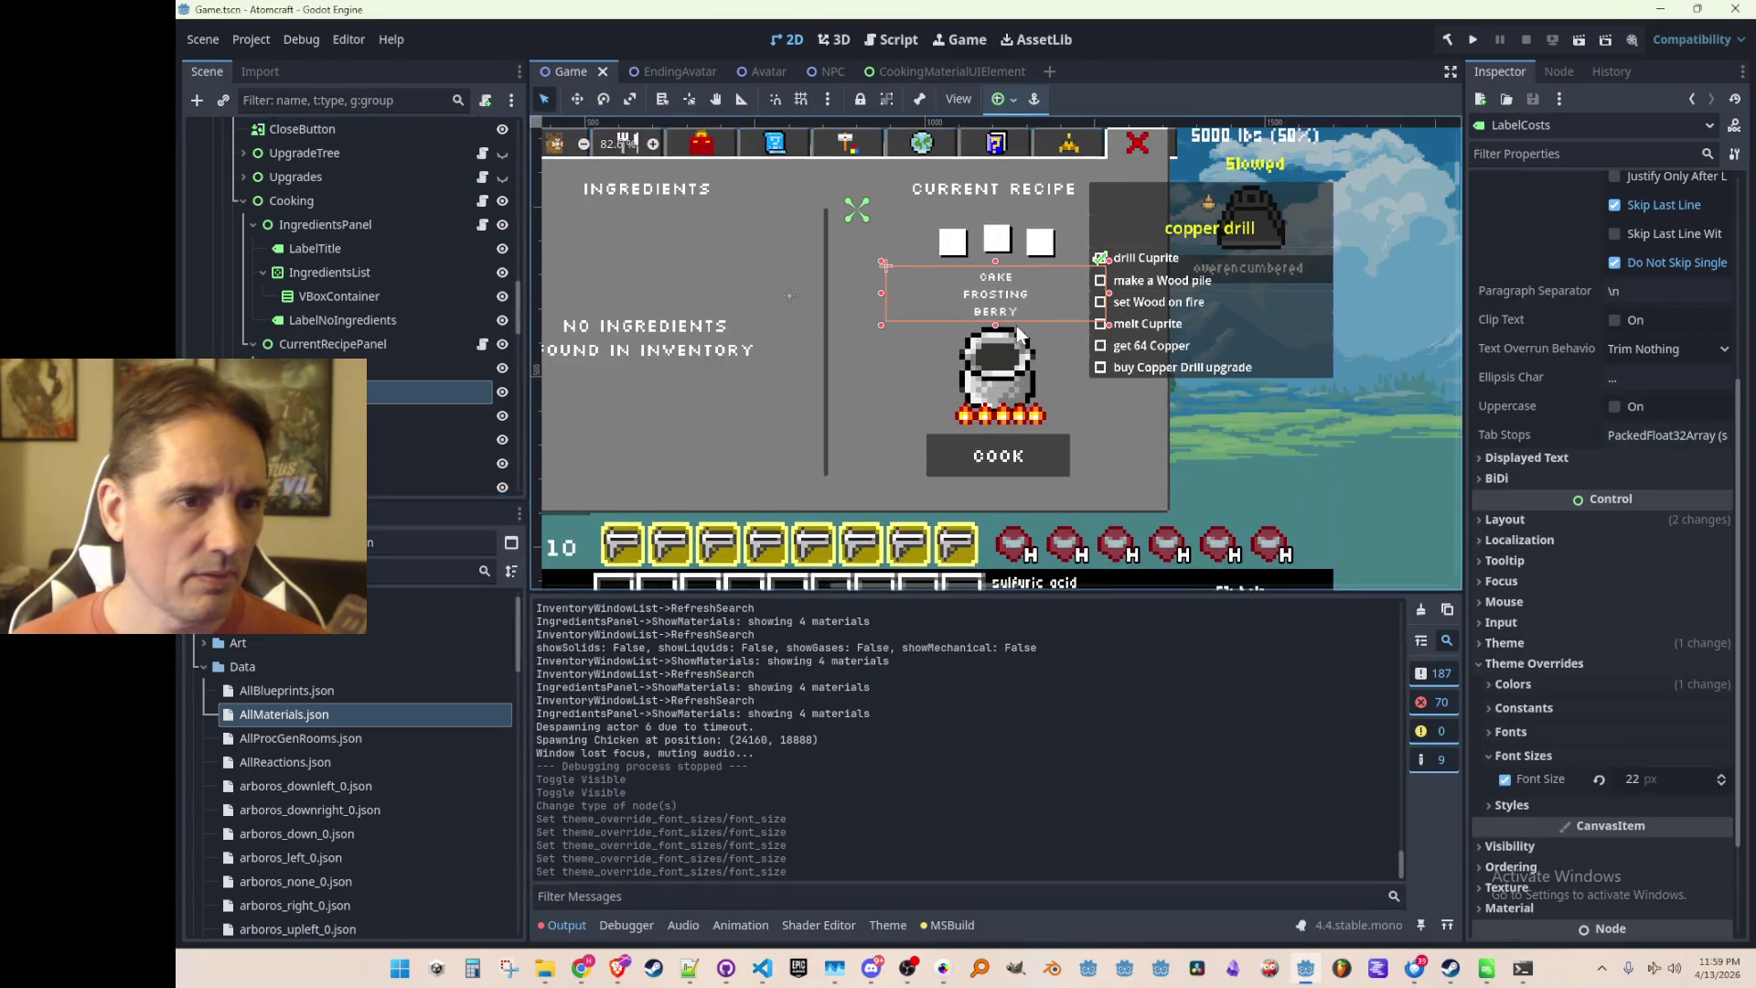
{"action": "scroll", "coordinate": [430, 384], "scroll_direction": "down", "scroll_amount": 1}
{"action": "left_click", "coordinate": [430, 392]}
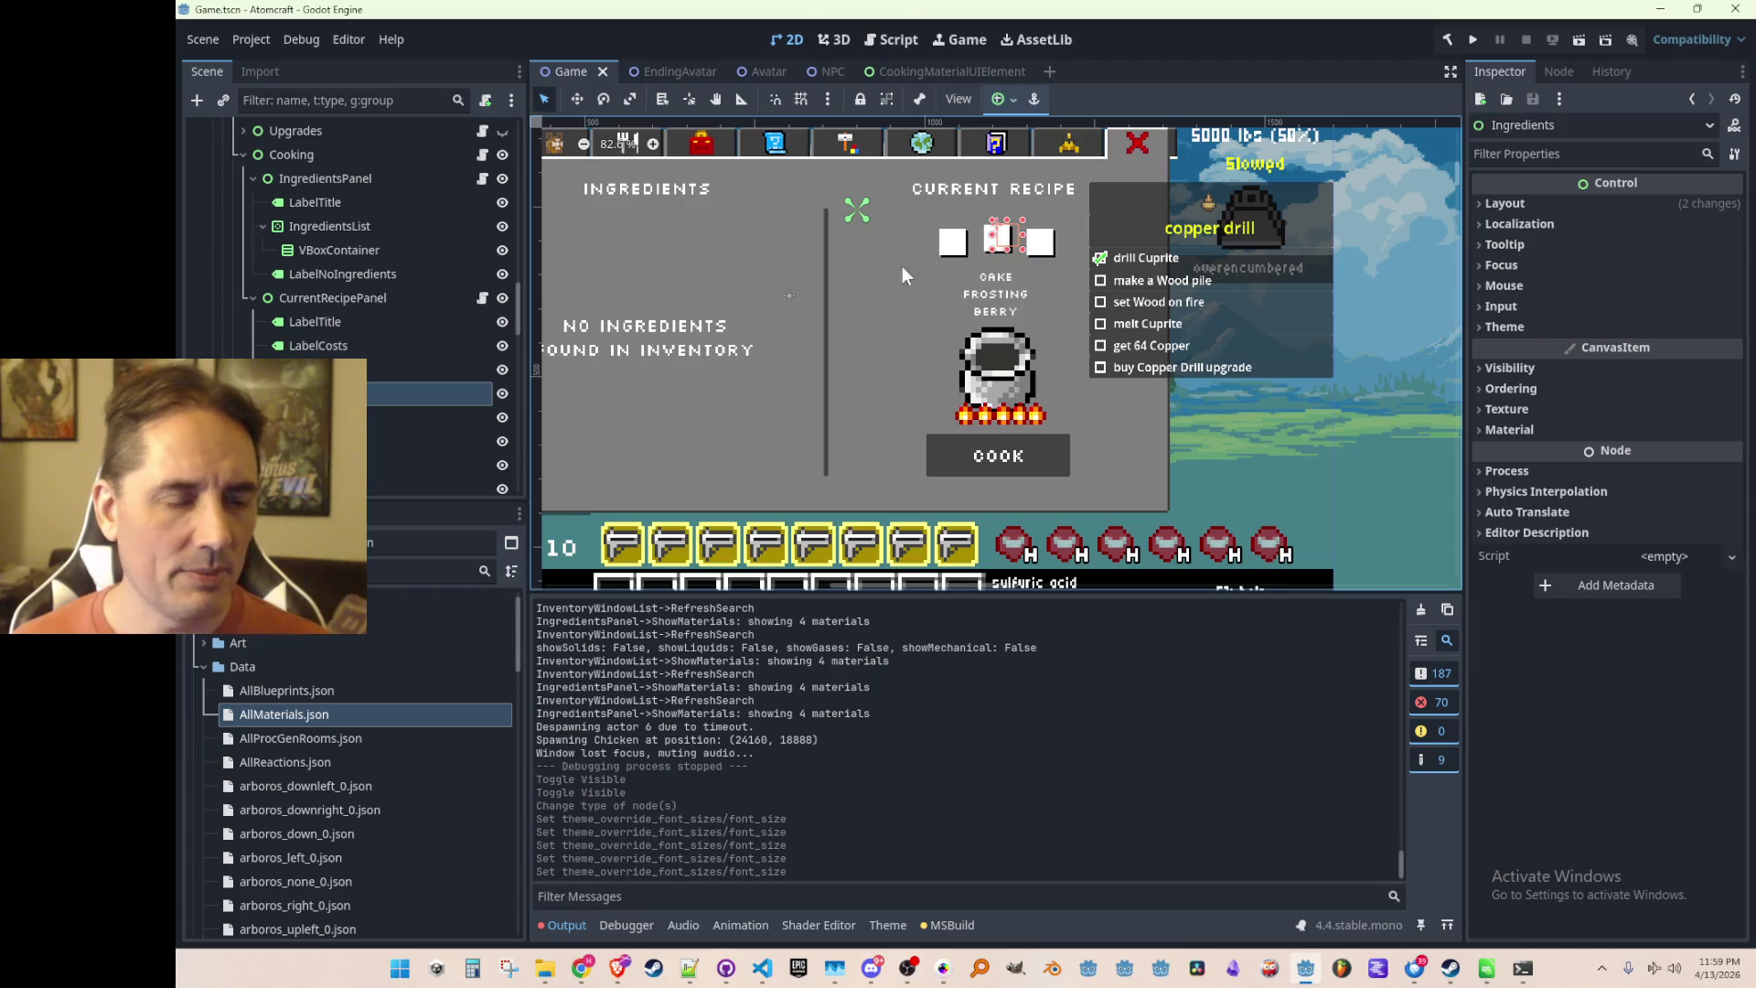
{"action": "left_click", "coordinate": [430, 416]}
{"action": "left_click", "coordinate": [384, 393]}
{"action": "left_click", "coordinate": [384, 416]}
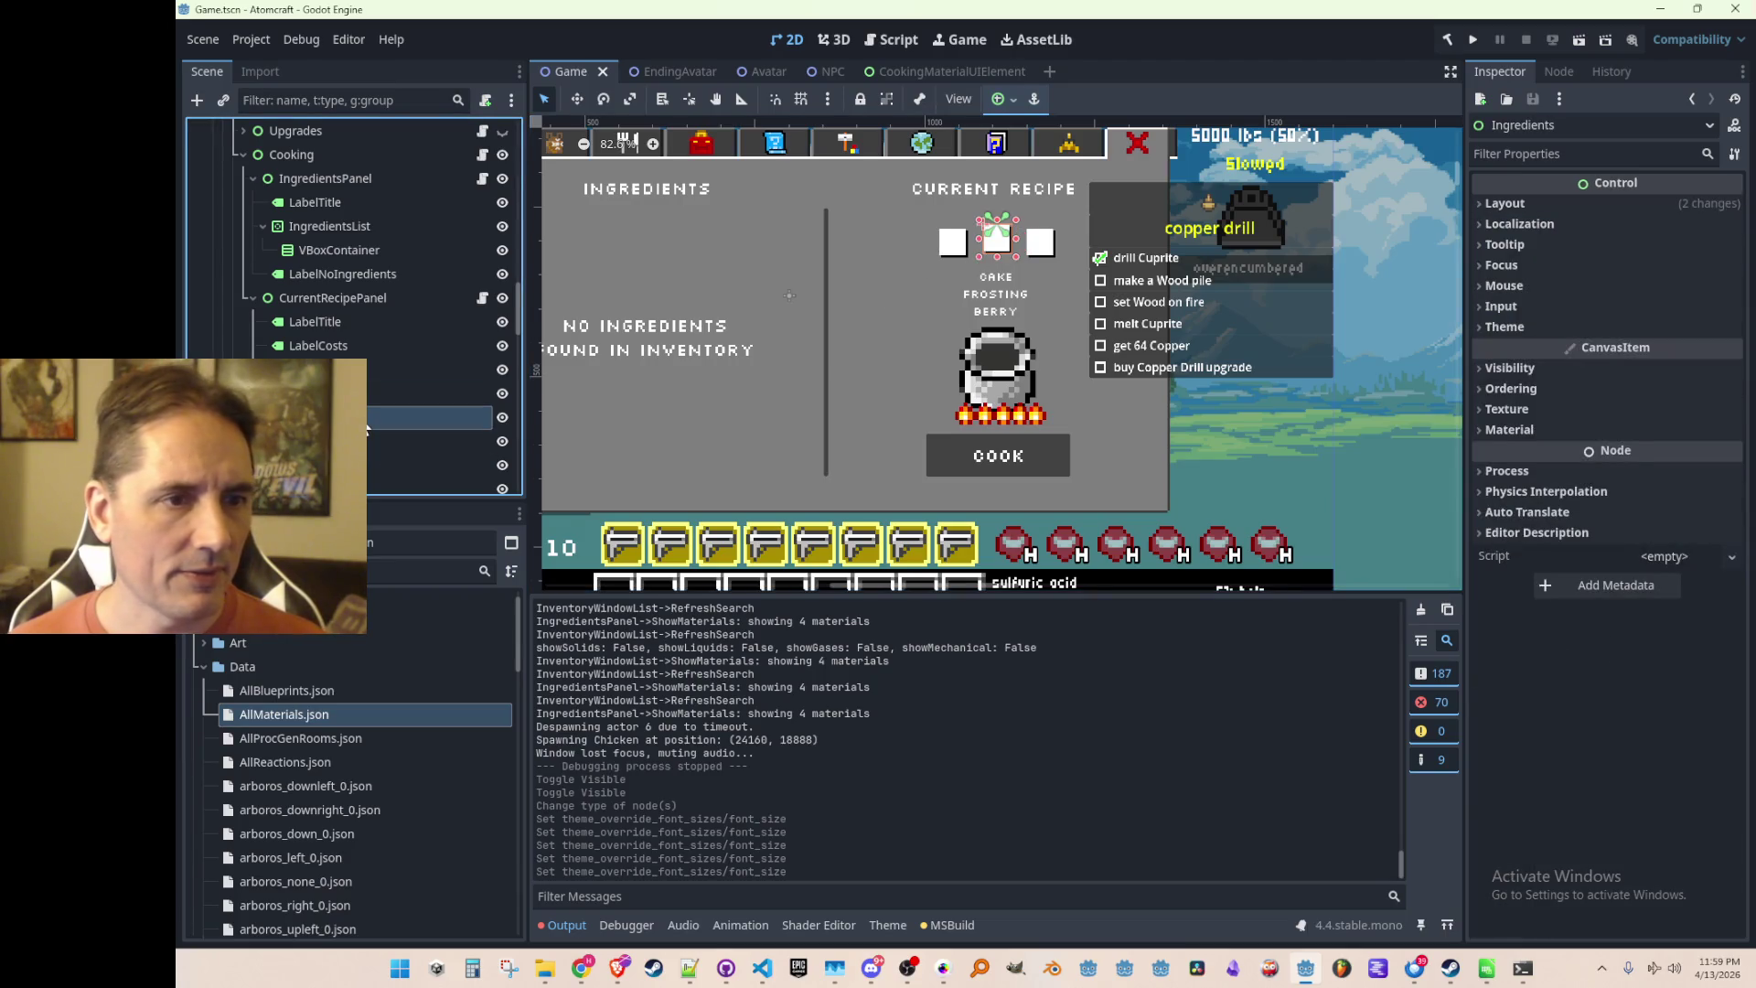
{"action": "left_click", "coordinate": [789, 294]}
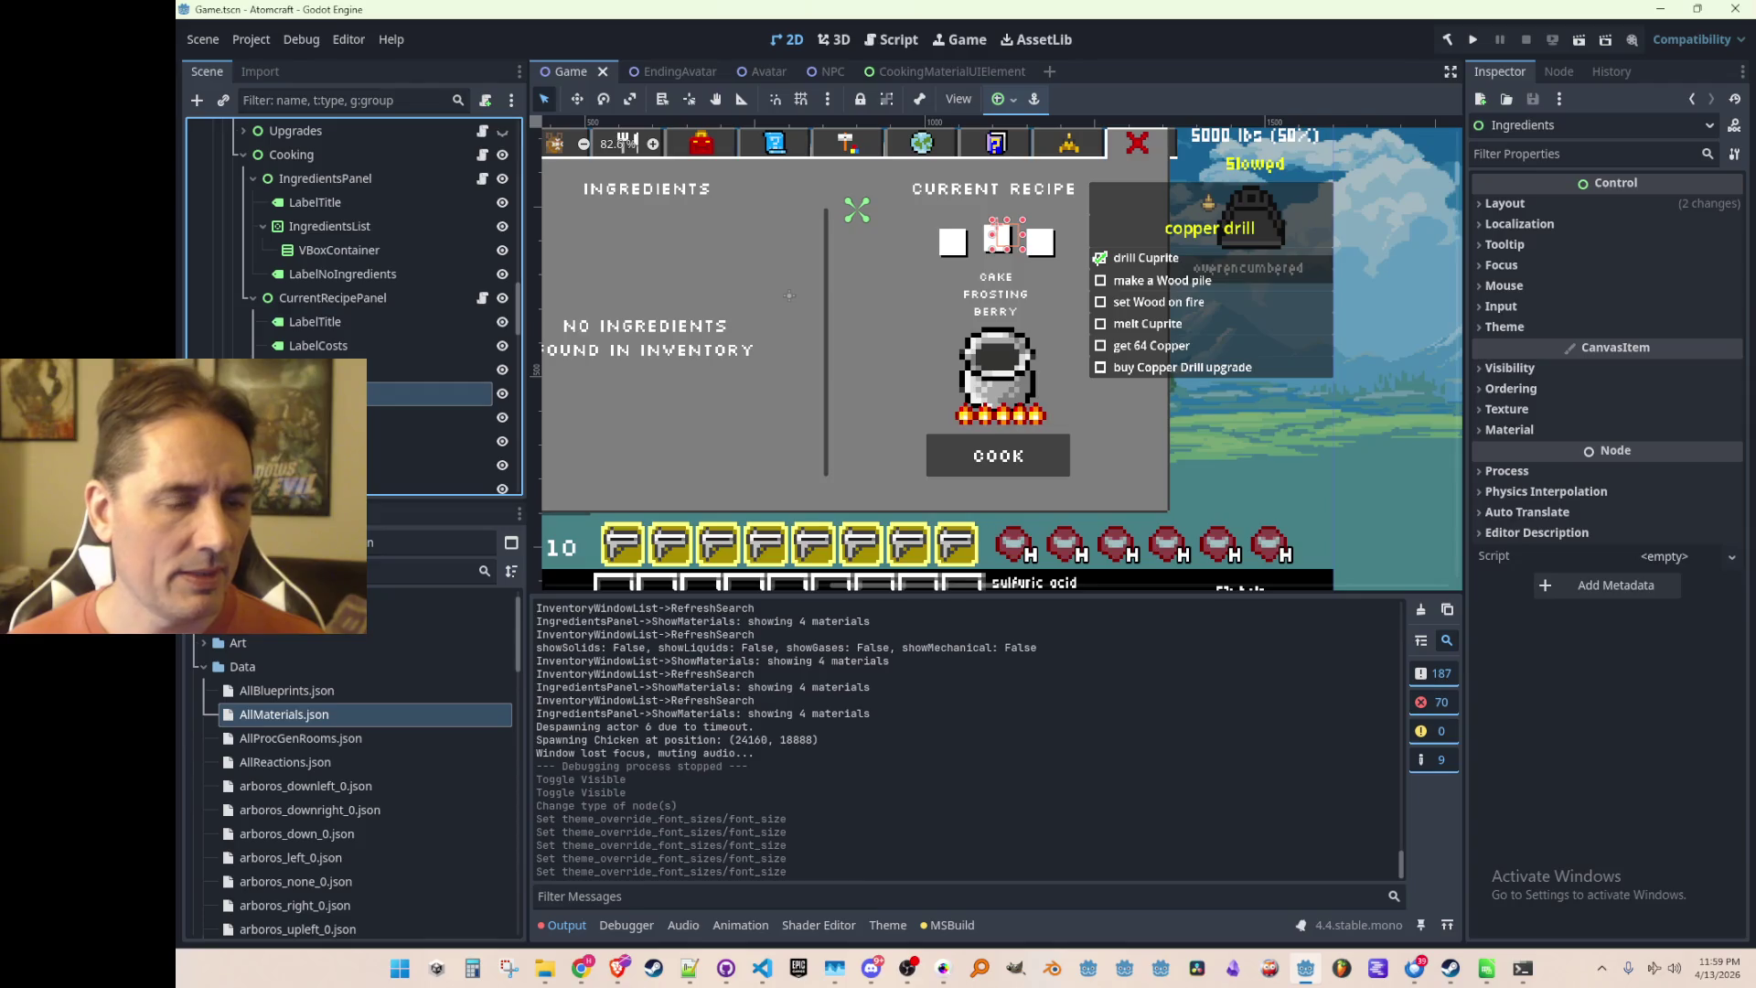
{"action": "scroll", "coordinate": [1055, 630], "scroll_direction": "up", "scroll_amount": 10}
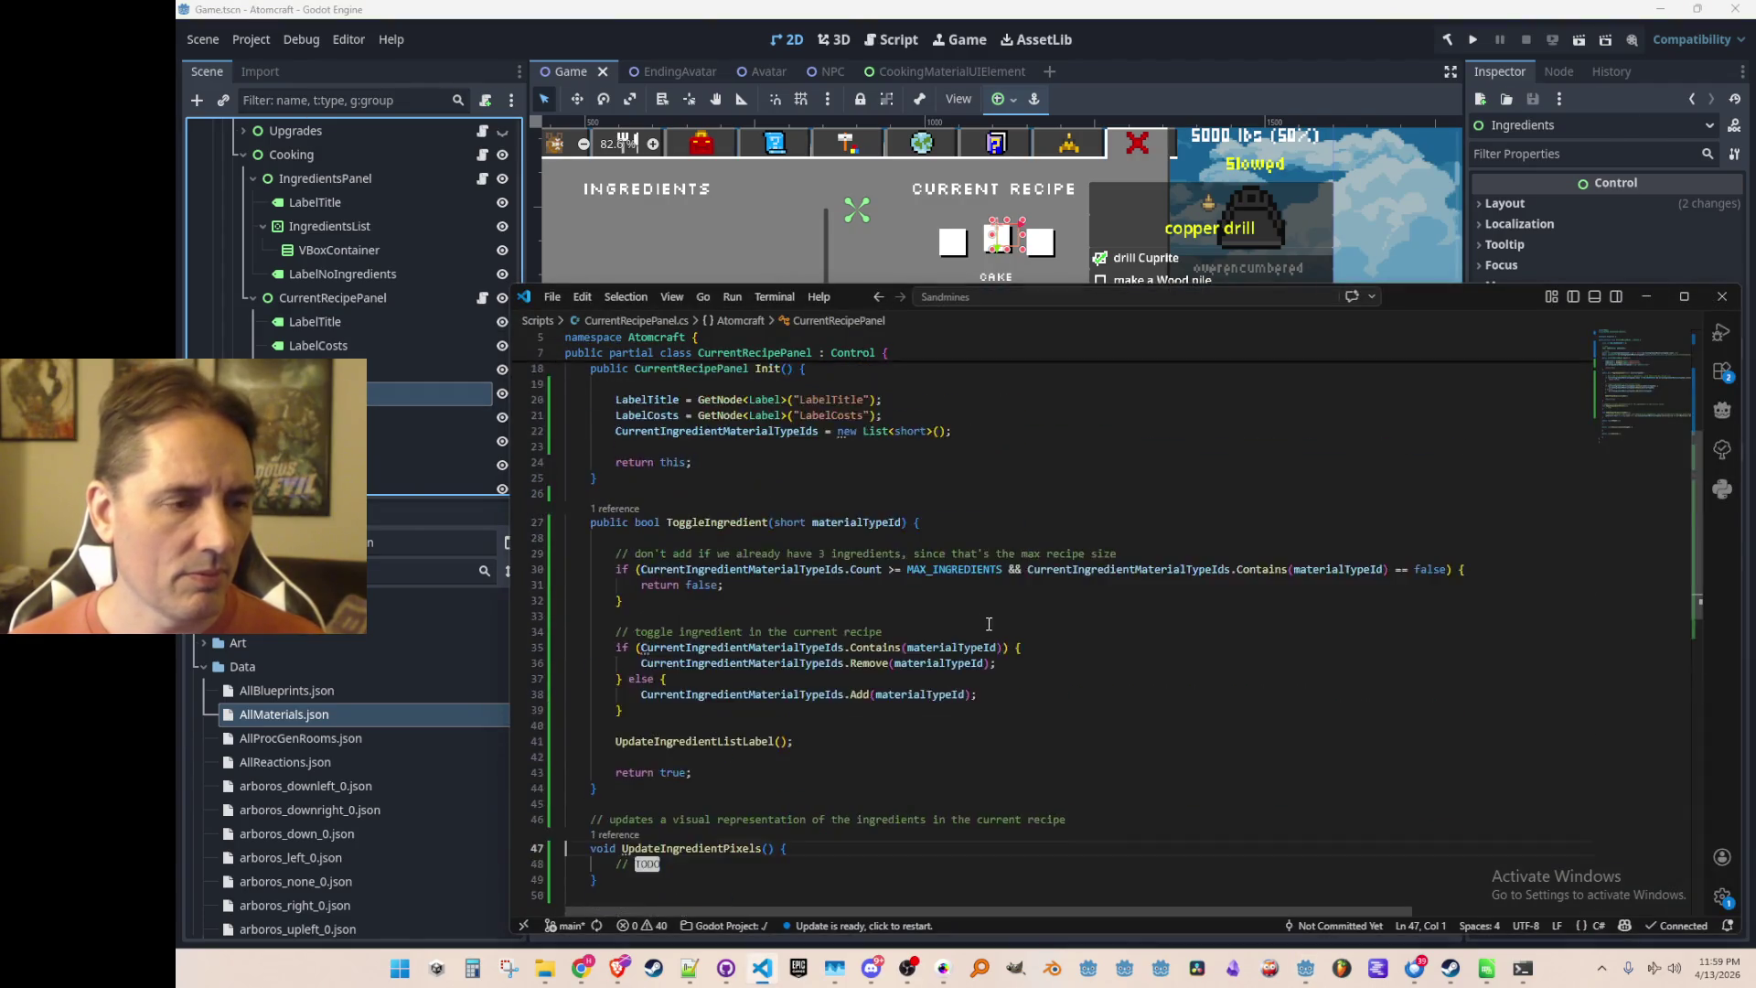
Declare a List<Control> IngredientPixels field below the label field declarations
{"action": "scroll", "coordinate": [1054, 630], "scroll_direction": "down", "scroll_amount": 3}
{"action": "left_click", "coordinate": [1114, 544]}
{"action": "scroll", "coordinate": [1243, 443], "scroll_direction": "up", "scroll_amount": 1}
{"action": "key", "text": "Up"}
{"action": "key", "text": "Up"}
{"action": "key", "text": "Up"}
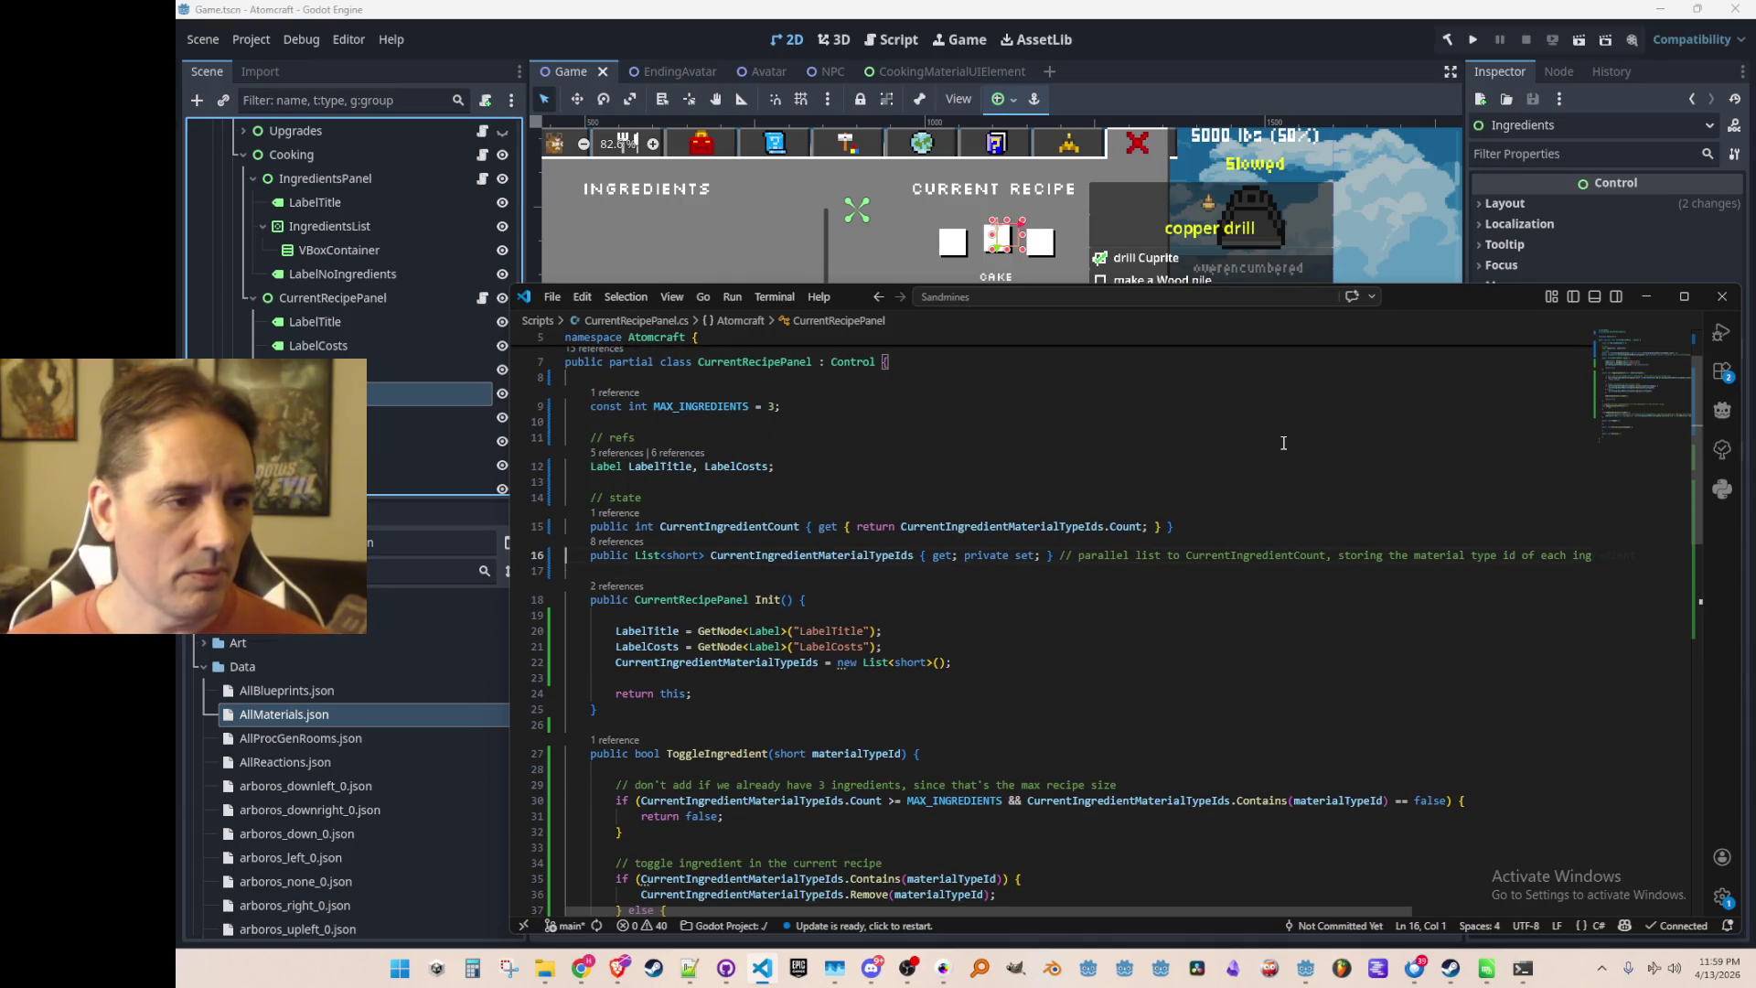
{"action": "key", "text": "Down"}
{"action": "key", "text": "End"}
{"action": "key", "text": "Return"}
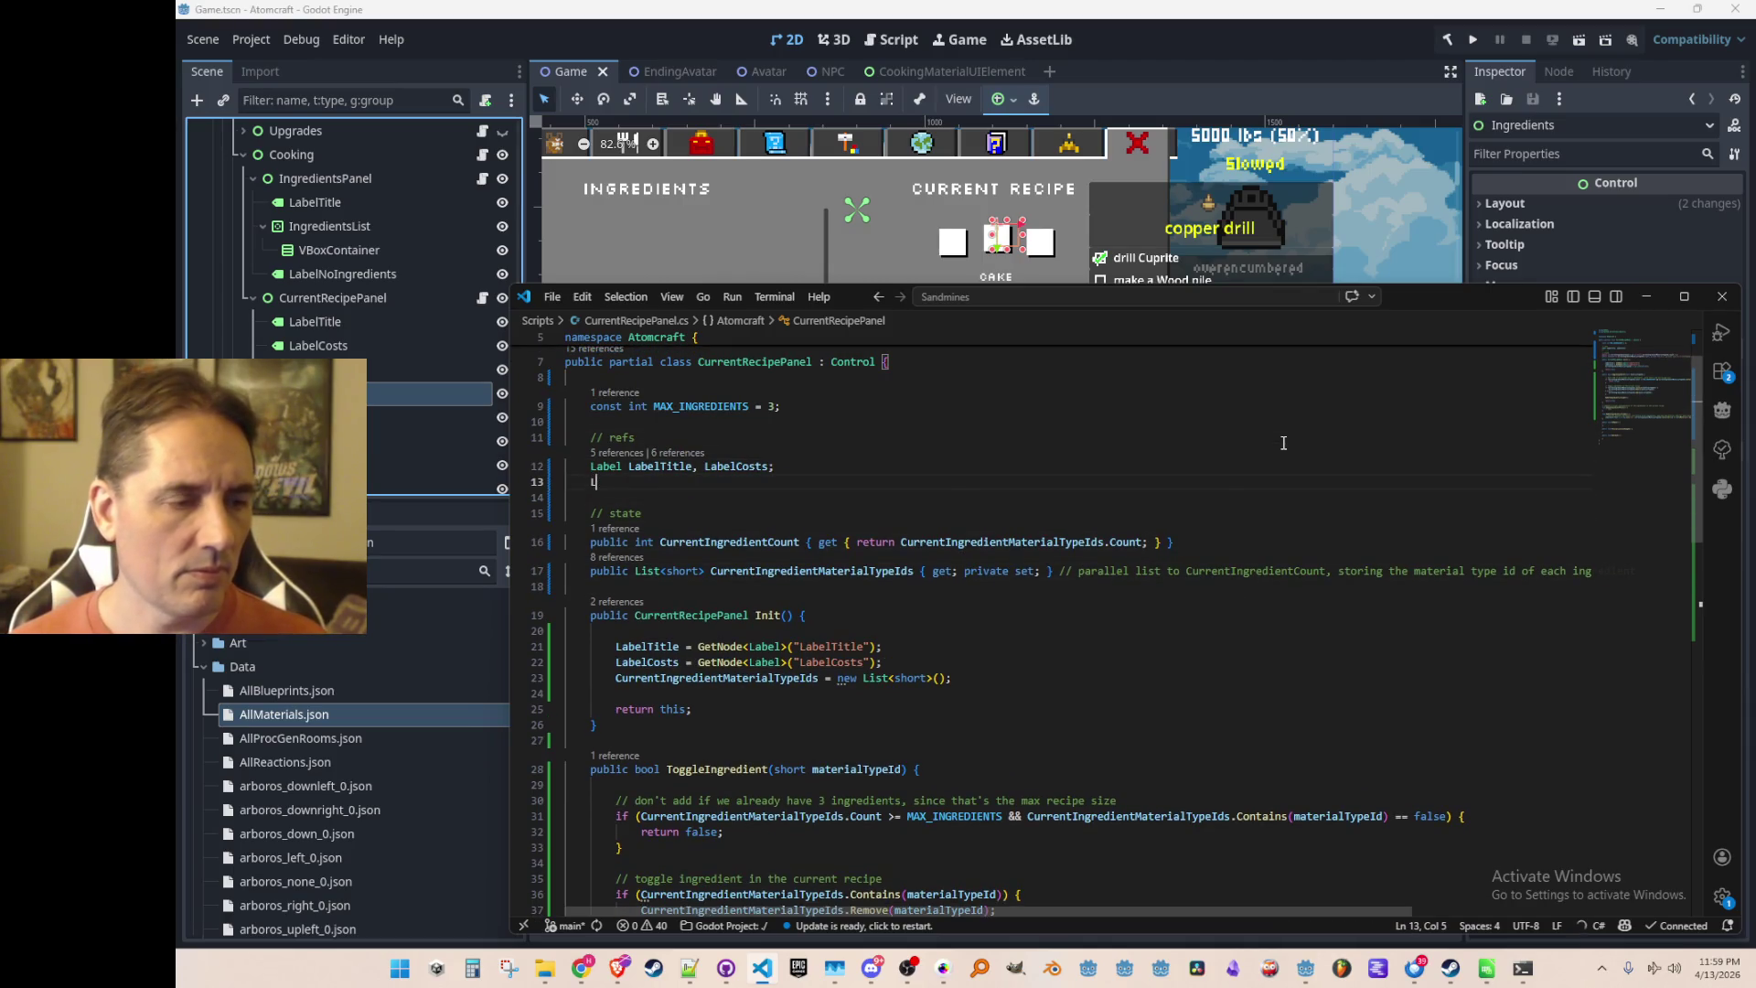
{"action": "type", "text": "List<"}
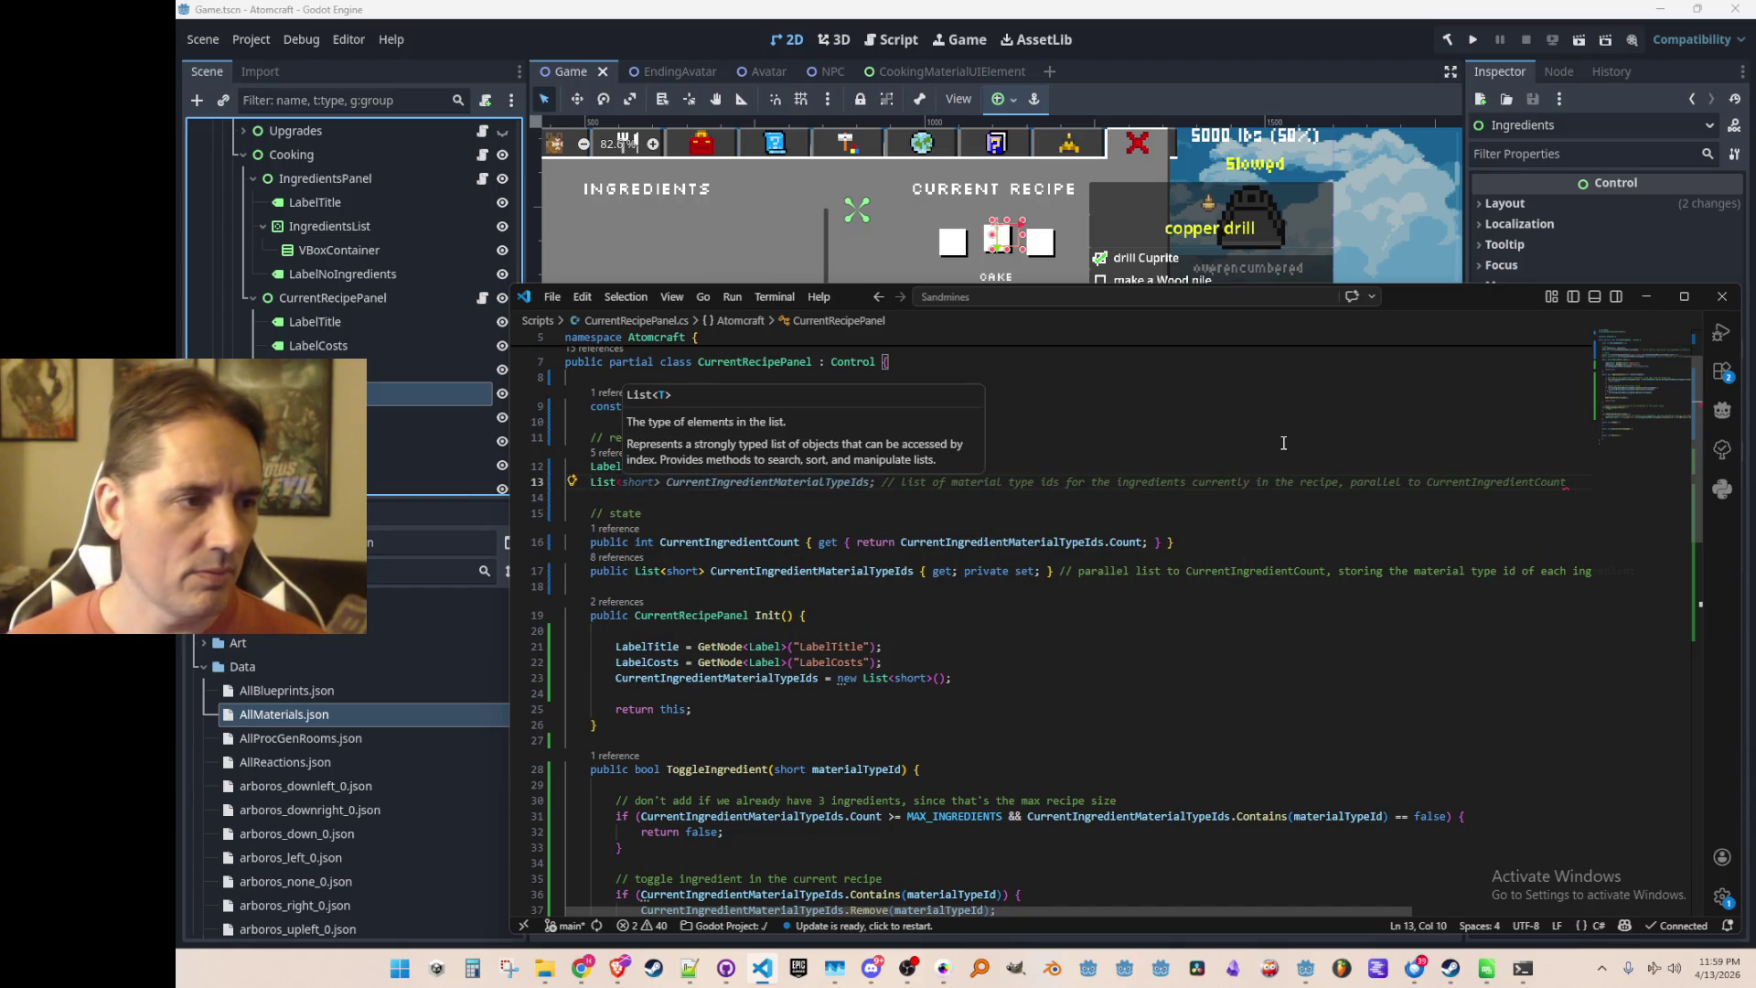
{"action": "type", "text": "Control>"}
{"action": "key", "text": "Tab"}
{"action": "key", "text": "Down"}
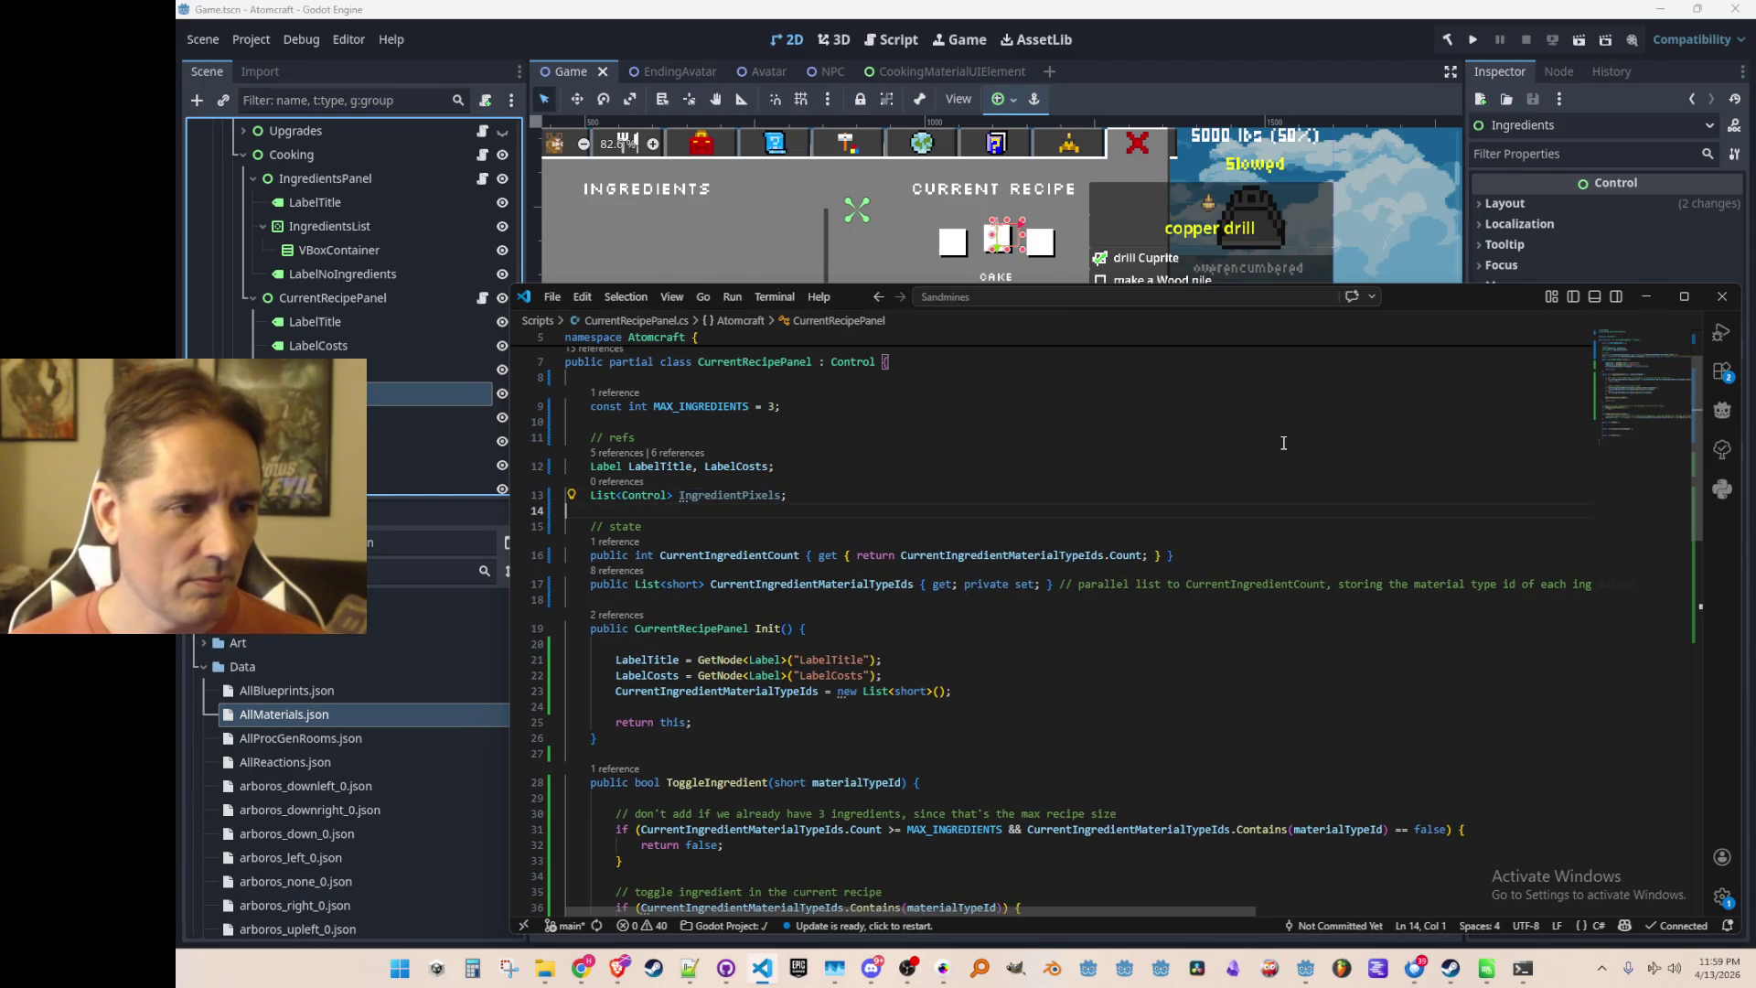
In Init(), get the Ingredients node and loop-fill IngredientPixels with its Ingredient{i} children
{"action": "scroll", "coordinate": [1187, 453], "scroll_direction": "down", "scroll_amount": 1}
{"action": "left_click", "coordinate": [1176, 645]}
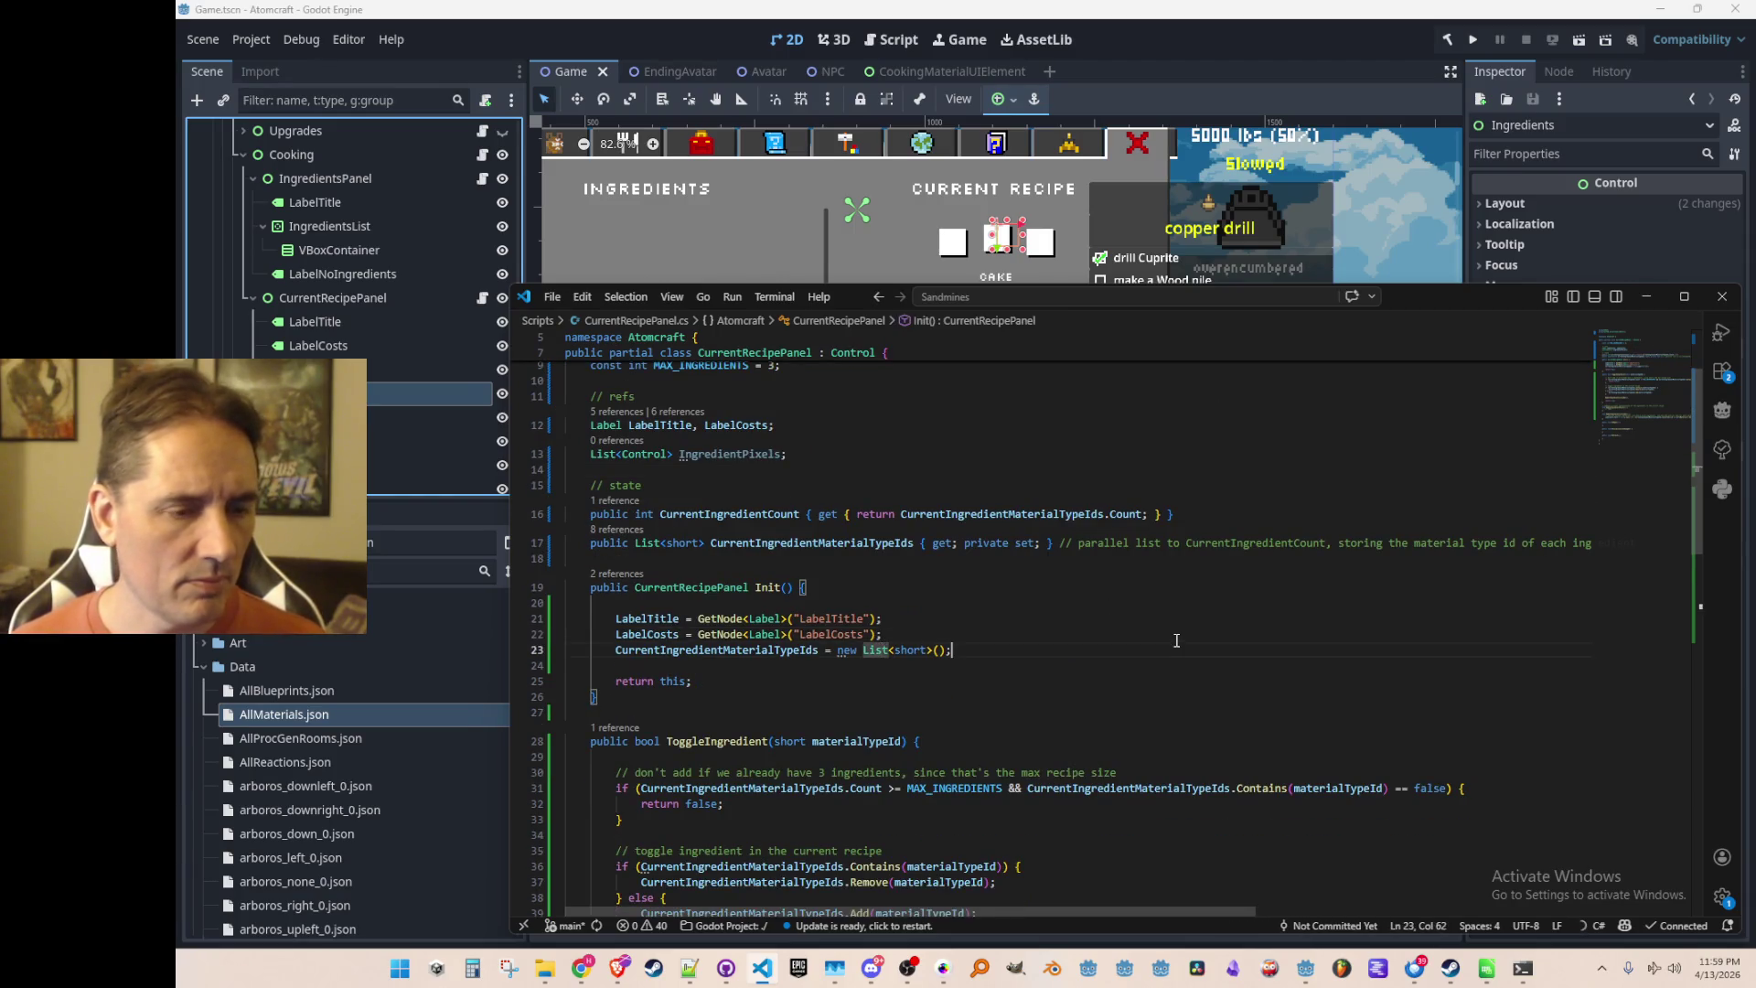
{"action": "key", "text": "Return"}
{"action": "key", "text": "Return"}
{"action": "type", "text": "var ingre"}
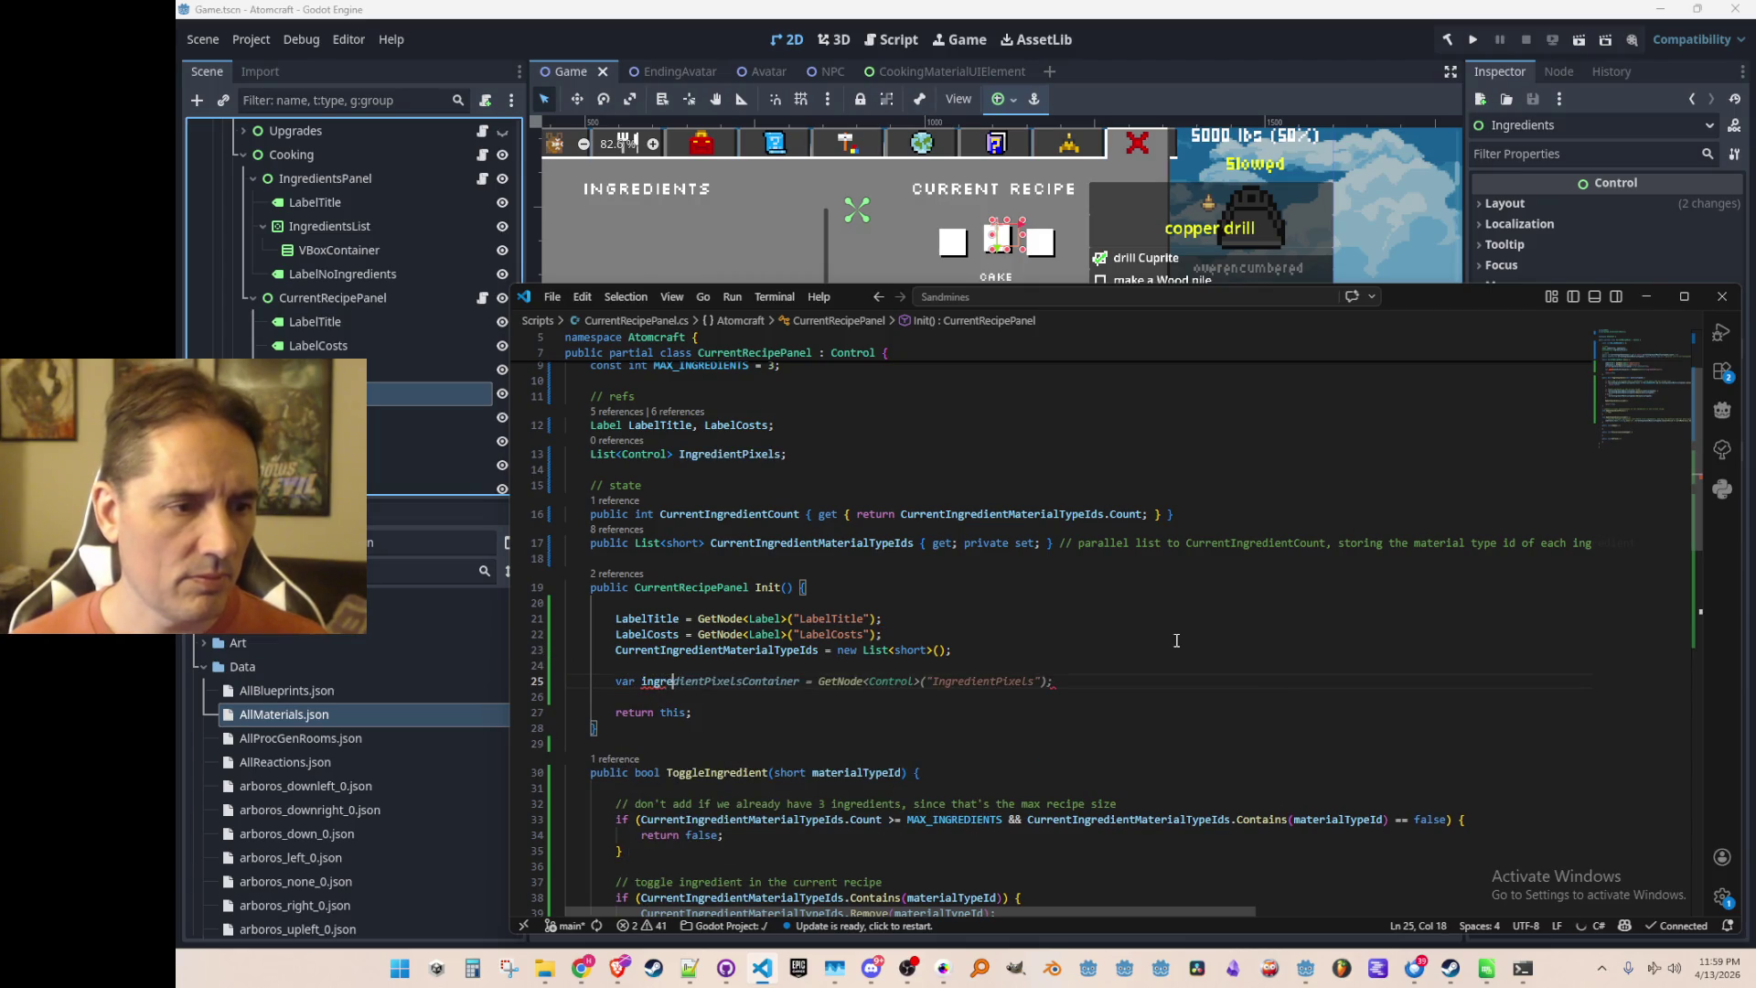
{"action": "type", "text": "dients = Get"}
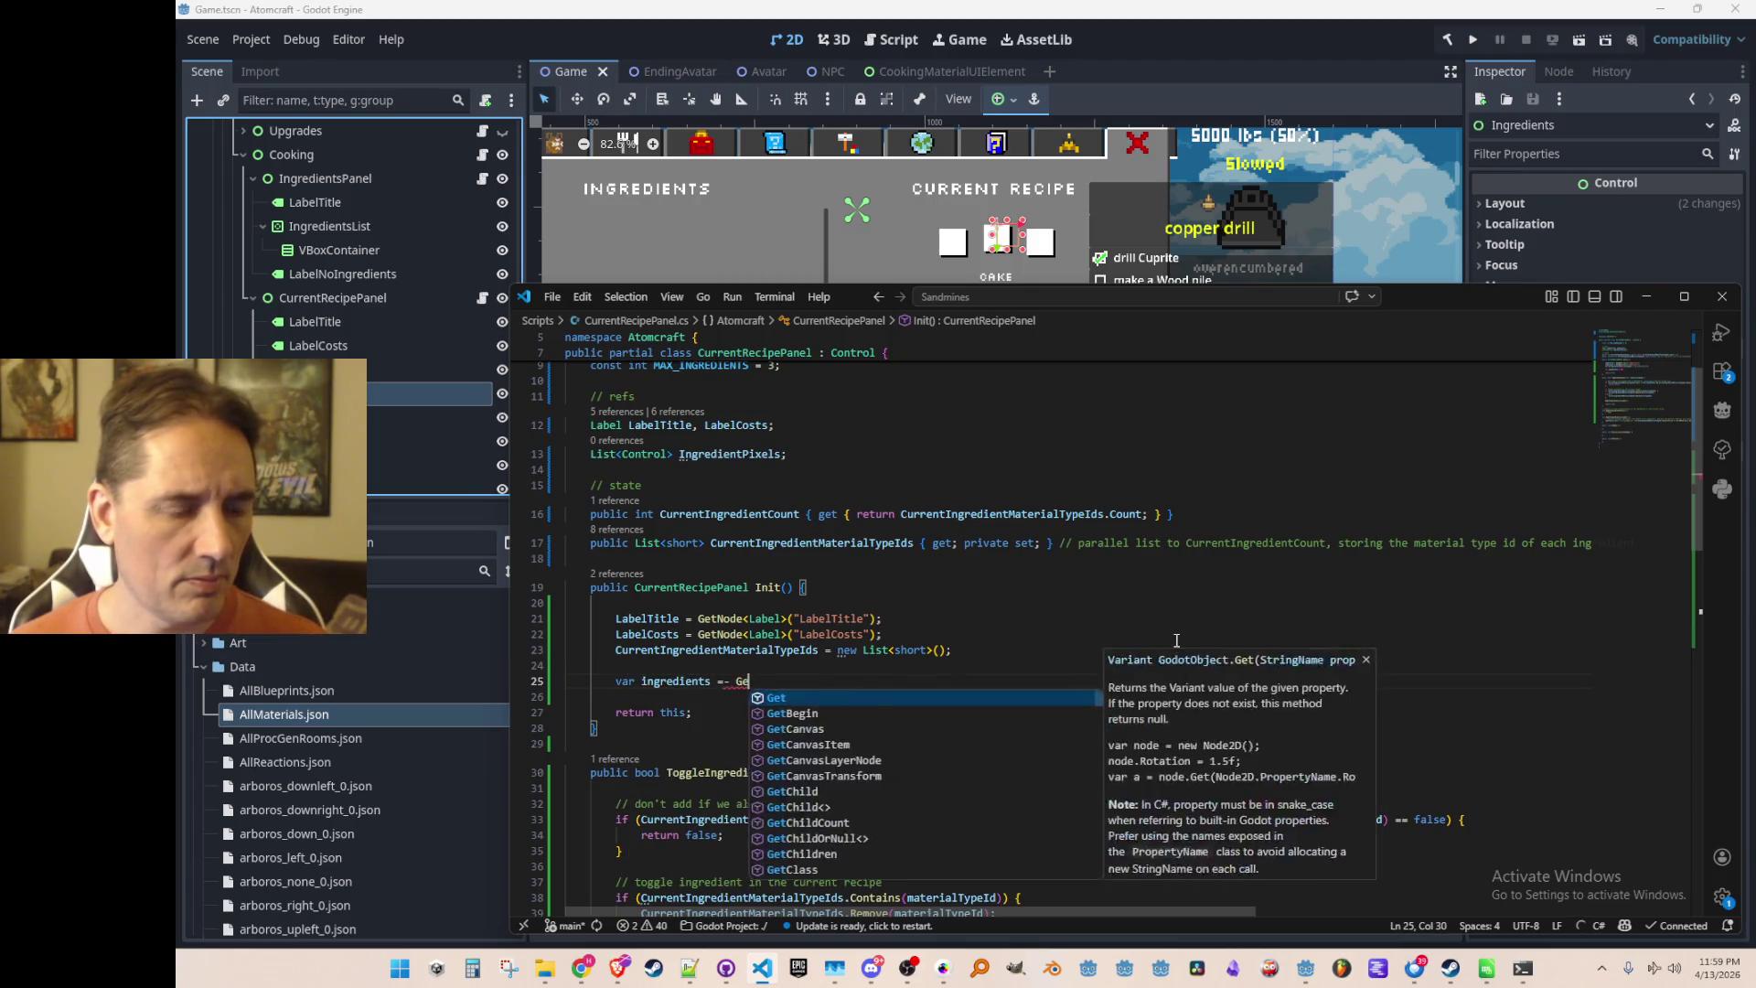
{"action": "key", "text": "Tab"}
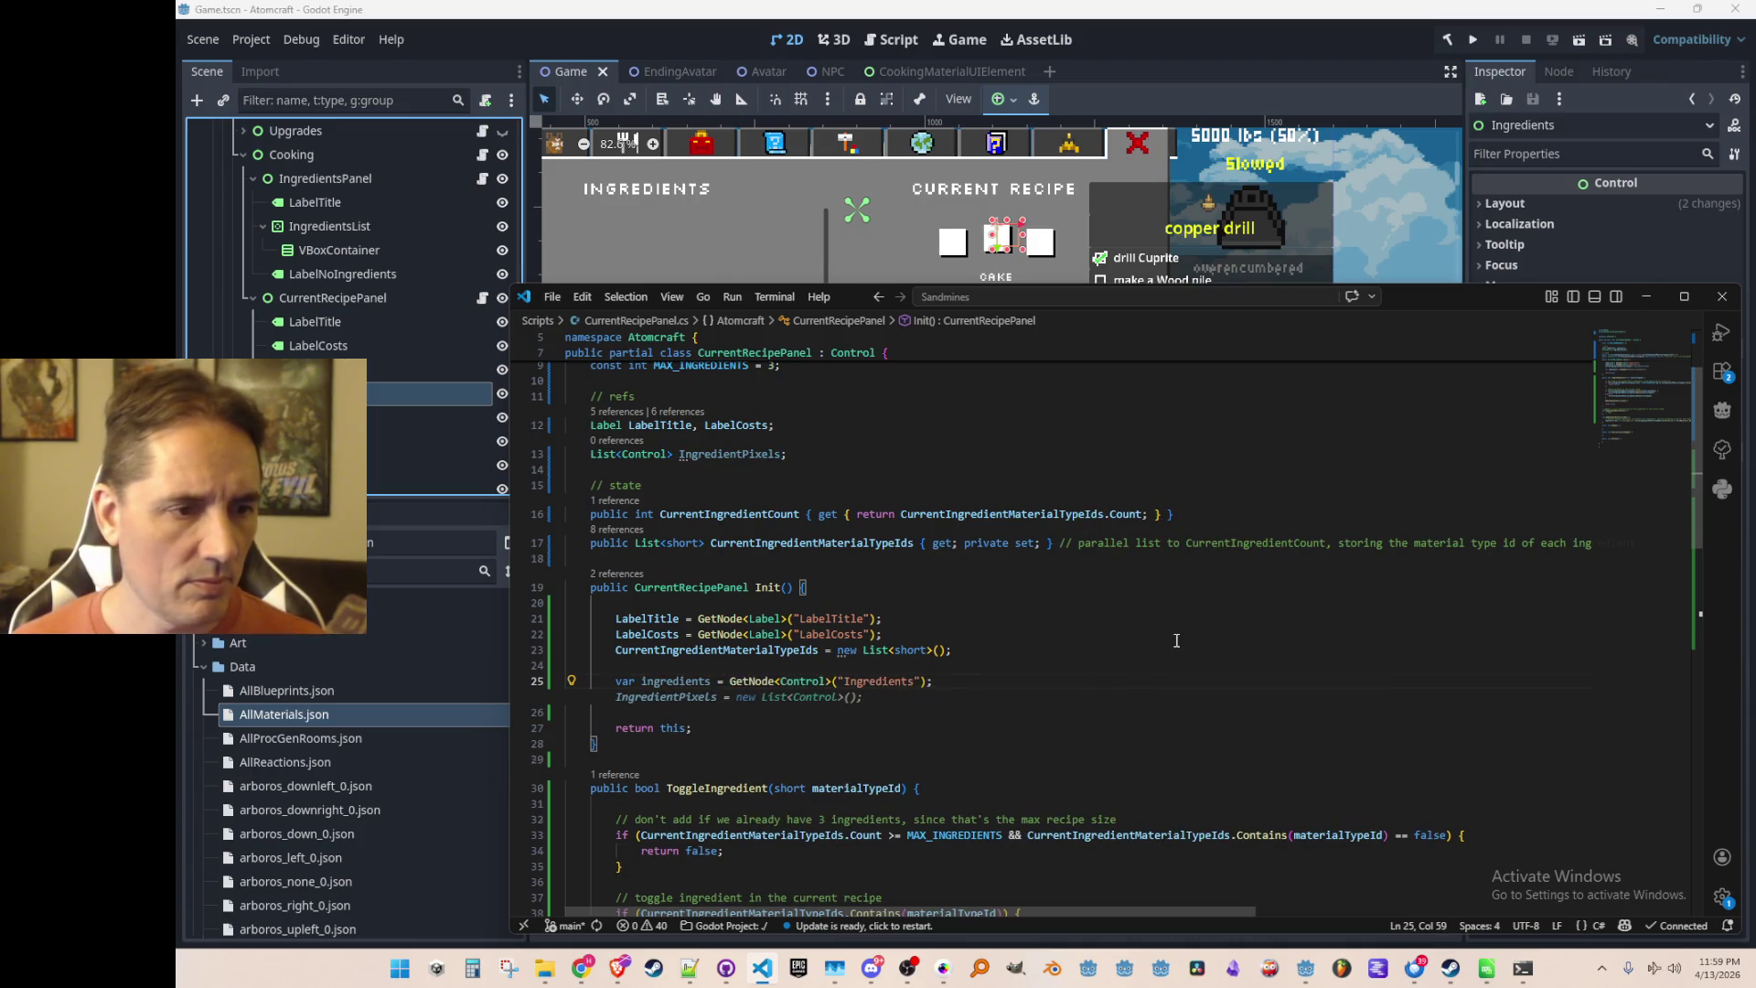
{"action": "key", "text": "Tab"}
{"action": "key", "text": "Tab"}
{"action": "key", "text": "Tab"}
{"action": "key", "text": "Down"}
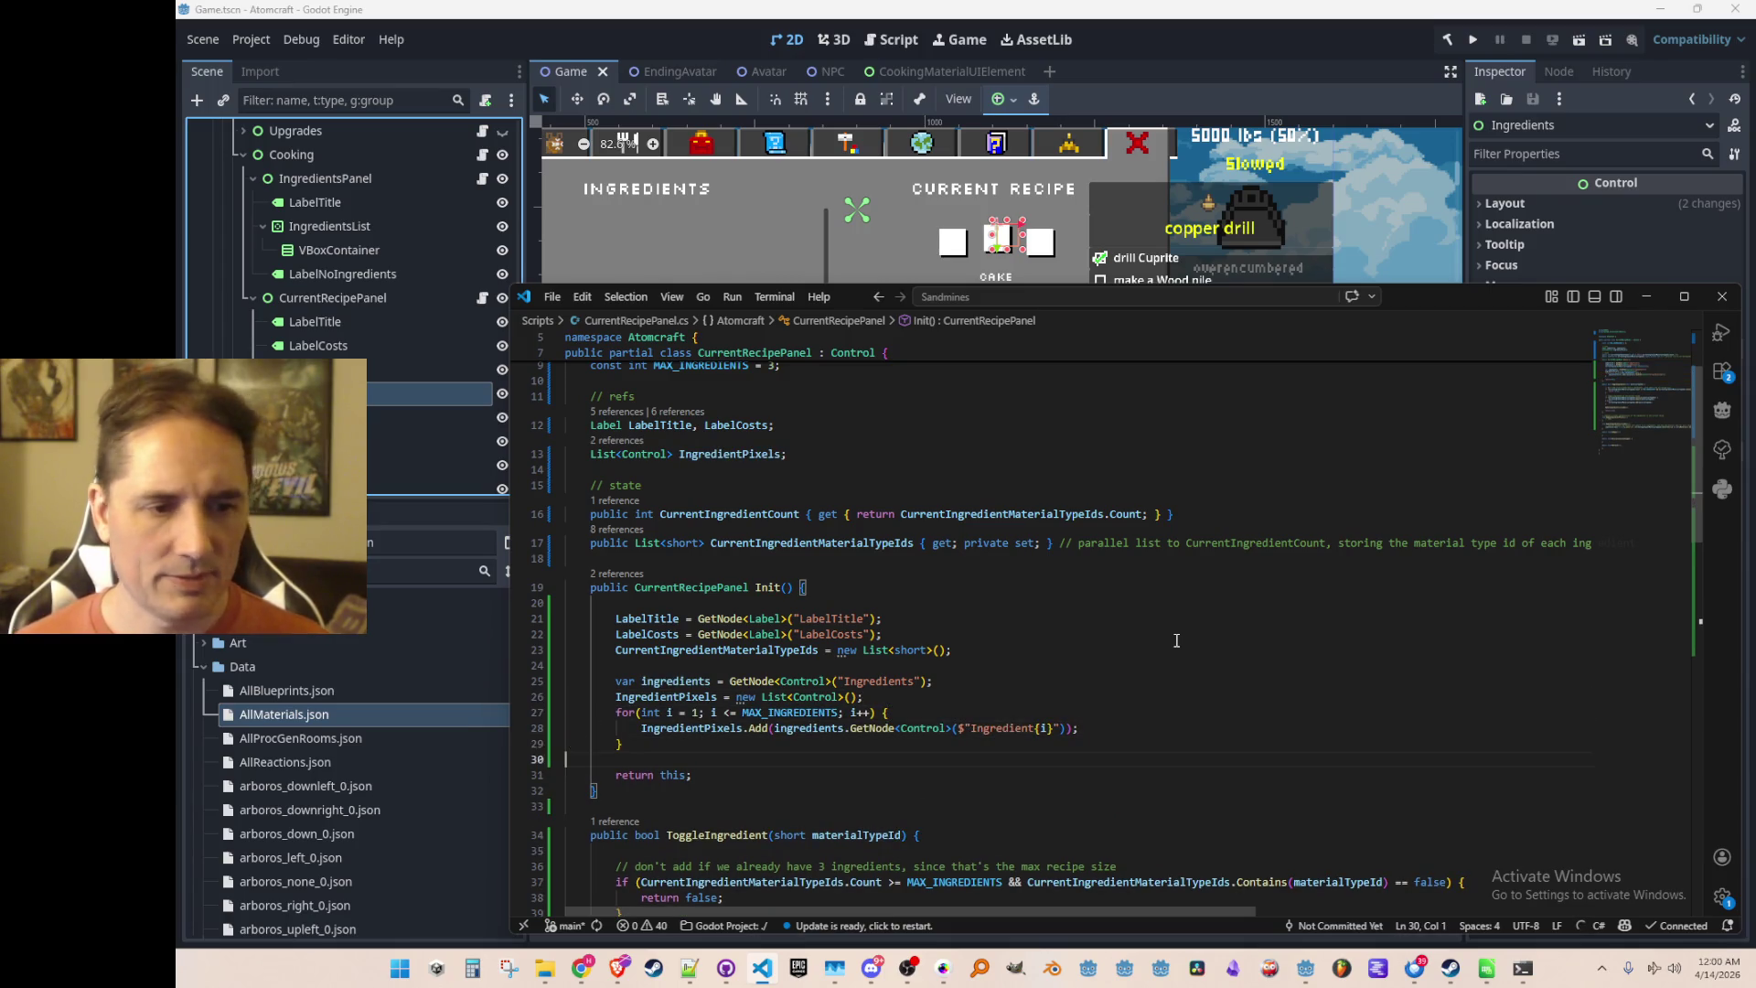
{"action": "scroll", "coordinate": [1166, 627], "scroll_direction": "down", "scroll_amount": 1}
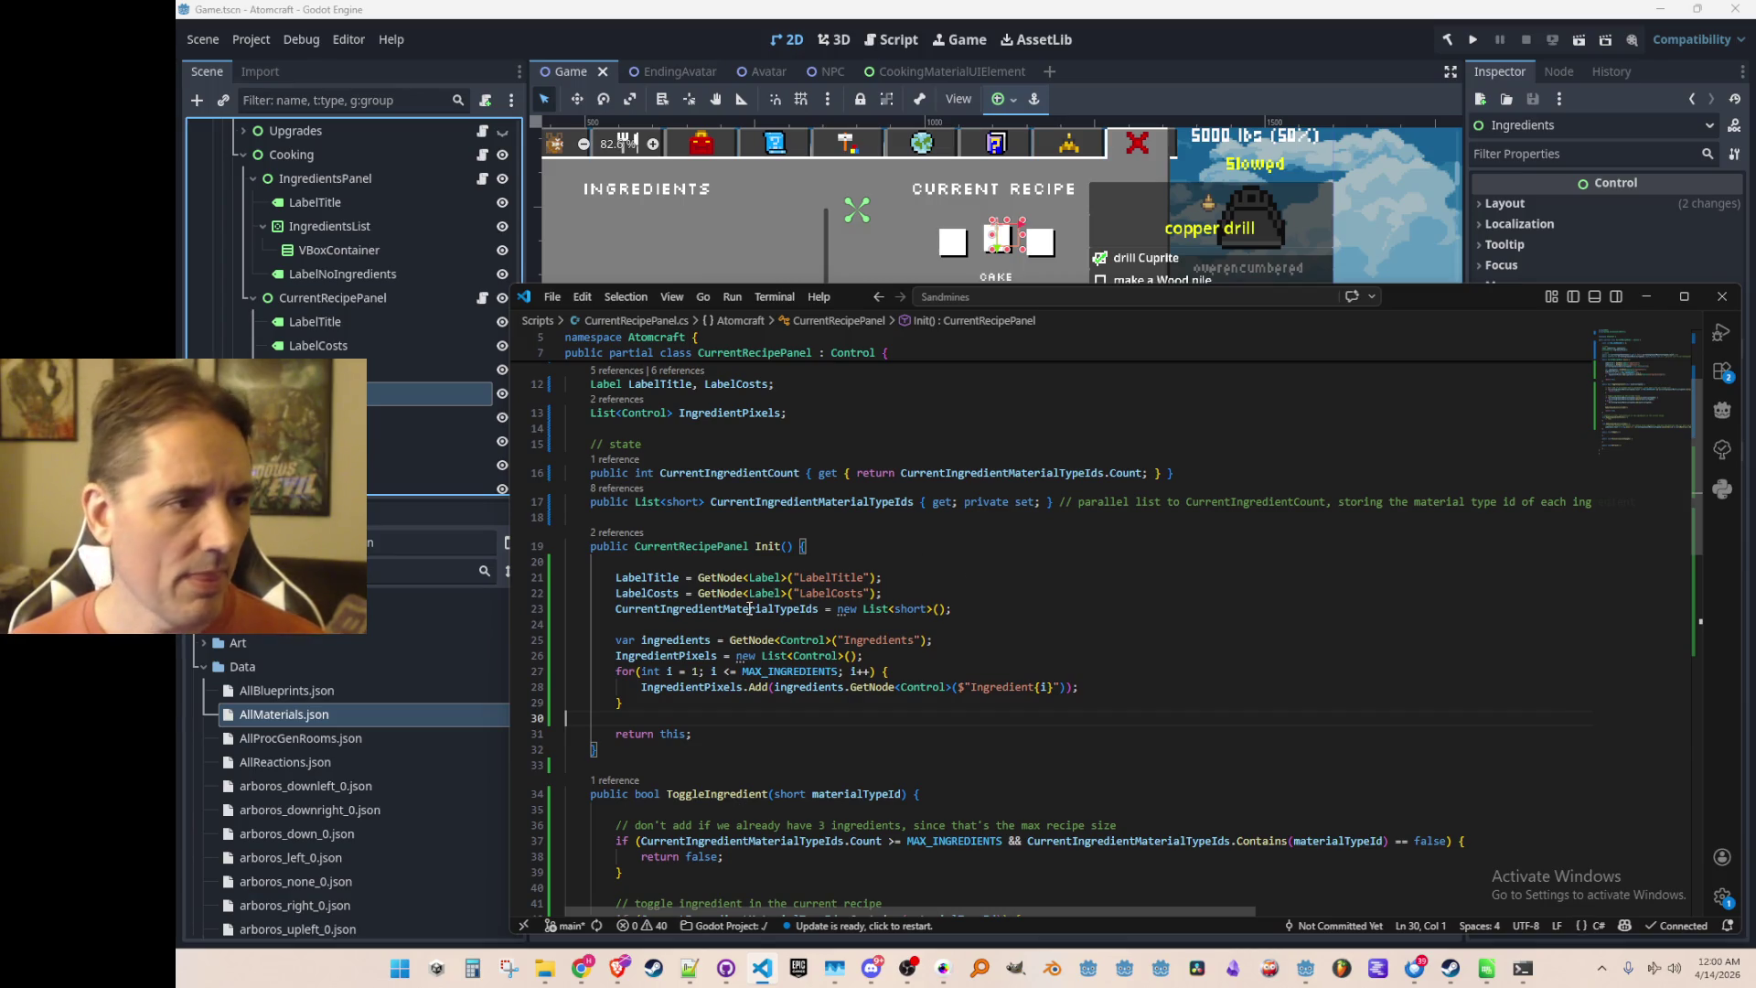
{"action": "key", "text": "alt+Tab"}
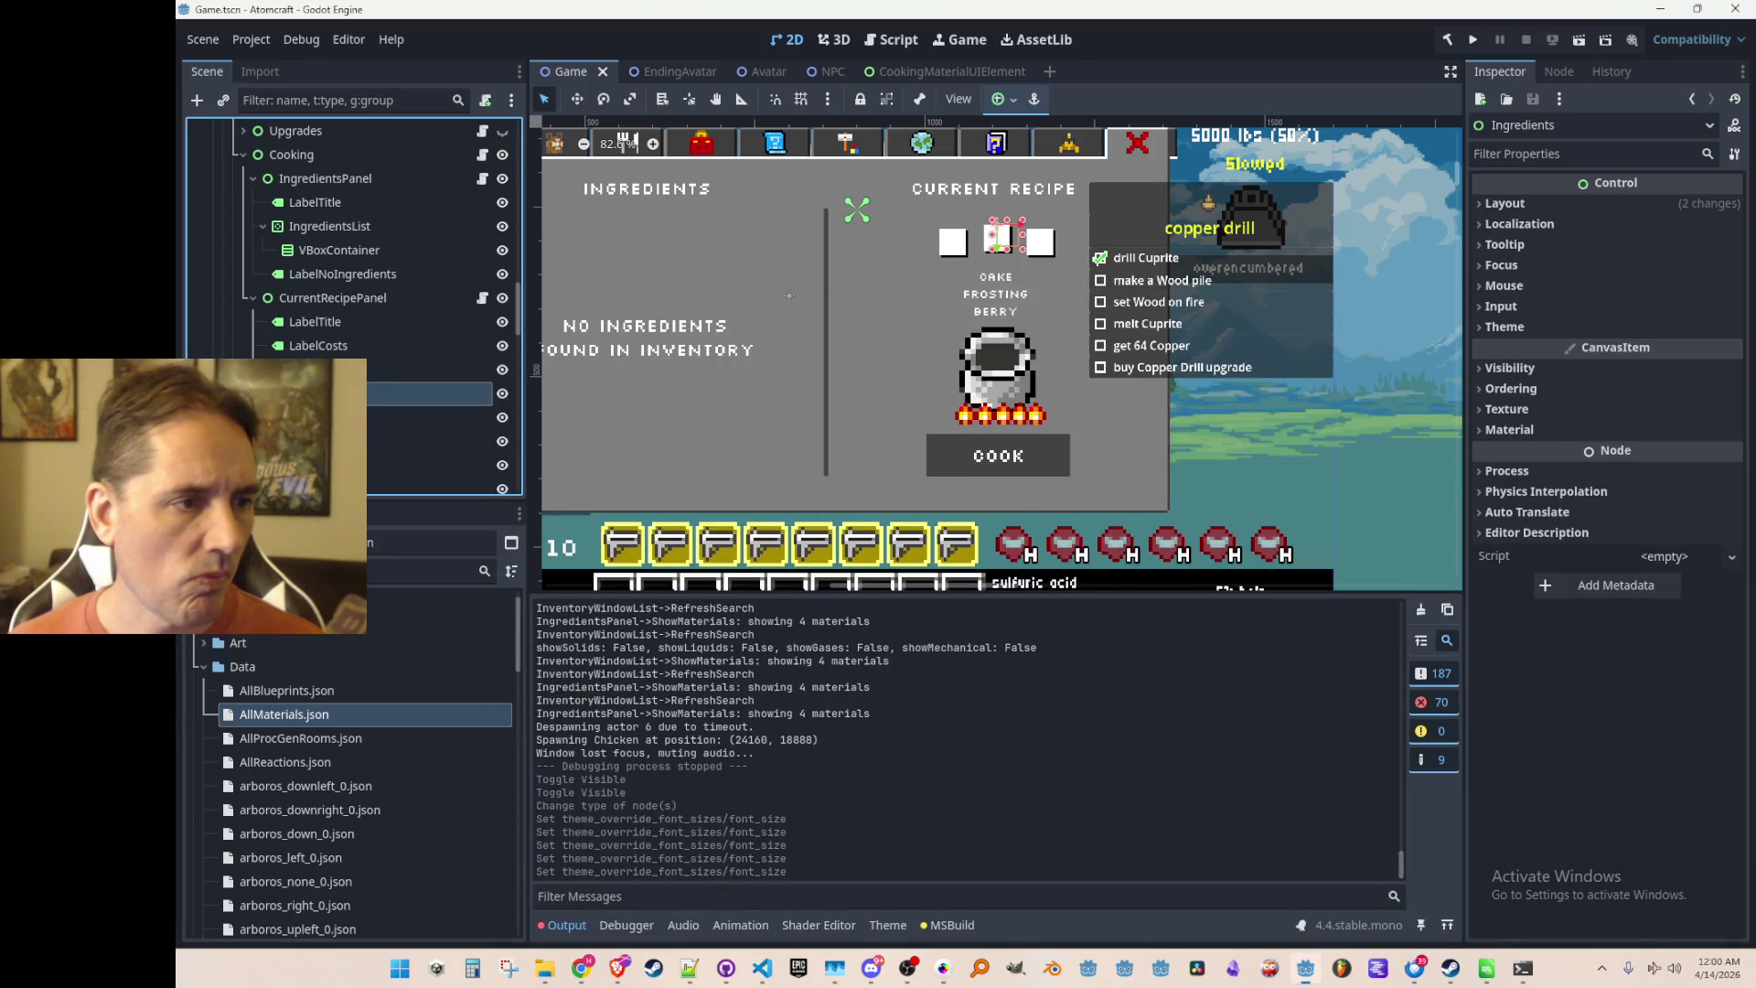
Save the Game scene with Ctrl+S and switch back to Visual Studio Code
{"action": "left_click_drag", "start_coordinate": [804, 360], "coordinate": [824, 358]}
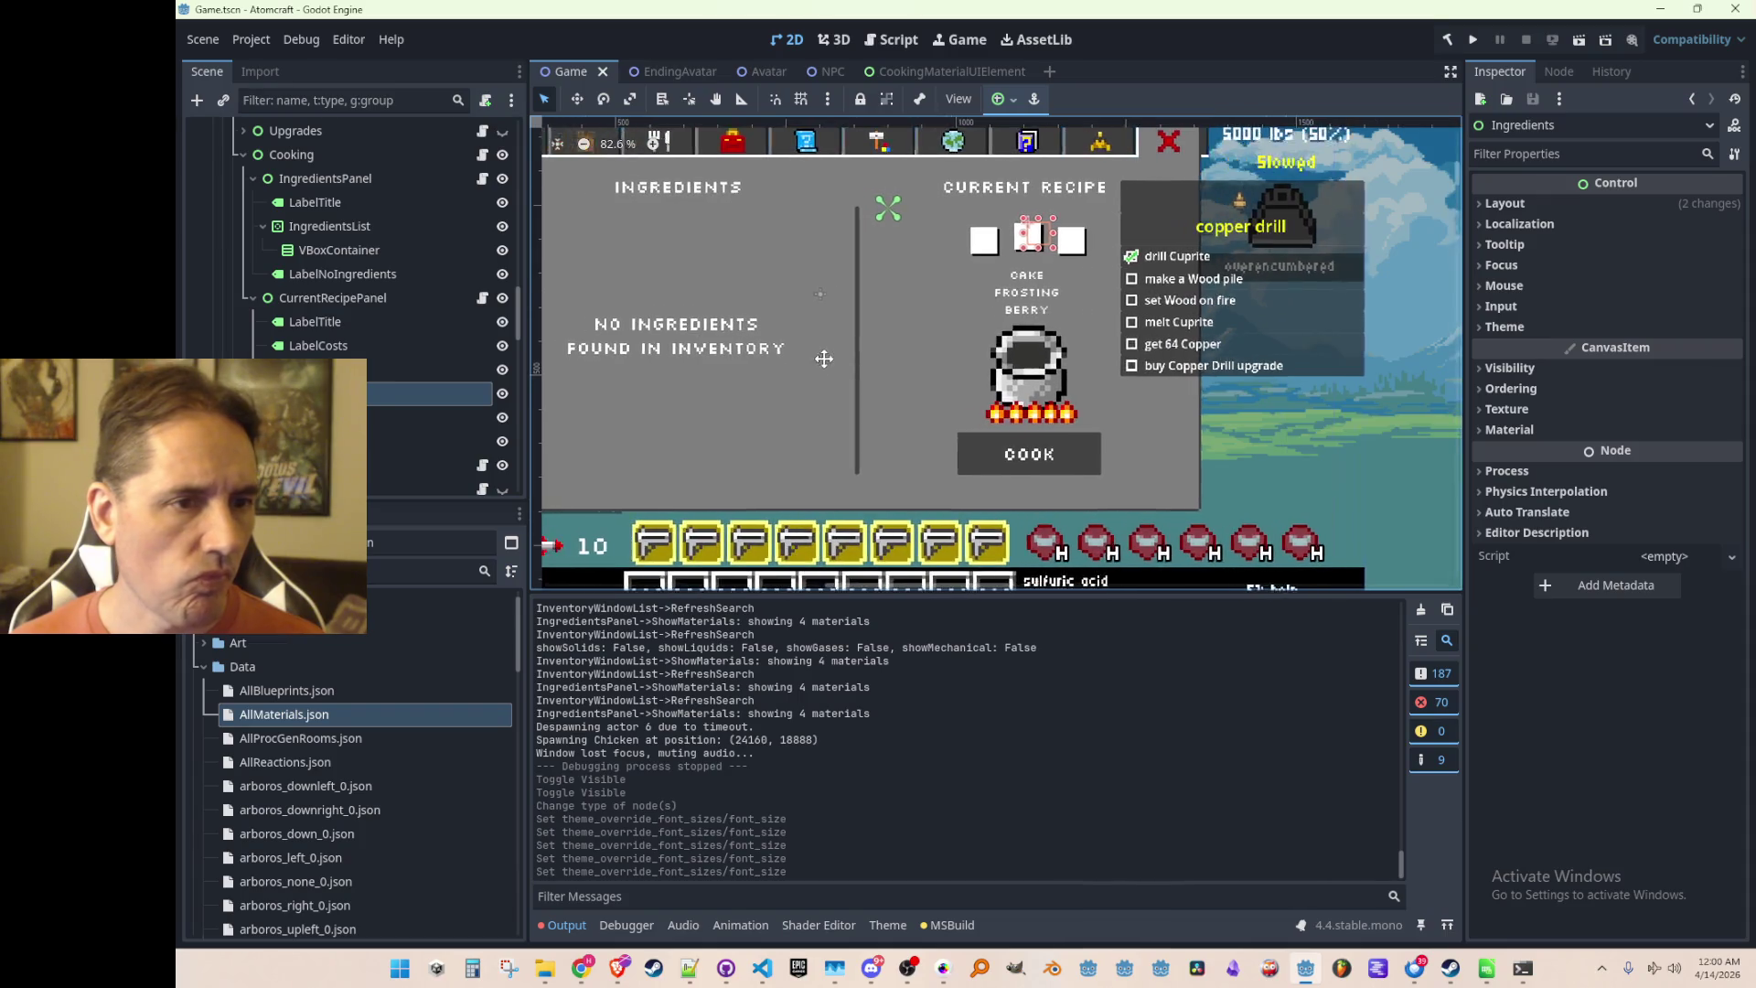
{"action": "scroll", "coordinate": [1304, 400], "scroll_direction": "down", "scroll_amount": 5}
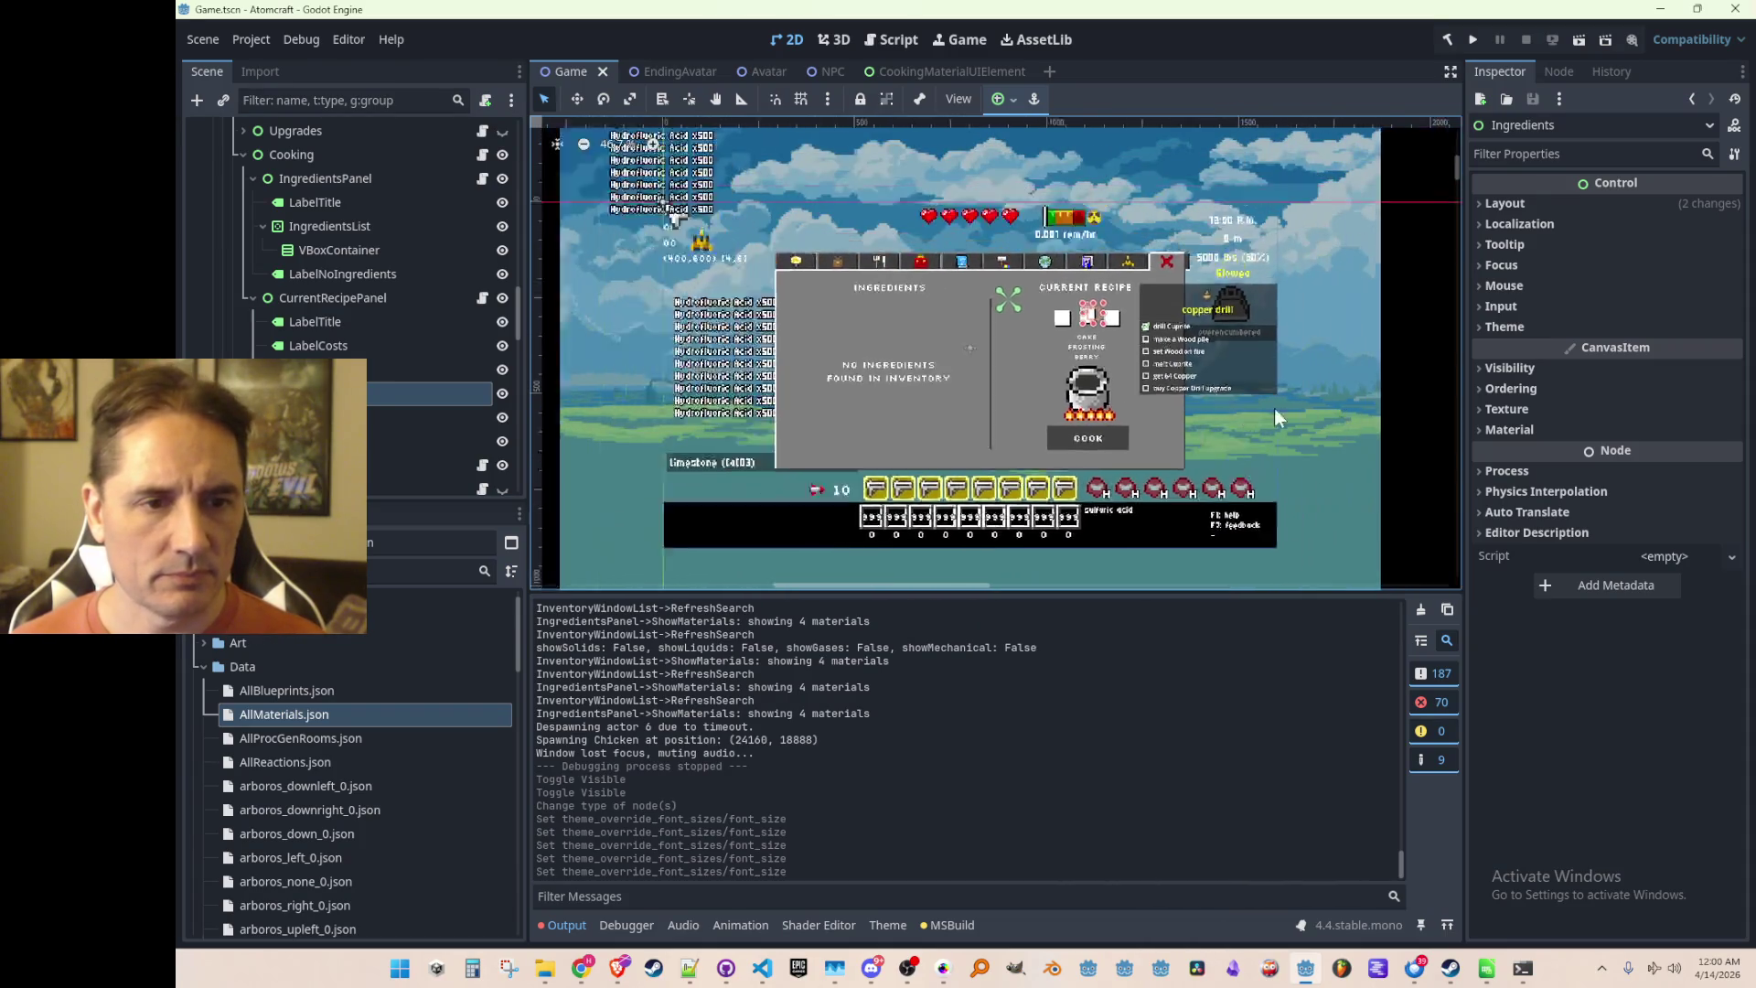
{"action": "scroll", "coordinate": [1381, 347], "scroll_direction": "down", "scroll_amount": 2}
{"action": "scroll", "coordinate": [1007, 404], "scroll_direction": "up", "scroll_amount": 5}
{"action": "key", "text": "ctrl+s"}
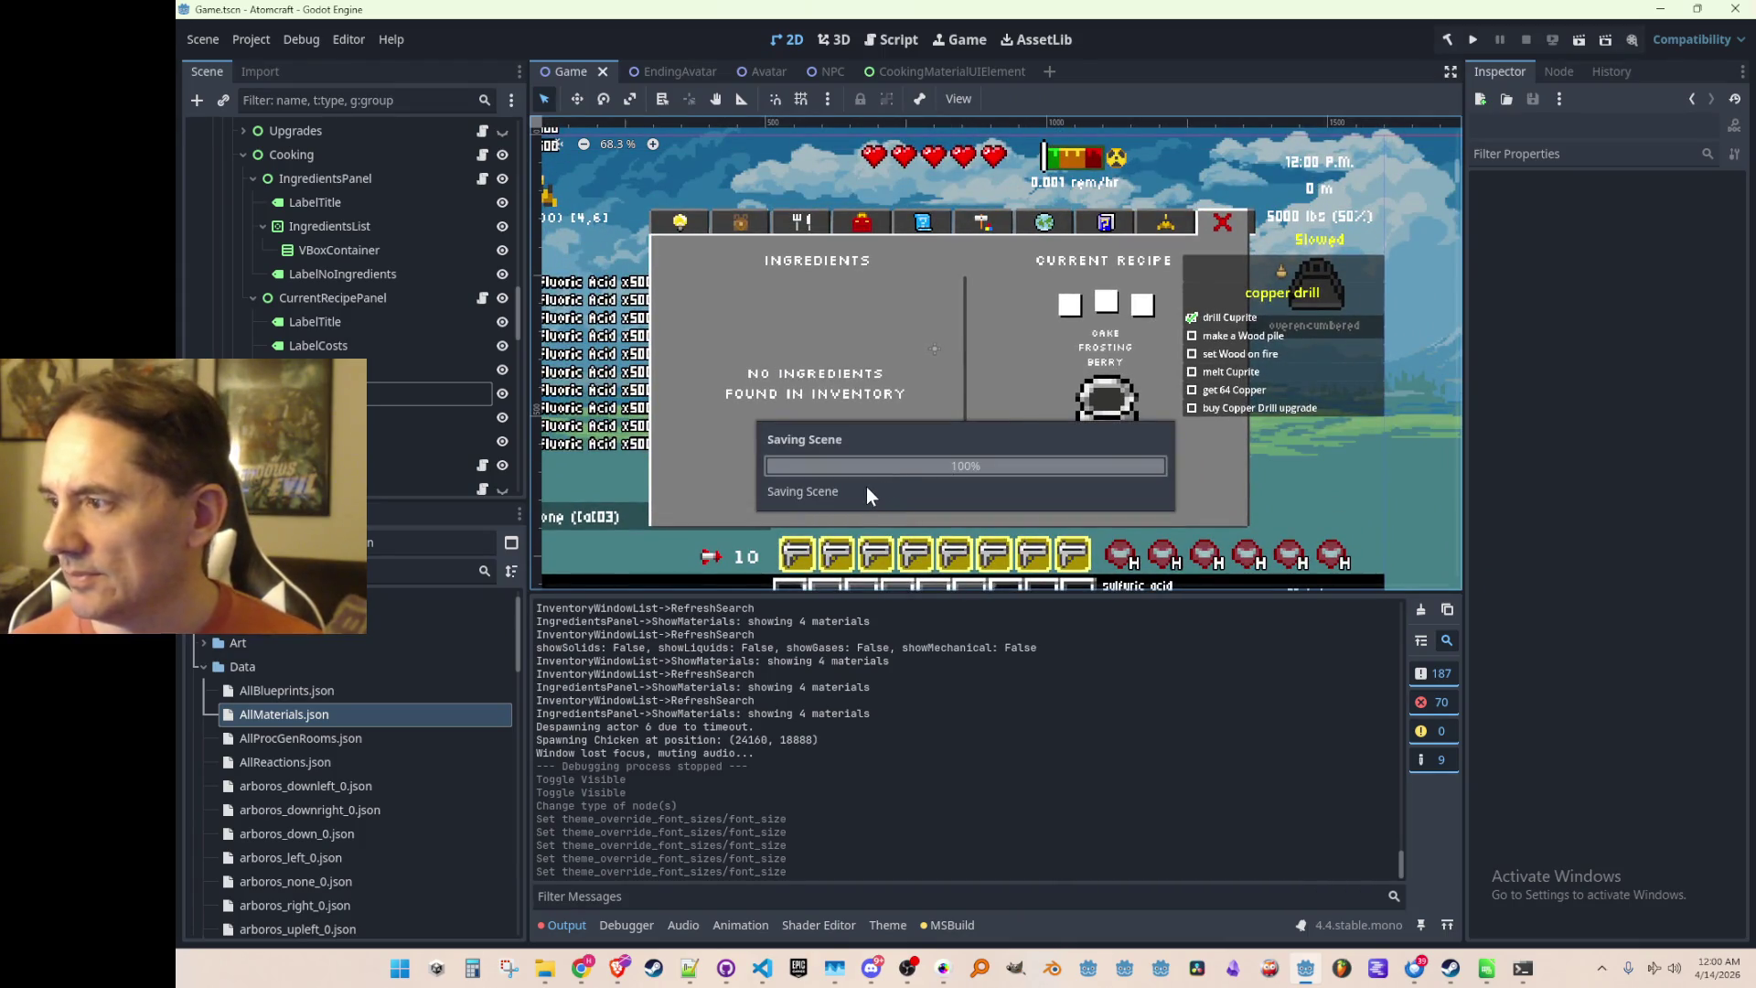
{"action": "left_click", "coordinate": [754, 975]}
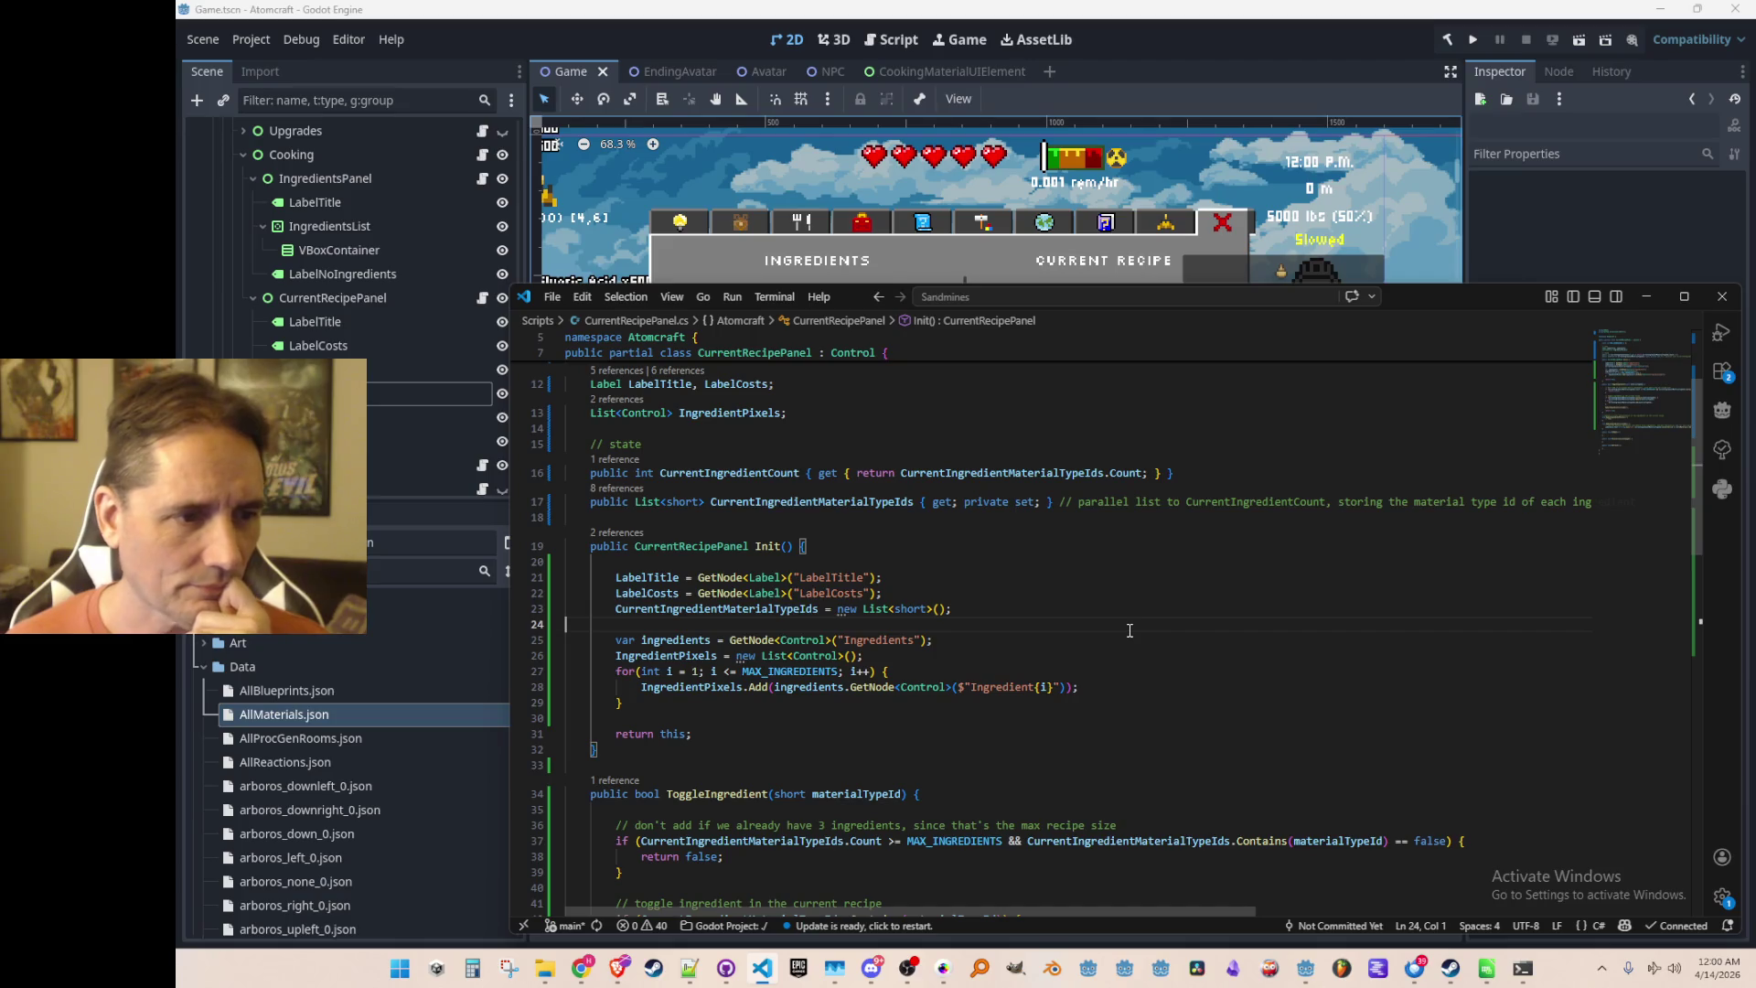
Replace the TODO in UpdateIngredientPixels with a loop setting each pixel's Visible to i < Count
{"action": "scroll", "coordinate": [1206, 598], "scroll_direction": "down", "scroll_amount": 5}
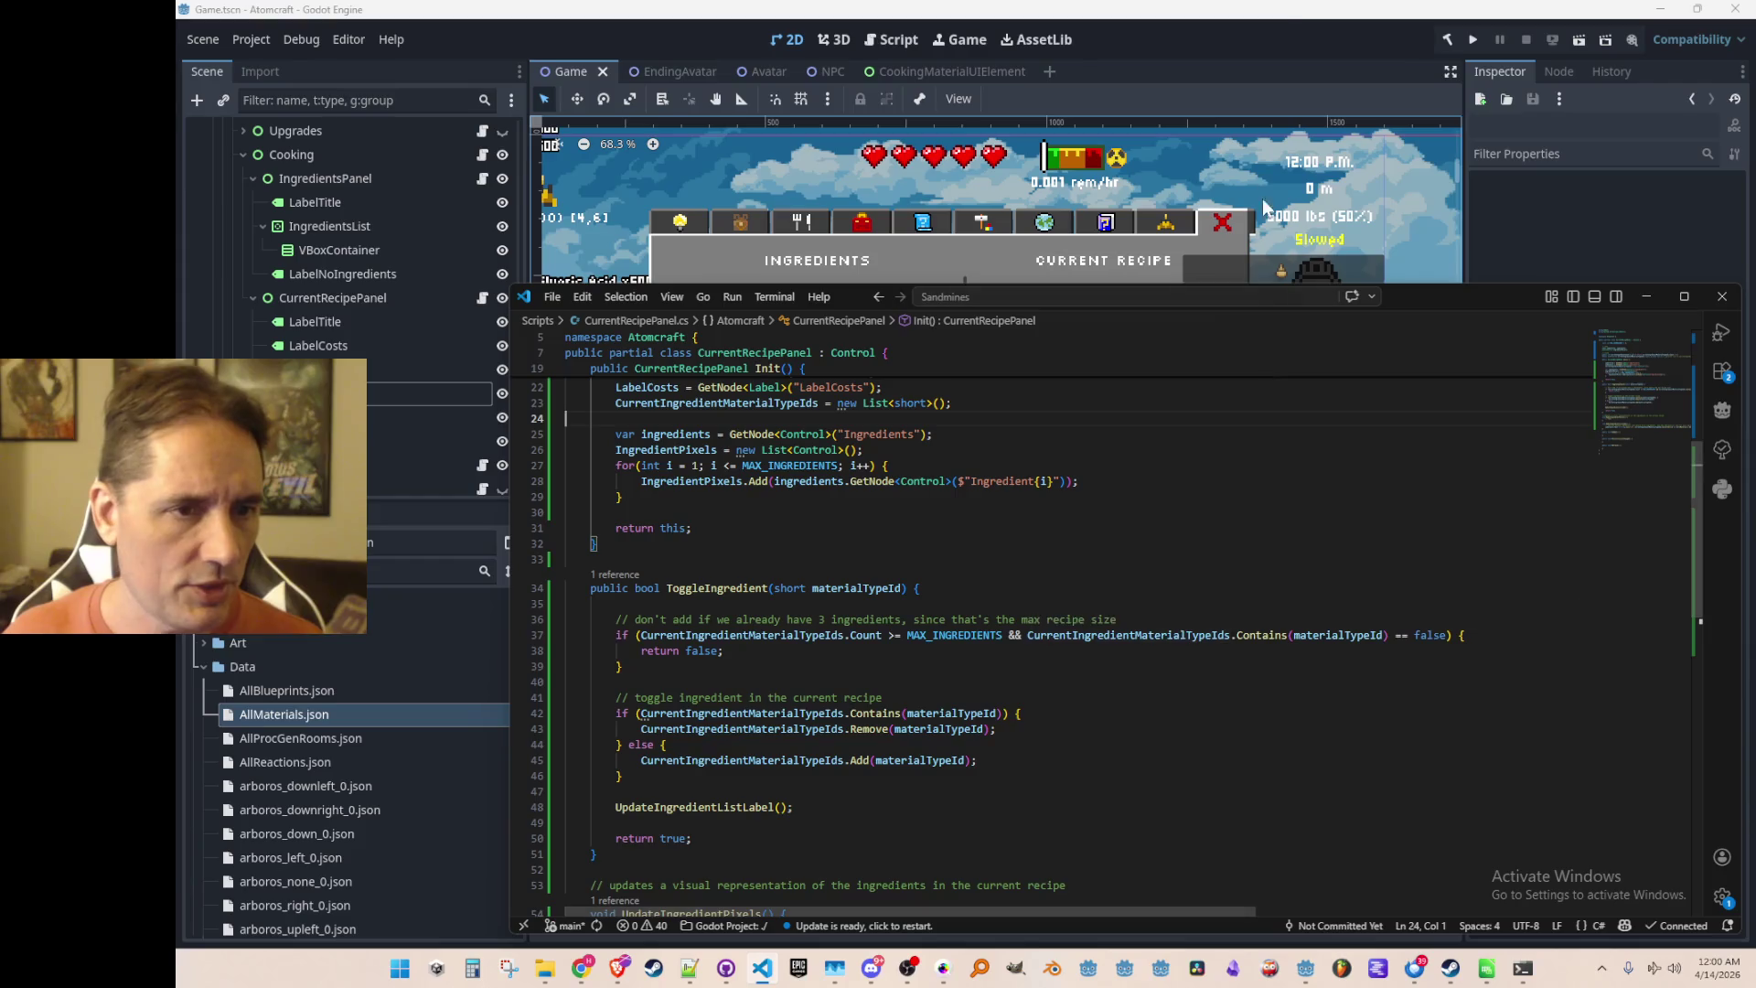
{"action": "left_click", "coordinate": [1279, 19]}
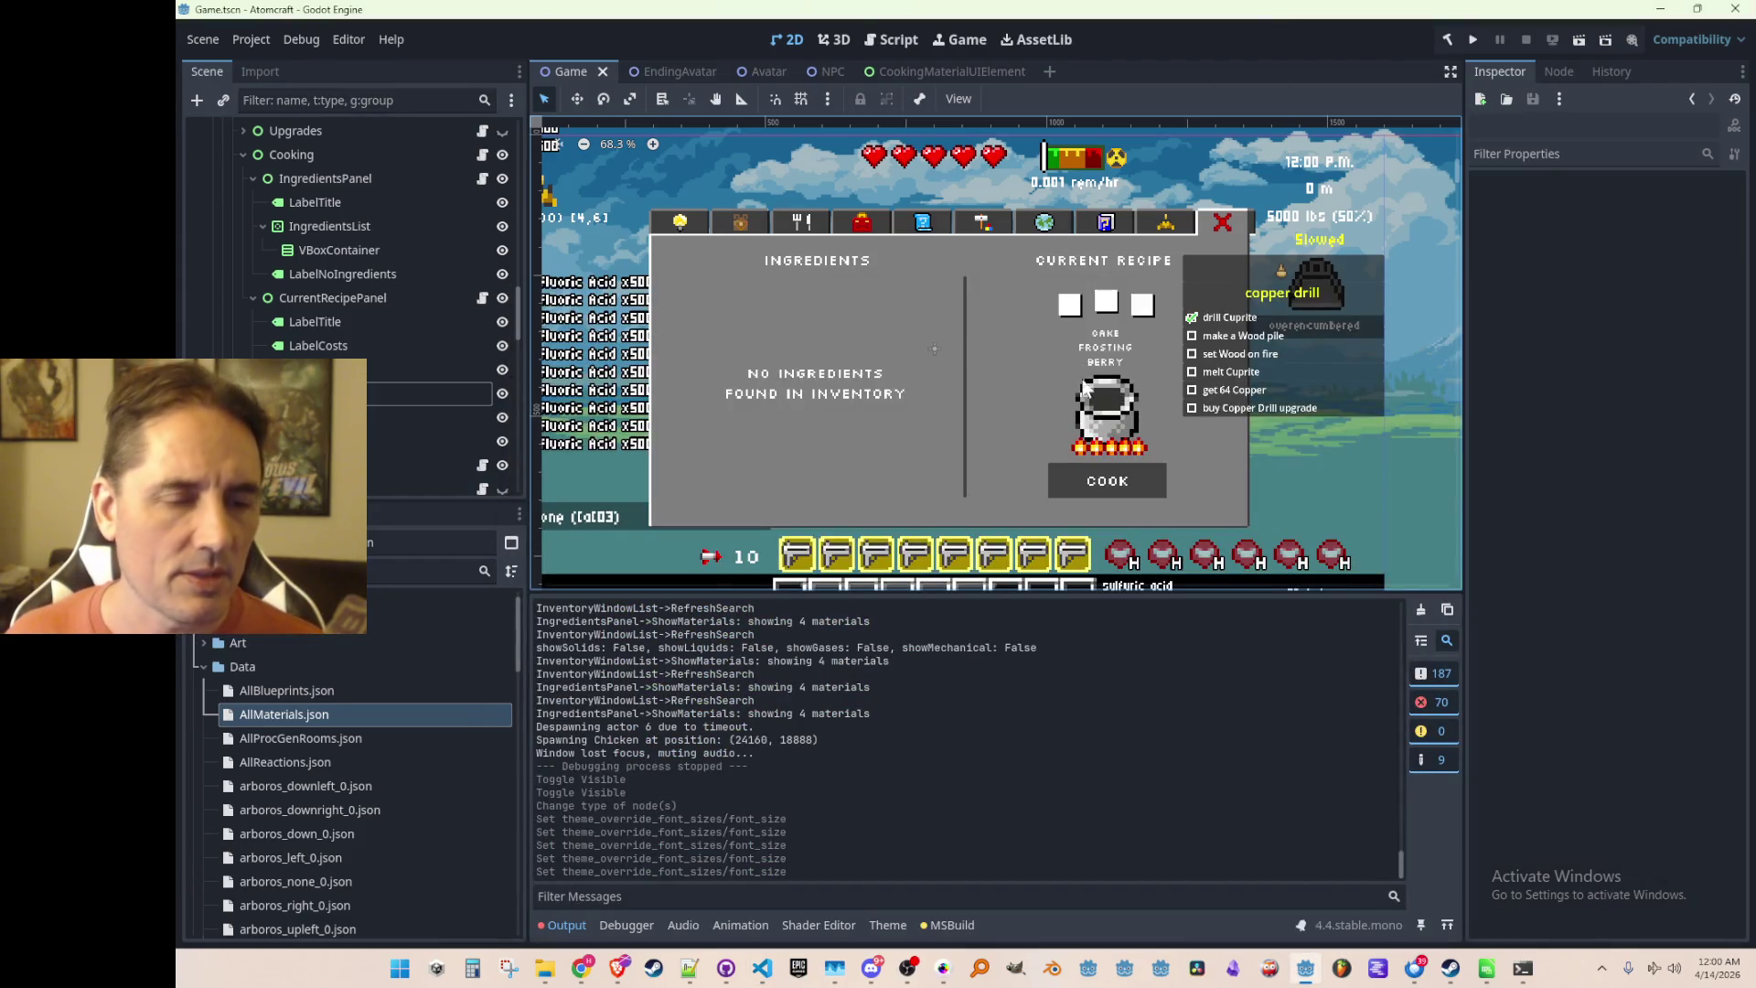
{"action": "scroll", "coordinate": [1072, 311], "scroll_direction": "up", "scroll_amount": 1}
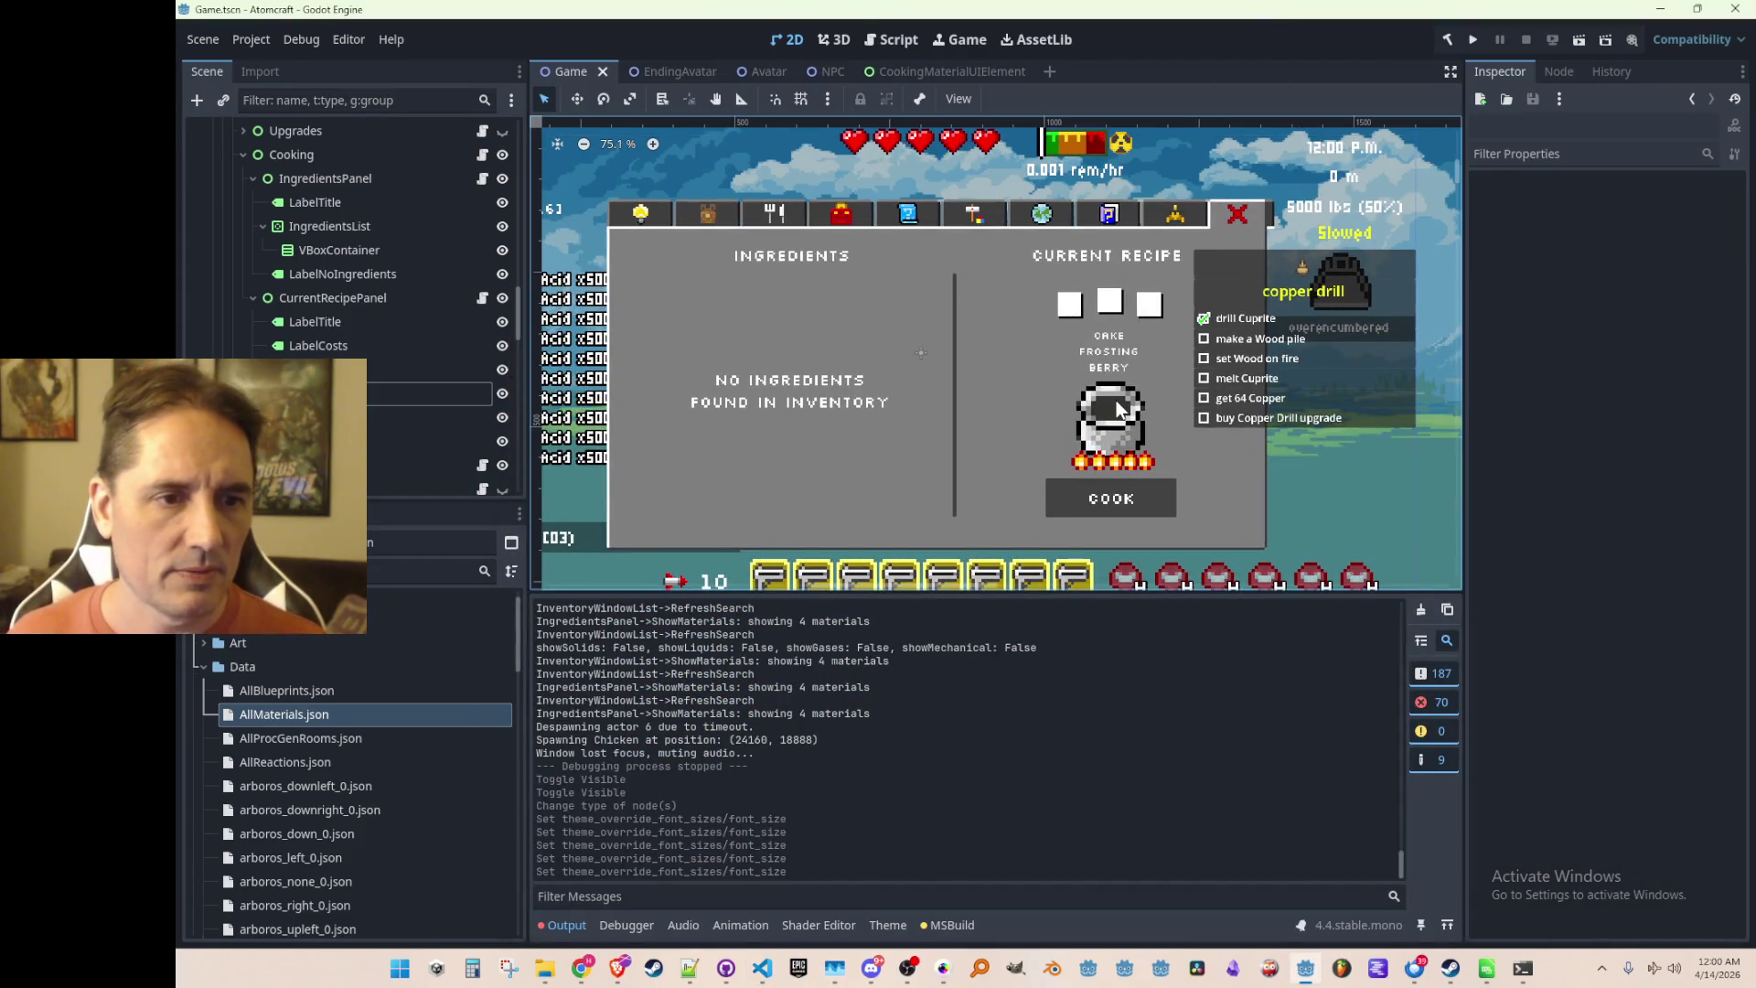
{"action": "key", "text": "alt+Tab"}
{"action": "scroll", "coordinate": [1132, 716], "scroll_direction": "down", "scroll_amount": 2}
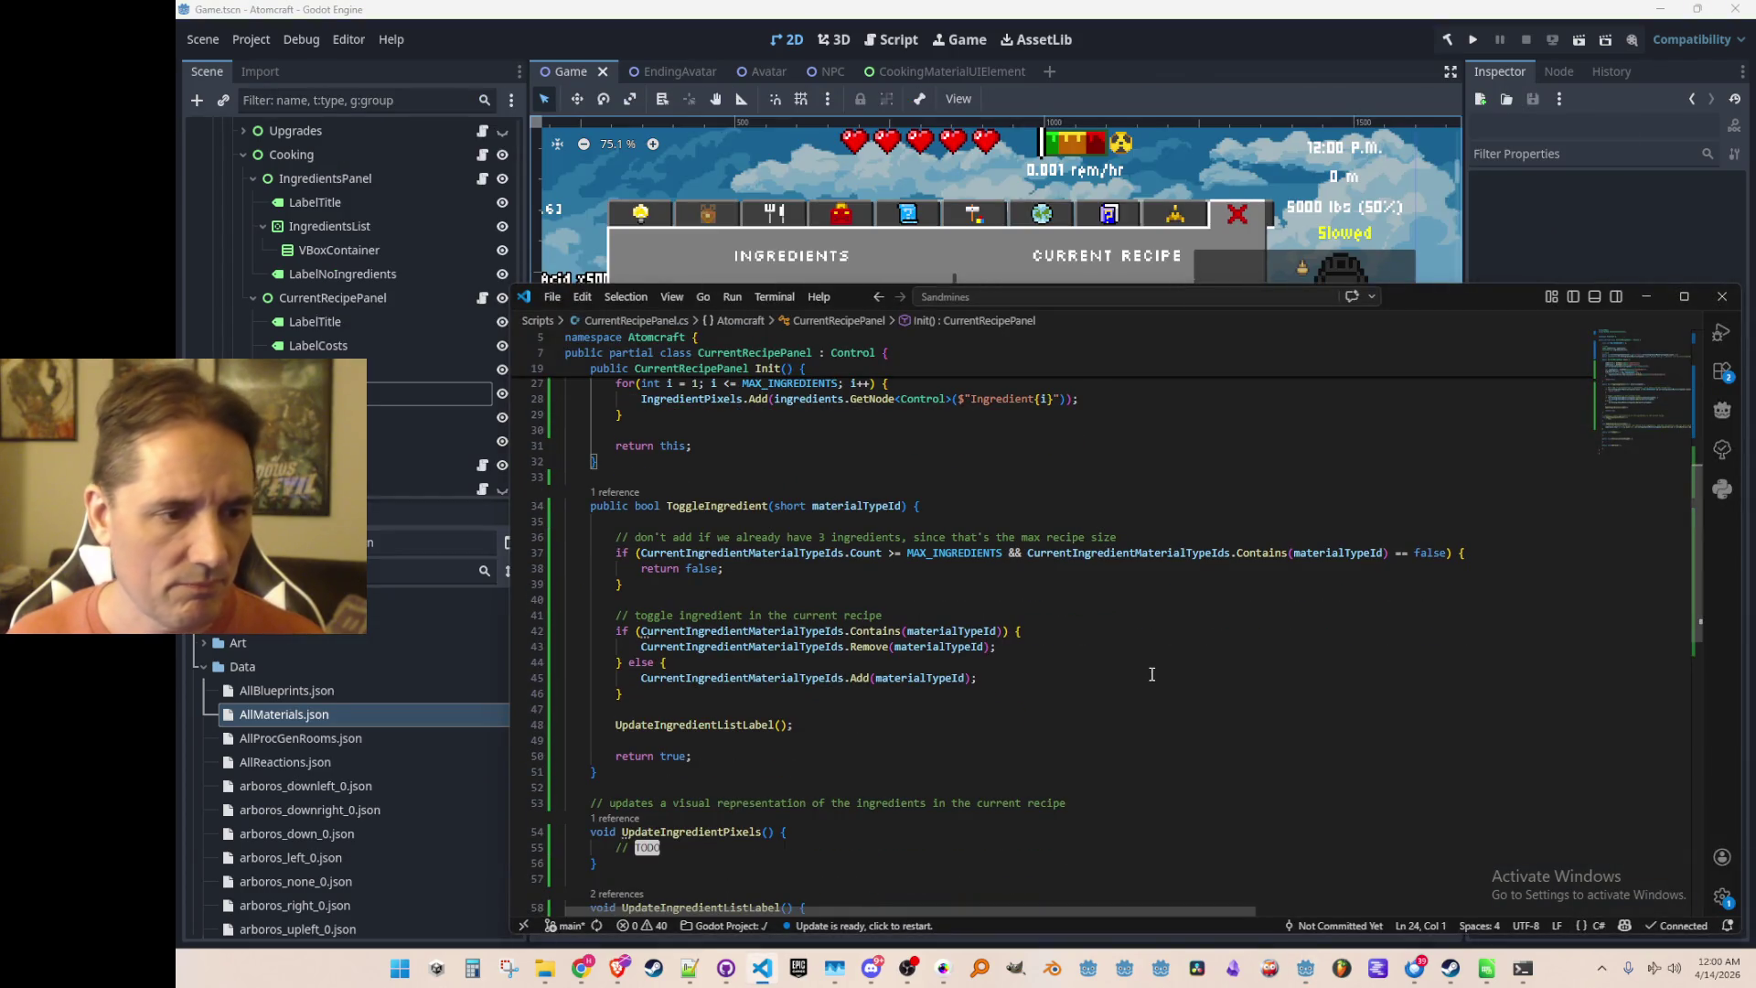
{"action": "scroll", "coordinate": [1152, 674], "scroll_direction": "down", "scroll_amount": 2}
{"action": "scroll", "coordinate": [1169, 690], "scroll_direction": "up", "scroll_amount": 2}
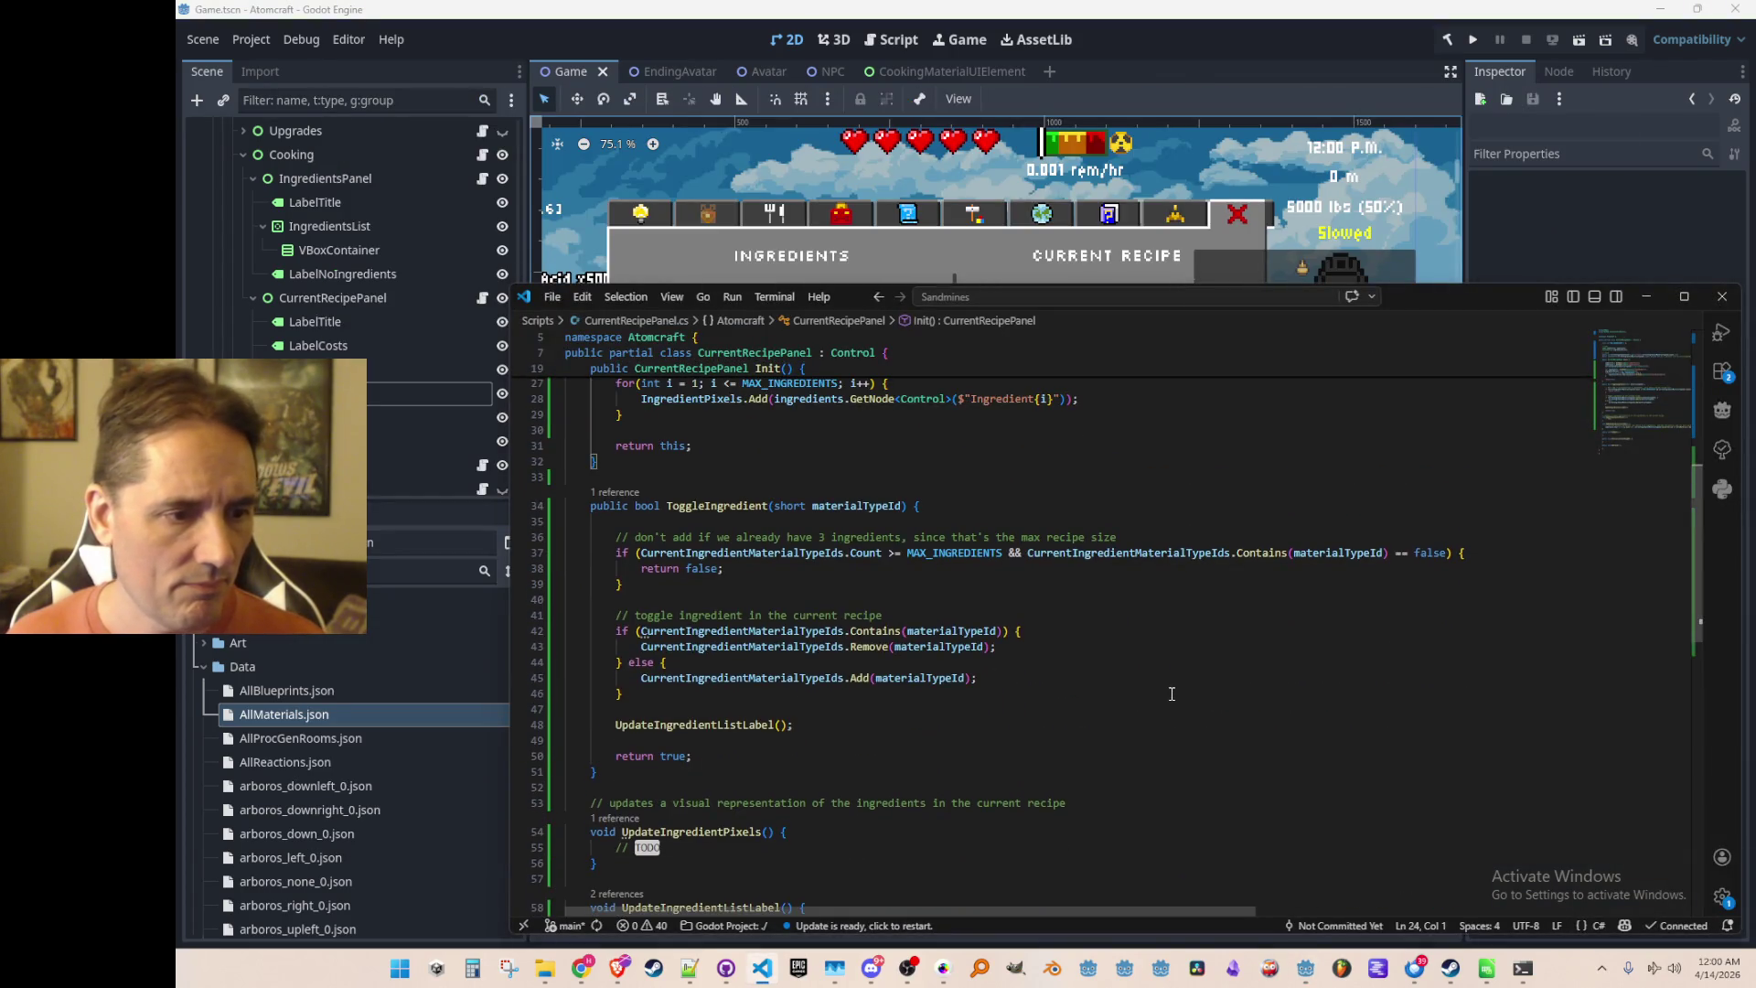
{"action": "scroll", "coordinate": [1173, 695], "scroll_direction": "down", "scroll_amount": 3}
{"action": "left_click", "coordinate": [1218, 721]}
{"action": "scroll", "coordinate": [1230, 704], "scroll_direction": "down", "scroll_amount": 2}
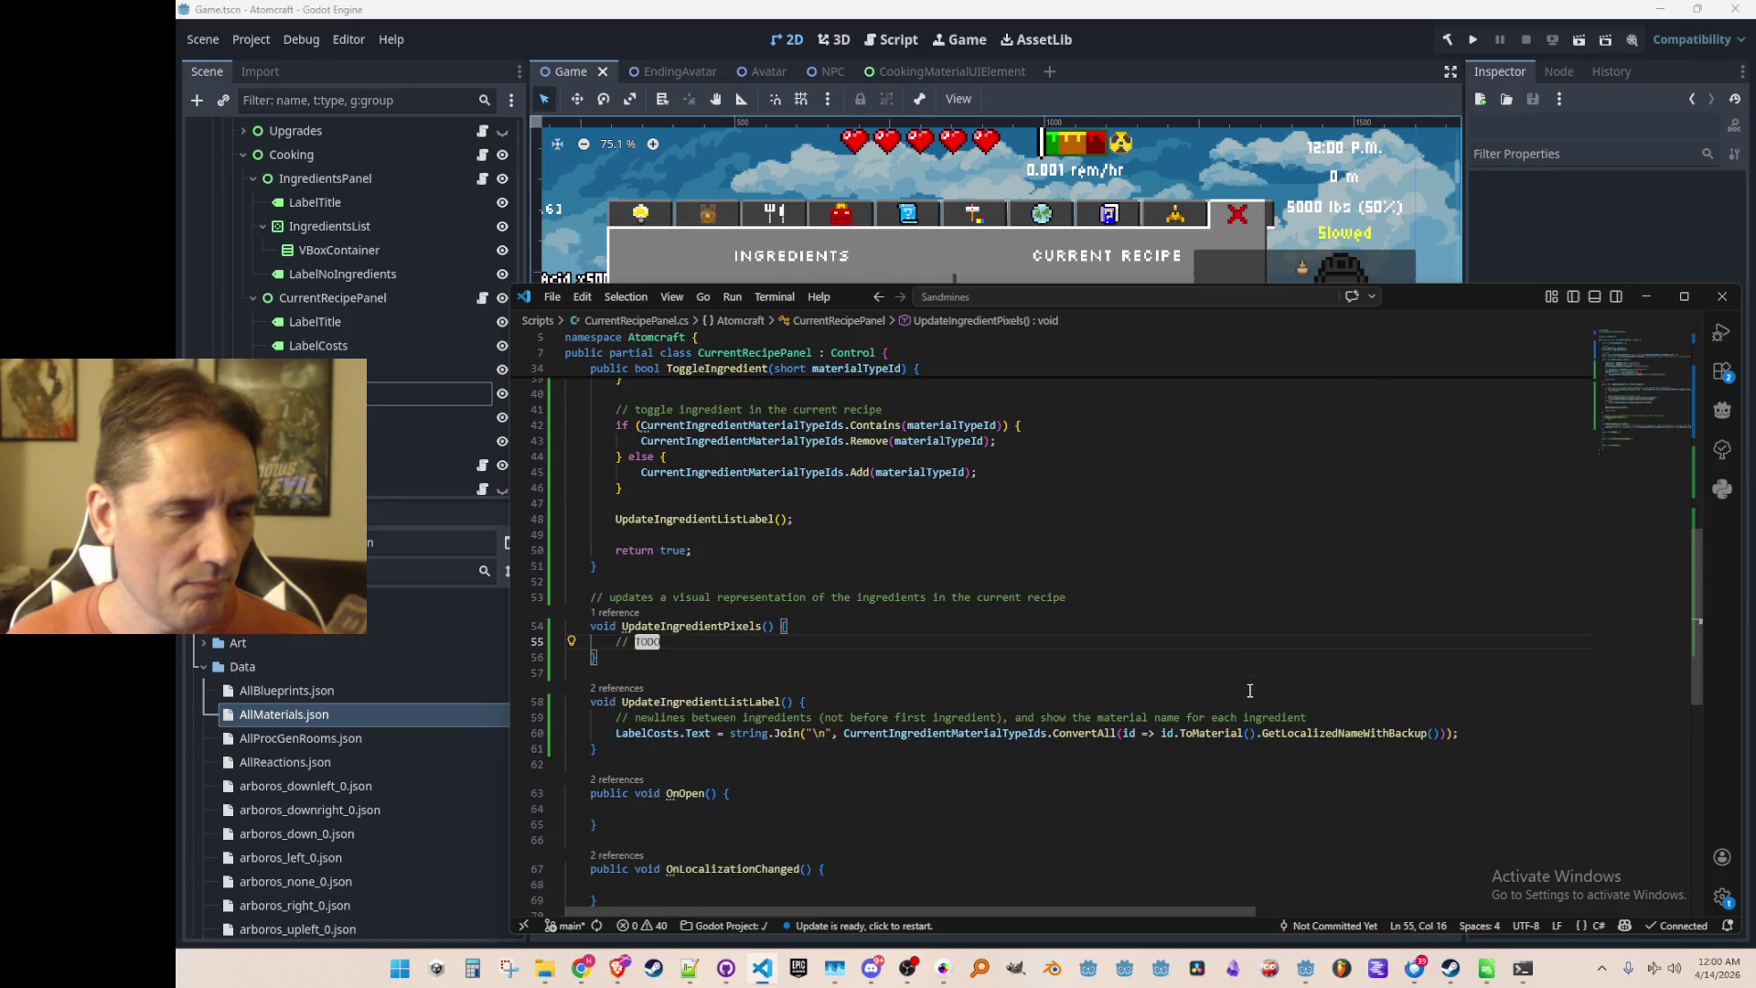
{"action": "key", "text": "shift+Home"}
{"action": "key", "text": "BackSpace"}
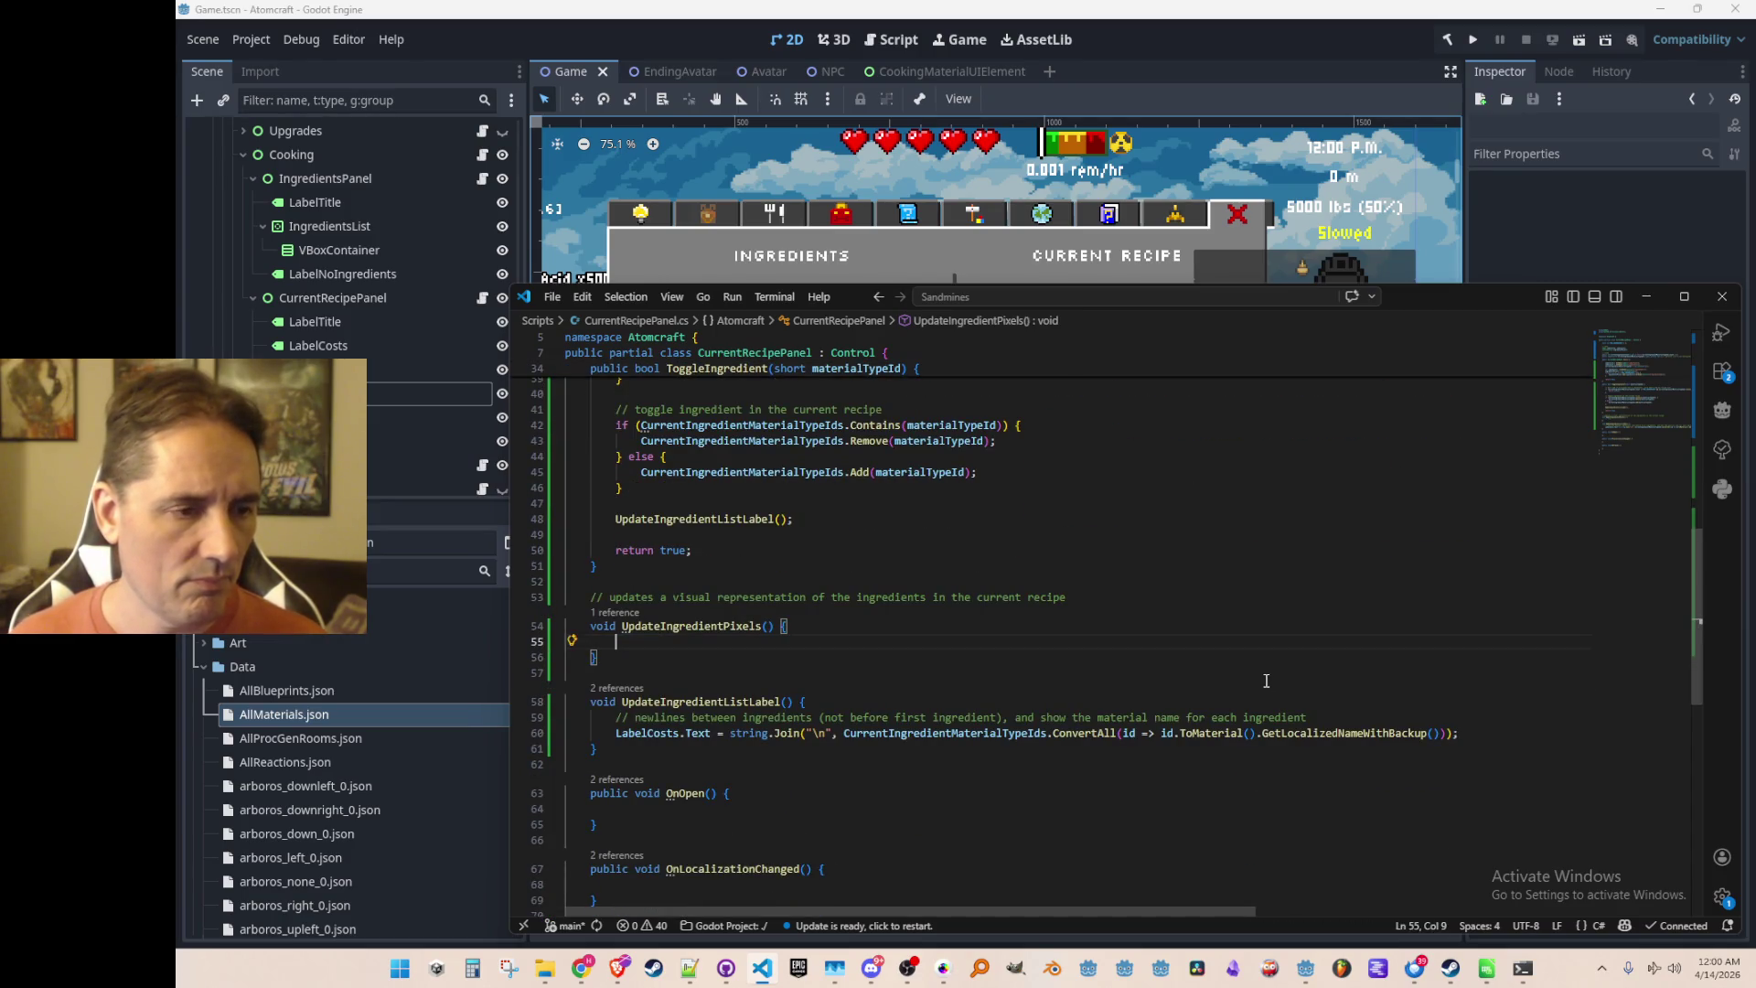
{"action": "key", "text": "Tab"}
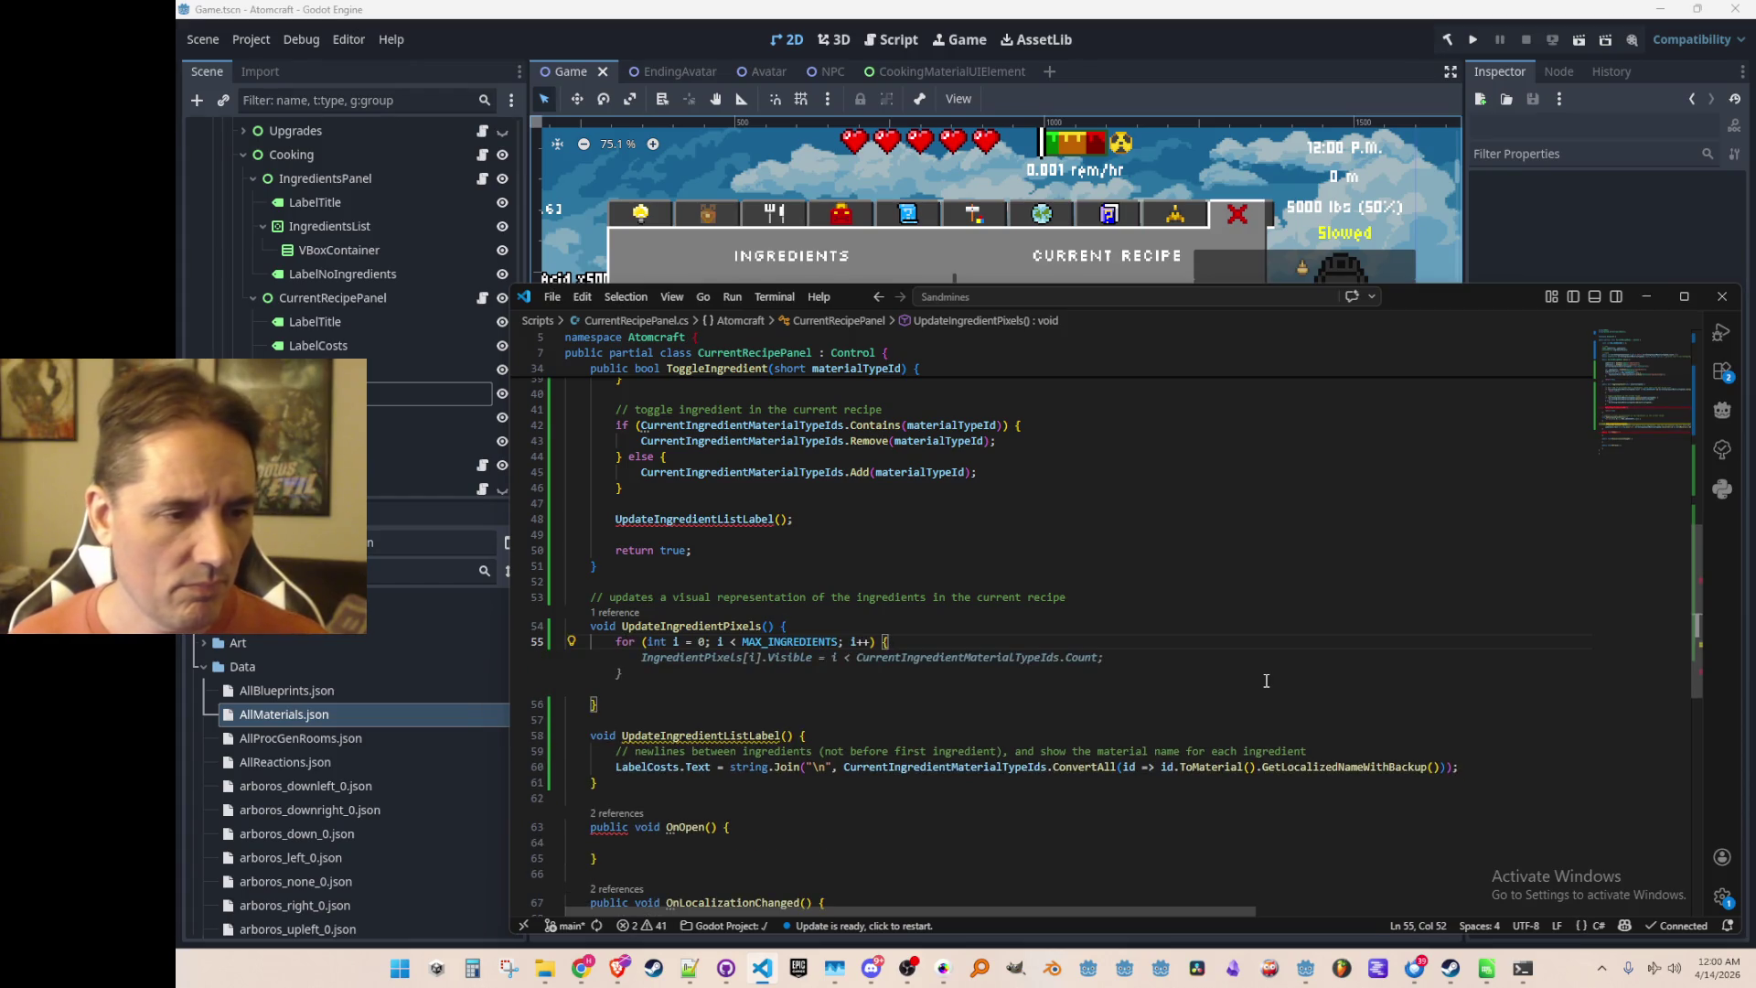
{"action": "key", "text": "Tab"}
{"action": "key", "text": "Up"}
{"action": "key", "text": "Up"}
{"action": "key", "text": "Up"}
{"action": "key", "text": "Home"}
{"action": "key", "text": "Return"}
{"action": "key", "text": "Down"}
{"action": "key", "text": "Down"}
{"action": "key", "text": "Down"}
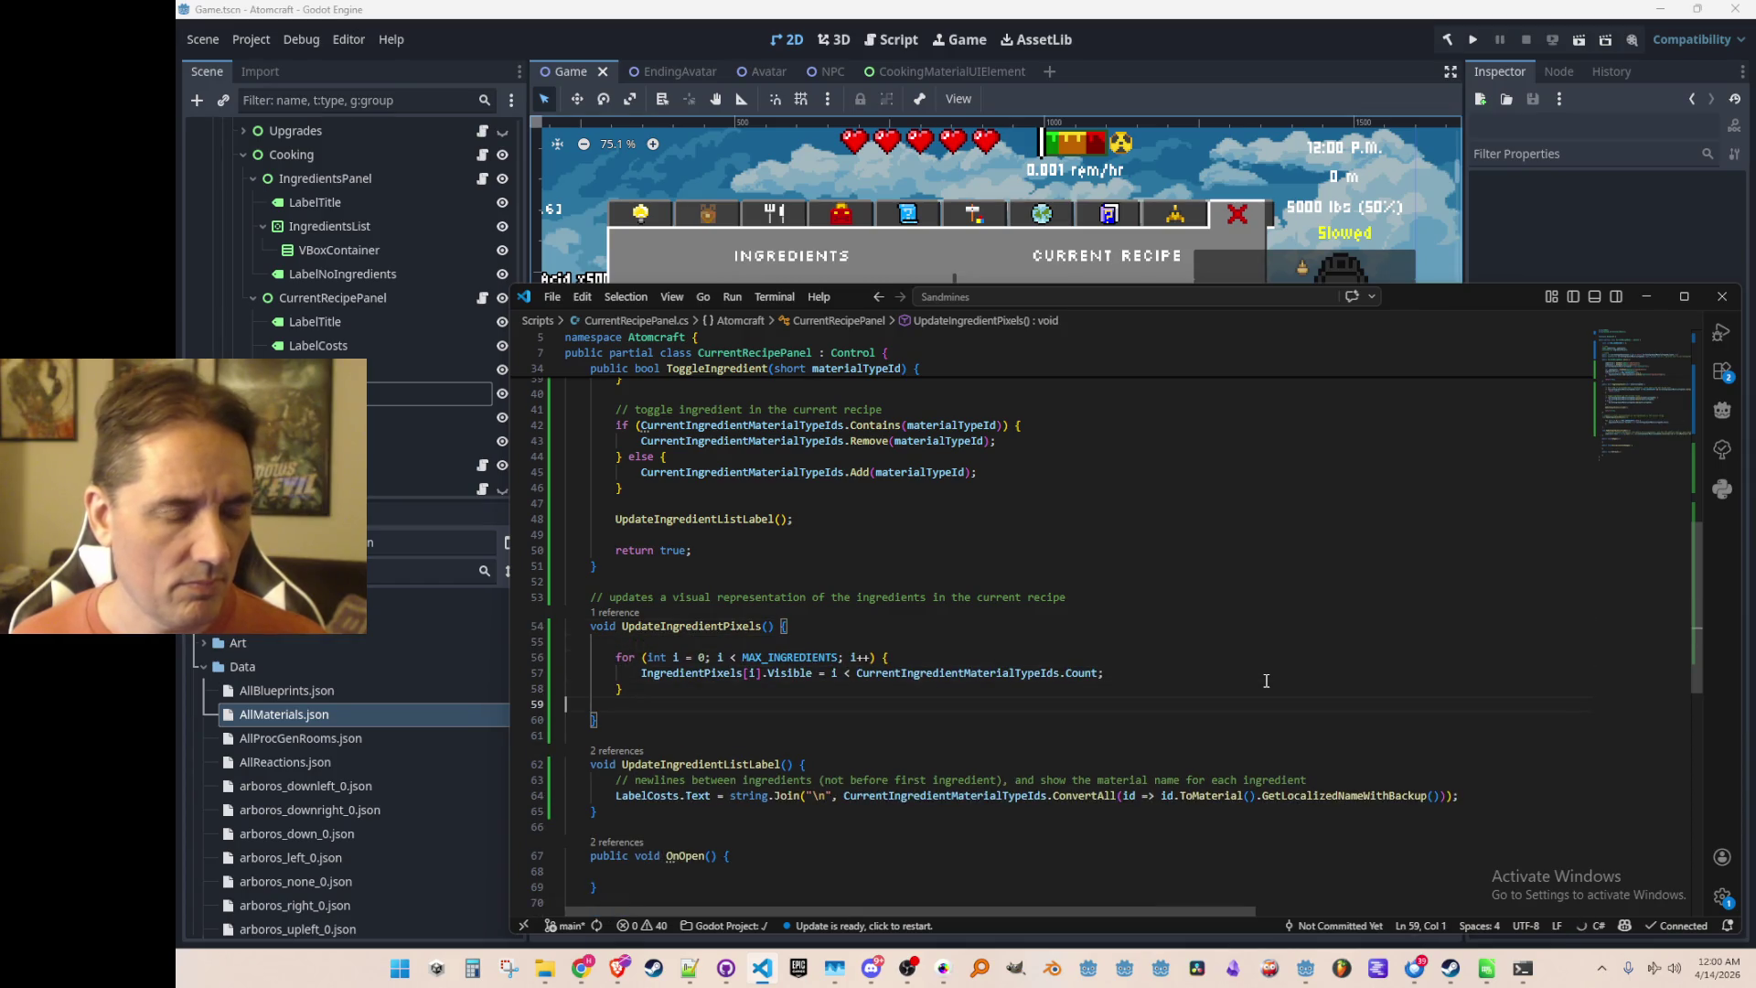
Add an UpdateIngredientPixels() call in ToggleIngredient after the list-label update
{"action": "left_click", "coordinate": [1190, 526]}
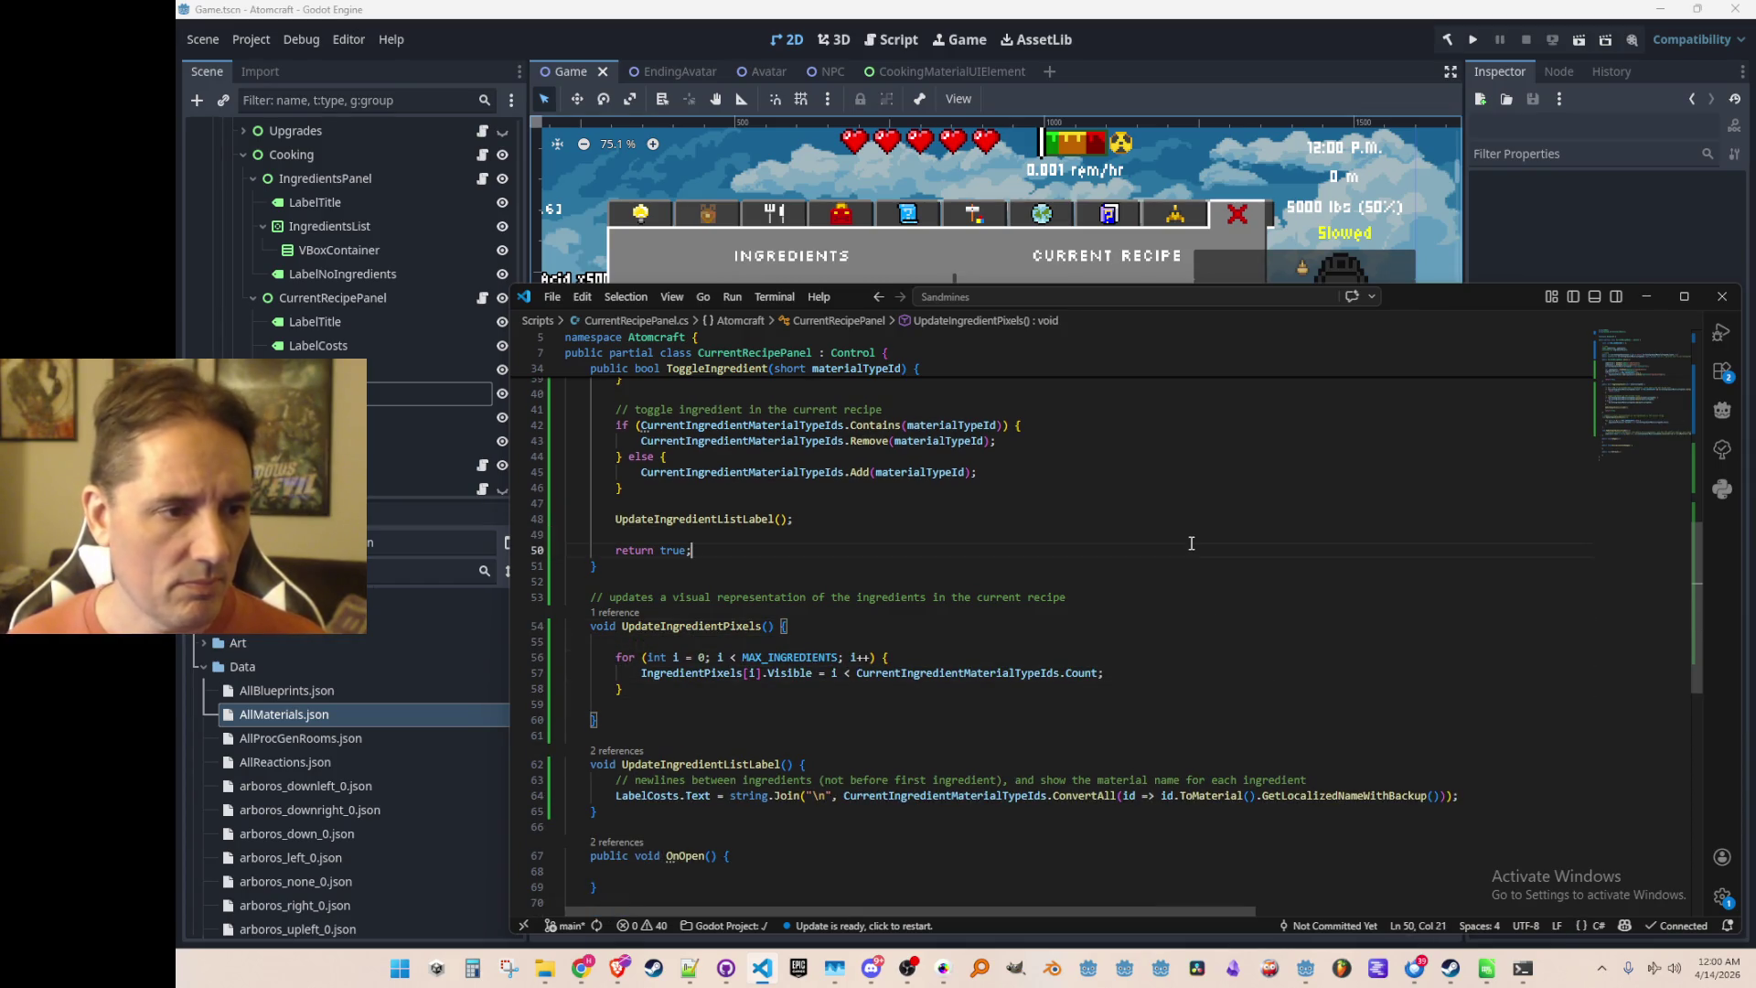
{"action": "key", "text": "Tab"}
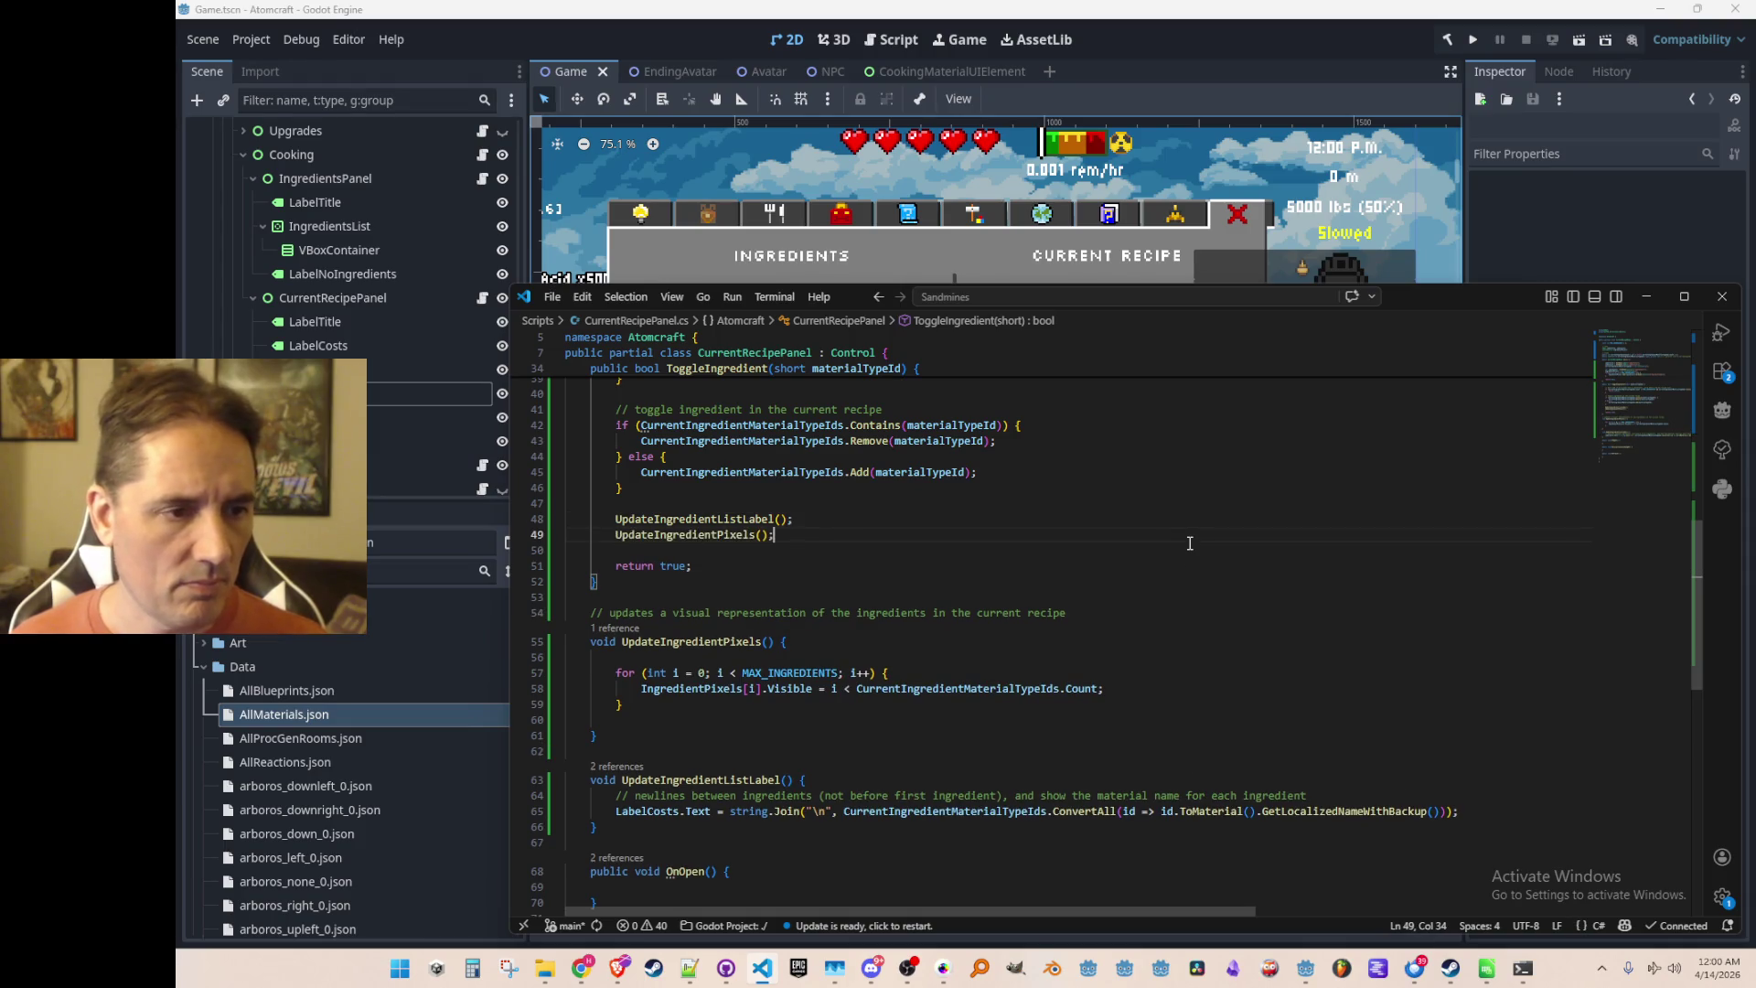
{"action": "scroll", "coordinate": [1184, 608], "scroll_direction": "up", "scroll_amount": 4}
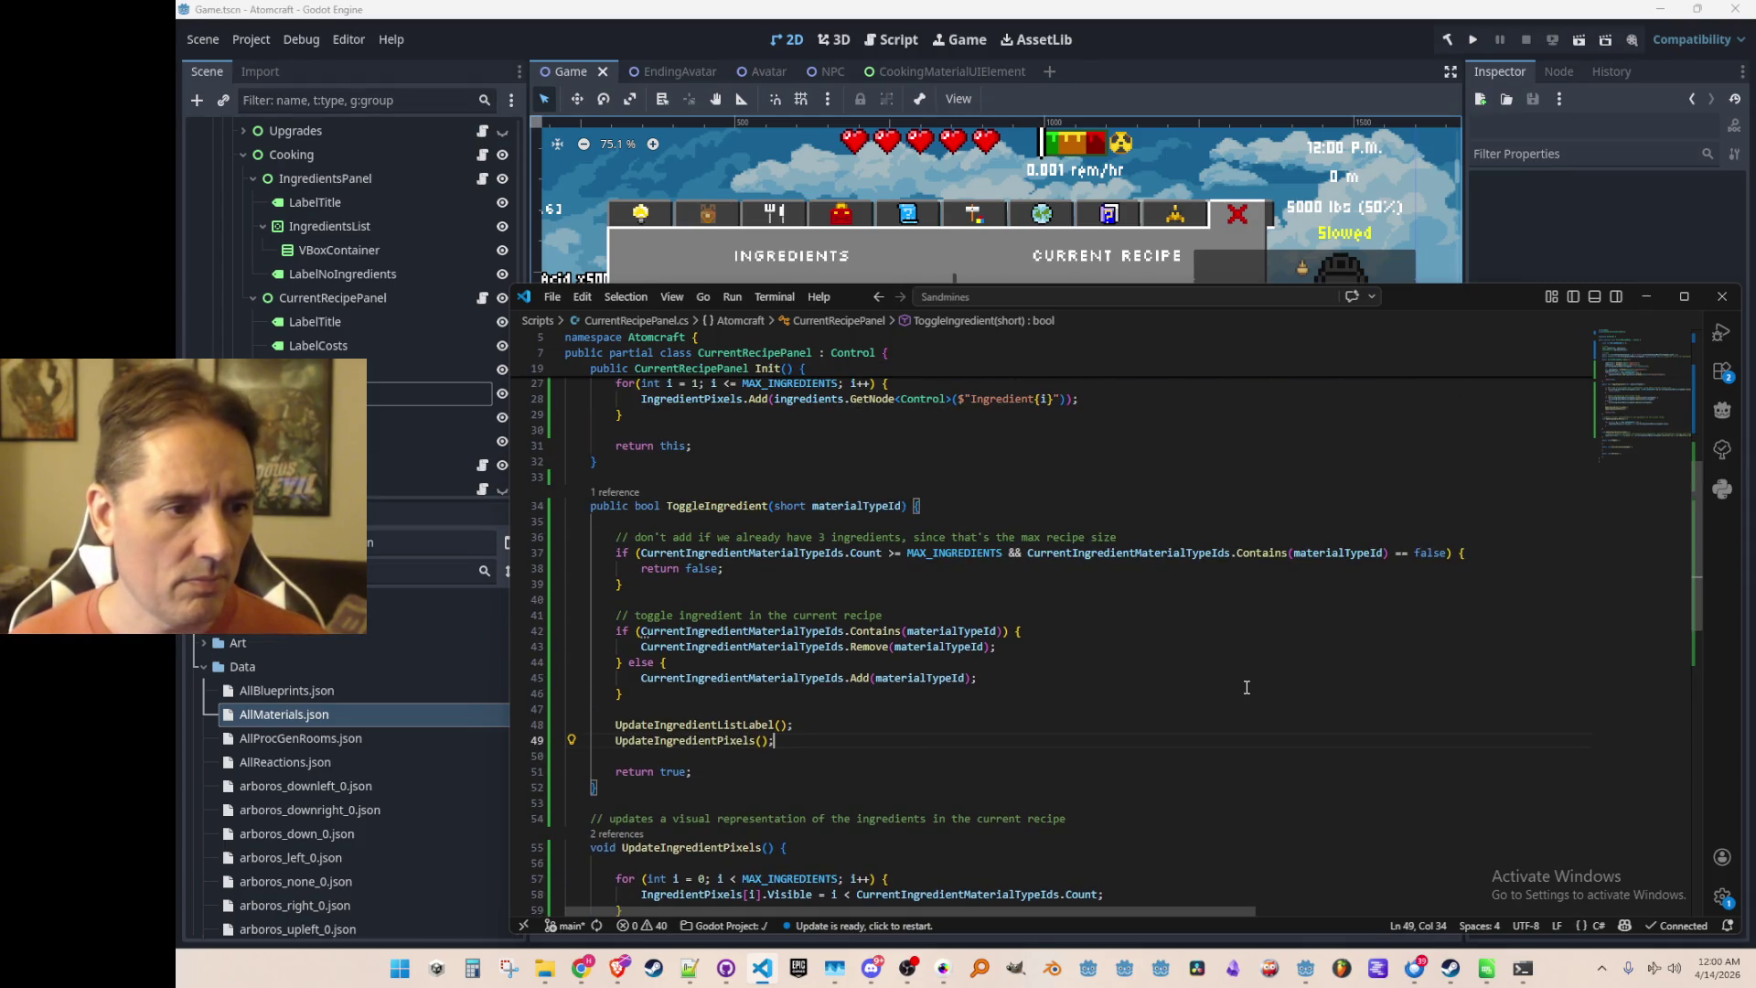
{"action": "scroll", "coordinate": [1246, 687], "scroll_direction": "up", "scroll_amount": 5}
{"action": "scroll", "coordinate": [1261, 691], "scroll_direction": "down", "scroll_amount": 10}
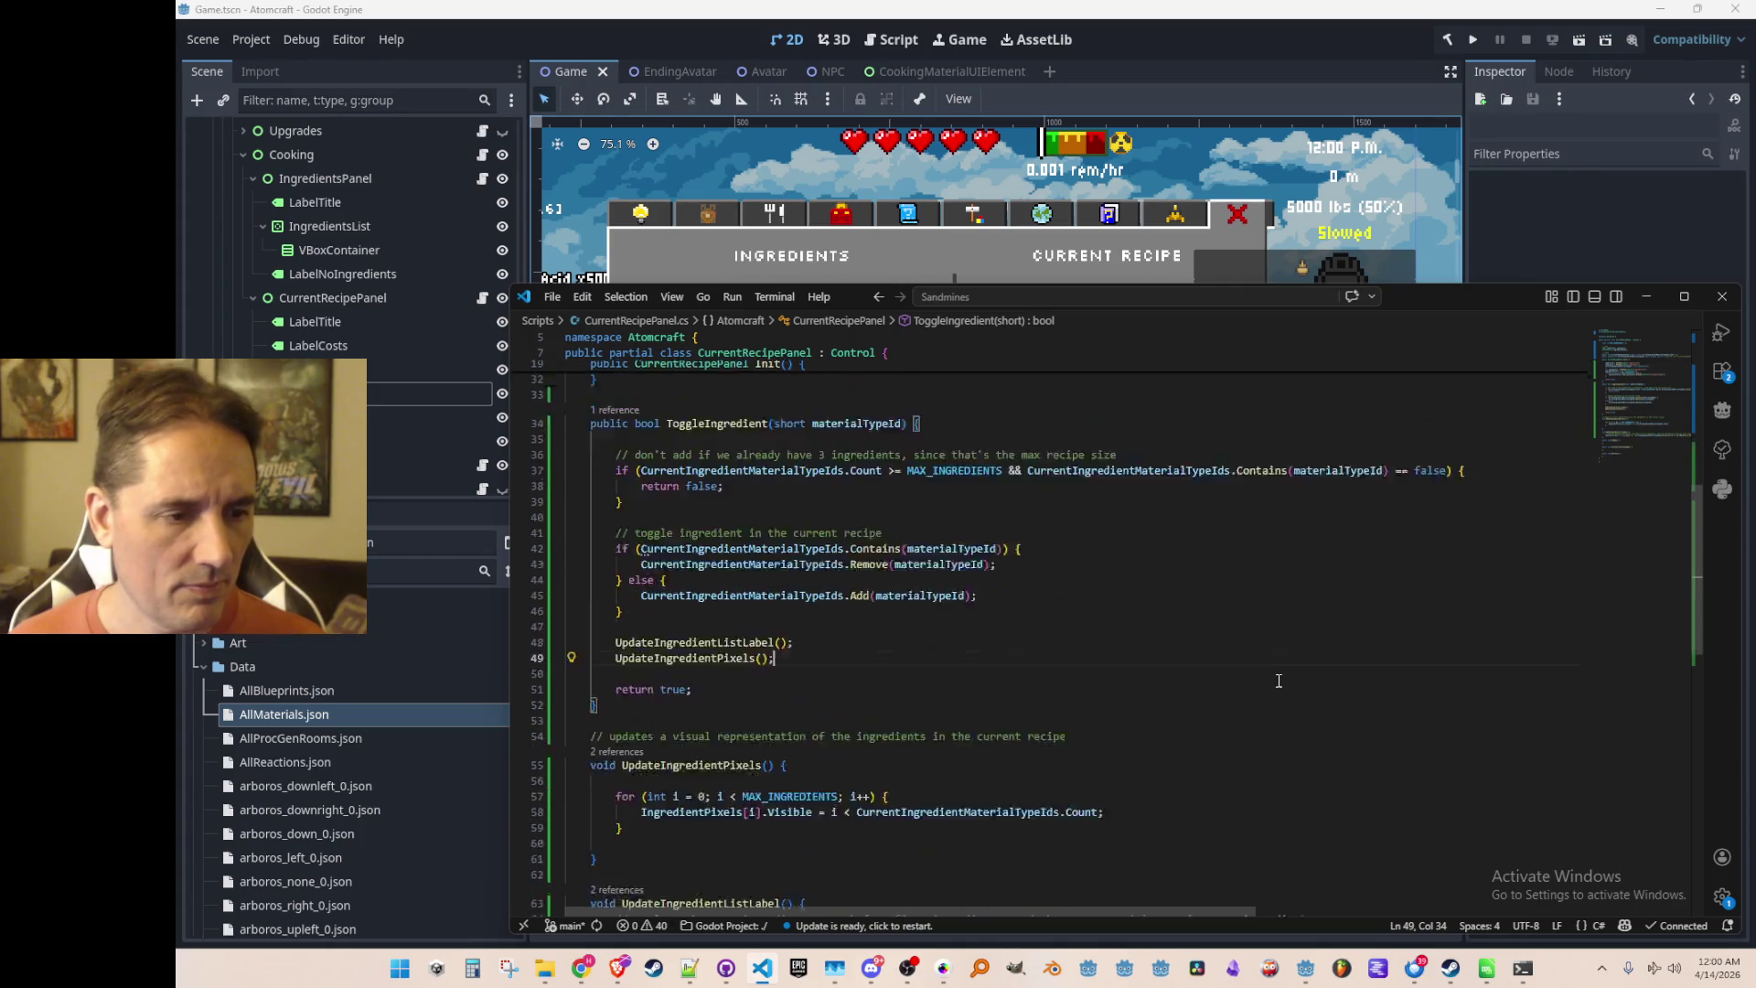
Open an indented blank line above the visibility loop in UpdateIngredientPixels
{"action": "left_click", "coordinate": [1308, 684]}
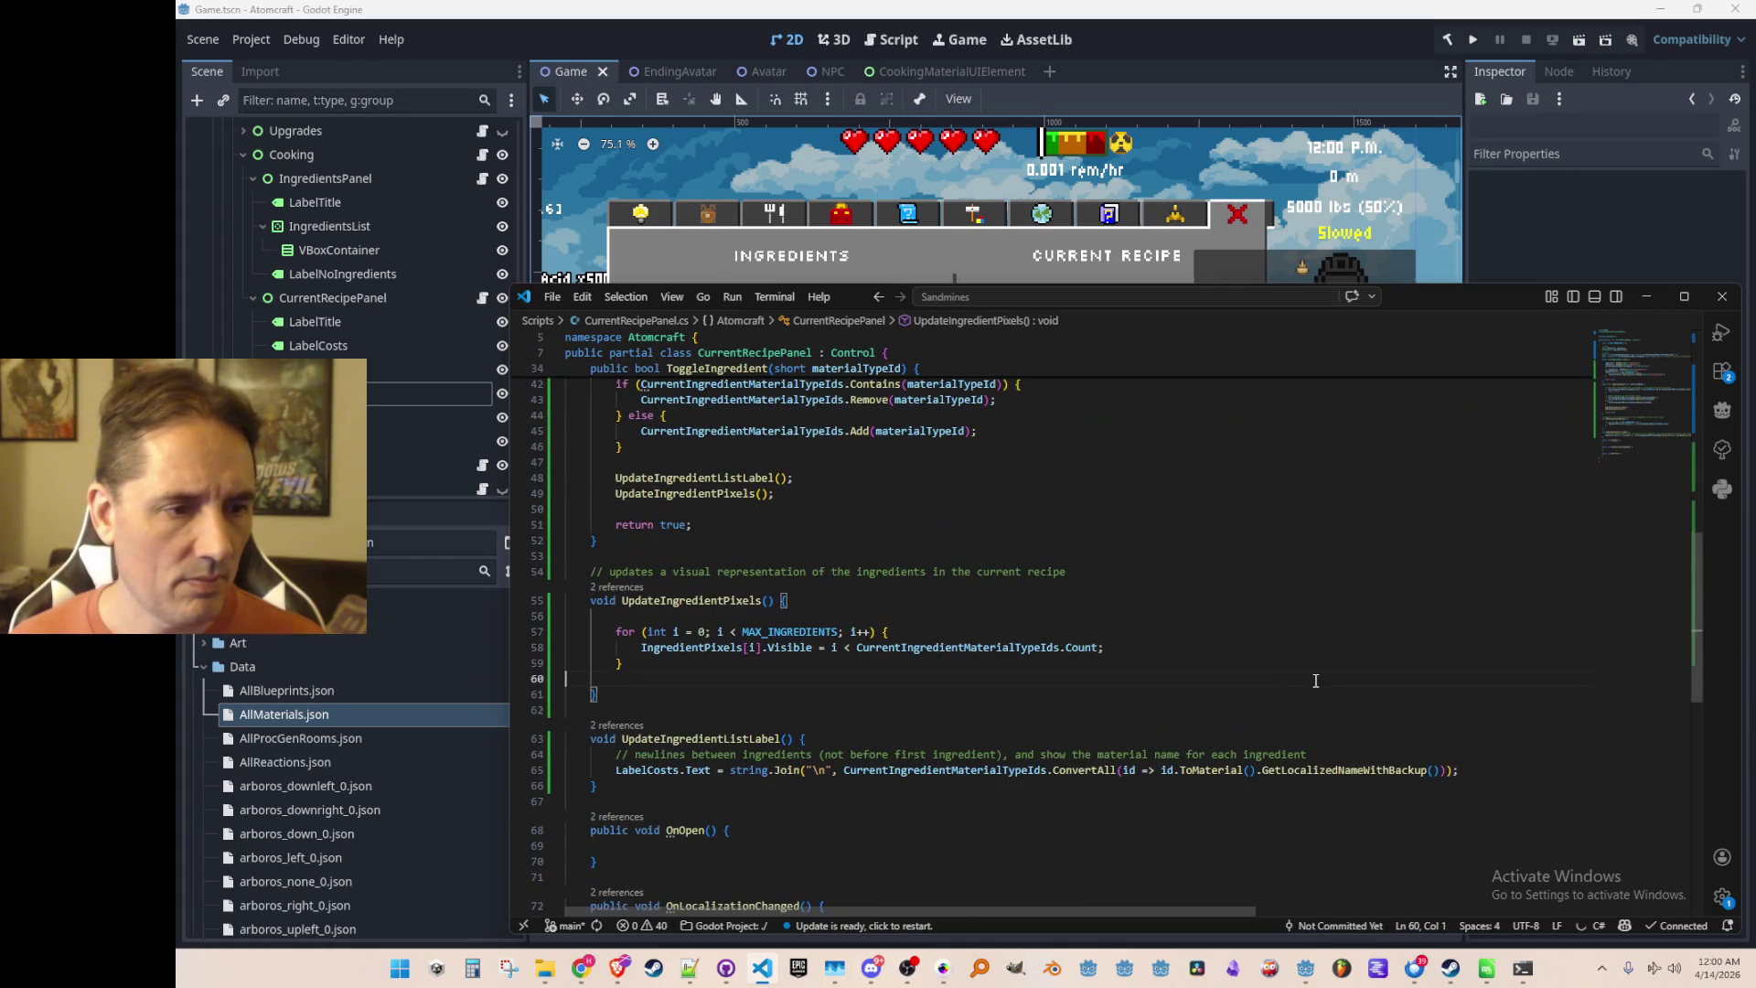
{"action": "scroll", "coordinate": [1317, 677], "scroll_direction": "down", "scroll_amount": 1}
{"action": "key", "text": "Up"}
{"action": "key", "text": "Up"}
{"action": "key", "text": "Up"}
{"action": "key", "text": "Return"}
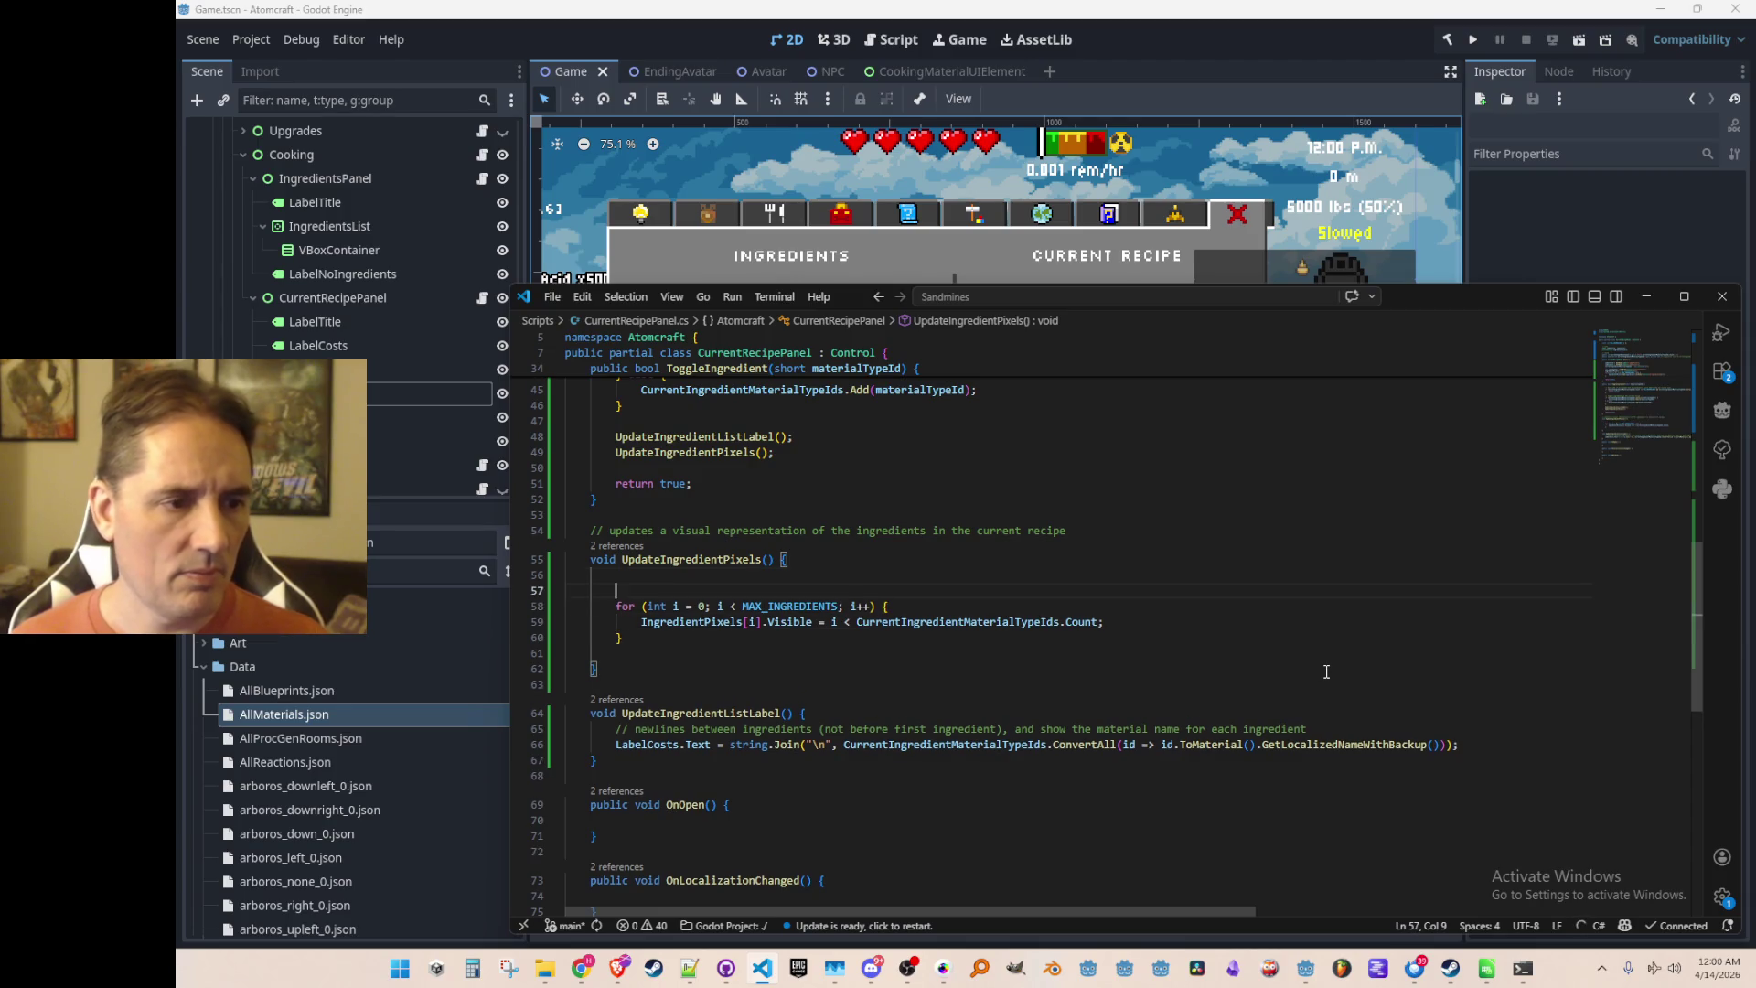
Add a '// set visibility' comment above the loop and '// TODO - set target positions' below it
{"action": "type", "text": "// set visibility"}
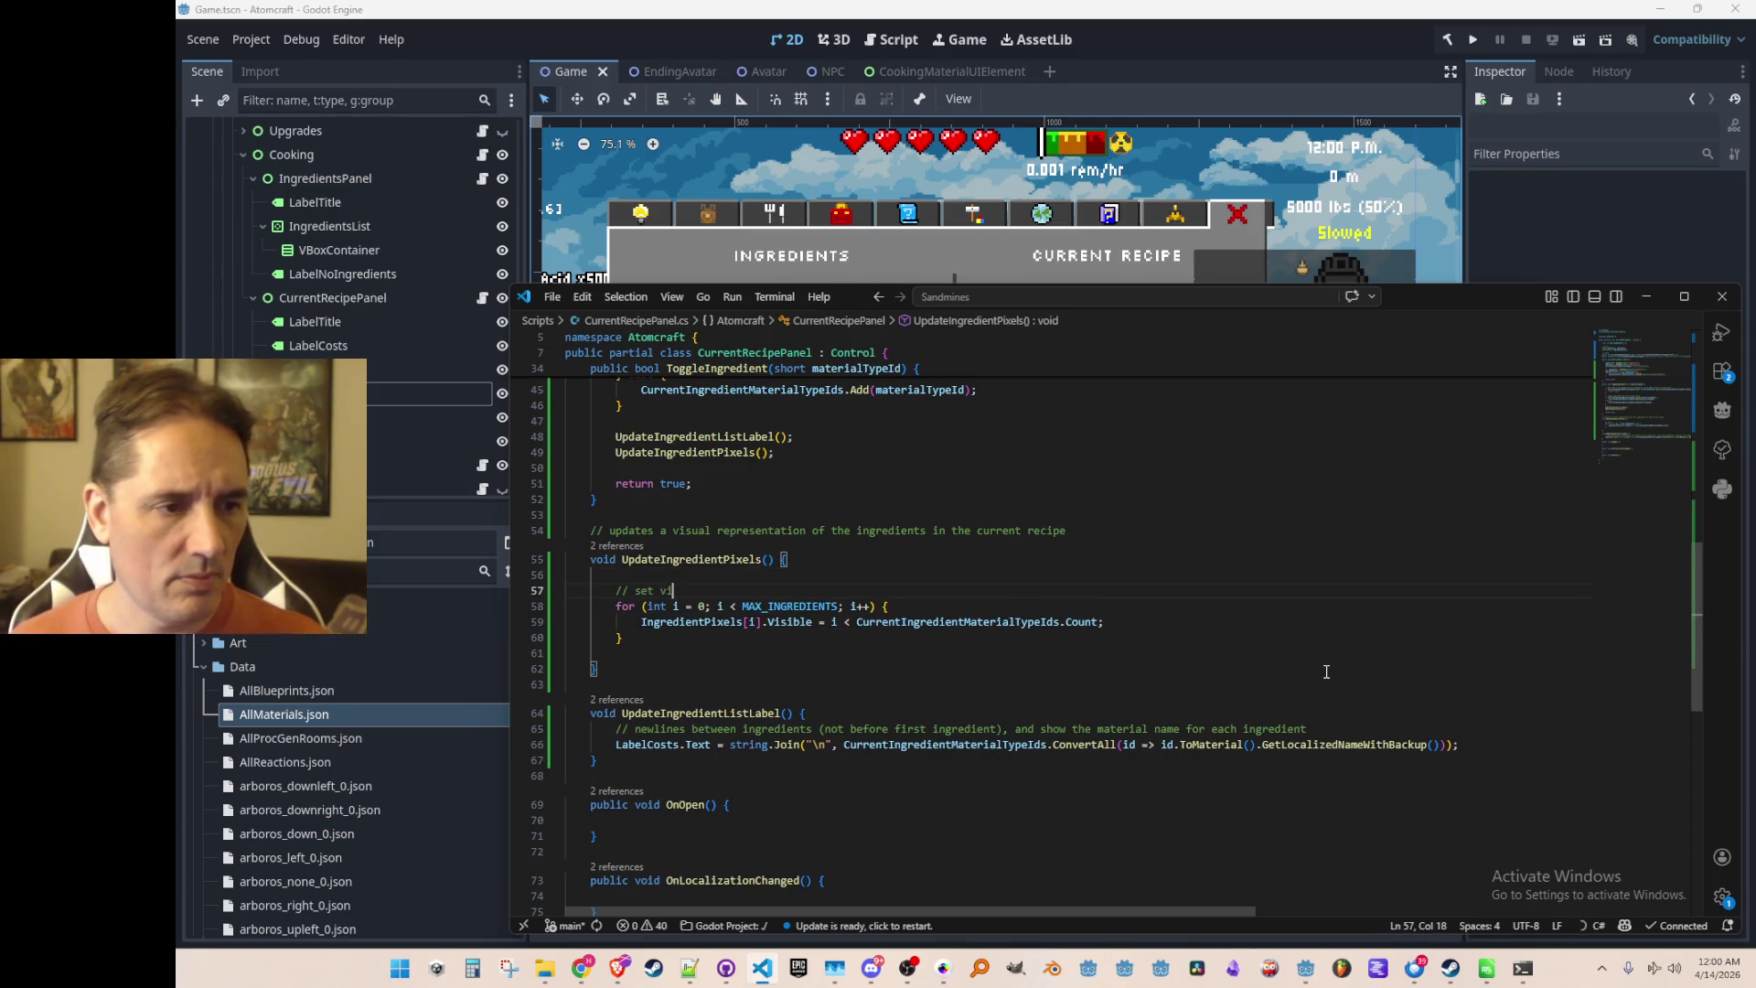
{"action": "key", "text": "Down"}
{"action": "key", "text": "Down"}
{"action": "key", "text": "Down"}
{"action": "key", "text": "Down"}
{"action": "key", "text": "Return"}
{"action": "key", "text": "Return"}
{"action": "key", "text": "Return"}
{"action": "key", "text": "Up"}
{"action": "key", "text": "Up"}
{"action": "type", "text": "// TODO - set positions"}
{"action": "key", "text": "Return"}
{"action": "key", "text": "Return"}
{"action": "type", "text": "//"}
{"action": "key", "text": "Up"}
{"action": "key", "text": "Up"}
{"action": "key", "text": "End"}
{"action": "key", "text": "ctrl+Left"}
{"action": "type", "text": "target"}
{"action": "key", "text": "Down"}
{"action": "key", "text": "Down"}
{"action": "key", "text": "Down"}
{"action": "key", "text": "Up"}
{"action": "key", "text": "End"}
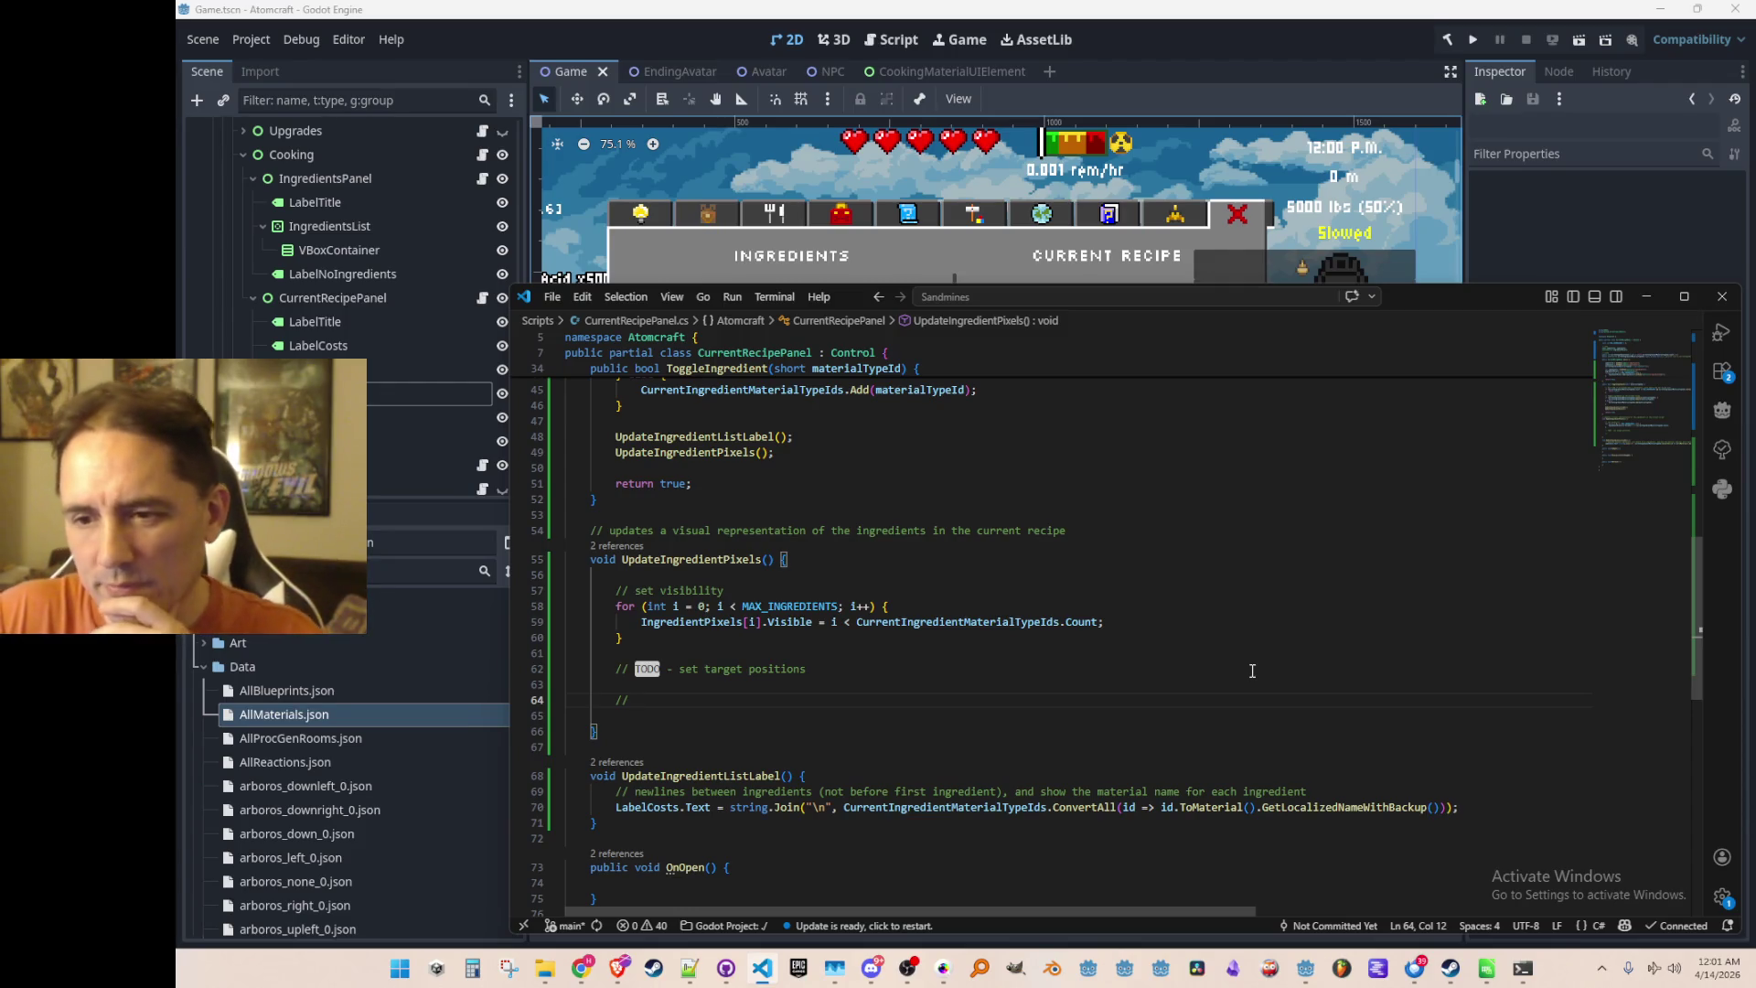
Delete the stray empty comment and extra blank lines in UpdateIngredientPixels
{"action": "scroll", "coordinate": [1262, 598], "scroll_direction": "down", "scroll_amount": 1}
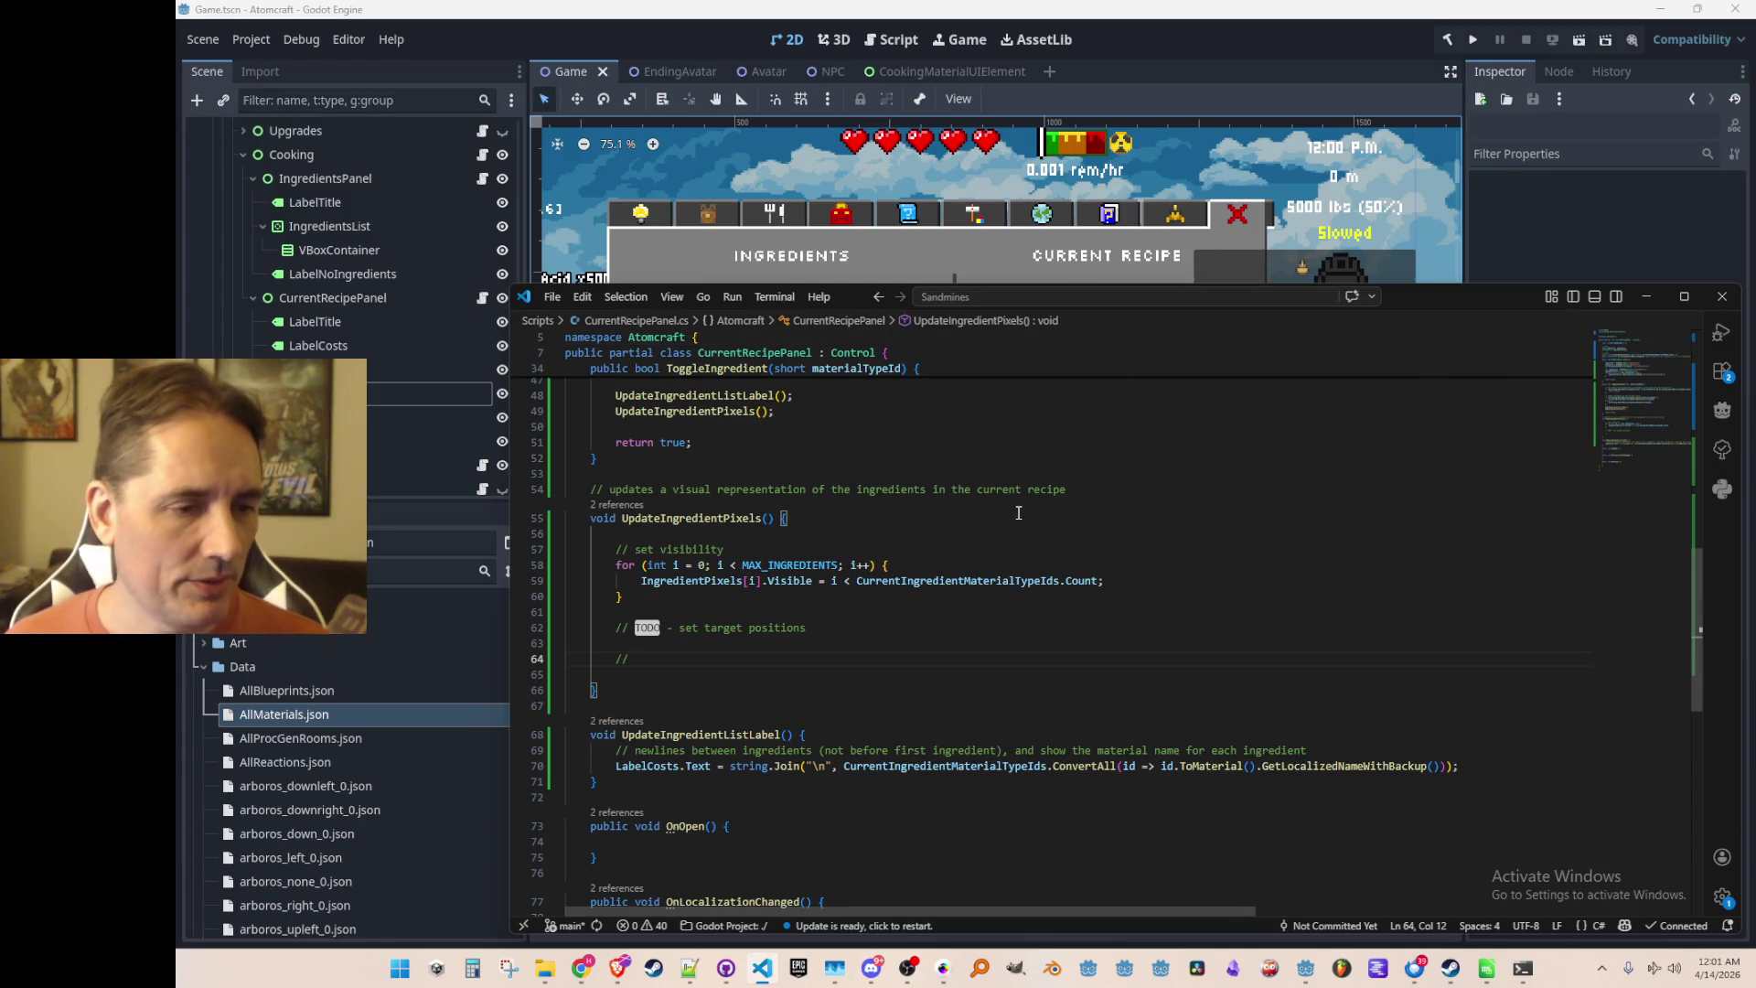
{"action": "key", "text": "Home"}
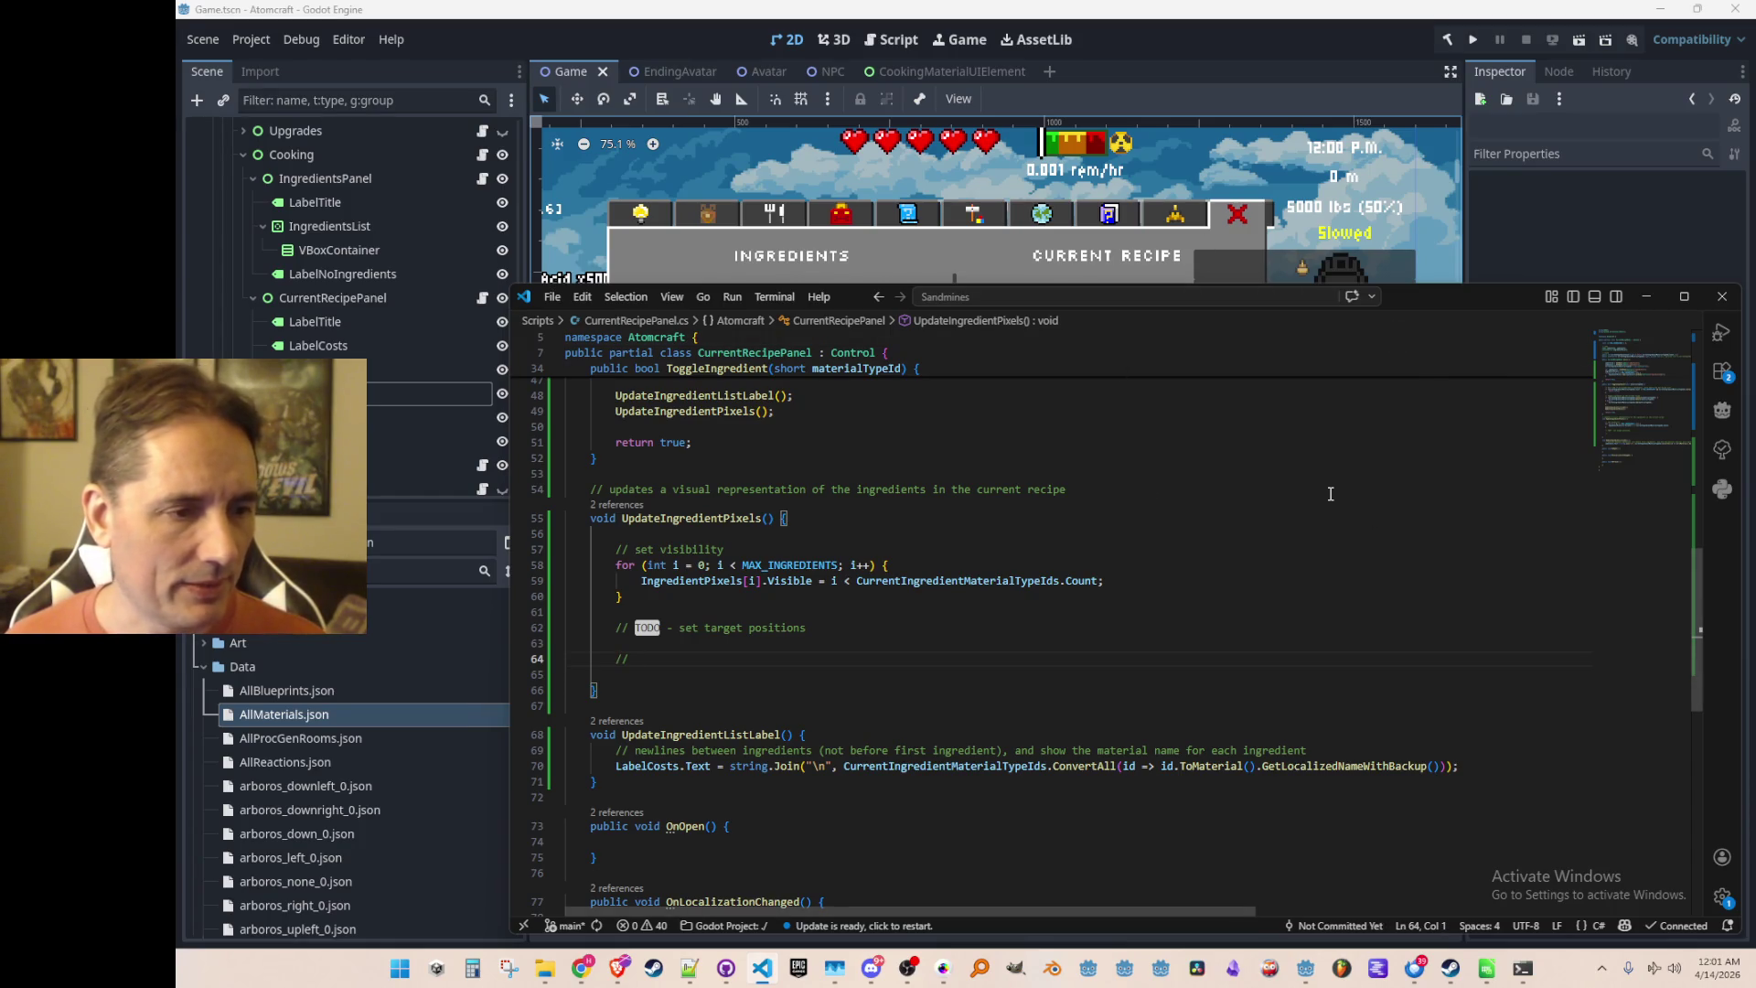
{"action": "key", "text": "shift+Down"}
{"action": "key", "text": "shift+Down"}
{"action": "key", "text": "Delete"}
{"action": "key", "text": "BackSpace"}
{"action": "key", "text": "Up"}
{"action": "key", "text": "Up"}
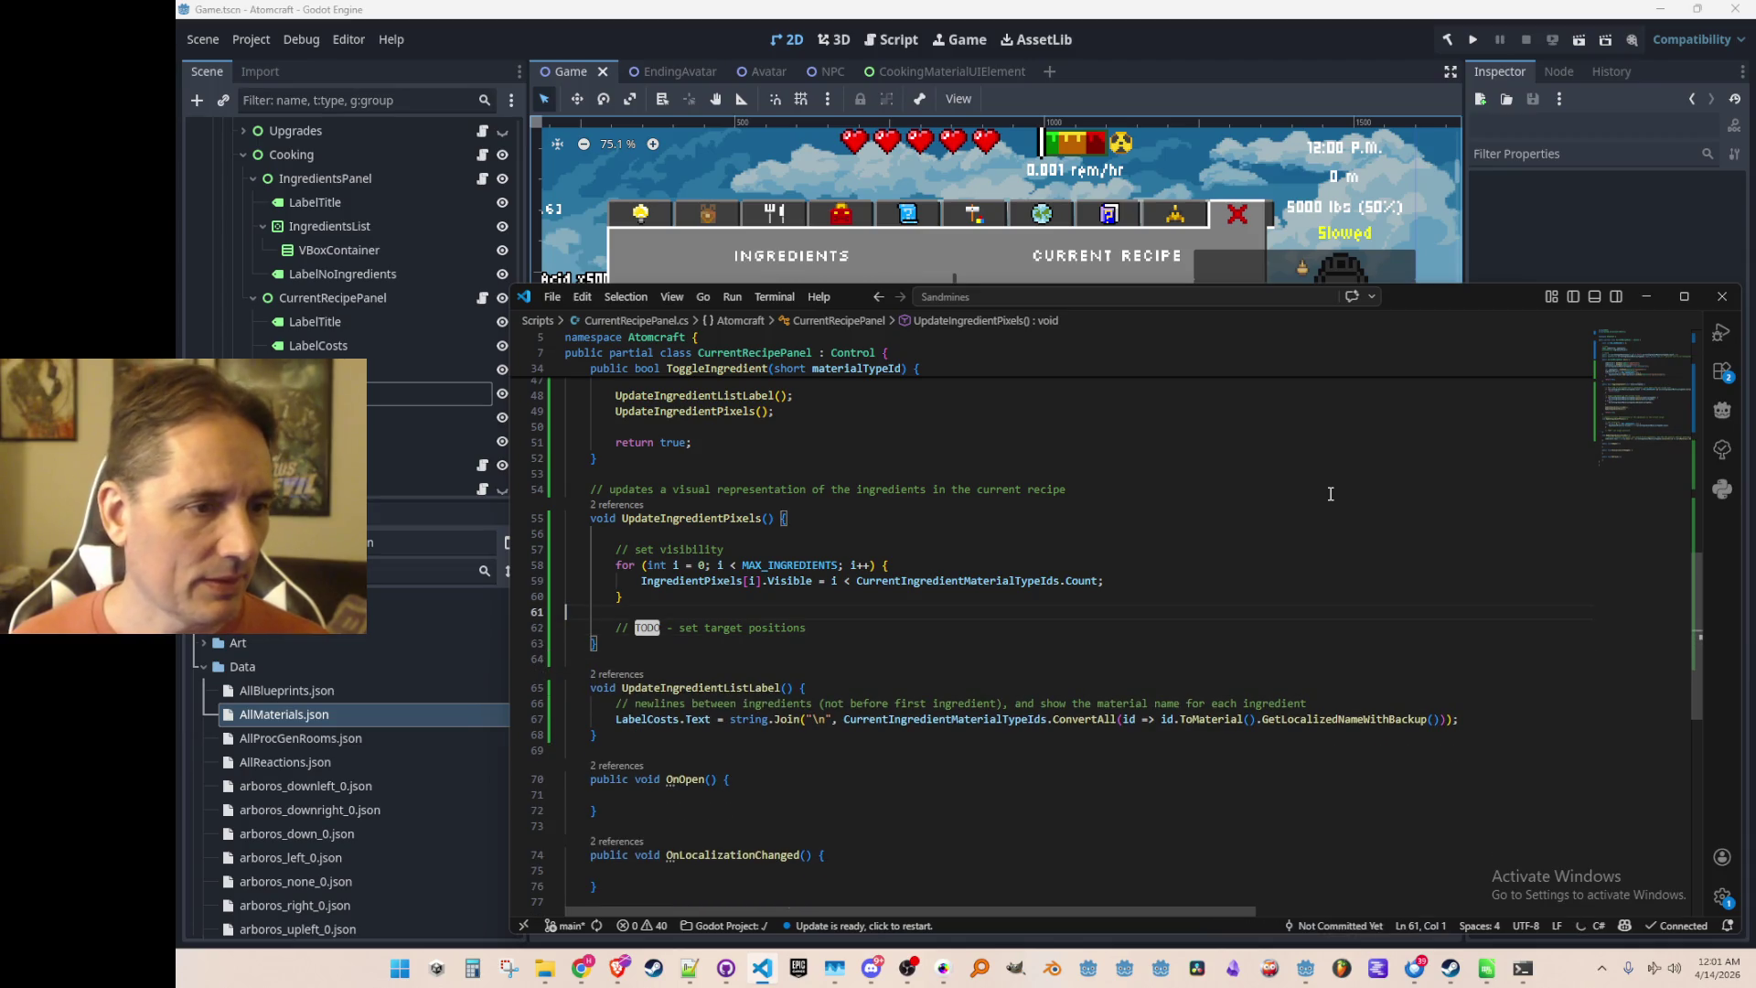
Add an empty public void Process(float delta) method below Refresh()
{"action": "scroll", "coordinate": [1216, 503], "scroll_direction": "up", "scroll_amount": 10}
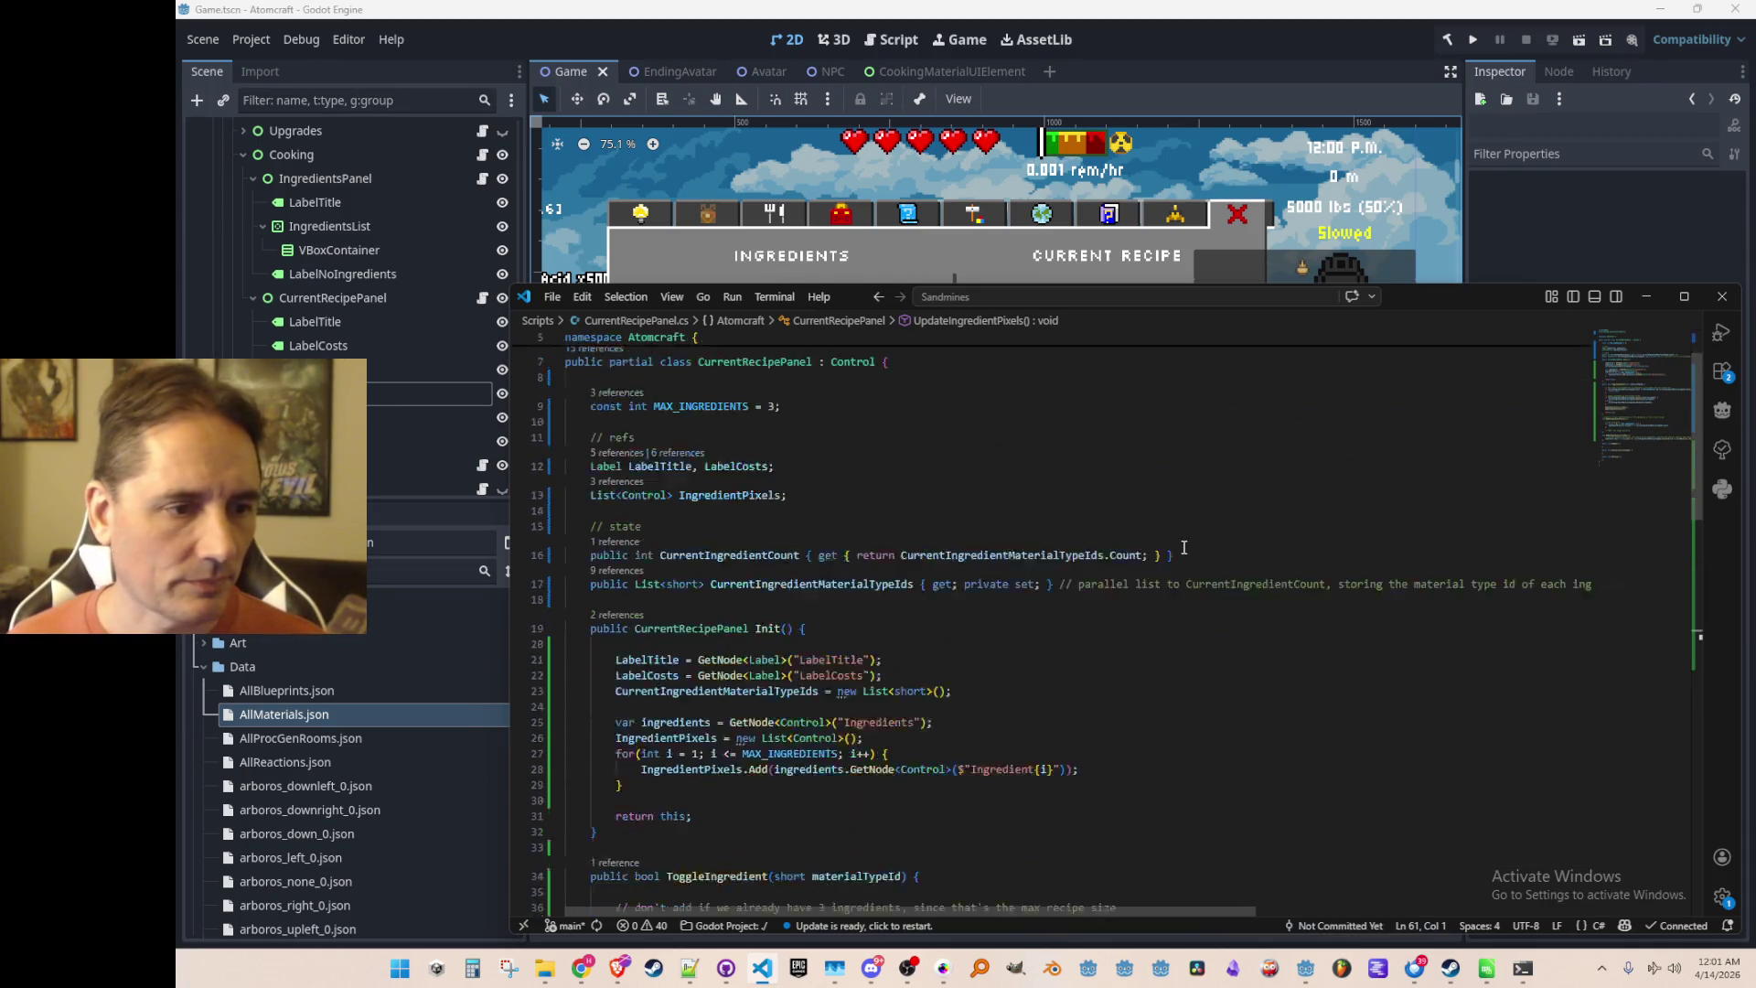
{"action": "scroll", "coordinate": [1181, 547], "scroll_direction": "down", "scroll_amount": 14}
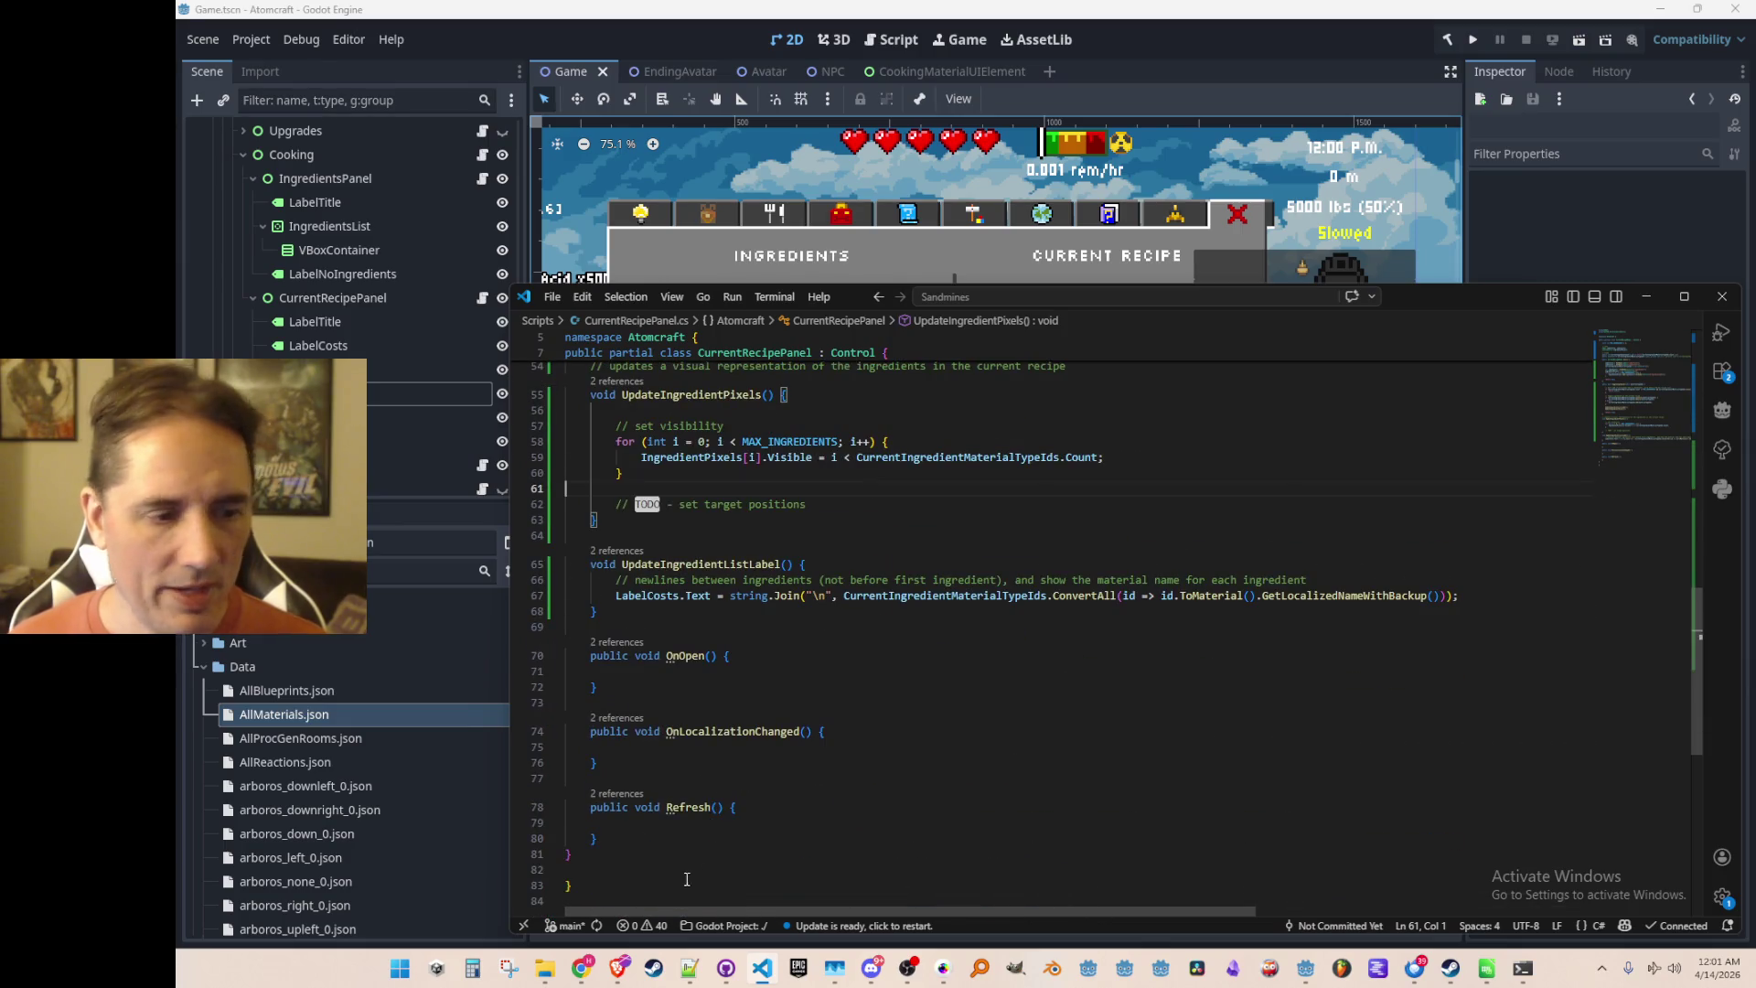
{"action": "scroll", "coordinate": [687, 881], "scroll_direction": "down", "scroll_amount": 2}
{"action": "left_click", "coordinate": [960, 739]}
{"action": "key", "text": "Down"}
{"action": "key", "text": "Return"}
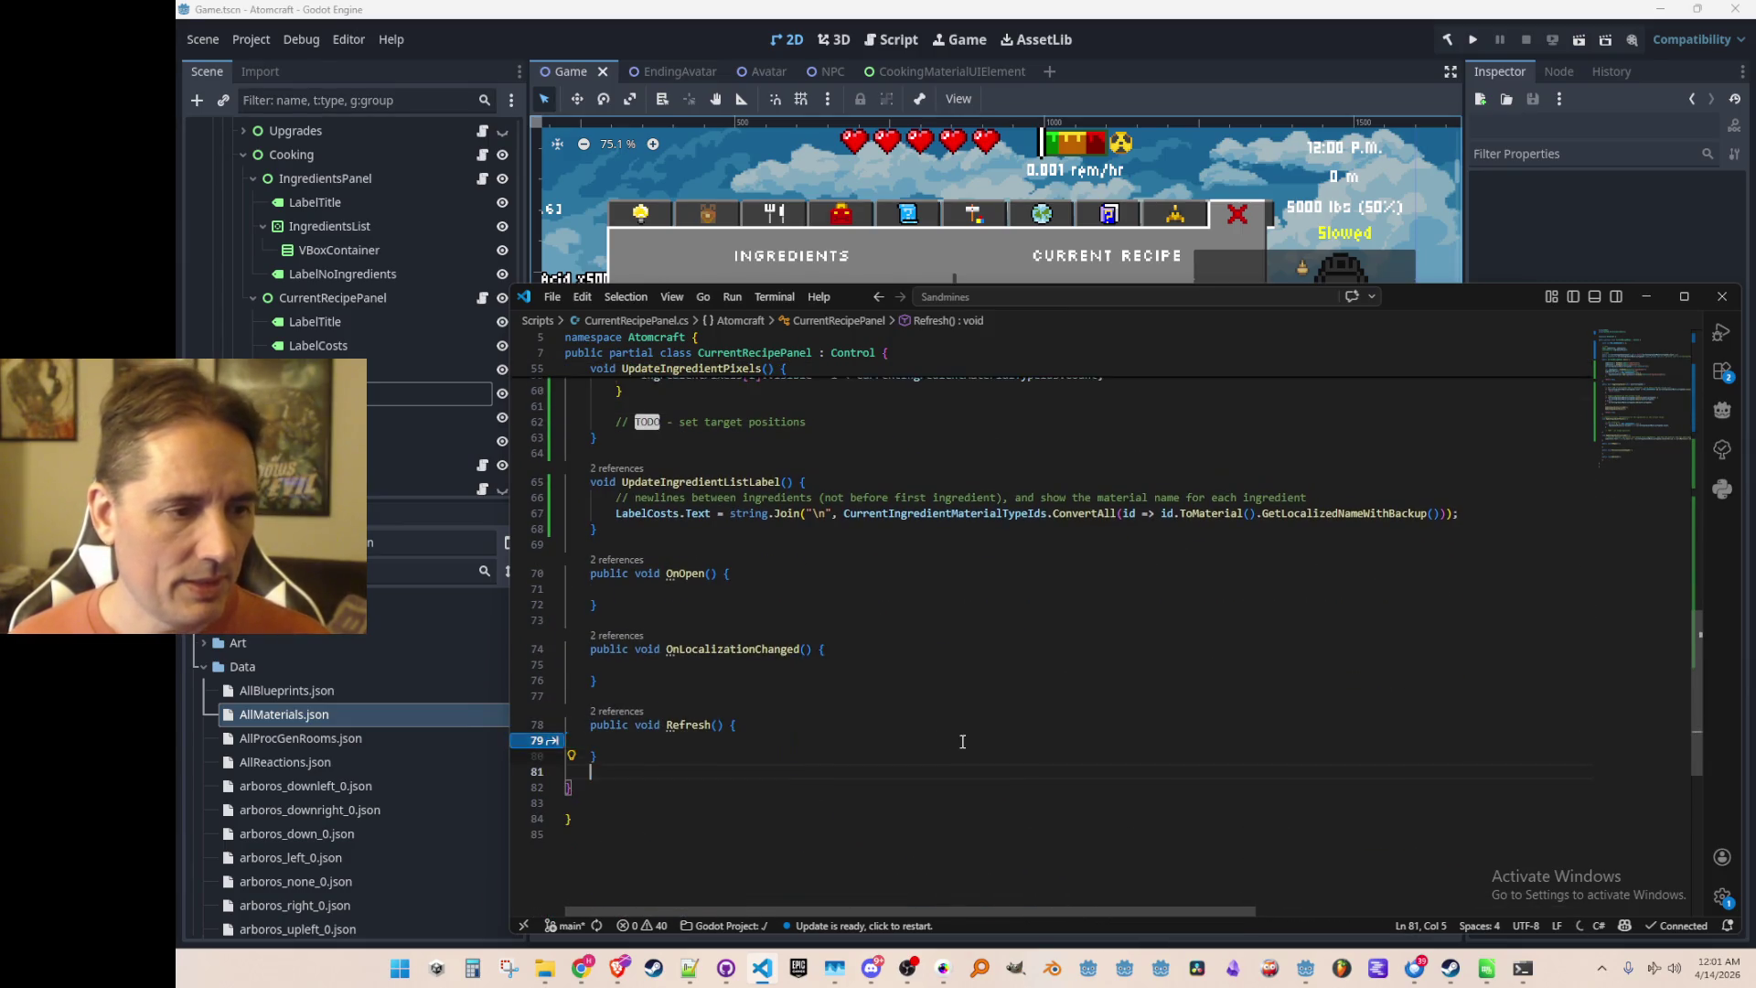
{"action": "scroll", "coordinate": [1011, 698], "scroll_direction": "down", "scroll_amount": 2}
{"action": "key", "text": "Return"}
{"action": "type", "text": "public void "}
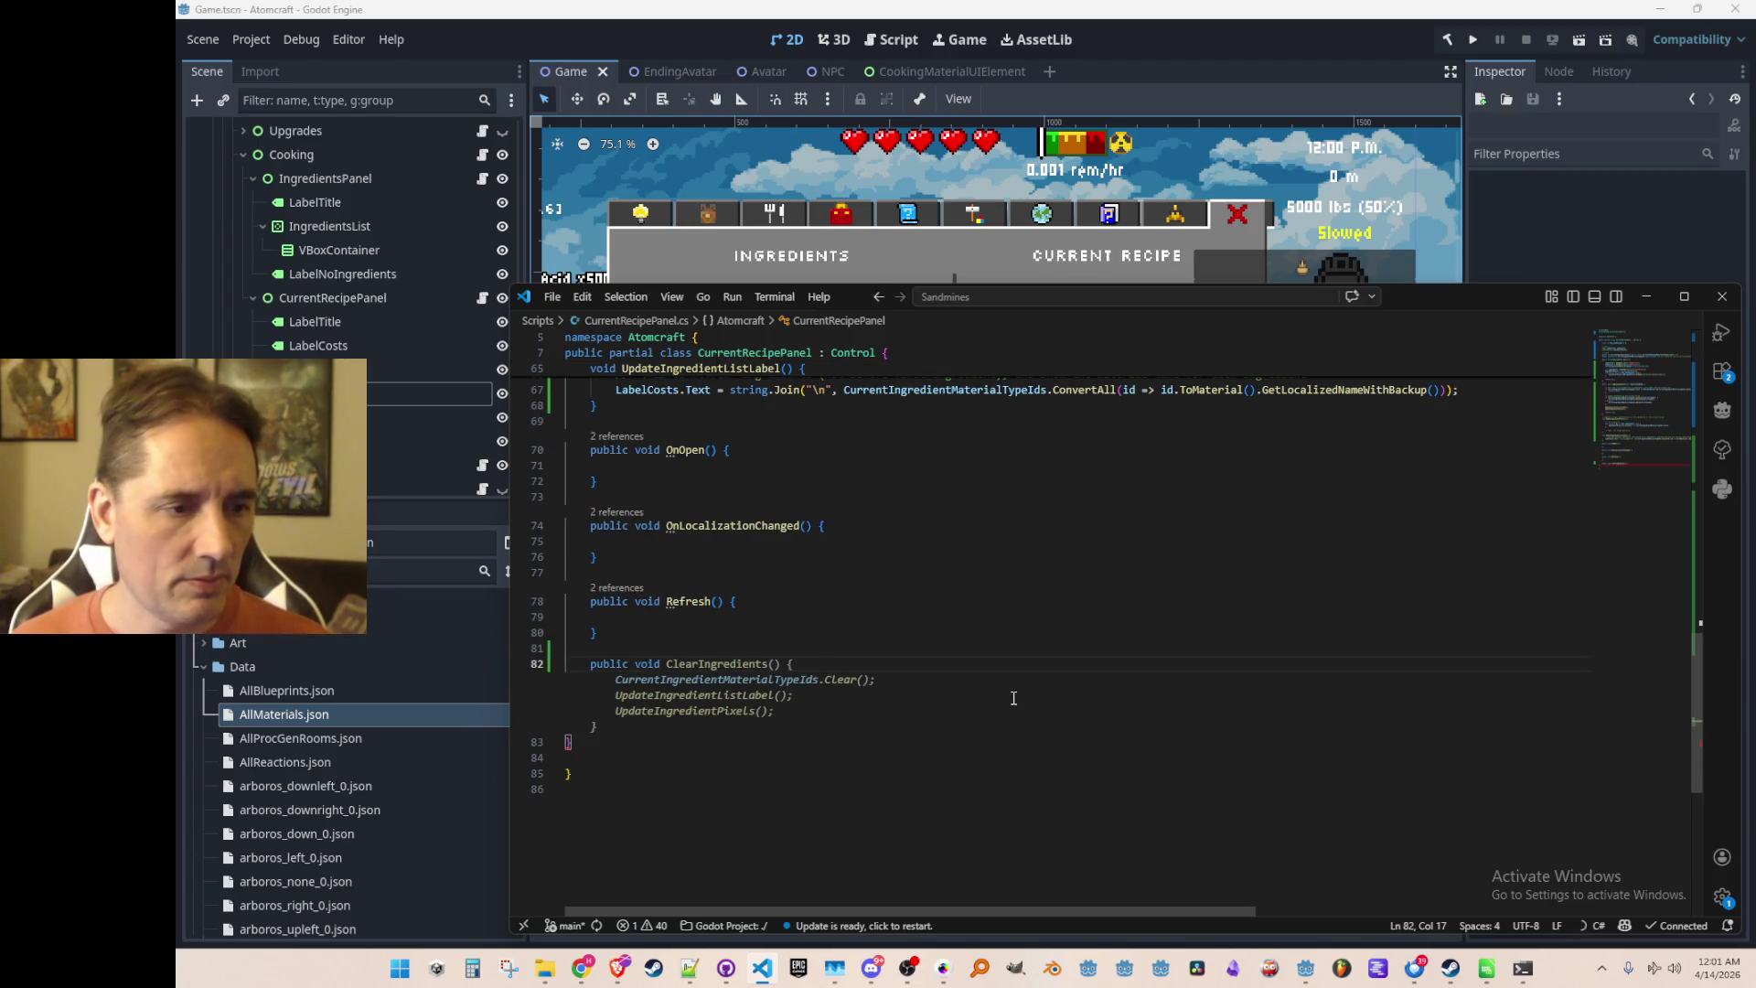
{"action": "type", "text": "Process("}
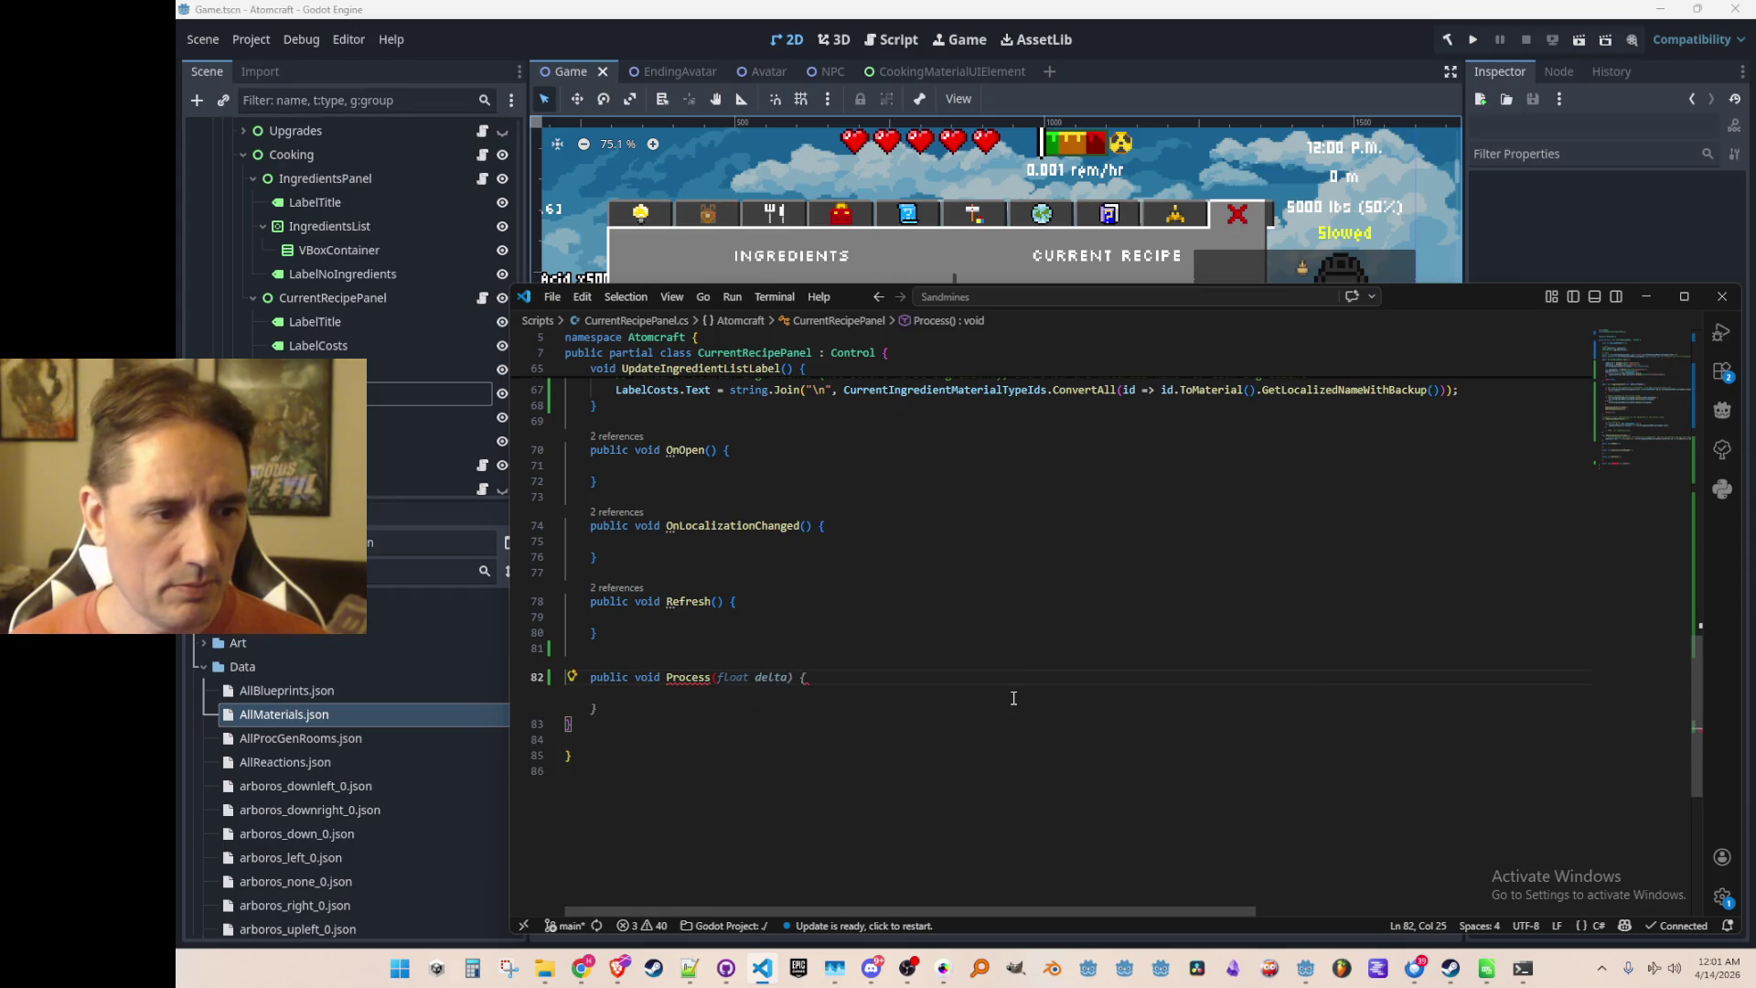
{"action": "key", "text": "Tab"}
{"action": "key", "text": "Up"}
{"action": "key", "text": "ctrl+p"}
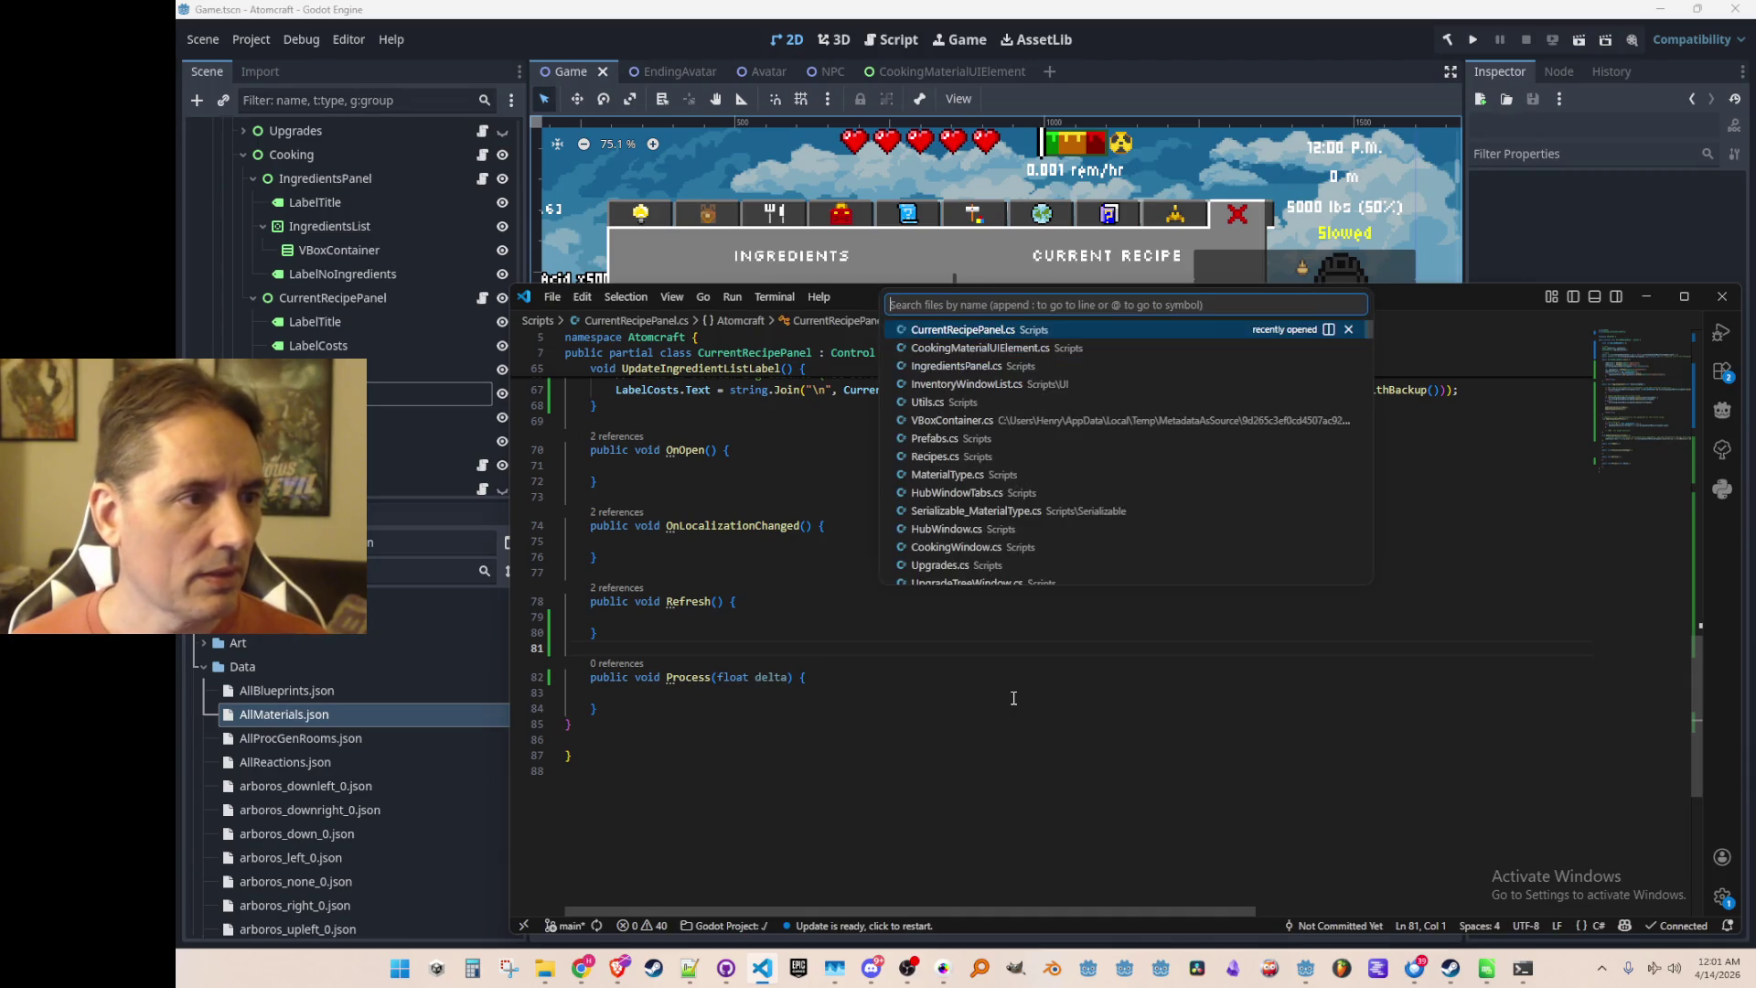
Open CookingWindow.cs through the quick file search for 'Cooking'
{"action": "type", "text": "cCooking"}
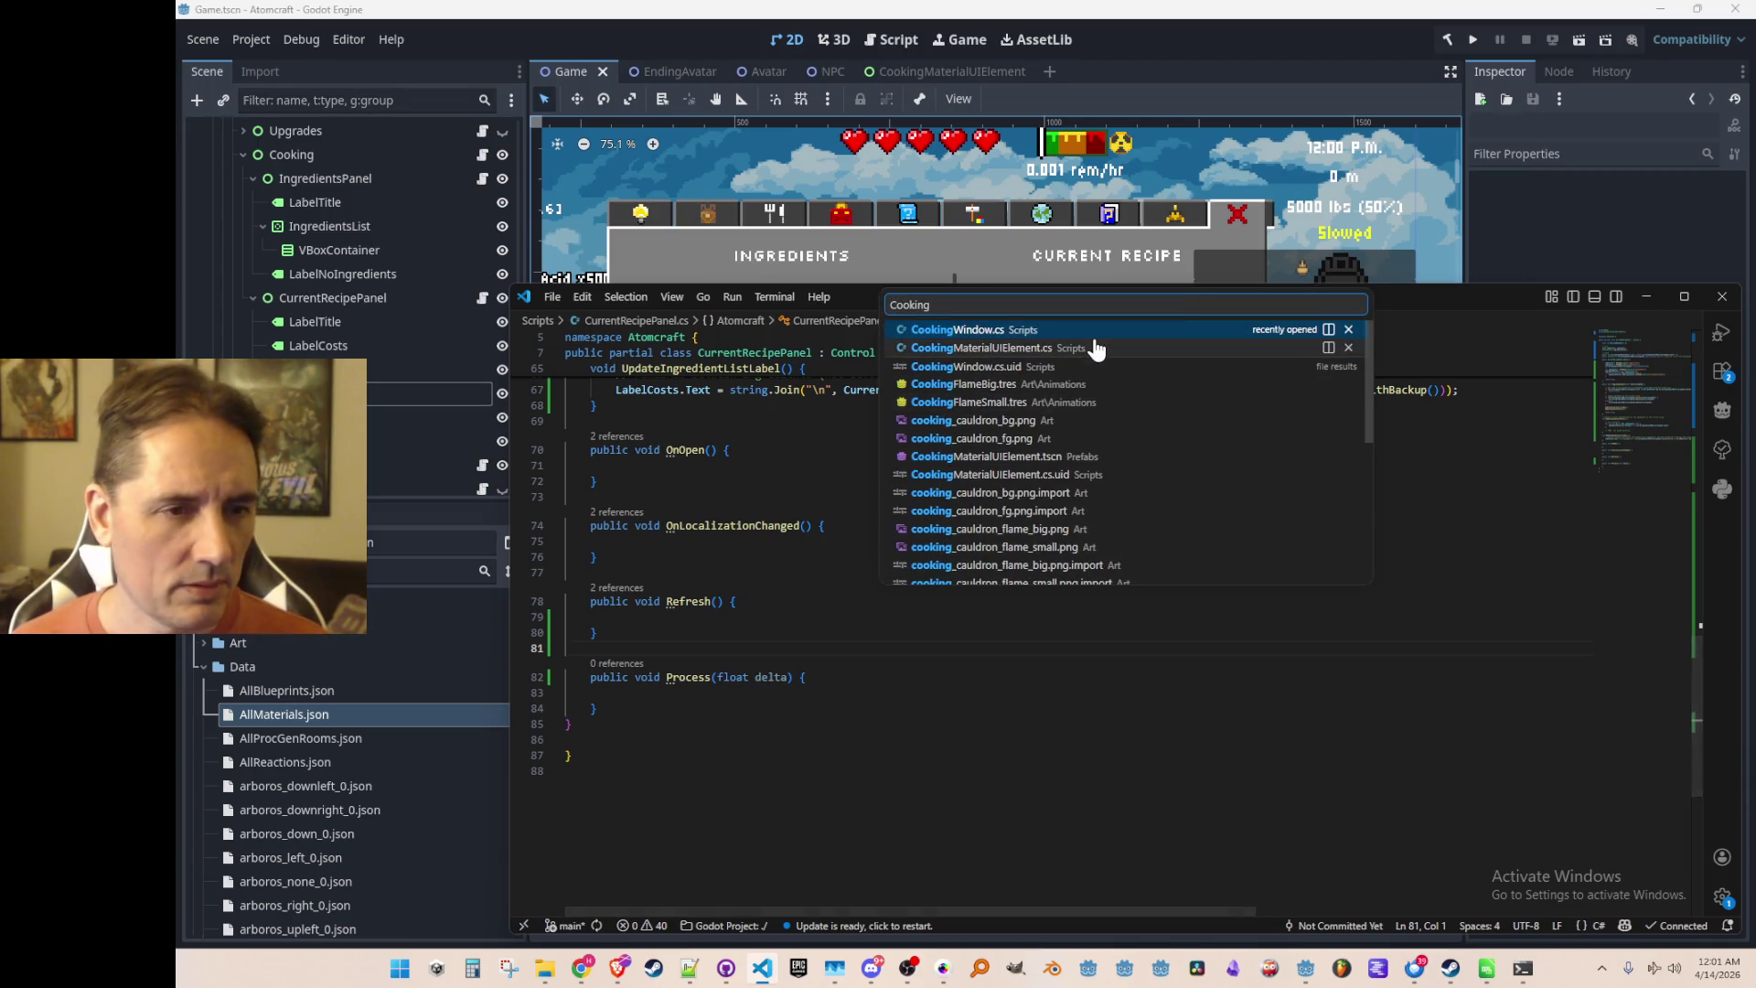
{"action": "left_click", "coordinate": [1088, 331]}
{"action": "left_click", "coordinate": [1615, 397]}
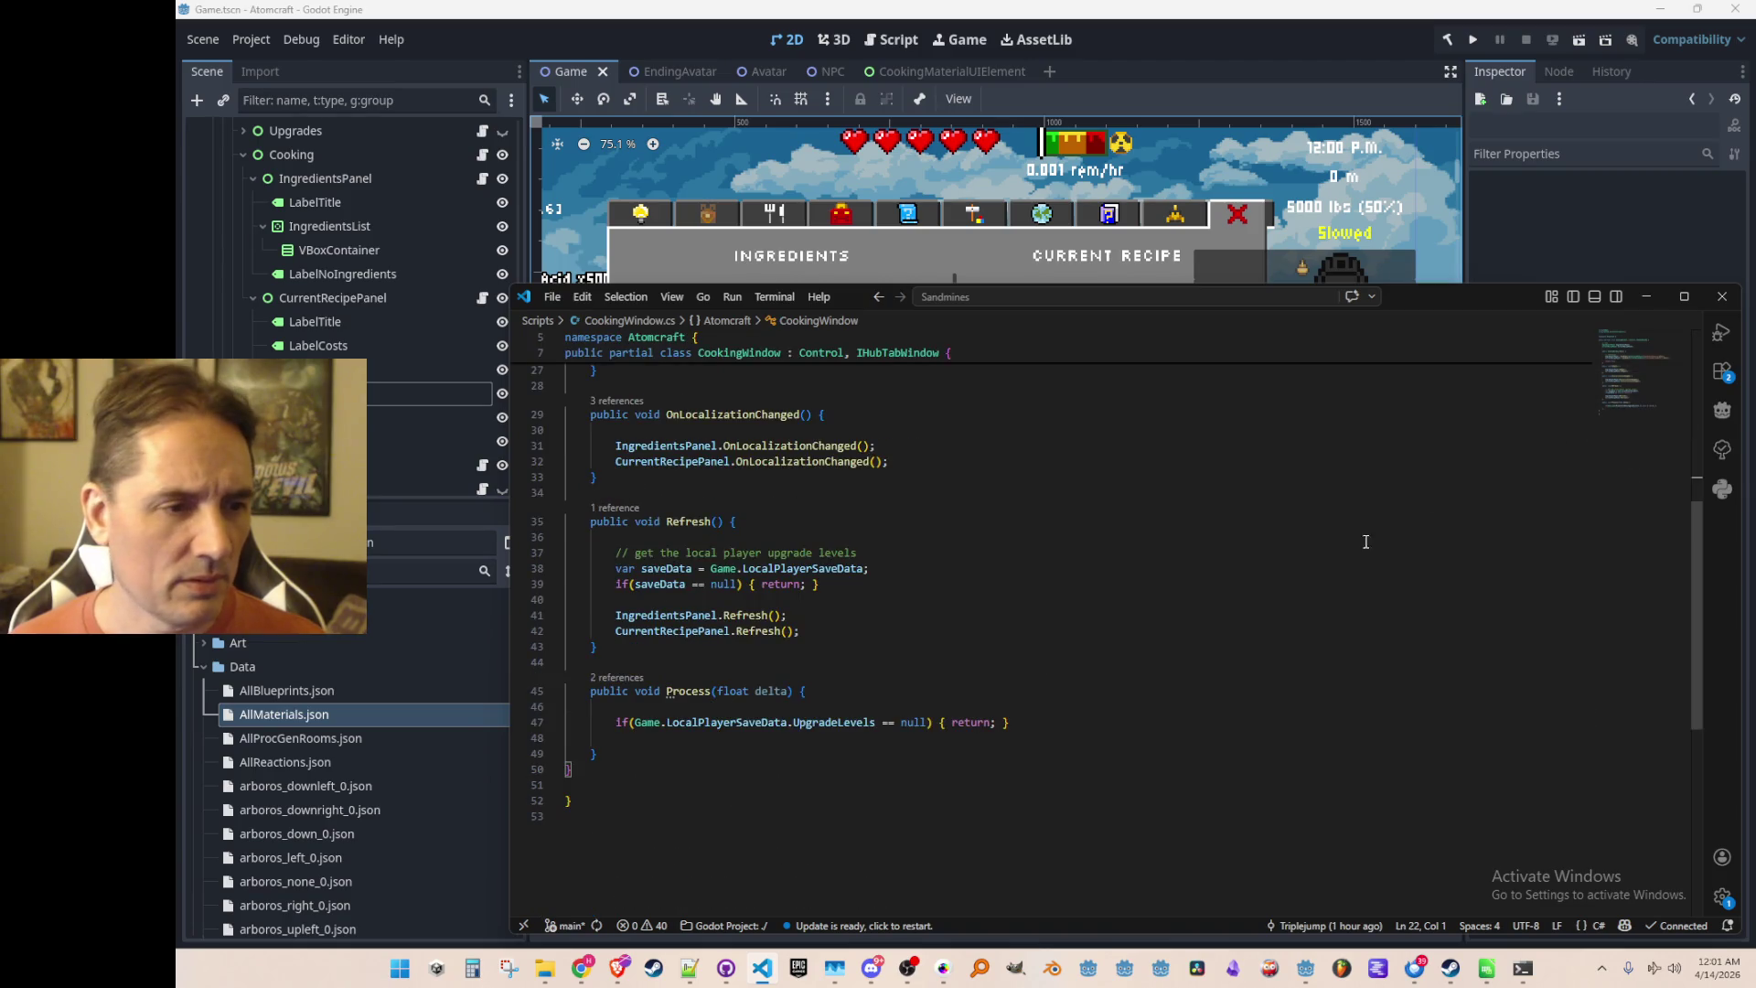
{"action": "scroll", "coordinate": [1340, 644], "scroll_direction": "down", "scroll_amount": 2}
Add CurrentRecipePanel.Process(delta) inside CookingWindow's Process, removing the suggested IngredientsPanel line
{"action": "left_click", "coordinate": [1355, 624]}
{"action": "key", "text": "Down"}
{"action": "key", "text": "Down"}
{"action": "key", "text": "Return"}
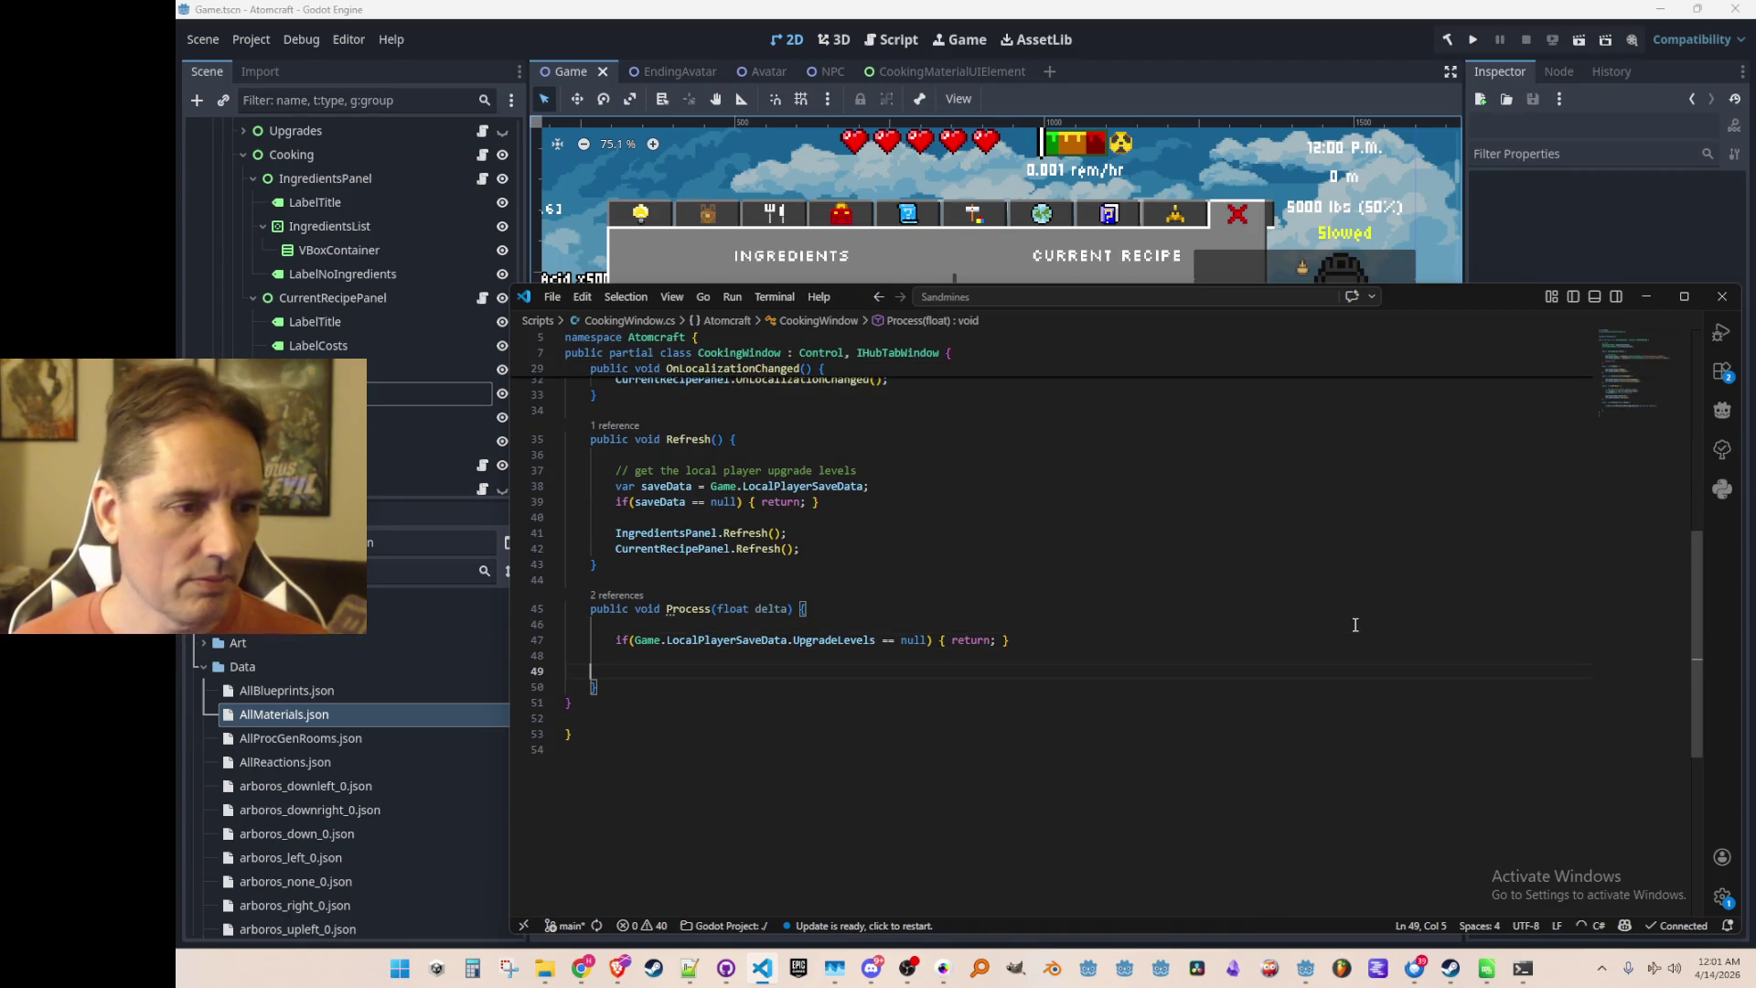
{"action": "key", "text": "Tab"}
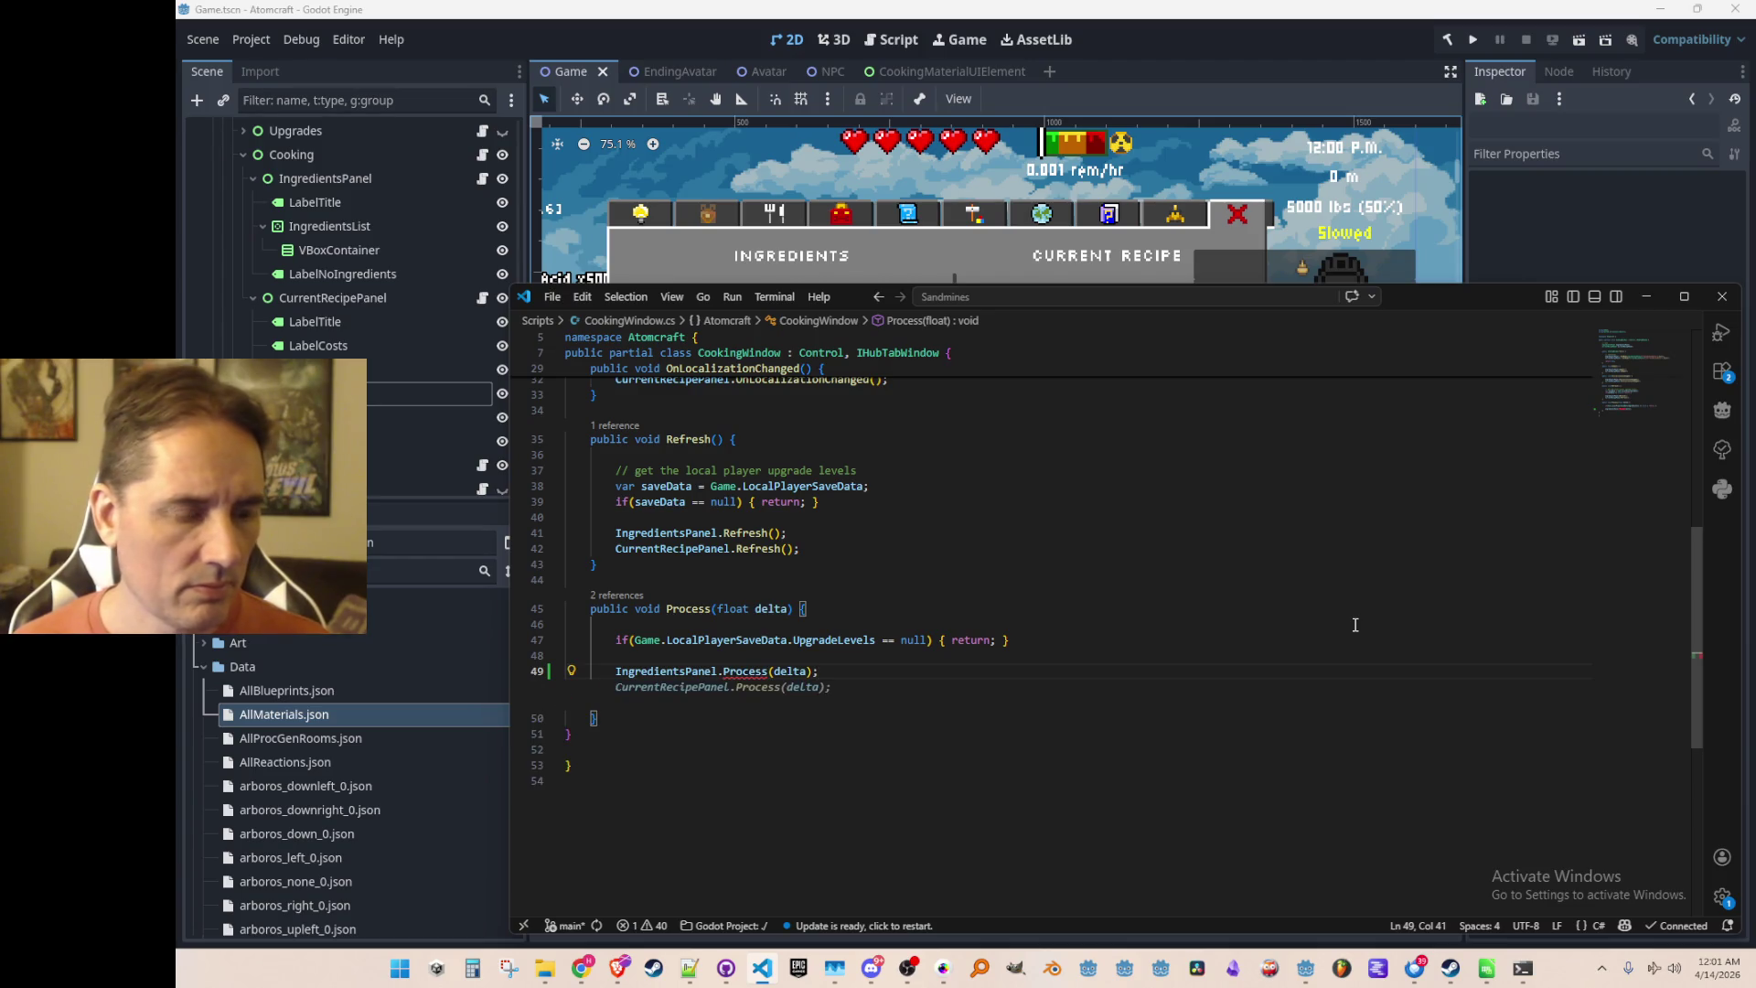
{"action": "key", "text": "Tab"}
{"action": "key", "text": "Up"}
{"action": "key", "text": "Up"}
{"action": "key", "text": "ctrl+shift+k"}
{"action": "key", "text": "Down"}
{"action": "key", "text": "ctrl+shift+k"}
{"action": "key", "text": "Up"}
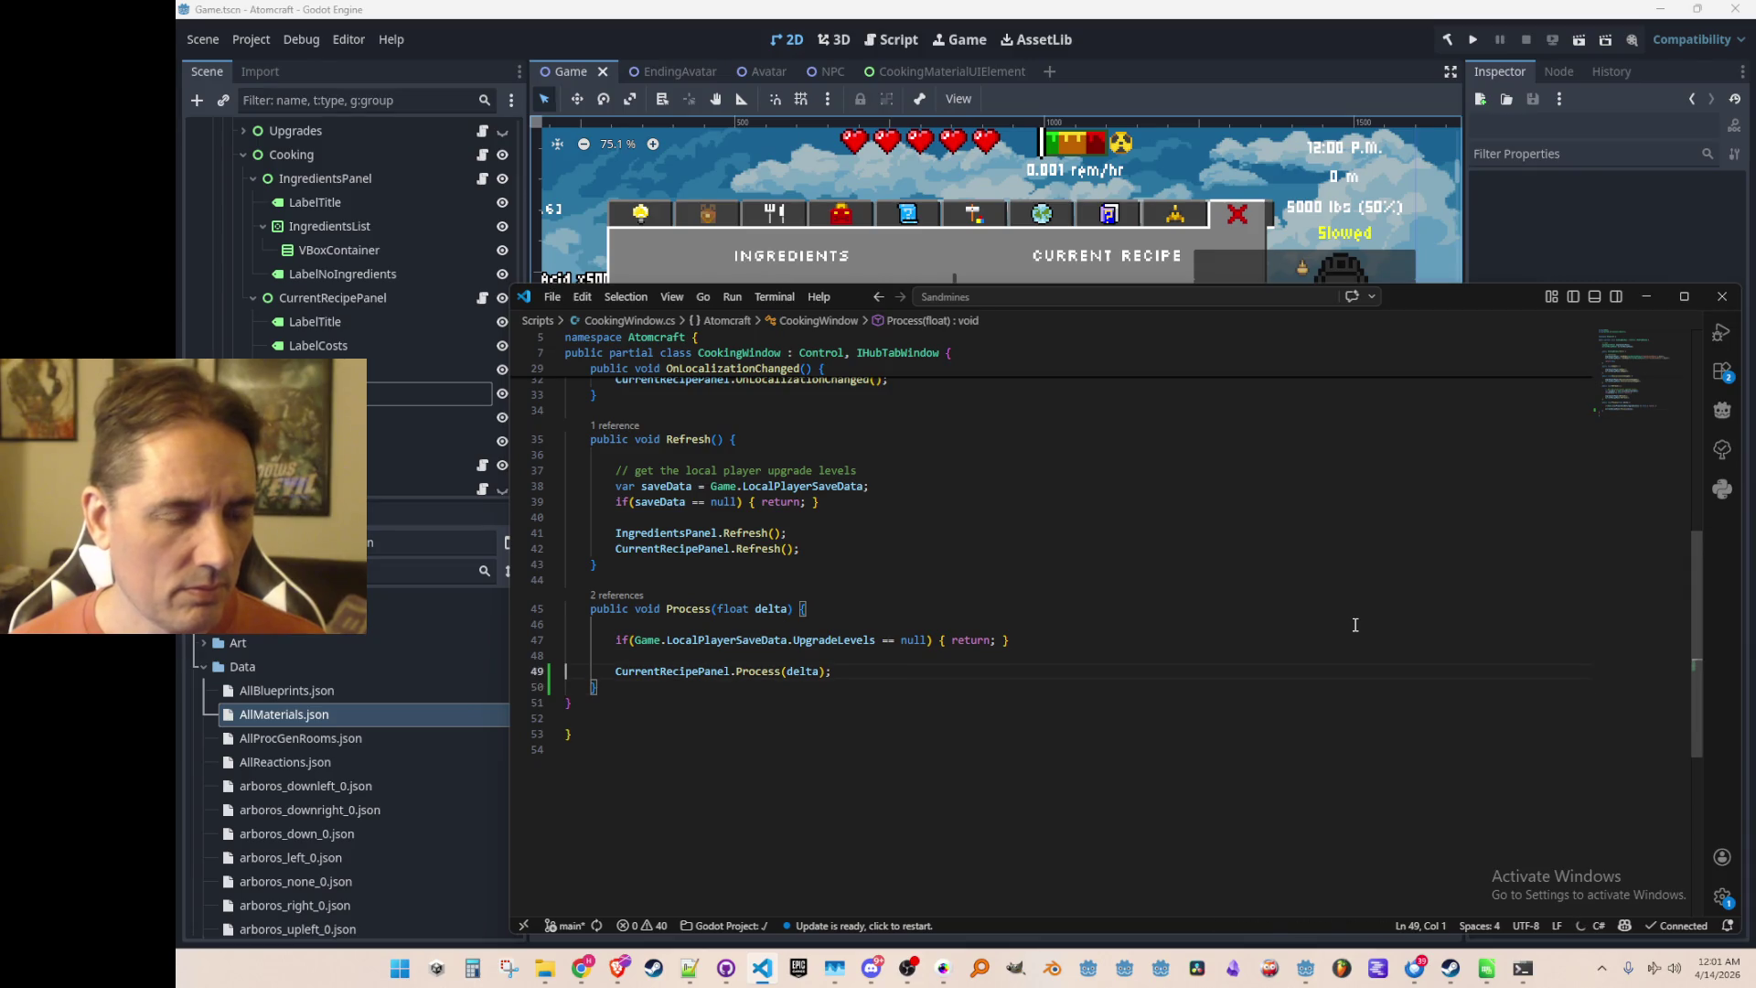
{"action": "key", "text": "Up"}
{"action": "key", "text": "Up"}
{"action": "key", "text": "Up"}
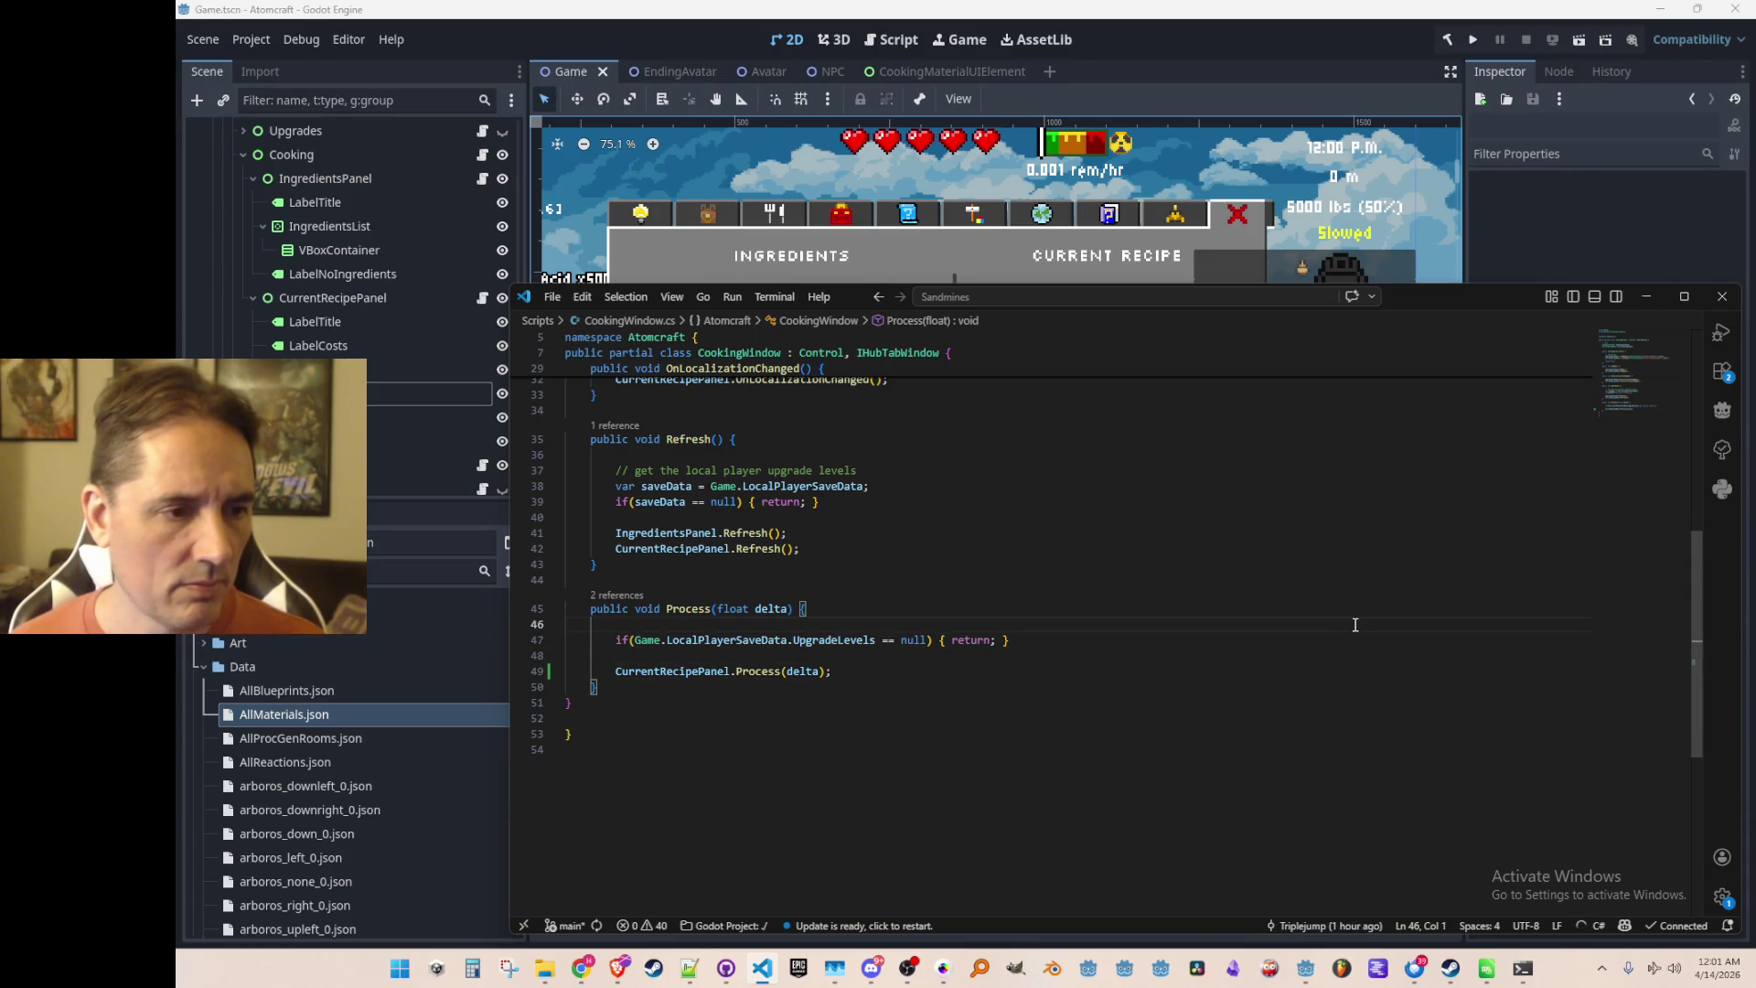
Go back to CurrentRecipePanel.cs and scroll through its code
{"action": "key", "text": "alt+Left"}
{"action": "key", "text": "alt+Left"}
{"action": "key", "text": "alt+Left"}
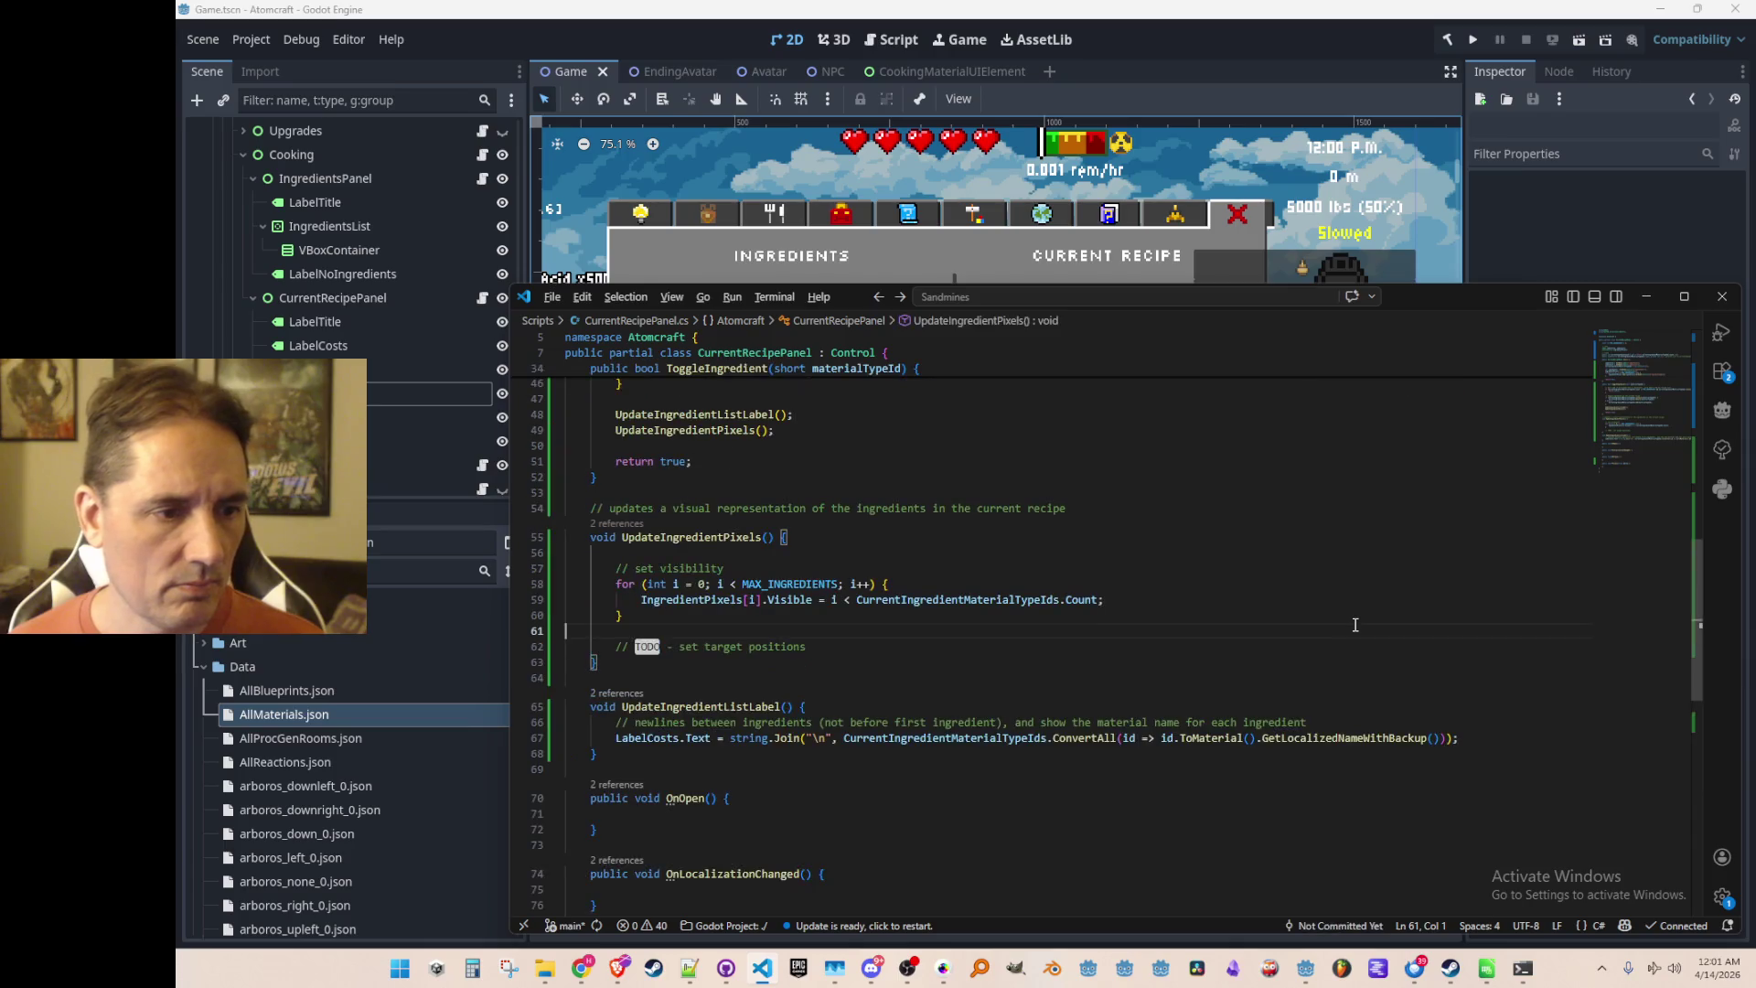
{"action": "scroll", "coordinate": [1354, 625], "scroll_direction": "up", "scroll_amount": 15}
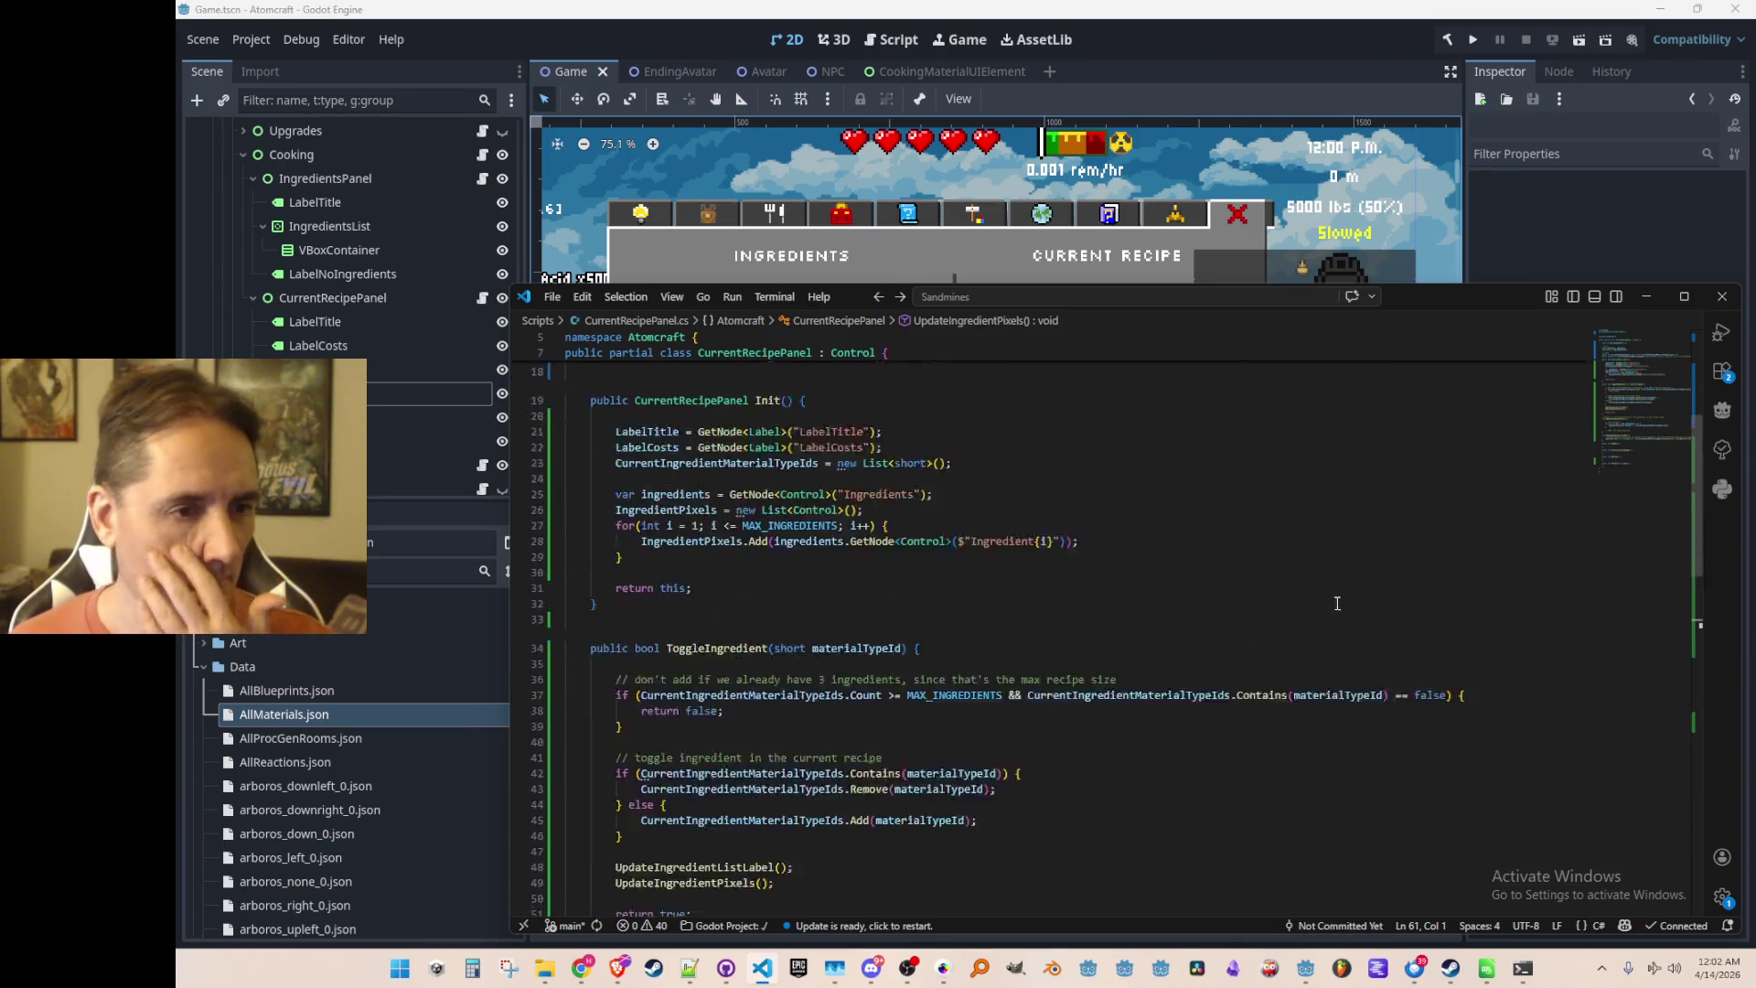
{"action": "scroll", "coordinate": [1326, 567], "scroll_direction": "down", "scroll_amount": 5}
{"action": "scroll", "coordinate": [1317, 571], "scroll_direction": "down", "scroll_amount": 5}
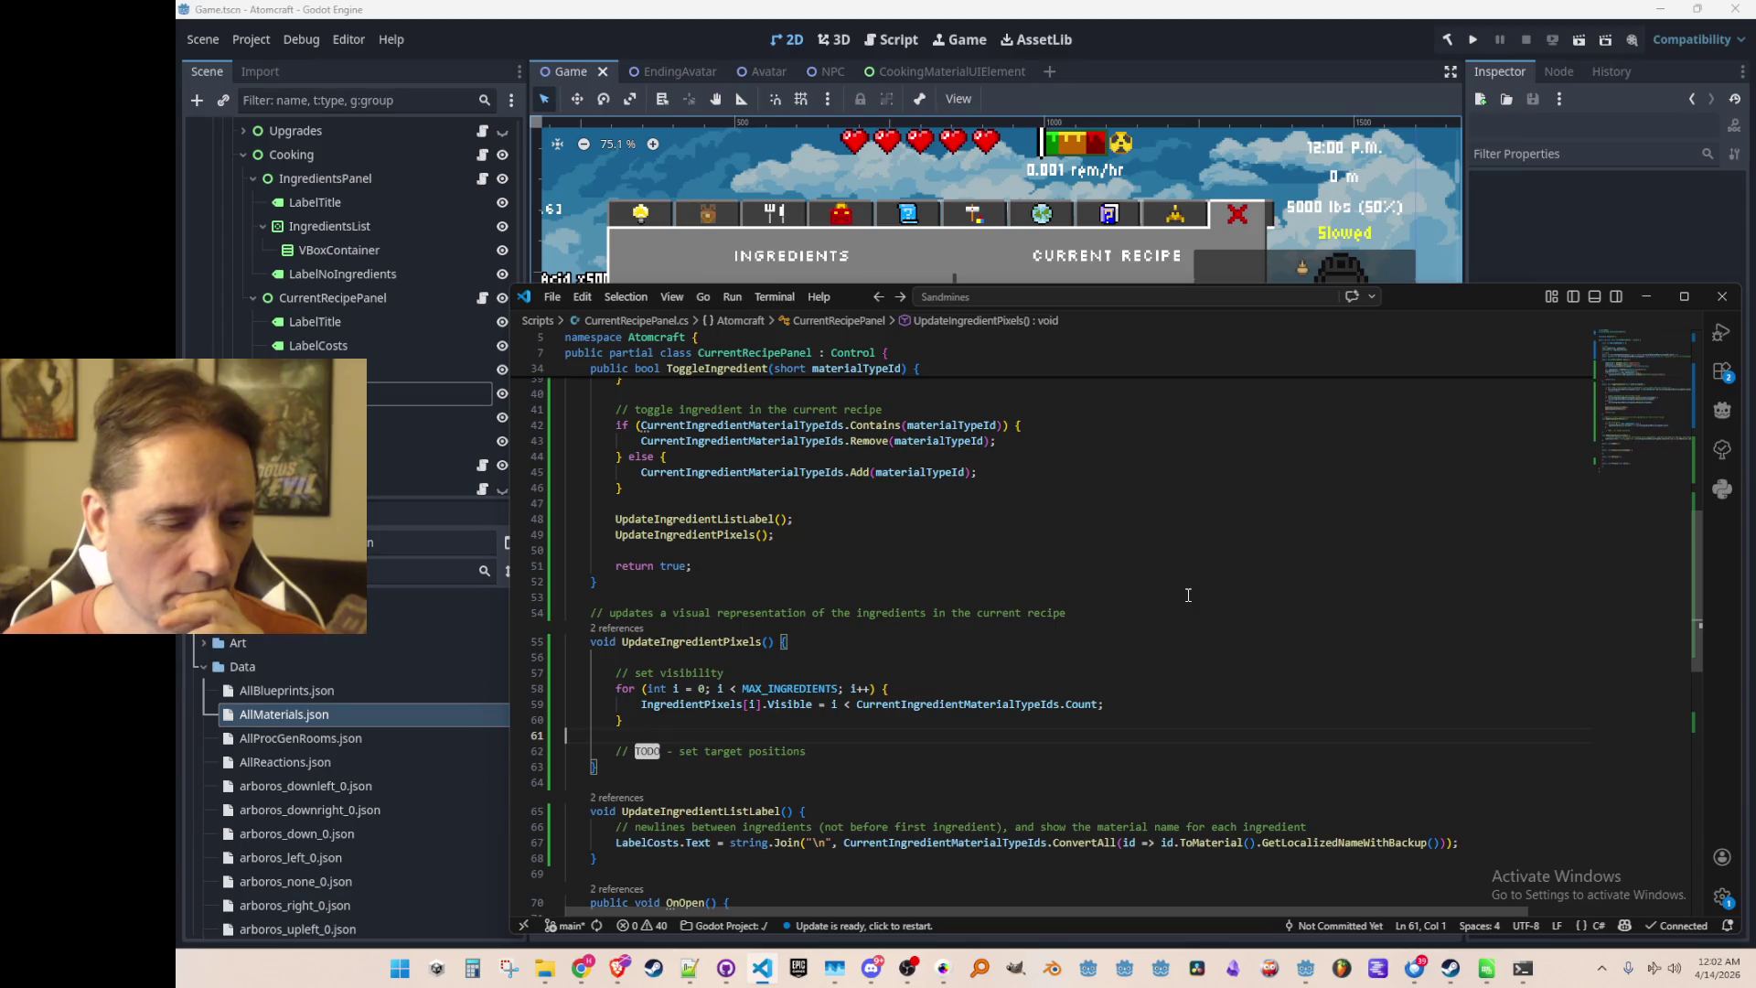
{"action": "scroll", "coordinate": [1206, 651], "scroll_direction": "down", "scroll_amount": 2}
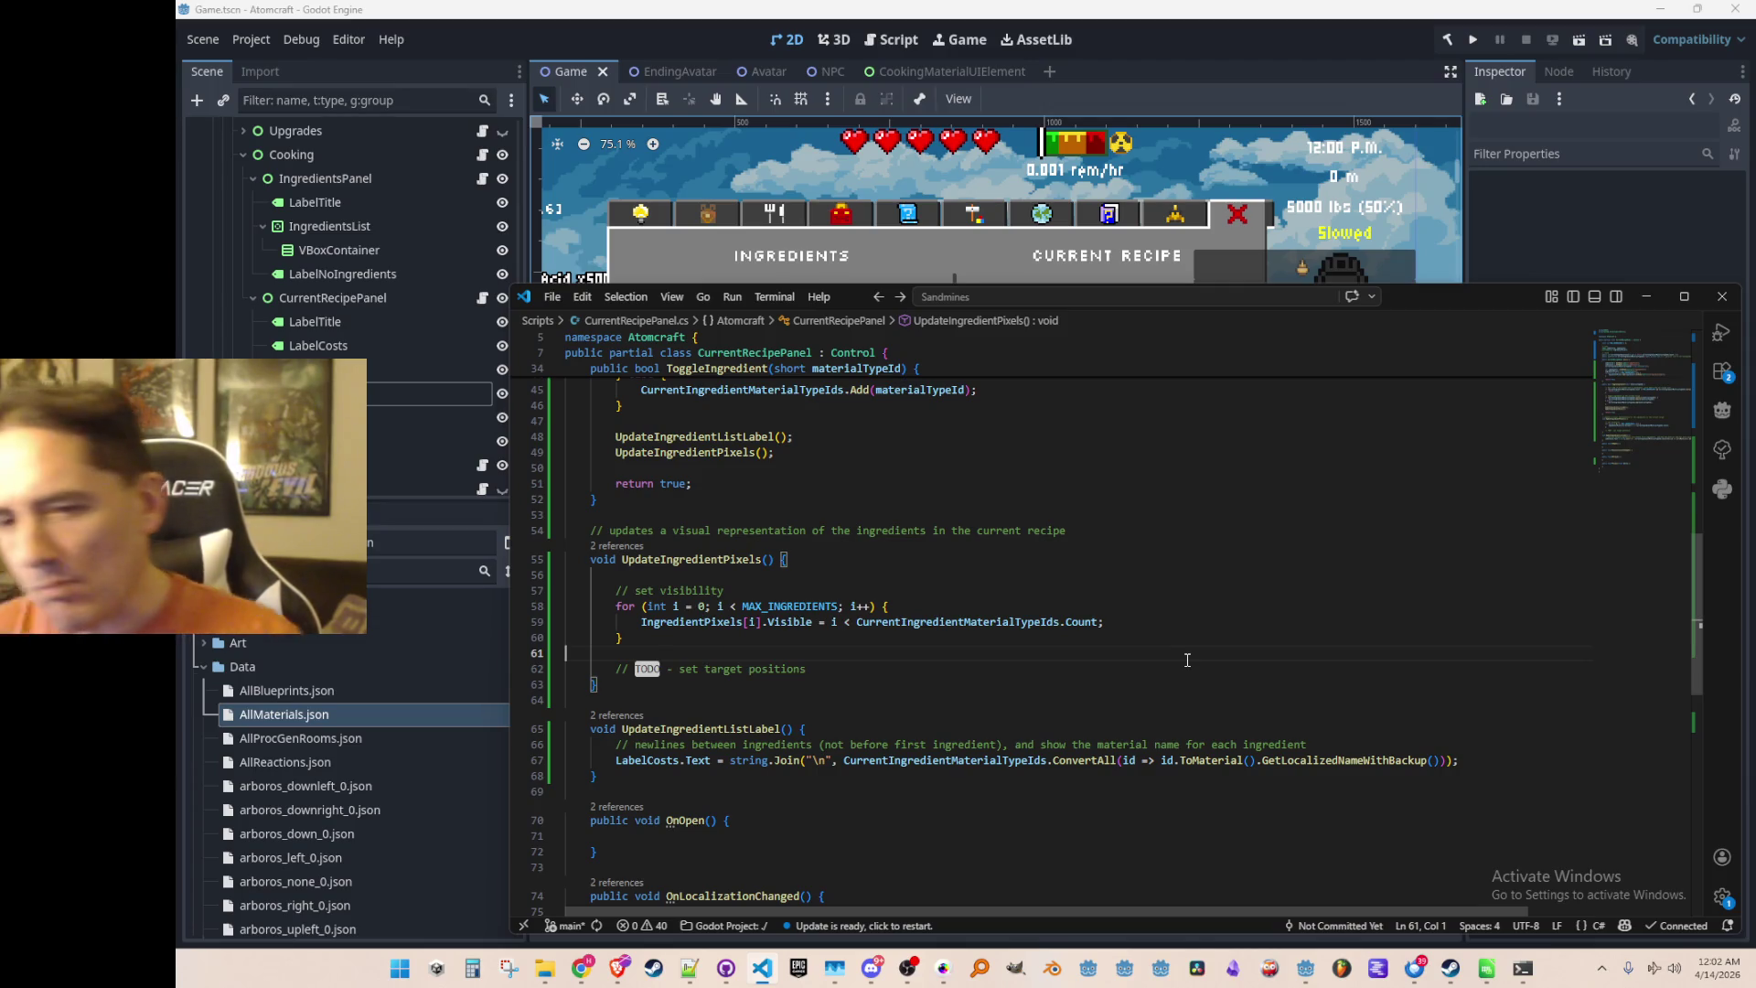
Open the references peek above Init() and expand the CookingWindow.cs call
{"action": "left_click", "coordinate": [1416, 640]}
{"action": "key", "text": "Up"}
{"action": "key", "text": "Home"}
{"action": "key", "text": "shift+Home"}
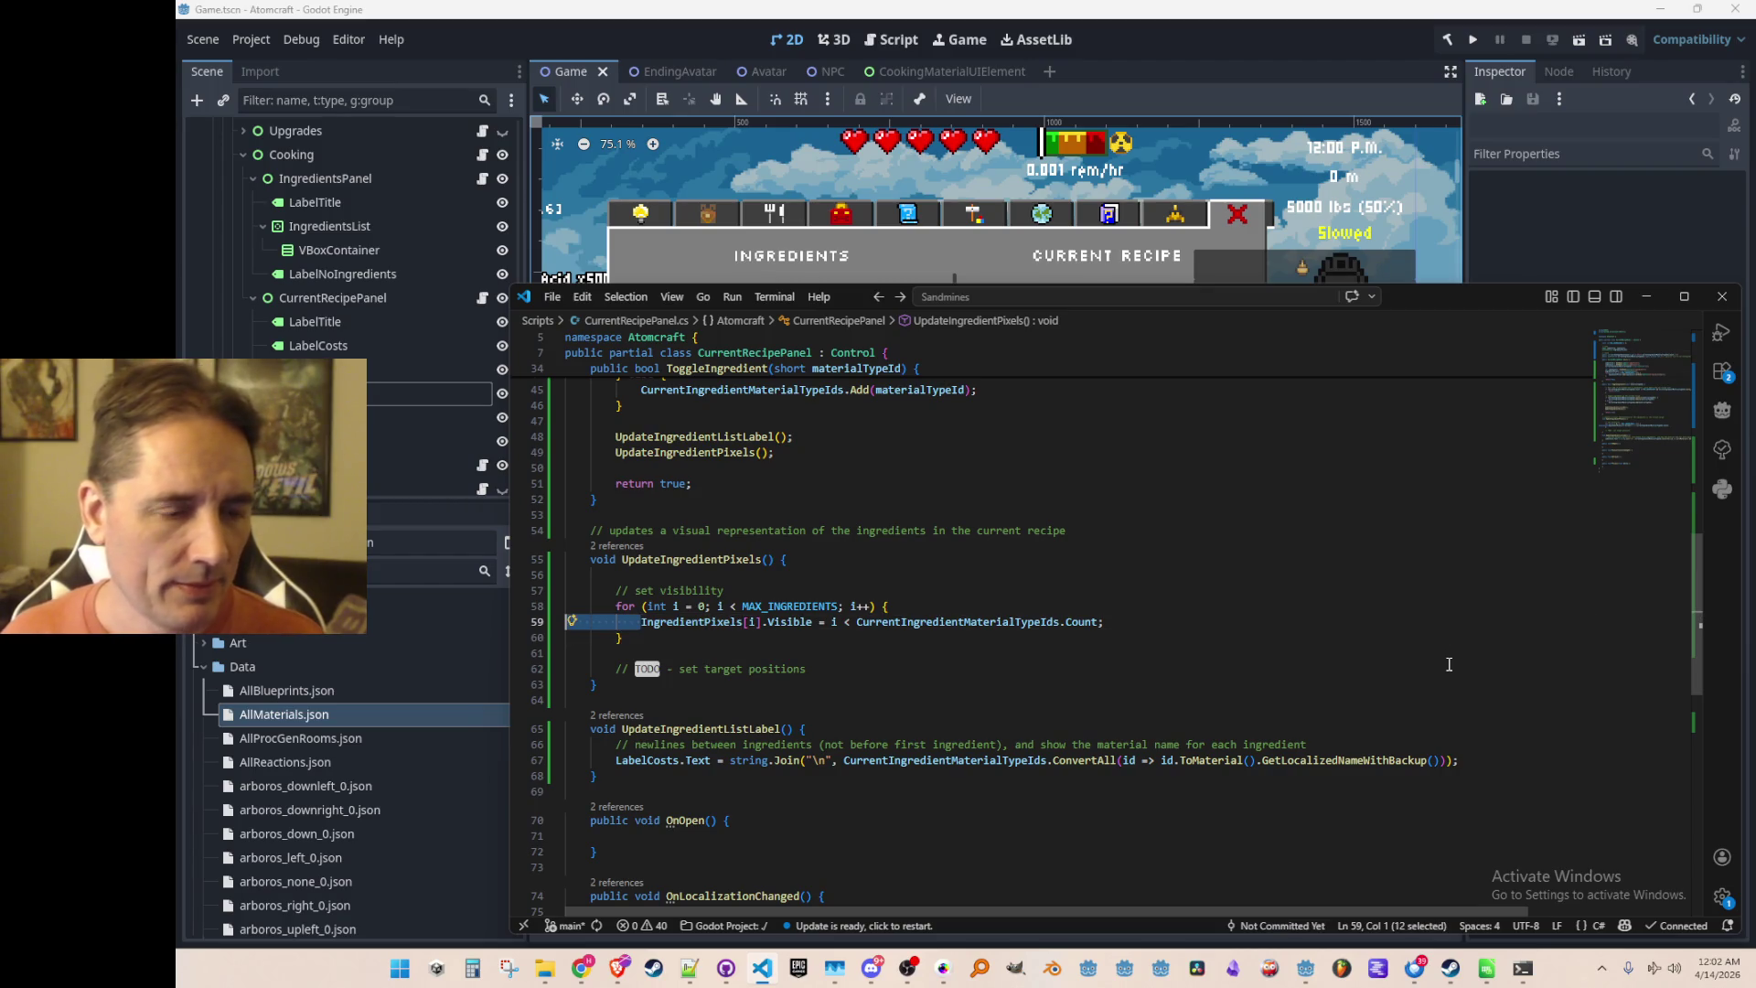
{"action": "key", "text": "Down"}
{"action": "key", "text": "Down"}
{"action": "scroll", "coordinate": [1449, 663], "scroll_direction": "up", "scroll_amount": 10}
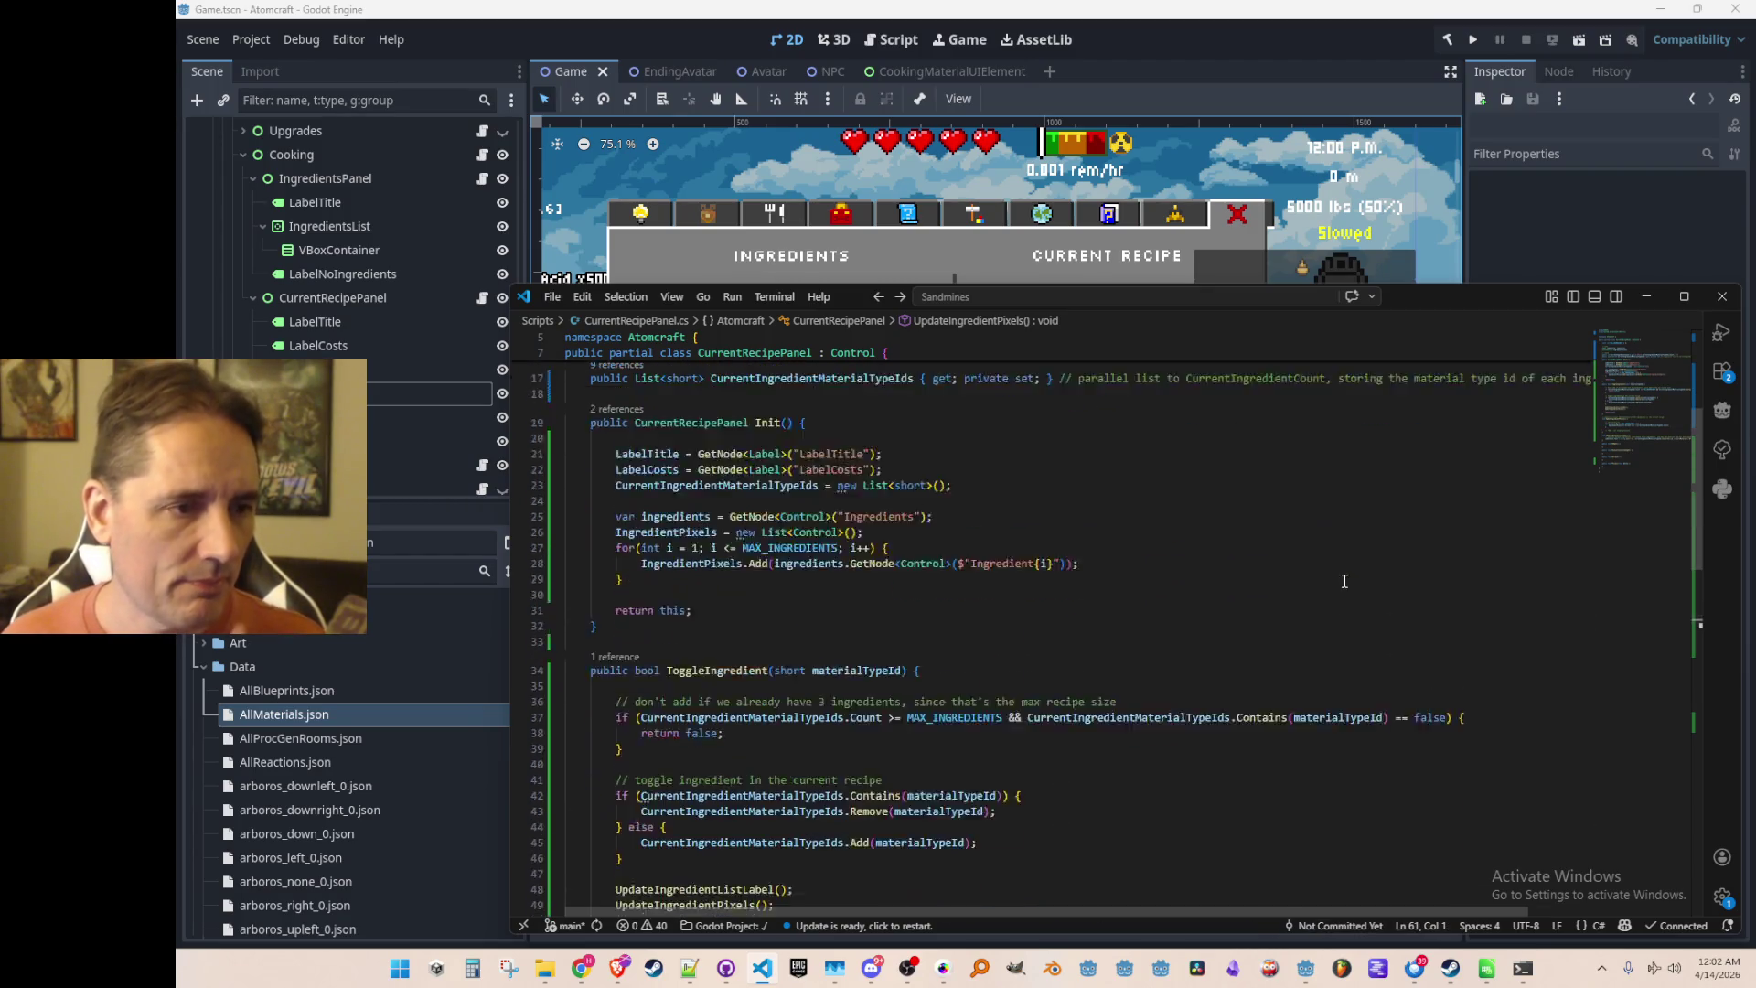
{"action": "scroll", "coordinate": [1305, 636], "scroll_direction": "up", "scroll_amount": 4}
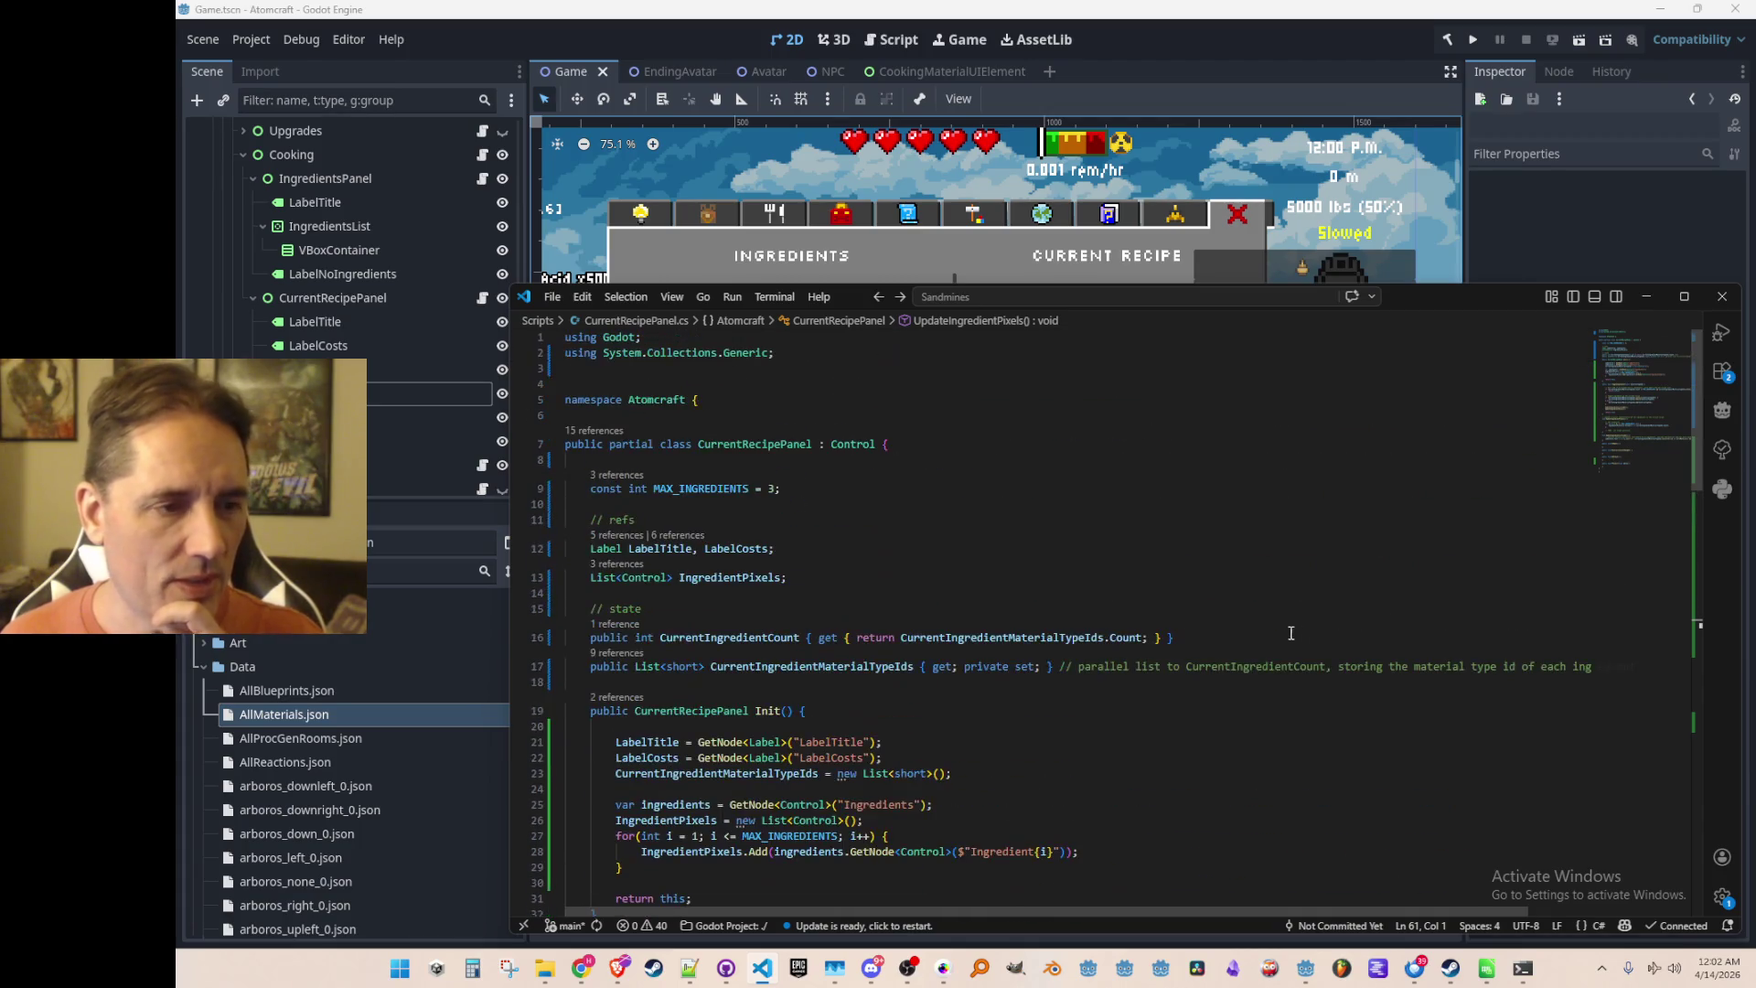
{"action": "scroll", "coordinate": [803, 572], "scroll_direction": "down", "scroll_amount": 4}
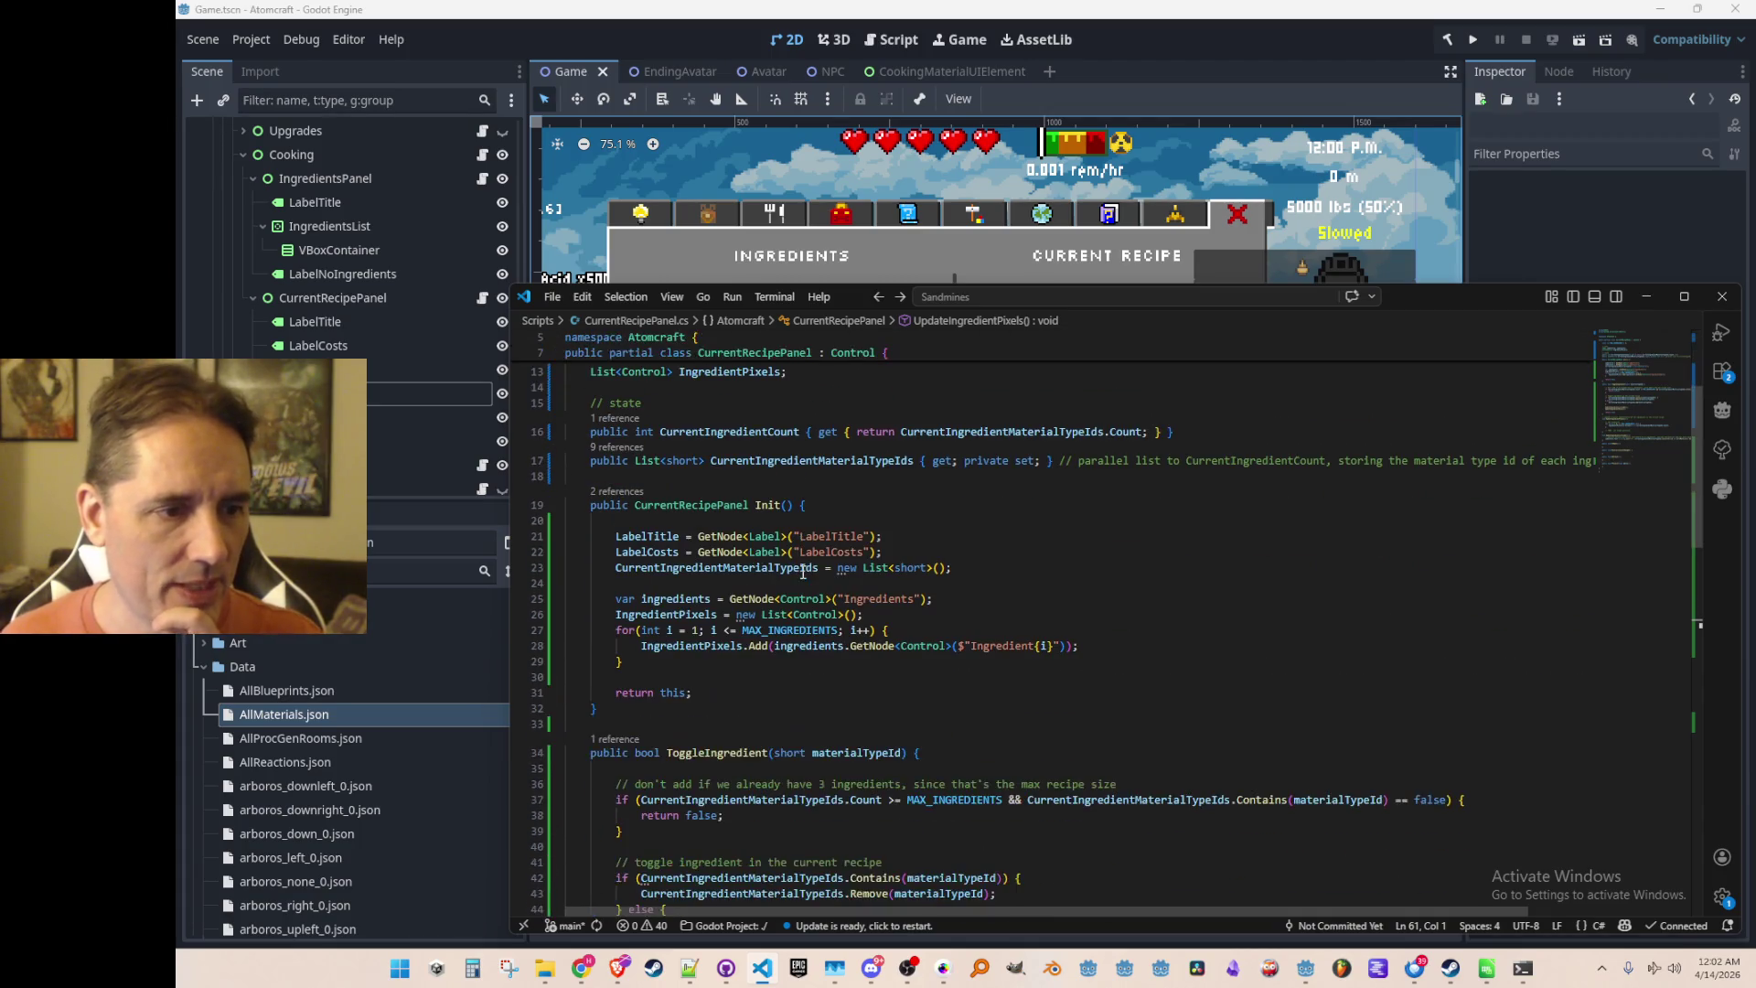
{"action": "left_click", "coordinate": [635, 491]}
{"action": "left_click", "coordinate": [1102, 549]}
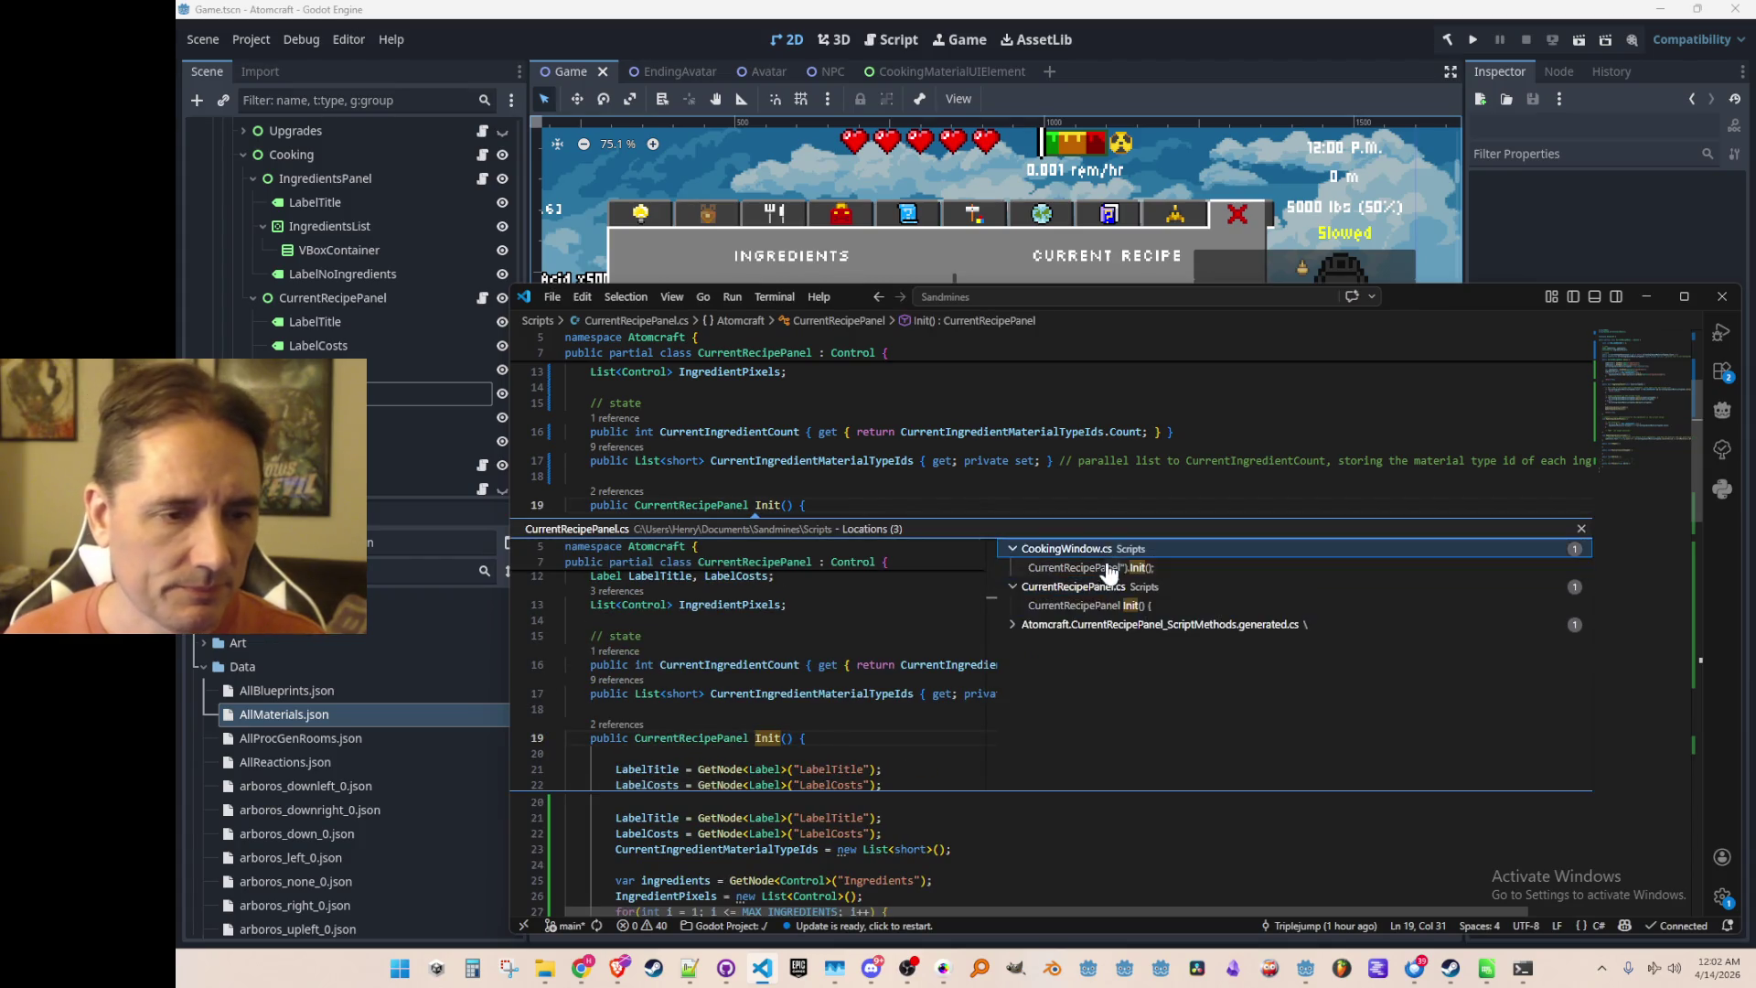
In CookingWindow.cs, prefix the CurrentRecipePanel field with 'public static'
{"action": "double_click", "coordinate": [1106, 568]}
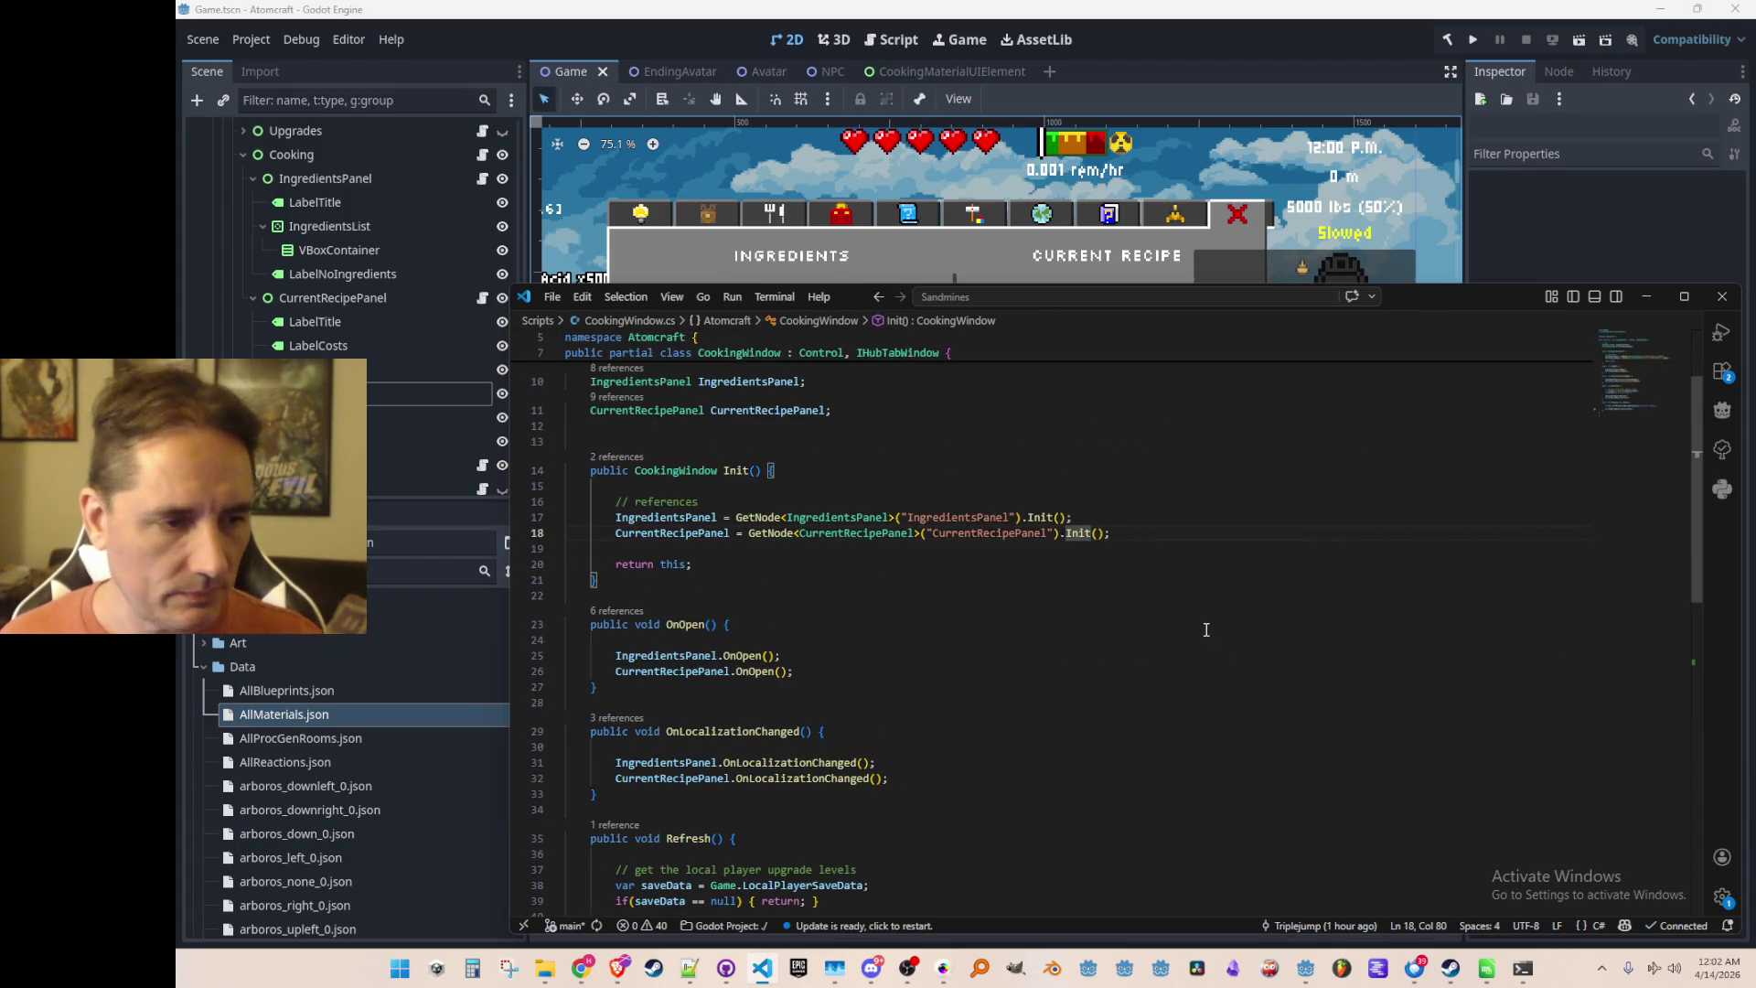
{"action": "scroll", "coordinate": [1255, 747], "scroll_direction": "up", "scroll_amount": 3}
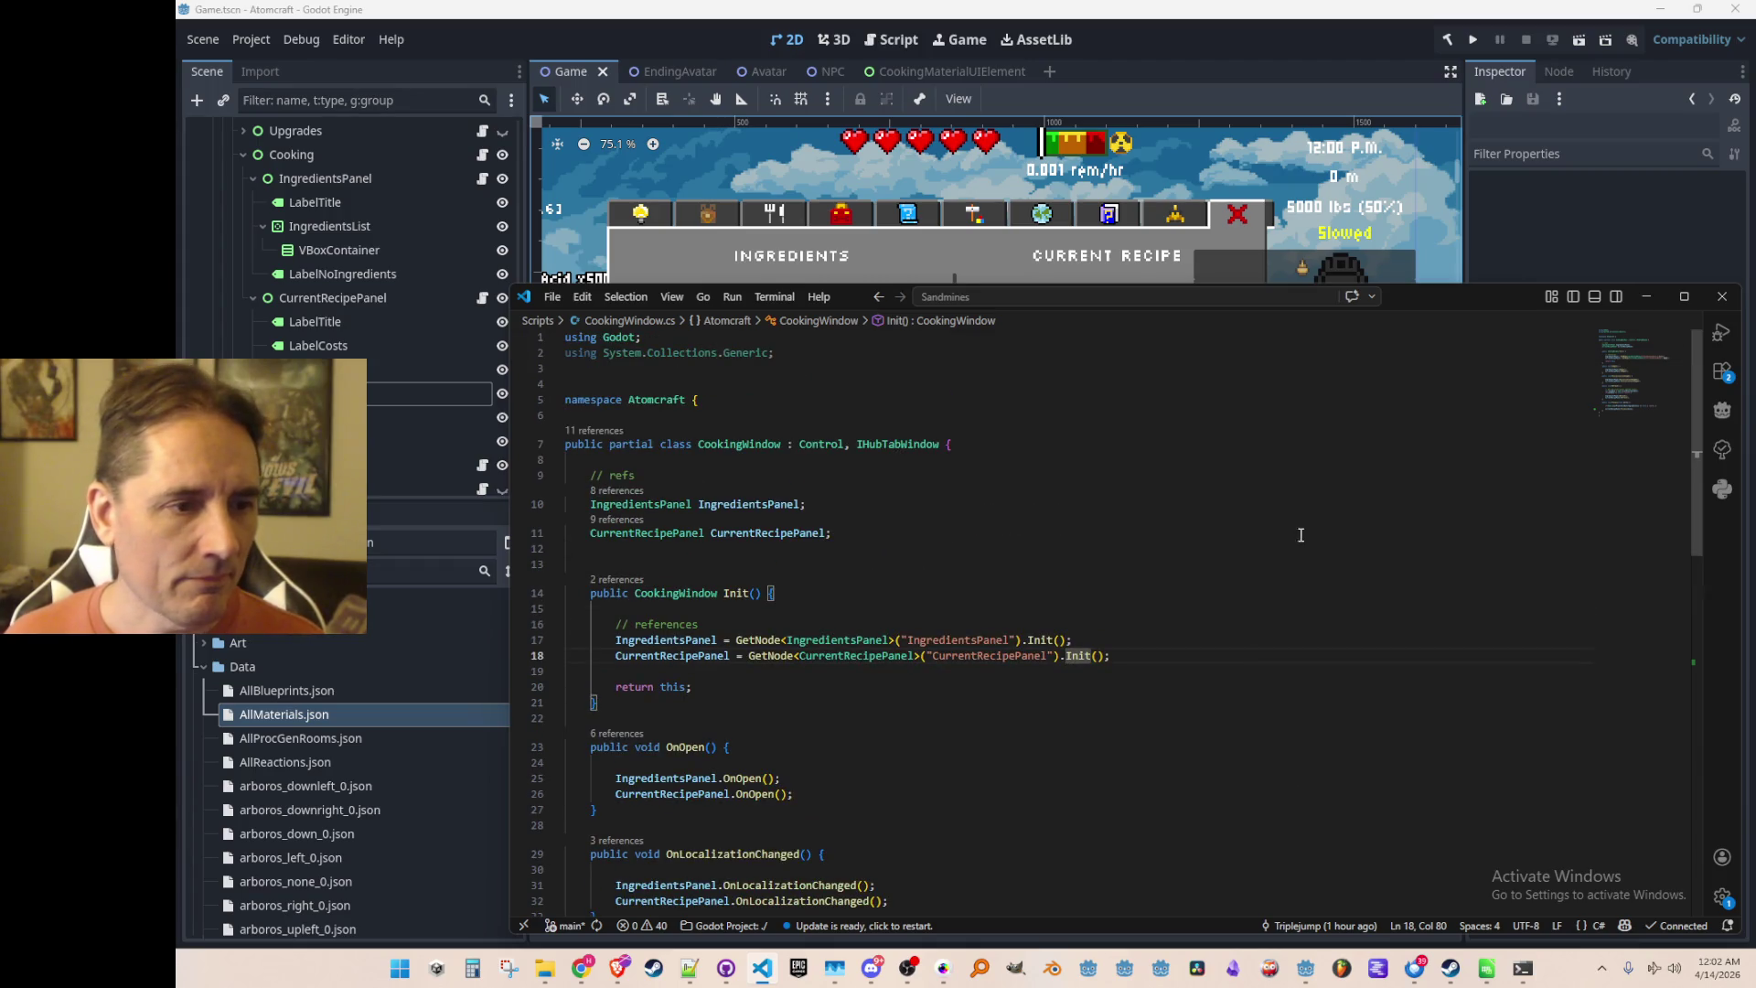
{"action": "left_click", "coordinate": [1313, 509]}
{"action": "key", "text": "Down"}
{"action": "key", "text": "Home"}
{"action": "type", "text": "static"}
{"action": "key", "text": "Home"}
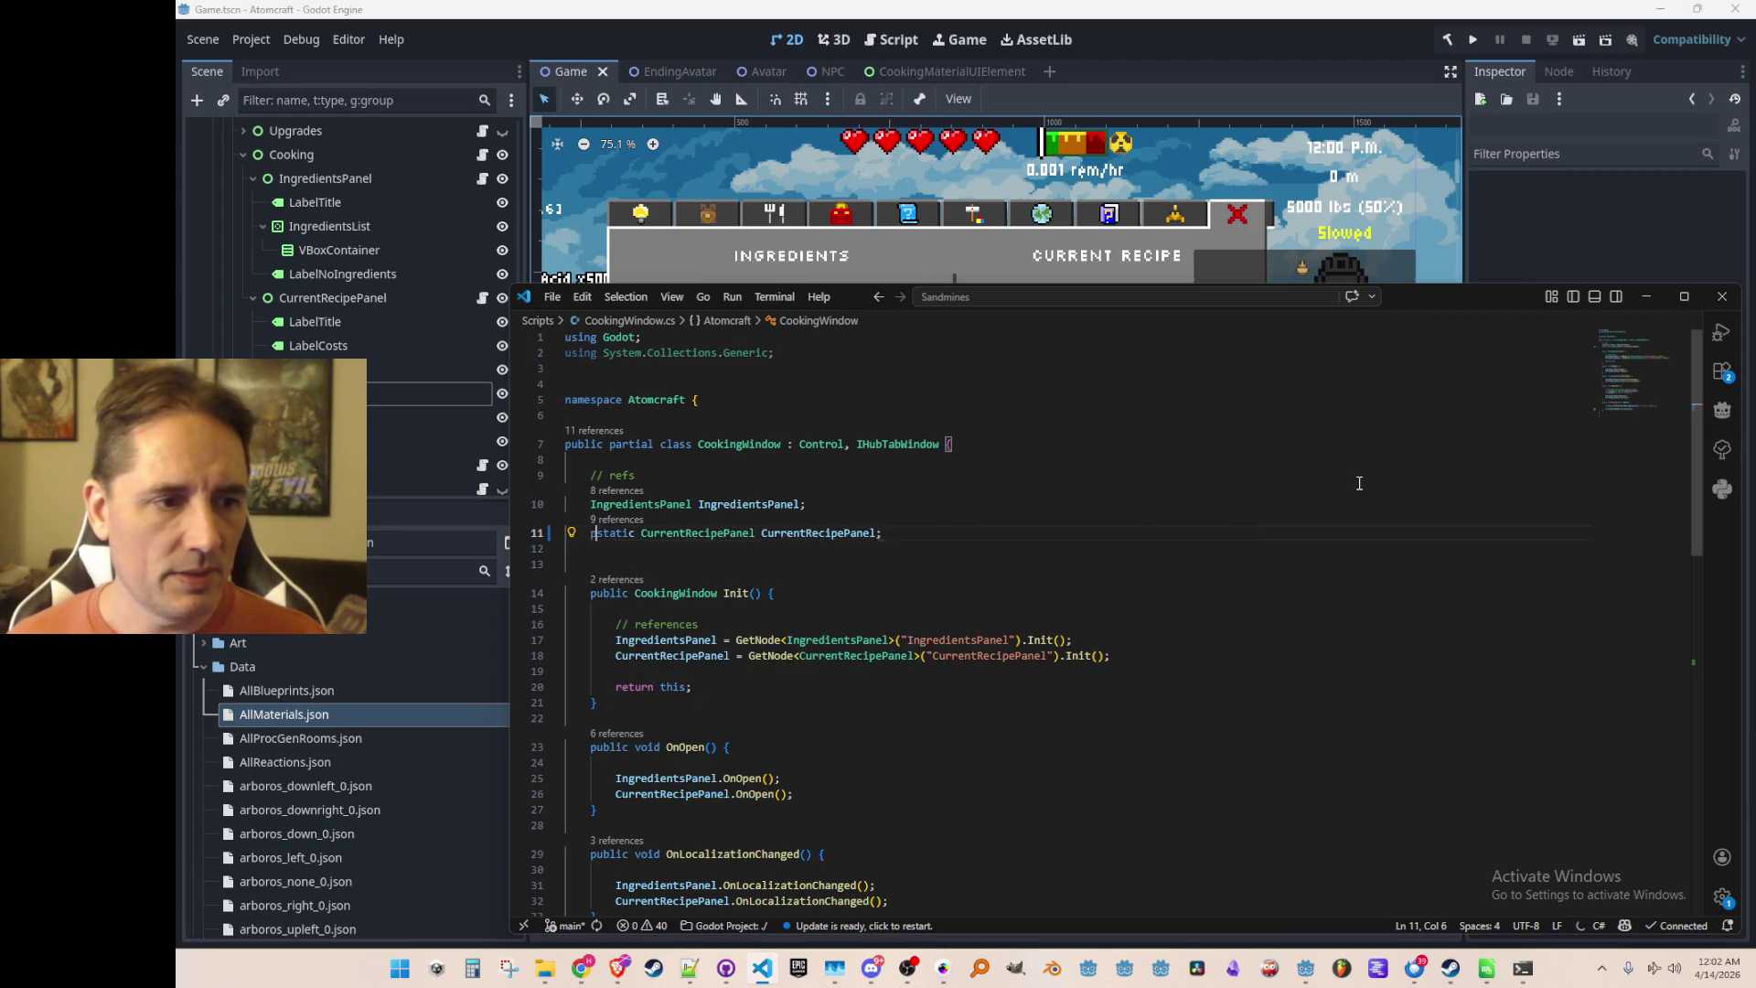
{"action": "type", "text": "public"}
{"action": "key", "text": "Right"}
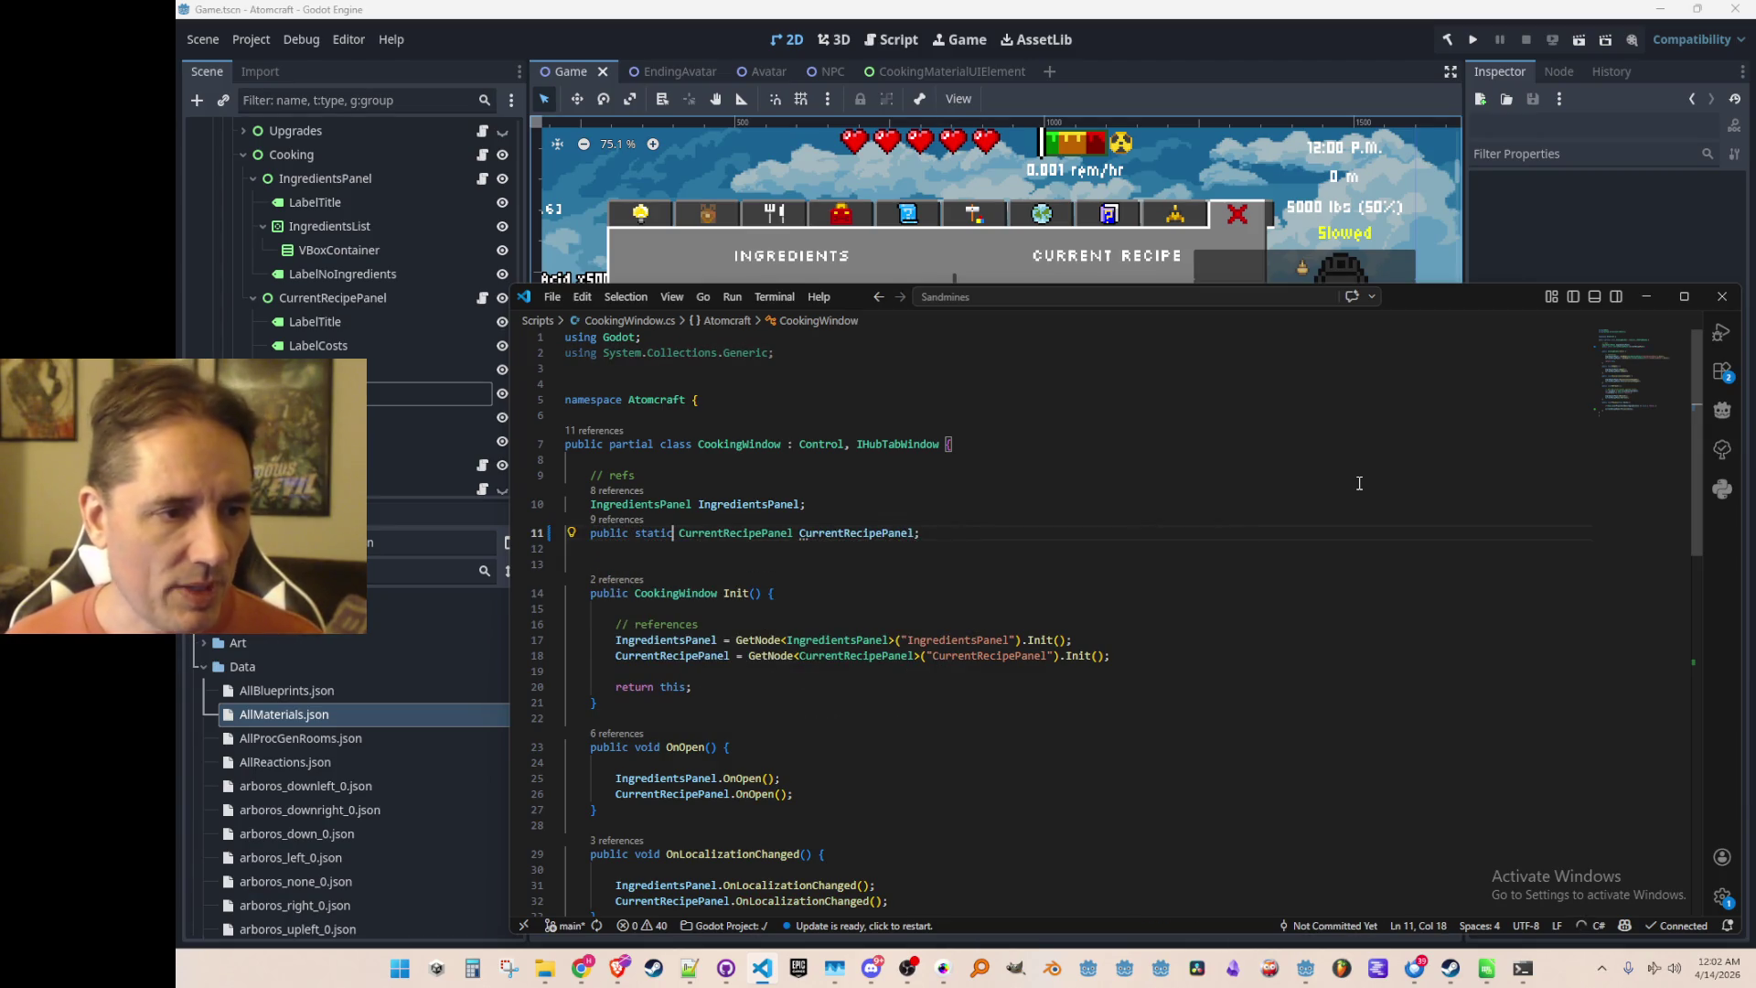
Test typing 'CookingWindow.' below the field to check access, then undo it
{"action": "key", "text": "alt+Left"}
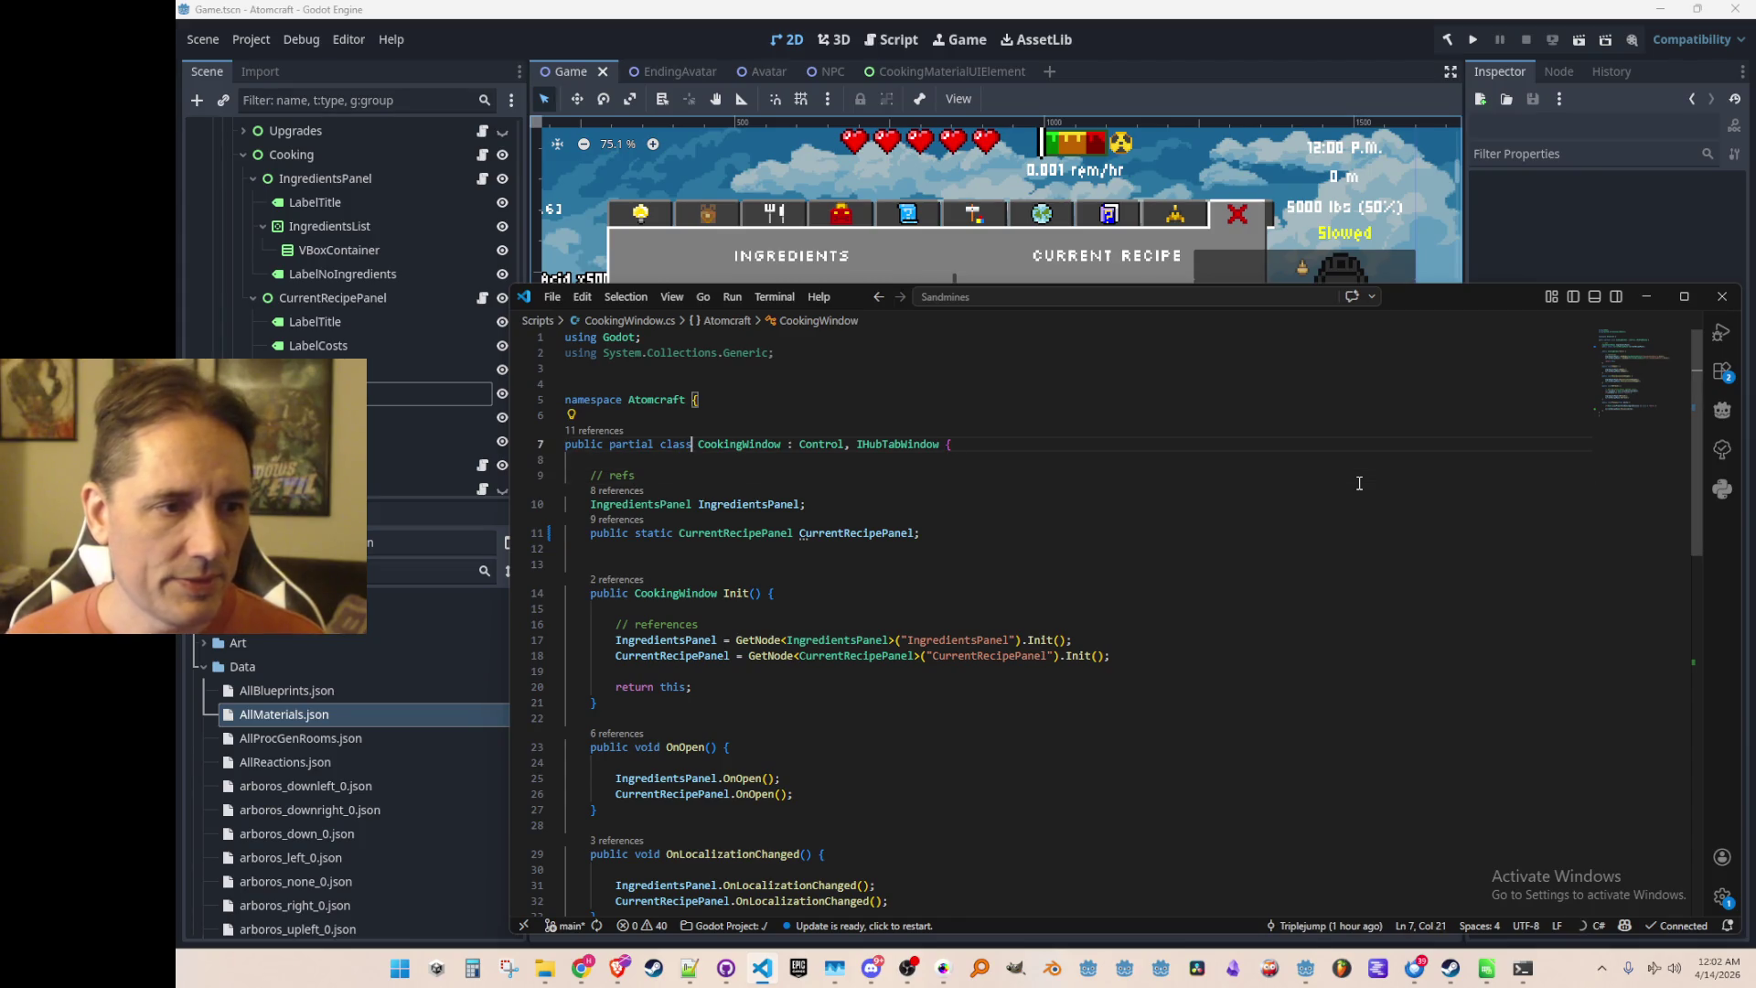
{"action": "key", "text": "ctrl+c"}
{"action": "key", "text": "alt+Right"}
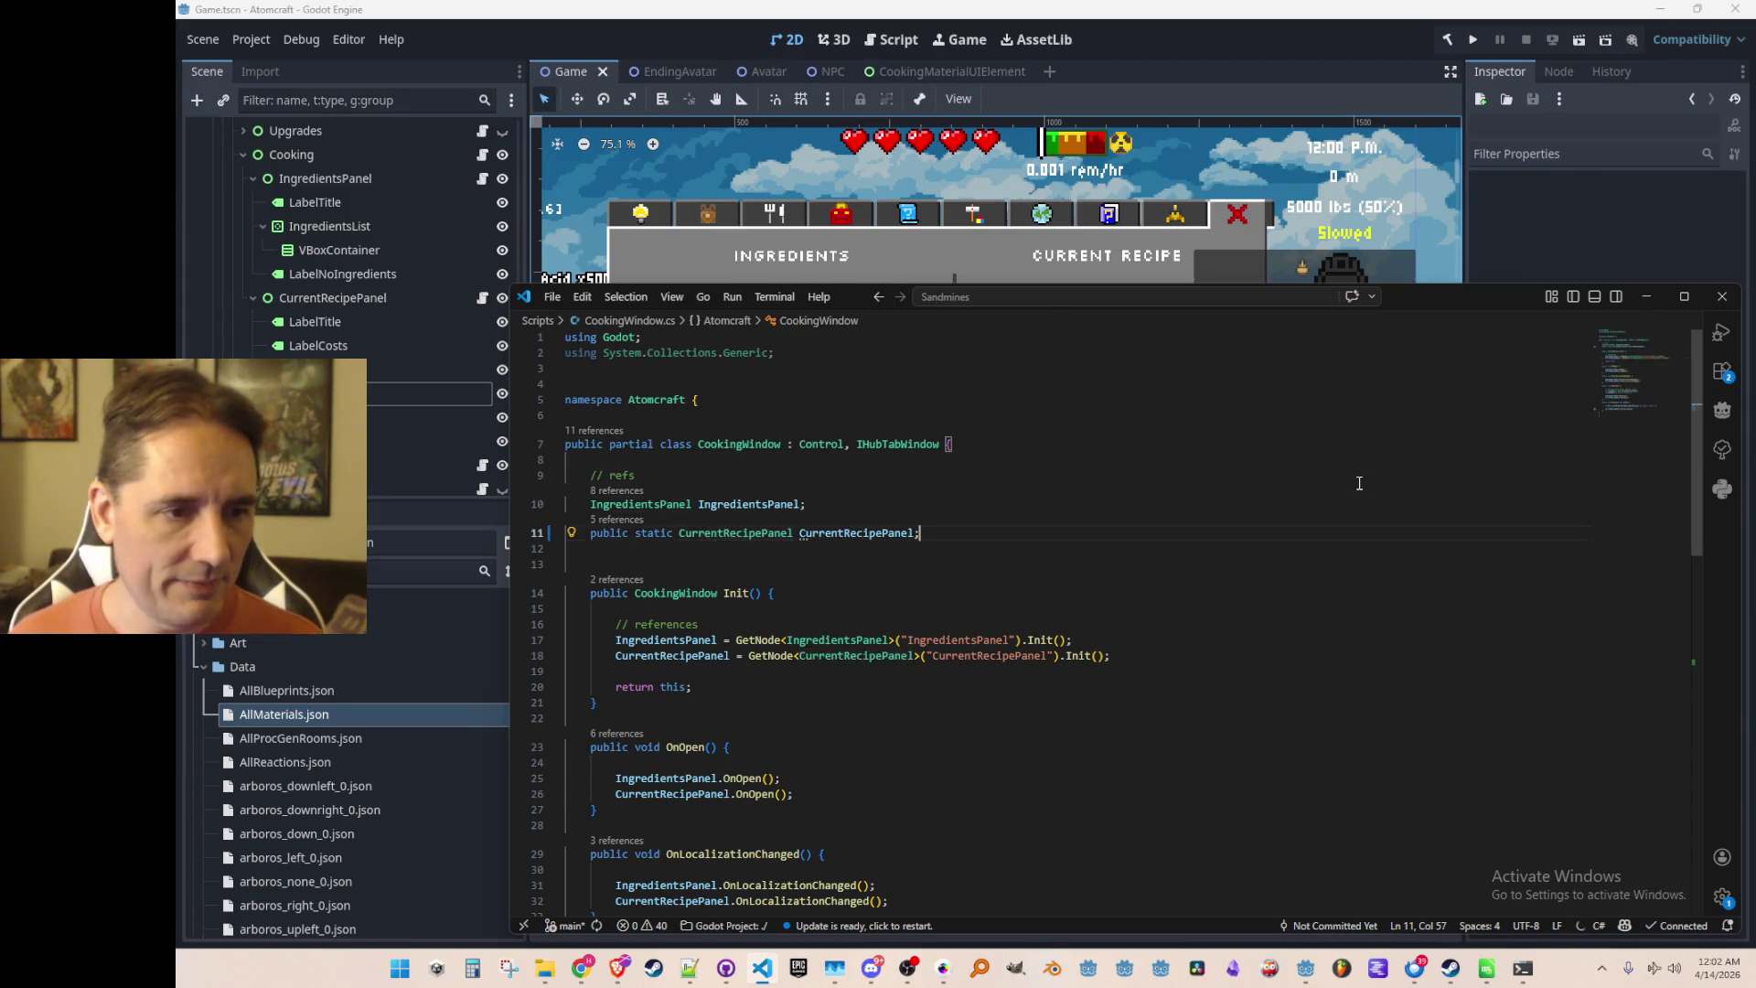
{"action": "key", "text": "End"}
{"action": "key", "text": "Return"}
{"action": "key", "text": "Return"}
{"action": "key", "text": "ctrl+v"}
{"action": "type", "text": "."}
{"action": "key", "text": "ctrl+z"}
{"action": "key", "text": "ctrl+z"}
{"action": "key", "text": "ctrl+z"}
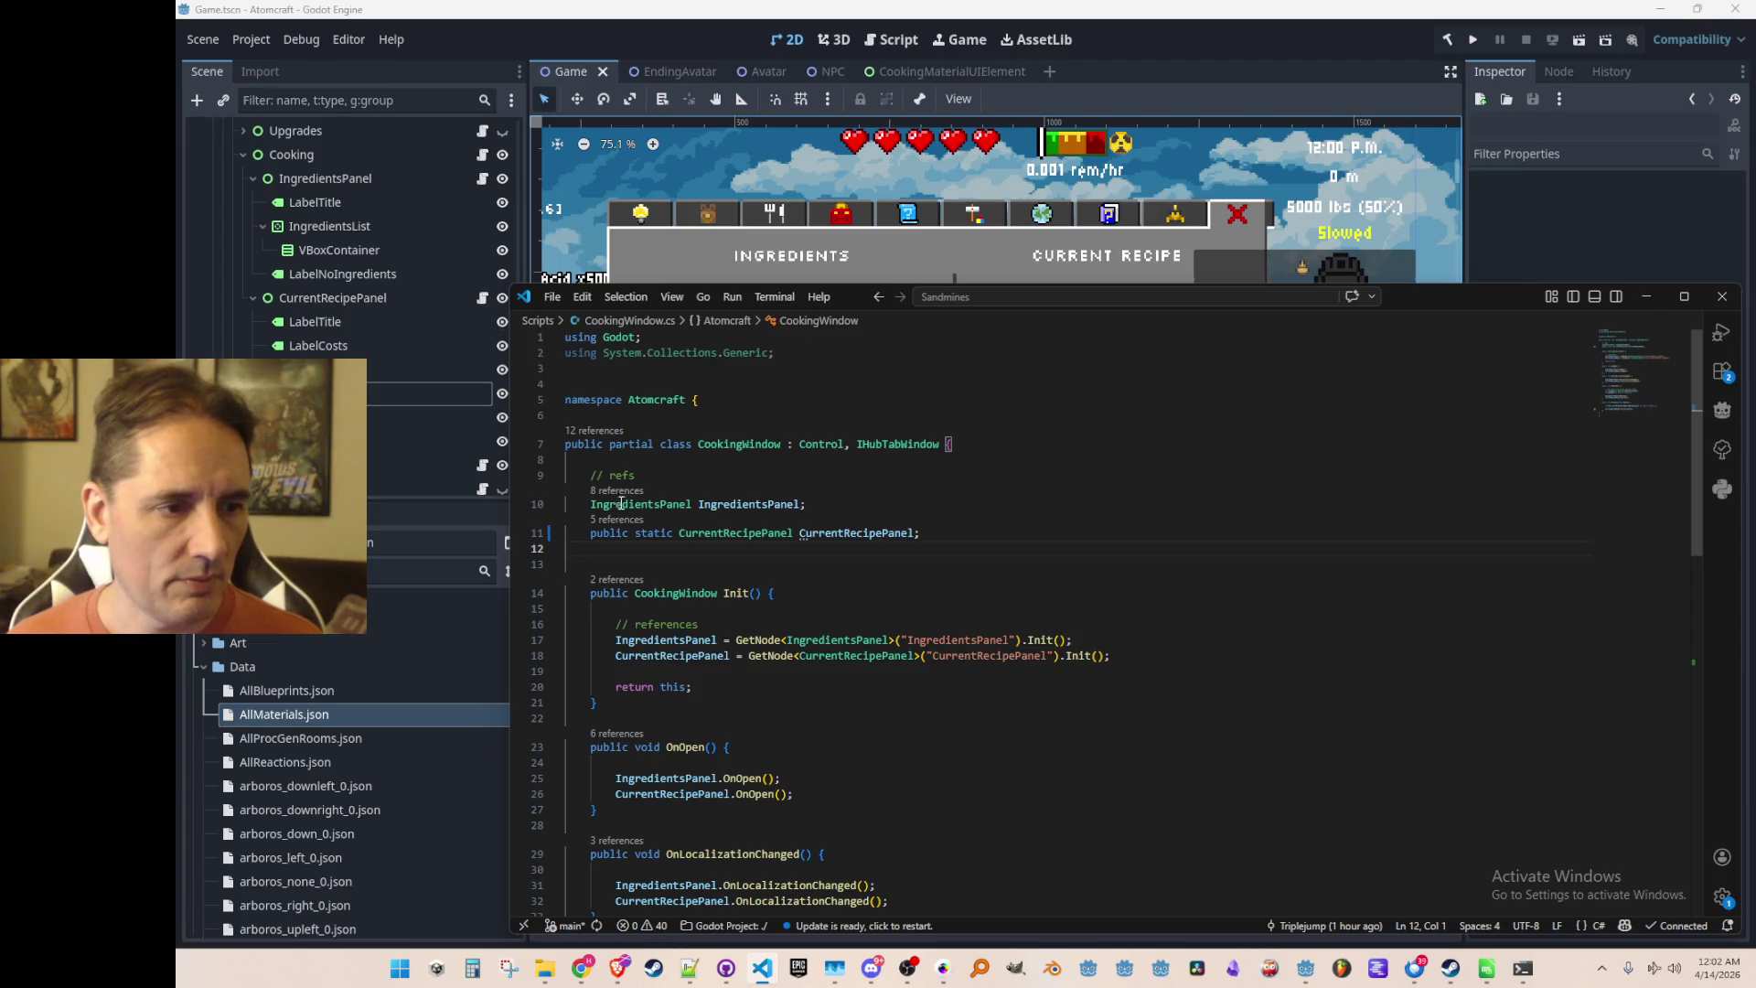
Search the project files for 'CookingUI'
{"action": "left_click", "coordinate": [621, 503]}
{"action": "left_click", "coordinate": [979, 482]}
{"action": "key", "text": "ctrl+p"}
{"action": "type", "text": "CookingUI"}
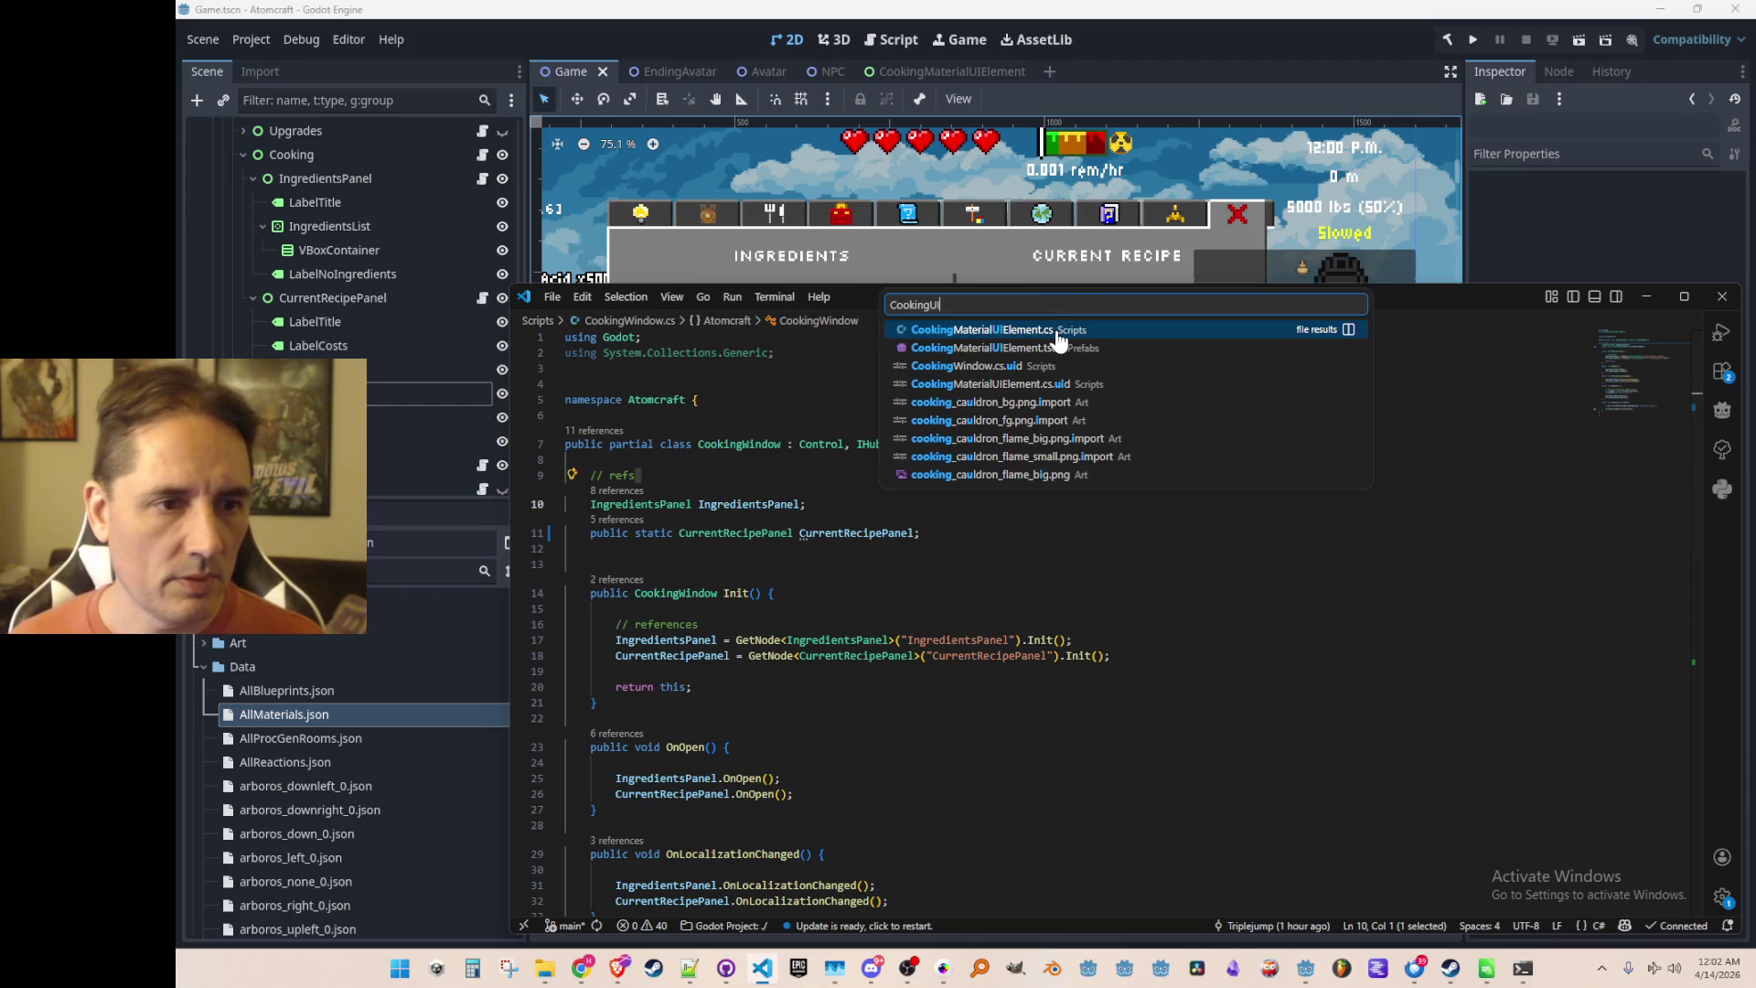
Complete the CookingWindow.CurrentRecipePanel.ToggleIngredient(MaterialTypeId) call in OnButtonSelectPressed, then switch back to Godot
{"action": "key", "text": "Return"}
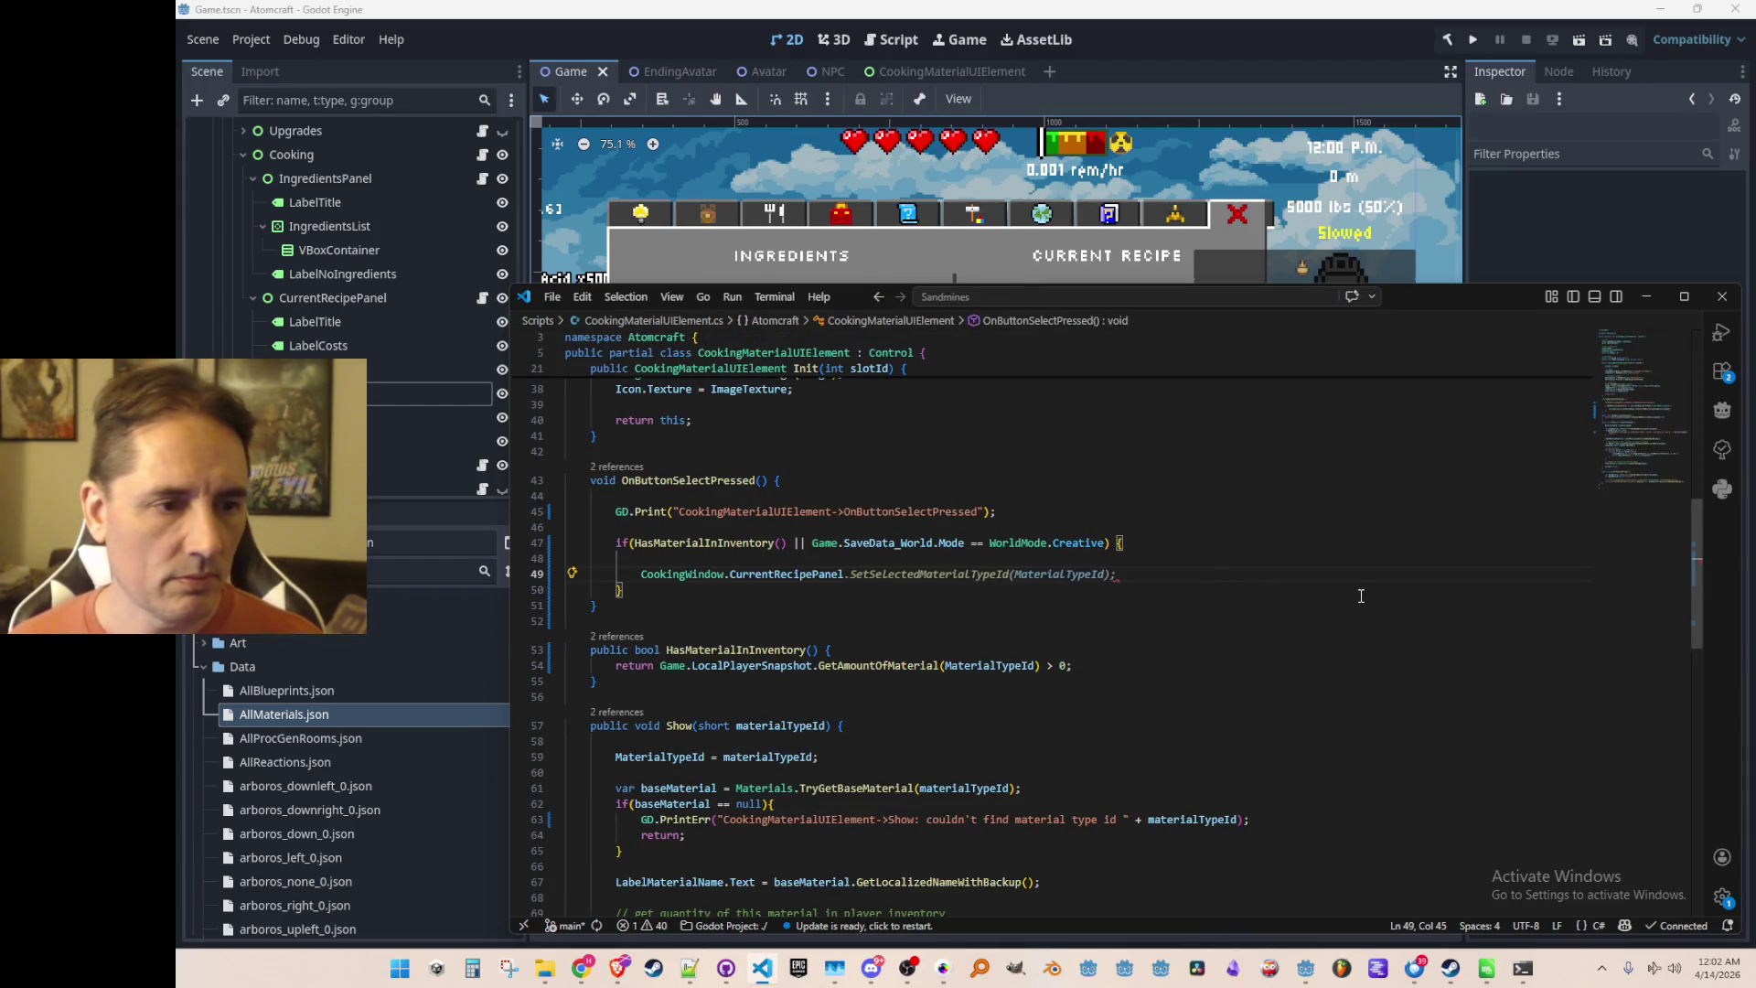
{"action": "type", "text": "Tog"}
{"action": "key", "text": "Tab"}
{"action": "key", "text": "Tab"}
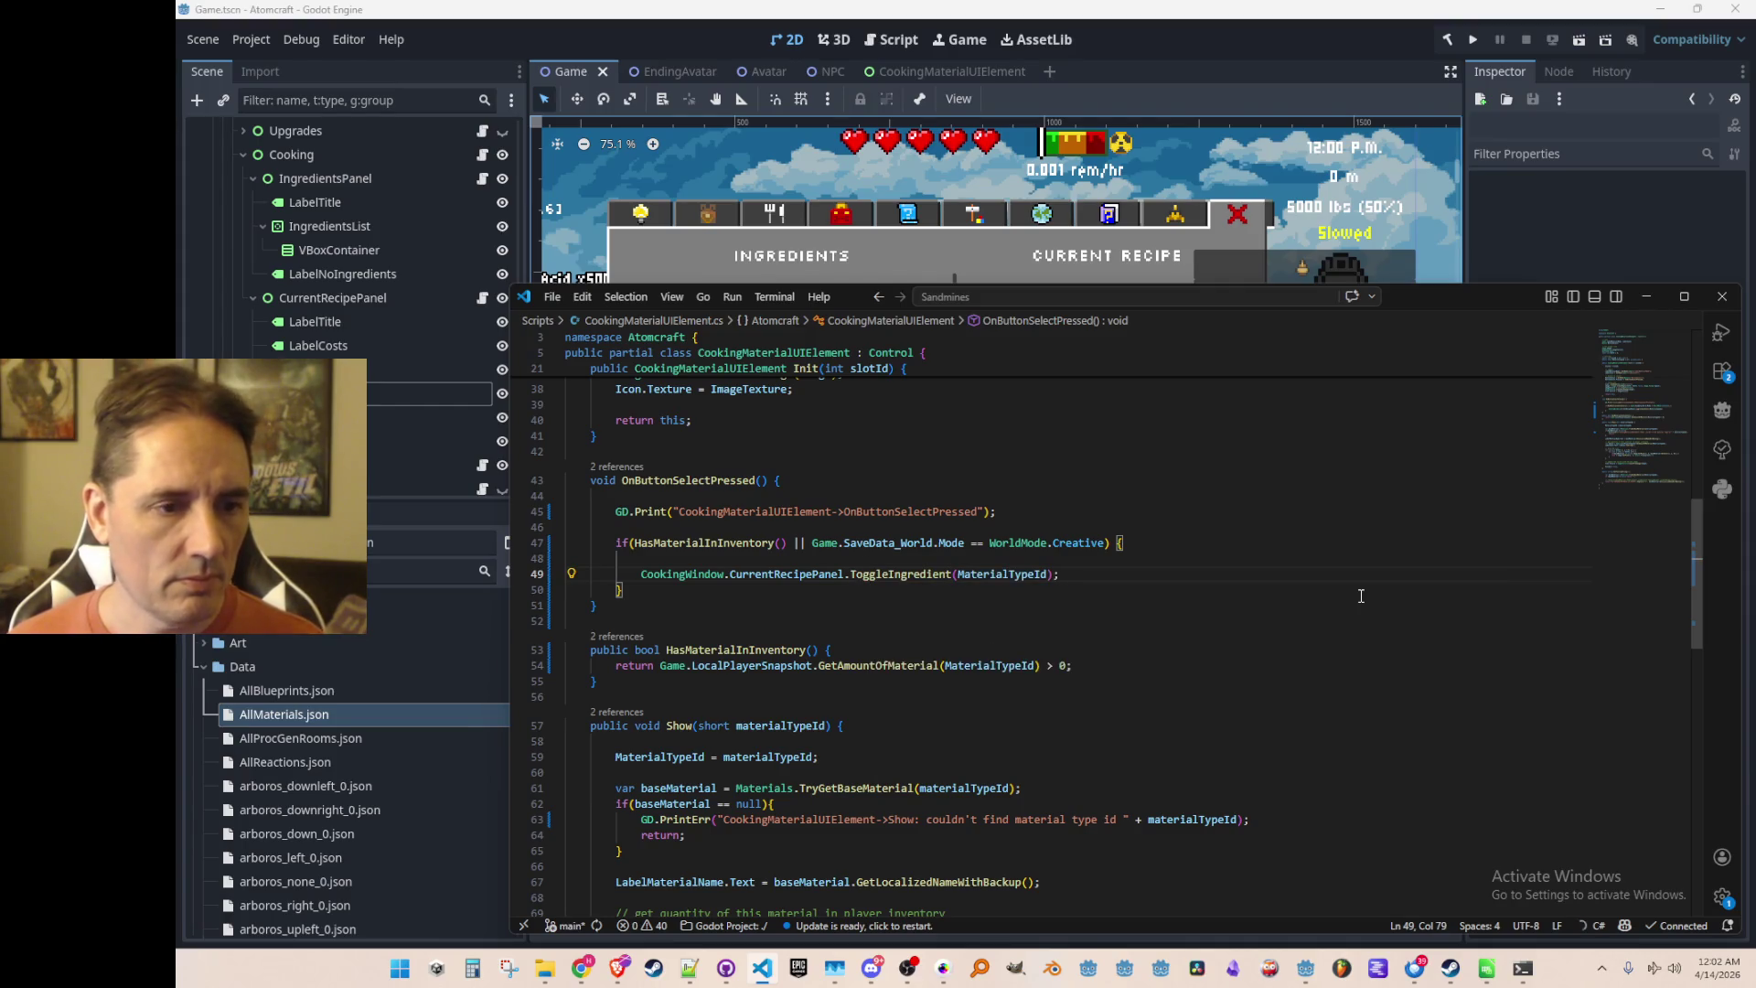
{"action": "key", "text": "Up"}
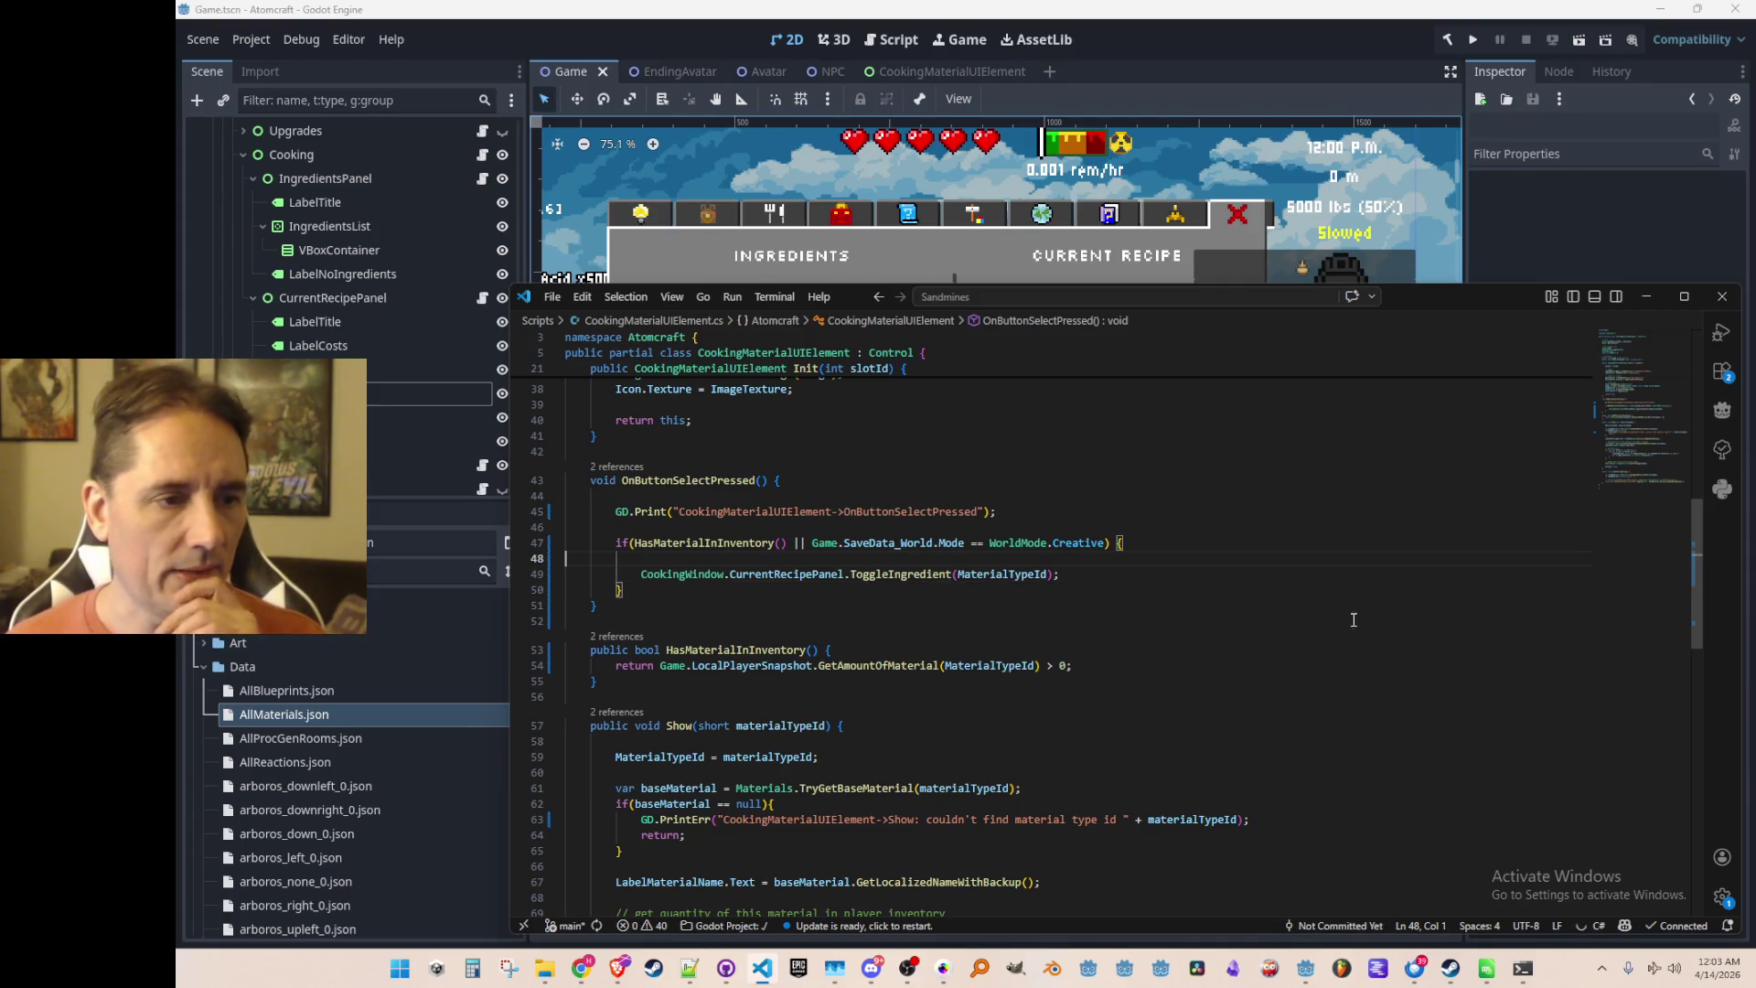
{"action": "scroll", "coordinate": [1297, 568], "scroll_direction": "up", "scroll_amount": 1}
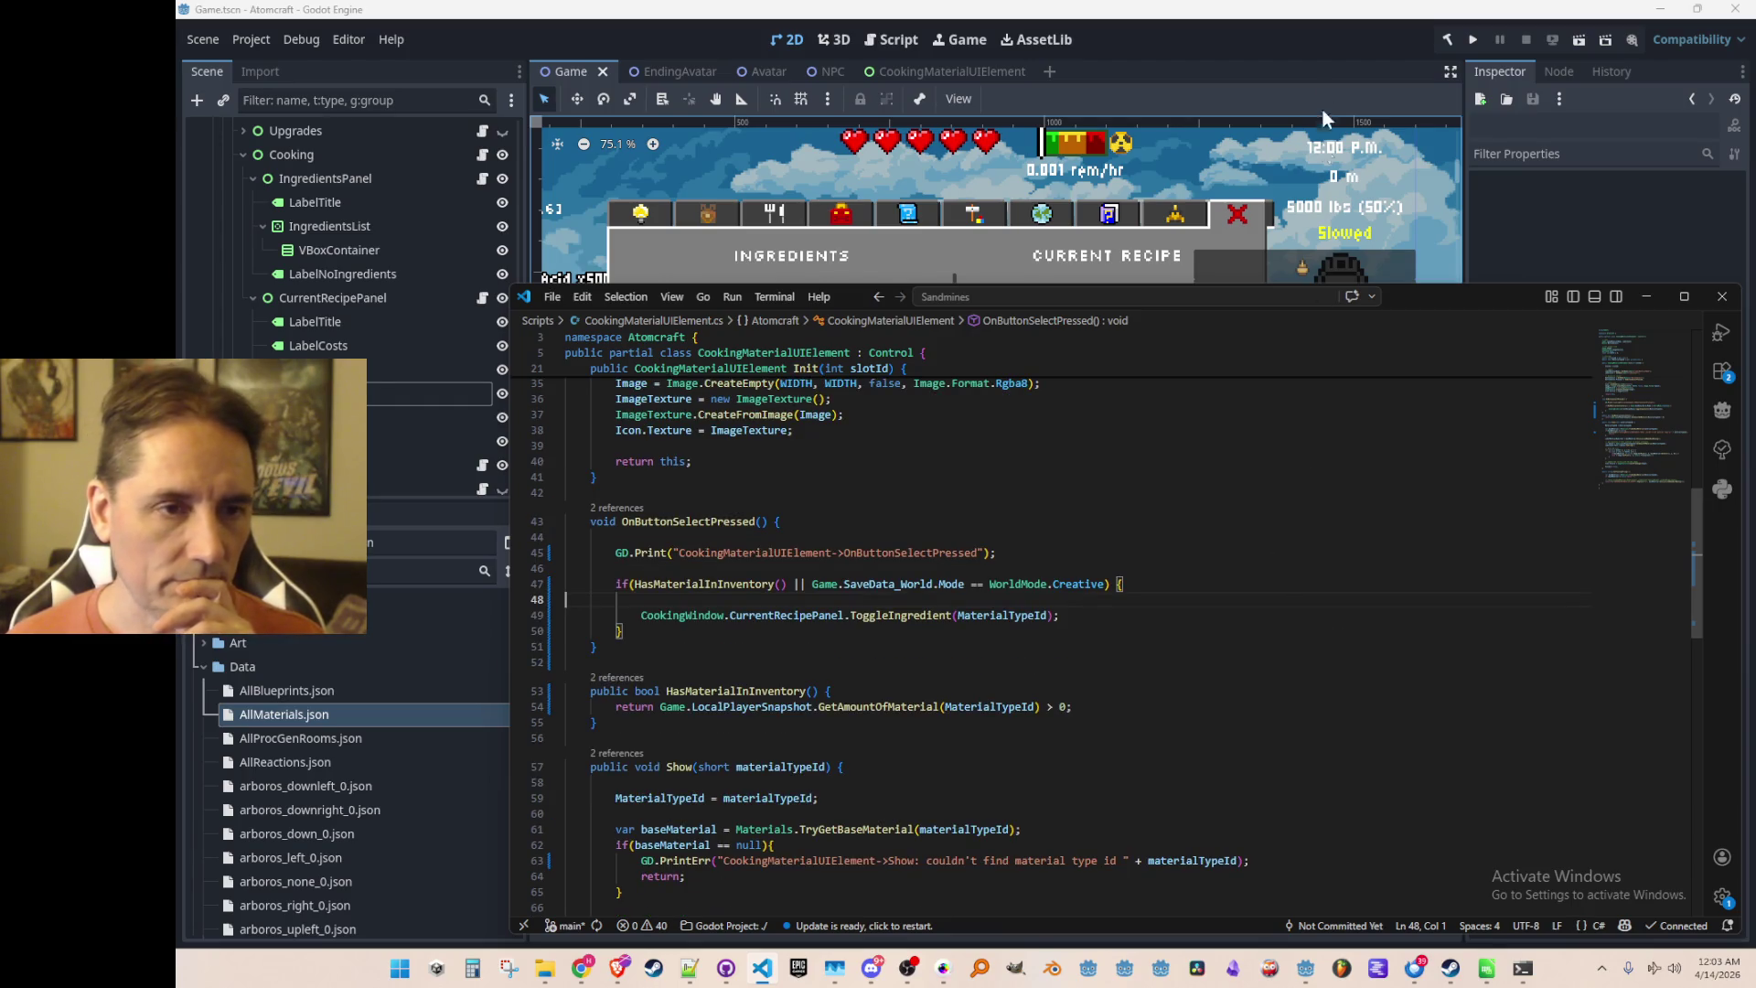
{"action": "left_click", "coordinate": [1295, 51]}
Hide the Cooking panel and the whole HubWindow node in the Scene dock
{"action": "scroll", "coordinate": [514, 256], "scroll_direction": "up", "scroll_amount": 1}
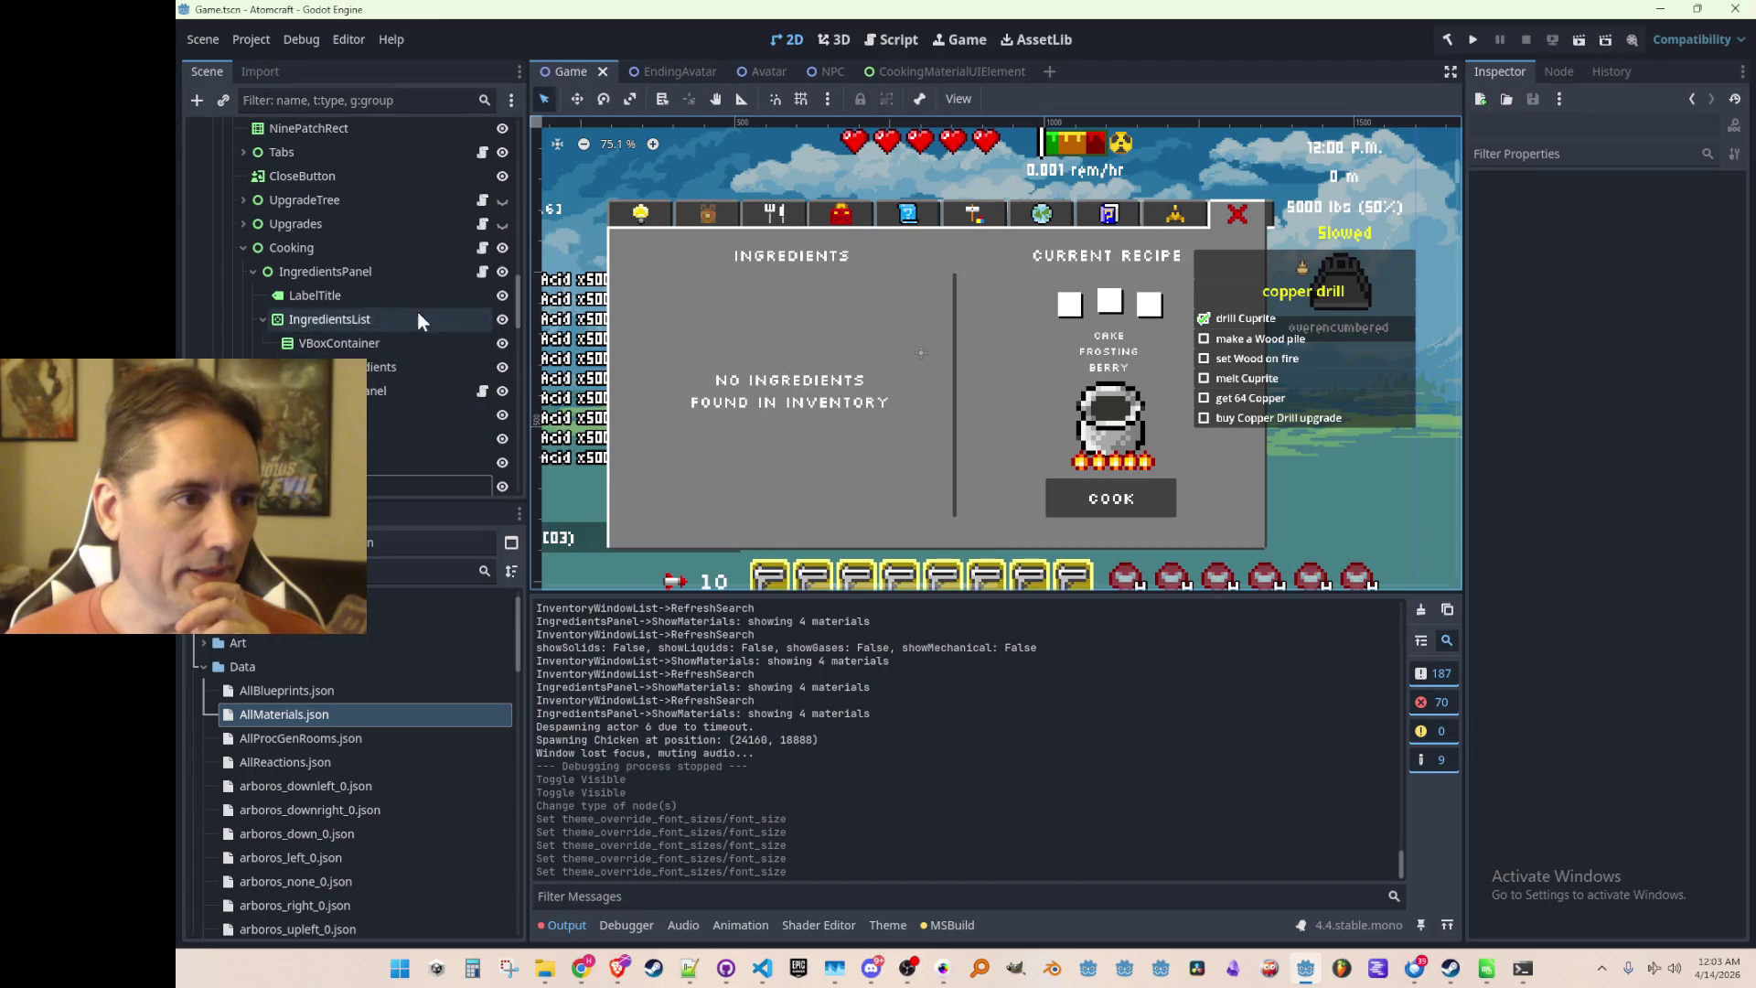
{"action": "left_click", "coordinate": [503, 249]}
{"action": "scroll", "coordinate": [502, 250], "scroll_direction": "up", "scroll_amount": 3}
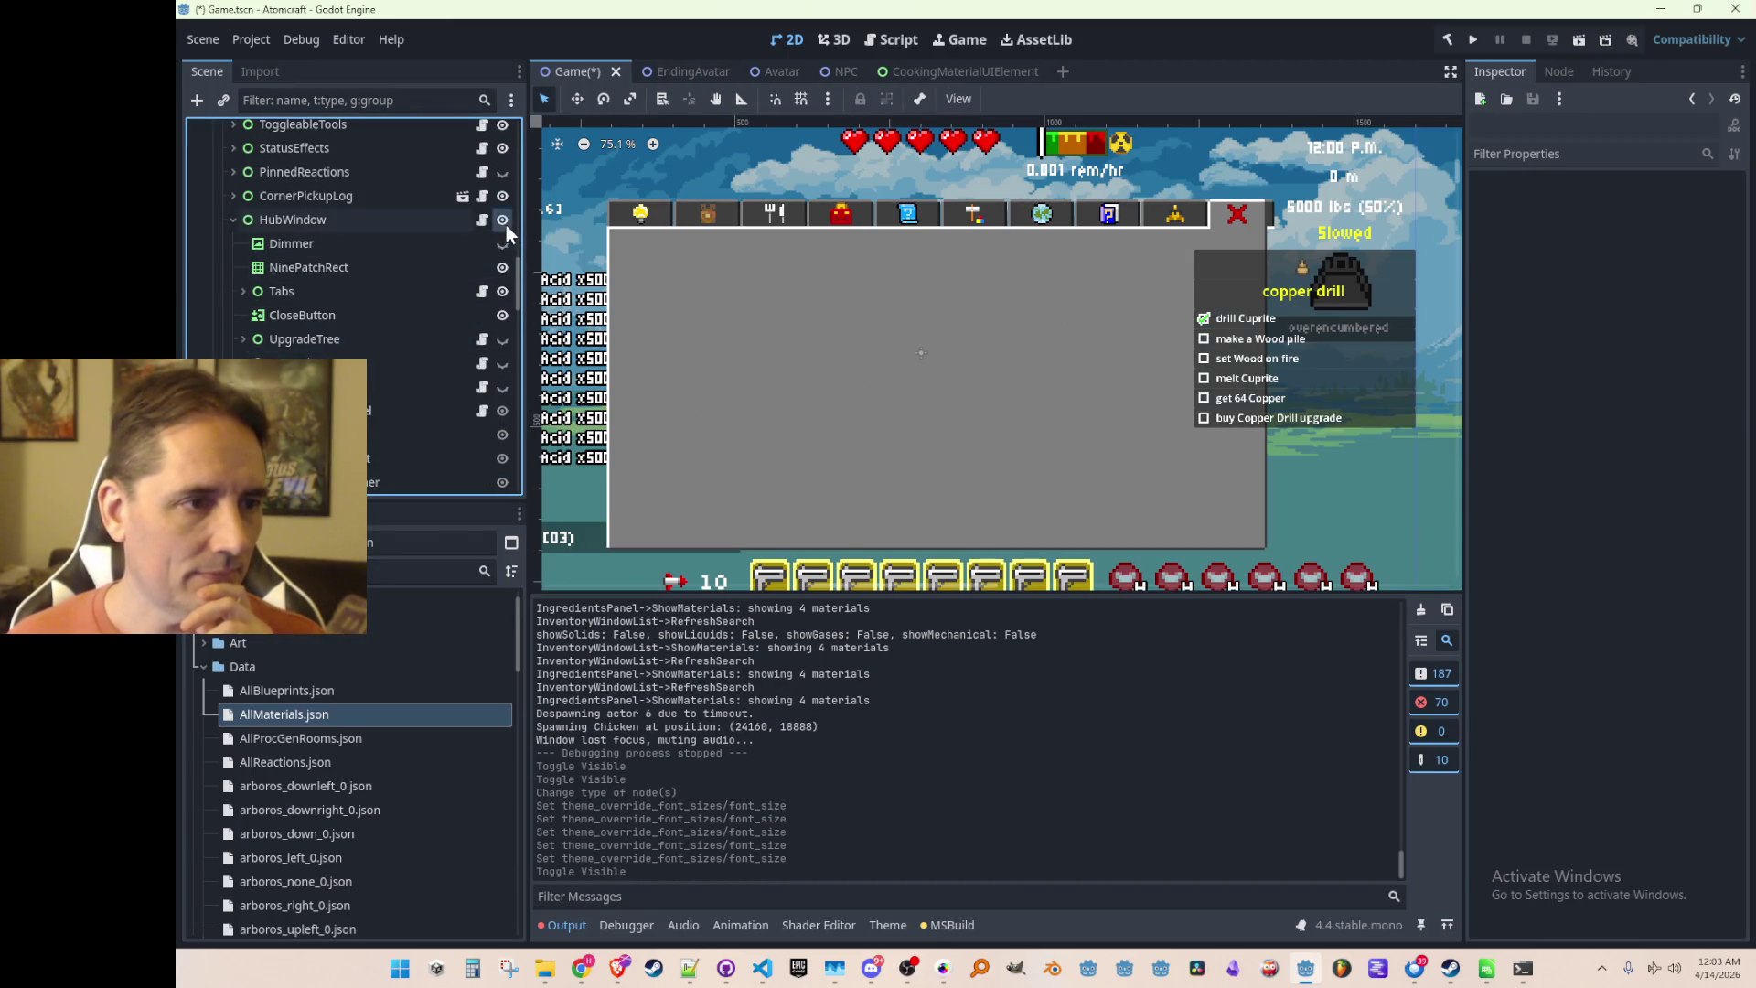
{"action": "left_click", "coordinate": [502, 220]}
Save the Game scene and run the project to test it
{"action": "scroll", "coordinate": [1183, 287], "scroll_direction": "down", "scroll_amount": 5}
{"action": "scroll", "coordinate": [1067, 289], "scroll_direction": "up", "scroll_amount": 2}
{"action": "scroll", "coordinate": [1067, 294], "scroll_direction": "down", "scroll_amount": 2}
{"action": "scroll", "coordinate": [1068, 295], "scroll_direction": "right", "scroll_amount": 2}
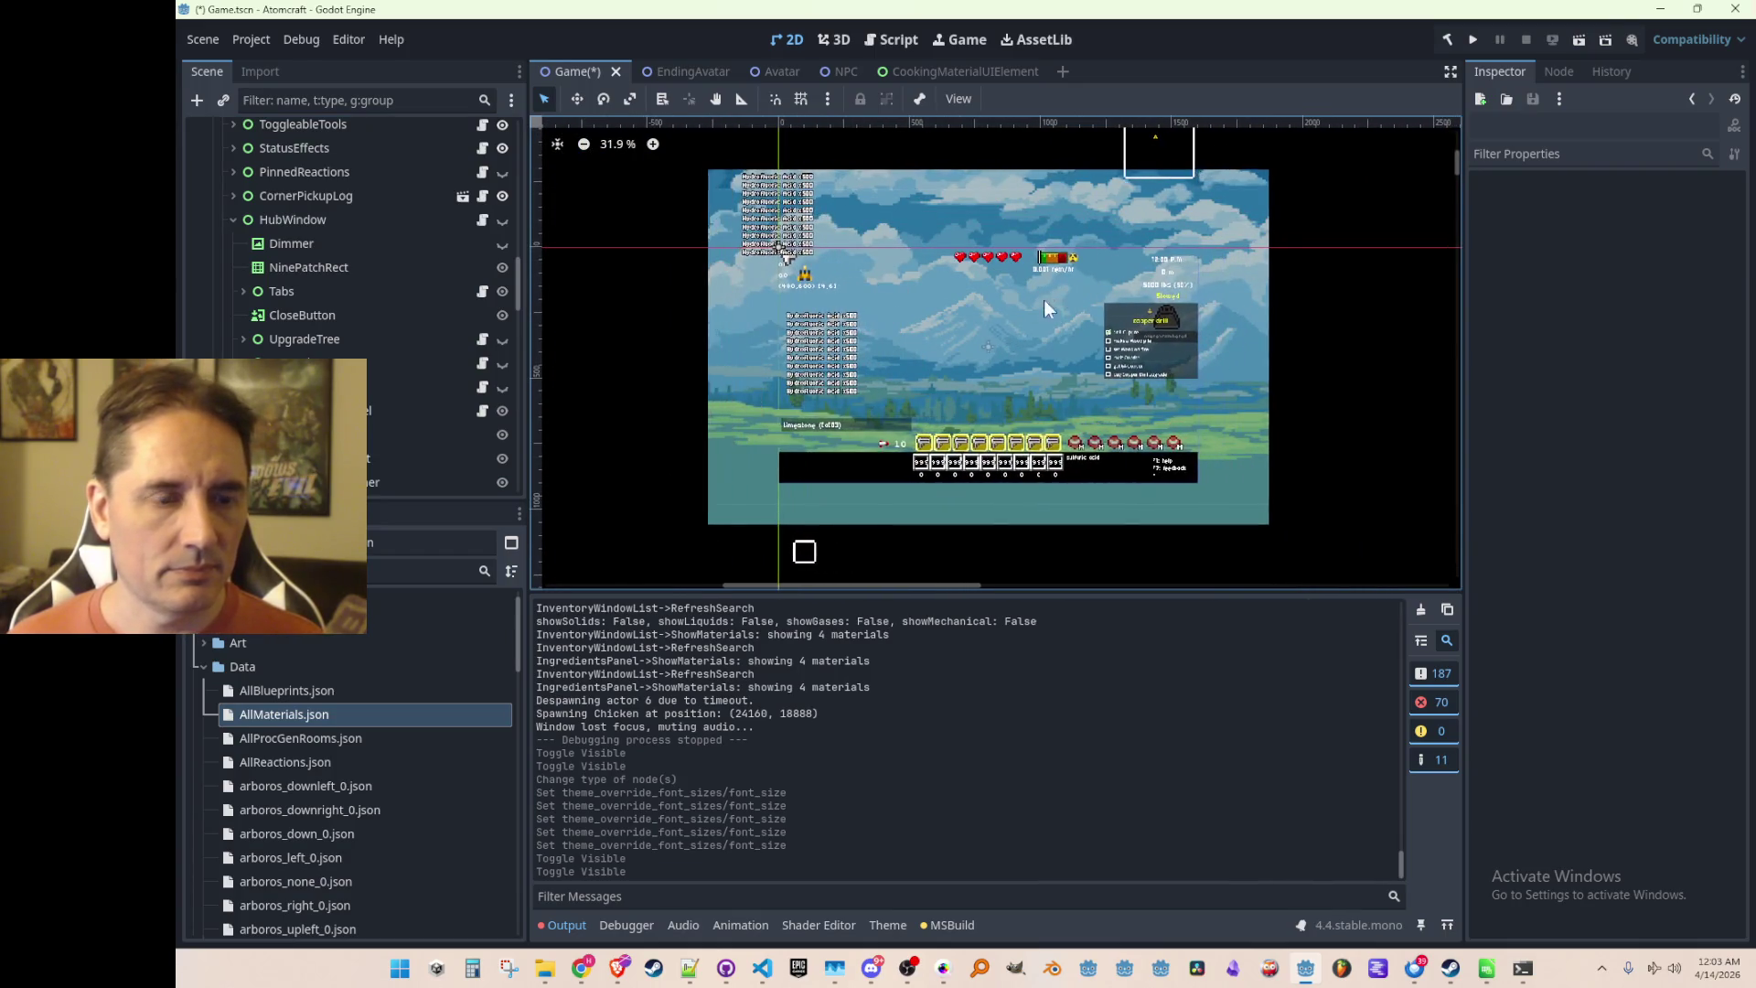
{"action": "key", "text": "ctrl+s"}
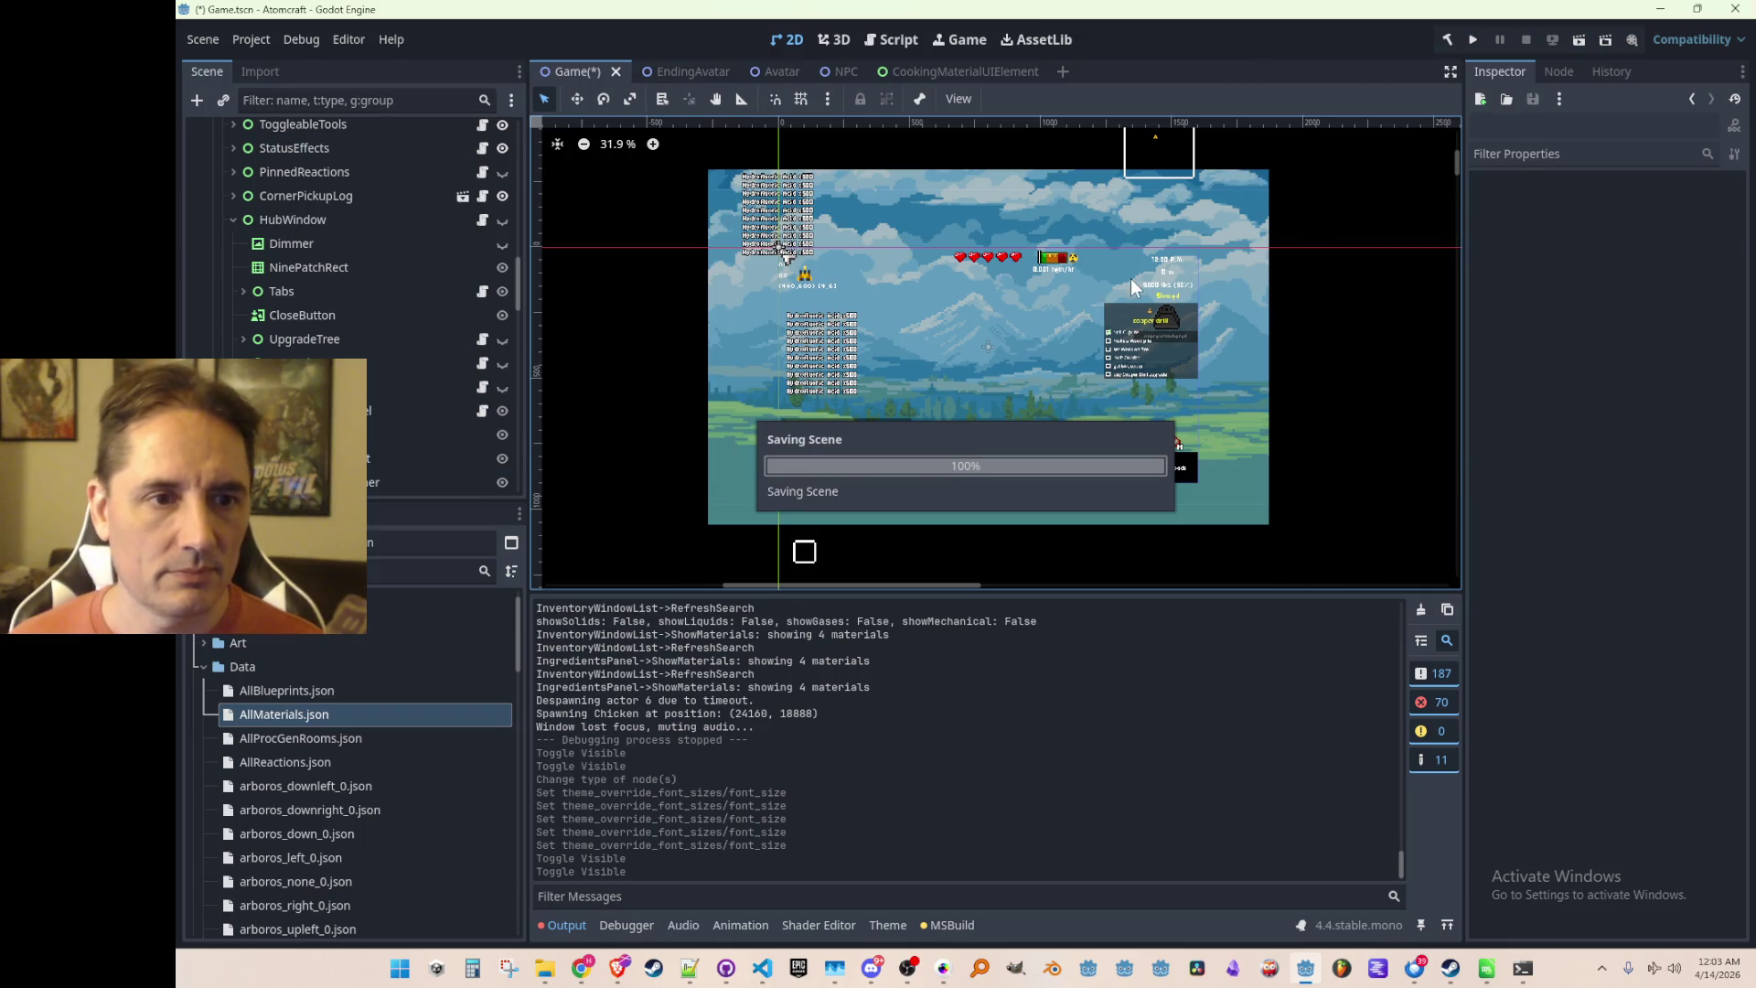
{"action": "left_click_drag", "start_coordinate": [1094, 294], "coordinate": [1090, 312]}
{"action": "left_click", "coordinate": [1474, 41]}
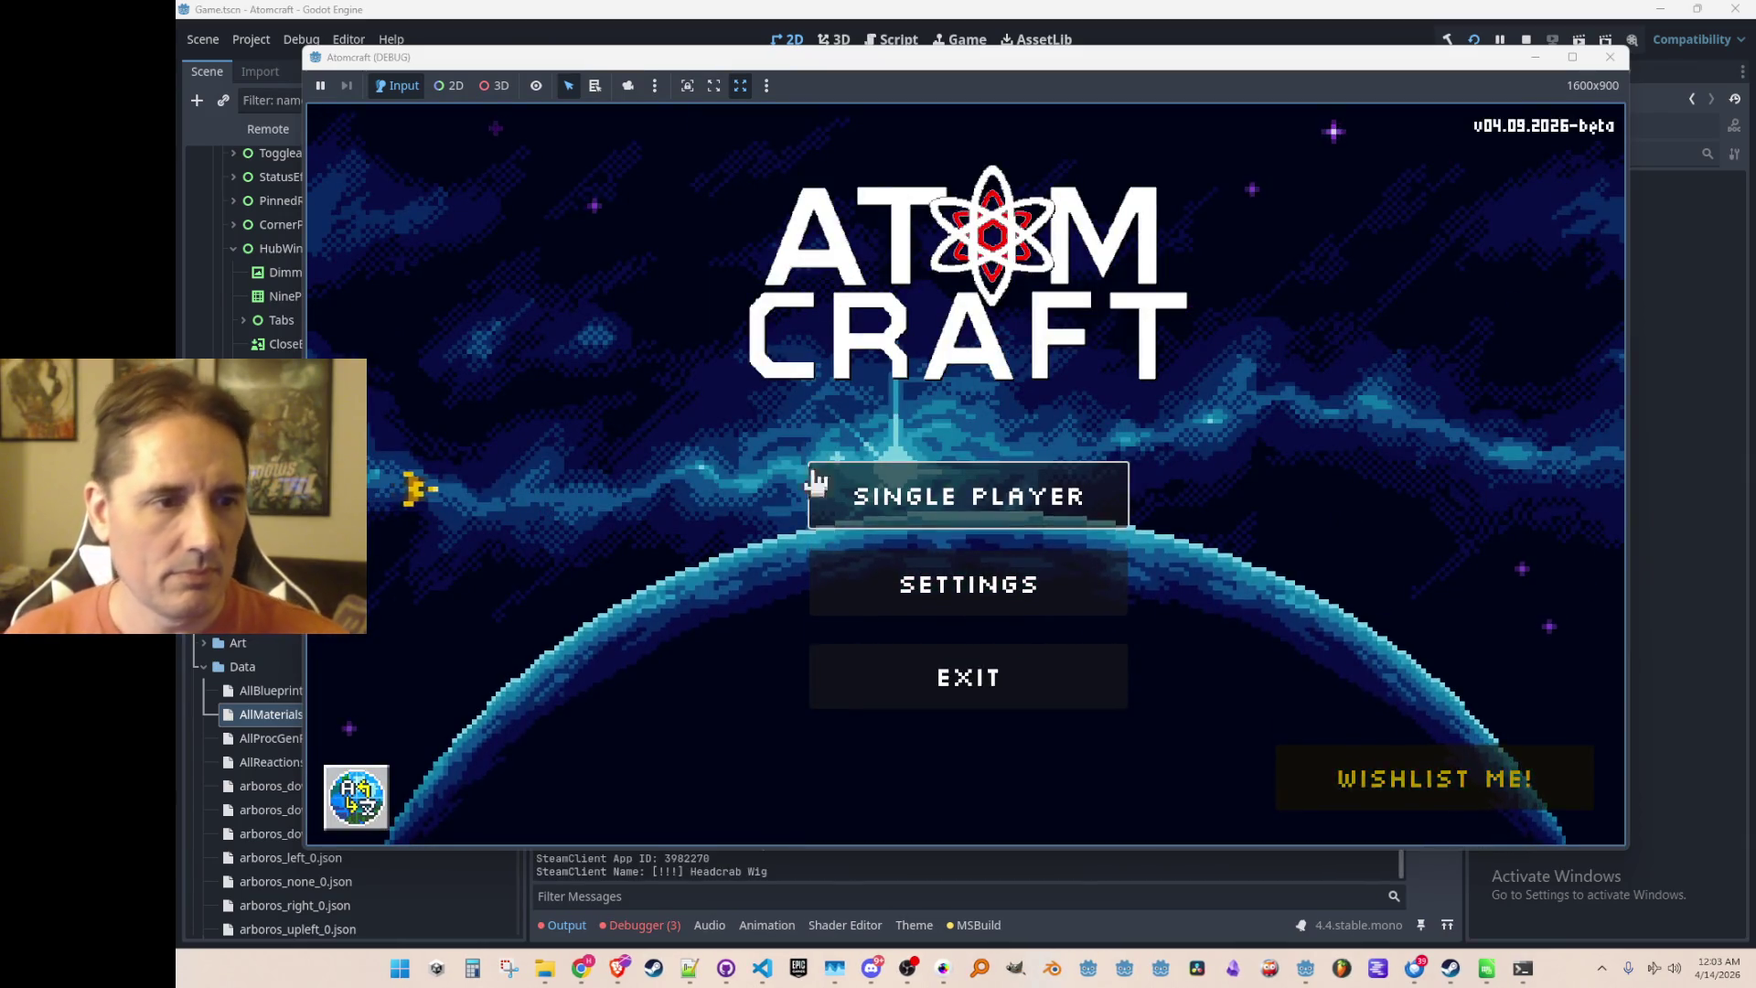
Start Single Player with a profile in the Enchanted Vista world and open the inventory with Tab
{"action": "left_click", "coordinate": [957, 510]}
{"action": "scroll", "coordinate": [1047, 482], "scroll_direction": "down", "scroll_amount": 5}
{"action": "scroll", "coordinate": [1047, 483], "scroll_direction": "down", "scroll_amount": 5}
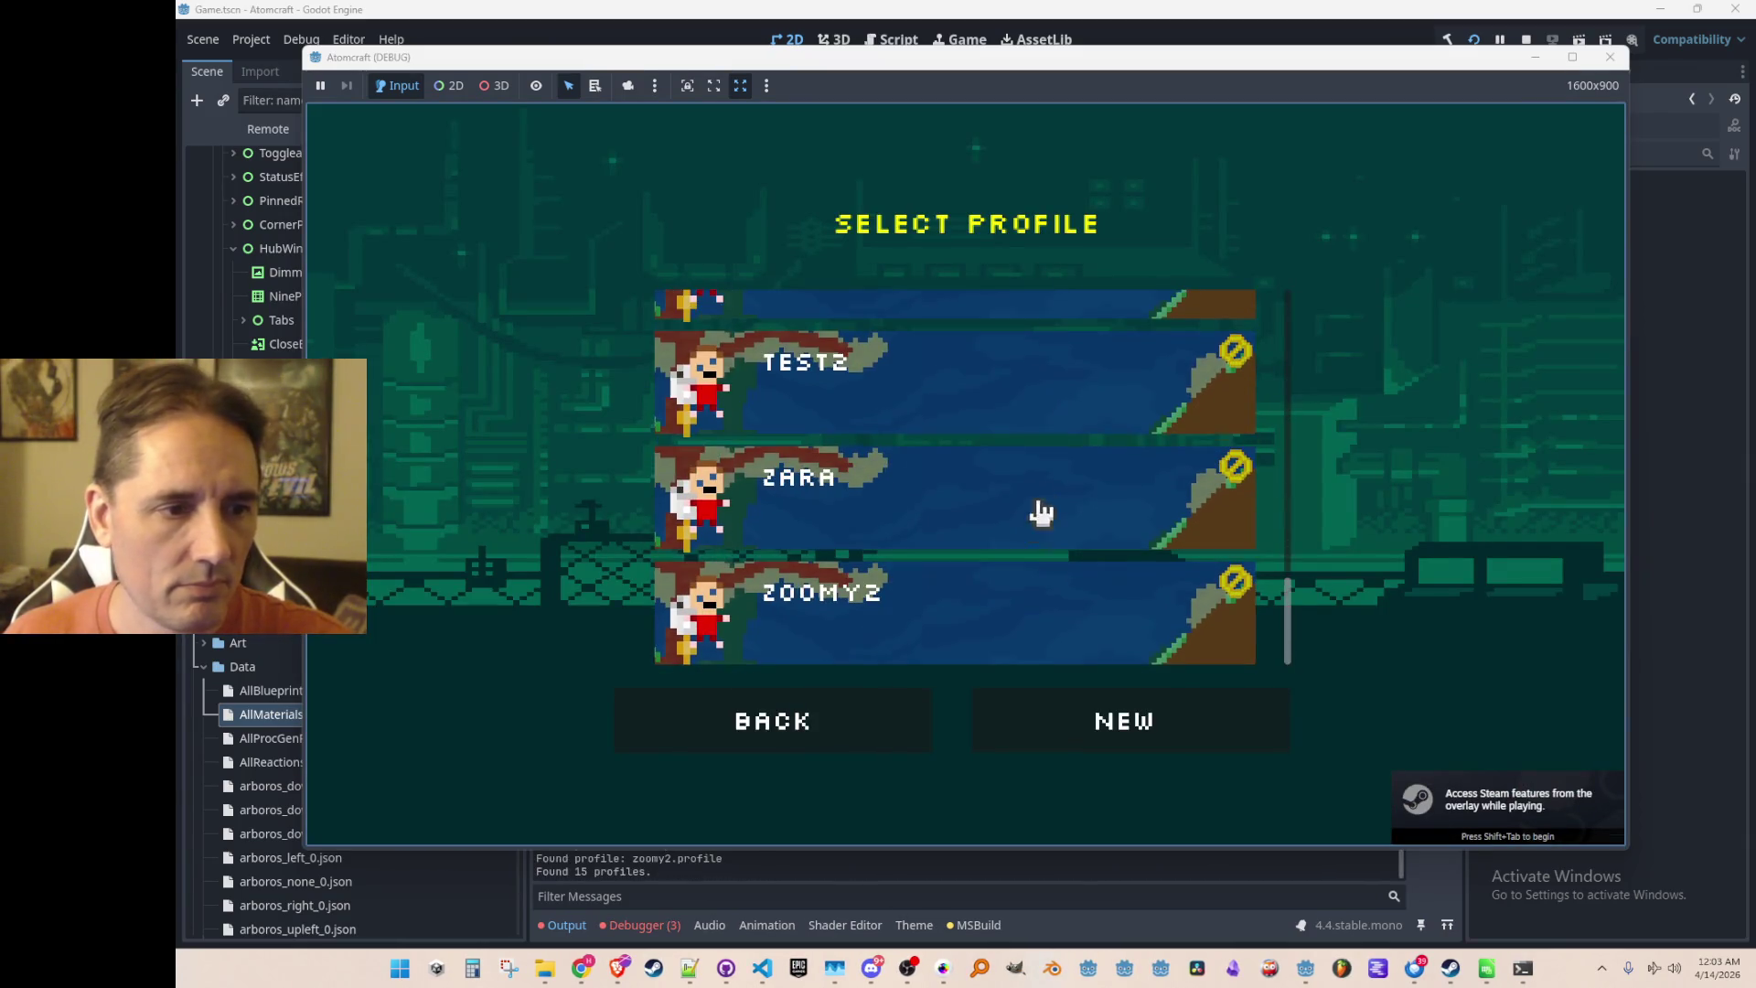
{"action": "left_click", "coordinate": [1014, 521]}
{"action": "left_click", "coordinate": [1031, 448]}
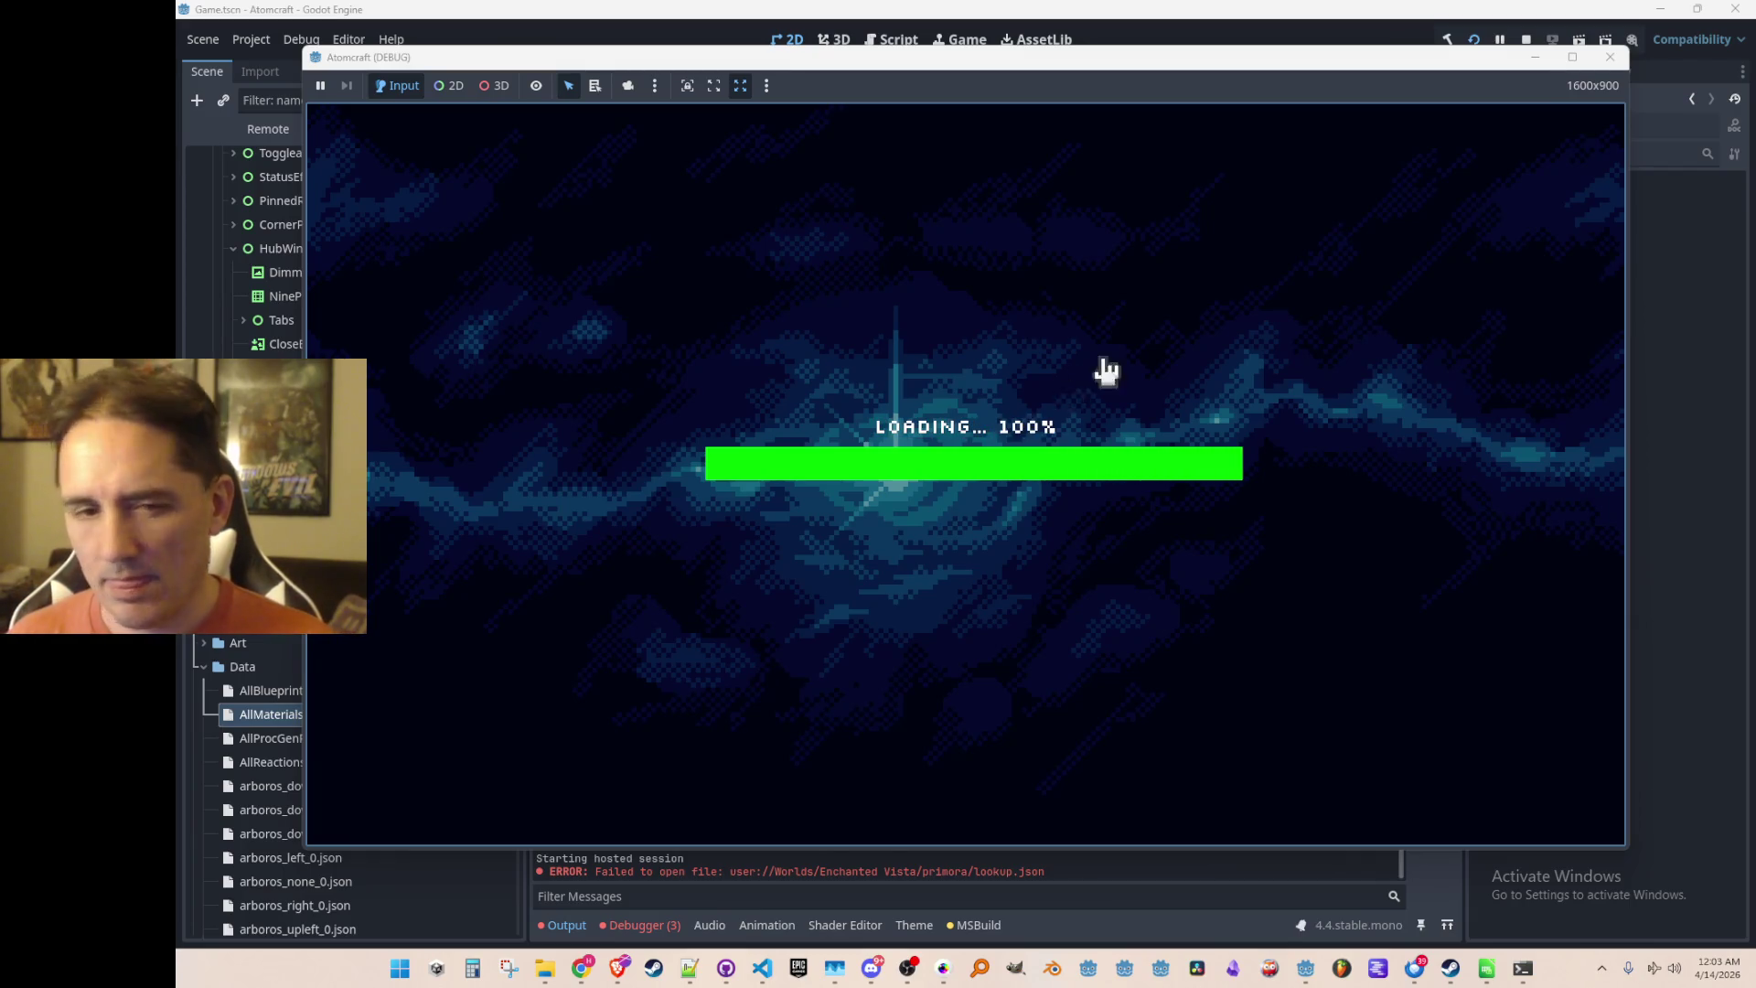
{"action": "key", "text": "Tab"}
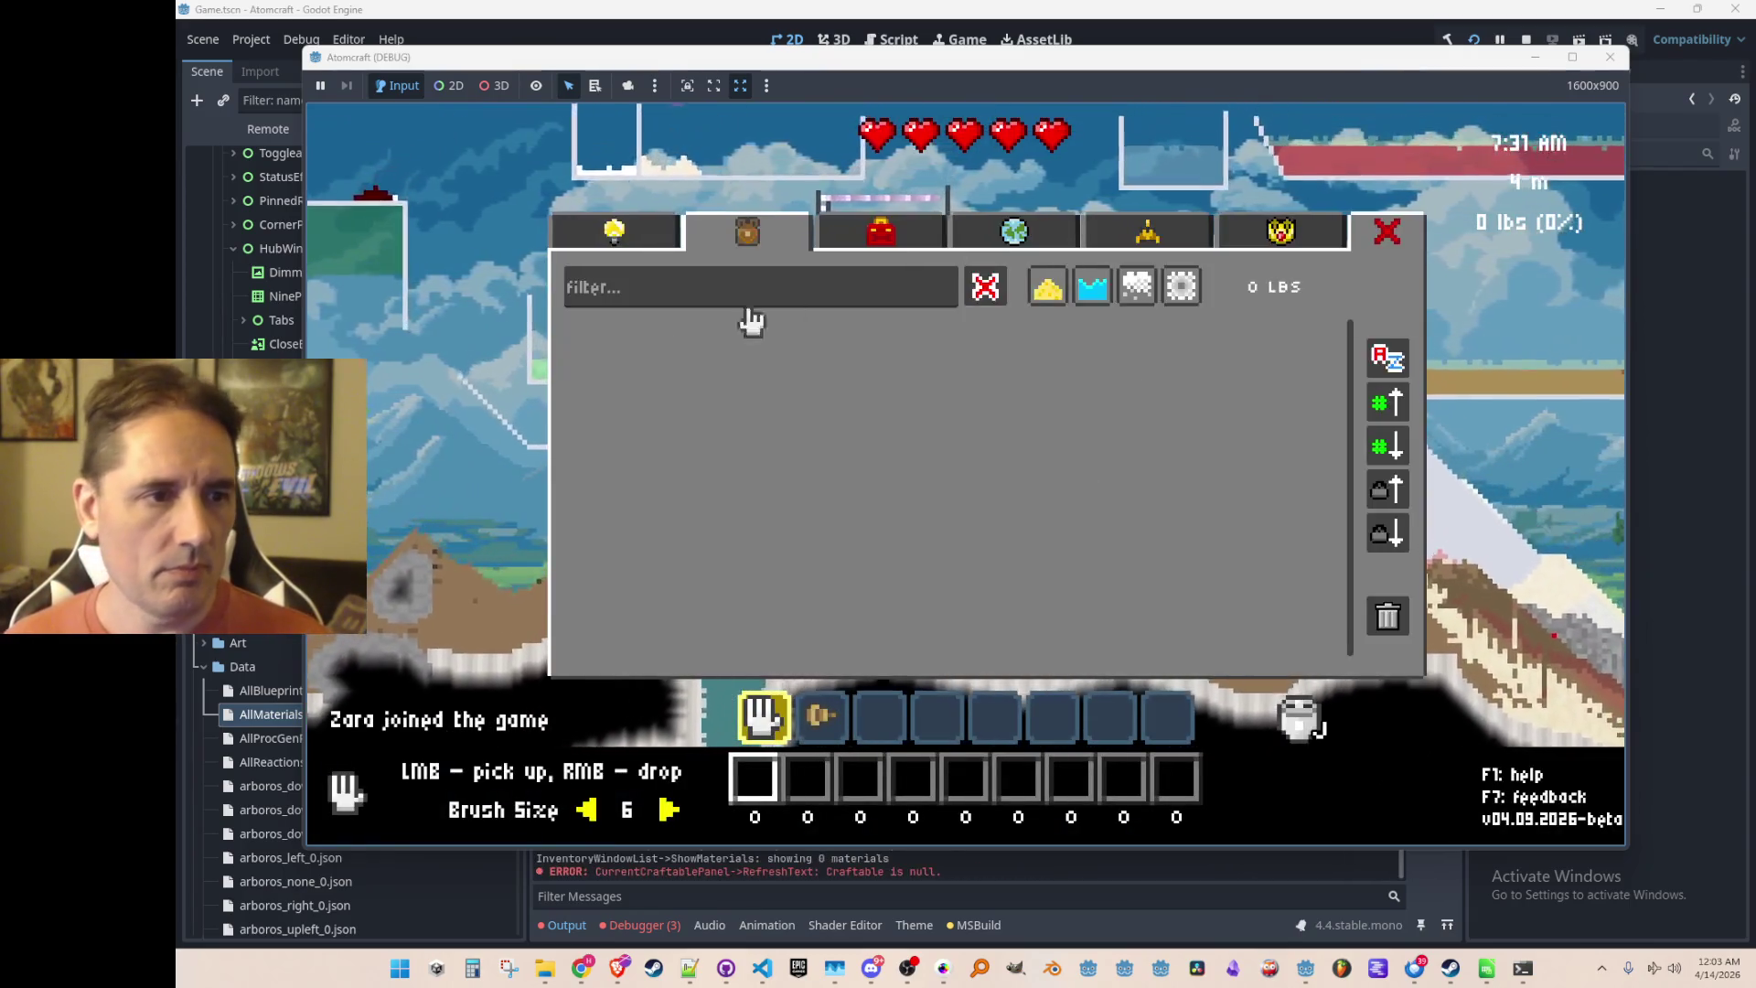
Unlock the Cooking Tab, Workshop and Hammer upgrades in the tech tree and open Cooking
{"action": "left_click", "coordinate": [613, 231]}
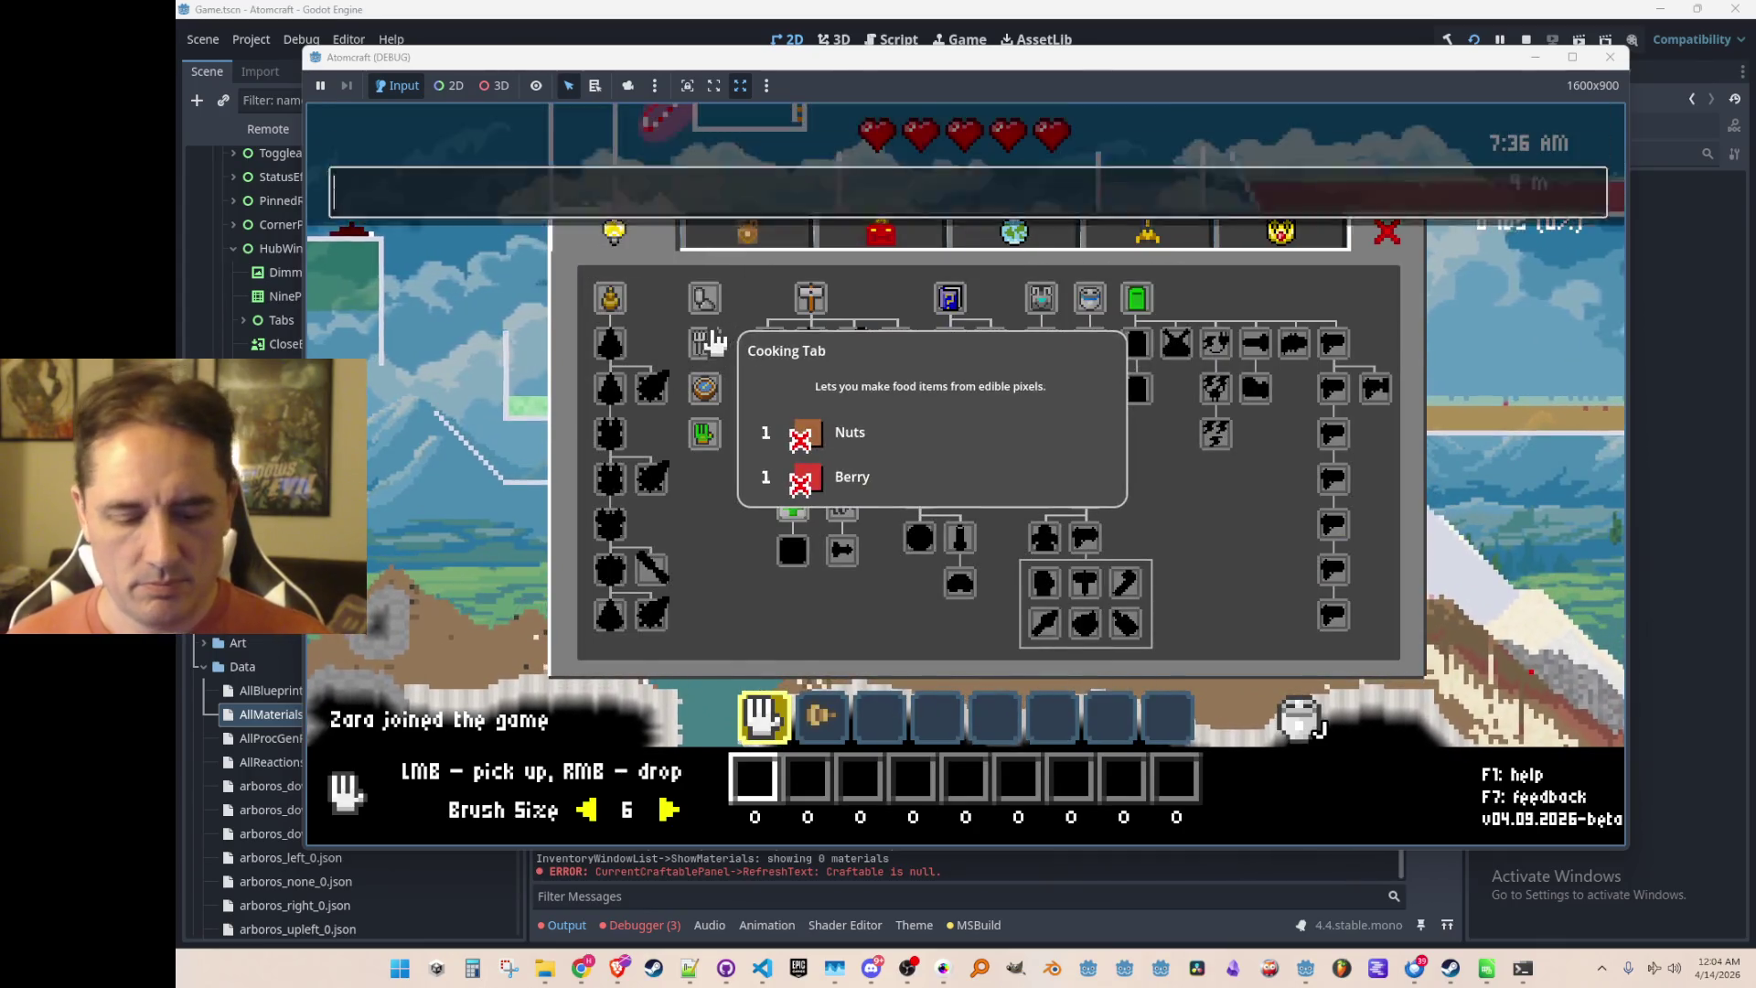
{"action": "left_click", "coordinate": [710, 311]}
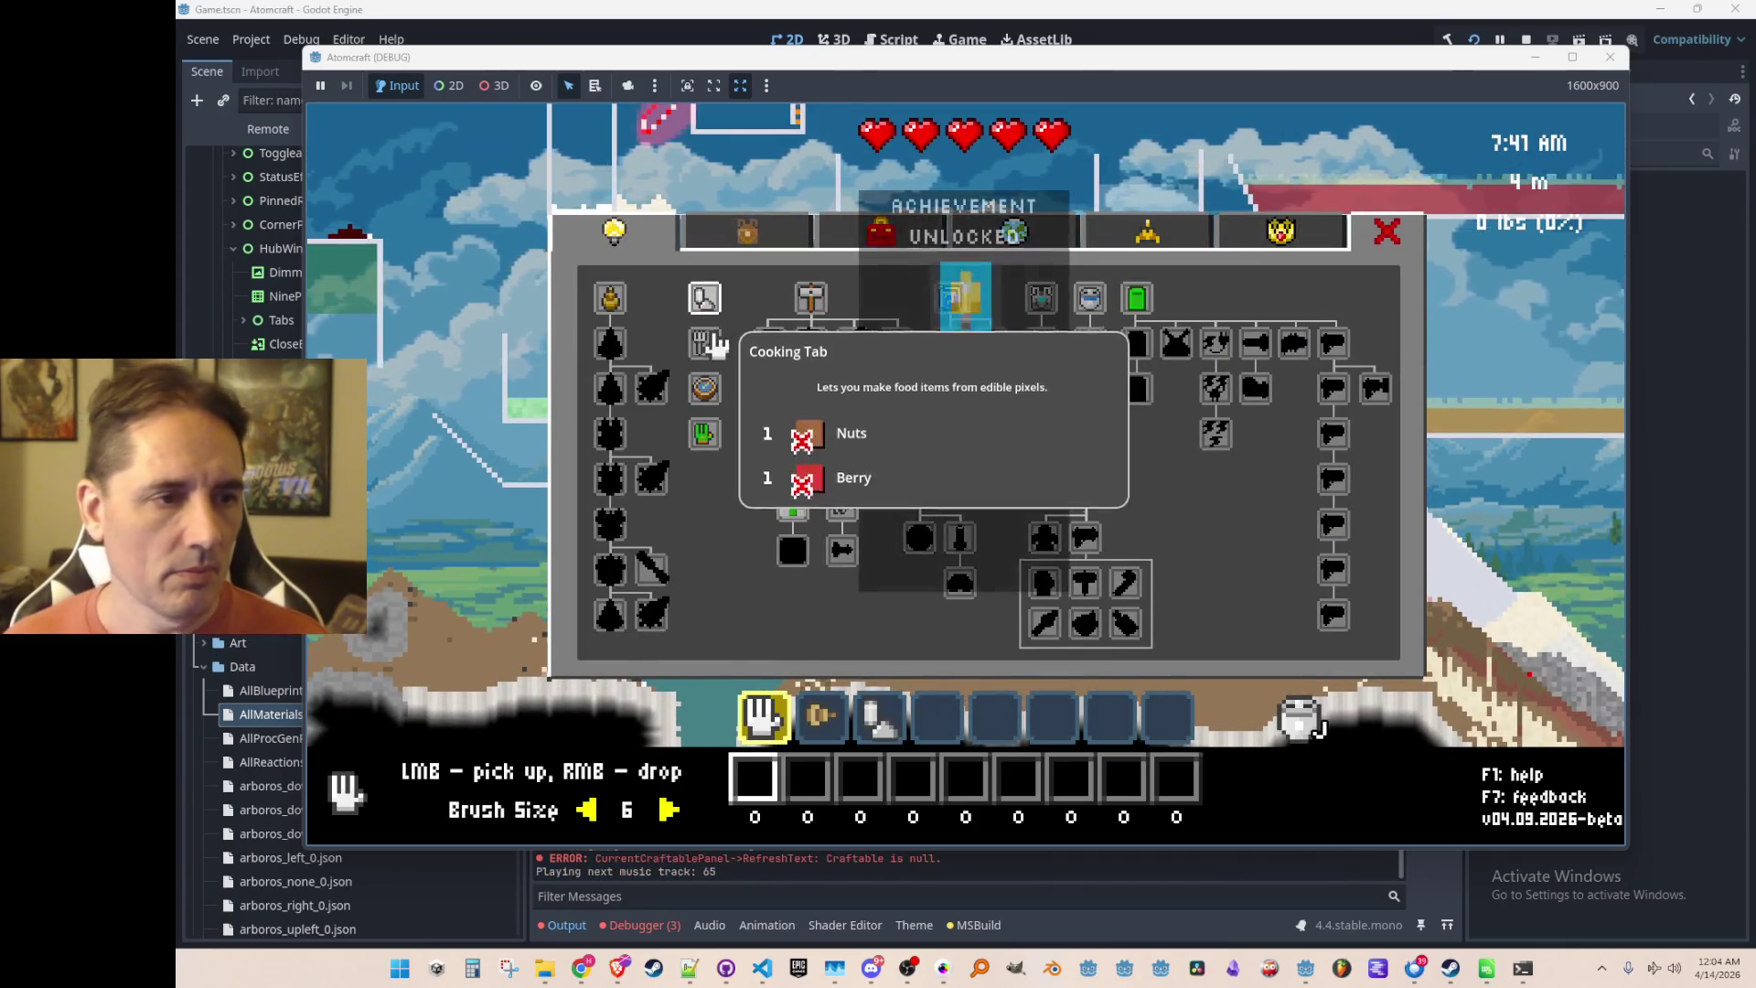
{"action": "left_click", "coordinate": [810, 298]}
{"action": "left_click", "coordinate": [809, 344]}
{"action": "left_click", "coordinate": [800, 230]}
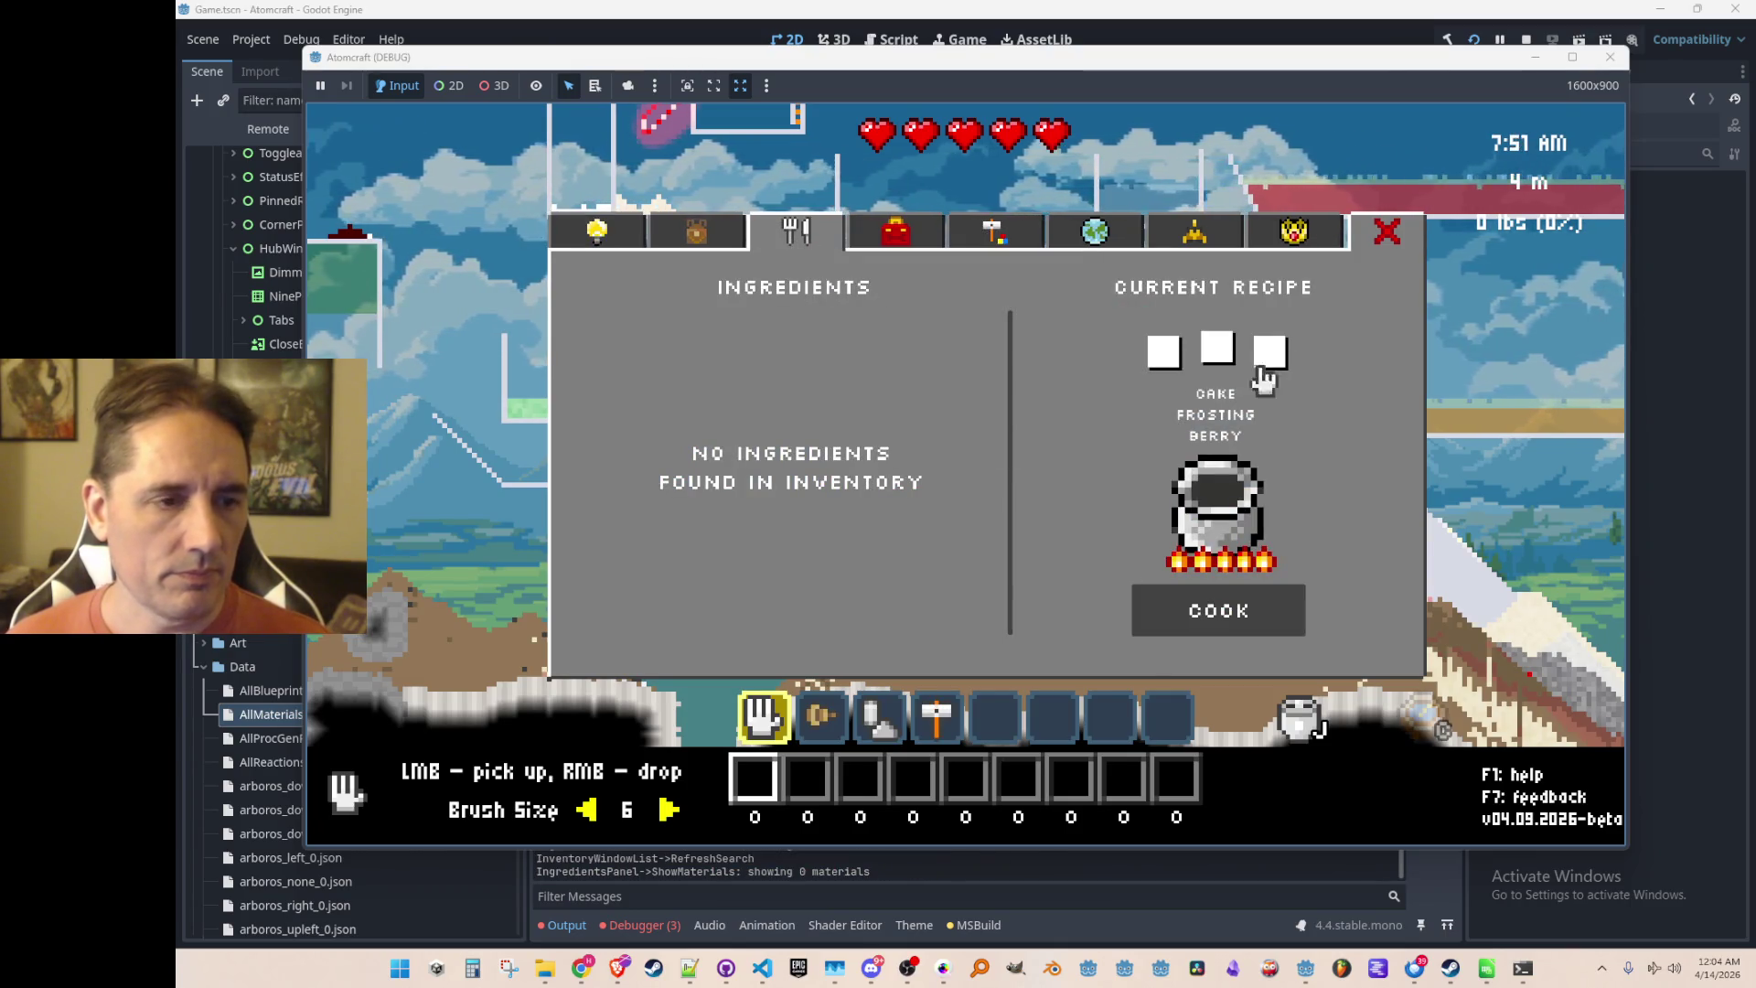
Enable free mode and give Bread, Wine and Sugar through the console, then check the inventory
{"action": "type", "text": "free"}
{"action": "key", "text": "Return"}
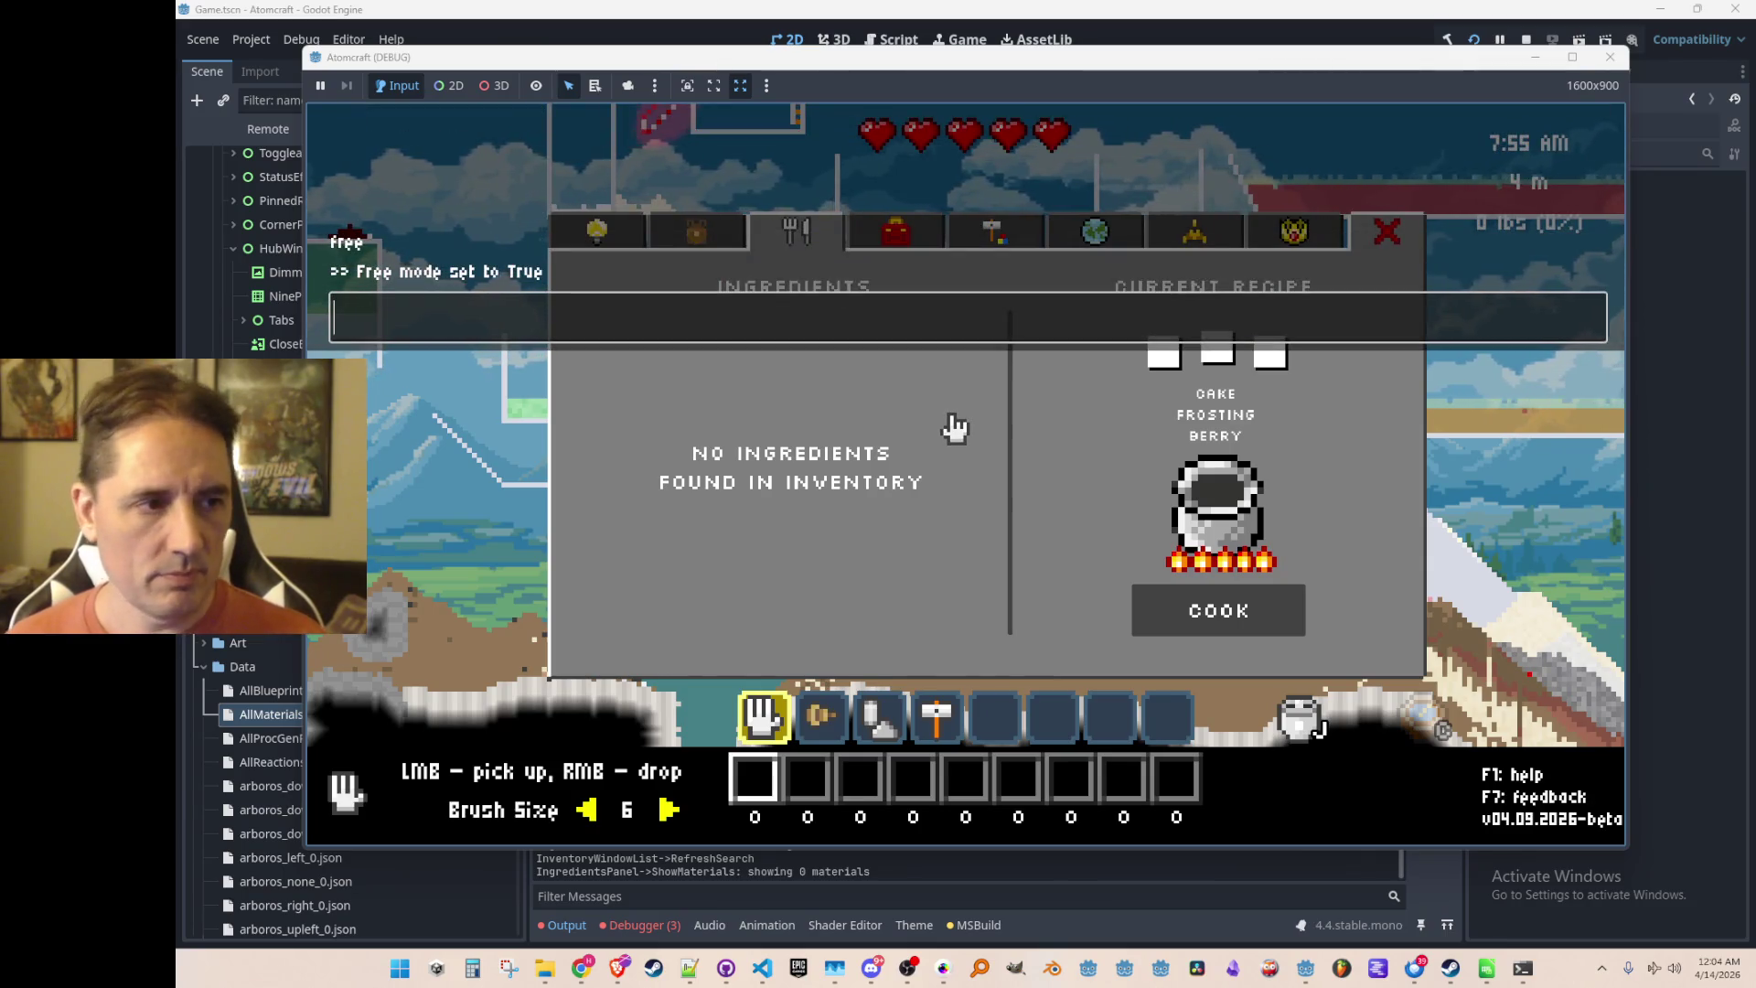
{"action": "key", "text": "Return"}
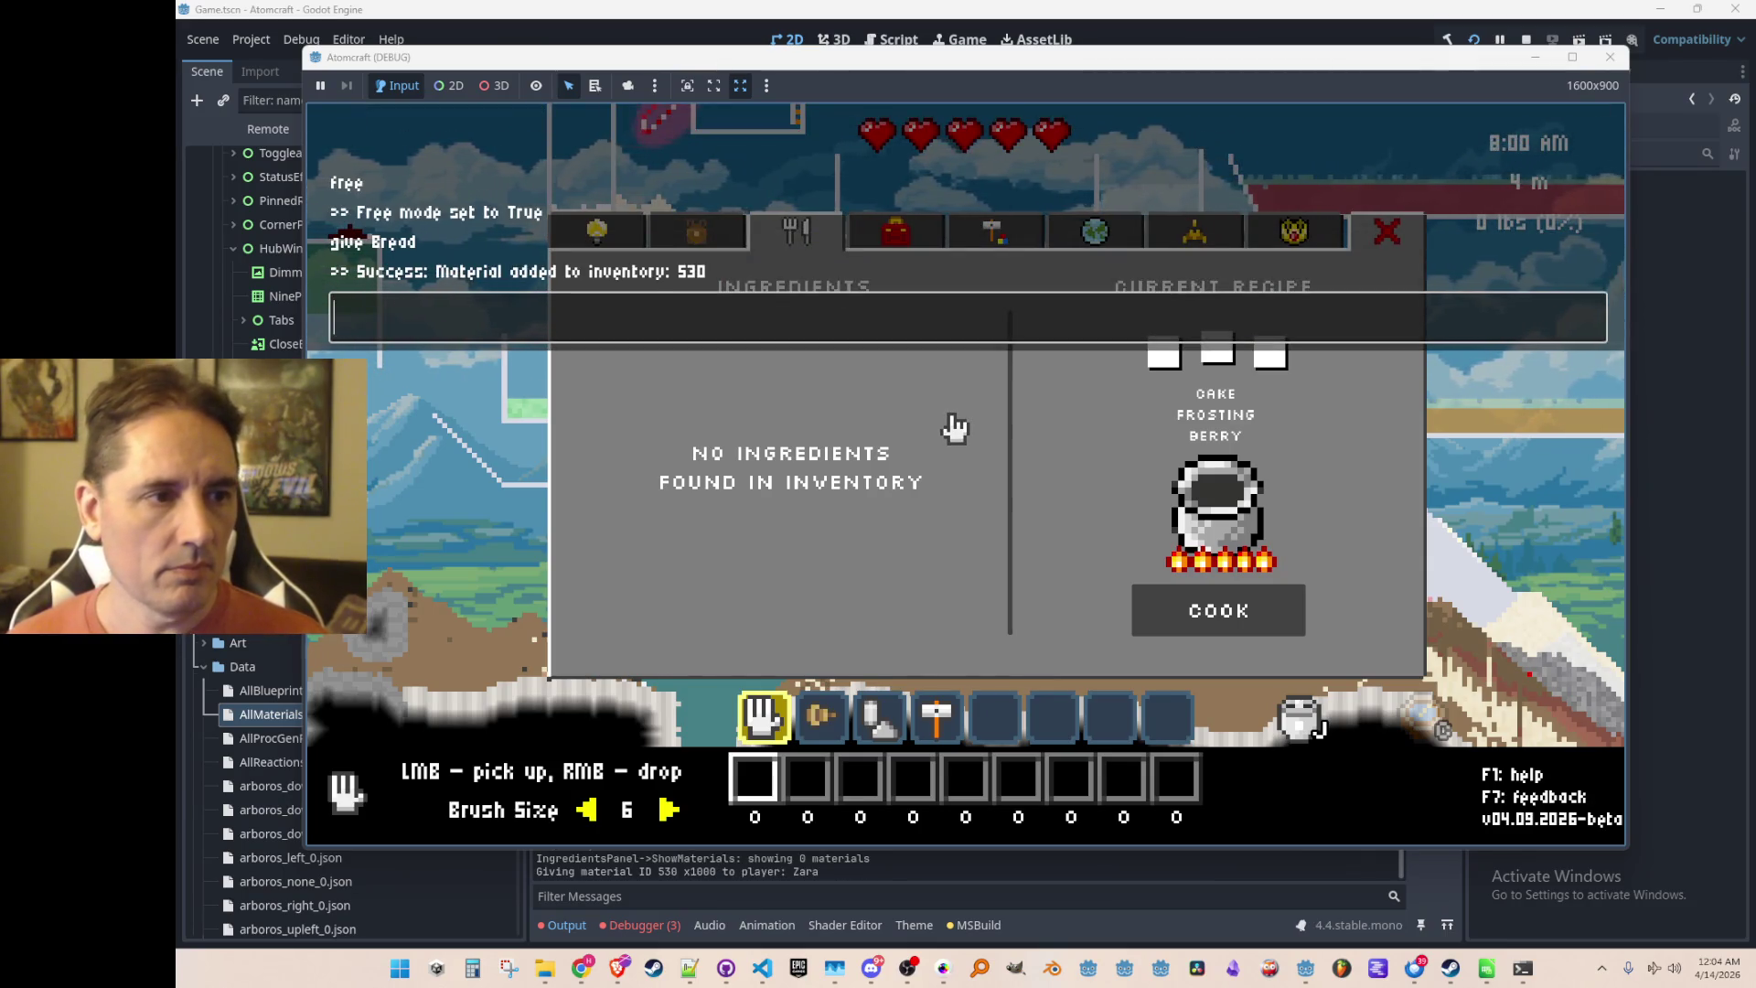
{"action": "type", "text": "giveWine"}
{"action": "key", "text": "Return"}
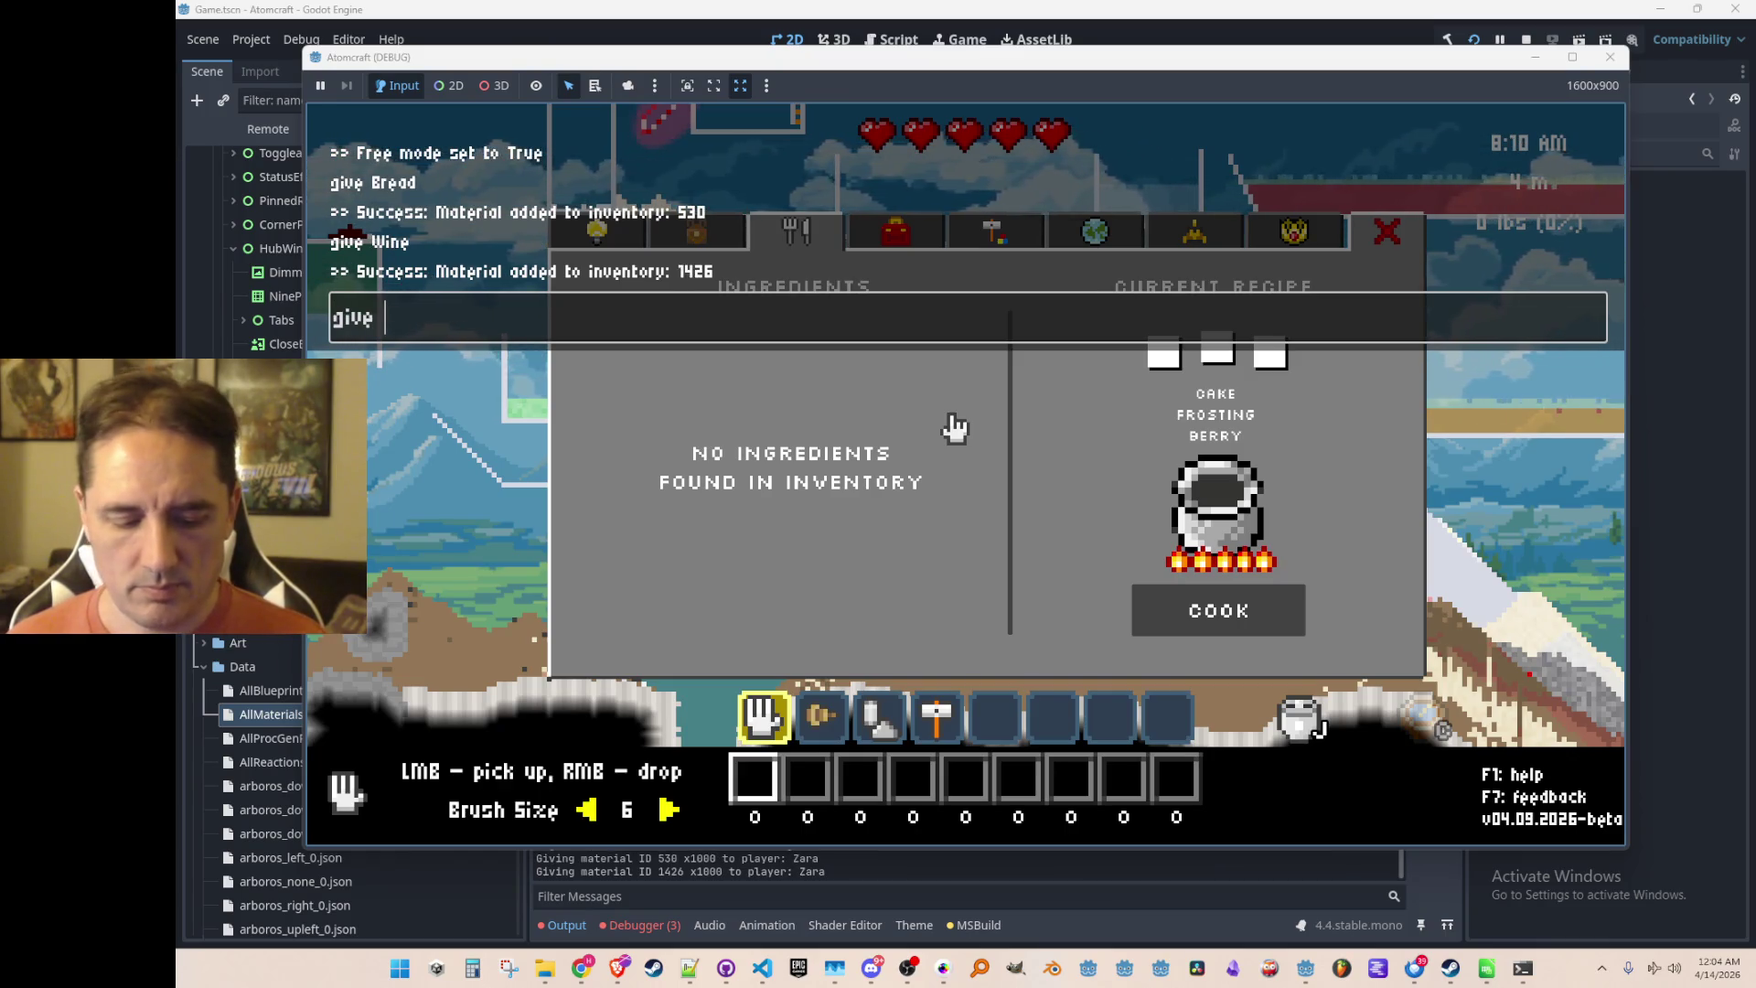
{"action": "type", "text": "gi"}
{"action": "type", "text": "ar"}
{"action": "key", "text": "Return"}
{"action": "key", "text": "Escape"}
{"action": "left_click", "coordinate": [677, 234]}
Open the Cooking tab and add and remove Sugar, Ice Cream, Bread and Wine in Current Recipe
{"action": "left_click", "coordinate": [791, 236]}
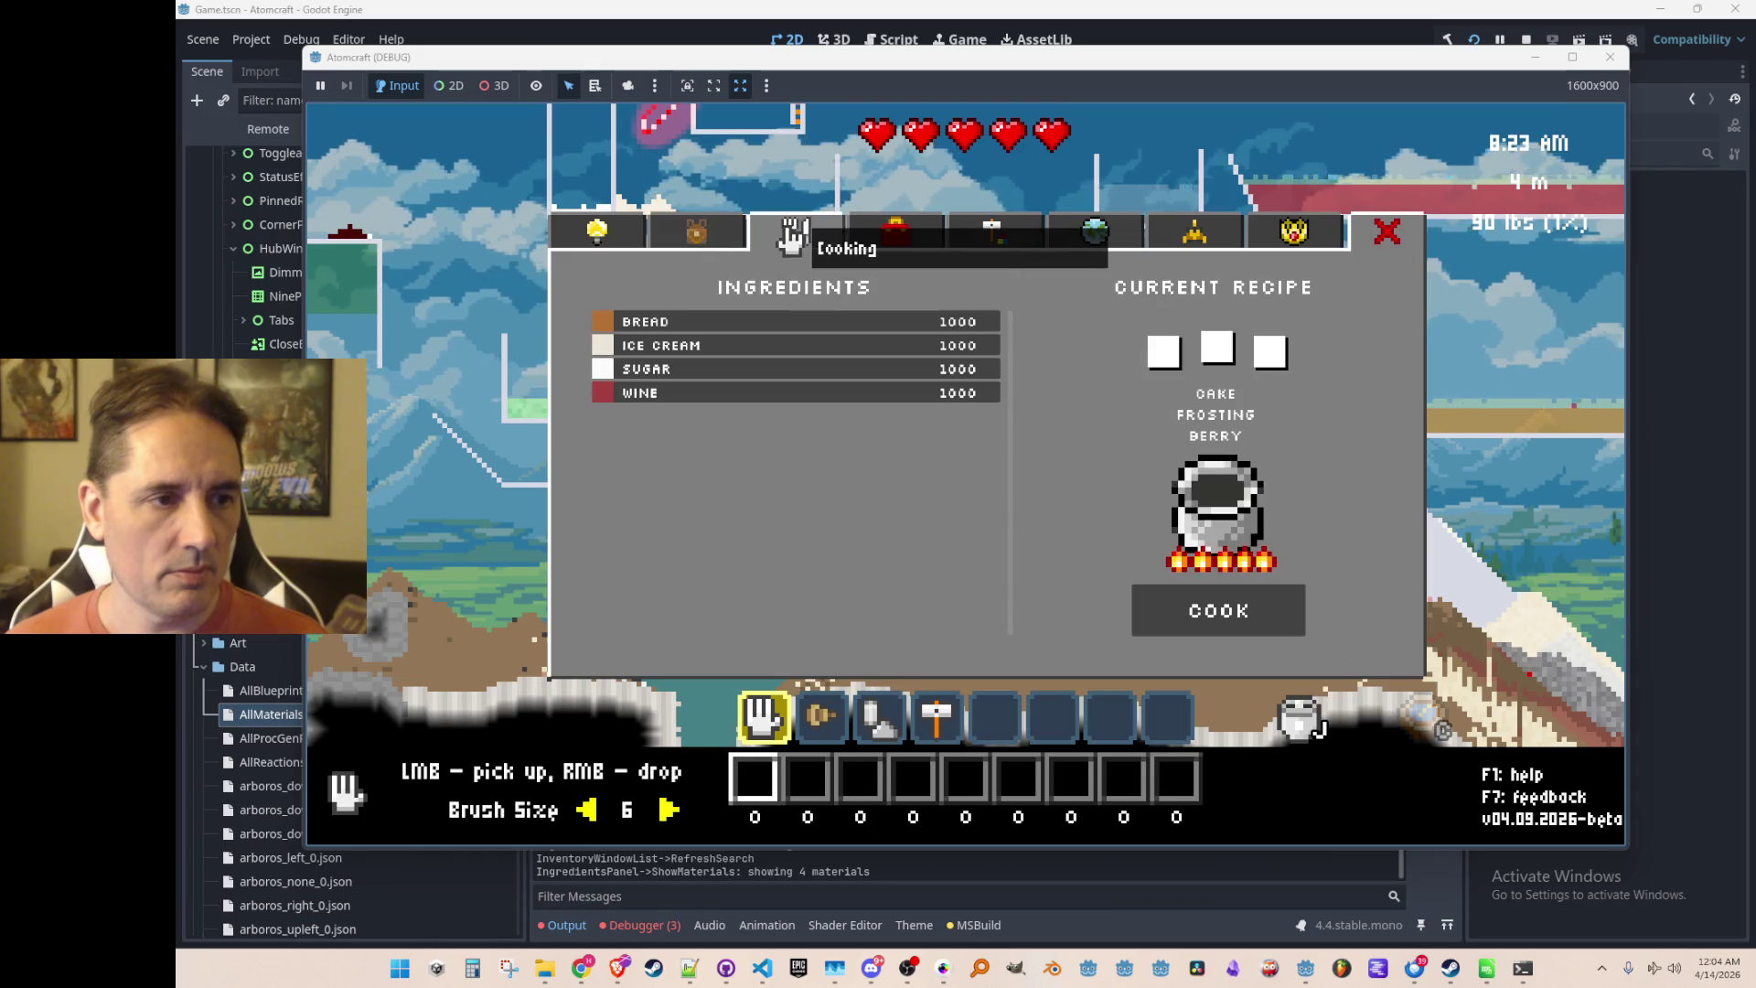
{"action": "left_click", "coordinate": [794, 370]}
{"action": "left_click", "coordinate": [812, 344]}
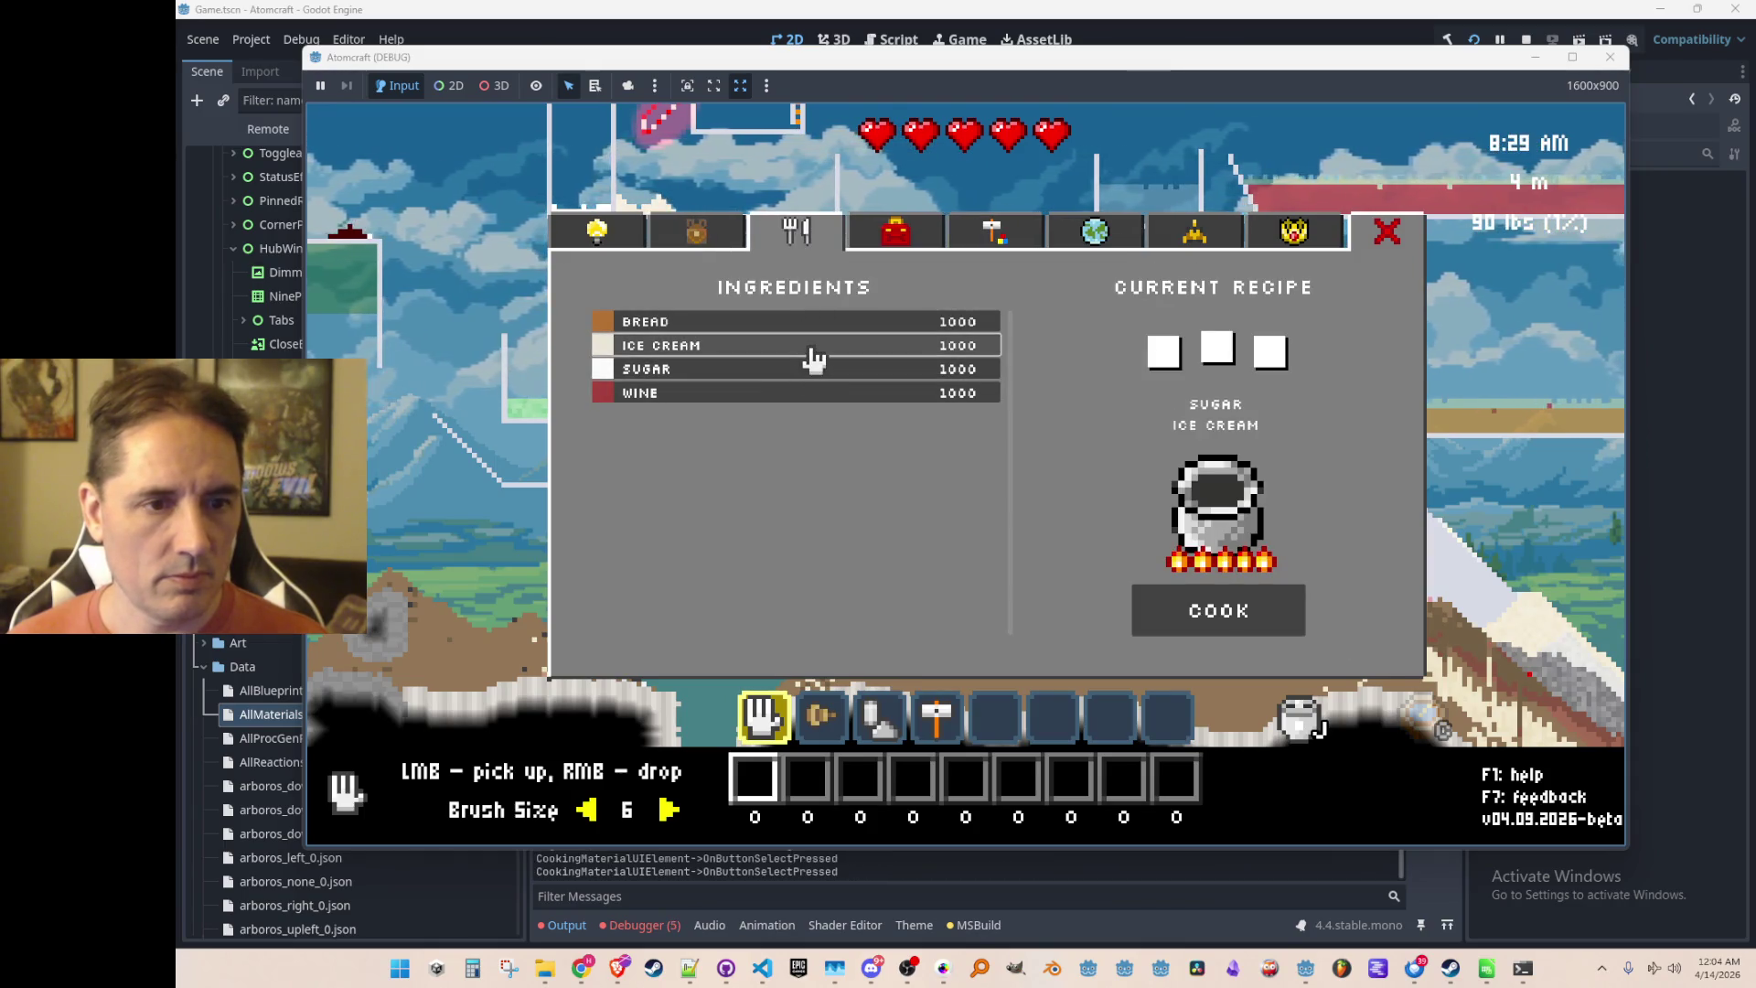
{"action": "left_click", "coordinate": [815, 325]}
{"action": "left_click", "coordinate": [815, 324]}
{"action": "left_click", "coordinate": [814, 329]}
{"action": "left_click", "coordinate": [815, 329]}
{"action": "left_click", "coordinate": [812, 349]}
{"action": "left_click", "coordinate": [812, 350]}
{"action": "left_click", "coordinate": [807, 373]}
{"action": "left_click", "coordinate": [805, 373]}
{"action": "left_click", "coordinate": [804, 393]}
{"action": "left_click", "coordinate": [804, 392]}
{"action": "left_click", "coordinate": [804, 395]}
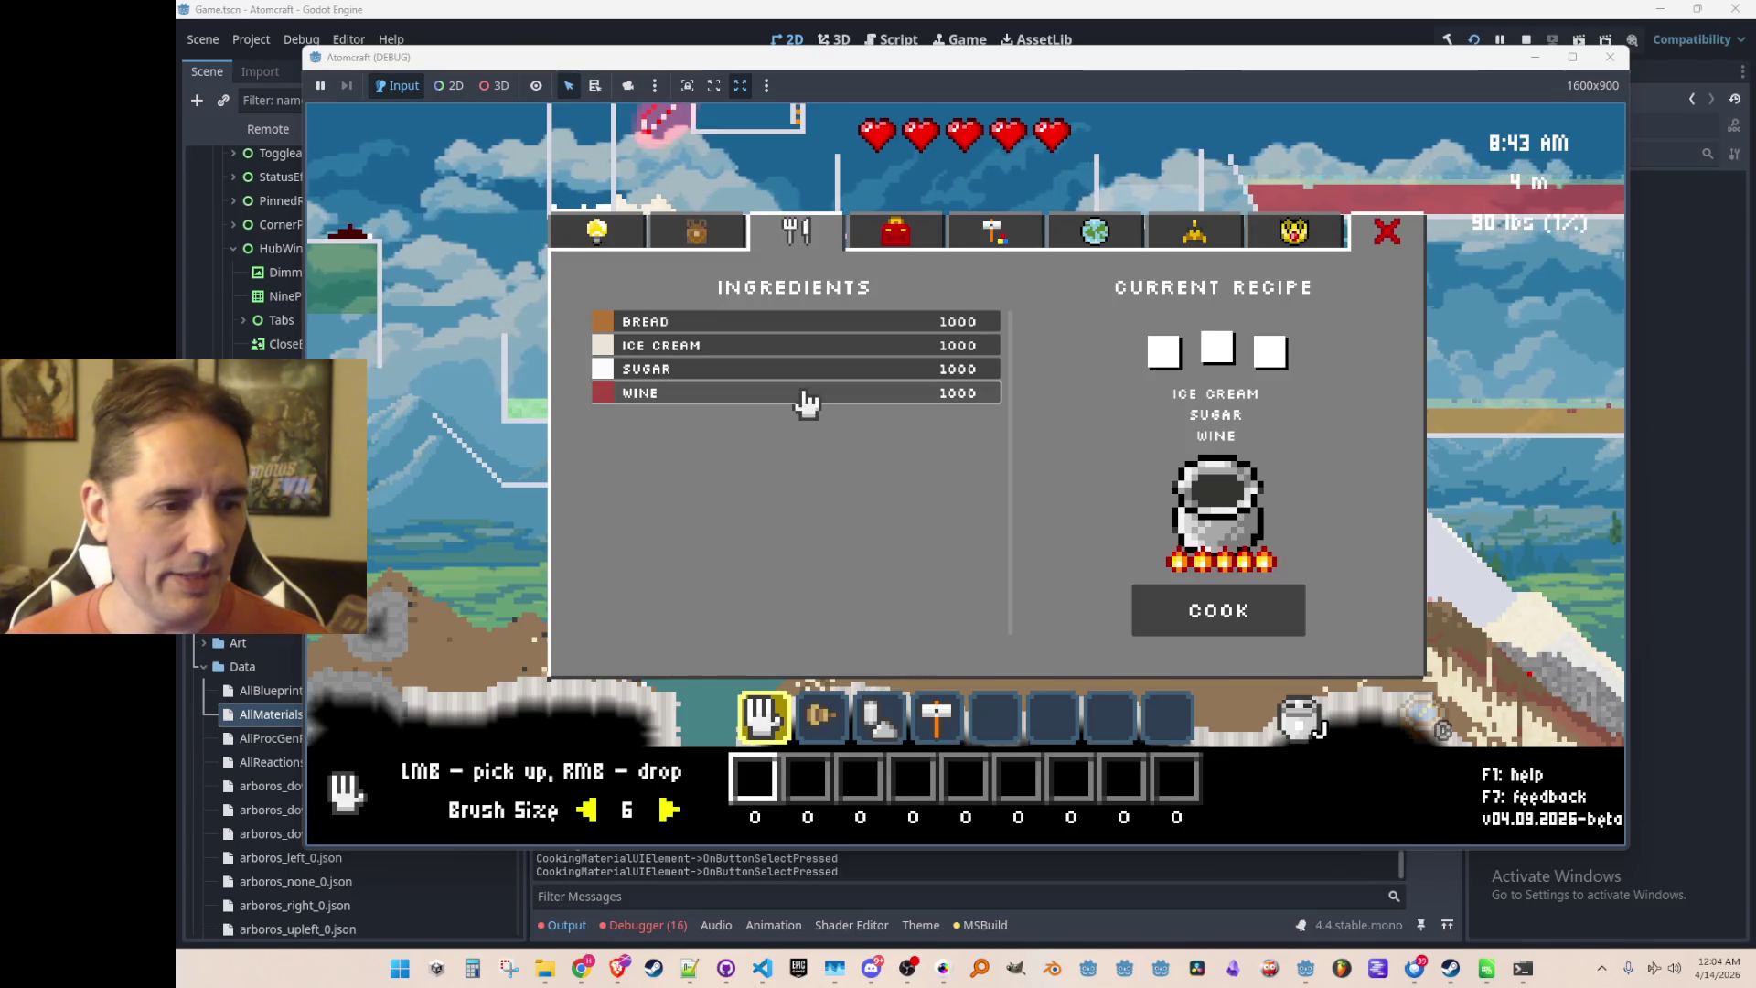
{"action": "left_click", "coordinate": [804, 393]}
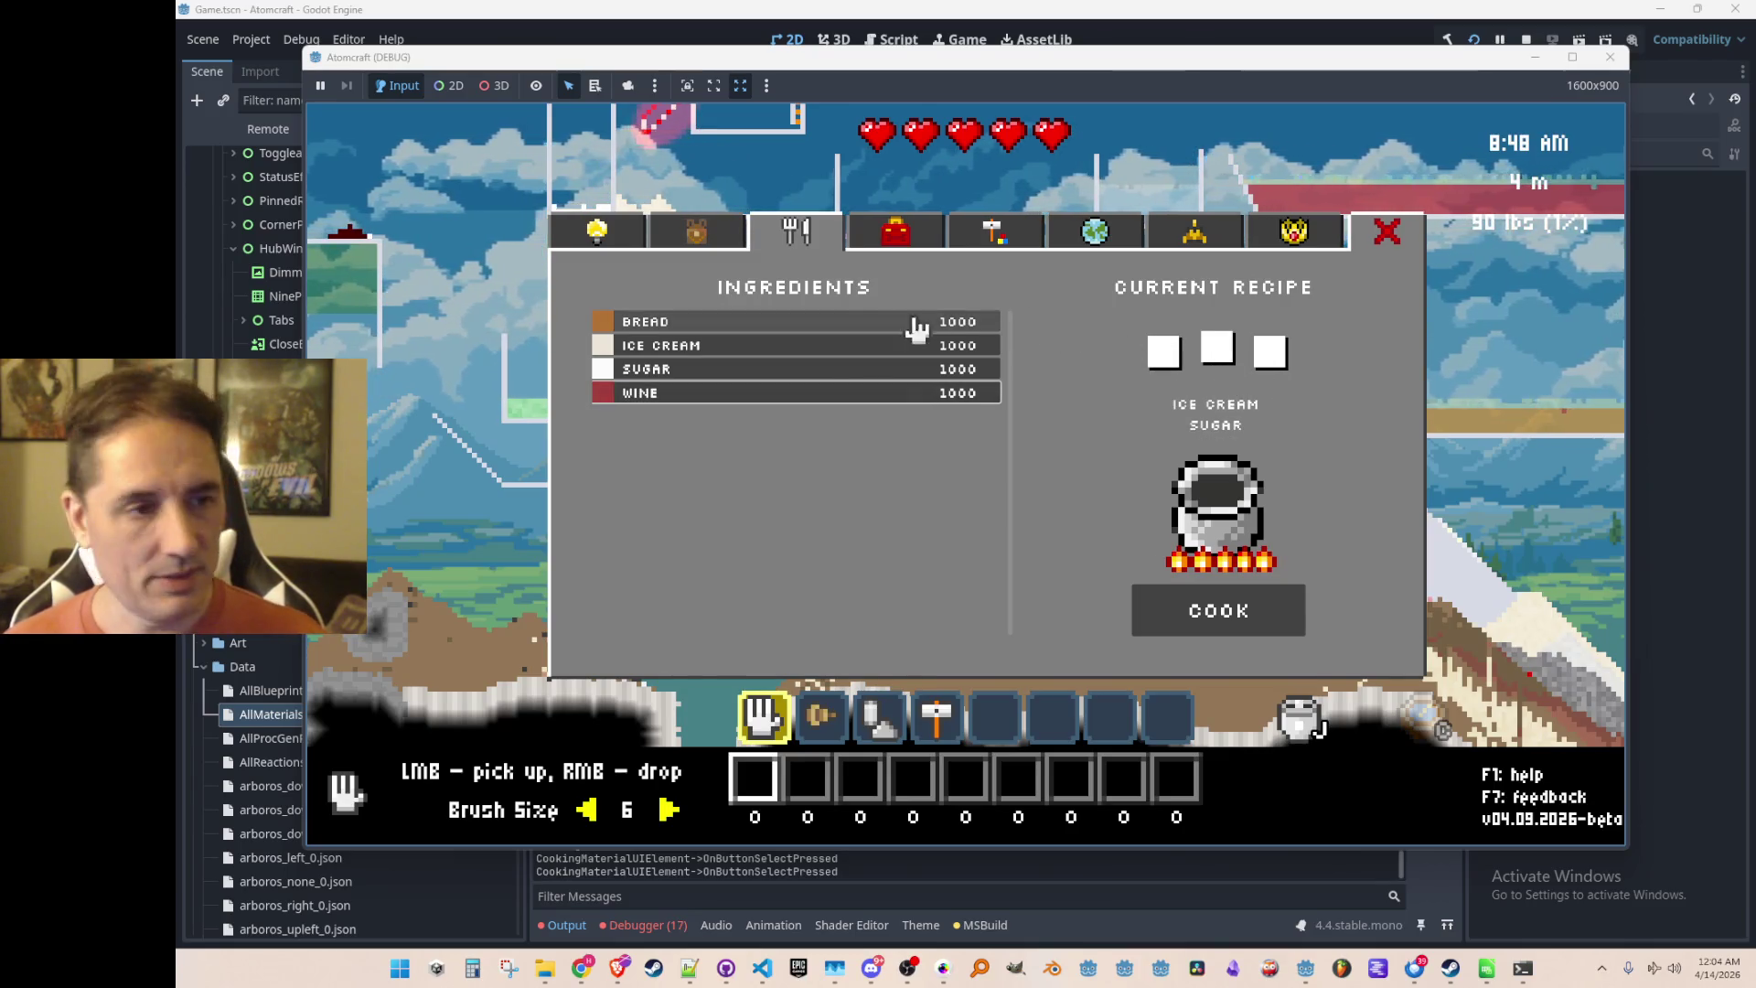
Toggle Ice Cream, Bread and Sugar repeatedly, ending with Wine added back to the recipe
{"action": "left_click", "coordinate": [833, 353]}
{"action": "left_click", "coordinate": [834, 350]}
{"action": "left_click", "coordinate": [832, 349]}
{"action": "left_click", "coordinate": [833, 348]}
{"action": "left_click", "coordinate": [840, 327]}
{"action": "left_click", "coordinate": [841, 329]}
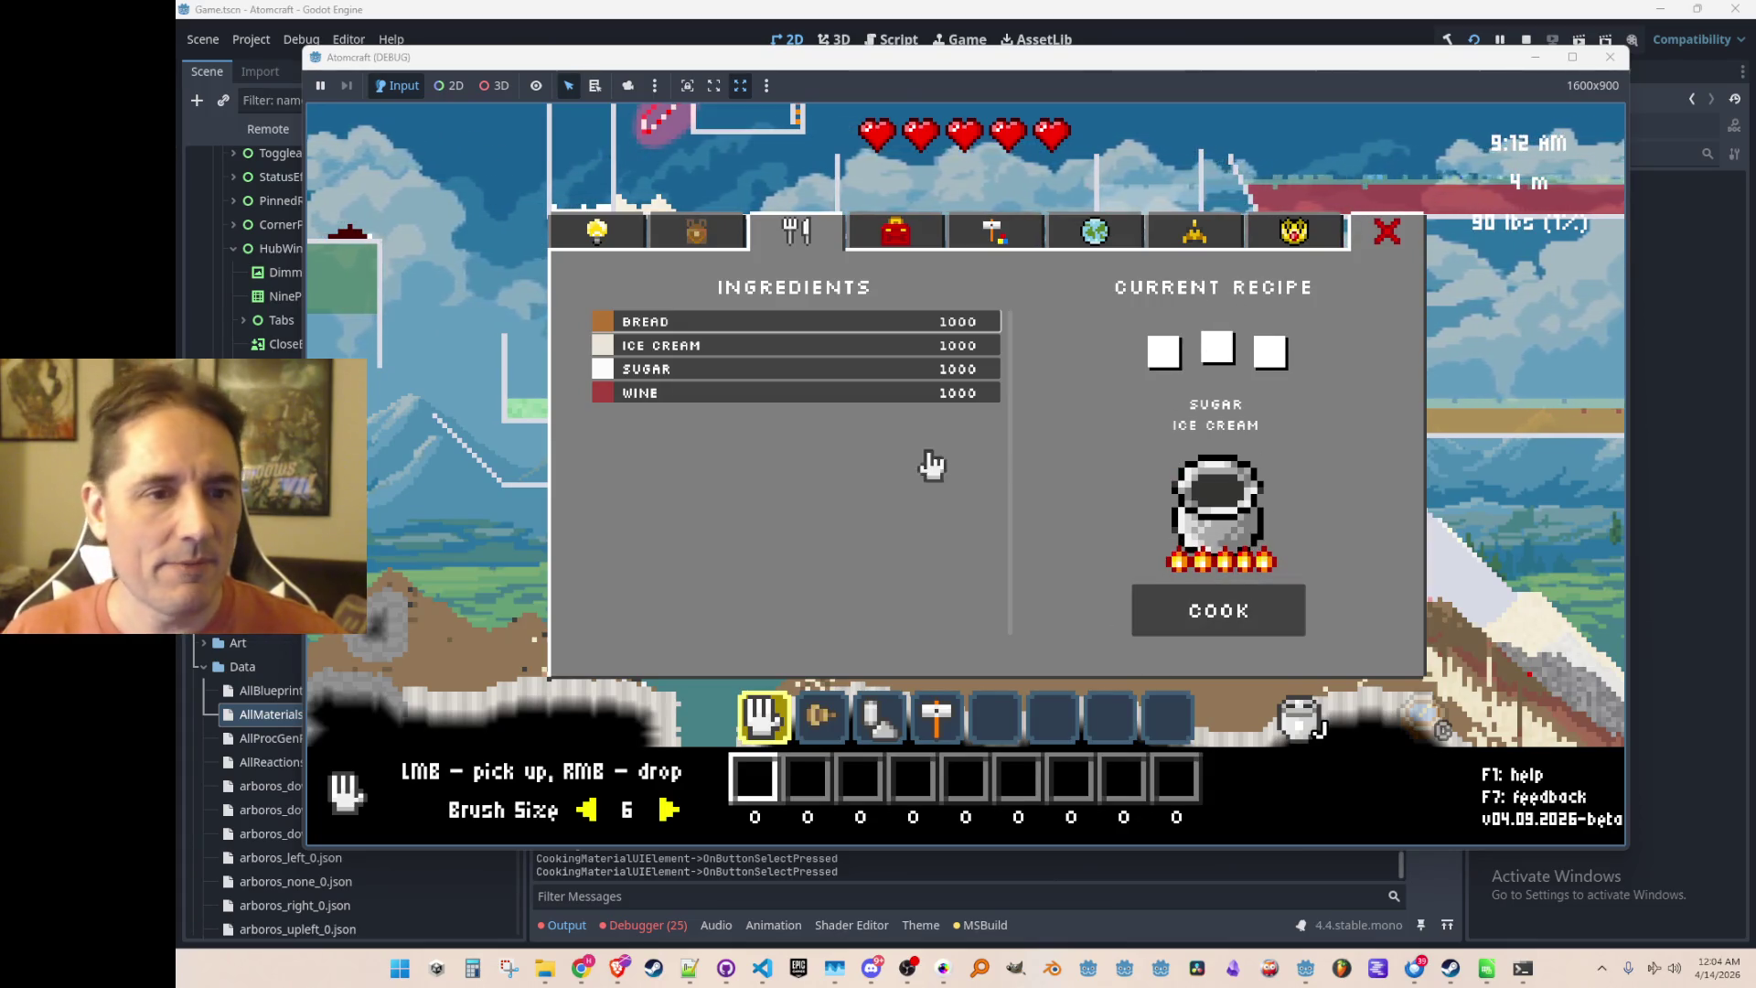
{"action": "left_click", "coordinate": [876, 327]}
{"action": "left_click", "coordinate": [876, 328]}
{"action": "left_click", "coordinate": [873, 347]}
{"action": "left_click", "coordinate": [876, 349]}
{"action": "left_click", "coordinate": [871, 350]}
{"action": "left_click", "coordinate": [870, 352]}
{"action": "left_click", "coordinate": [868, 370]}
{"action": "left_click", "coordinate": [865, 371]}
{"action": "left_click", "coordinate": [855, 394]}
{"action": "left_click", "coordinate": [853, 393]}
{"action": "left_click", "coordinate": [853, 394]}
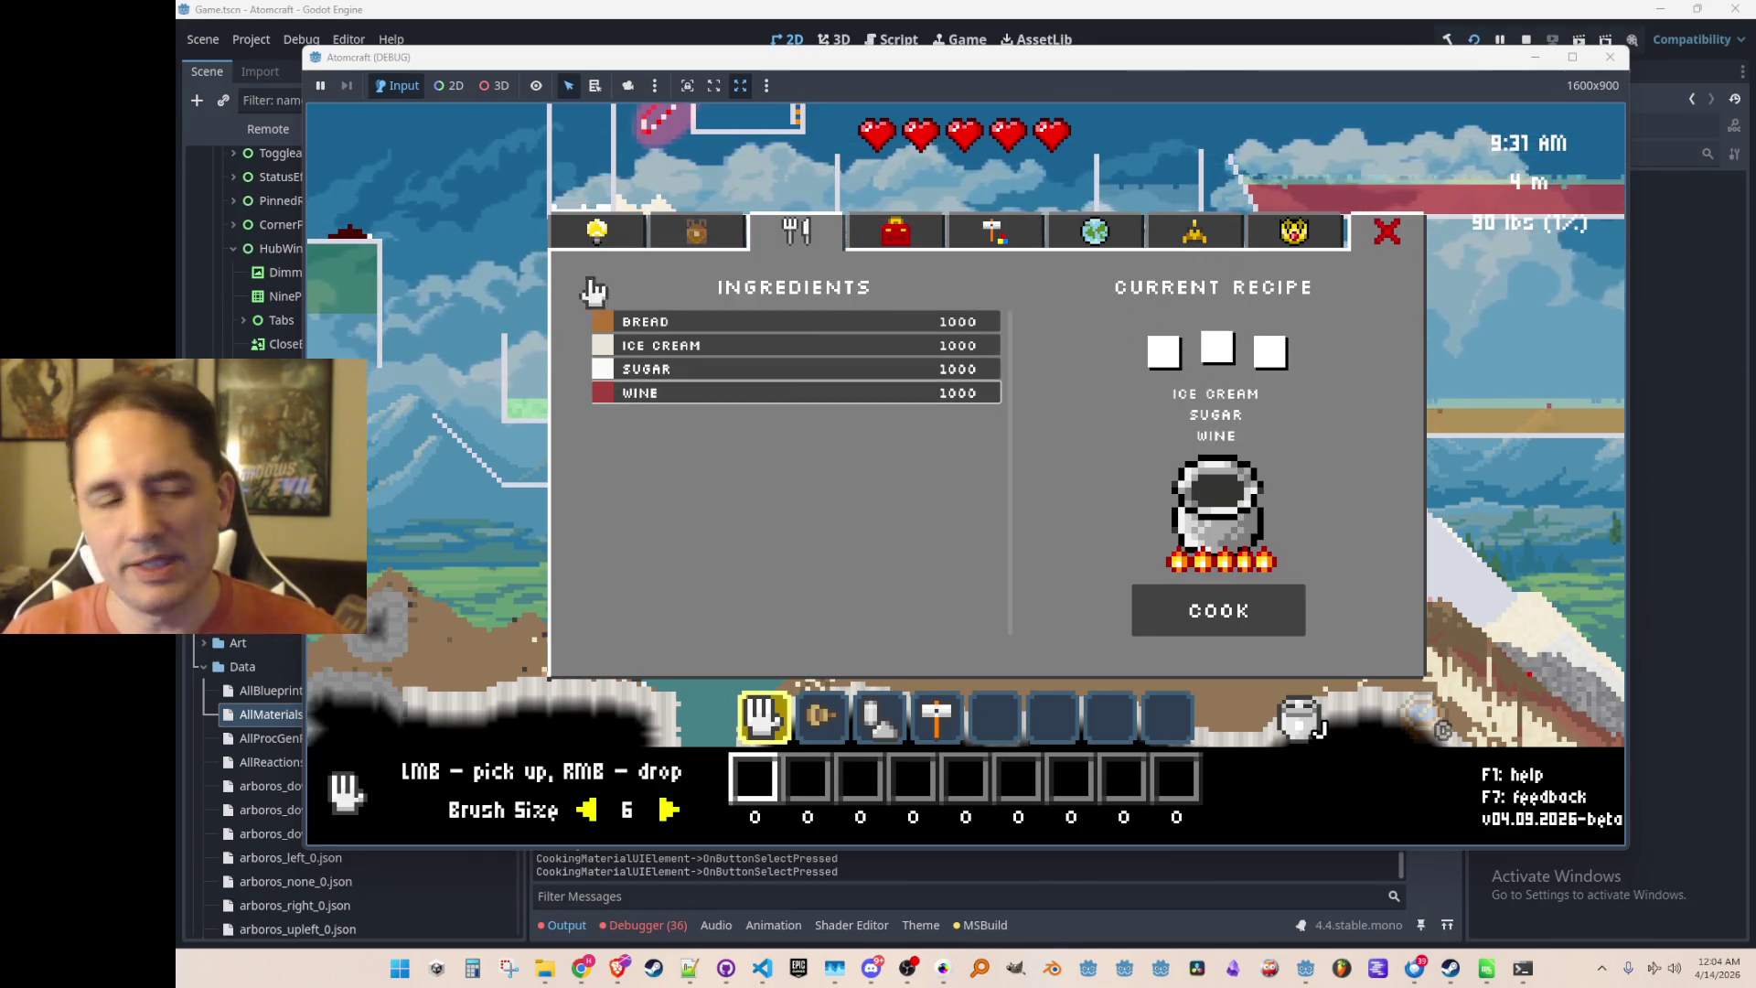
Toggle Ice Cream, Bread and Sugar off until Current Recipe lists only Wine
{"action": "left_click", "coordinate": [727, 345]}
{"action": "left_click", "coordinate": [748, 327]}
{"action": "left_click", "coordinate": [747, 329]}
{"action": "left_click", "coordinate": [747, 330]}
{"action": "left_click", "coordinate": [746, 331]}
{"action": "left_click", "coordinate": [746, 331]}
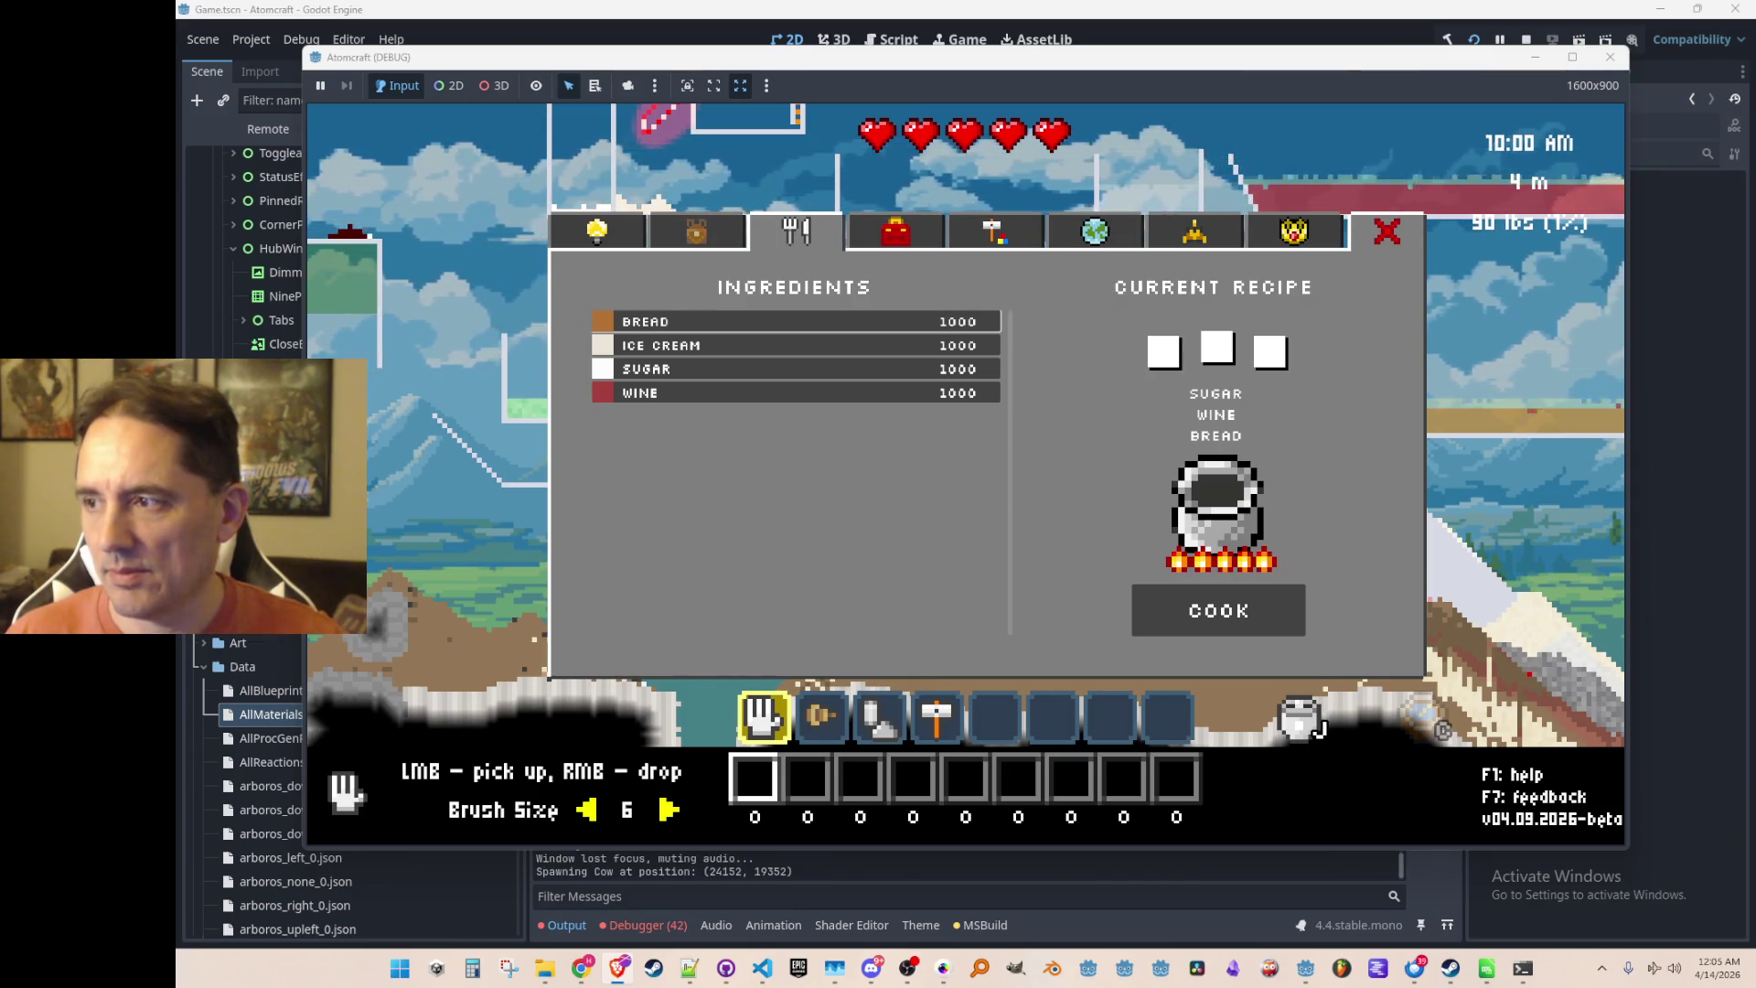
{"action": "left_click", "coordinate": [797, 327]}
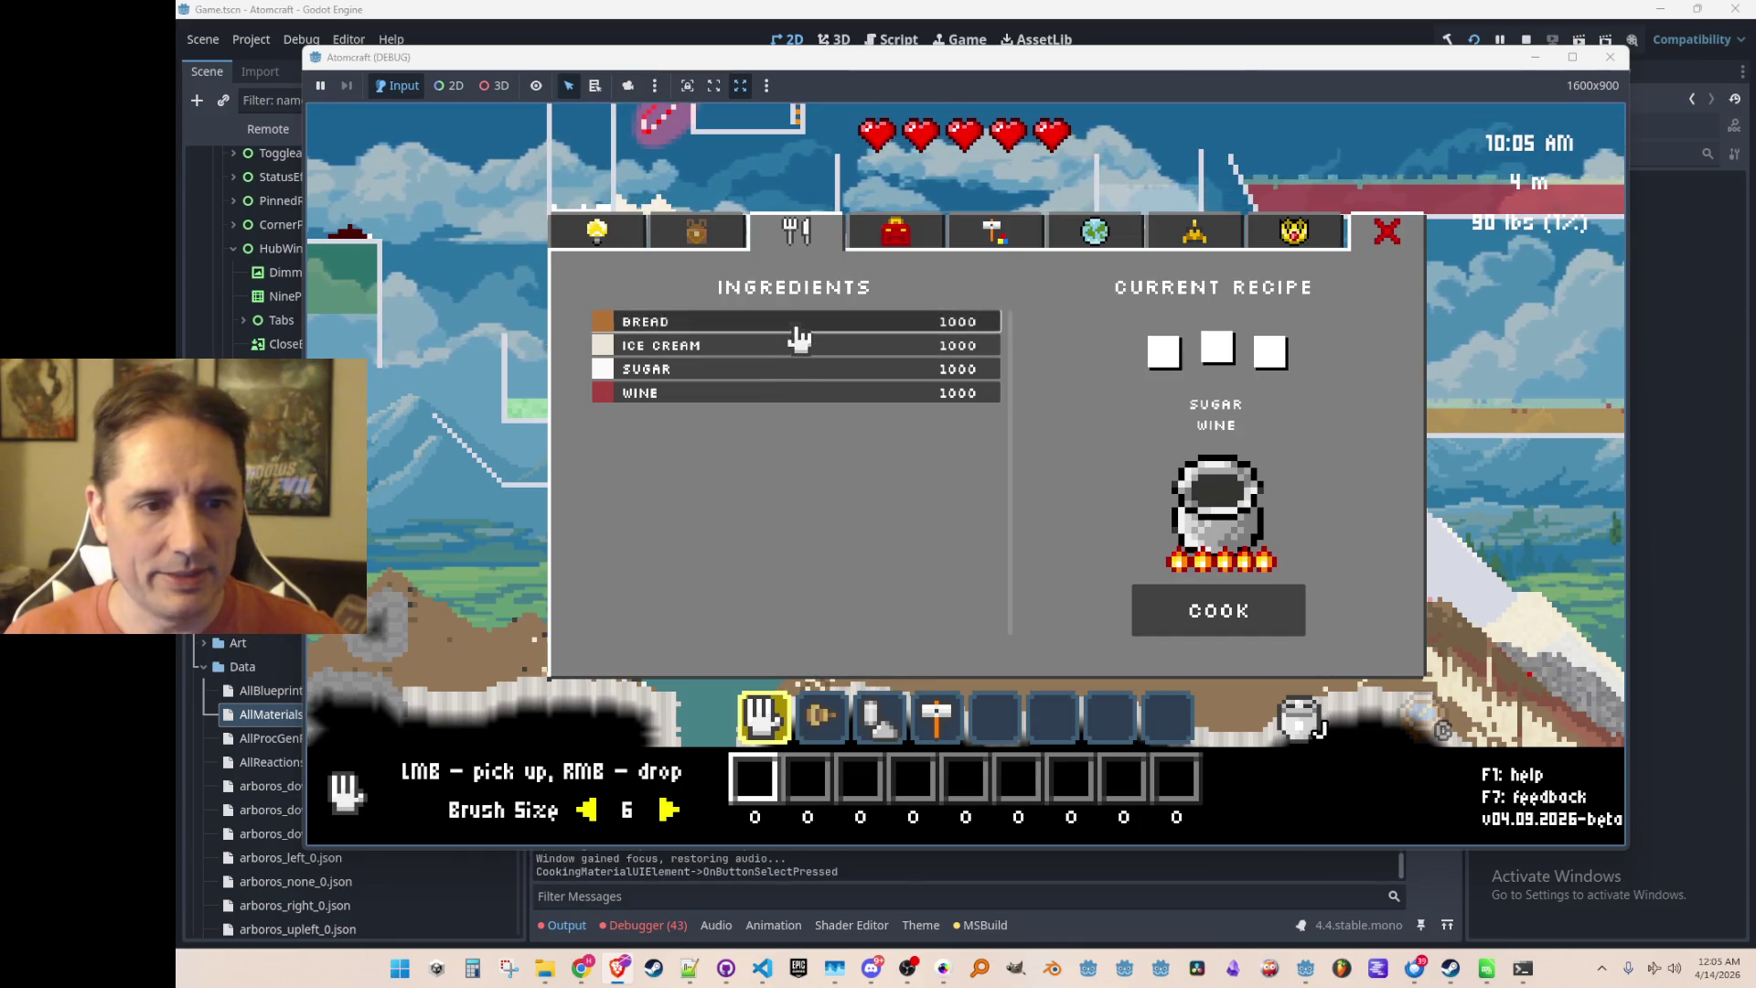
{"action": "left_click", "coordinate": [797, 328]}
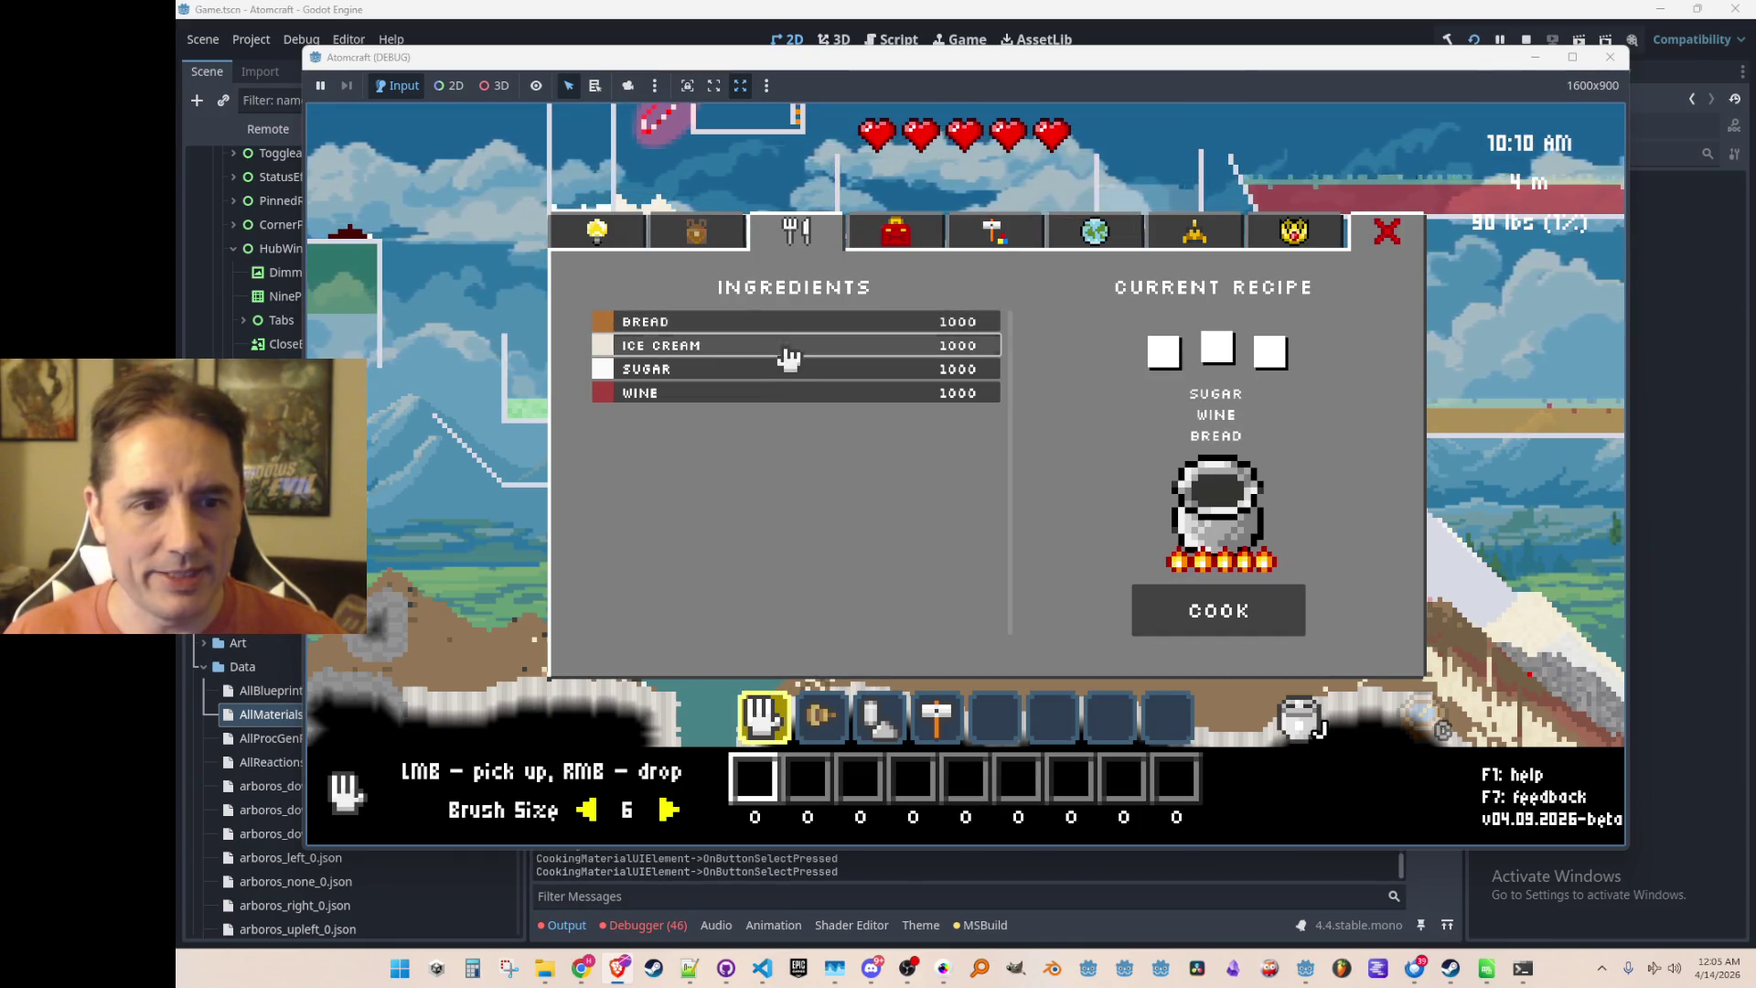
{"action": "left_click", "coordinate": [788, 355]}
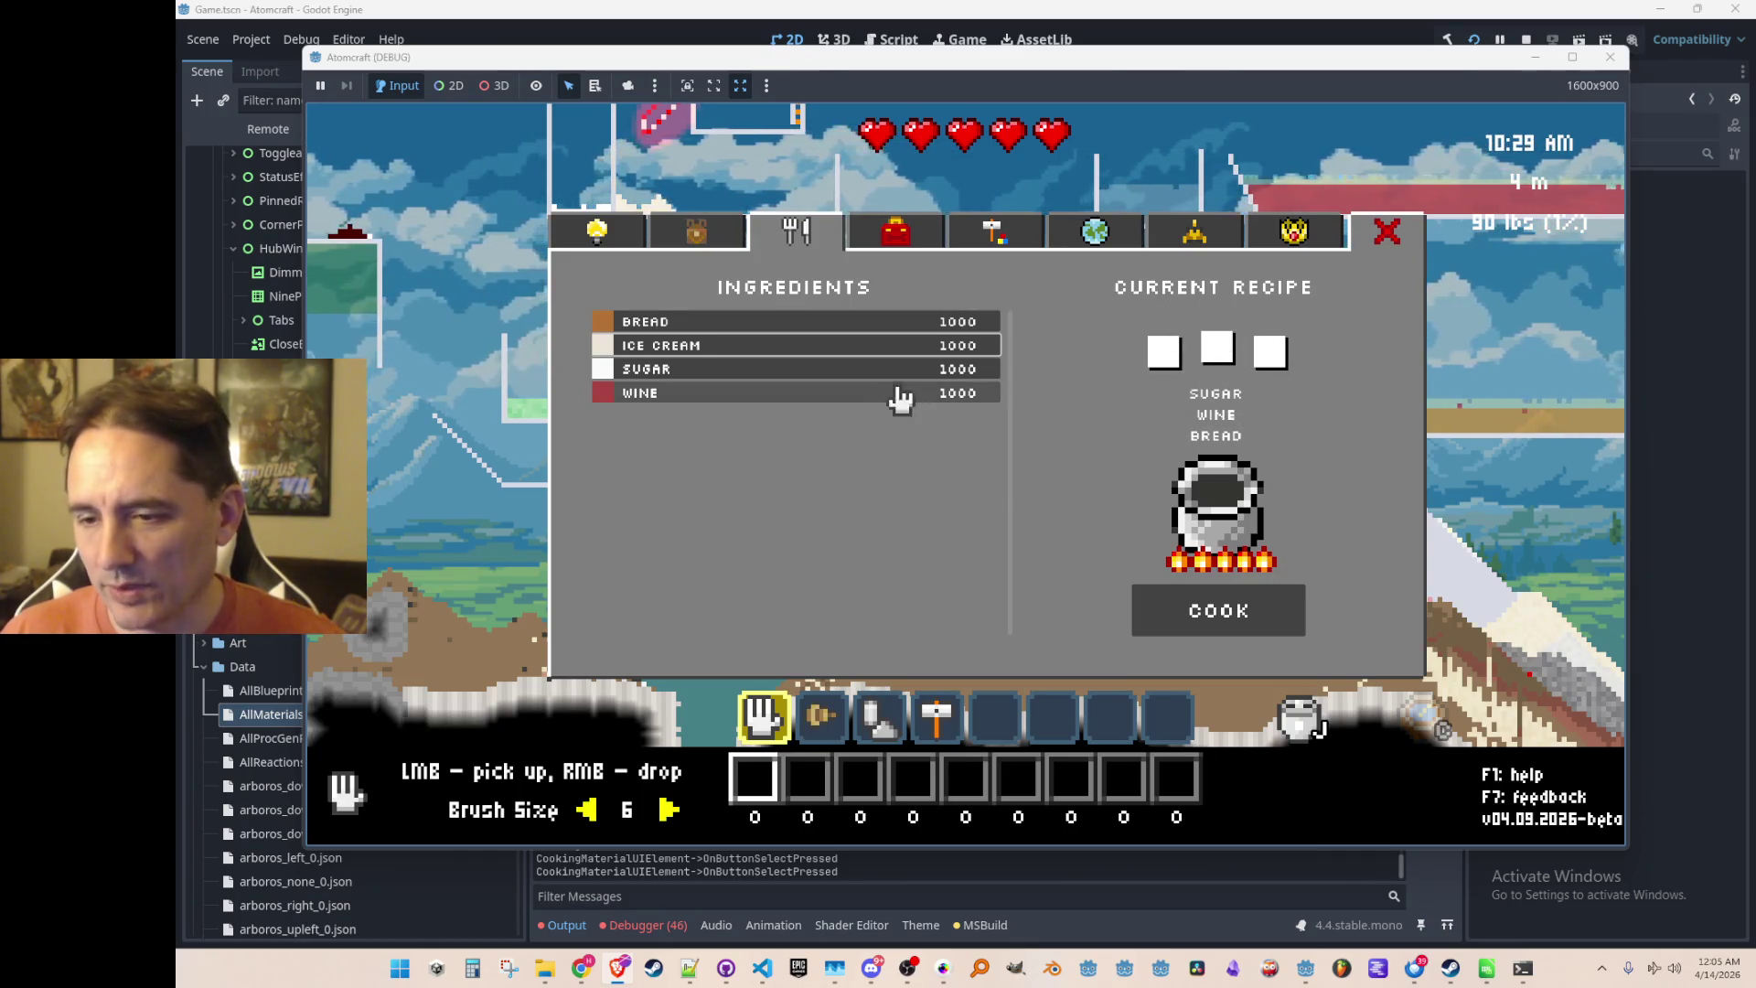
{"action": "left_click", "coordinate": [758, 335]}
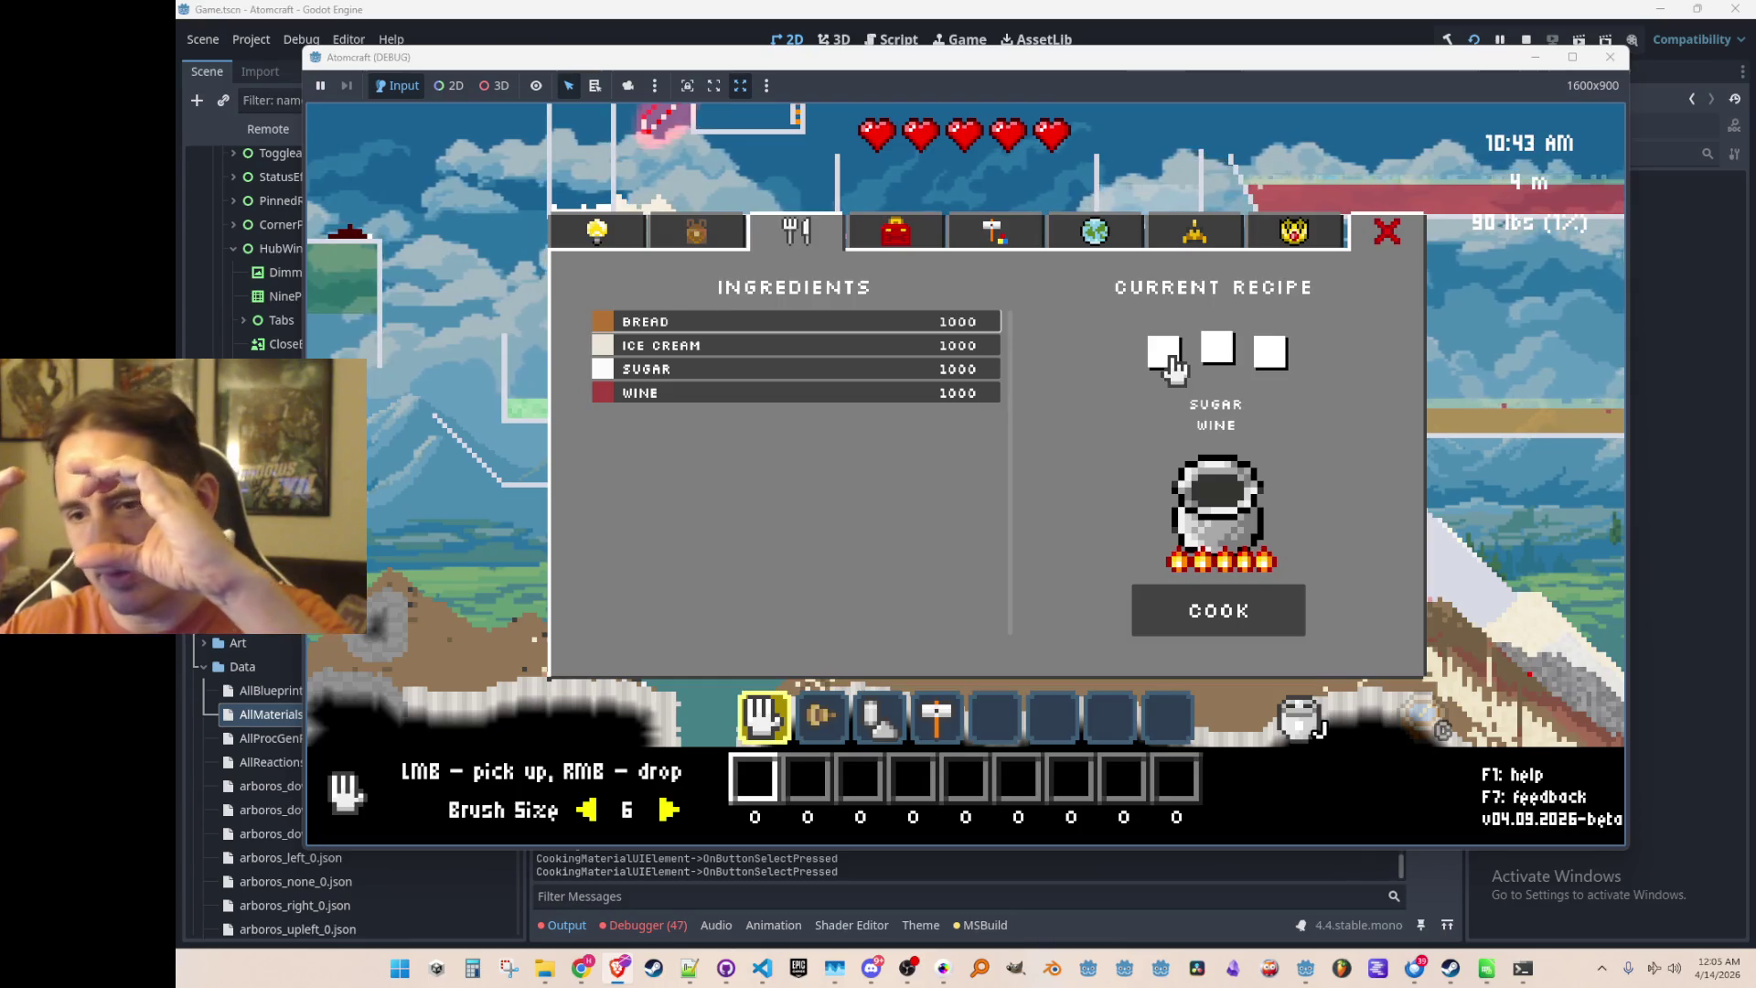
{"action": "left_click", "coordinate": [672, 331]}
{"action": "left_click", "coordinate": [672, 331]}
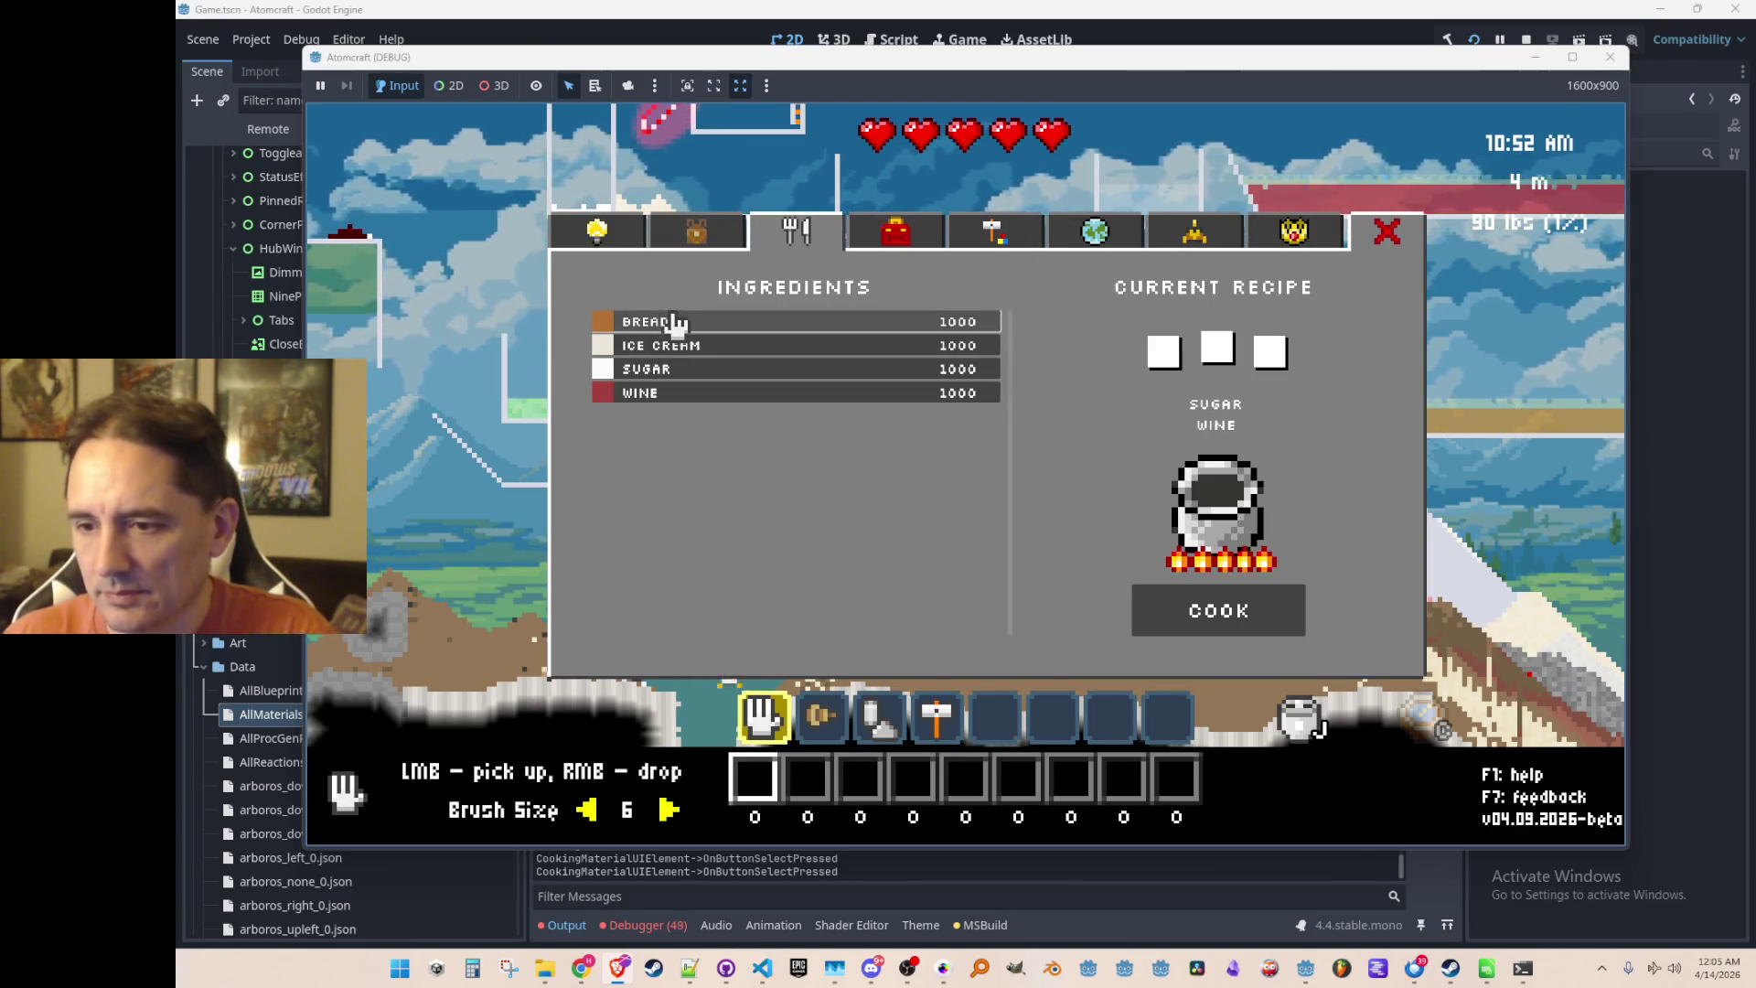
{"action": "left_click", "coordinate": [684, 370]}
{"action": "left_click", "coordinate": [690, 397]}
{"action": "left_click", "coordinate": [688, 402]}
{"action": "left_click", "coordinate": [687, 403]}
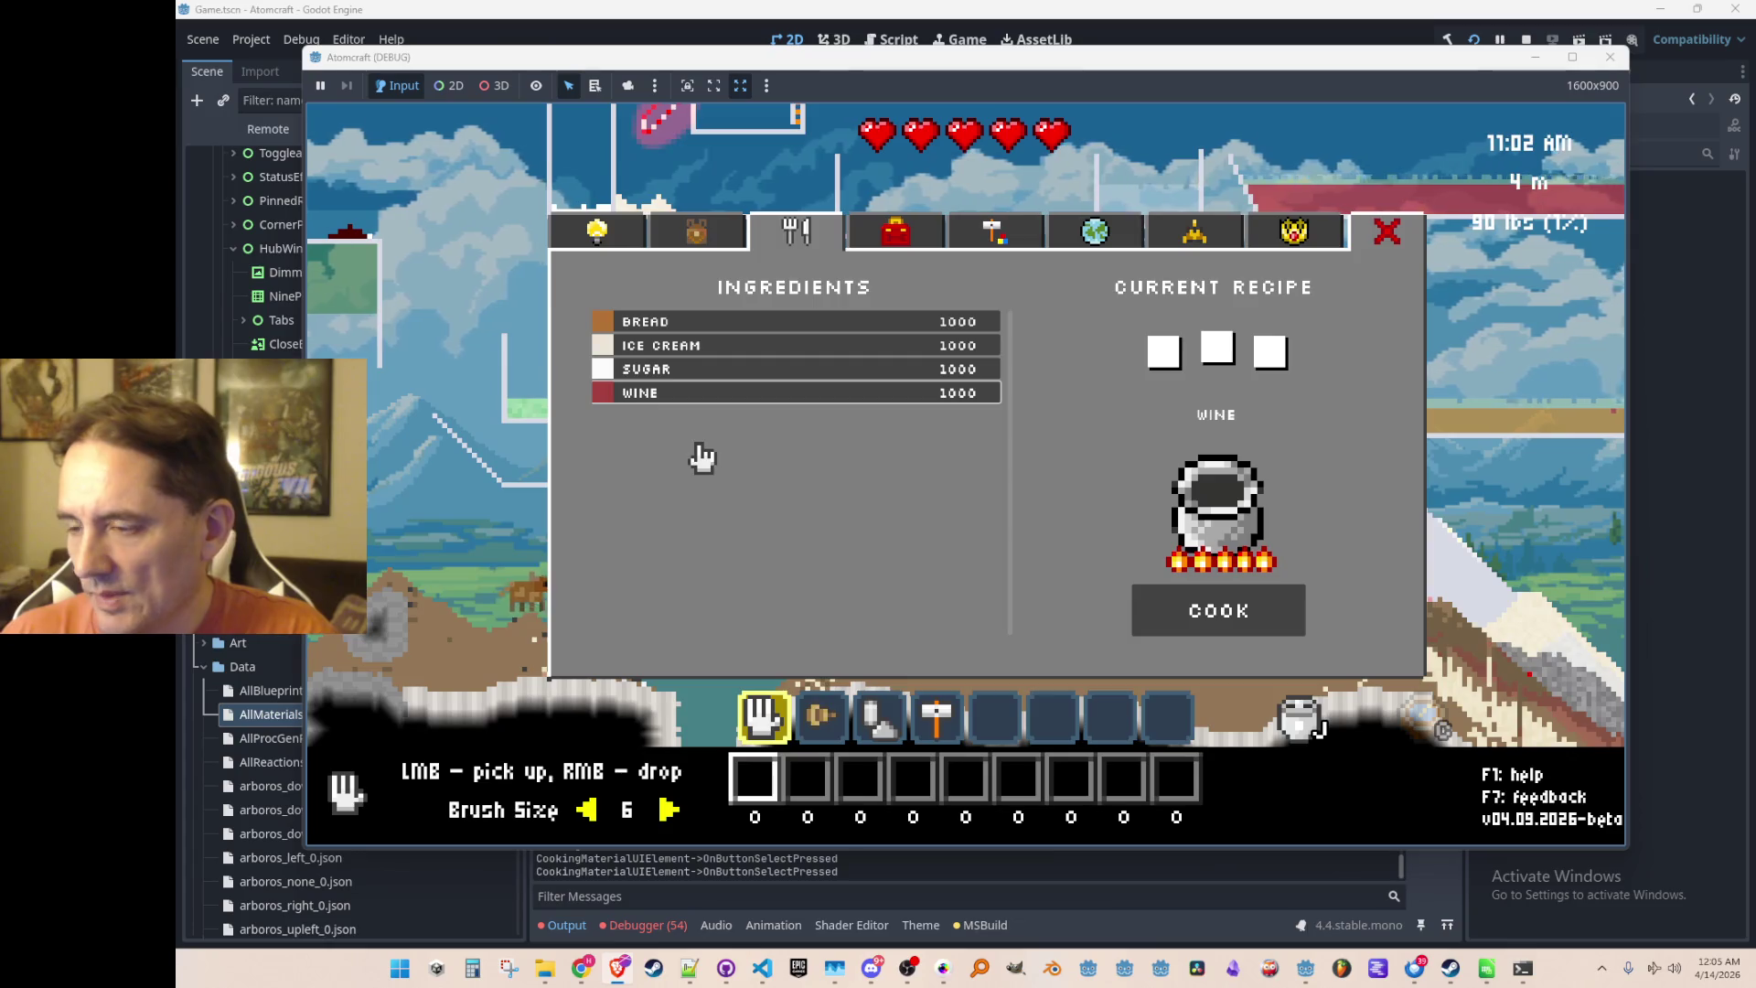
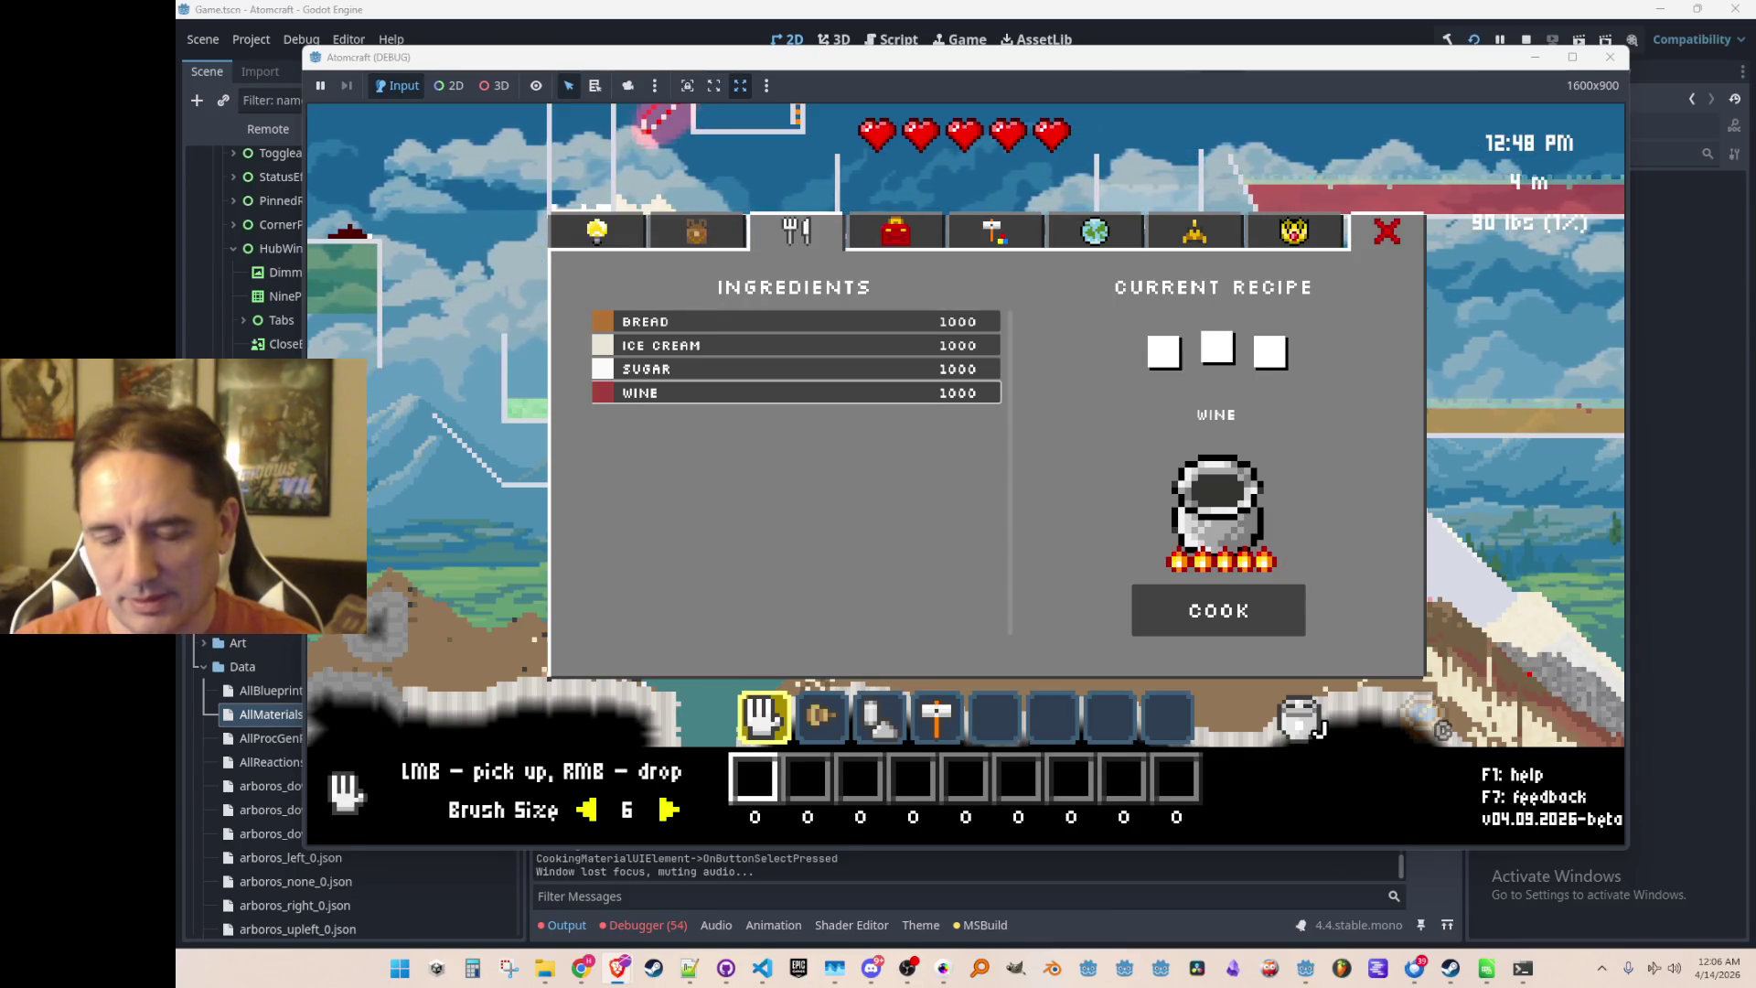
In the running game, add ice cream and bread to the recipe after the wine
{"action": "left_click", "coordinate": [914, 345]}
{"action": "left_click", "coordinate": [885, 325]}
{"action": "left_click", "coordinate": [885, 328]}
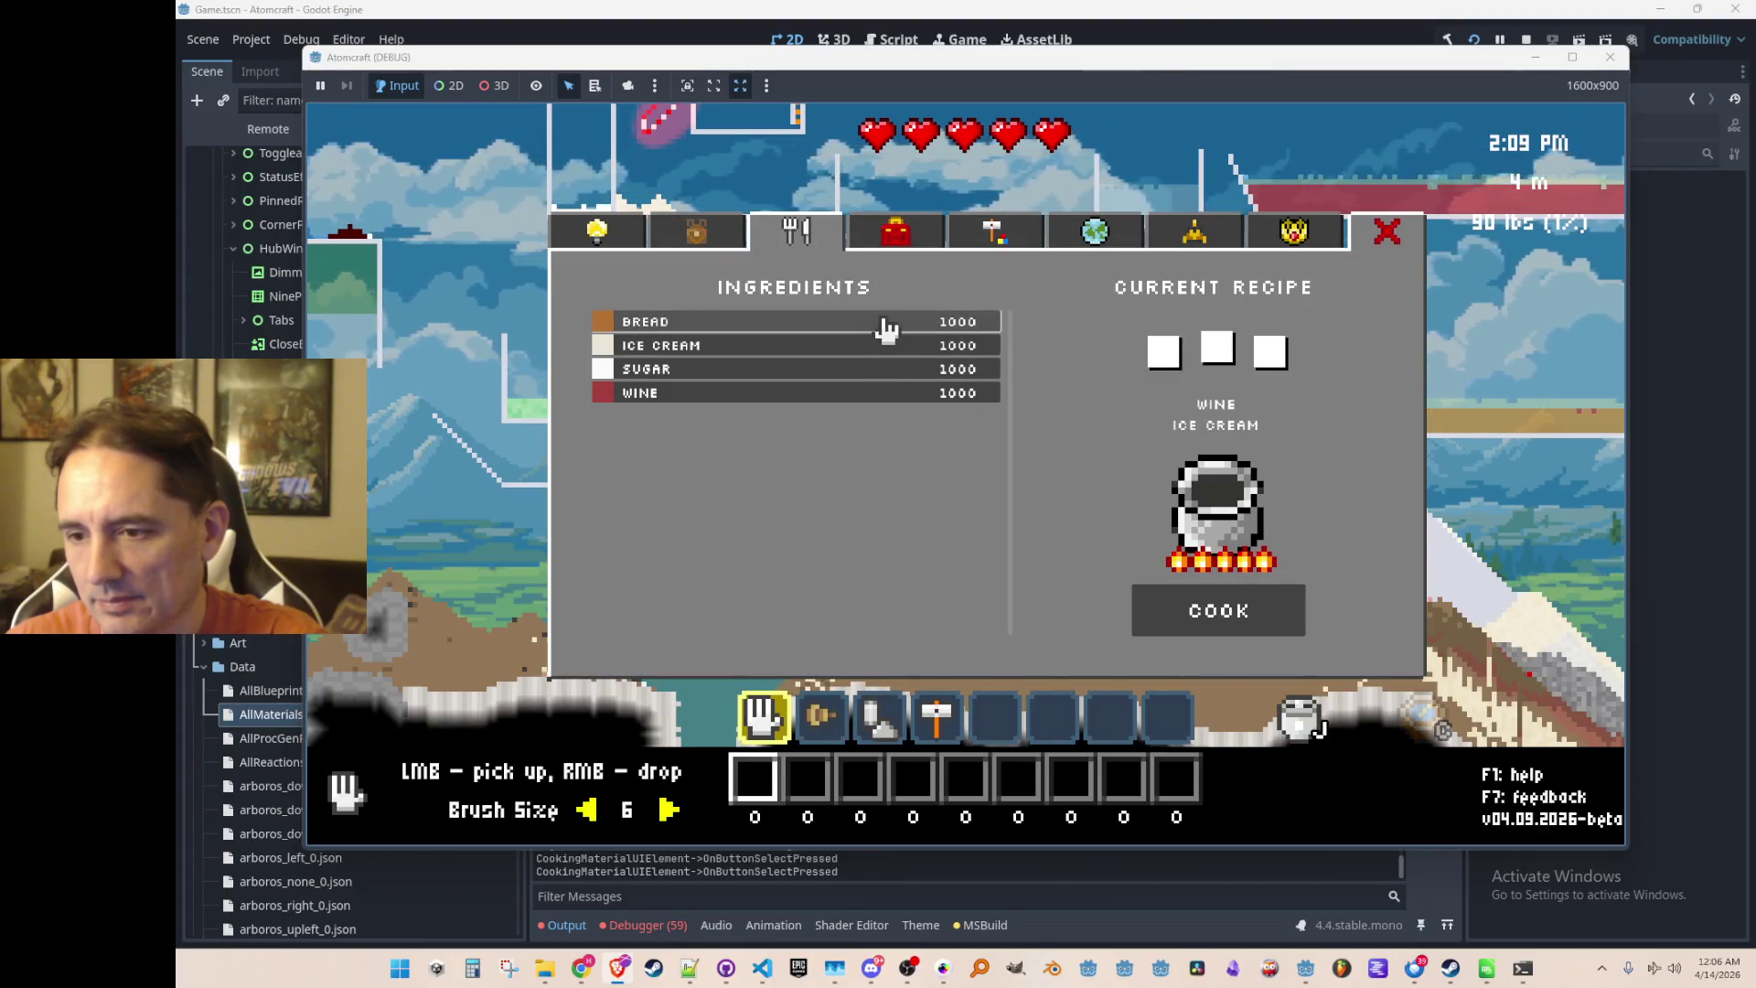
{"action": "left_click", "coordinate": [886, 327]}
{"action": "left_click", "coordinate": [885, 328]}
{"action": "left_click", "coordinate": [885, 327]}
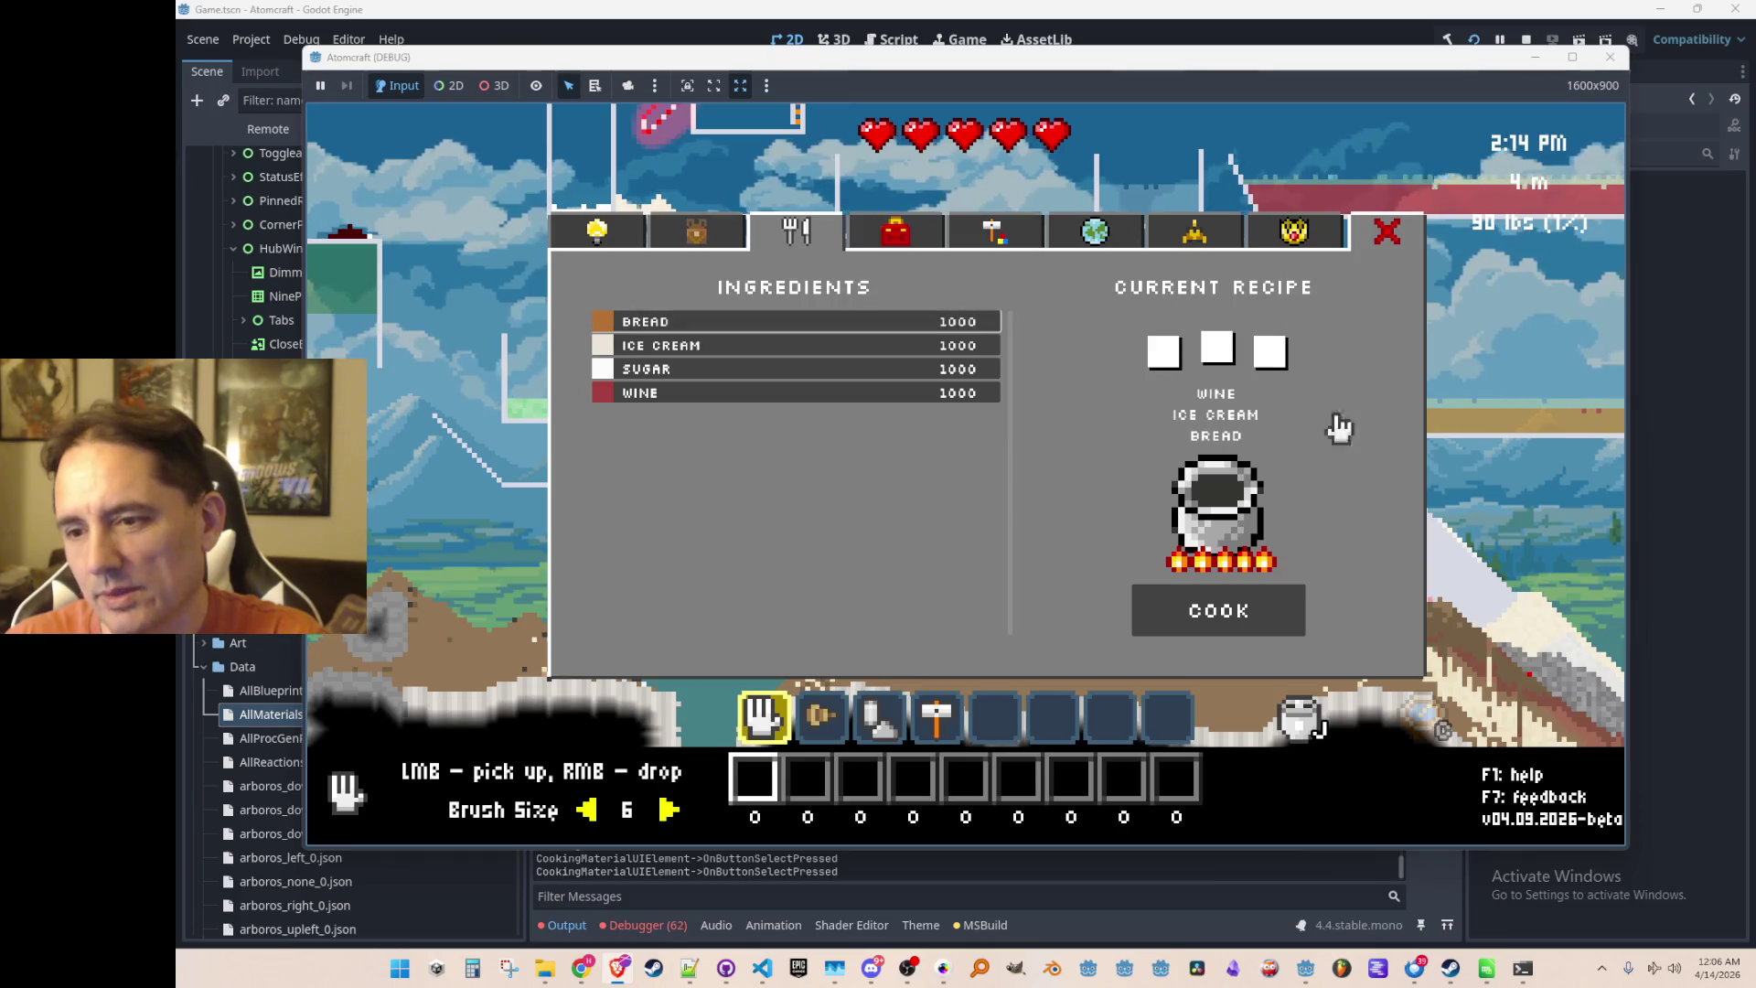
Stop the test run, review the debugger Errors list, and expand the Ingredients node
{"action": "left_click", "coordinate": [1525, 40]}
{"action": "left_click", "coordinate": [691, 935]}
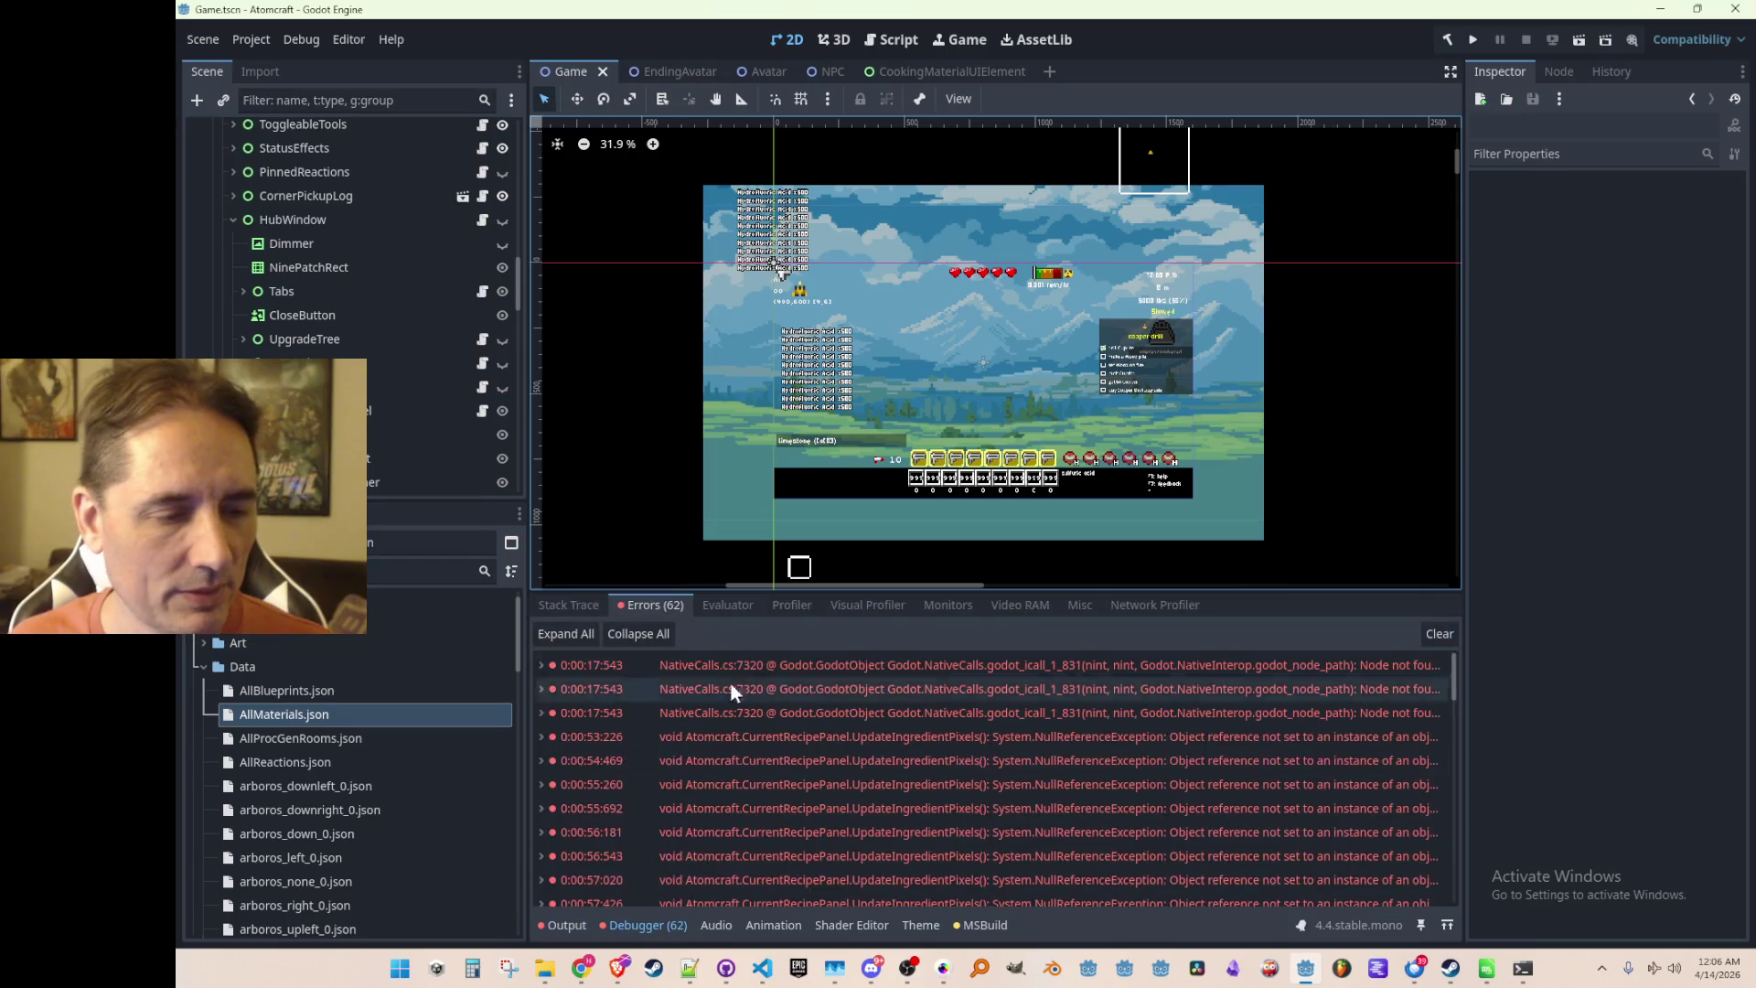
{"action": "mouse_move", "coordinate": [744, 660]}
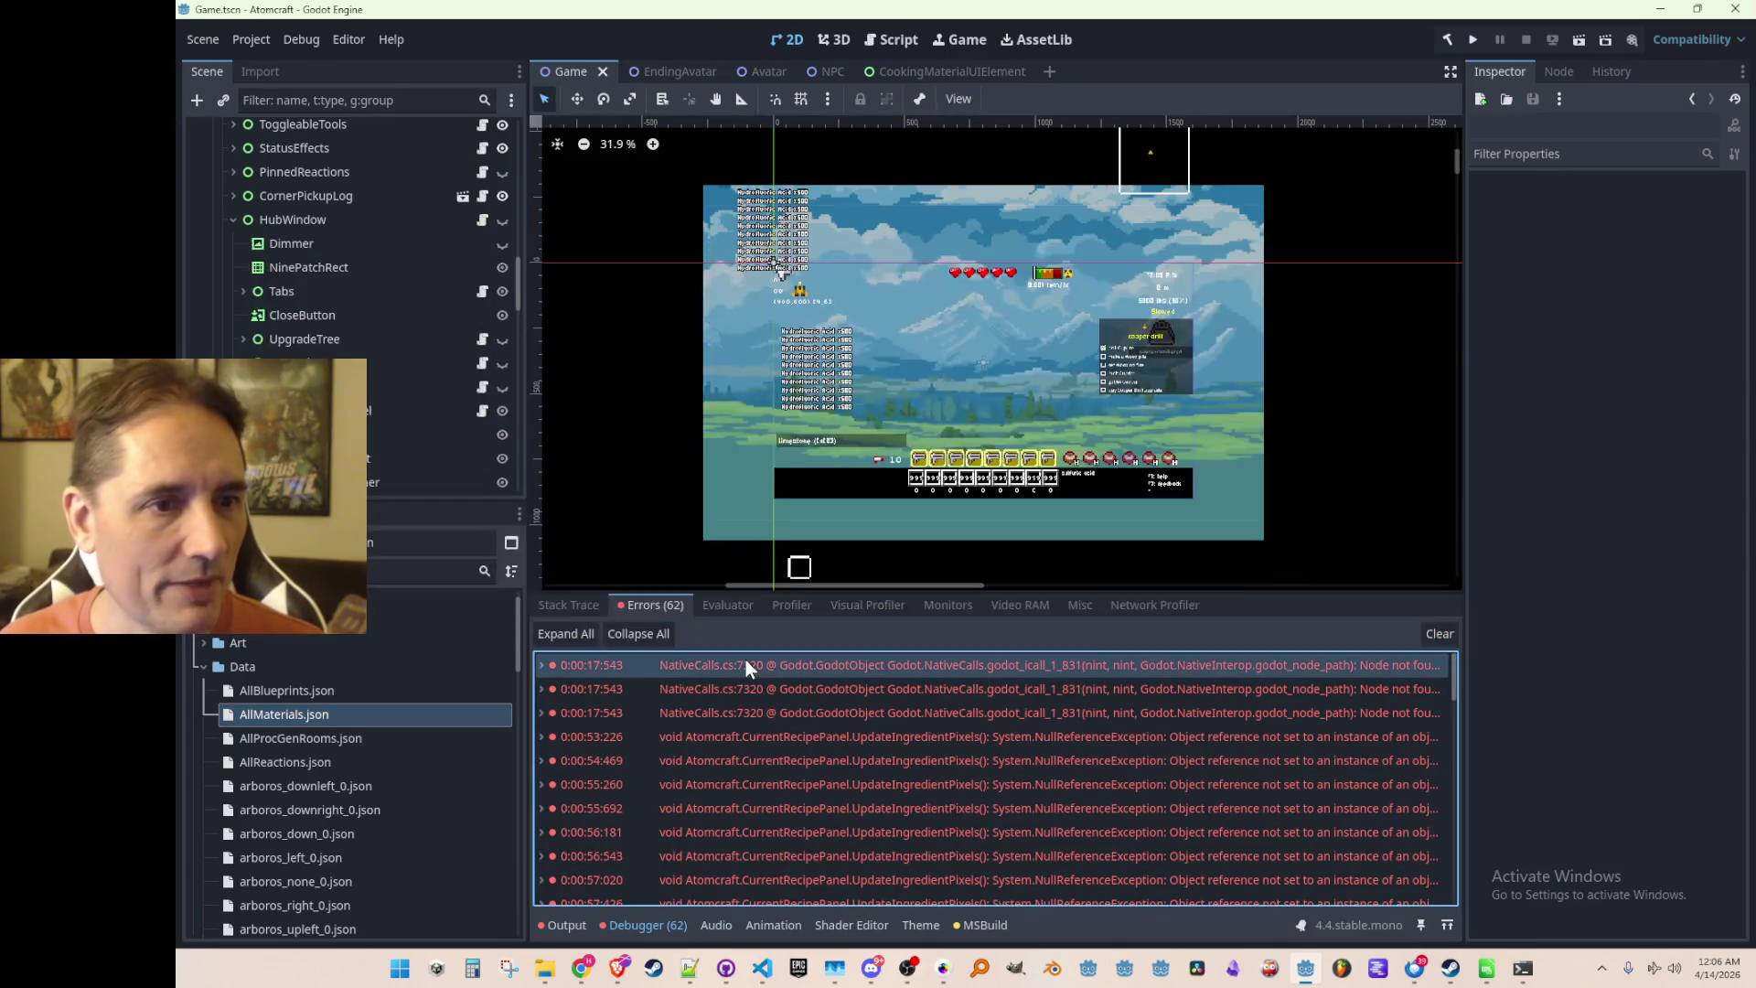
{"action": "scroll", "coordinate": [415, 348], "scroll_direction": "down", "scroll_amount": 3}
{"action": "scroll", "coordinate": [295, 339], "scroll_direction": "down", "scroll_amount": 4}
{"action": "left_click", "coordinate": [263, 300]}
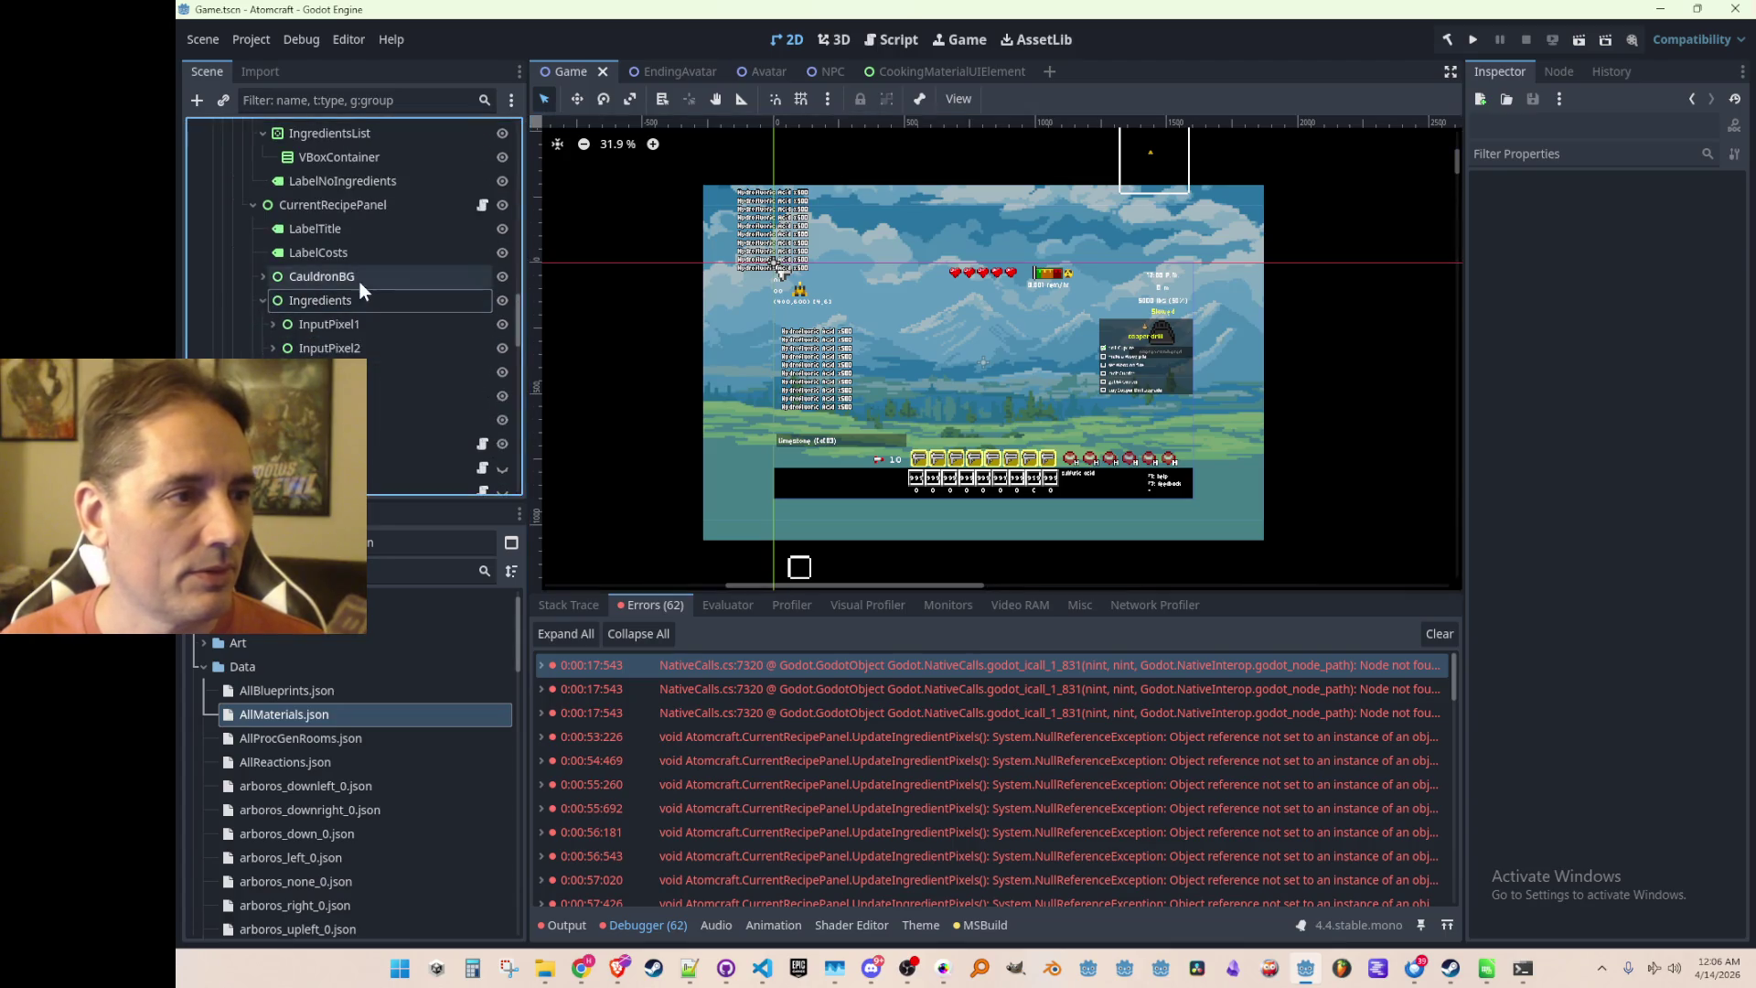
{"action": "left_click", "coordinate": [767, 971]}
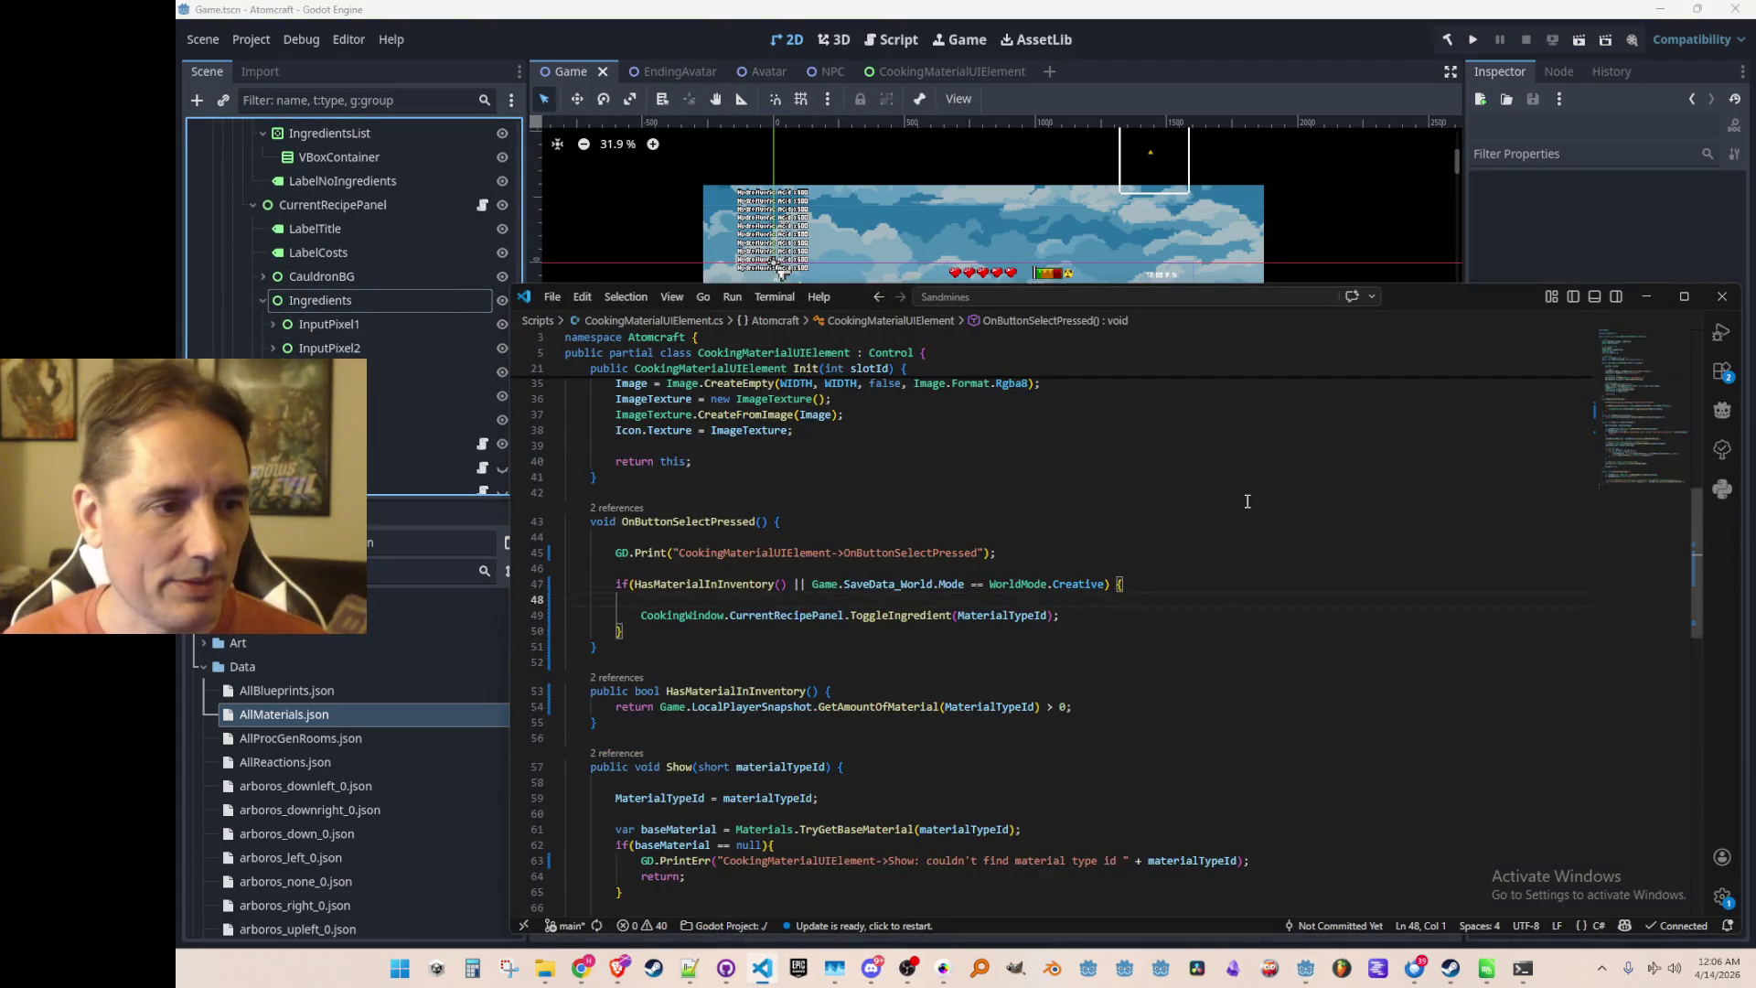
Open the CurrentRecipePanel script in the code editor and scroll through it
{"action": "scroll", "coordinate": [1033, 500], "scroll_direction": "up", "scroll_amount": 5}
{"action": "left_click", "coordinate": [1033, 512]}
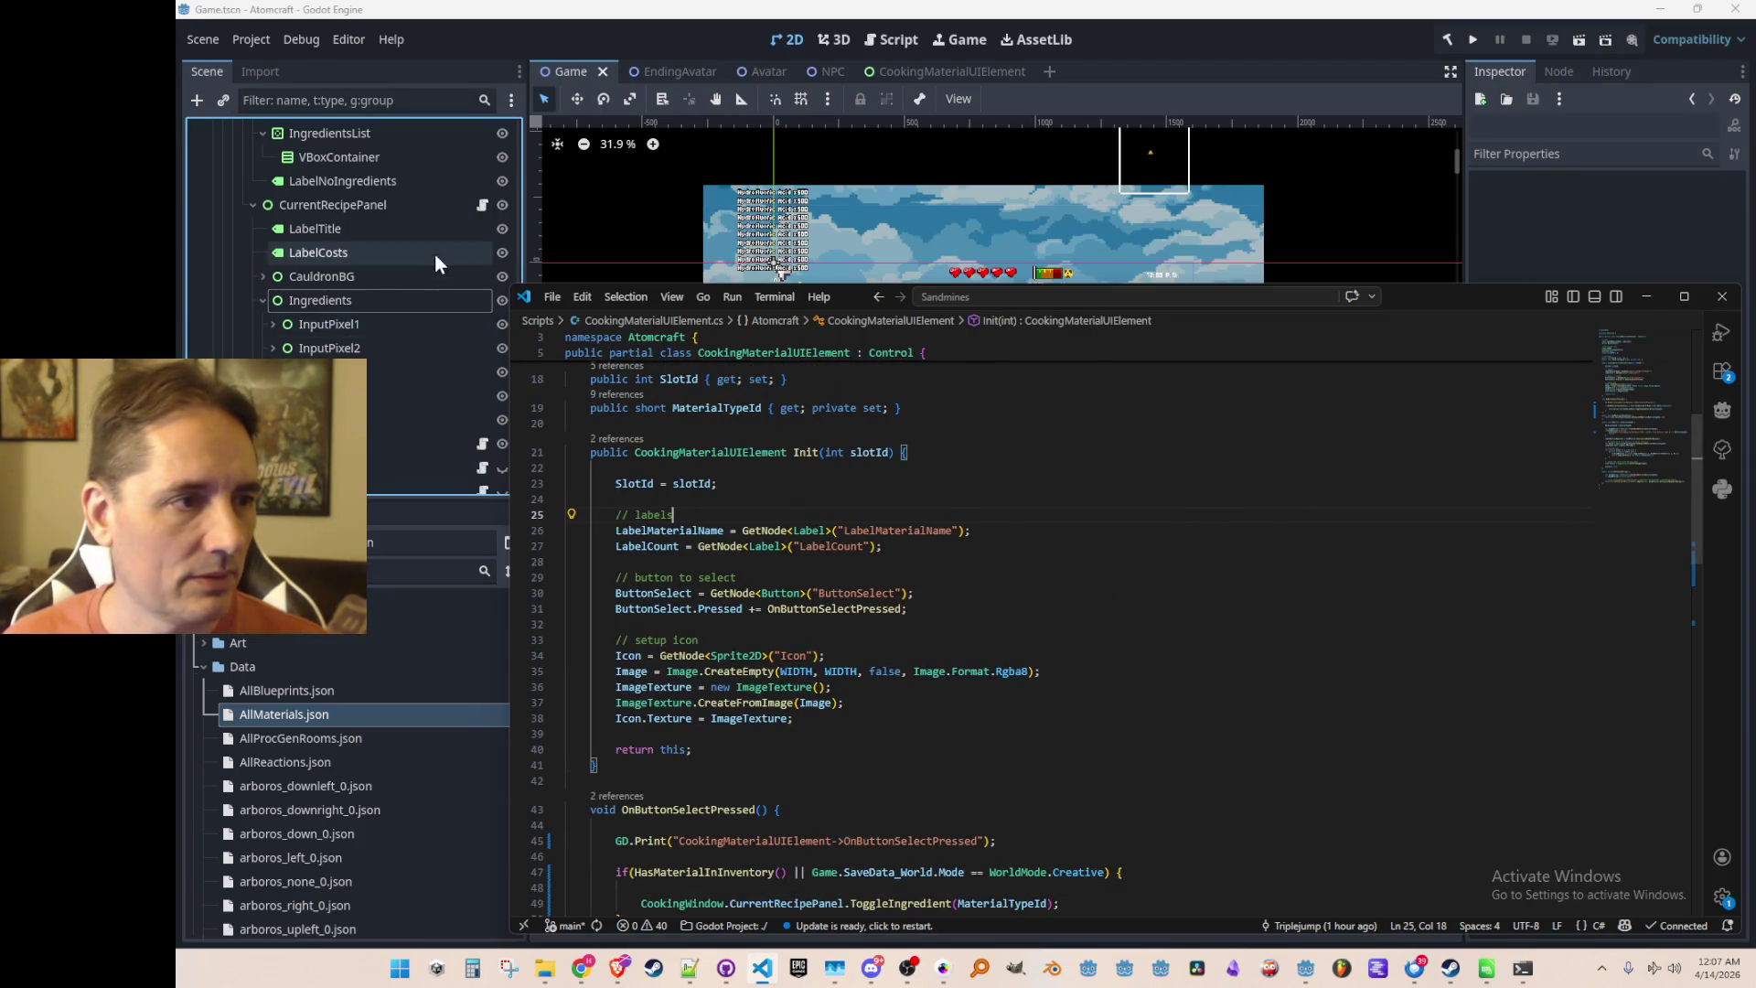
{"action": "left_click", "coordinate": [482, 204]}
{"action": "scroll", "coordinate": [1253, 631], "scroll_direction": "down", "scroll_amount": 10}
{"action": "scroll", "coordinate": [1266, 599], "scroll_direction": "down", "scroll_amount": 9}
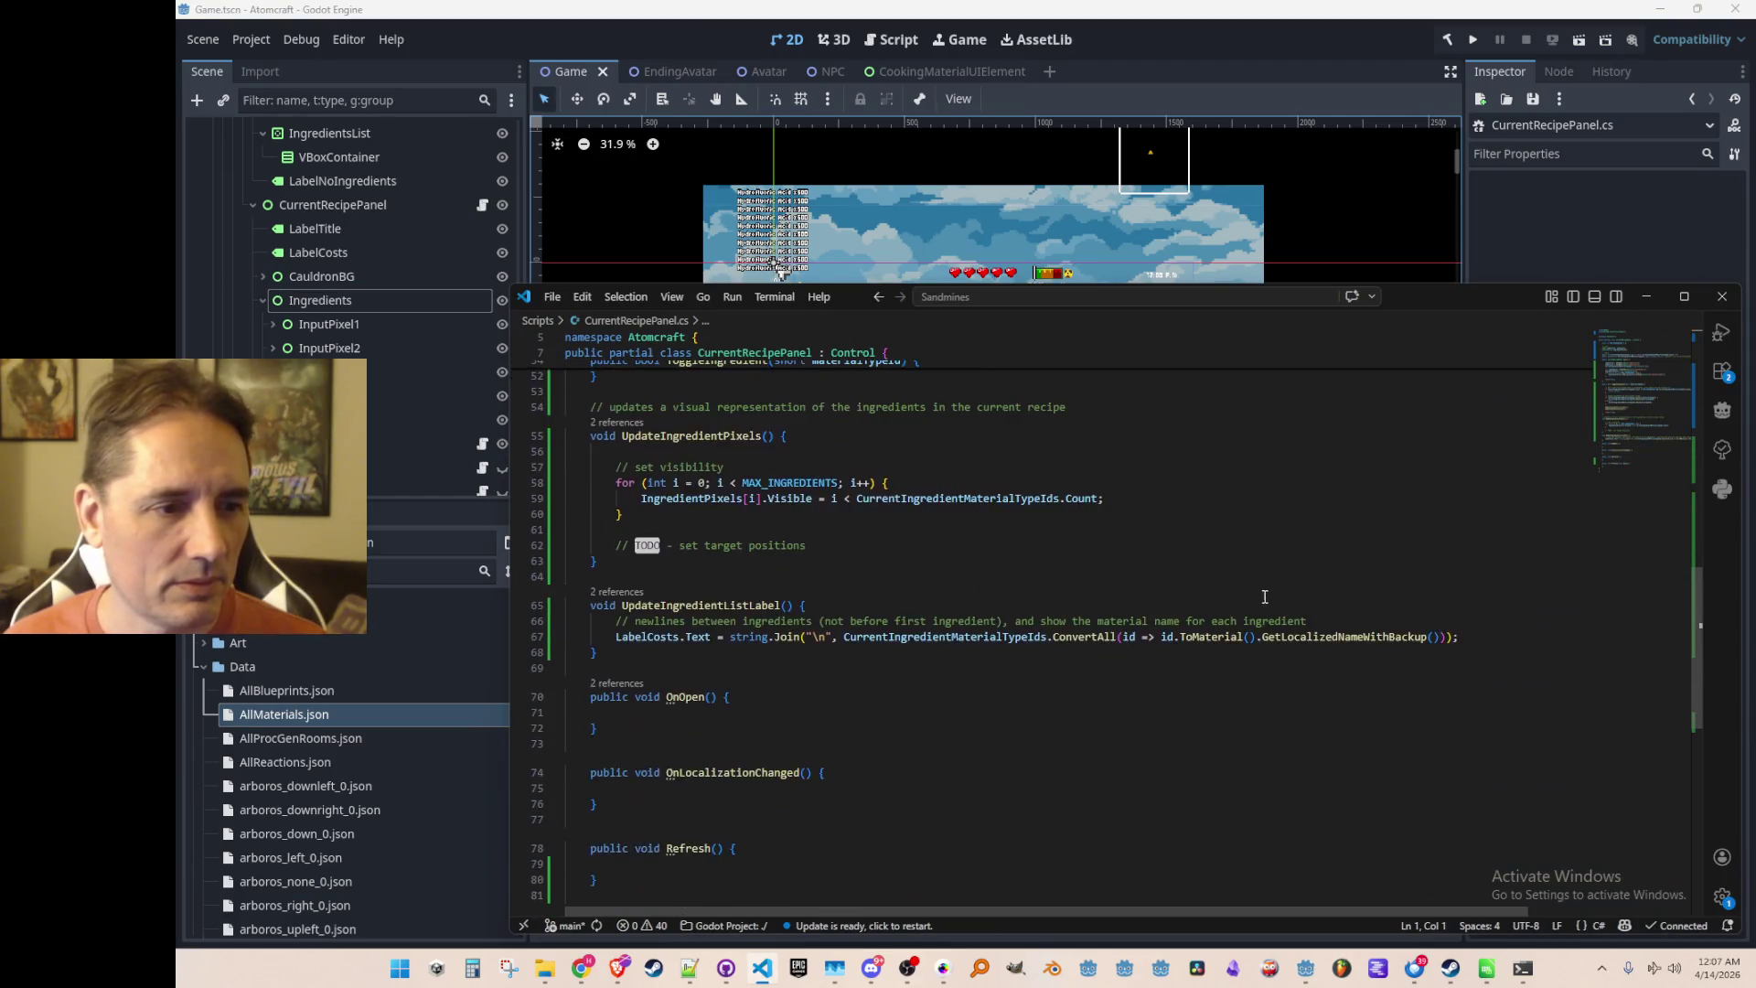
{"action": "scroll", "coordinate": [1262, 622], "scroll_direction": "up", "scroll_amount": 12}
{"action": "scroll", "coordinate": [1253, 644], "scroll_direction": "up", "scroll_amount": 6}
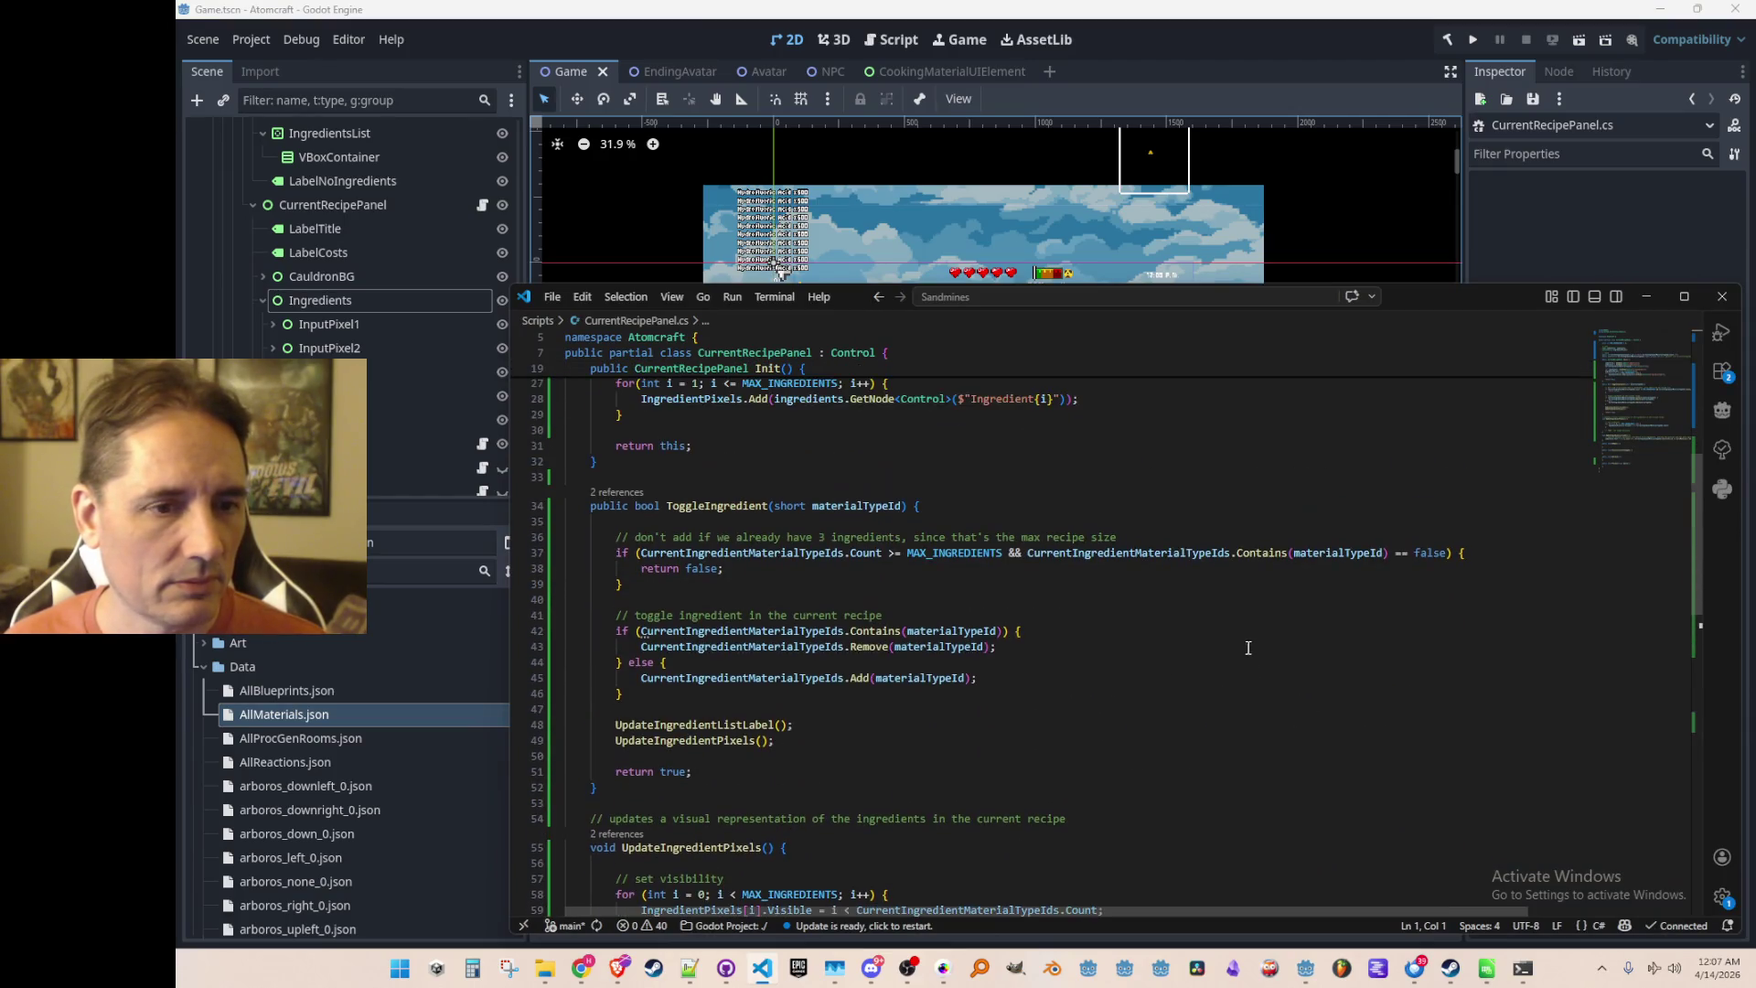
{"action": "scroll", "coordinate": [1242, 648], "scroll_direction": "down", "scroll_amount": 12}
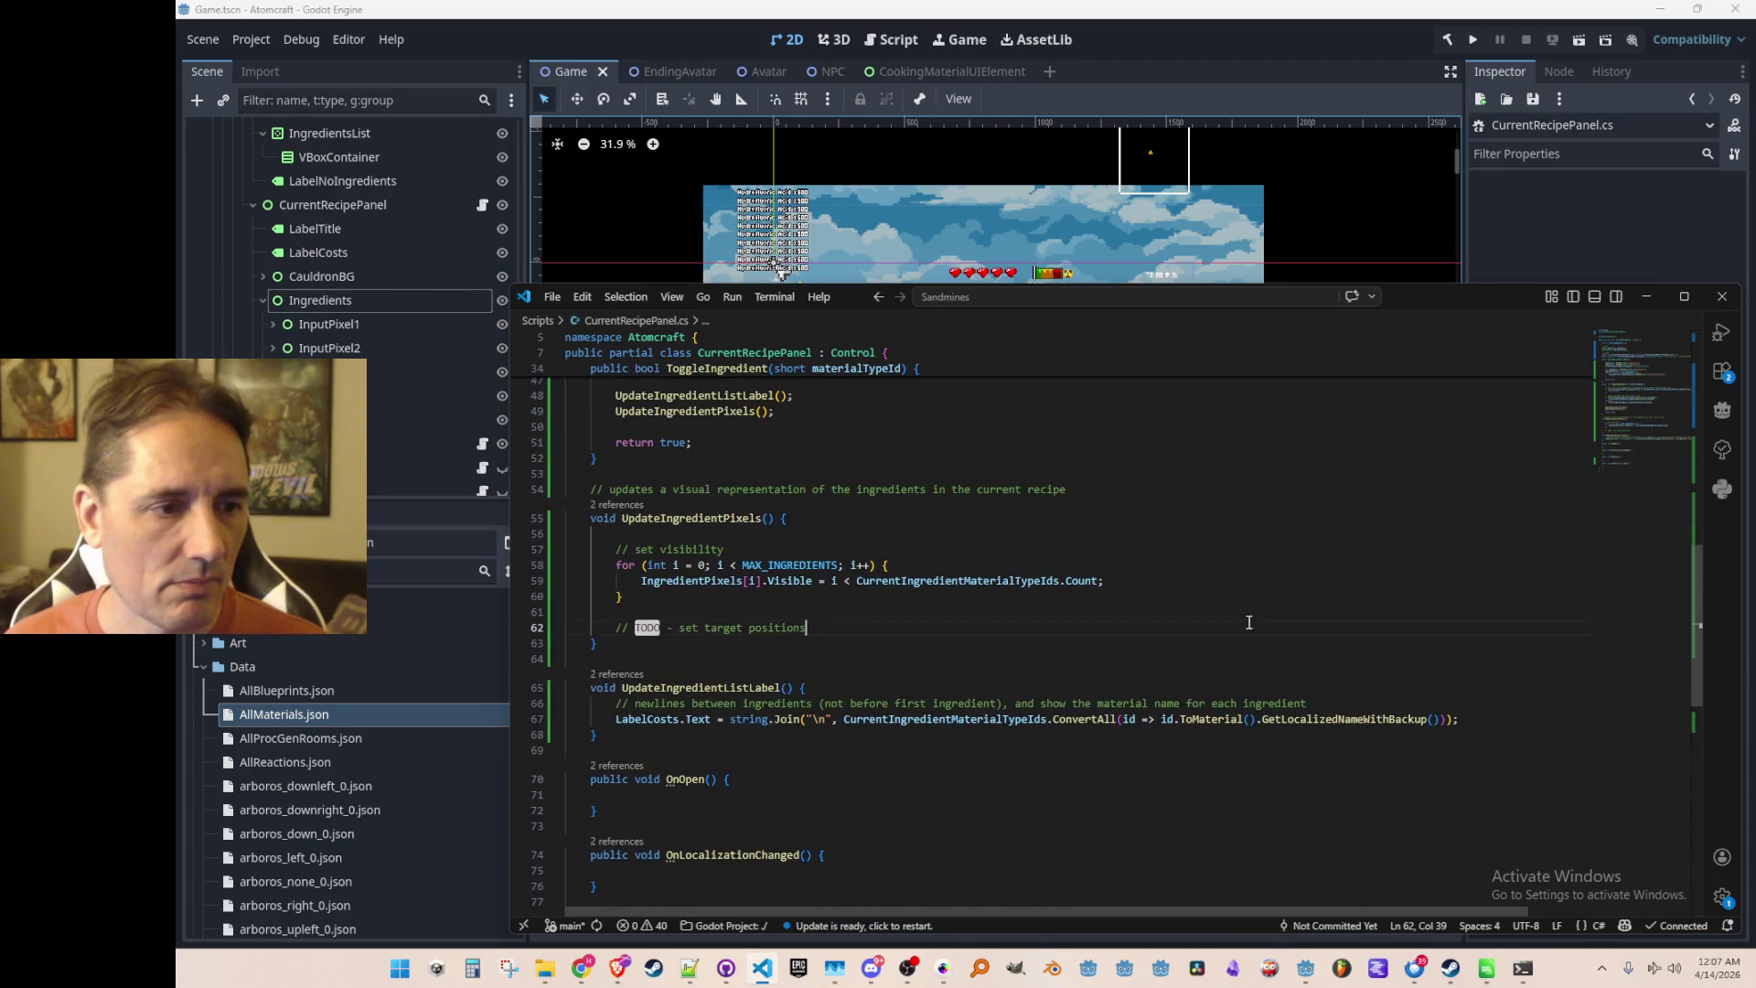
Review the code around the TODO comment and the ToggleIngredient method
{"action": "left_click", "coordinate": [1251, 627]}
{"action": "scroll", "coordinate": [1243, 626], "scroll_direction": "up", "scroll_amount": 1}
{"action": "scroll", "coordinate": [1226, 622], "scroll_direction": "up", "scroll_amount": 2}
{"action": "left_click", "coordinate": [1248, 596]}
{"action": "scroll", "coordinate": [1280, 607], "scroll_direction": "up", "scroll_amount": 5}
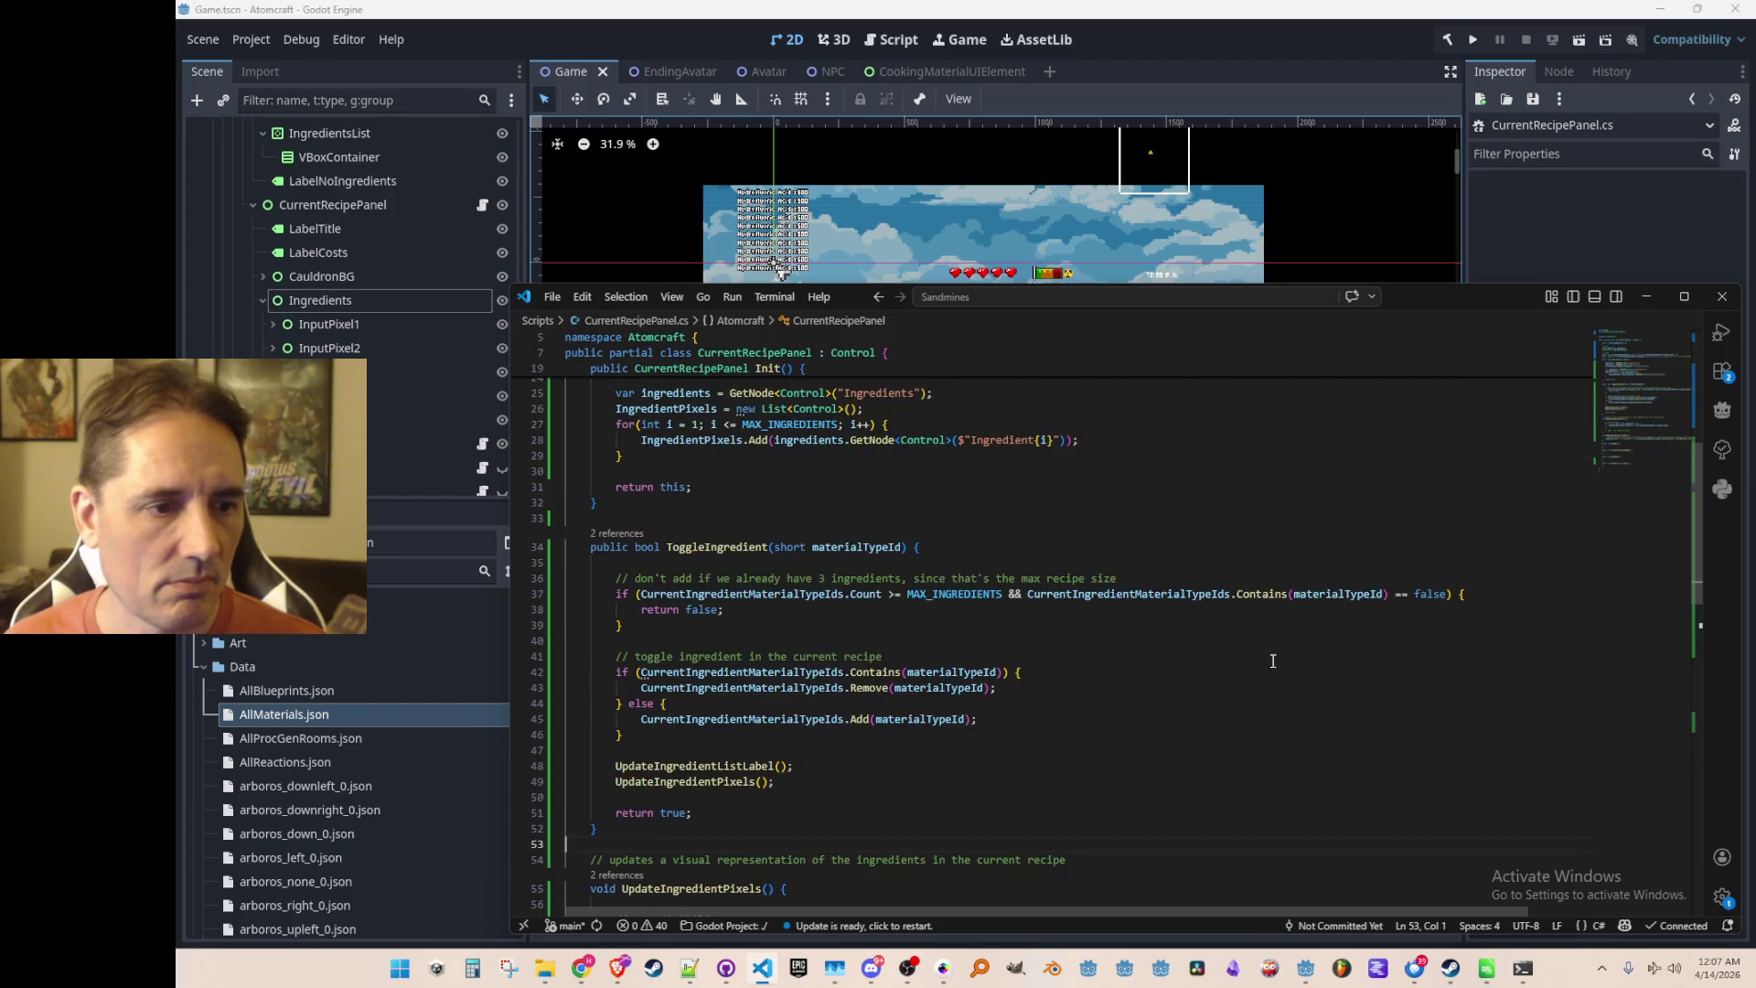
{"action": "scroll", "coordinate": [1272, 661], "scroll_direction": "up", "scroll_amount": 4}
{"action": "scroll", "coordinate": [1264, 660], "scroll_direction": "down", "scroll_amount": 10}
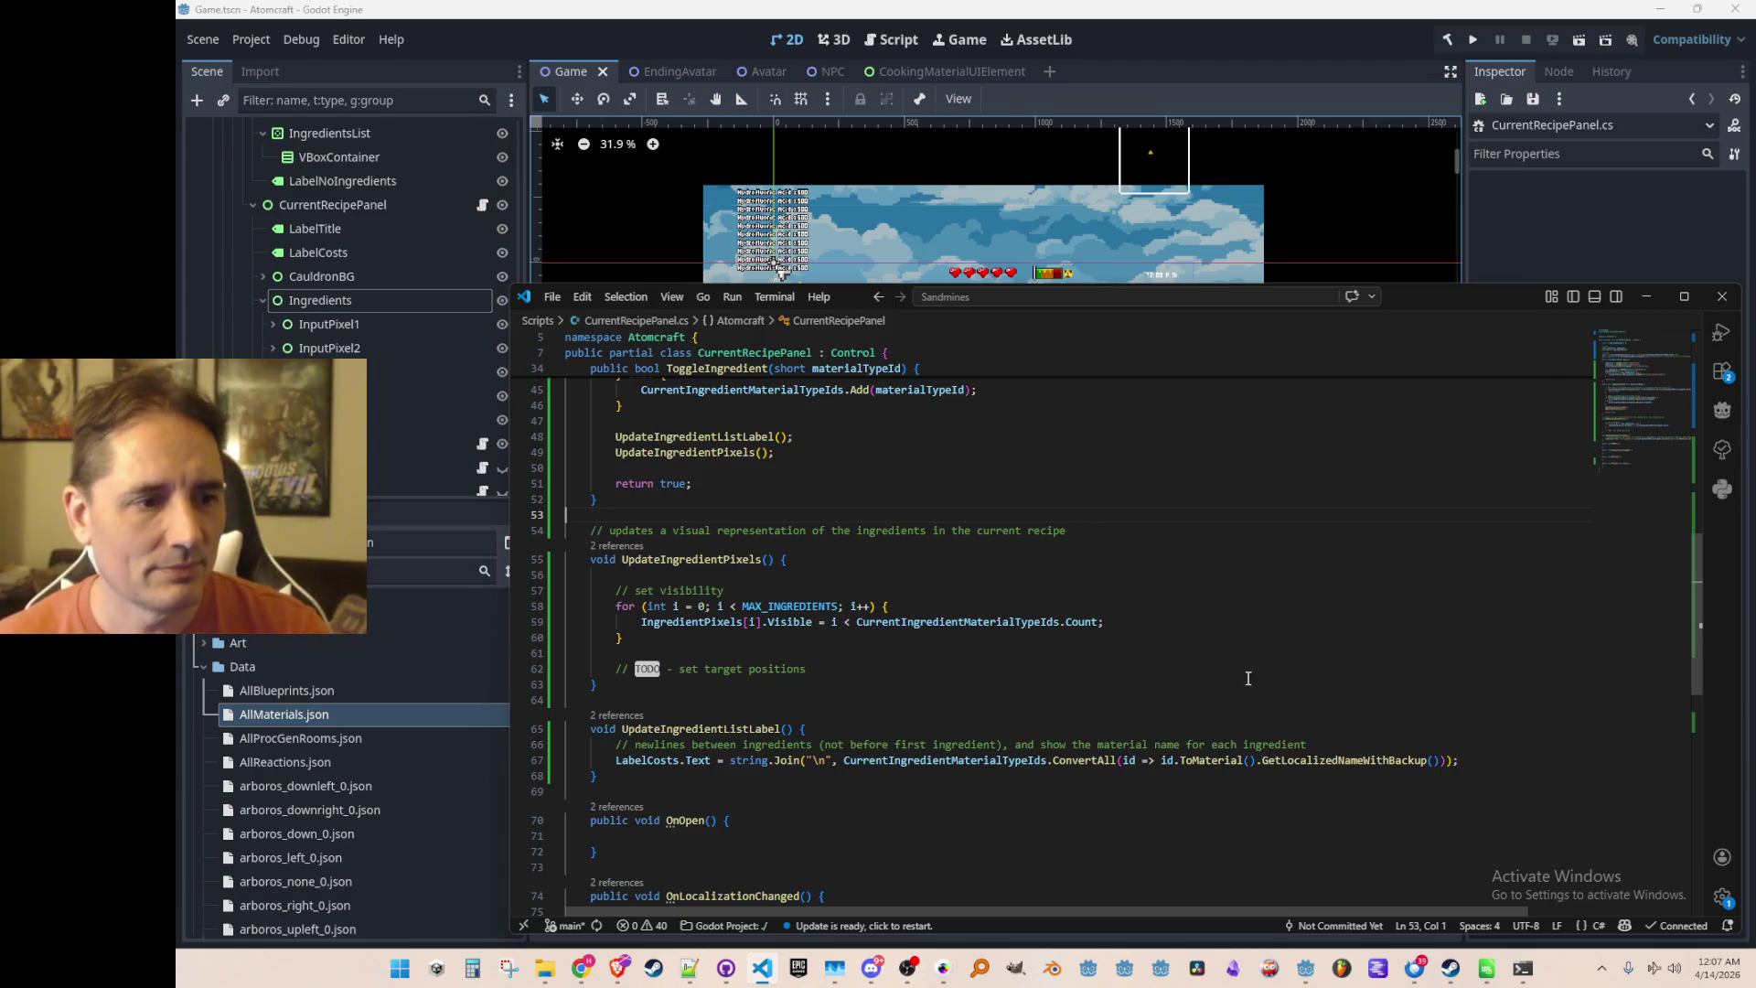
{"action": "scroll", "coordinate": [1246, 679], "scroll_direction": "up", "scroll_amount": 10}
{"action": "scroll", "coordinate": [1271, 690], "scroll_direction": "up", "scroll_amount": 3}
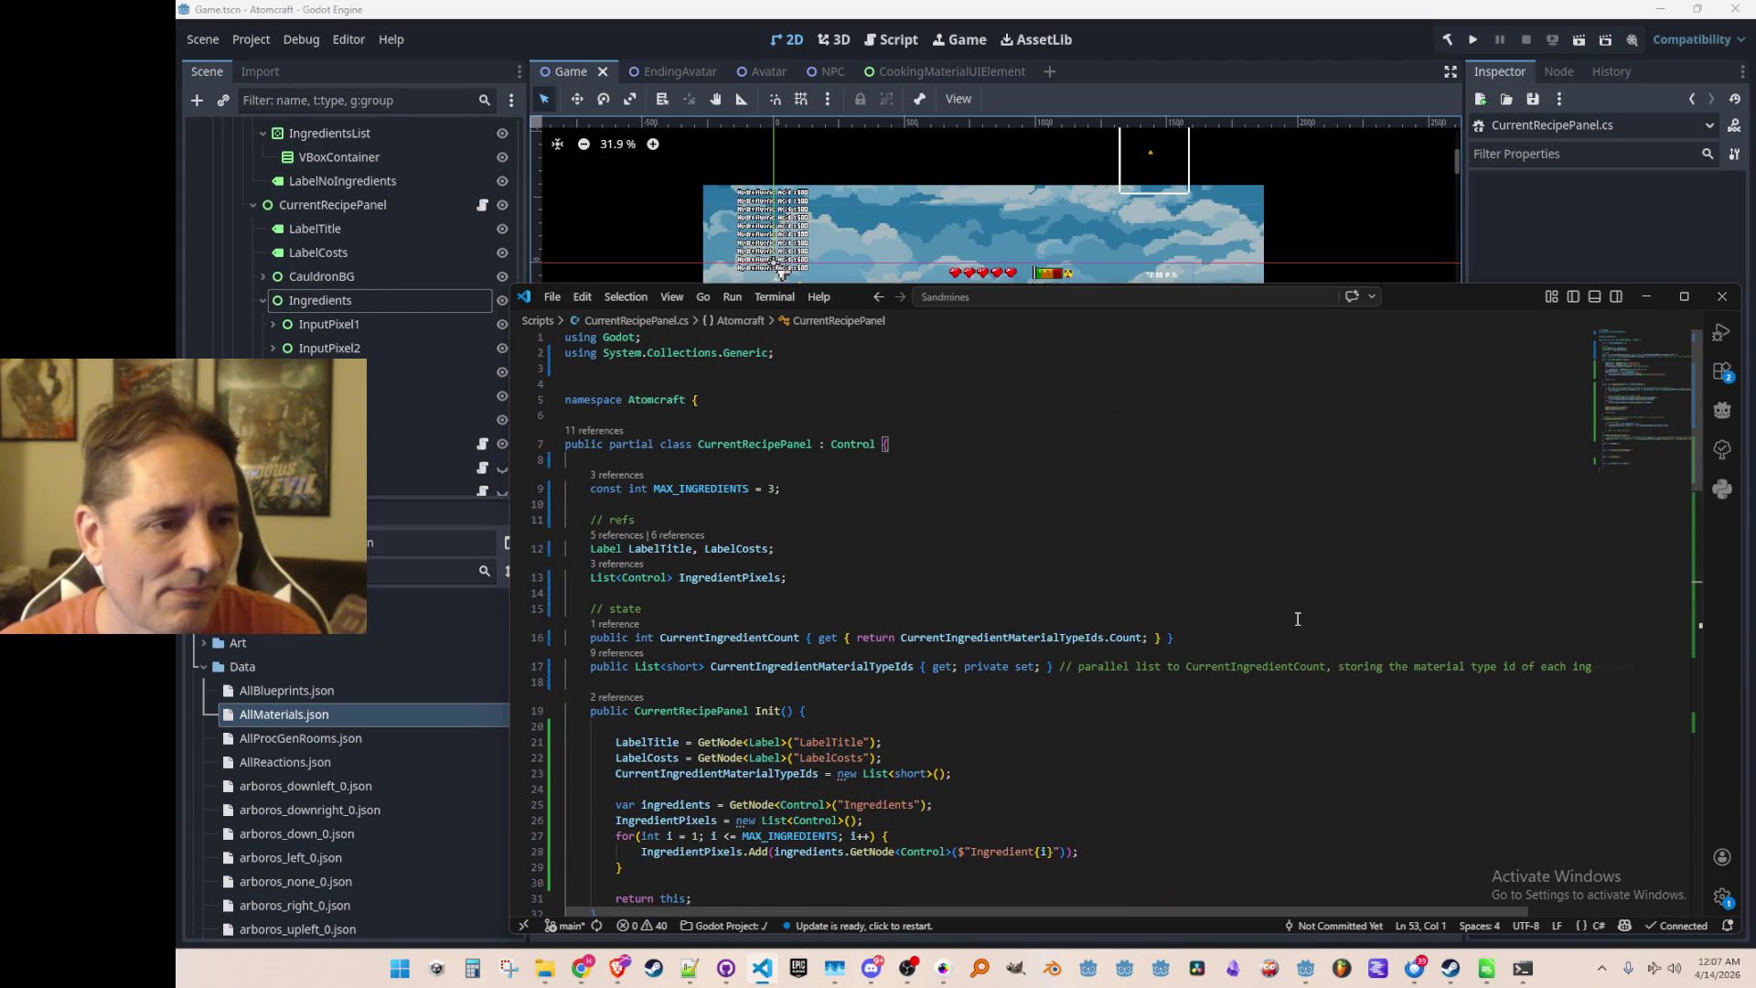
{"action": "scroll", "coordinate": [1297, 619], "scroll_direction": "down", "scroll_amount": 10}
{"action": "scroll", "coordinate": [1296, 618], "scroll_direction": "down", "scroll_amount": 4}
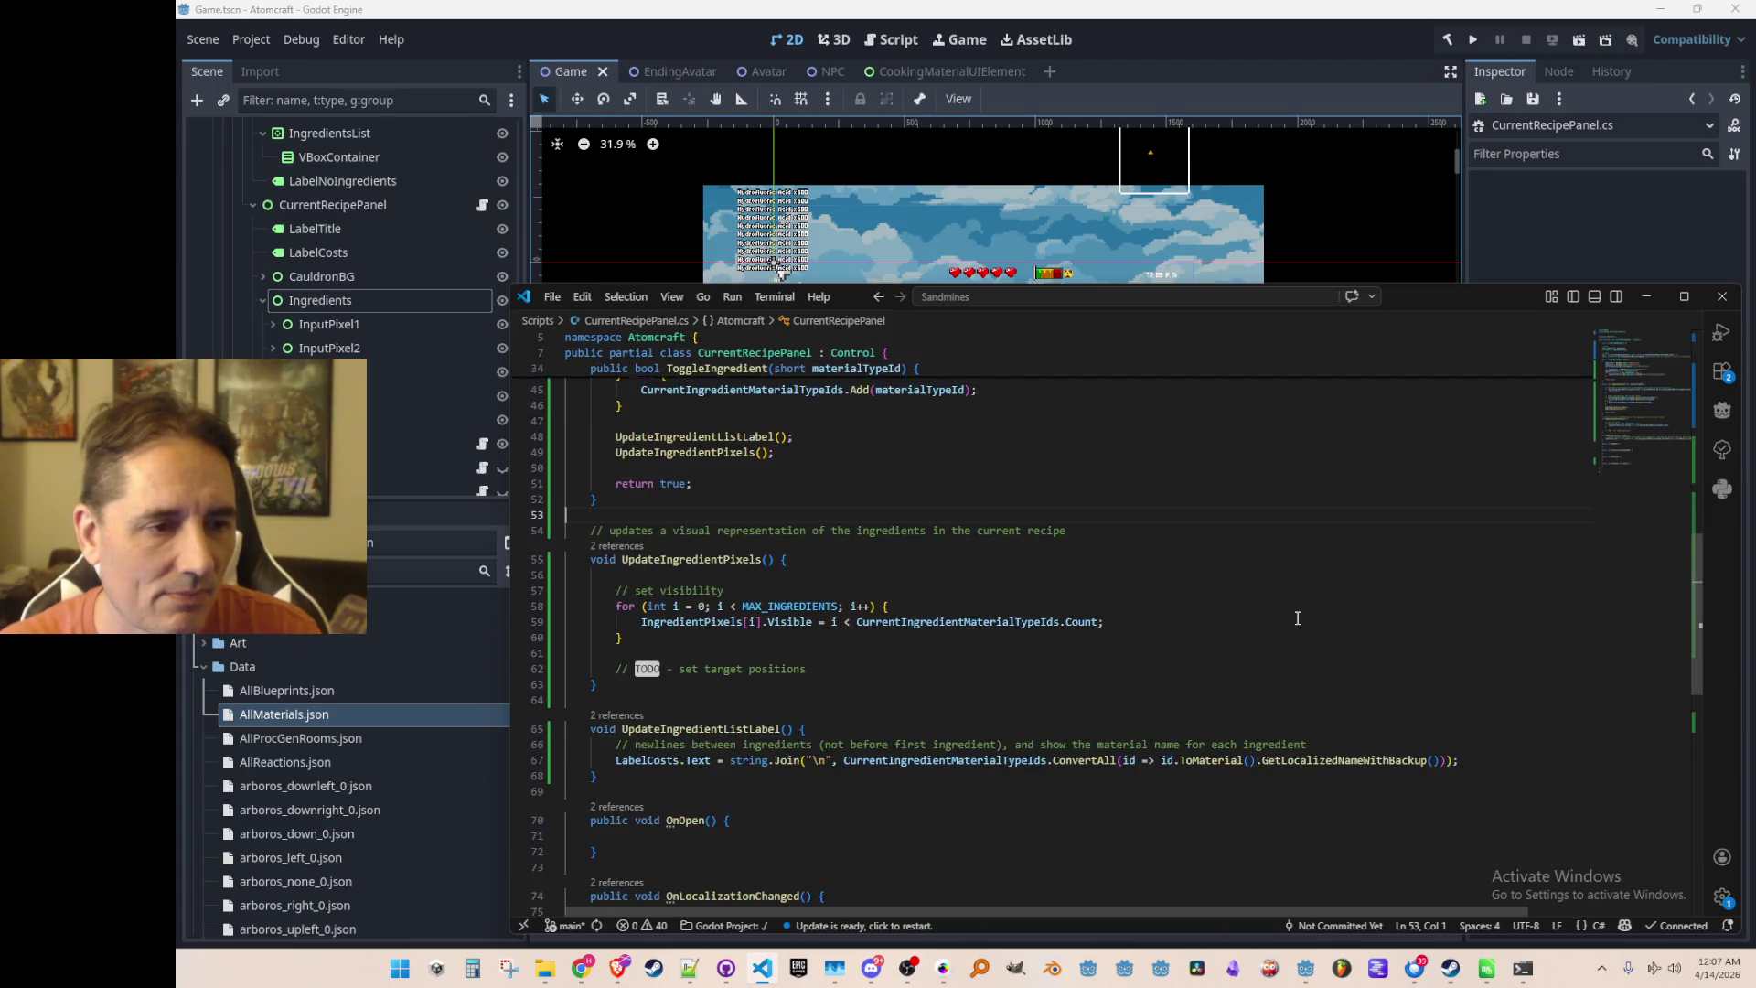
{"action": "scroll", "coordinate": [1296, 618], "scroll_direction": "up", "scroll_amount": 9}
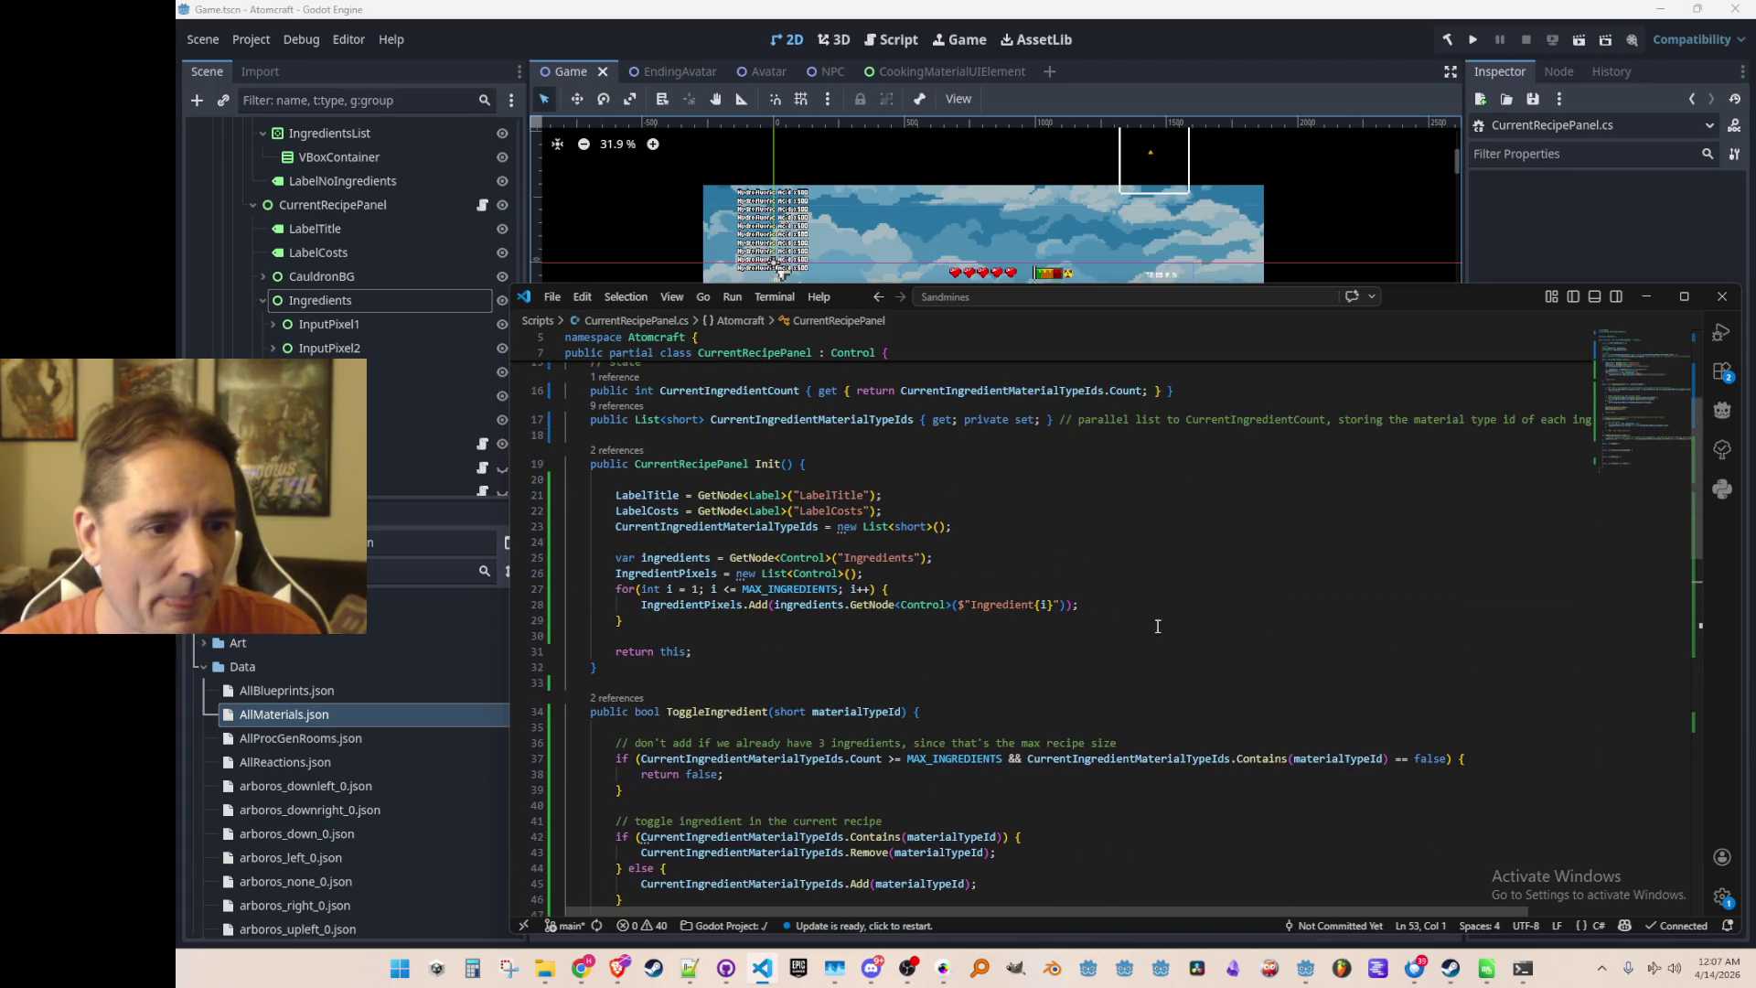
Change the Init GetNode path from "Ingredient{i}" to "InputPixel{i}", then return to Godot
{"action": "double_click", "coordinate": [1028, 608]}
{"action": "type", "text": "Input"}
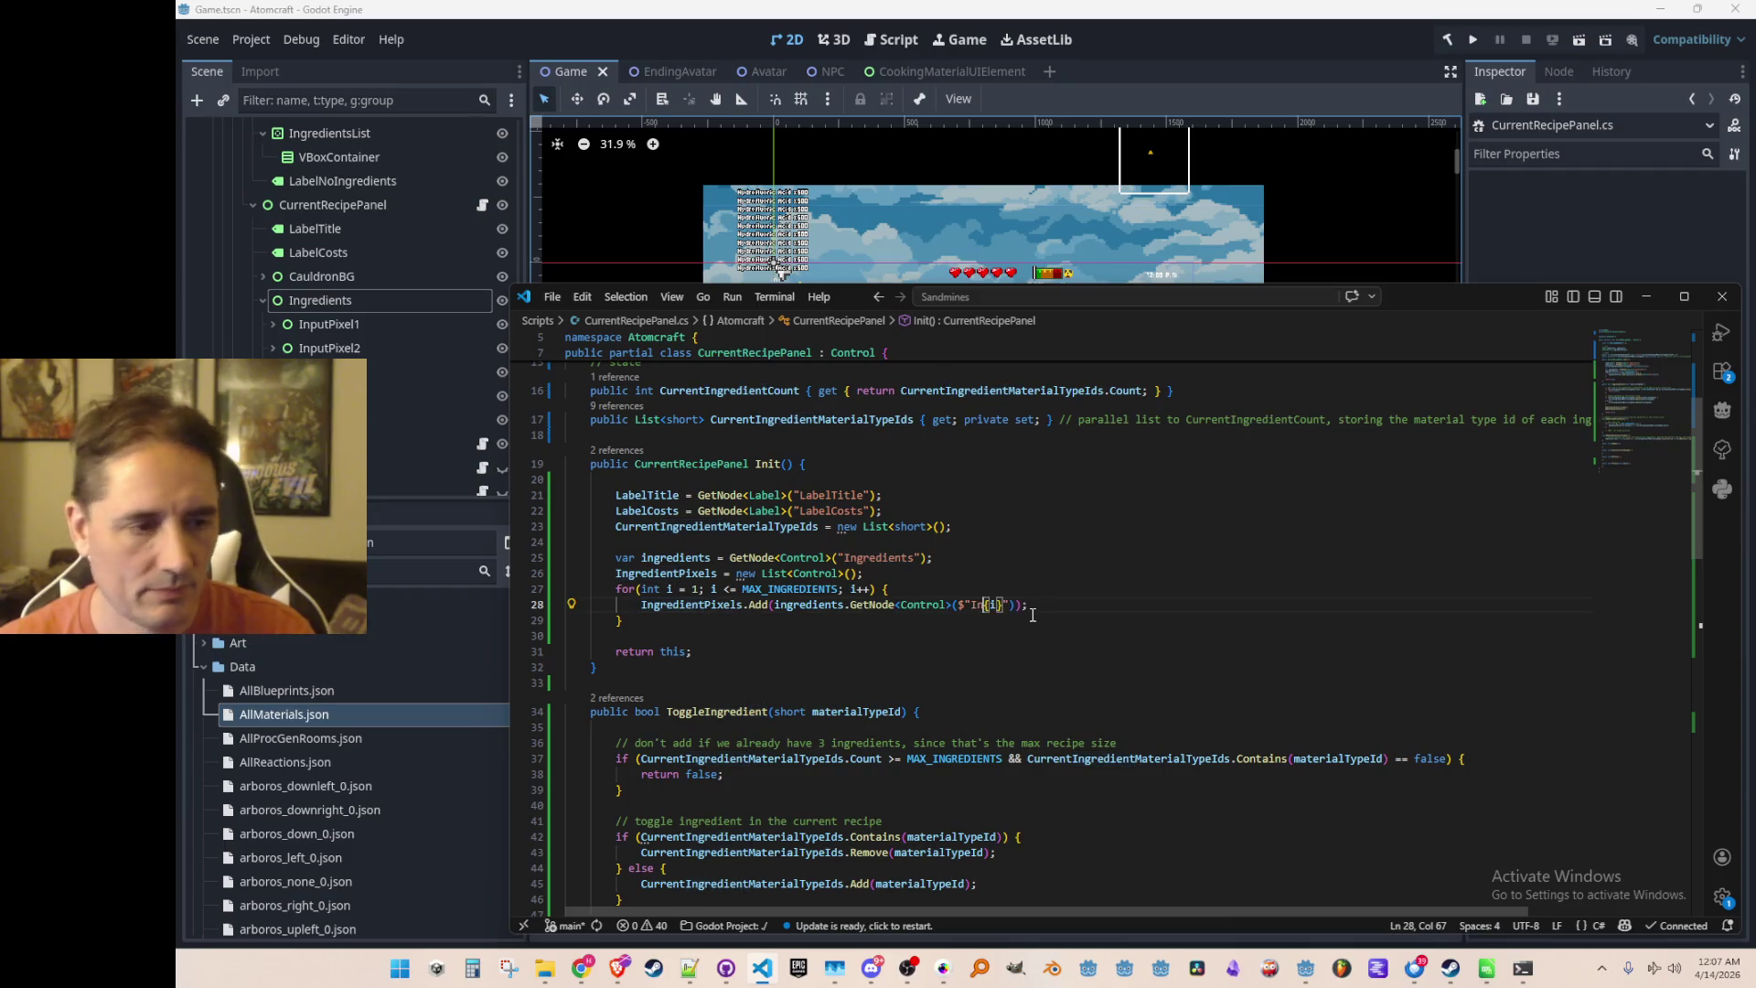
{"action": "type", "text": "Pixel"}
{"action": "key", "text": "End"}
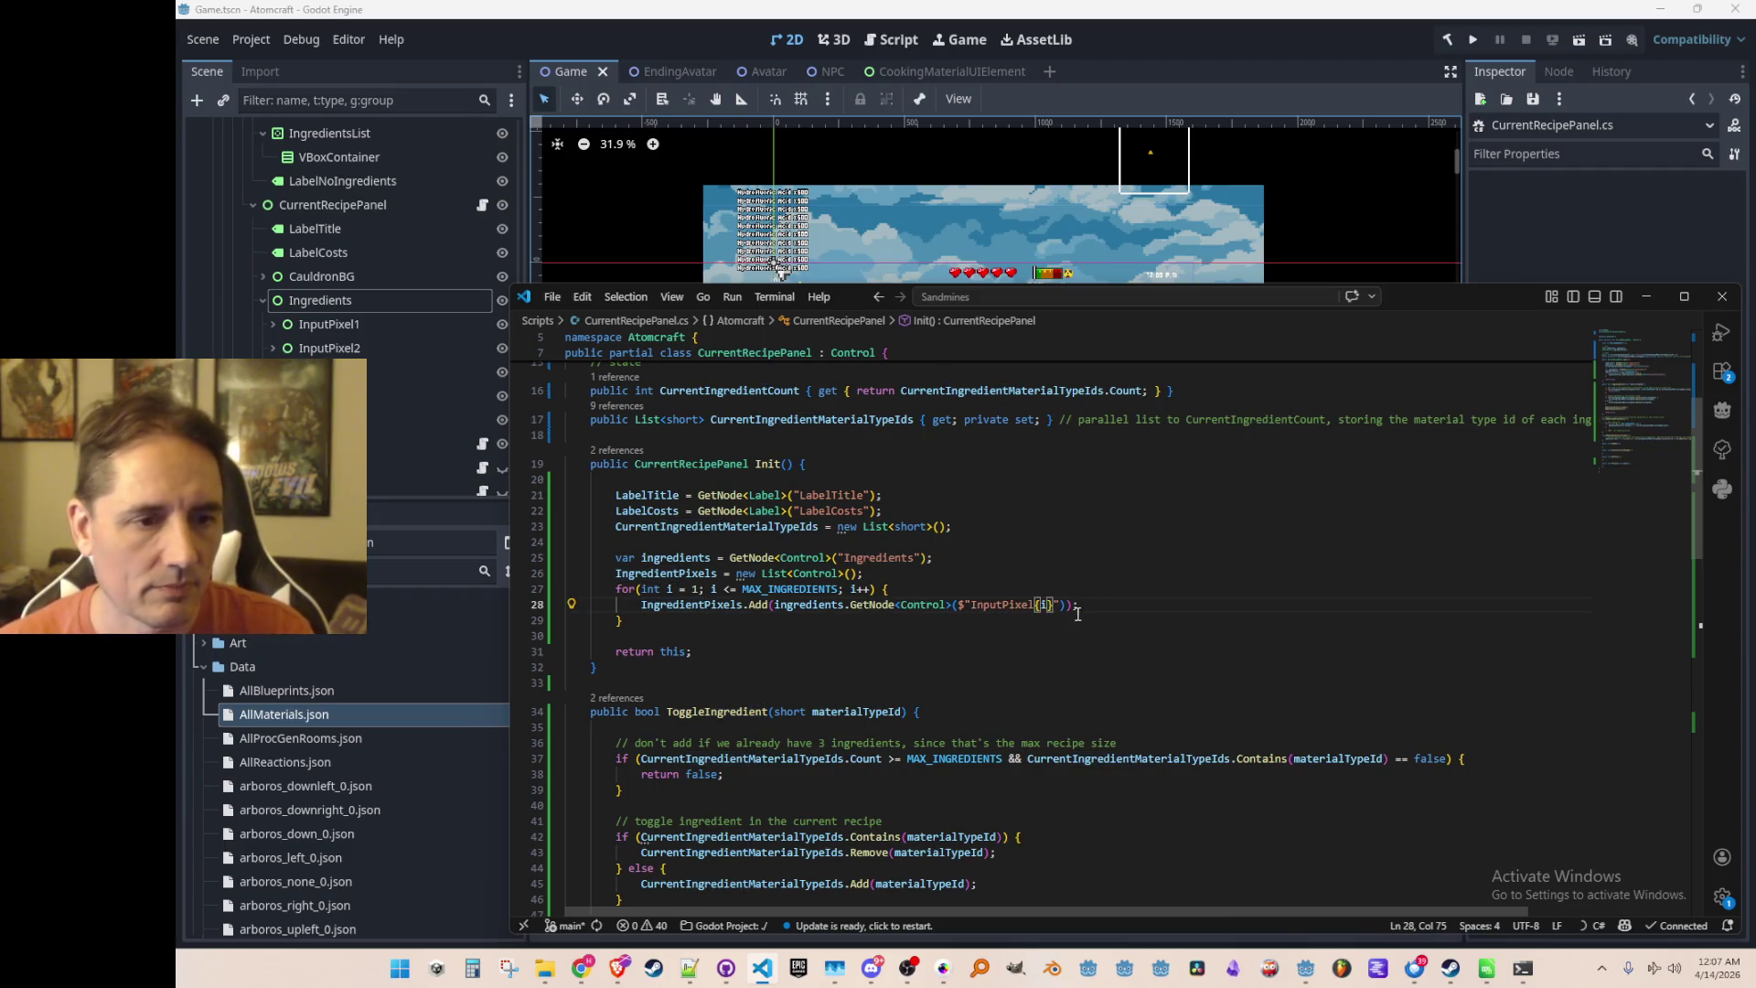
{"action": "scroll", "coordinate": [1314, 574], "scroll_direction": "down", "scroll_amount": 5}
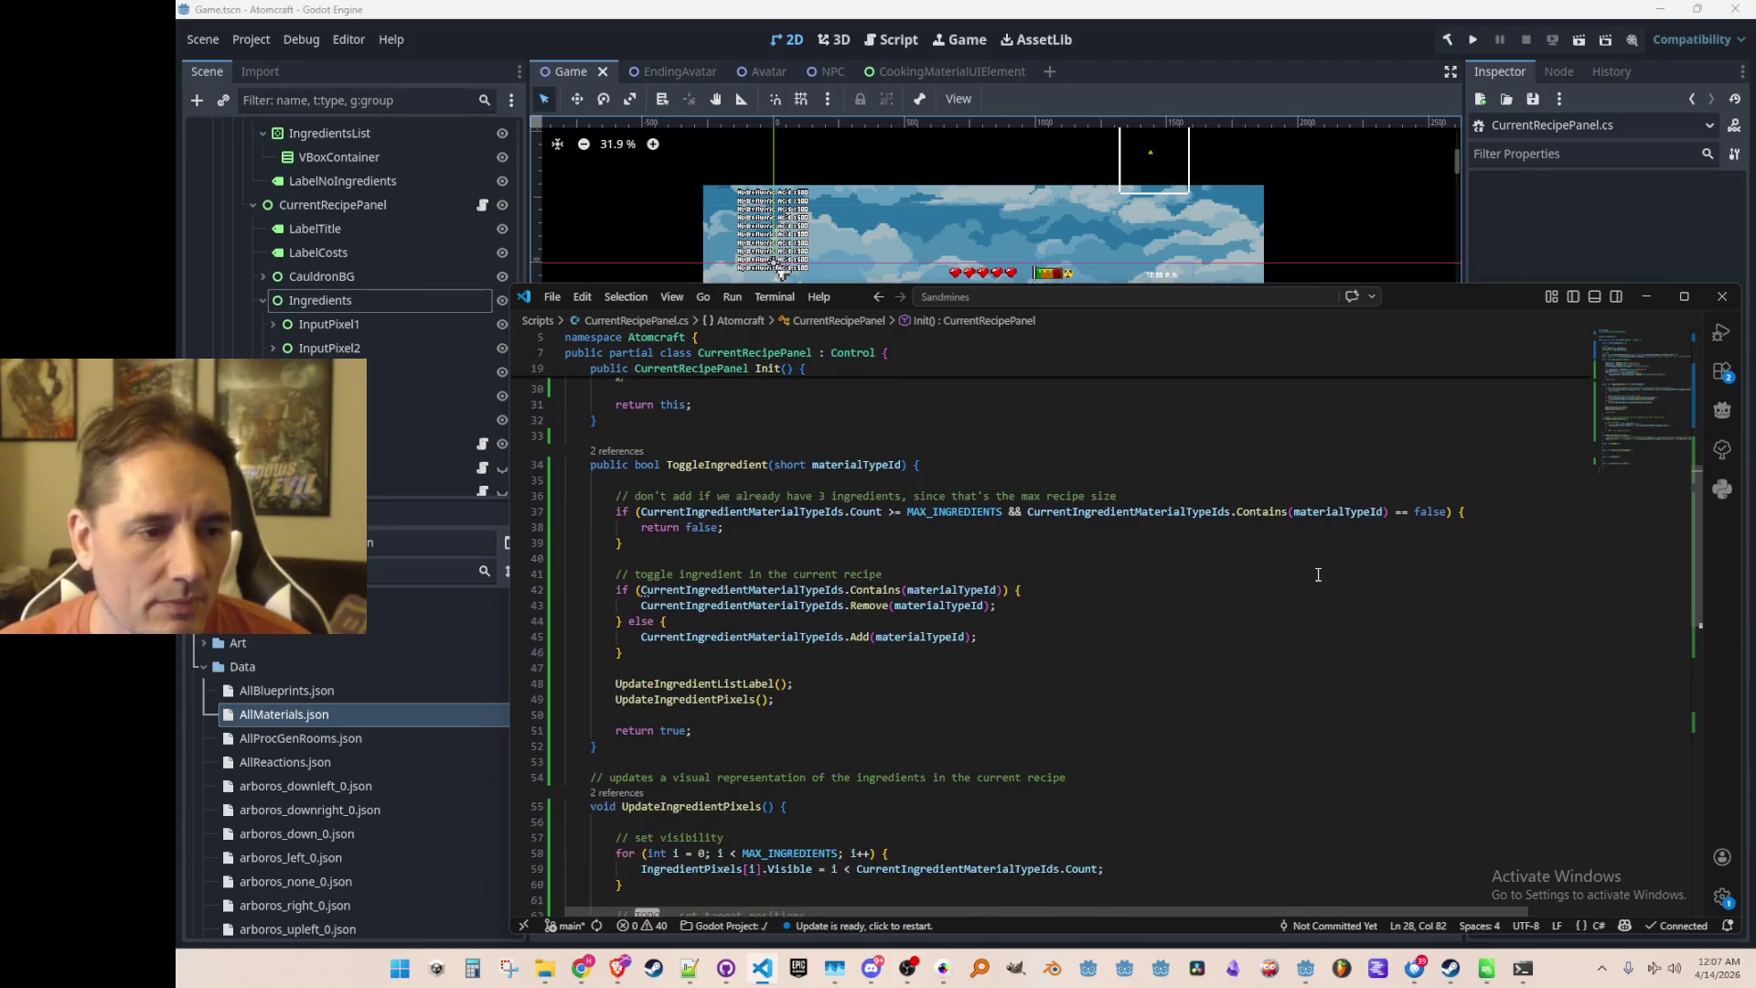
{"action": "scroll", "coordinate": [1314, 575], "scroll_direction": "down", "scroll_amount": 8}
{"action": "scroll", "coordinate": [1286, 631], "scroll_direction": "up", "scroll_amount": 12}
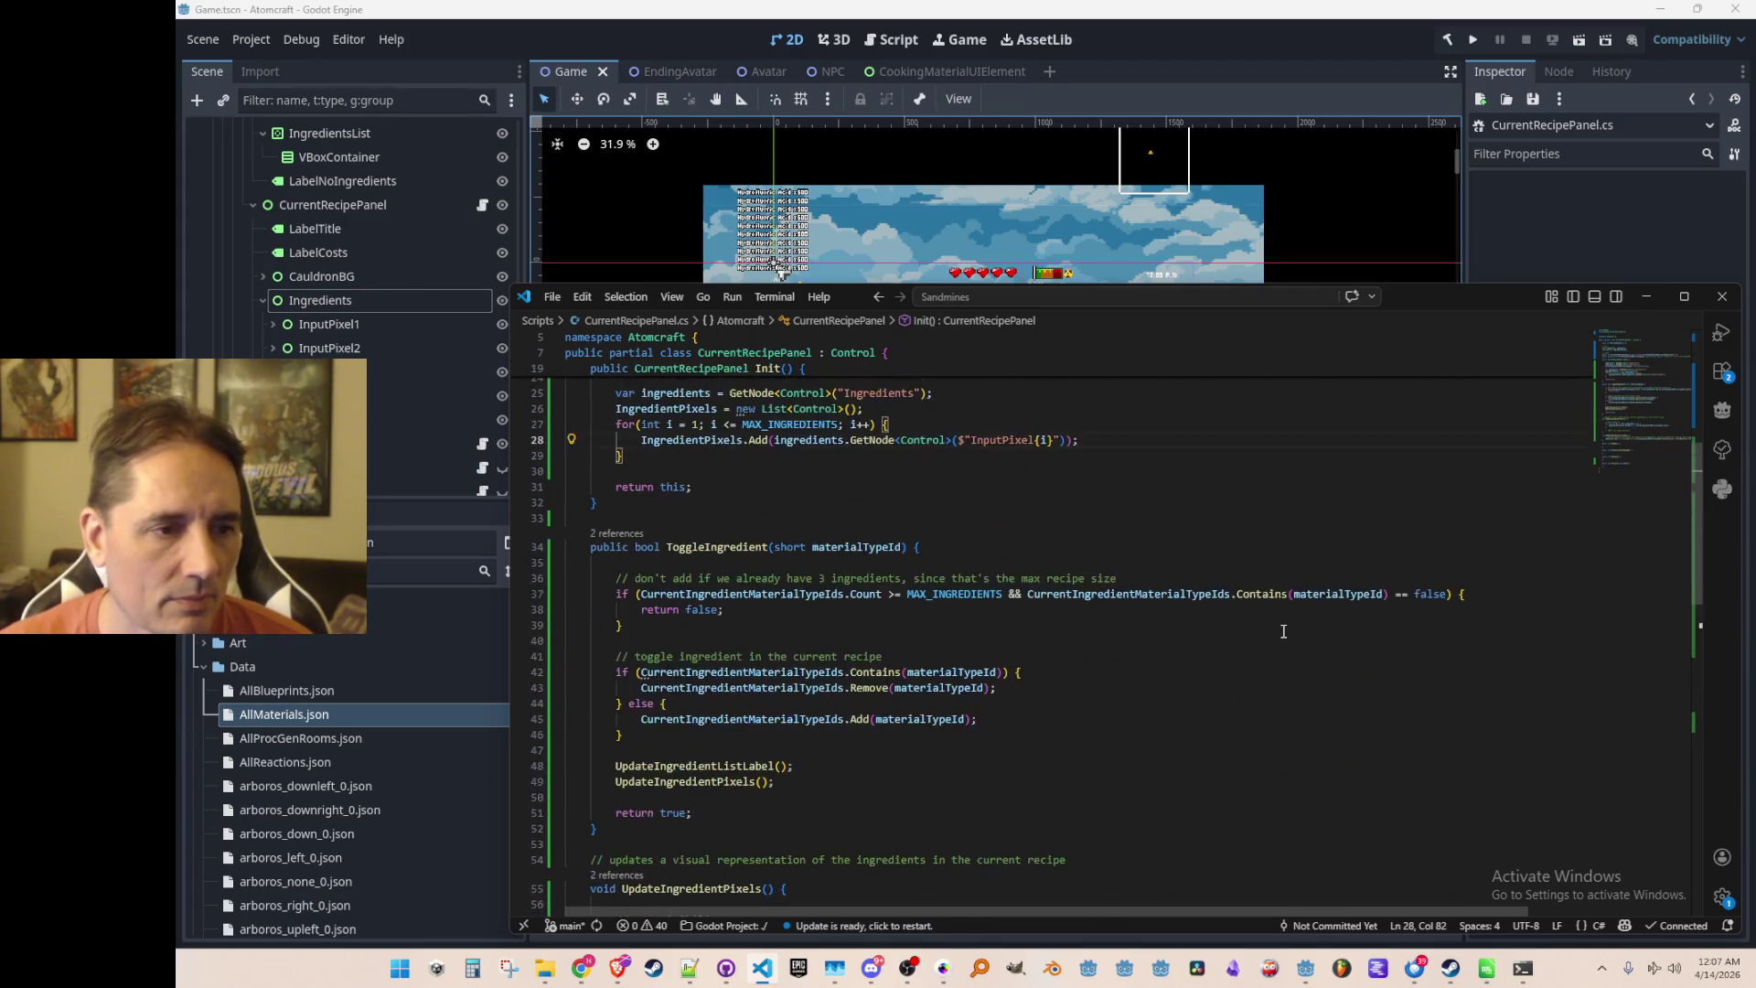
{"action": "scroll", "coordinate": [1281, 631], "scroll_direction": "up", "scroll_amount": 4}
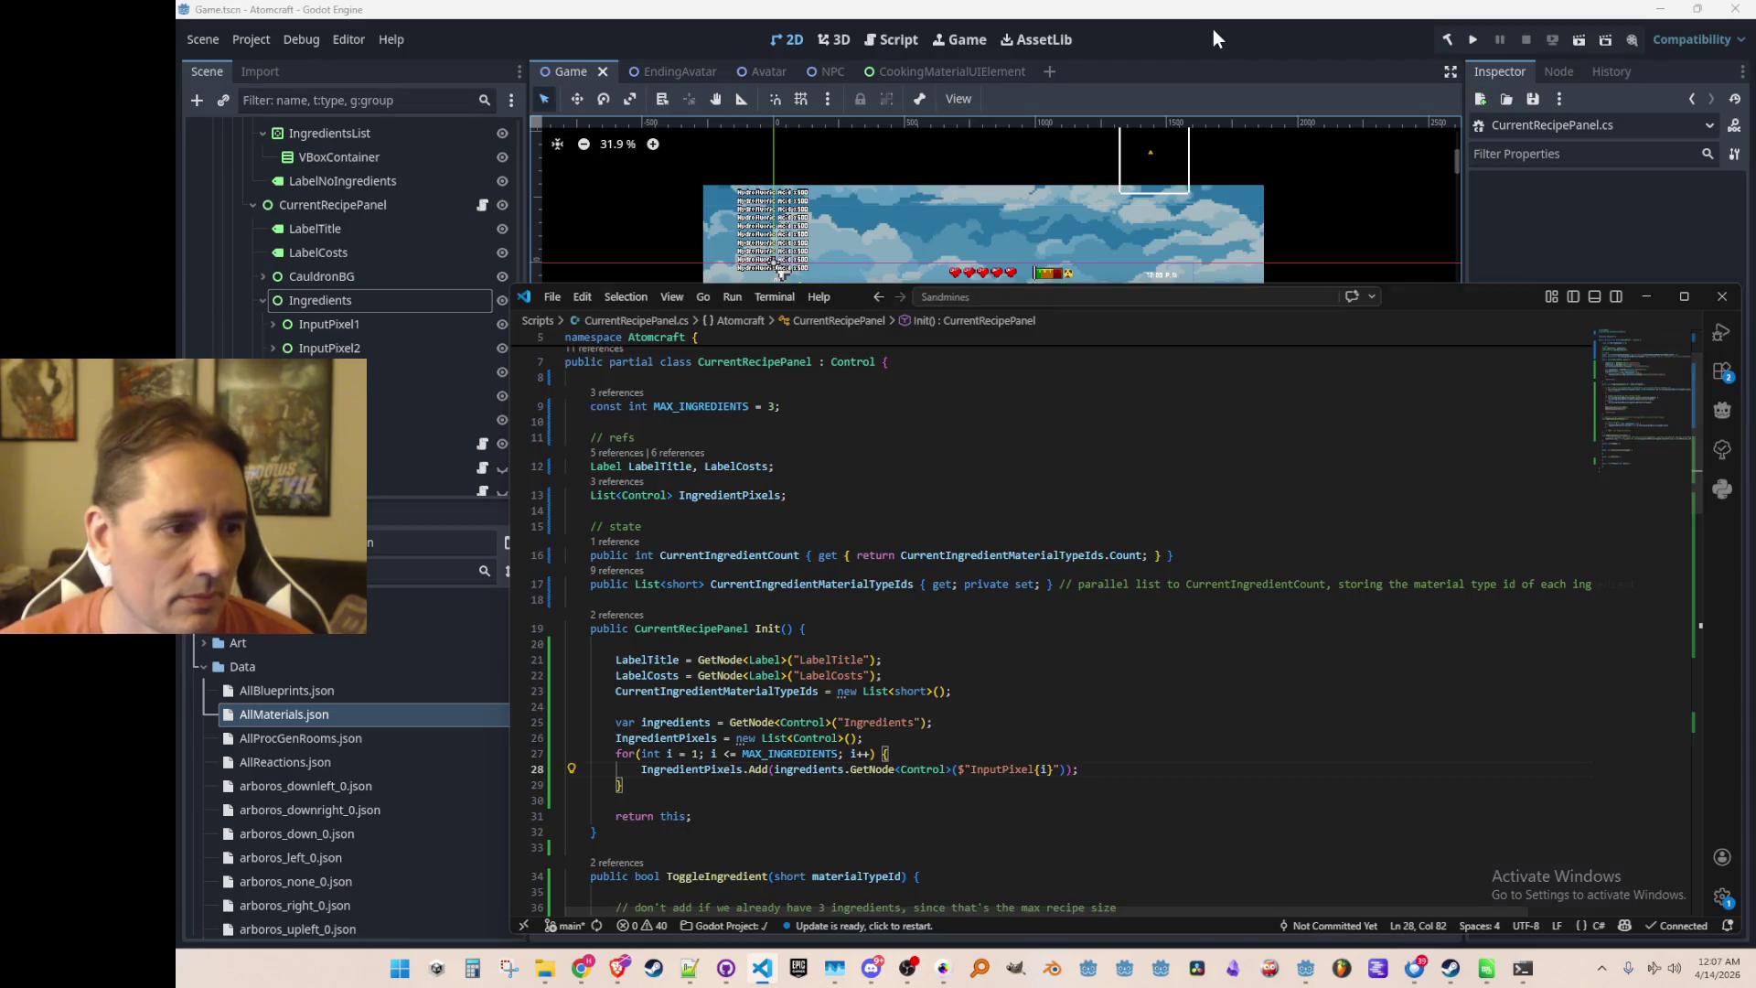
{"action": "left_click", "coordinate": [1215, 29]}
{"action": "left_click", "coordinate": [204, 666]}
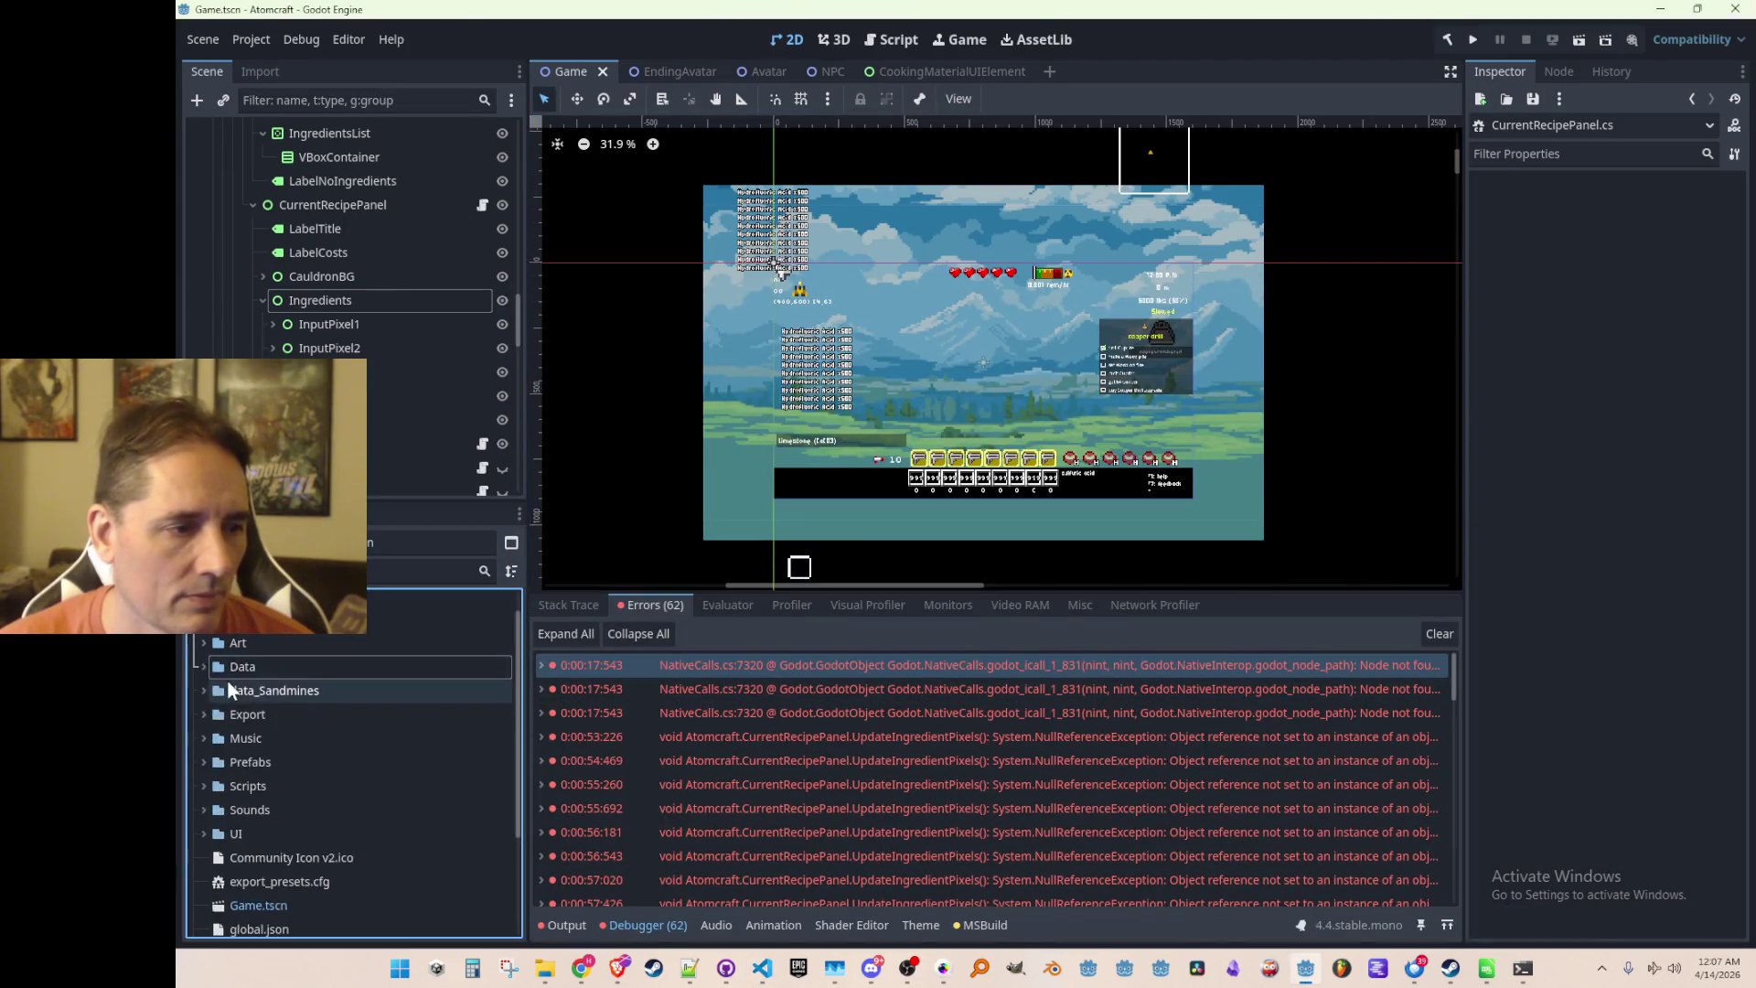
Create the CookingIngredientPixel.cs script in the Scripts folder
{"action": "double_click", "coordinate": [222, 786]}
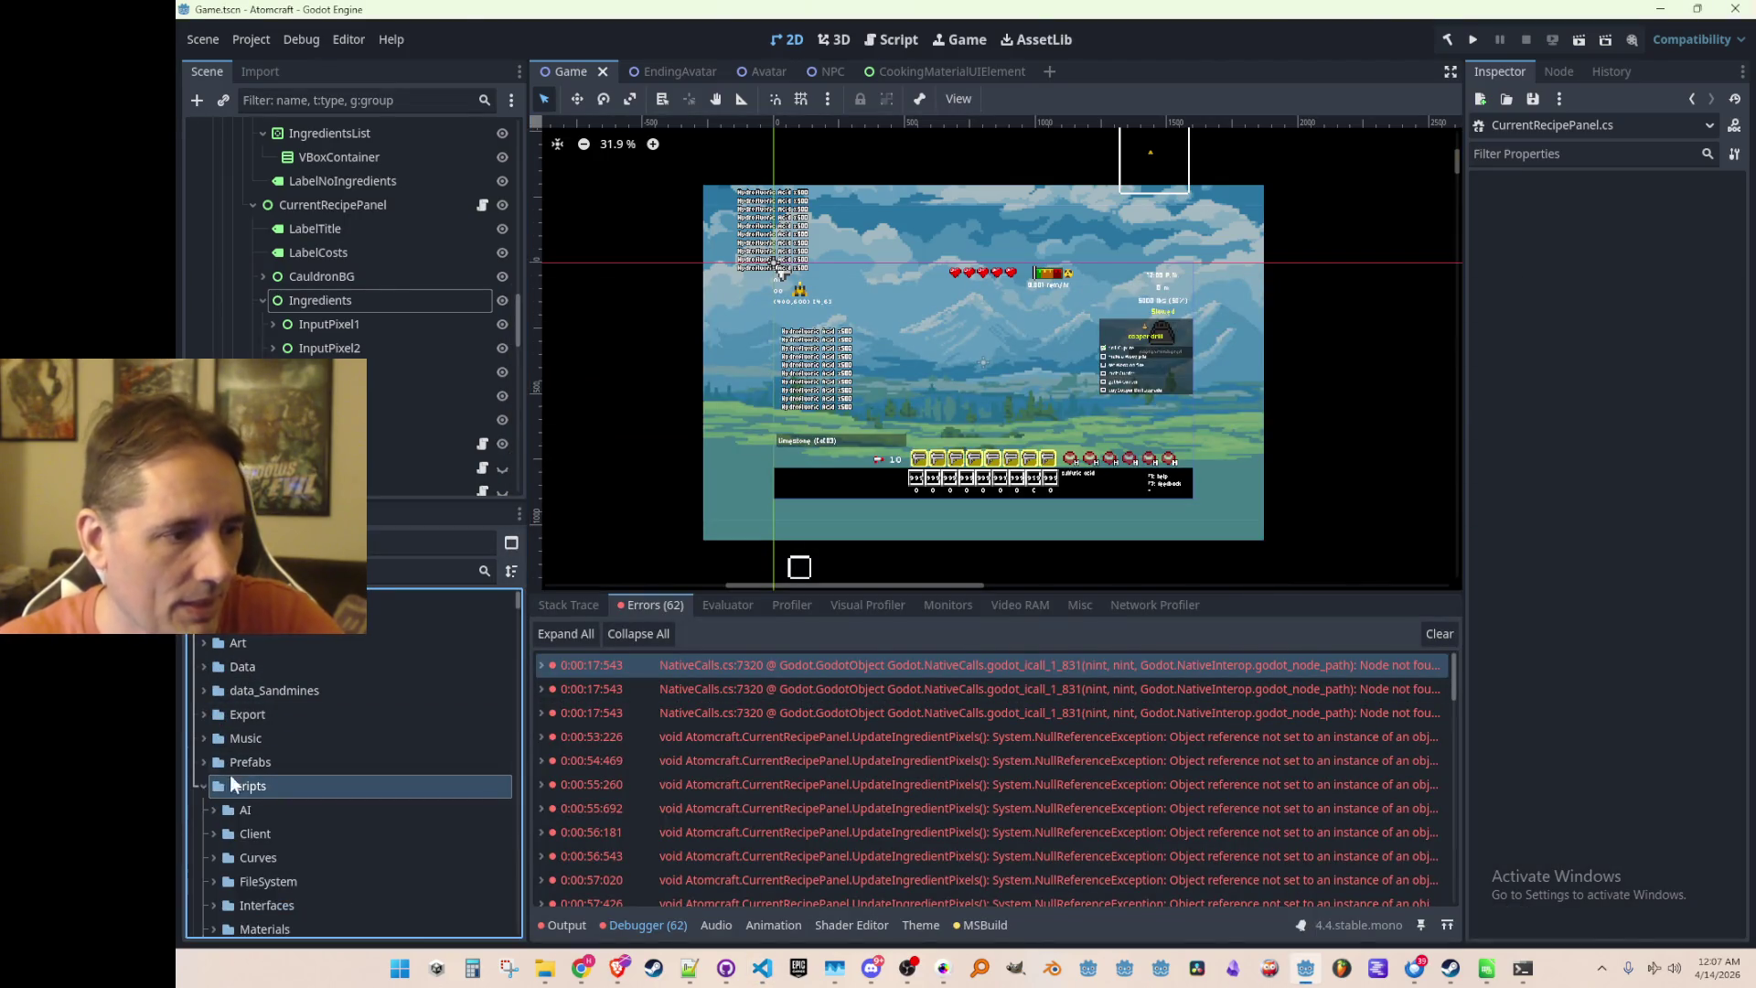
{"action": "scroll", "coordinate": [275, 768], "scroll_direction": "down", "scroll_amount": 3}
{"action": "scroll", "coordinate": [292, 739], "scroll_direction": "up", "scroll_amount": 2}
{"action": "right_click", "coordinate": [277, 735]}
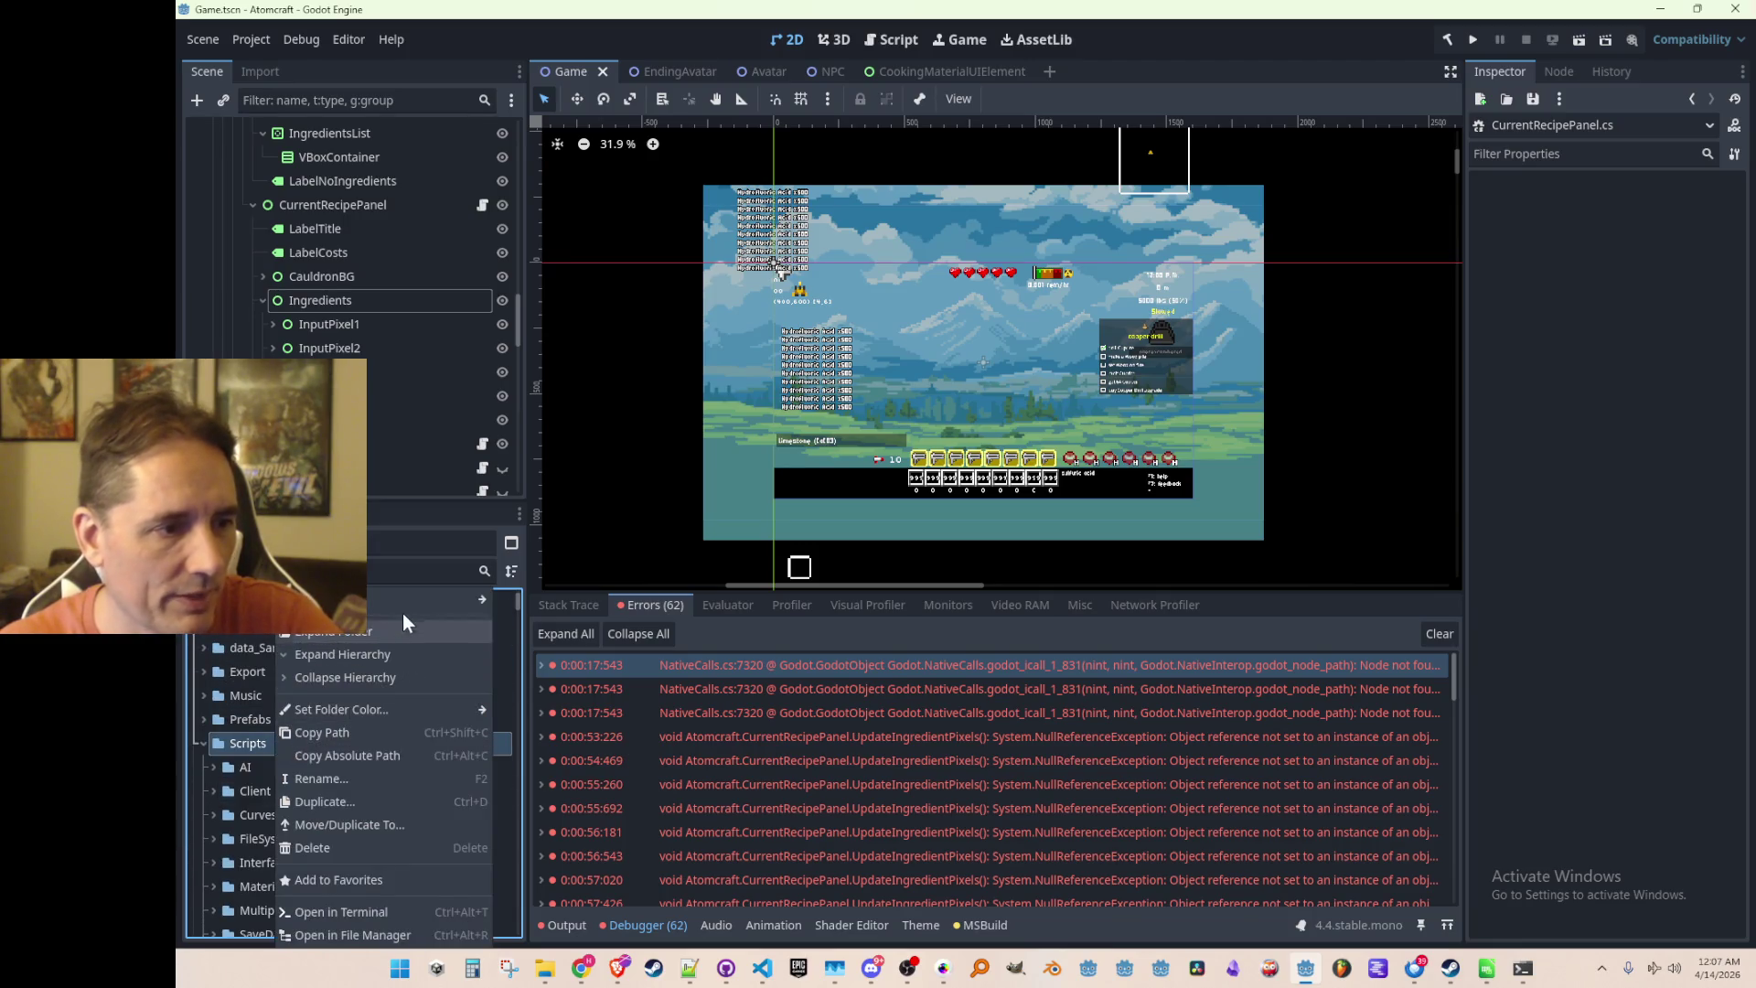
{"action": "mouse_move", "coordinate": [453, 601]}
{"action": "left_click", "coordinate": [553, 646]}
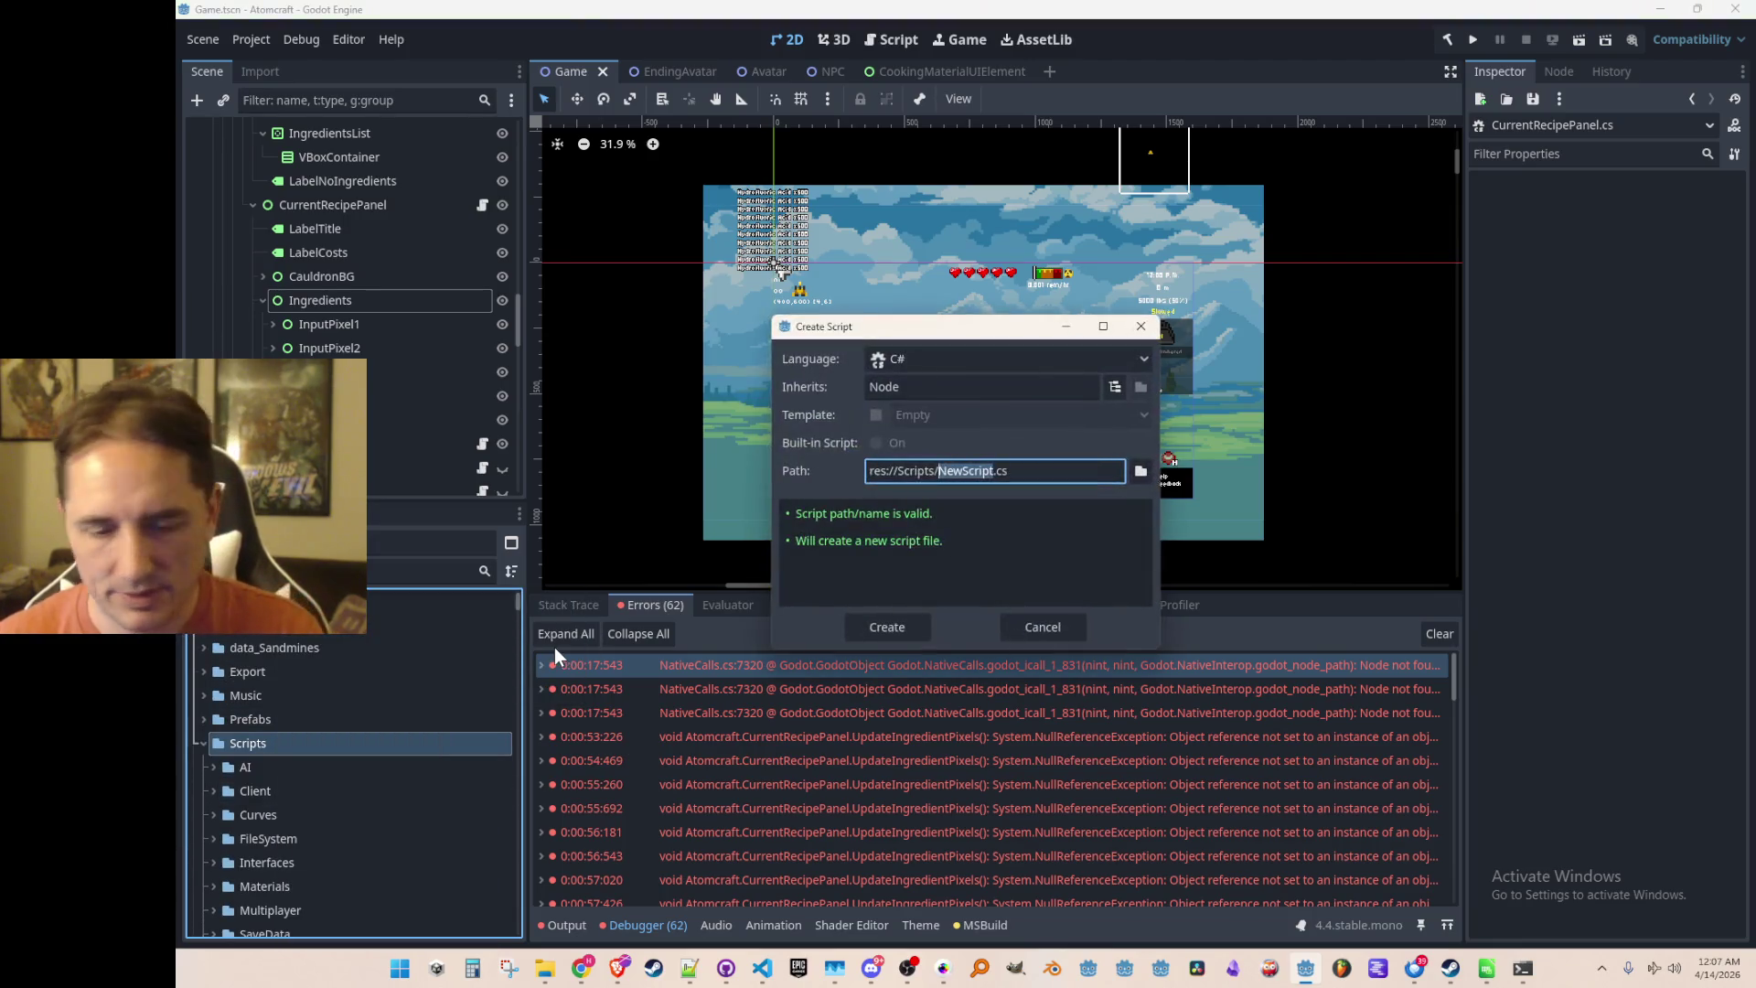
{"action": "type", "text": "CookingIngredientPixe"}
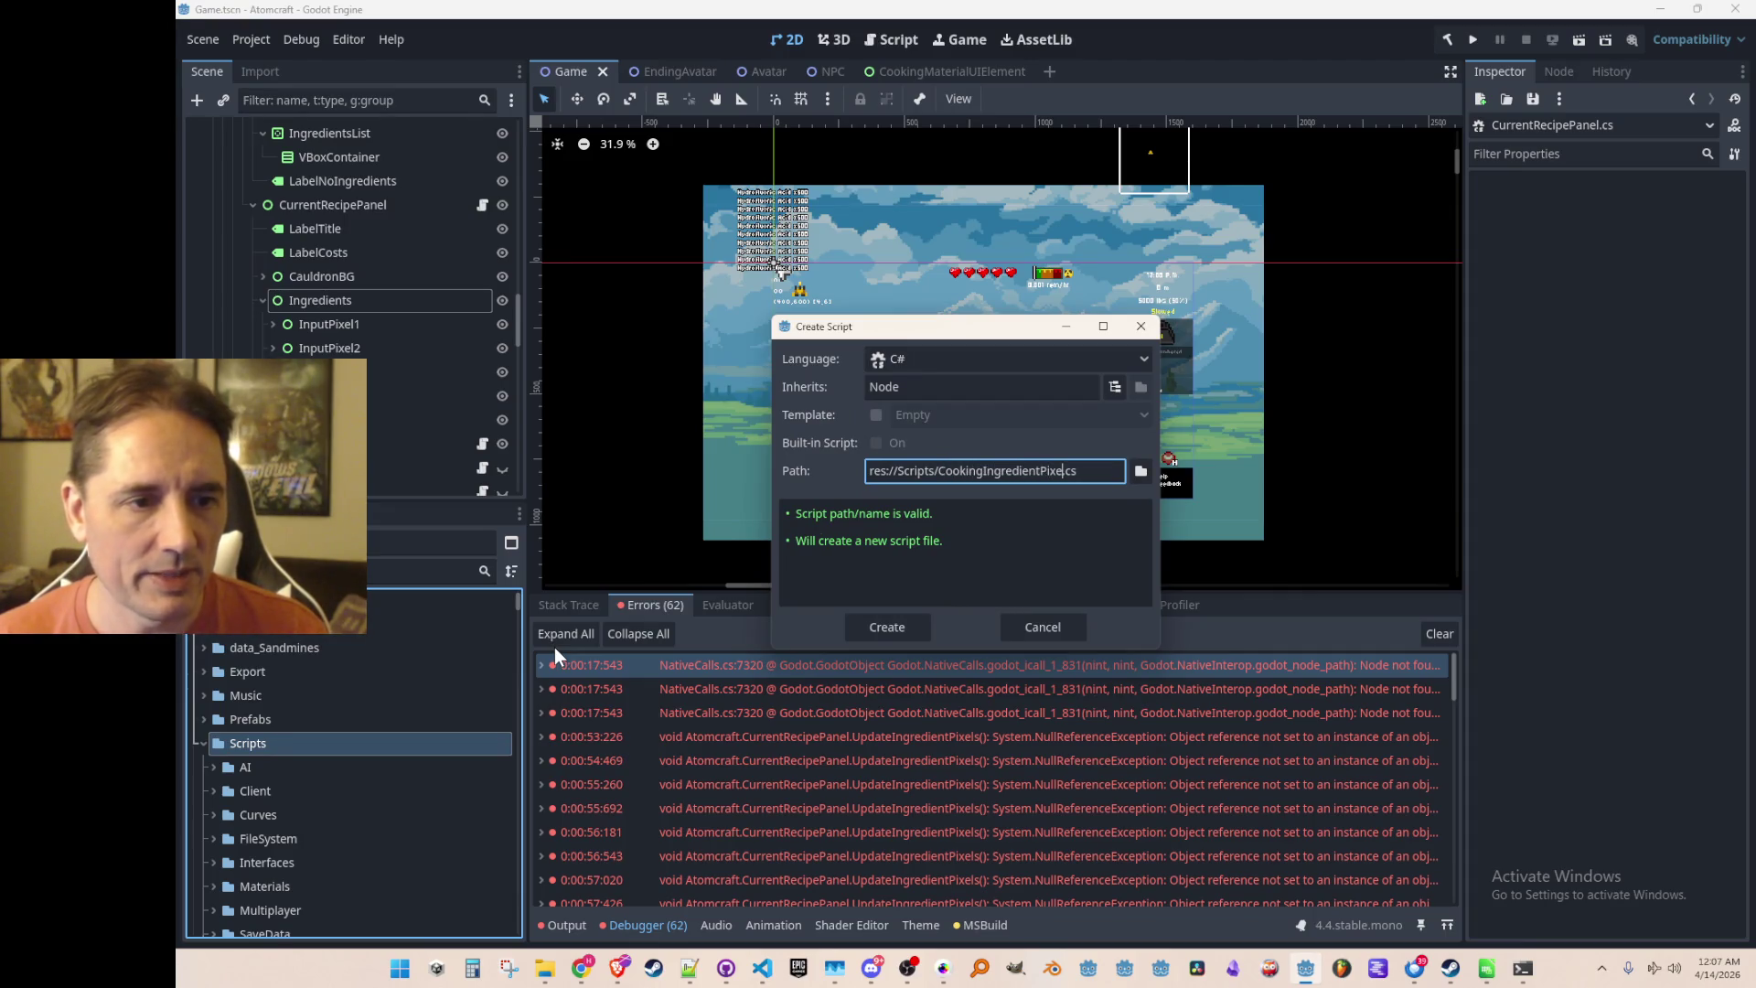
{"action": "key", "text": "Return"}
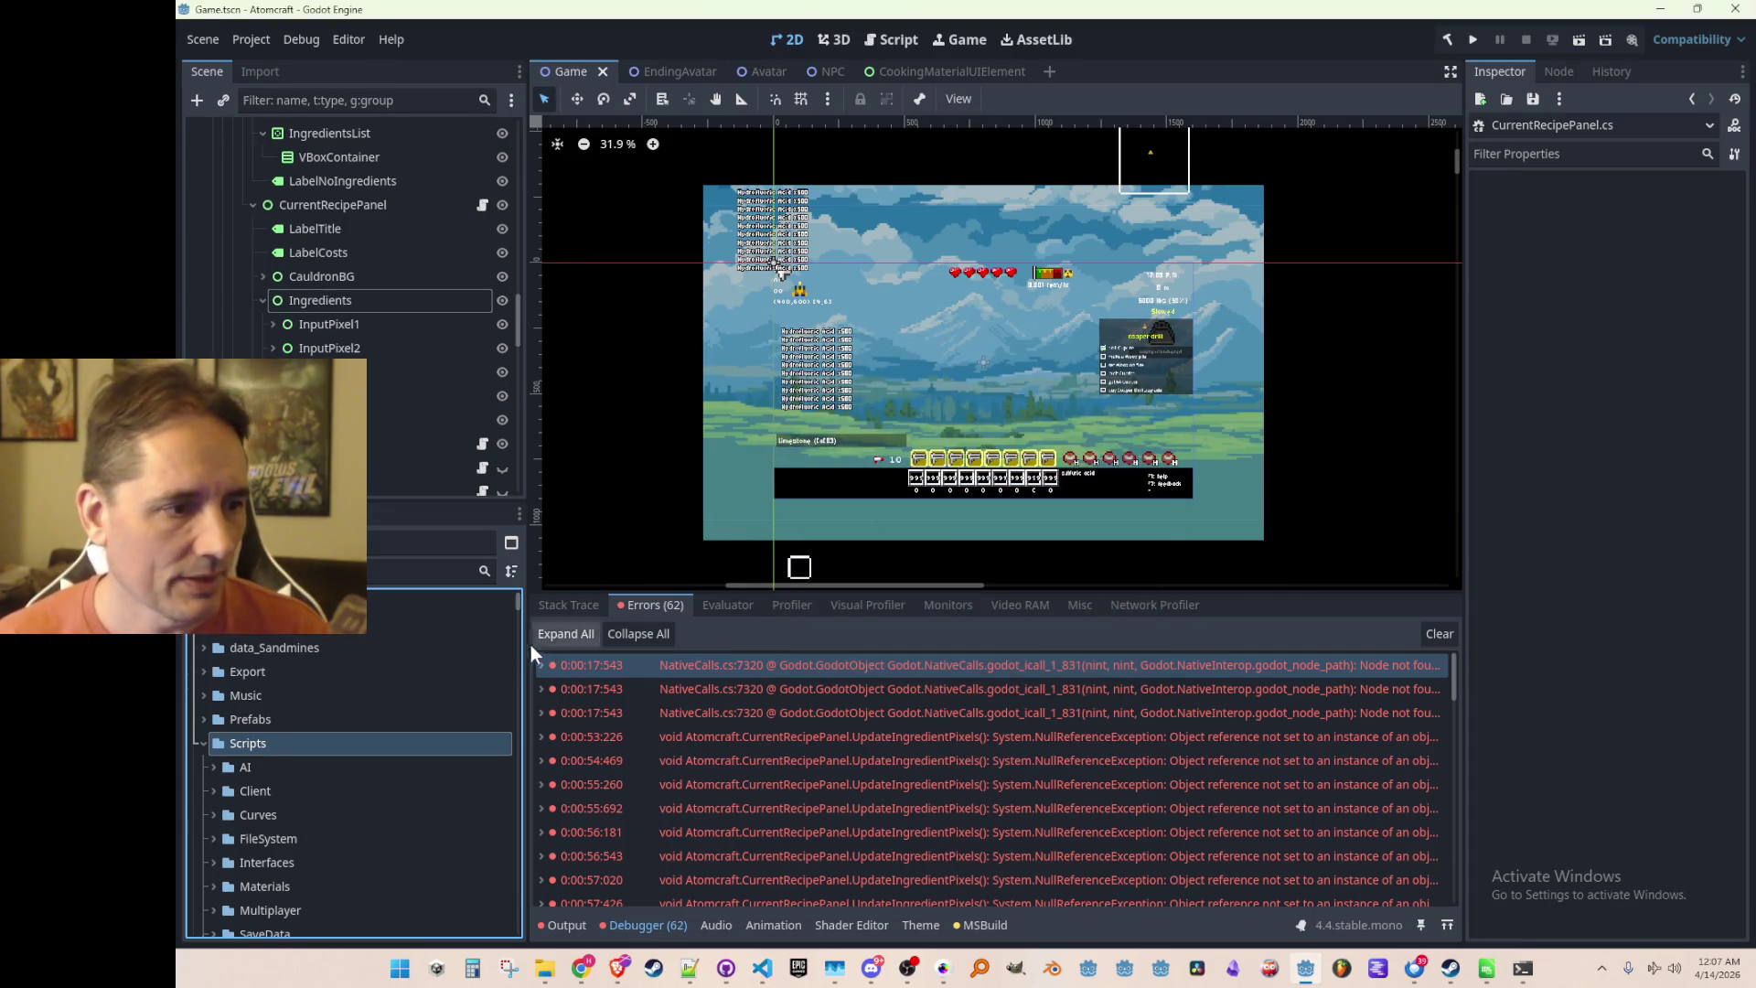
Attach CookingIngredientPixel.cs to the InputPixel1, InputPixel2 and InputPixel3 nodes
{"action": "scroll", "coordinate": [477, 640], "scroll_direction": "down", "scroll_amount": 10}
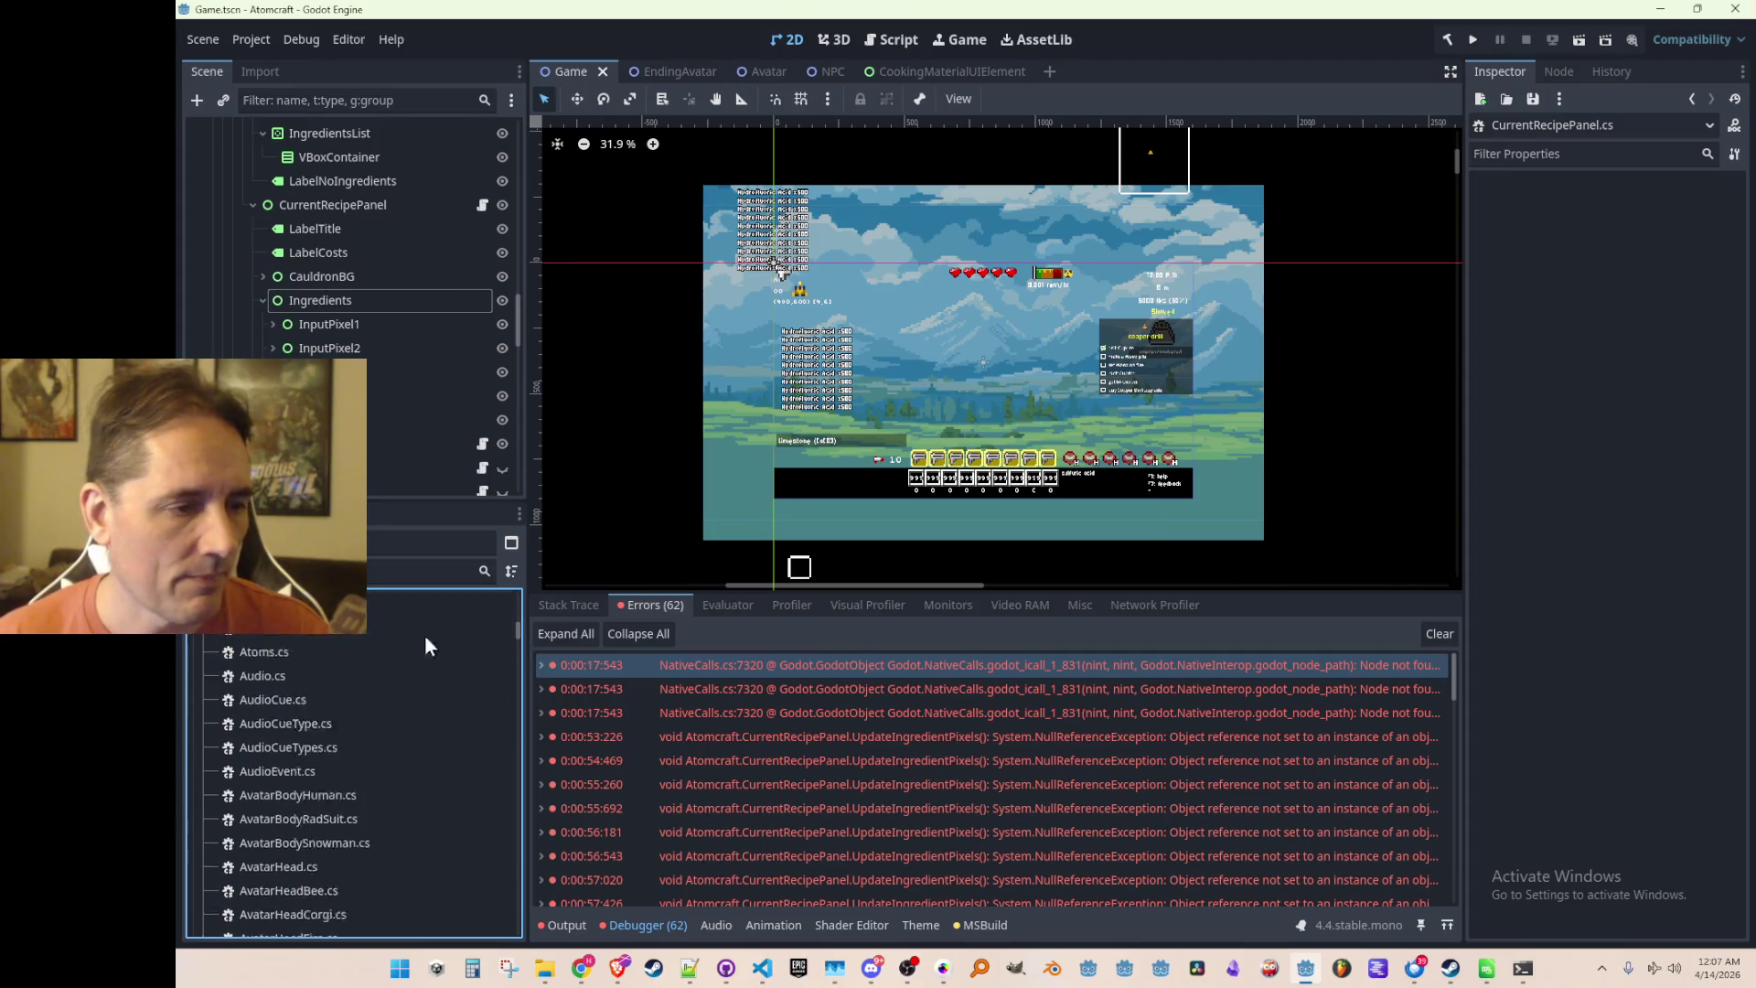
{"action": "scroll", "coordinate": [397, 692], "scroll_direction": "down", "scroll_amount": 10}
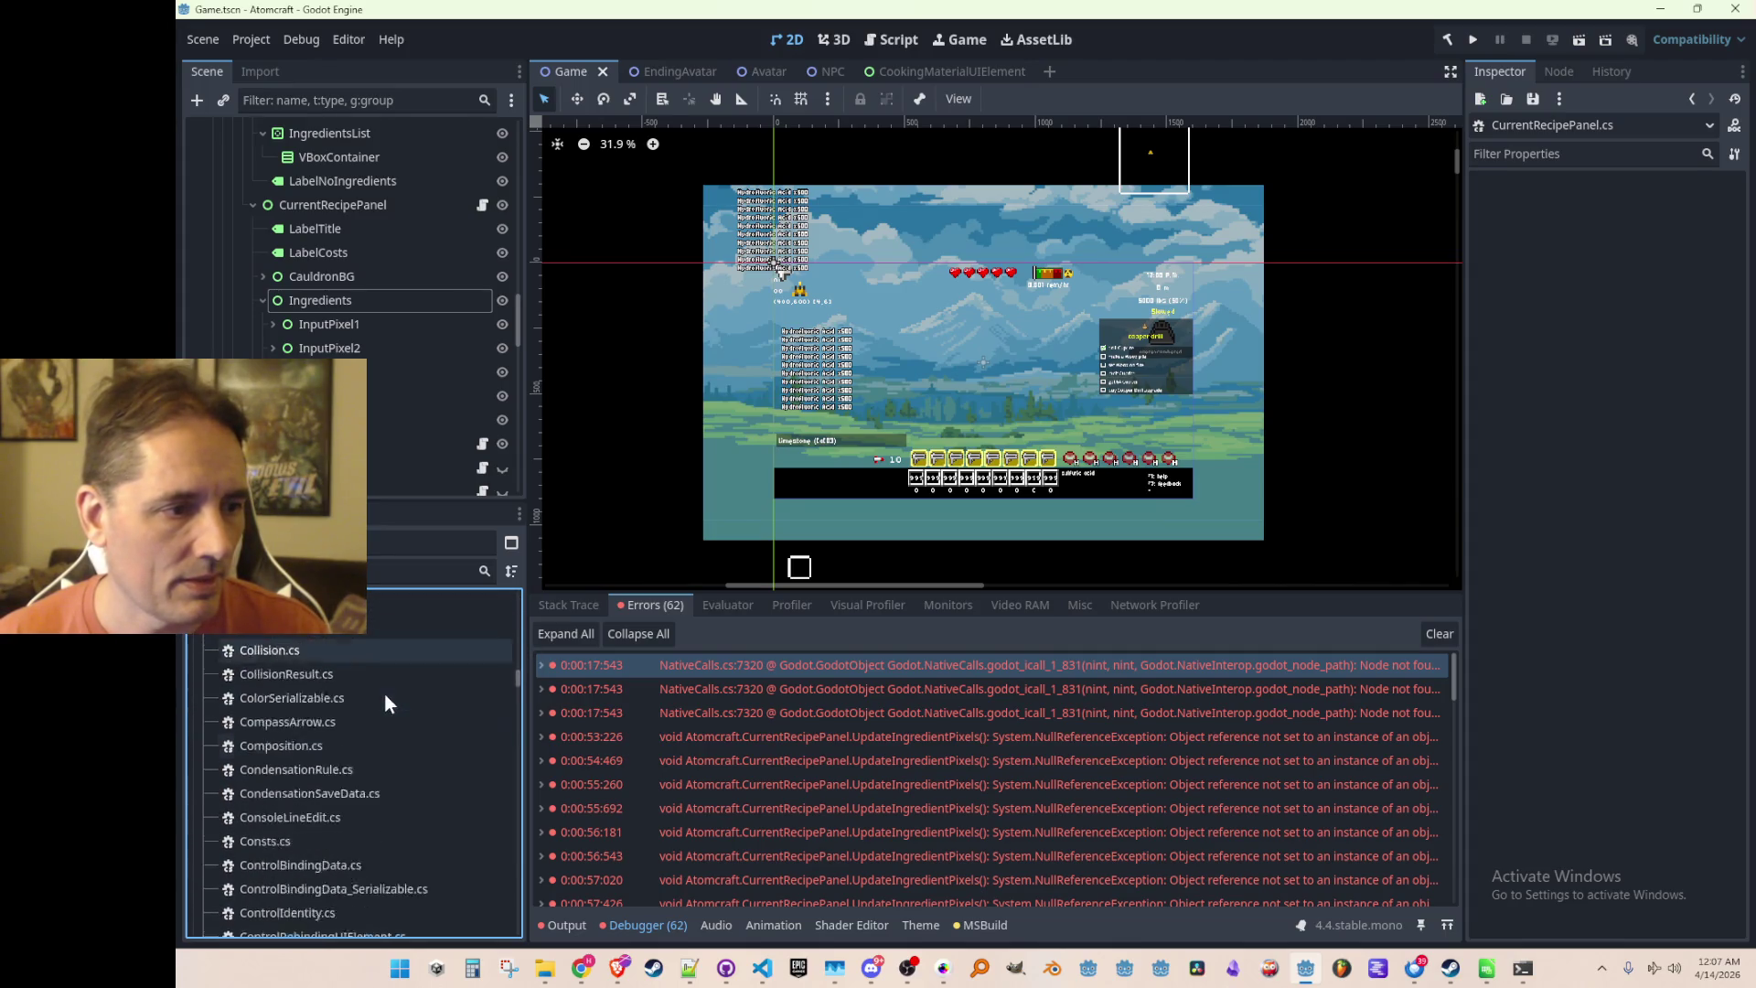
{"action": "scroll", "coordinate": [361, 698], "scroll_direction": "down", "scroll_amount": 5}
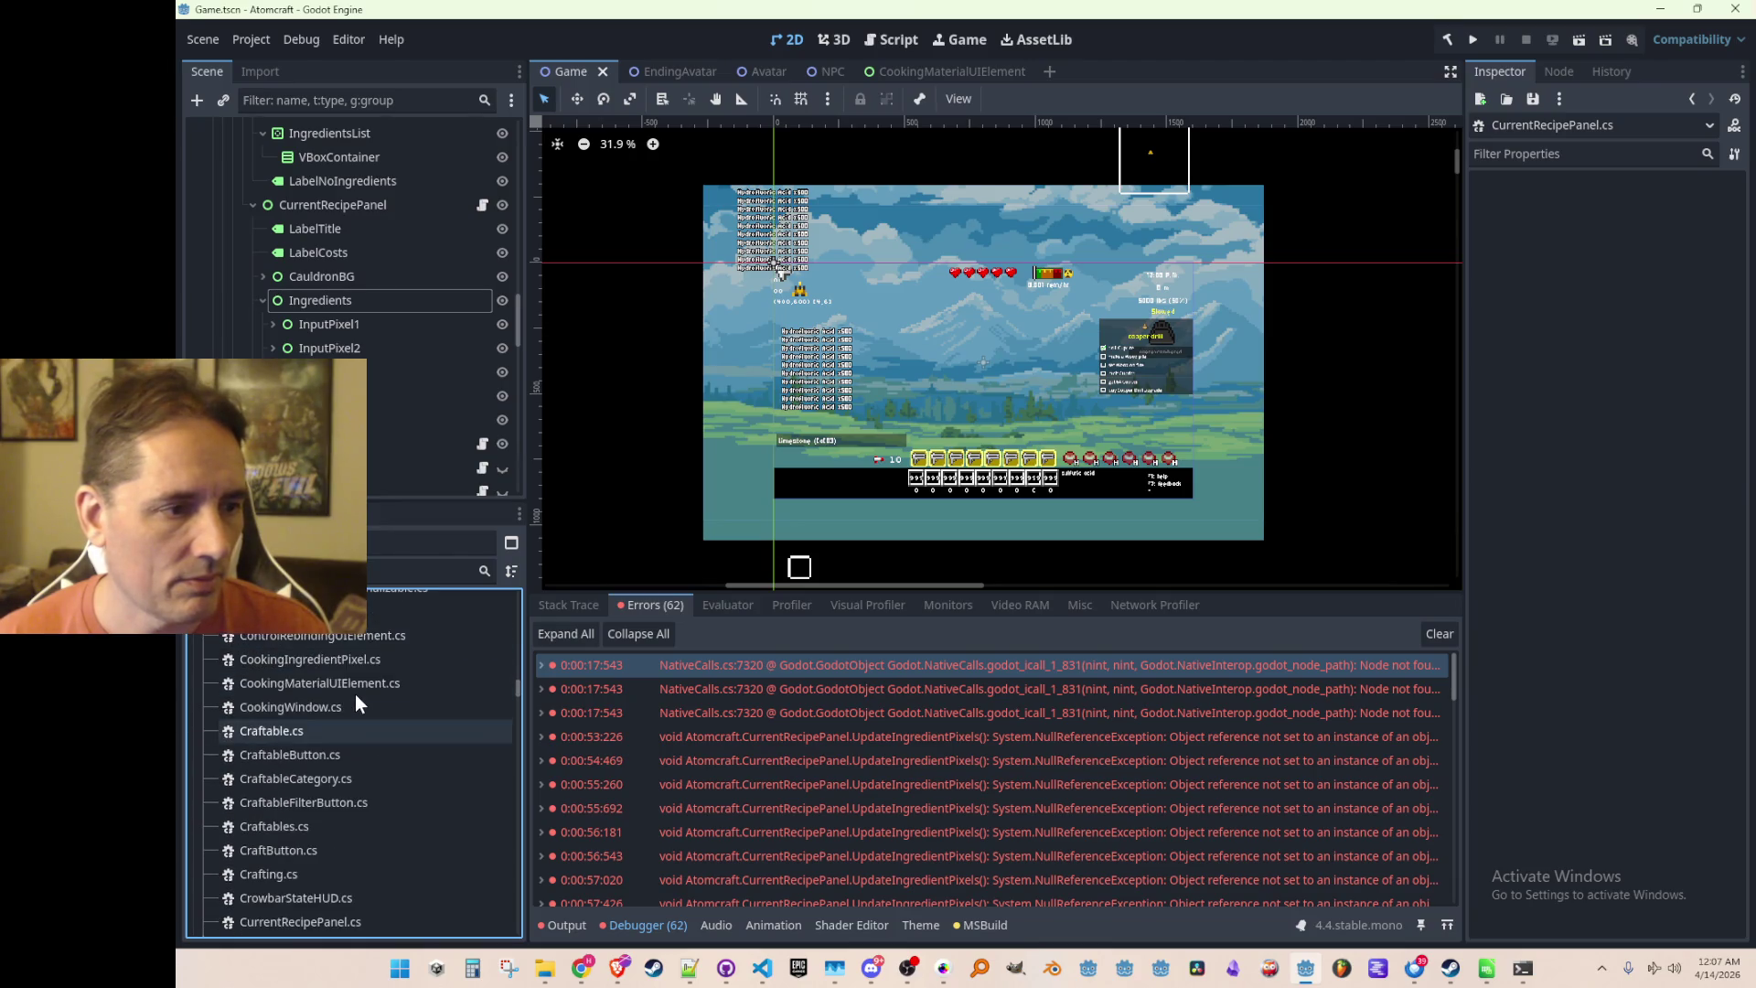
{"action": "left_click", "coordinate": [346, 699]}
{"action": "left_click", "coordinate": [328, 325]}
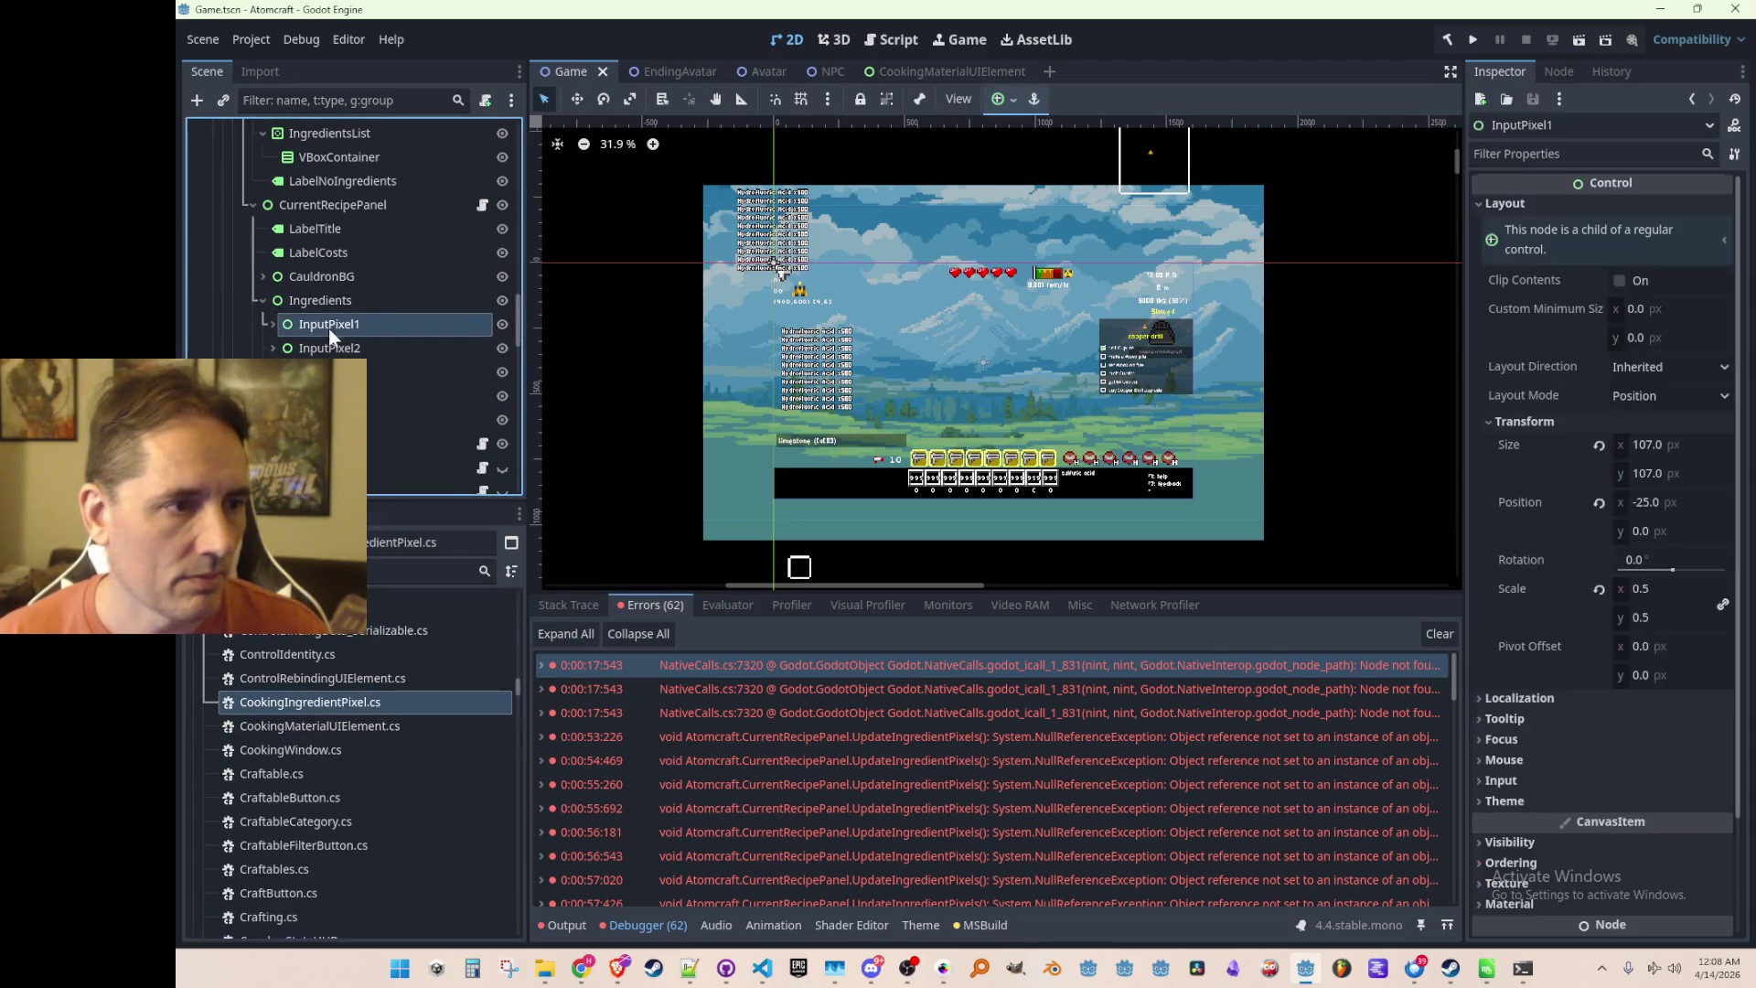
{"action": "mouse_move", "coordinate": [307, 711]}
{"action": "left_mouse_down"}
{"action": "mouse_move", "coordinate": [366, 343]}
{"action": "mouse_move", "coordinate": [403, 309]}
{"action": "left_mouse_up"}
{"action": "left_click", "coordinate": [401, 335]}
{"action": "mouse_move", "coordinate": [301, 715]}
{"action": "left_mouse_down"}
{"action": "mouse_move", "coordinate": [416, 352]}
{"action": "mouse_move", "coordinate": [412, 307]}
{"action": "left_mouse_up"}
{"action": "left_click", "coordinate": [408, 325]}
{"action": "left_click_drag", "start_coordinate": [309, 733], "coordinate": [420, 316]}
Save Game.tscn and inspect the InputPixel1 node's properties
{"action": "scroll", "coordinate": [410, 339], "scroll_direction": "up", "scroll_amount": 2}
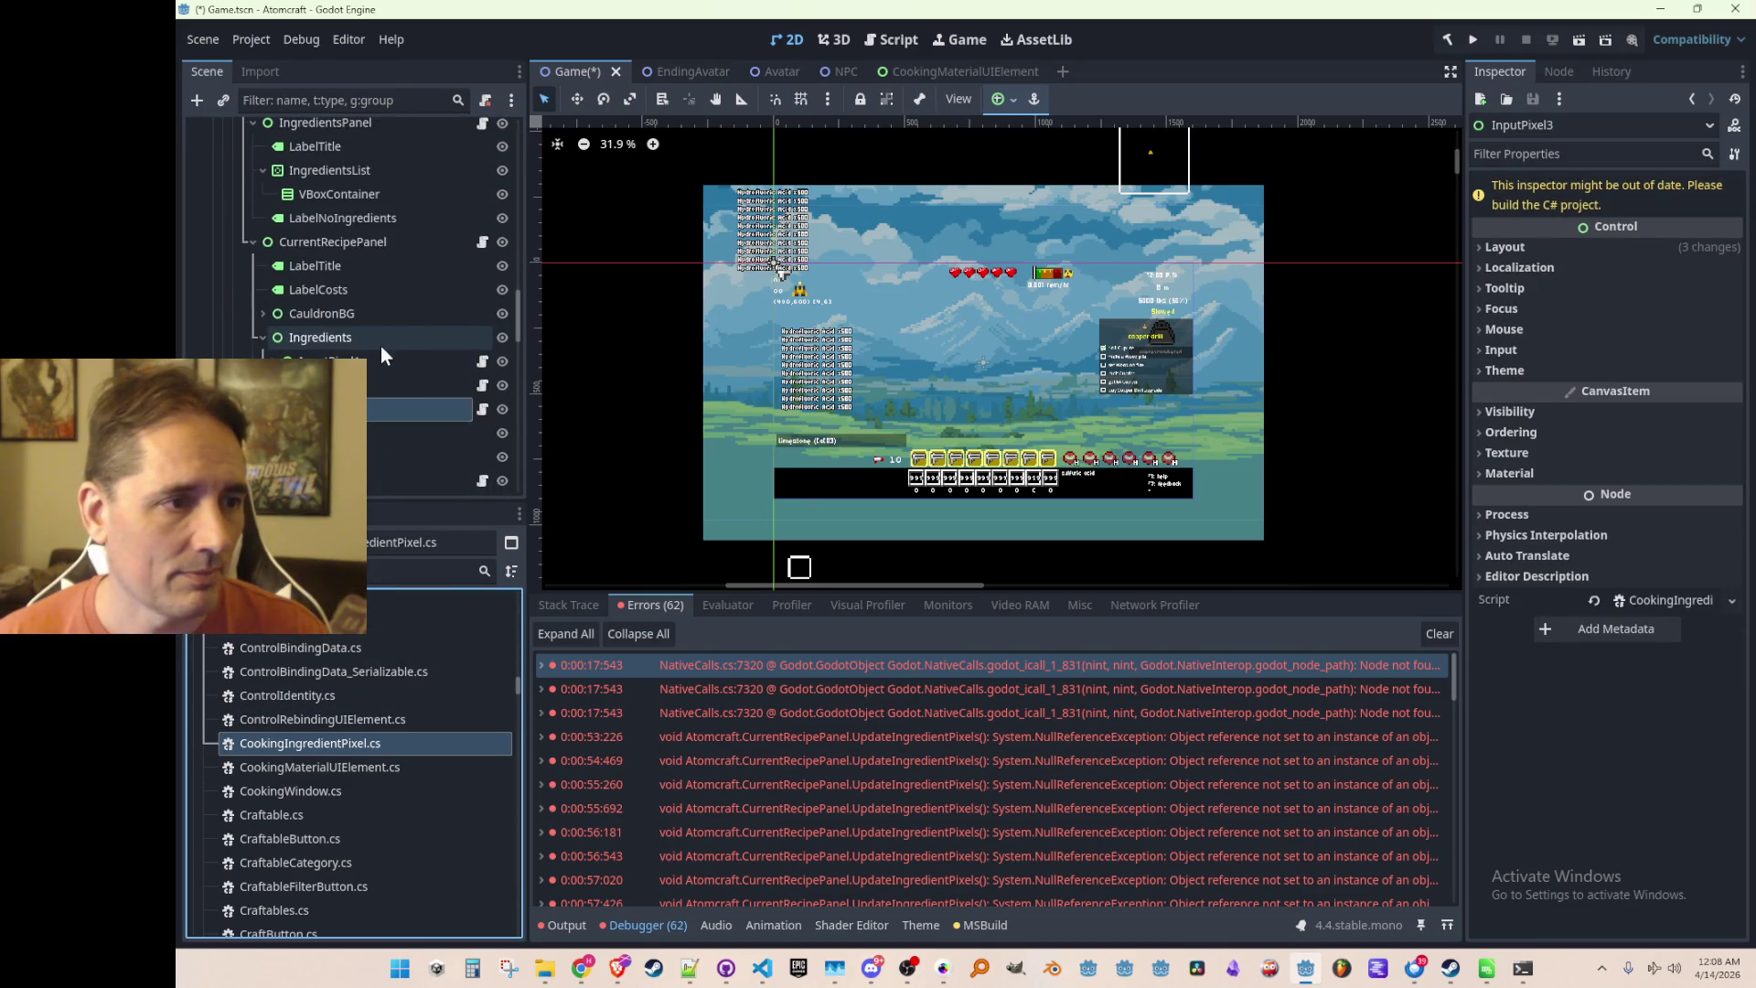
{"action": "key", "text": "ctrl+s"}
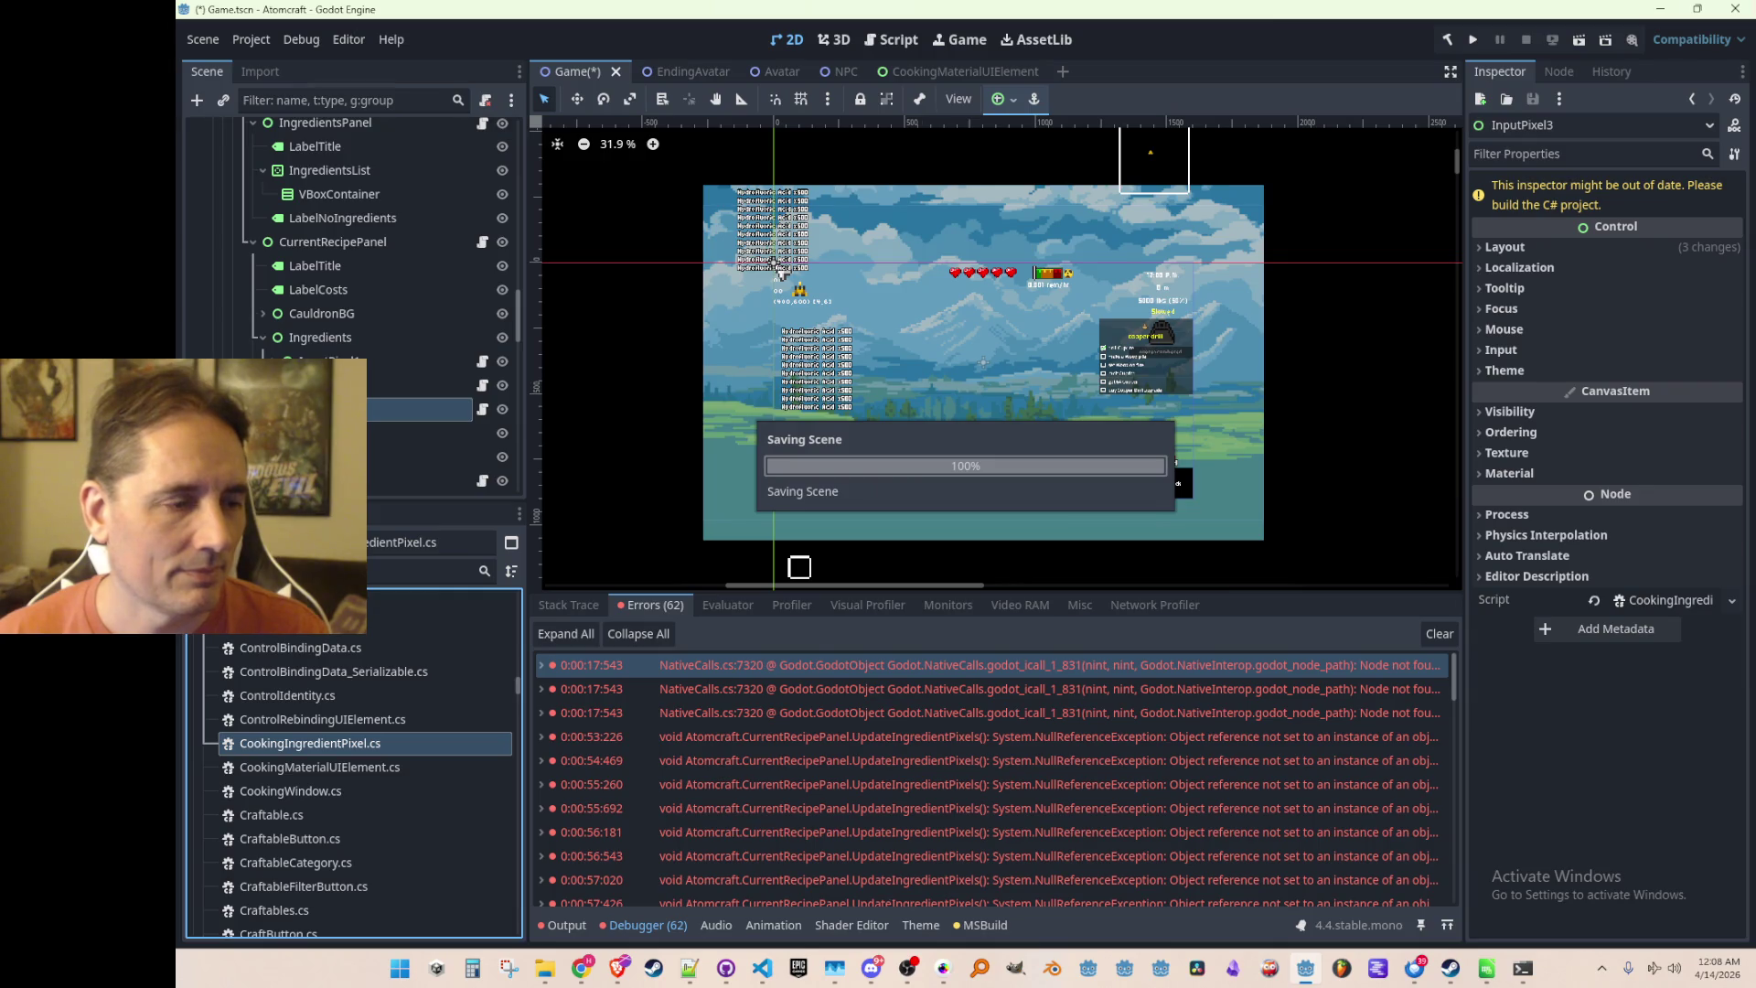
{"action": "left_click", "coordinate": [329, 361]}
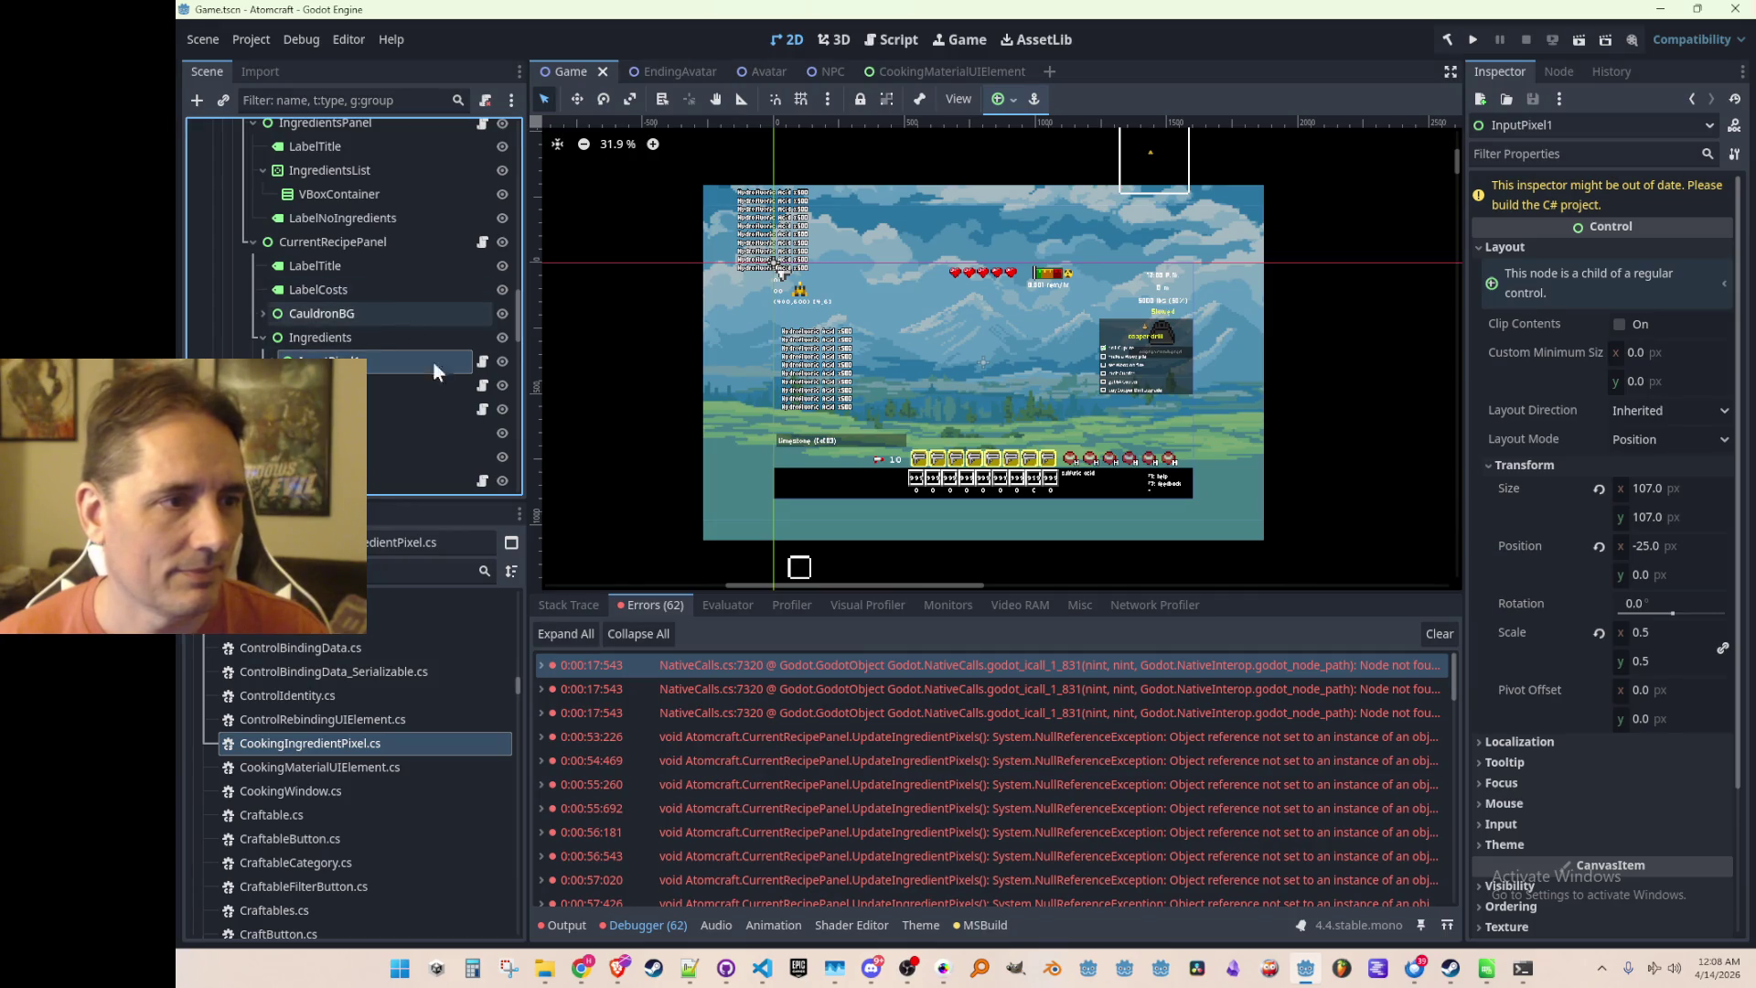
{"action": "left_click", "coordinate": [762, 967]}
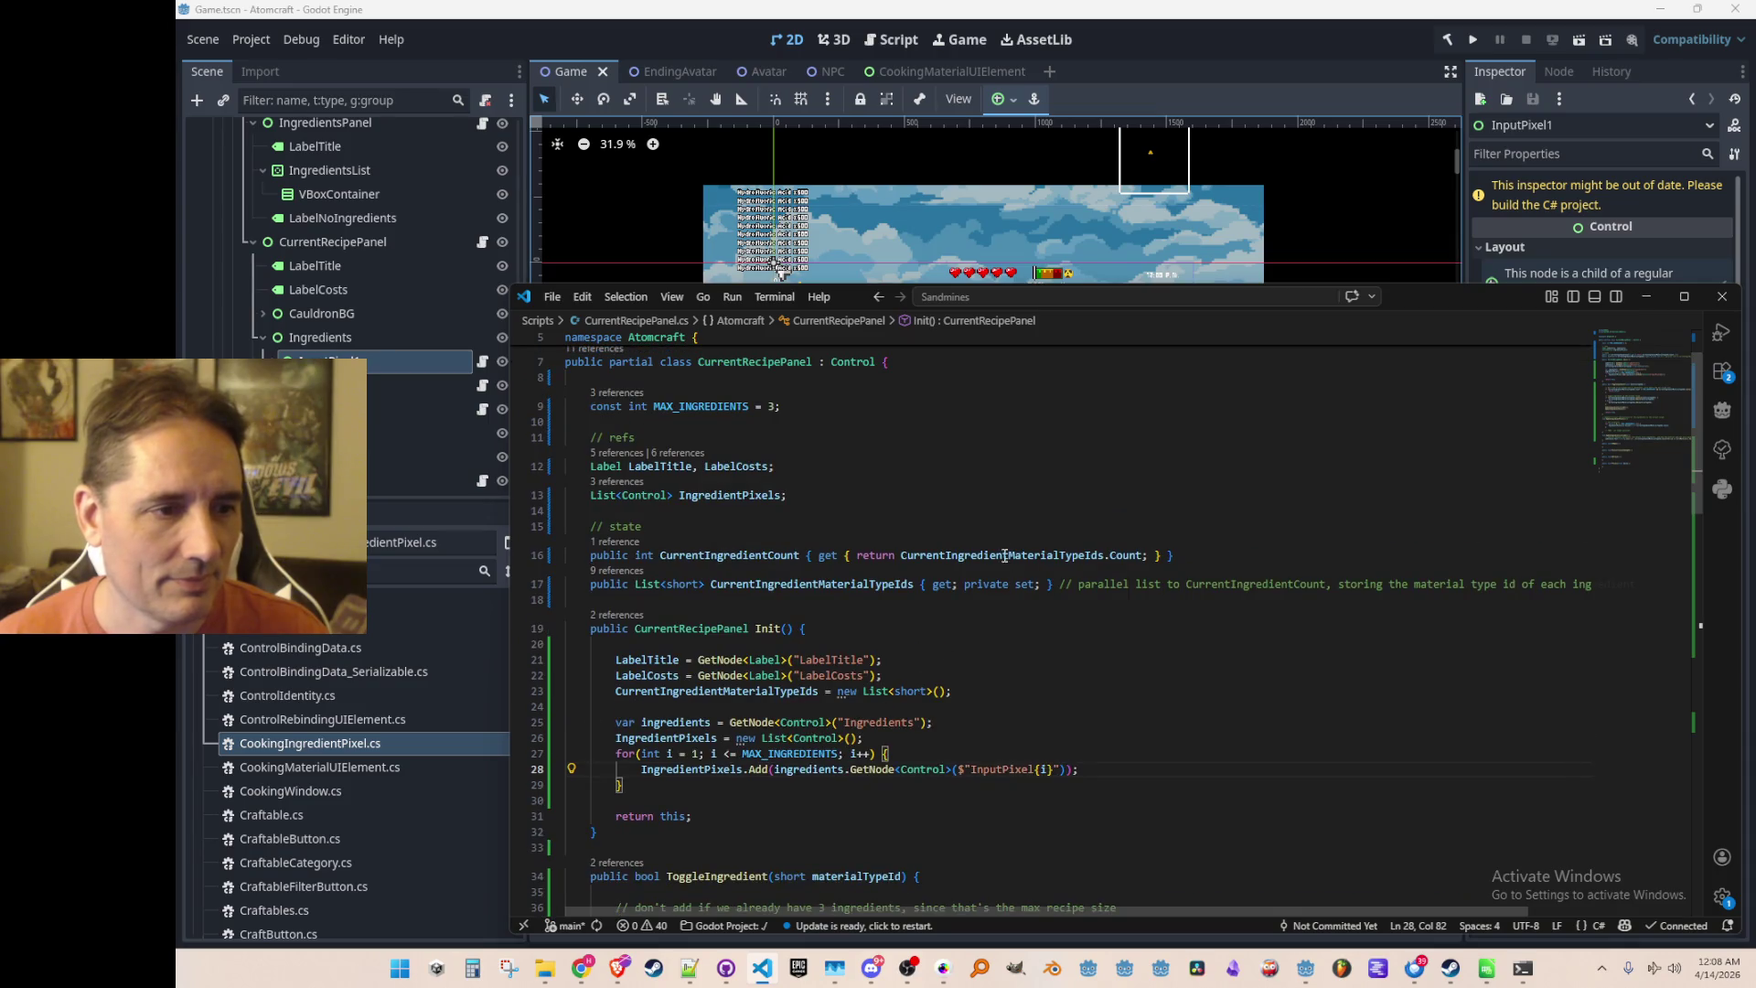
Change the pixel list and other Control references to CookingIngredientPixel
{"action": "left_click", "coordinate": [665, 494]}
{"action": "key", "text": "ctrl+shift+Left"}
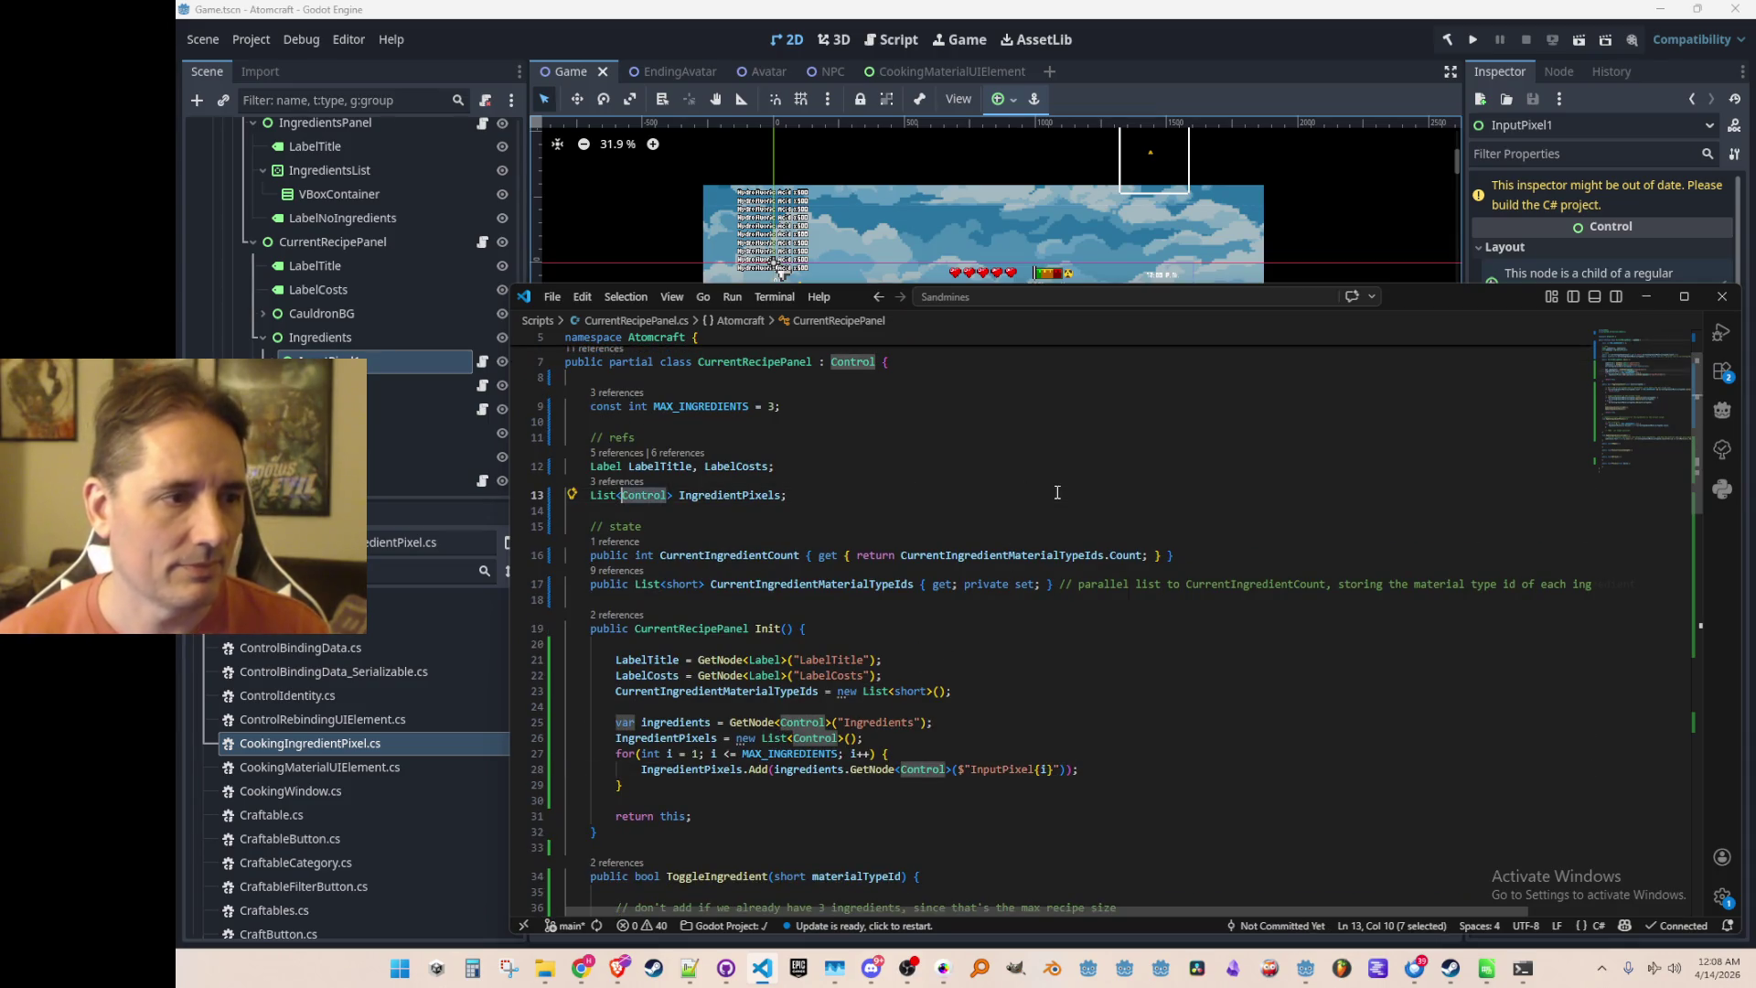
{"action": "type", "text": "Input"}
{"action": "key", "text": "BackSpace"}
{"action": "key", "text": "BackSpace"}
{"action": "key", "text": "BackSpace"}
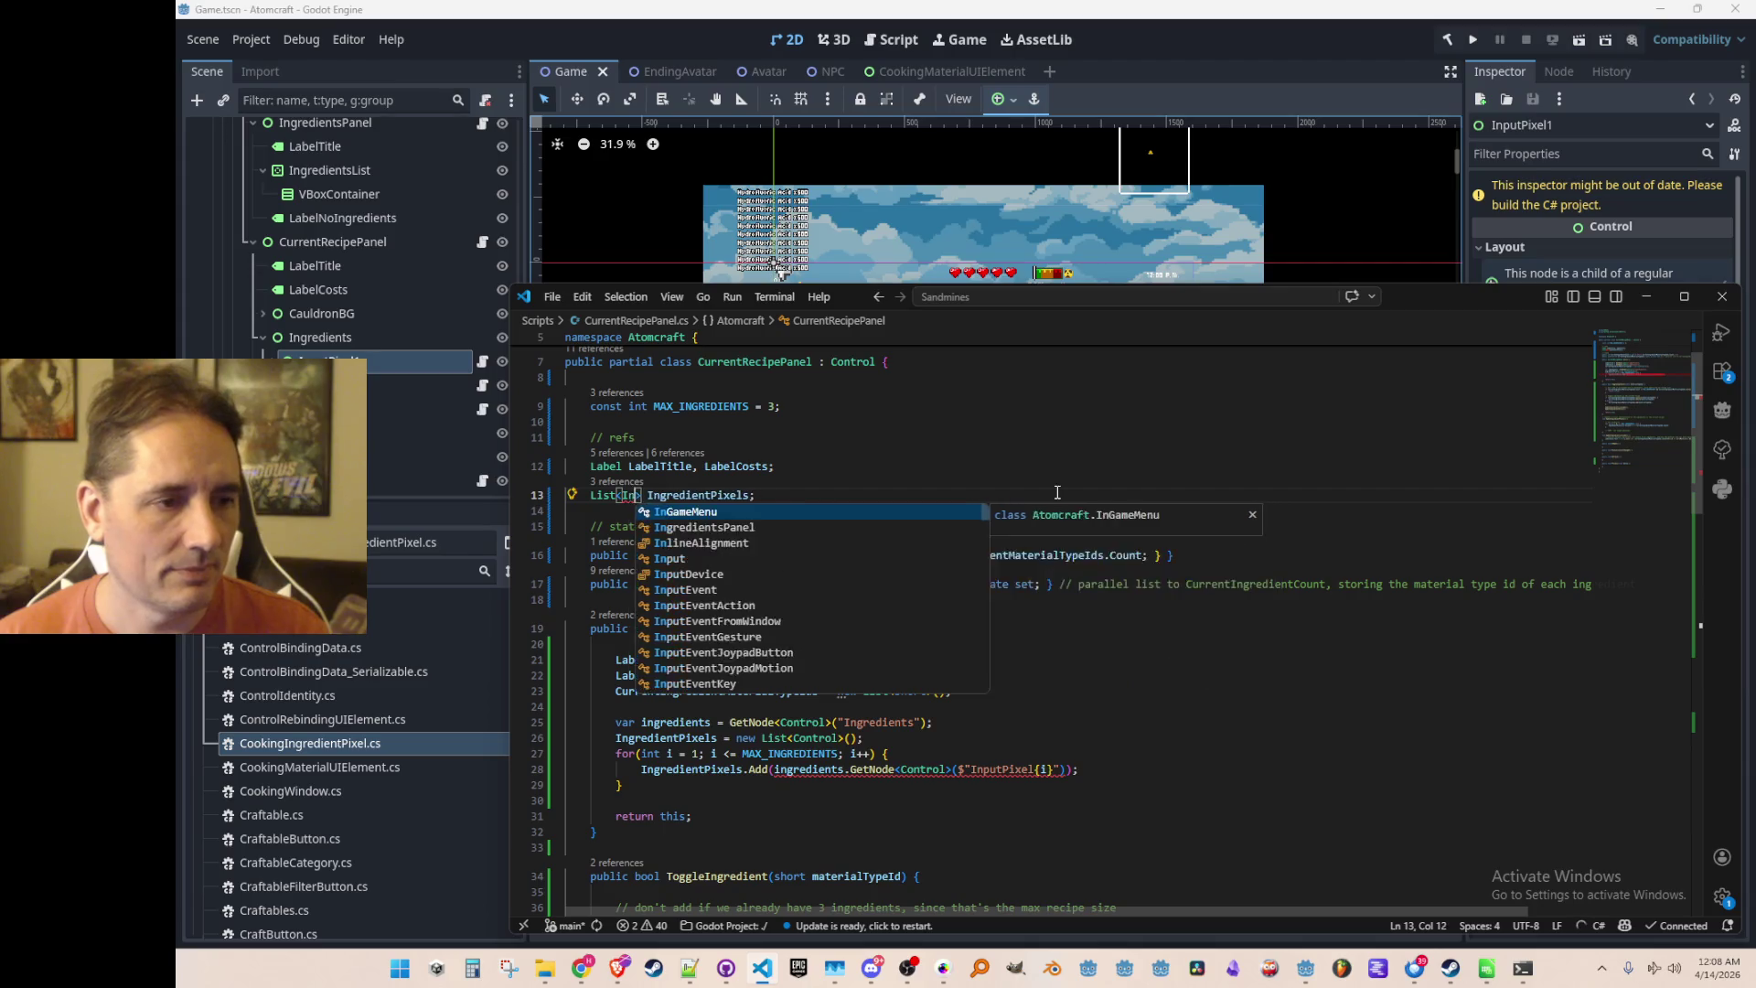
{"action": "type", "text": "gredi"}
{"action": "key", "text": "Tab"}
{"action": "key", "text": "BackSpace"}
{"action": "key", "text": "BackSpace"}
{"action": "key", "text": "BackSpace"}
{"action": "key", "text": "Tab"}
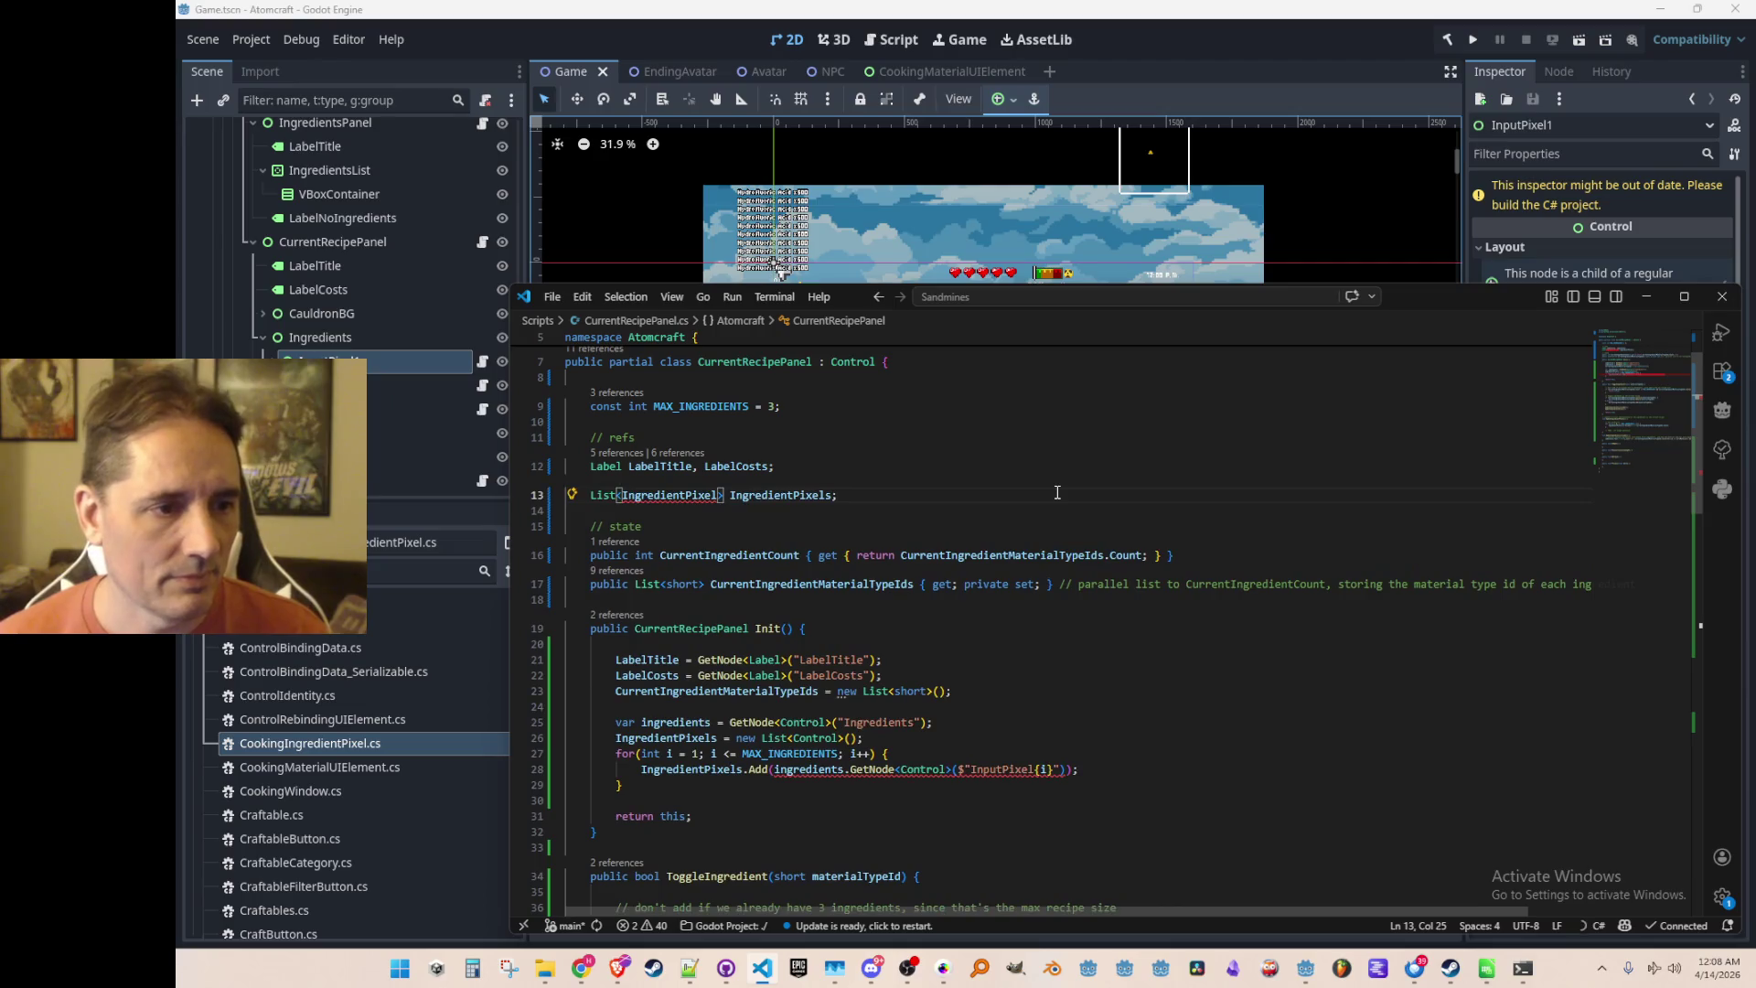
{"action": "type", "text": "Cooking"}
{"action": "key", "text": "End"}
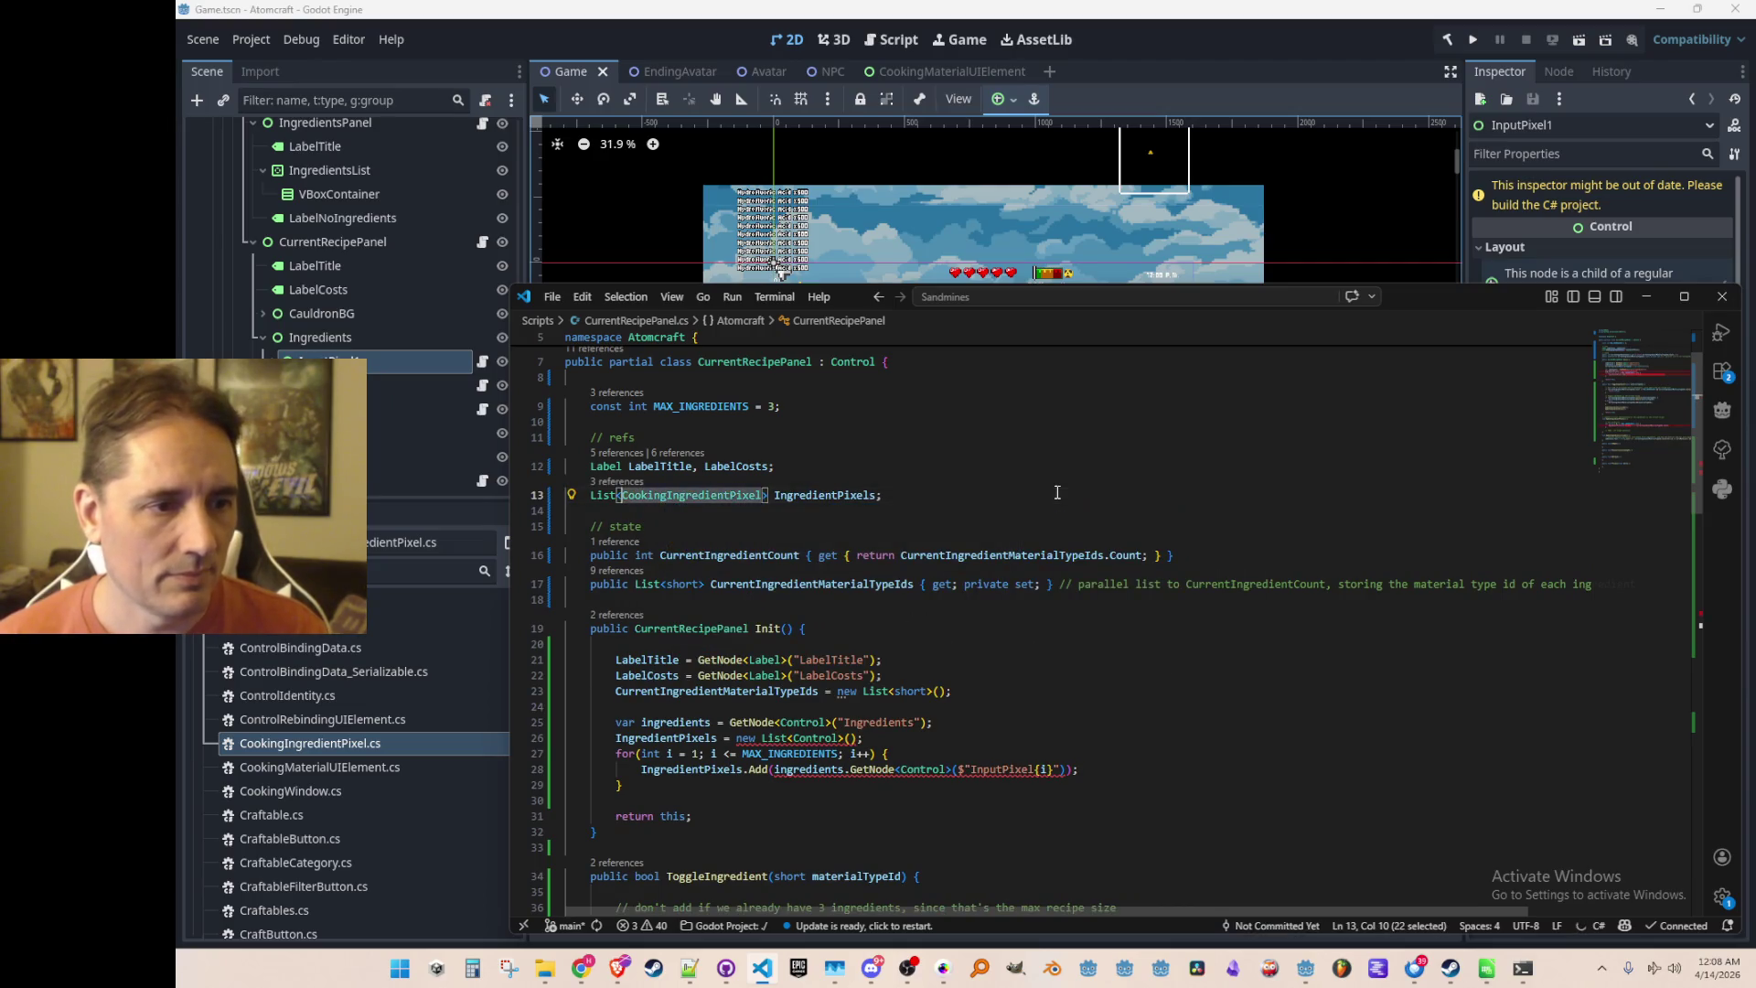
{"action": "key", "text": "Down"}
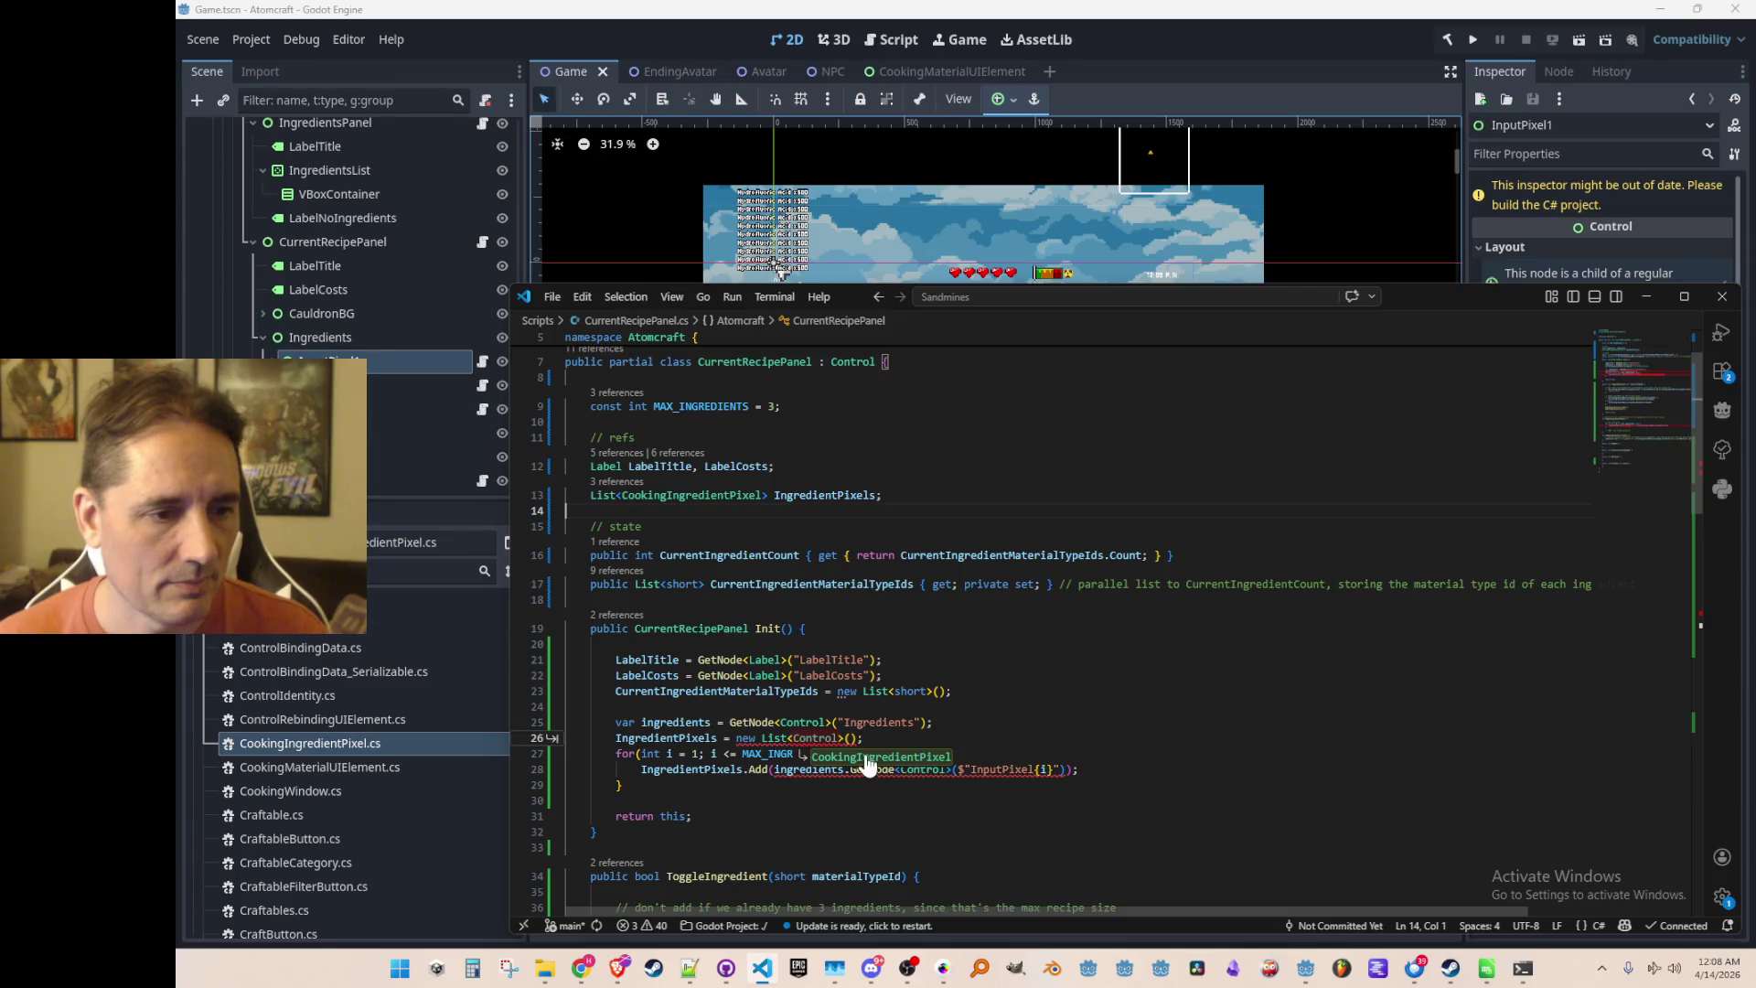
{"action": "key", "text": "Tab"}
{"action": "key", "text": "Tab"}
Check the Init method, then go to the CookingIngredientPixel class definition
{"action": "left_click", "coordinate": [1025, 645]}
{"action": "key", "text": "Up"}
{"action": "key", "text": "Up"}
{"action": "key", "text": "Up"}
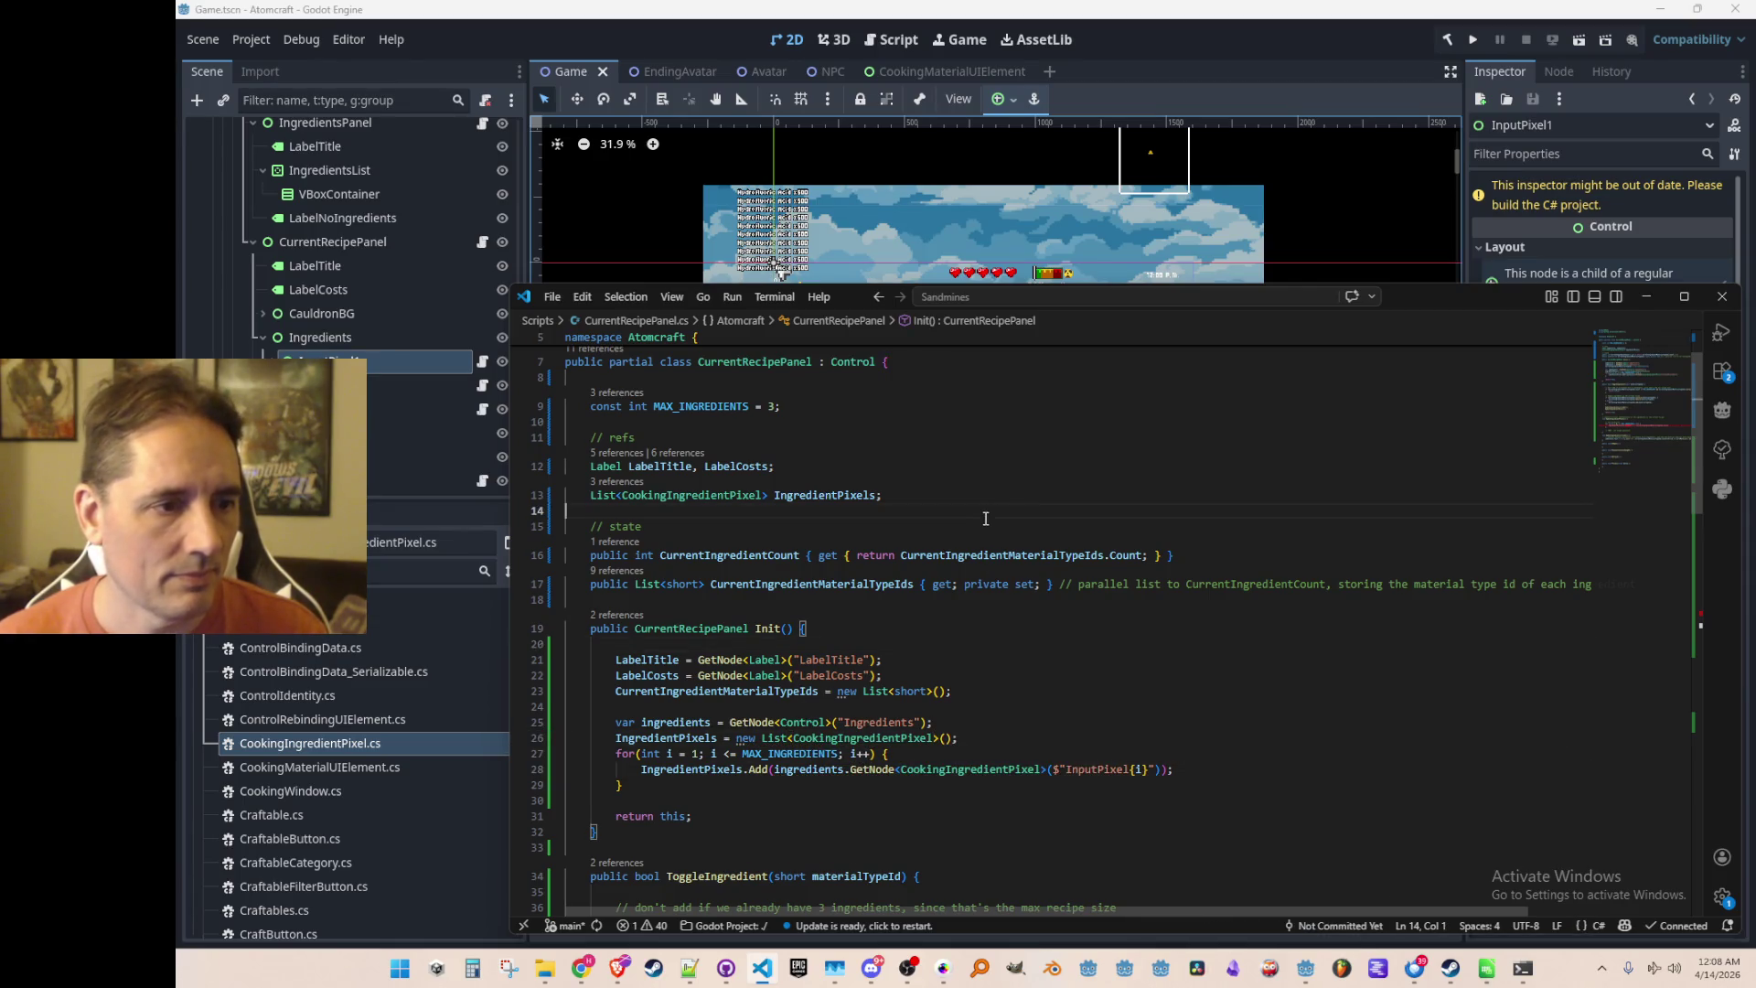
{"action": "key", "text": "Down"}
{"action": "key", "text": "Down"}
{"action": "key", "text": "Down"}
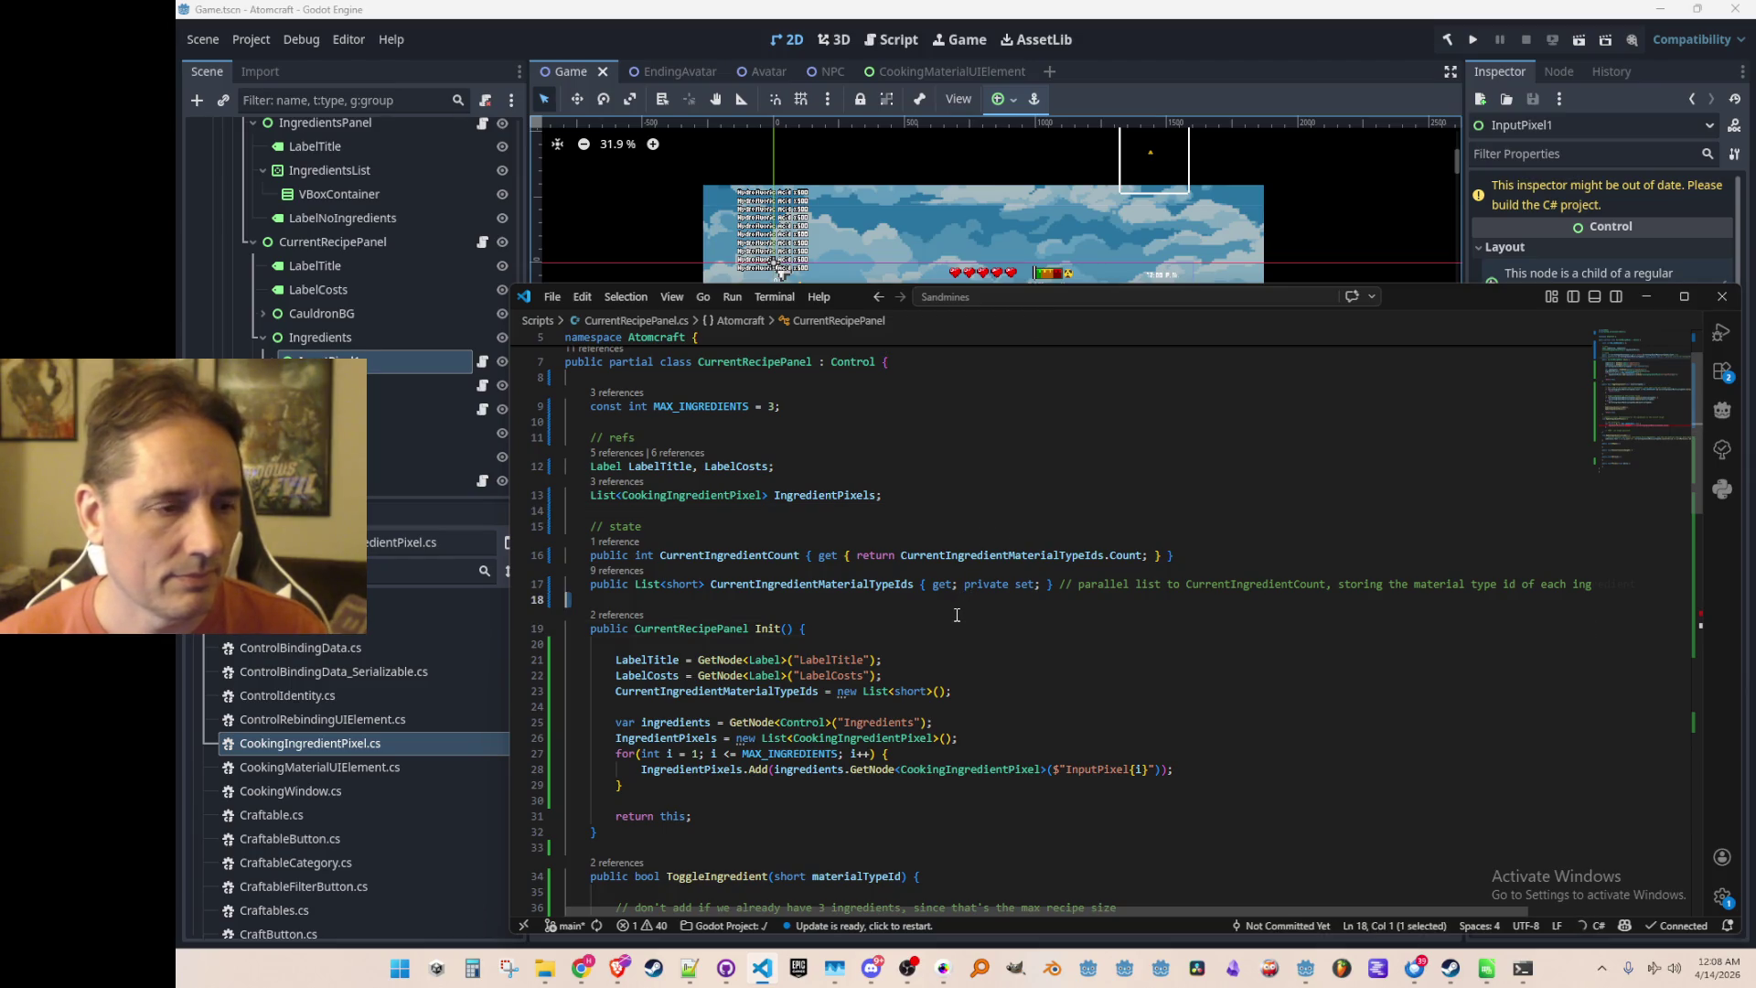
{"action": "scroll", "coordinate": [1036, 628], "scroll_direction": "down", "scroll_amount": 3}
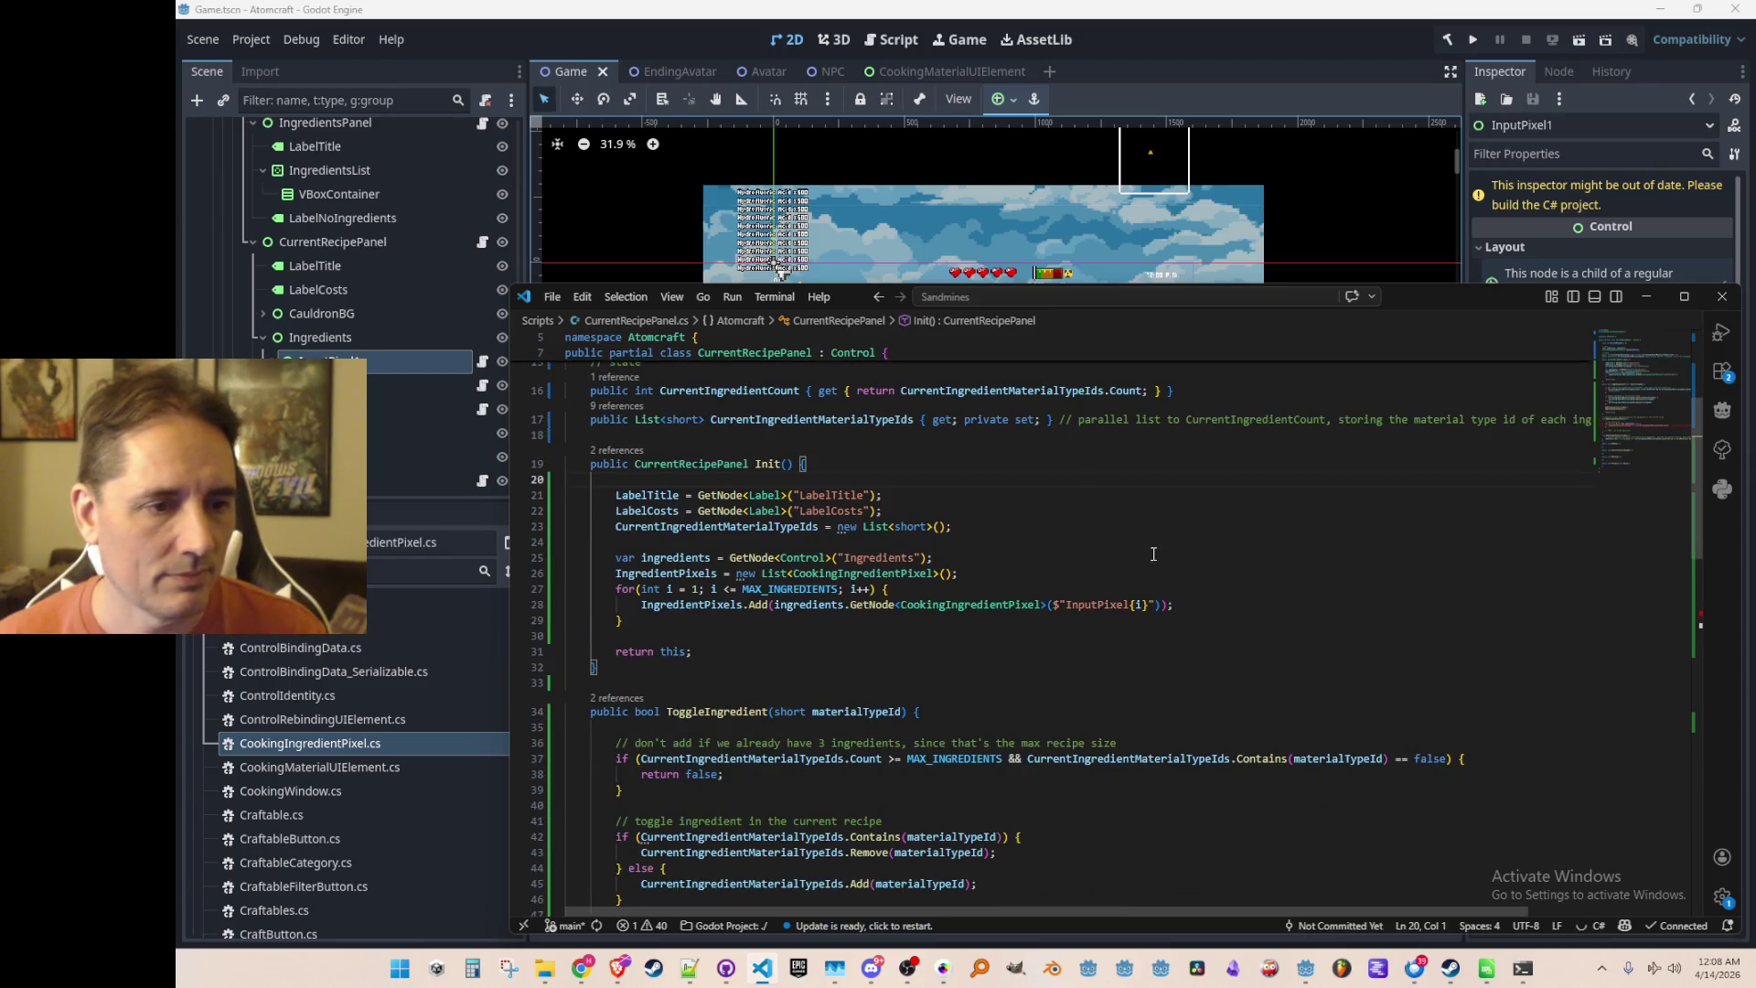
{"action": "scroll", "coordinate": [1153, 534], "scroll_direction": "down", "scroll_amount": 5}
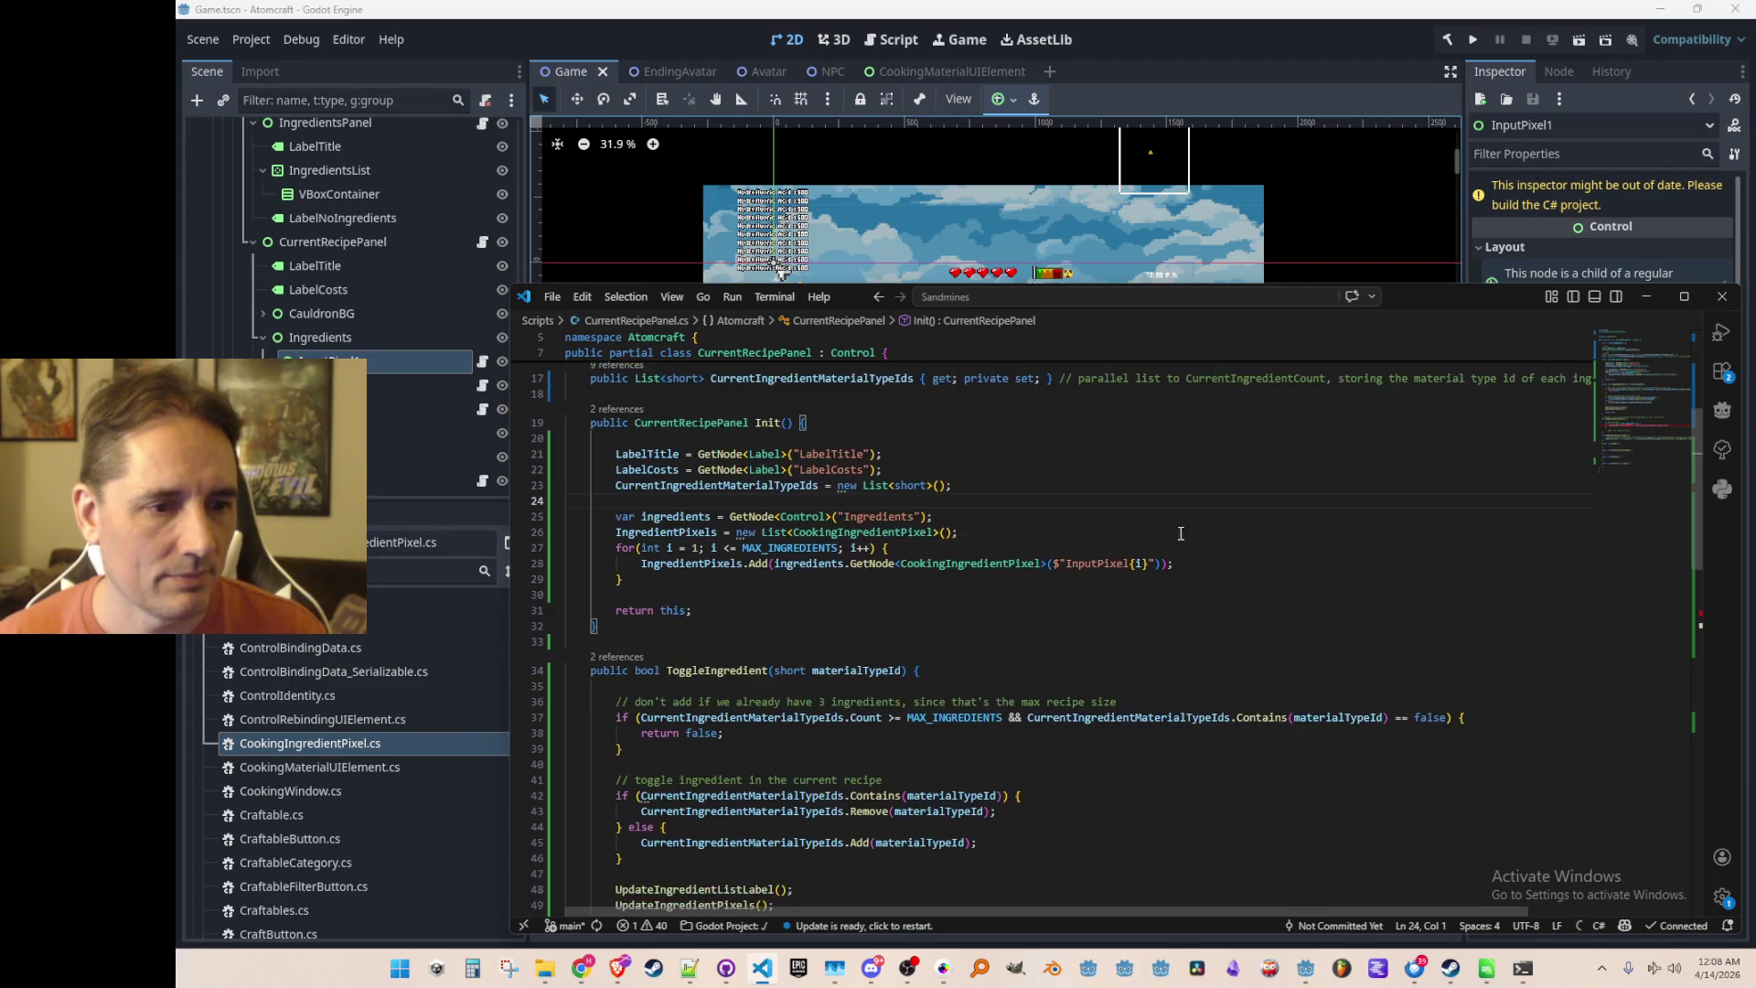
{"action": "scroll", "coordinate": [1242, 536], "scroll_direction": "up", "scroll_amount": 4}
{"action": "scroll", "coordinate": [1245, 552], "scroll_direction": "down", "scroll_amount": 6}
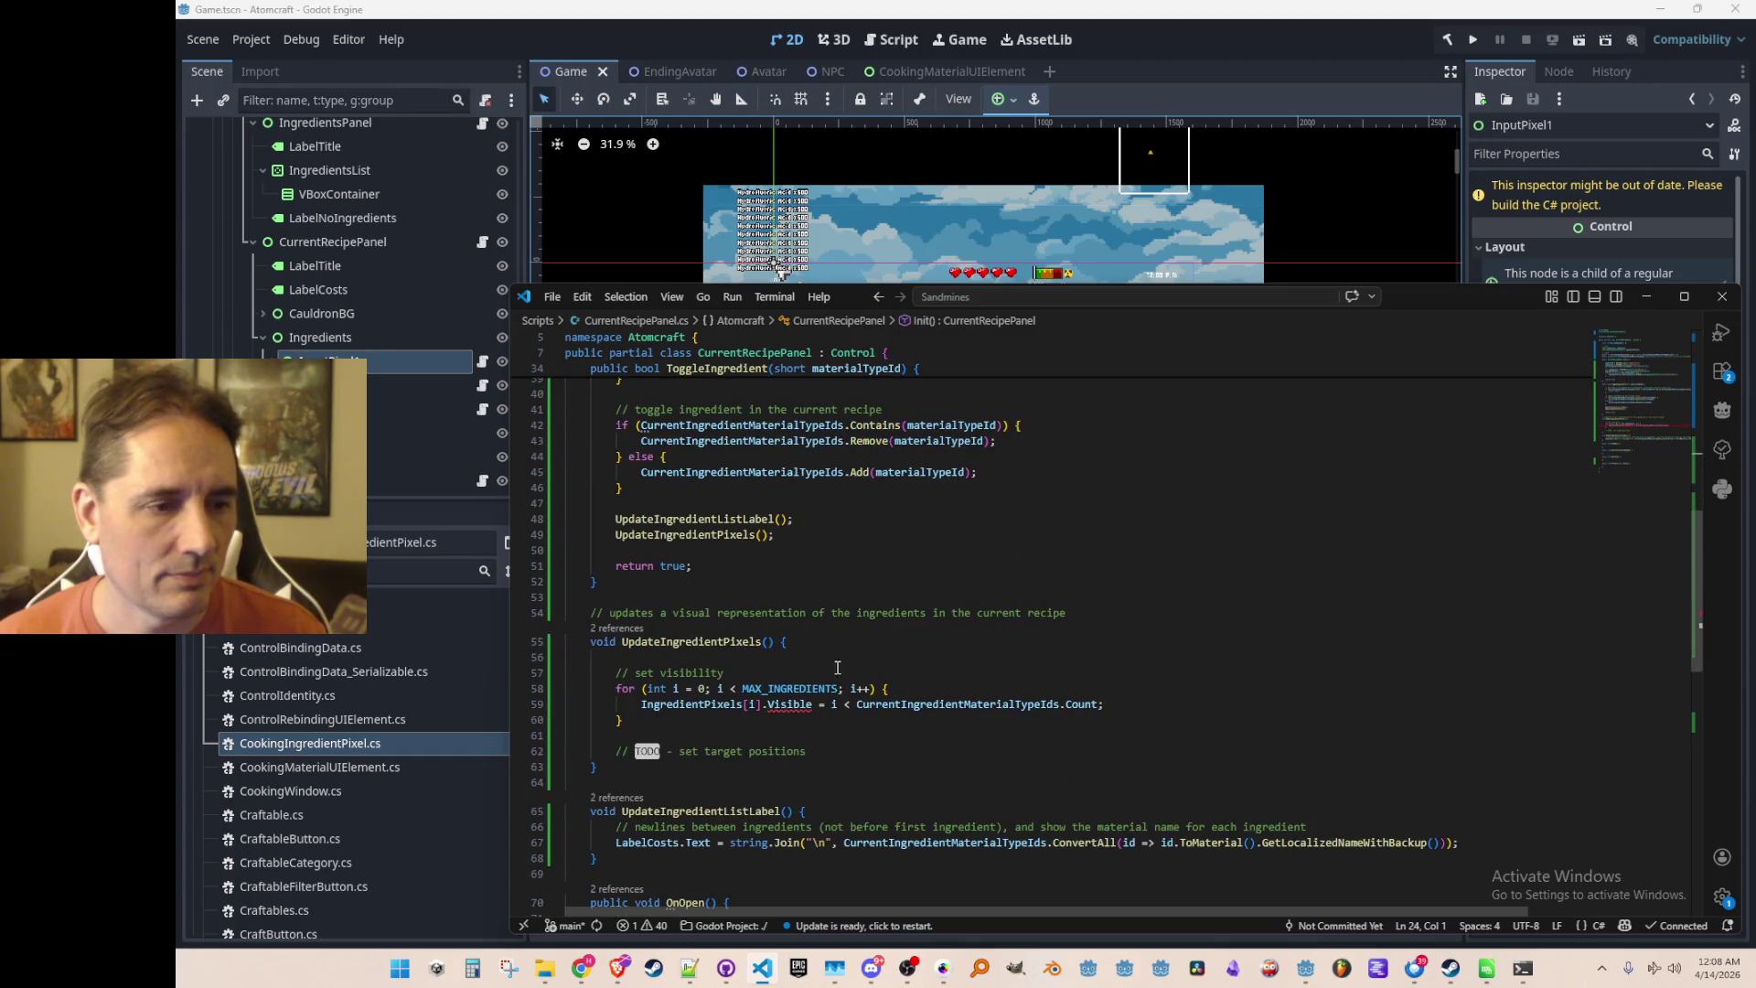
{"action": "scroll", "coordinate": [915, 649], "scroll_direction": "up", "scroll_amount": 8}
{"action": "left_click", "coordinate": [995, 605], "text": "ctrl"}
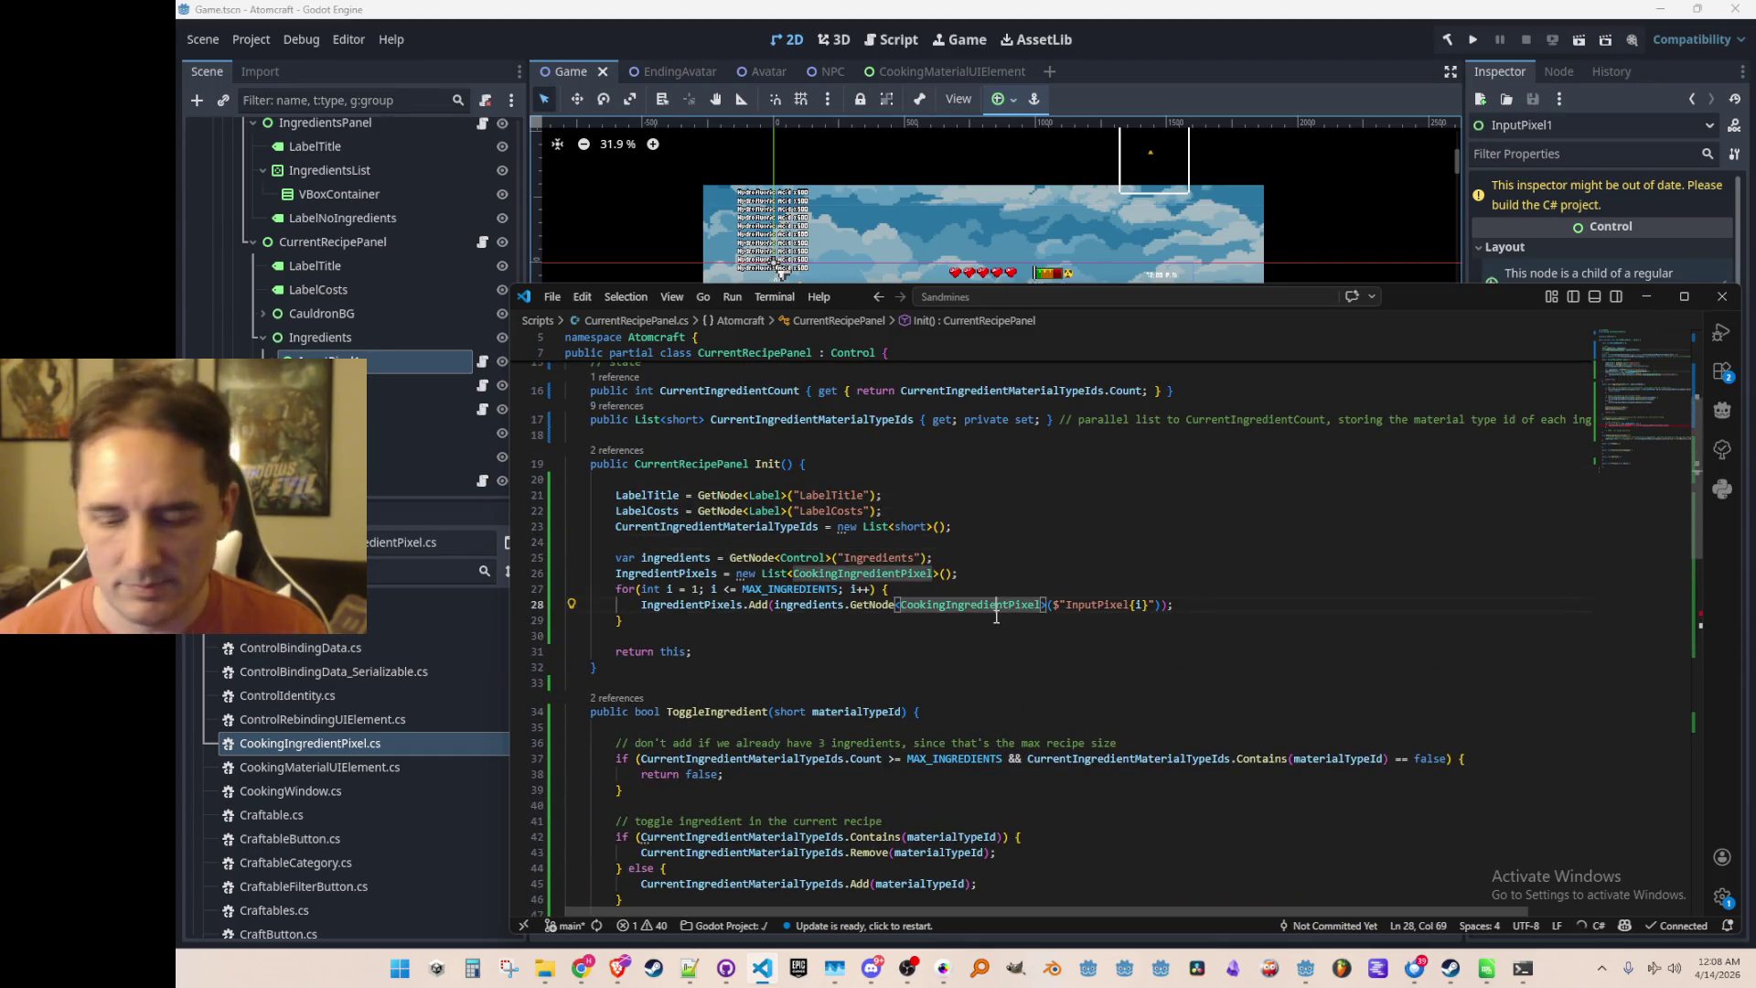
Make CookingIngredientPixel extend Control and open an empty class body
{"action": "type", "text": "Control"}
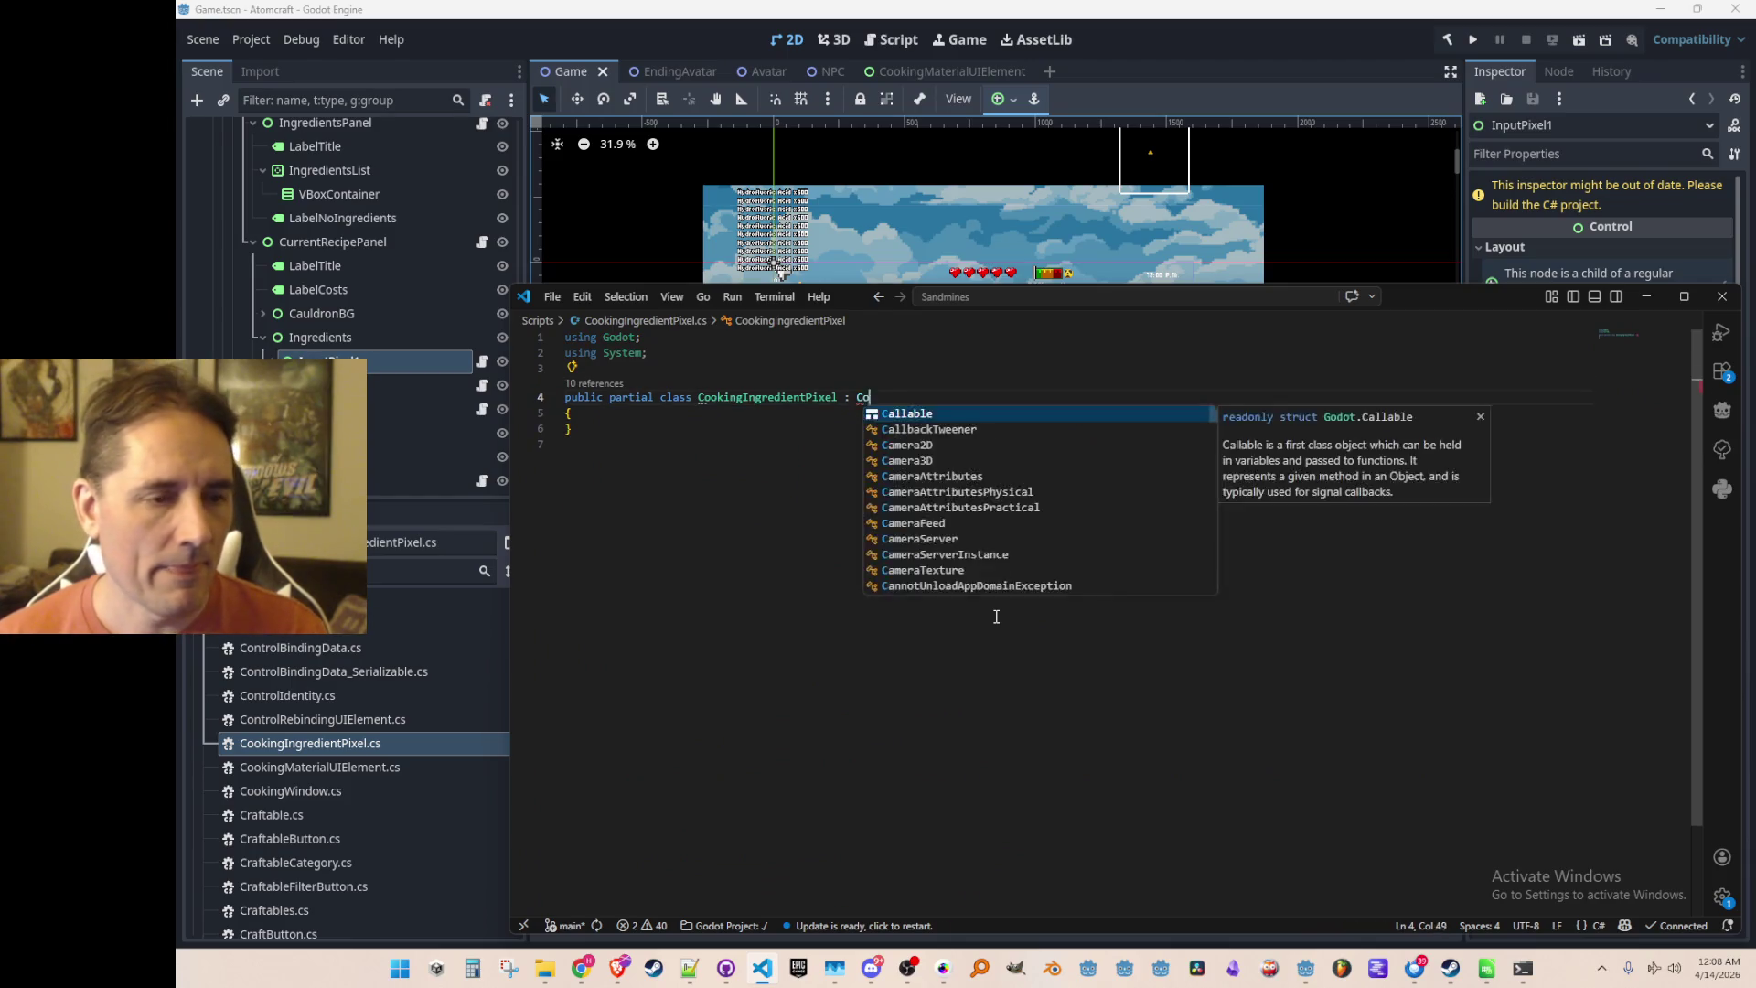
{"action": "key", "text": "Escape"}
{"action": "key", "text": "Home"}
{"action": "key", "text": "End"}
{"action": "key", "text": "Return"}
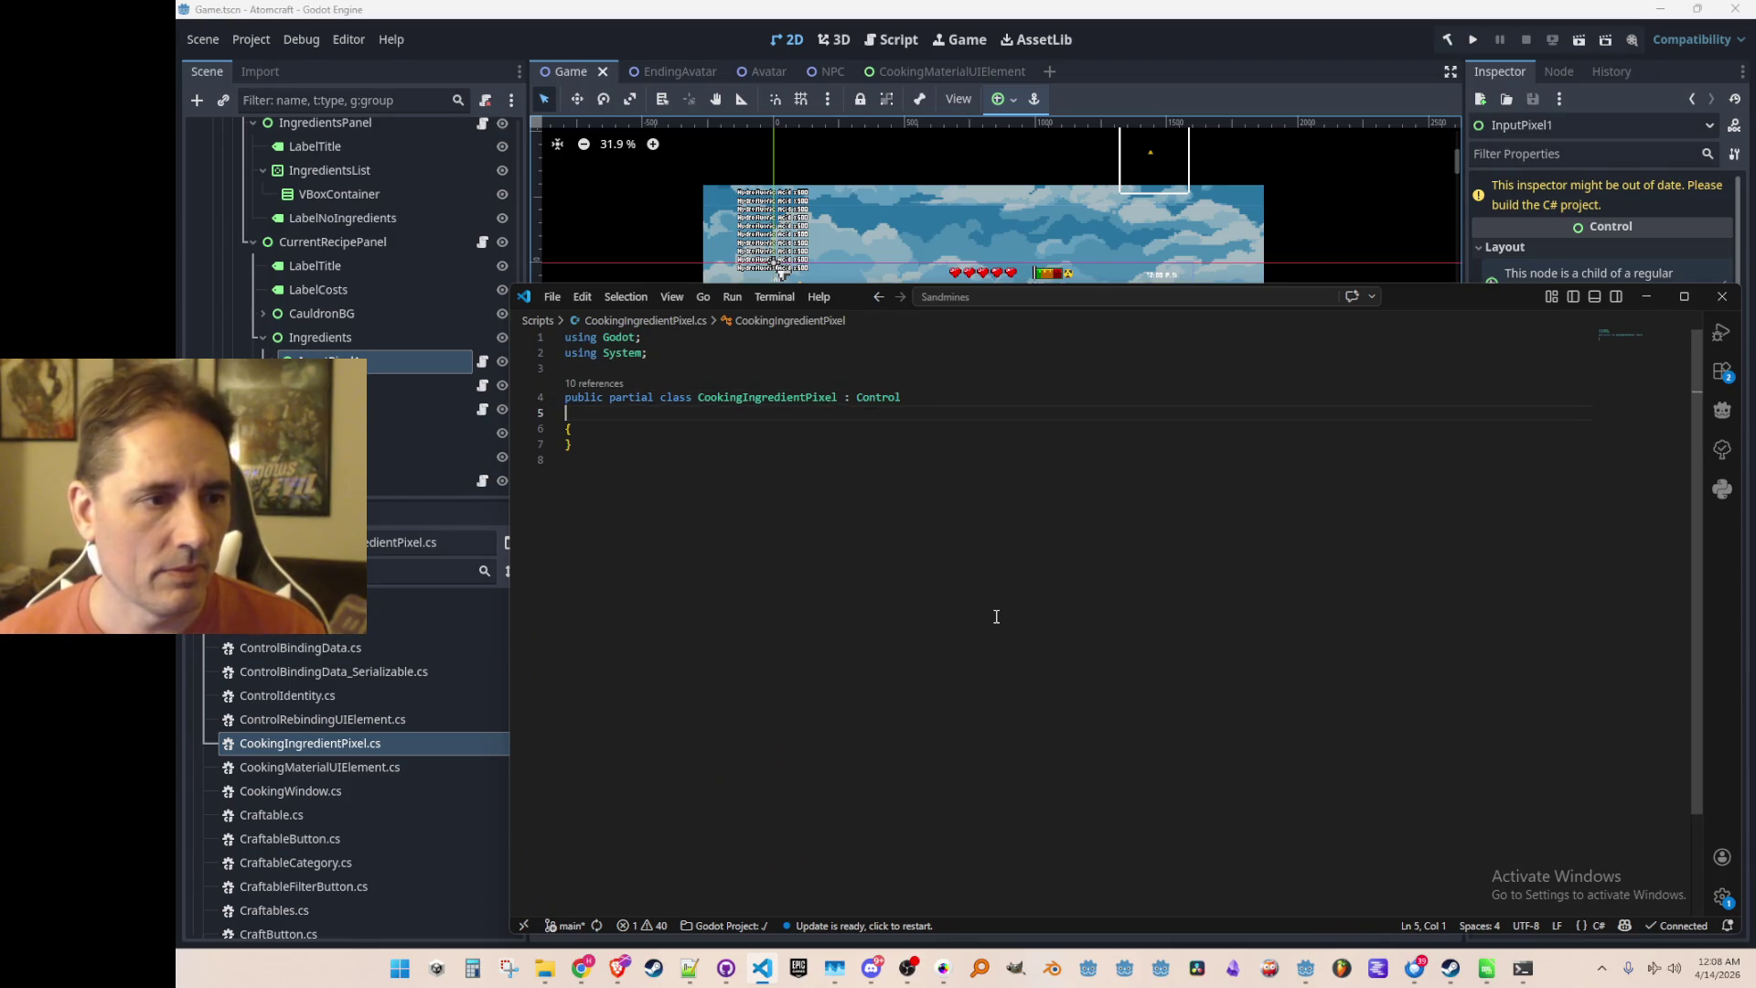
{"action": "key", "text": "Down"}
{"action": "key", "text": "Return"}
{"action": "key", "text": "Escape"}
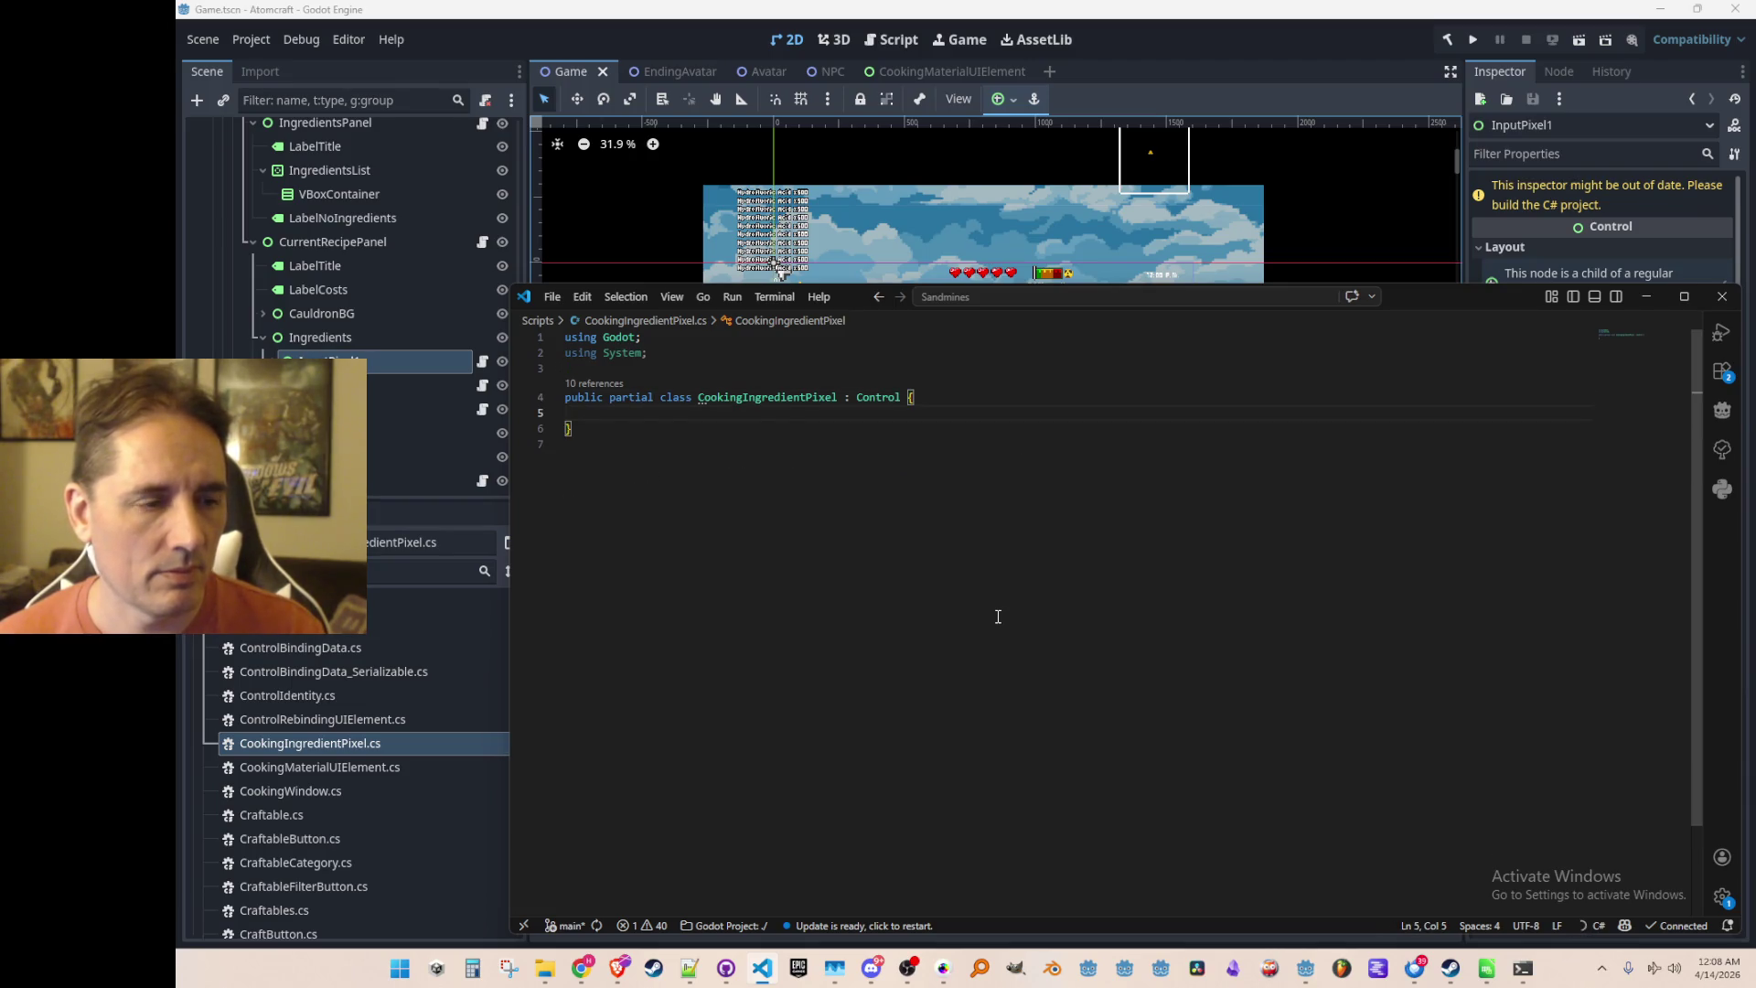
Add a Show method that gets the material via materialTypeId.ToMaterial()
{"action": "key", "text": "Tab"}
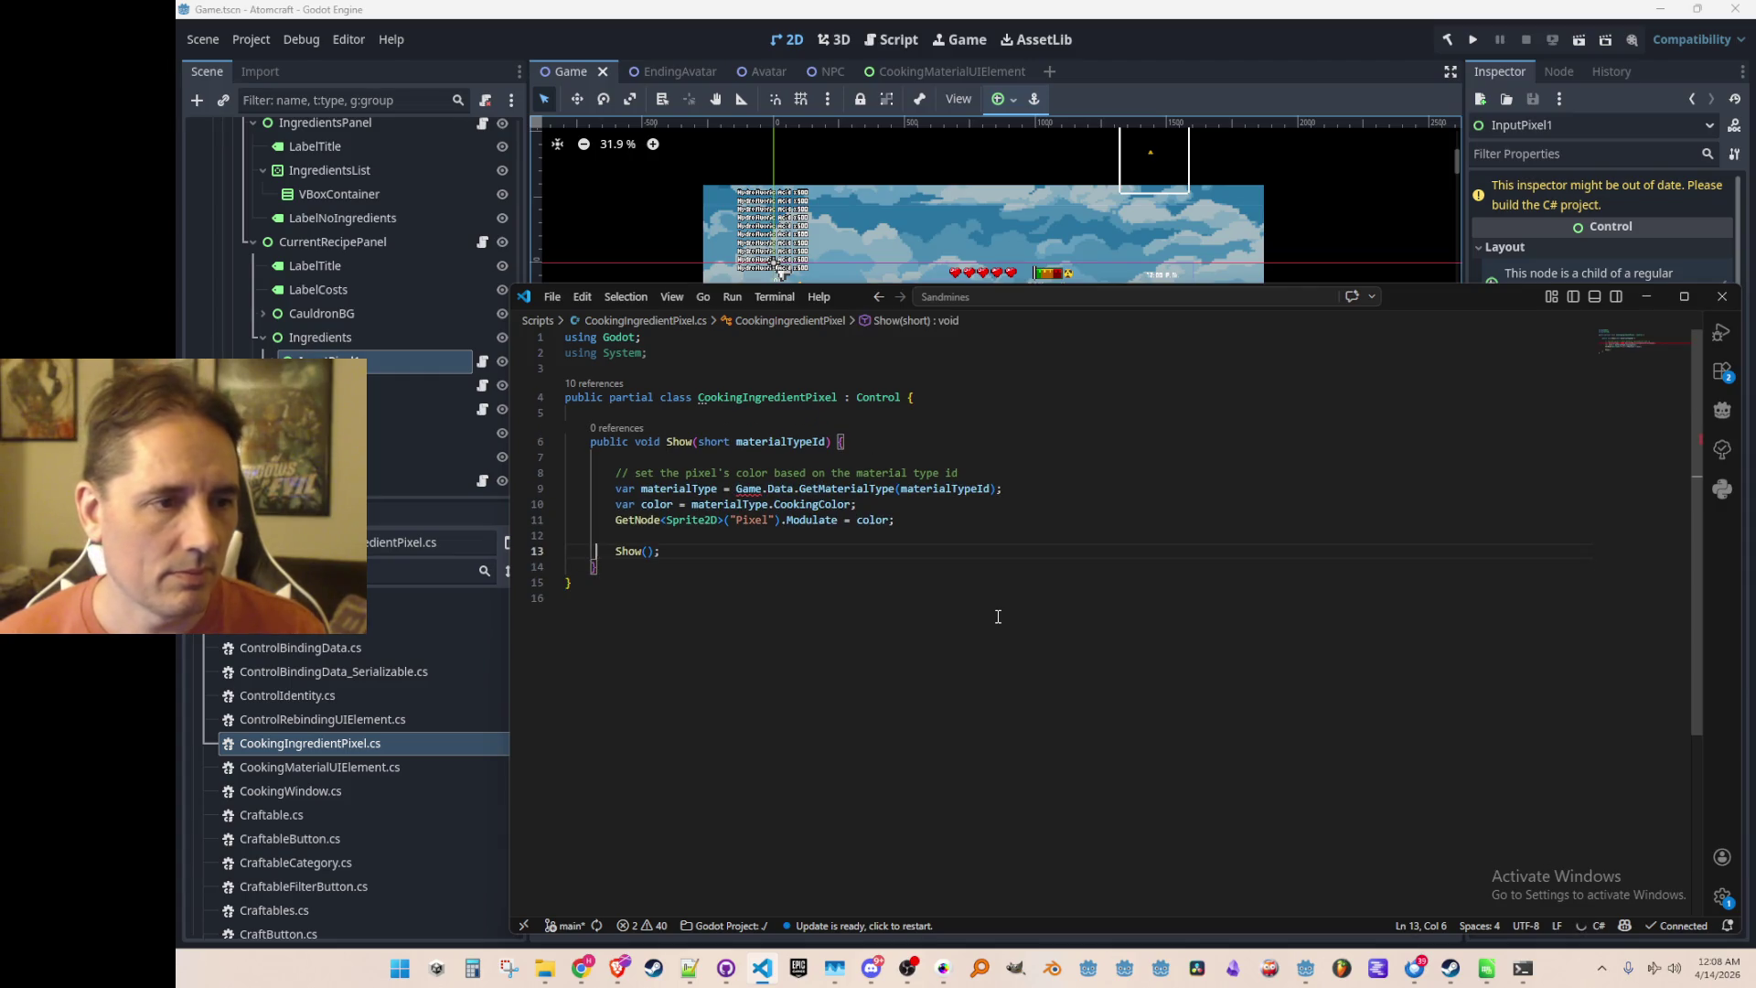
{"action": "key", "text": "Down"}
{"action": "key", "text": "Down"}
{"action": "key", "text": "Down"}
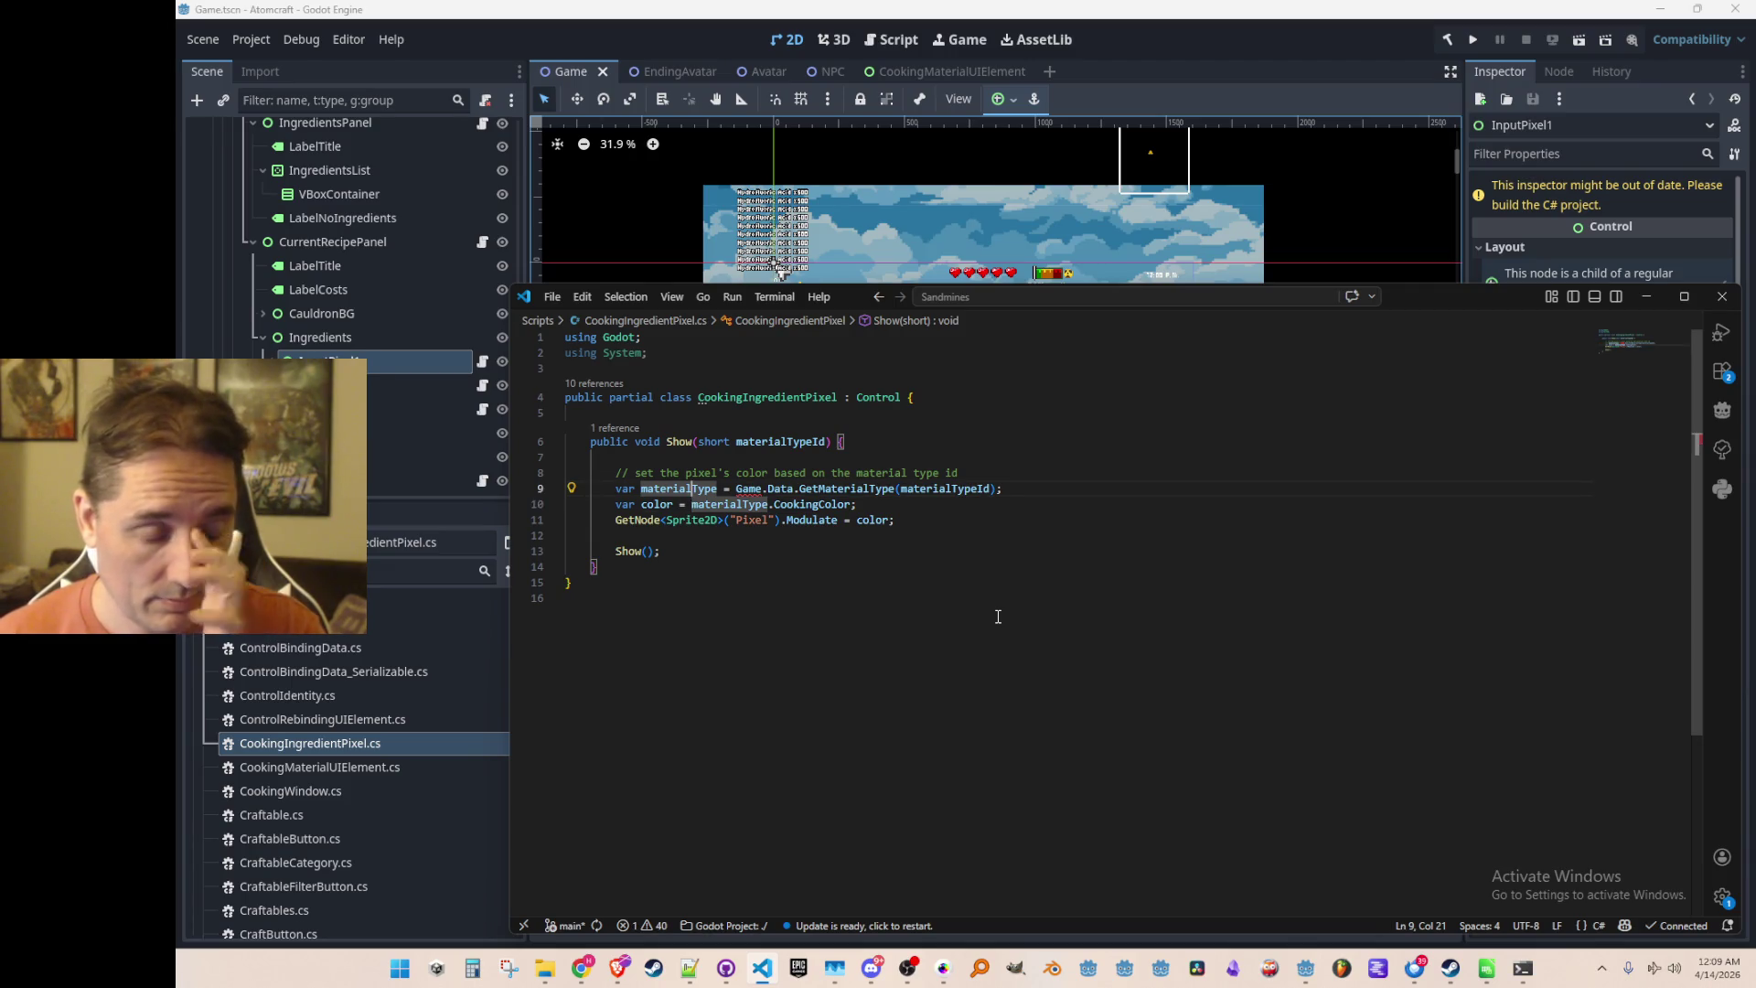
{"action": "key", "text": "Up"}
{"action": "key", "text": "Up"}
{"action": "key", "text": "Up"}
{"action": "key", "text": "Right"}
{"action": "key", "text": "Right"}
{"action": "key", "text": "Right"}
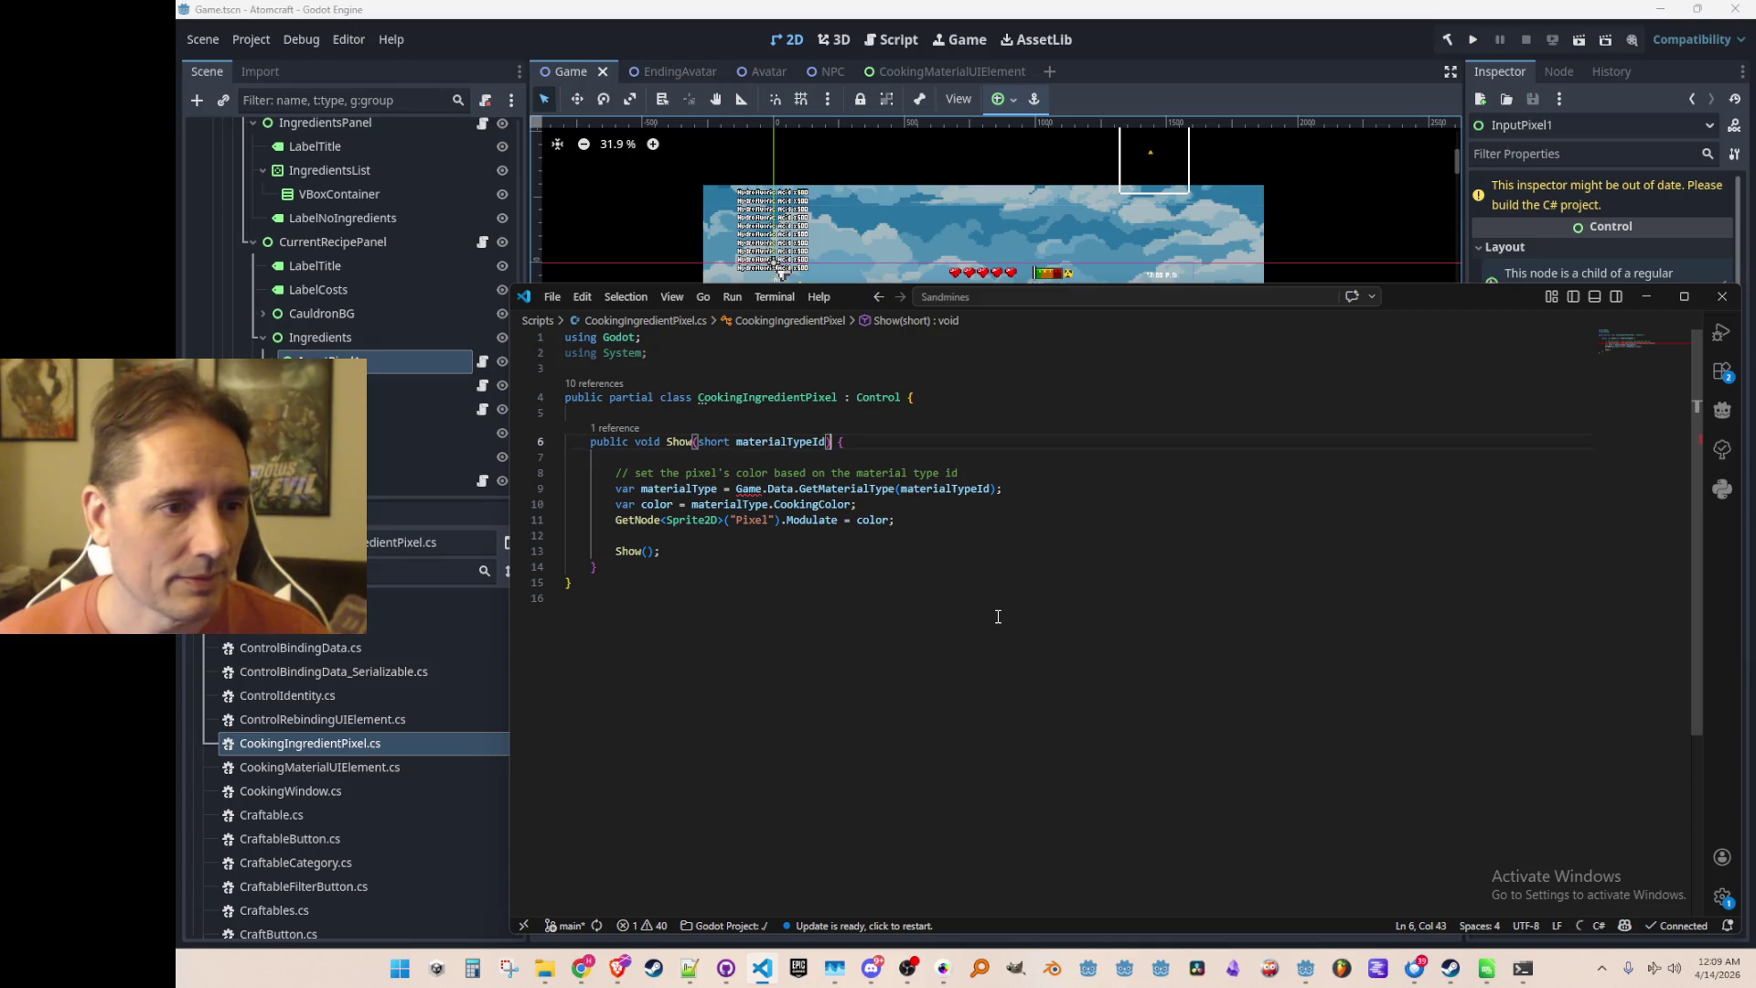
{"action": "key", "text": "Down"}
{"action": "key", "text": "ctrl+Left"}
{"action": "key", "text": "shift+End"}
{"action": "type", "text": "materialTypeId"}
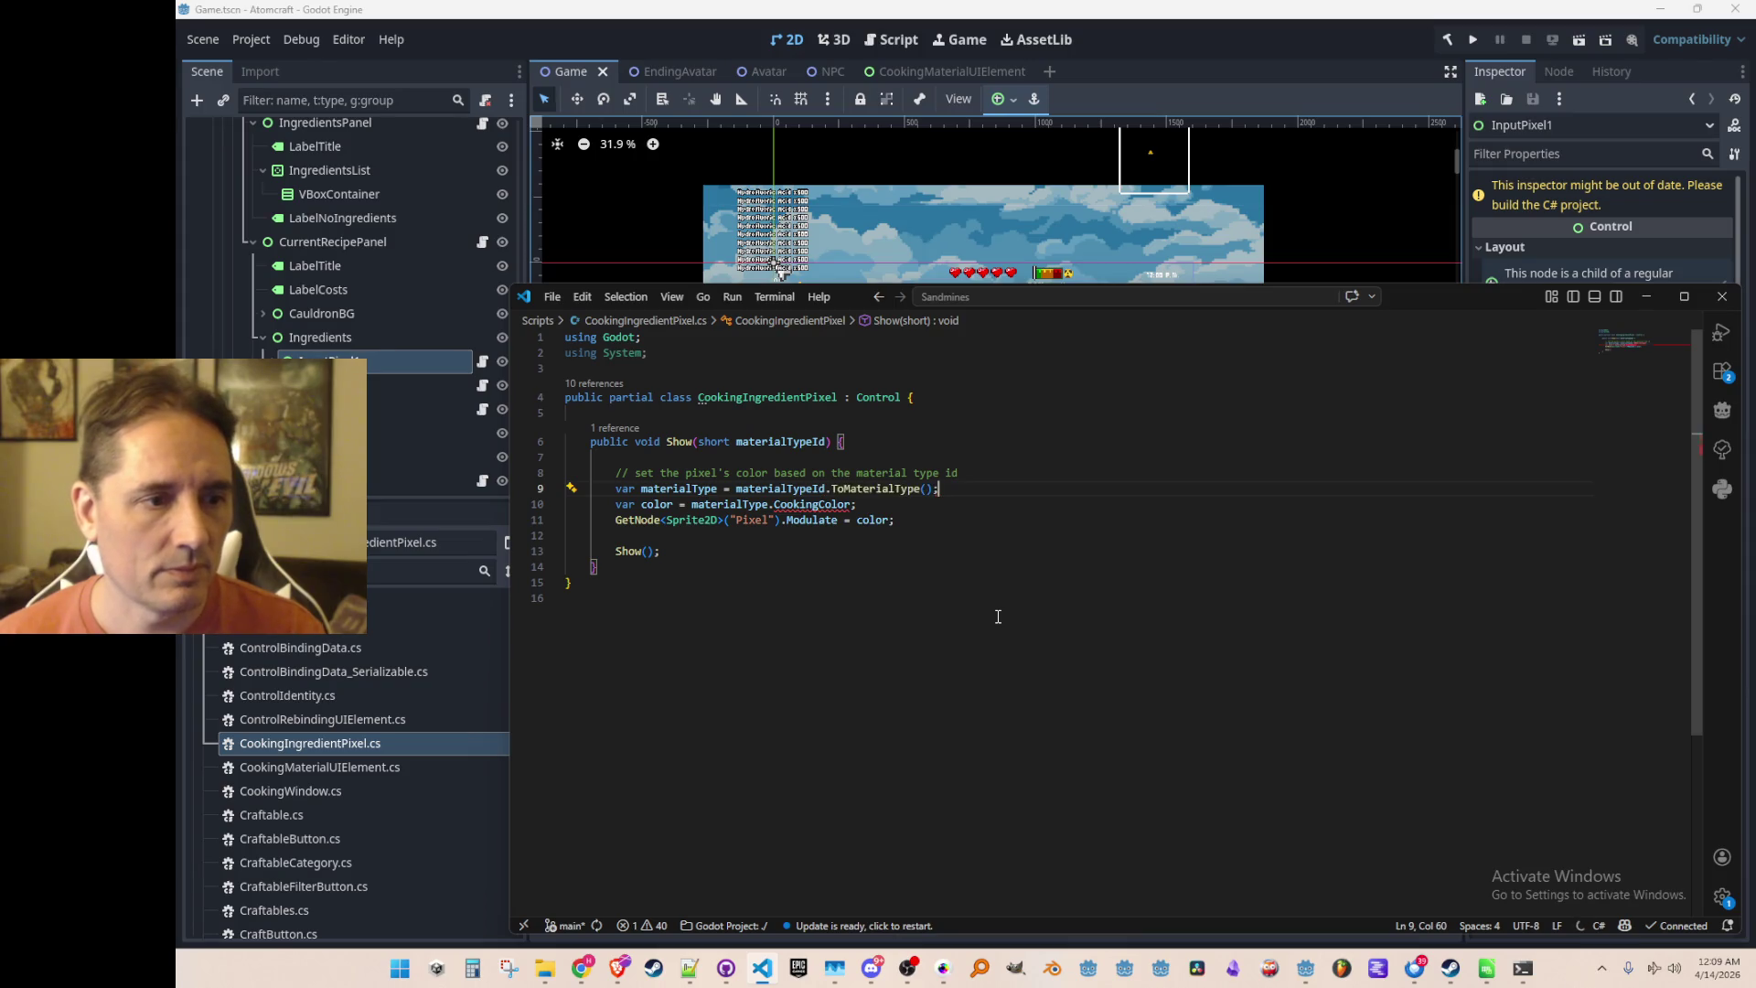
{"action": "key", "text": "ctrl+space"}
{"action": "type", "text": "mat"}
{"action": "key", "text": "Return"}
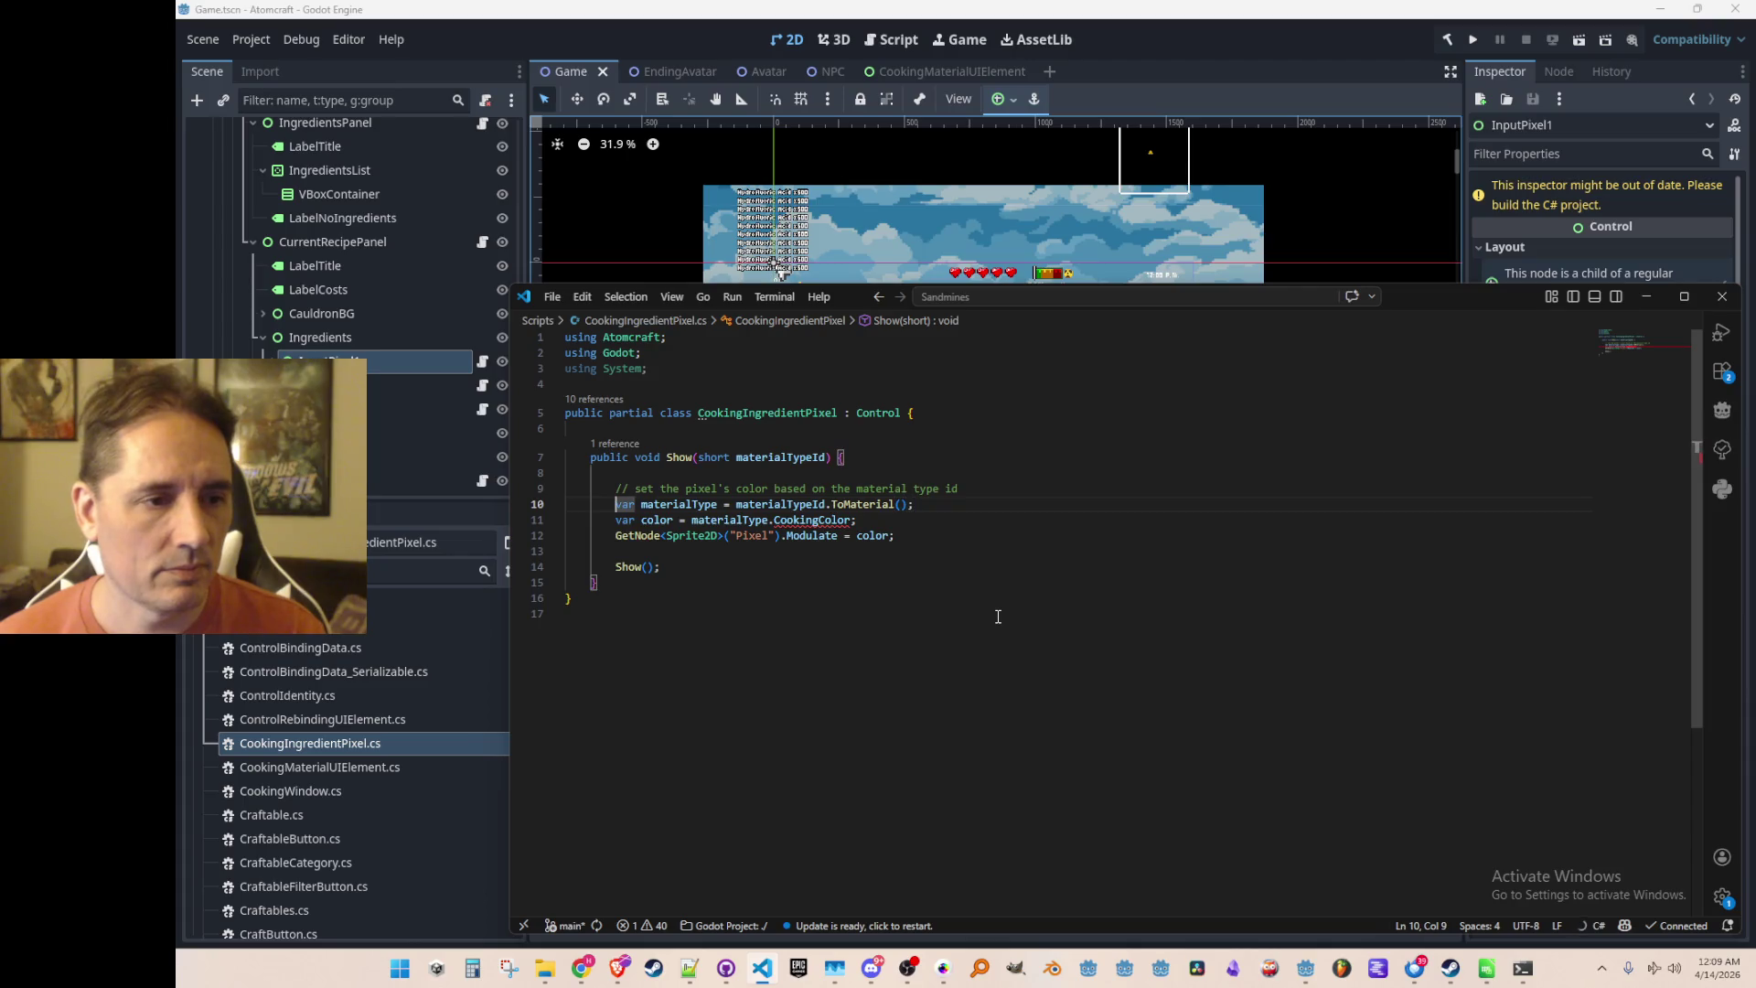
Inline materialType.Color into the Pixel's Modulate line and delete the unused color variable
{"action": "key", "text": "ctrl+Right"}
{"action": "key", "text": "ctrl+Right"}
{"action": "key", "text": "Down"}
{"action": "key", "text": "End"}
{"action": "key", "text": "Left"}
{"action": "key", "text": "ctrl+shift+Left"}
{"action": "type", "text": "C"}
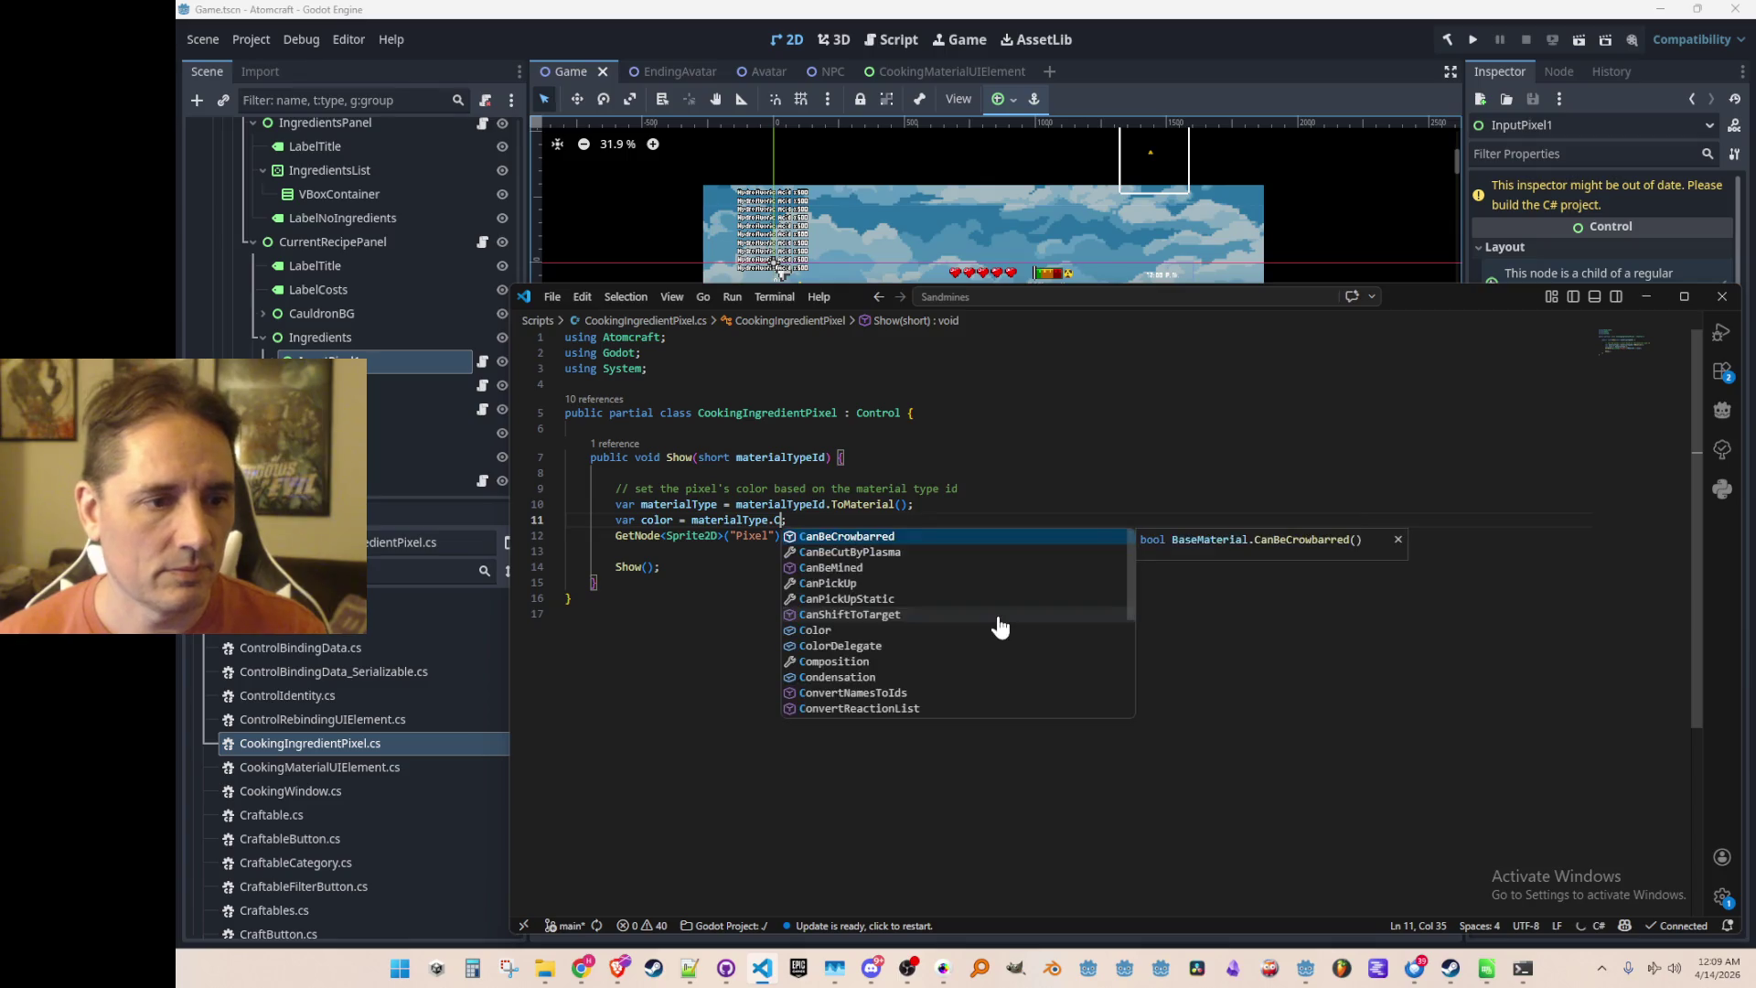
{"action": "key", "text": "Down"}
{"action": "key", "text": "Down"}
{"action": "key", "text": "Down"}
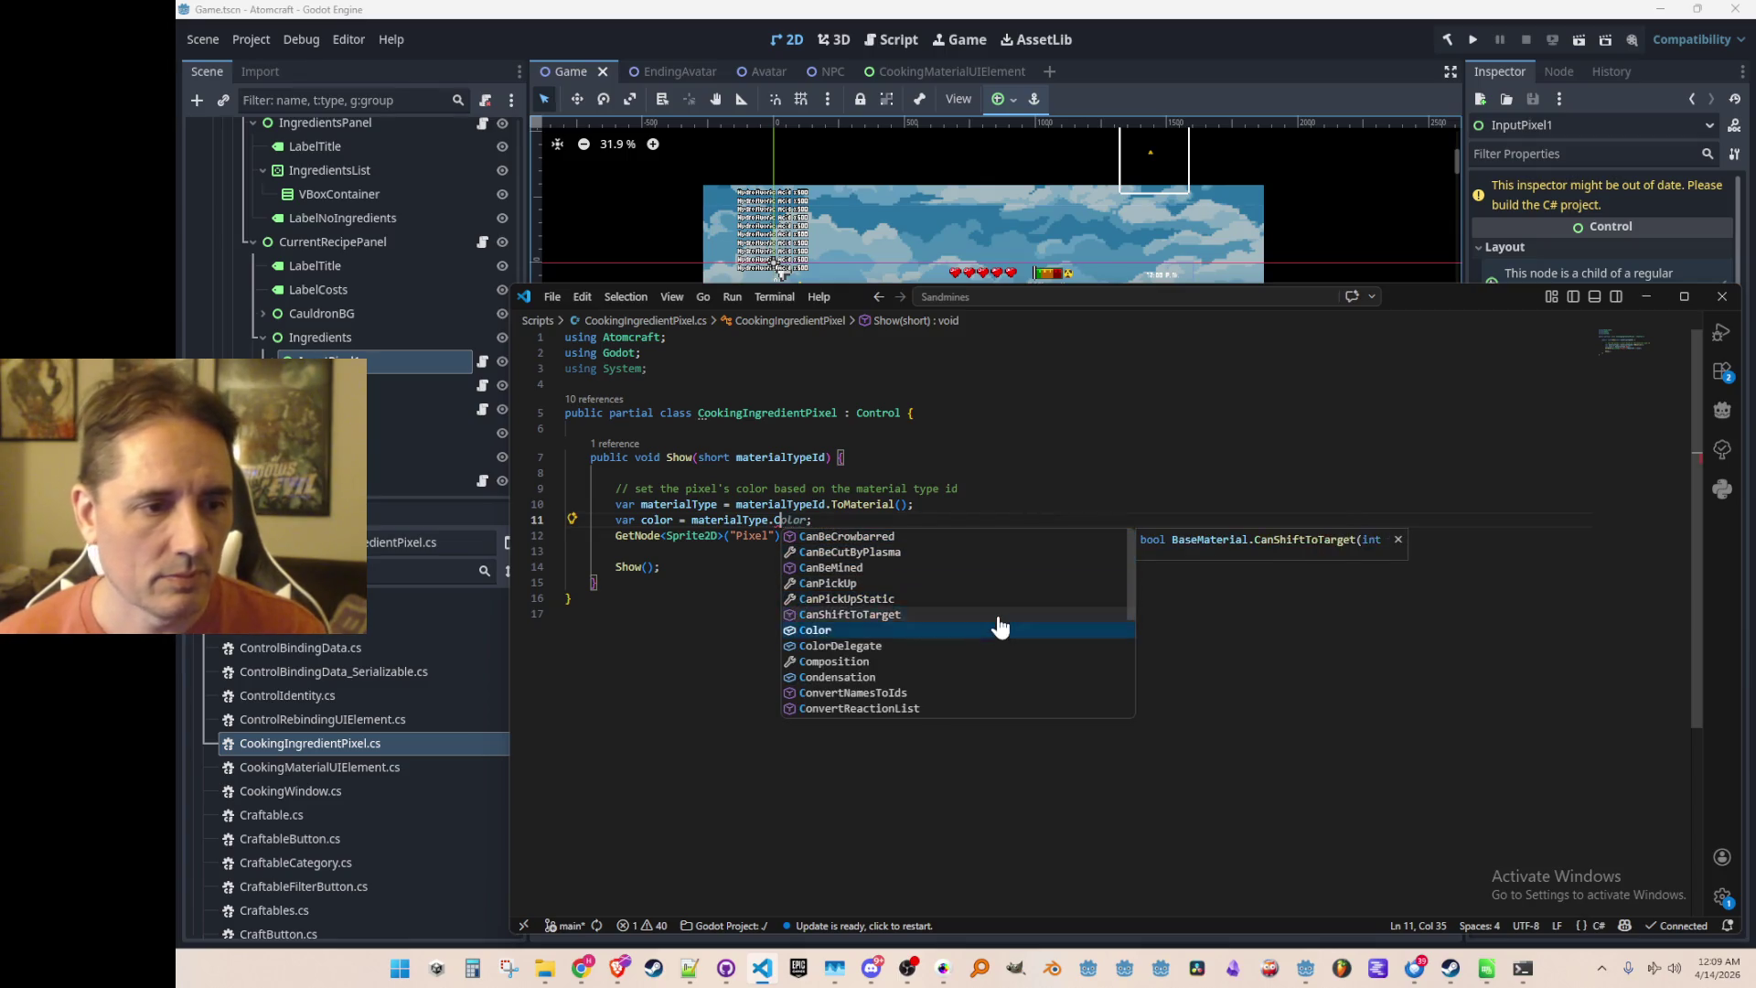
{"action": "key", "text": "Return"}
{"action": "key", "text": "Left"}
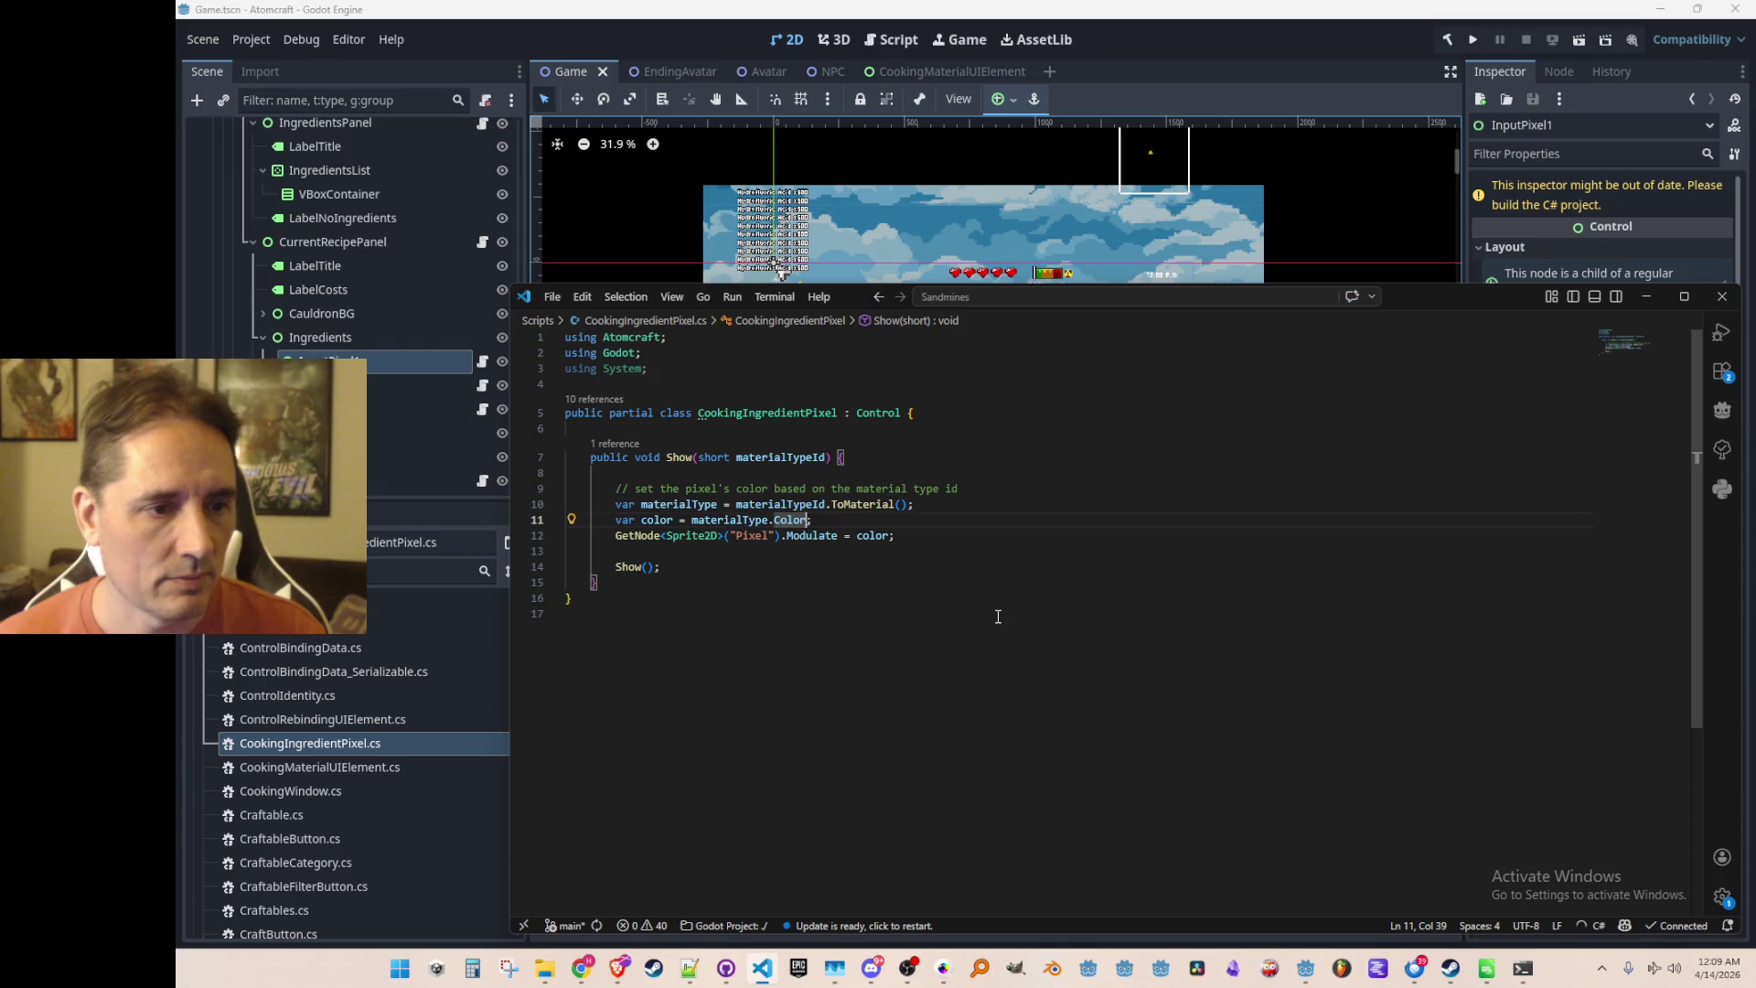
{"action": "key", "text": "shift+alt+Right"}
{"action": "key", "text": "shift+alt+Right"}
{"action": "key", "text": "ctrl+c"}
{"action": "key", "text": "Down"}
{"action": "key", "text": "ctrl+shift+Left"}
{"action": "key", "text": "ctrl+v"}
{"action": "key", "text": "Up"}
{"action": "key", "text": "ctrl+shift+k"}
Start a public void Init() { method above Show
{"action": "key", "text": "Up"}
{"action": "key", "text": "Up"}
{"action": "key", "text": "Up"}
{"action": "key", "text": "Return"}
{"action": "type", "text": "public voi"}
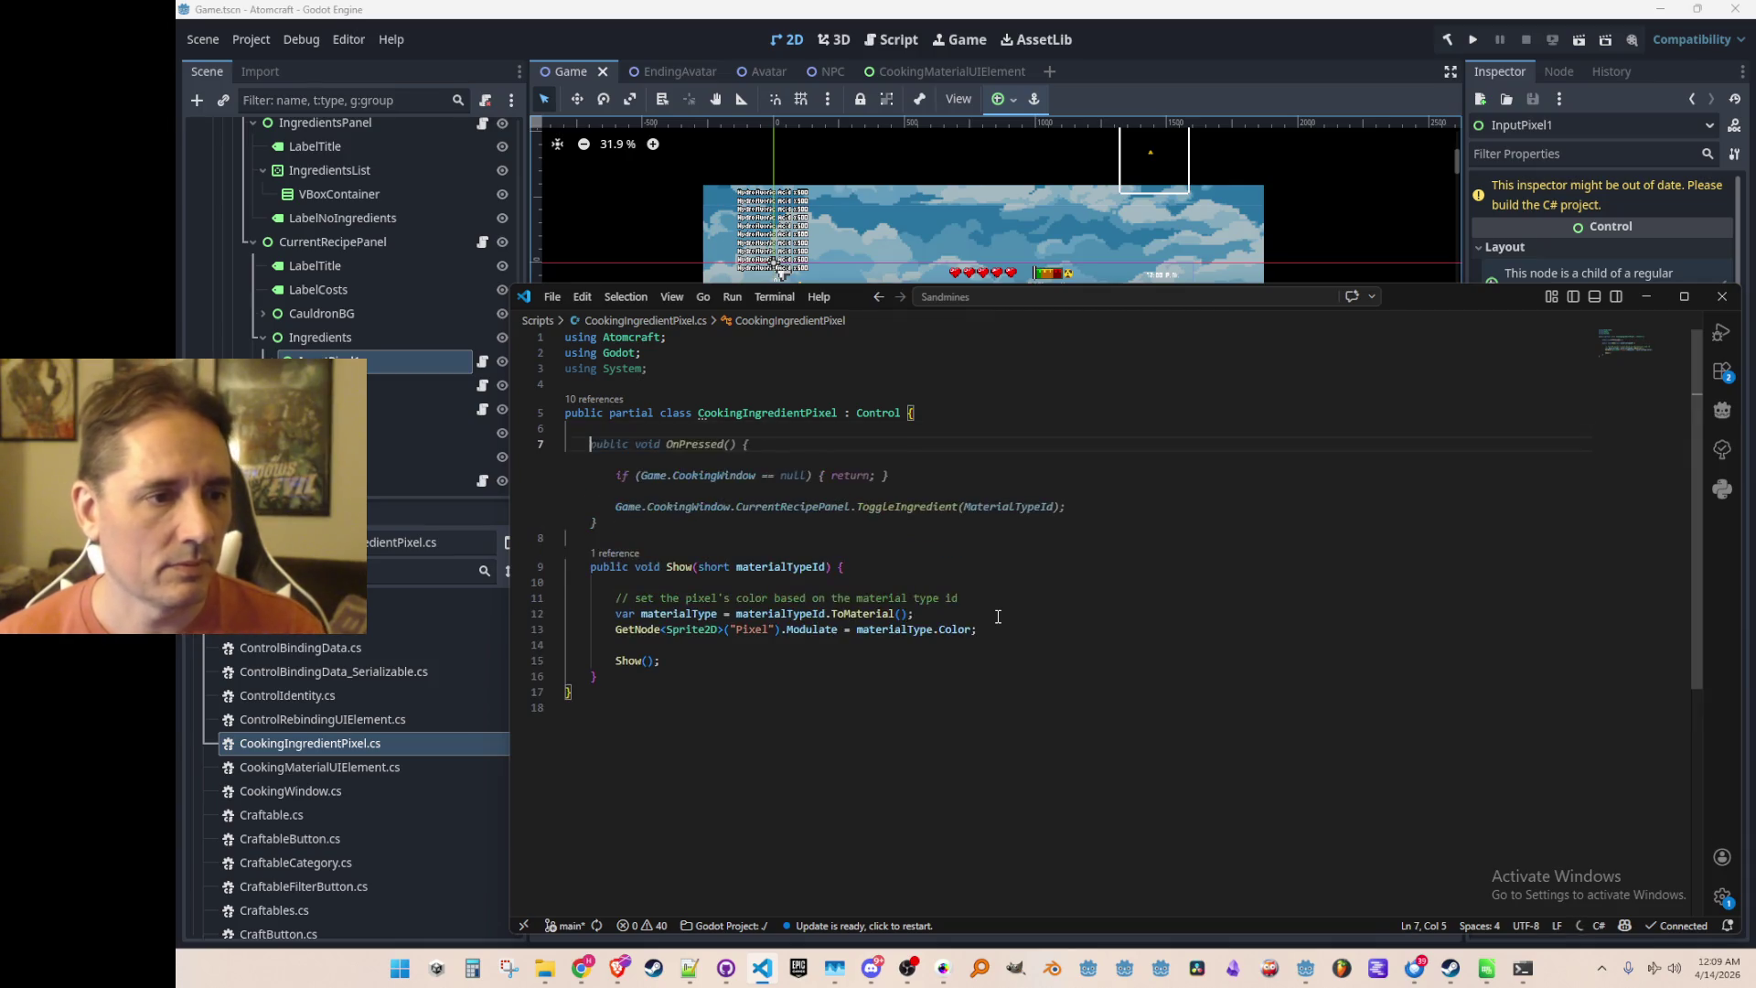
{"action": "type", "text": "d Init() {"}
Close the Init method with } so it stays empty above Show
{"action": "key", "text": "Return"}
{"action": "type", "text": "}"}
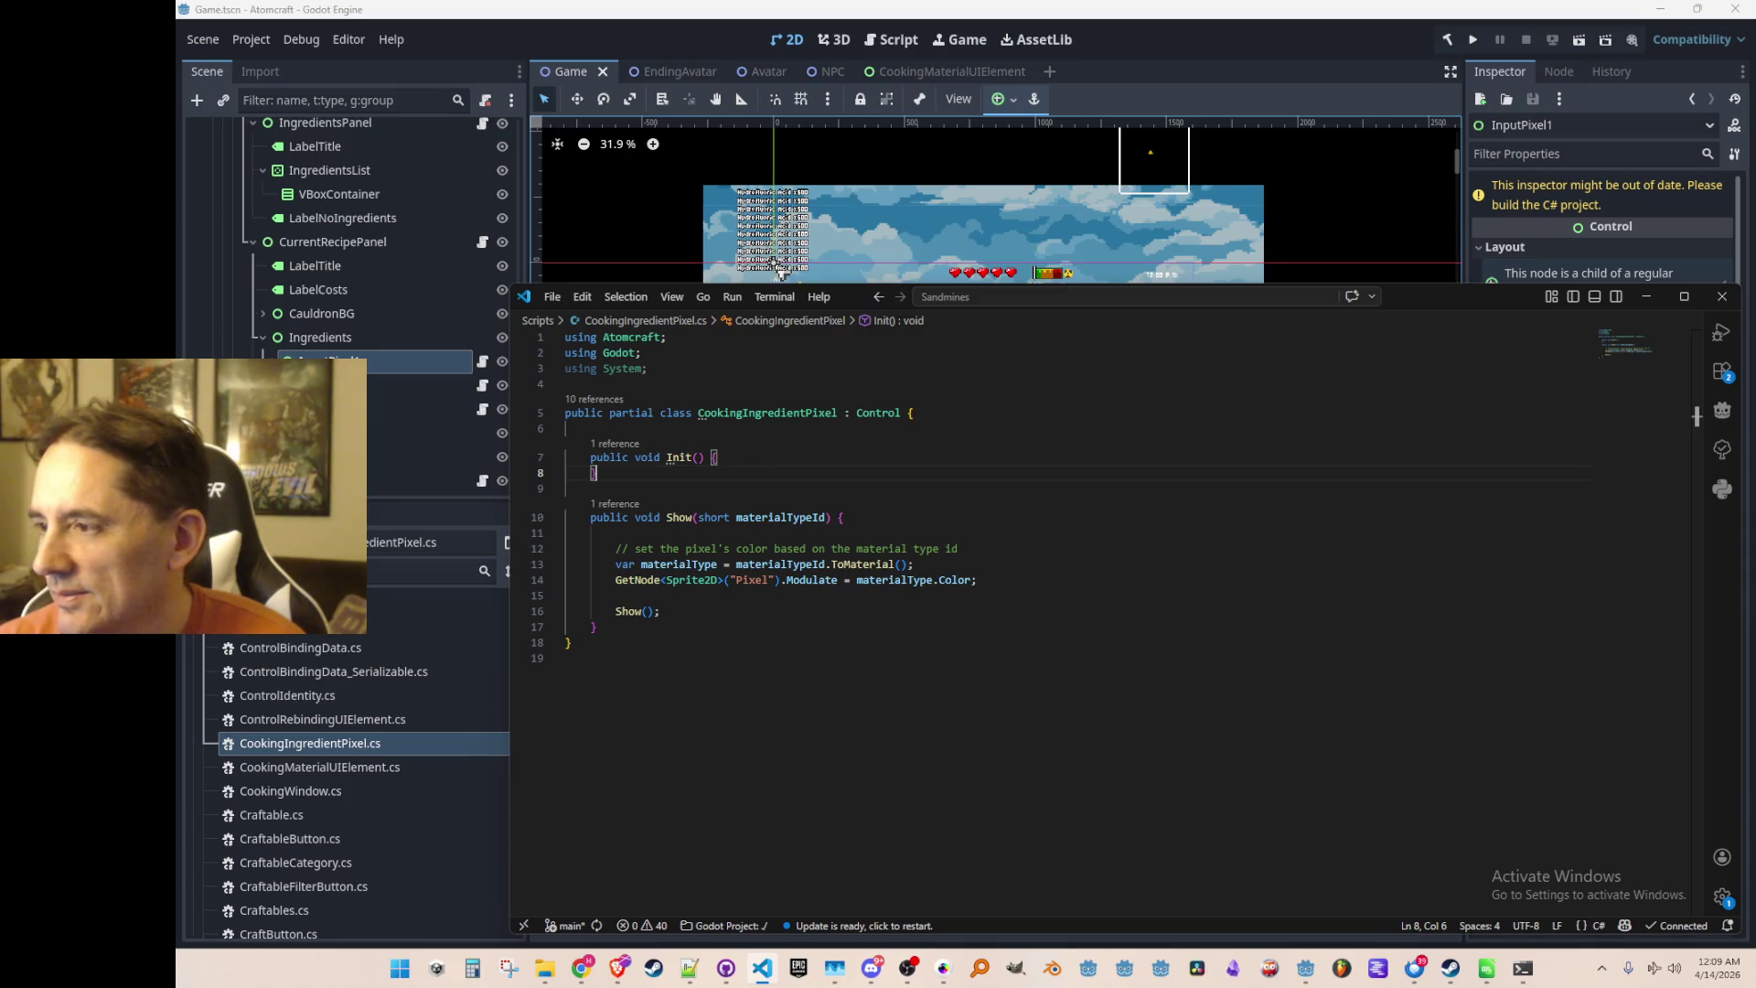
{"action": "key", "text": "alt+Tab"}
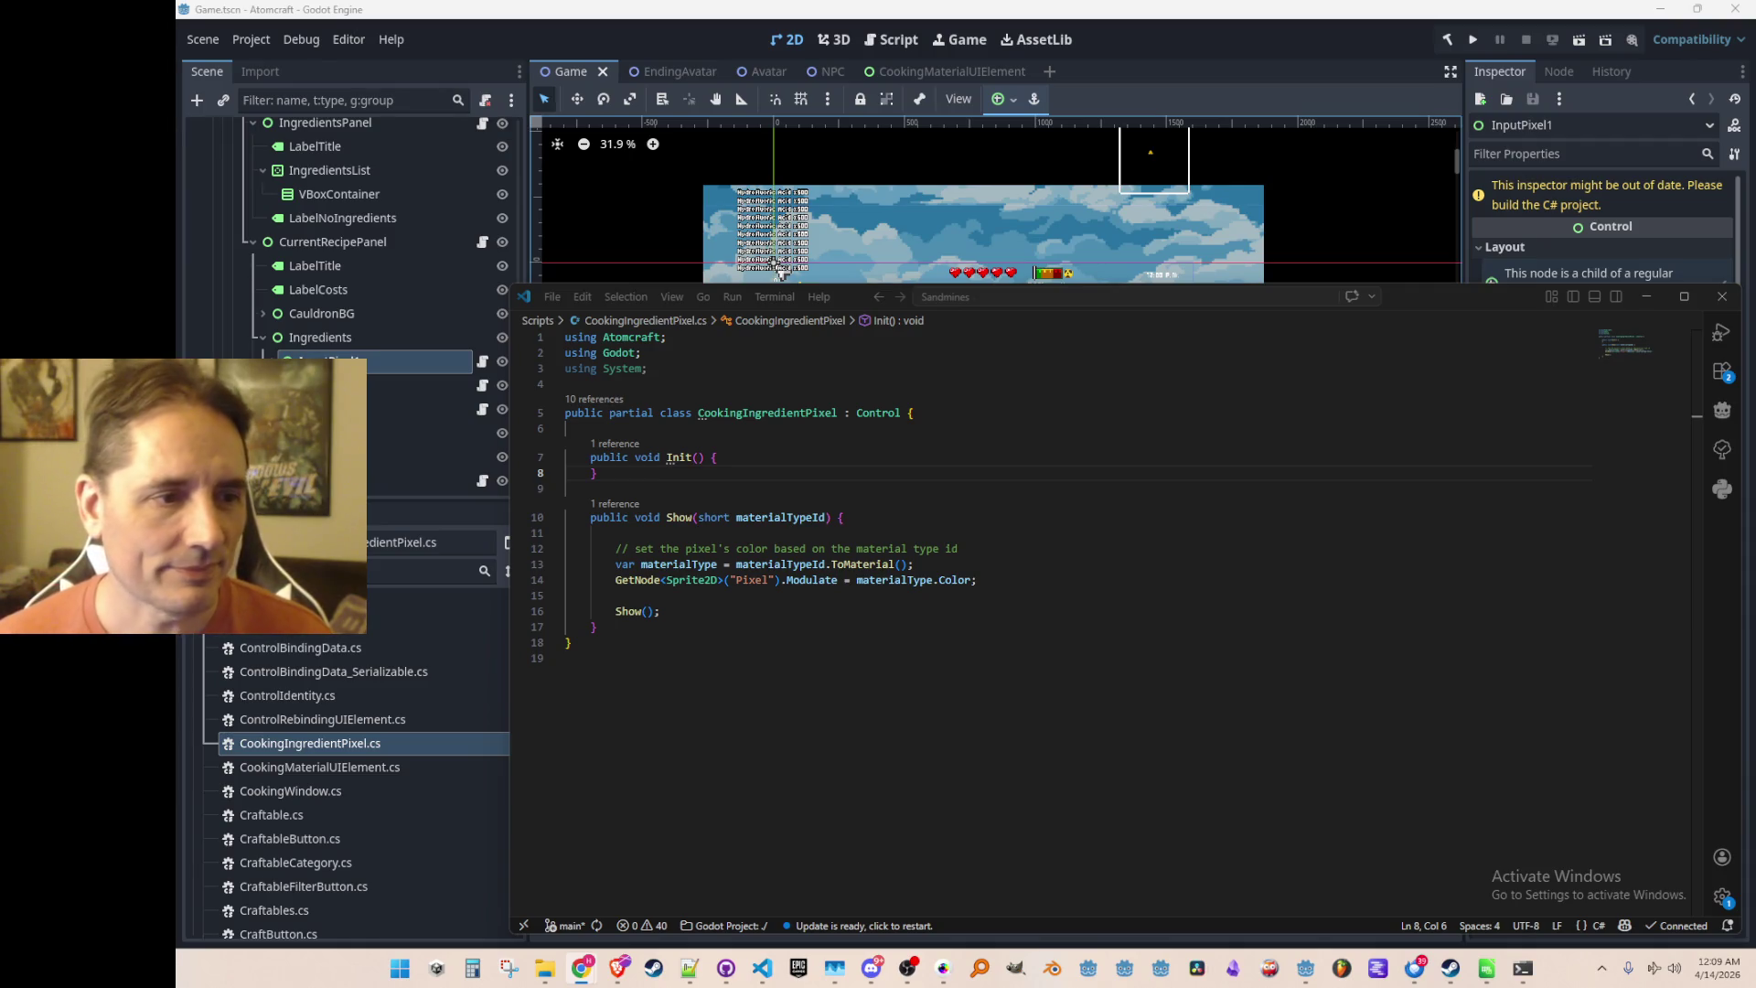
Open a blank line above Init in CookingIngredientPixel.cs for a new field
{"action": "left_click", "coordinate": [1166, 491]}
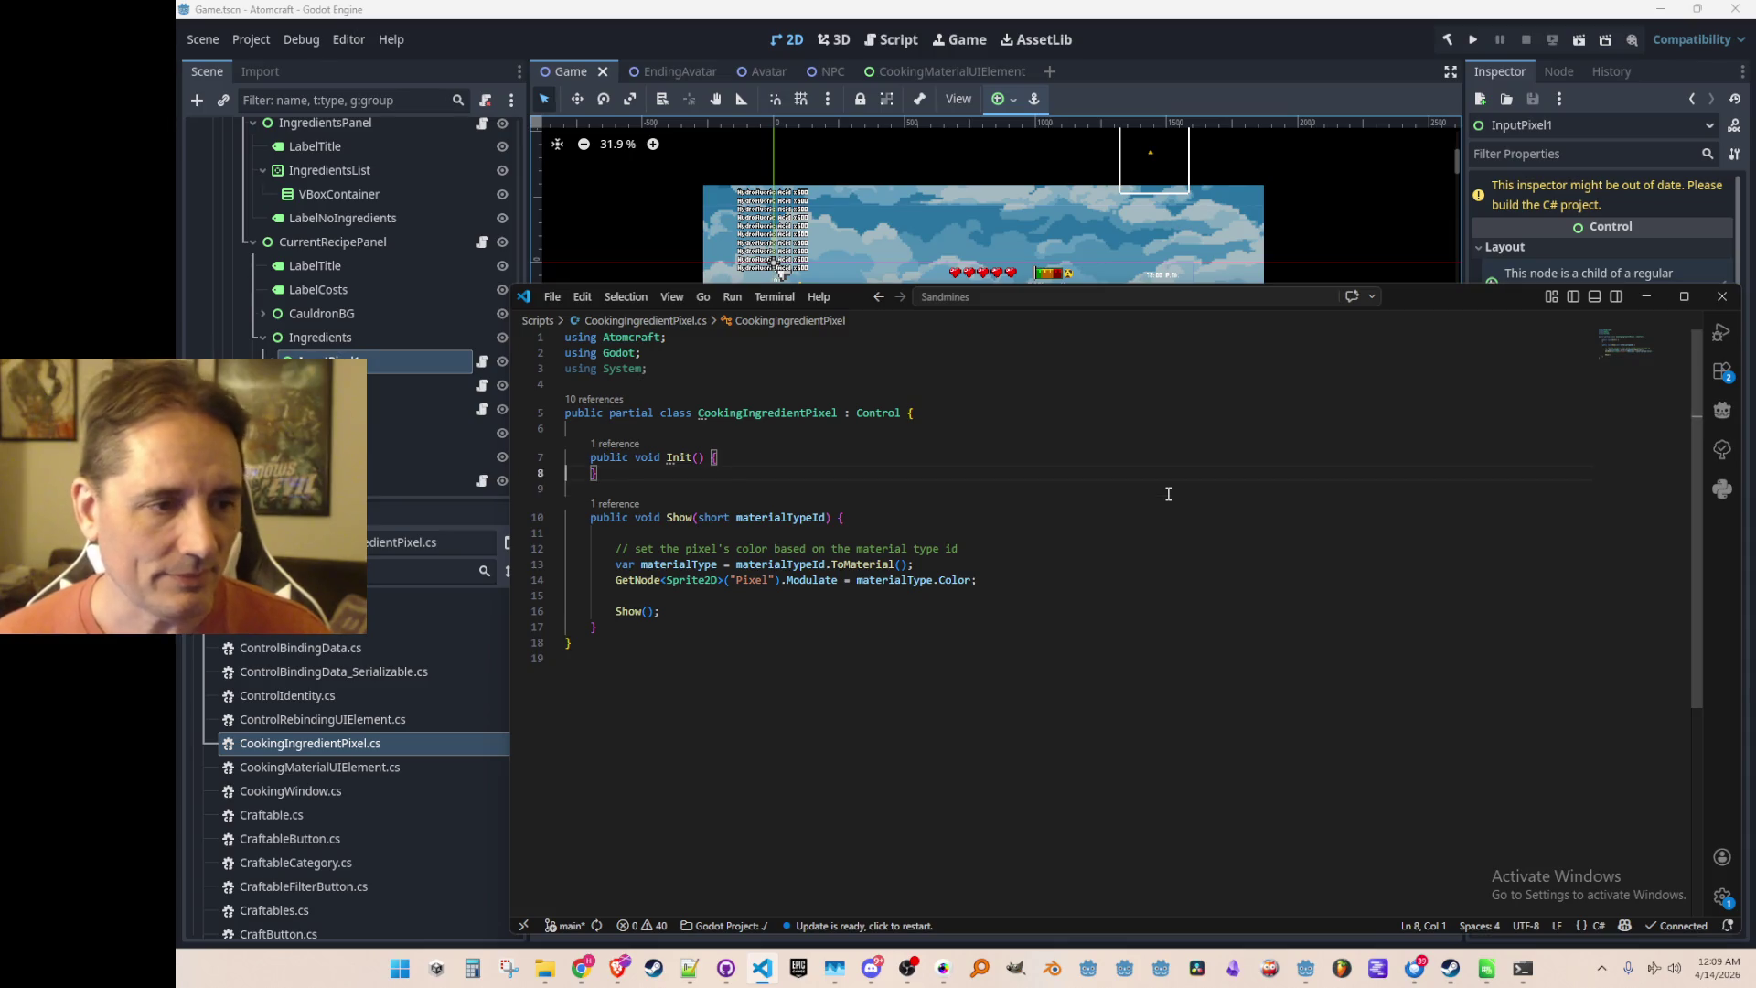
{"action": "key", "text": "Return"}
{"action": "key", "text": "ctrl+z"}
{"action": "key", "text": "Down"}
{"action": "key", "text": "Down"}
{"action": "key", "text": "Home"}
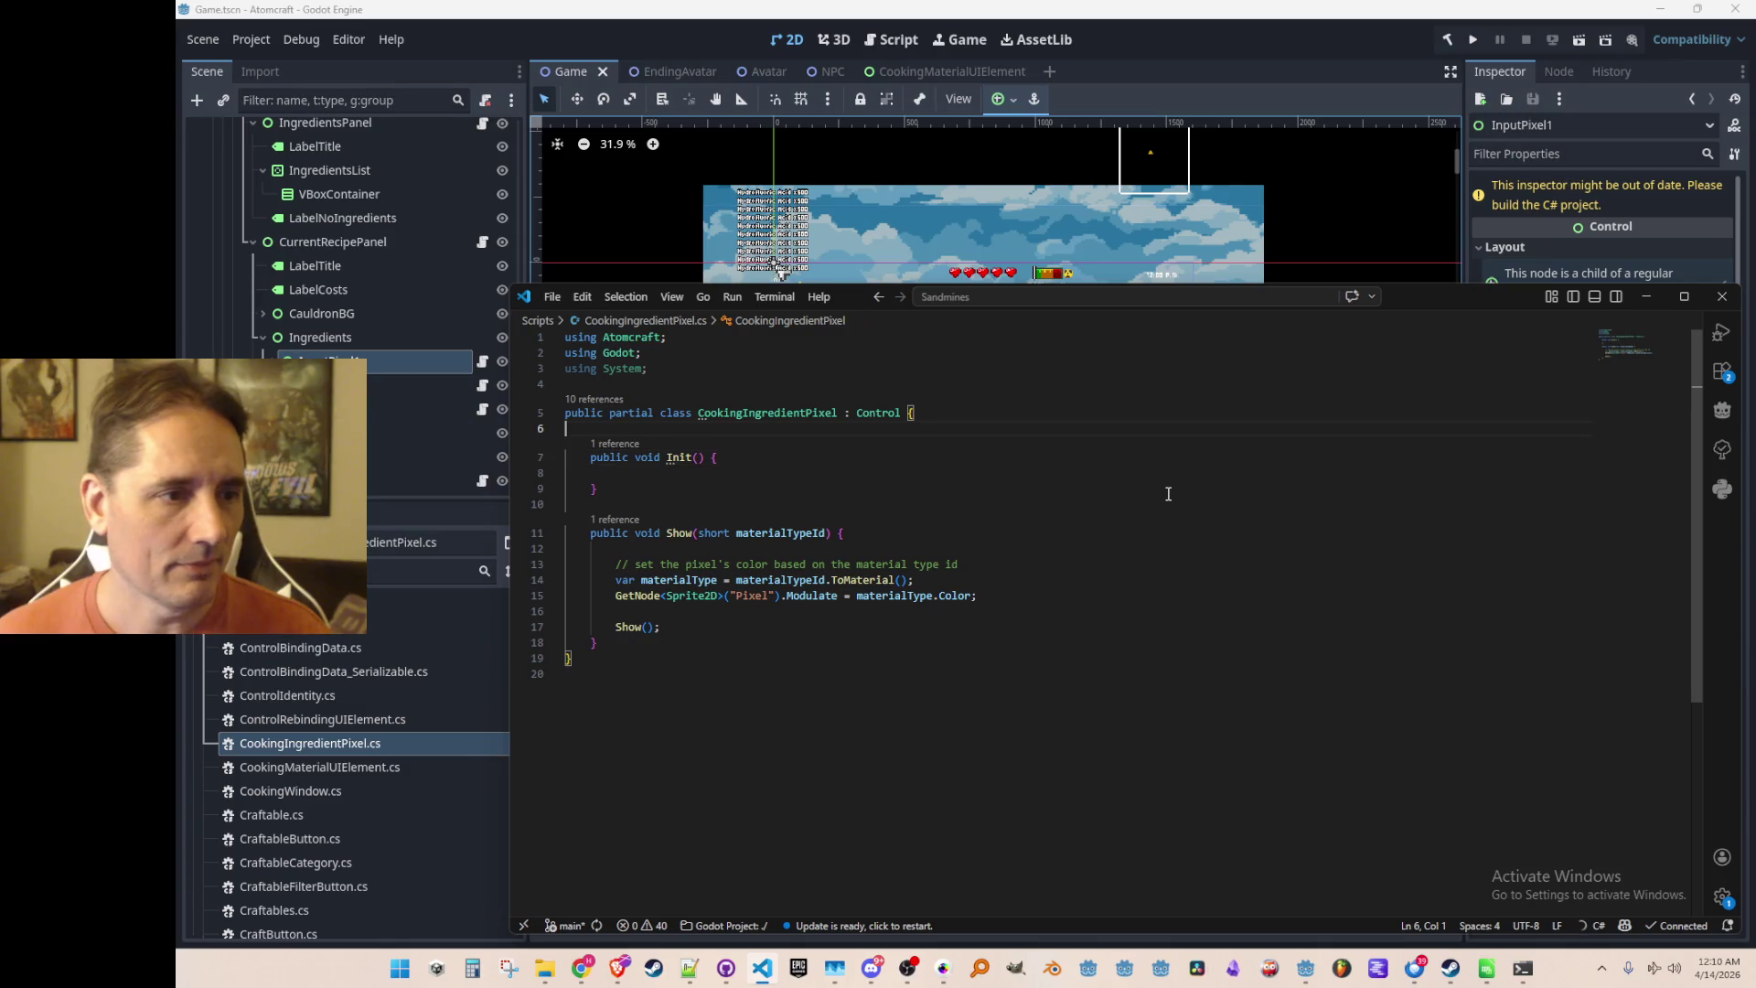
{"action": "key", "text": "Return"}
{"action": "key", "text": "Return"}
{"action": "key", "text": "Up"}
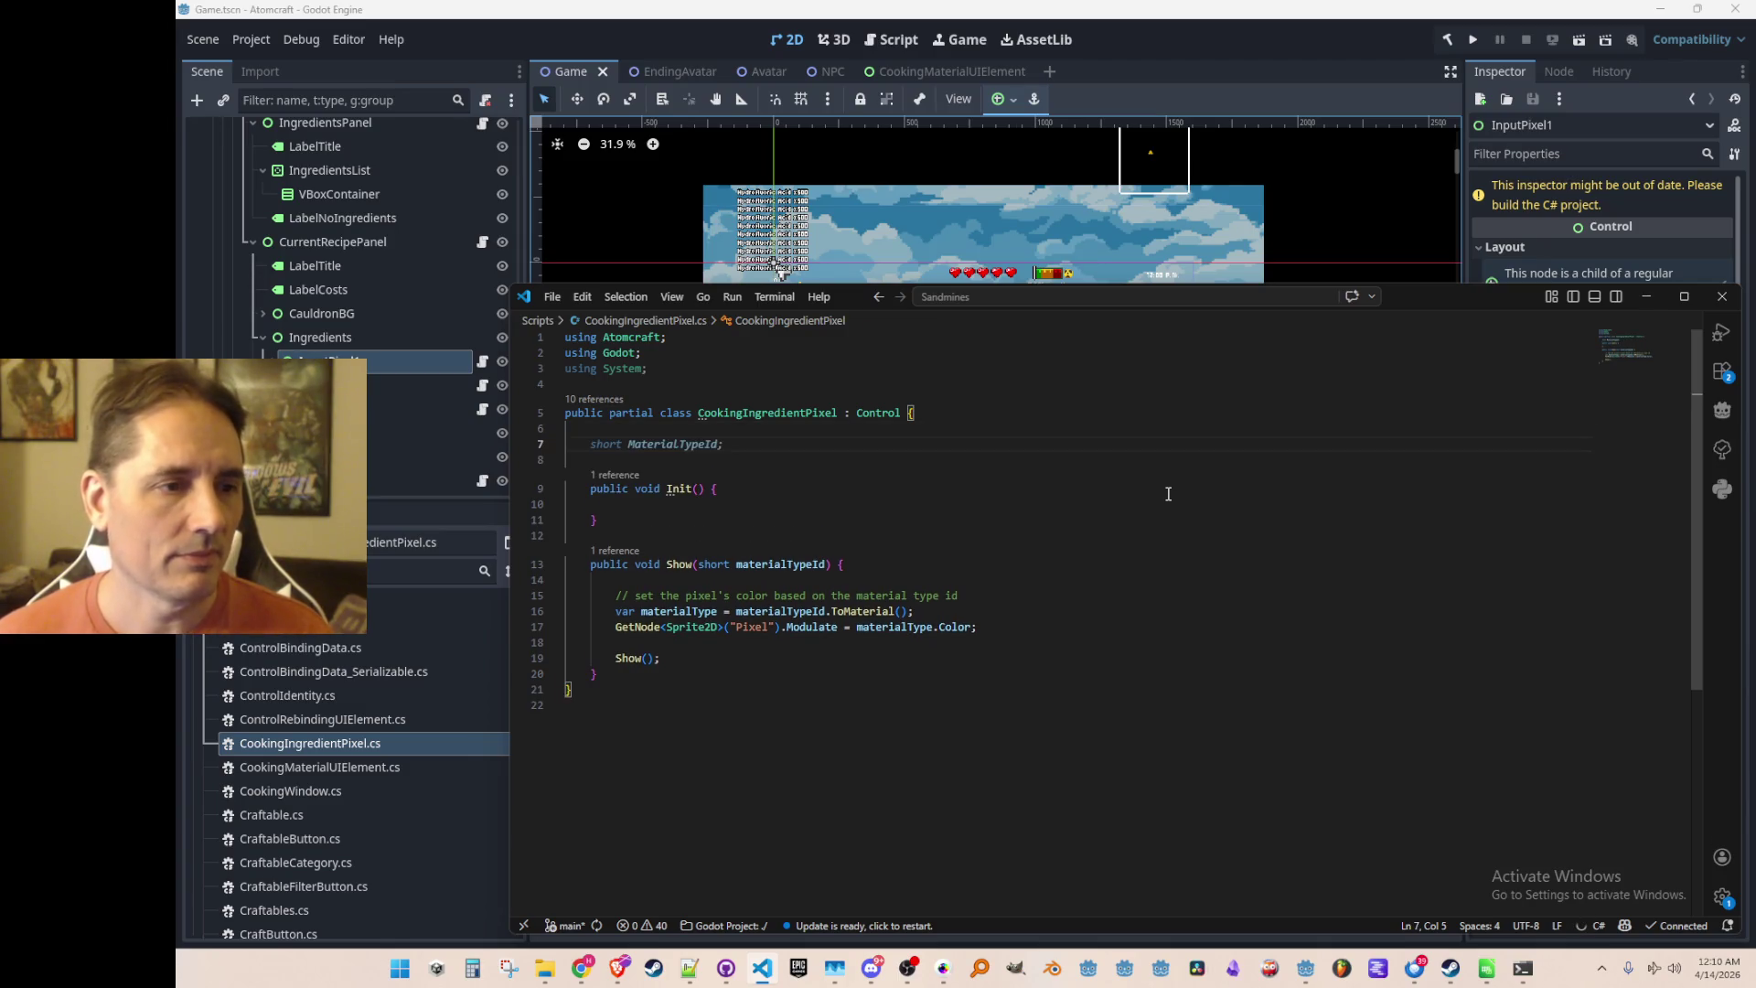
{"action": "key", "text": "alt+Tab"}
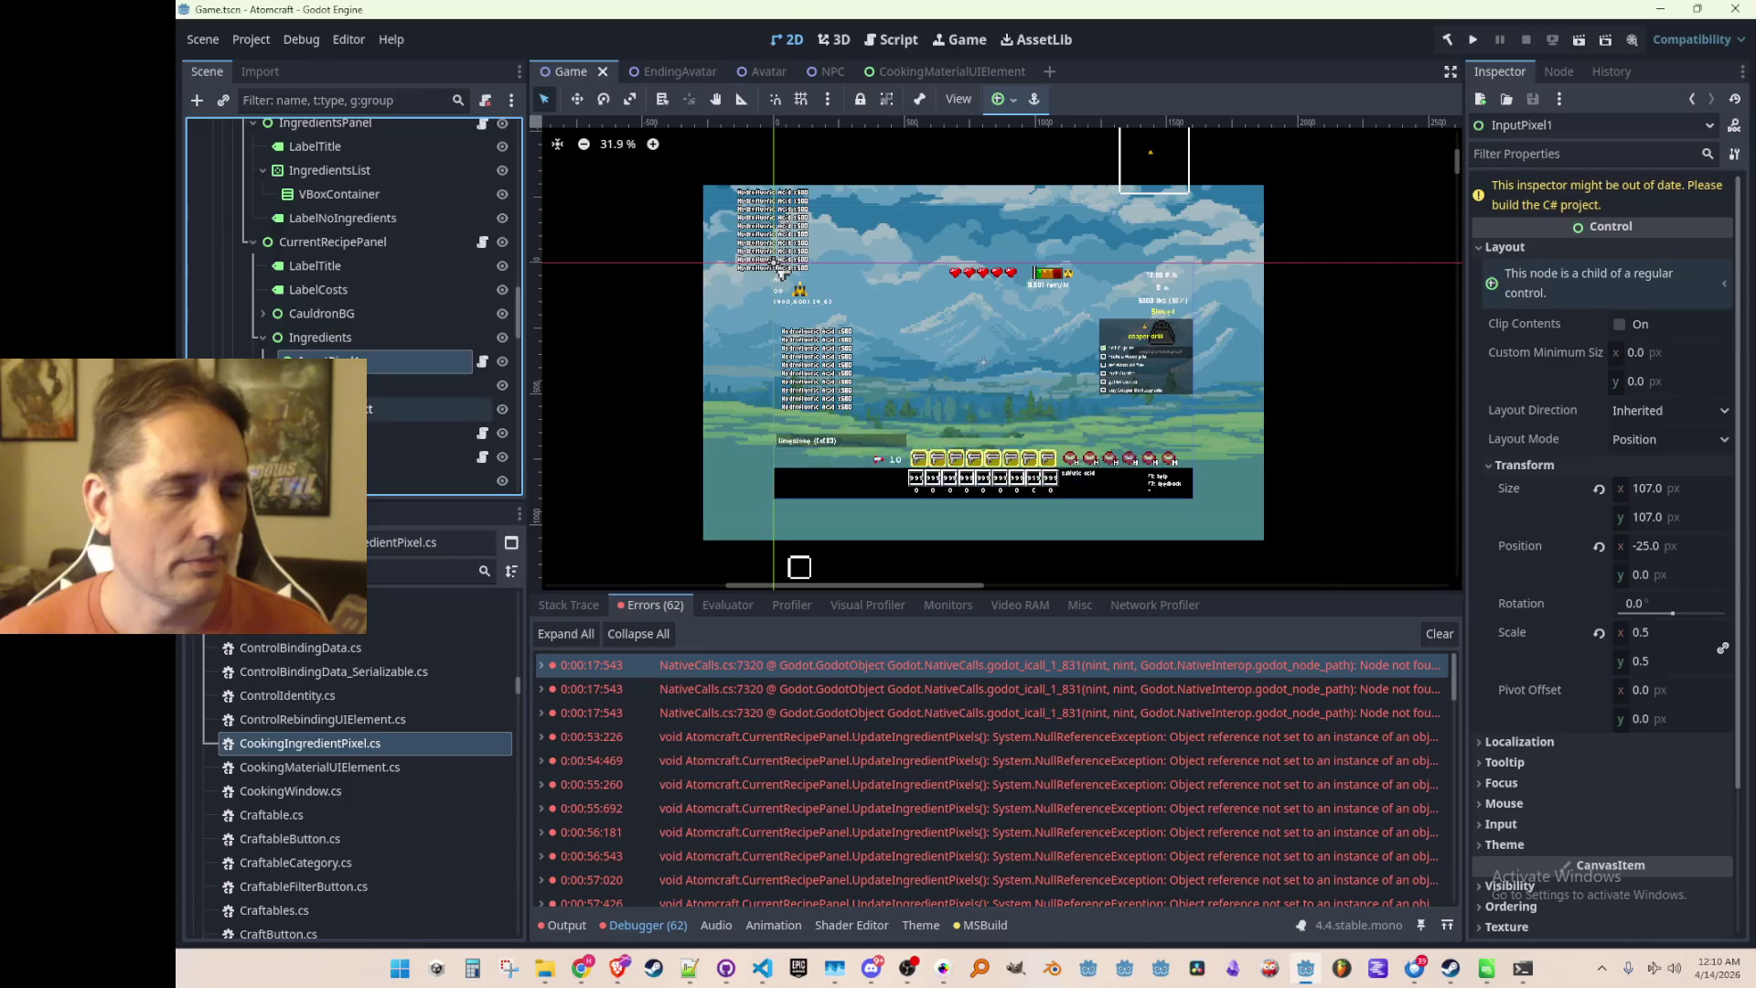
{"action": "key", "text": "alt+Tab"}
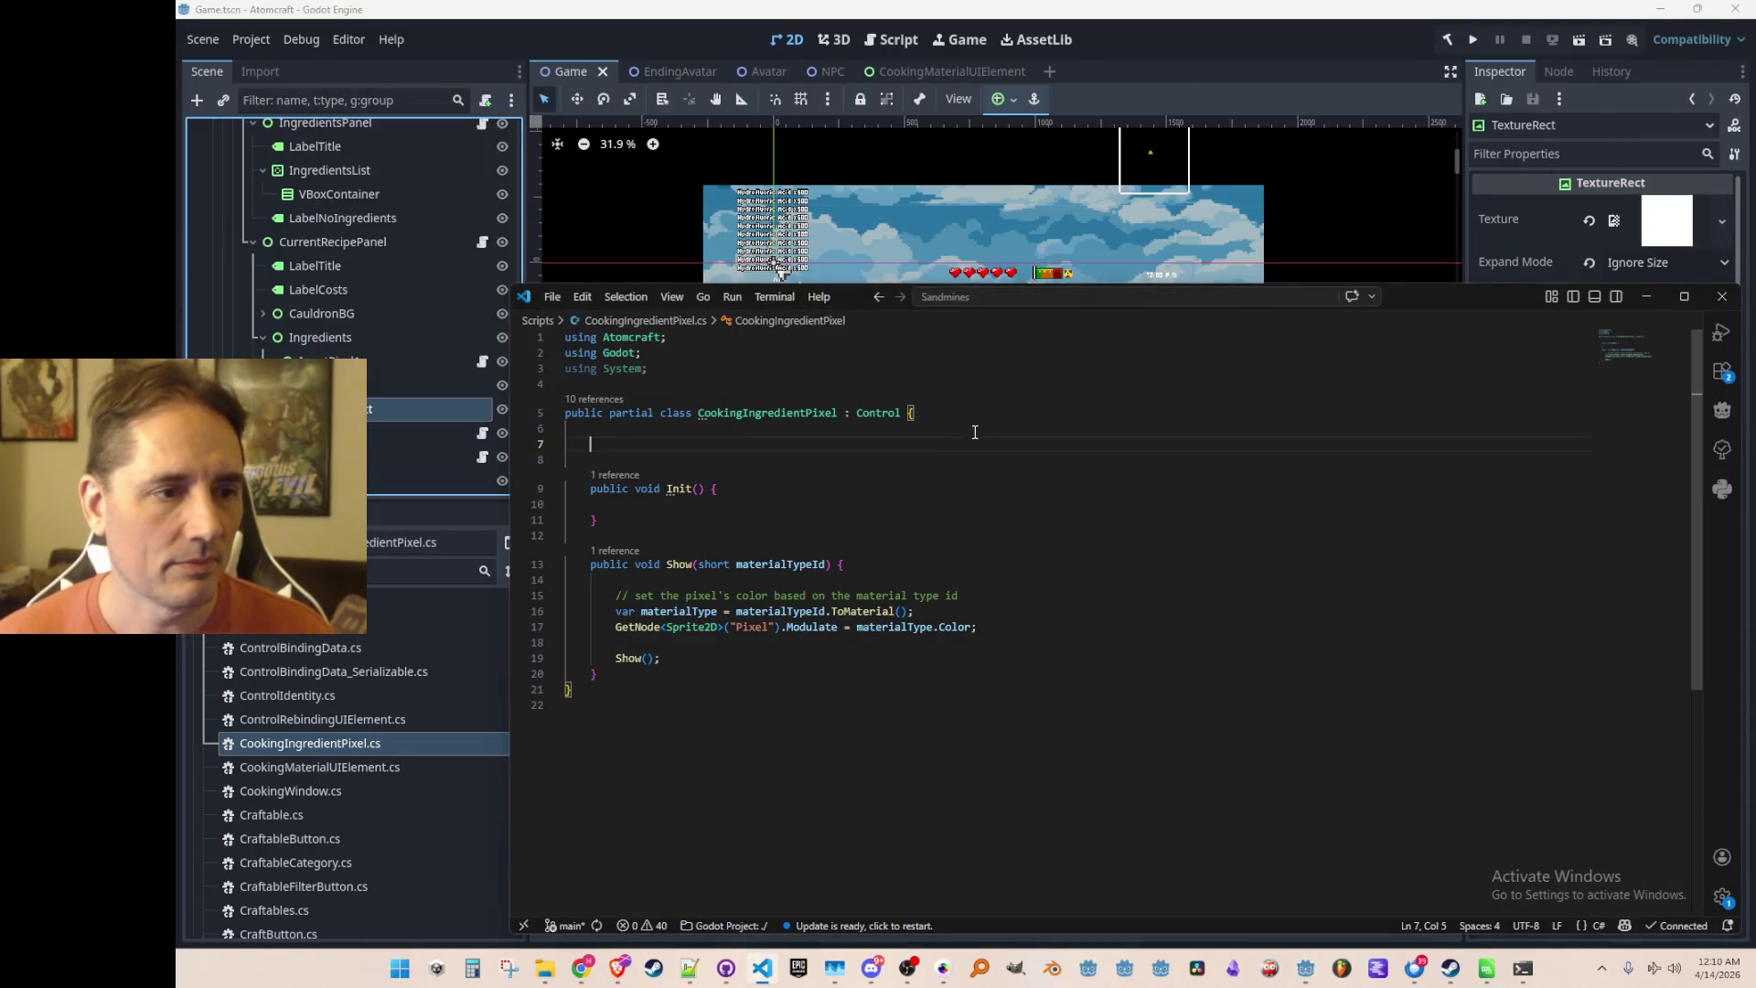
Declare 'TextureRect Pixel;' and assign it in Init with GetNode<TextureRect>("TextureRect")
{"action": "type", "text": "TextureRect"}
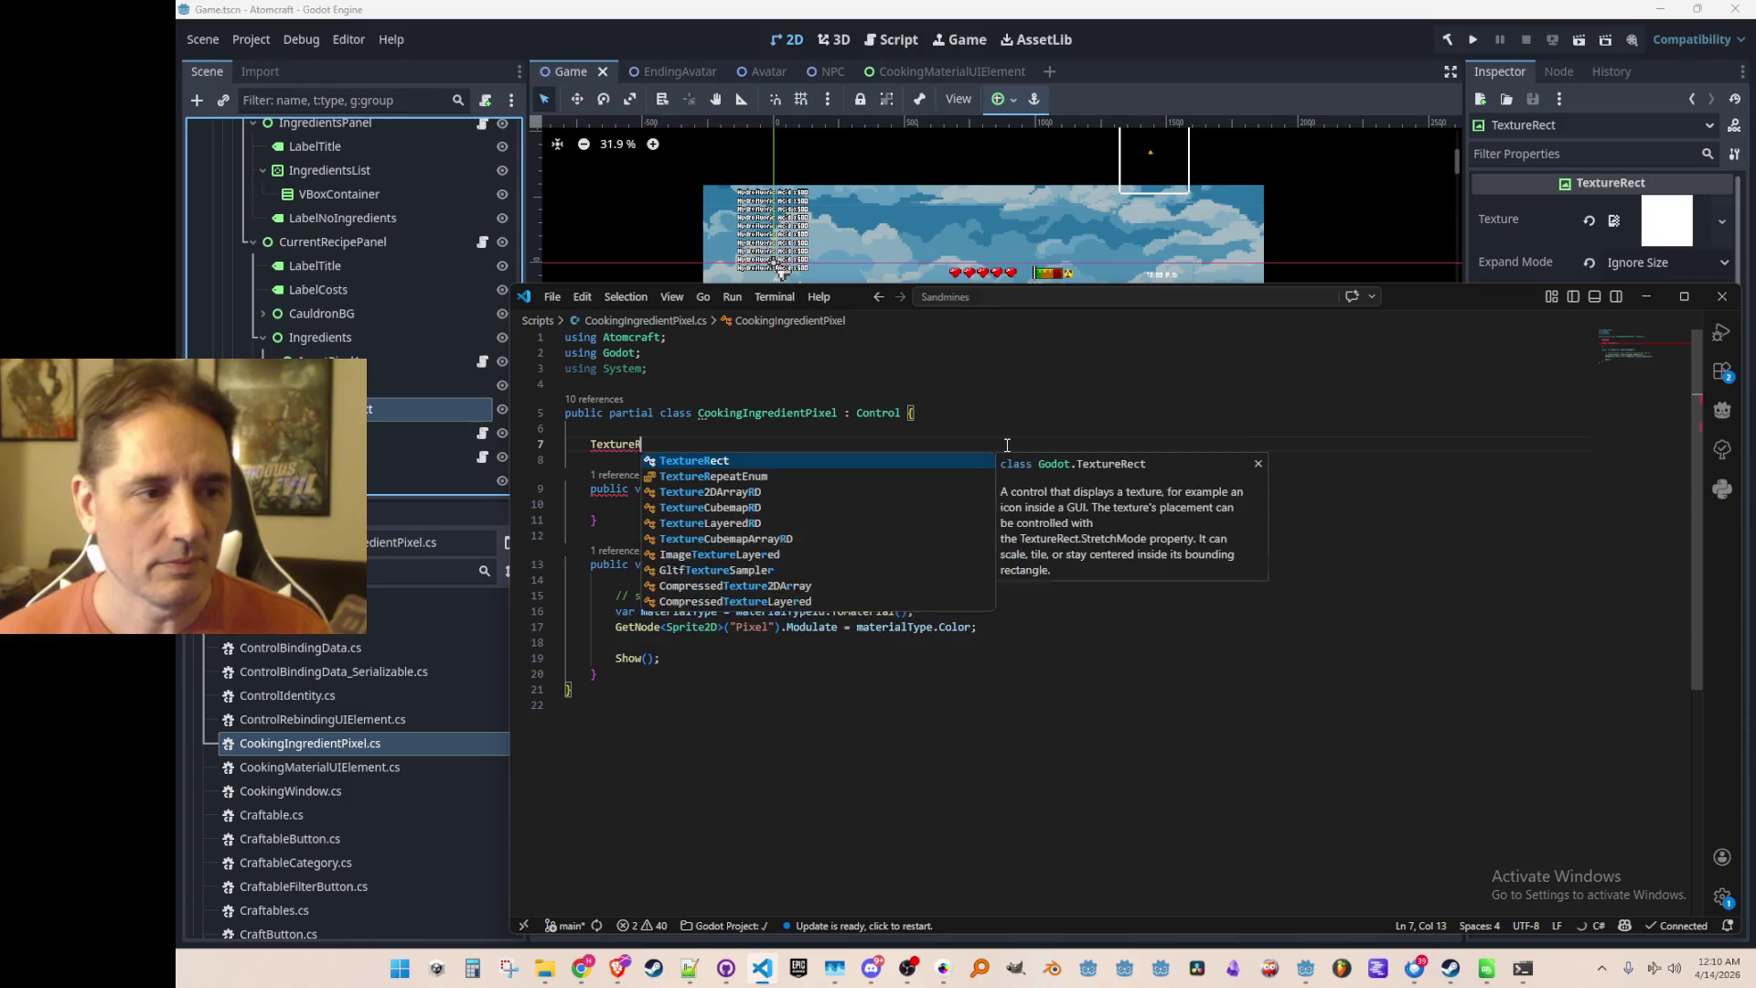
{"action": "key", "text": "ctrl+End"}
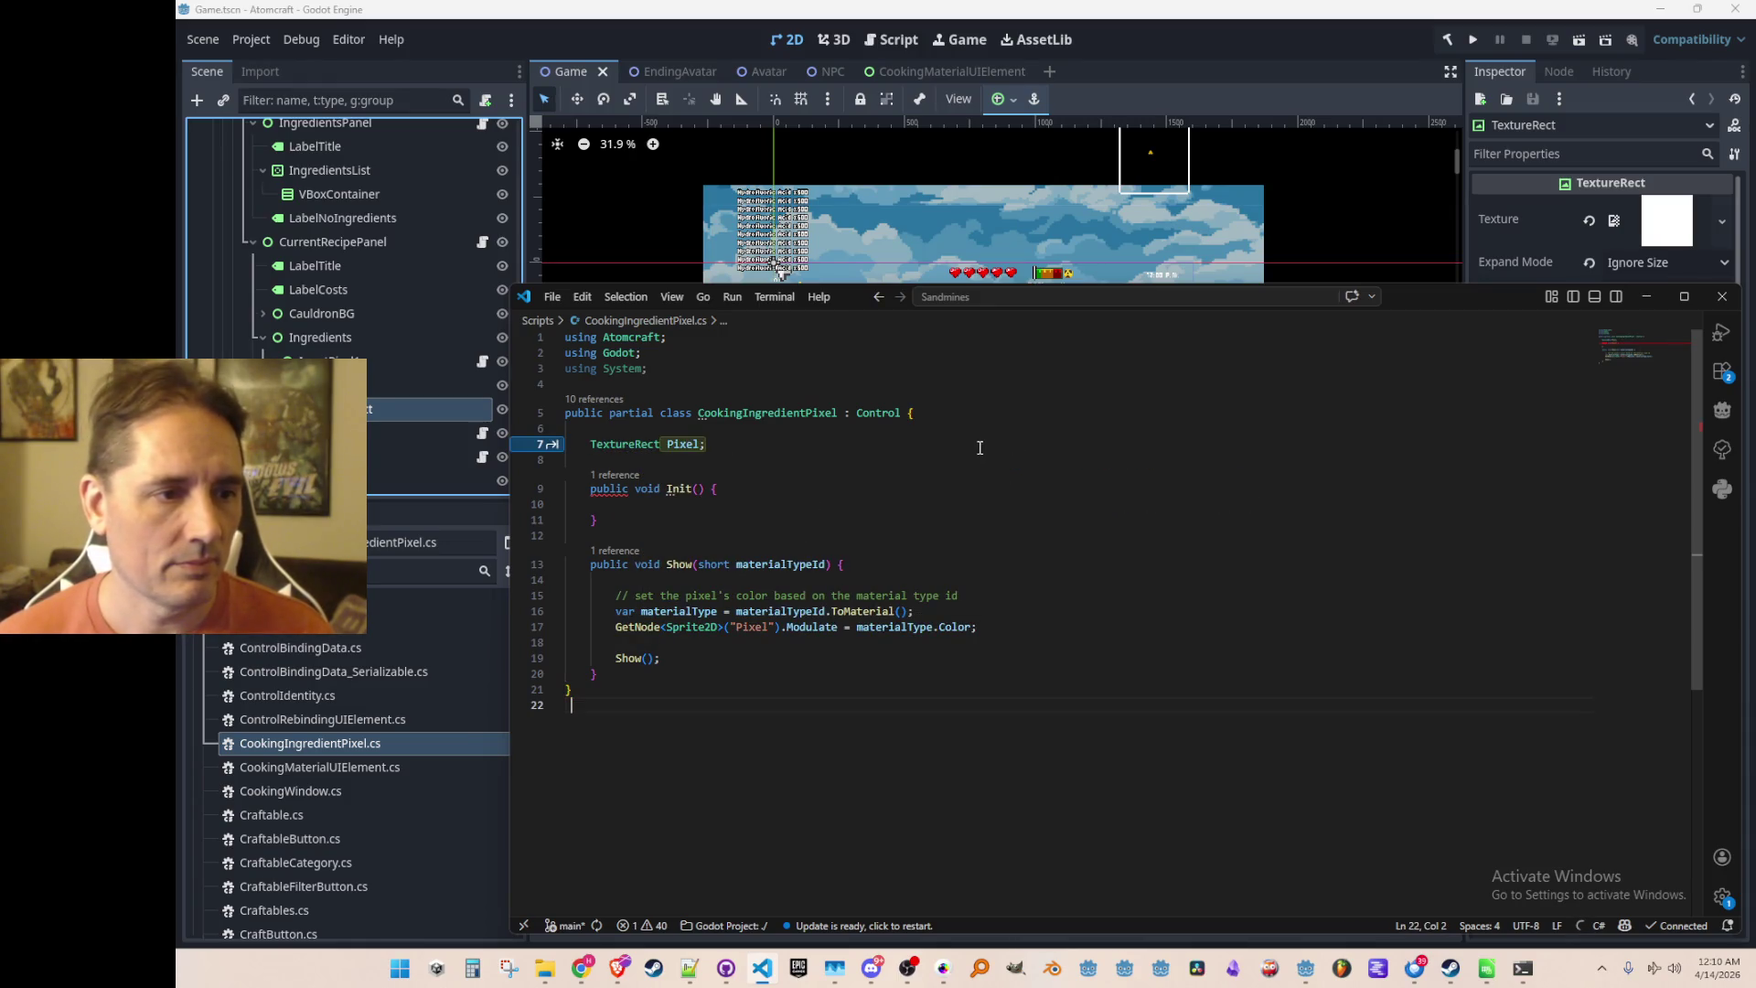
{"action": "key", "text": "Tab"}
{"action": "key", "text": "Tab"}
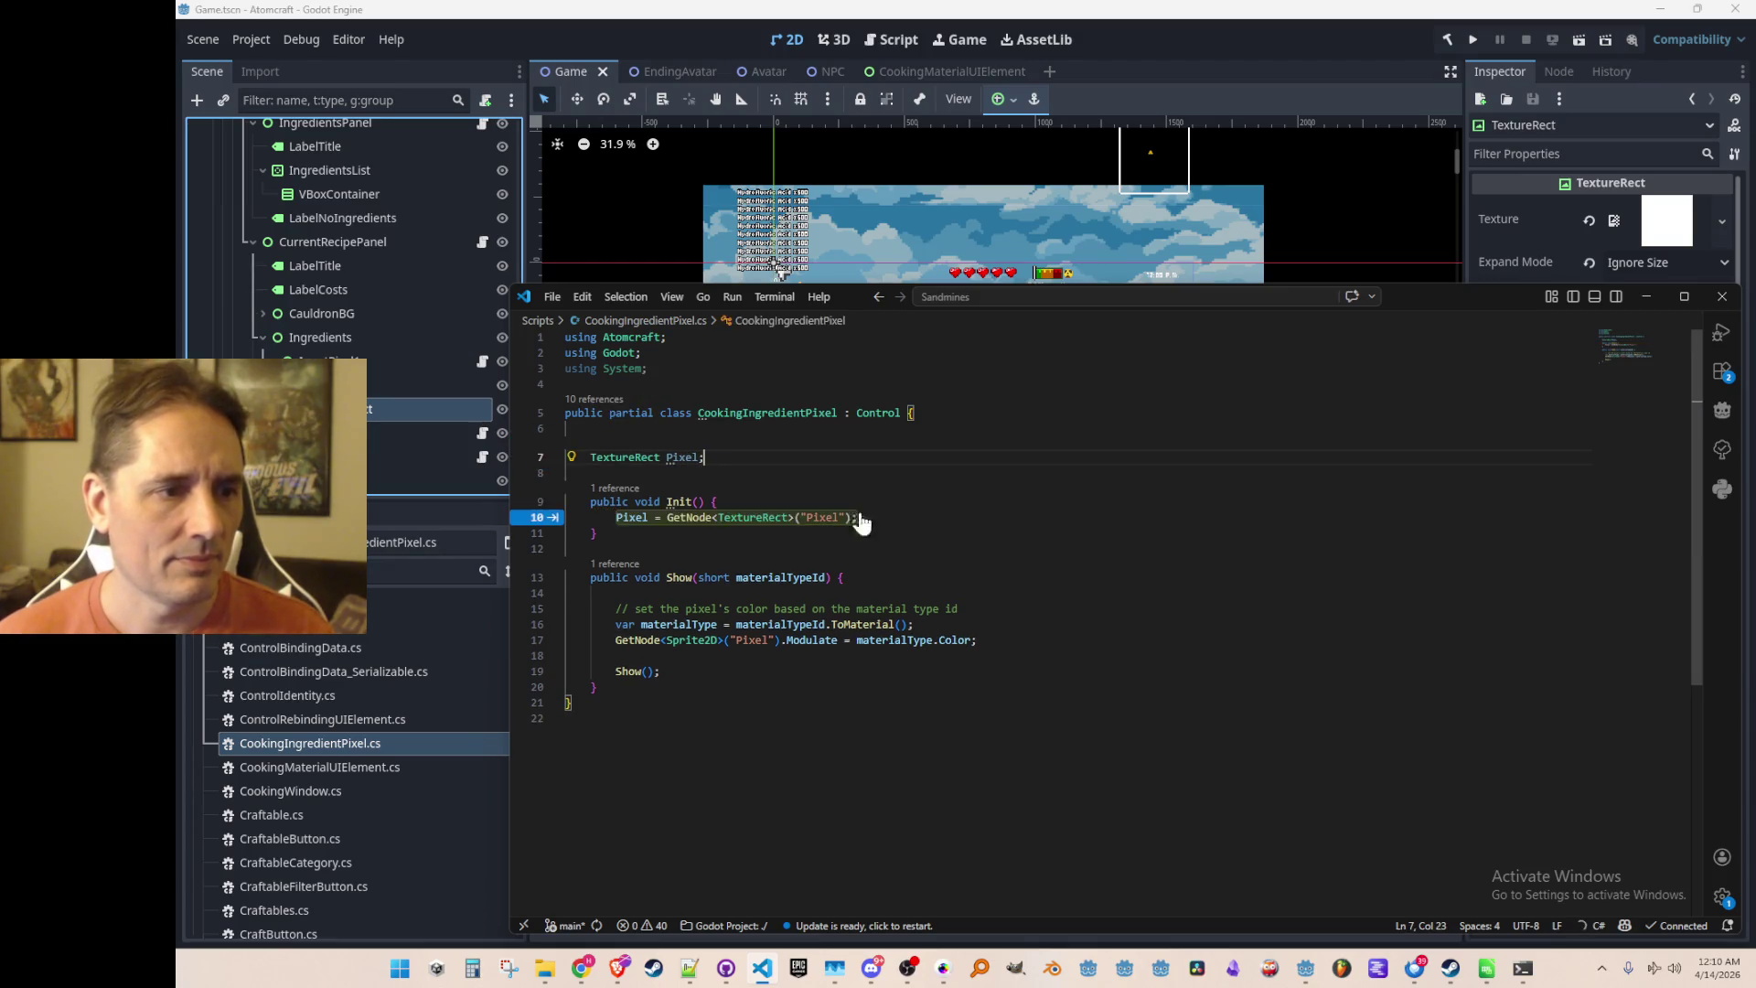
{"action": "key", "text": "Tab"}
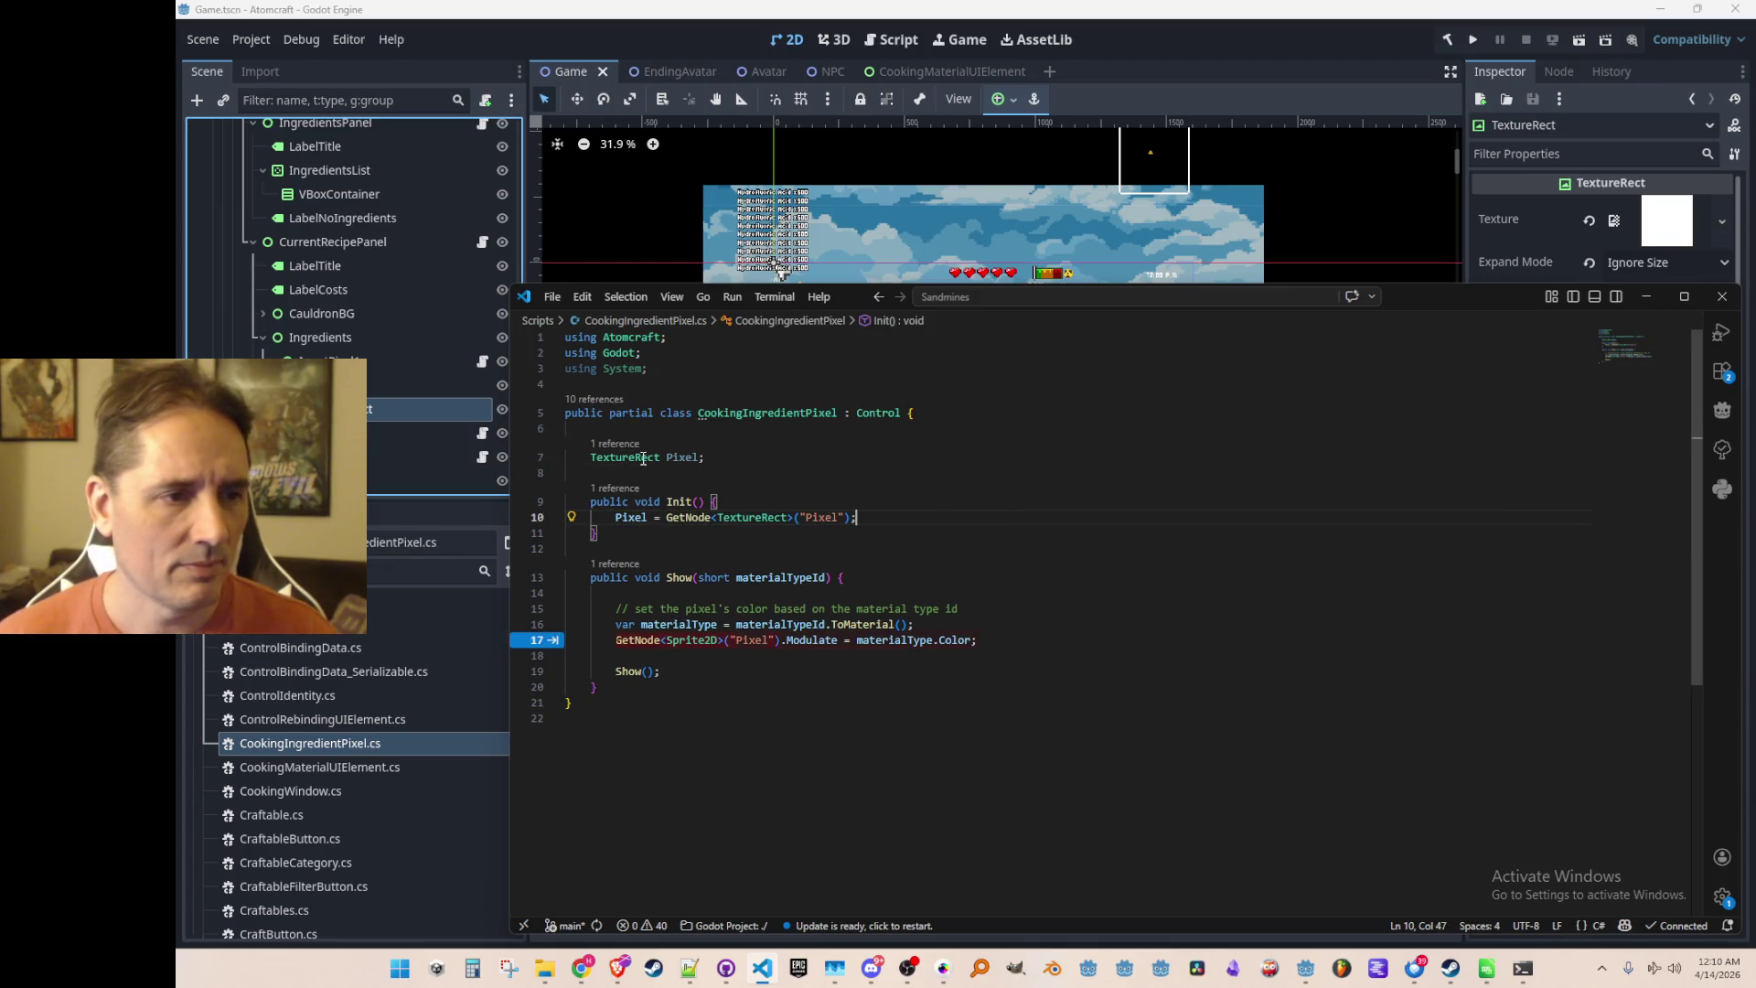
{"action": "left_click", "coordinate": [643, 459]}
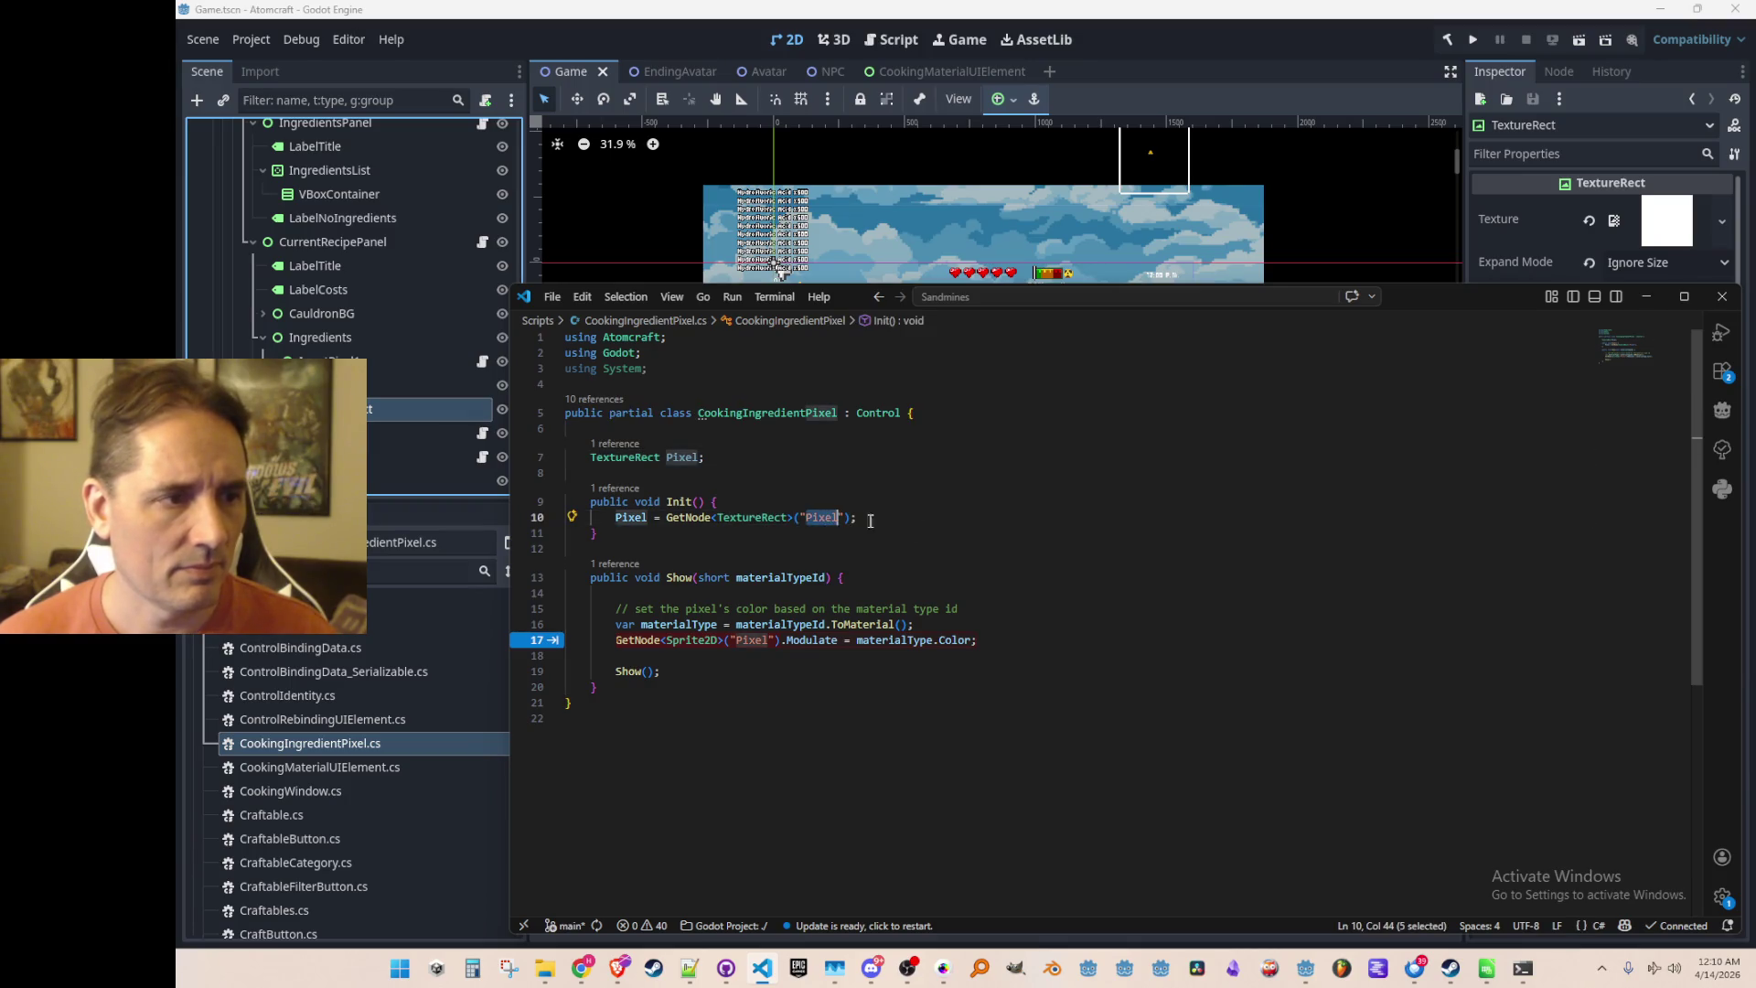
{"action": "double_click", "coordinate": [826, 518]}
{"action": "type", "text": "TextureRect"}
{"action": "double_click", "coordinate": [682, 457]}
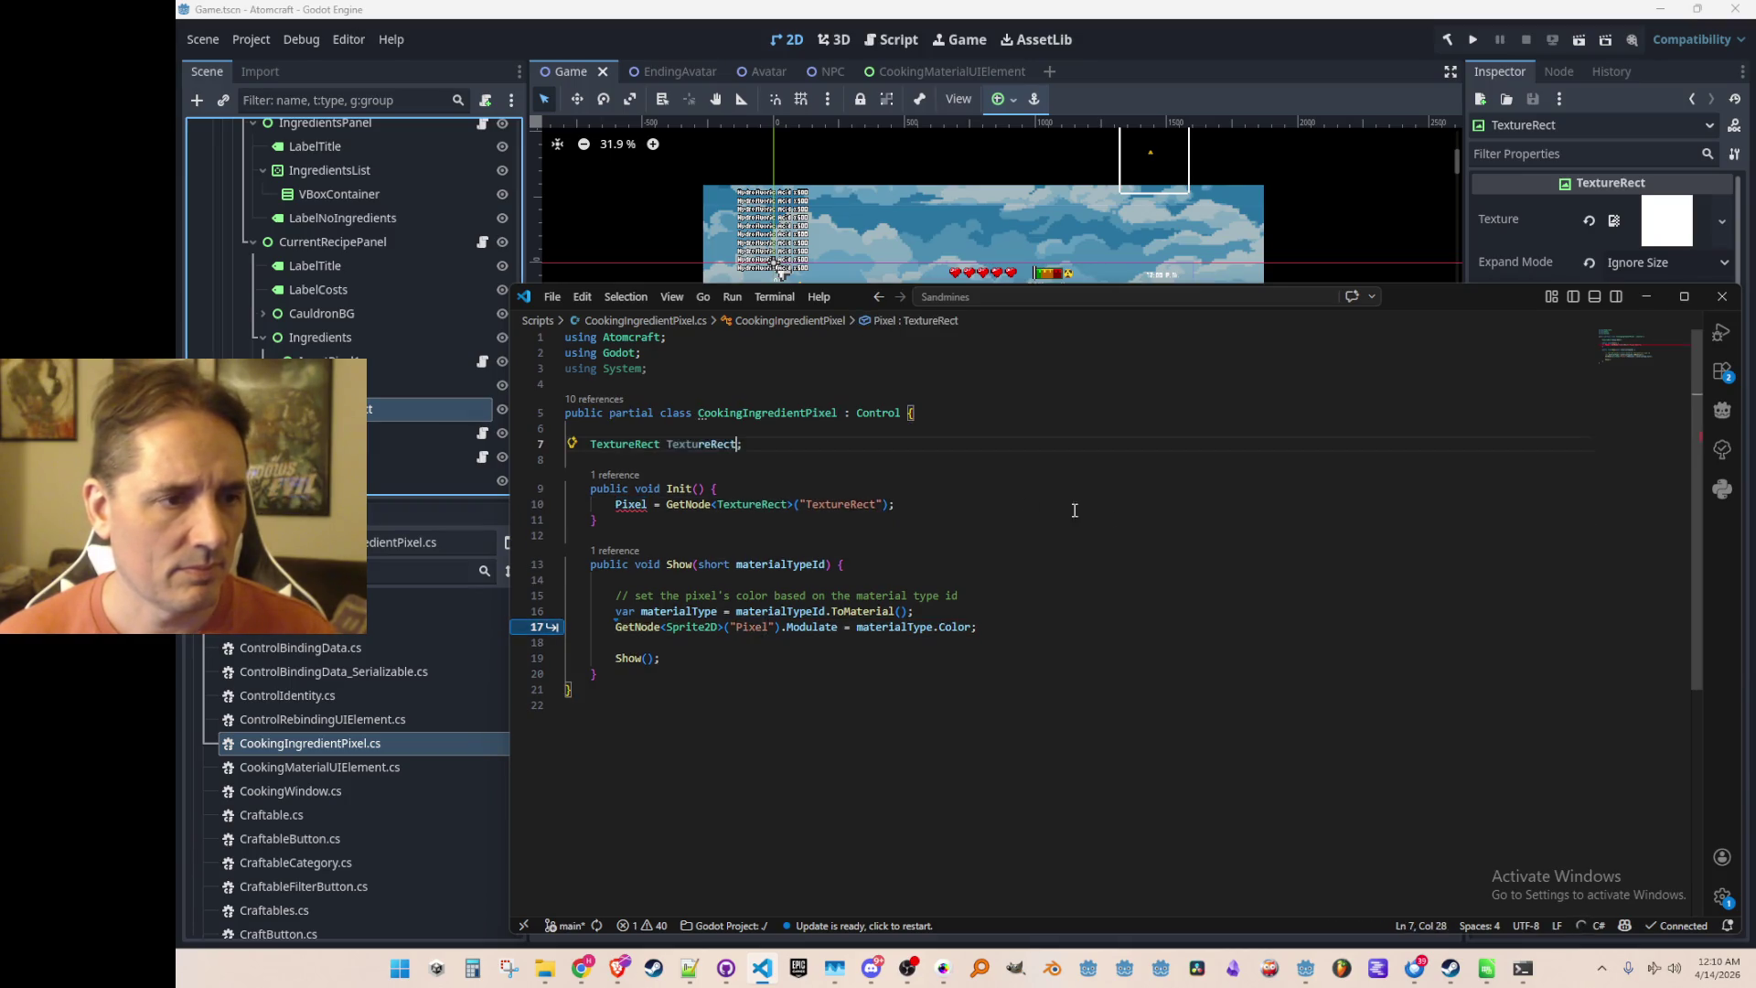
{"action": "type", "text": "Pixel"}
Replace the Sprite2D lookup in Show's colour line with Pixel.Modulate
{"action": "left_click", "coordinate": [1027, 495]}
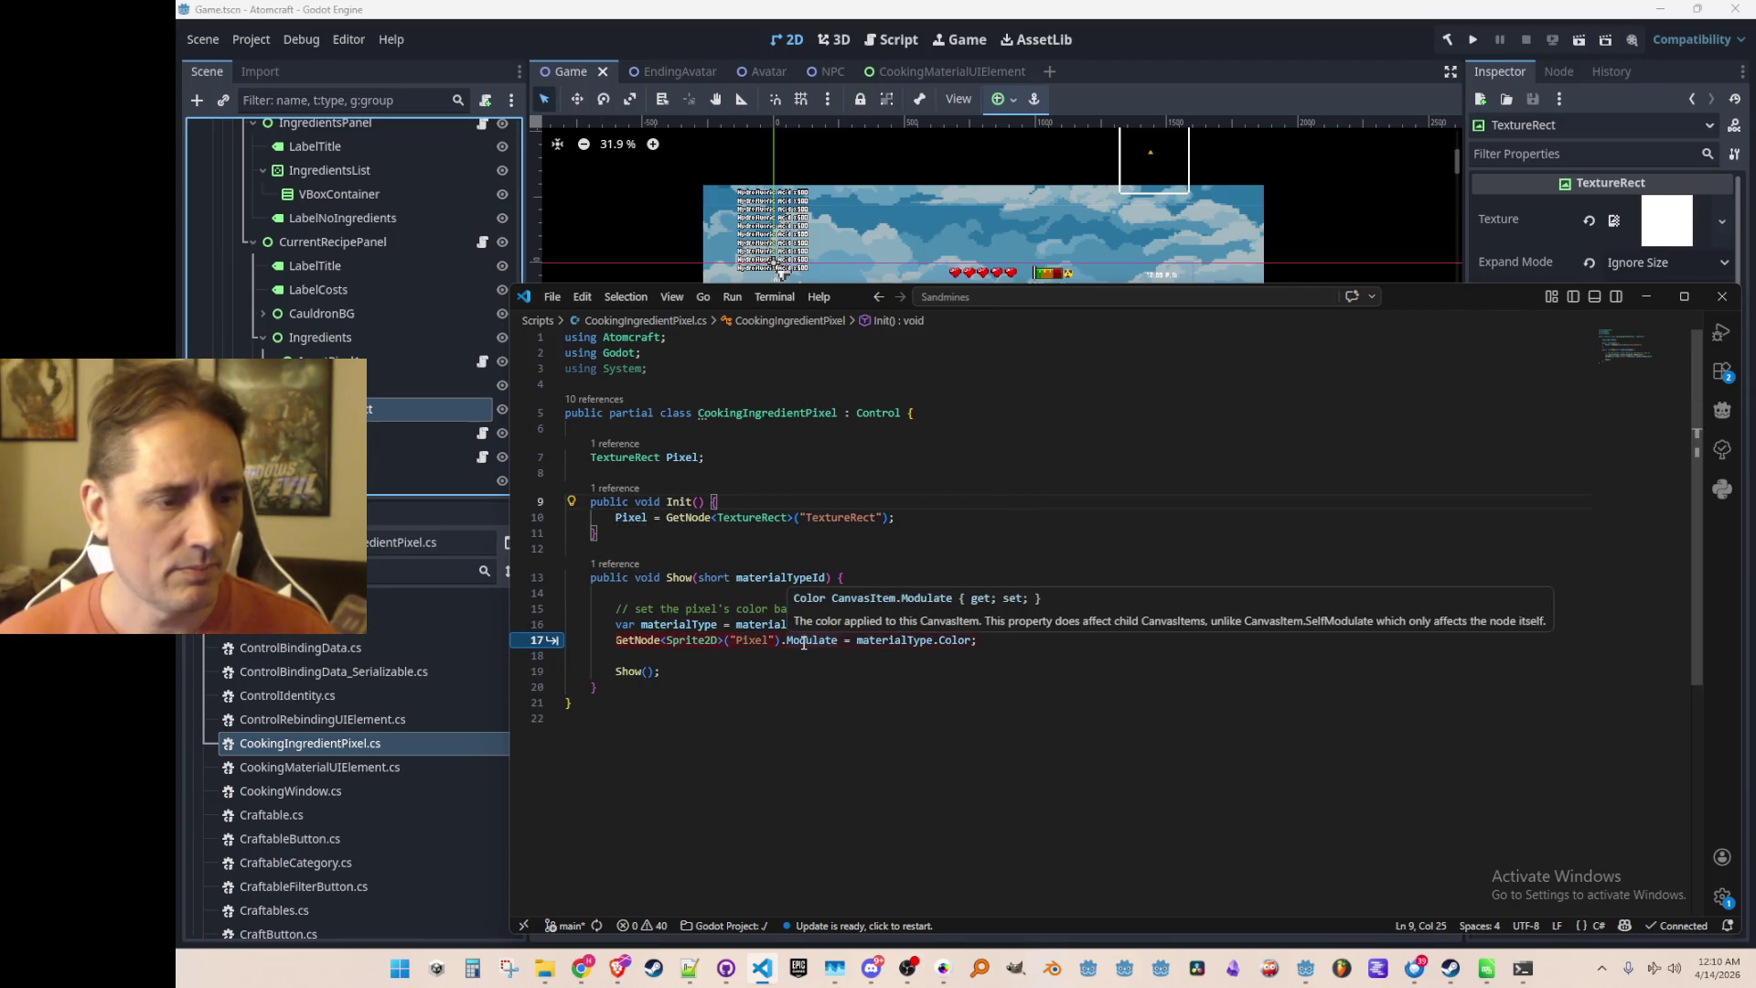
{"action": "left_click_drag", "start_coordinate": [782, 640], "coordinate": [616, 640]}
{"action": "type", "text": "Pixel"}
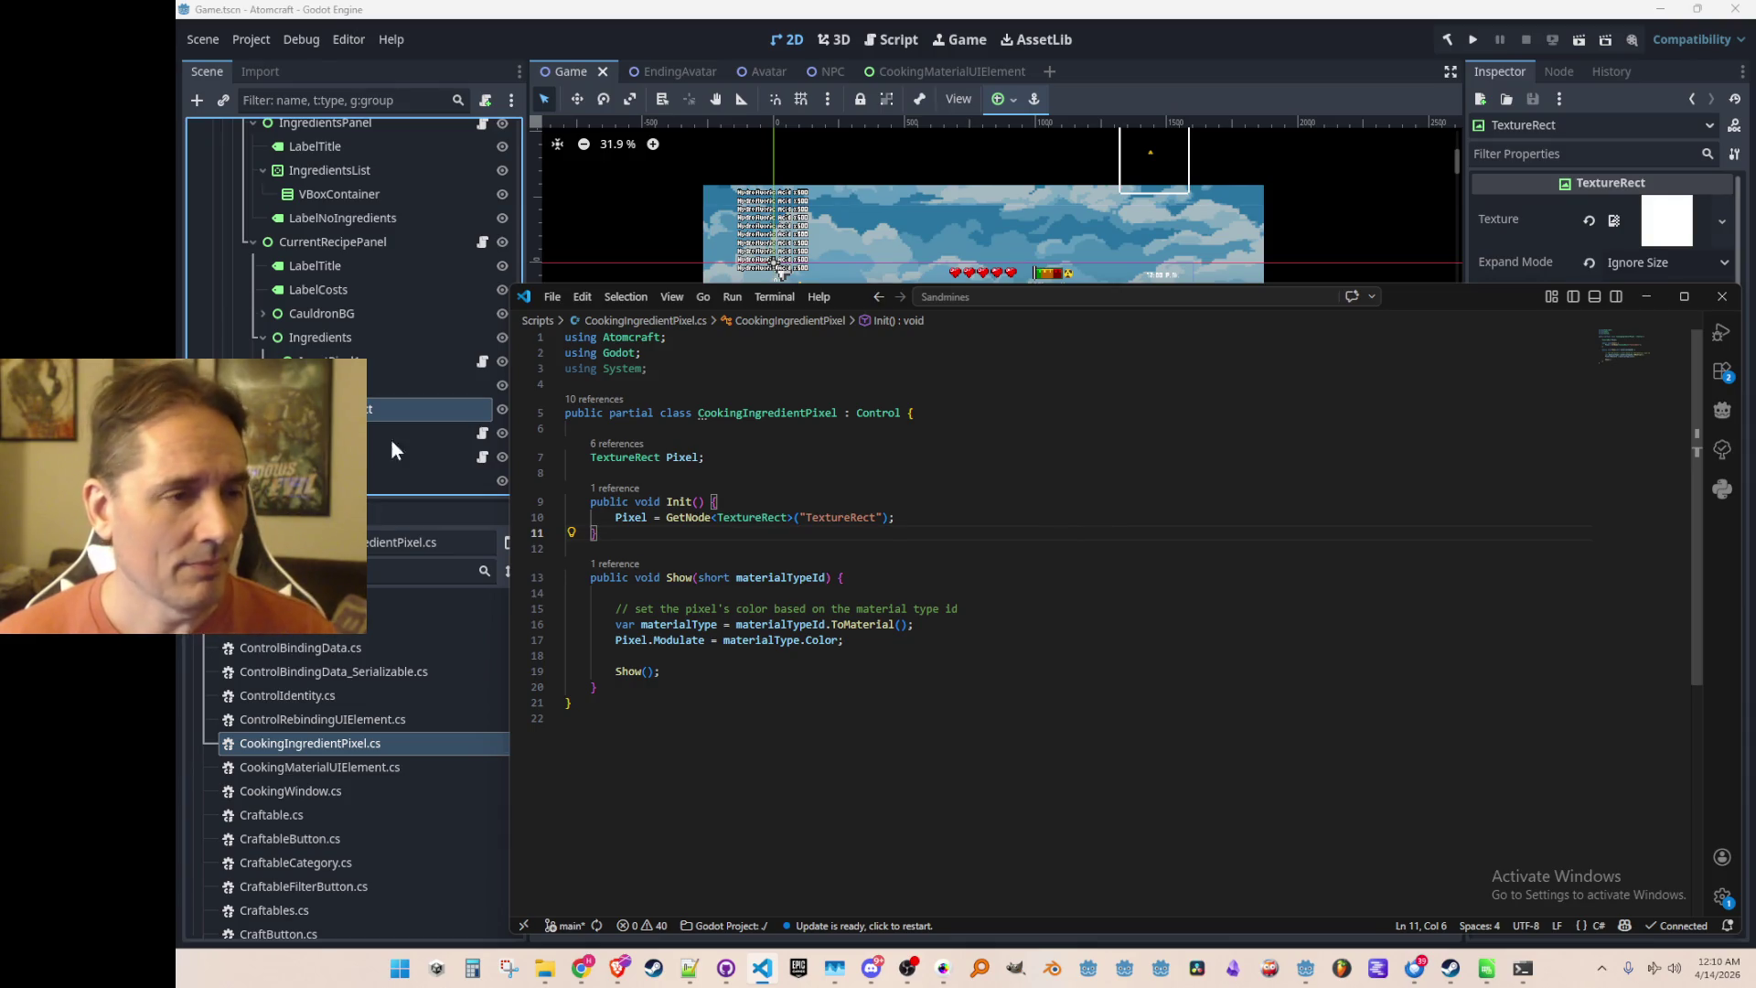
{"action": "key", "text": "alt+Tab"}
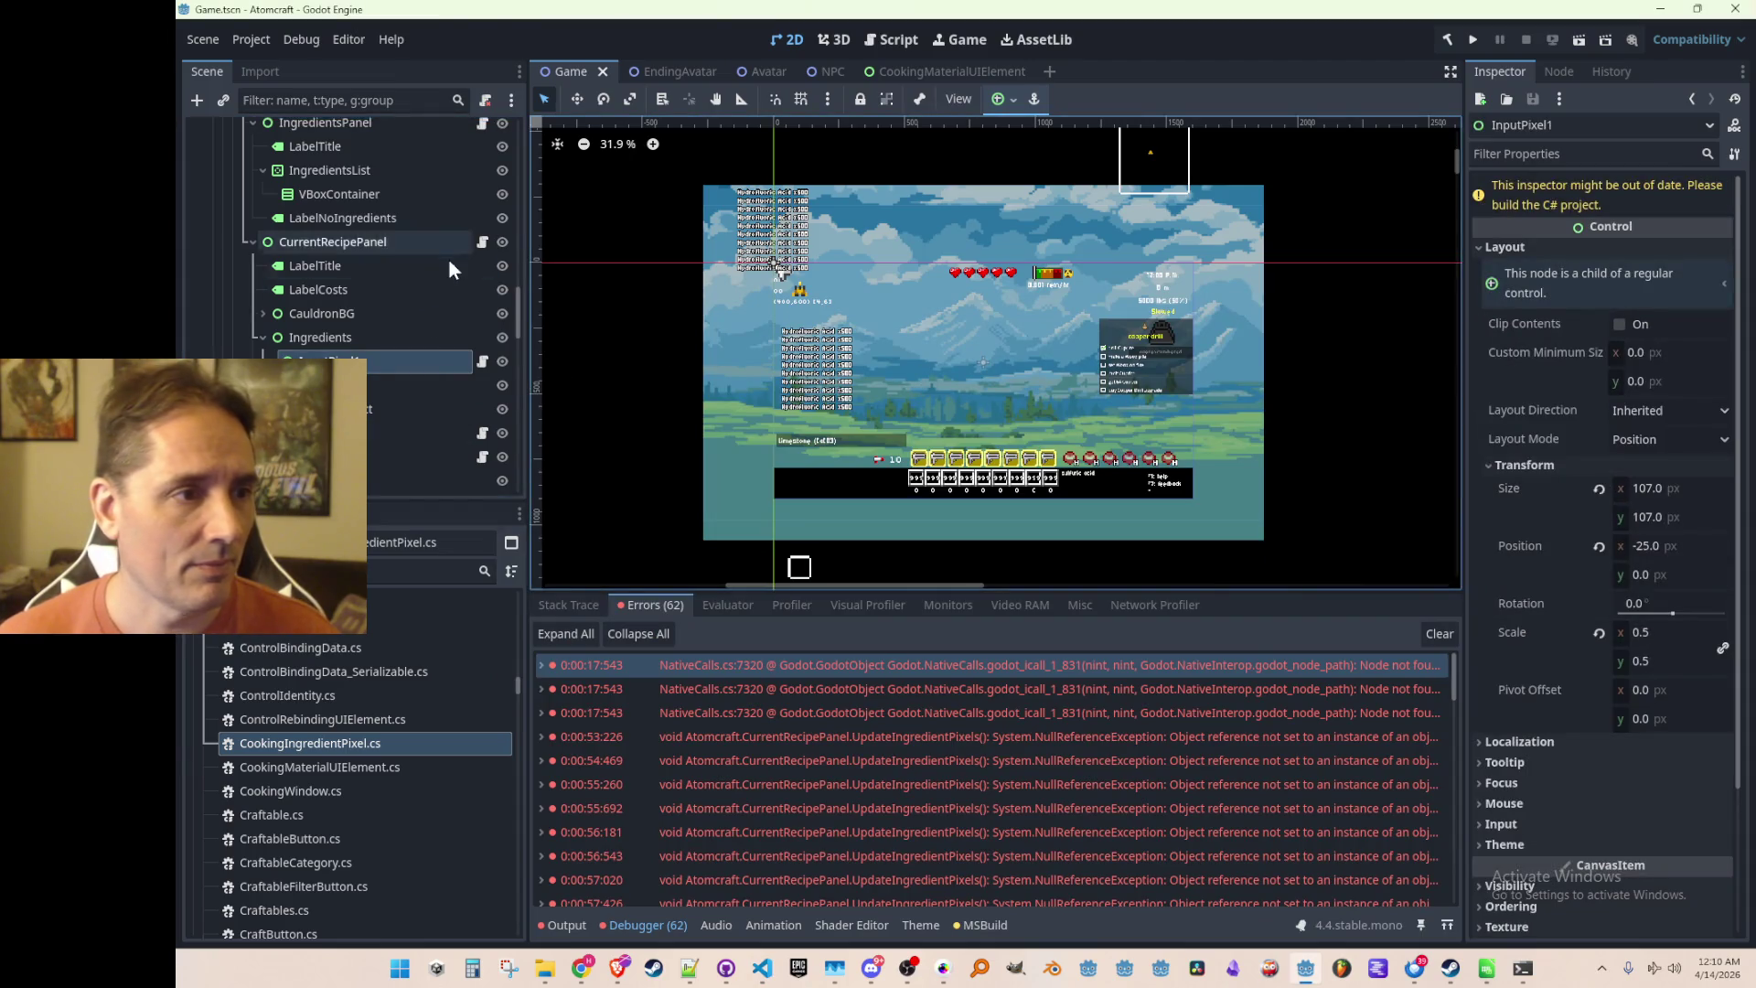
Unhide the Cooking window in the scene and frame it on the canvas
{"action": "scroll", "coordinate": [450, 250], "scroll_direction": "up", "scroll_amount": 3}
{"action": "left_click", "coordinate": [501, 239]}
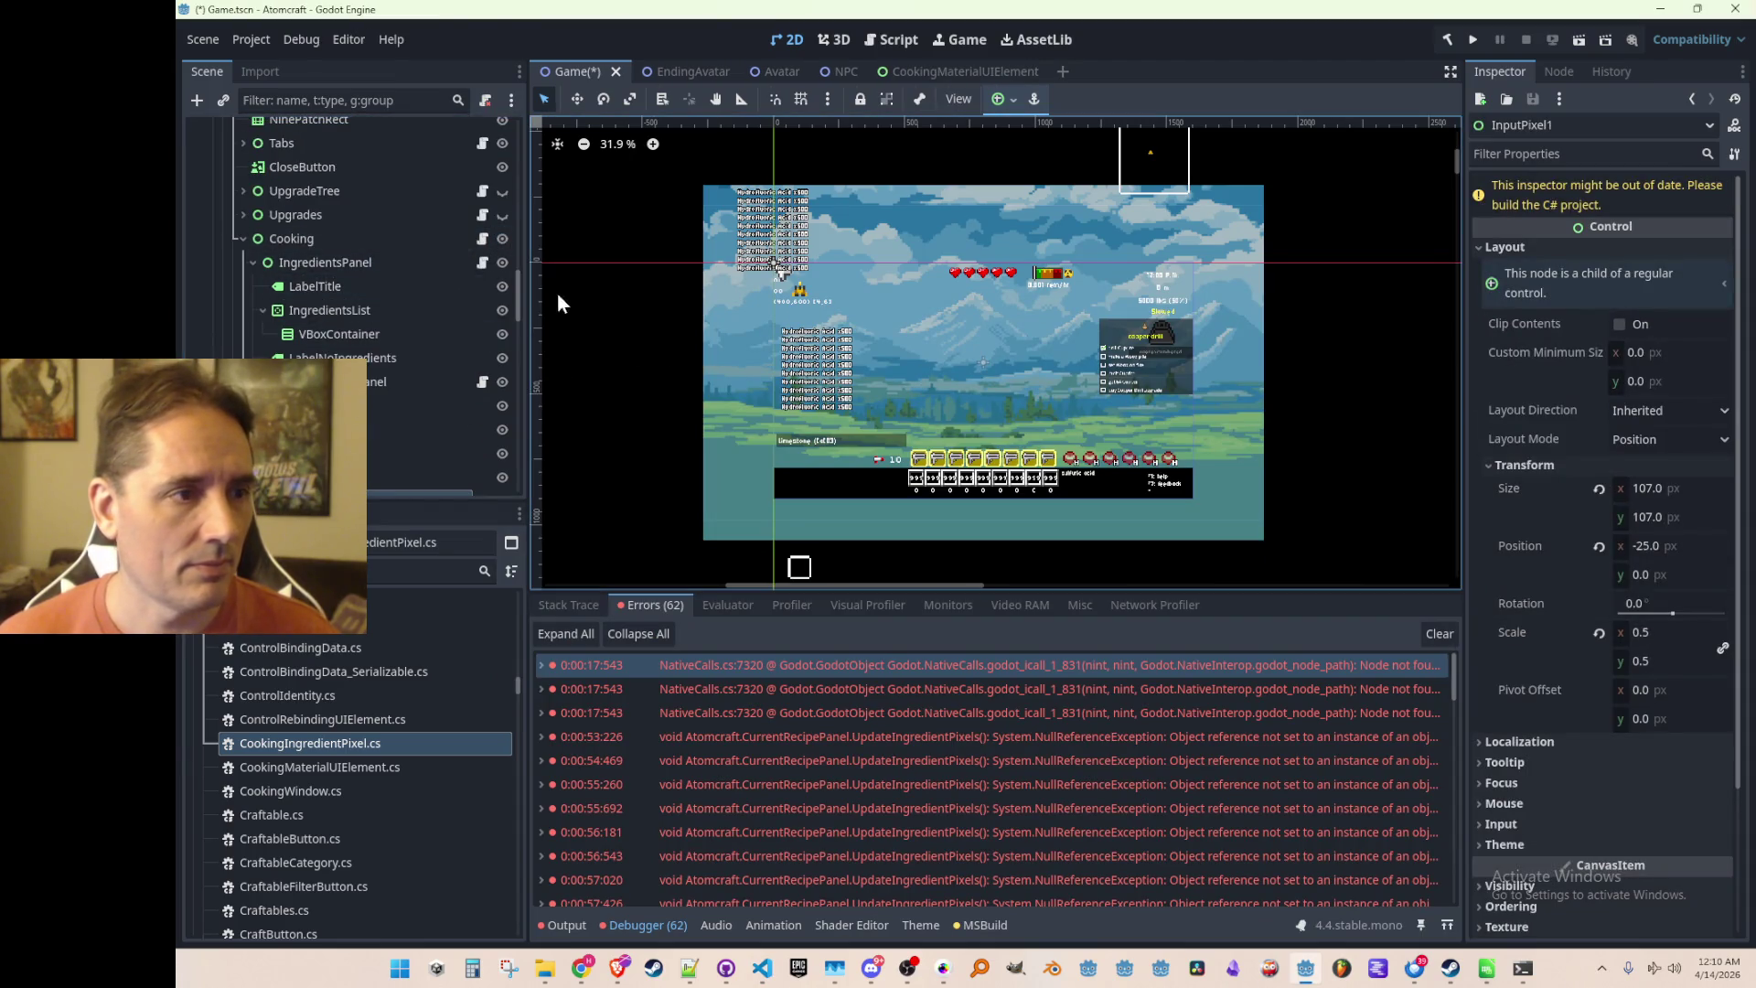
{"action": "scroll", "coordinate": [484, 296], "scroll_direction": "up", "scroll_amount": 1}
{"action": "left_click", "coordinate": [502, 119]}
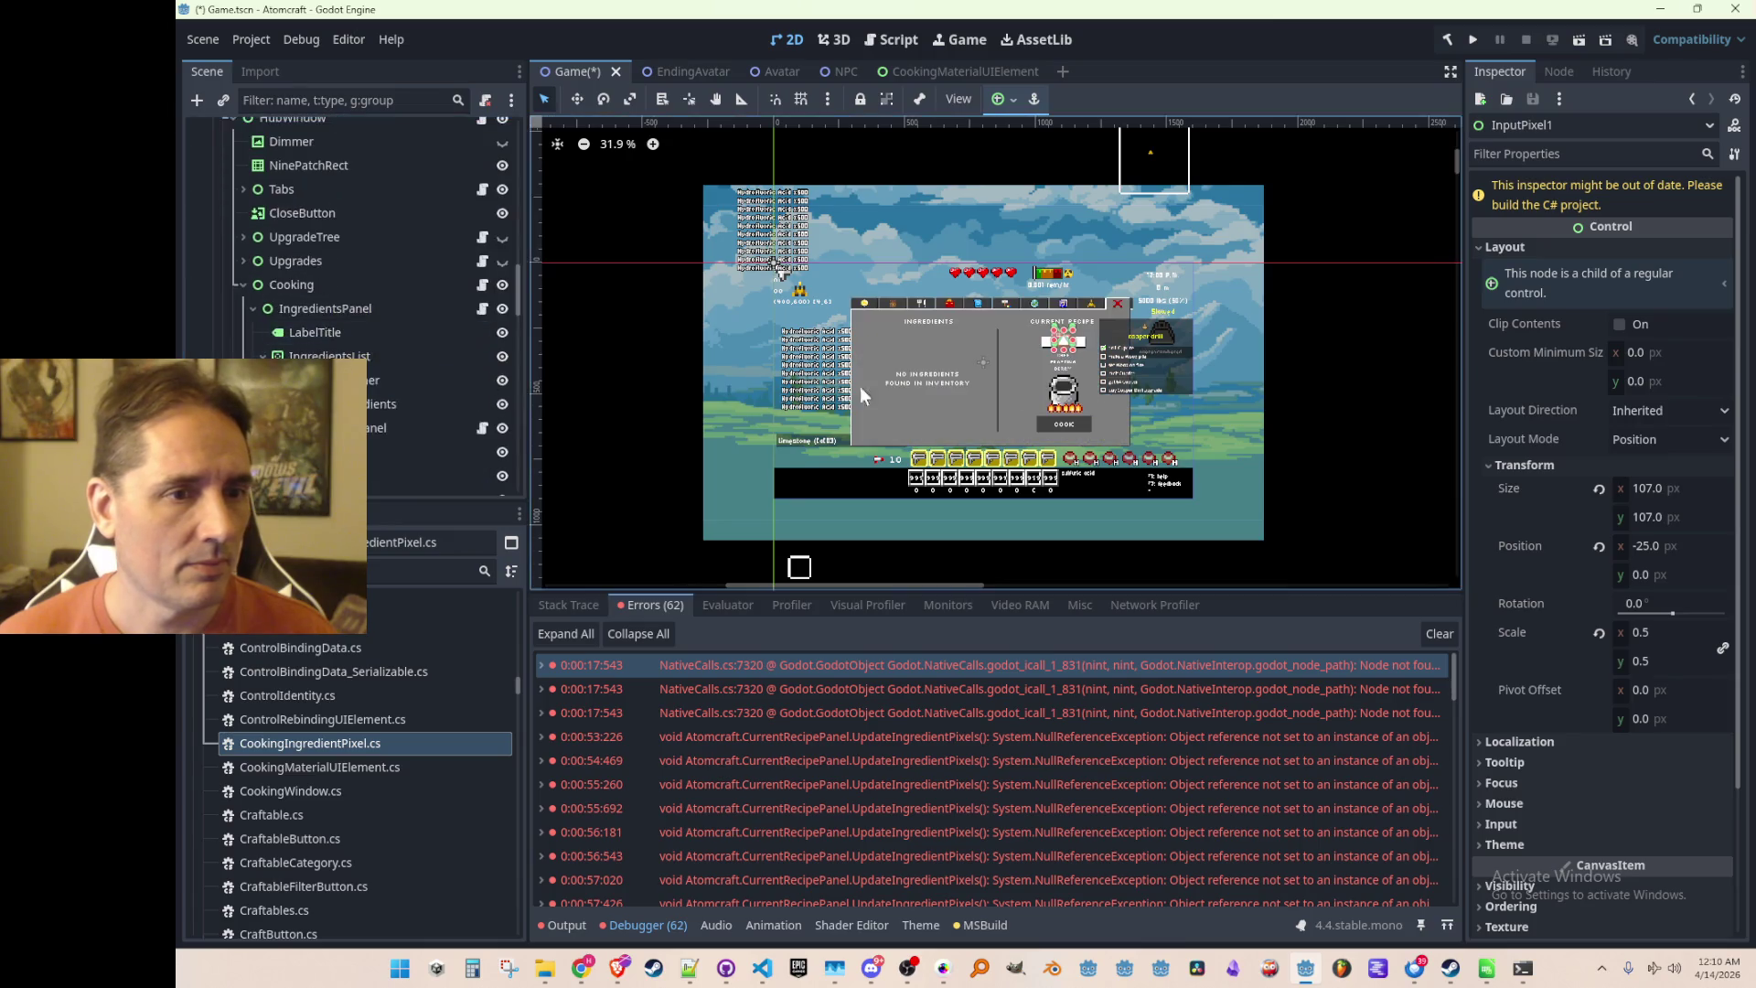
{"action": "scroll", "coordinate": [1072, 362], "scroll_direction": "up", "scroll_amount": 5}
{"action": "scroll", "coordinate": [347, 384], "scroll_direction": "down", "scroll_amount": 4}
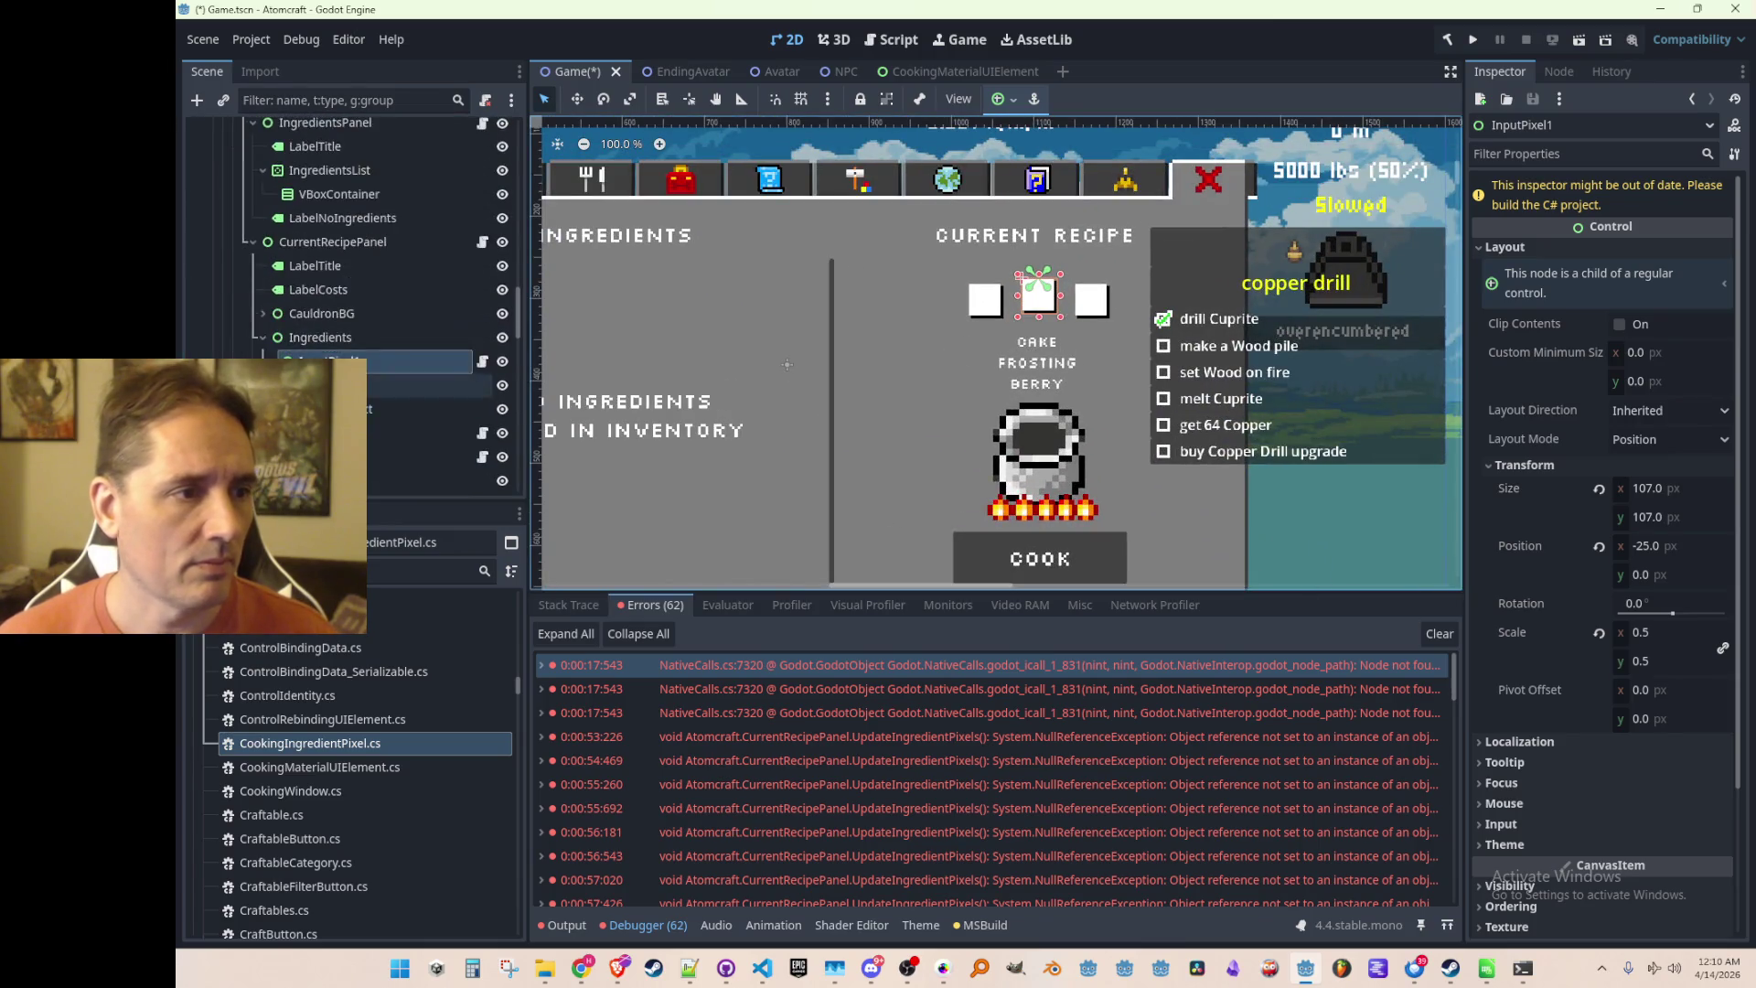
{"action": "scroll", "coordinate": [347, 320], "scroll_direction": "down", "scroll_amount": 2}
Expand InputPixel1 in the Scene dock and save the scene
{"action": "left_click", "coordinate": [305, 315]}
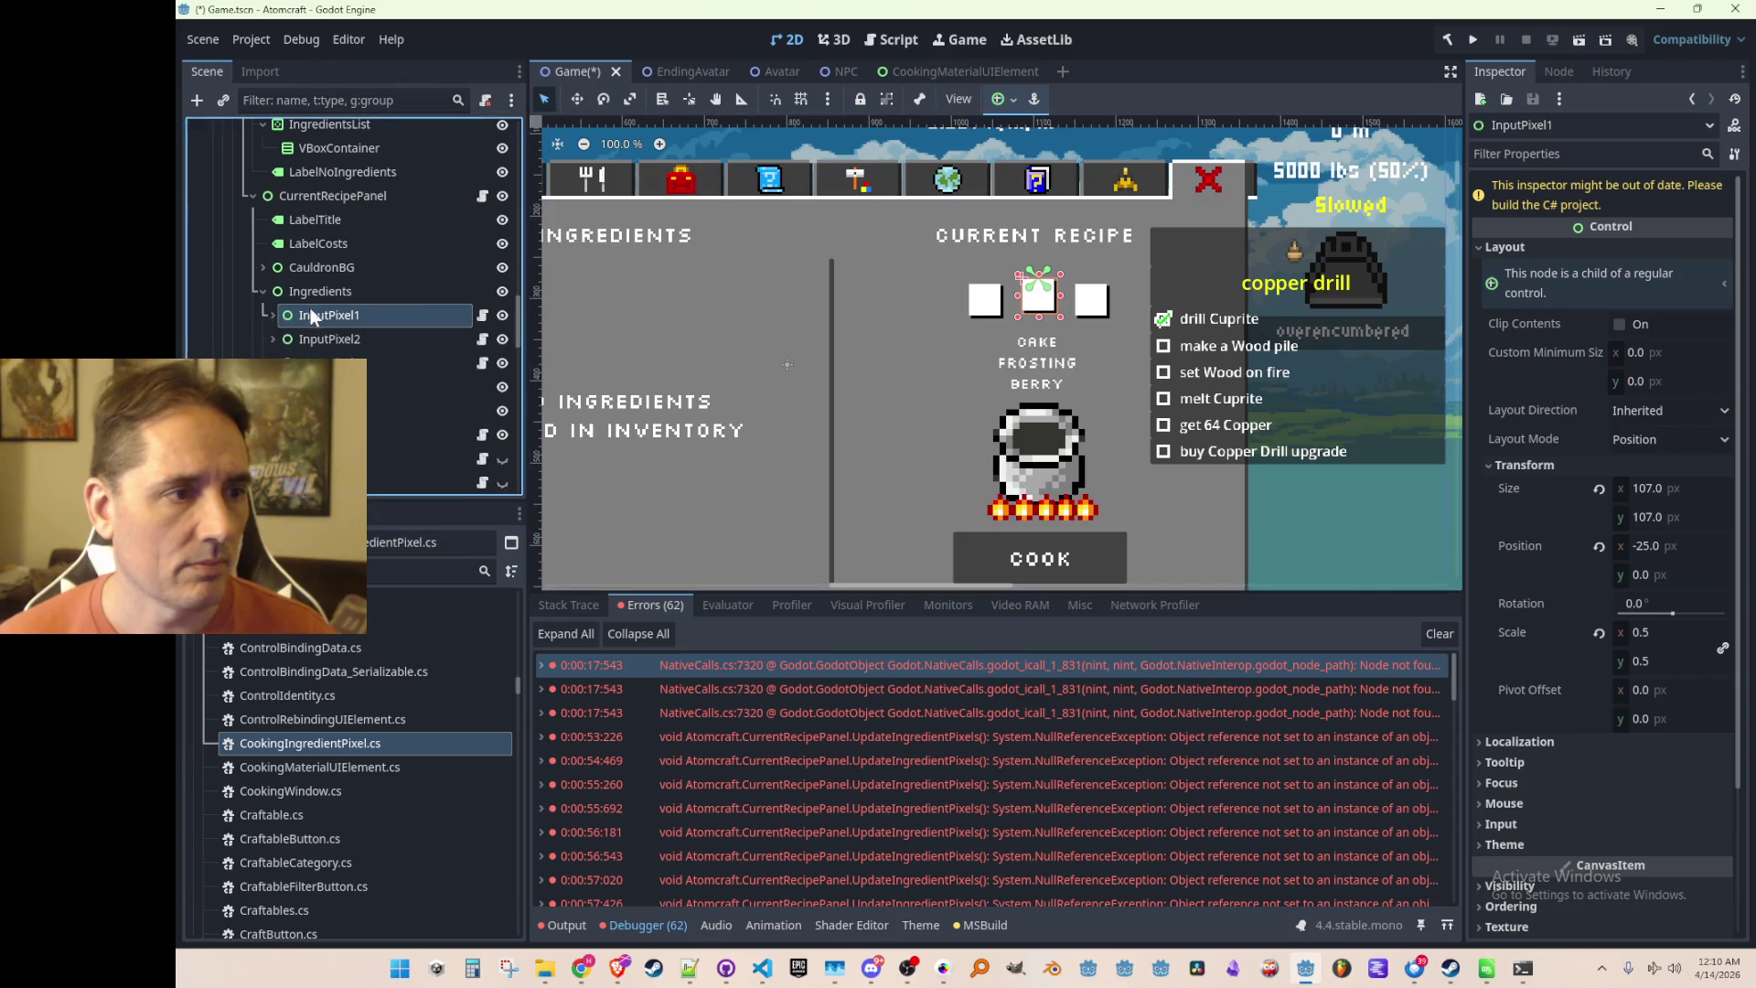
{"action": "scroll", "coordinate": [886, 294], "scroll_direction": "up", "scroll_amount": 2}
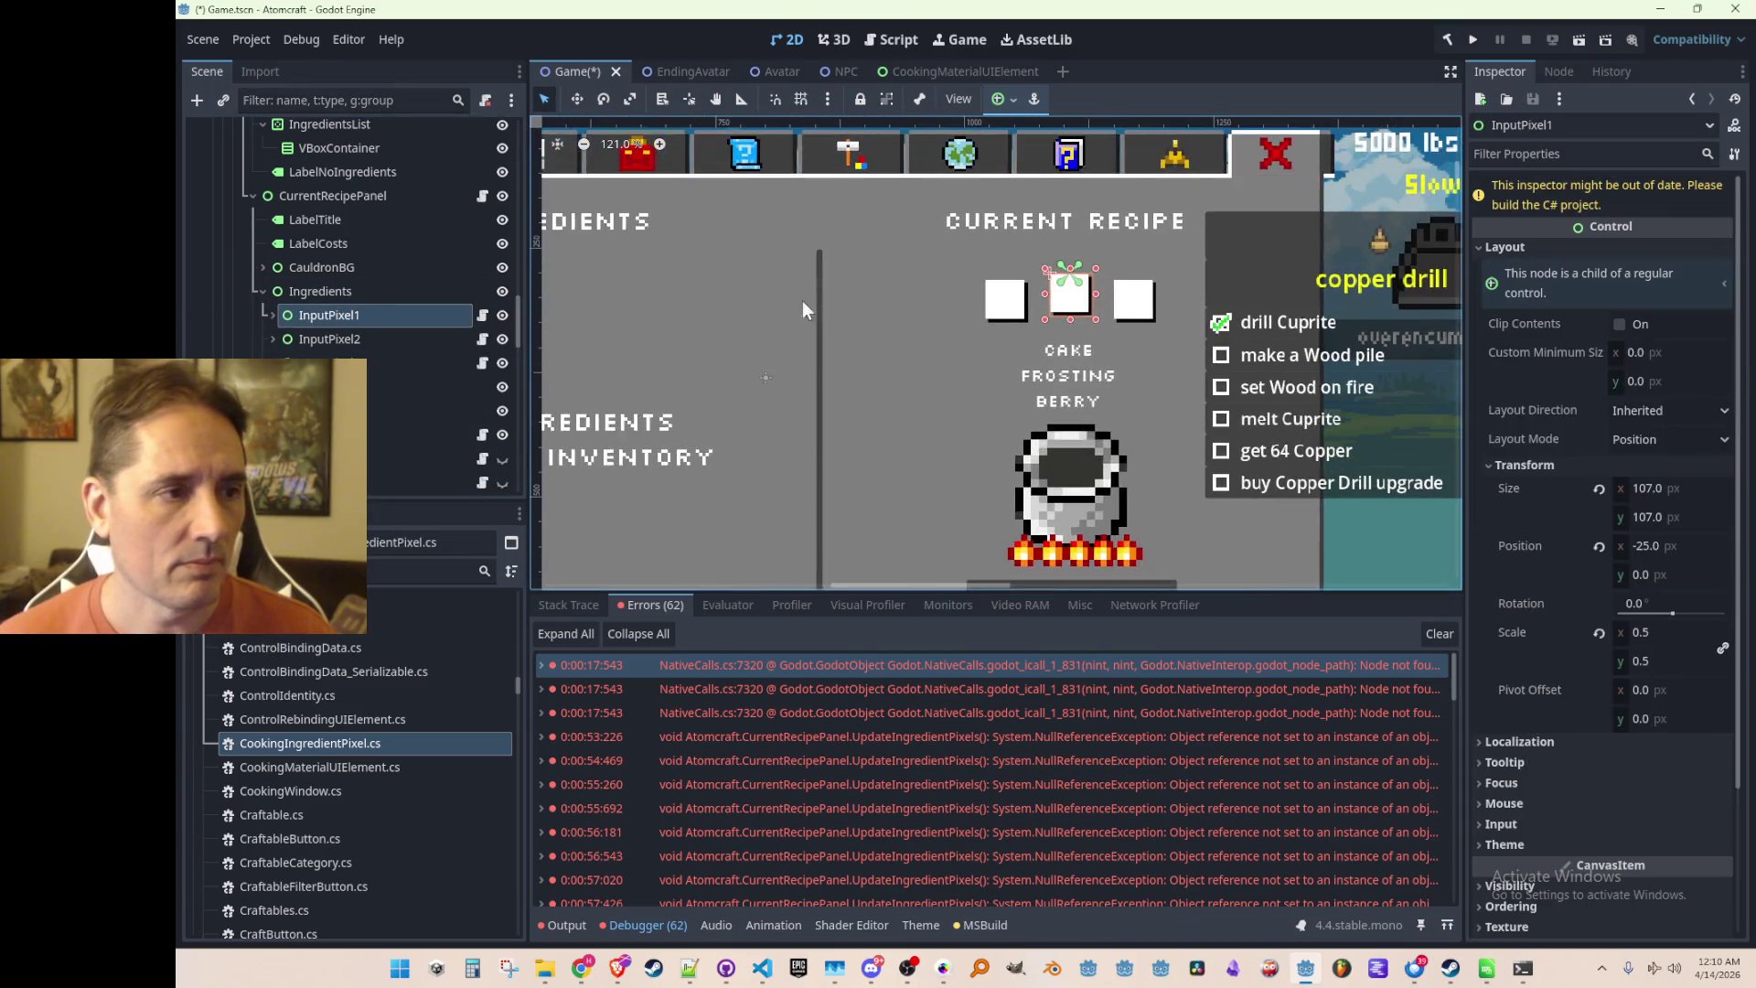
{"action": "left_click", "coordinate": [272, 316]}
{"action": "key", "text": "w"}
{"action": "key", "text": "ctrl+s"}
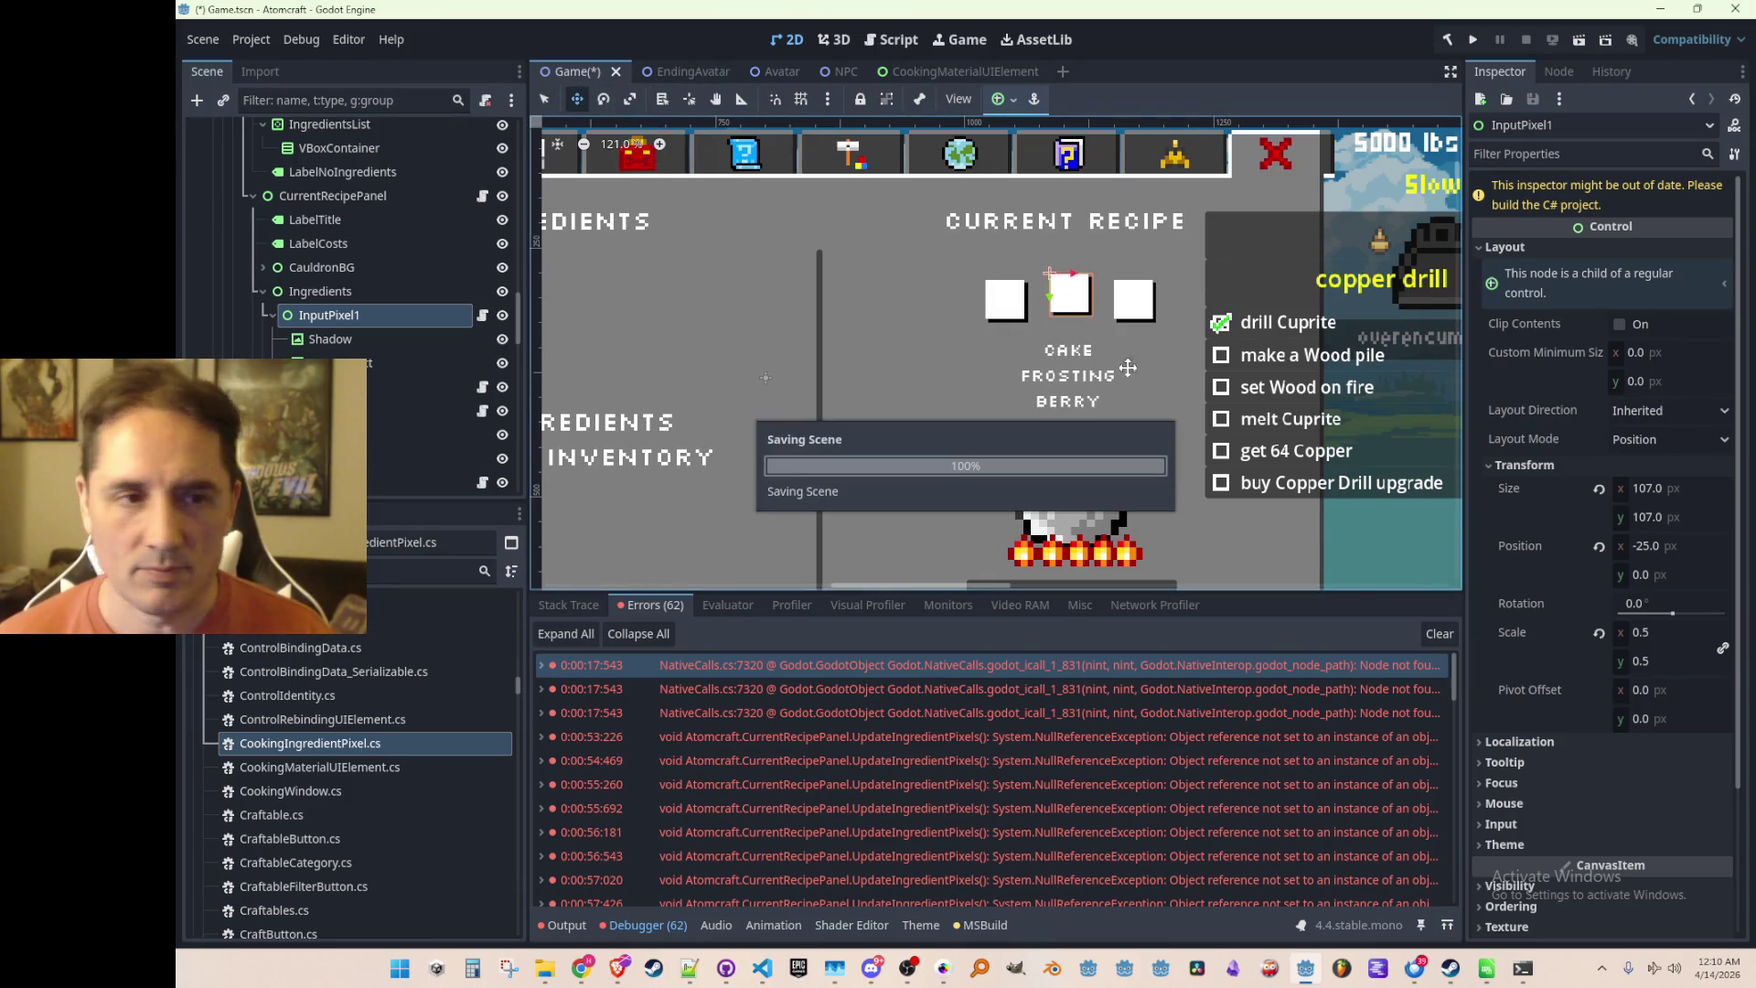
Select InputPixel1's TextureRect and bring up its Pivot Offset in the Inspector
{"action": "scroll", "coordinate": [877, 338], "scroll_direction": "up", "scroll_amount": 3}
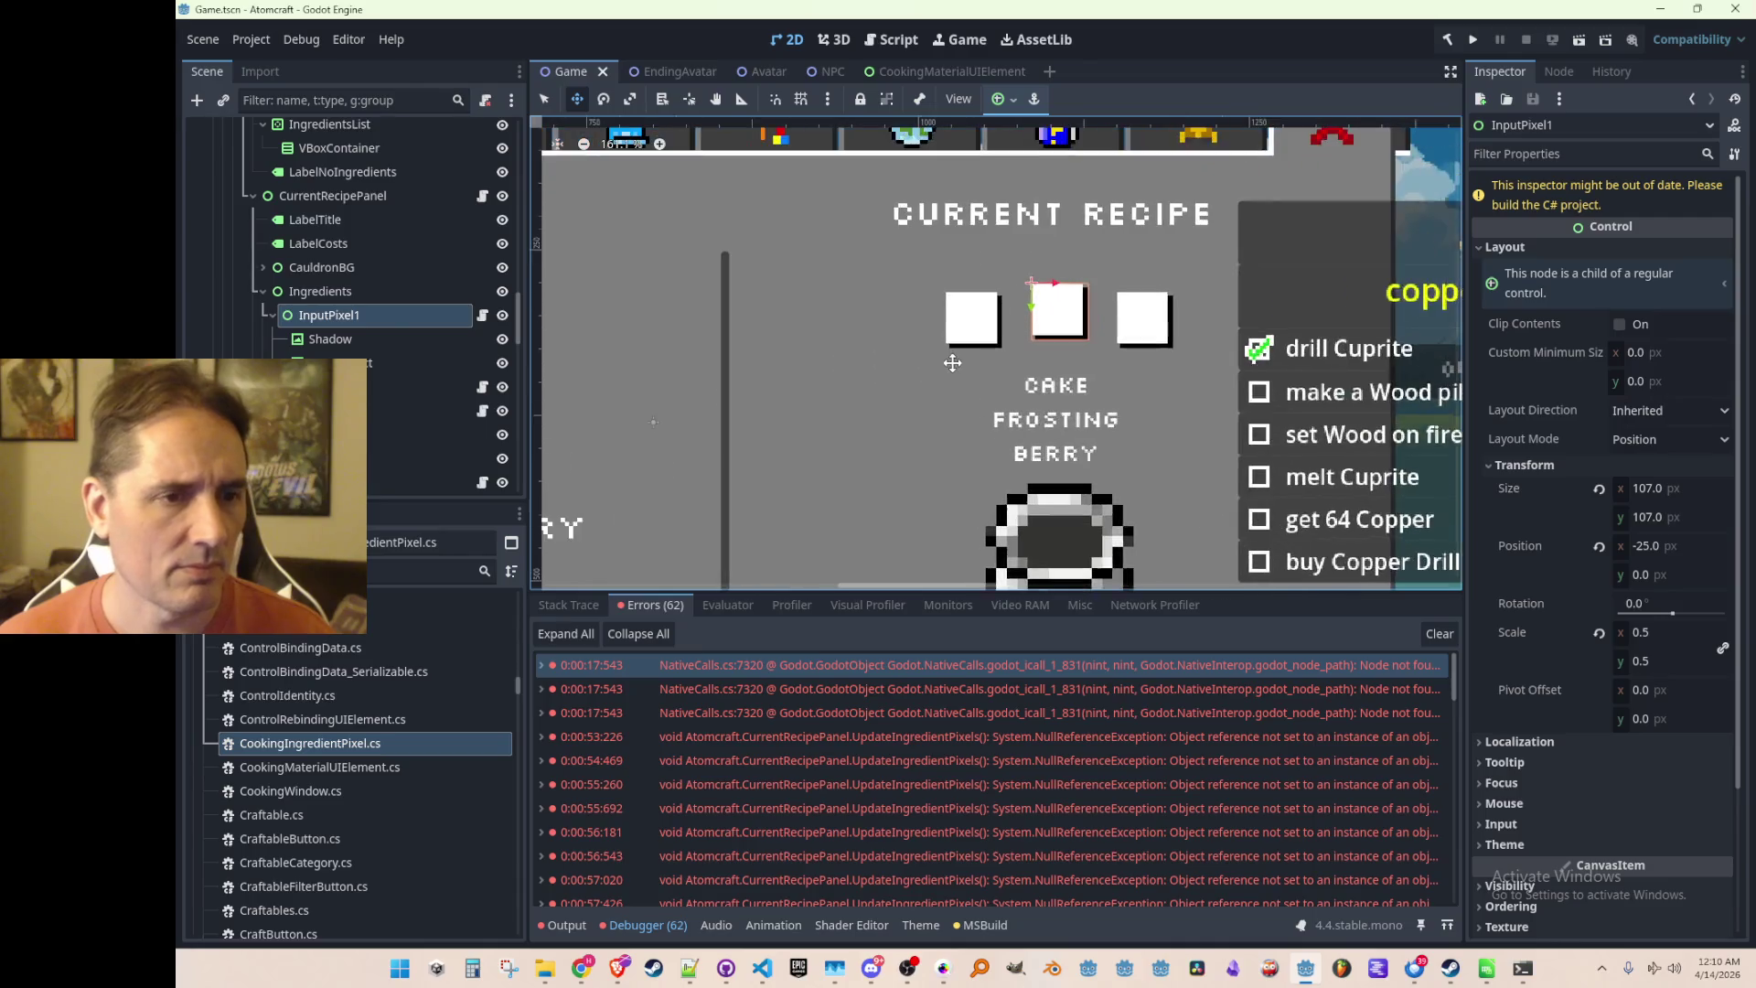
{"action": "left_click", "coordinate": [393, 344]}
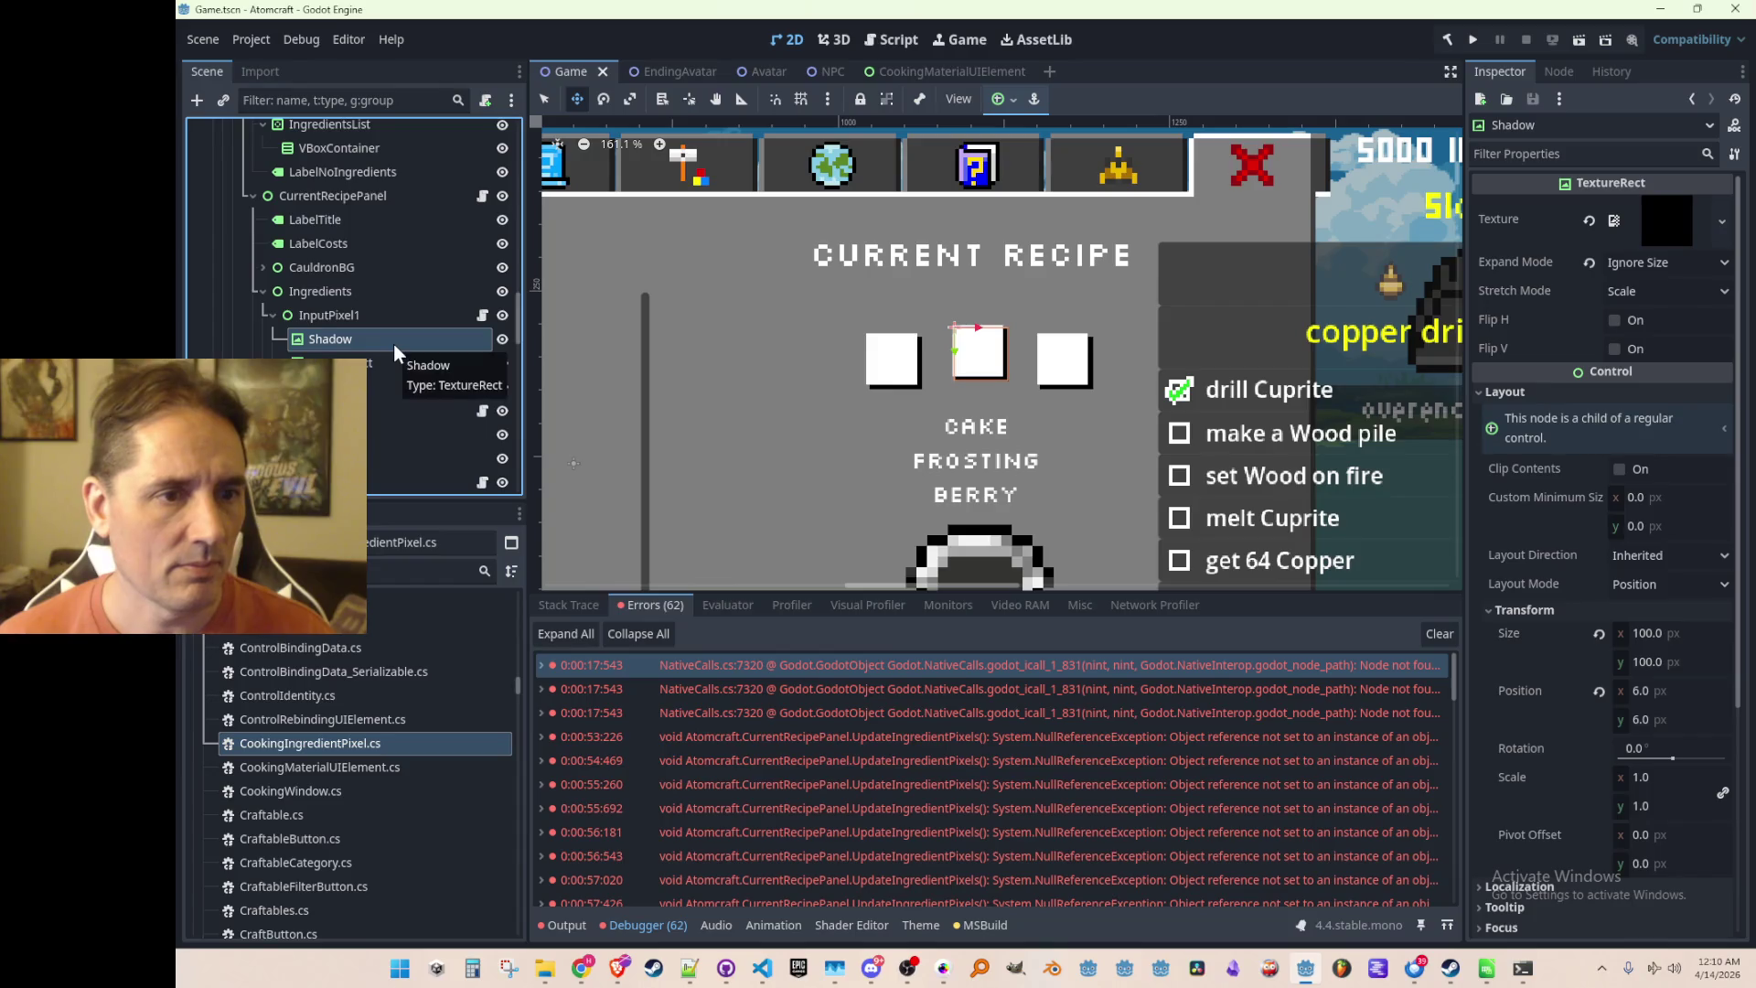
{"action": "left_click", "coordinate": [384, 366]}
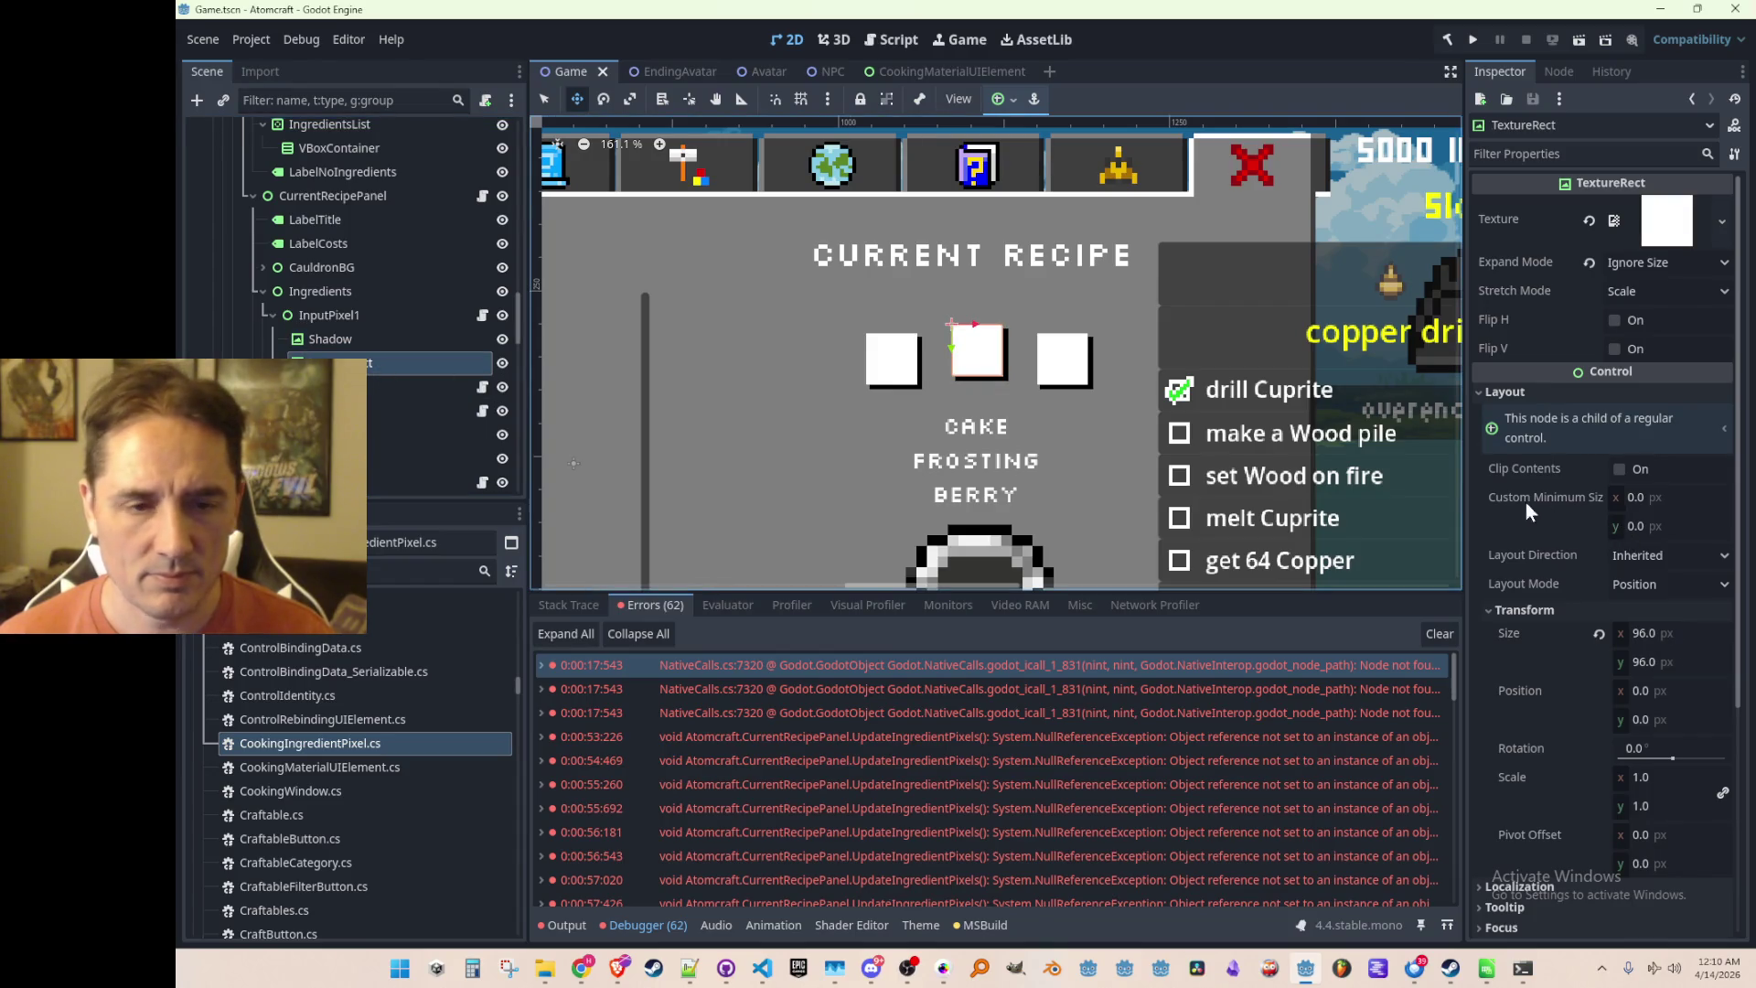
{"action": "scroll", "coordinate": [1551, 503], "scroll_direction": "down", "scroll_amount": 3}
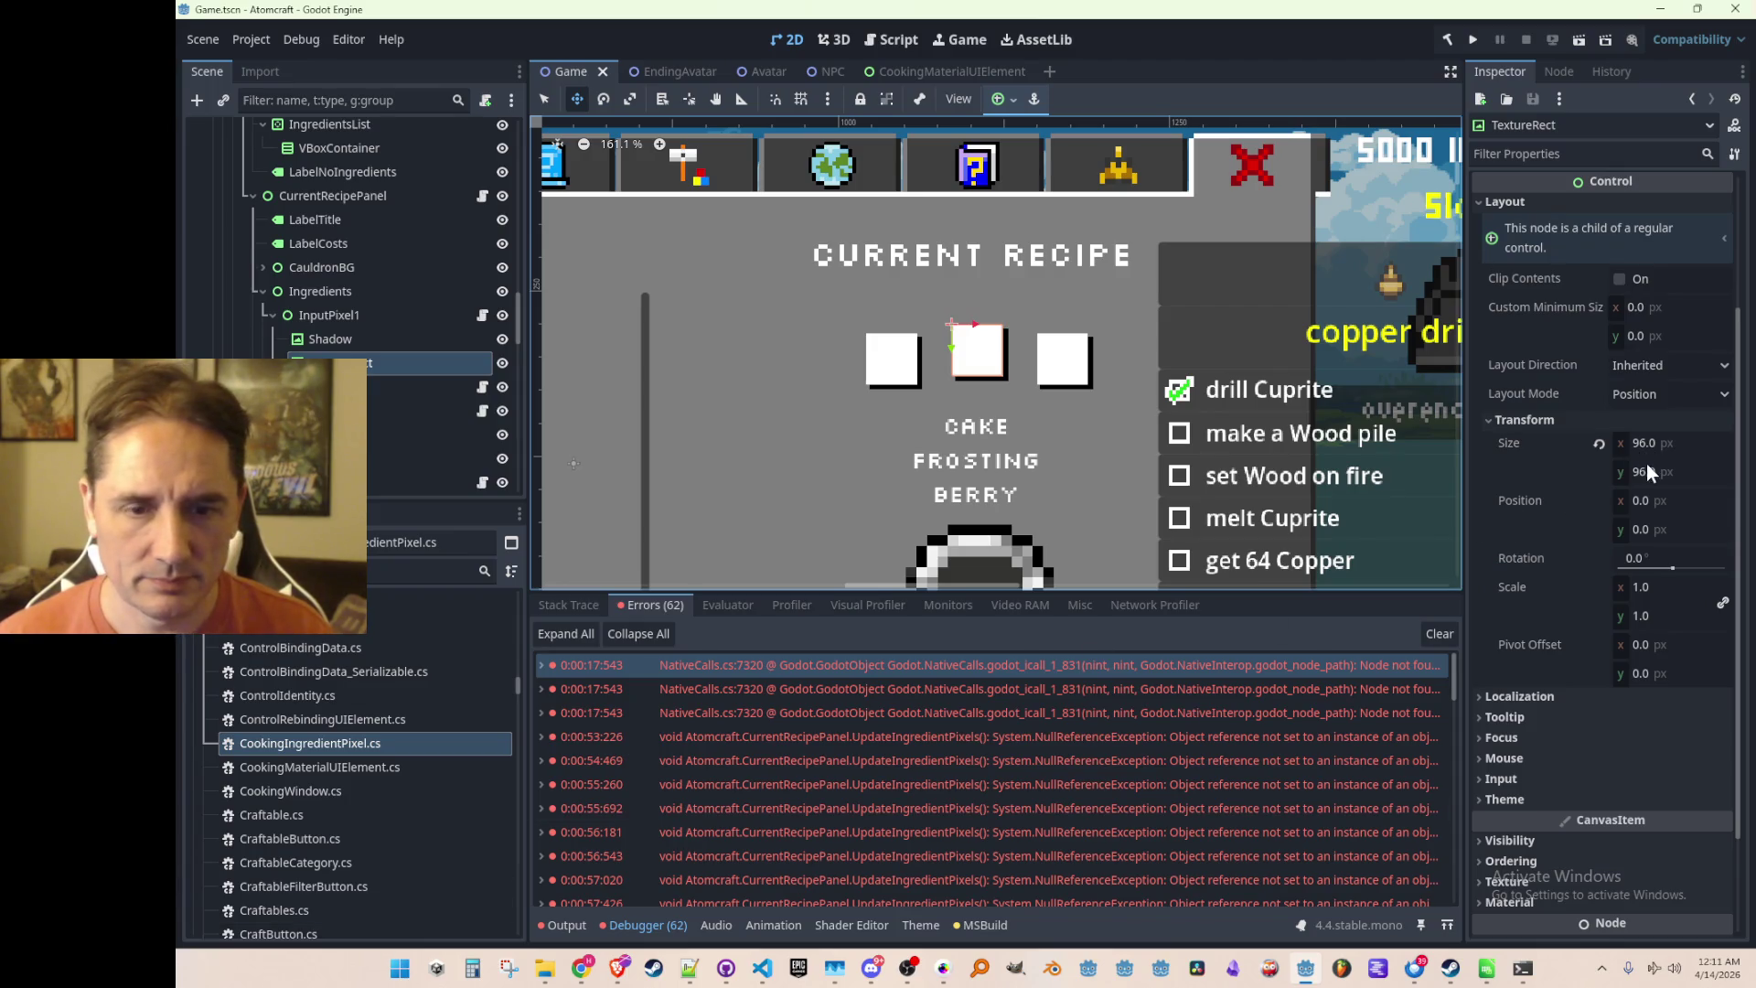
{"action": "left_click", "coordinate": [1675, 643]}
Set InputPixel1's TextureRect pivot offset to 48, 48 and save the scene
{"action": "type", "text": "48"}
{"action": "key", "text": "Tab"}
{"action": "type", "text": "48"}
{"action": "key", "text": "Return"}
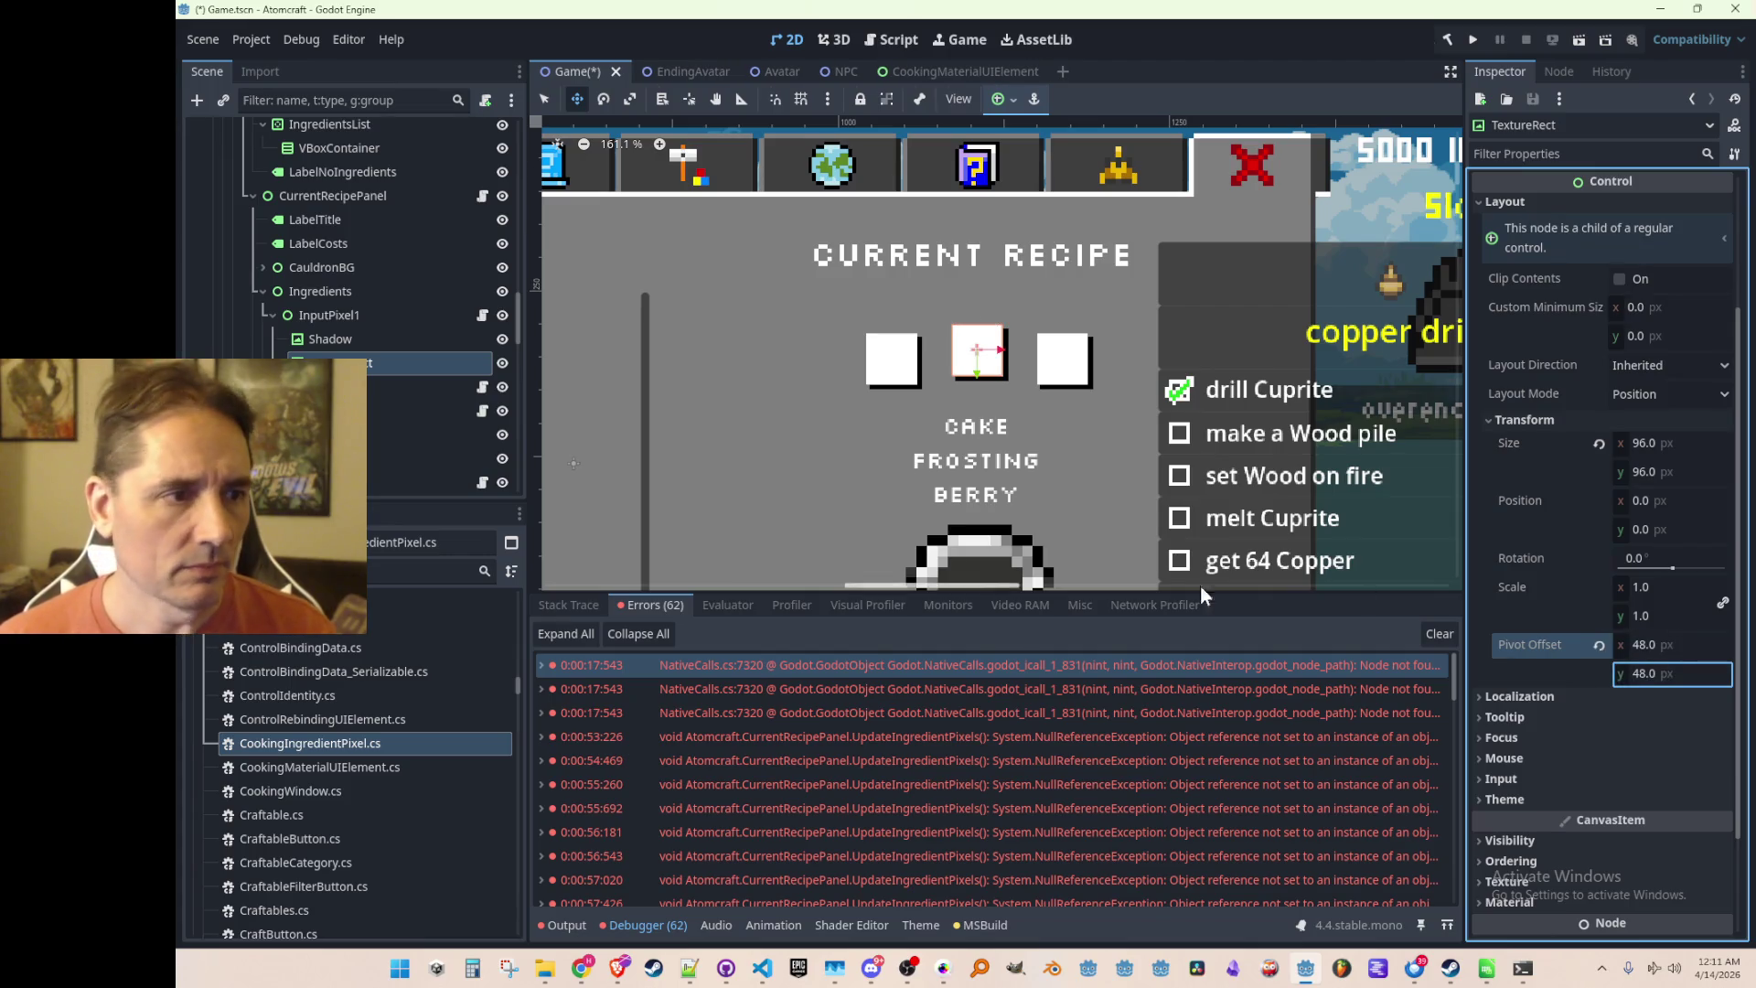
{"action": "key", "text": "ctrl+s"}
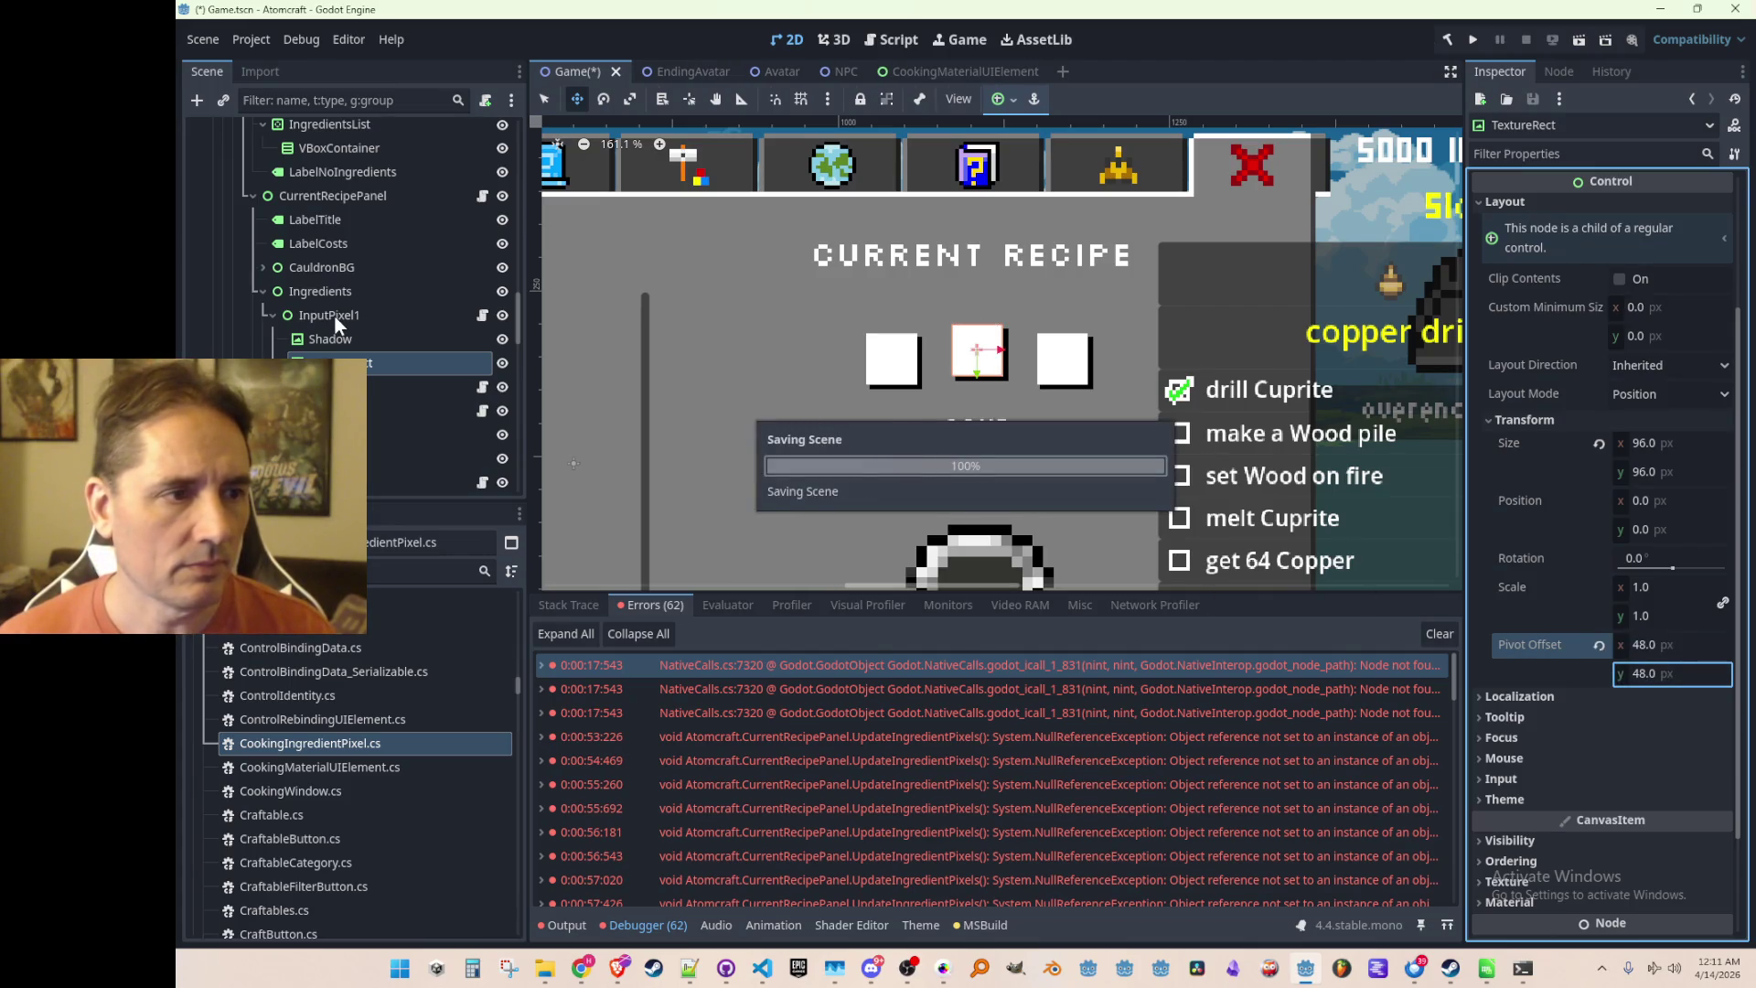
Reselect InputPixel1's TextureRect and copy its 48, 48 pivot offset
{"action": "left_click", "coordinate": [335, 317]}
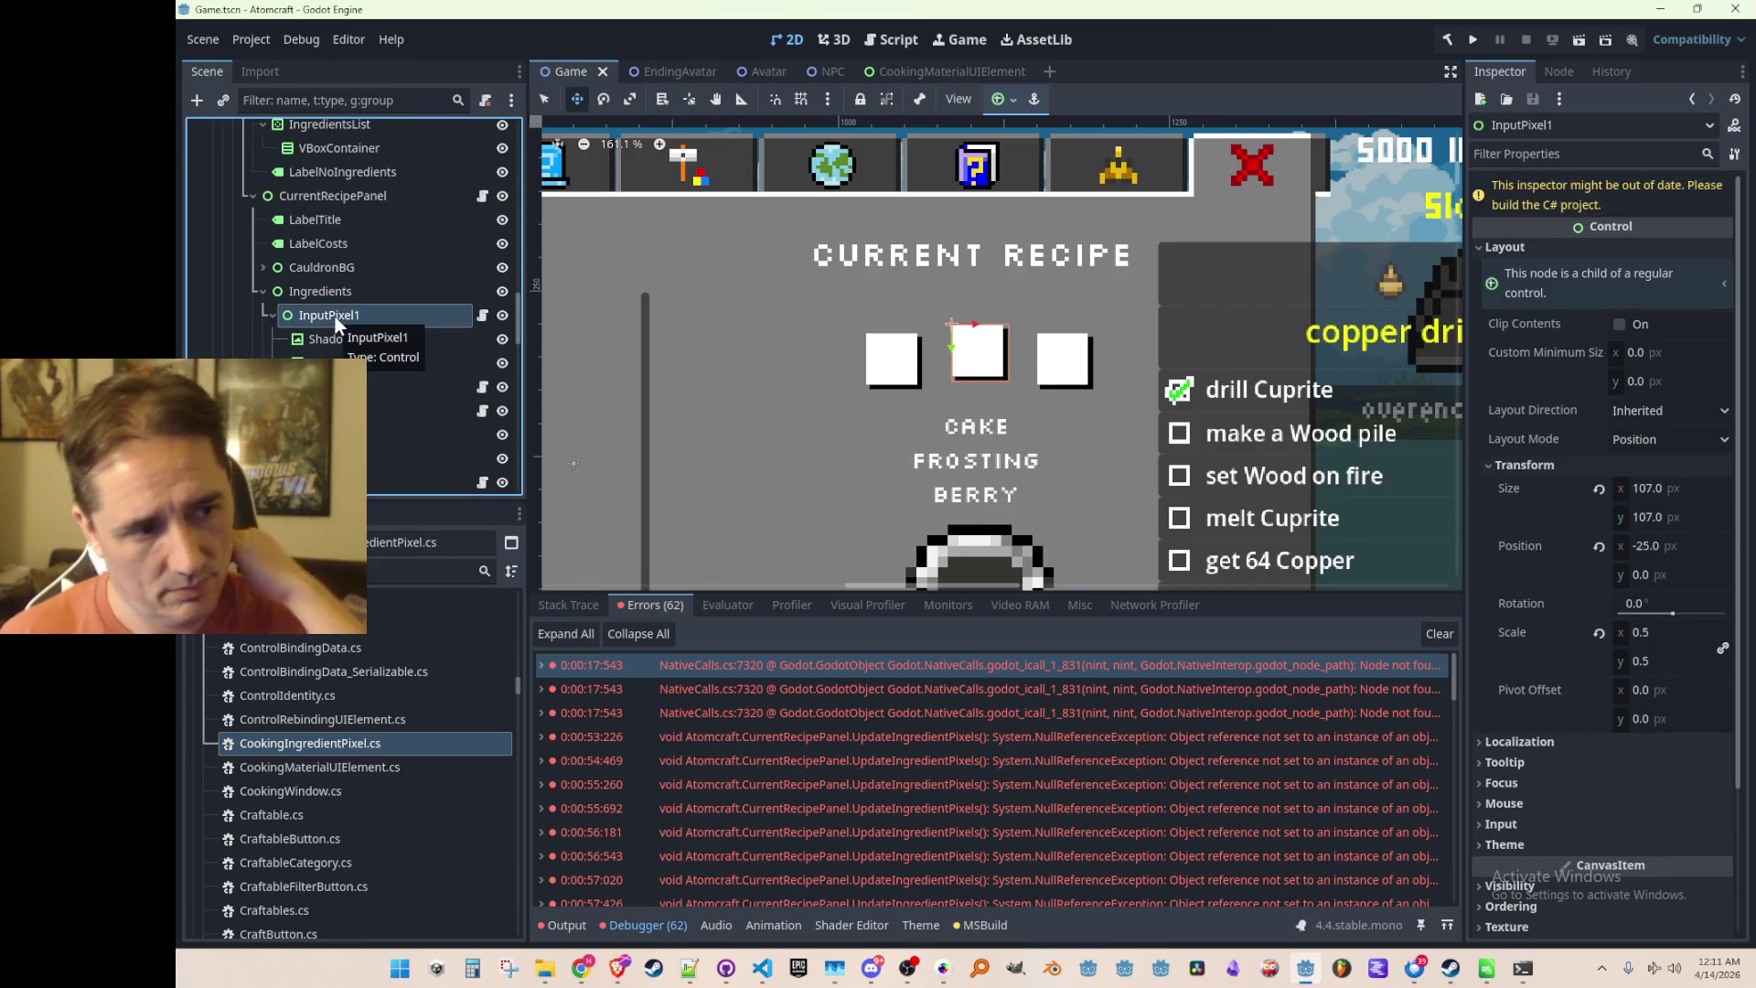
{"action": "left_click", "coordinate": [271, 315]}
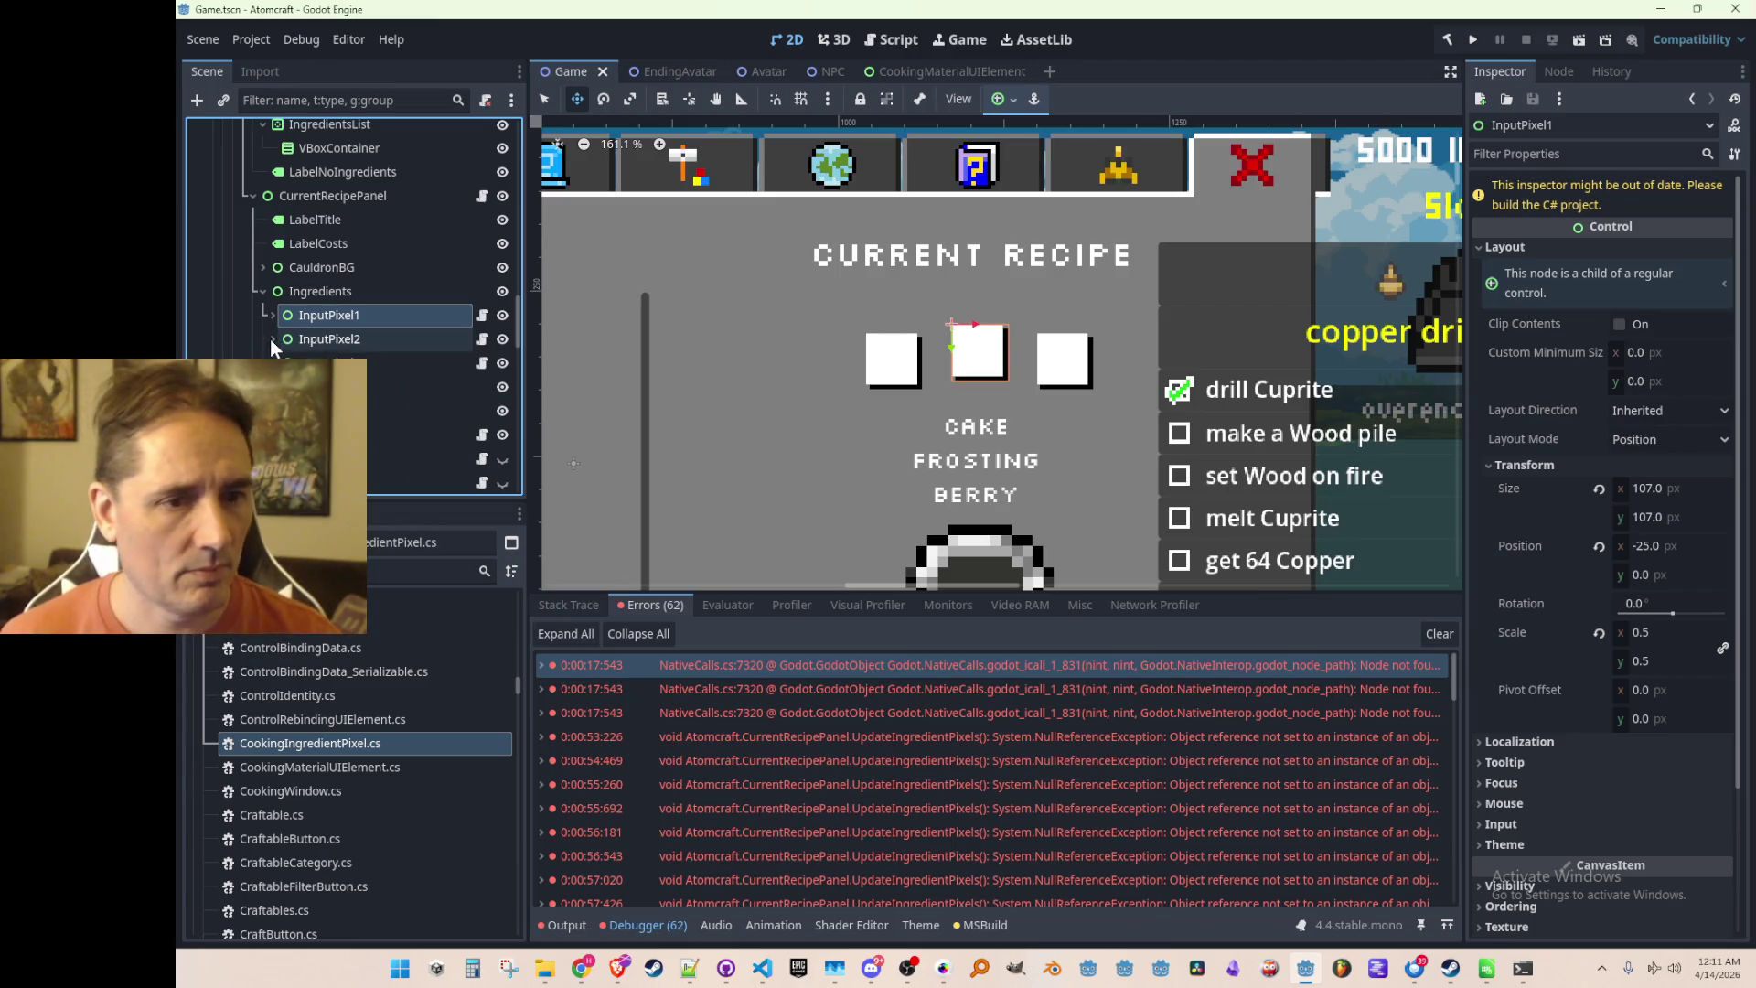
{"action": "left_click", "coordinate": [272, 315]}
{"action": "left_click", "coordinate": [331, 362]}
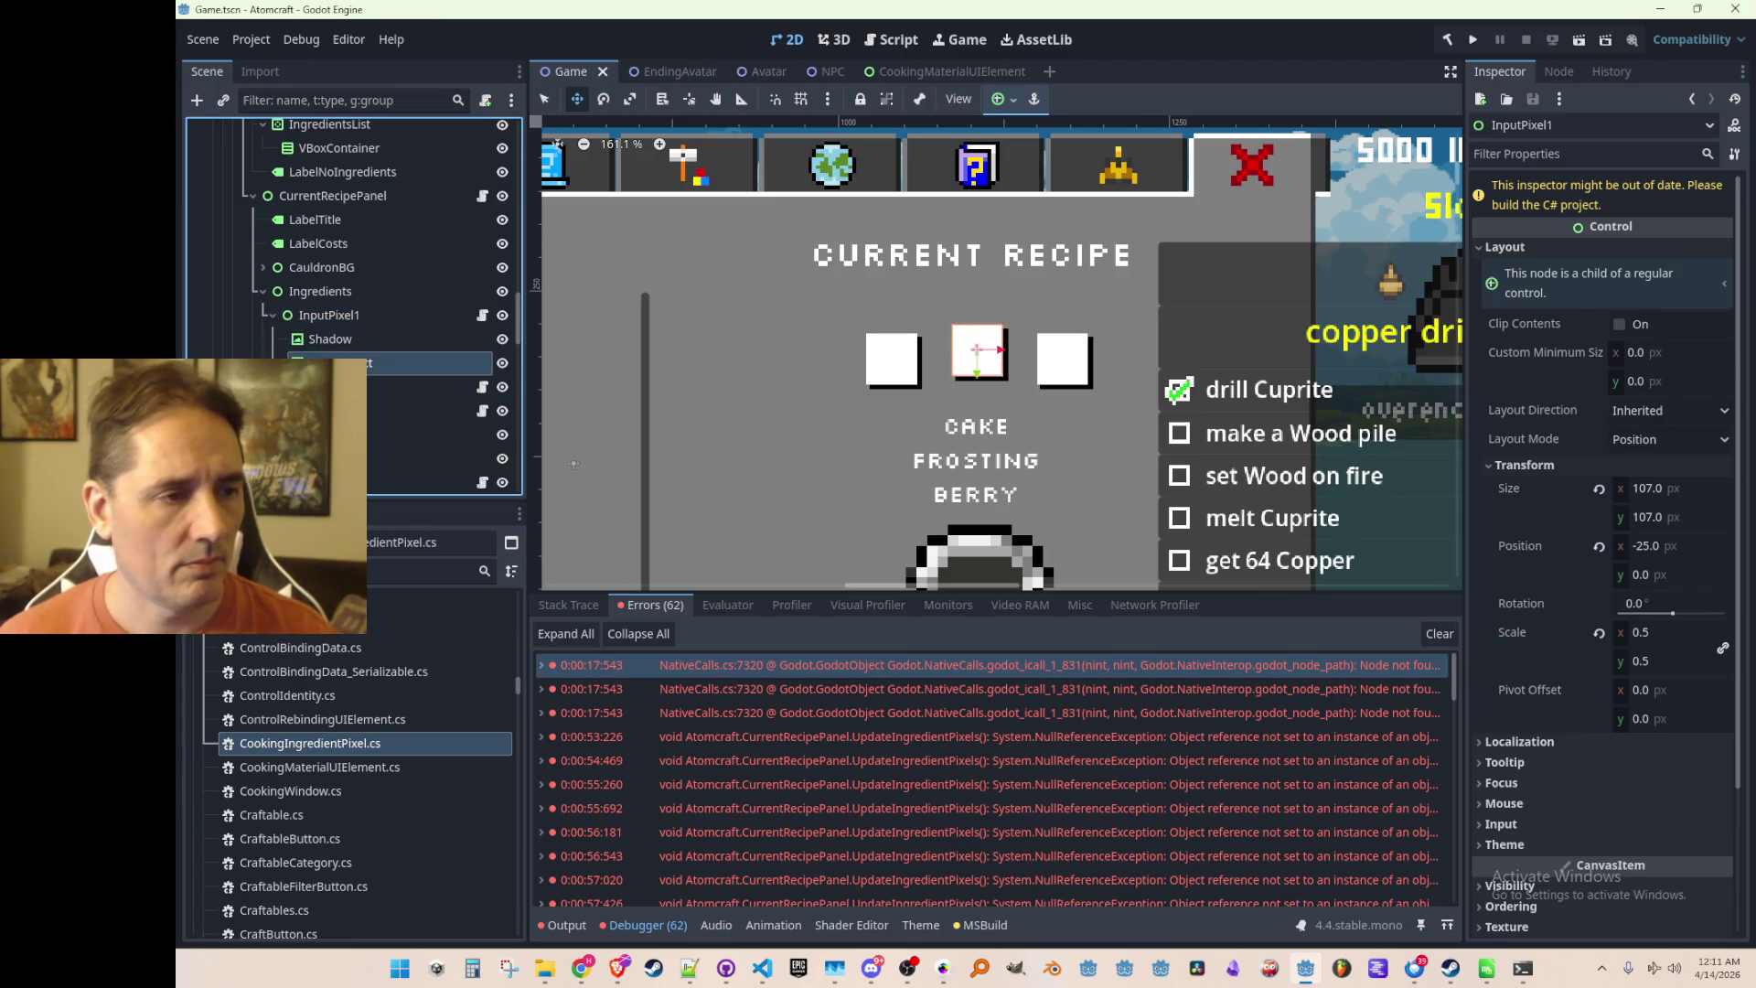
{"action": "right_click", "coordinate": [331, 362]}
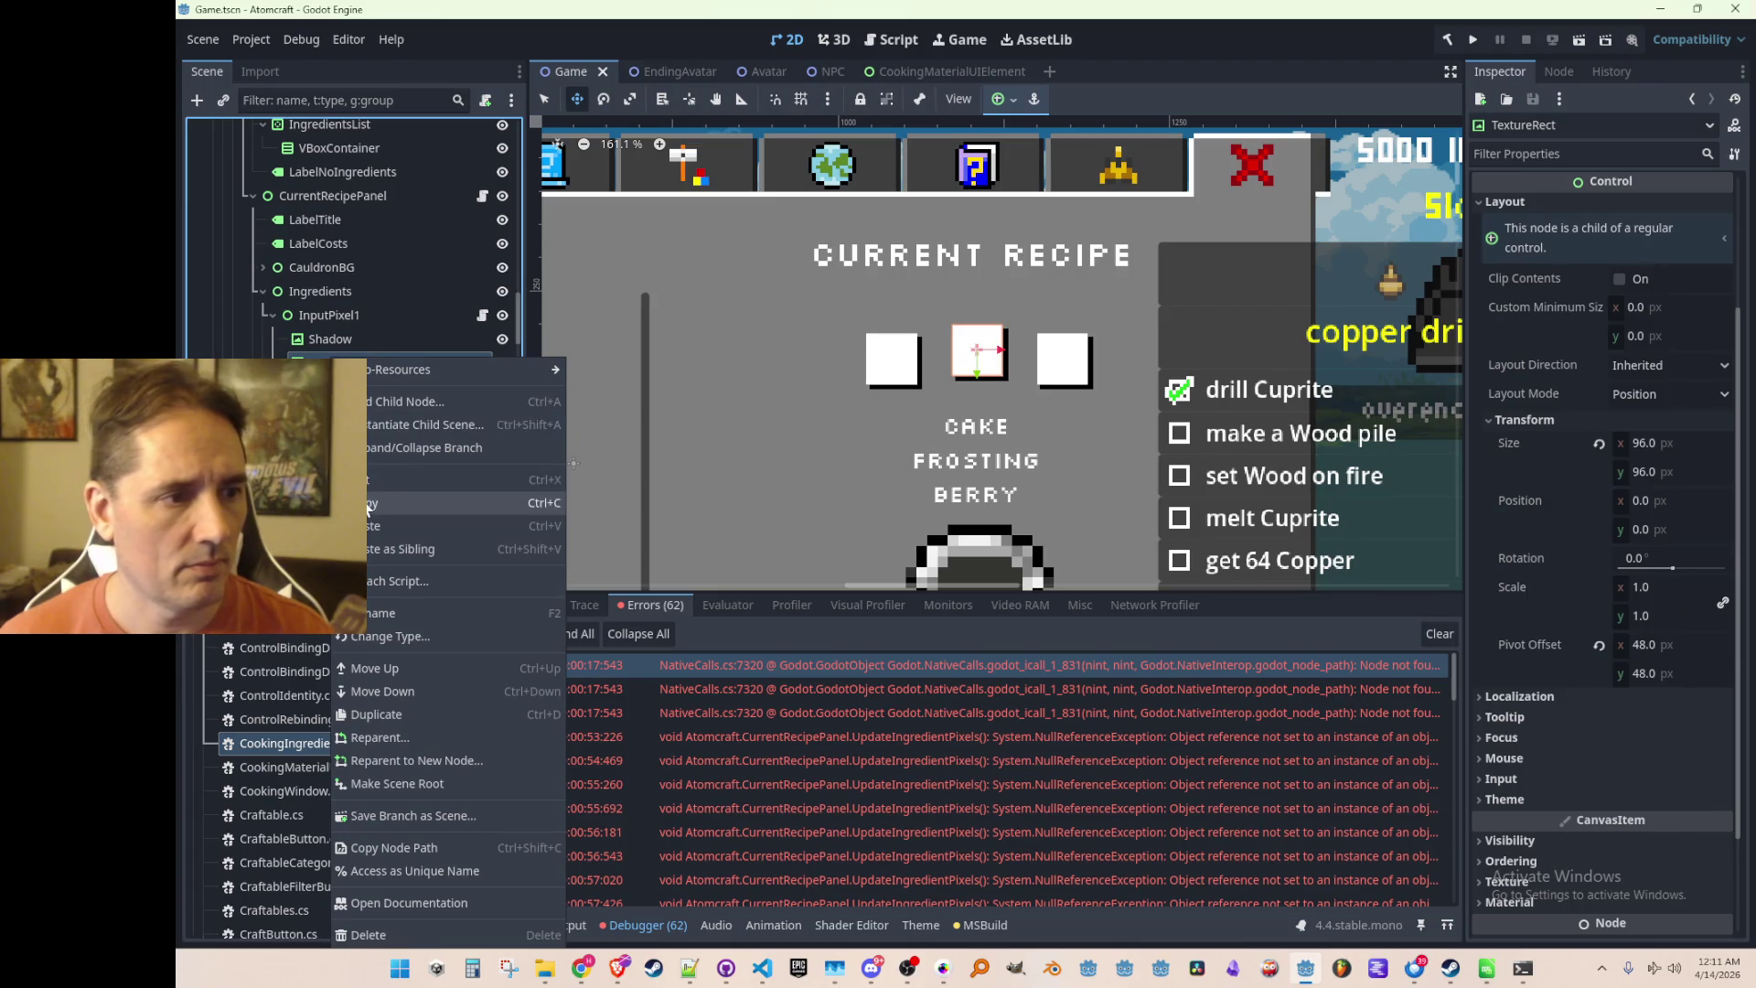
{"action": "key", "text": "Escape"}
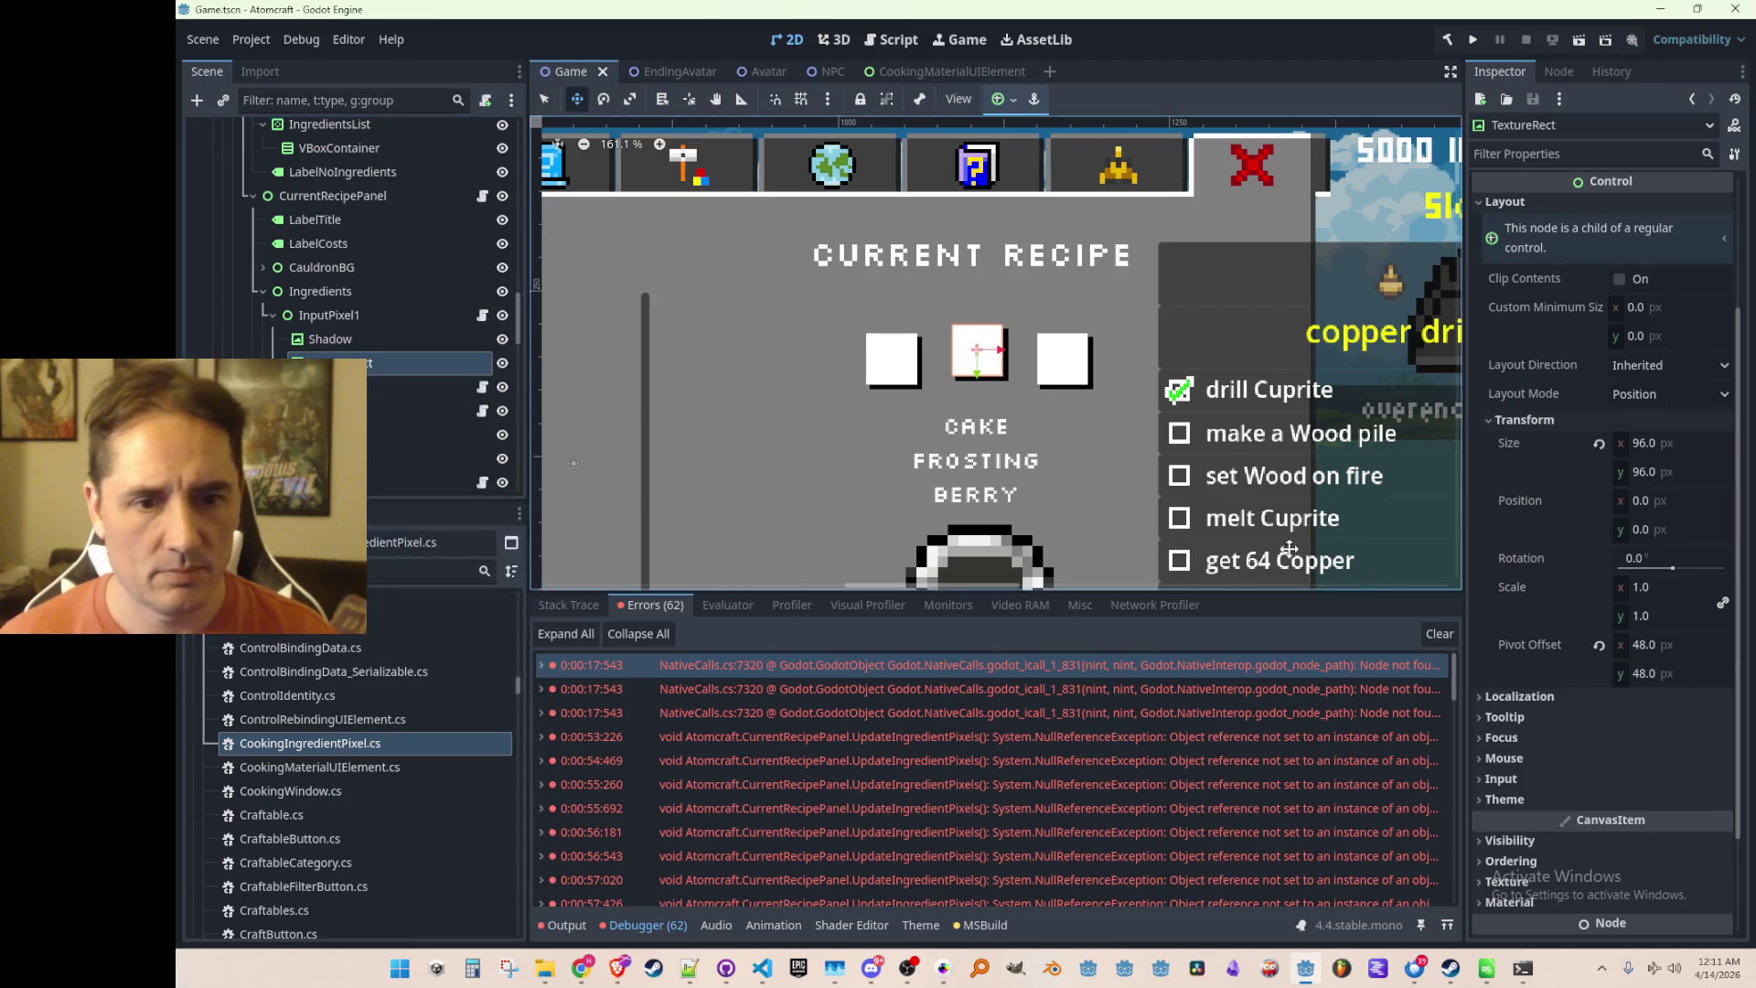
{"action": "right_click", "coordinate": [1533, 645]}
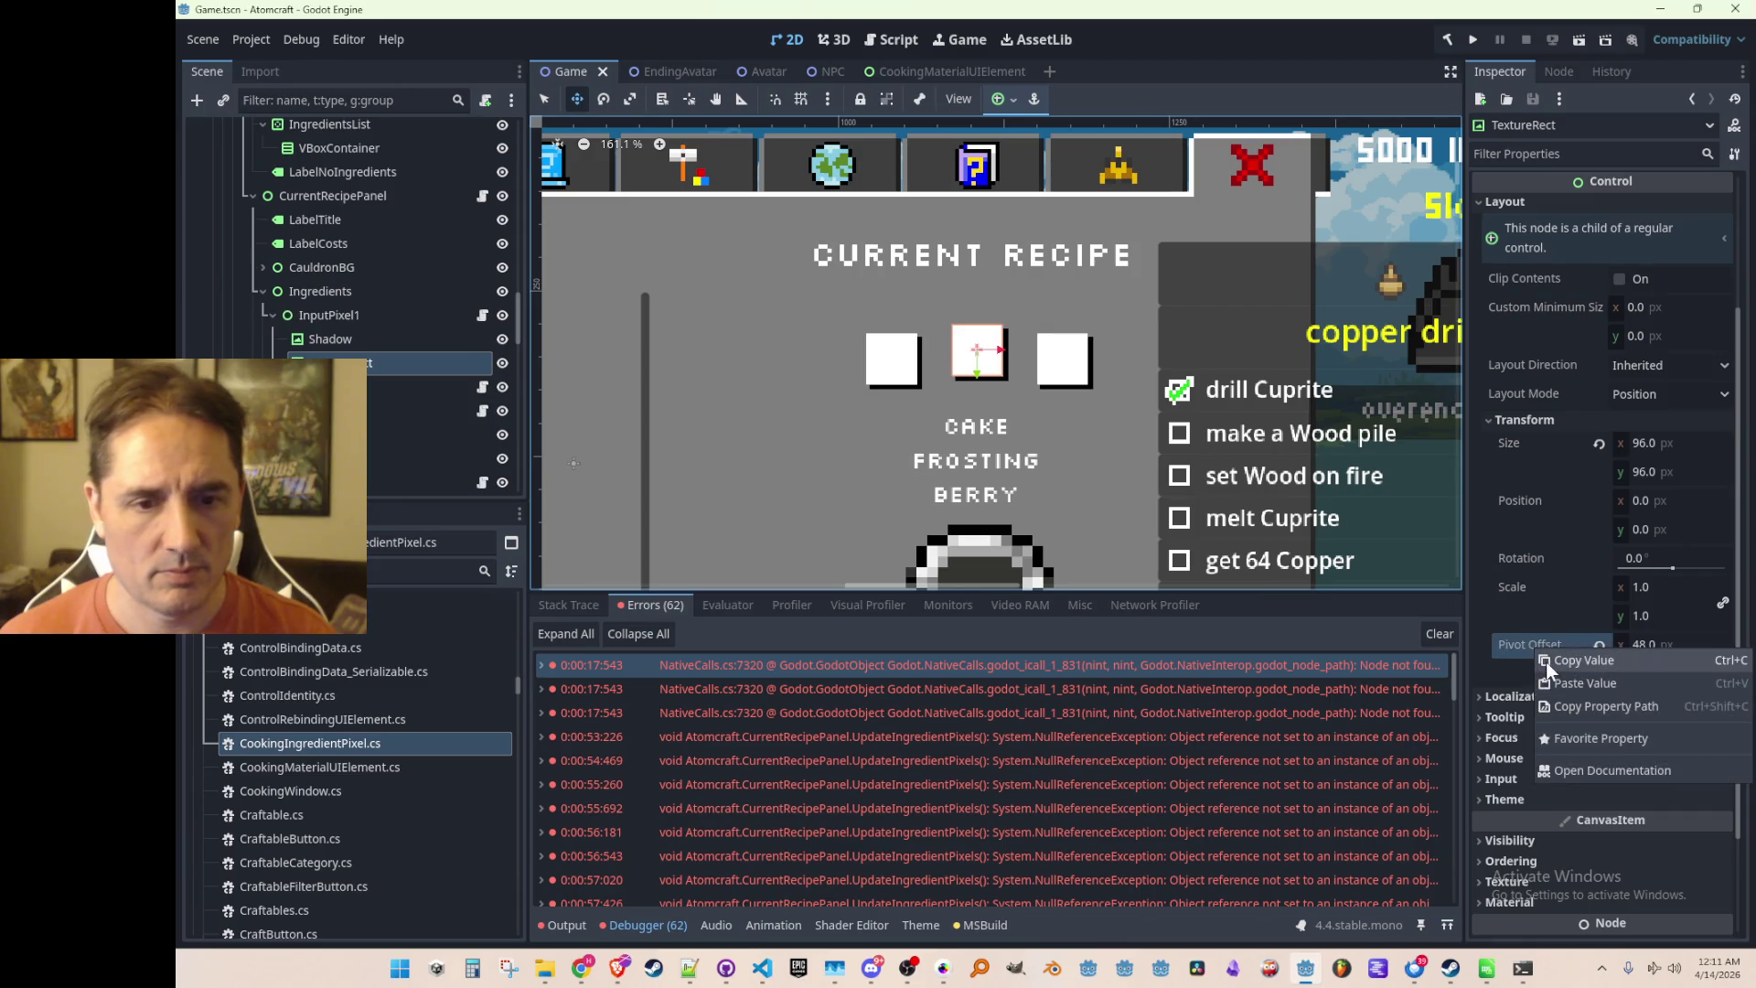
{"action": "left_click", "coordinate": [1546, 661]}
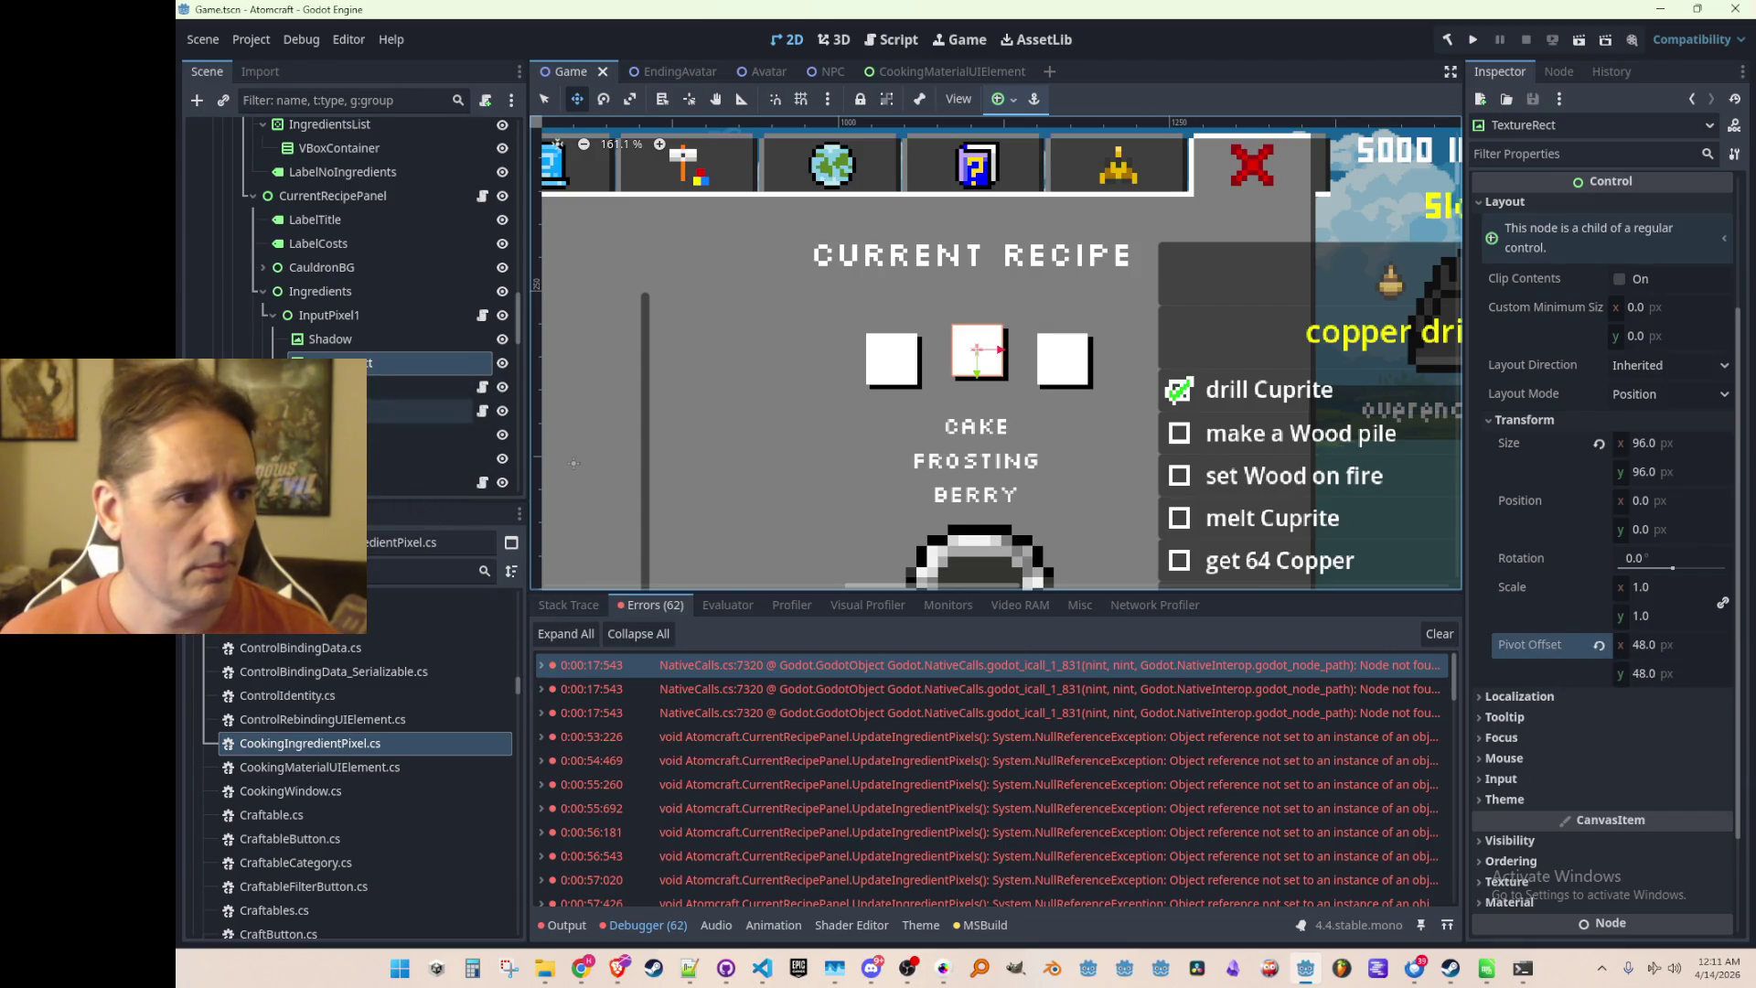
Paste the 48, 48 pivot offset onto InputPixel2's TextureRect
{"action": "scroll", "coordinate": [357, 402], "scroll_direction": "down", "scroll_amount": 1}
{"action": "left_click", "coordinate": [320, 387]}
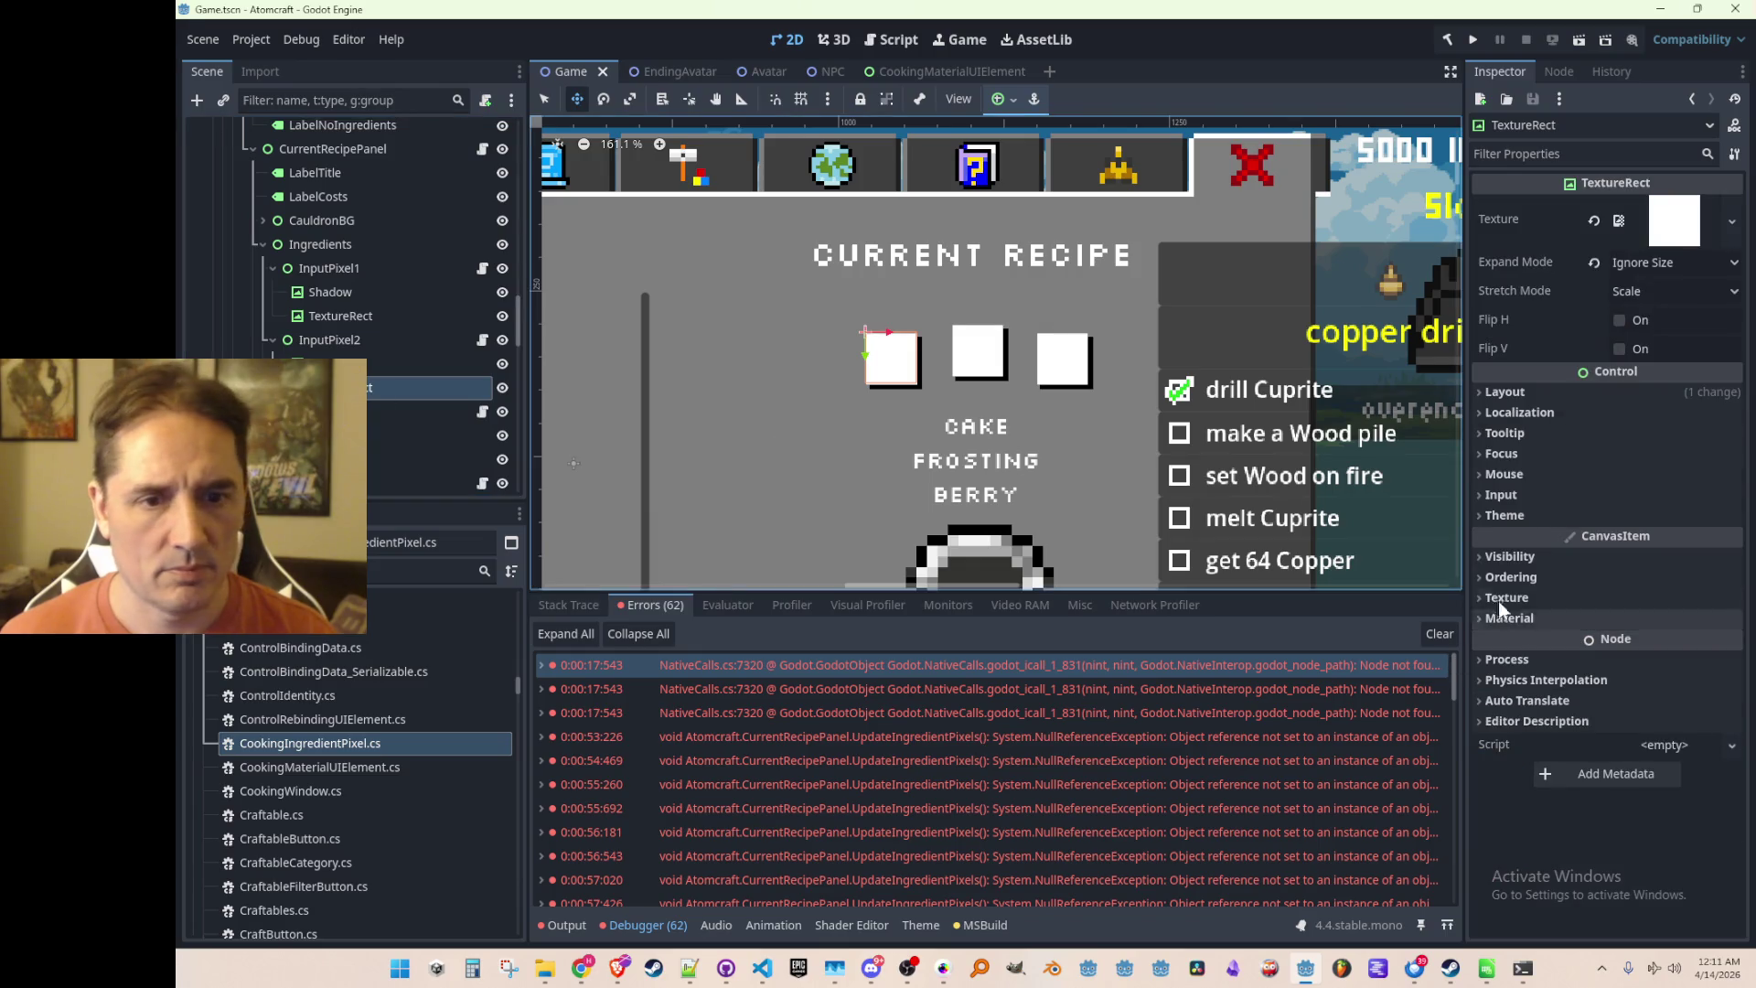
{"action": "left_click", "coordinate": [1545, 492]}
{"action": "scroll", "coordinate": [1545, 492], "scroll_direction": "down", "scroll_amount": 1}
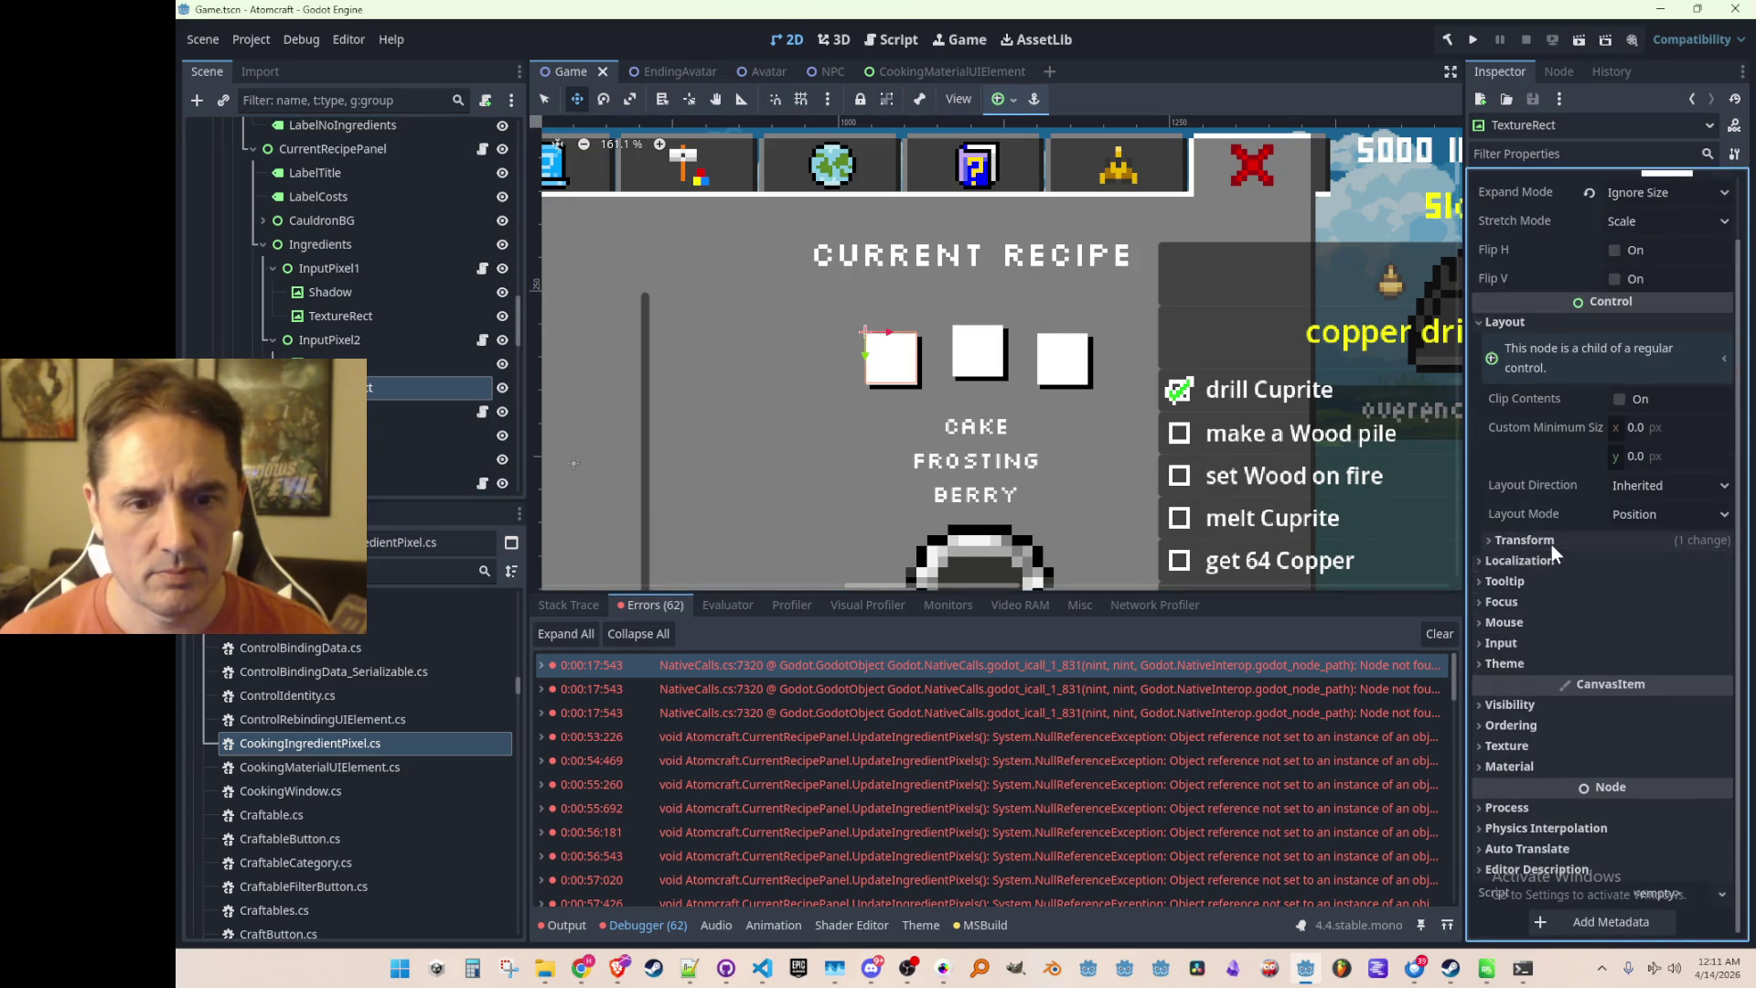
{"action": "left_click", "coordinate": [1550, 545]}
{"action": "scroll", "coordinate": [1551, 545], "scroll_direction": "down", "scroll_amount": 3}
{"action": "right_click", "coordinate": [1555, 574]}
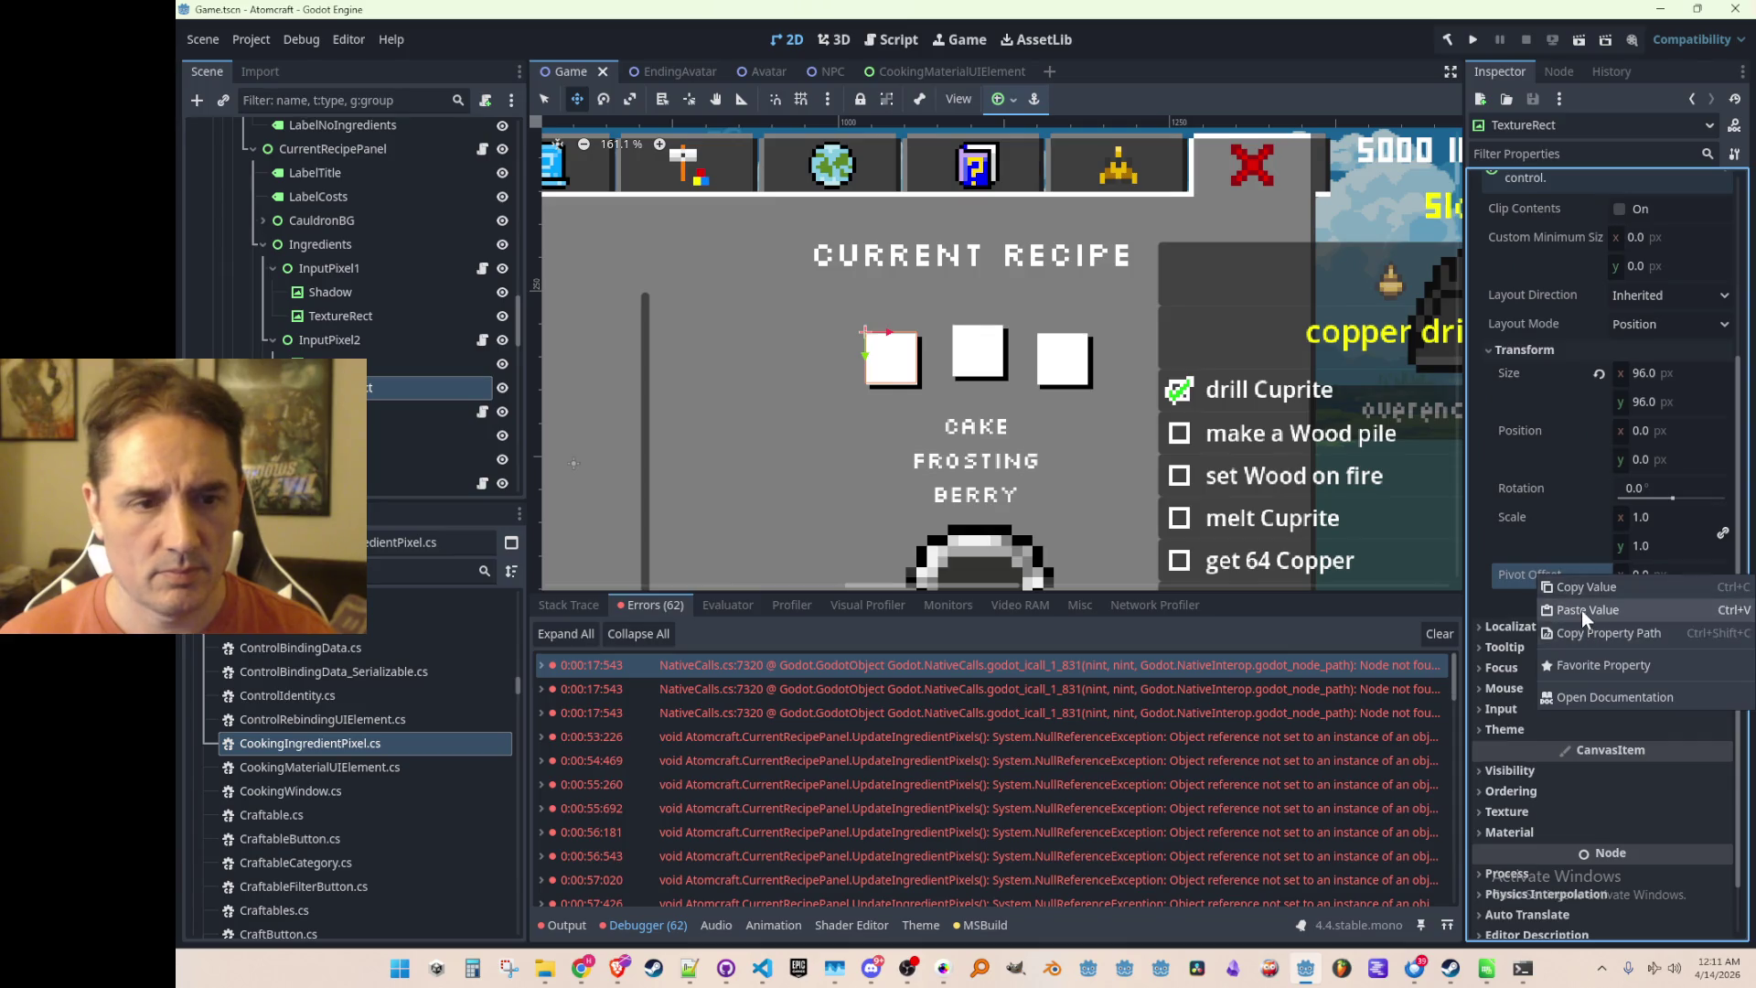
{"action": "left_click", "coordinate": [1581, 611]}
Give the third slot's TextureRect the same 48, 48 pivot offset
{"action": "scroll", "coordinate": [274, 421], "scroll_direction": "down", "scroll_amount": 3}
{"action": "left_click", "coordinate": [340, 365]}
{"action": "left_click", "coordinate": [1505, 388]}
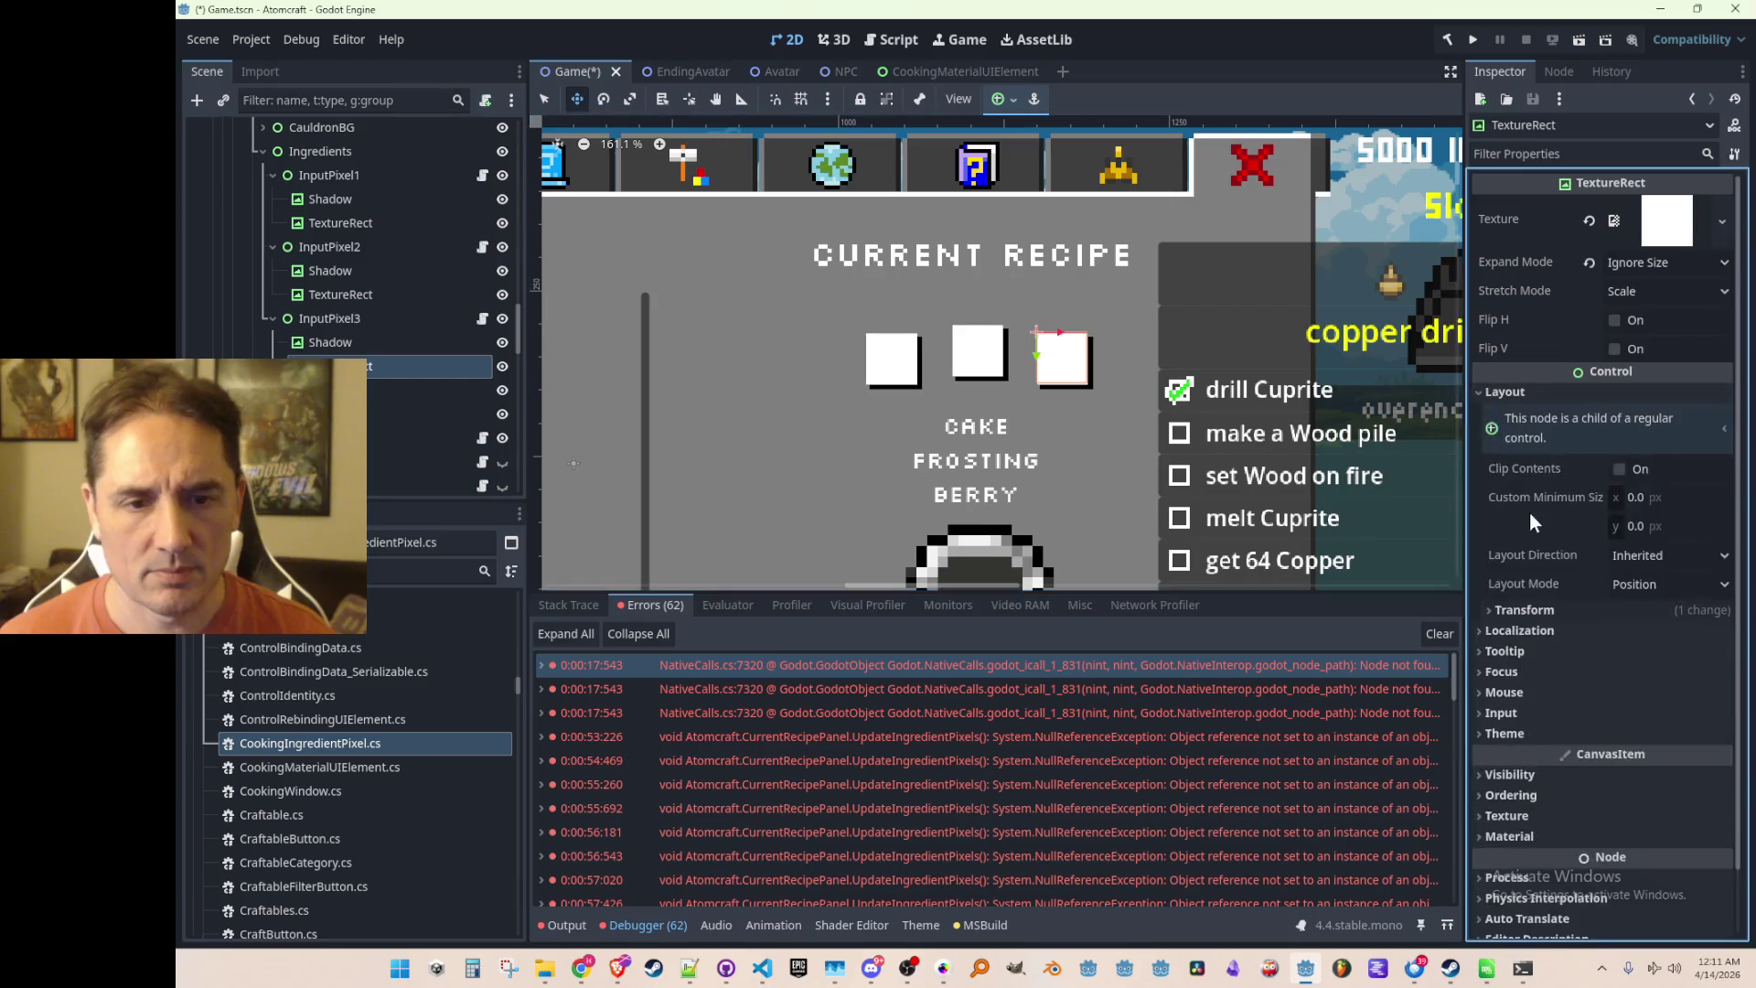
{"action": "left_click", "coordinate": [1500, 608]}
{"action": "scroll", "coordinate": [1554, 603], "scroll_direction": "down", "scroll_amount": 3}
{"action": "scroll", "coordinate": [1554, 604], "scroll_direction": "down", "scroll_amount": 1}
{"action": "right_click", "coordinate": [1561, 547]}
{"action": "left_click", "coordinate": [1594, 590]}
Clear the node selection and save Game.tscn
{"action": "scroll", "coordinate": [1298, 363], "scroll_direction": "down", "scroll_amount": 5}
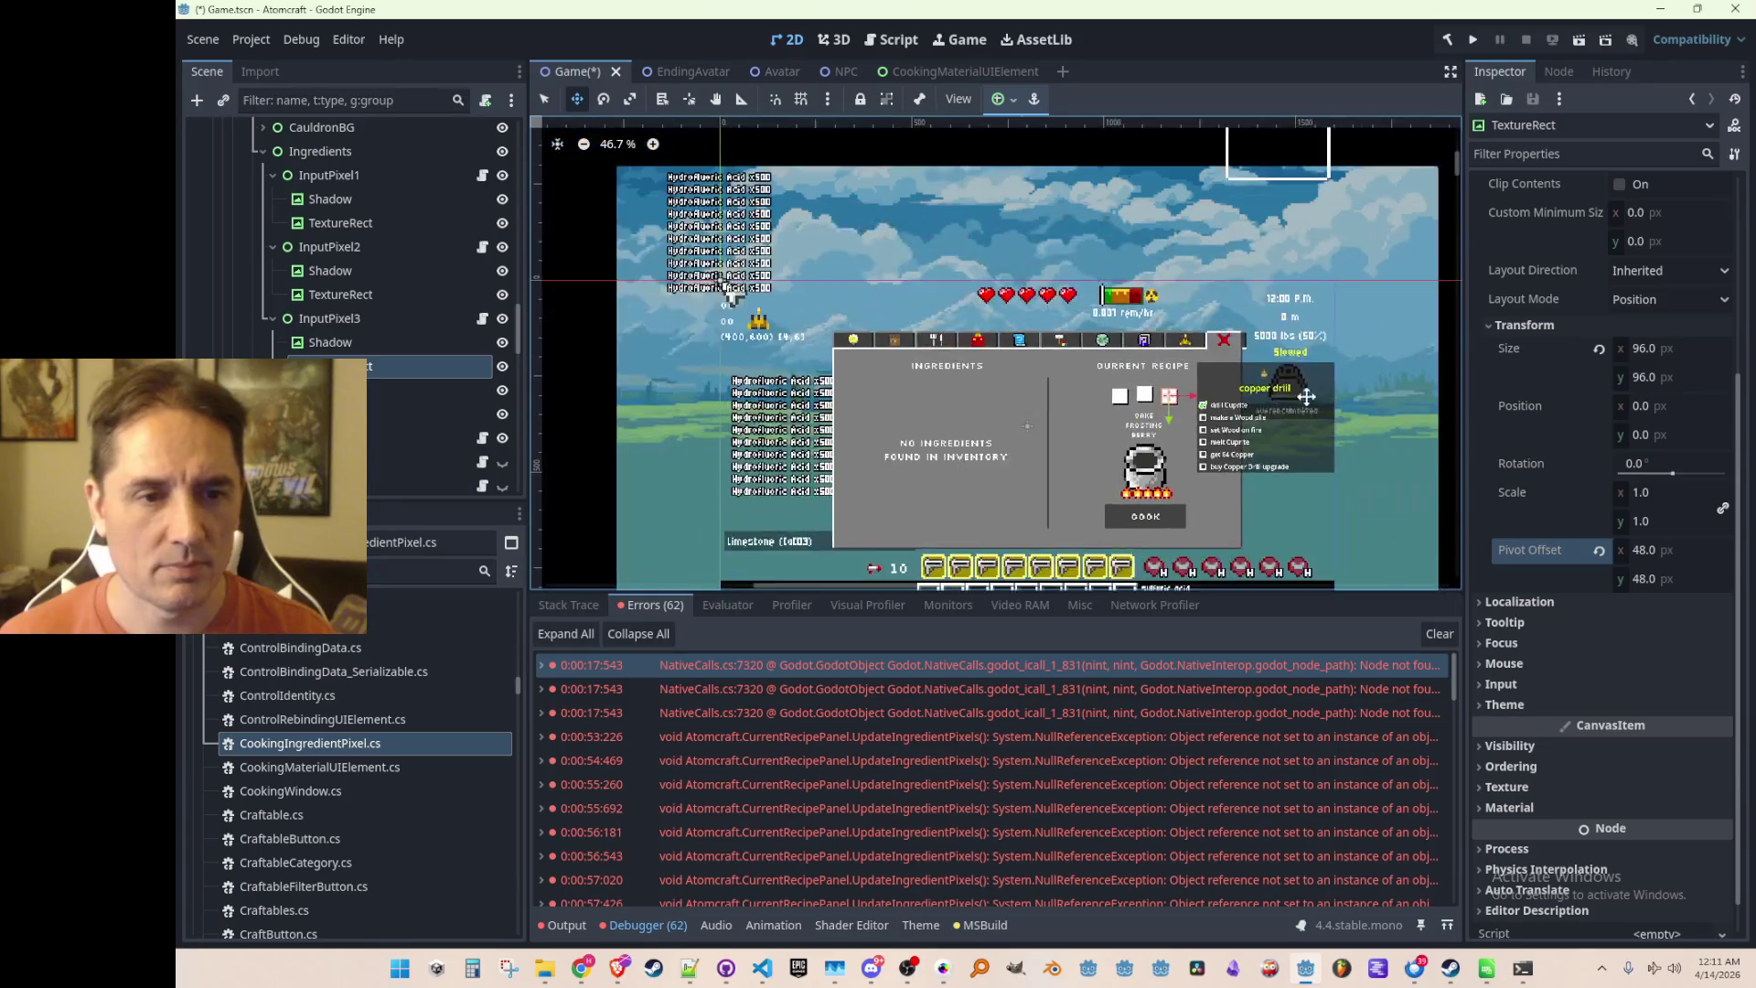
{"action": "key", "text": "q"}
{"action": "left_click", "coordinate": [1365, 348]}
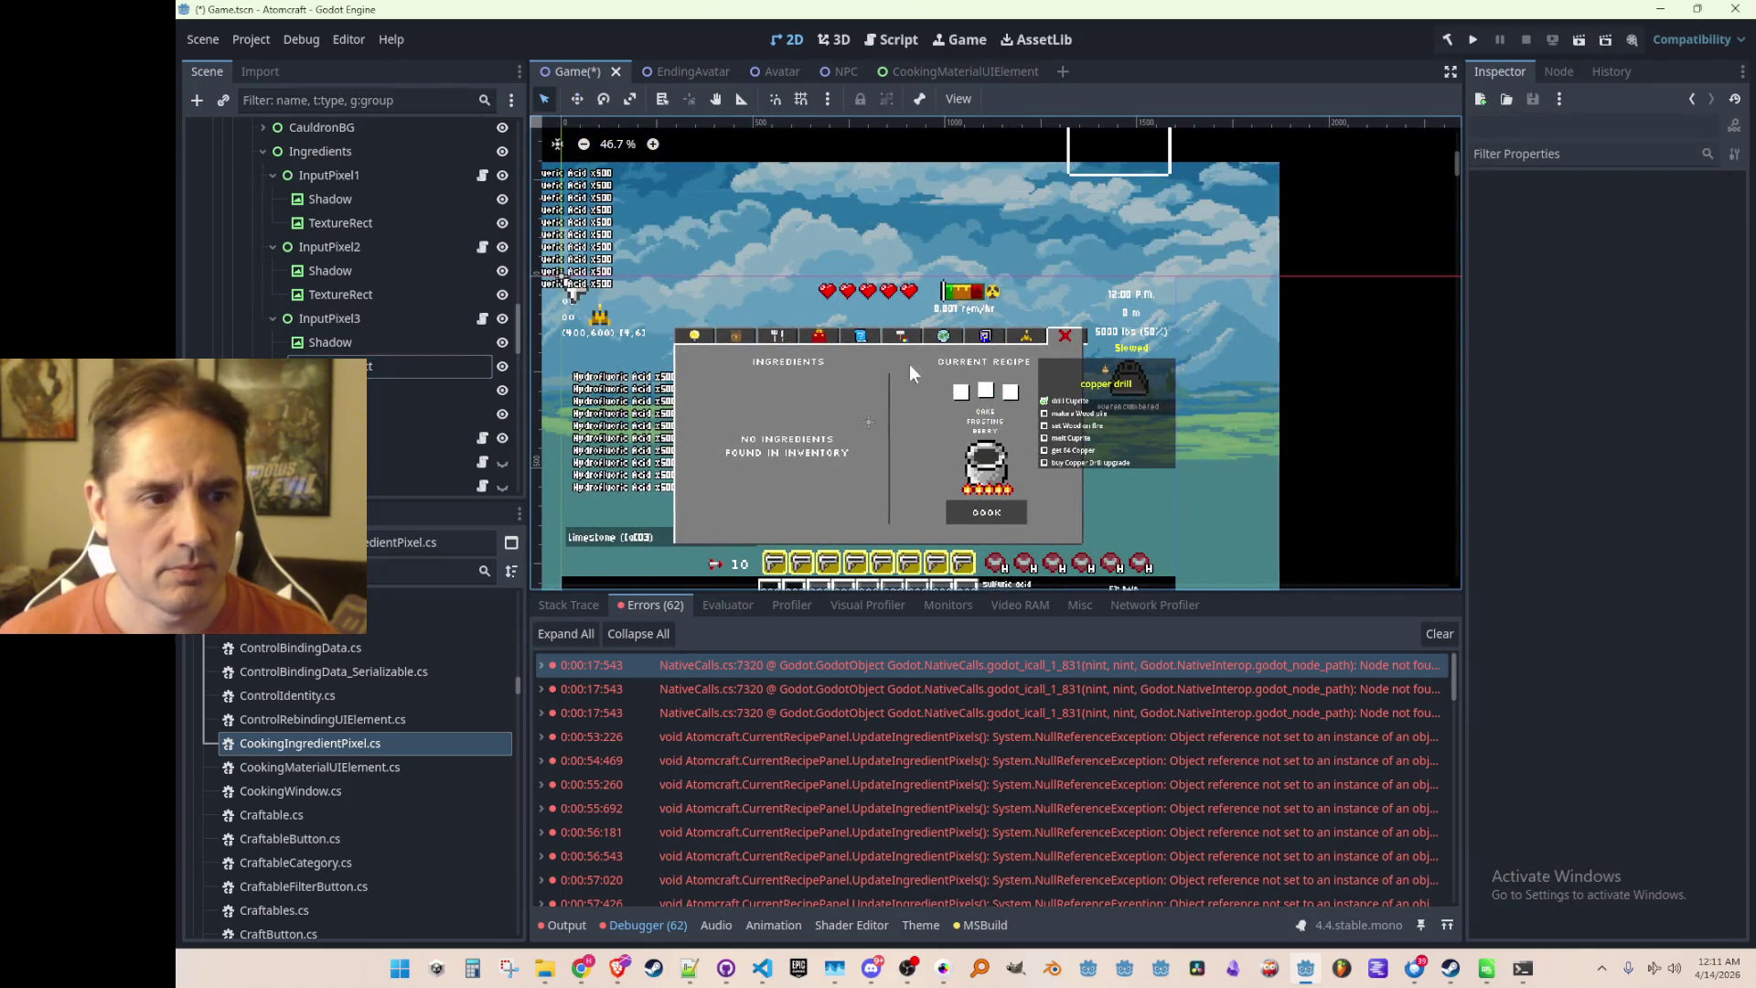
{"action": "scroll", "coordinate": [870, 360], "scroll_direction": "up", "scroll_amount": 3}
{"action": "key", "text": "ctrl+s"}
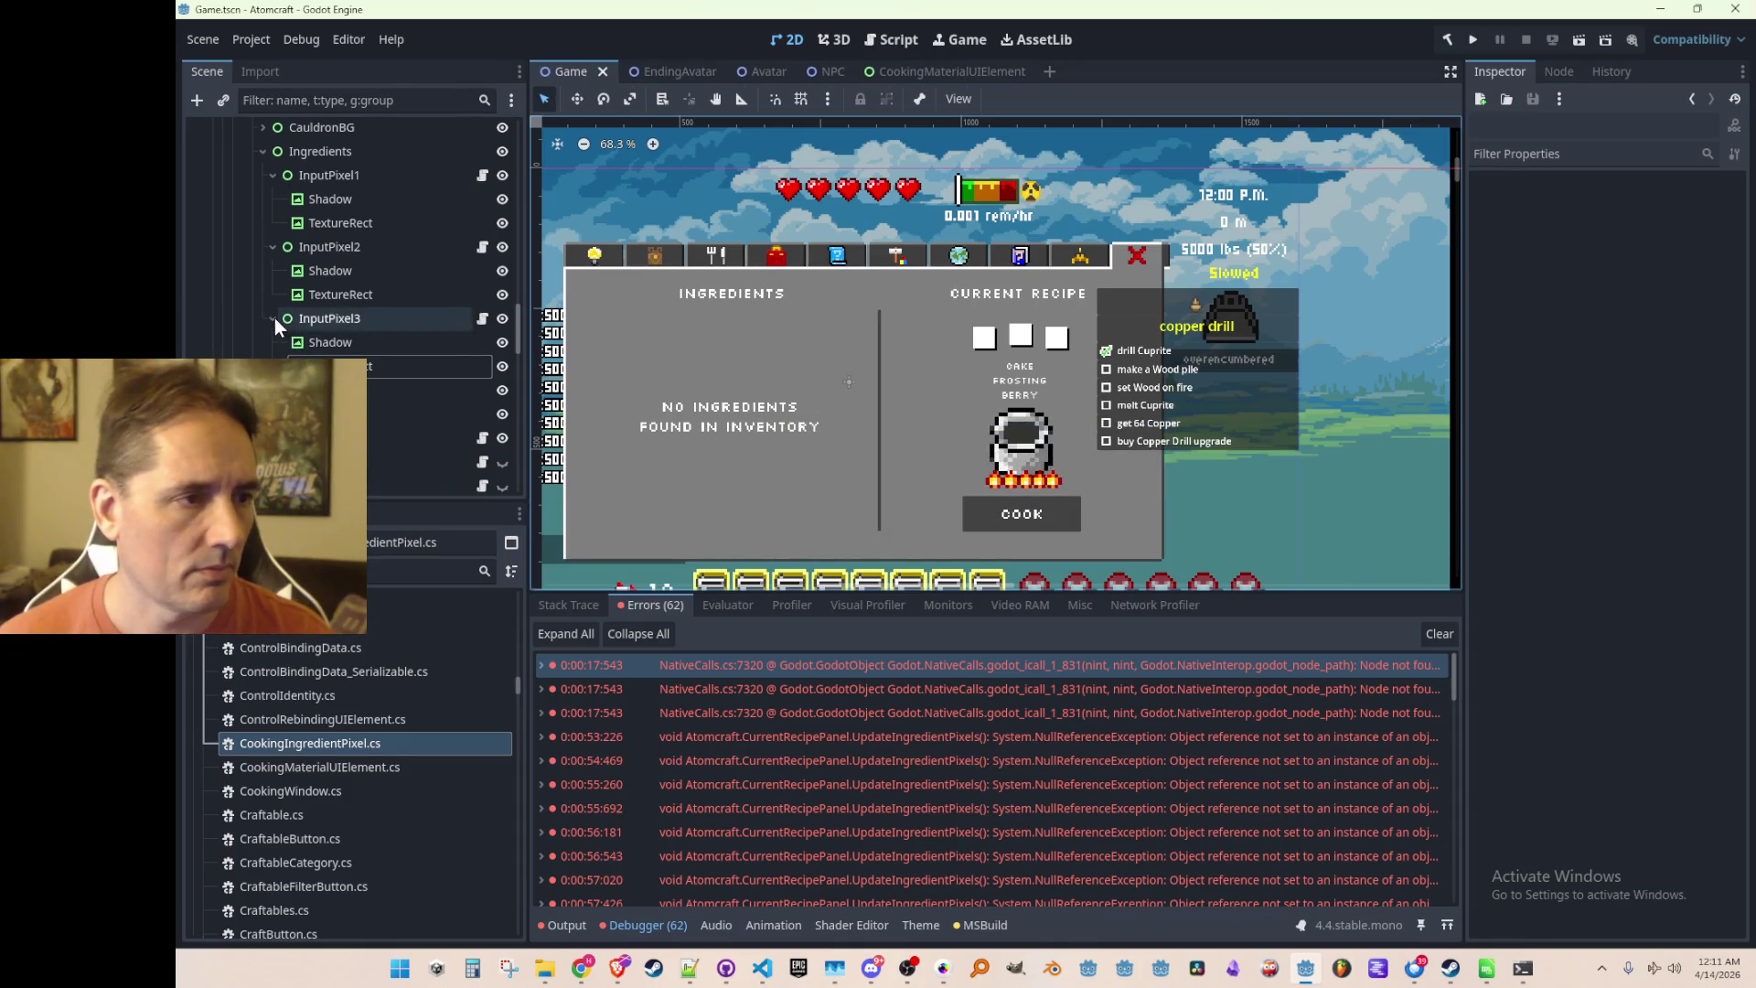
Collapse the InputPixel2, InputPixel1 and Ingredients nodes and save the scene
{"action": "scroll", "coordinate": [274, 317], "scroll_direction": "up", "scroll_amount": 2}
{"action": "left_click", "coordinate": [274, 338]}
{"action": "left_click", "coordinate": [273, 268]}
{"action": "left_click", "coordinate": [263, 244]}
{"action": "scroll", "coordinate": [1302, 299], "scroll_direction": "down", "scroll_amount": 1}
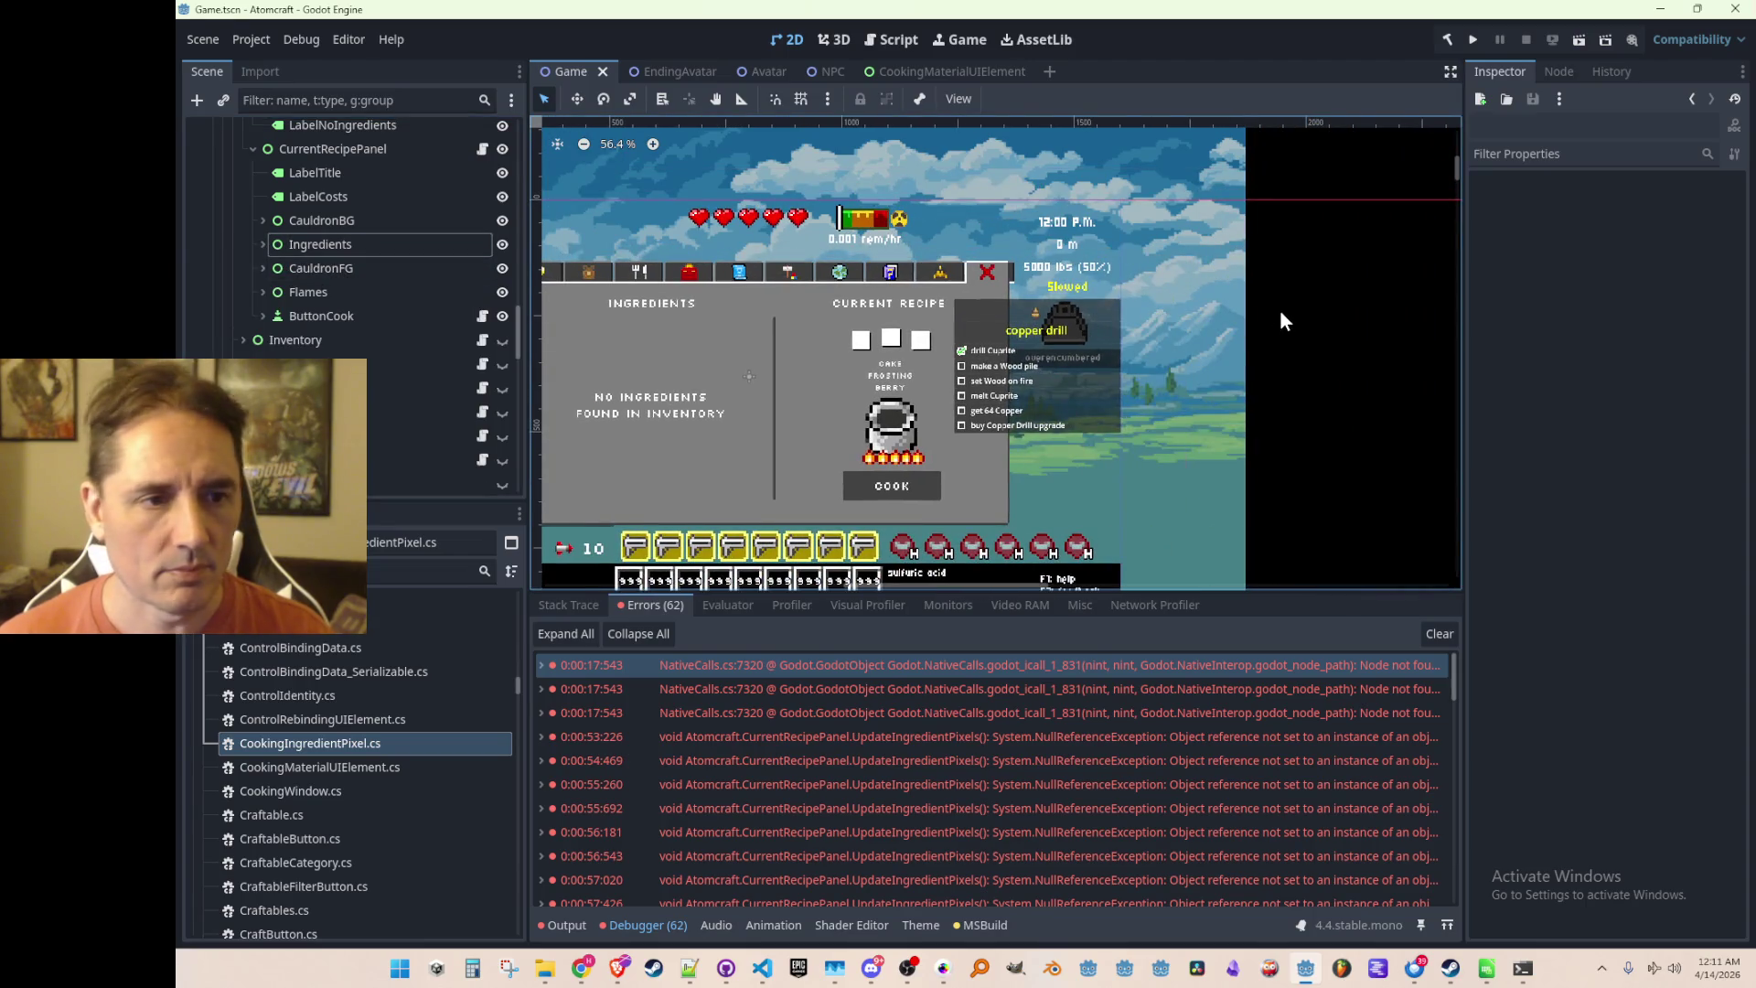
{"action": "scroll", "coordinate": [893, 420], "scroll_direction": "up", "scroll_amount": 2}
{"action": "scroll", "coordinate": [892, 420], "scroll_direction": "up", "scroll_amount": 1}
{"action": "key", "text": "ctrl+s"}
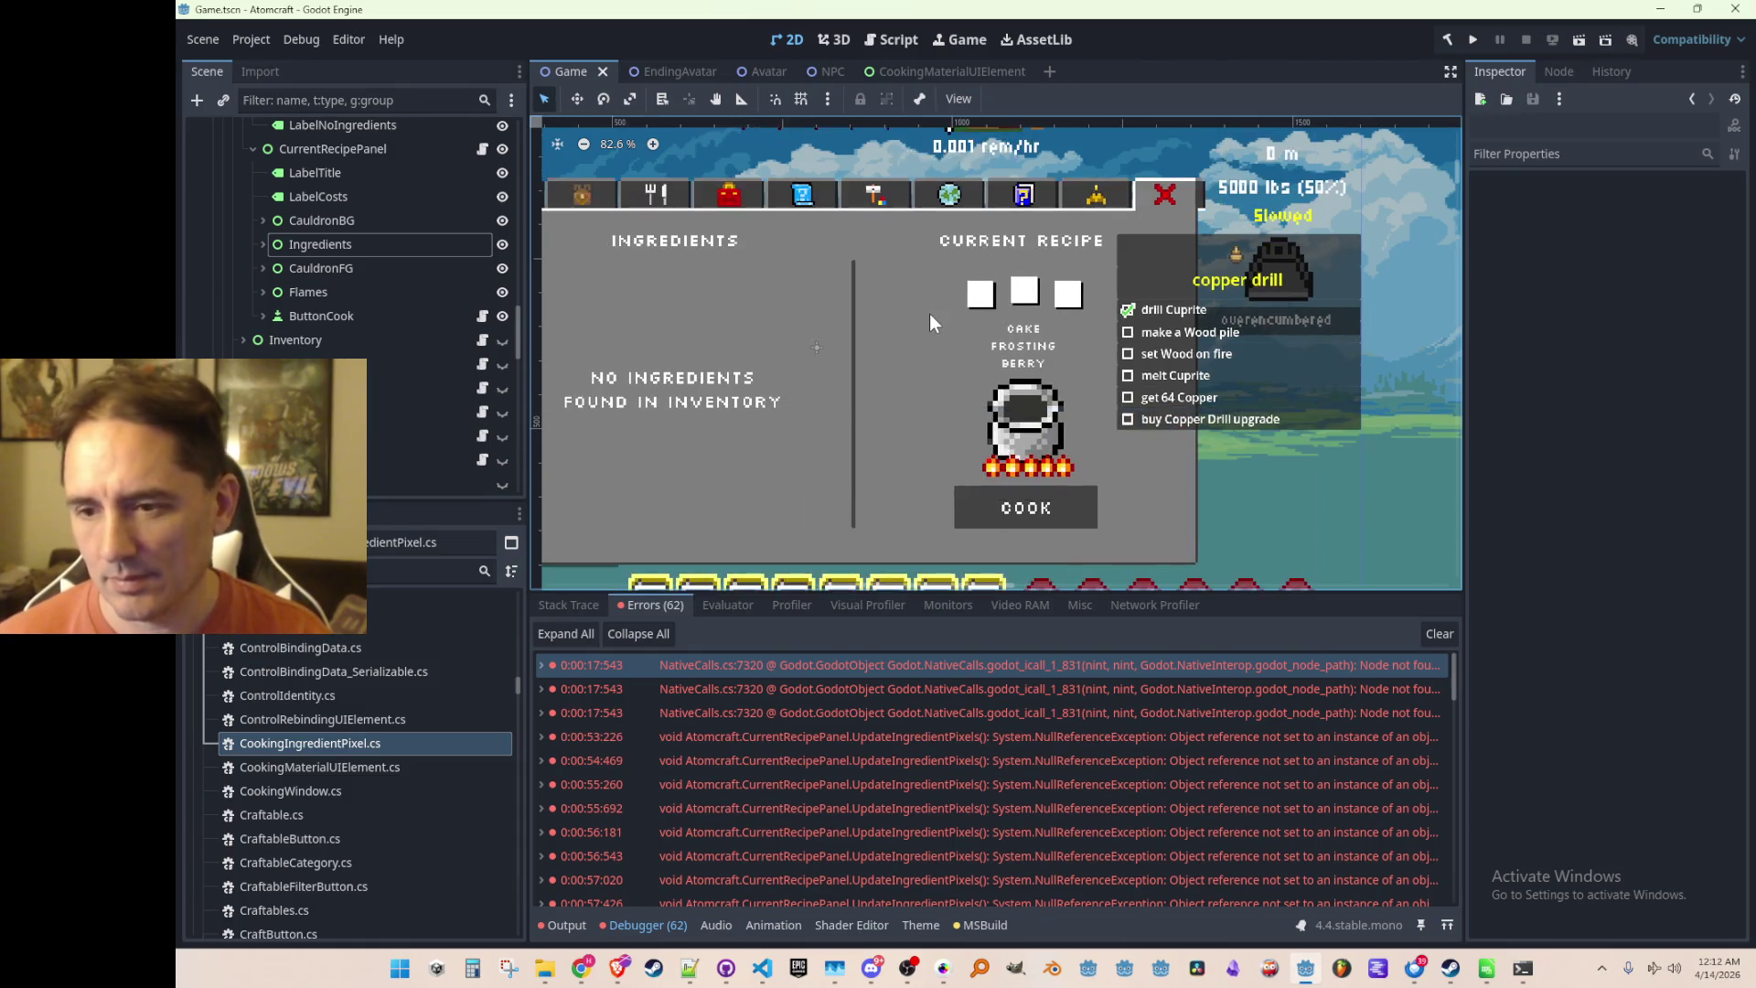
{"action": "scroll", "coordinate": [941, 314], "scroll_direction": "down", "scroll_amount": 1}
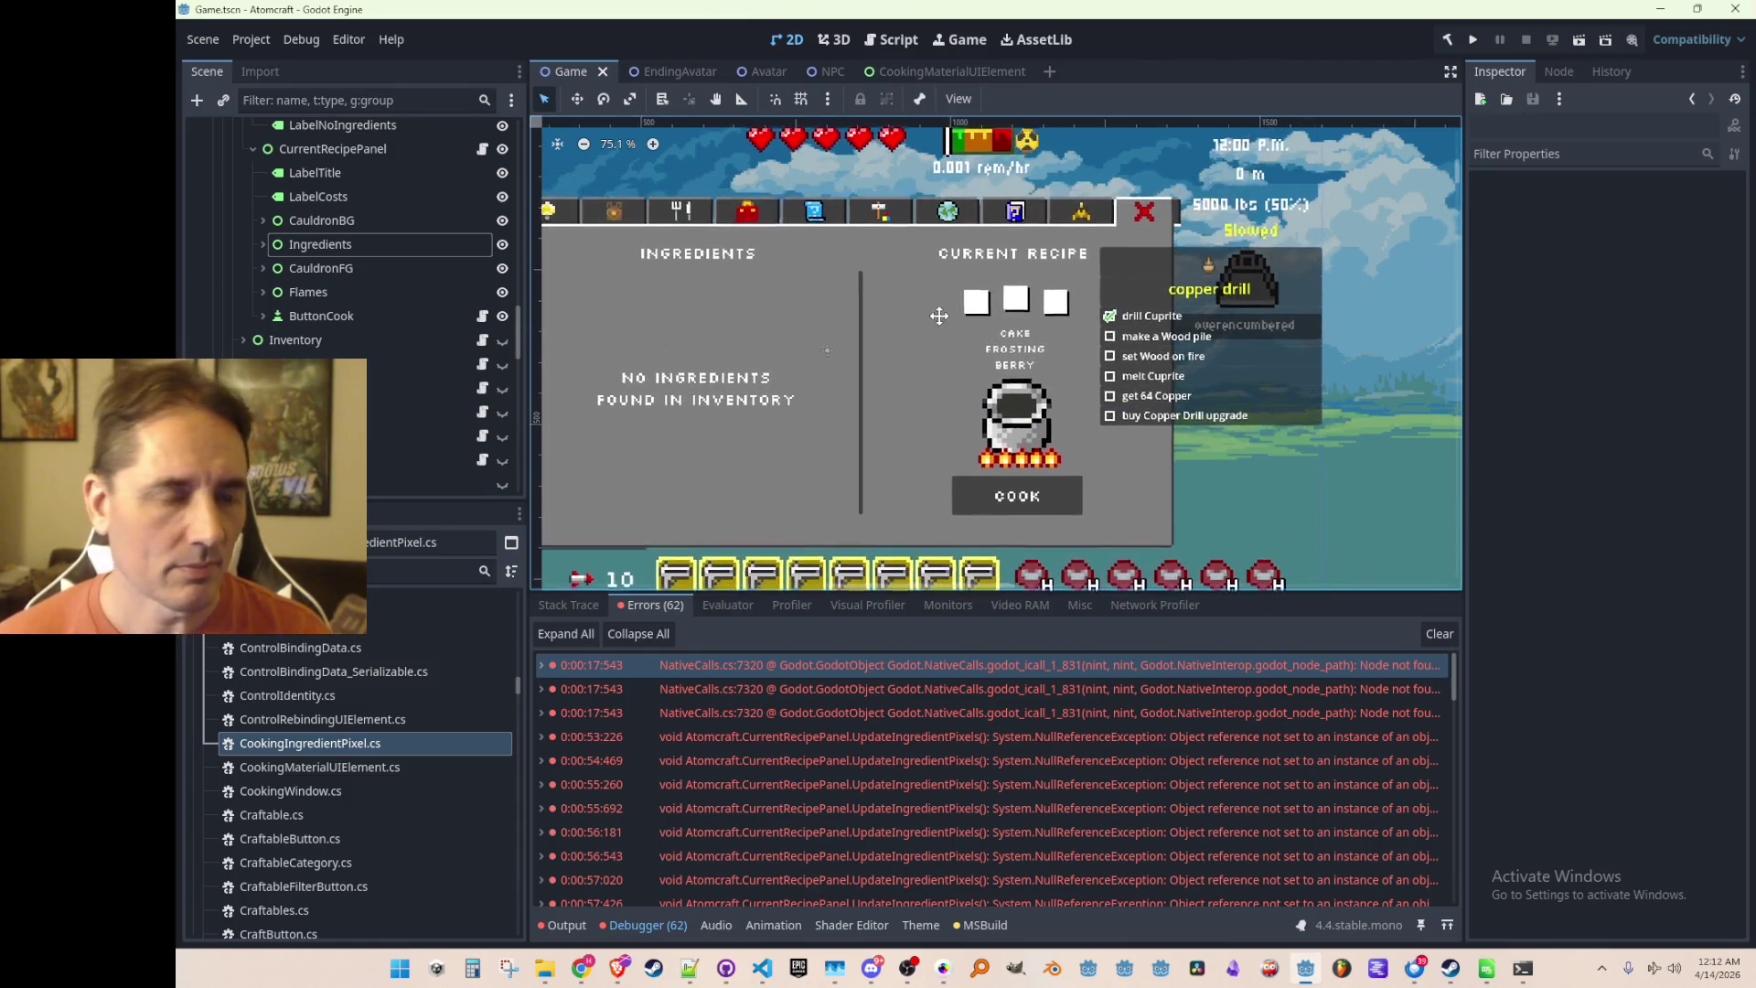
{"action": "key", "text": "ctrl+s"}
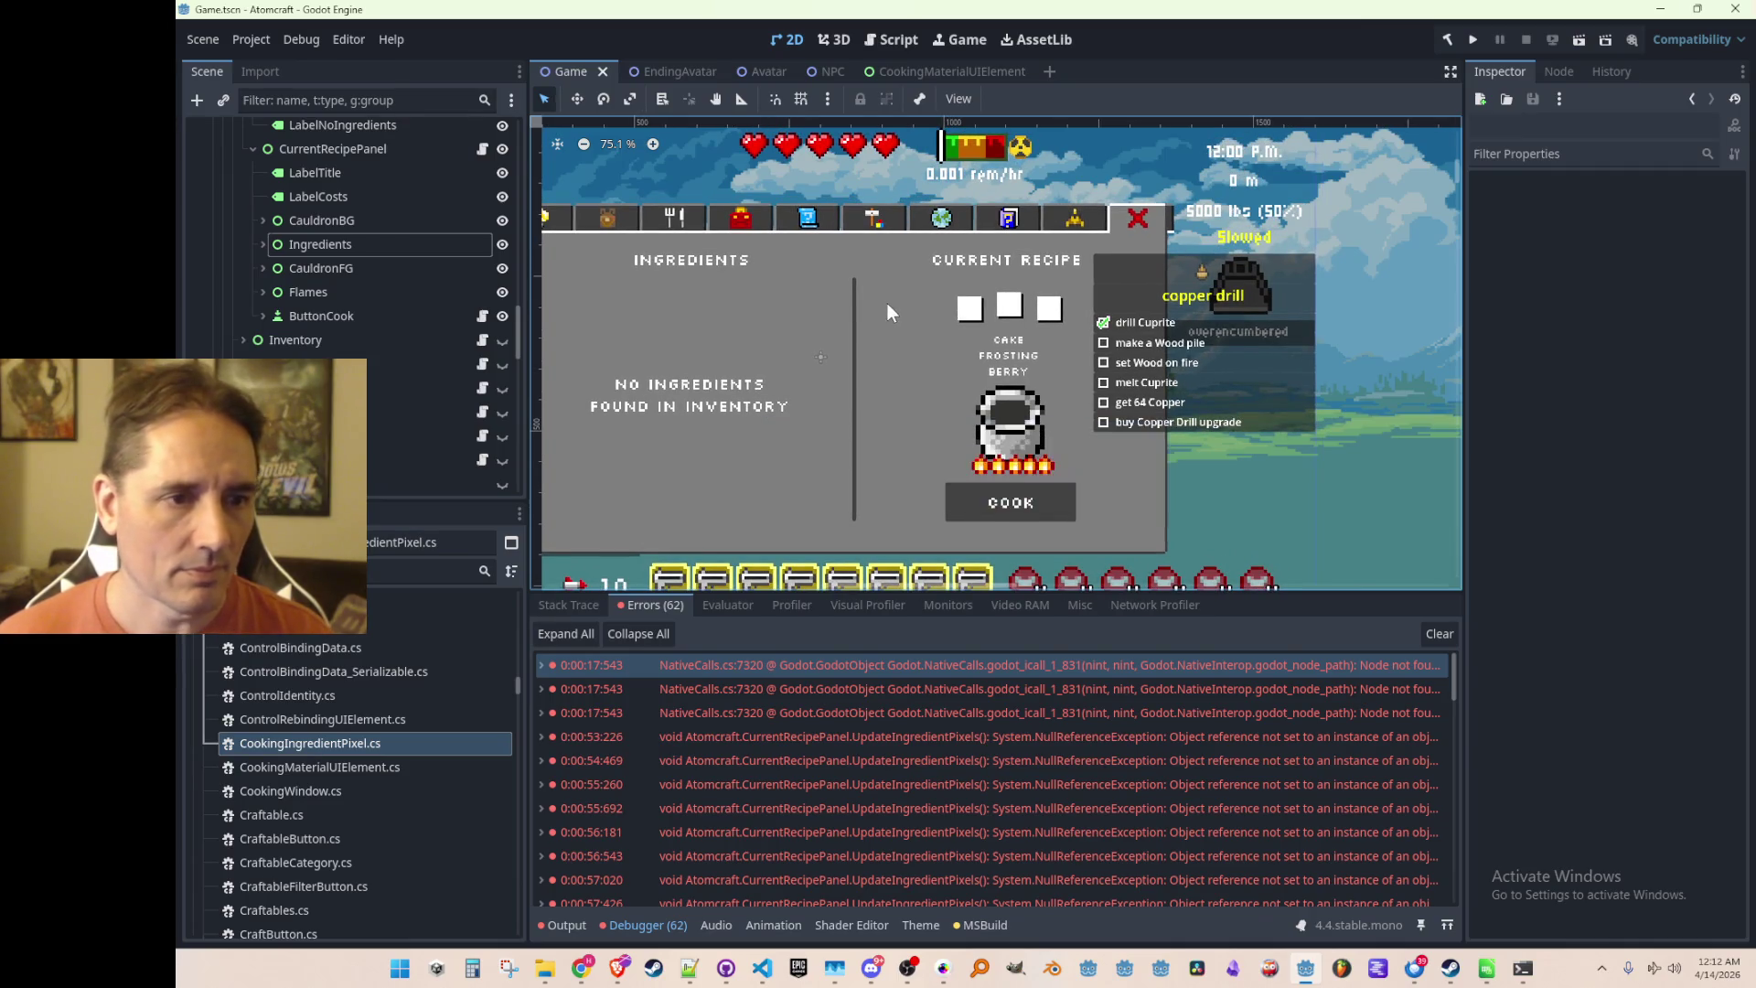
Select the Flames node beside CauldronBG and expand its children
{"action": "scroll", "coordinate": [884, 304], "scroll_direction": "up", "scroll_amount": 1}
{"action": "scroll", "coordinate": [865, 293], "scroll_direction": "down", "scroll_amount": 3}
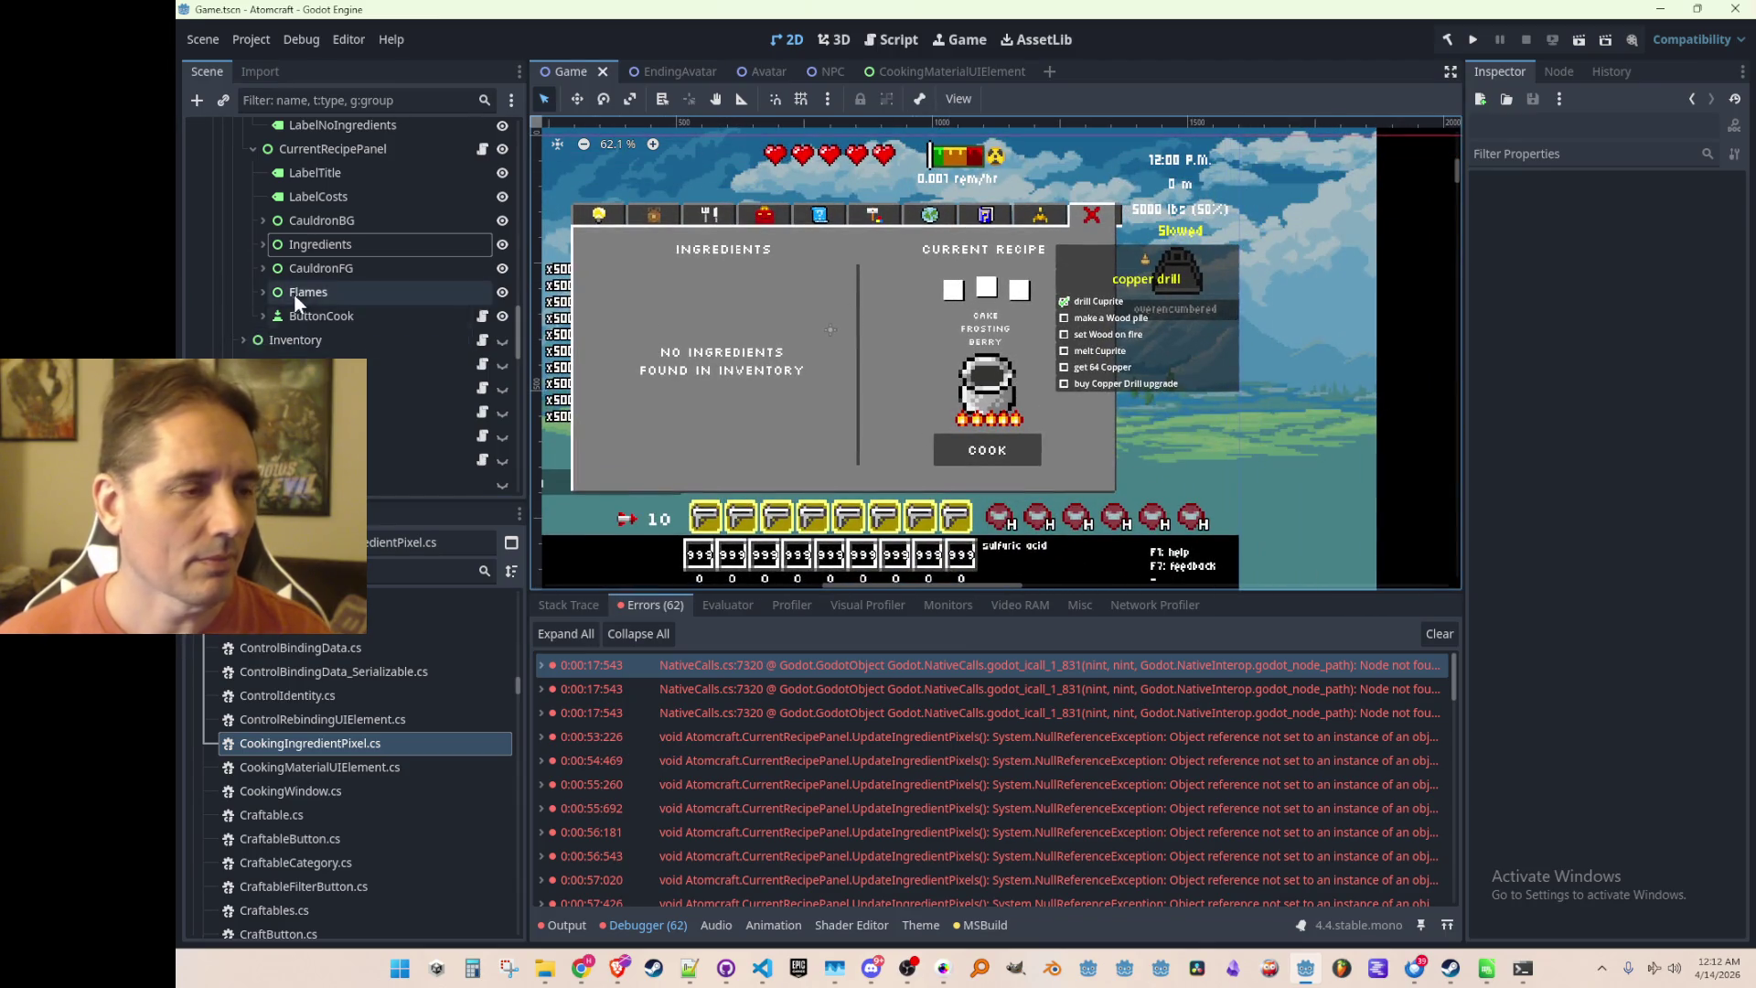
{"action": "scroll", "coordinate": [340, 267], "scroll_direction": "up", "scroll_amount": 2}
{"action": "scroll", "coordinate": [827, 375], "scroll_direction": "left", "scroll_amount": 1}
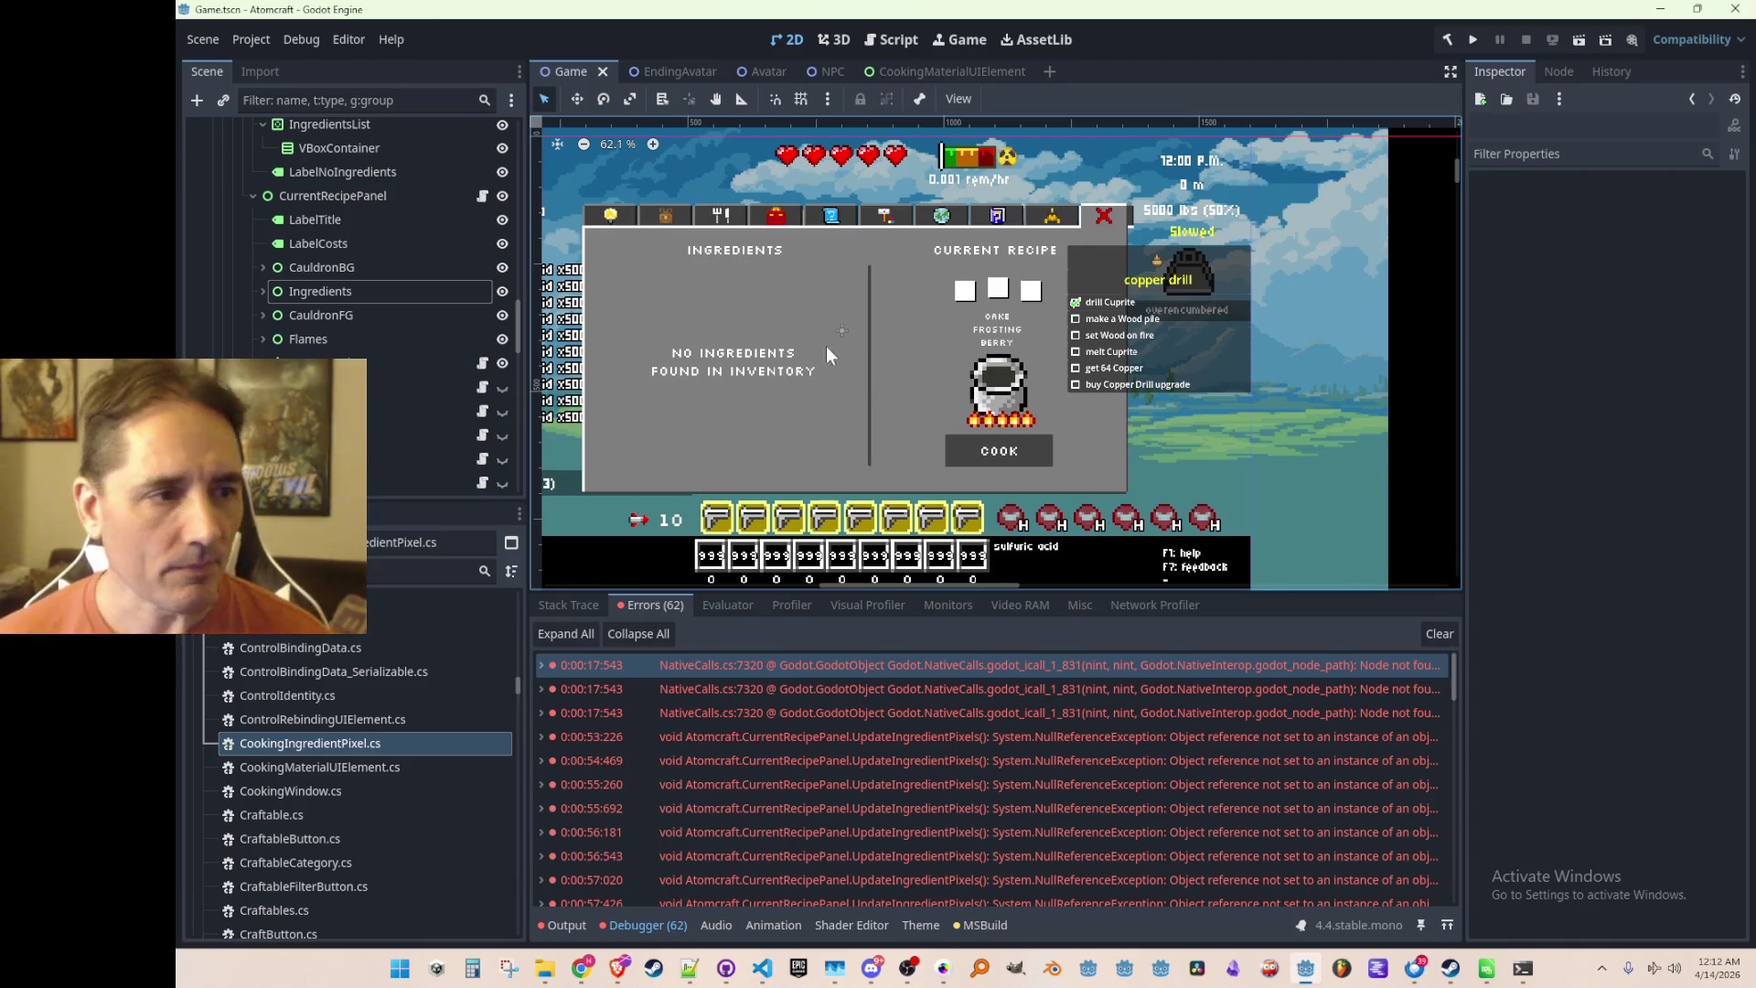
{"action": "scroll", "coordinate": [860, 322], "scroll_direction": "up", "scroll_amount": 1}
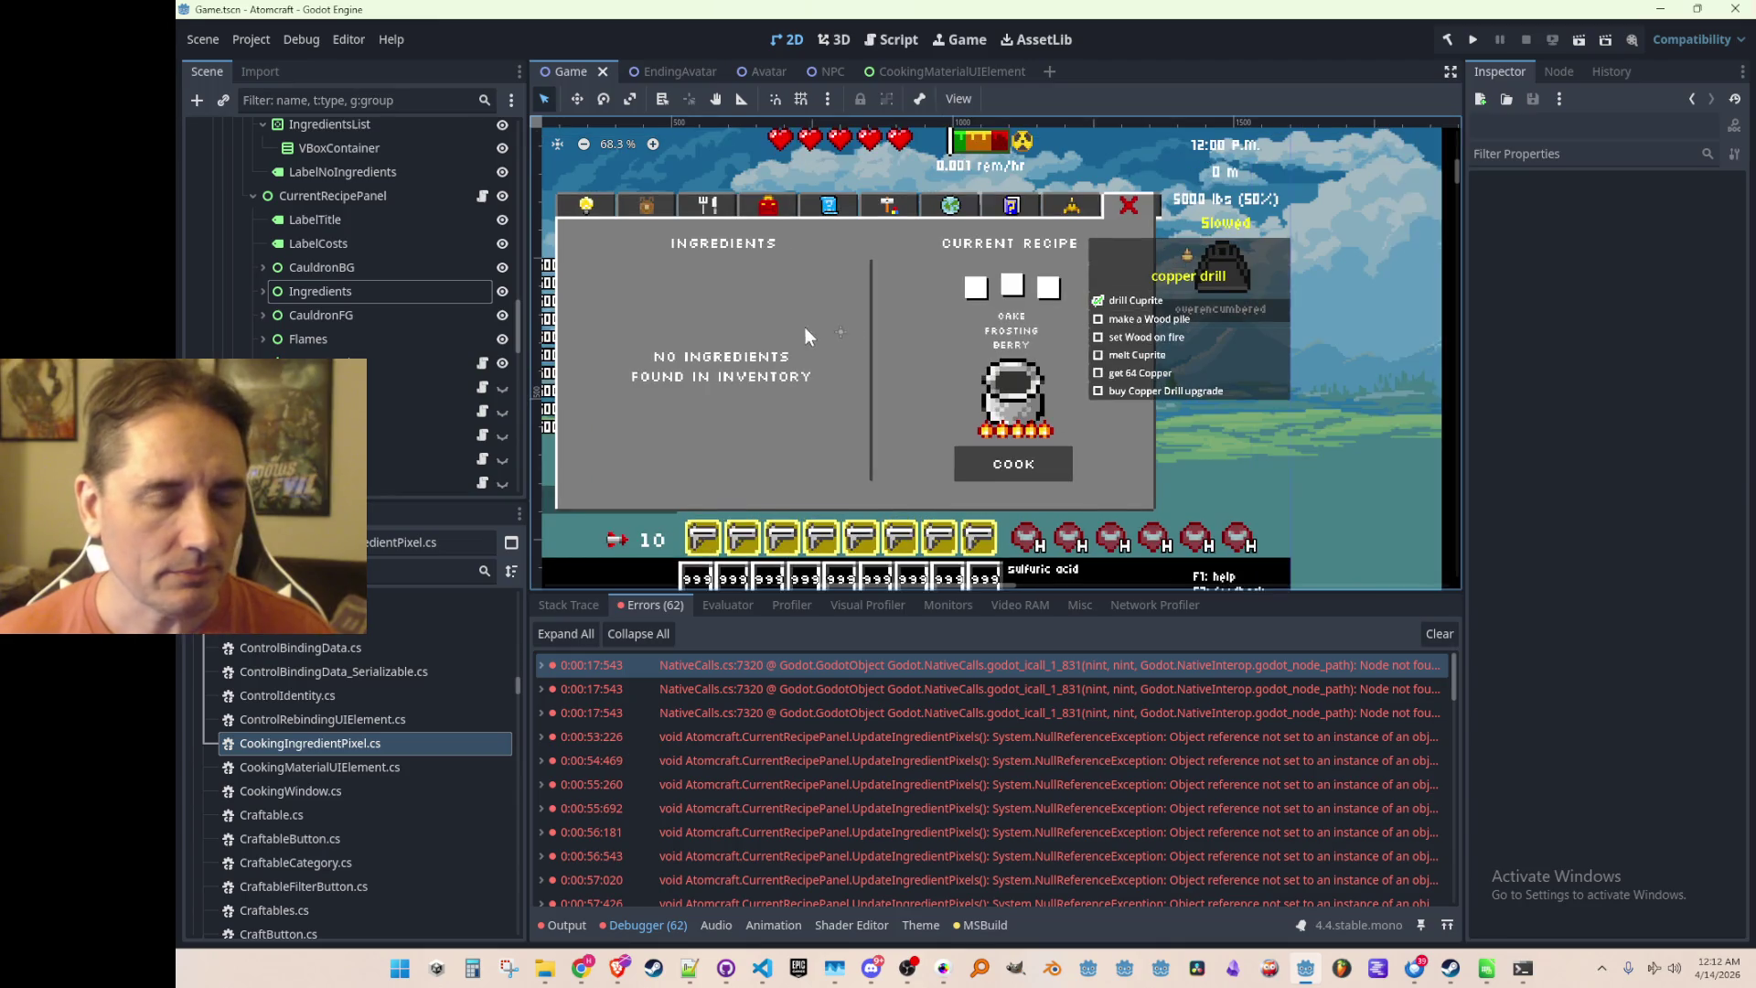
{"action": "scroll", "coordinate": [830, 354], "scroll_direction": "down", "scroll_amount": 1}
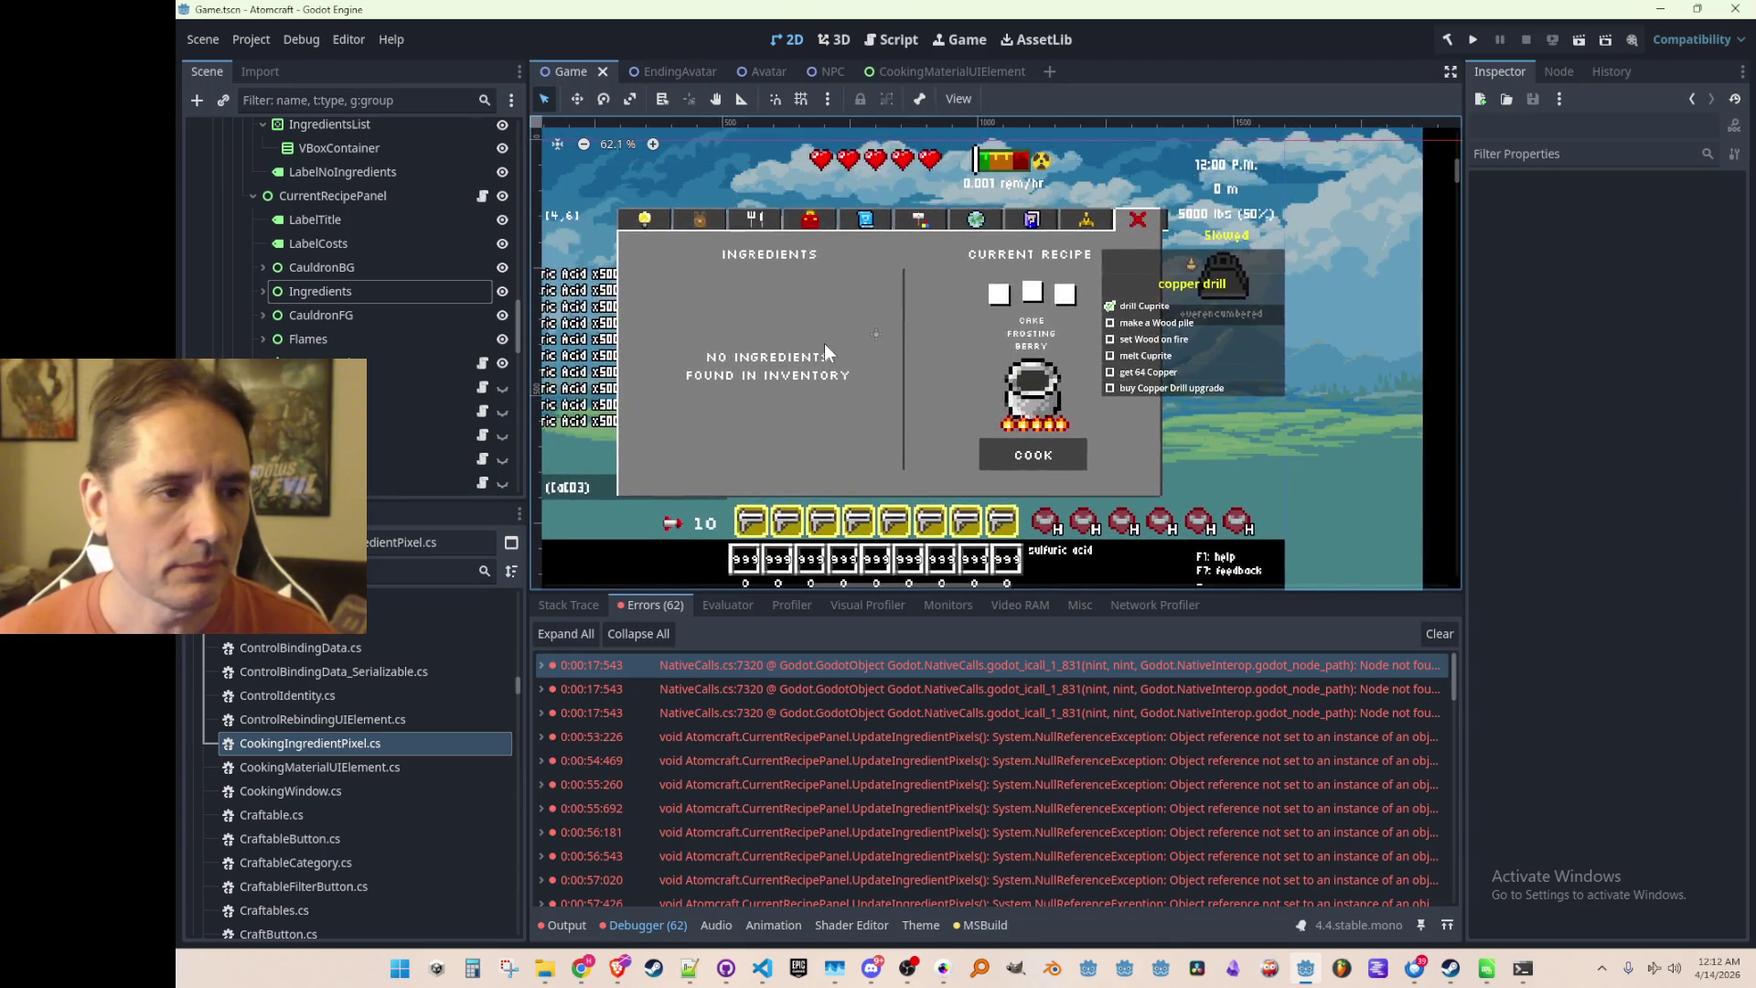
{"action": "left_click", "coordinate": [310, 264]}
{"action": "left_click", "coordinate": [314, 289]}
{"action": "left_click", "coordinate": [311, 269]}
{"action": "left_click", "coordinate": [278, 339]}
{"action": "left_click", "coordinate": [261, 339]}
{"action": "scroll", "coordinate": [285, 339], "scroll_direction": "down", "scroll_amount": 1}
{"action": "scroll", "coordinate": [275, 338], "scroll_direction": "up", "scroll_amount": 1}
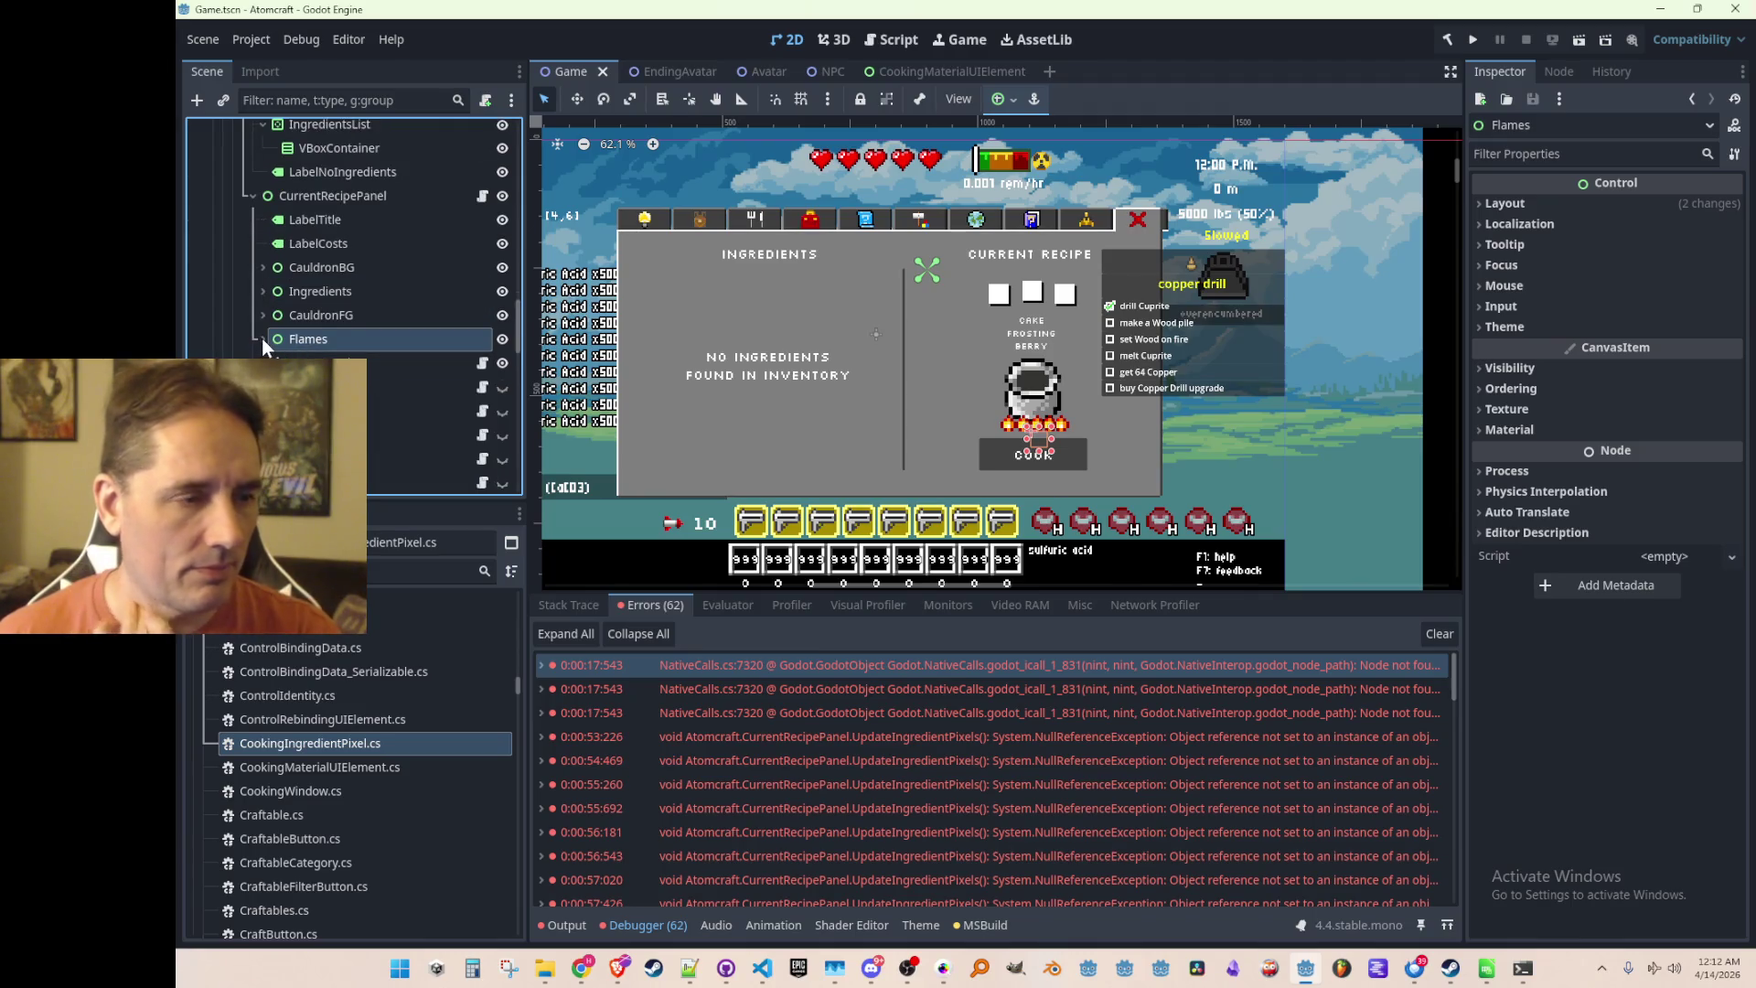
Create a new C# script CookingFlames.cs in the Scripts folder
{"action": "left_click", "coordinate": [333, 315]}
{"action": "left_click", "coordinate": [331, 336]}
{"action": "key", "text": "ctrl+s"}
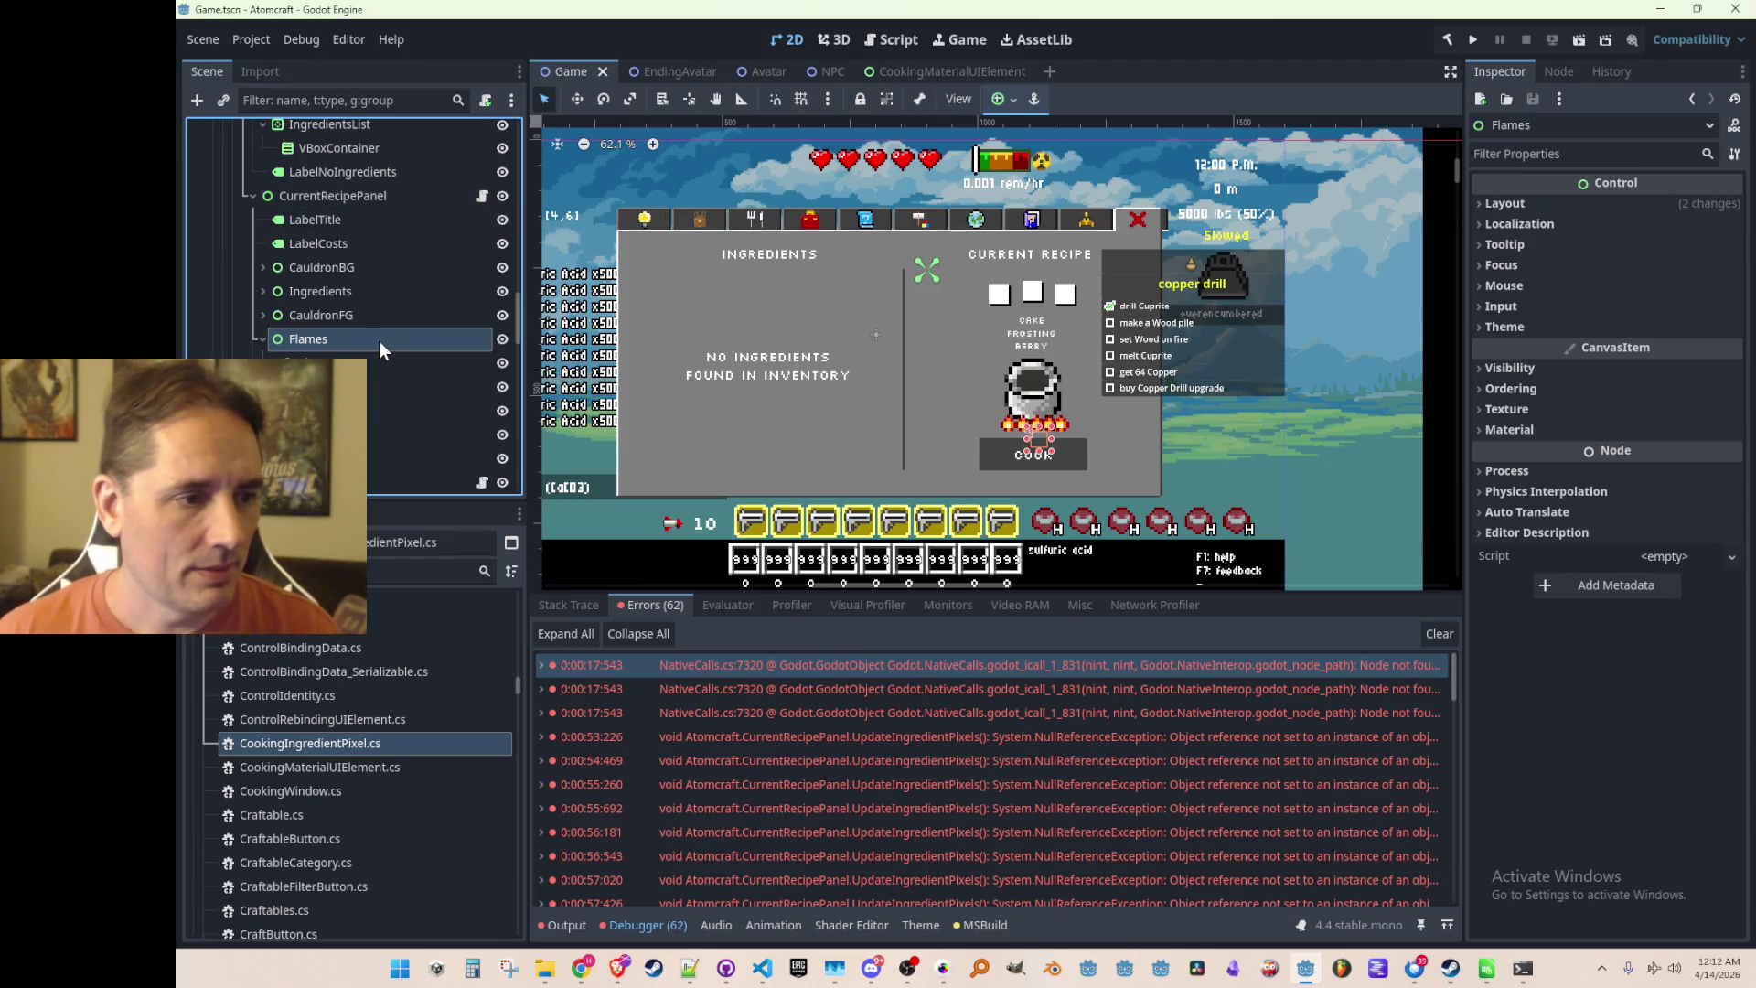
{"action": "right_click", "coordinate": [389, 743]}
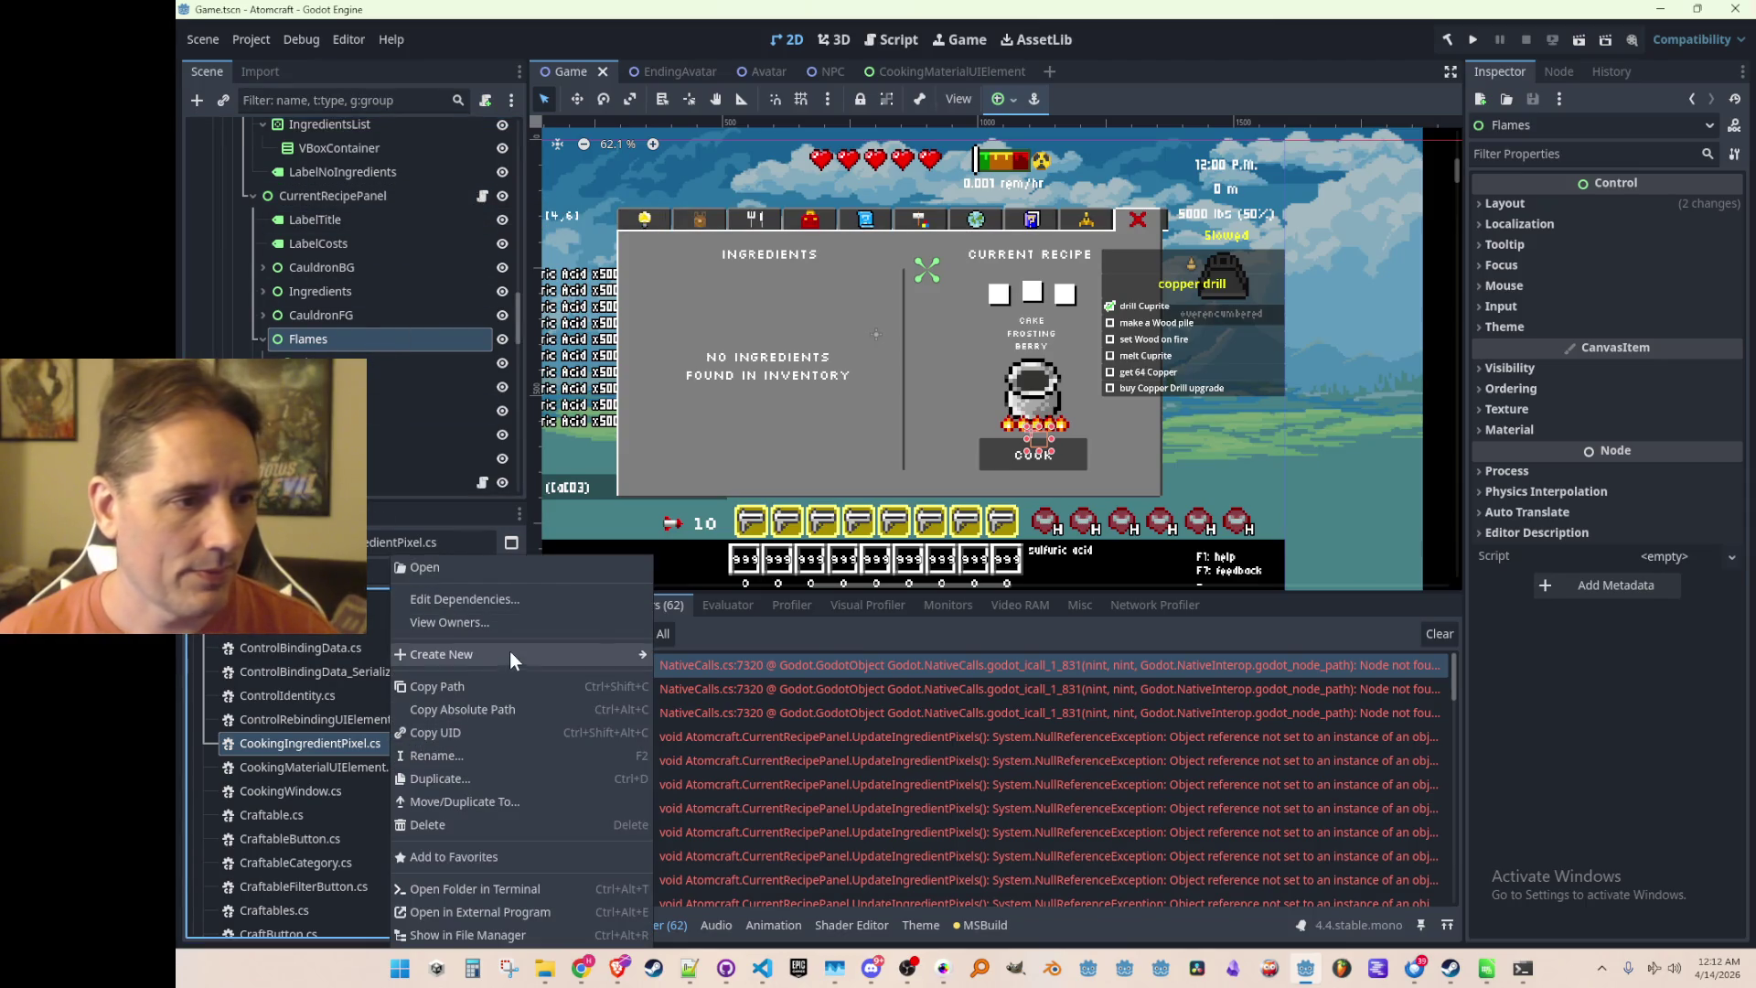
{"action": "mouse_move", "coordinate": [508, 651]}
{"action": "left_click", "coordinate": [705, 699]}
{"action": "type", "text": "Cooking"}
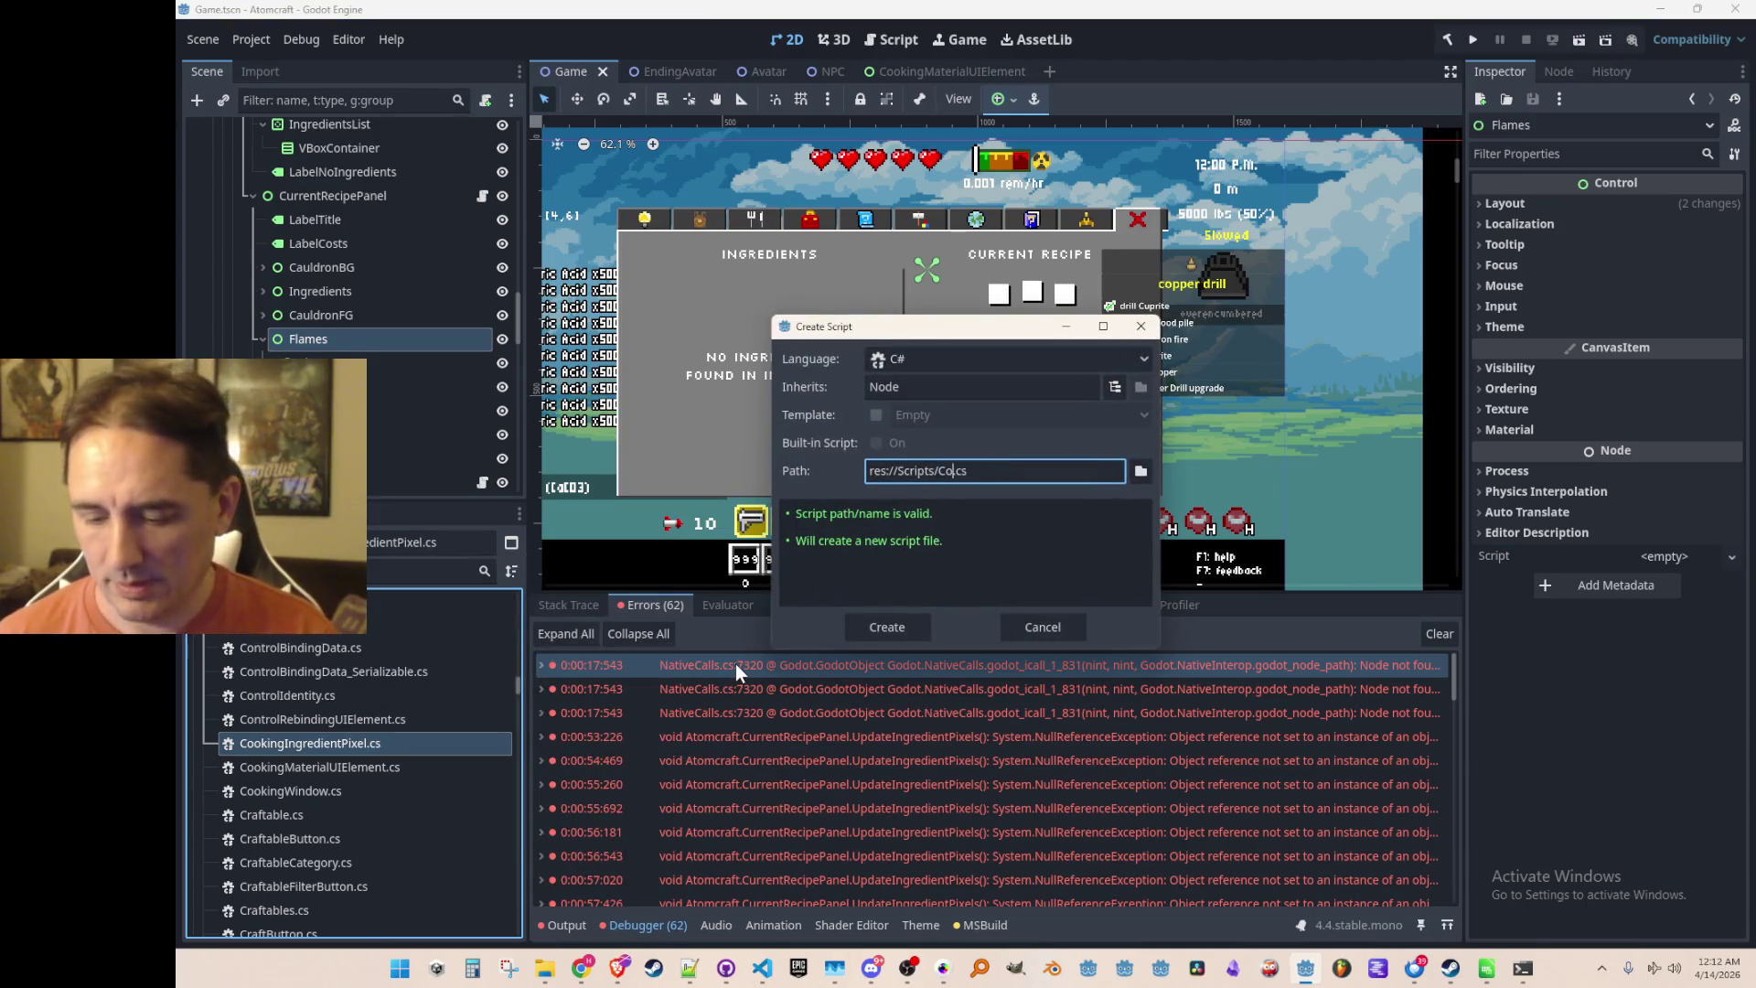
{"action": "type", "text": "es"}
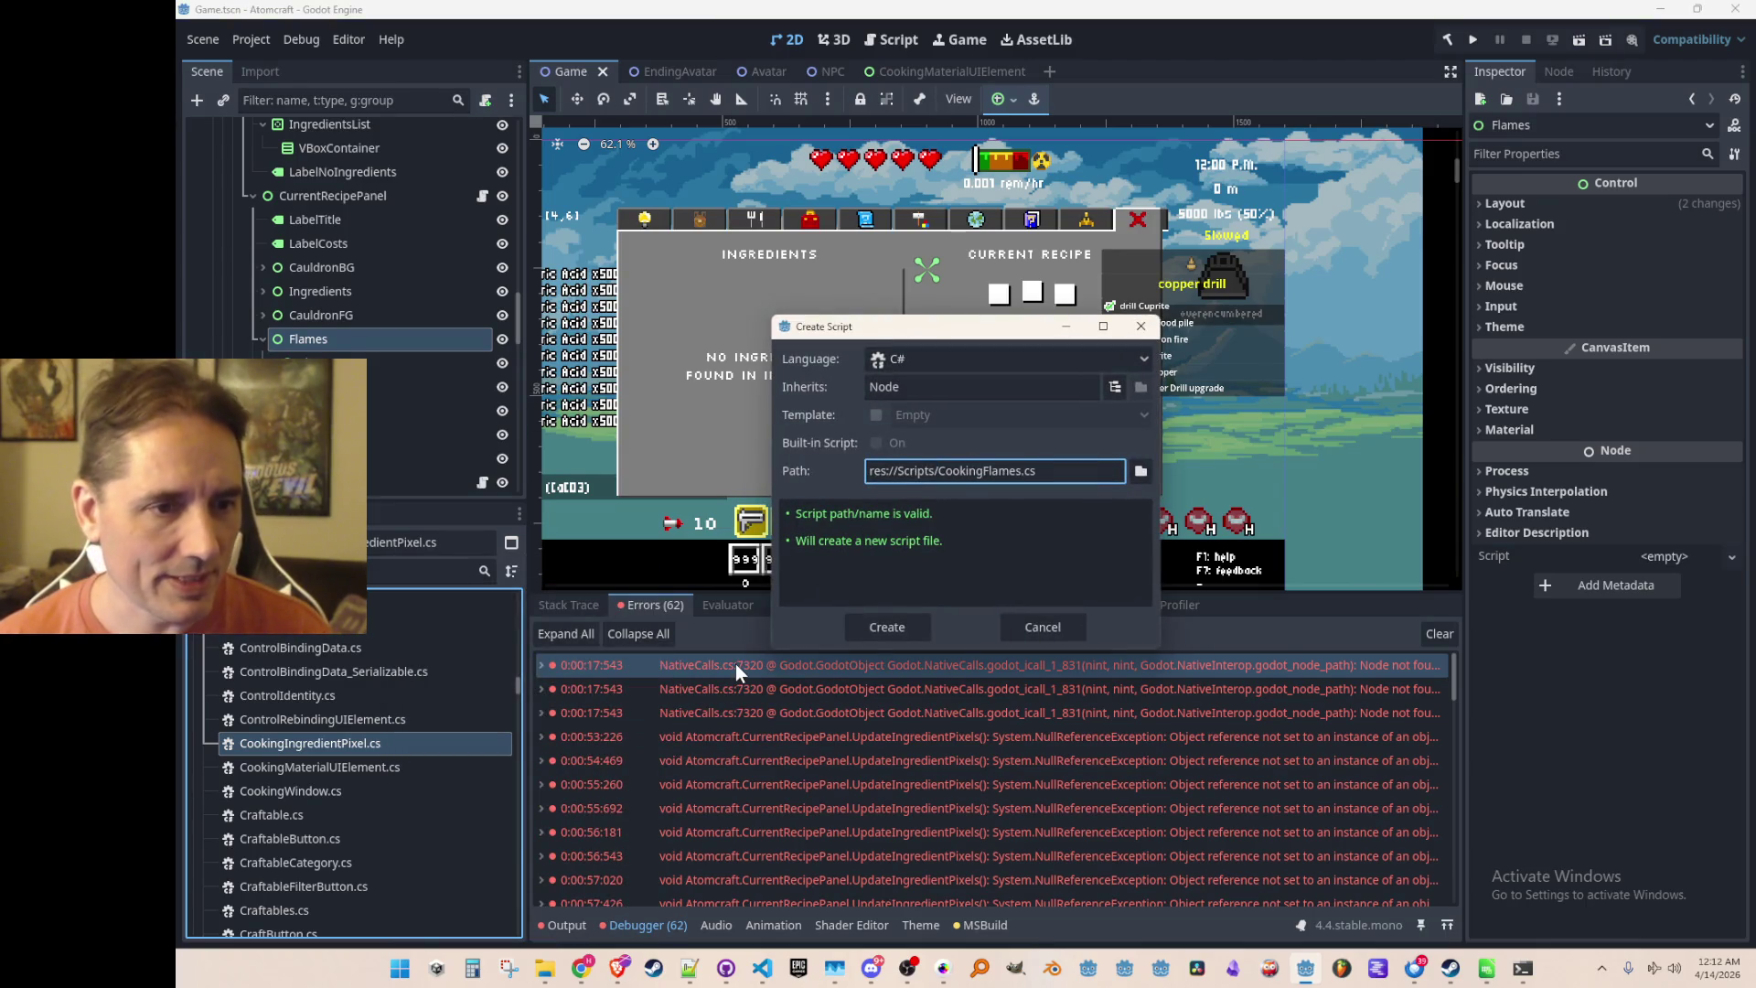
{"action": "key", "text": "Return"}
Attach CookingFlames.cs to the Flames node, save, and collapse Flames
{"action": "left_click", "coordinate": [328, 743]}
{"action": "mouse_move", "coordinate": [331, 743]}
{"action": "left_mouse_down"}
{"action": "mouse_move", "coordinate": [362, 727]}
{"action": "mouse_move", "coordinate": [391, 337]}
{"action": "left_mouse_up"}
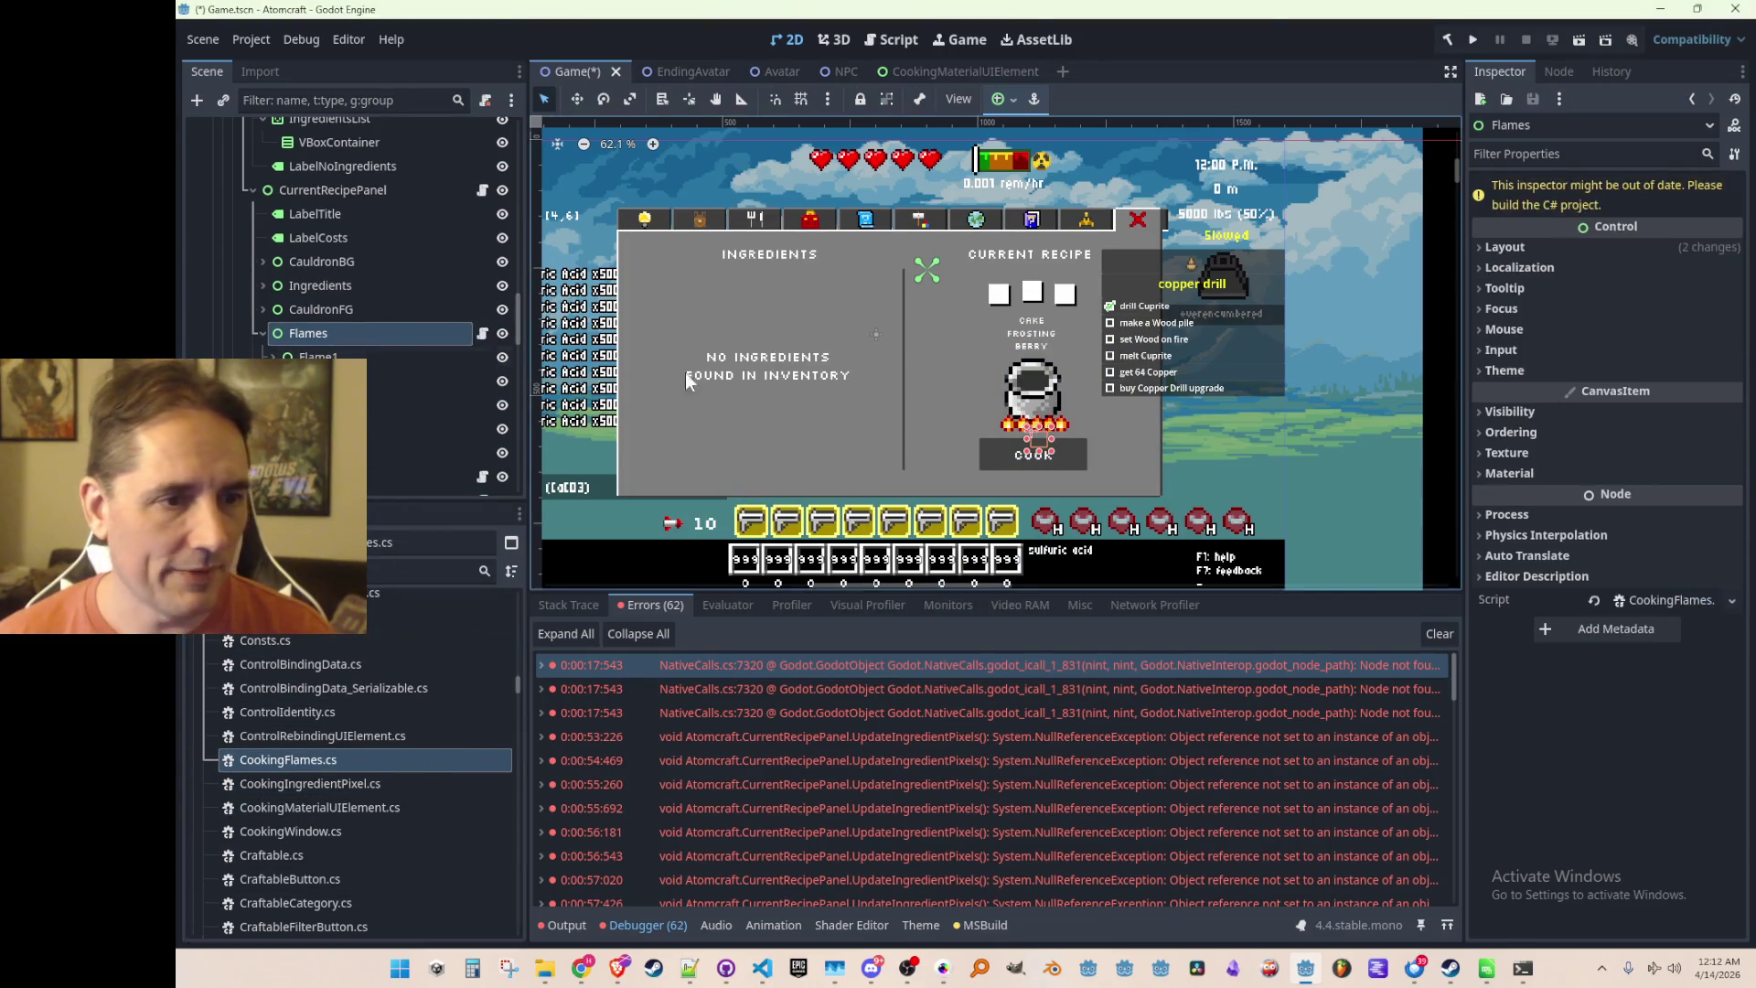
{"action": "key", "text": "ctrl+s"}
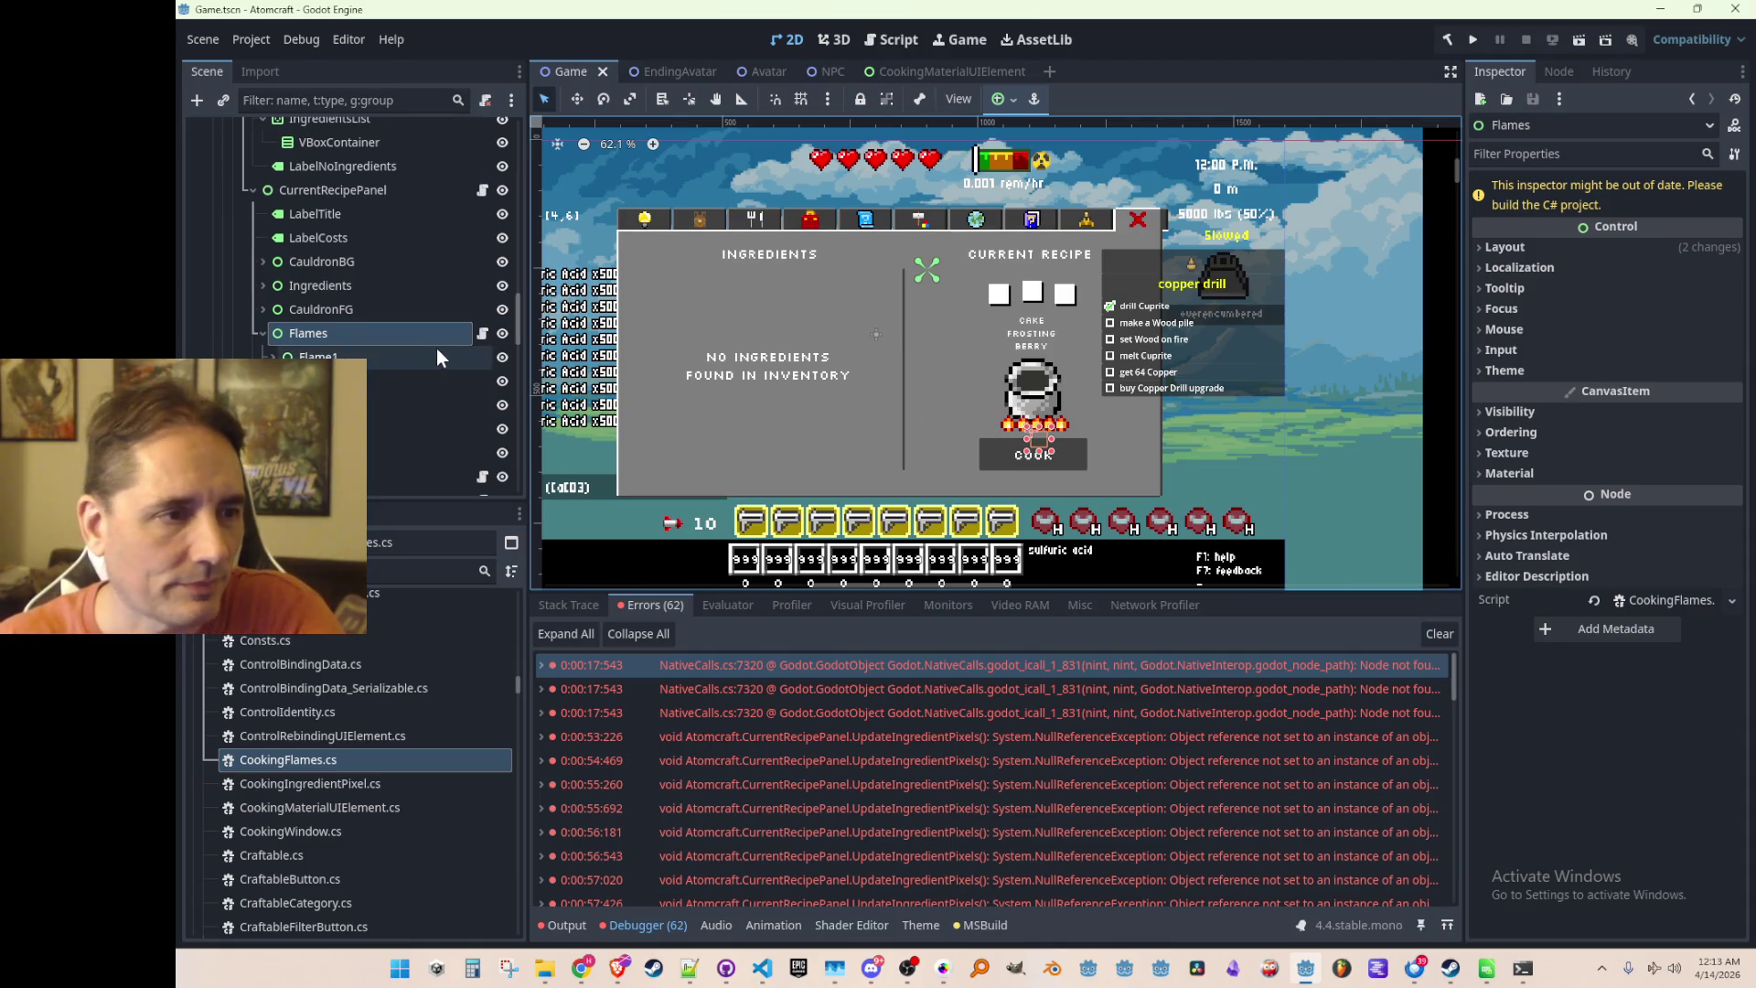
{"action": "left_click", "coordinate": [481, 334]}
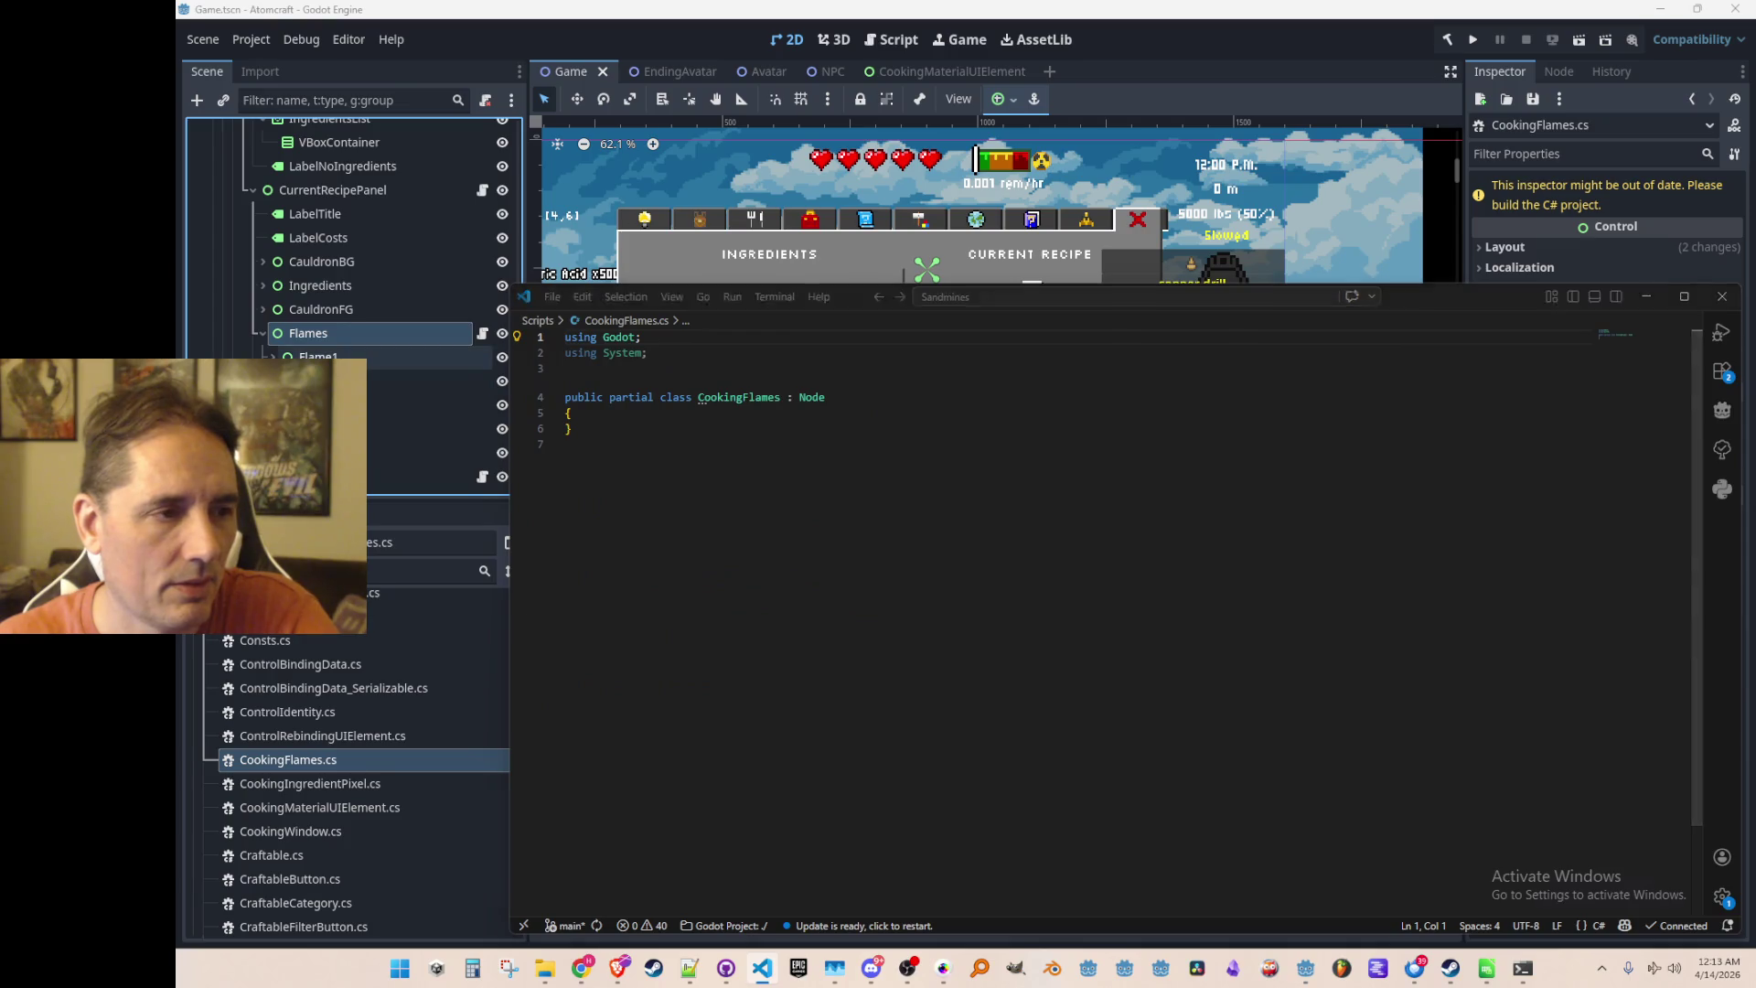
{"action": "left_click", "coordinate": [384, 356]}
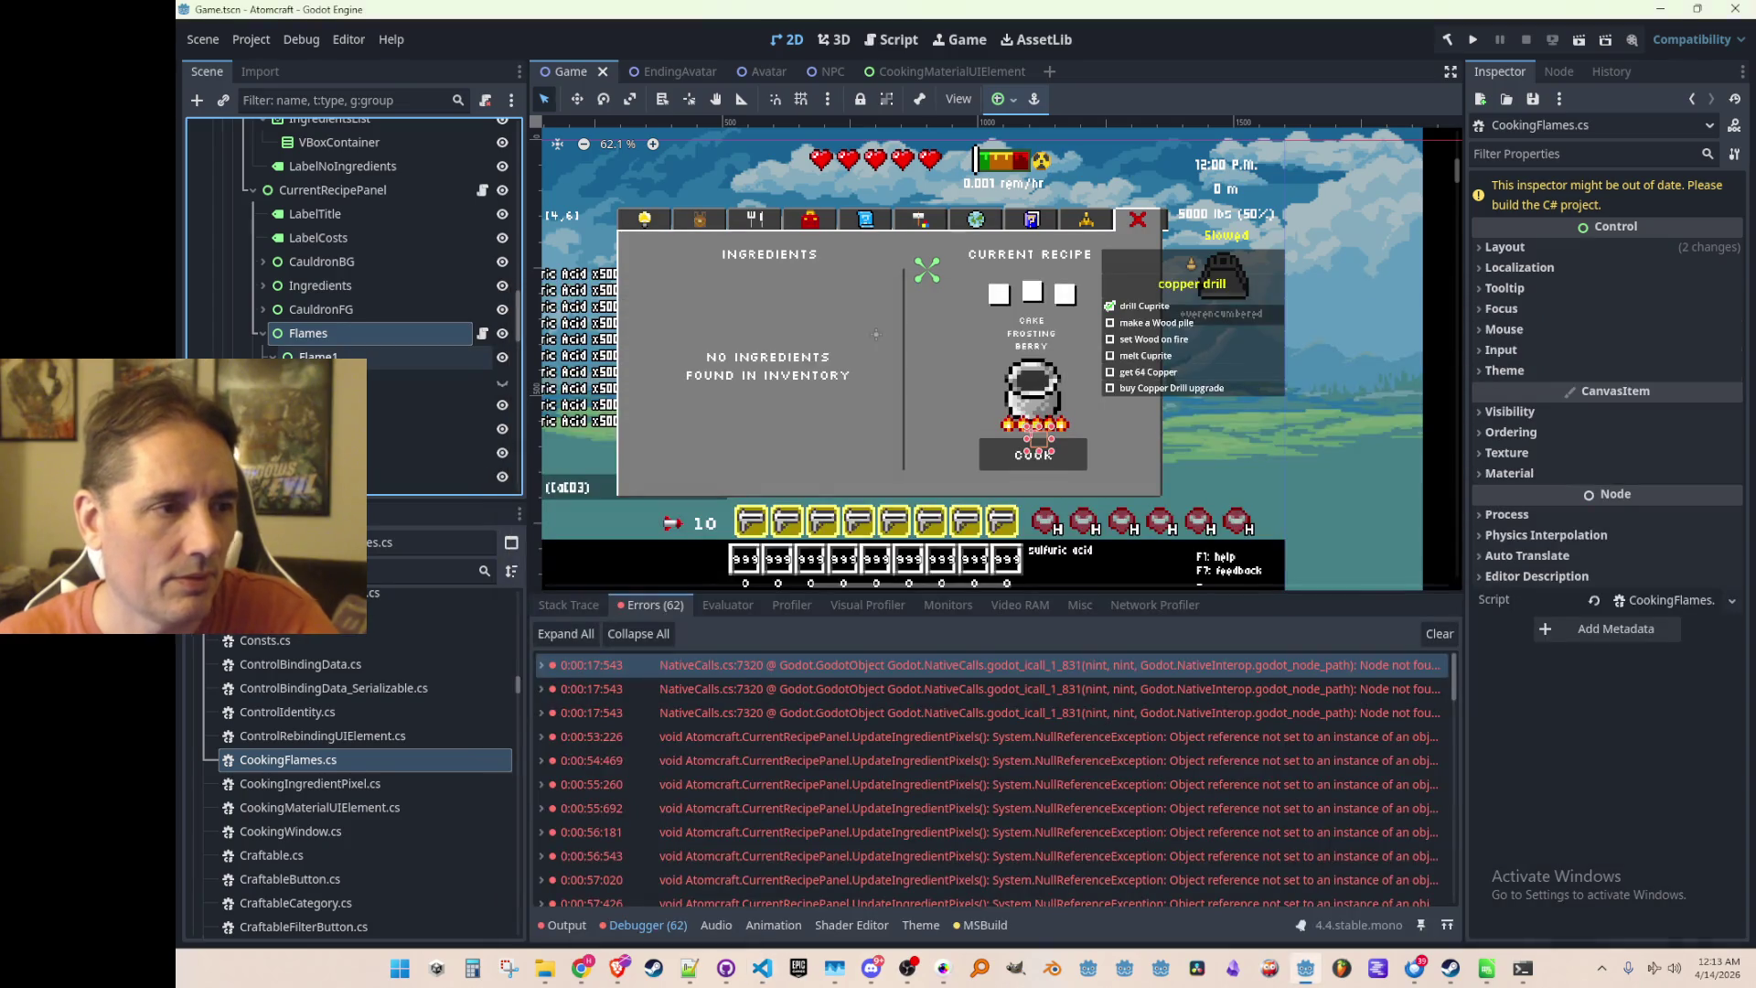
{"action": "left_click", "coordinate": [384, 356]}
{"action": "left_click", "coordinate": [399, 331]}
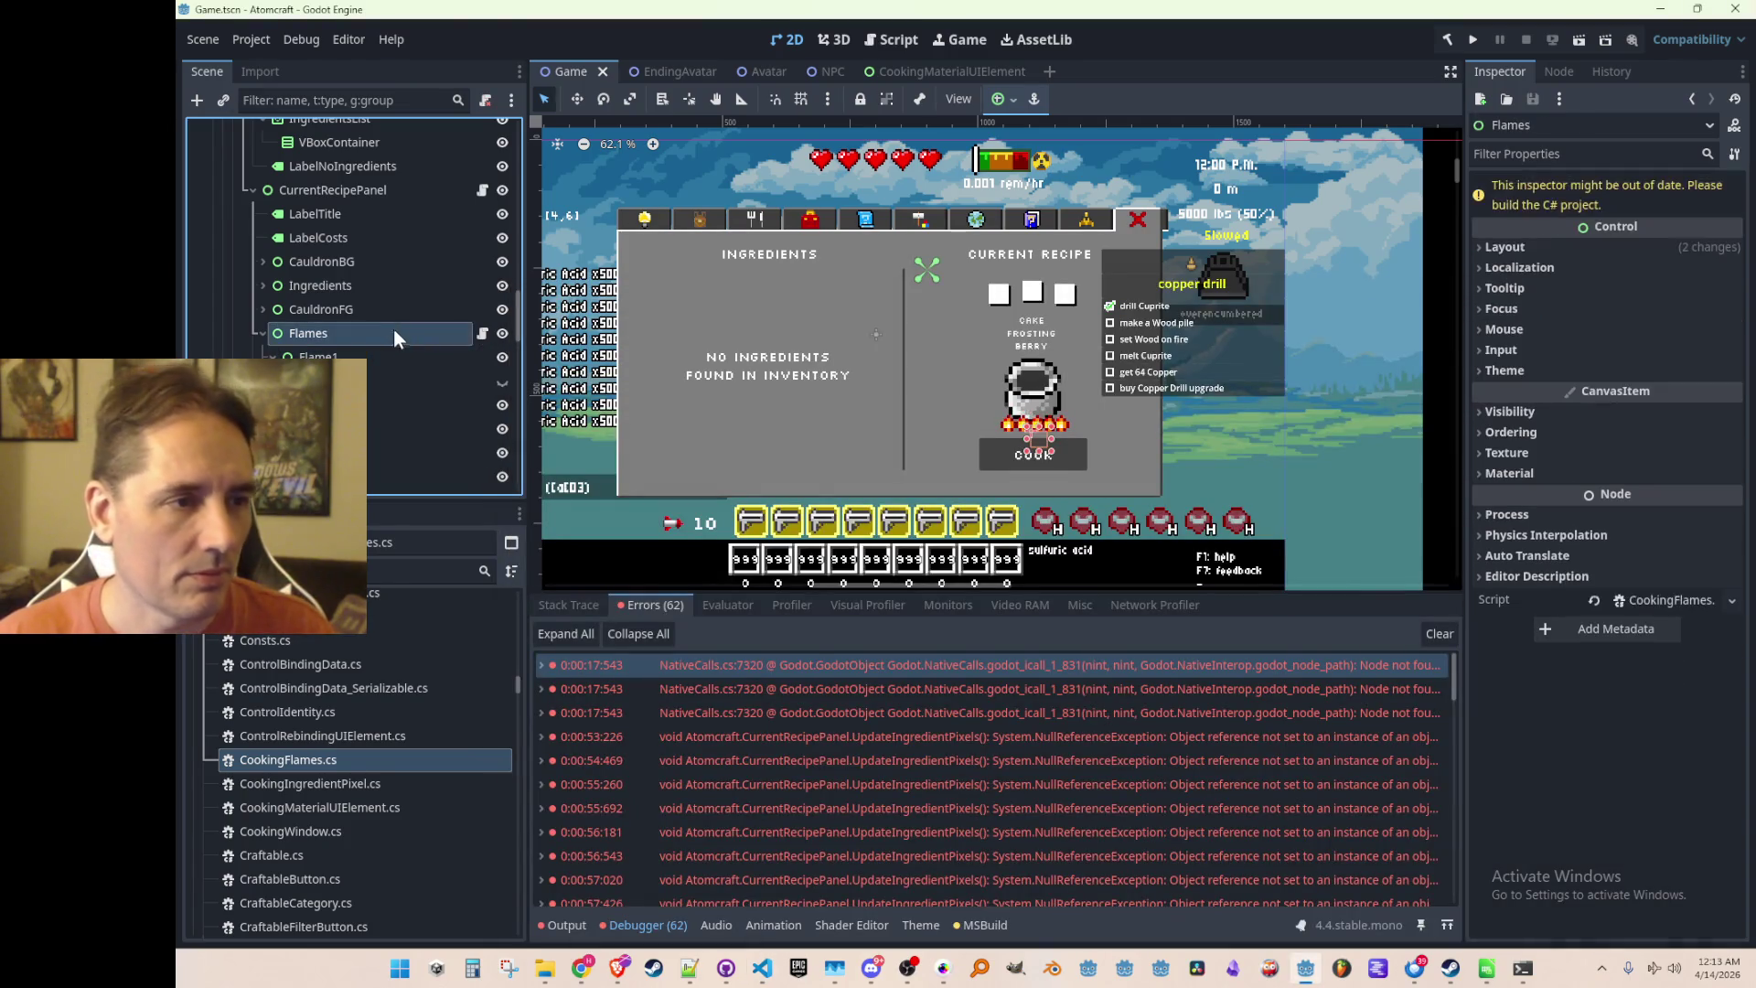
{"action": "left_click", "coordinate": [262, 333]}
Duplicate CookingFlames.cs as CookingFlame.cs and open it in Visual Studio Code
{"action": "scroll", "coordinate": [299, 748], "scroll_direction": "down", "scroll_amount": 3}
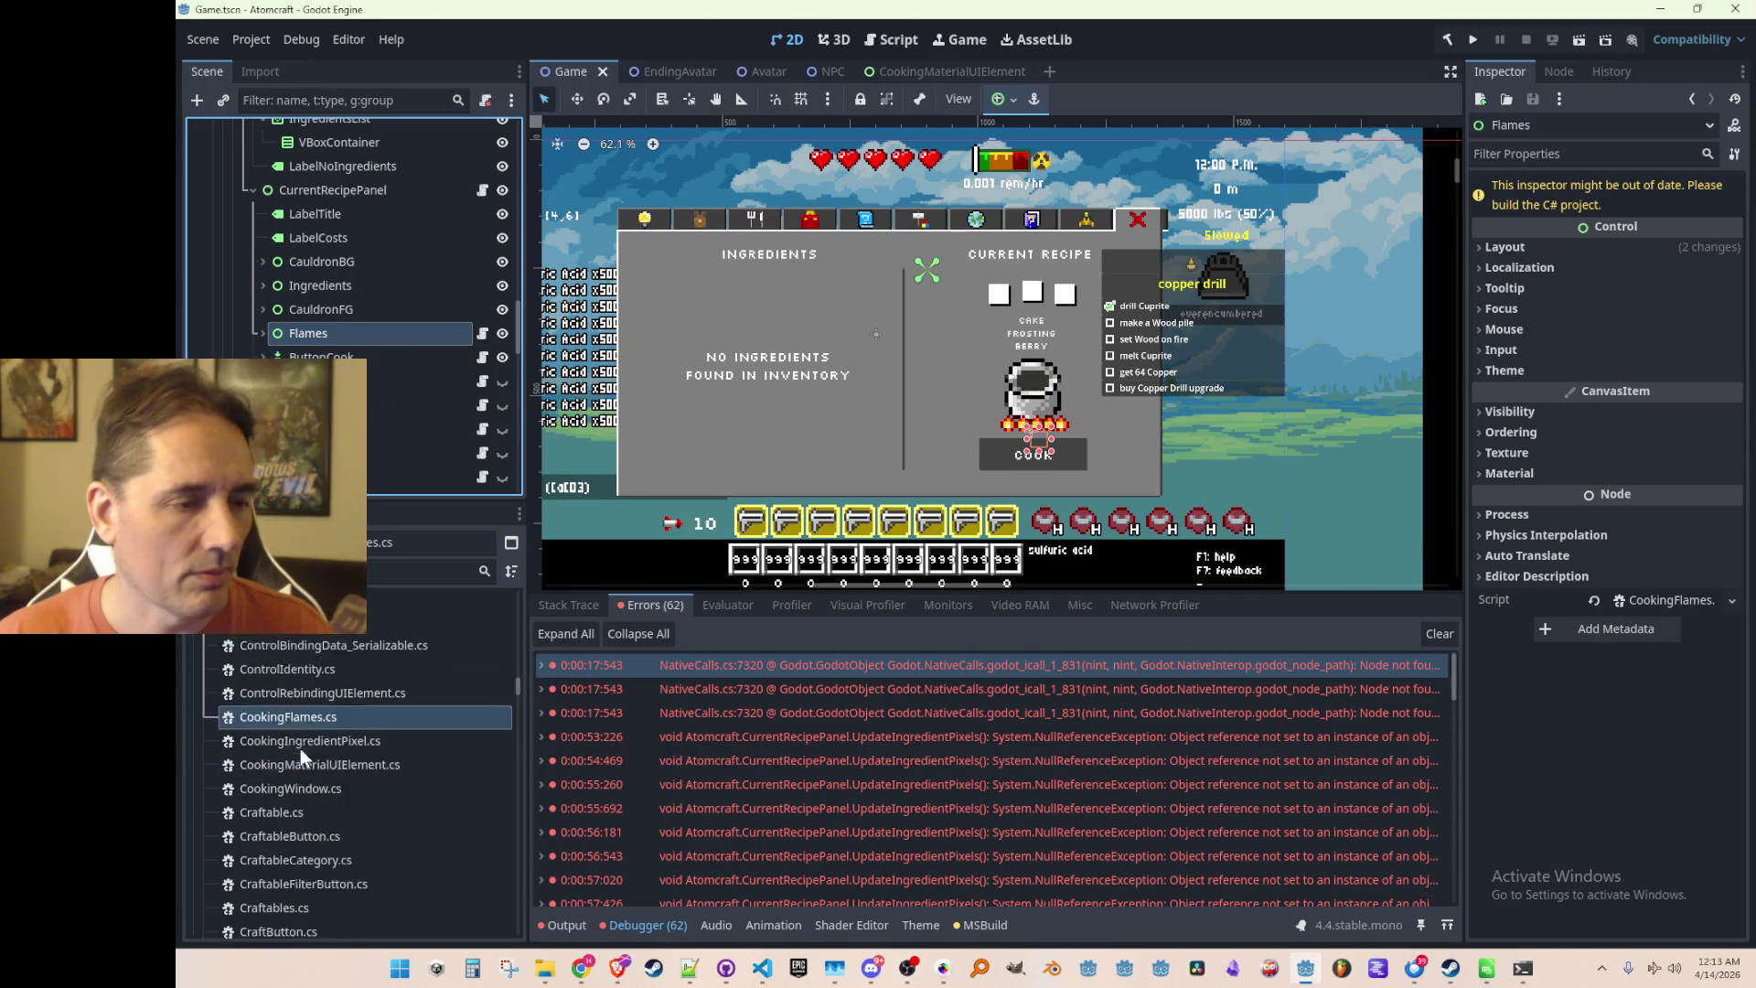
{"action": "left_click", "coordinate": [345, 650]}
{"action": "left_click", "coordinate": [337, 671]}
{"action": "right_click", "coordinate": [364, 679]}
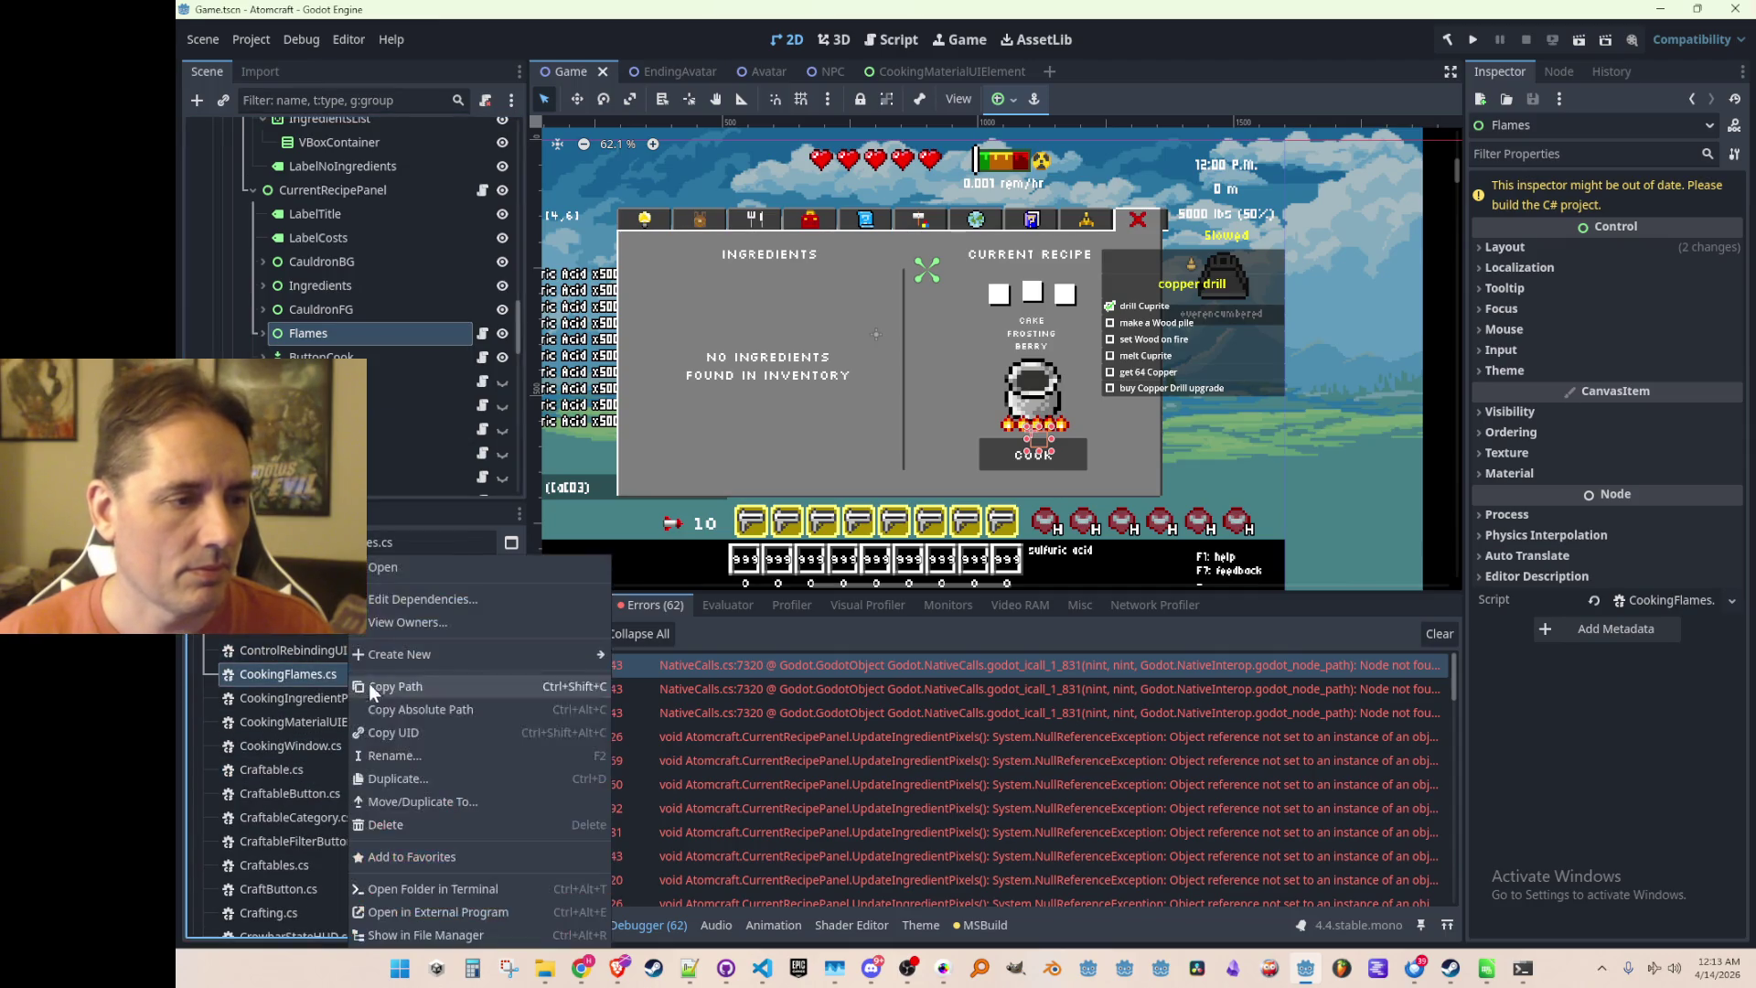
{"action": "left_click", "coordinate": [406, 776]}
{"action": "type", "text": "2"}
{"action": "key", "text": "Return"}
{"action": "double_click", "coordinate": [359, 677]}
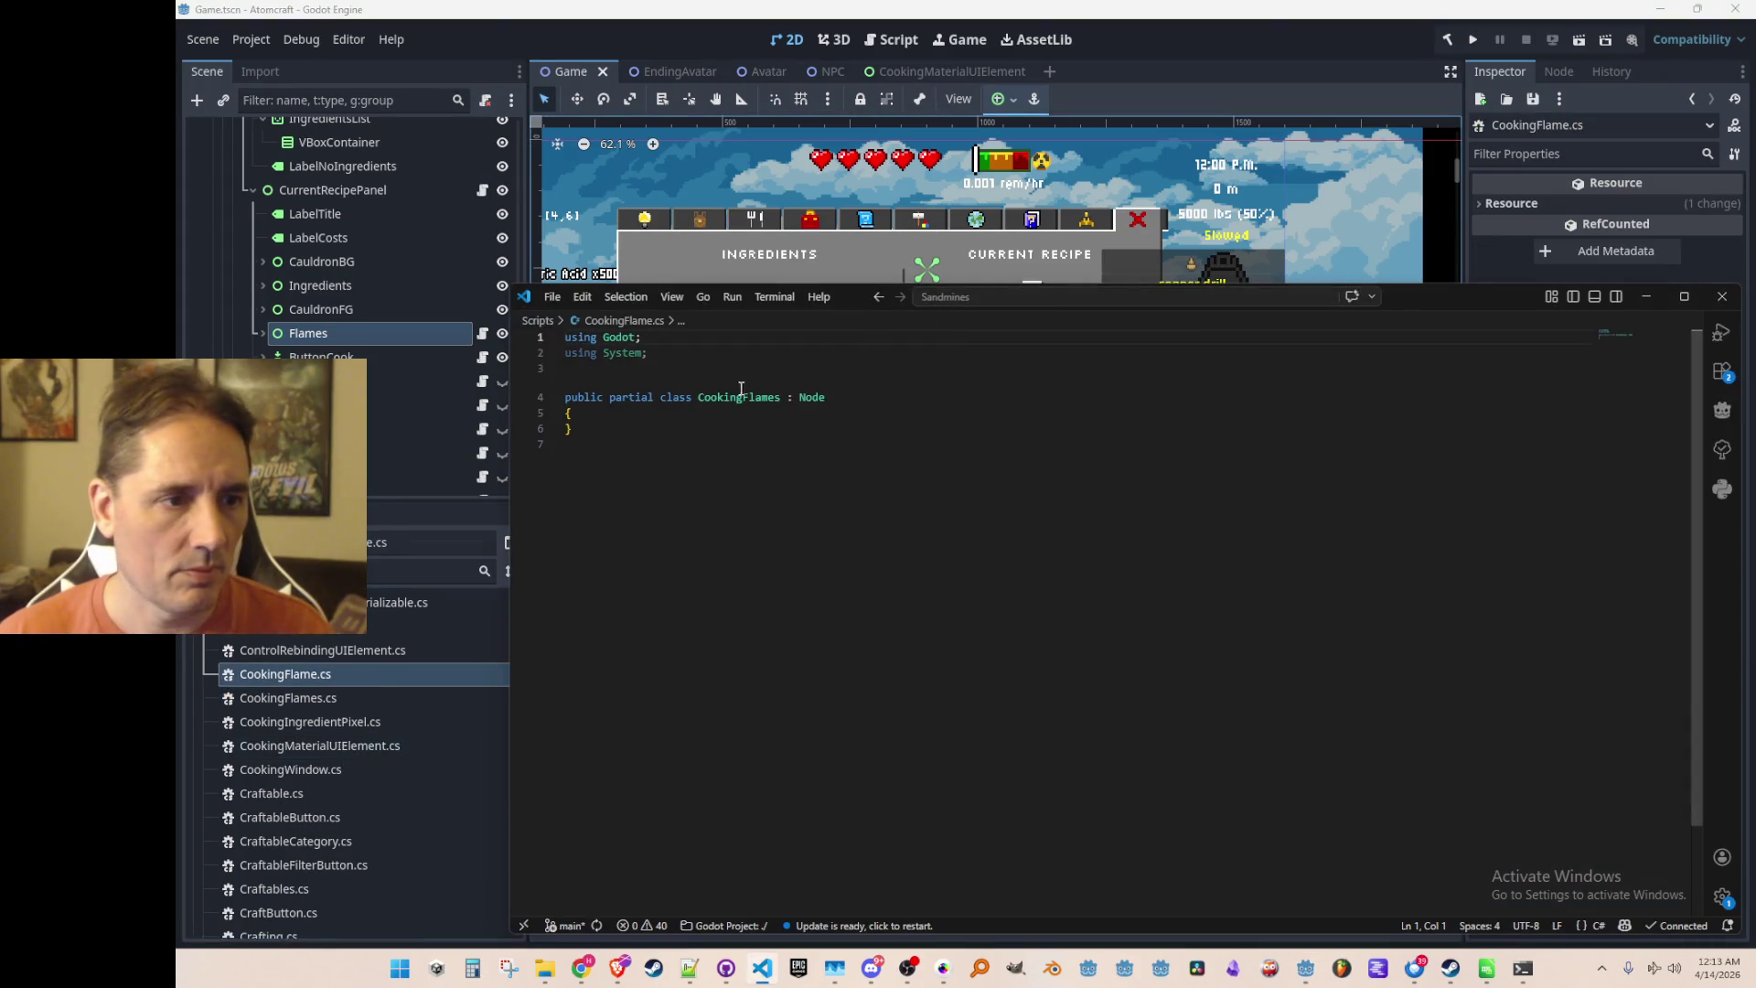
{"action": "left_click", "coordinate": [780, 397]}
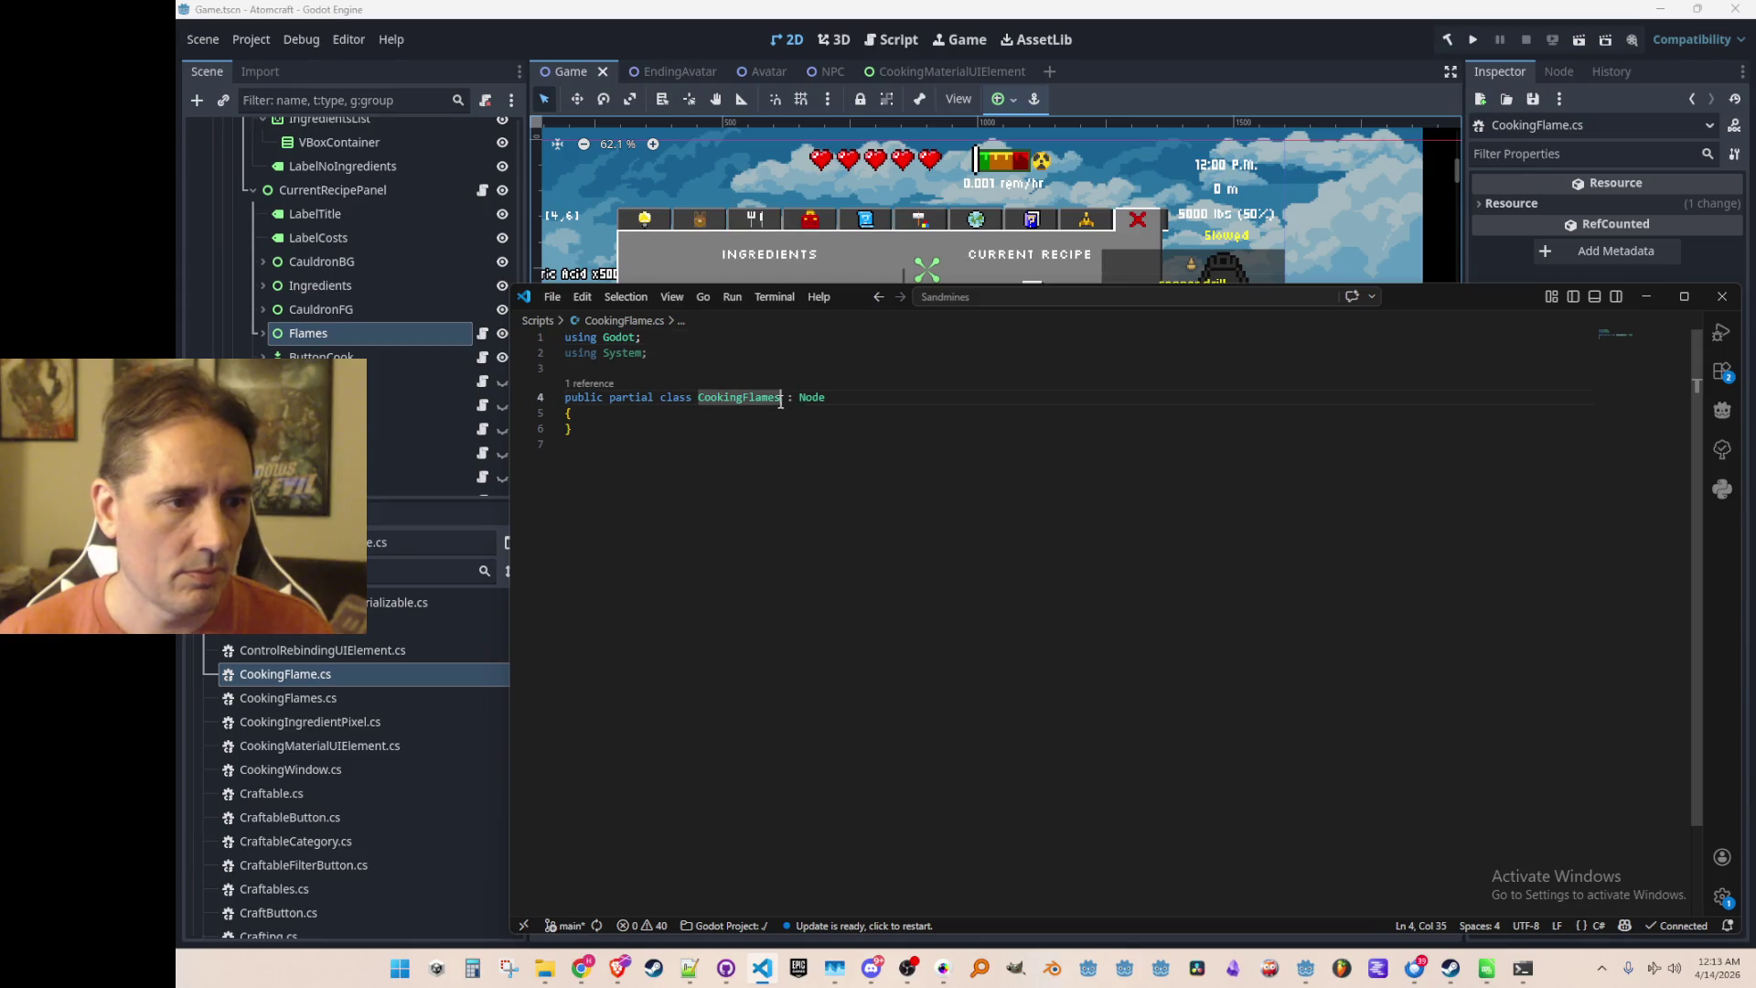
Fix the CookingFlame class name and make it extend Control
{"action": "key", "text": "BackSpace"}
{"action": "key", "text": "End"}
{"action": "key", "text": "ctrl+shift+Left"}
{"action": "type", "text": "Control"}
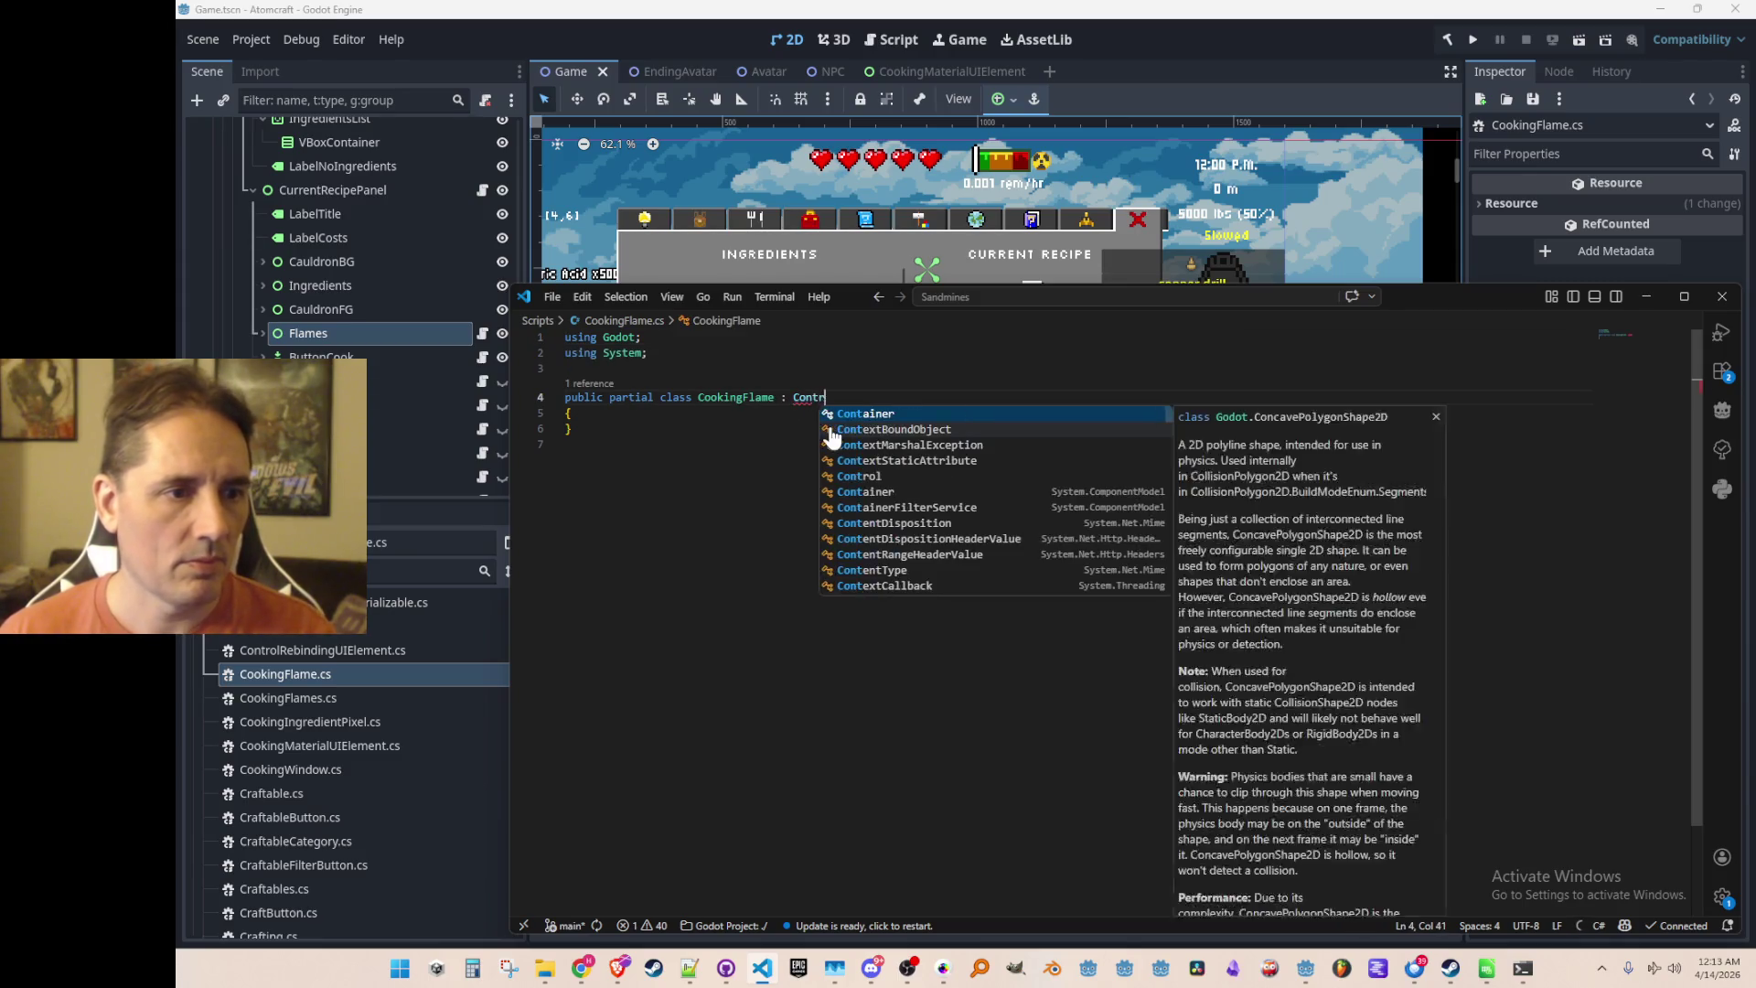
{"action": "key", "text": "ctrl+shift+Return"}
{"action": "key", "text": "ctrl+shift+Return"}
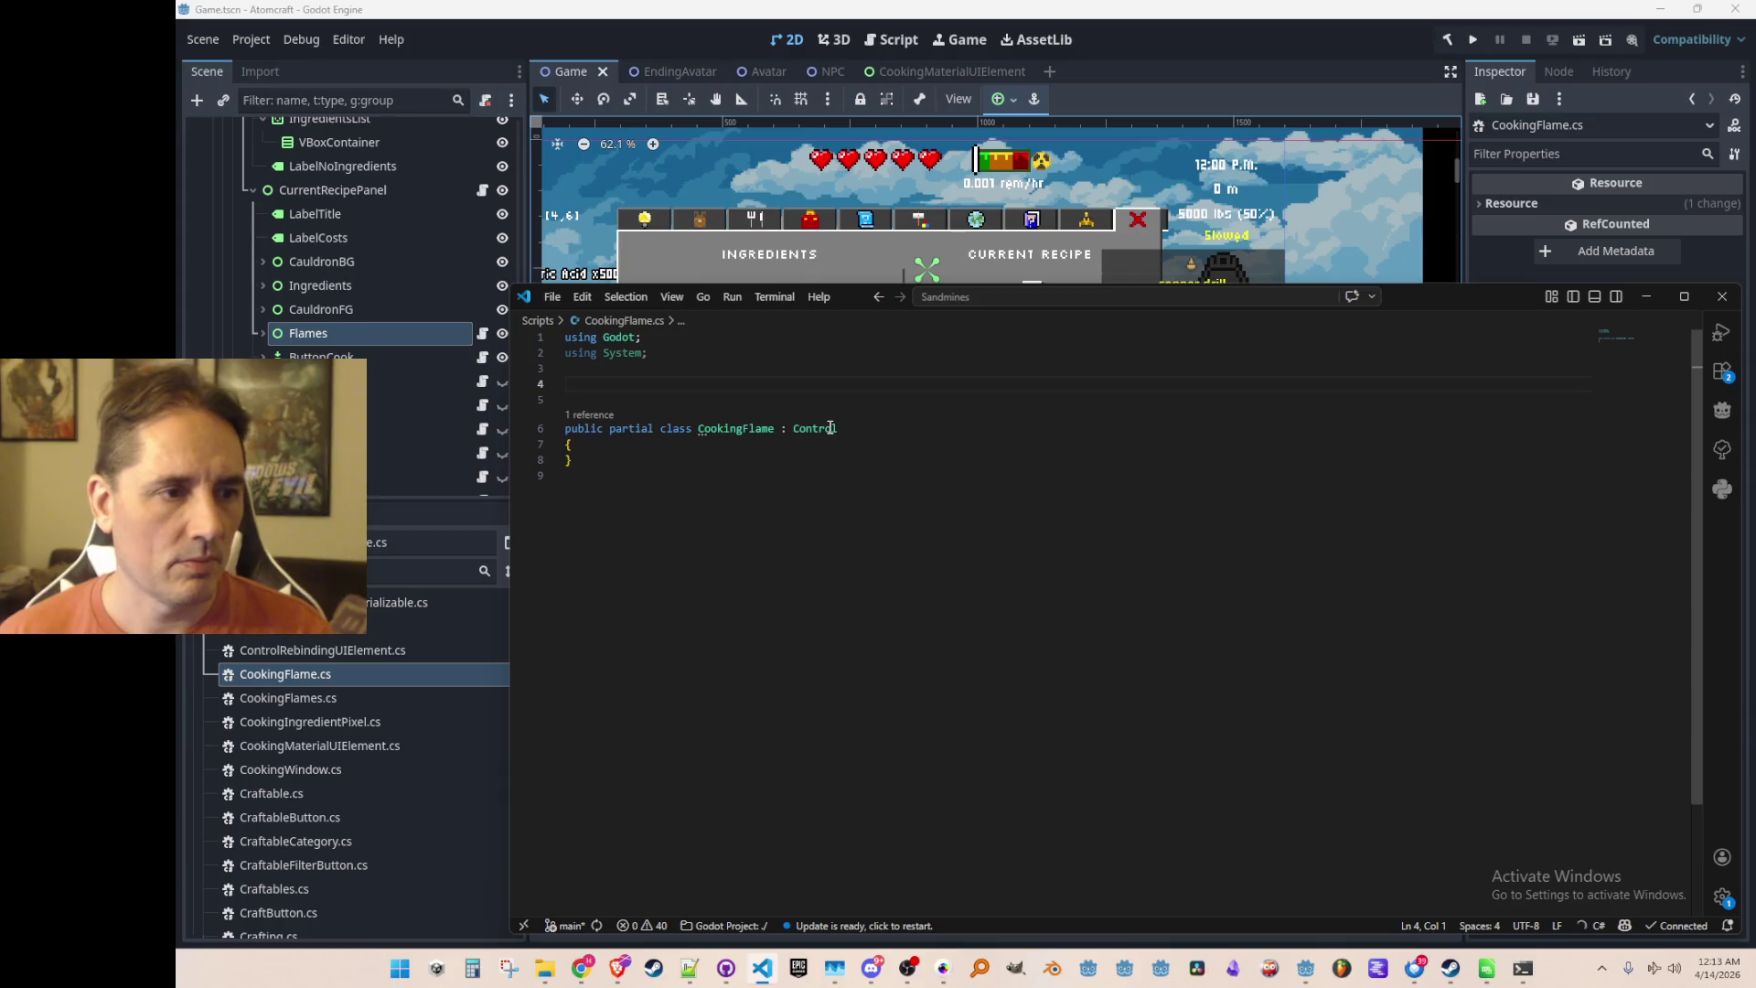
Wrap CookingFlame in the Atomcraft namespace and accept the suggested FlameSprite field and methods
{"action": "type", "text": "nam"}
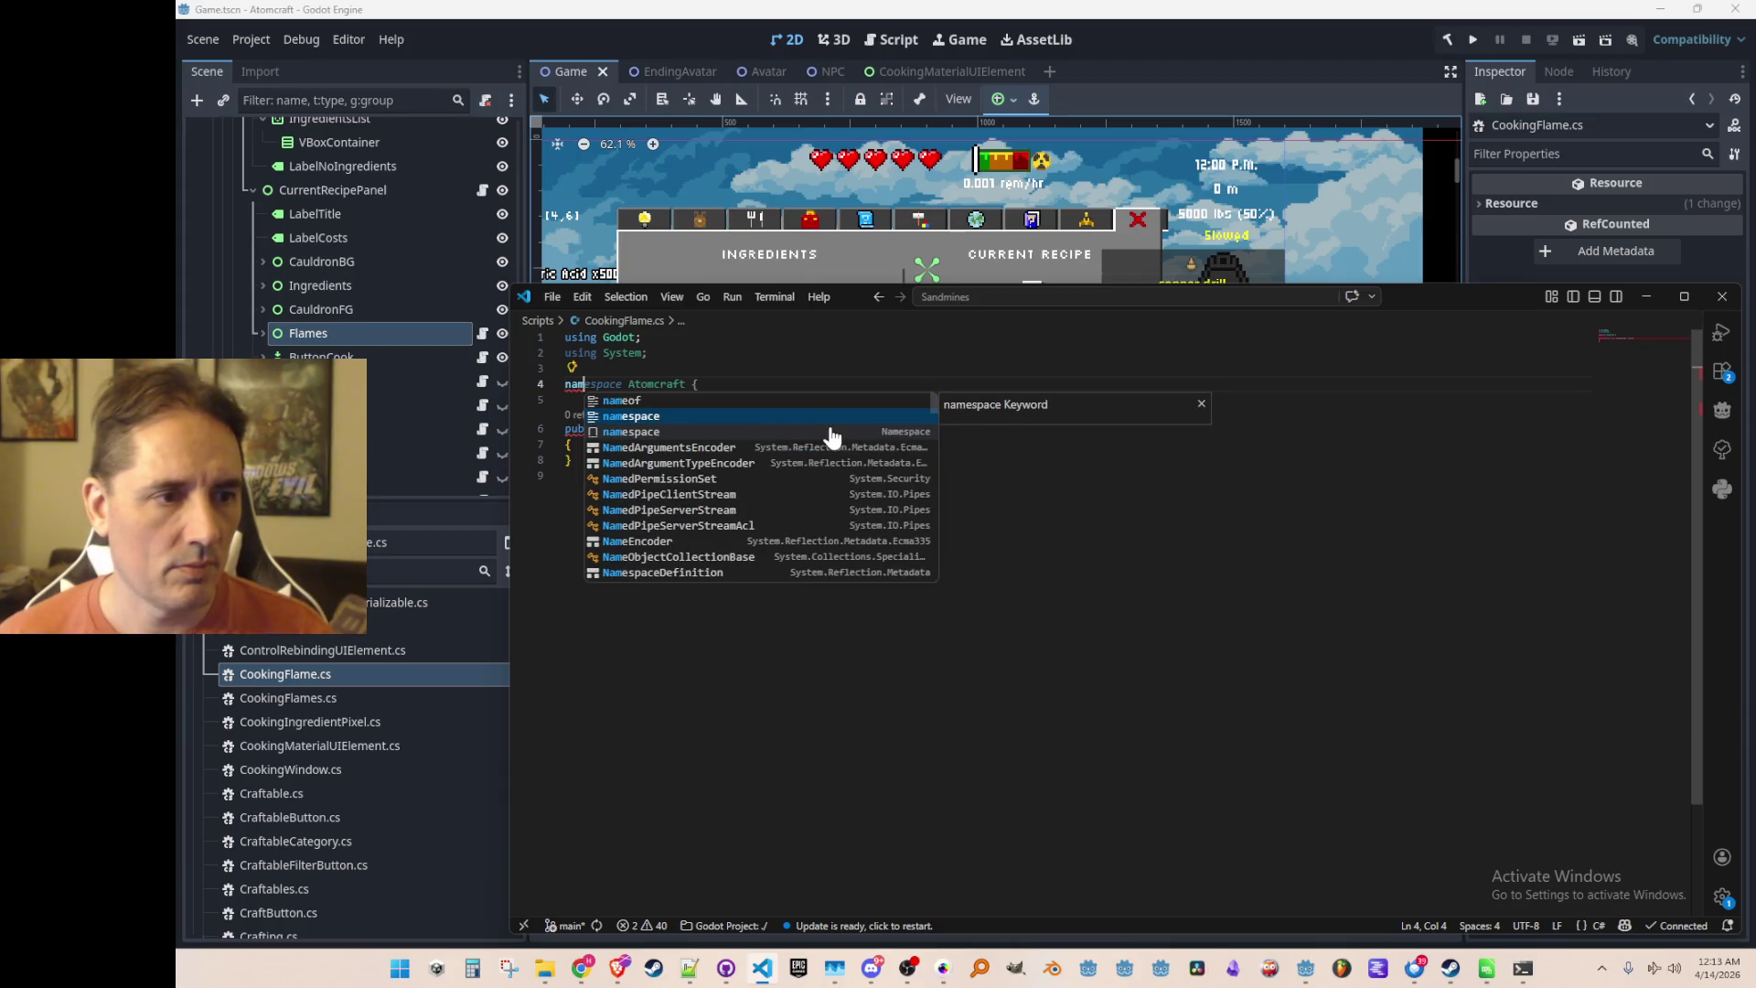
{"action": "left_click", "coordinate": [832, 433]}
{"action": "type", "text": "}"}
{"action": "key", "text": "Return"}
{"action": "left_click", "coordinate": [832, 428]}
{"action": "key", "text": "Delete"}
{"action": "key", "text": "Return"}
{"action": "key", "text": "Tab"}
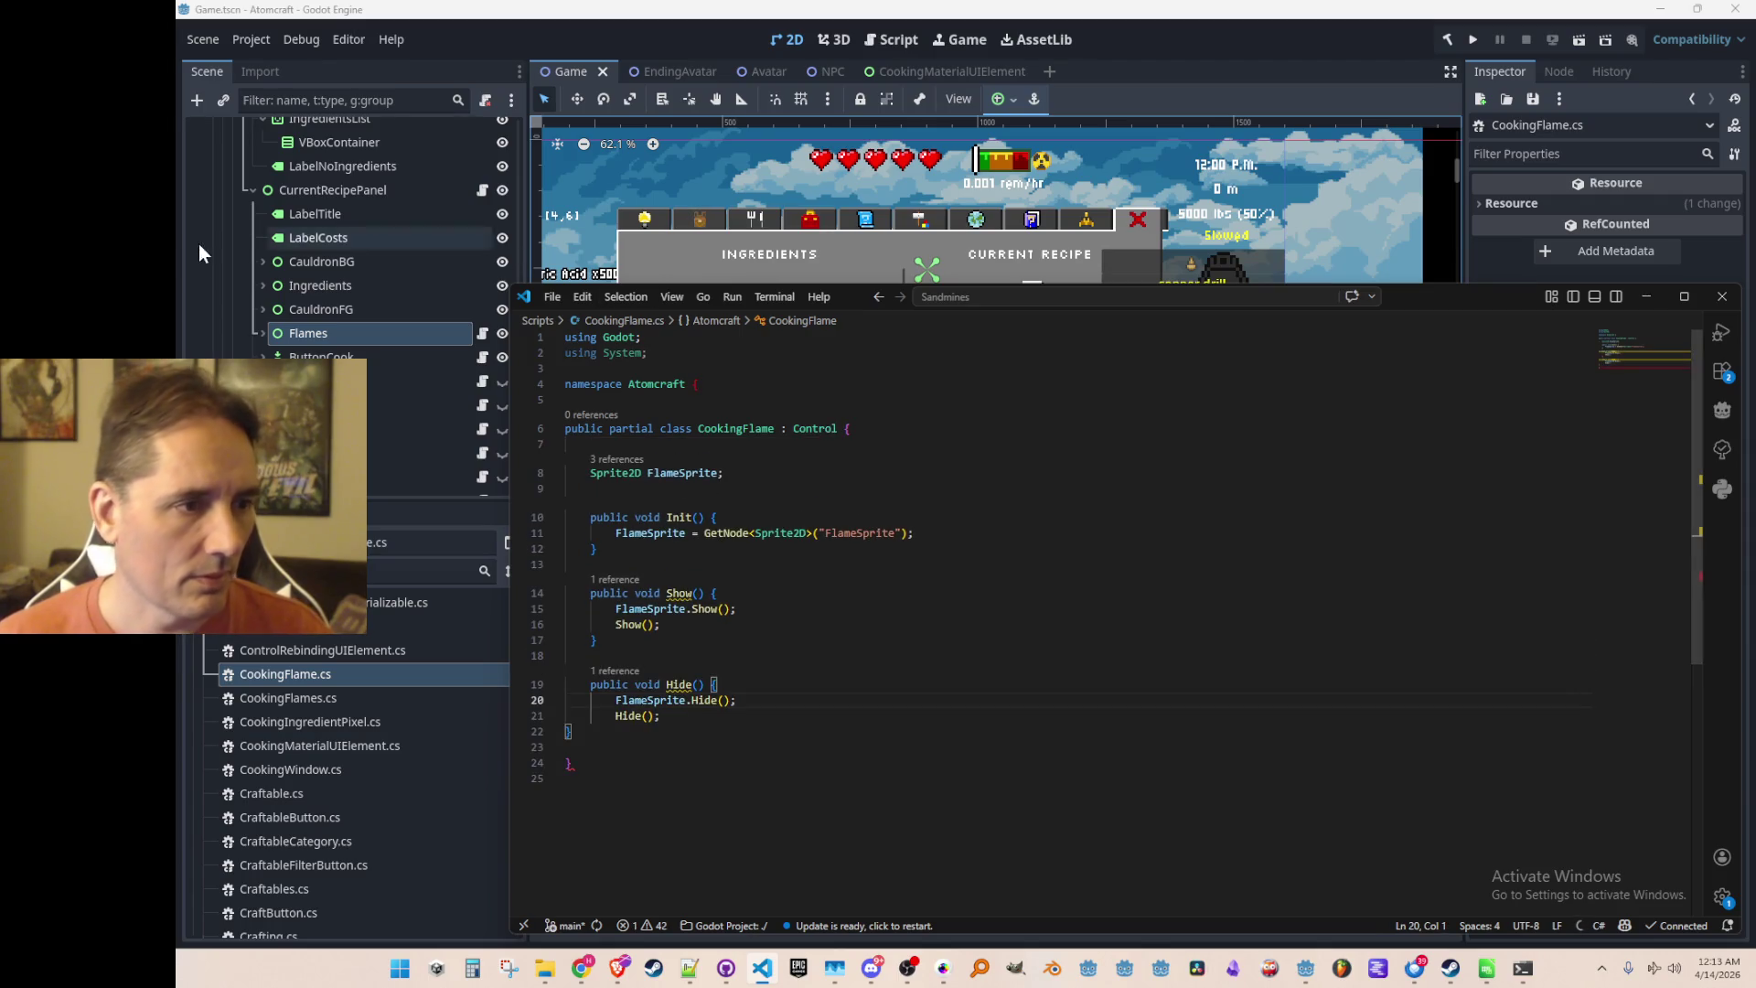
Replace FlameSprite with Big and Small sprite fields, updating Init, Show and Hide for both
{"action": "left_click", "coordinate": [260, 331]}
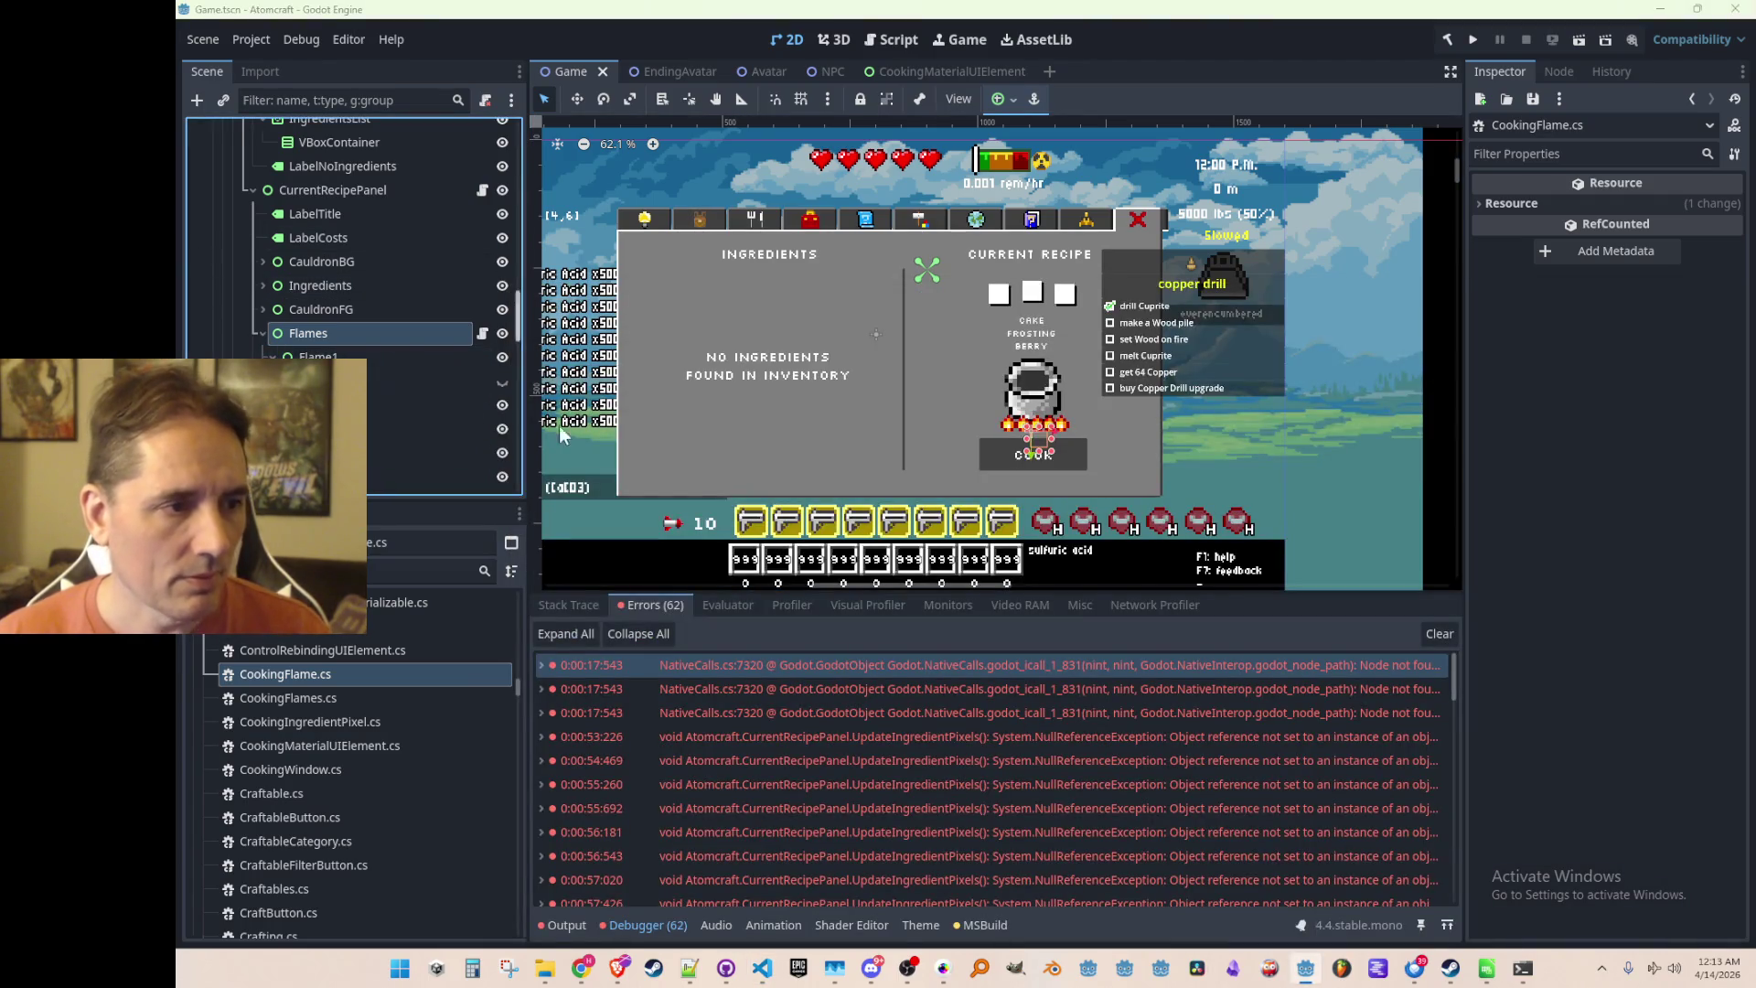
{"action": "key", "text": "alt+Tab"}
{"action": "key", "text": "F12"}
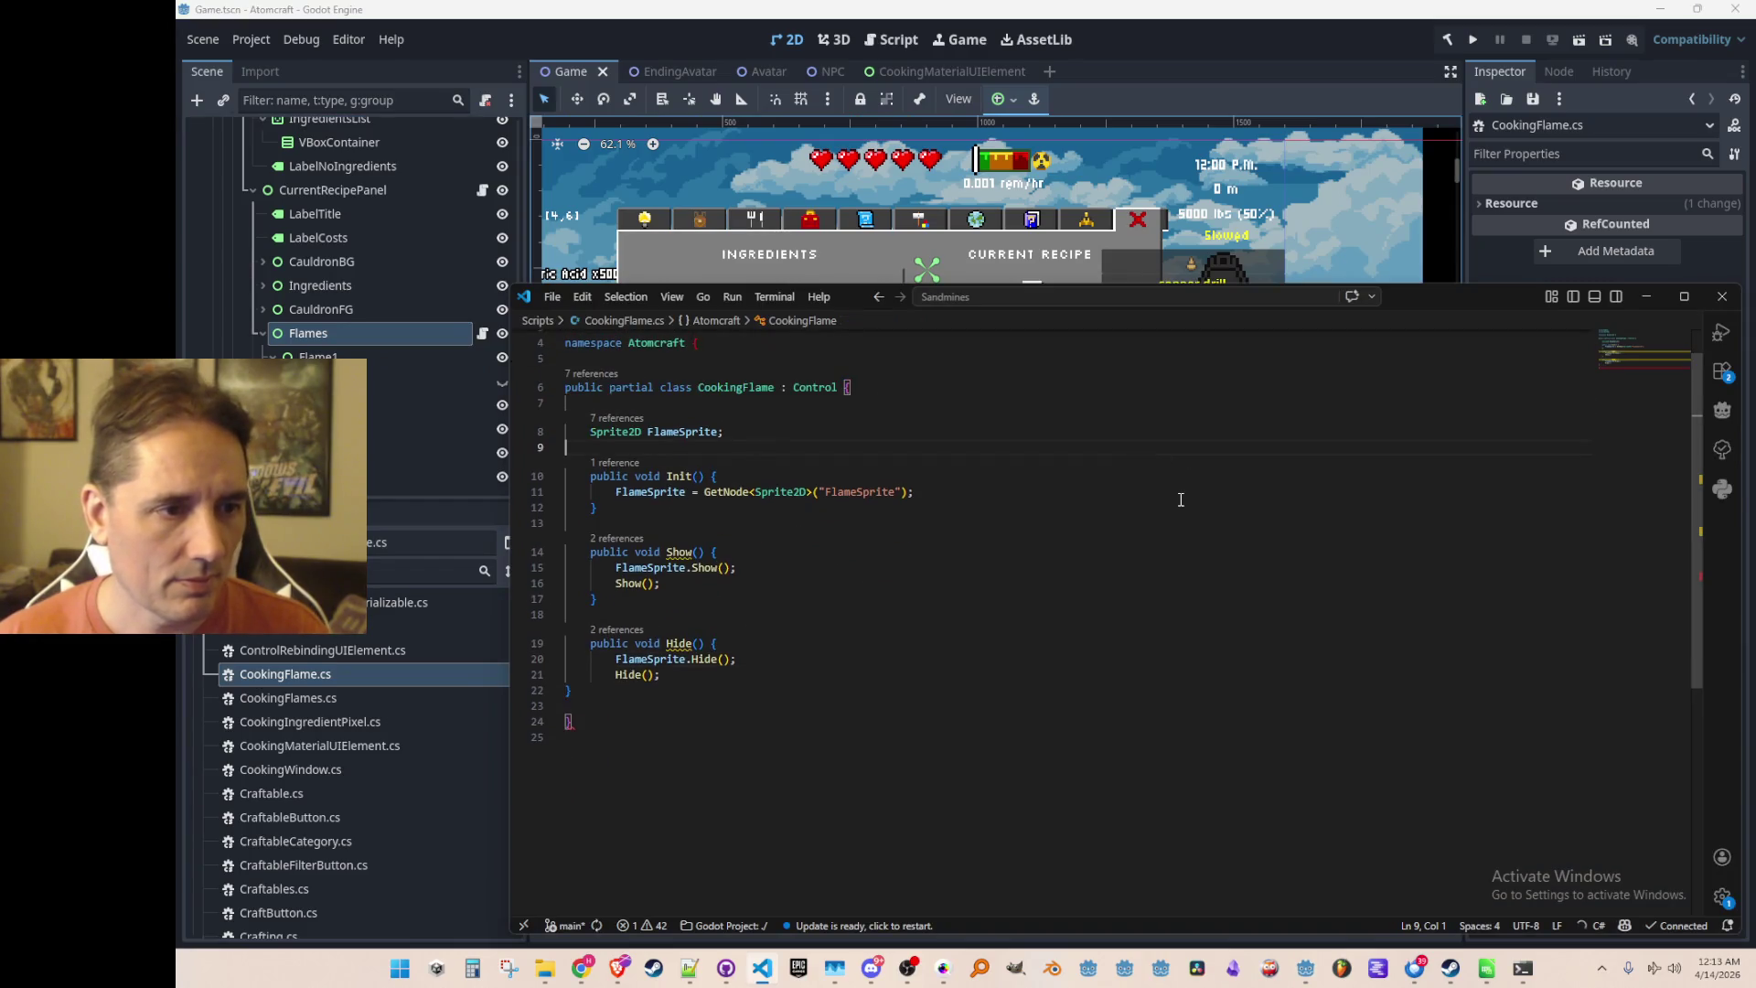
{"action": "type", "text": "Big, Small"}
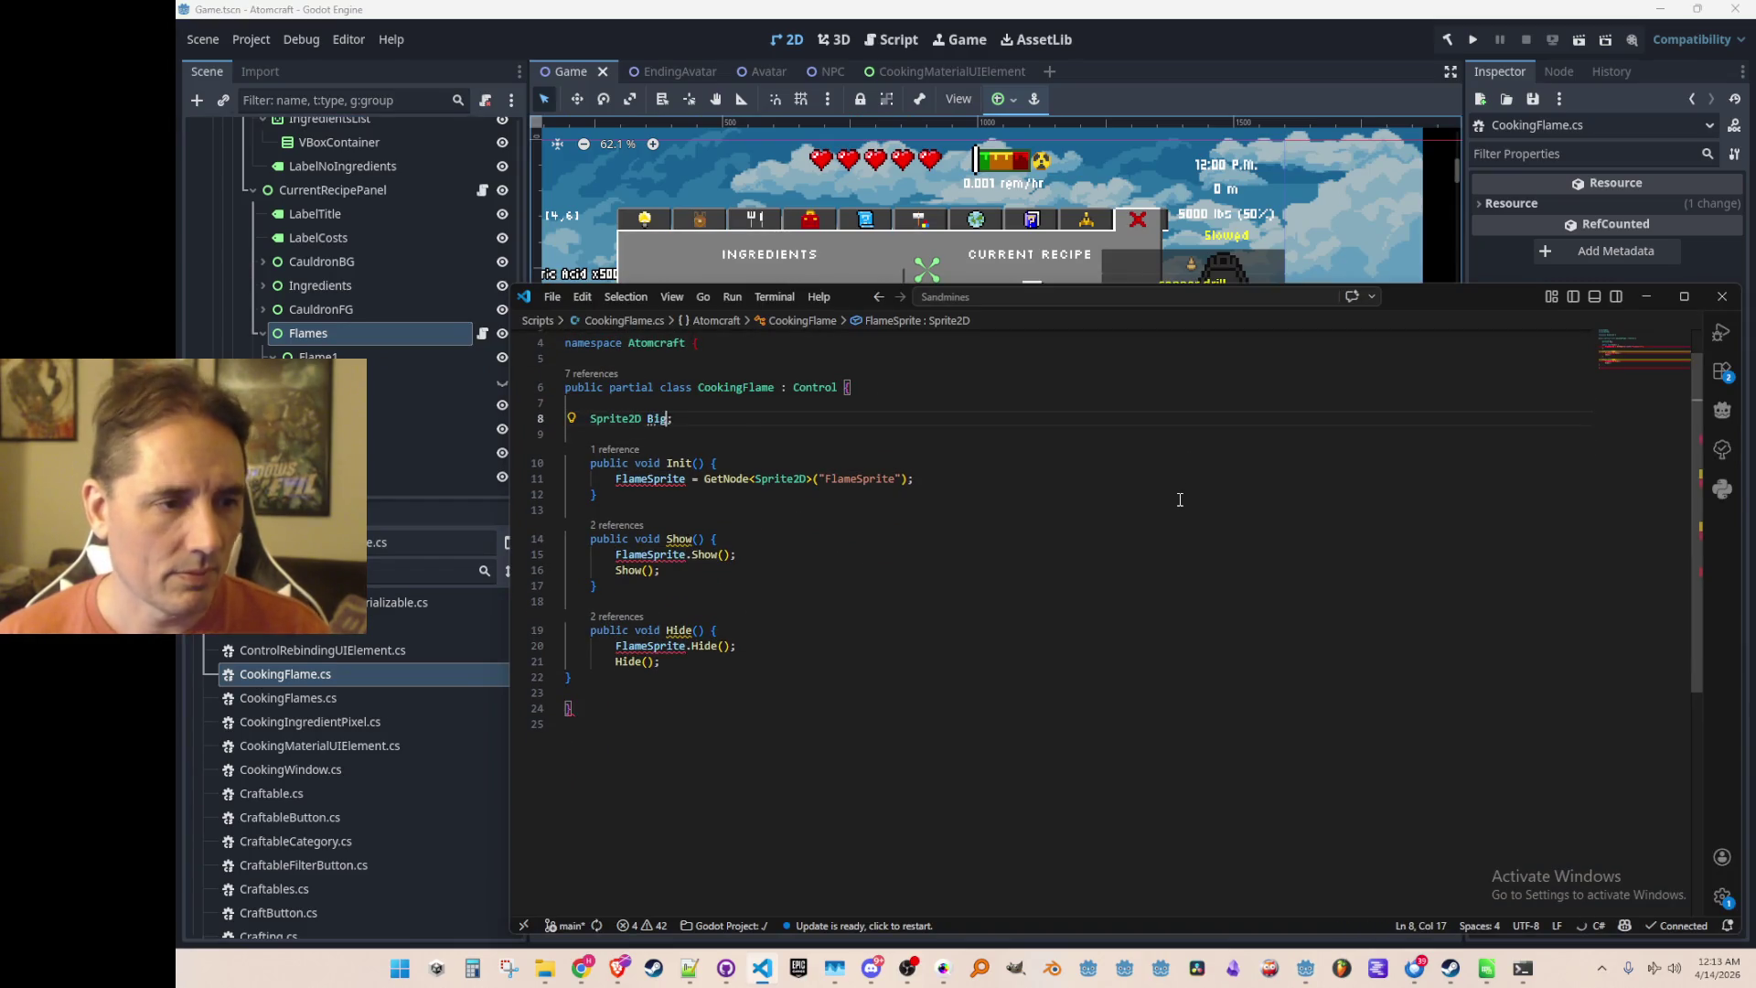
{"action": "key", "text": "Home"}
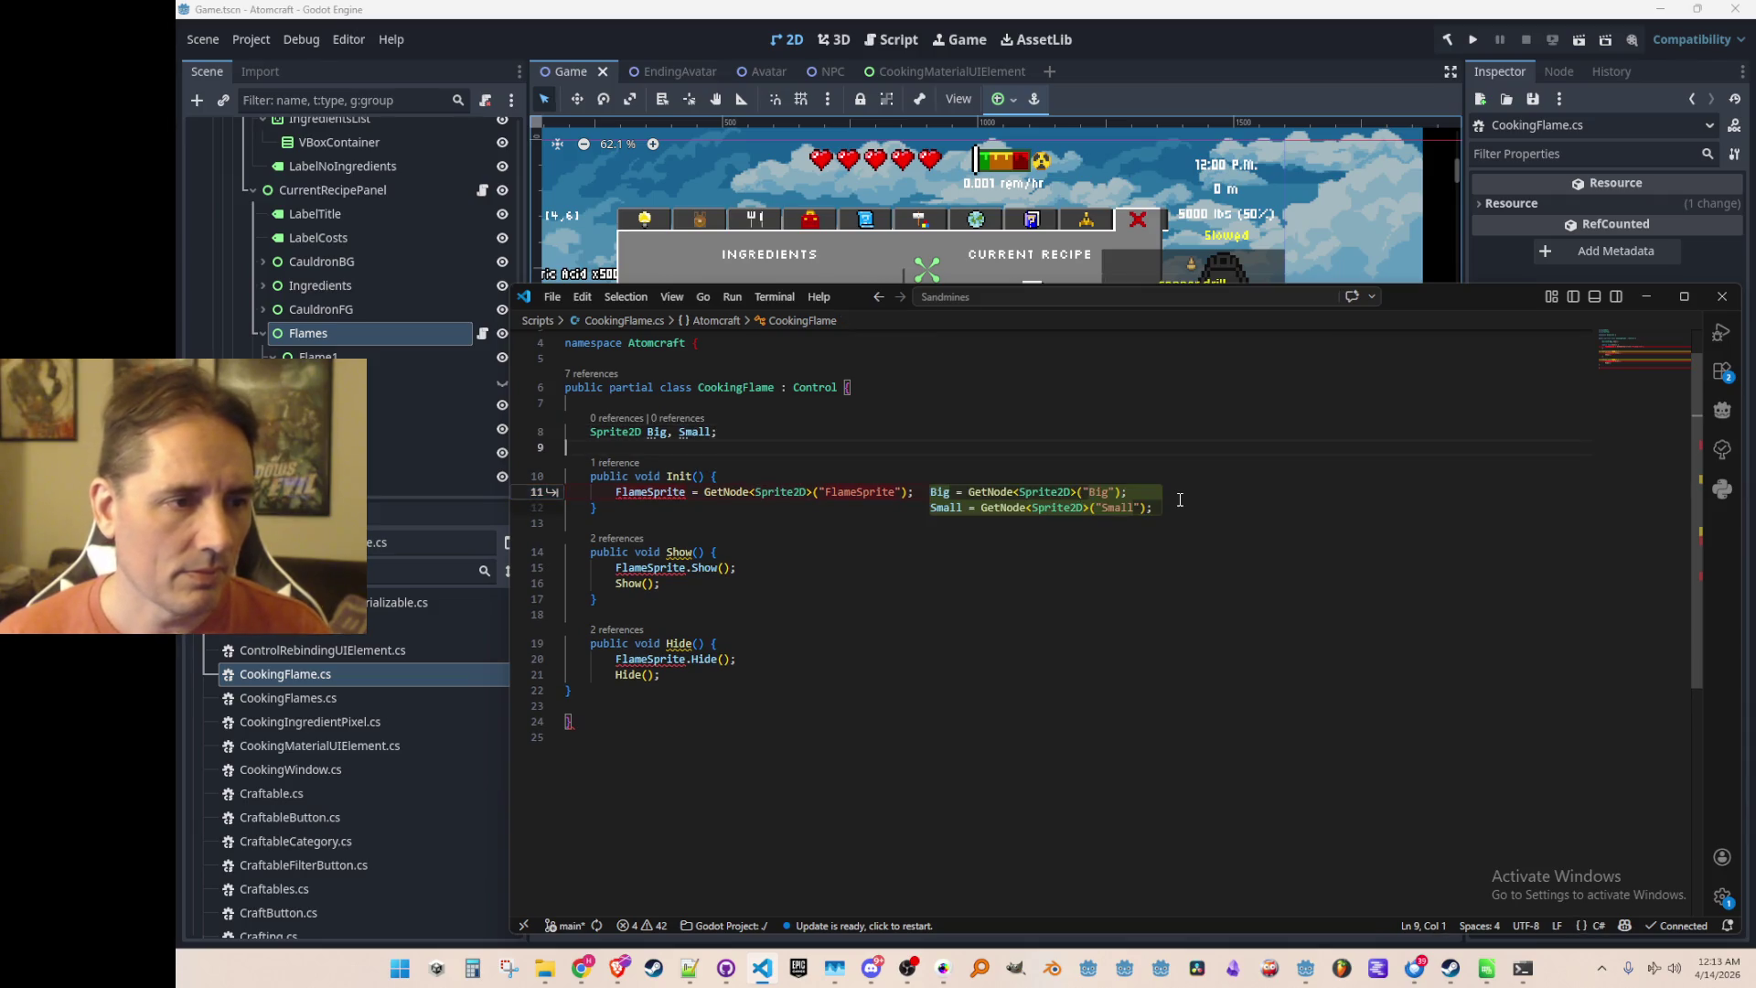
{"action": "key", "text": "Tab"}
{"action": "key", "text": "Down"}
{"action": "key", "text": "Down"}
{"action": "key", "text": "Down"}
{"action": "key", "text": "Tab"}
{"action": "key", "text": "Tab"}
Review the Big and Small field declarations, then move to CookingFlames.cs
{"action": "left_click", "coordinate": [1118, 534]}
{"action": "scroll", "coordinate": [1120, 545], "scroll_direction": "up", "scroll_amount": 1}
{"action": "left_click", "coordinate": [1131, 487]}
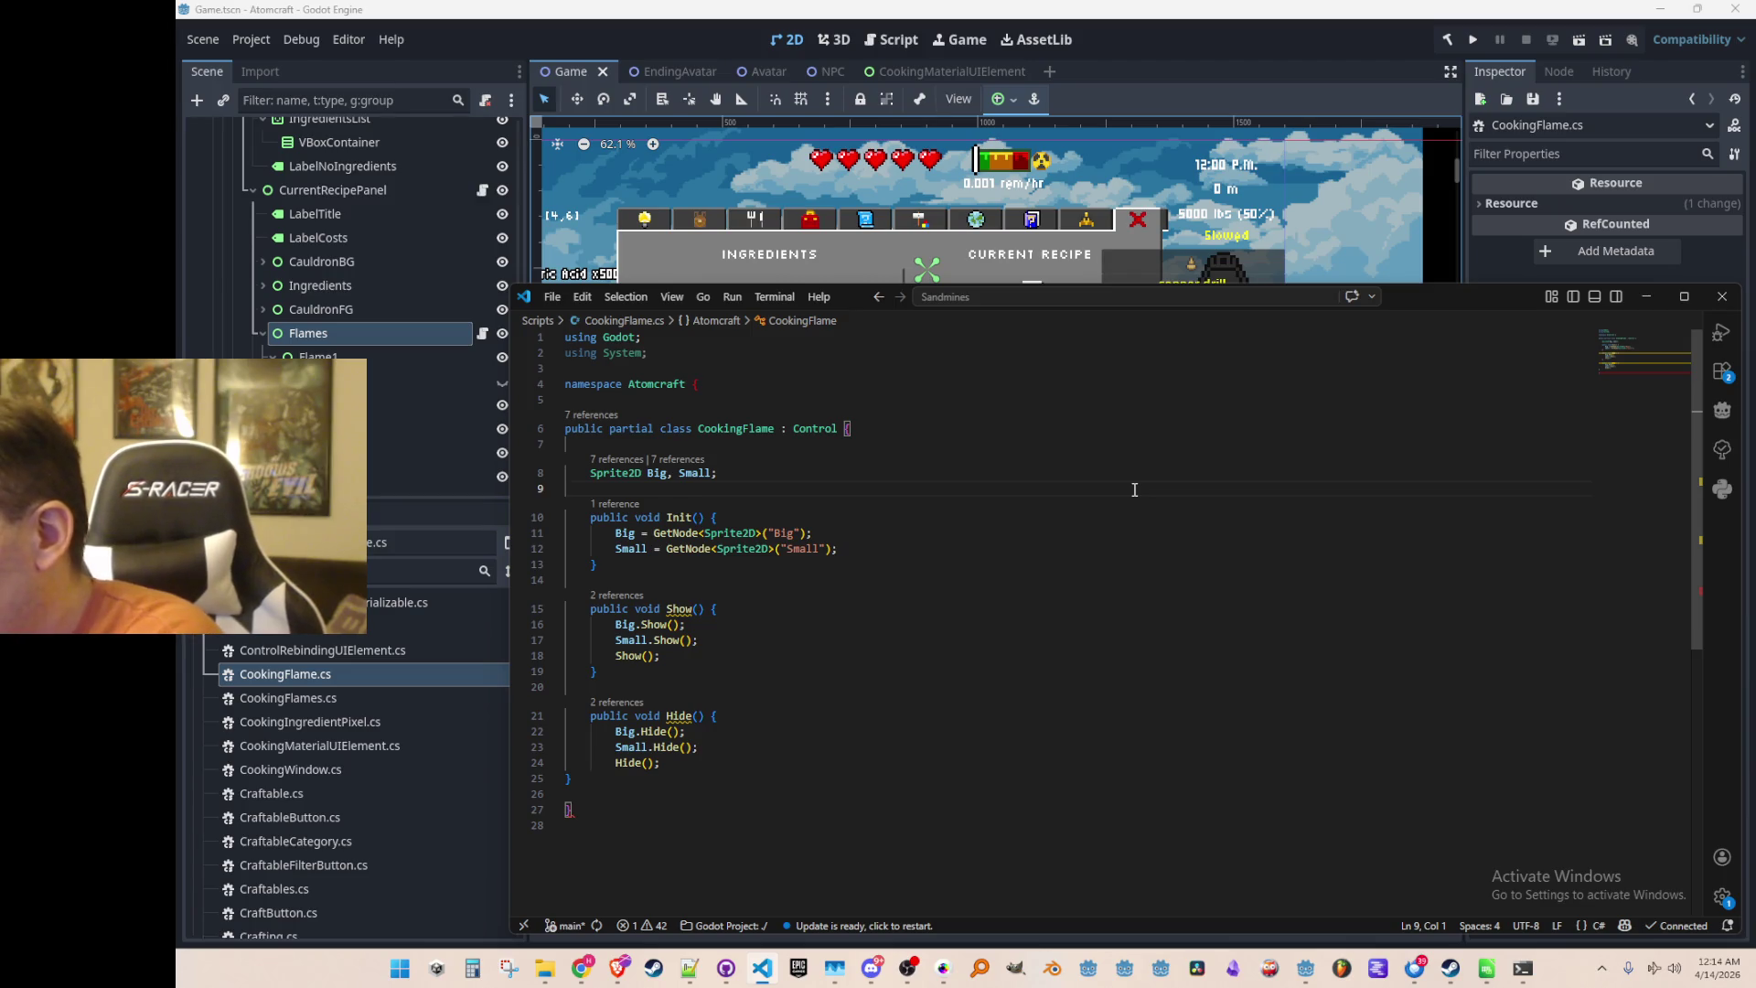
{"action": "left_click", "coordinate": [1167, 469]}
{"action": "key", "text": "Up"}
{"action": "key", "text": "Up"}
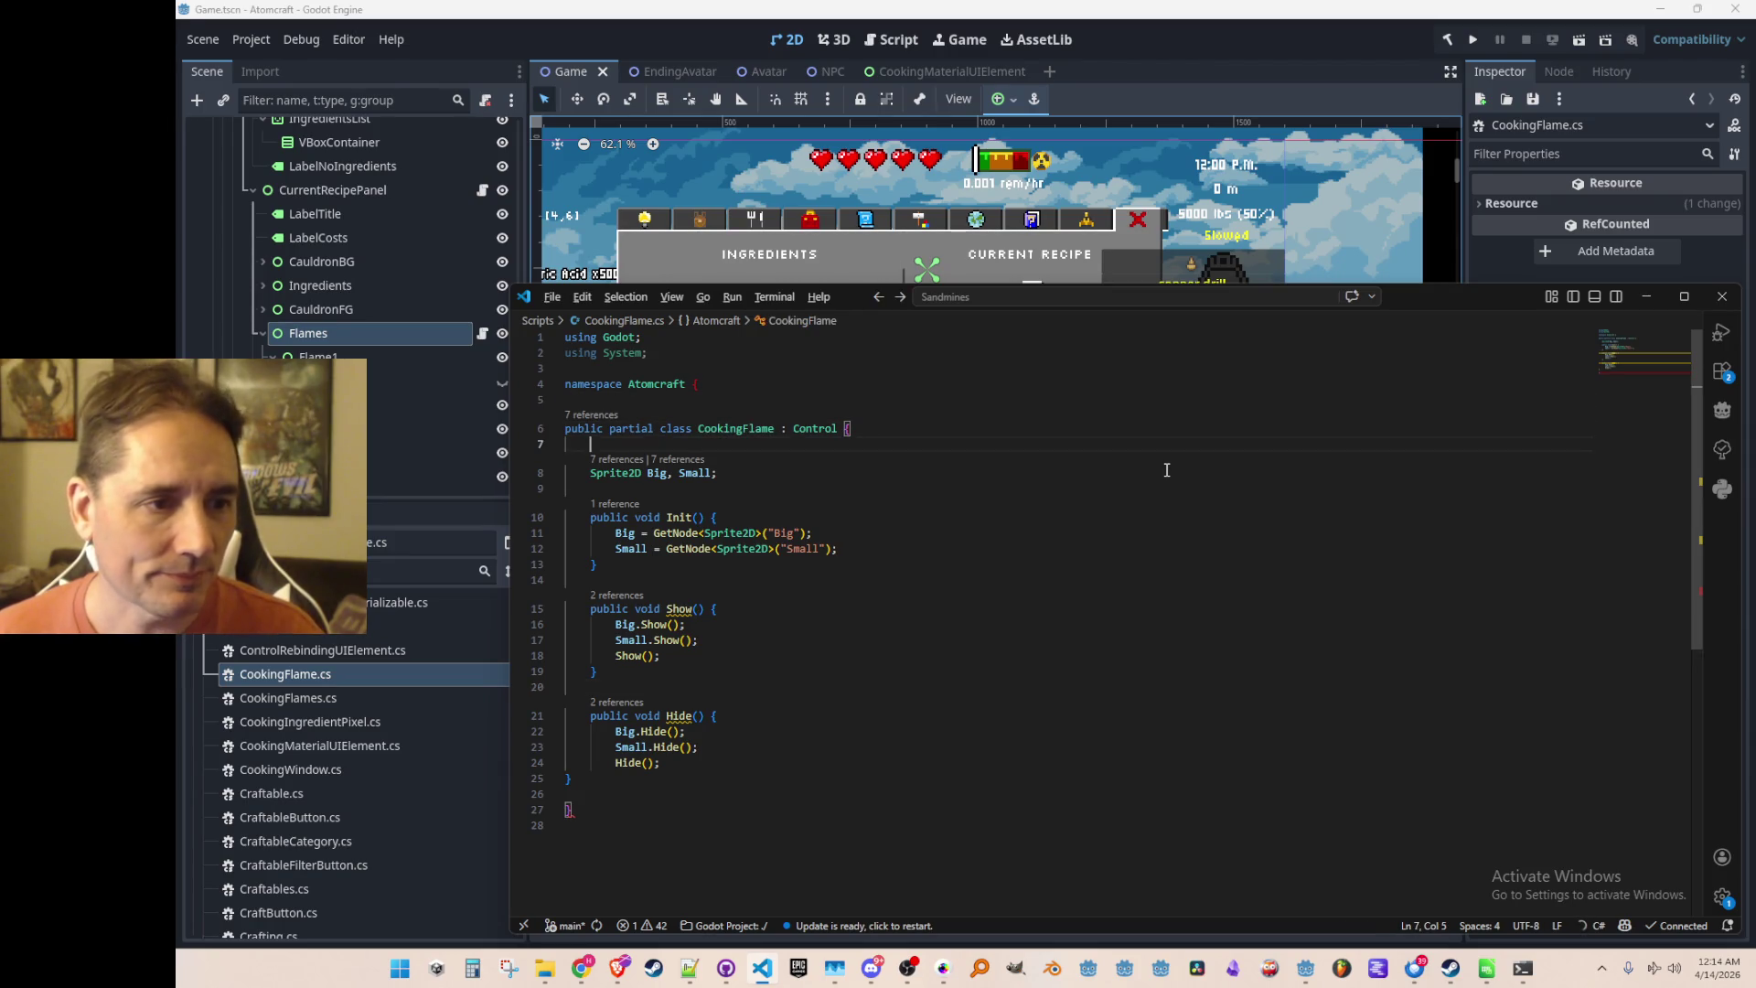
{"action": "key", "text": "ctrl+Tab"}
{"action": "key", "text": "Return"}
{"action": "key", "text": "Return"}
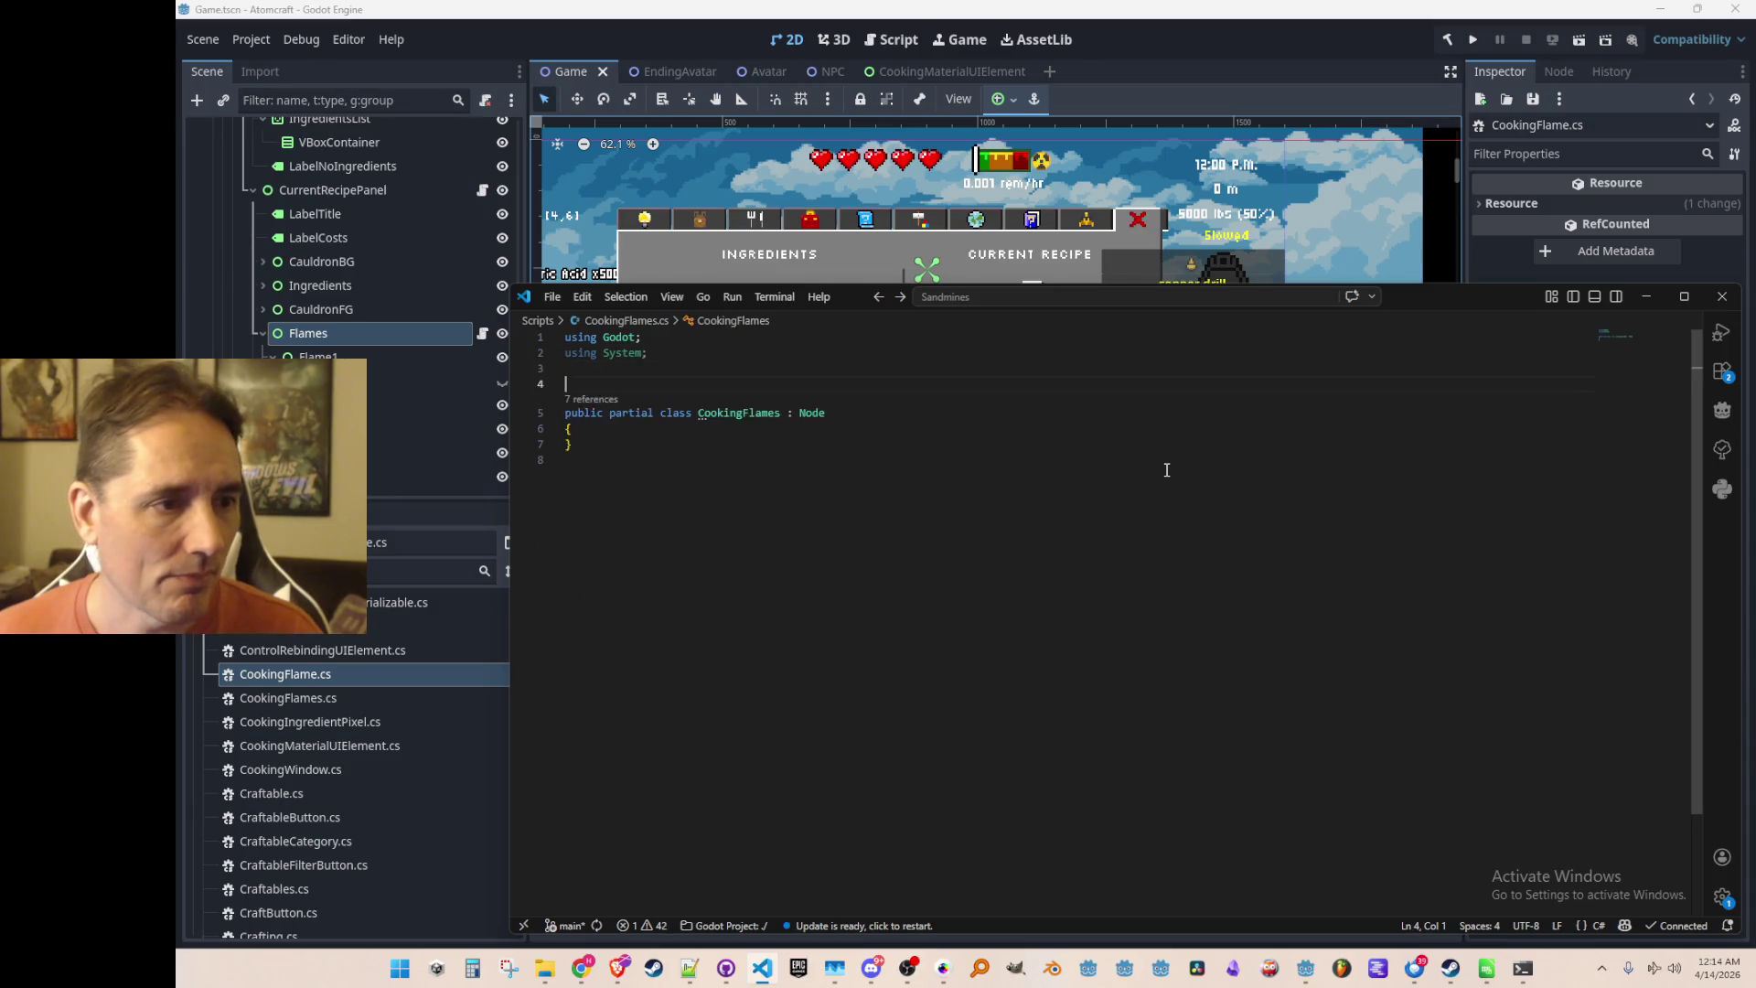
Wrap the CookingFlames class in namespace Atomcraft with matching braces
{"action": "key", "text": "Up"}
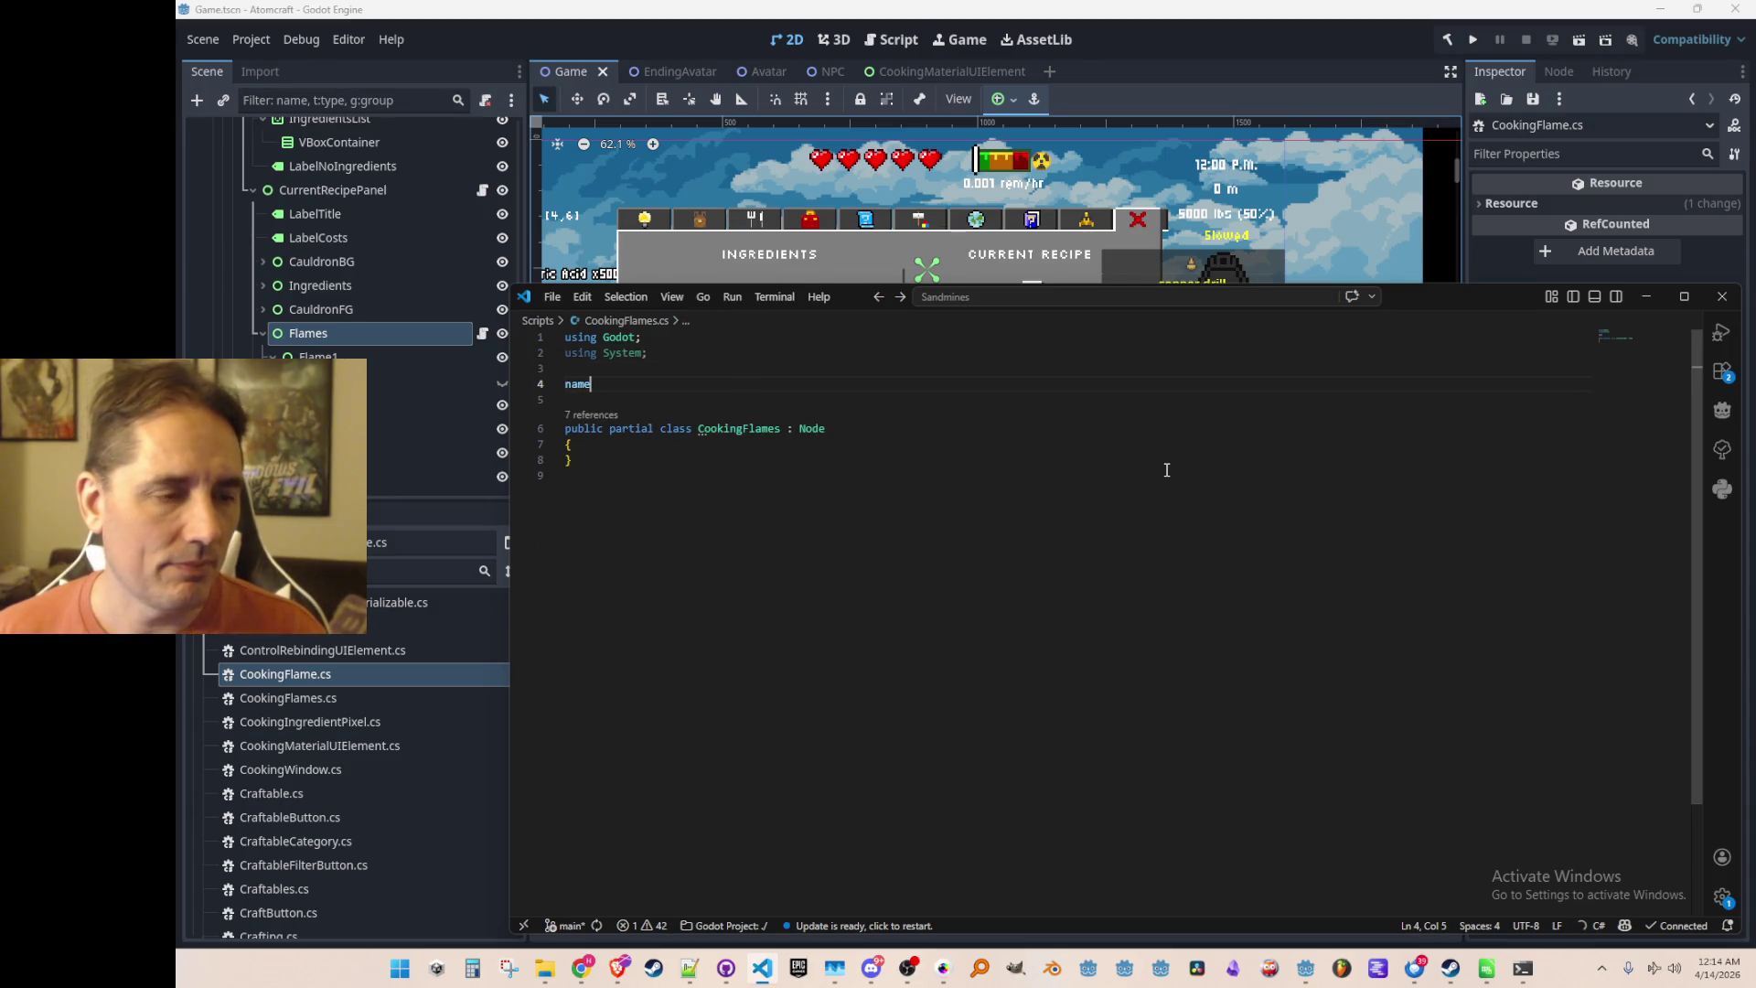
{"action": "key", "text": "Tab"}
{"action": "type", "text": "Atomcraft {"}
{"action": "key", "text": "ctrl+End"}
{"action": "key", "text": "Return"}
{"action": "type", "text": "}"}
{"action": "key", "text": "Up"}
{"action": "key", "text": "Up"}
{"action": "key", "text": "Up"}
{"action": "key", "text": "BackSpace"}
{"action": "type", "text": "{"}
Change the CookingFlames base class from Node to Control
{"action": "key", "text": "Left"}
{"action": "key", "text": "Left"}
{"action": "key", "text": "ctrl+shift+Left"}
{"action": "type", "text": "Contr"}
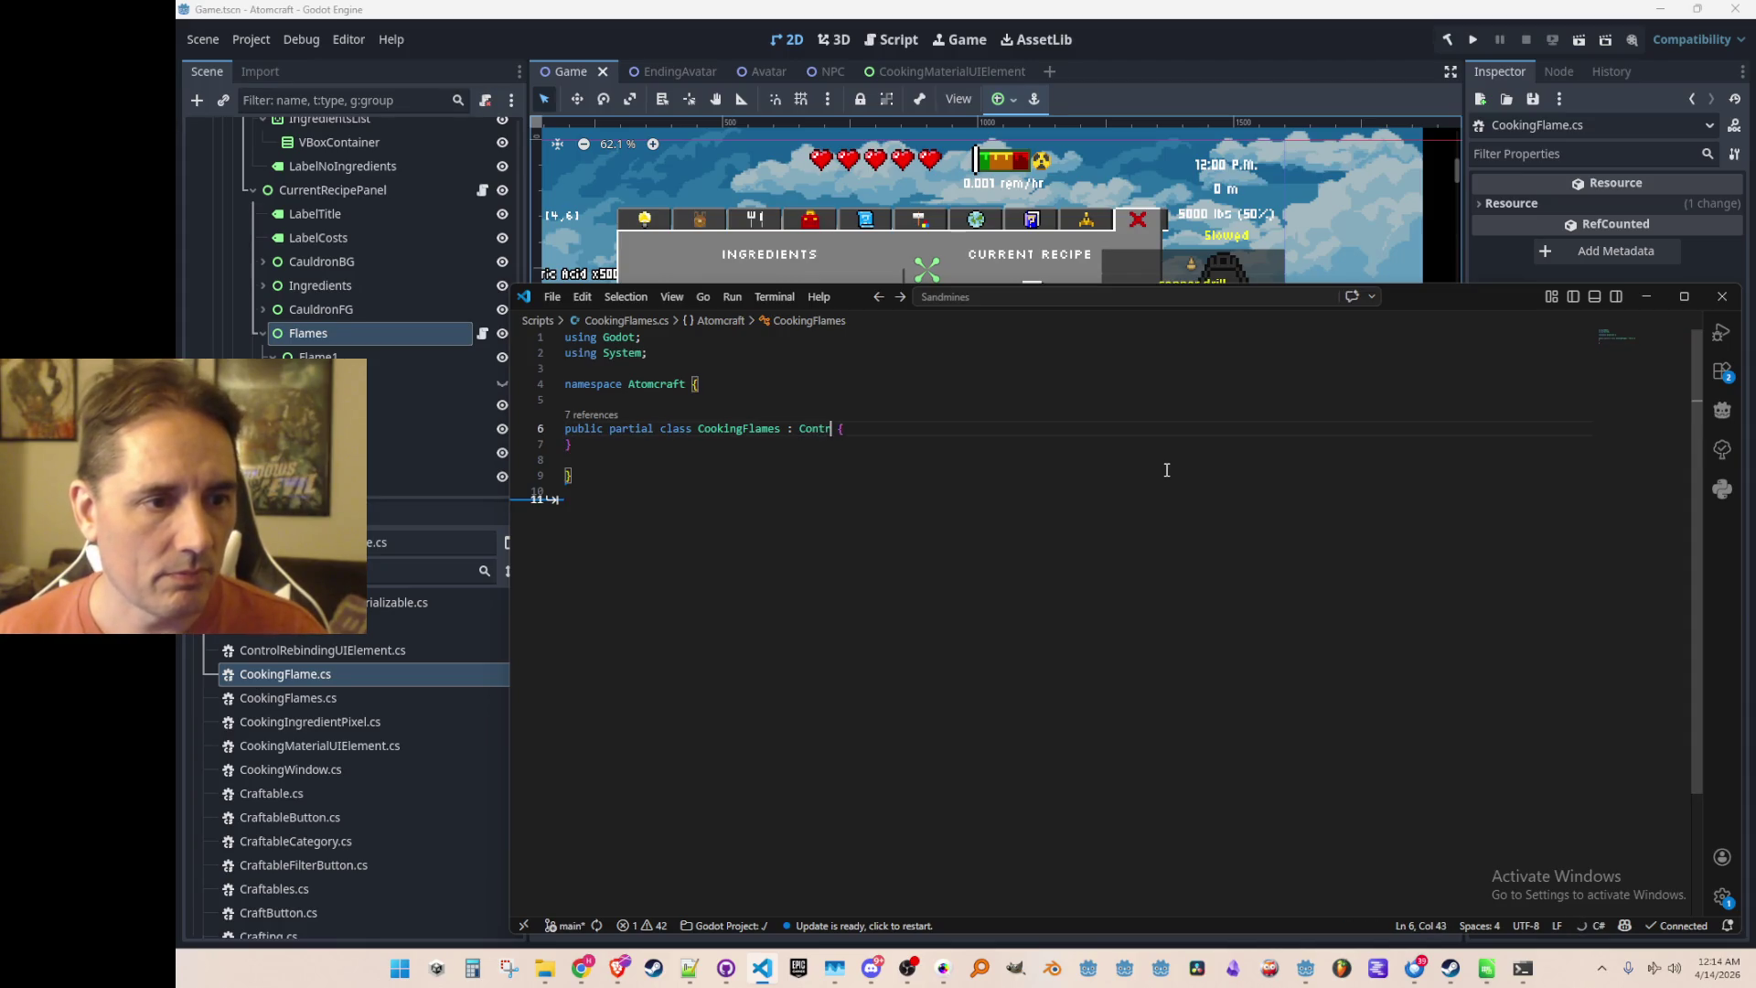
{"action": "type", "text": "ol"}
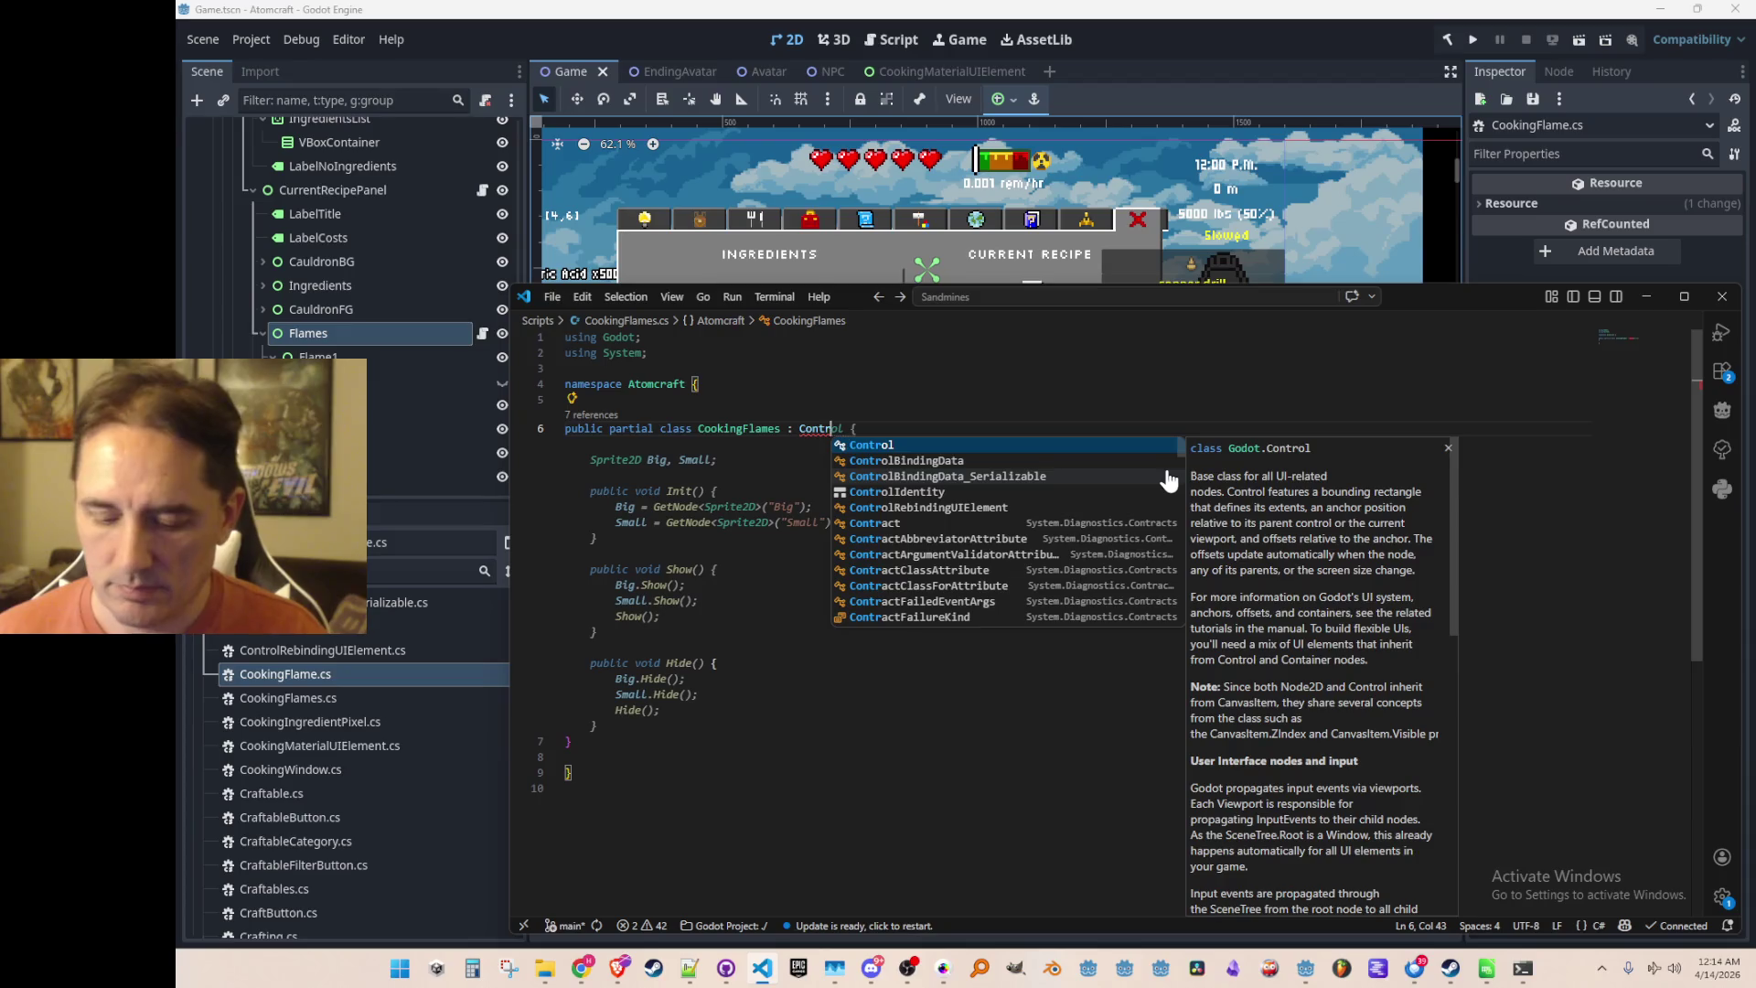
{"action": "key", "text": "Escape"}
{"action": "key", "text": "End"}
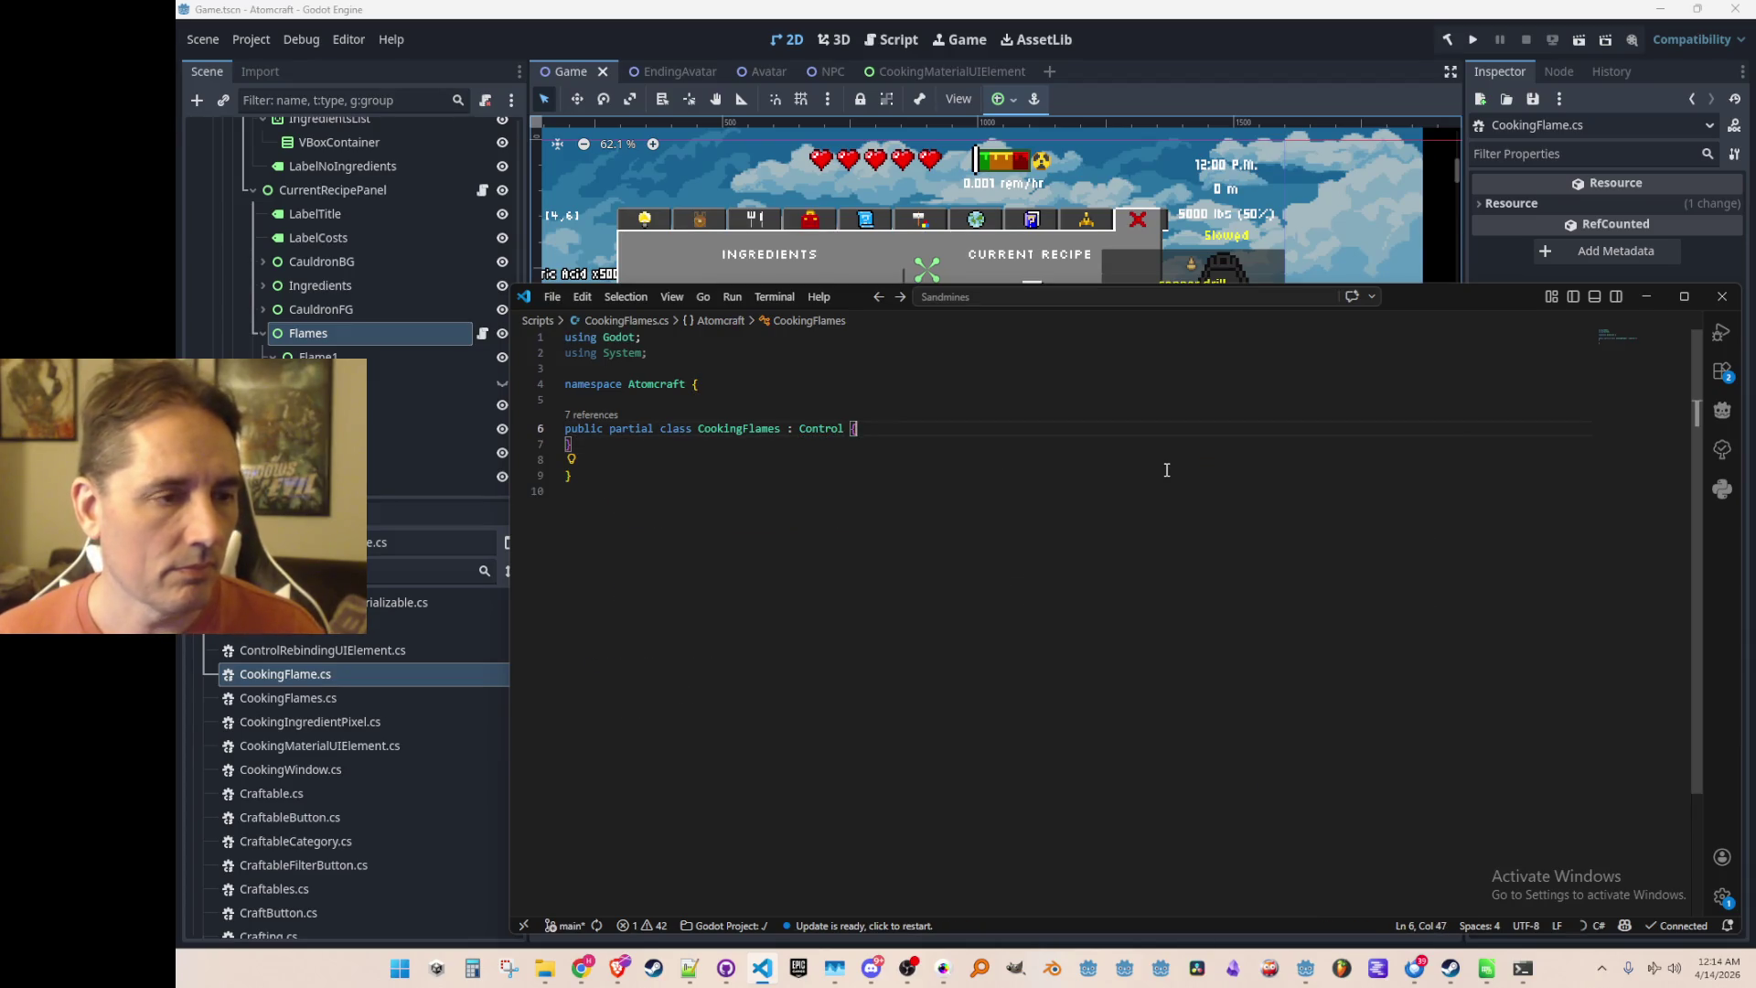
Discard the pasted sprite members and declare a List<CookingFlame> Flames field
{"action": "type", "text": "Sprite2D Big, Small;      public void Init() {         Big = GetNode<Sprite2D>(\"Big\");         Small = GetNode<Sprite2D>(\"Small\");     }      public void Show() {         Big.Show();         Small.Show();         Show();     }      public void Hide() {         Big.Hide();         Small.Hide();         Hide();     }"}
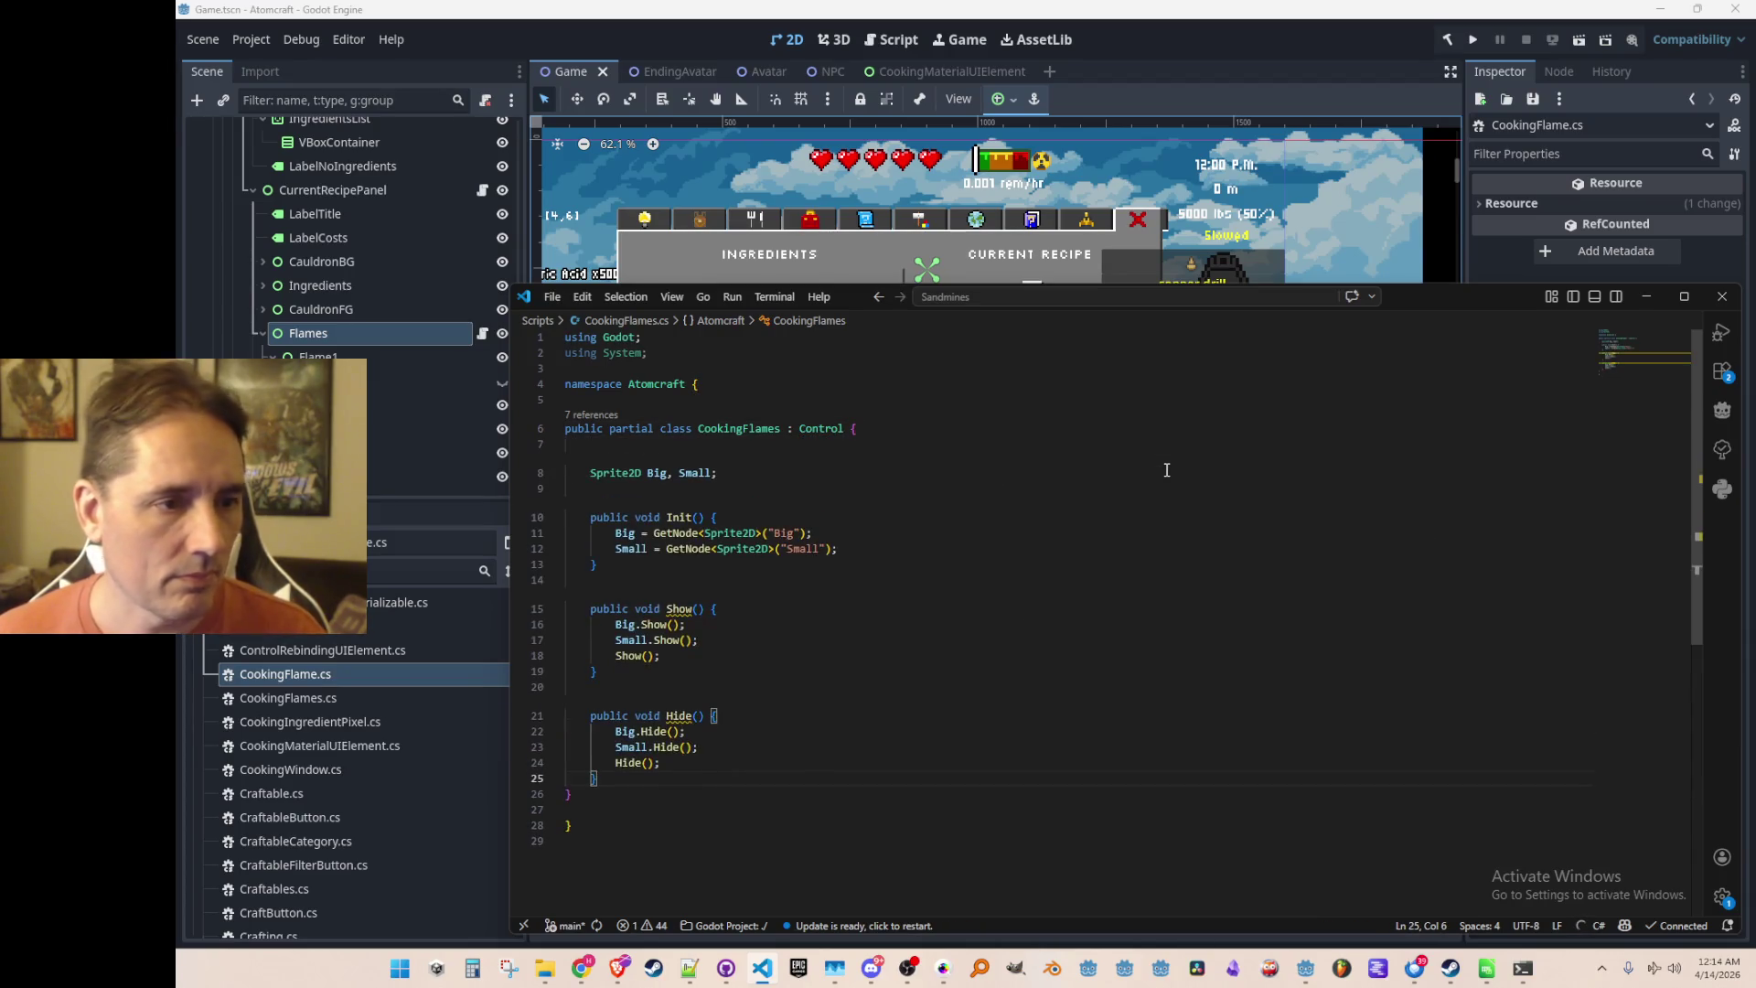
{"action": "key", "text": "Home"}
{"action": "key", "text": "Home"}
{"action": "key", "text": "shift+Up"}
{"action": "key", "text": "shift+Up"}
{"action": "key", "text": "shift+Up"}
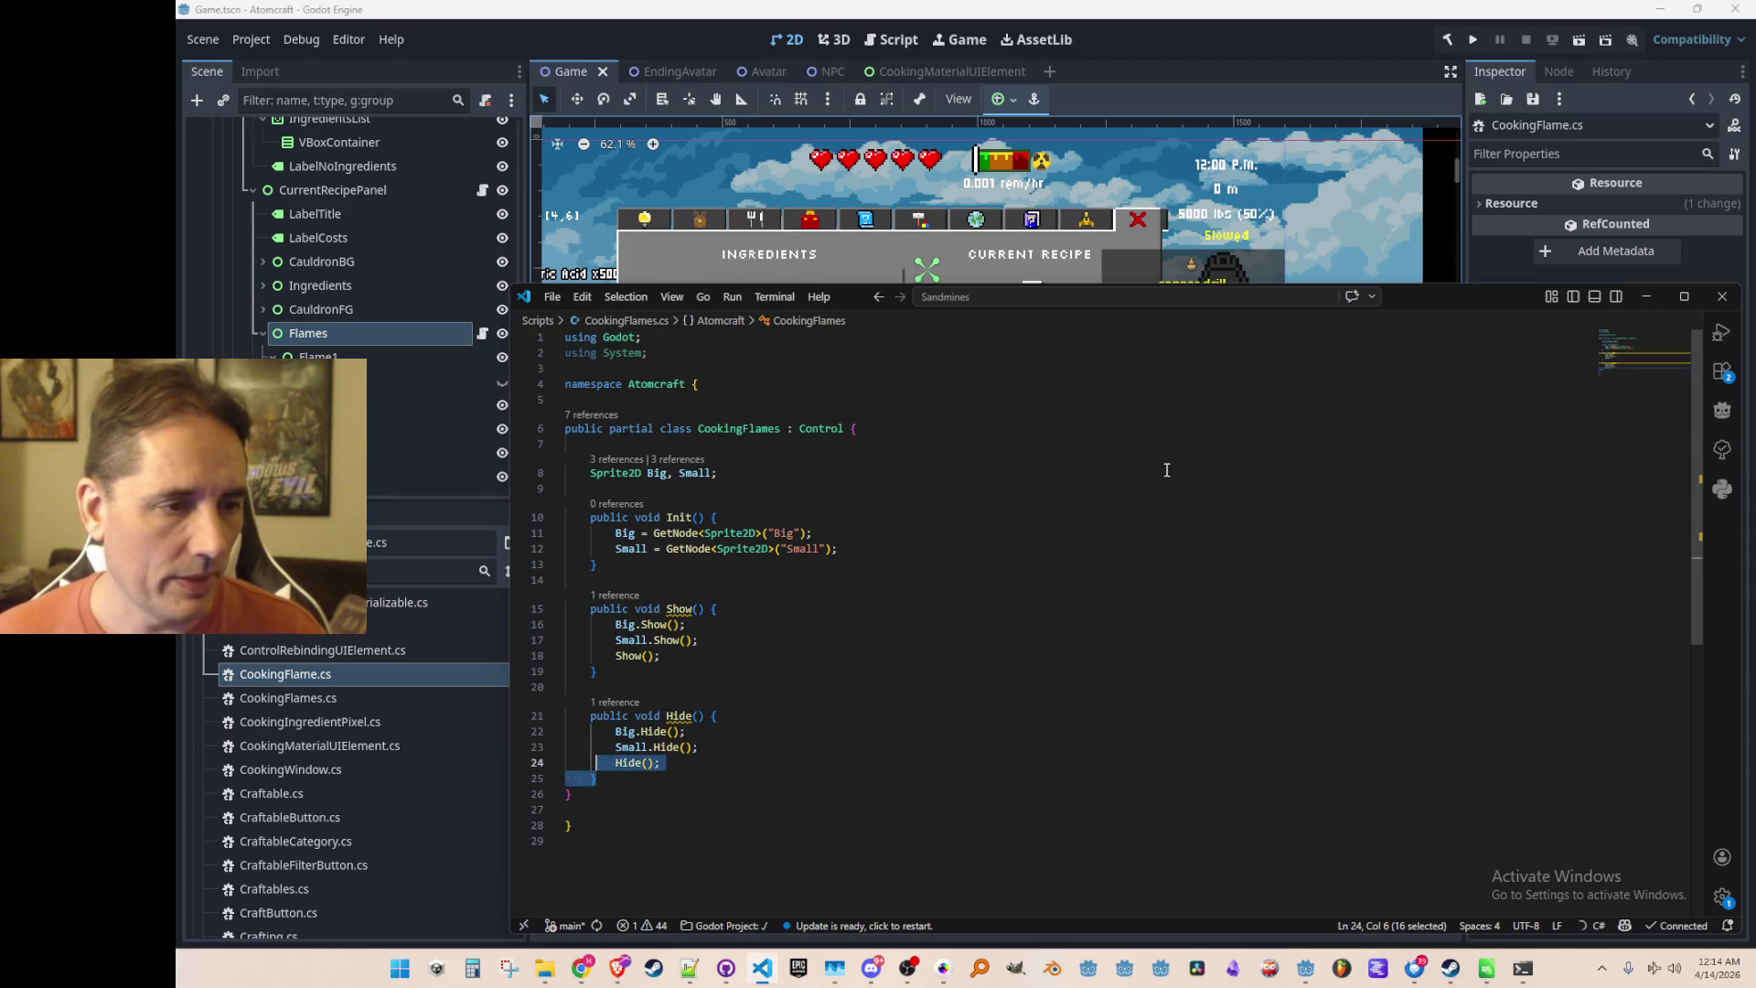
{"action": "key", "text": "BackSpace"}
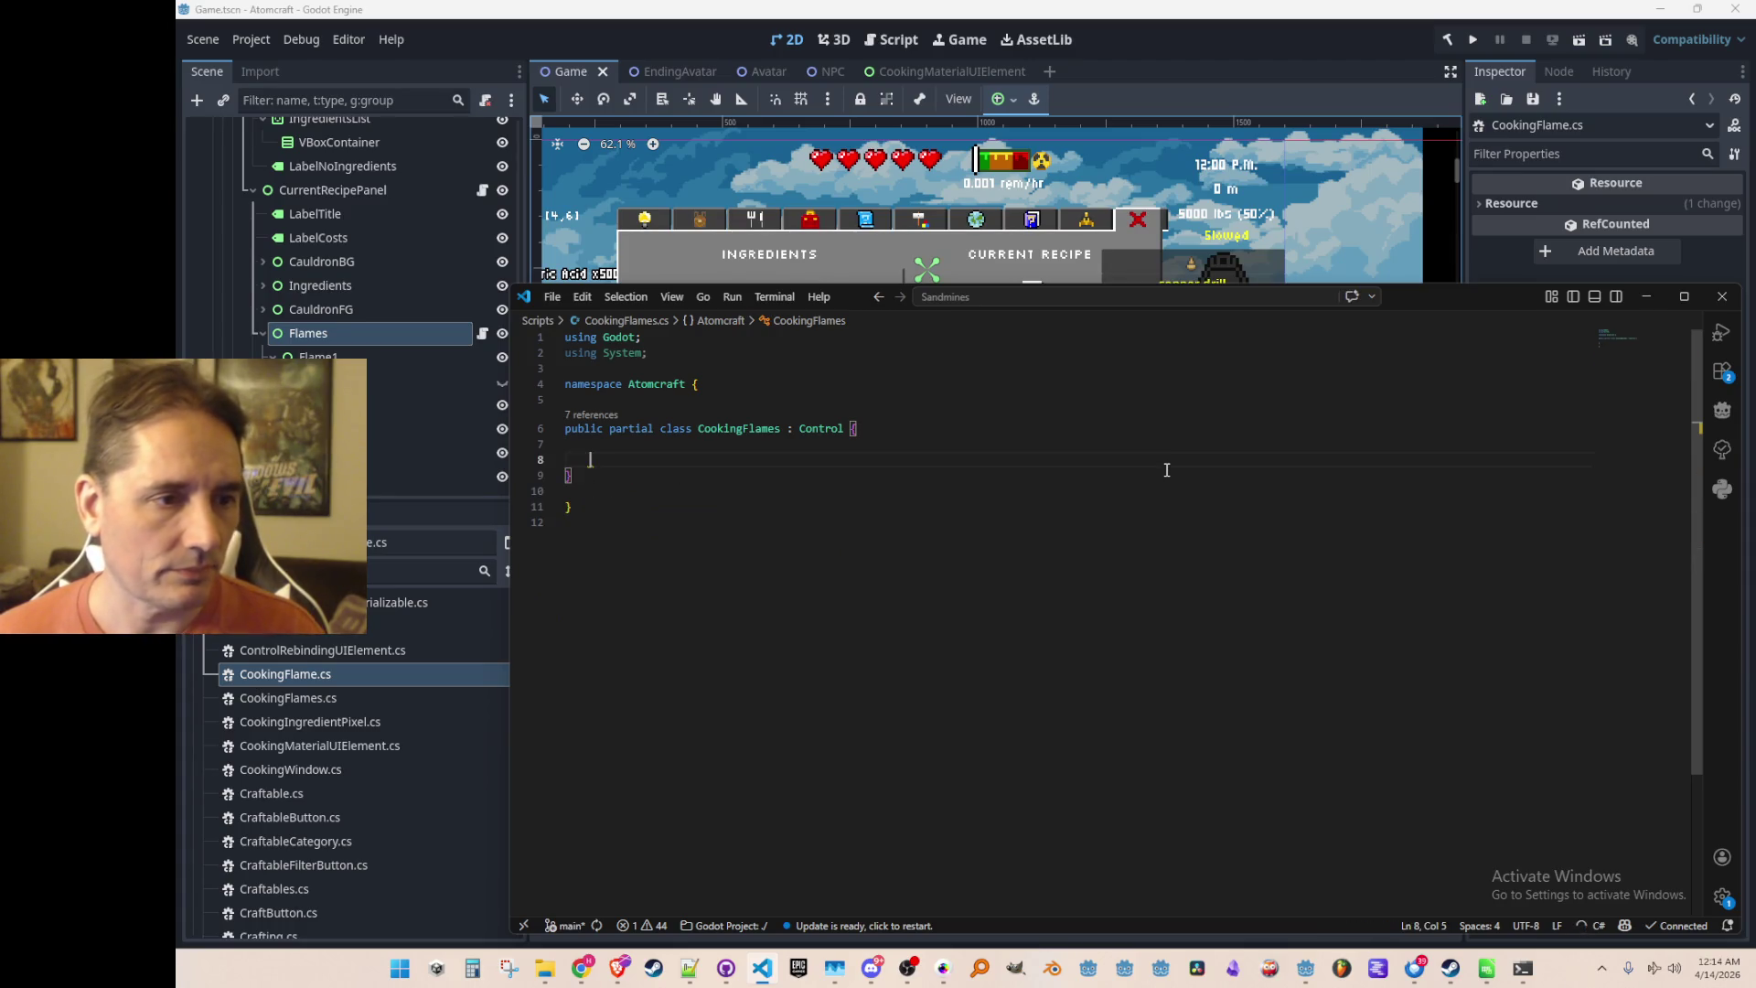
{"action": "type", "text": "CookingFlame"}
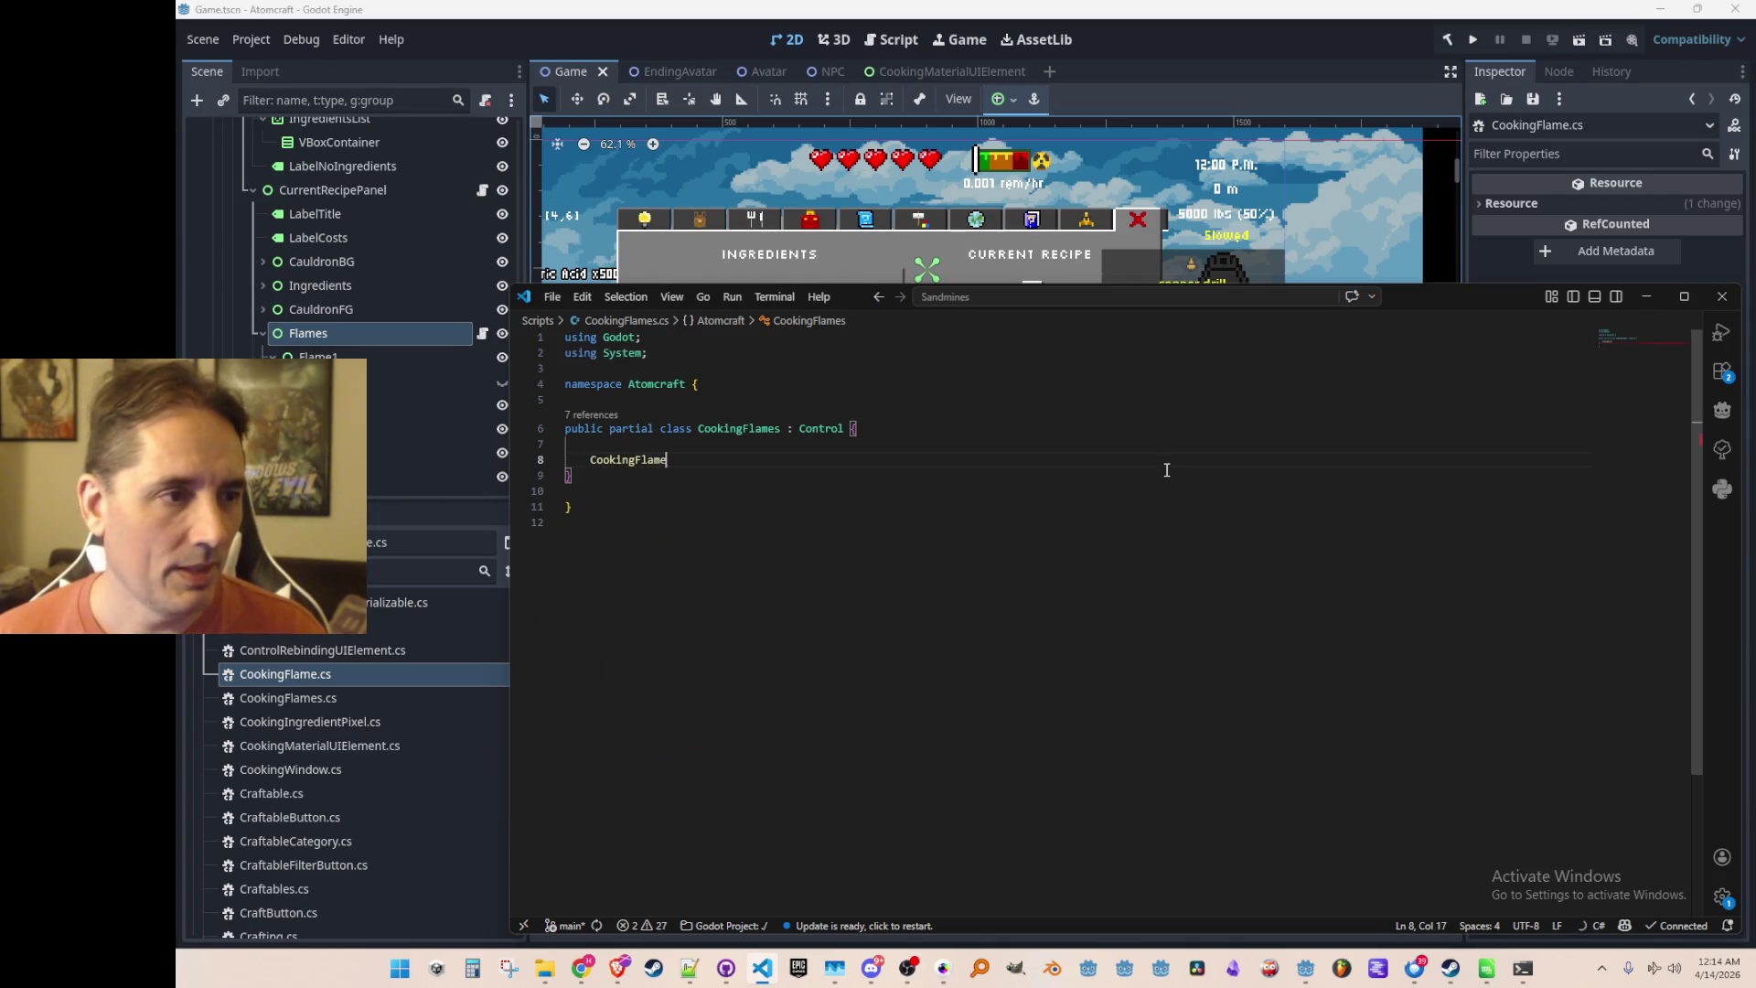
{"action": "key", "text": "Tab"}
{"action": "key", "text": "Home"}
{"action": "type", "text": "List<"}
{"action": "key", "text": "End"}
{"action": "type", "text": "> Flames;"}
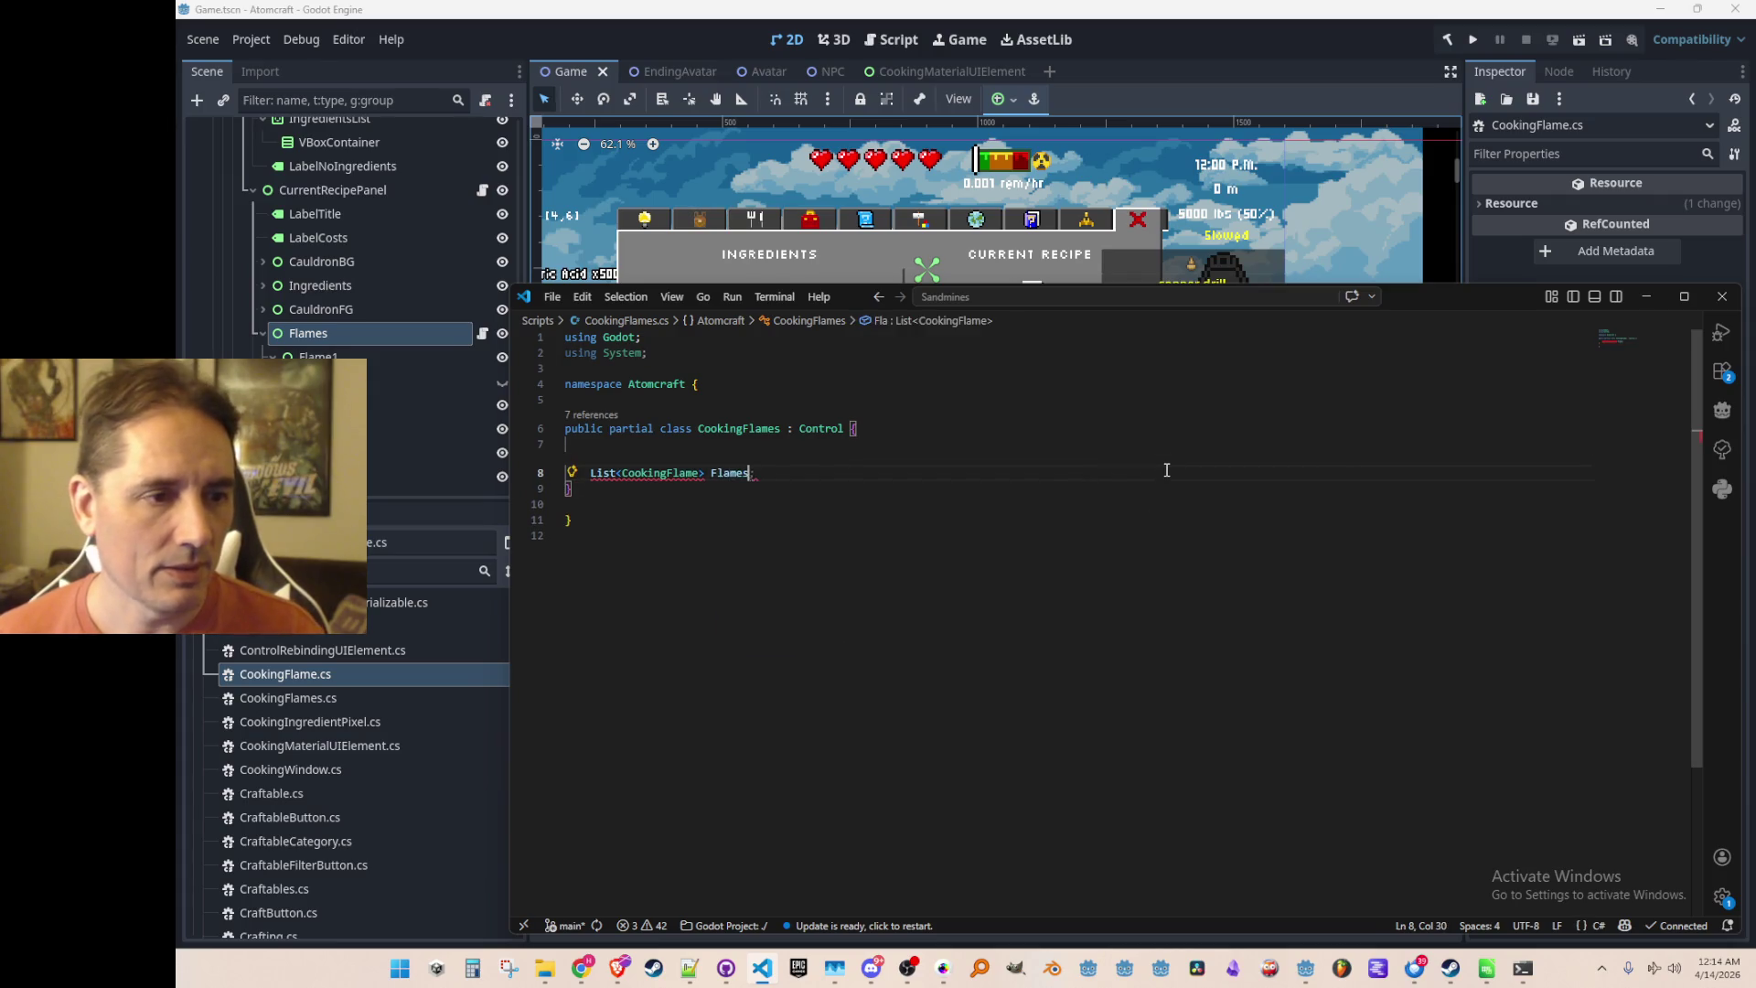
Import System.Collections.Generic at the top of the file
{"action": "key", "text": "Up"}
{"action": "key", "text": "Up"}
{"action": "key", "text": "Up"}
{"action": "key", "text": "Up"}
{"action": "key", "text": "End"}
{"action": "key", "text": "BackSpace"}
{"action": "key", "text": "Down"}
{"action": "key", "text": "Return"}
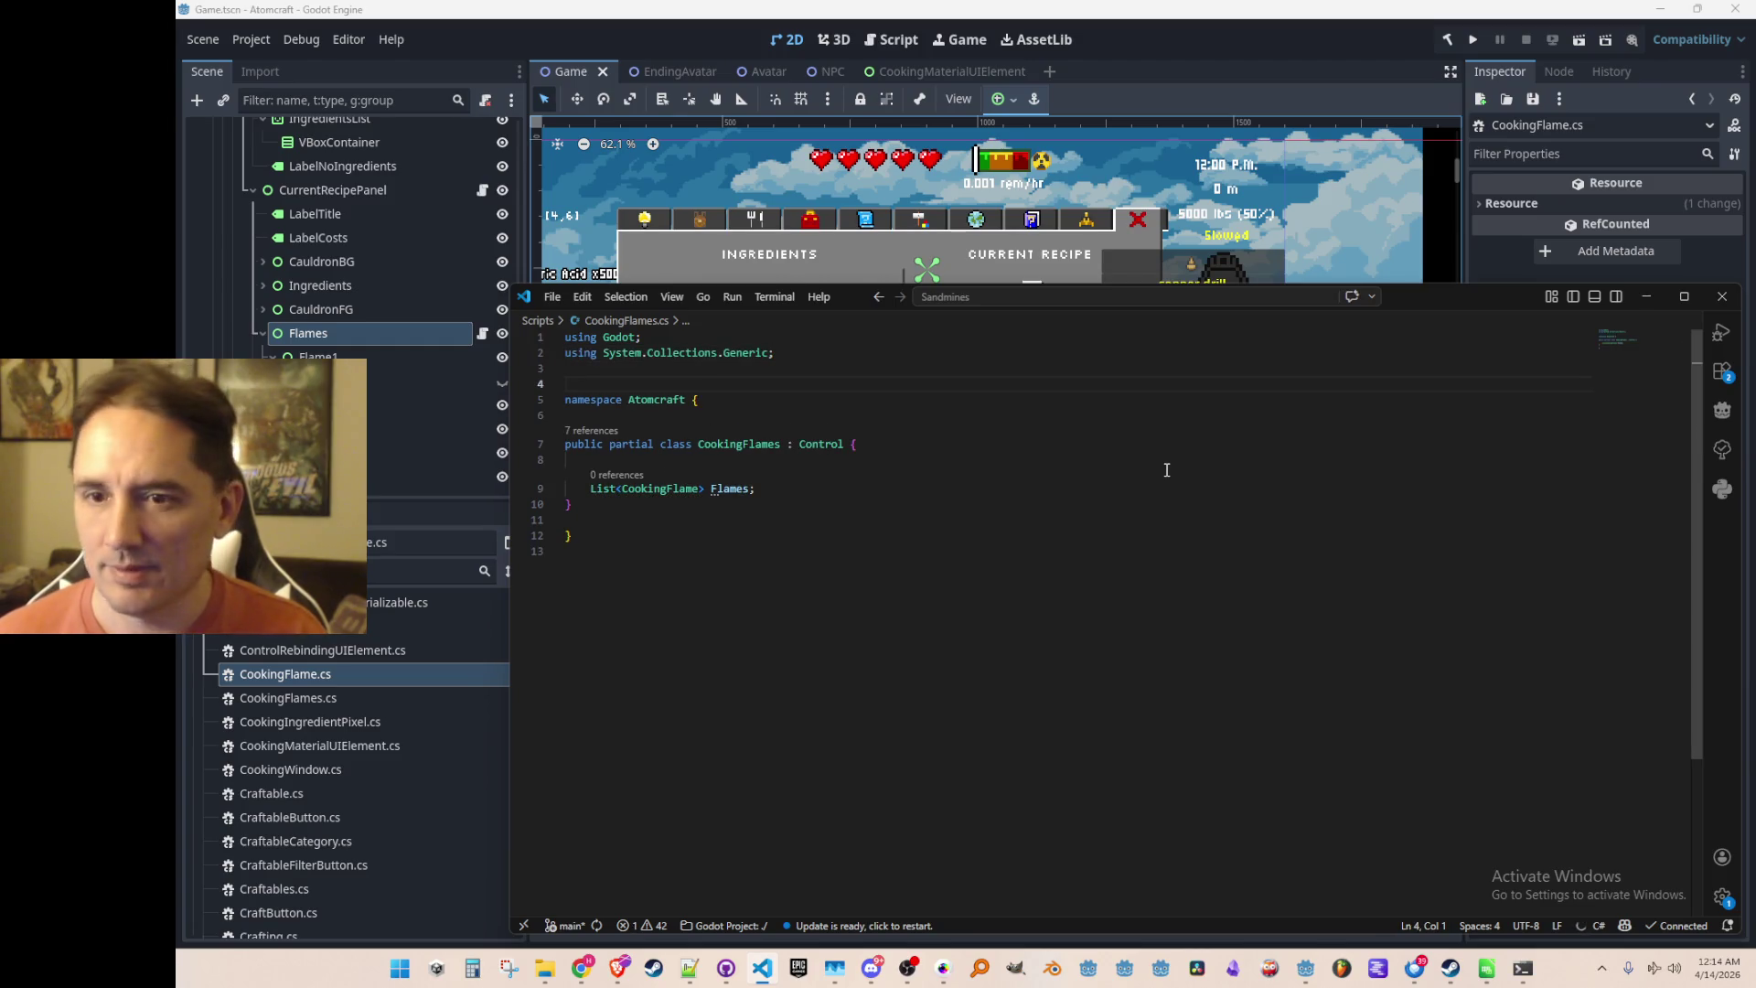
Add the suggested Init method that gathers the flames into the list
{"action": "key", "text": "Down"}
{"action": "key", "text": "Down"}
{"action": "key", "text": "Down"}
{"action": "key", "text": "End"}
{"action": "key", "text": "Return"}
{"action": "key", "text": "Return"}
{"action": "type", "text": "public"}
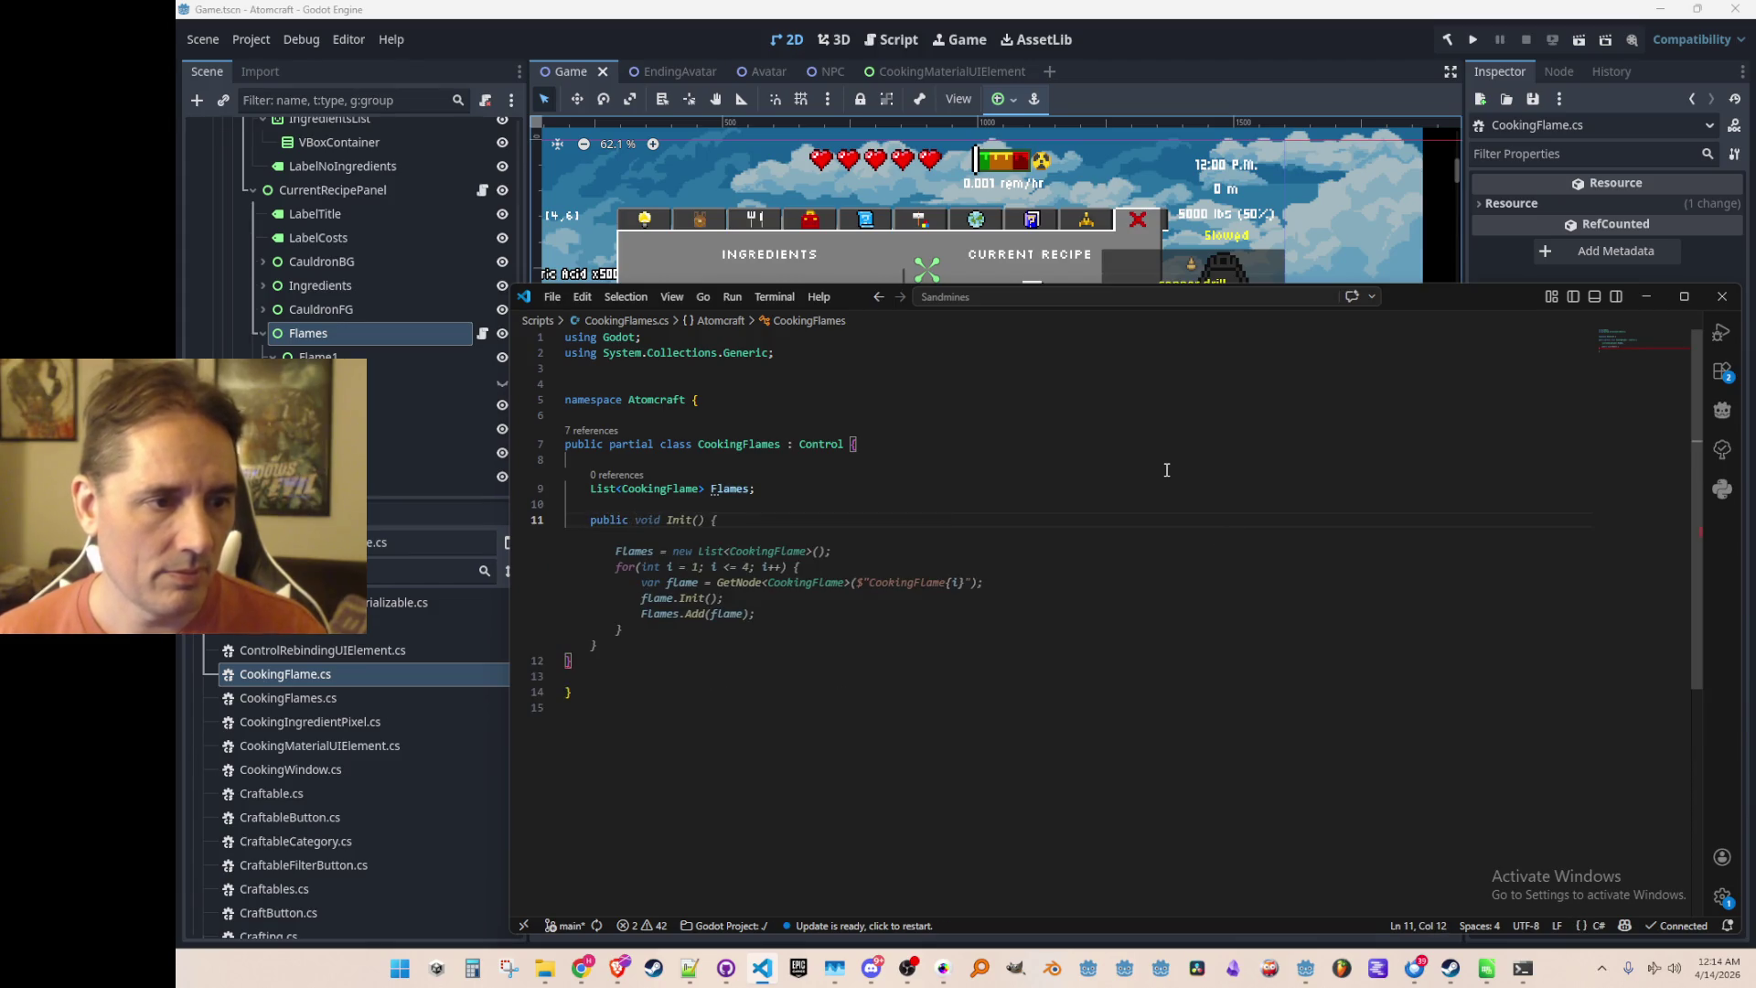
{"action": "key", "text": "Tab"}
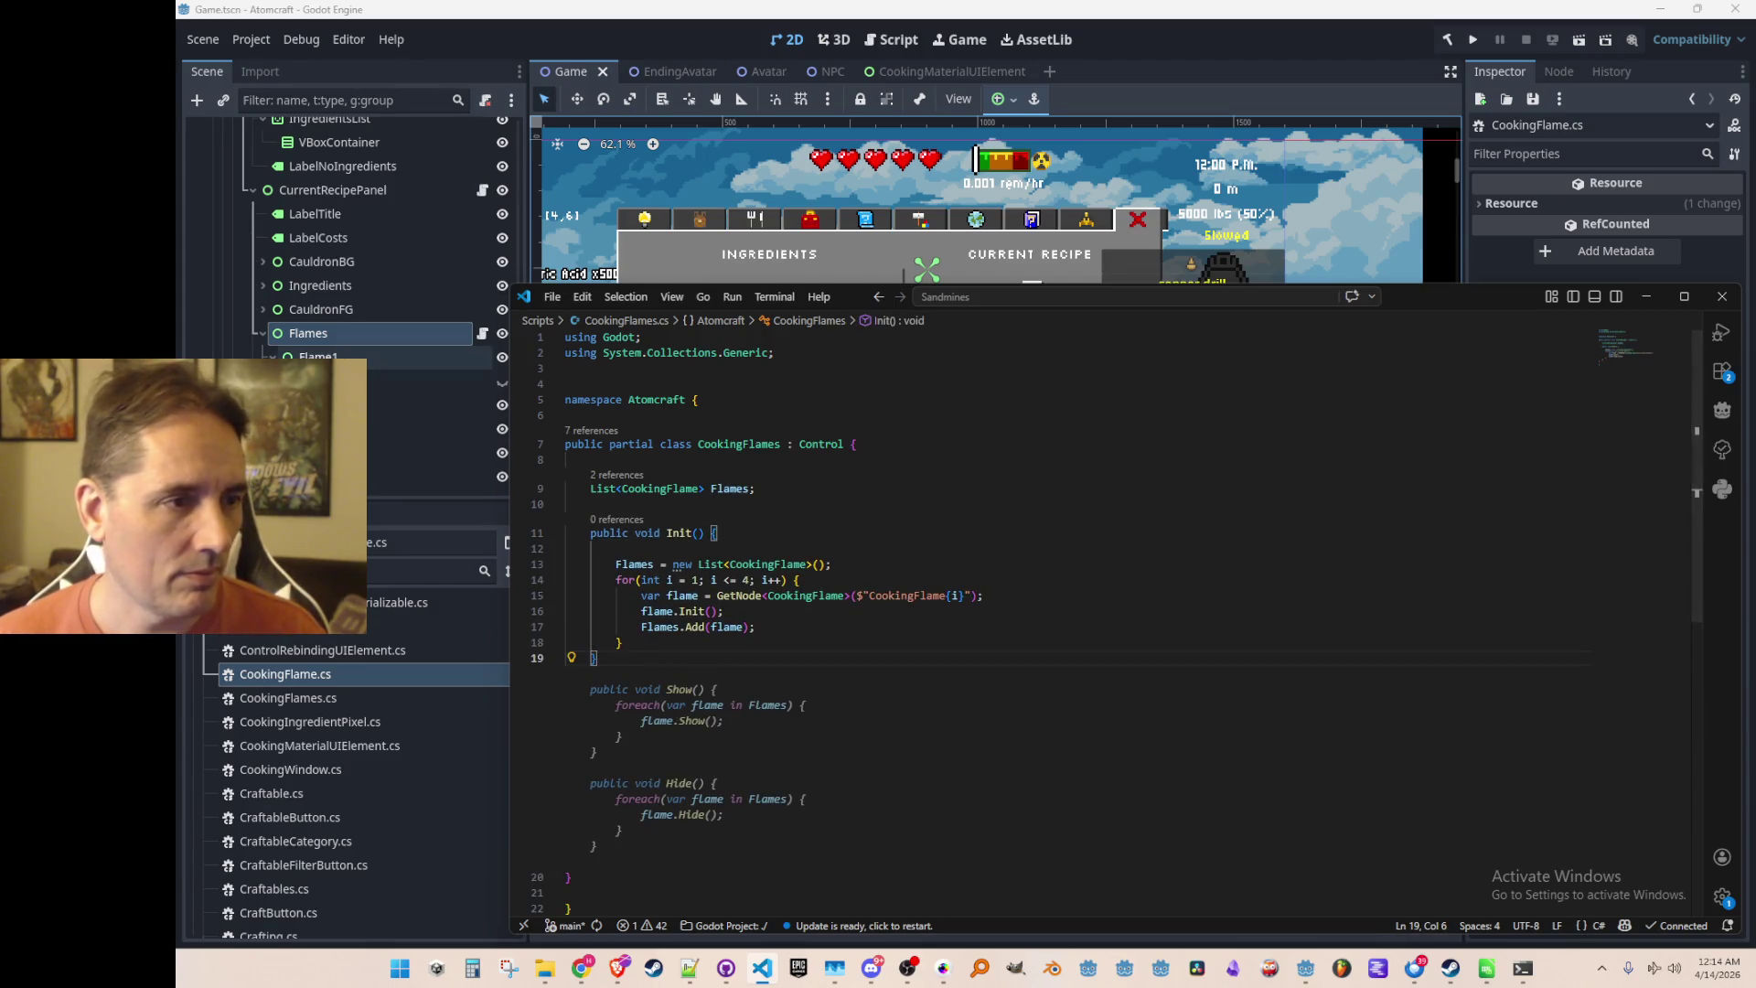
{"action": "scroll", "coordinate": [434, 407], "scroll_direction": "down", "scroll_amount": 3}
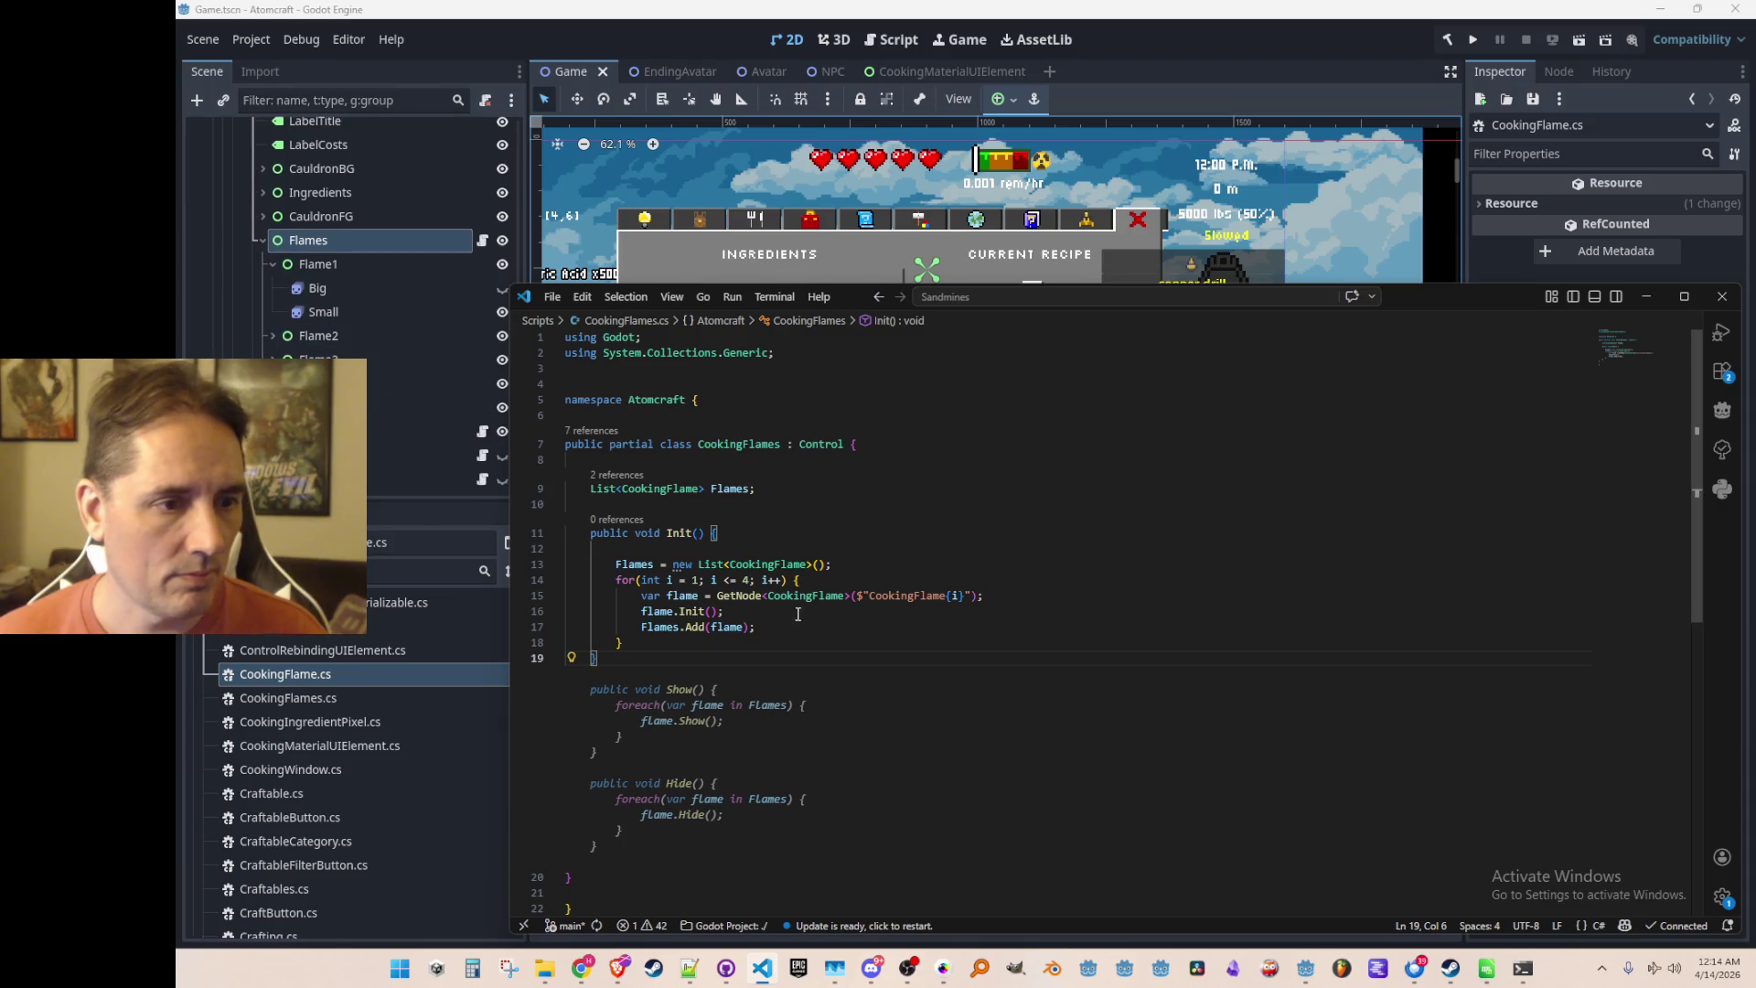
Make the Init loop fetch nodes "Flame{i}" for i 1–5, then begin a Process method
{"action": "left_click", "coordinate": [750, 584]}
{"action": "key", "text": "End"}
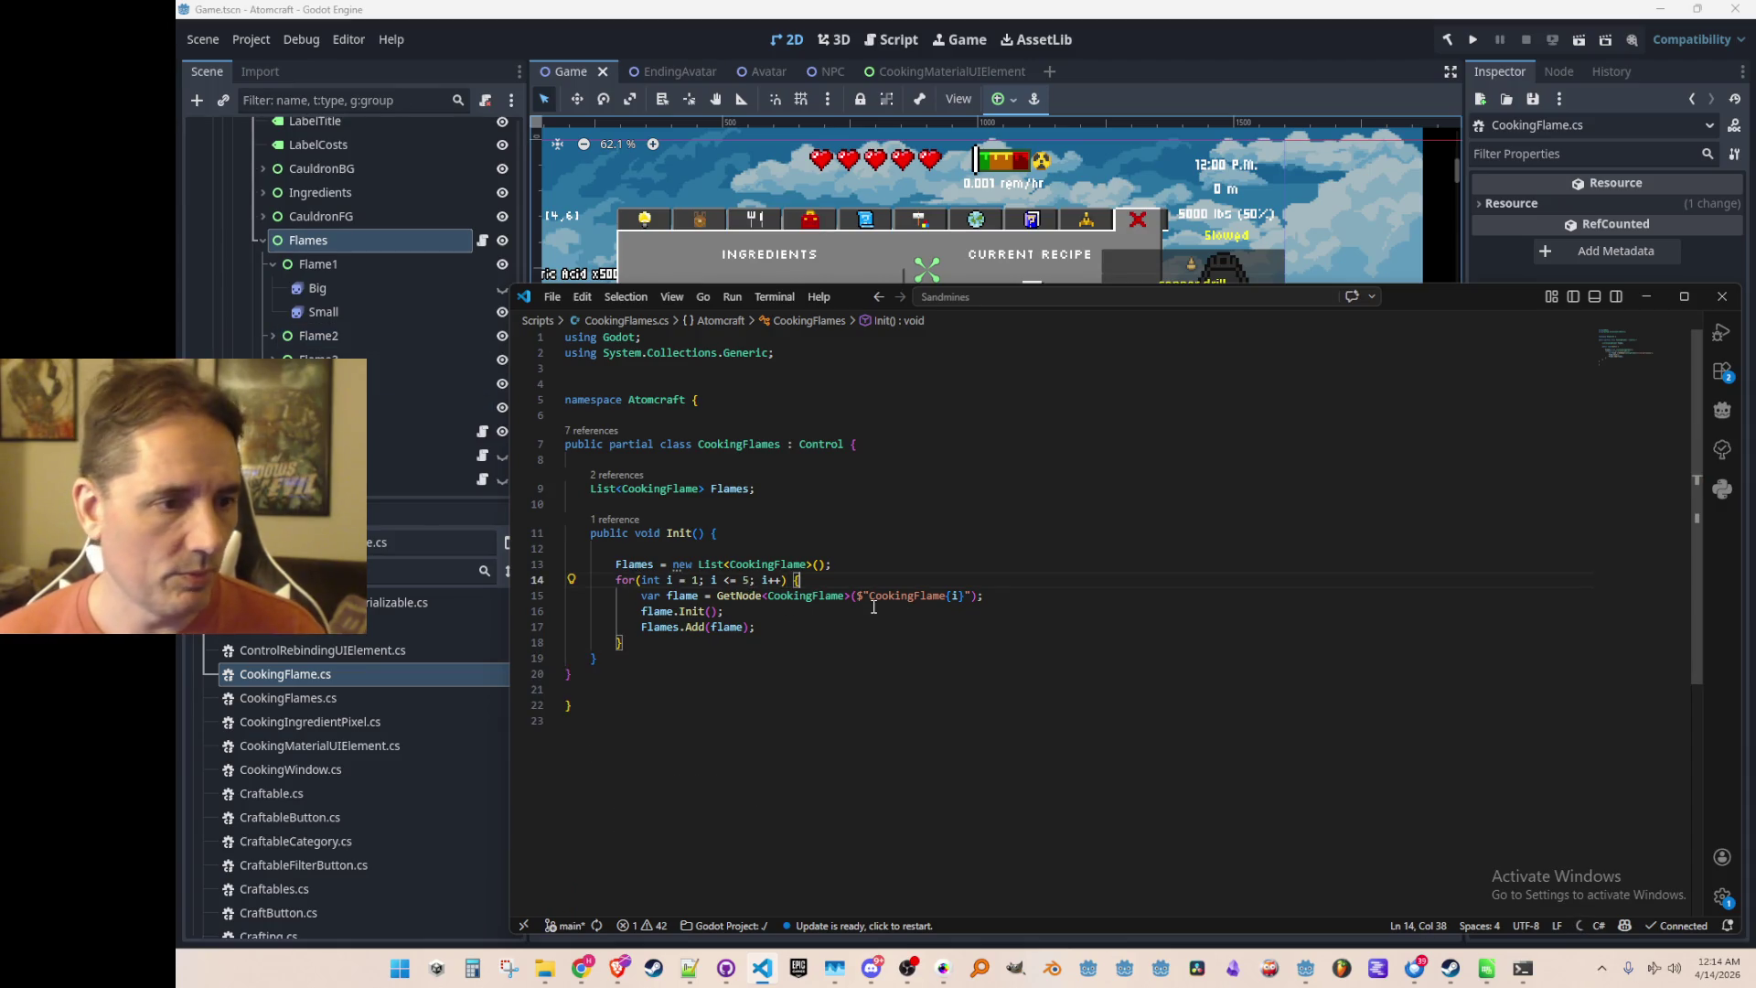
{"action": "left_click", "coordinate": [913, 597]}
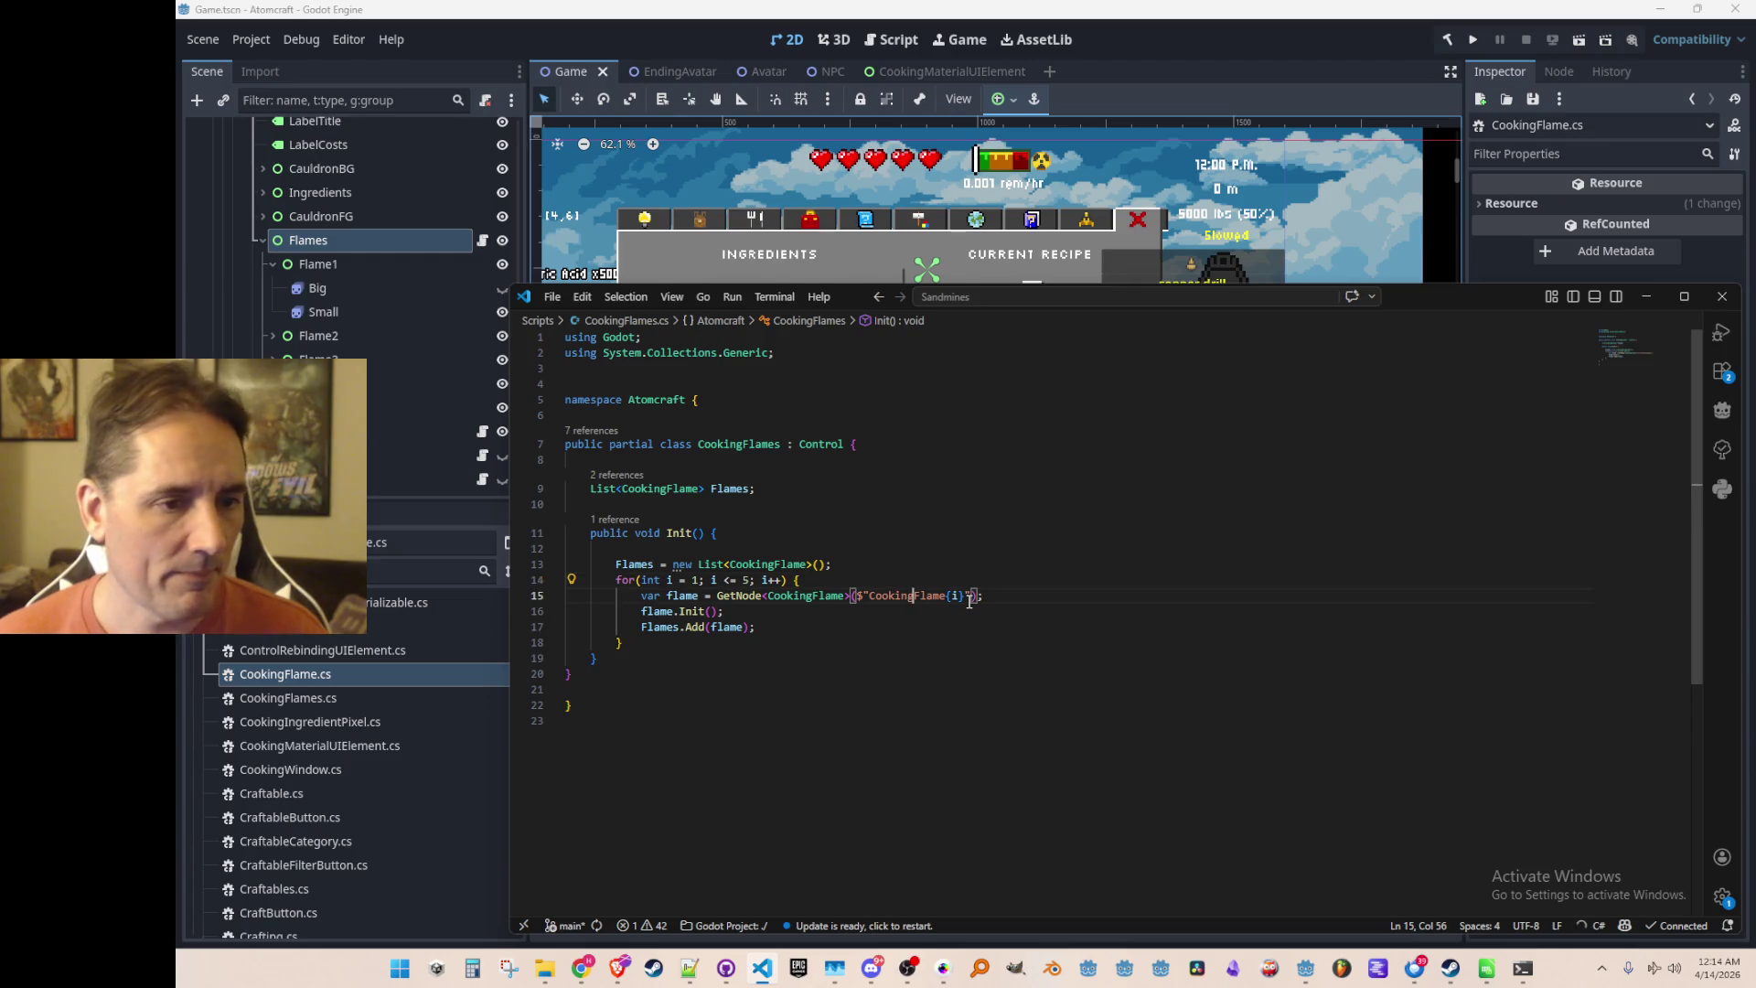
{"action": "key", "text": "ctrl+BackSpace"}
{"action": "key", "text": "End"}
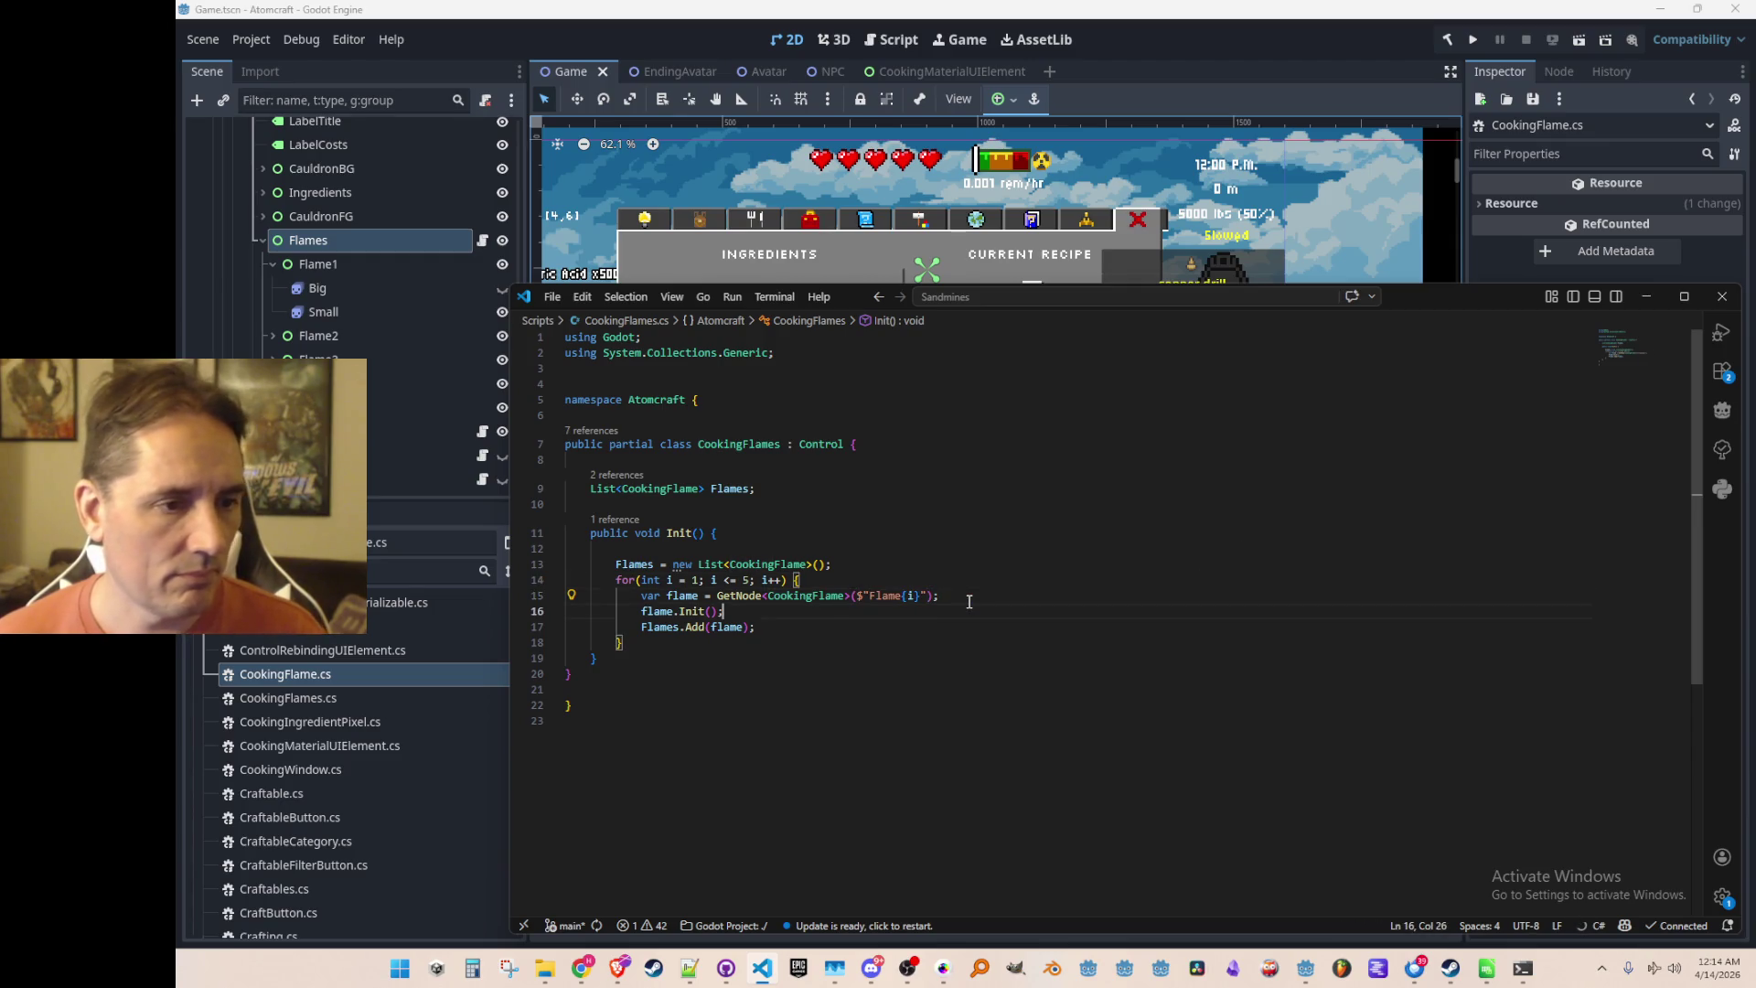
{"action": "key", "text": "Down"}
{"action": "key", "text": "Down"}
{"action": "key", "text": "Return"}
{"action": "key", "text": "Return"}
{"action": "type", "text": "public void Process"}
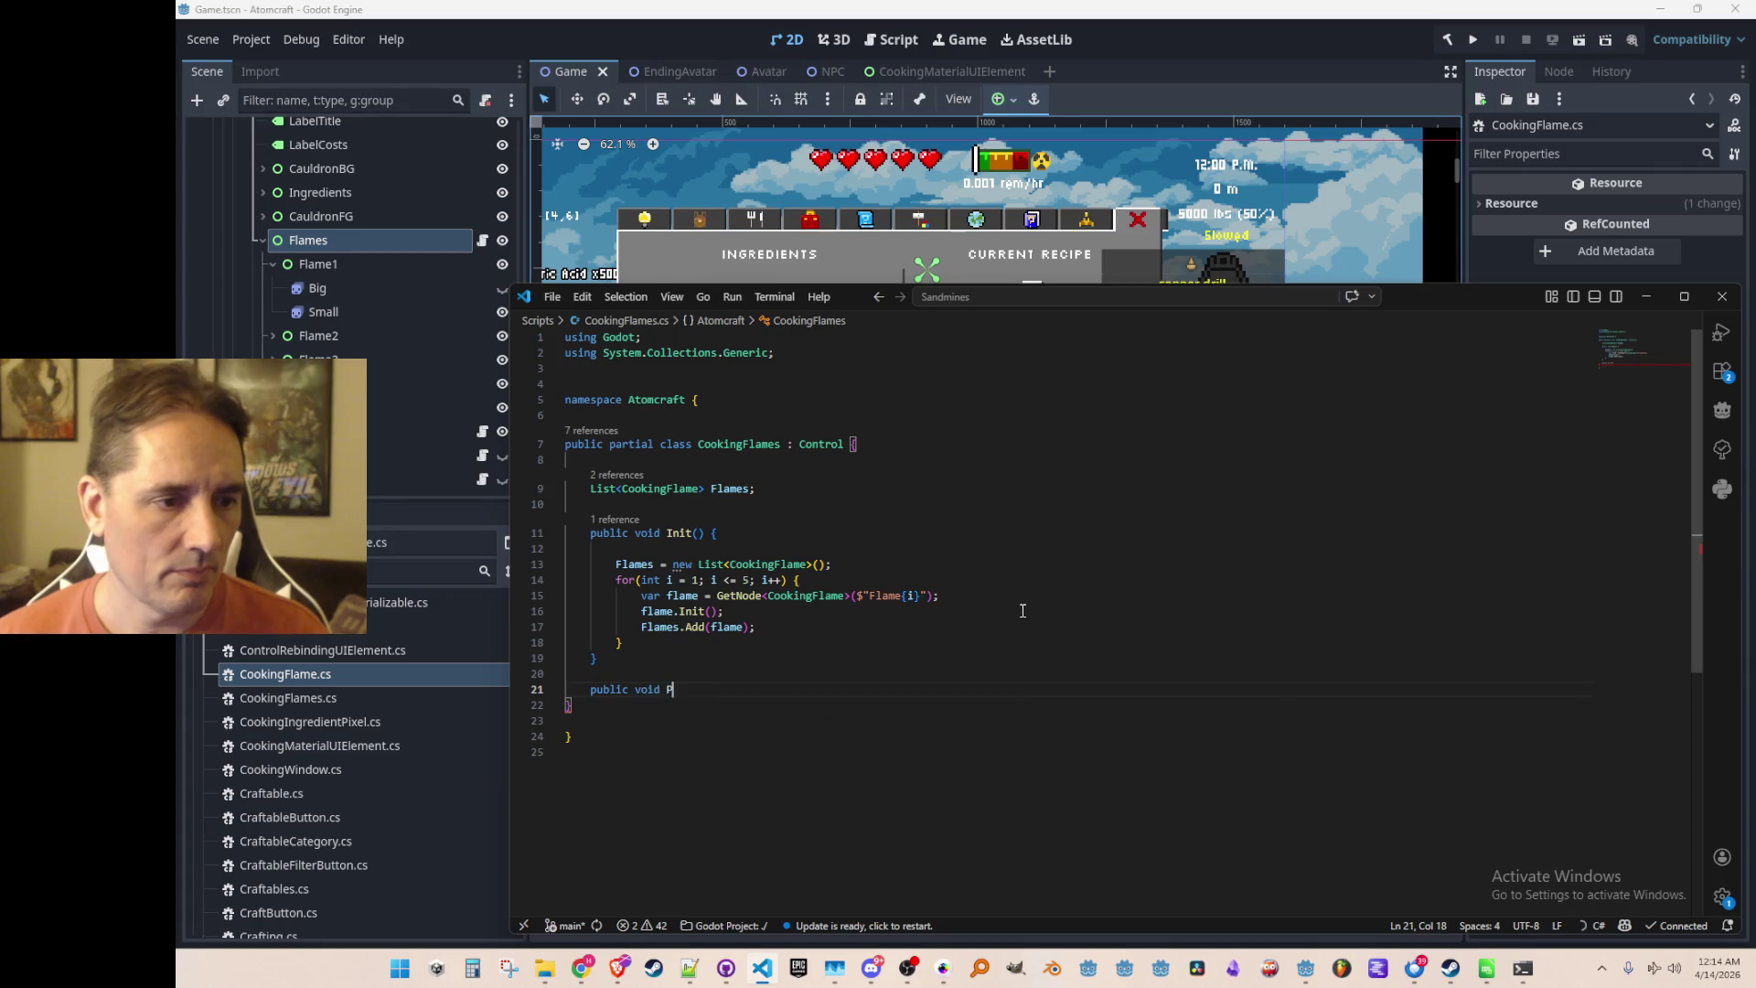
{"action": "type", "text": "("}
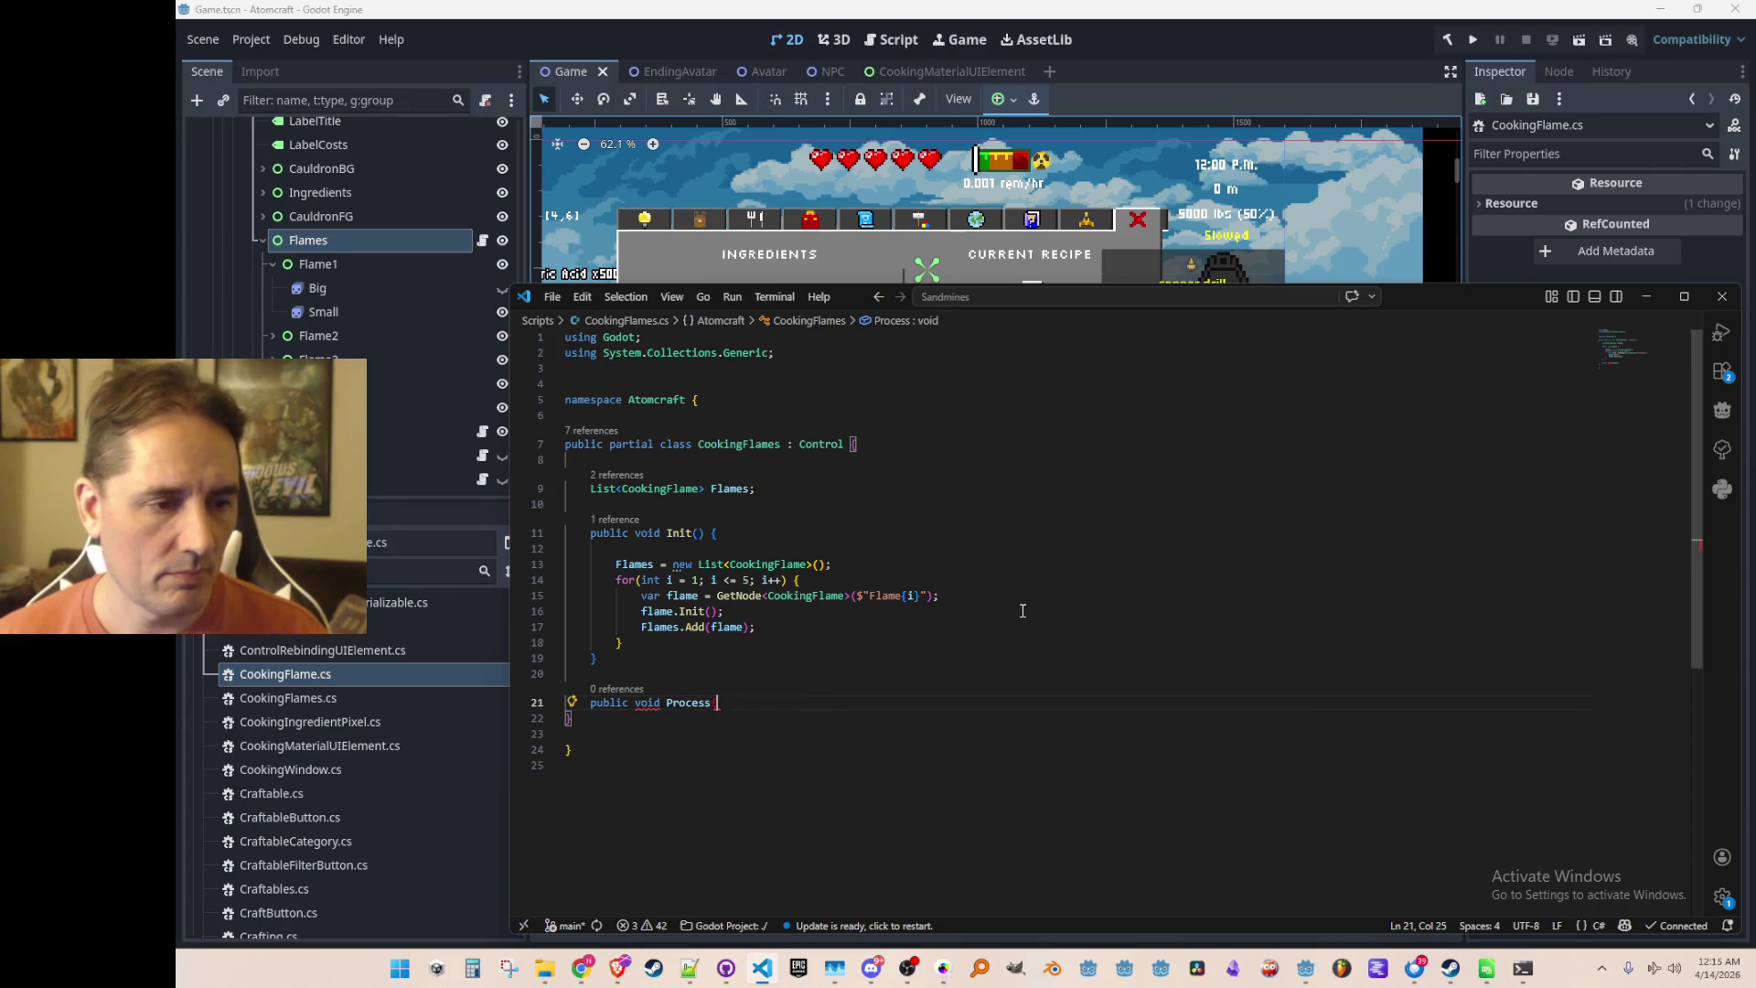
Accept the Process loop that toggles each flame's visibility when GD.Randf() < 0.1f
{"action": "key", "text": "Tab"}
{"action": "left_click", "coordinate": [1210, 647]}
{"action": "key", "text": "Home"}
{"action": "key", "text": "Home"}
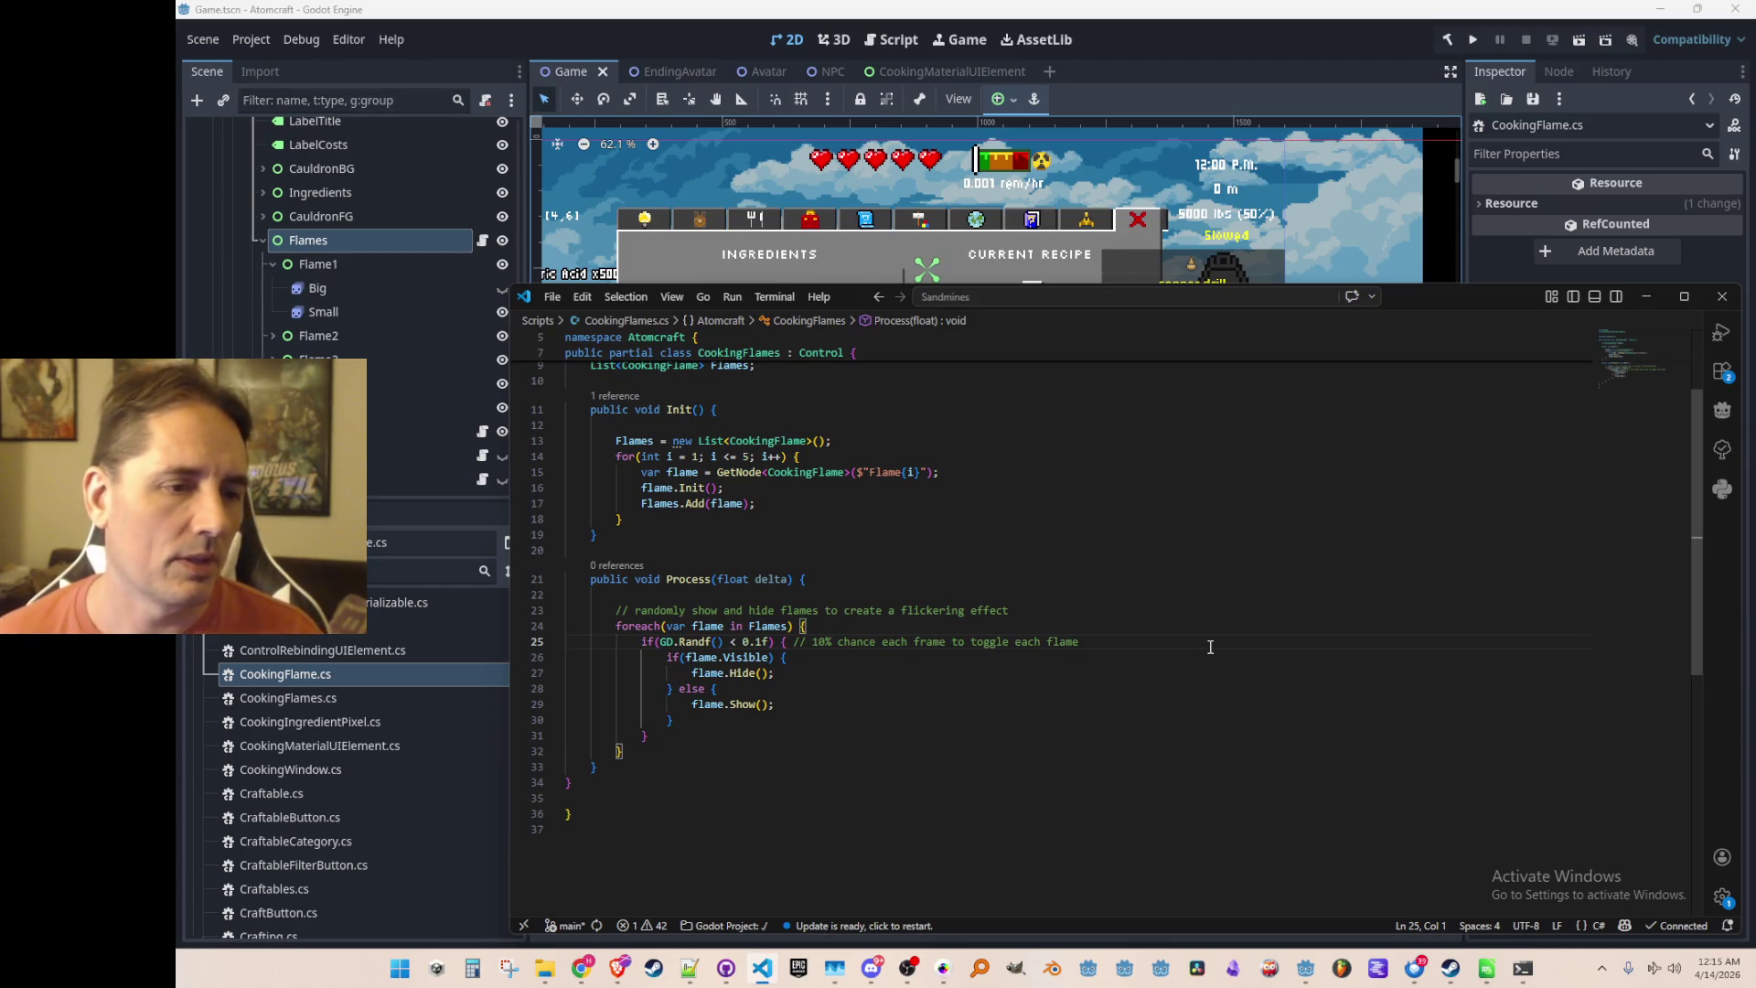
{"action": "key", "text": "Up"}
{"action": "key", "text": "Up"}
{"action": "key", "text": "Up"}
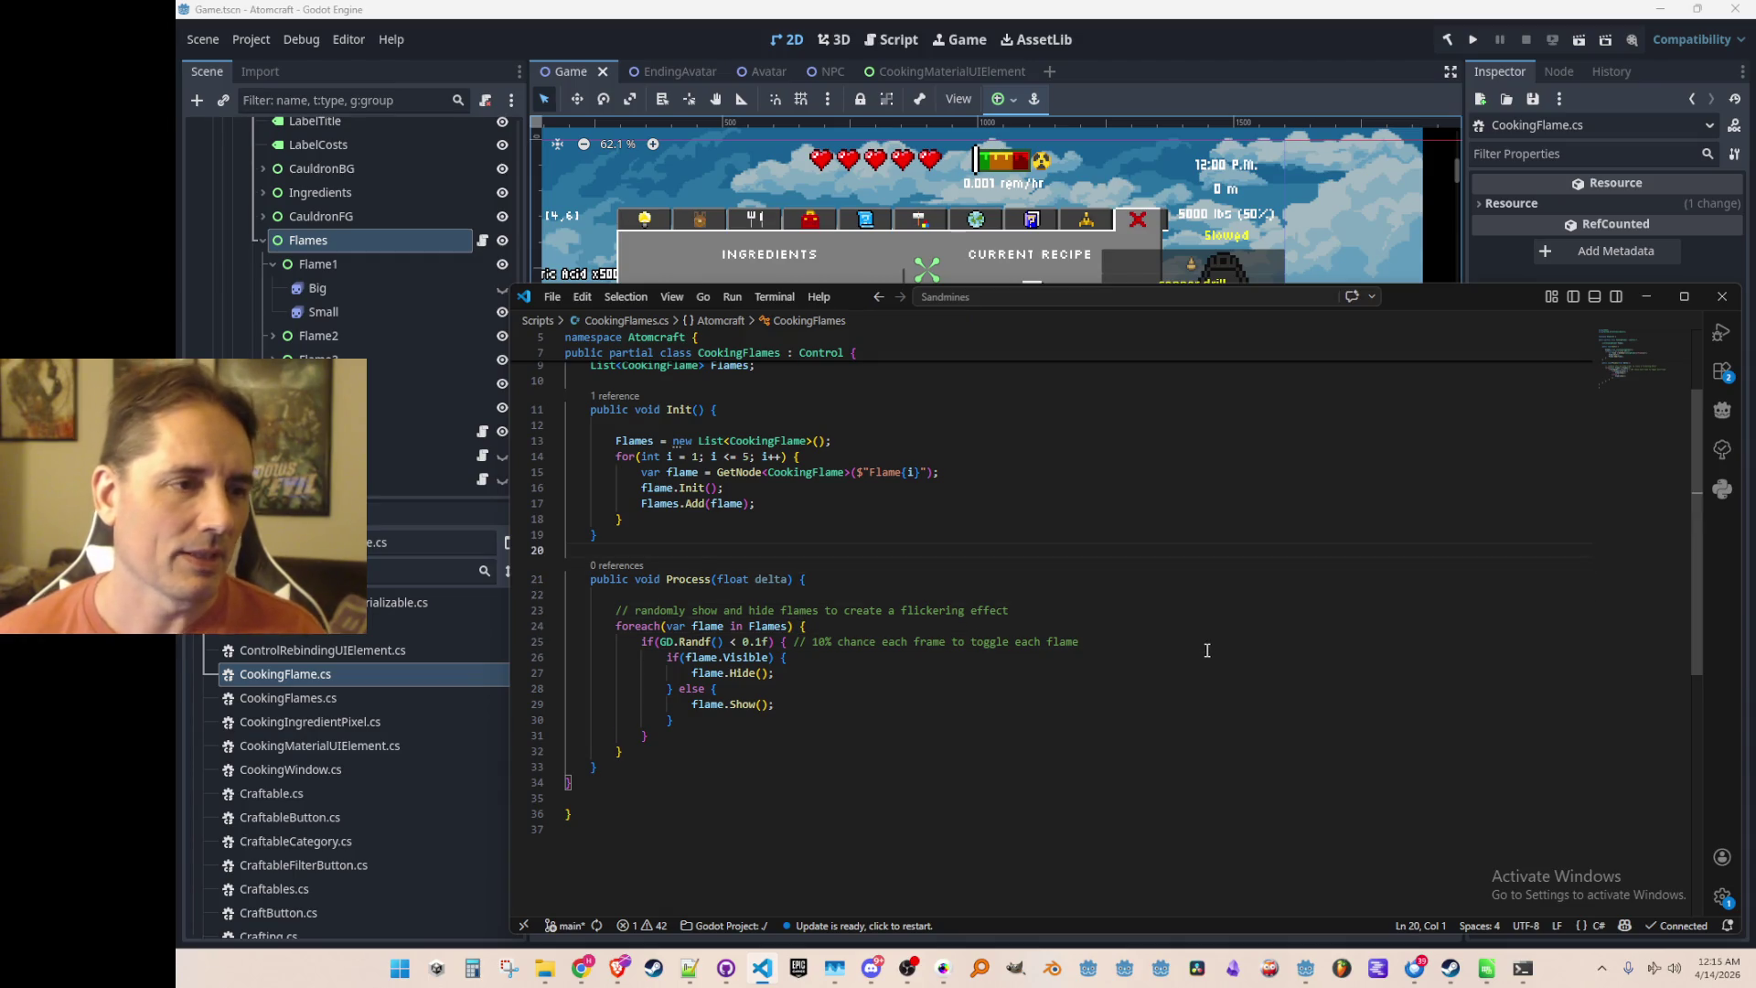
{"action": "scroll", "coordinate": [1210, 647], "scroll_direction": "up", "scroll_amount": 3}
{"action": "key", "text": "Up"}
{"action": "key", "text": "Up"}
{"action": "key", "text": "Up"}
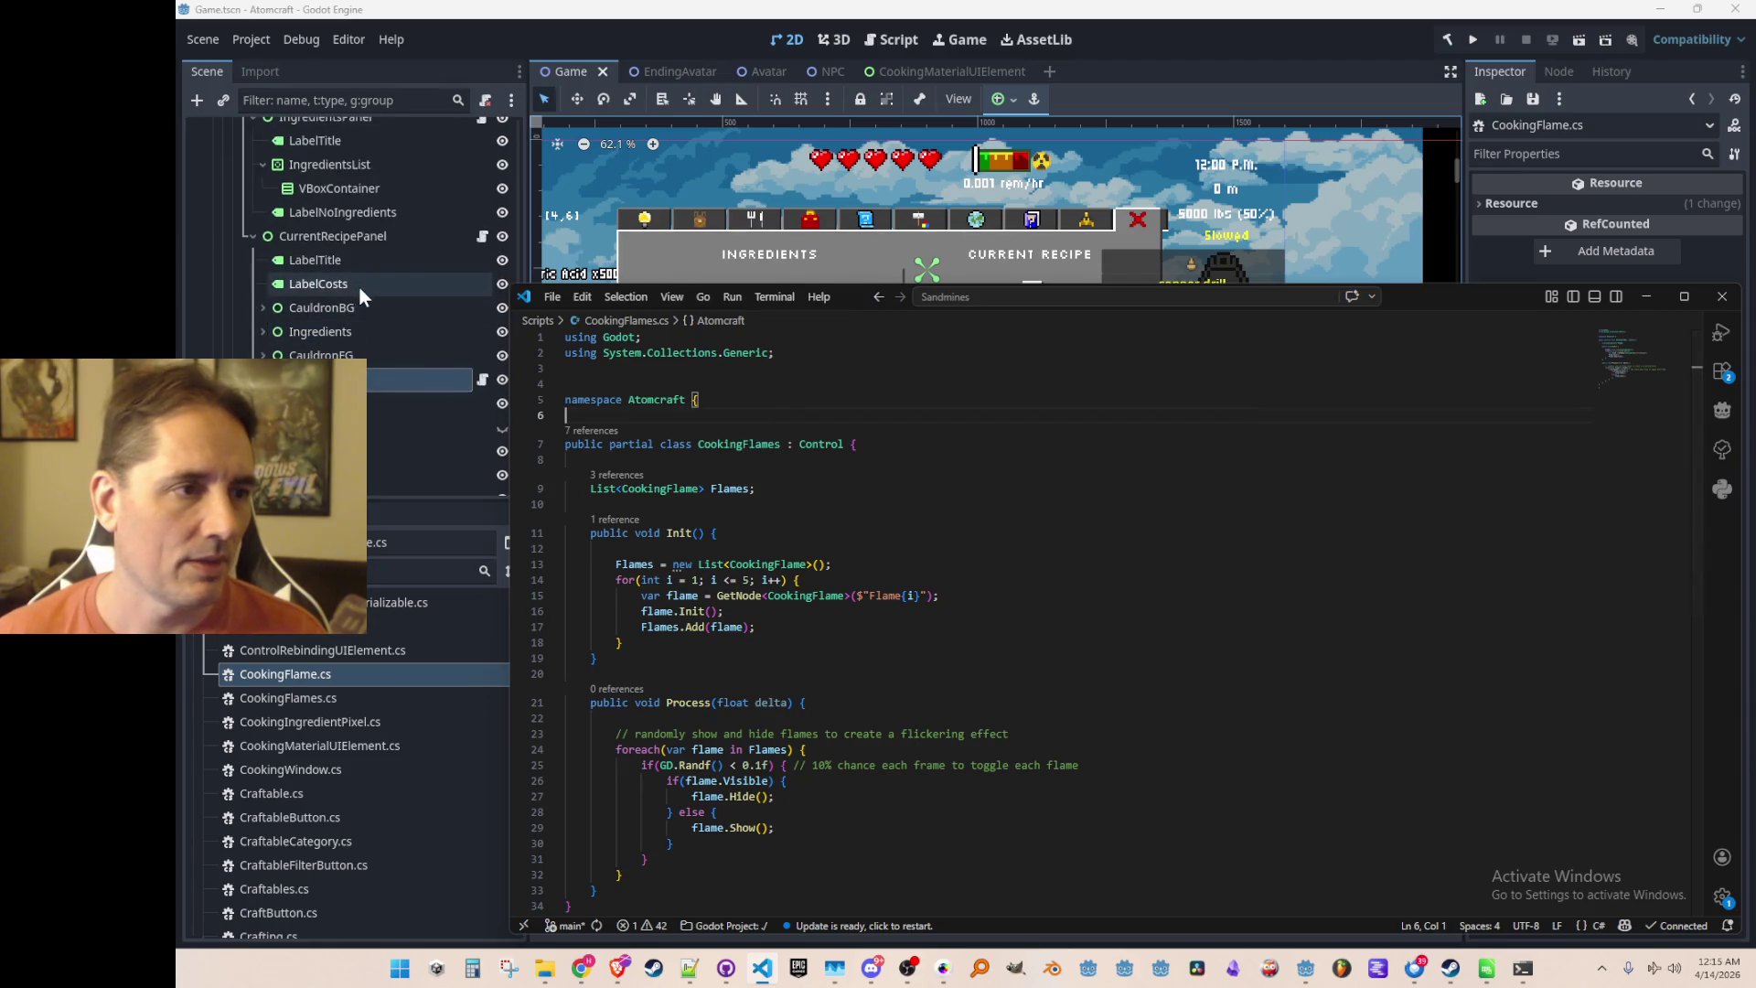
{"action": "left_click", "coordinate": [480, 238]}
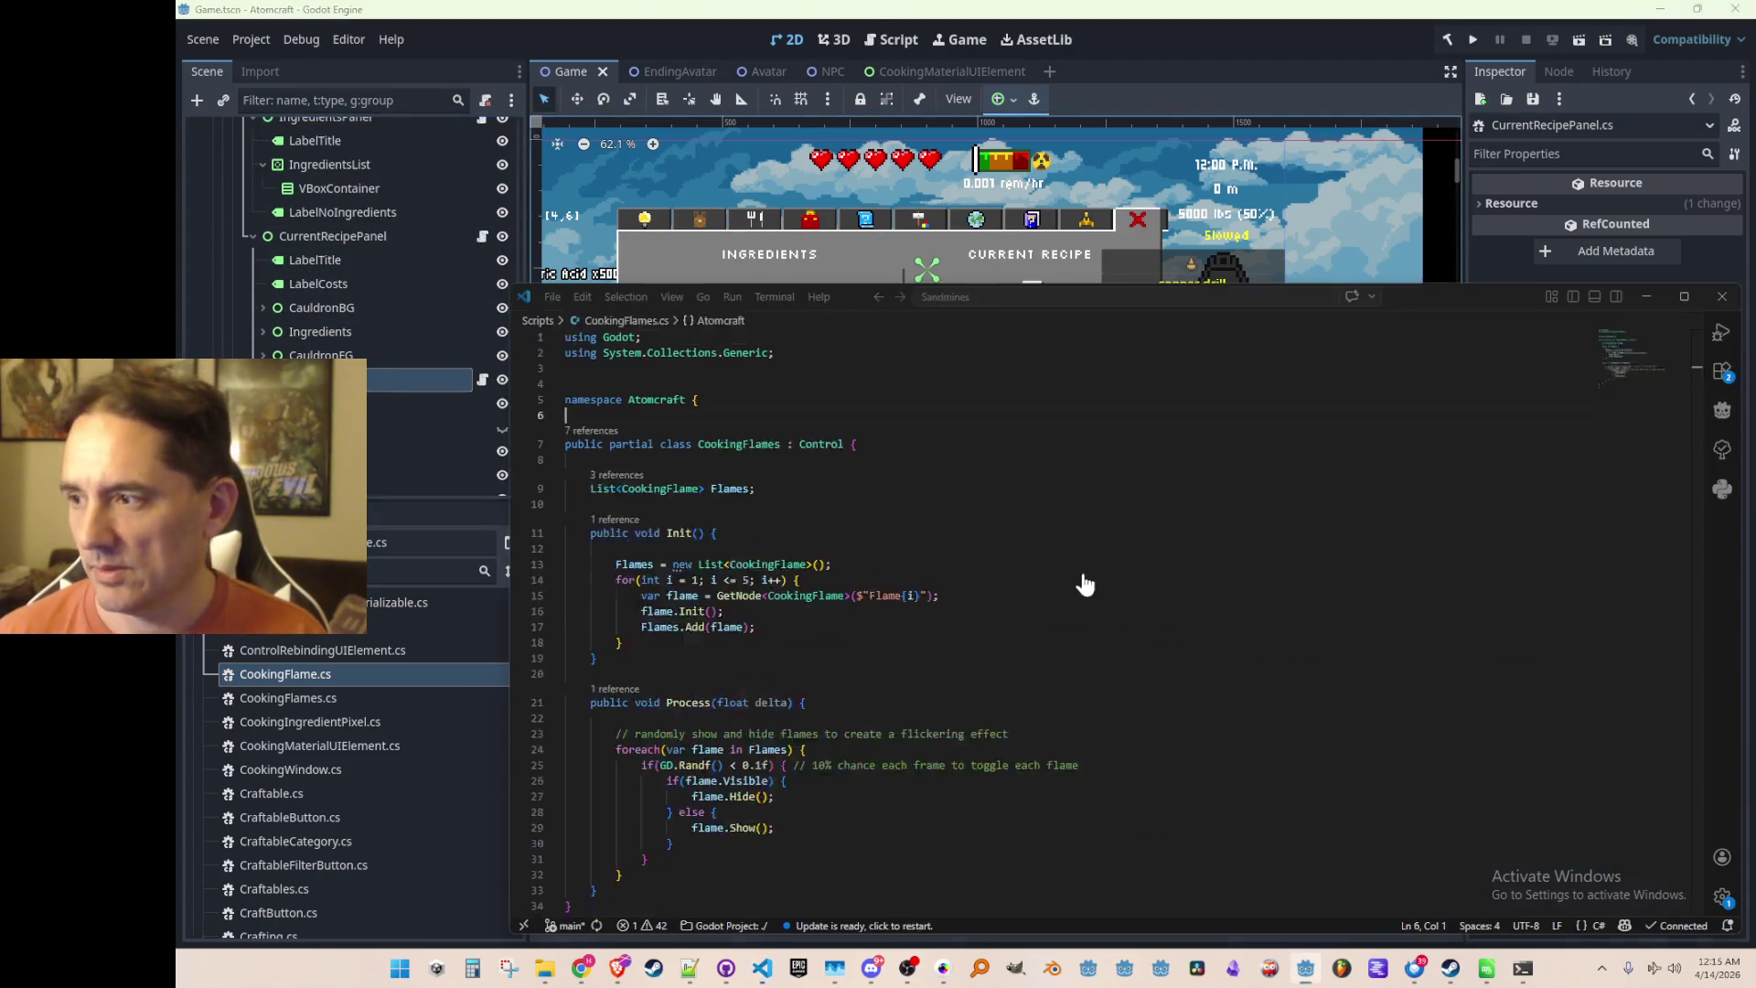
Add a 'CookingFlames CookingFlames;' field to CurrentRecipePanel
{"action": "key", "text": "Down"}
{"action": "key", "text": "Down"}
{"action": "key", "text": "Down"}
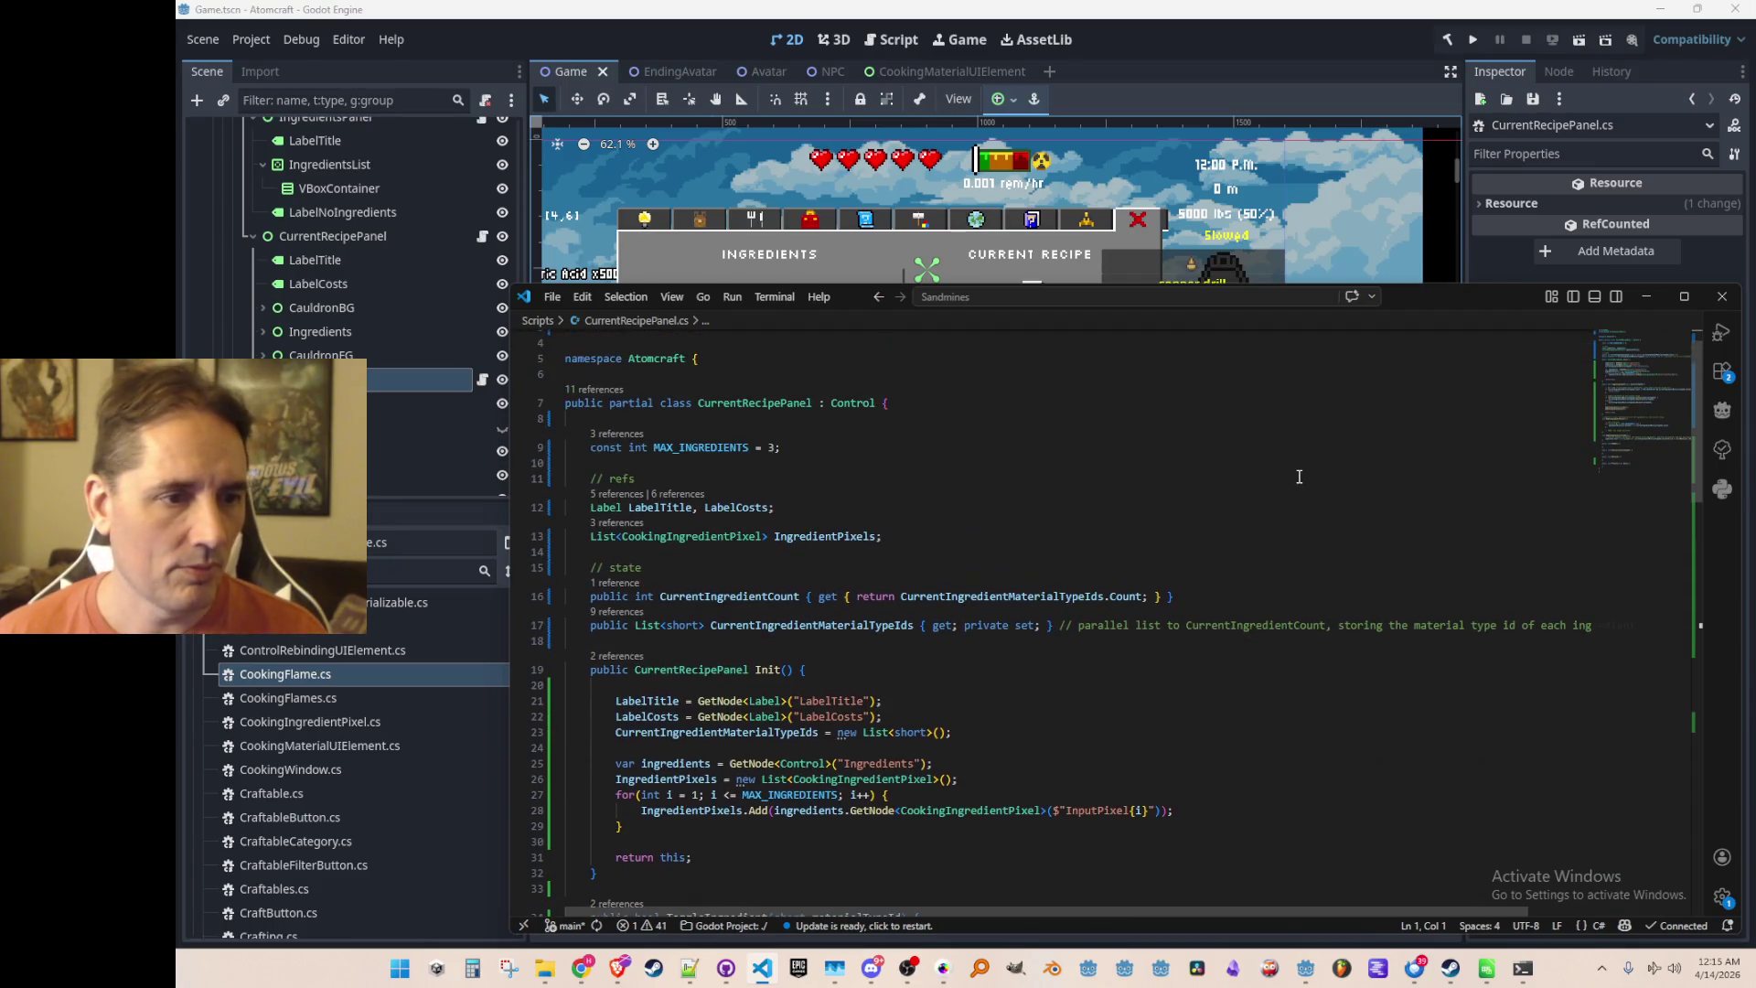
{"action": "key", "text": "End"}
{"action": "key", "text": "Return"}
{"action": "type", "text": "CookingFlames CookingFlames;"}
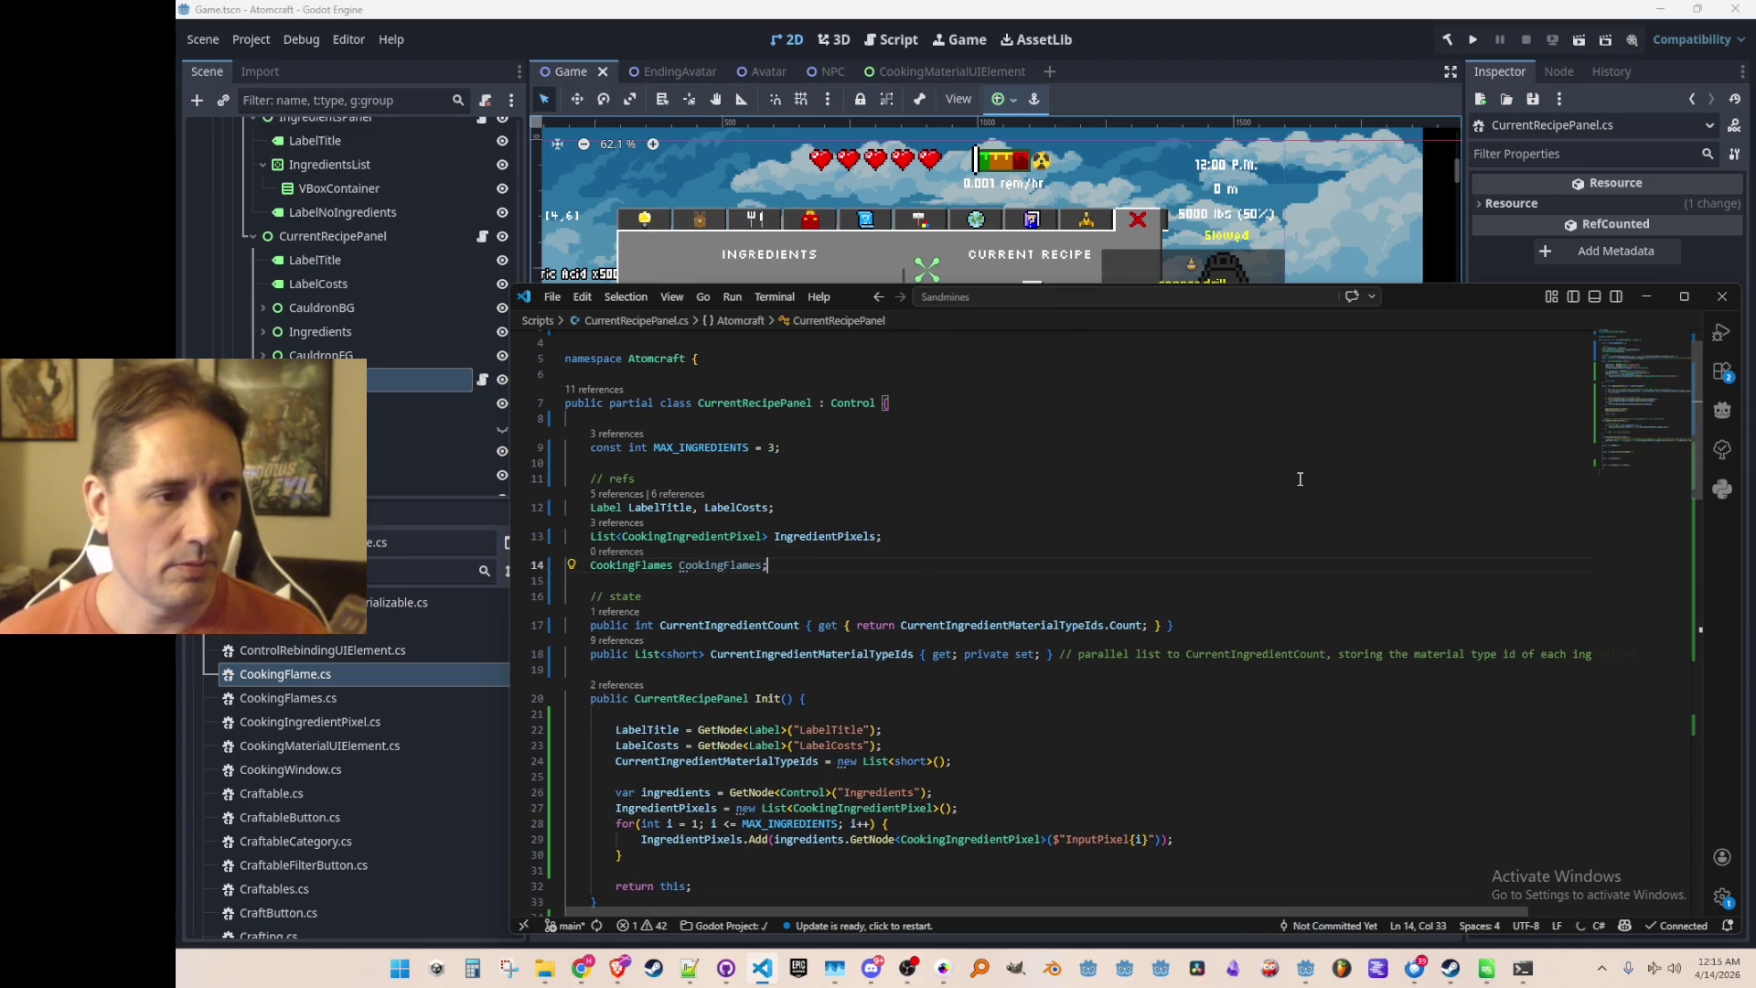
Insert the suggested CookingFlames setup lines above Init's return statement
{"action": "scroll", "coordinate": [1299, 479], "scroll_direction": "down", "scroll_amount": 4}
{"action": "left_click", "coordinate": [1300, 527]}
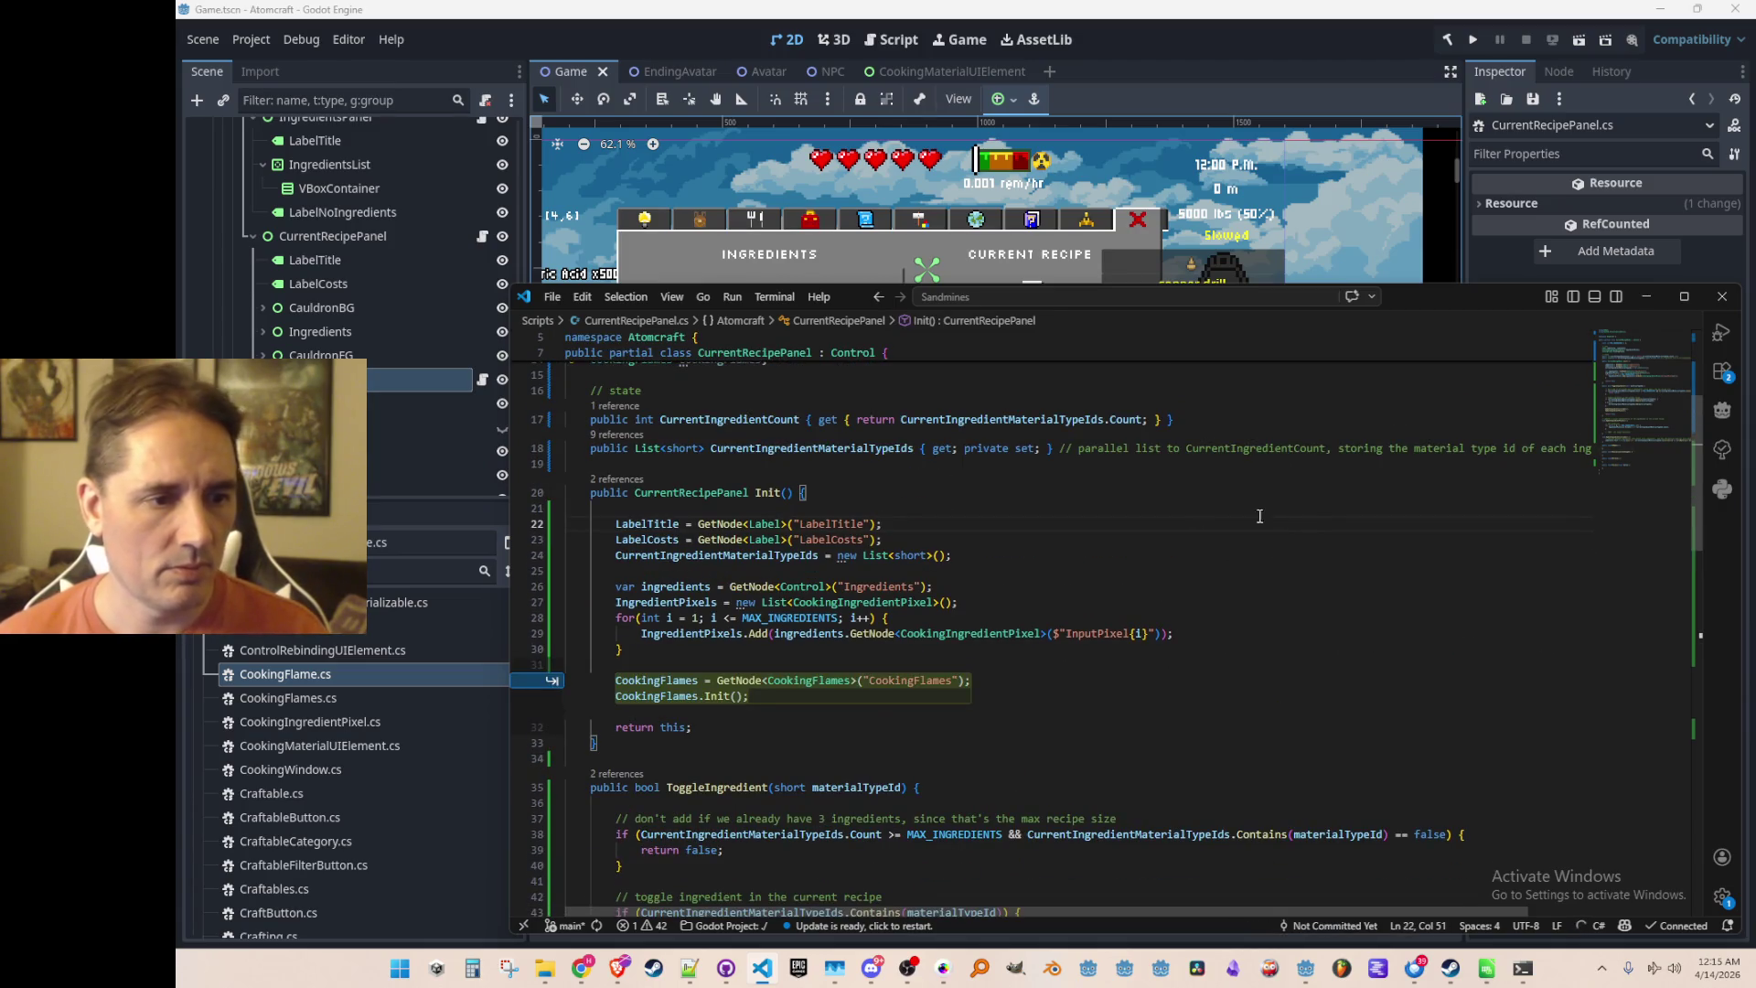
{"action": "left_click", "coordinate": [855, 727]}
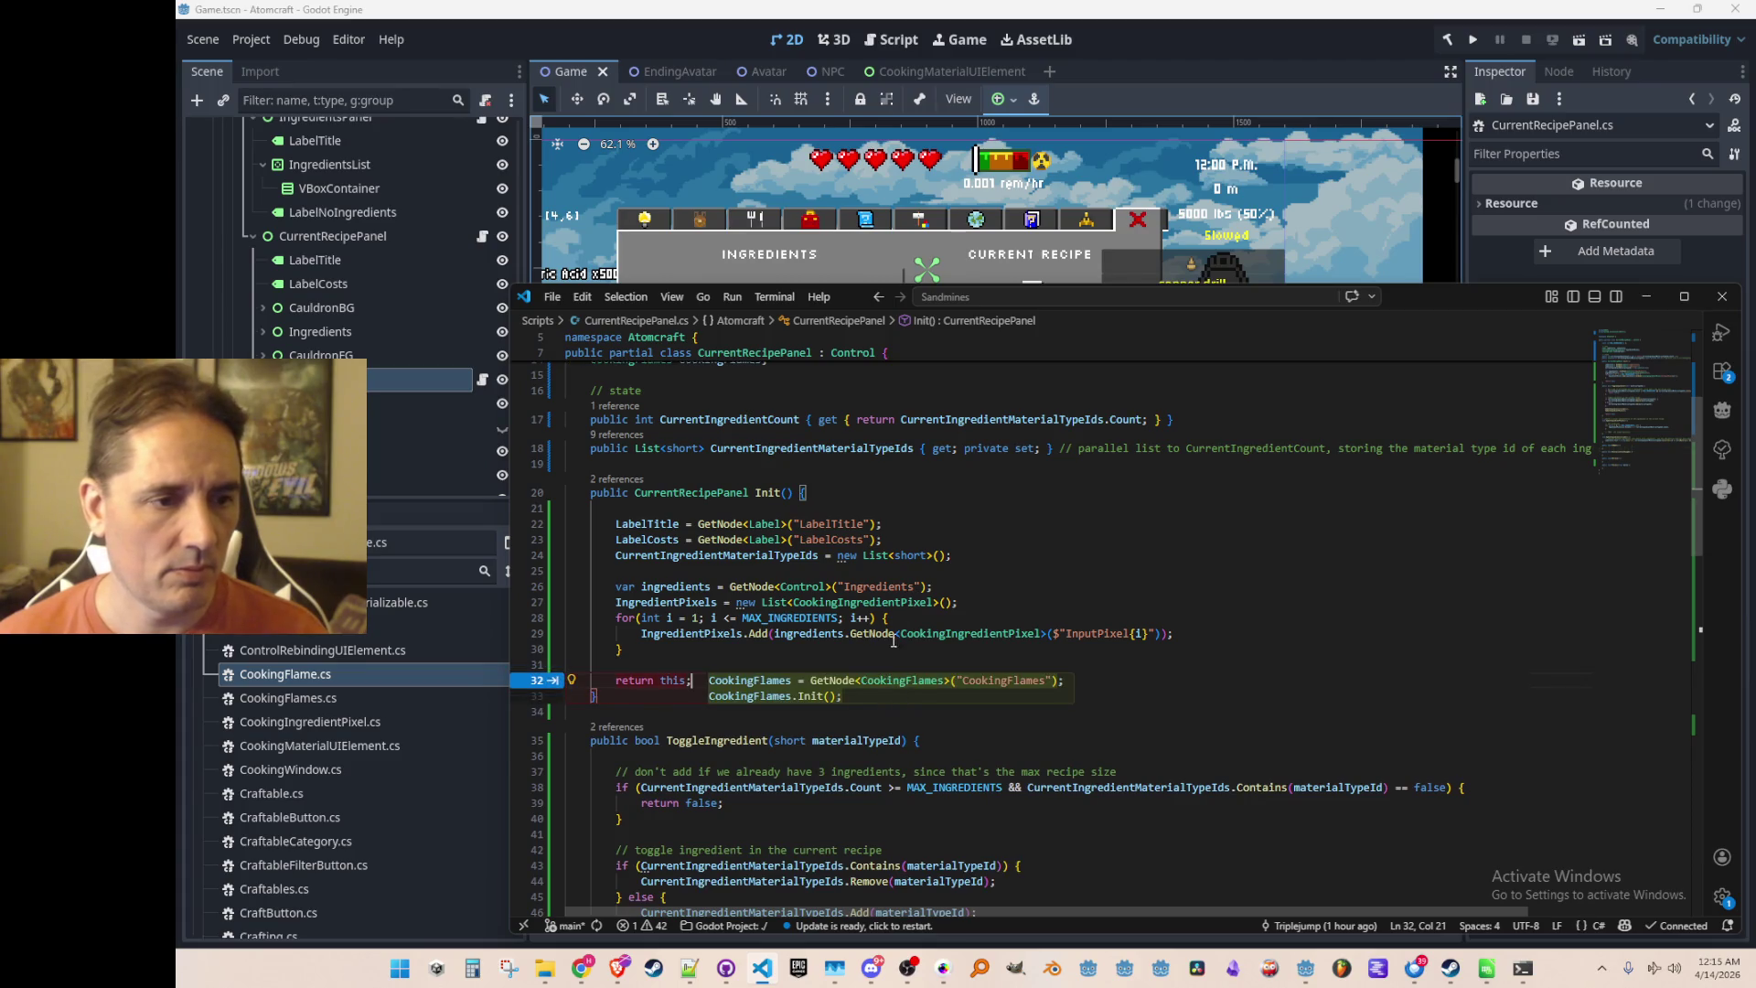
{"action": "key", "text": "Escape"}
{"action": "key", "text": "Home"}
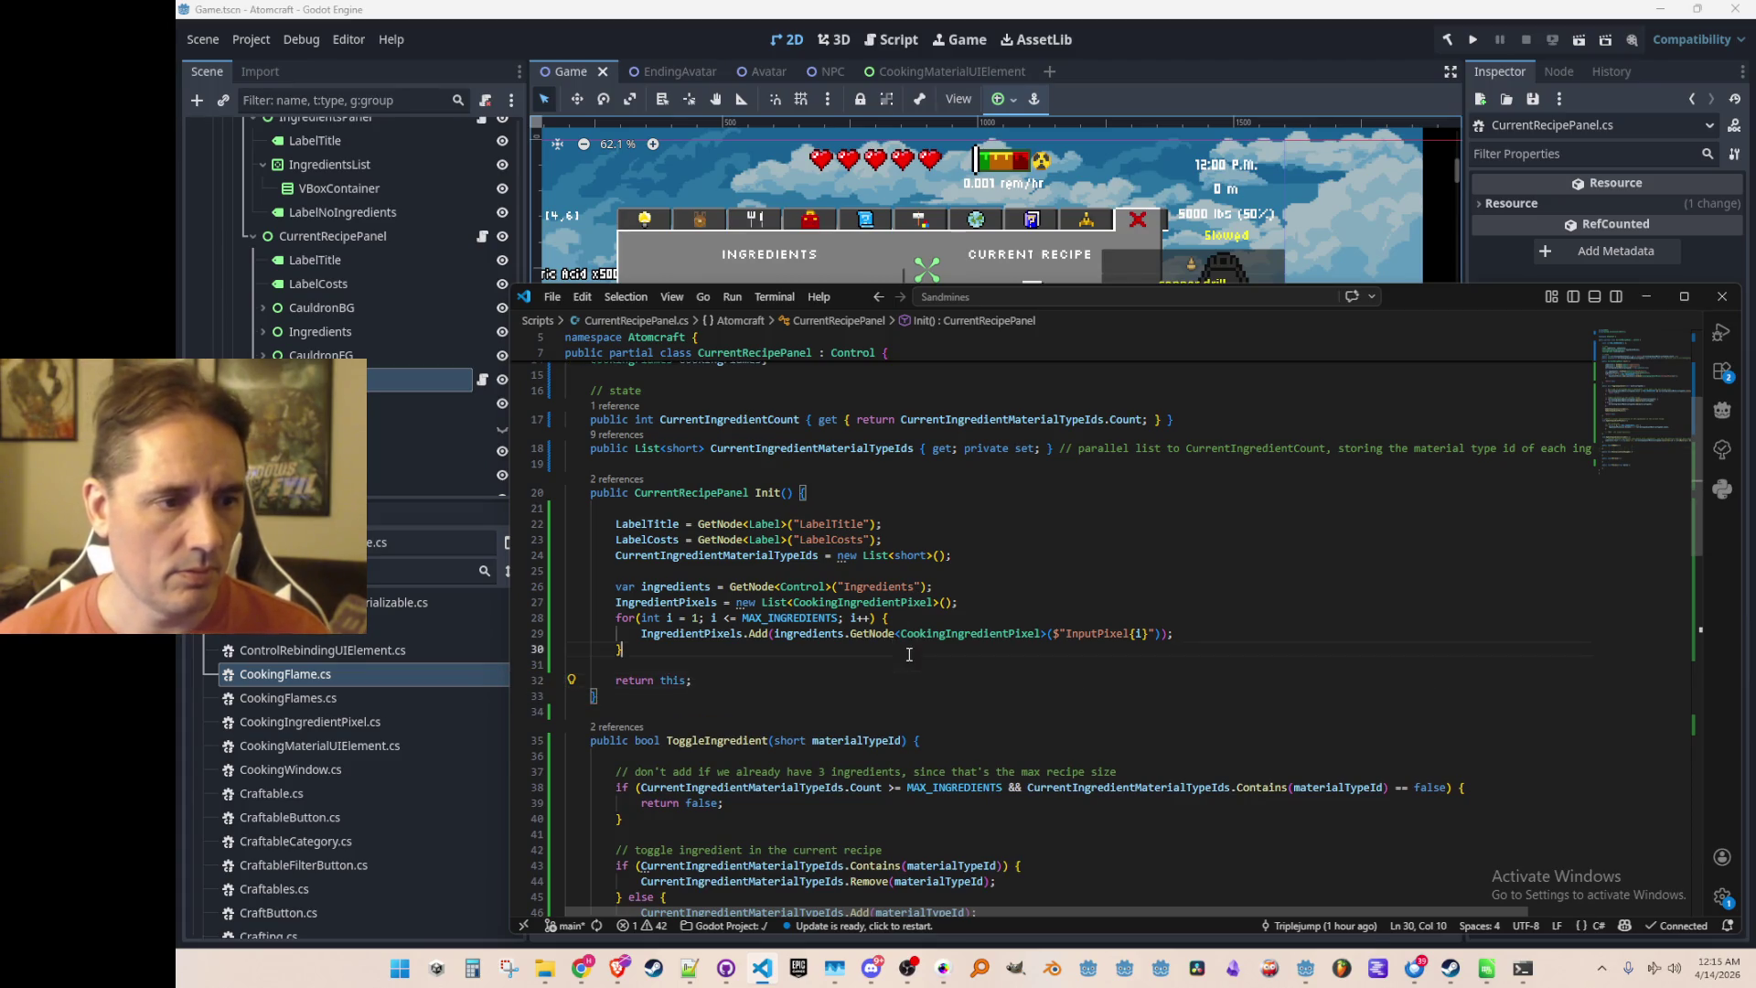
{"action": "key", "text": "Return"}
{"action": "key", "text": "Return"}
{"action": "key", "text": "Up"}
{"action": "key", "text": "Up"}
{"action": "key", "text": "Tab"}
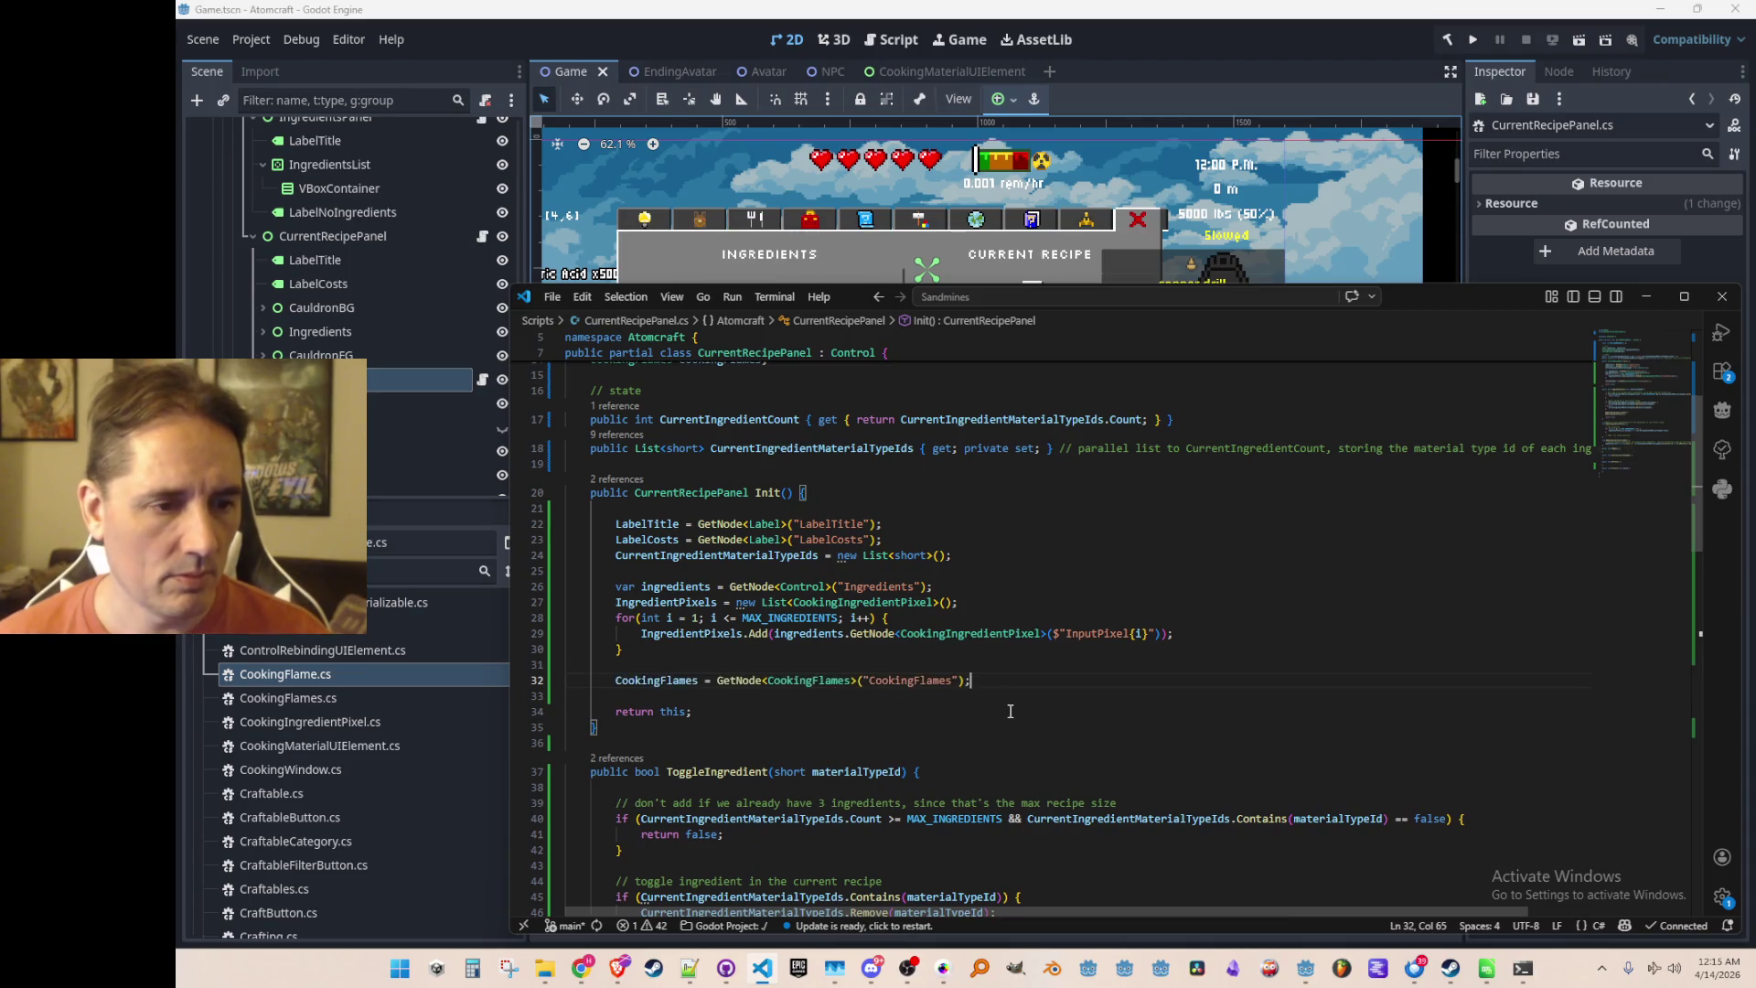
{"action": "key", "text": "Tab"}
Make CookingFlames.Init return CookingFlames and end it with 'return this;'
{"action": "left_click", "coordinate": [851, 679]}
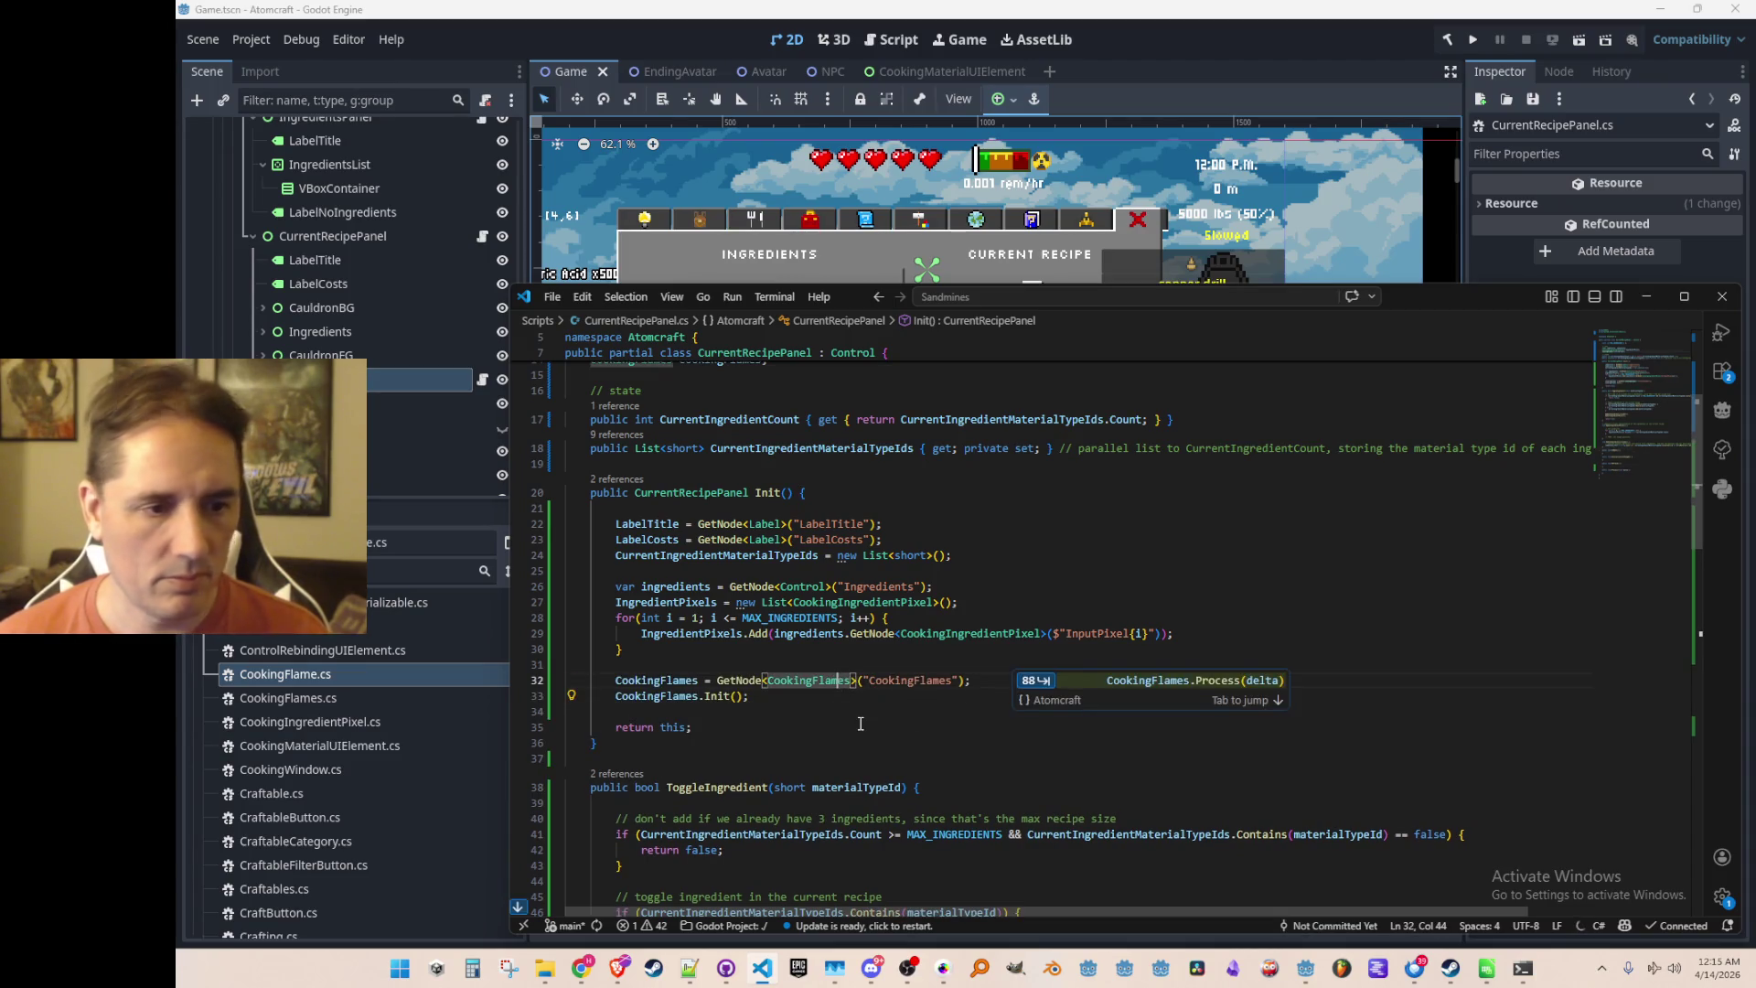
{"action": "key", "text": "F12"}
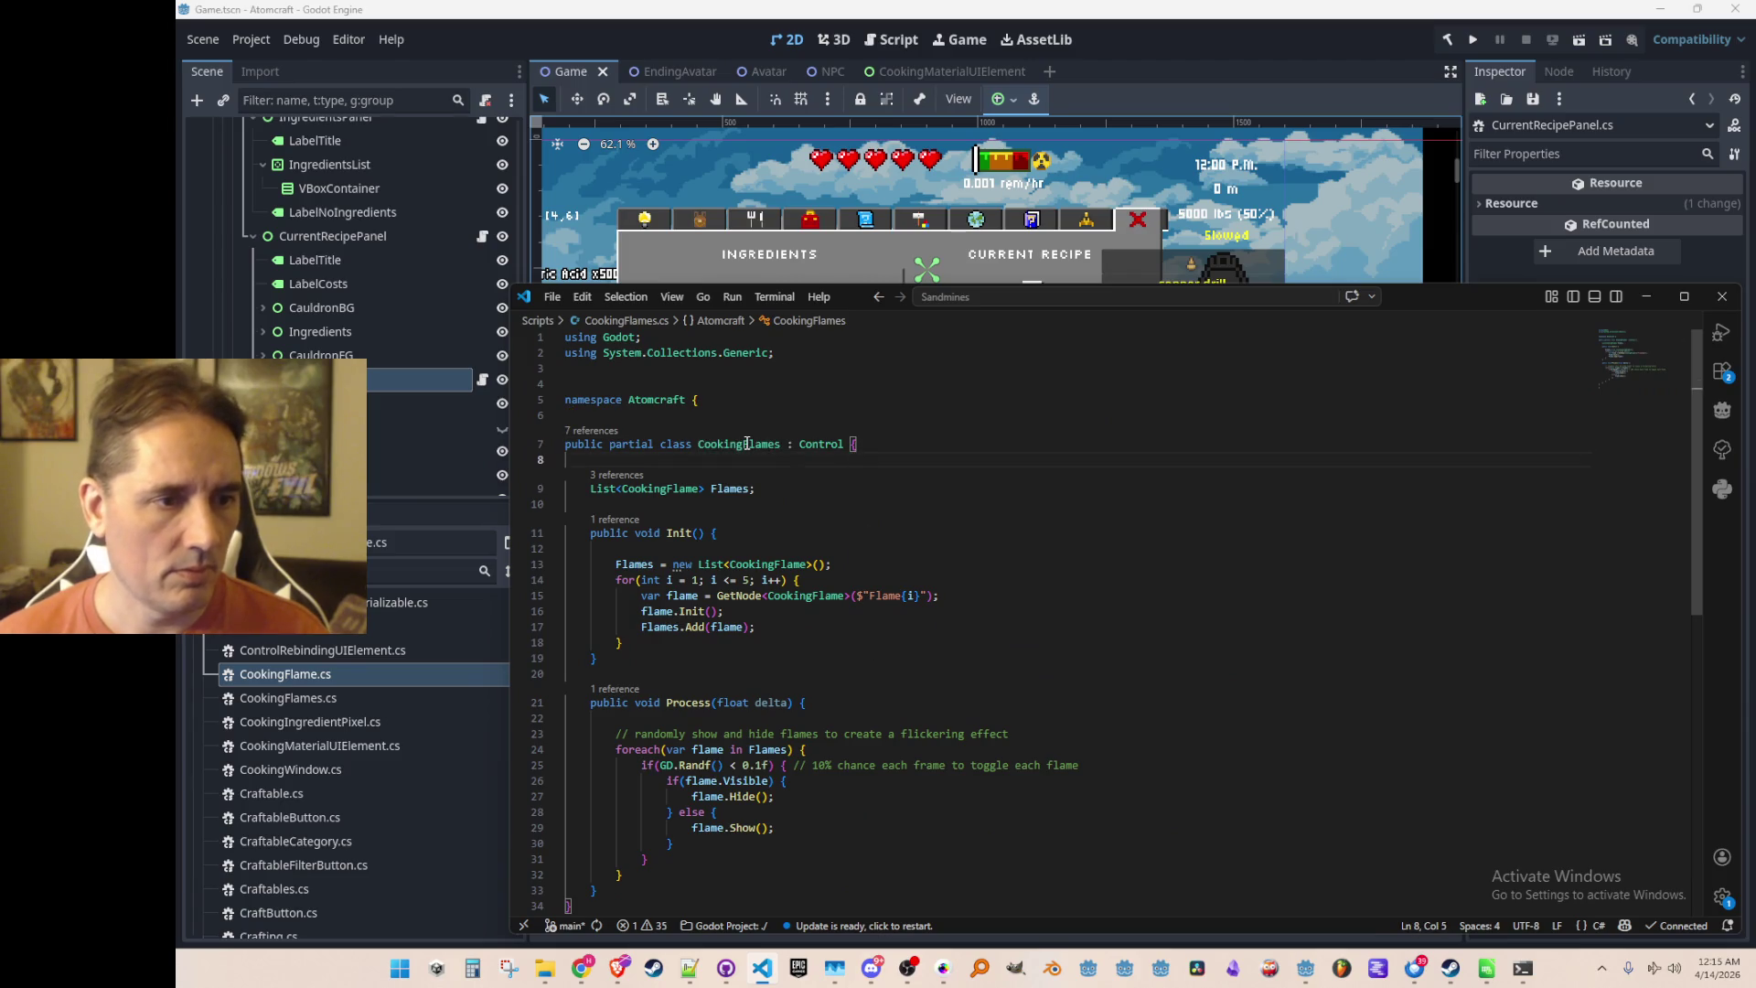
{"action": "double_click", "coordinate": [747, 443]}
{"action": "key", "text": "ctrl+c"}
{"action": "double_click", "coordinate": [647, 534]}
{"action": "key", "text": "ctrl+v"}
{"action": "left_click", "coordinate": [934, 645]}
{"action": "key", "text": "Return"}
{"action": "key", "text": "Return"}
{"action": "type", "text": "return this;"}
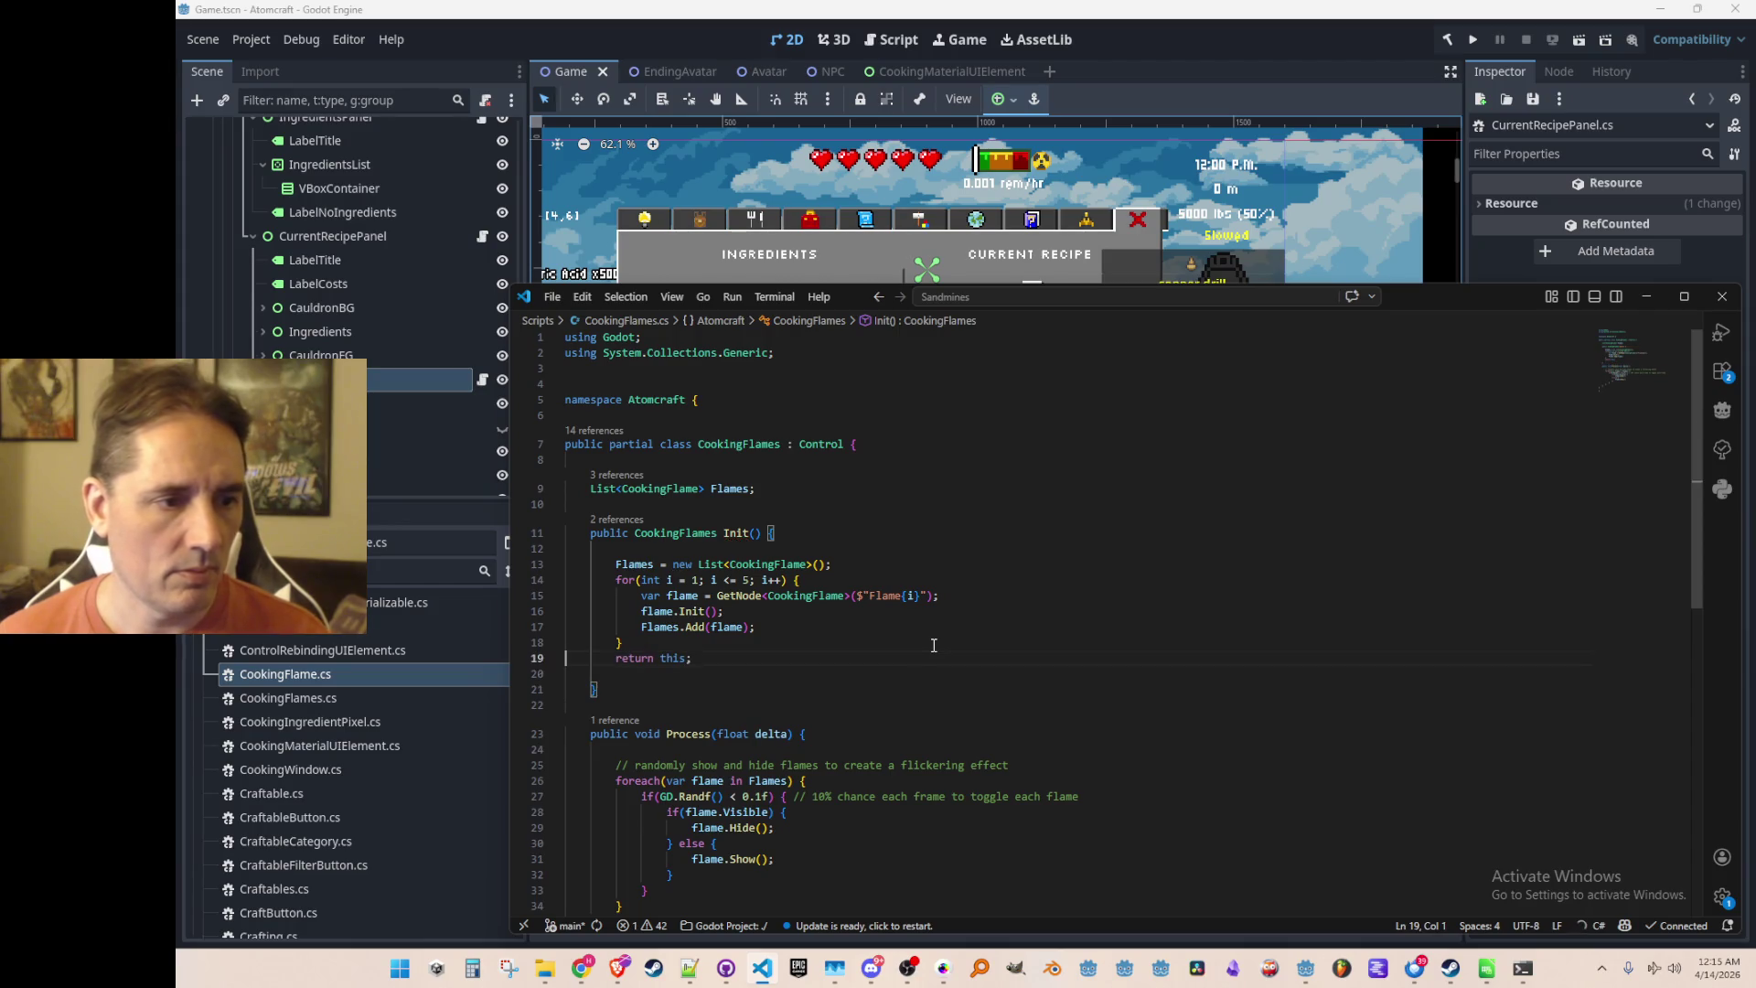
{"action": "key", "text": "Return"}
{"action": "key", "text": "BackSpace"}
{"action": "key", "text": "BackSpace"}
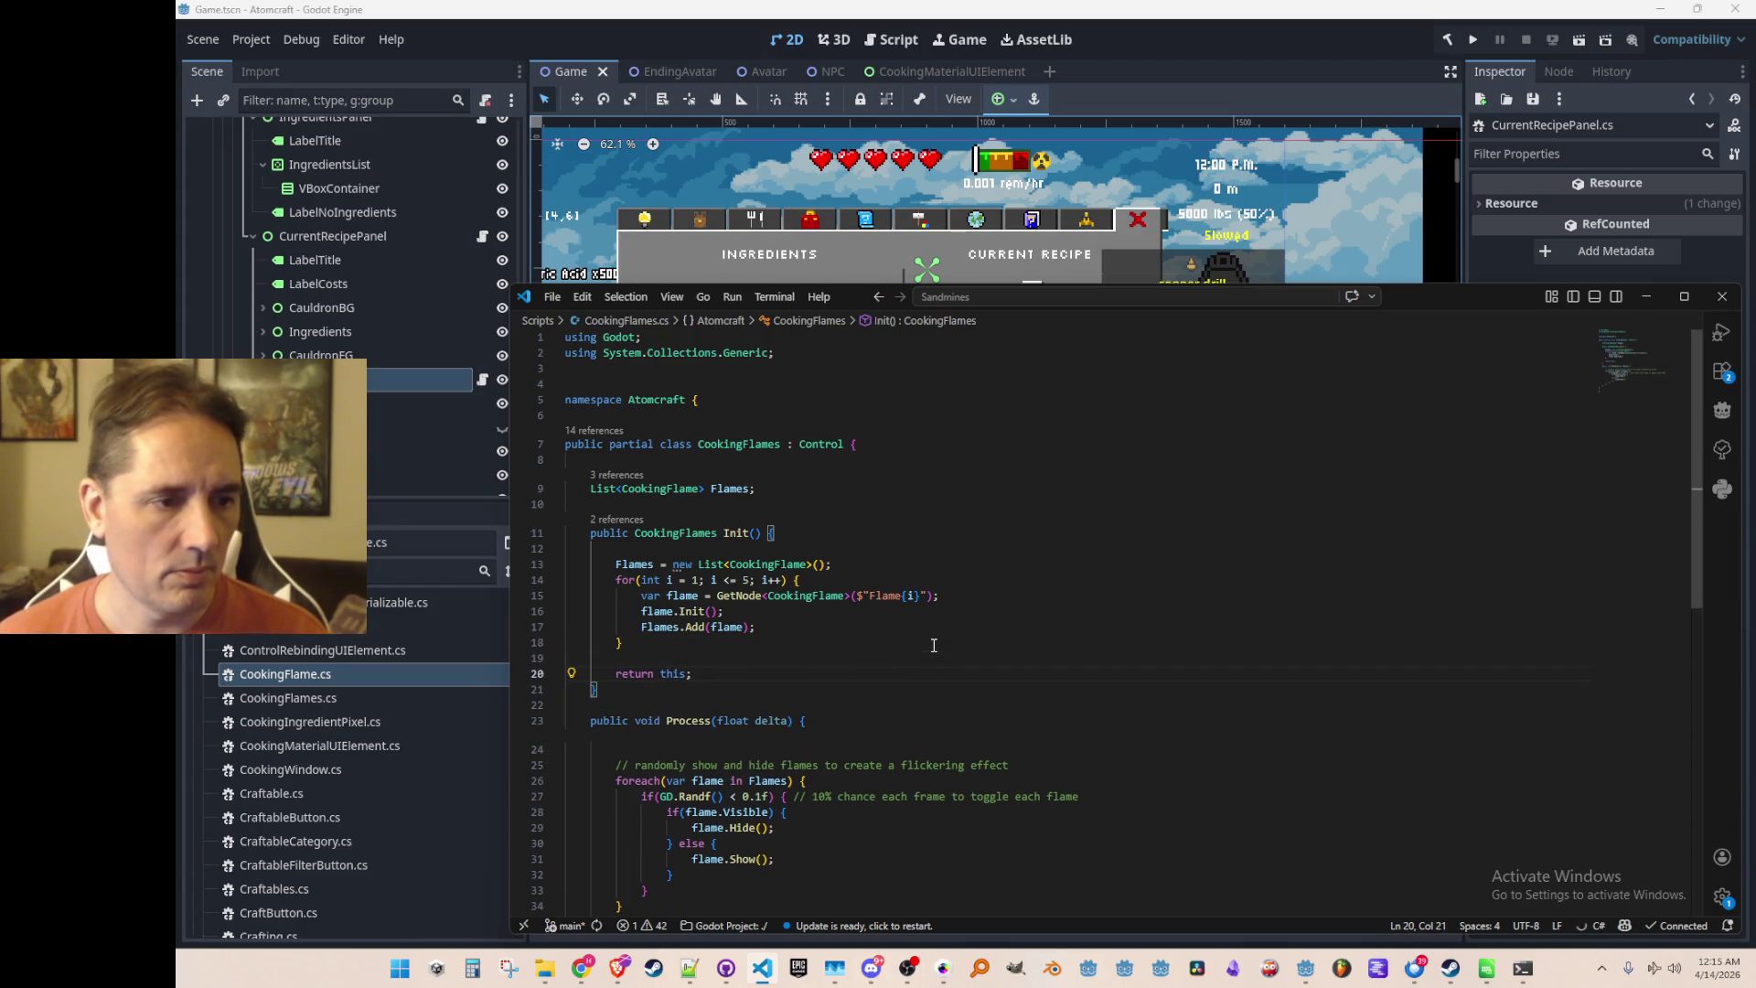
Chain .Init() onto the GetNode<CookingFlames>("CookingFlames") line in CurrentRecipePanel
{"action": "key", "text": "ctrl+Tab"}
{"action": "key", "text": "Down"}
{"action": "key", "text": "Down"}
{"action": "key", "text": "ctrl+Right"}
{"action": "key", "text": "ctrl+Right"}
{"action": "key", "text": "ctrl+shift+Left"}
{"action": "key", "text": "ctrl+shift+Left"}
{"action": "key", "text": "BackSpace"}
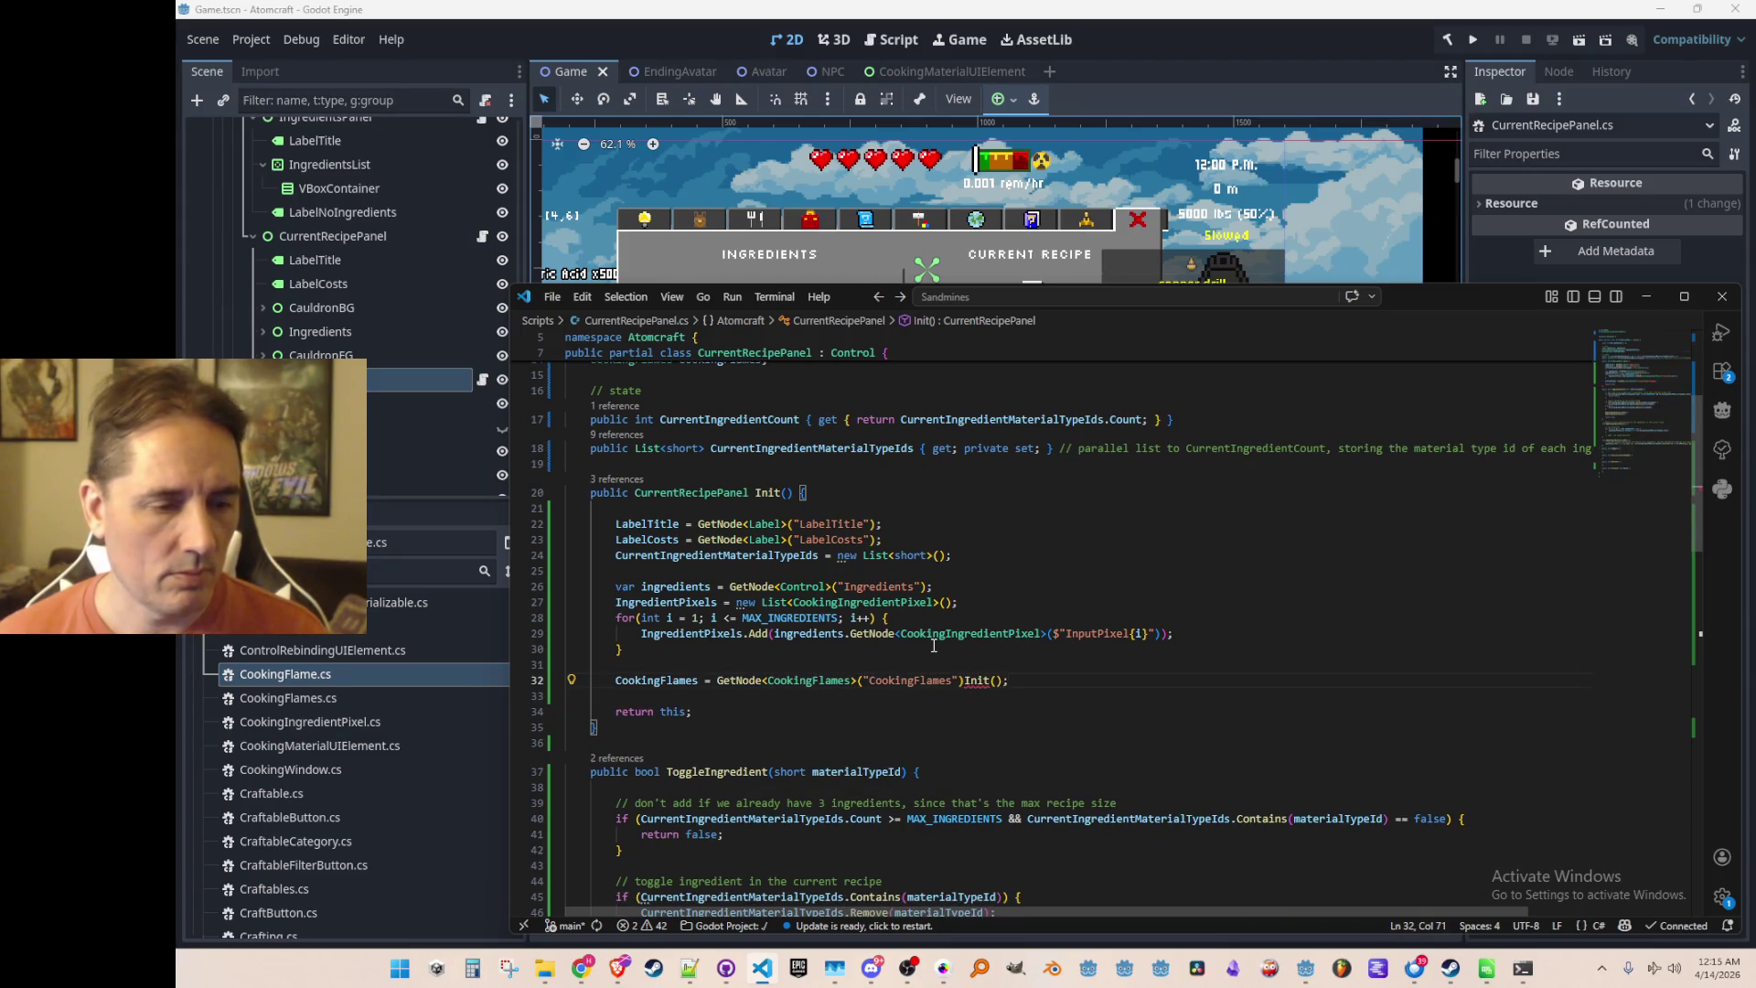
{"action": "key", "text": "ctrl+z"}
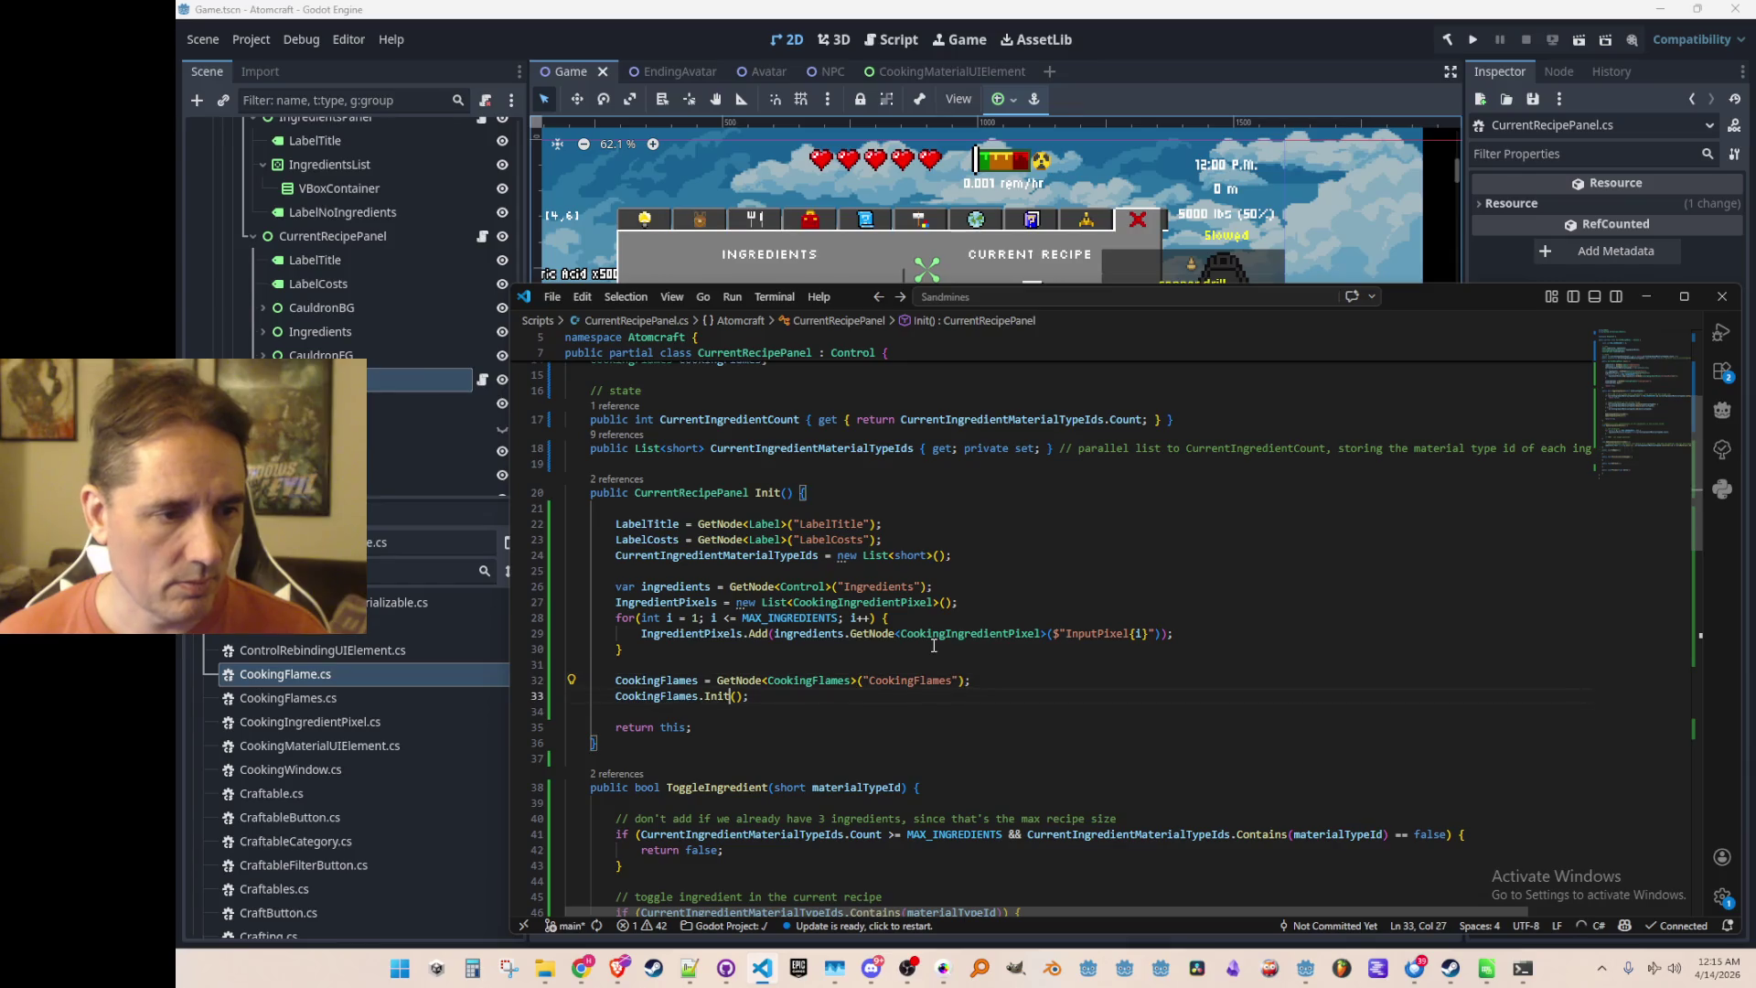
{"action": "key", "text": "ctrl+shift+Left"}
{"action": "key", "text": "ctrl+shift+Left"}
{"action": "key", "text": "ctrl+shift+Left"}
{"action": "key", "text": "BackSpace"}
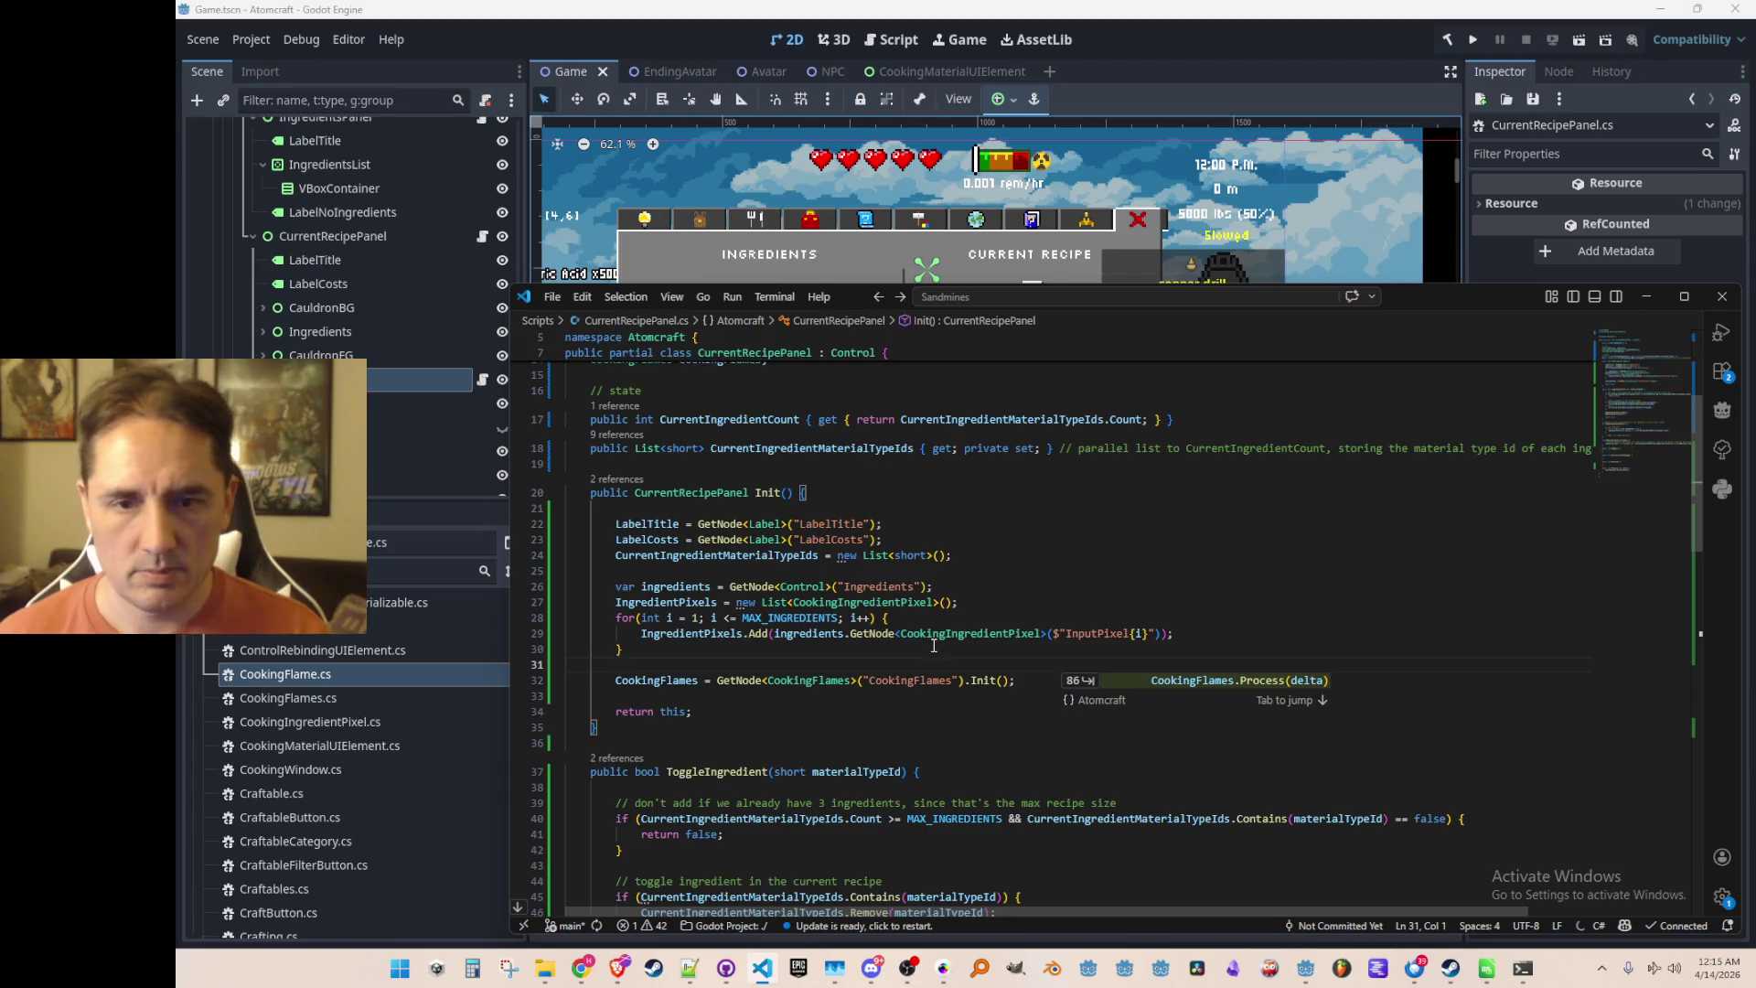
{"action": "key", "text": "Up"}
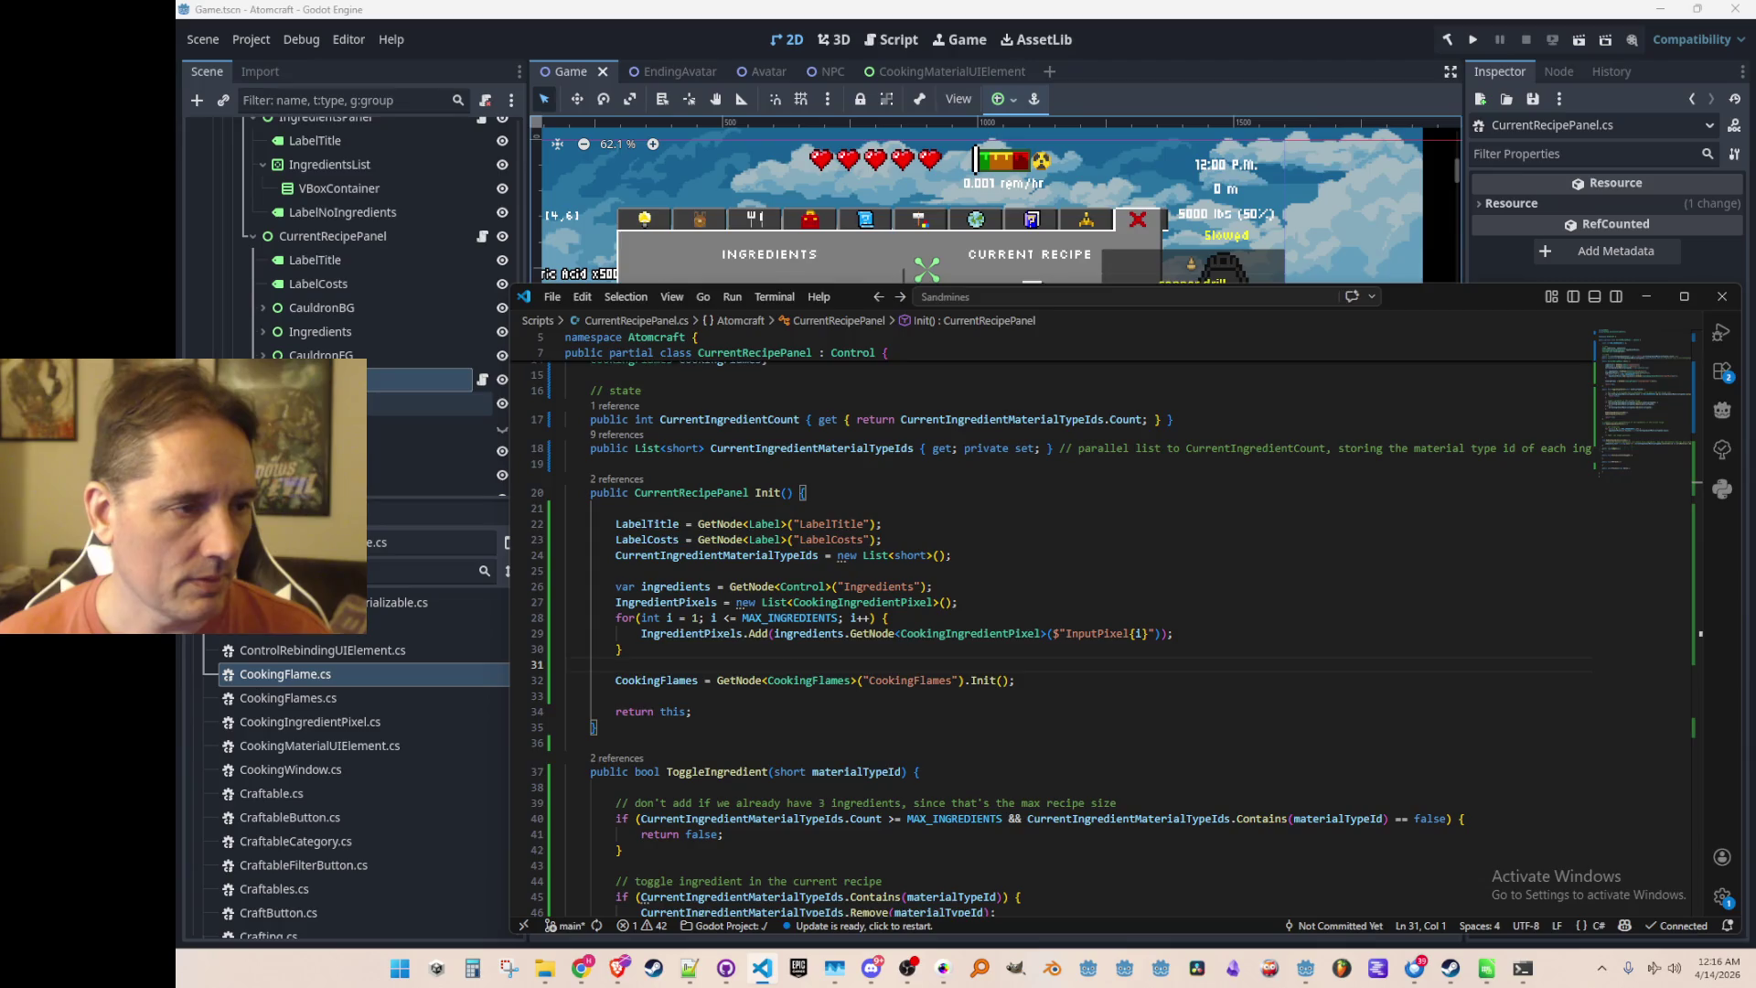
Deselect the Flames node and save Game.tscn in the Godot editor
{"action": "left_click", "coordinate": [374, 407]}
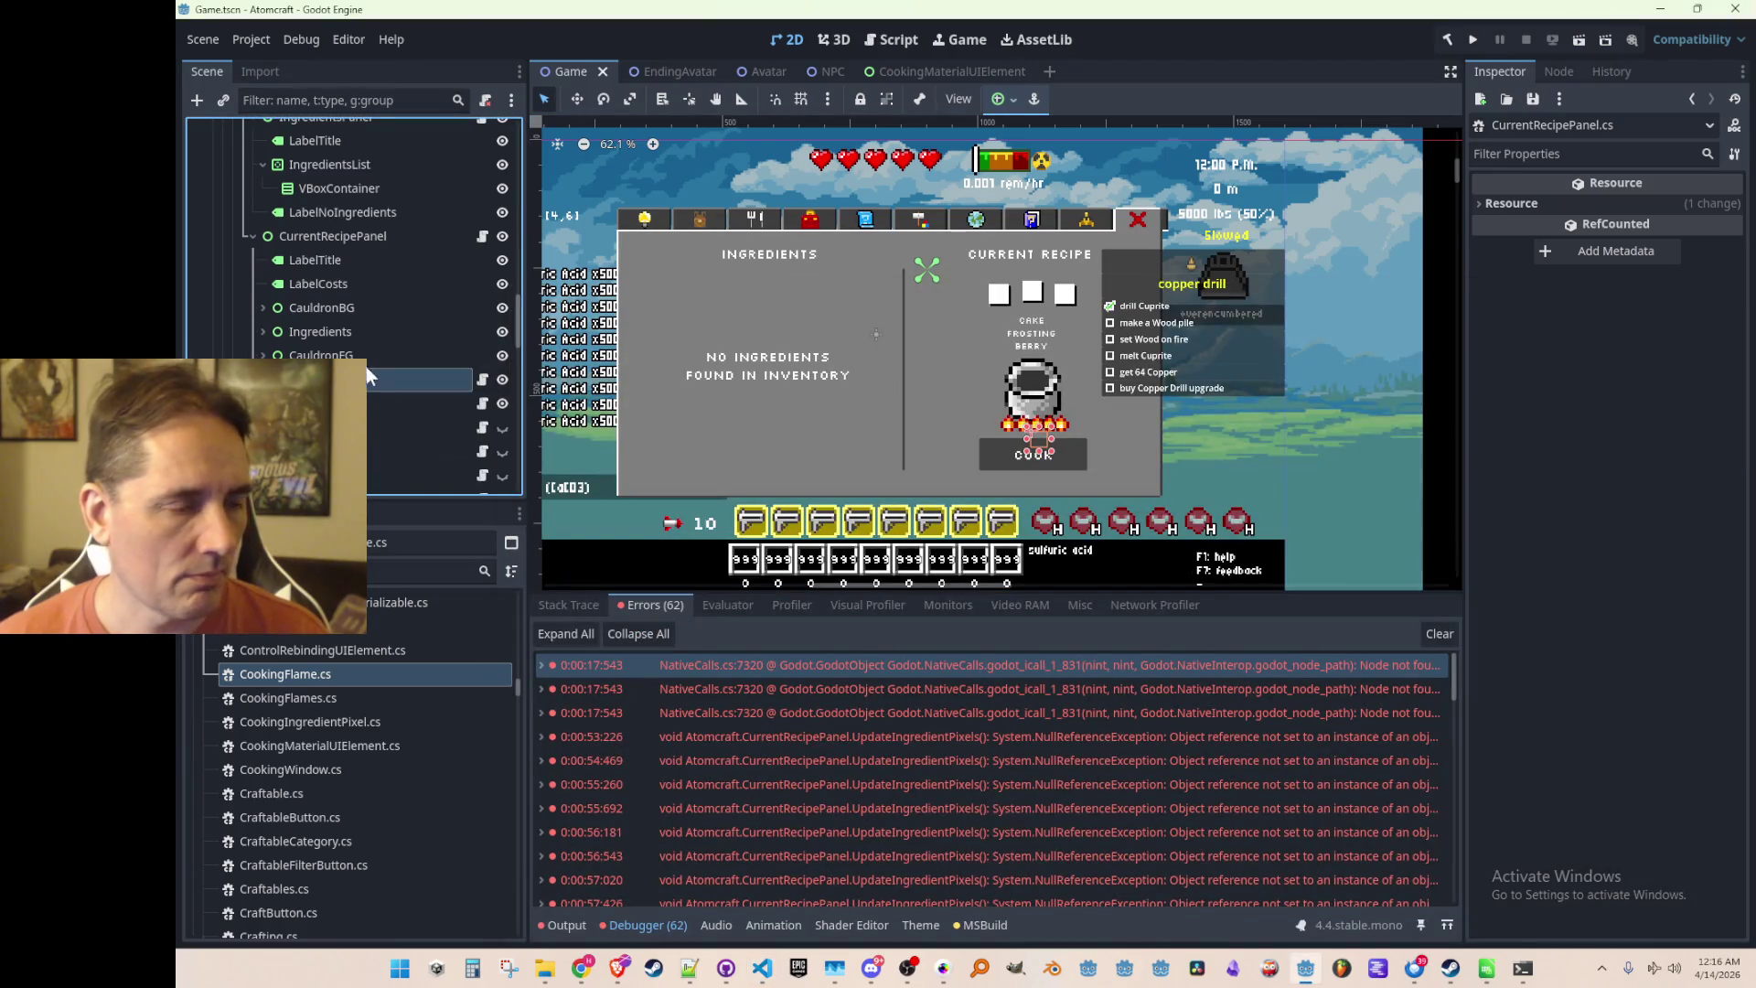
{"action": "scroll", "coordinate": [869, 325], "scroll_direction": "down", "scroll_amount": 3}
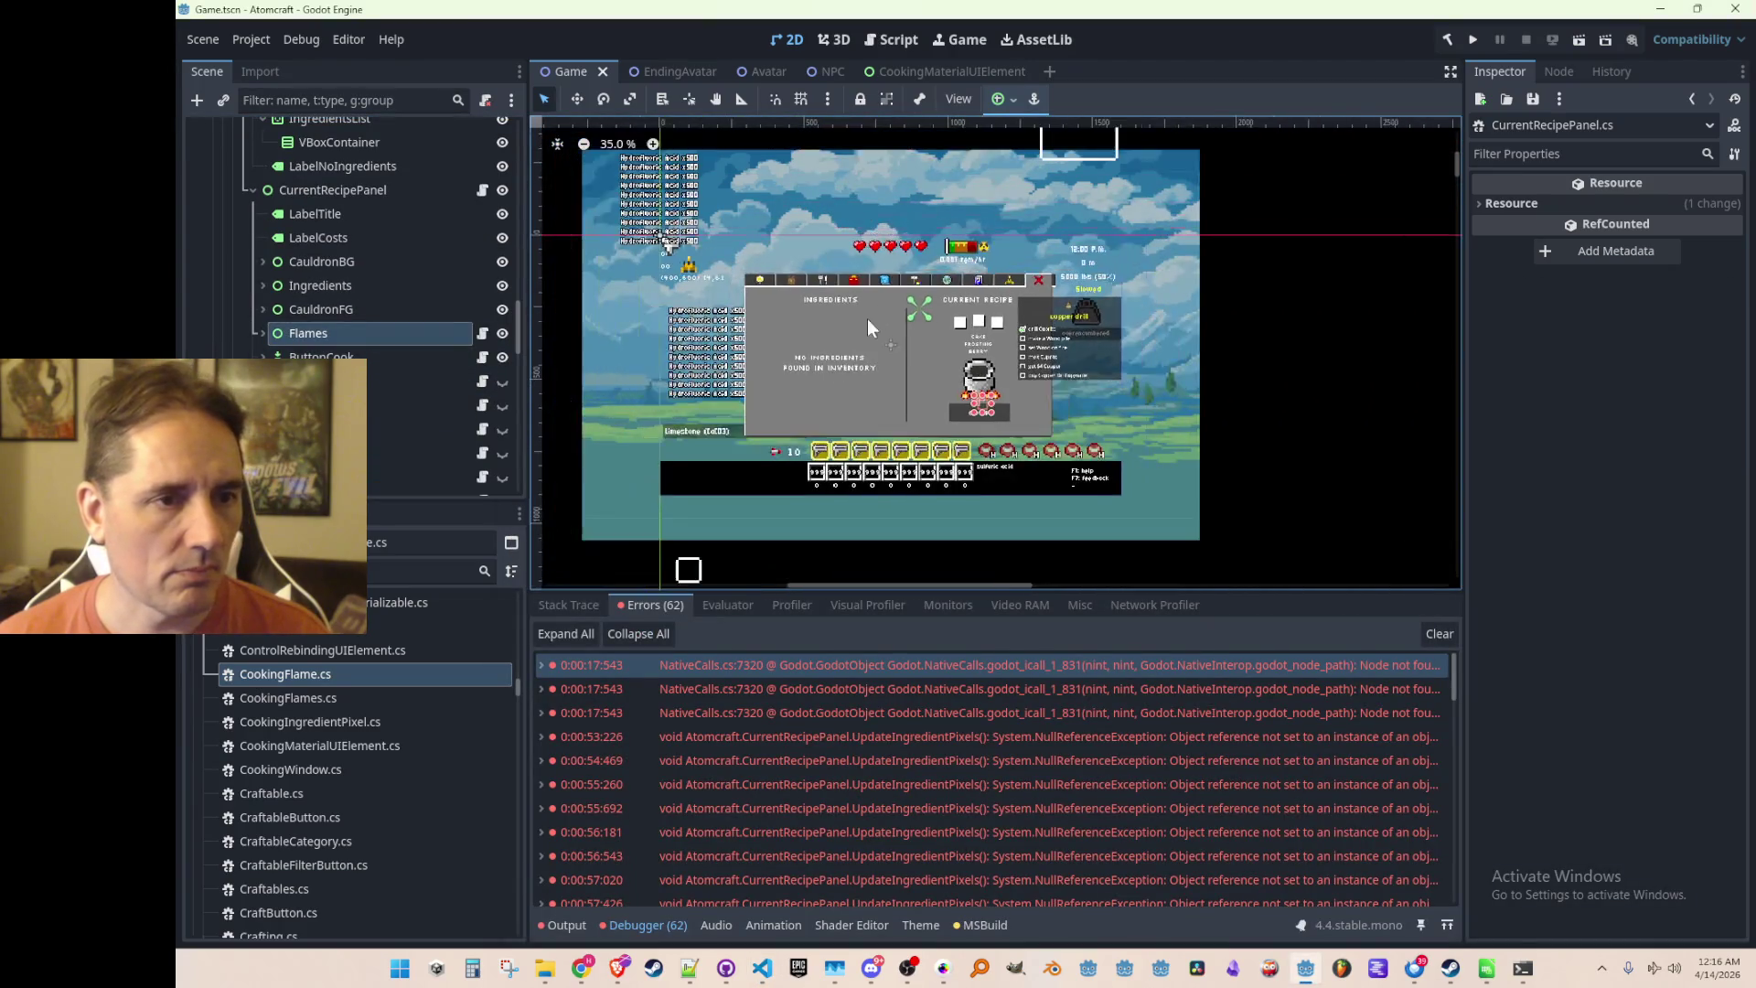
{"action": "left_click", "coordinate": [839, 342]}
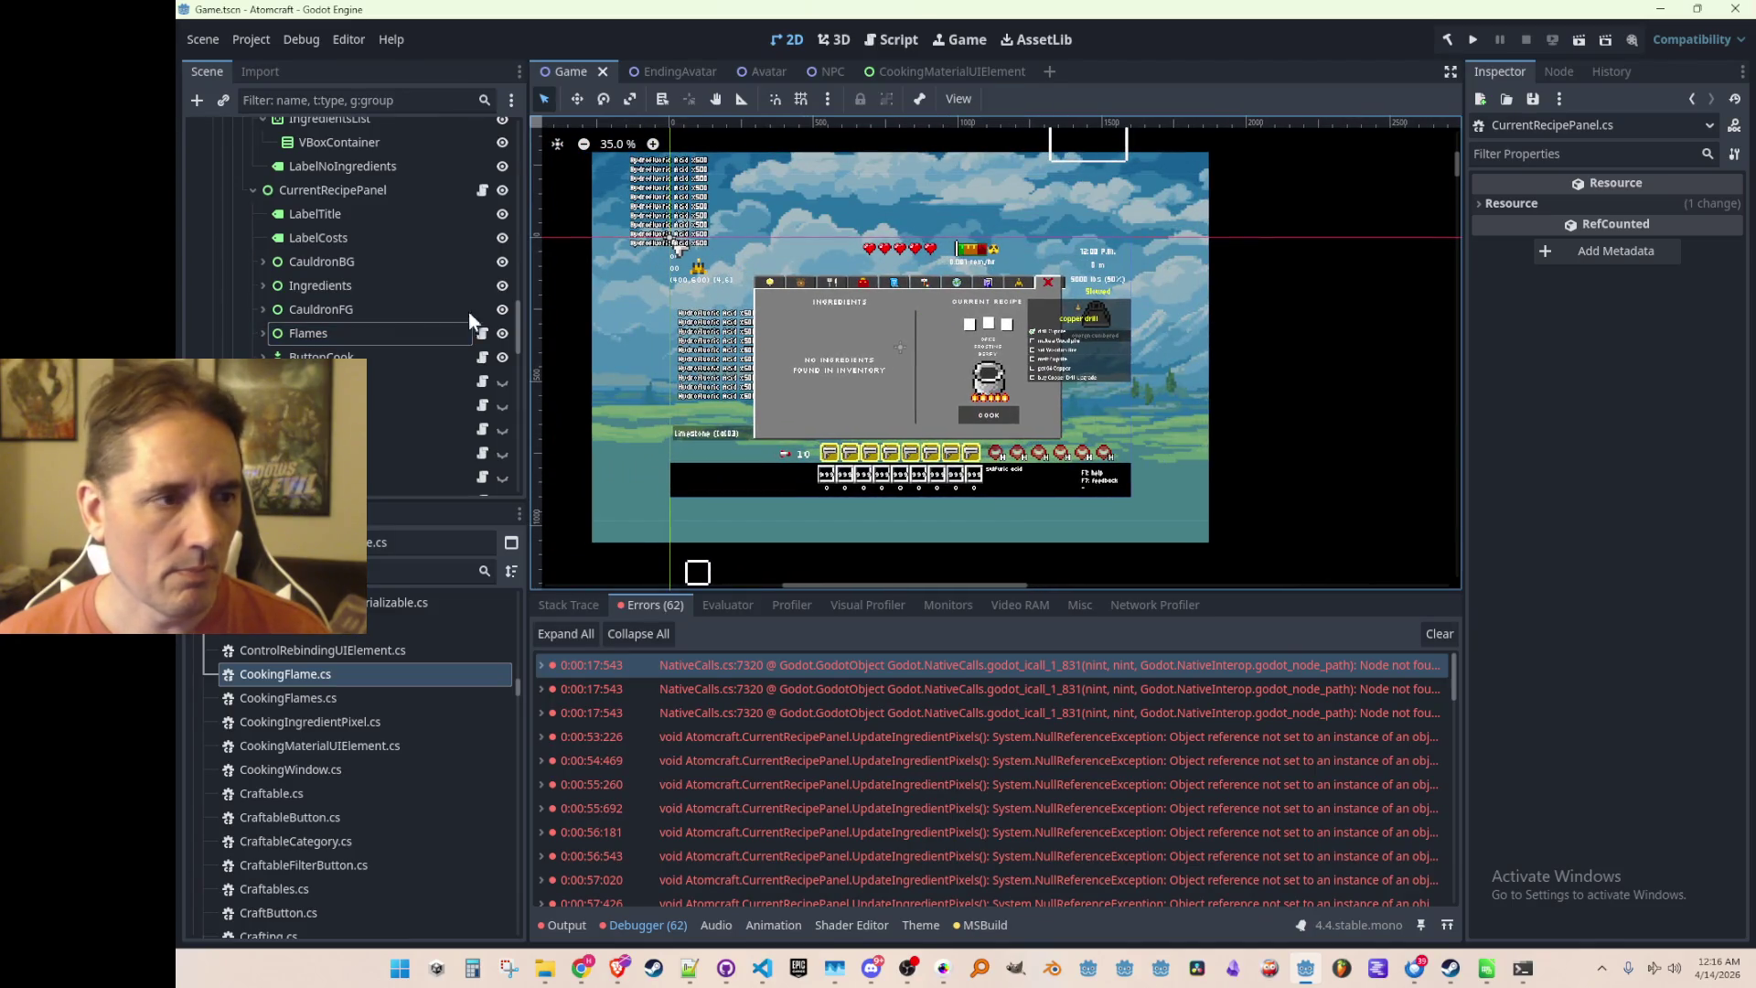
{"action": "key", "text": "ctrl+s"}
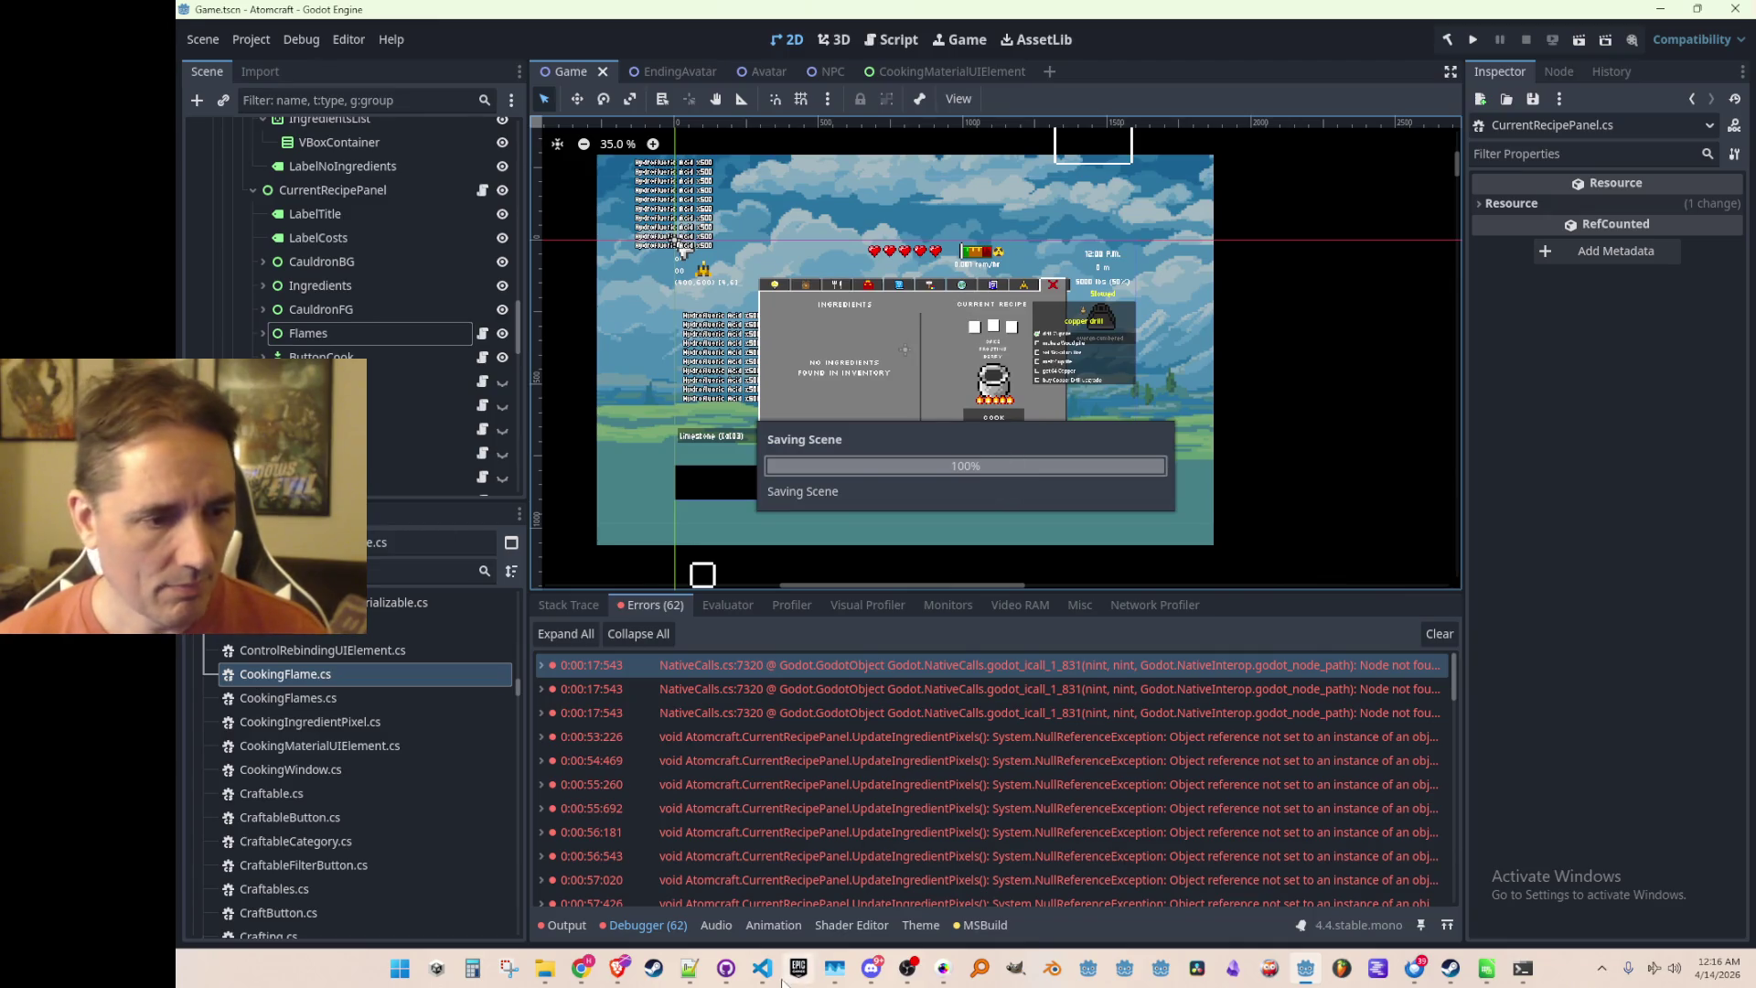
{"action": "key", "text": "alt+Tab"}
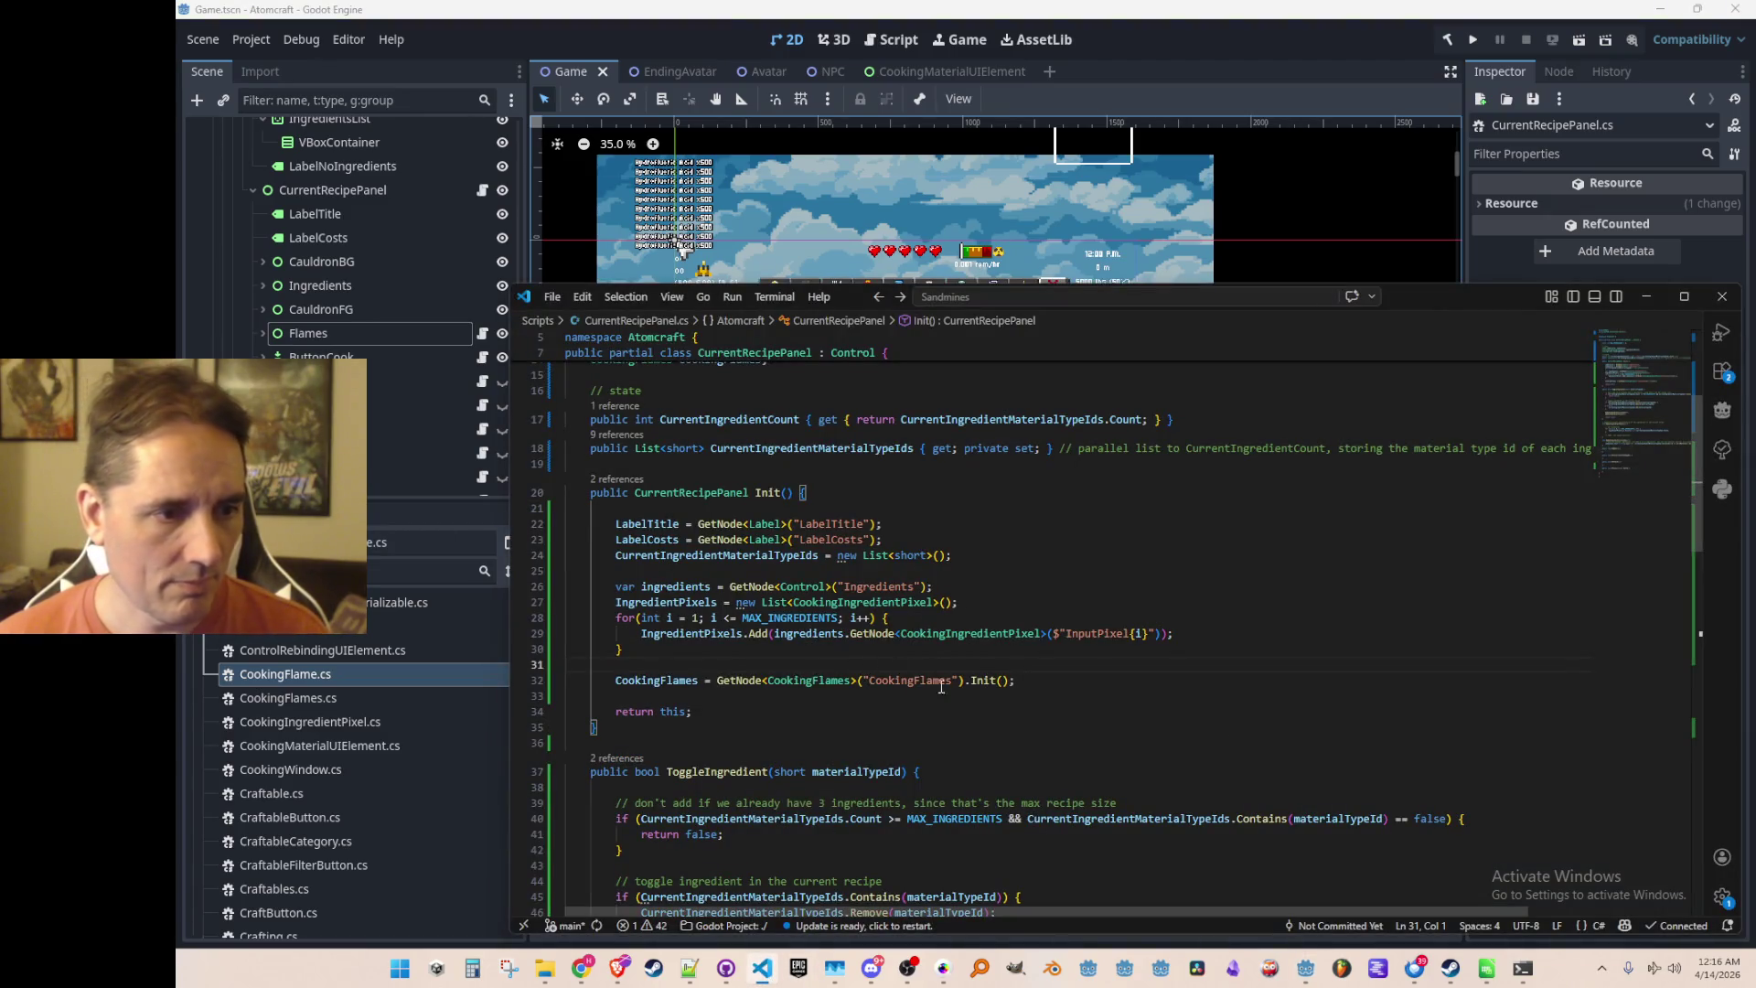
{"action": "key", "text": "alt+Tab"}
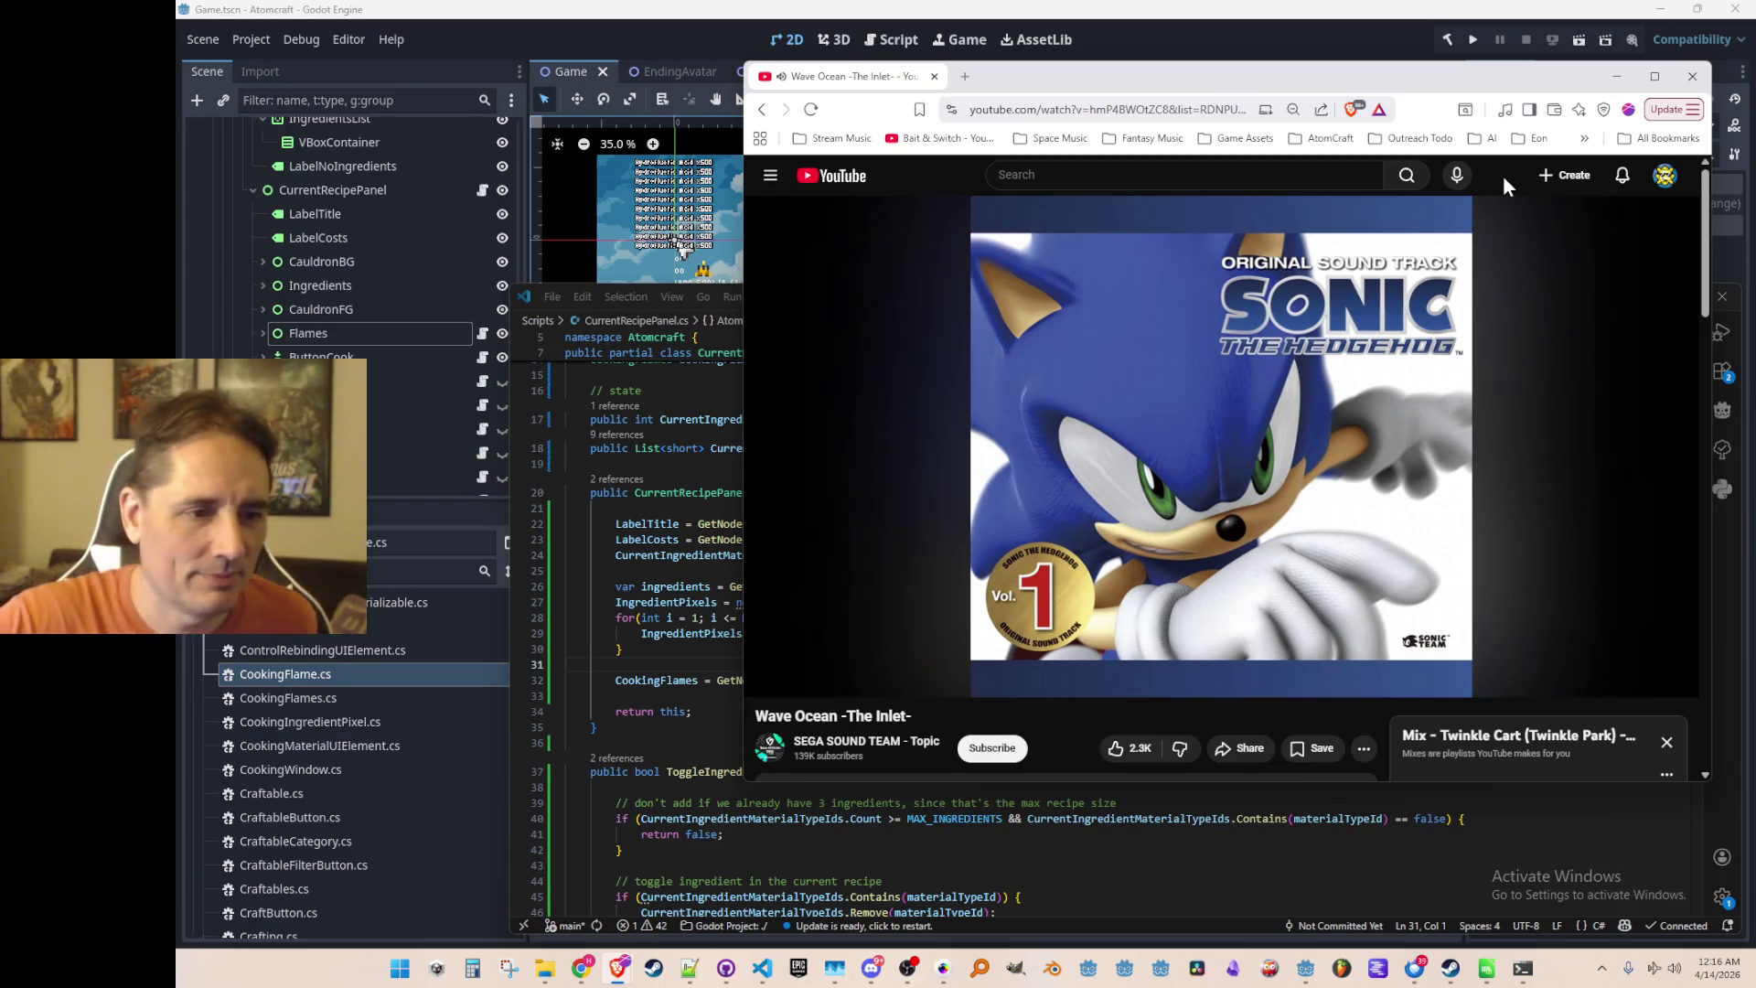
{"action": "scroll", "coordinate": [1116, 369], "scroll_direction": "down", "scroll_amount": 1}
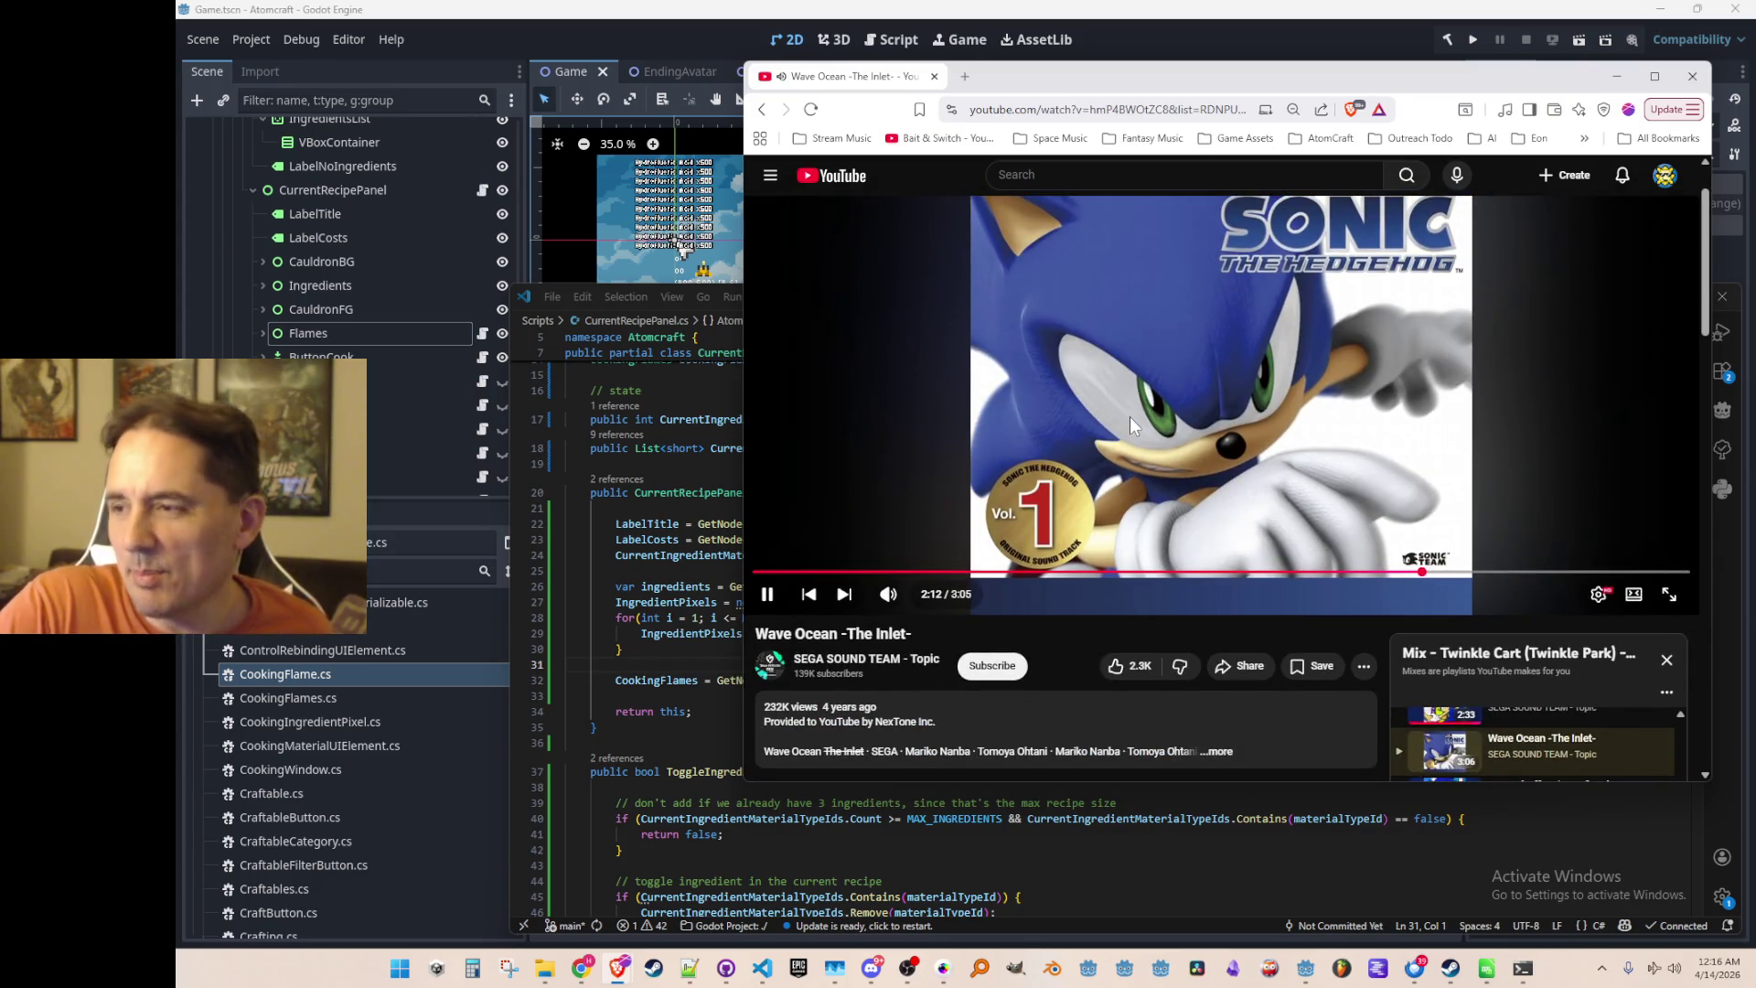
{"action": "scroll", "coordinate": [1084, 415], "scroll_direction": "up", "scroll_amount": 1}
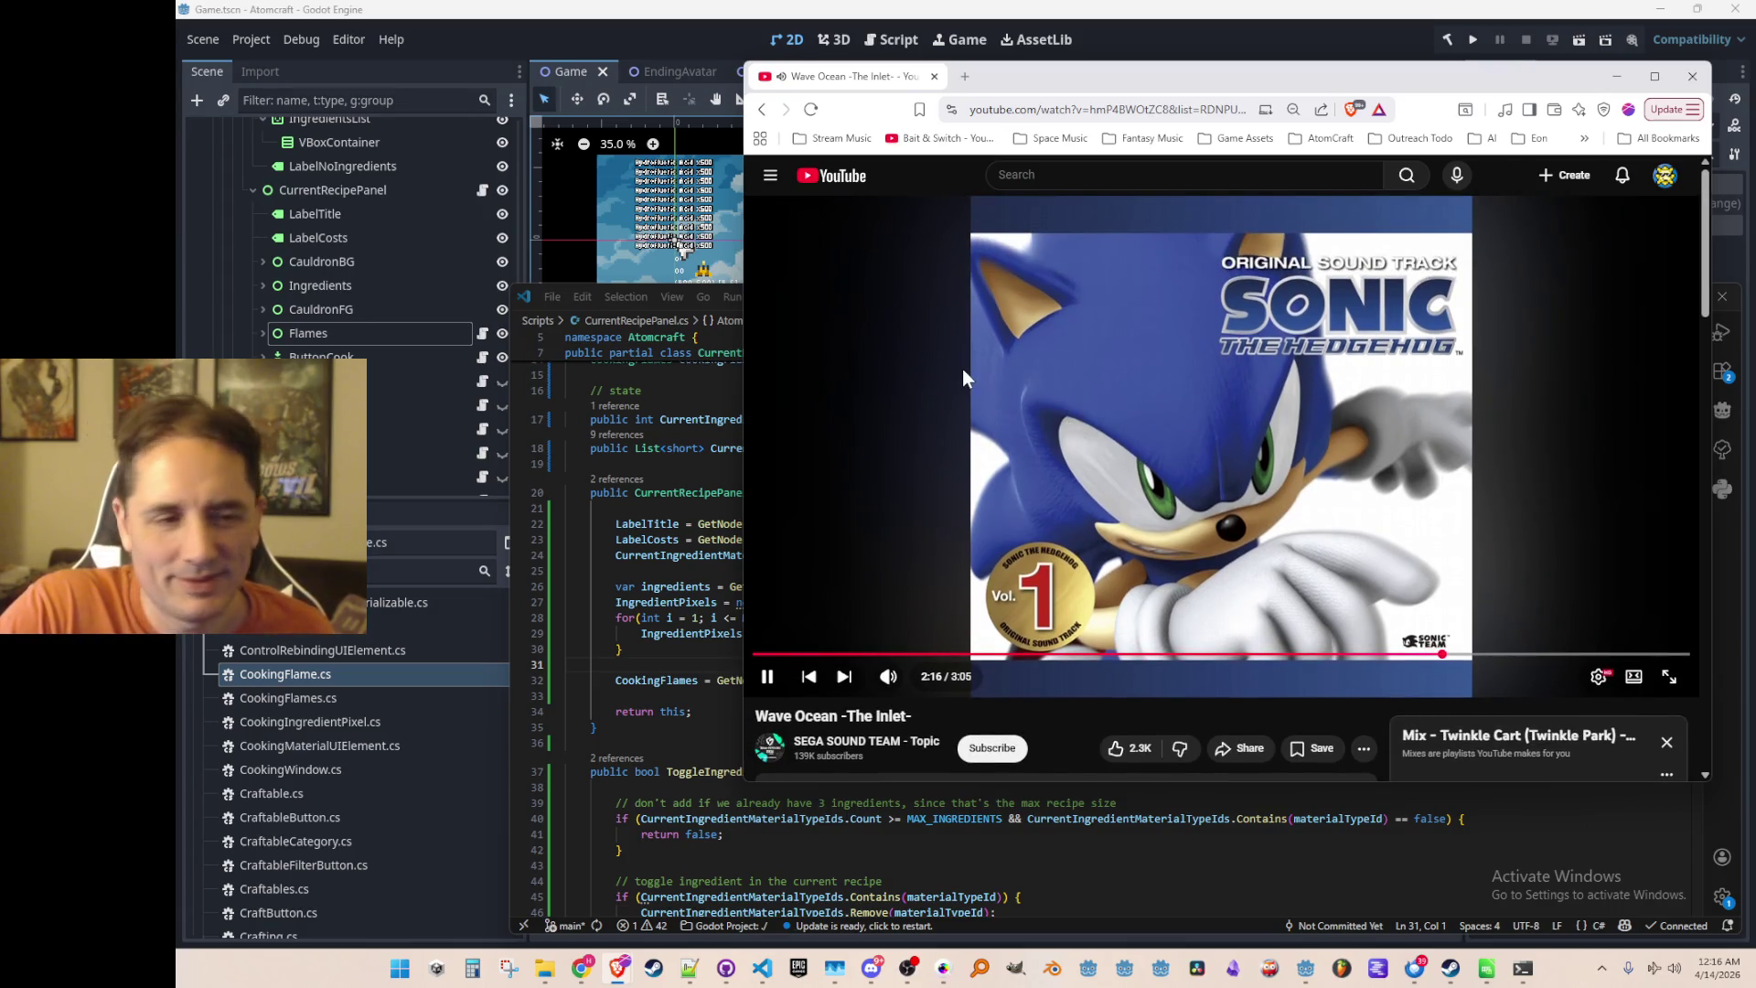
{"action": "scroll", "coordinate": [1227, 365], "scroll_direction": "down", "scroll_amount": 1}
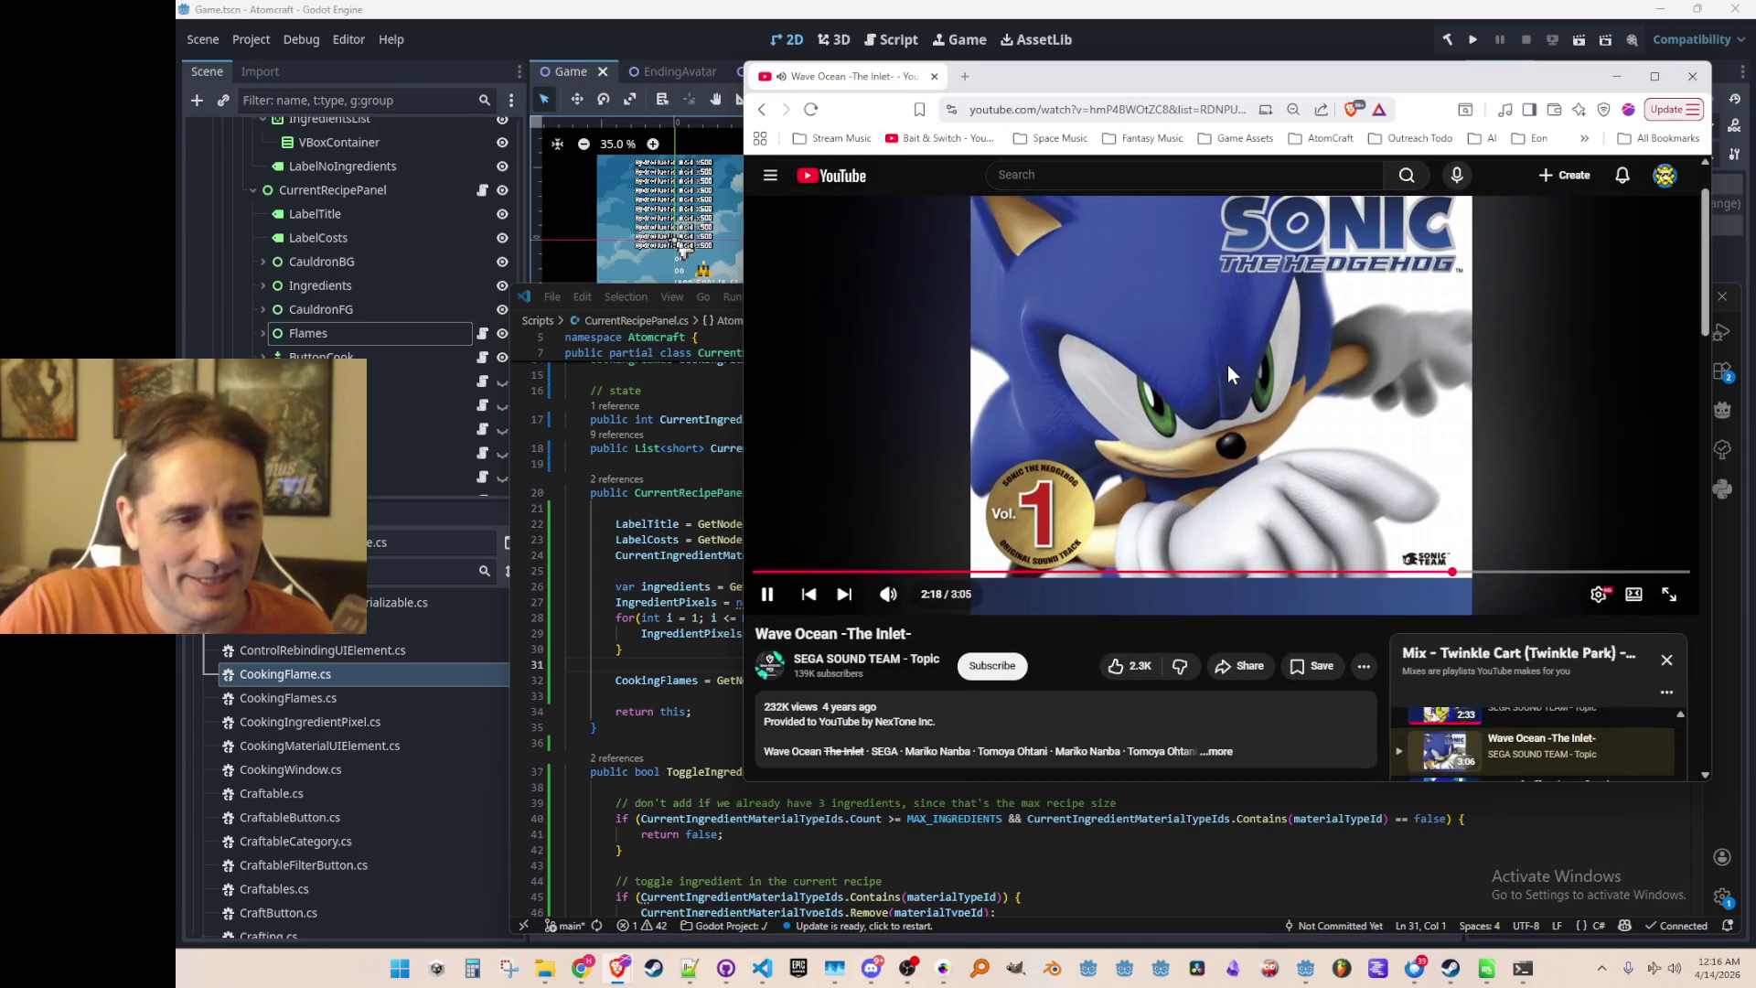
{"action": "scroll", "coordinate": [1227, 365], "scroll_direction": "up", "scroll_amount": 1}
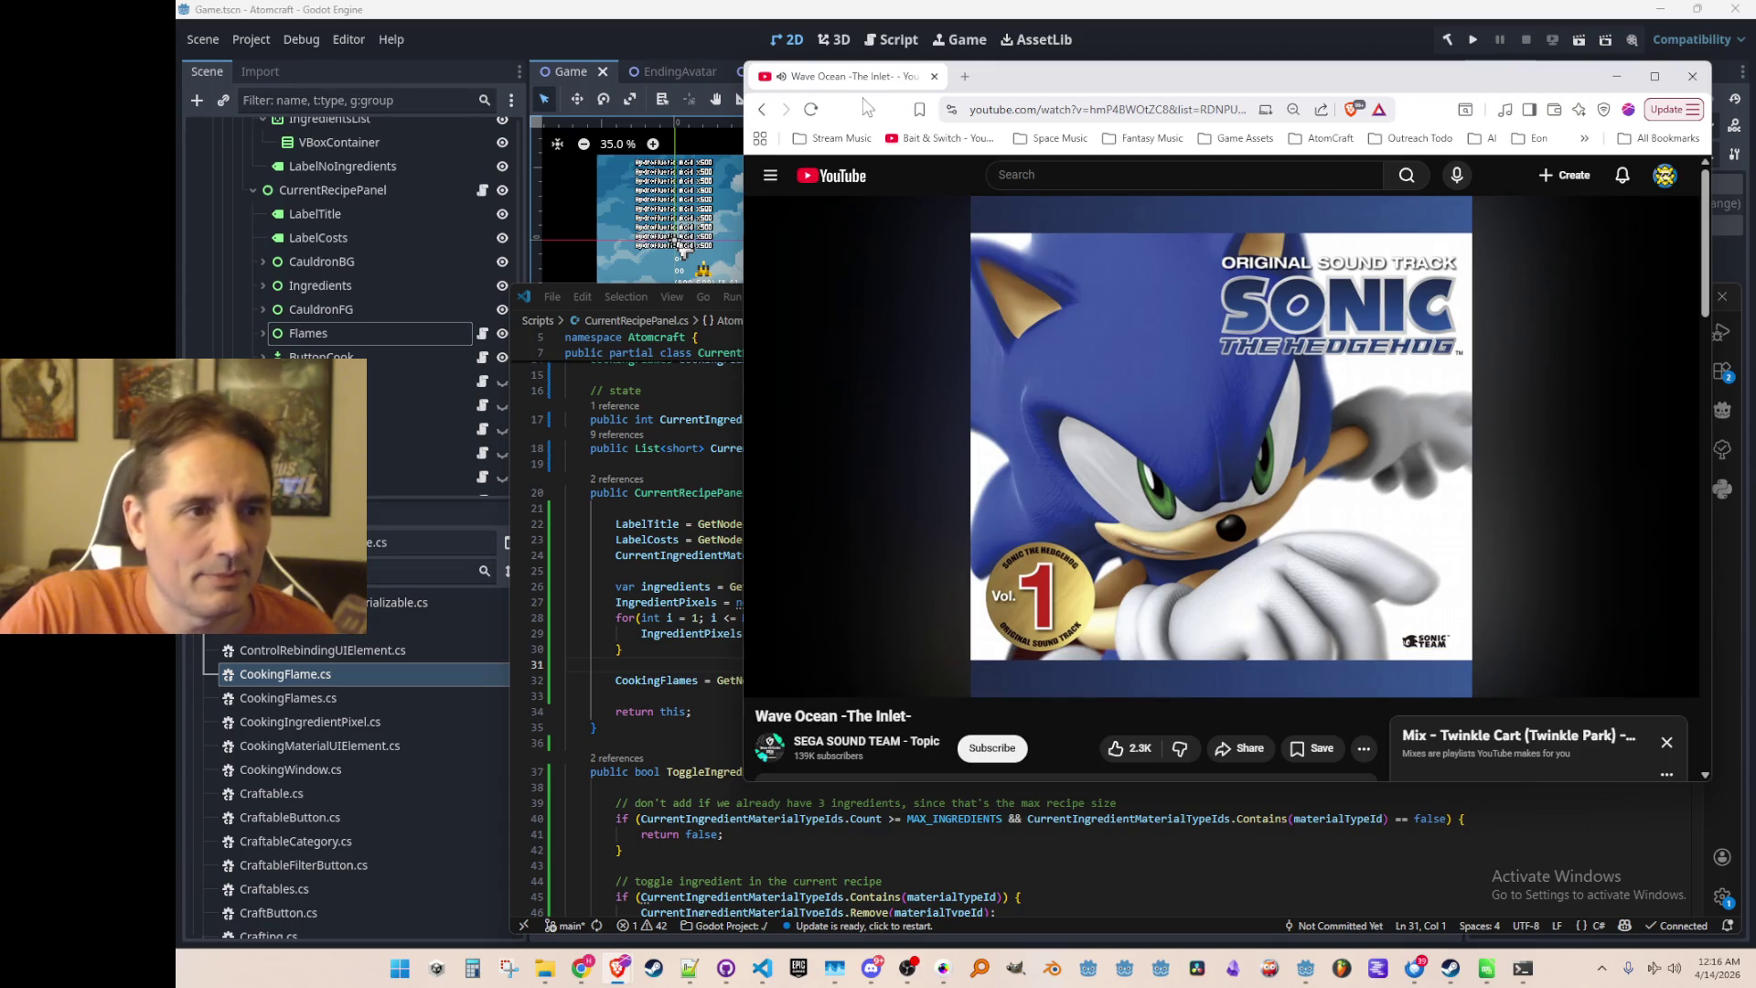
{"action": "mouse_move", "coordinate": [851, 87]}
{"action": "left_mouse_down"}
{"action": "mouse_move", "coordinate": [838, 167]}
{"action": "mouse_move", "coordinate": [1755, 156]}
{"action": "left_mouse_up"}
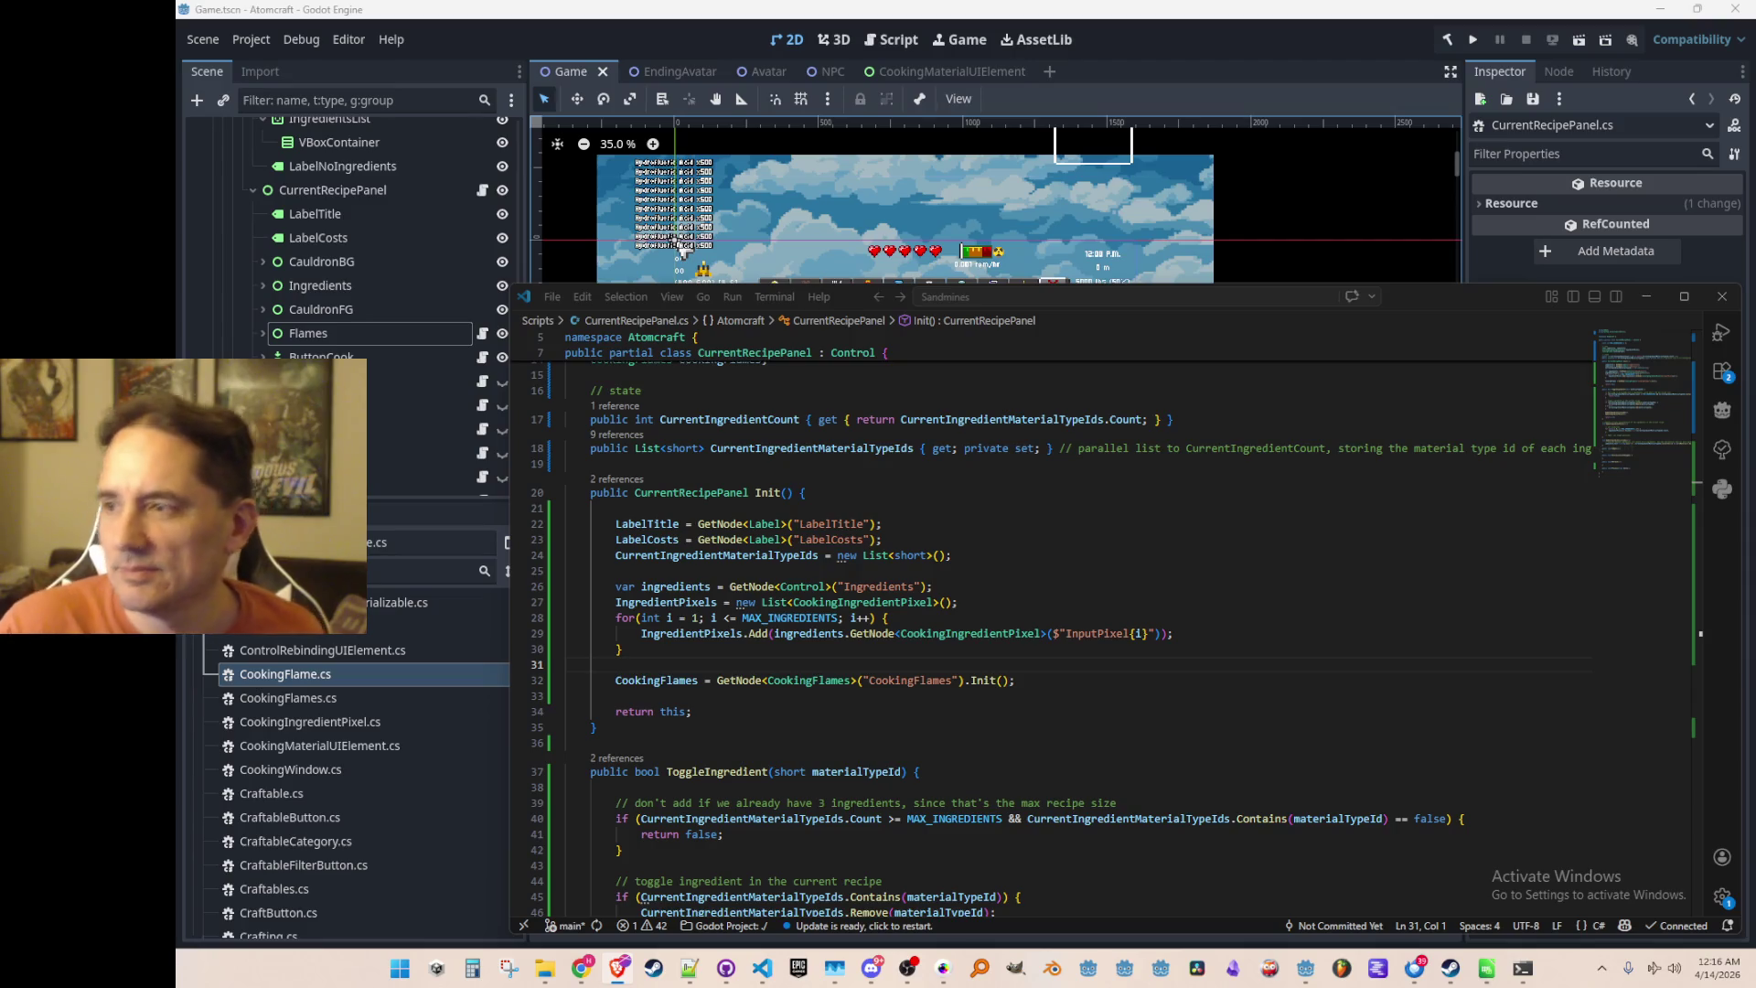
Add a CookingFlames.Process(delta) call inside CurrentRecipePanel's Process method
{"action": "left_click", "coordinate": [1353, 600]}
{"action": "scroll", "coordinate": [1337, 598], "scroll_direction": "down", "scroll_amount": 3}
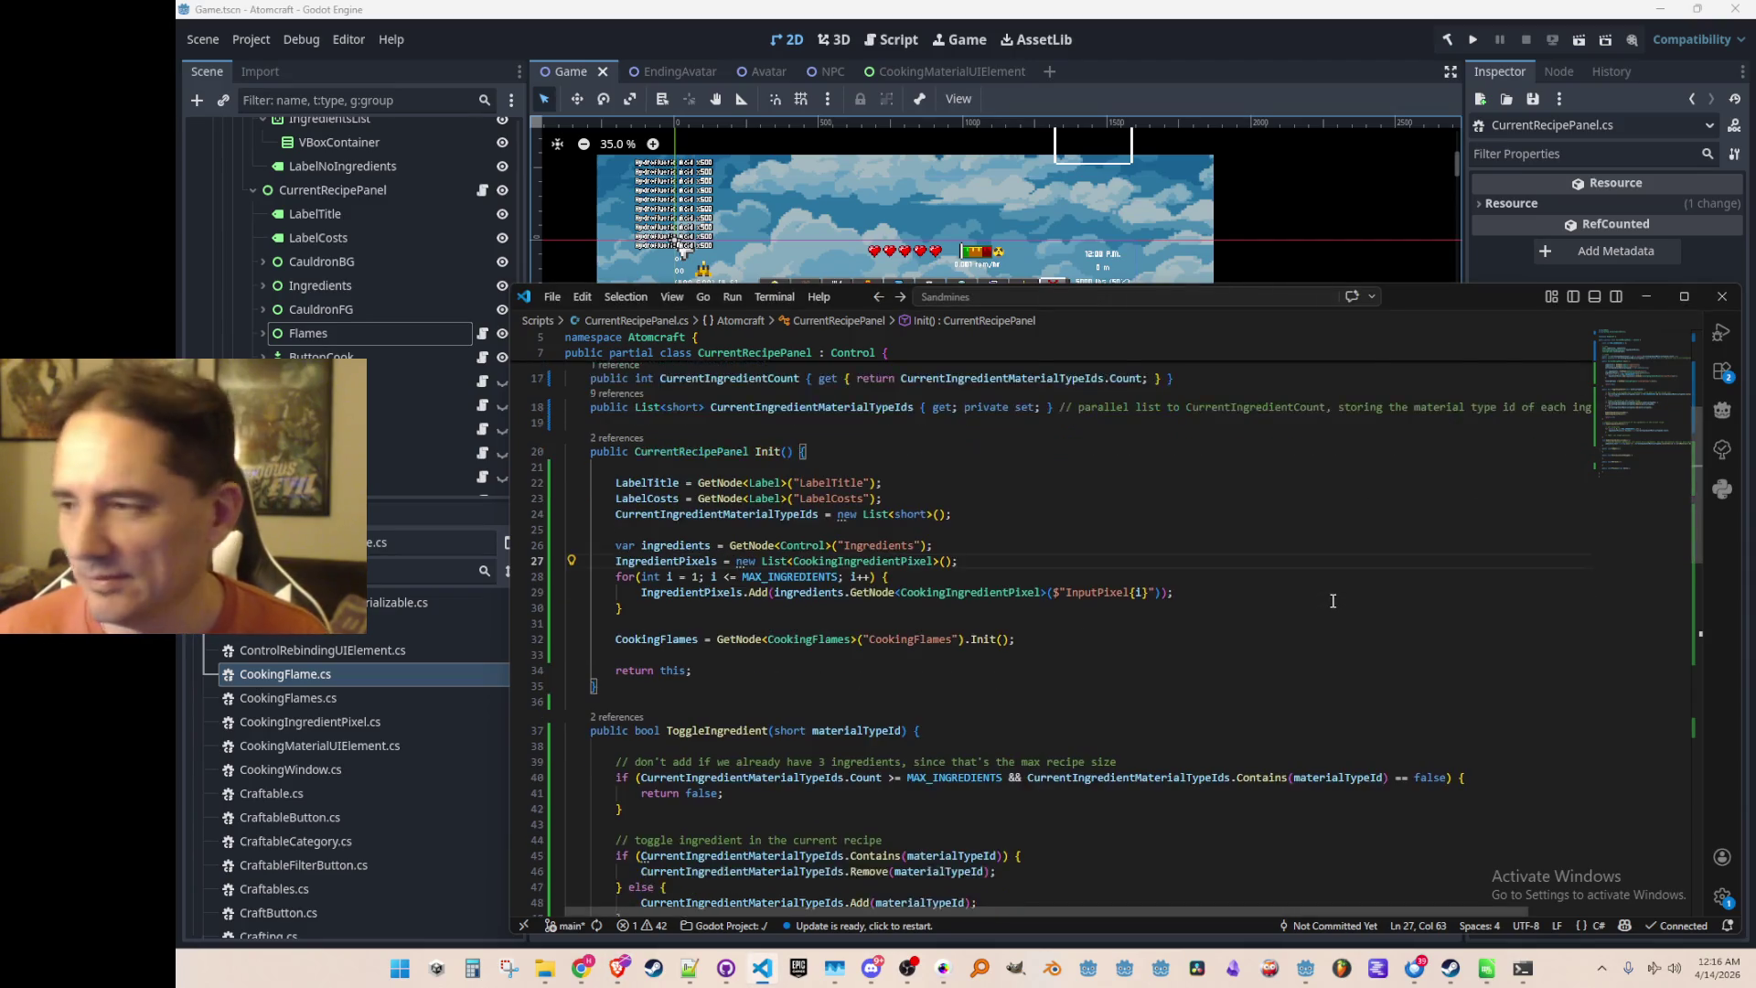
{"action": "scroll", "coordinate": [1337, 599], "scroll_direction": "up", "scroll_amount": 1}
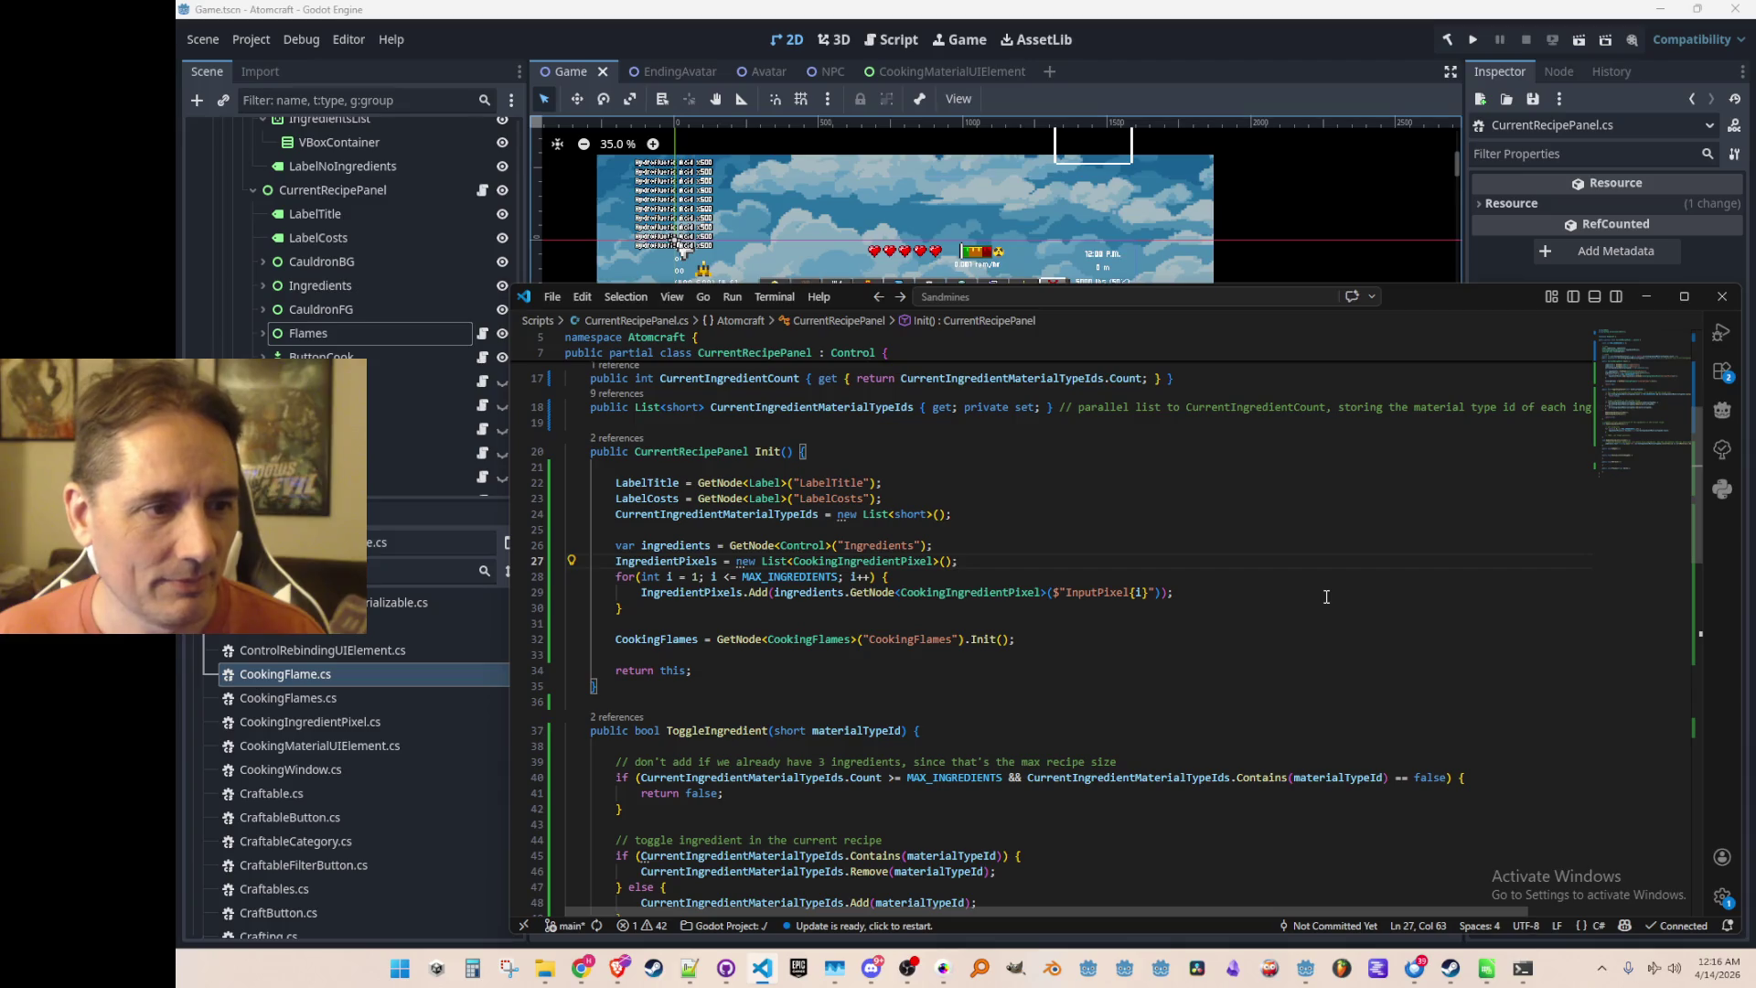
{"action": "scroll", "coordinate": [1335, 572], "scroll_direction": "down", "scroll_amount": 4}
{"action": "scroll", "coordinate": [1312, 580], "scroll_direction": "down", "scroll_amount": 14}
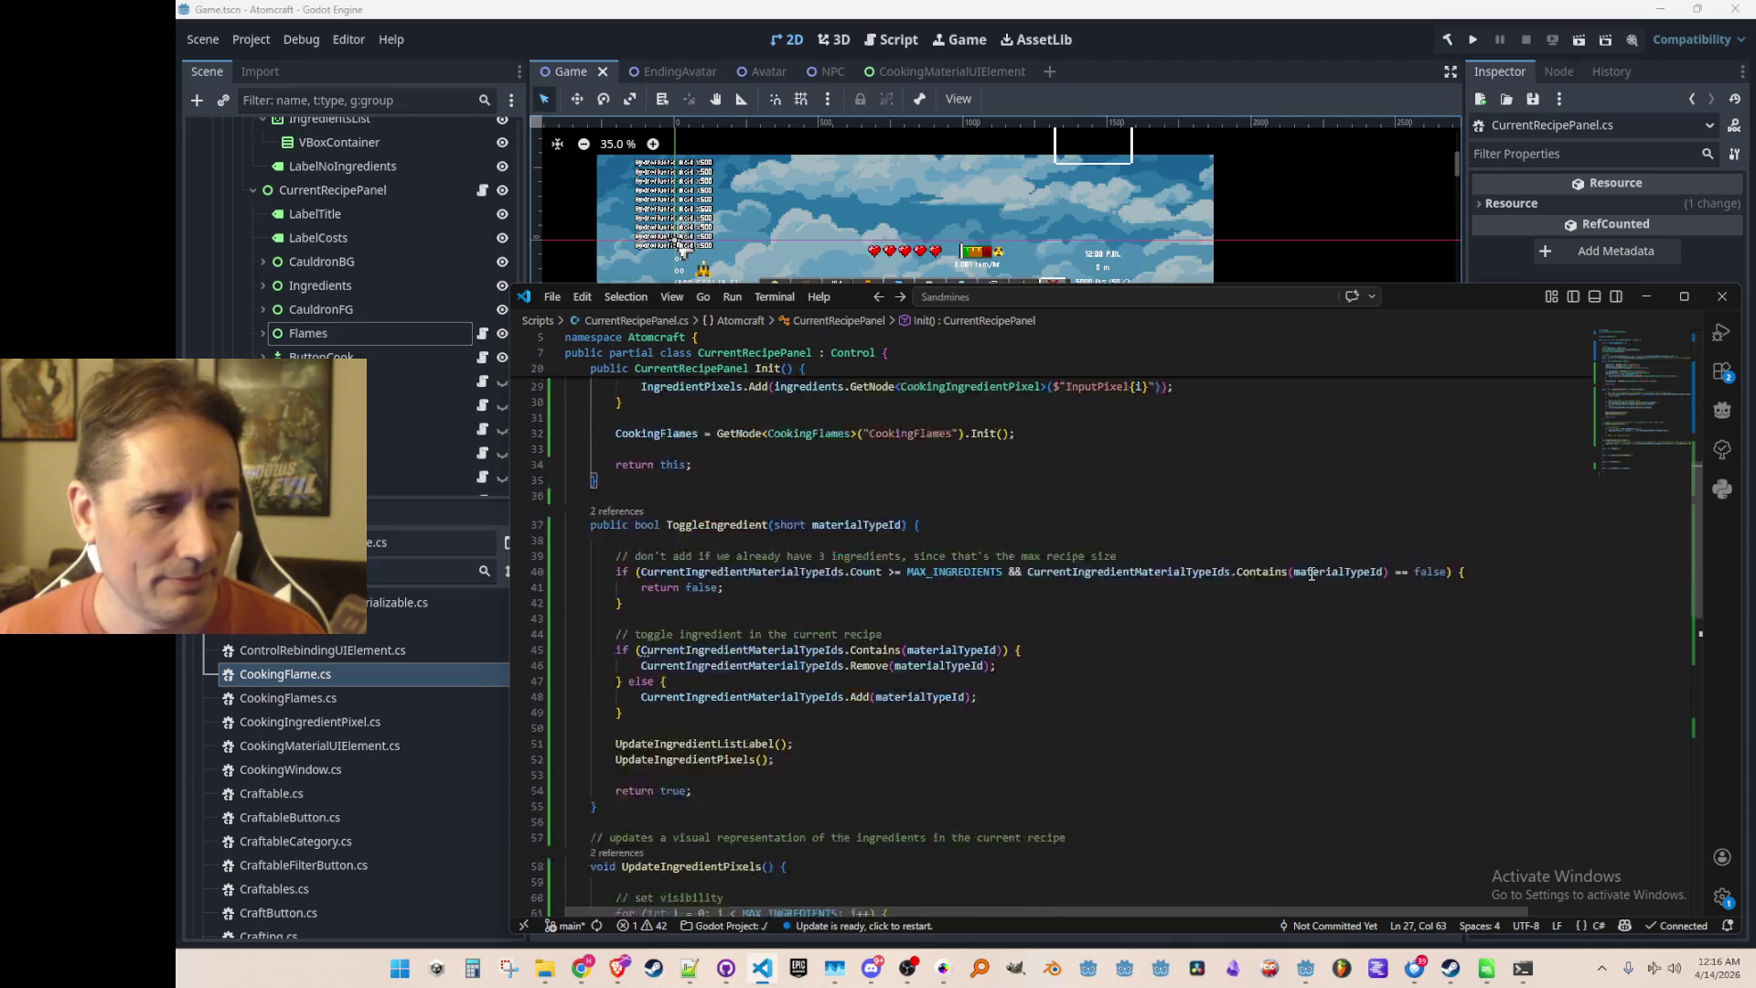
{"action": "left_click", "coordinate": [1303, 671]}
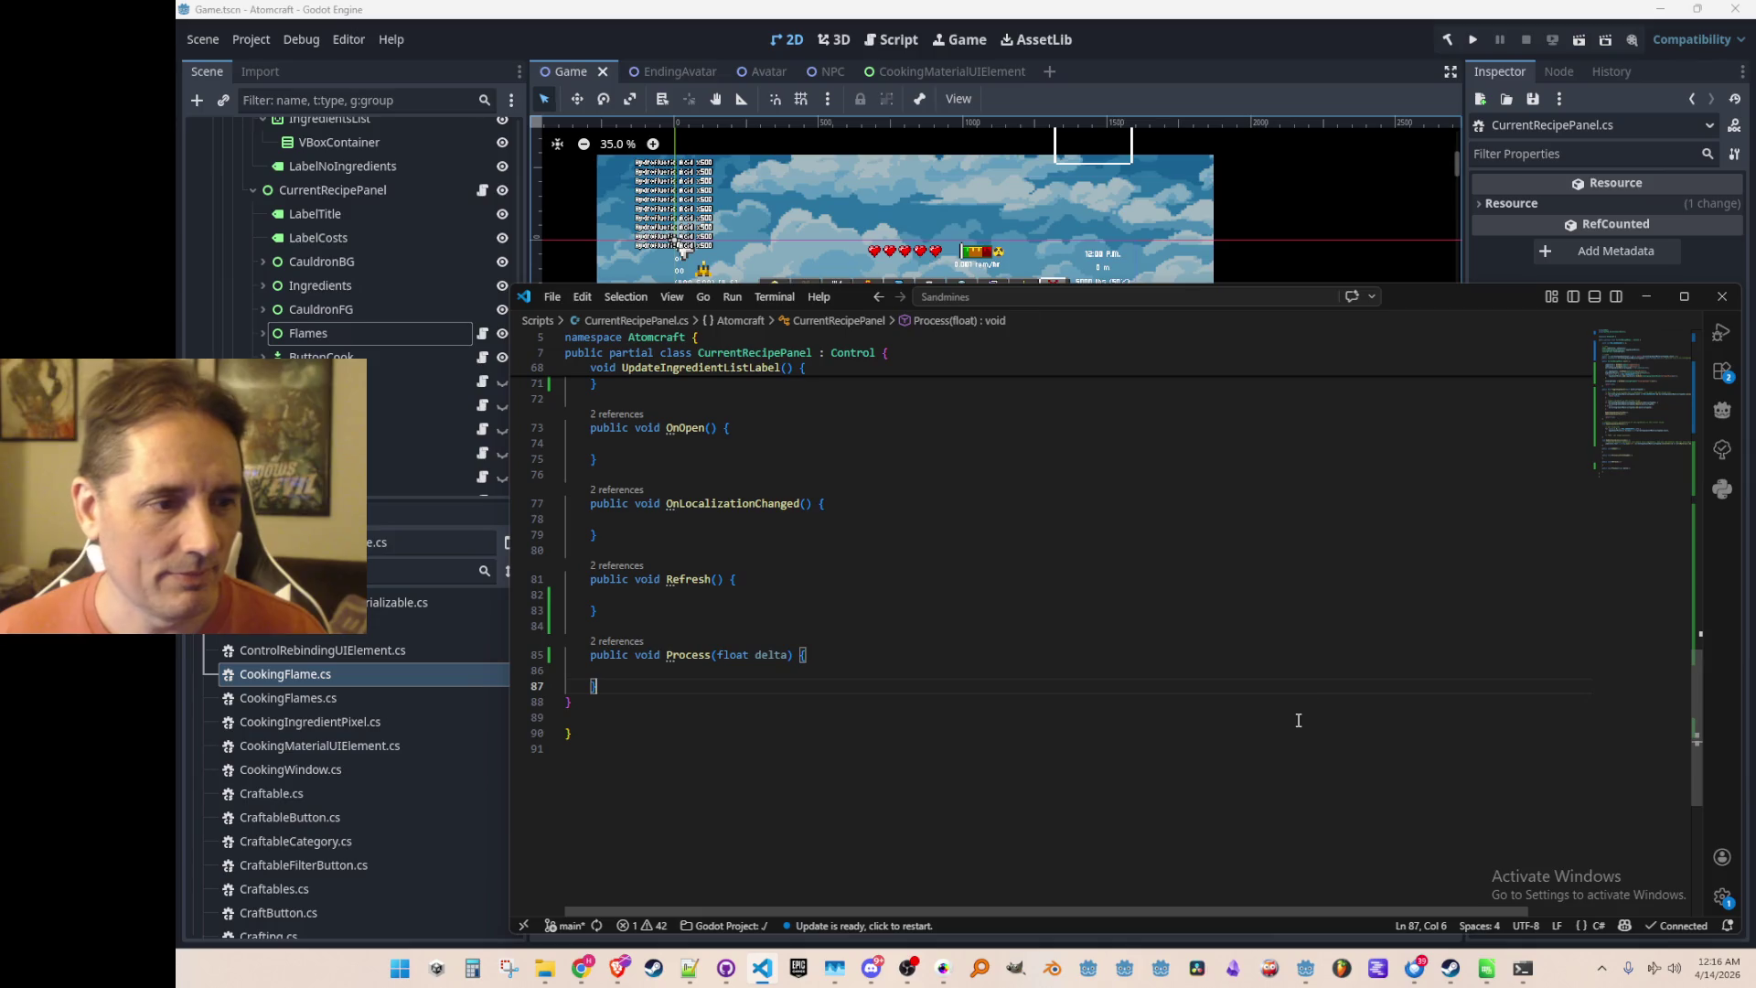
{"action": "key", "text": "Return"}
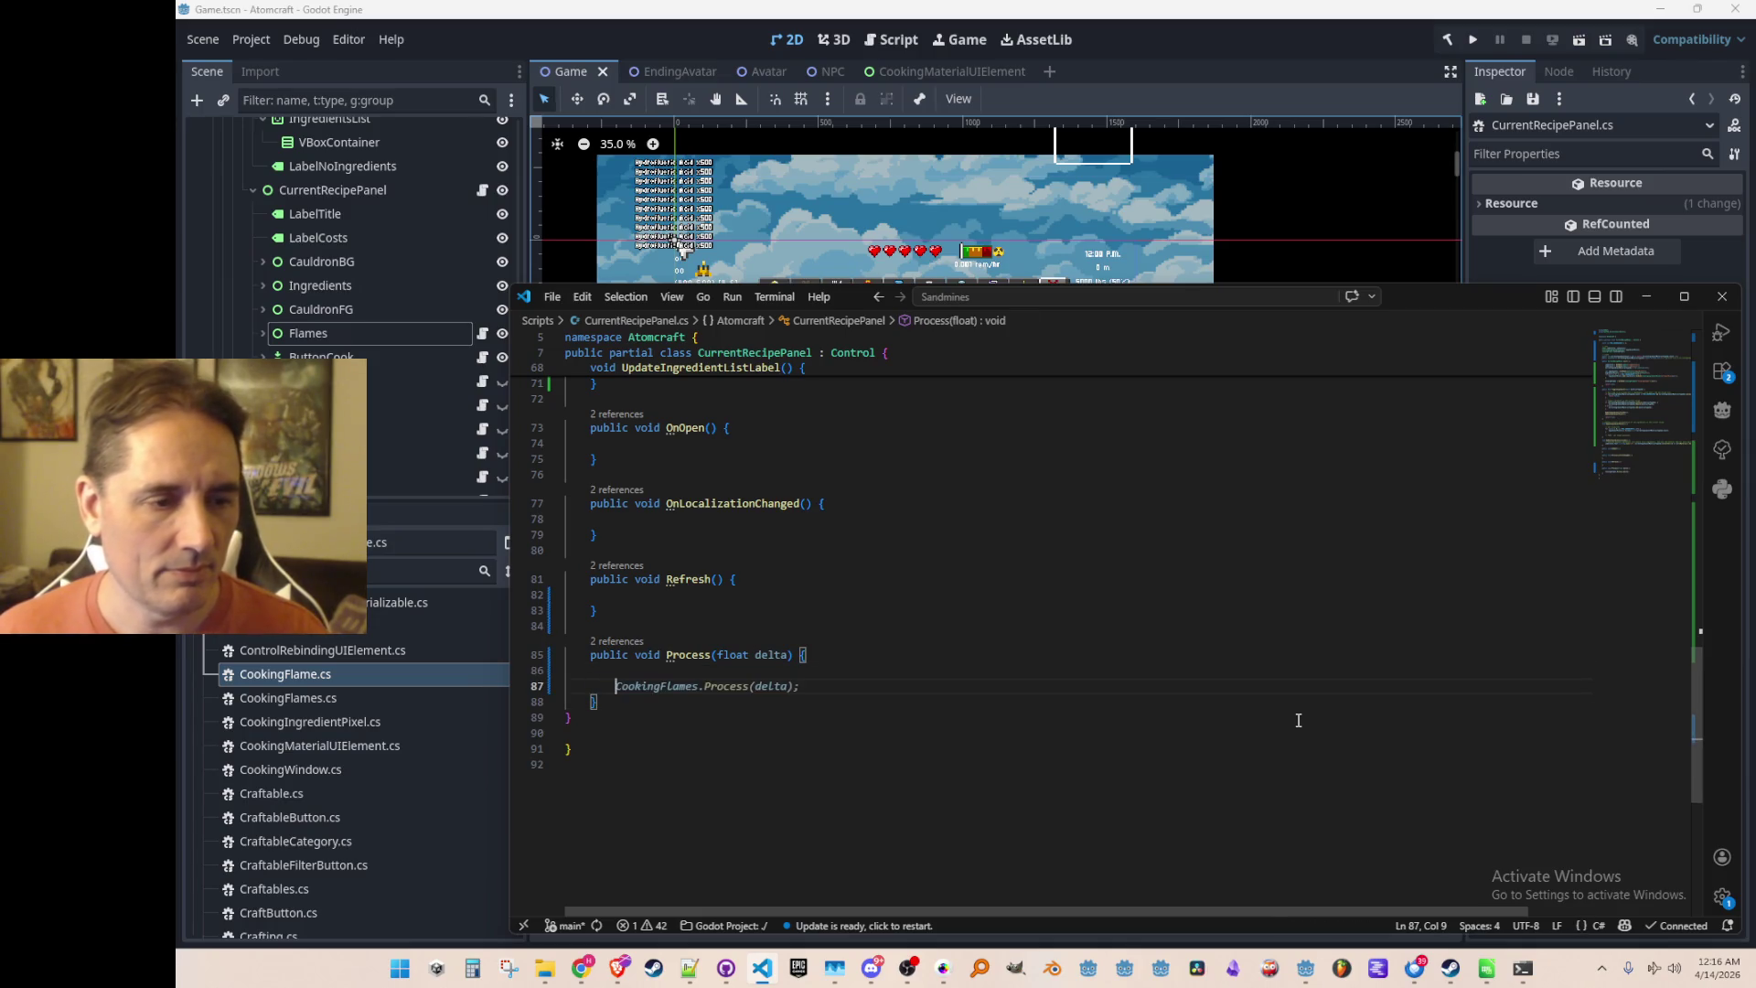
{"action": "type", "text": "CookingFlames.Process(delta);"}
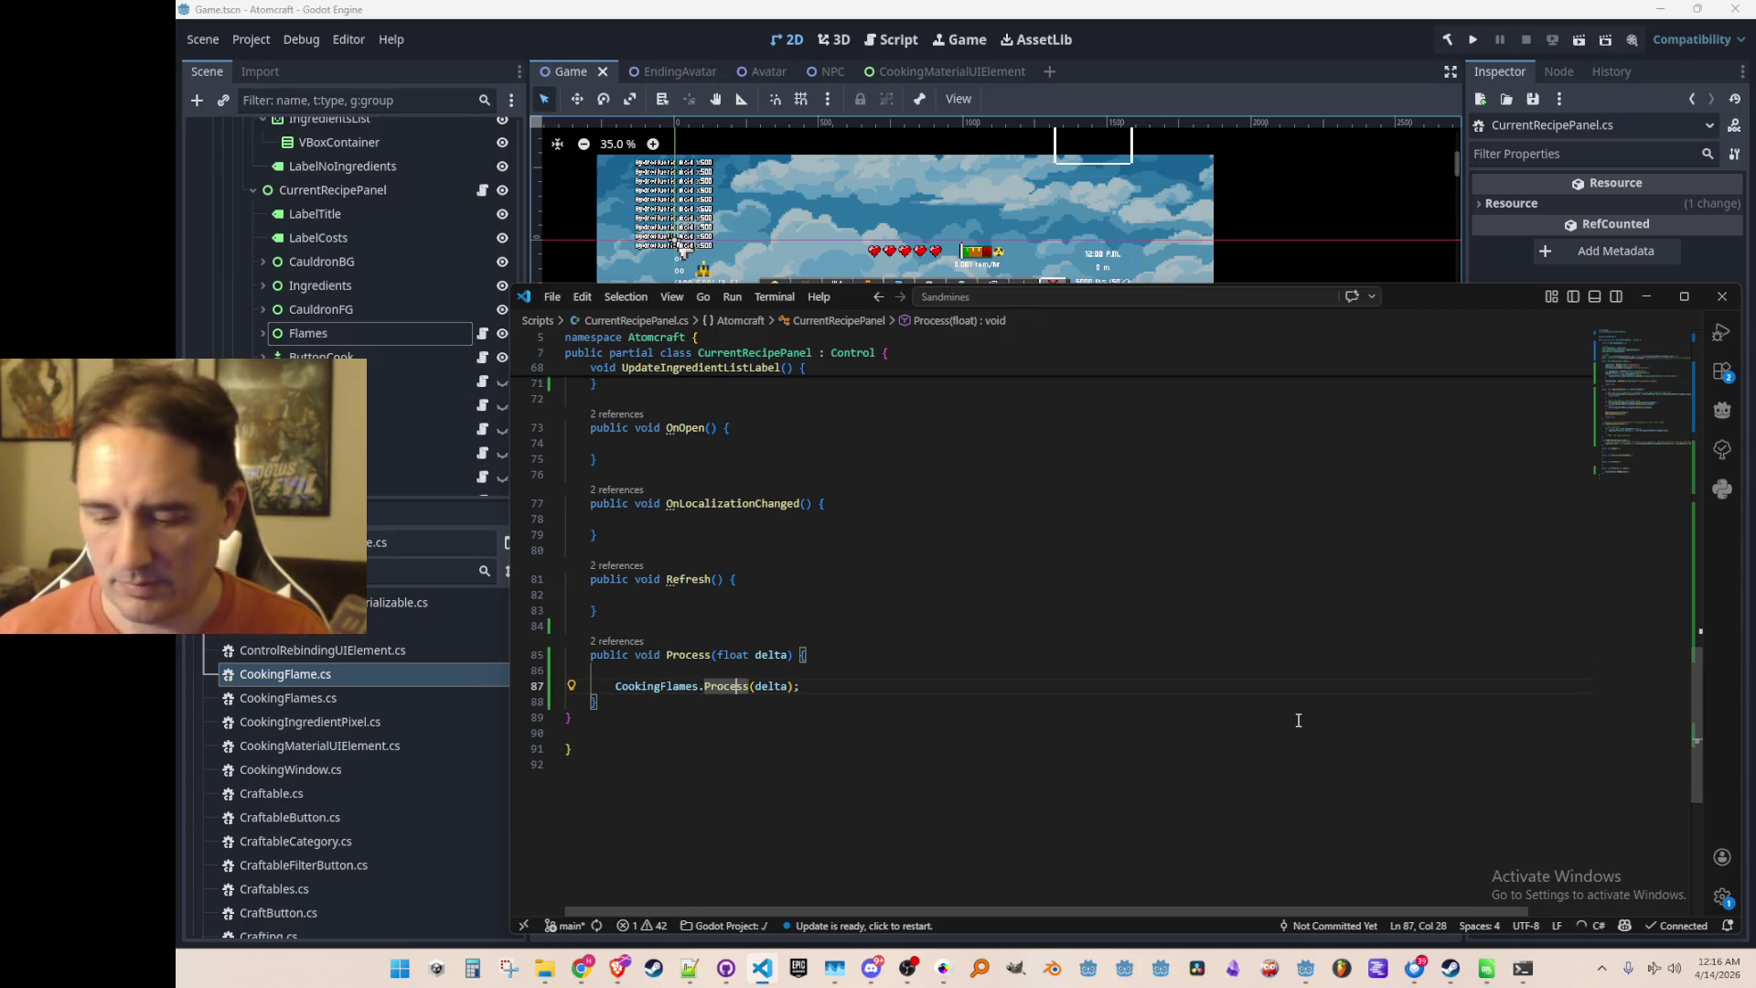
Jump to the CookingFlames Process definition and review its code
{"action": "key", "text": "F12"}
{"action": "scroll", "coordinate": [1280, 686], "scroll_direction": "down", "scroll_amount": 2}
{"action": "key", "text": "Up"}
{"action": "key", "text": "Up"}
{"action": "key", "text": "Up"}
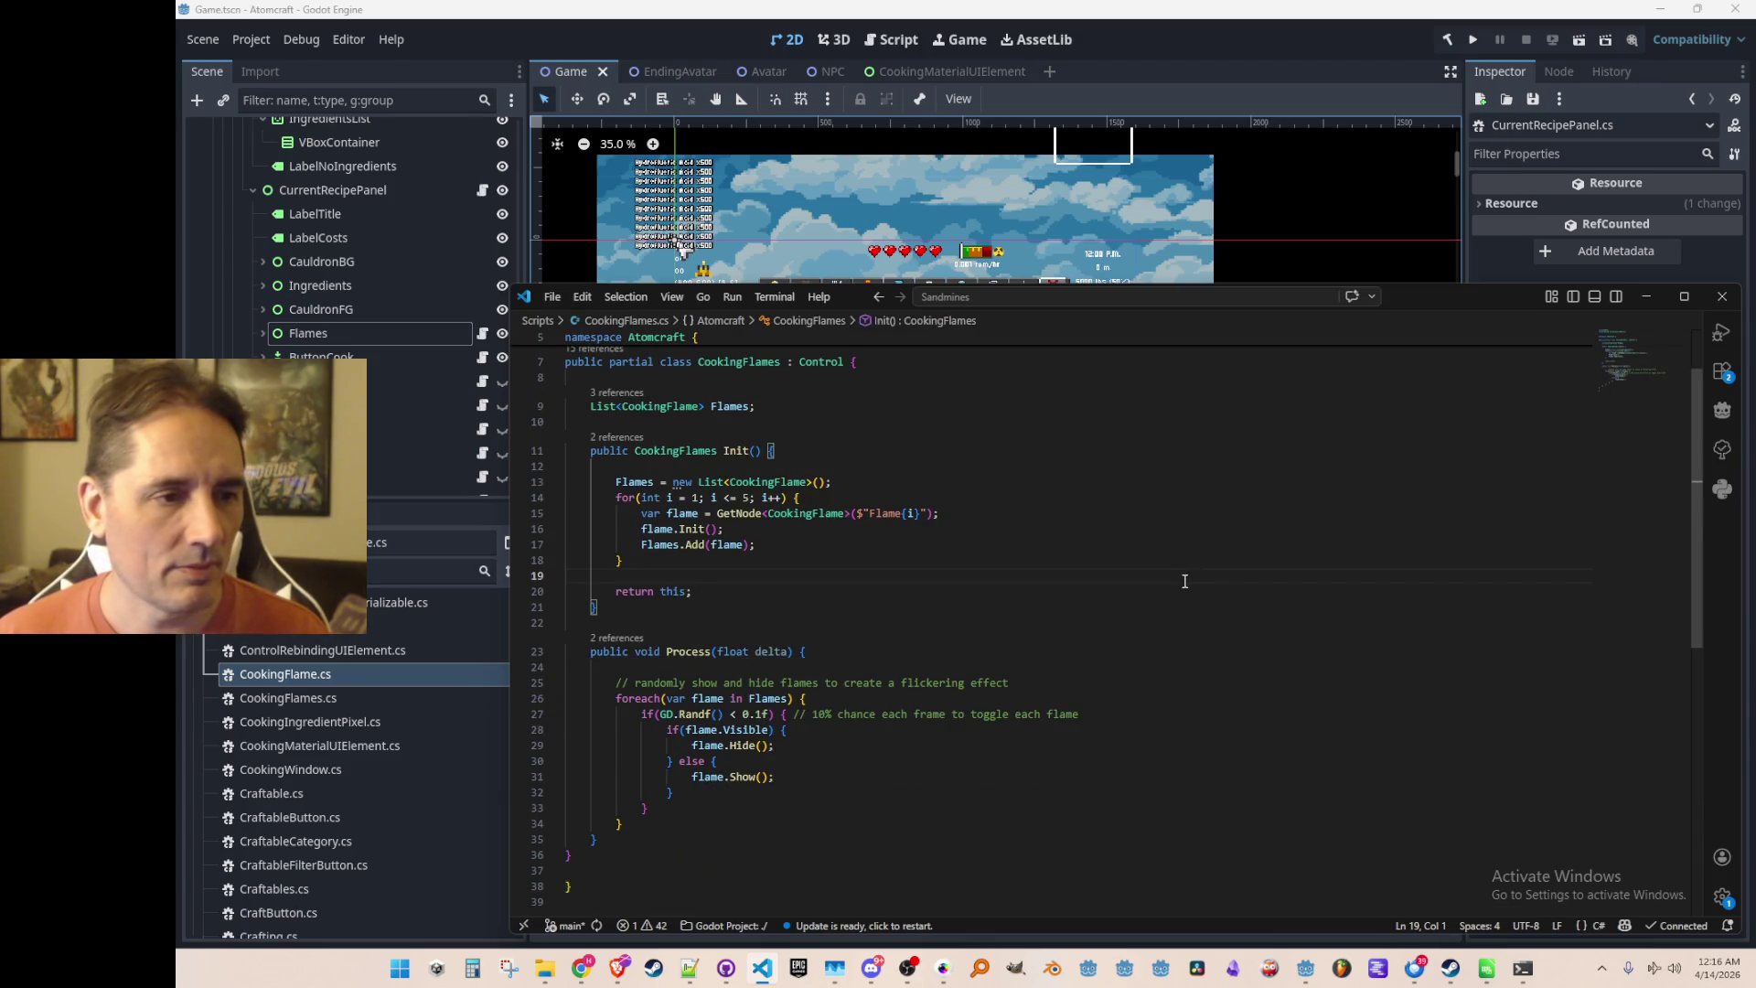
{"action": "scroll", "coordinate": [1198, 576], "scroll_direction": "down", "scroll_amount": 1}
{"action": "scroll", "coordinate": [1226, 581], "scroll_direction": "up", "scroll_amount": 1}
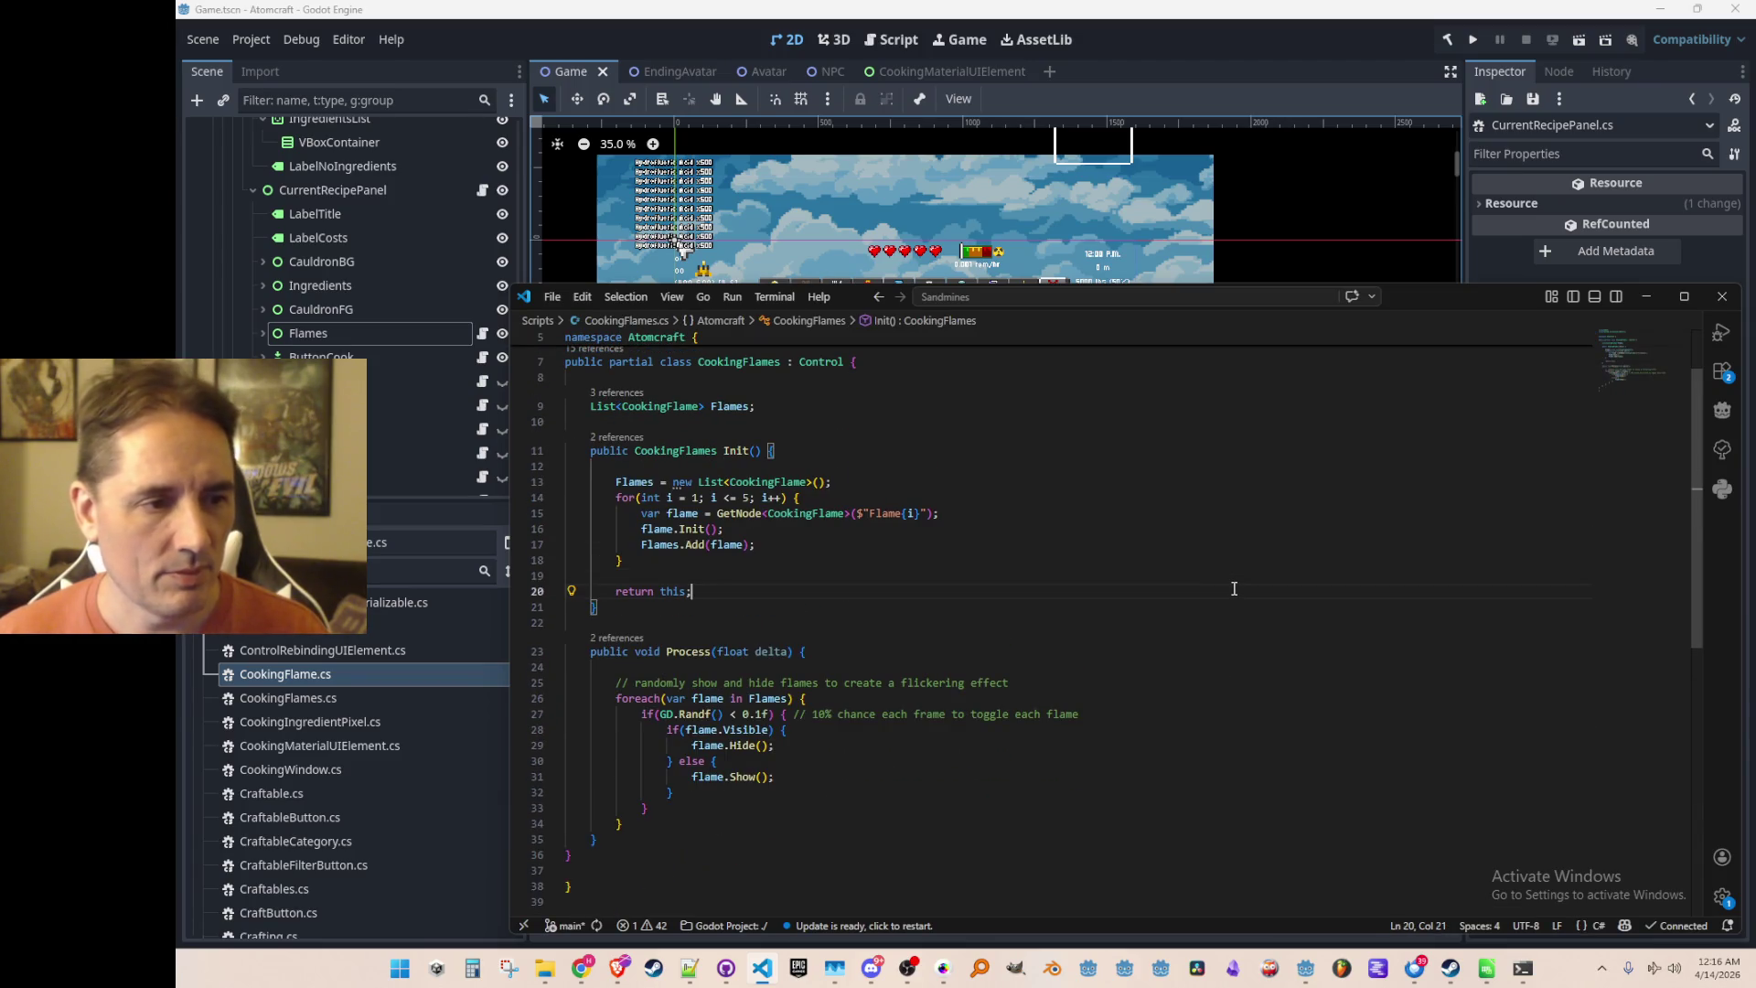
{"action": "scroll", "coordinate": [1234, 588], "scroll_direction": "down", "scroll_amount": 1}
{"action": "scroll", "coordinate": [1234, 588], "scroll_direction": "up", "scroll_amount": 1}
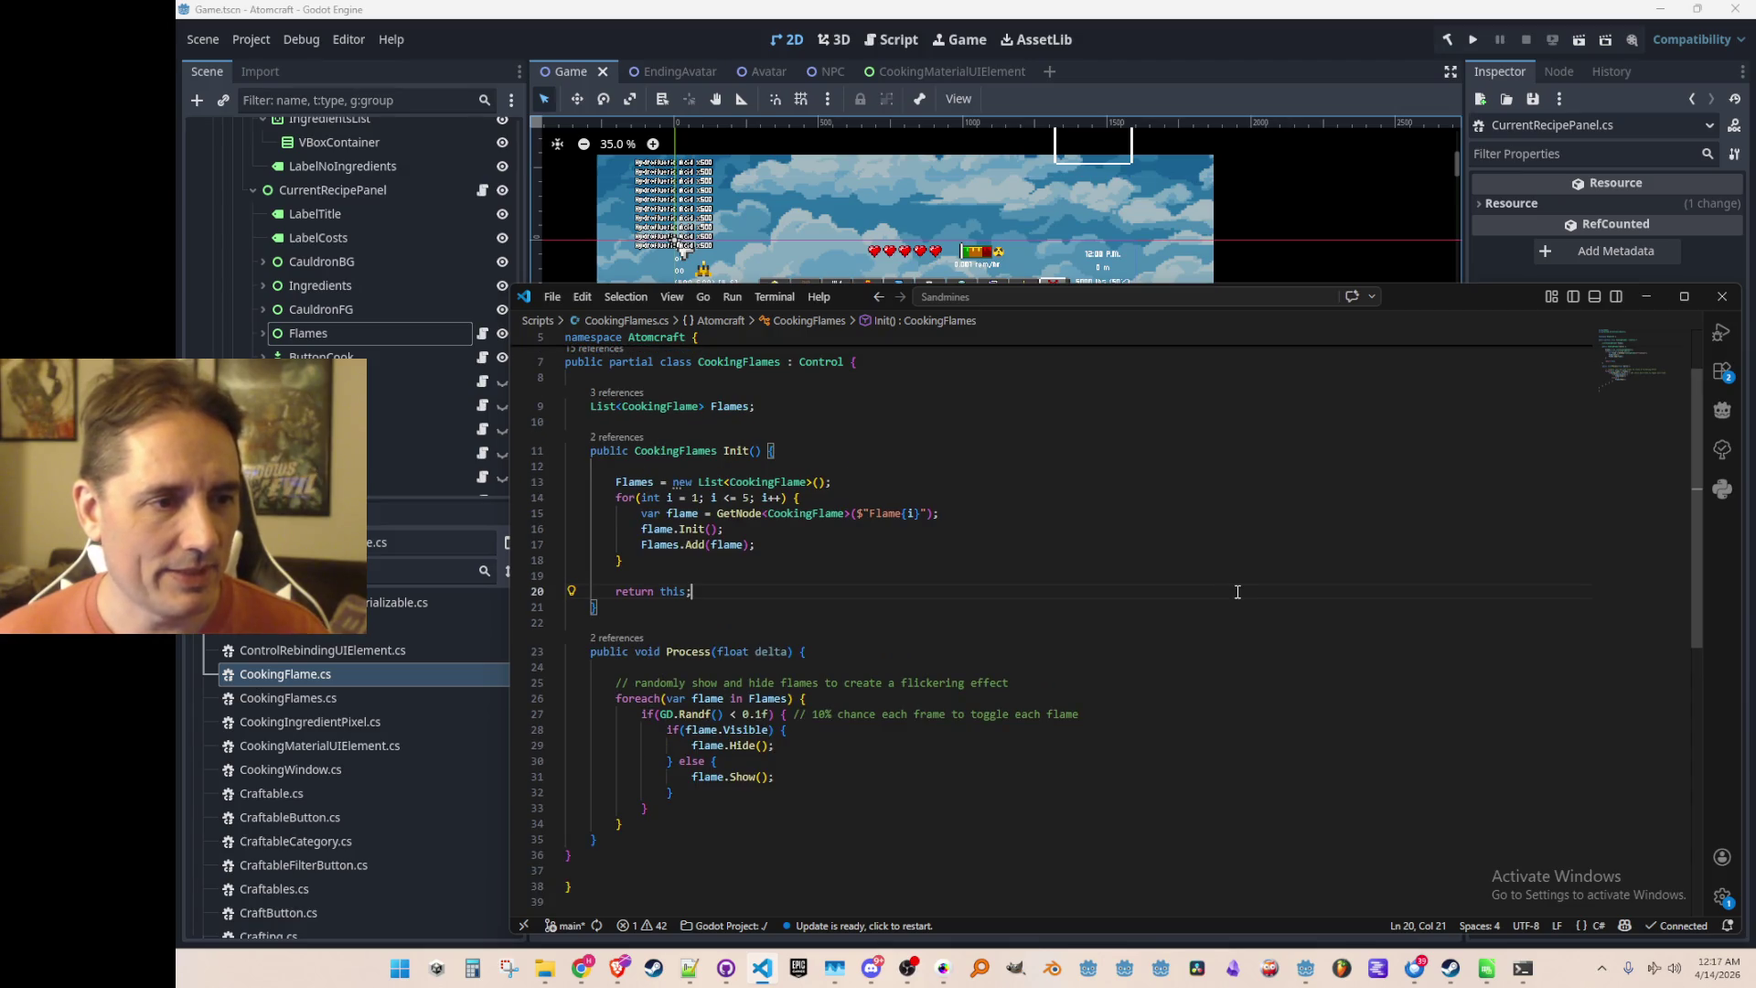
Start a new void method after Init in CookingFlames, then undo it
{"action": "key", "text": "Down"}
{"action": "key", "text": "Return"}
{"action": "key", "text": "Return"}
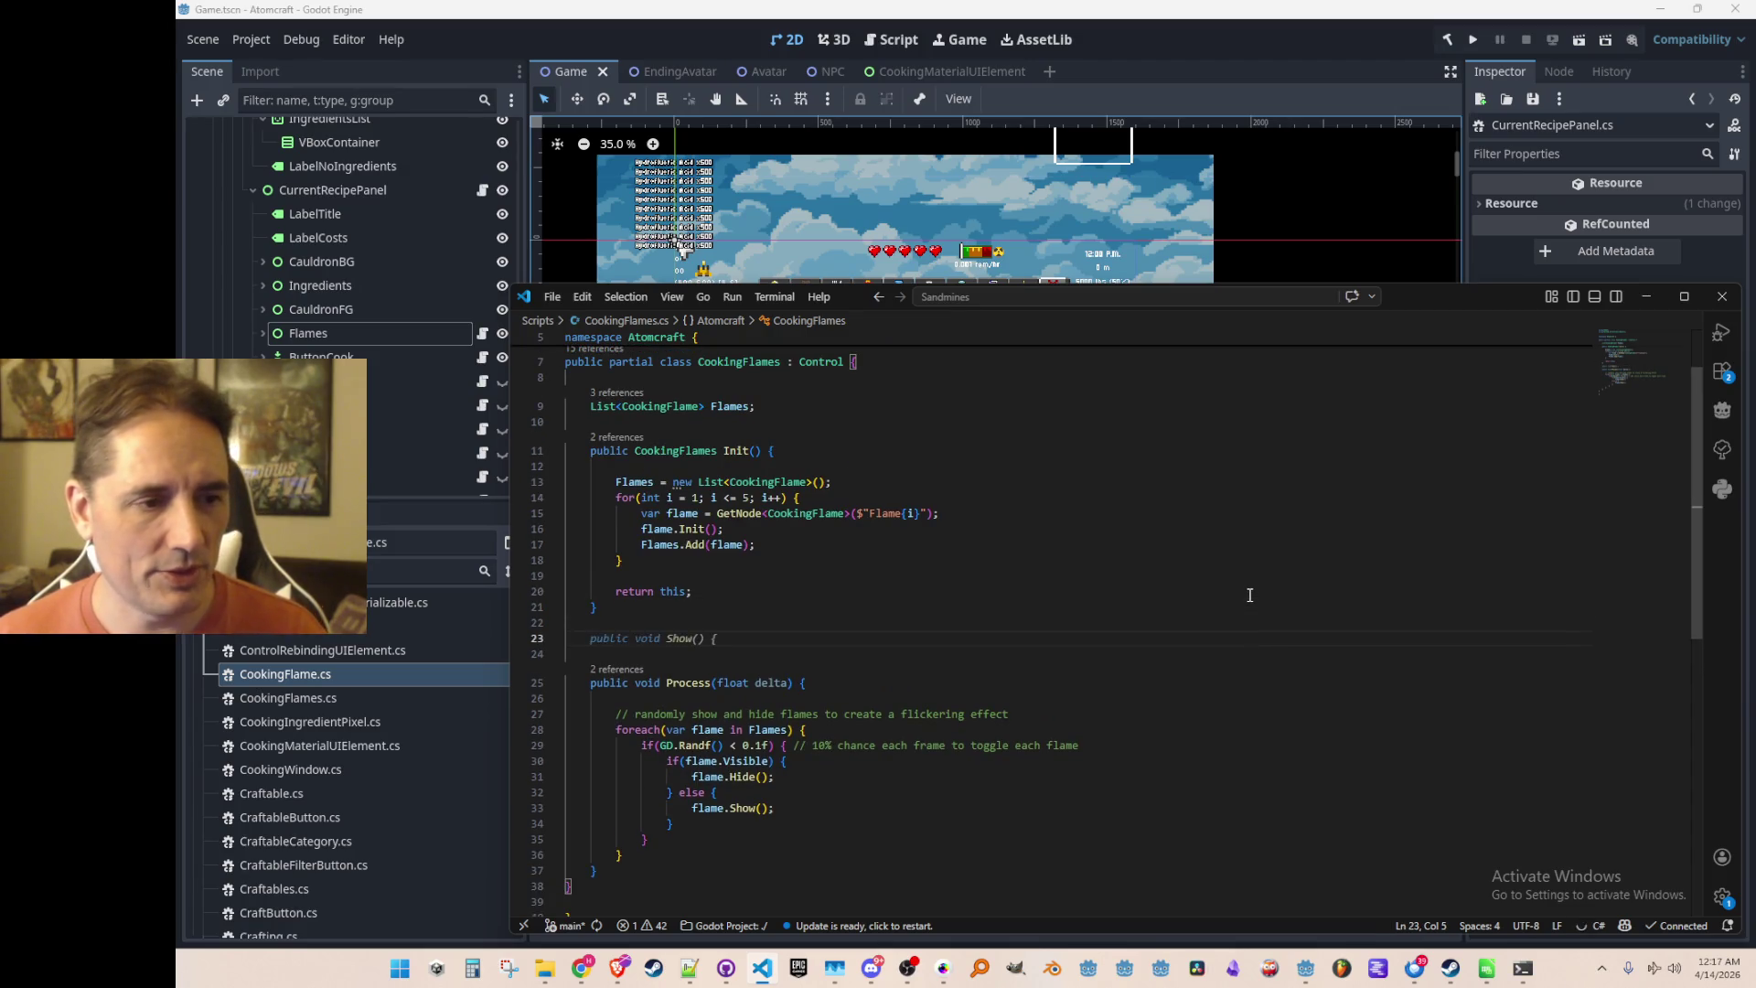
{"action": "type", "text": "void"}
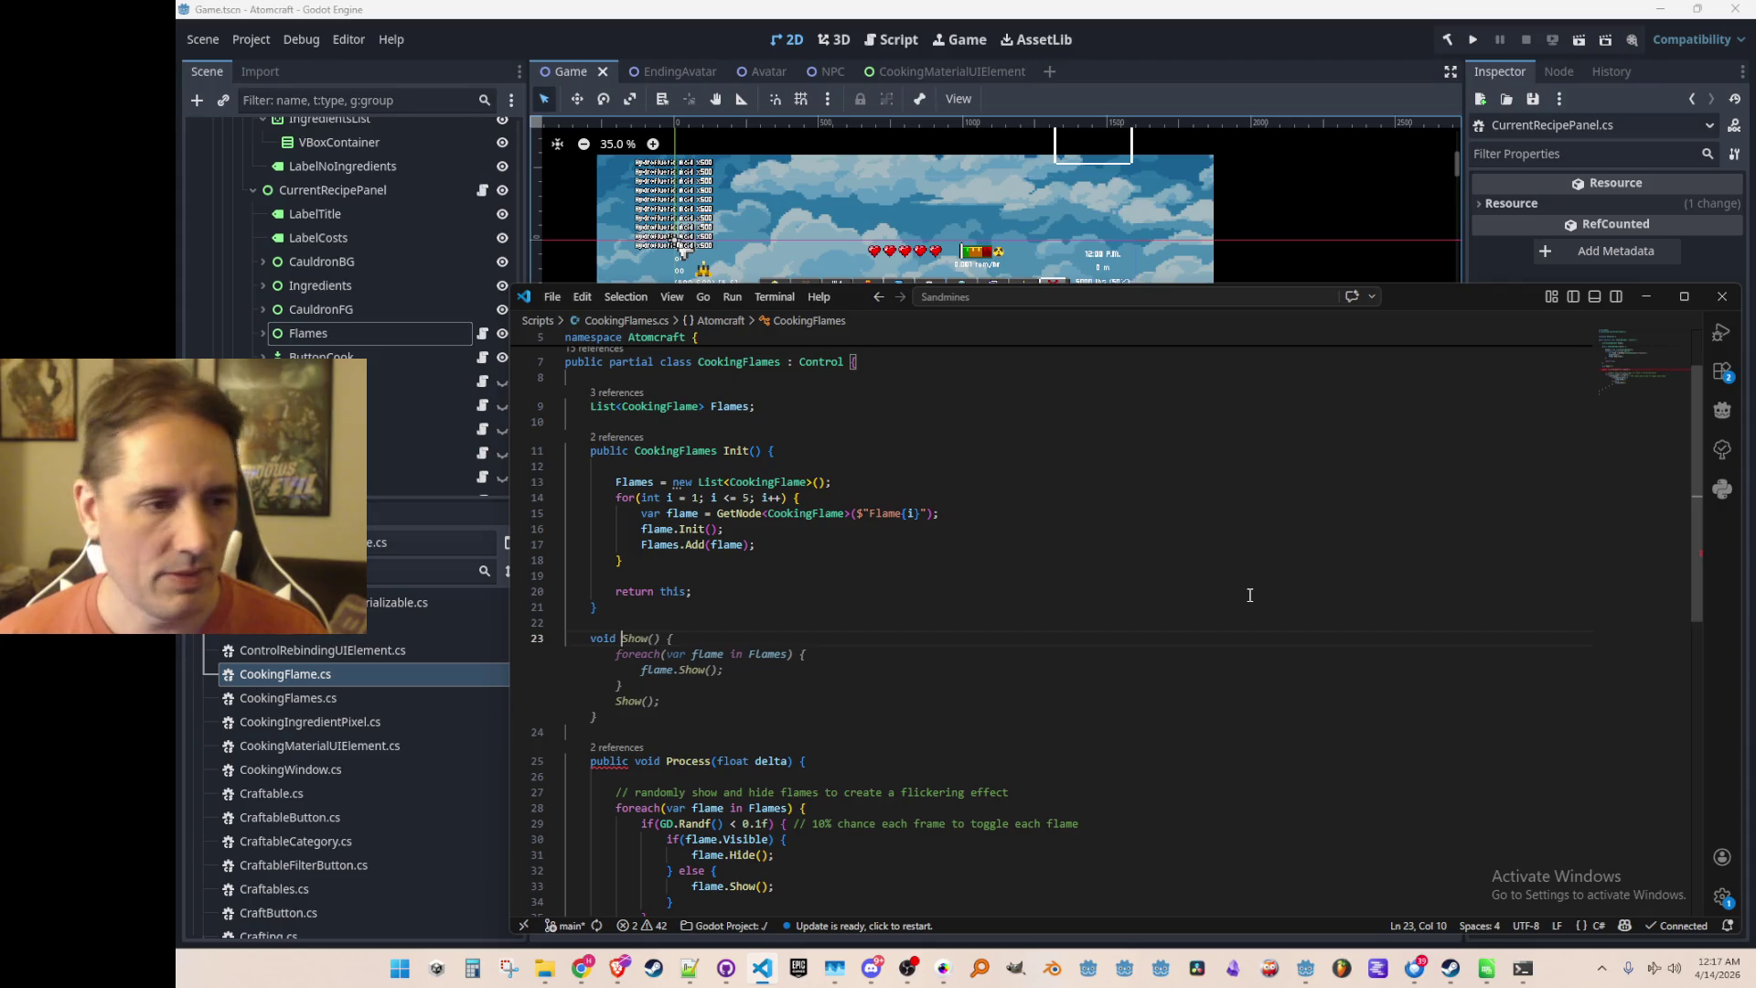
{"action": "key", "text": "ctrl+z"}
{"action": "key", "text": "ctrl+z"}
Open CookingFlame's Init definition from the flame.Init call on line 16
{"action": "key", "text": "Up"}
{"action": "key", "text": "Up"}
{"action": "key", "text": "Up"}
{"action": "key", "text": "End"}
{"action": "key", "text": "Left"}
{"action": "key", "text": "Left"}
{"action": "key", "text": "Left"}
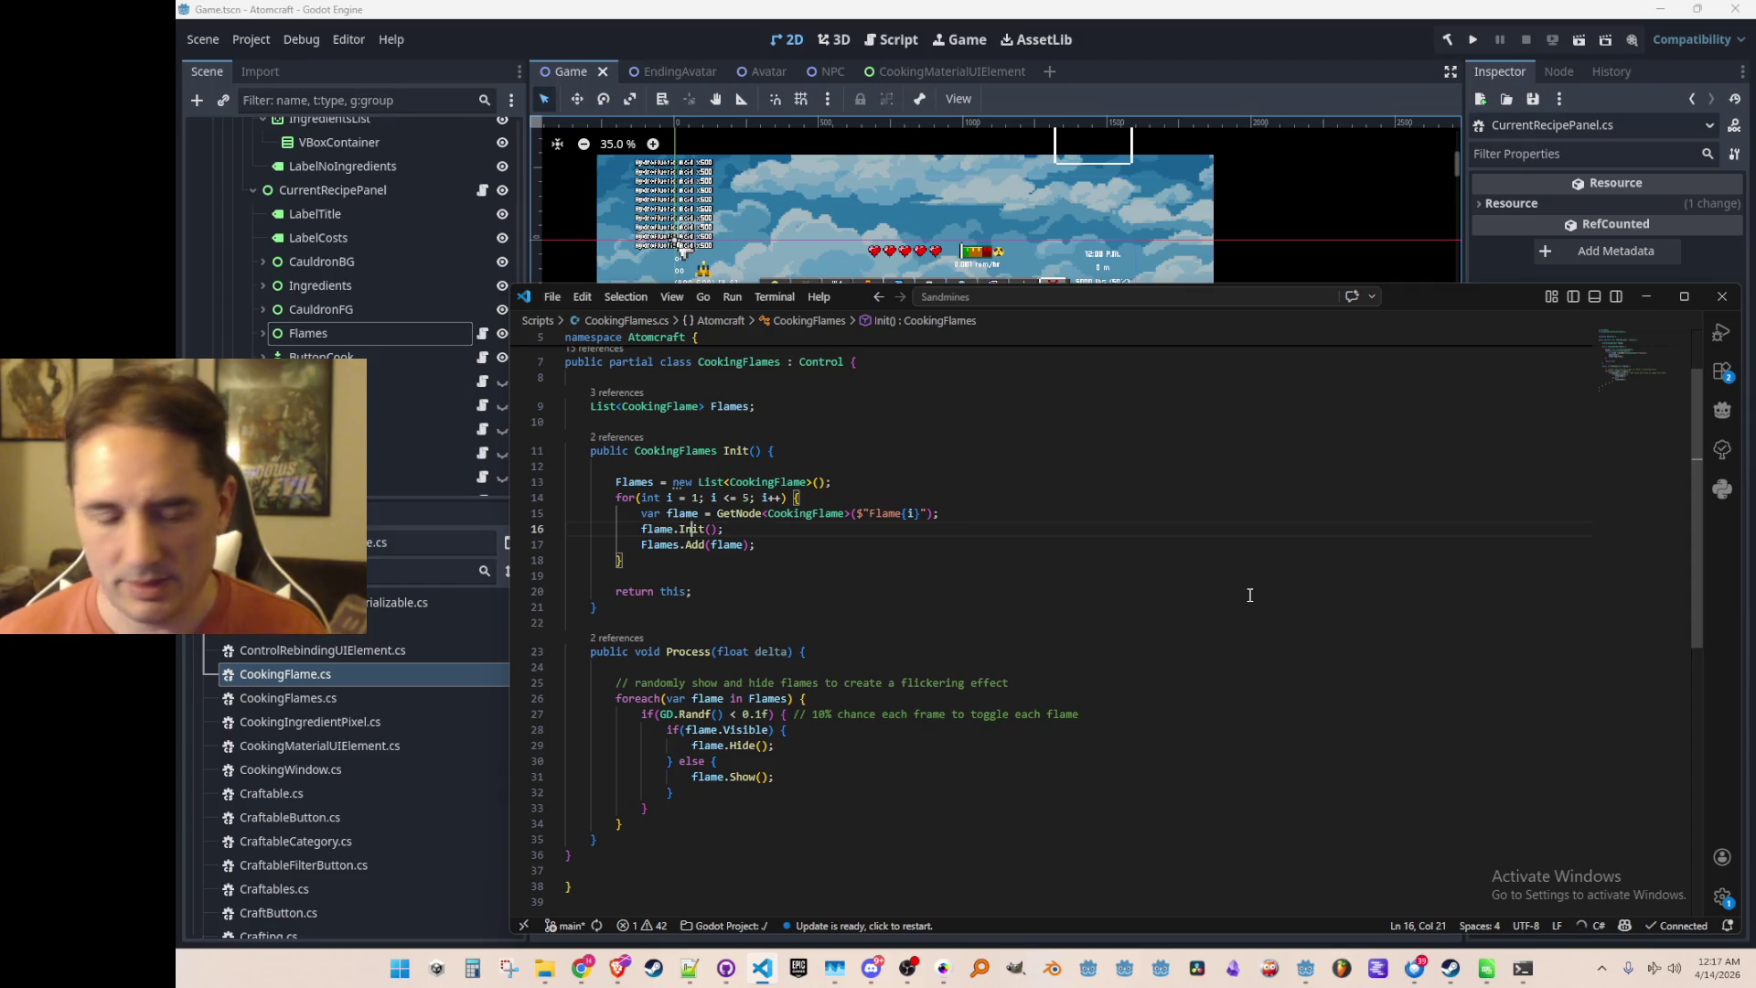
{"action": "key", "text": "F12"}
{"action": "key", "text": "Up"}
{"action": "key", "text": "Up"}
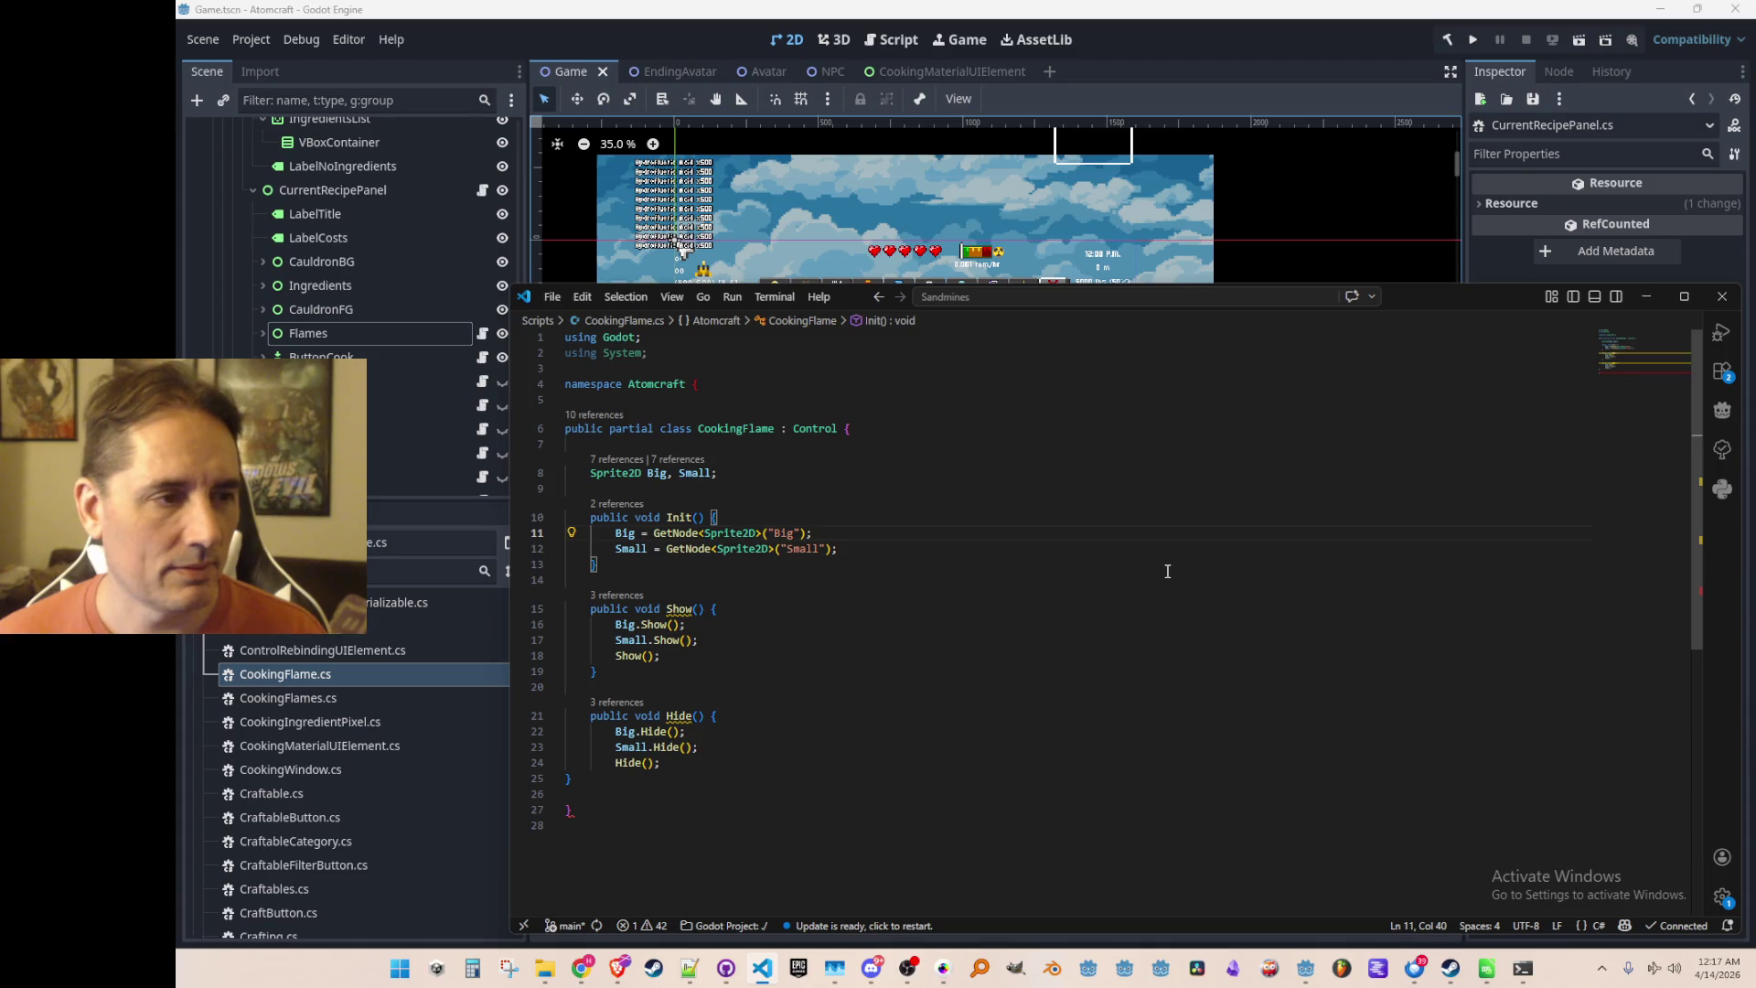
Inspect the Flames node's children, including Flame1, in the Scene dock
{"action": "left_click", "coordinate": [263, 332]}
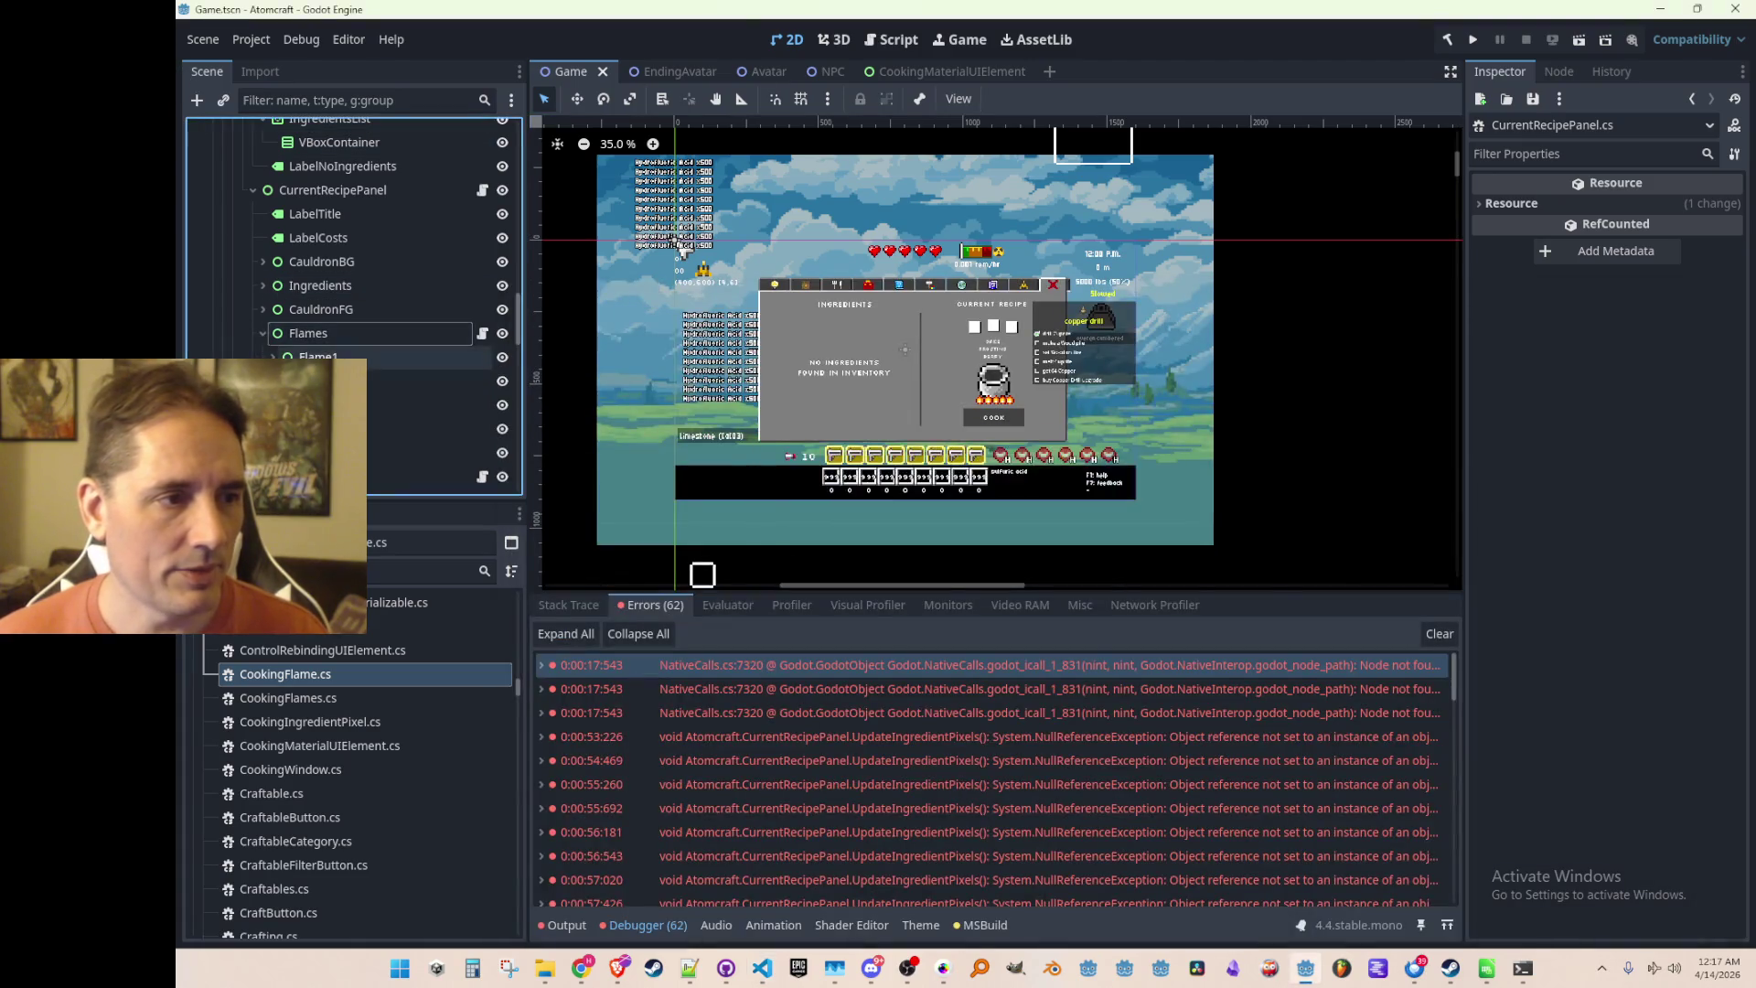
{"action": "left_click", "coordinate": [273, 356]}
{"action": "left_click", "coordinate": [263, 333]}
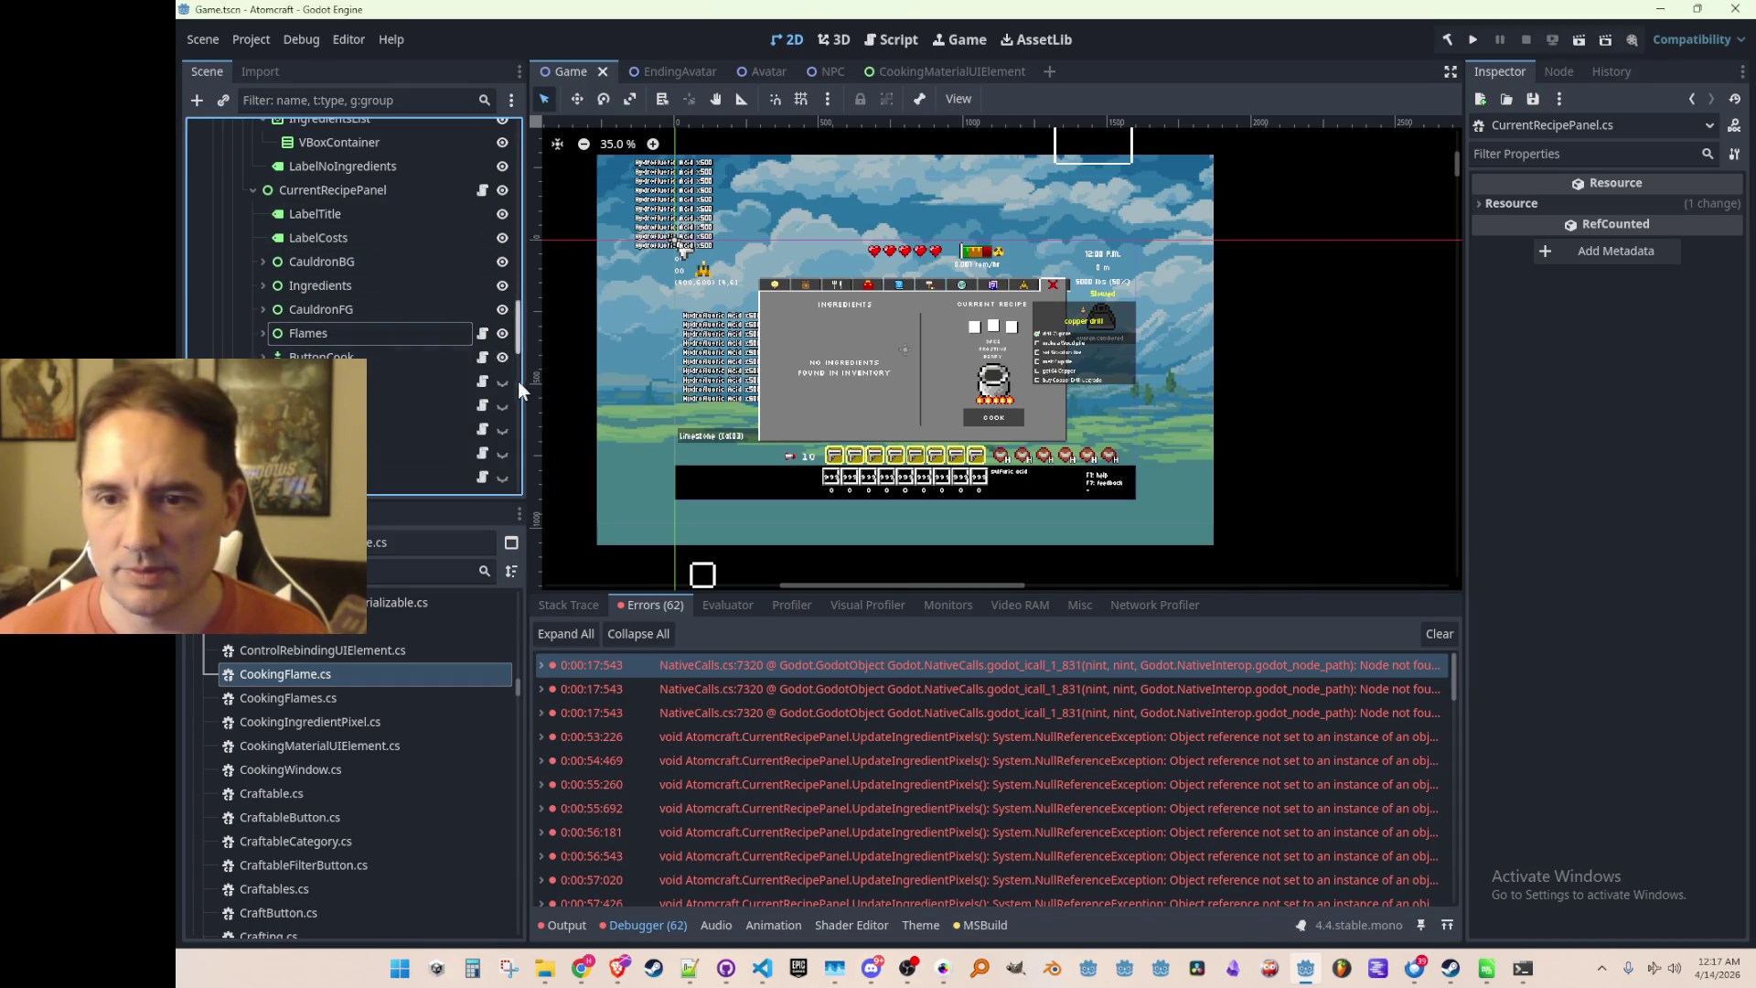
Change the Sprite2D type to AnimatedSprite2D in CookingFlame.cs and update GetNode to match
{"action": "key", "text": "alt+Tab"}
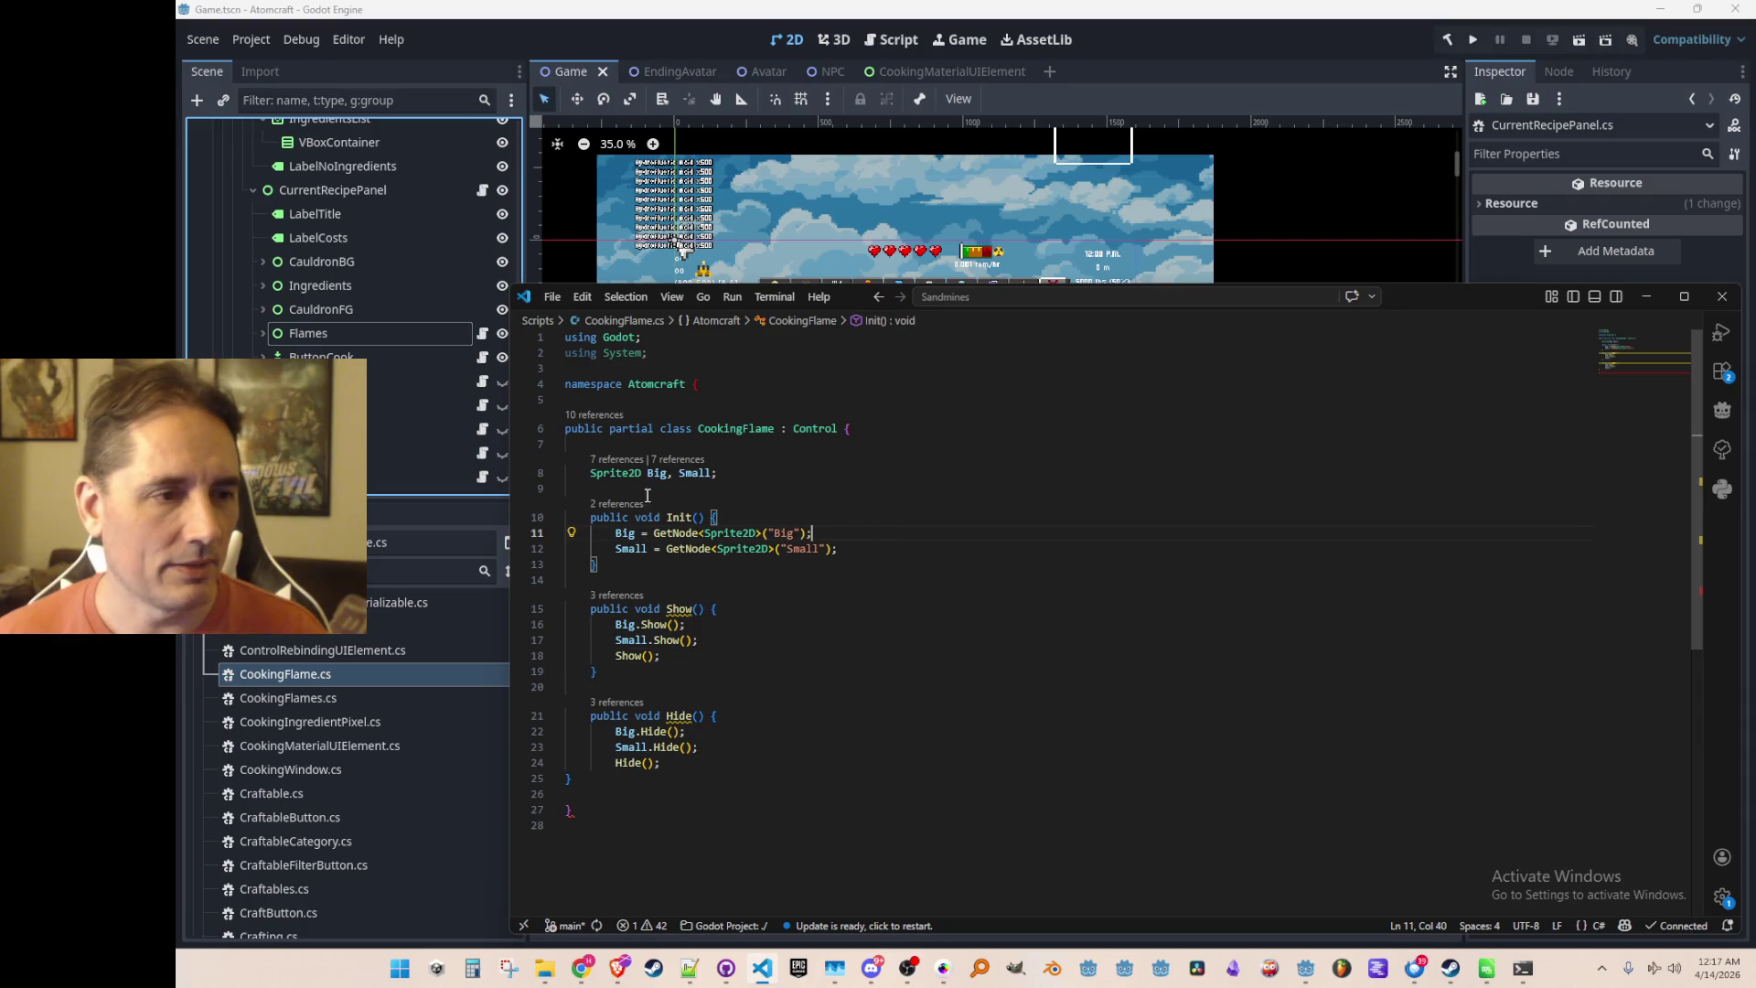
{"action": "key", "text": "Up"}
{"action": "key", "text": "Up"}
{"action": "key", "text": "Up"}
{"action": "key", "text": "Home"}
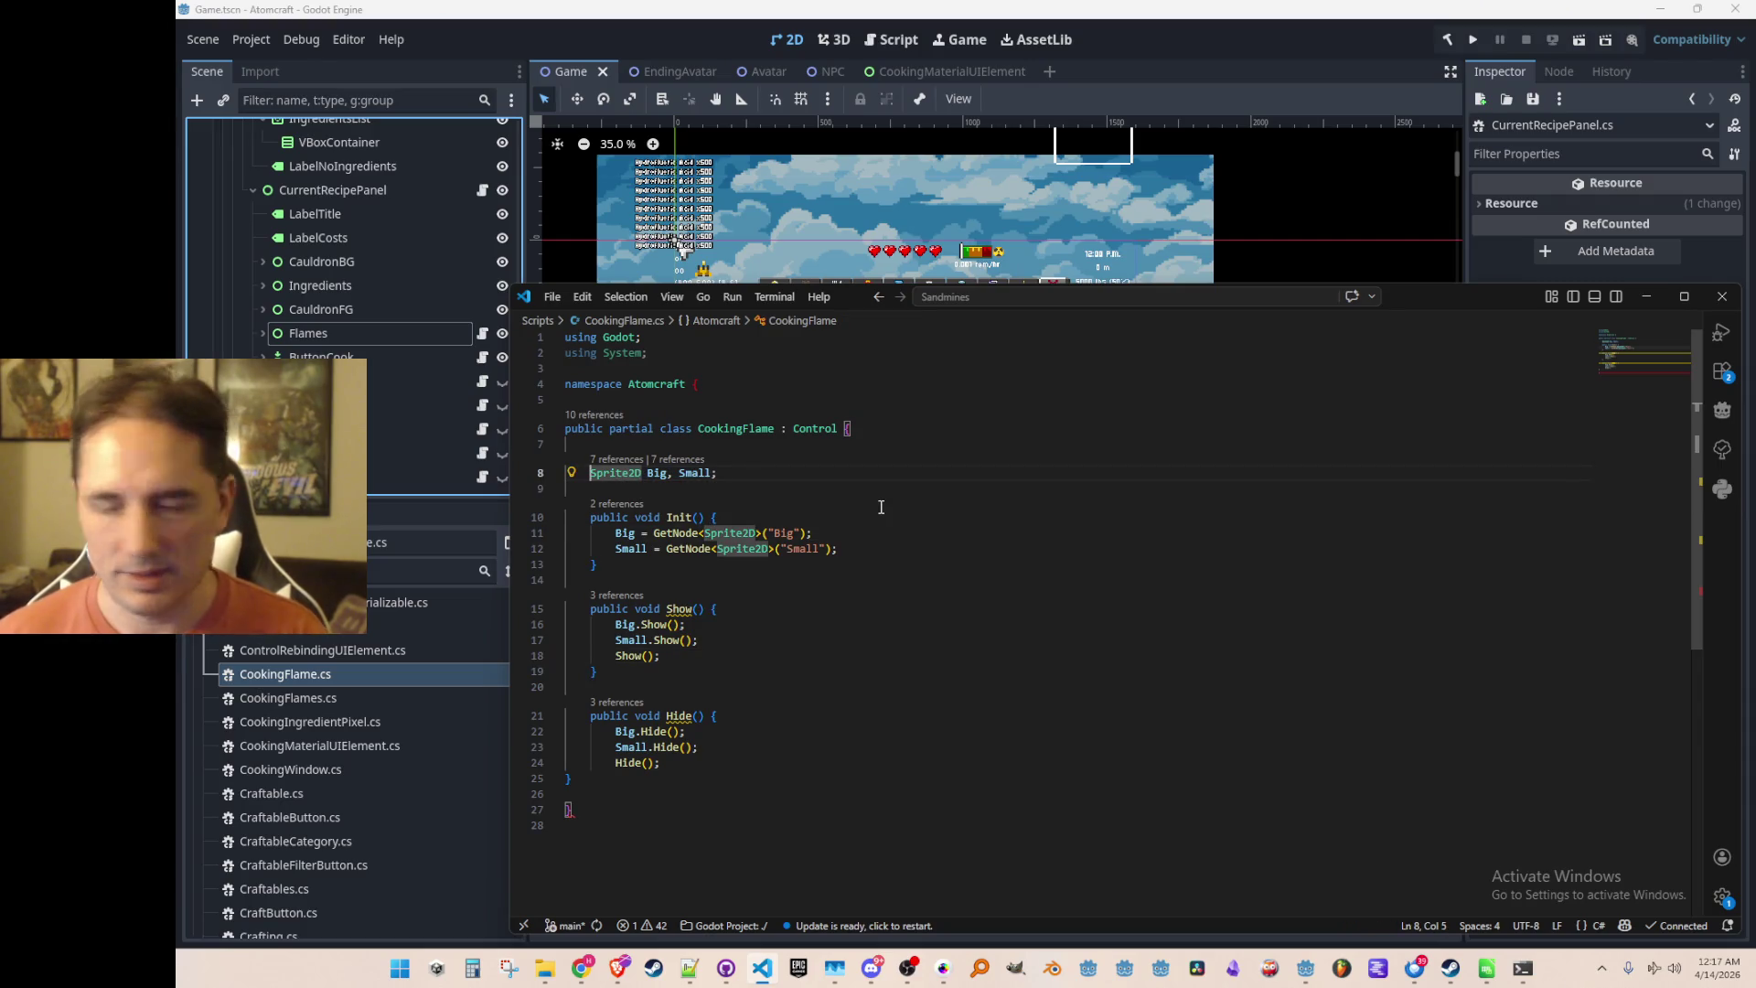
{"action": "type", "text": "Aniamted"}
{"action": "key", "text": "Escape"}
{"action": "key", "text": "Down"}
{"action": "key", "text": "Up"}
{"action": "key", "text": "ctrl+Right"}
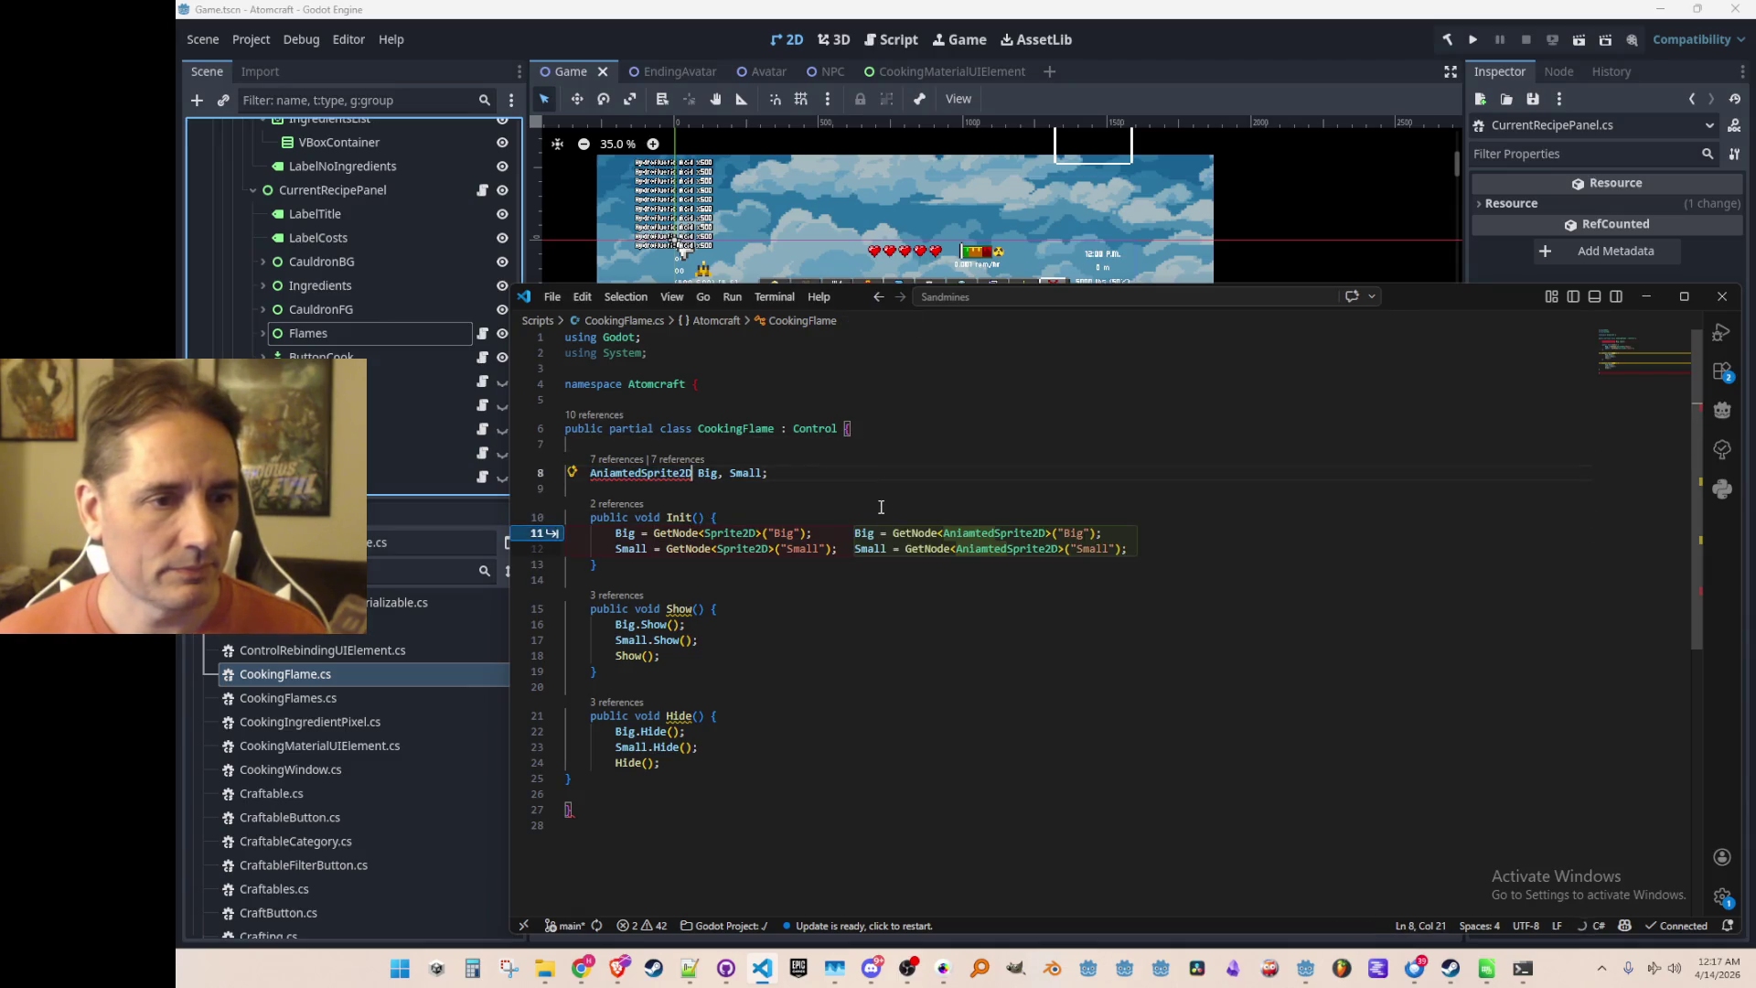
{"action": "key", "text": "ctrl+Left"}
{"action": "key", "text": "Right"}
{"action": "key", "text": "Right"}
{"action": "key", "text": "Right"}
{"action": "key", "text": "Delete"}
{"action": "type", "text": "a"}
{"action": "key", "text": "ctrl+Right"}
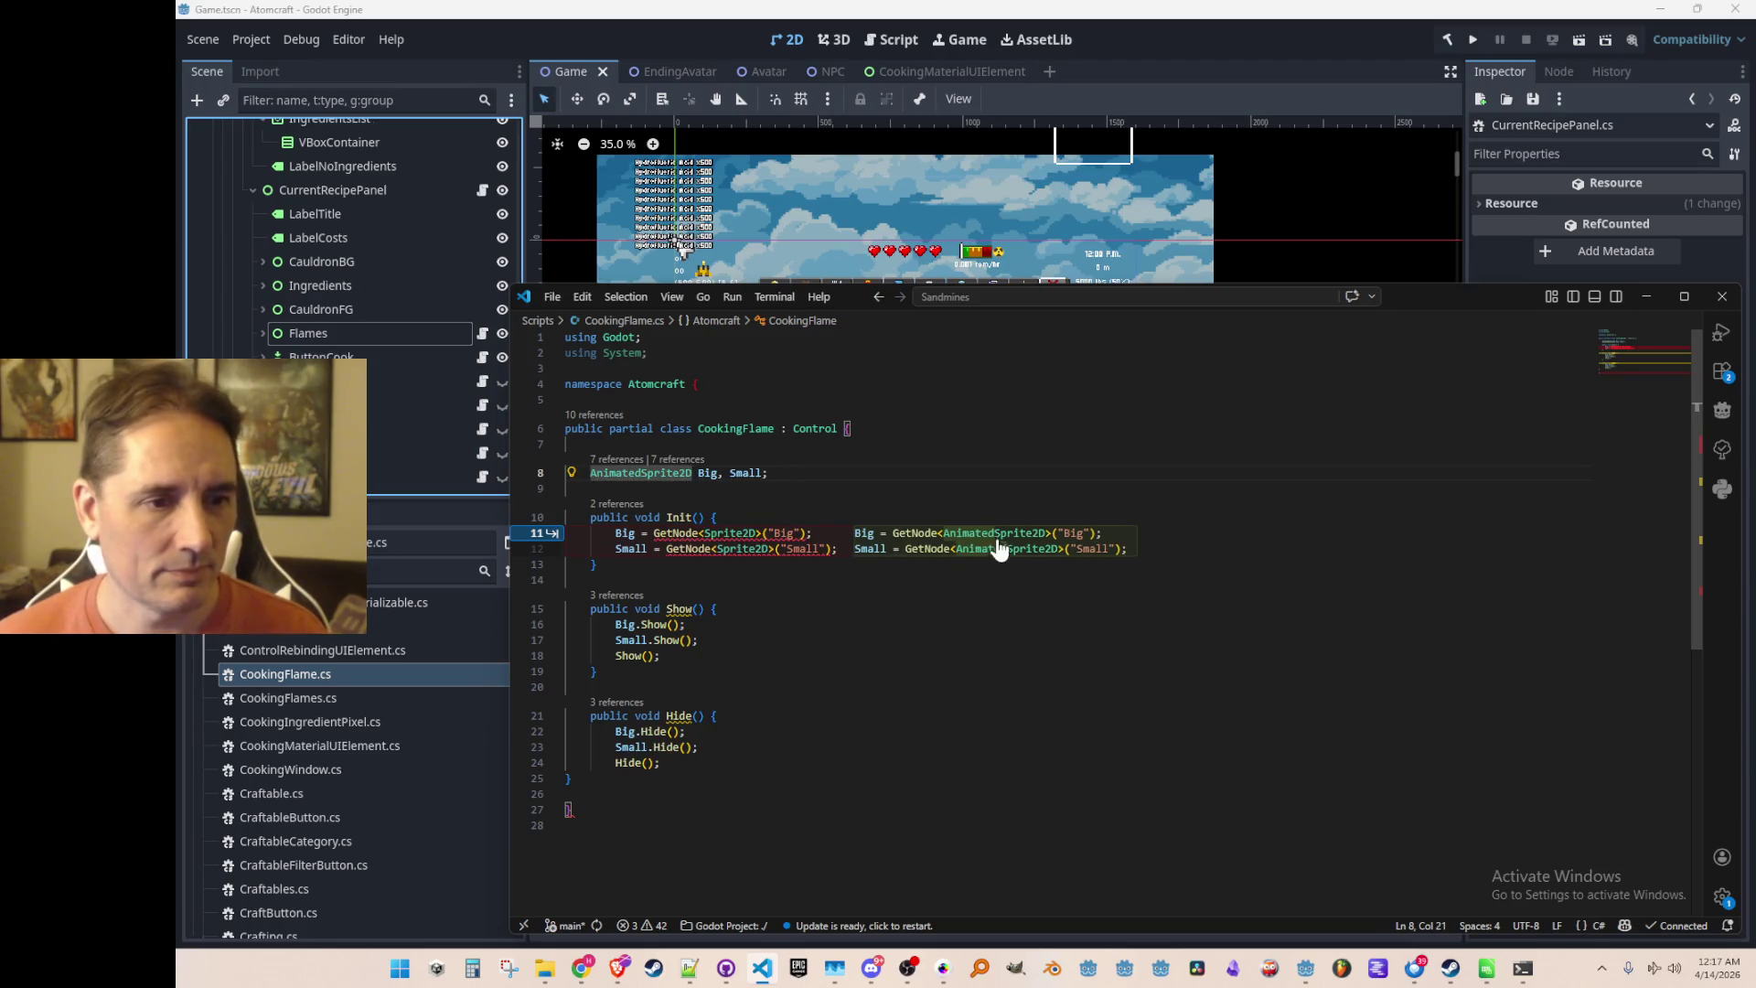
{"action": "key", "text": "Tab"}
Add Big.Play() and Small.Play() inside the Init method
{"action": "left_click", "coordinate": [746, 574]}
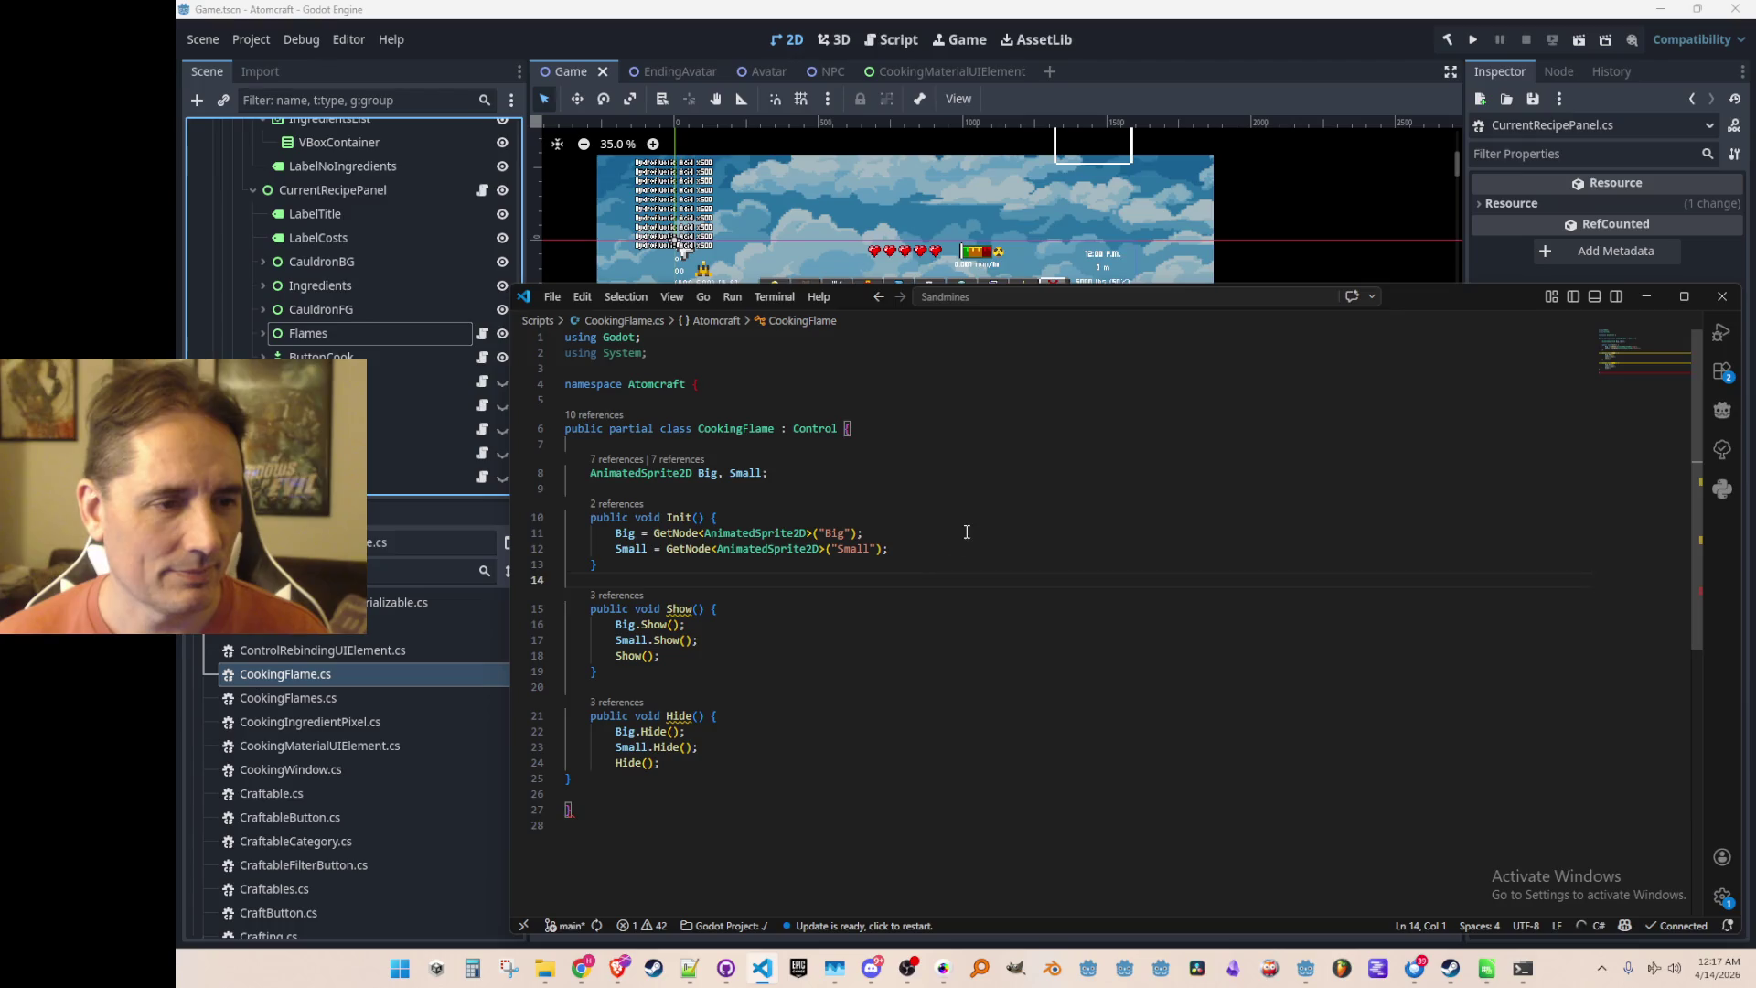
{"action": "key", "text": "Up"}
{"action": "key", "text": "Up"}
{"action": "key", "text": "End"}
{"action": "key", "text": "Return"}
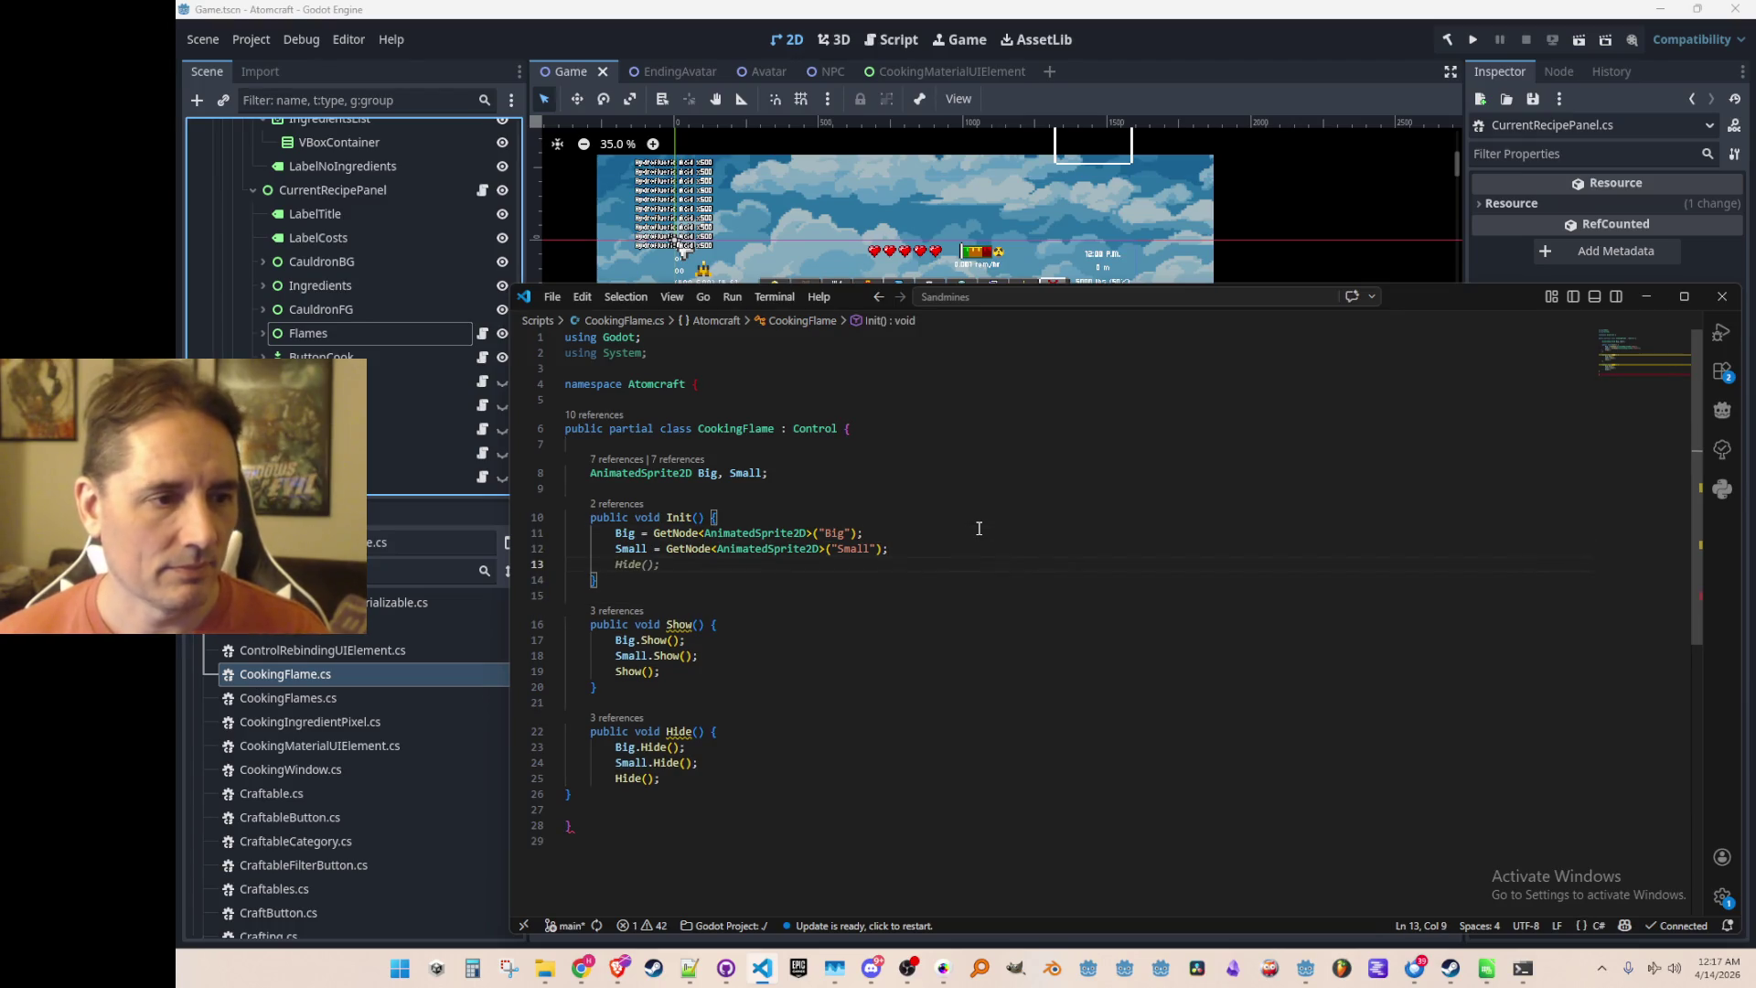
{"action": "type", "text": "Big.Play();"}
{"action": "key", "text": "Tab"}
{"action": "key", "text": "BackSpace"}
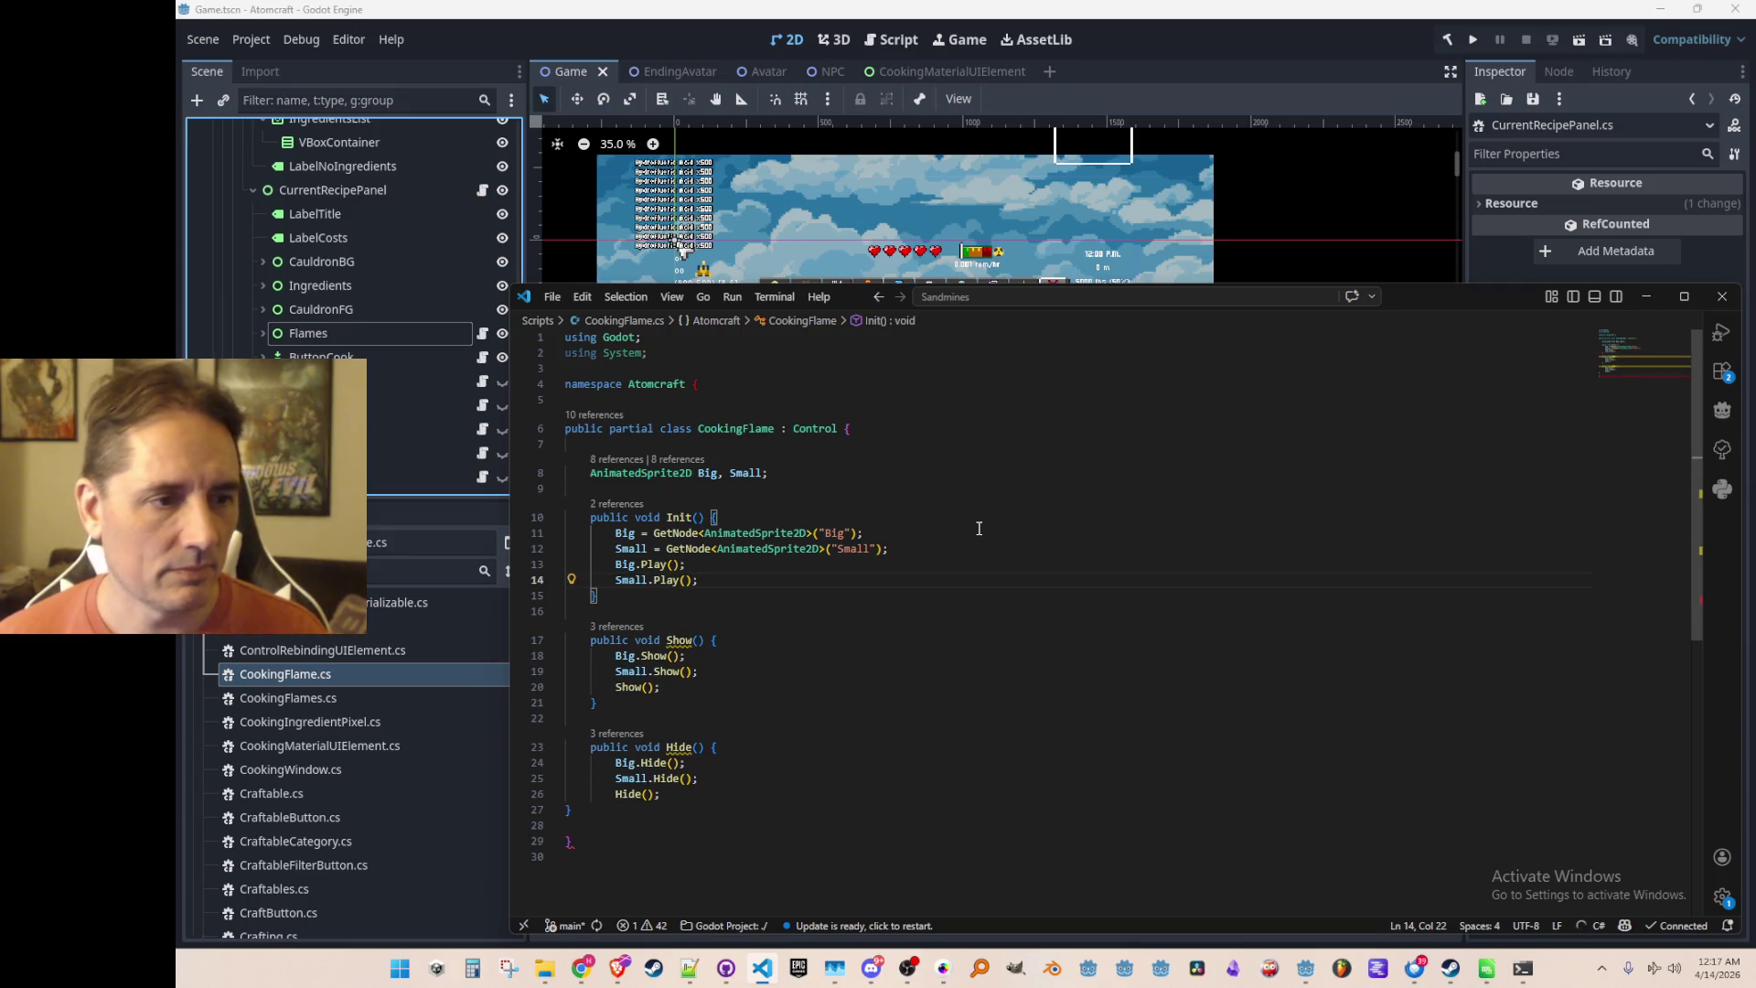
{"action": "key", "text": "Up"}
{"action": "key", "text": "Home"}
{"action": "key", "text": "Home"}
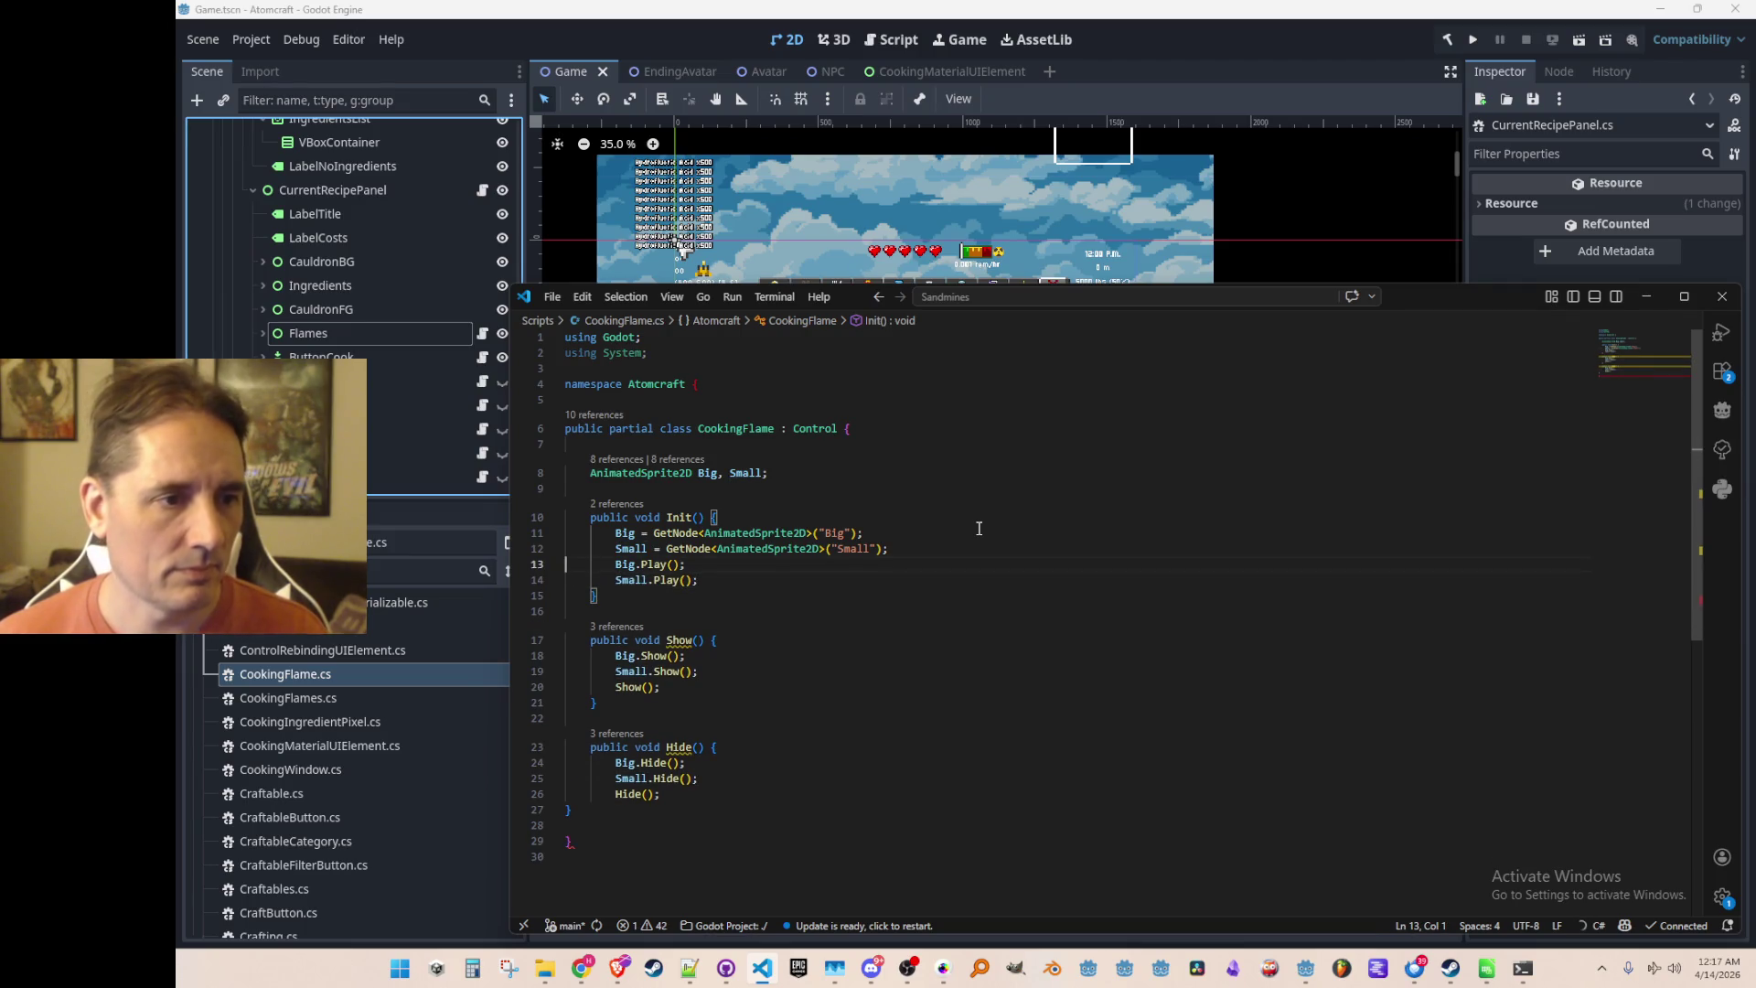
{"action": "left_click", "coordinate": [1147, 28]}
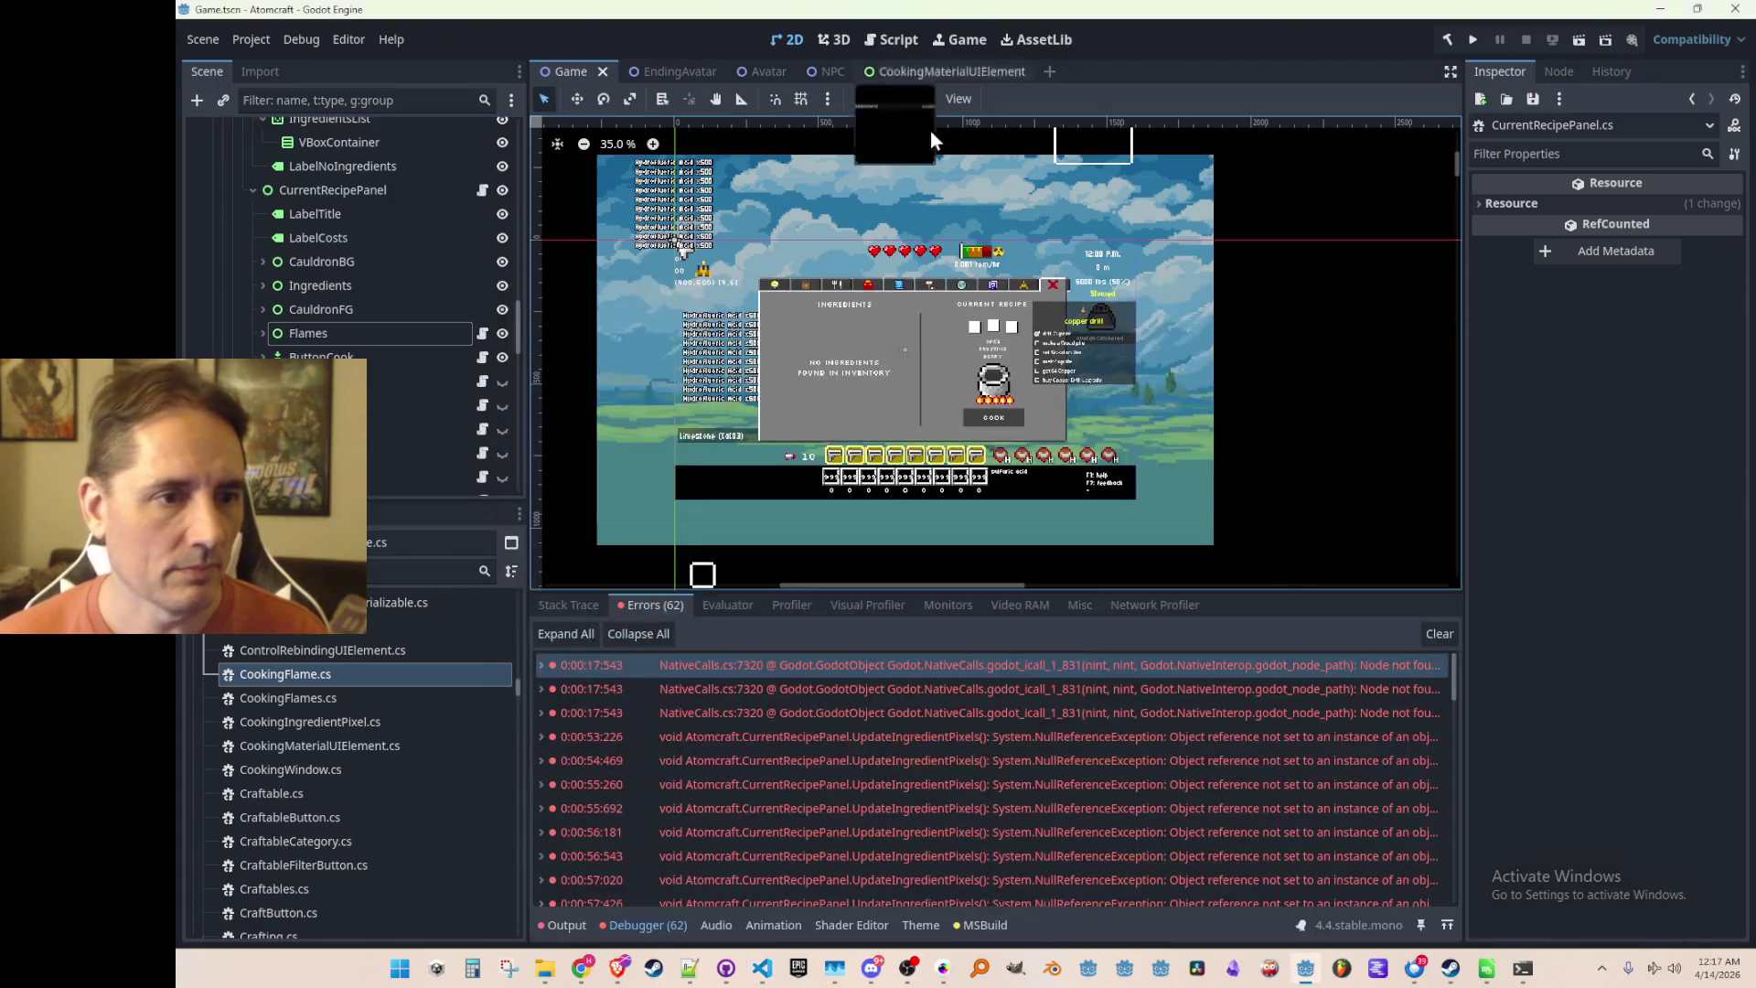
Hide the HubWindow in the editor view using its eye icon
{"action": "scroll", "coordinate": [370, 348], "scroll_direction": "up", "scroll_amount": 5}
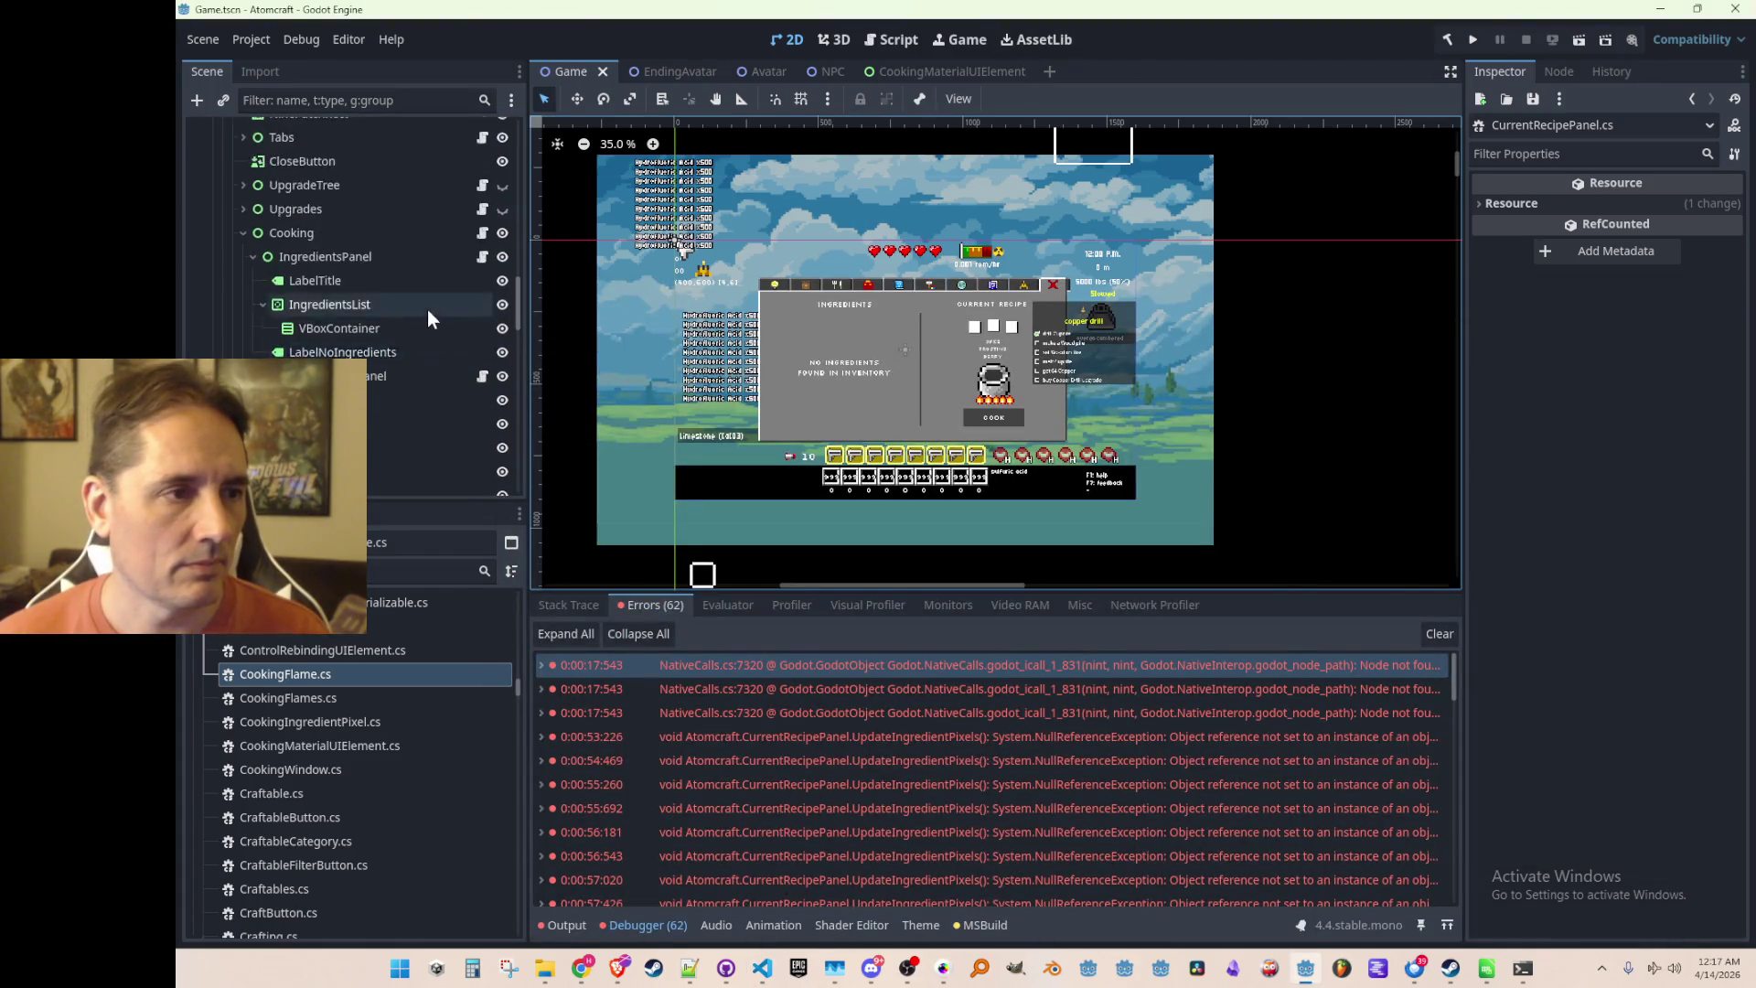
{"action": "scroll", "coordinate": [421, 343], "scroll_direction": "up", "scroll_amount": 2}
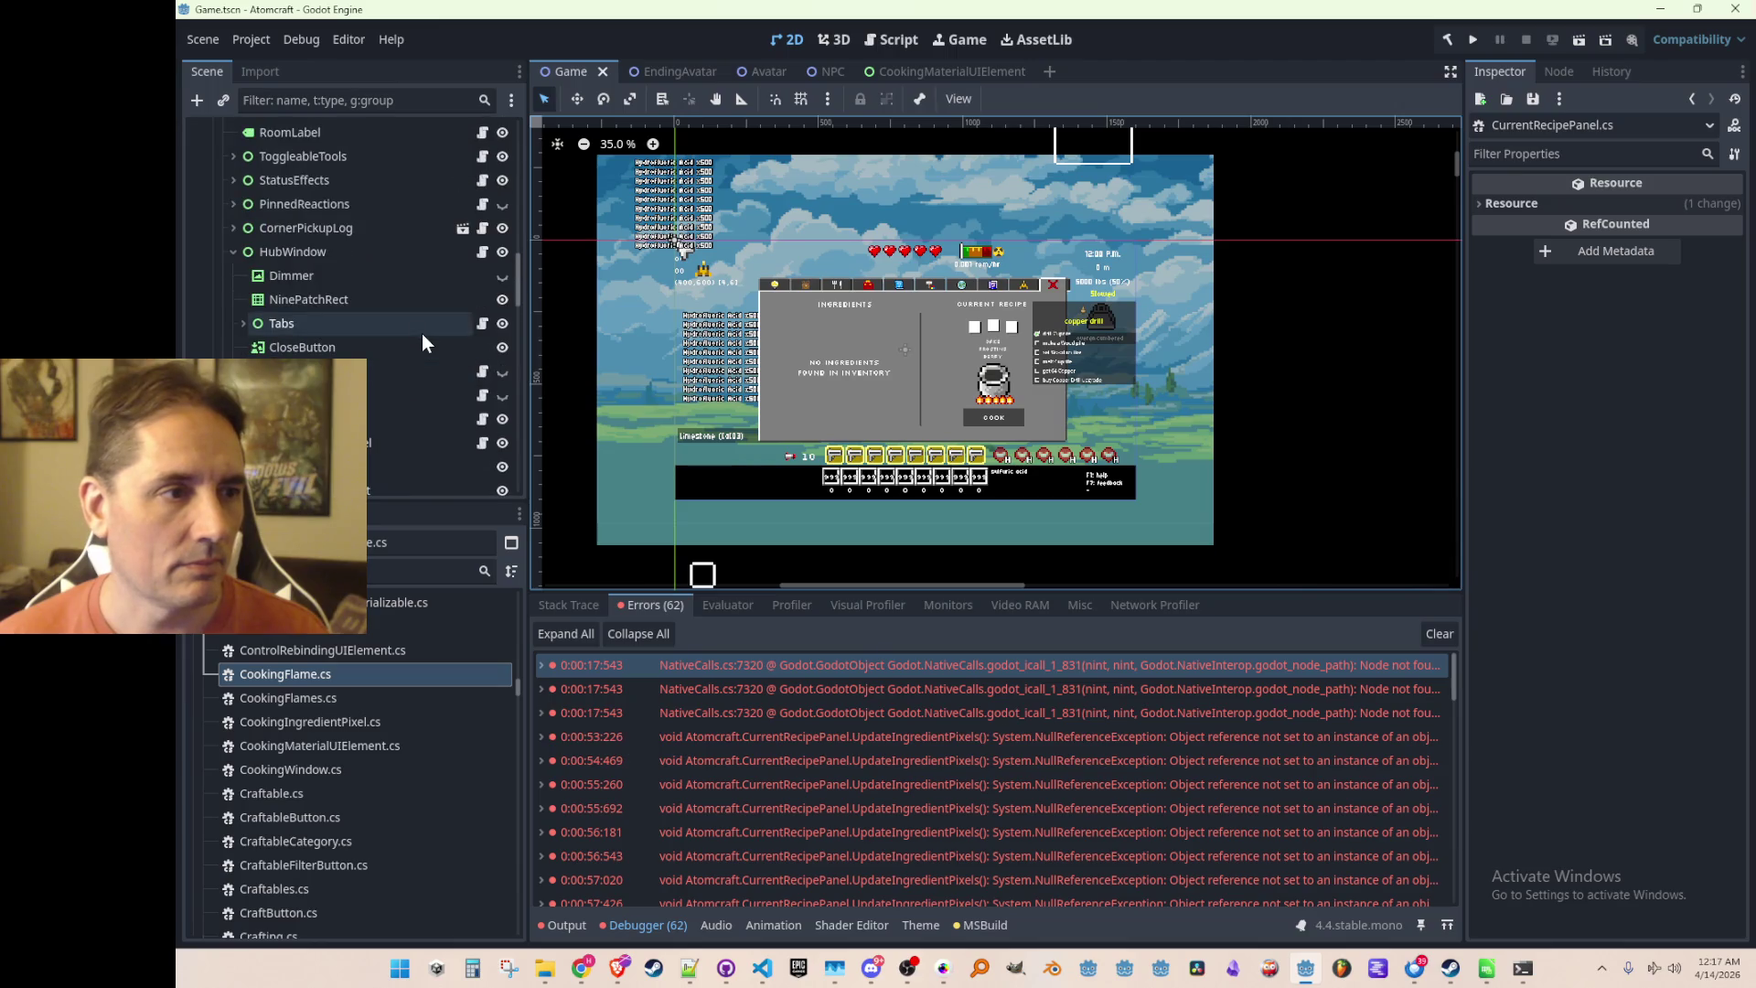
{"action": "left_click", "coordinate": [502, 251]}
{"action": "scroll", "coordinate": [439, 325], "scroll_direction": "down", "scroll_amount": 1}
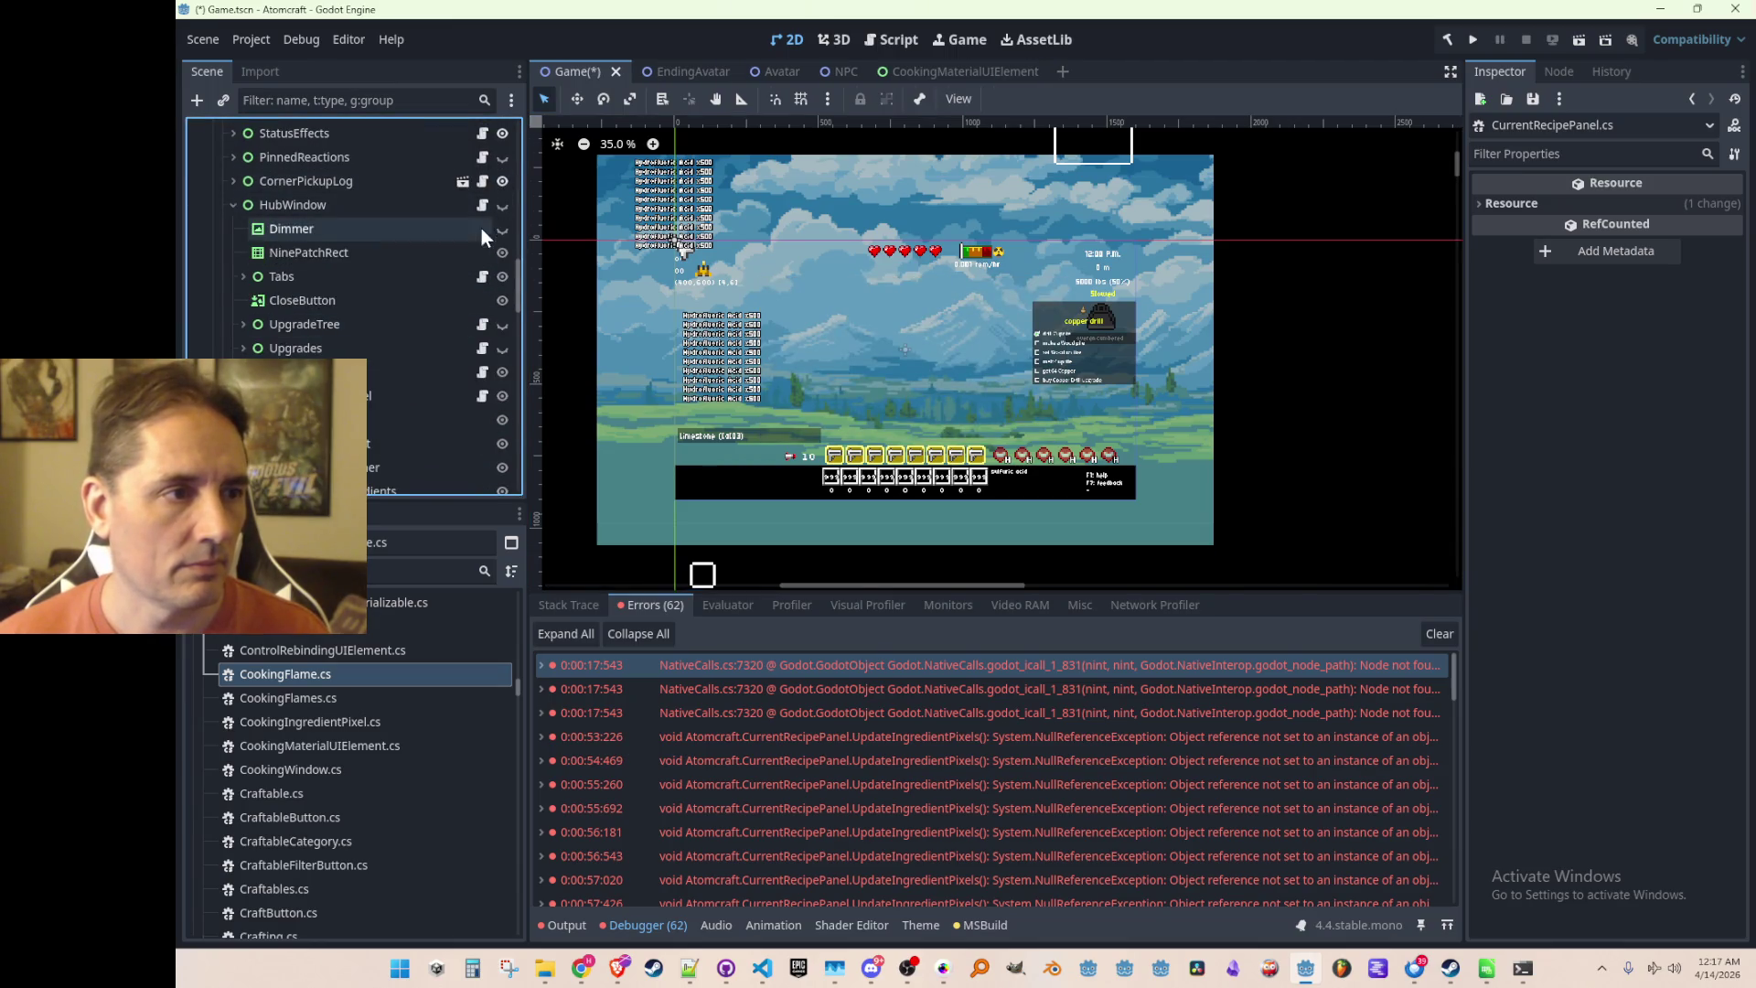
{"action": "left_click", "coordinate": [502, 205]}
{"action": "left_click", "coordinate": [502, 371]}
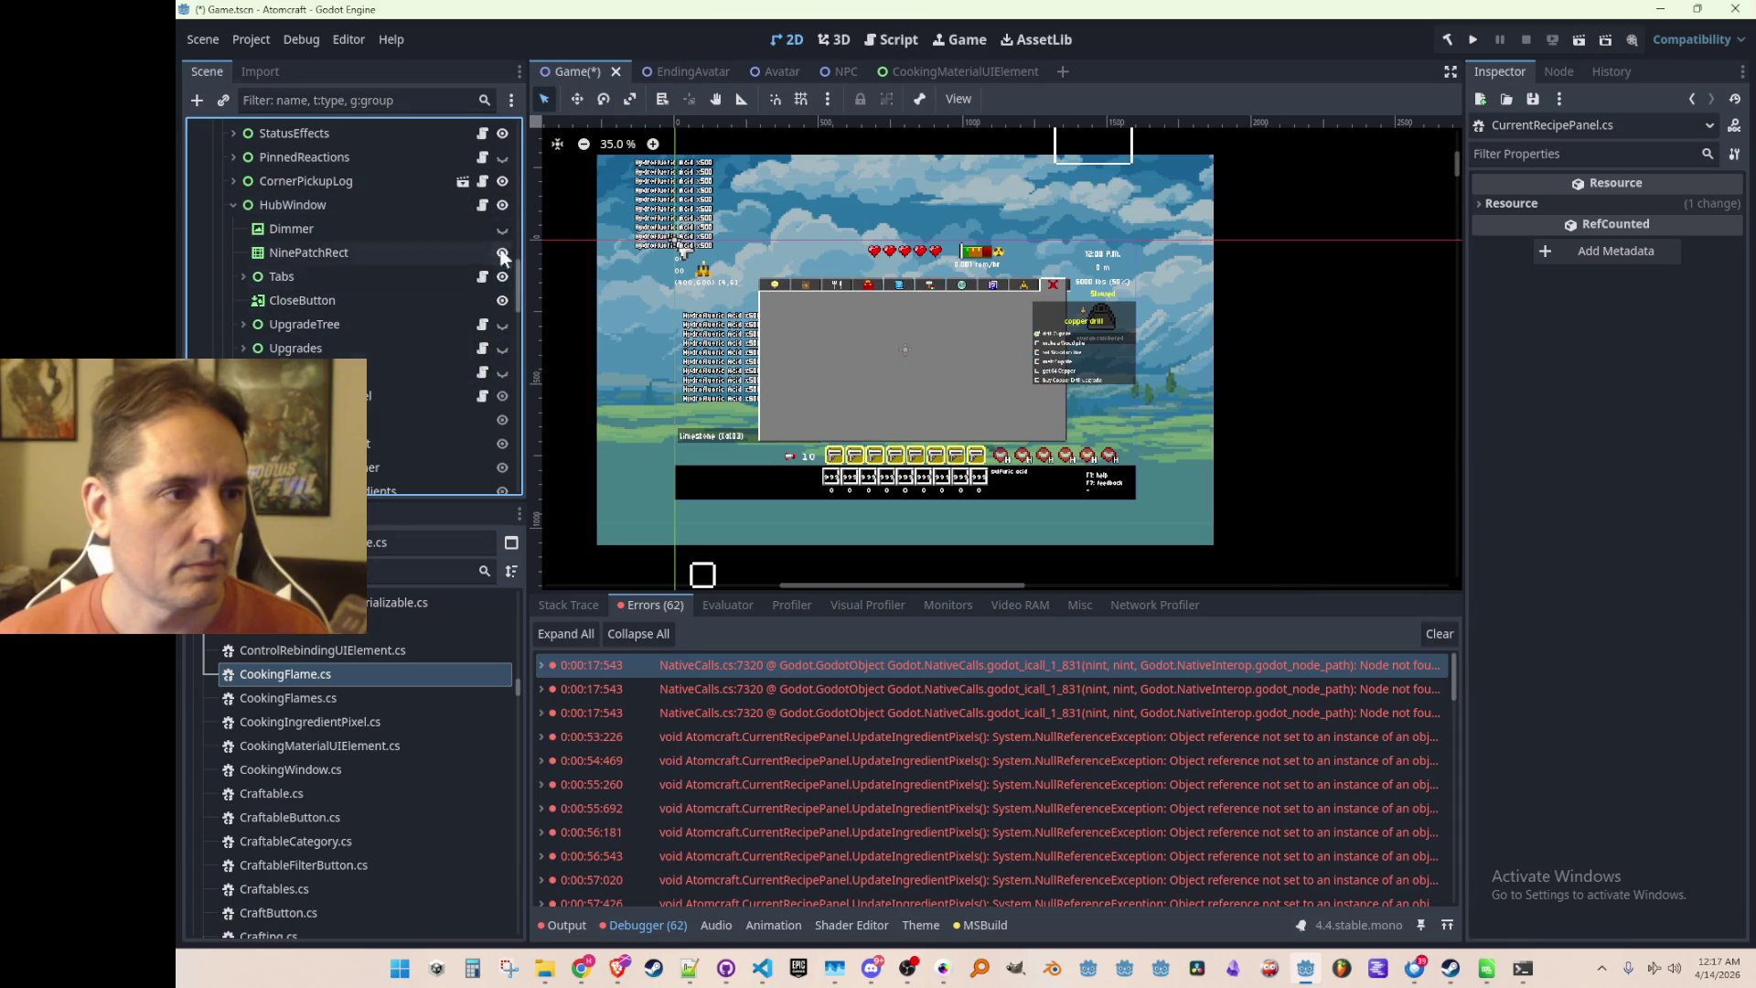
{"action": "left_click", "coordinate": [503, 205]}
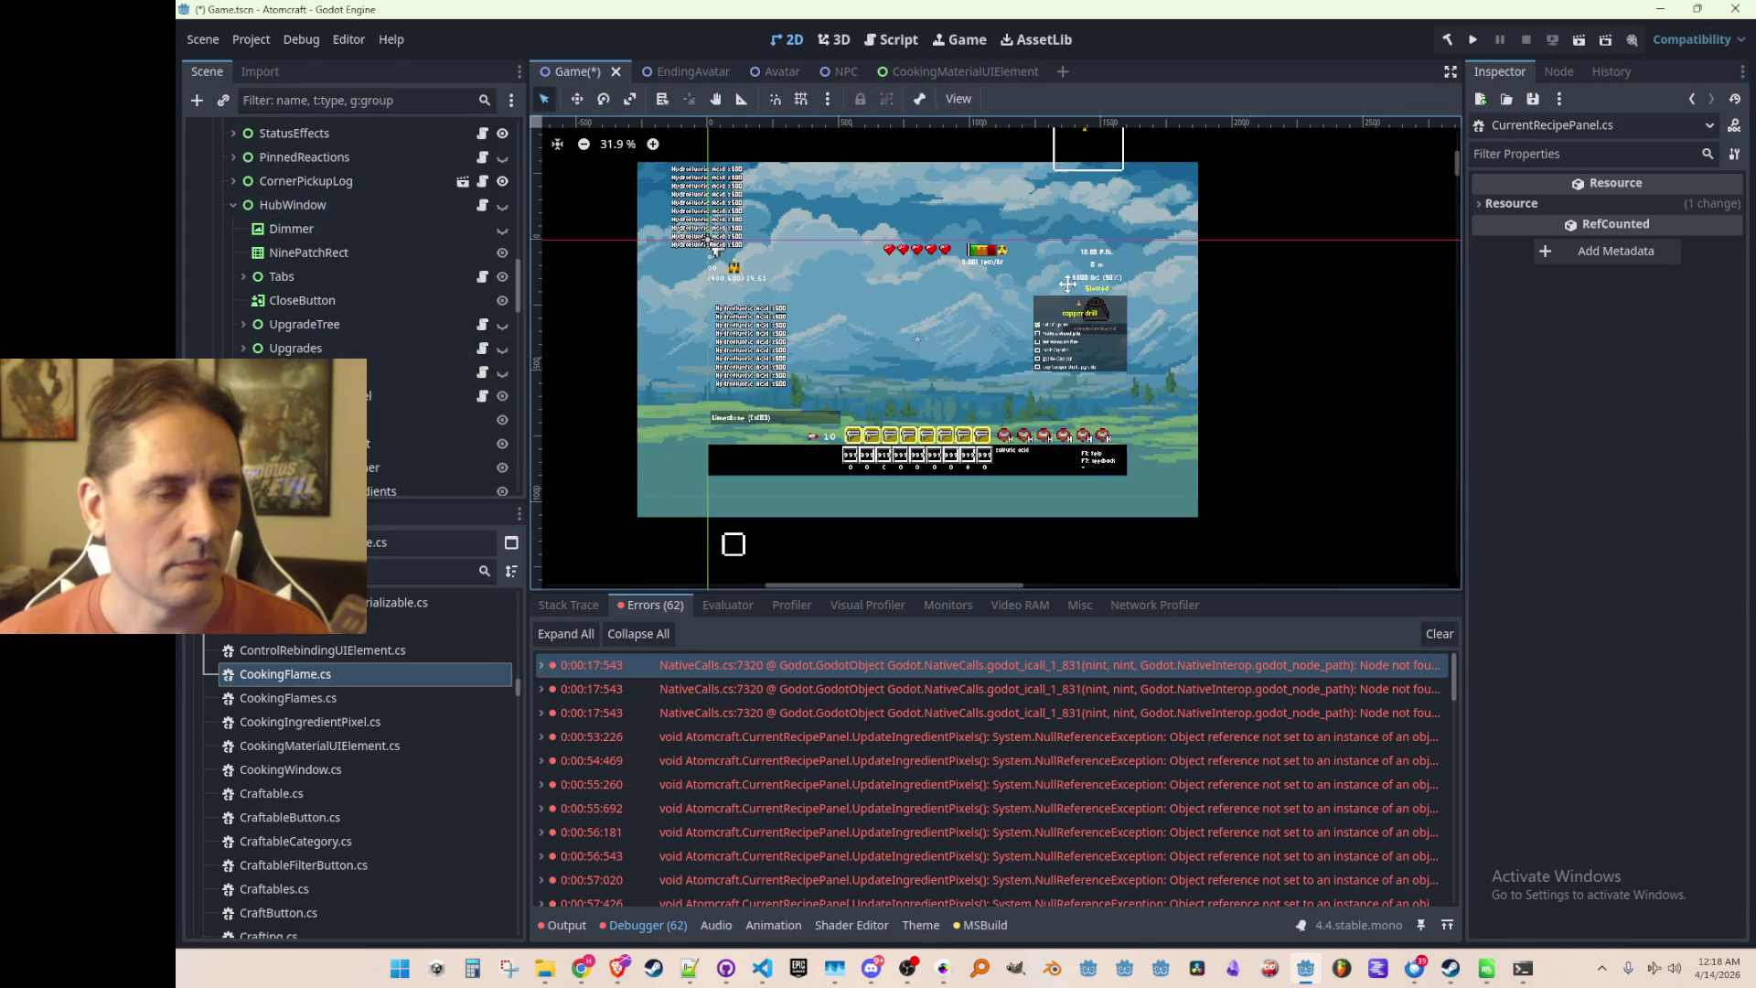
Save the scene and run the project
{"action": "scroll", "coordinate": [1077, 282], "scroll_direction": "down", "scroll_amount": 1}
{"action": "key", "text": "ctrl+s"}
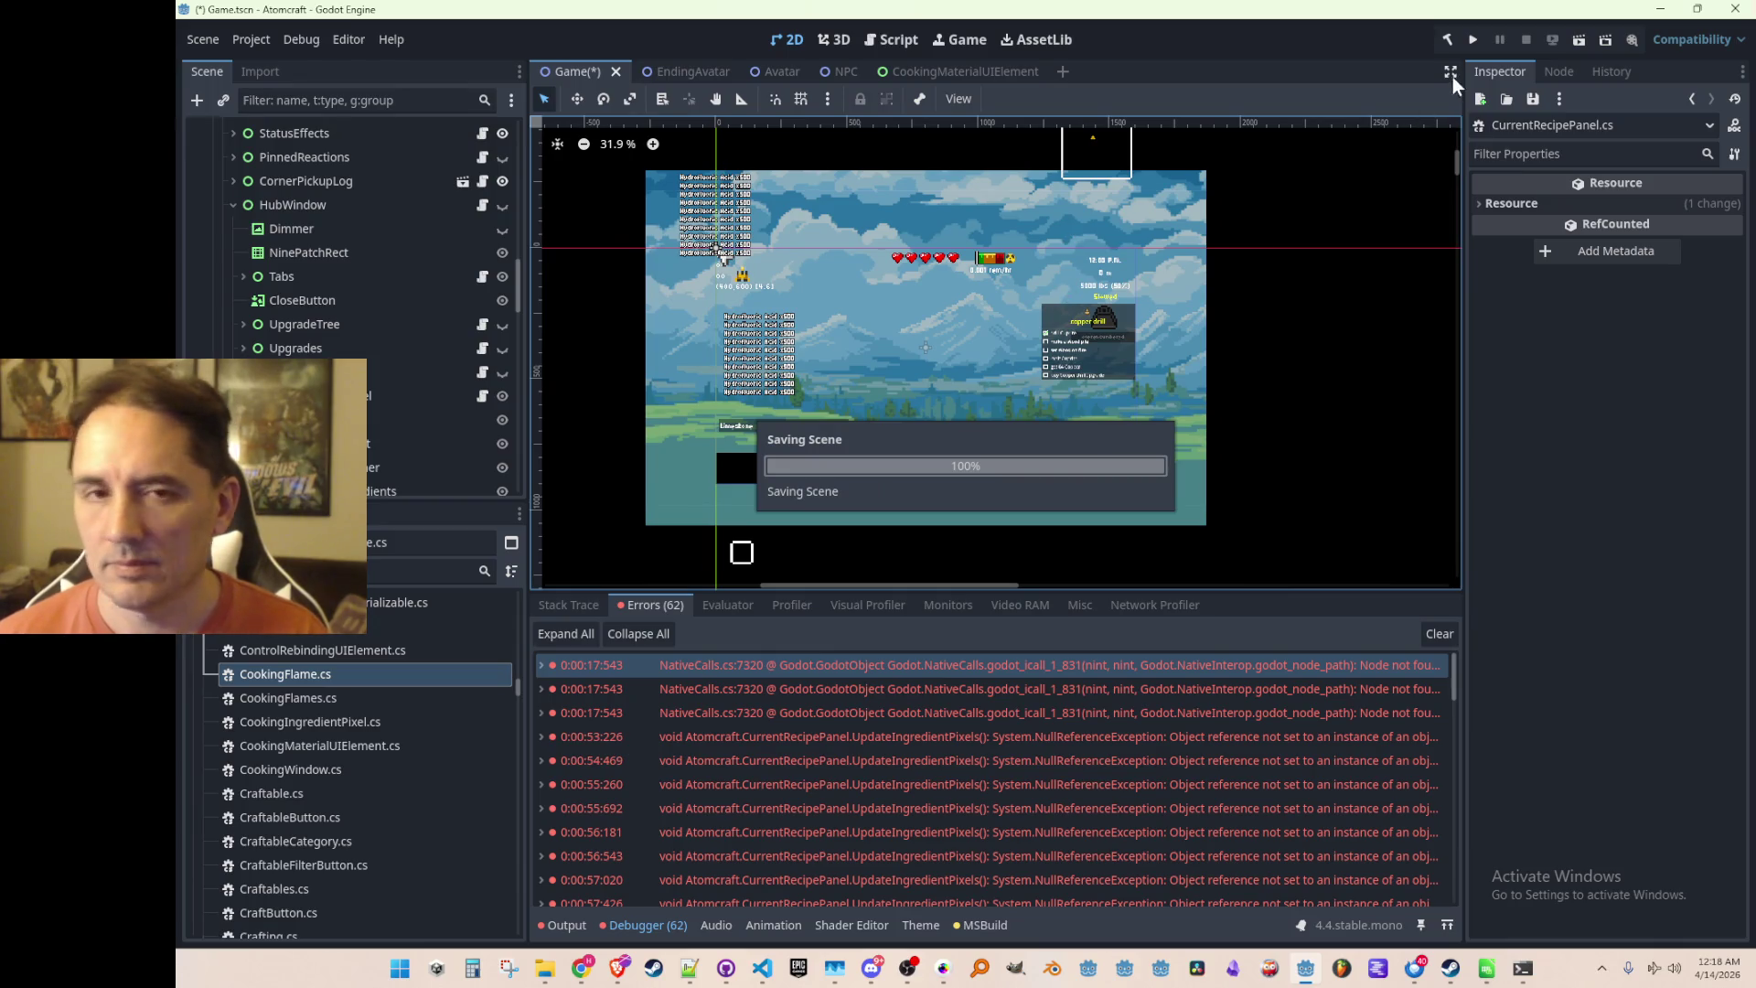
{"action": "left_click", "coordinate": [1472, 42]}
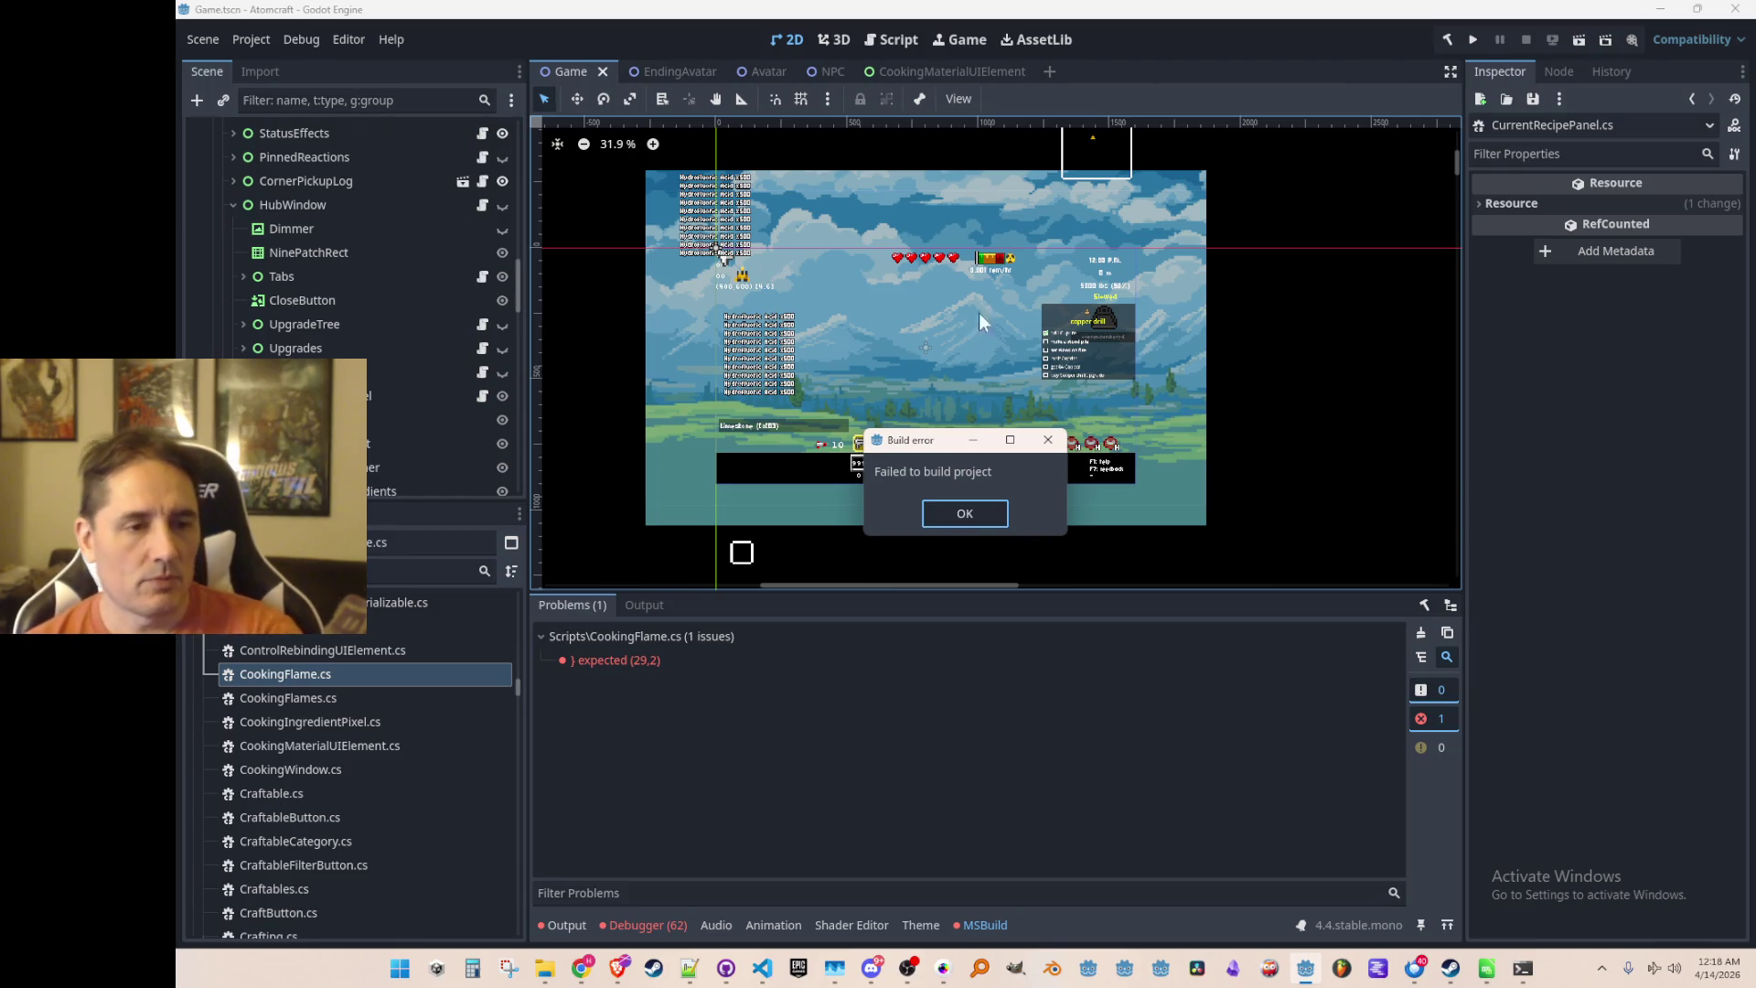
Add the missing closing brace after the Hide method in CookingFlame.cs, then rerun the project
{"action": "left_click", "coordinate": [969, 515]}
{"action": "double_click", "coordinate": [720, 655]}
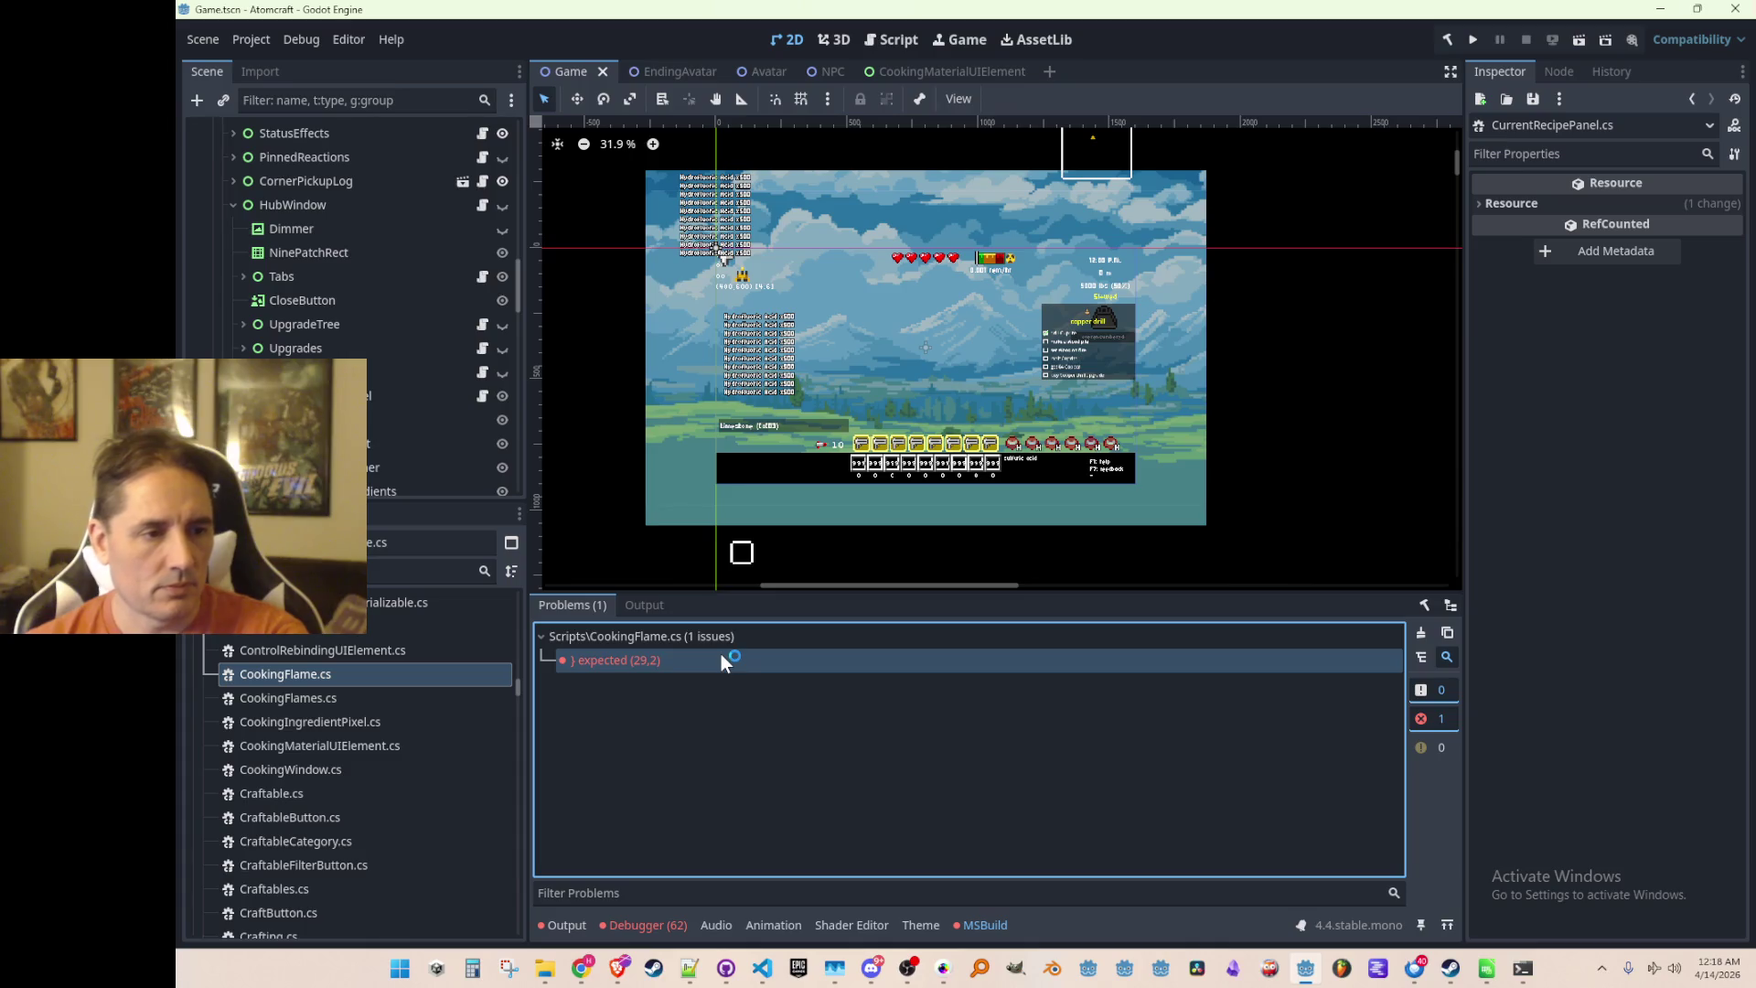
{"action": "scroll", "coordinate": [1023, 599], "scroll_direction": "up", "scroll_amount": 5}
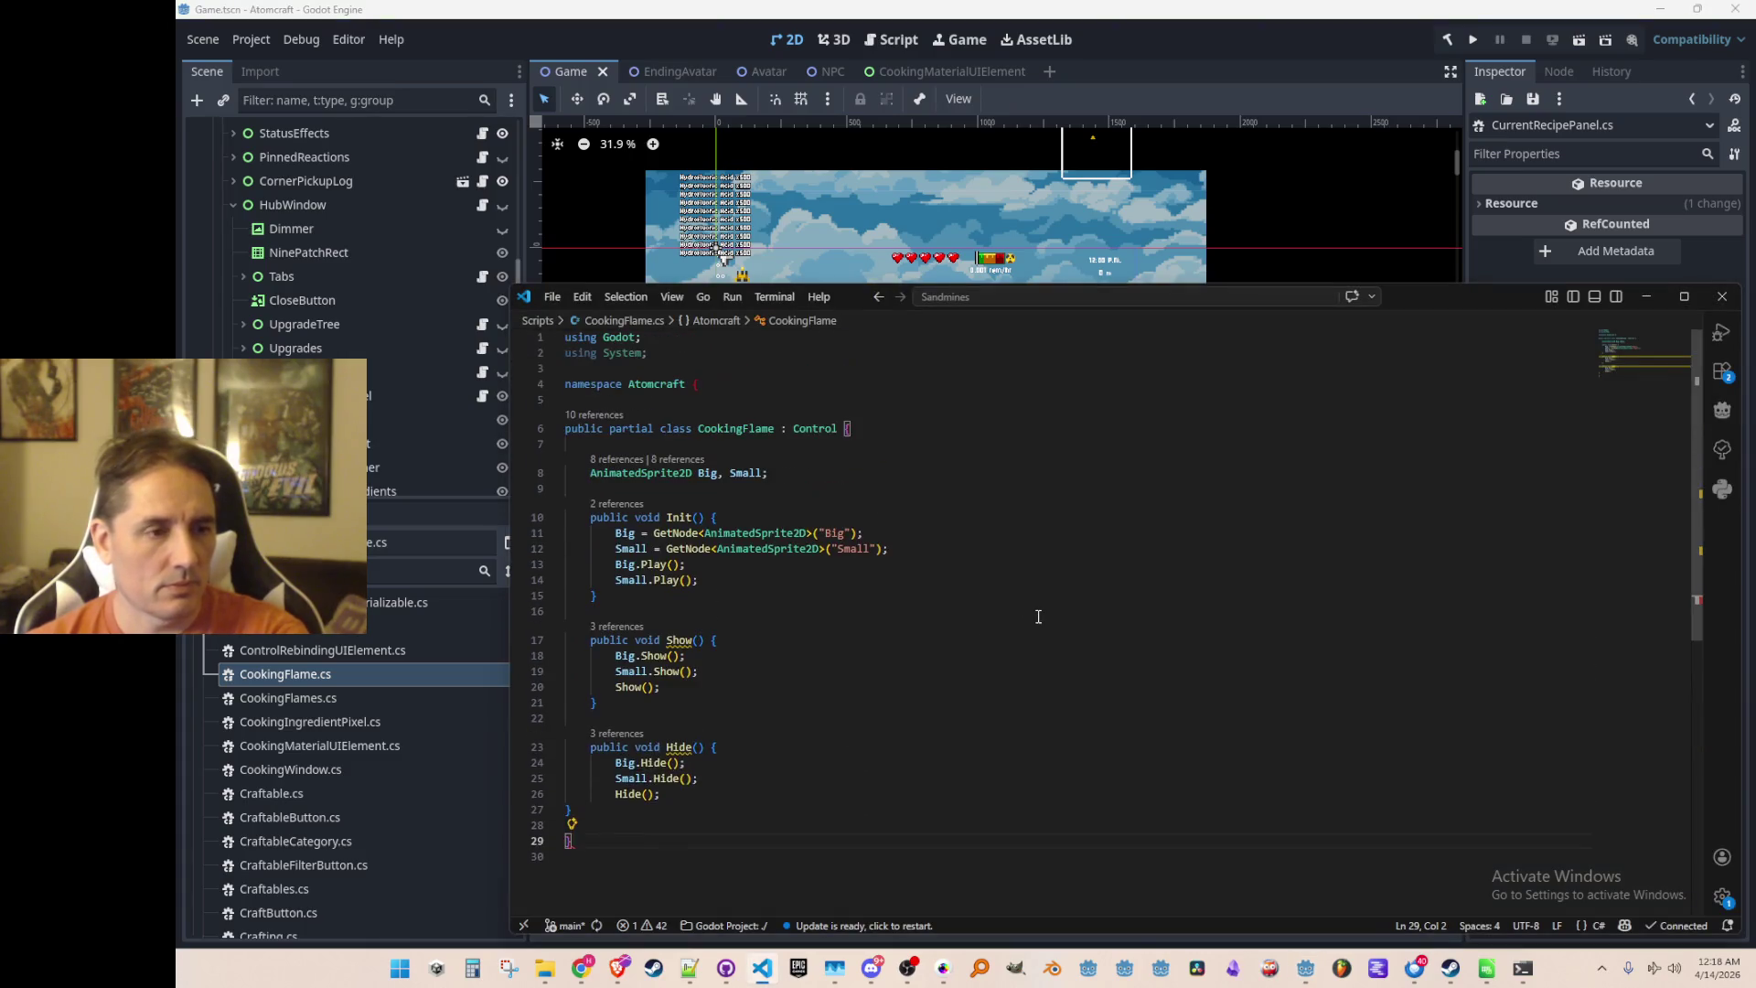
{"action": "key", "text": "Up"}
{"action": "key", "text": "Up"}
{"action": "key", "text": "Return"}
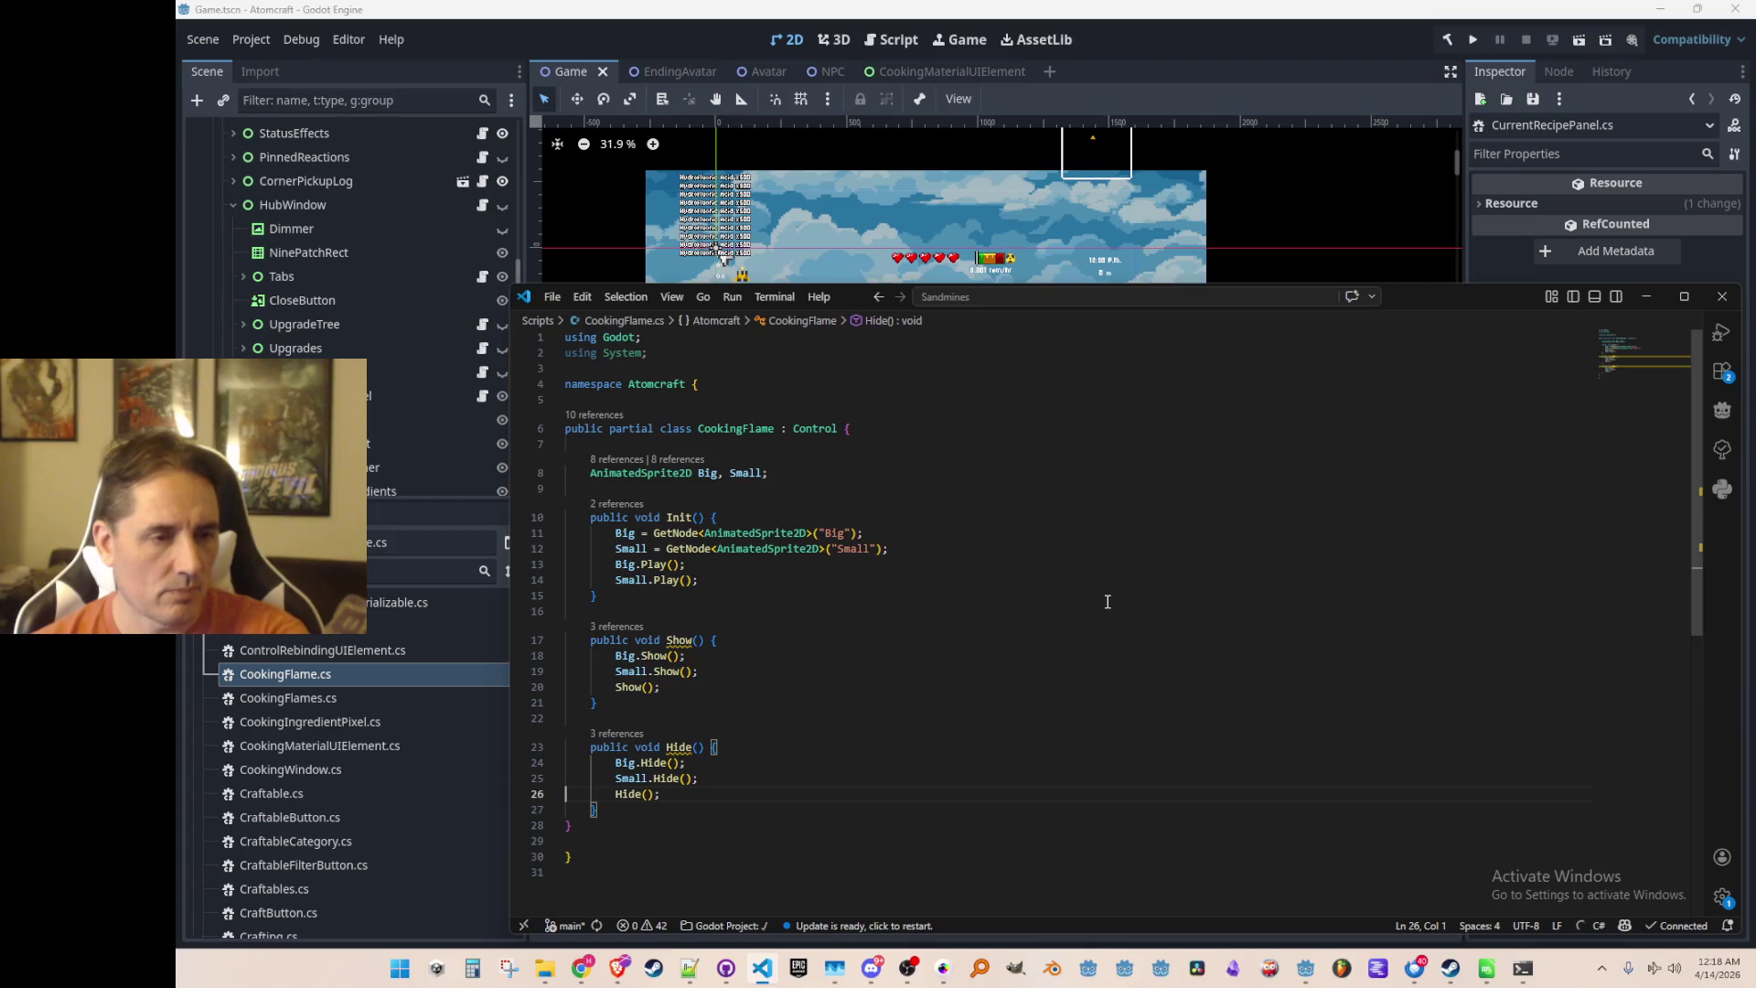
{"action": "left_click", "coordinate": [1233, 58]}
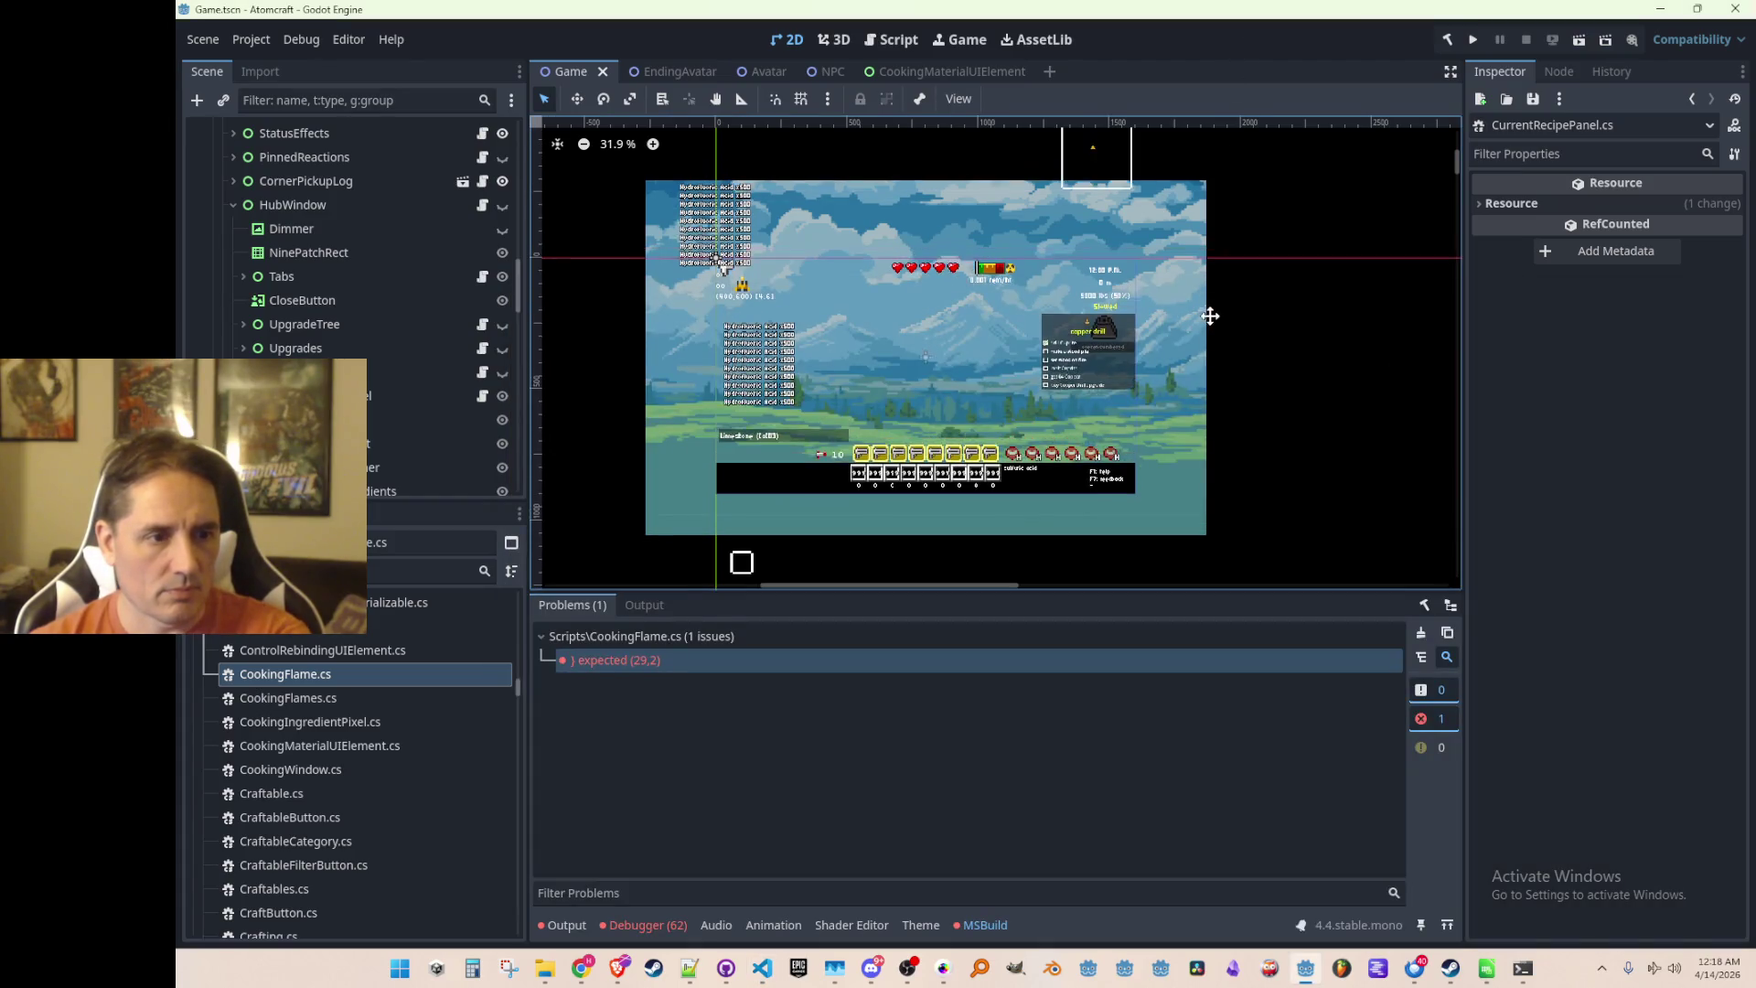
{"action": "left_click", "coordinate": [1474, 40]}
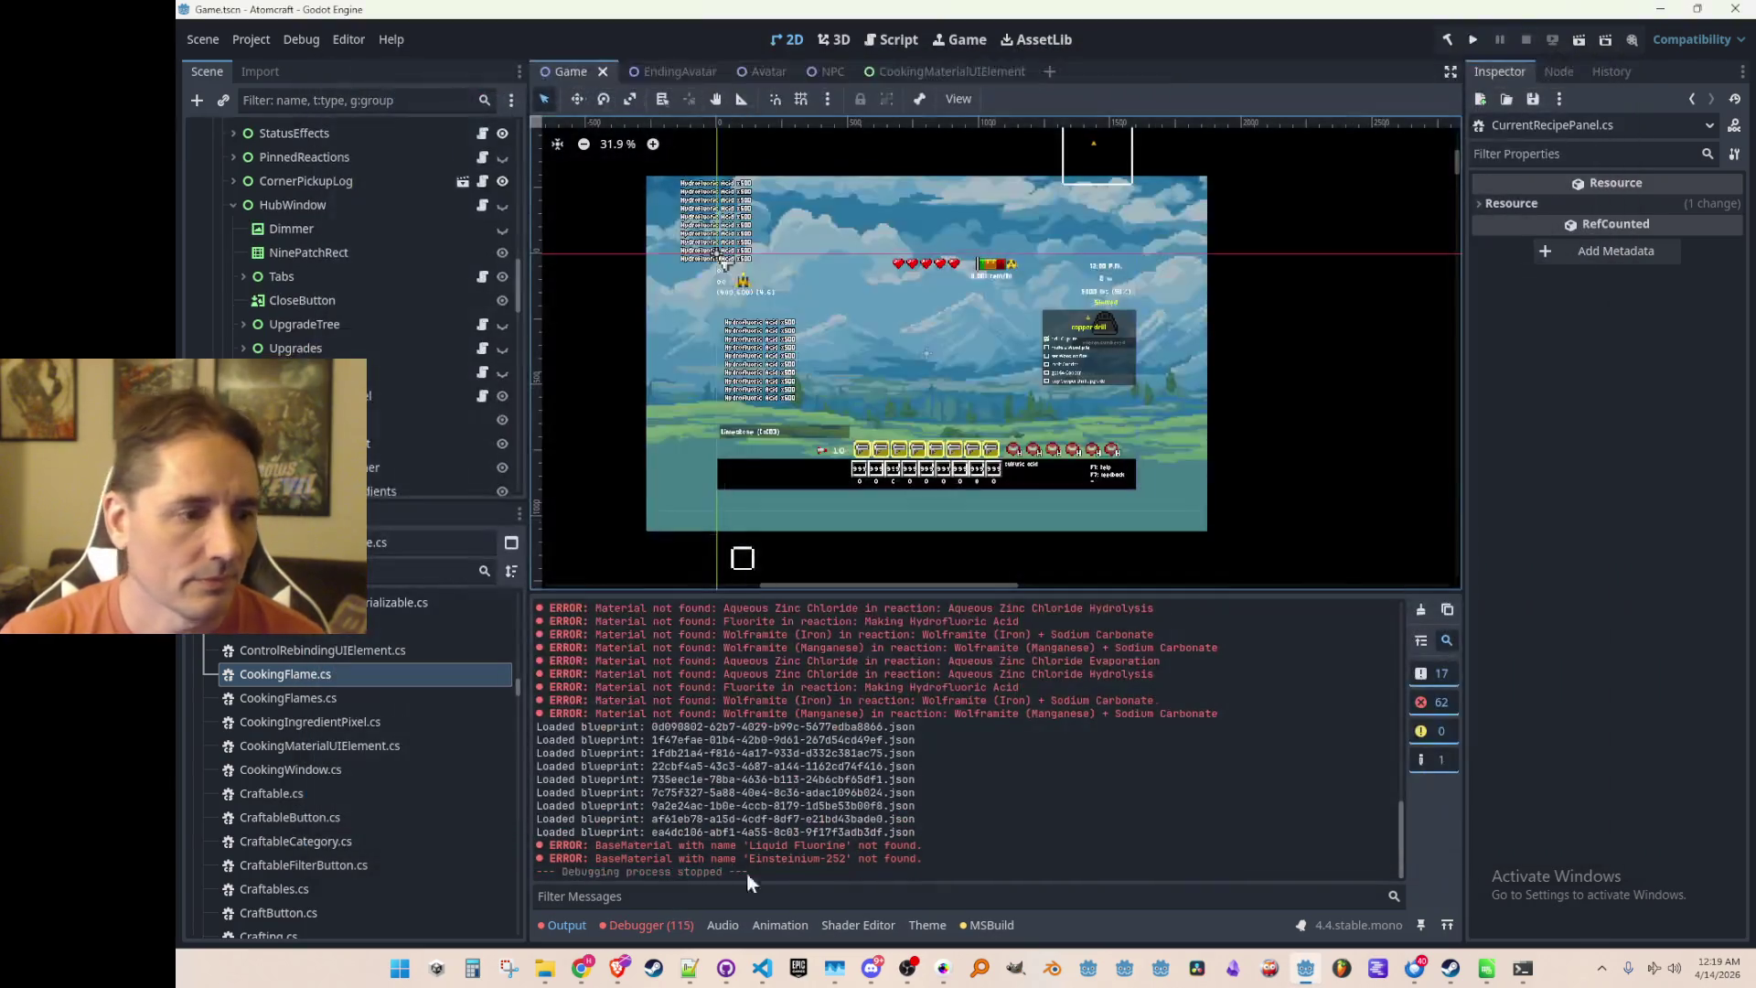
Review the debugger errors, rename the Flames node to CookingFlames, and save the scene
{"action": "left_click", "coordinate": [640, 925]}
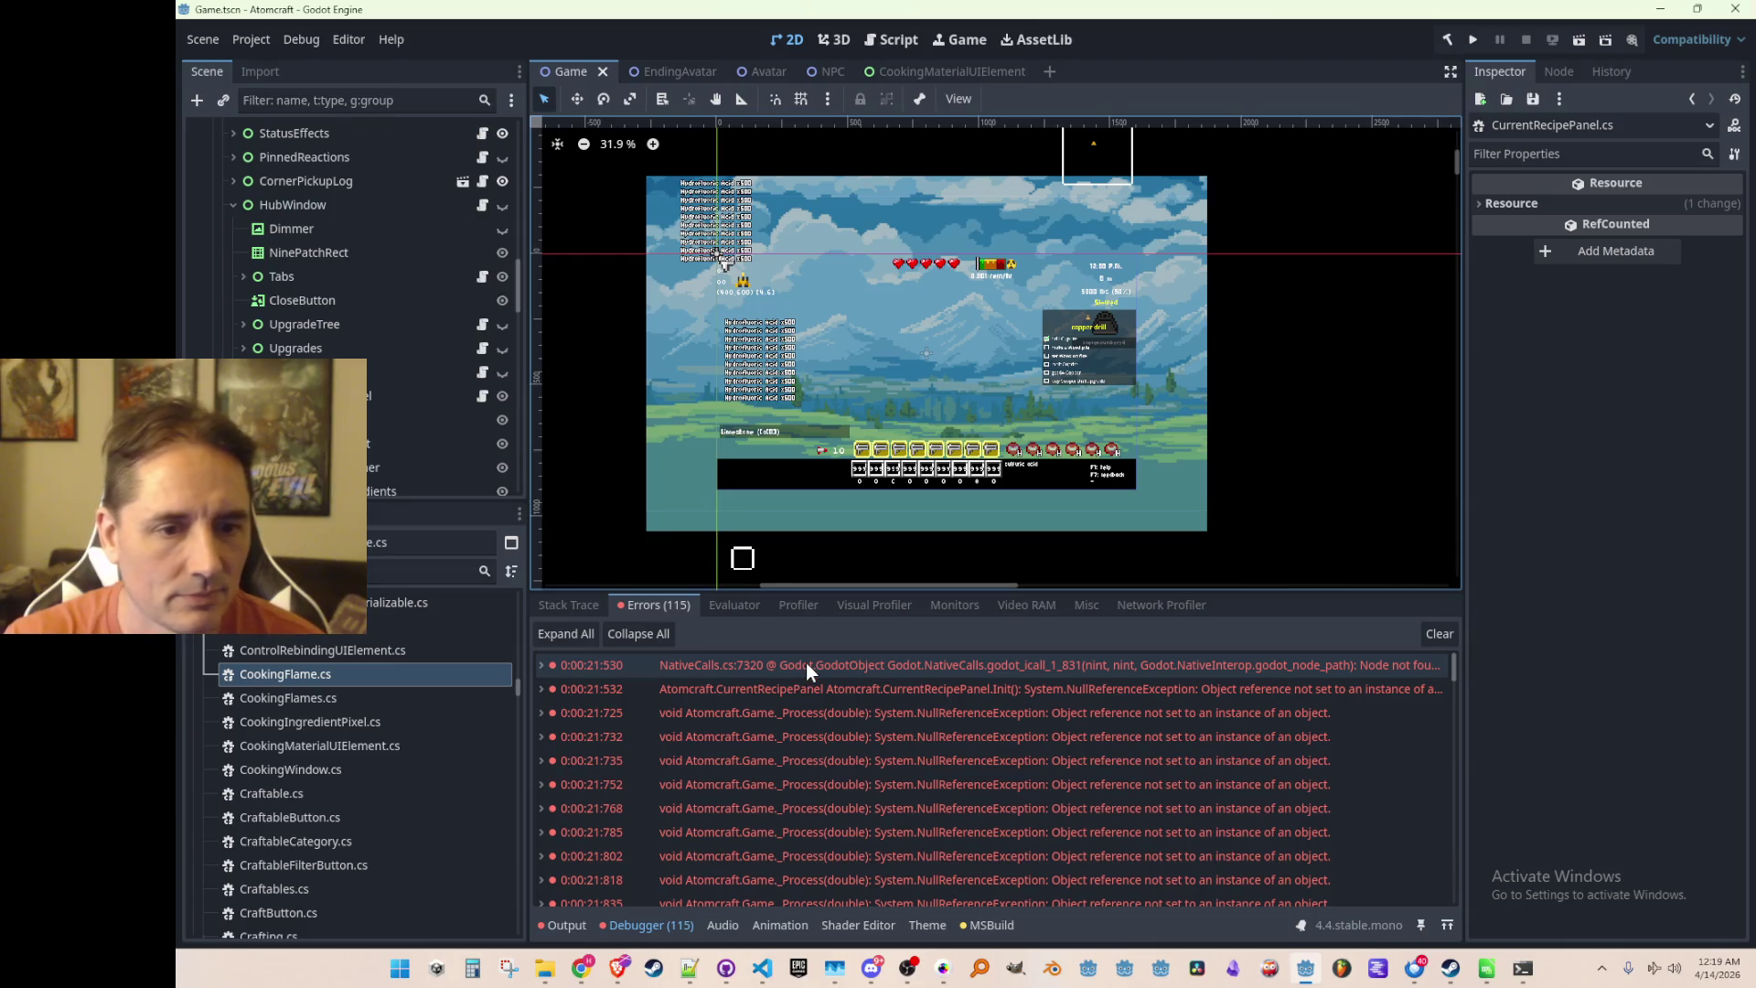
{"action": "mouse_move", "coordinate": [807, 665]}
{"action": "scroll", "coordinate": [360, 332], "scroll_direction": "down", "scroll_amount": 3}
{"action": "scroll", "coordinate": [375, 347], "scroll_direction": "down", "scroll_amount": 3}
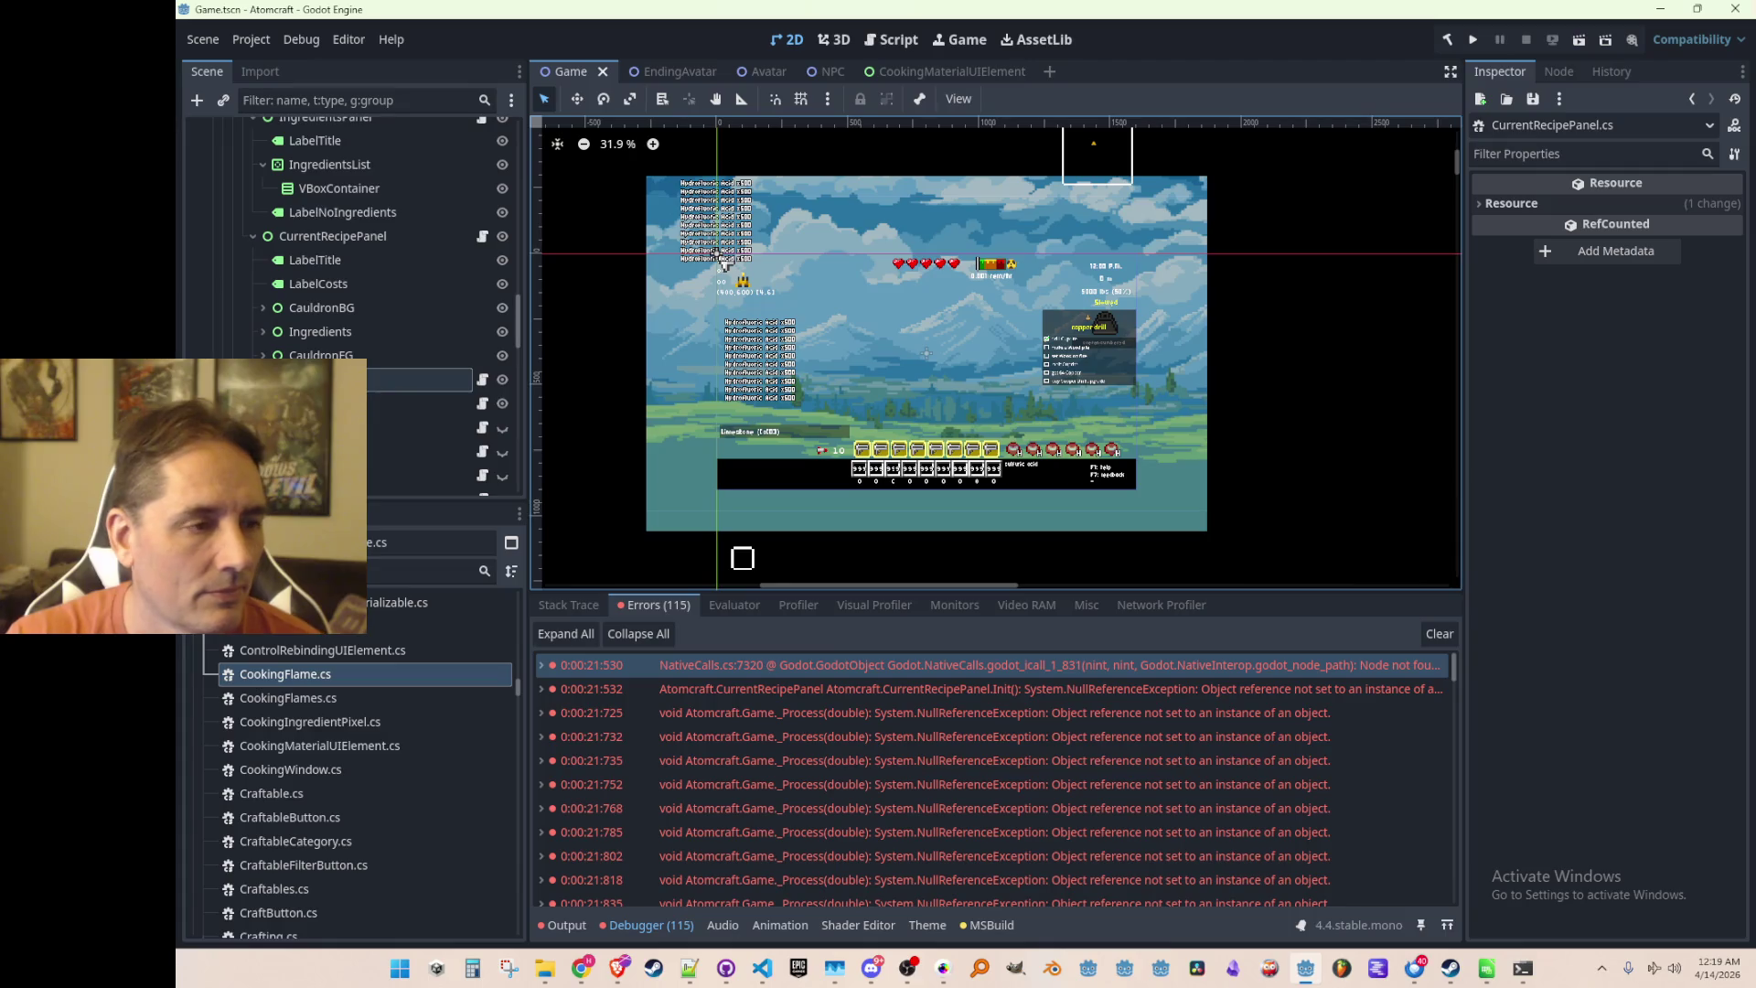
{"action": "left_click", "coordinate": [373, 383]}
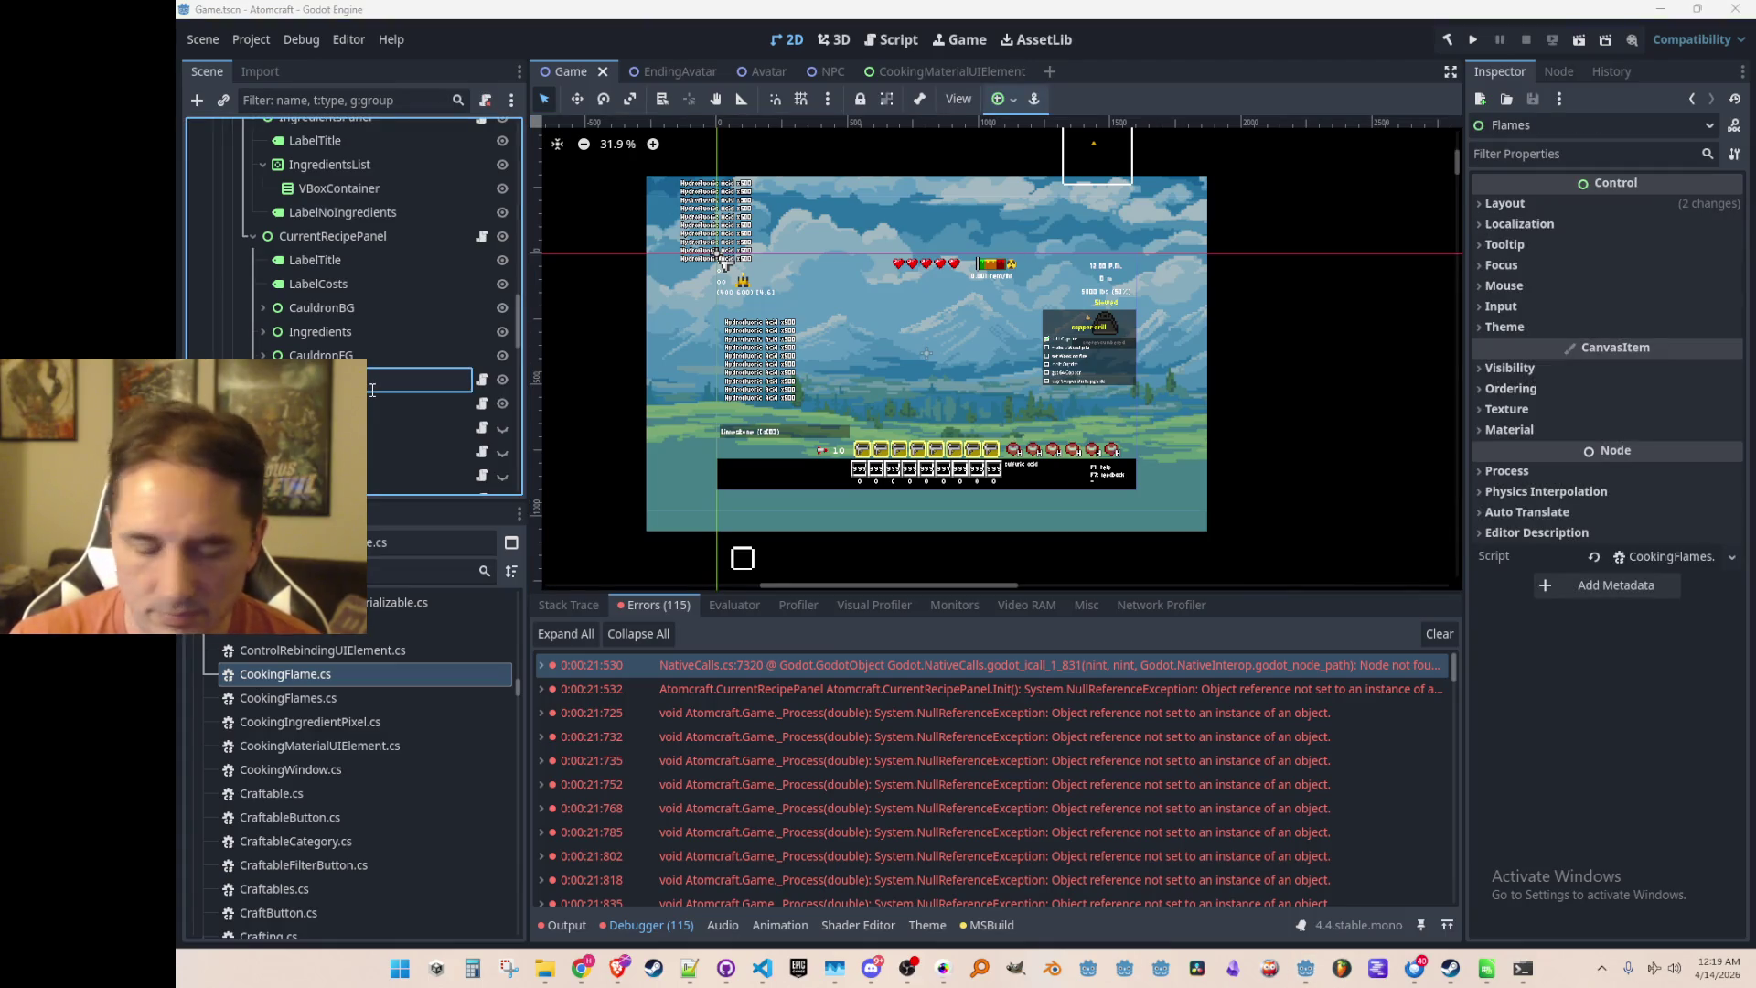
{"action": "key", "text": "Return"}
{"action": "key", "text": "ctrl+s"}
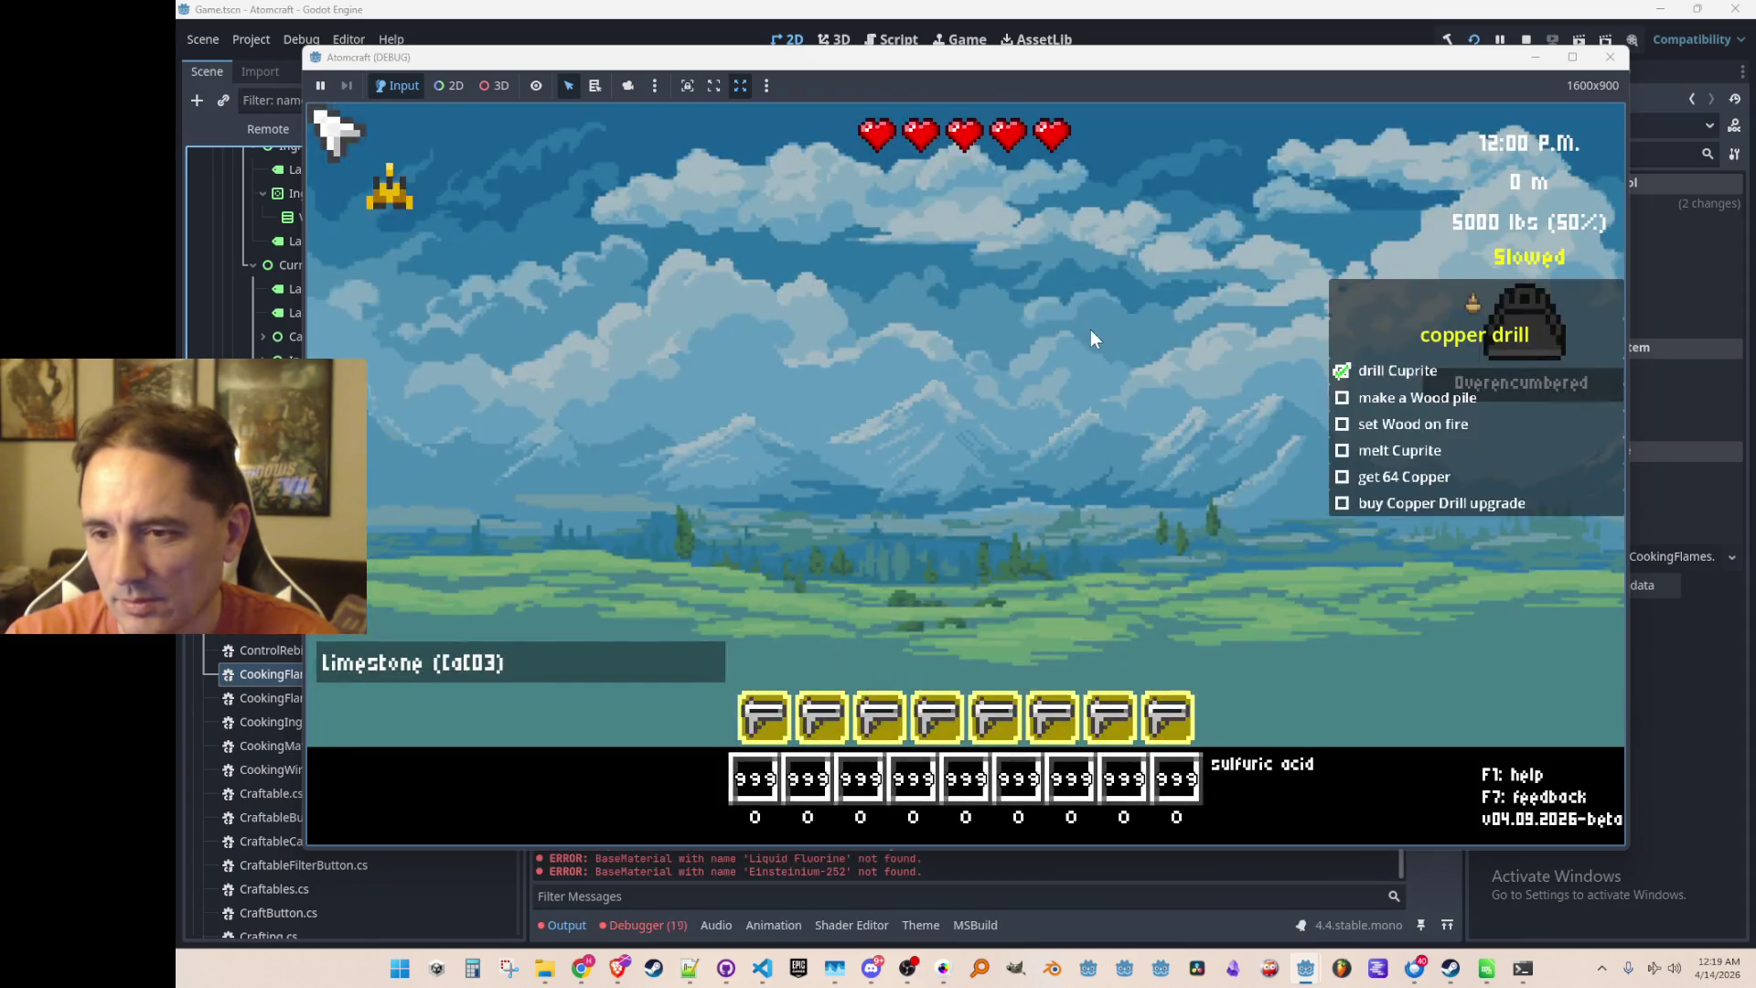
Stop the running game and review the debugger error list
{"action": "left_click", "coordinate": [1525, 39]}
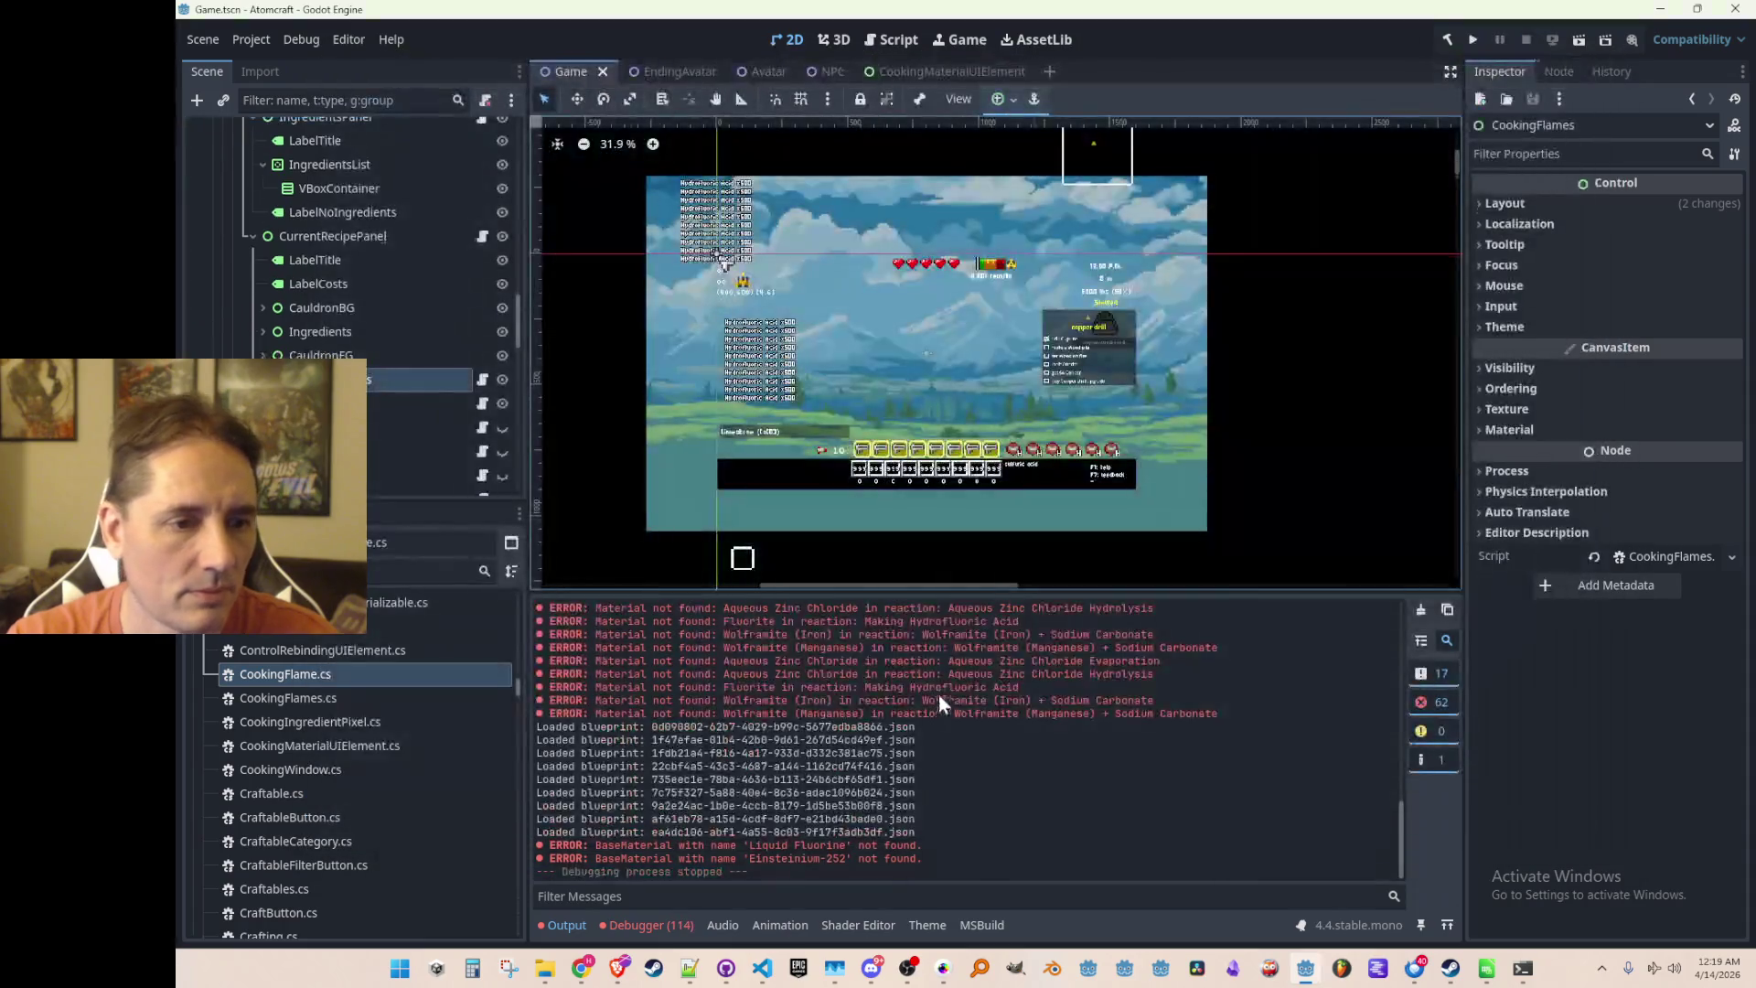
{"action": "left_click", "coordinate": [609, 924]}
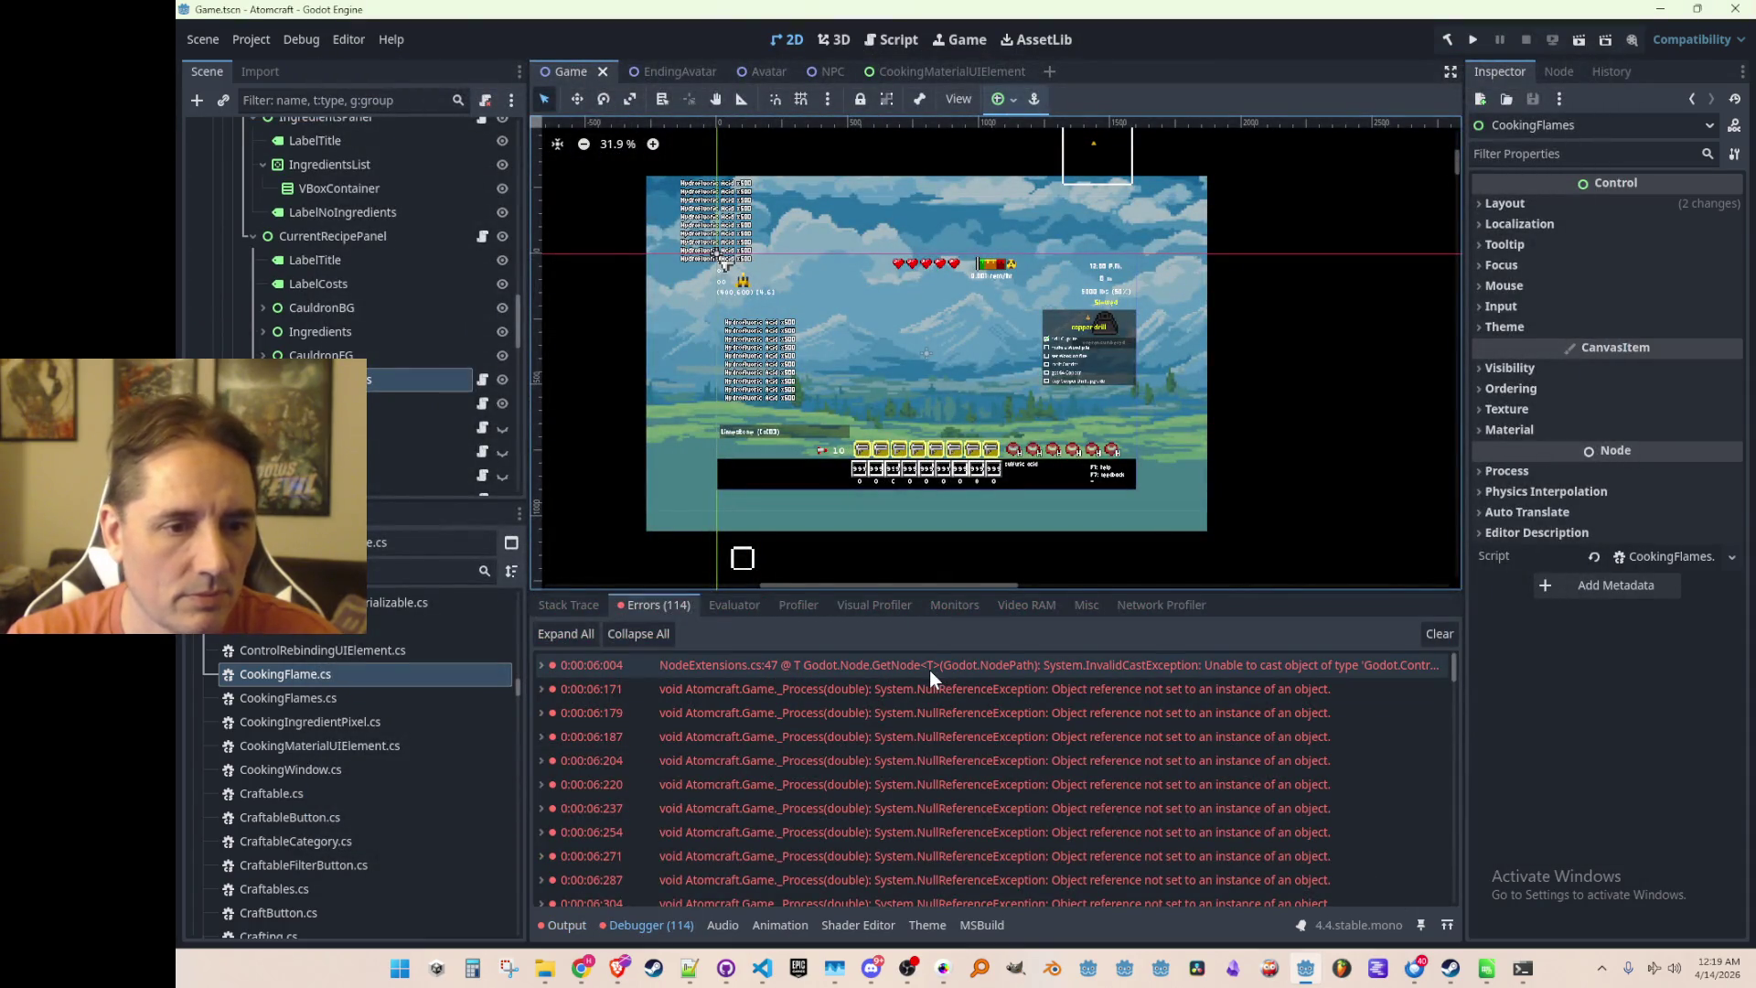
{"action": "mouse_move", "coordinate": [929, 669]}
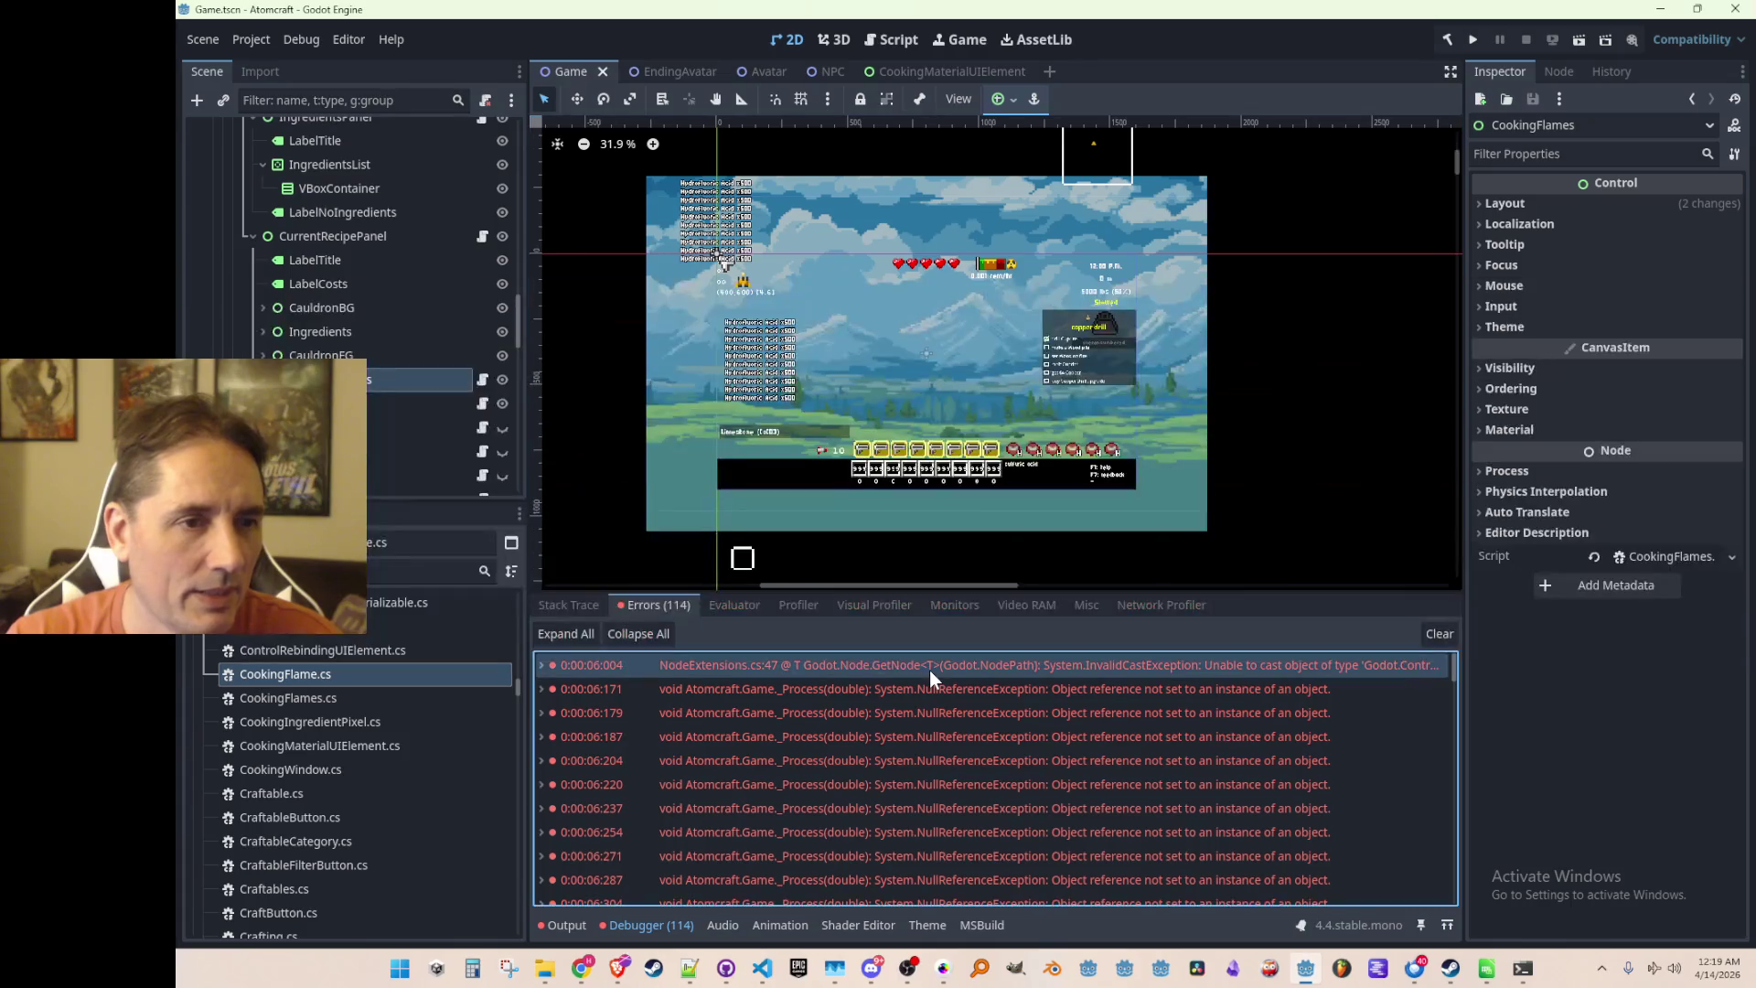
{"action": "scroll", "coordinate": [366, 274], "scroll_direction": "down", "scroll_amount": 2}
Attach the CookingFlame script to Flame1 through Flame5
{"action": "left_click", "coordinate": [262, 286]}
{"action": "left_click", "coordinate": [359, 316]}
{"action": "mouse_move", "coordinate": [281, 676]}
{"action": "left_mouse_down"}
{"action": "mouse_move", "coordinate": [391, 343]}
{"action": "mouse_move", "coordinate": [387, 298]}
{"action": "left_mouse_up"}
{"action": "left_click", "coordinate": [368, 325]}
{"action": "mouse_move", "coordinate": [310, 677]}
{"action": "left_mouse_down"}
{"action": "mouse_move", "coordinate": [393, 631]}
{"action": "mouse_move", "coordinate": [398, 310]}
{"action": "left_mouse_up"}
{"action": "left_click", "coordinate": [392, 324]}
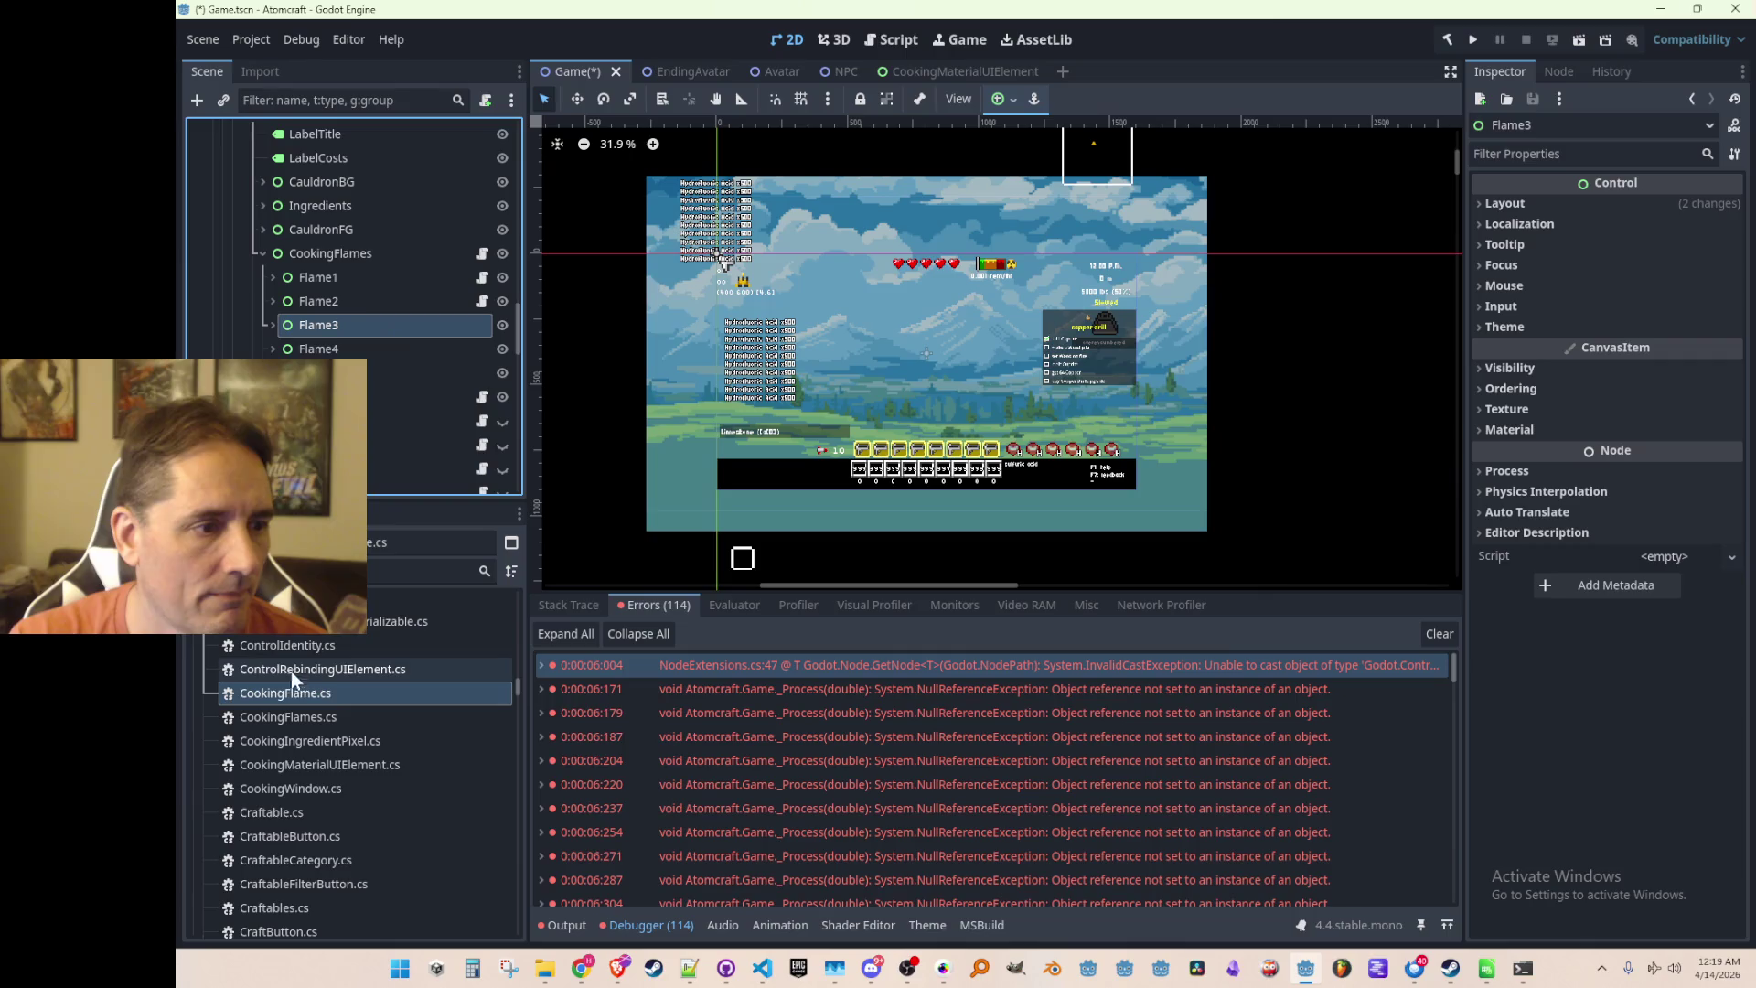
{"action": "left_click_drag", "start_coordinate": [284, 692], "coordinate": [395, 322]}
{"action": "left_click", "coordinate": [393, 343]}
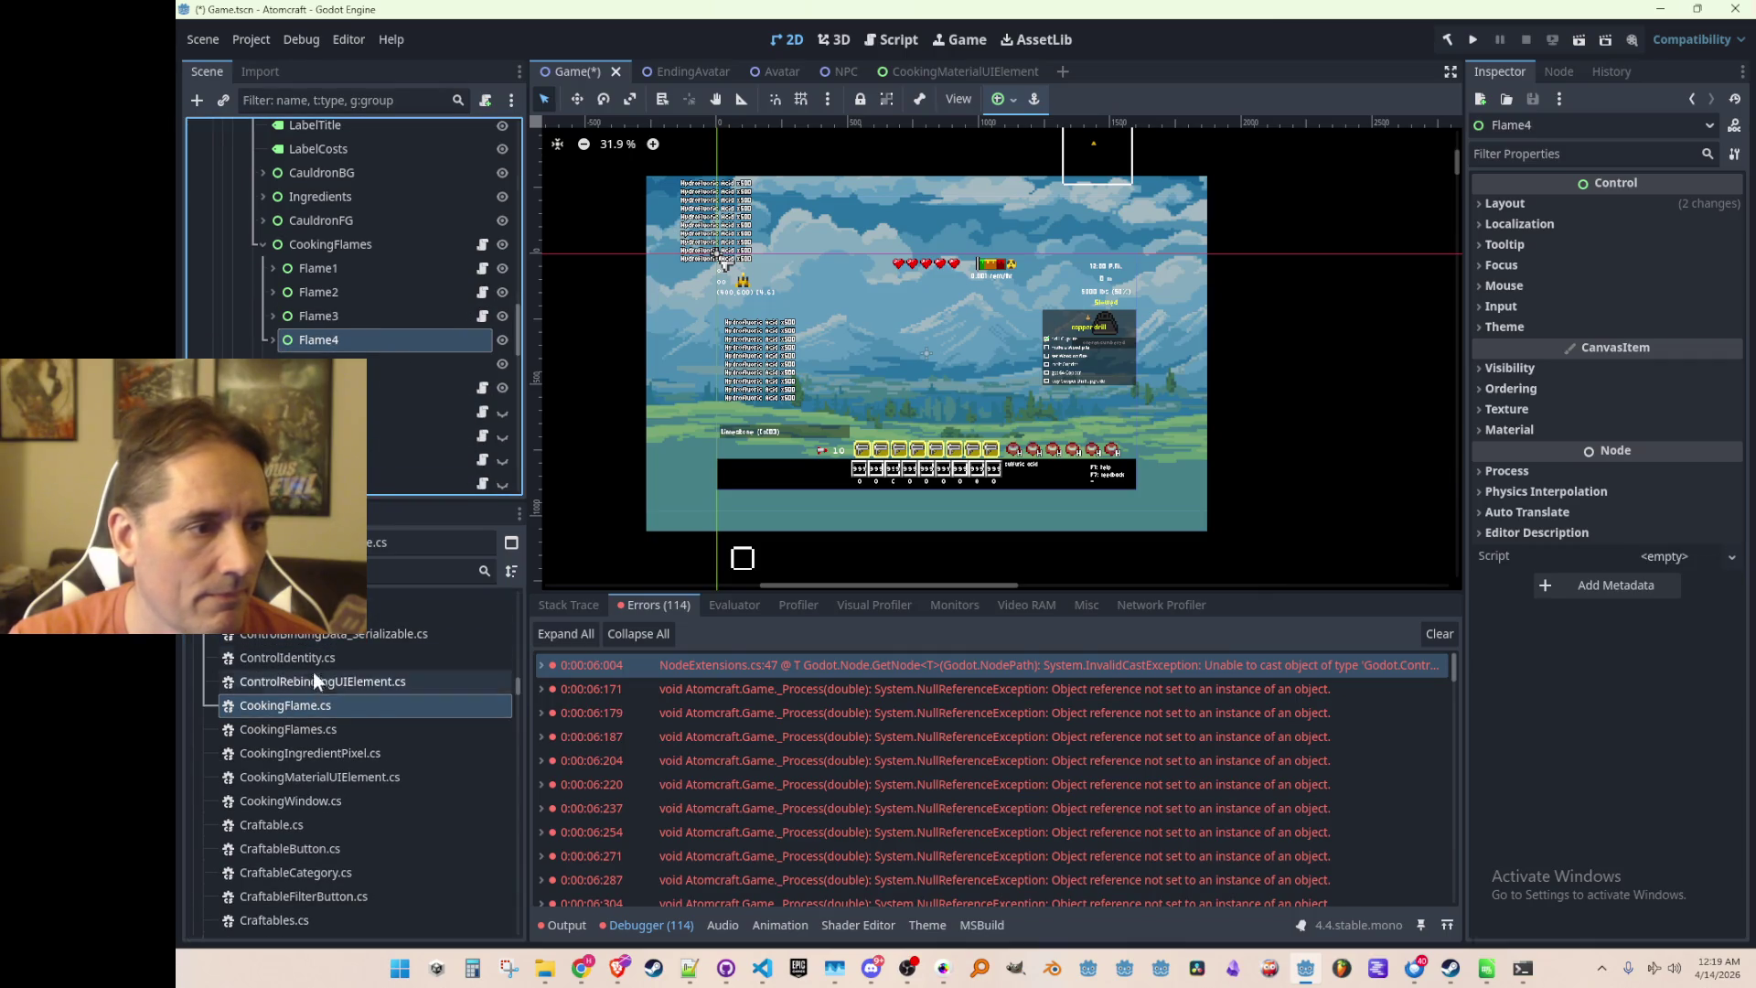
{"action": "left_click_drag", "start_coordinate": [315, 665], "coordinate": [423, 318]}
{"action": "left_click", "coordinate": [415, 346]}
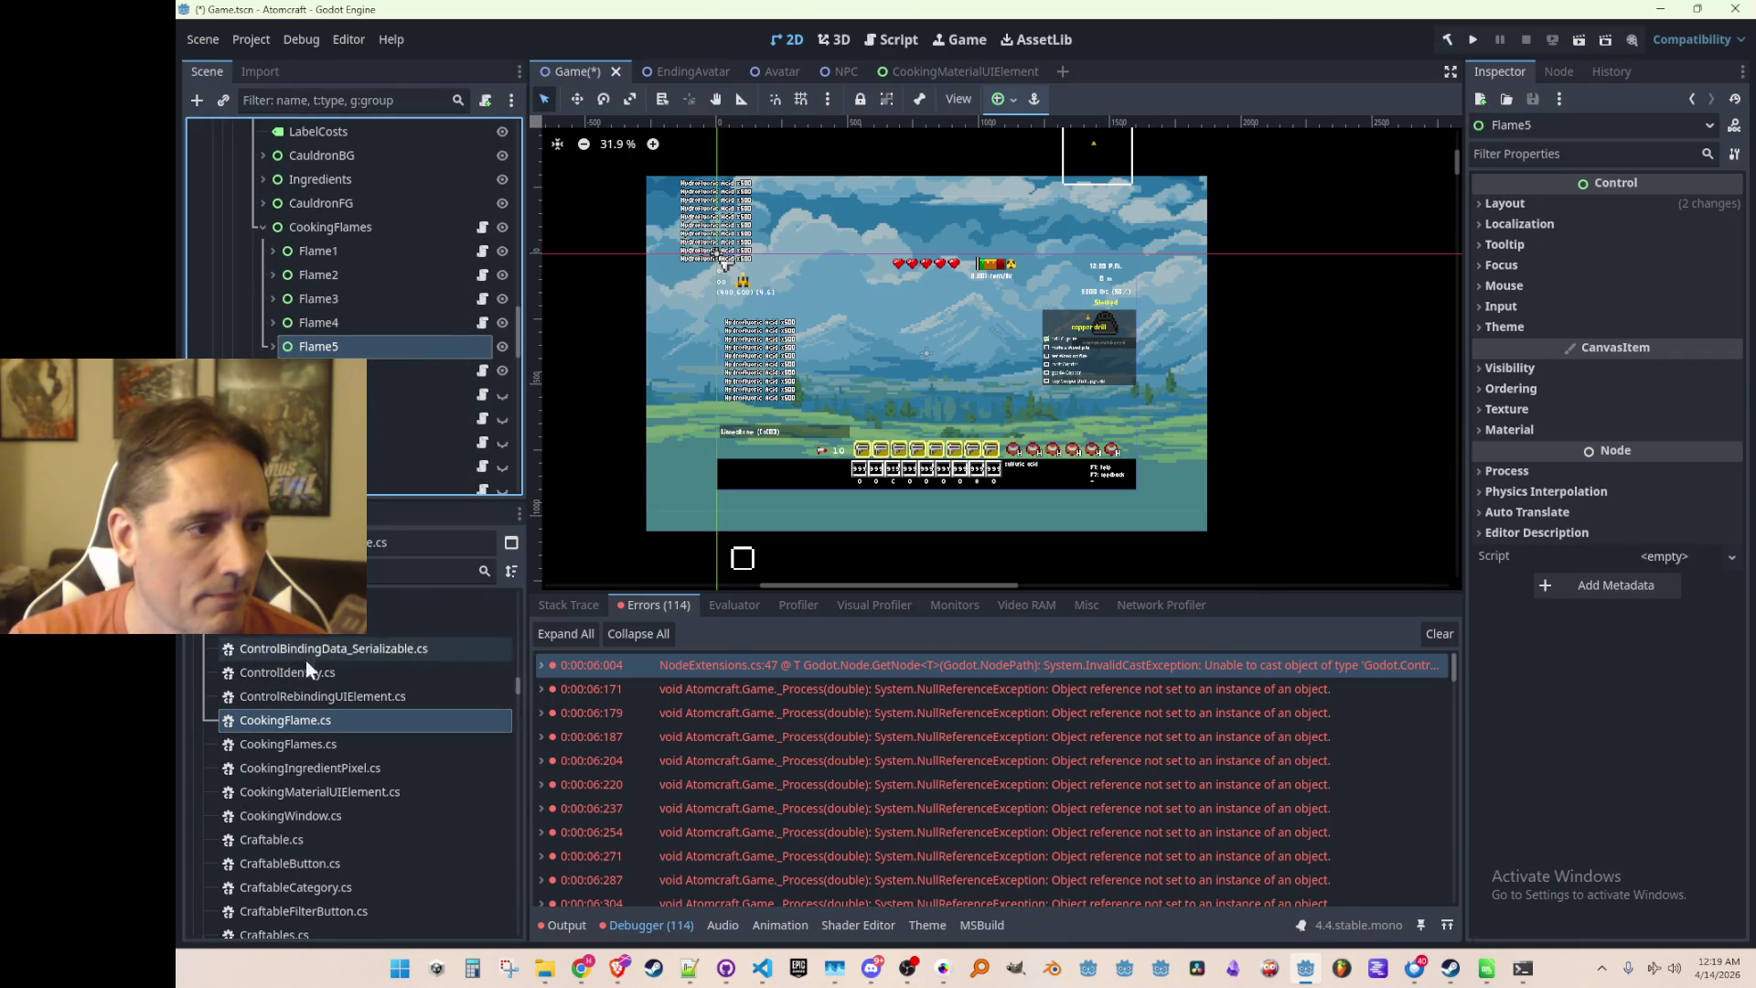
{"action": "mouse_move", "coordinate": [299, 718]}
{"action": "left_mouse_down"}
{"action": "mouse_move", "coordinate": [419, 376]}
{"action": "mouse_move", "coordinate": [415, 336]}
{"action": "left_mouse_up"}
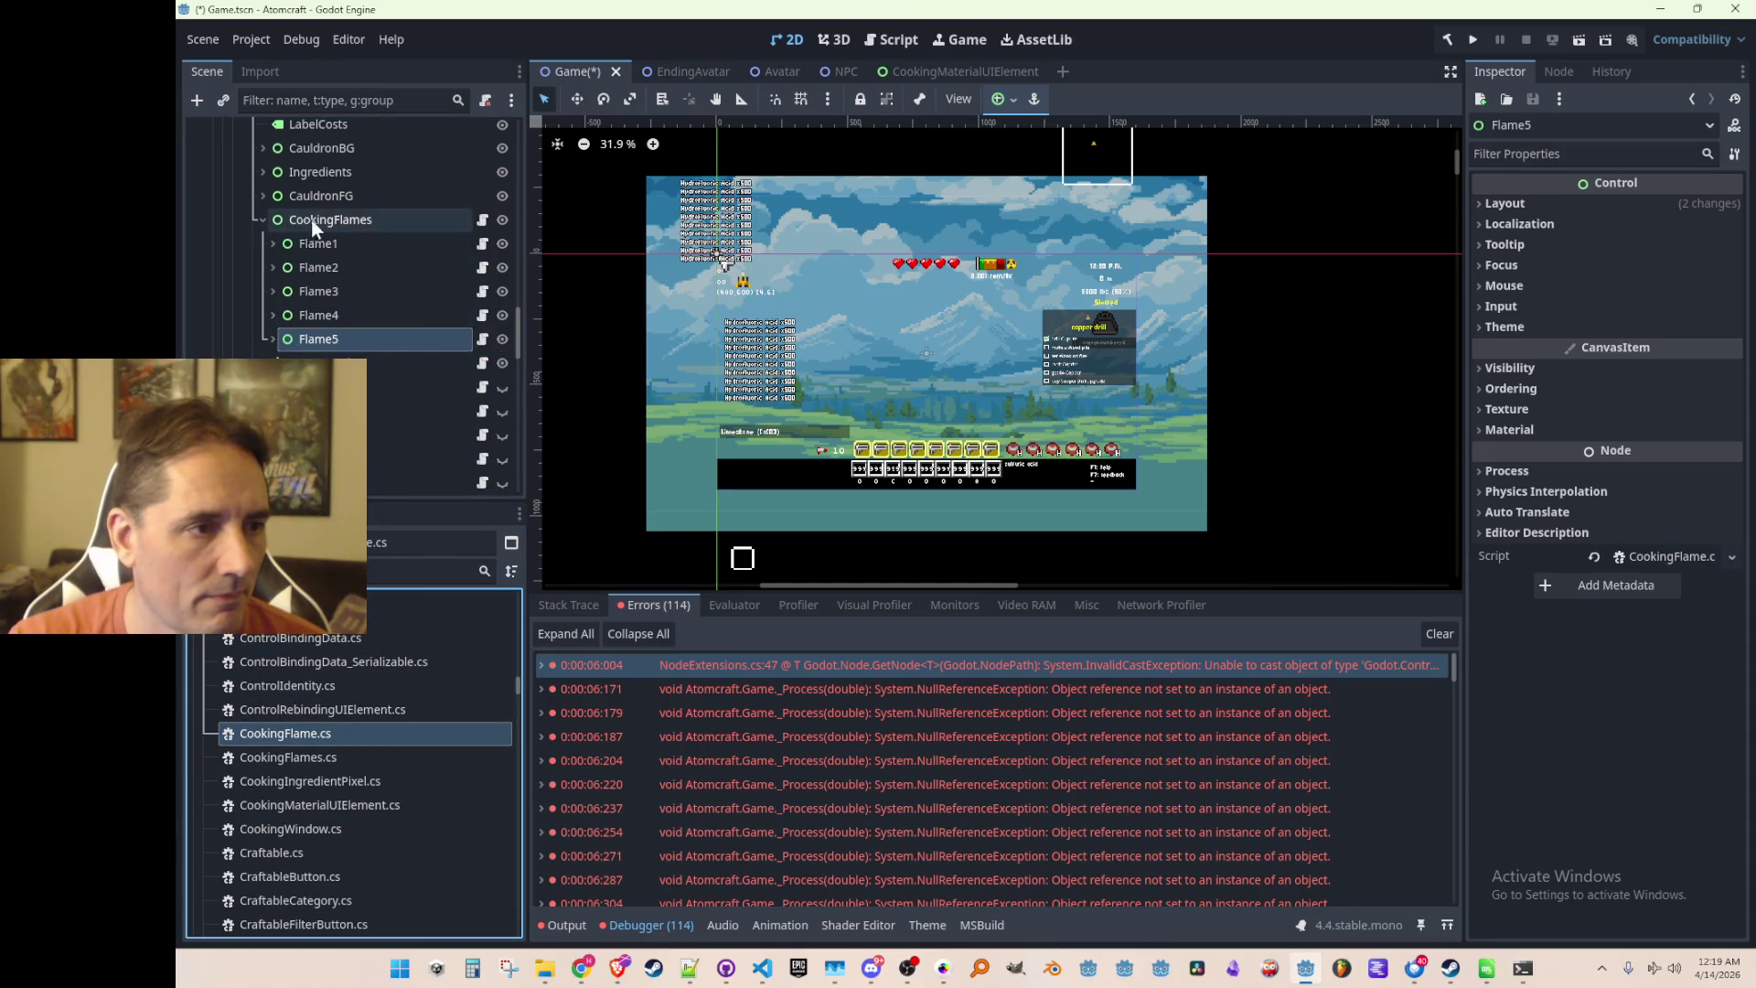
Collapse CookingFlames, save the scene, and run the game to test the flames
{"action": "left_click", "coordinate": [263, 221]}
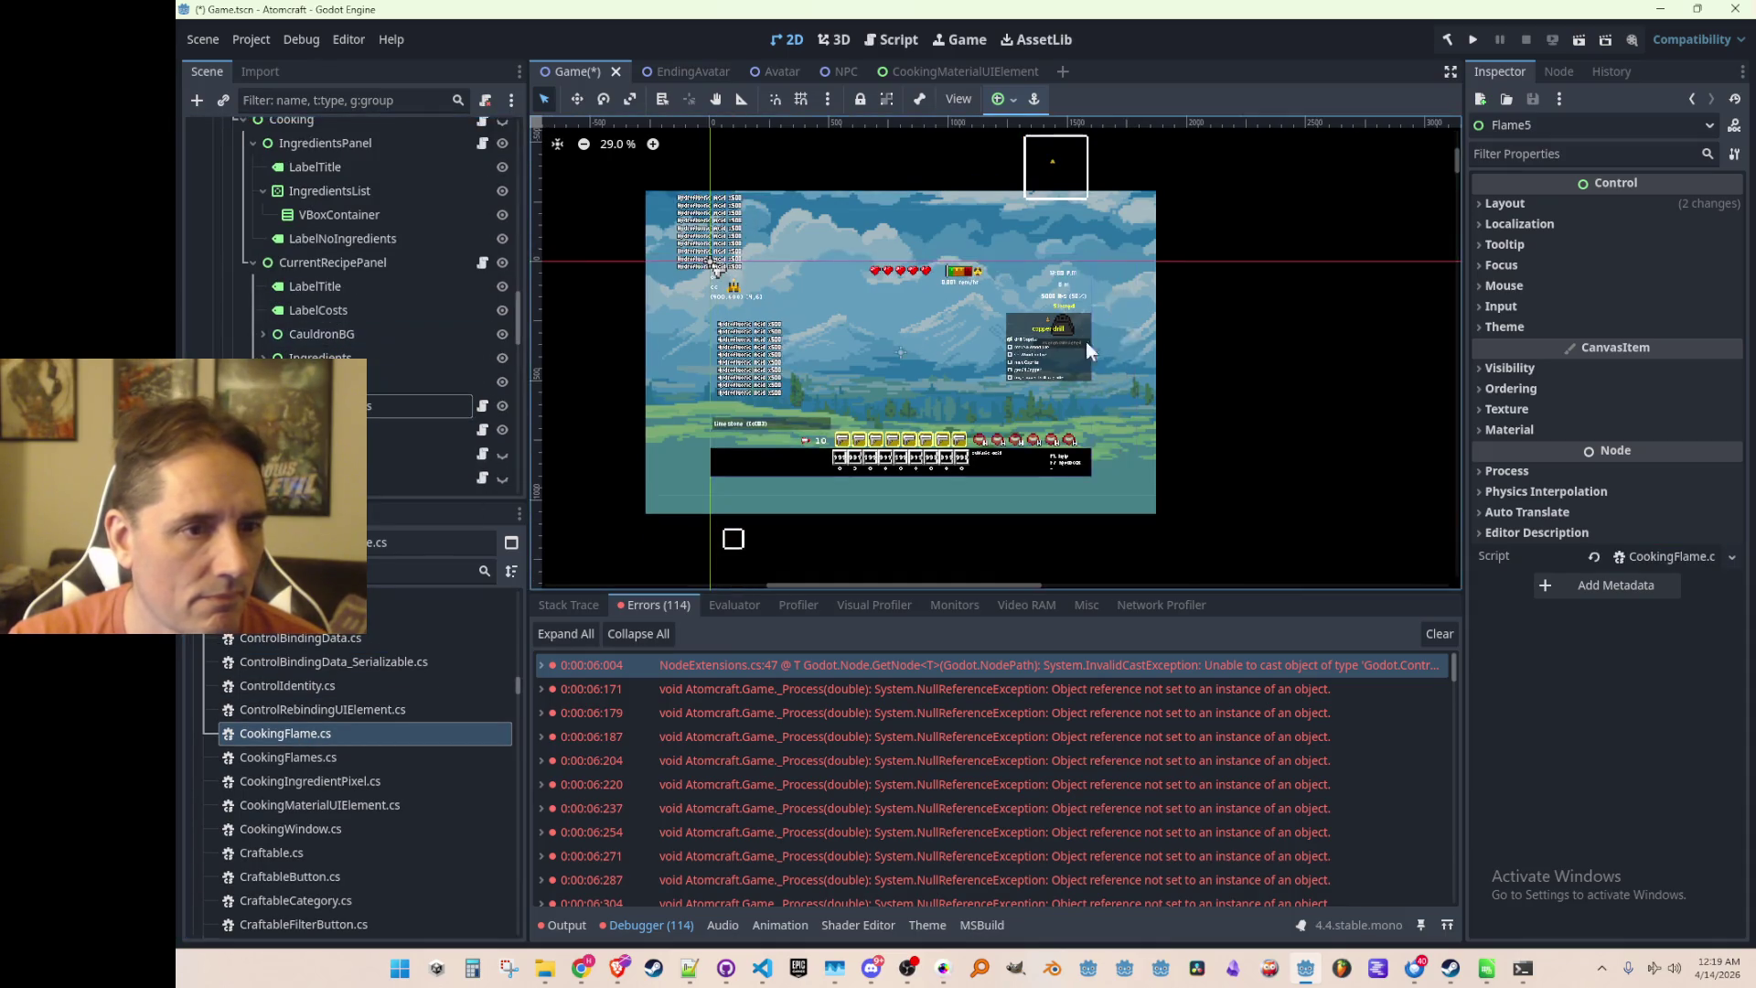
{"action": "scroll", "coordinate": [778, 343], "scroll_direction": "up", "scroll_amount": 2}
{"action": "key", "text": "ctrl+s"}
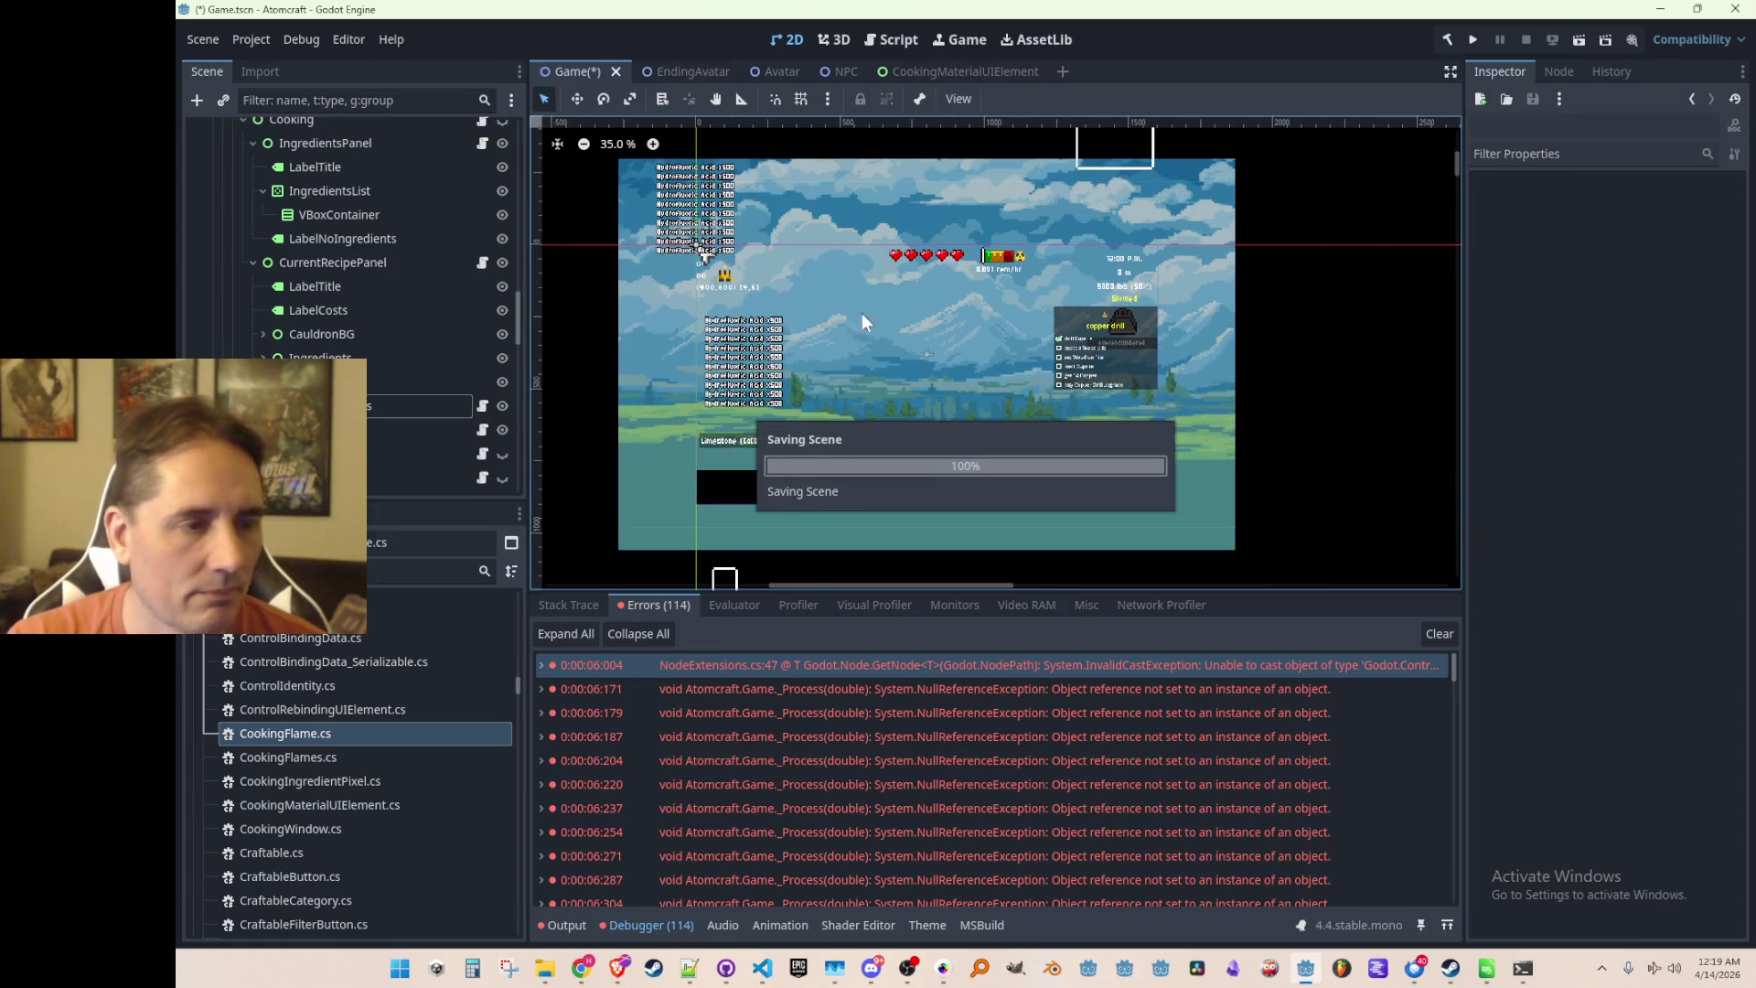
{"action": "left_click", "coordinate": [1474, 39]}
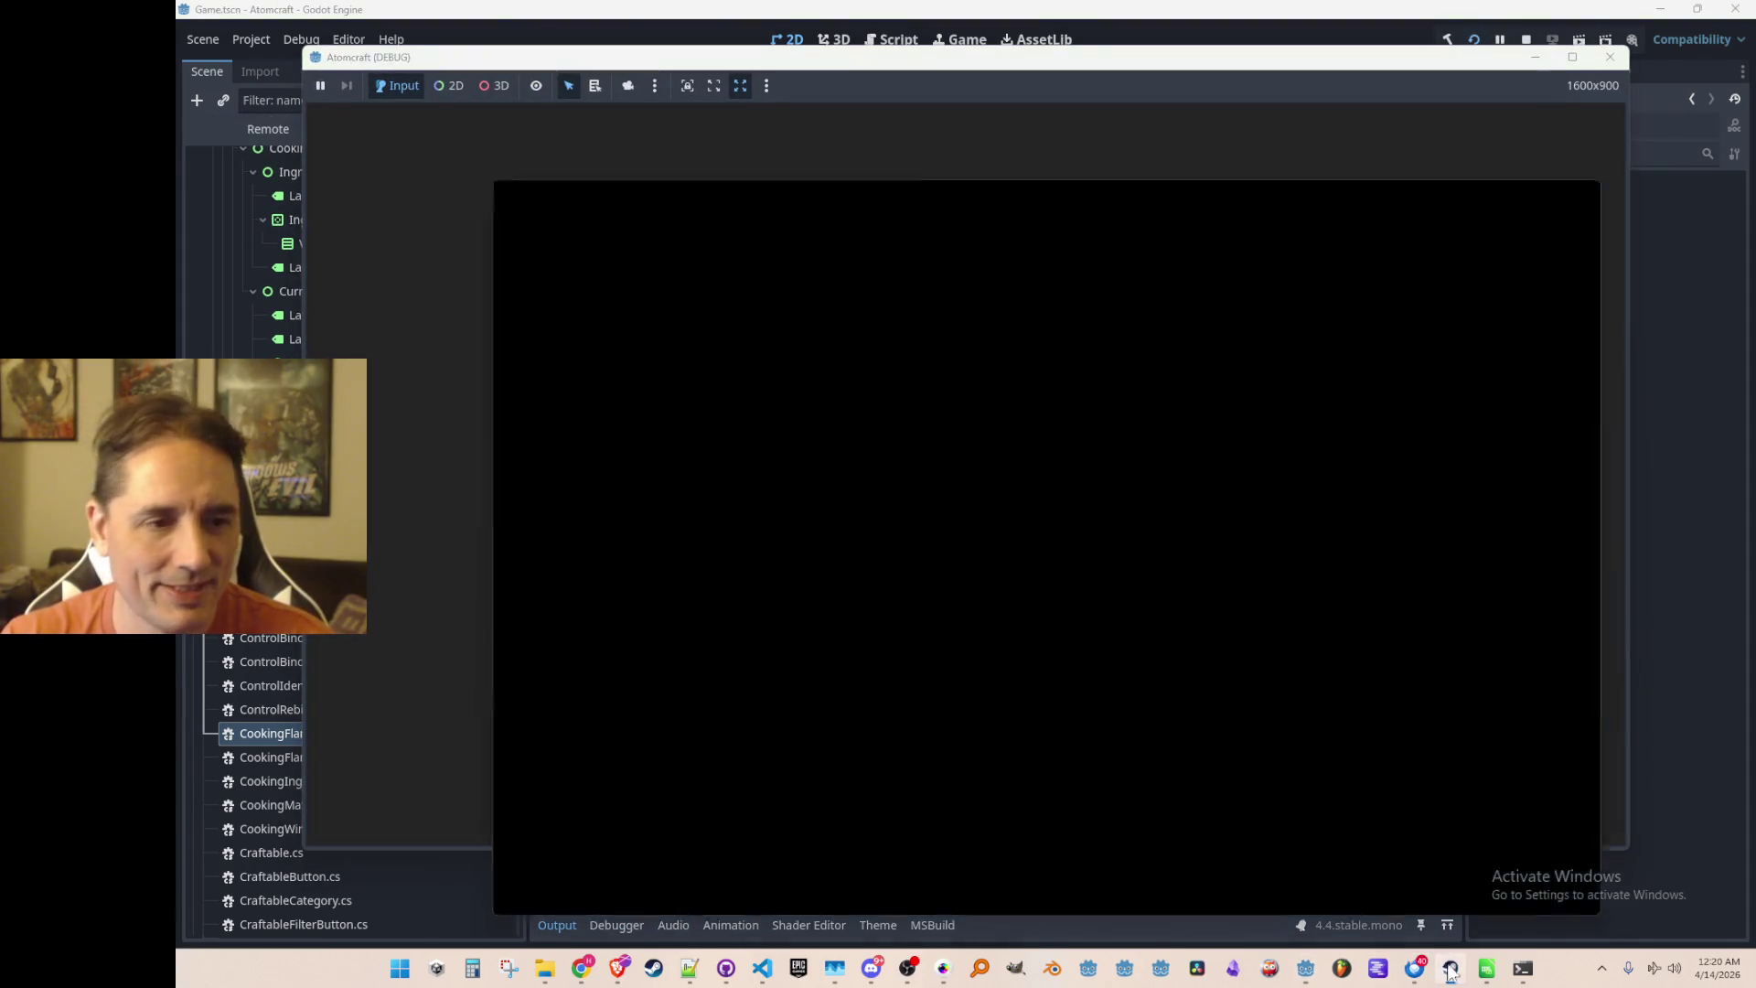
{"action": "left_click", "coordinate": [1450, 968]}
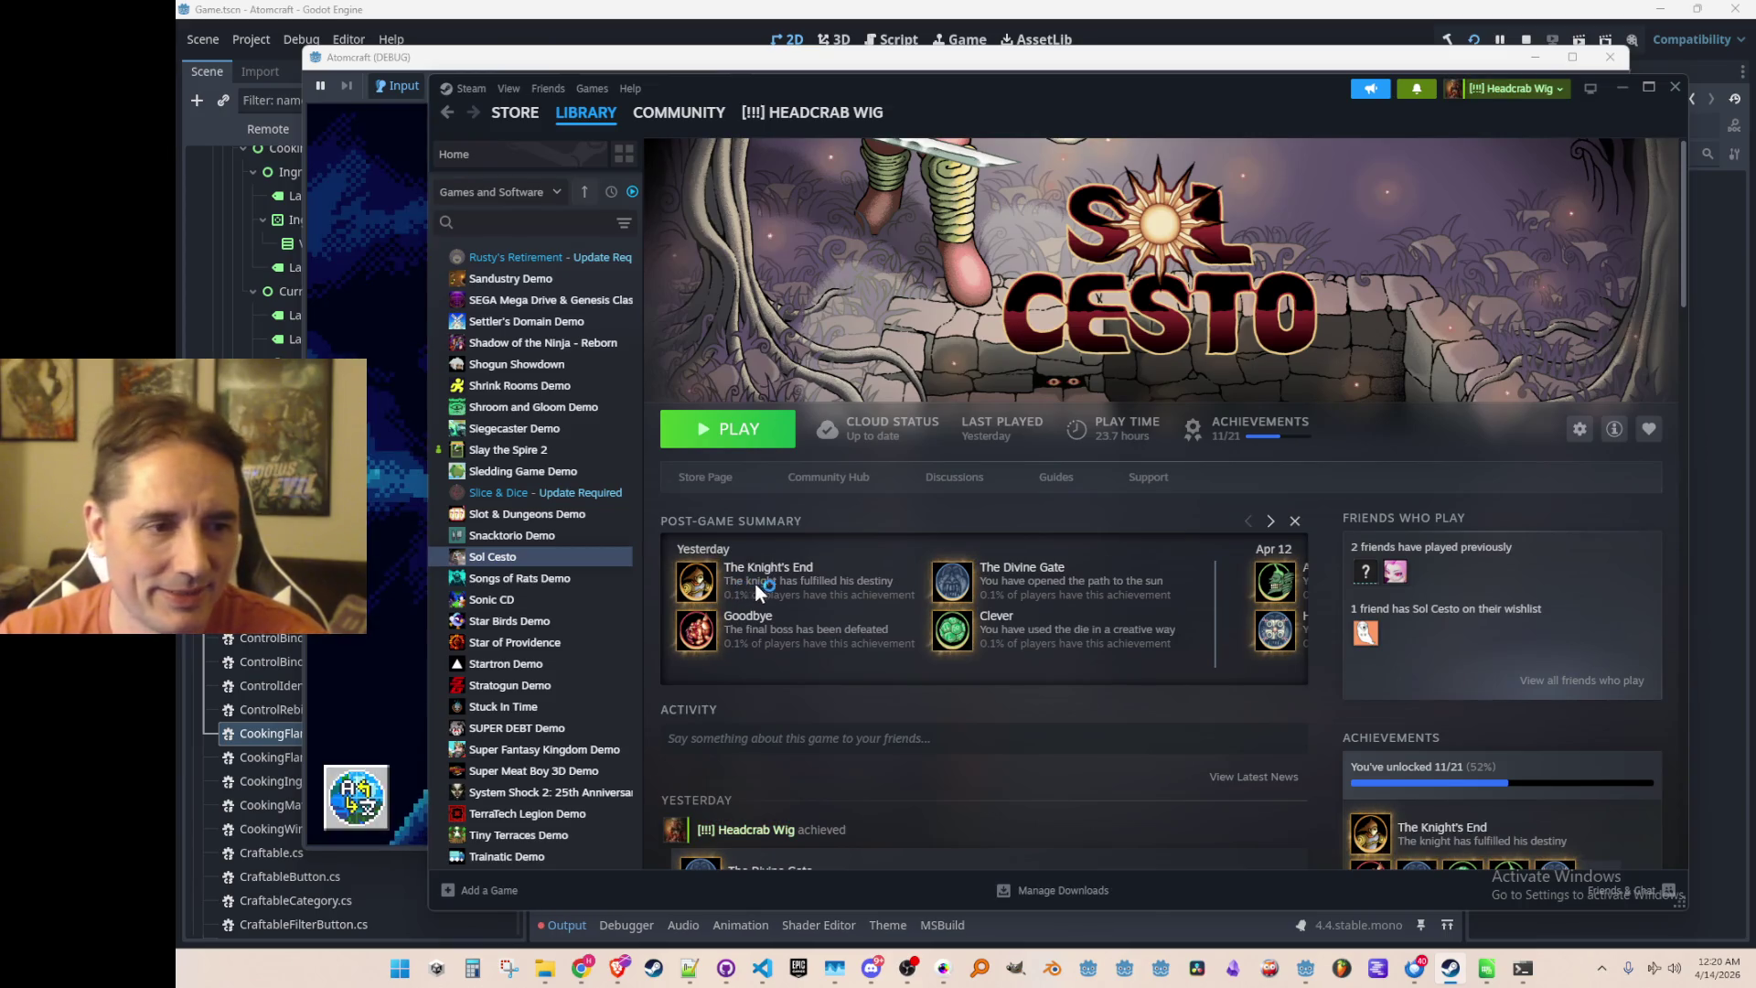
{"action": "mouse_move", "coordinate": [706, 588]}
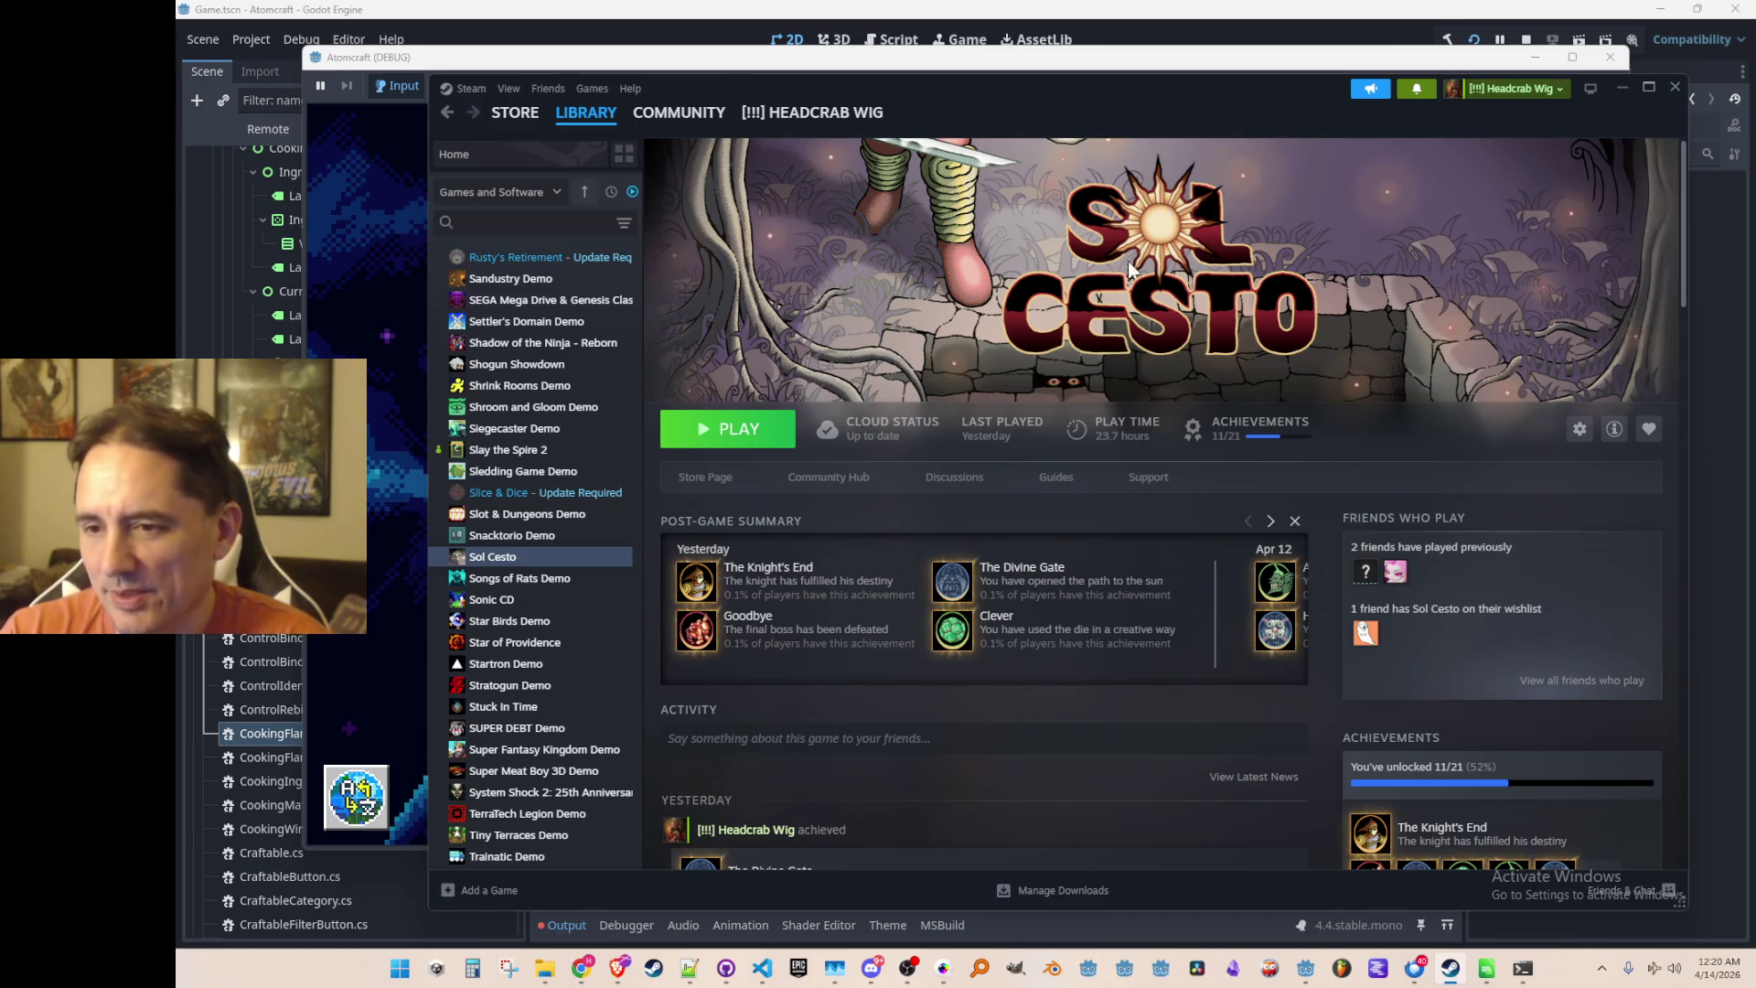
{"action": "left_click", "coordinate": [1624, 87]}
Start single player with a test profile in the Enchanted Vista world
{"action": "left_click", "coordinate": [951, 494]}
{"action": "scroll", "coordinate": [968, 432], "scroll_direction": "down", "scroll_amount": 2}
{"action": "scroll", "coordinate": [969, 435], "scroll_direction": "down", "scroll_amount": 8}
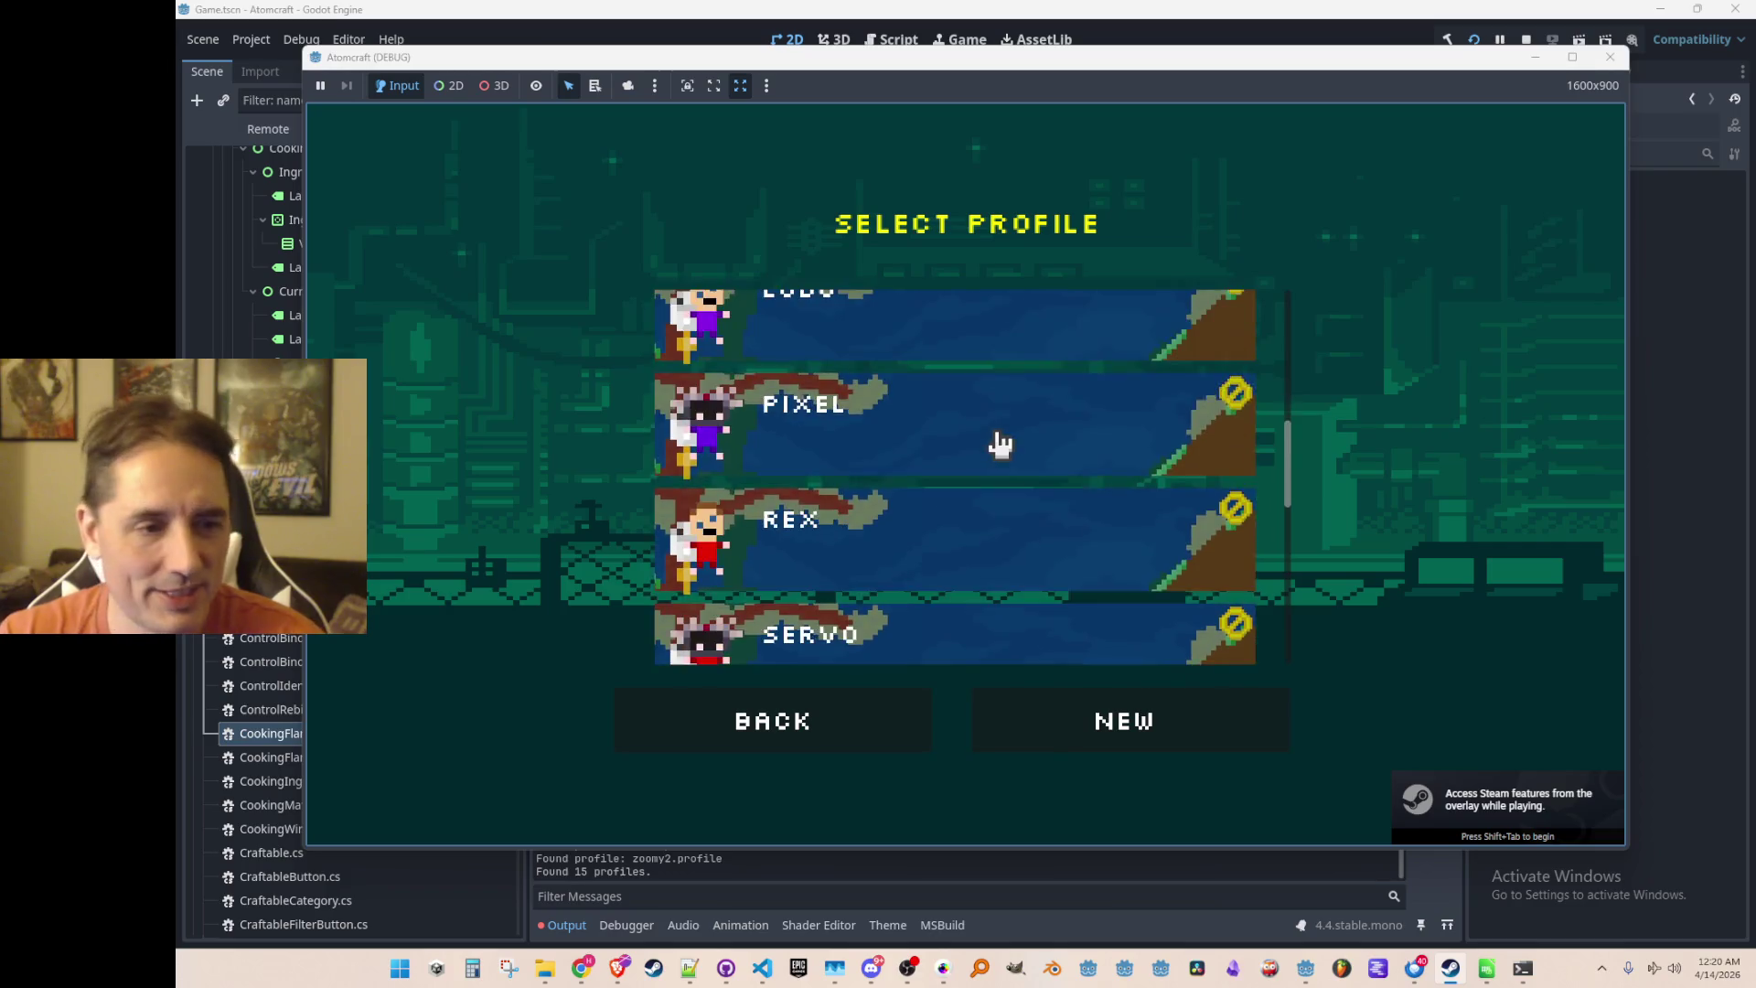
{"action": "scroll", "coordinate": [991, 452], "scroll_direction": "down", "scroll_amount": 6}
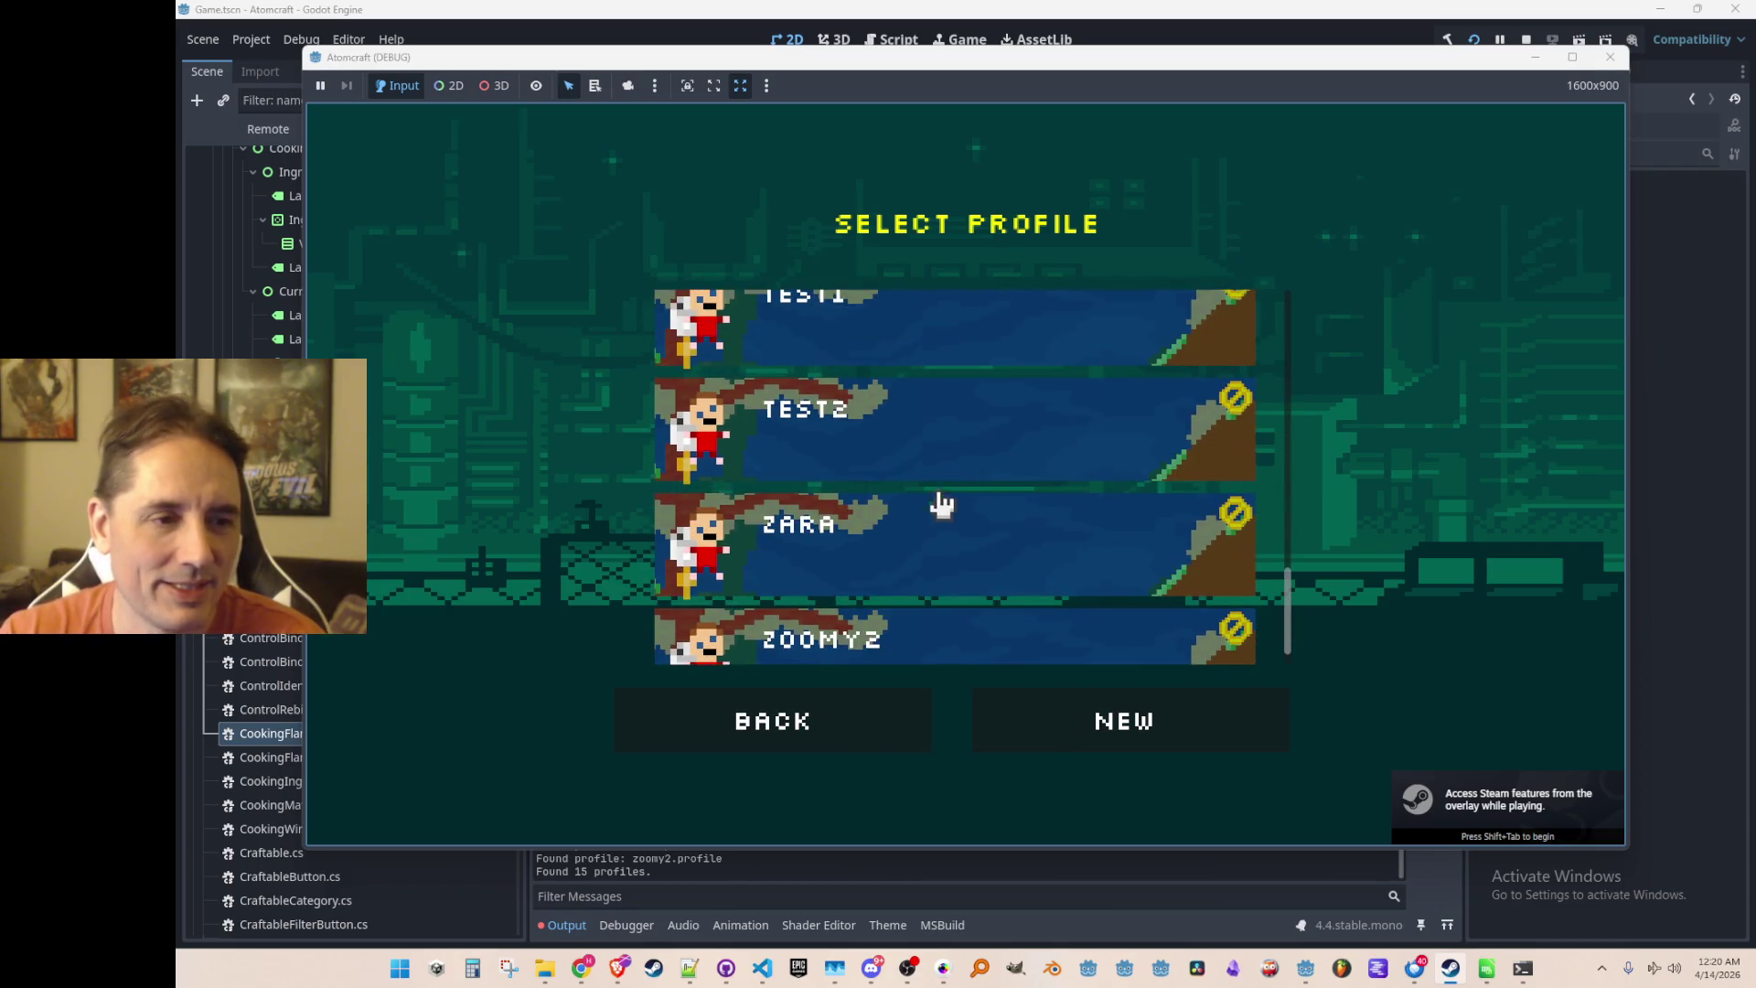
{"action": "left_click", "coordinate": [940, 505]}
{"action": "left_click", "coordinate": [956, 475]}
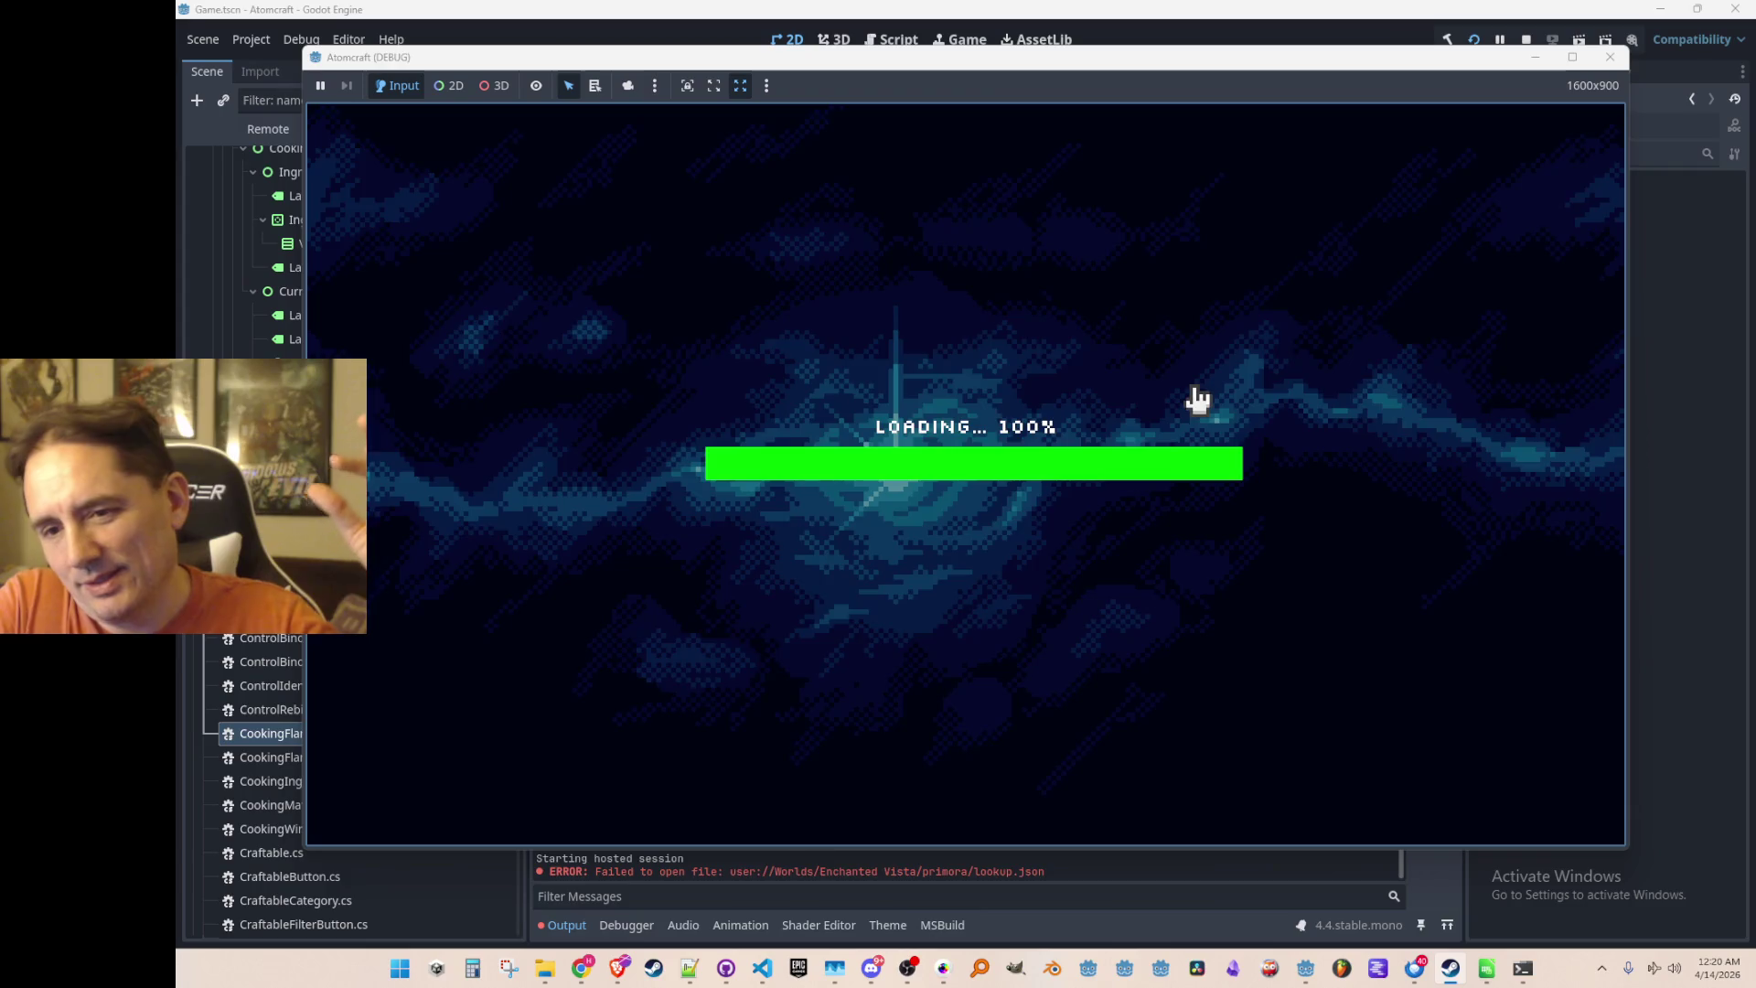
Fly out of the ship and open the inventory's materials guide
{"action": "key", "text": "space"}
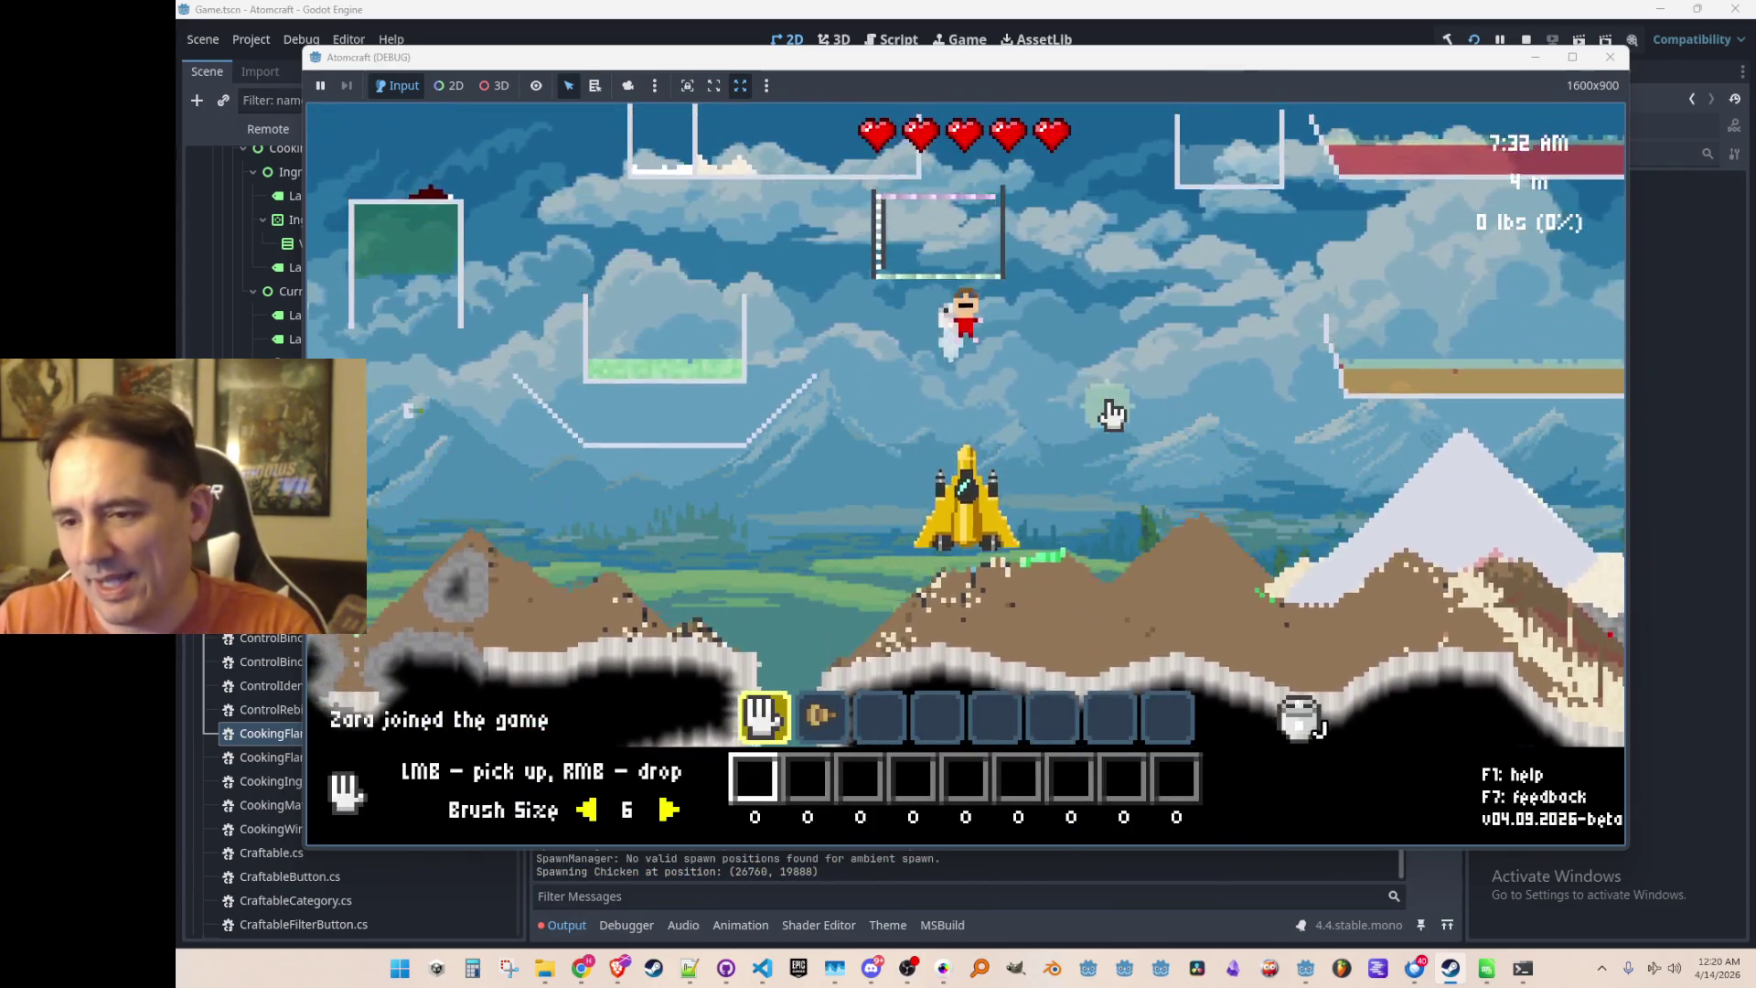
{"action": "key", "text": "d"}
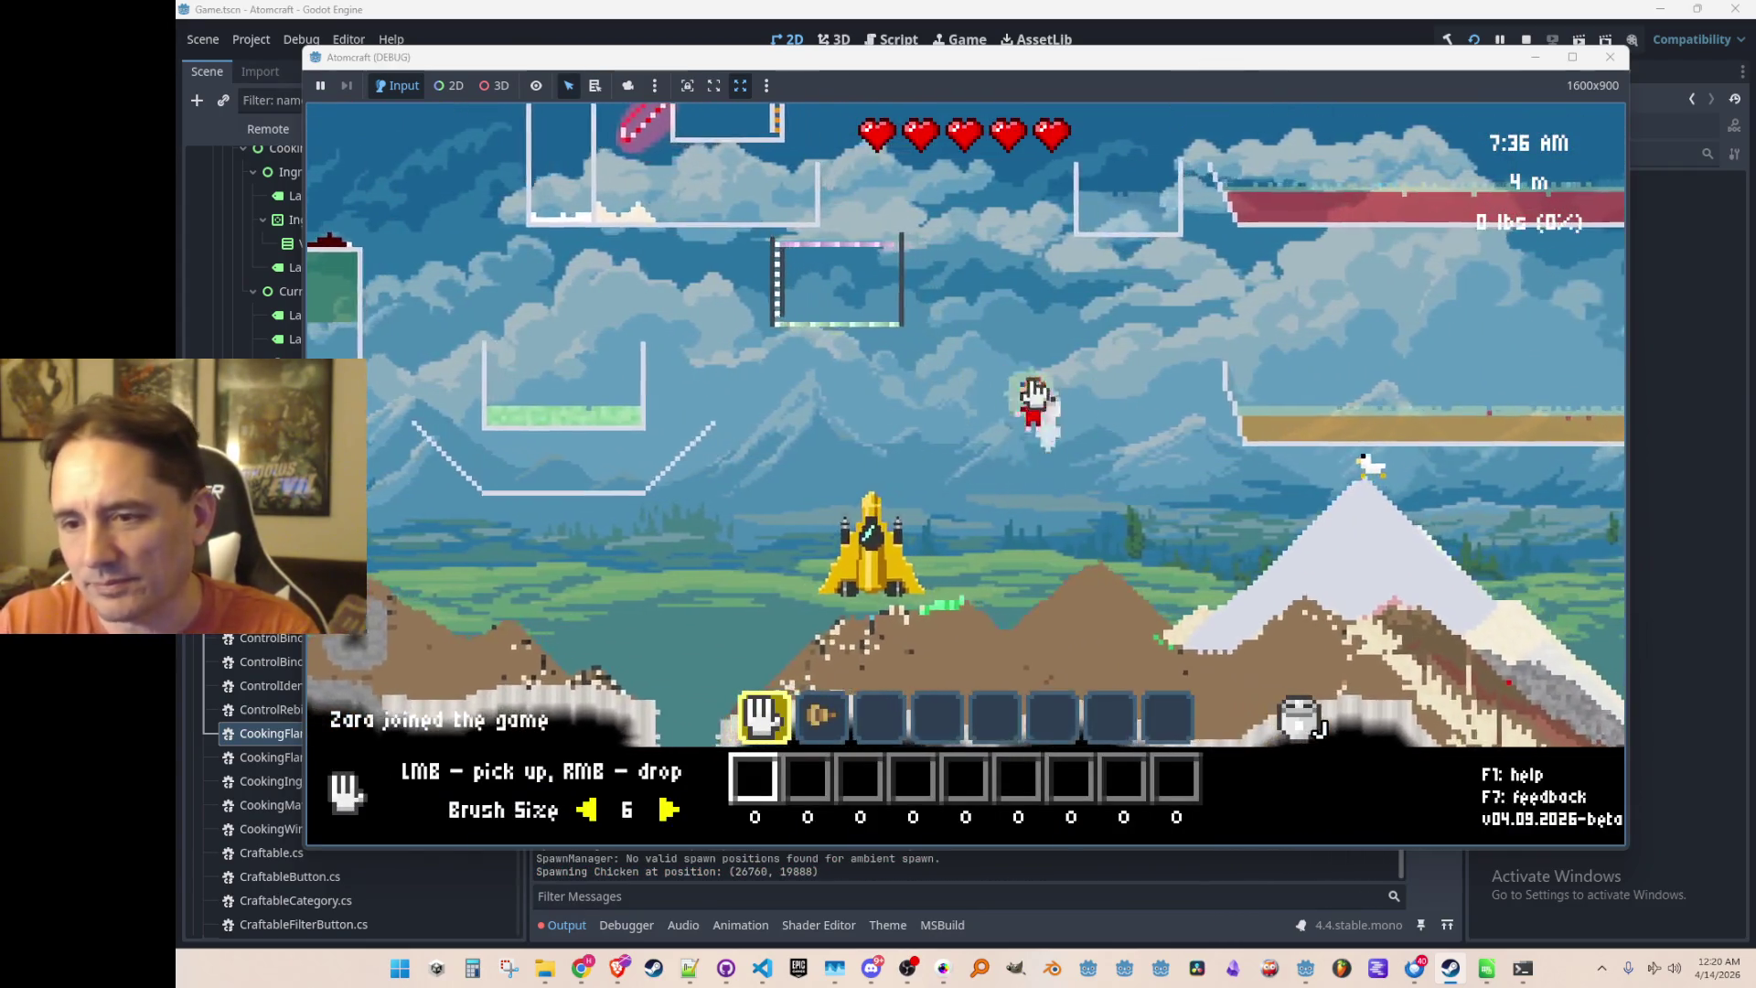
{"action": "key", "text": "space"}
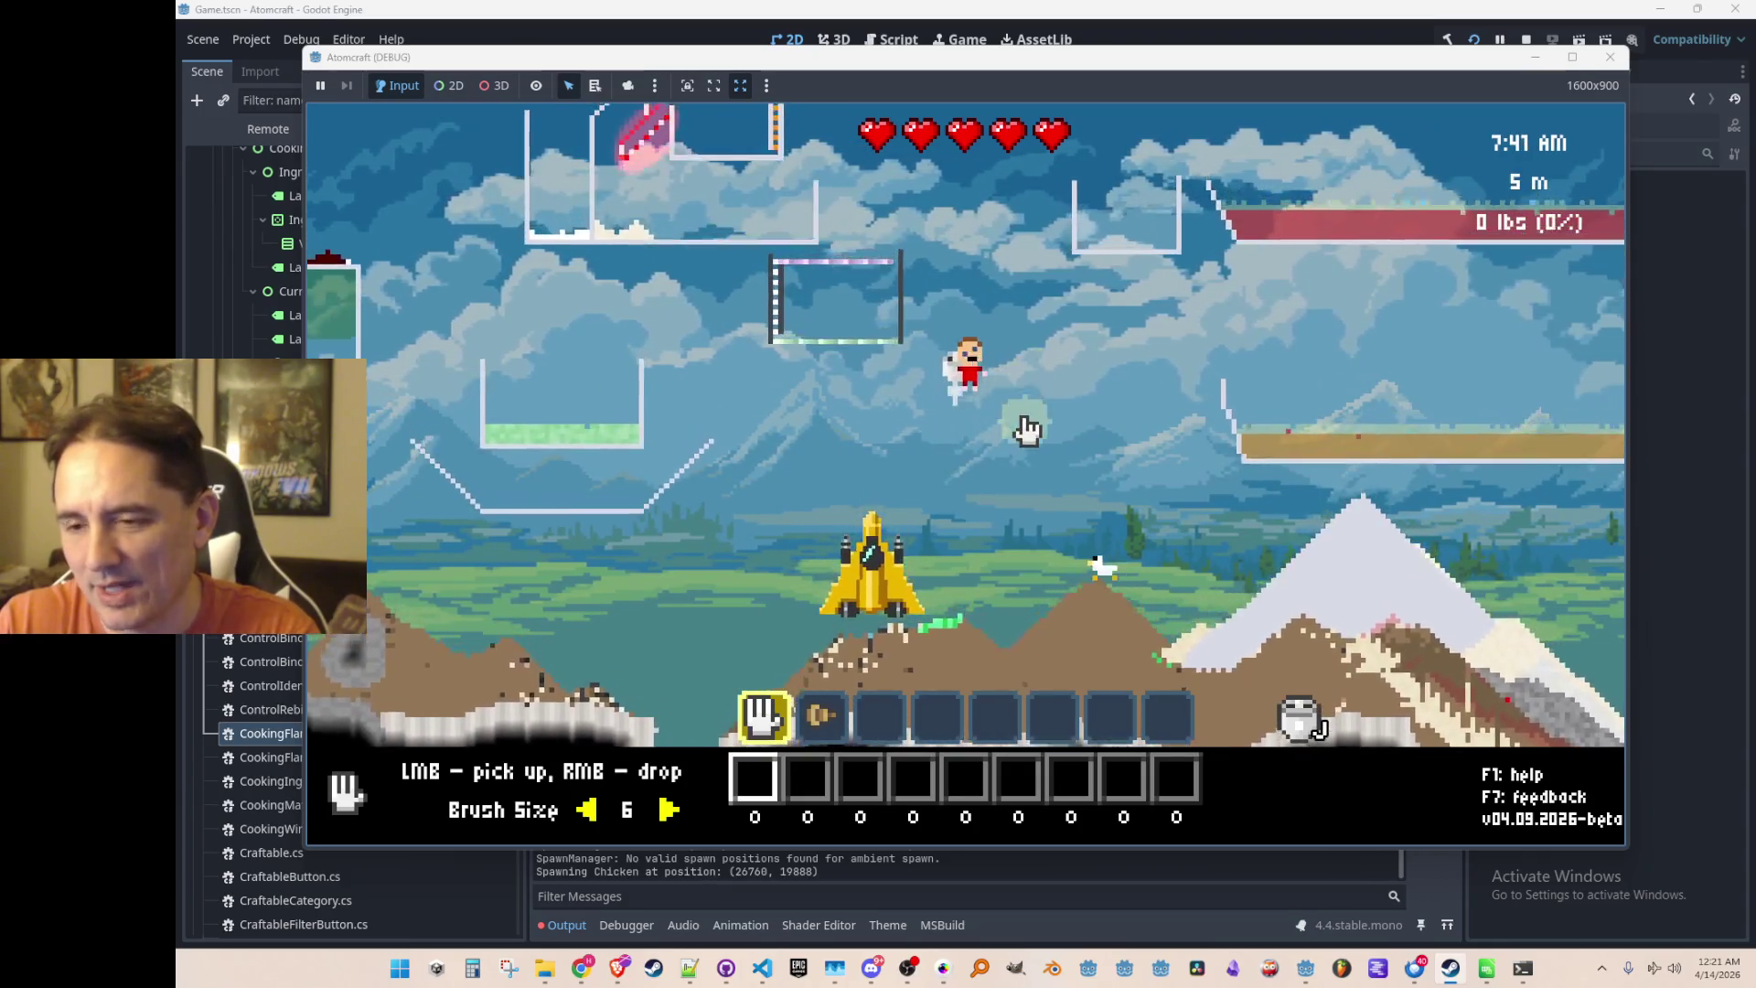
{"action": "key", "text": "i"}
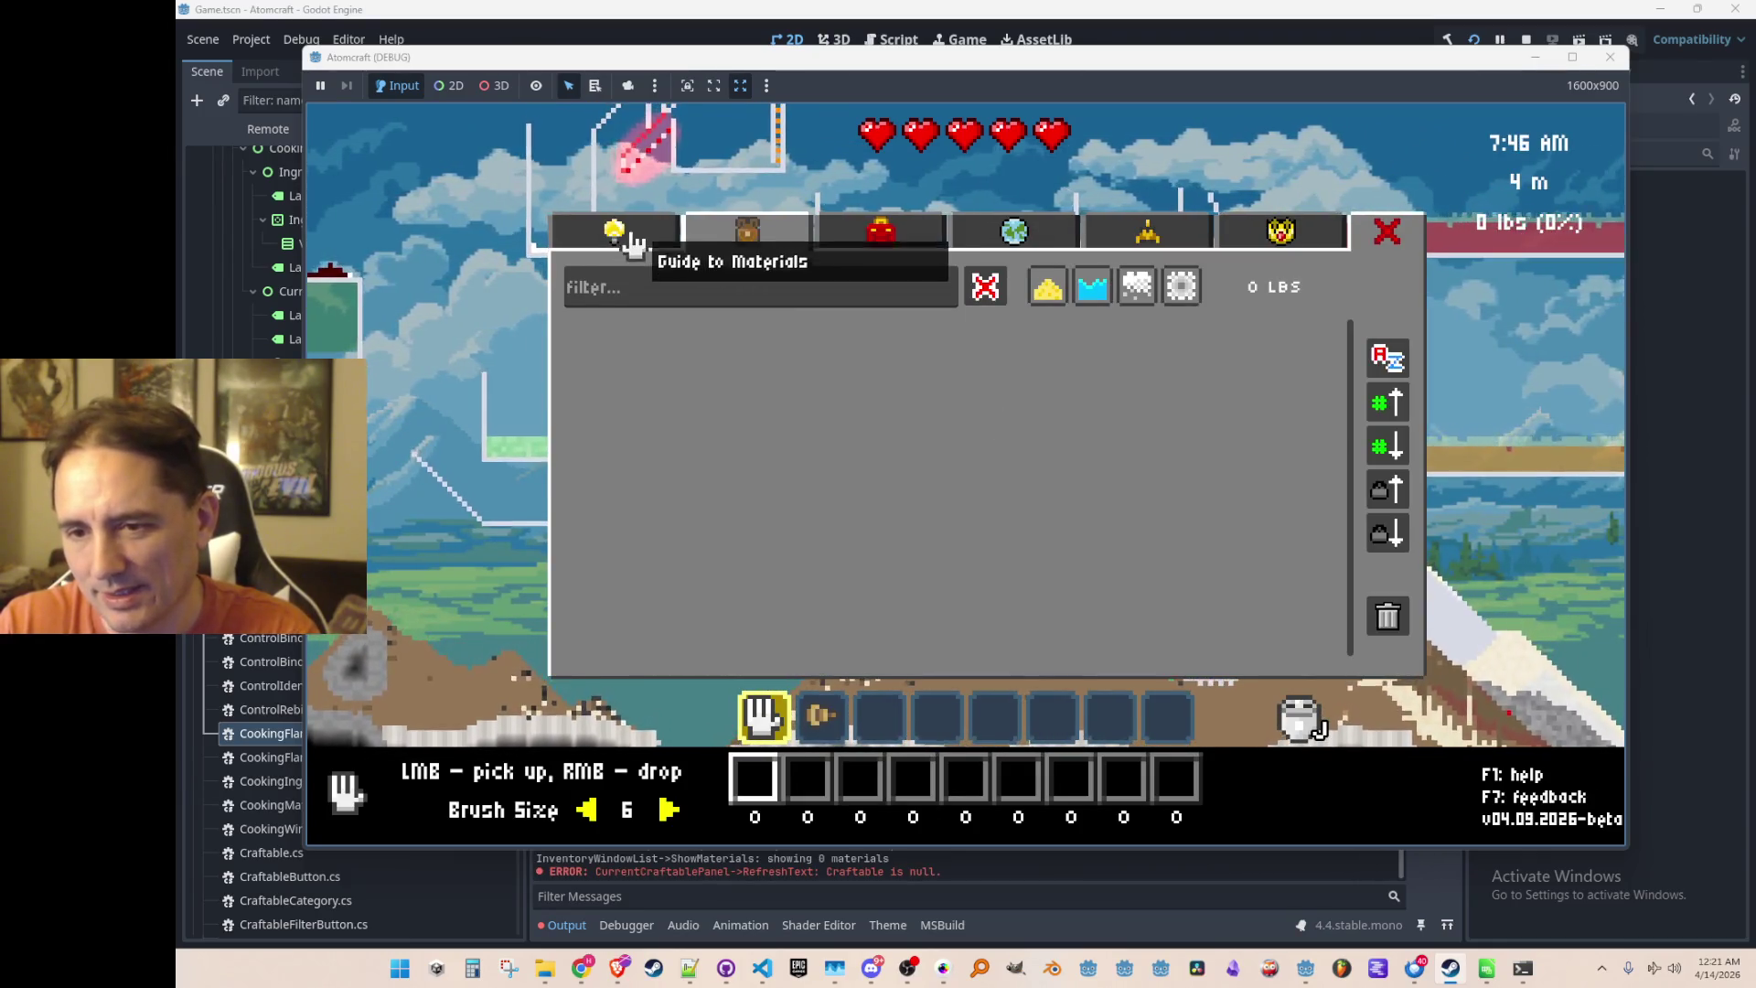
{"action": "left_click", "coordinate": [635, 240]}
Enable free mode with the 'free' console command
{"action": "key", "text": "grave"}
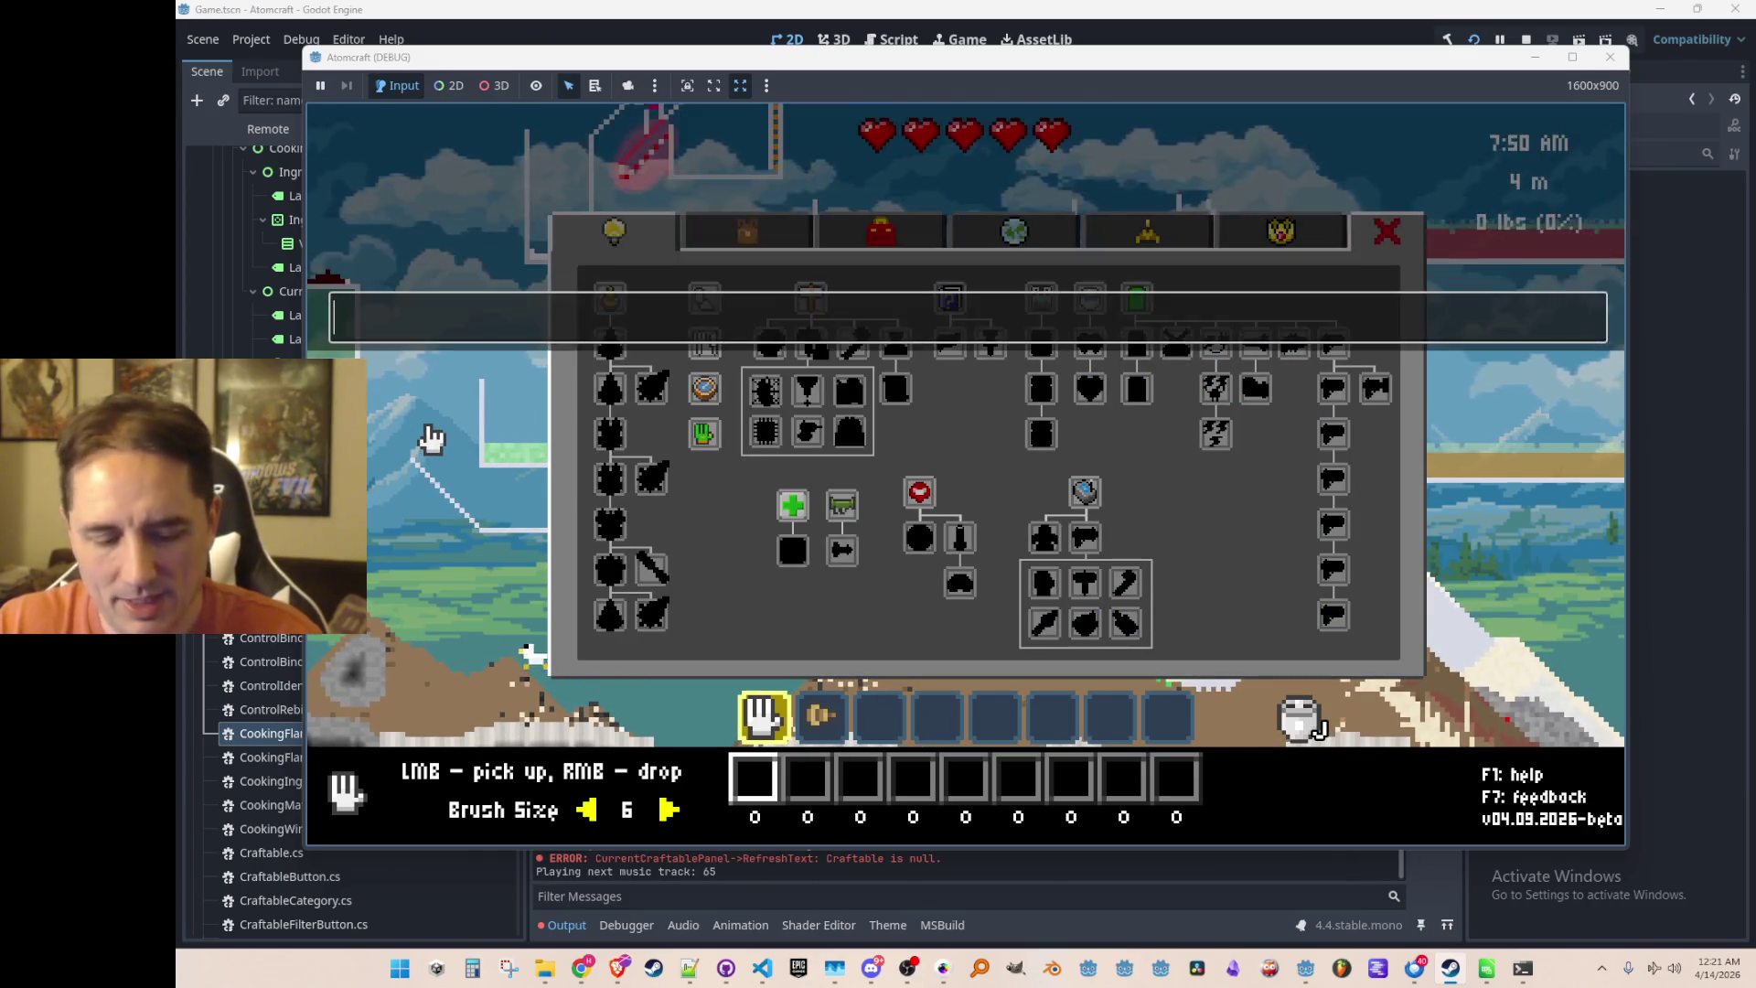
{"action": "type", "text": "free"}
{"action": "key", "text": "Return"}
{"action": "key", "text": "grave"}
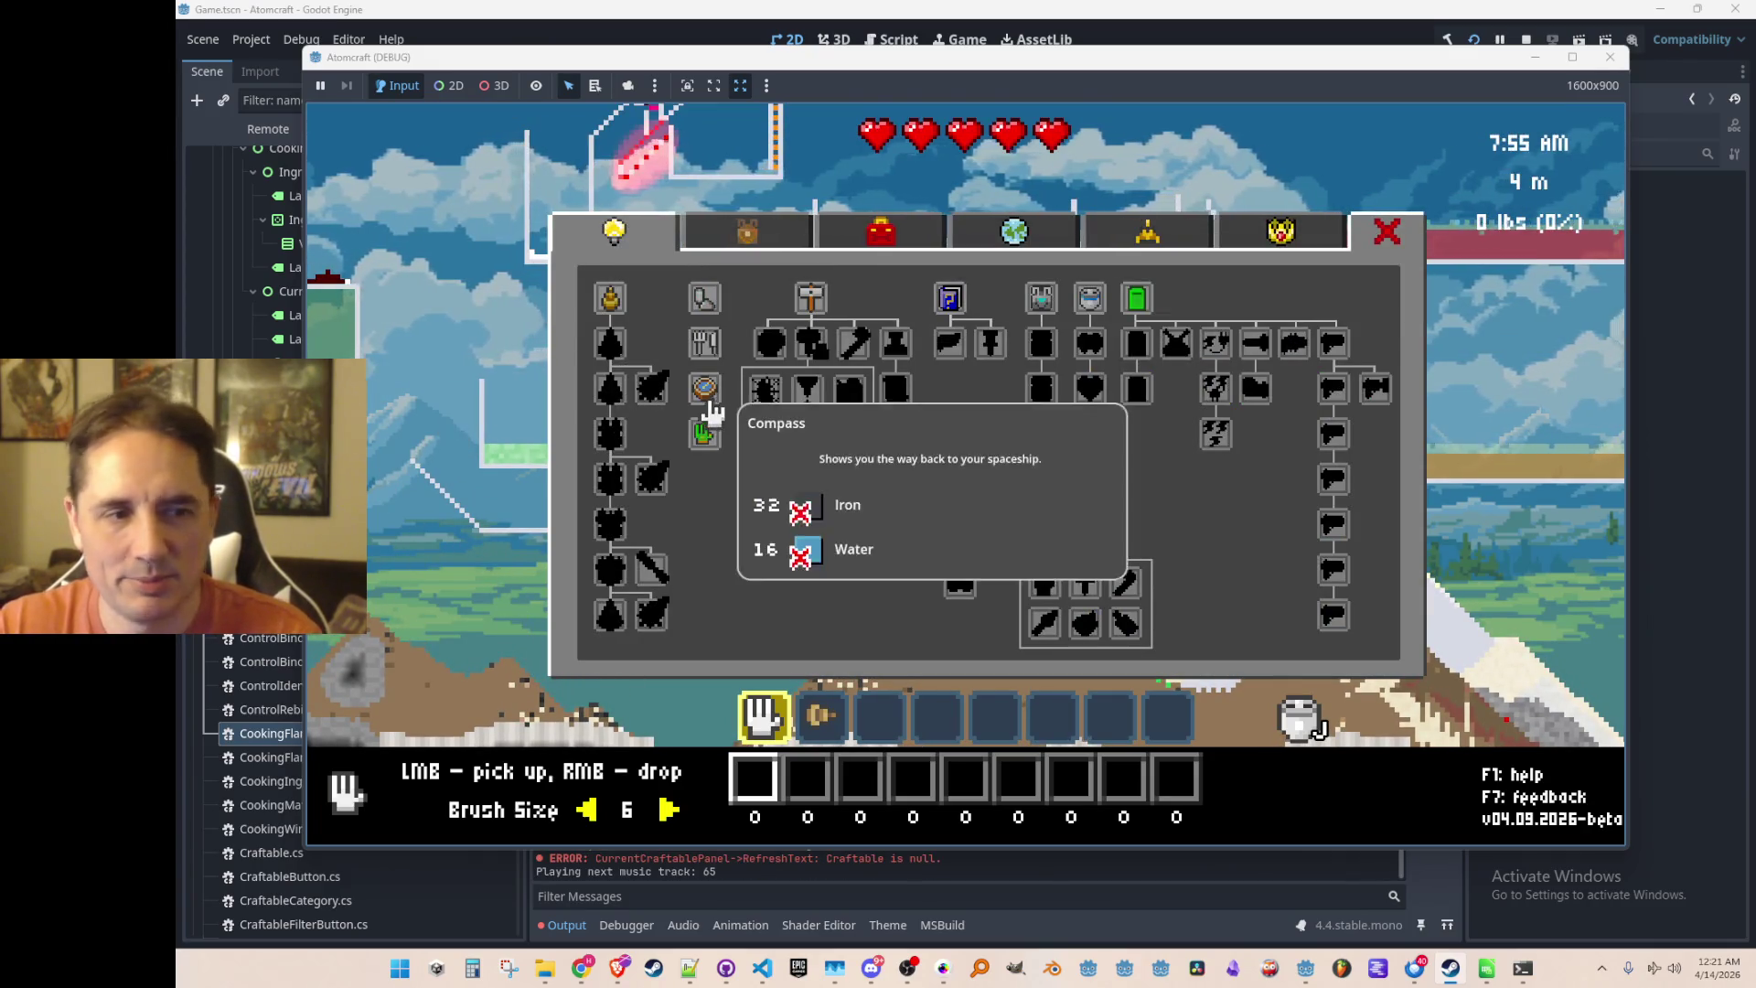
Craft the Firestarter and Cooking Tab, view the cauldron flames, then close the game
{"action": "left_click", "coordinate": [704, 298]}
{"action": "left_click", "coordinate": [704, 356]}
{"action": "left_click", "coordinate": [831, 230]}
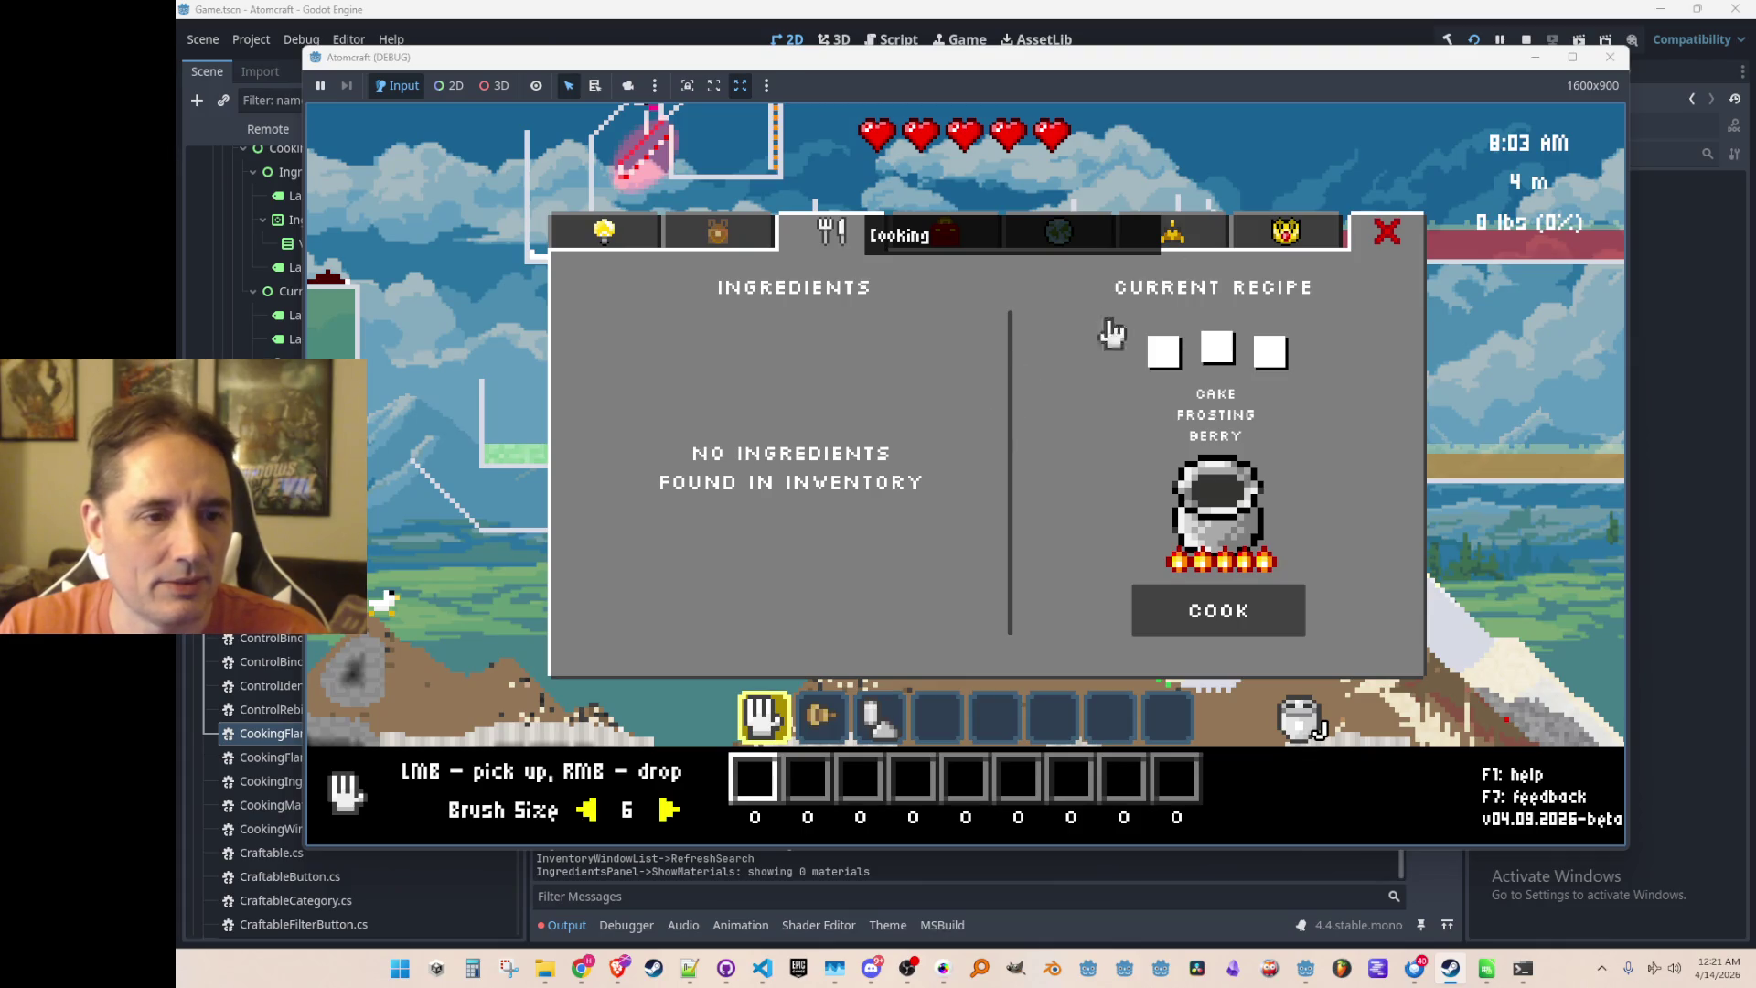
{"action": "key", "text": "F8"}
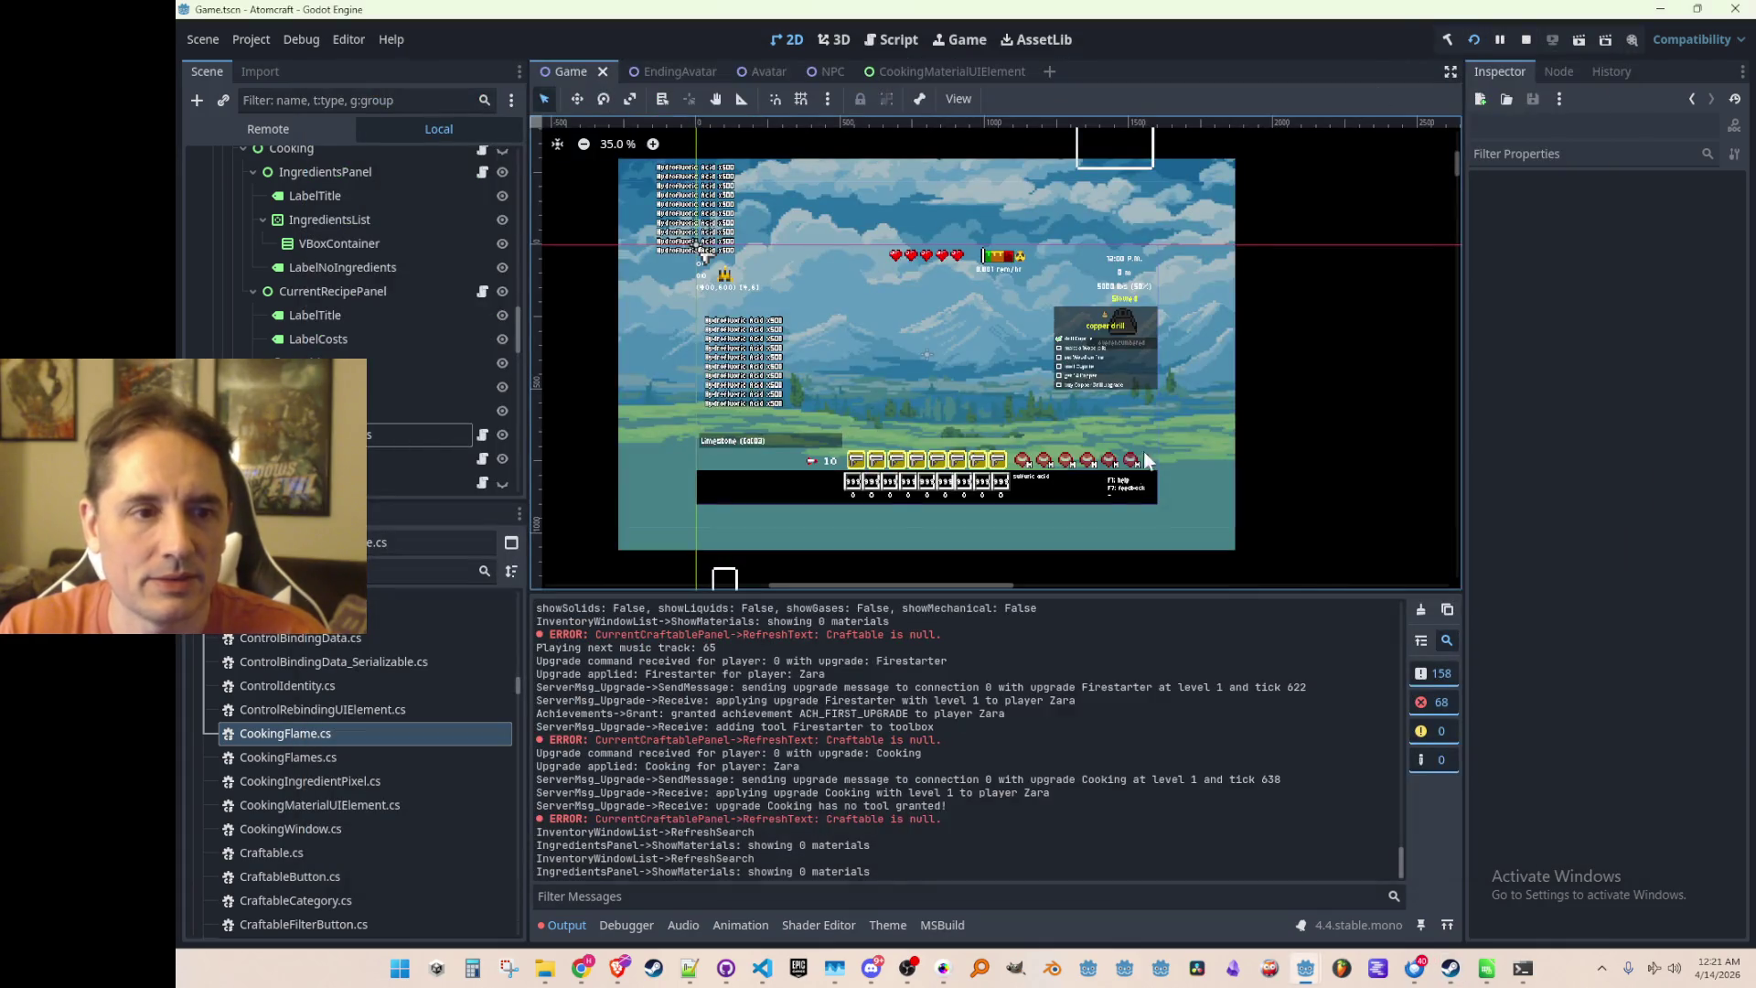
Stop the debug session and navigate back through the scripts to CookingFlames
{"action": "left_click", "coordinate": [1531, 43]}
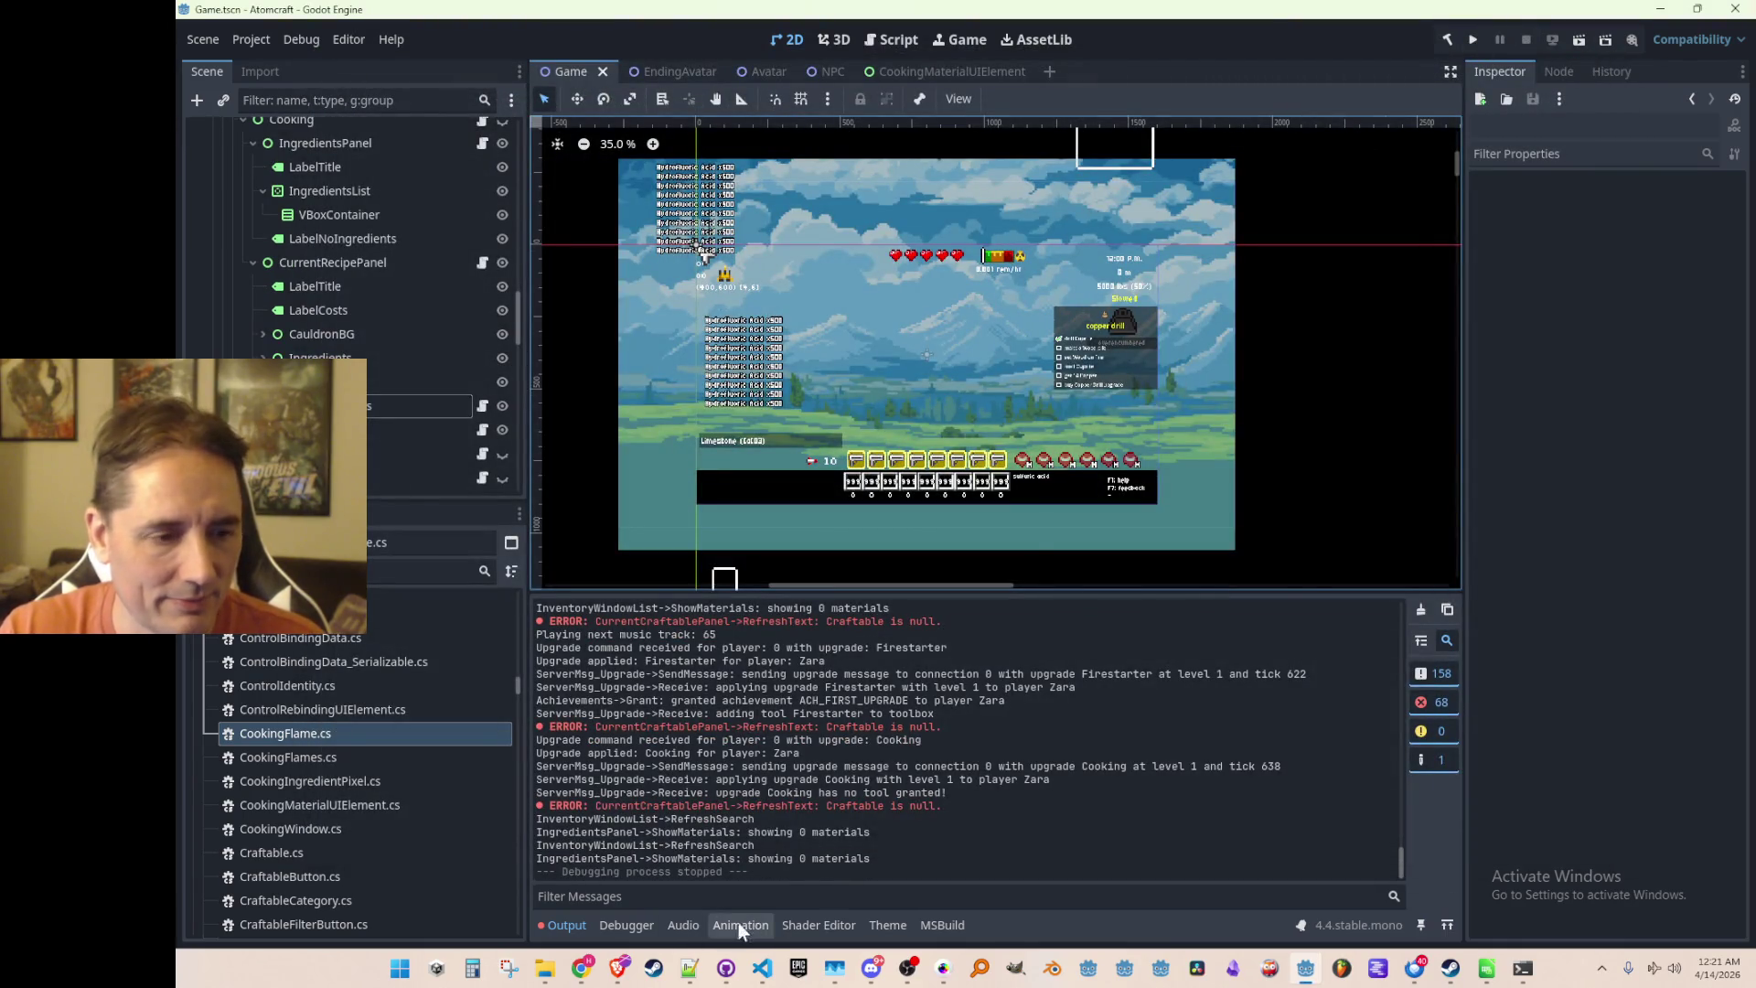
{"action": "left_click", "coordinate": [763, 967]}
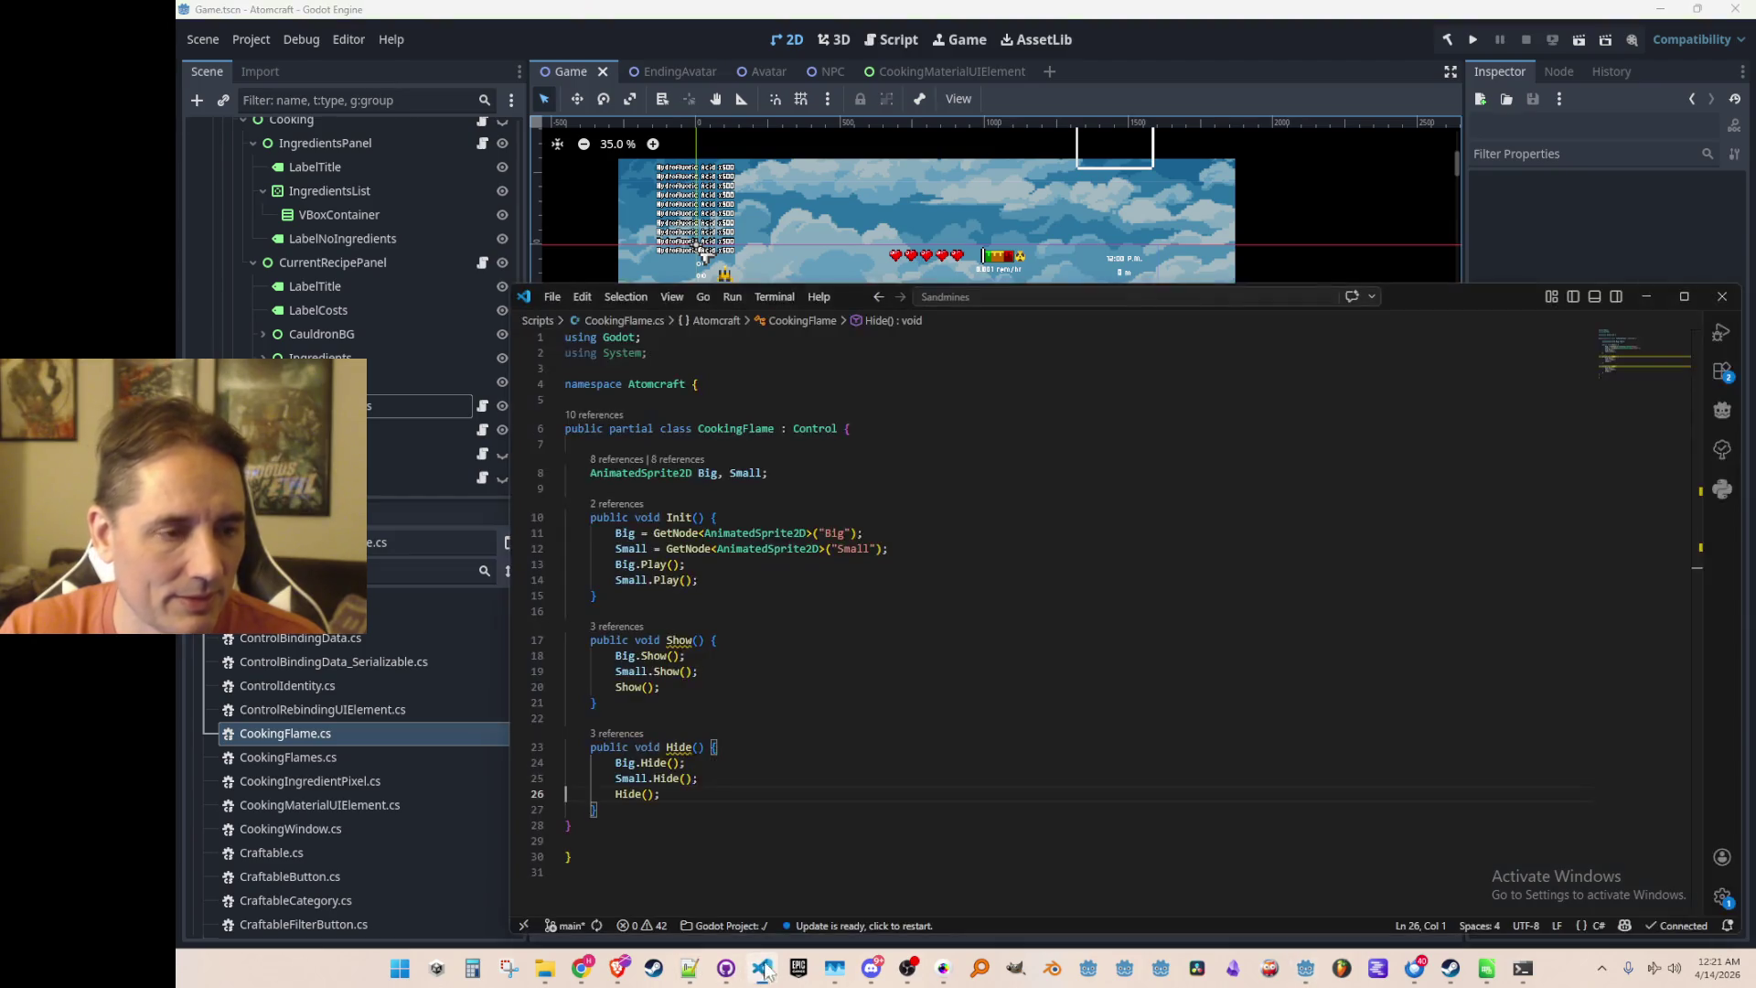
{"action": "left_click", "coordinate": [972, 693]}
{"action": "key", "text": "alt+Left"}
{"action": "key", "text": "alt+Left"}
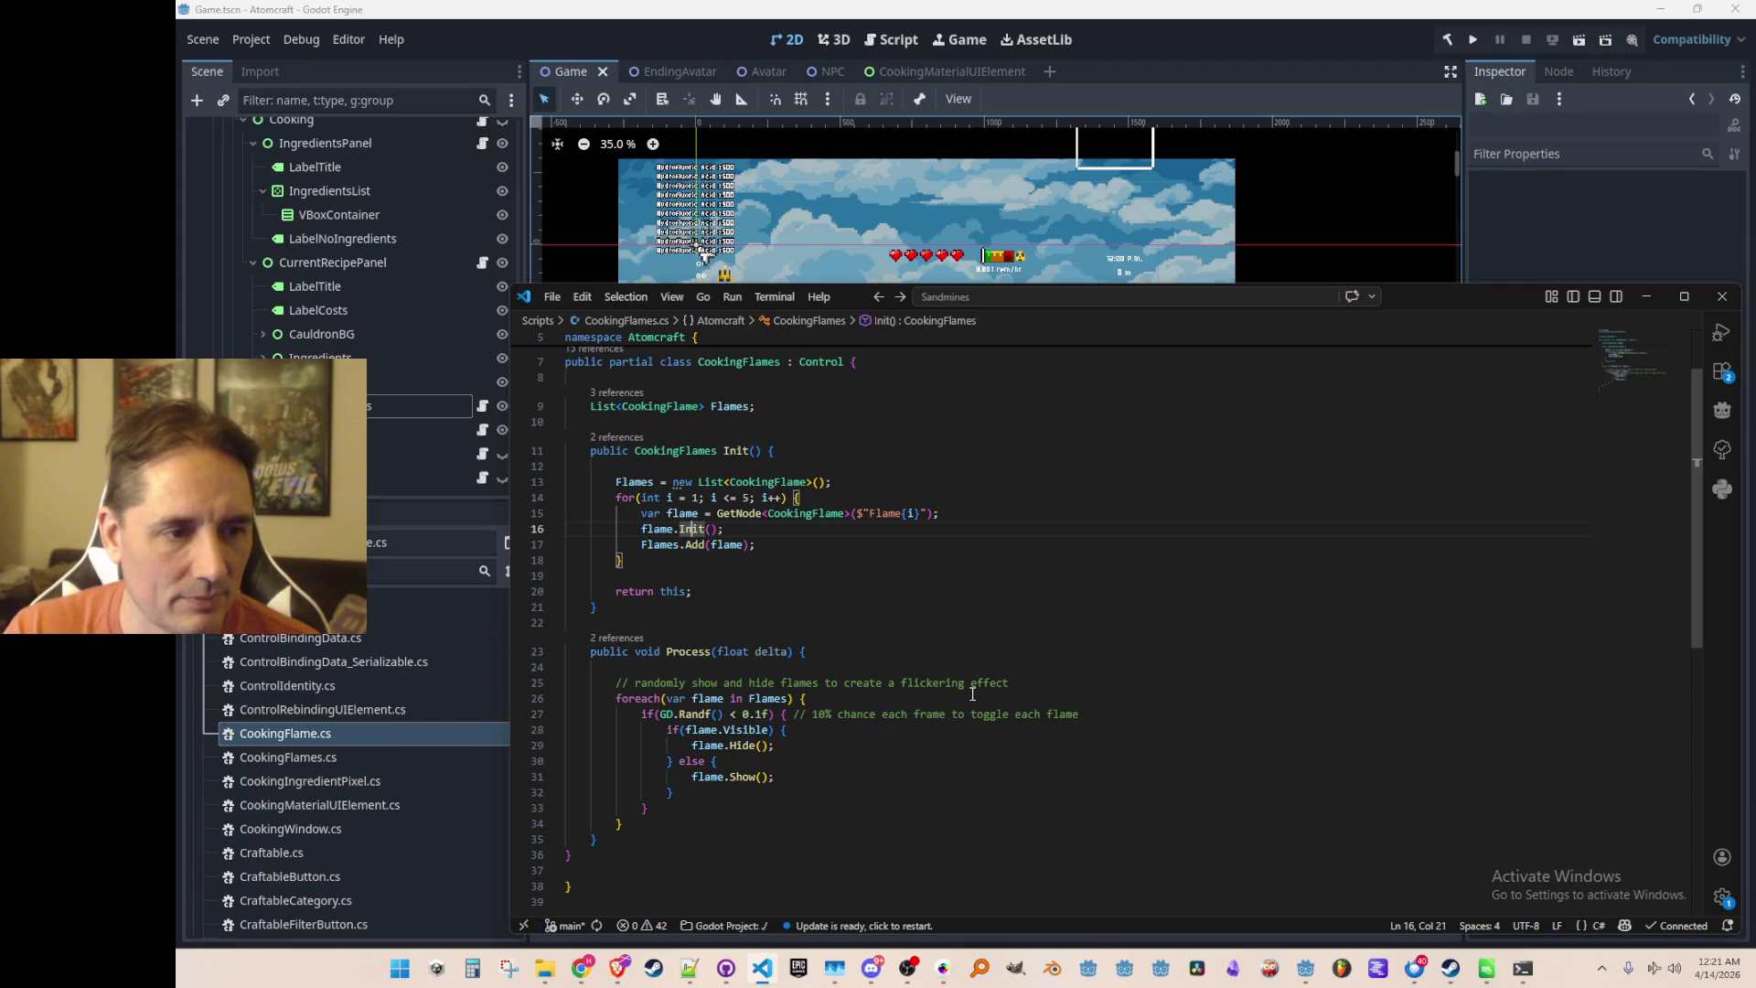
{"action": "key", "text": "alt+Left"}
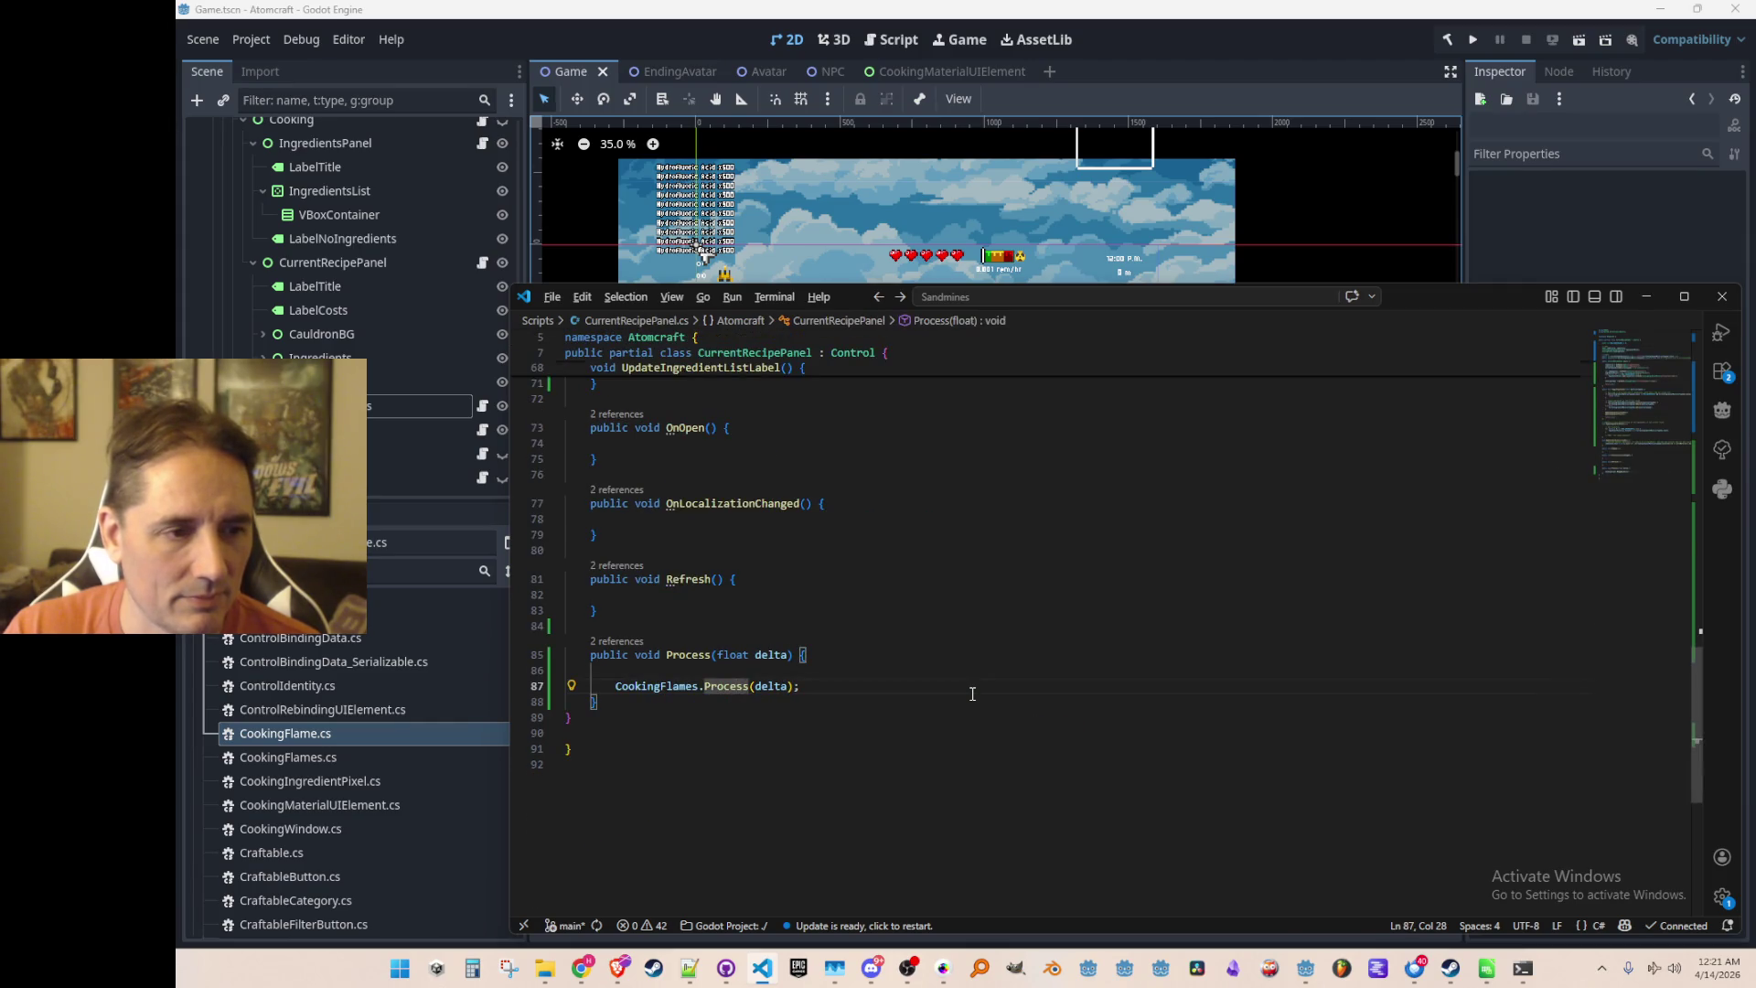
{"action": "key", "text": "alt+Left"}
{"action": "key", "text": "alt+Left"}
{"action": "key", "text": "alt+Left"}
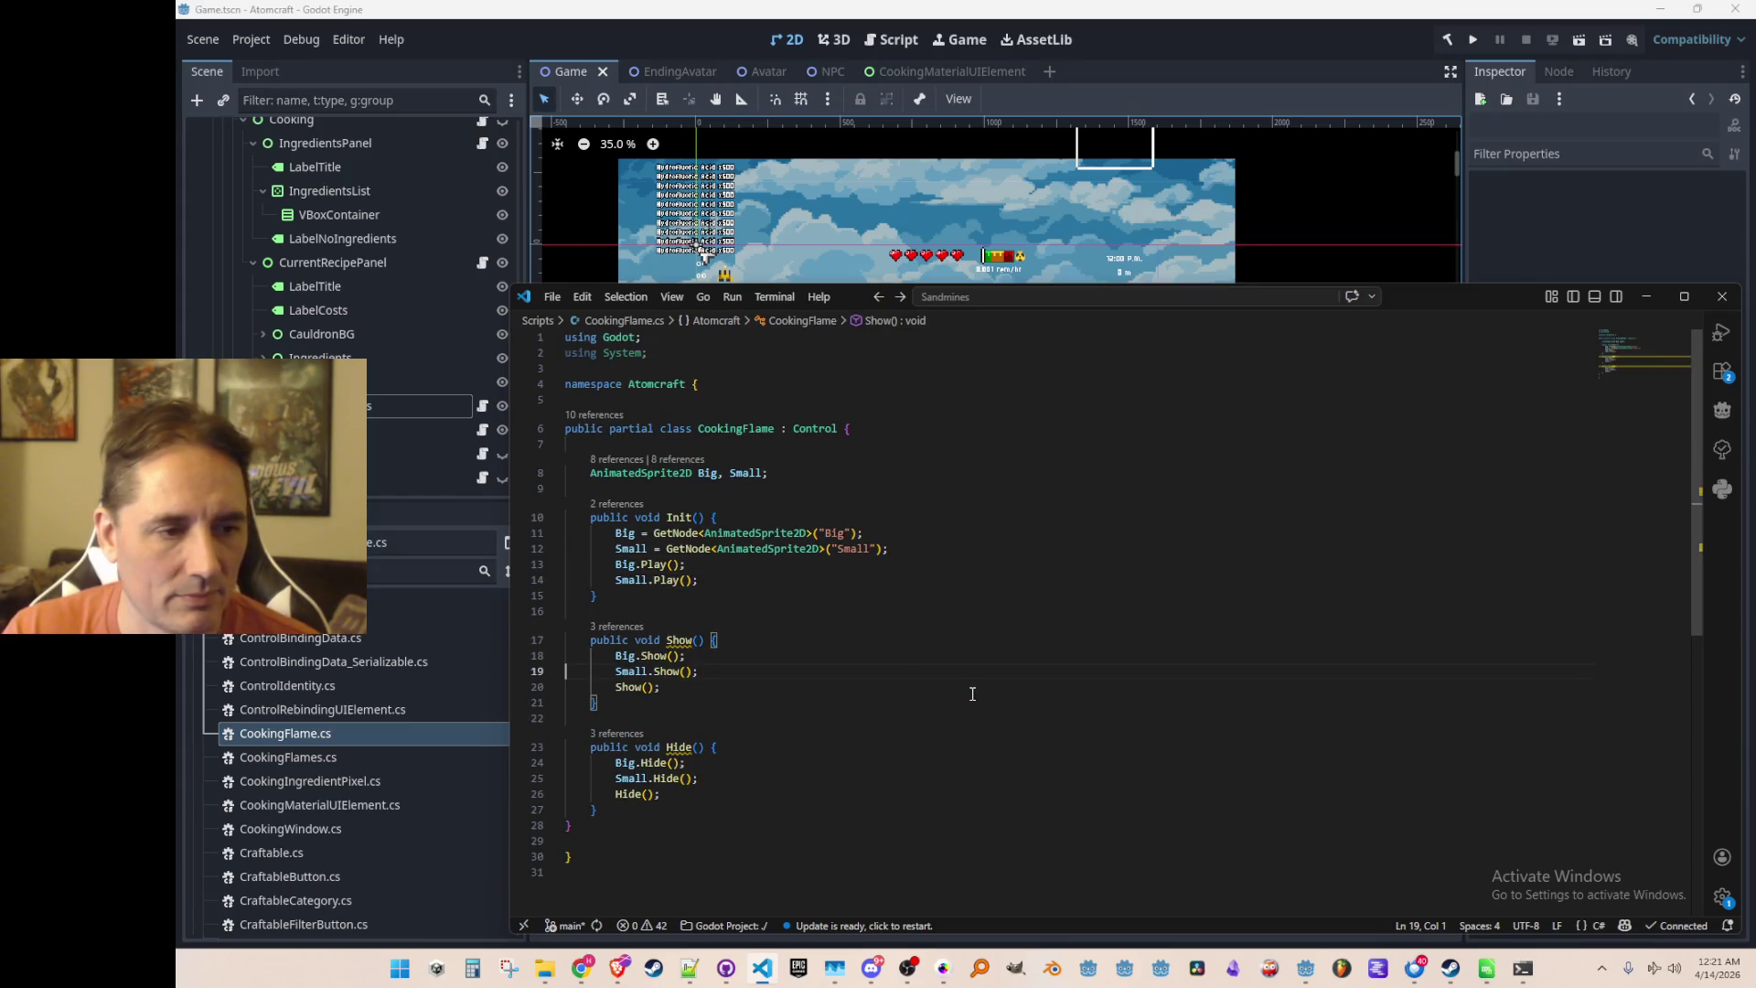
{"action": "key", "text": "alt+Left"}
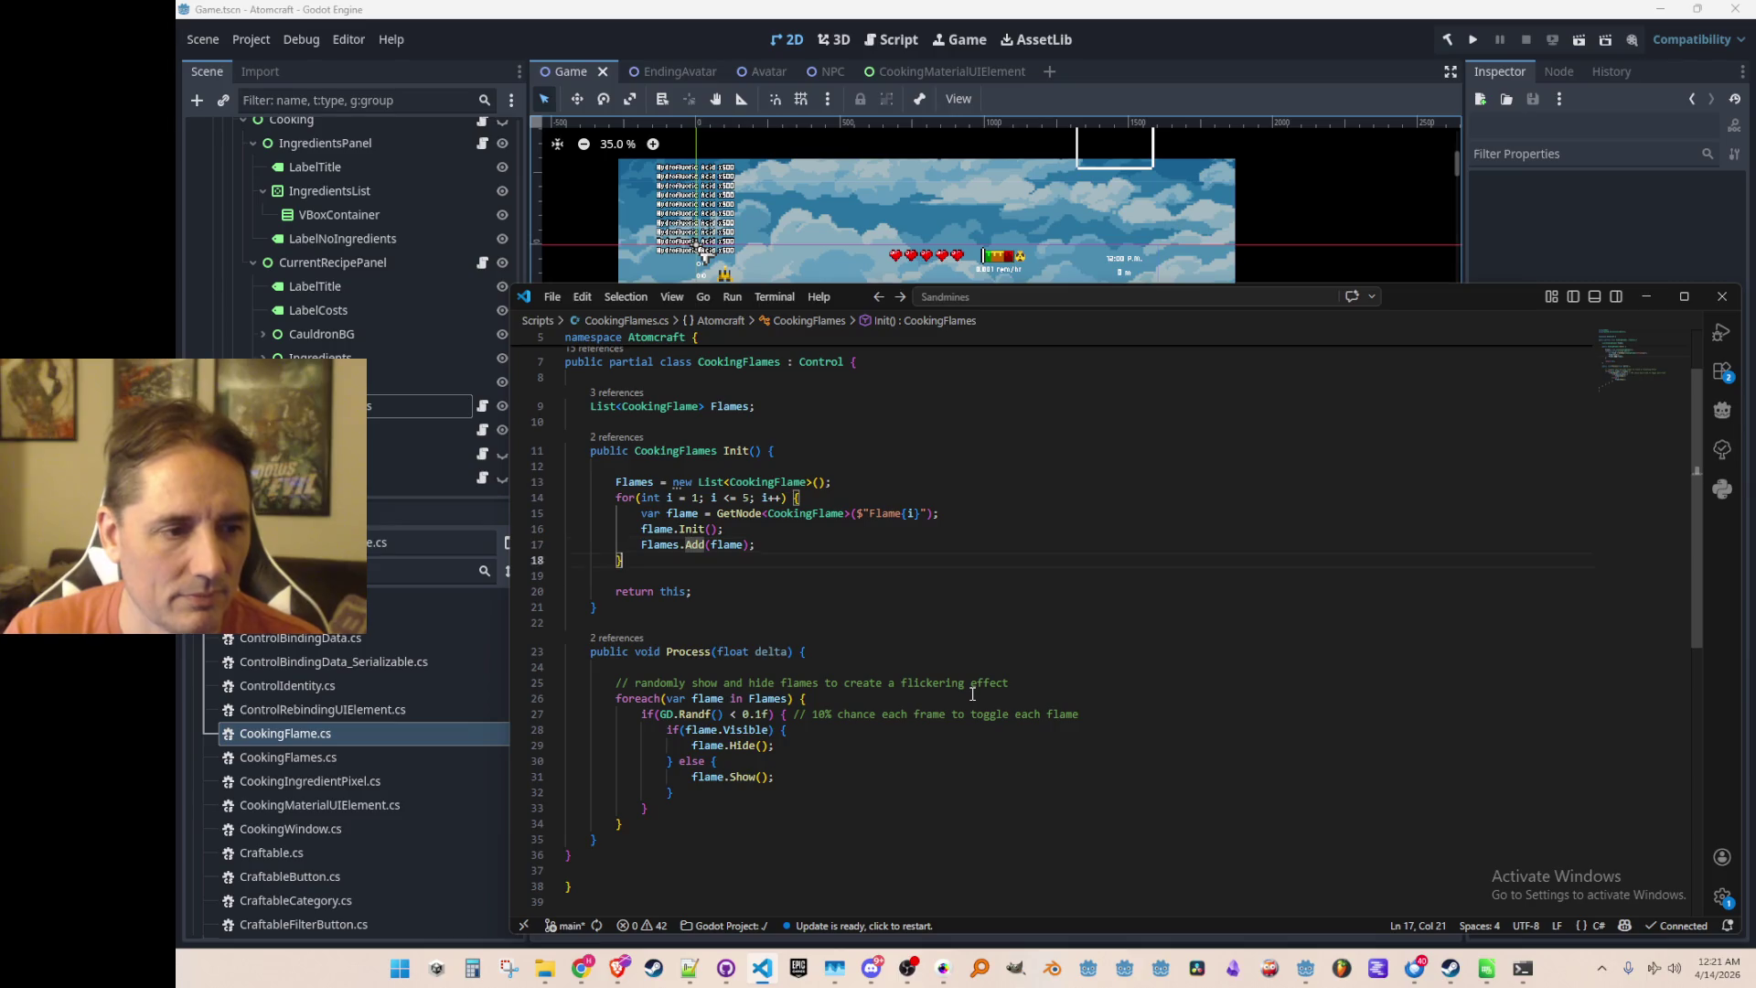
Comment out the random flicker loop in CookingFlames' Process method
{"action": "key", "text": "alt+Left"}
{"action": "key", "text": "shift+Up"}
{"action": "key", "text": "shift+Up"}
{"action": "key", "text": "shift+Up"}
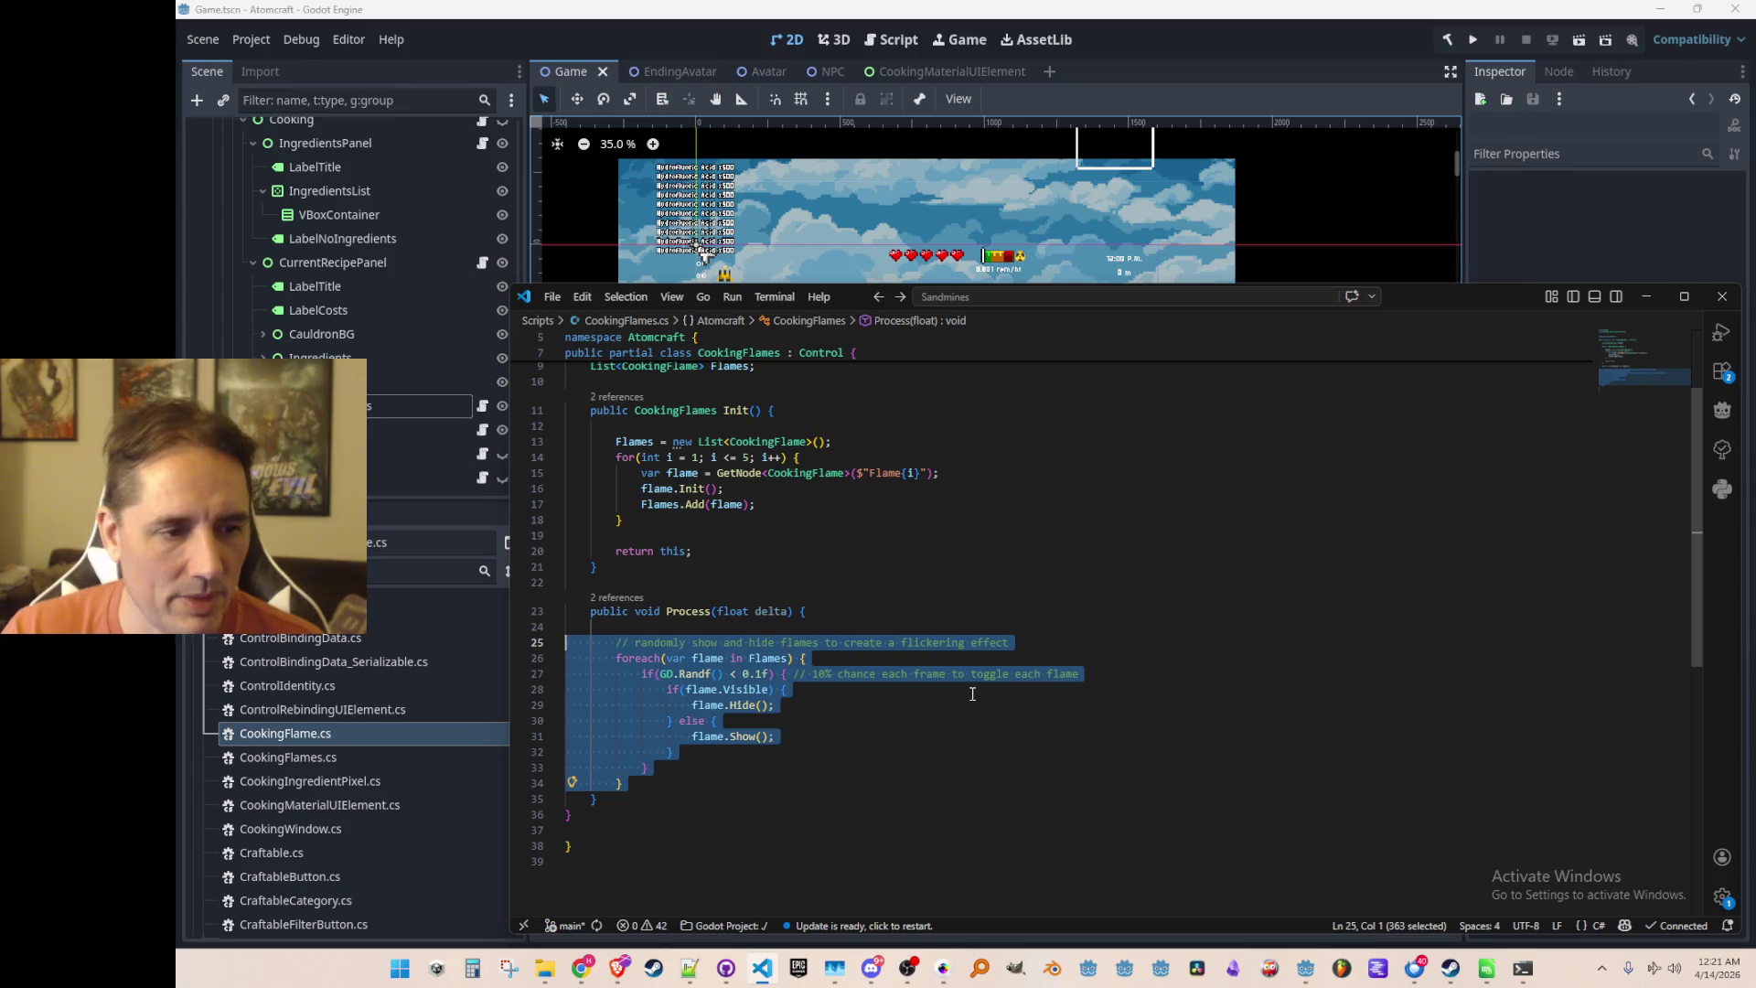
{"action": "key", "text": "ctrl+slash"}
{"action": "key", "text": "Up"}
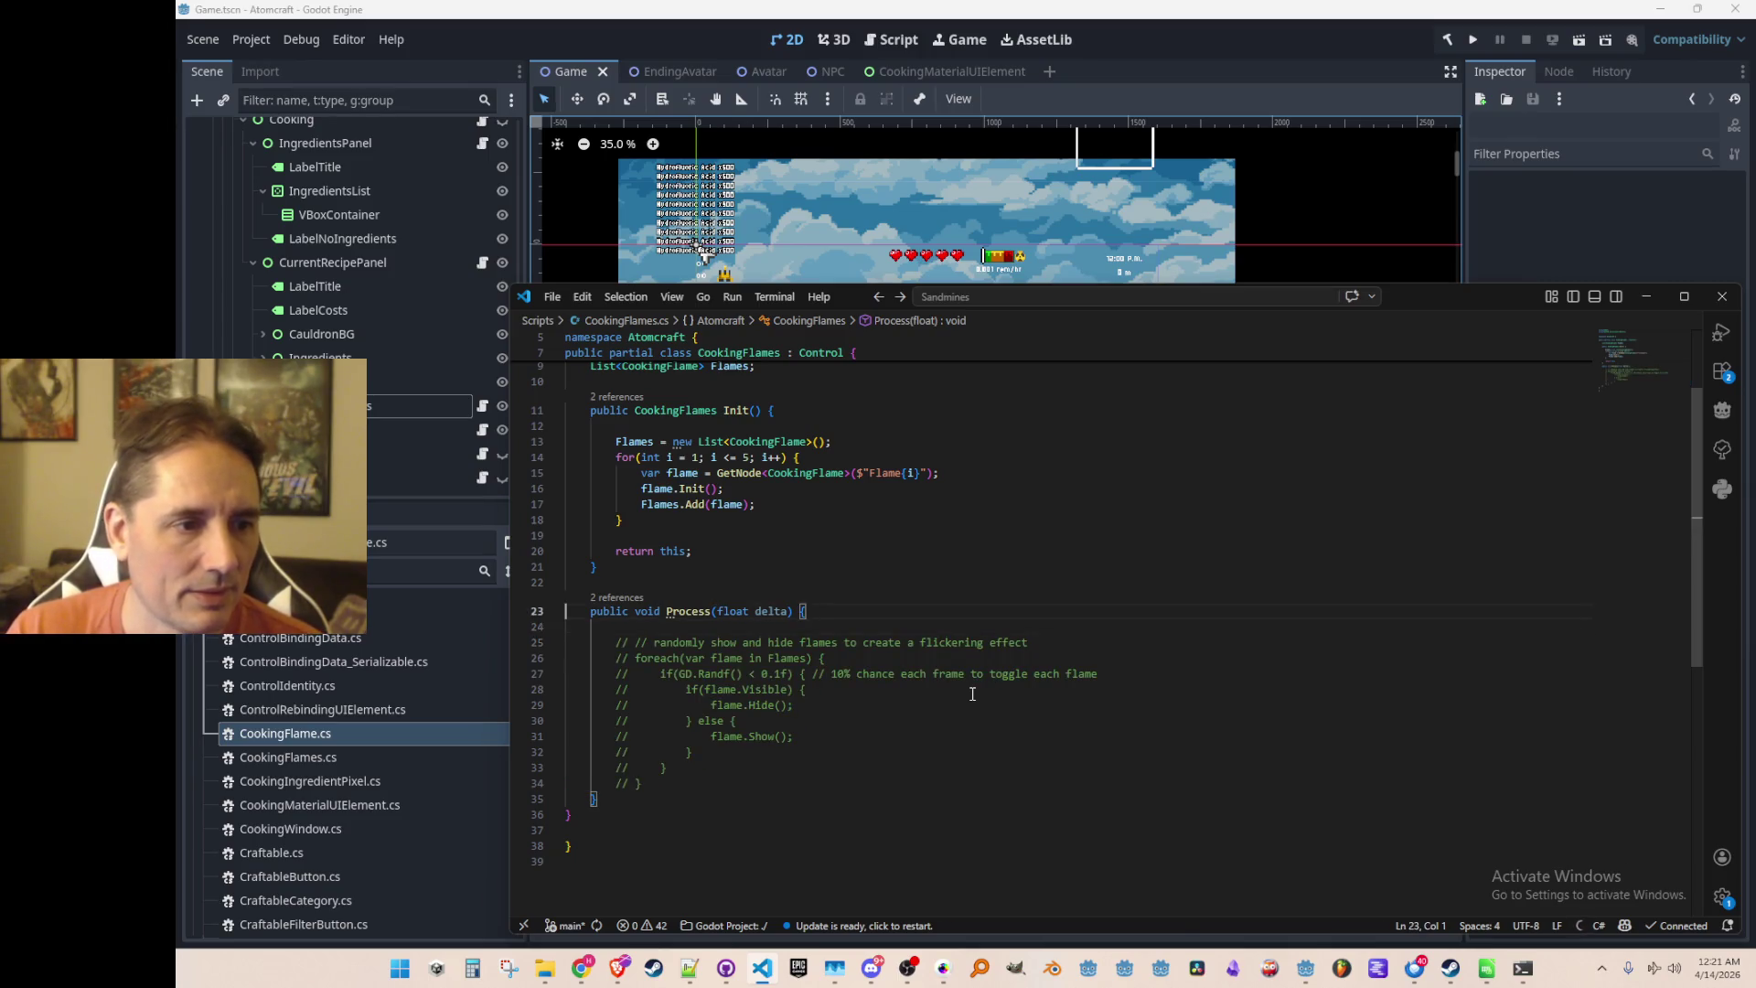
Review CurrentRecipePanel's Init and Process methods, then return to the Godot scene view
{"action": "key", "text": "alt+Left"}
{"action": "key", "text": "alt+Left"}
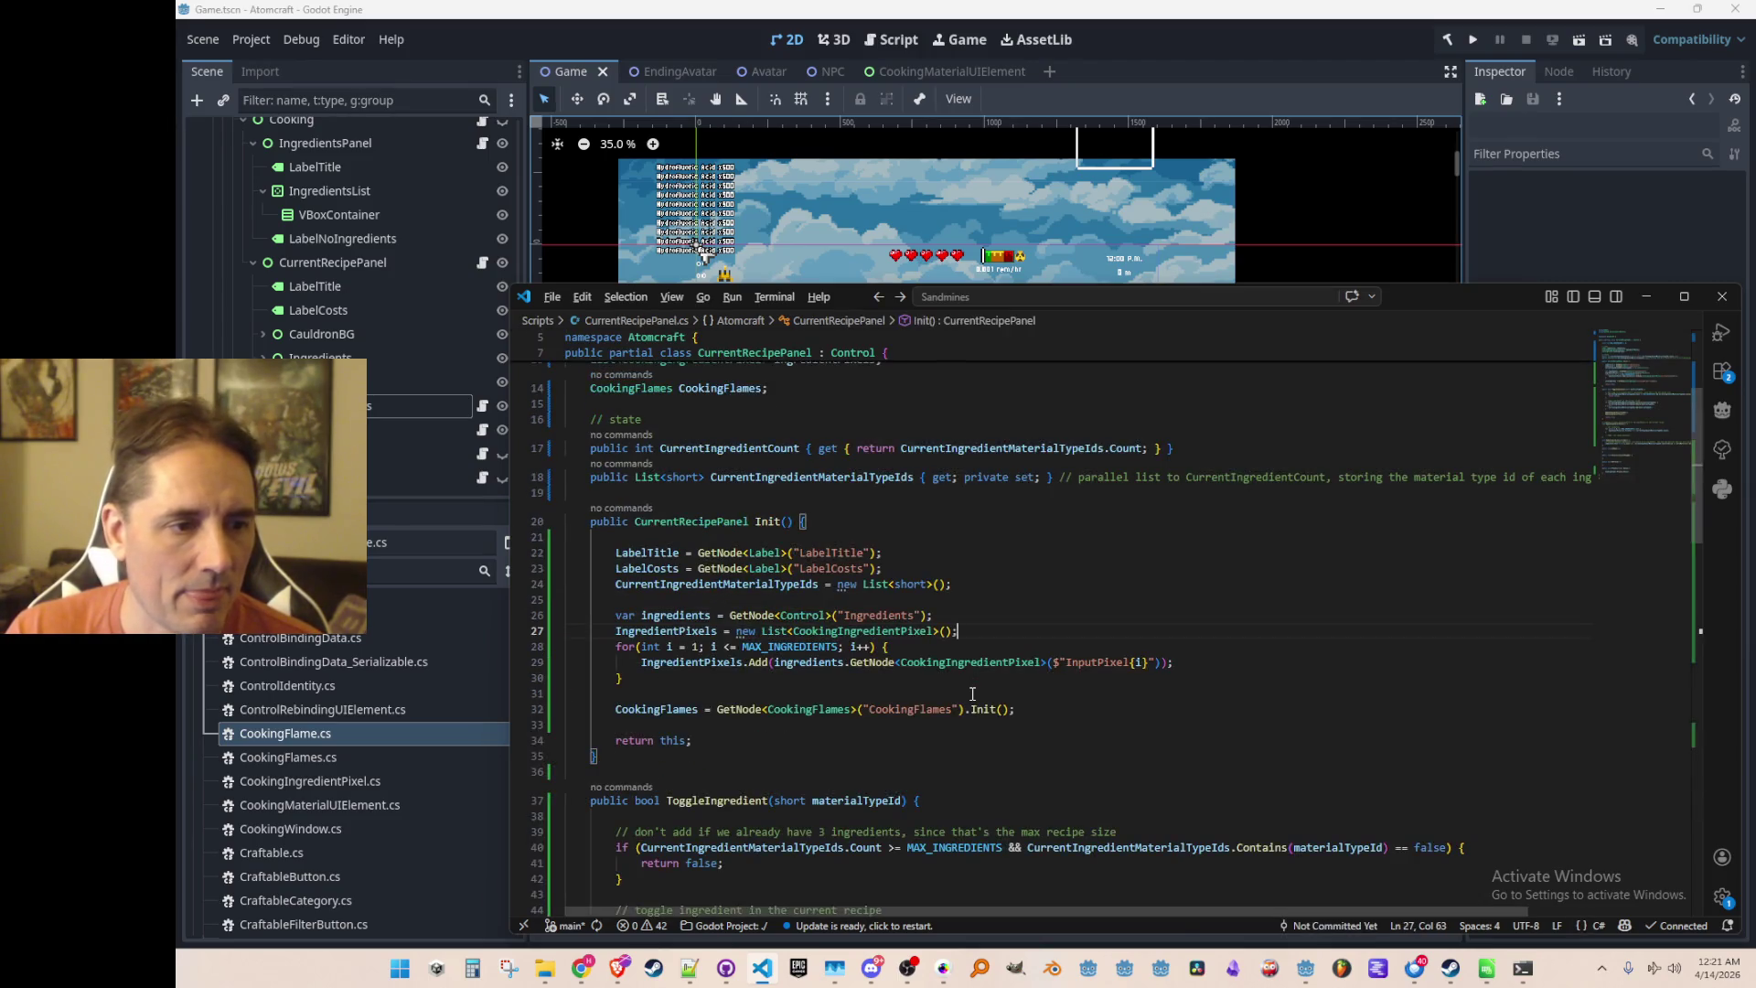
{"action": "key", "text": "alt+Right"}
{"action": "key", "text": "alt+Left"}
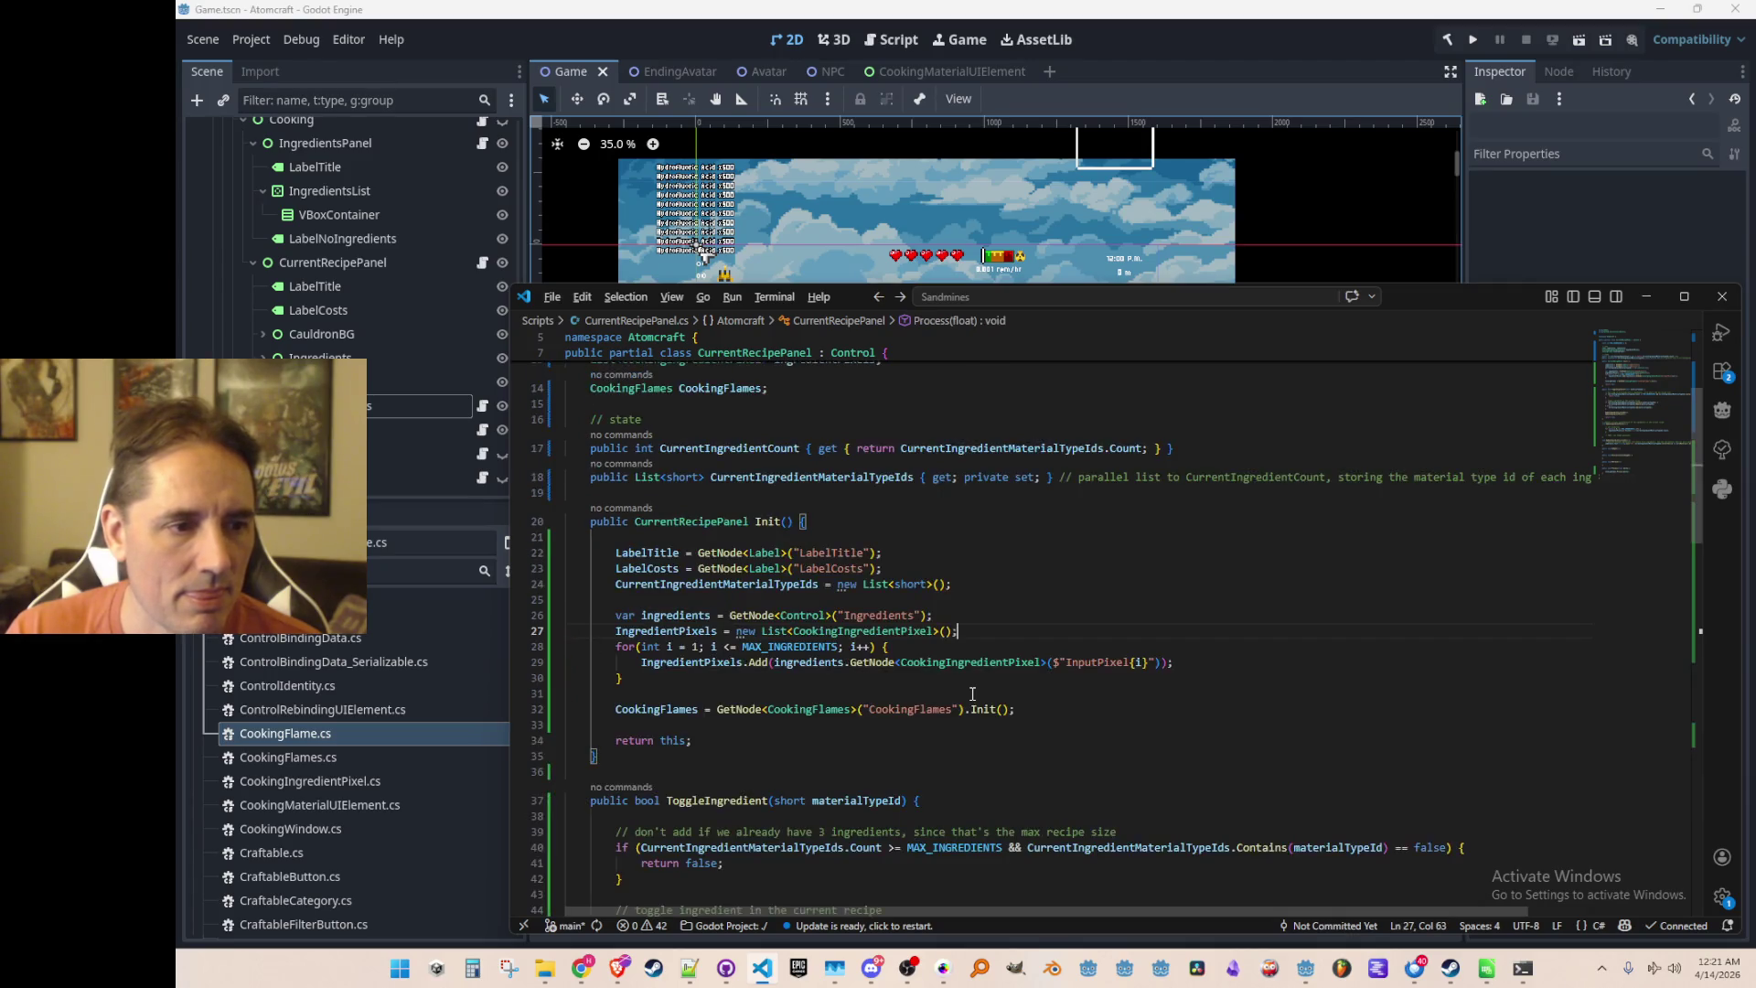
{"action": "scroll", "coordinate": [1001, 653], "scroll_direction": "down", "scroll_amount": 3}
{"action": "scroll", "coordinate": [1000, 653], "scroll_direction": "down", "scroll_amount": 3}
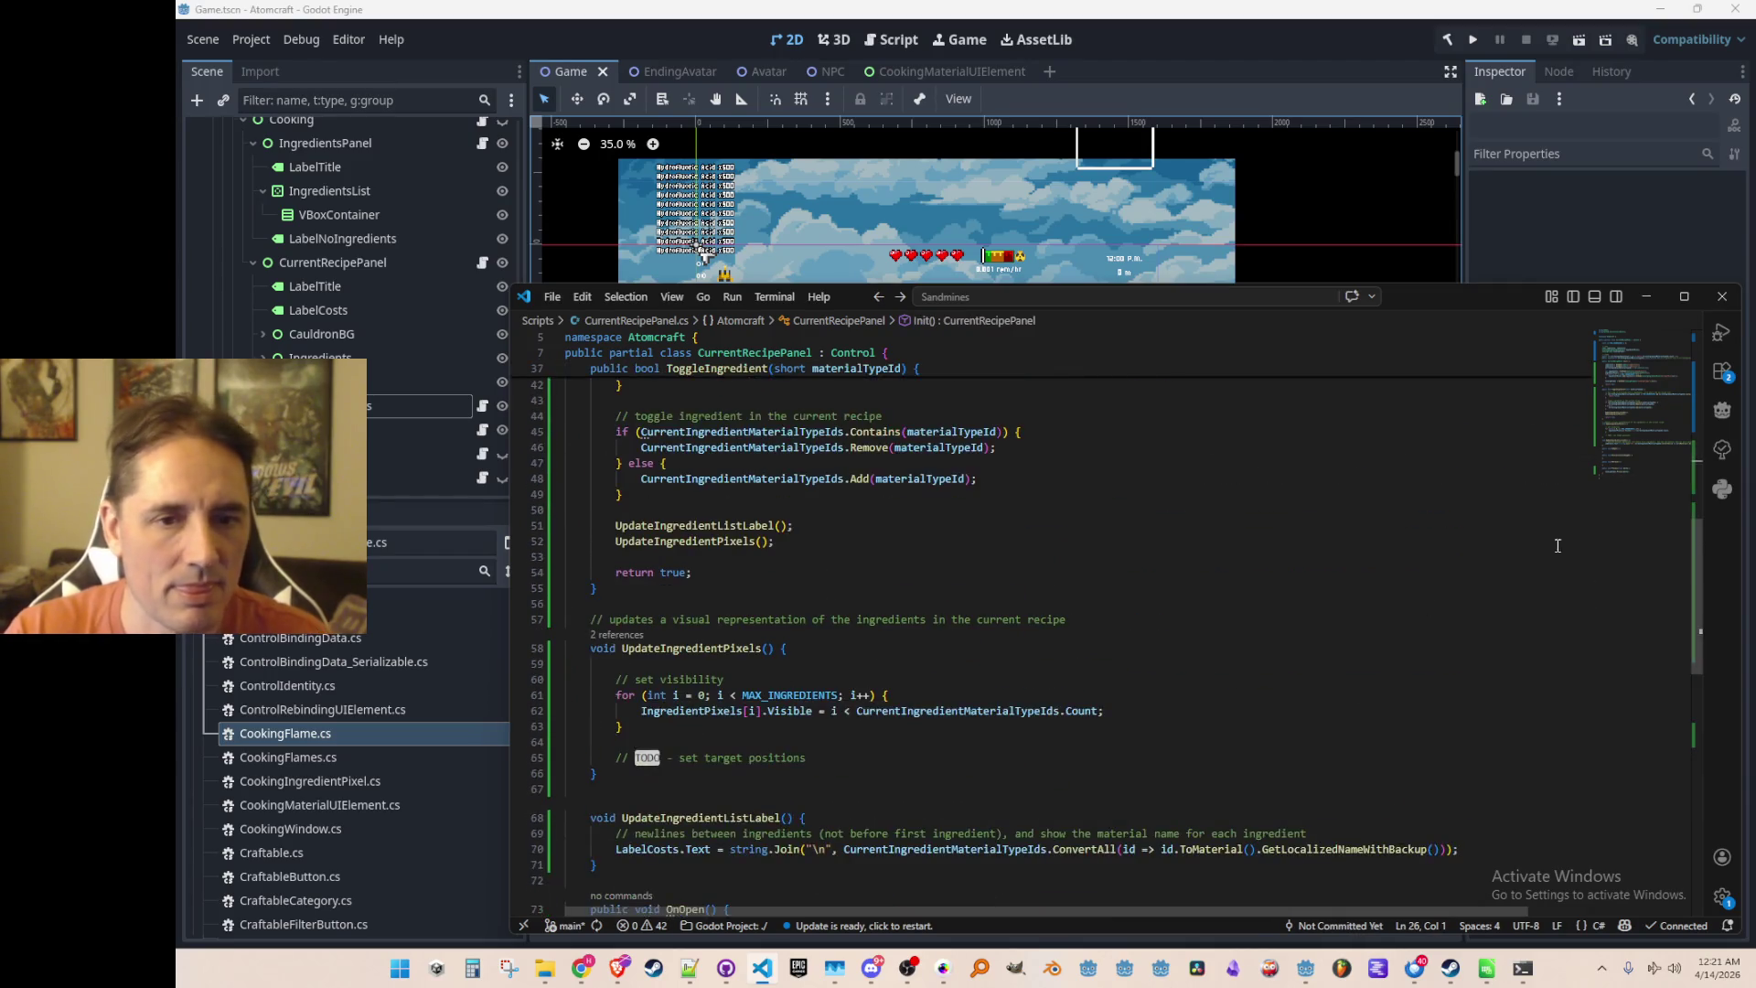
{"action": "left_click", "coordinate": [1637, 479]}
{"action": "scroll", "coordinate": [1345, 618], "scroll_direction": "up", "scroll_amount": 5}
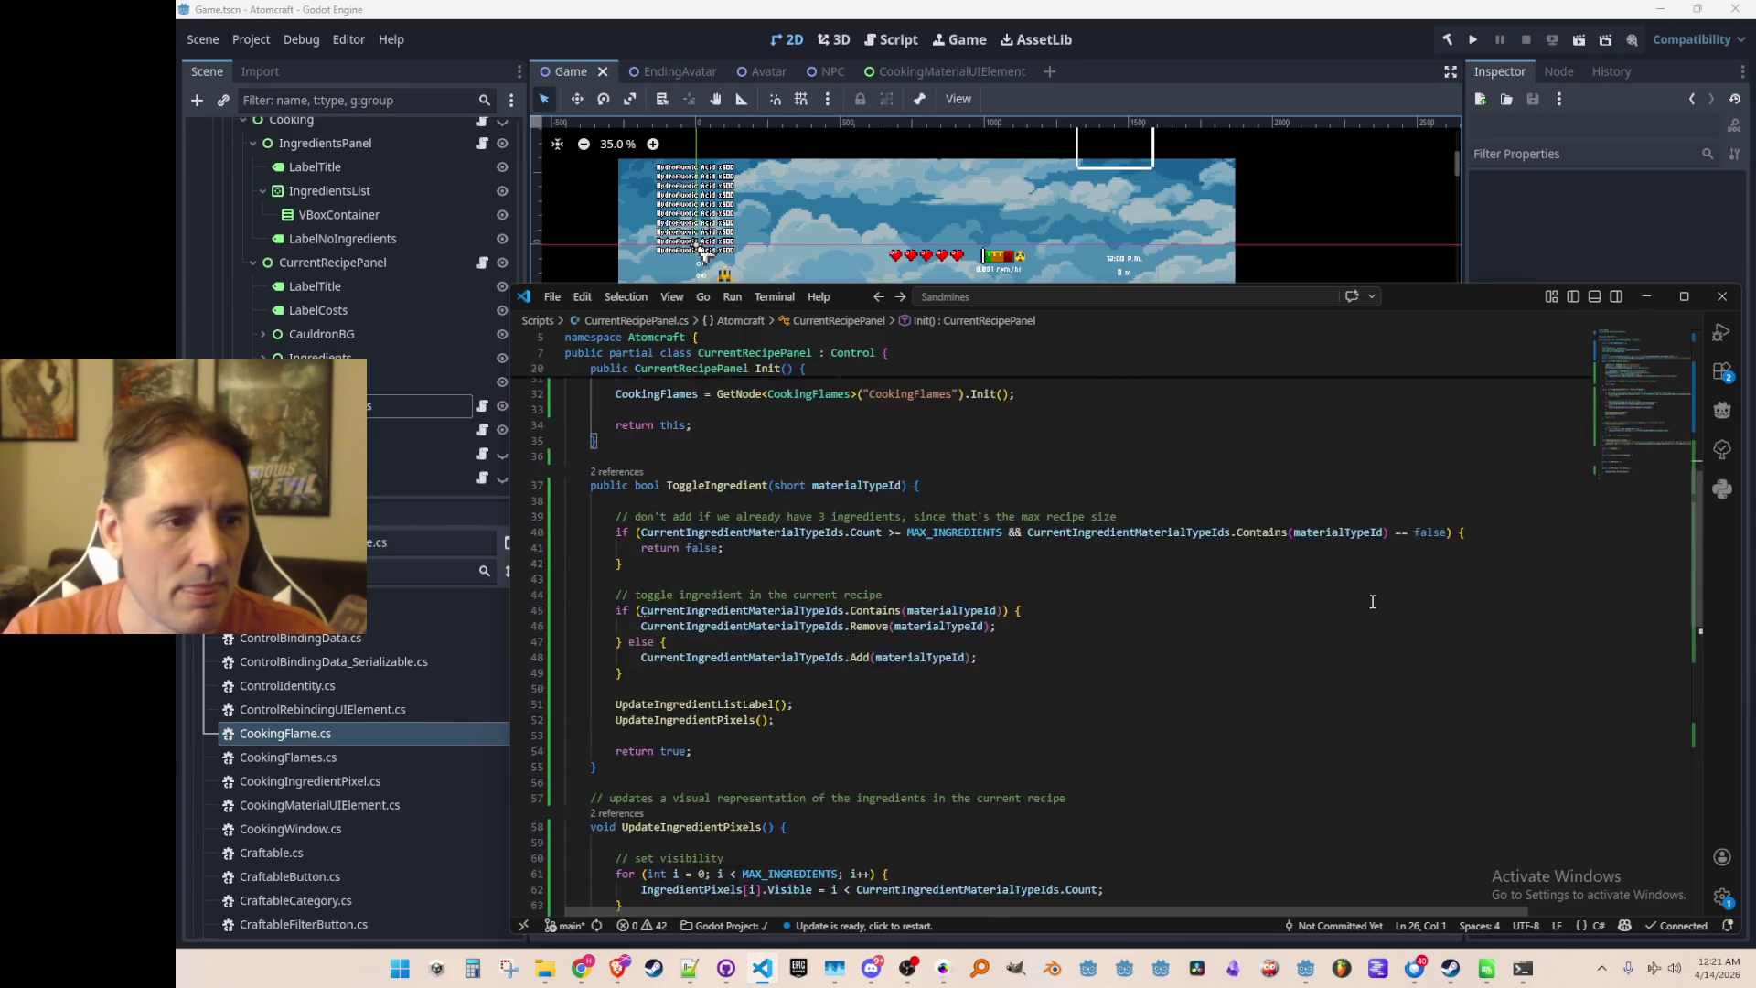
{"action": "left_click", "coordinate": [1249, 34]}
{"action": "mouse_move", "coordinate": [1023, 322]}
{"action": "left_mouse_down"}
{"action": "mouse_move", "coordinate": [1042, 331]}
{"action": "mouse_move", "coordinate": [1039, 315]}
{"action": "left_mouse_up"}
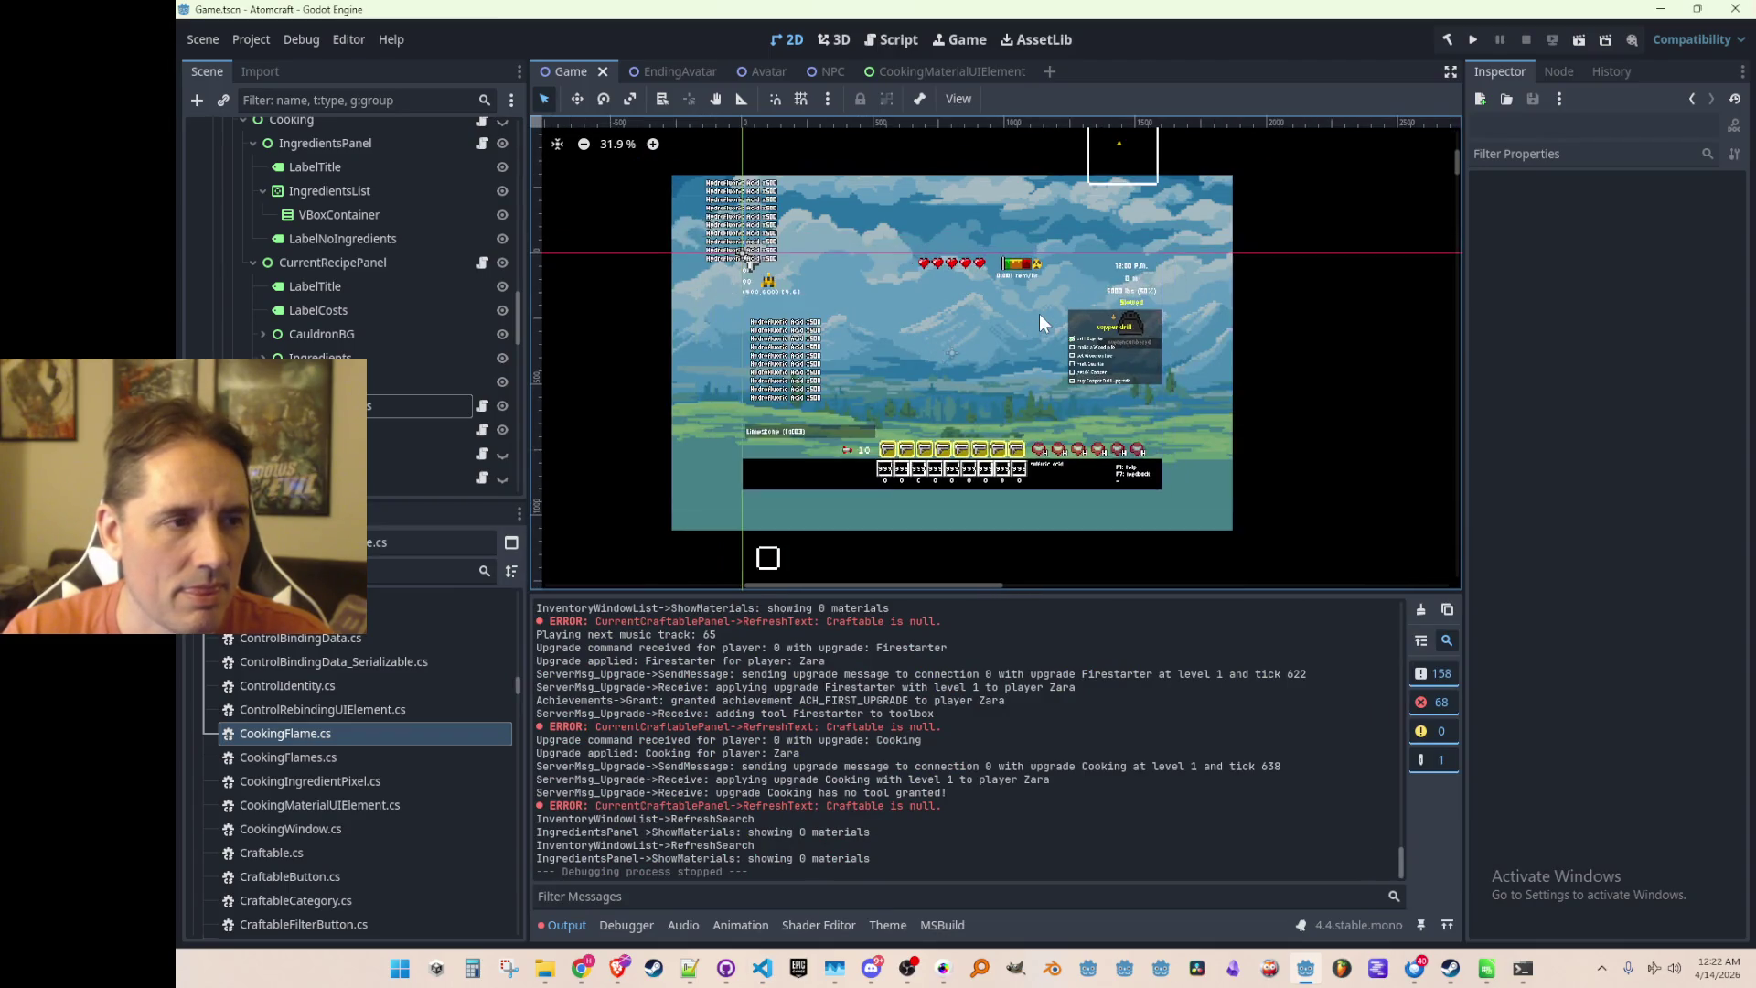
Relaunch the game and load the Enchanted Vista world with a test profile
{"action": "left_click", "coordinate": [1472, 47]}
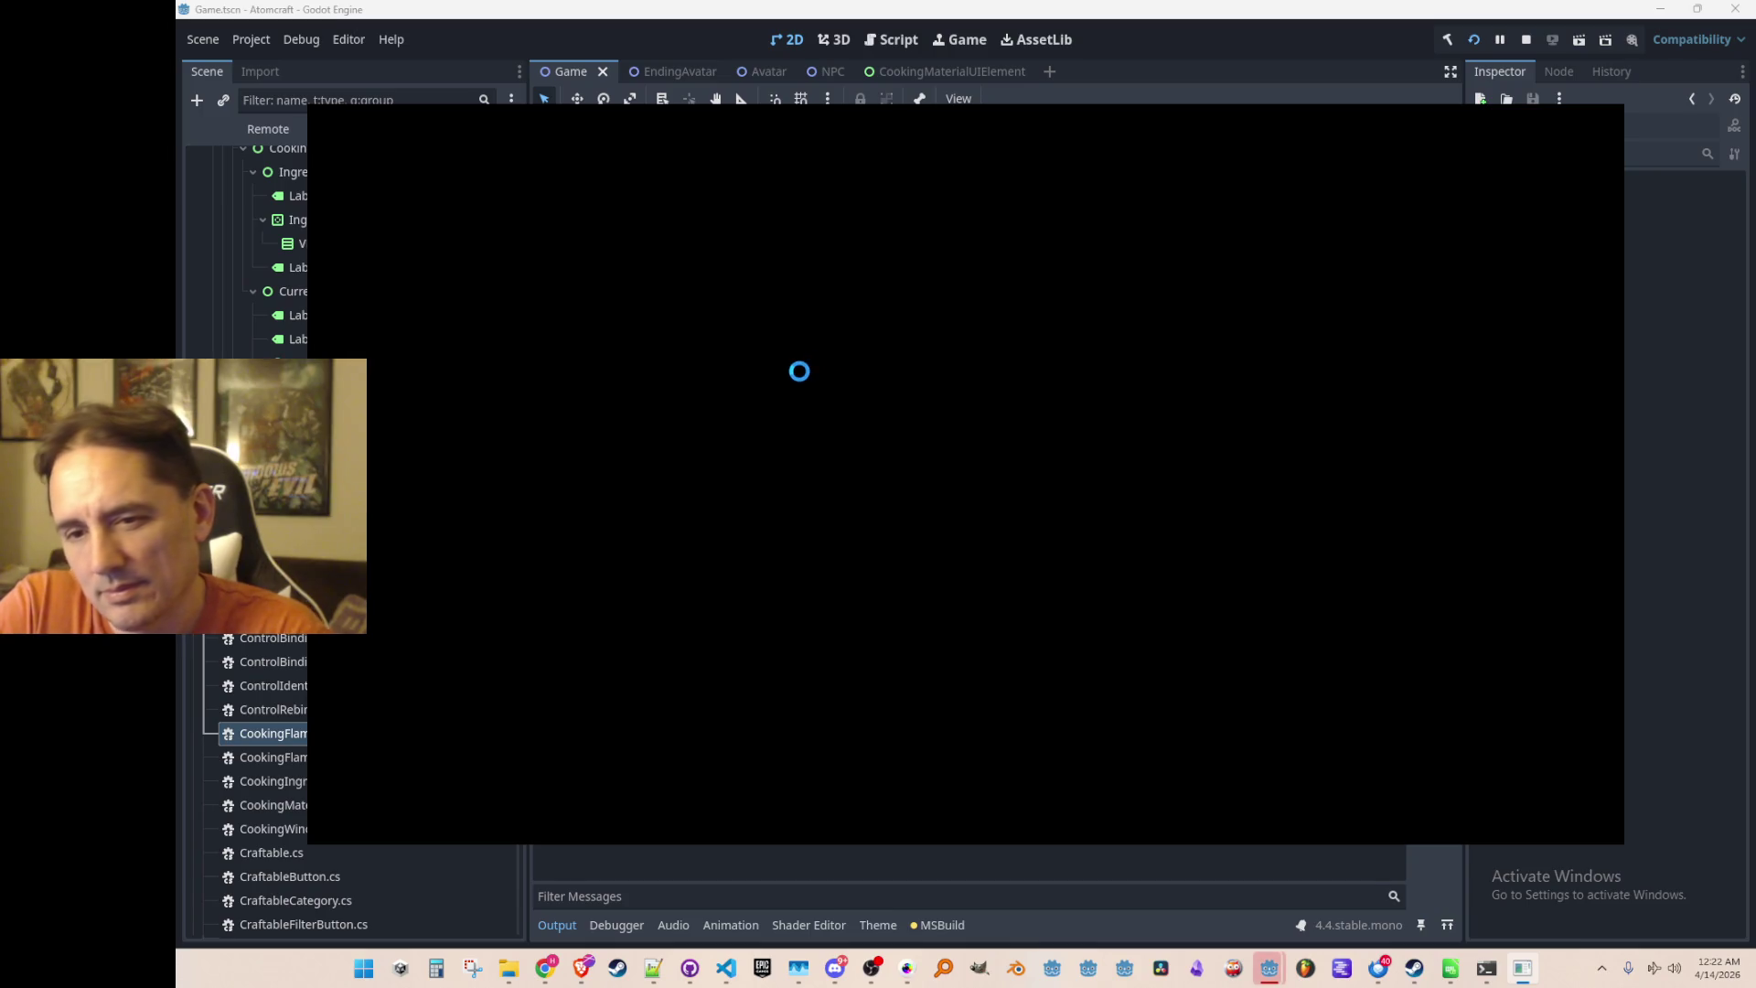
{"action": "left_click", "coordinate": [817, 490]}
{"action": "scroll", "coordinate": [1015, 489], "scroll_direction": "down", "scroll_amount": 10}
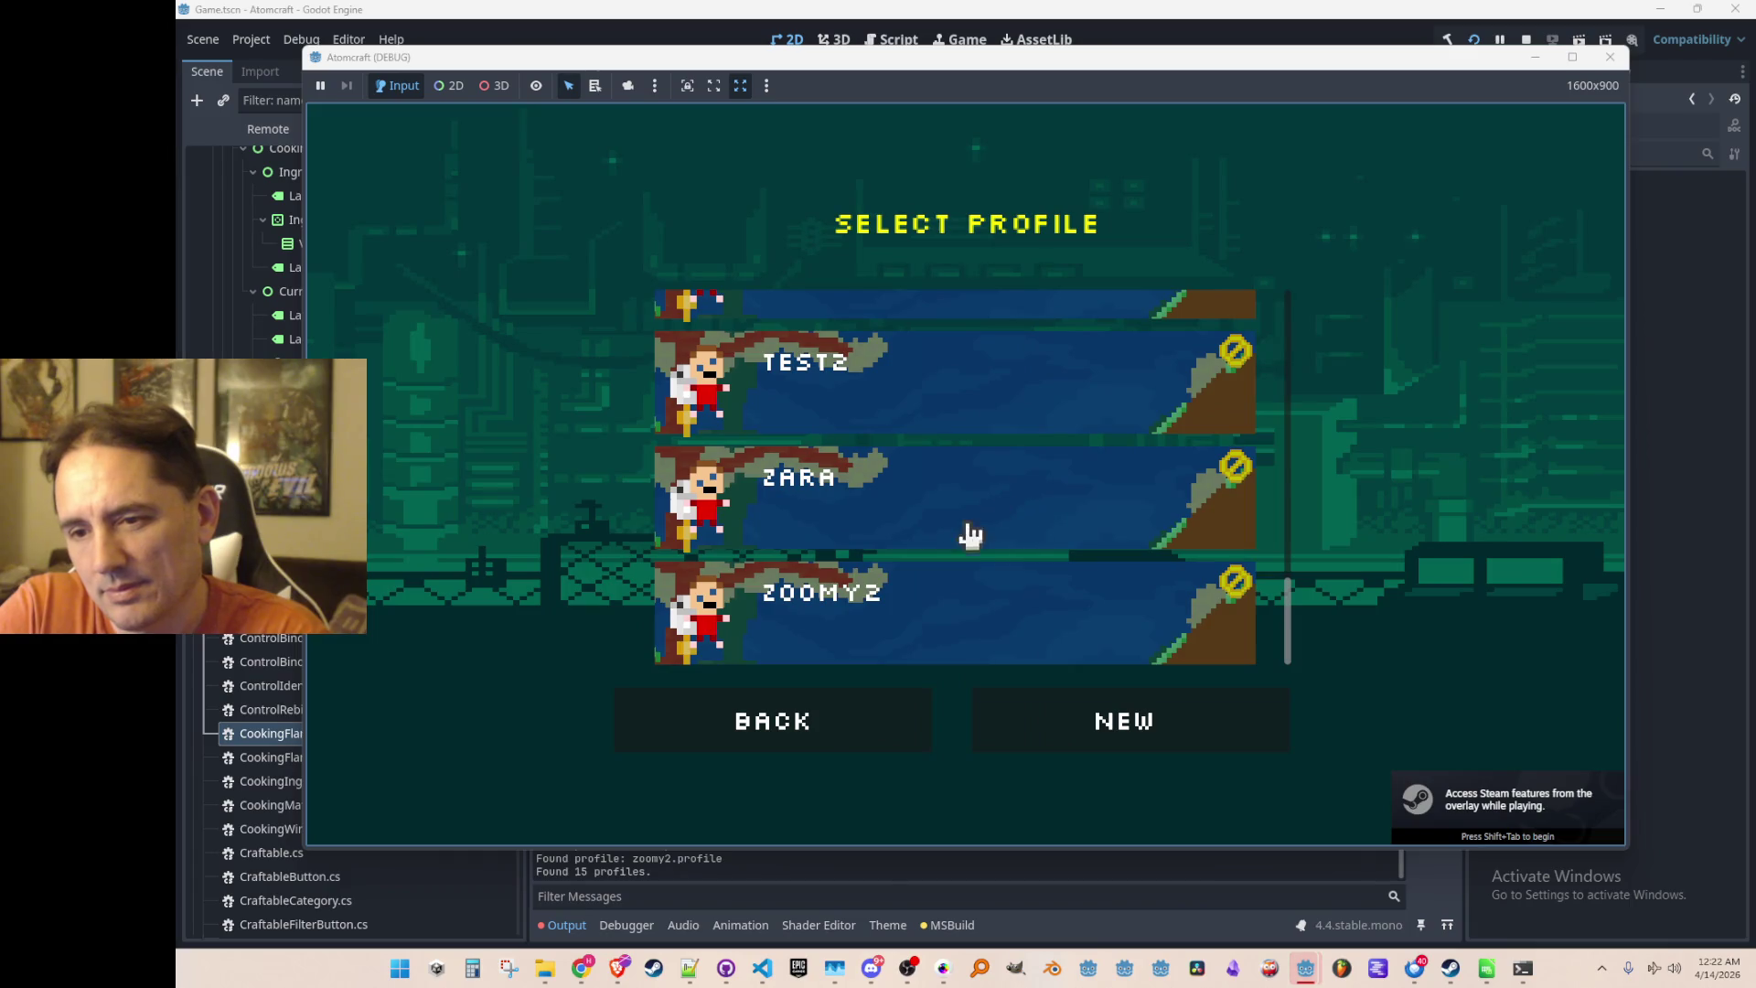
{"action": "left_click", "coordinate": [1026, 512]}
{"action": "left_click", "coordinate": [1019, 509]}
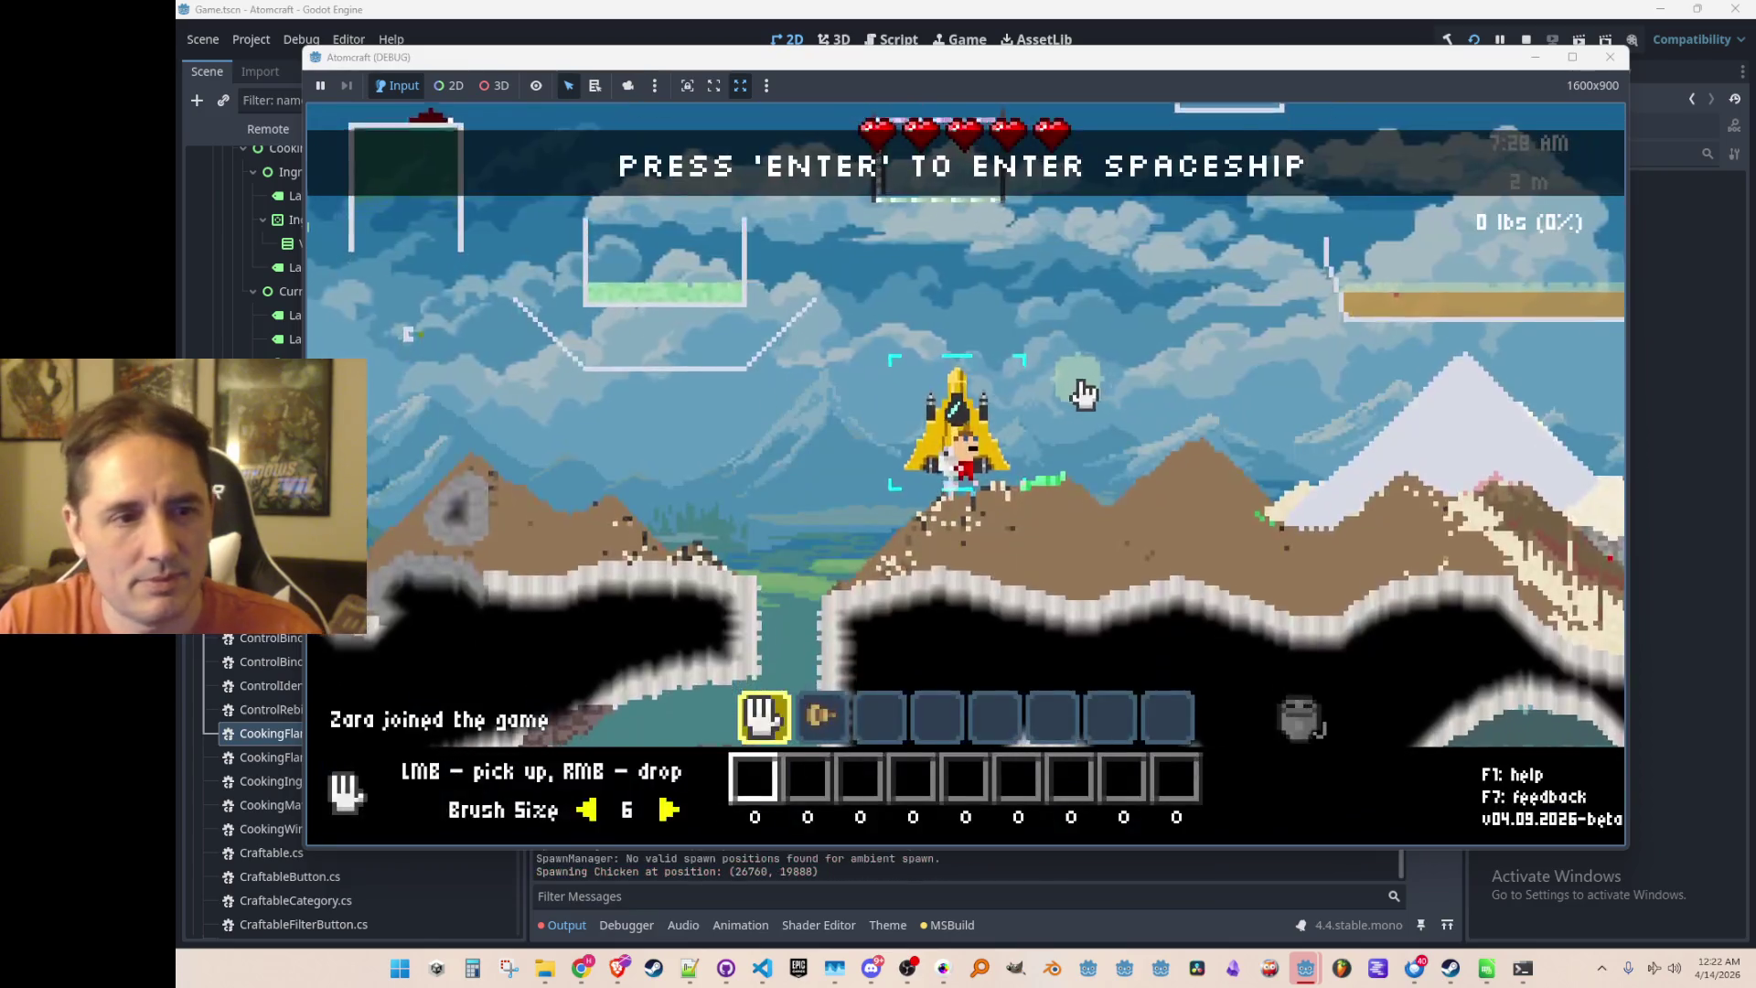
Leave the ship, open the inventory's upgrade tech tree, and enable free mode with the 'free' console command
{"action": "key", "text": "w"}
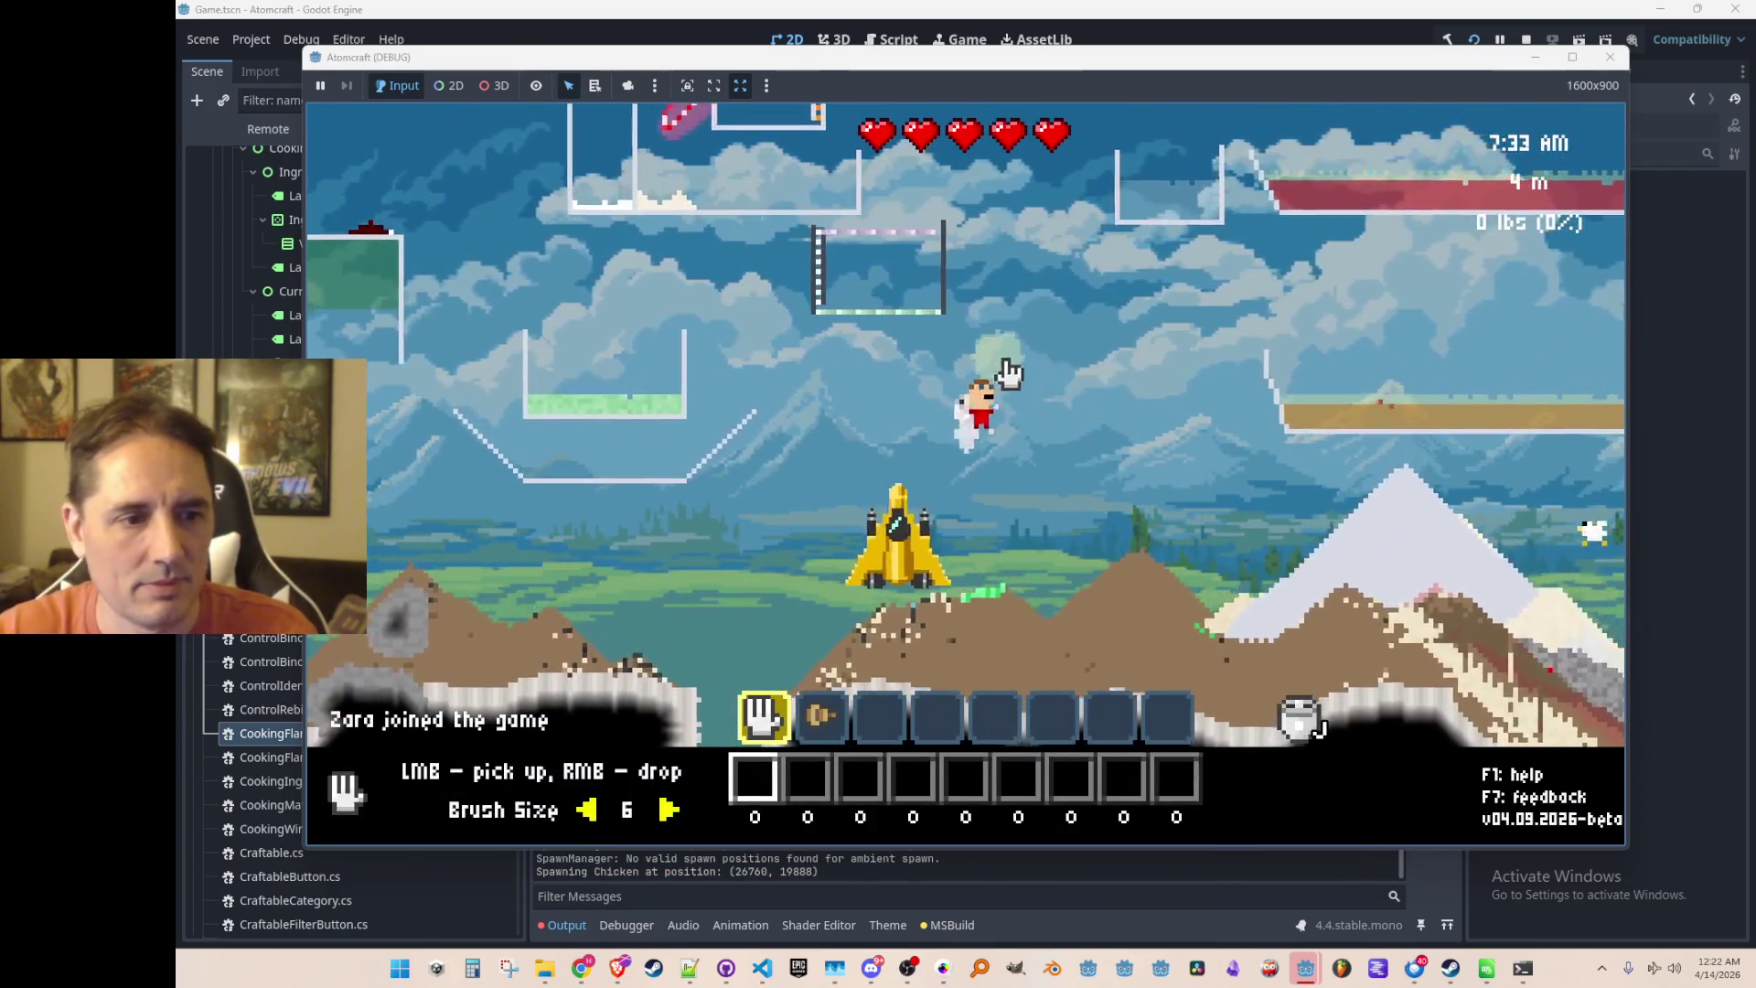
{"action": "key", "text": "i"}
{"action": "left_click", "coordinate": [655, 239]}
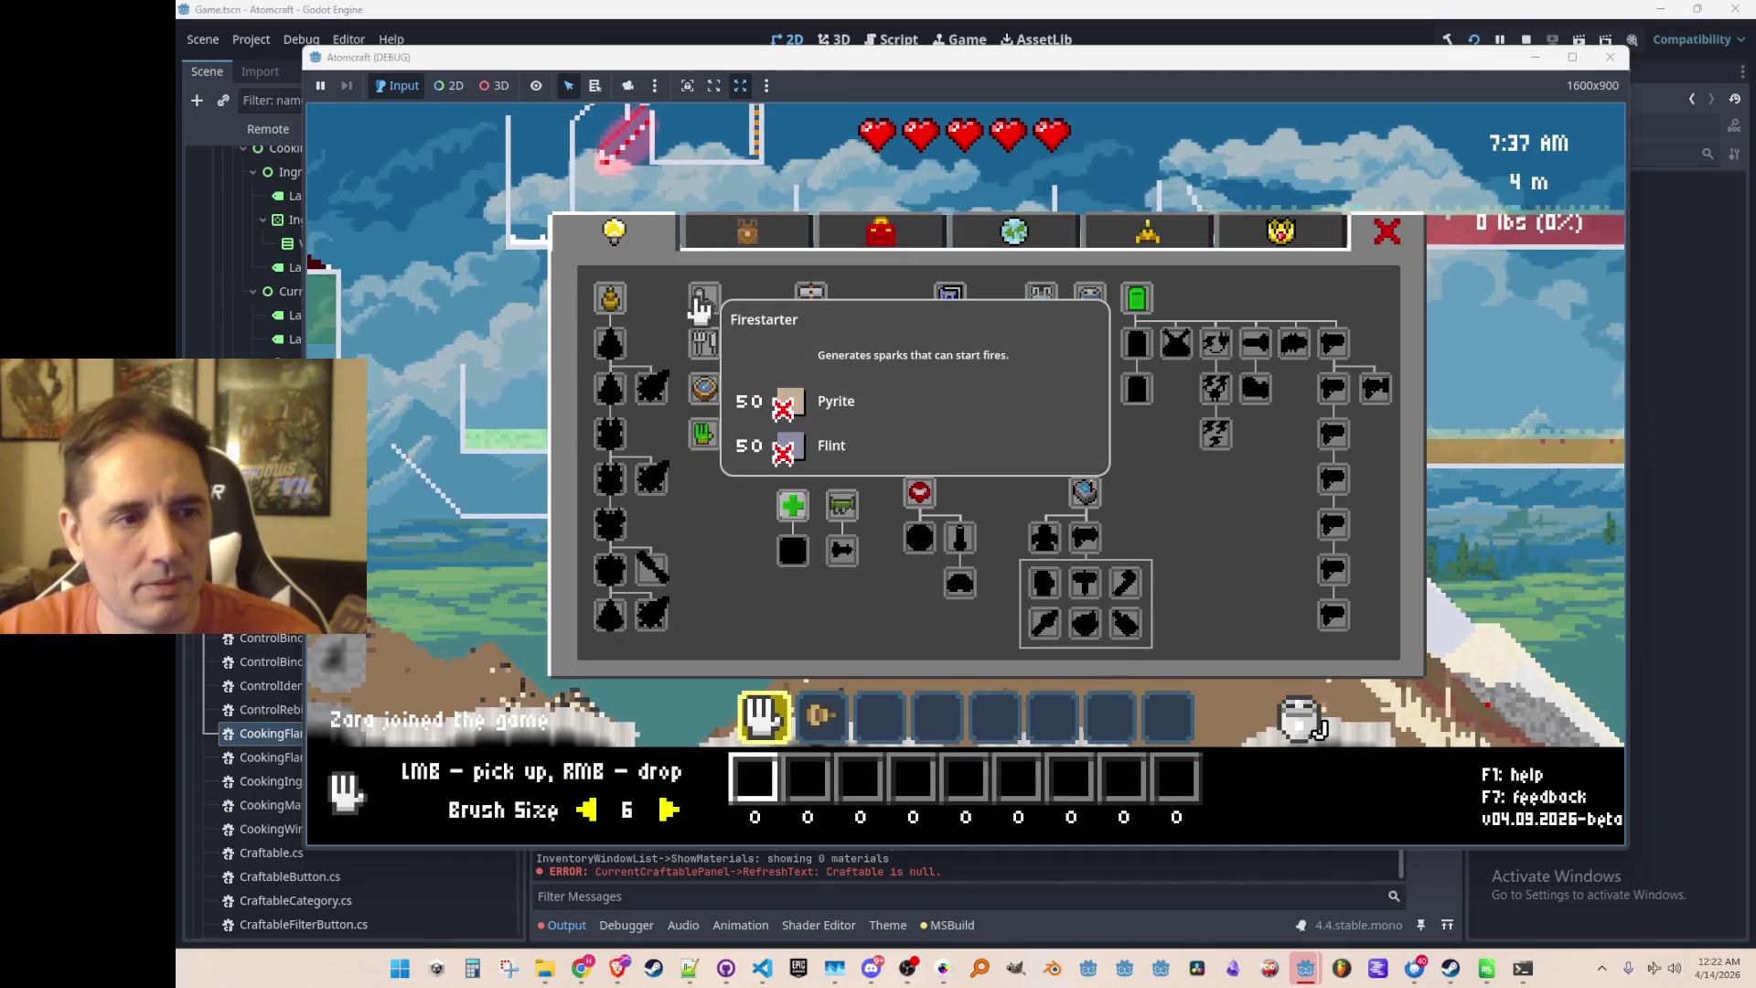
{"action": "key", "text": "grave"}
{"action": "type", "text": "free"}
{"action": "key", "text": "Return"}
{"action": "key", "text": "grave"}
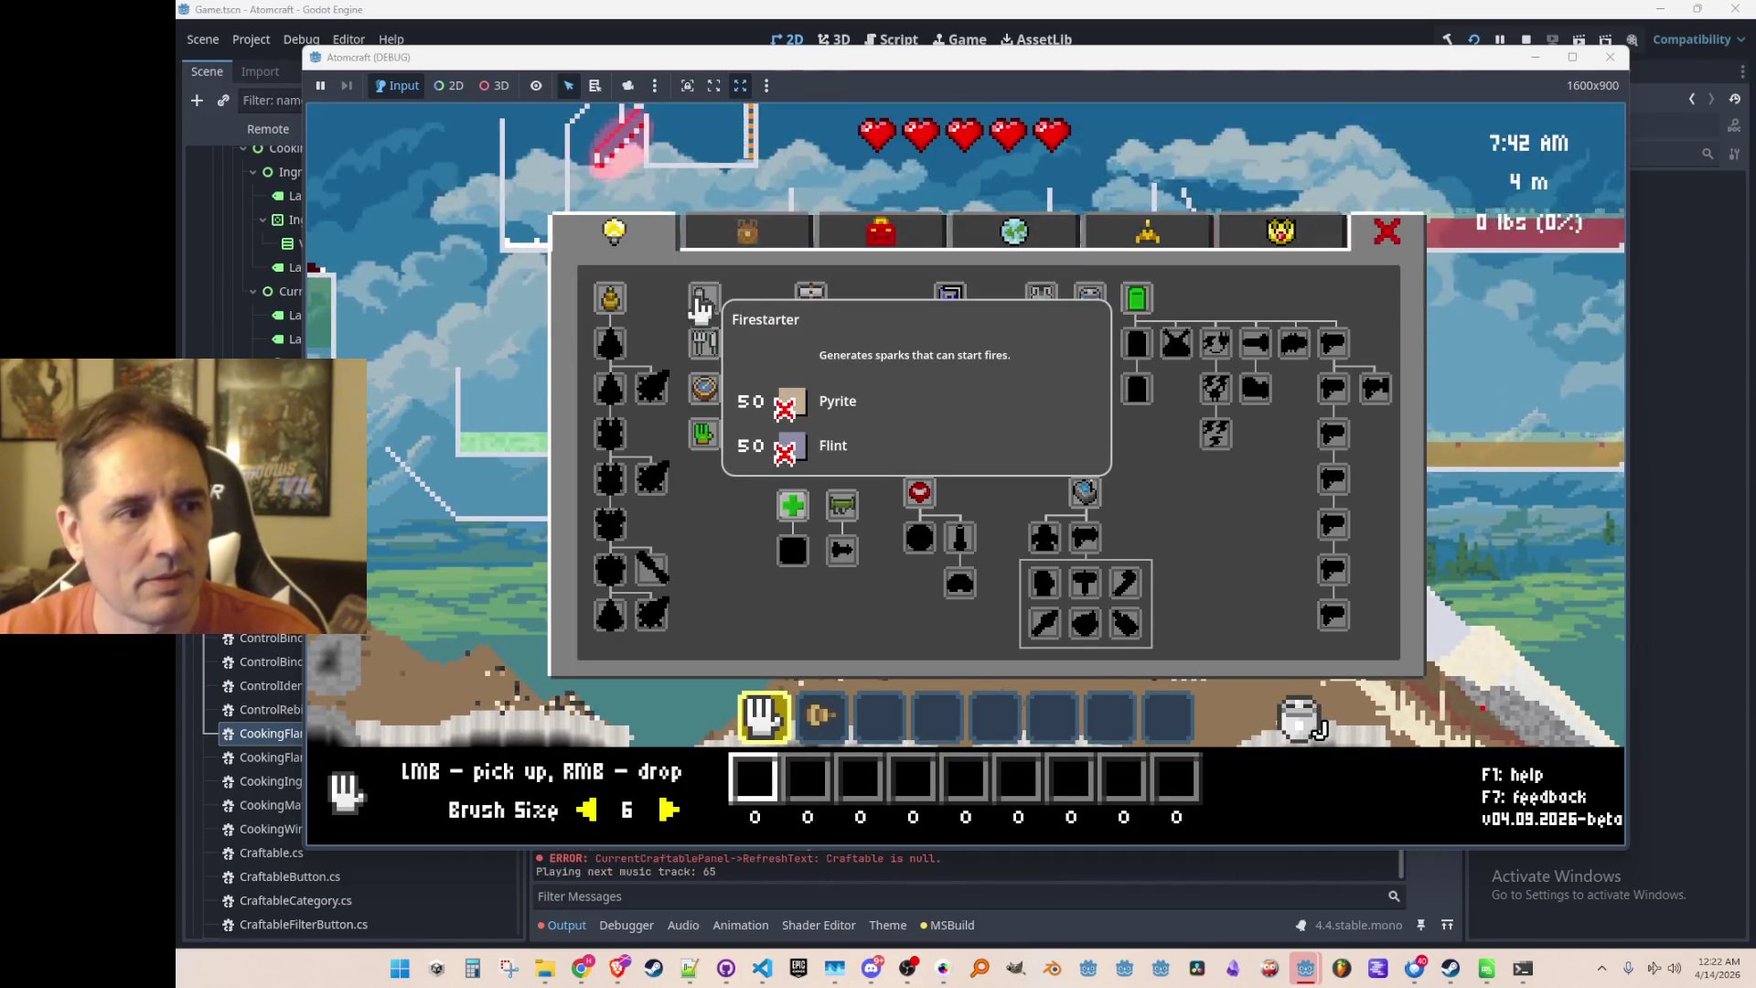
Craft the Cooking upgrade, check the flames under the cauldron in the Cooking tab, then stop the game
{"action": "left_click", "coordinate": [704, 343]}
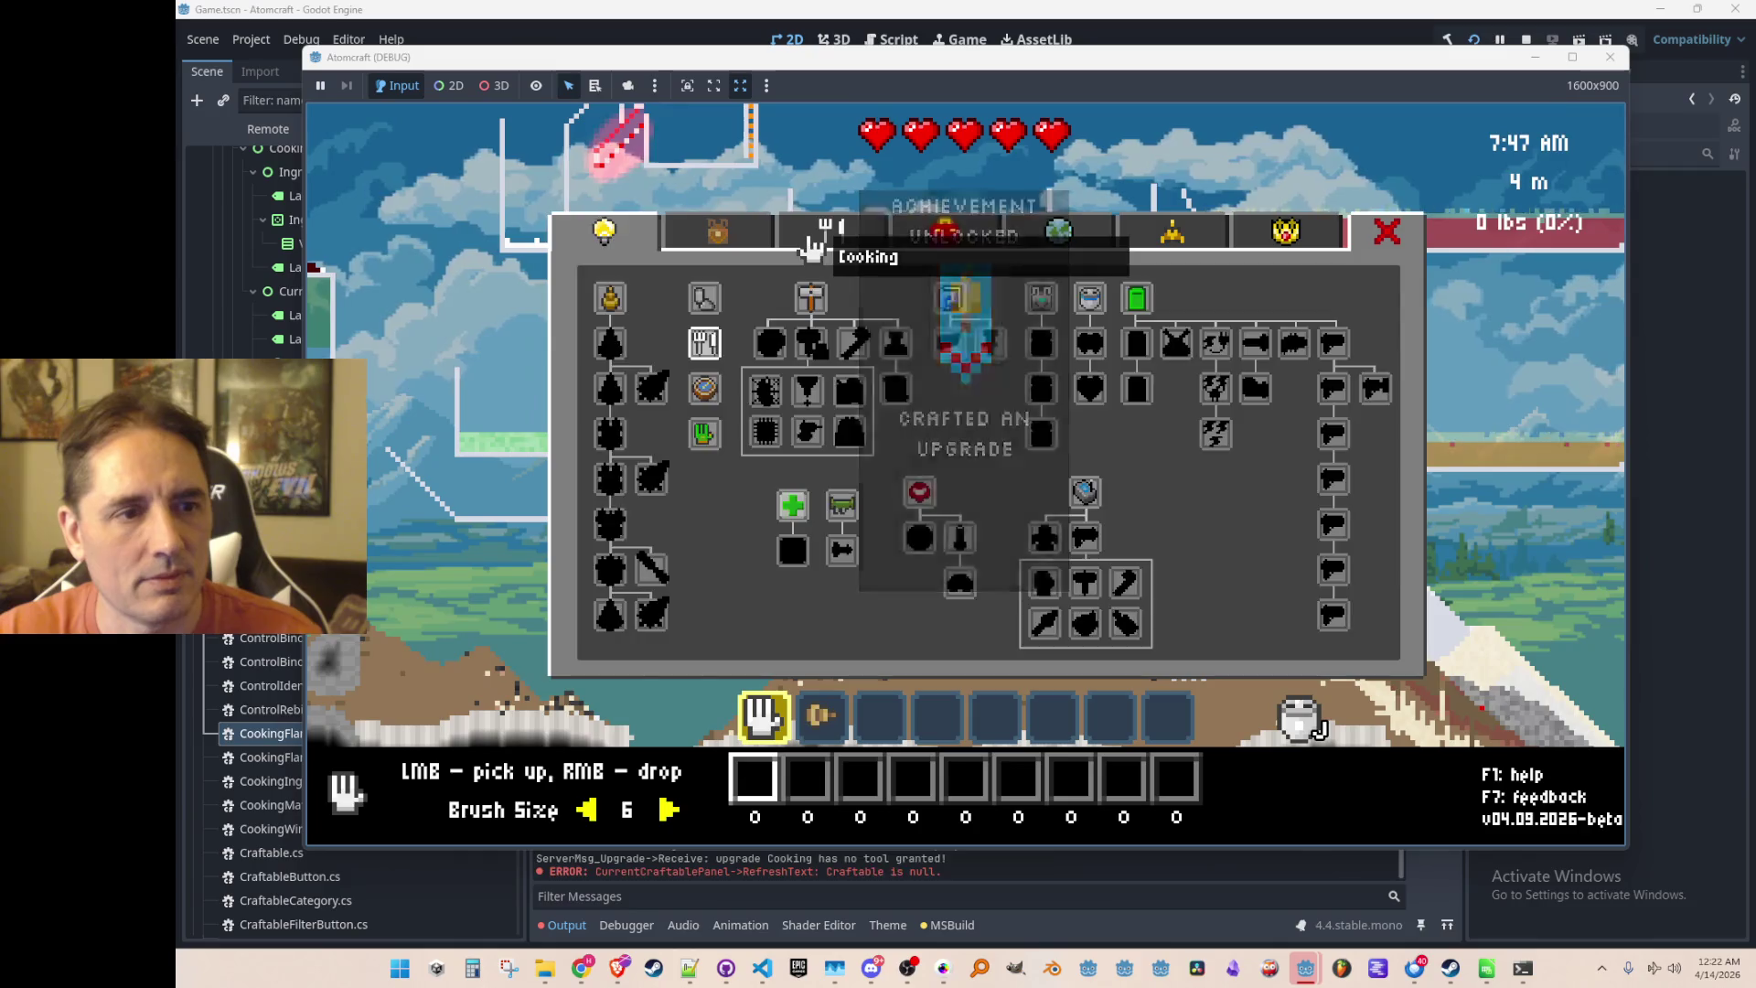
{"action": "left_click", "coordinate": [810, 247]}
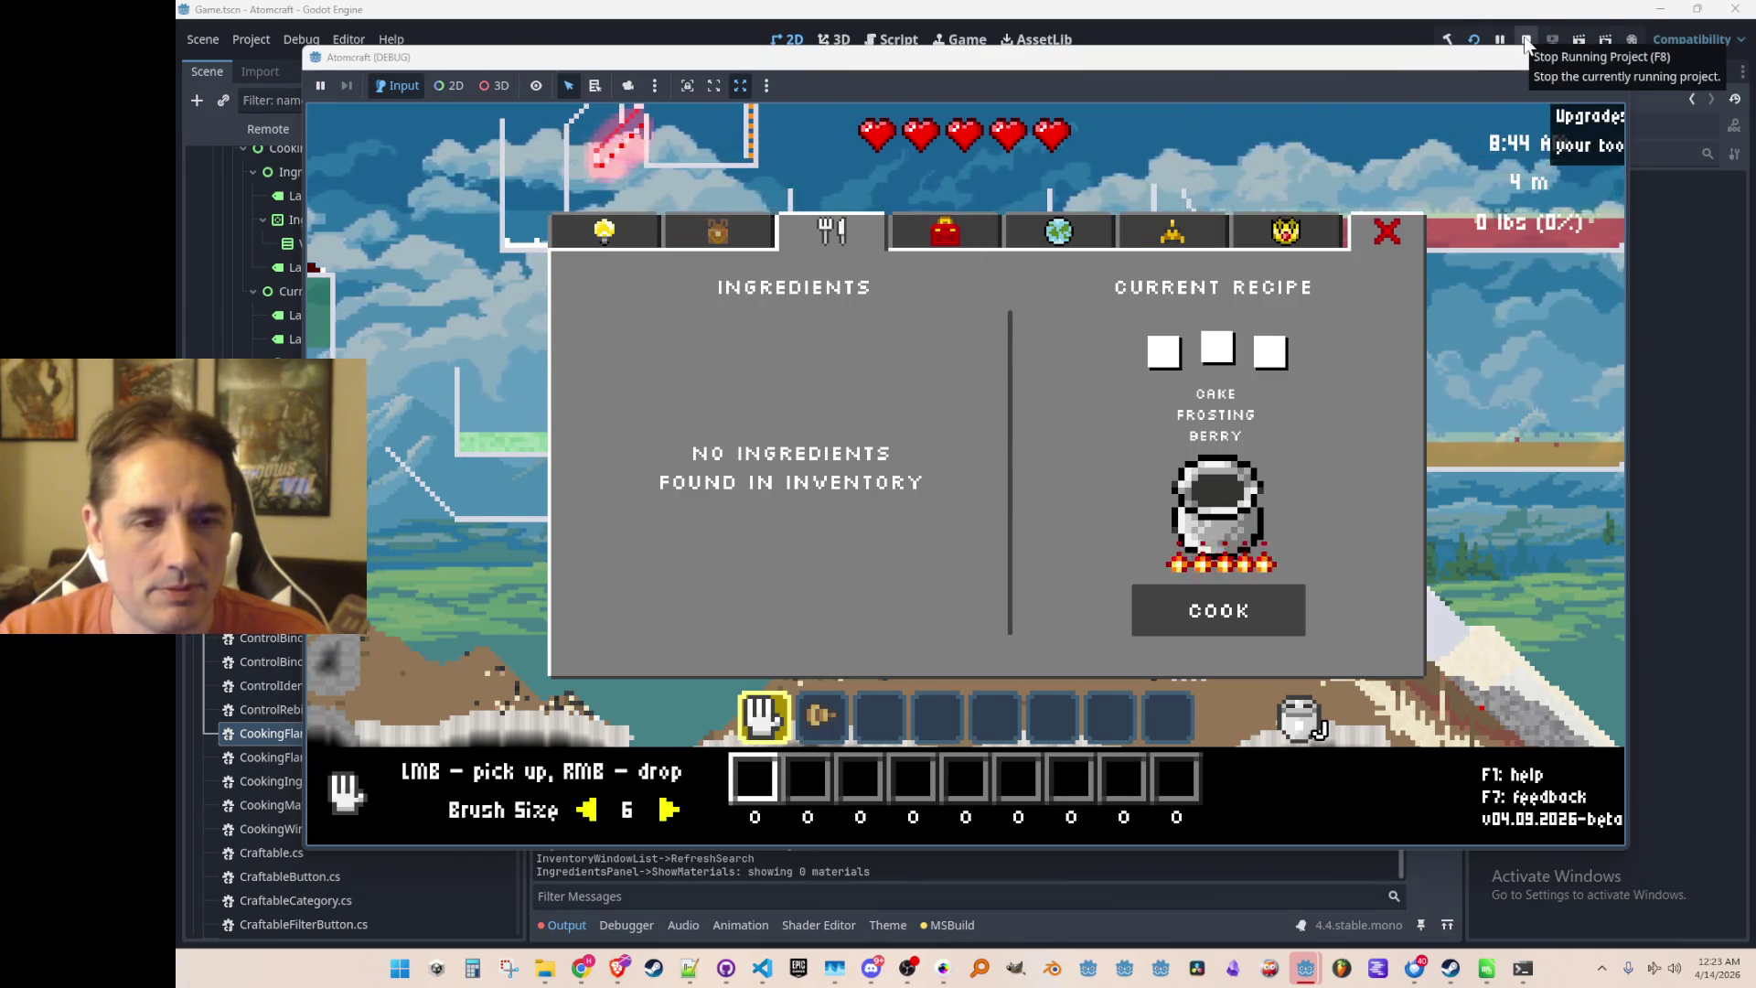
{"action": "left_click", "coordinate": [1525, 41]}
Bring up CurrentRecipePanel.cs and highlight every use of CookingIngredientPixel
{"action": "left_click", "coordinate": [762, 967]}
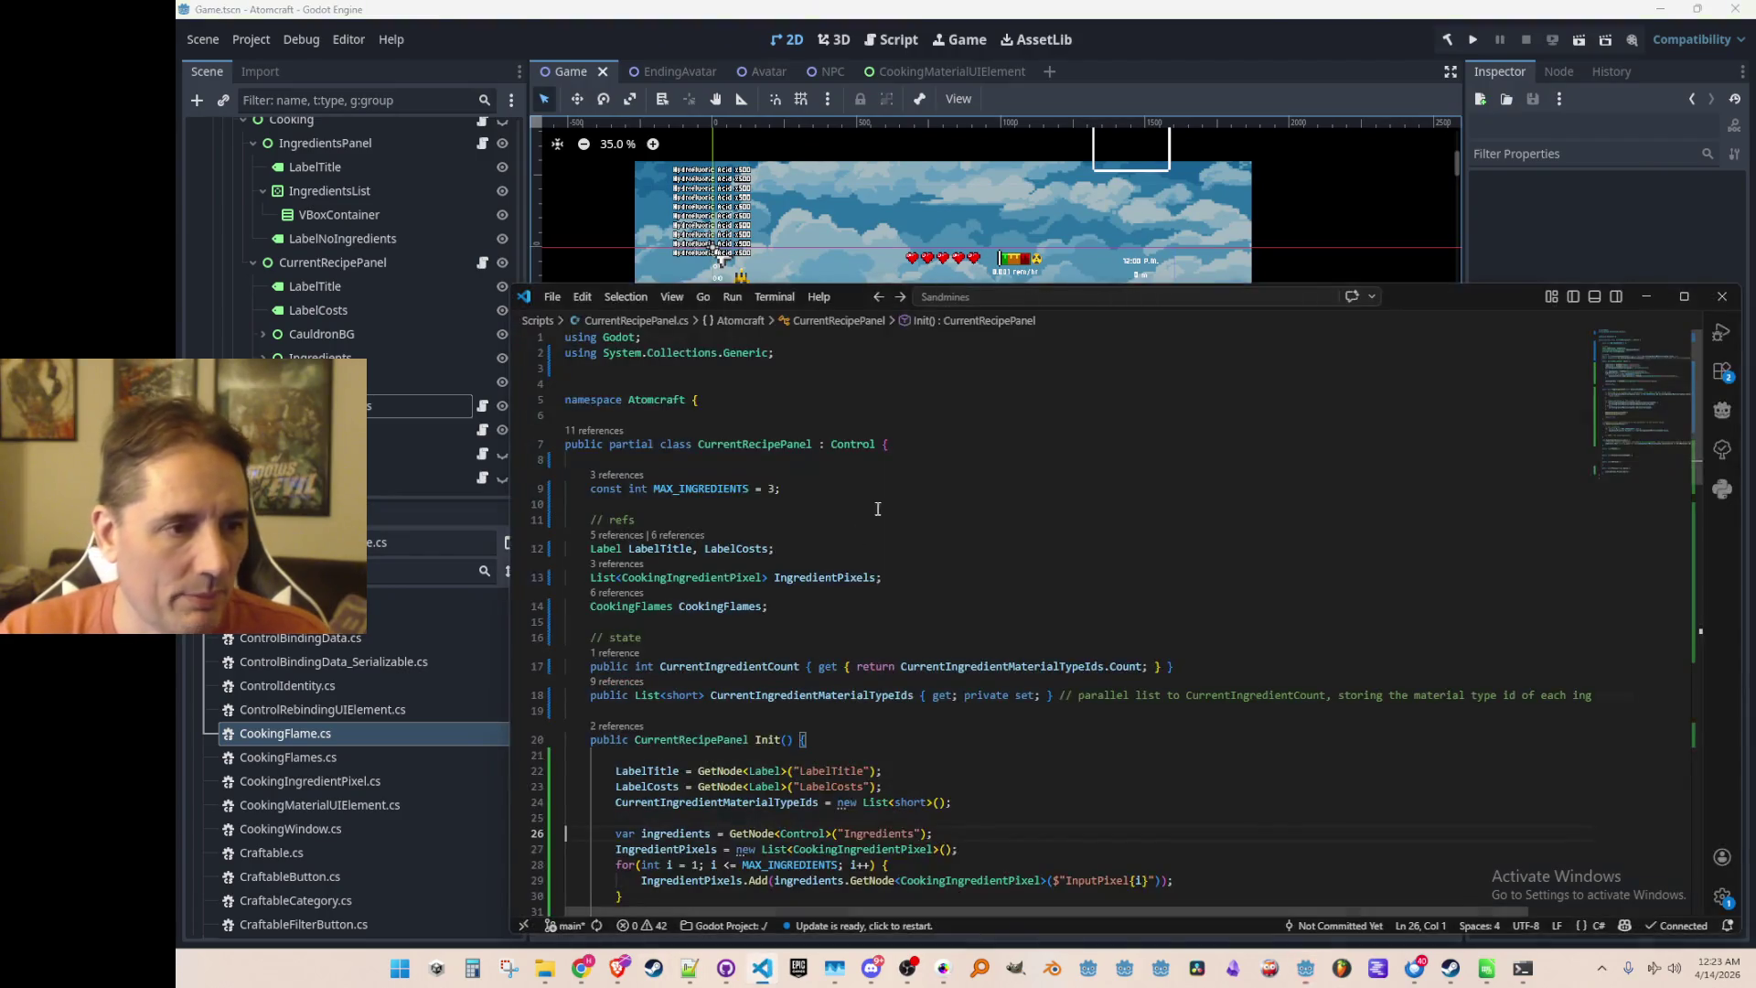
{"action": "scroll", "coordinate": [796, 556], "scroll_direction": "down", "scroll_amount": 1}
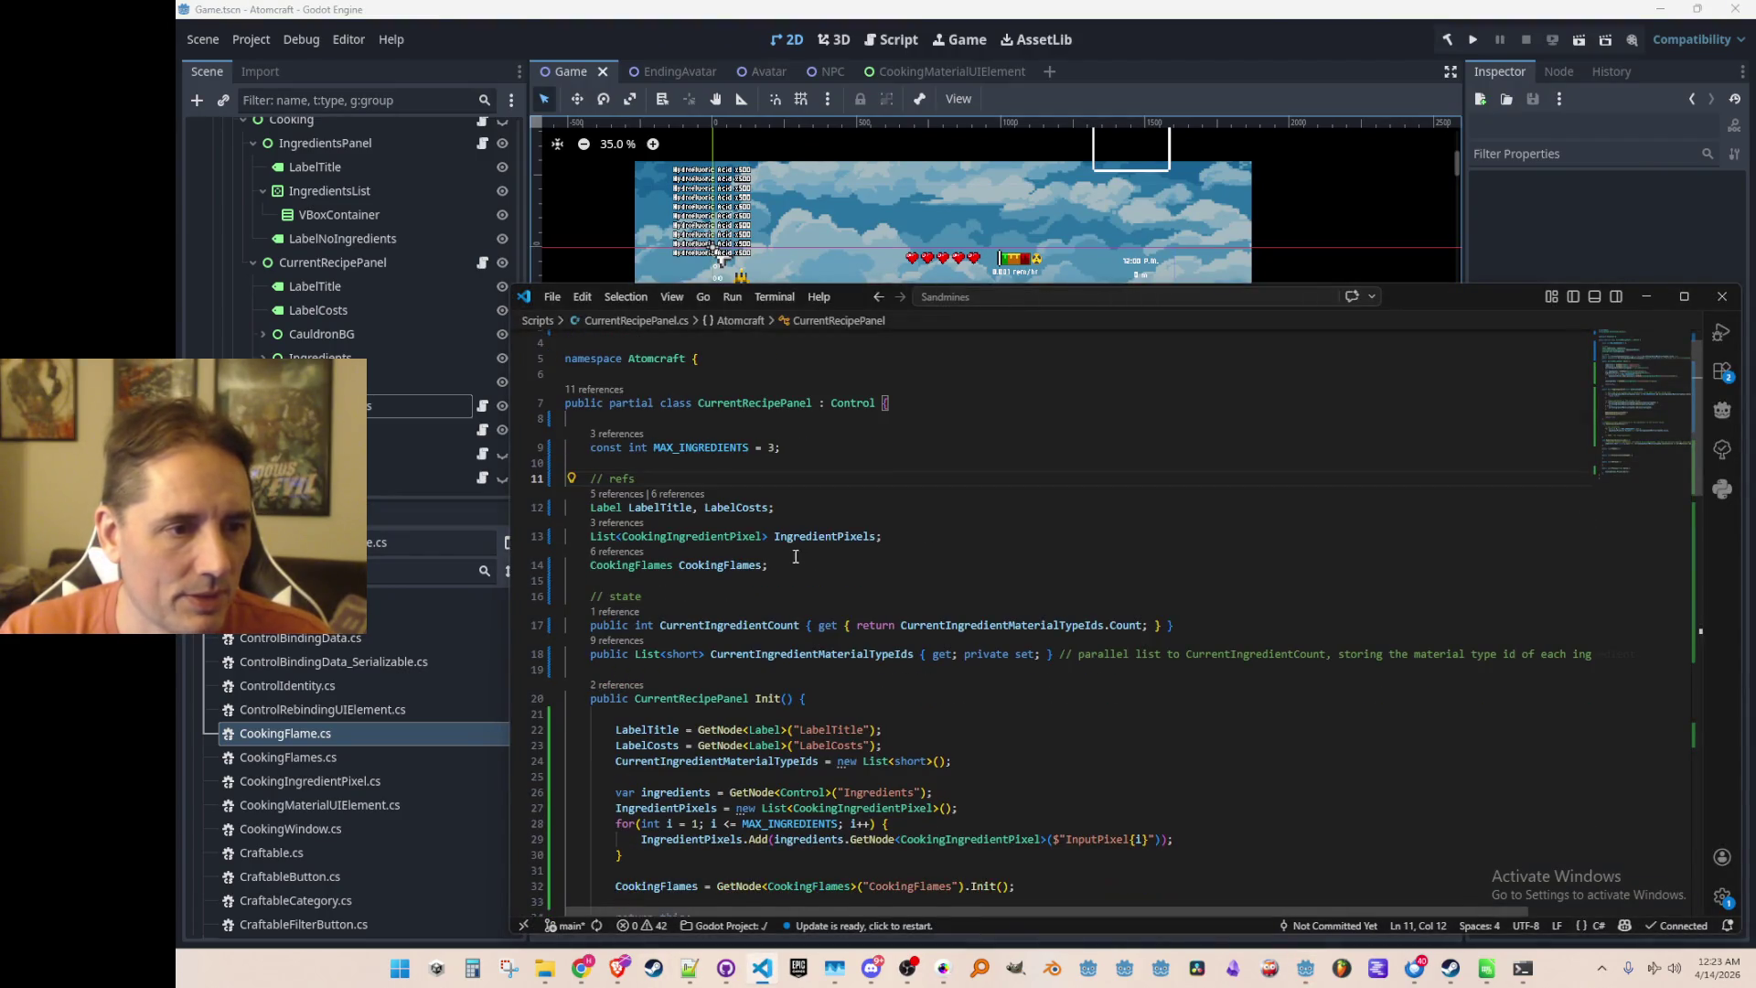
{"action": "double_click", "coordinate": [738, 537]}
{"action": "scroll", "coordinate": [1185, 518], "scroll_direction": "down", "scroll_amount": 10}
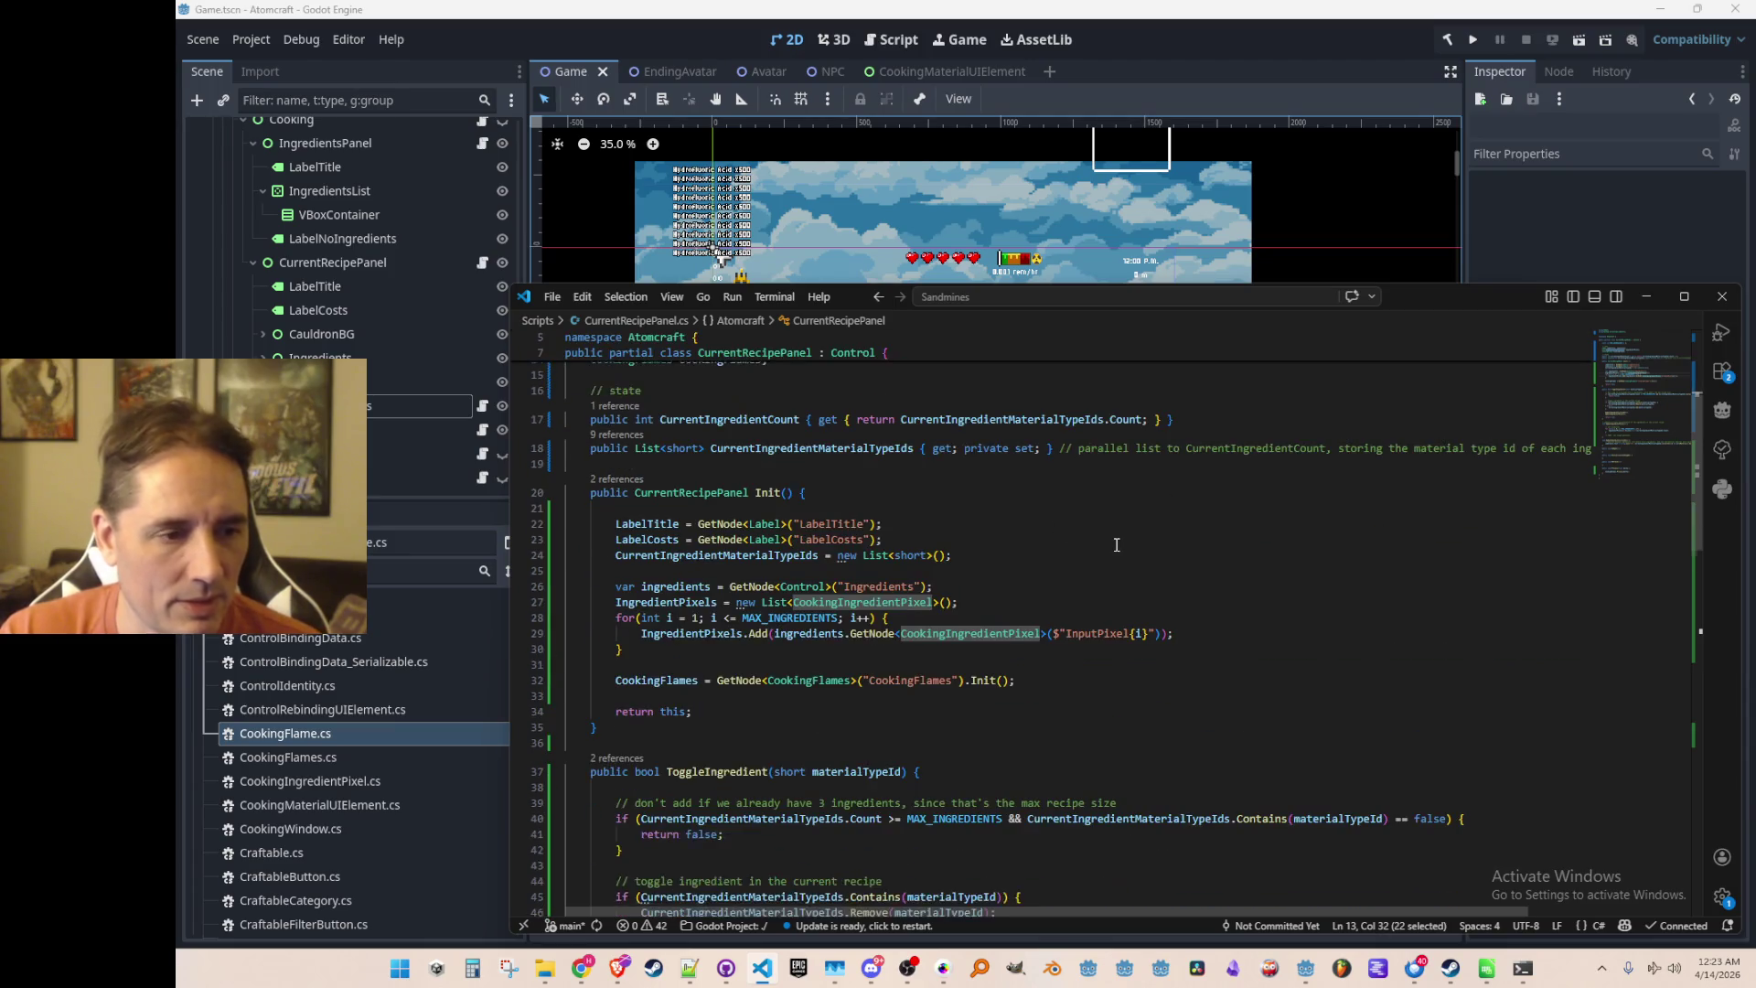
{"action": "scroll", "coordinate": [1198, 530], "scroll_direction": "down", "scroll_amount": 4}
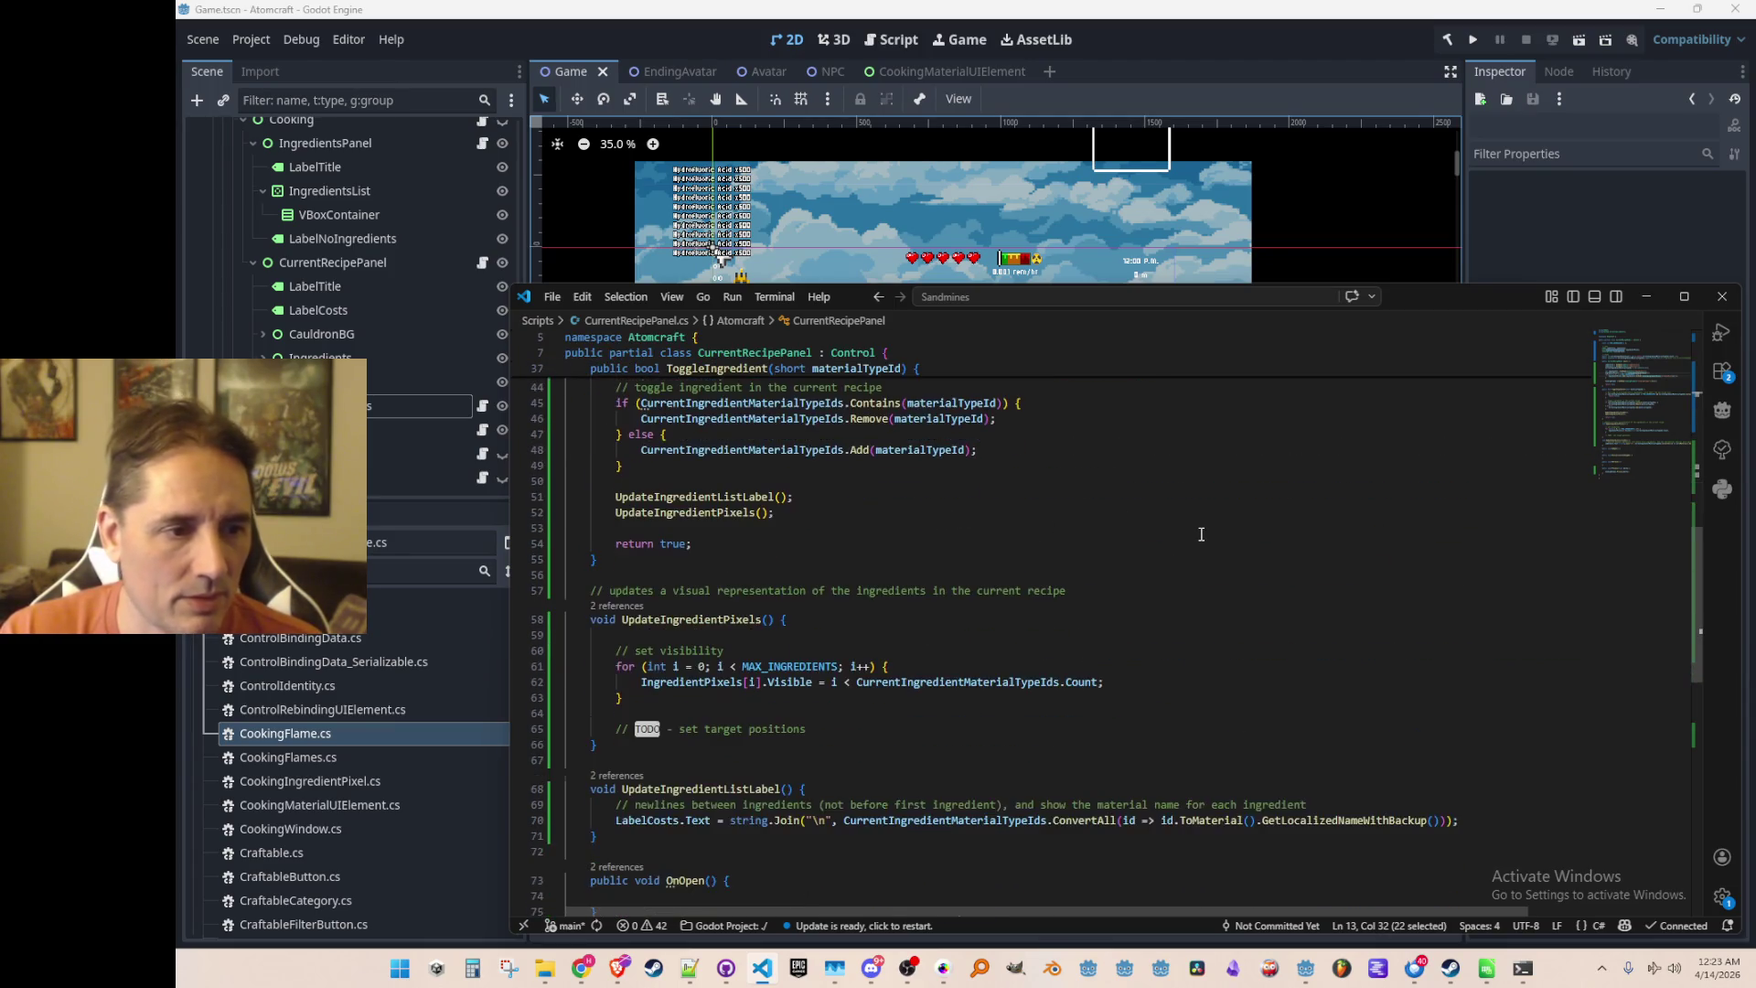
{"action": "scroll", "coordinate": [1200, 534], "scroll_direction": "down", "scroll_amount": 3}
{"action": "scroll", "coordinate": [1257, 548], "scroll_direction": "up", "scroll_amount": 13}
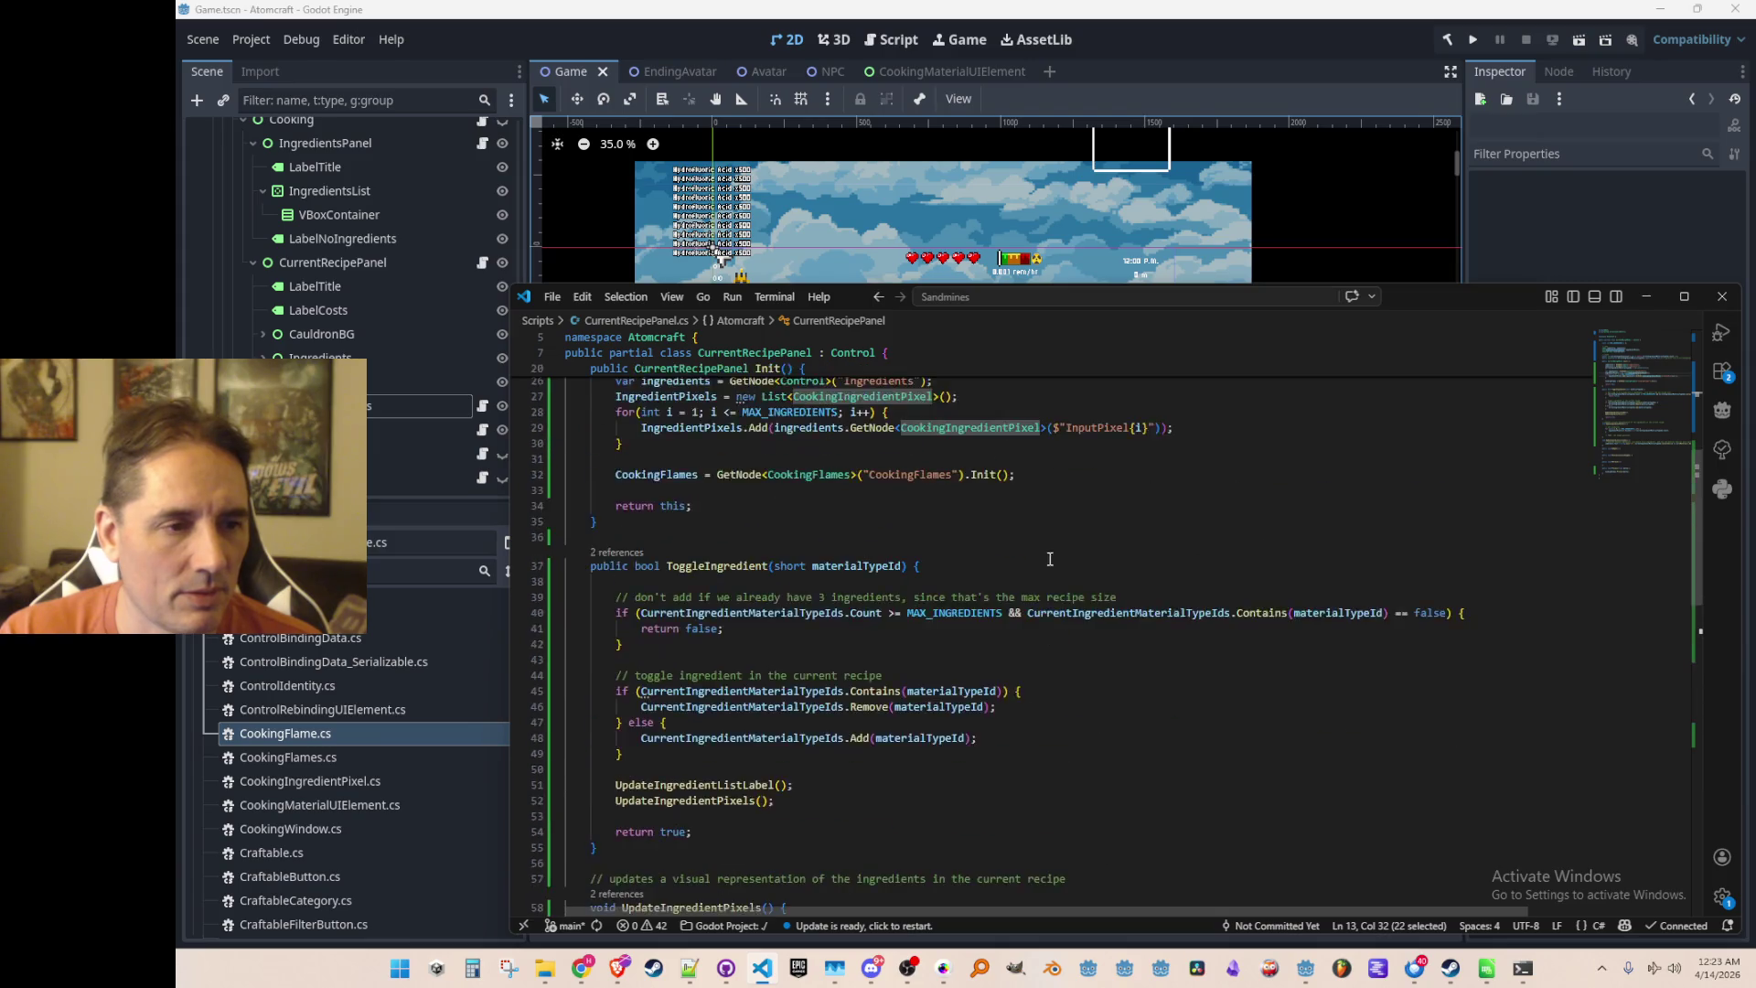
Read through the Init loop and scroll down to ToggleIngredient and the empty Refresh method
{"action": "left_click", "coordinate": [992, 530]}
{"action": "left_click_drag", "start_coordinate": [995, 591], "coordinate": [1175, 594]}
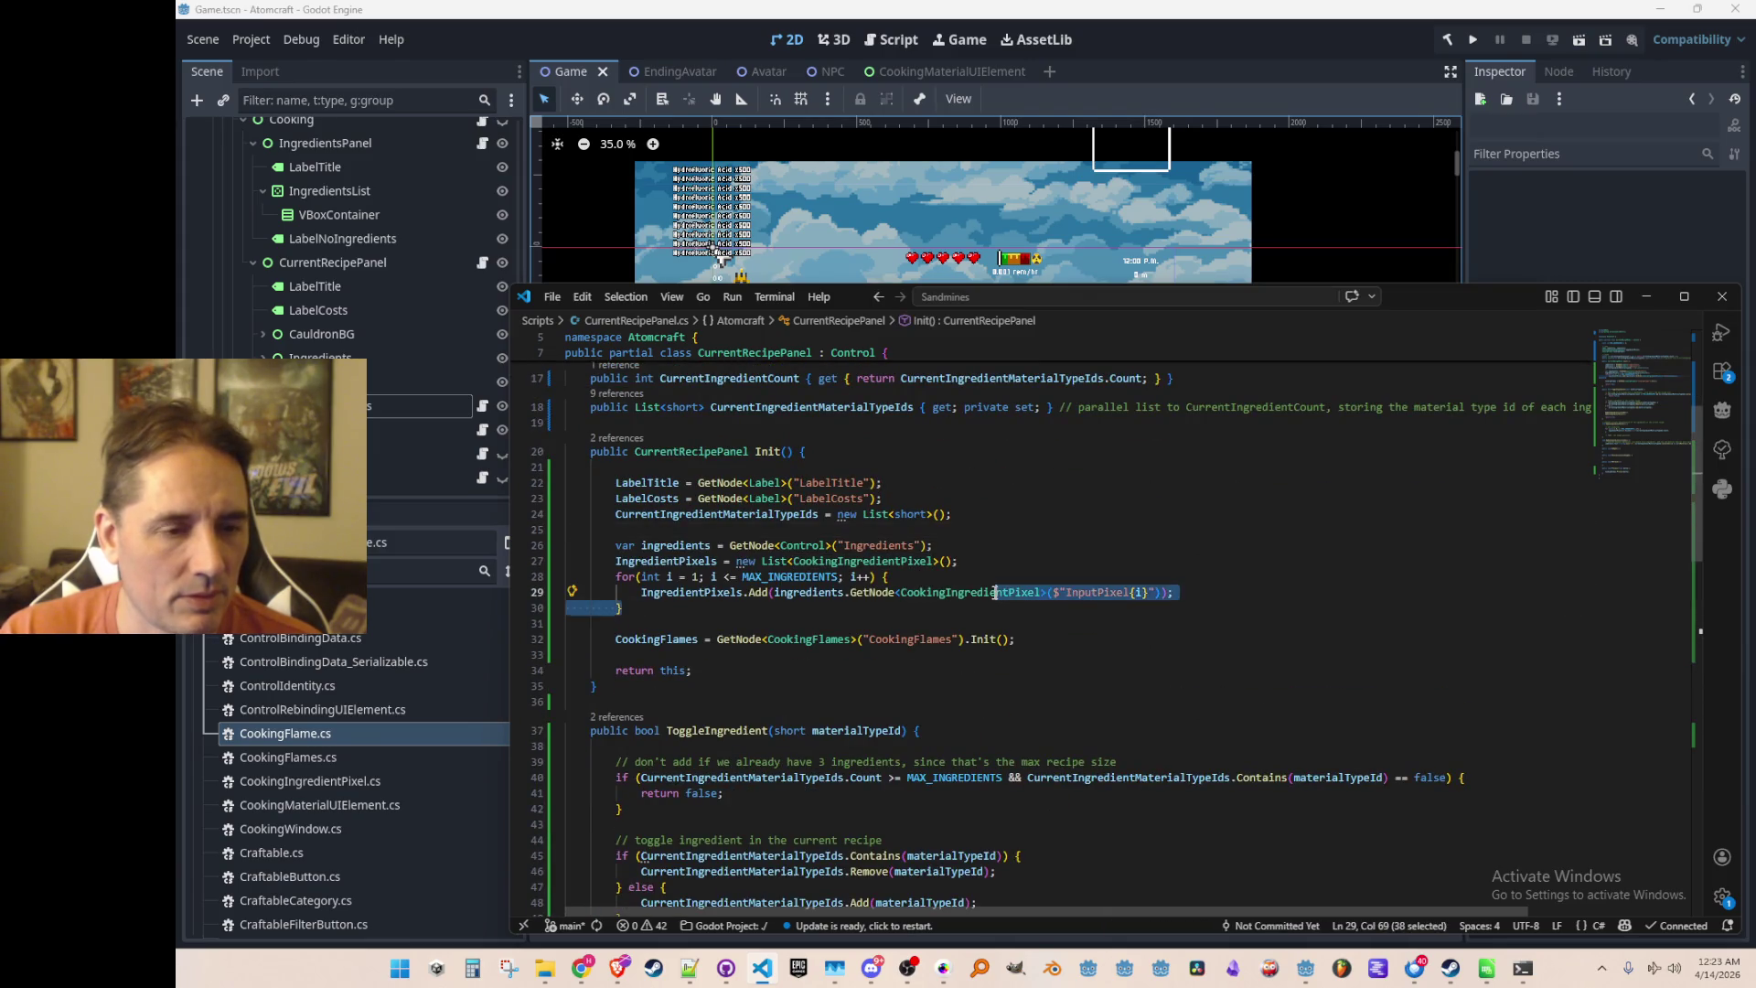
{"action": "left_click", "coordinate": [1047, 626]}
{"action": "scroll", "coordinate": [1065, 623], "scroll_direction": "down", "scroll_amount": 3}
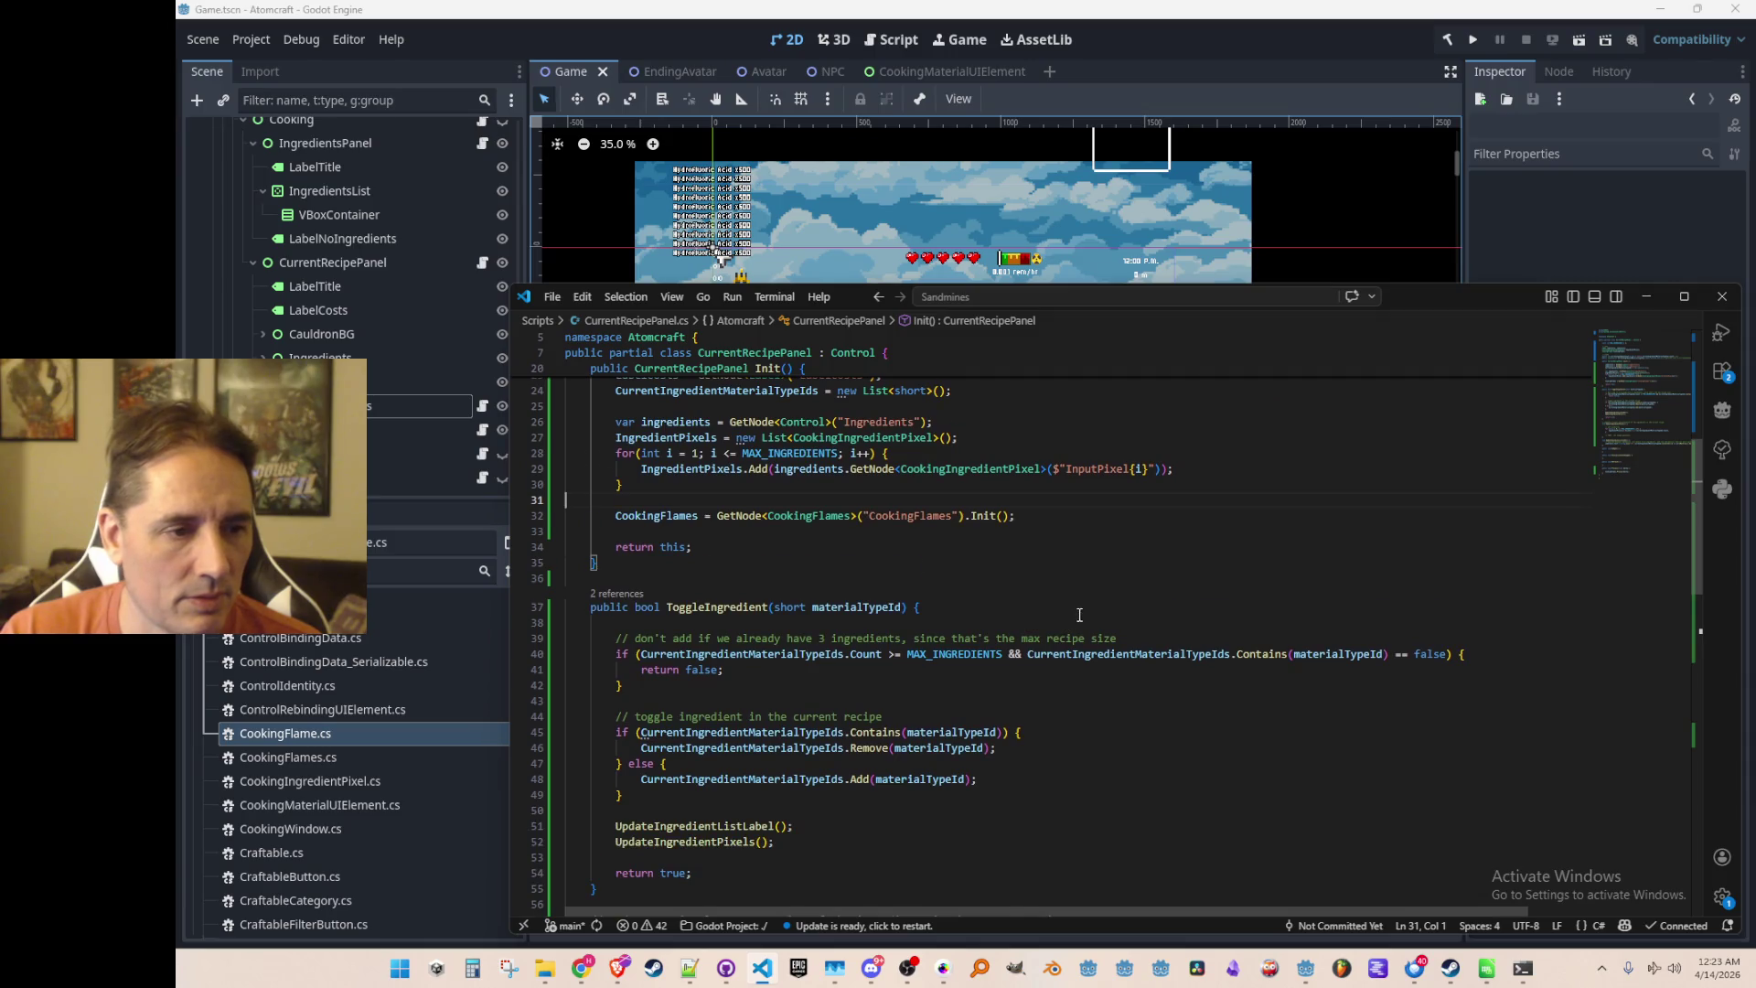
{"action": "scroll", "coordinate": [1079, 616], "scroll_direction": "down", "scroll_amount": 5}
{"action": "scroll", "coordinate": [1163, 575], "scroll_direction": "down", "scroll_amount": 5}
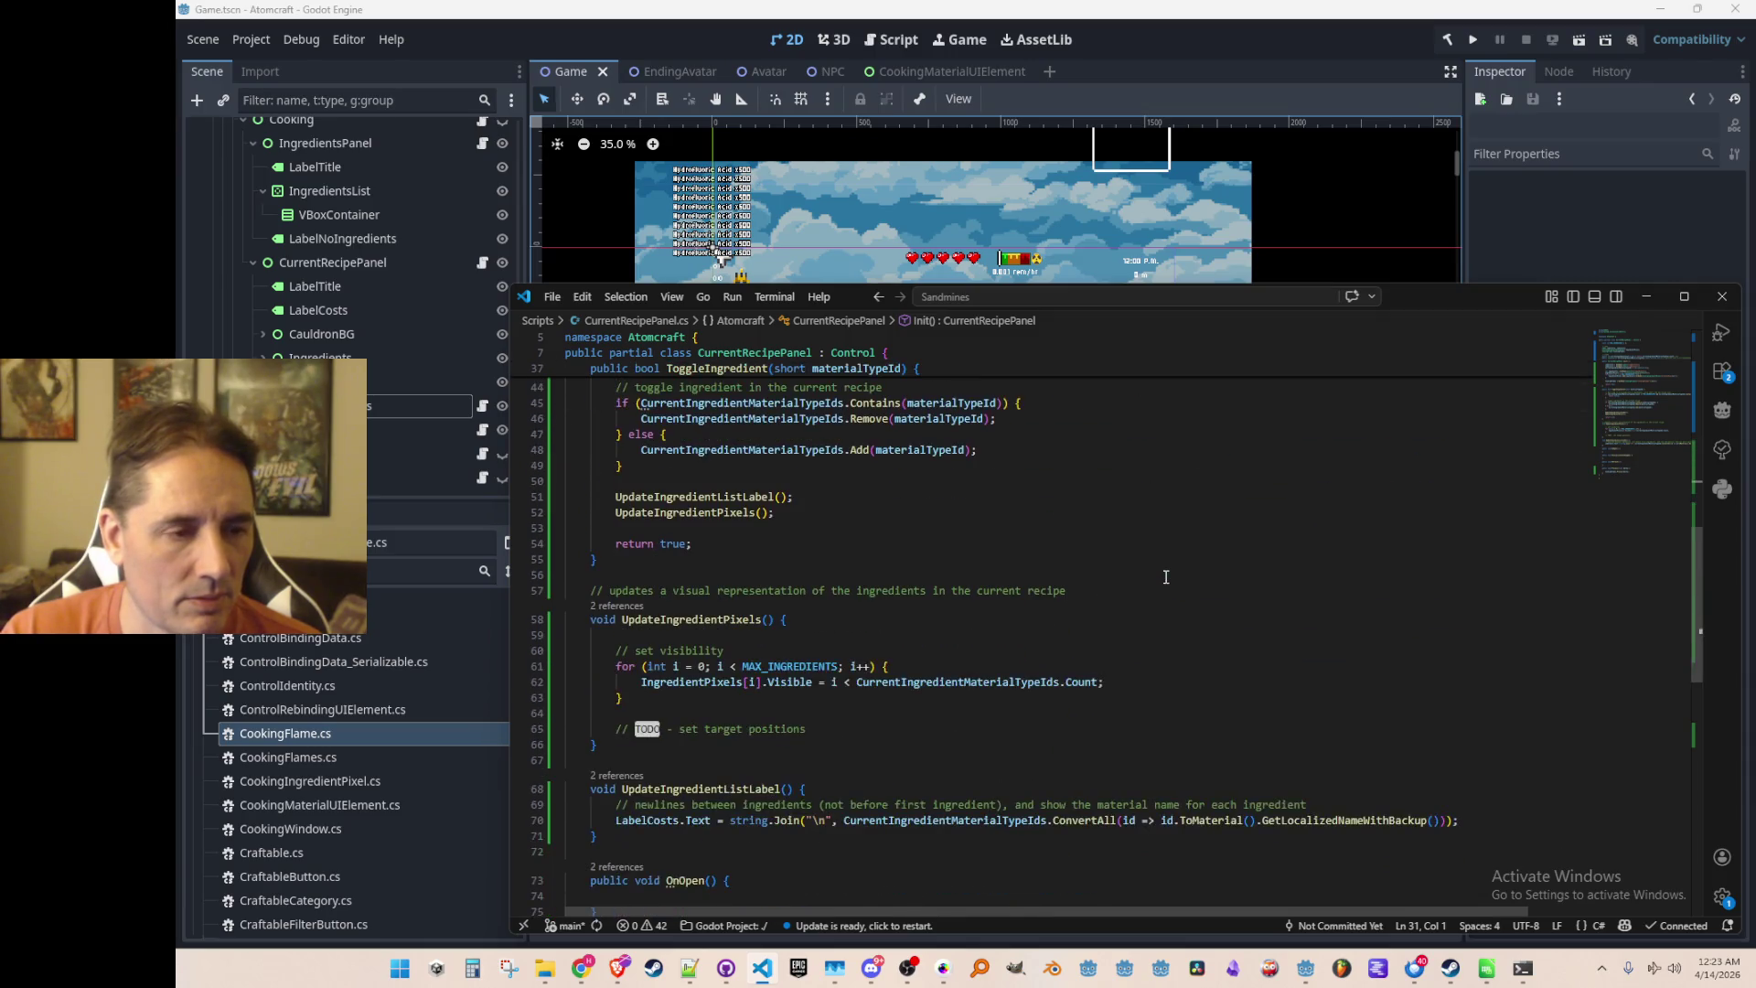
{"action": "scroll", "coordinate": [1161, 576], "scroll_direction": "down", "scroll_amount": 5}
{"action": "scroll", "coordinate": [1161, 612], "scroll_direction": "up", "scroll_amount": 5}
{"action": "scroll", "coordinate": [1156, 663], "scroll_direction": "down", "scroll_amount": 1}
Fill Refresh() with UpdateIngredientListLabel(); followed by UpdateIngredientPixels(); using autocomplete
{"action": "left_click", "coordinate": [1159, 794]}
{"action": "key", "text": "Return"}
{"action": "type", "text": "Up"}
{"action": "key", "text": "Down"}
{"action": "key", "text": "Down"}
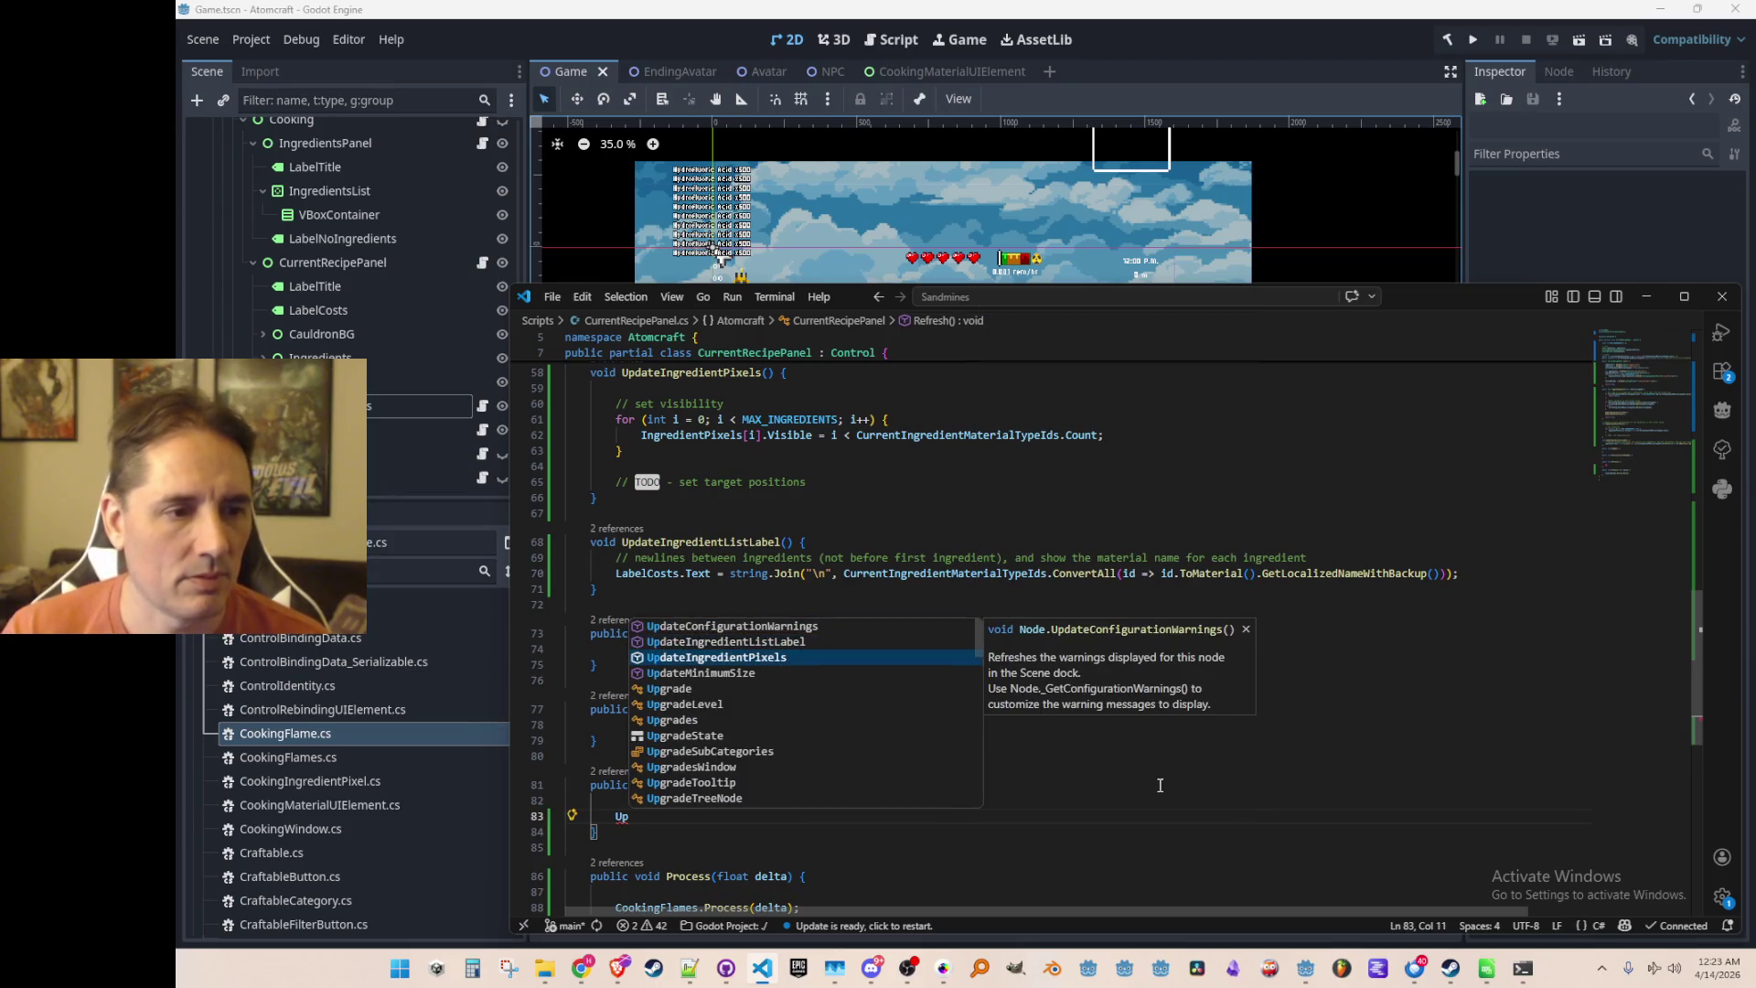
{"action": "key", "text": "Tab"}
{"action": "type", "text": "();"}
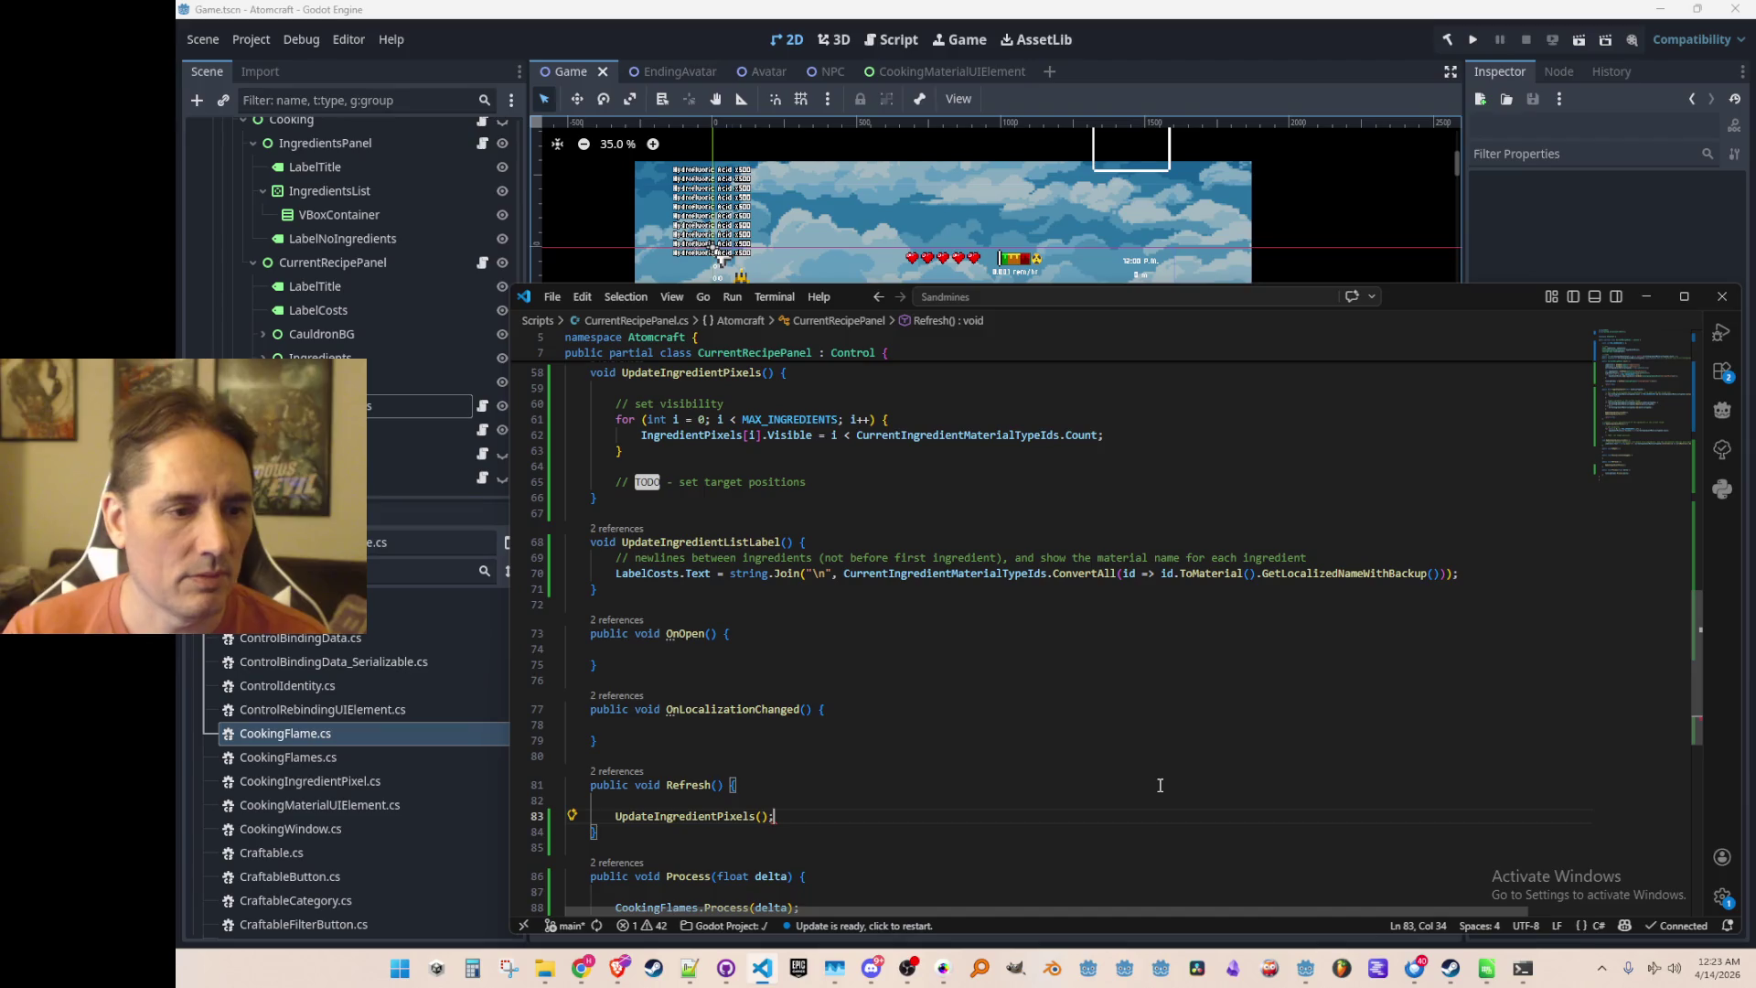
{"action": "key", "text": "ctrl+shift+Return"}
{"action": "type", "text": "Up"}
{"action": "key", "text": "Tab"}
Add a Refresh(); call at the end of the Init method
{"action": "key", "text": "Up"}
{"action": "key", "text": "Up"}
{"action": "key", "text": "Home"}
{"action": "key", "text": "ctrl+Right"}
{"action": "key", "text": "ctrl+Right"}
{"action": "key", "text": "ctrl+shift+Right"}
{"action": "key", "text": "ctrl+shift+Right"}
{"action": "key", "text": "Home"}
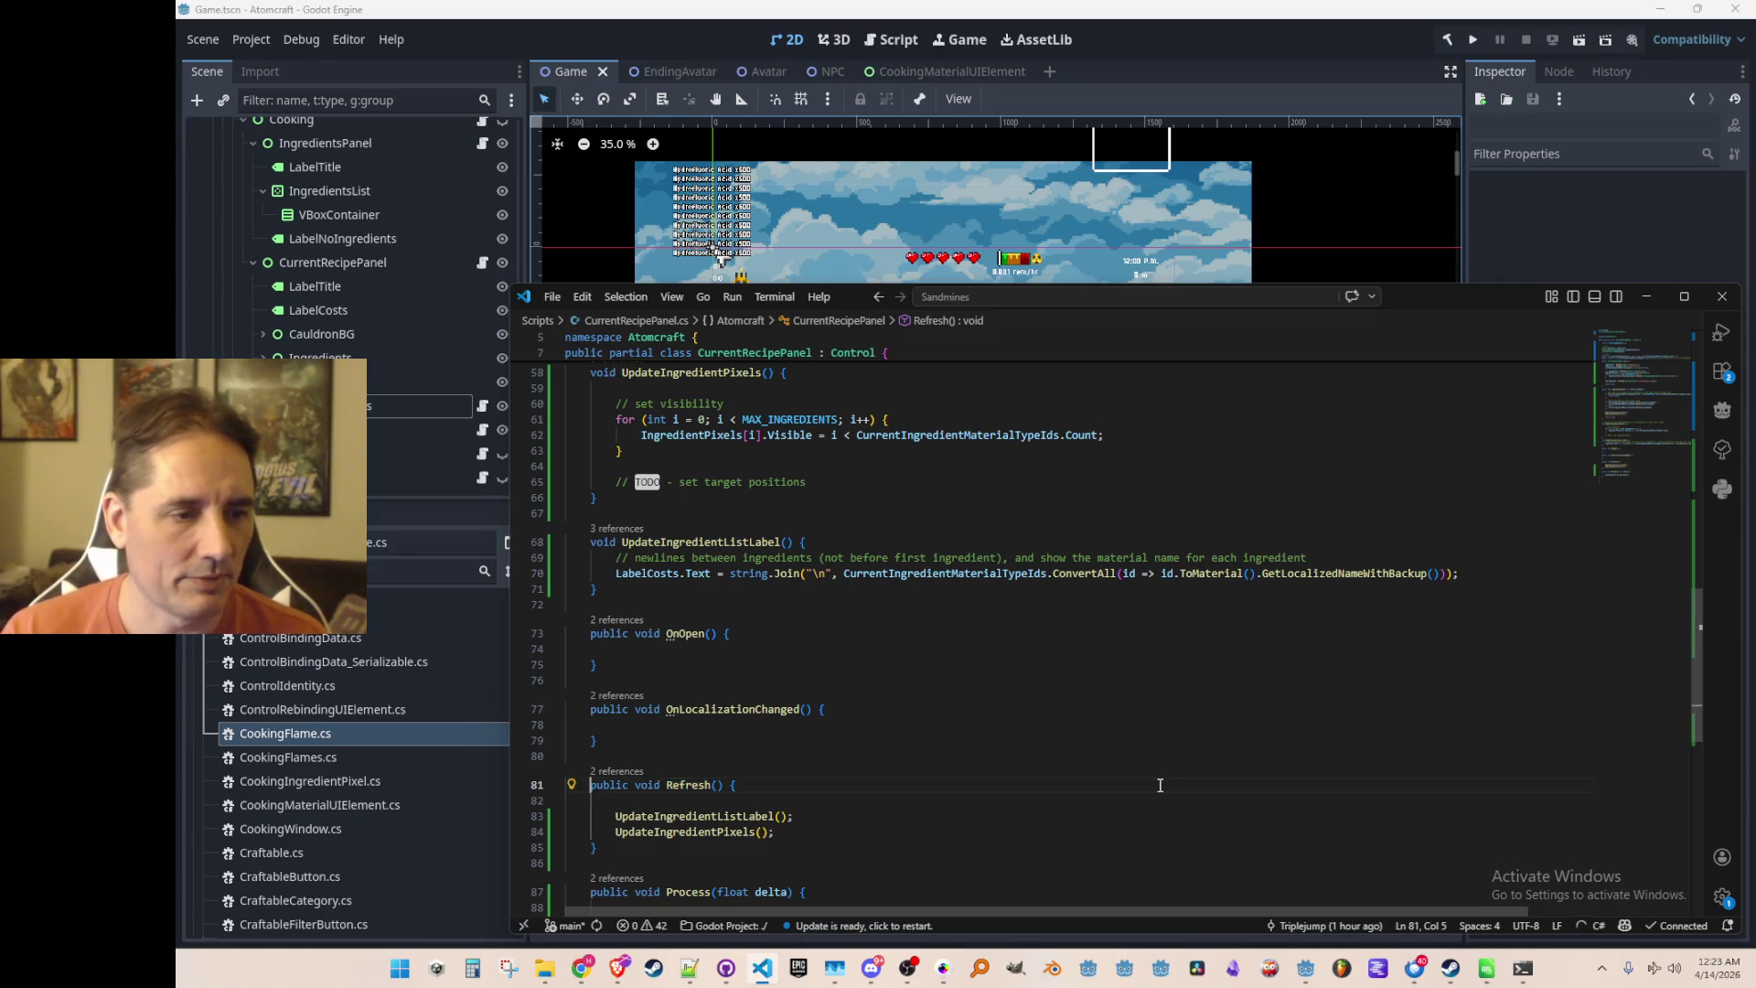
{"action": "scroll", "coordinate": [1199, 642], "scroll_direction": "up", "scroll_amount": 8}
{"action": "scroll", "coordinate": [1199, 643], "scroll_direction": "up", "scroll_amount": 6}
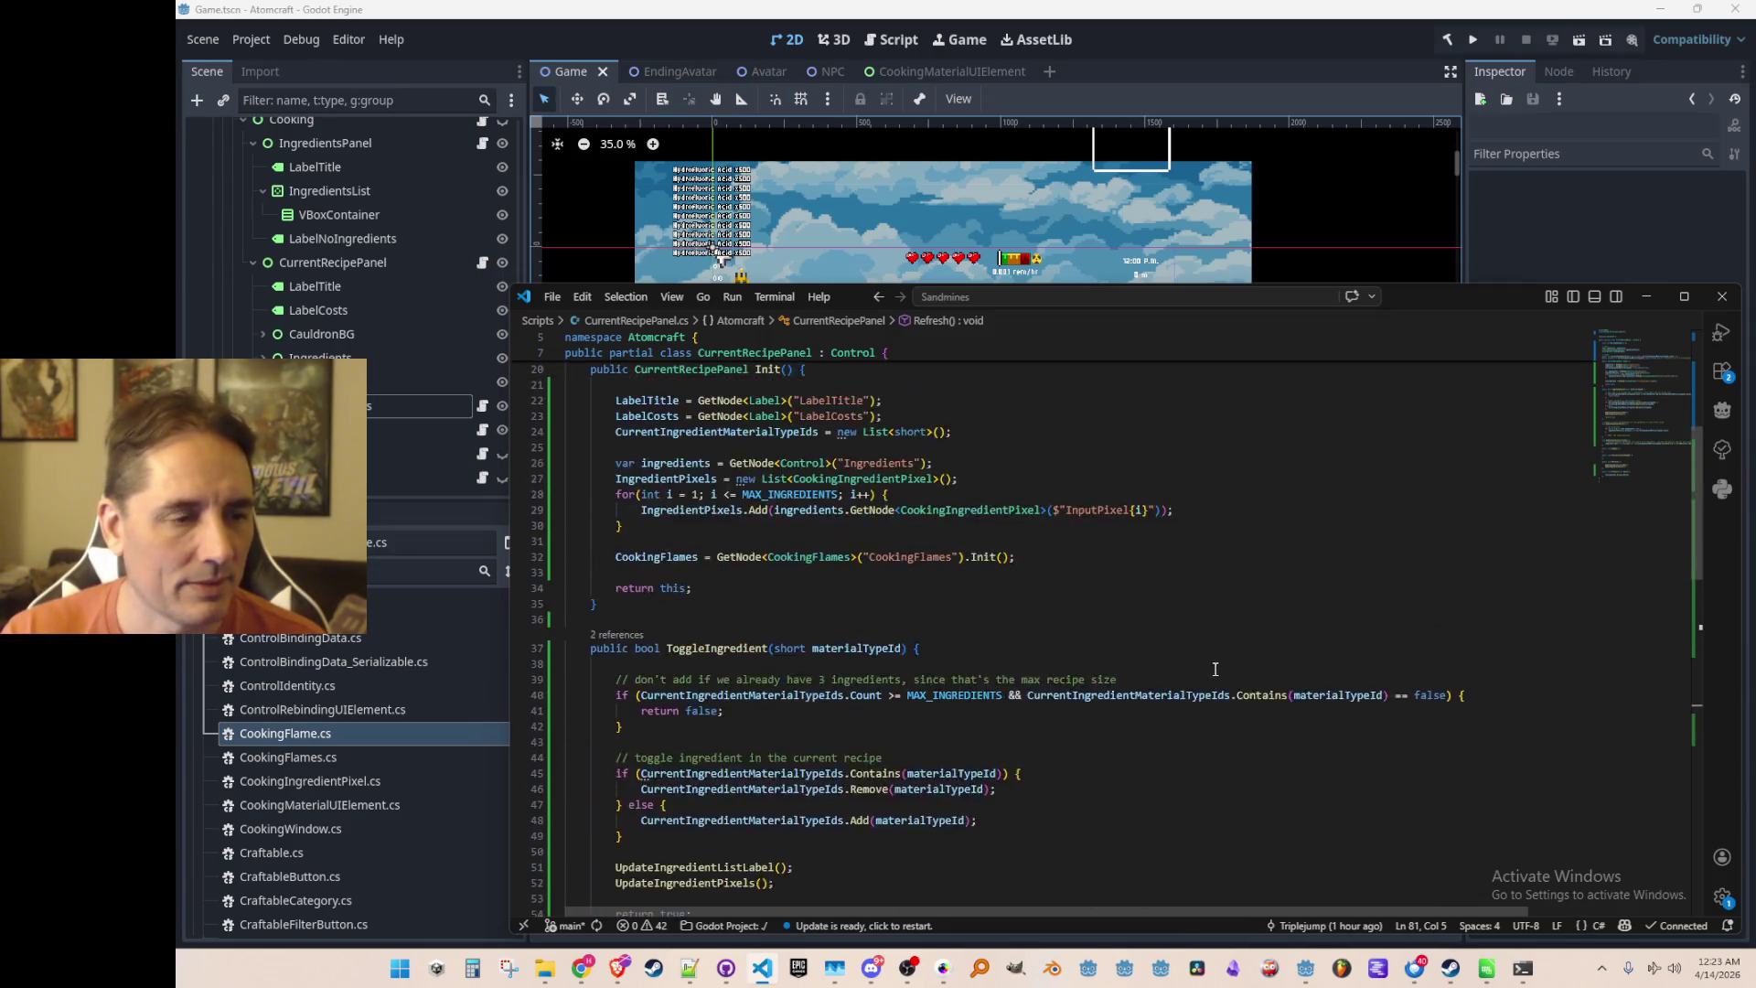
{"action": "left_click", "coordinate": [1347, 654]}
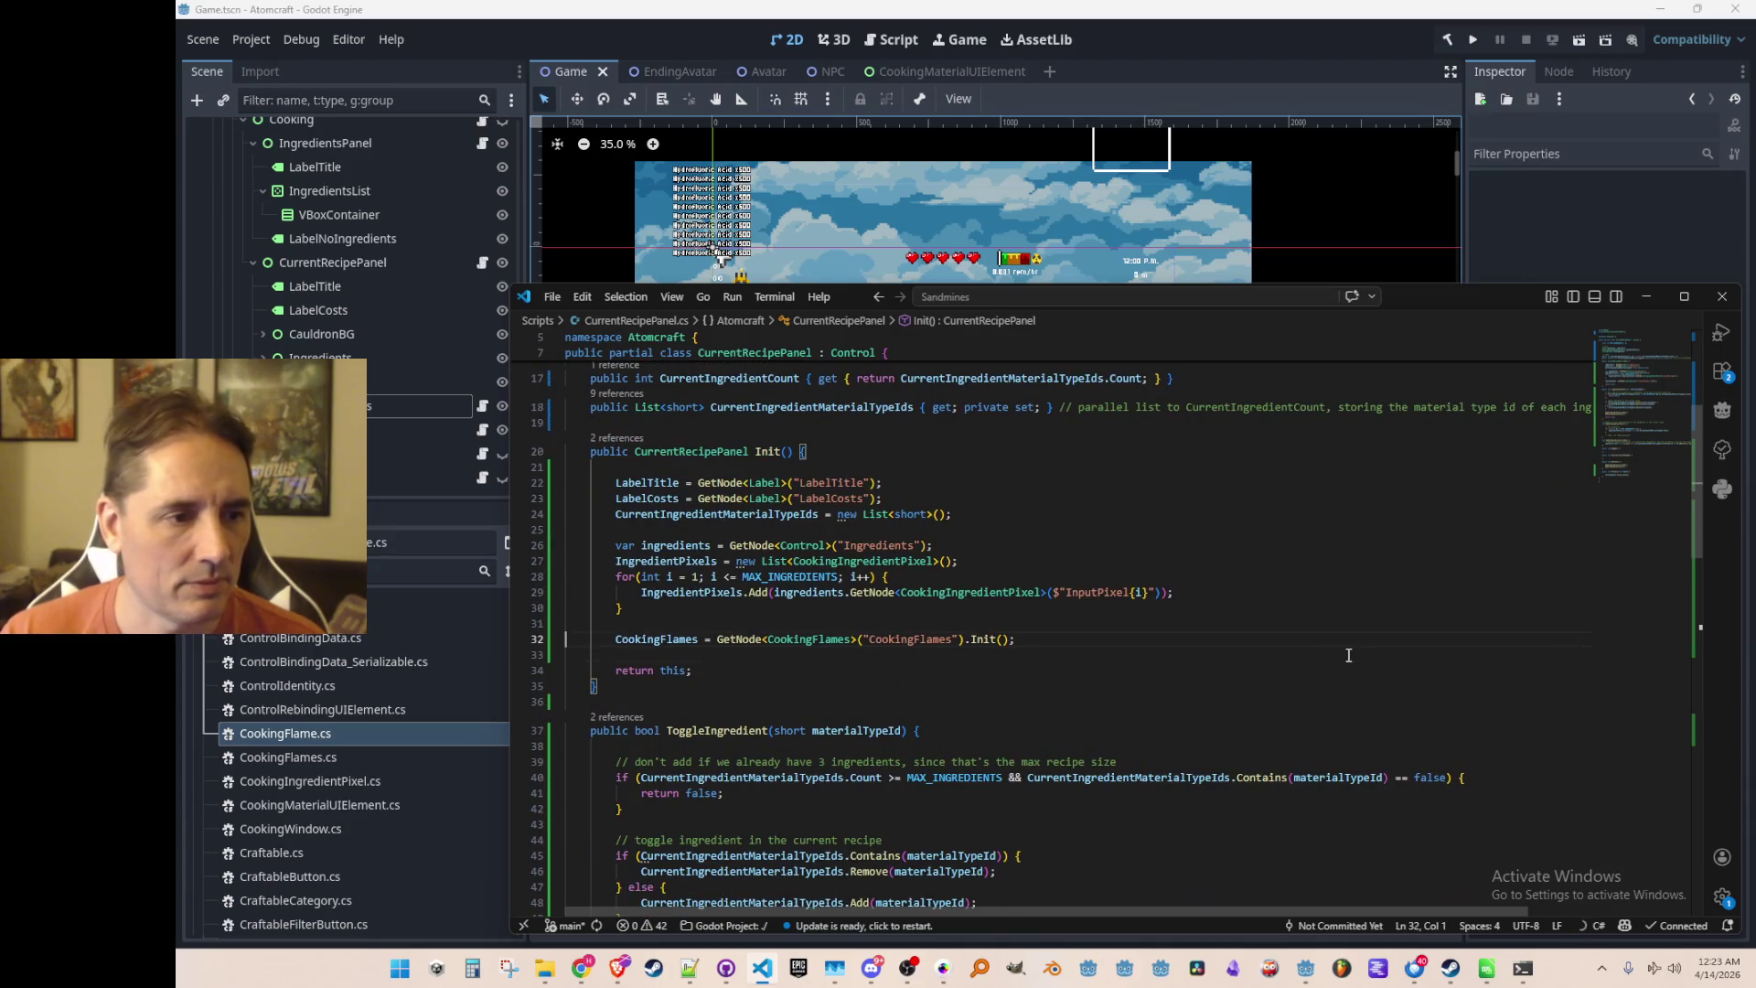
{"action": "key", "text": "Return"}
{"action": "key", "text": "Return"}
{"action": "key", "text": "Up"}
{"action": "type", "text": "Refresh();"}
{"action": "key", "text": "Down"}
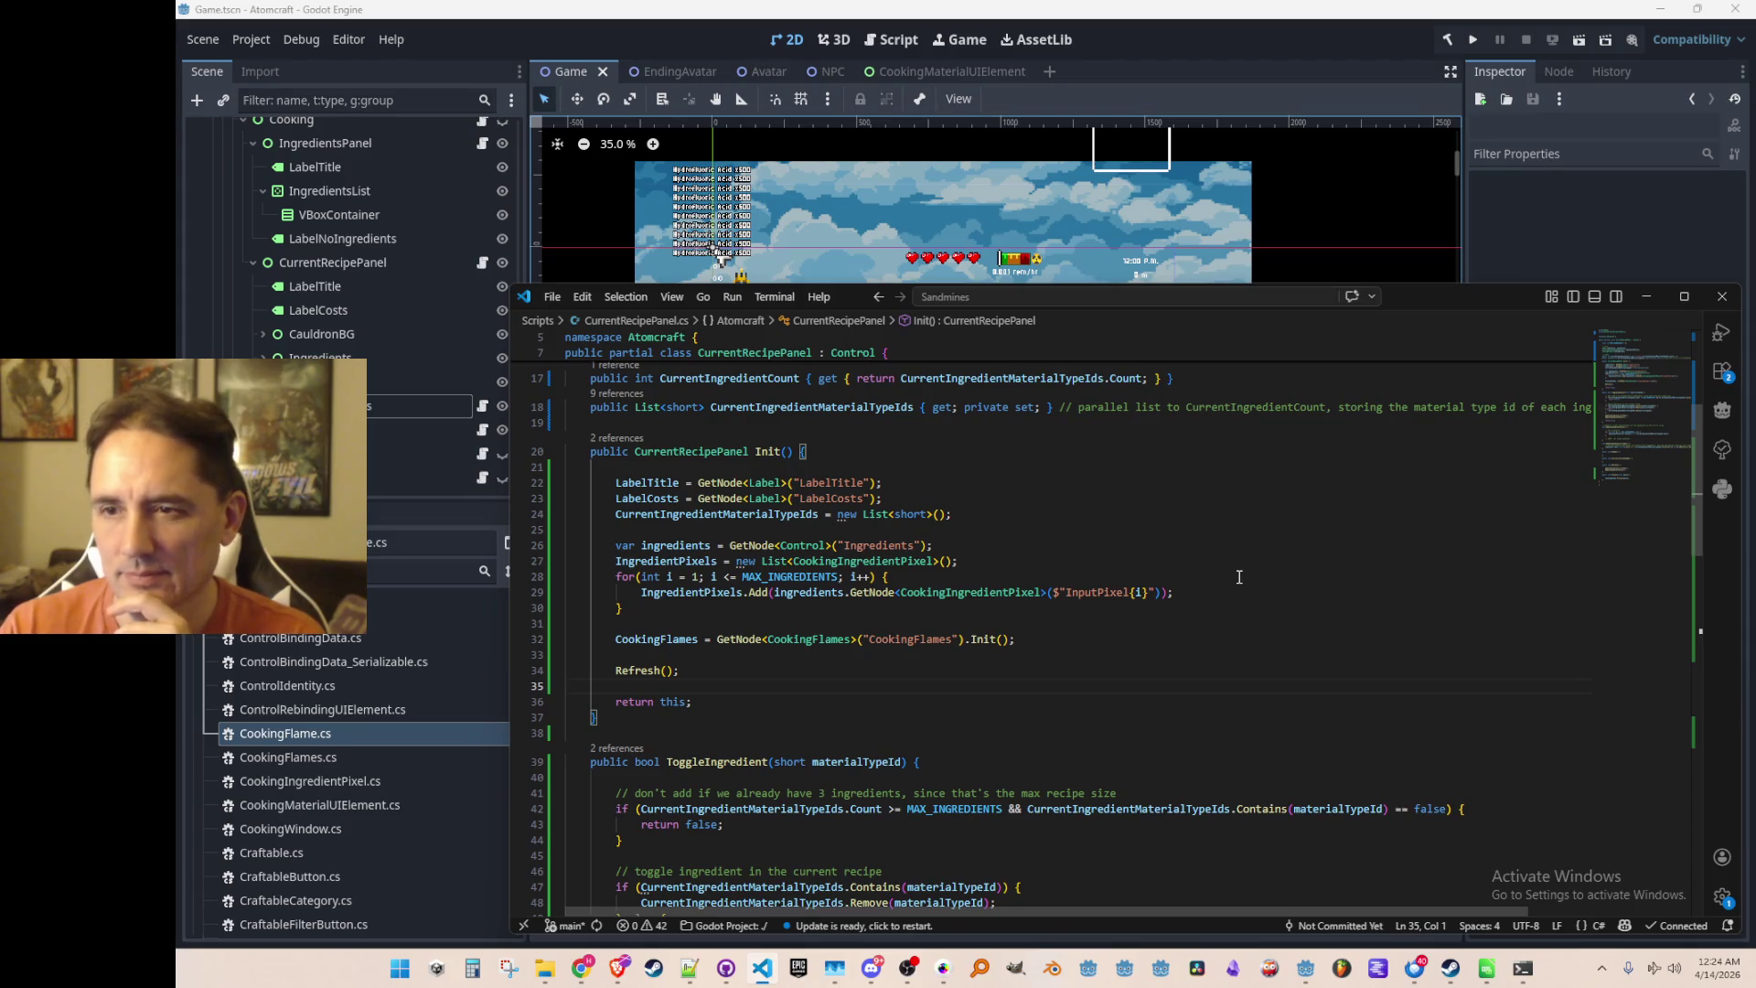
Look over the edited CurrentRecipePanel code and return to the Godot editor
{"action": "scroll", "coordinate": [1239, 576], "scroll_direction": "down", "scroll_amount": 10}
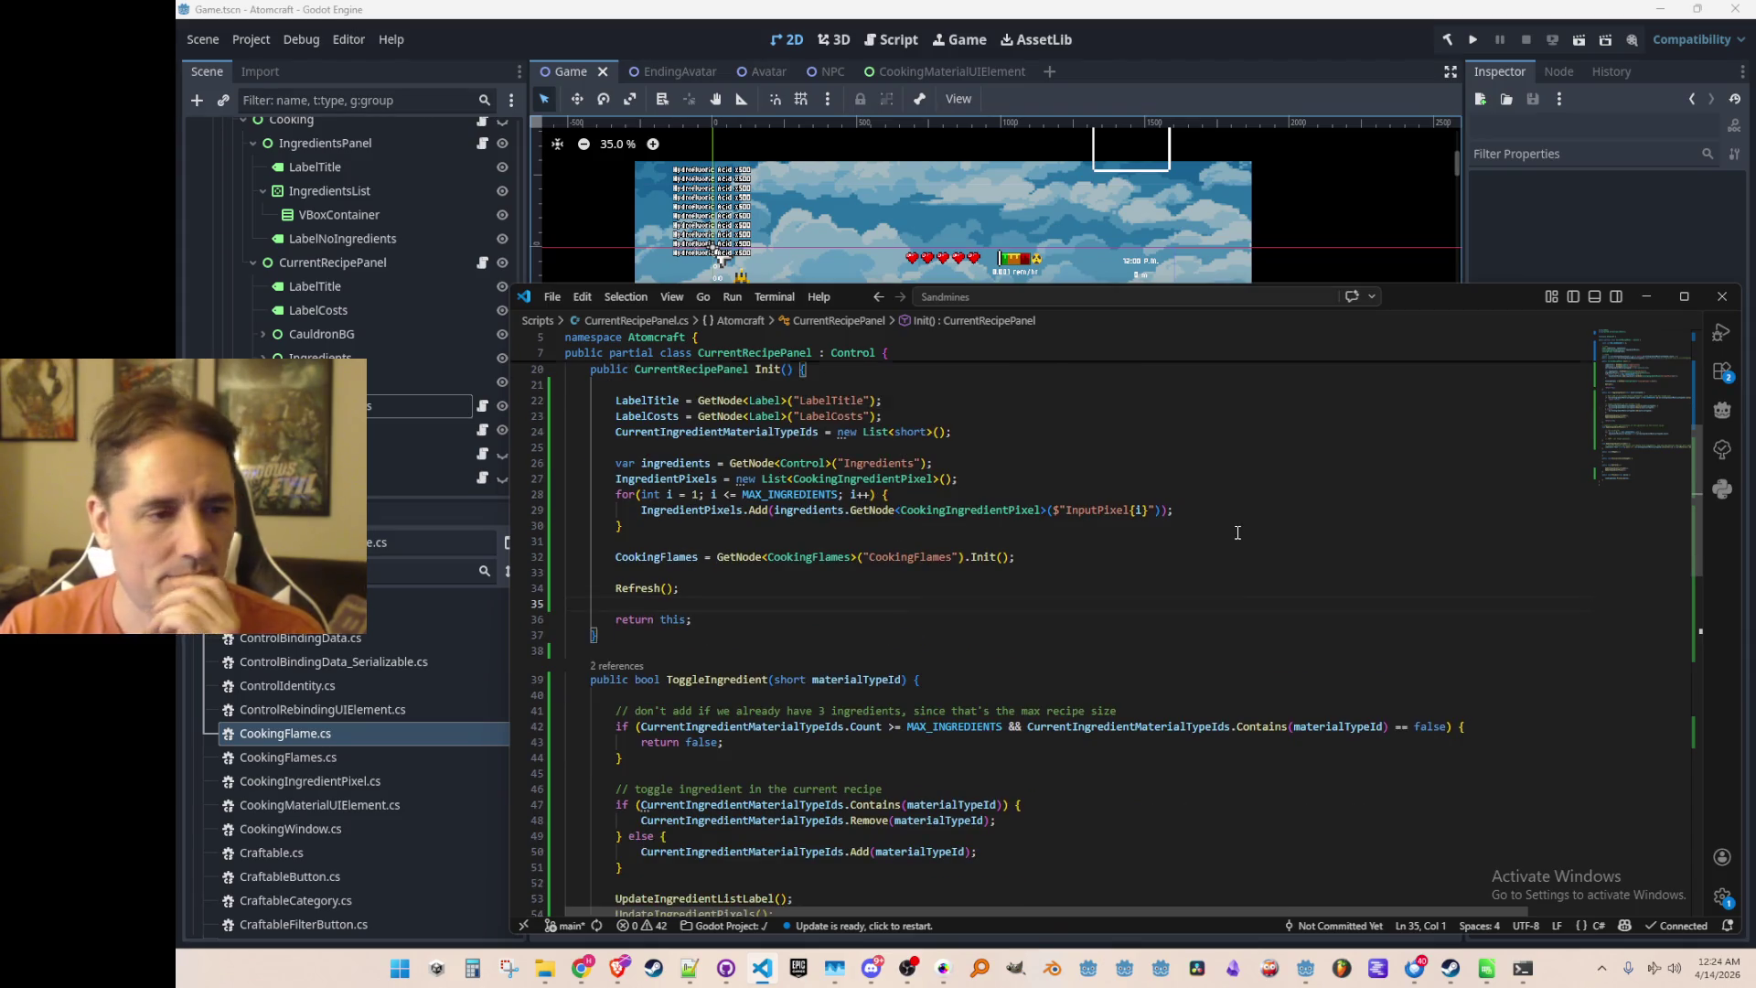
{"action": "scroll", "coordinate": [1237, 532], "scroll_direction": "down", "scroll_amount": 3}
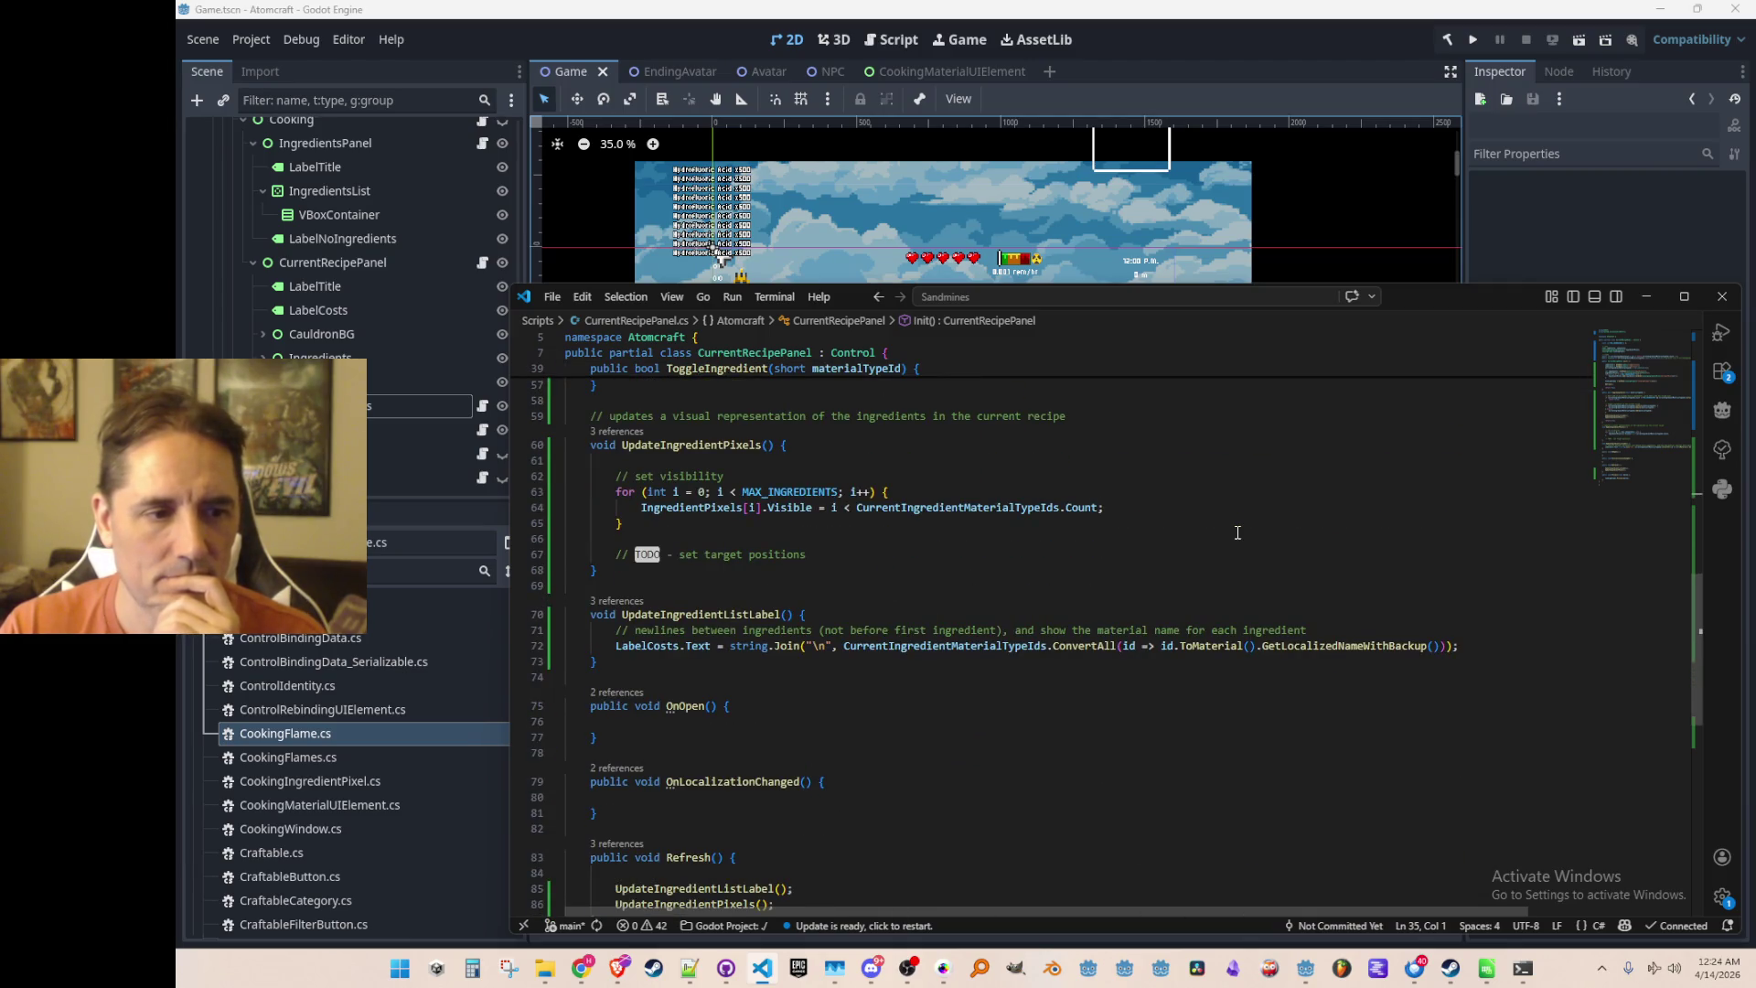
{"action": "scroll", "coordinate": [1238, 540], "scroll_direction": "up", "scroll_amount": 3}
{"action": "scroll", "coordinate": [1249, 549], "scroll_direction": "down", "scroll_amount": 5}
{"action": "scroll", "coordinate": [1260, 563], "scroll_direction": "up", "scroll_amount": 2}
{"action": "scroll", "coordinate": [1261, 564], "scroll_direction": "up", "scroll_amount": 2}
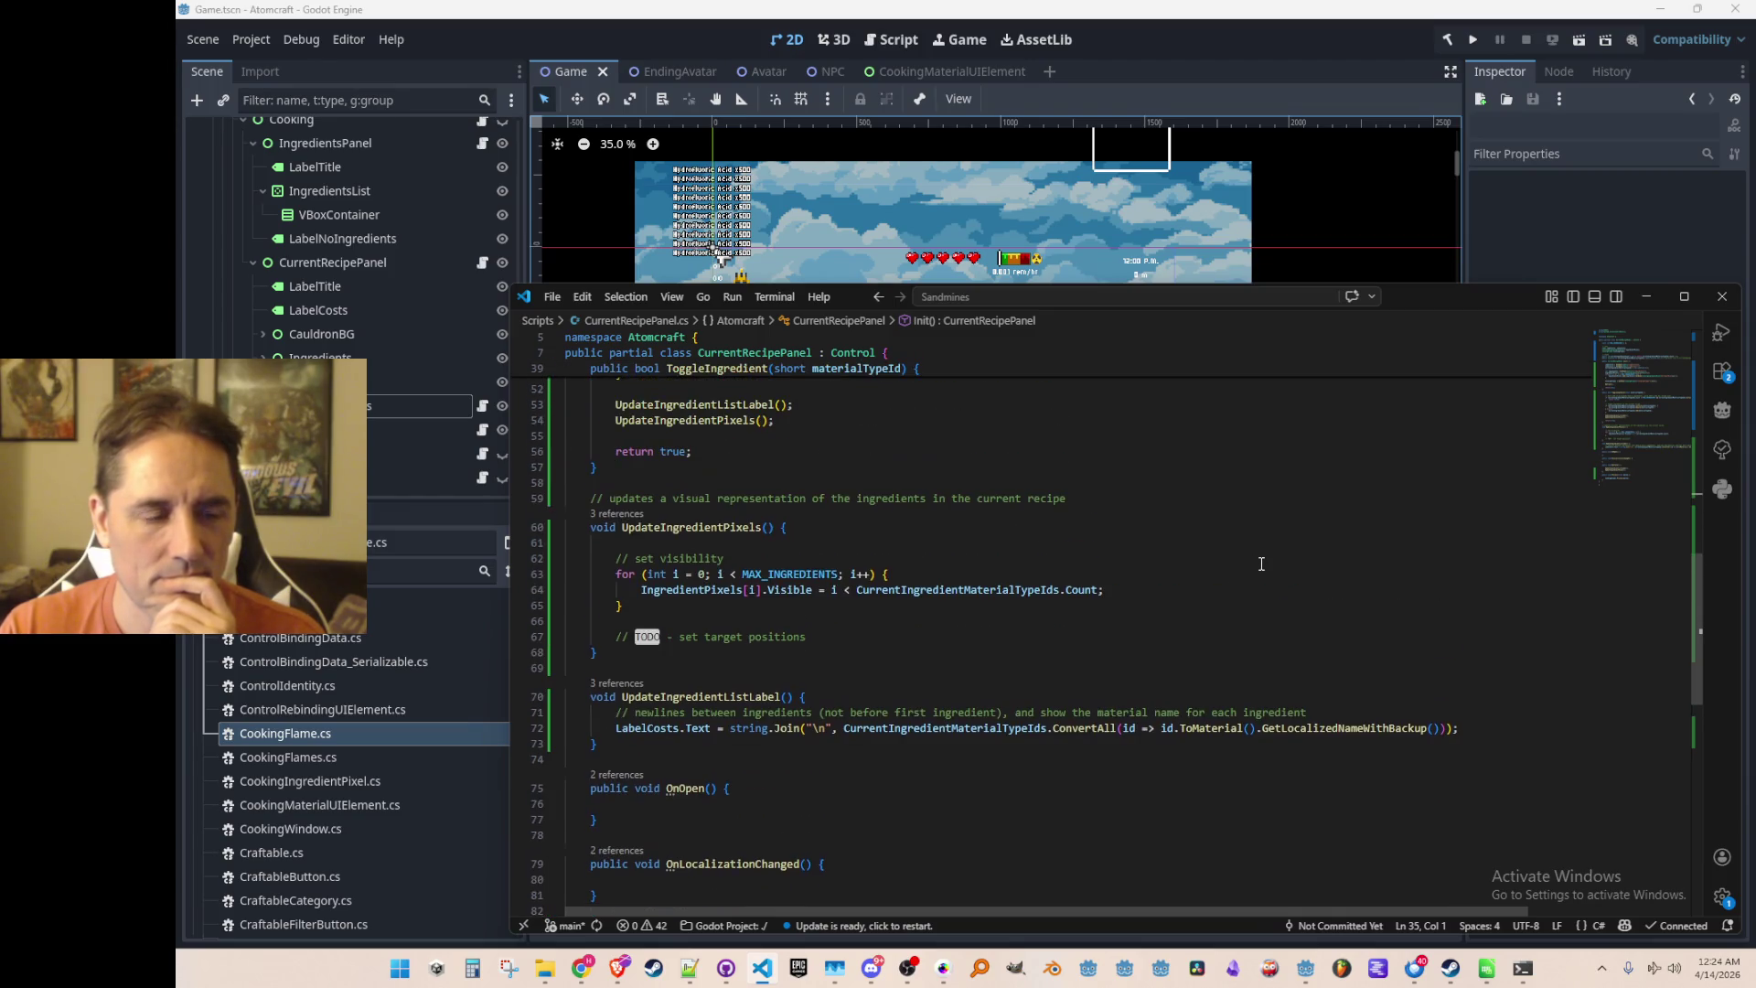
{"action": "scroll", "coordinate": [1261, 563], "scroll_direction": "down", "scroll_amount": 8}
{"action": "scroll", "coordinate": [1259, 594], "scroll_direction": "up", "scroll_amount": 5}
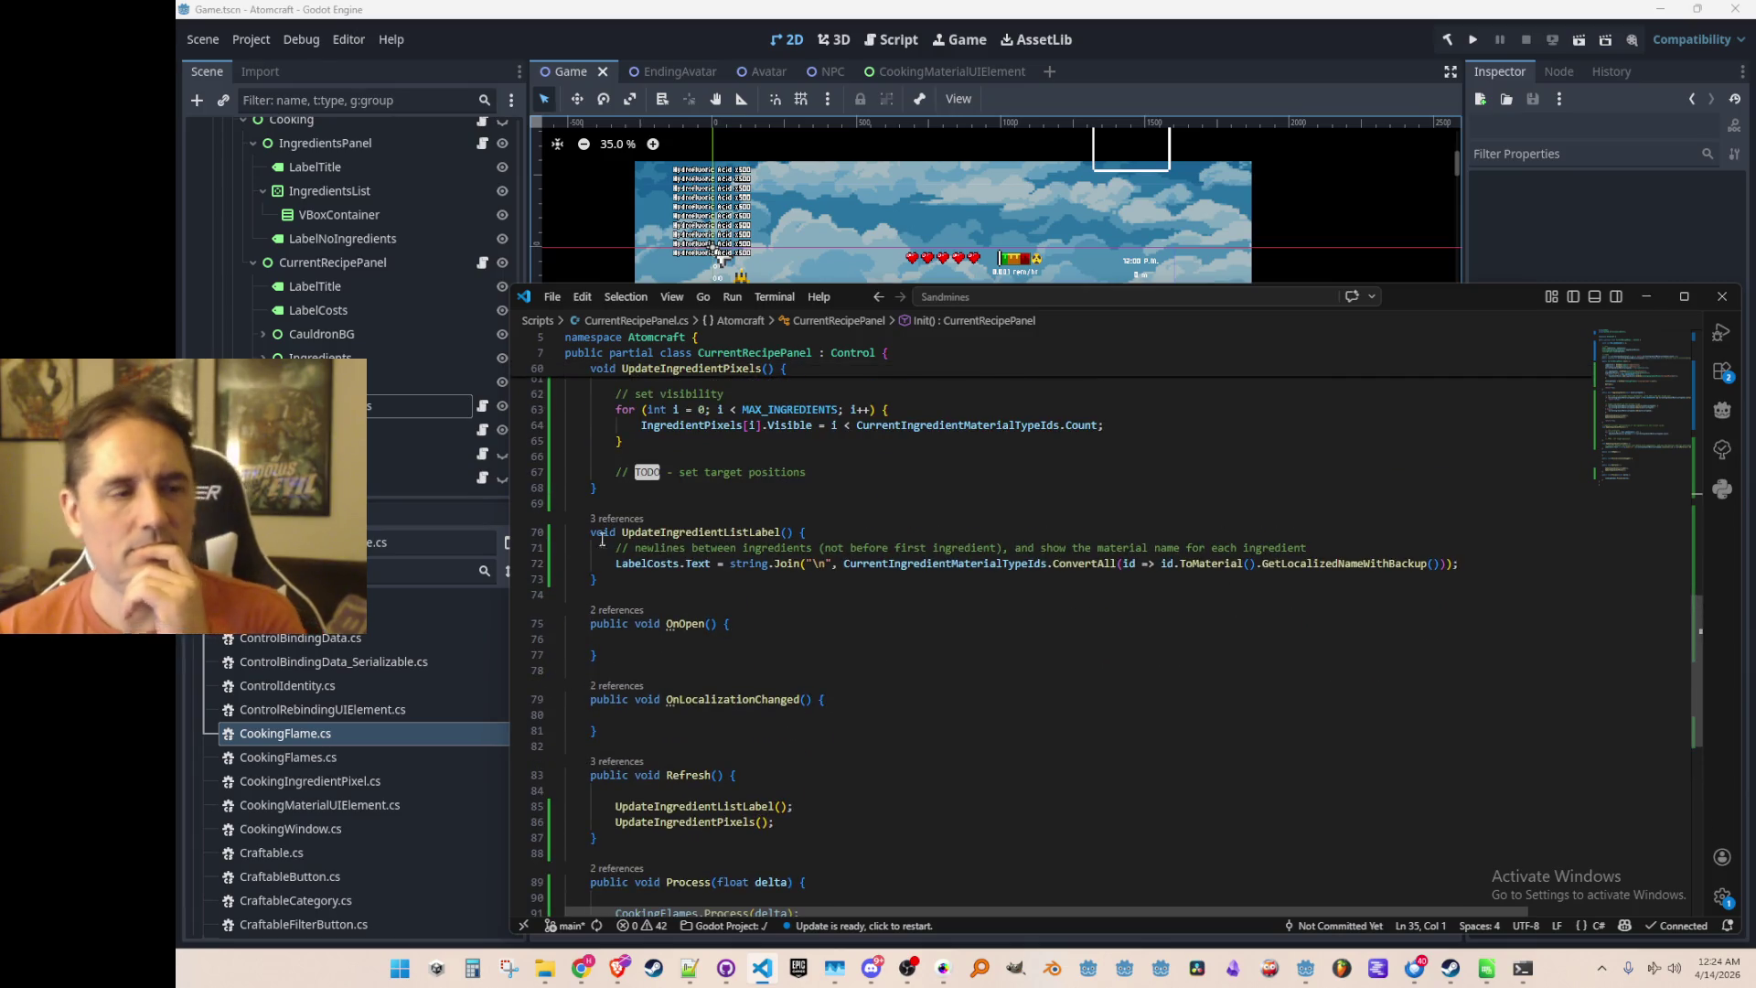
{"action": "key", "text": "alt+Tab"}
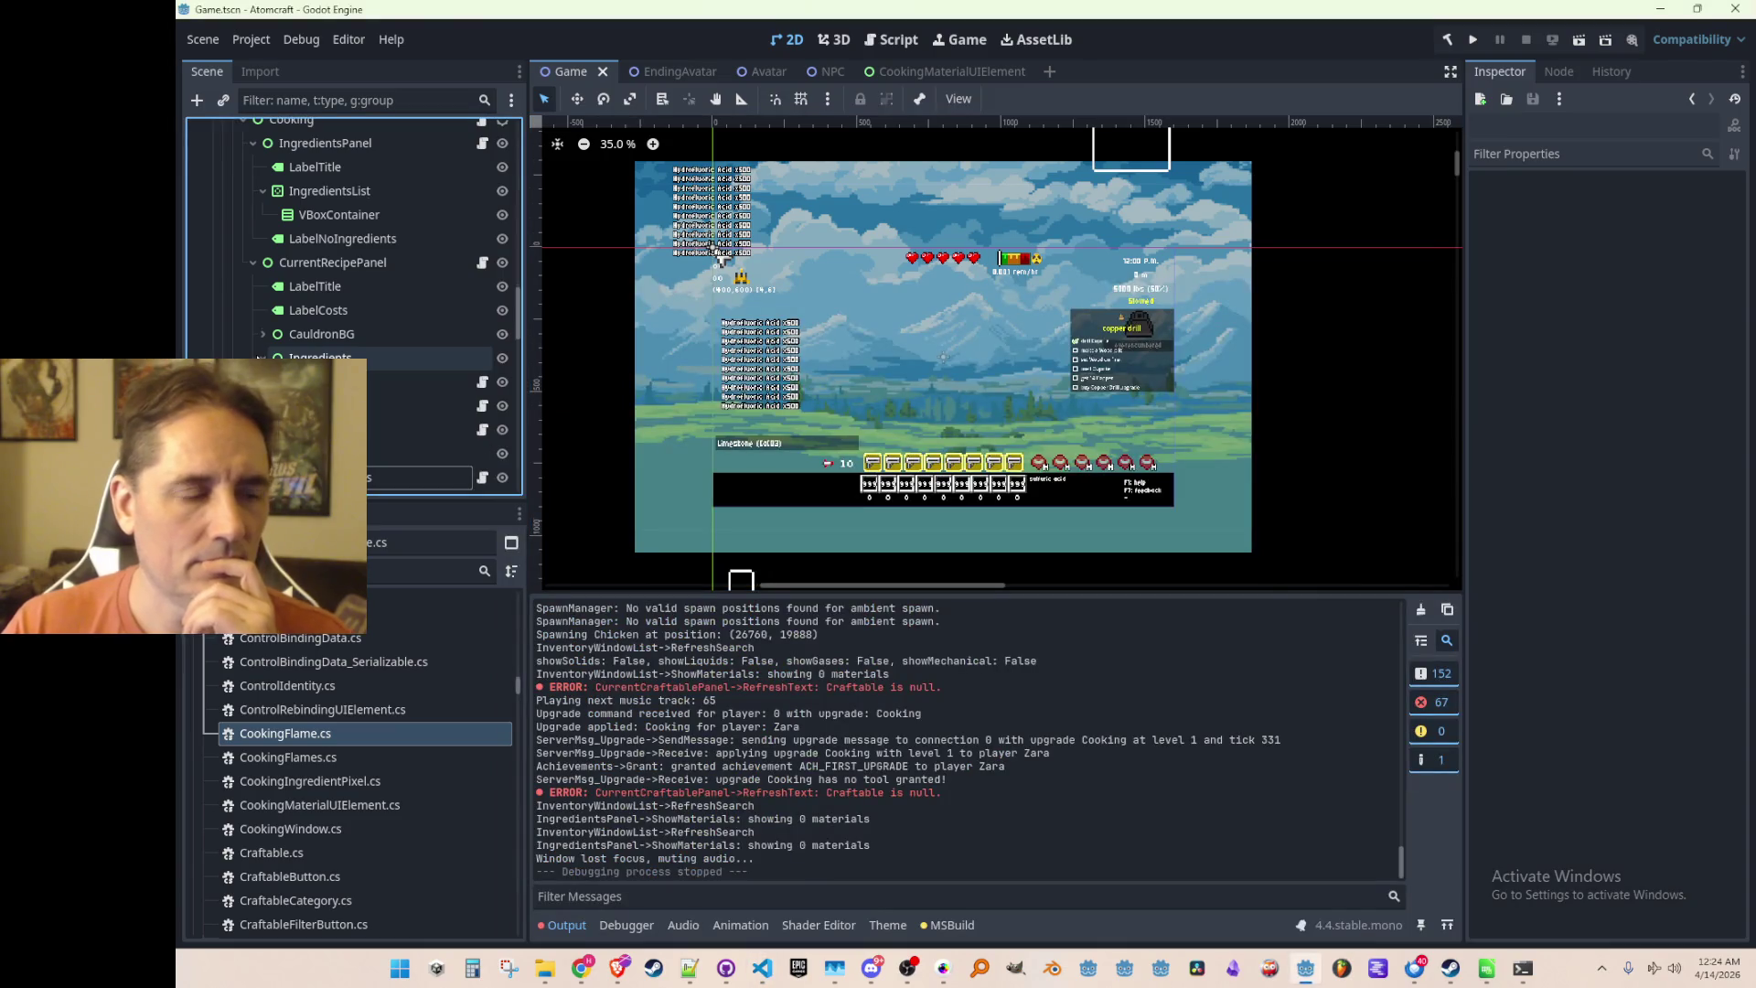